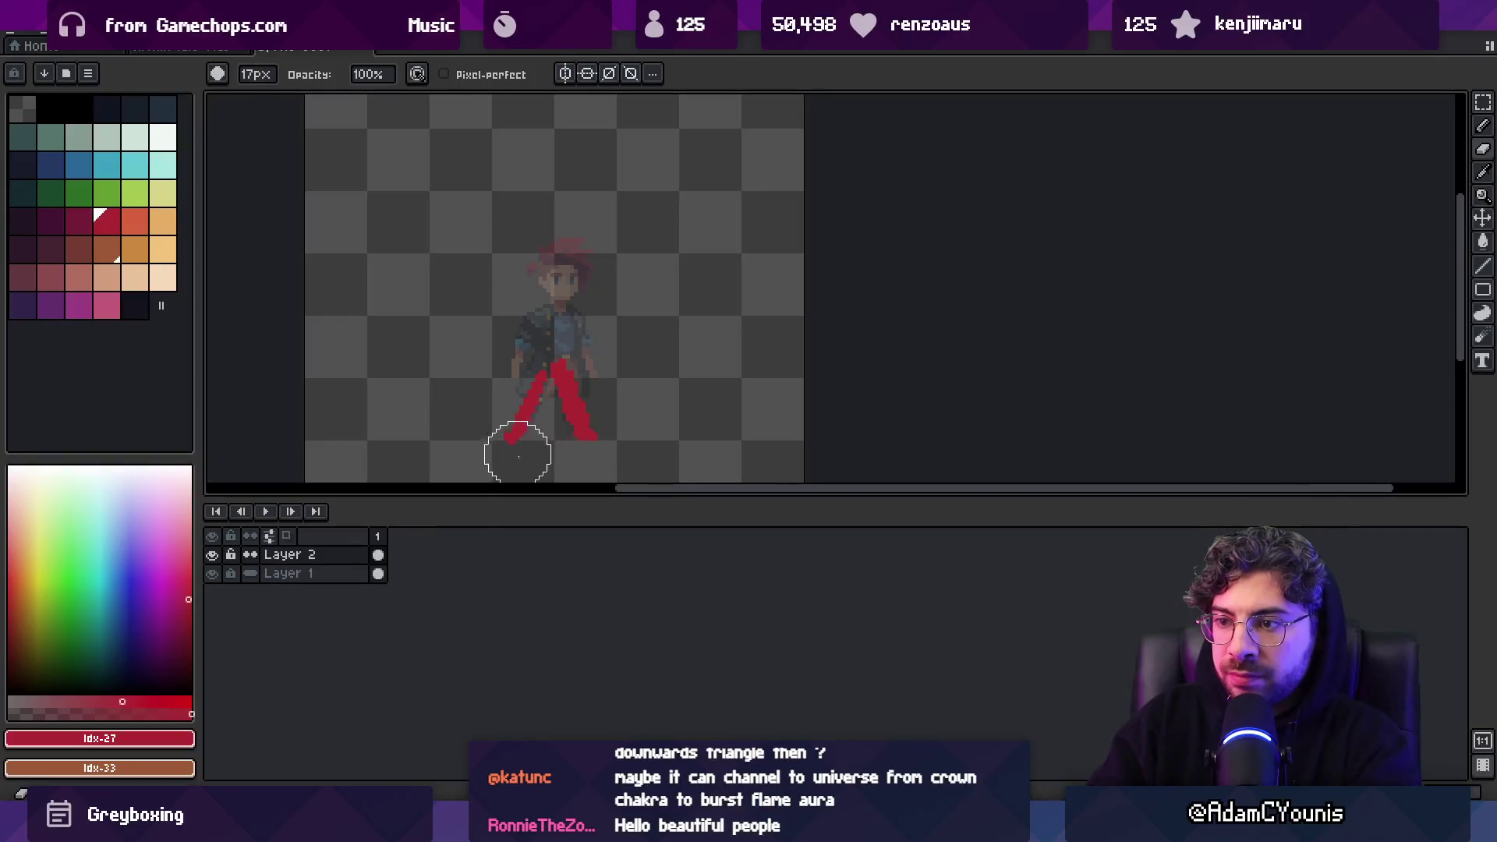
# Sample the red, fill out the right leg, trim the left leg, and paint a tall stroke up the torso
pyautogui.keyDown('alt'); pyautogui.click(562, 397); pyautogui.keyUp('alt')
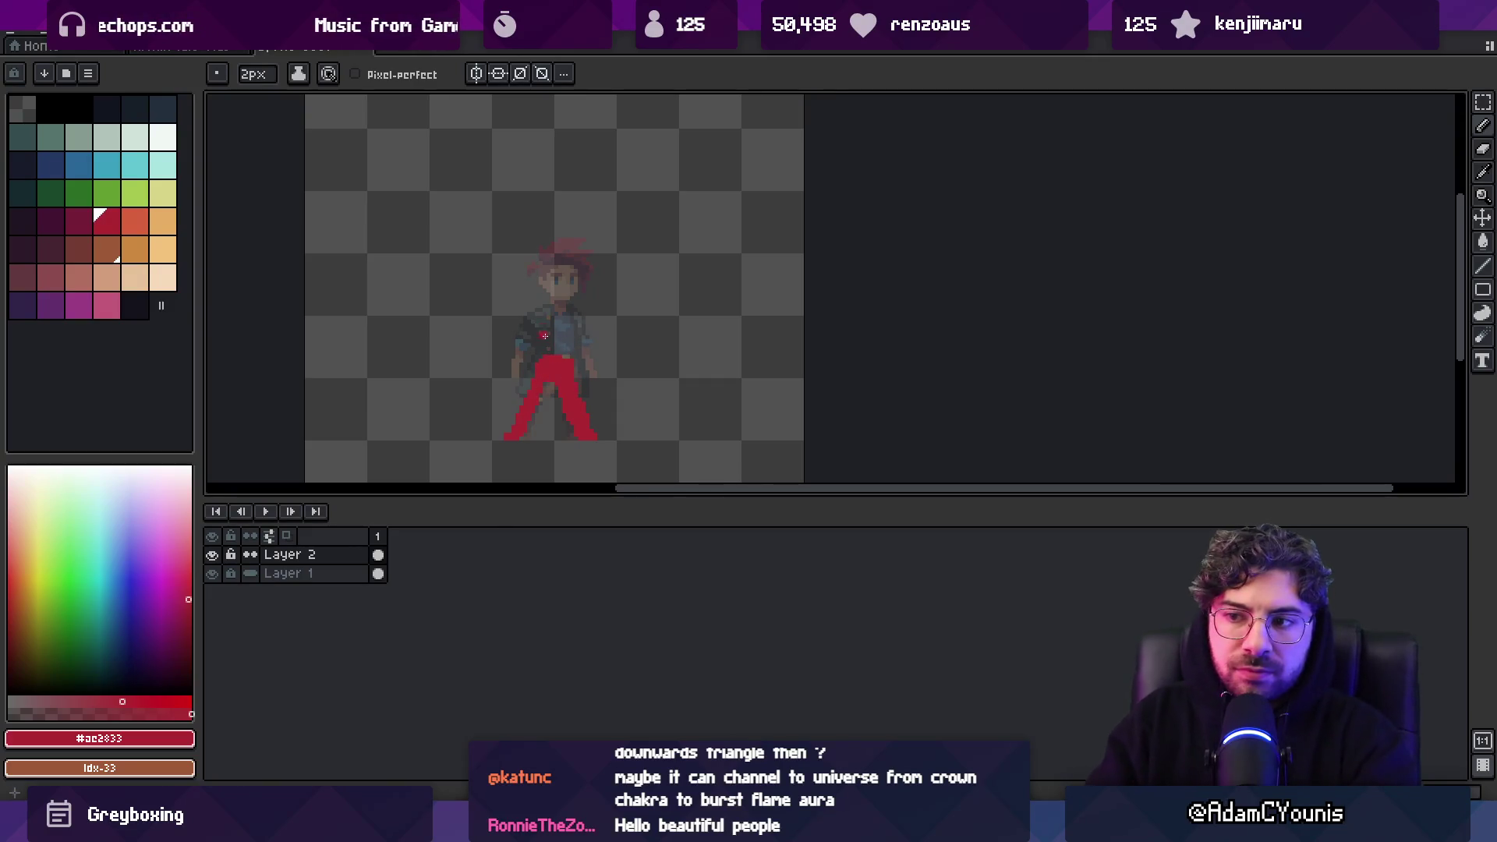
pyautogui.scroll(1, 546, 397)
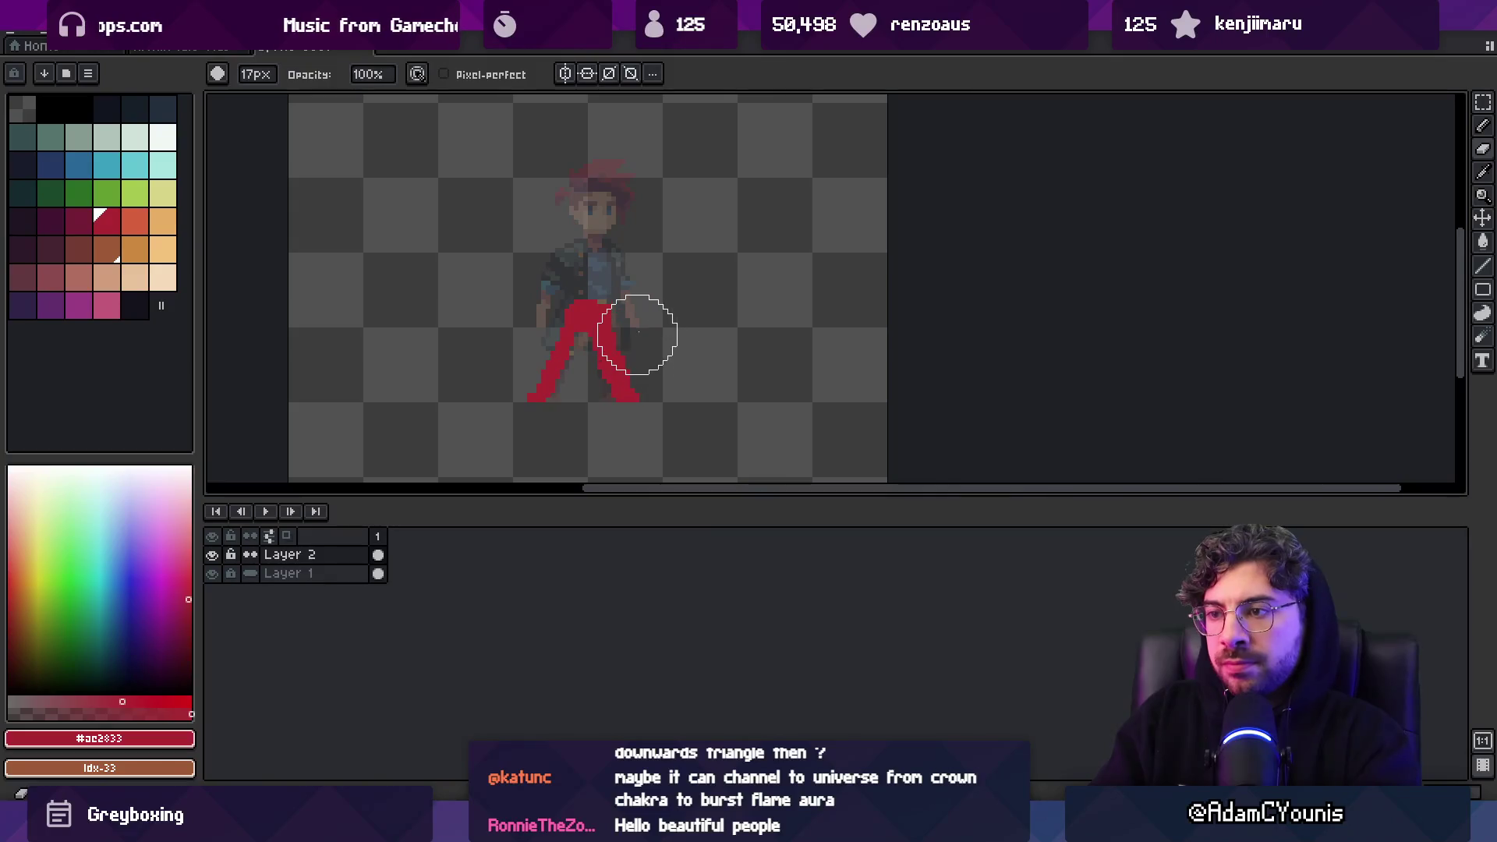
pyautogui.moveTo(607, 381); pyautogui.dragTo(609, 396)
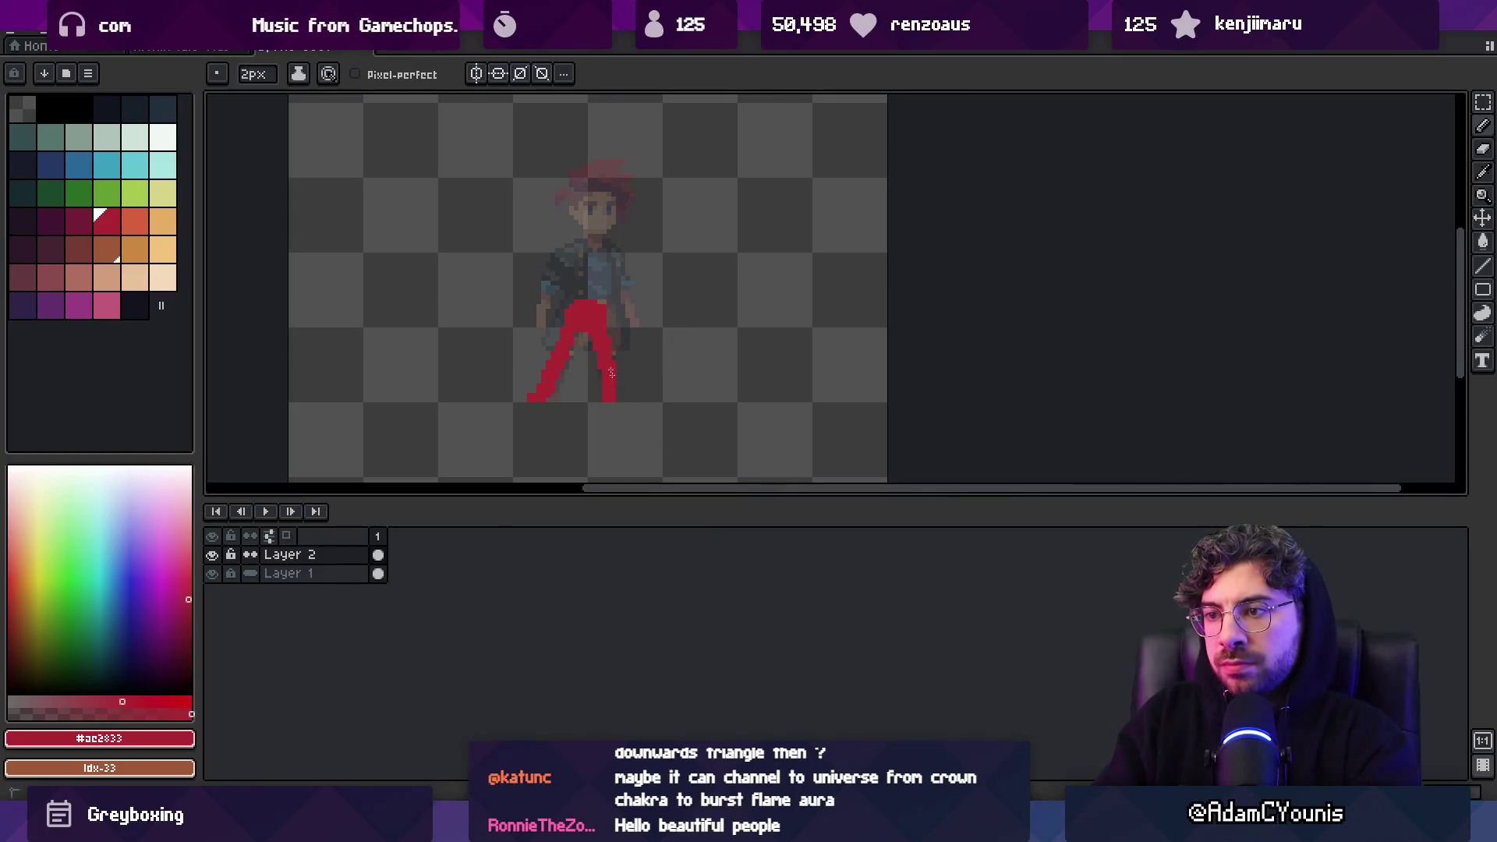
pyautogui.moveTo(528, 401); pyautogui.dragTo(566, 351)
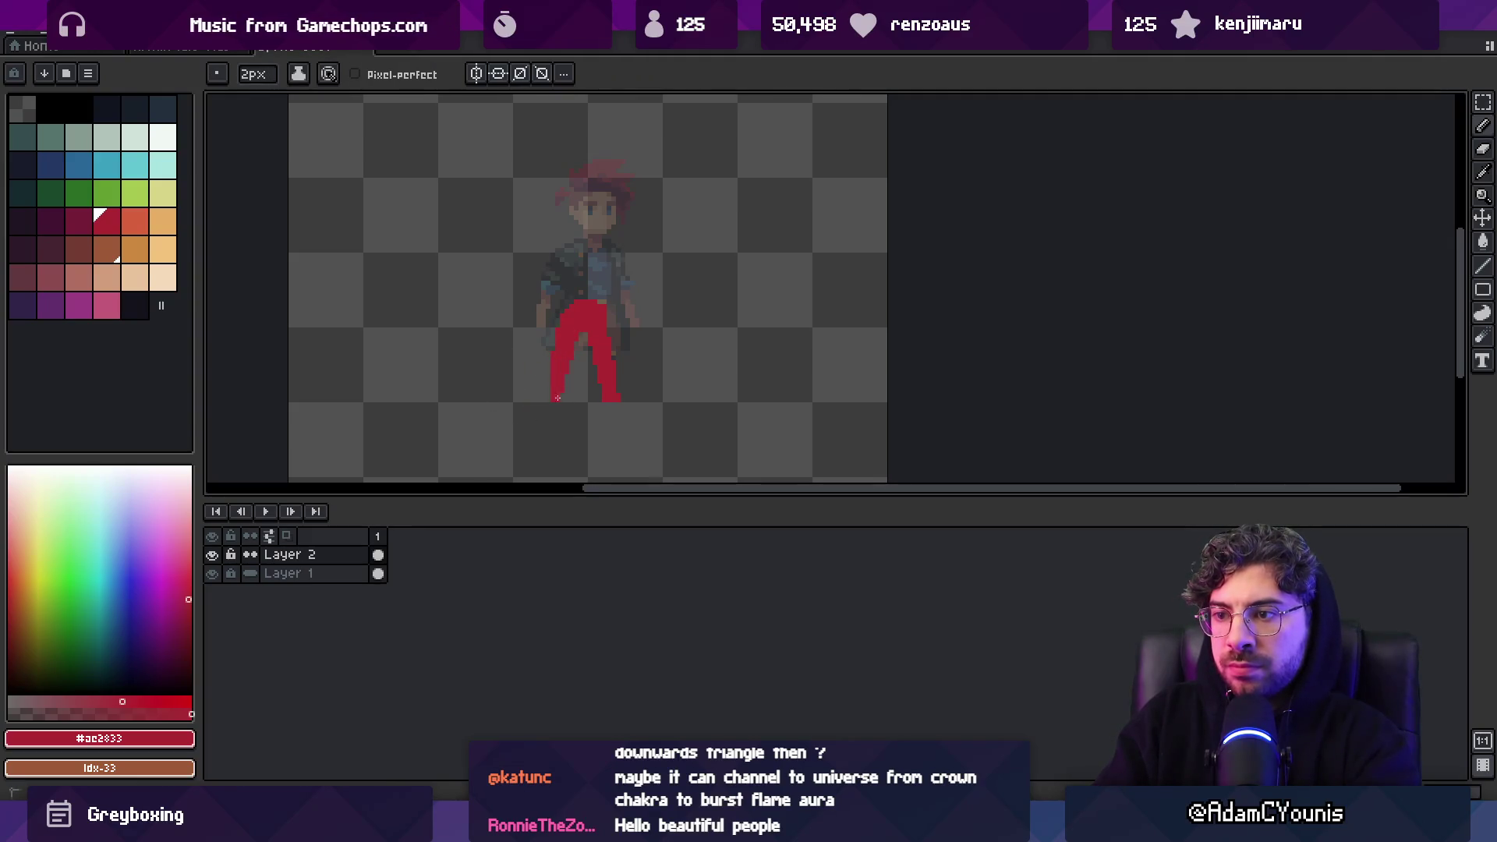
pyautogui.scroll(2, 612, 301)
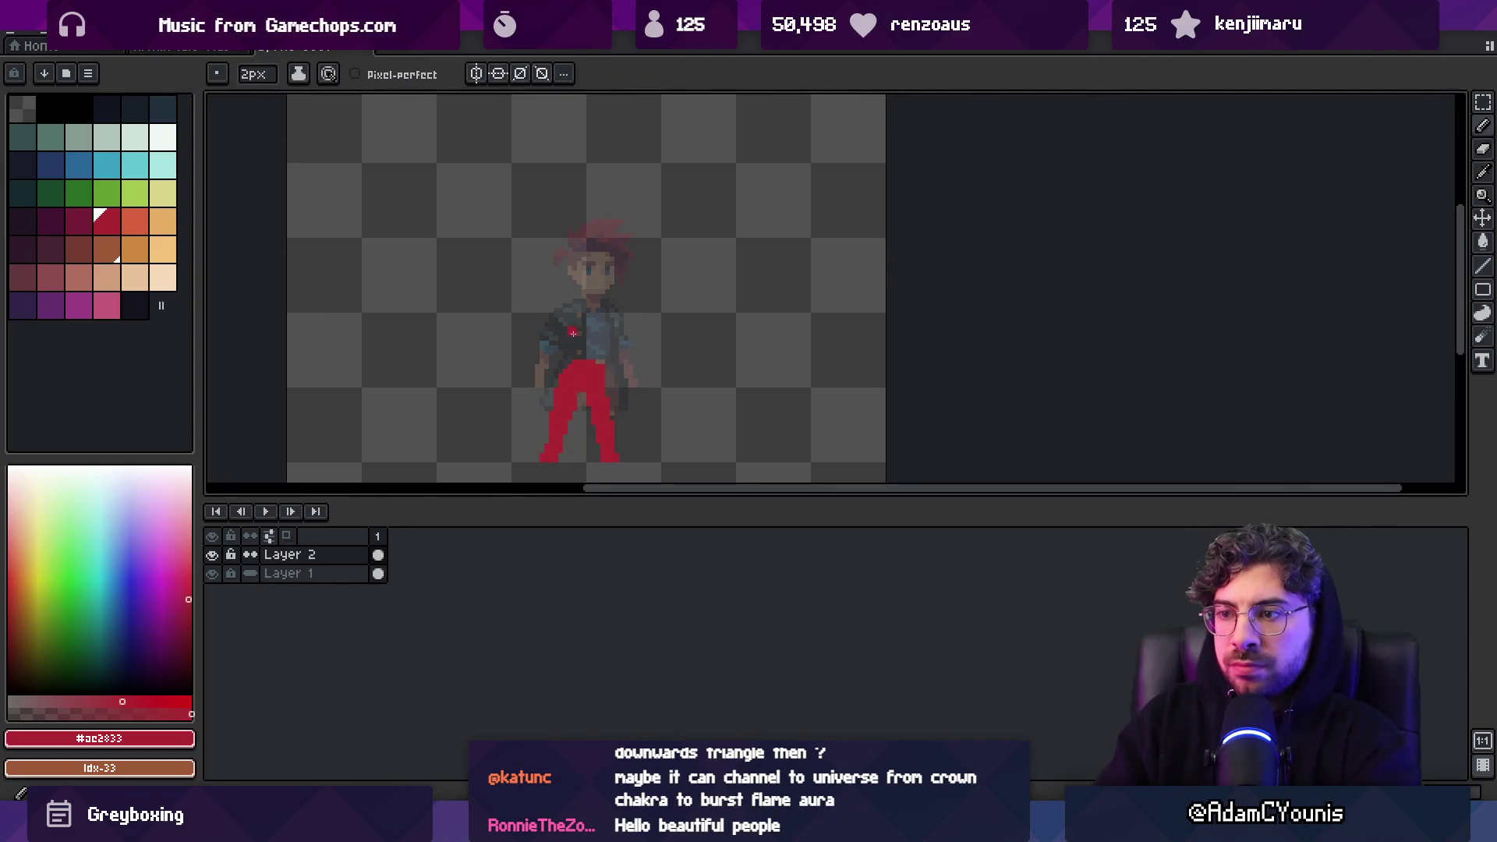
pyautogui.moveTo(593, 201)
pyautogui.mouseDown()
pyautogui.moveTo(583, 330)
pyautogui.moveTo(578, 316)
pyautogui.mouseUp()
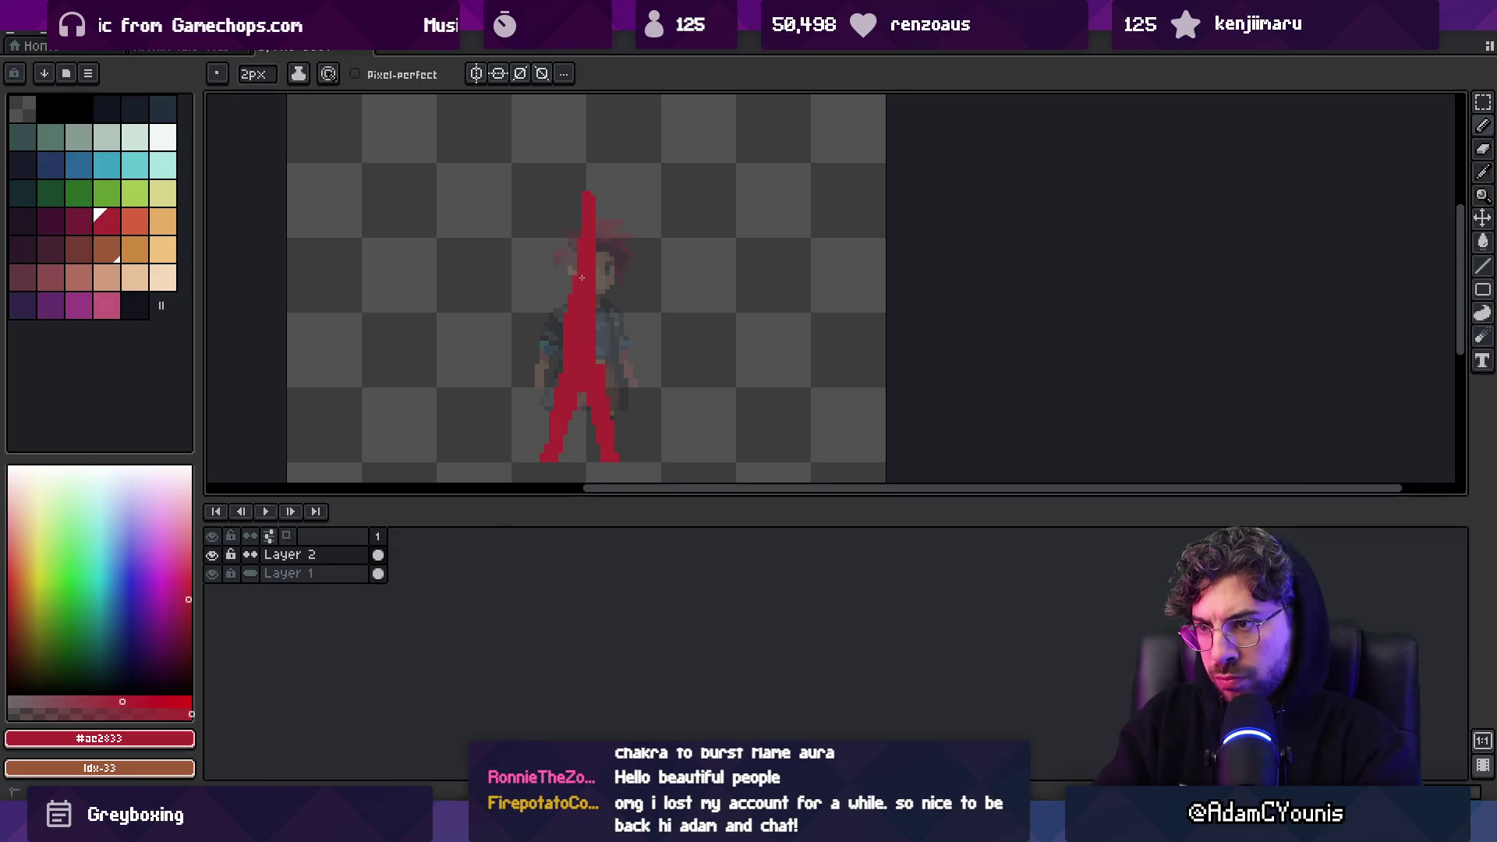
# Lasso the figure's lower half and the red stroke, nudging each slightly right
pyautogui.press('q')
pyautogui.moveTo(551, 294)
pyautogui.mouseDown()
pyautogui.moveTo(668, 435)
pyautogui.moveTo(570, 369)
pyautogui.mouseUp()
pyautogui.press('b')
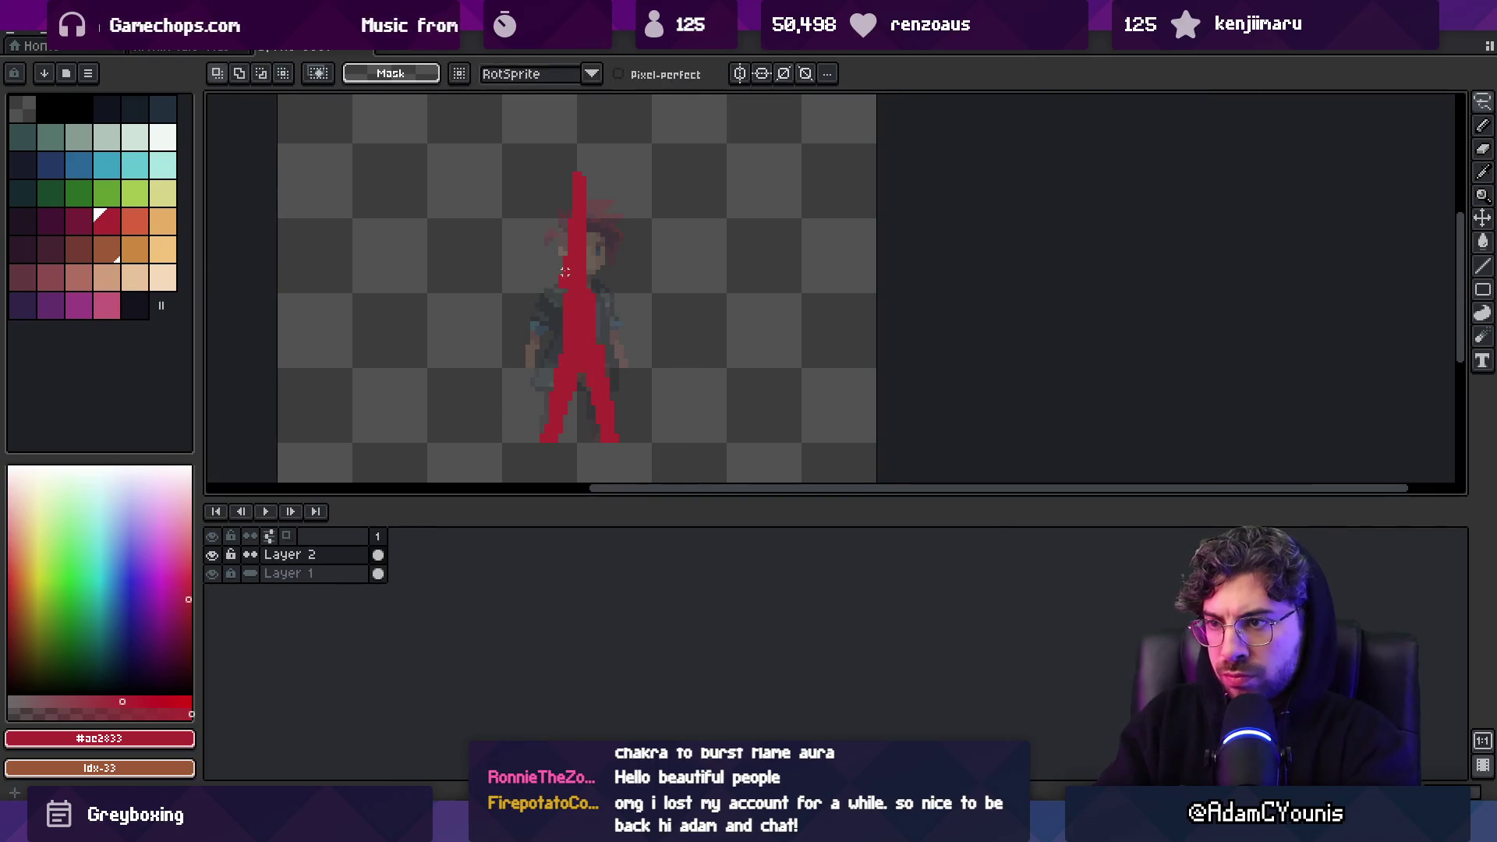
pyautogui.scroll(3, 599, 279)
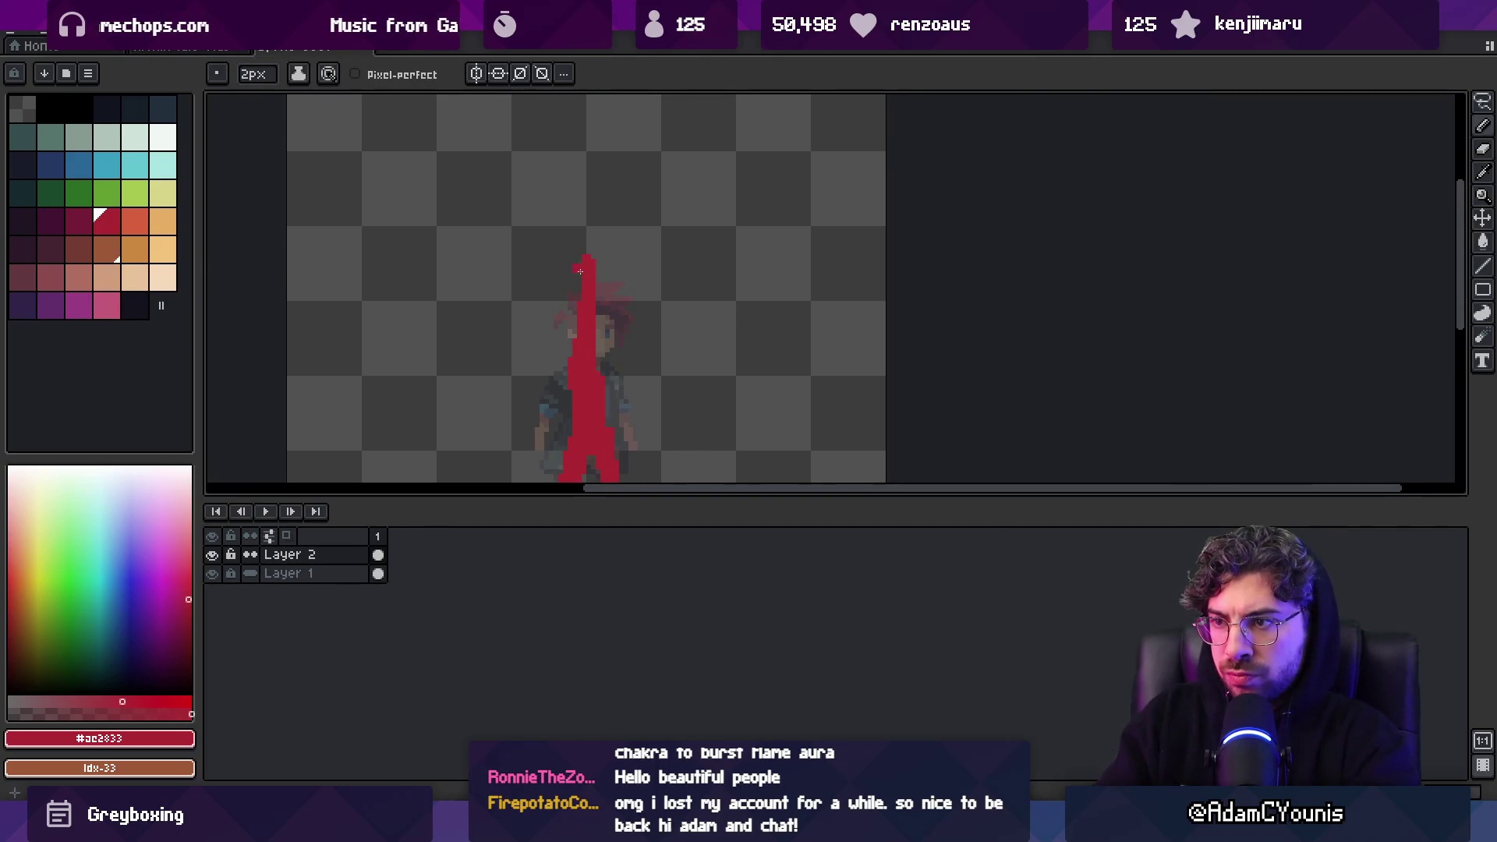
pyautogui.press('m')
pyautogui.moveTo(563, 242)
pyautogui.mouseDown()
pyautogui.moveTo(633, 333)
pyautogui.moveTo(584, 322)
pyautogui.mouseUp()
pyautogui.press('b')
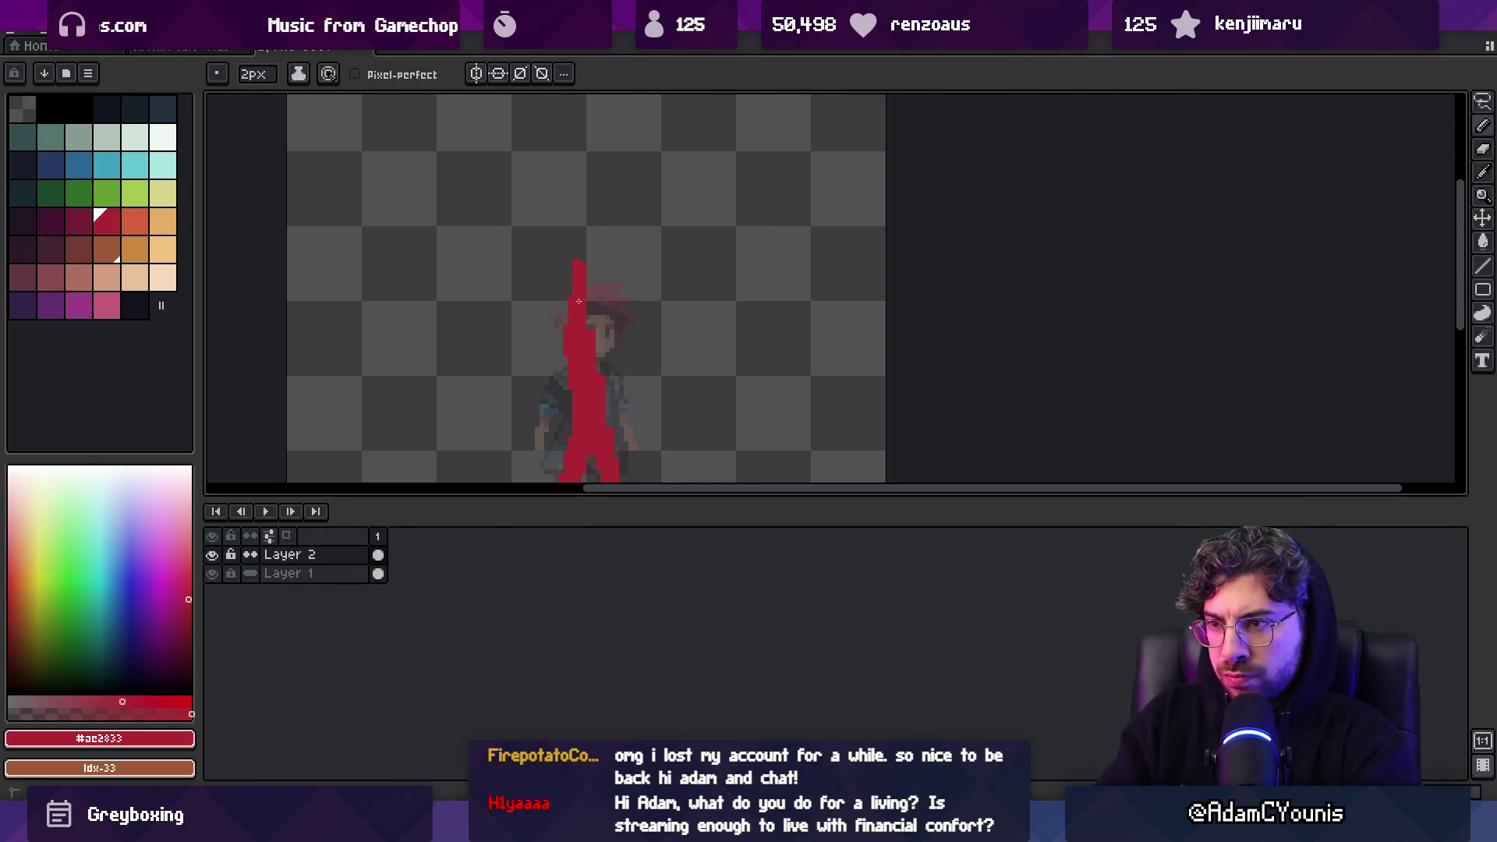
# Paint a red mass over the character's head
pyautogui.press('e')
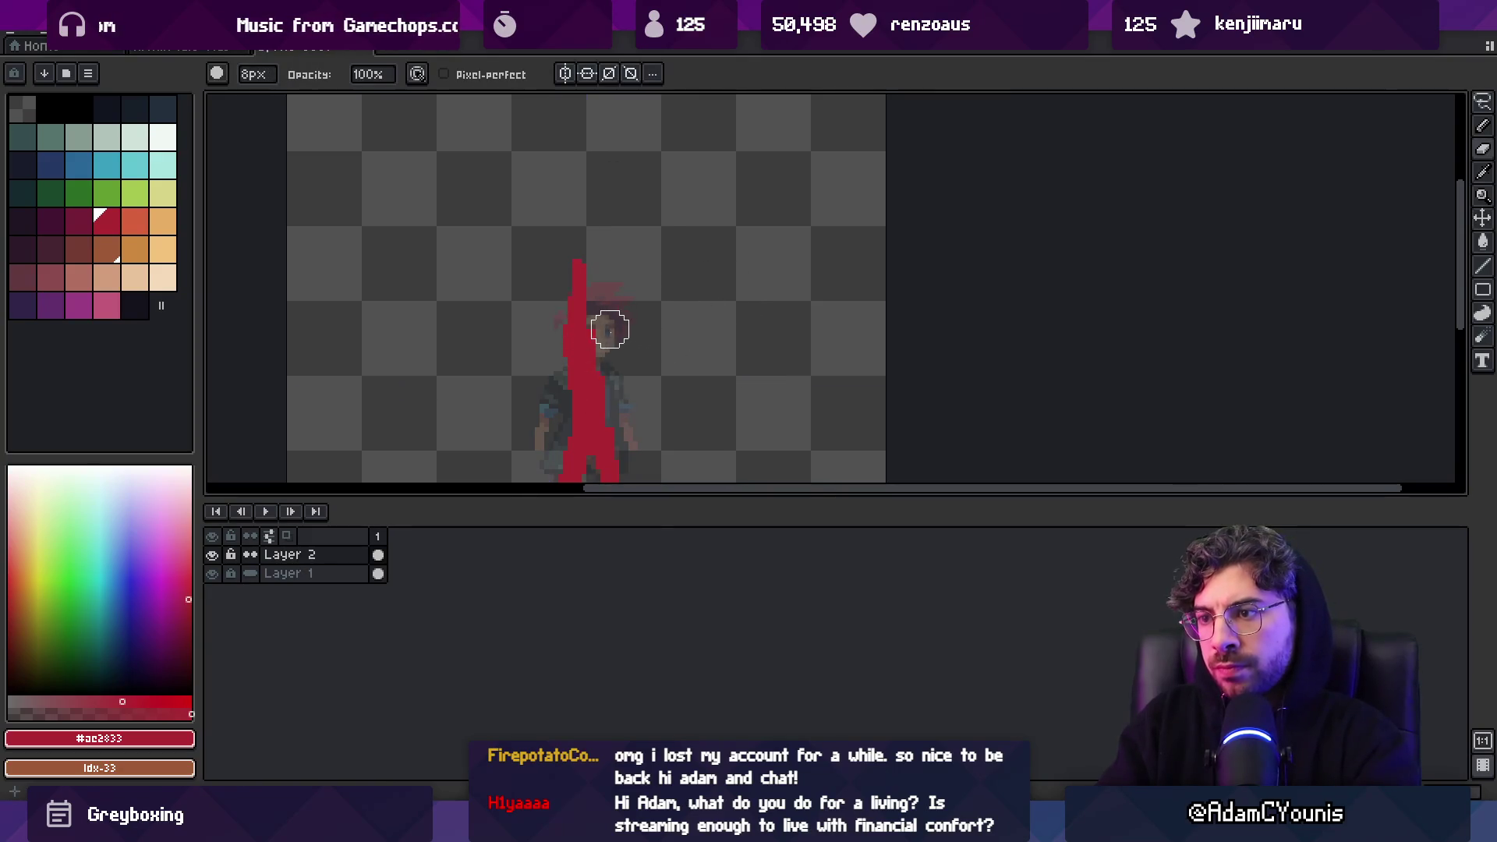
pyautogui.press('b')
pyautogui.moveTo(611, 334)
pyautogui.mouseDown()
pyautogui.moveTo(600, 351)
pyautogui.moveTo(595, 320)
pyautogui.moveTo(605, 334)
pyautogui.mouseUp()
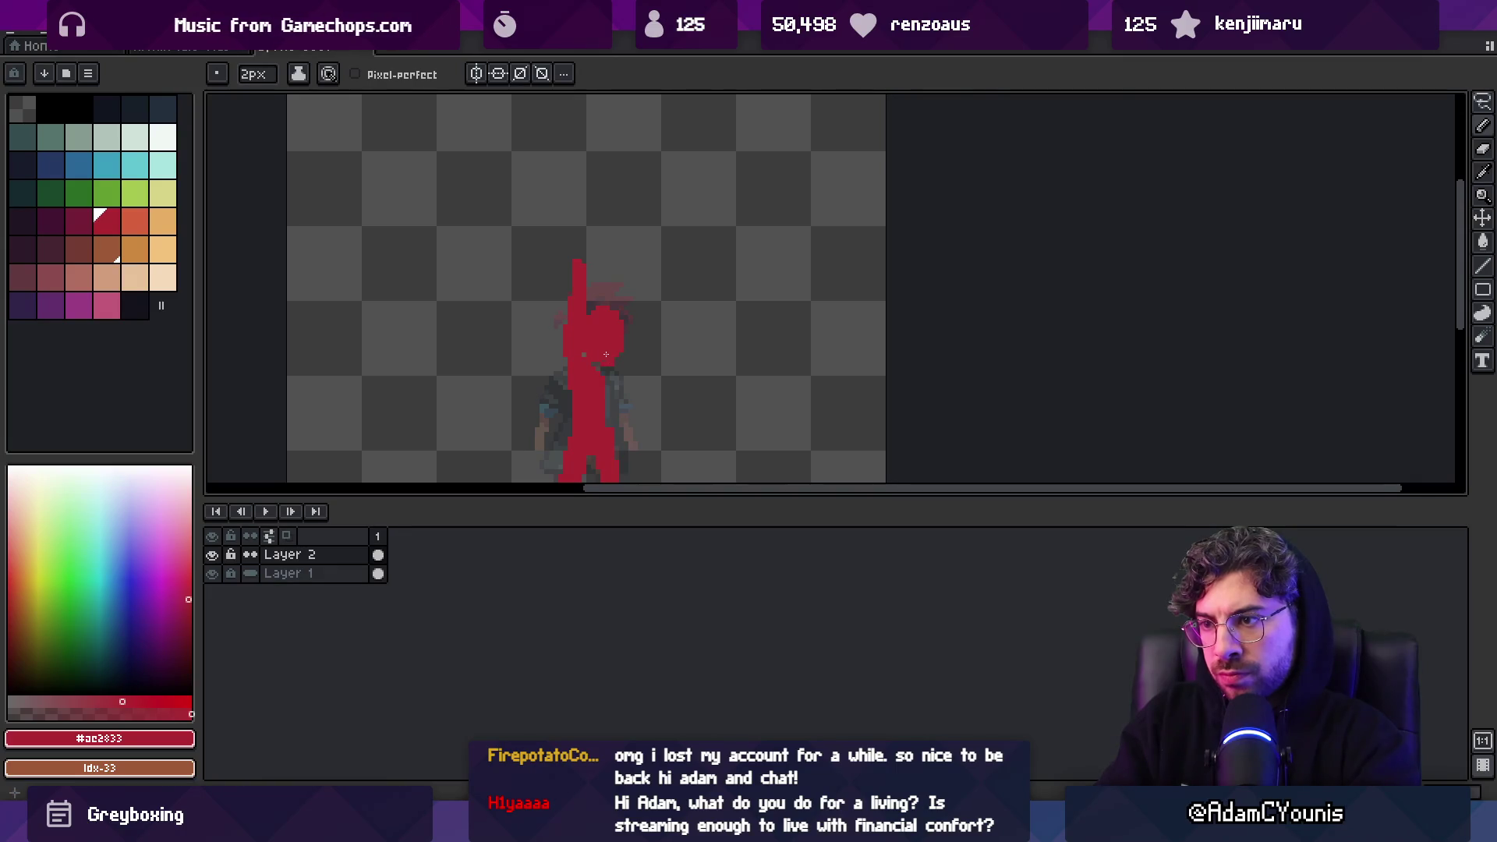
pyautogui.scroll(-3, 596, 327)
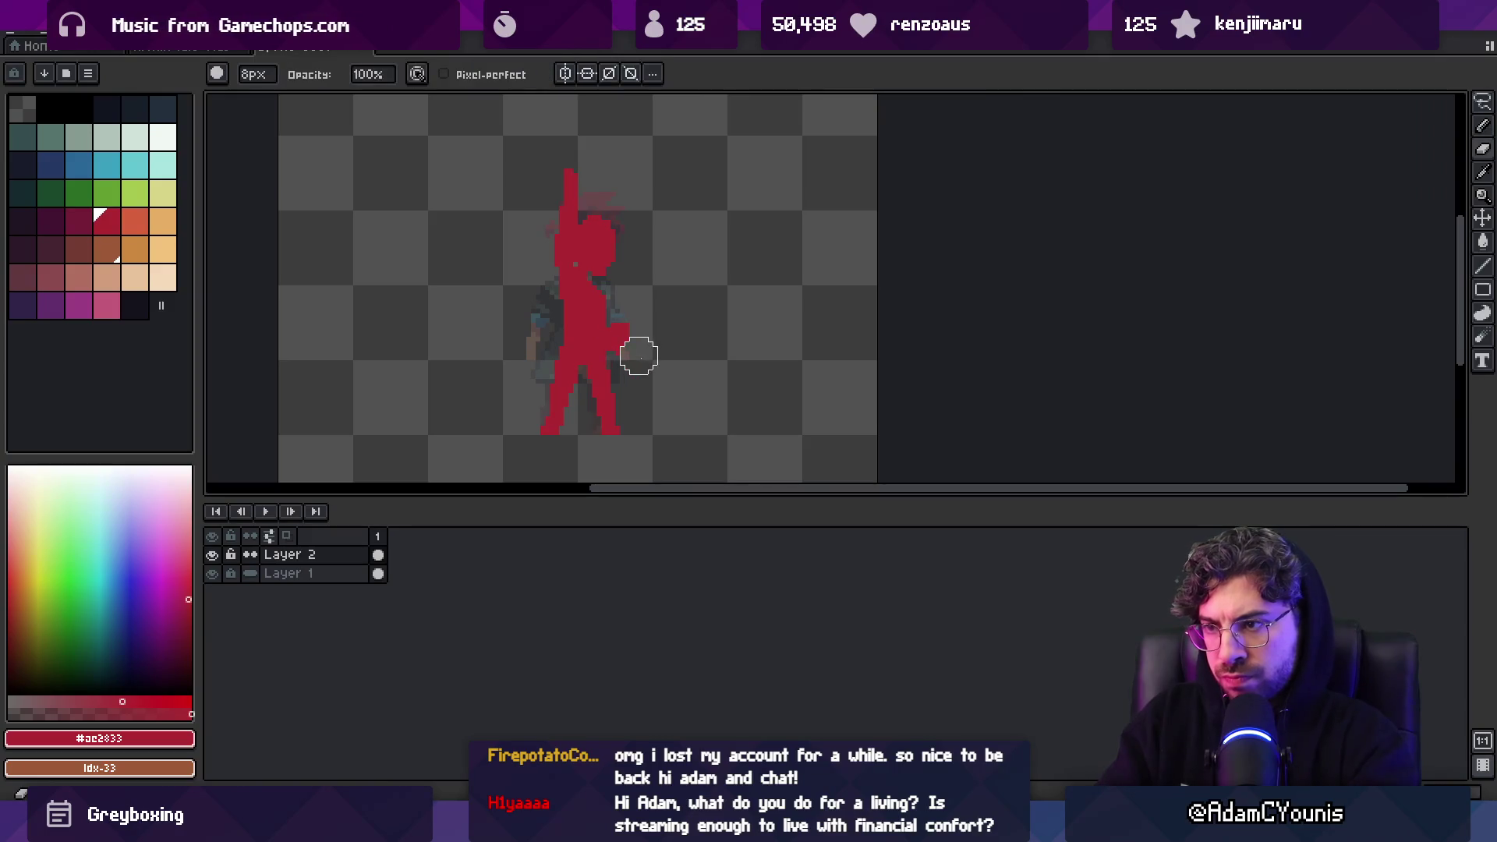
# Block in the rest of the red torso, alternating pencil and eraser
pyautogui.press('e')
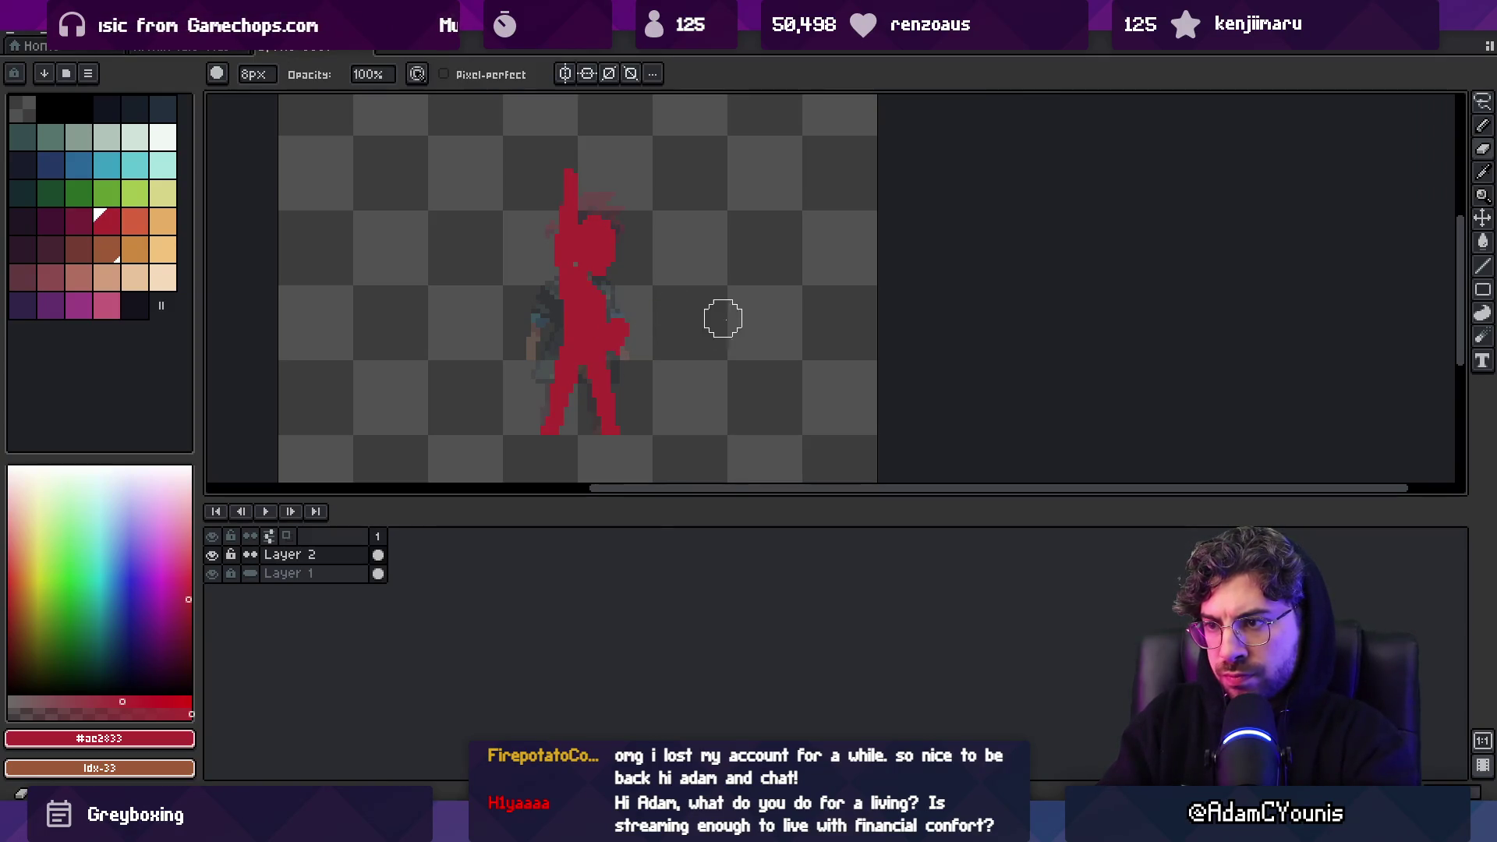
pyautogui.press('b')
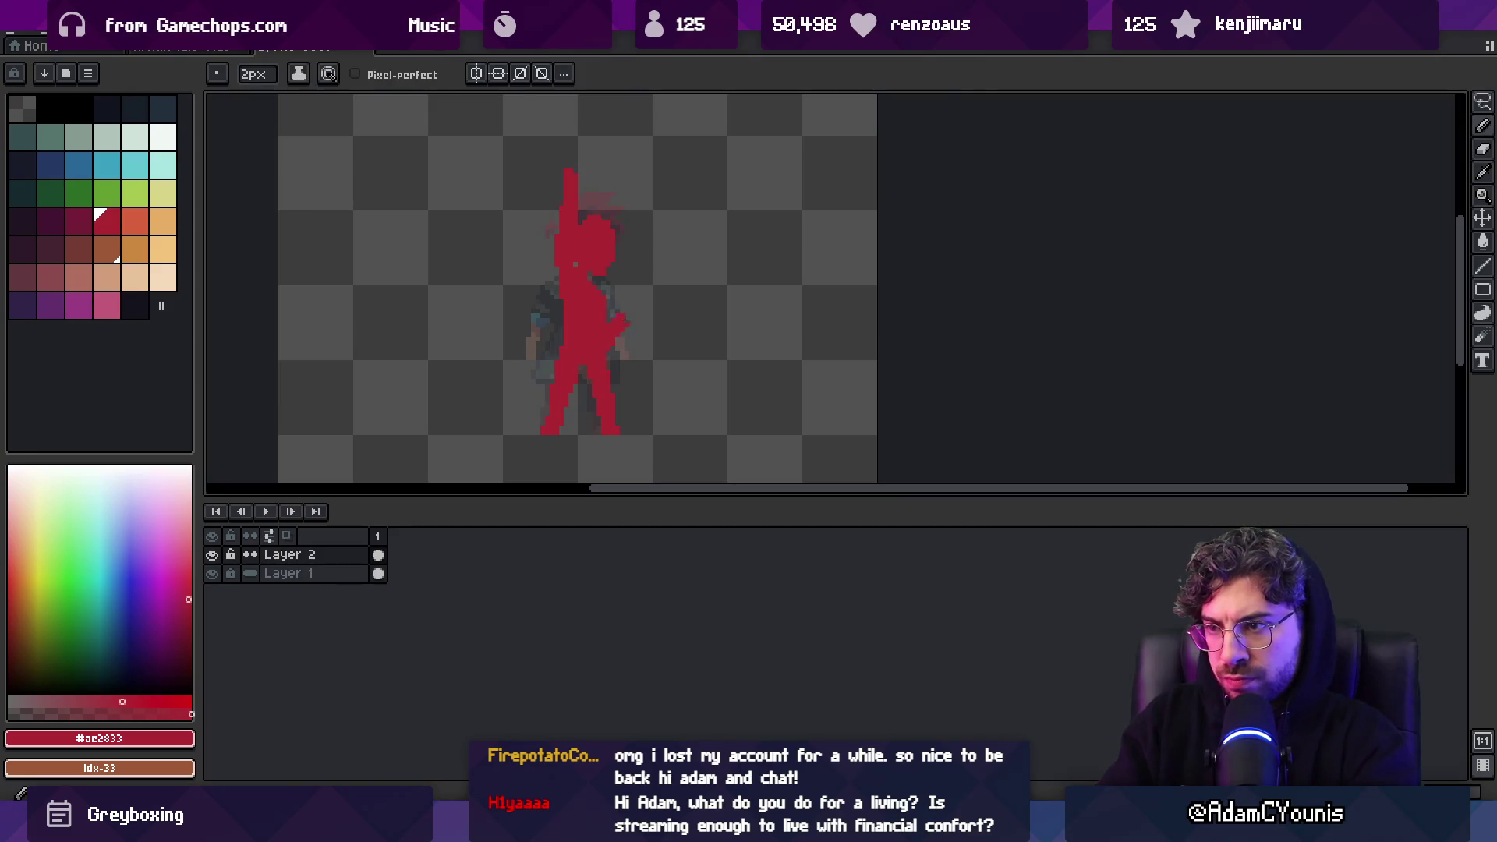
pyautogui.moveTo(623, 323); pyautogui.dragTo(635, 334)
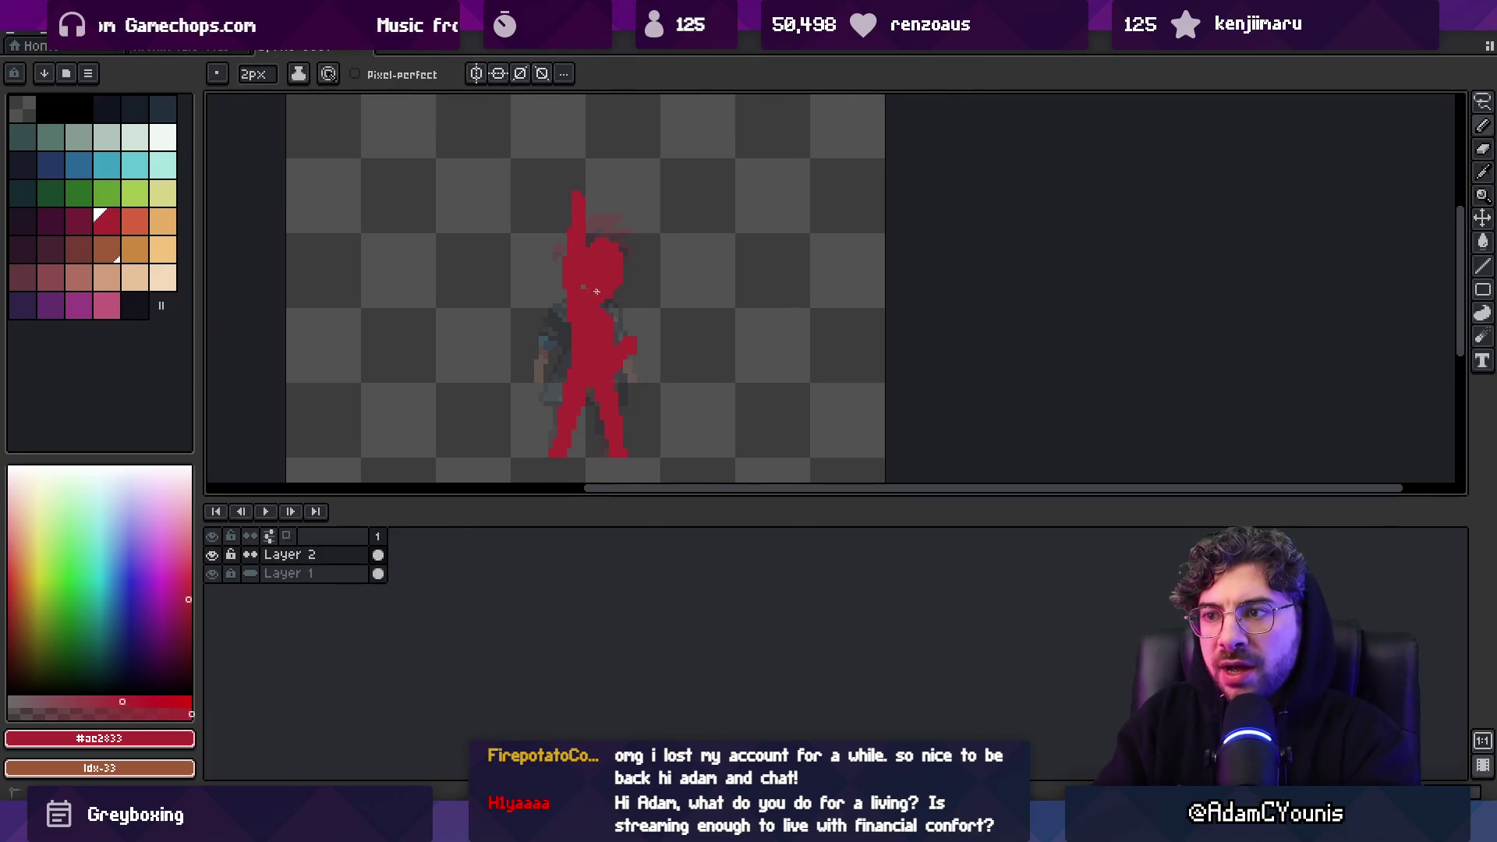
pyautogui.moveTo(598, 285)
pyautogui.mouseDown()
pyautogui.moveTo(598, 336)
pyautogui.moveTo(577, 257)
pyautogui.mouseUp()
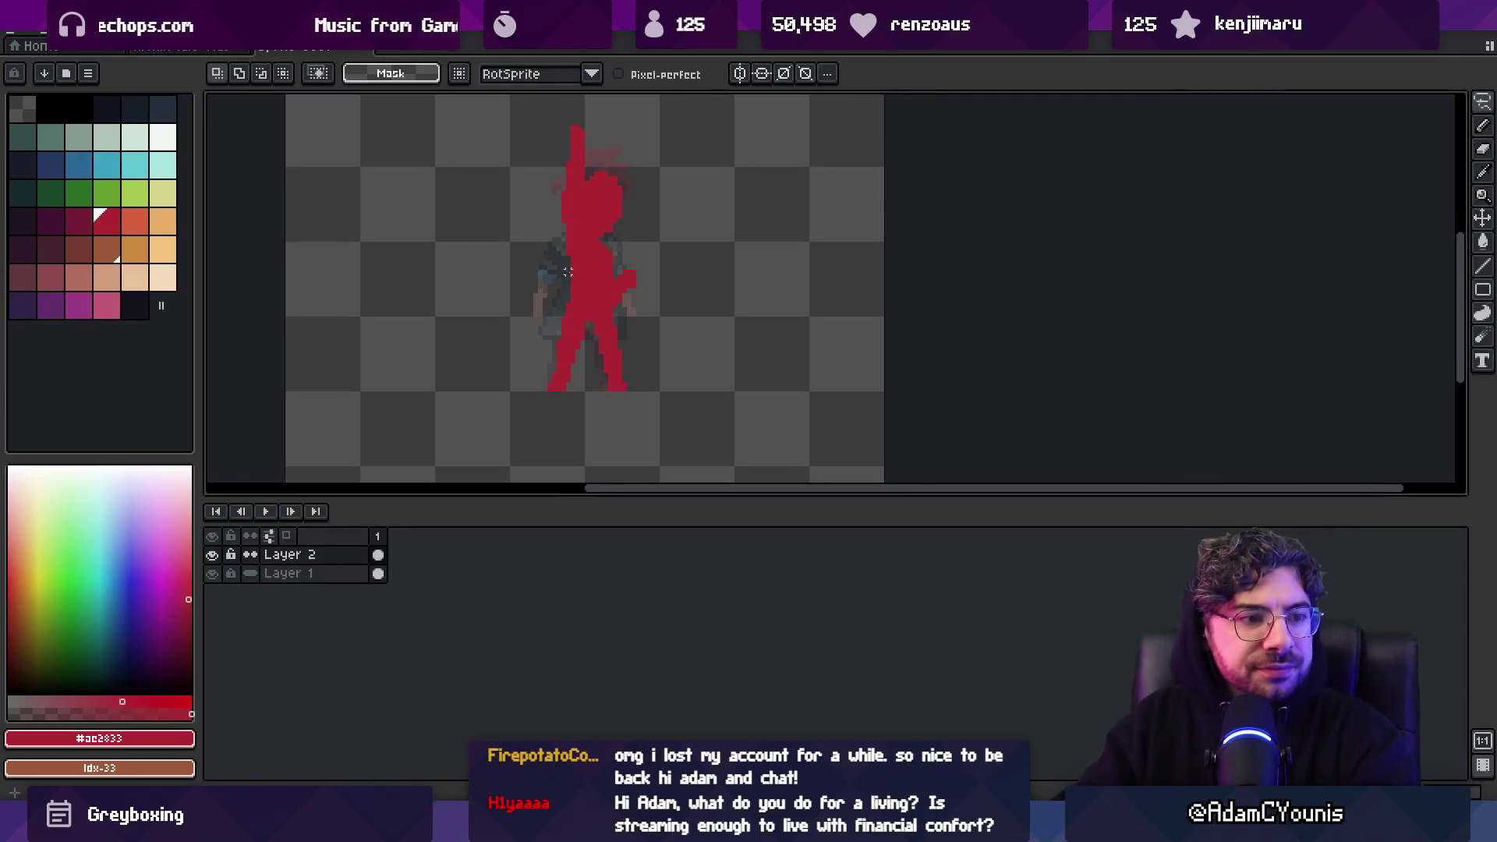
pyautogui.scroll(3, 659, 324)
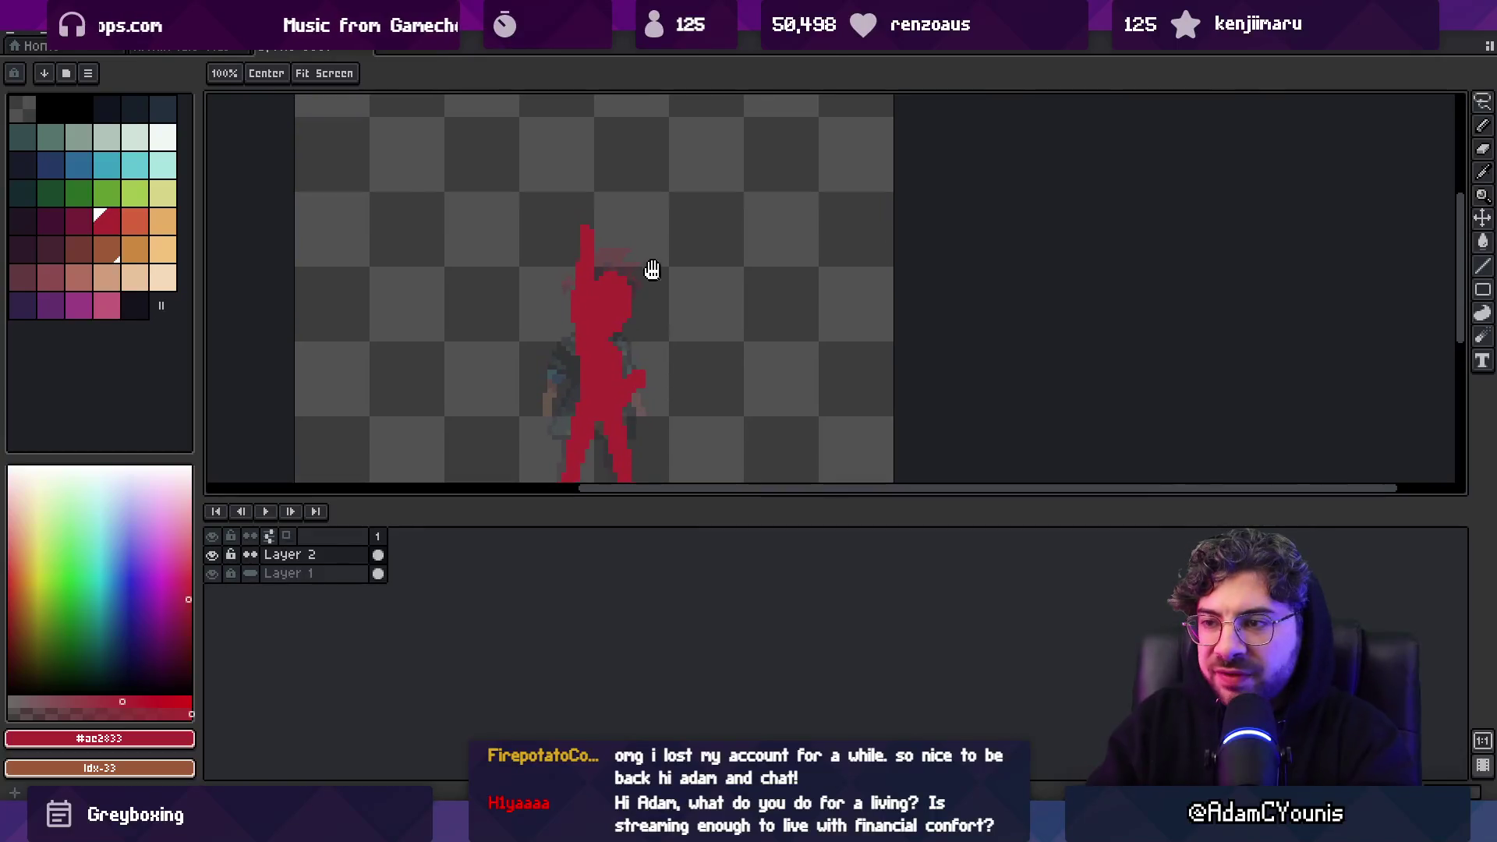
pyautogui.press('b')
pyautogui.press('e')
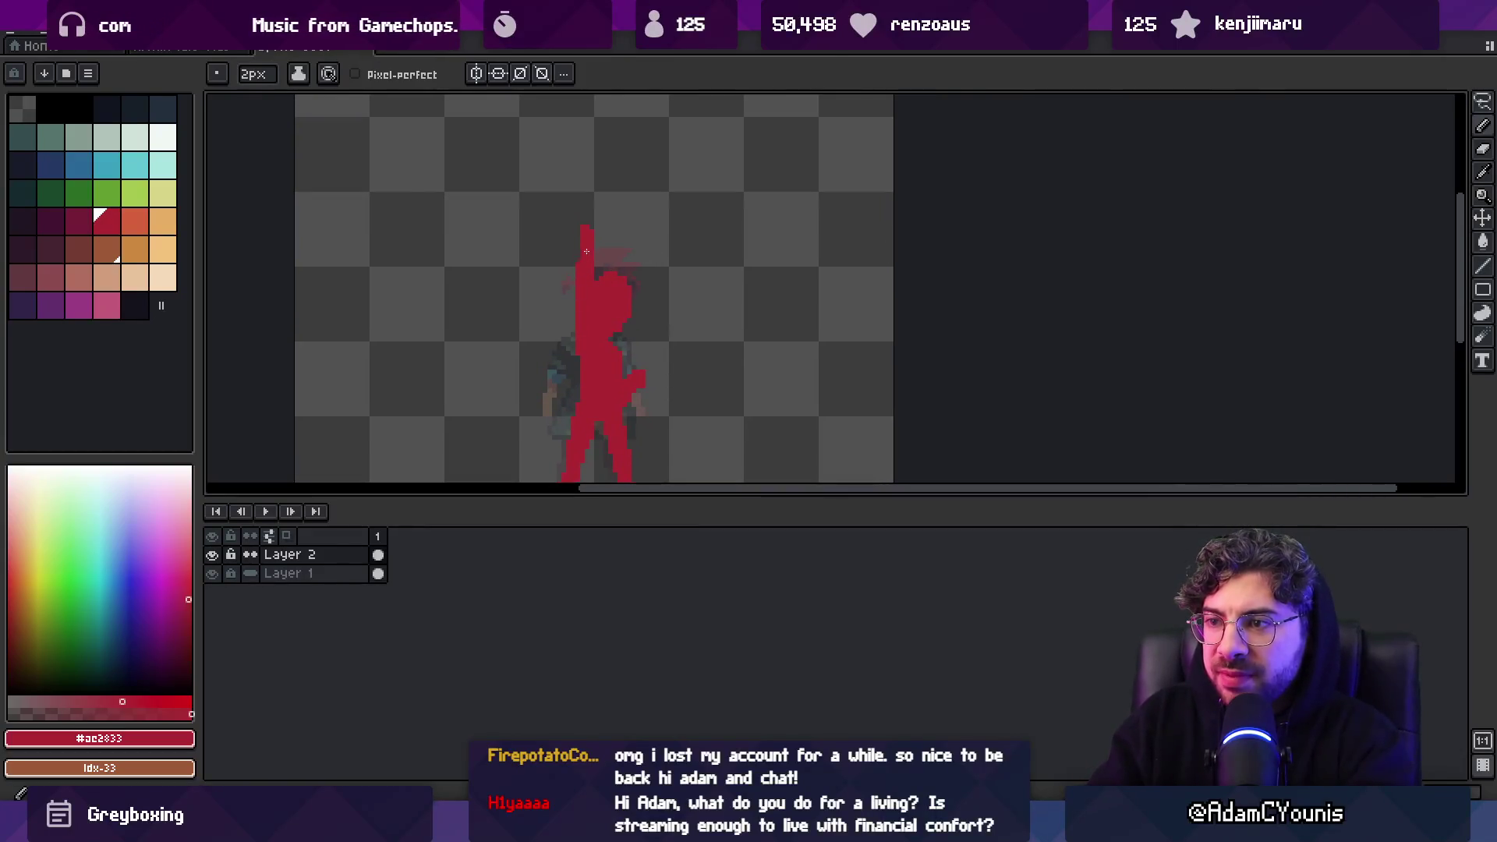
pyautogui.press('b')
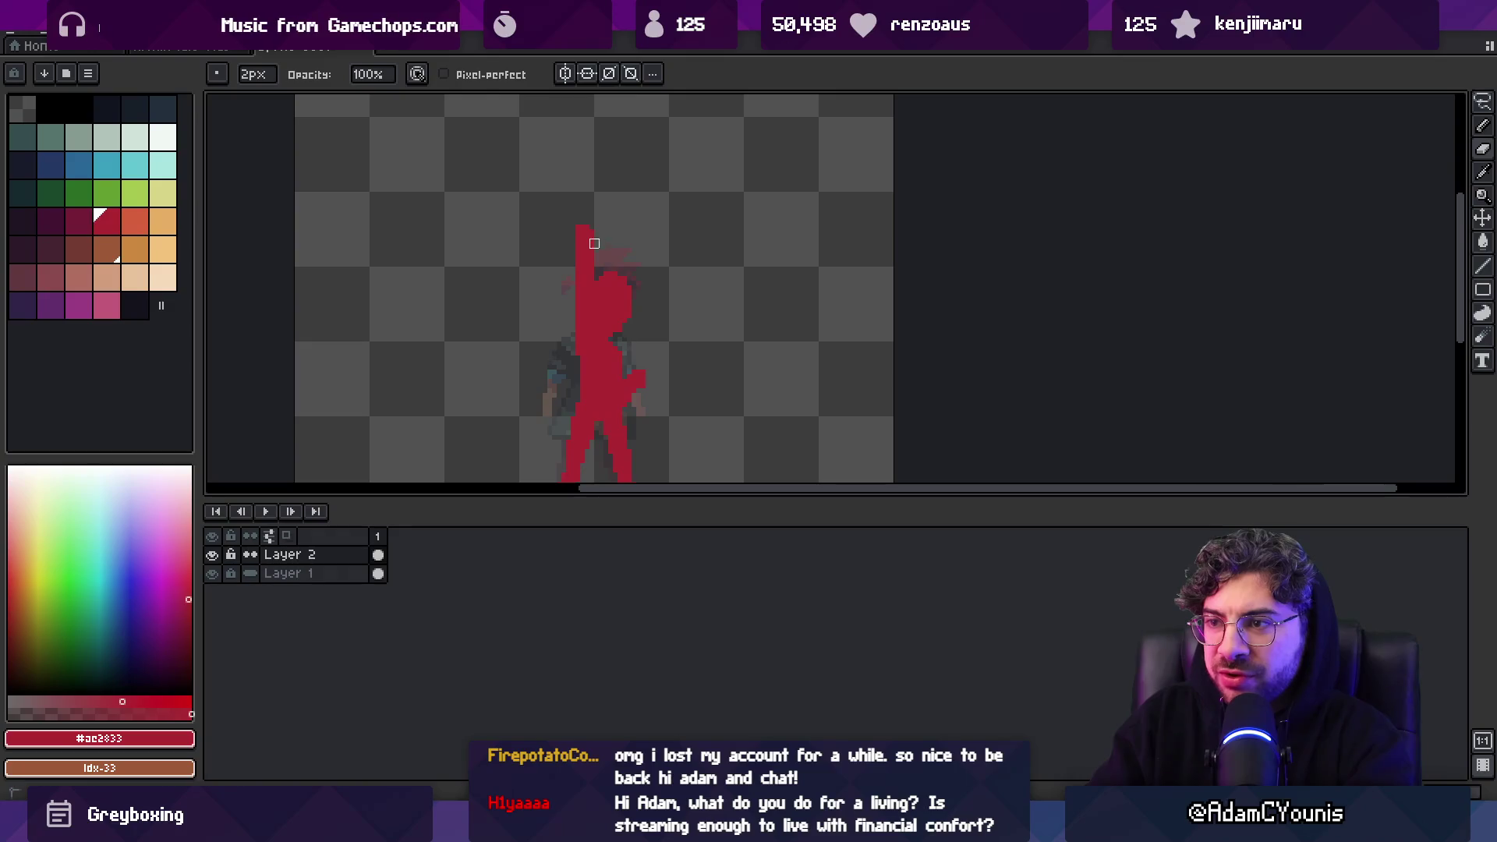
pyautogui.scroll(1, 577, 230)
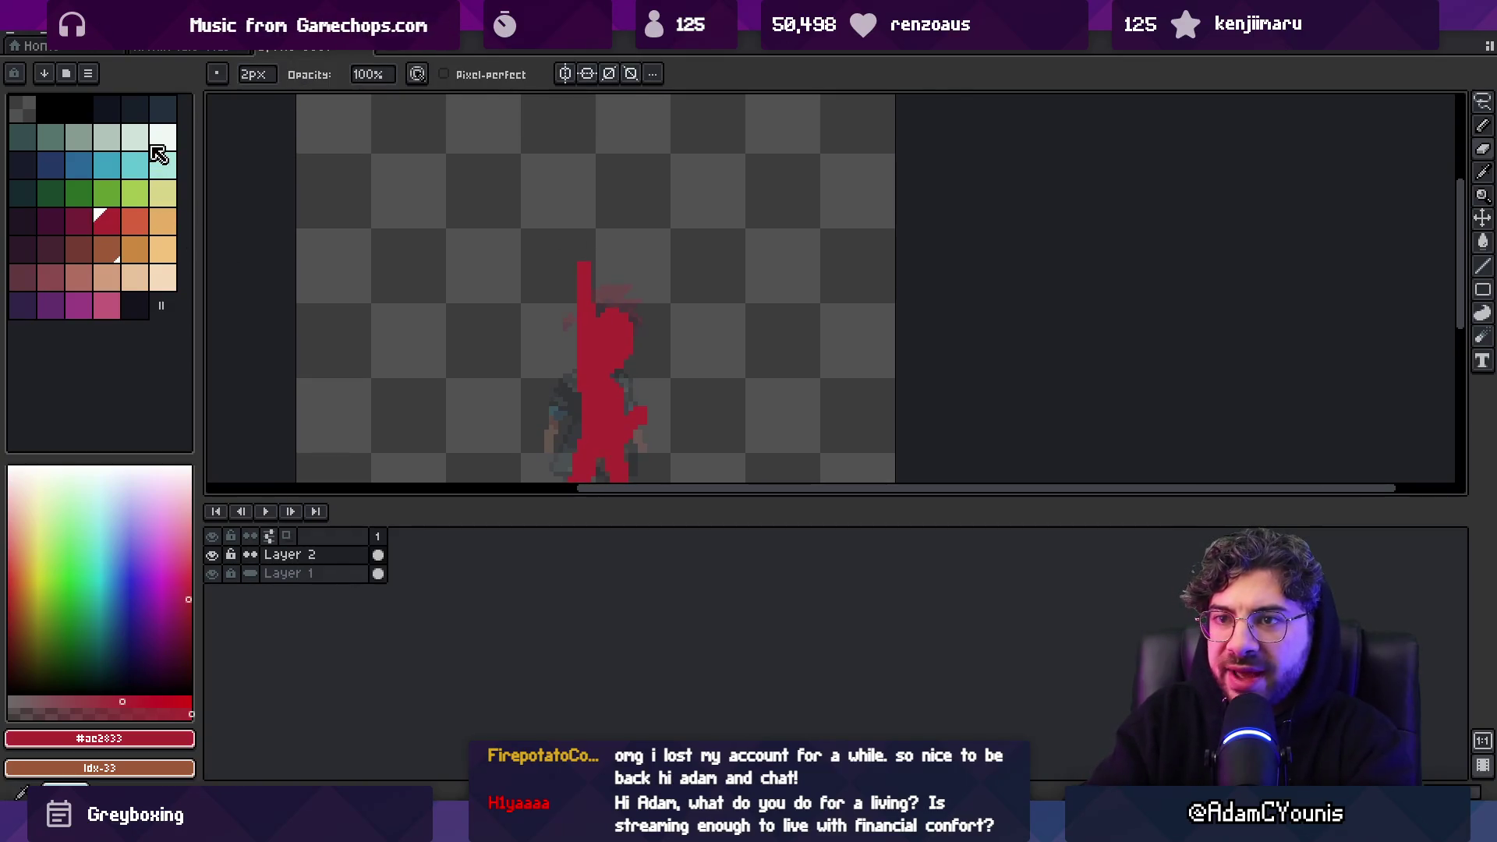
pyautogui.press('e')
pyautogui.scroll(1, 602, 245)
# Draw a white blade above the raised arm and trim its upper-left edge
pyautogui.moveTo(603, 246)
pyautogui.mouseDown()
pyautogui.moveTo(594, 212)
pyautogui.moveTo(595, 279)
pyautogui.mouseUp()
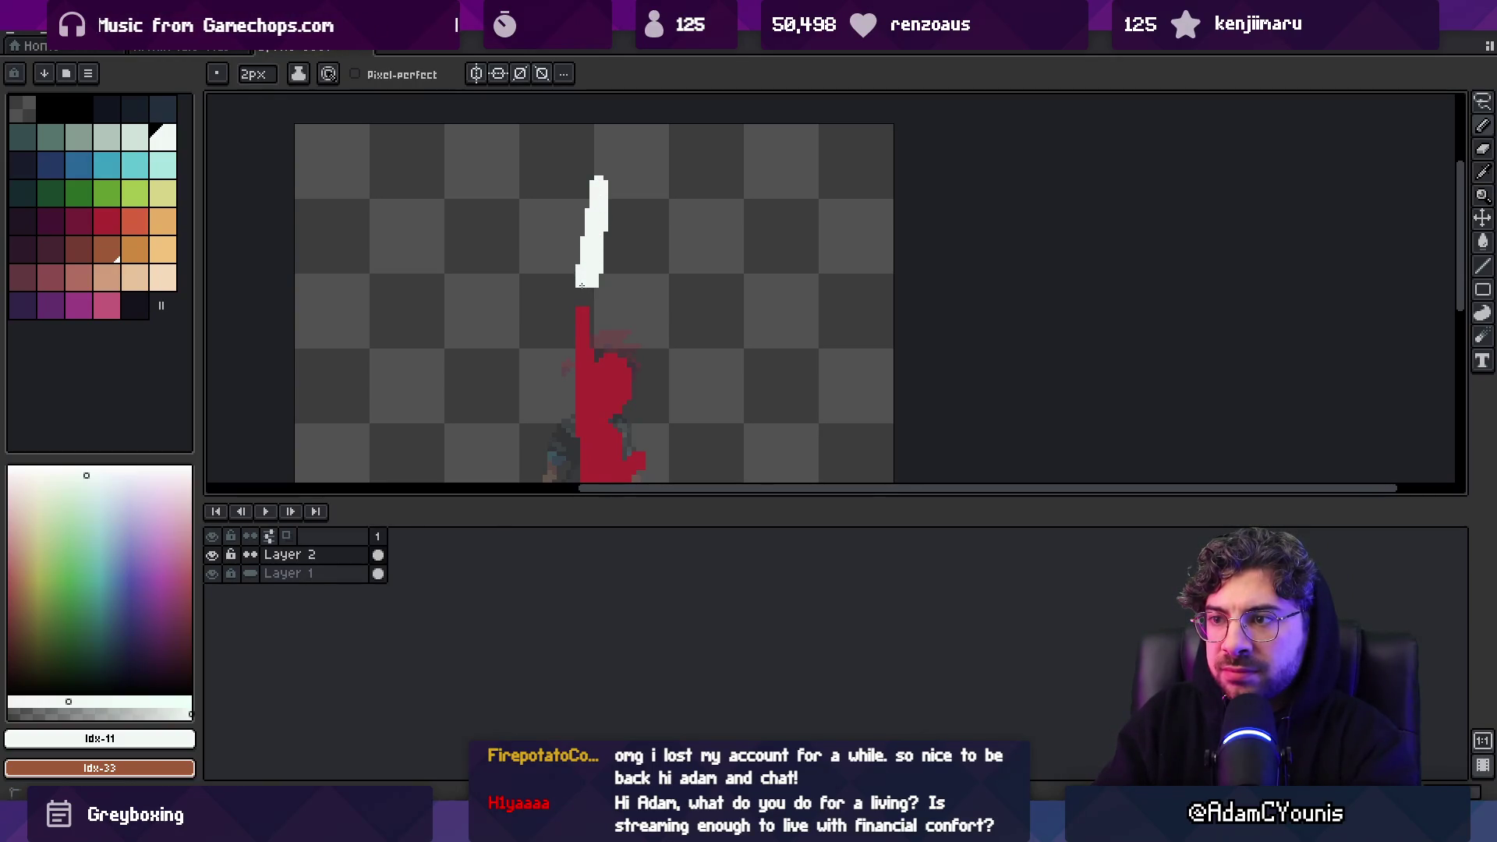
pyautogui.press('e')
pyautogui.moveTo(591, 183)
pyautogui.mouseDown()
pyautogui.moveTo(584, 204)
pyautogui.moveTo(608, 190)
pyautogui.moveTo(610, 231)
pyautogui.mouseUp()
pyautogui.press('b')
# Paint an orange hilt below the blade
pyautogui.click(134, 250)
pyautogui.moveTo(577, 277)
pyautogui.mouseDown()
pyautogui.moveTo(600, 289)
pyautogui.moveTo(587, 299)
pyautogui.mouseUp()
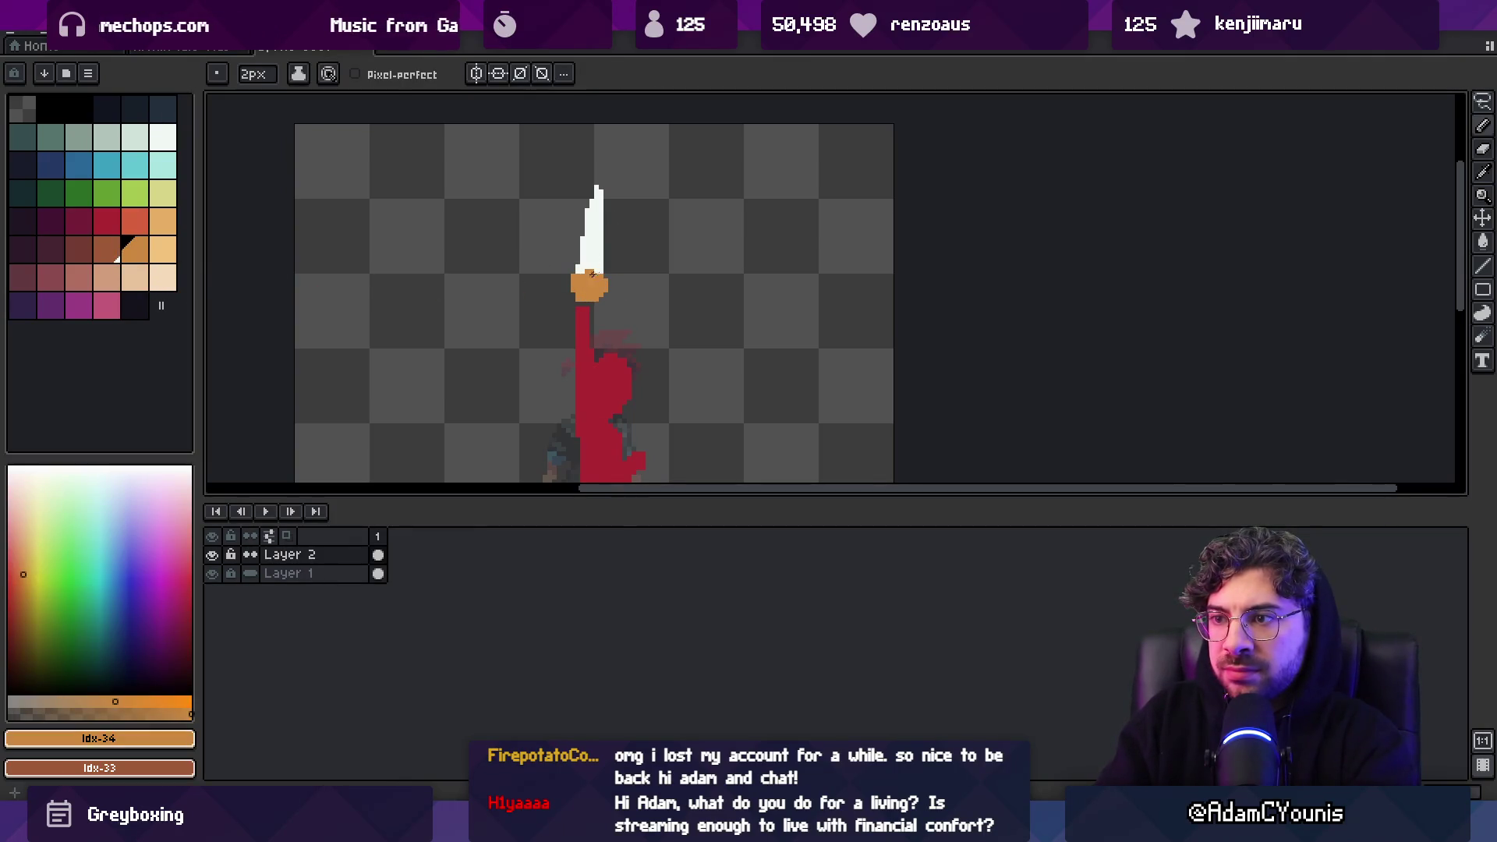
pyautogui.press('e')
# Widen and reshape the blade's lower base in white
pyautogui.keyDown('alt'); pyautogui.click(601, 248); pyautogui.keyUp('alt')
pyautogui.press('b')
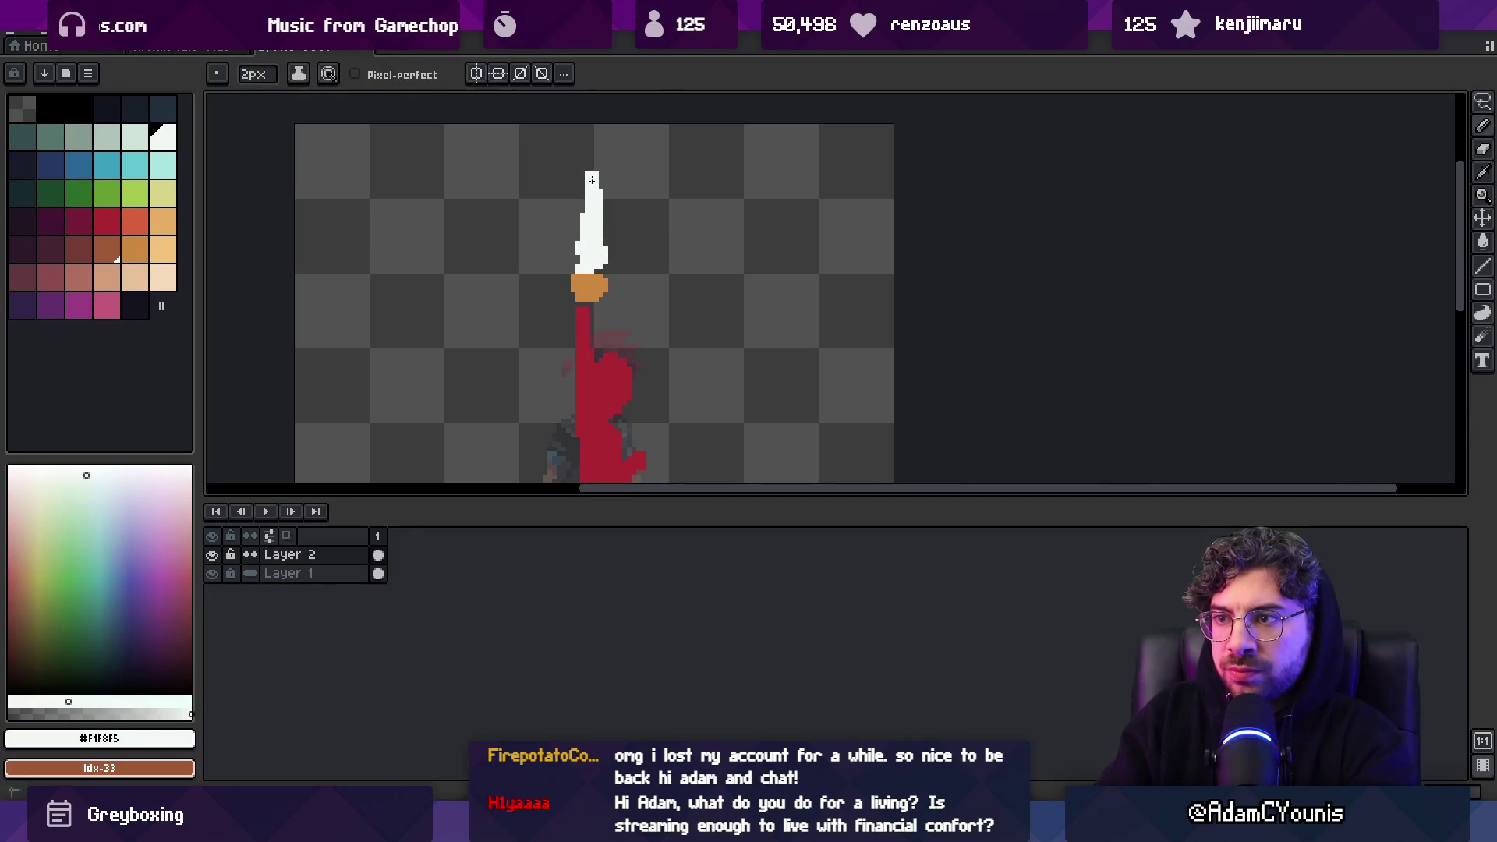
pyautogui.scroll(-1, 596, 194)
pyautogui.scroll(4, 621, 174)
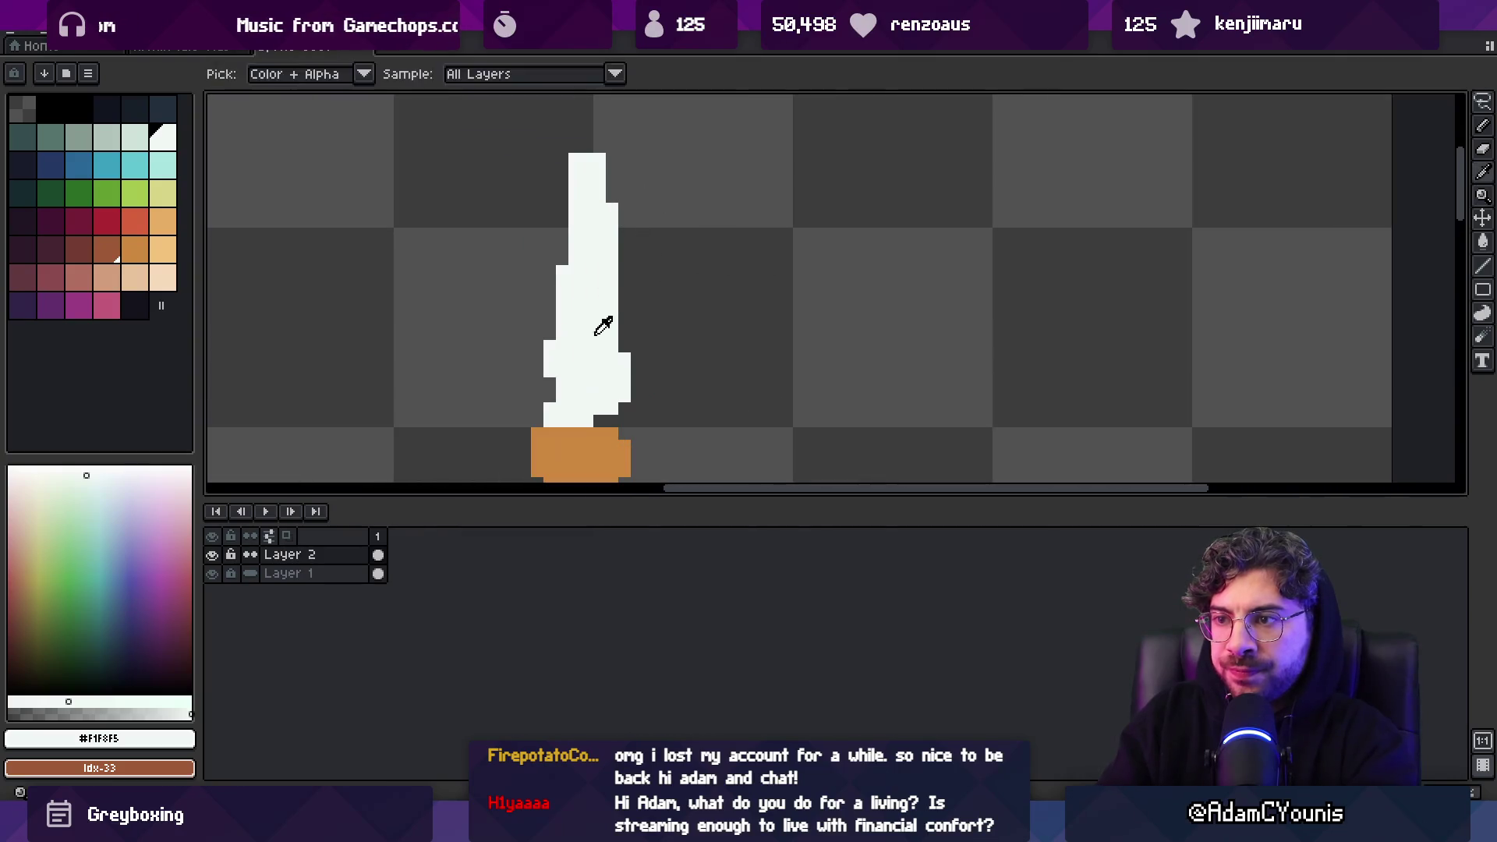
pyautogui.moveTo(556, 393); pyautogui.dragTo(568, 388)
pyautogui.click(622, 407)
pyautogui.press('e')
pyautogui.click(550, 421)
pyautogui.press('b')
pyautogui.click(599, 421)
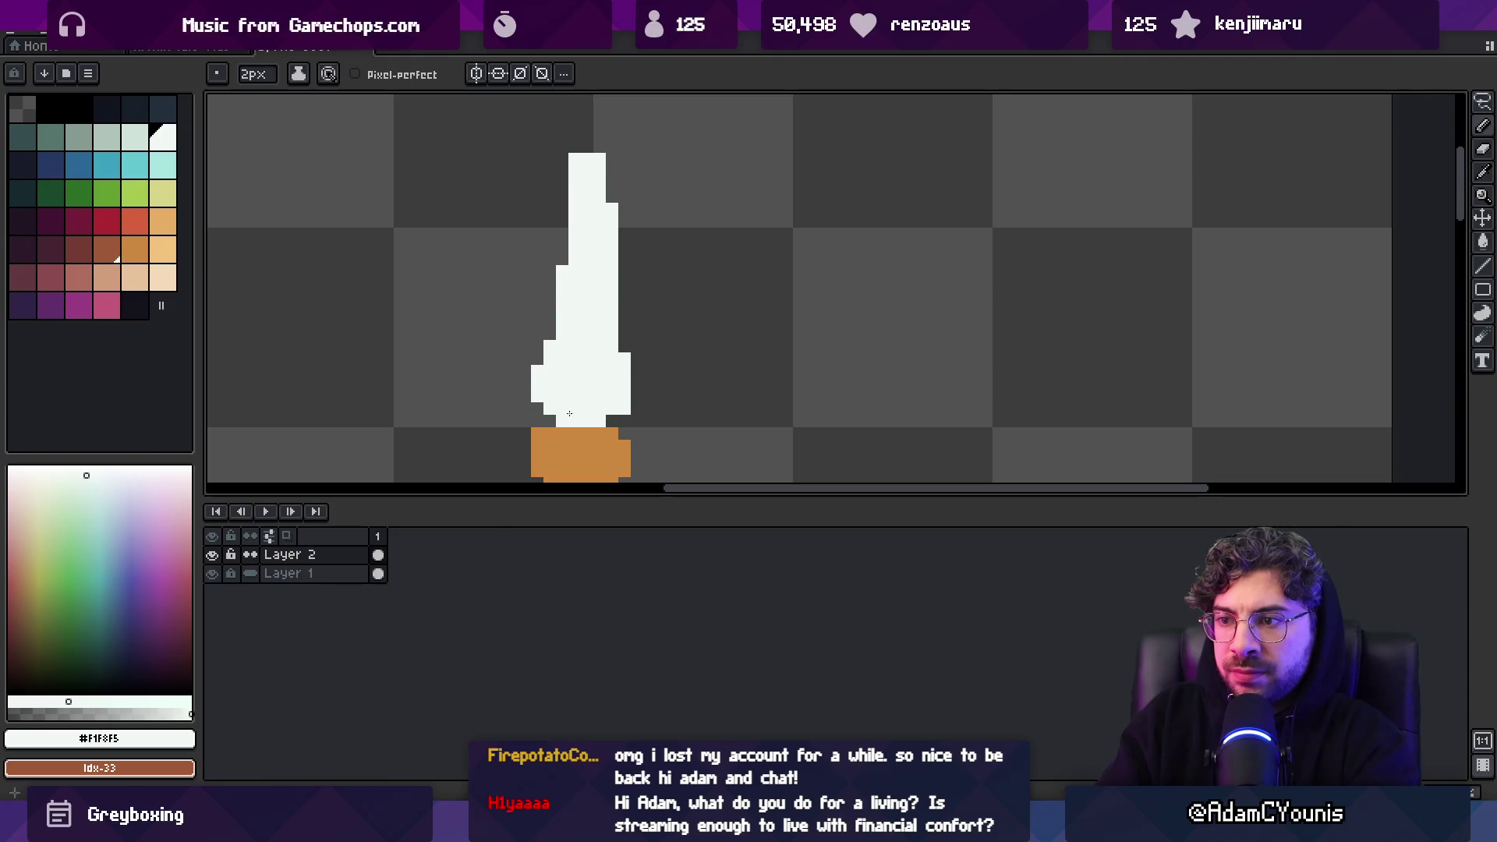
pyautogui.click(531, 402)
# With a 1px brush, add thin white strips along the blade's left edge and top
pyautogui.press('-')
pyautogui.moveTo(550, 337); pyautogui.dragTo(550, 293)
pyautogui.moveTo(562, 234)
pyautogui.mouseDown()
pyautogui.moveTo(563, 263)
pyautogui.moveTo(578, 145)
pyautogui.mouseUp()
pyautogui.press('z')
pyautogui.scroll(-2, 524, 341)
# Sample the figure's red near the hand as the drawing colour
pyautogui.scroll(-1, 632, 190)
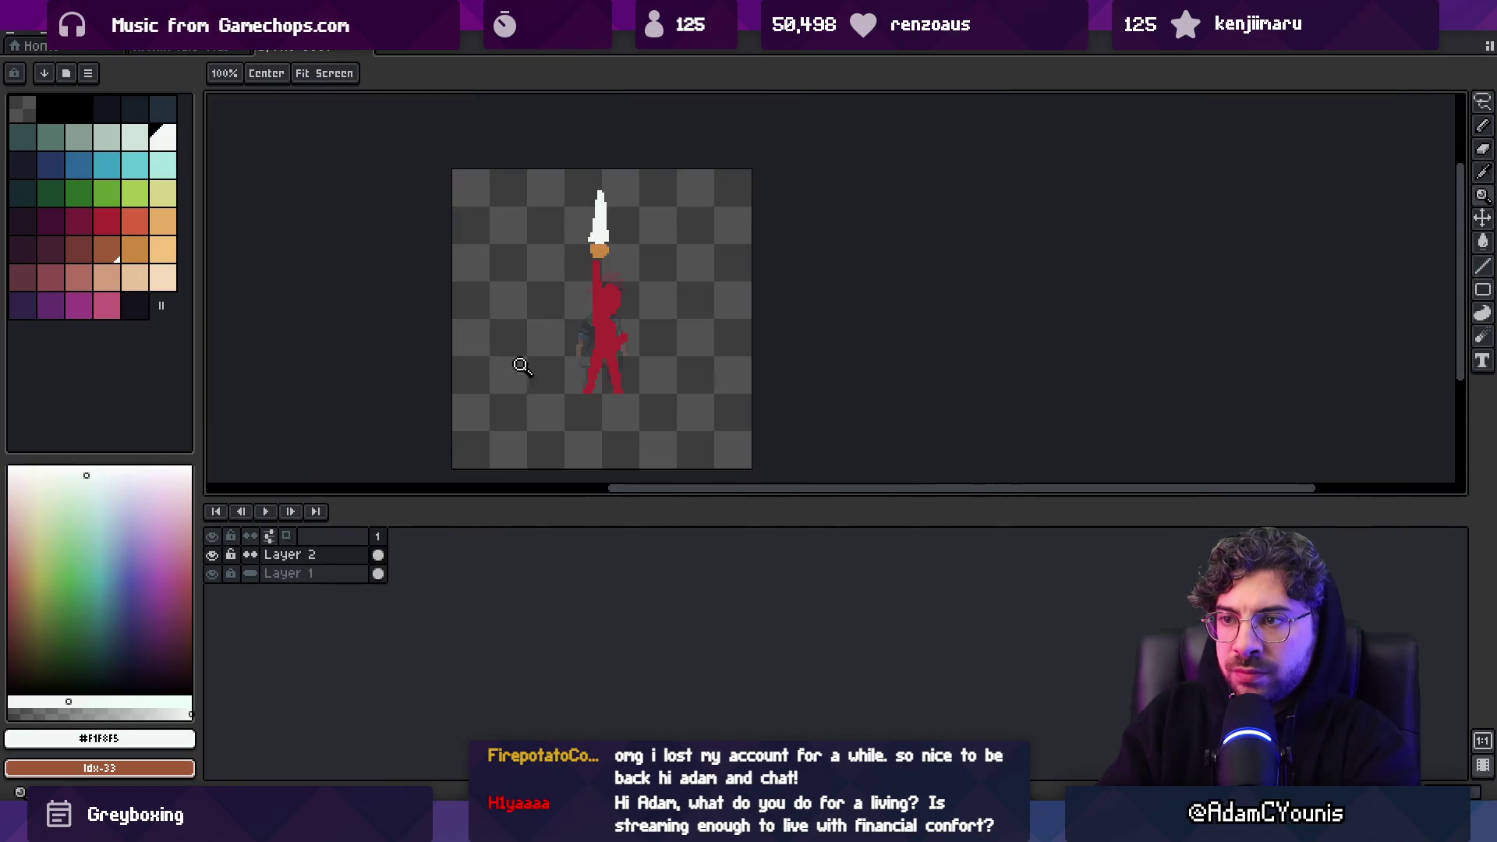
pyautogui.scroll(2, 647, 324)
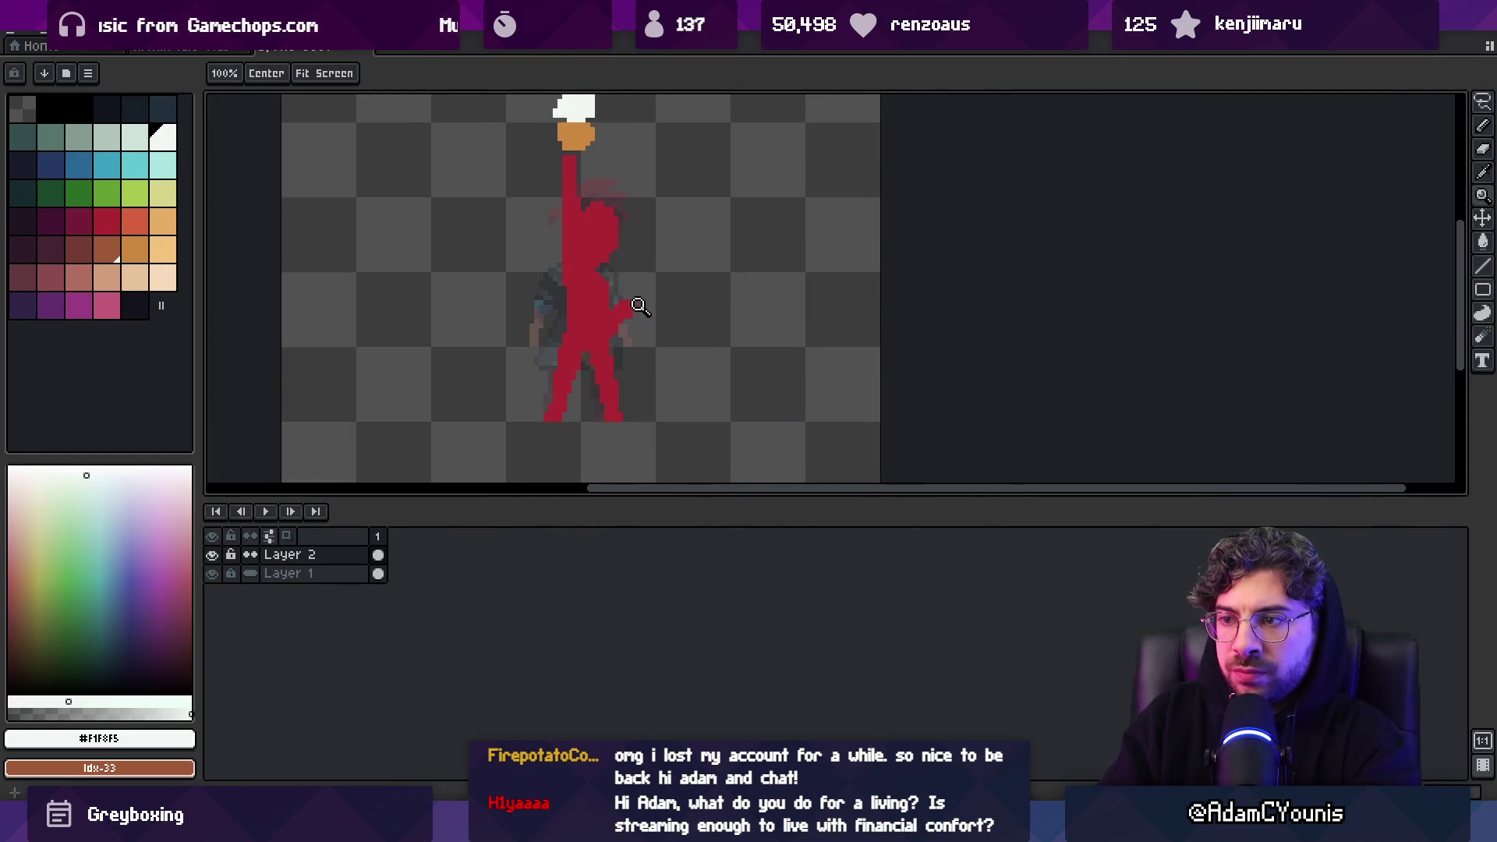
pyautogui.press('b')
pyautogui.keyDown('alt'); pyautogui.click(634, 312); pyautogui.keyUp('alt')
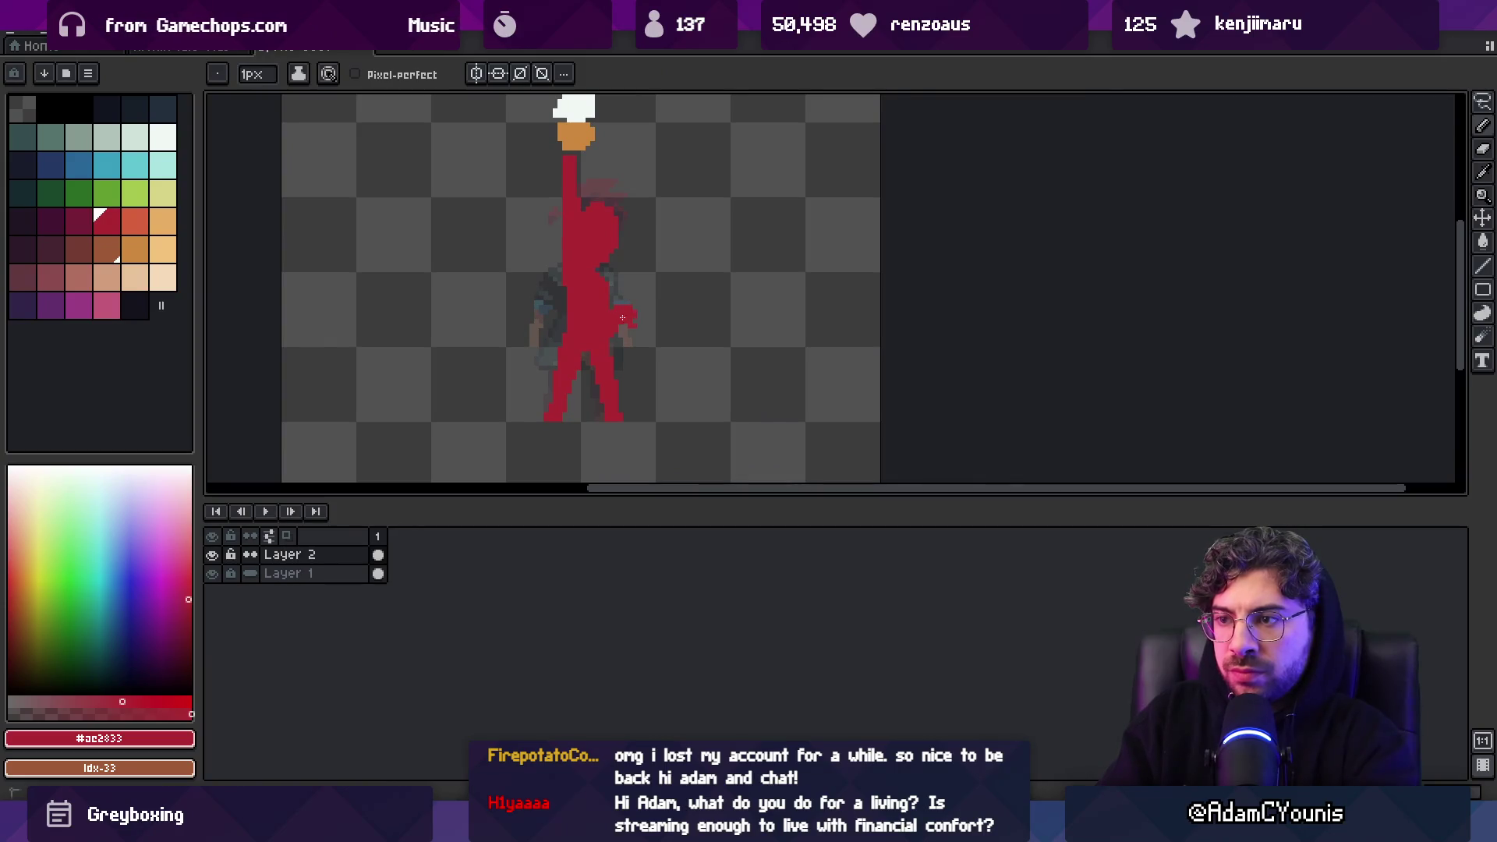
pyautogui.keyDown('alt'); pyautogui.click(625, 311); pyautogui.keyUp('alt')
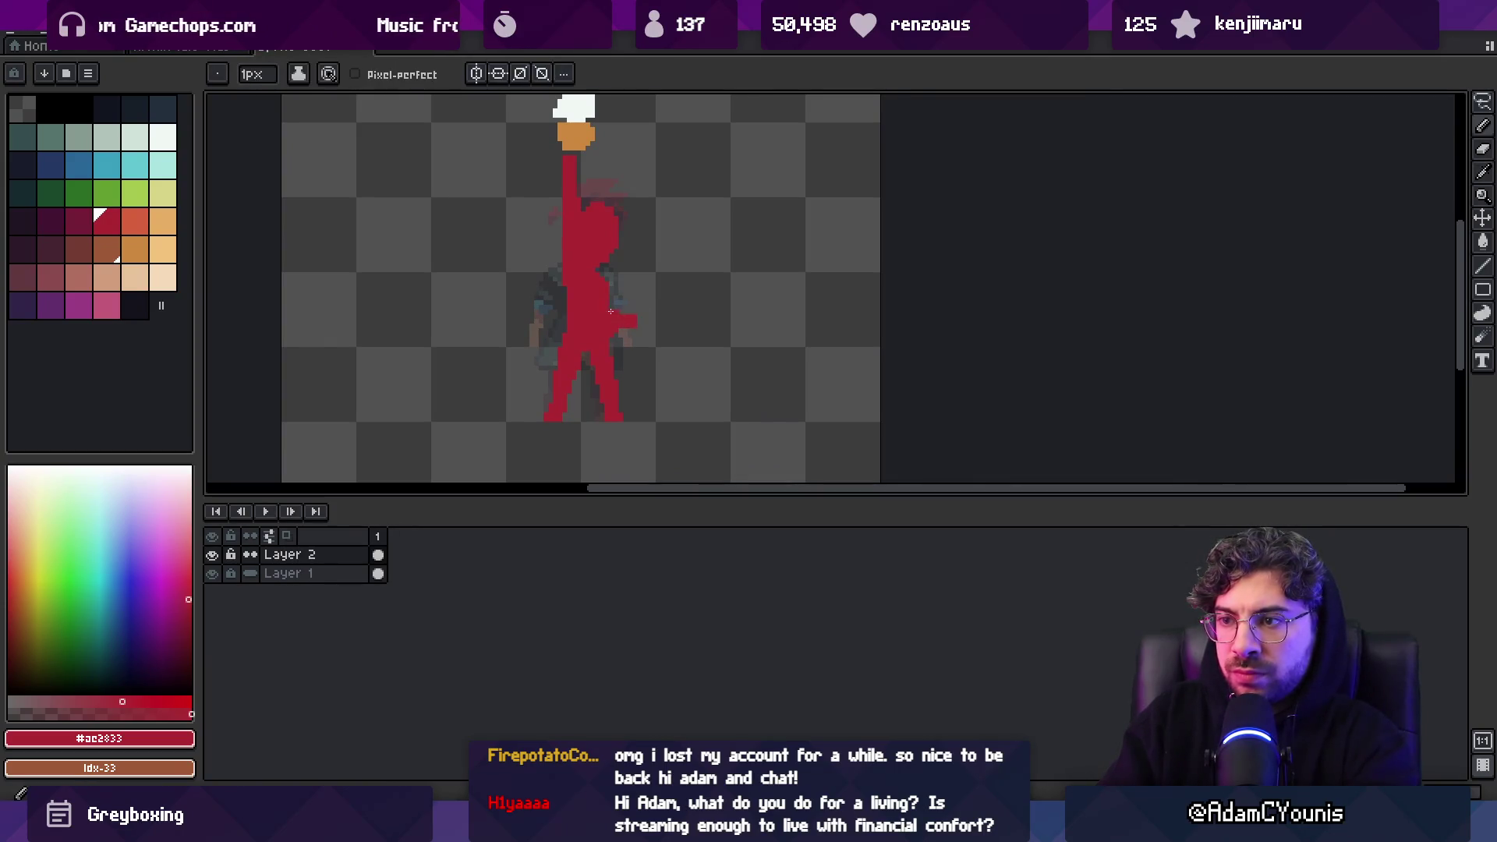
pyautogui.press('b')
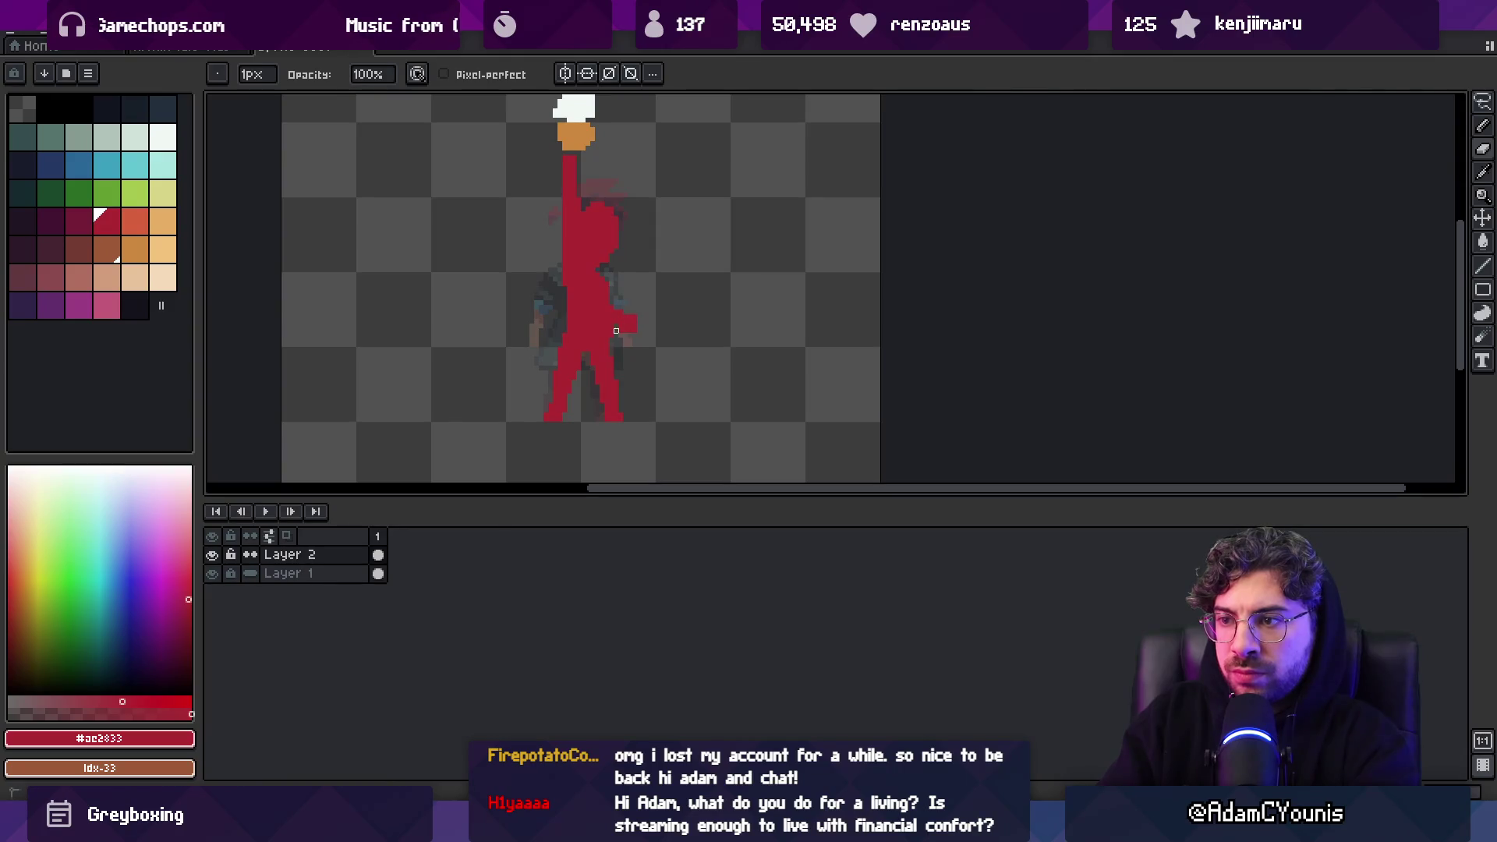
pyautogui.scroll(2, 621, 335)
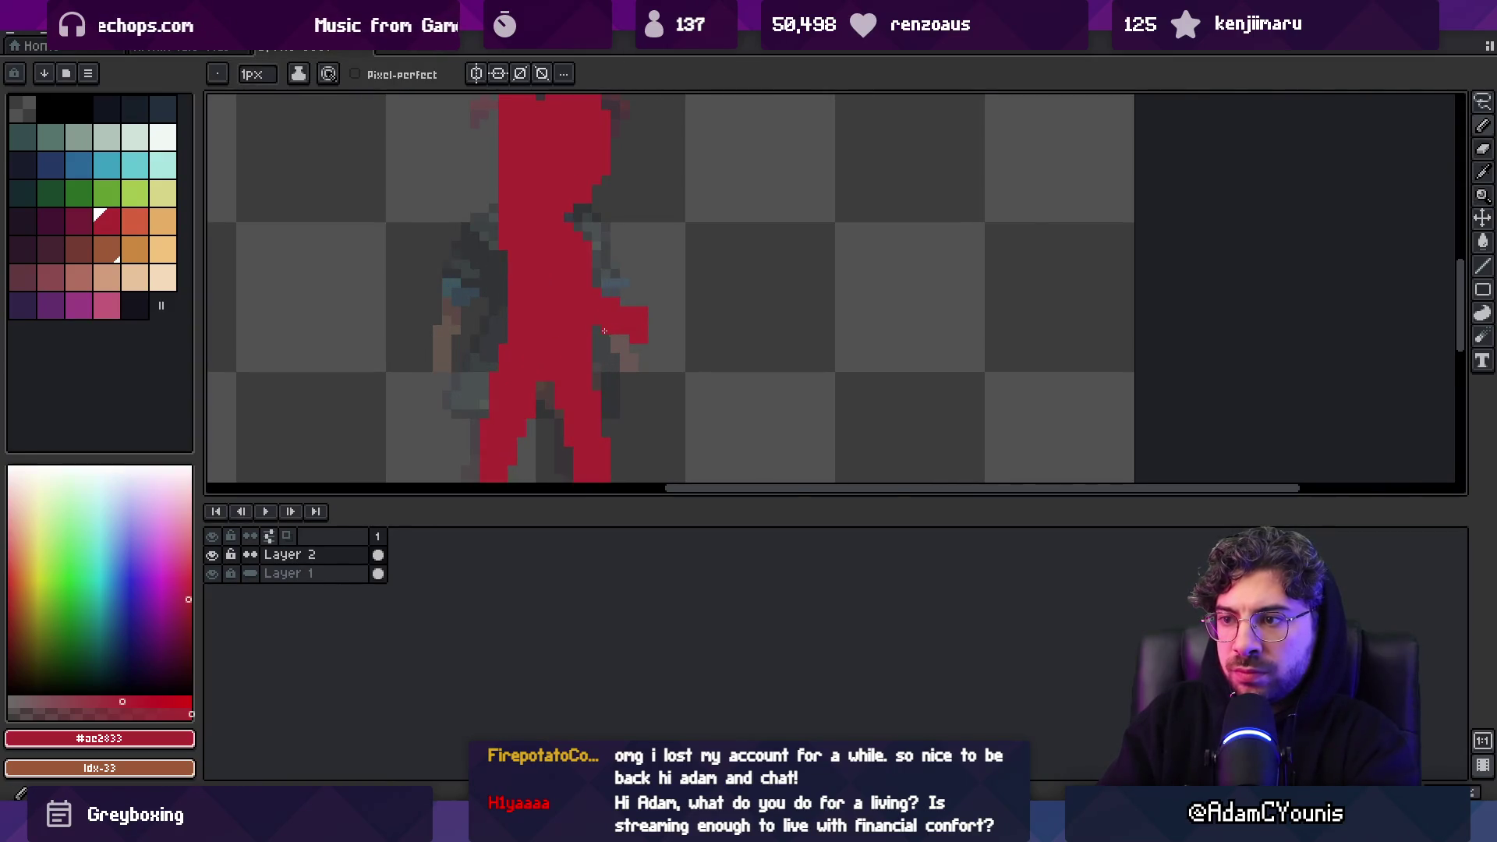
pyautogui.keyDown('alt'); pyautogui.click(626, 324); pyautogui.keyUp('alt')
# Paint red along the figure's left side
pyautogui.press('z')
pyautogui.scroll(-4, 652, 307)
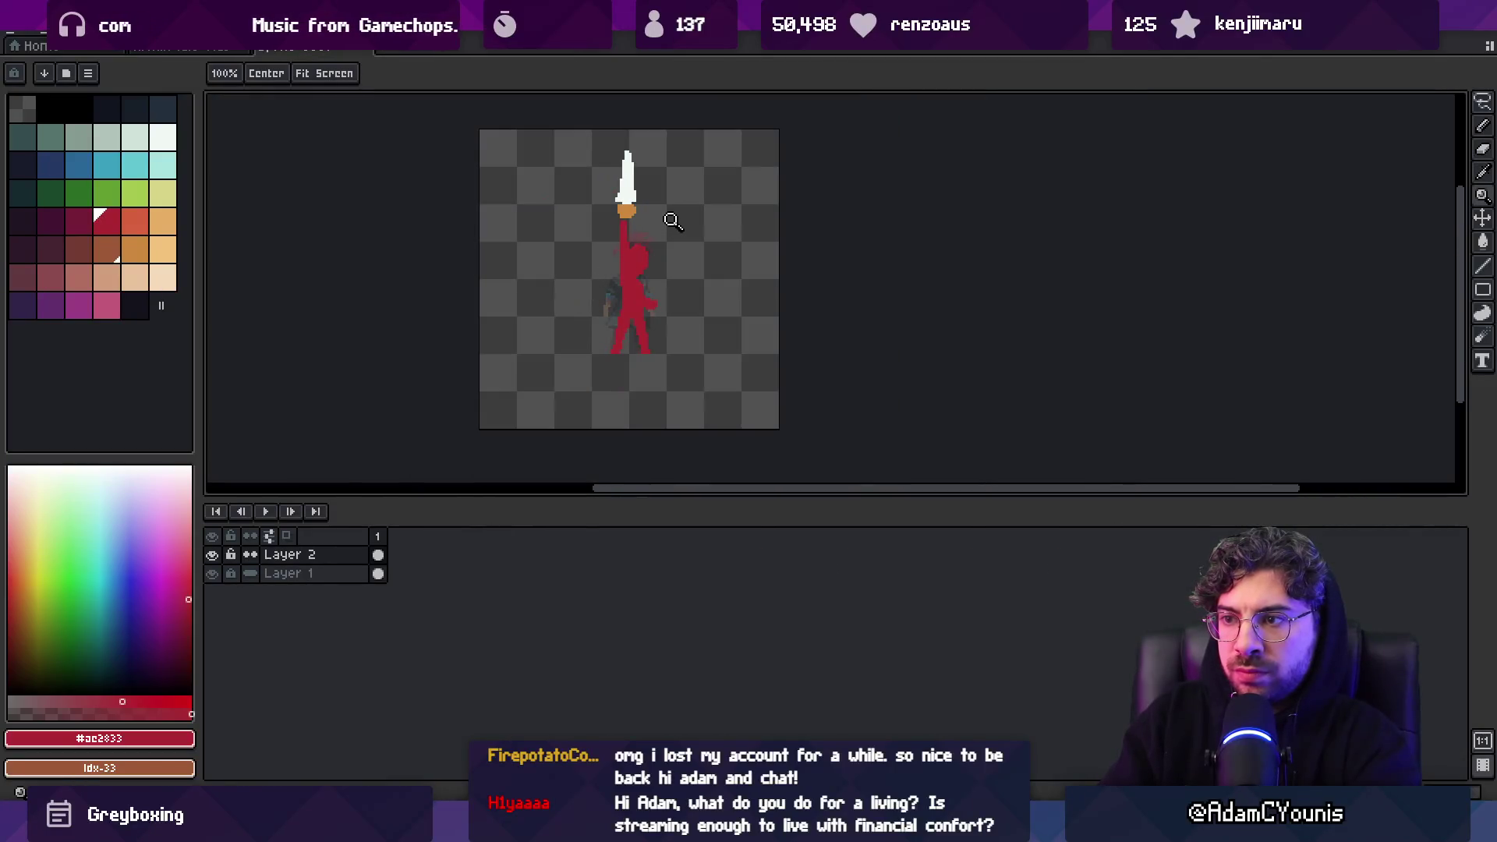
pyautogui.scroll(3, 663, 288)
pyautogui.press('b')
pyautogui.moveTo(592, 313); pyautogui.dragTo(602, 267)
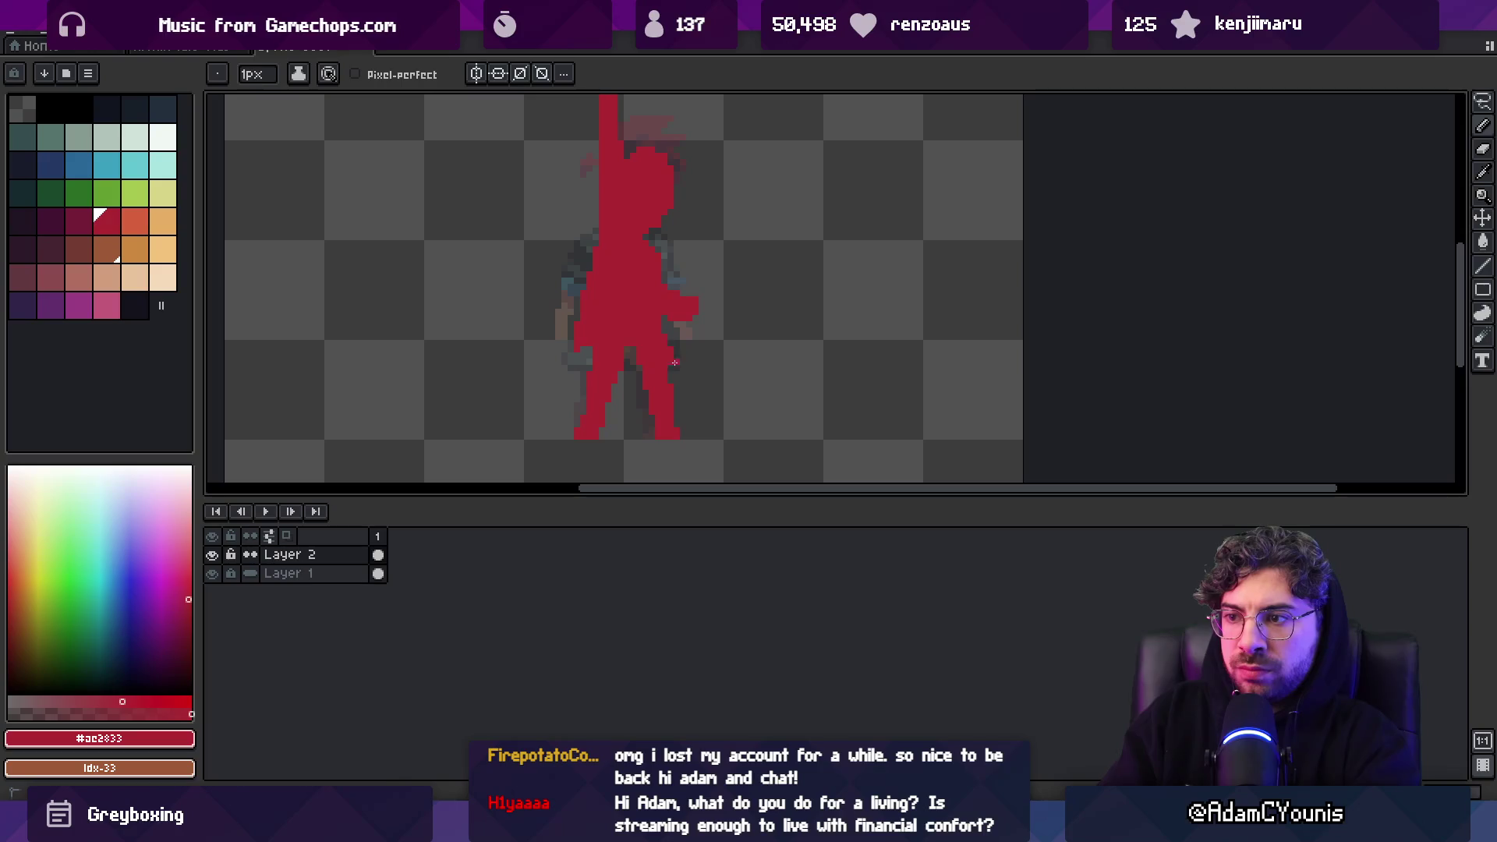
pyautogui.scroll(2, 644, 357)
pyautogui.hscroll(2, 623, 355)
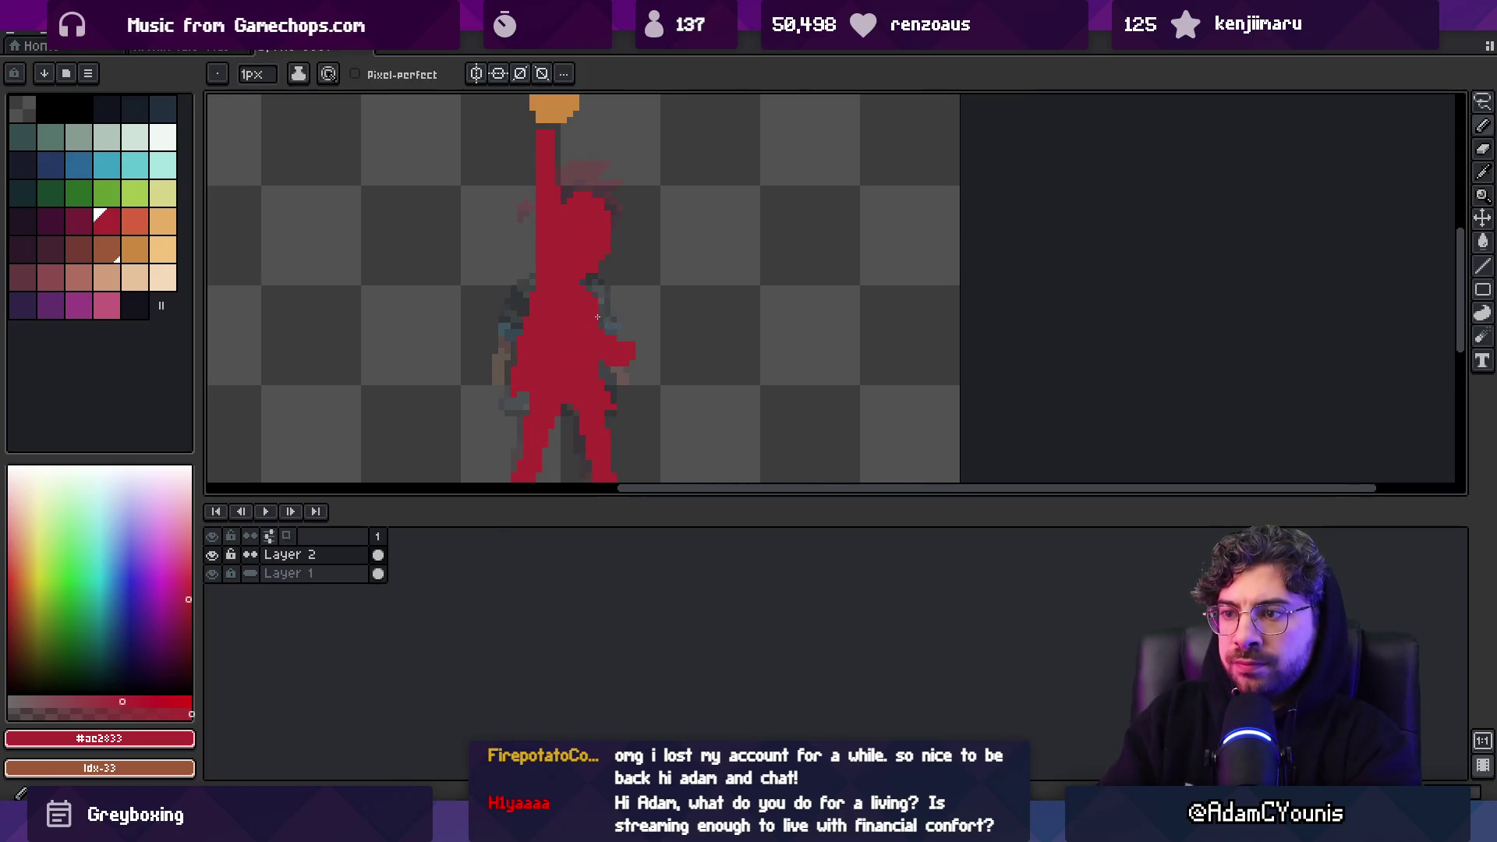
pyautogui.scroll(2, 592, 316)
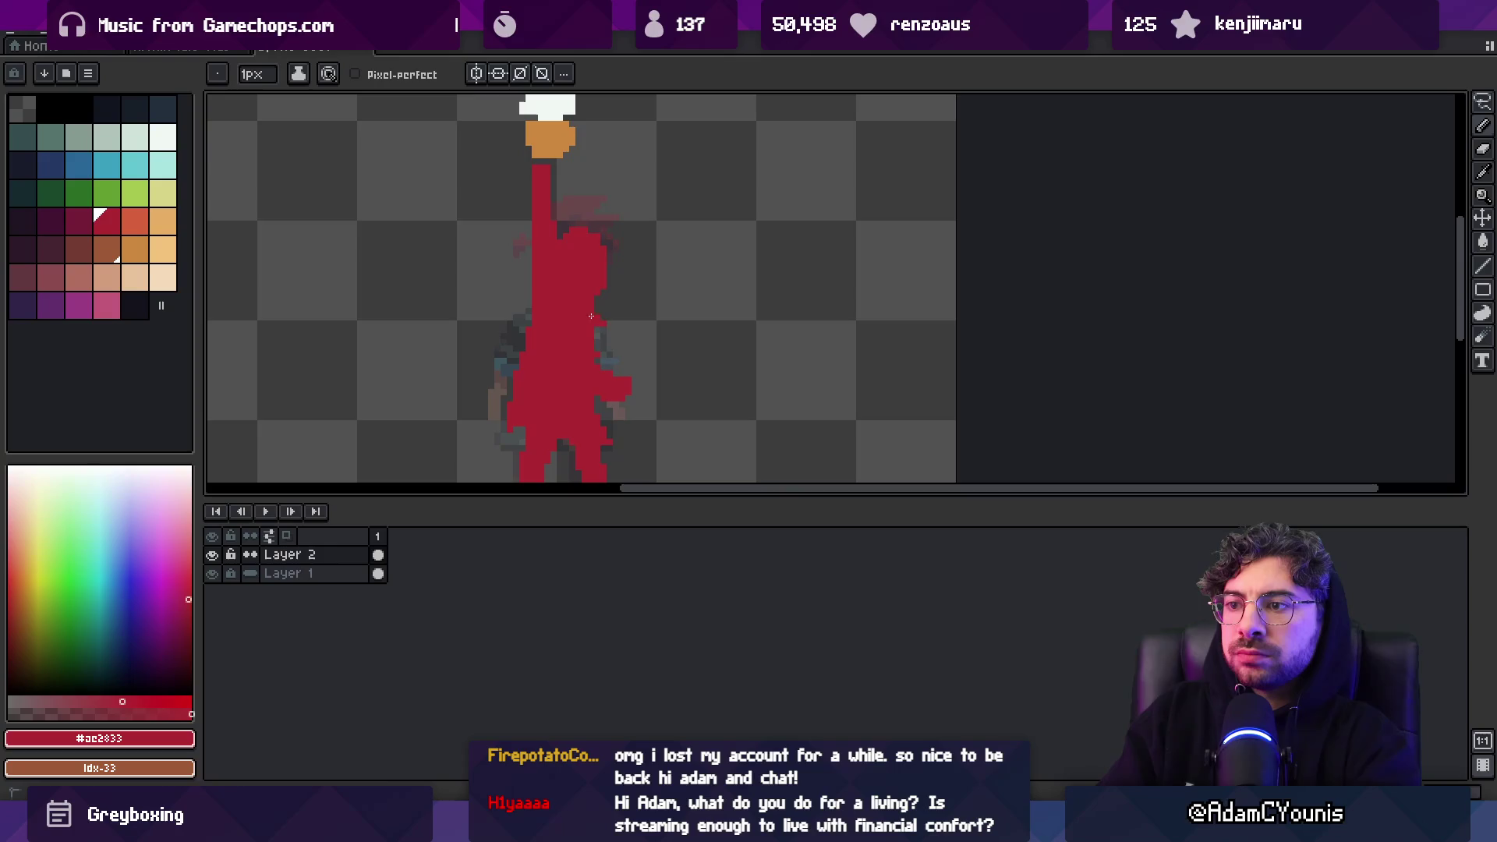
# Erase the stray pixels beside the raised arm
pyautogui.press('e')
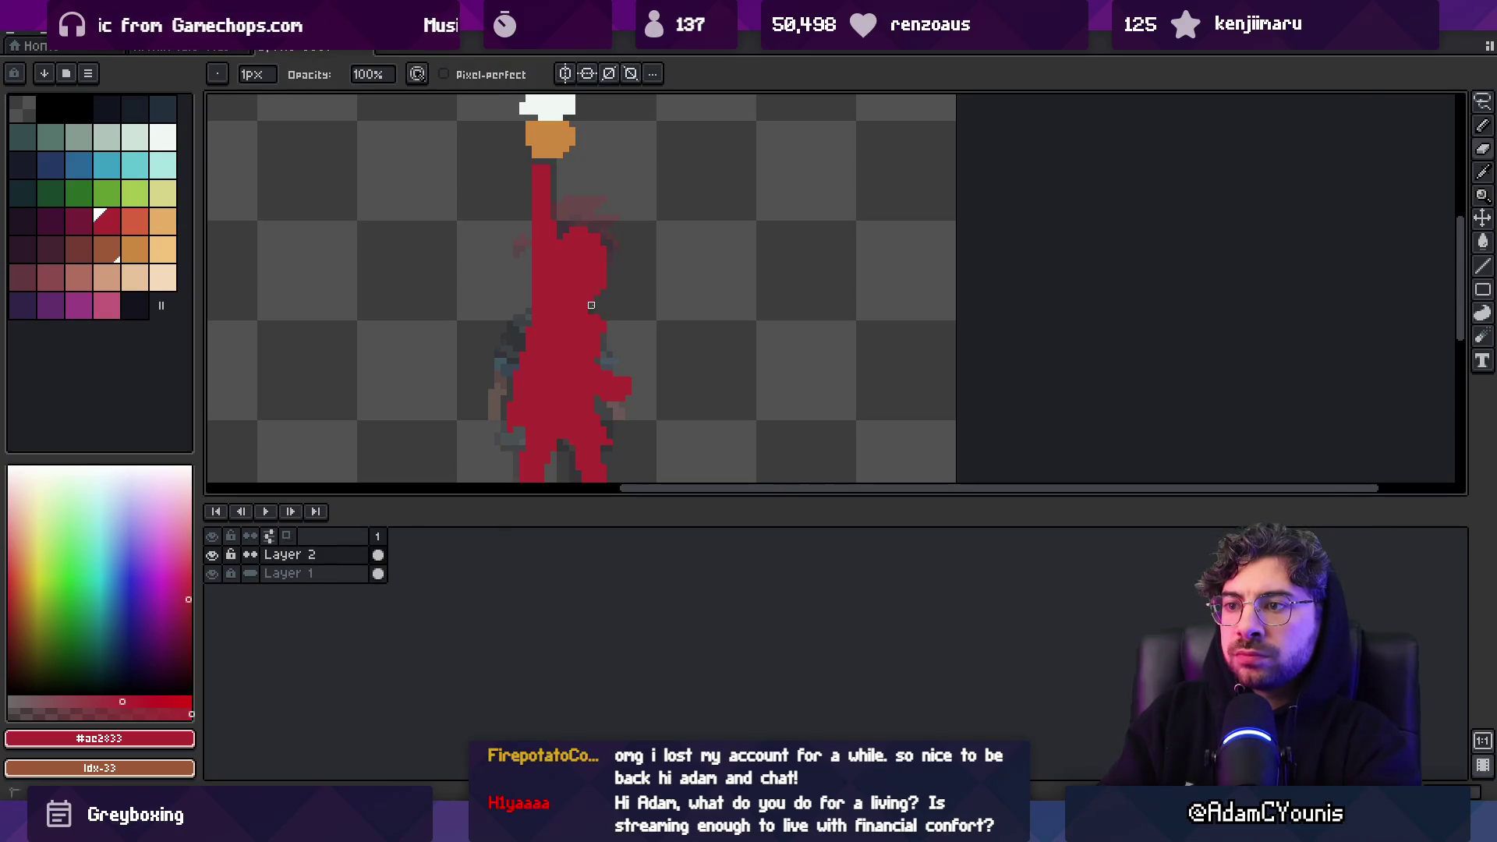
pyautogui.press('b')
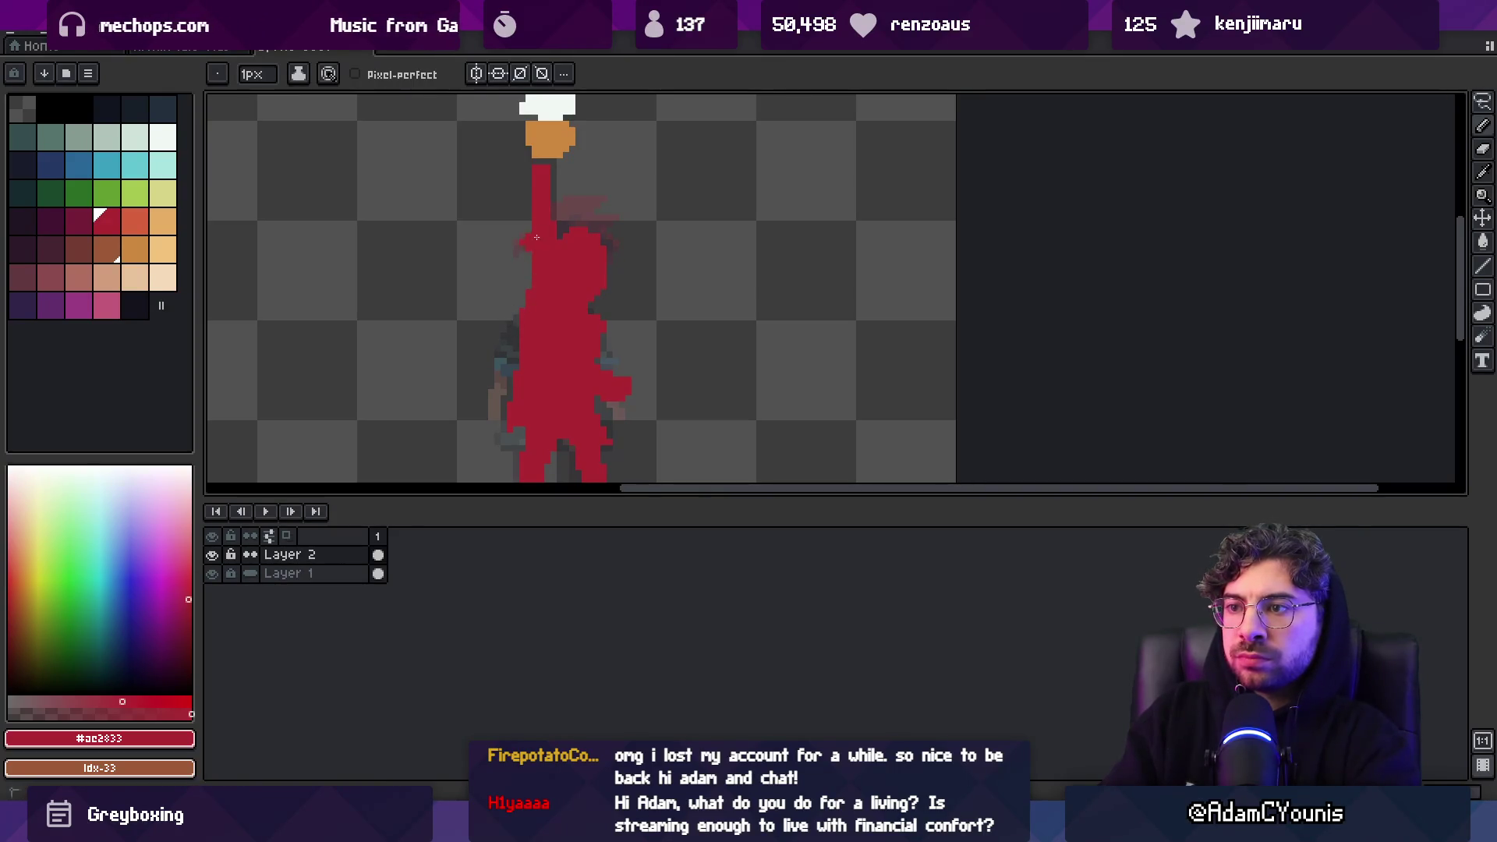
pyautogui.moveTo(540, 273); pyautogui.dragTo(544, 311)
pyautogui.press('e')
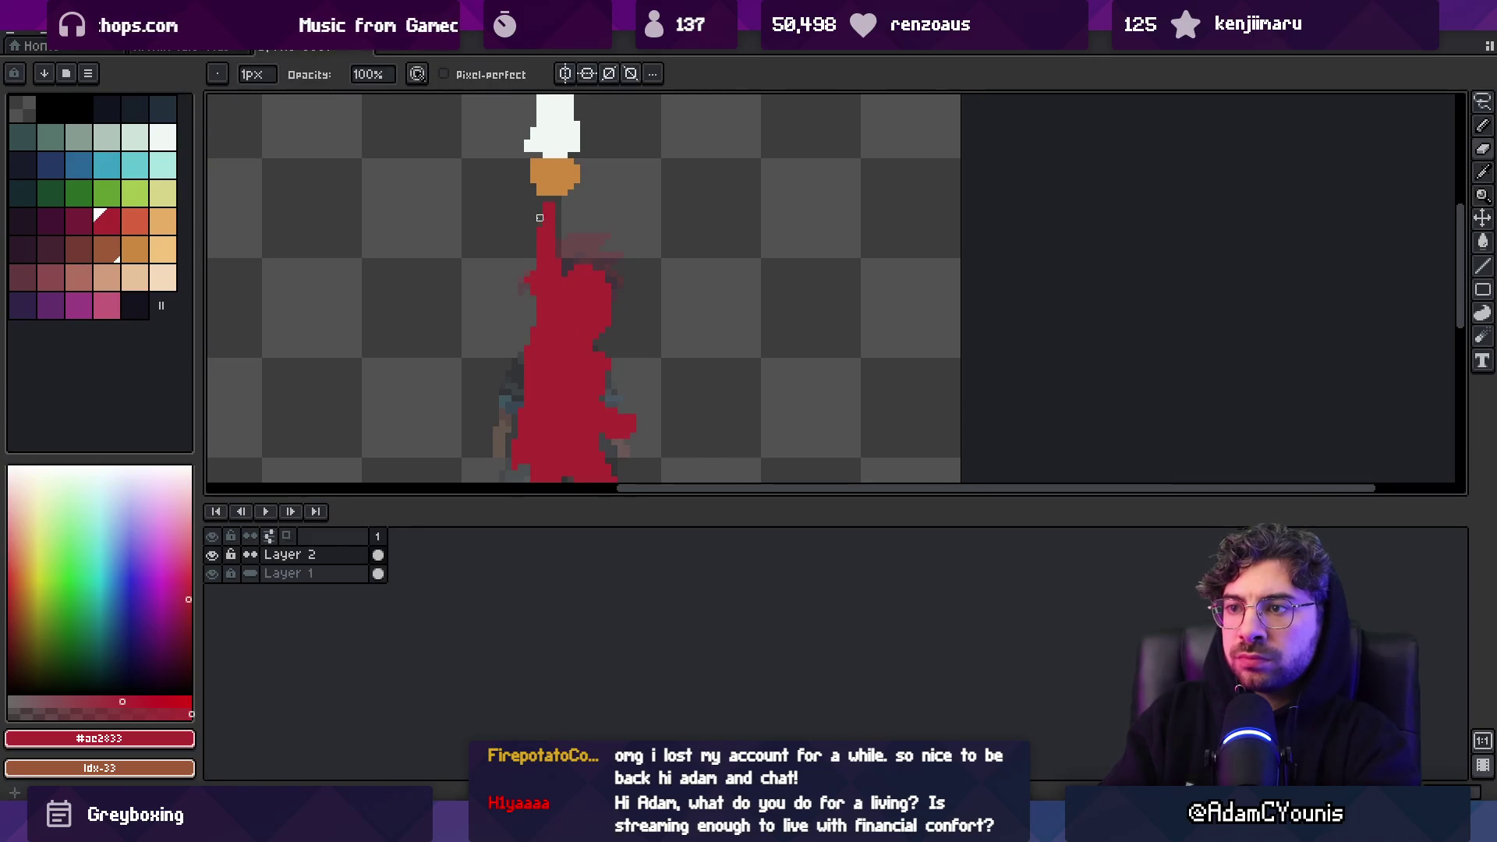
pyautogui.scroll(-5, 595, 223)
pyautogui.scroll(4, 629, 214)
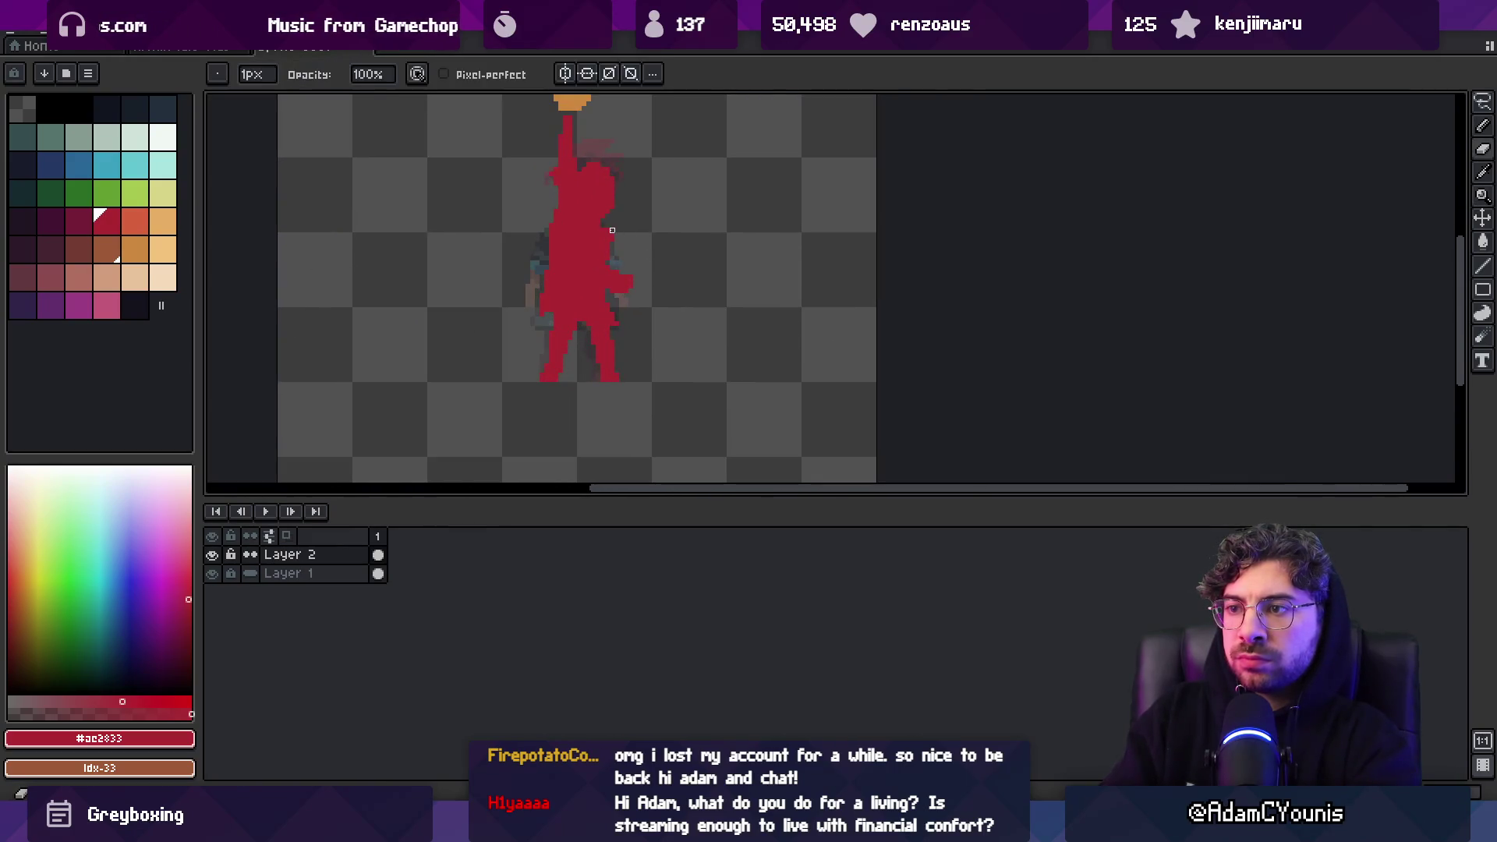
# Select the figure's legs with the marquee and touch up their shape
pyautogui.press('m')
pyautogui.scroll(-1, 595, 267)
pyautogui.scroll(1, 578, 348)
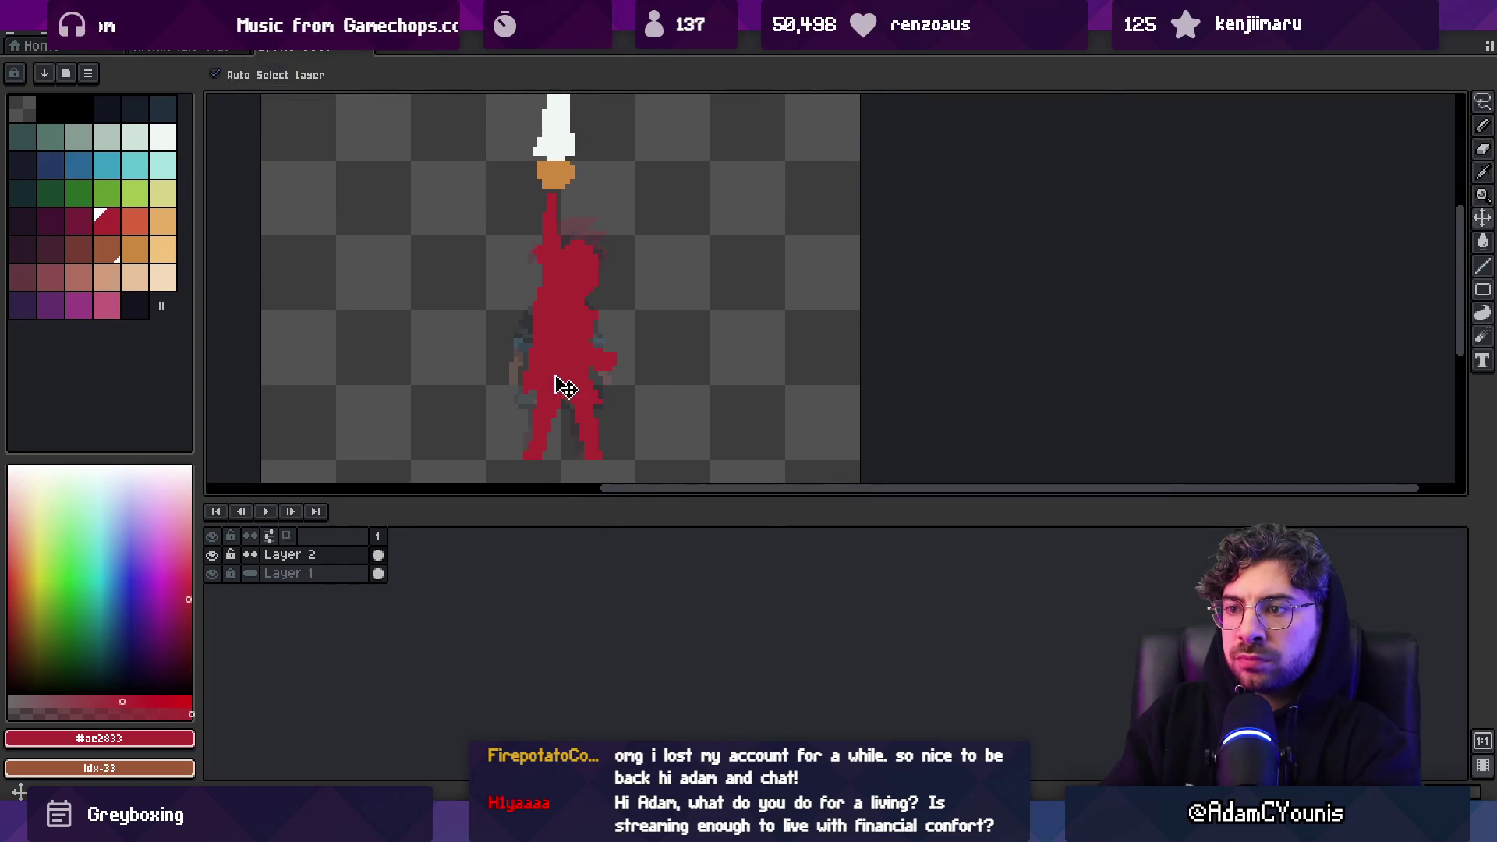
pyautogui.moveTo(560, 400); pyautogui.dragTo(510, 443)
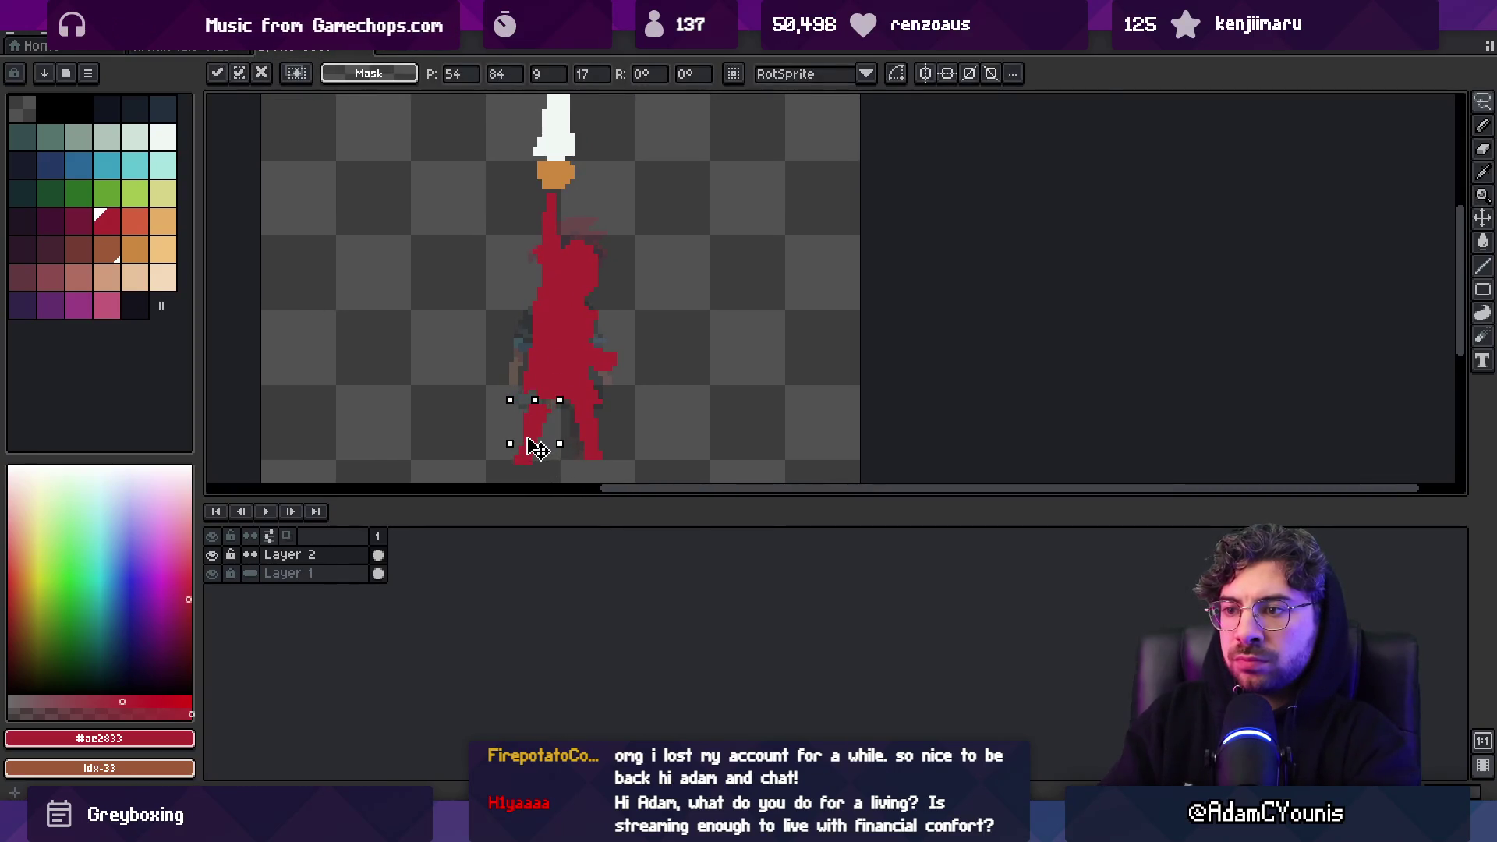
pyautogui.press('b')
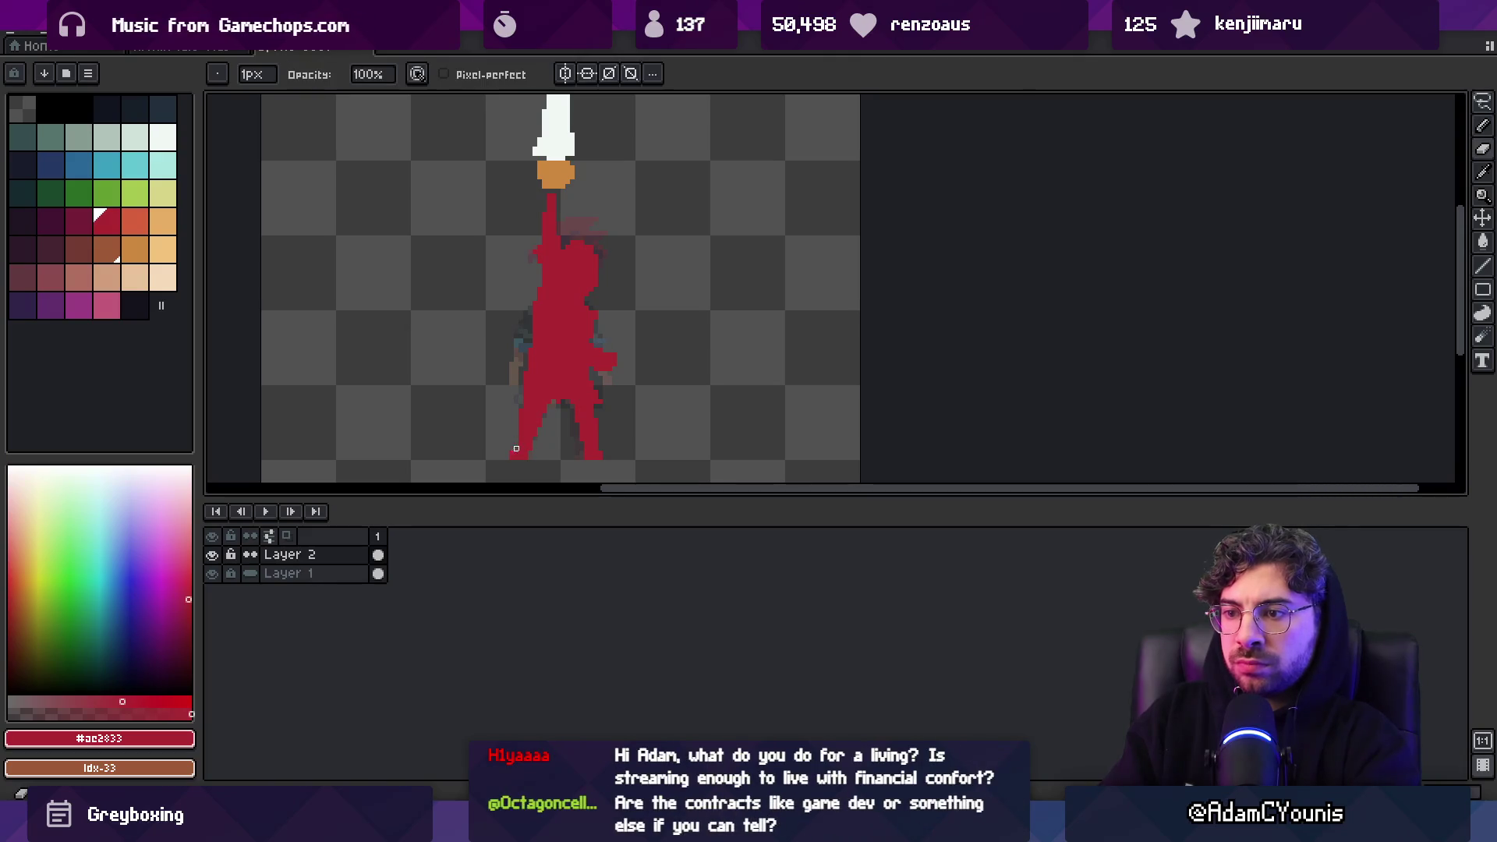
pyautogui.press('e')
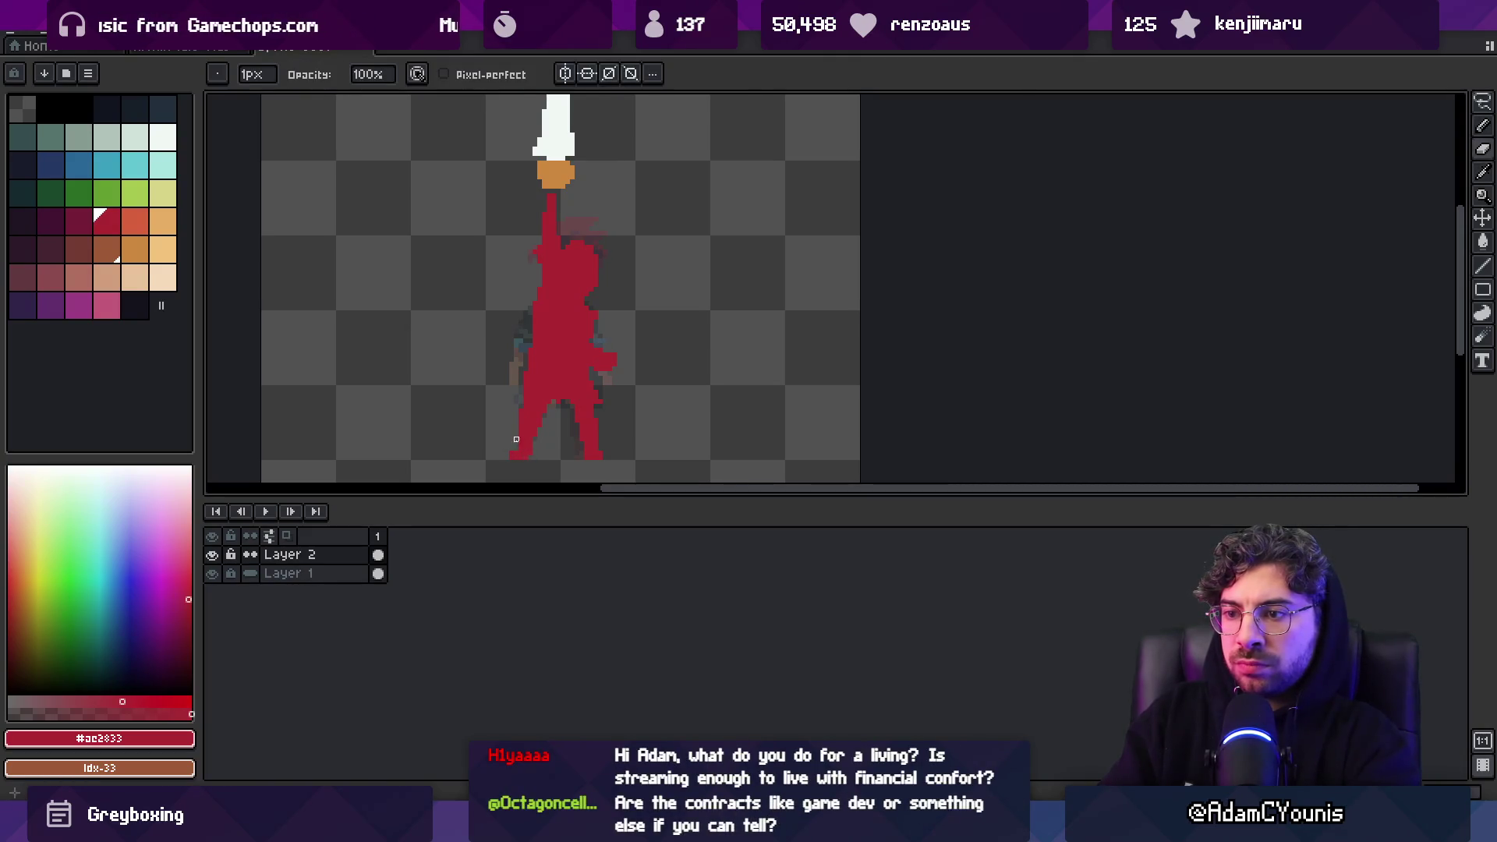
pyautogui.press('b')
pyautogui.scroll(-2, 569, 354)
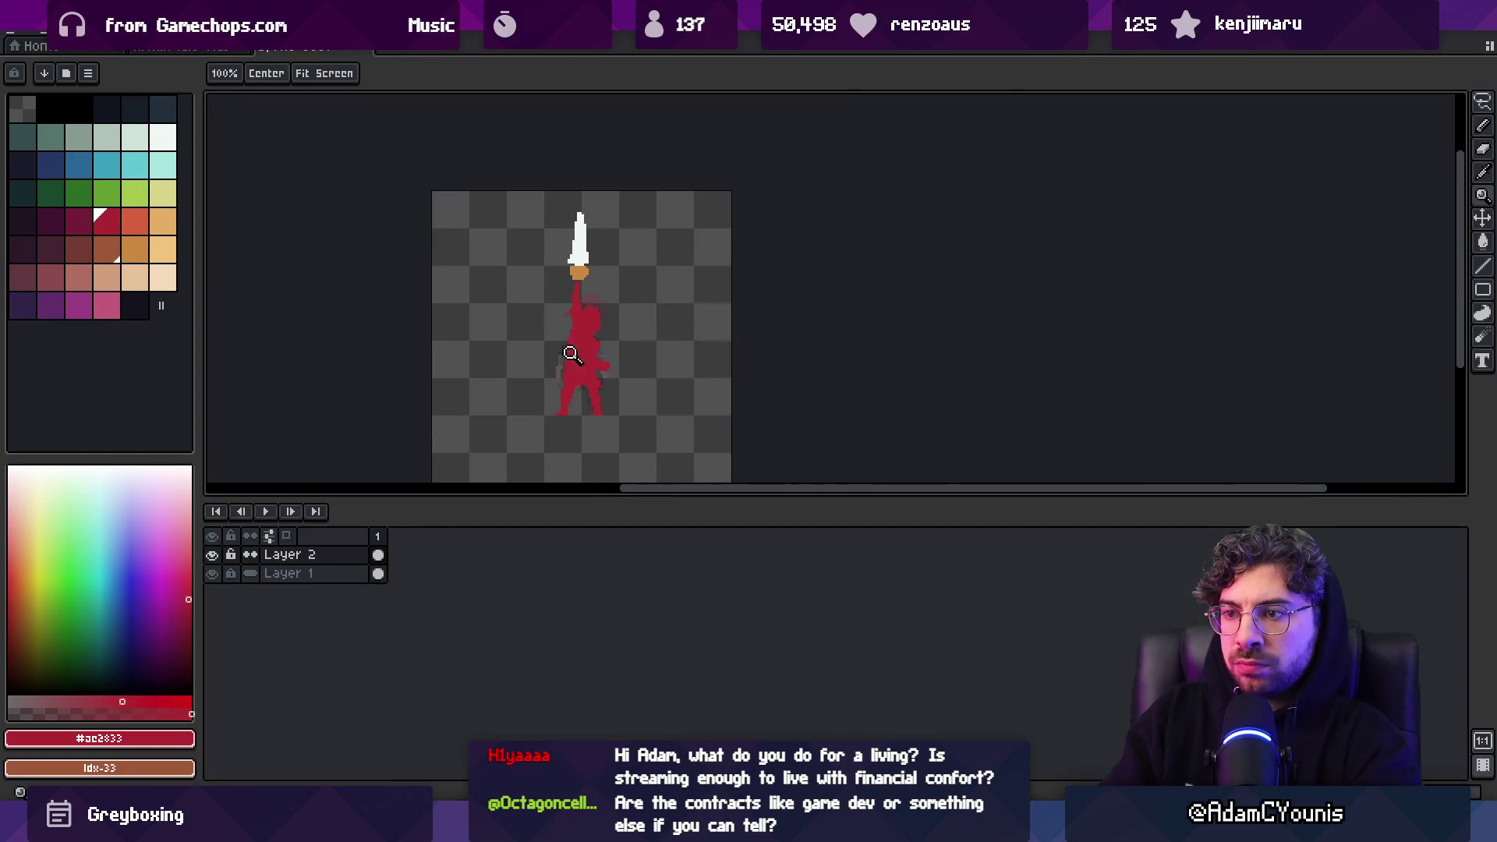
pyautogui.scroll(4, 577, 323)
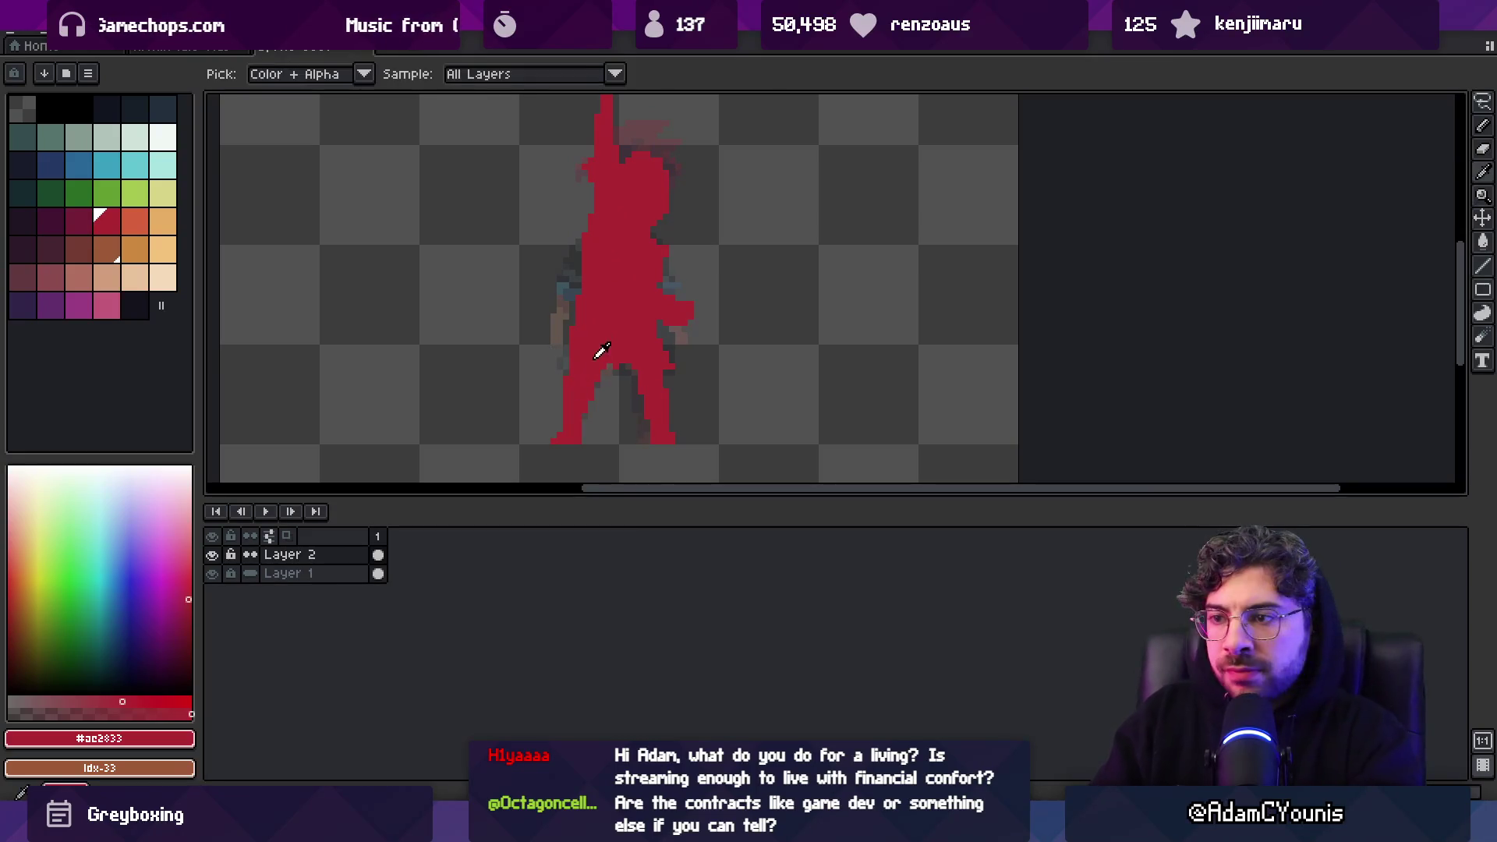
# Pick the darker red Idx-26 and paint shading onto the figure
pyautogui.click(79, 221)
pyautogui.press('b')
pyautogui.press('b')
pyautogui.moveTo(670, 364)
pyautogui.mouseDown()
pyautogui.moveTo(664, 342)
pyautogui.moveTo(628, 349)
pyautogui.mouseUp()
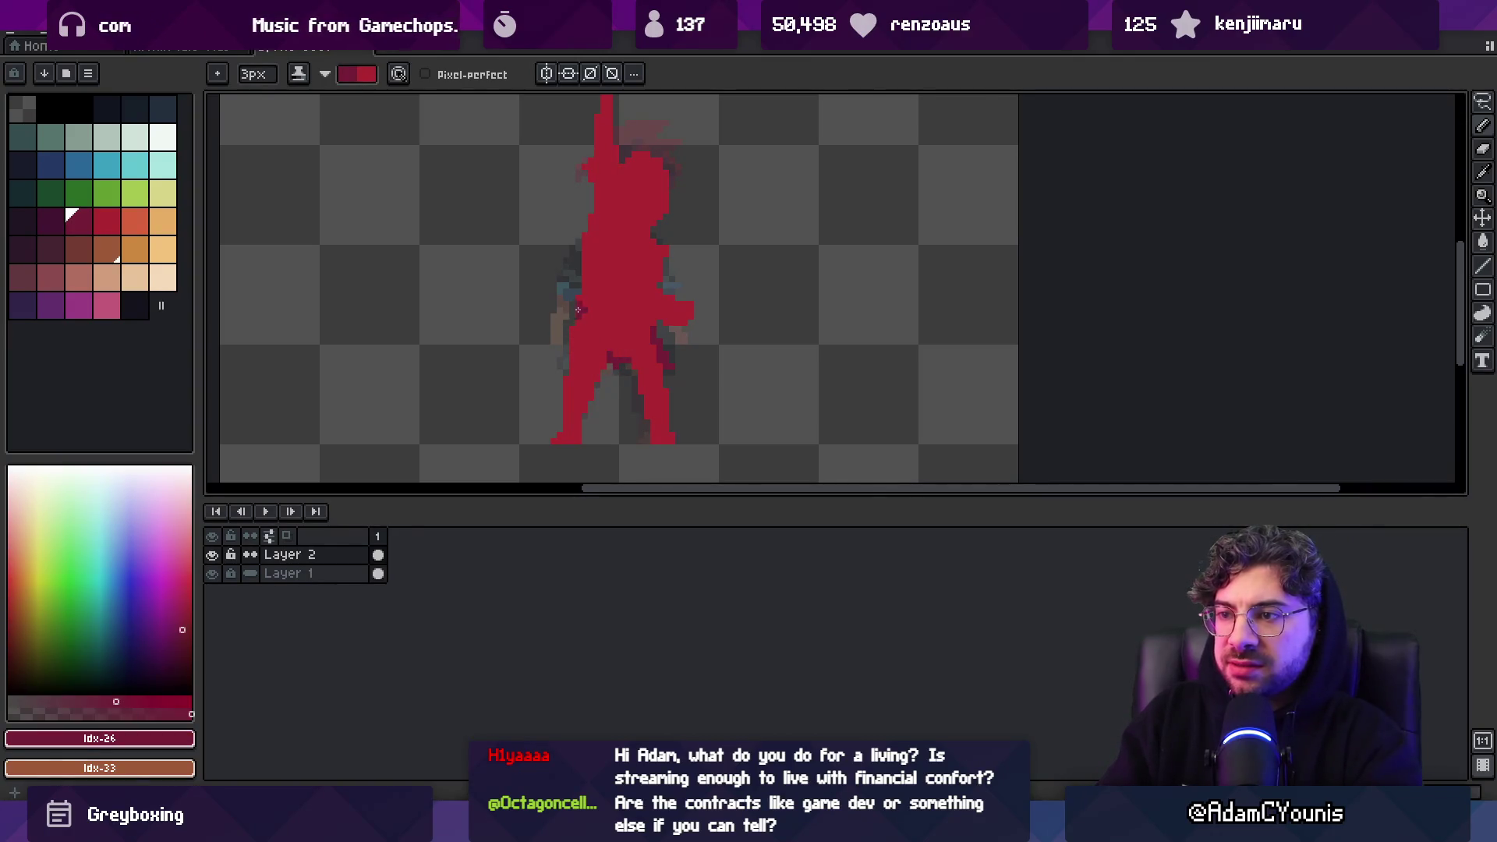
# Shade the figure's body, left side from shoulder to hip, and right-centre in darker red
pyautogui.moveTo(589, 233); pyautogui.dragTo(596, 265)
pyautogui.click(606, 204)
pyautogui.moveTo(612, 204); pyautogui.dragTo(588, 388)
pyautogui.moveTo(598, 333); pyautogui.dragTo(604, 345)
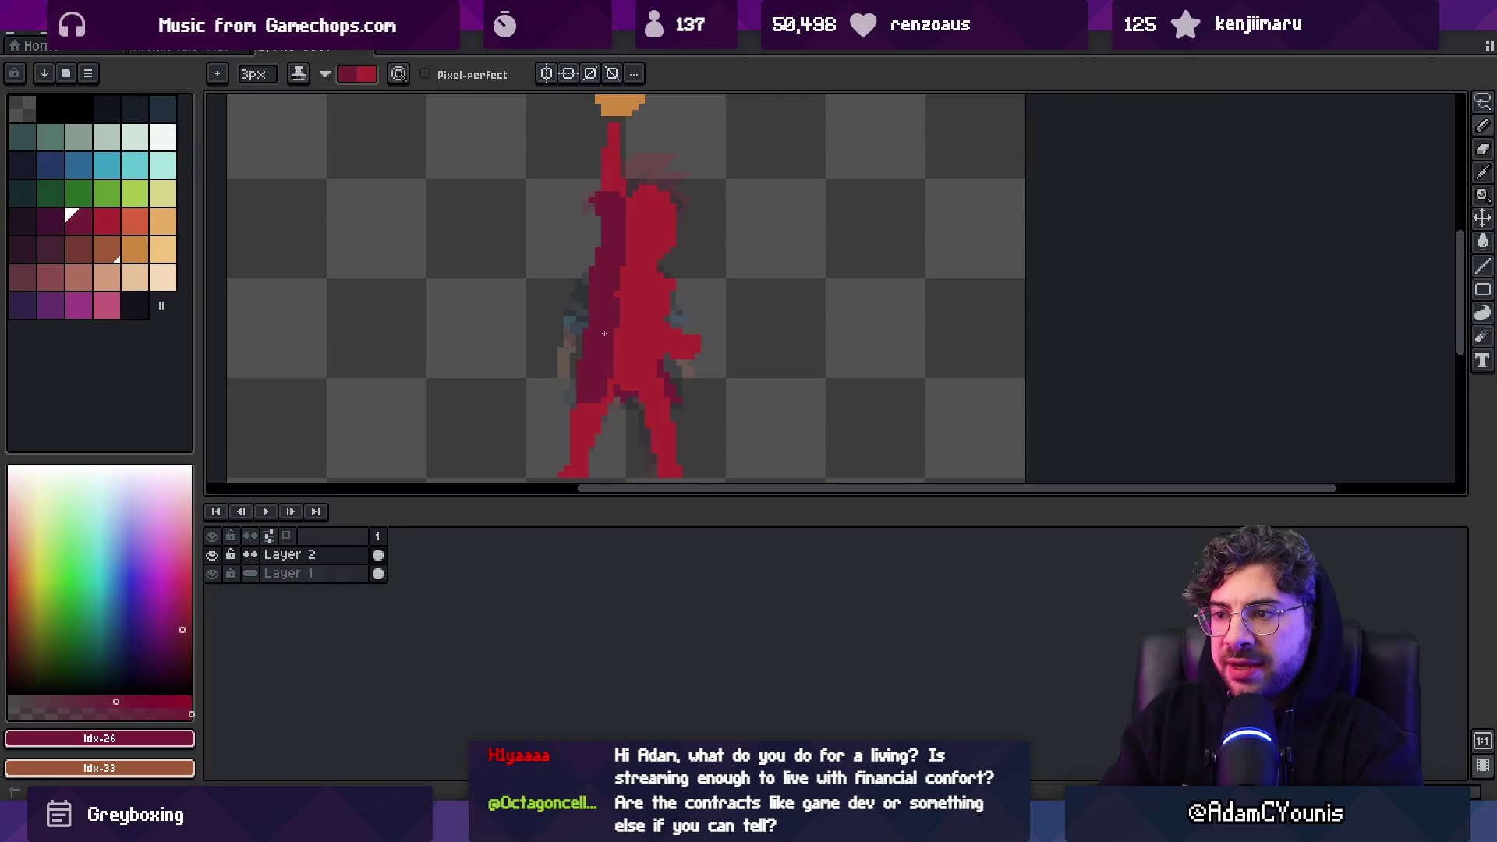
pyautogui.moveTo(676, 284)
pyautogui.mouseDown()
pyautogui.moveTo(651, 363)
pyautogui.moveTo(672, 348)
pyautogui.moveTo(646, 334)
pyautogui.mouseUp()
# Shade the waist and shorts in dark maroon
pyautogui.press('x')
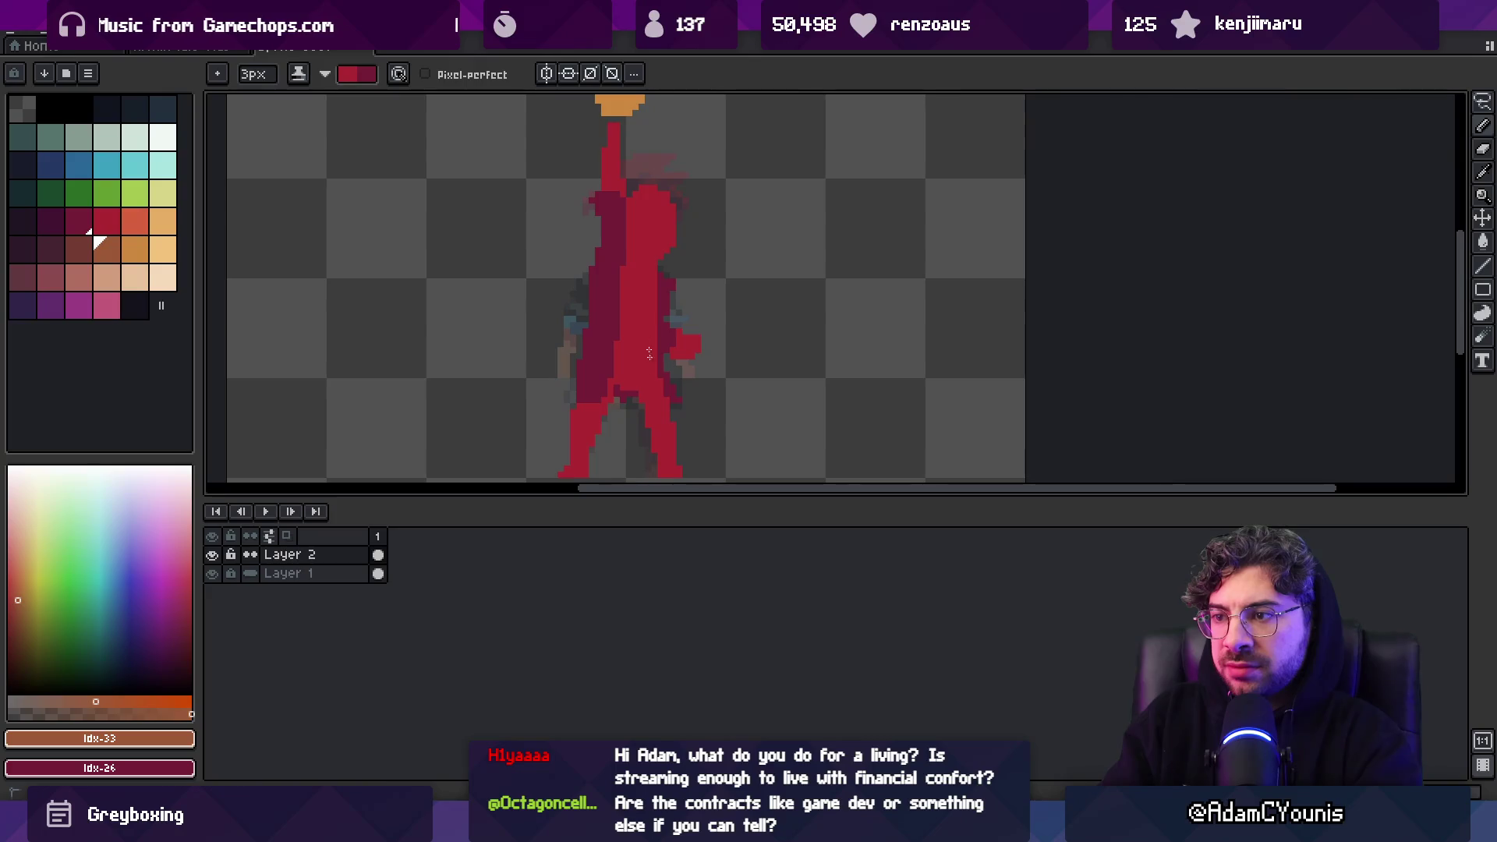
pyautogui.scroll(-2, 633, 327)
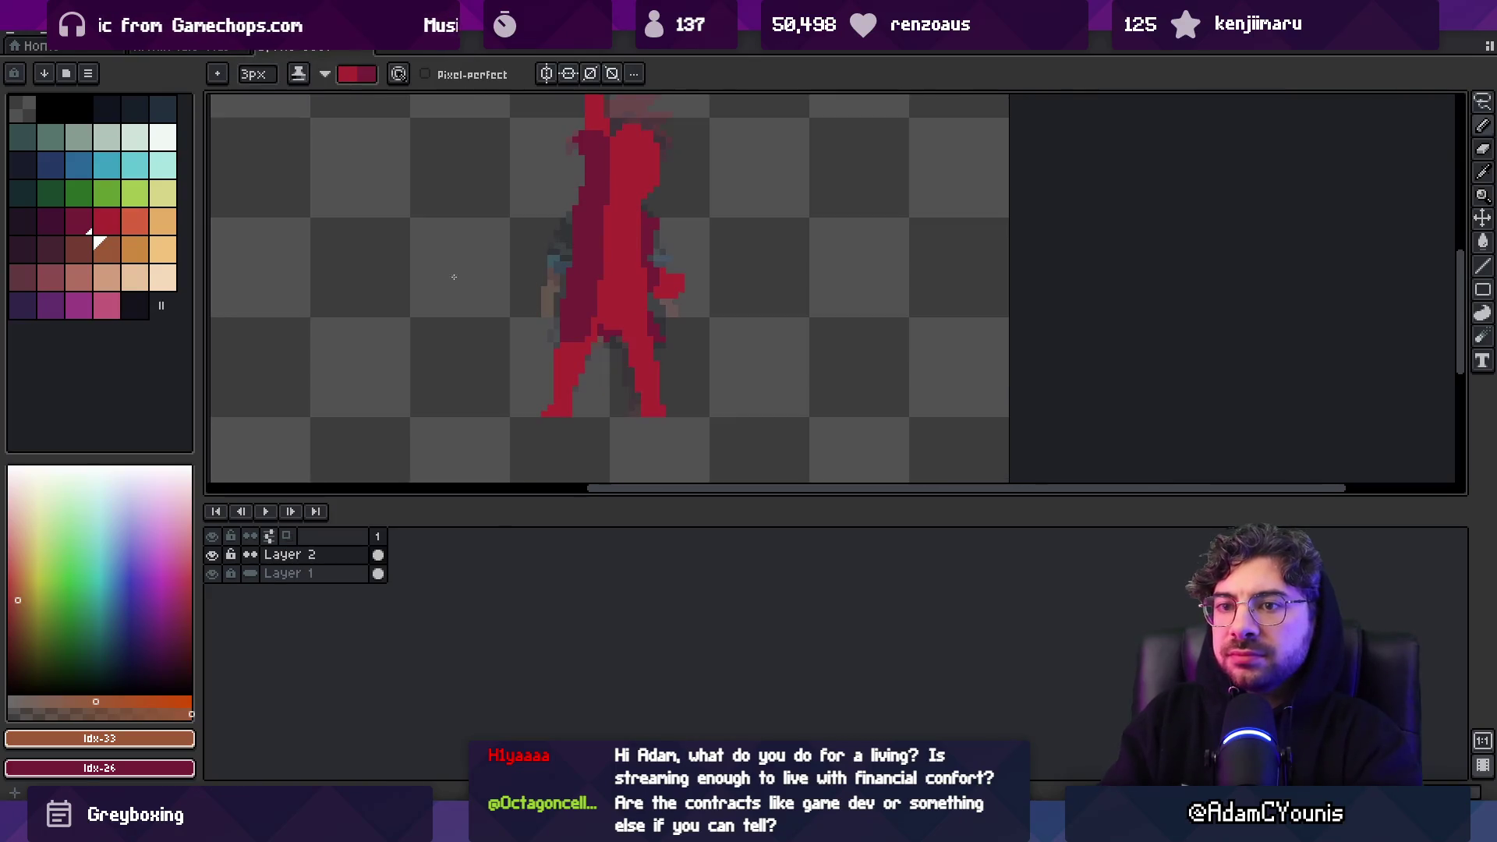
pyautogui.click(51, 220)
pyautogui.moveTo(616, 310)
pyautogui.mouseDown()
pyautogui.moveTo(589, 343)
pyautogui.moveTo(647, 351)
pyautogui.moveTo(617, 283)
pyautogui.moveTo(636, 265)
pyautogui.moveTo(616, 261)
pyautogui.moveTo(686, 294)
pyautogui.mouseUp()
pyautogui.press('x')
pyautogui.press('x')
pyautogui.press('x')
pyautogui.press('v')
pyautogui.scroll(3, 669, 303)
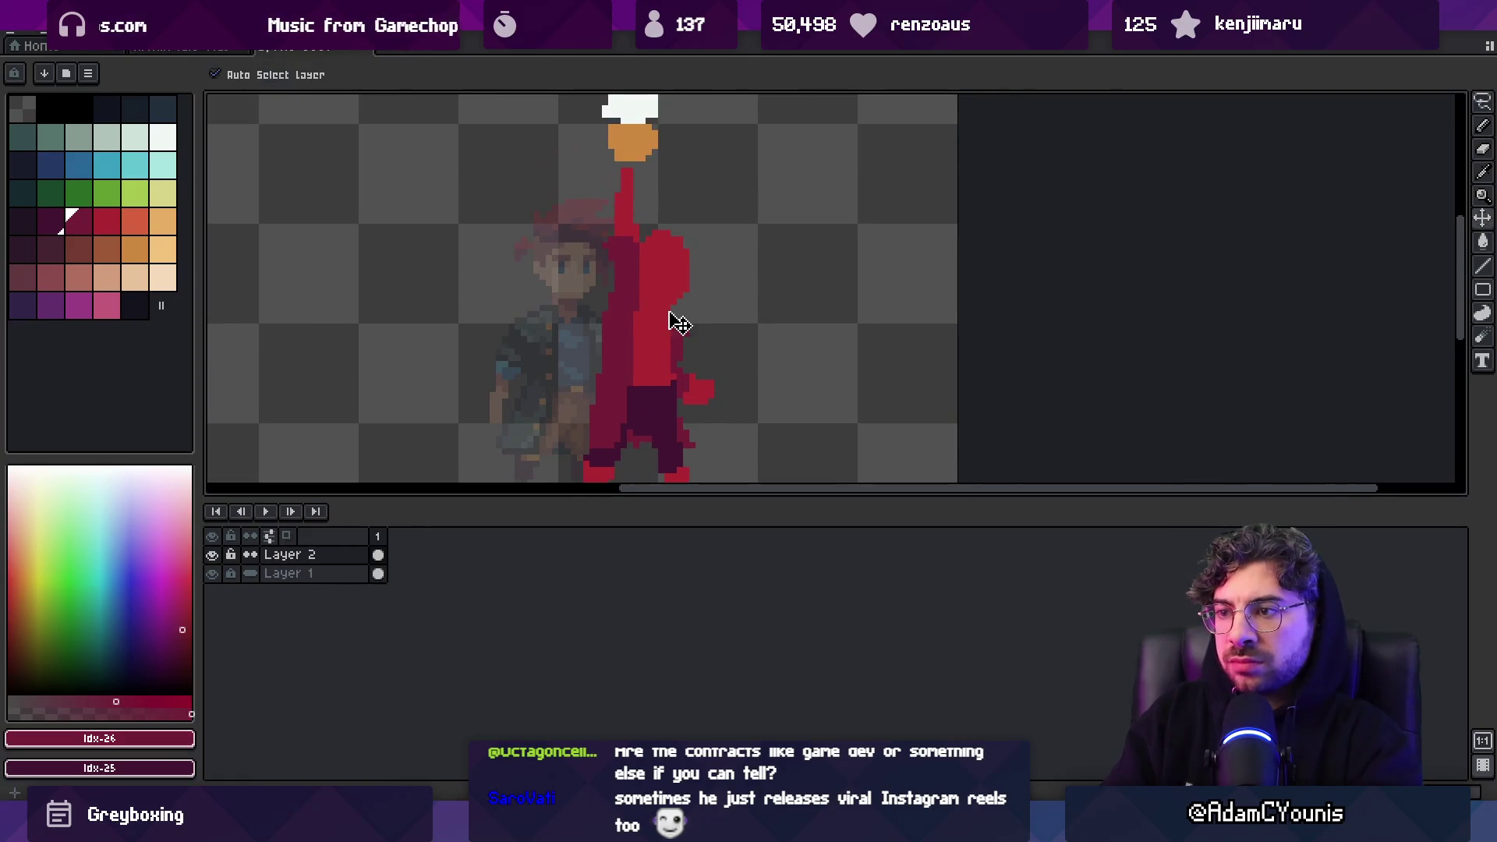
# Draw a dark purple #441531 line down the front of the coat
pyautogui.hscroll(1, 671, 316)
pyautogui.hscroll(-1, 647, 332)
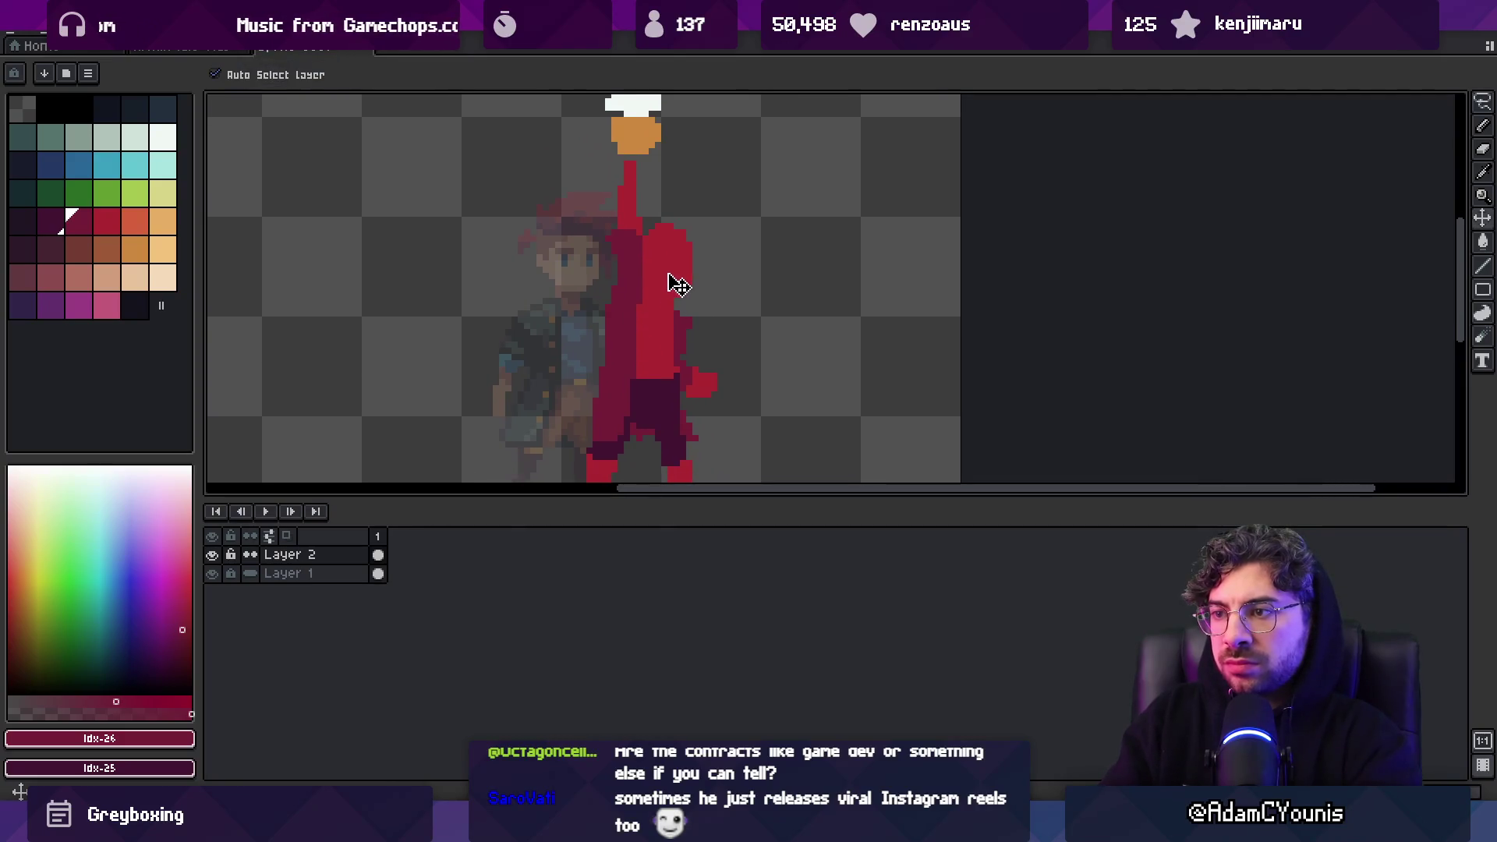
pyautogui.keyDown('alt'); pyautogui.click(671, 250); pyautogui.keyUp('alt')
pyautogui.press('b')
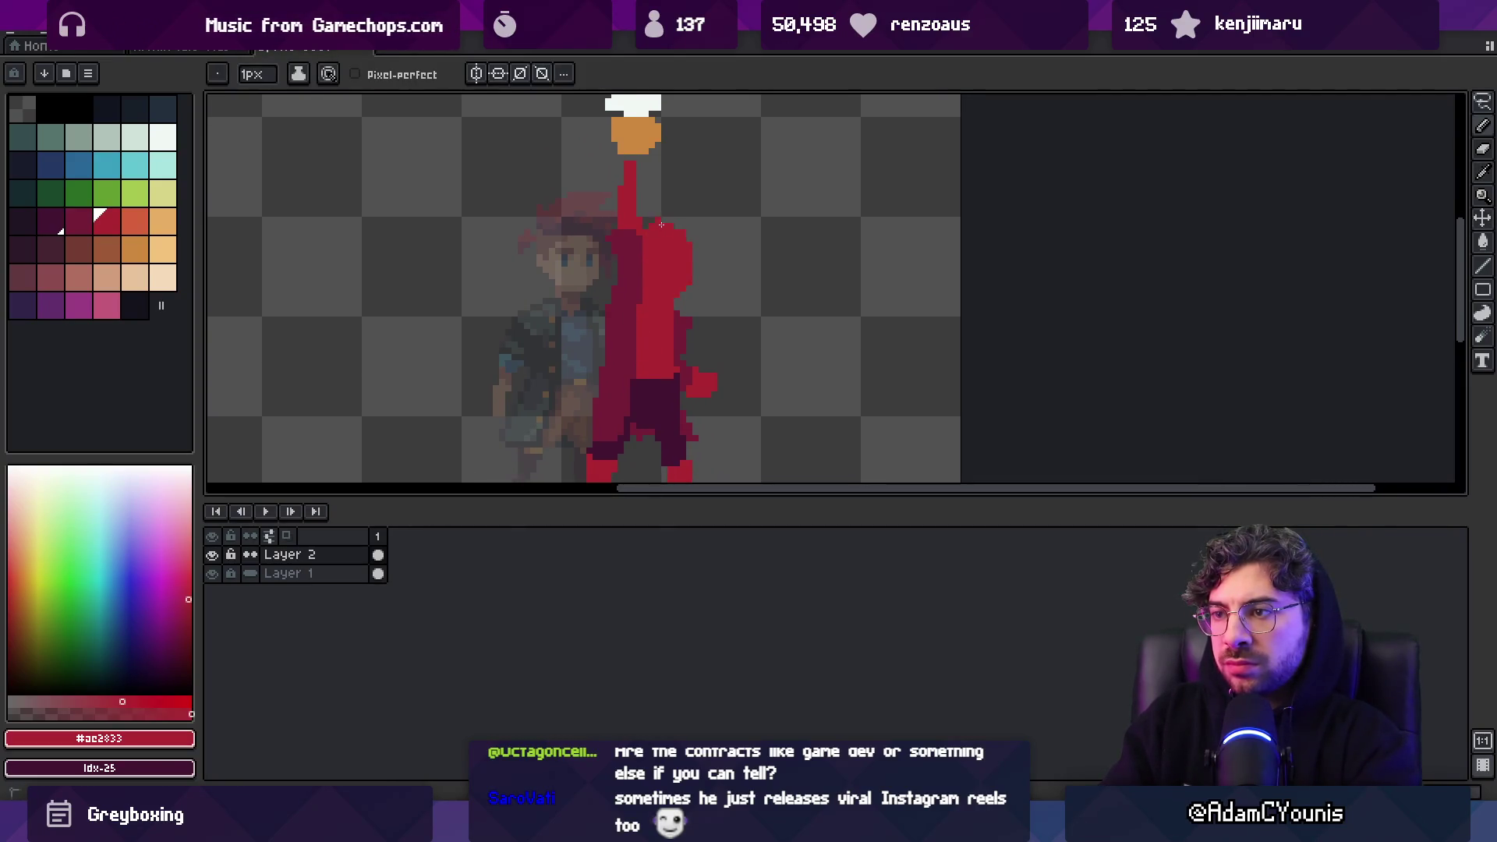
pyautogui.scroll(-2, 698, 277)
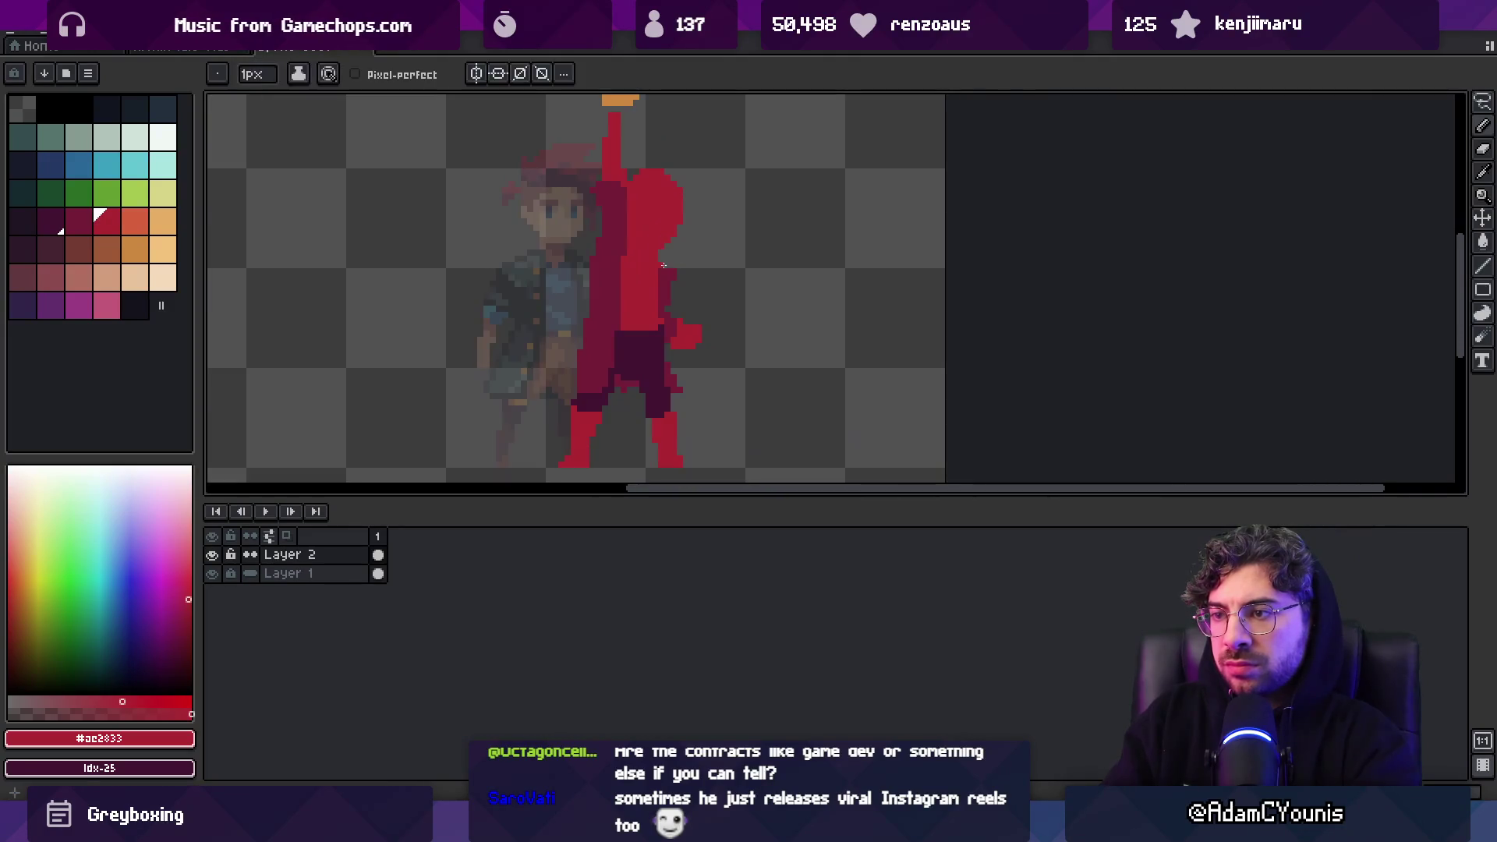
pyautogui.keyDown('alt'); pyautogui.click(647, 373); pyautogui.keyUp('alt')
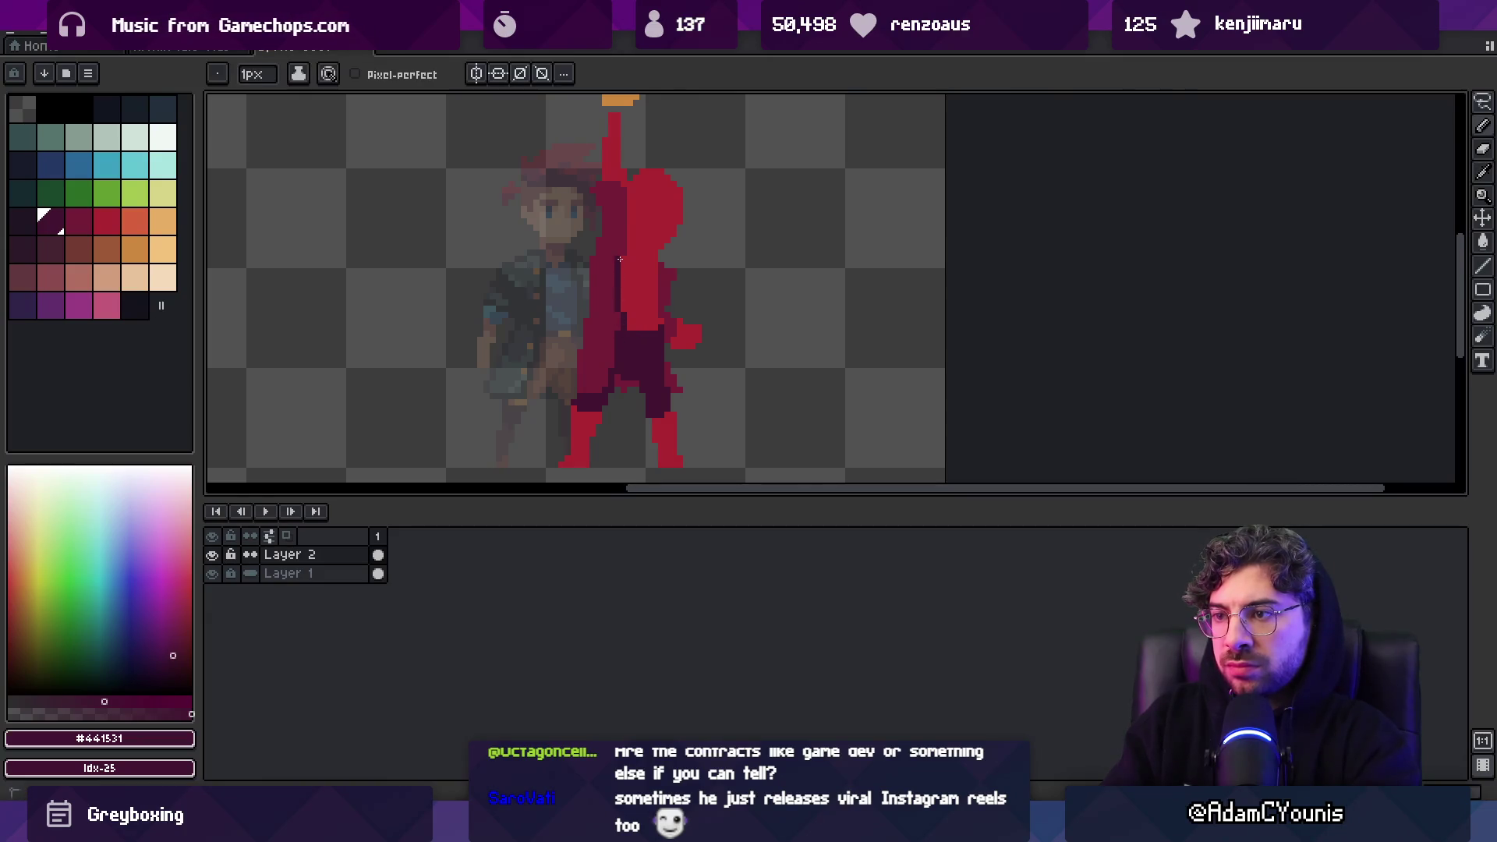
pyautogui.moveTo(623, 188); pyautogui.dragTo(621, 255)
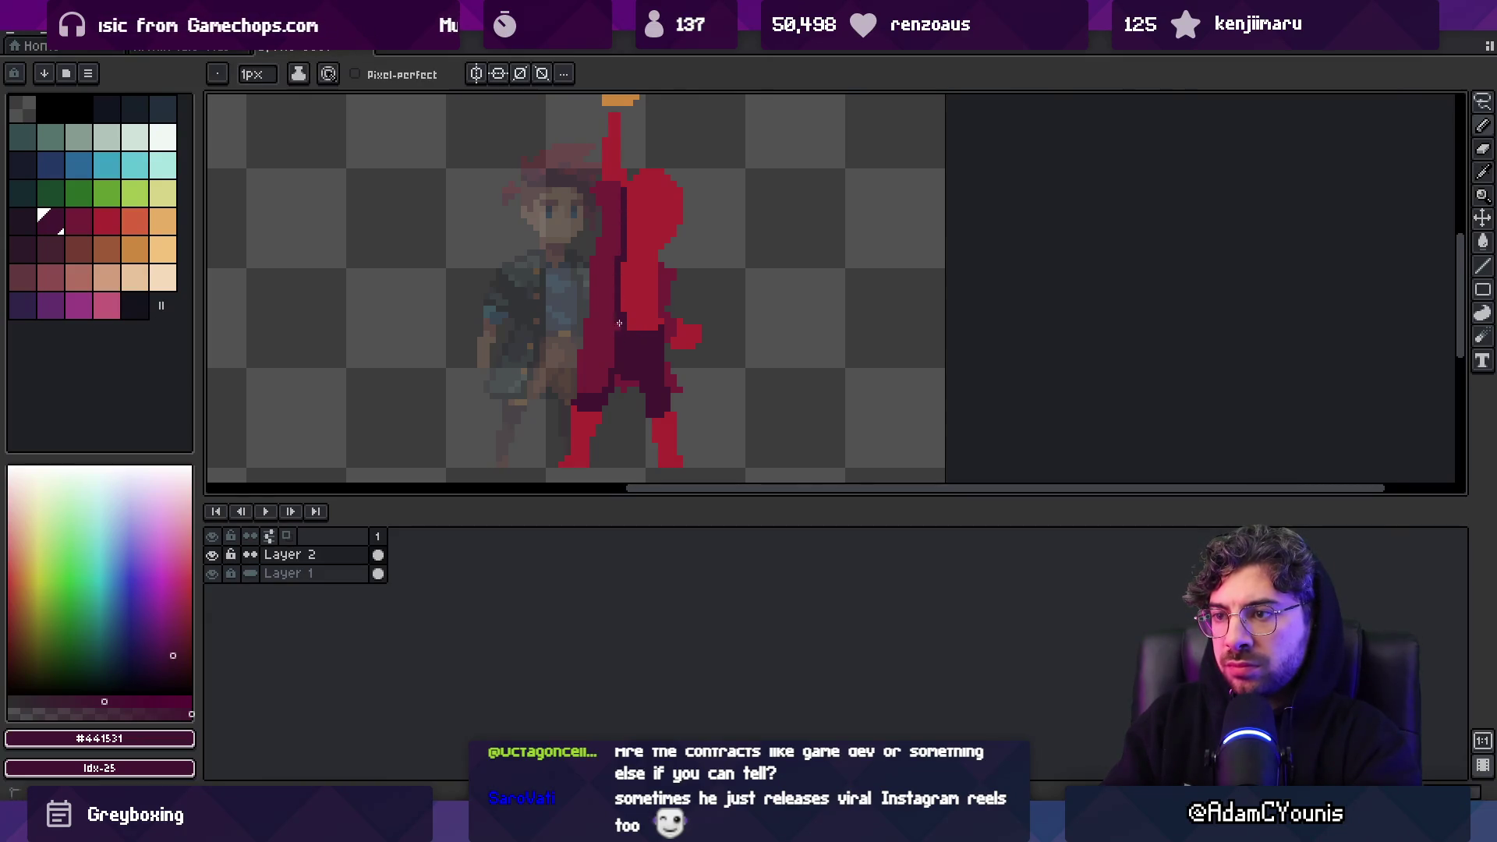
# Add a second dark purple coat line and darken part of the body with #741c37
pyautogui.keyDown('alt'); pyautogui.click(609, 294); pyautogui.keyUp('alt')
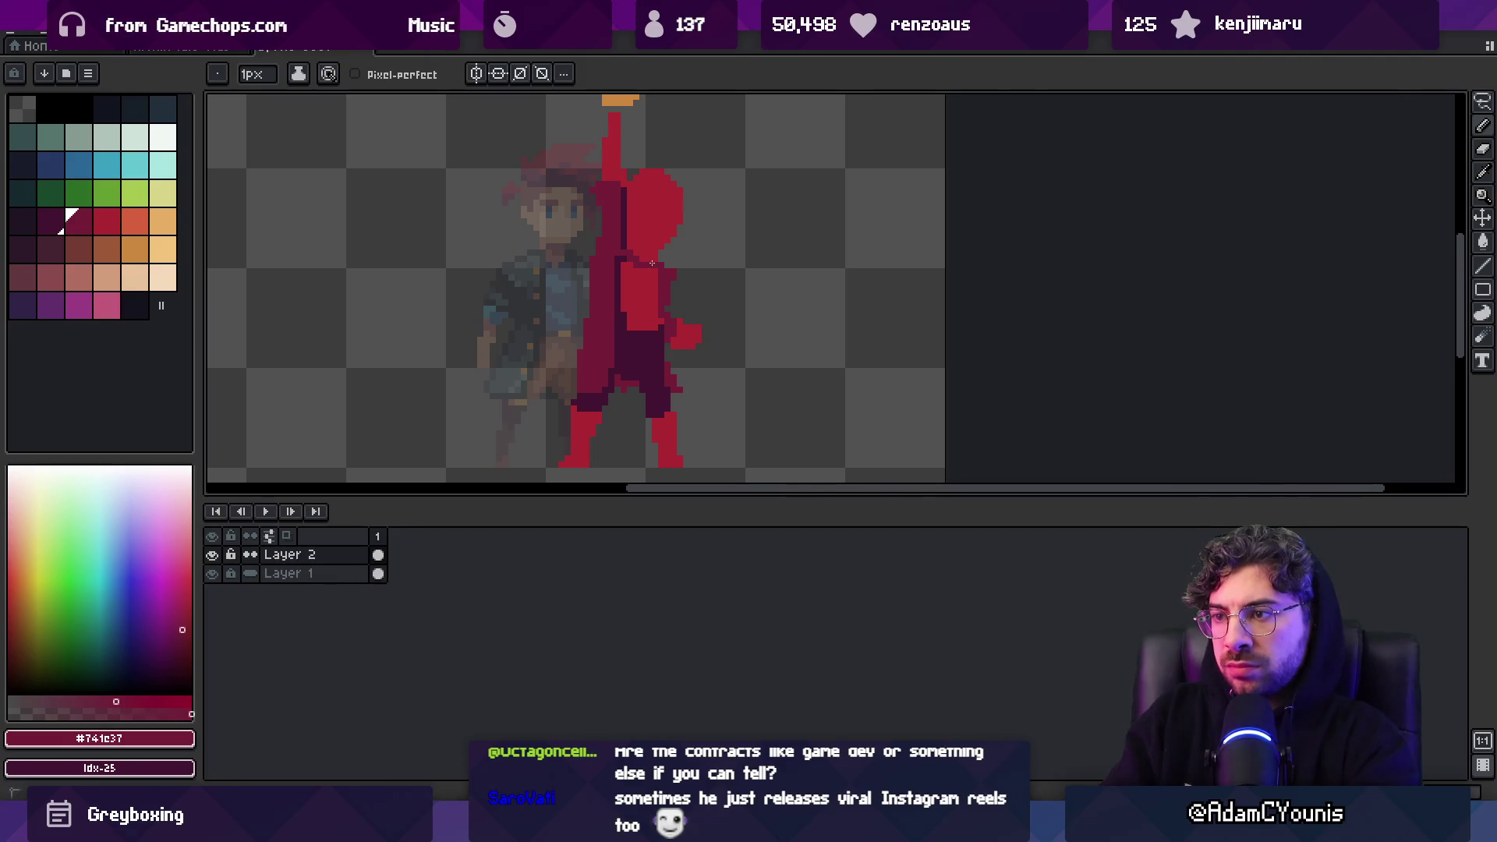
pyautogui.keyDown('alt'); pyautogui.click(653, 280); pyautogui.keyUp('alt')
pyautogui.moveTo(660, 269); pyautogui.dragTo(661, 327)
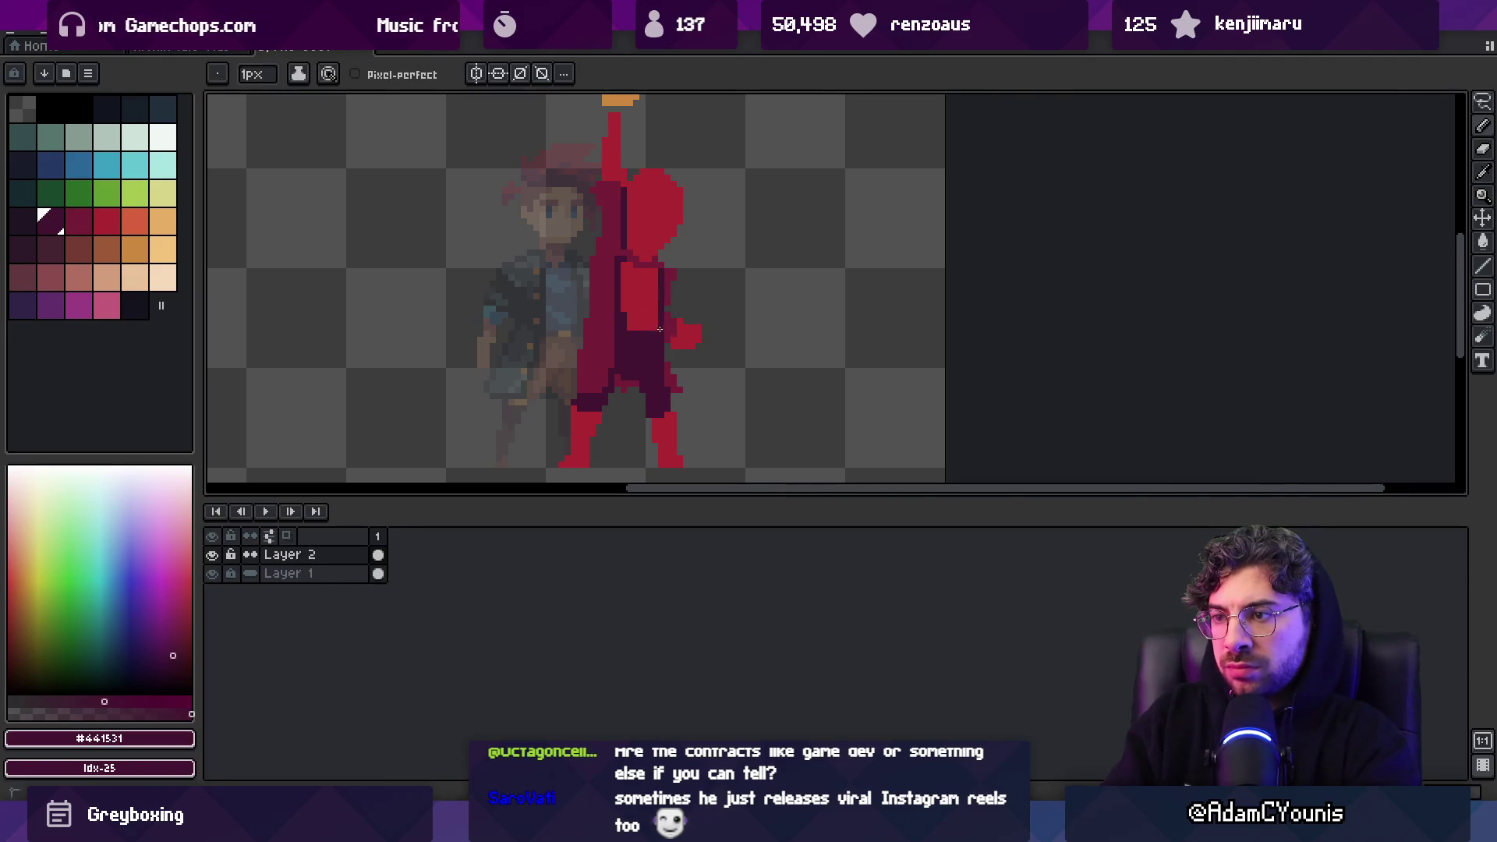
pyautogui.keyDown('alt'); pyautogui.click(624, 255); pyautogui.keyUp('alt')
# Move the red figure into alignment over the standing character
pyautogui.press('v')
pyautogui.moveTo(639, 269)
pyautogui.mouseDown()
pyautogui.moveTo(641, 328)
pyautogui.moveTo(624, 341)
pyautogui.mouseUp()
pyautogui.scroll(-3, 669, 300)
pyautogui.scroll(2, 680, 352)
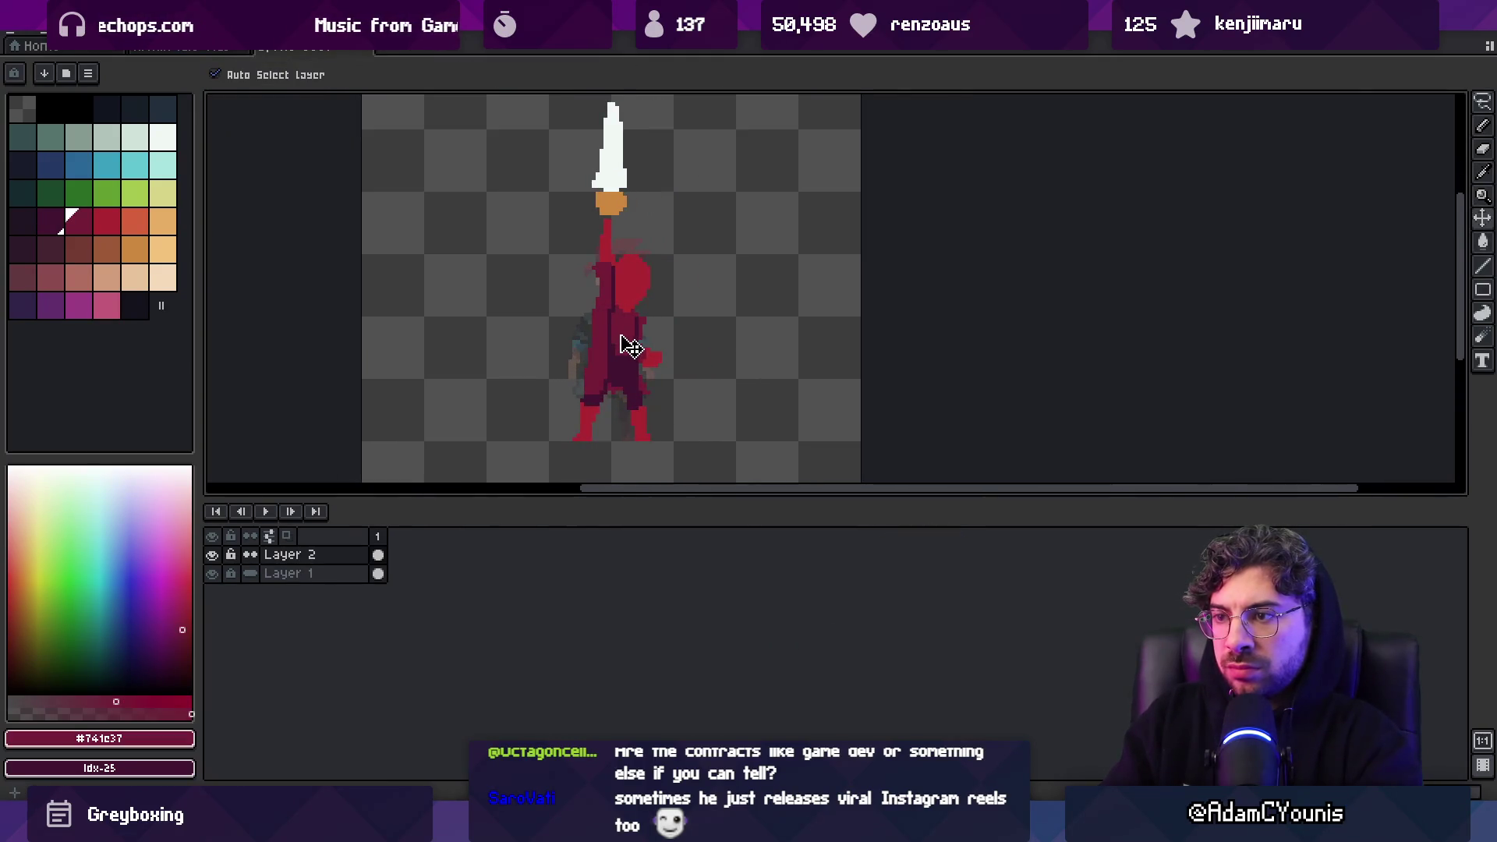
# Zoom in and add dark #441531 pixels along the figure's left edge and under the head
pyautogui.press('z')
pyautogui.scroll(4, 628, 289)
pyautogui.press('b')
pyautogui.moveTo(578, 269)
pyautogui.mouseDown()
pyautogui.moveTo(571, 282)
pyautogui.moveTo(651, 339)
pyautogui.moveTo(630, 309)
pyautogui.moveTo(667, 321)
pyautogui.mouseUp()
pyautogui.keyDown('alt'); pyautogui.click(647, 269); pyautogui.keyUp('alt')
pyautogui.keyDown('alt'); pyautogui.click(626, 343); pyautogui.keyUp('alt')
pyautogui.keyDown('alt'); pyautogui.click(624, 316); pyautogui.keyUp('alt')
pyautogui.keyDown('alt'); pyautogui.click(608, 323); pyautogui.keyUp('alt')
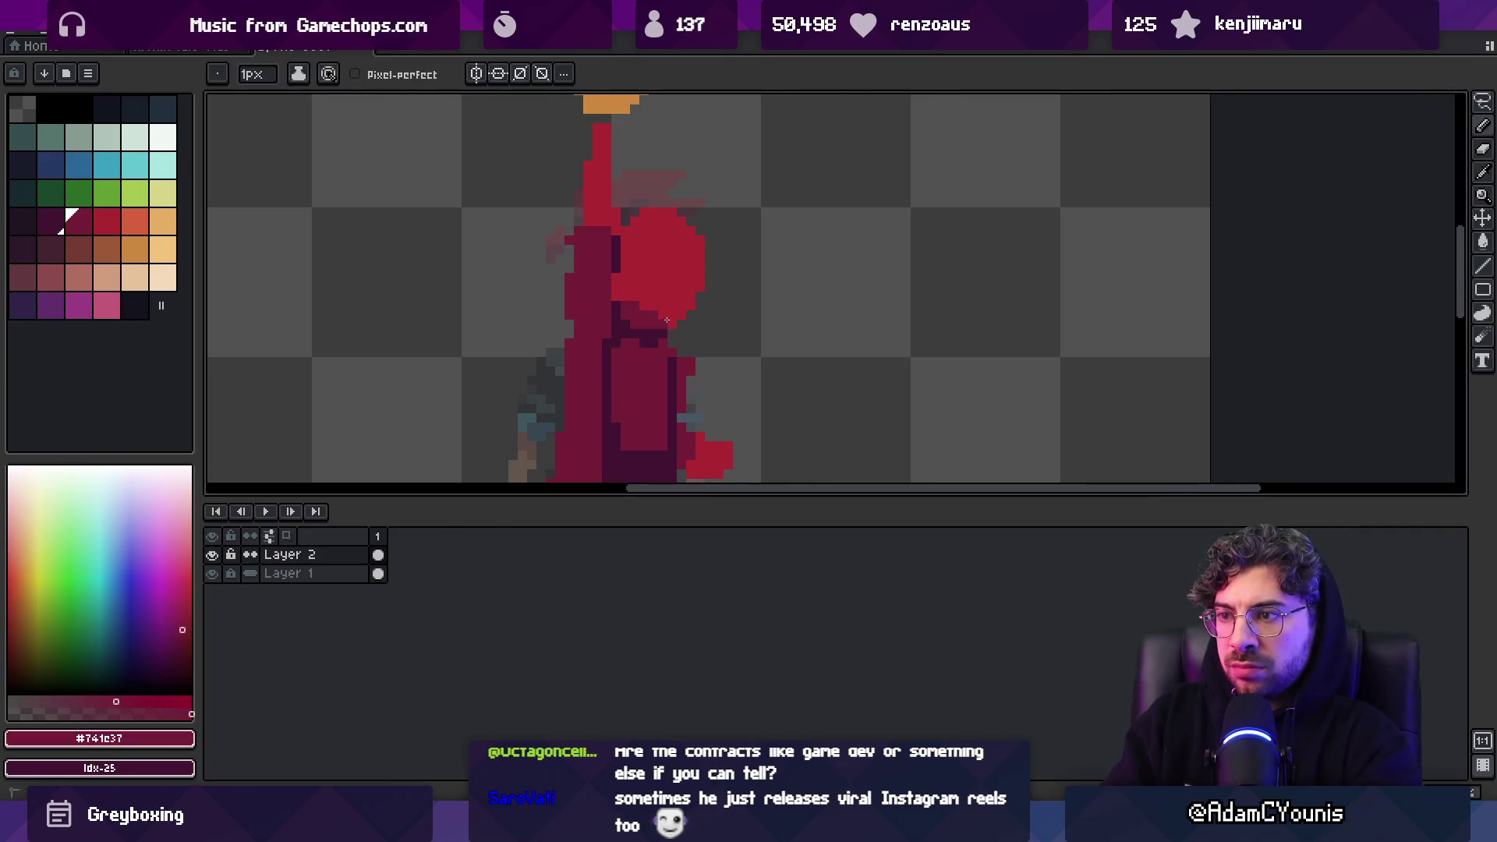
pyautogui.keyDown('alt'); pyautogui.click(642, 304); pyautogui.keyUp('alt')
# Paint a dark crimson #741c37 hair spike reaching up and to the right
pyautogui.keyDown('alt'); pyautogui.click(648, 312); pyautogui.keyUp('alt')
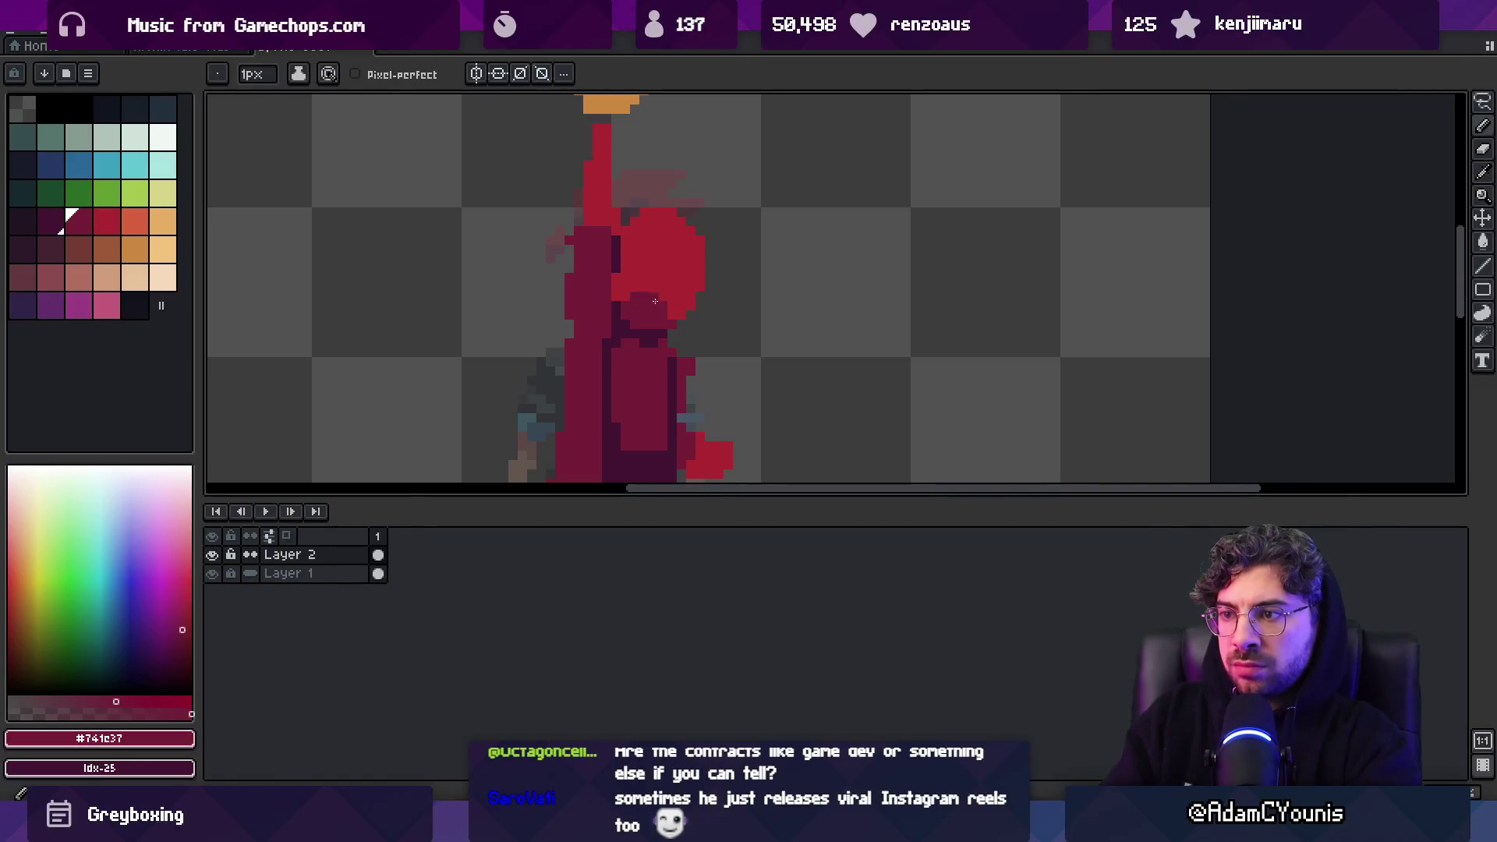
pyautogui.moveTo(639, 203); pyautogui.dragTo(654, 205)
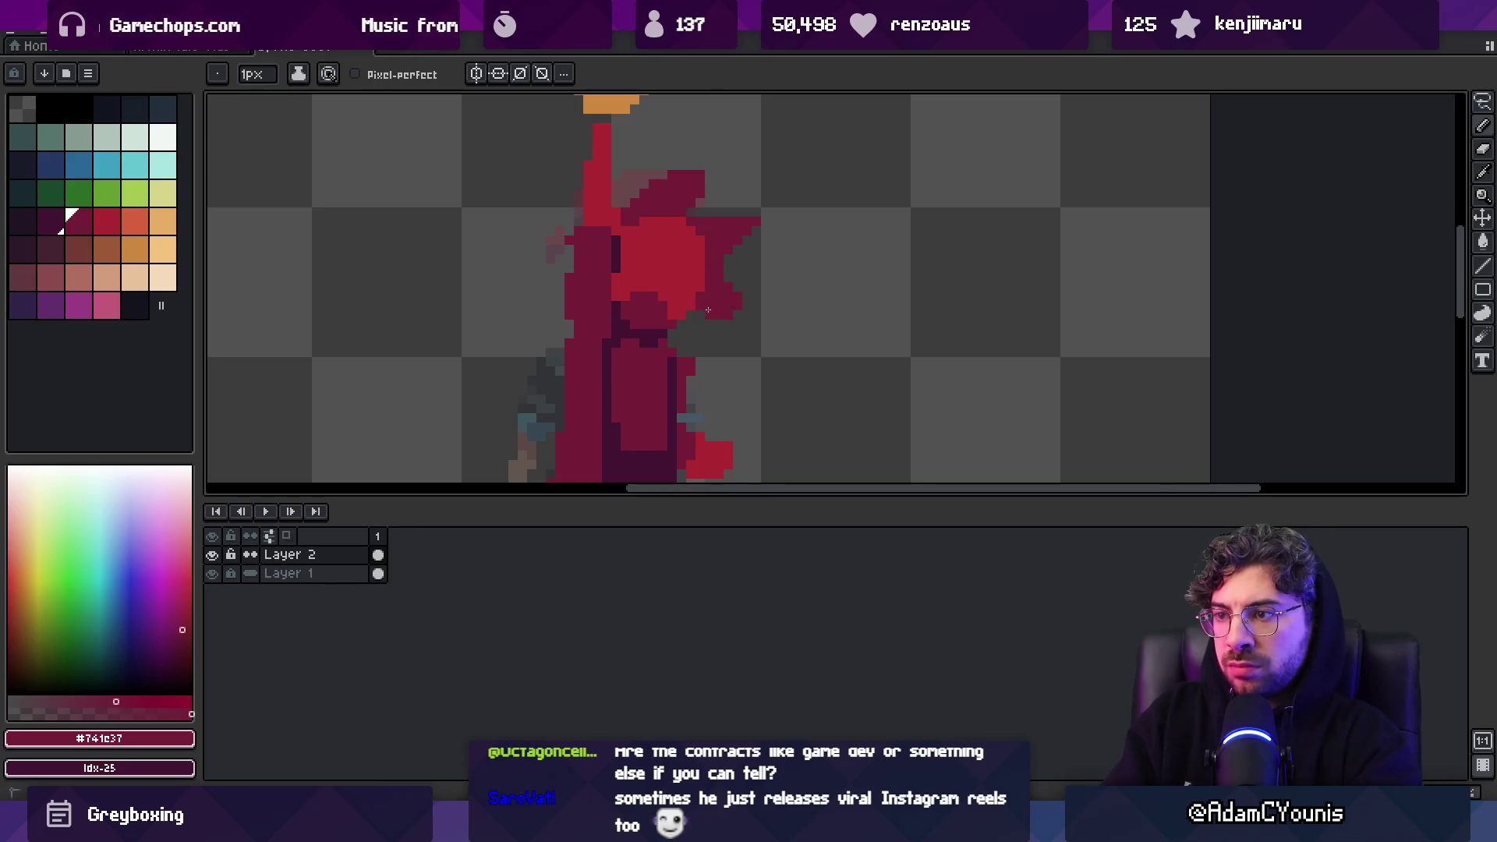
pyautogui.press('e')
pyautogui.press('b')
pyautogui.press('z')
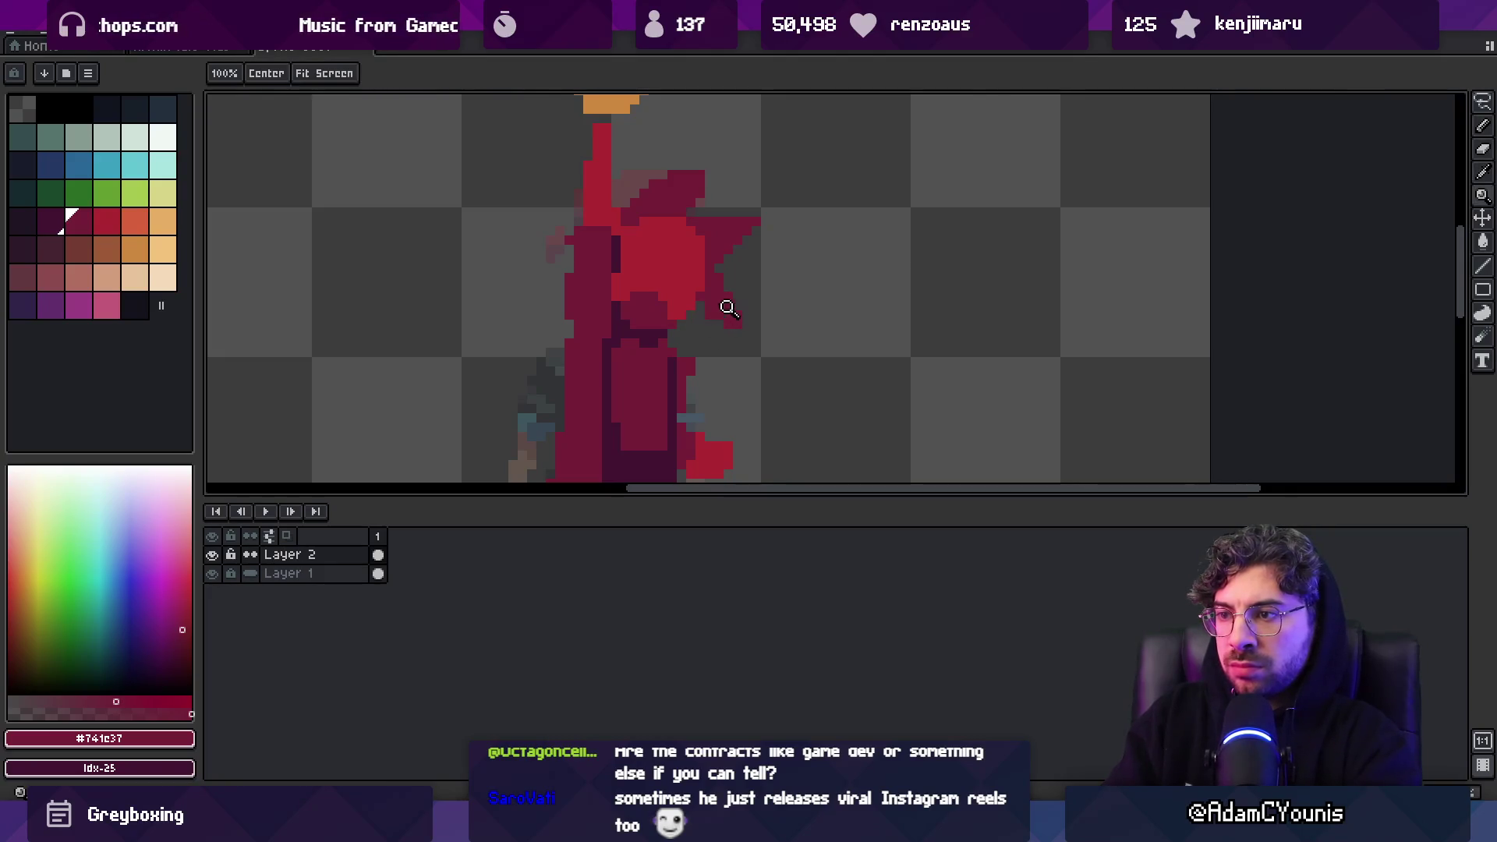
pyautogui.scroll(-7, 725, 308)
pyautogui.scroll(3, 764, 285)
pyautogui.scroll(3, 764, 286)
pyautogui.press('b')
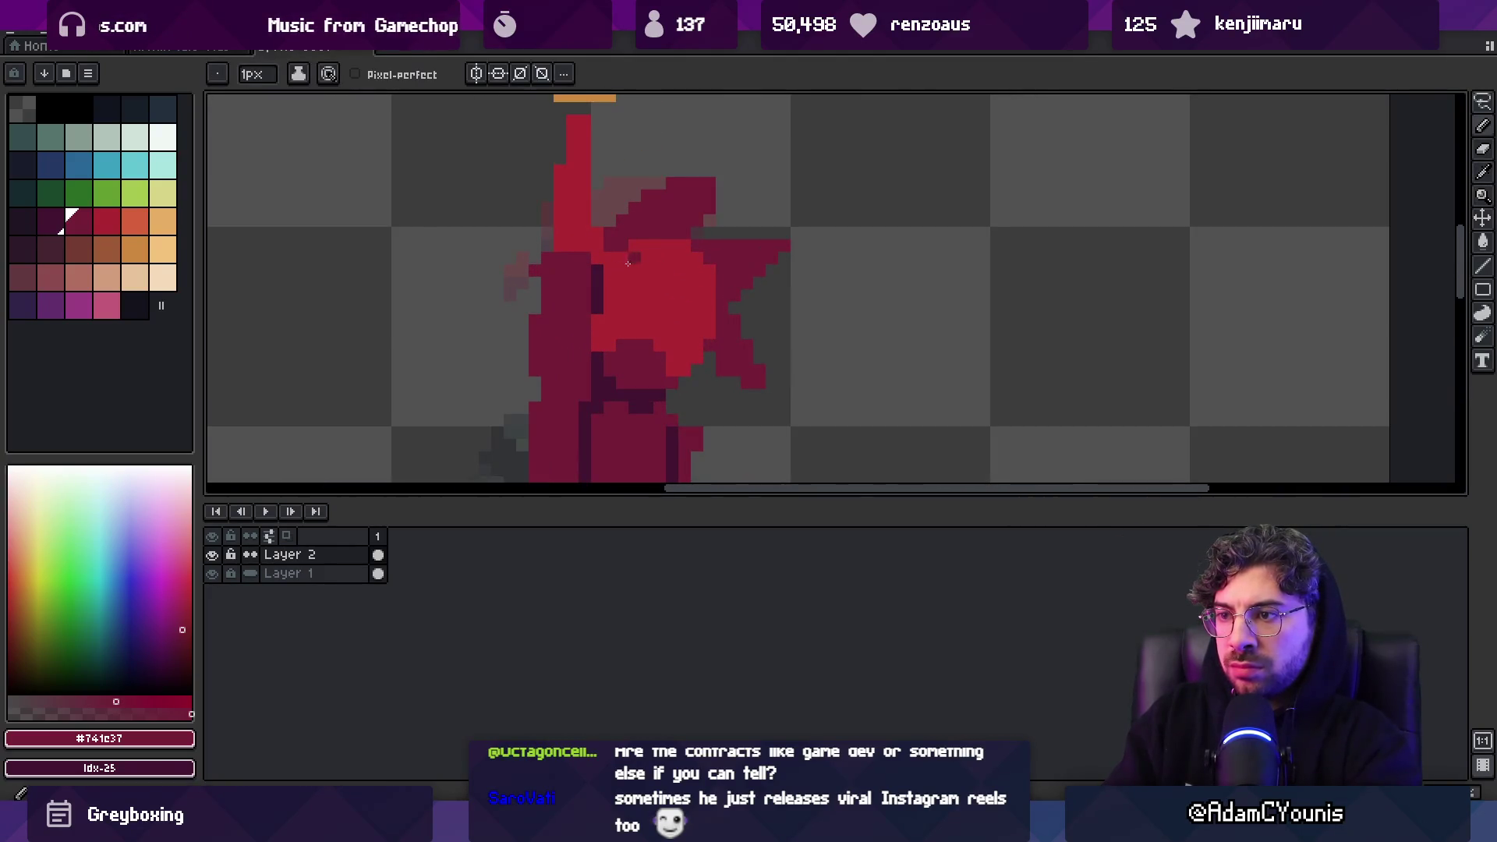
# Repaint bright red face pixels in maroon #741c37 and add maroon shading to the hair
pyautogui.moveTo(604, 319); pyautogui.dragTo(603, 344)
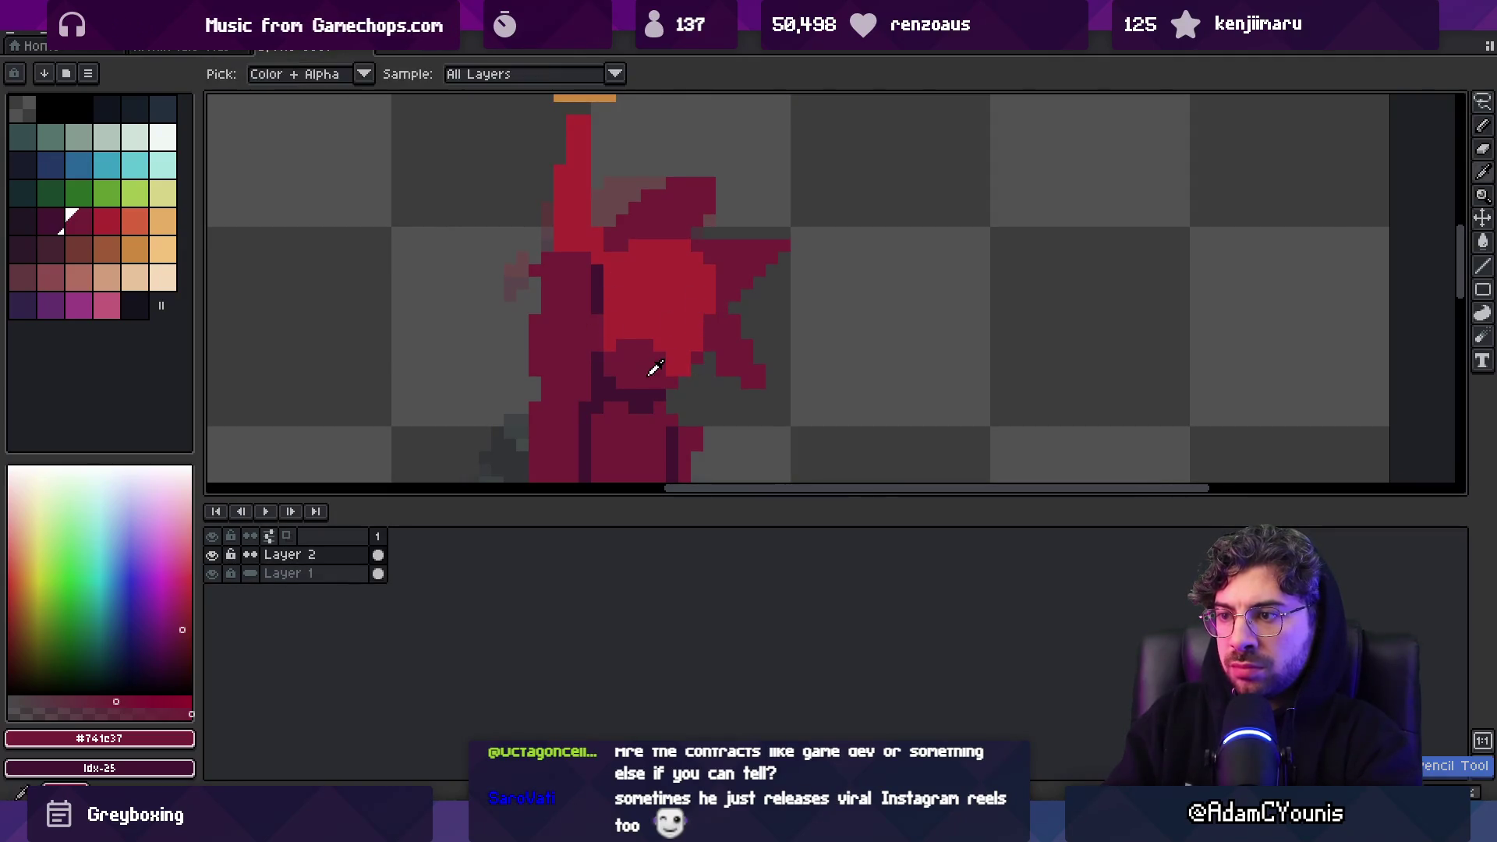
pyautogui.keyDown('alt'); pyautogui.click(663, 321); pyautogui.keyUp('alt')
pyautogui.keyDown('alt'); pyautogui.click(660, 348); pyautogui.keyUp('alt')
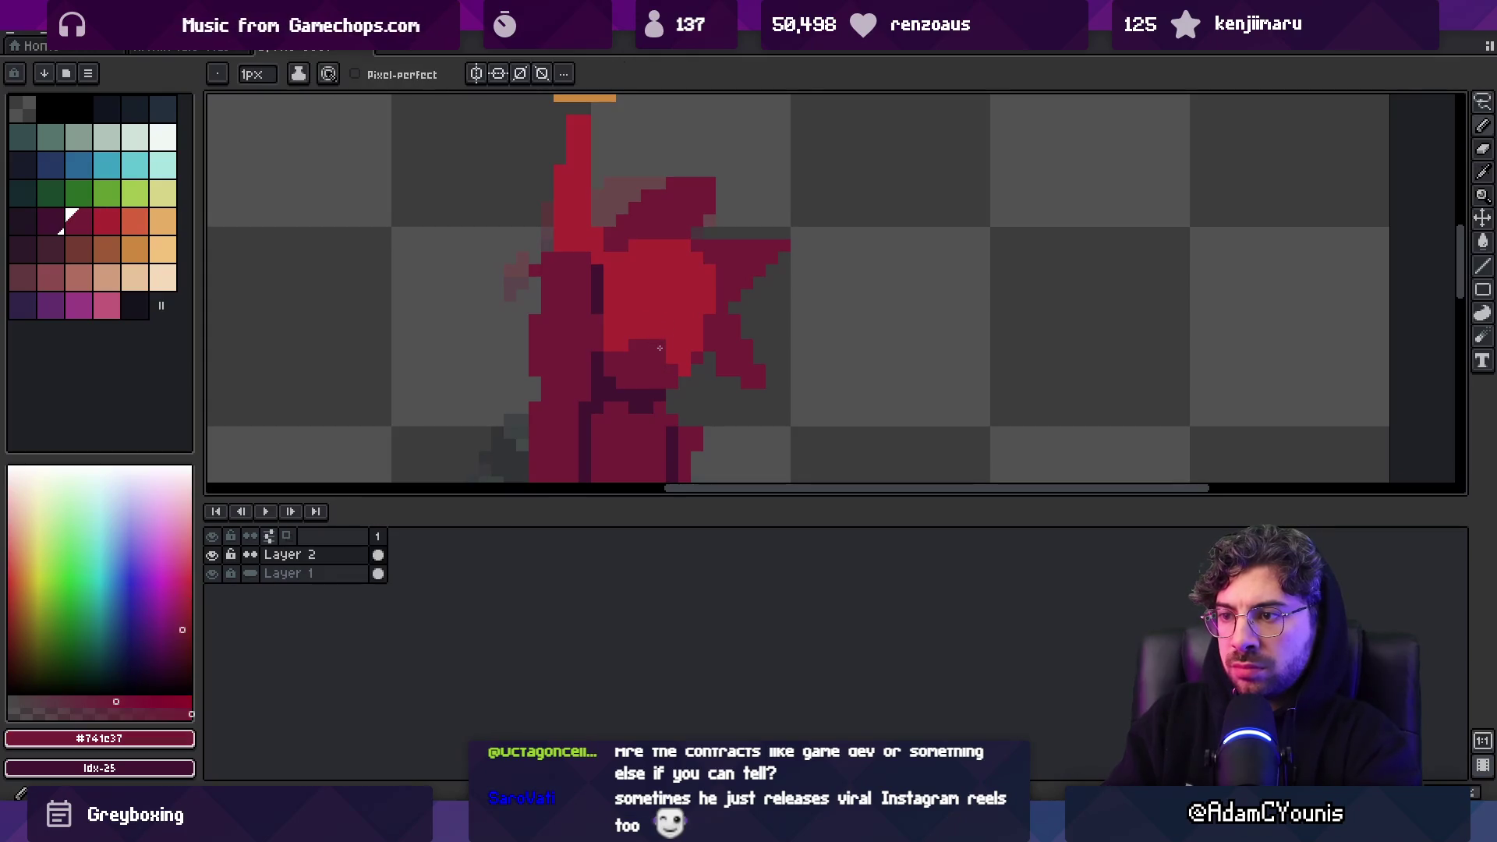
pyautogui.keyDown('alt'); pyautogui.click(624, 328); pyautogui.keyUp('alt')
pyautogui.press('z')
pyautogui.scroll(-3, 716, 283)
pyautogui.scroll(3, 716, 282)
pyautogui.press('x')
pyautogui.press('b')
pyautogui.moveTo(659, 191); pyautogui.dragTo(649, 220)
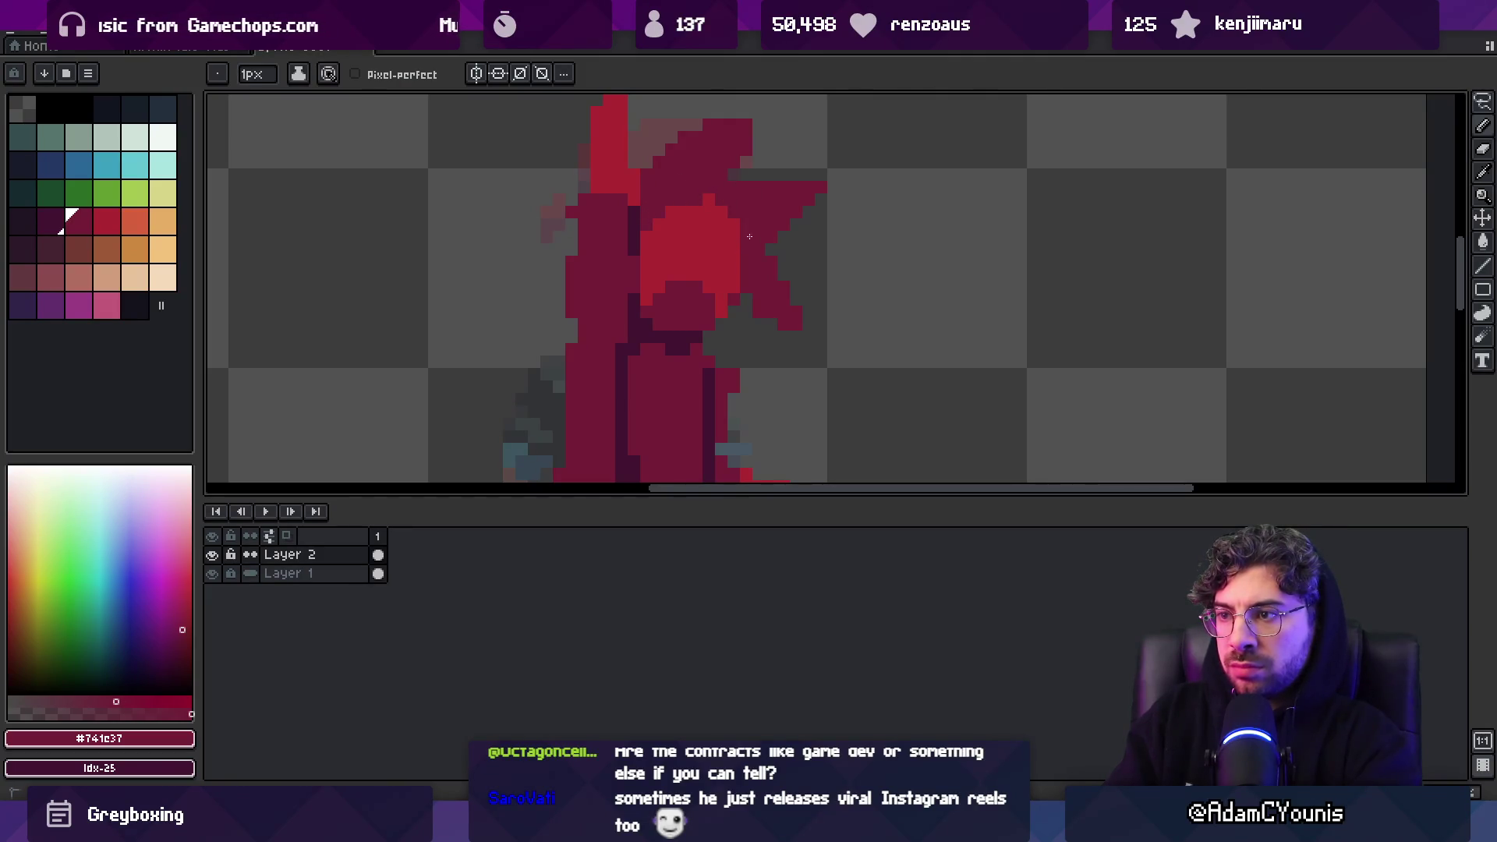
pyautogui.scroll(-3, 731, 205)
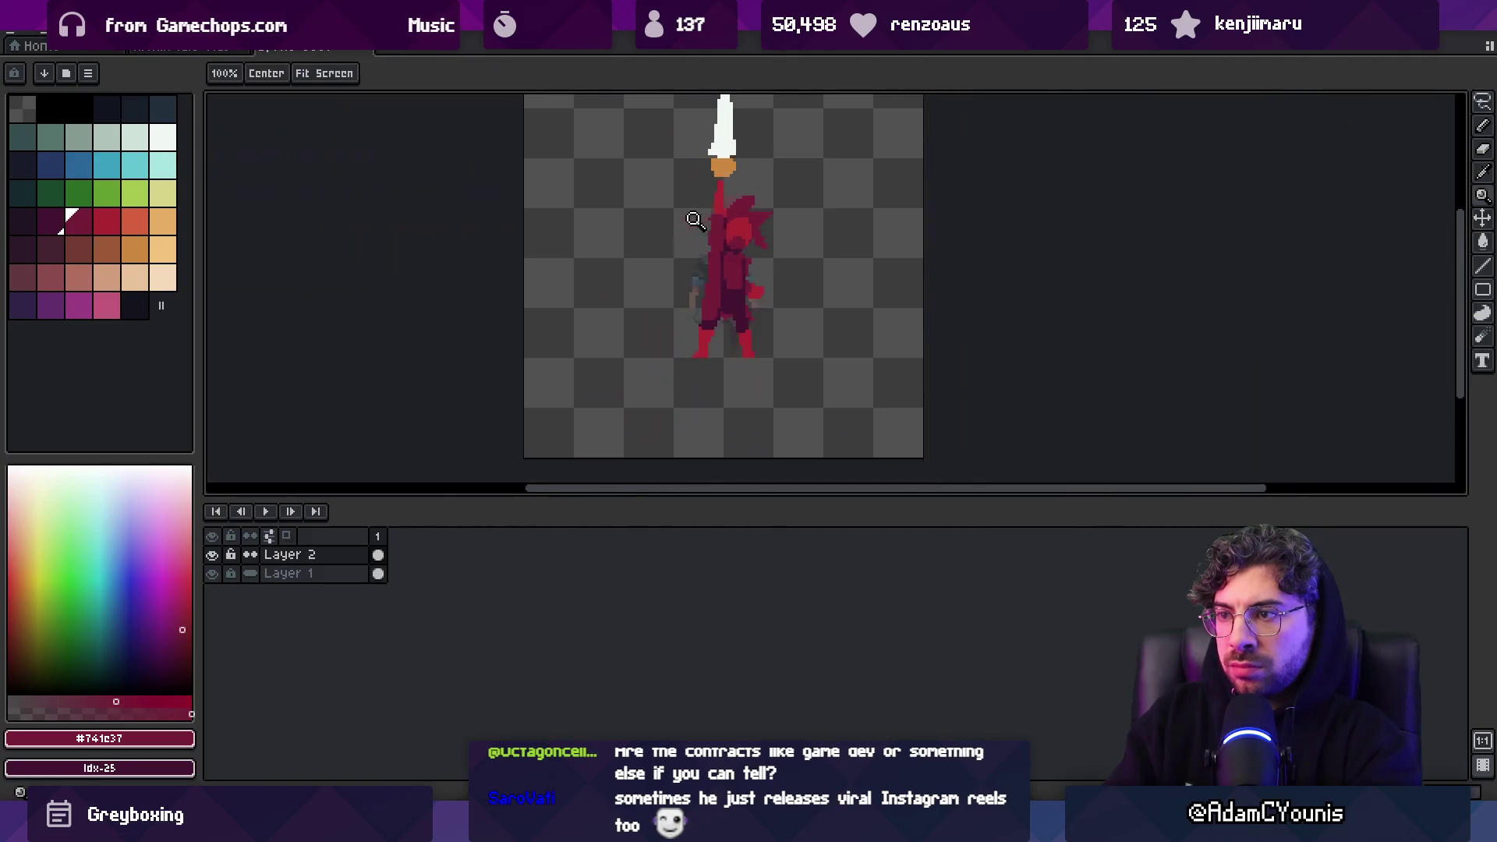
# Frame both characters and the sword, with the Pencil set to the darker maroon
pyautogui.scroll(2, 712, 227)
pyautogui.moveTo(760, 241); pyautogui.dragTo(845, 241)
pyautogui.scroll(1, 731, 293)
pyautogui.moveTo(730, 292); pyautogui.dragTo(710, 299)
pyautogui.press('x')
pyautogui.press('b')
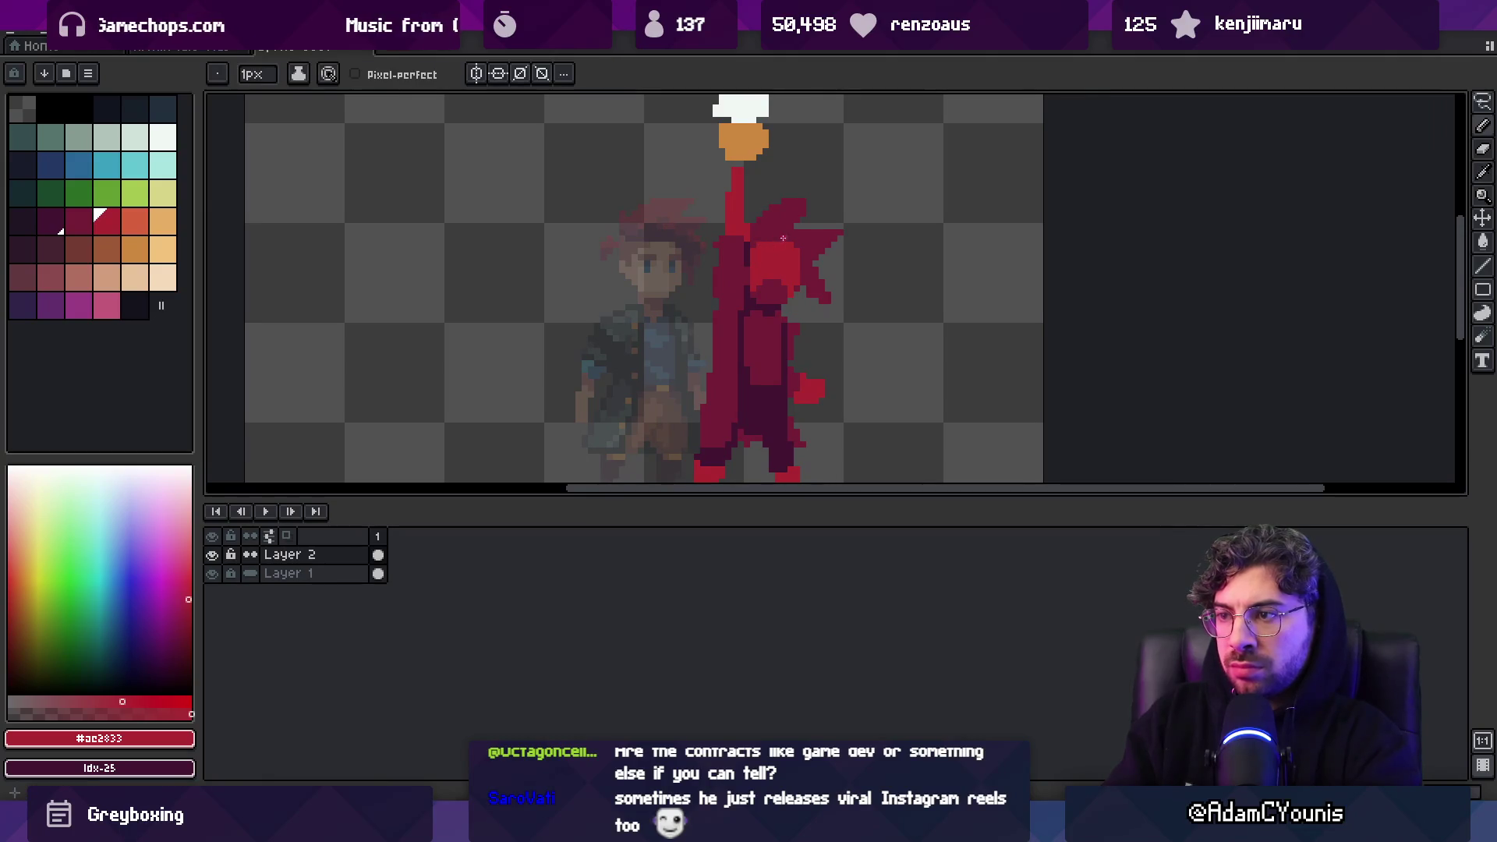
pyautogui.press('[')
pyautogui.moveTo(814, 258); pyautogui.dragTo(742, 249)
# Lasso-select the raised sword and hair and shift them slightly left
pyautogui.press('q')
pyautogui.moveTo(634, 299)
pyautogui.mouseDown()
pyautogui.moveTo(737, 293)
pyautogui.moveTo(750, 152)
pyautogui.moveTo(591, 207)
pyautogui.moveTo(624, 374)
pyautogui.mouseUp()
pyautogui.click(683, 332)
pyautogui.moveTo(683, 332); pyautogui.dragTo(672, 331)
pyautogui.scroll(-2, 647, 319)
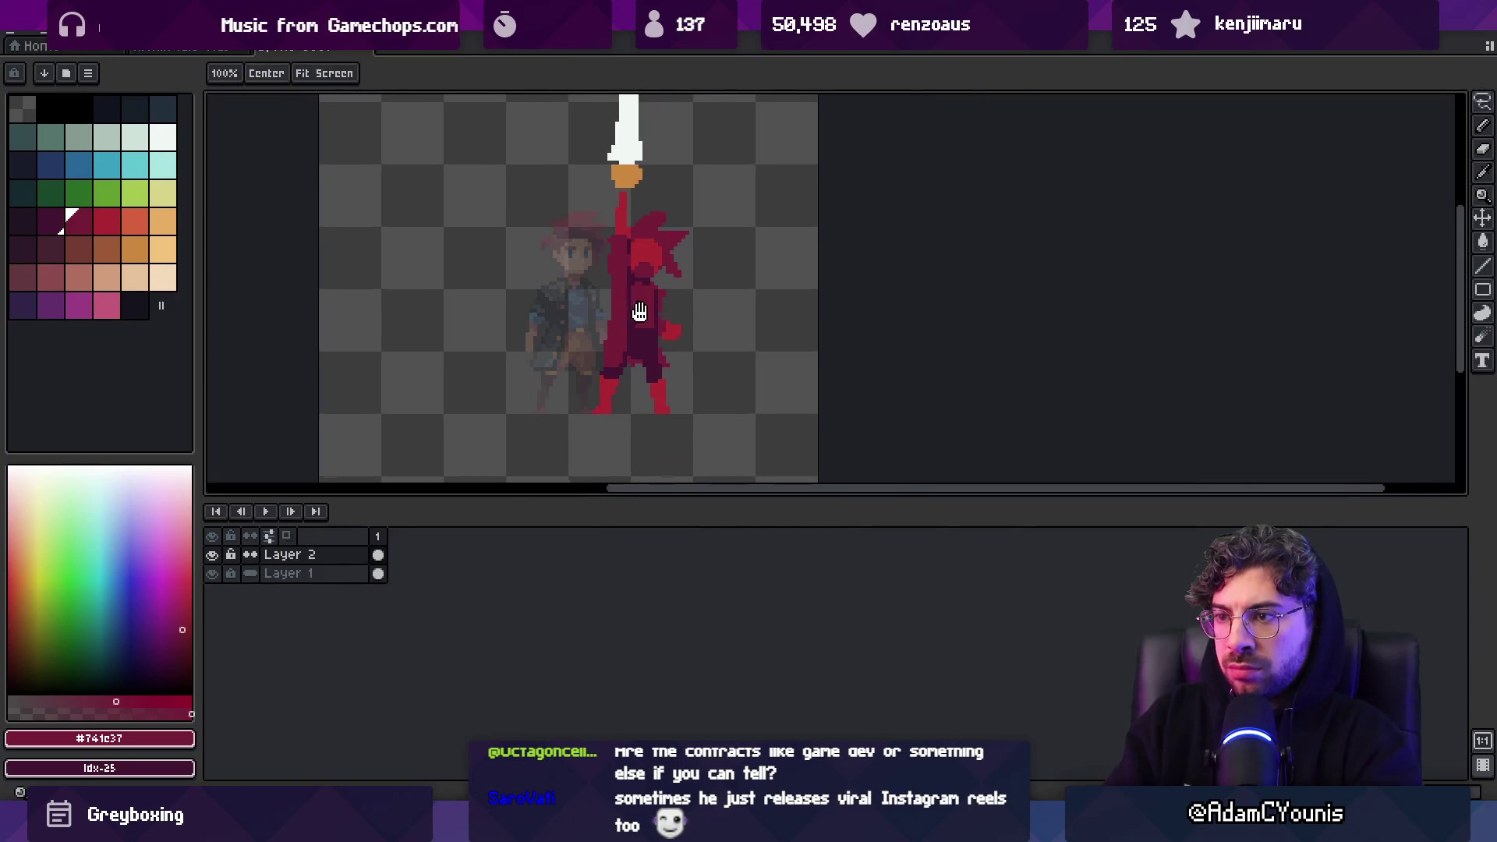
pyautogui.scroll(2, 635, 312)
# Touch up the figure with #441531 and bright red #ac2833 pixels
pyautogui.press('b')
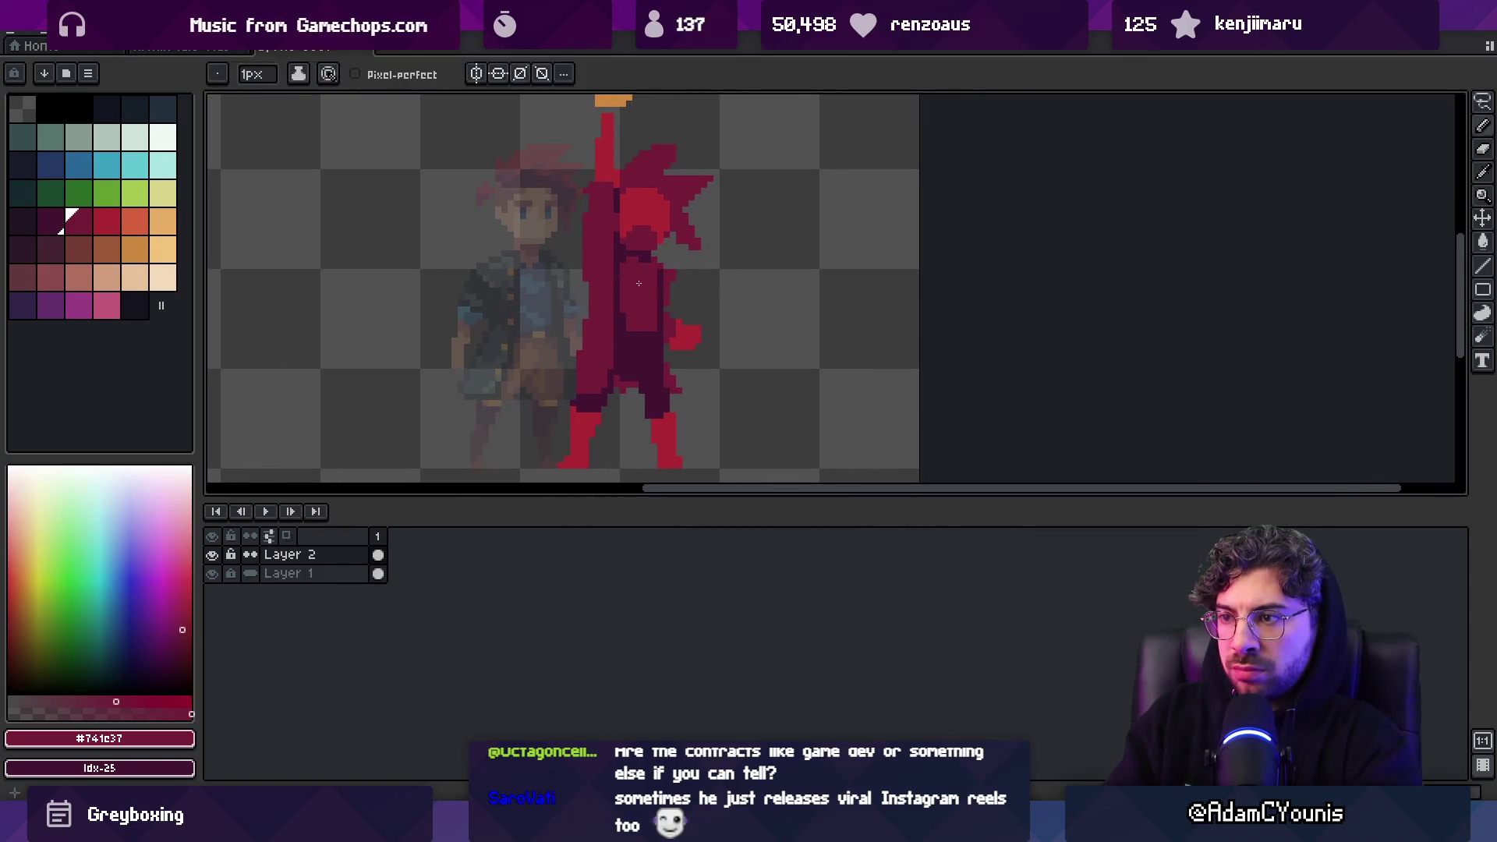
pyautogui.scroll(2, 678, 273)
pyautogui.press('e')
pyautogui.press('b')
pyautogui.keyDown('alt'); pyautogui.click(637, 234); pyautogui.keyUp('alt')
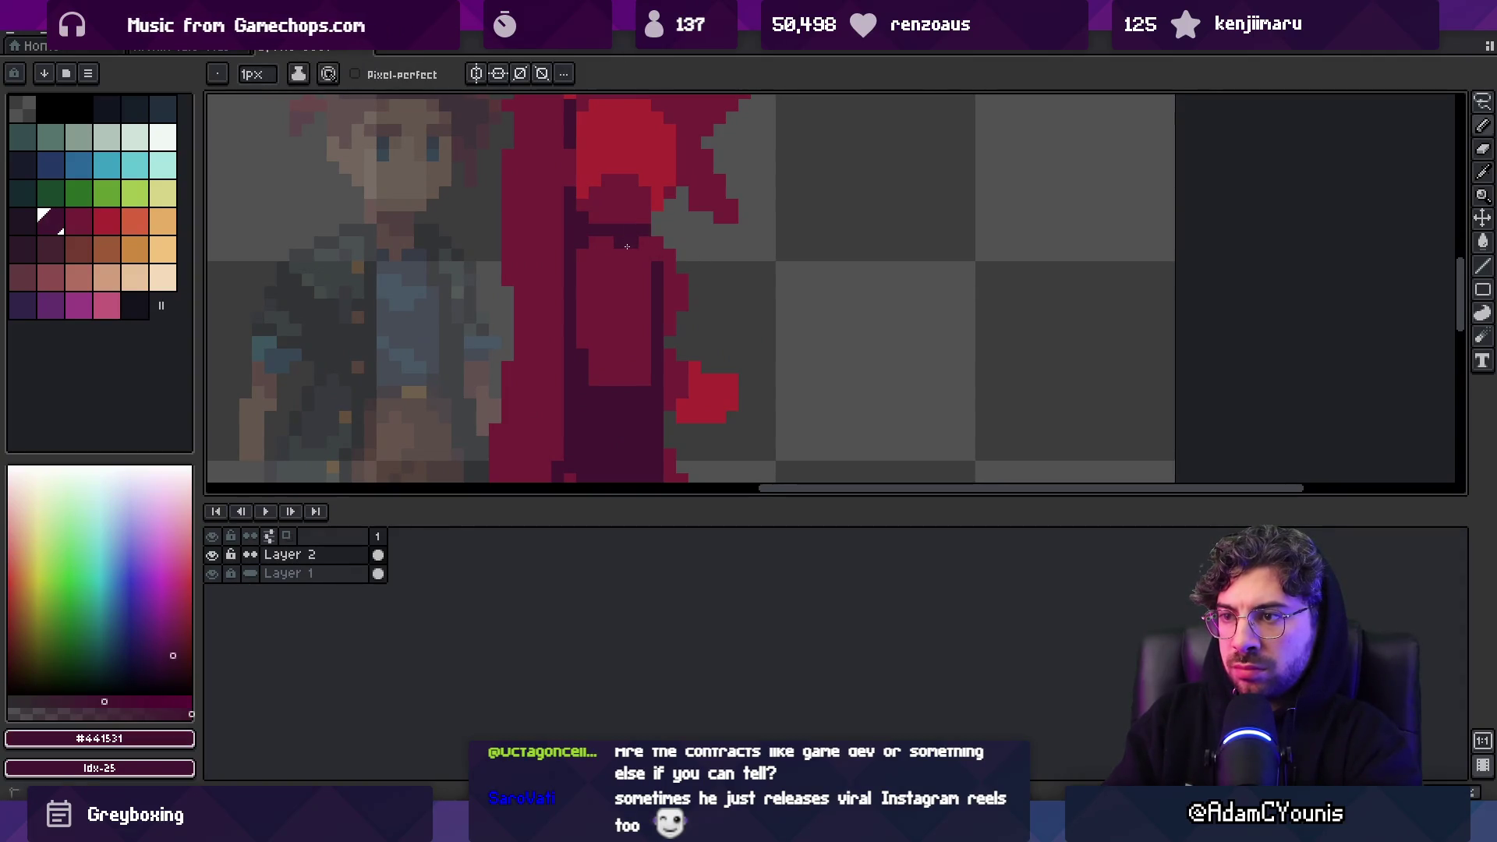
pyautogui.keyDown('alt'); pyautogui.click(624, 150); pyautogui.keyUp('alt')
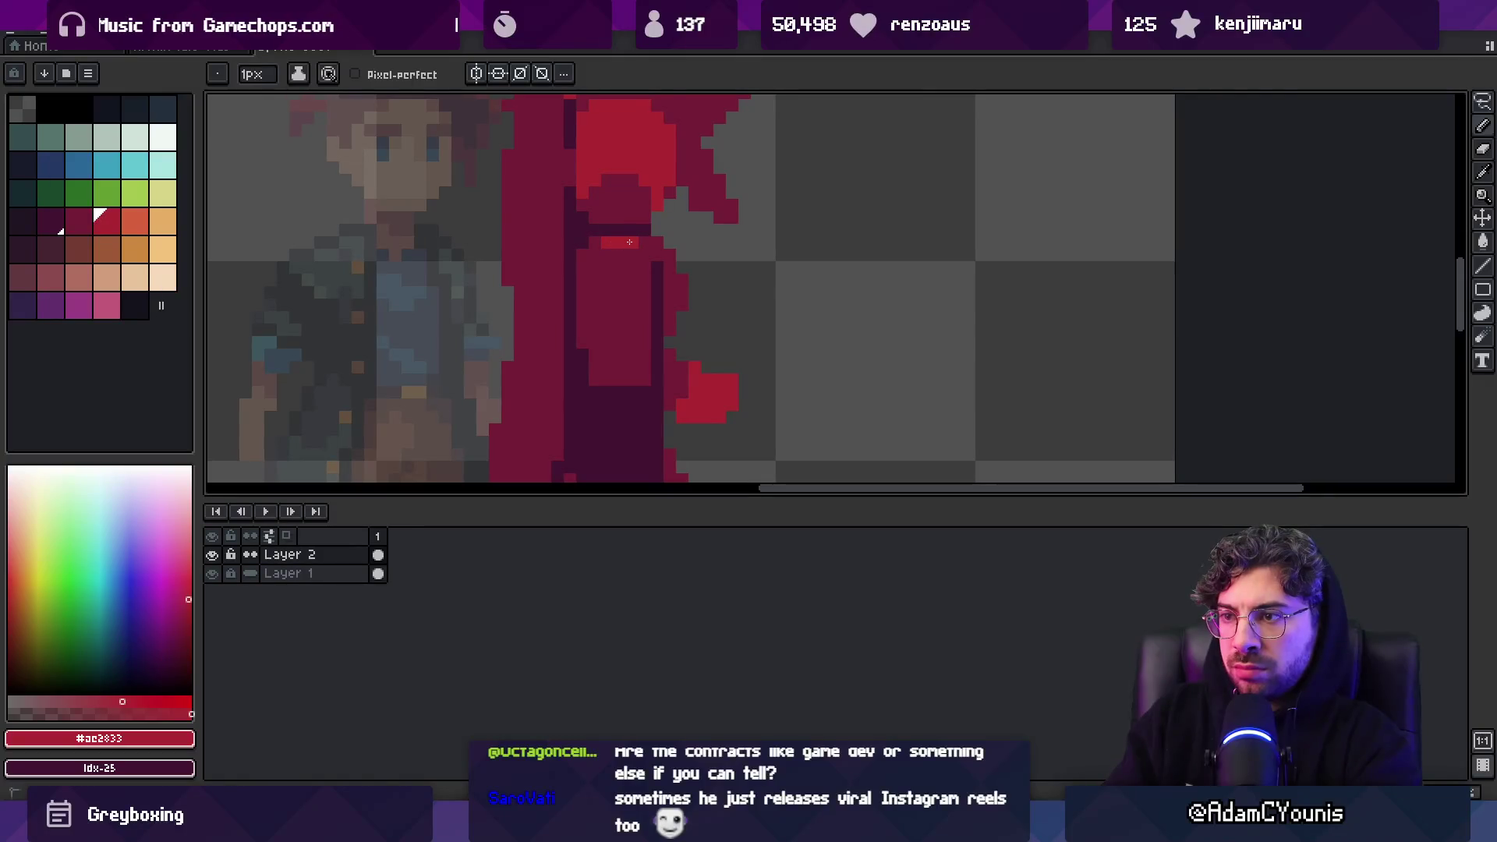
pyautogui.press('z')
pyautogui.scroll(-3, 585, 260)
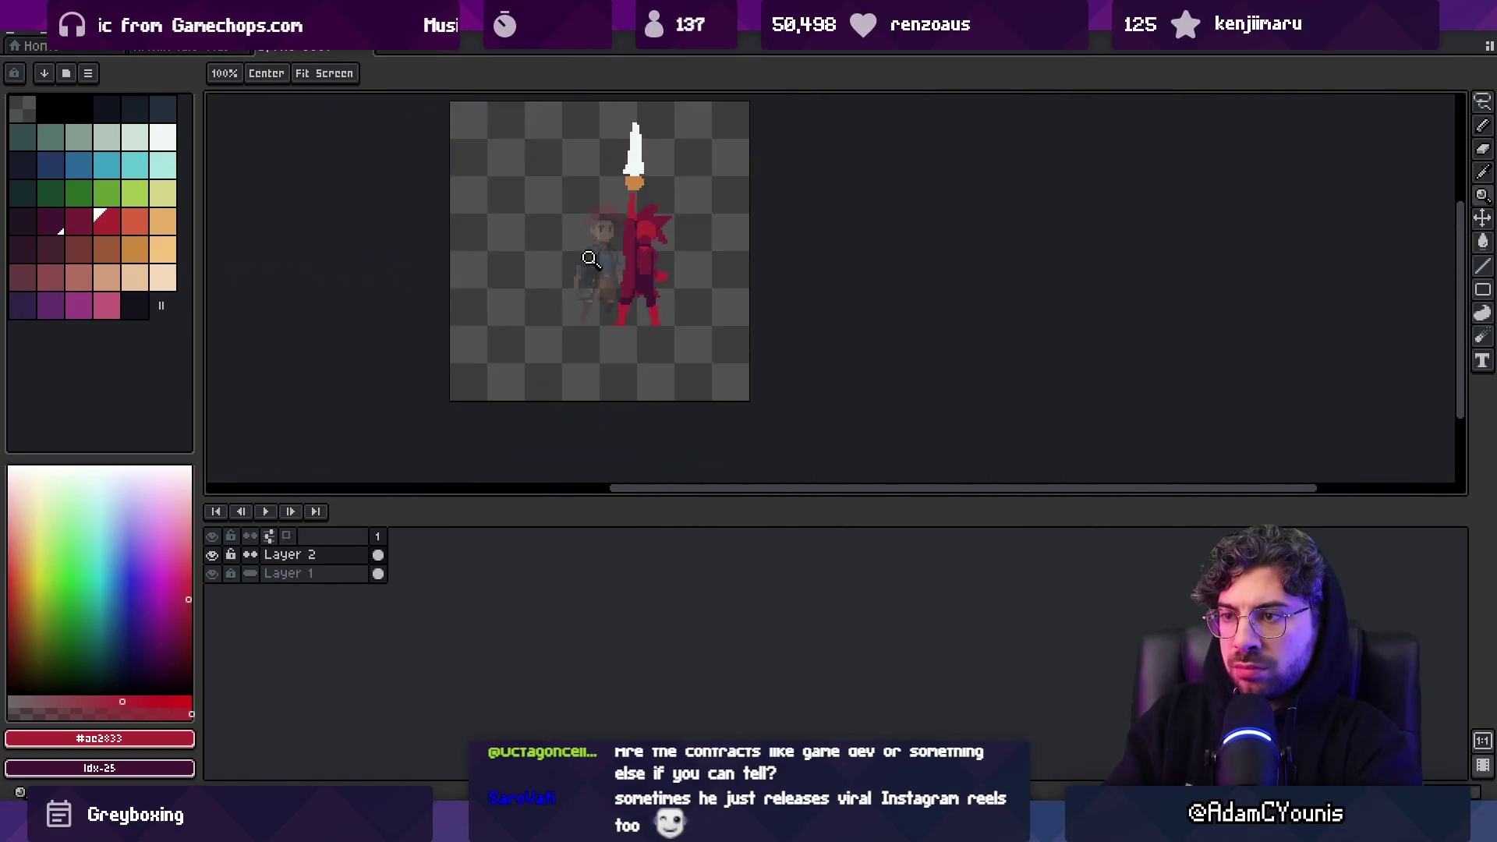
pyautogui.scroll(3, 671, 247)
# Shade the lower torso and inner legs with dark purple #441531 to separate the legs
pyautogui.keyDown('alt'); pyautogui.click(652, 251); pyautogui.keyUp('alt')
pyautogui.press('b')
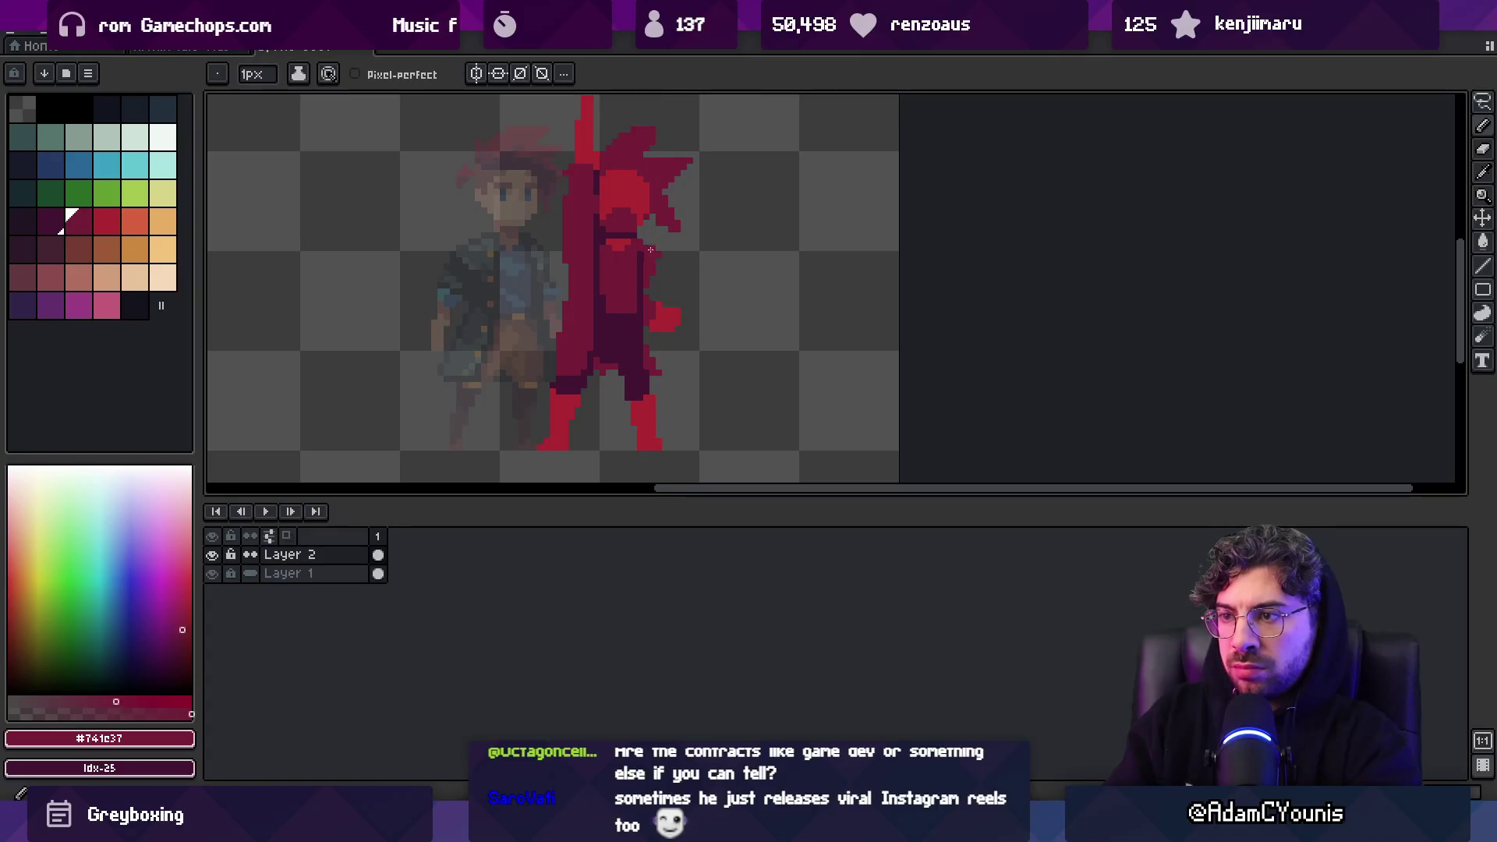
pyautogui.press('e')
pyautogui.press('b')
pyautogui.keyDown('alt'); pyautogui.click(642, 284); pyautogui.keyUp('alt')
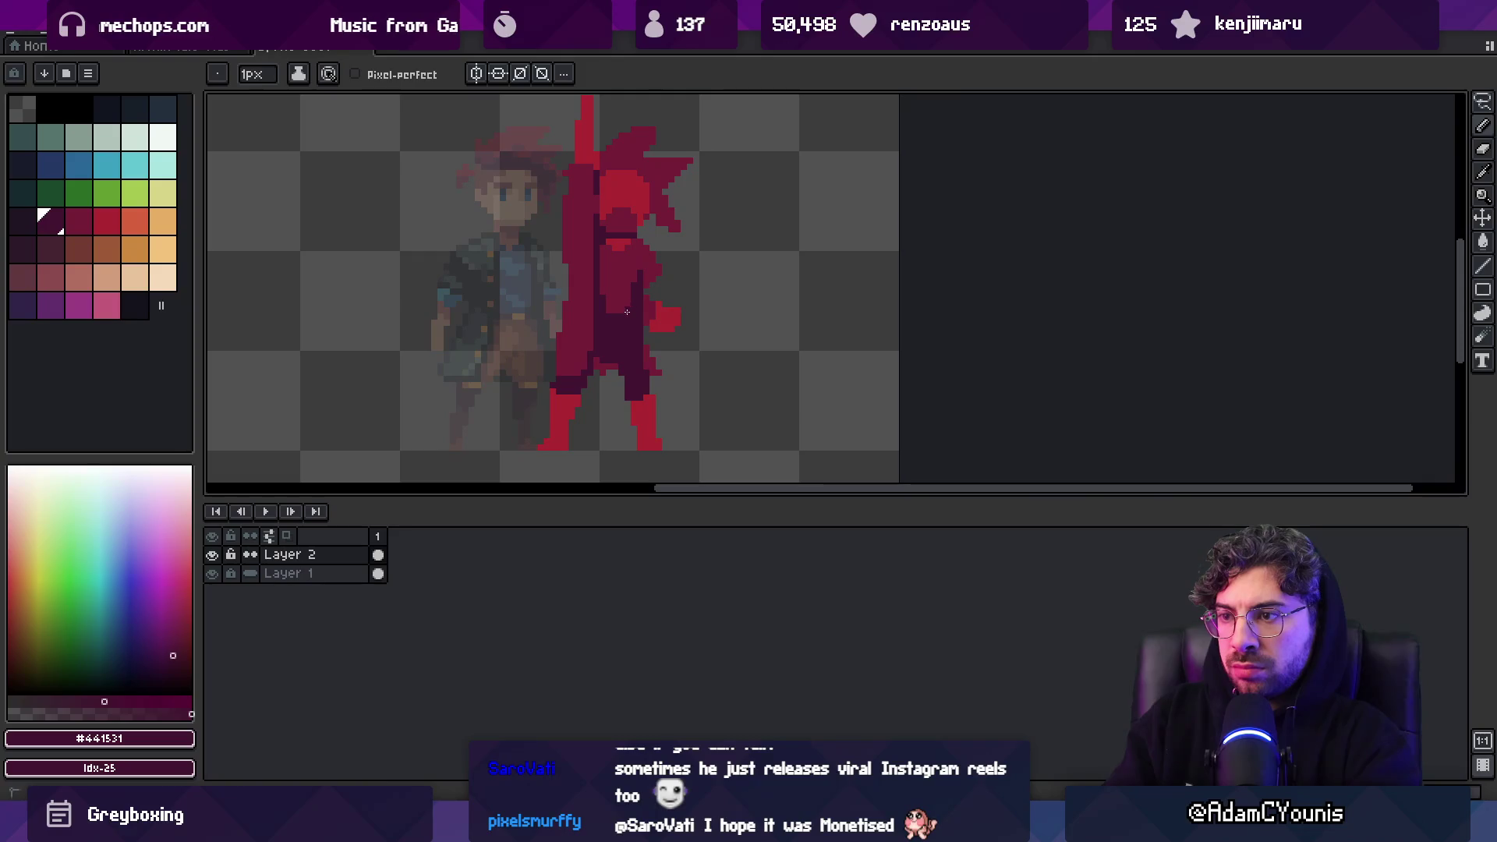
pyautogui.keyDown('alt'); pyautogui.click(603, 323); pyautogui.keyUp('alt')
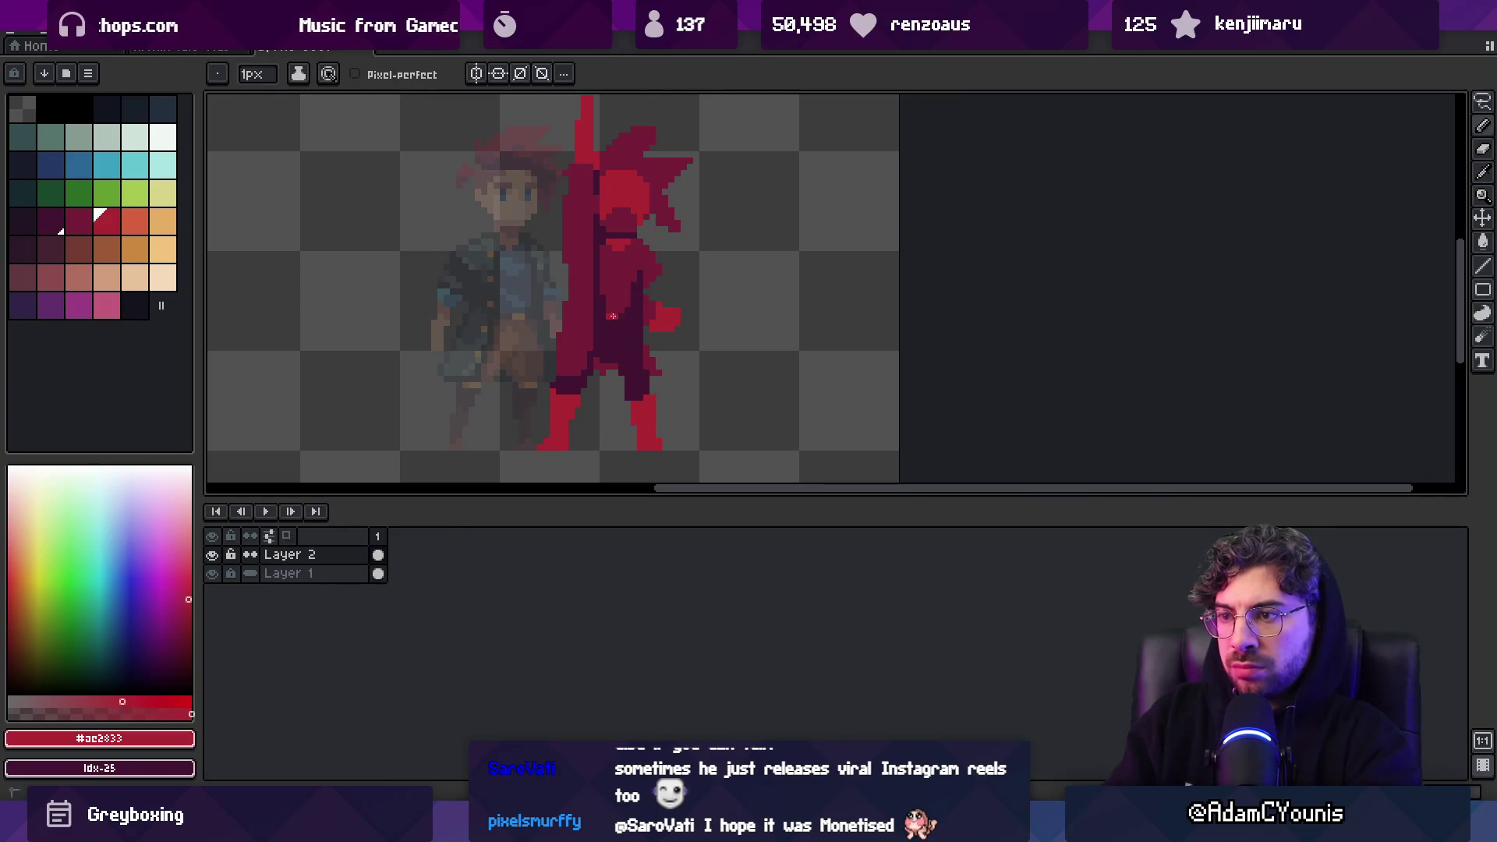
pyautogui.keyDown('alt'); pyautogui.click(638, 355); pyautogui.keyUp('alt')
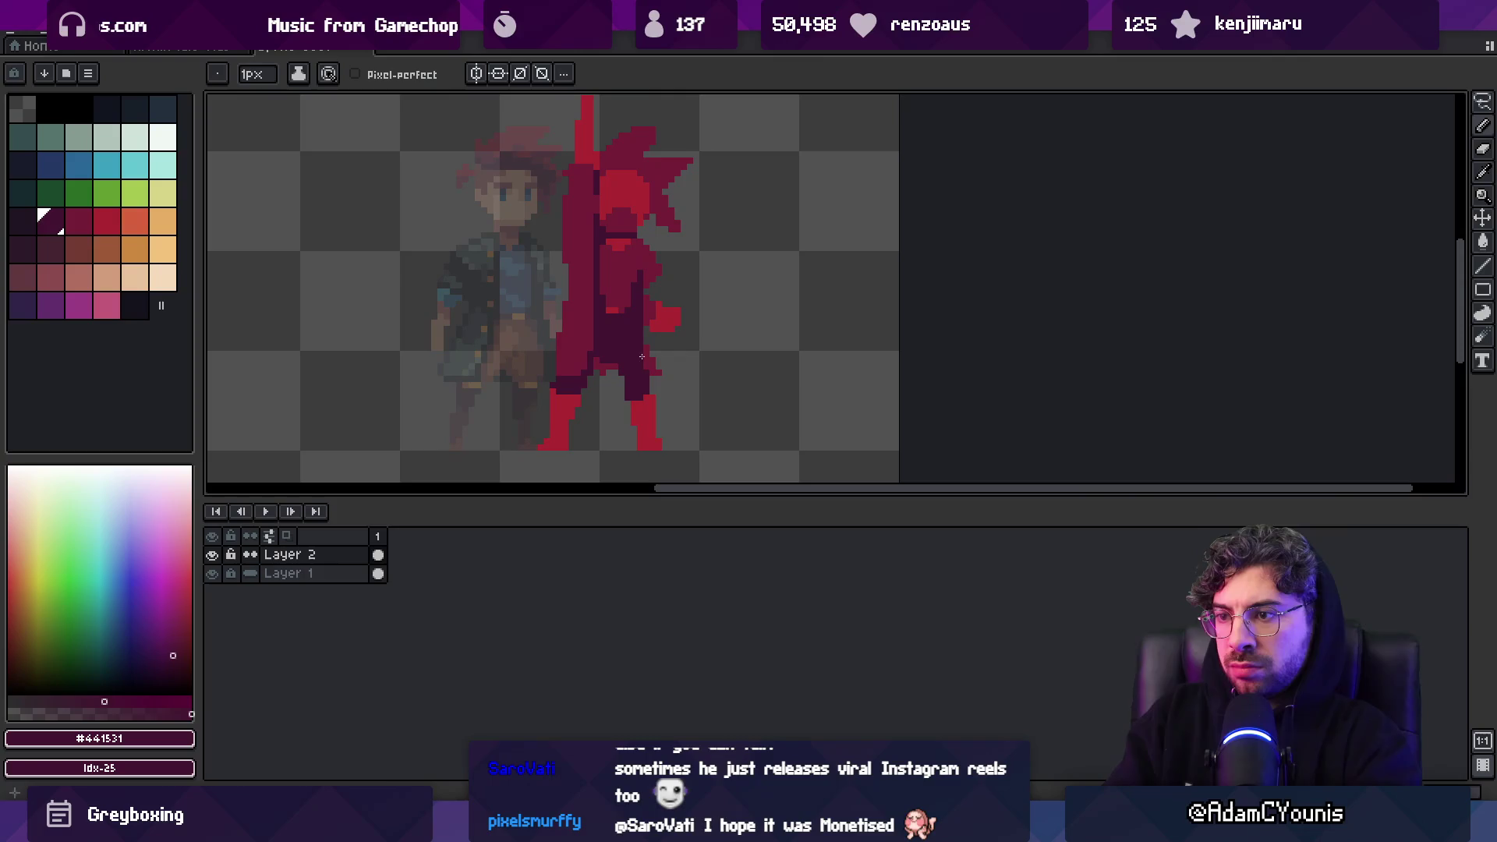
pyautogui.scroll(2, 620, 370)
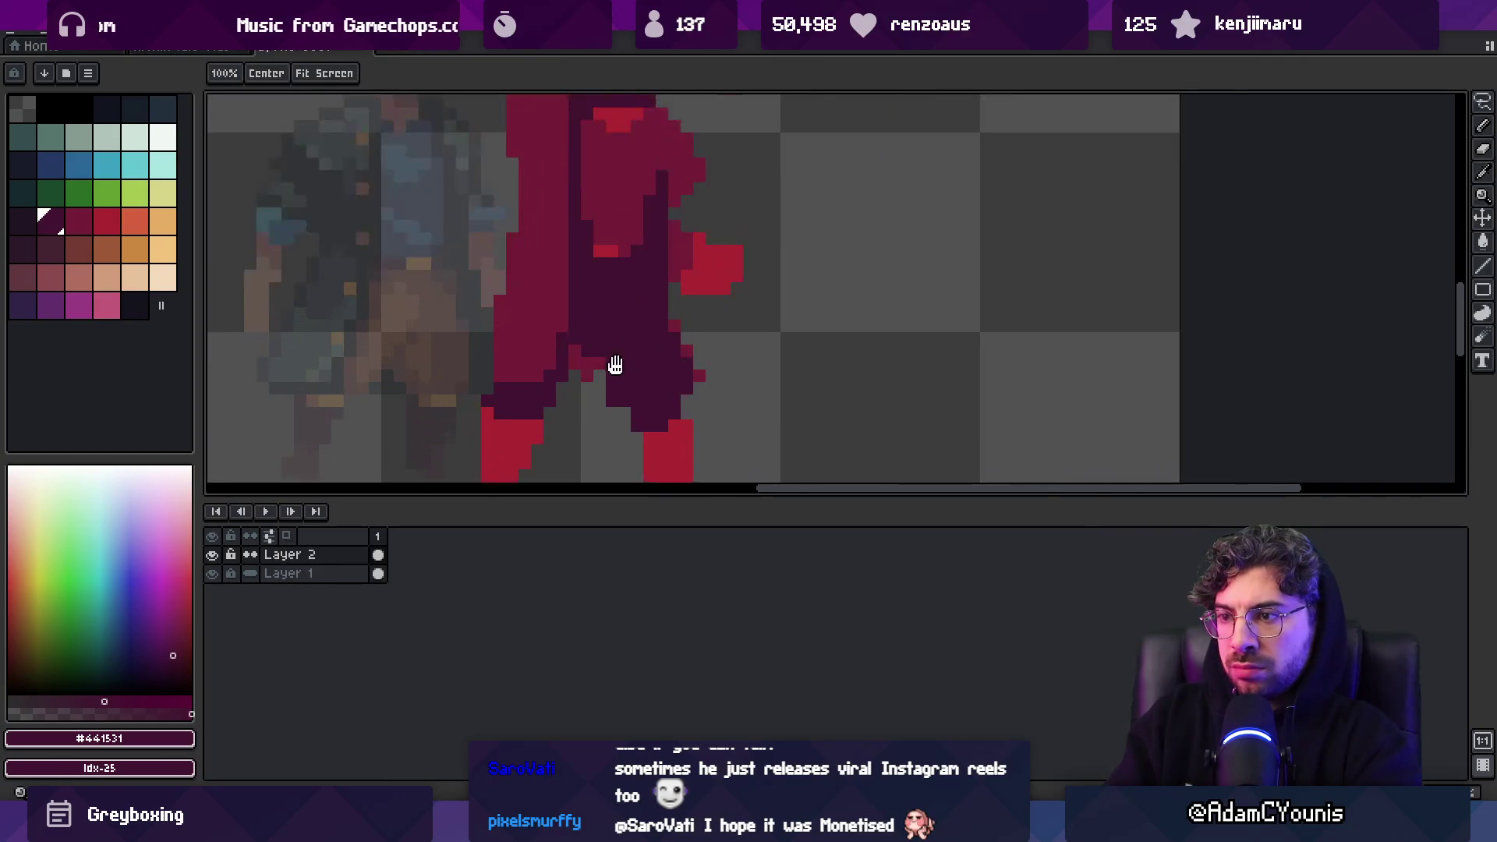
# Darken the left leg and move the red figure left over the standing character
pyautogui.moveTo(599, 390)
pyautogui.mouseDown()
pyautogui.moveTo(587, 249)
pyautogui.moveTo(585, 425)
pyautogui.mouseUp()
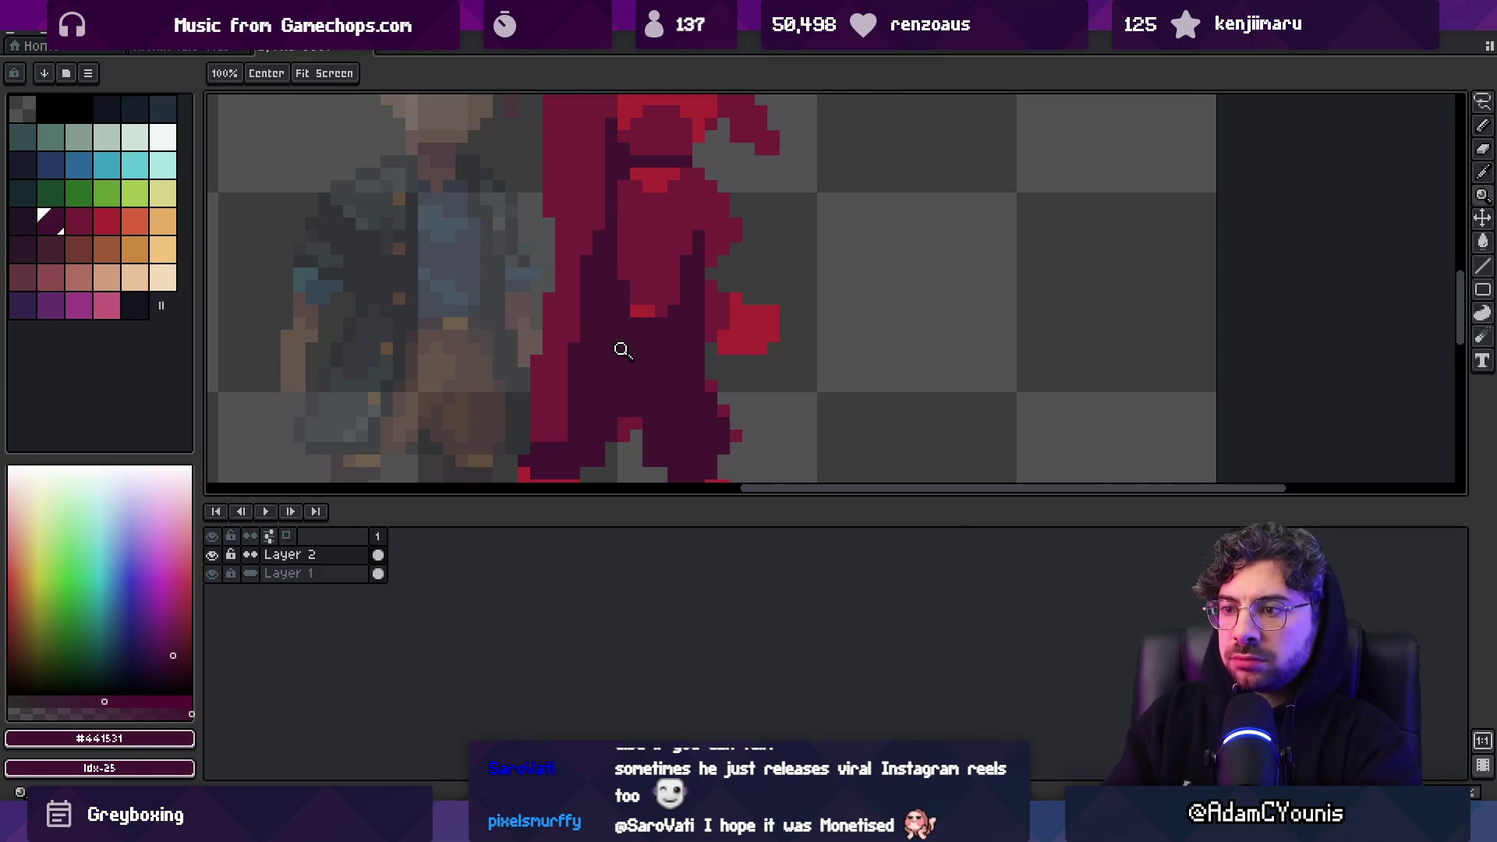
pyautogui.scroll(-2, 612, 356)
pyautogui.scroll(1, 625, 361)
pyautogui.press('v')
pyautogui.moveTo(624, 361); pyautogui.dragTo(573, 367)
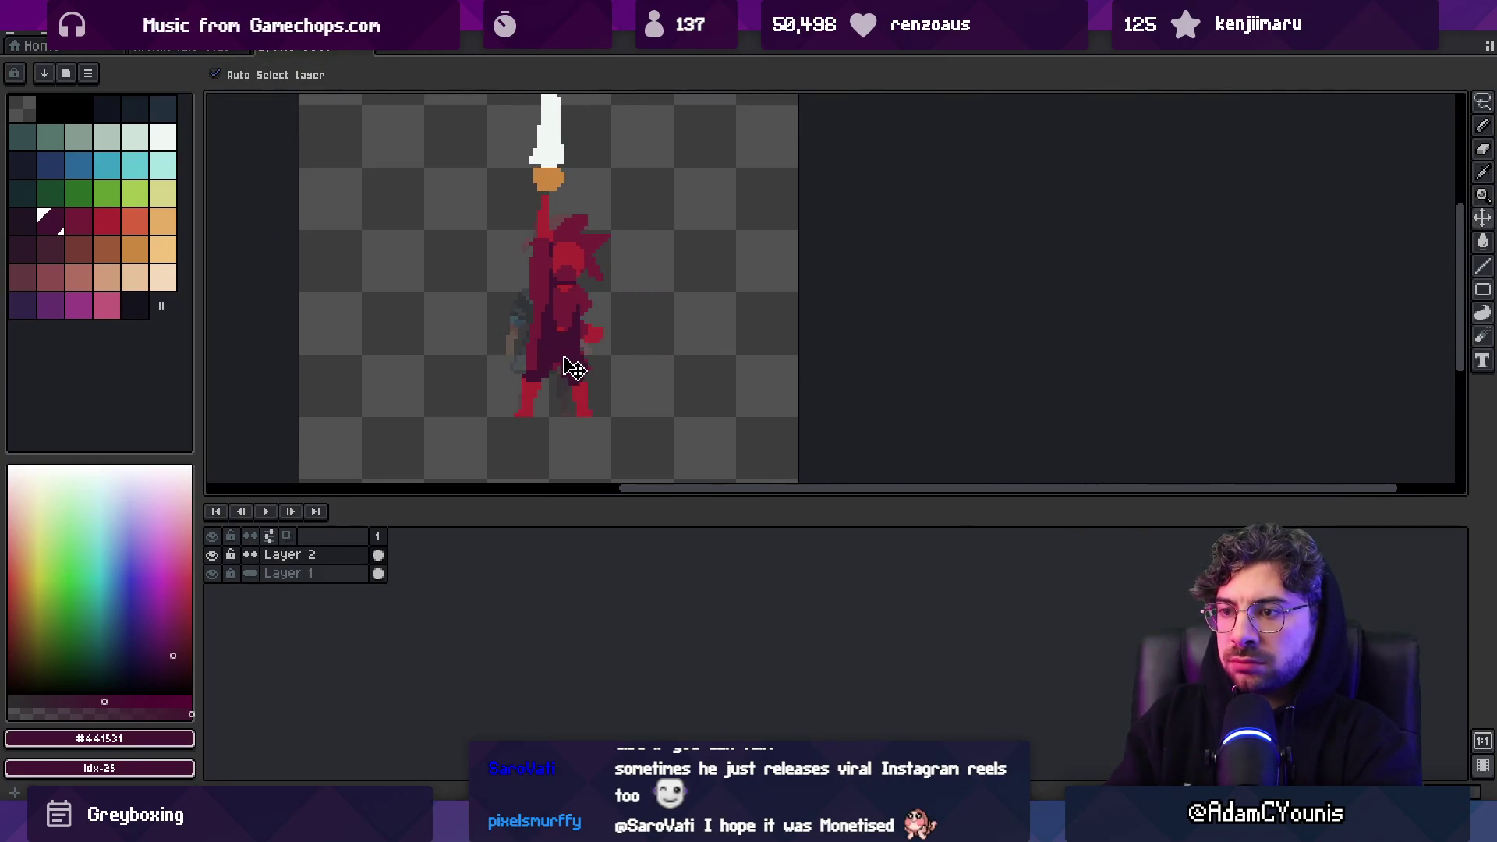
# Draw a brown belt, fill the trousers brown, and fill both lower legs dark
pyautogui.scroll(3, 570, 367)
pyautogui.press('z')
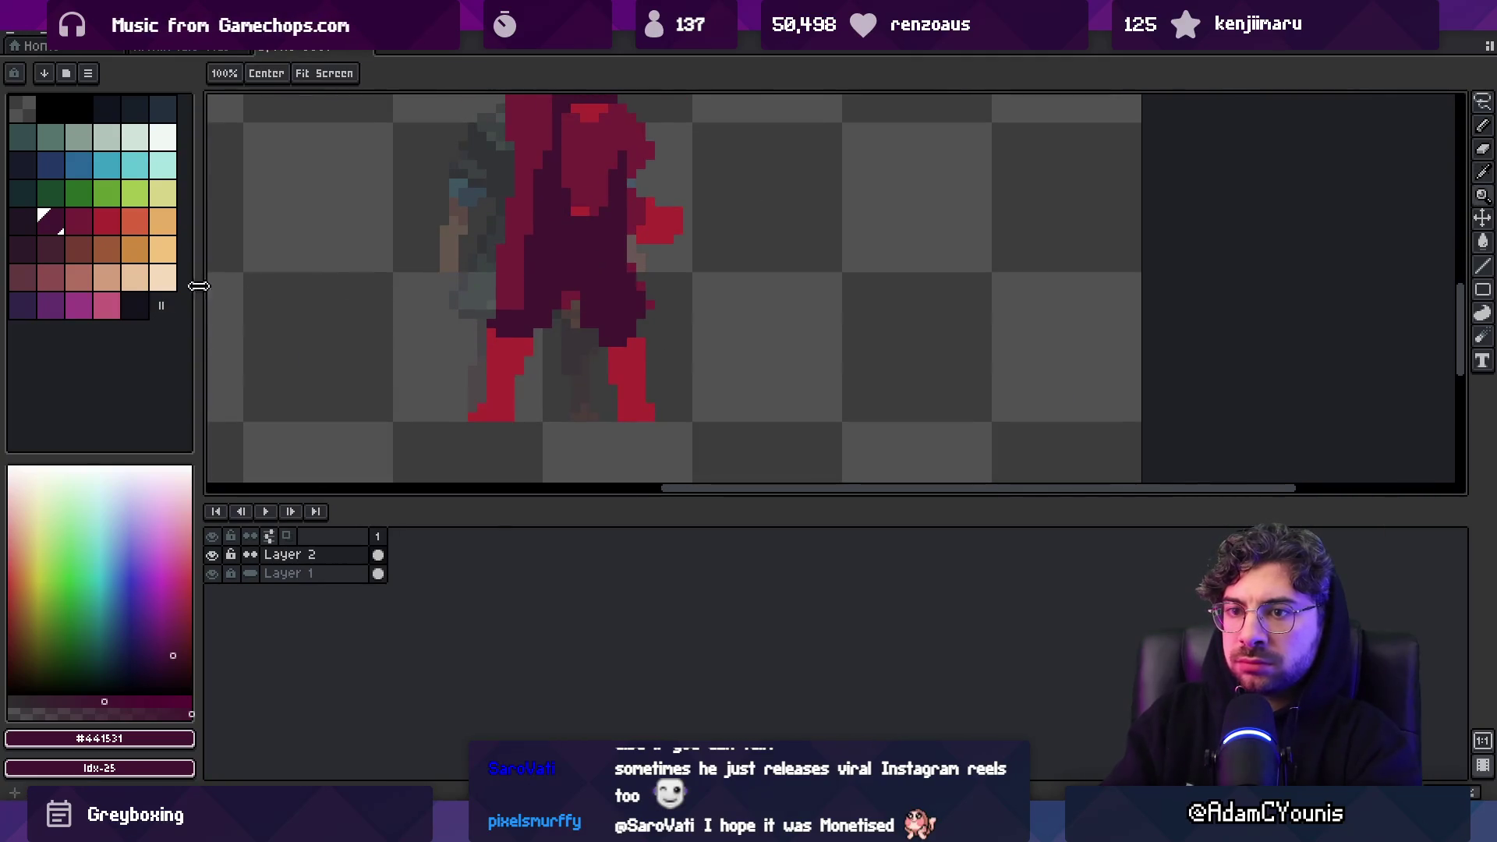
pyautogui.click(79, 249)
pyautogui.press('m')
pyautogui.press('b')
pyautogui.moveTo(545, 229); pyautogui.dragTo(598, 214)
pyautogui.press('g')
pyautogui.click(613, 226)
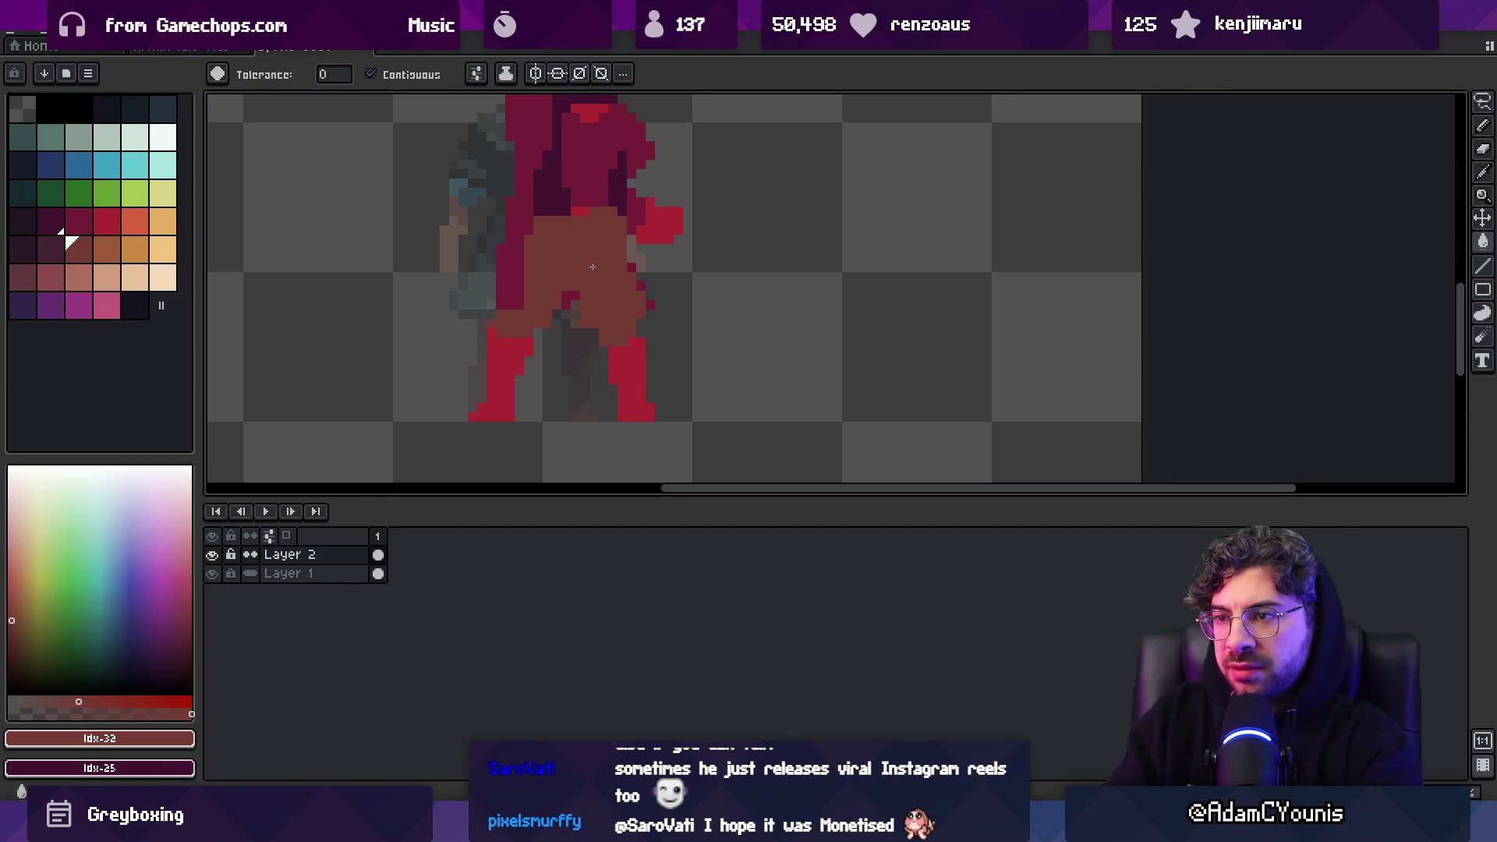
pyautogui.click(54, 248)
pyautogui.click(499, 366)
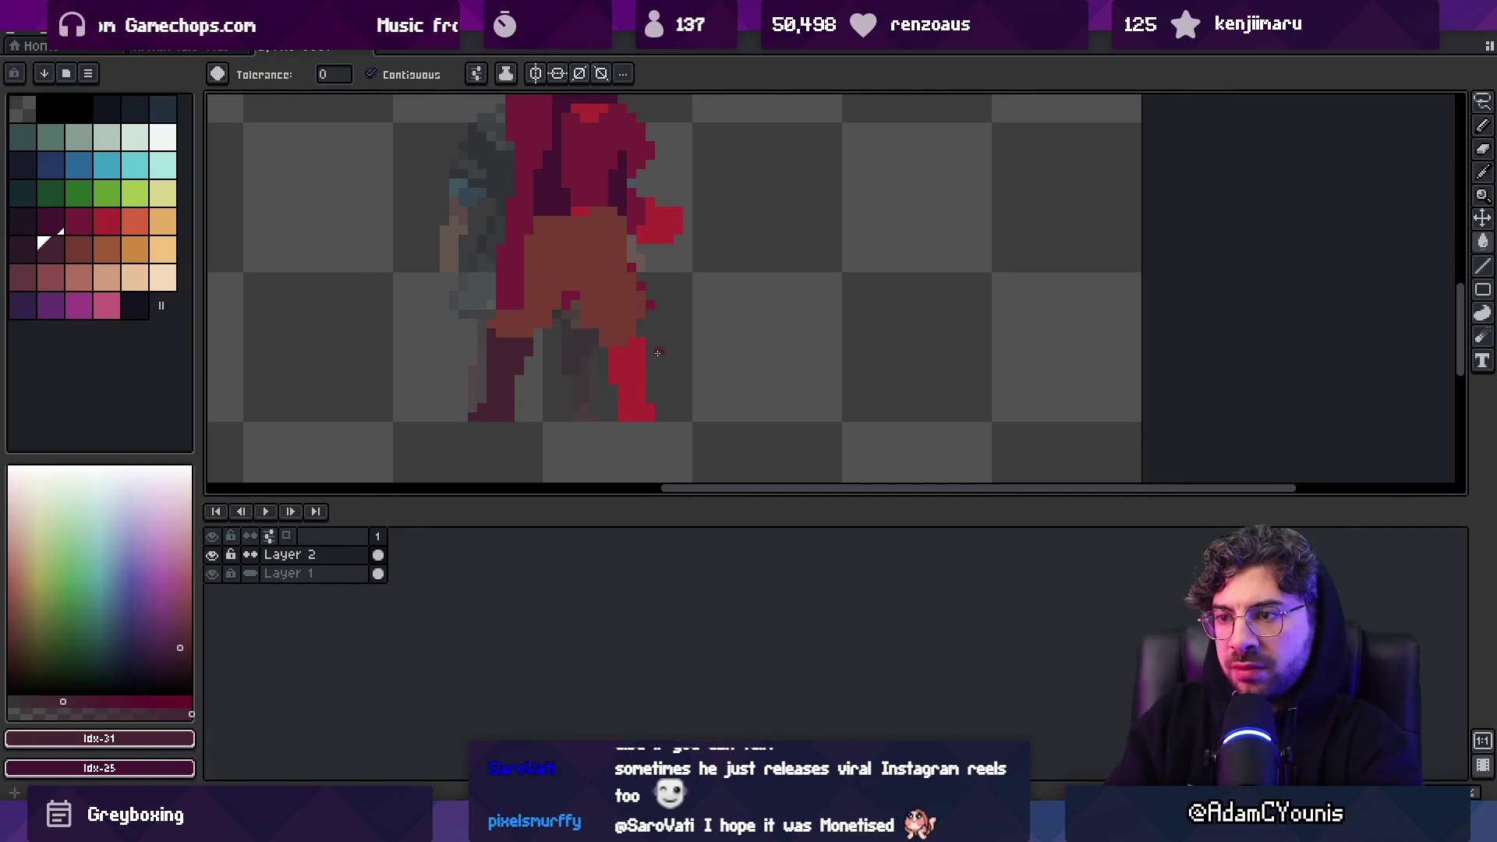
pyautogui.click(631, 374)
# Paint lighter orange-brown highlights across both thighs
pyautogui.click(107, 250)
pyautogui.press('b')
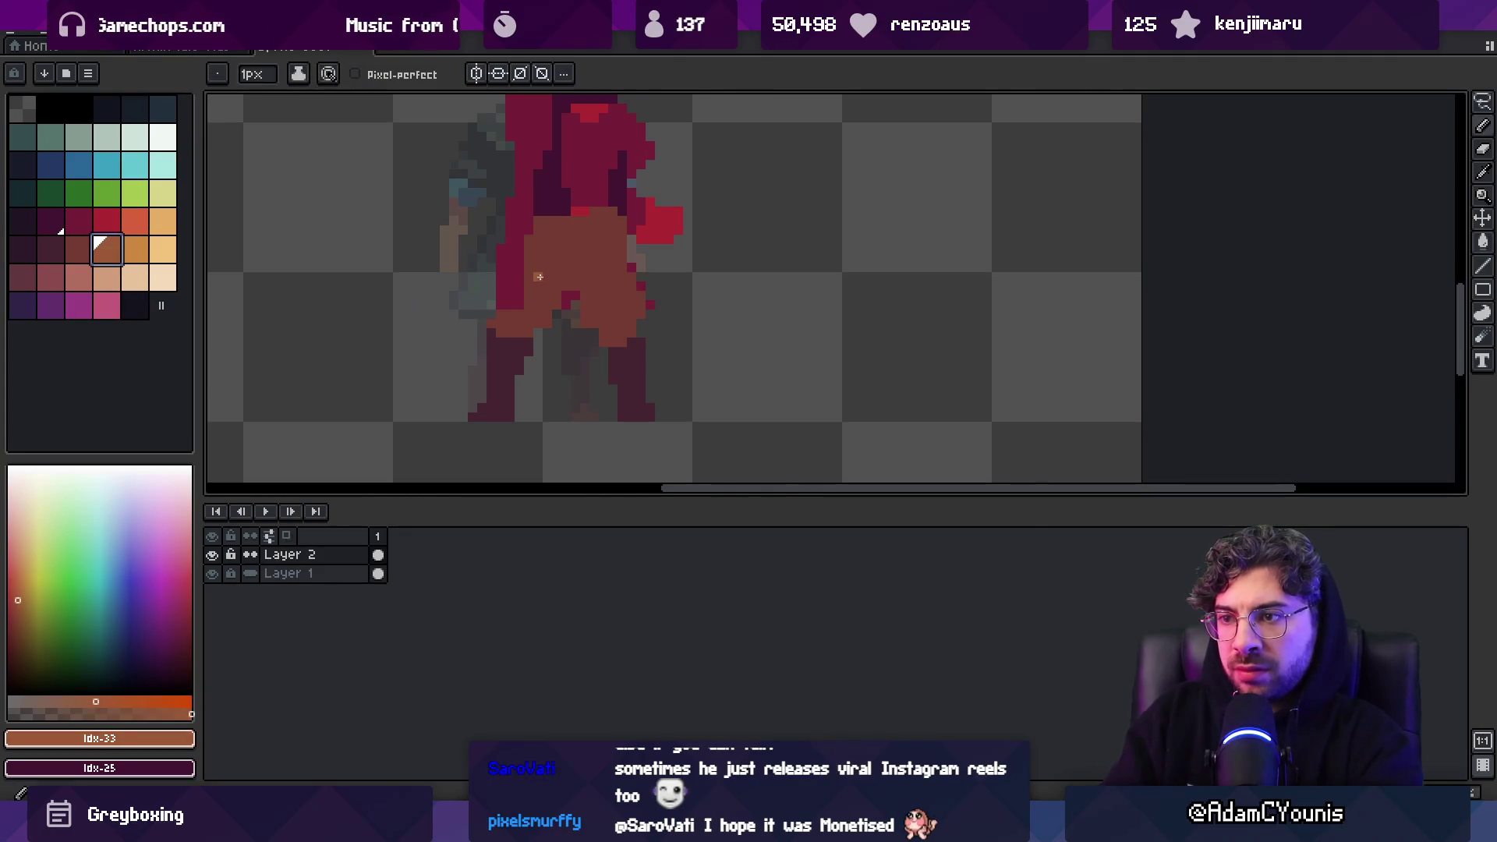
pyautogui.moveTo(540, 270)
pyautogui.mouseDown()
pyautogui.moveTo(544, 249)
pyautogui.moveTo(626, 285)
pyautogui.mouseUp()
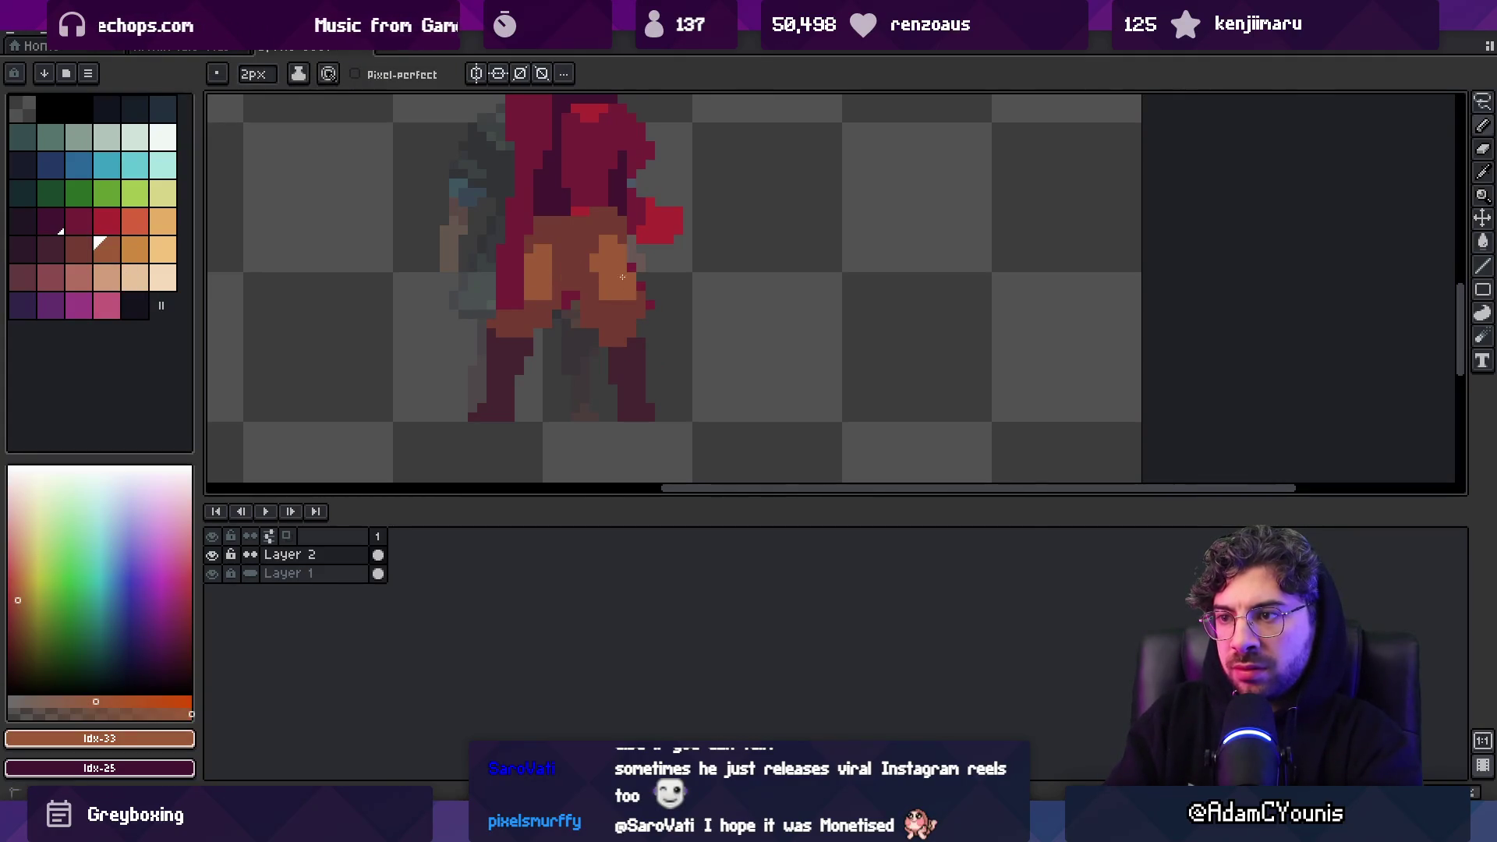
pyautogui.scroll(3, 621, 306)
pyautogui.click(79, 164)
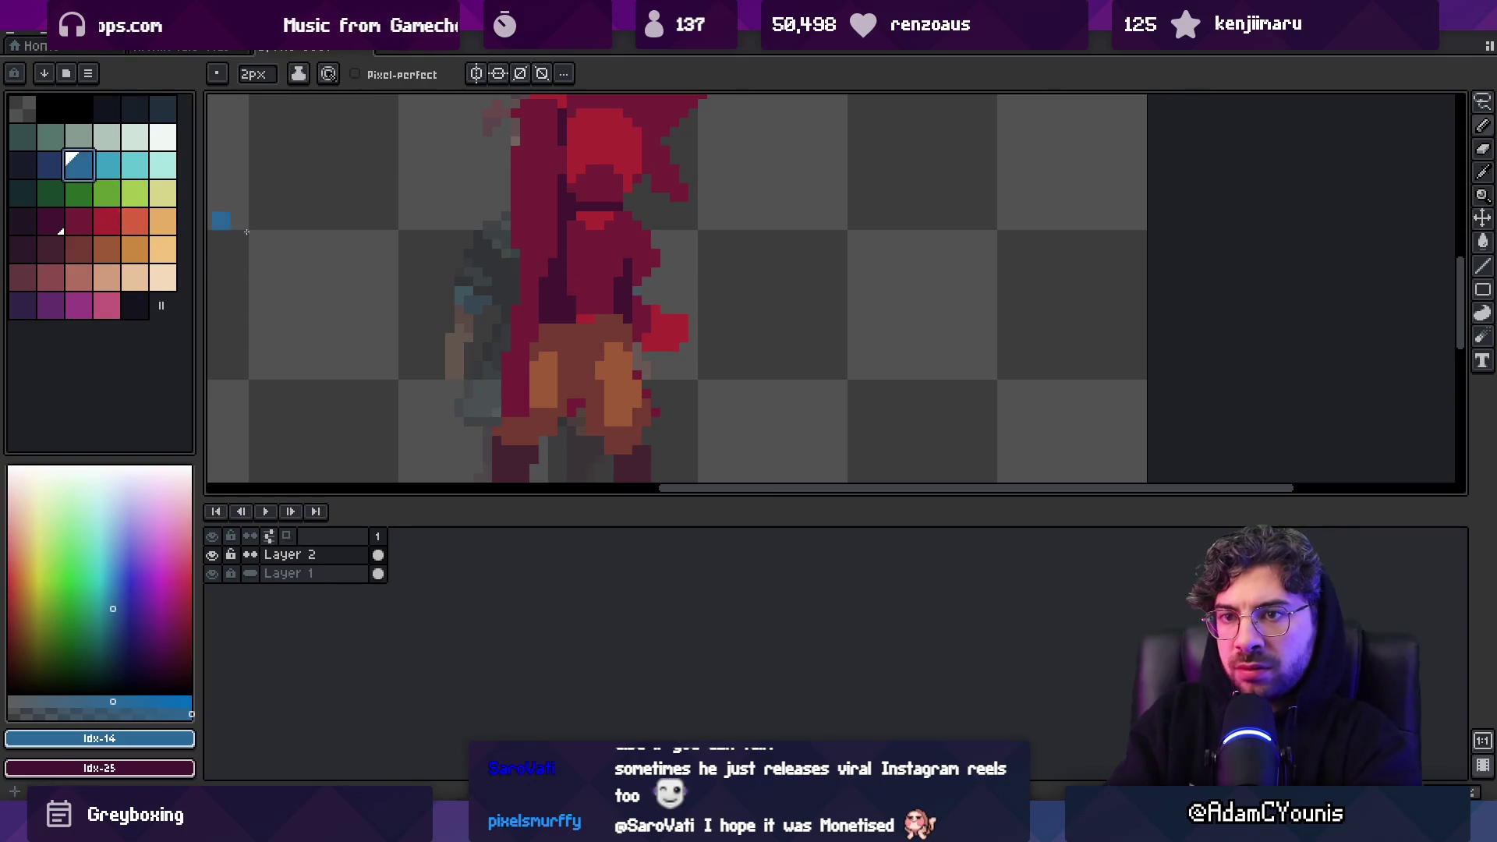
# Fill the chest blue and paint the coat strips beside the torso dark navy
pyautogui.press('g')
pyautogui.click(600, 265)
pyautogui.scroll(1, 599, 265)
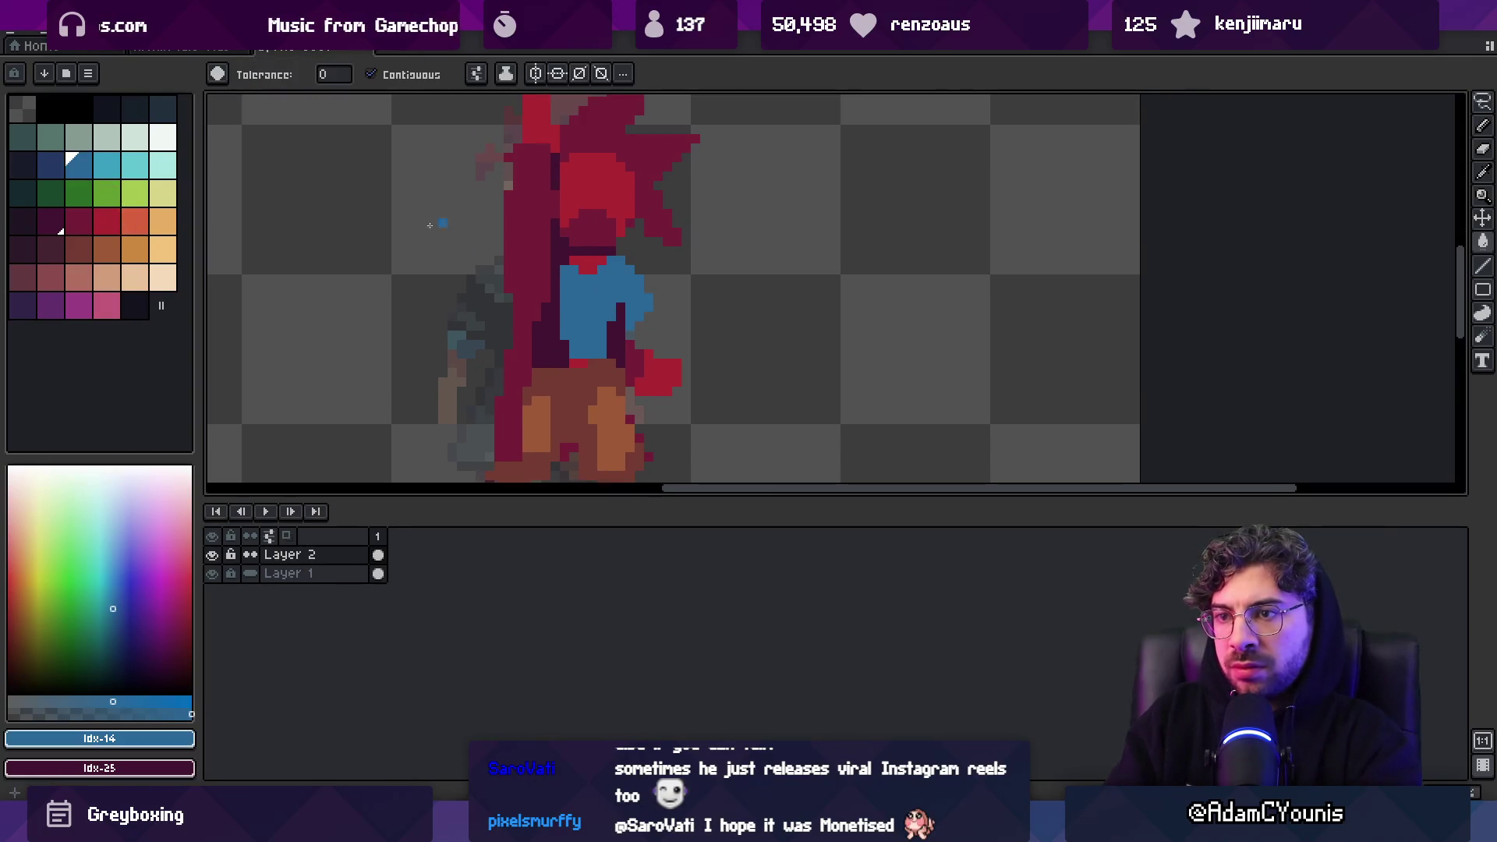
pyautogui.click(134, 110)
pyautogui.click(526, 260)
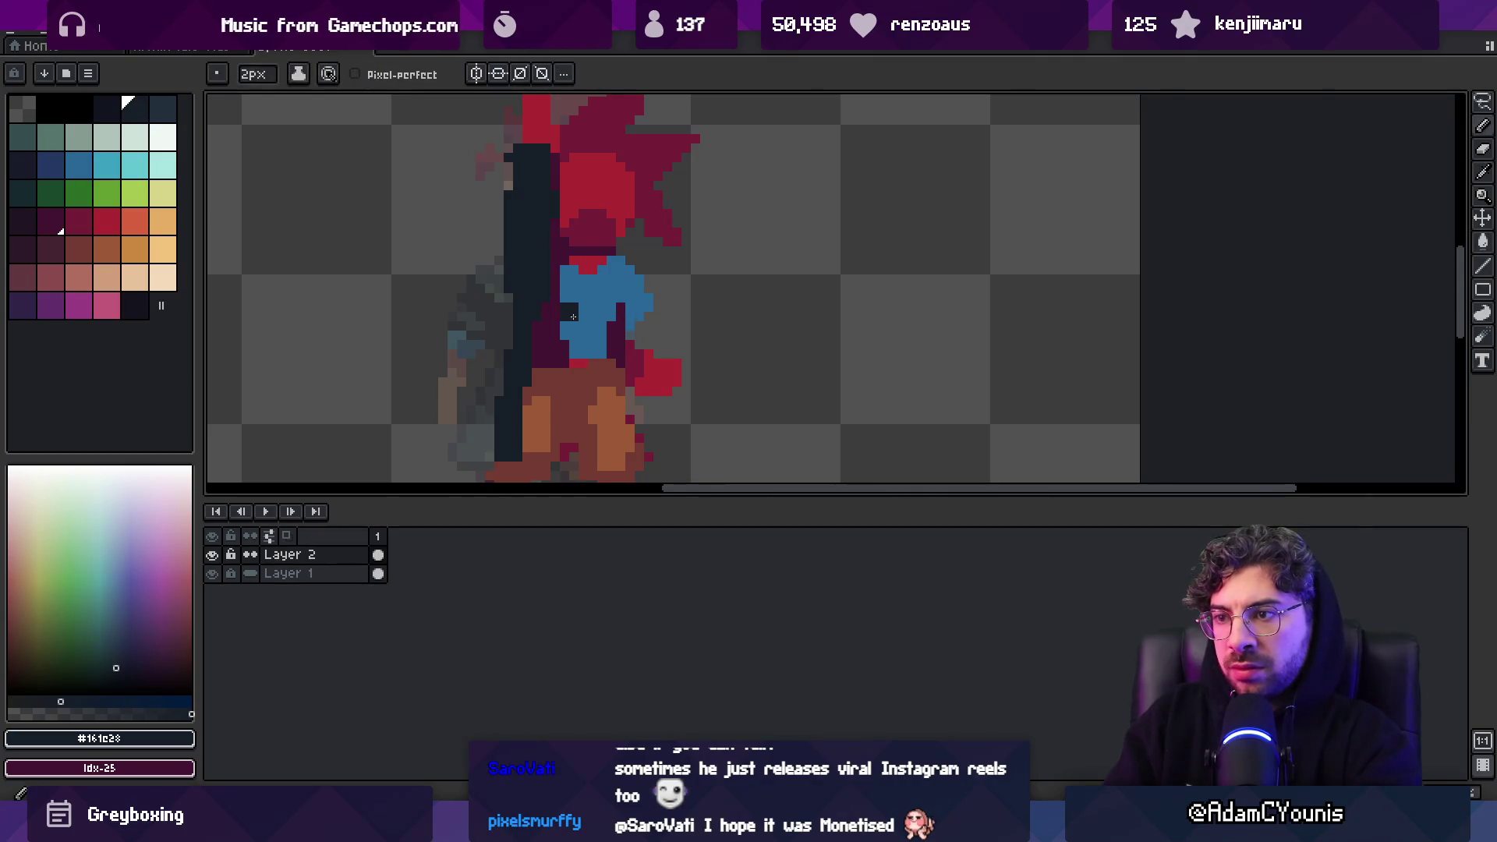
pyautogui.click(163, 111)
pyautogui.click(553, 318)
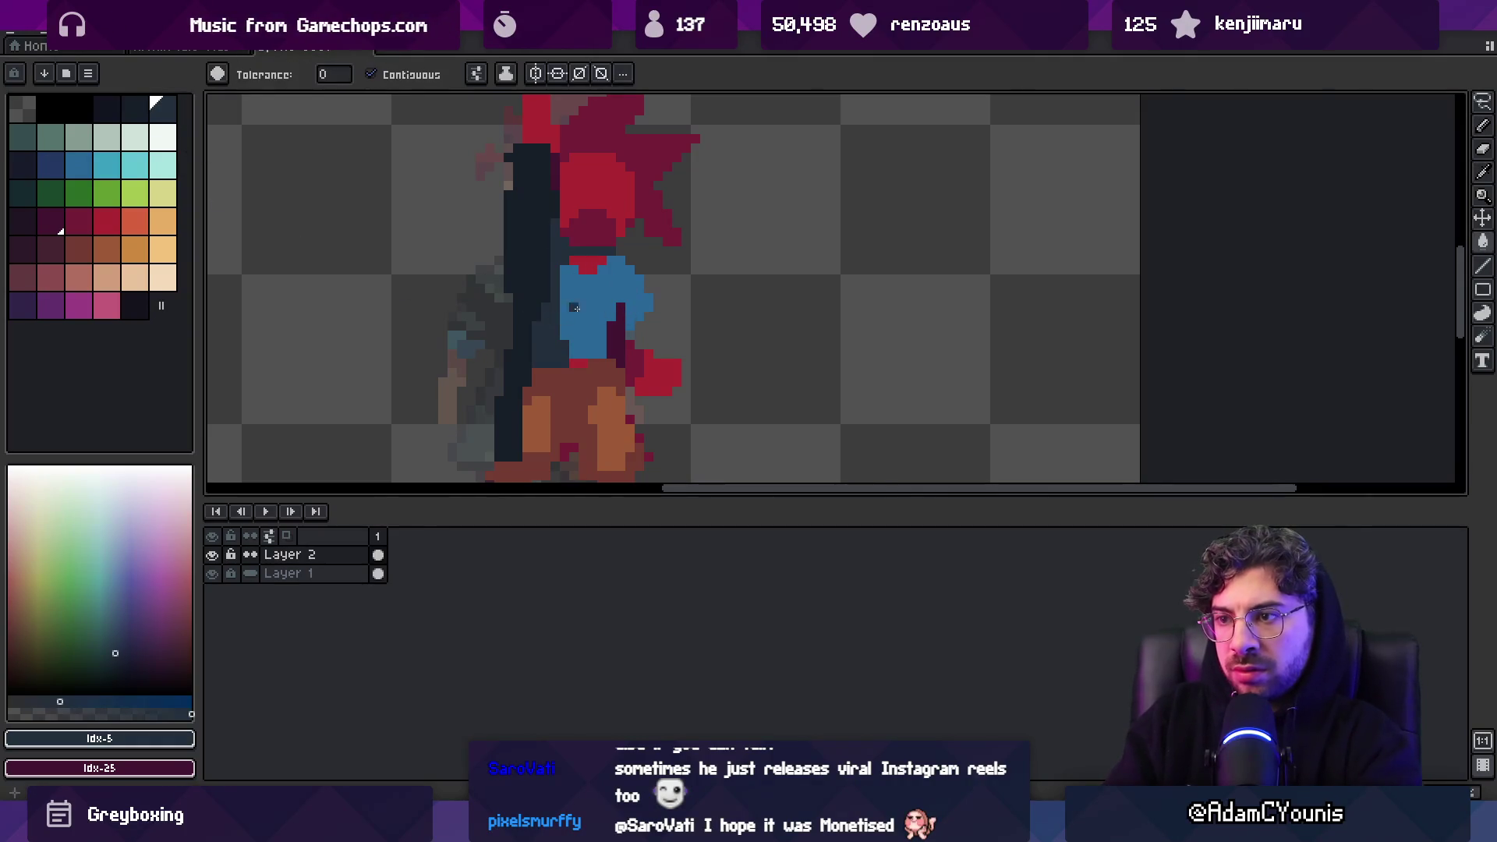
pyautogui.keyDown('alt'); pyautogui.click(583, 335); pyautogui.keyUp('alt')
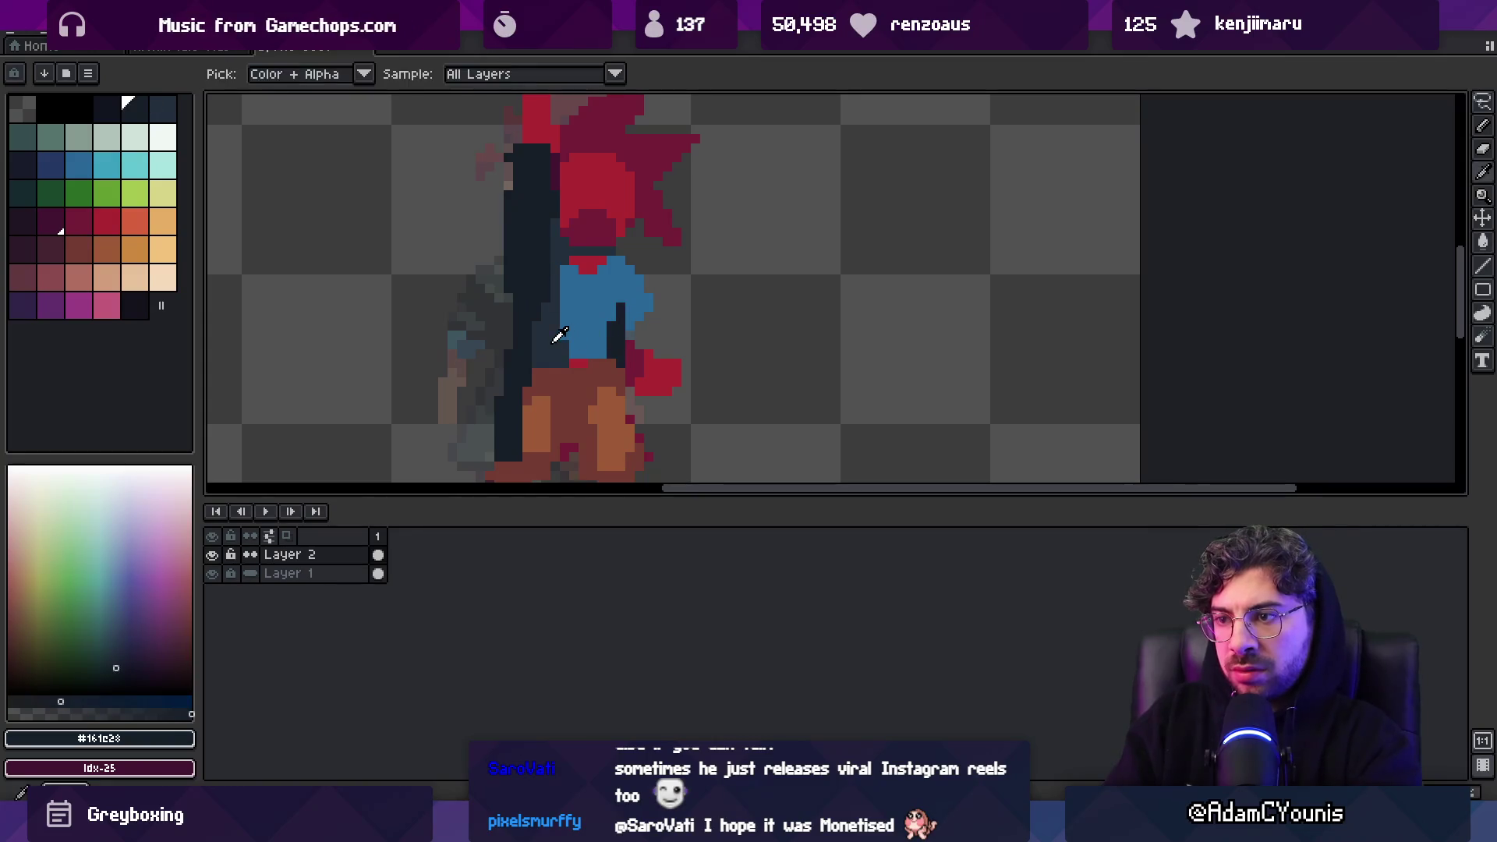
pyautogui.press('b')
pyautogui.moveTo(620, 269)
pyautogui.mouseDown()
pyautogui.moveTo(643, 320)
pyautogui.moveTo(659, 301)
pyautogui.mouseUp()
# Fill the red hand and its neighbouring pixels with light peach skin tones
pyautogui.keyDown('alt'); pyautogui.click(633, 347); pyautogui.keyUp('alt')
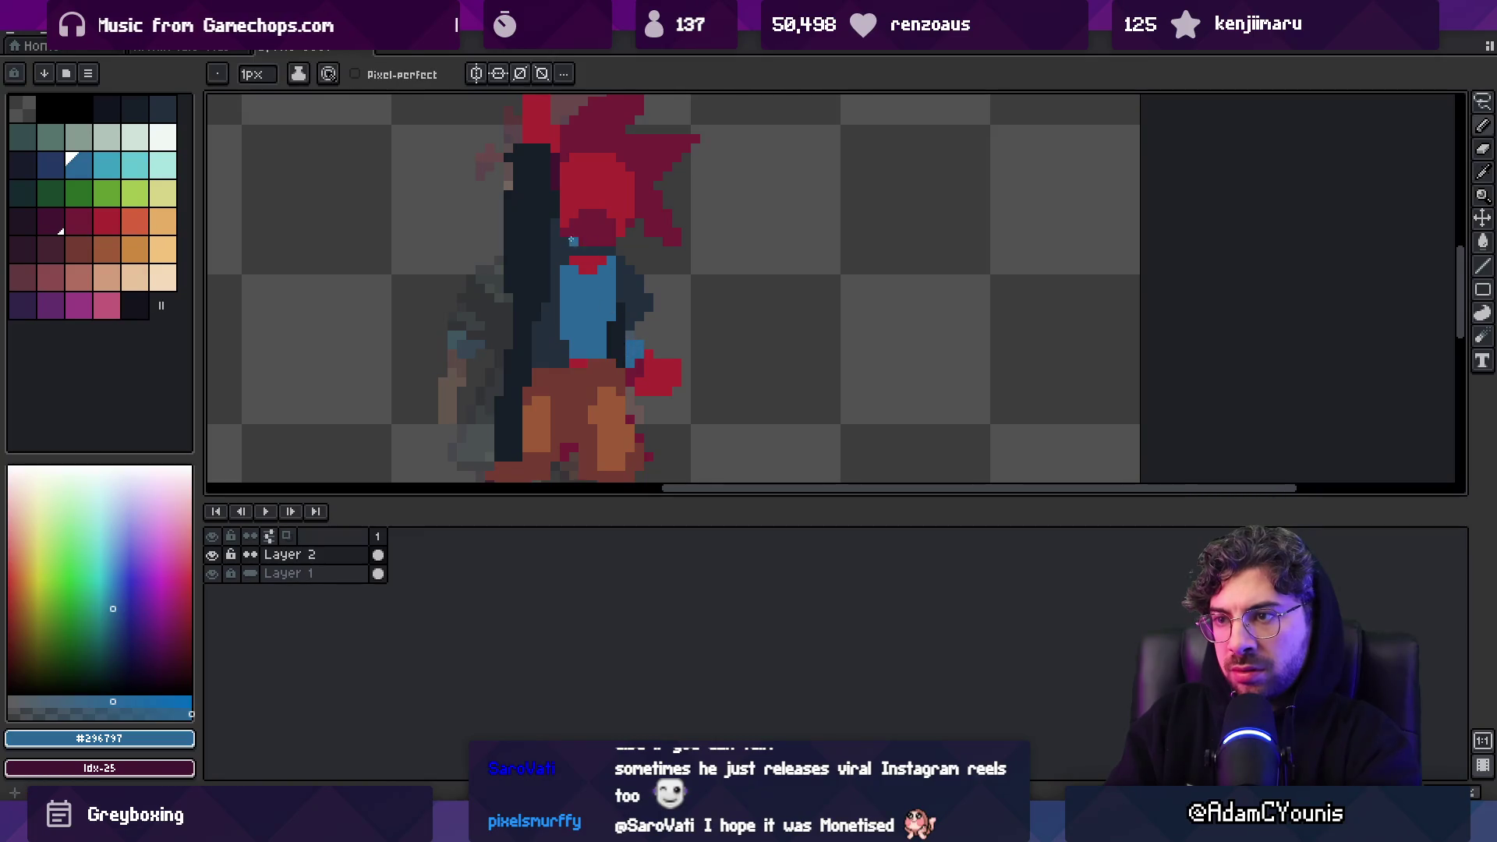
pyautogui.click(107, 277)
pyautogui.press('g')
pyautogui.click(634, 375)
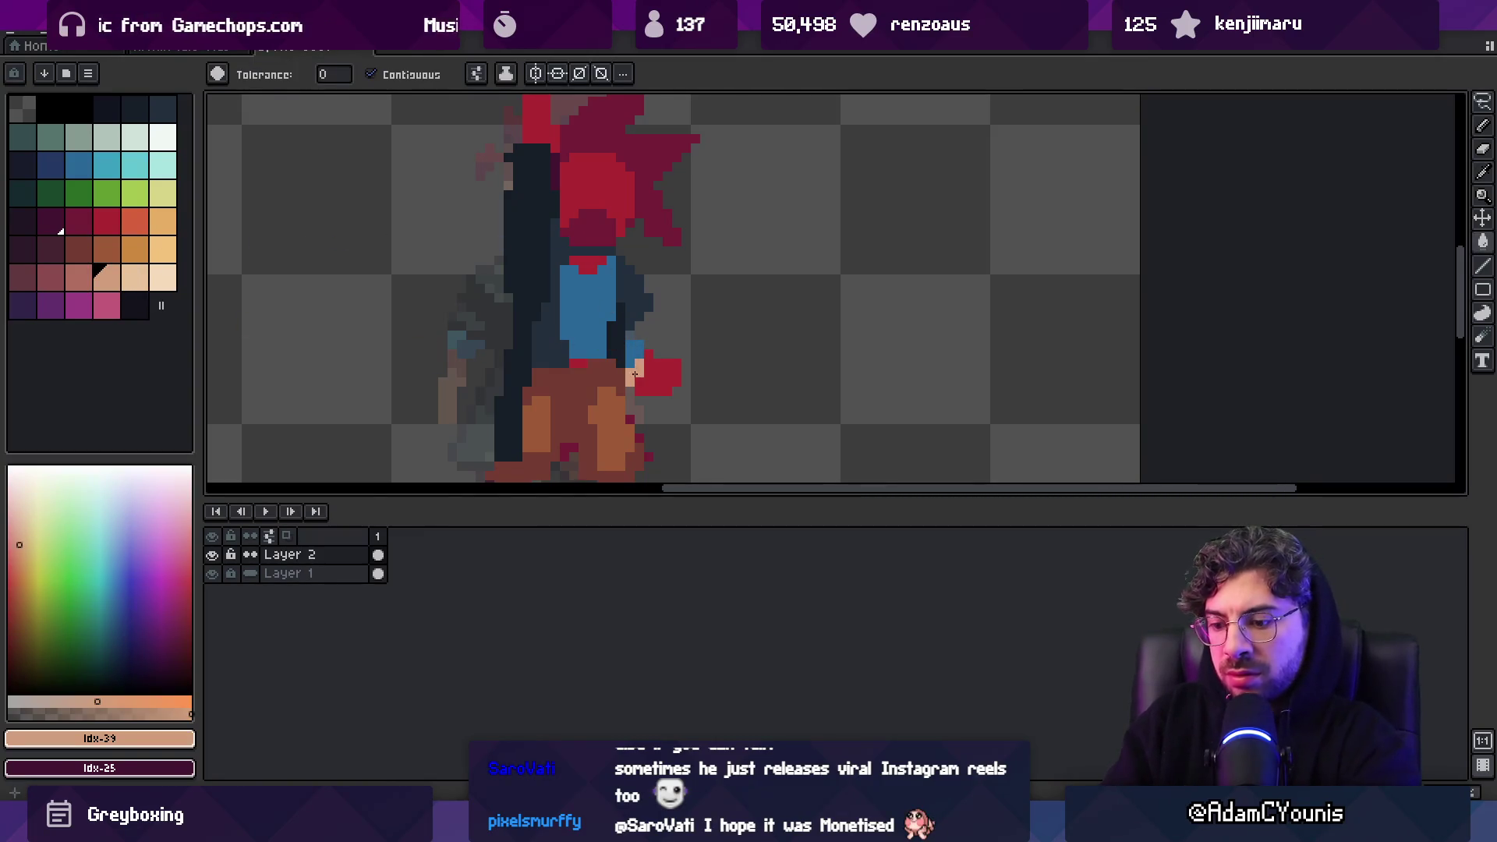
pyautogui.press(']')
pyautogui.click(638, 388)
# Add a dark coat pixel beside the hand
pyautogui.press('b')
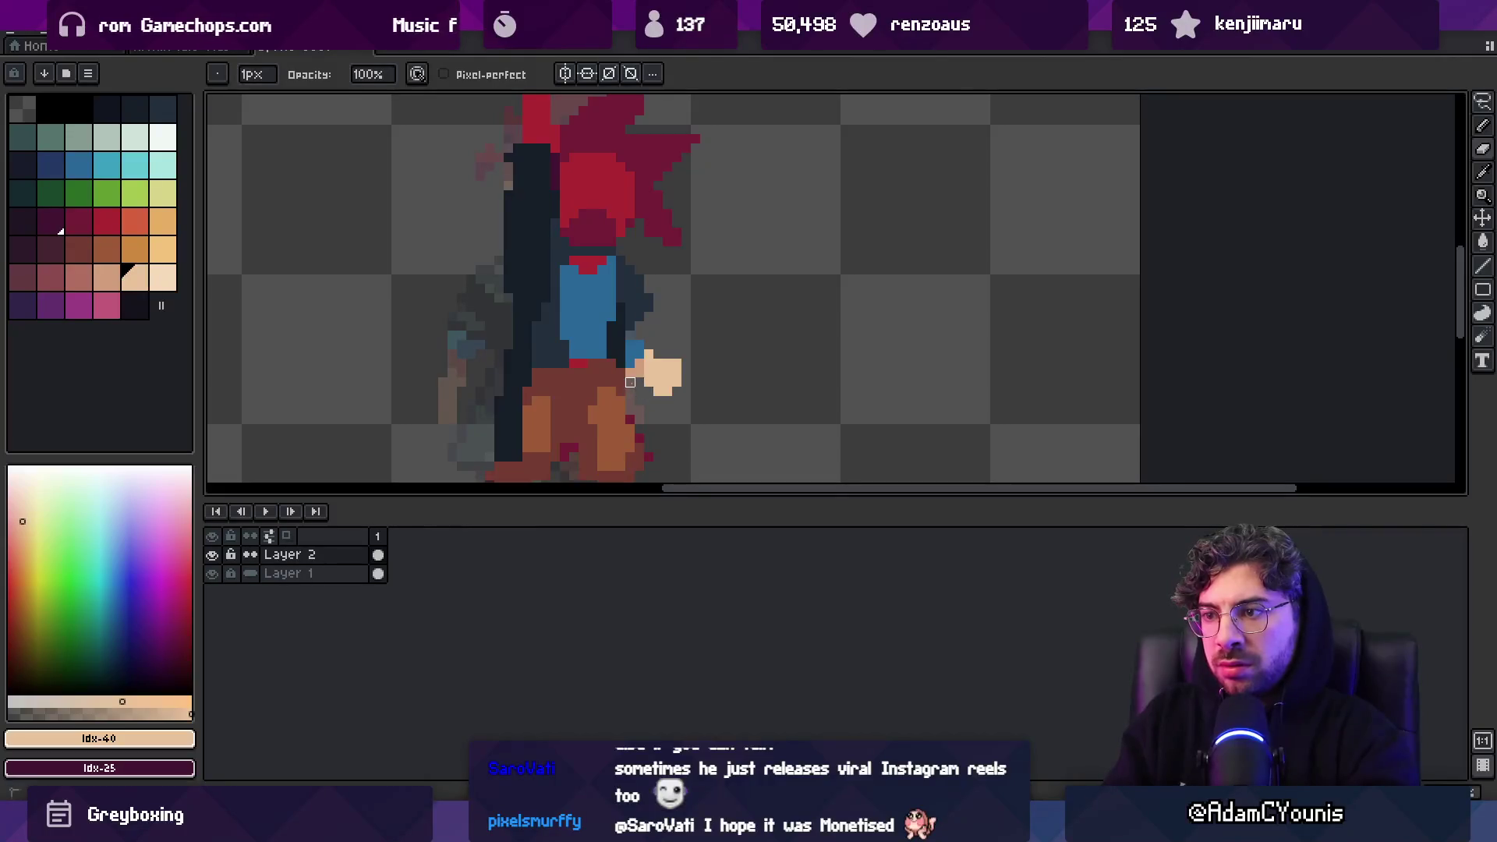
pyautogui.scroll(-2, 659, 391)
pyautogui.press('g')
pyautogui.keyDown('alt'); pyautogui.click(575, 385); pyautogui.keyUp('alt')
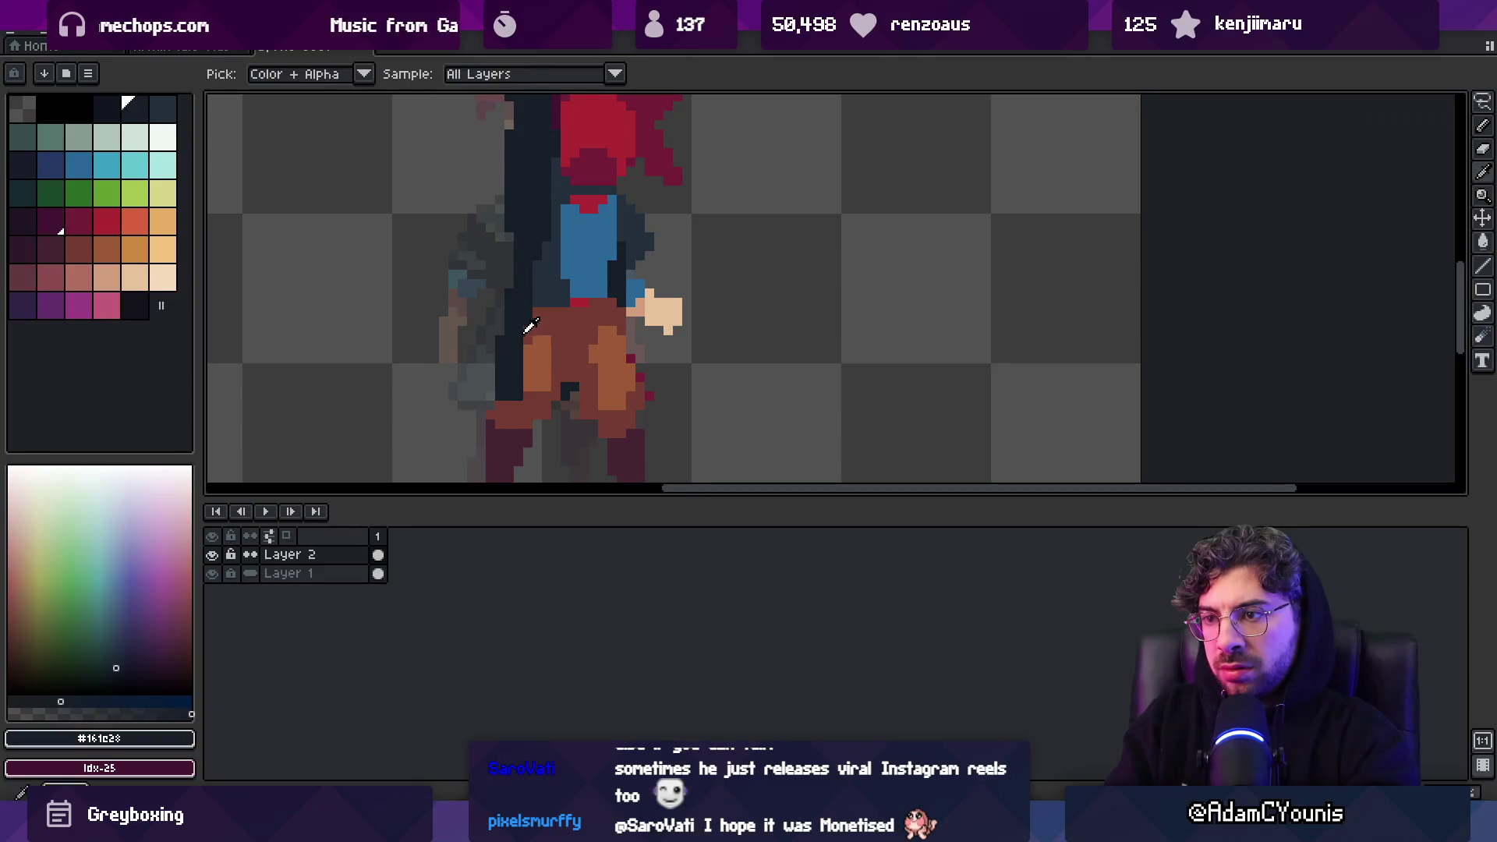
pyautogui.press('b')
pyautogui.click(631, 322)
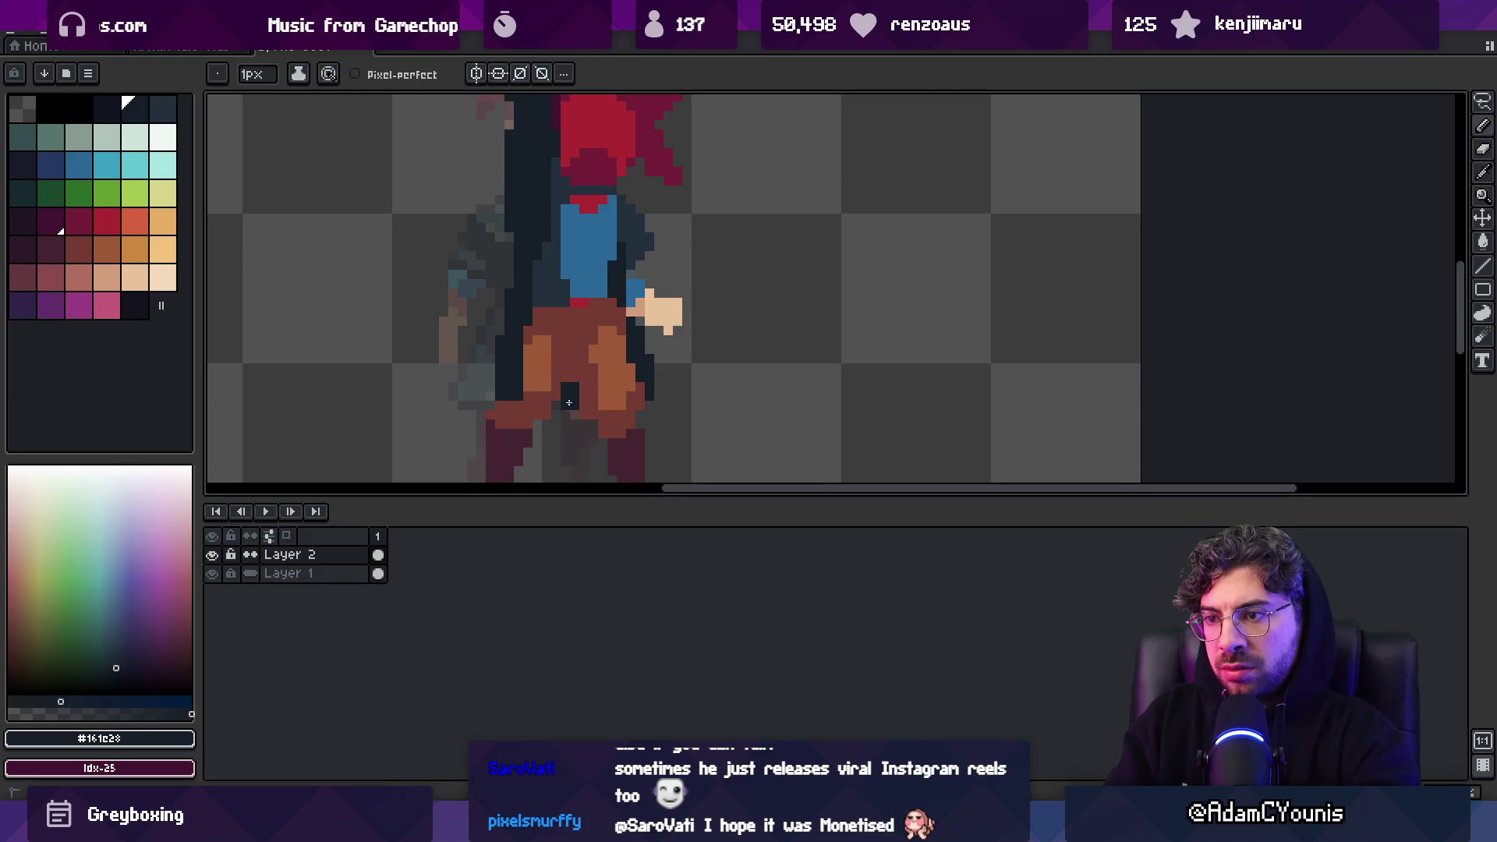
pyautogui.scroll(-2, 619, 339)
# Turn the belt buckle pixel orange
pyautogui.keyDown('alt'); pyautogui.click(567, 315); pyautogui.keyUp('alt')
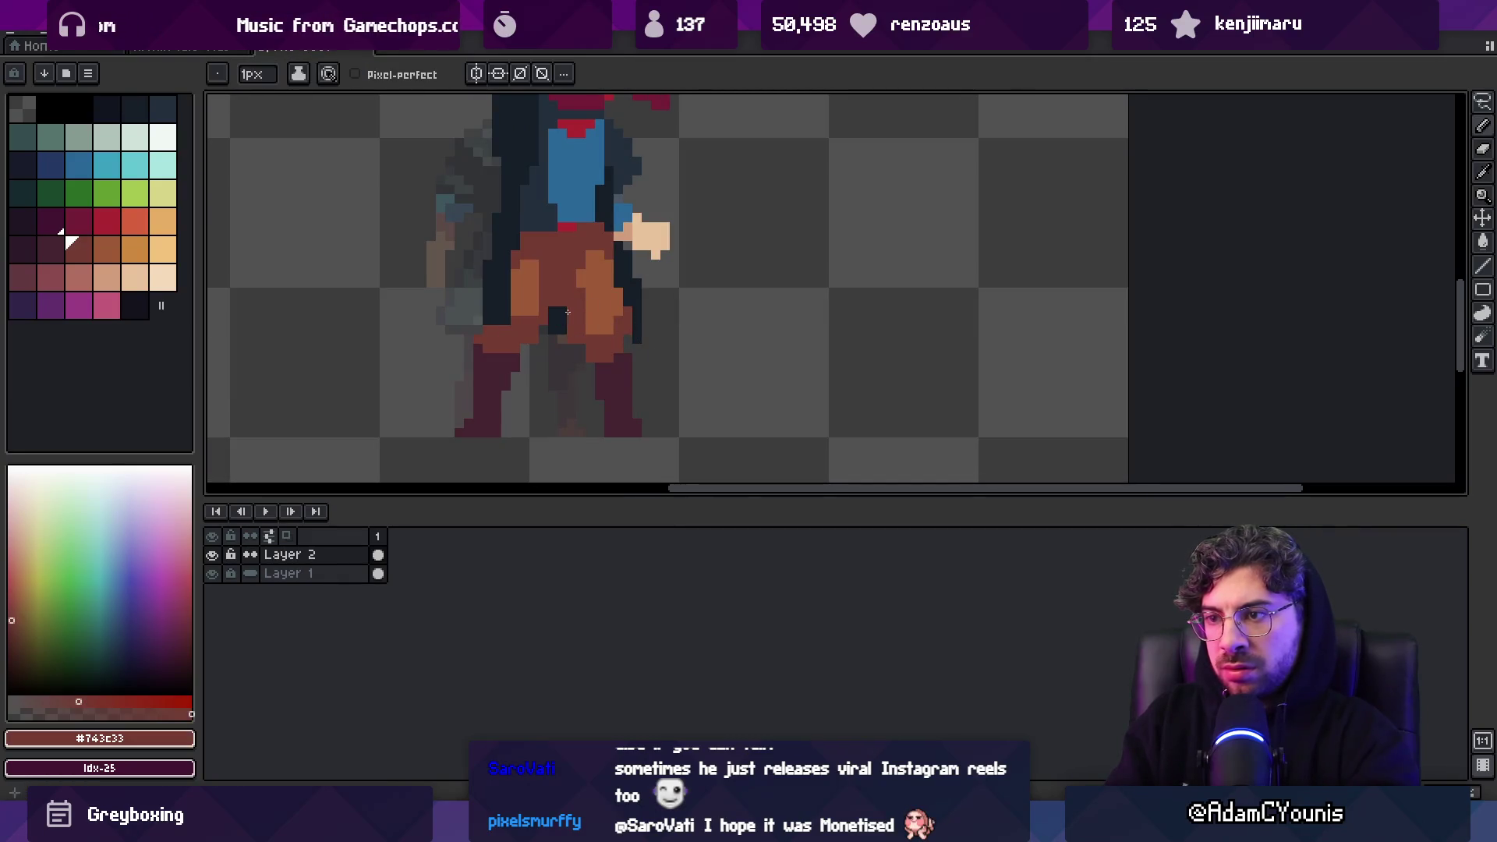
pyautogui.scroll(2, 576, 284)
pyautogui.keyDown('alt'); pyautogui.click(635, 427); pyautogui.keyUp('alt')
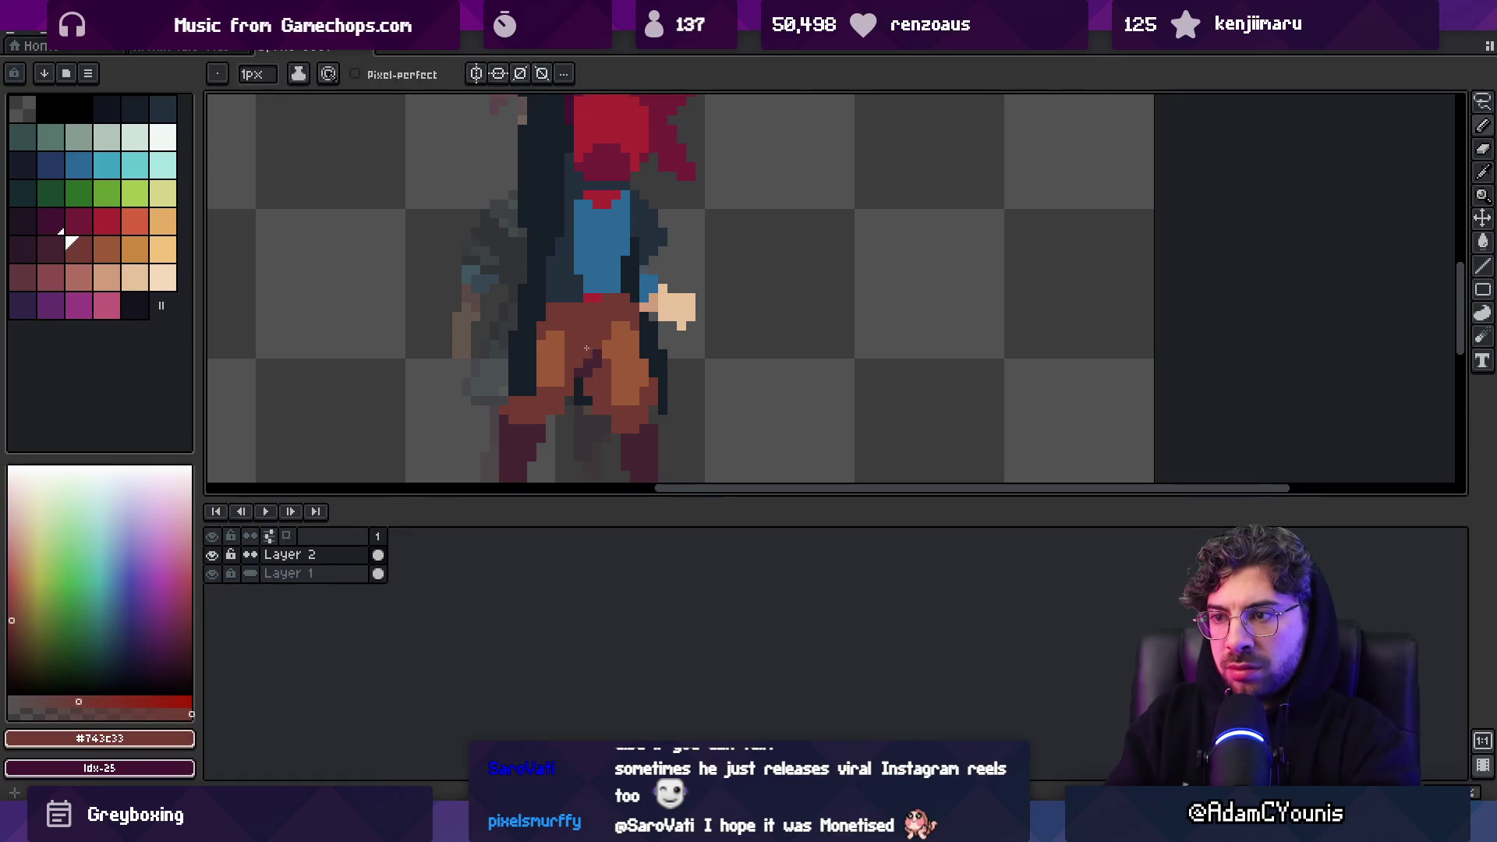
pyautogui.keyDown('alt'); pyautogui.click(615, 307); pyautogui.keyUp('alt')
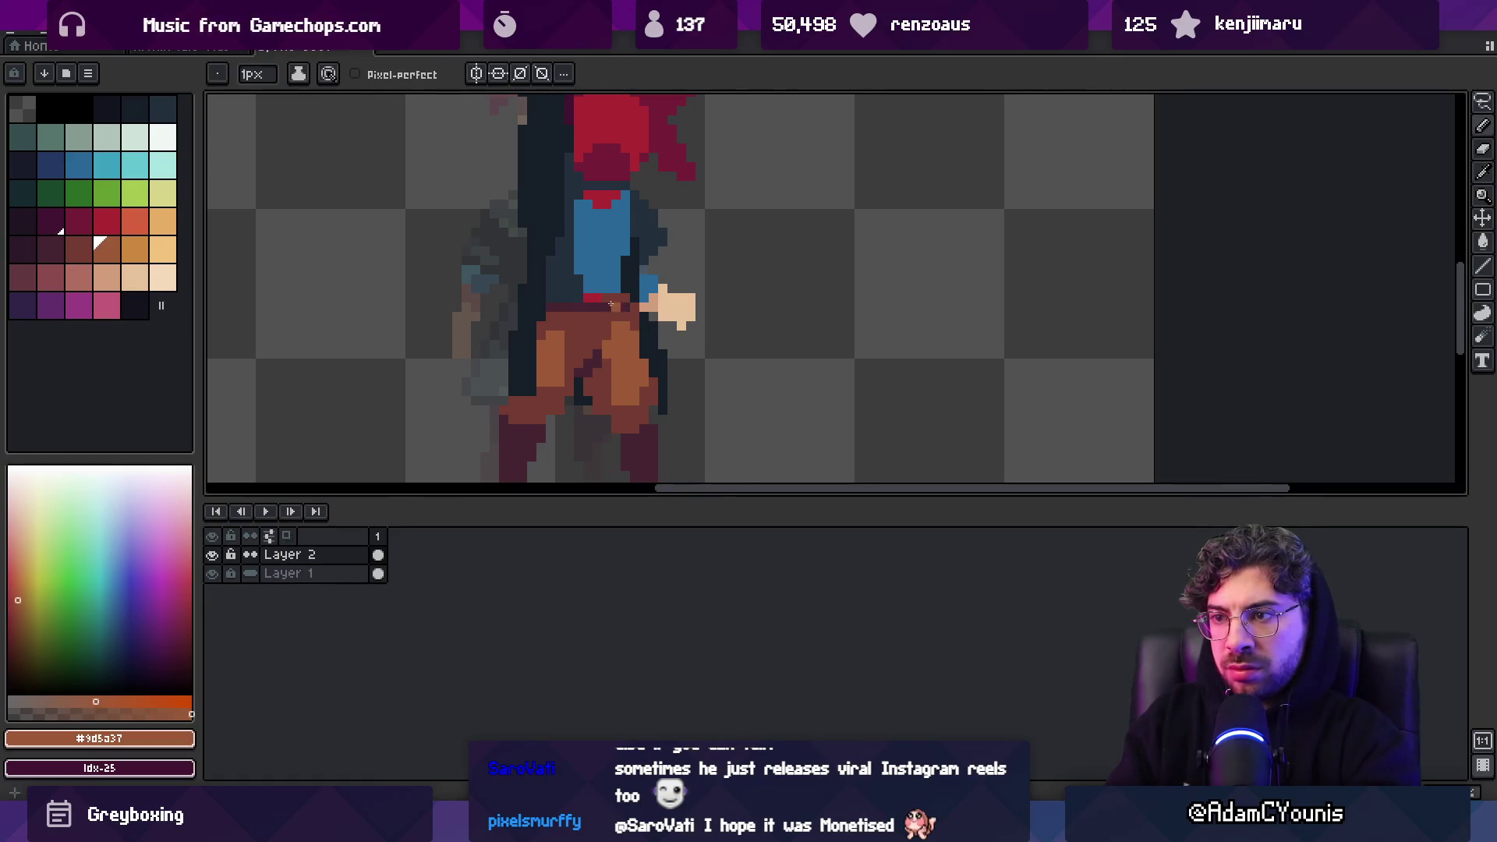
pyautogui.keyDown('alt'); pyautogui.click(598, 298); pyautogui.keyUp('alt')
pyautogui.press(']')
pyautogui.press(']')
pyautogui.click(598, 297)
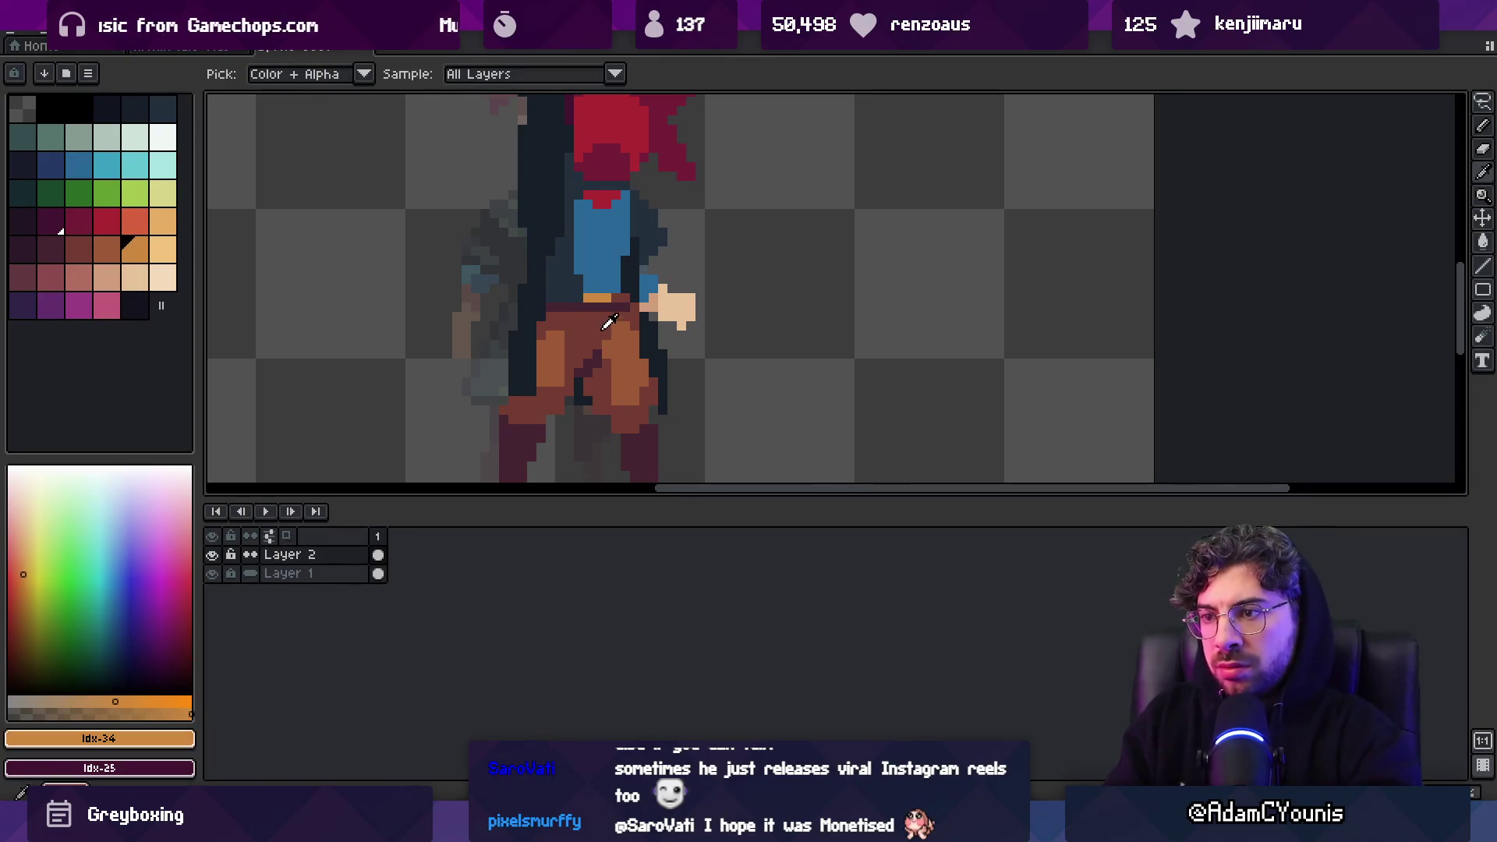
# Add a blue column left of the shirt and dark navy pixels down the coat's left edge
pyautogui.keyDown('alt'); pyautogui.click(605, 306); pyautogui.keyUp('alt')
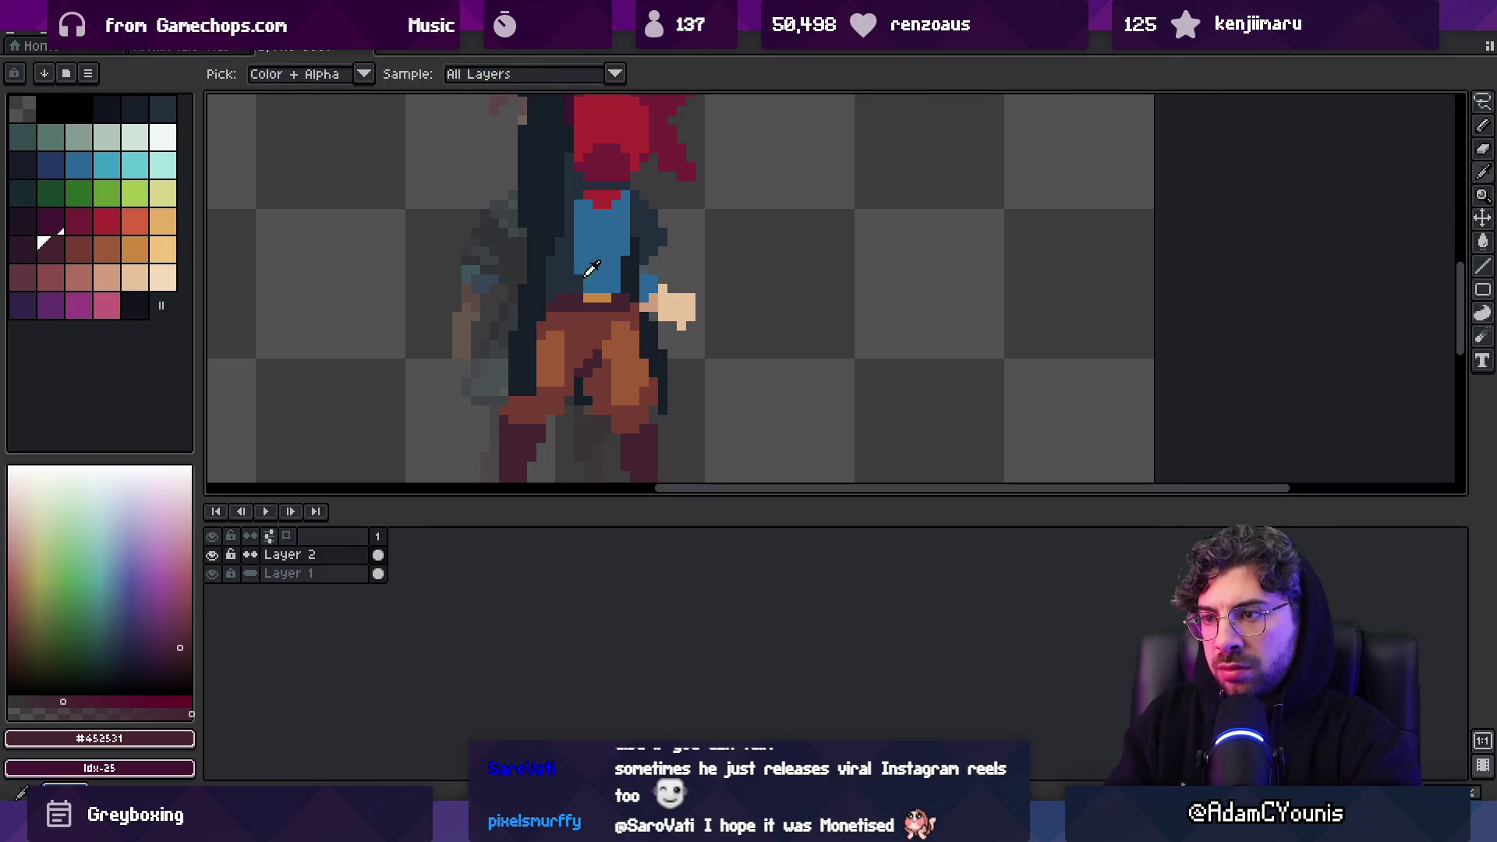
pyautogui.keyDown('alt'); pyautogui.click(579, 270); pyautogui.keyUp('alt')
pyautogui.moveTo(570, 255); pyautogui.dragTo(570, 293)
pyautogui.keyDown('alt'); pyautogui.click(547, 303); pyautogui.keyUp('alt')
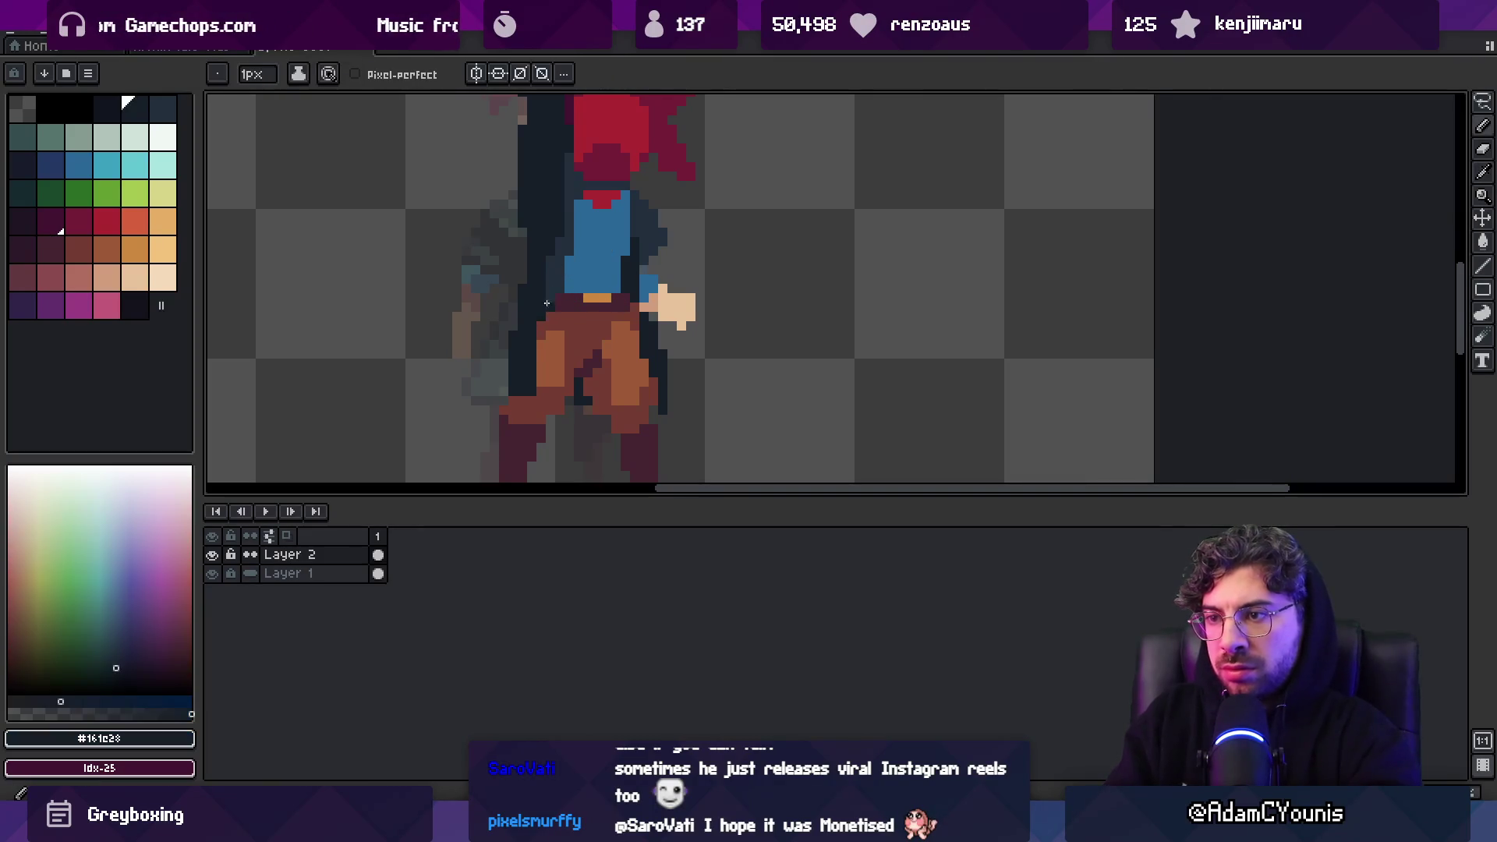
pyautogui.keyDown('alt'); pyautogui.click(525, 406); pyautogui.keyUp('alt')
pyautogui.moveTo(538, 394)
pyautogui.mouseDown()
pyautogui.moveTo(510, 393)
pyautogui.moveTo(499, 336)
pyautogui.mouseUp()
pyautogui.keyDown('alt'); pyautogui.click(518, 366); pyautogui.keyUp('alt')
pyautogui.moveTo(514, 272); pyautogui.dragTo(504, 300)
pyautogui.scroll(-1, 507, 296)
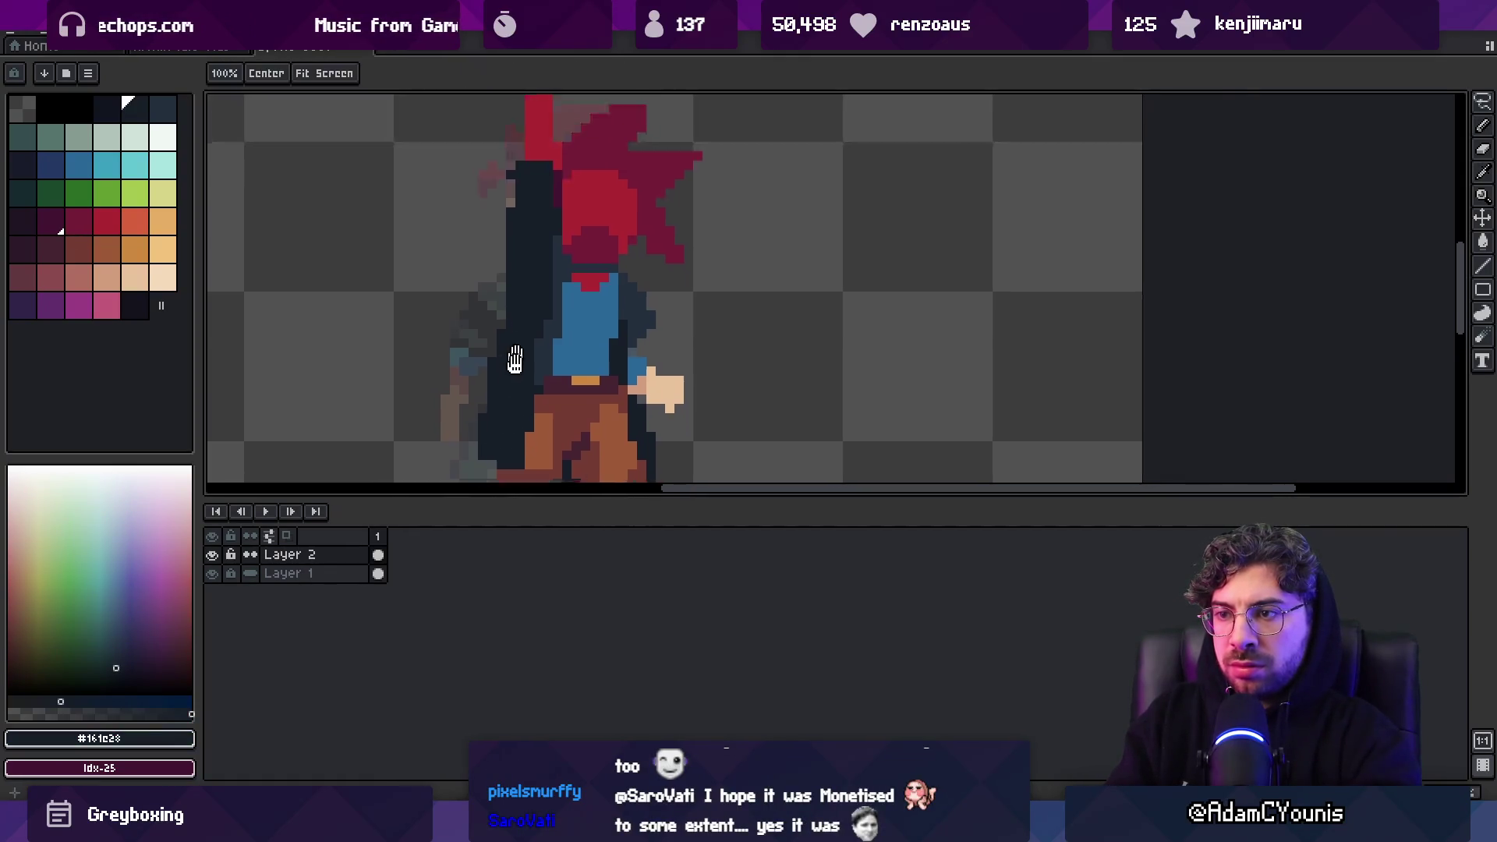
pyautogui.scroll(1, 545, 302)
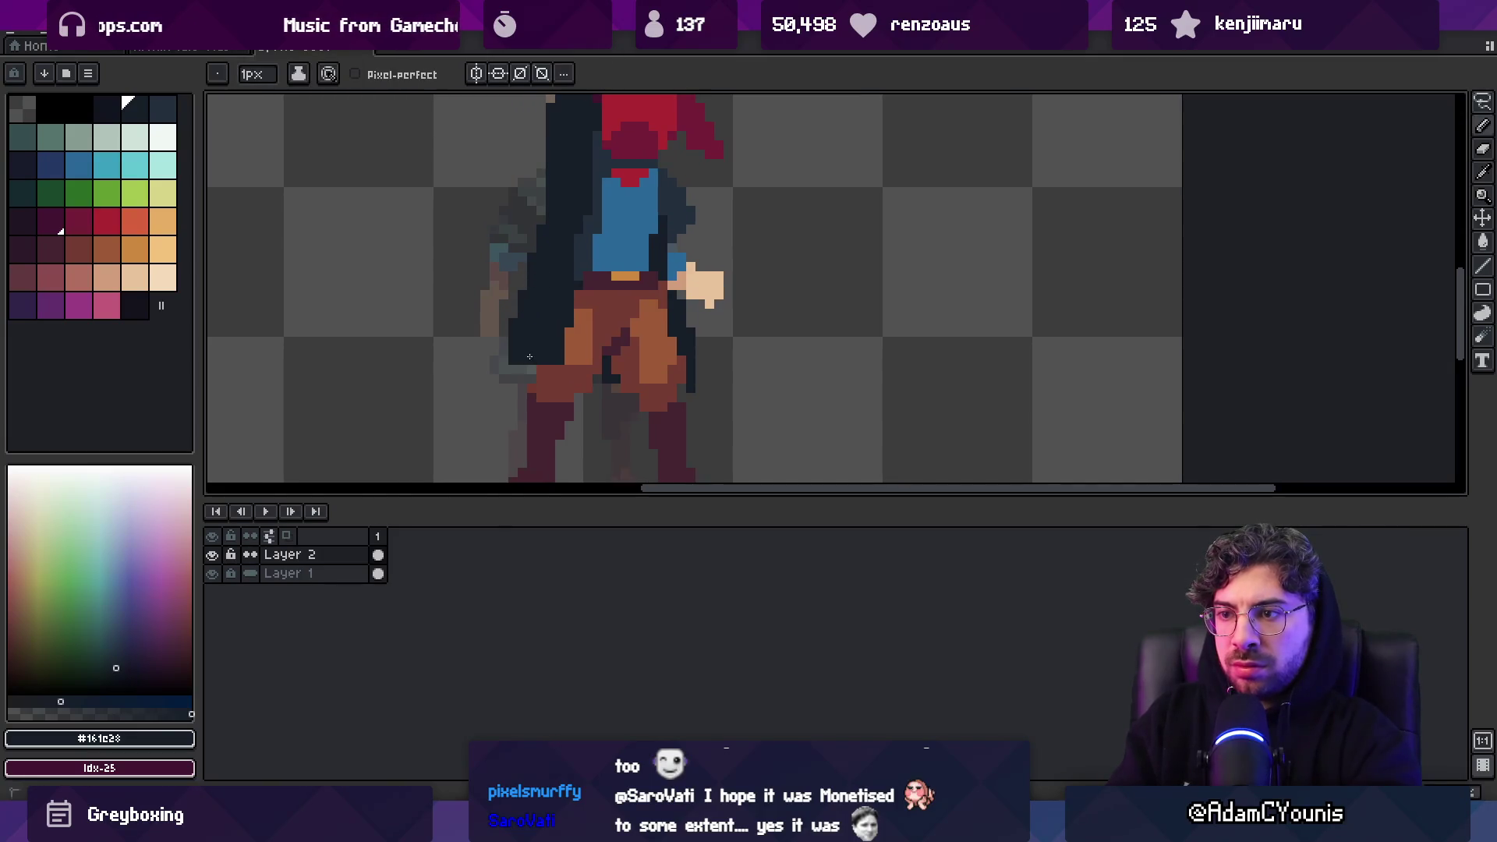
# Shade the coat's left side with lighter navy to form a long coat tail
pyautogui.keyDown('alt'); pyautogui.click(581, 265); pyautogui.keyUp('alt')
pyautogui.moveTo(550, 343); pyautogui.dragTo(571, 297)
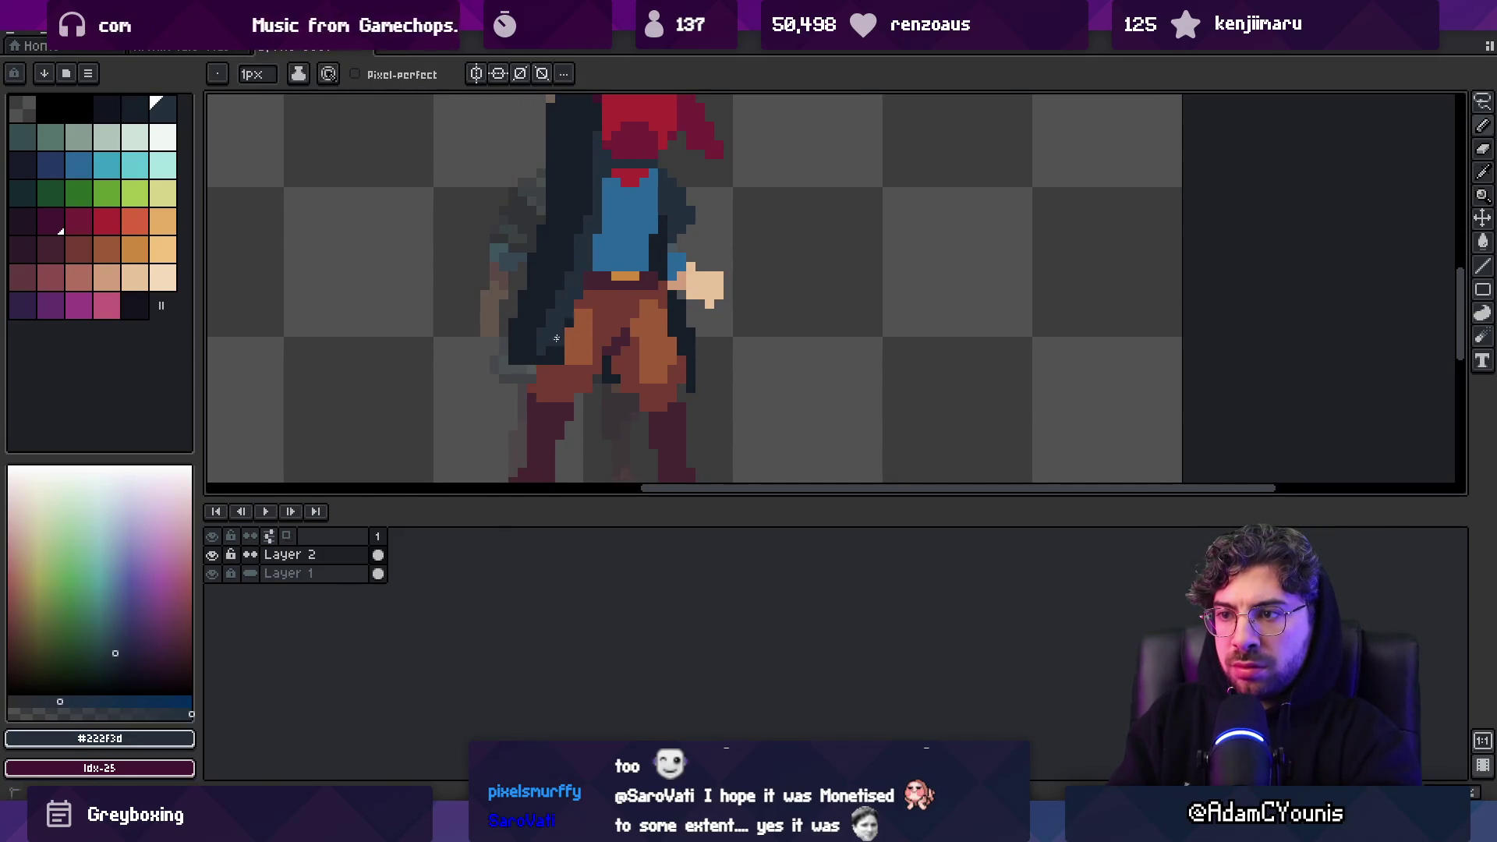
pyautogui.keyDown('alt'); pyautogui.click(531, 340); pyautogui.keyUp('alt')
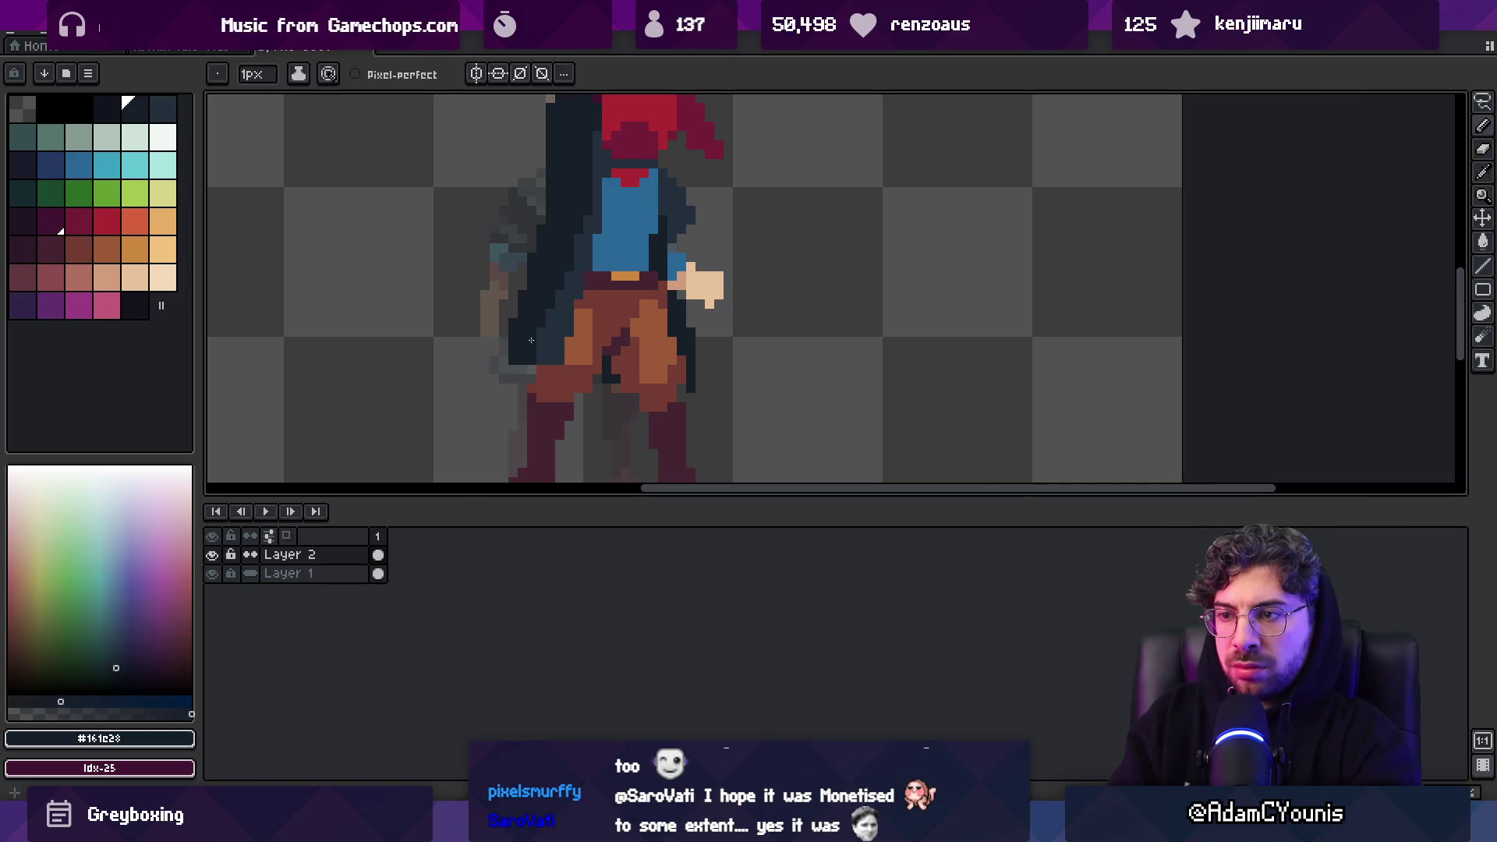
pyautogui.keyDown('alt'); pyautogui.click(565, 372); pyautogui.keyUp('alt')
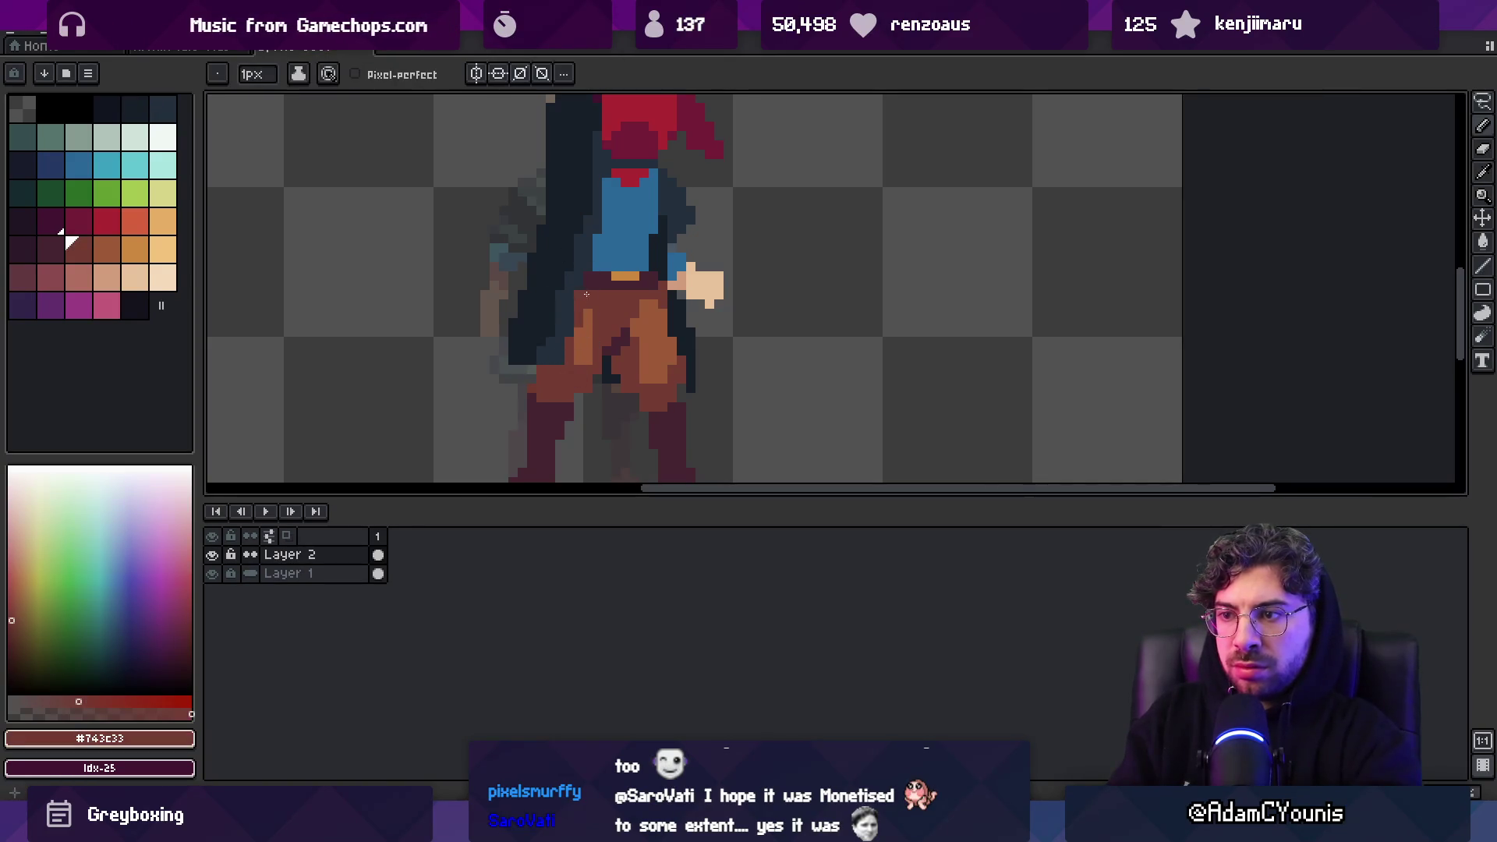
pyautogui.press('z')
pyautogui.scroll(-2, 585, 290)
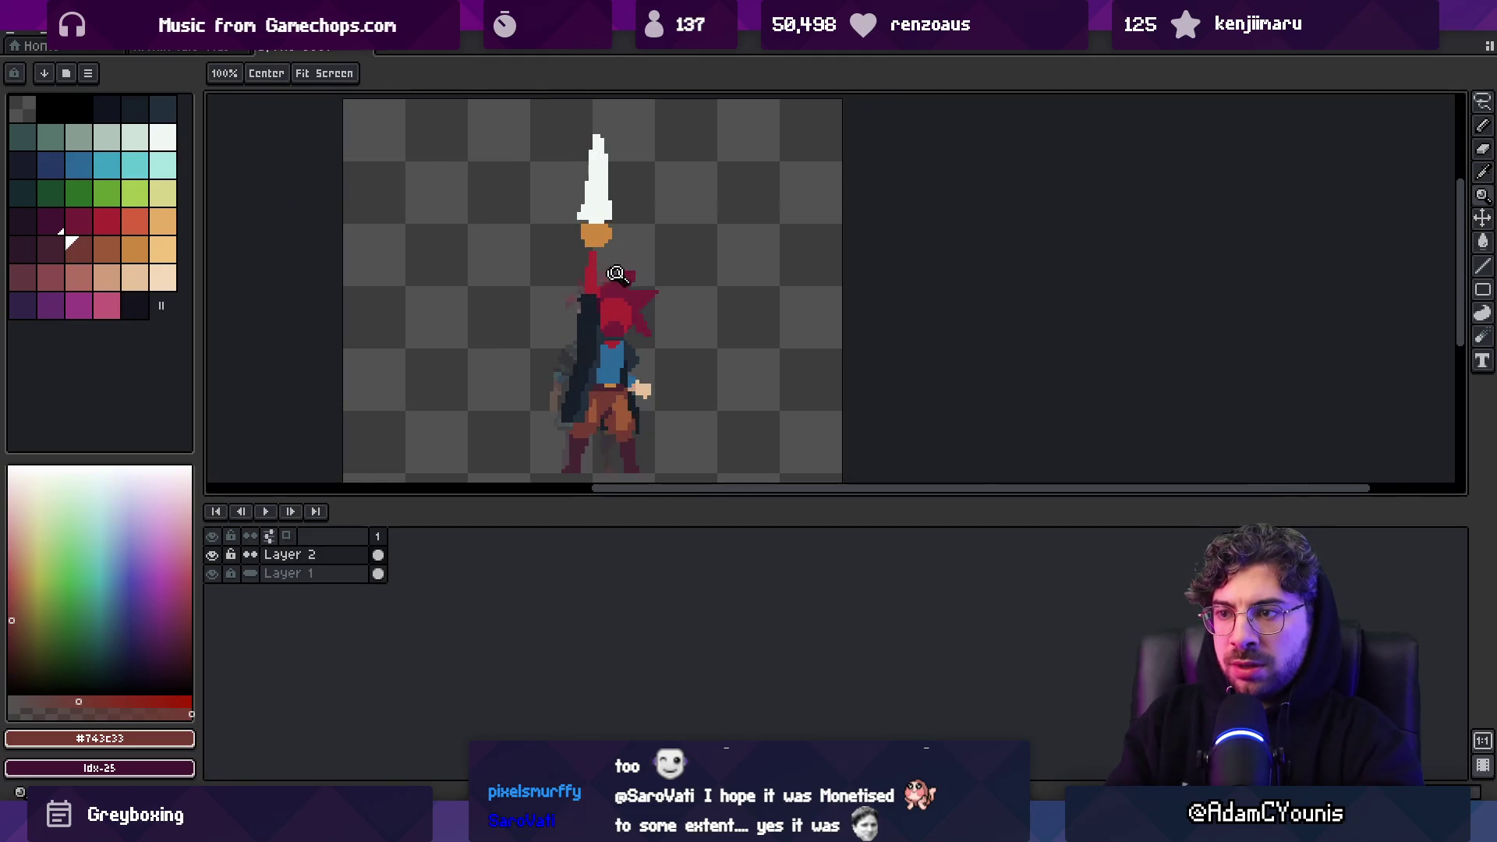
# Fill the red neck with skin colour, then sample the orange-brown hand colour
pyautogui.scroll(3, 609, 277)
pyautogui.press('g')
pyautogui.click(591, 266)
pyautogui.press('b')
pyautogui.scroll(2, 610, 285)
pyautogui.keyDown('alt'); pyautogui.click(610, 285); pyautogui.keyUp('alt')
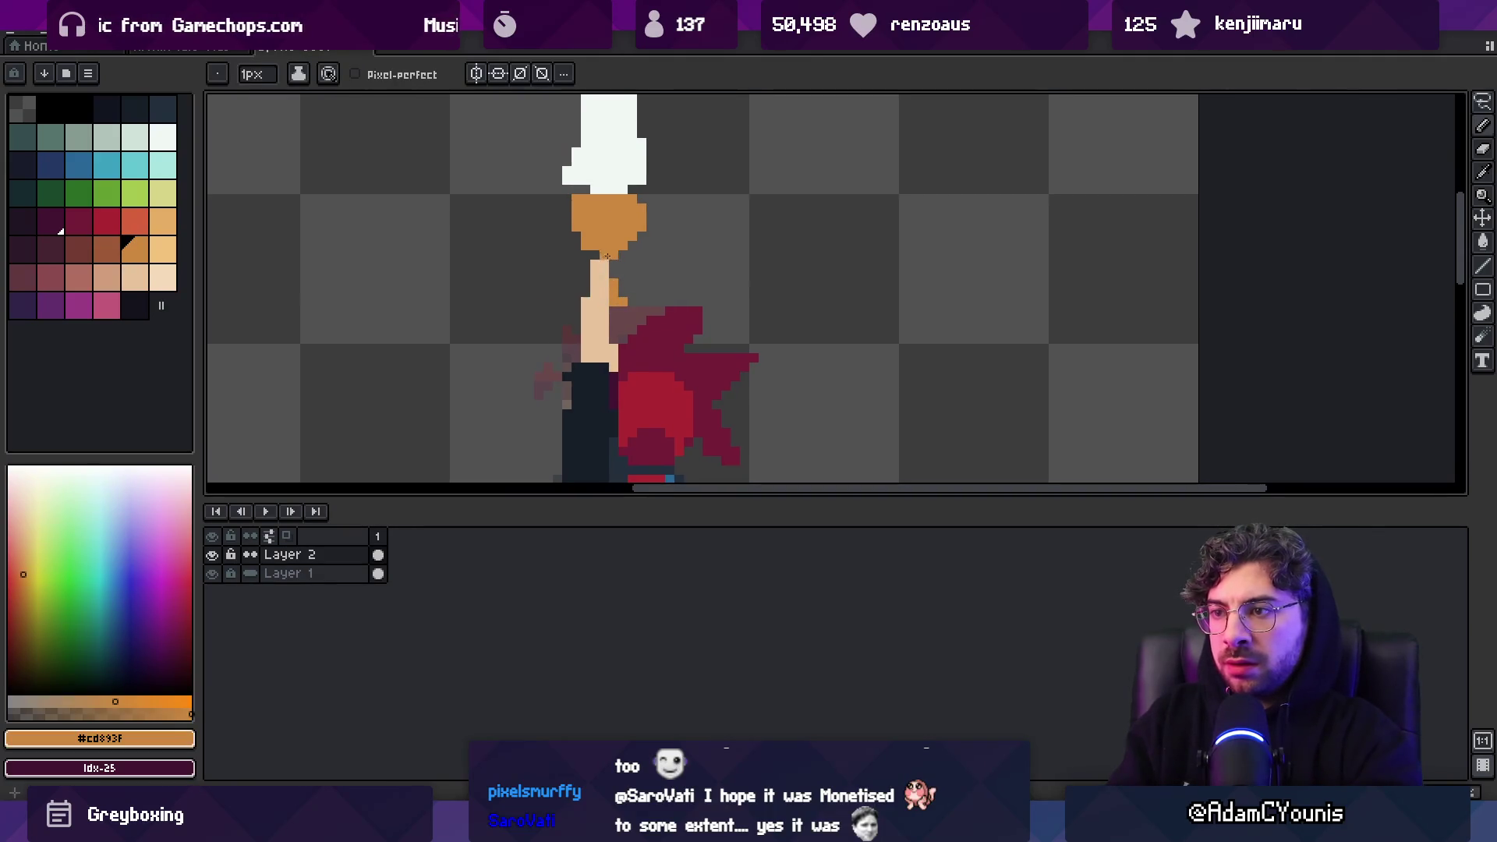
# Fill the red face and mouth areas with the peach skin tone
pyautogui.press('h')
pyautogui.scroll(-3, 651, 268)
pyautogui.scroll(3, 641, 277)
pyautogui.keyDown('alt'); pyautogui.click(673, 398); pyautogui.keyUp('alt')
pyautogui.click(633, 214)
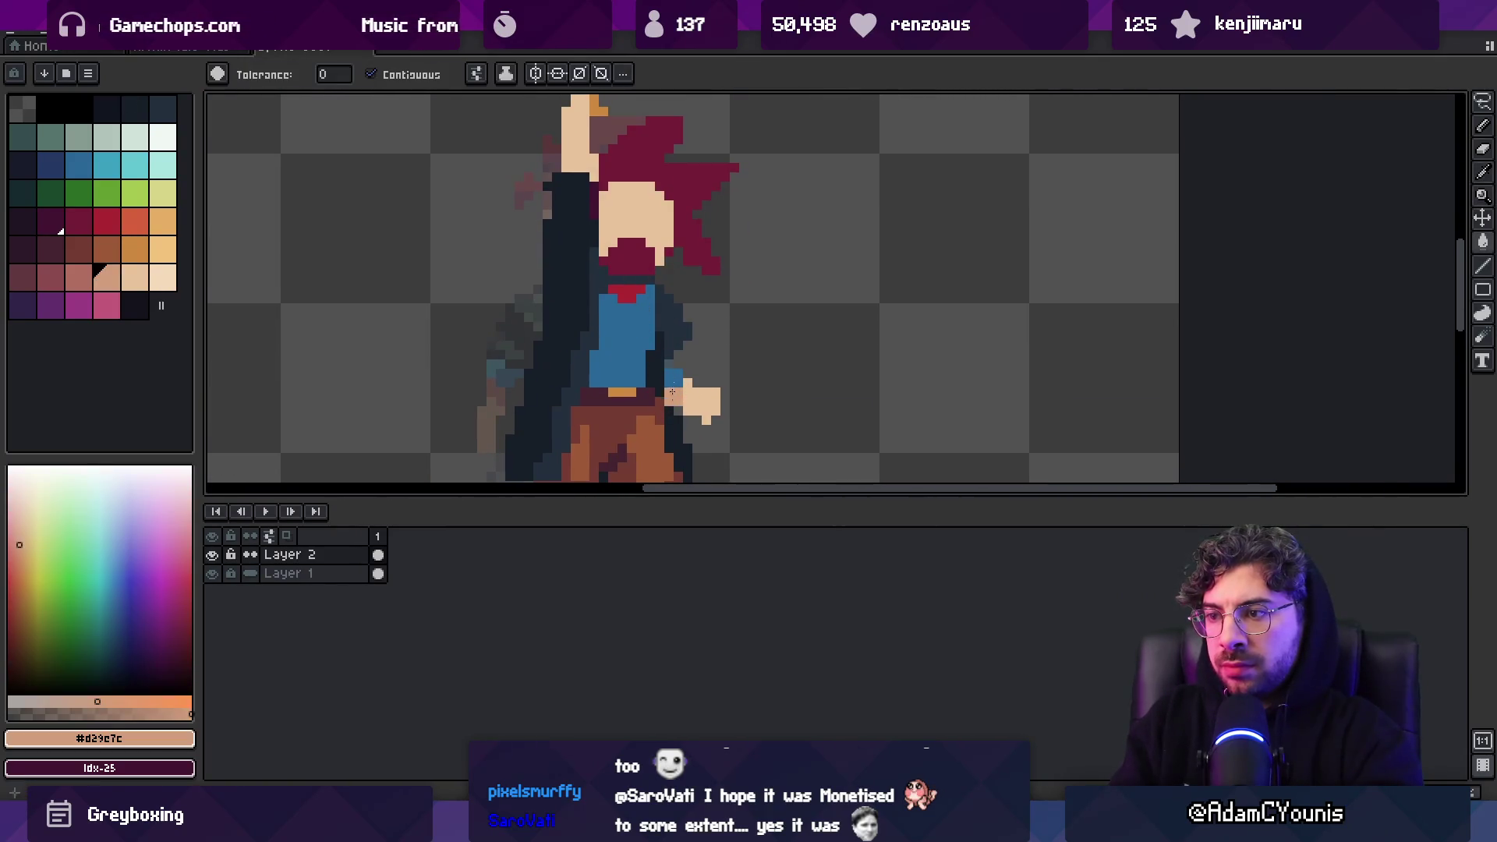
pyautogui.click(629, 257)
# Undo an accidental shift of the character so it stays in place
pyautogui.press('m')
pyautogui.moveTo(624, 343)
pyautogui.mouseDown()
pyautogui.moveTo(725, 344)
pyautogui.moveTo(683, 318)
pyautogui.mouseUp()
pyautogui.hotkey('ctrl', 'z')
pyautogui.press('g')
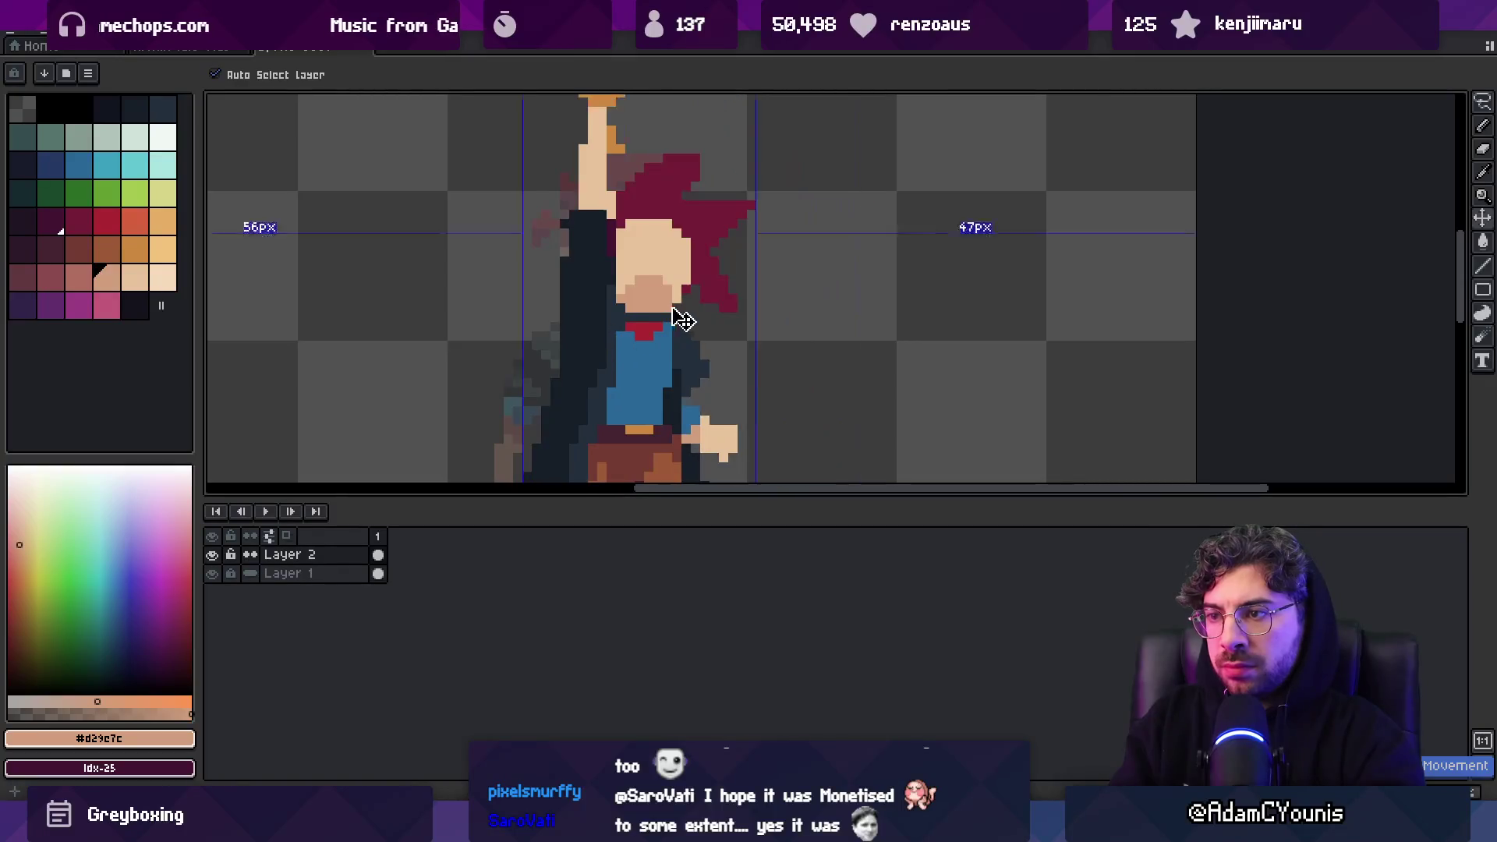
pyautogui.press('b')
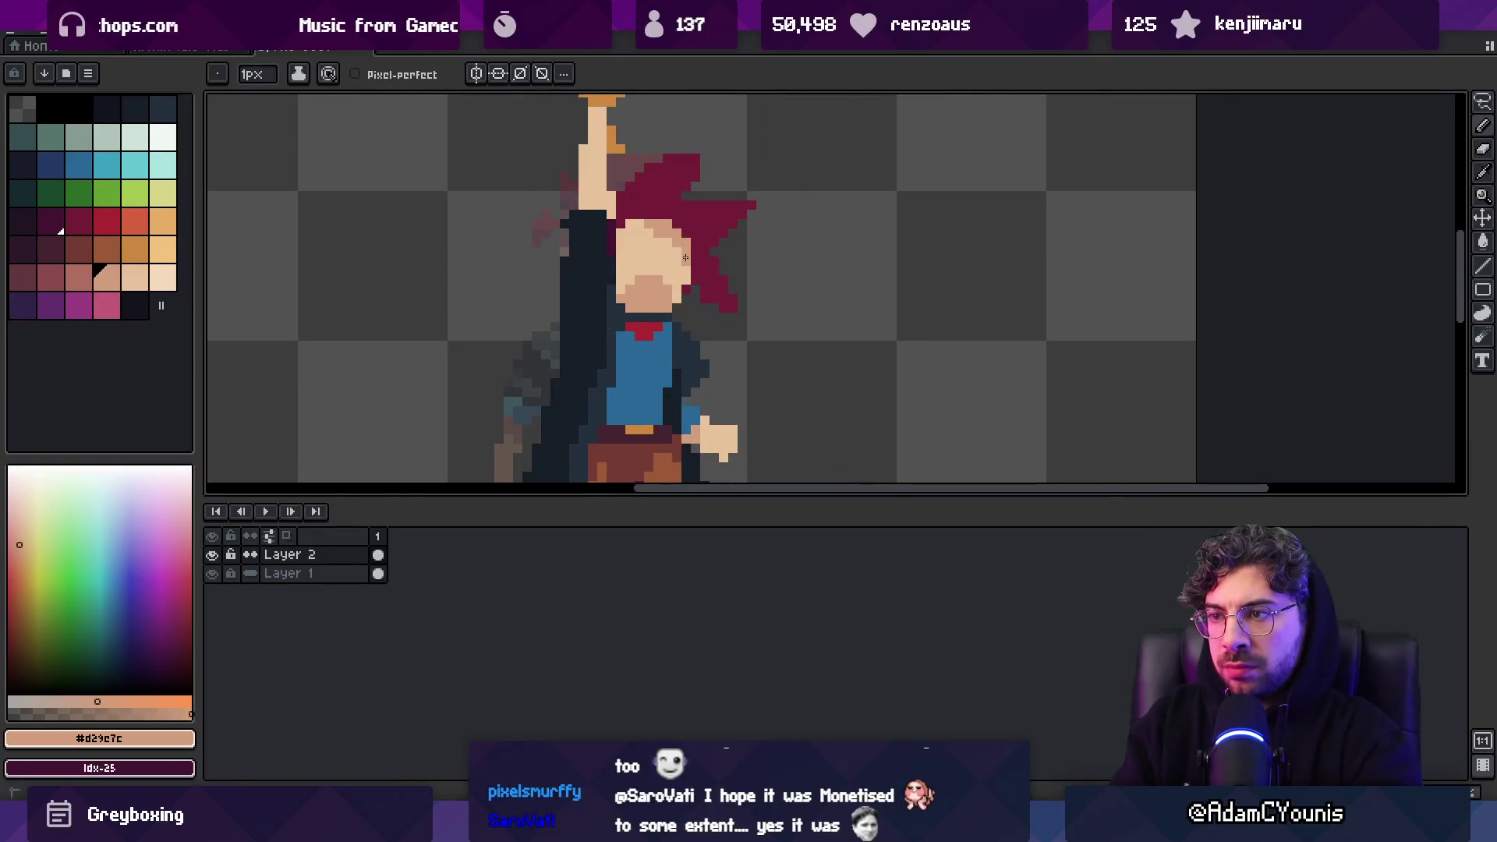
# Try dark red strands across the hair, undo them, and resample the hair reds
pyautogui.click(107, 221)
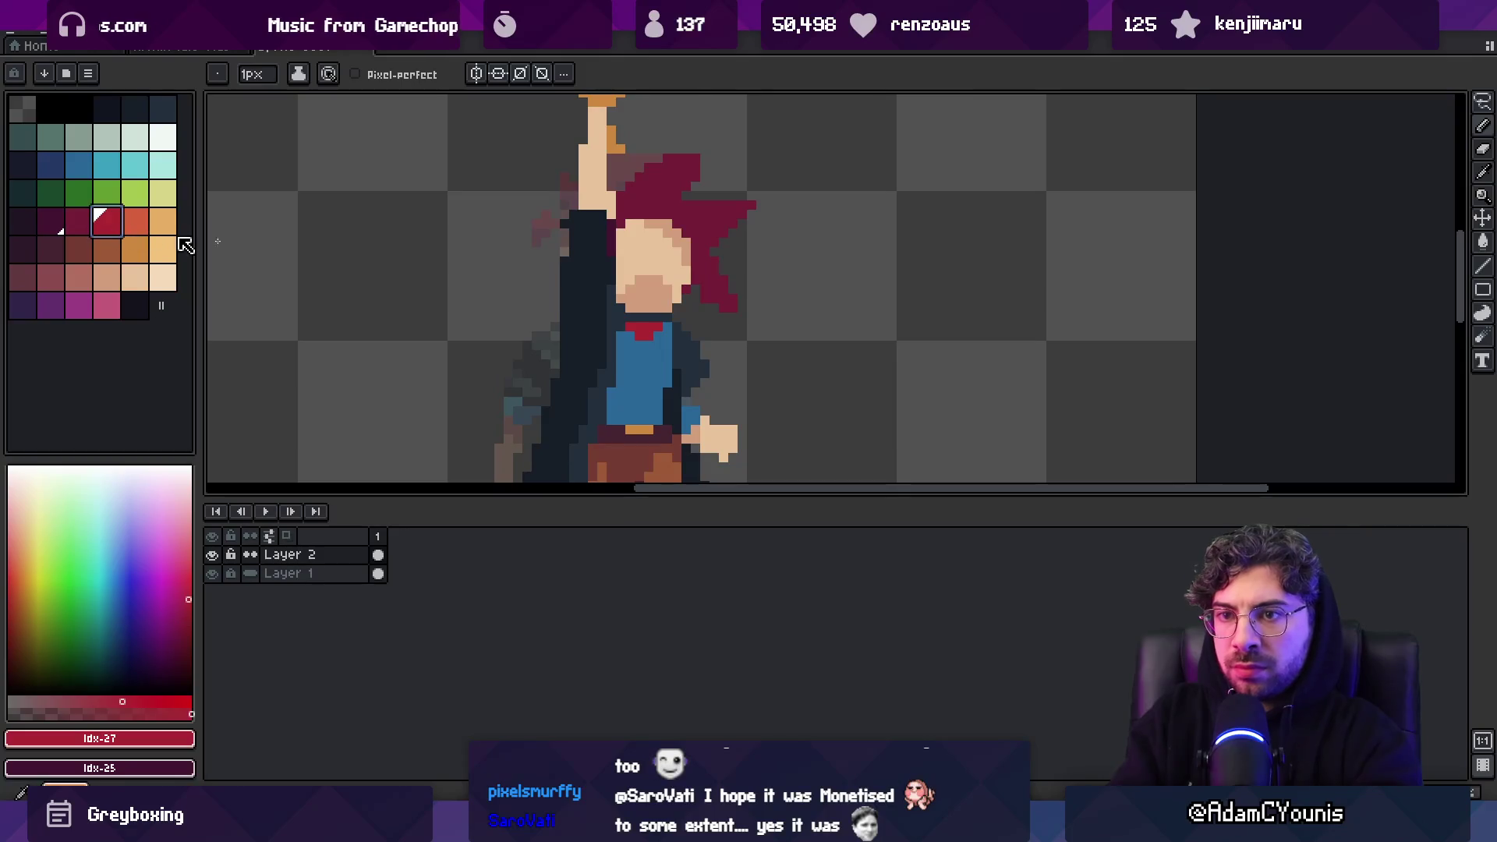
pyautogui.moveTo(621, 209); pyautogui.dragTo(671, 180)
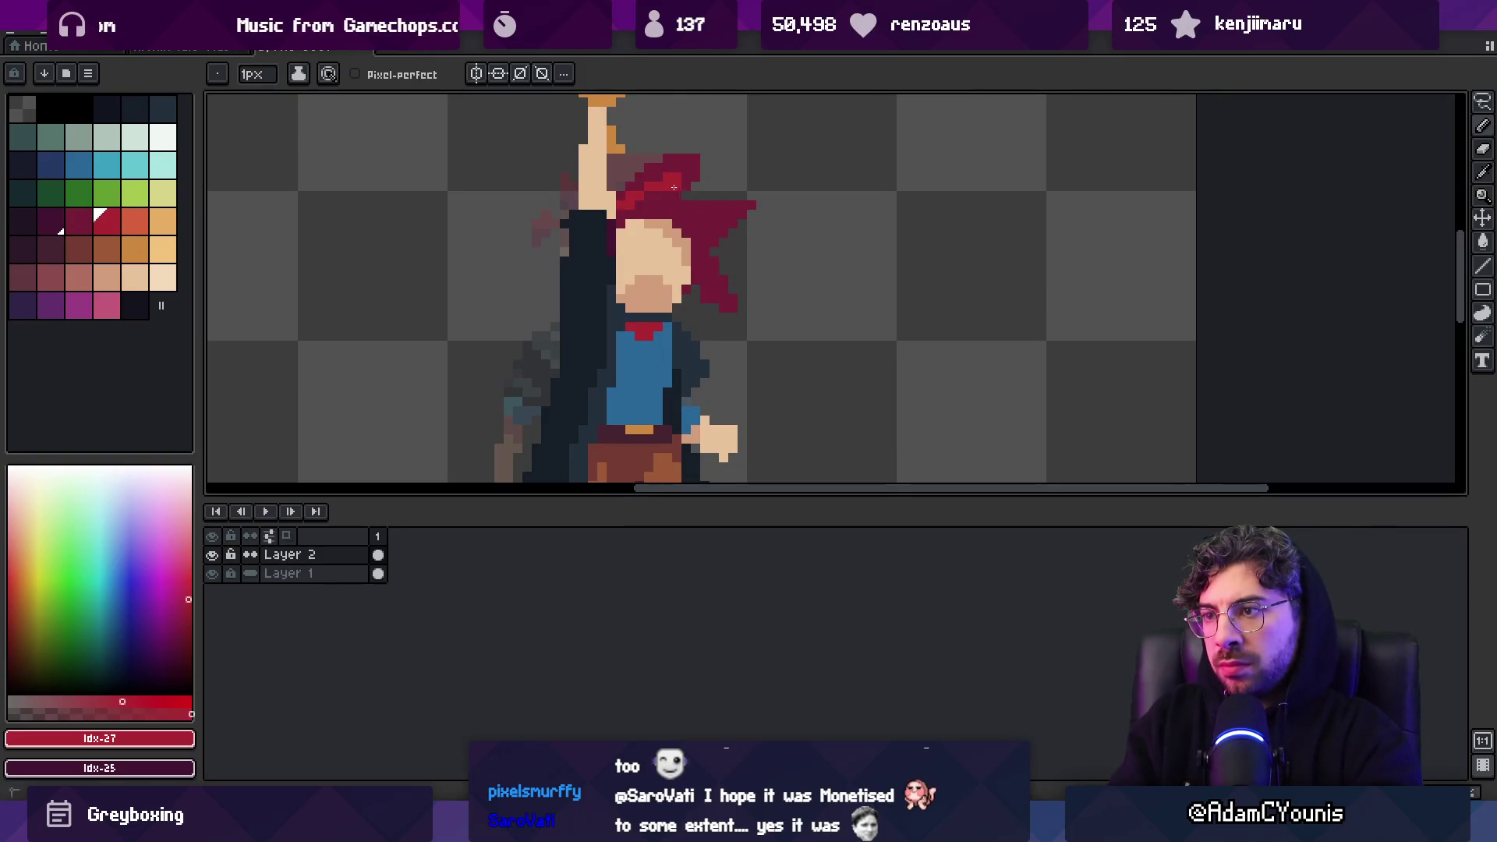
pyautogui.hotkey('ctrl', 'z')
pyautogui.hotkey('ctrl', 'z')
pyautogui.keyDown('alt'); pyautogui.click(623, 201); pyautogui.keyUp('alt')
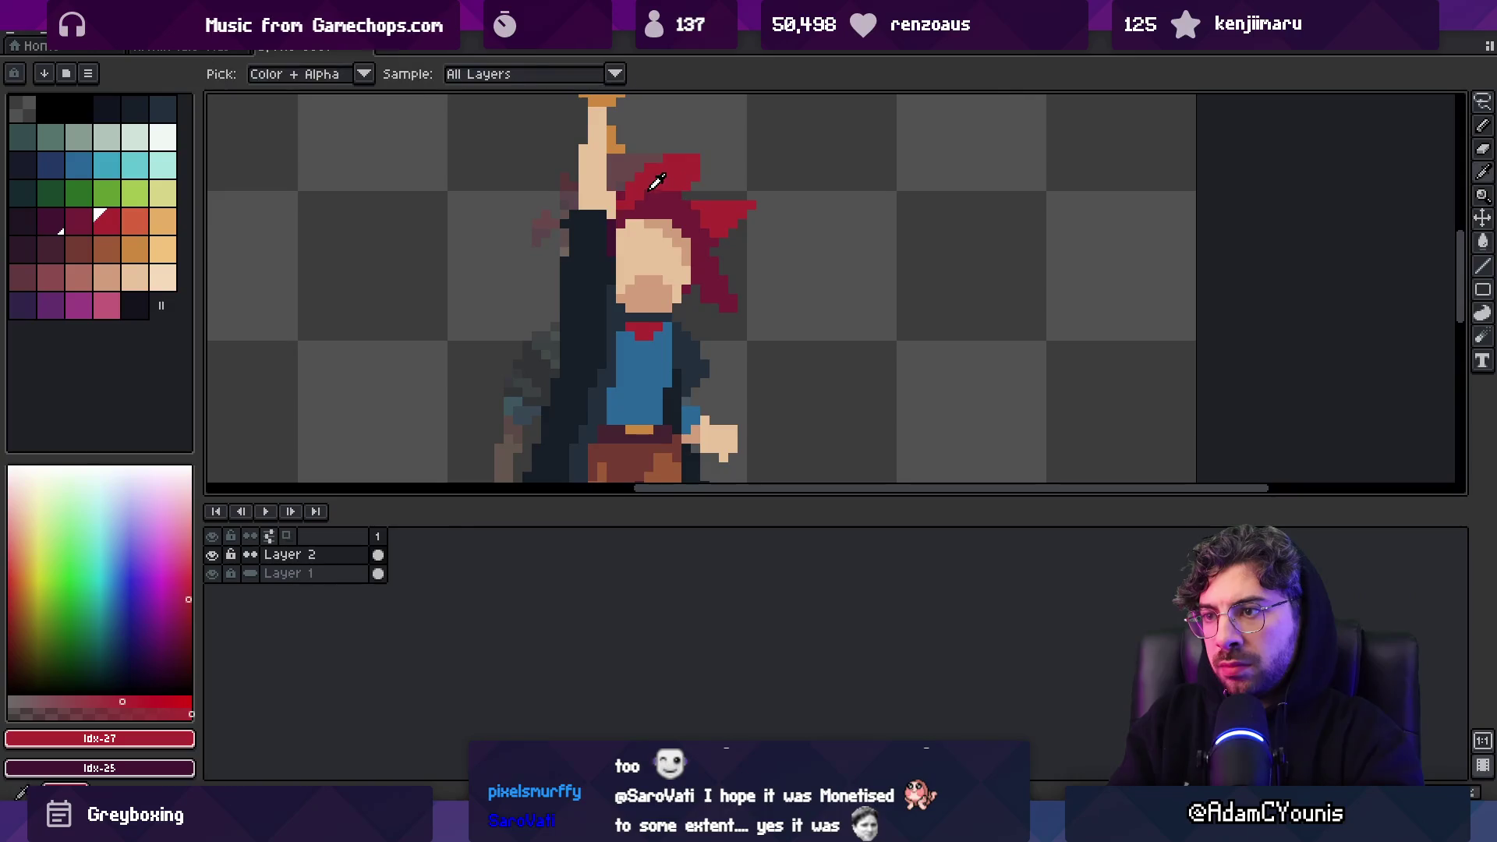
pyautogui.keyDown('alt'); pyautogui.click(711, 294); pyautogui.keyUp('alt')
pyautogui.press('e')
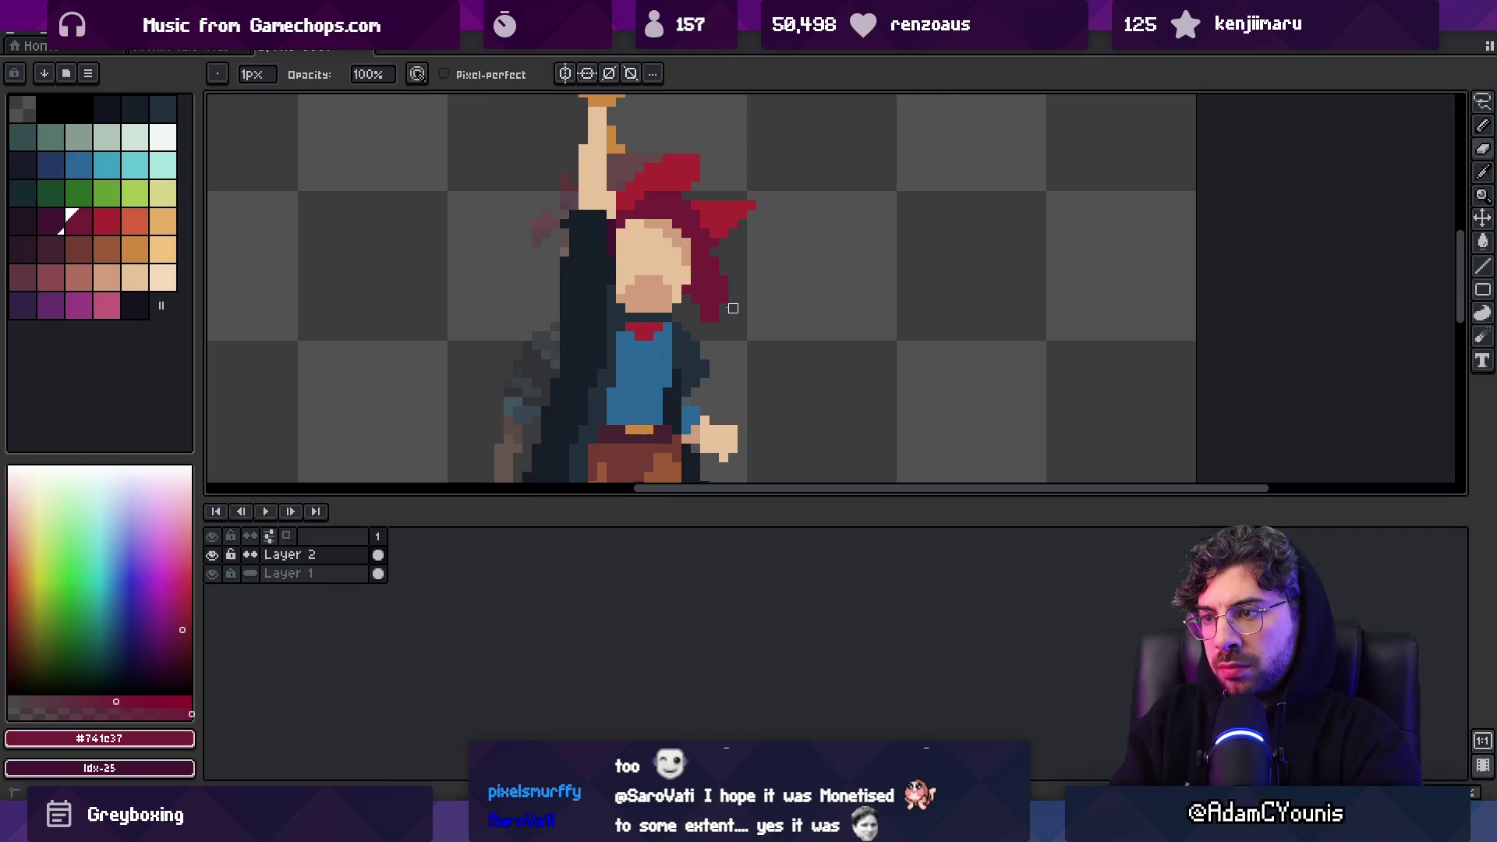
pyautogui.press('b')
# Sample alternating dark, bright and shadow hair reds and centre the view on the head
pyautogui.scroll(2, 702, 222)
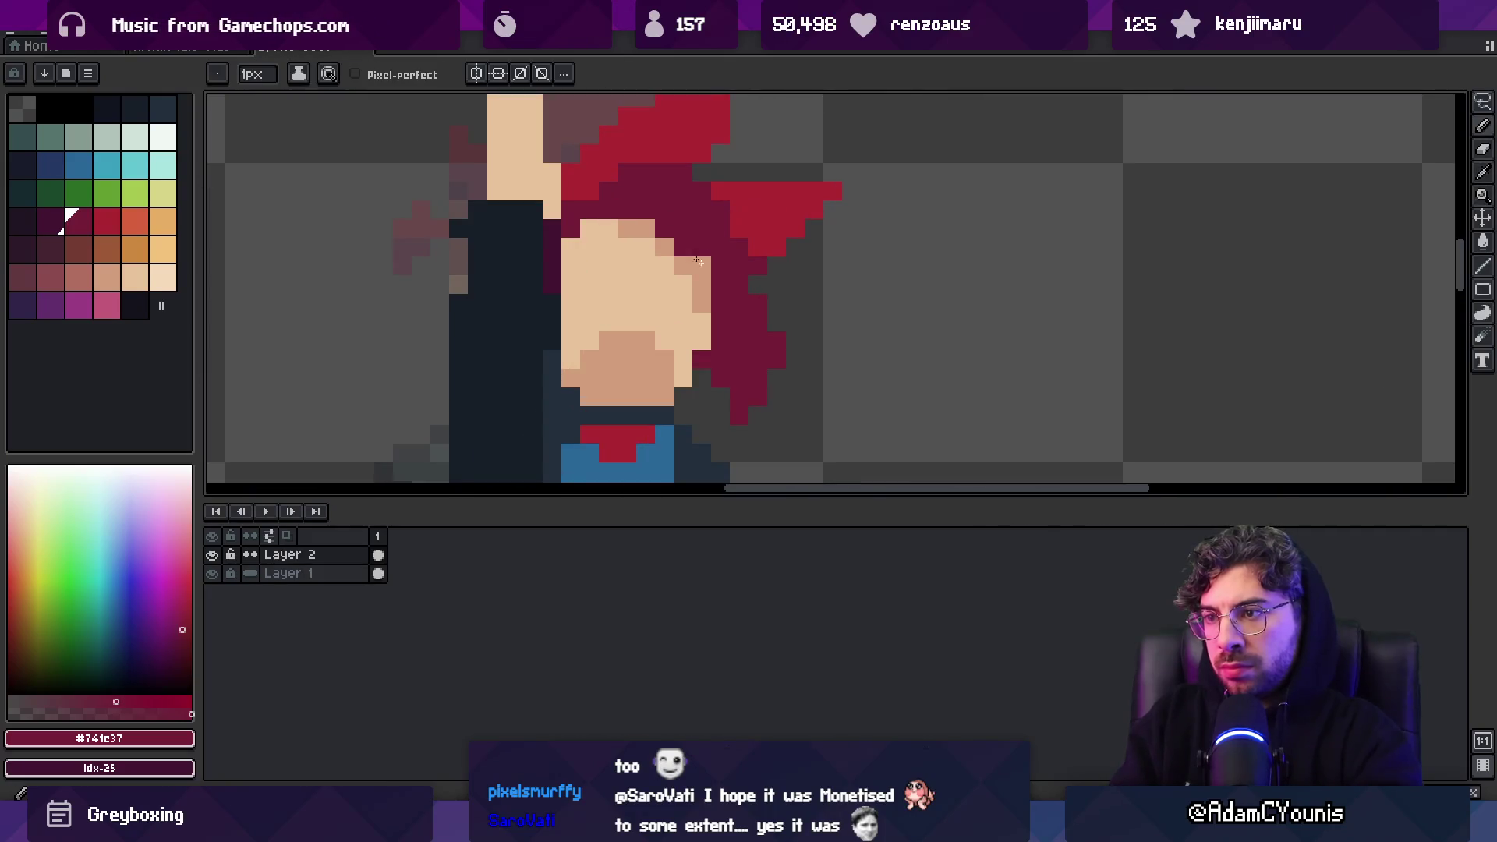
pyautogui.scroll(-5, 721, 275)
pyautogui.scroll(4, 733, 297)
pyautogui.keyDown('alt'); pyautogui.click(737, 301); pyautogui.keyUp('alt')
pyautogui.press('v')
pyautogui.press('b')
pyautogui.keyDown('alt'); pyautogui.click(701, 267); pyautogui.keyUp('alt')
pyautogui.keyDown('alt'); pyautogui.click(705, 271); pyautogui.keyUp('alt')
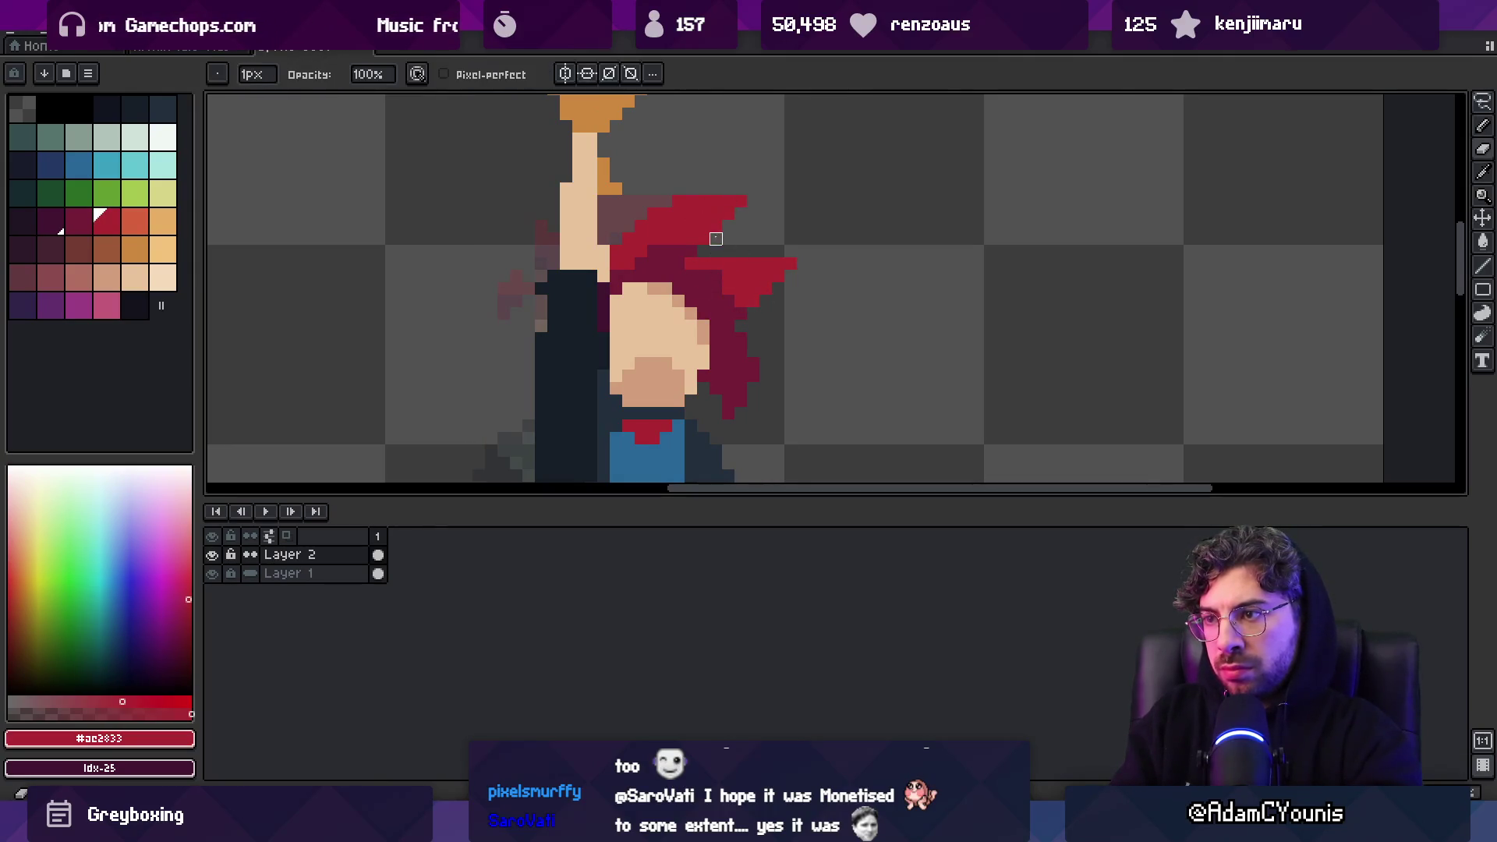
pyautogui.keyDown('alt'); pyautogui.click(701, 251); pyautogui.keyUp('alt')
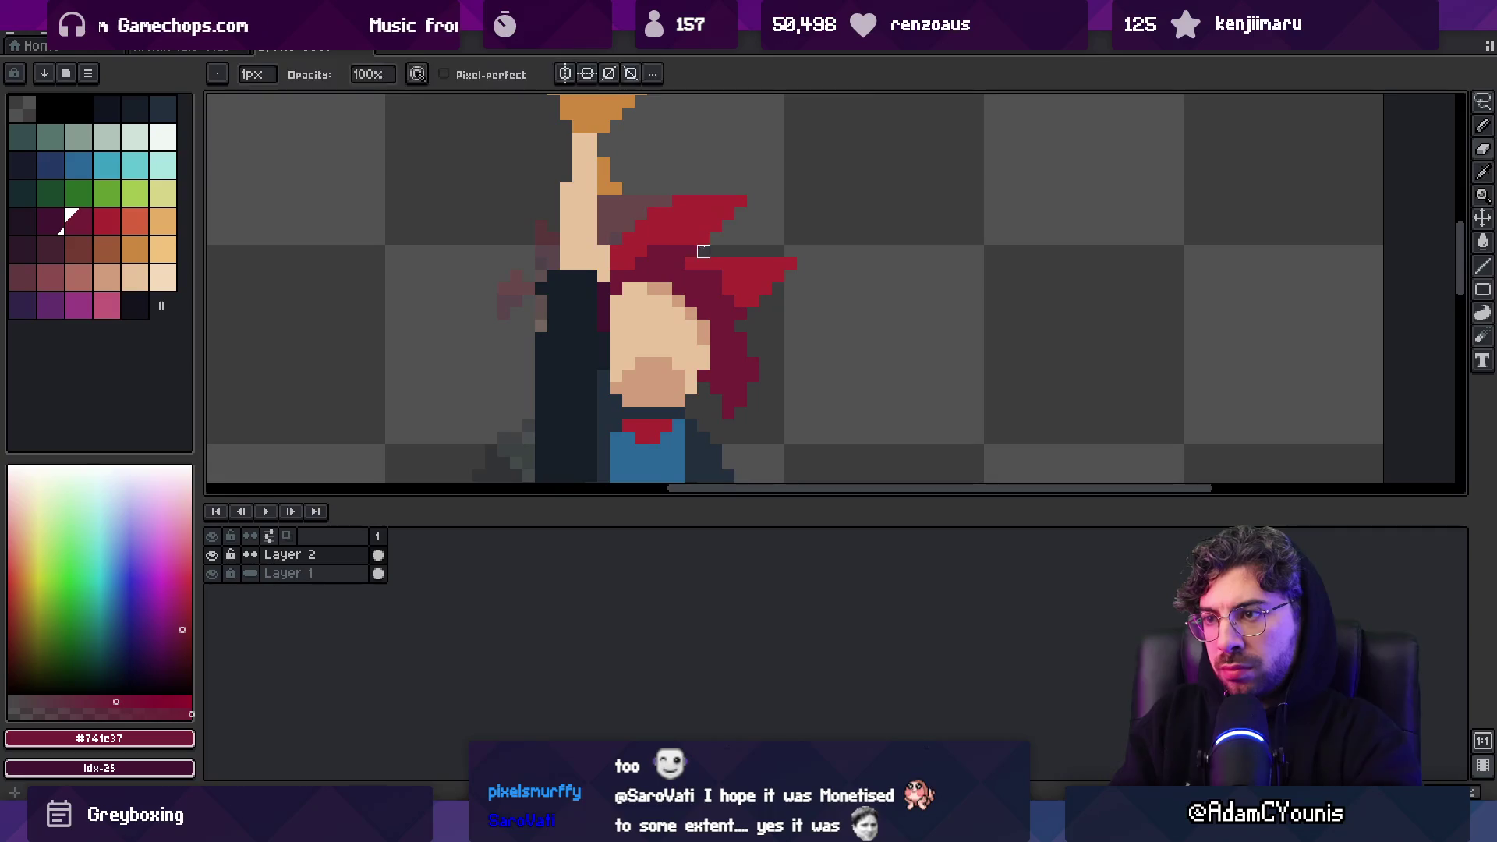
pyautogui.keyDown('alt'); pyautogui.click(653, 246); pyautogui.keyUp('alt')
pyautogui.moveTo(634, 252); pyautogui.dragTo(666, 222)
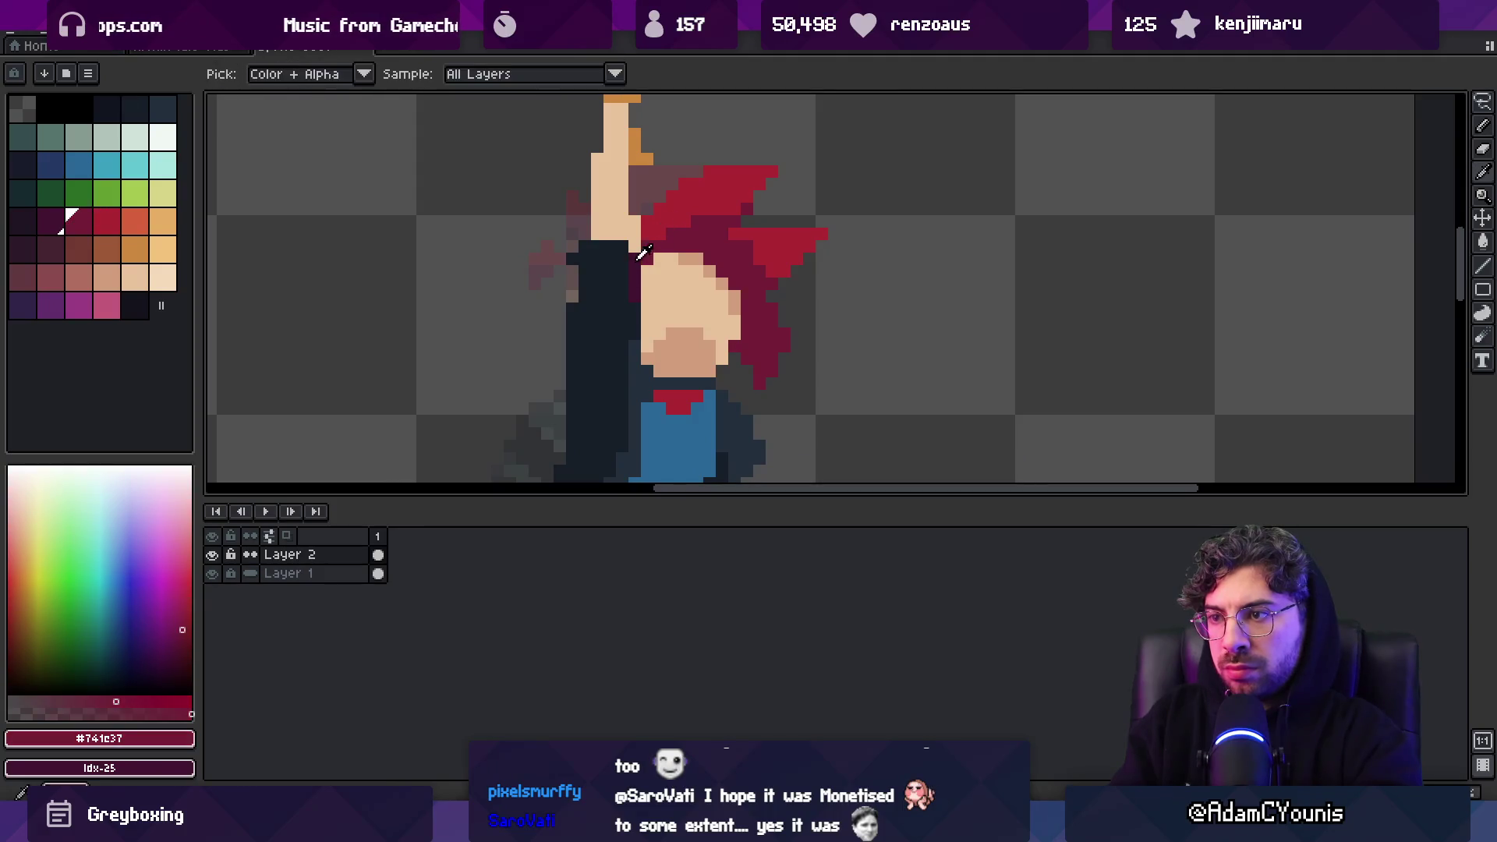
pyautogui.press('z')
pyautogui.scroll(-3, 605, 290)
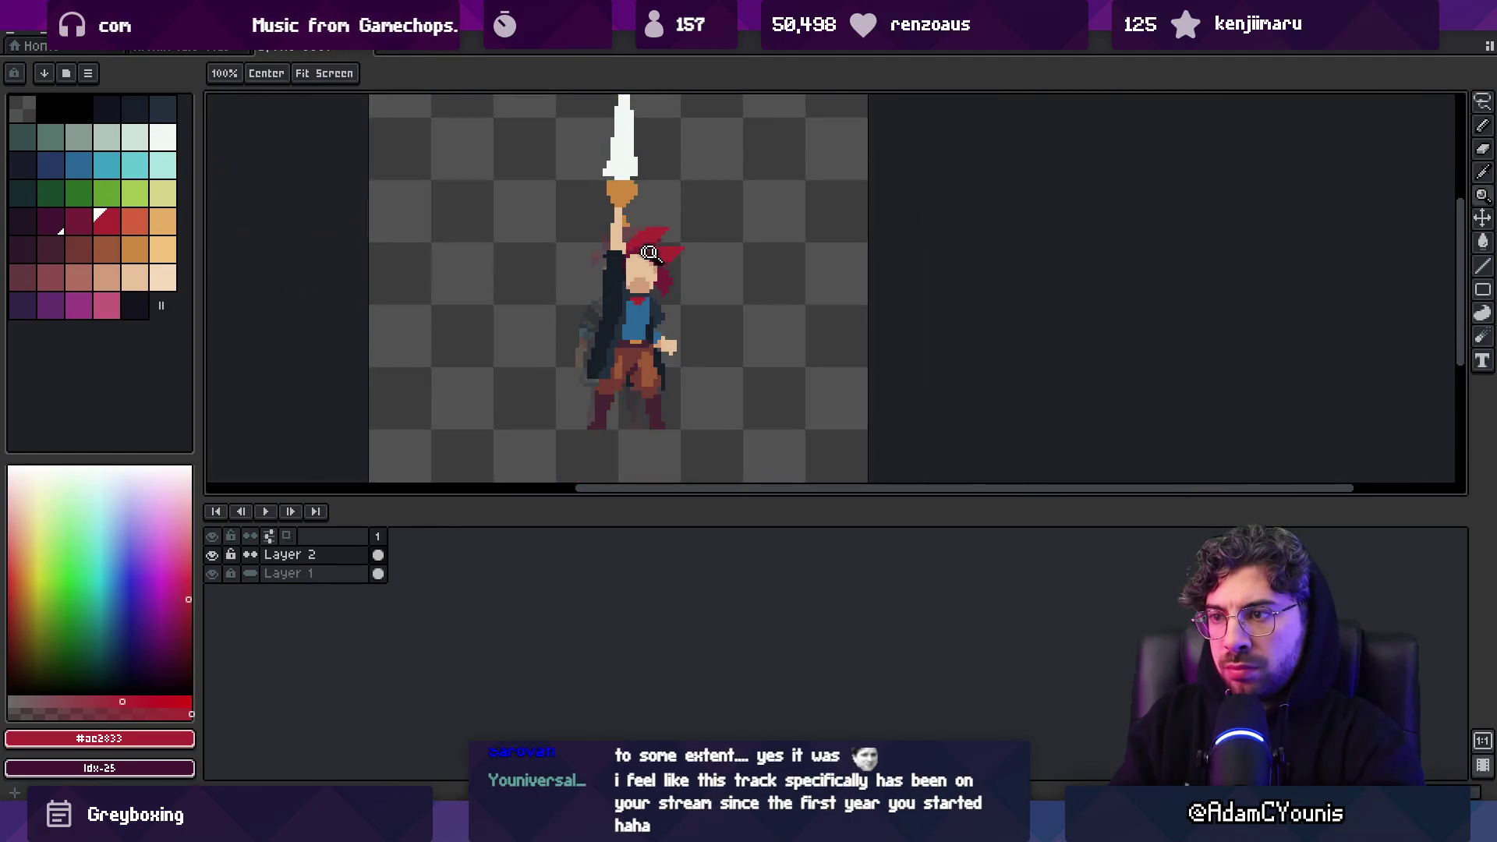
# Revert an accidental move of the character to the right
pyautogui.scroll(3, 693, 257)
pyautogui.press('b')
pyautogui.press('v')
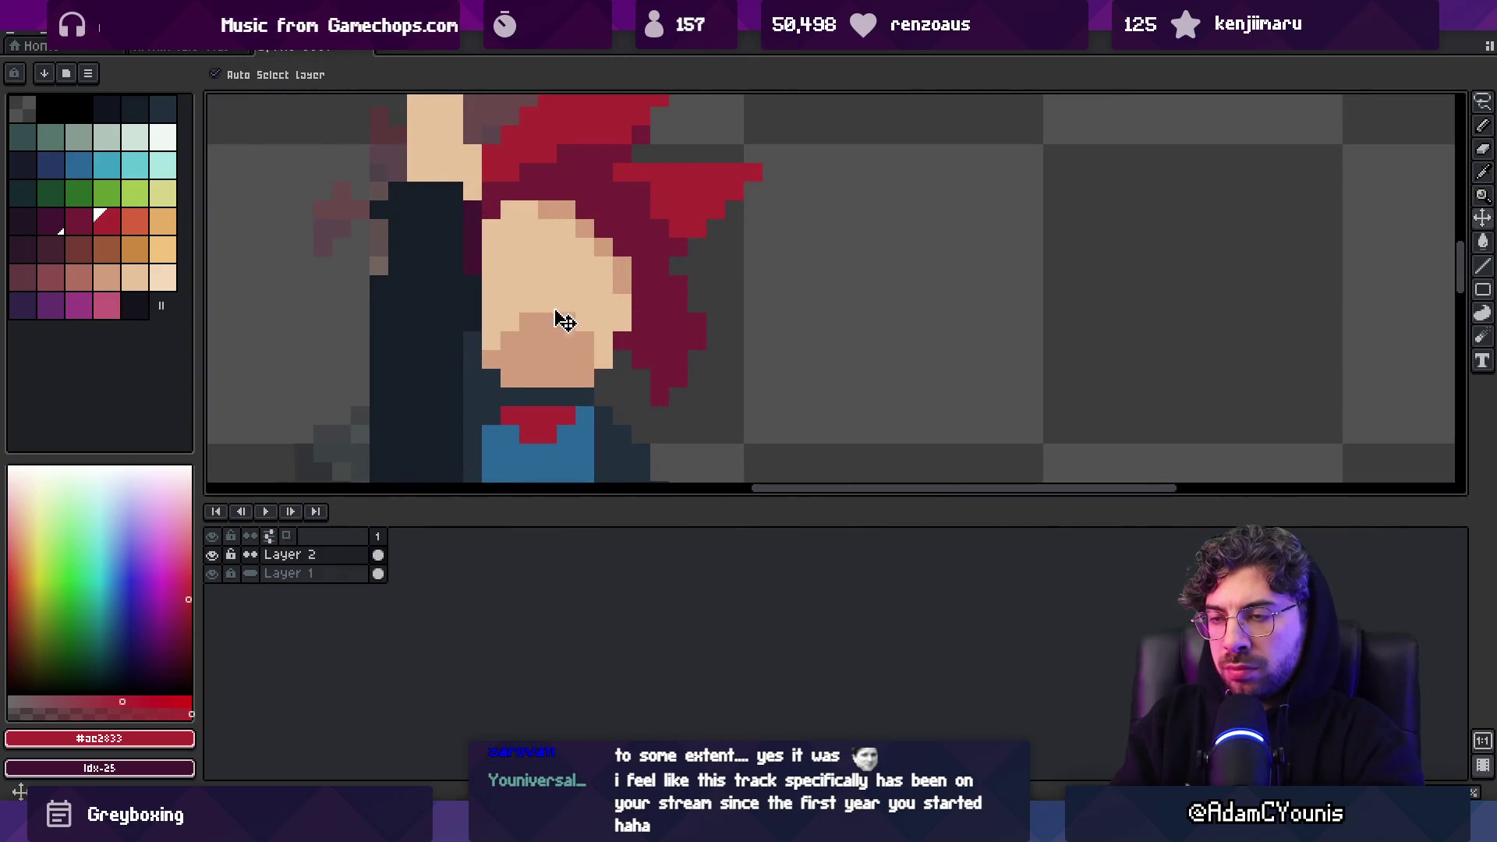
pyautogui.moveTo(568, 316); pyautogui.dragTo(850, 282)
pyautogui.hotkey('ctrl', 'z')
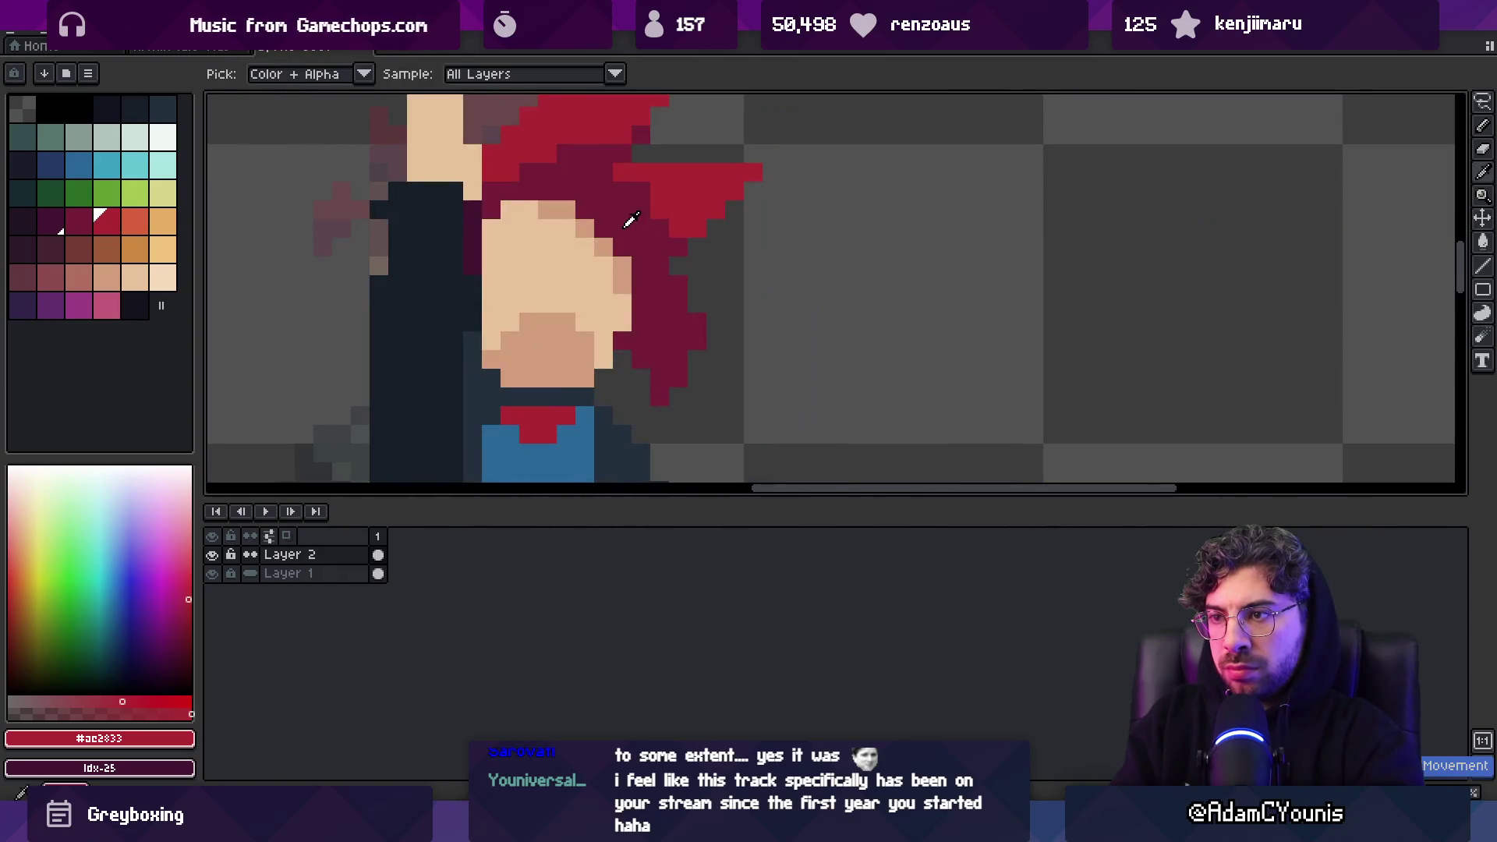
# Paint dark maroon strokes on the hair beside and right of the face
pyautogui.keyDown('alt'); pyautogui.click(627, 228); pyautogui.keyUp('alt')
pyautogui.press('b')
pyautogui.moveTo(640, 285)
pyautogui.mouseDown()
pyautogui.moveTo(641, 239)
pyautogui.moveTo(577, 192)
pyautogui.moveTo(528, 192)
pyautogui.moveTo(607, 178)
pyautogui.mouseUp()
pyautogui.moveTo(651, 303); pyautogui.dragTo(662, 333)
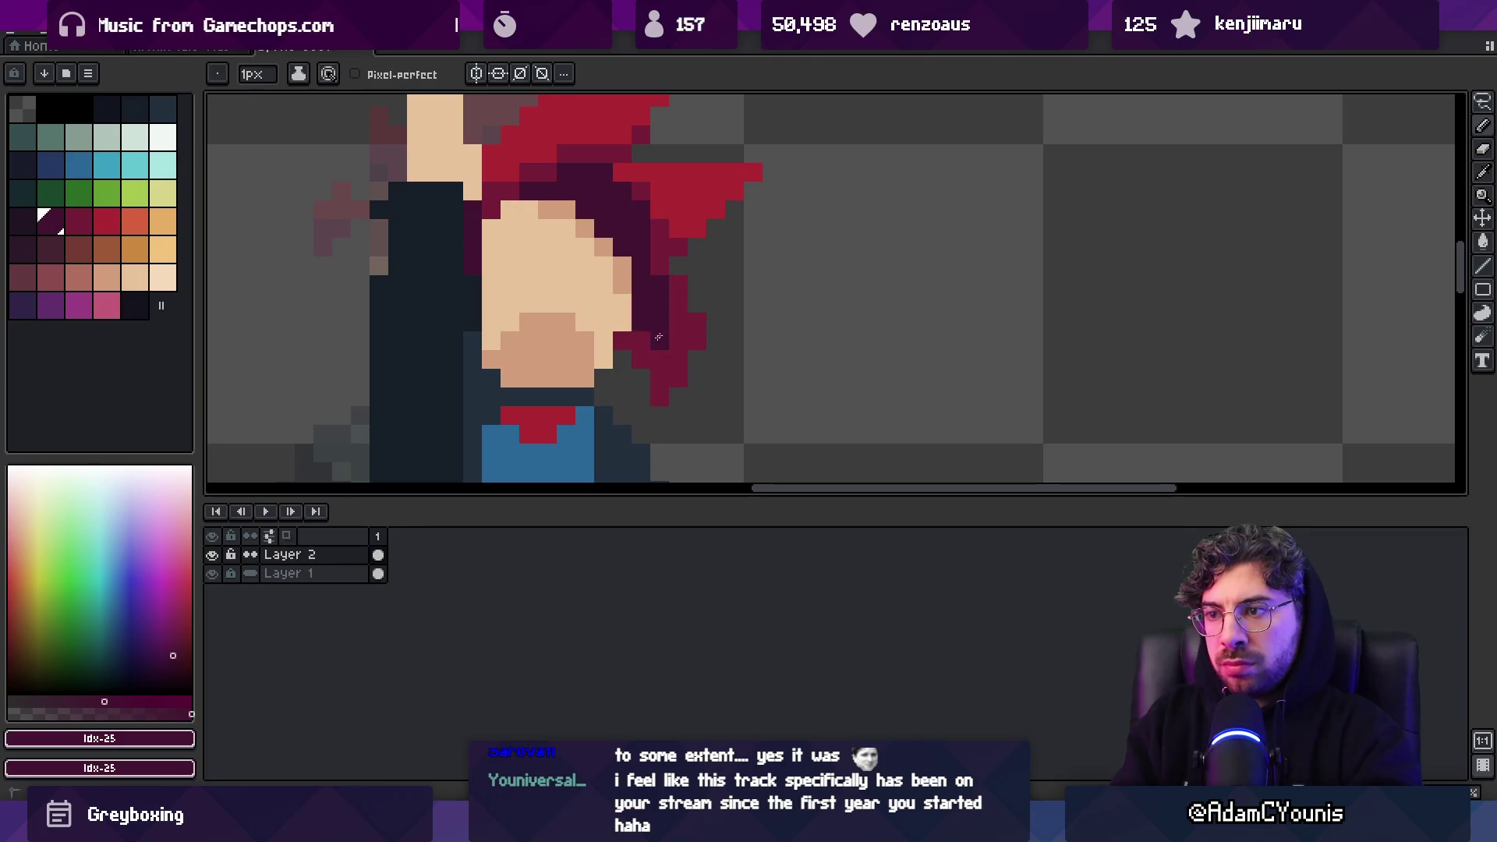
pyautogui.press('z')
pyautogui.scroll(-5, 614, 322)
pyautogui.scroll(5, 729, 308)
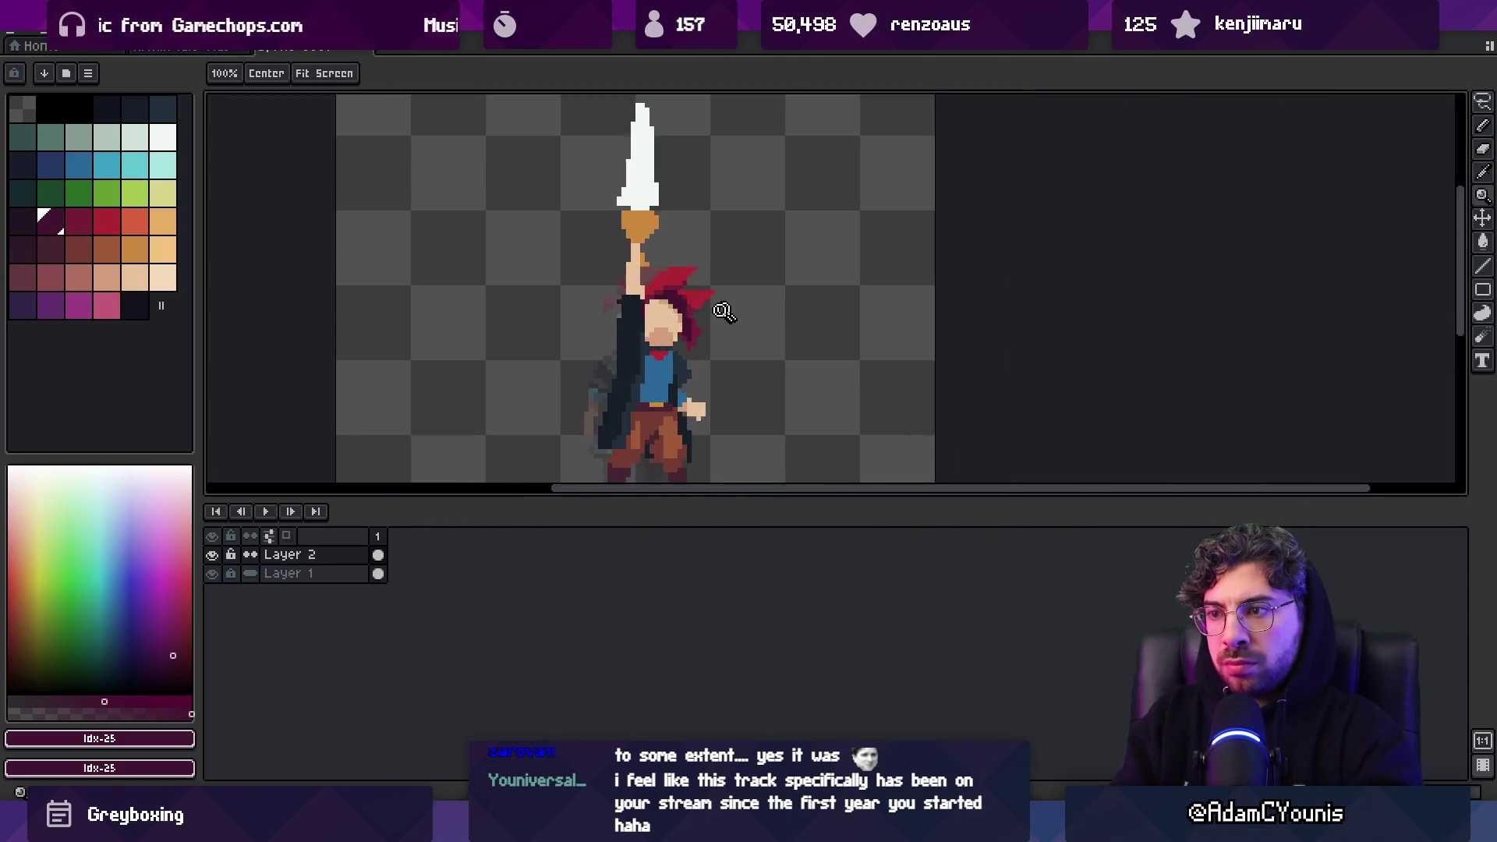
pyautogui.press('b')
# Sample skin and darkest maroon #441531, then add a skin-shadow pixel on the face
pyautogui.keyDown('alt'); pyautogui.click(670, 307); pyautogui.keyUp('alt')
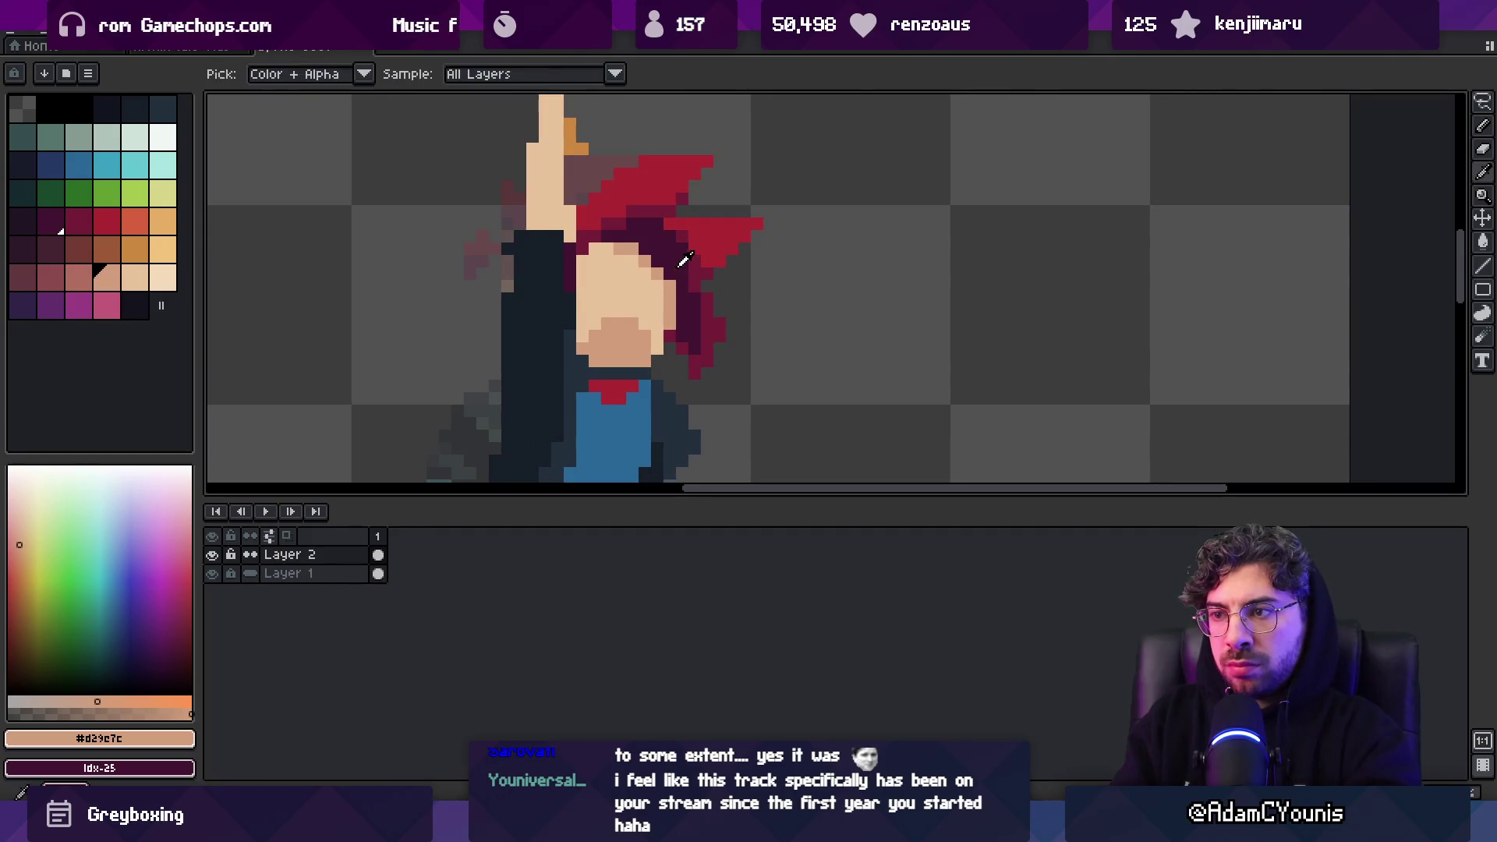
pyautogui.keyDown('alt'); pyautogui.click(672, 308); pyautogui.keyUp('alt')
pyautogui.press('z')
pyautogui.scroll(-5, 702, 246)
pyautogui.scroll(5, 702, 246)
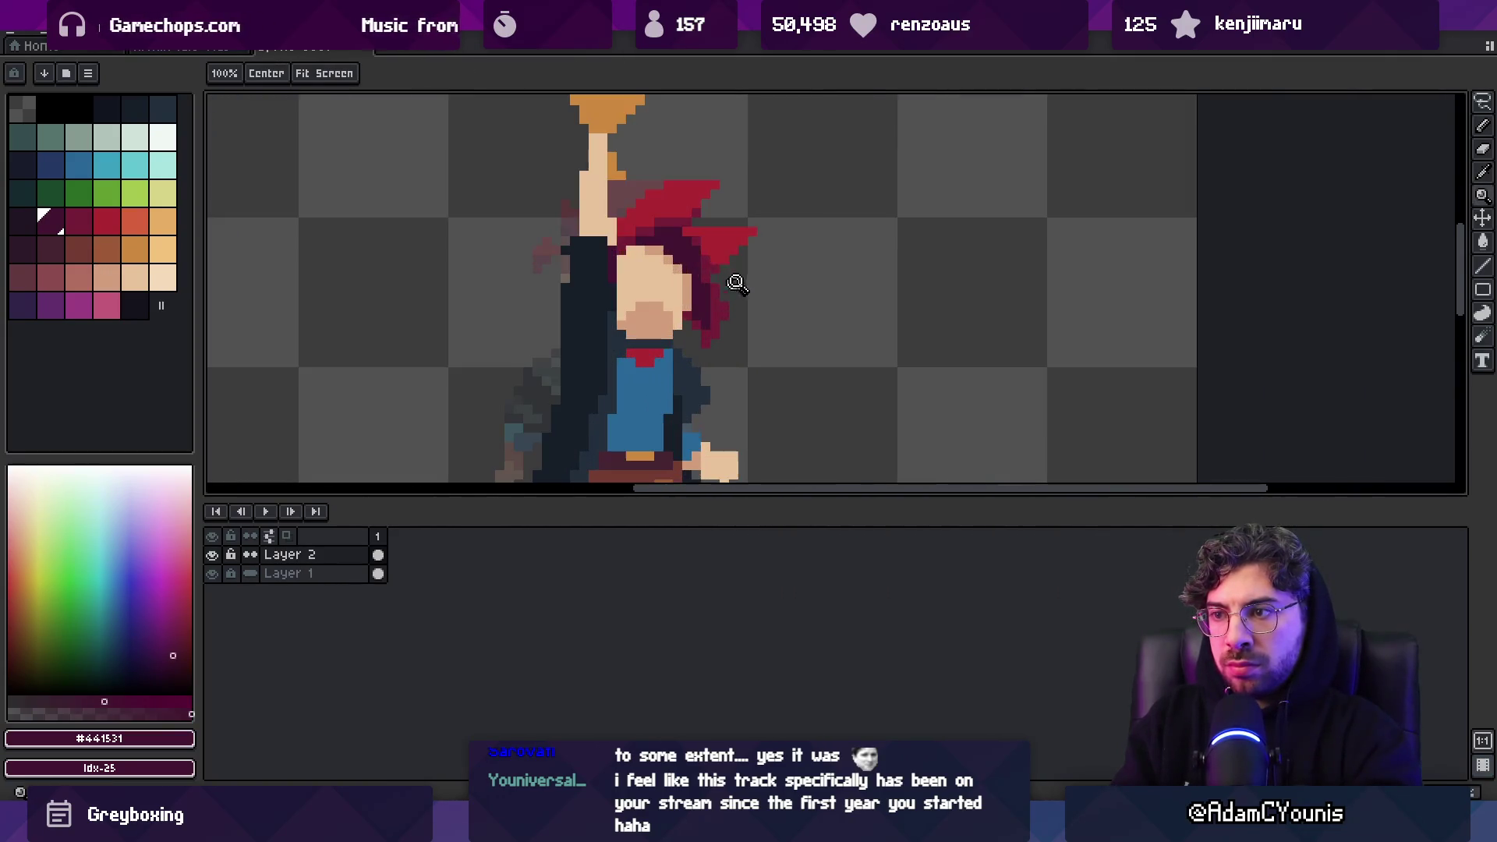
pyautogui.press('b')
pyautogui.keyDown('alt'); pyautogui.click(668, 313); pyautogui.keyUp('alt')
pyautogui.click(673, 321)
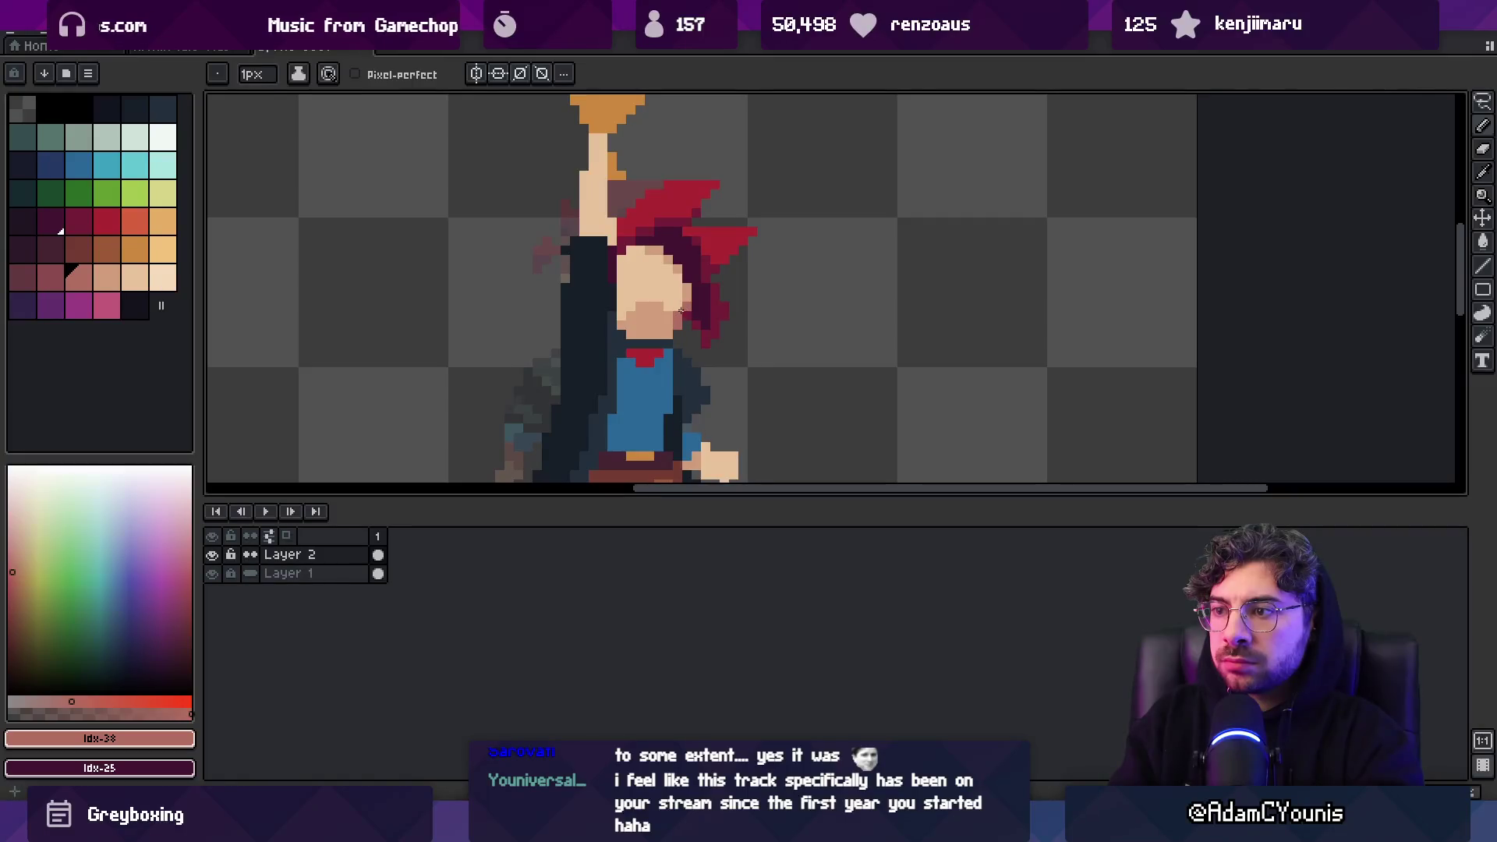
# Cover the red collar with skin tone #d29c7c and add a #b26c60 shadow row under the chin
pyautogui.press('z')
pyautogui.scroll(-4, 712, 208)
pyautogui.scroll(6, 711, 269)
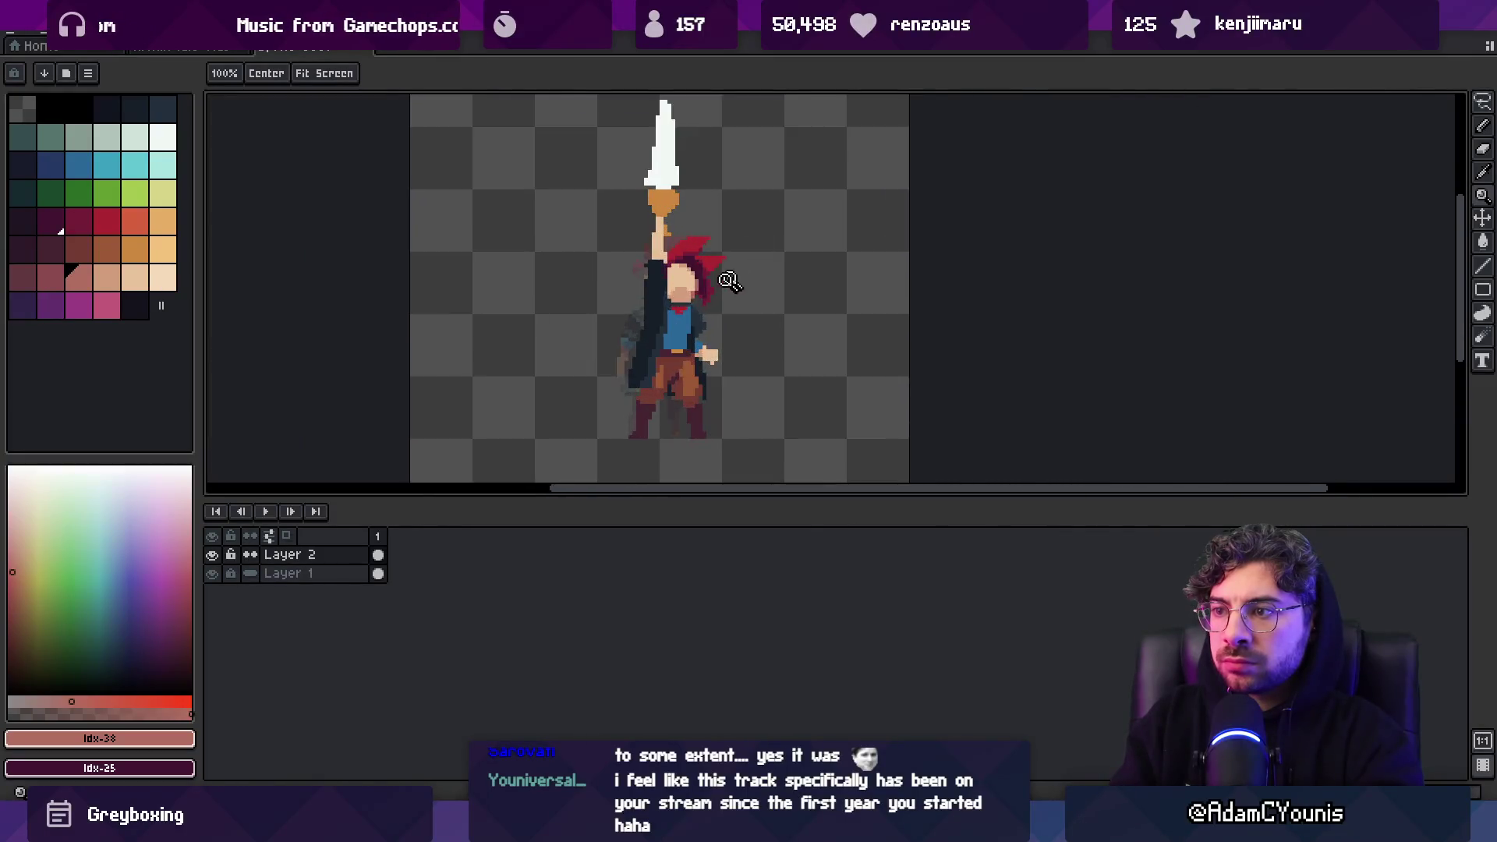
pyautogui.press('b')
pyautogui.keyDown('alt'); pyautogui.click(671, 281); pyautogui.keyUp('alt')
pyautogui.moveTo(608, 334); pyautogui.dragTo(632, 358)
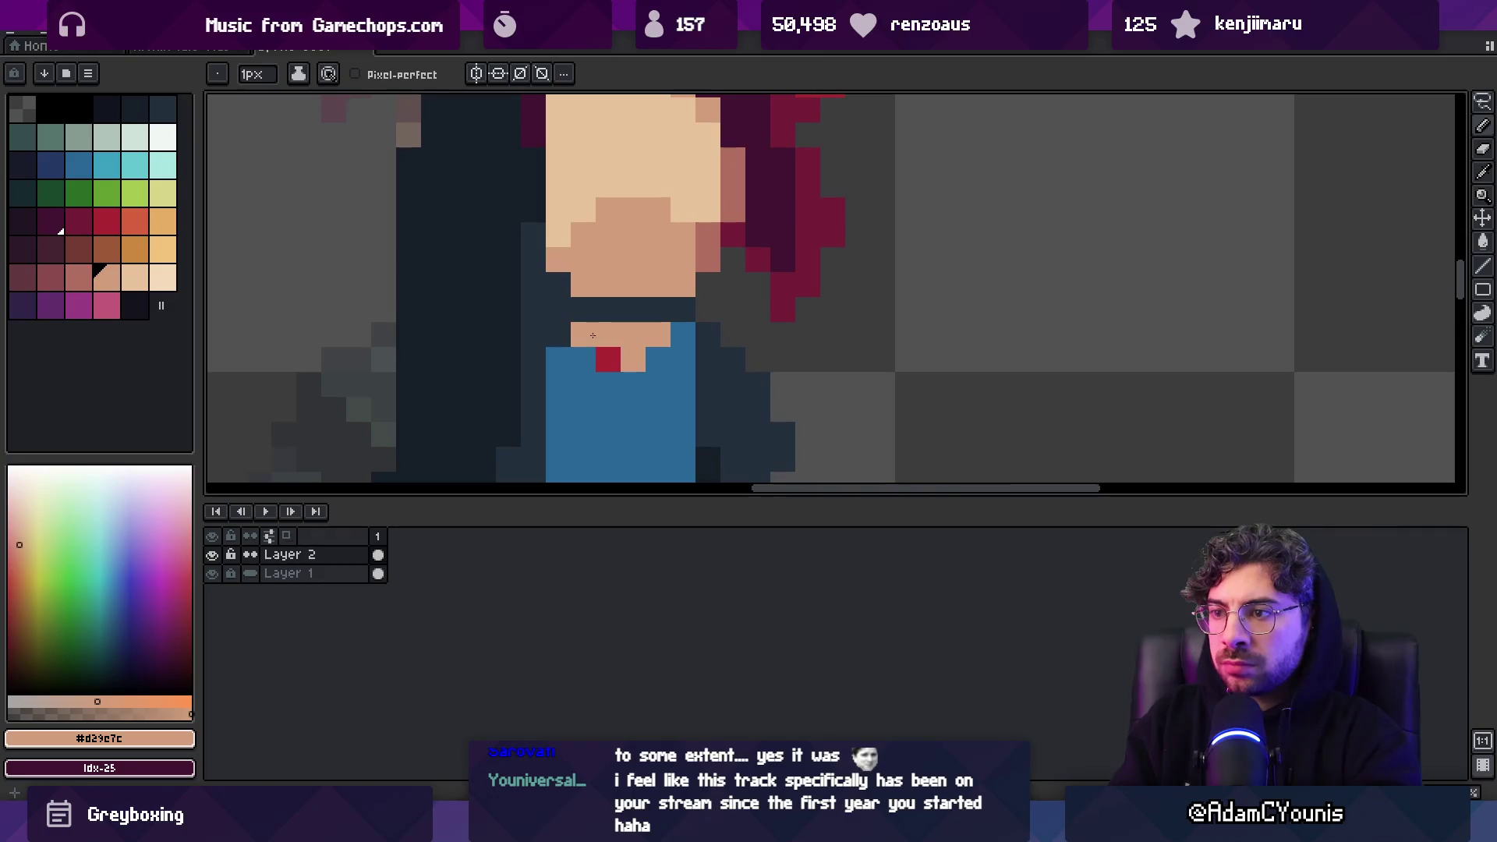
pyautogui.keyDown('alt'); pyautogui.click(708, 250); pyautogui.keyUp('alt')
pyautogui.moveTo(577, 310); pyautogui.dragTo(669, 308)
# Pick the shirt blue #296797 and paint a short horizontal stroke near the collar
pyautogui.keyDown('alt'); pyautogui.click(679, 336); pyautogui.keyUp('alt')
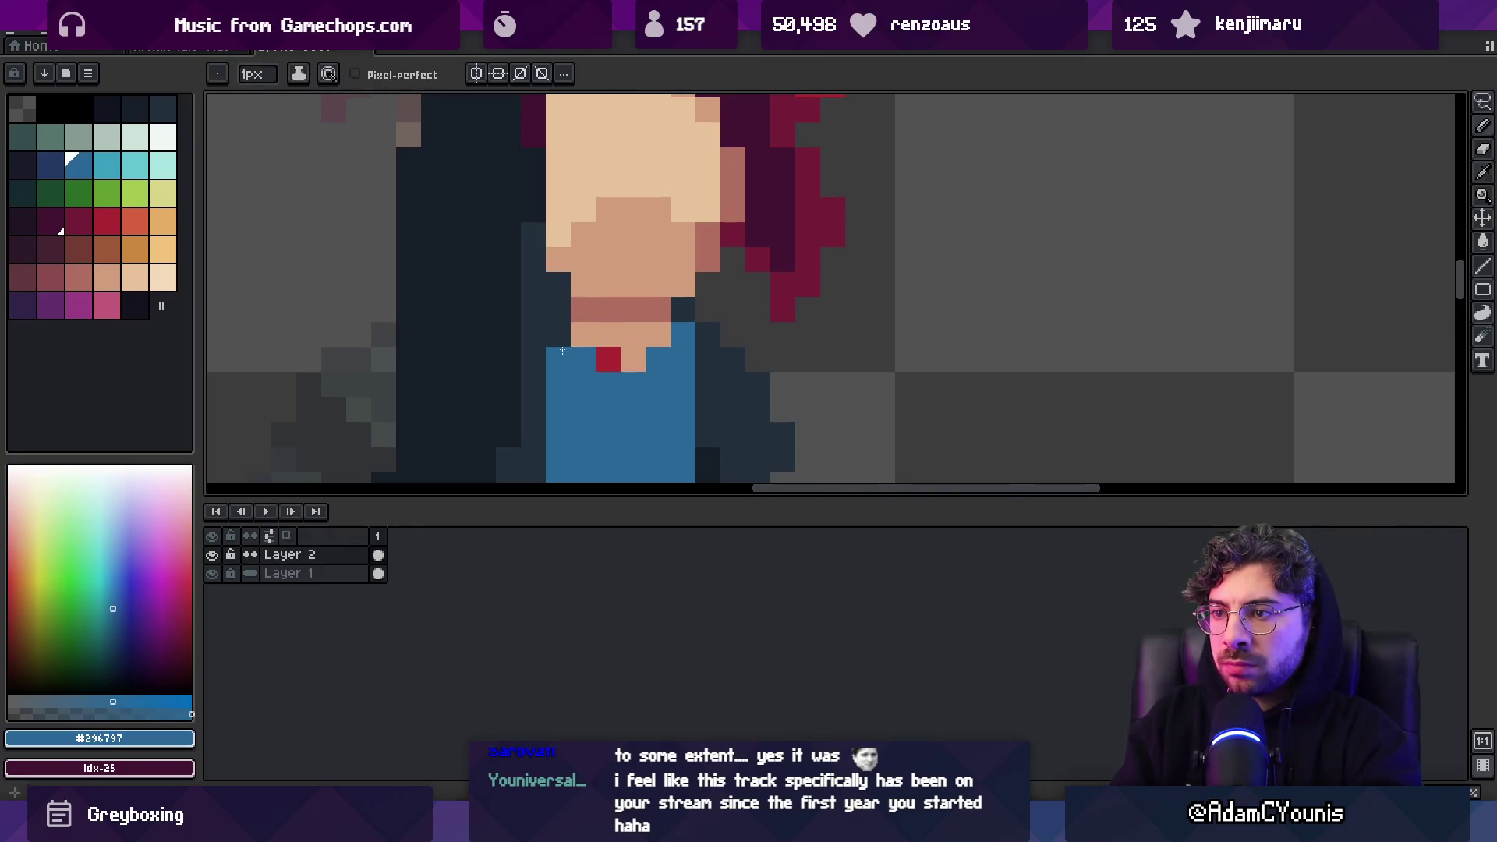
pyautogui.press('z')
pyautogui.scroll(-4, 659, 308)
pyautogui.scroll(2, 659, 308)
pyautogui.scroll(1, 659, 308)
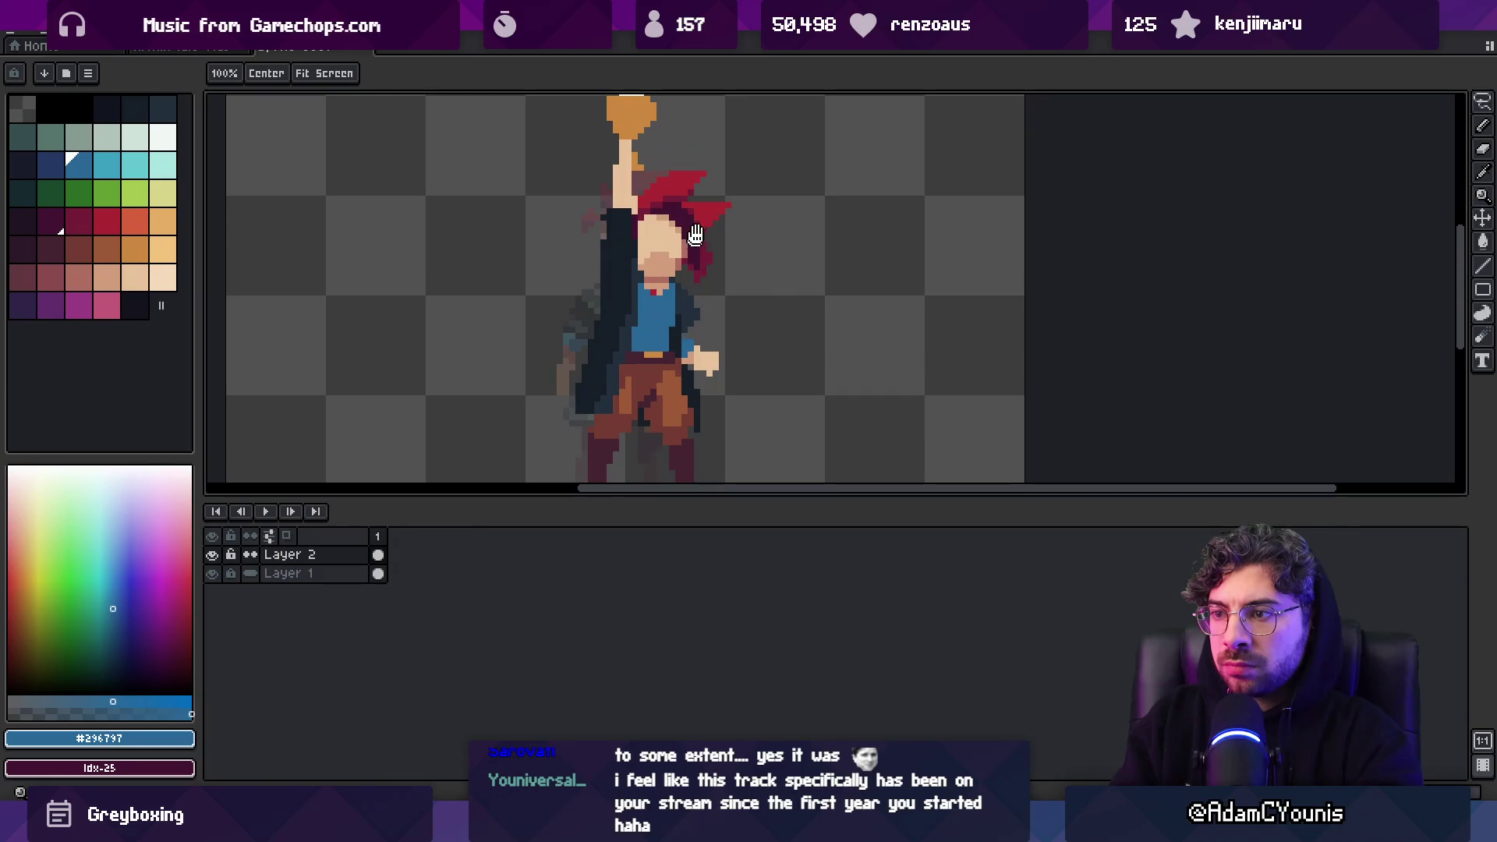
pyautogui.scroll(-1, 684, 244)
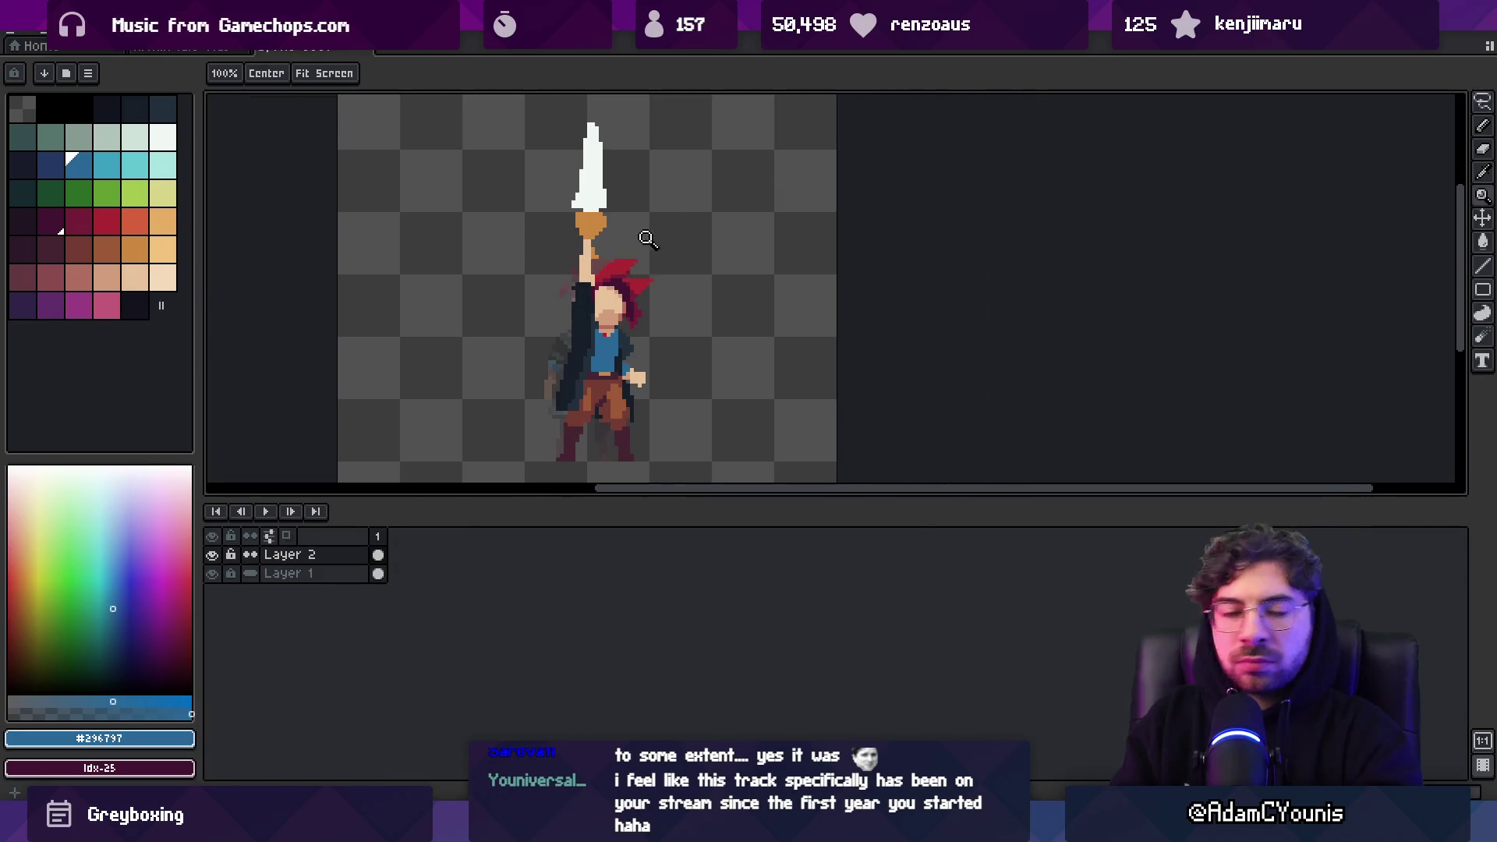
pyautogui.moveTo(631, 325); pyautogui.dragTo(617, 325)
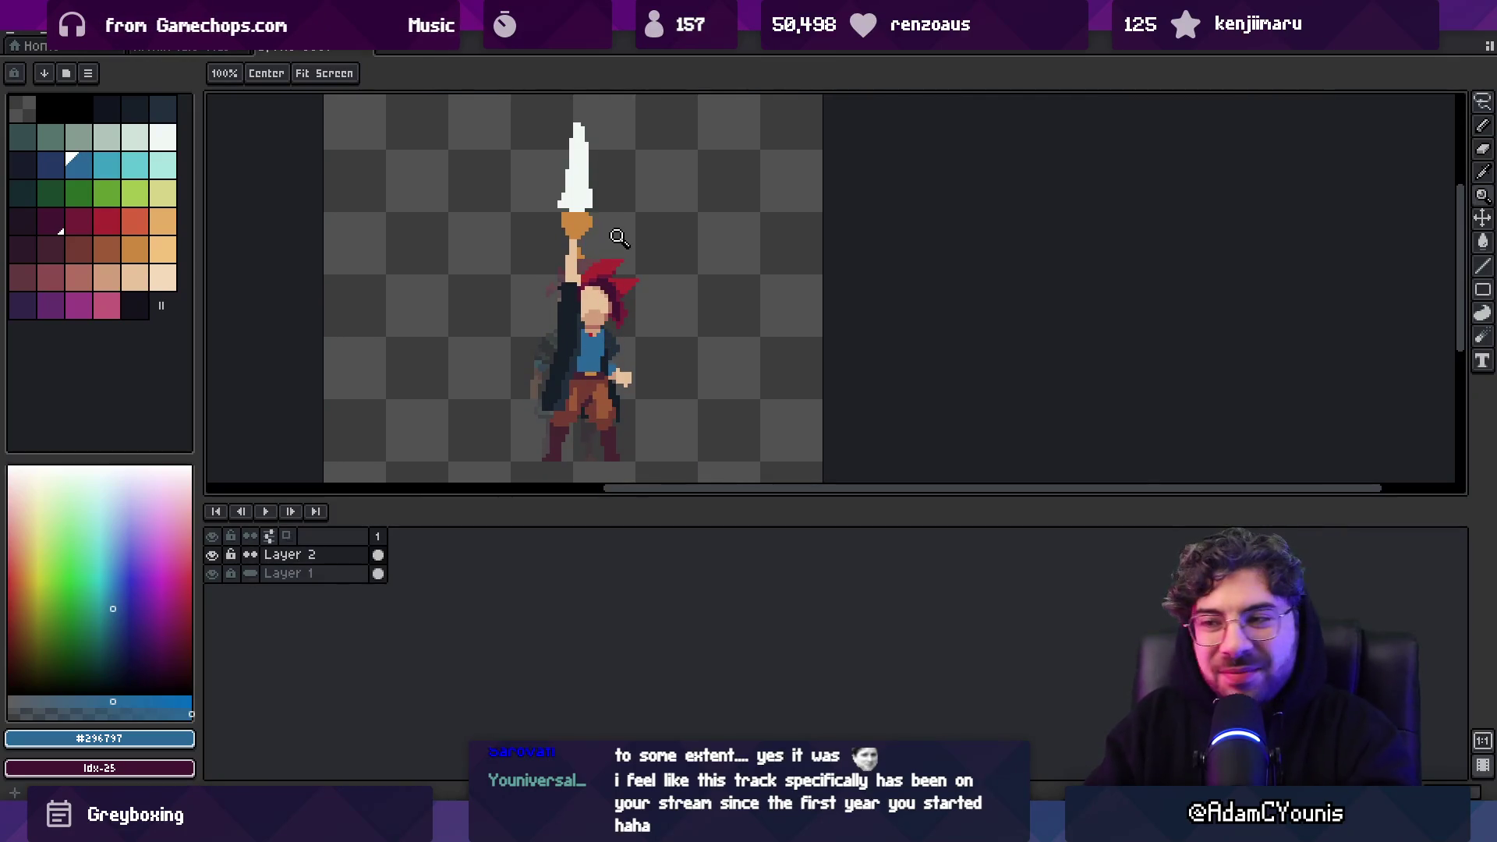
pyautogui.scroll(2, 637, 265)
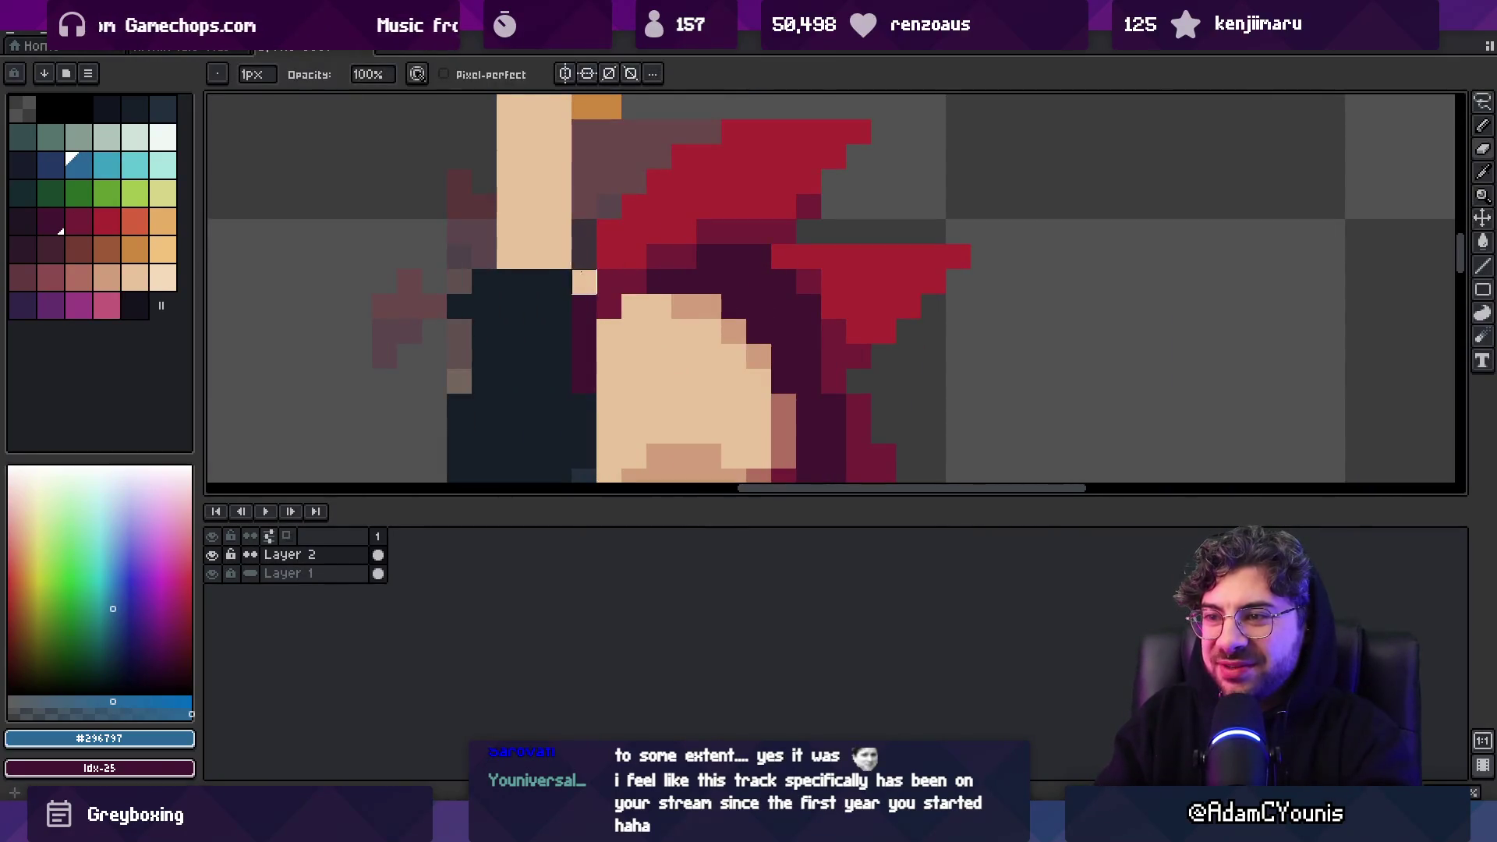
pyautogui.scroll(-3, 610, 255)
# Sample the darker skin shade and the hair red #ac2833
pyautogui.scroll(4, 635, 324)
pyautogui.keyDown('alt'); pyautogui.click(637, 326); pyautogui.keyUp('alt')
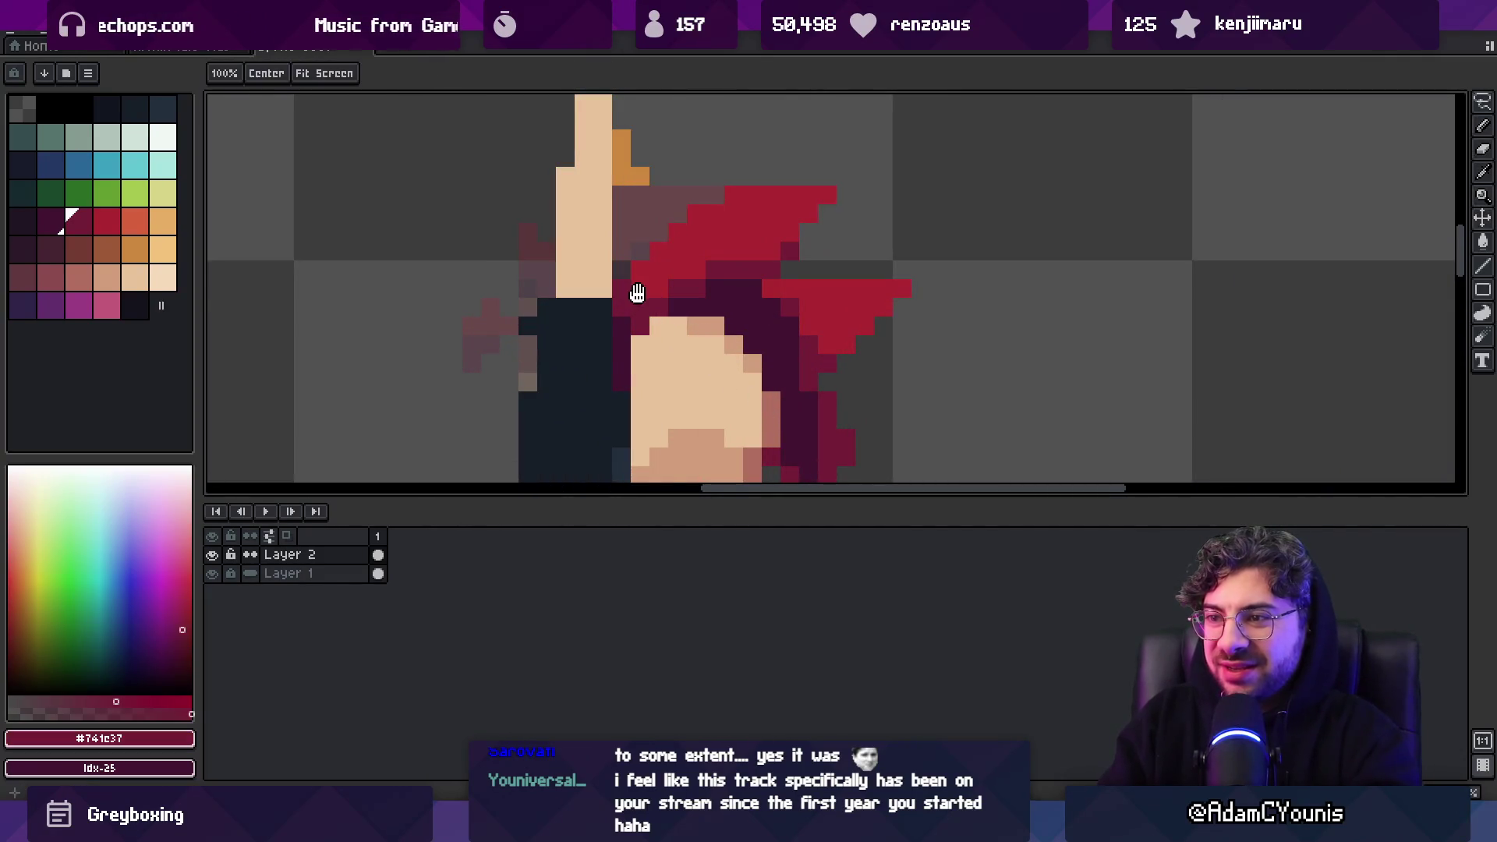
pyautogui.keyDown('alt'); pyautogui.click(654, 311); pyautogui.keyUp('alt')
pyautogui.press('z')
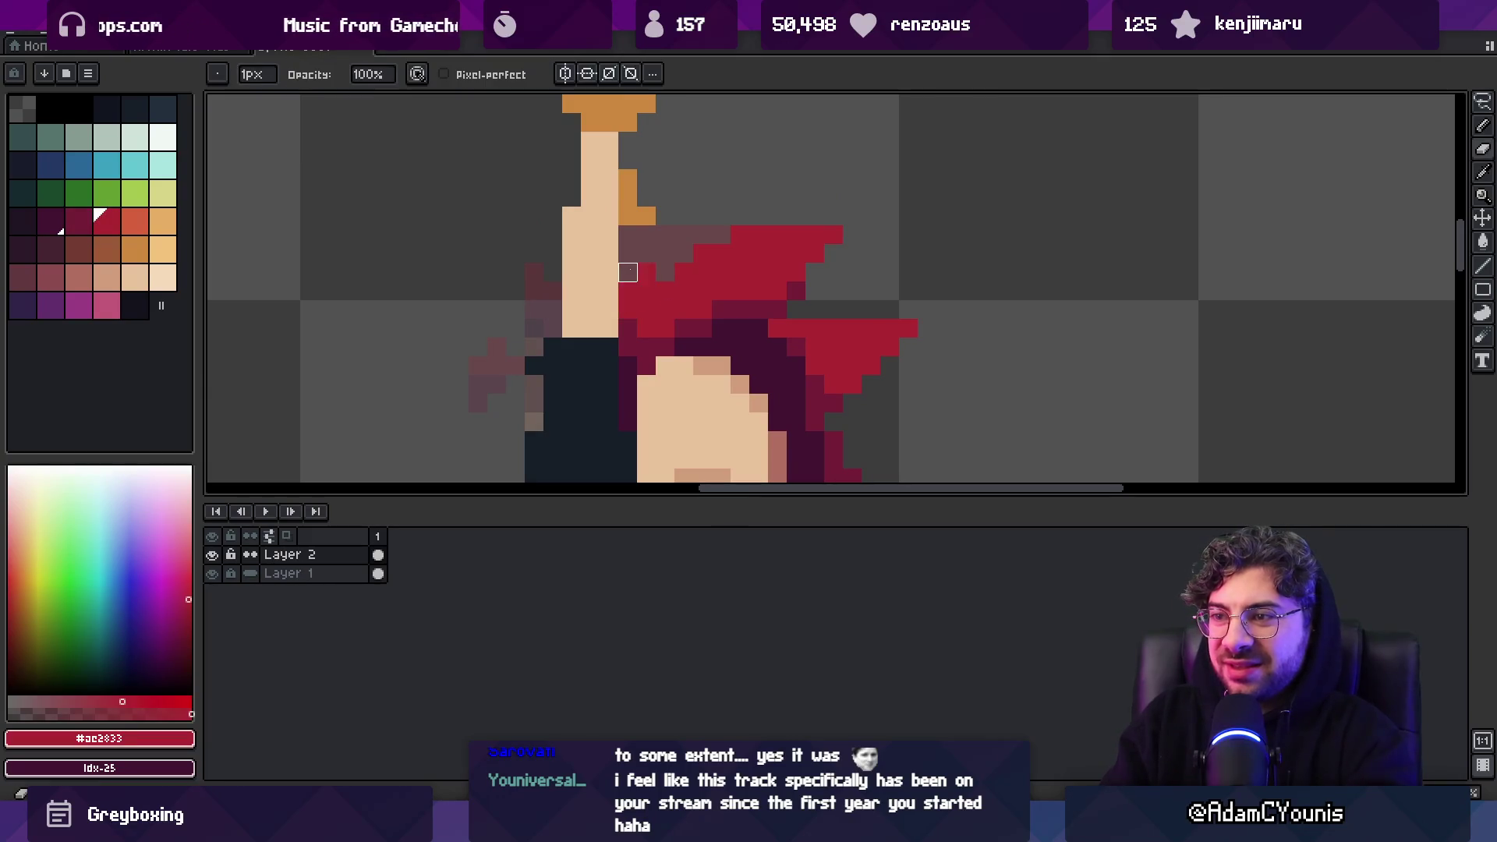
pyautogui.scroll(-8, 609, 247)
pyautogui.scroll(5, 713, 250)
pyautogui.press('b')
# Alternate between maroon #741c37 and red #ac2833 sampled from the hair strands
pyautogui.keyDown('alt'); pyautogui.click(726, 266); pyautogui.keyUp('alt')
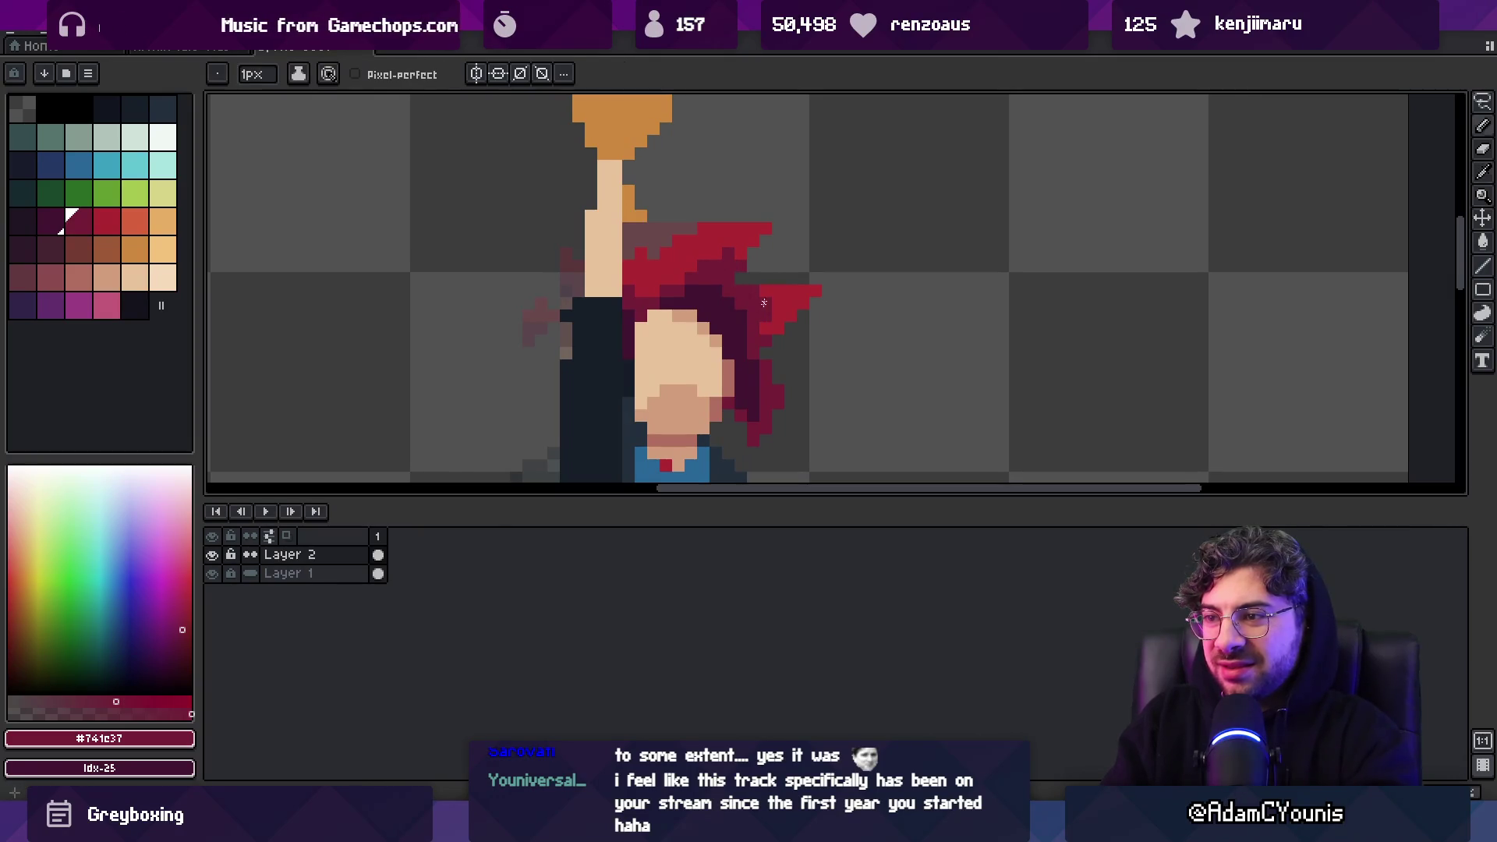
pyautogui.keyDown('alt'); pyautogui.click(753, 266); pyautogui.keyUp('alt')
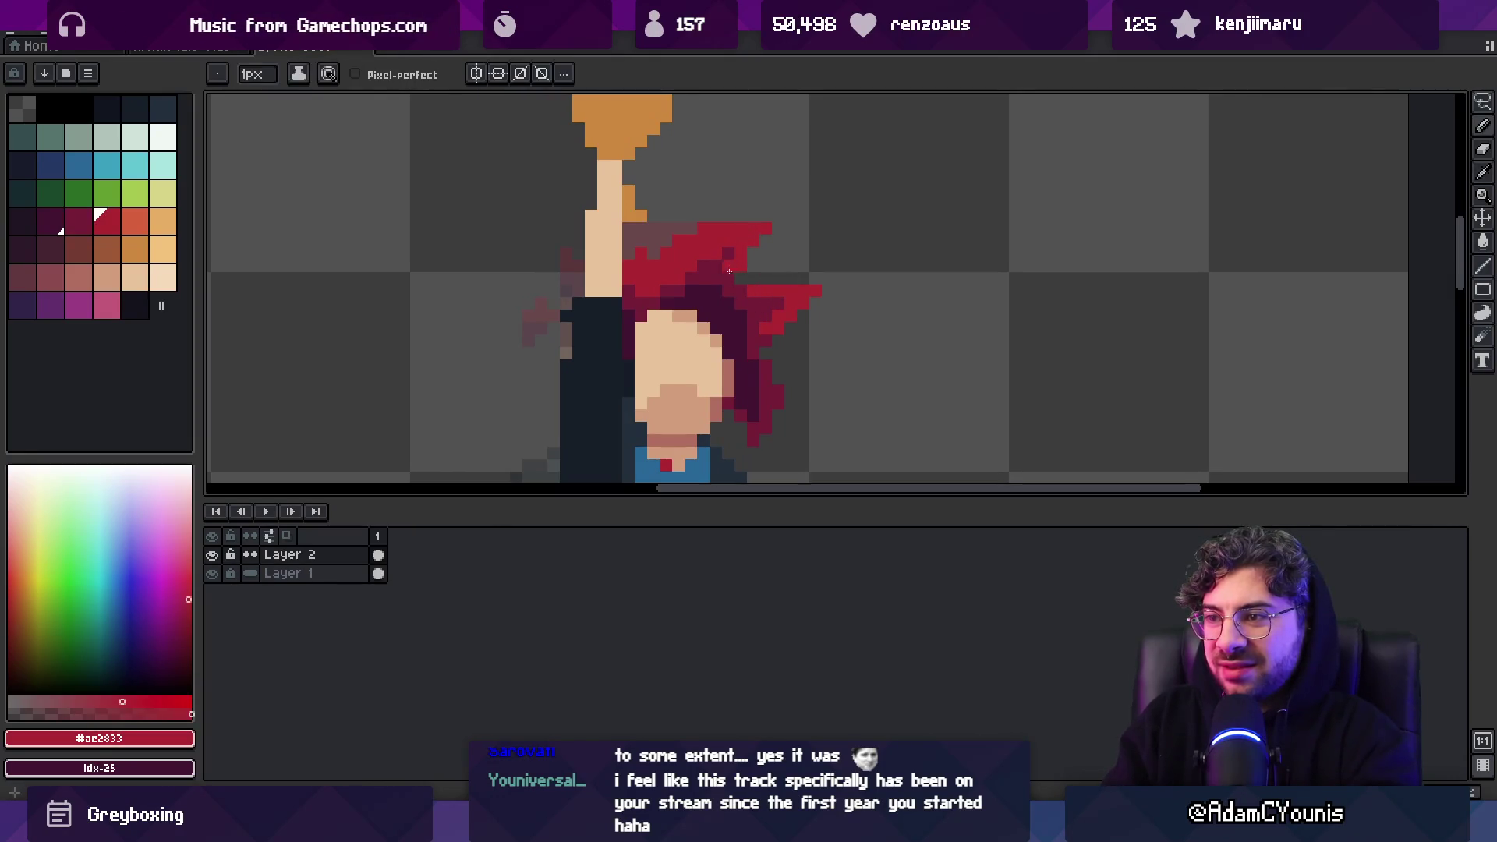
pyautogui.keyDown('alt'); pyautogui.click(720, 254); pyautogui.keyUp('alt')
pyautogui.scroll(-4, 684, 281)
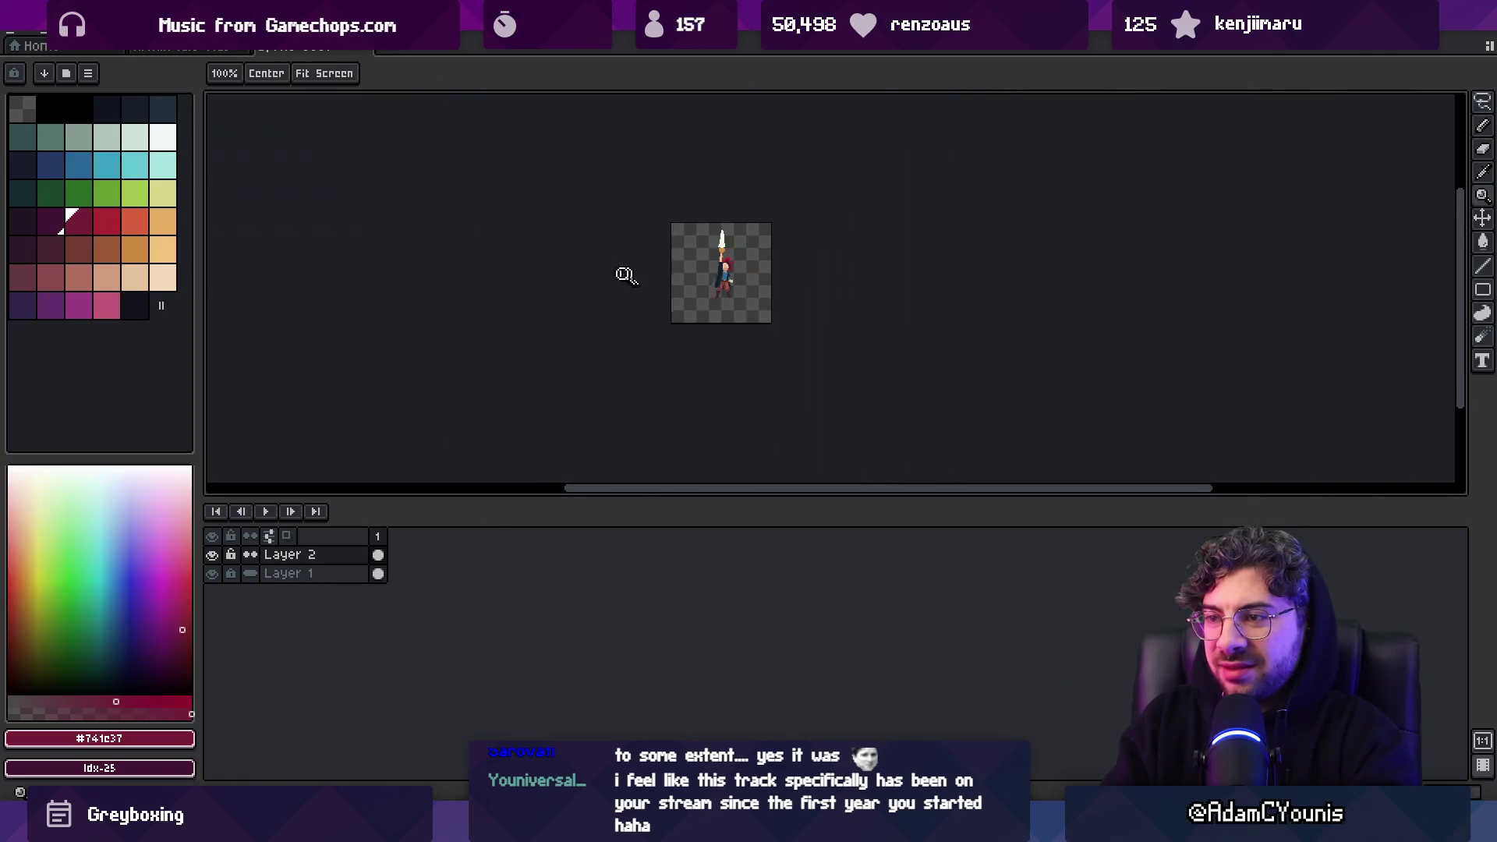
pyautogui.scroll(2, 702, 289)
pyautogui.scroll(4, 702, 288)
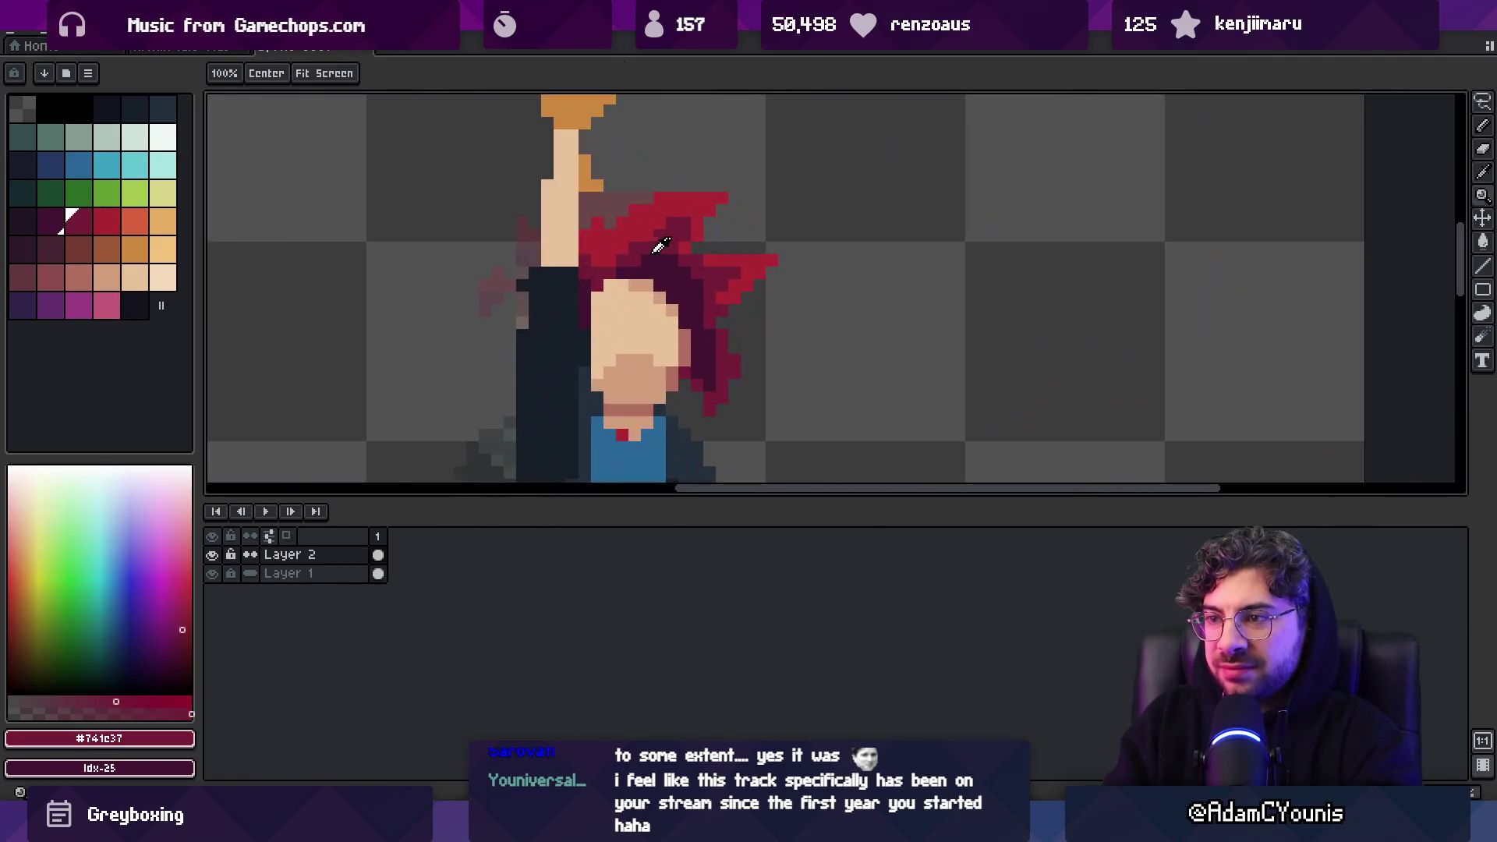
pyautogui.keyDown('alt'); pyautogui.click(697, 243); pyautogui.keyUp('alt')
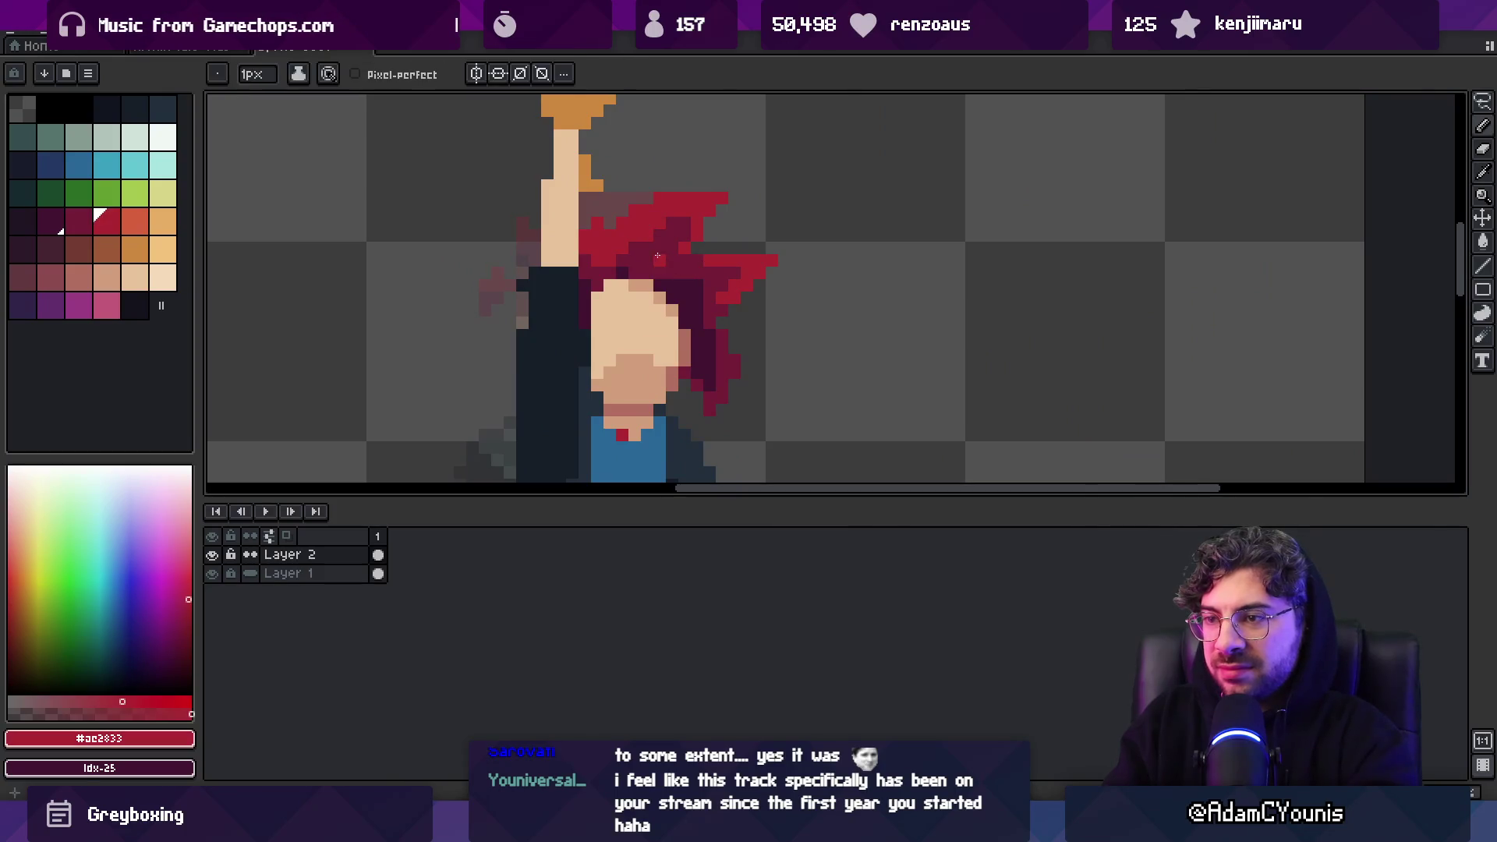
pyautogui.press('m')
pyautogui.press('b')
# Sample #441531, #741c37 and #ac2833, then recolour a dark hair pixel red #ac2833
pyautogui.keyDown('alt'); pyautogui.click(665, 264); pyautogui.keyUp('alt')
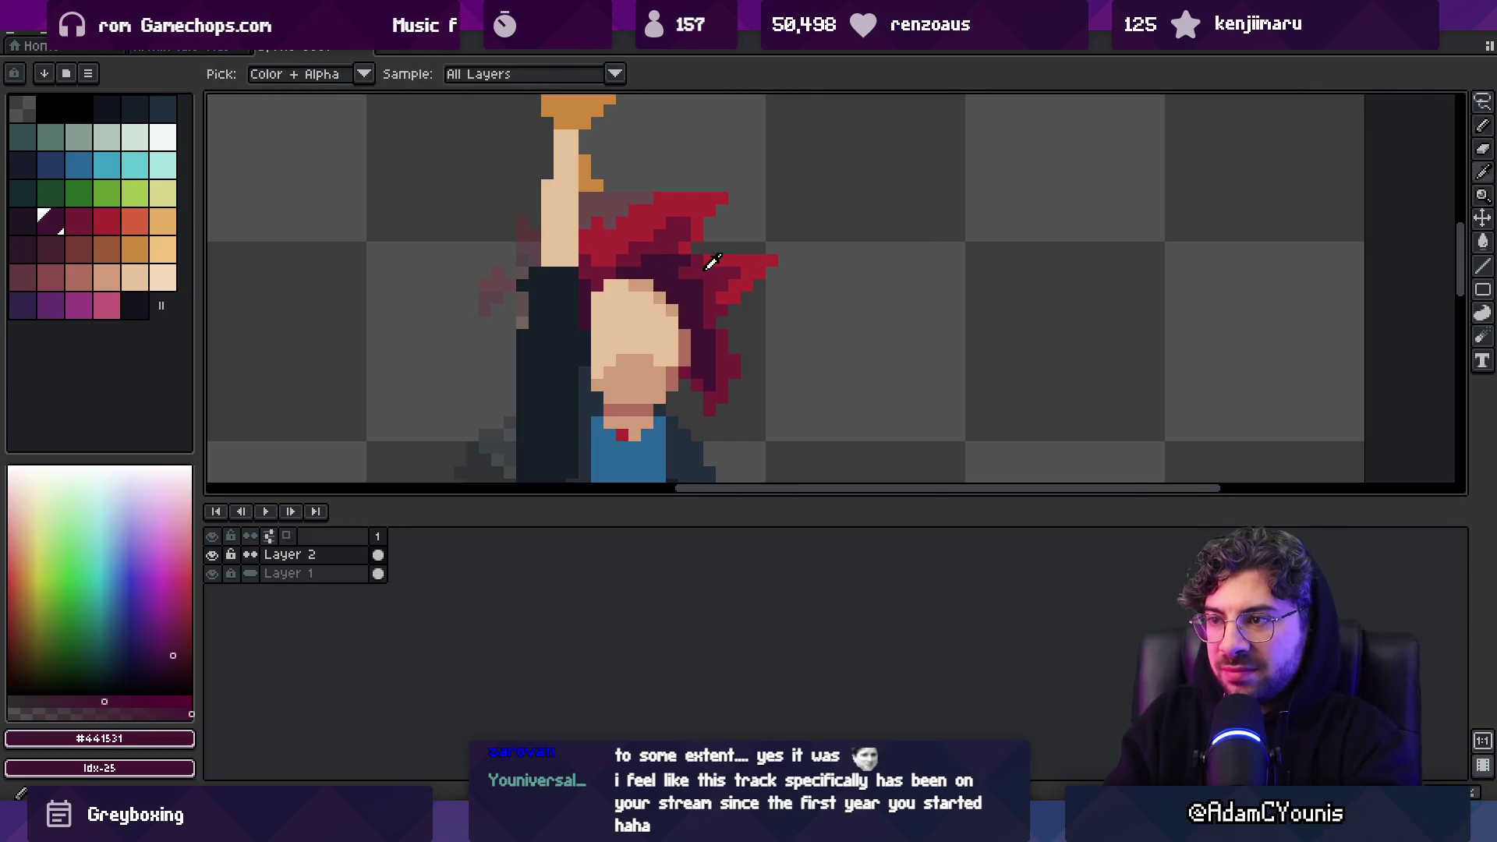
pyautogui.keyDown('alt'); pyautogui.click(685, 258); pyautogui.keyUp('alt')
pyautogui.keyDown('alt'); pyautogui.click(725, 254); pyautogui.keyUp('alt')
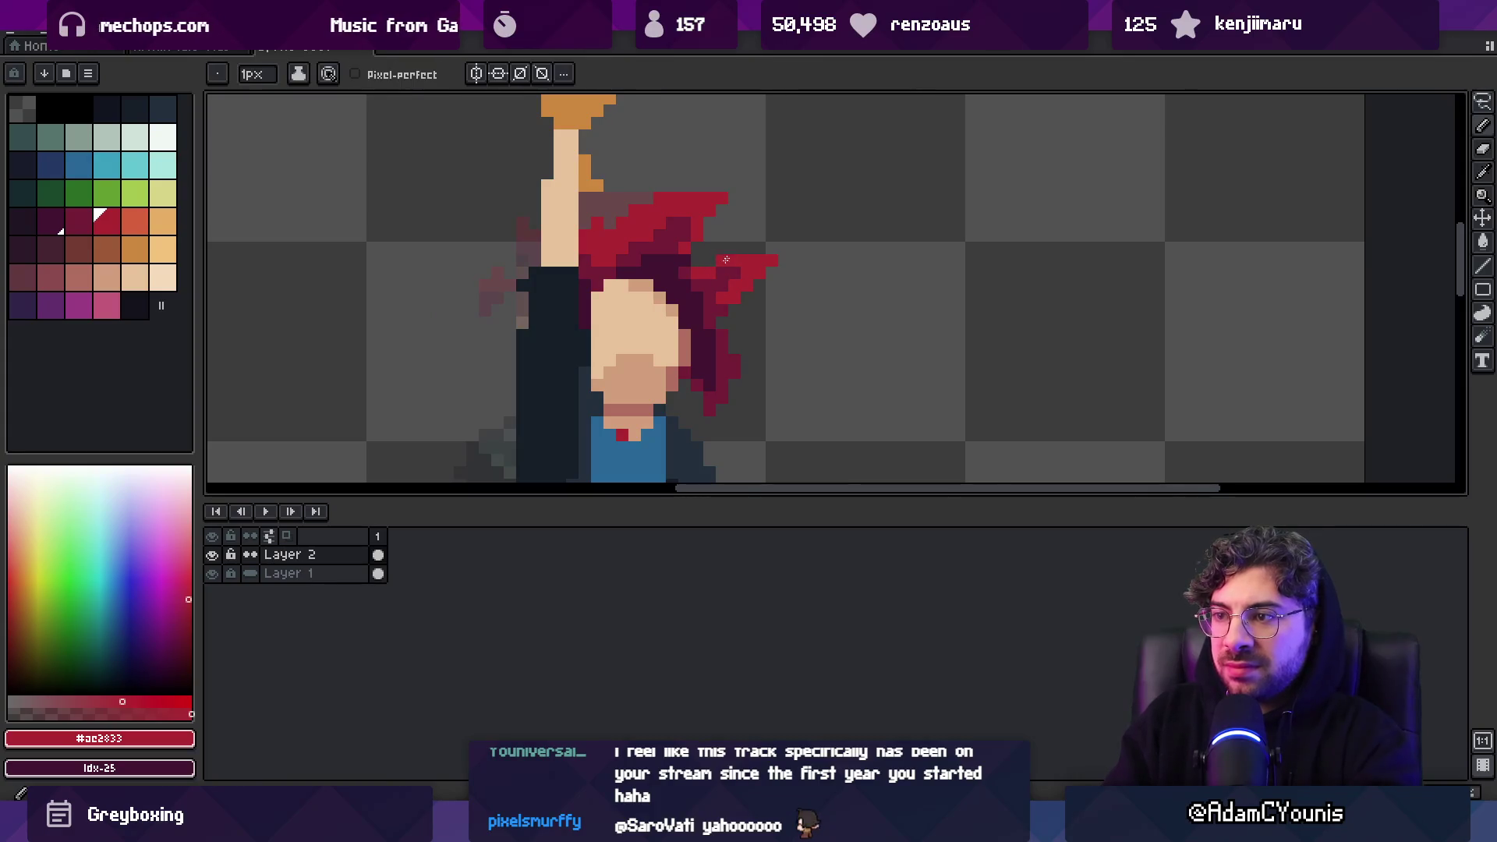
pyautogui.keyDown('alt'); pyautogui.click(738, 279); pyautogui.keyUp('alt')
pyautogui.scroll(-3, 761, 272)
pyautogui.scroll(4, 792, 271)
pyautogui.press('b')
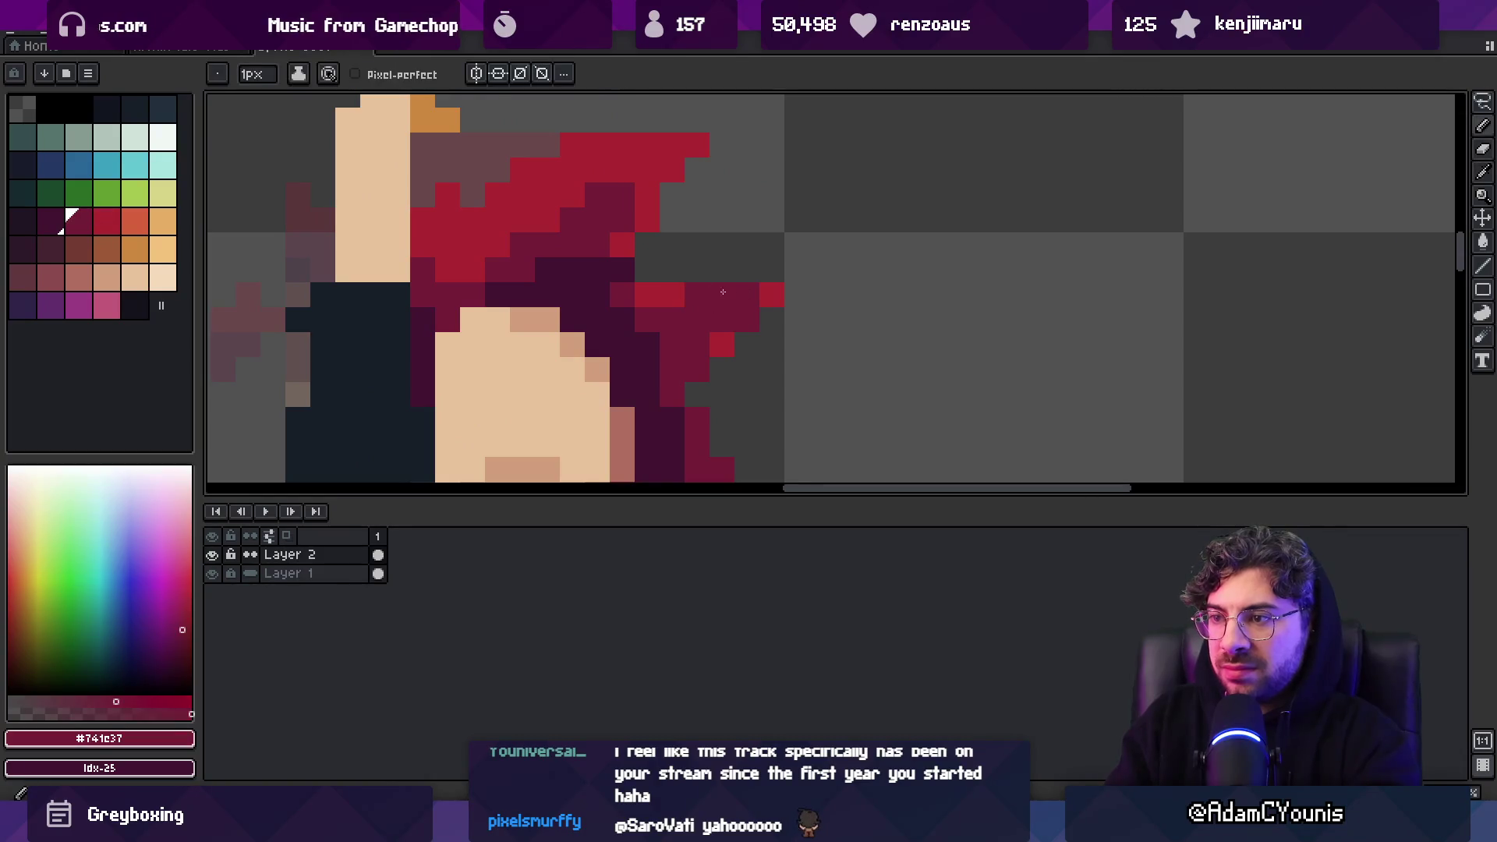
pyautogui.keyDown('alt'); pyautogui.click(697, 295); pyautogui.keyUp('alt')
pyautogui.click(721, 295)
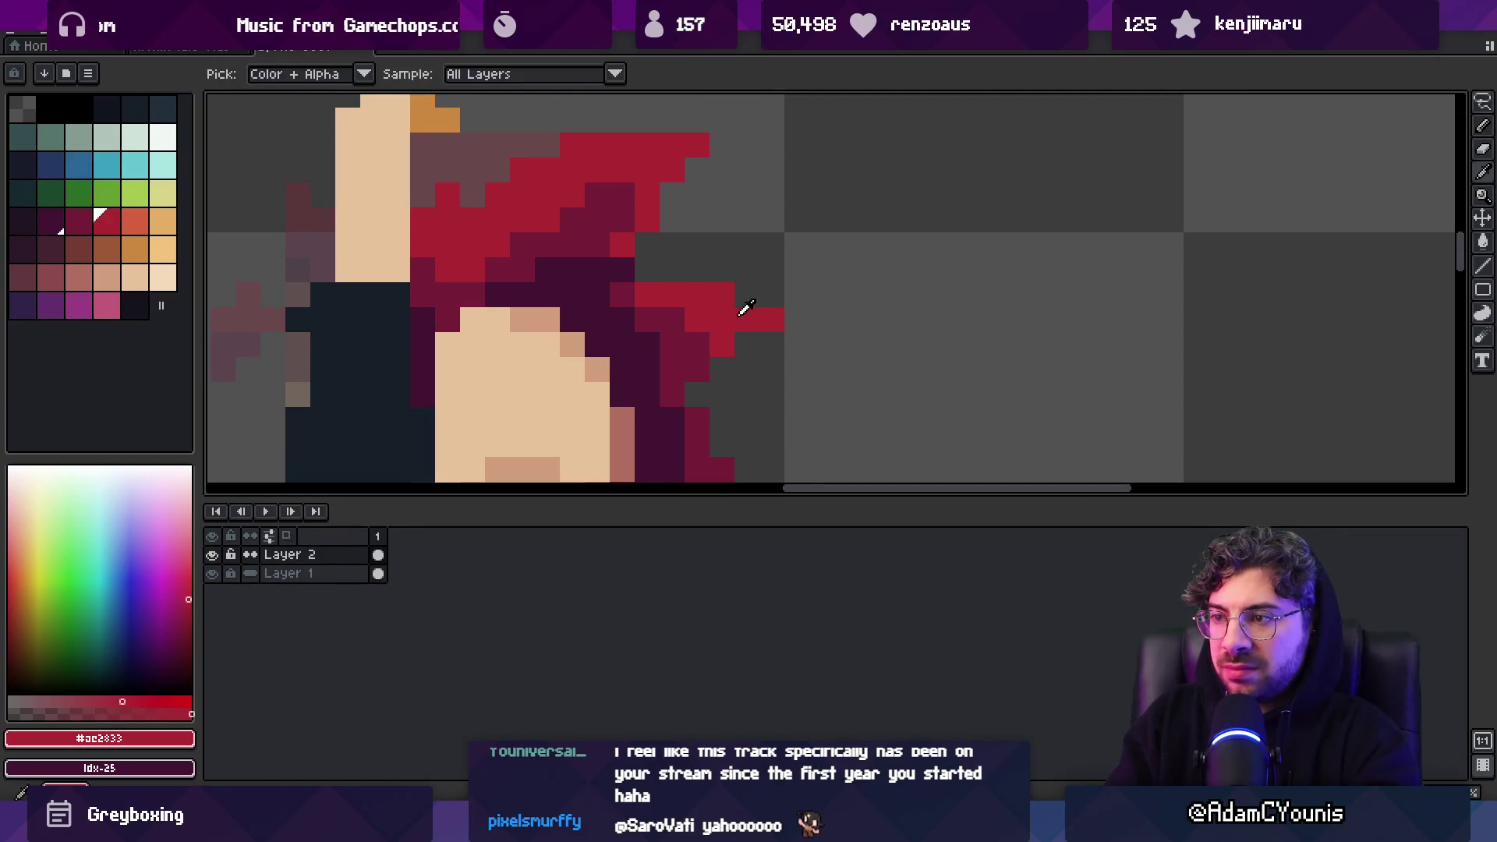
# Zoom in on the hair and resample maroon #741c37 and bright red #ac2833
pyautogui.press('z')
pyautogui.scroll(-3, 698, 306)
pyautogui.scroll(-2, 729, 304)
pyautogui.scroll(5, 762, 296)
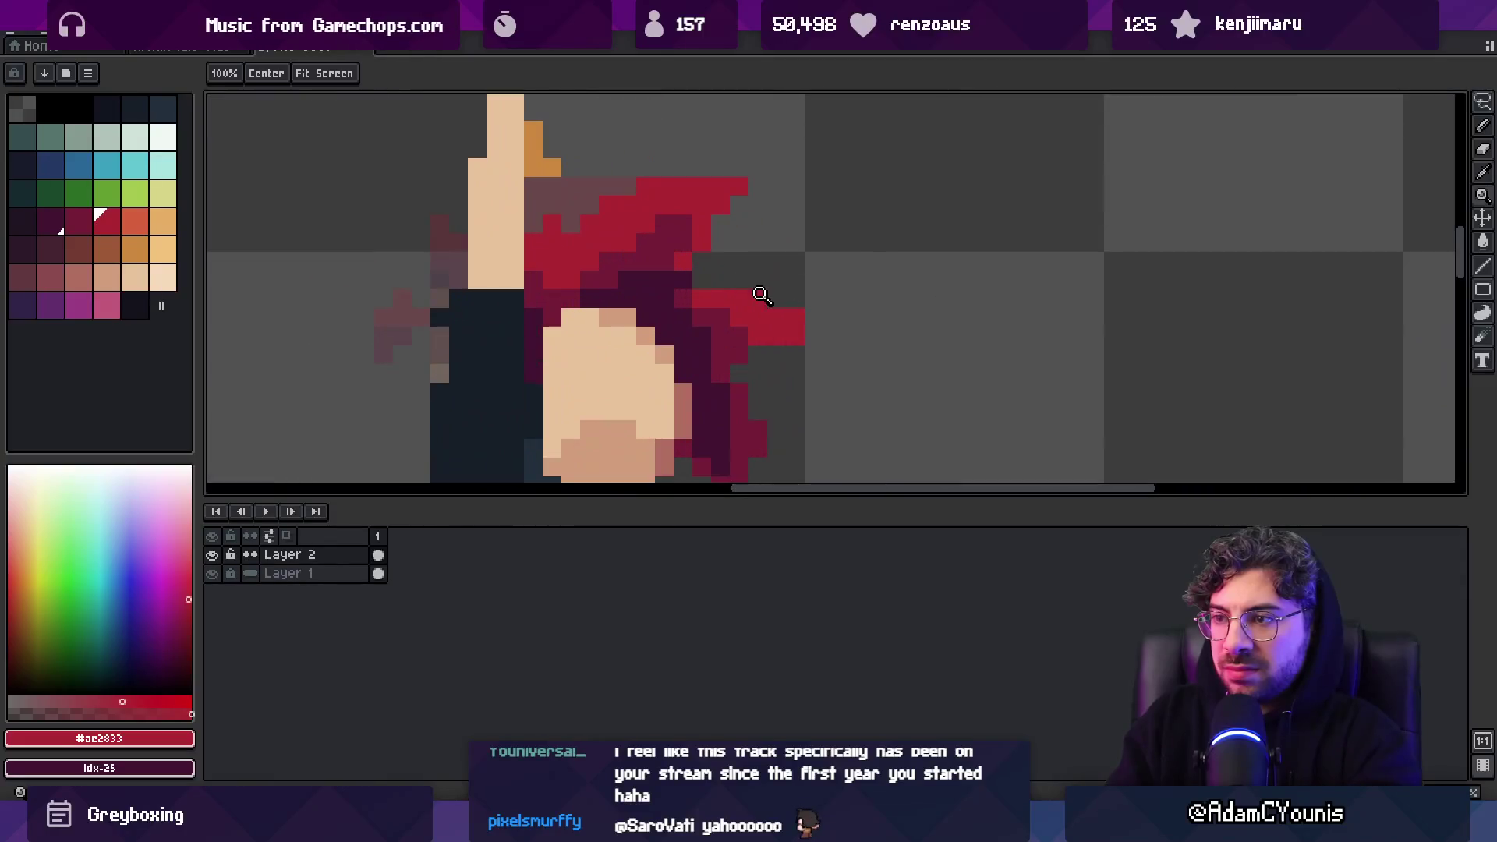
pyautogui.press('b')
pyautogui.press('z')
pyautogui.scroll(-4, 789, 324)
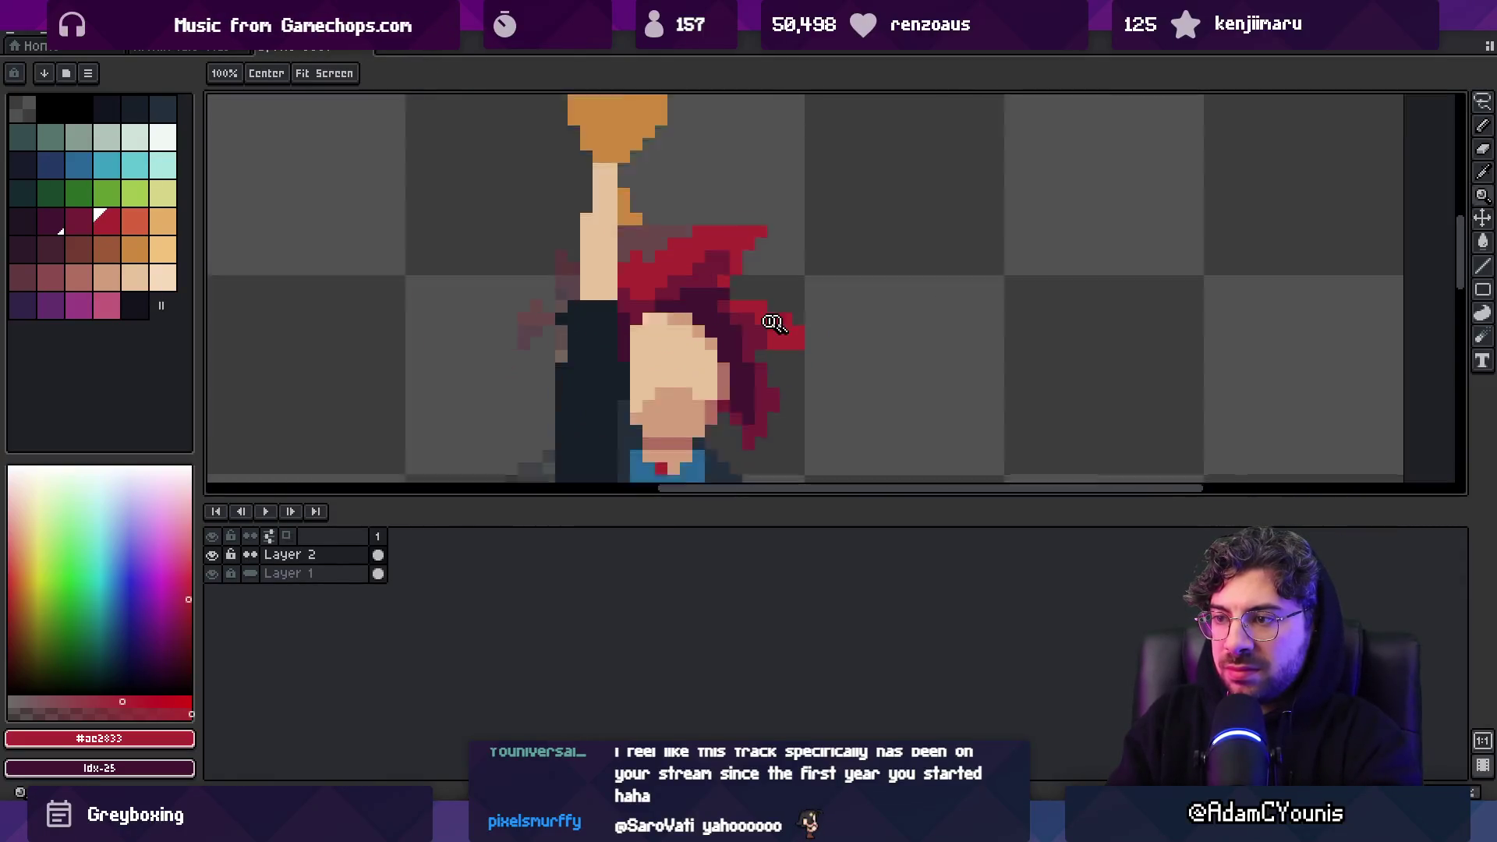
pyautogui.scroll(2, 779, 326)
pyautogui.scroll(3, 780, 326)
pyautogui.press('b')
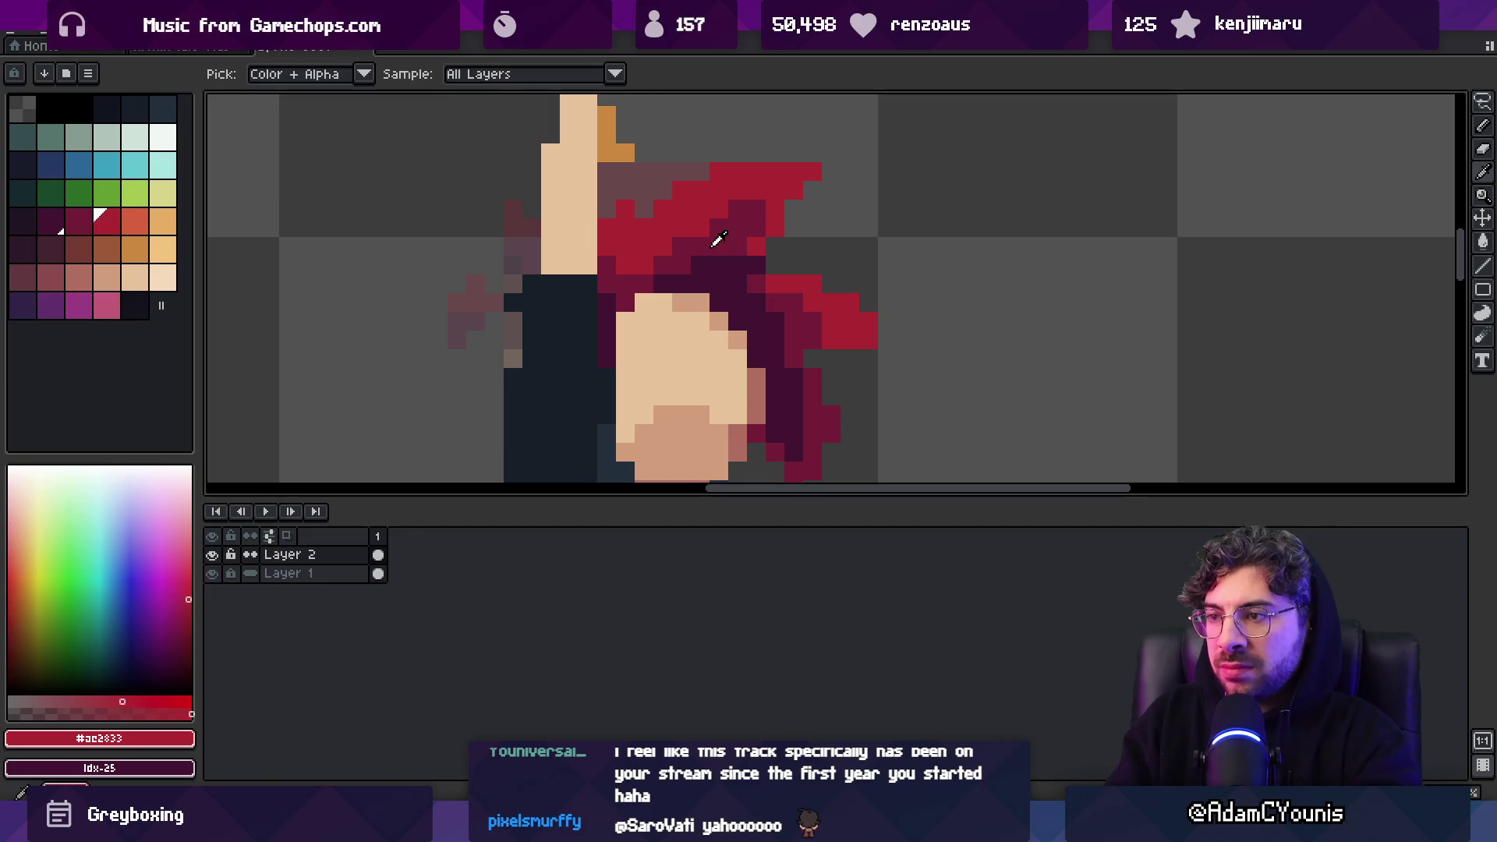
pyautogui.keyDown('alt'); pyautogui.click(762, 283); pyautogui.keyUp('alt')
pyautogui.keyDown('alt'); pyautogui.click(696, 228); pyautogui.keyUp('alt')
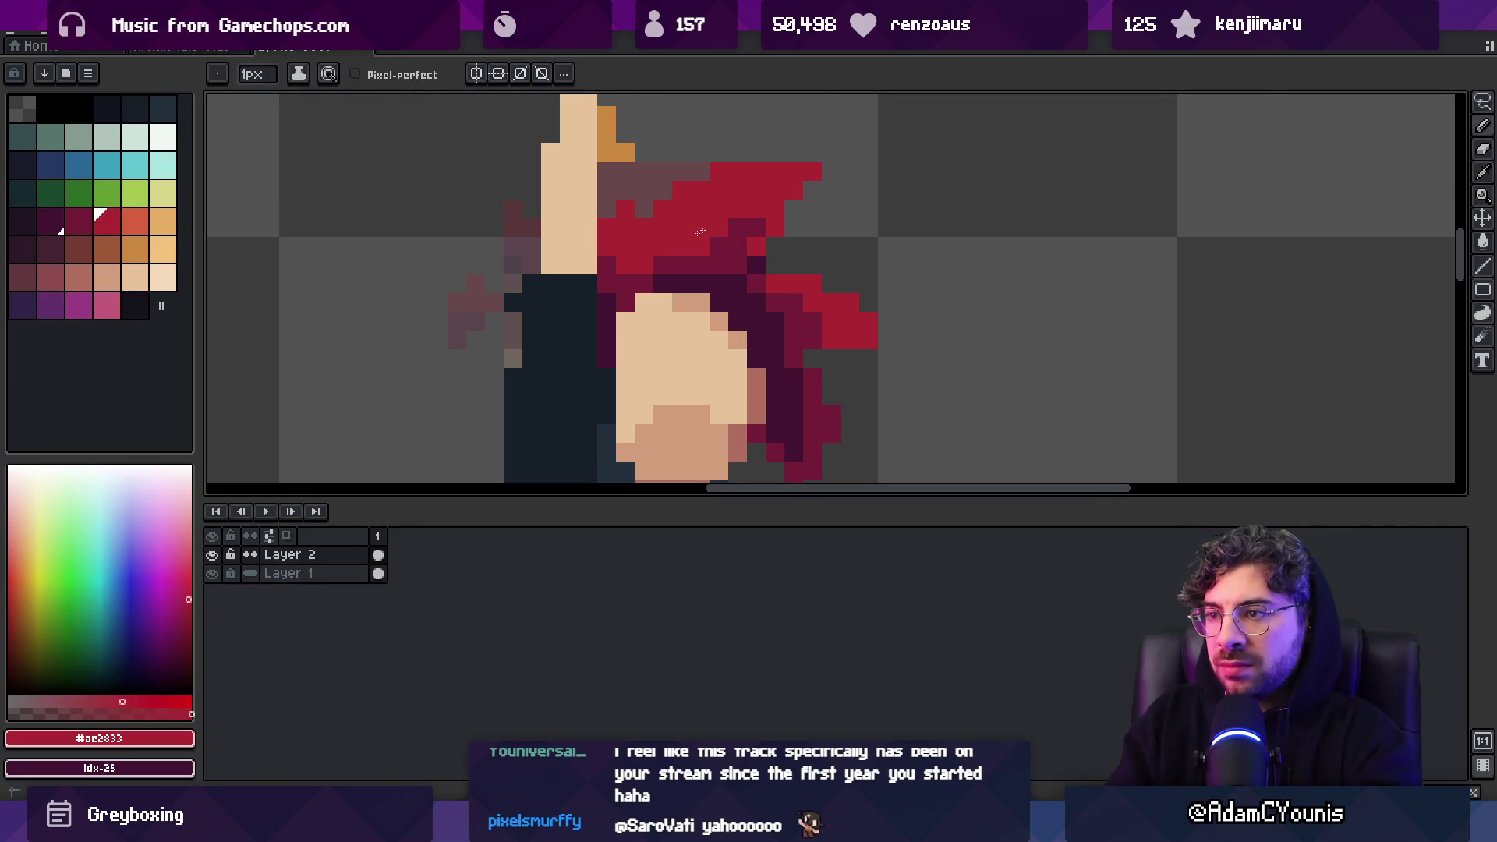
# Use the Eraser on the hair, then sample the dark crimson from the hair
pyautogui.press('e')
pyautogui.scroll(-3, 688, 237)
pyautogui.scroll(2, 780, 226)
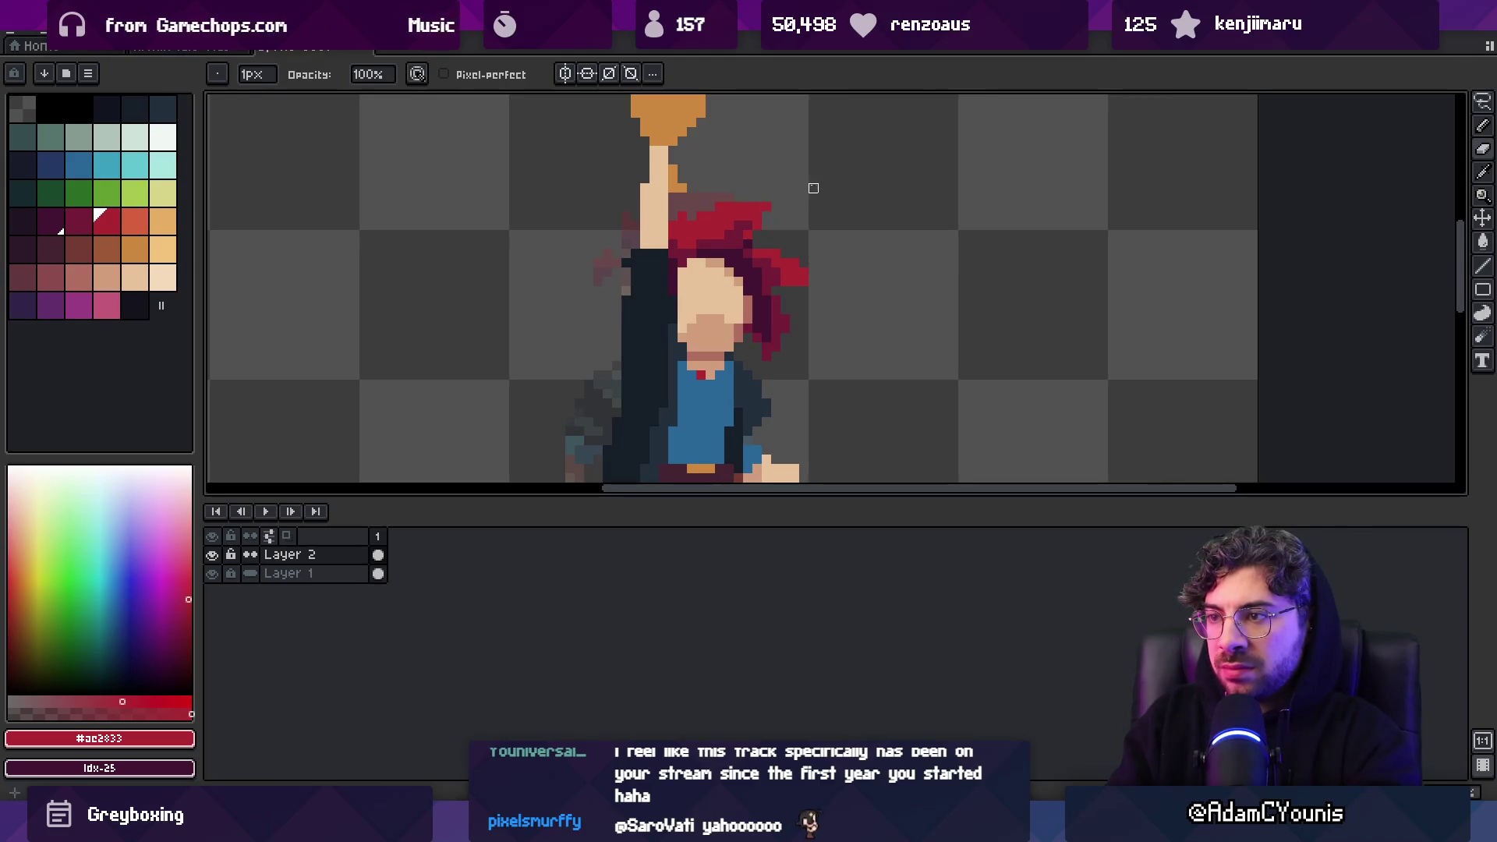
pyautogui.press('b')
pyautogui.keyDown('alt'); pyautogui.click(788, 279); pyautogui.keyUp('alt')
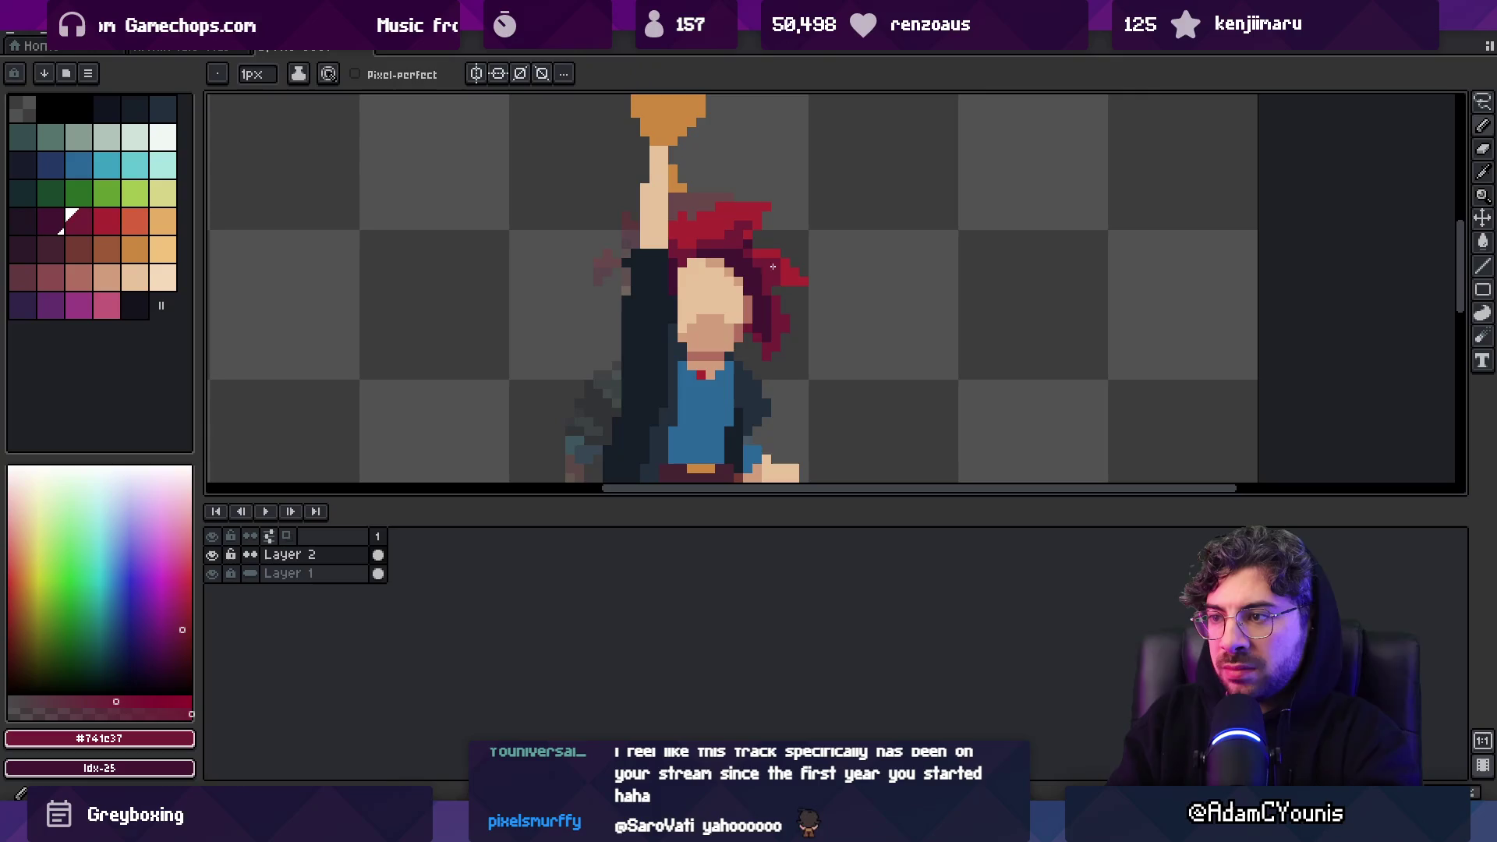
# Zoom in, undo an accidental move of the character, and erase the stray bright red hair pixel
pyautogui.press('z')
pyautogui.scroll(-4, 811, 219)
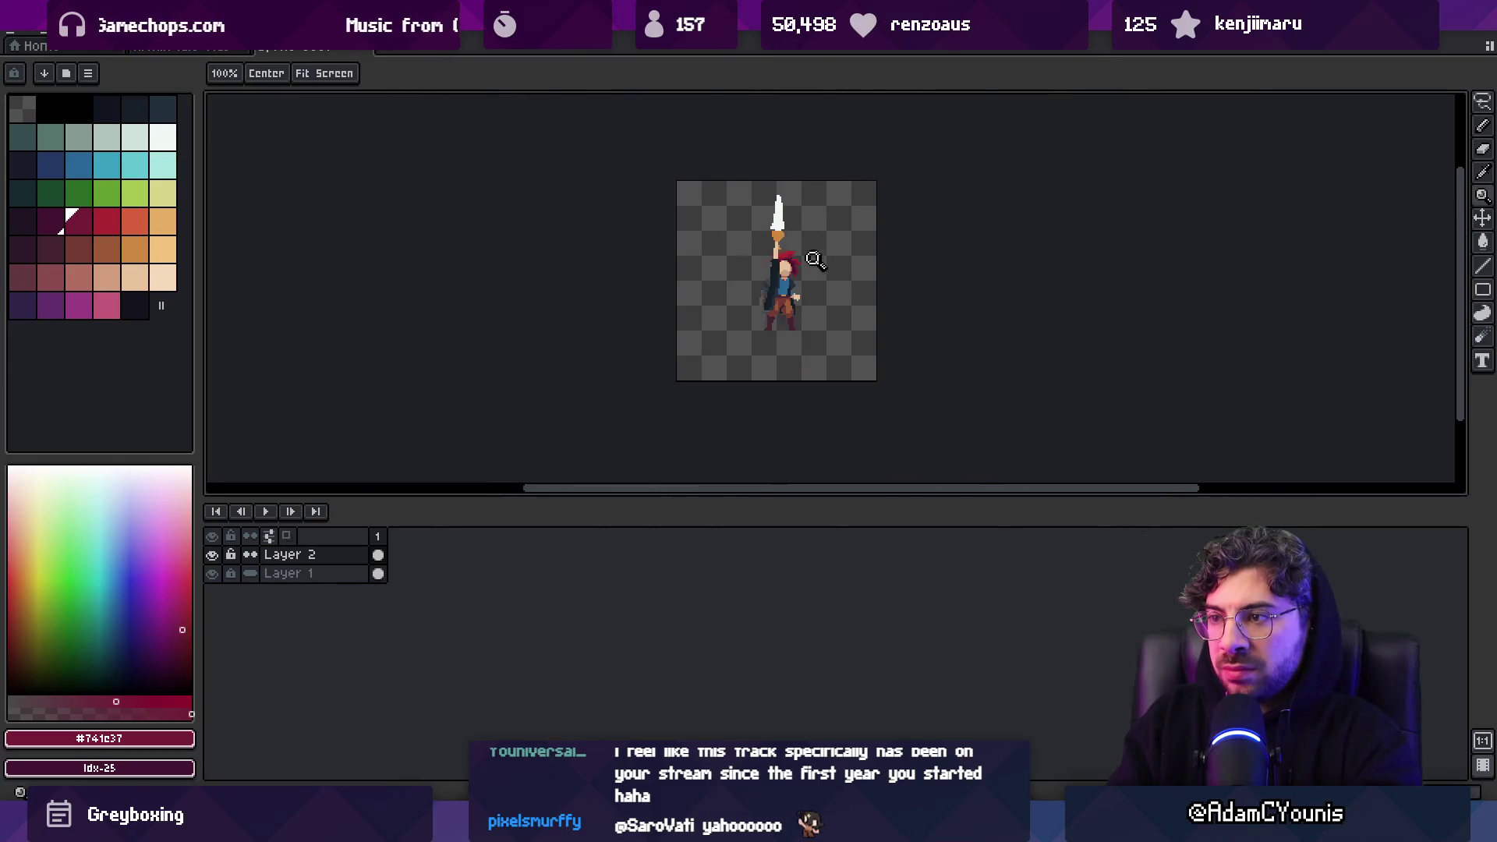
pyautogui.scroll(4, 818, 259)
pyautogui.scroll(-1, 796, 251)
pyautogui.press('v')
pyautogui.moveTo(740, 284); pyautogui.dragTo(903, 279)
pyautogui.hotkey('ctrl', 'z')
pyautogui.press('z')
pyautogui.scroll(3, 835, 260)
pyautogui.press('b')
pyautogui.press('e')
pyautogui.click(797, 281)
# Recolour bright red hair pixels beside the face to dark maroon
pyautogui.keyDown('alt'); pyautogui.click(730, 220); pyautogui.keyUp('alt')
pyautogui.press('b')
pyautogui.keyDown('alt'); pyautogui.click(686, 207); pyautogui.keyUp('alt')
pyautogui.click(707, 219)
pyautogui.scroll(-4, 684, 214)
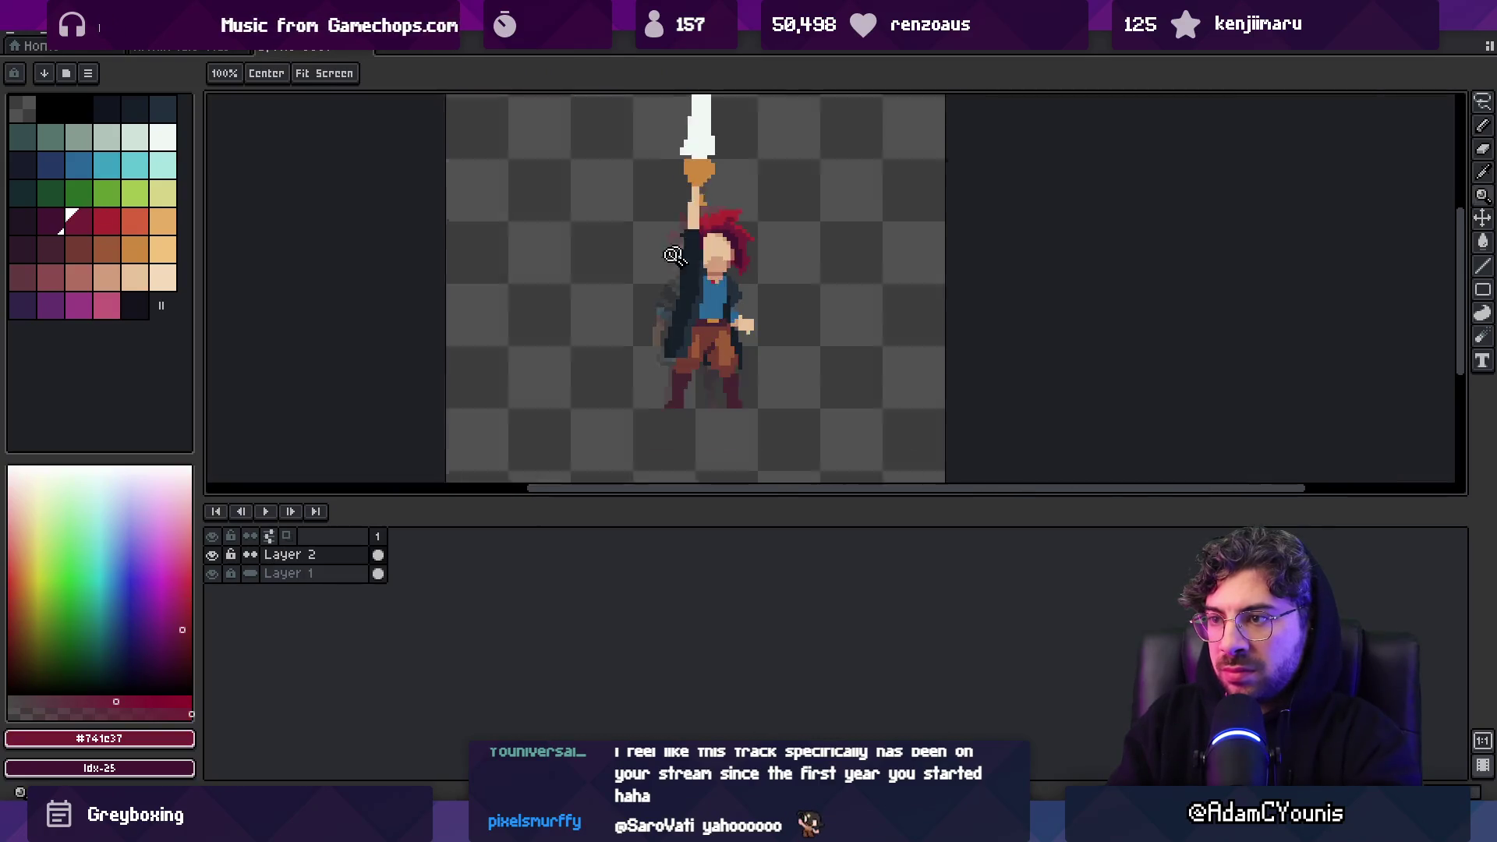
pyautogui.scroll(3, 756, 226)
pyautogui.keyDown('alt'); pyautogui.click(712, 220); pyautogui.keyUp('alt')
pyautogui.keyDown('alt'); pyautogui.click(731, 236); pyautogui.keyUp('alt')
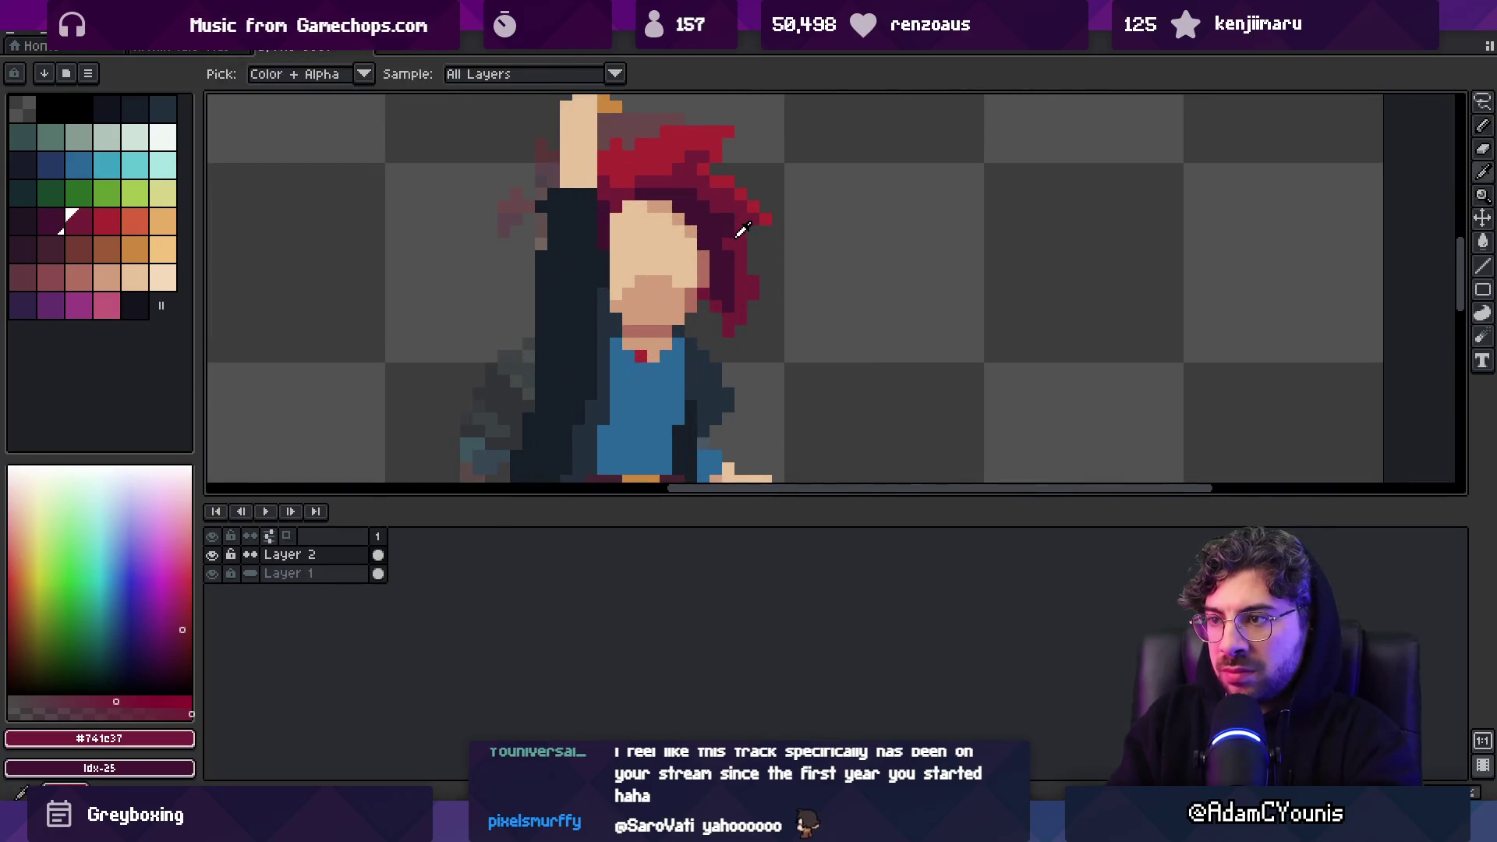
# Repaint more hair strands beside the face in the darkest maroon shadow tones
pyautogui.press('m')
pyautogui.hotkey('ctrl', 'd')
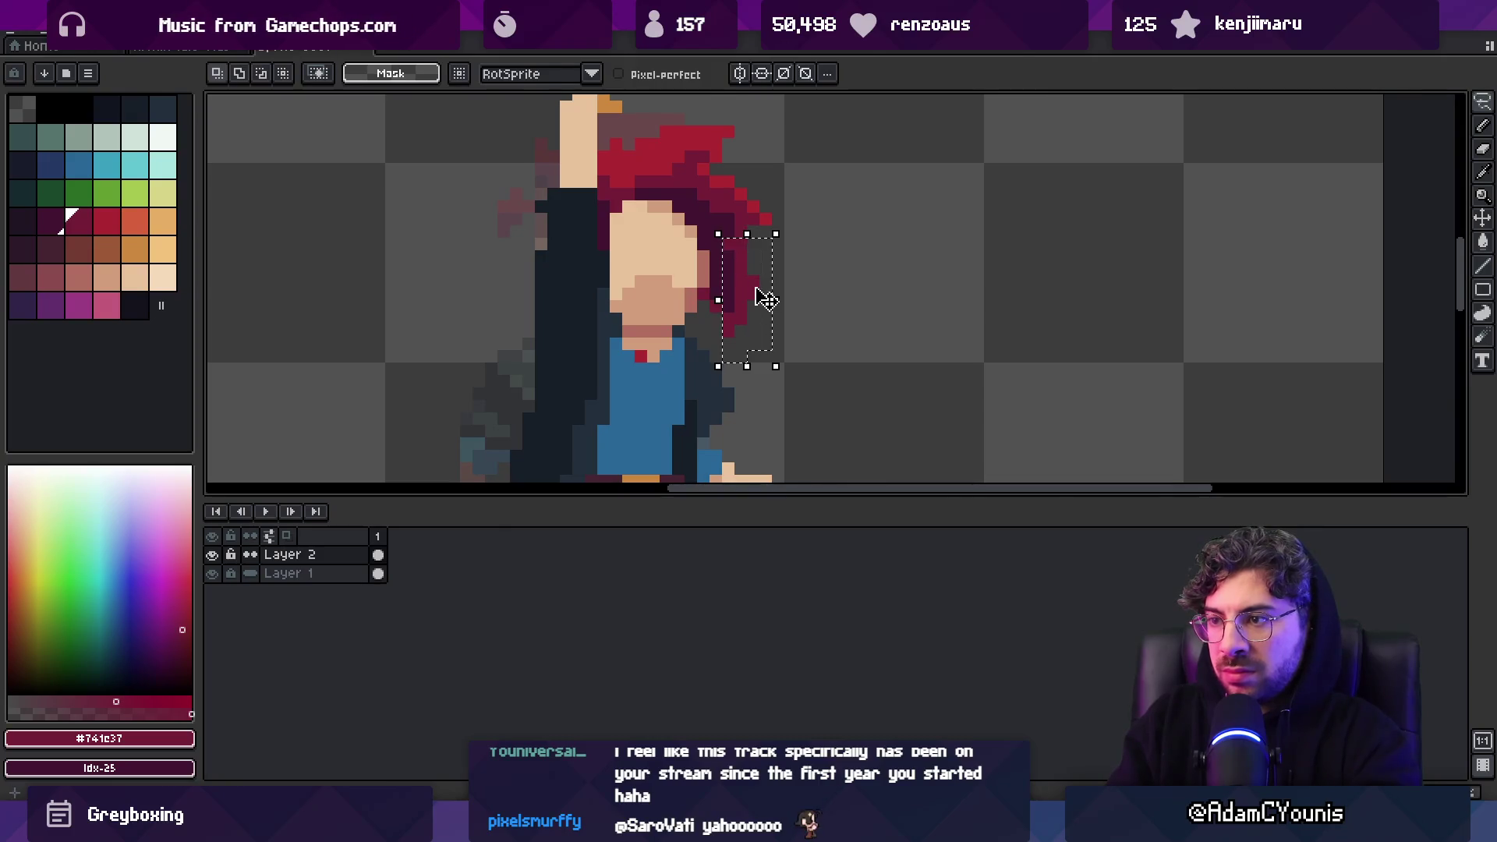
pyautogui.press('b')
pyautogui.keyDown('alt'); pyautogui.click(719, 265); pyautogui.keyUp('alt')
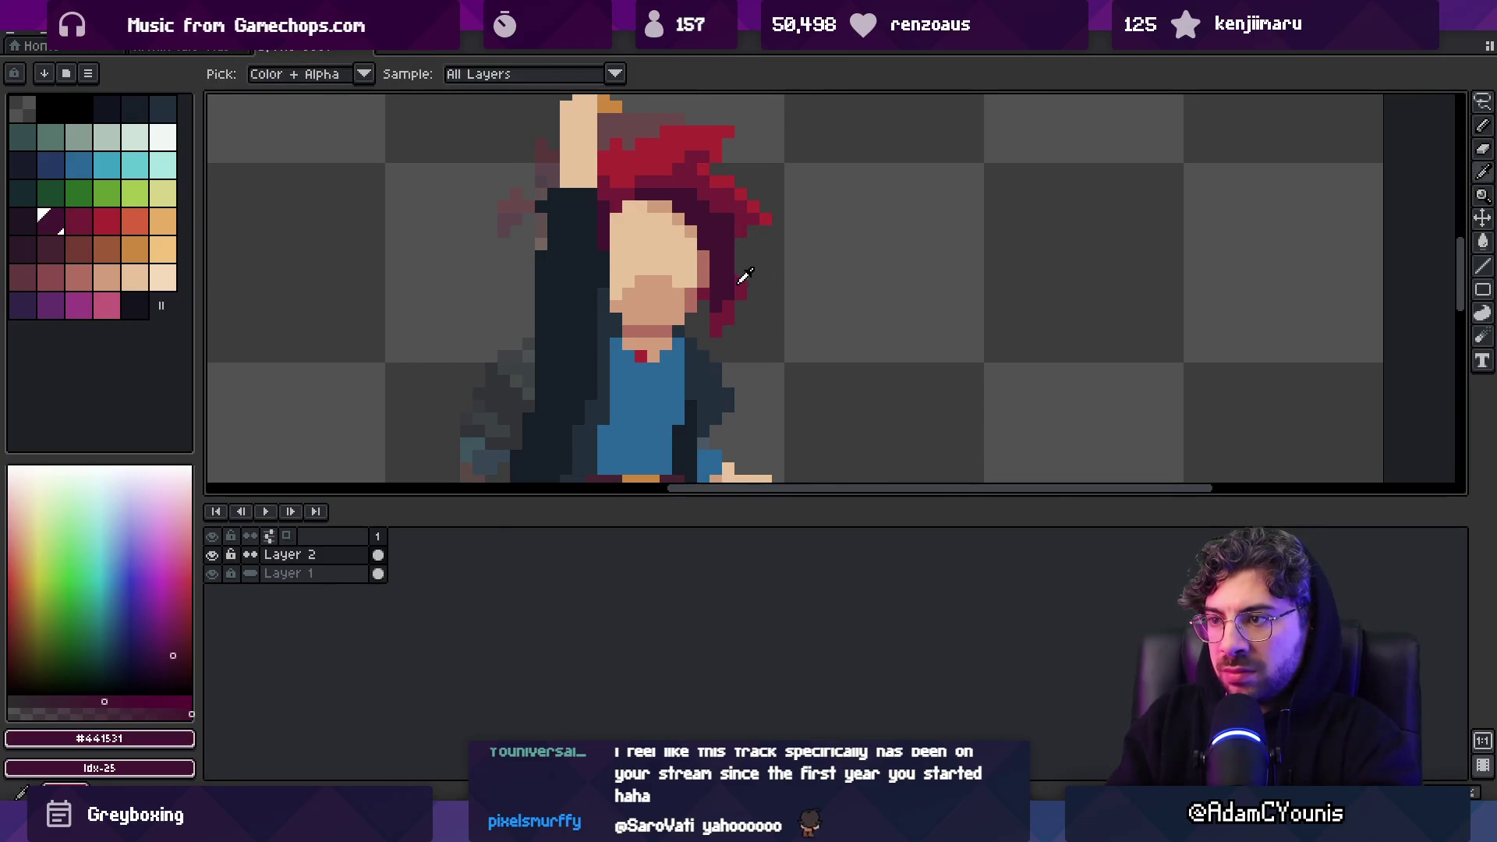
pyautogui.keyDown('alt'); pyautogui.click(736, 287); pyautogui.keyUp('alt')
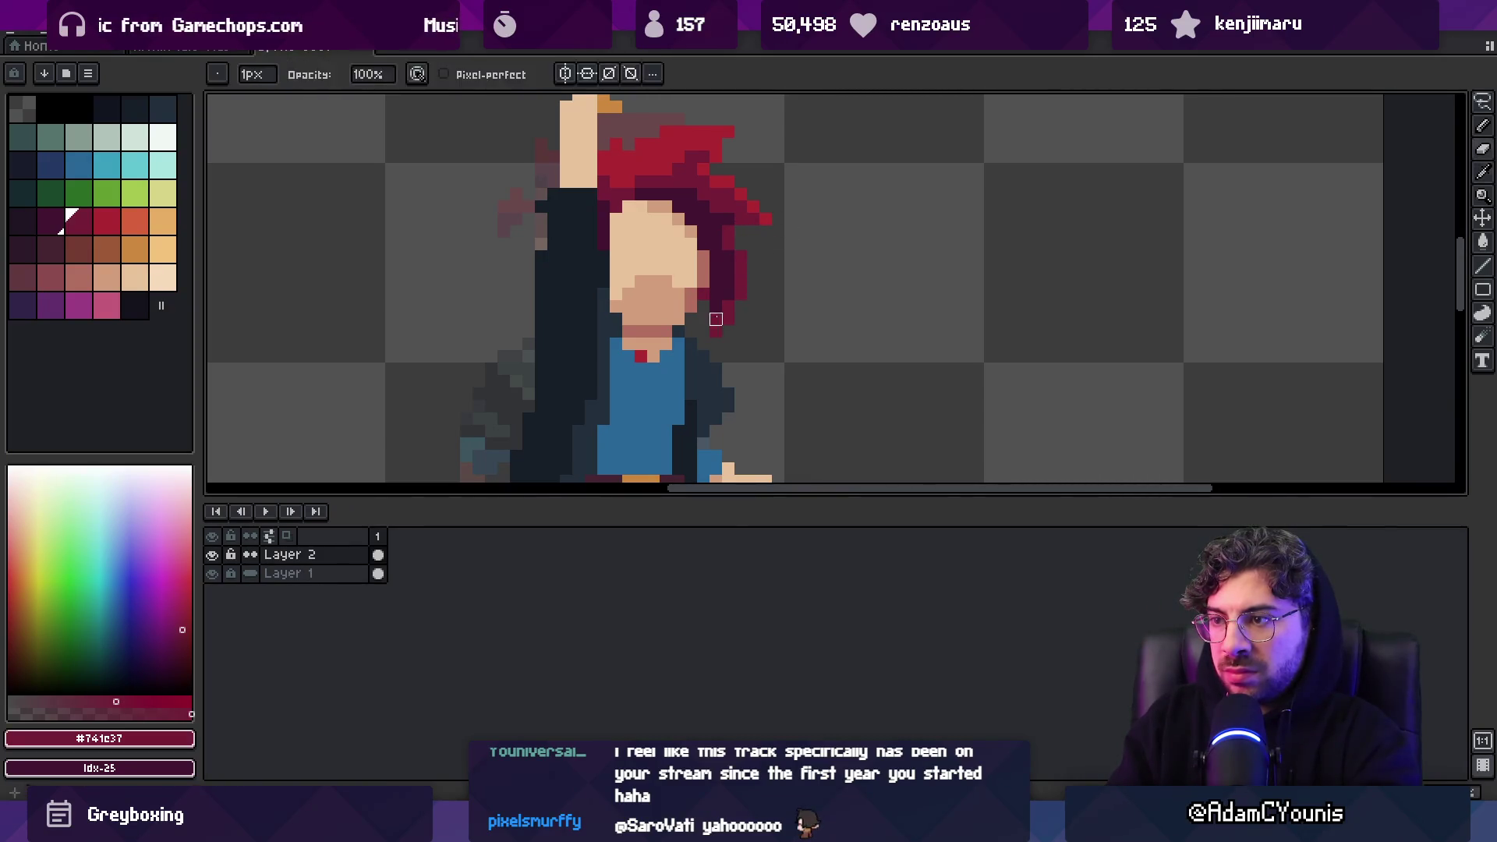
pyautogui.keyDown('alt'); pyautogui.click(735, 271); pyautogui.keyUp('alt')
pyautogui.press('z')
pyautogui.scroll(-2, 736, 271)
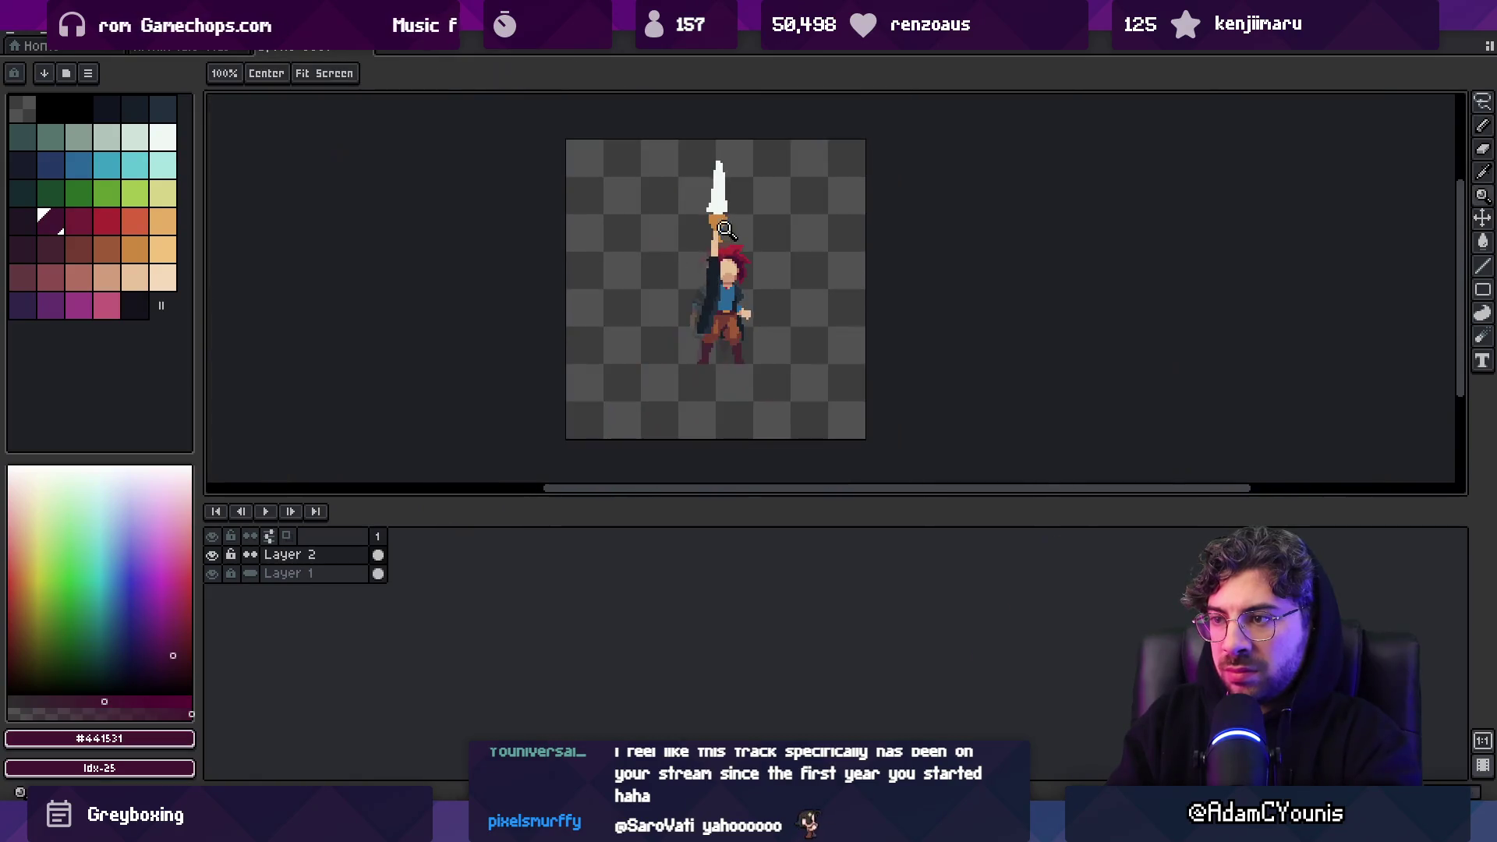
pyautogui.scroll(3, 741, 273)
pyautogui.press('b')
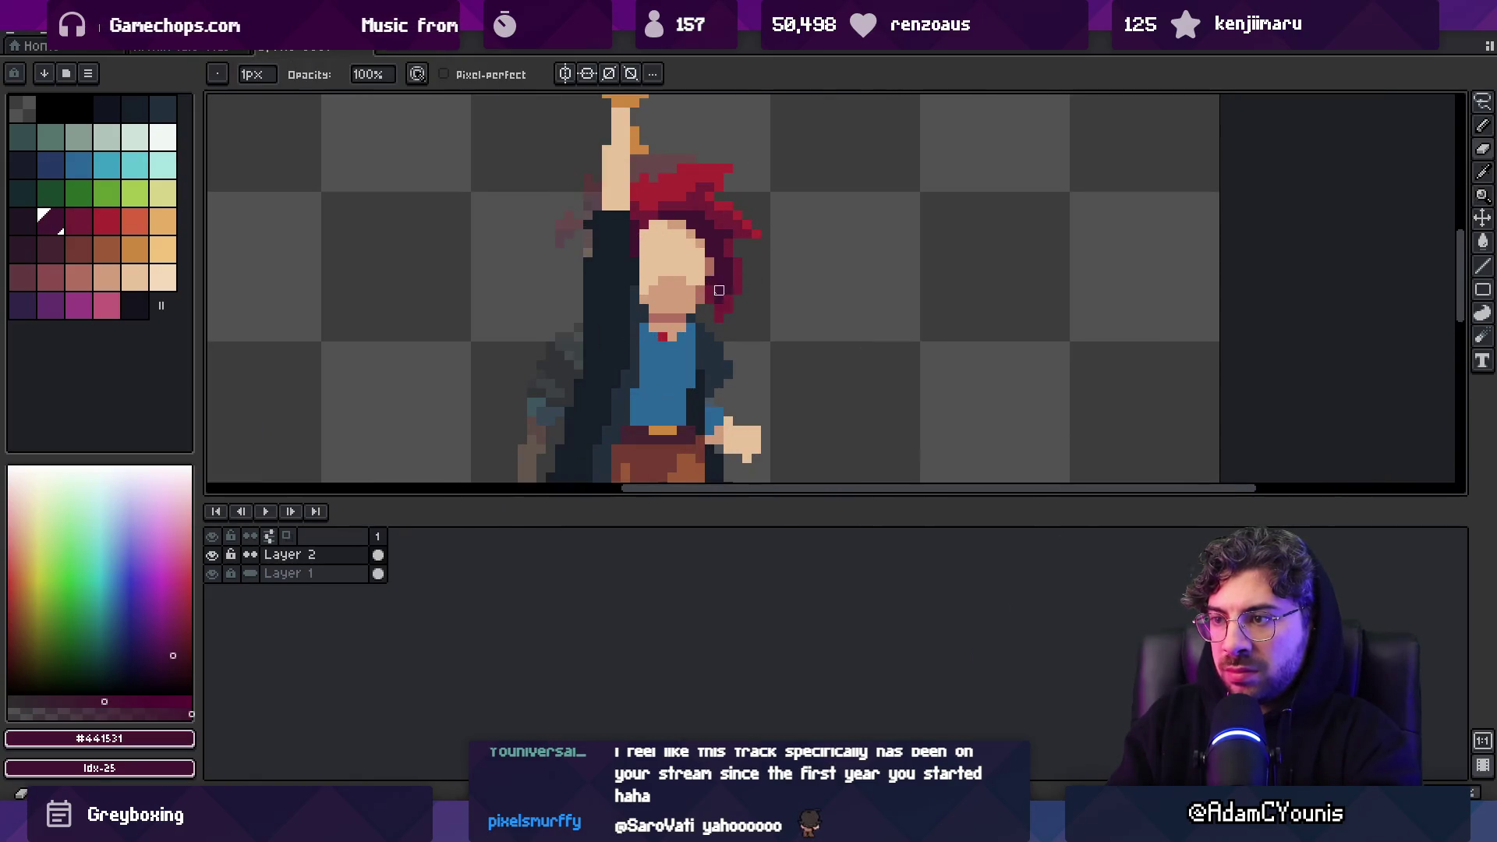
pyautogui.keyDown('alt'); pyautogui.click(731, 300); pyautogui.keyUp('alt')
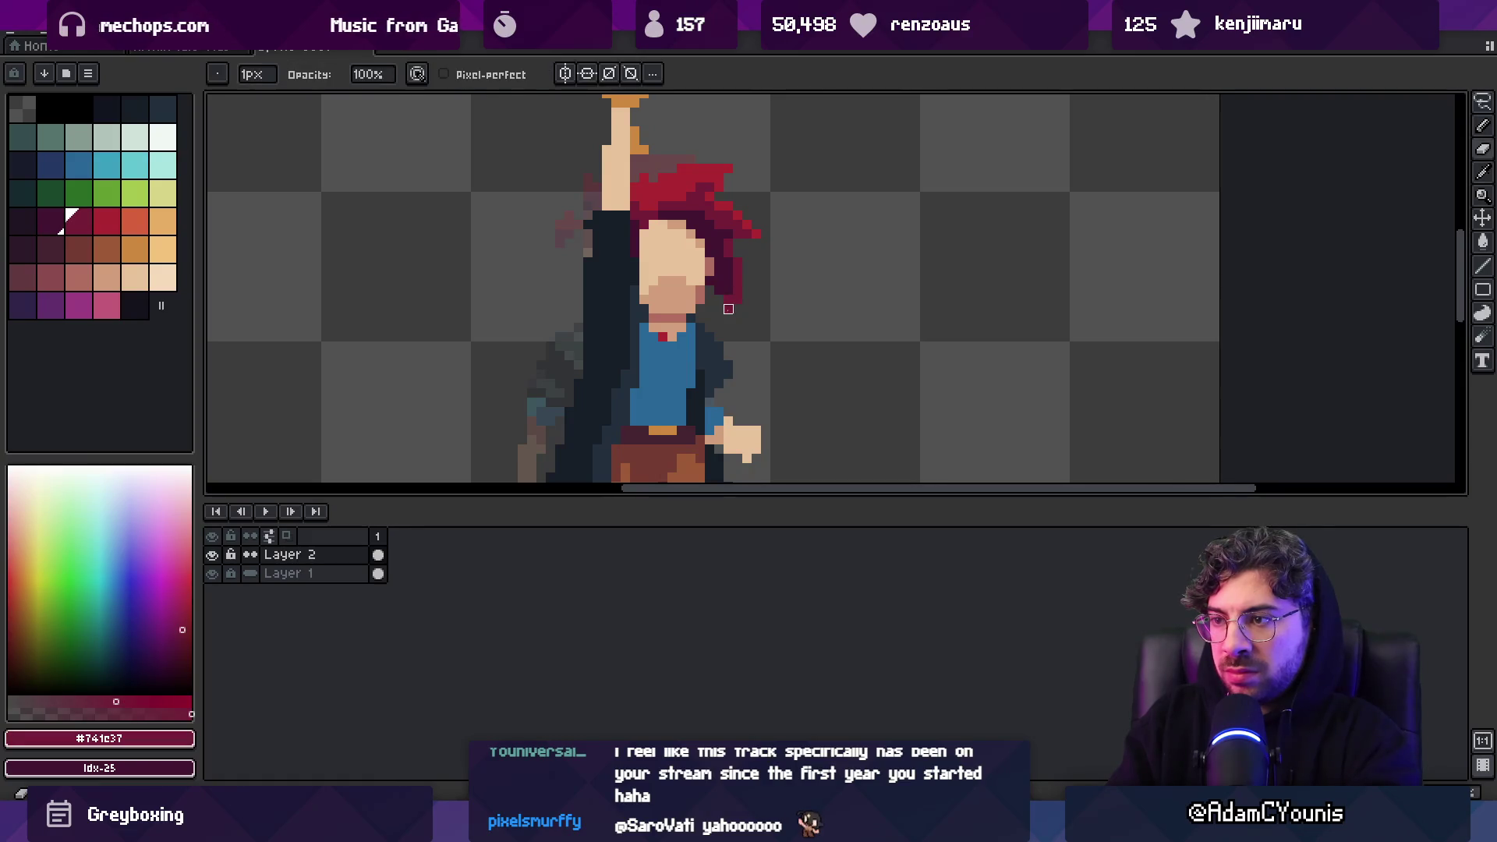
# Outline the face's edge with the darker skin shadow colour
pyautogui.press('alt')
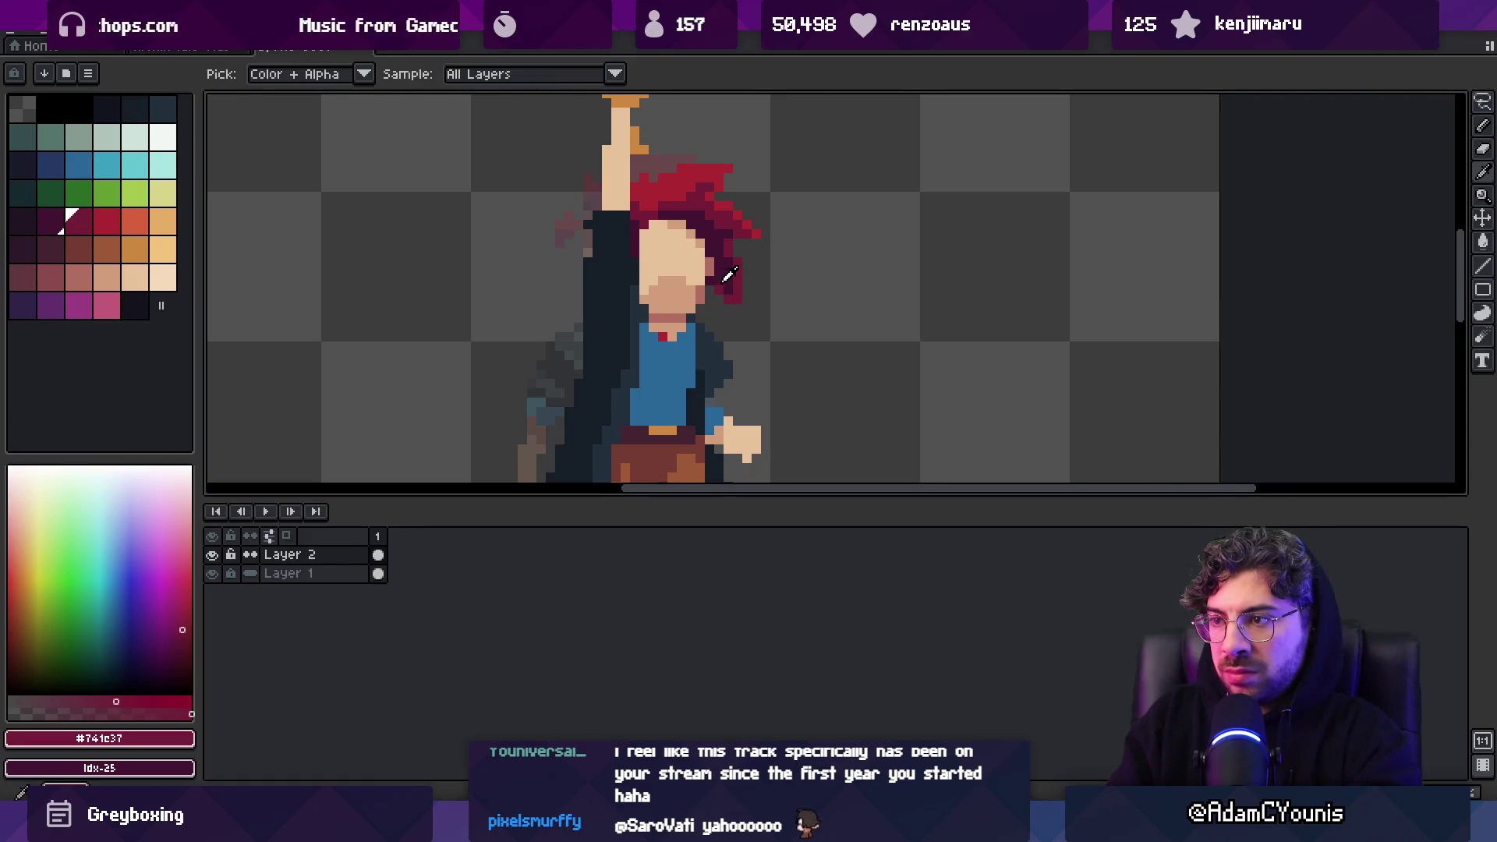
pyautogui.scroll(-3, 728, 280)
pyautogui.scroll(5, 778, 268)
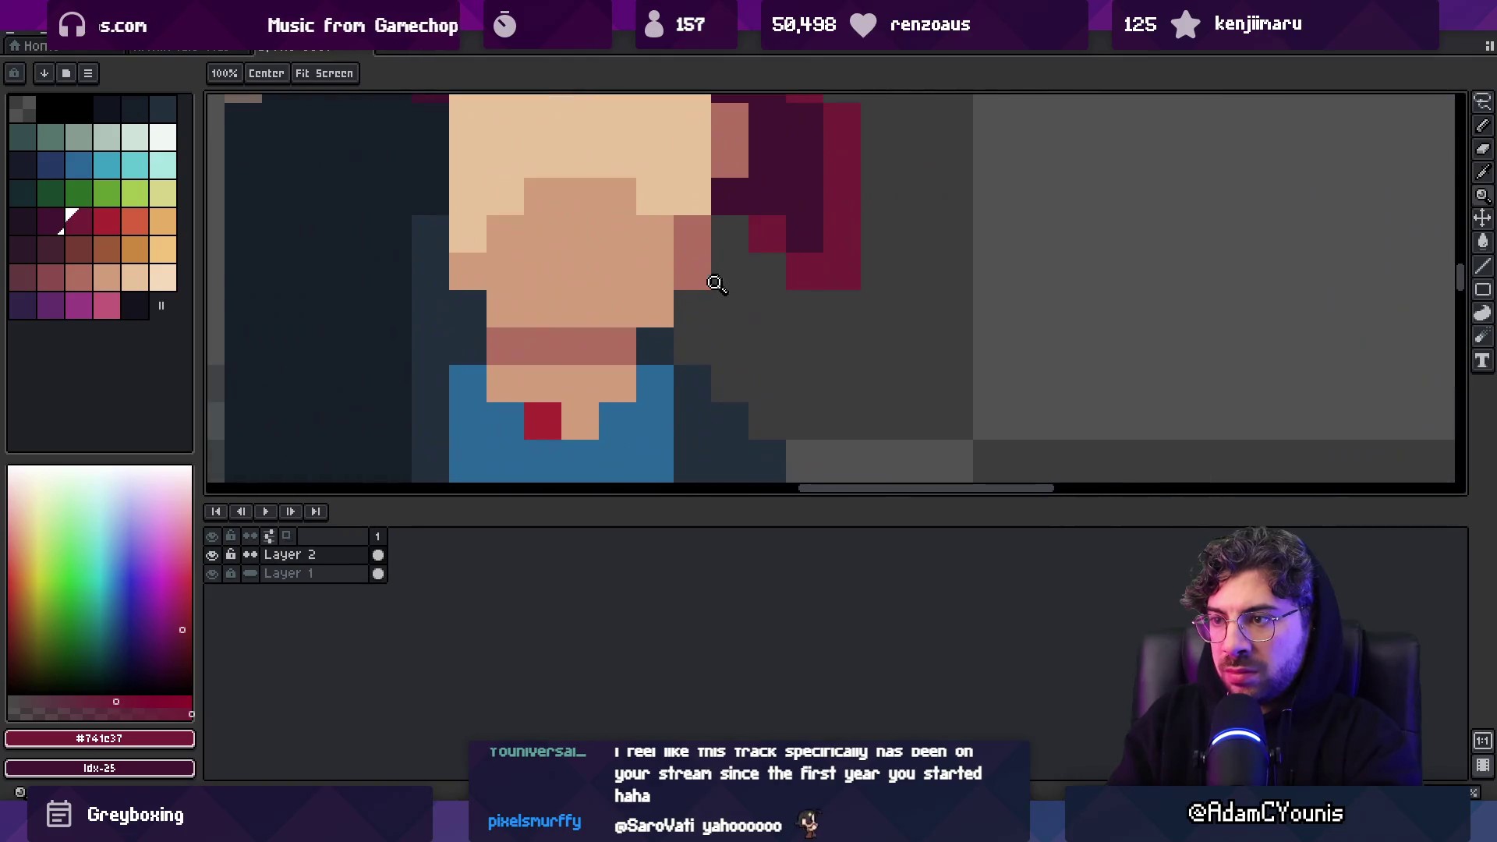
pyautogui.keyDown('alt'); pyautogui.click(660, 313); pyautogui.keyUp('alt')
pyautogui.press('z')
pyautogui.scroll(-5, 648, 334)
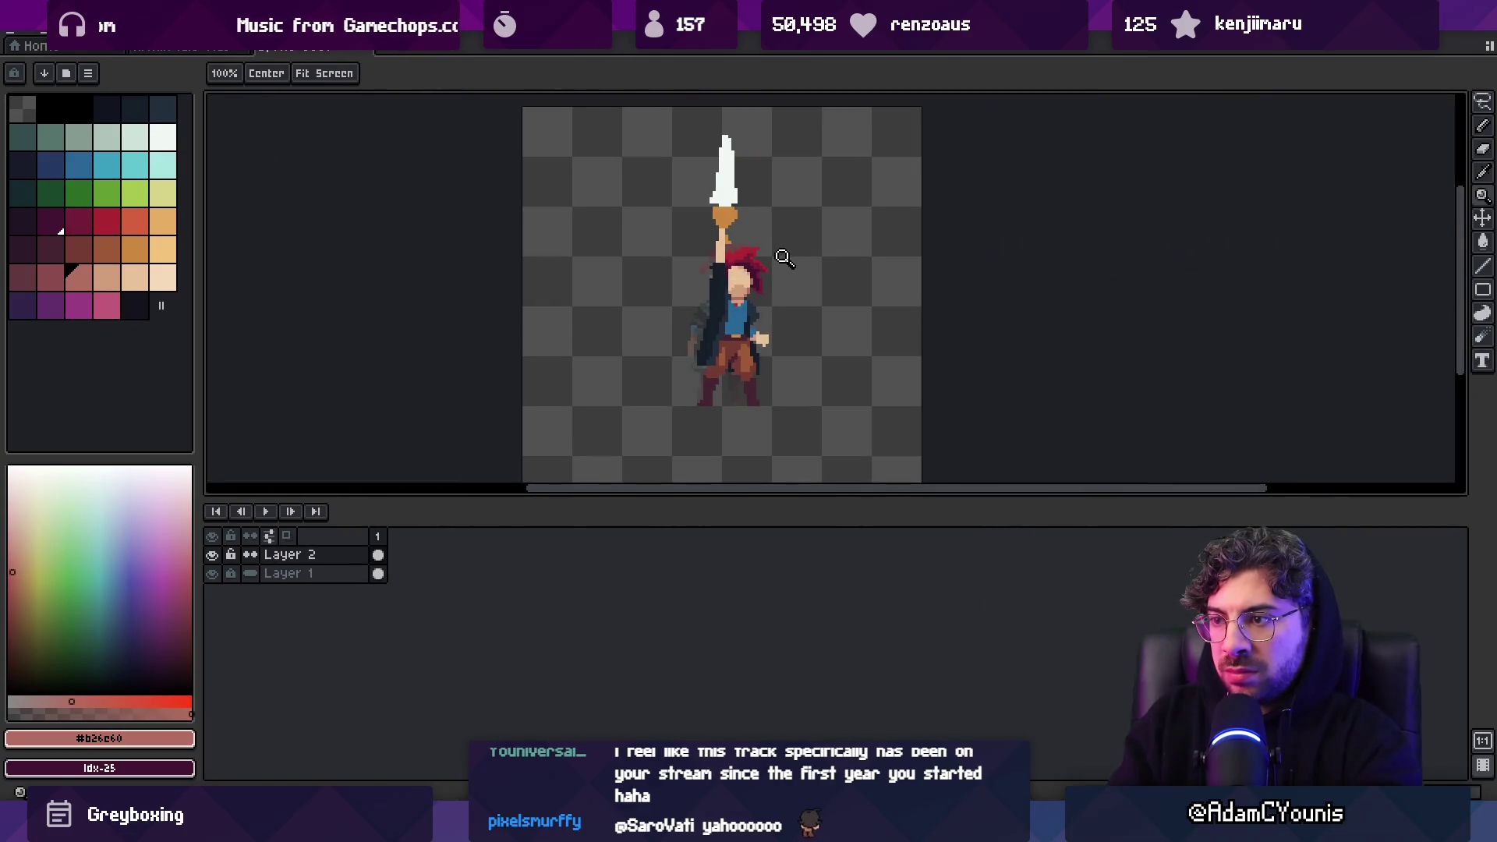
pyautogui.scroll(2, 766, 282)
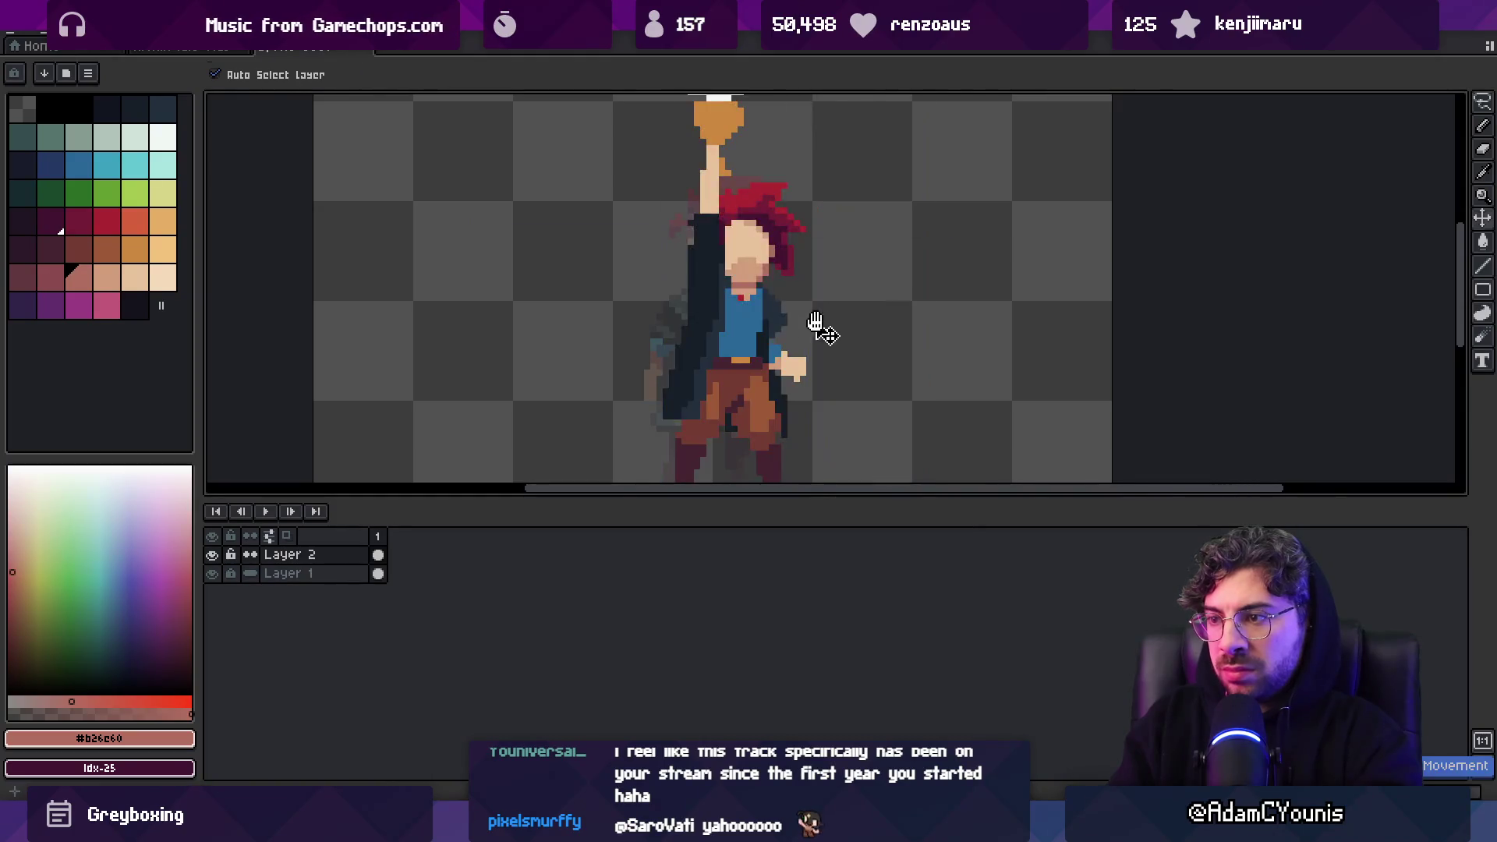
pyautogui.scroll(3, 779, 335)
pyautogui.scroll(2, 672, 360)
pyautogui.keyDown('alt'); pyautogui.click(675, 407); pyautogui.keyUp('alt')
# Paint dark blue folds down the shirt front with a 4px brush
pyautogui.press('b')
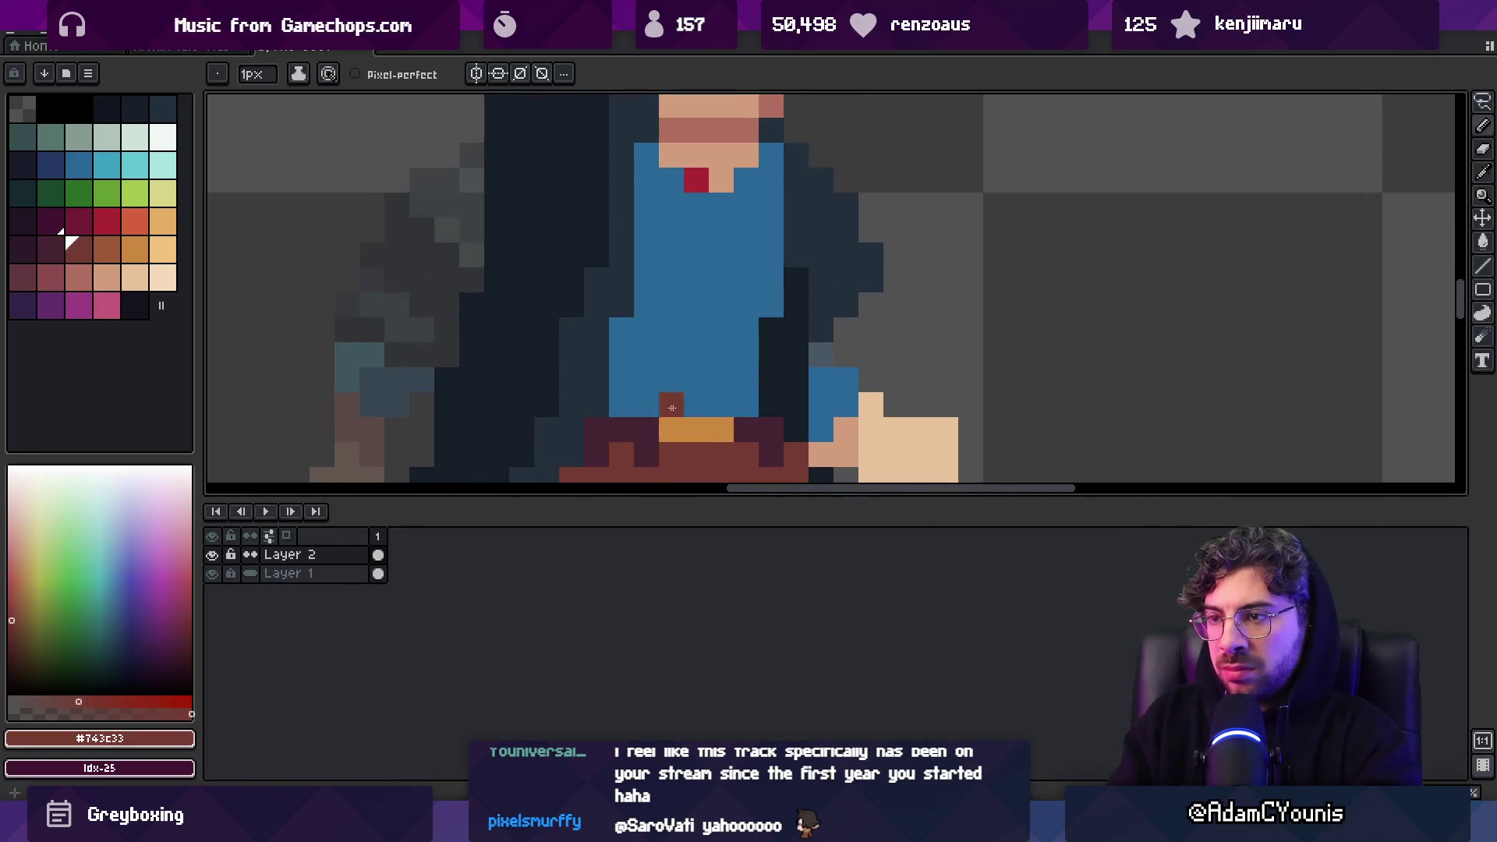
pyautogui.click(50, 164)
pyautogui.press('+')
pyautogui.press('+')
pyautogui.press('+')
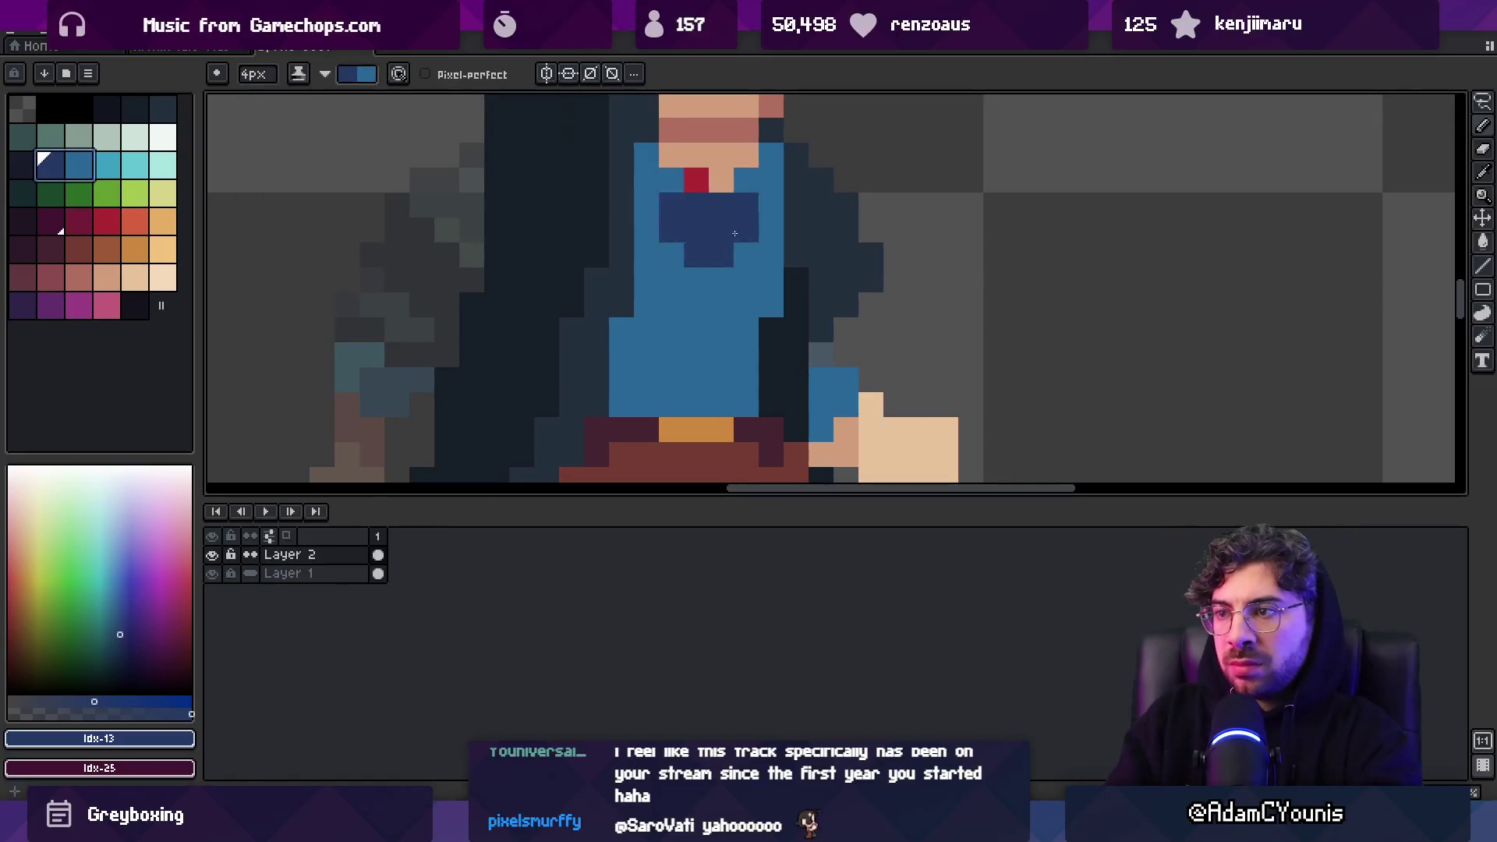
pyautogui.moveTo(732, 285)
pyautogui.mouseDown()
pyautogui.moveTo(686, 234)
pyautogui.moveTo(725, 351)
pyautogui.mouseUp()
pyautogui.press('z')
pyautogui.scroll(-4, 780, 281)
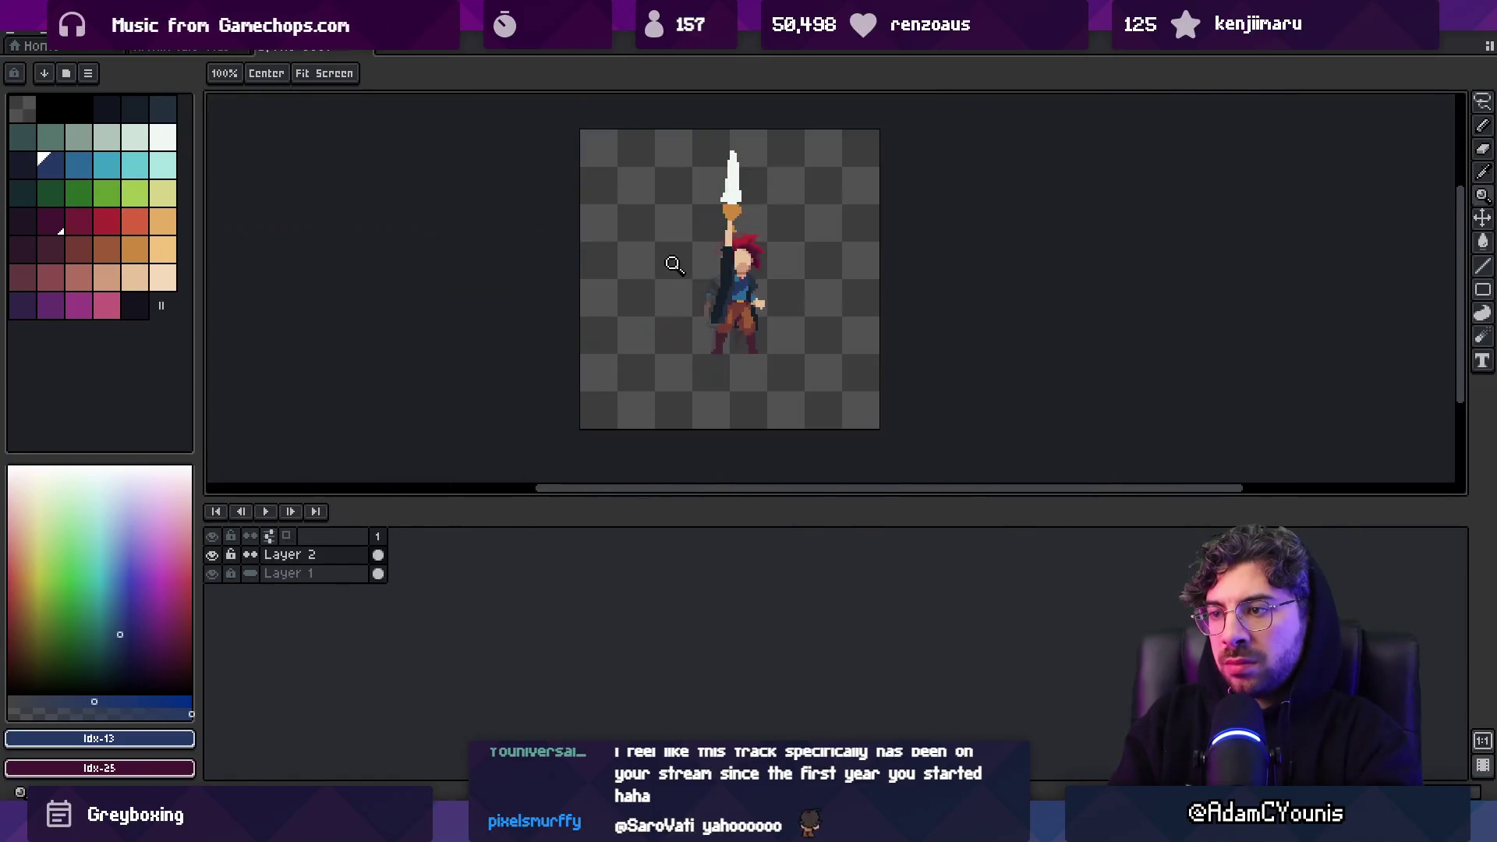
pyautogui.scroll(1, 806, 270)
pyautogui.press('b')
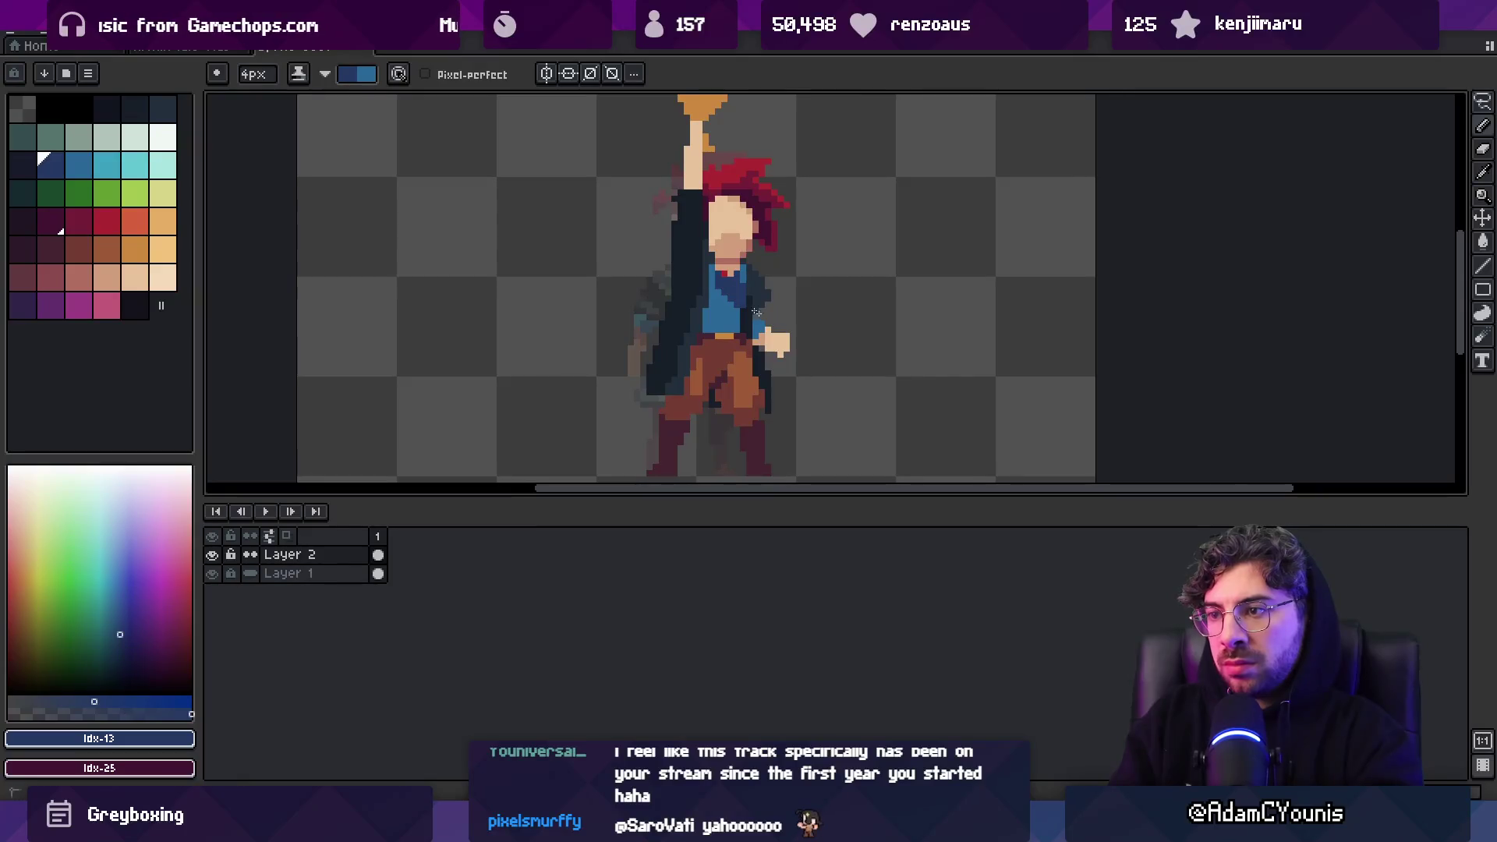
# Replace the red neck pixels with the skin shadow tone
pyautogui.press('x')
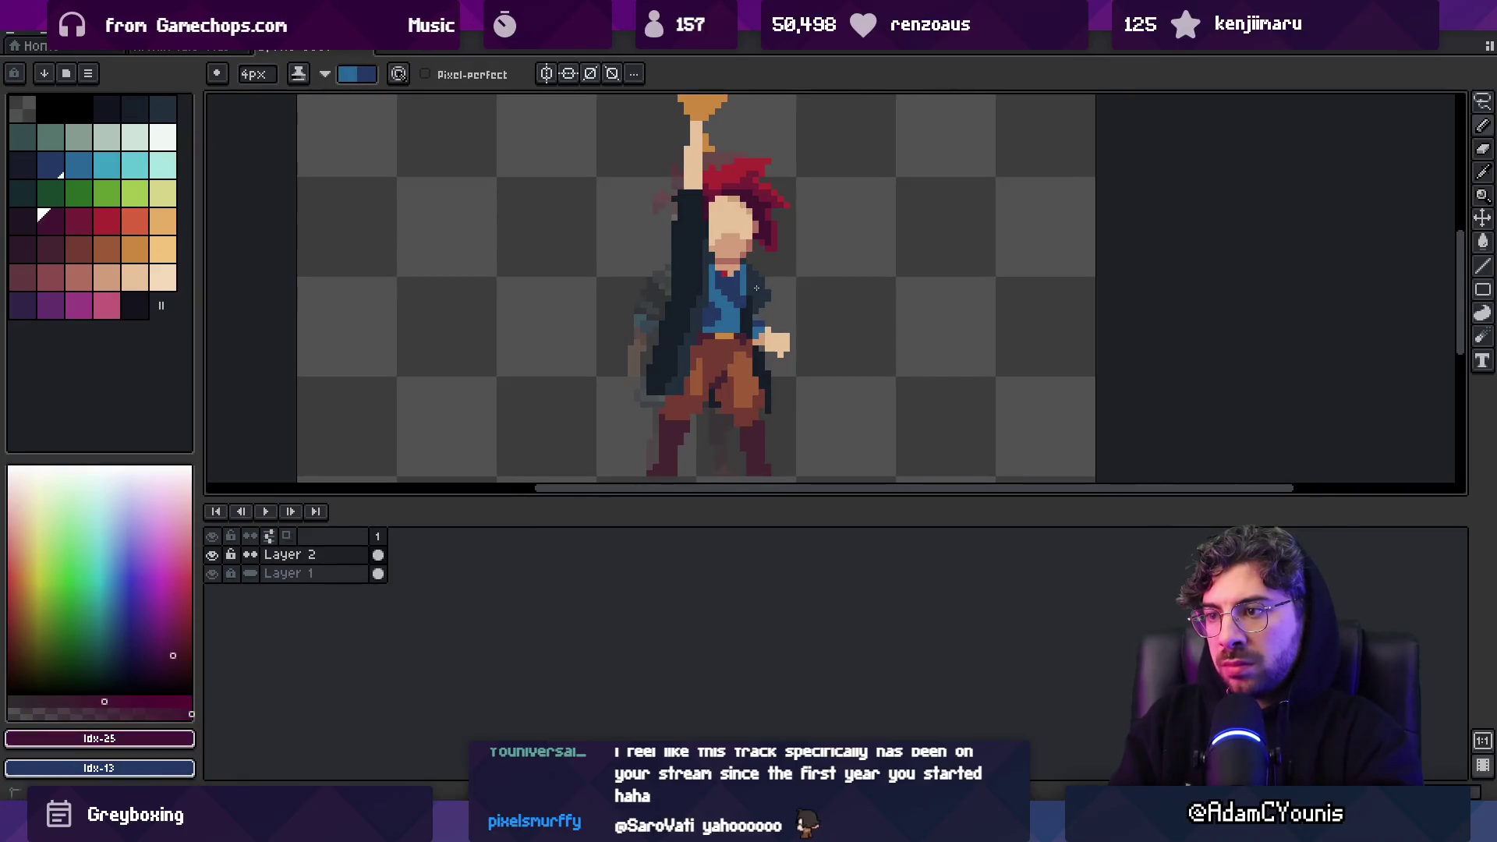
pyautogui.scroll(3, 768, 267)
pyautogui.keyDown('alt'); pyautogui.click(762, 253); pyautogui.keyUp('alt')
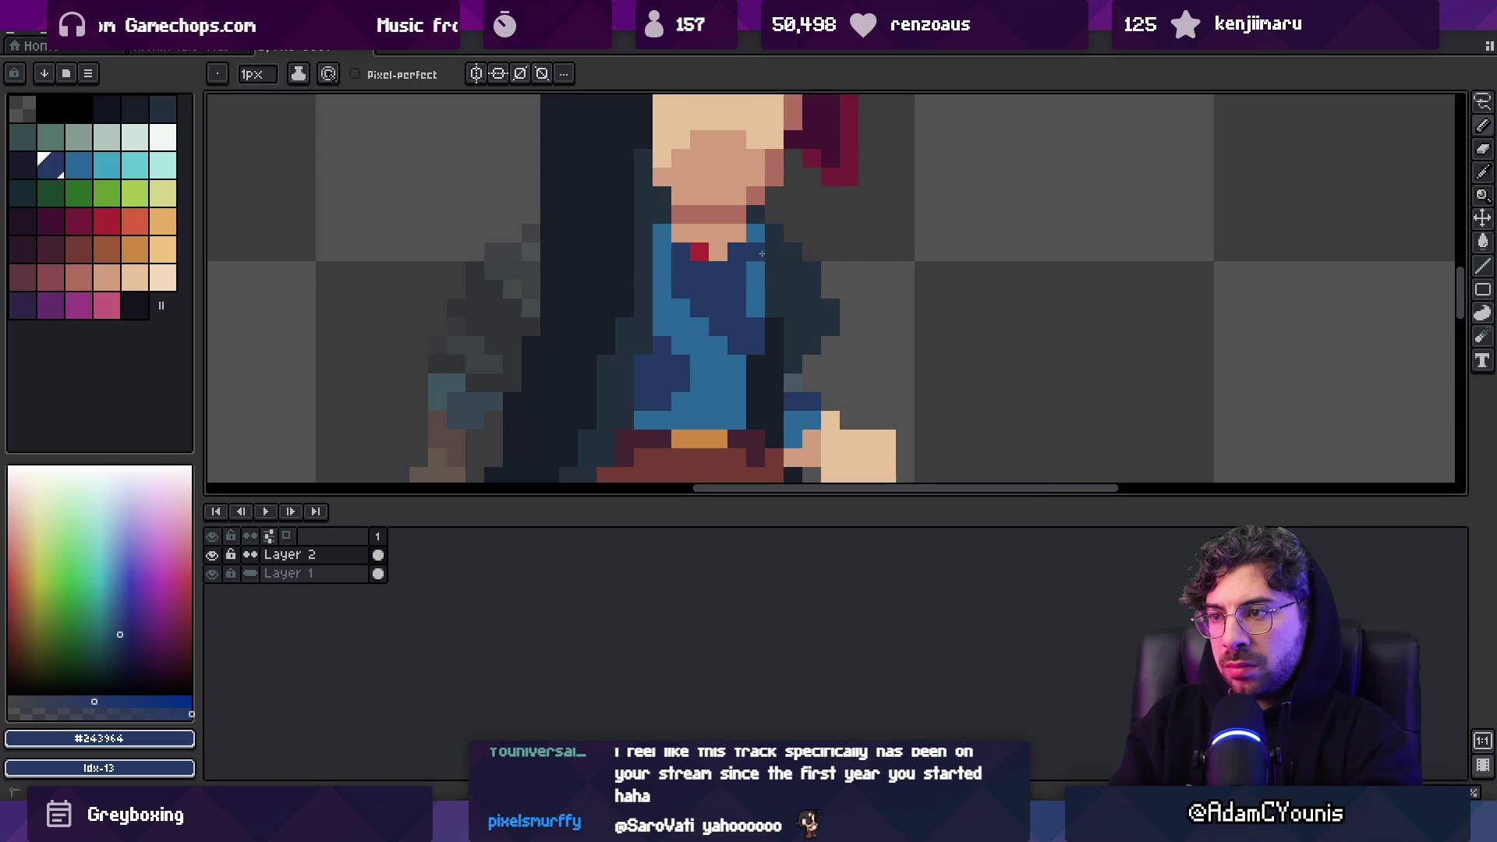
pyautogui.keyDown('alt'); pyautogui.click(669, 260); pyautogui.keyUp('alt')
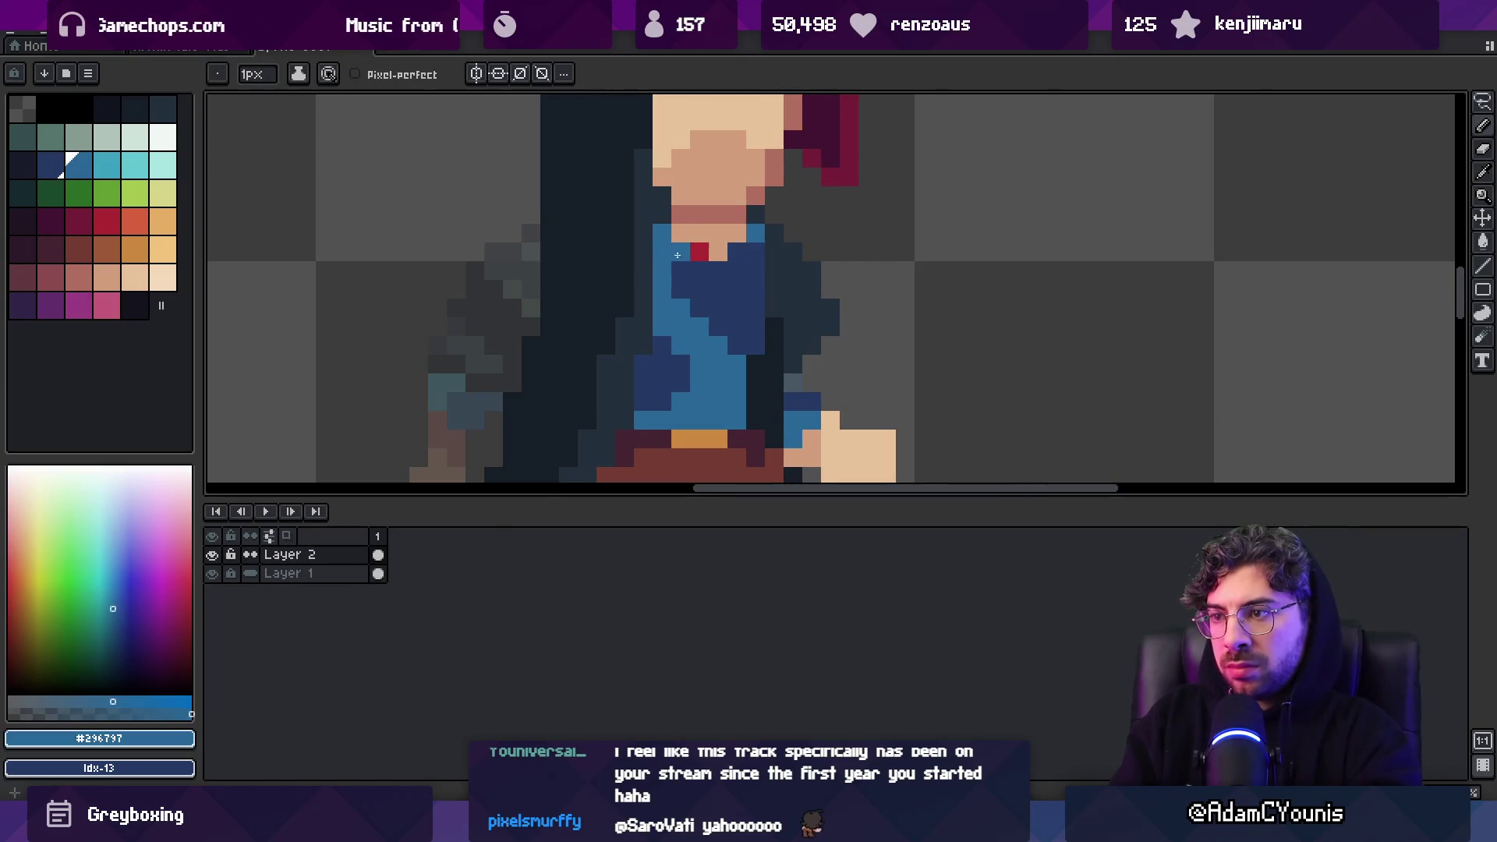
pyautogui.keyDown('alt'); pyautogui.click(718, 252); pyautogui.keyUp('alt')
pyautogui.click(700, 252)
pyautogui.keyDown('alt'); pyautogui.click(709, 213); pyautogui.keyUp('alt')
pyautogui.moveTo(681, 233)
pyautogui.mouseDown()
pyautogui.moveTo(737, 232)
pyautogui.moveTo(718, 251)
pyautogui.mouseUp()
# Fill the neck using the sampled light and mid skin tones
pyautogui.press('z')
pyautogui.scroll(-5, 679, 273)
pyautogui.scroll(5, 718, 217)
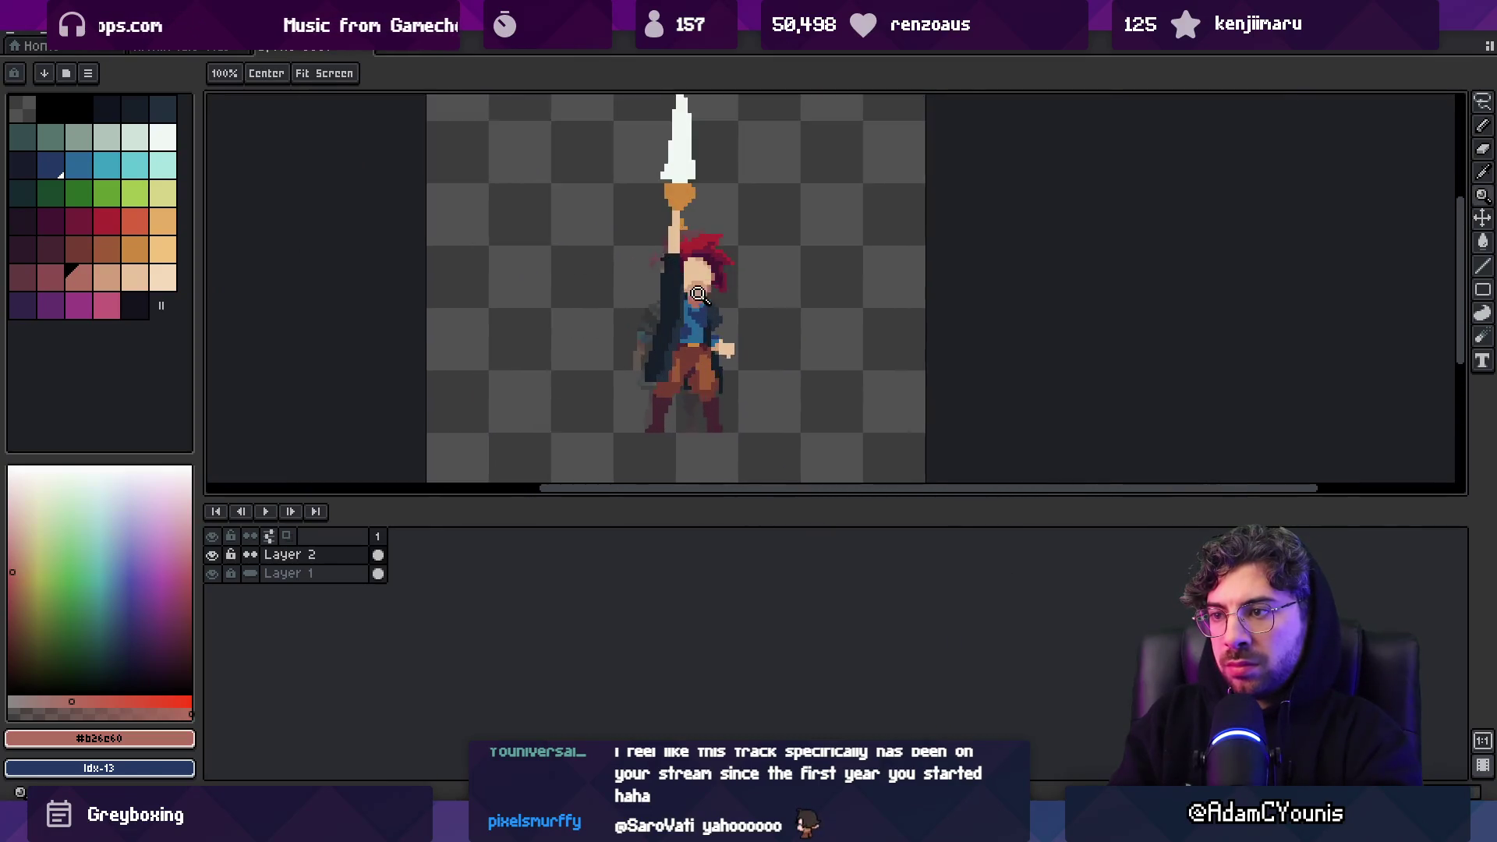
pyautogui.press('b')
pyautogui.press('z')
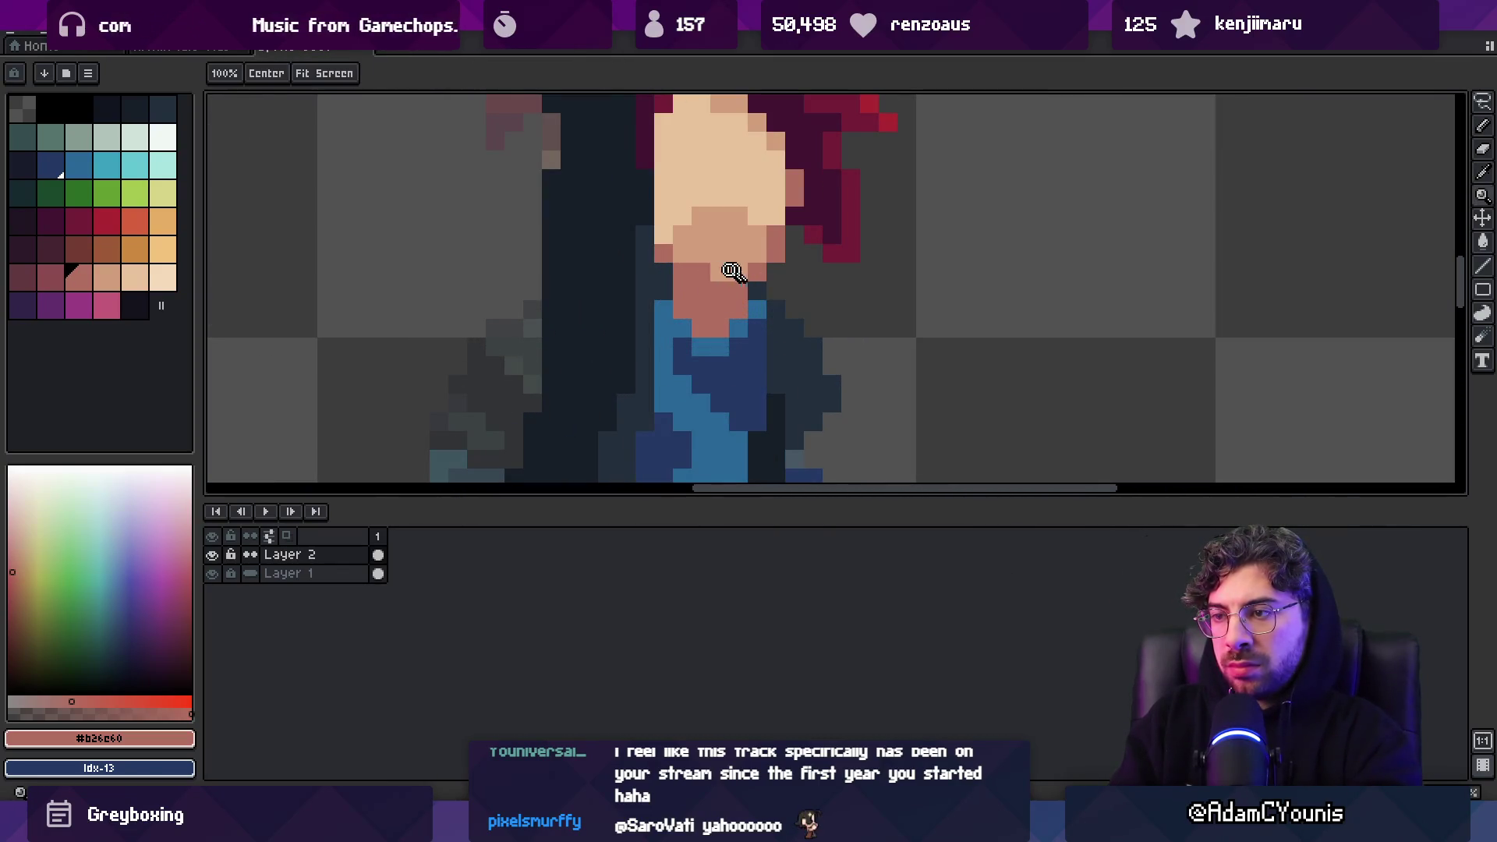
pyautogui.scroll(-5, 702, 273)
pyautogui.scroll(5, 735, 339)
pyautogui.keyDown('alt'); pyautogui.click(735, 339); pyautogui.keyUp('alt')
pyautogui.press('b')
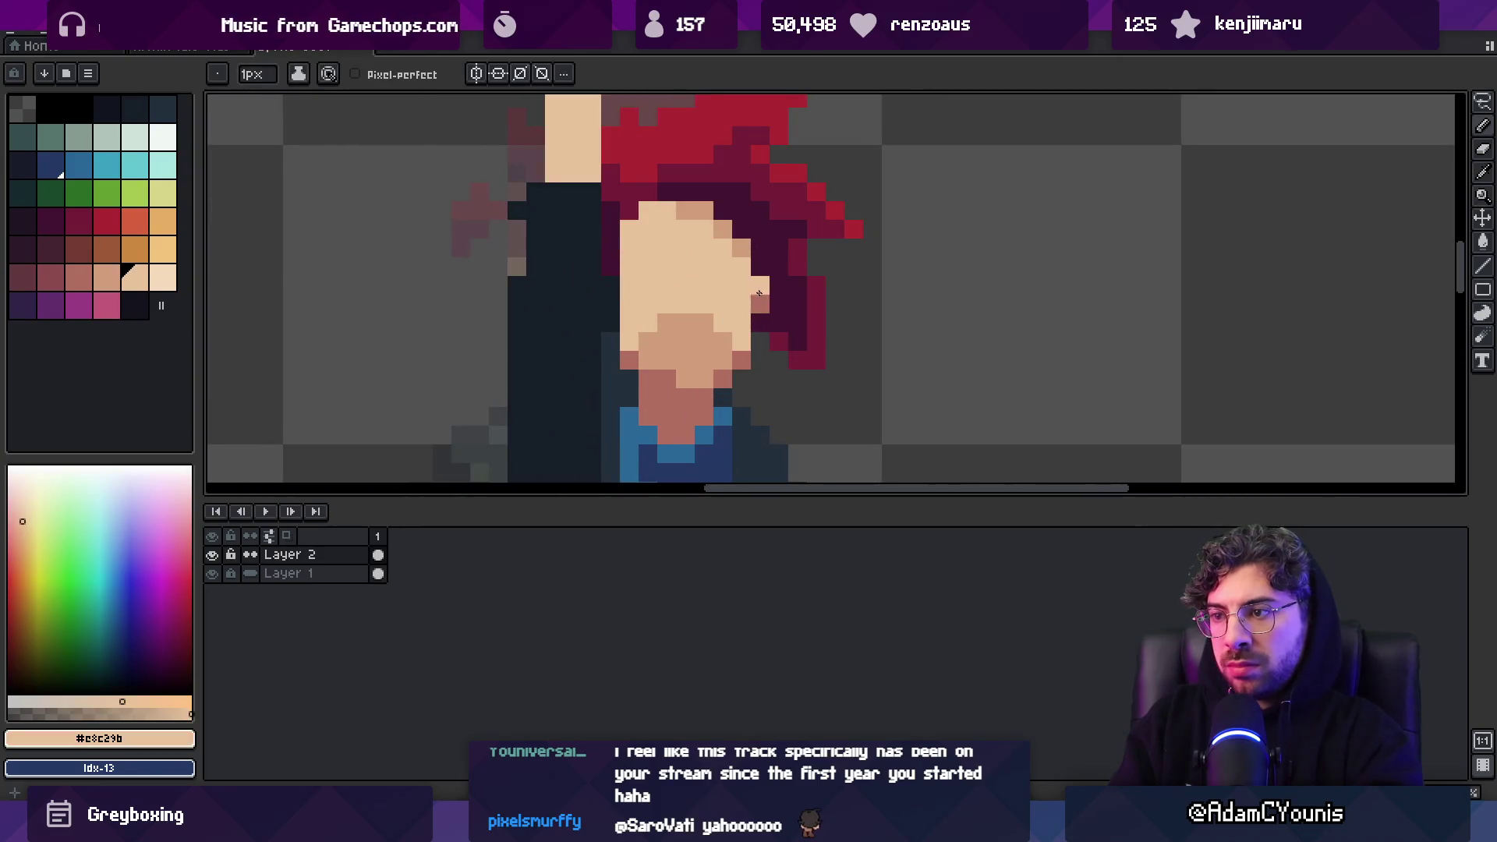
pyautogui.keyDown('alt'); pyautogui.click(701, 312); pyautogui.keyUp('alt')
pyautogui.press('z')
pyautogui.scroll(-5, 647, 308)
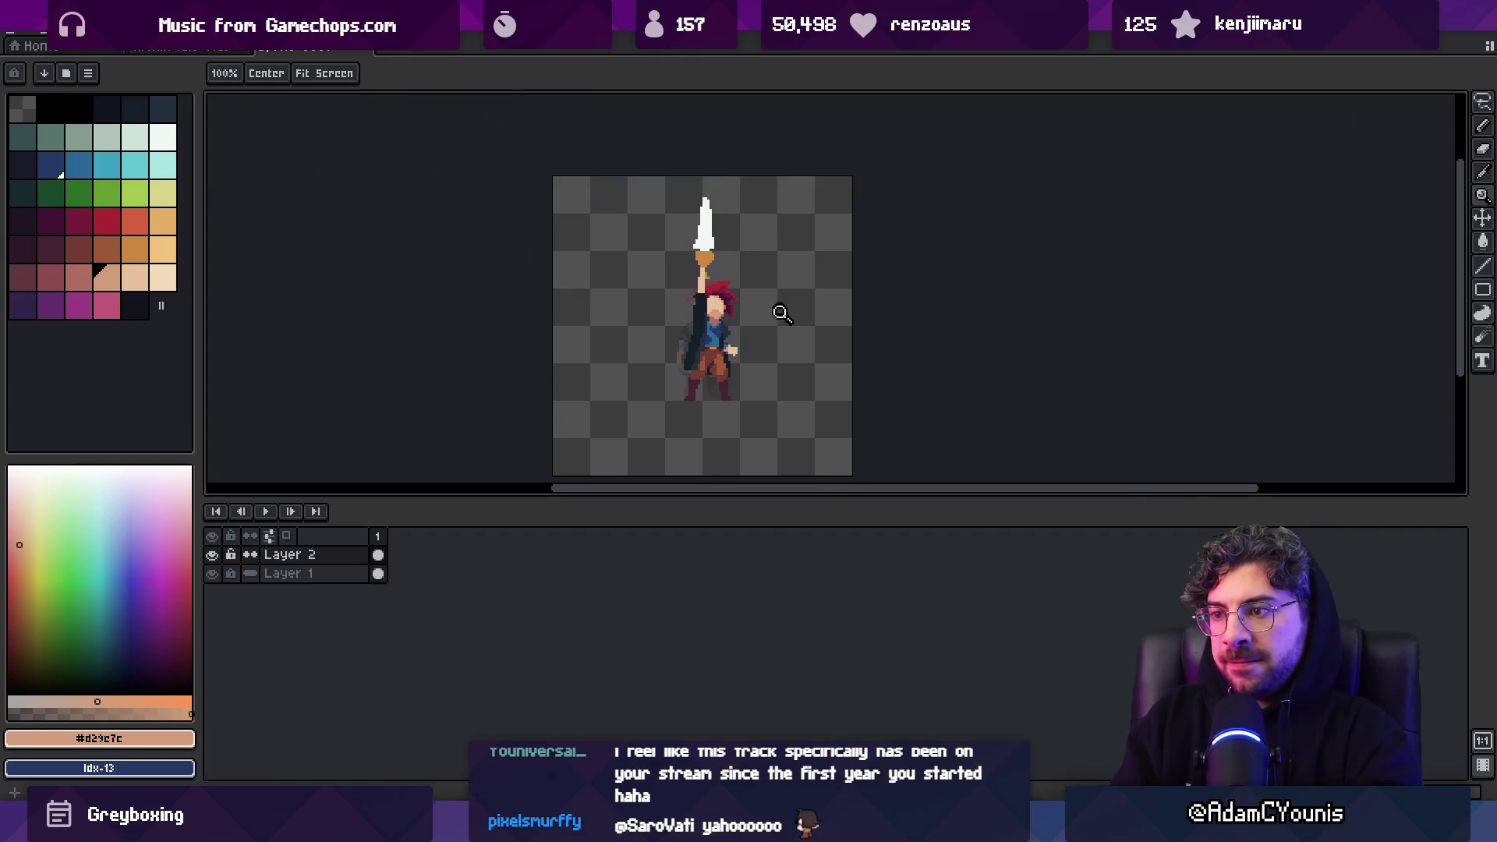
pyautogui.scroll(5, 761, 331)
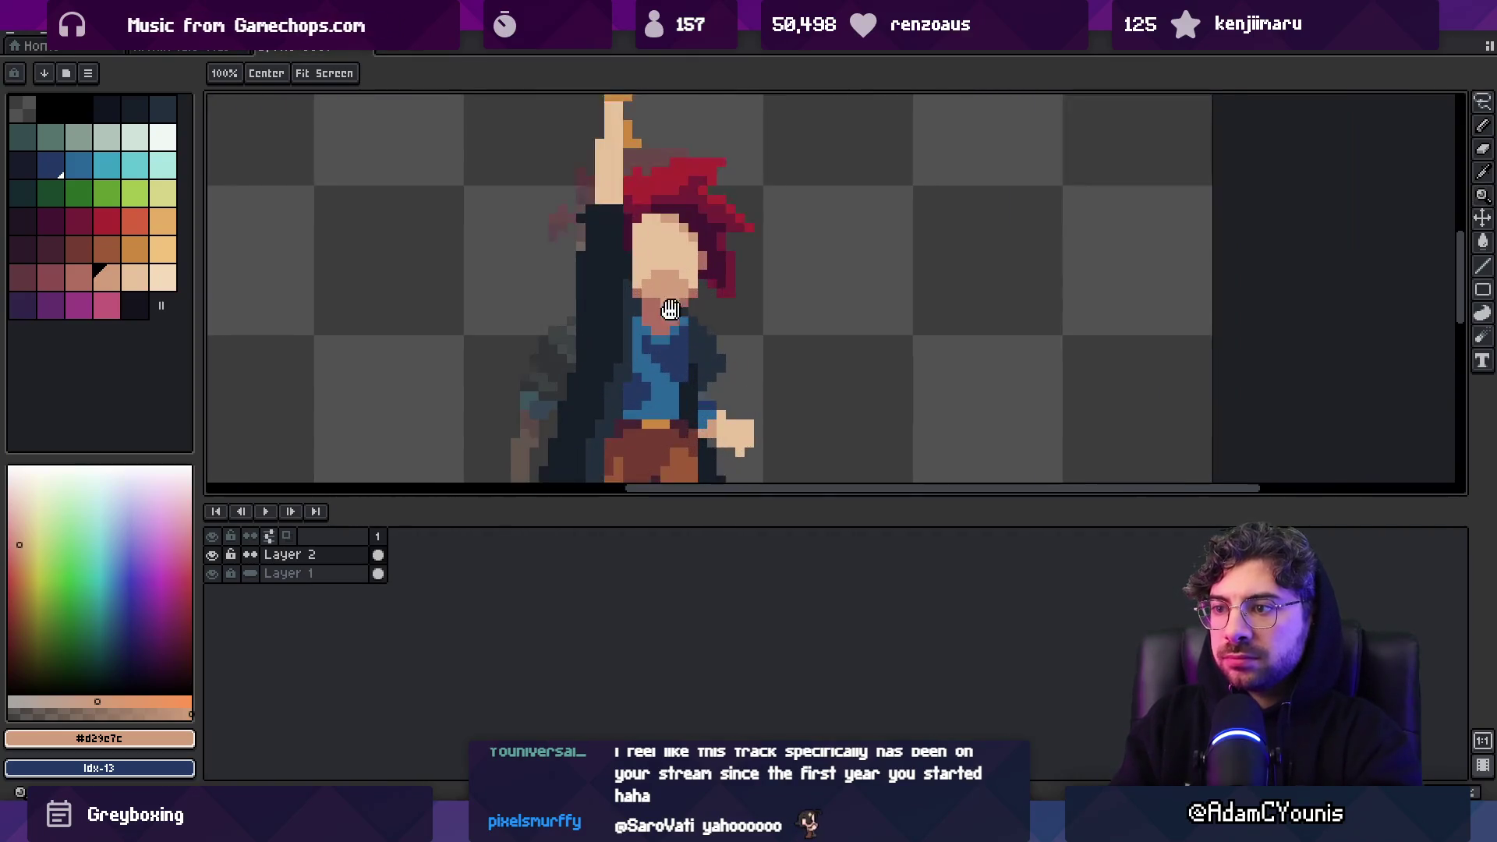
# Lasso-select the hair and face and nudge them left with the arrow key
pyautogui.press('v')
pyautogui.press('m')
pyautogui.moveTo(685, 343); pyautogui.dragTo(660, 335)
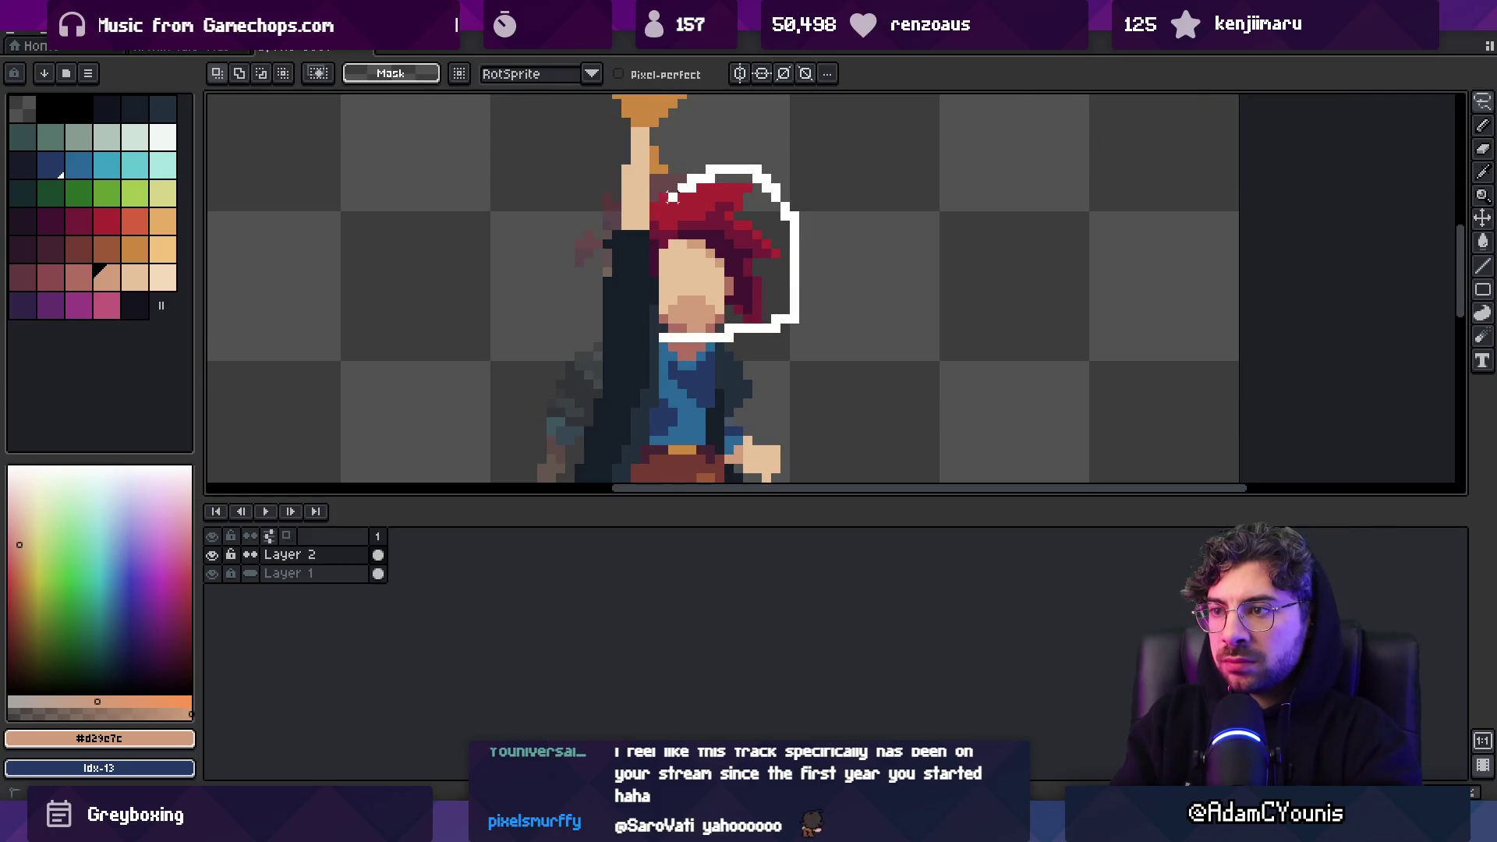
pyautogui.moveTo(653, 243); pyautogui.dragTo(655, 234)
pyautogui.press('Left')
pyautogui.press('Left')
pyautogui.press('z')
pyautogui.scroll(-5, 646, 290)
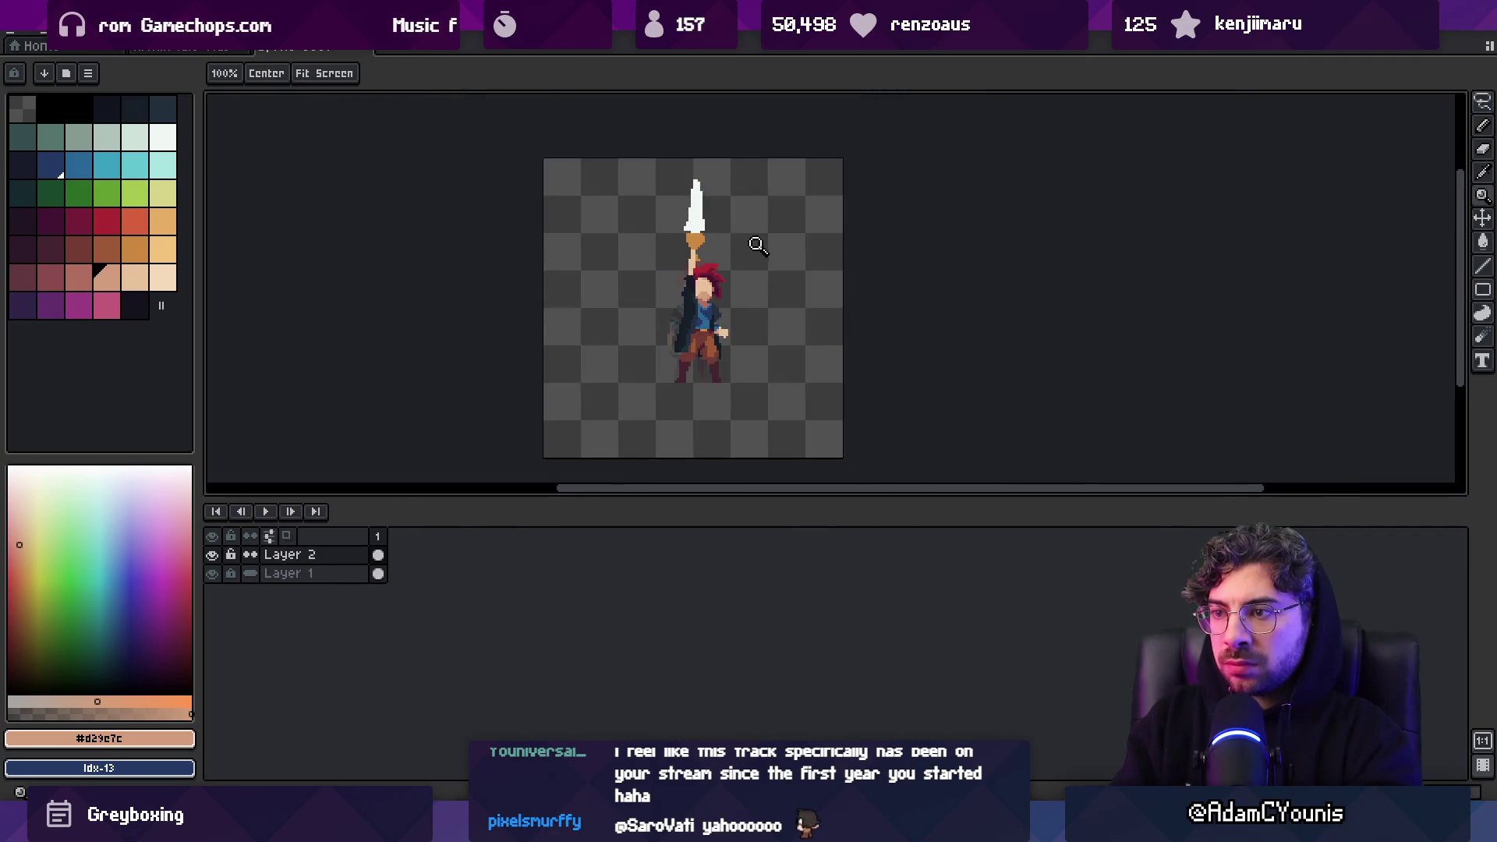
pyautogui.scroll(6, 694, 280)
# Paint a pale grey-green fuller up the white sword blade
pyautogui.press('b')
pyautogui.keyDown('alt'); pyautogui.click(678, 272); pyautogui.keyUp('alt')
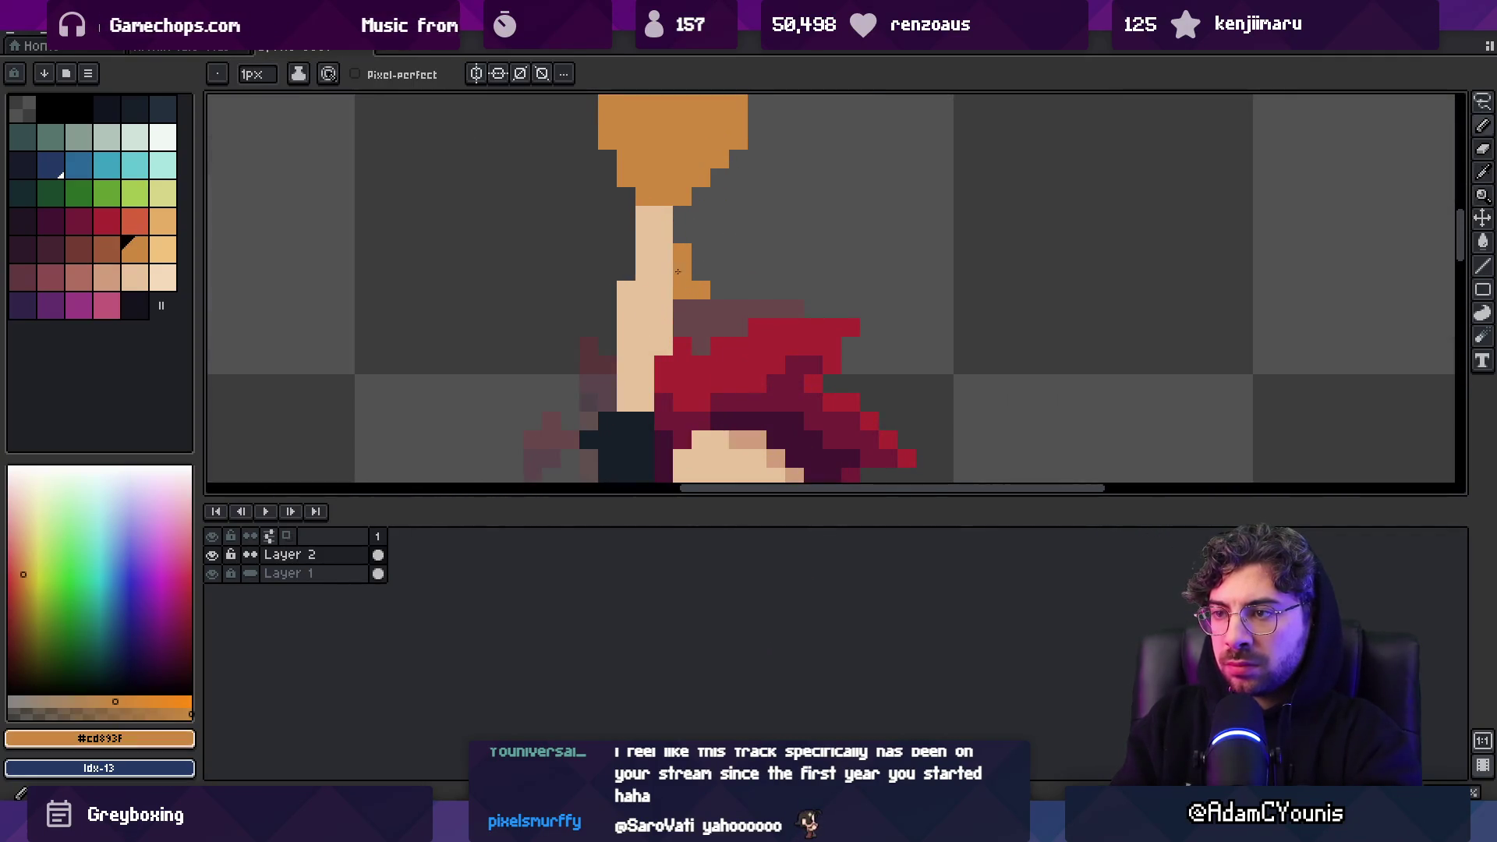
pyautogui.press('e')
pyautogui.scroll(-4, 661, 259)
pyautogui.scroll(4, 678, 277)
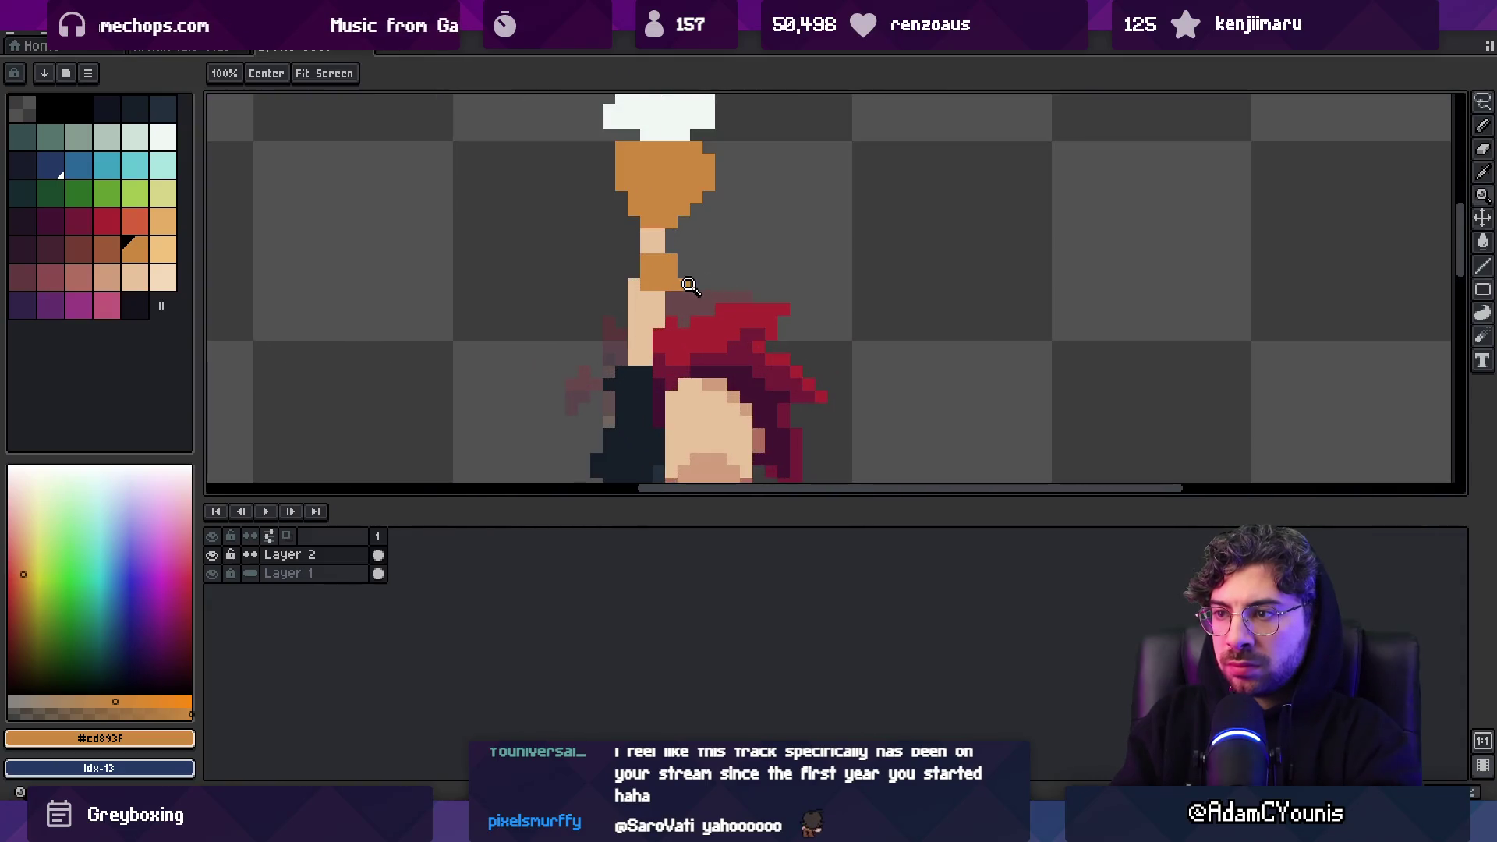
pyautogui.moveTo(658, 222); pyautogui.dragTo(637, 360)
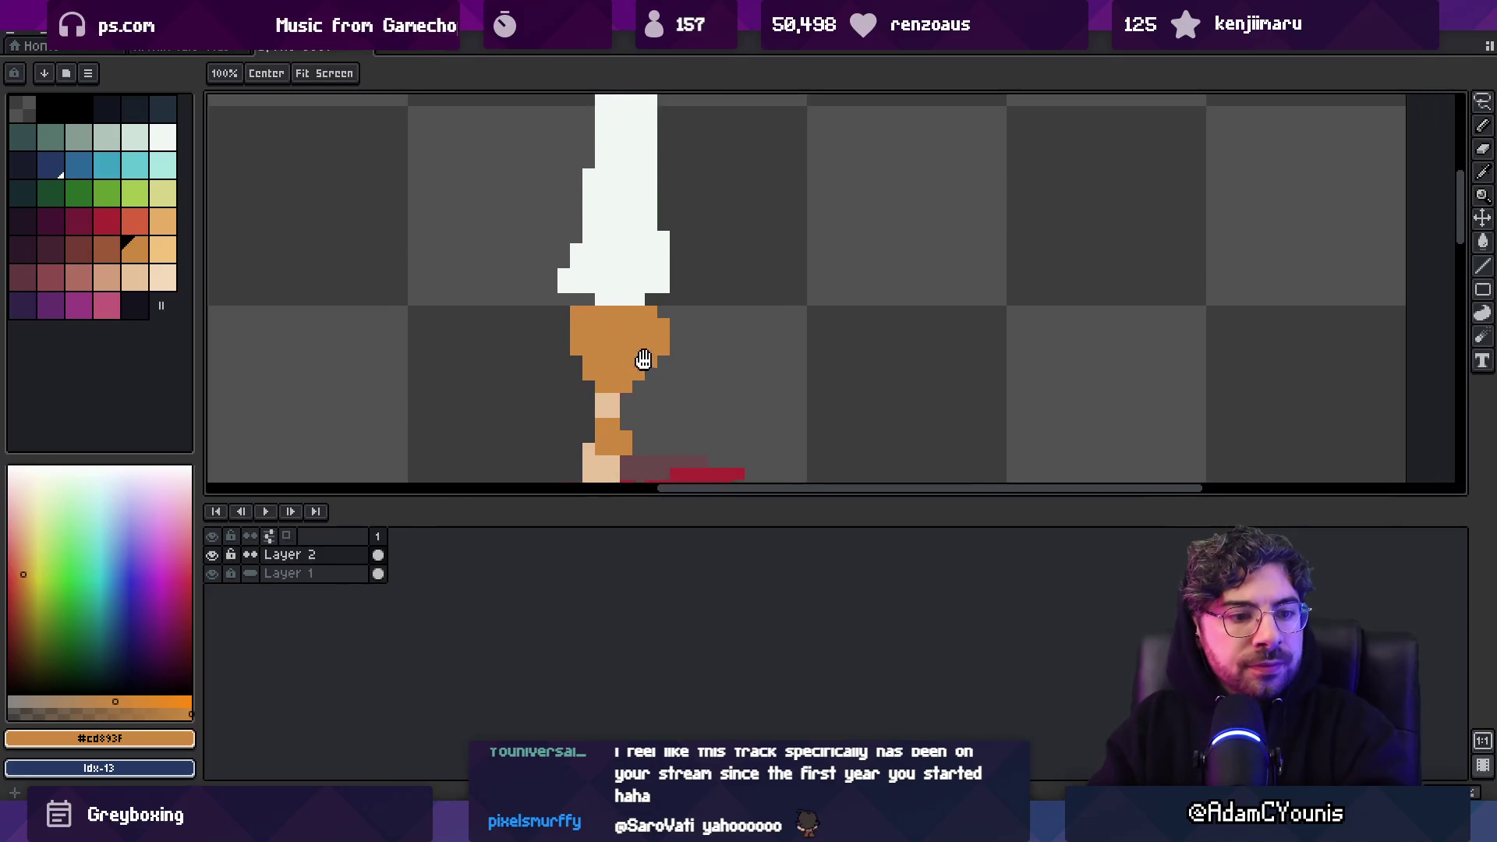
pyautogui.click(650, 277)
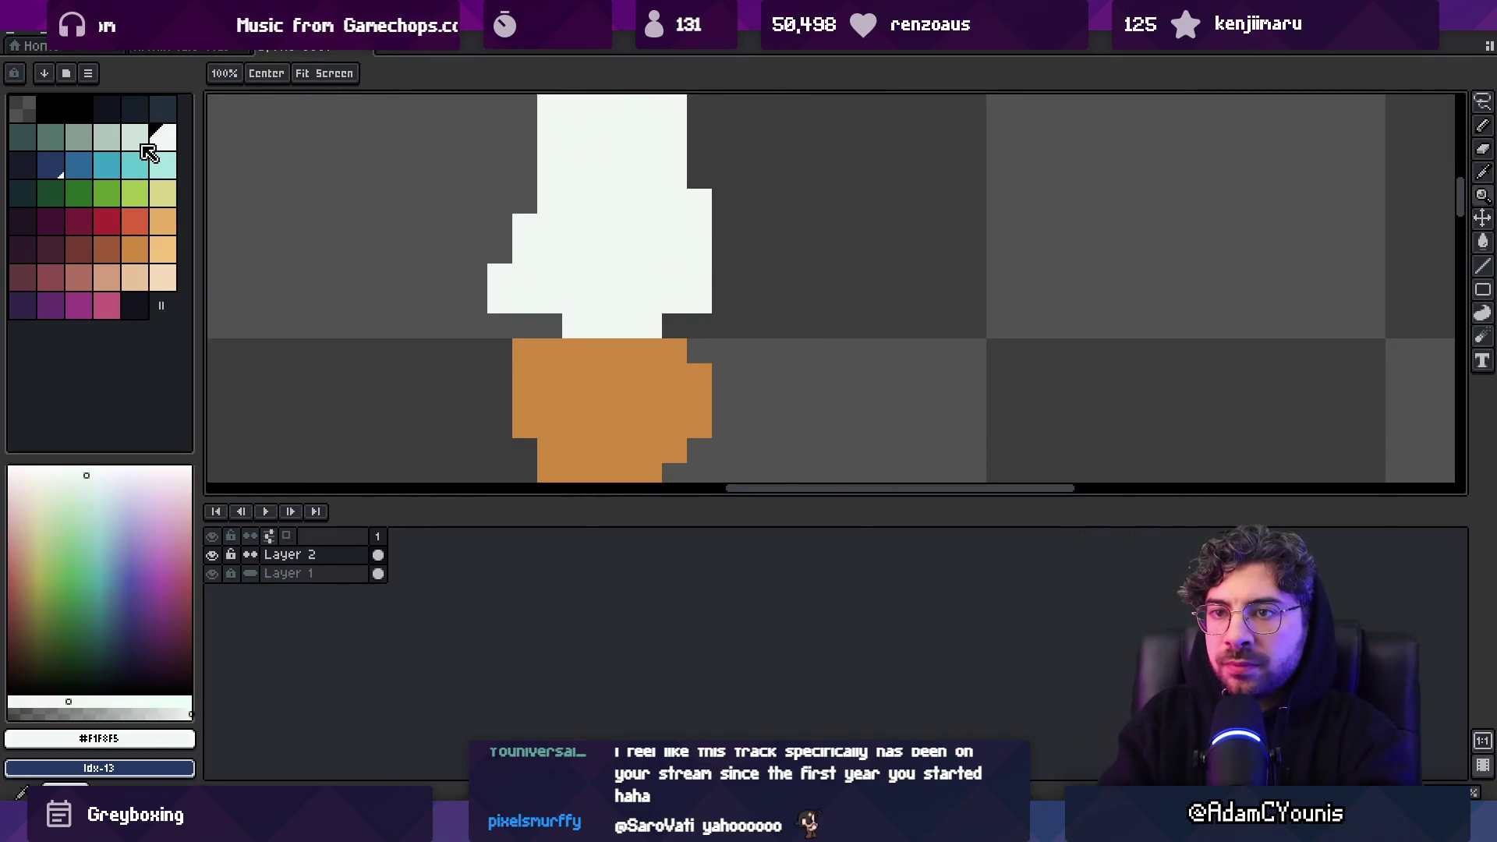
pyautogui.click(107, 137)
pyautogui.press('b')
pyautogui.moveTo(602, 379)
pyautogui.mouseDown()
pyautogui.moveTo(624, 409)
pyautogui.moveTo(582, 360)
pyautogui.moveTo(624, 278)
pyautogui.mouseUp()
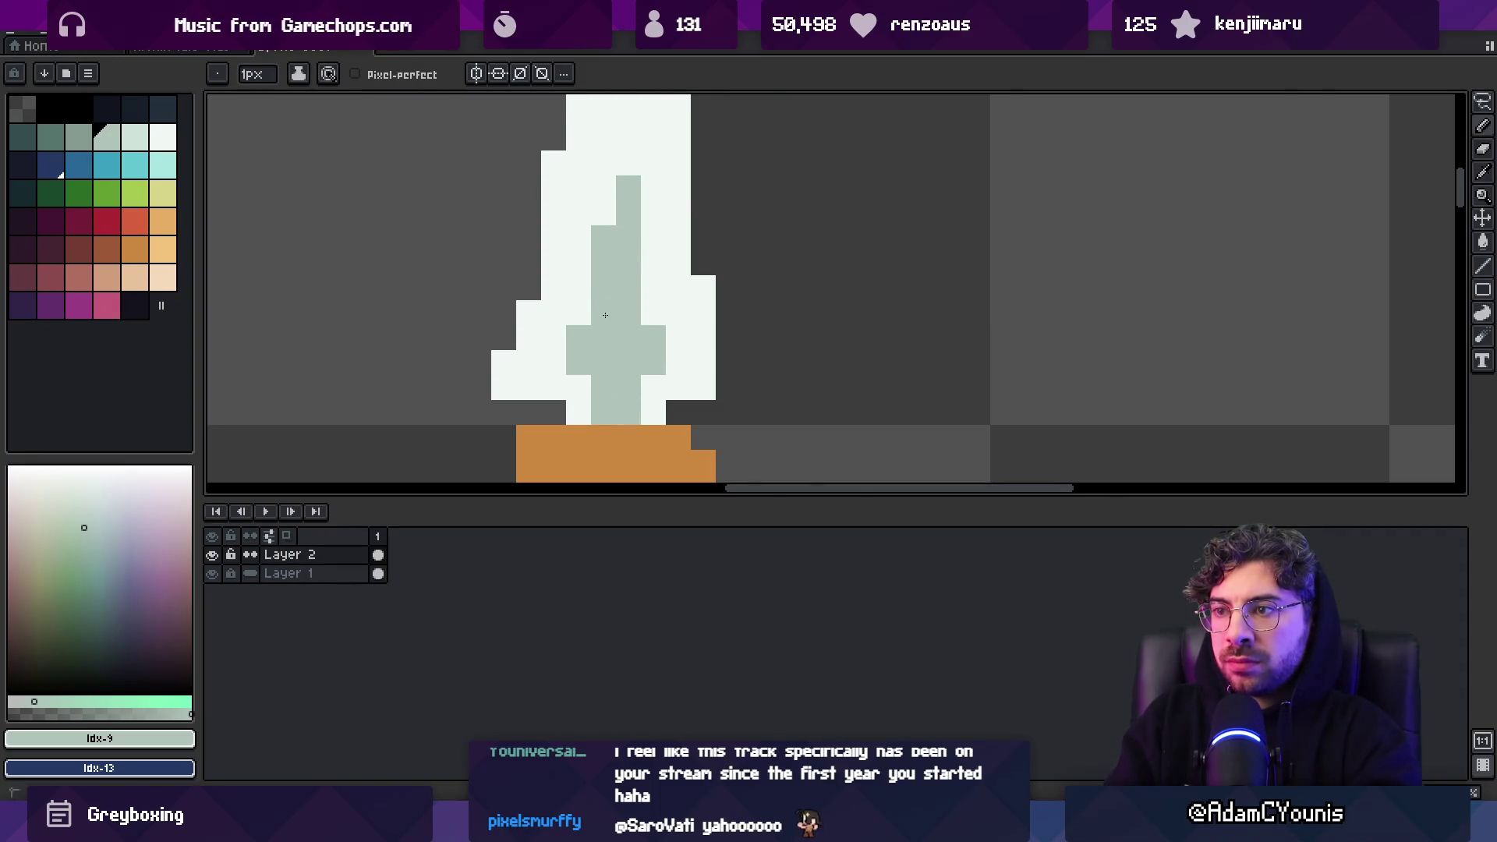
# Add darker brown shading down the sword's hilt
pyautogui.scroll(3, 605, 335)
pyautogui.press('z')
pyautogui.scroll(-3, 659, 275)
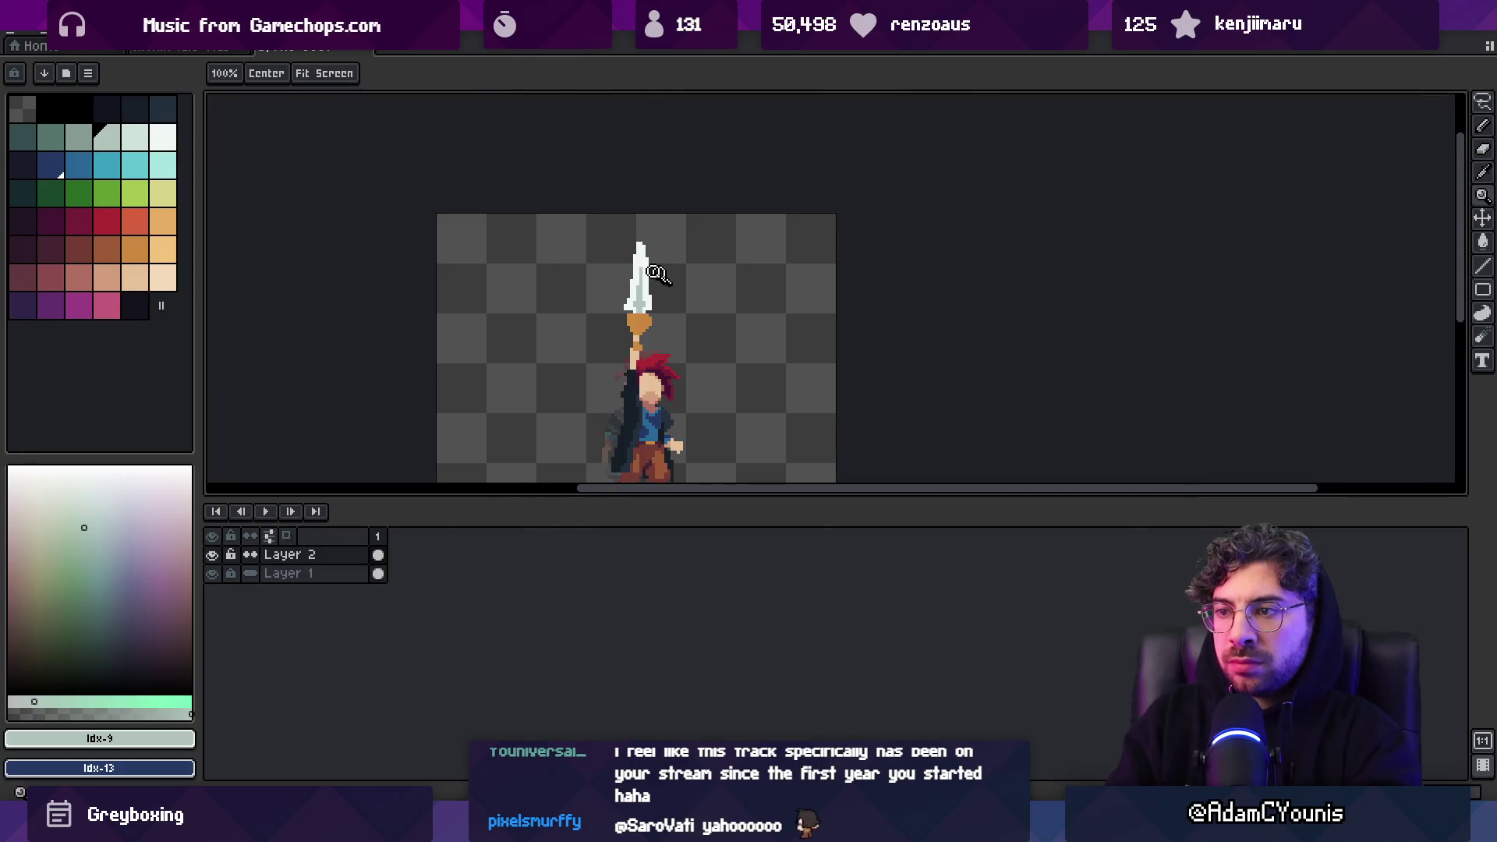
pyautogui.scroll(3, 686, 272)
pyautogui.press('b')
pyautogui.keyDown('alt'); pyautogui.click(647, 297); pyautogui.keyUp('alt')
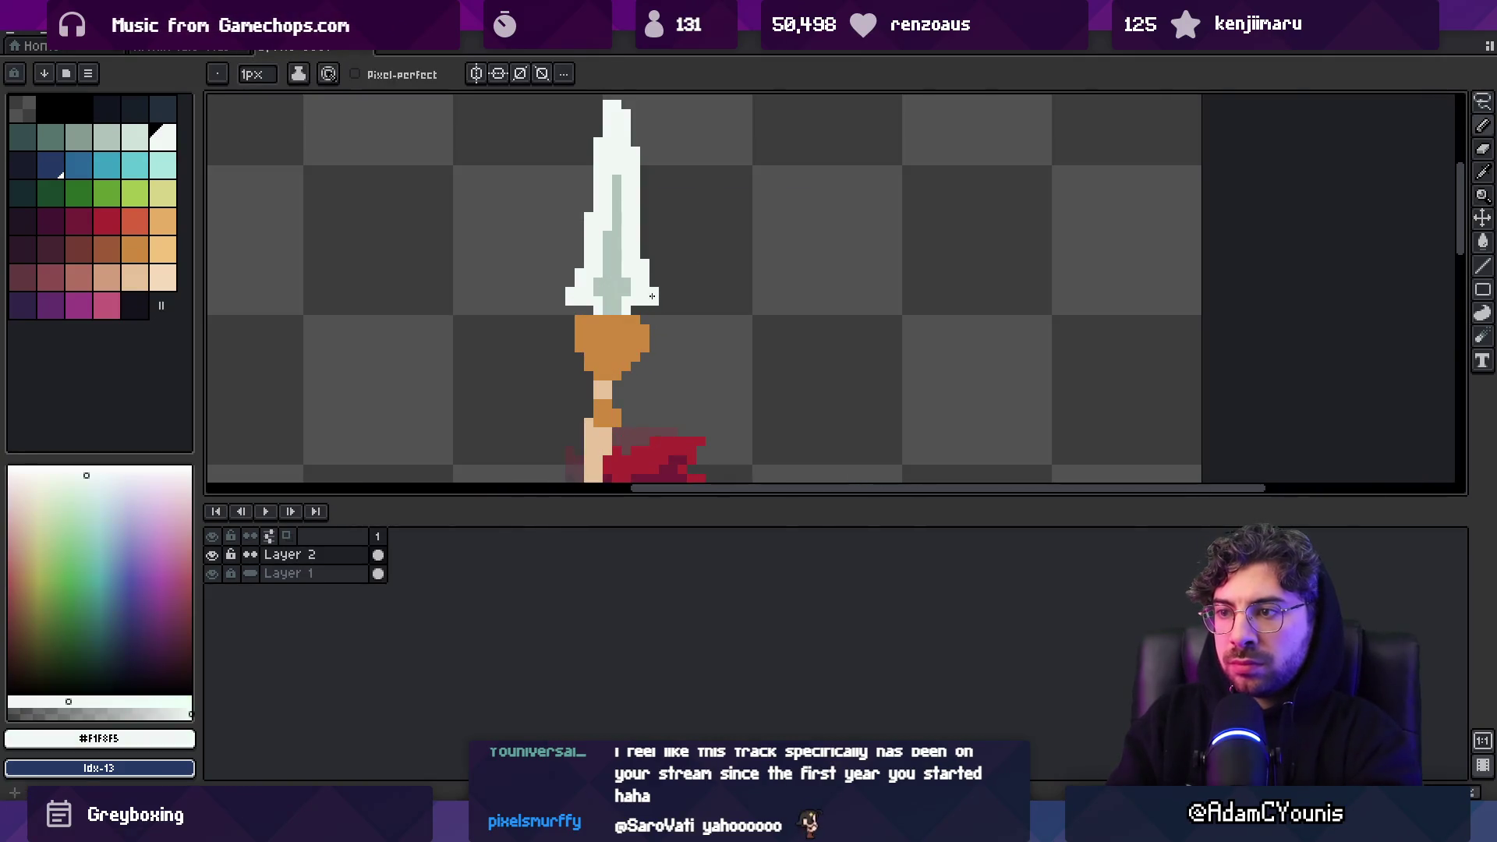
pyautogui.press('z')
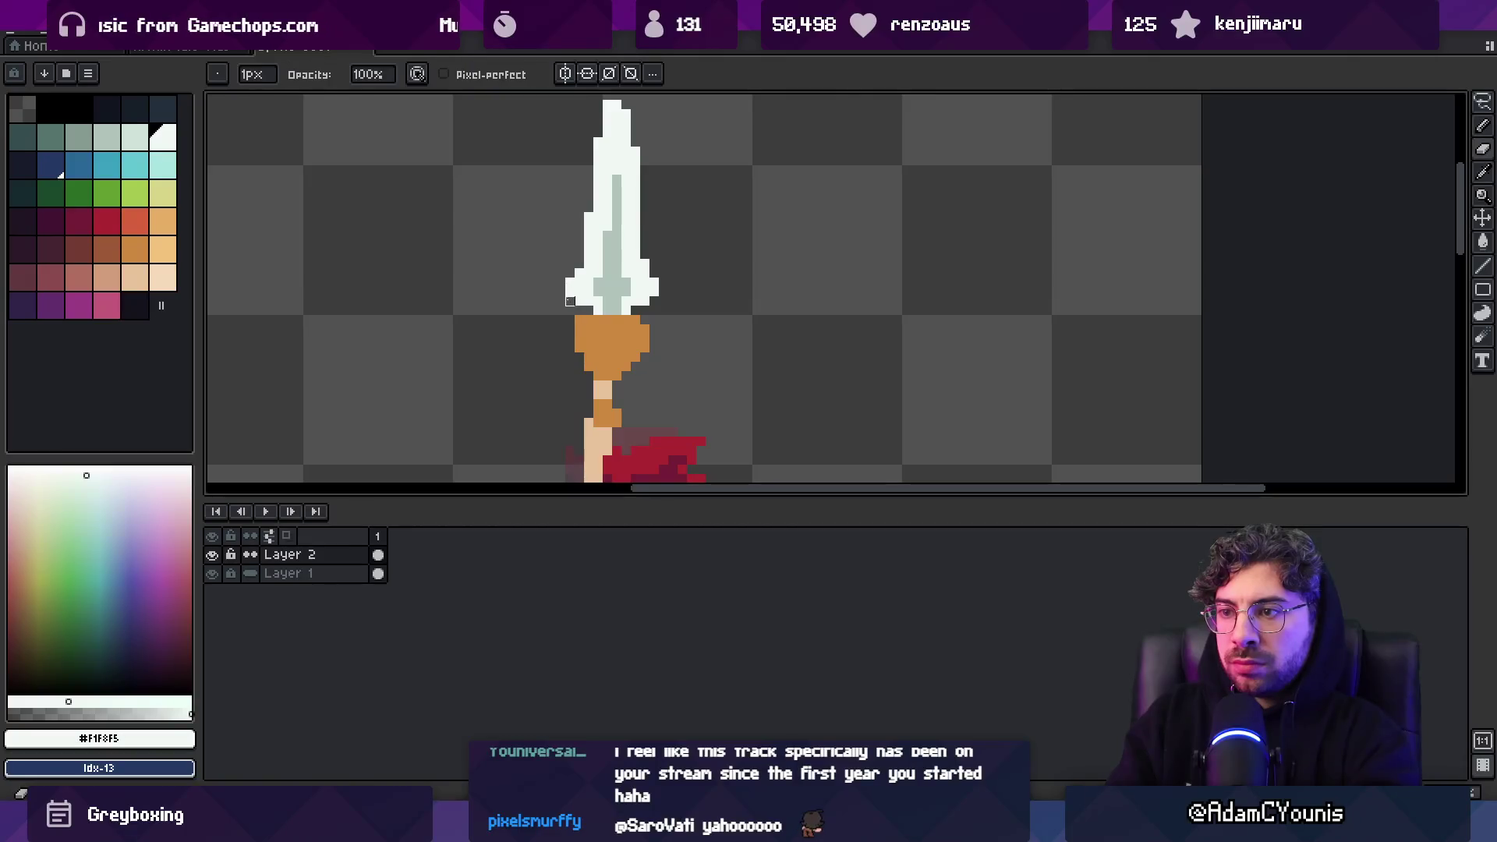
pyautogui.scroll(-5, 561, 264)
pyautogui.scroll(2, 670, 283)
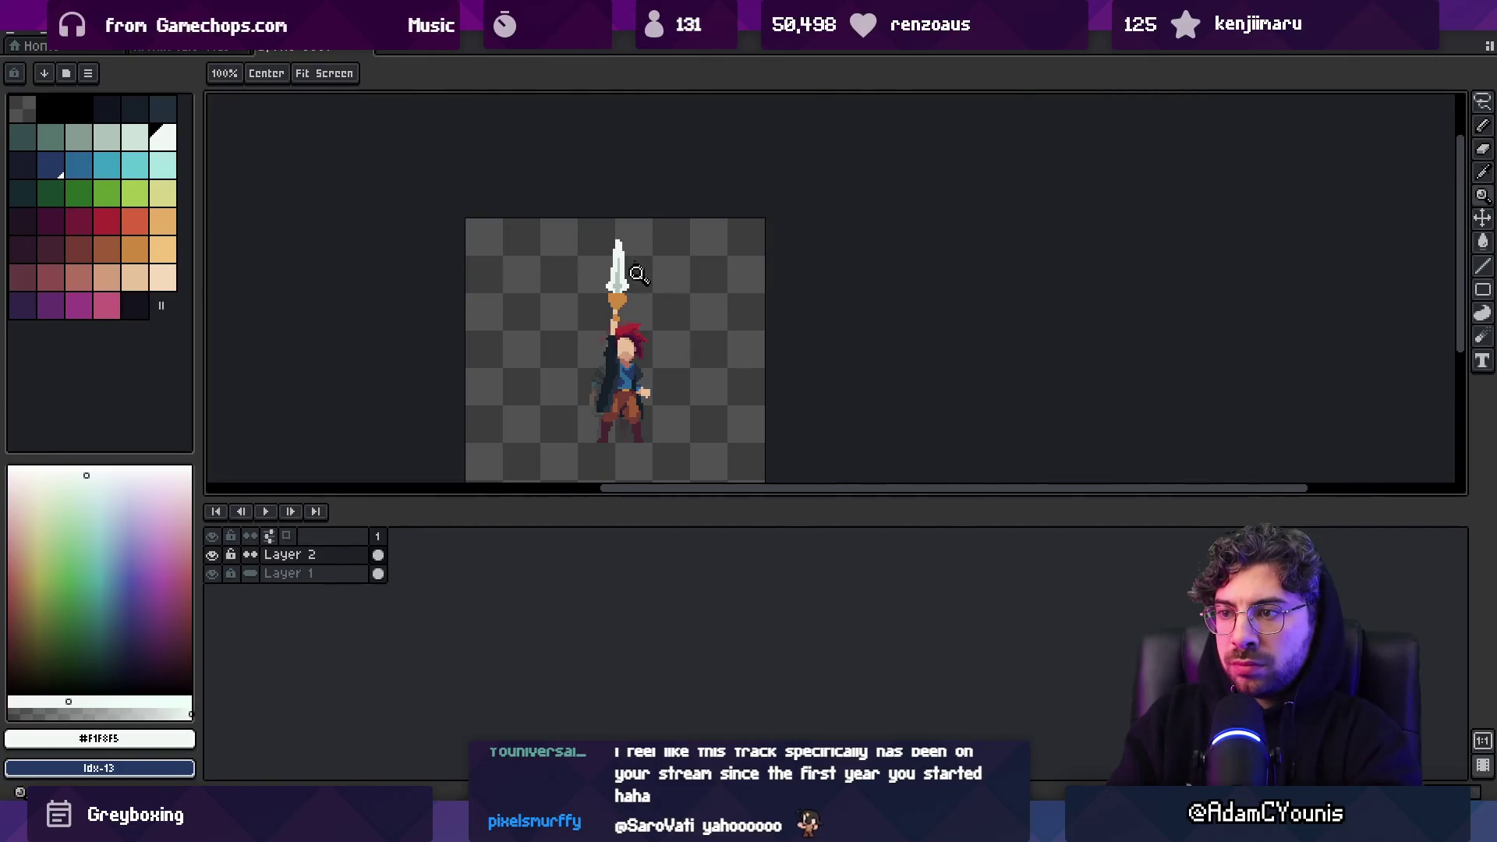
pyautogui.scroll(3, 638, 271)
pyautogui.press('b')
pyautogui.click(107, 250)
pyautogui.click(684, 206)
pyautogui.moveTo(665, 204)
pyautogui.mouseDown()
pyautogui.moveTo(779, 224)
pyautogui.moveTo(665, 281)
pyautogui.mouseUp()
# Paint a row of orange across the hilt and erase the stray protruding pixels
pyautogui.press('z')
pyautogui.scroll(-5, 749, 284)
pyautogui.scroll(2, 802, 237)
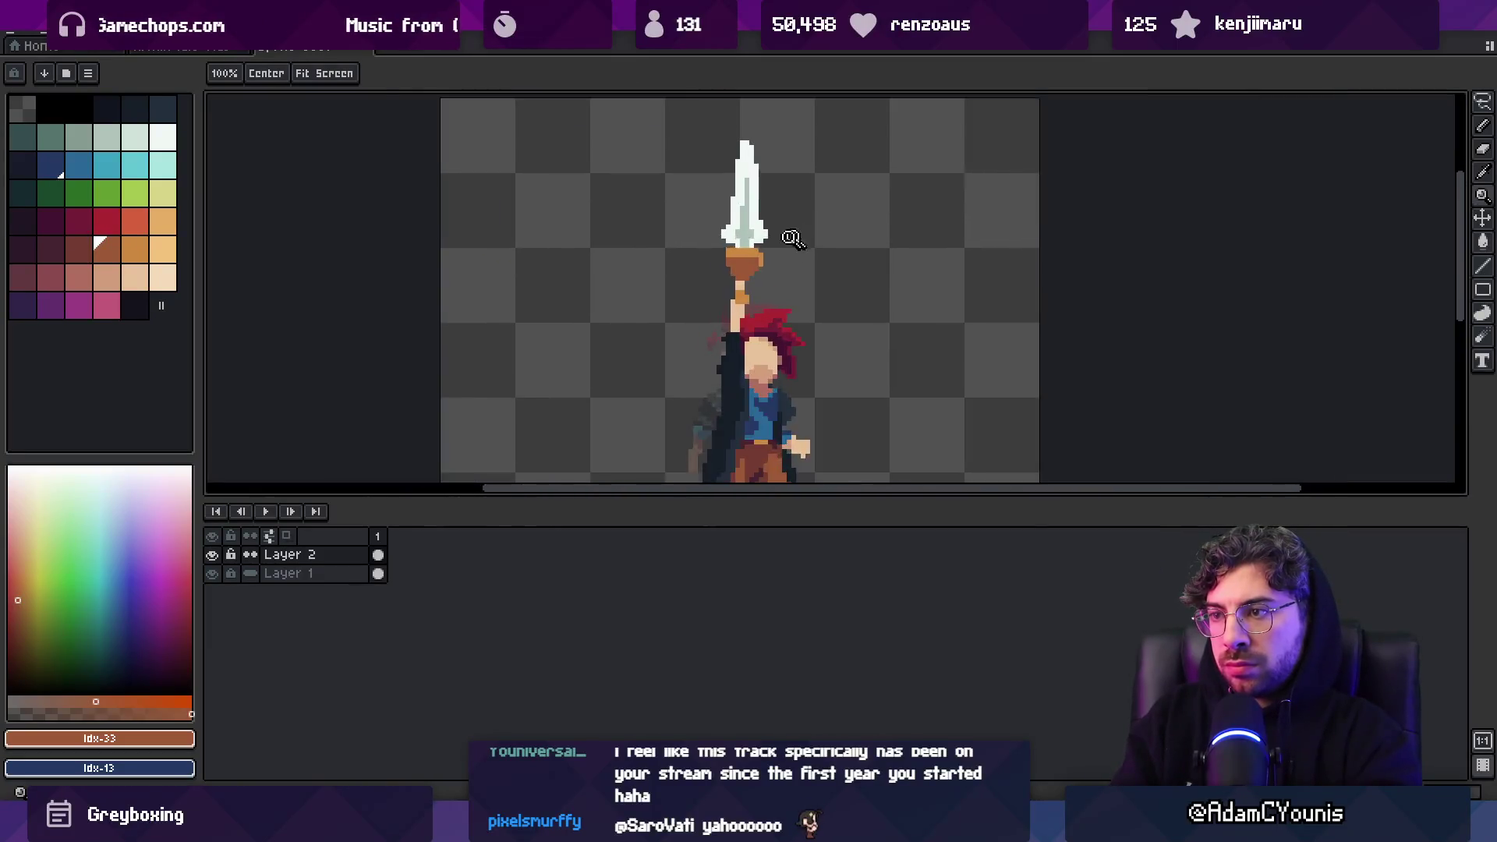
pyautogui.scroll(3, 802, 237)
pyautogui.keyDown('alt'); pyautogui.click(765, 267); pyautogui.keyUp('alt')
pyautogui.press('b')
pyautogui.moveTo(807, 301); pyautogui.dragTo(674, 304)
pyautogui.rightClick(720, 312)
pyautogui.rightClick(667, 301)
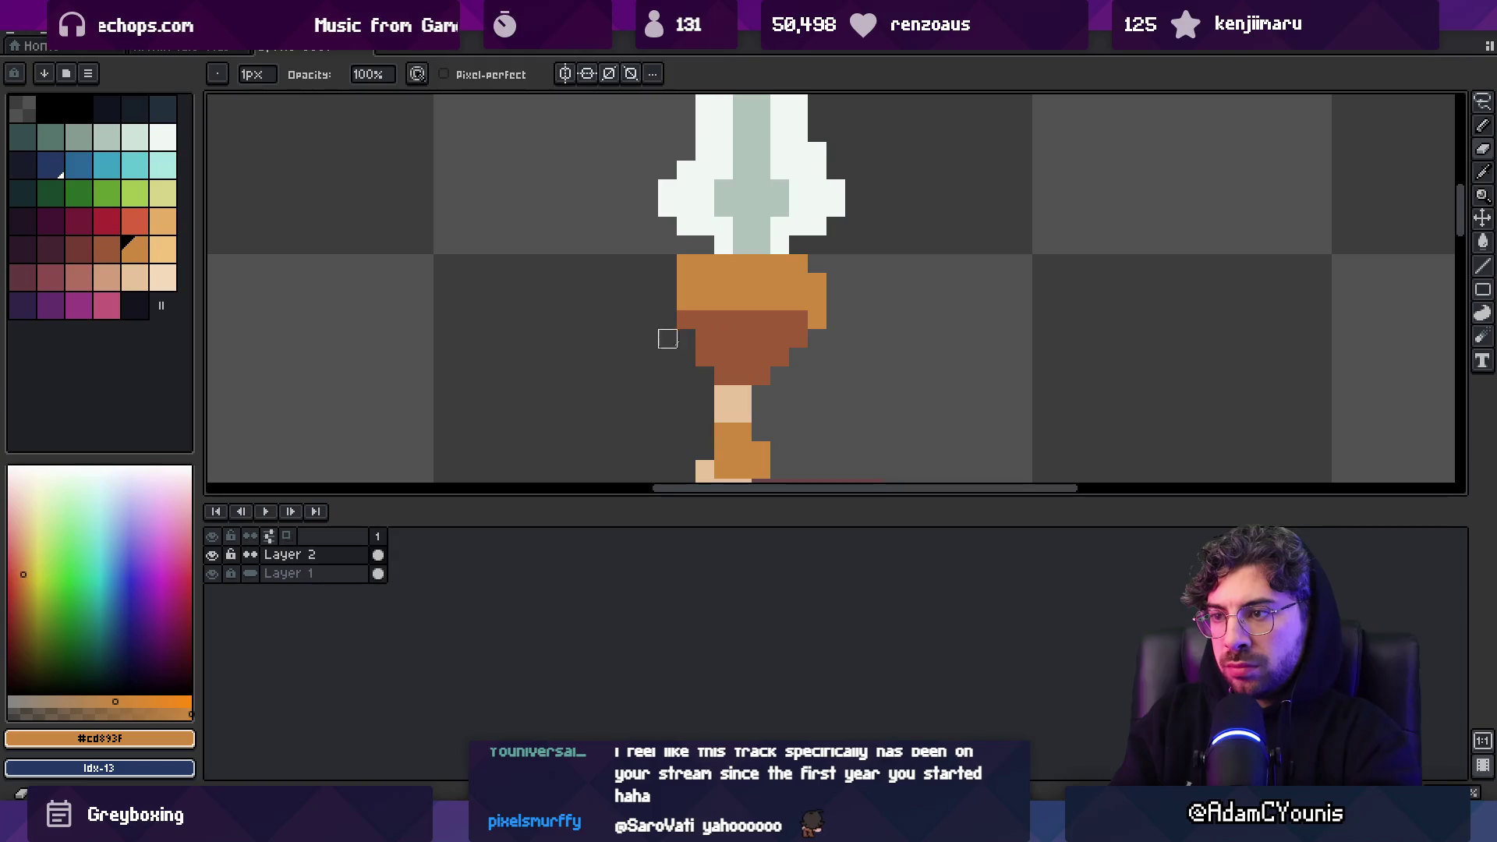
# Recolour a remaining orange hilt pixel in darker brown
pyautogui.moveTo(784, 308); pyautogui.dragTo(723, 206)
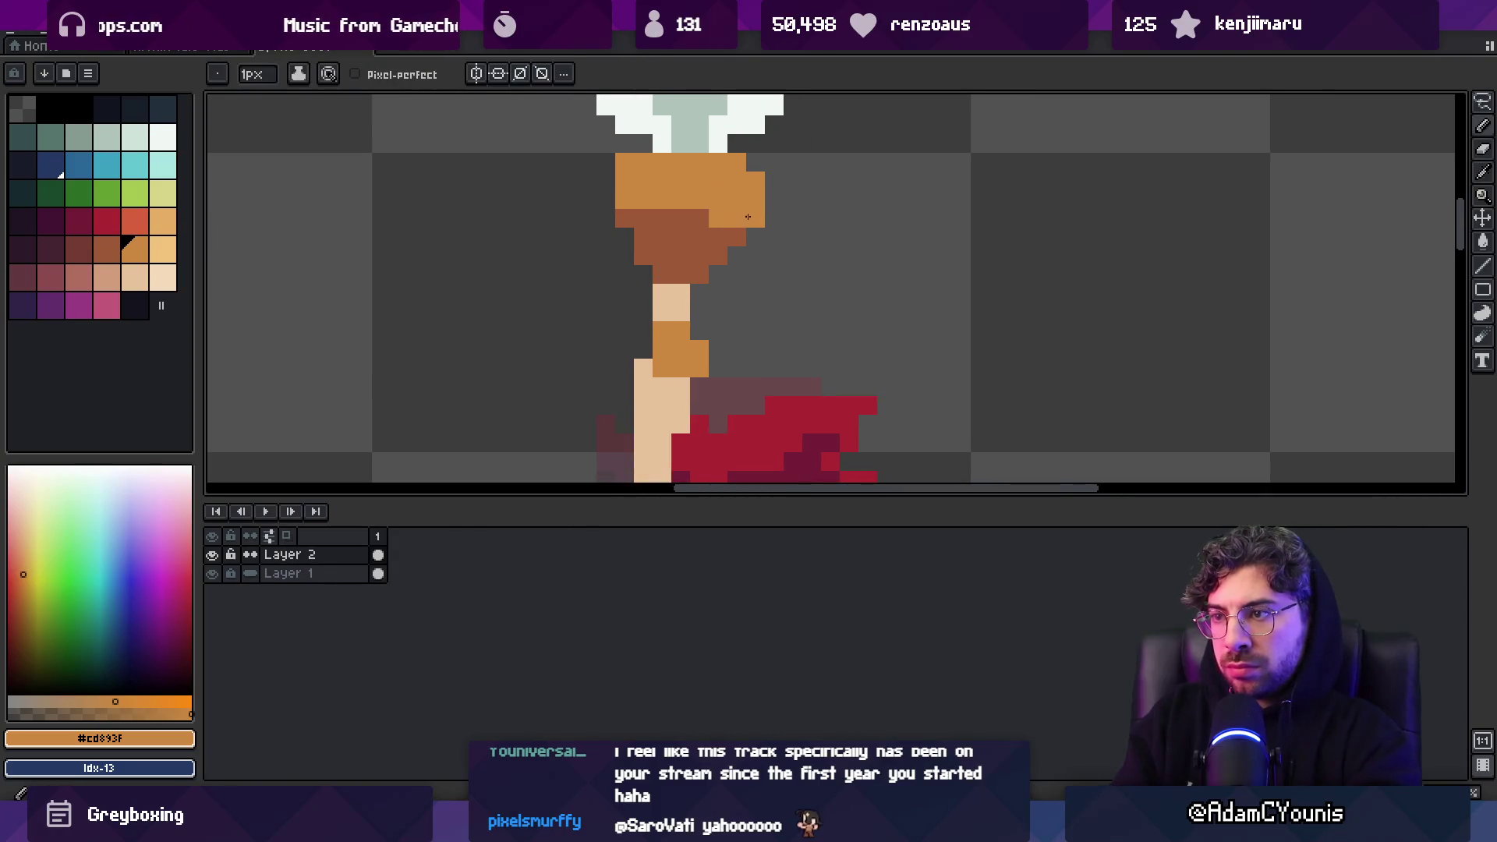
pyautogui.keyDown('alt'); pyautogui.click(736, 237); pyautogui.keyUp('alt')
pyautogui.click(662, 330)
pyautogui.press('z')
pyautogui.scroll(-5, 743, 206)
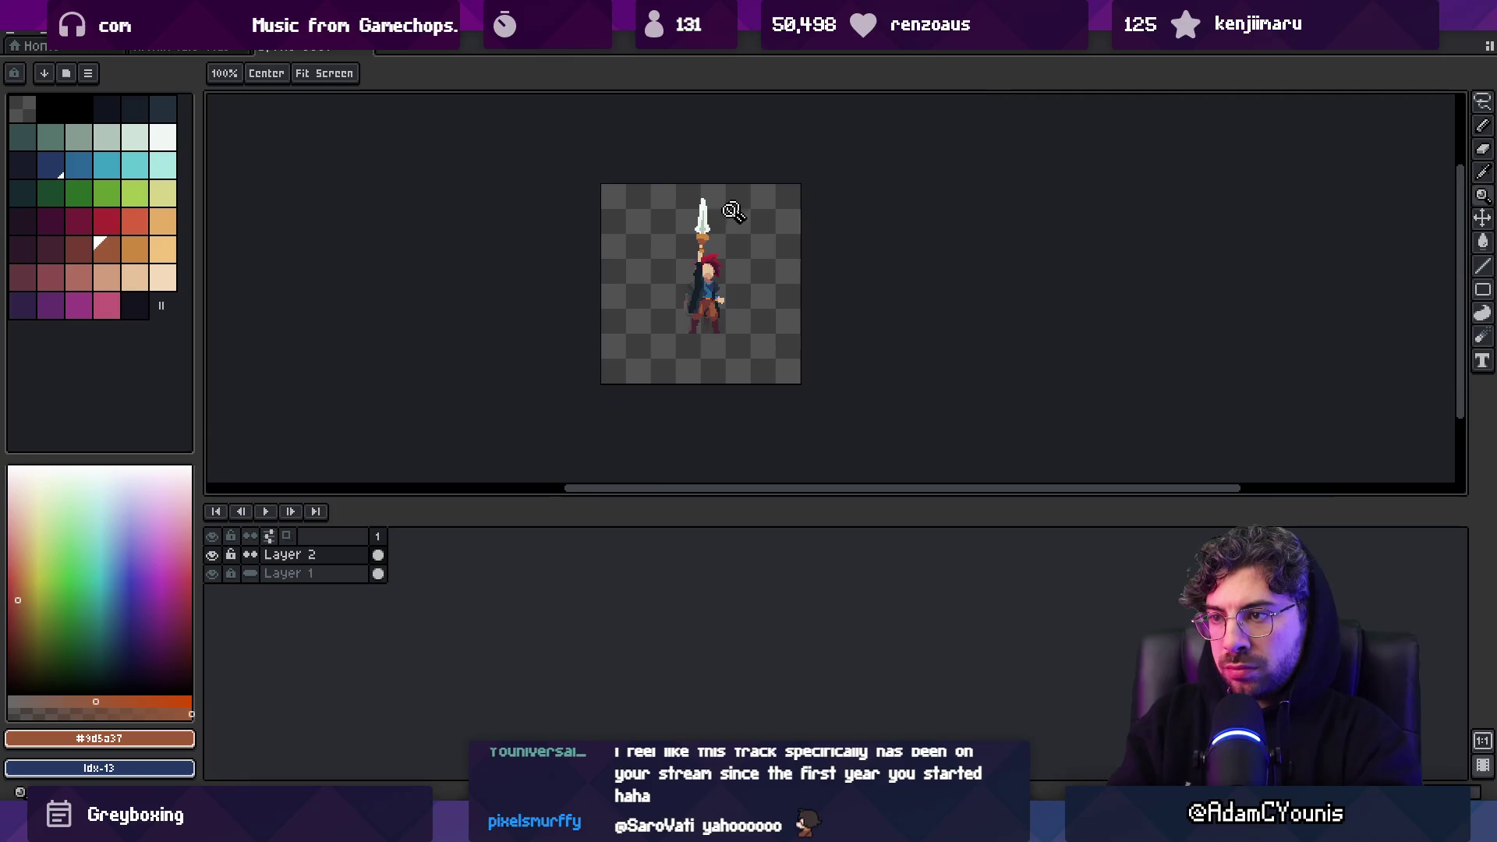
pyautogui.scroll(5, 707, 251)
pyautogui.keyDown('alt'); pyautogui.click(709, 380); pyautogui.keyUp('alt')
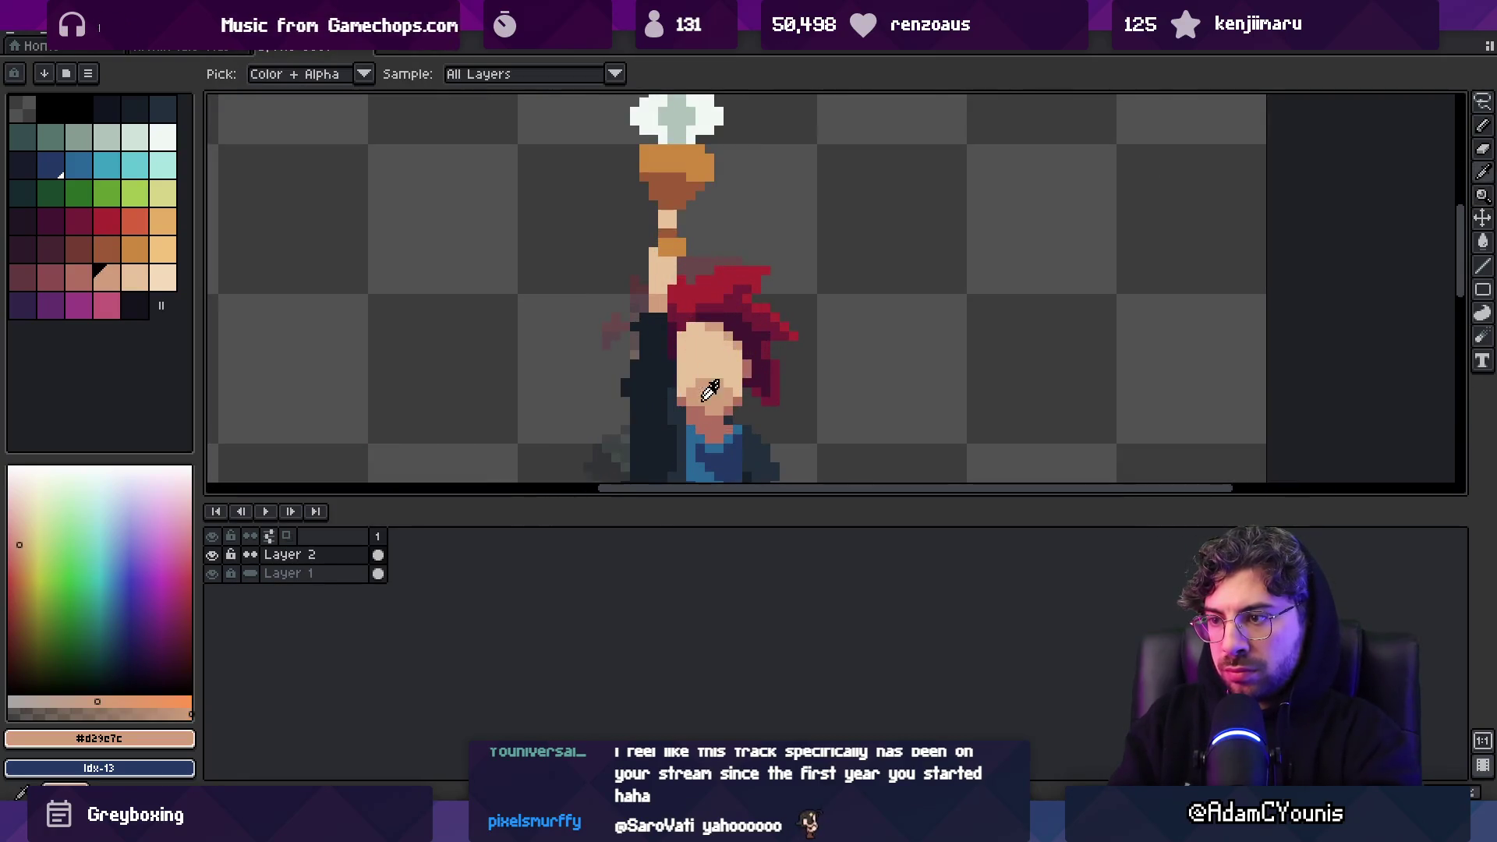
# Pick up the shirt blue and coat colours for the shoulder sleeve under the raised arm
pyautogui.keyDown('alt'); pyautogui.click(683, 419); pyautogui.keyUp('alt')
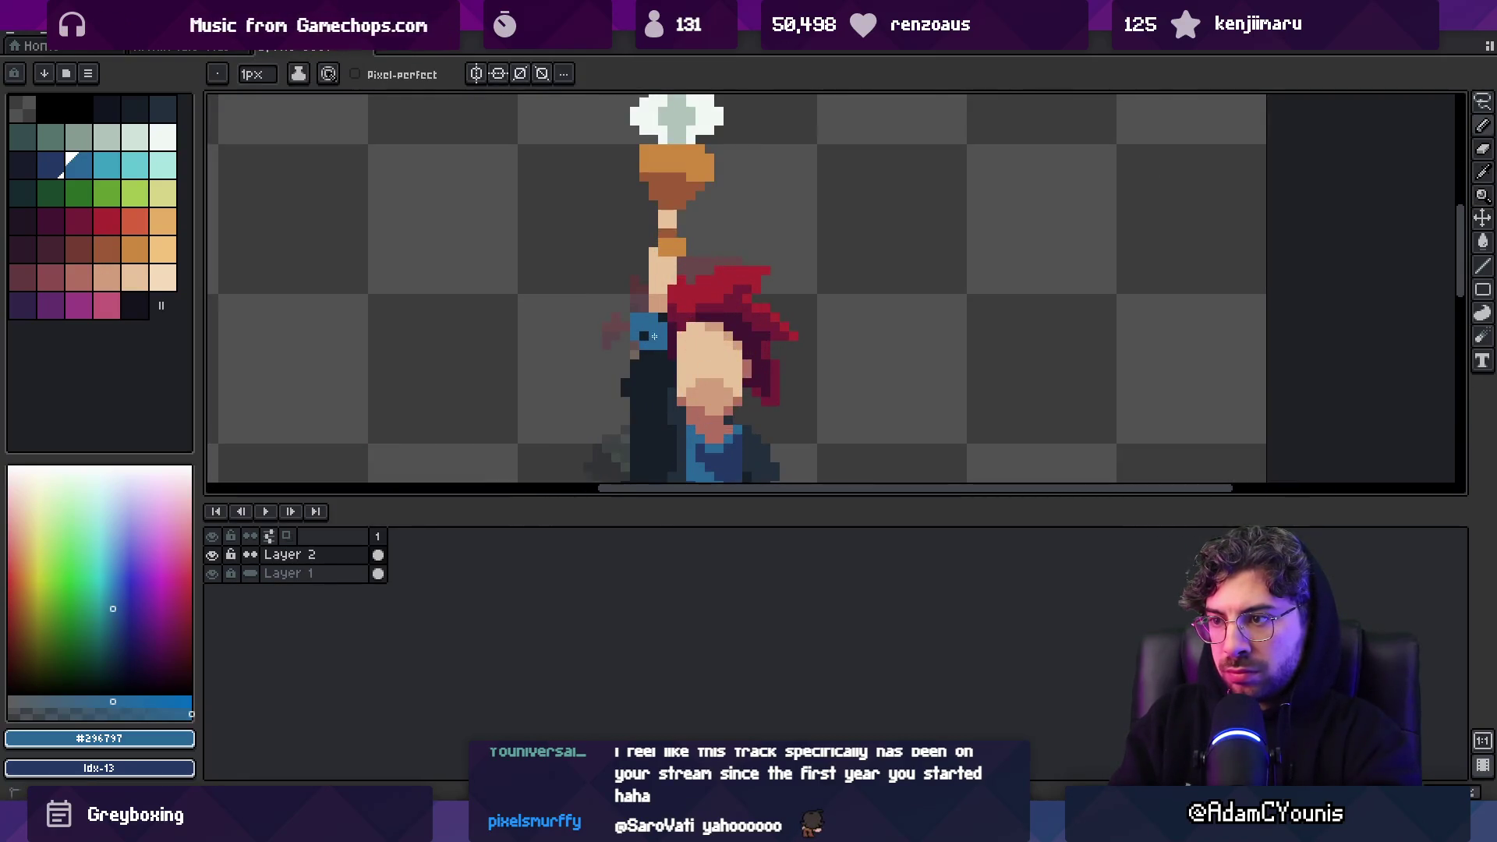
pyautogui.keyDown('alt'); pyautogui.click(647, 346); pyautogui.keyUp('alt')
pyautogui.press('z')
pyautogui.scroll(-4, 647, 345)
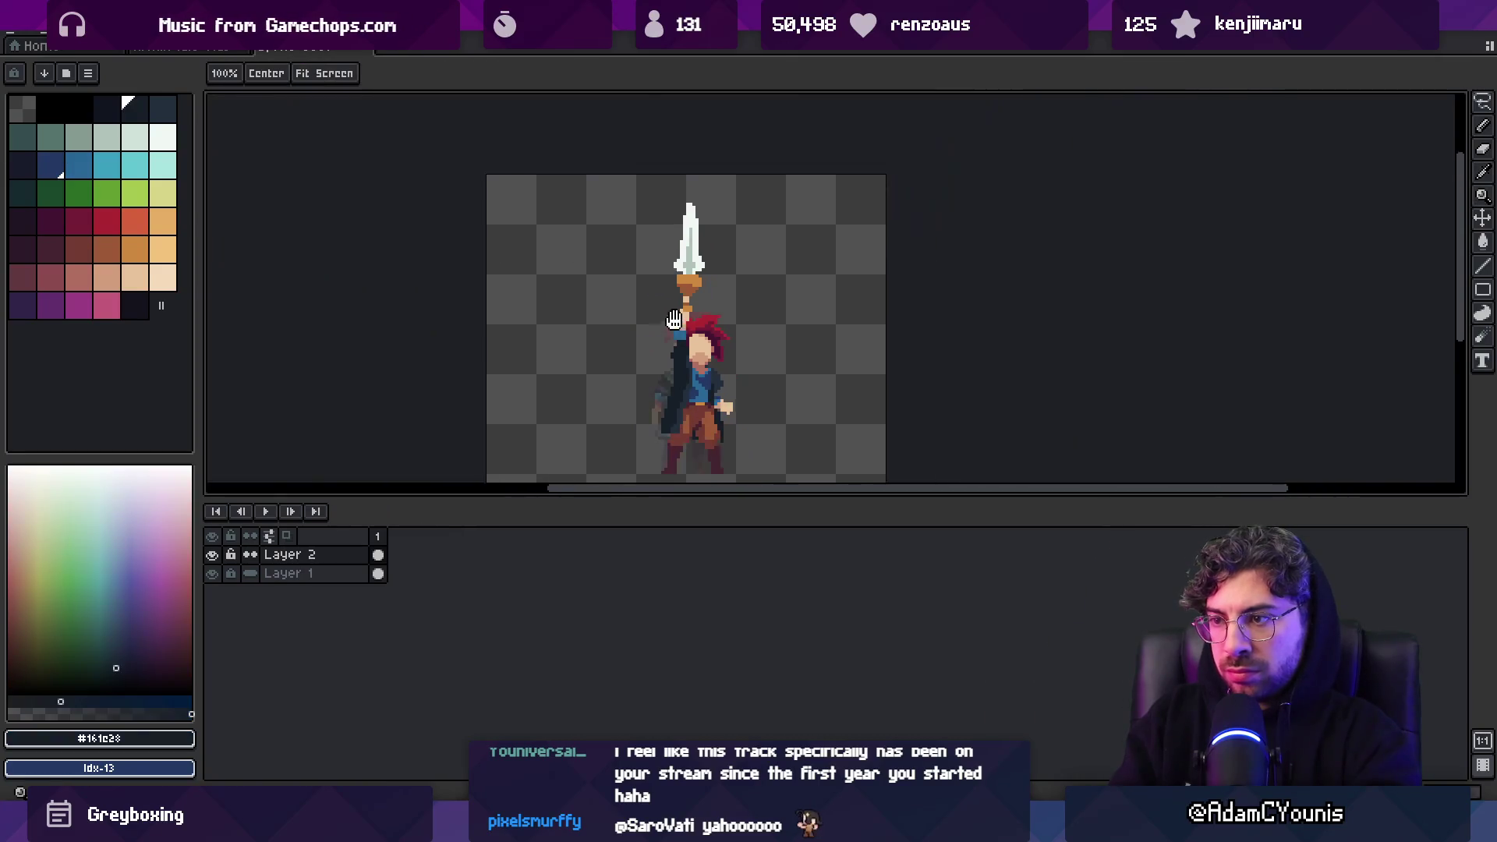
pyautogui.scroll(3, 683, 334)
pyautogui.scroll(2, 683, 334)
pyautogui.scroll(3, 631, 197)
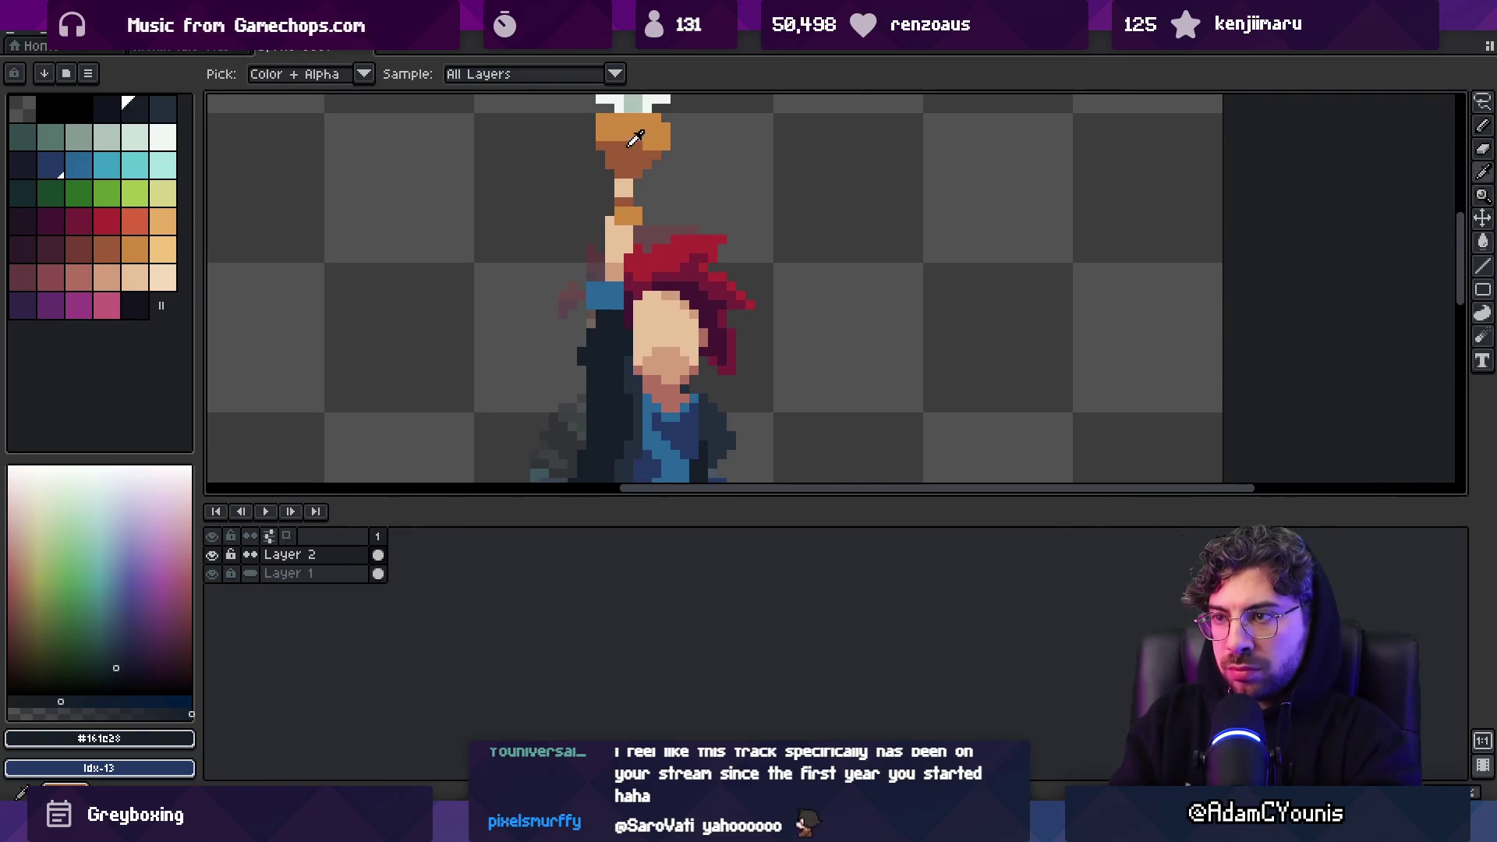
# Choose orange and add small buttons down the navy coat
pyautogui.keyDown('alt'); pyautogui.click(636, 148); pyautogui.keyUp('alt')
pyautogui.scroll(-3, 654, 209)
pyautogui.press('b')
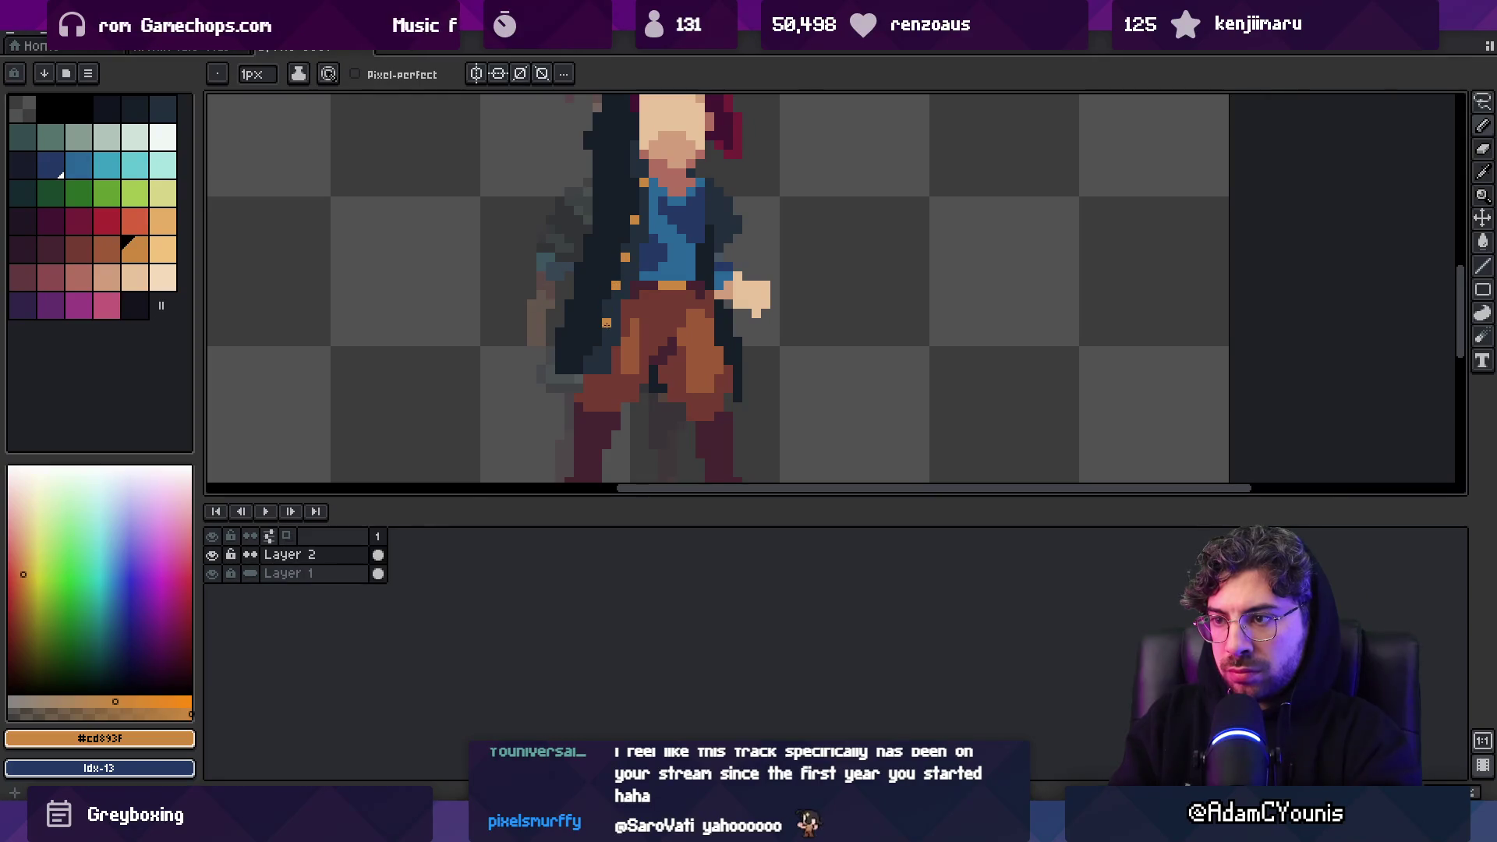
pyautogui.press('z')
pyautogui.scroll(-3, 586, 259)
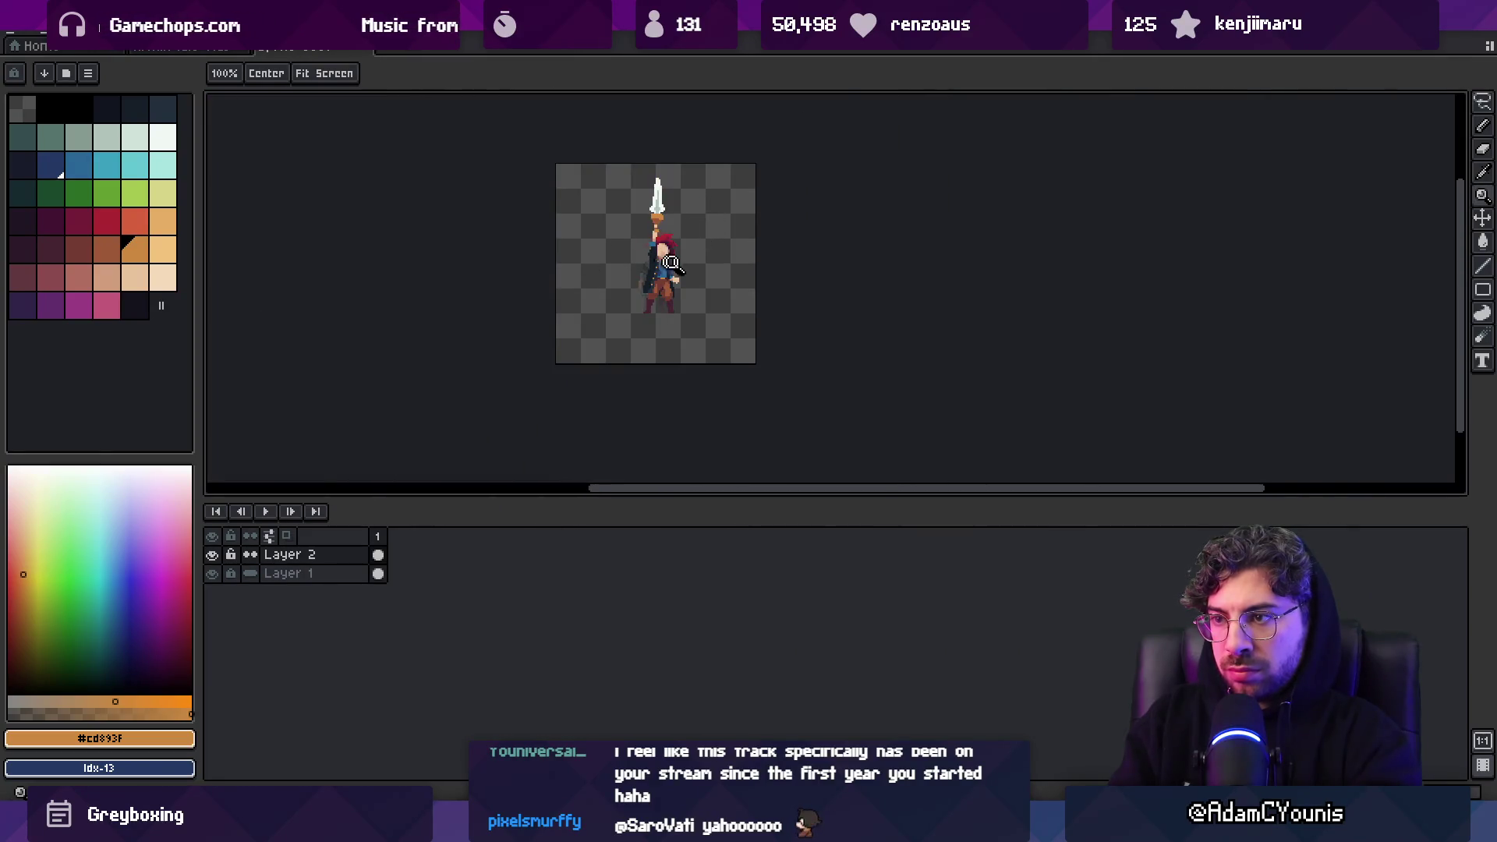
# Sample the coat's darkest and dark blue shades and pencil them onto the lower coat tails
pyautogui.scroll(5, 664, 261)
pyautogui.press('b')
pyautogui.keyDown('alt'); pyautogui.click(644, 204); pyautogui.keyUp('alt')
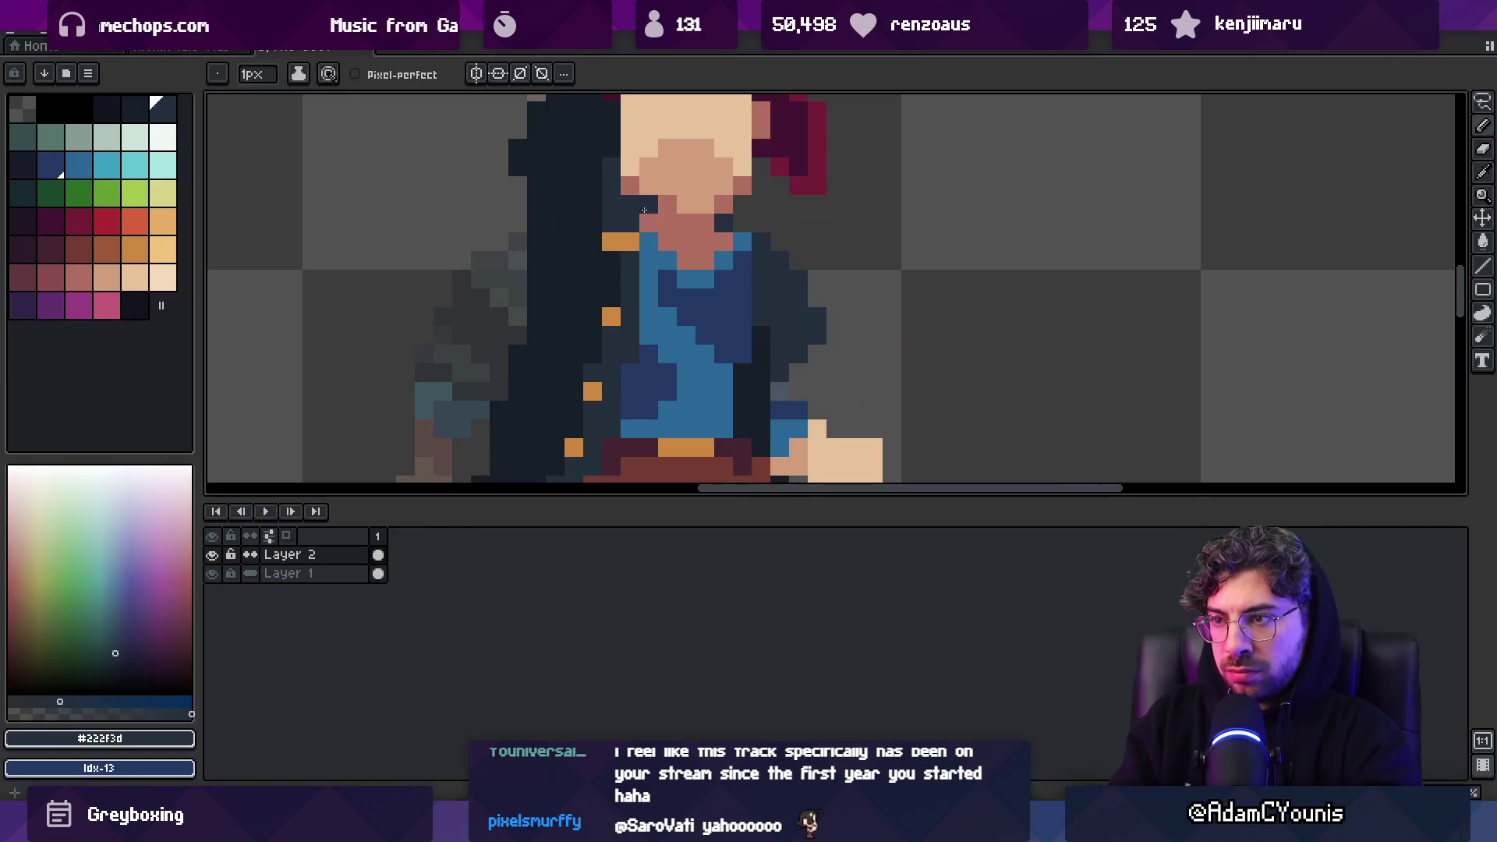
pyautogui.press('z')
pyautogui.scroll(-5, 702, 215)
pyautogui.scroll(4, 740, 230)
pyautogui.scroll(5, 692, 262)
pyautogui.press('b')
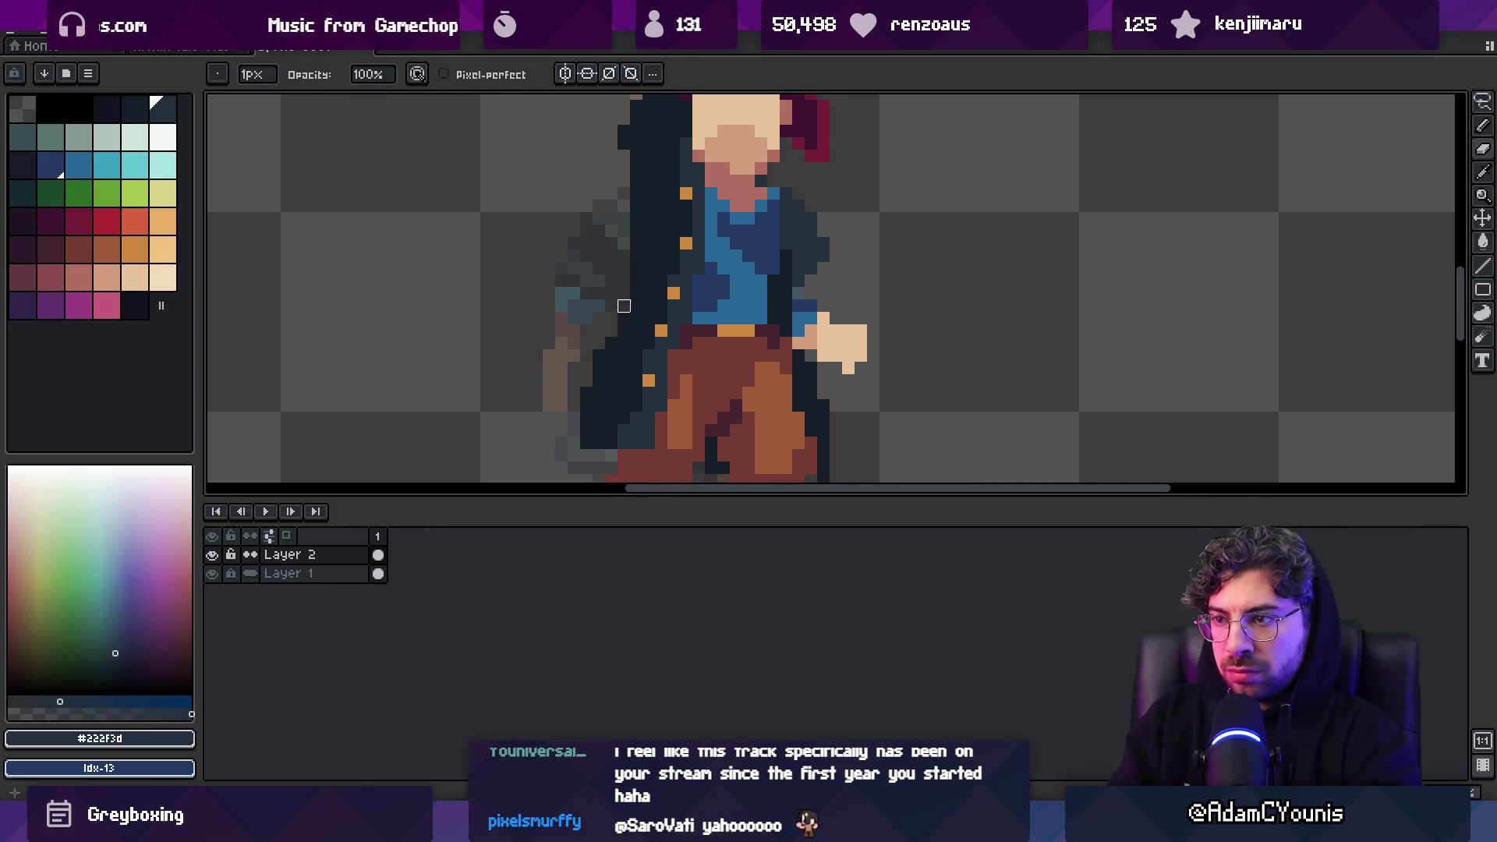
pyautogui.keyDown('alt'); pyautogui.click(589, 383); pyautogui.keyUp('alt')
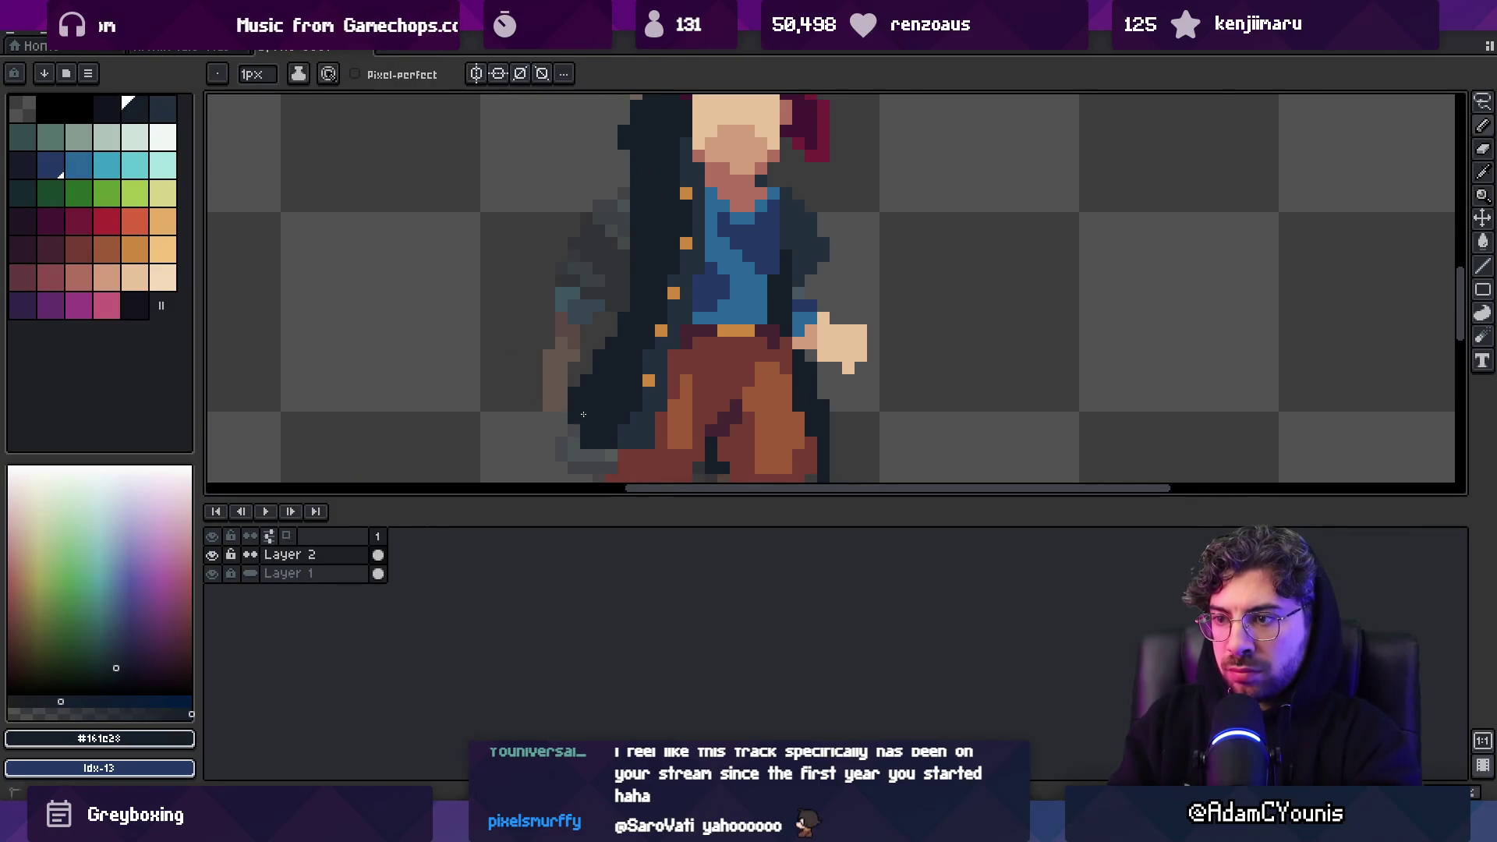
pyautogui.keyDown('alt'); pyautogui.click(585, 424); pyautogui.keyUp('alt')
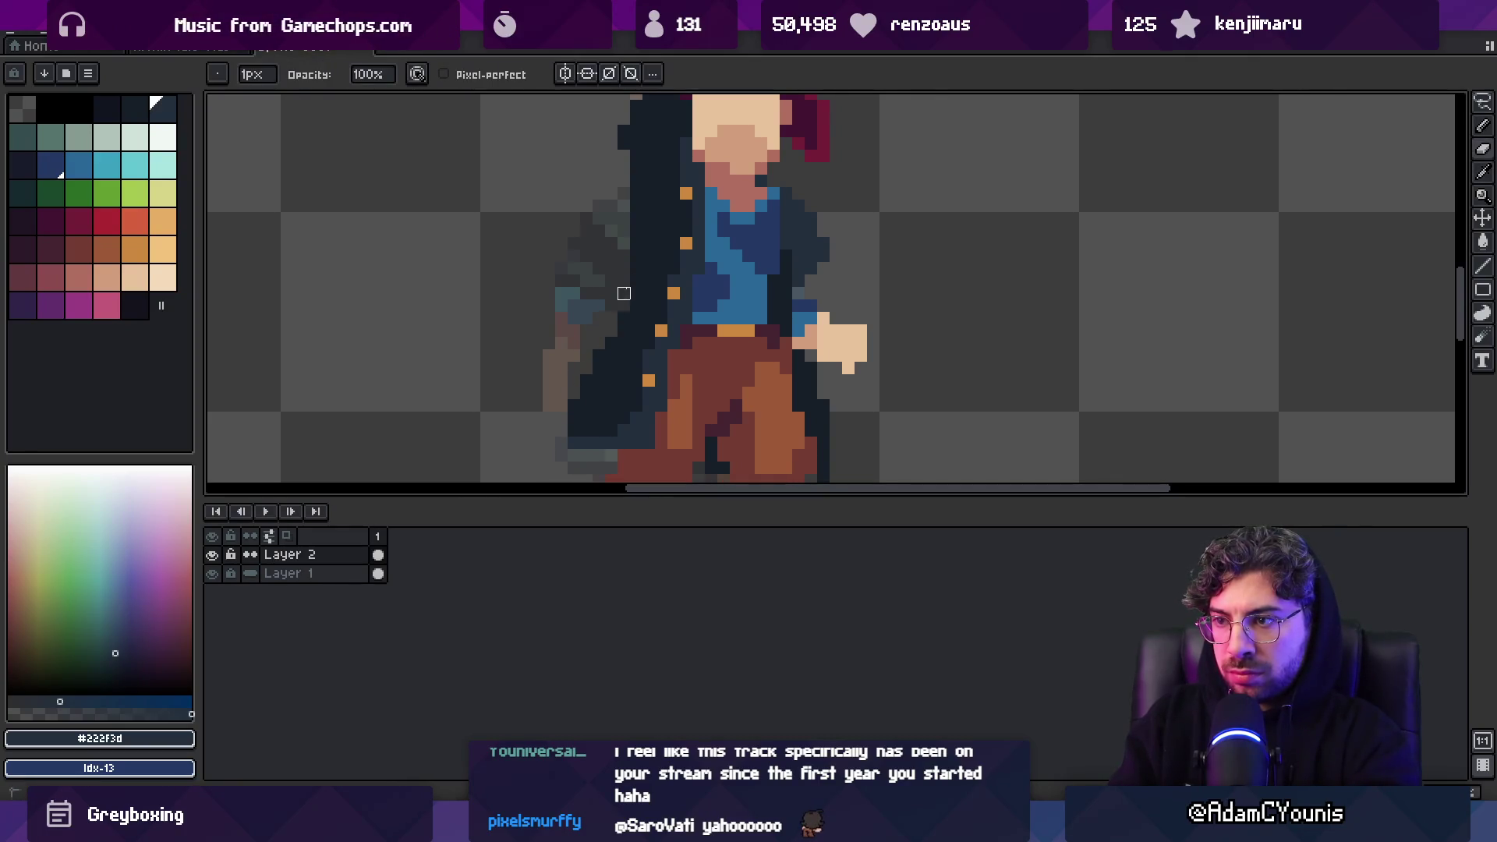
# Erase stray pixels and redraw the coat tails beside the dark brown trousers
pyautogui.press('z')
pyautogui.scroll(-3, 649, 189)
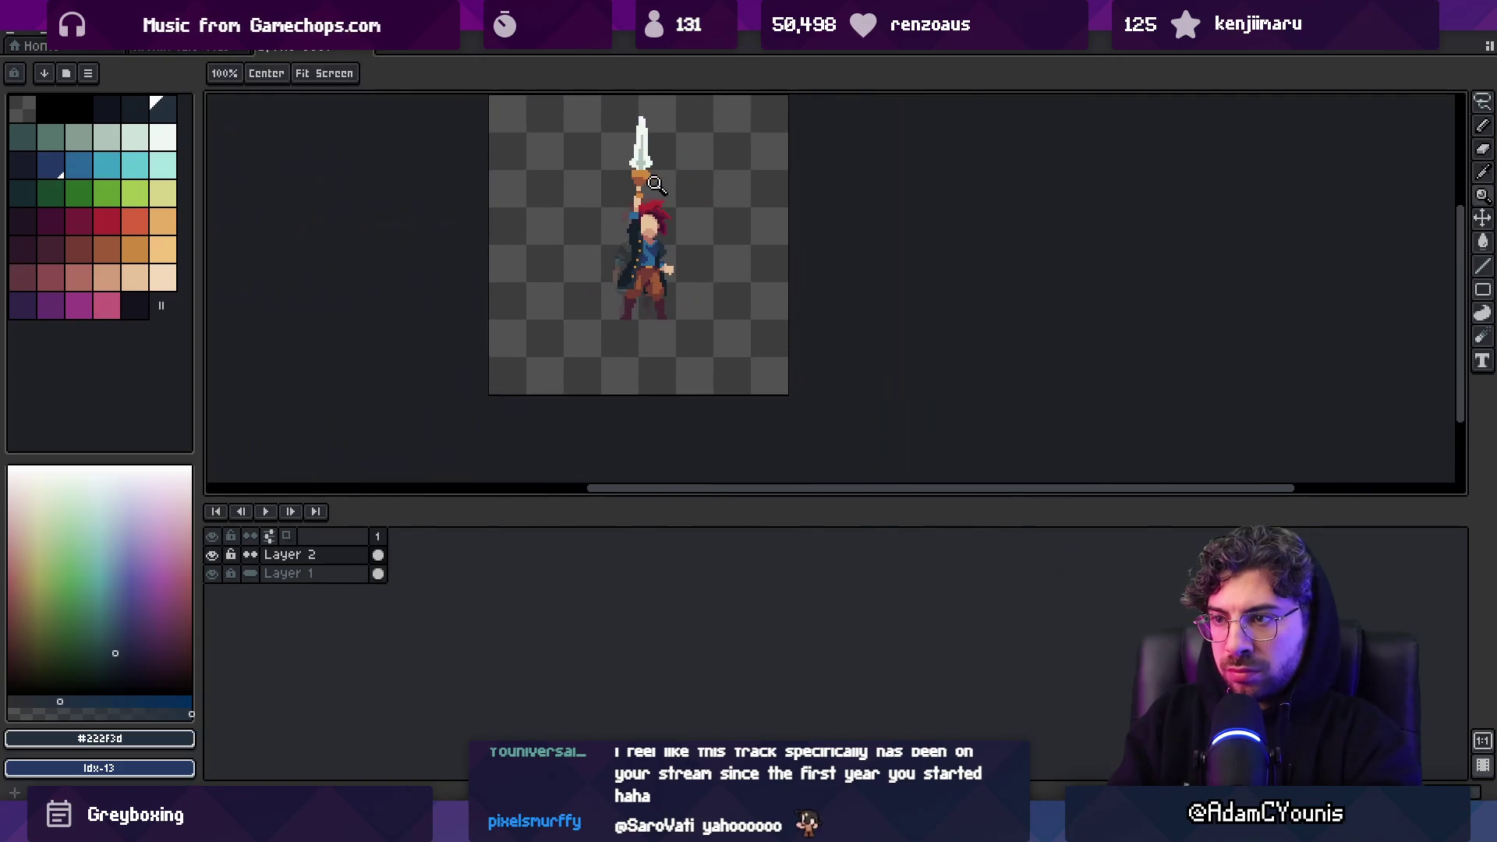
pyautogui.scroll(4, 676, 231)
pyautogui.press('b')
pyautogui.keyDown('alt'); pyautogui.click(645, 231); pyautogui.keyUp('alt')
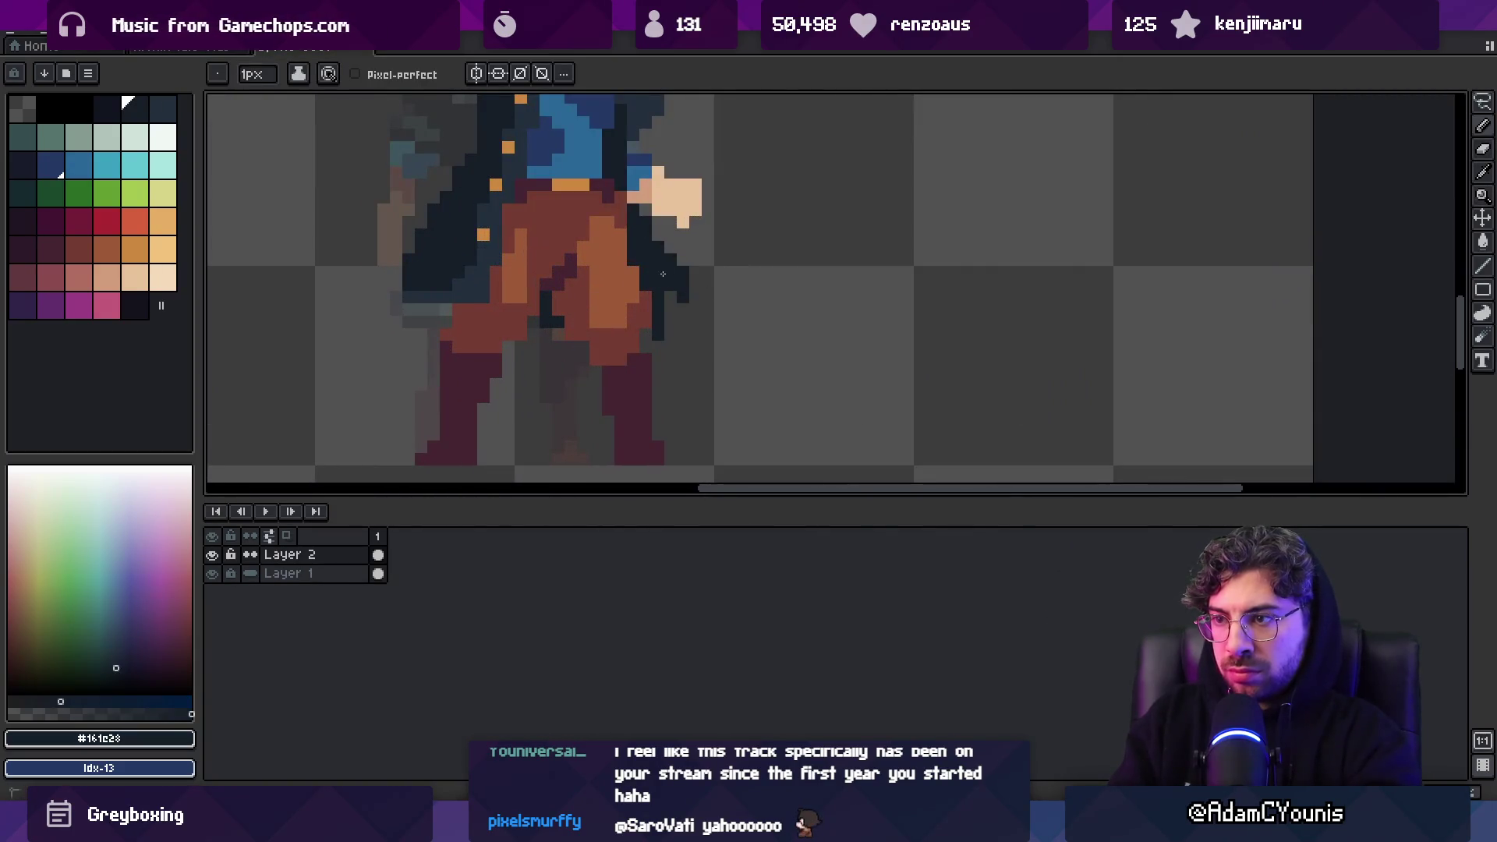
pyautogui.press('e')
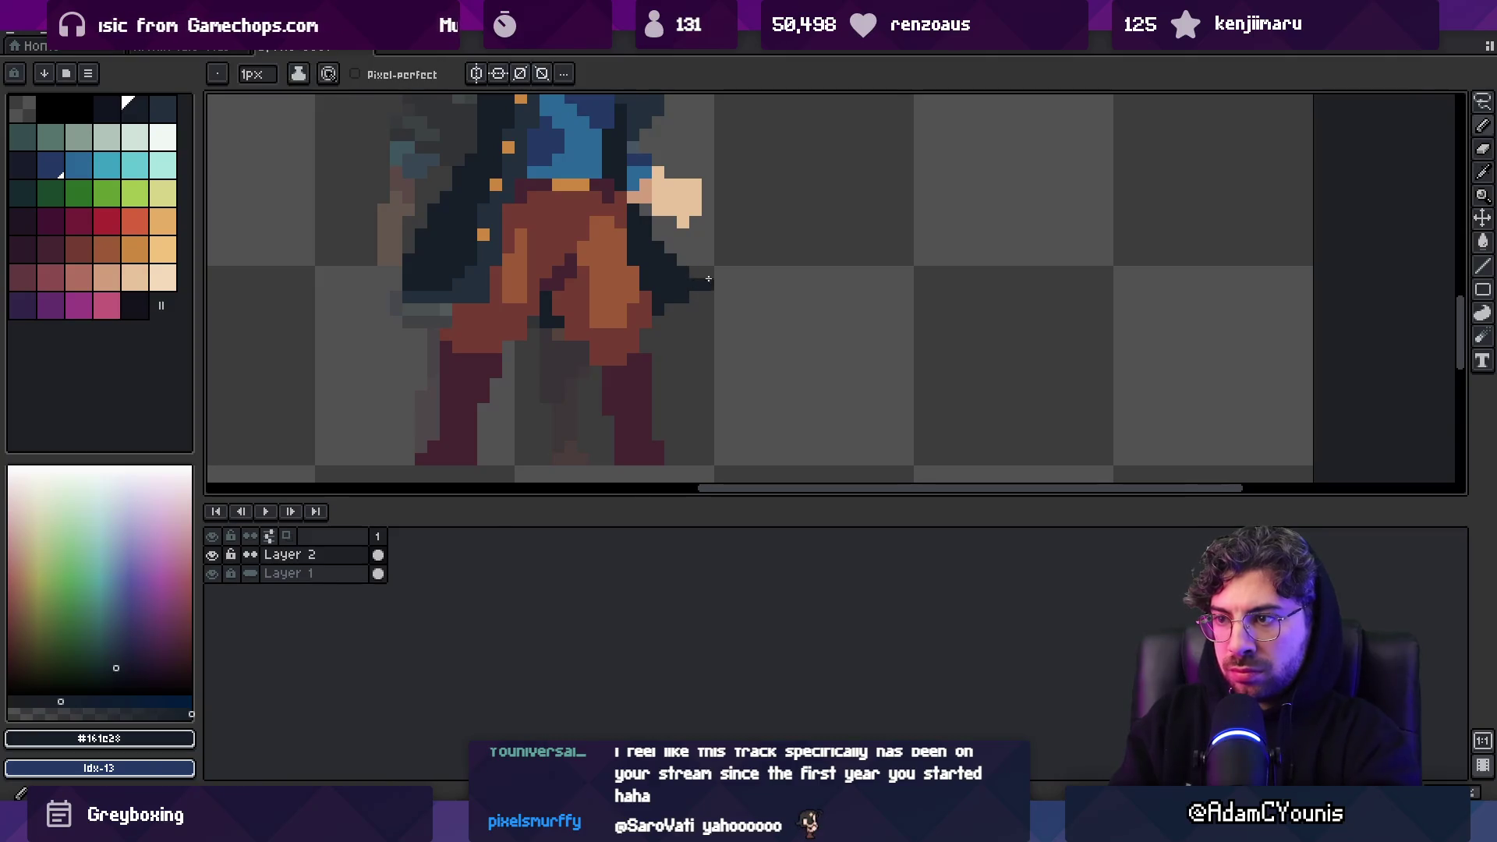
pyautogui.press('z')
pyautogui.scroll(-3, 658, 347)
pyautogui.scroll(2, 638, 375)
pyautogui.press('b')
pyautogui.keyDown('alt'); pyautogui.click(634, 388); pyautogui.keyUp('alt')
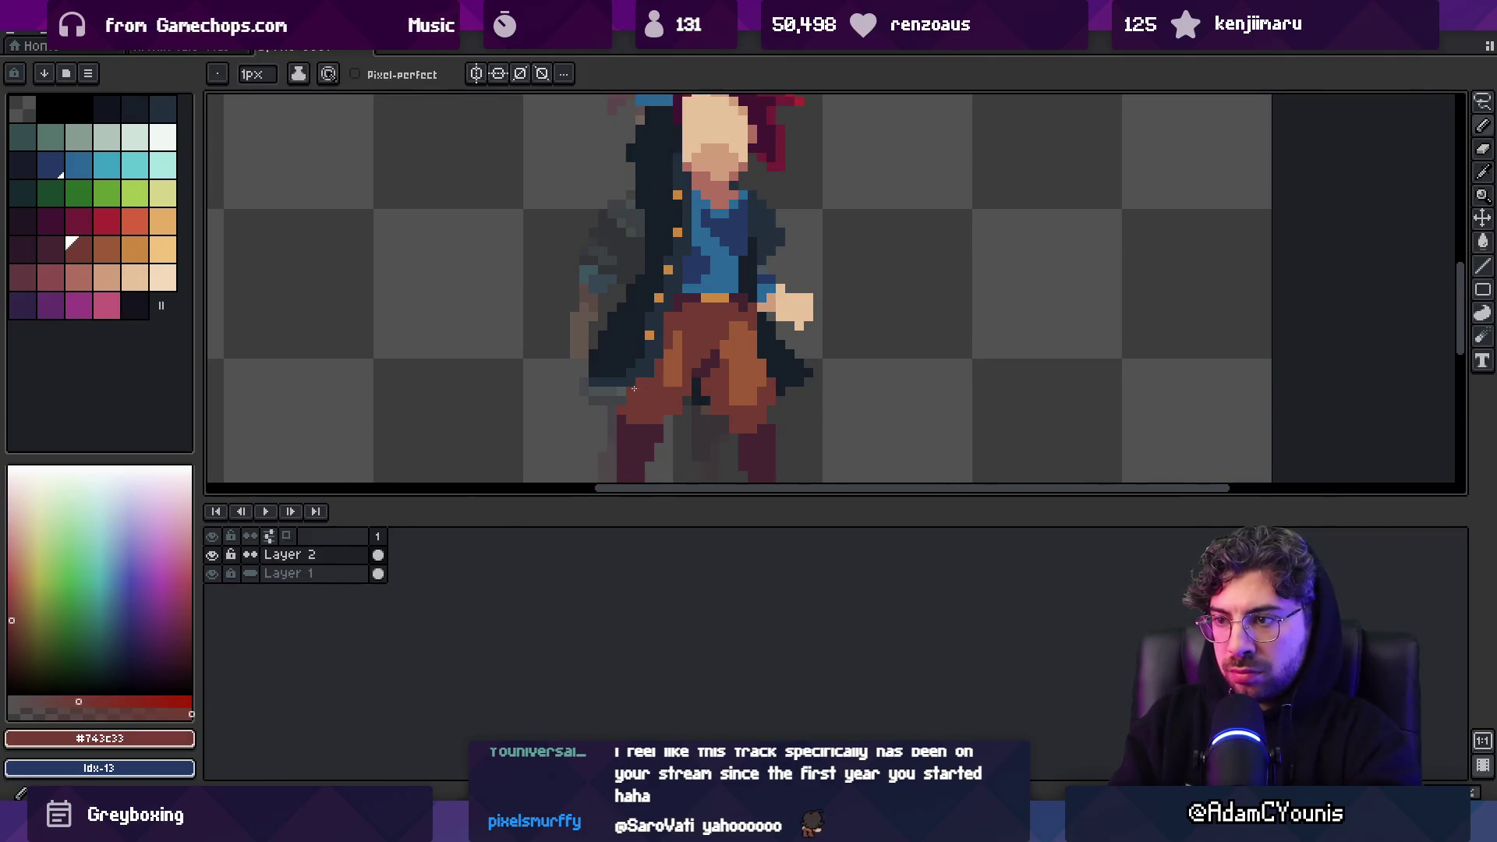
pyautogui.keyDown('alt'); pyautogui.click(656, 361); pyautogui.keyUp('alt')
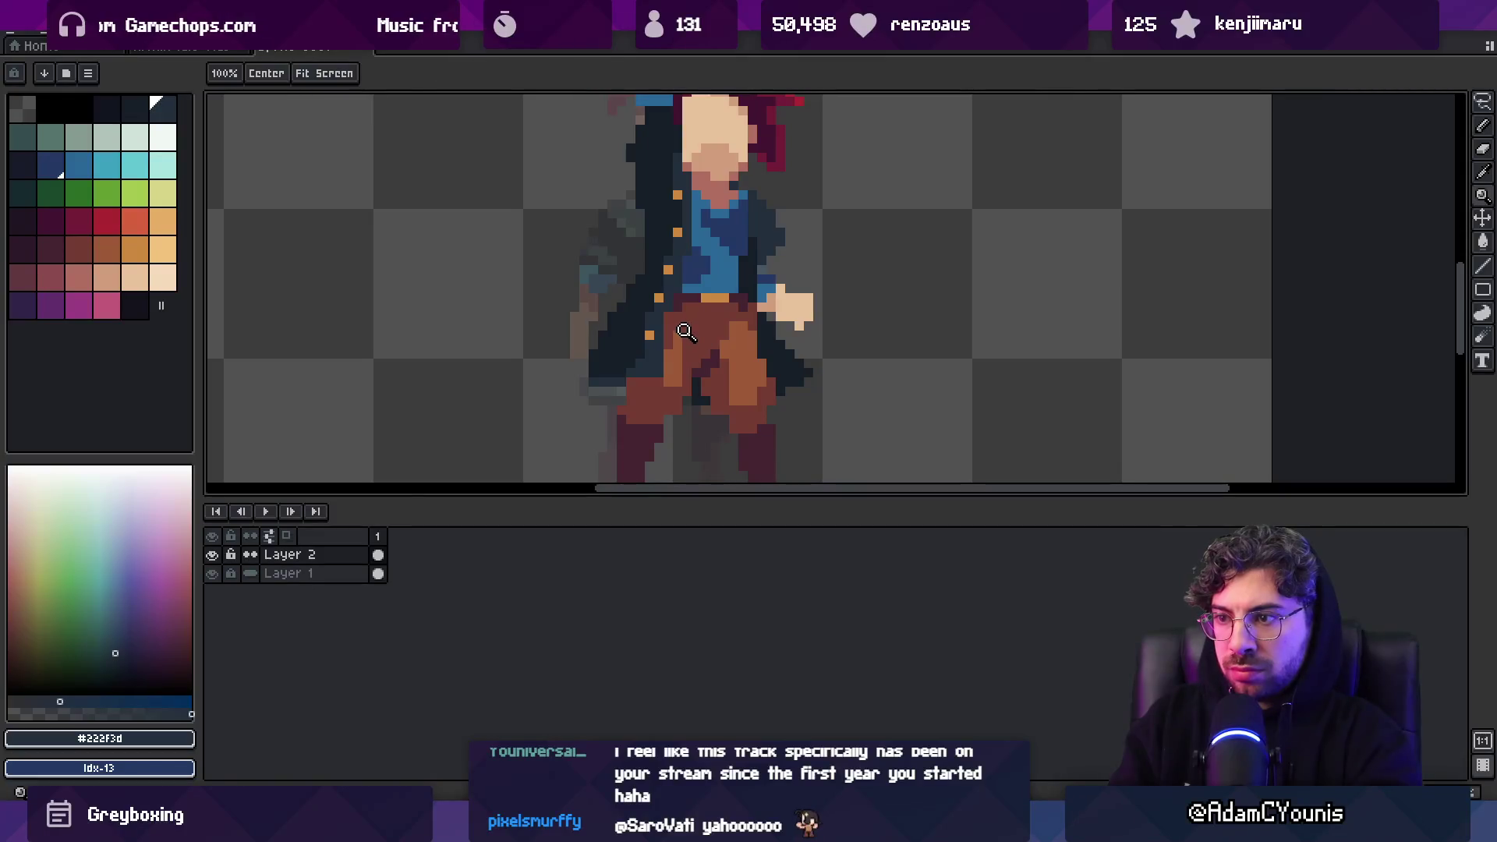
# Alternate darkest and dark blue pixels so the coat tails flare past the hand
pyautogui.scroll(1, 670, 328)
pyautogui.keyDown('alt'); pyautogui.click(631, 327); pyautogui.keyUp('alt')
pyautogui.scroll(-3, 649, 307)
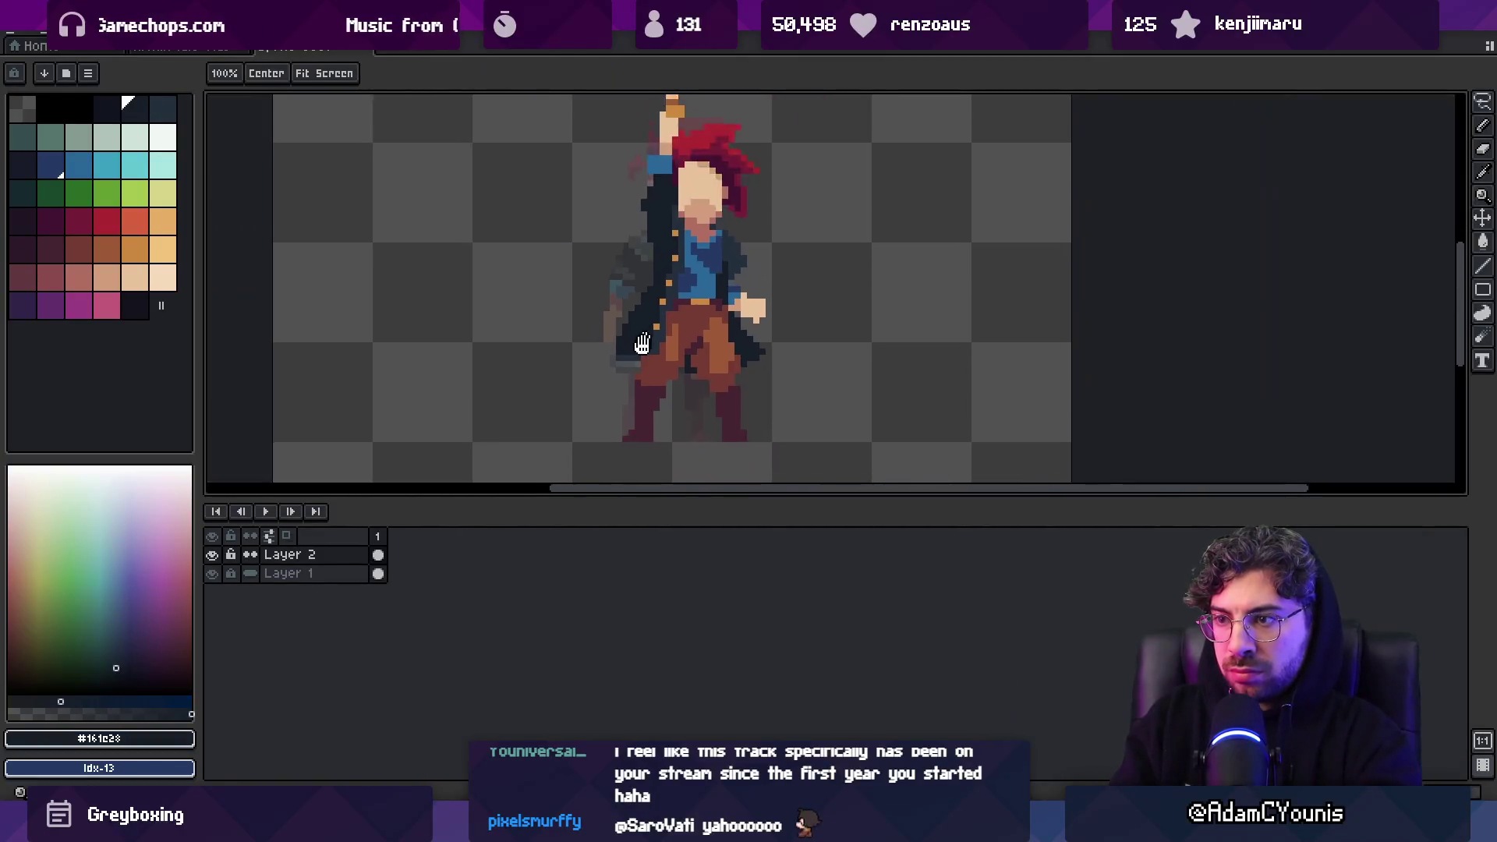
pyautogui.scroll(3, 649, 306)
pyautogui.keyDown('alt'); pyautogui.click(577, 402); pyautogui.keyUp('alt')
pyautogui.scroll(-1, 583, 402)
pyautogui.scroll(1, 593, 389)
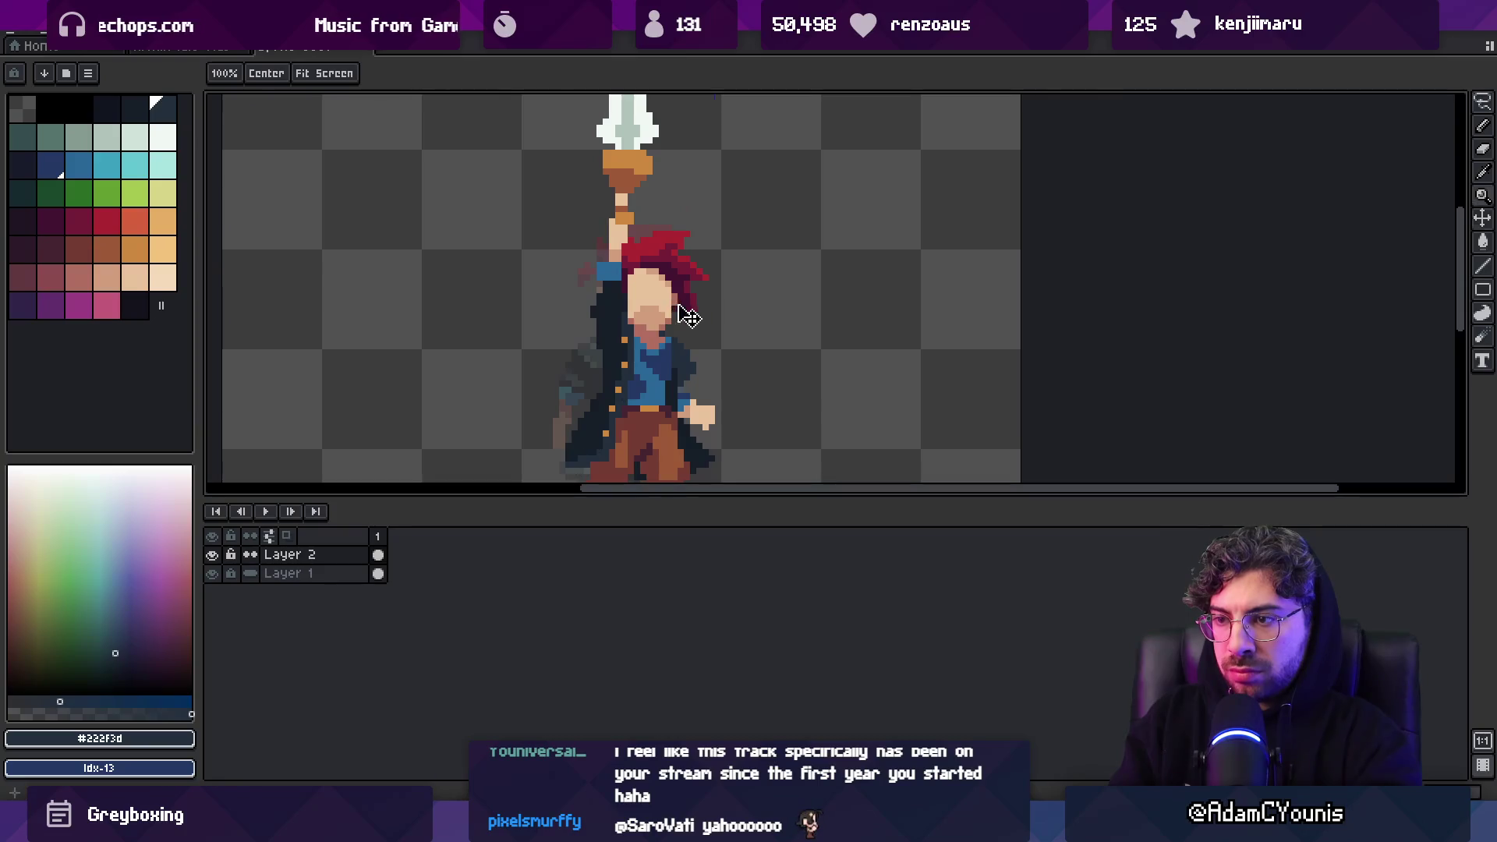
pyautogui.scroll(2, 645, 334)
pyautogui.keyDown('alt'); pyautogui.click(605, 322); pyautogui.keyUp('alt')
pyautogui.keyDown('alt'); pyautogui.click(605, 322); pyautogui.keyUp('alt')
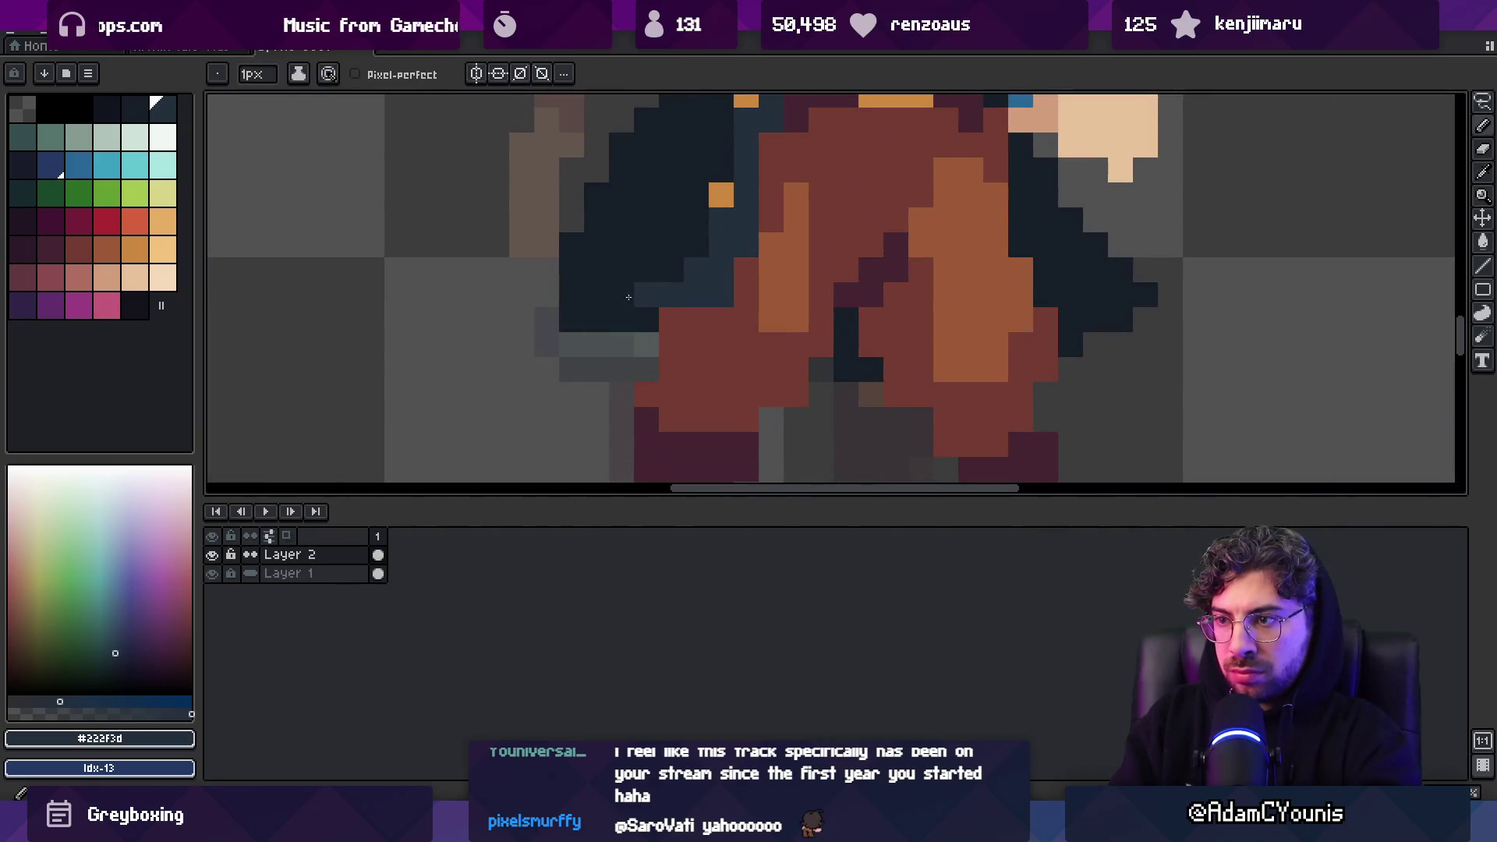
pyautogui.scroll(-1, 581, 376)
pyautogui.scroll(-1, 588, 412)
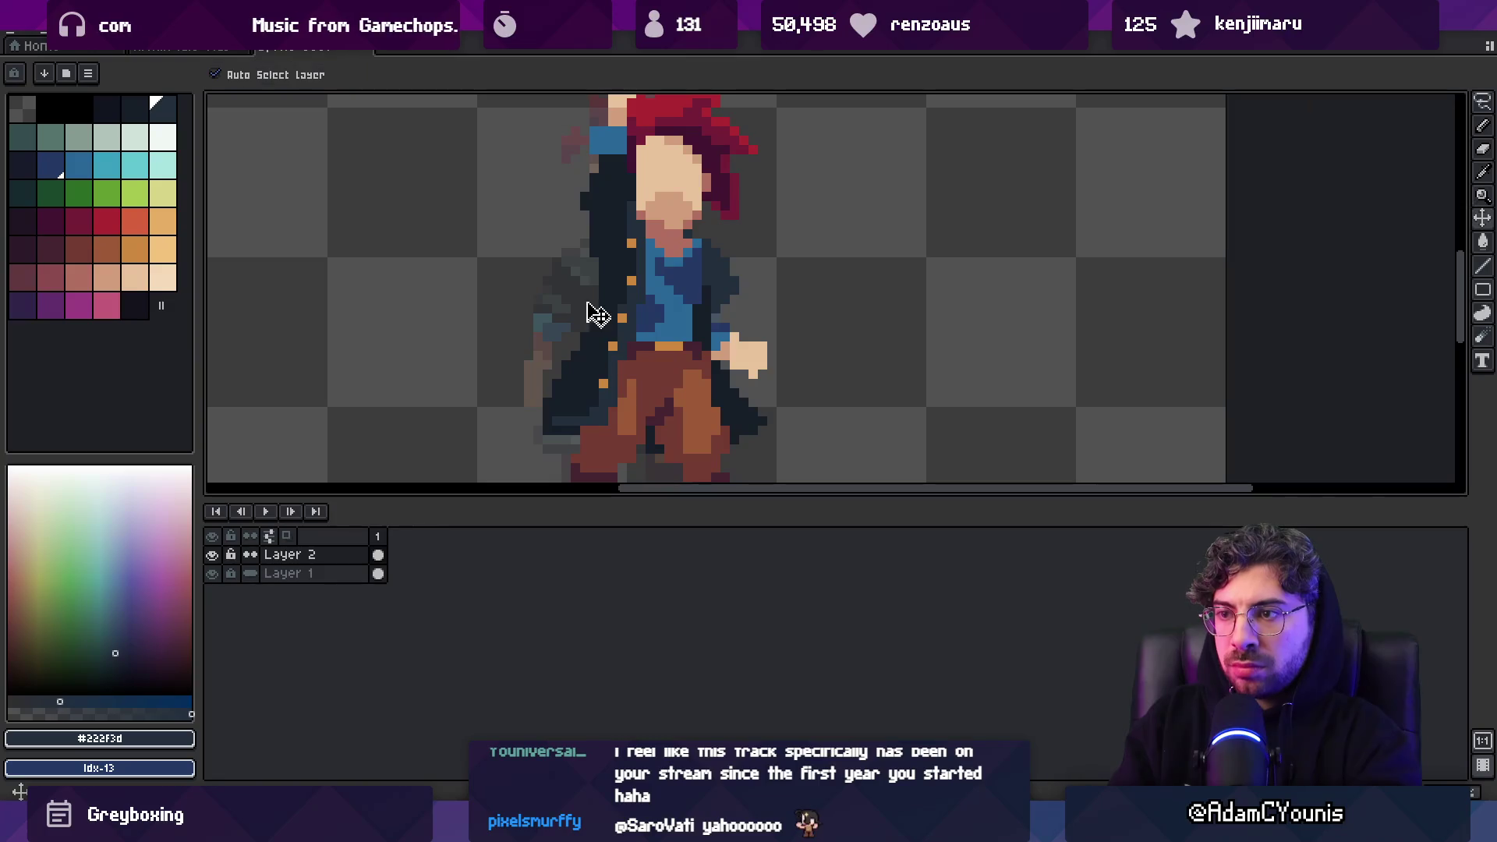
# Set Layer 1 opacity to 100% and shift the standing character to the left
pyautogui.keyDown('alt'); pyautogui.click(590, 271); pyautogui.keyUp('alt')
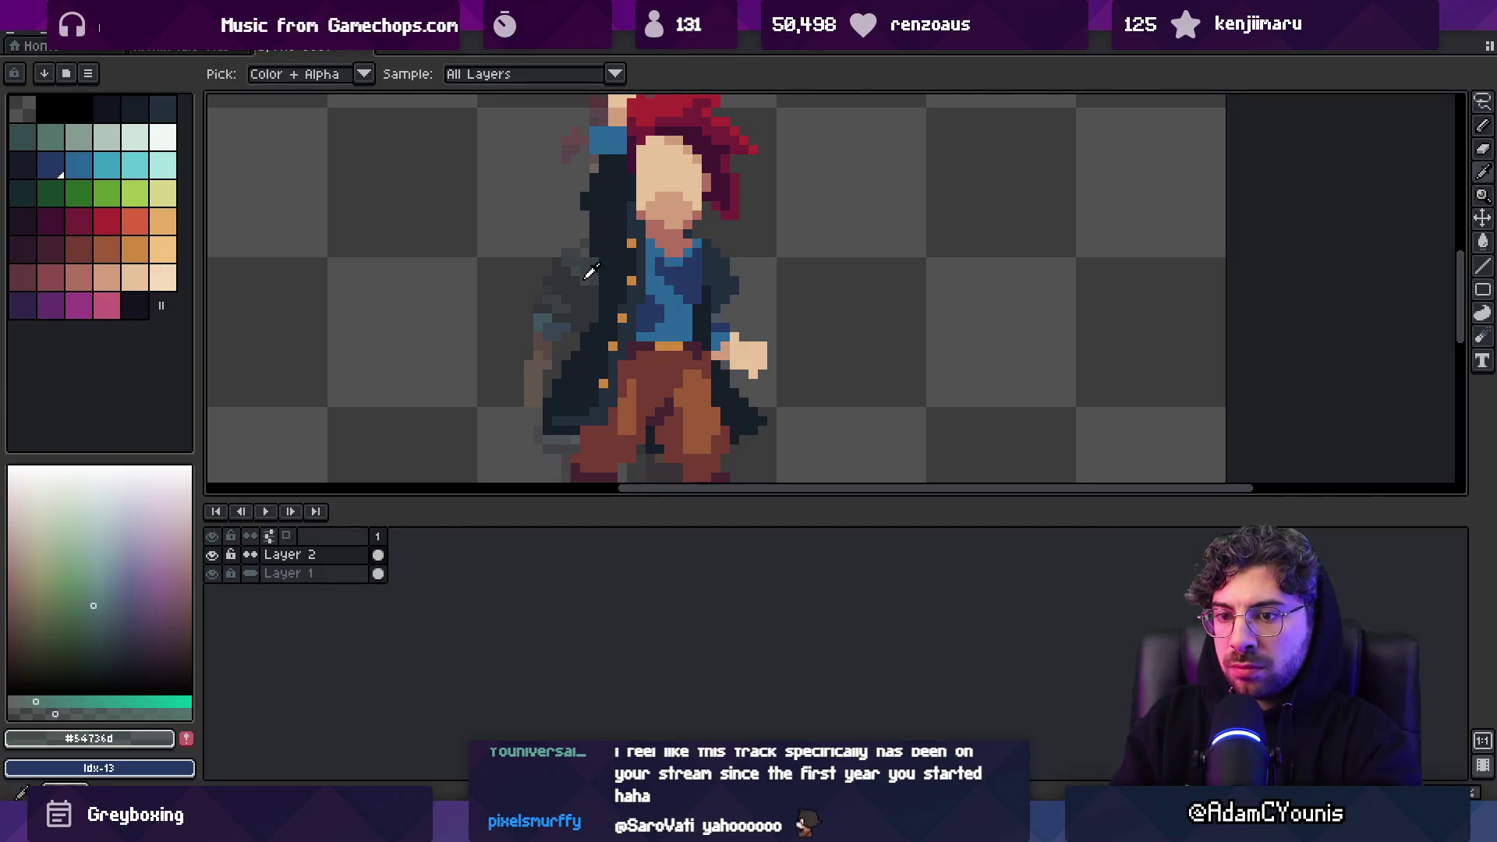
pyautogui.press('ctrl')
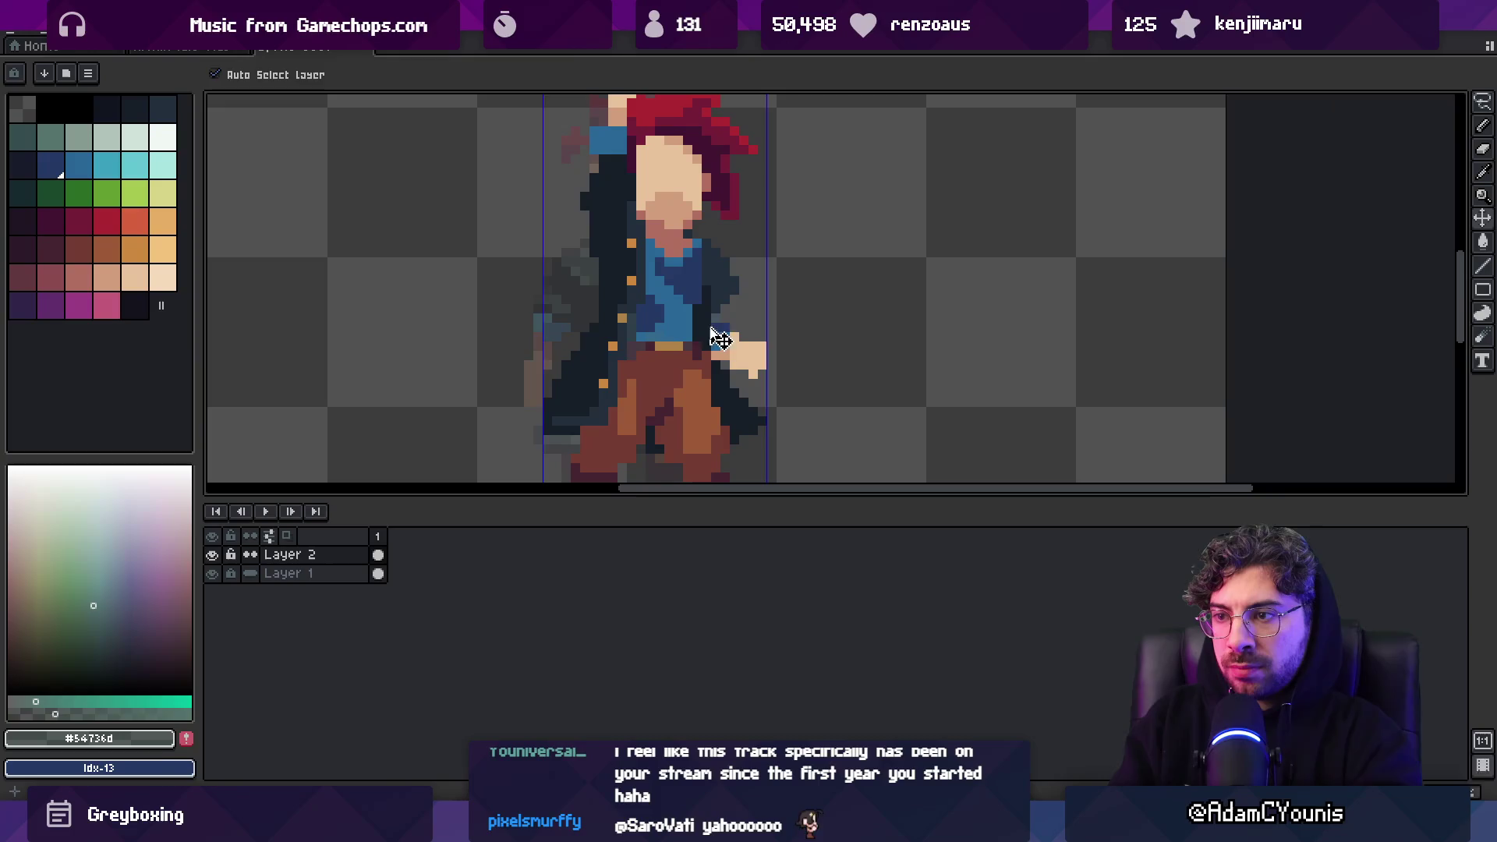
pyautogui.doubleClick(356, 575)
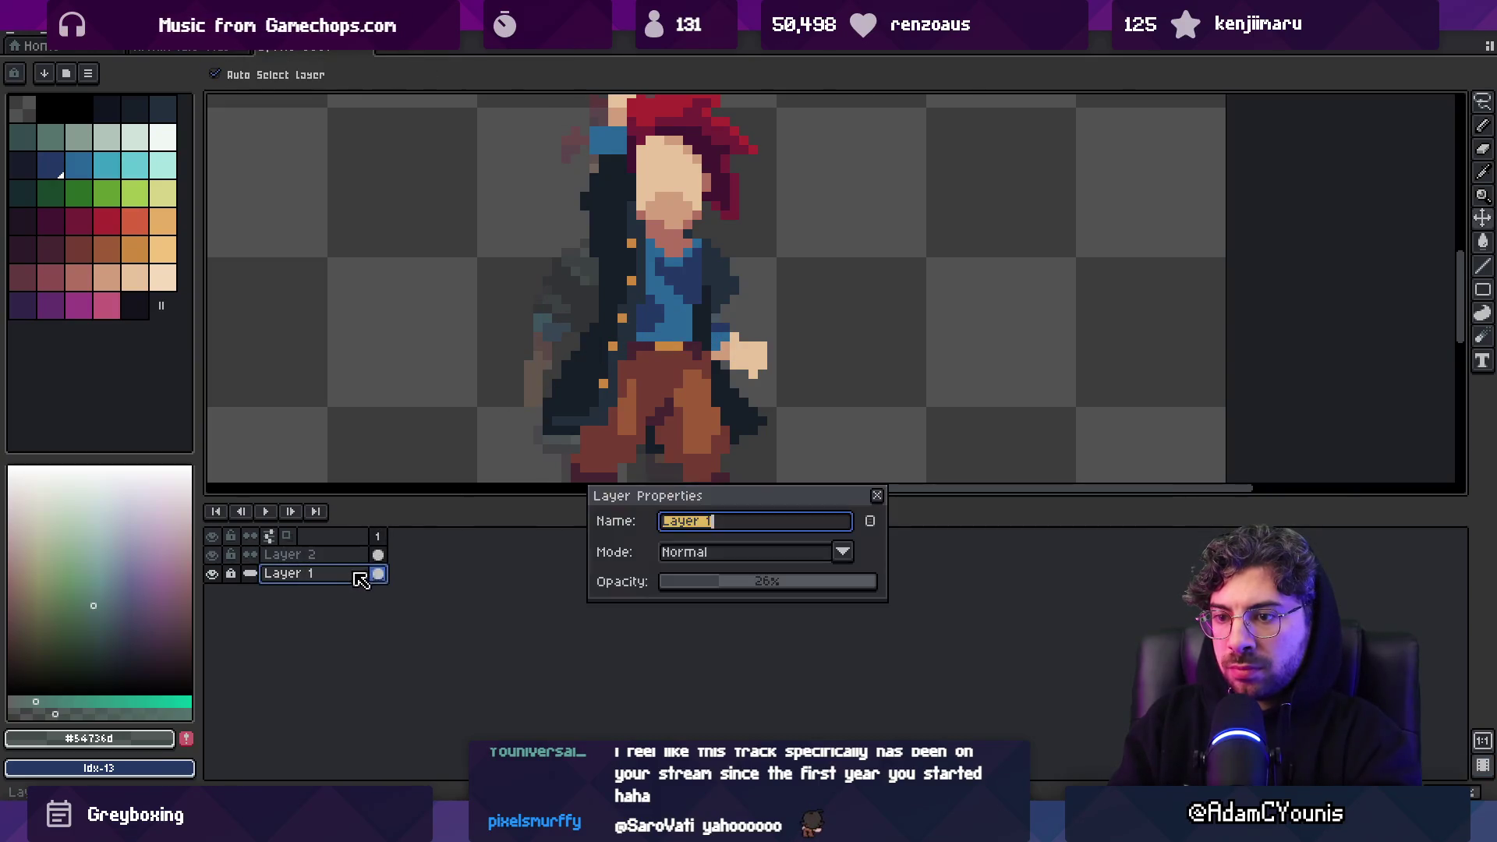
pyautogui.moveTo(779, 581); pyautogui.dragTo(876, 581)
pyautogui.click(877, 496)
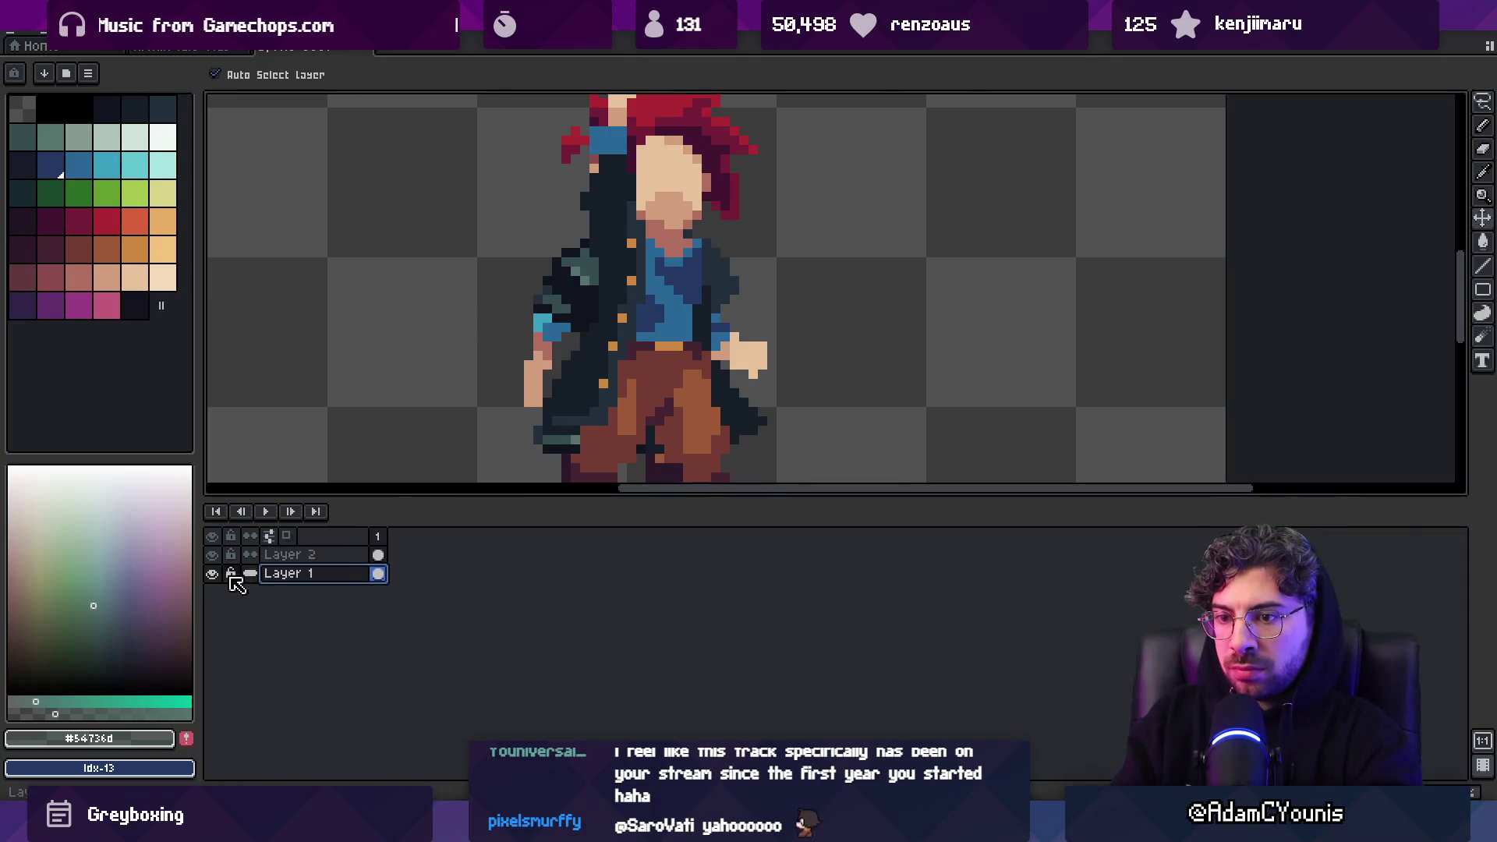
pyautogui.hotkey('ctrl', 'z')
# Pick the teal coat colour and paint highlights on the right character's coat
pyautogui.press('i')
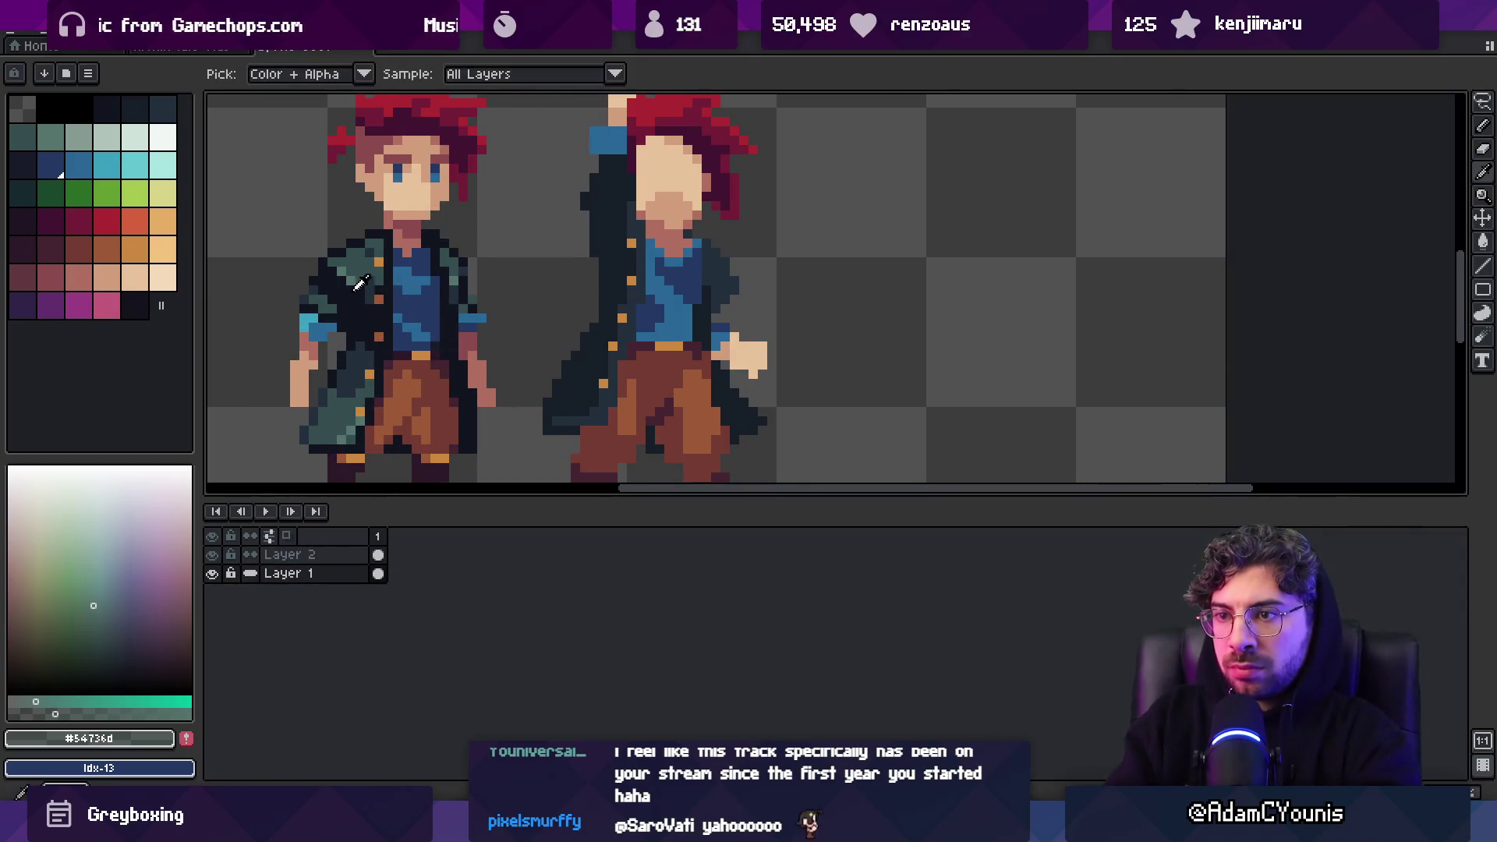
pyautogui.click(367, 377)
pyautogui.press('b')
pyautogui.moveTo(604, 359); pyautogui.dragTo(575, 392)
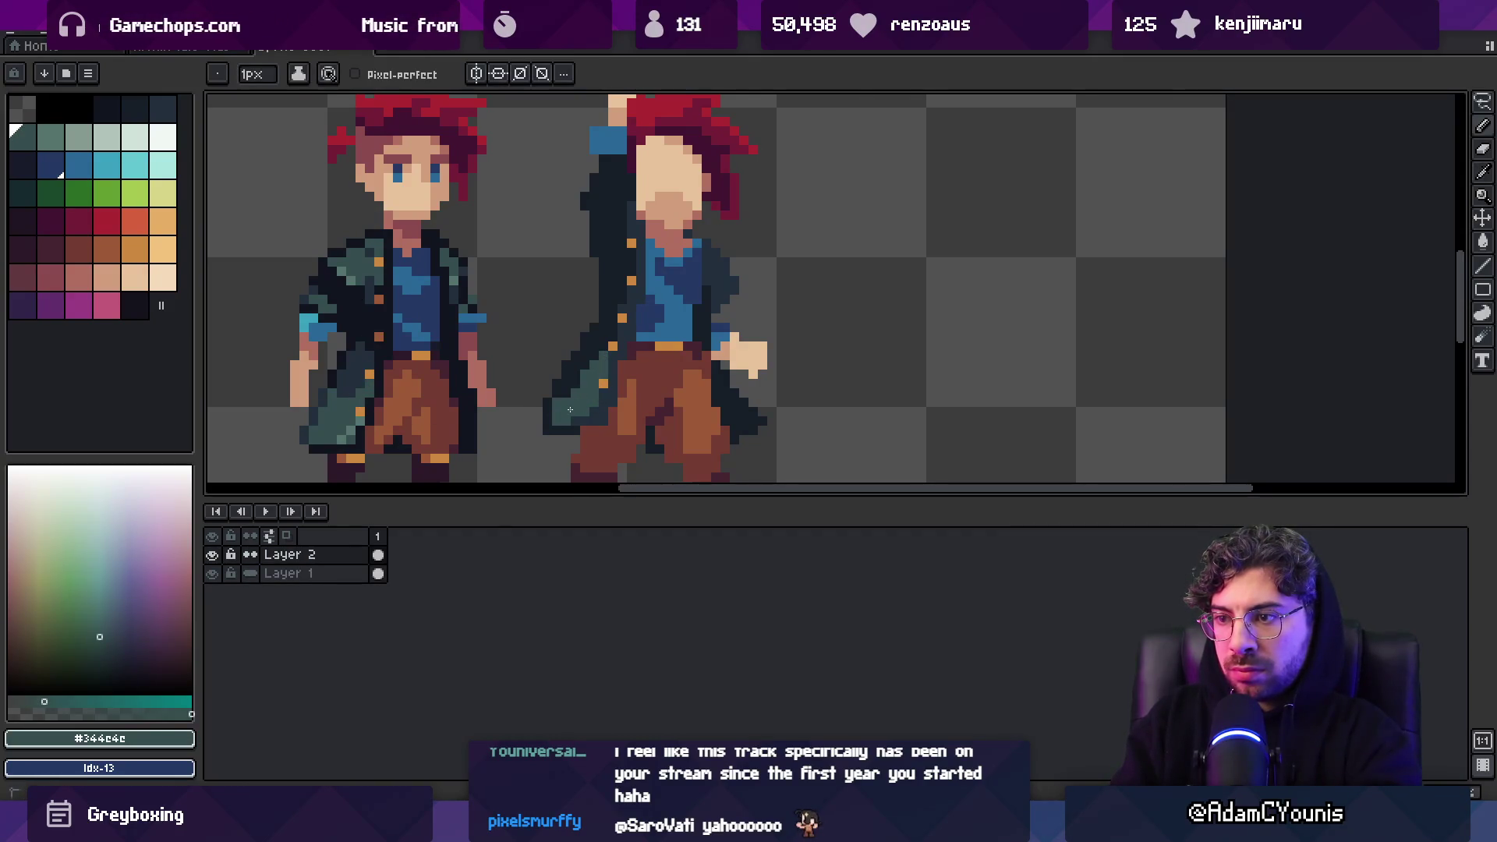
# Darken the right character's coat edge with the dark #222f3d and darkest coat shades
pyautogui.keyDown('alt'); pyautogui.click(579, 418); pyautogui.keyUp('alt')
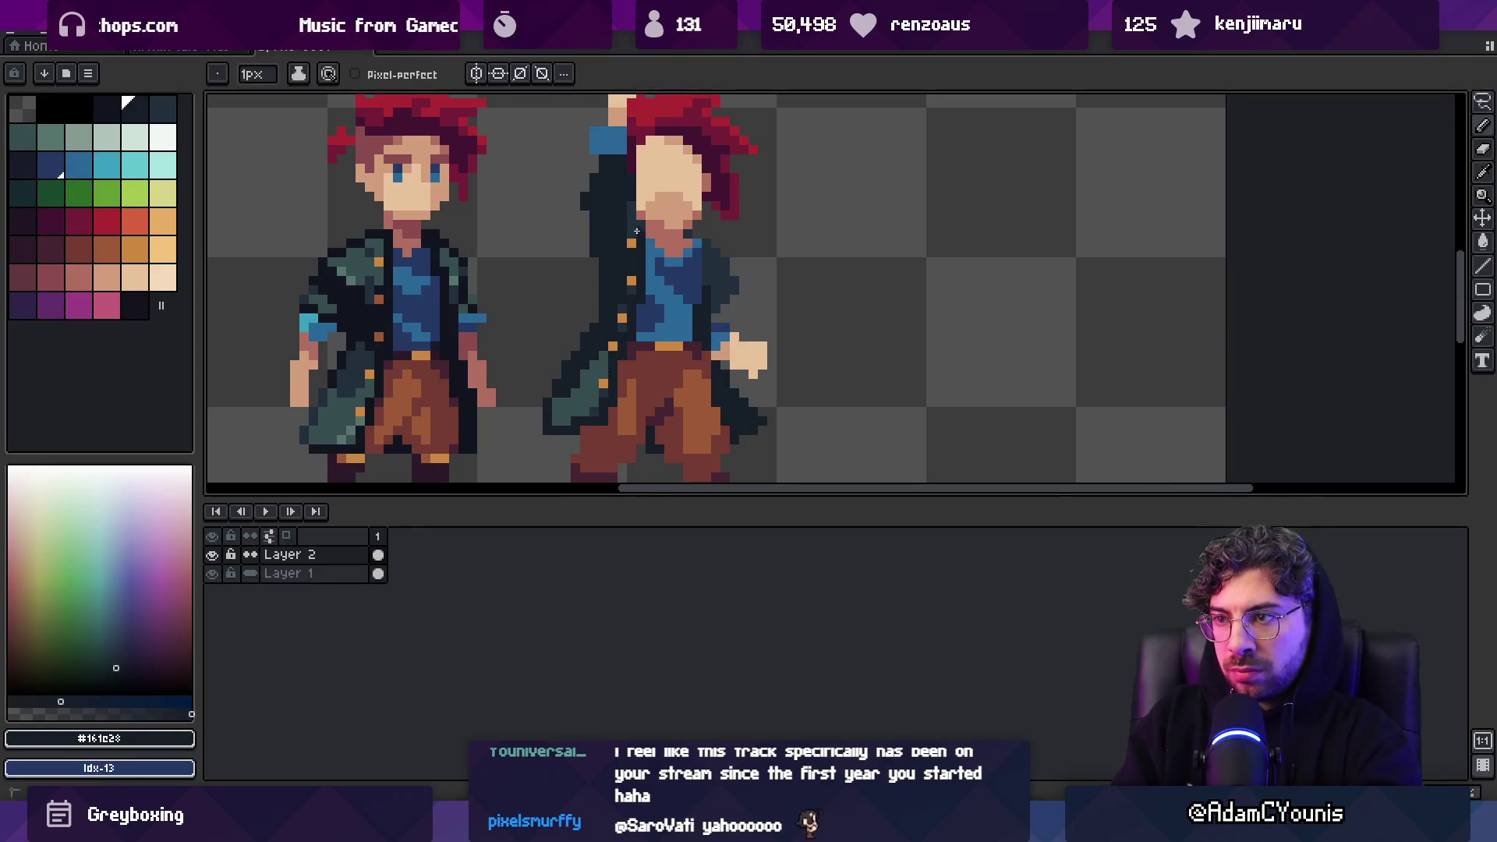
pyautogui.keyDown('alt'); pyautogui.click(598, 348); pyautogui.keyUp('alt')
pyautogui.moveTo(560, 391); pyautogui.dragTo(591, 365)
pyautogui.keyDown('alt'); pyautogui.click(600, 311); pyautogui.keyUp('alt')
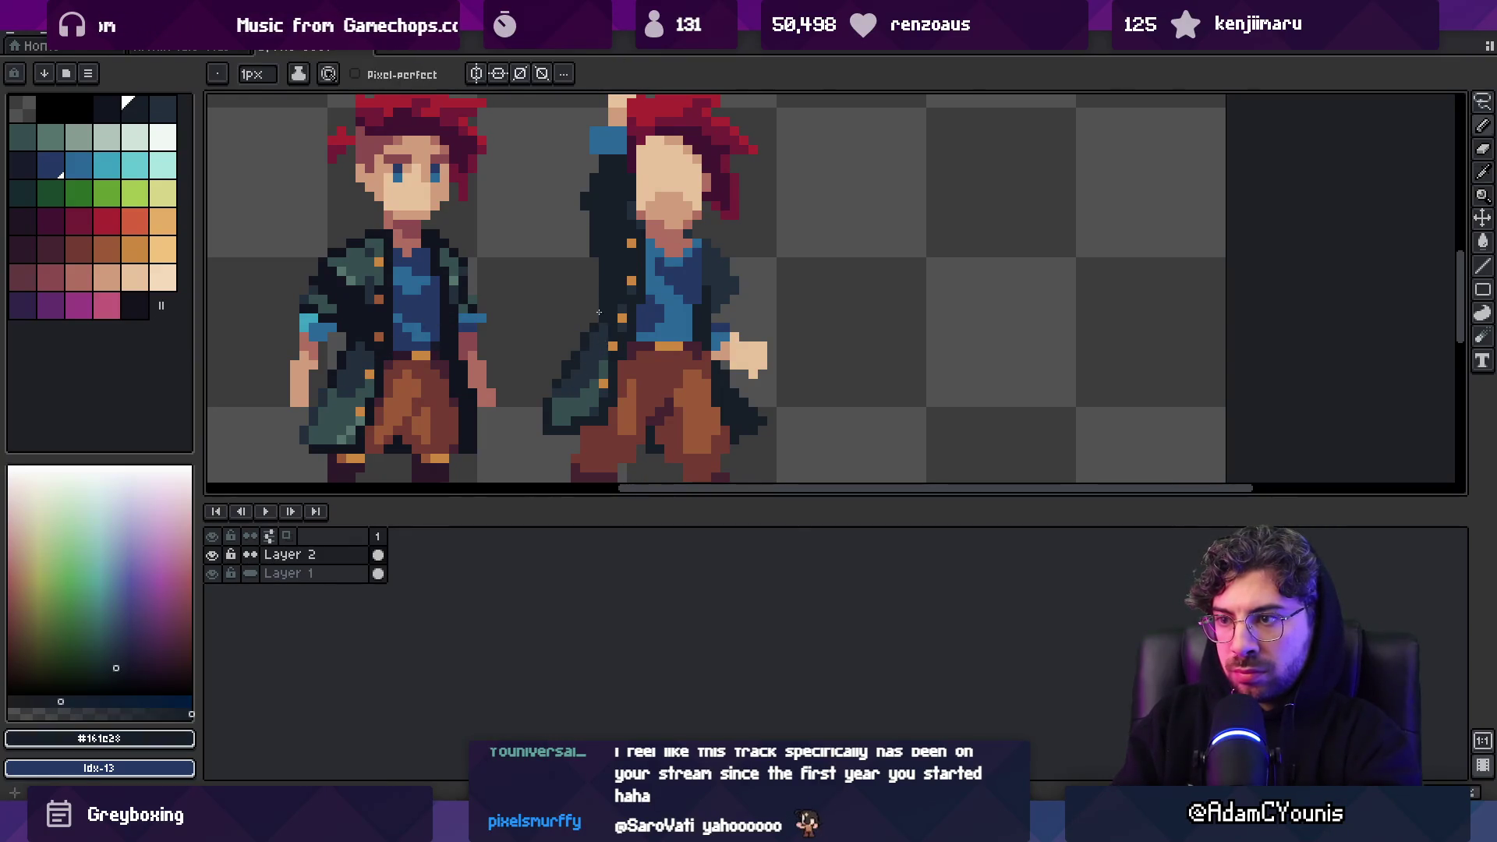
pyautogui.keyDown('alt'); pyautogui.click(597, 334); pyautogui.keyUp('alt')
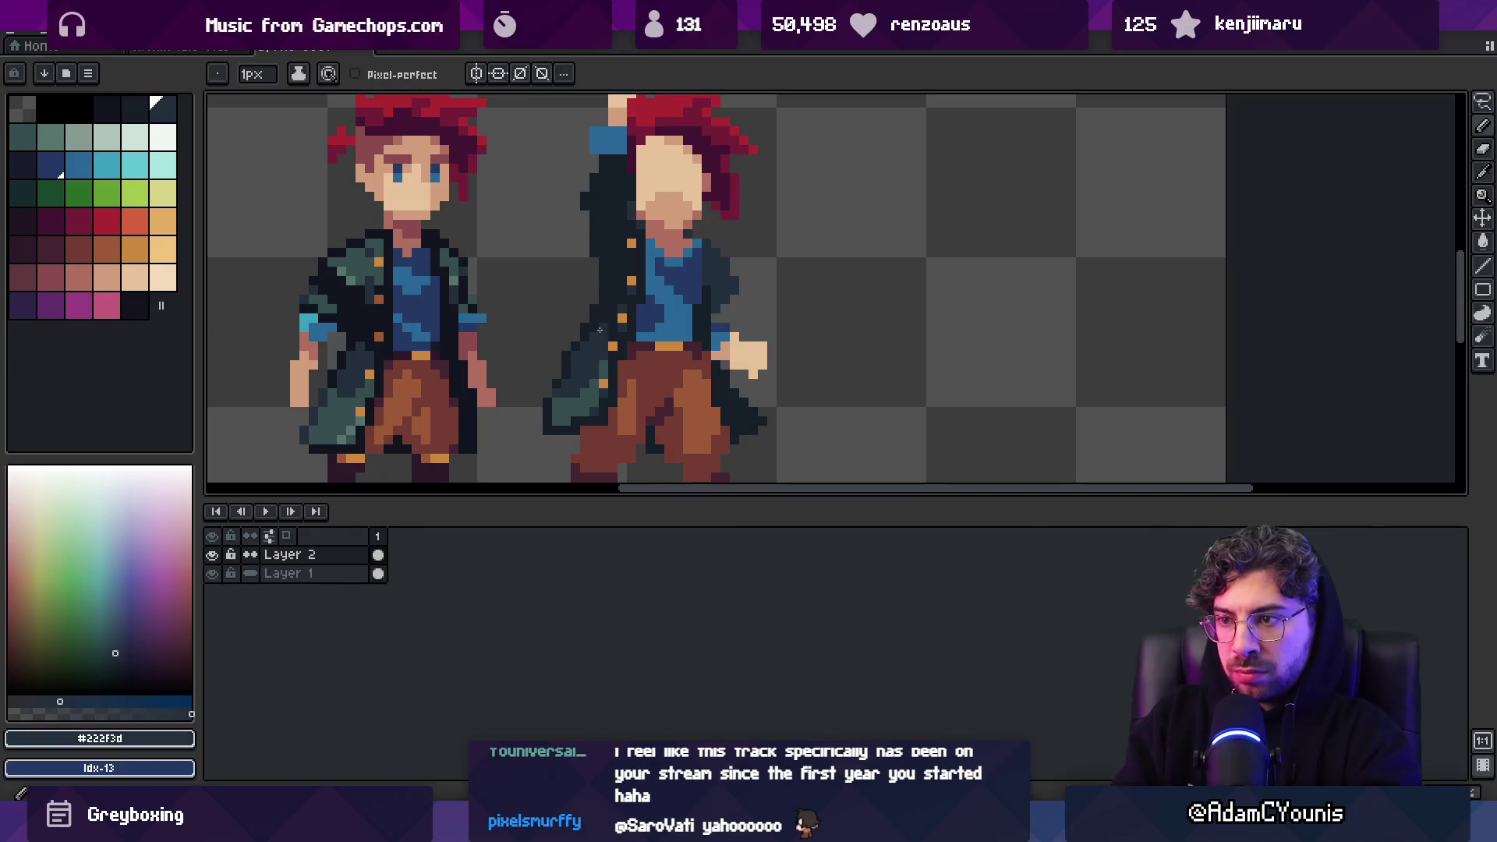
pyautogui.keyDown('alt'); pyautogui.click(605, 360); pyautogui.keyUp('alt')
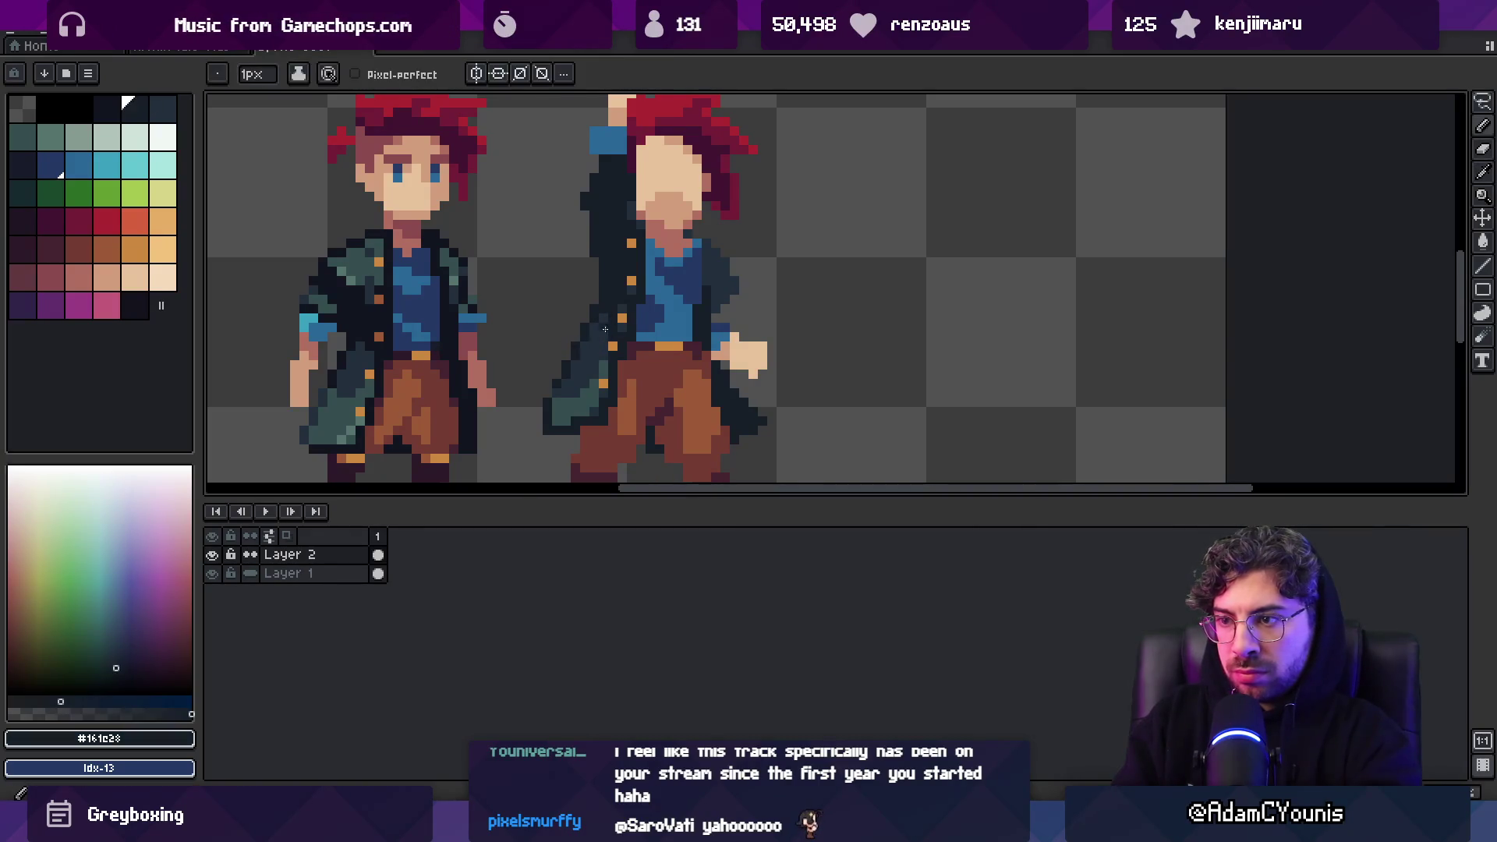
pyautogui.keyDown('alt'); pyautogui.click(593, 371); pyautogui.keyUp('alt')
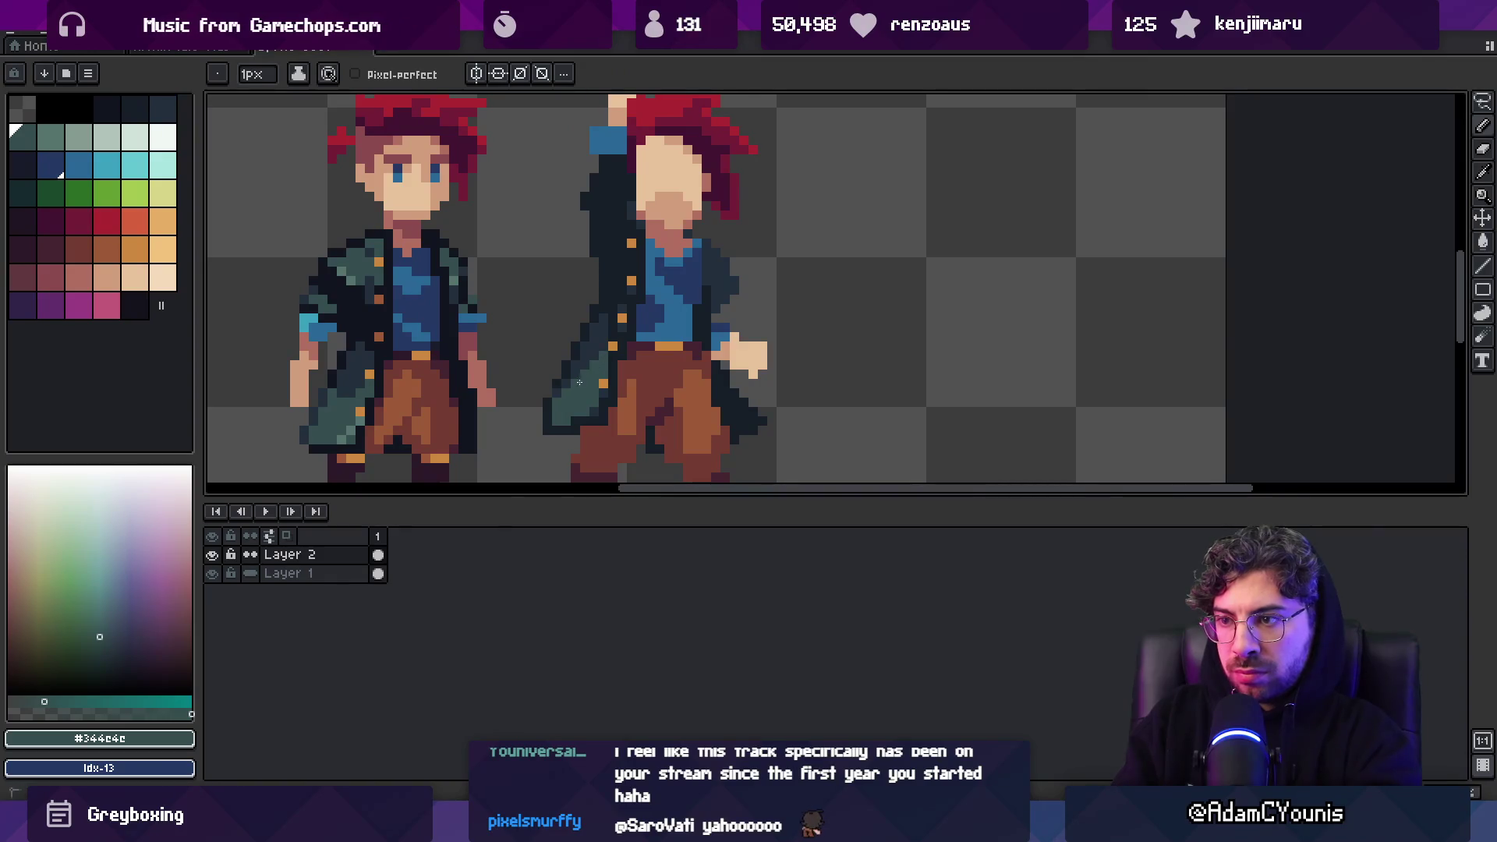
pyautogui.press('z')
pyautogui.scroll(-3, 675, 316)
pyautogui.scroll(5, 641, 327)
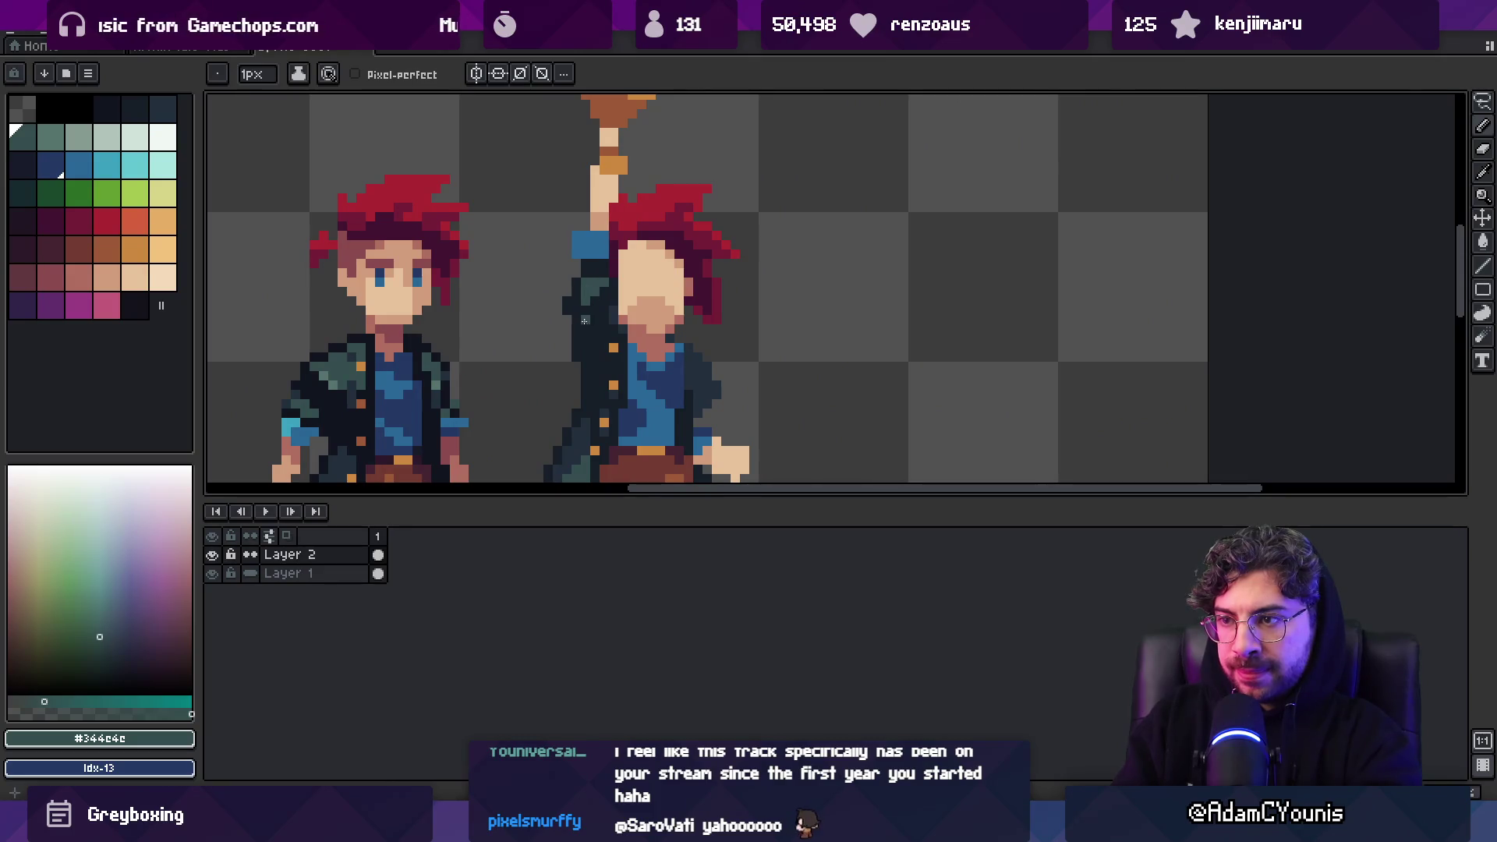
# Sample the darkest and teal coat colours and review both characters with the sword
pyautogui.keyDown('alt'); pyautogui.click(576, 331); pyautogui.keyUp('alt')
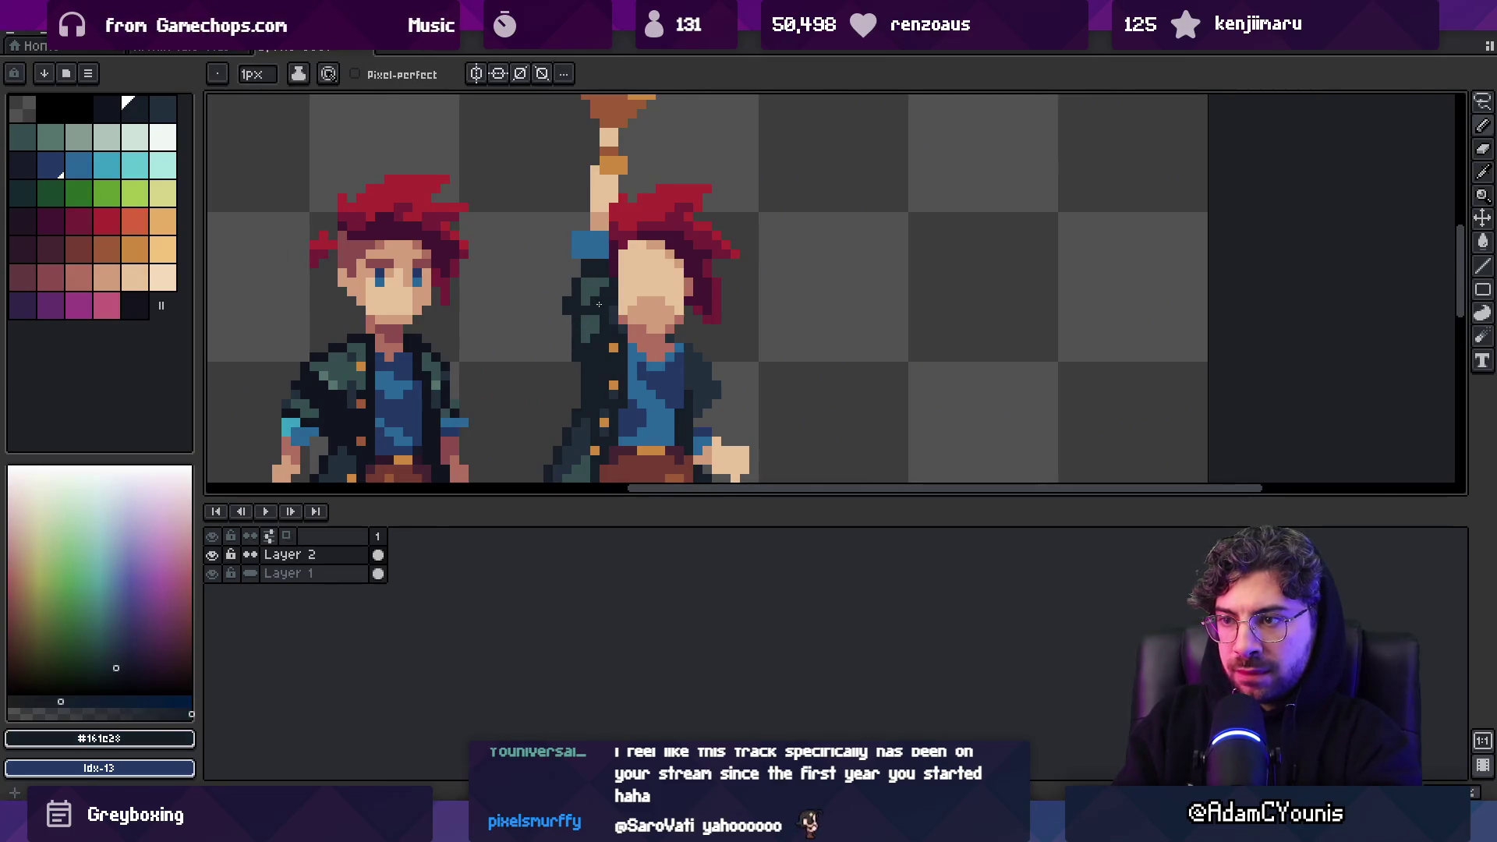
pyautogui.press('z')
pyautogui.scroll(-3, 594, 289)
pyautogui.scroll(6, 639, 280)
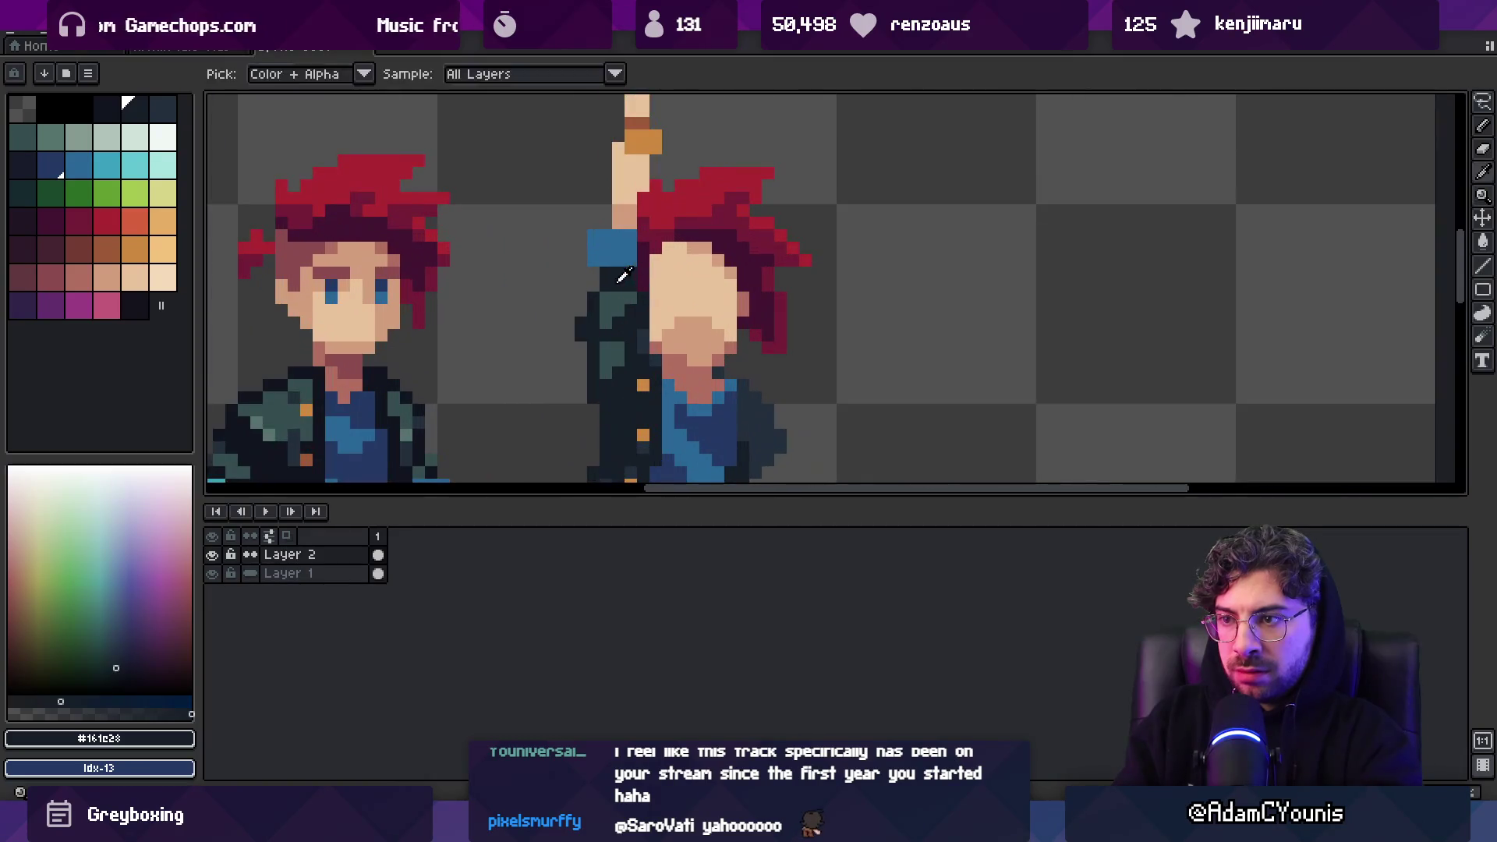
pyautogui.scroll(-2, 612, 324)
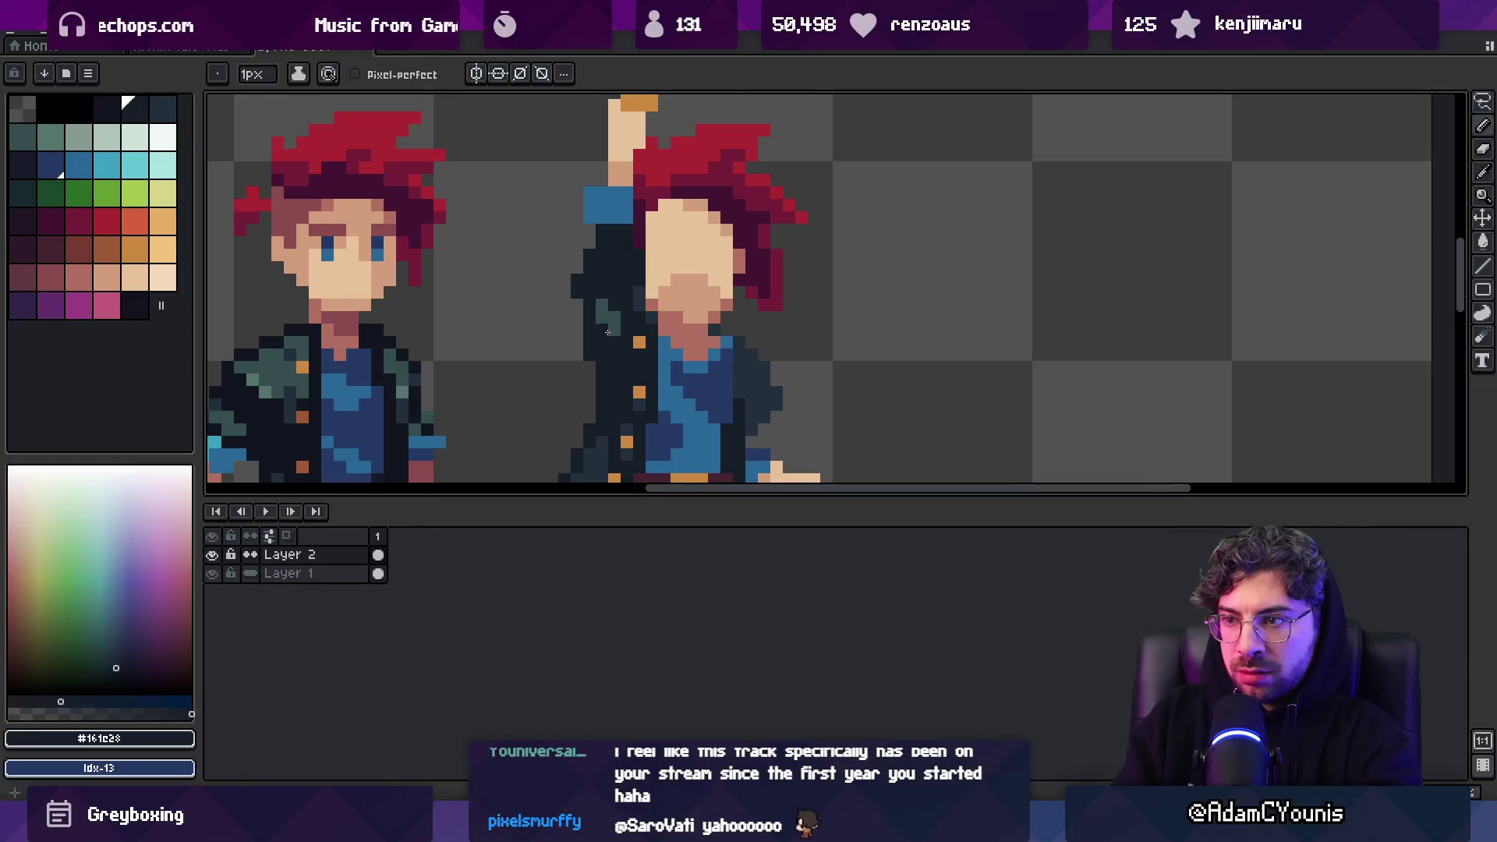
pyautogui.keyDown('alt'); pyautogui.click(599, 312); pyautogui.keyUp('alt')
pyautogui.press('m')
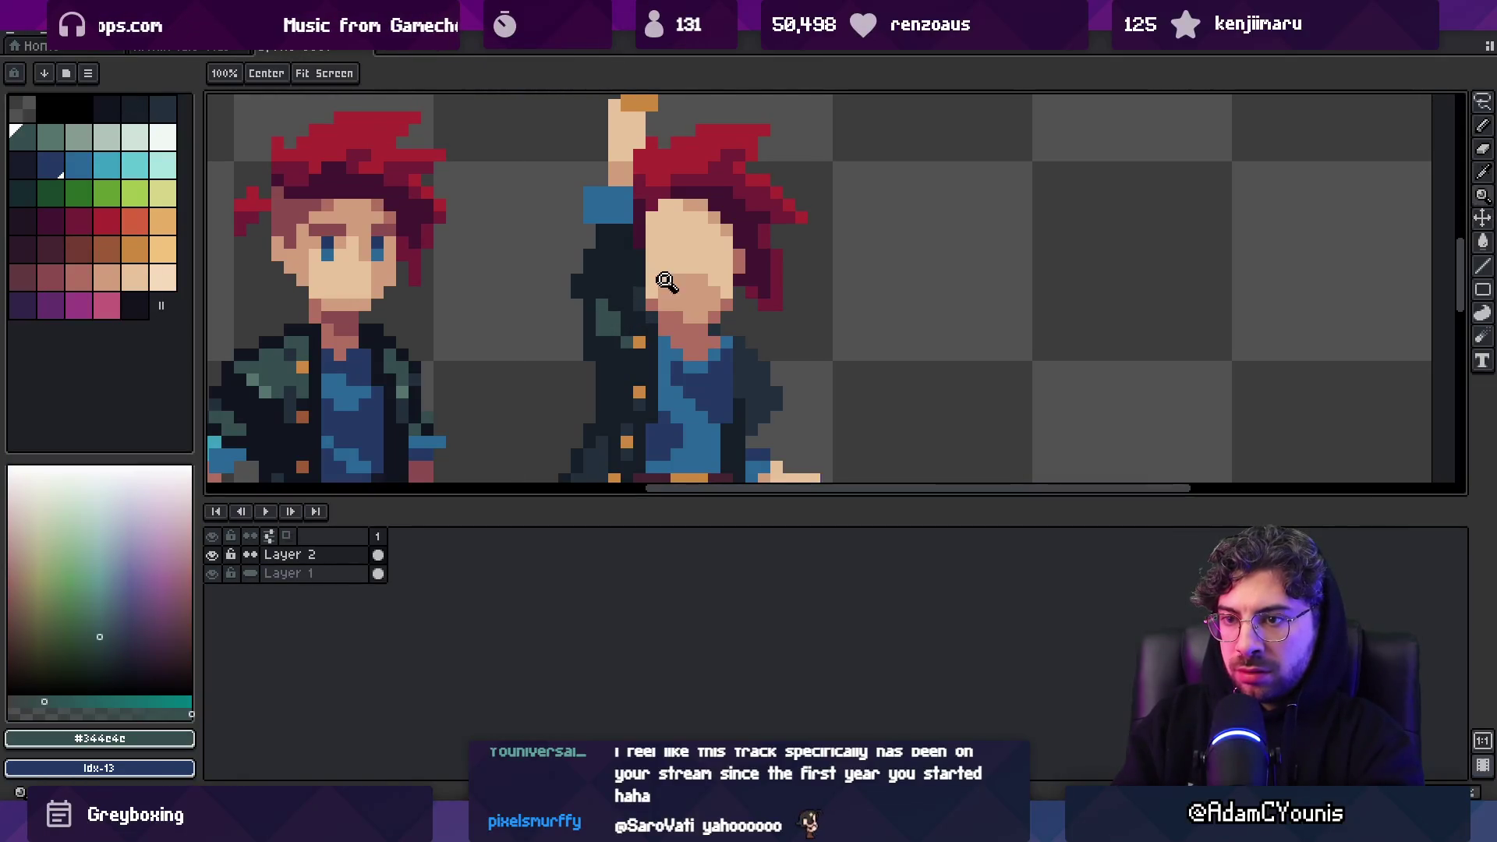
pyautogui.scroll(-4, 708, 221)
# Zoom in on the two characters and paint a teal pixel on the coat shoulder
pyautogui.press('z')
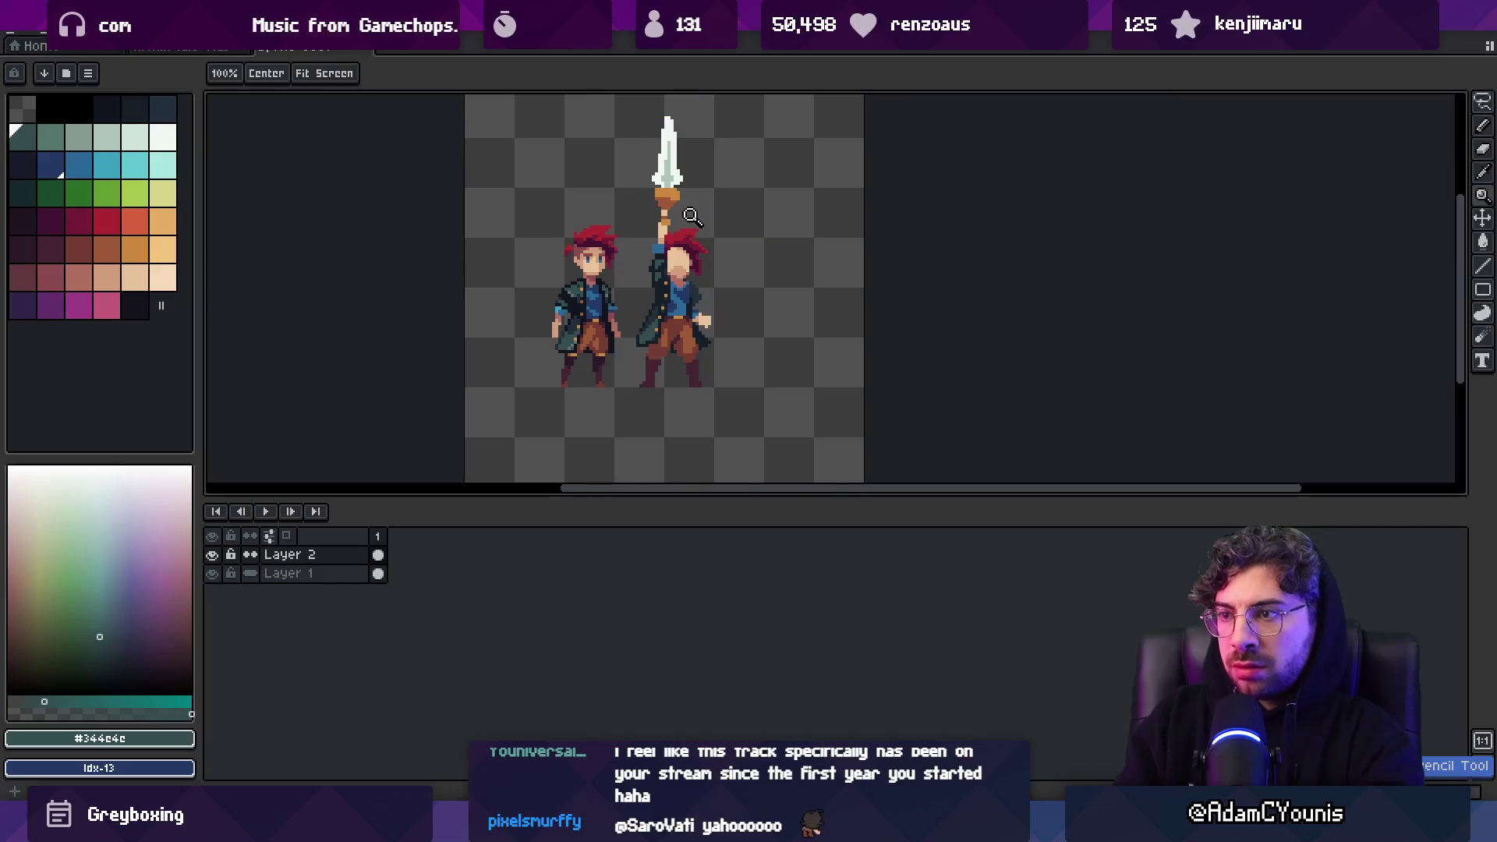
pyautogui.click(688, 246)
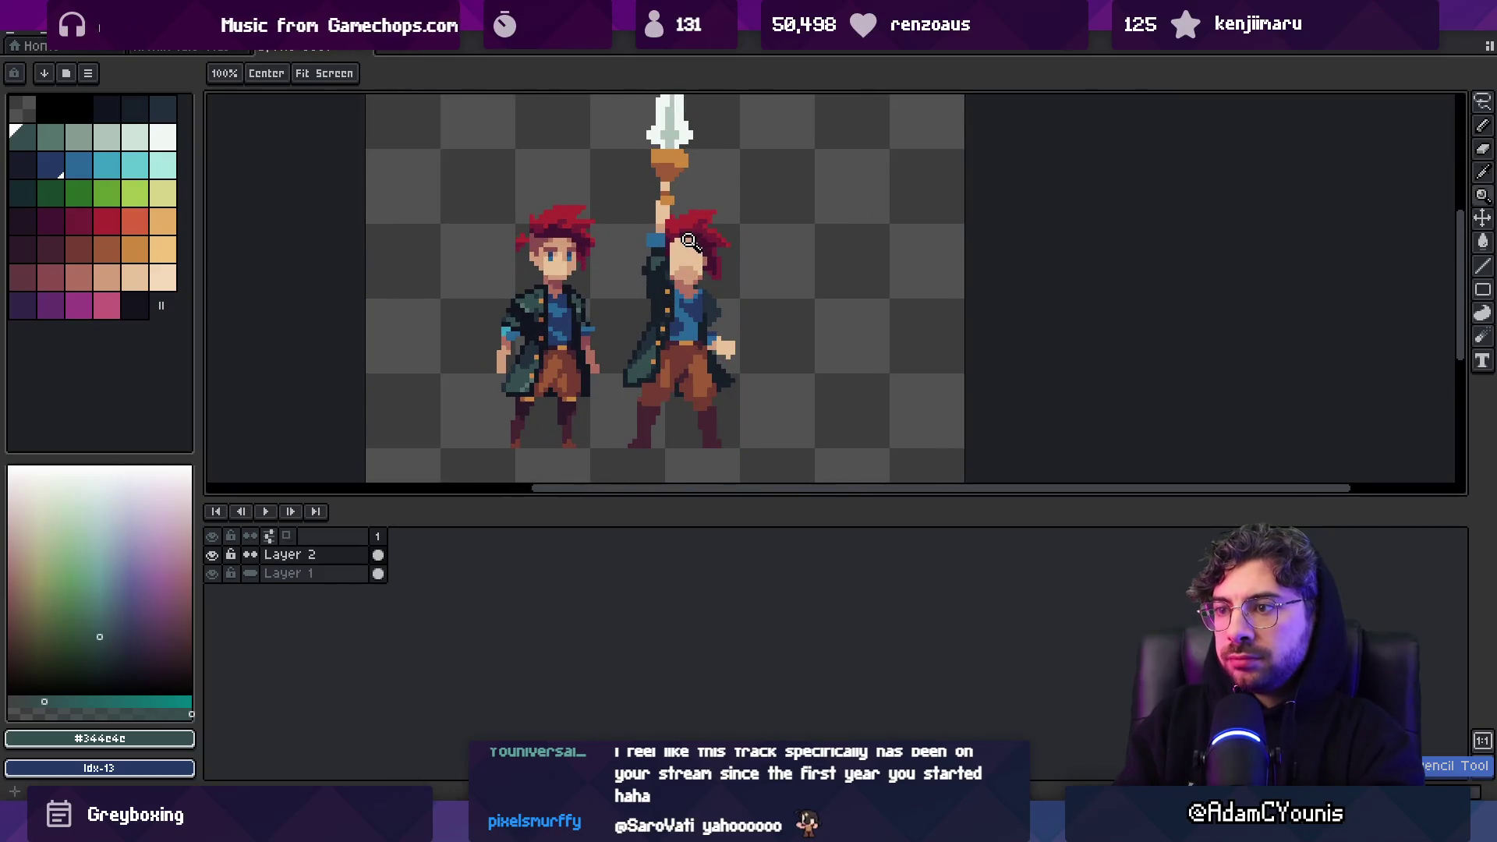
pyautogui.scroll(3, 688, 244)
pyautogui.keyDown('alt'); pyautogui.click(660, 251); pyautogui.keyUp('alt')
pyautogui.keyDown('alt'); pyautogui.click(659, 252); pyautogui.keyUp('alt')
pyautogui.click(640, 271)
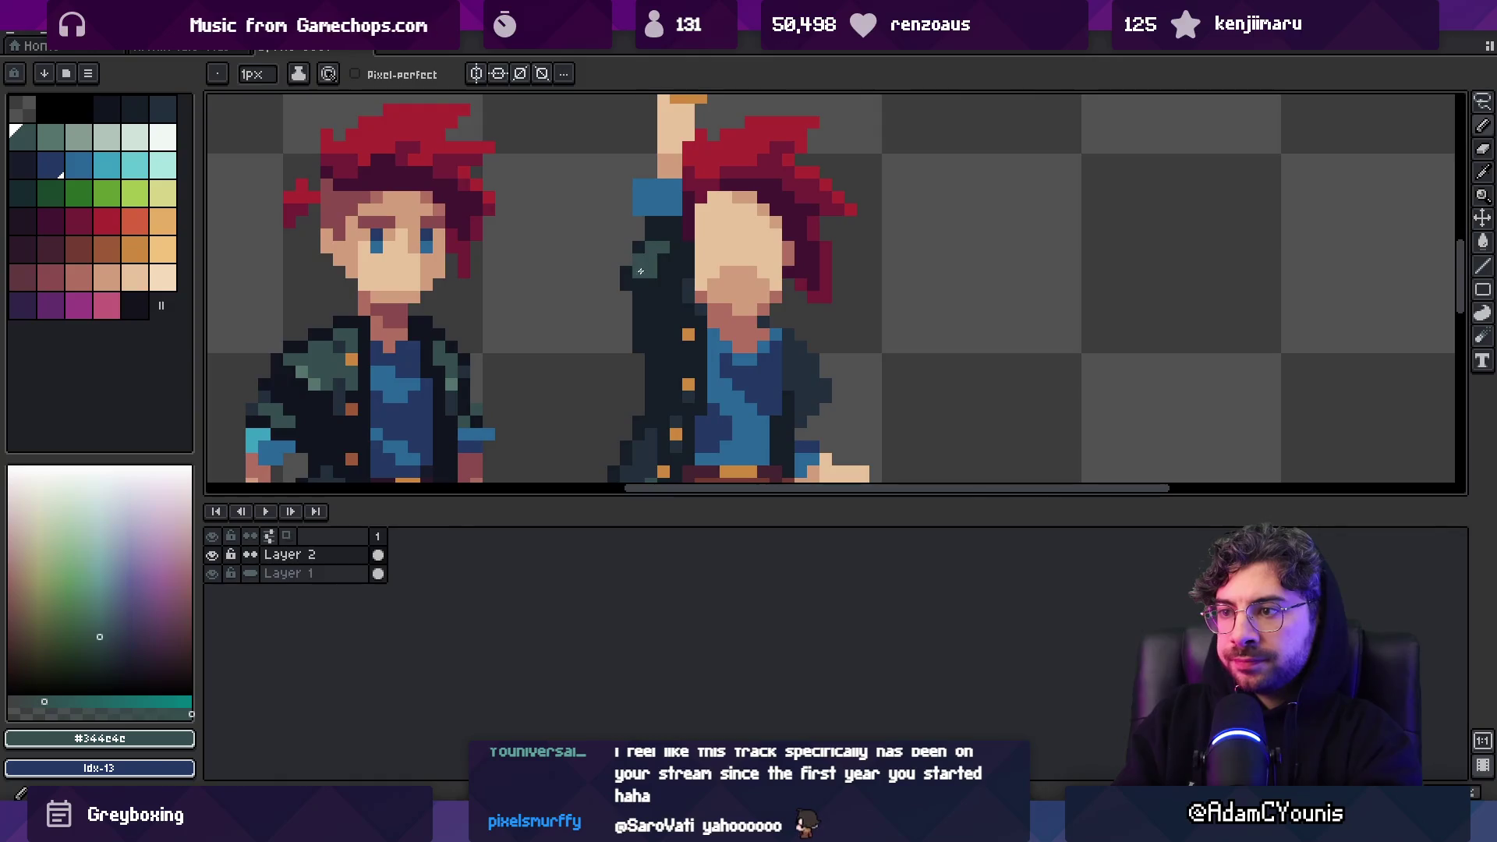
pyautogui.keyDown('alt'); pyautogui.click(645, 242); pyautogui.keyUp('alt')
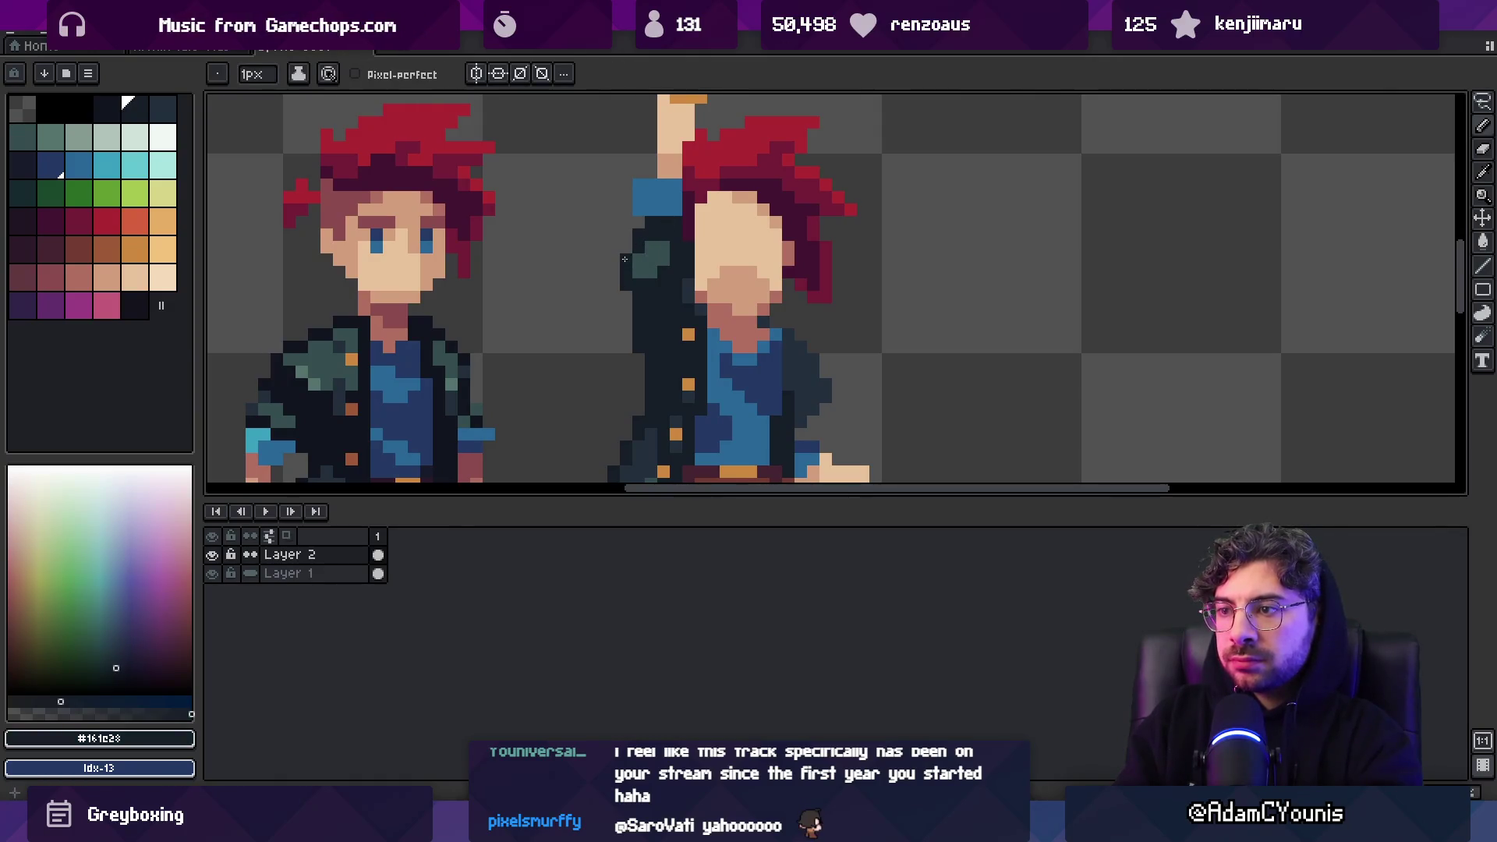
pyautogui.keyDown('alt'); pyautogui.click(655, 257); pyautogui.keyUp('alt')
pyautogui.press('z')
pyautogui.scroll(-4, 683, 210)
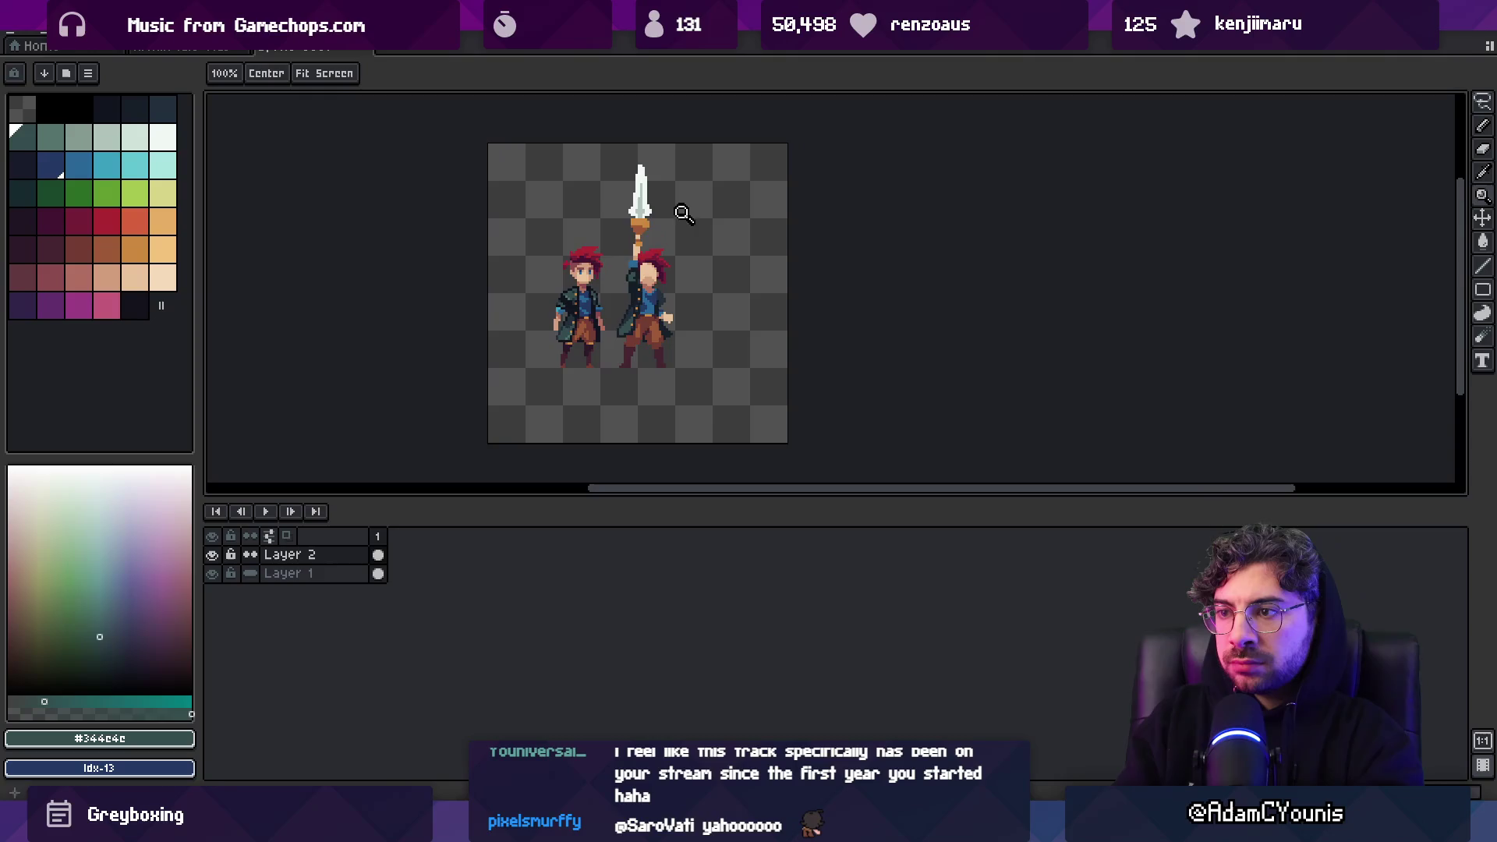
pyautogui.scroll(2, 628, 280)
# Add teal pixels around the raised arm, alternating with the darkest coat shade
pyautogui.press('b')
pyautogui.keyDown('alt'); pyautogui.click(620, 308); pyautogui.keyUp('alt')
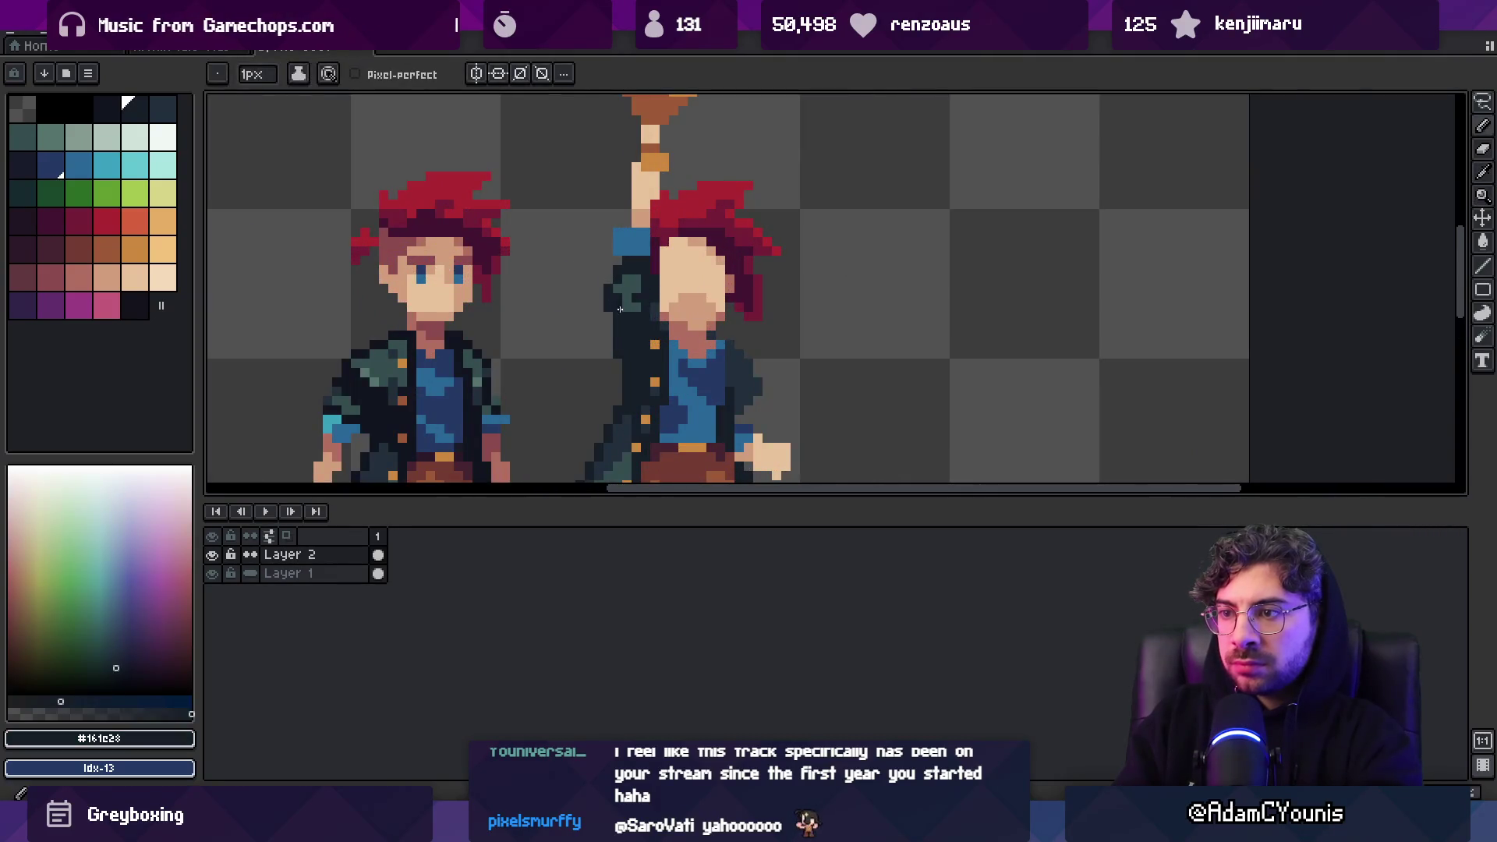
pyautogui.keyDown('alt'); pyautogui.click(632, 311); pyautogui.keyUp('alt')
pyautogui.keyDown('alt'); pyautogui.click(638, 298); pyautogui.keyUp('alt')
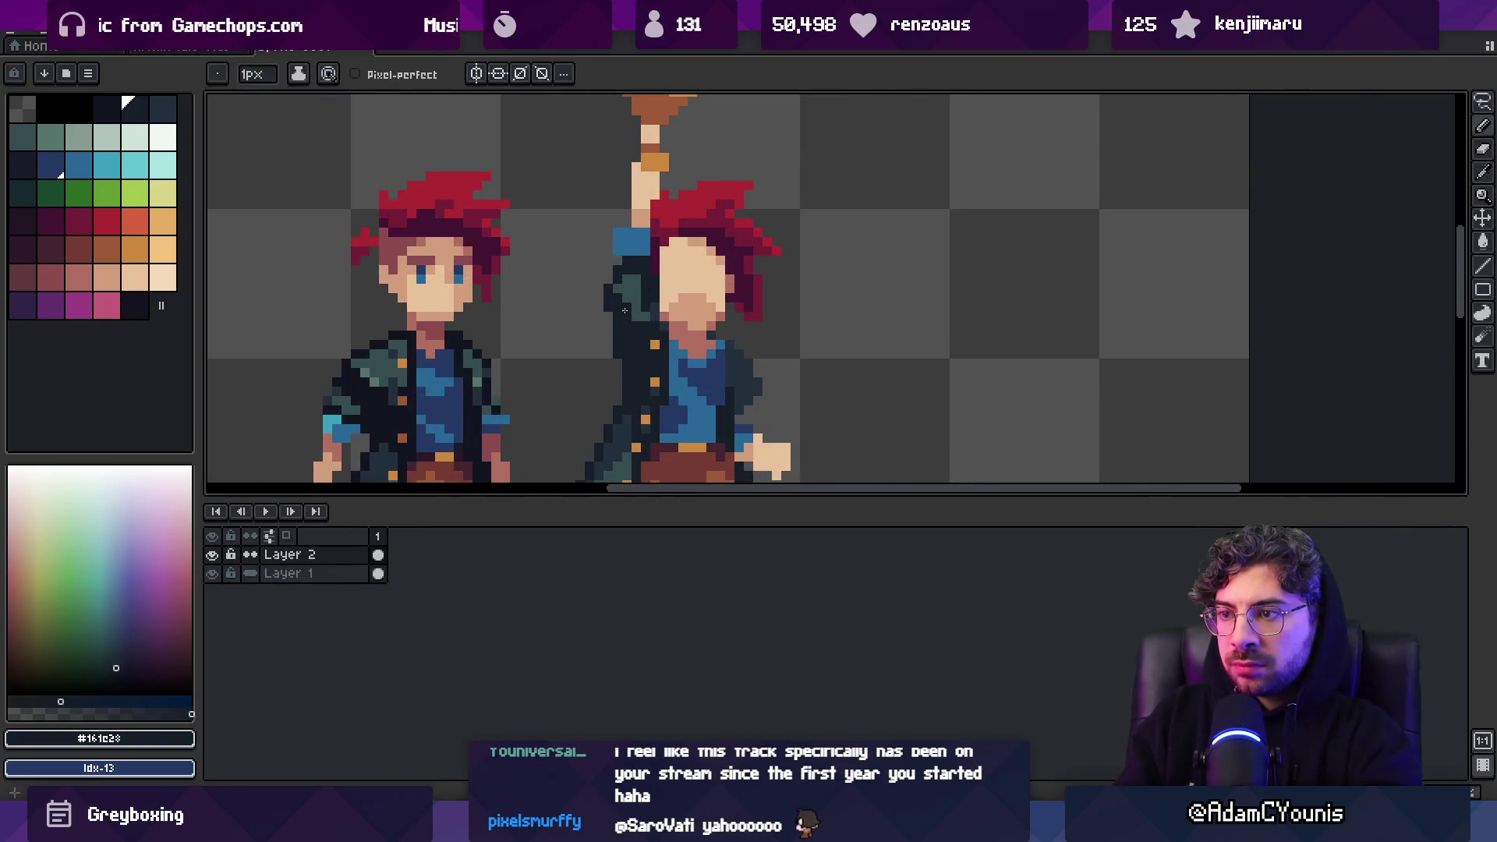
pyautogui.keyDown('alt'); pyautogui.click(638, 306); pyautogui.keyUp('alt')
pyautogui.keyDown('alt'); pyautogui.click(634, 316); pyautogui.keyUp('alt')
pyautogui.keyDown('alt'); pyautogui.click(625, 325); pyautogui.keyUp('alt')
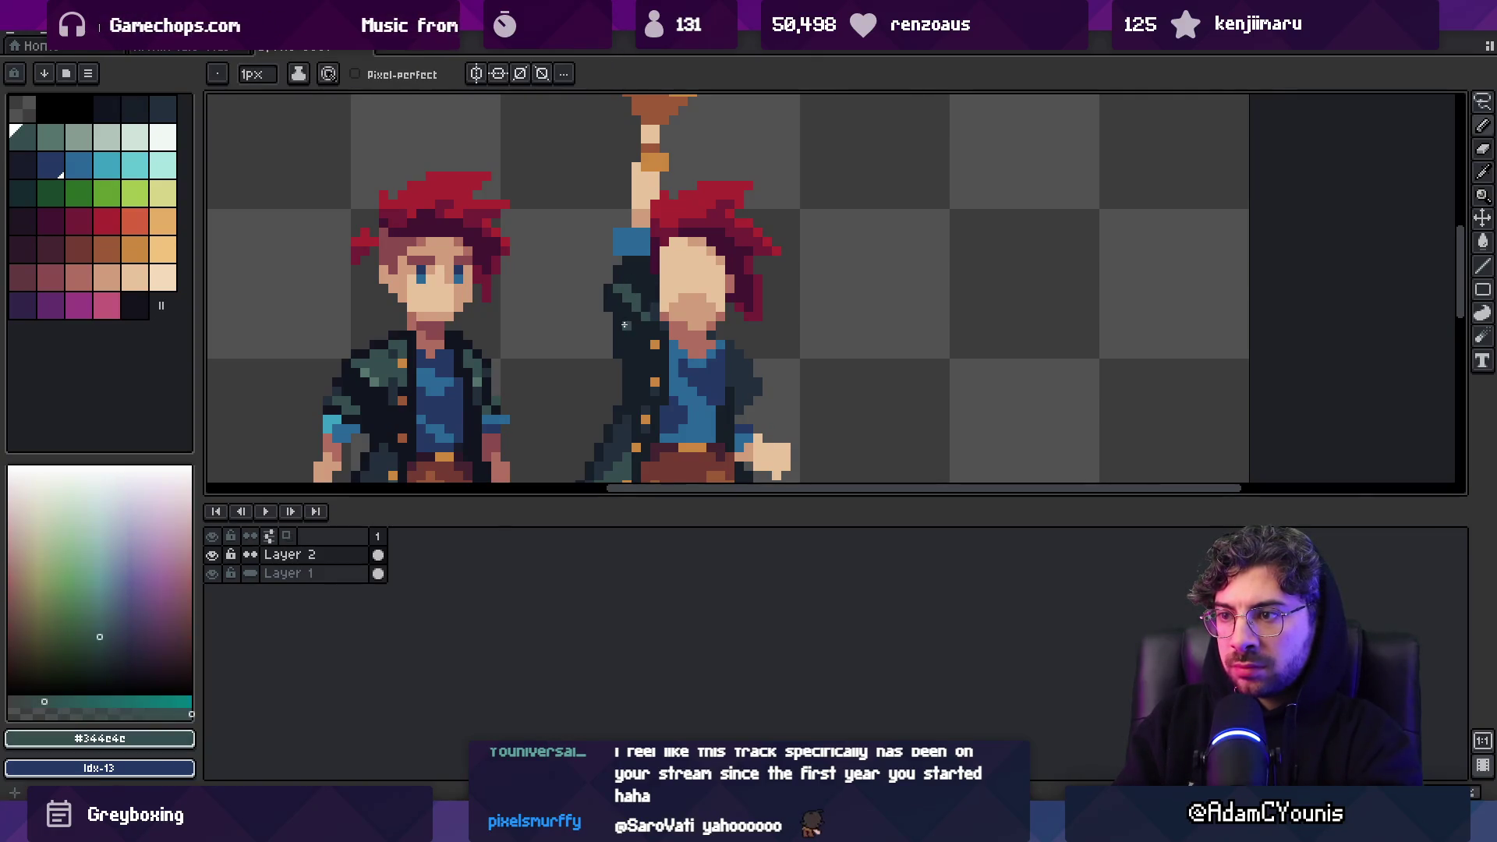
pyautogui.press('z')
pyautogui.scroll(-3, 637, 277)
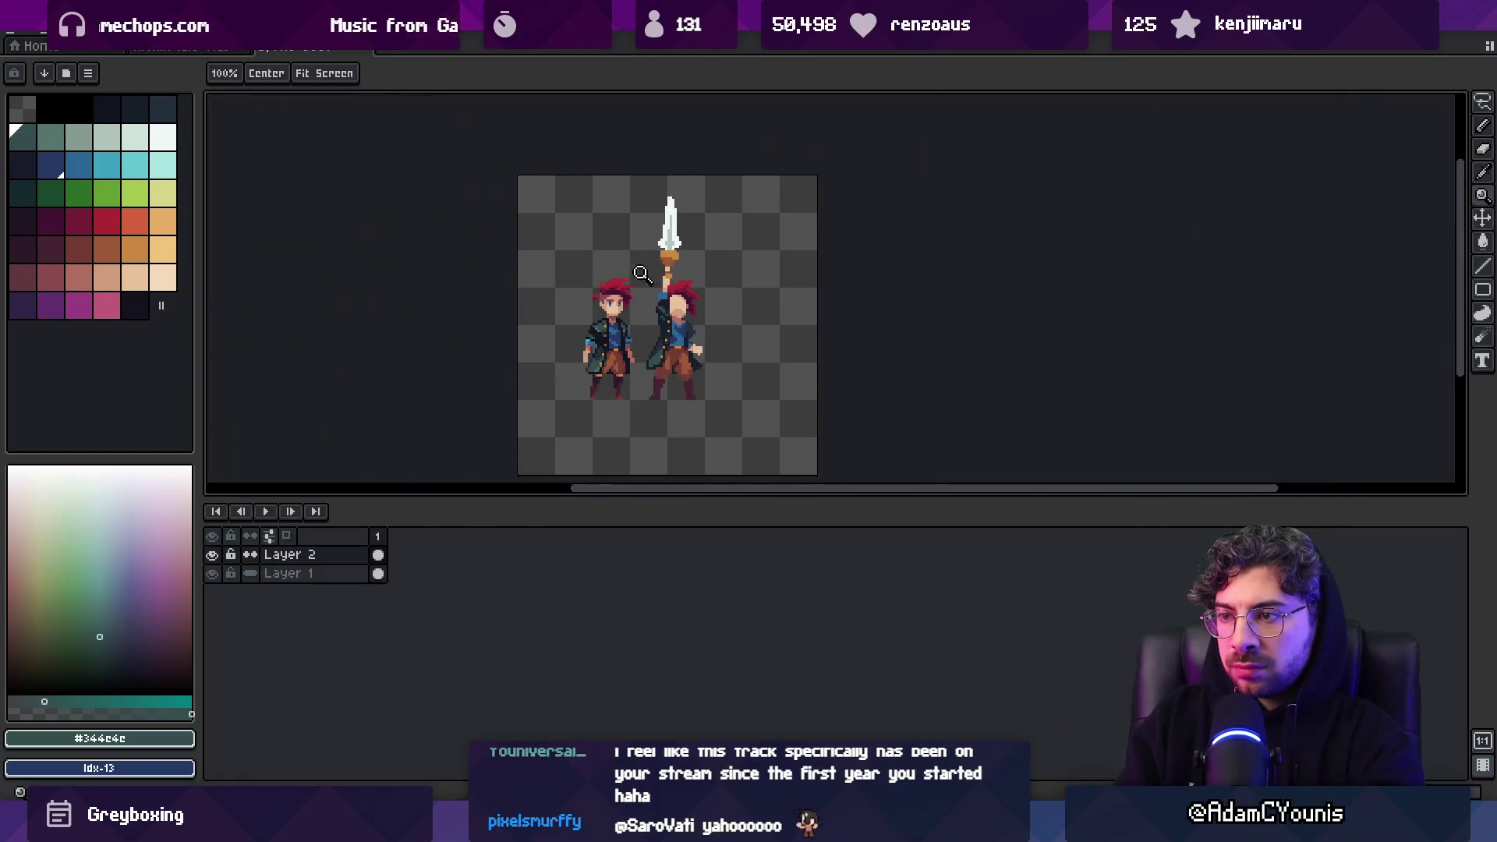
pyautogui.scroll(5, 704, 323)
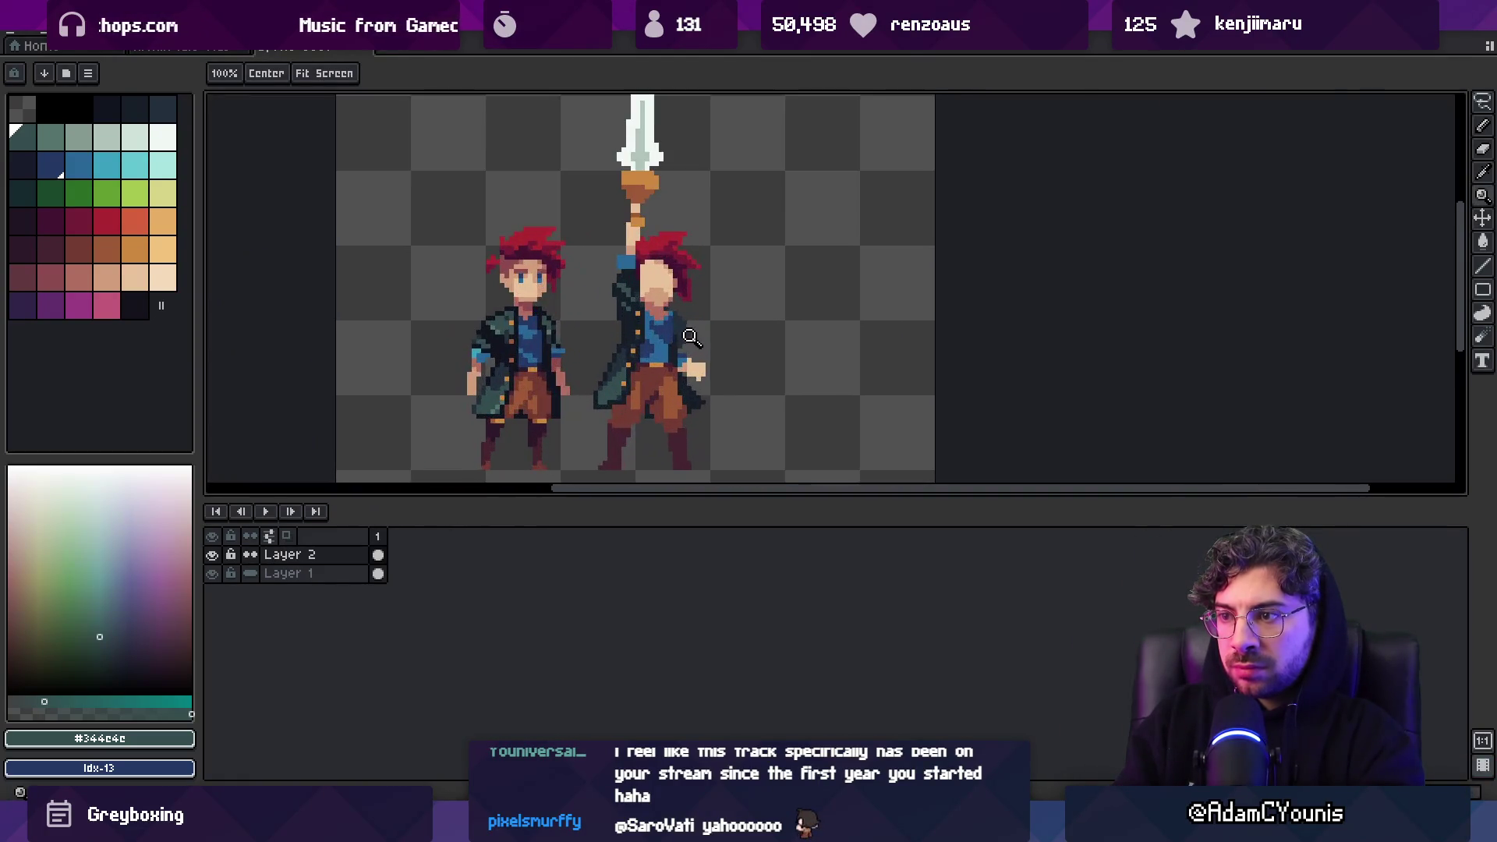
# Draw dark pixels along the coat's right edge and add one teal highlight pixel
pyautogui.press('b')
pyautogui.keyDown('alt'); pyautogui.click(658, 338); pyautogui.keyUp('alt')
pyautogui.moveTo(655, 238)
pyautogui.mouseDown()
pyautogui.moveTo(652, 341)
pyautogui.moveTo(710, 319)
pyautogui.mouseUp()
pyautogui.keyDown('alt'); pyautogui.click(483, 152); pyautogui.keyUp('alt')
pyautogui.click(673, 292)
pyautogui.press('z')
pyautogui.scroll(-5, 624, 281)
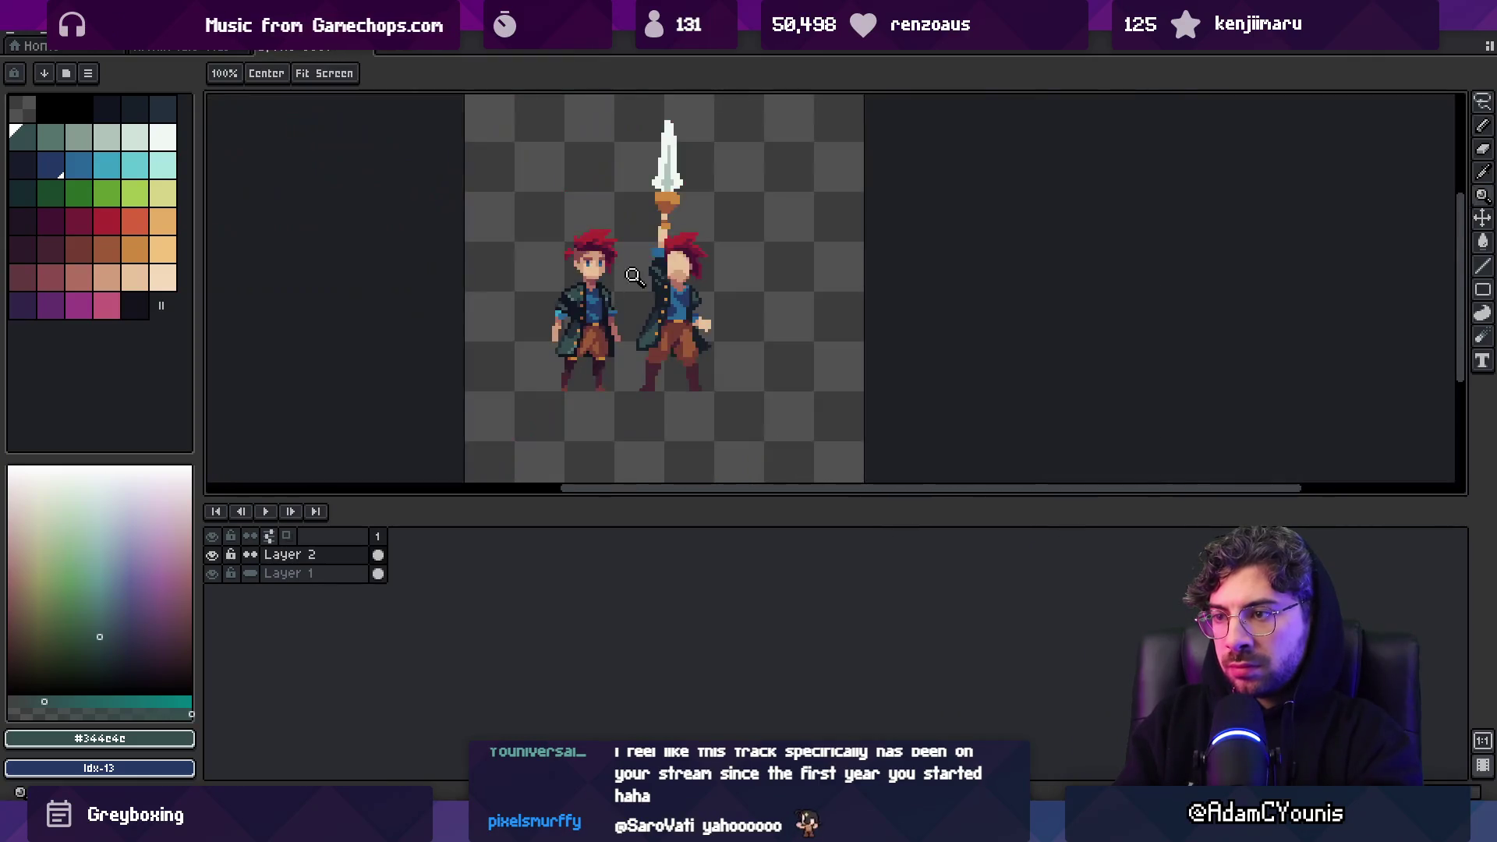
pyautogui.scroll(8, 703, 293)
# Darken the coat edge pixels and erase the outer dark column, shrinking the teal area
pyautogui.press('b')
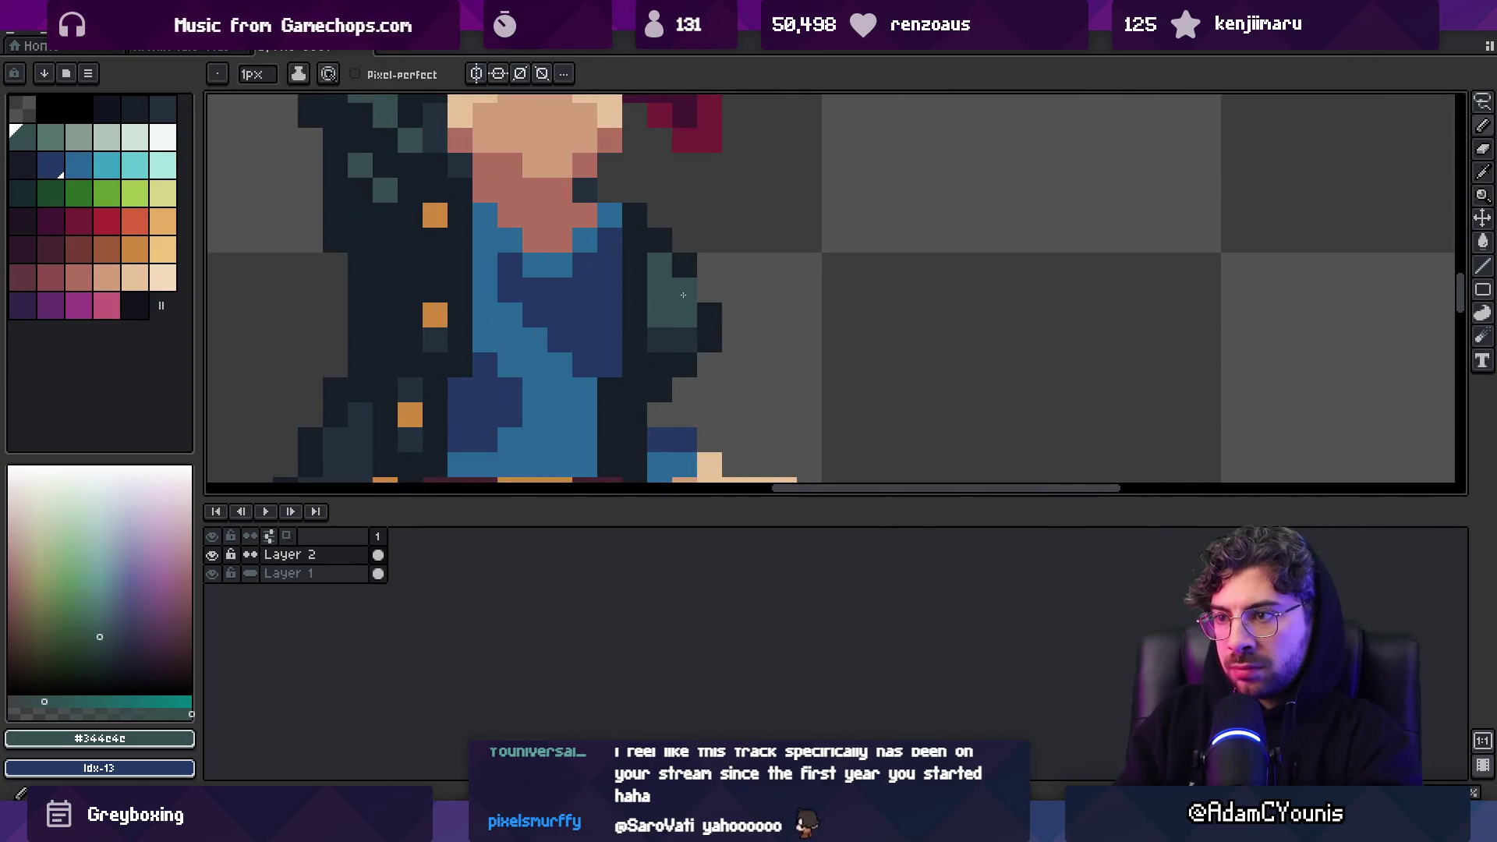
pyautogui.keyDown('alt'); pyautogui.click(702, 295); pyautogui.keyUp('alt')
pyautogui.click(684, 314)
pyautogui.rightClick(708, 316)
pyautogui.moveTo(684, 288); pyautogui.dragTo(683, 346)
pyautogui.press('z')
pyautogui.scroll(-5, 689, 346)
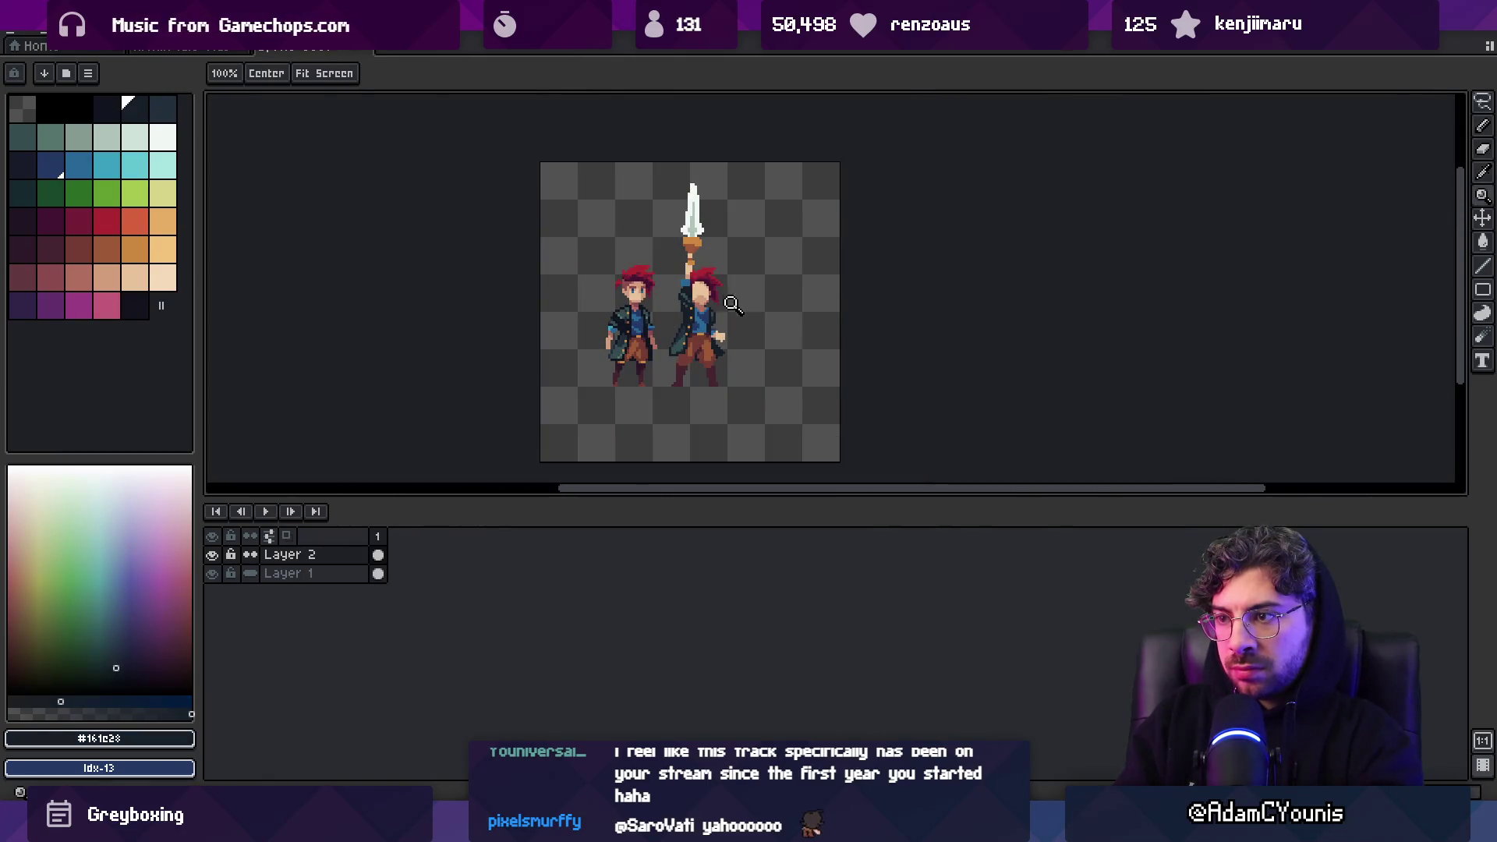
pyautogui.scroll(2, 737, 305)
pyautogui.scroll(3, 717, 300)
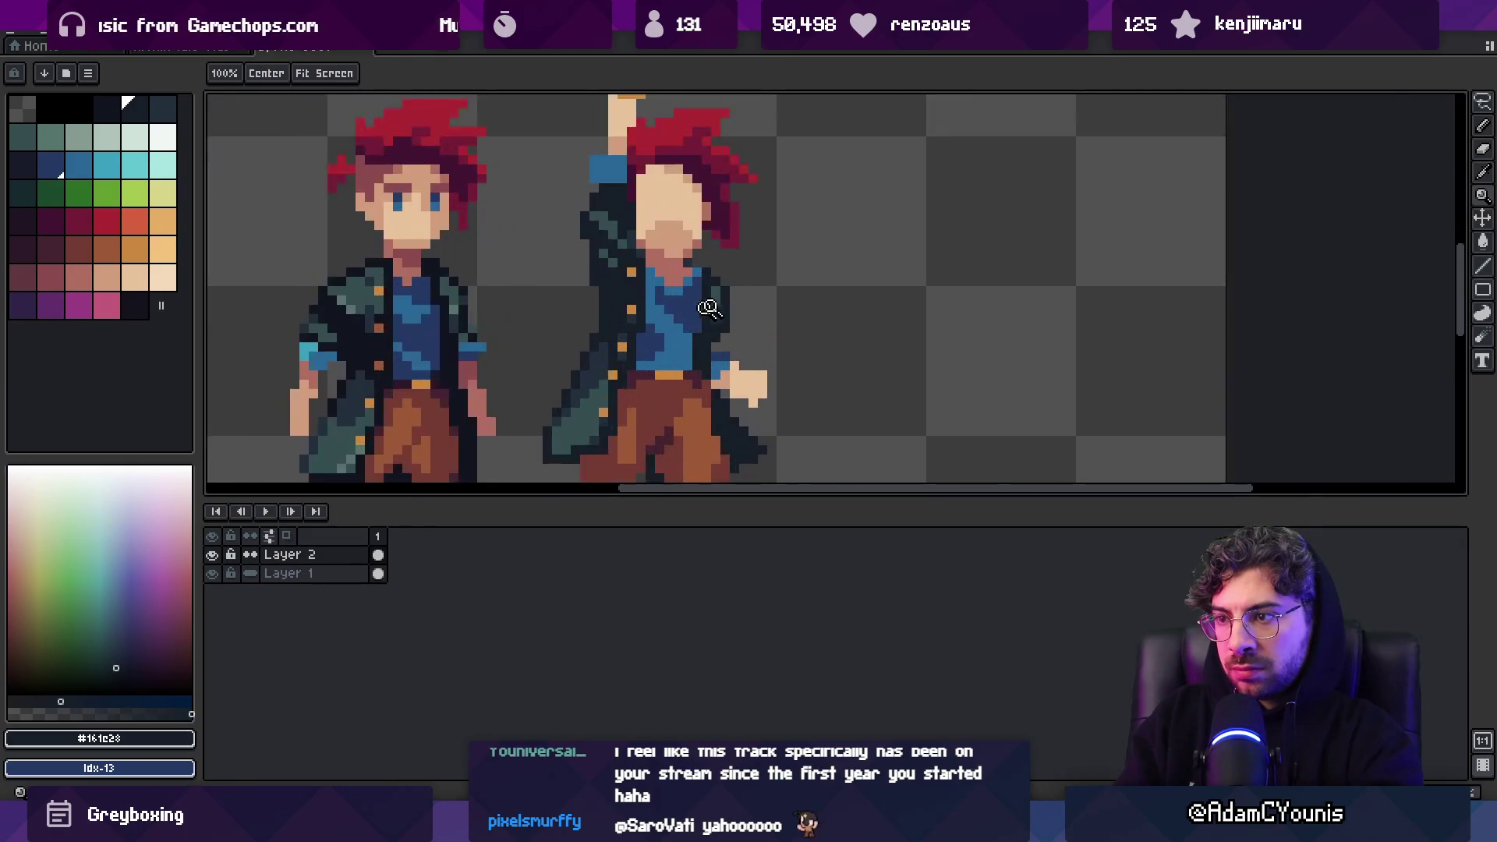
# Sample the coat's dark teal, navy and darkest shades from the right character
pyautogui.press('b')
pyautogui.keyDown('alt'); pyautogui.click(708, 278); pyautogui.keyUp('alt')
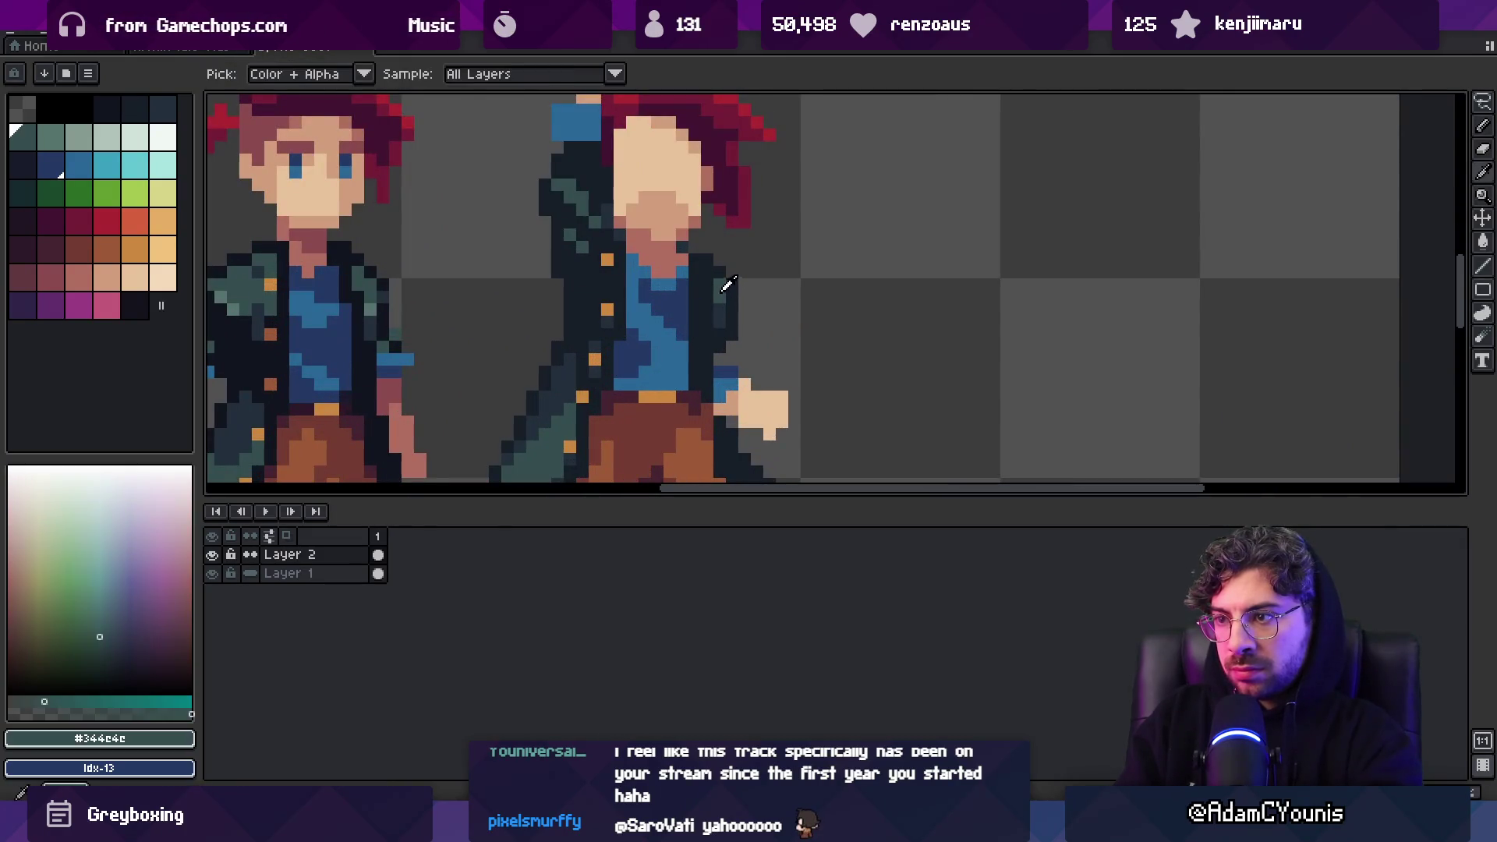
pyautogui.keyDown('alt'); pyautogui.click(718, 314); pyautogui.keyUp('alt')
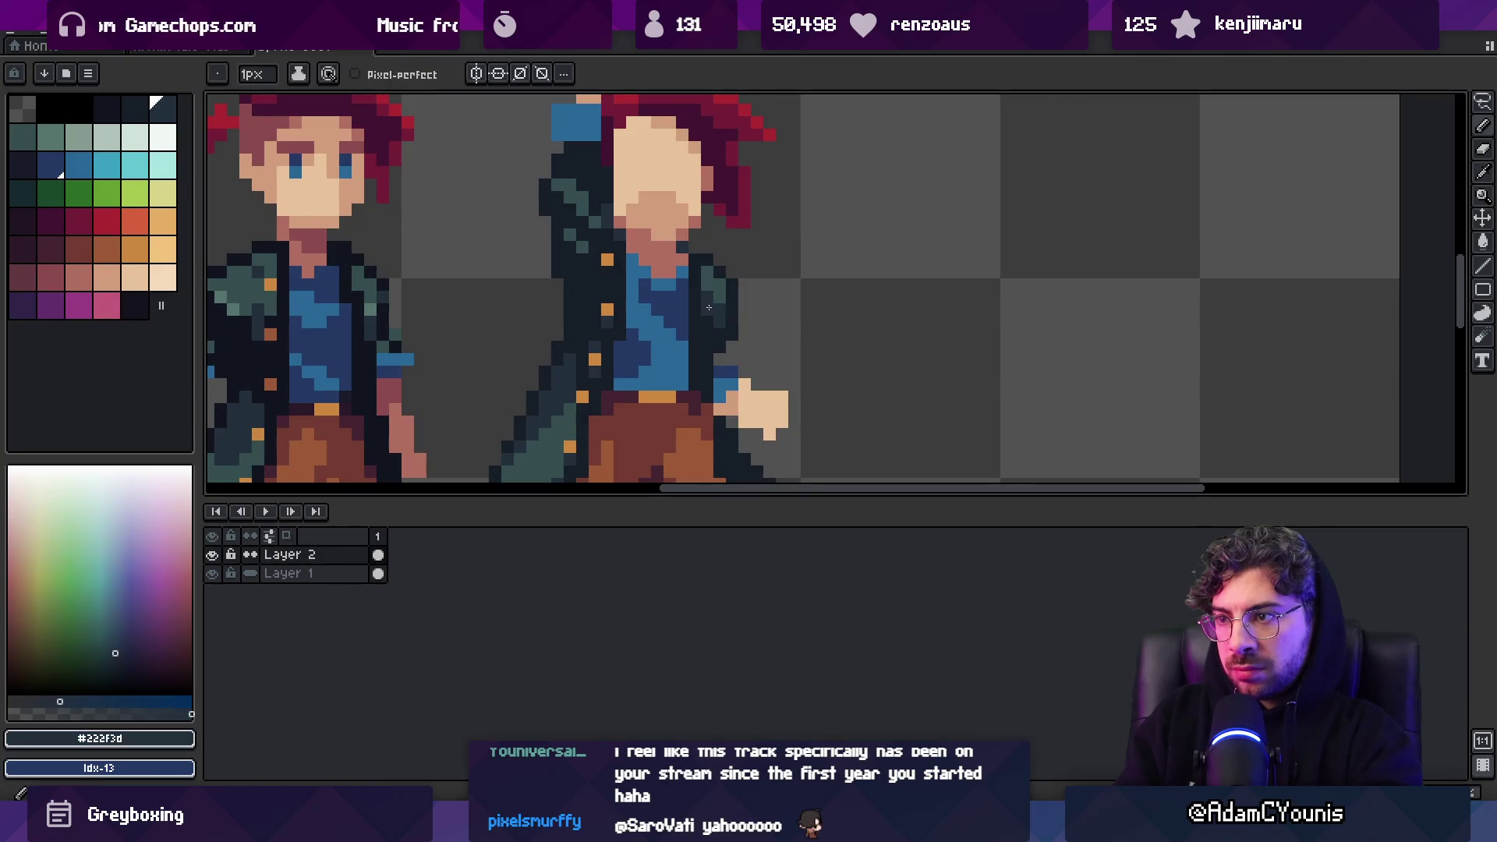
pyautogui.keyDown('alt'); pyautogui.click(724, 326); pyautogui.keyUp('alt')
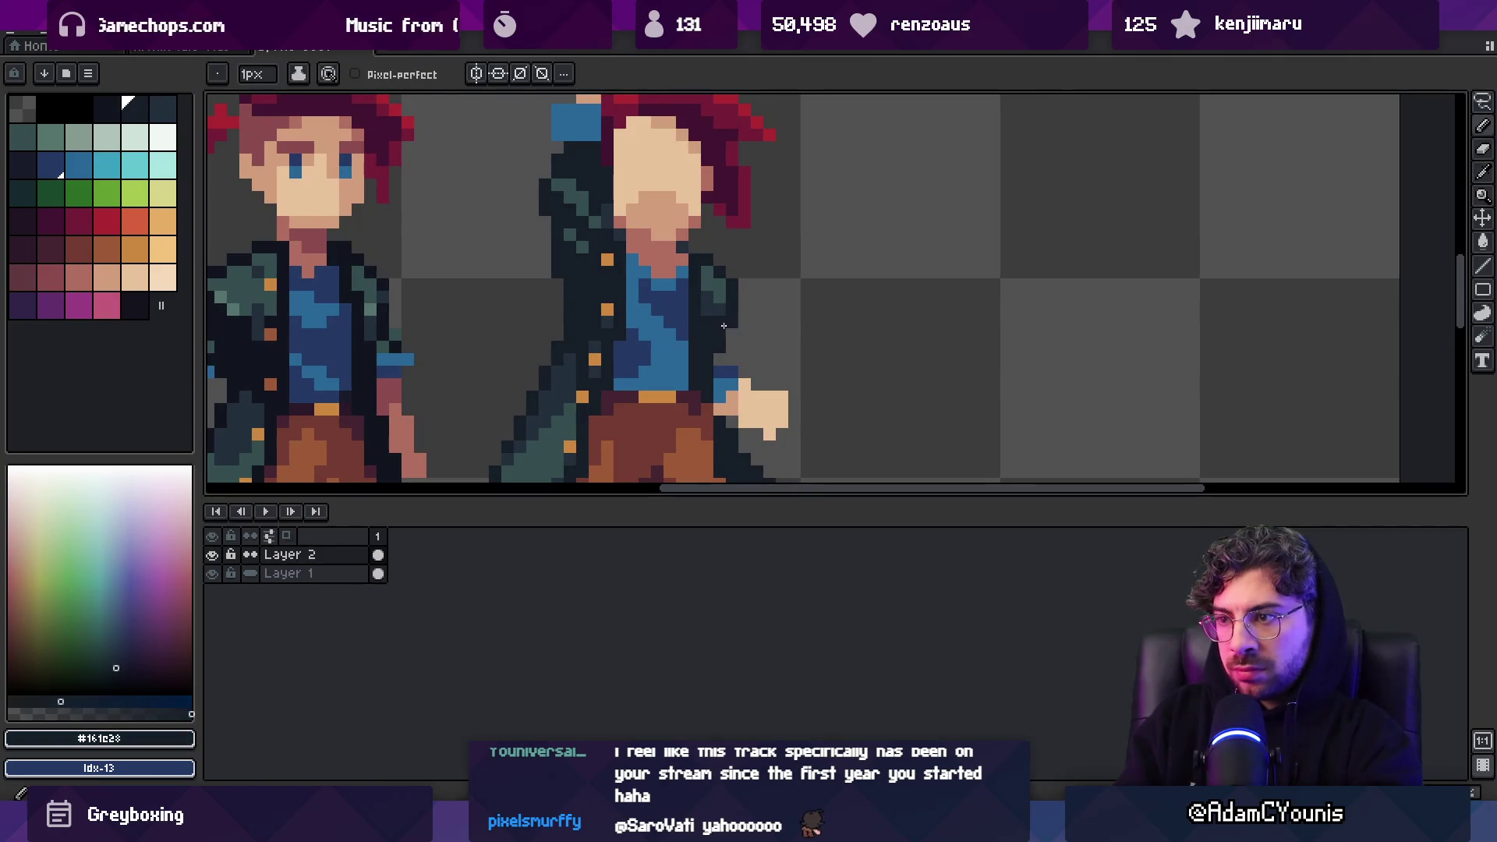
pyautogui.keyDown('alt'); pyautogui.click(740, 324); pyautogui.keyUp('alt')
pyautogui.press('z')
pyautogui.scroll(-4, 694, 285)
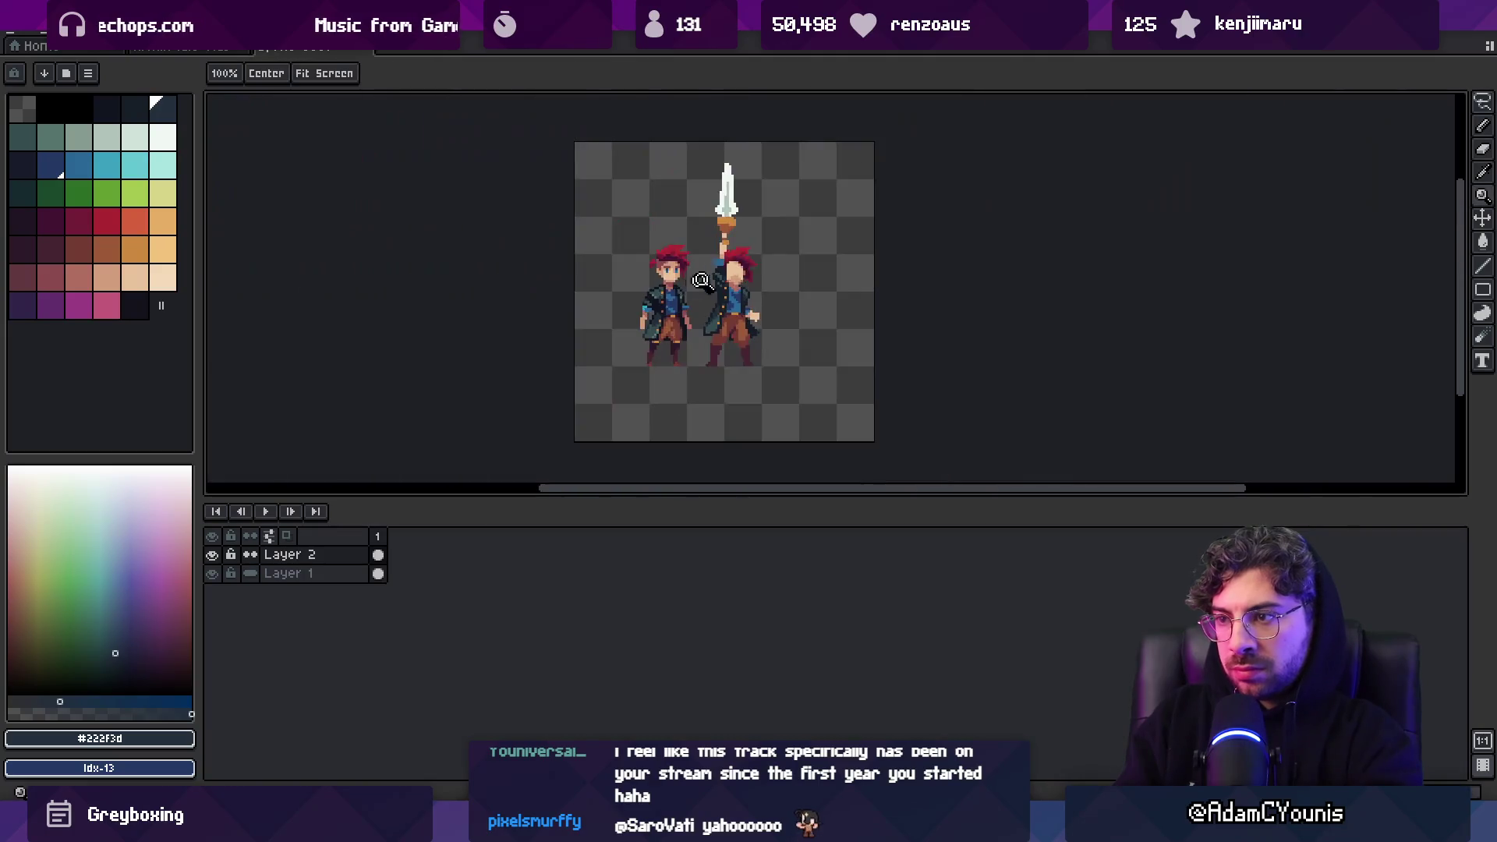
pyautogui.scroll(4, 763, 272)
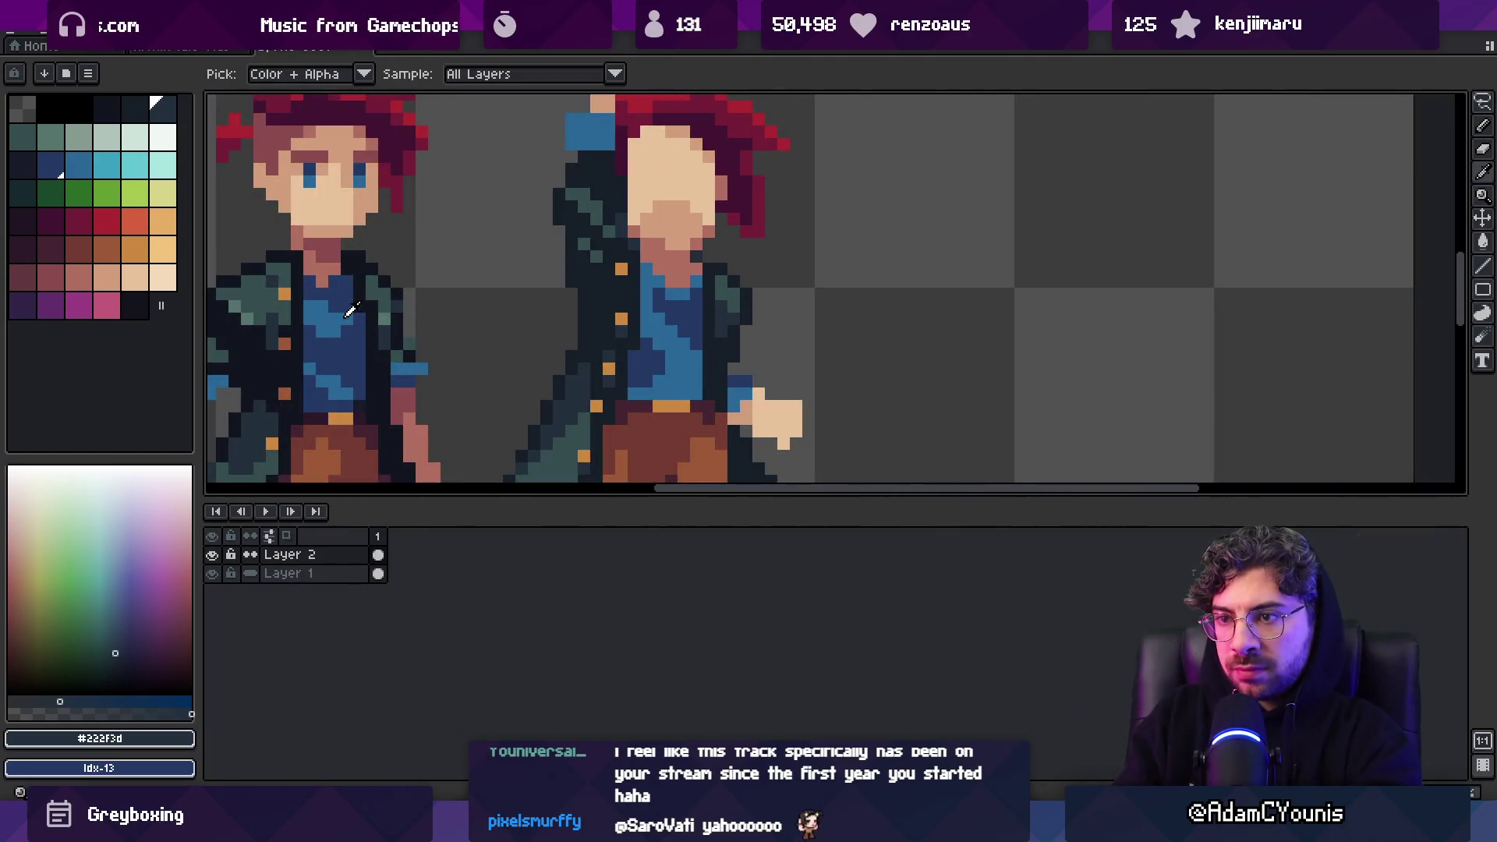
# Bucket-fill the right character's coat with near-black #11151F, redoing the fill wider
pyautogui.keyDown('alt'); pyautogui.click(385, 338); pyautogui.keyUp('alt')
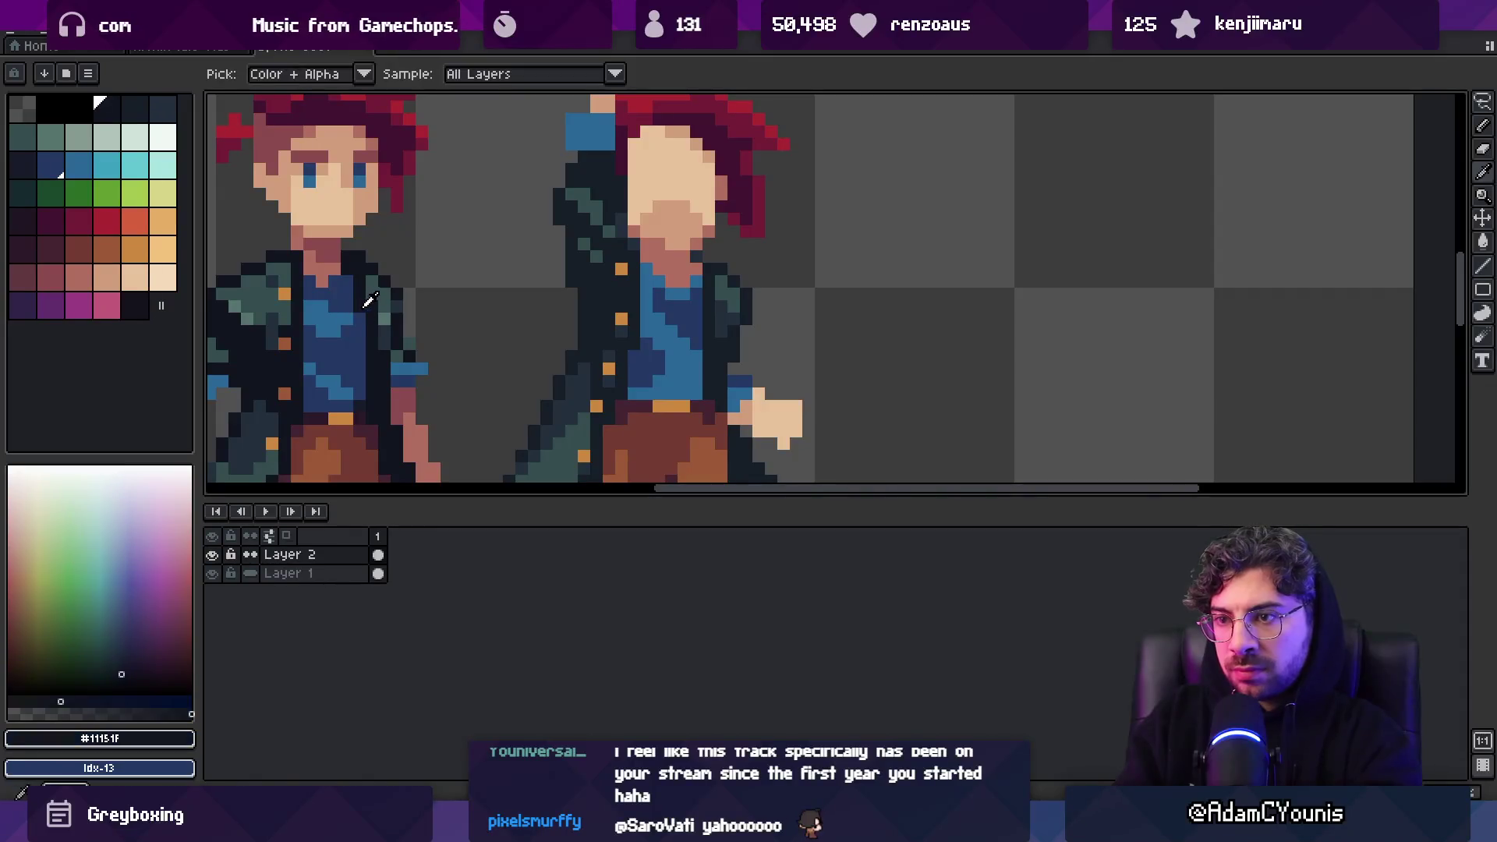
pyautogui.press('g')
pyautogui.click(628, 301)
pyautogui.hotkey('ctrl', 'z')
pyautogui.click(627, 300)
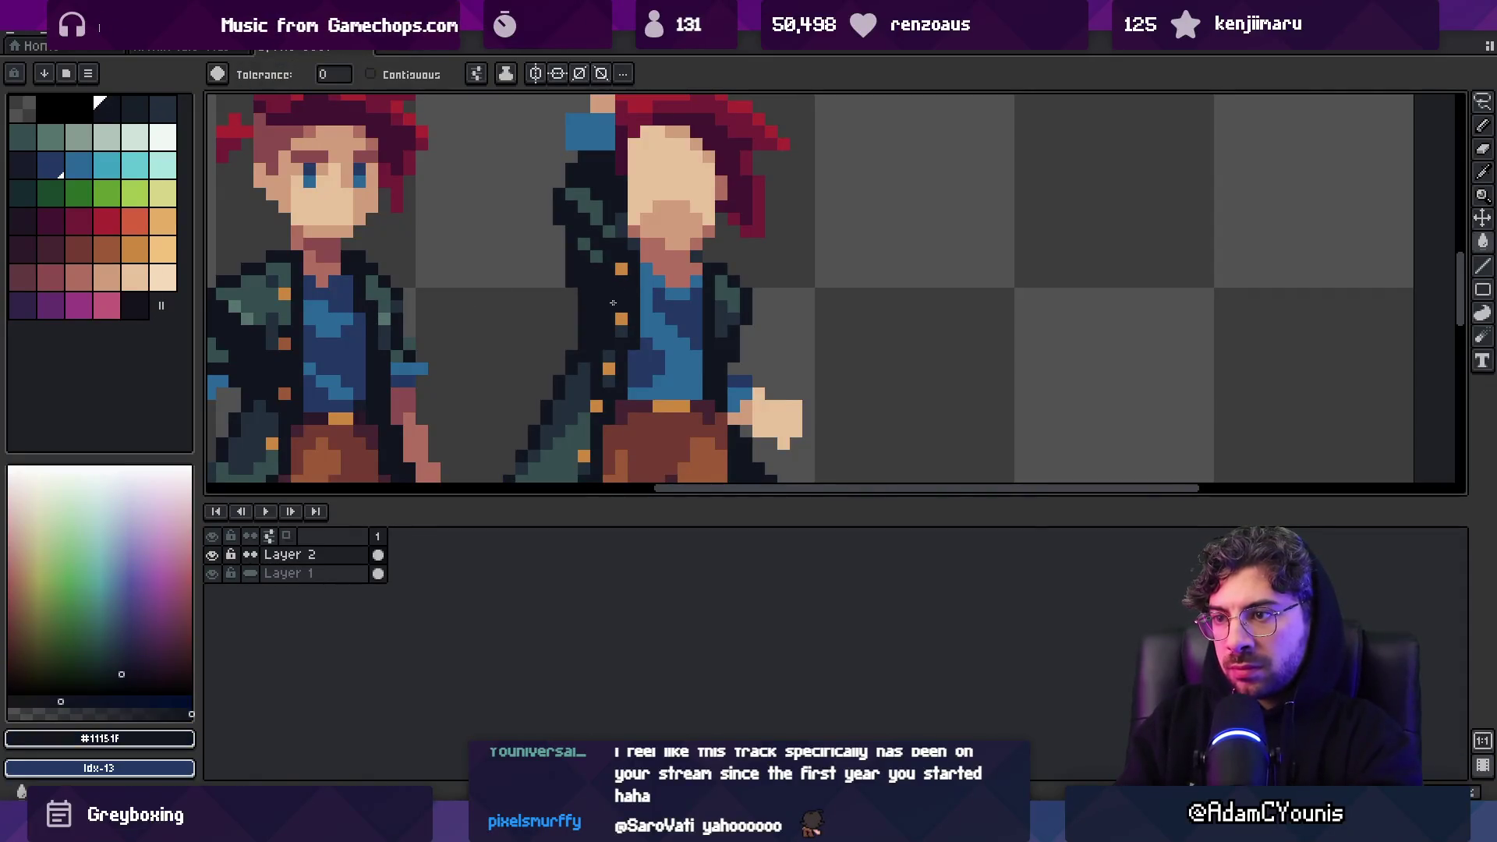
# Sample colours at the peach hand, ending with dark blue #243964 for the sleeve cuff
pyautogui.press('z')
pyautogui.scroll(-4, 597, 296)
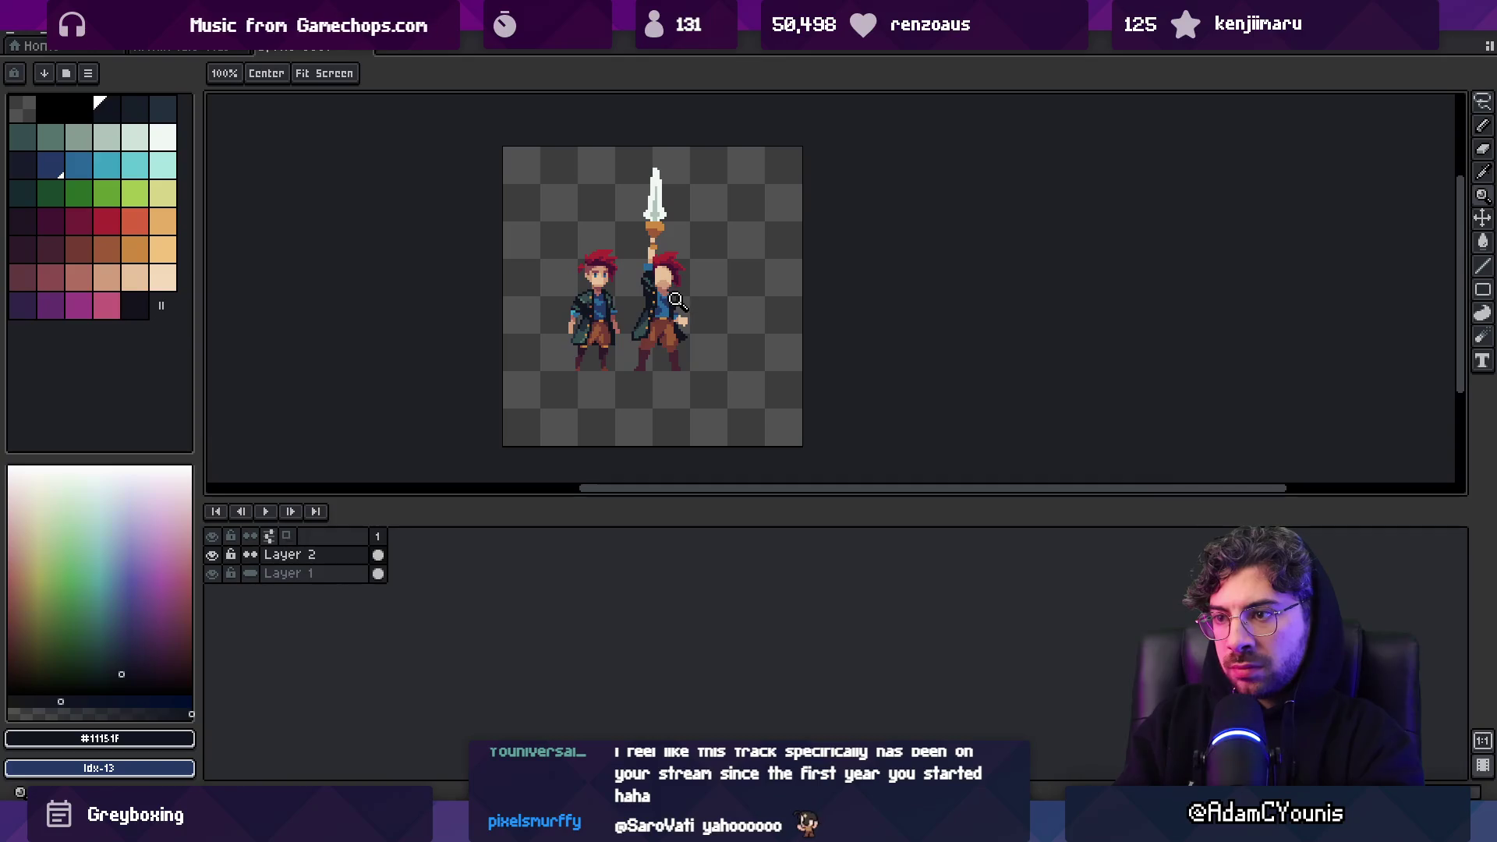
pyautogui.scroll(4, 696, 294)
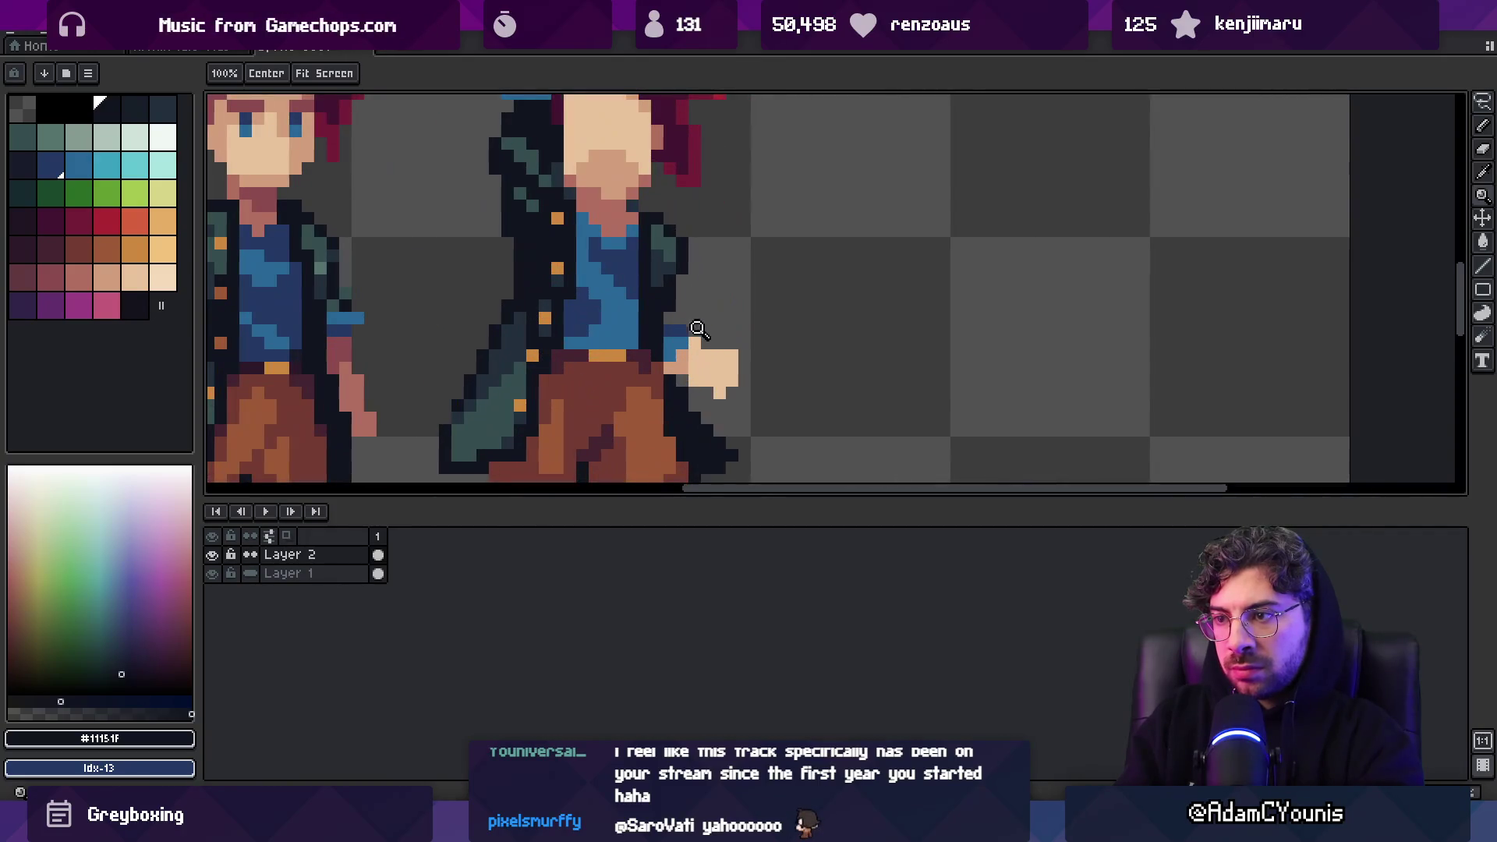
pyautogui.keyDown('alt'); pyautogui.click(682, 353); pyautogui.keyUp('alt')
pyautogui.press('b')
pyautogui.keyDown('alt'); pyautogui.click(672, 342); pyautogui.keyUp('alt')
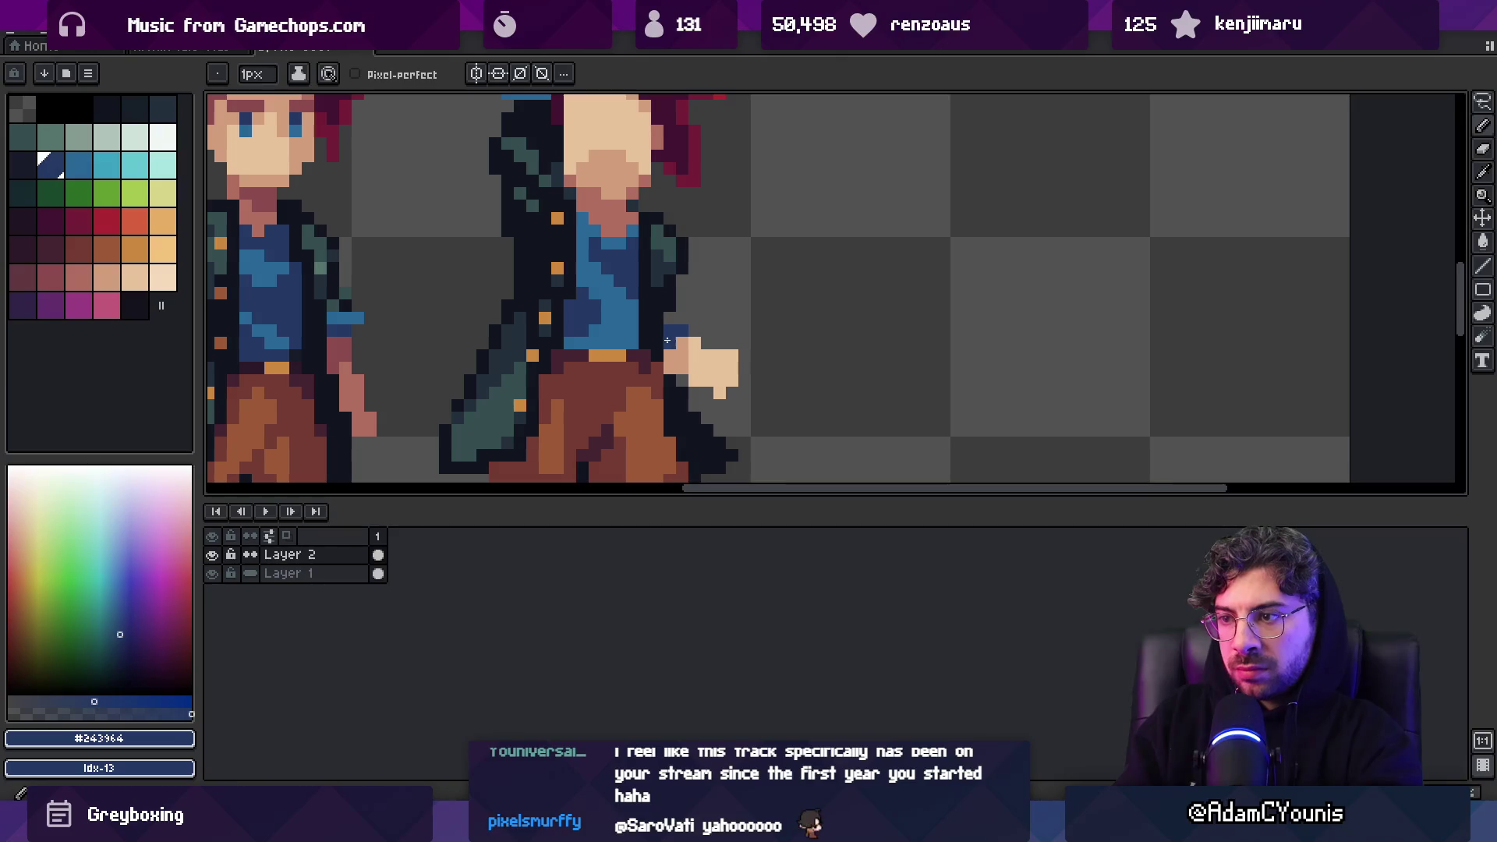
# Fill the hand and its shadow area with a reddish skin tone using a Contiguous bucket fill
pyautogui.keyDown('alt'); pyautogui.click(702, 351); pyautogui.keyUp('alt')
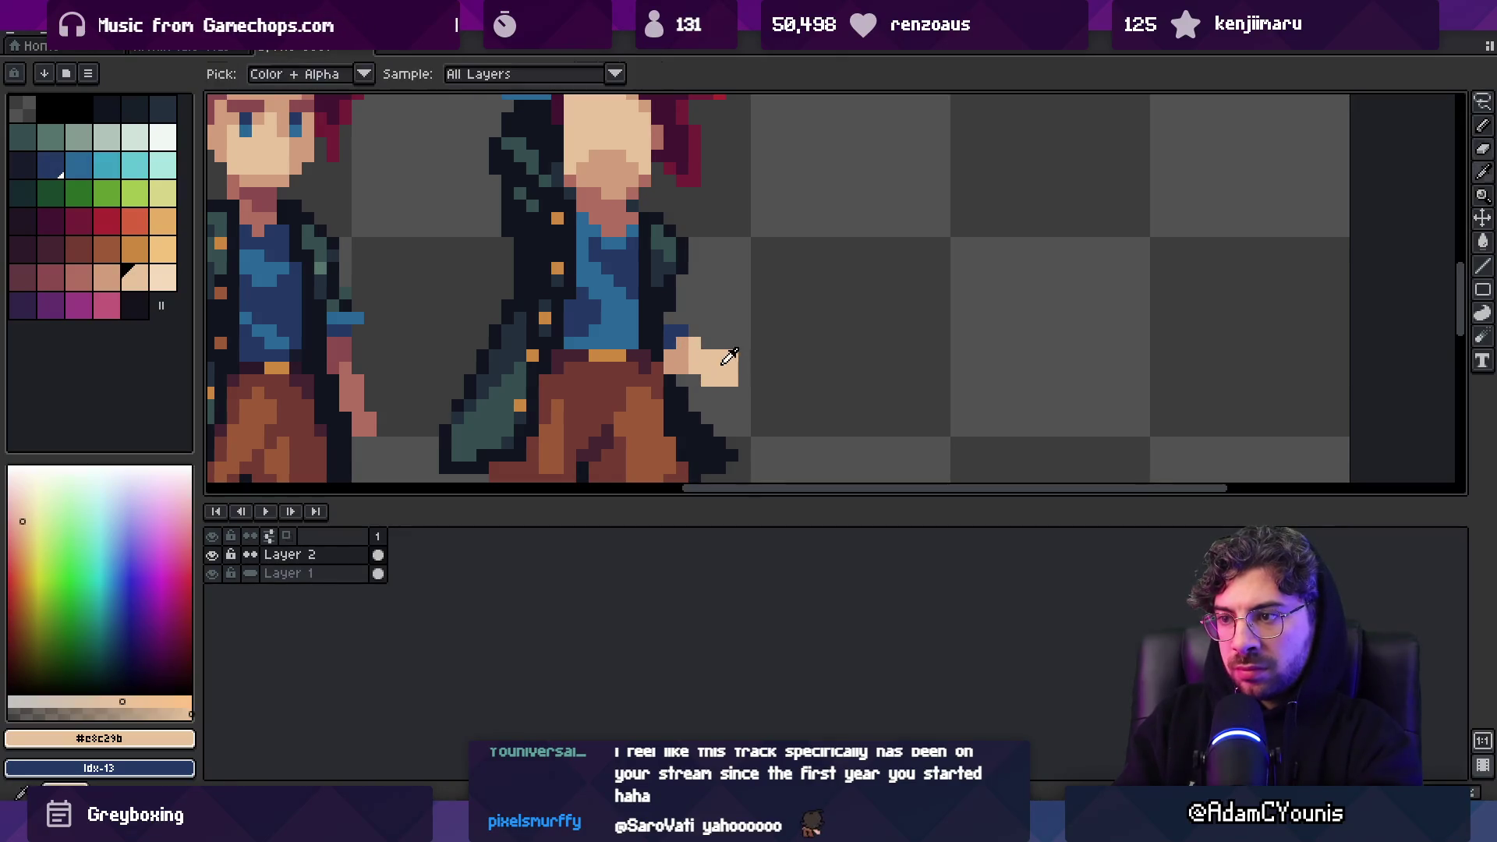
pyautogui.keyDown('alt'); pyautogui.click(694, 348); pyautogui.keyUp('alt')
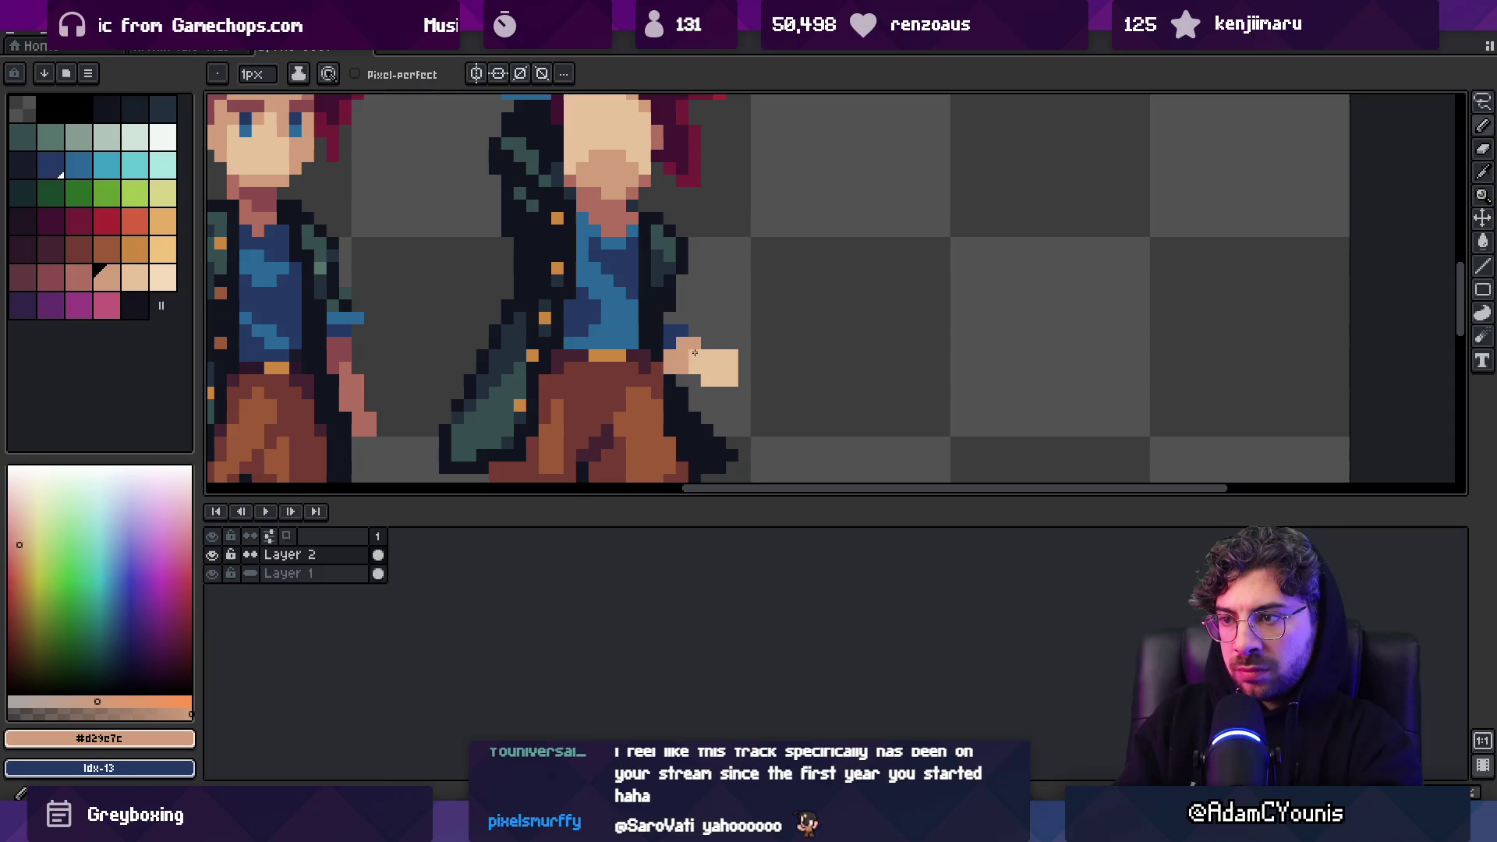
pyautogui.press('z')
pyautogui.scroll(-4, 666, 324)
pyautogui.scroll(1, 709, 286)
pyautogui.press('g')
pyautogui.keyDown('alt'); pyautogui.click(716, 360); pyautogui.keyUp('alt')
pyautogui.click(749, 369)
pyautogui.hotkey('ctrl', 'z')
pyautogui.click(370, 74)
pyautogui.click(736, 367)
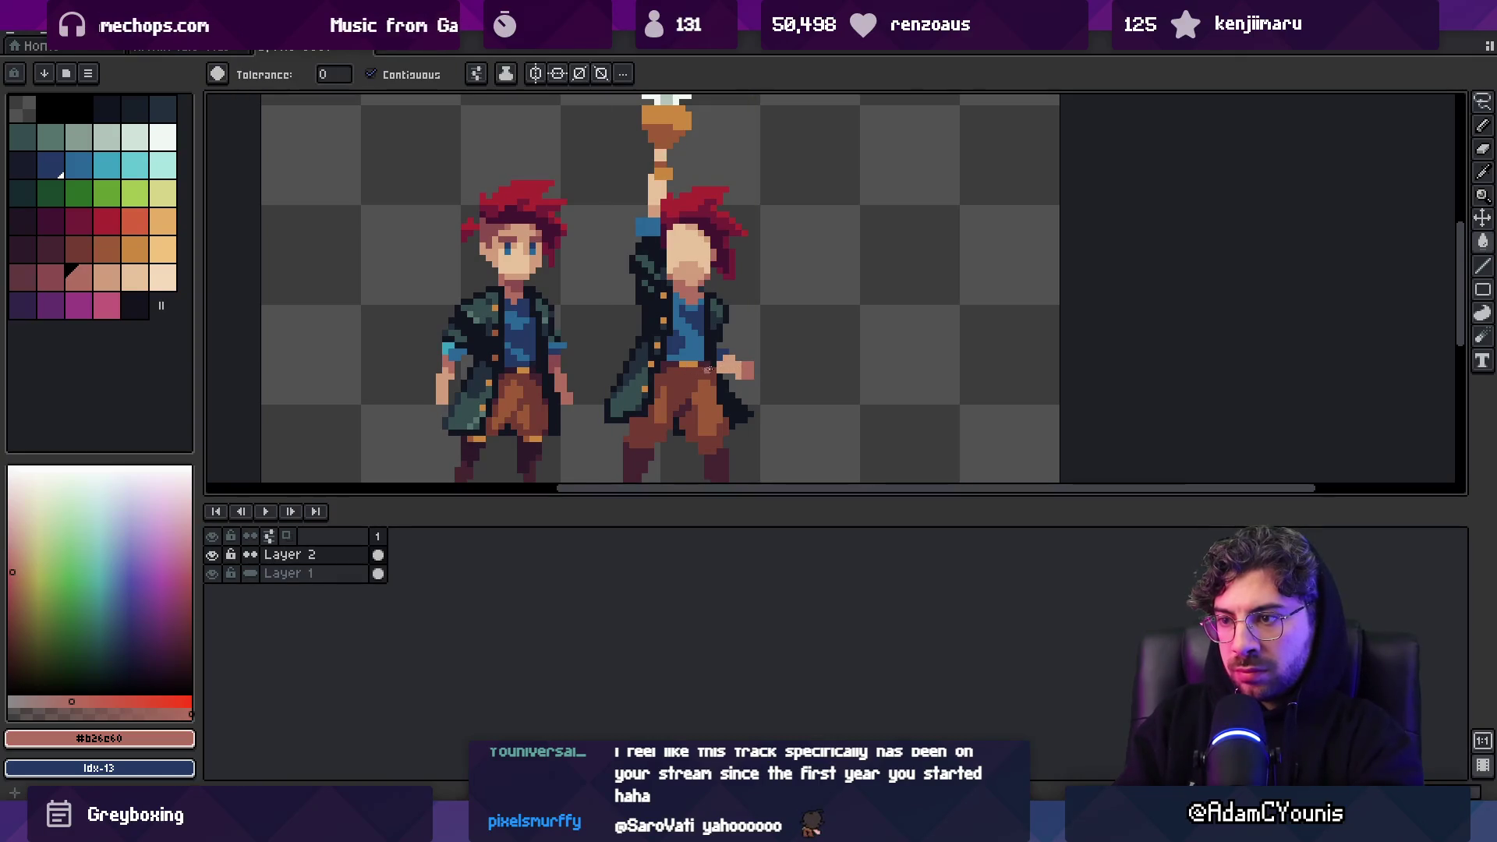
# Pencil dark red shading pixels onto the hand
pyautogui.press('b')
pyautogui.click(50, 276)
pyautogui.scroll(2, 779, 384)
pyautogui.click(800, 363)
pyautogui.click(775, 388)
# Sample the dark boot, coat and purple colours, then the orange boot trim colour
pyautogui.press('z')
pyautogui.scroll(-5, 802, 378)
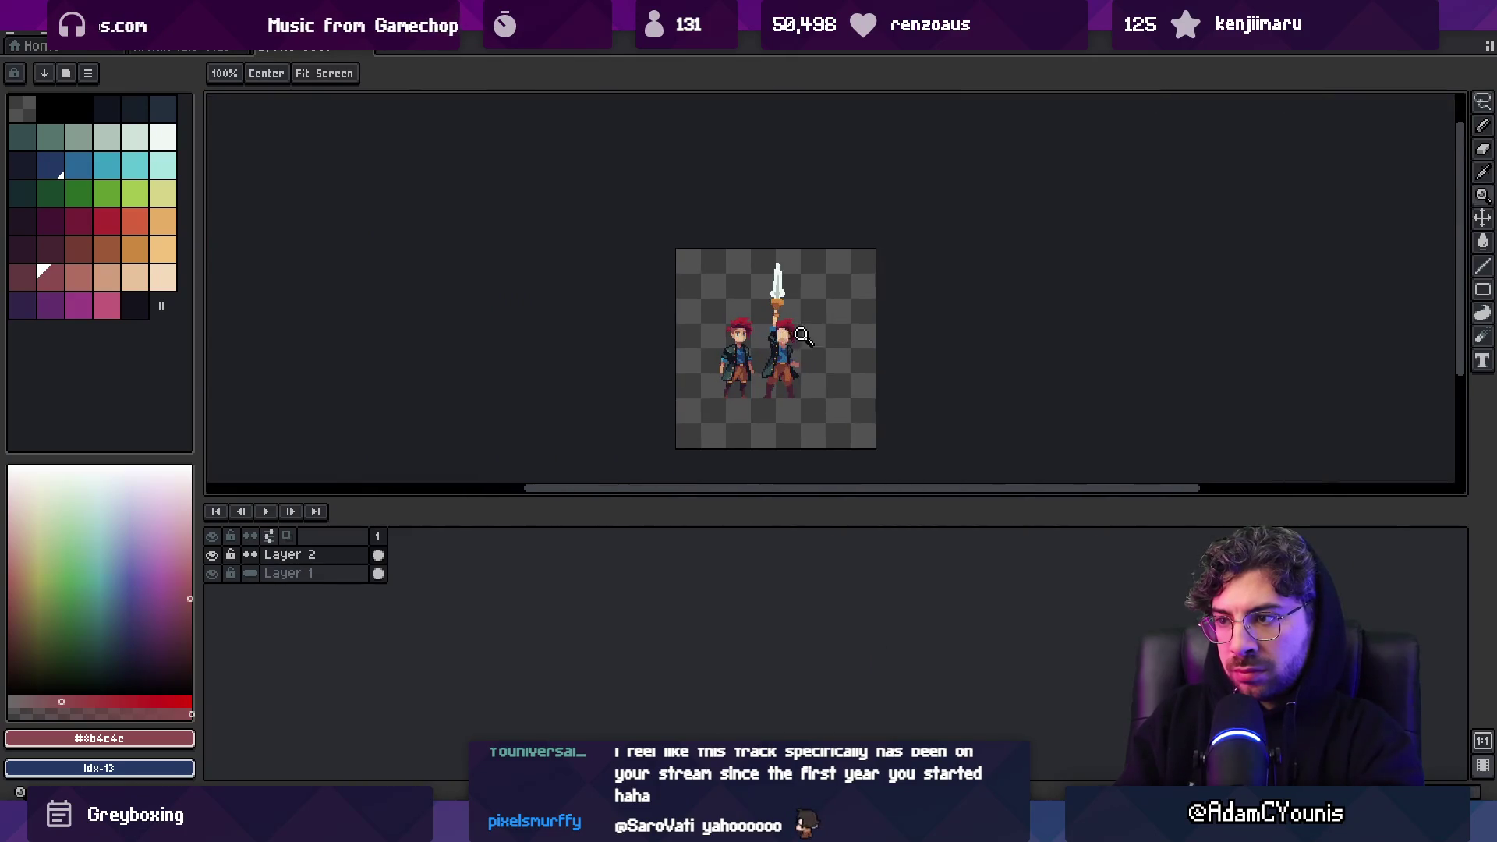
pyautogui.scroll(5, 816, 351)
pyautogui.keyDown('alt'); pyautogui.click(756, 376); pyautogui.keyUp('alt')
pyautogui.press('v')
pyautogui.keyDown('alt'); pyautogui.click(757, 382); pyautogui.keyUp('alt')
pyautogui.press('z')
pyautogui.scroll(-5, 768, 375)
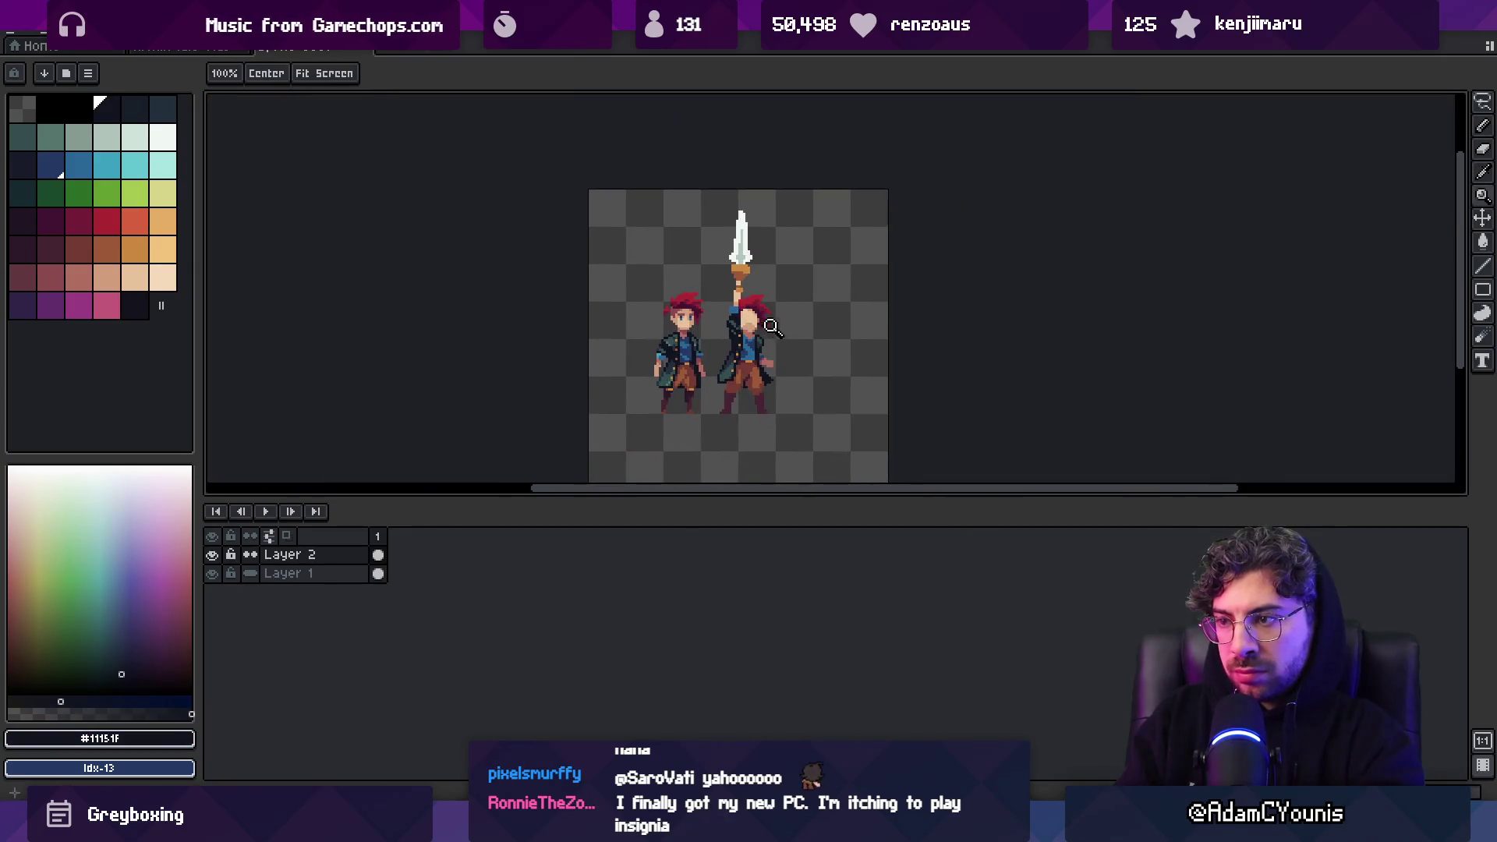
pyautogui.scroll(5, 769, 382)
pyautogui.keyDown('alt'); pyautogui.click(592, 374); pyautogui.keyUp('alt')
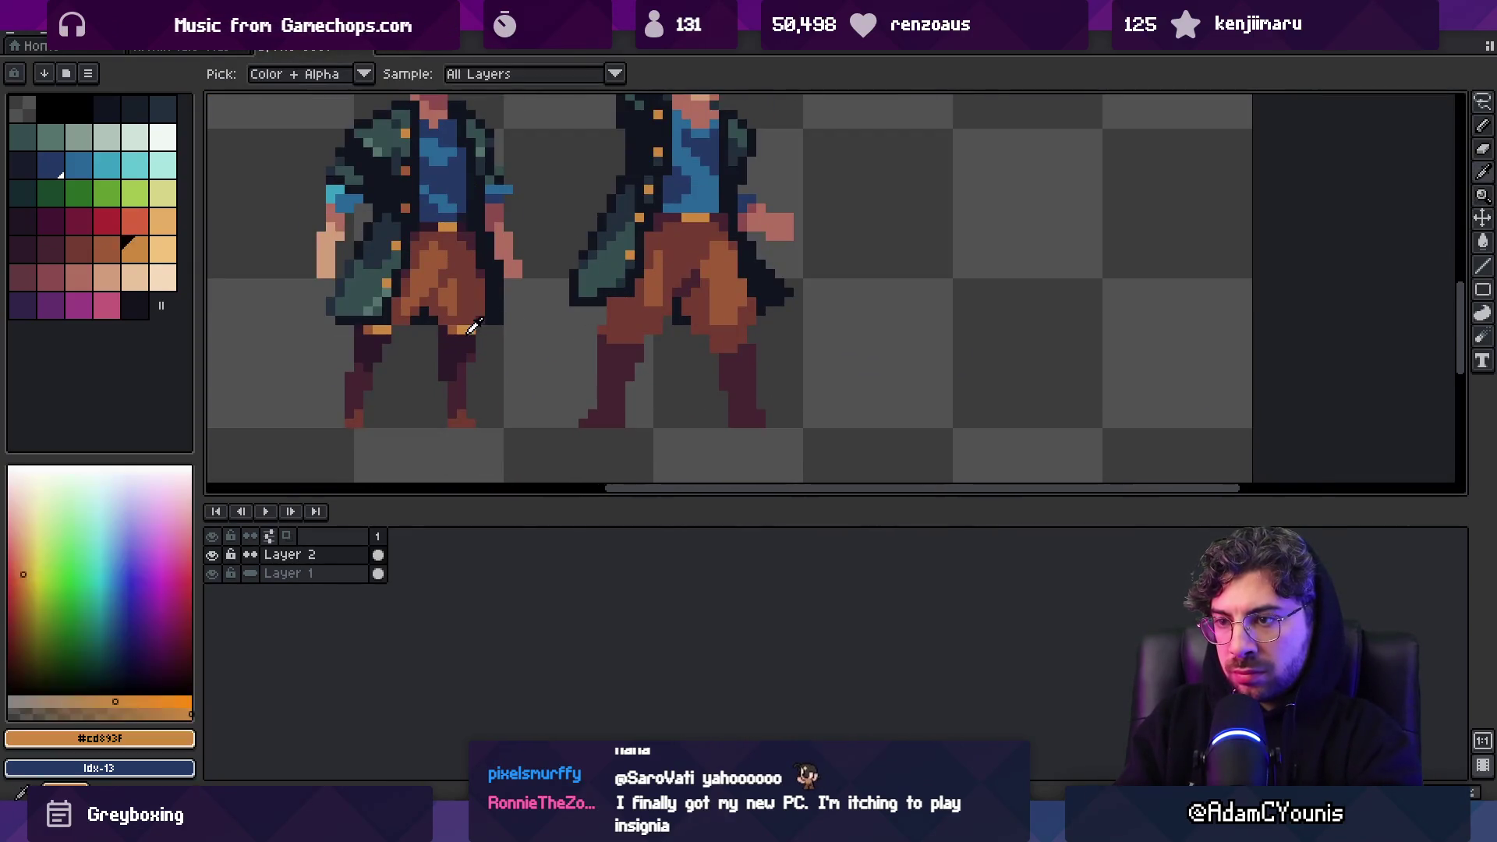
pyautogui.press('b')
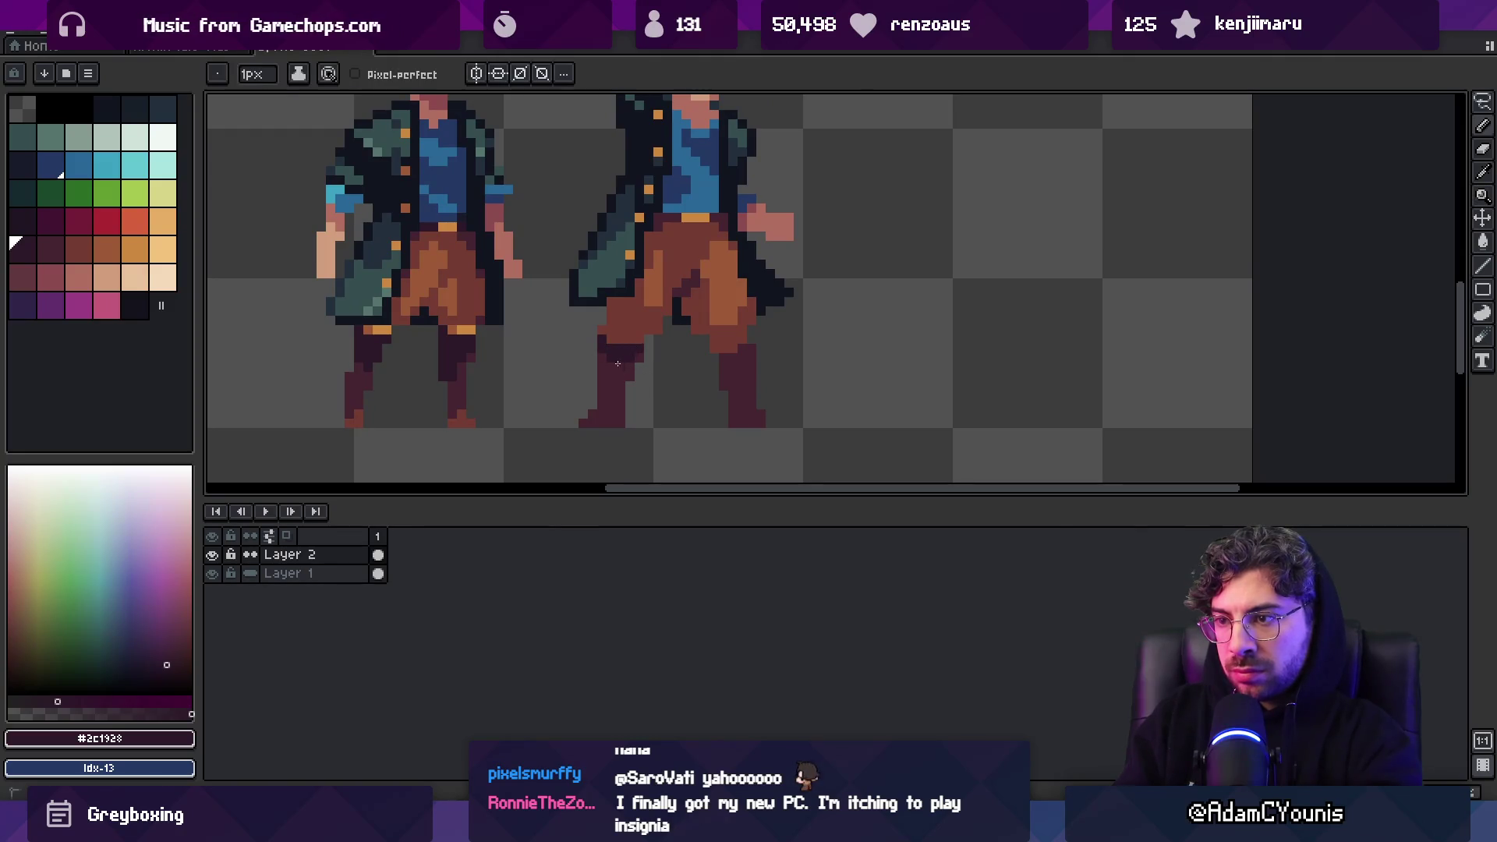
pyautogui.keyDown('alt'); pyautogui.click(470, 337); pyautogui.keyUp('alt')
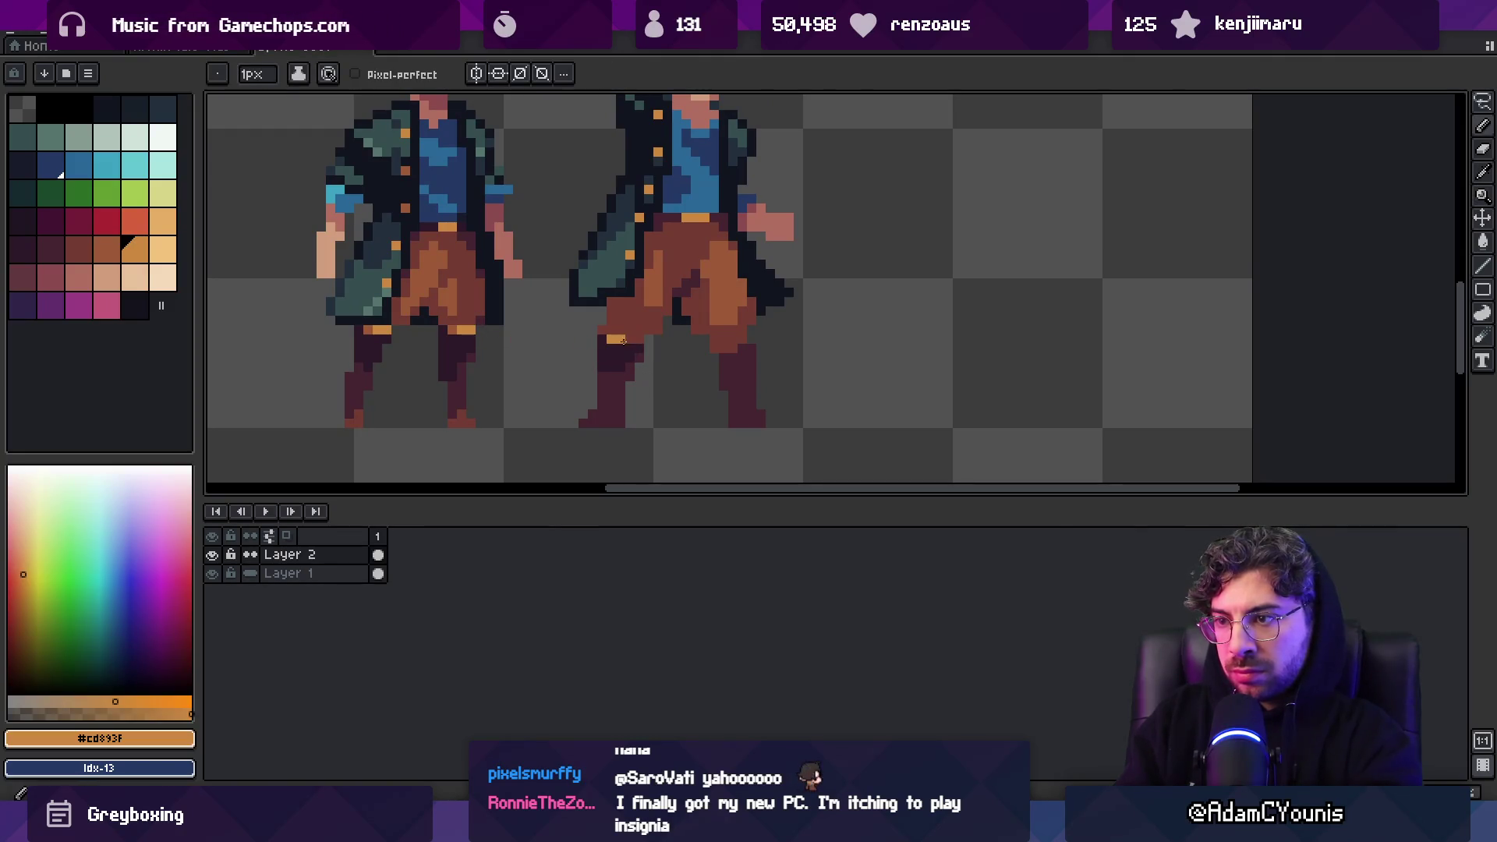
# Paint an orange #cd893F band across the tops of both boots, tidying edges with dark purple
pyautogui.keyDown('alt'); pyautogui.click(637, 359); pyautogui.keyUp('alt')
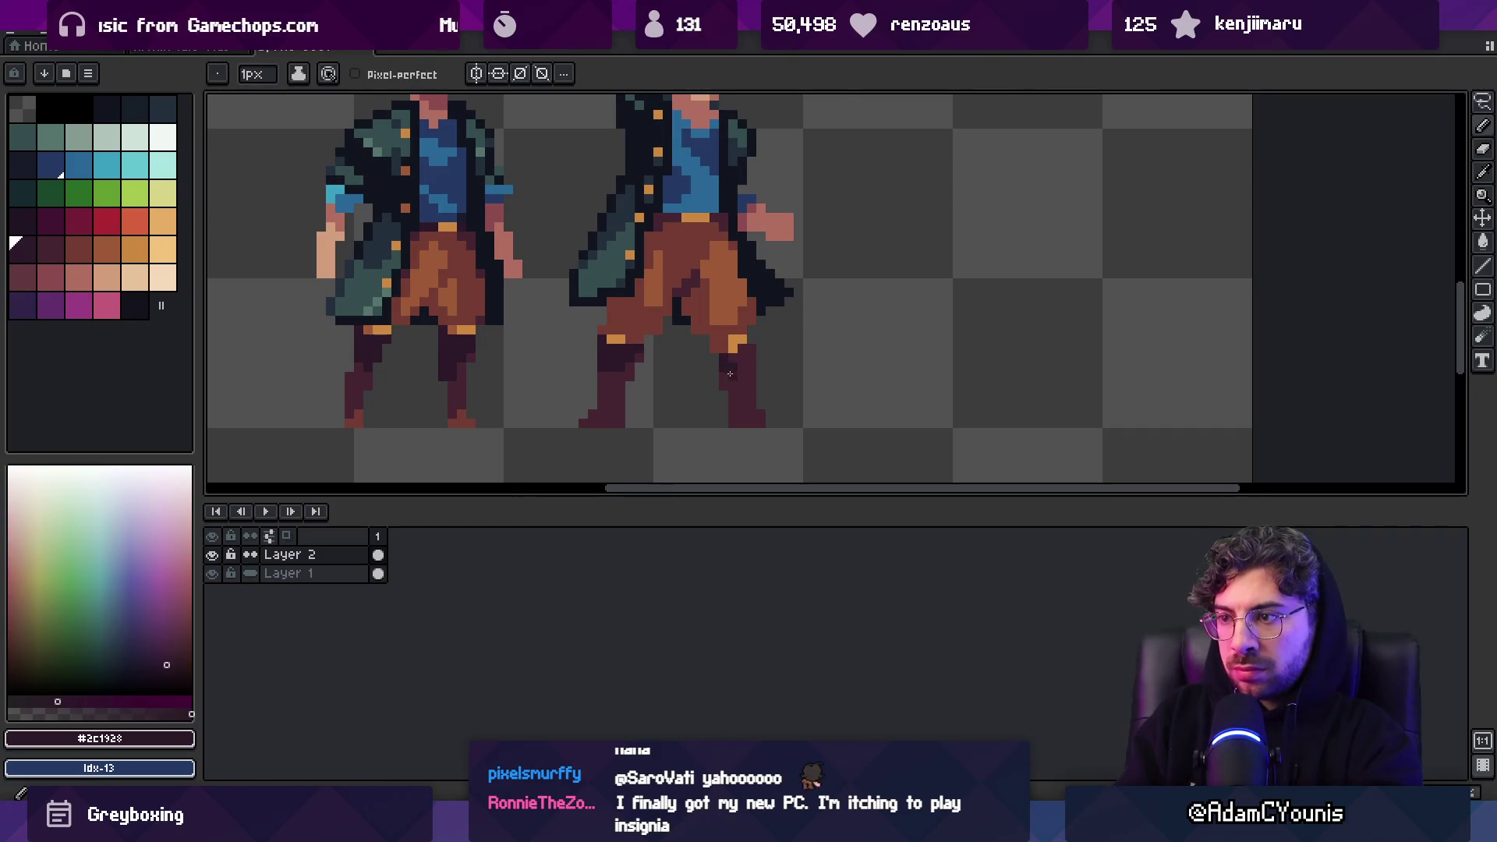
pyautogui.keyDown('alt'); pyautogui.click(724, 343); pyautogui.keyUp('alt')
pyautogui.keyDown('alt'); pyautogui.click(728, 355); pyautogui.keyUp('alt')
pyautogui.keyDown('alt'); pyautogui.click(724, 342); pyautogui.keyUp('alt')
pyautogui.keyDown('alt'); pyautogui.click(725, 353); pyautogui.keyUp('alt')
pyautogui.keyDown('alt'); pyautogui.click(737, 339); pyautogui.keyUp('alt')
pyautogui.keyDown('alt'); pyautogui.click(721, 330); pyautogui.keyUp('alt')
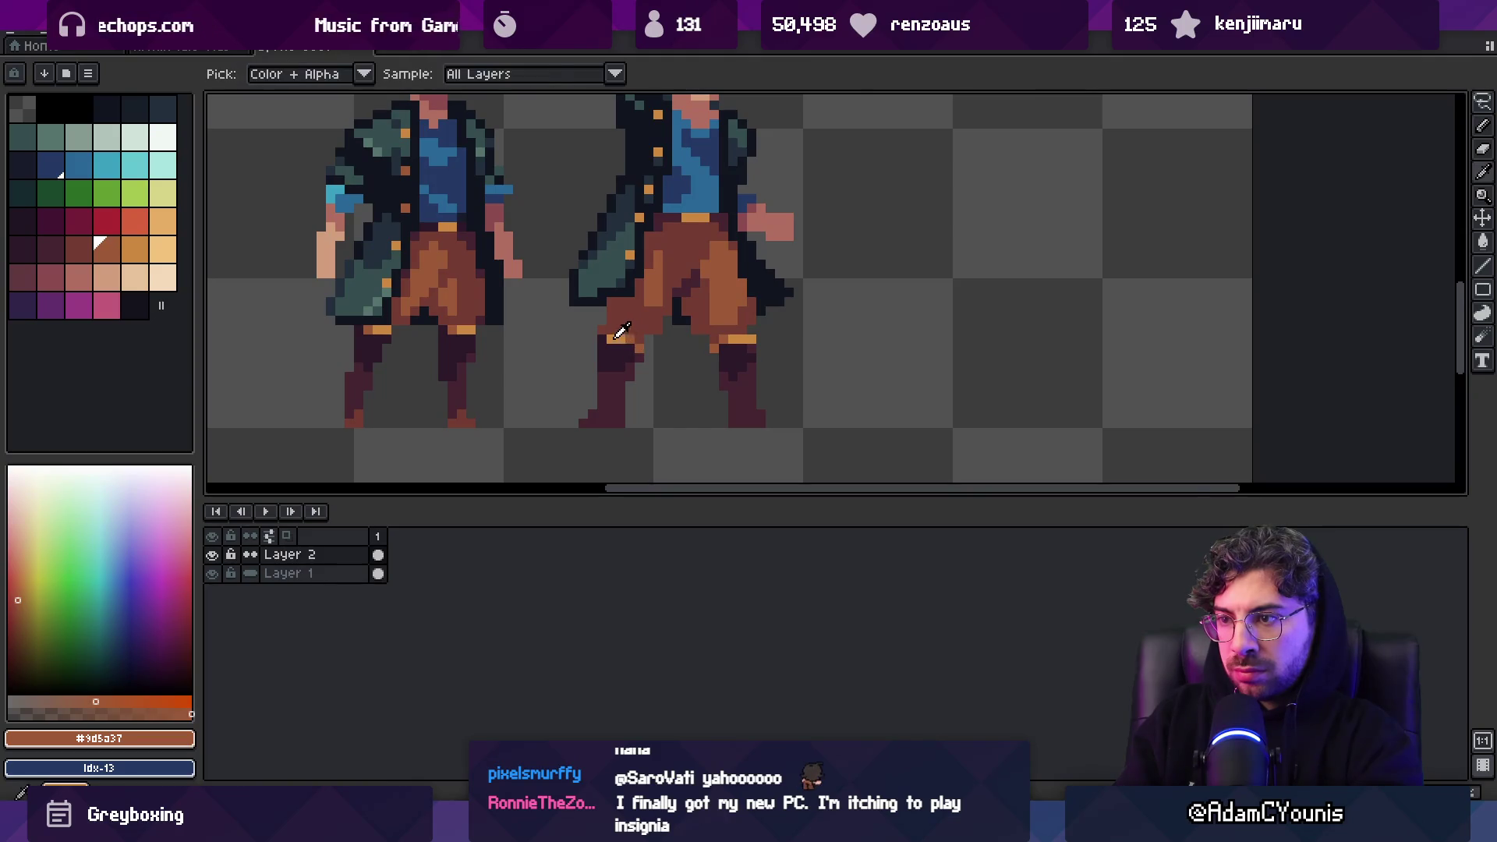
pyautogui.keyDown('alt'); pyautogui.click(624, 340); pyautogui.keyUp('alt')
pyautogui.scroll(-4, 635, 351)
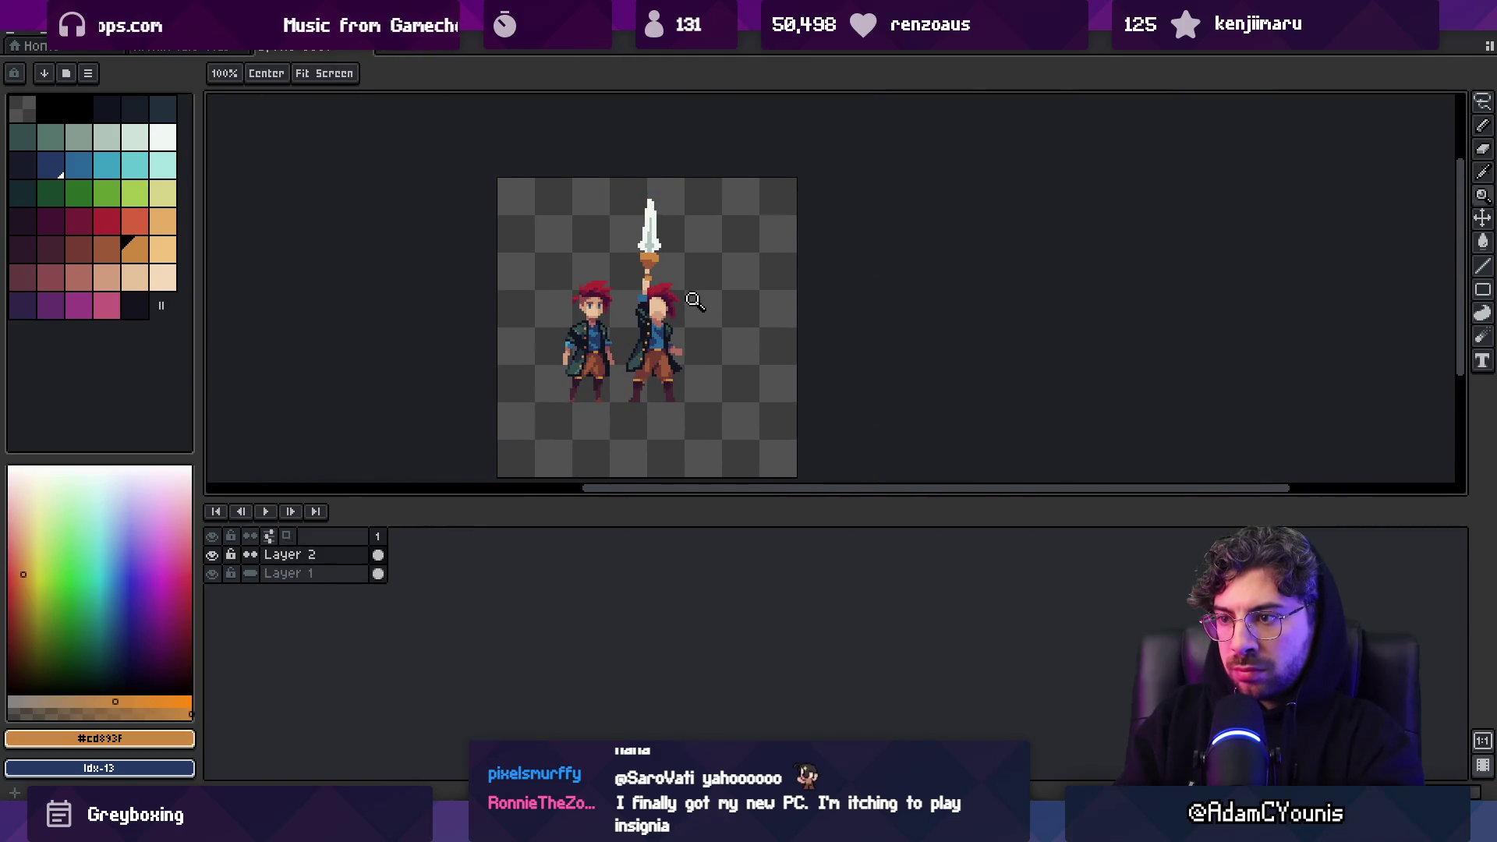
# Sample the reddish-brown and darker boot colours and zoom in on the heads
pyautogui.scroll(3, 670, 386)
pyautogui.keyDown('alt'); pyautogui.click(485, 414); pyautogui.keyUp('alt')
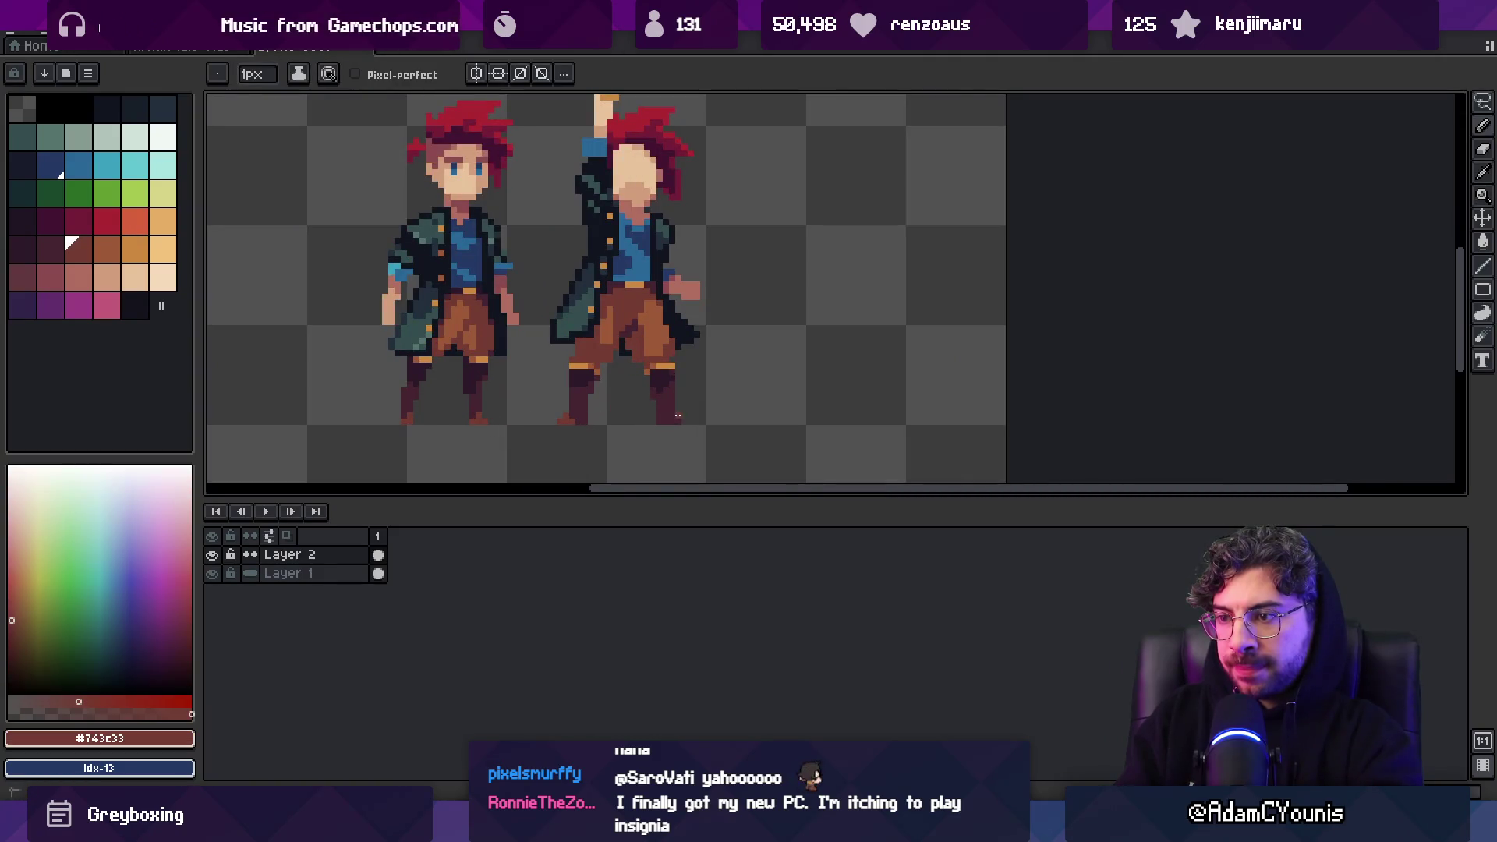
pyautogui.keyDown('alt'); pyautogui.click(671, 412); pyautogui.keyUp('alt')
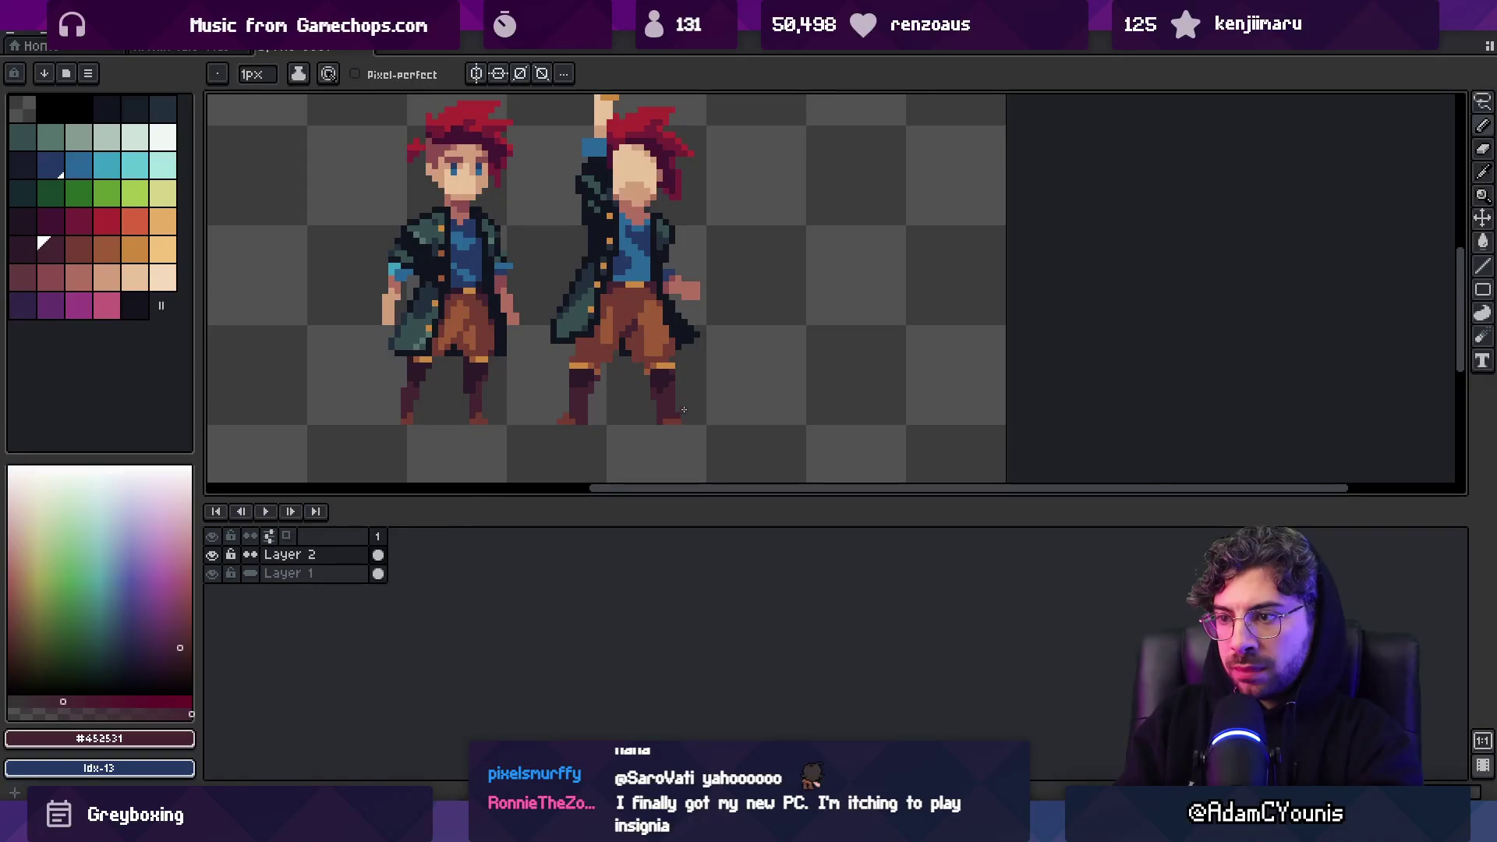
pyautogui.press('z')
pyautogui.scroll(-4, 709, 374)
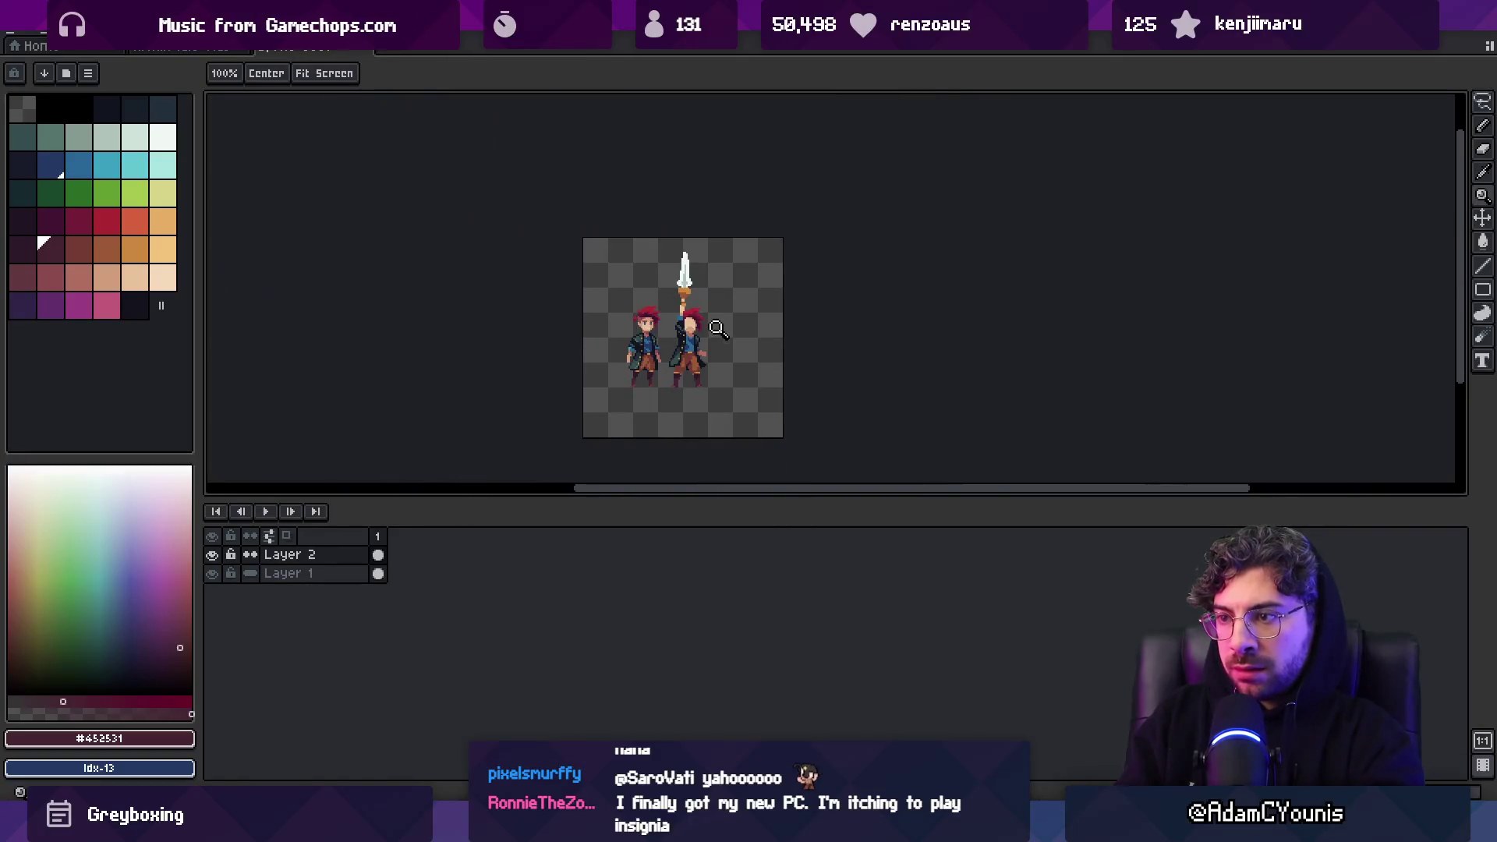
pyautogui.scroll(2, 729, 316)
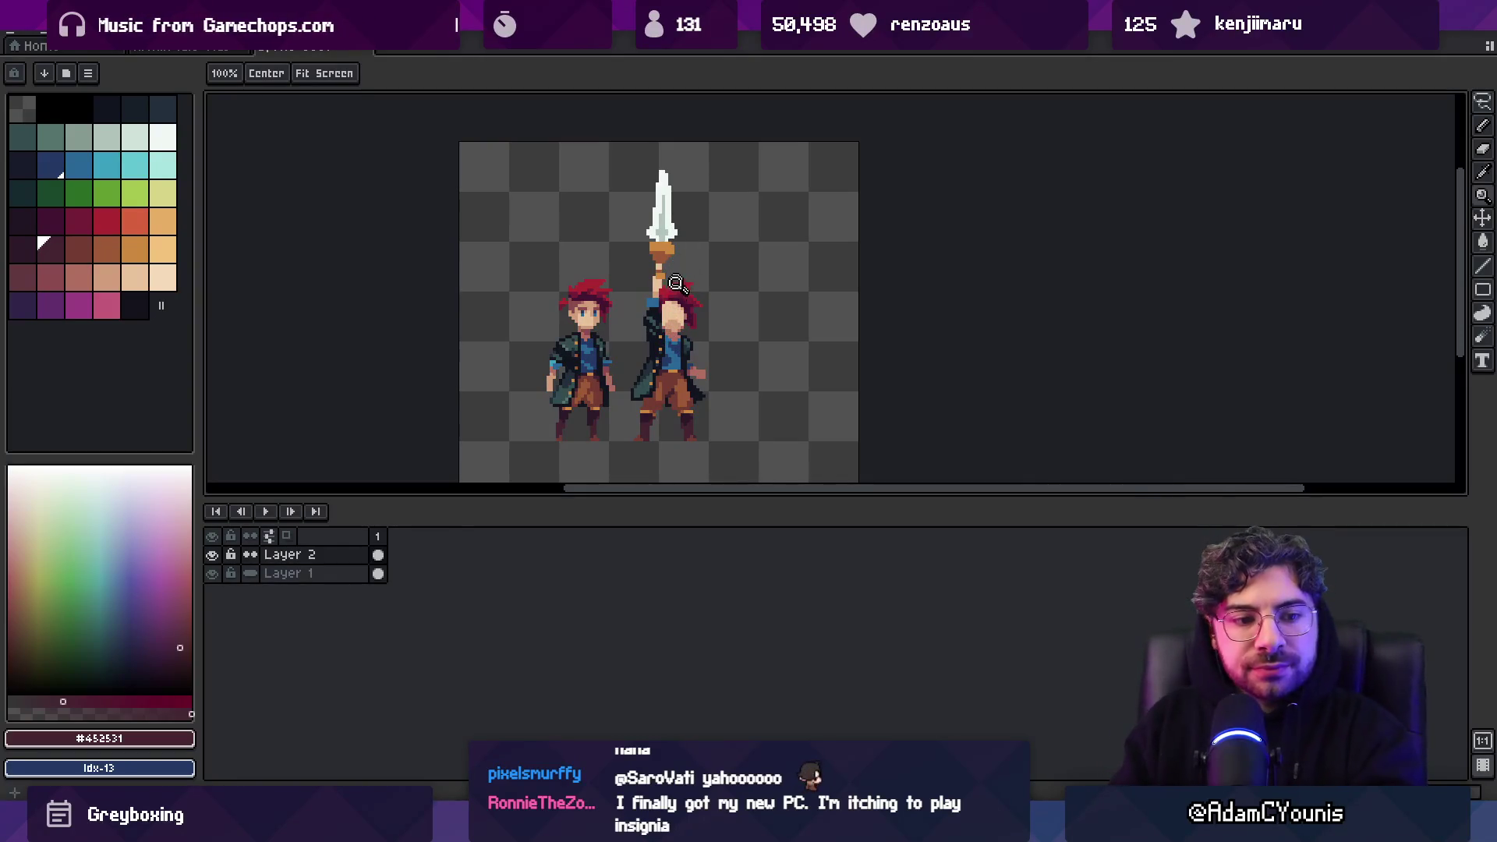
pyautogui.scroll(4, 650, 312)
# Pick the dark red #8b4c4c hair colour and pencil in the sword-raiser's brows, eyes and mouth
pyautogui.press('i')
pyautogui.click(348, 268)
pyautogui.press('b')
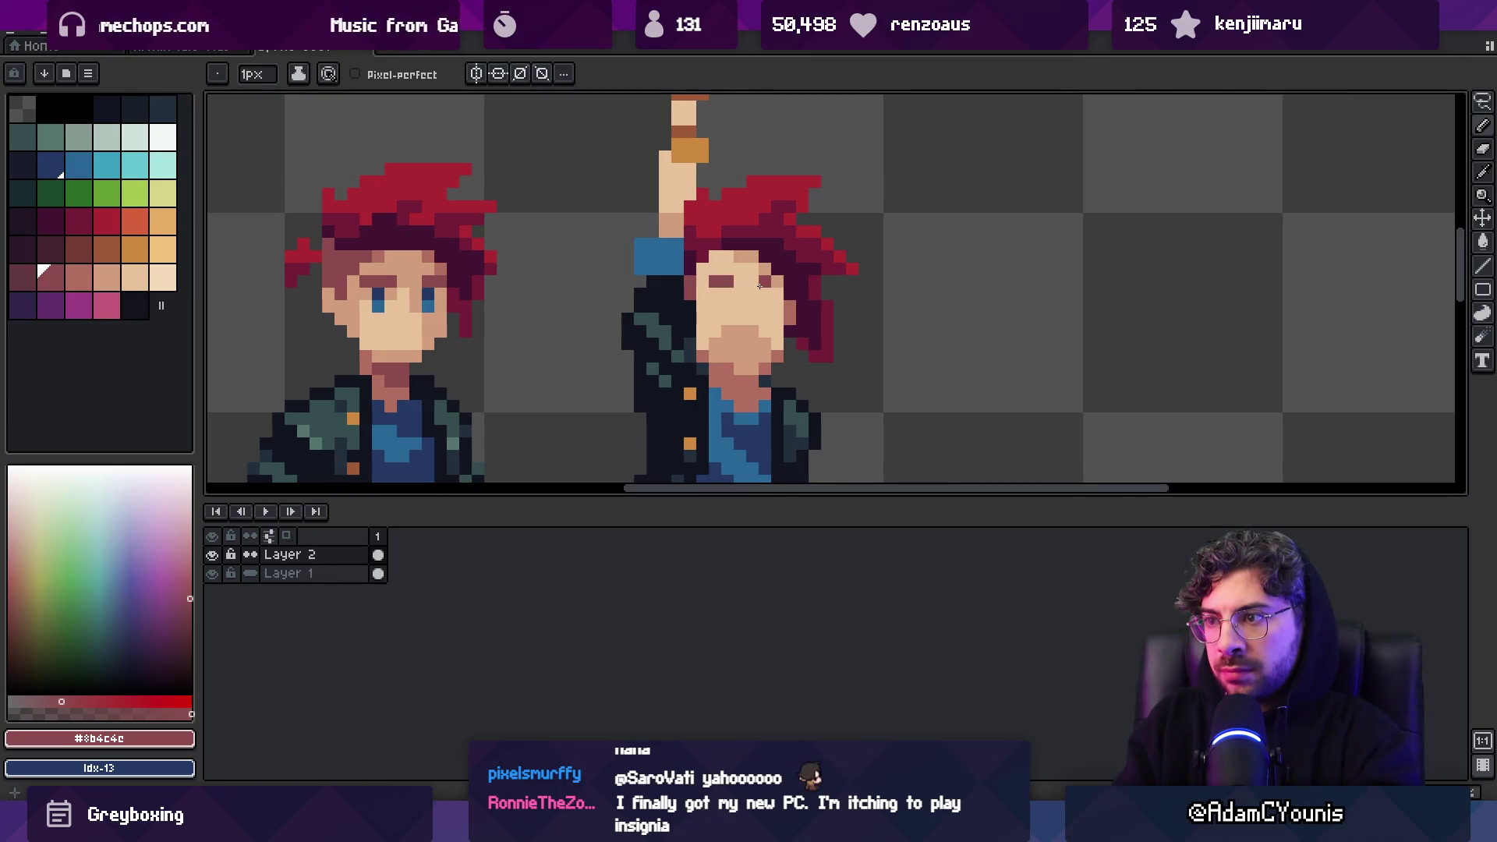
pyautogui.press('v')
pyautogui.scroll(-5, 785, 273)
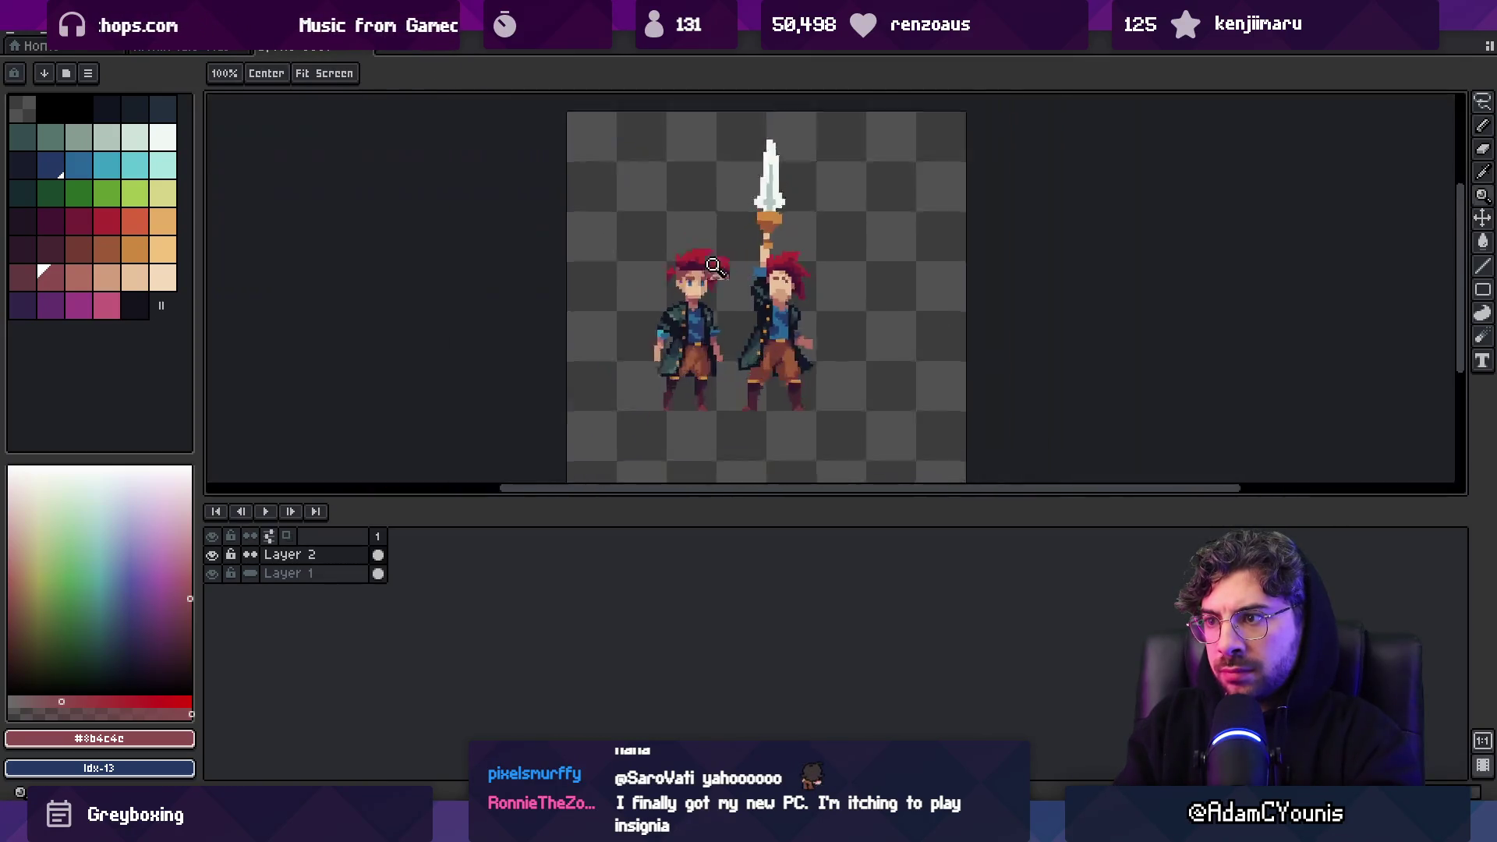
pyautogui.scroll(5, 785, 257)
pyautogui.press('b')
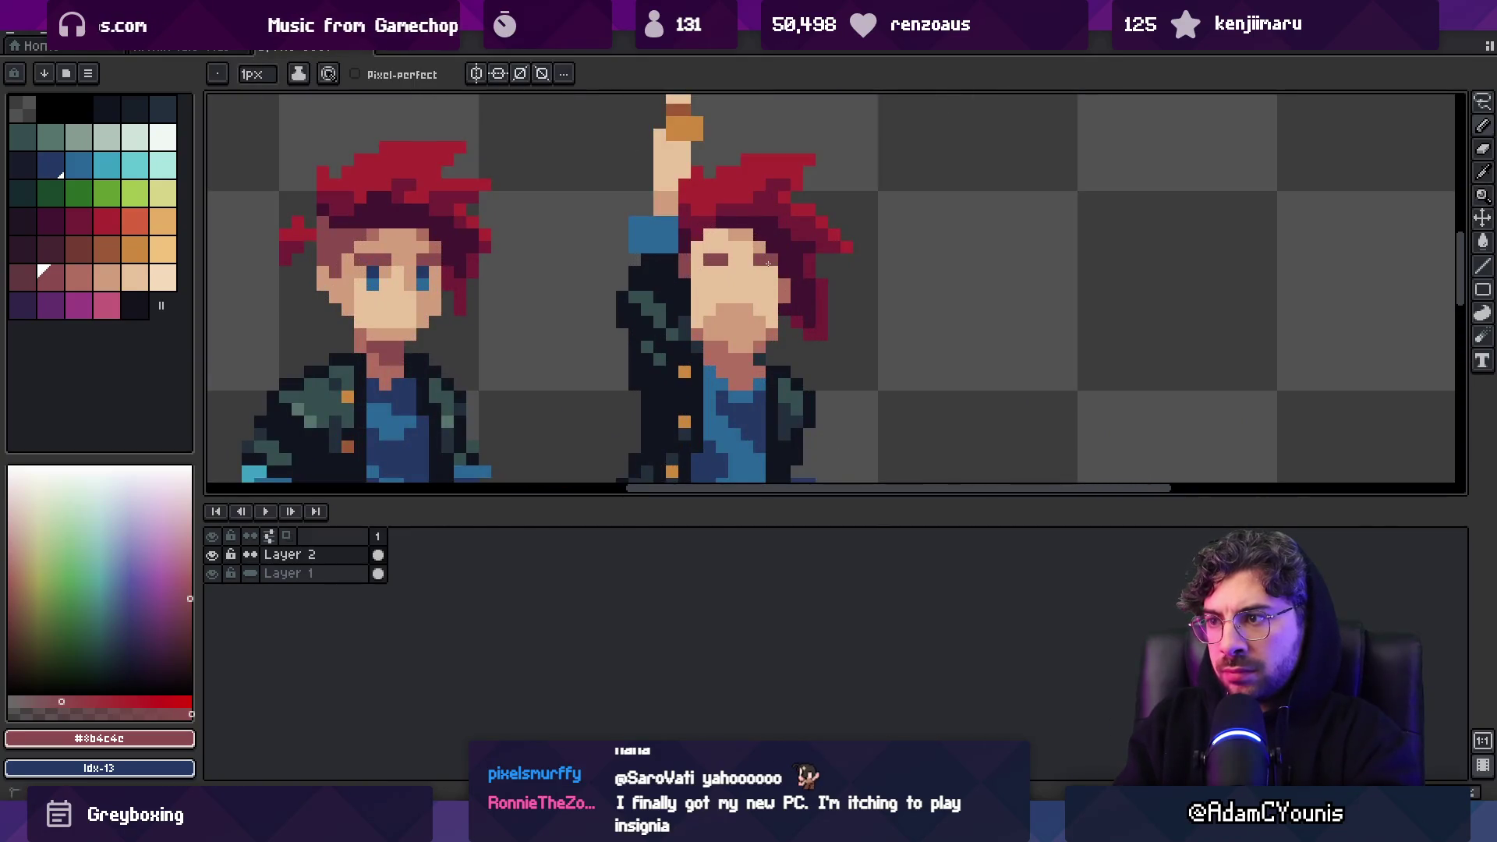
# Pick the navy eye colour from the standing figure and zoom onto the faces
pyautogui.keyDown('alt'); pyautogui.click(372, 281); pyautogui.keyUp('alt')
pyautogui.press('z')
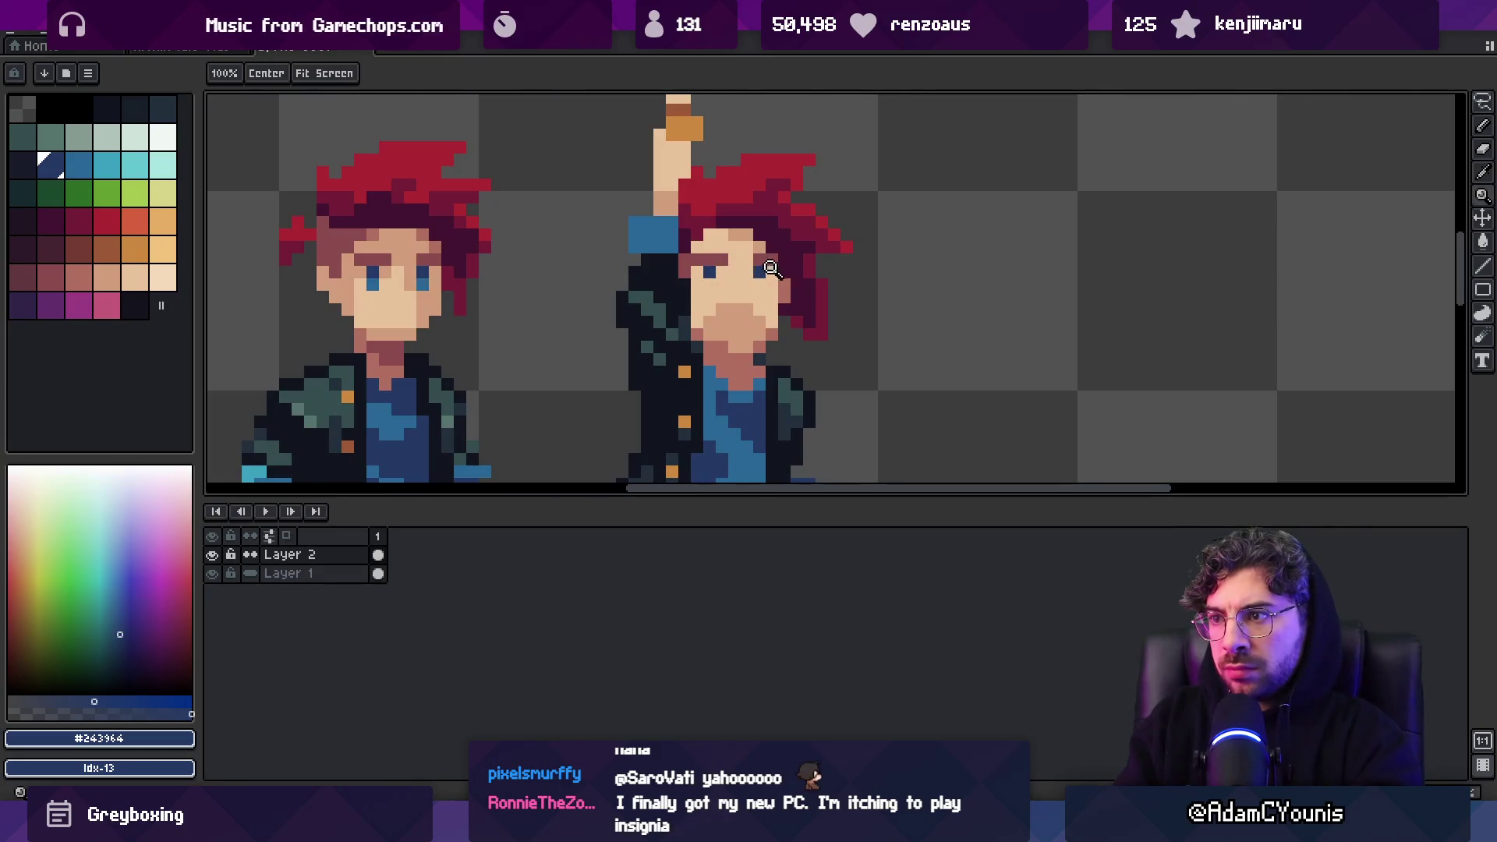
pyautogui.scroll(-5, 755, 276)
pyautogui.scroll(5, 758, 278)
pyautogui.keyDown('alt'); pyautogui.click(760, 278); pyautogui.keyUp('alt')
# Draw darker skin columns down the face and along its left edge
pyautogui.press('i')
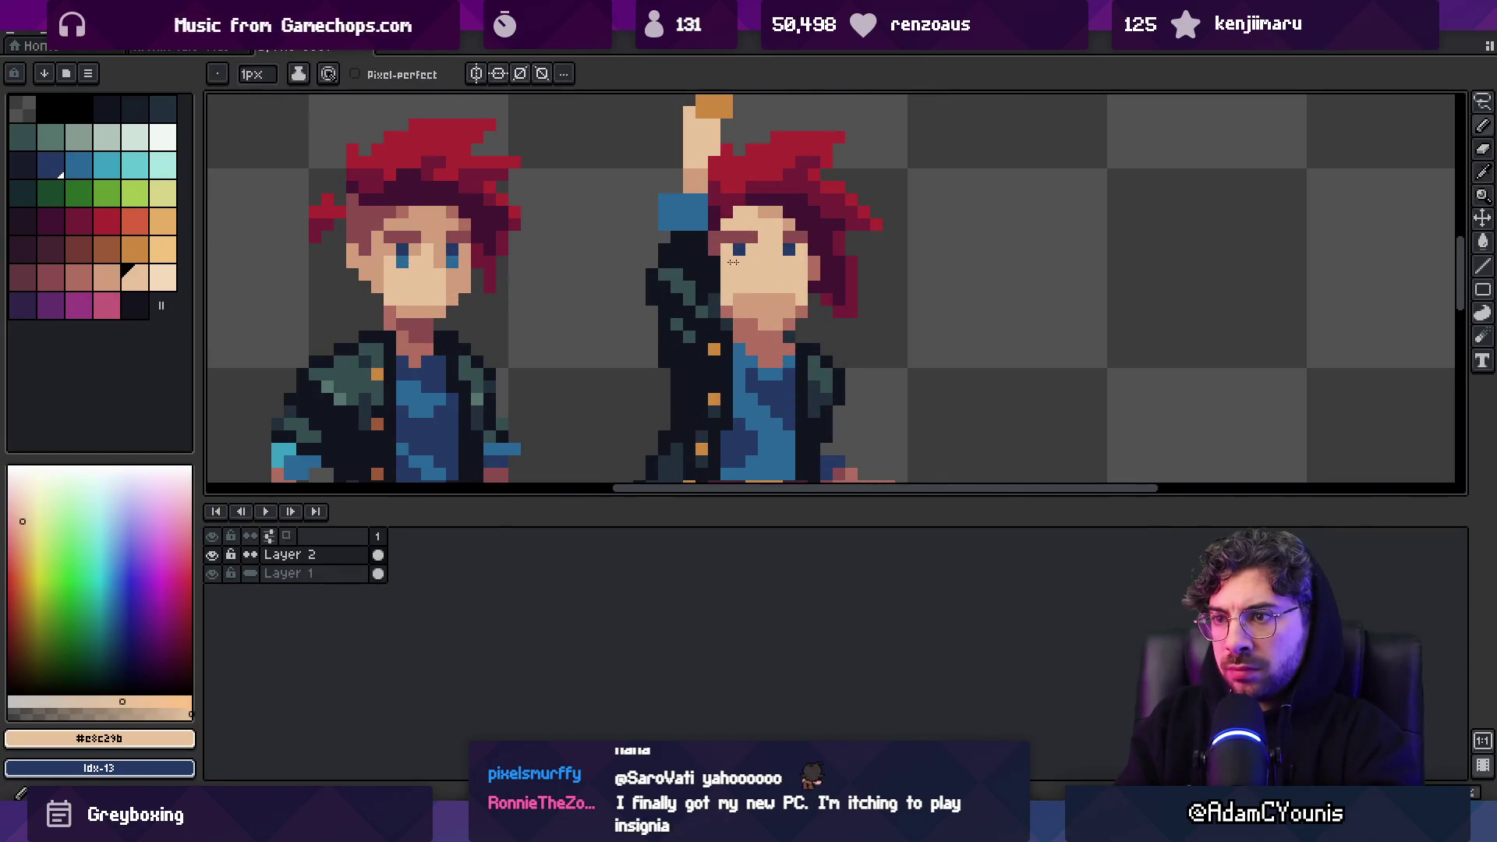
pyautogui.click(774, 294)
pyautogui.press('b')
pyautogui.moveTo(801, 250); pyautogui.dragTo(802, 297)
pyautogui.moveTo(724, 257); pyautogui.dragTo(725, 293)
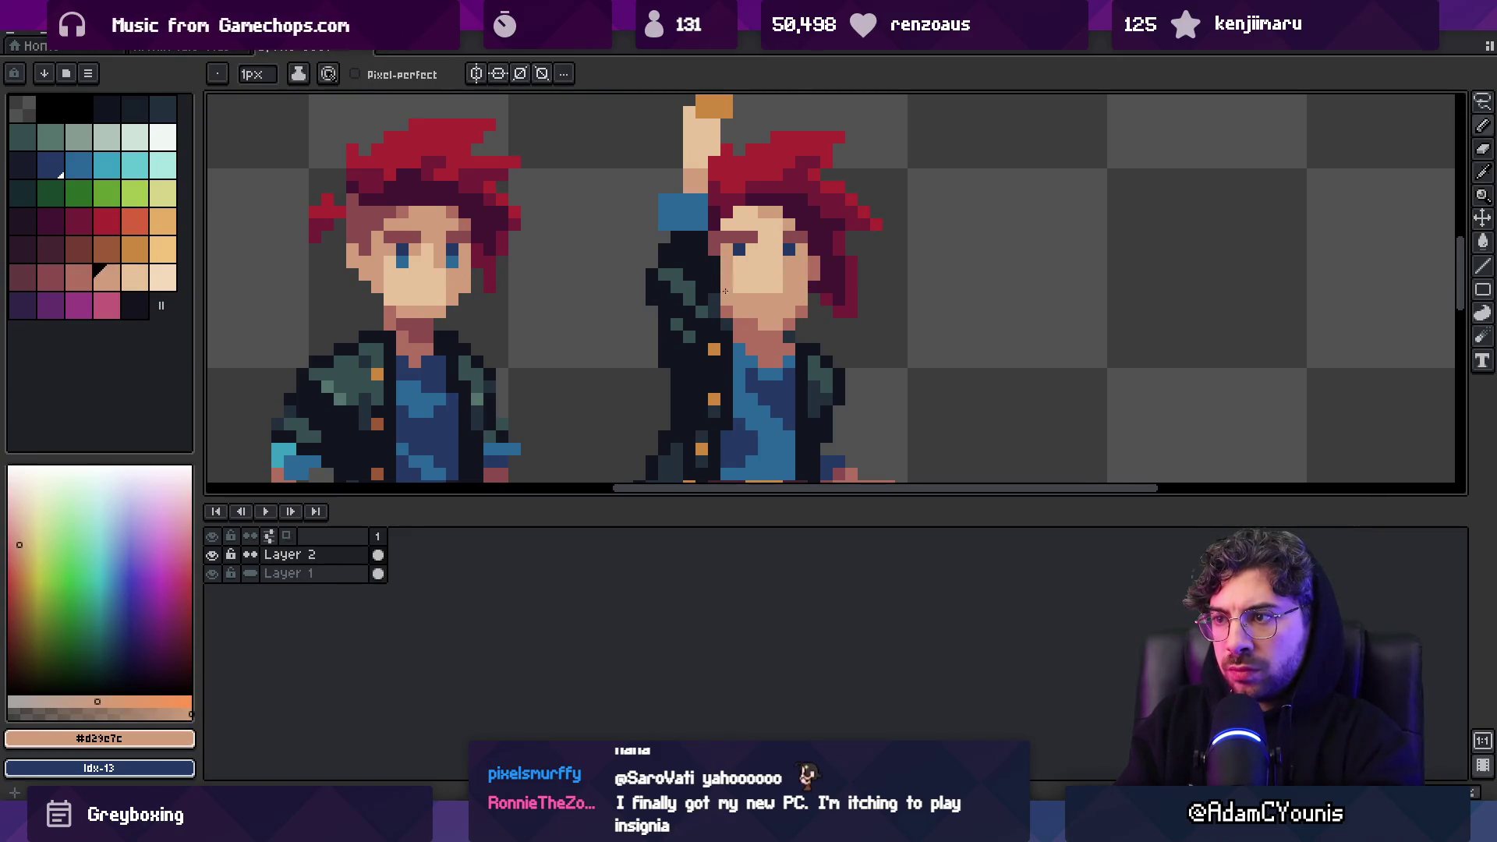
# Shade the cheek with mid and light skin tones, adding a darker cheek pixel
pyautogui.keyDown('alt'); pyautogui.click(772, 314); pyautogui.keyUp('alt')
pyautogui.keyDown('alt'); pyautogui.click(767, 305); pyautogui.keyUp('alt')
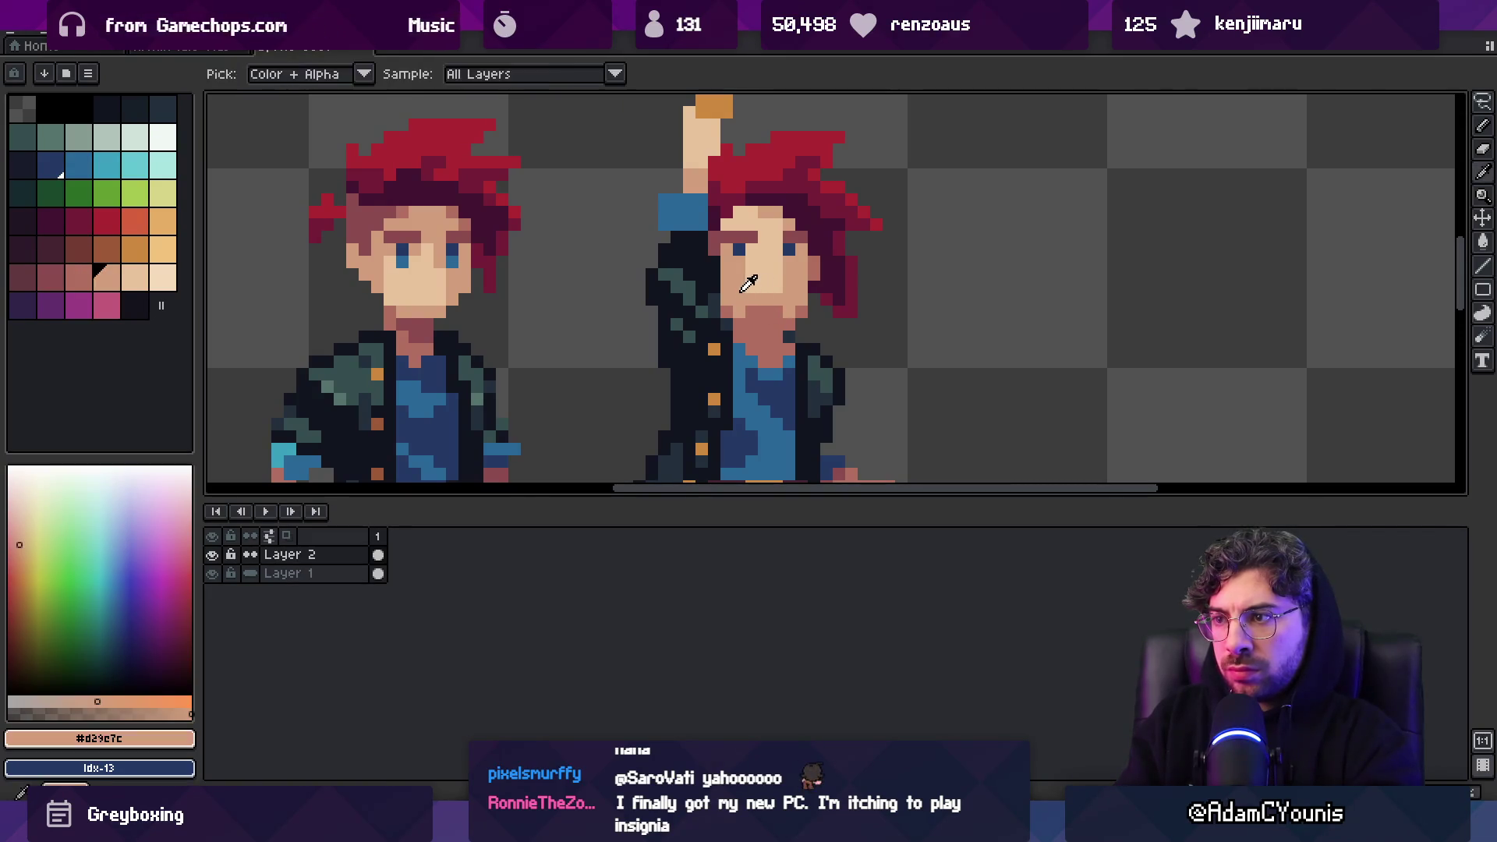
pyautogui.press('z')
pyautogui.scroll(-3, 737, 218)
pyautogui.scroll(3, 837, 232)
pyautogui.keyDown('alt'); pyautogui.click(784, 278); pyautogui.keyUp('alt')
pyautogui.press('b')
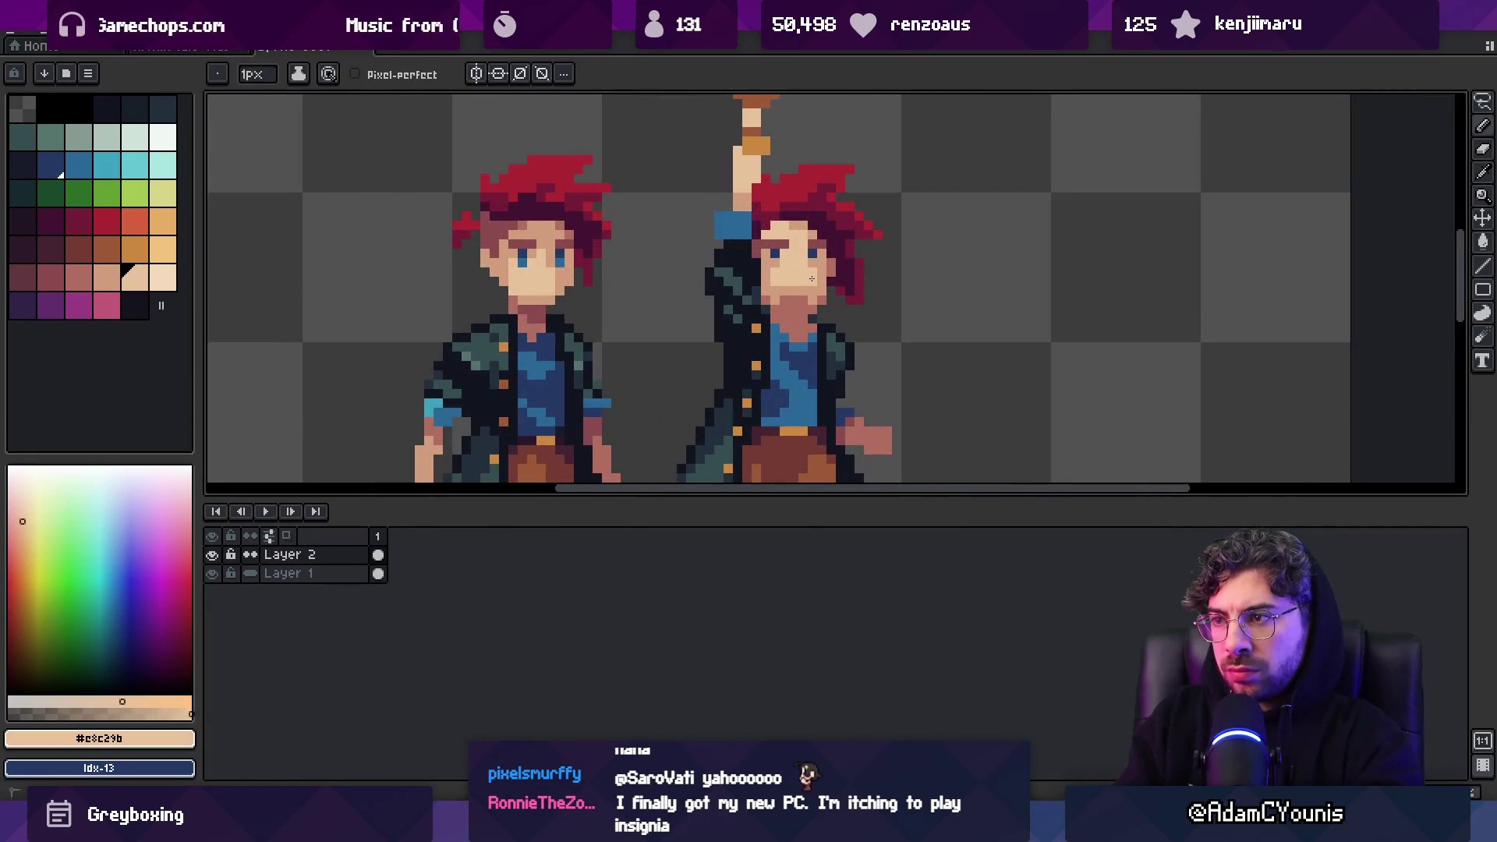
pyautogui.keyDown('alt'); pyautogui.click(817, 261); pyautogui.keyUp('alt')
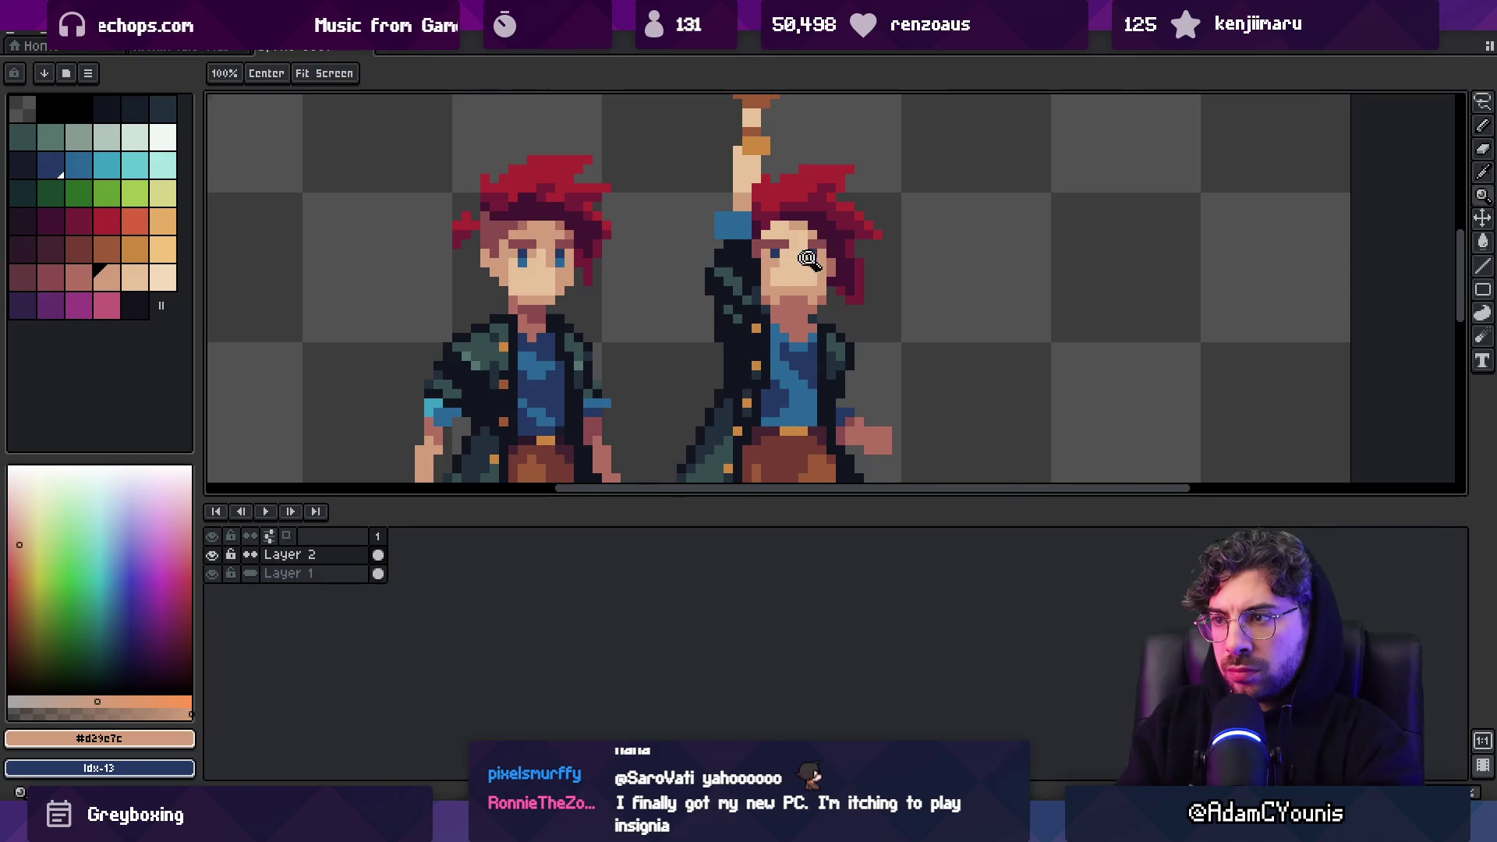
pyautogui.scroll(1, 784, 255)
pyautogui.keyDown('alt'); pyautogui.click(747, 273); pyautogui.keyUp('alt')
pyautogui.keyDown('alt'); pyautogui.click(815, 265); pyautogui.keyUp('alt')
pyautogui.click(833, 299)
# Add a near-black mouth pixel on the sword-raiser's face
pyautogui.press('z')
pyautogui.scroll(-5, 753, 278)
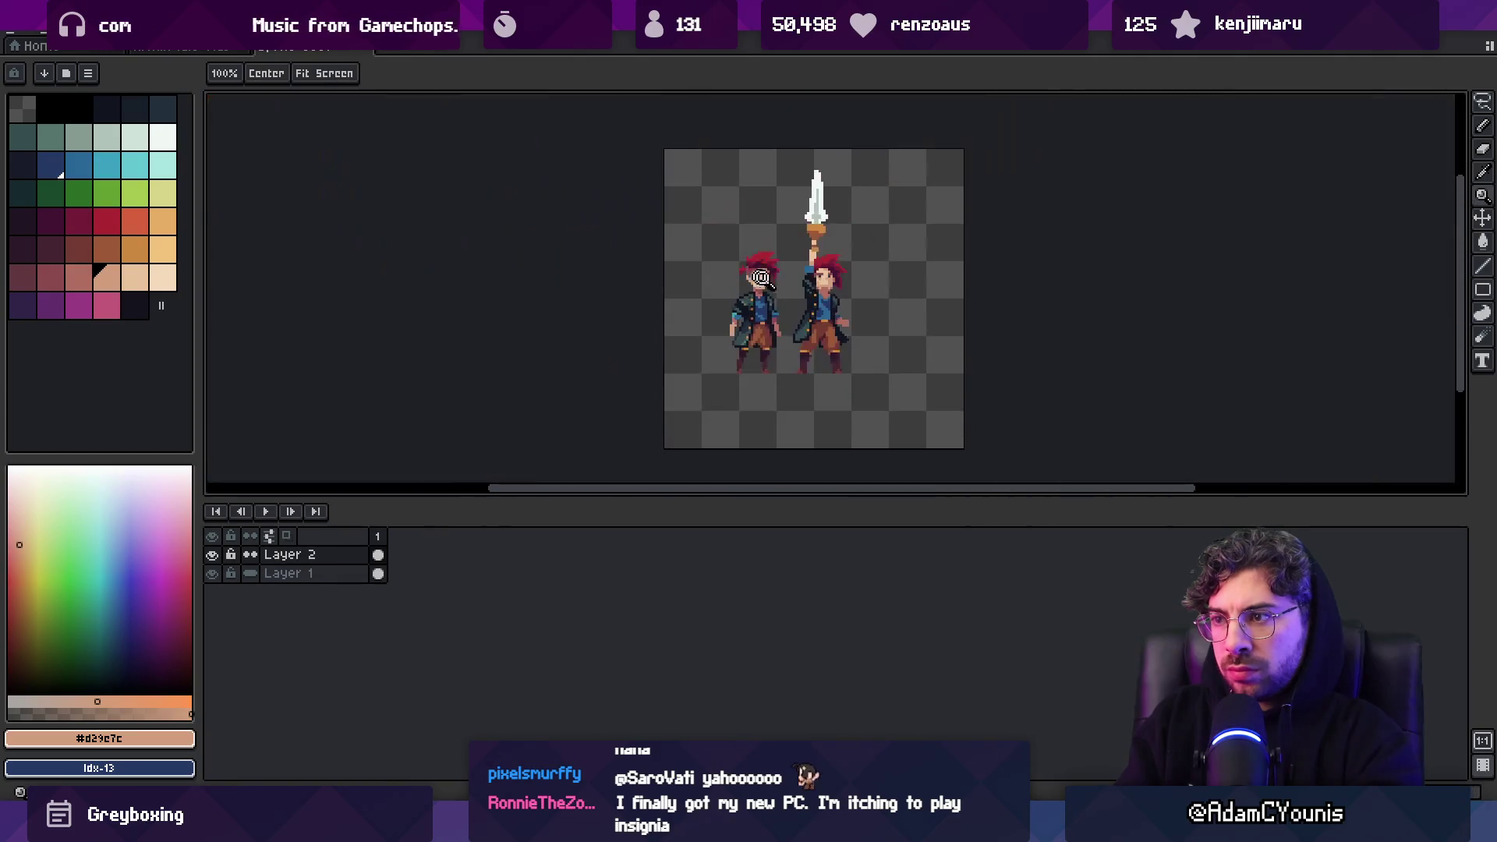
pyautogui.scroll(5, 879, 277)
pyautogui.keyDown('alt'); pyautogui.click(779, 273); pyautogui.keyUp('alt')
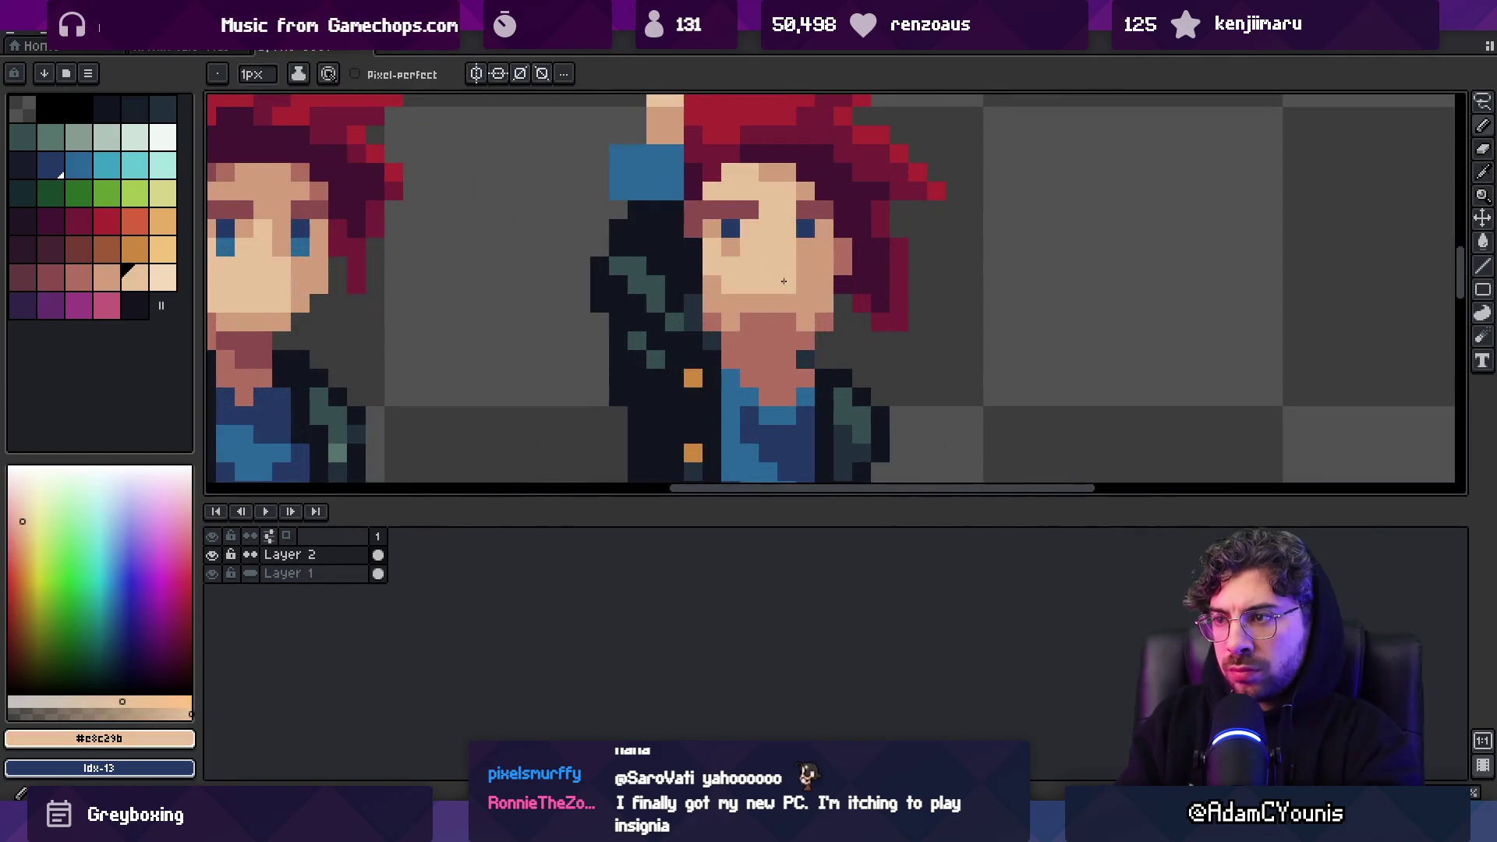
pyautogui.press('x')
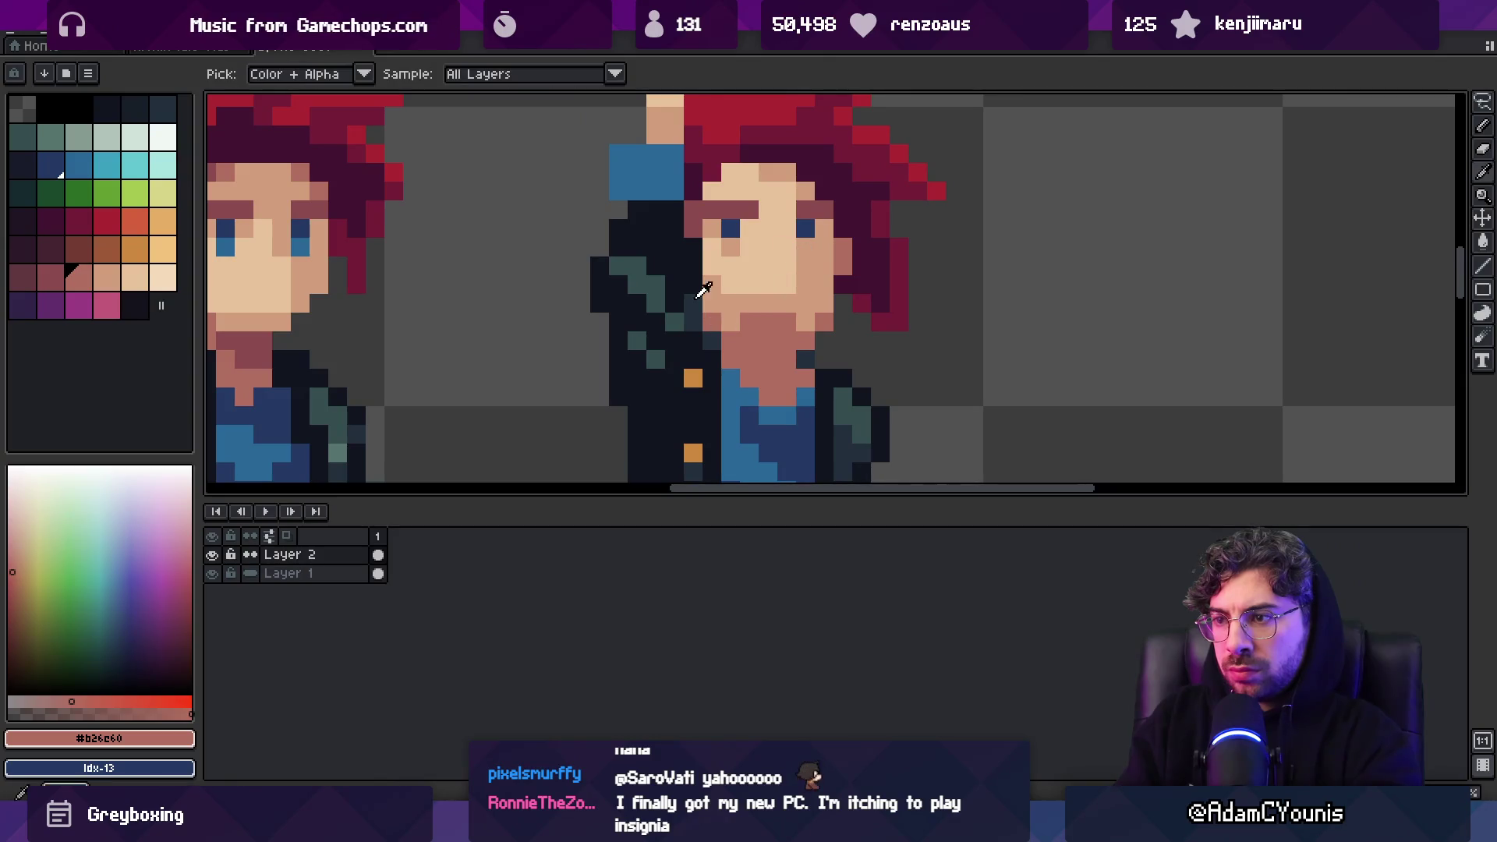
pyautogui.press('b')
pyautogui.click(763, 284)
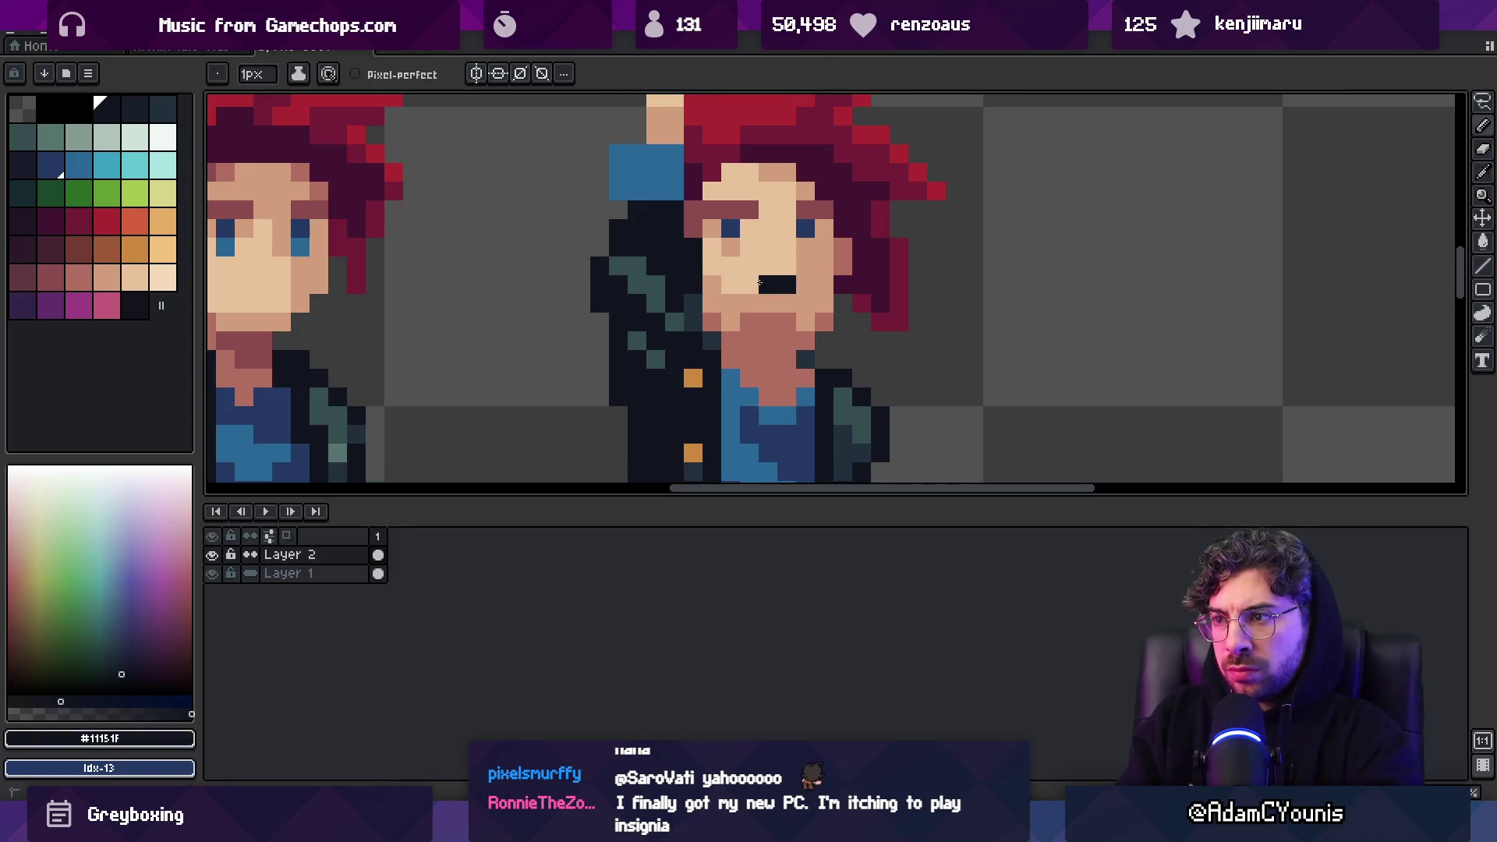
pyautogui.scroll(-4, 779, 270)
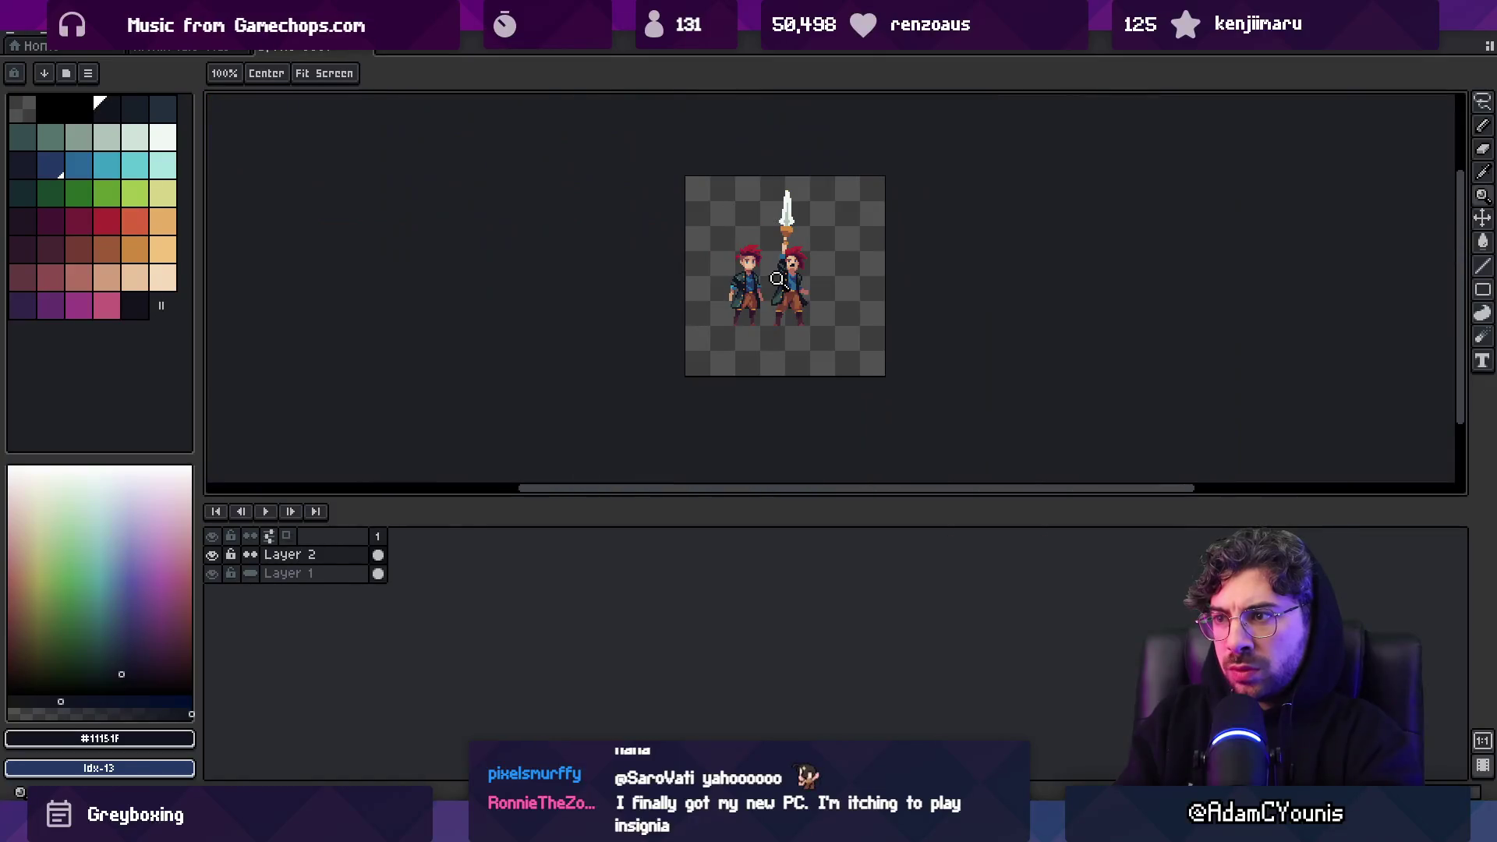
# Touch up face pixels with the dark red-brown #8b4c4c and the skin shadow colour
pyautogui.scroll(6, 819, 258)
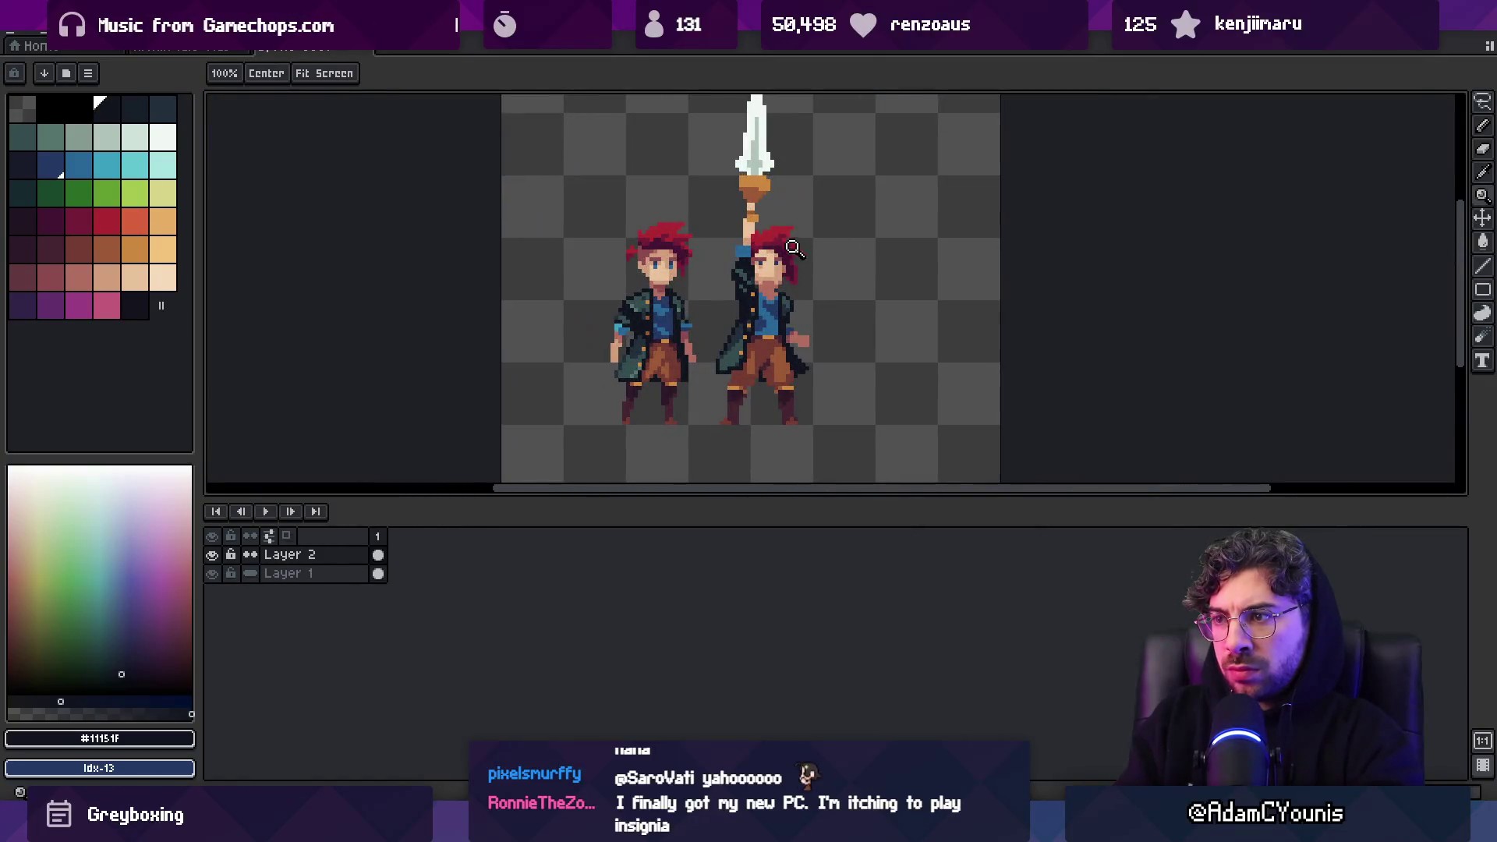
pyautogui.press('b')
pyautogui.press('z')
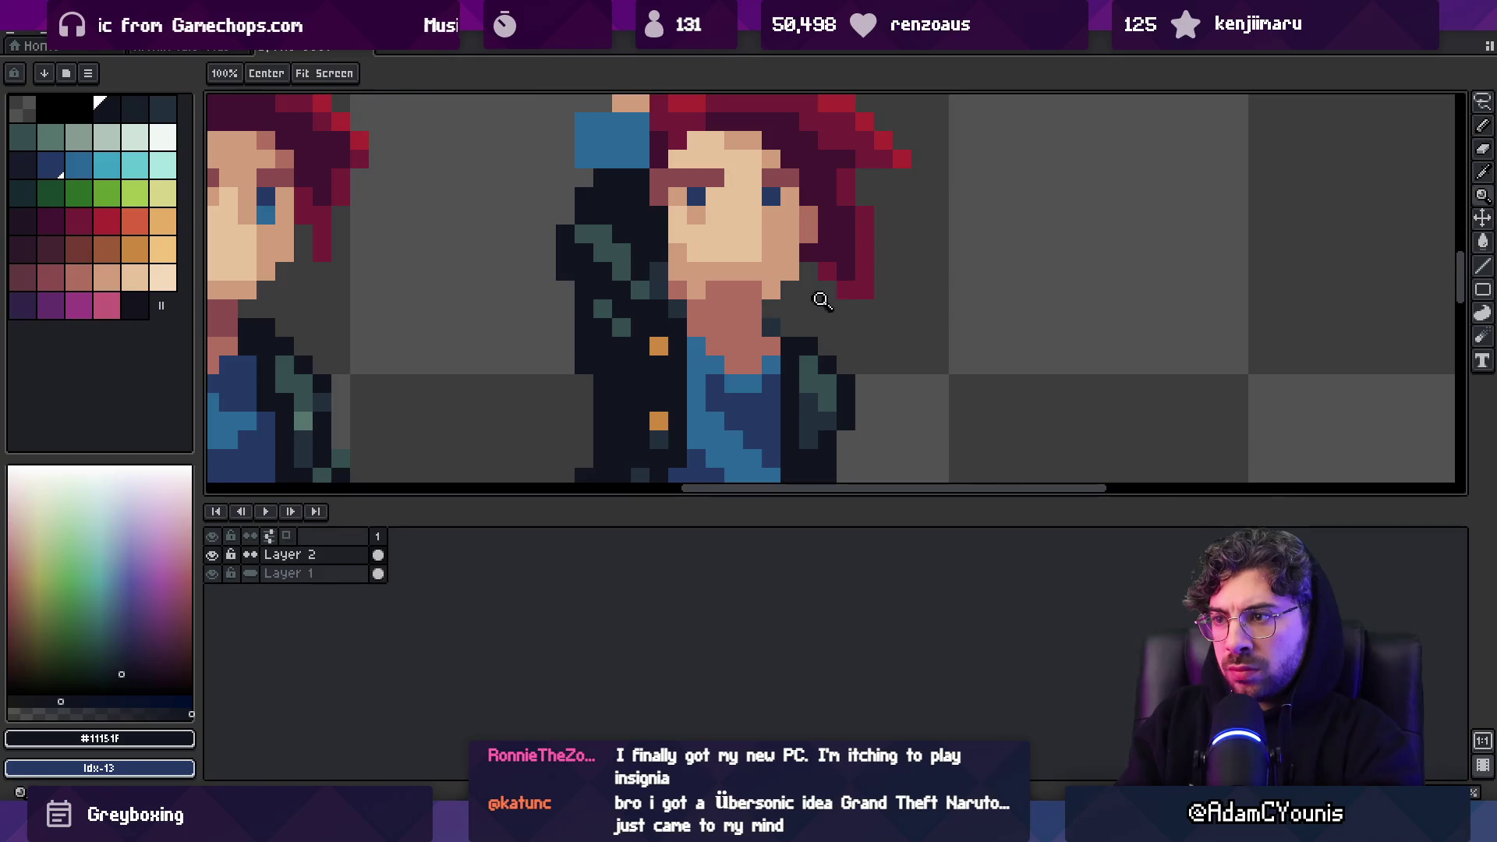
pyautogui.scroll(-5, 815, 302)
pyautogui.scroll(4, 827, 303)
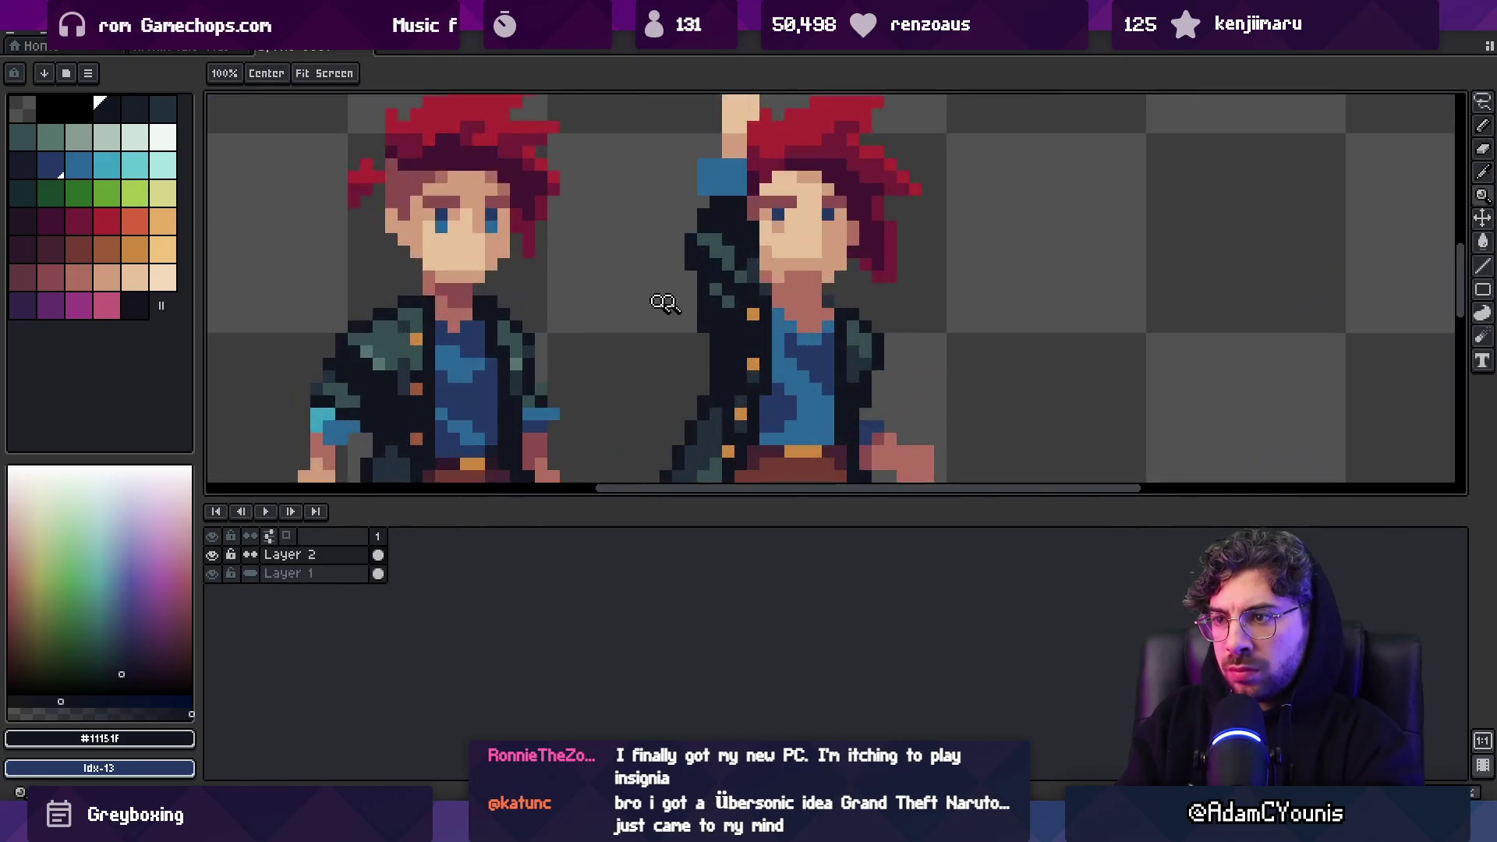
pyautogui.press('b')
pyautogui.keyDown('alt'); pyautogui.click(804, 284); pyautogui.keyUp('alt')
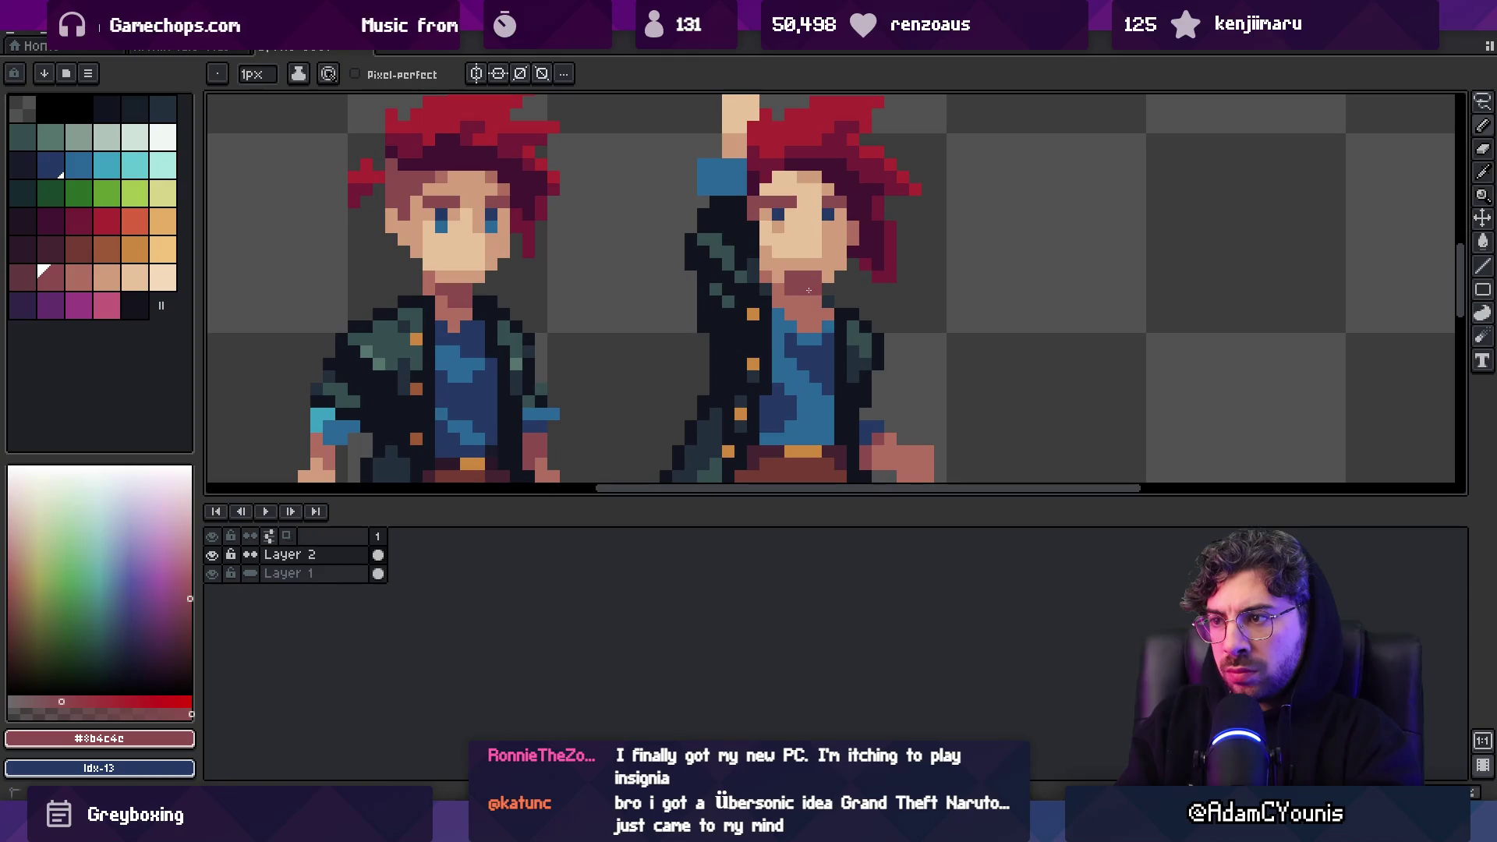
pyautogui.keyDown('alt'); pyautogui.click(829, 274); pyautogui.keyUp('alt')
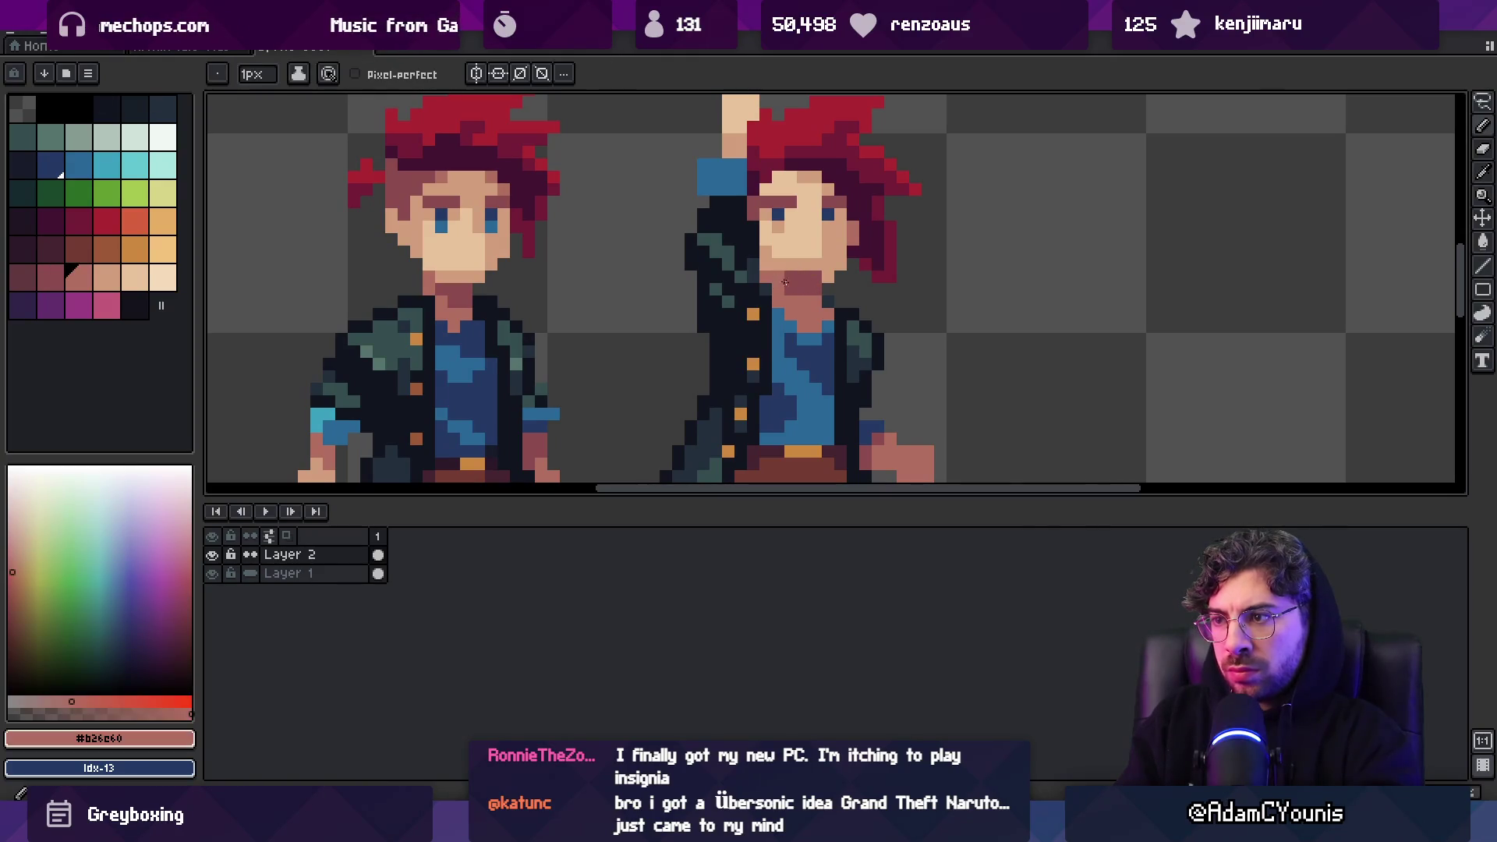
# Repaint brow pixels using the light skin colour and dark red-brown
pyautogui.press('z')
pyautogui.scroll(-4, 839, 263)
pyautogui.scroll(4, 856, 211)
pyautogui.keyDown('alt'); pyautogui.click(812, 254); pyautogui.keyUp('alt')
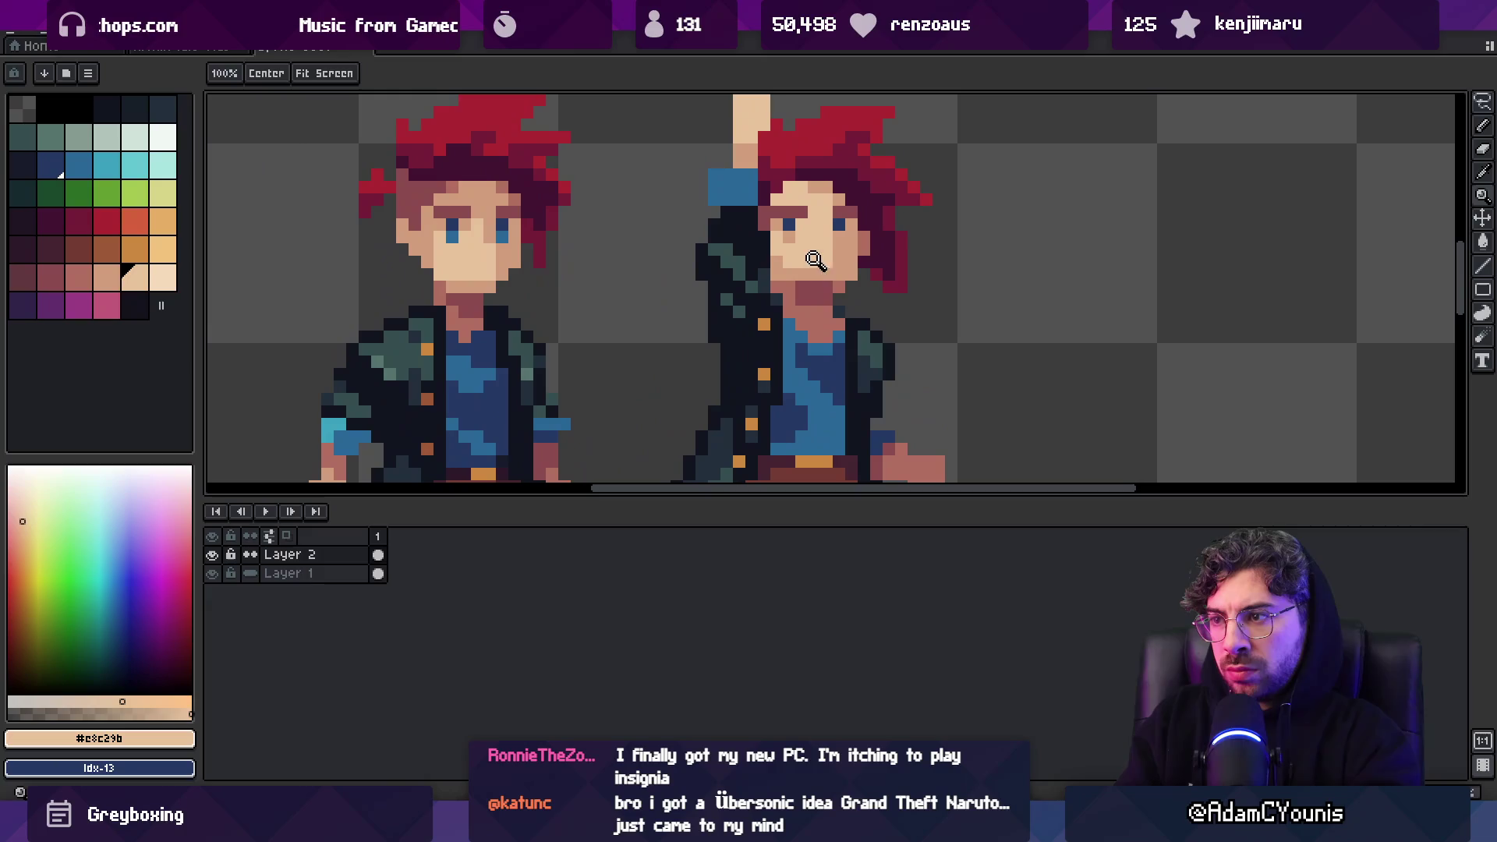
pyautogui.press('b')
pyautogui.press('z')
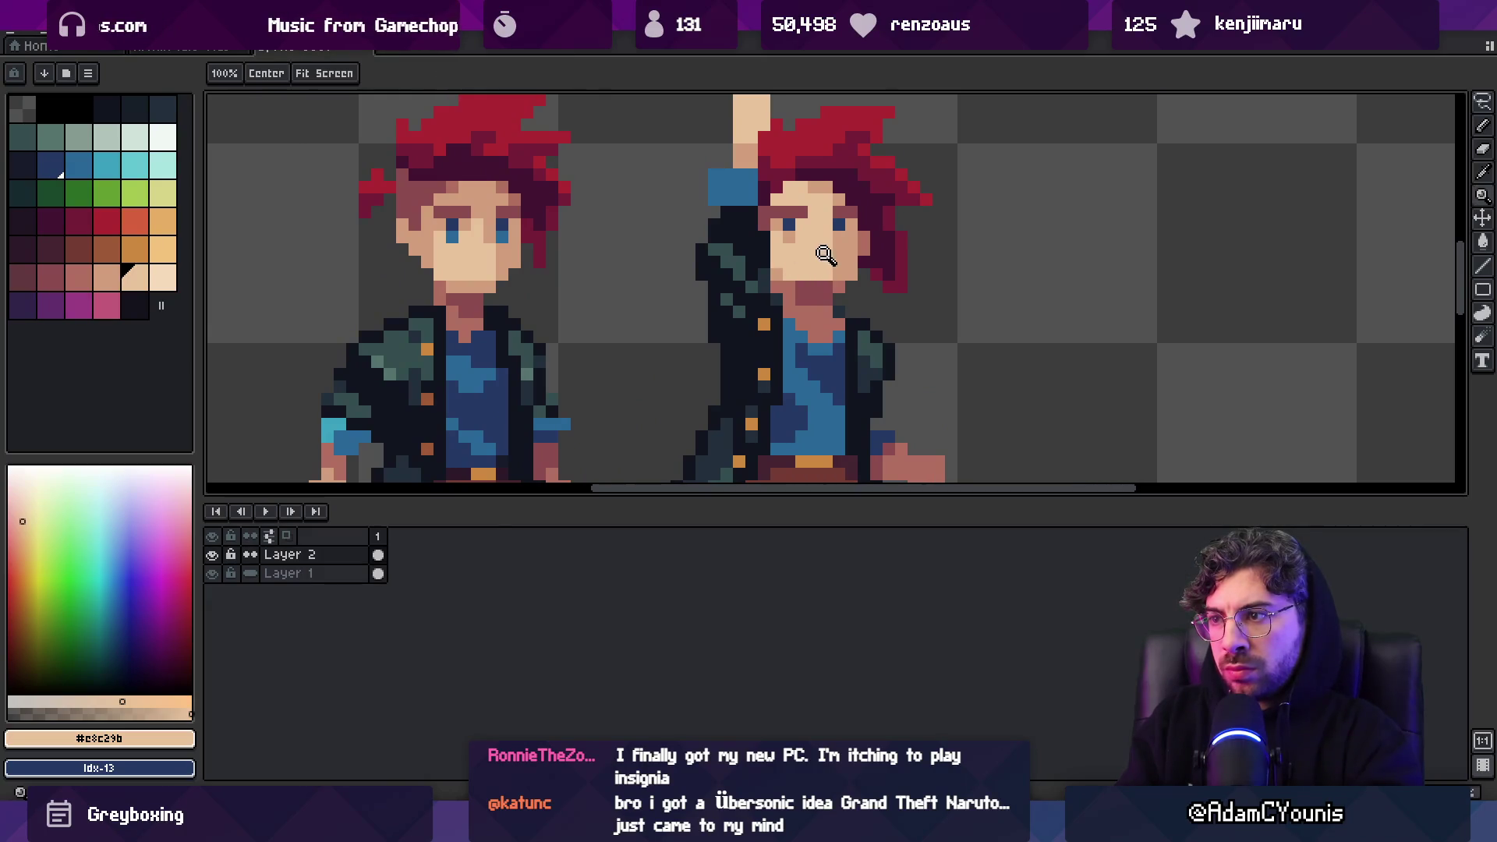
pyautogui.scroll(-4, 822, 217)
pyautogui.scroll(4, 839, 238)
pyautogui.keyDown('alt'); pyautogui.click(843, 250); pyautogui.keyUp('alt')
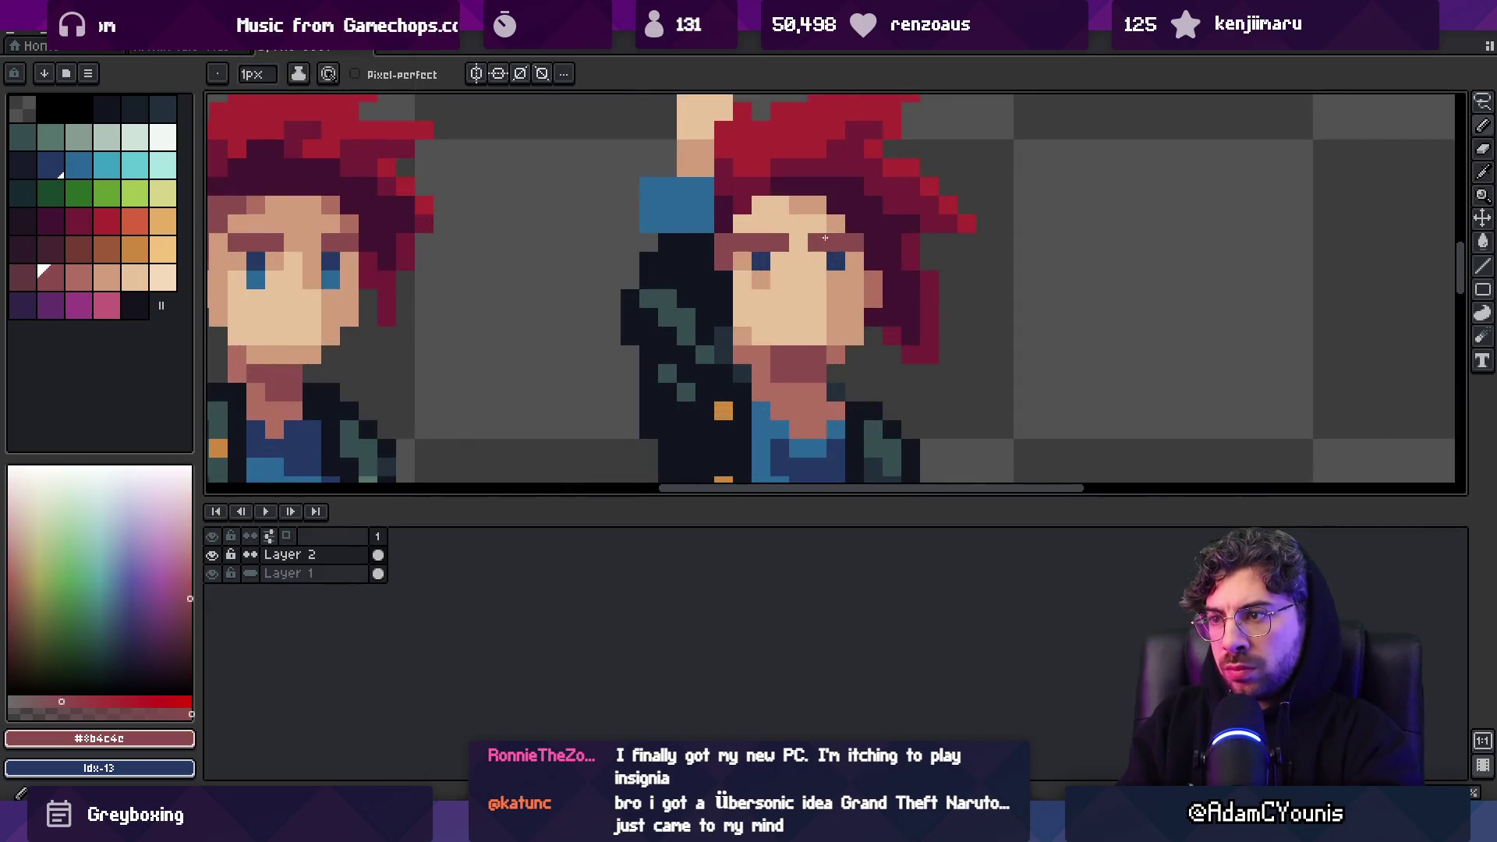
pyautogui.scroll(-4, 783, 271)
pyautogui.scroll(2, 887, 258)
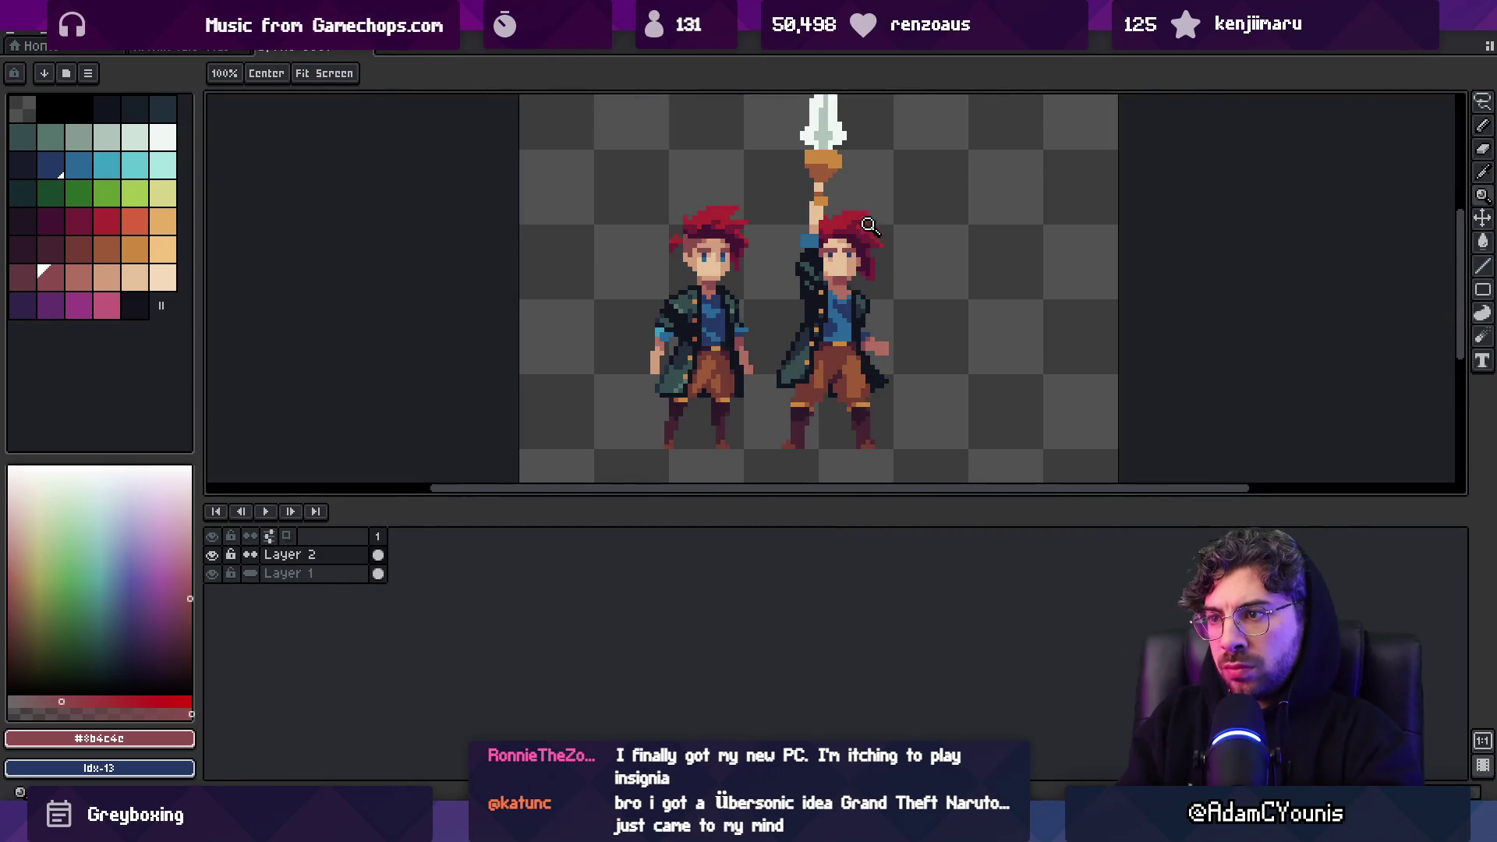
pyautogui.scroll(3, 856, 254)
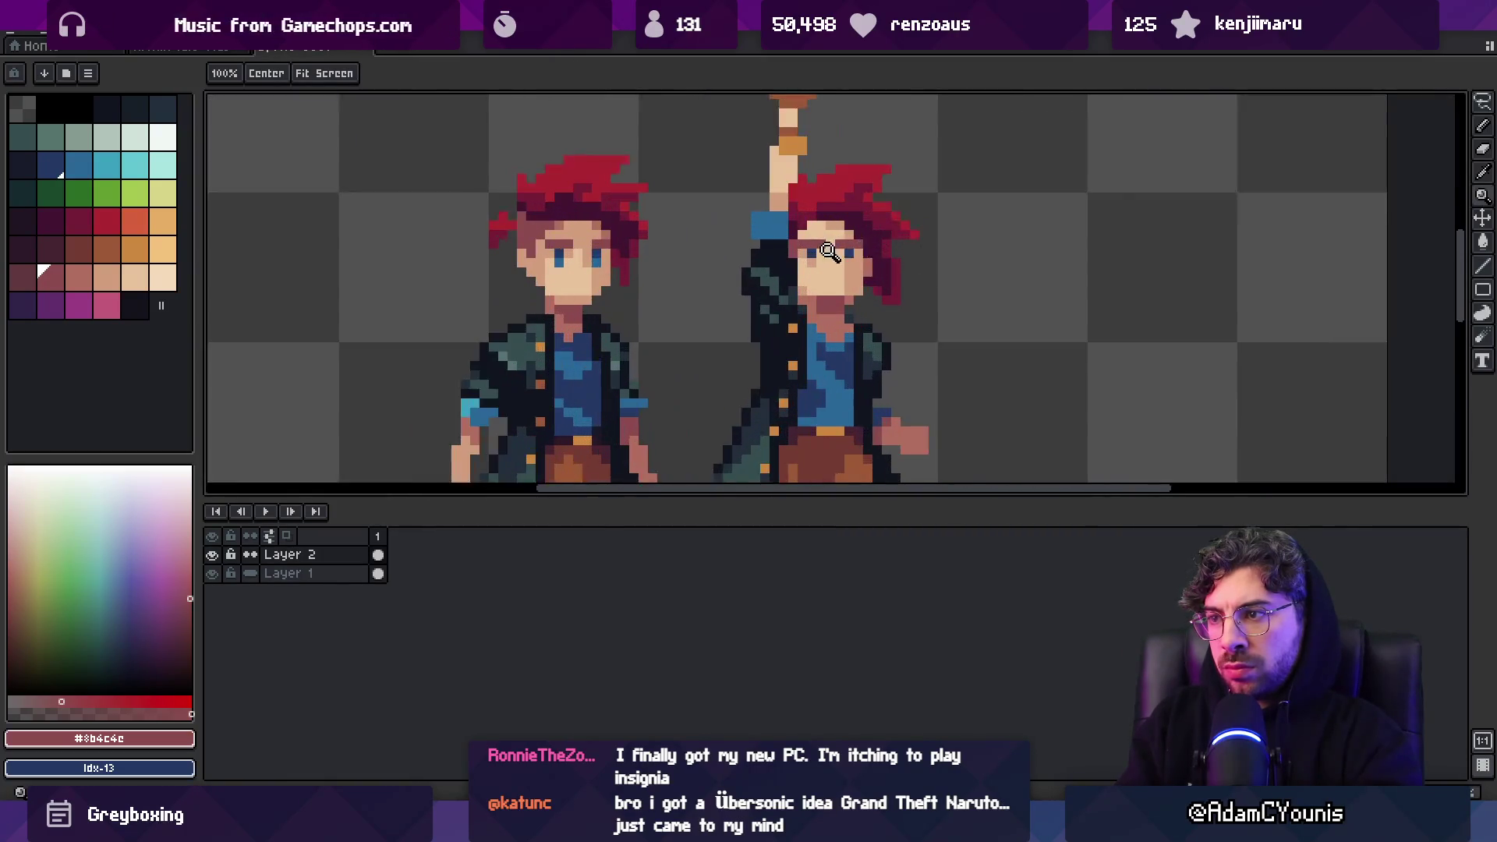
# Refine shading around the eyes with the skin shadow and mid skin tones
pyautogui.press('m')
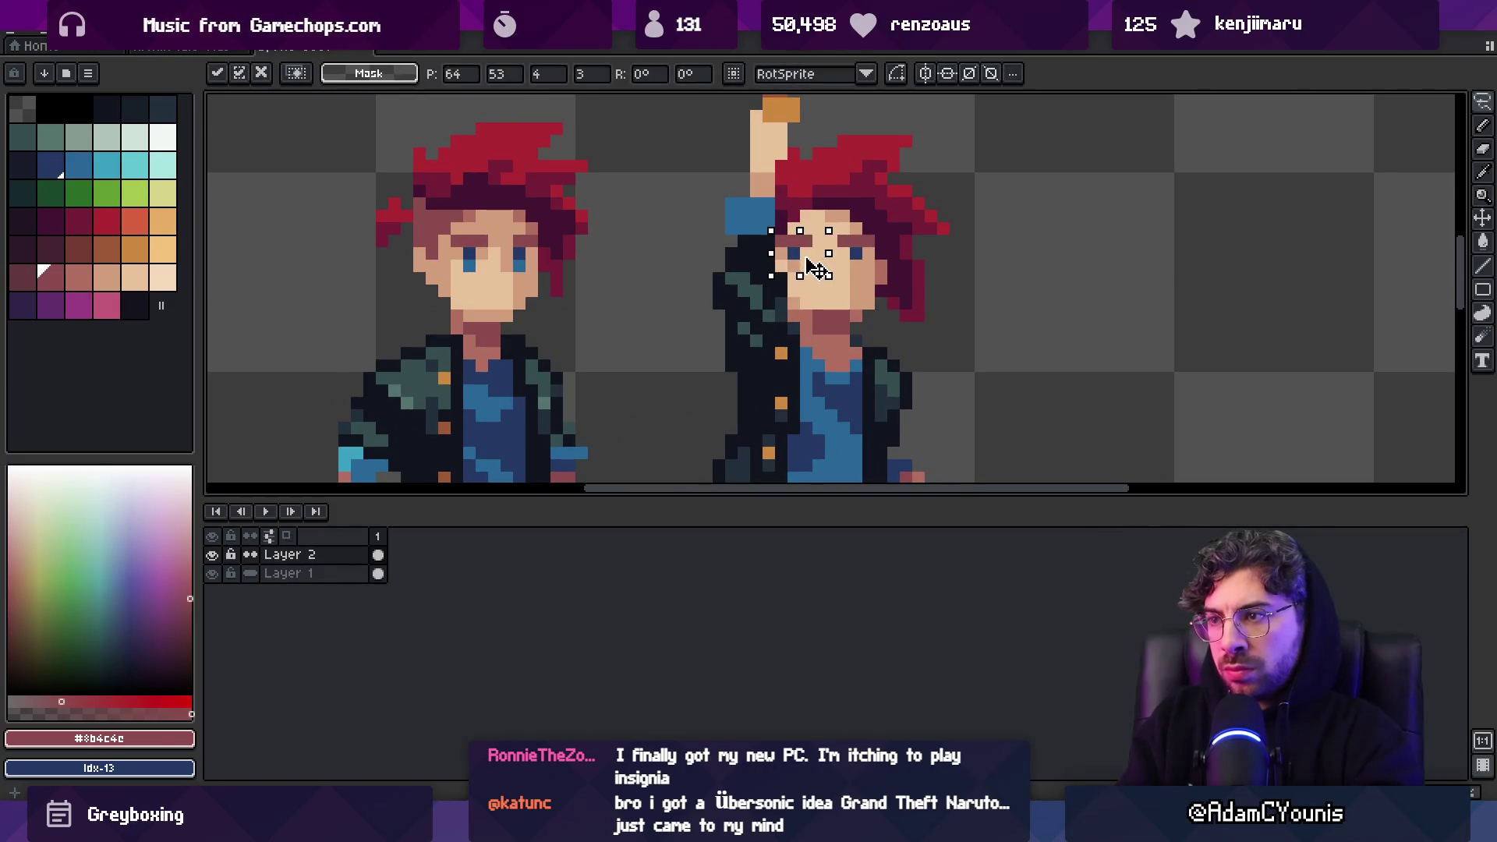
pyautogui.press('z')
pyautogui.scroll(-4, 771, 259)
pyautogui.scroll(4, 830, 265)
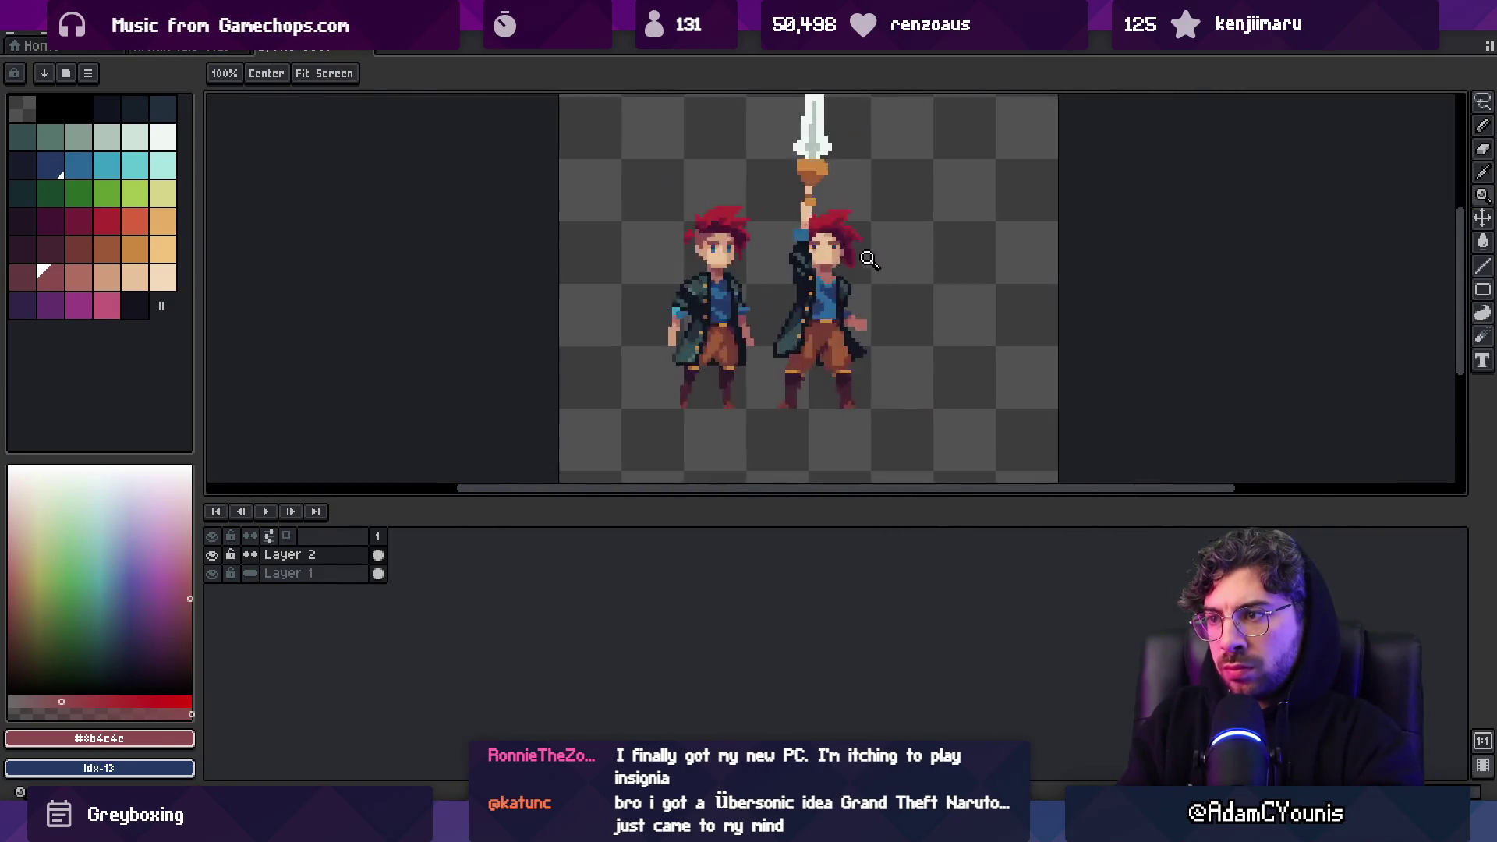
pyautogui.press('i')
pyautogui.click(795, 279)
pyautogui.press('b')
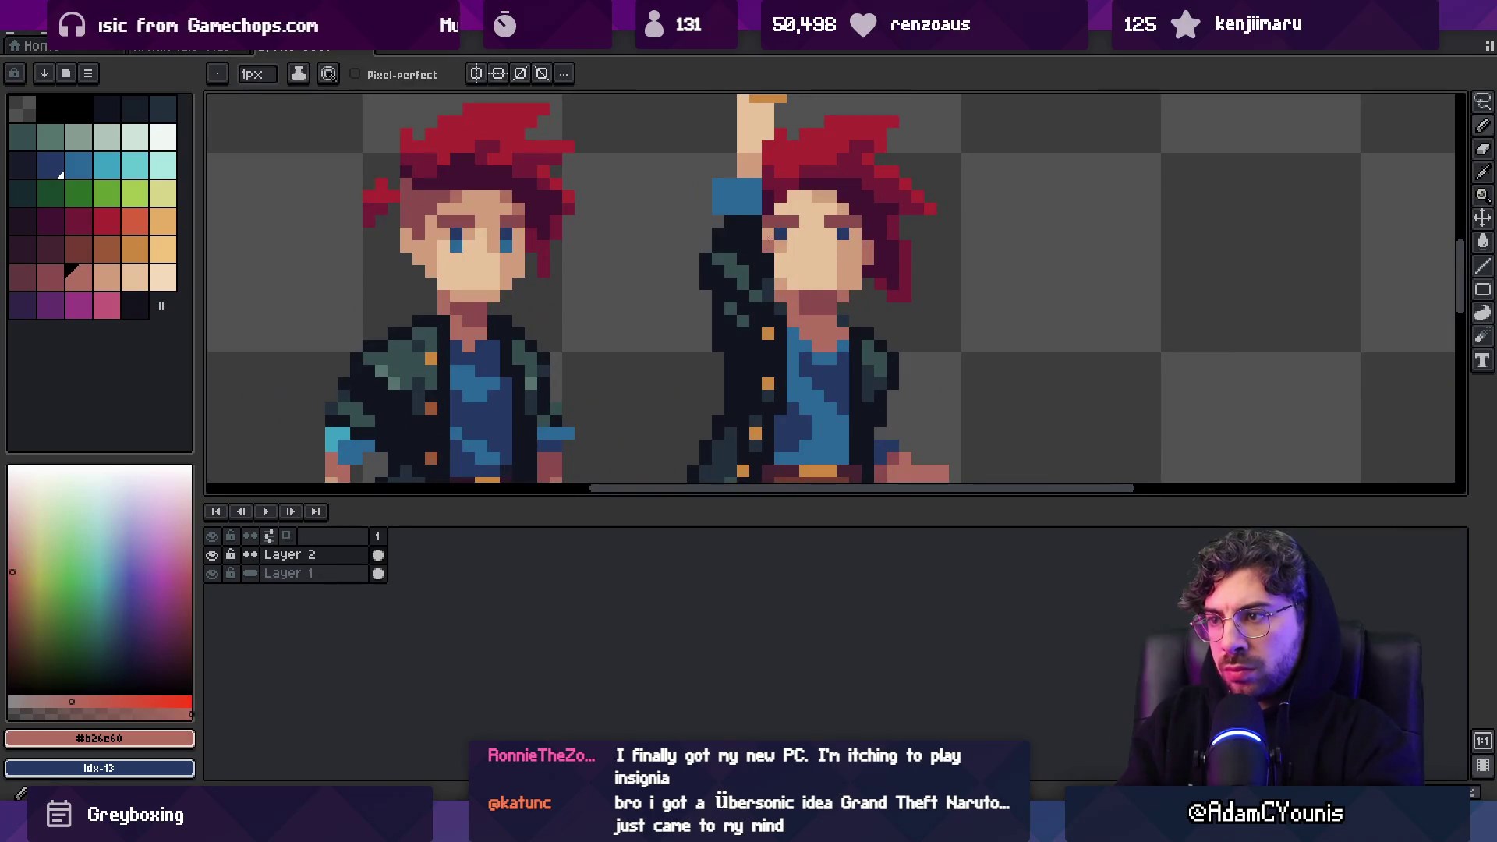
pyautogui.keyDown('alt'); pyautogui.click(783, 259); pyautogui.keyUp('alt')
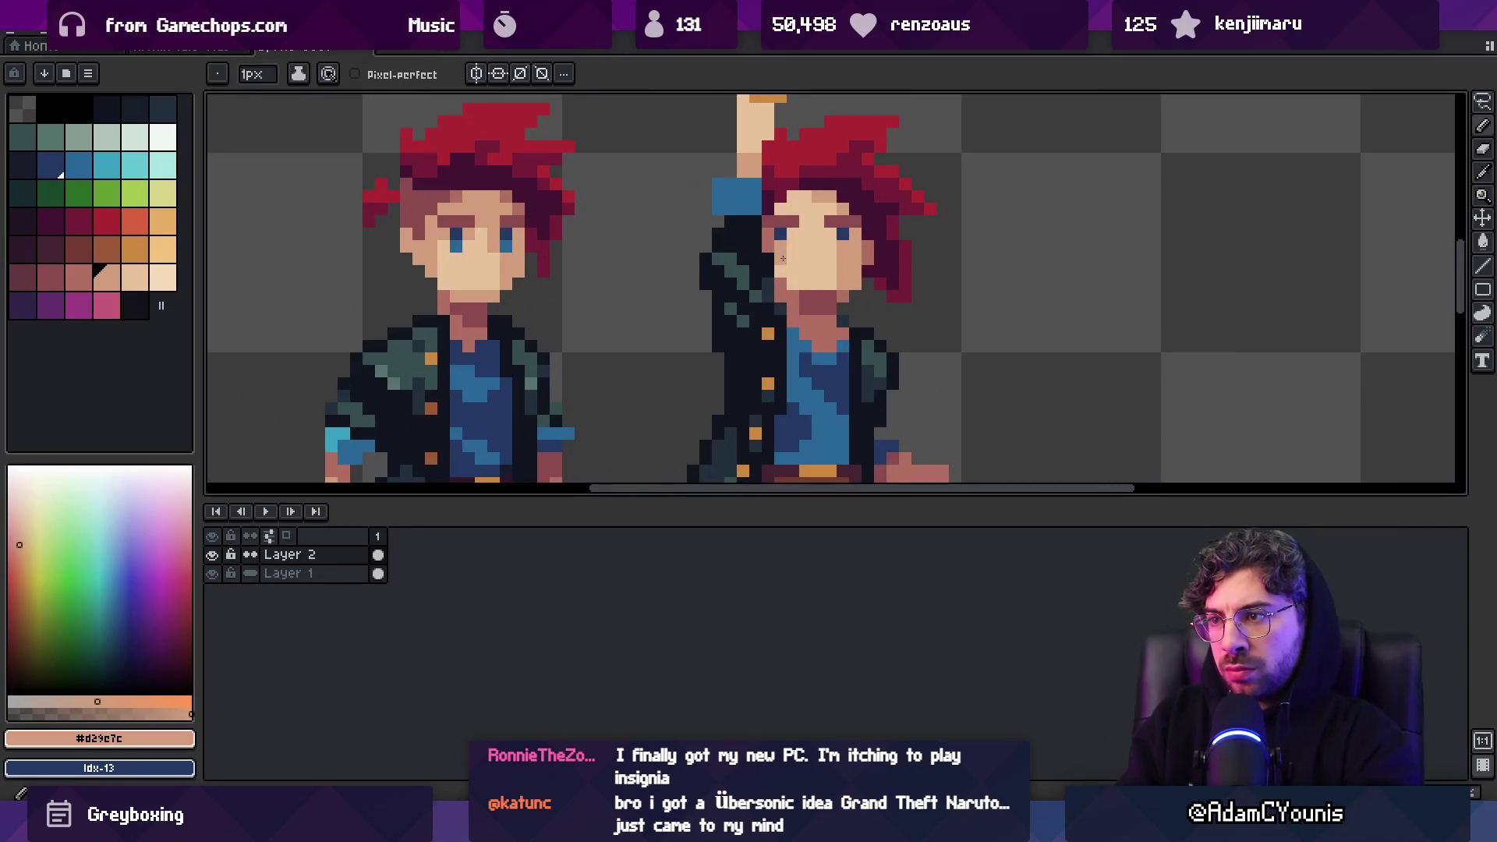
pyautogui.press('z')
pyautogui.scroll(-5, 836, 219)
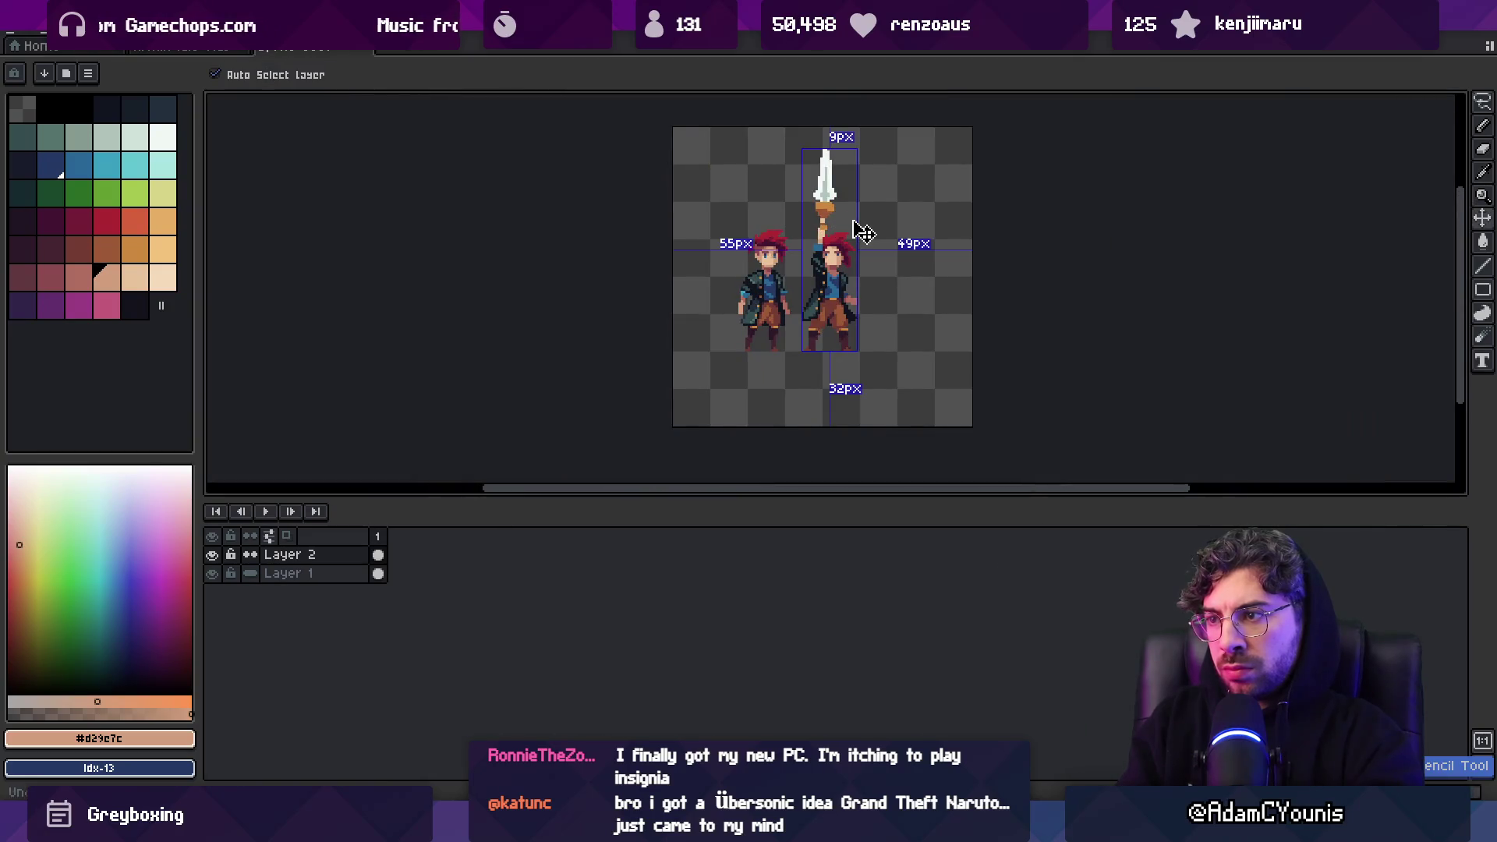
pyautogui.scroll(5, 855, 222)
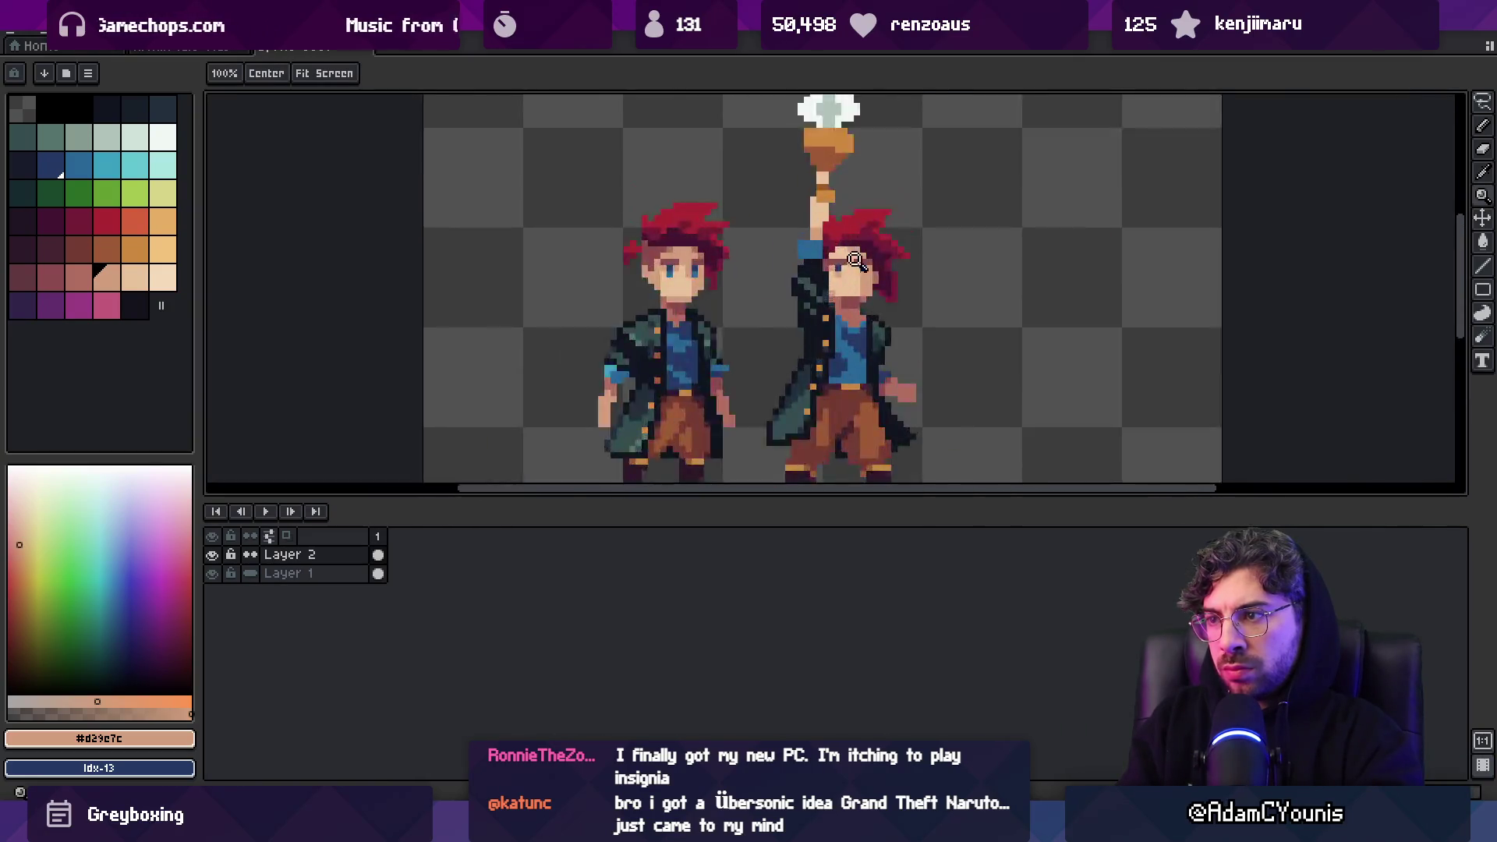
# Add final skin-shadow pixels on the right side of the face
pyautogui.press('b')
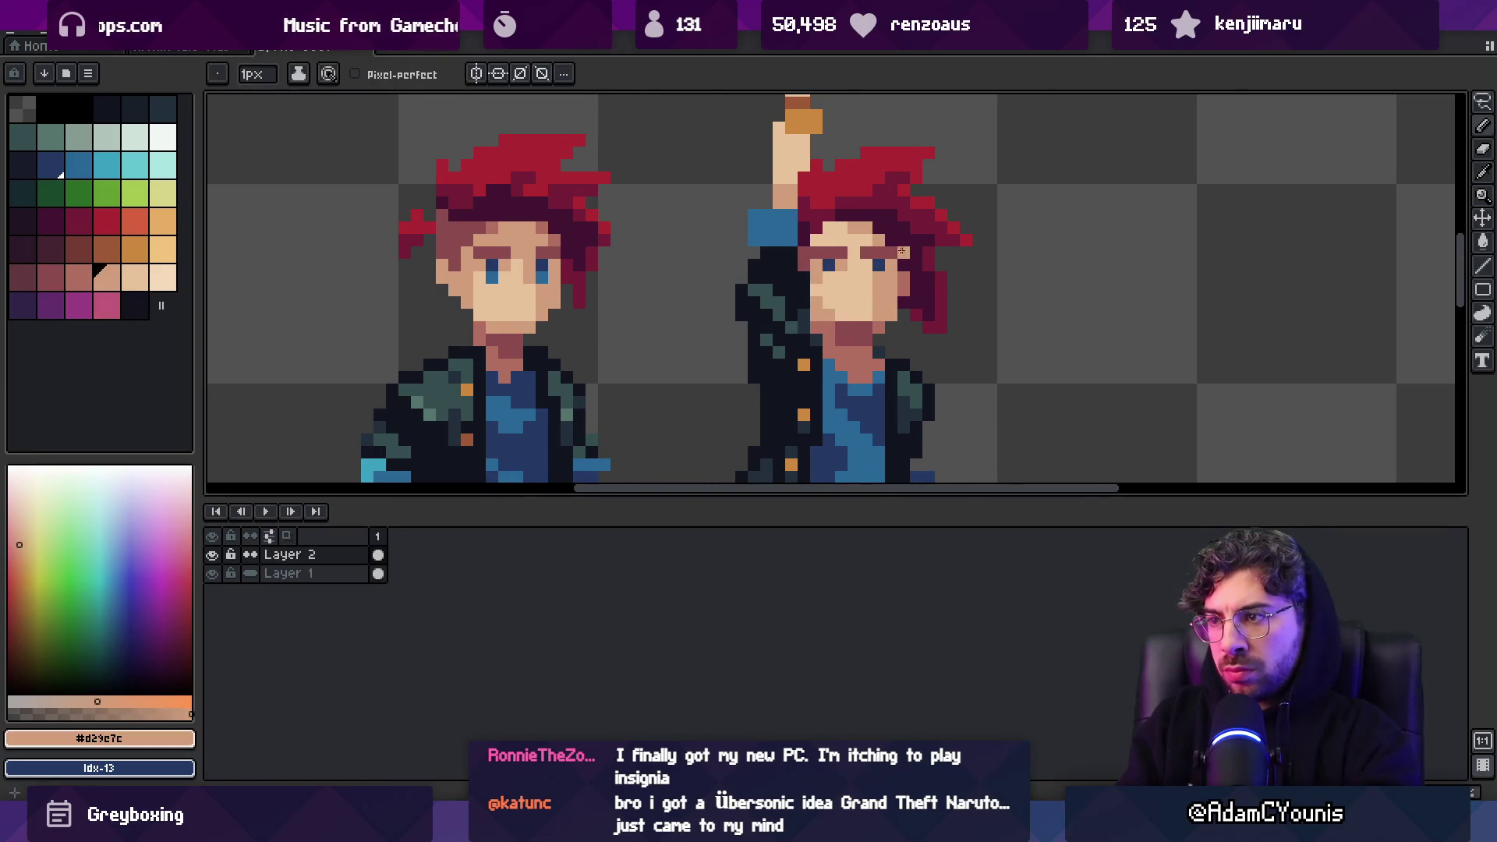
pyautogui.press('z')
pyautogui.scroll(-4, 873, 258)
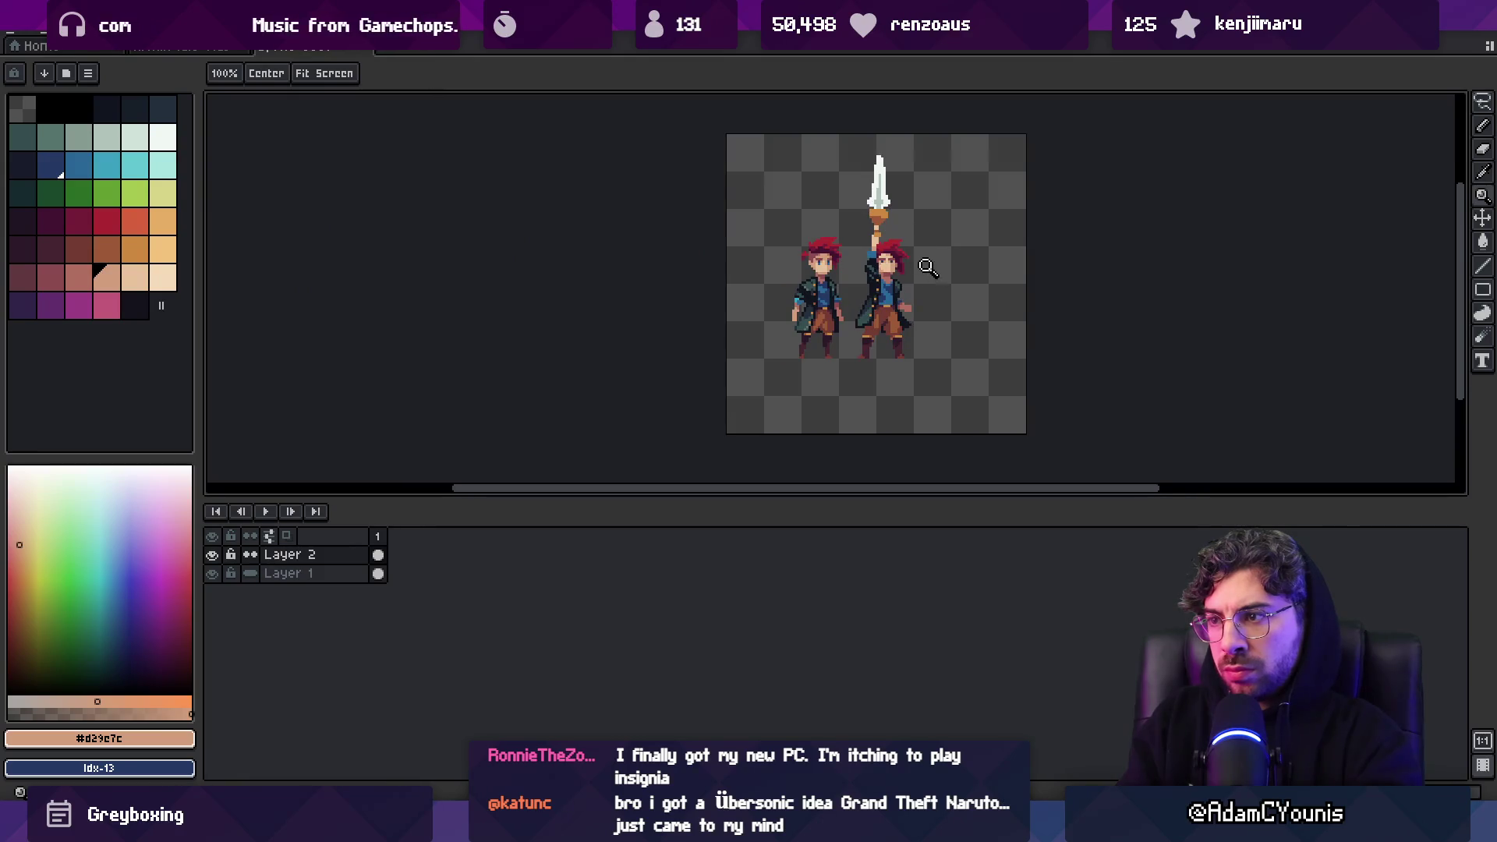
pyautogui.scroll(5, 928, 269)
pyautogui.press('b')
pyautogui.keyDown('alt'); pyautogui.click(870, 282); pyautogui.keyUp('alt')
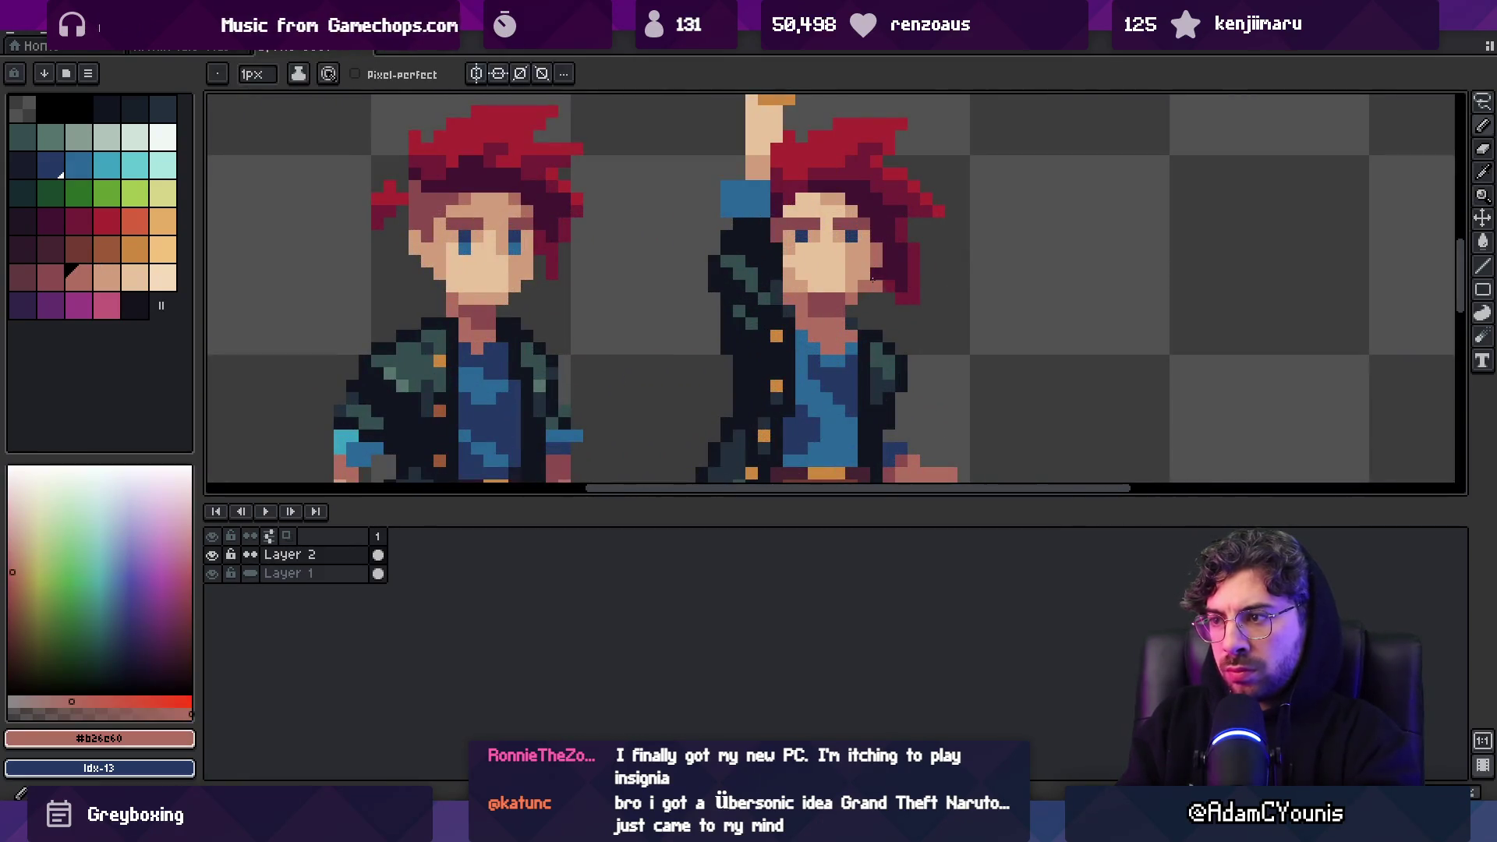
pyautogui.press('z')
pyautogui.scroll(-5, 870, 282)
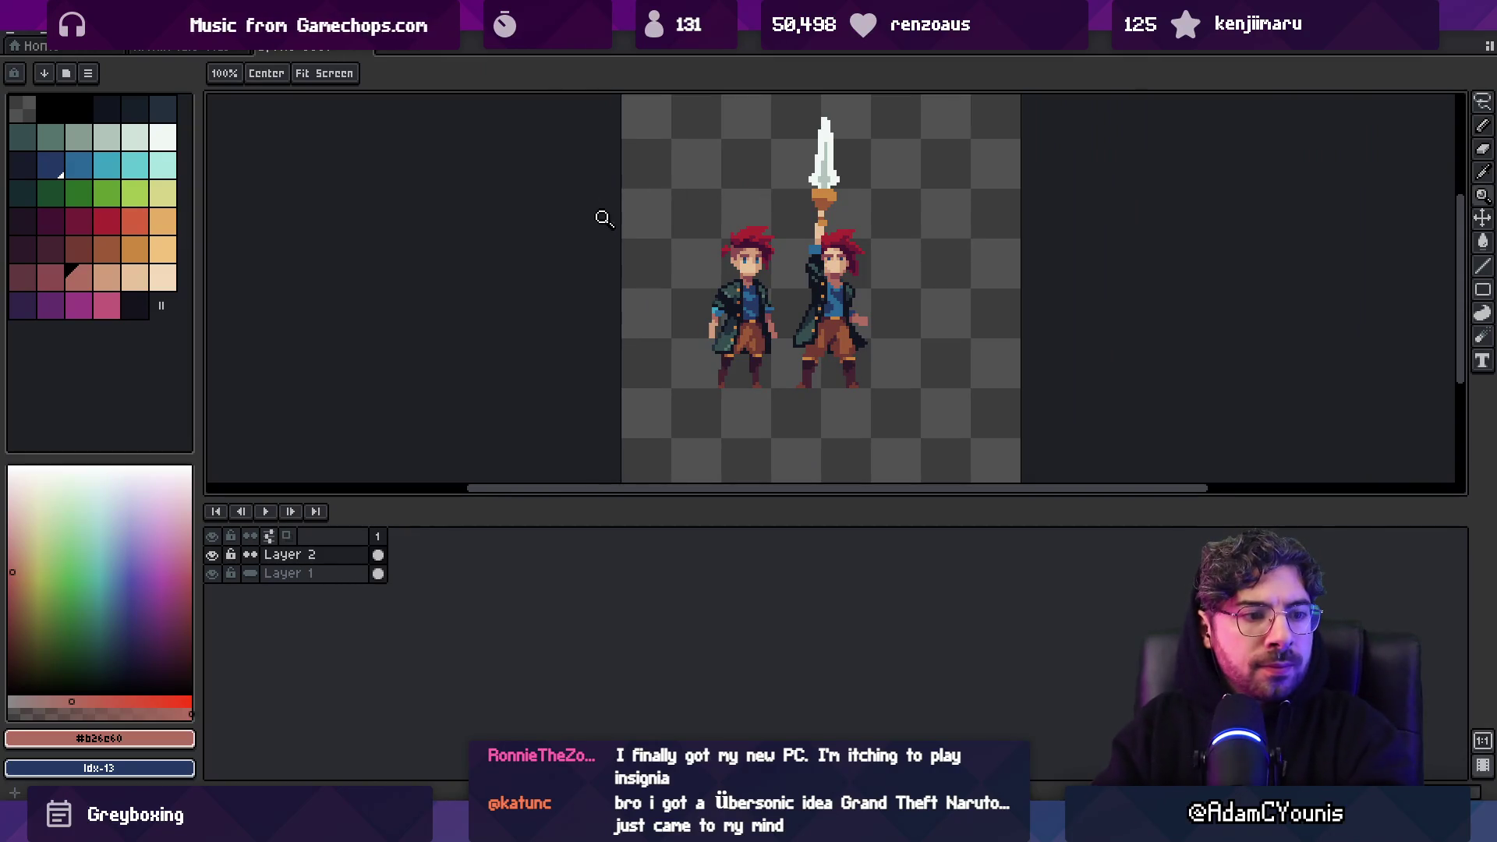
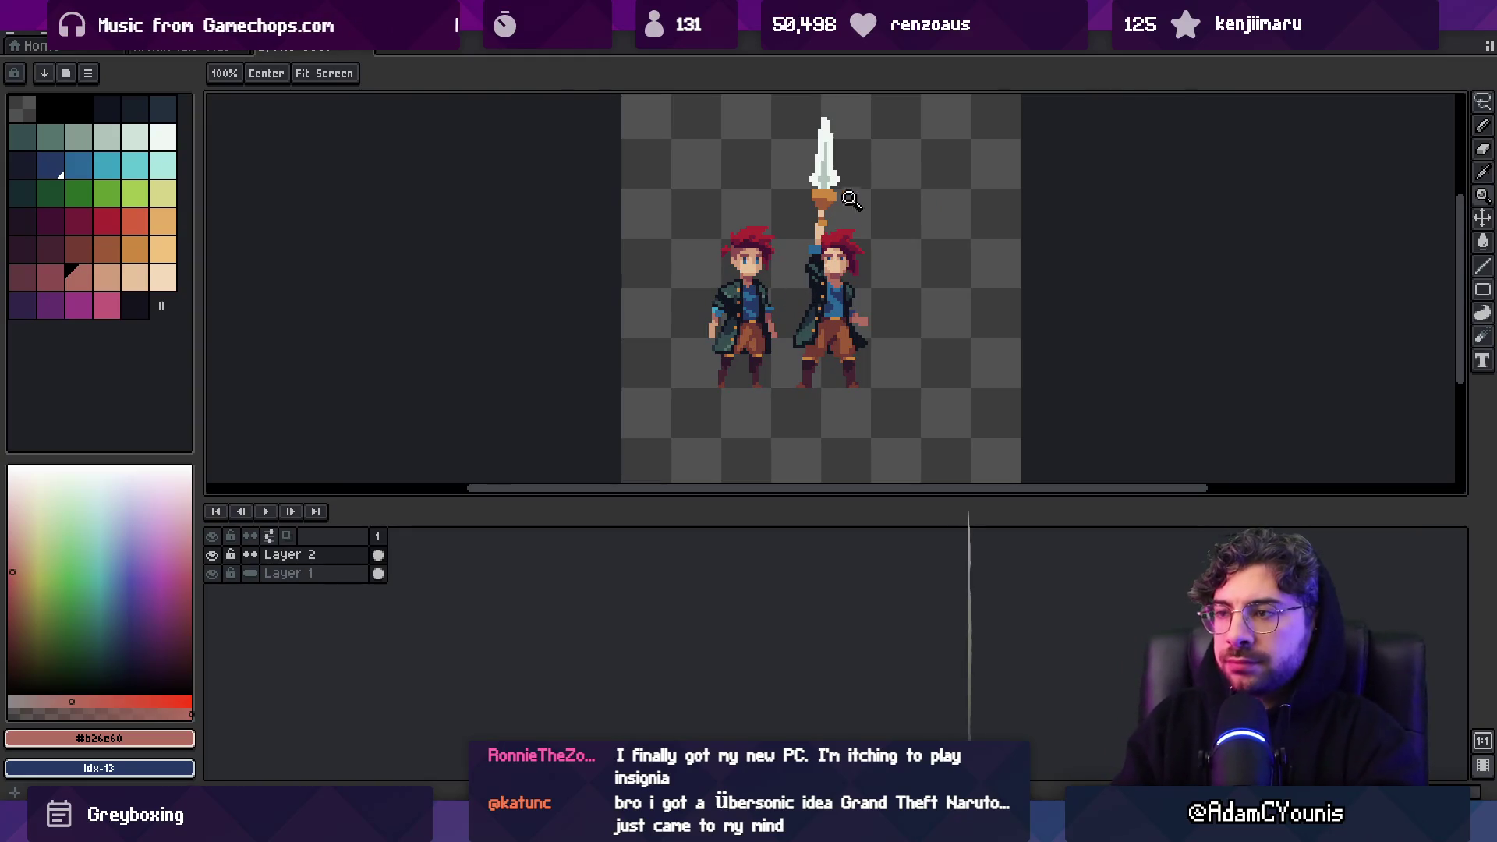
# Sample the light skin and reddish-brown brow colours from the character's face
pyautogui.scroll(5, 845, 250)
pyautogui.press('o')
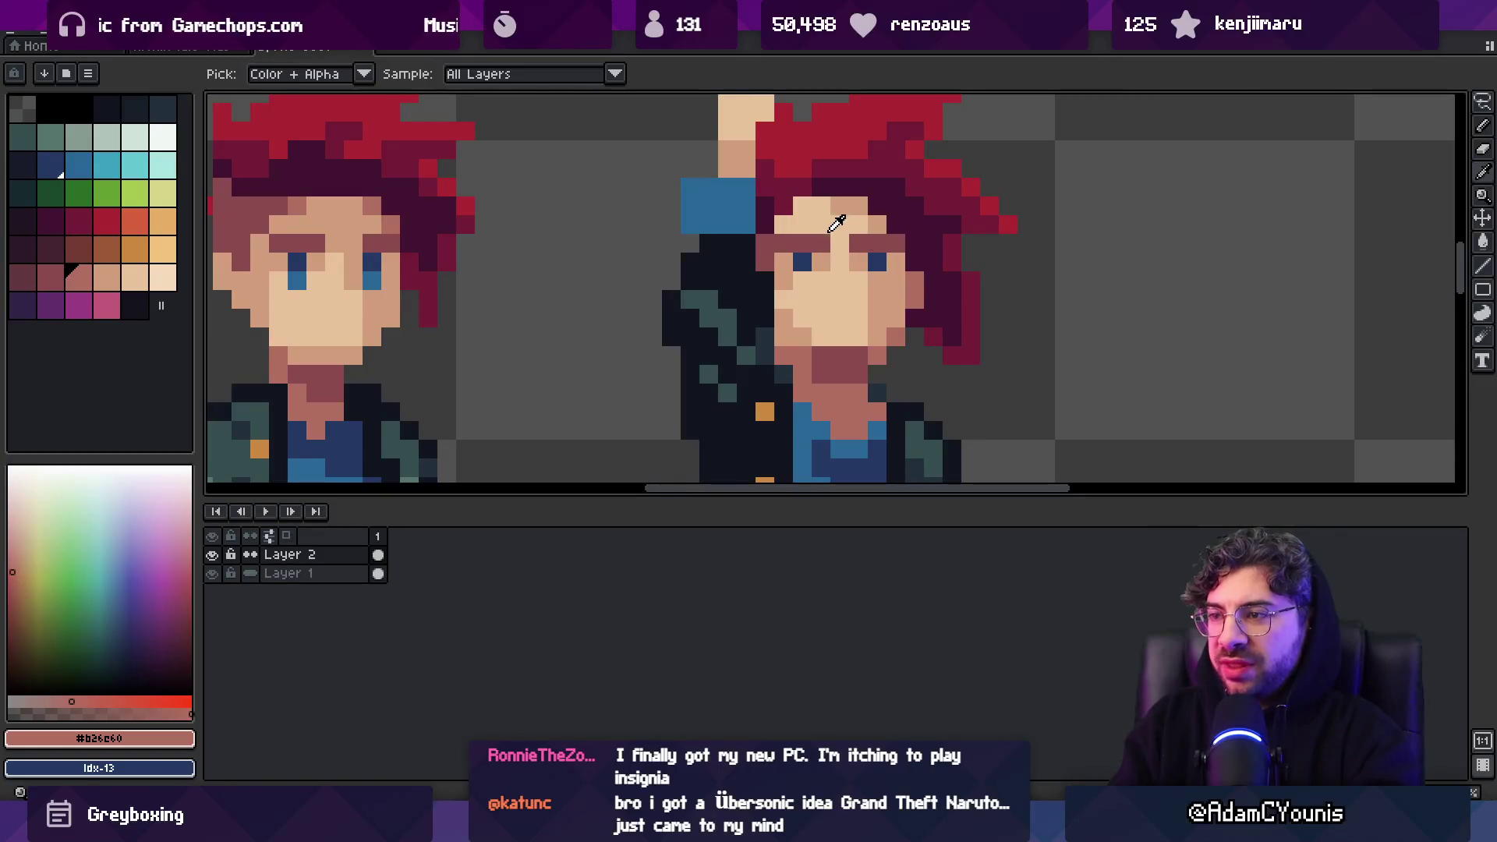
pyautogui.click(841, 246)
pyautogui.scroll(-5, 851, 226)
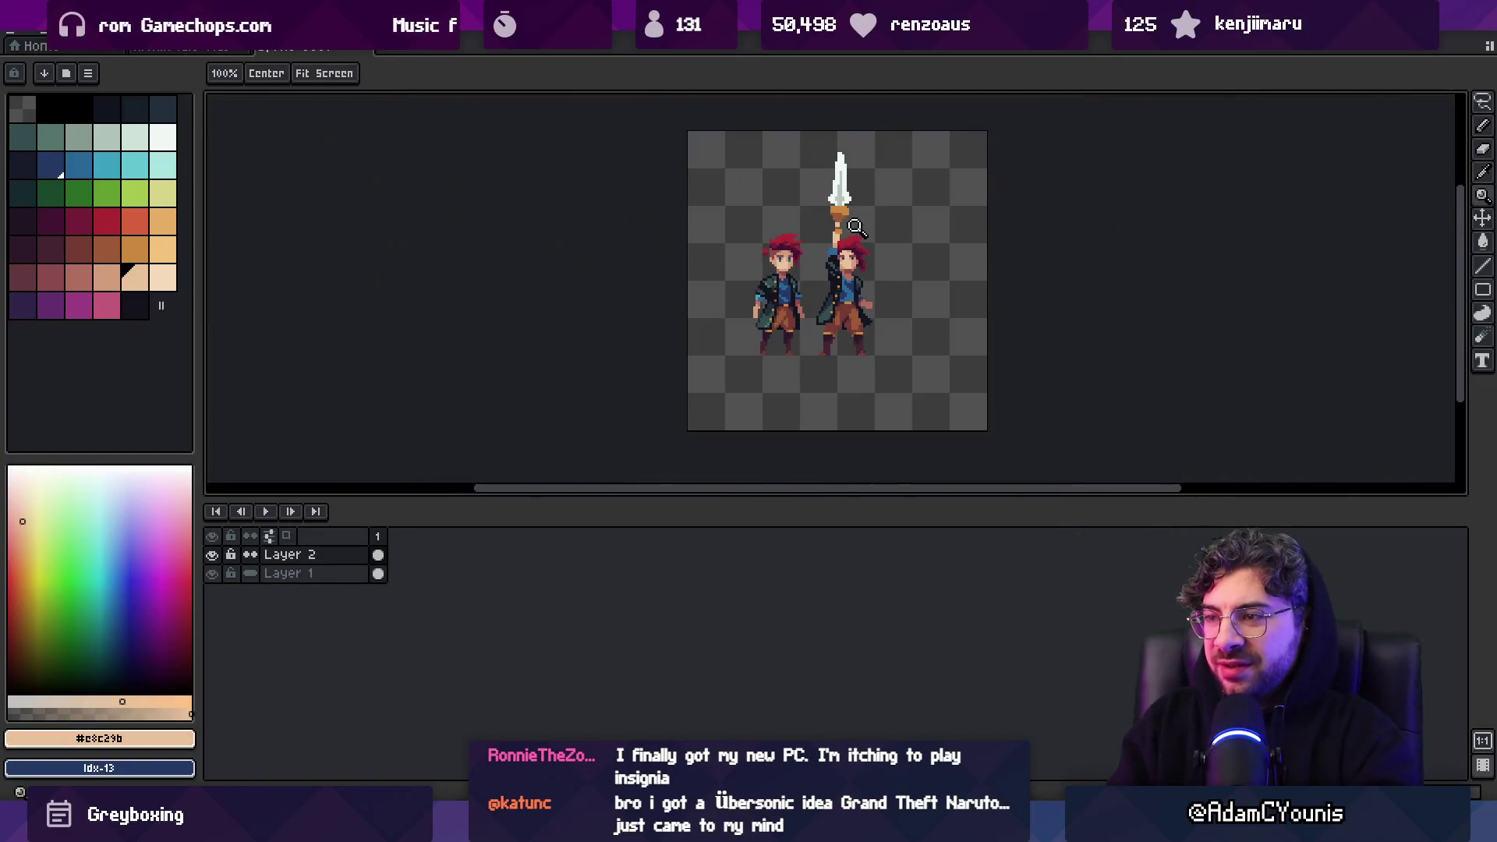
pyautogui.scroll(3, 858, 246)
pyautogui.scroll(3, 838, 256)
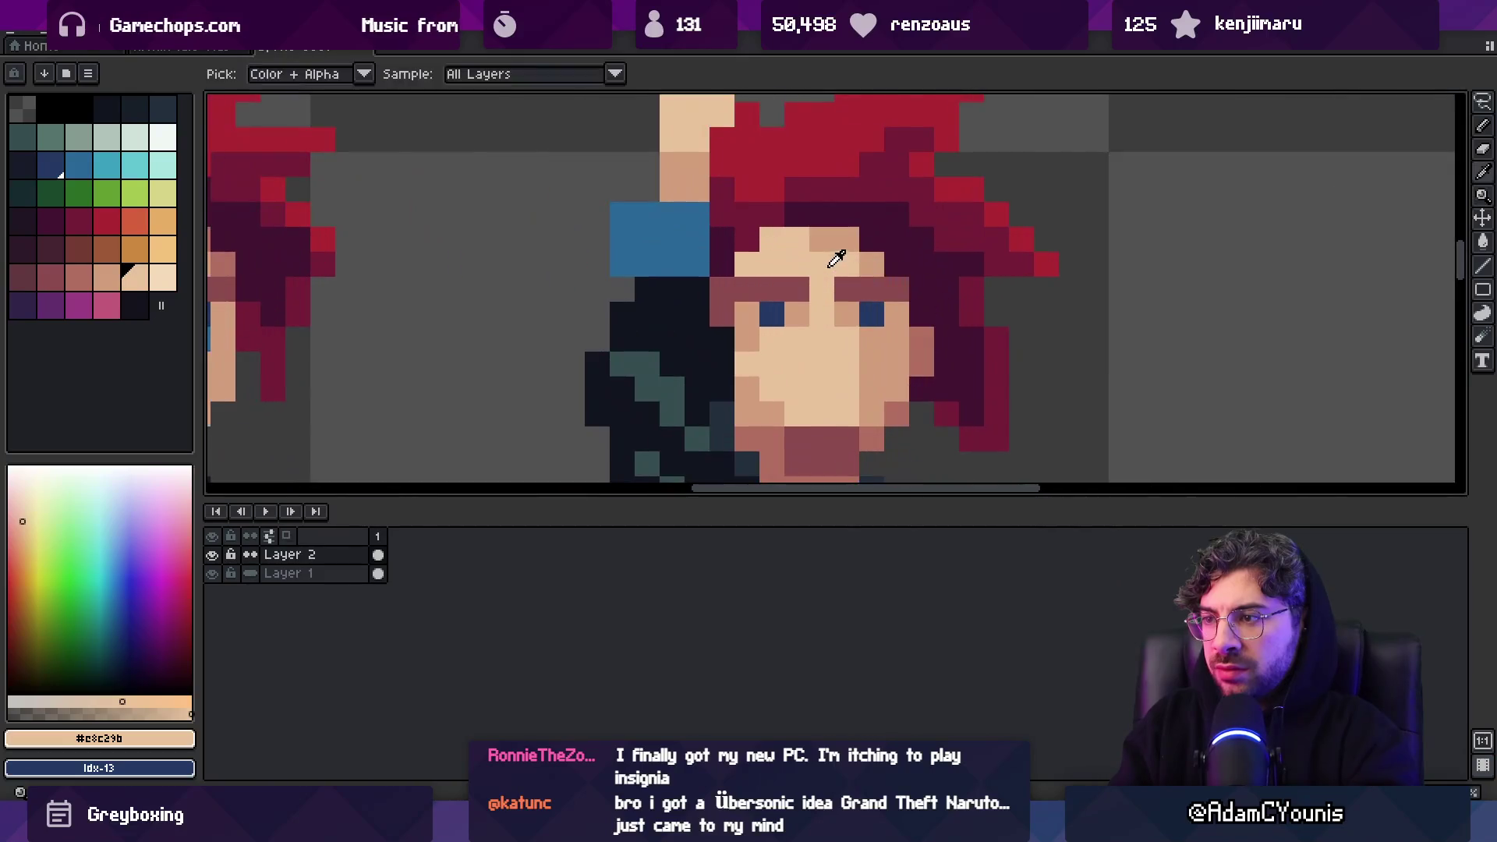
pyautogui.scroll(-4, 855, 326)
pyautogui.scroll(3, 910, 282)
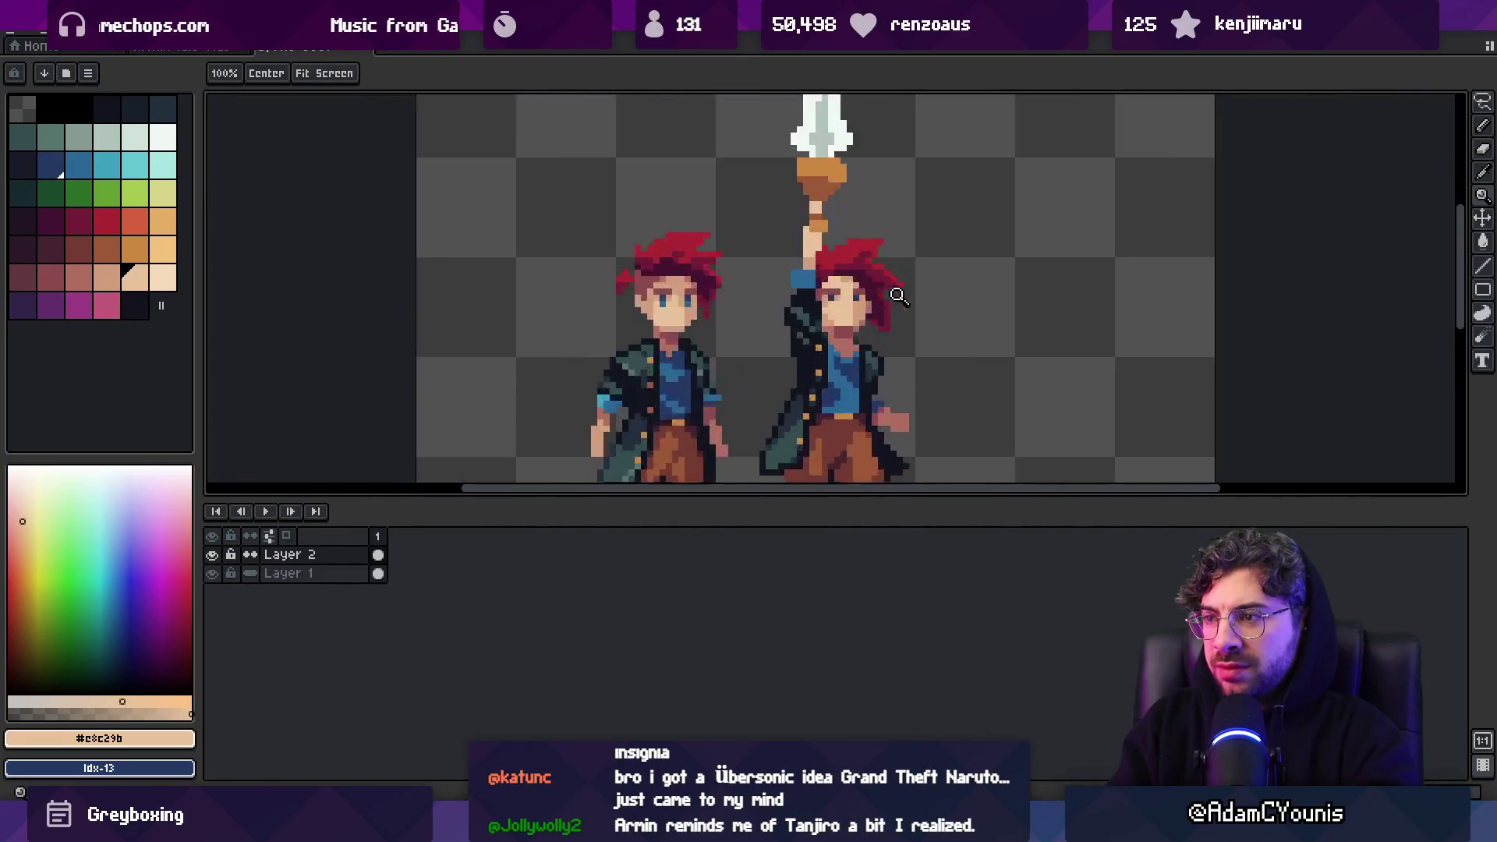
pyautogui.press('b')
pyautogui.keyDown('alt'); pyautogui.click(900, 288); pyautogui.keyUp('alt')
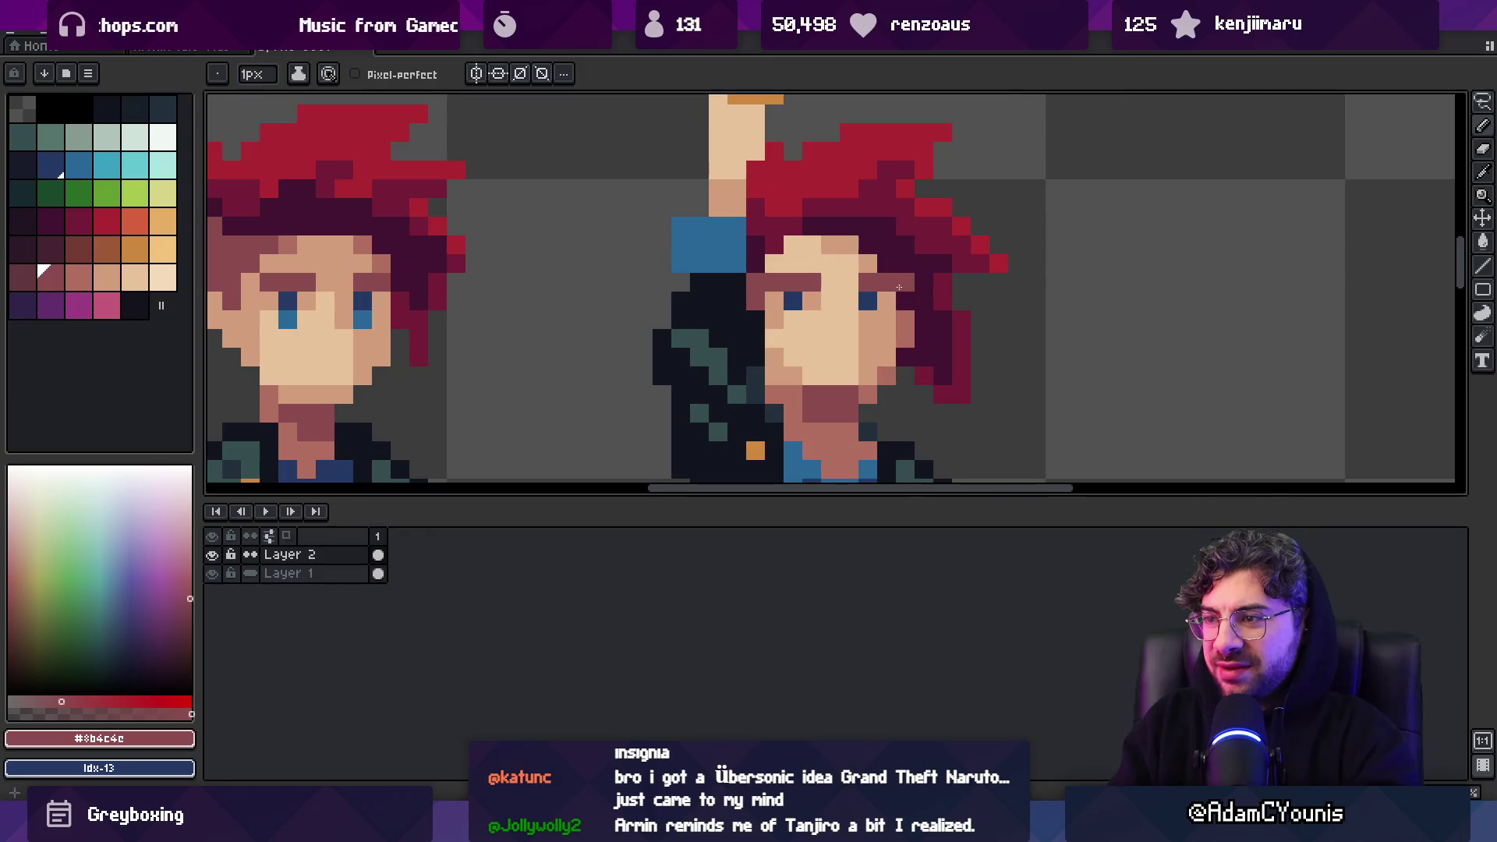
# Sample the lighter brown, blue eye and darker skin colours
pyautogui.press('i')
pyautogui.click(782, 393)
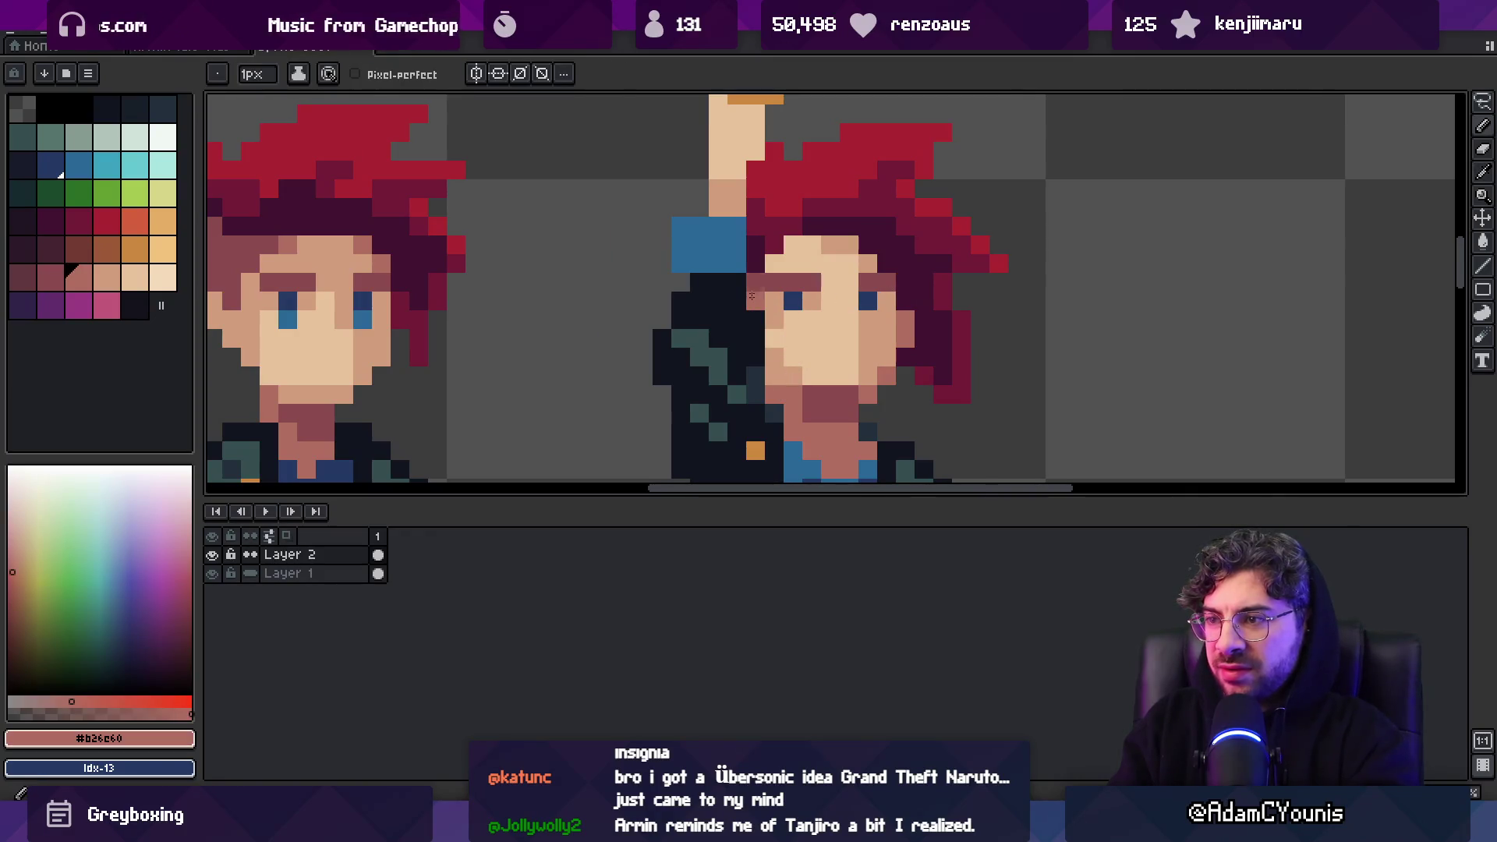
pyautogui.press('z')
pyautogui.scroll(-3, 858, 267)
pyautogui.scroll(5, 858, 267)
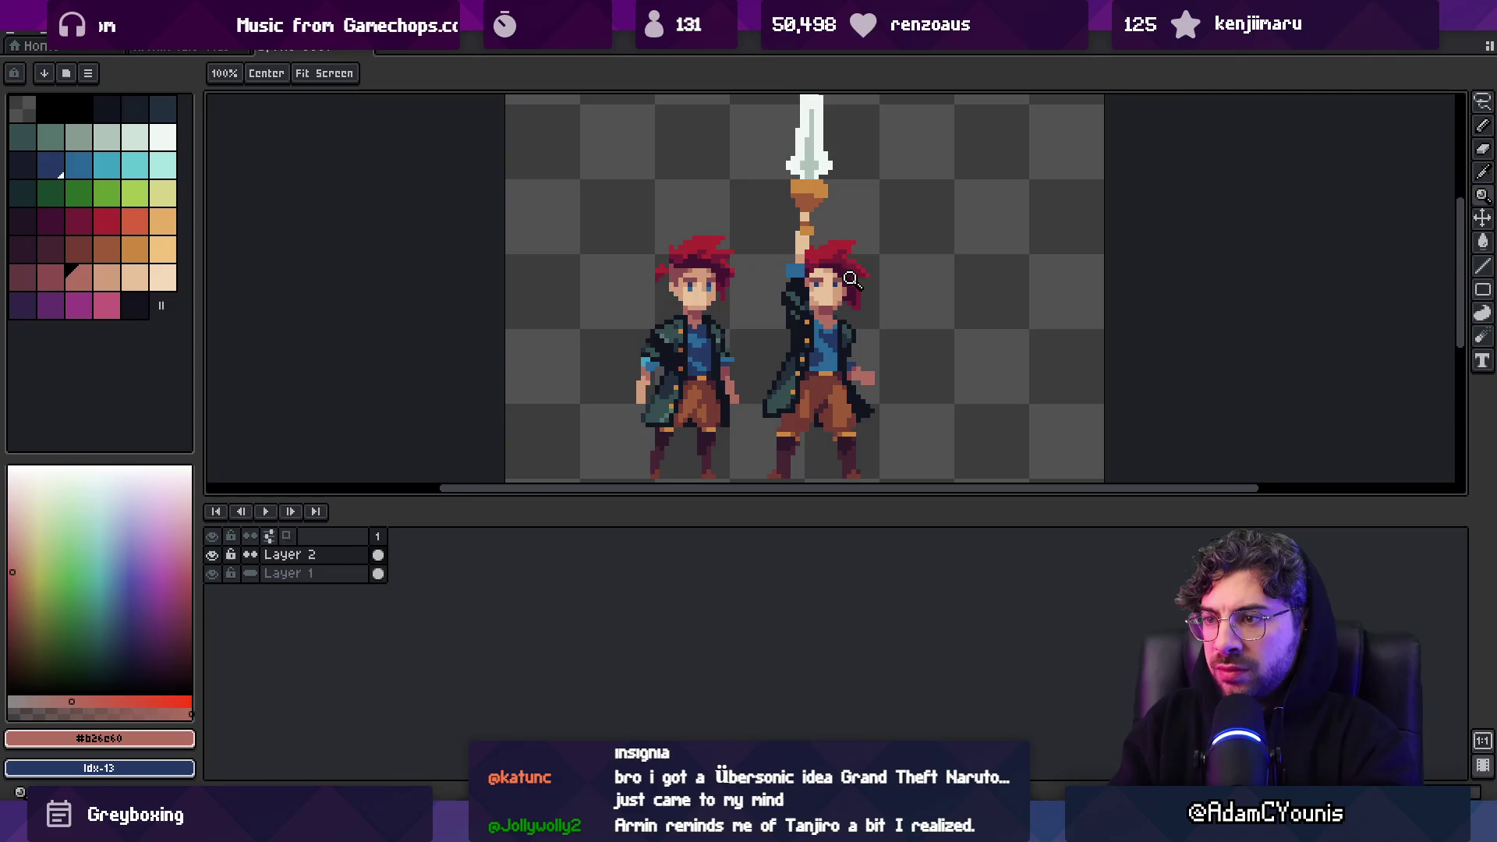
pyautogui.keyDown('alt'); pyautogui.click(648, 228); pyautogui.keyUp('alt')
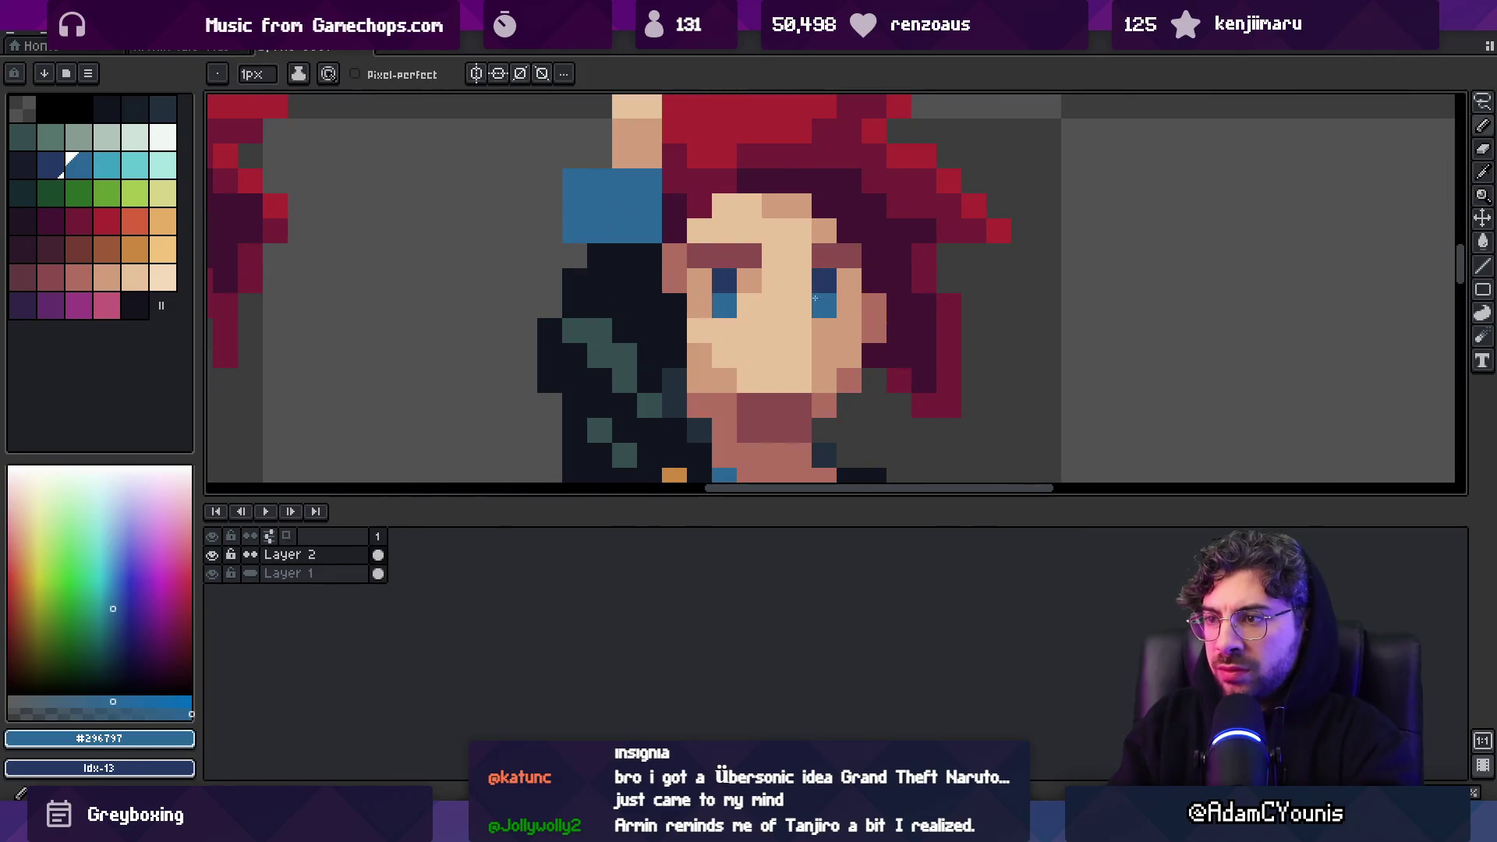
pyautogui.scroll(-5, 729, 277)
pyautogui.scroll(4, 865, 292)
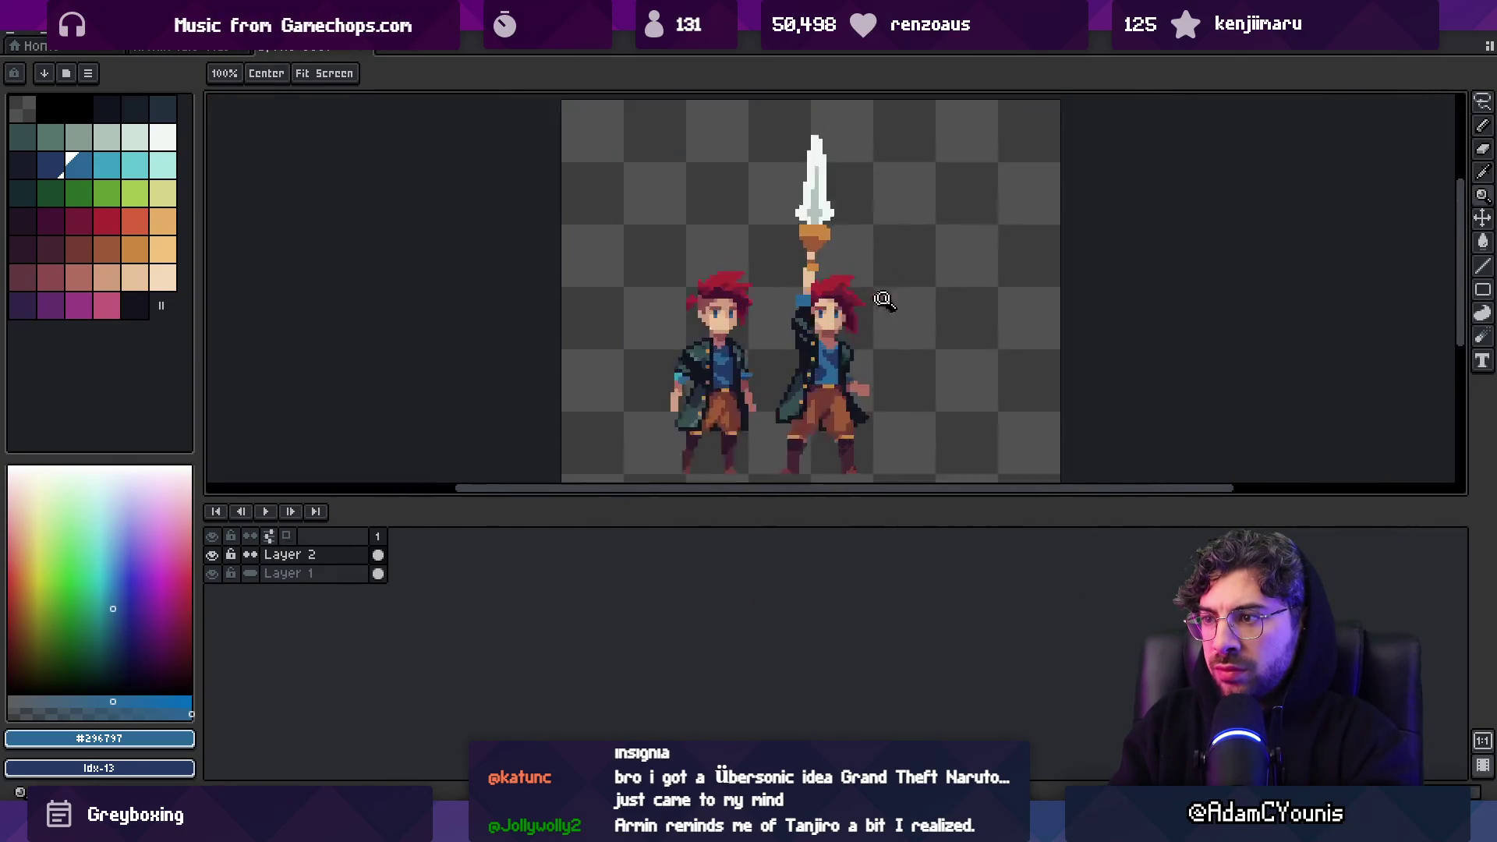
pyautogui.keyDown('alt'); pyautogui.click(811, 312); pyautogui.keyUp('alt')
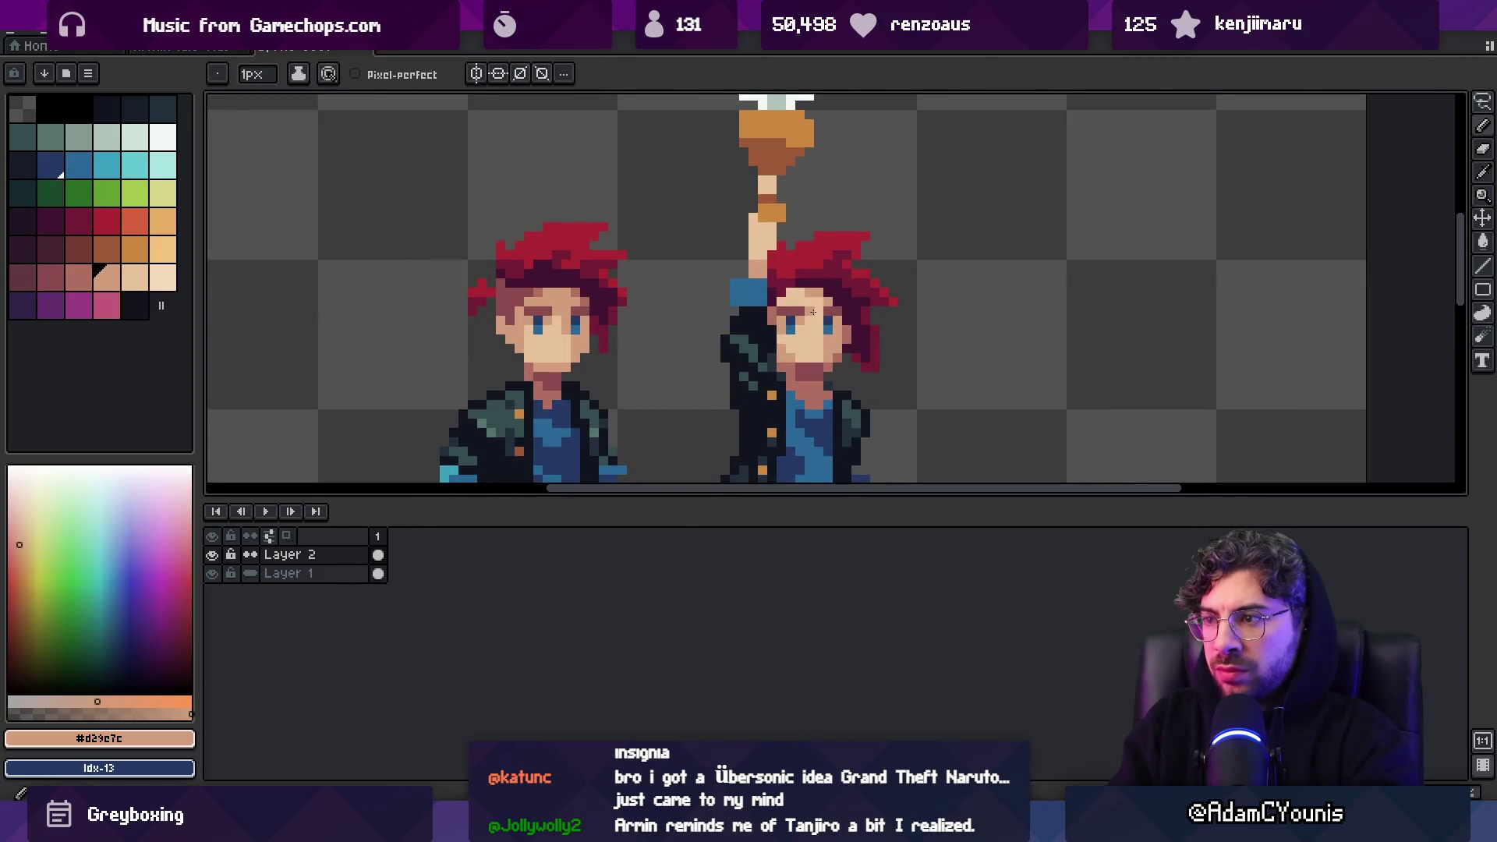
# Marquee-select the raised-arm character's eyes and brows
pyautogui.press('m')
pyautogui.scroll(3, 811, 326)
pyautogui.moveTo(719, 288)
pyautogui.mouseDown()
pyautogui.moveTo(772, 360)
pyautogui.moveTo(867, 358)
pyautogui.moveTo(869, 316)
pyautogui.moveTo(780, 316)
pyautogui.moveTo(803, 358)
pyautogui.moveTo(869, 288)
pyautogui.mouseUp()
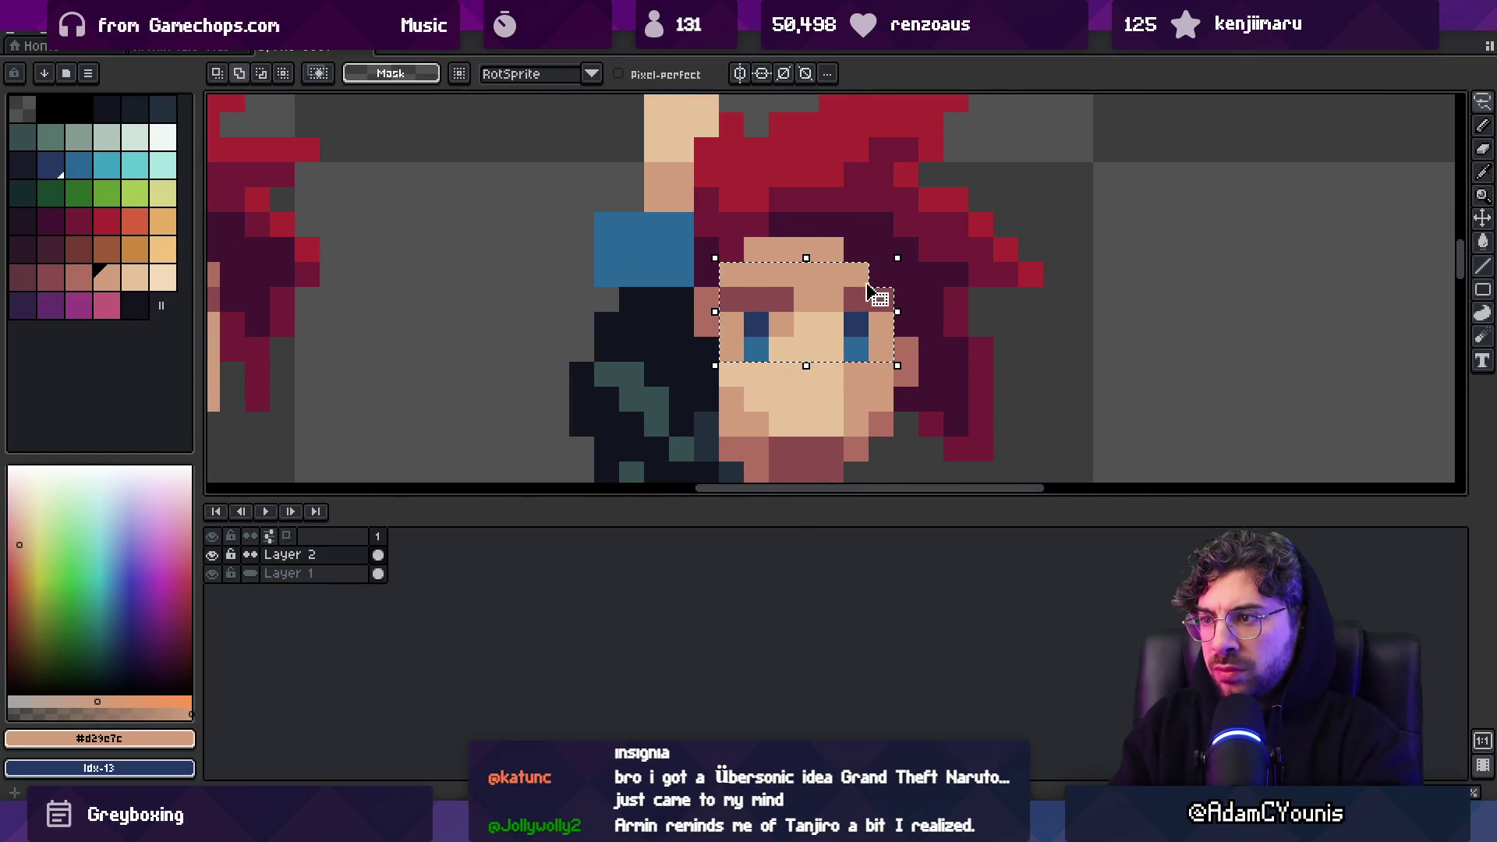
# Move the selected eyes and brows upward and commit the move
pyautogui.click(827, 337)
pyautogui.press('Return')
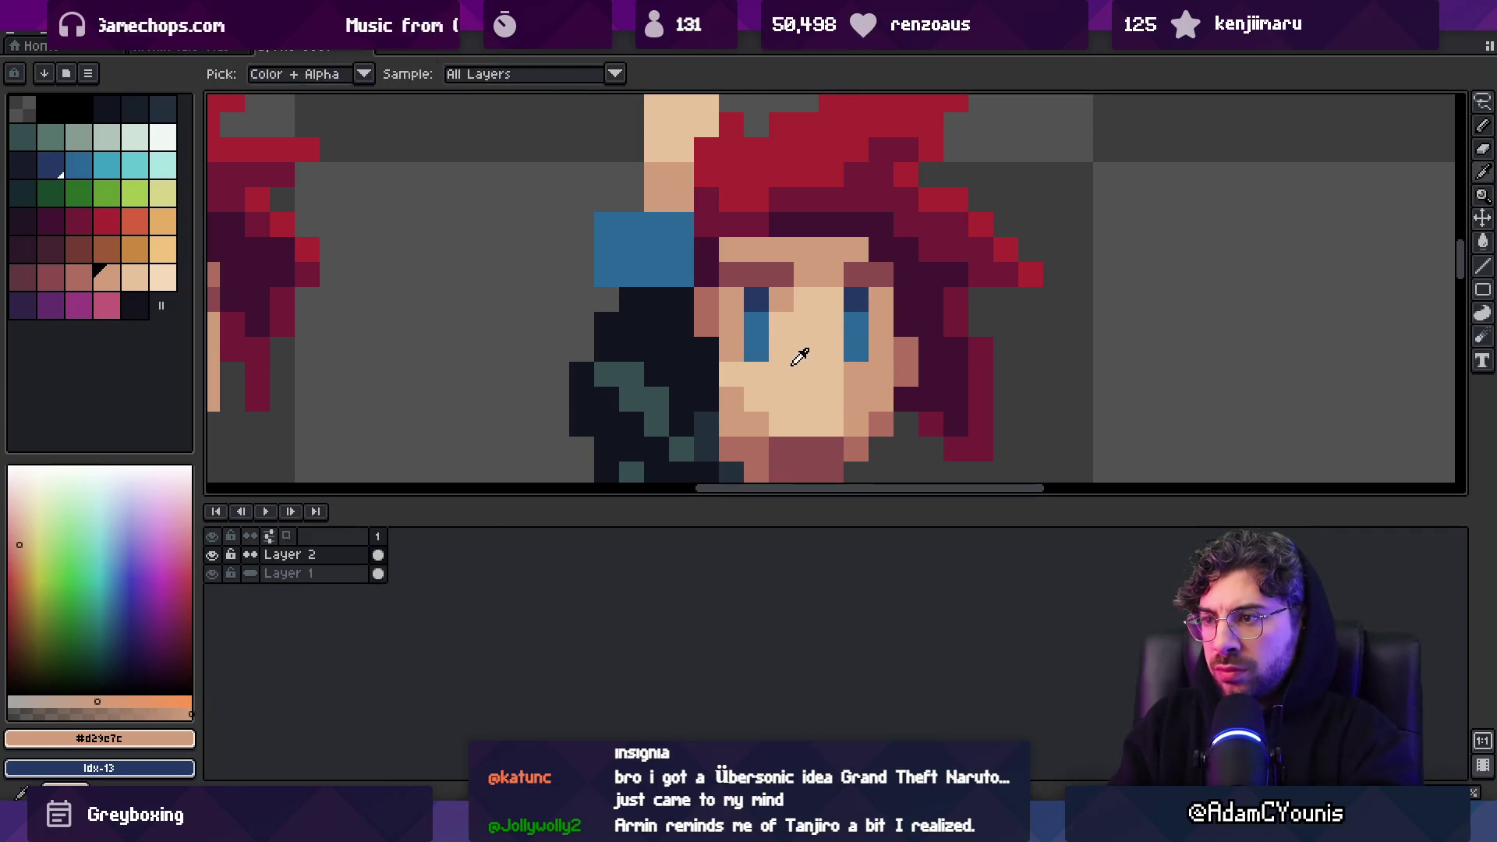
pyautogui.press('z')
pyautogui.scroll(-1, 828, 322)
pyautogui.scroll(-4, 829, 323)
pyautogui.scroll(4, 829, 322)
# Draw a darker brow-coloured stroke above the eyebrow, then sample the dark hair colour
pyautogui.press('o')
pyautogui.click(848, 331)
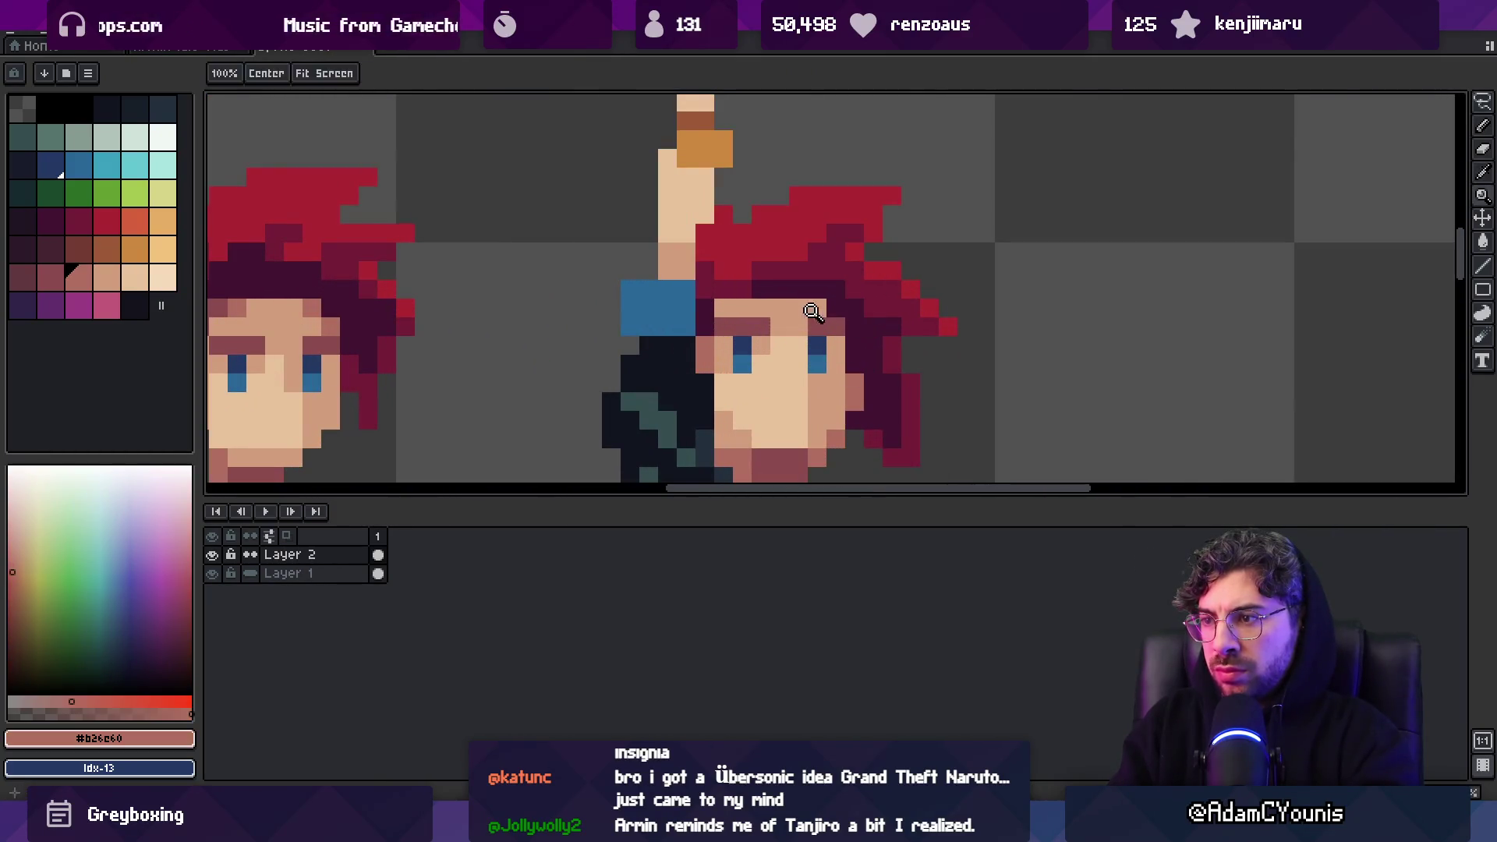
pyautogui.press('b')
pyautogui.moveTo(811, 307); pyautogui.dragTo(738, 307)
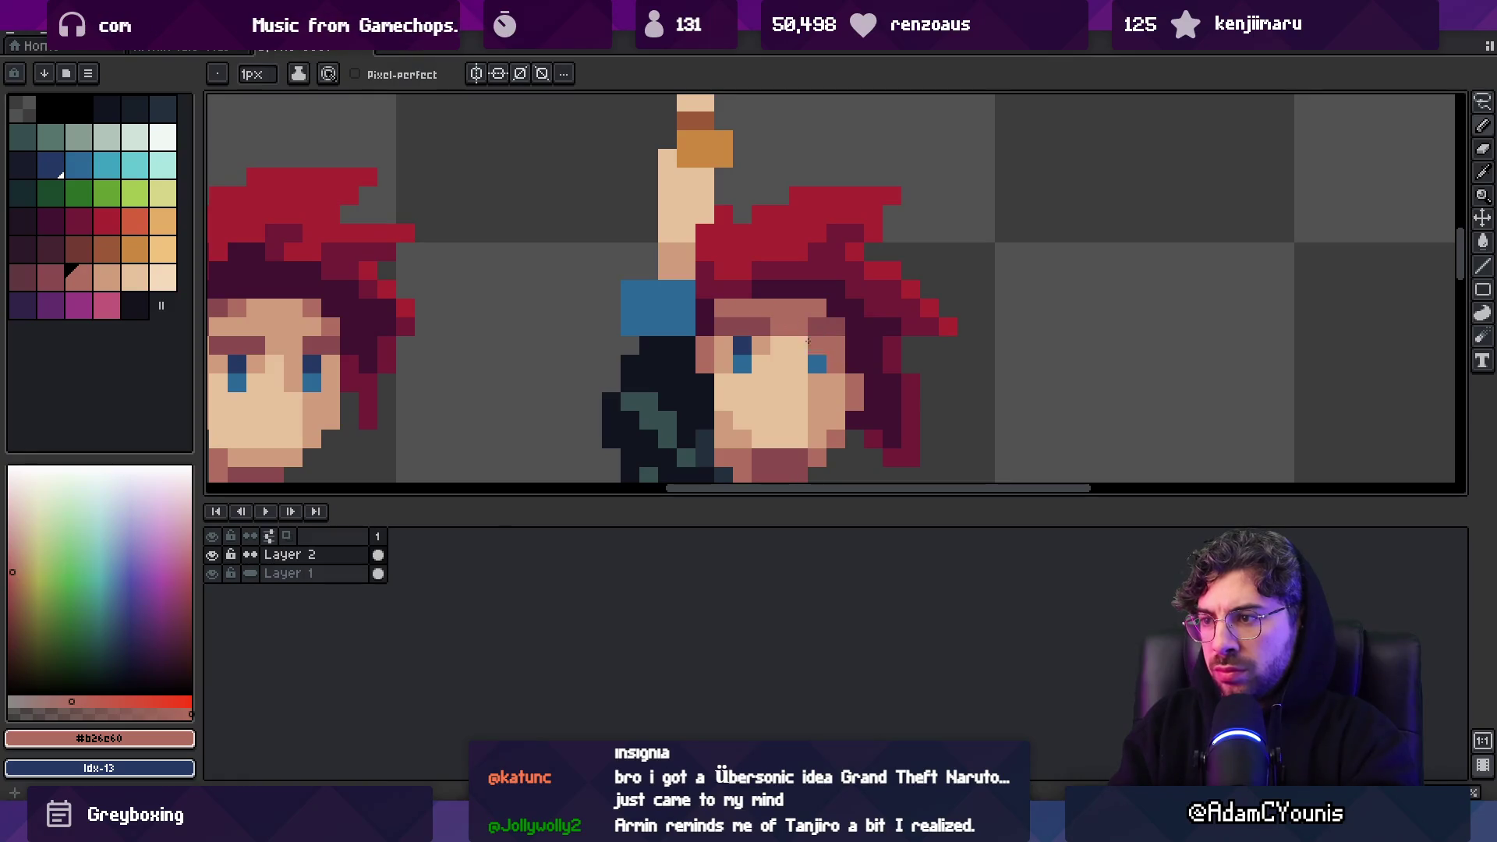
pyautogui.press('z')
pyautogui.scroll(-6, 825, 313)
pyautogui.scroll(2, 868, 305)
pyautogui.scroll(3, 867, 305)
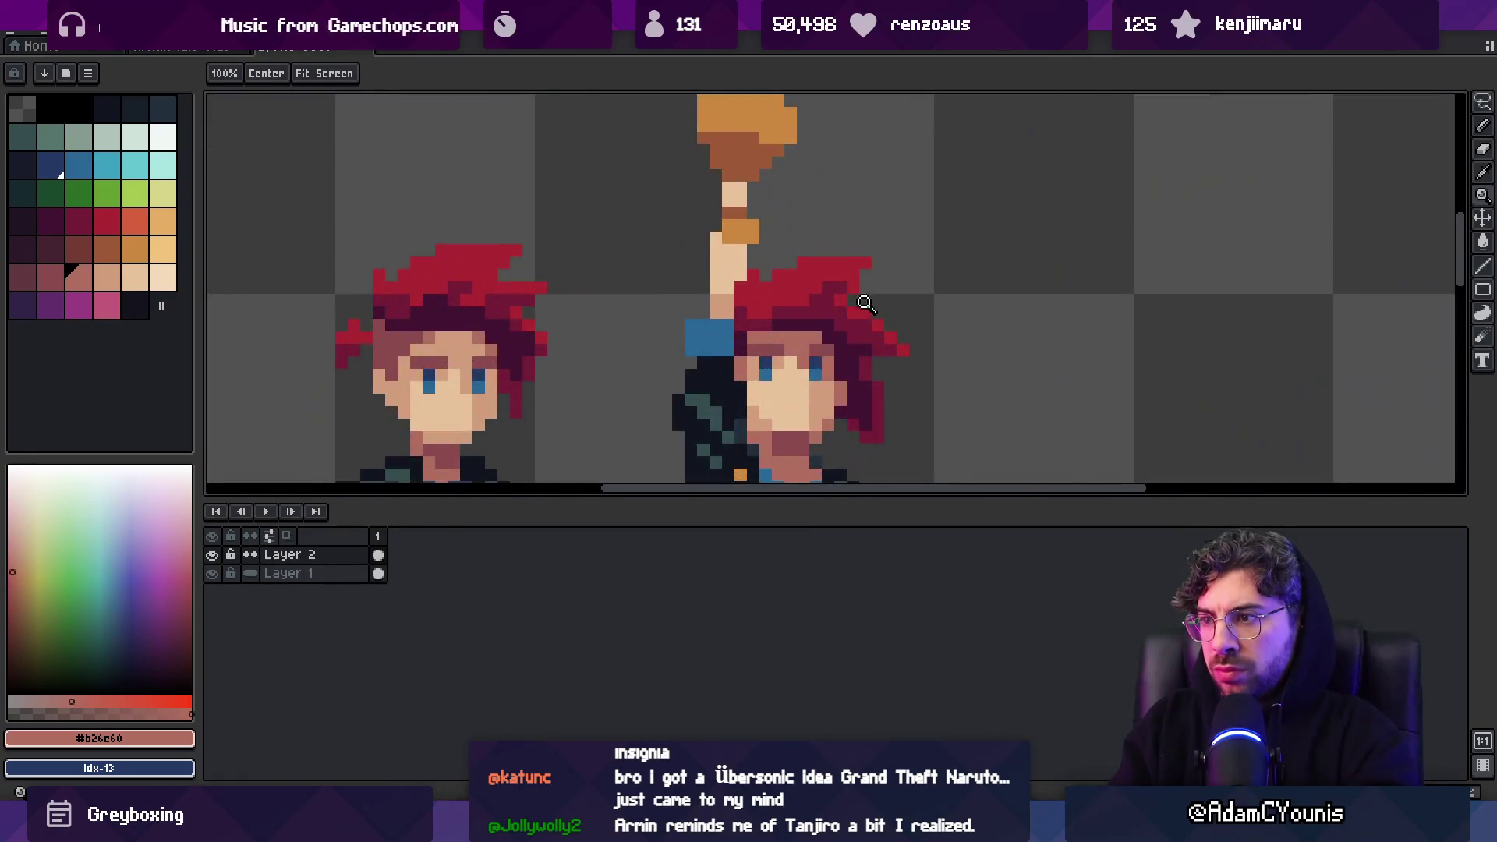
pyautogui.keyDown('alt'); pyautogui.click(860, 324); pyautogui.keyUp('alt')
pyautogui.scroll(-4, 860, 325)
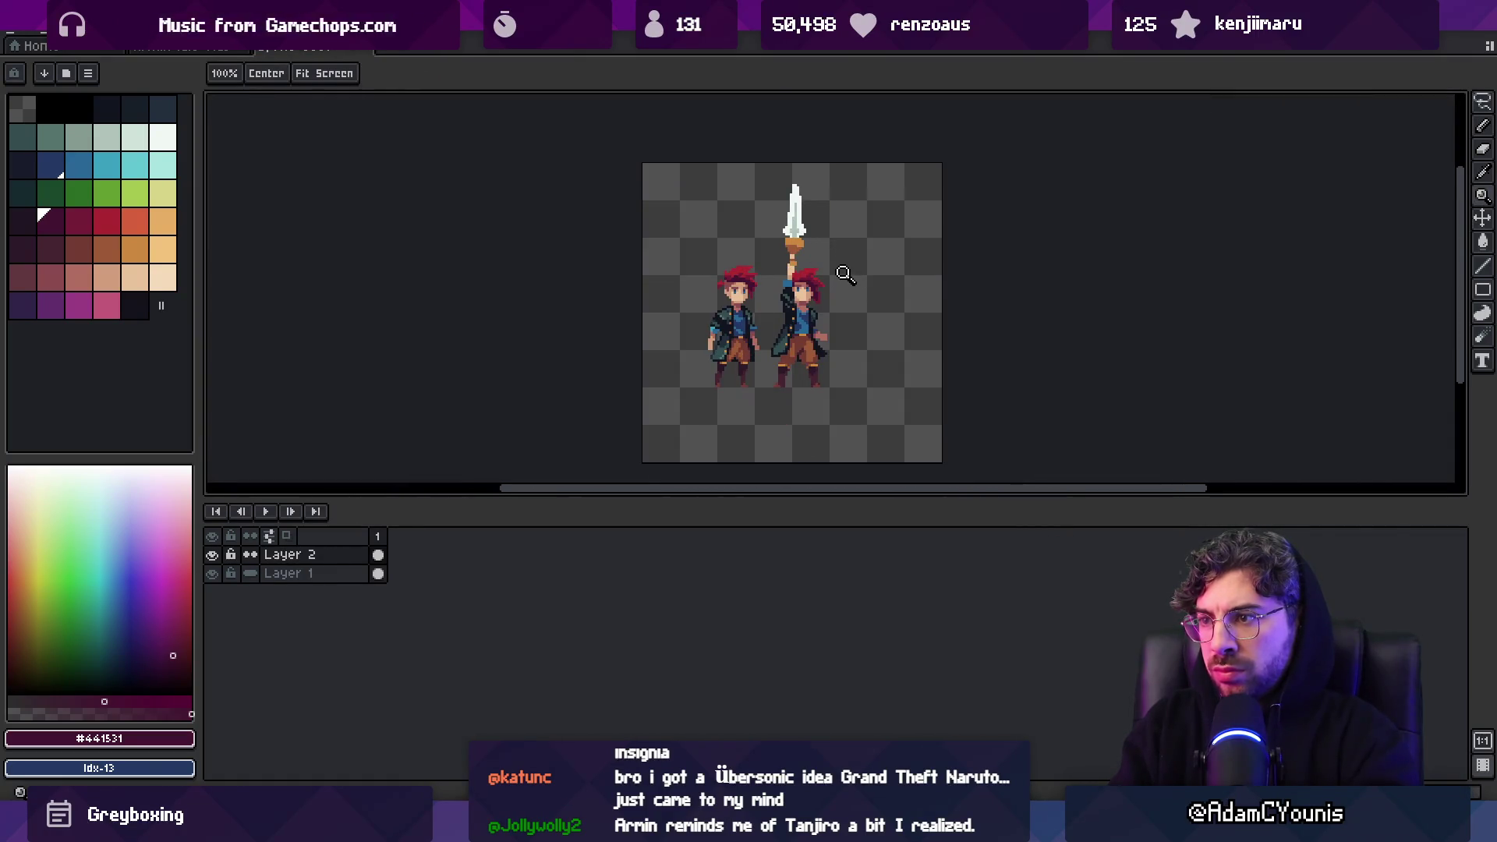
pyautogui.scroll(3, 842, 273)
# Clear the selection and lasso a new selection around the left eye
pyautogui.press('v')
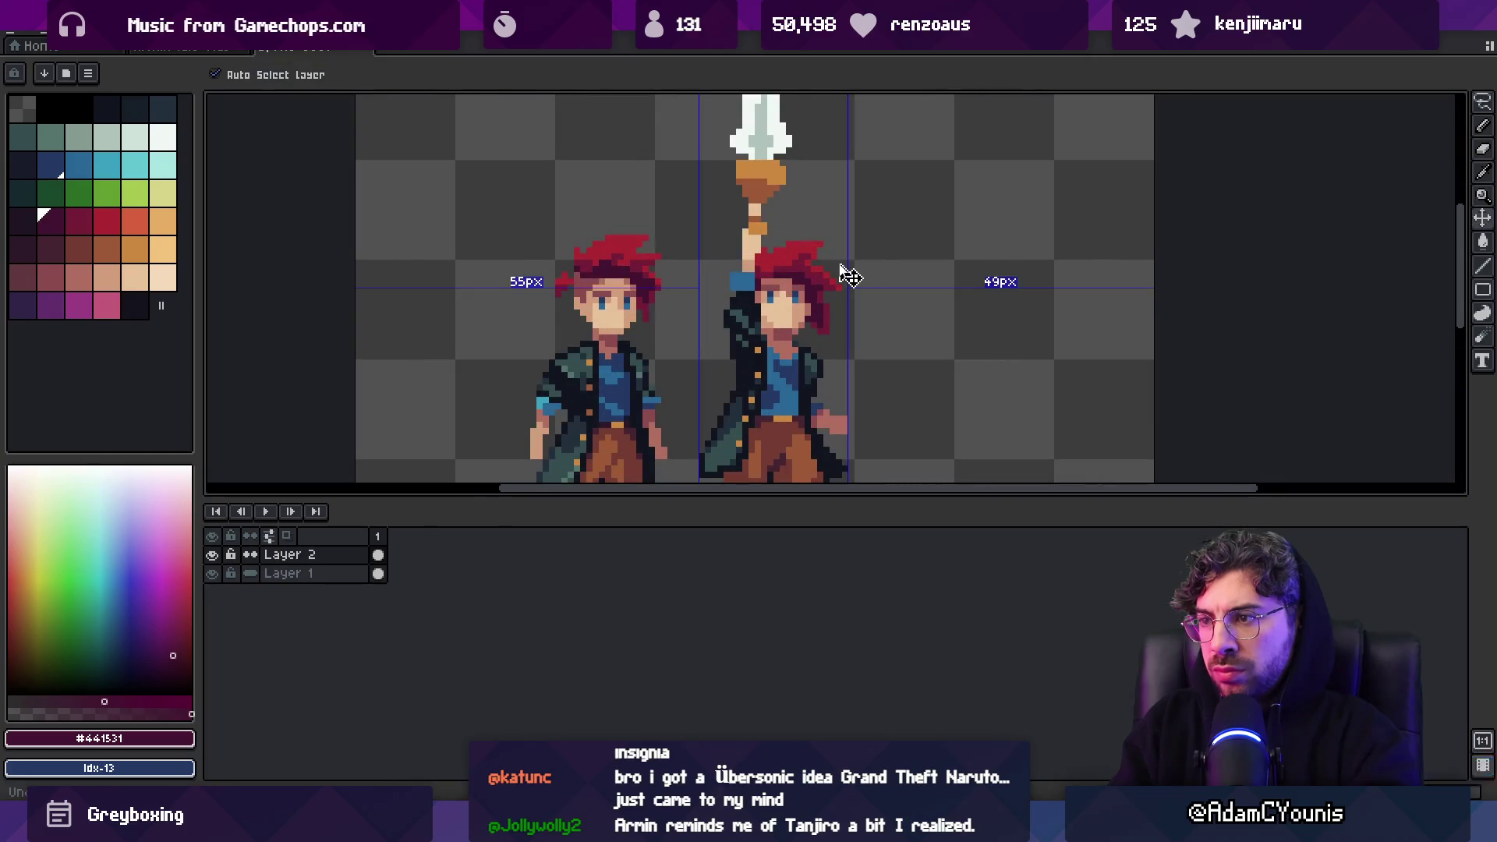
pyautogui.press('q')
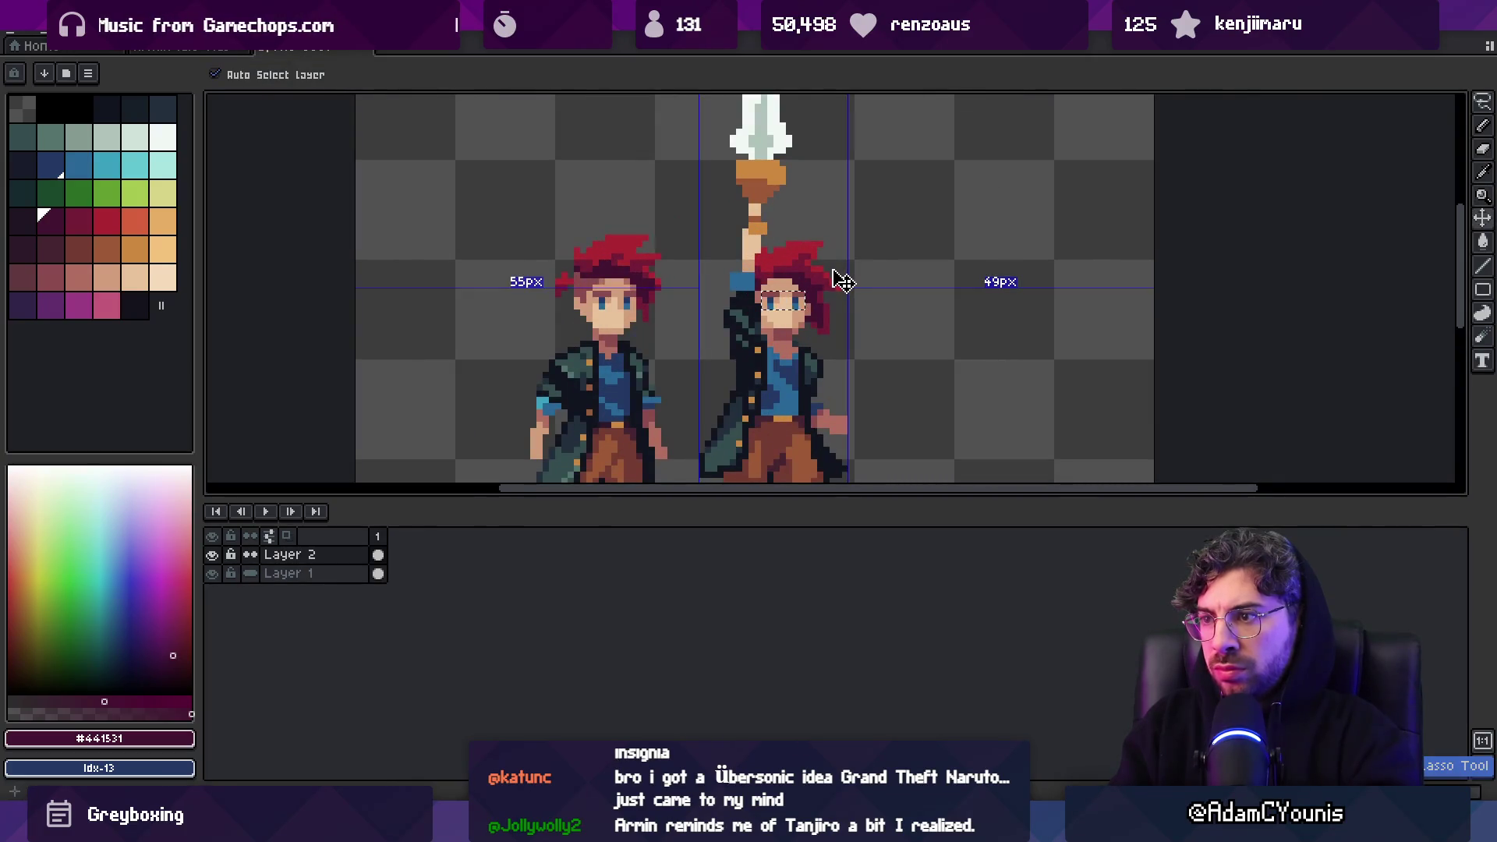
pyautogui.hotkey('ctrl', 'd')
pyautogui.press('b')
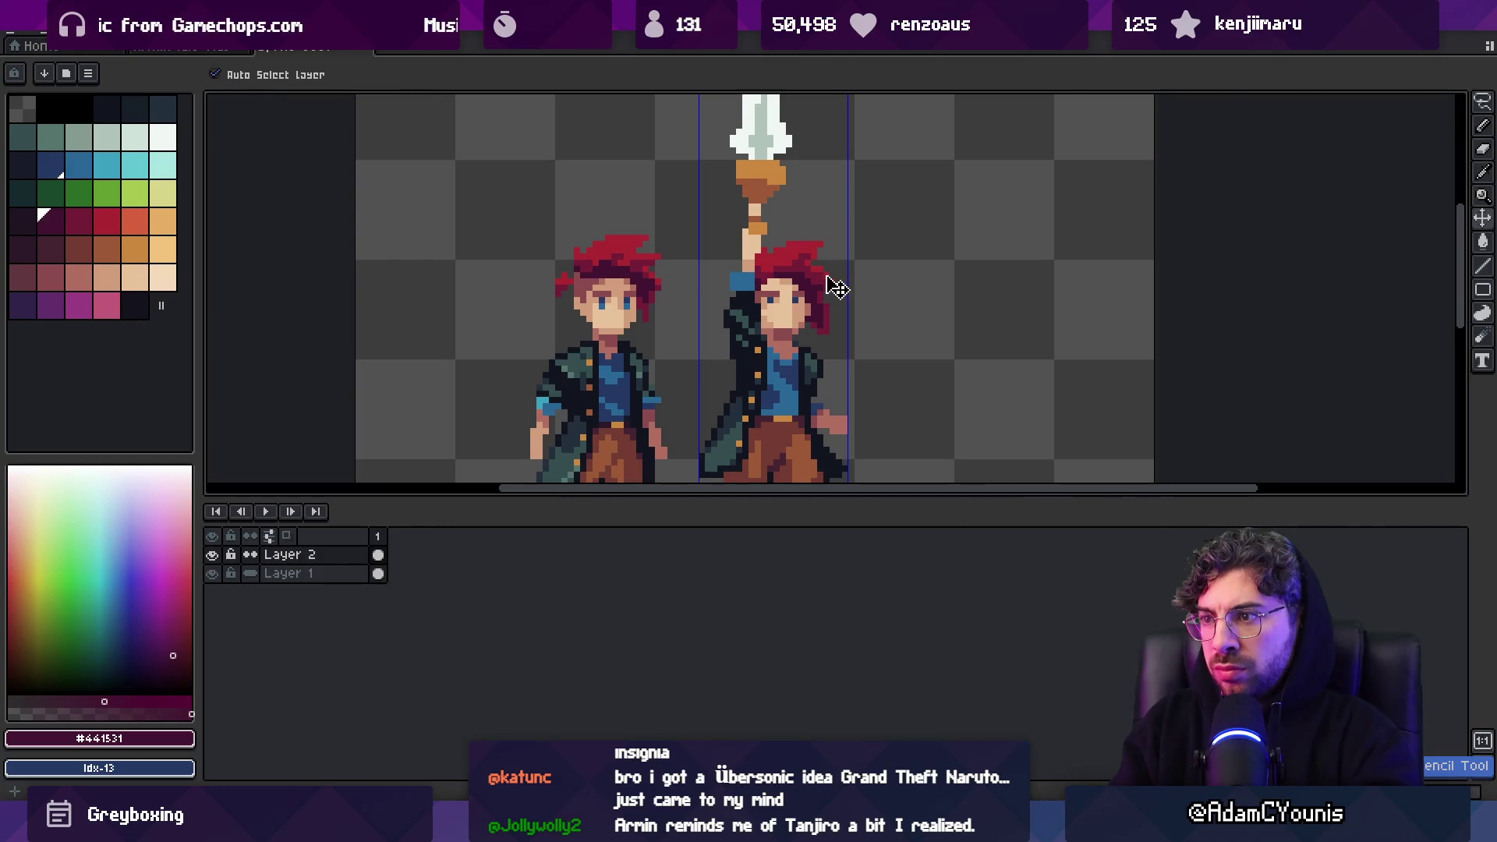
pyautogui.scroll(3, 767, 329)
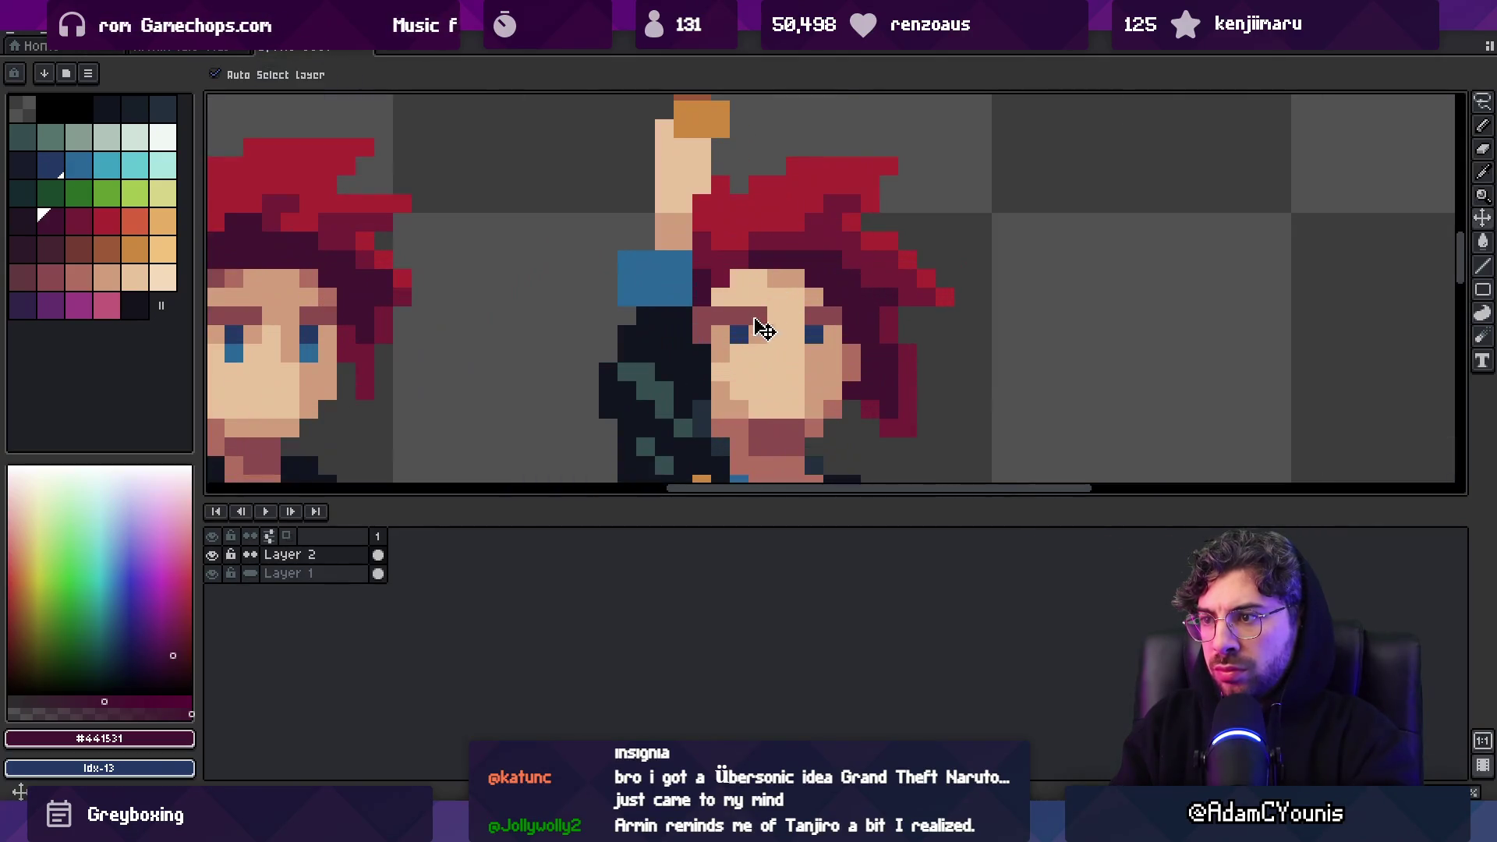
pyautogui.press('q')
pyautogui.moveTo(720, 273); pyautogui.dragTo(785, 330)
pyautogui.moveTo(832, 273); pyautogui.dragTo(829, 324)
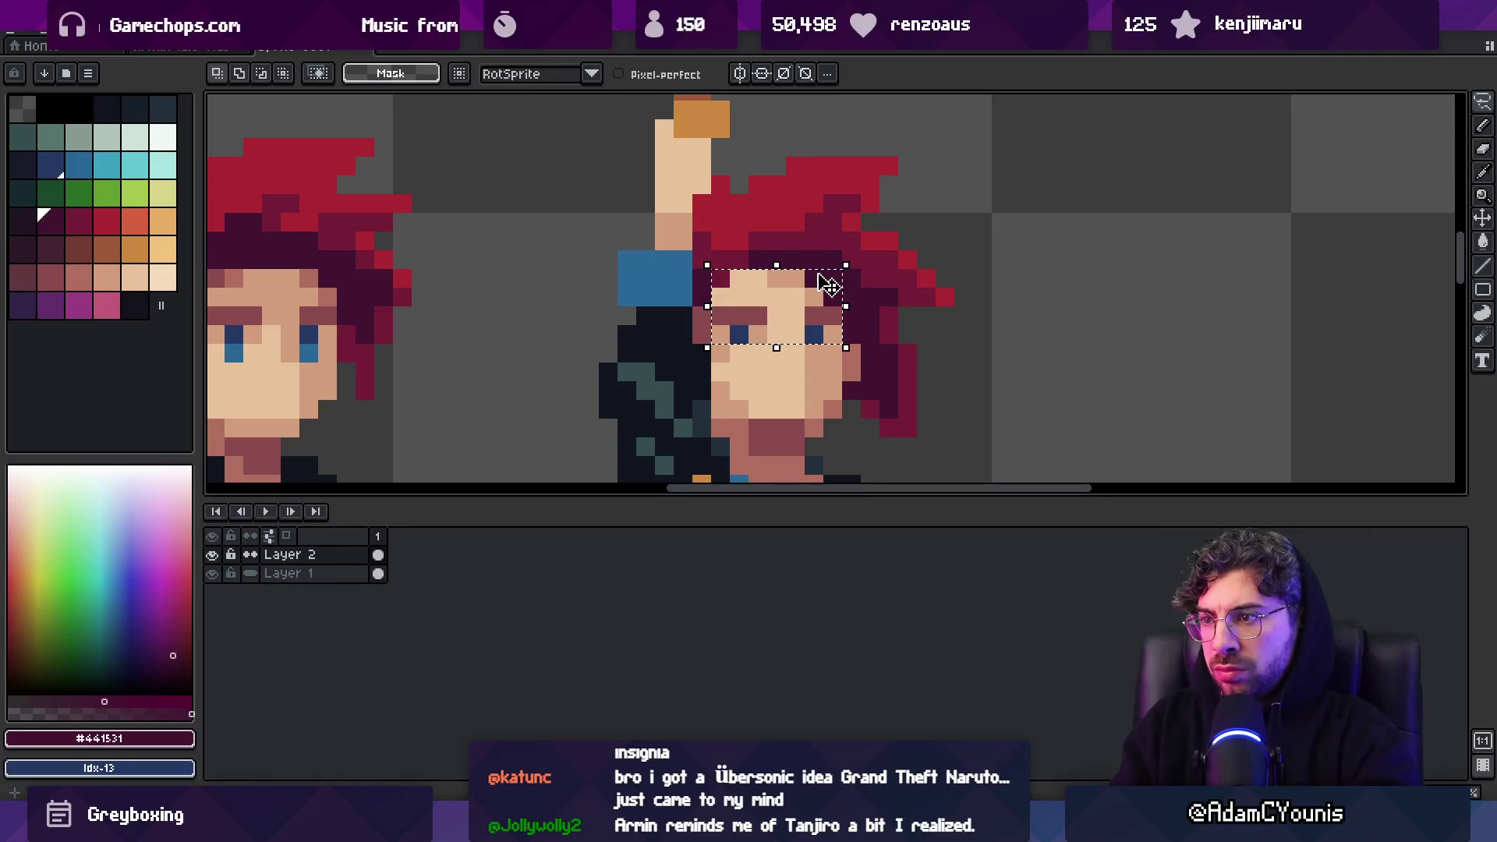
# Paint the pixel below the left eye light skin, then sample the darker skin shade
pyautogui.press('i')
pyautogui.click(786, 338)
pyautogui.press('b')
pyautogui.click(739, 335)
pyautogui.press('i')
pyautogui.click(818, 333)
pyautogui.press('z')
pyautogui.scroll(-5, 812, 327)
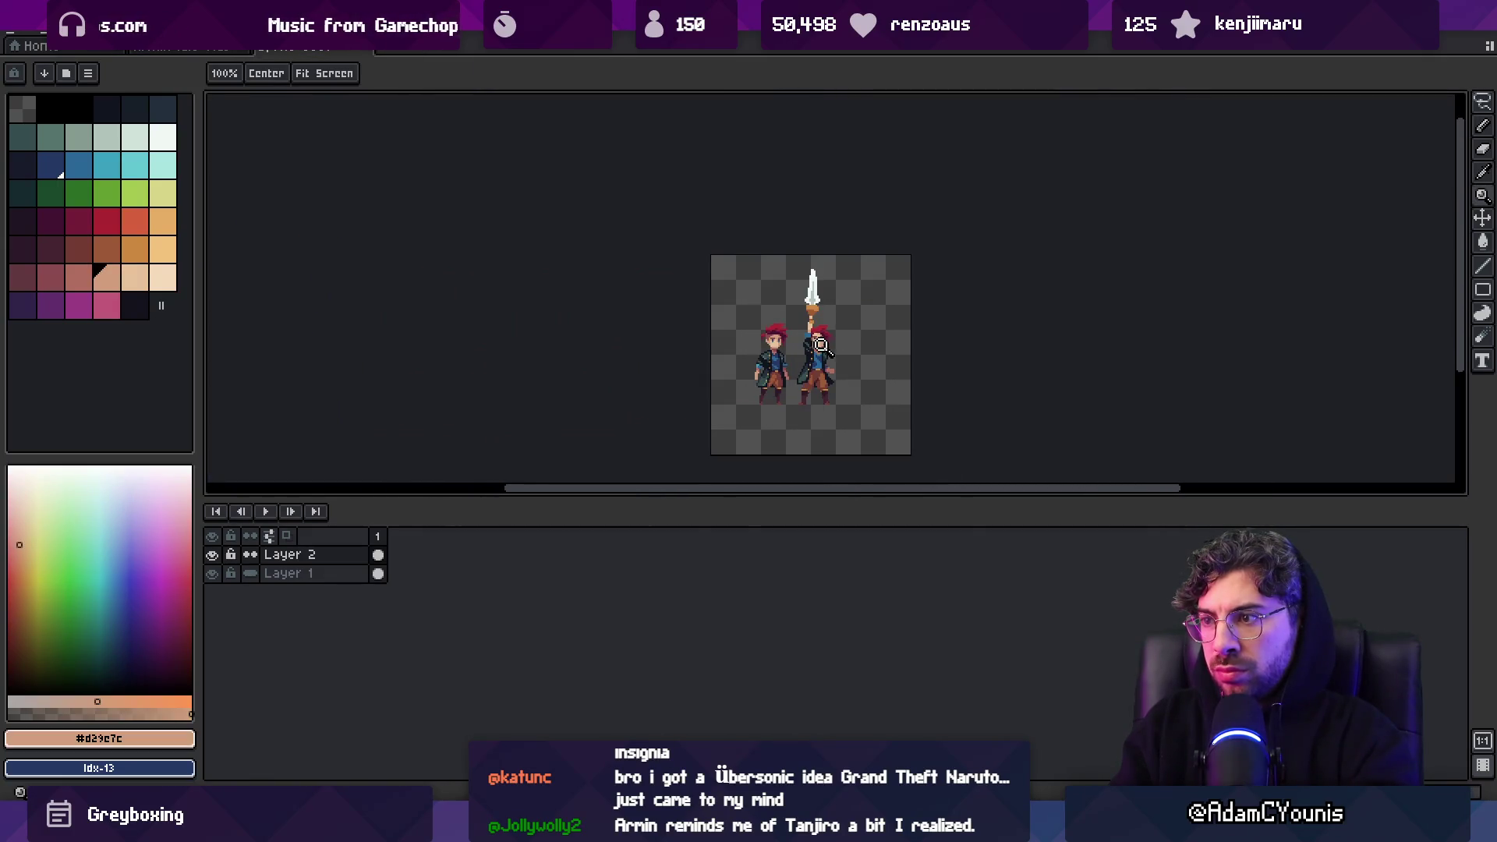
# Sample the light skin and mouth colours from the face
pyautogui.scroll(5, 821, 345)
pyautogui.press('i')
pyautogui.click(792, 320)
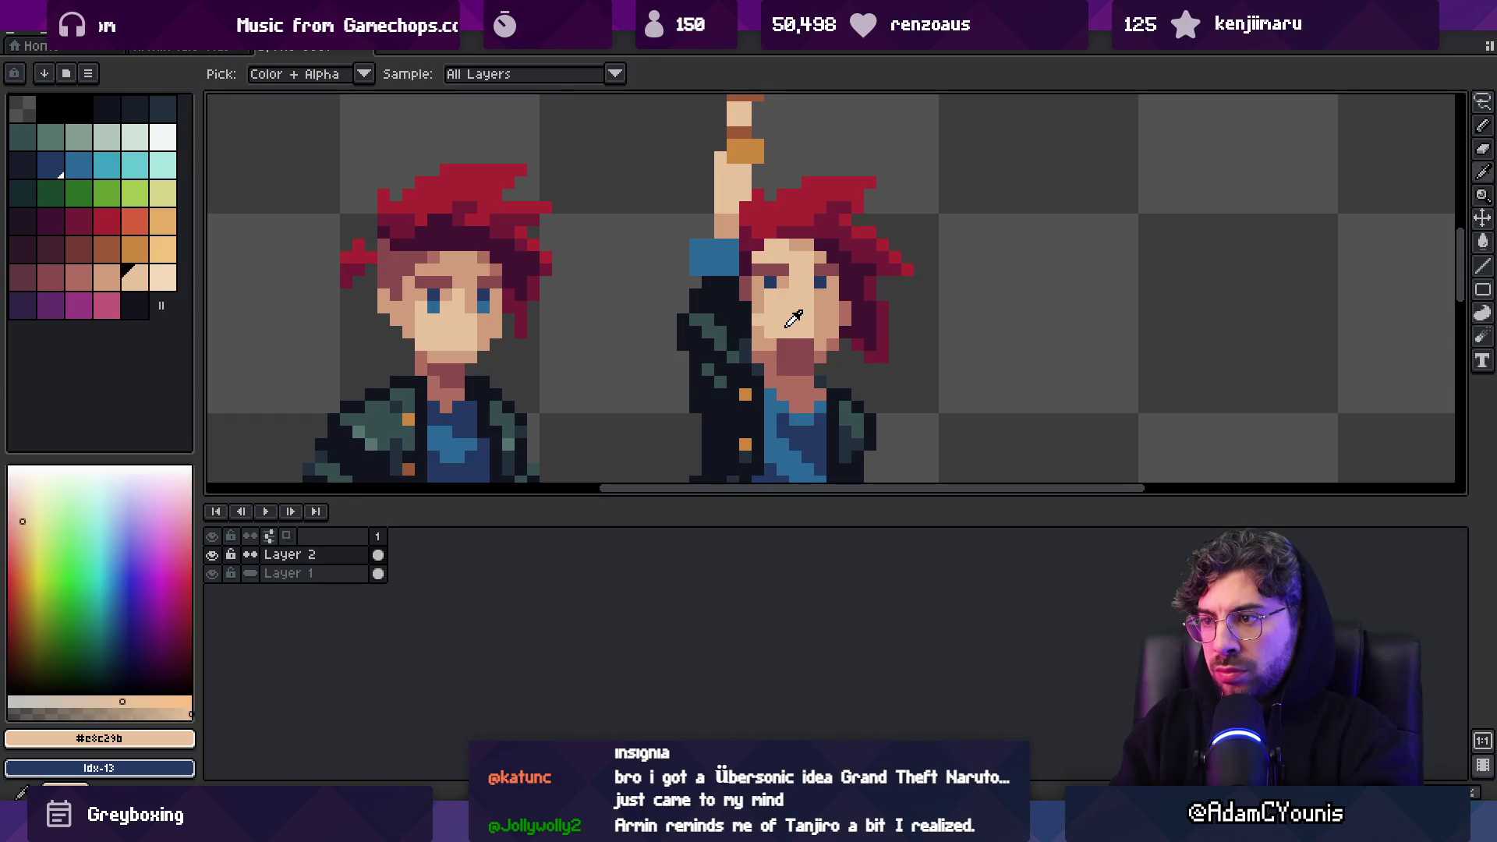
pyautogui.click(777, 354)
pyautogui.press('z')
pyautogui.scroll(-5, 858, 287)
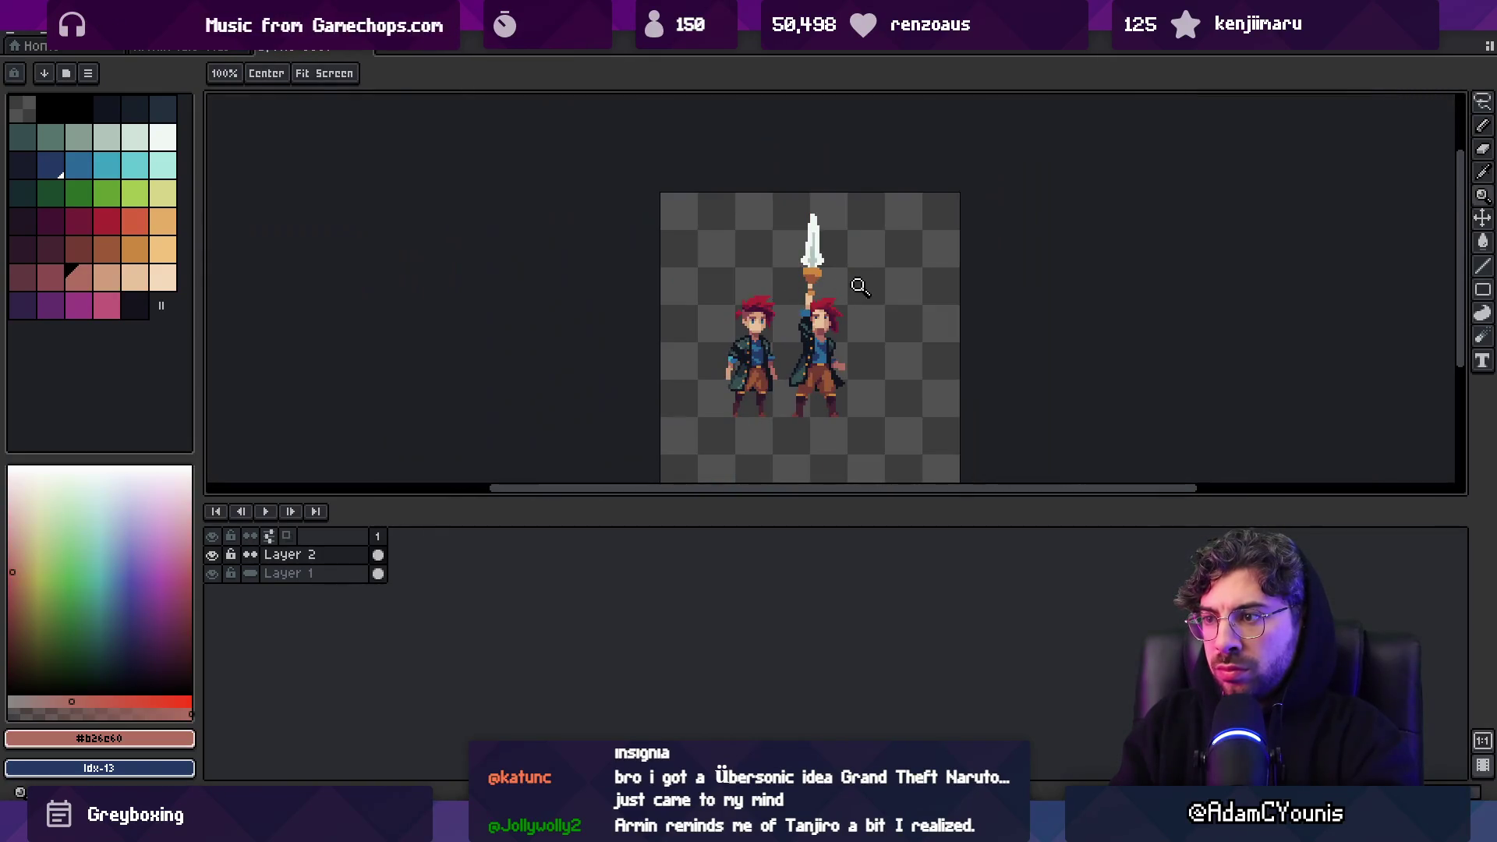
pyautogui.scroll(5, 826, 334)
pyautogui.press('i')
pyautogui.press('b')
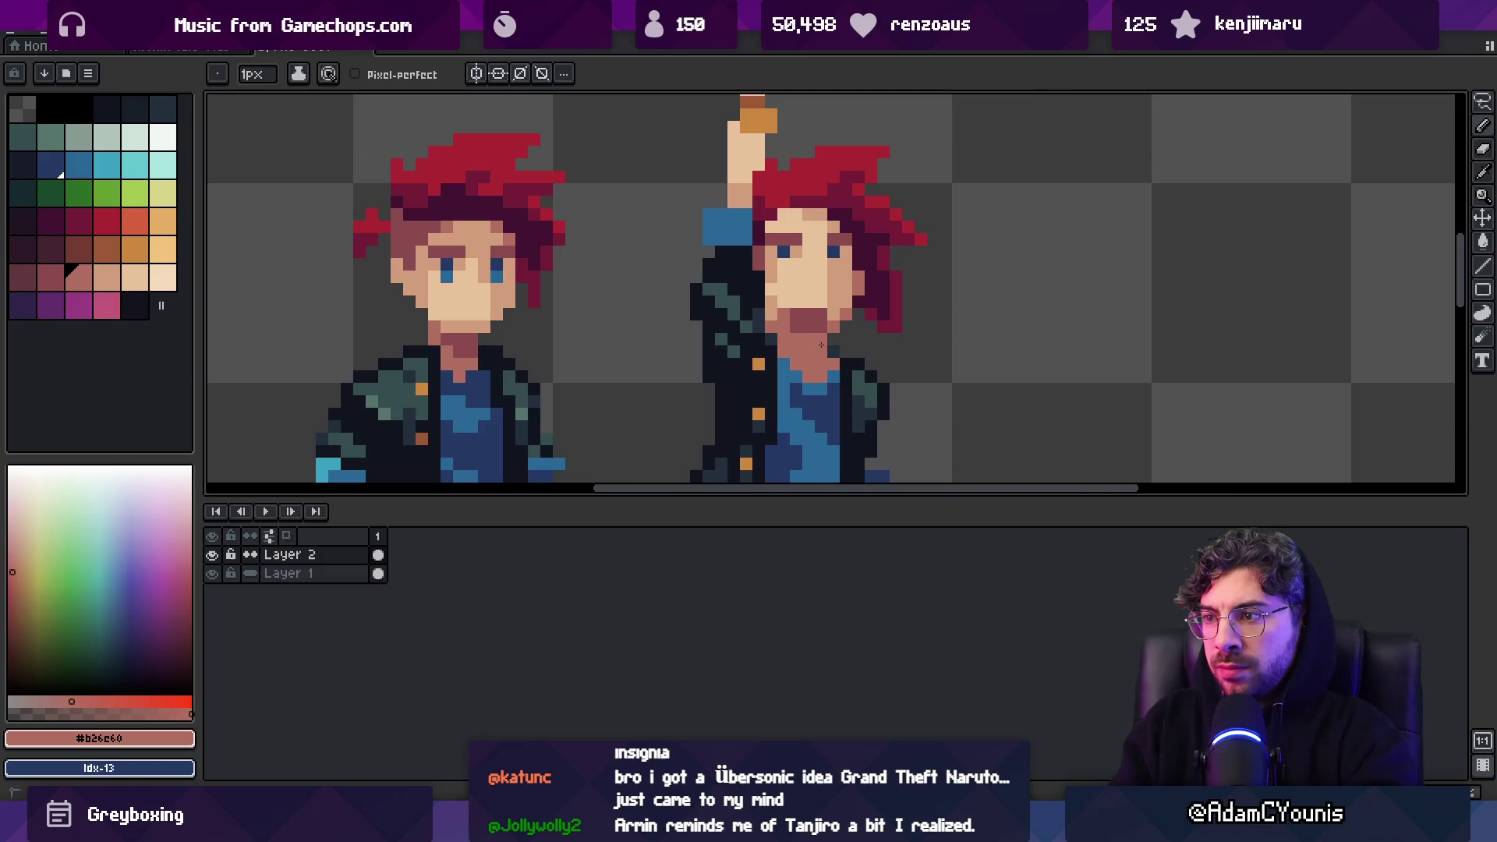
# Sample the blue eye colour
pyautogui.press('z')
pyautogui.scroll(-5, 858, 273)
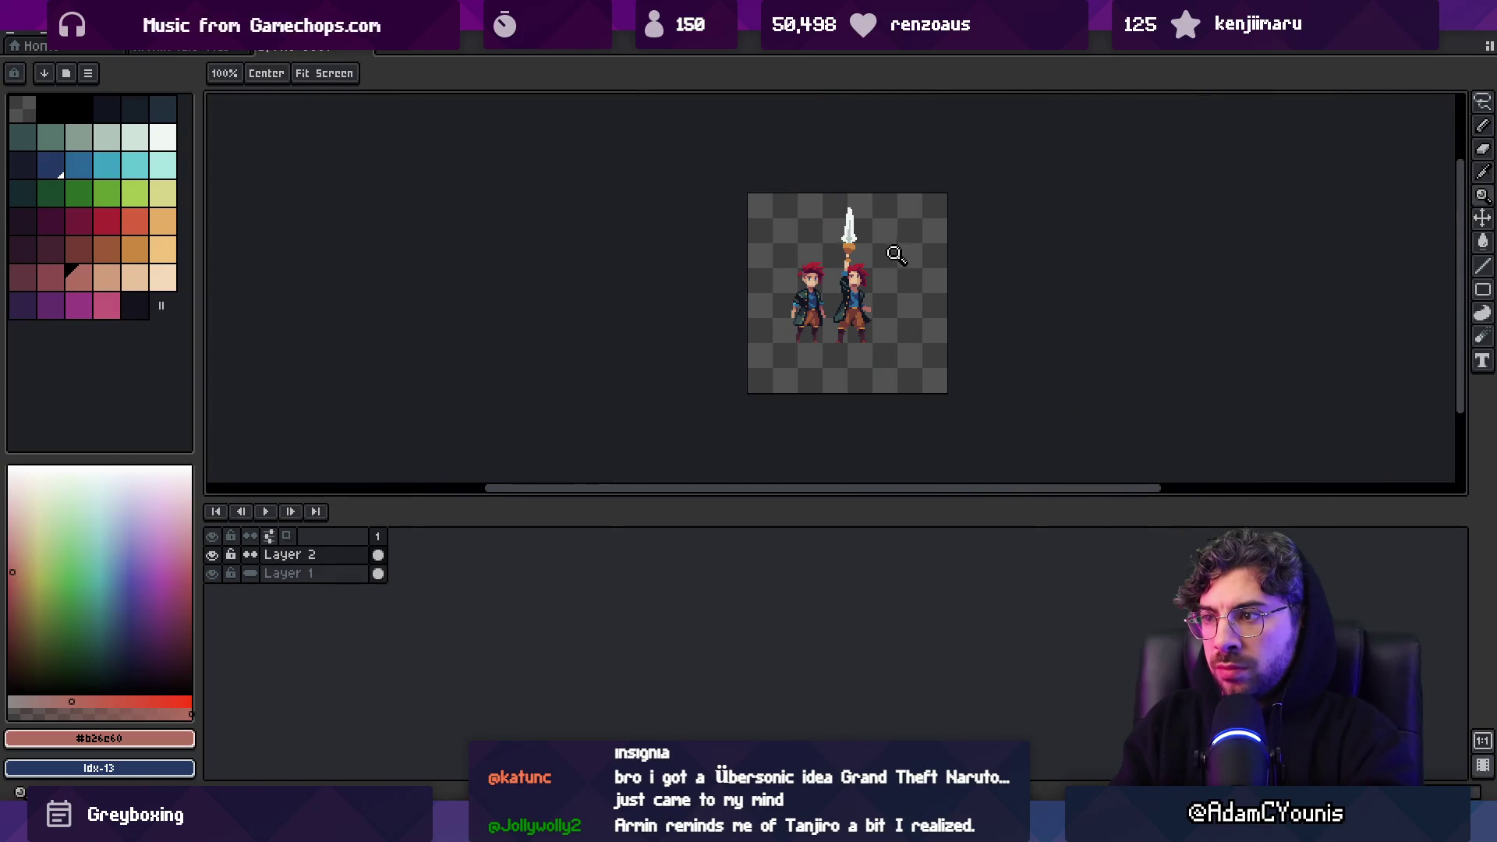
pyautogui.scroll(5, 889, 257)
pyautogui.scroll(2, 886, 245)
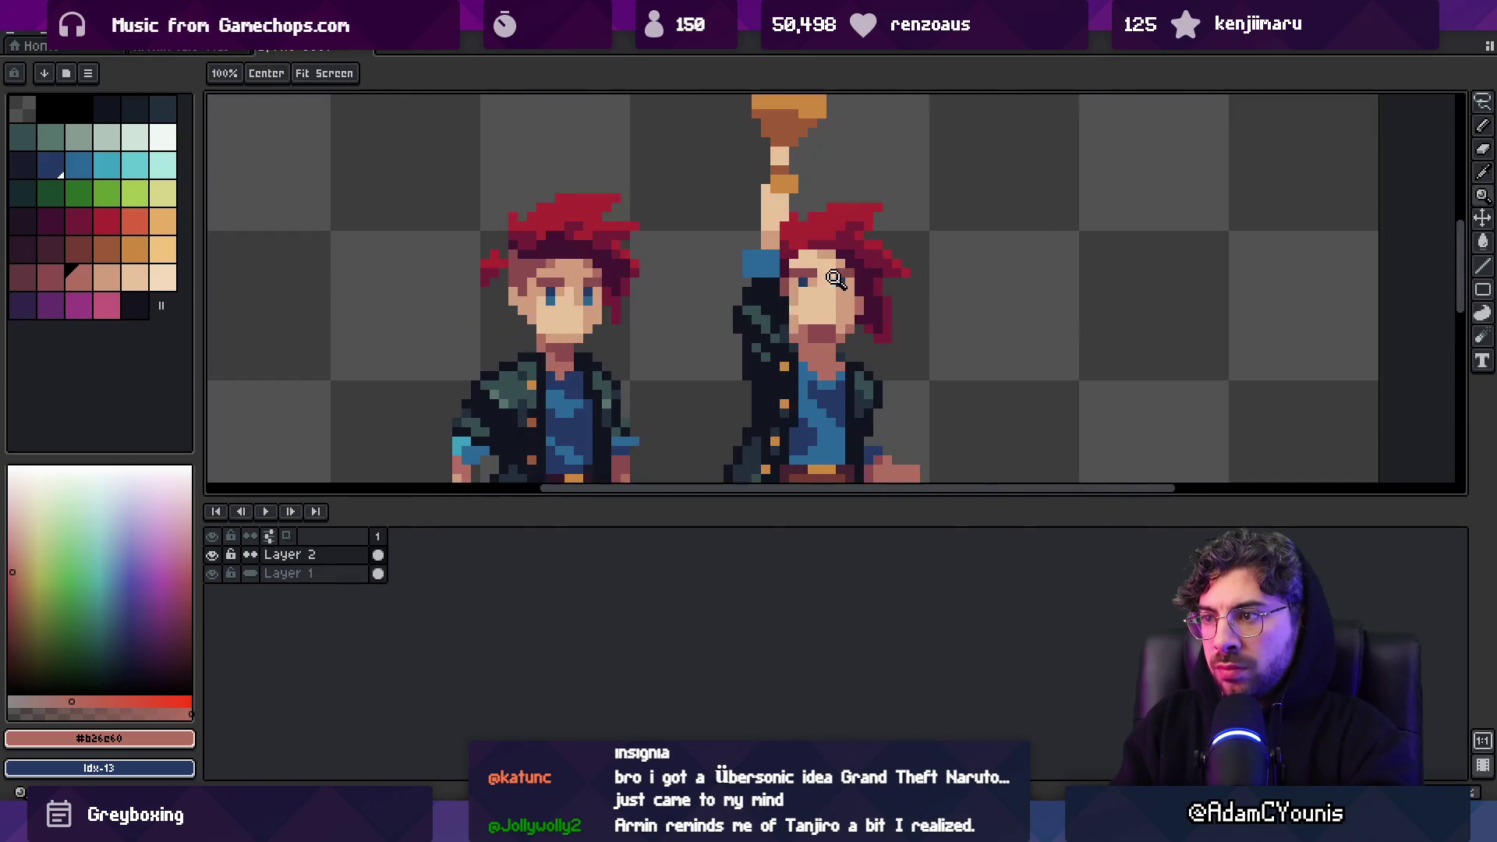
pyautogui.scroll(2, 741, 282)
pyautogui.keyDown('alt'); pyautogui.click(431, 305); pyautogui.keyUp('alt')
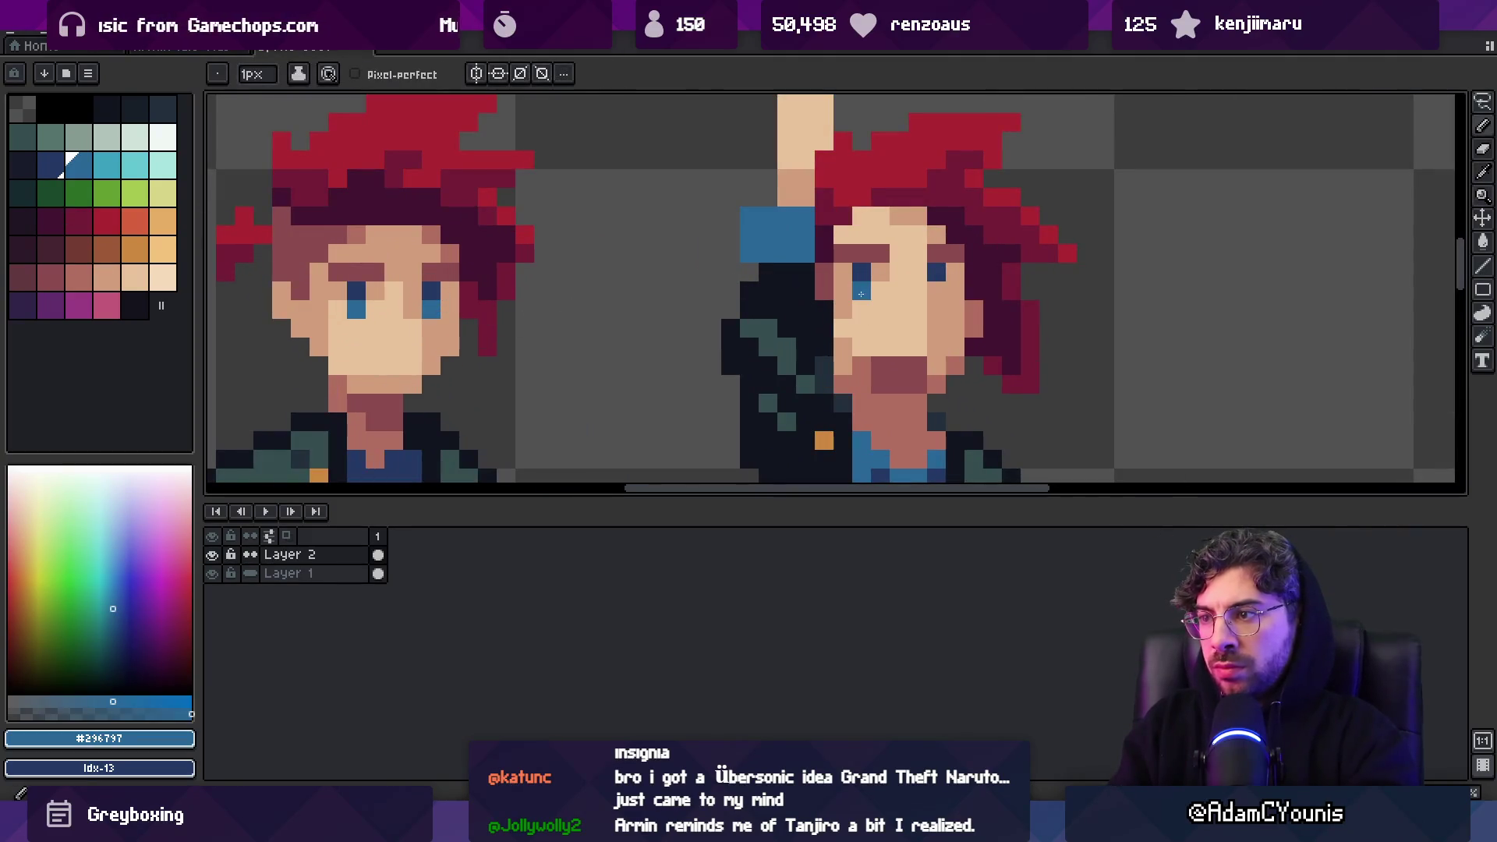
pyautogui.scroll(-4, 891, 244)
pyautogui.scroll(4, 891, 244)
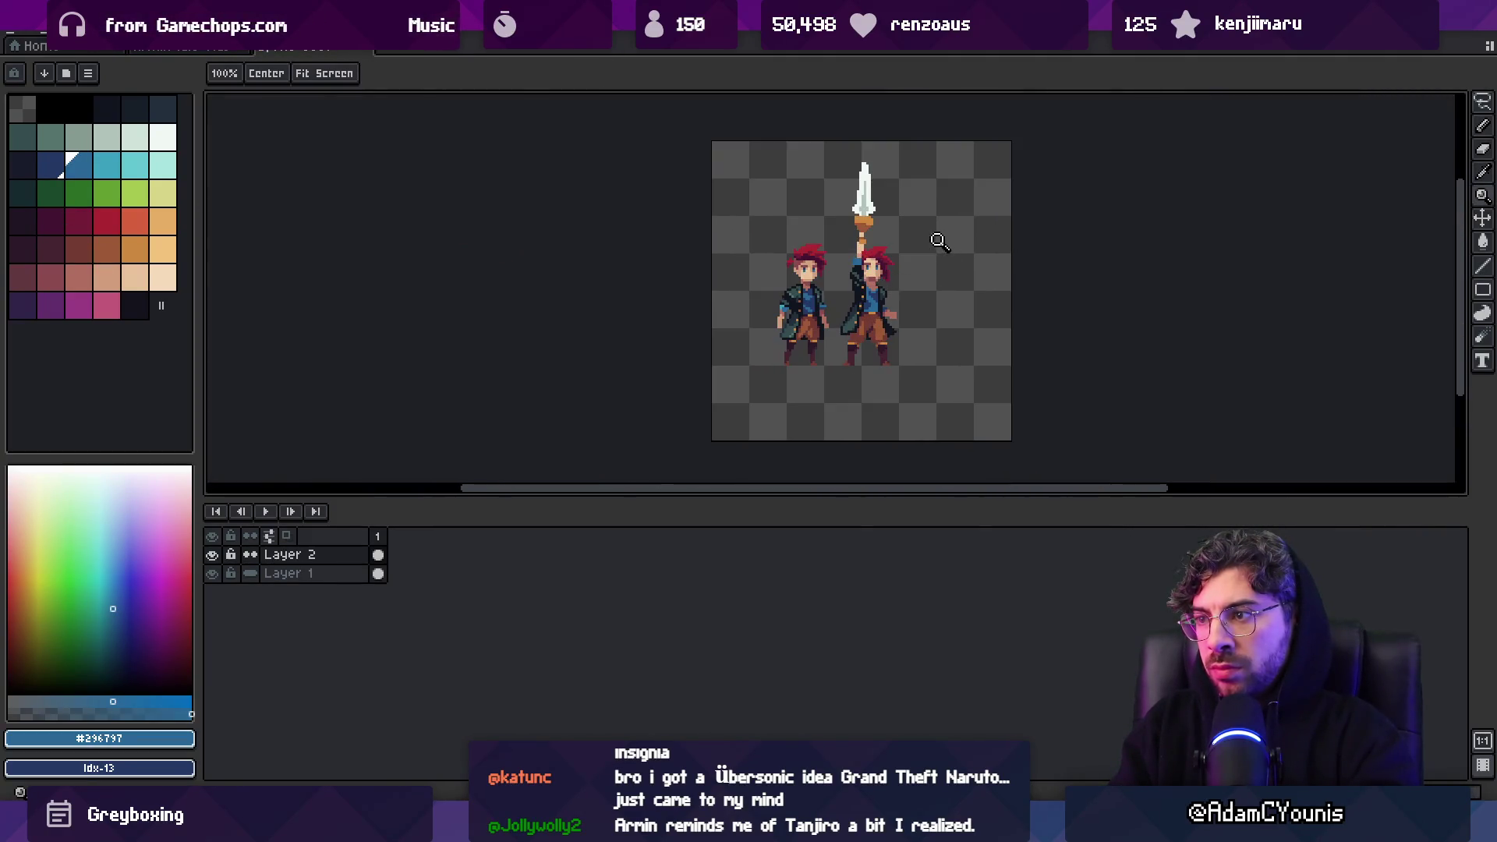
pyautogui.scroll(1, 879, 253)
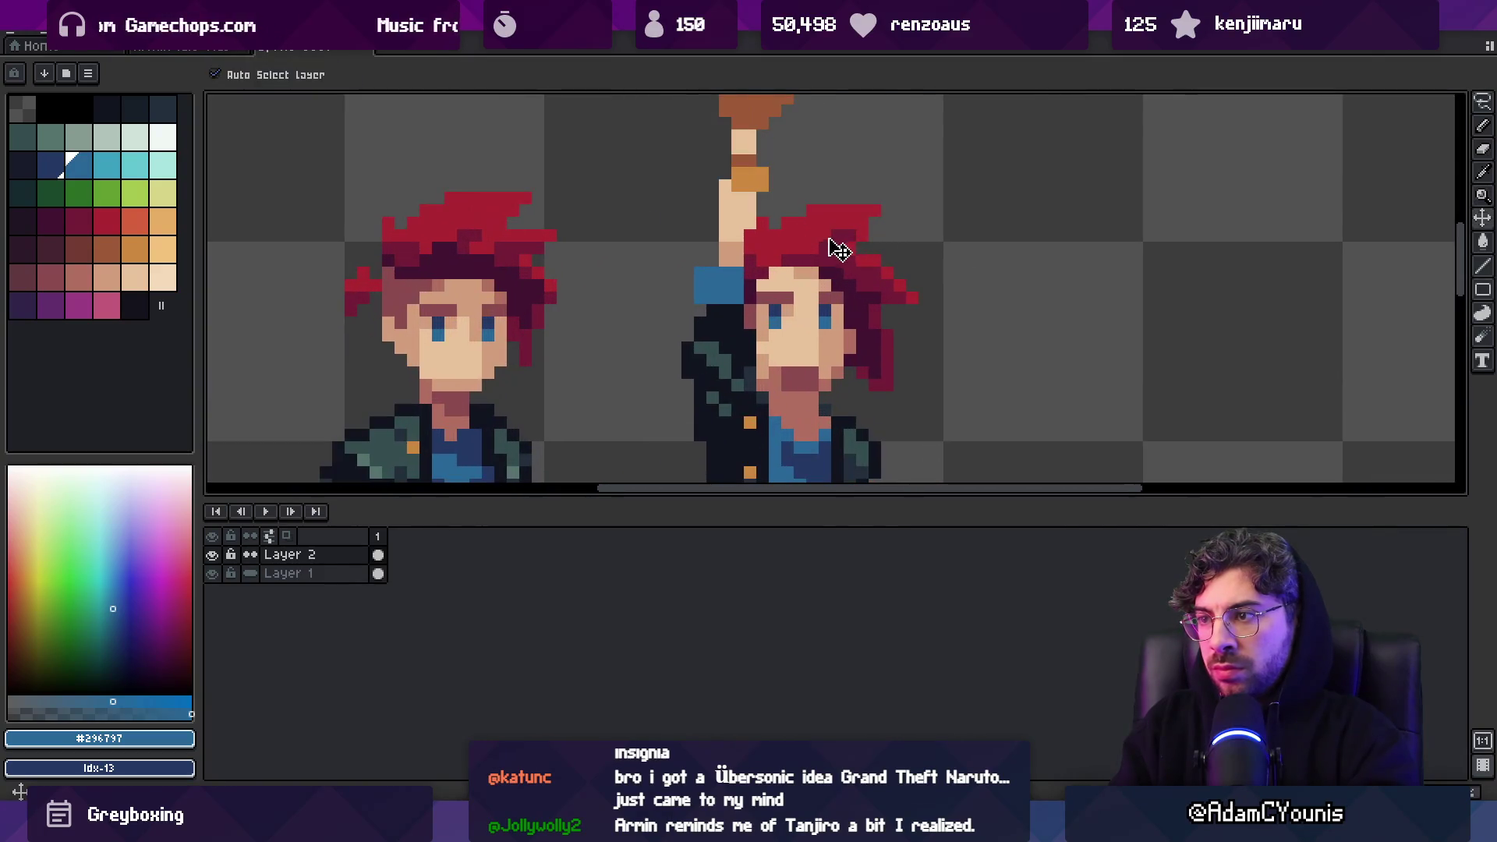
# Select the top of the raised-sword character's hair and shift it one pixel down-left
pyautogui.press('m')
pyautogui.moveTo(752, 245)
pyautogui.mouseDown()
pyautogui.moveTo(873, 225)
pyautogui.moveTo(910, 175)
pyautogui.mouseUp()
pyautogui.moveTo(844, 230)
pyautogui.mouseDown()
pyautogui.moveTo(835, 241)
pyautogui.moveTo(903, 268)
pyautogui.mouseUp()
pyautogui.hotkey('ctrl', 'd')
pyautogui.hotkey('ctrl', 'd')
# Sample the dark red hair colour and pick a darker hair shade
pyautogui.keyDown('alt'); pyautogui.click(874, 366); pyautogui.keyUp('alt')
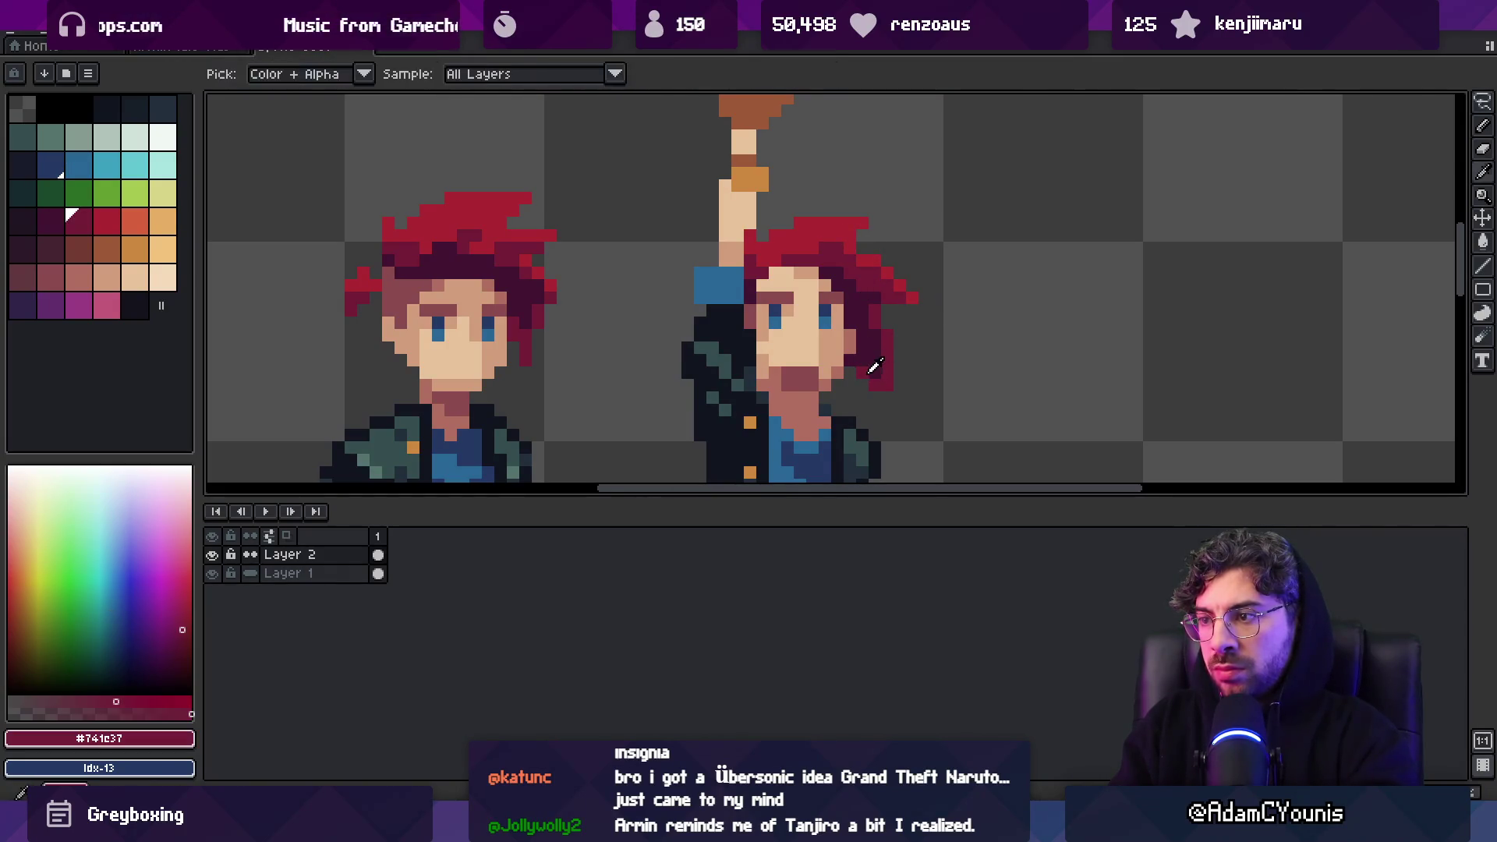
pyautogui.press('b')
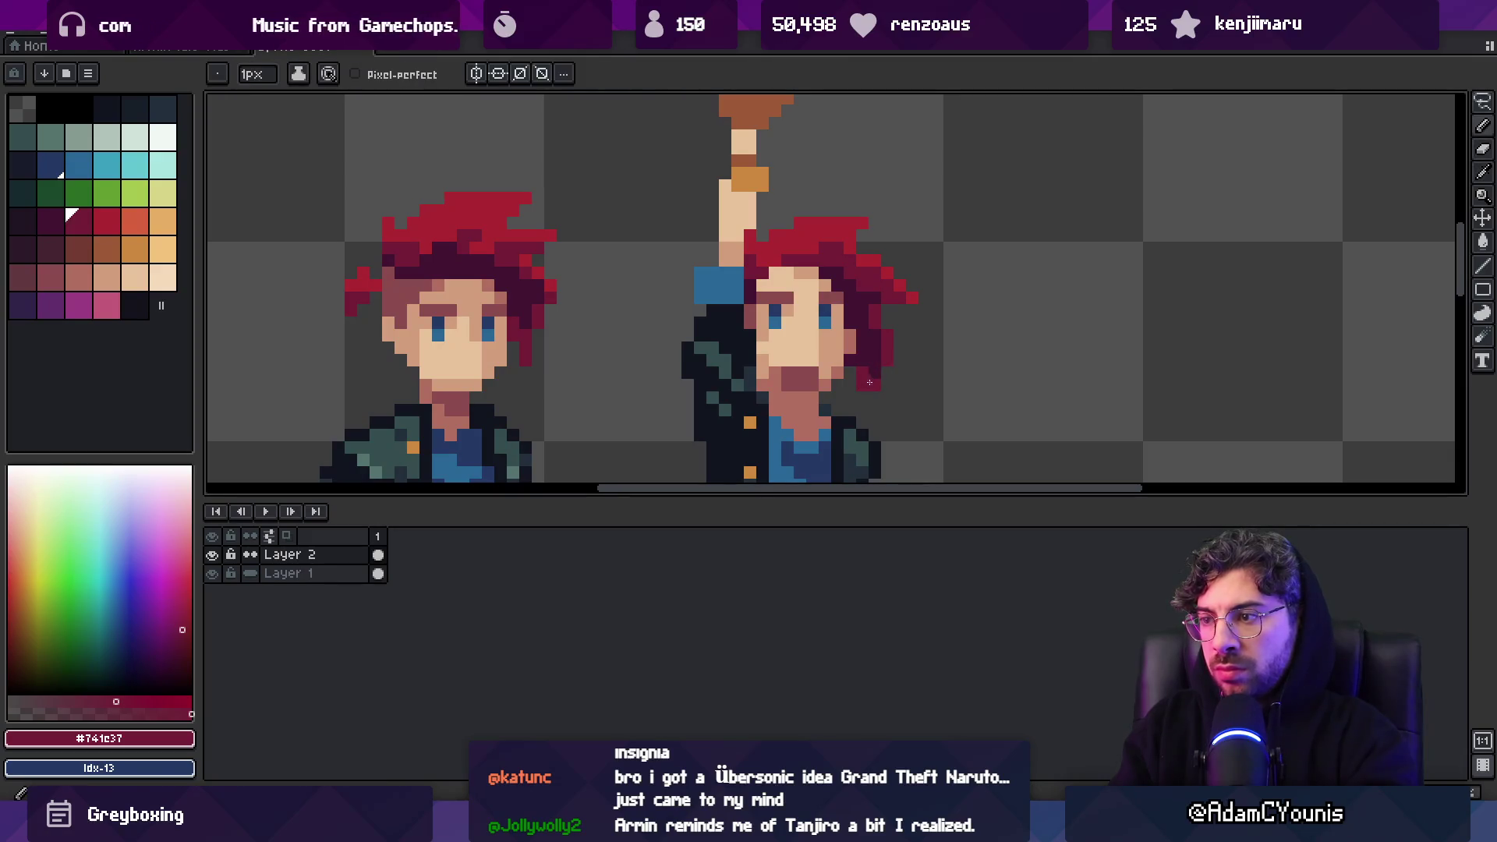
pyautogui.keyDown('alt'); pyautogui.click(866, 359); pyautogui.keyUp('alt')
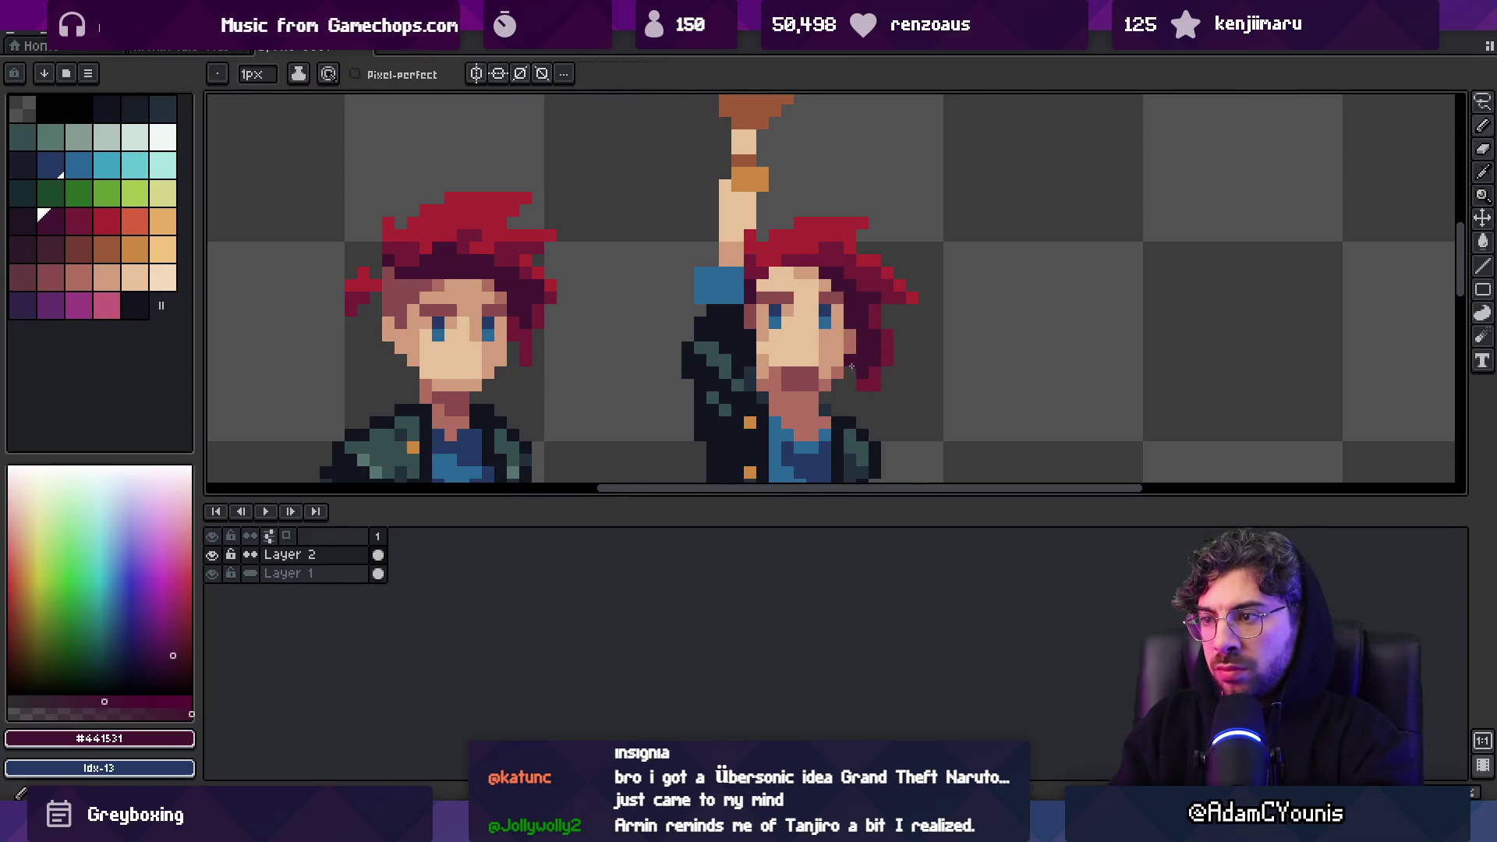
pyautogui.press('e')
pyautogui.press('b')
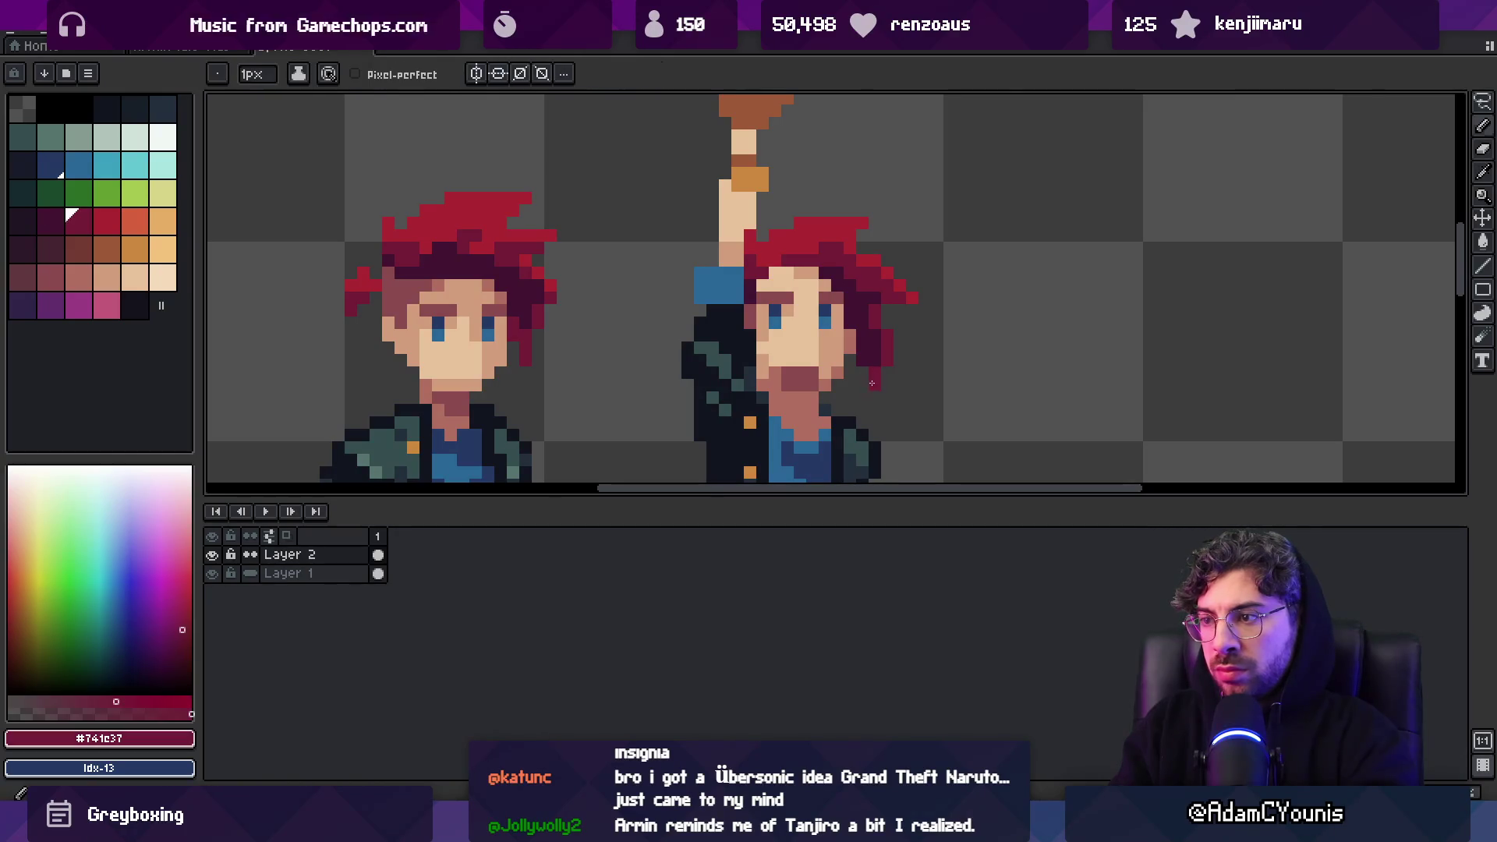
pyautogui.press('z')
pyautogui.scroll(-5, 842, 351)
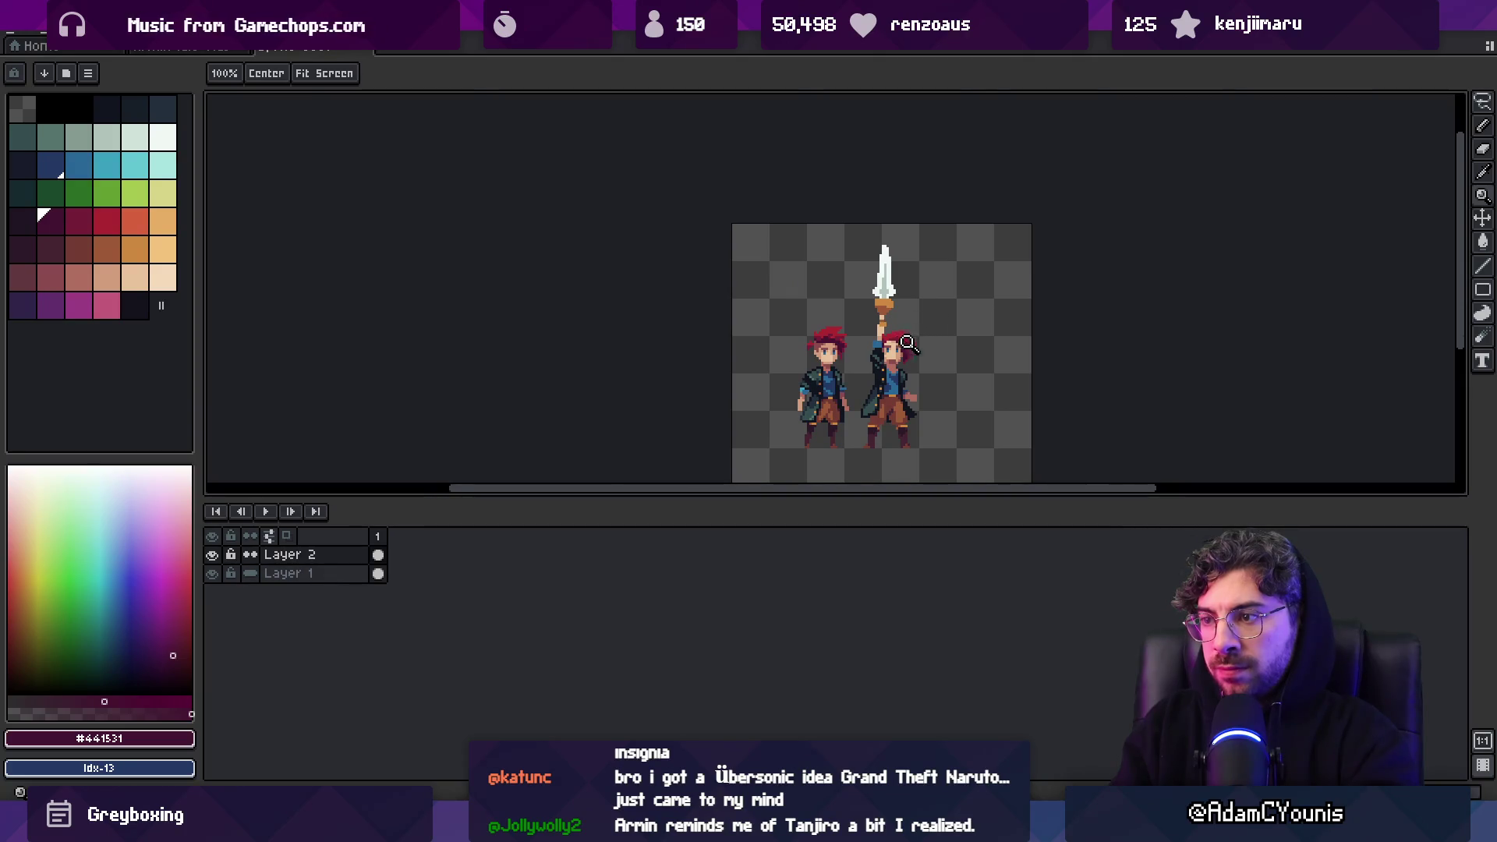
pyautogui.scroll(3, 902, 344)
# Sample the skin tones and hair reds, including #ac2833 and #741c37
pyautogui.press('b')
pyautogui.keyDown('alt'); pyautogui.click(859, 339); pyautogui.keyUp('alt')
pyautogui.keyDown('alt'); pyautogui.click(876, 341); pyautogui.keyUp('alt')
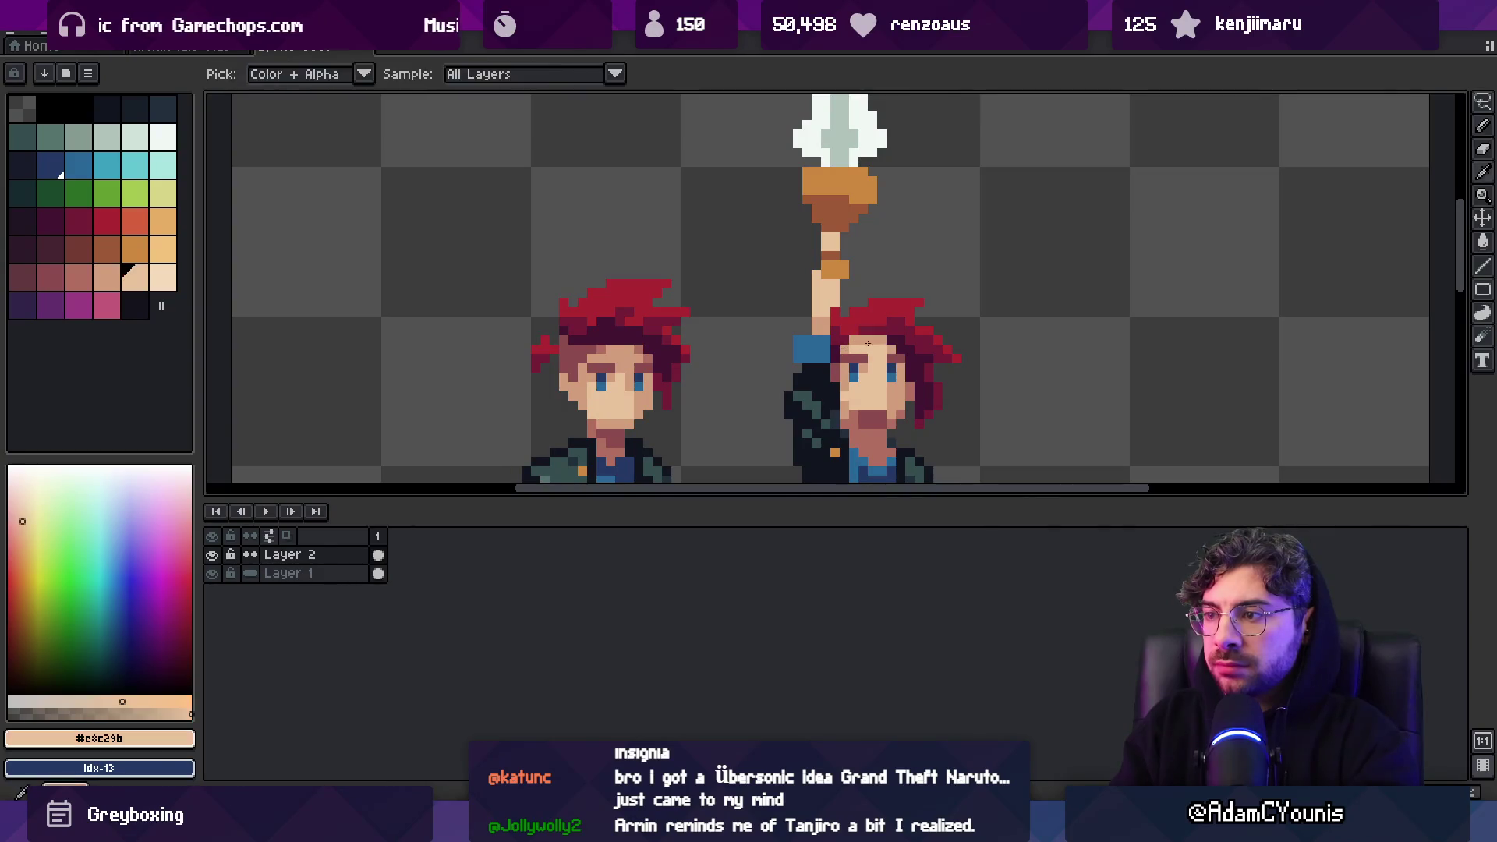
pyautogui.press('alt')
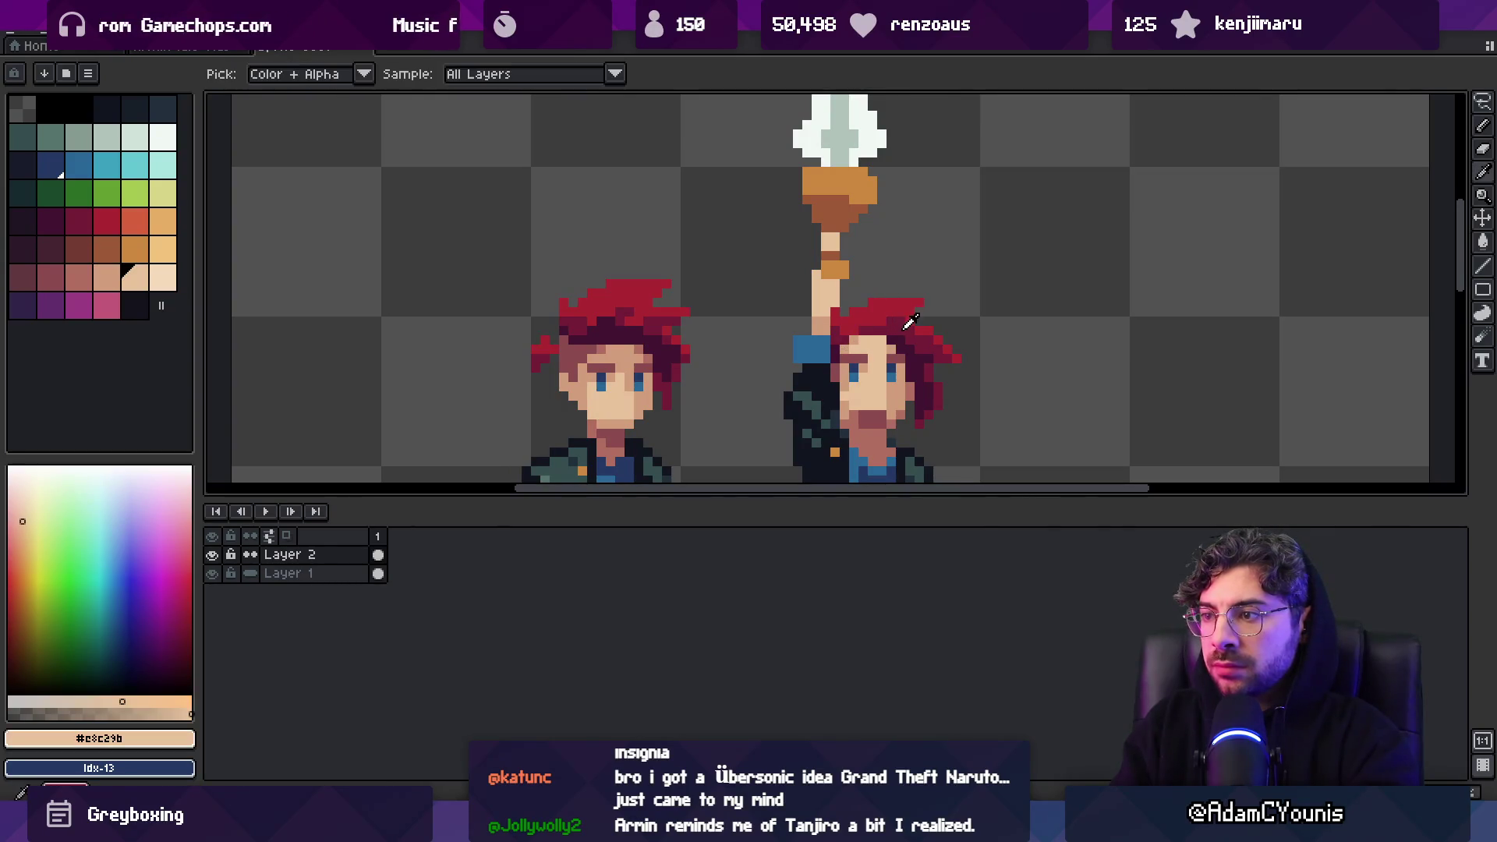
pyautogui.keyDown('alt'); pyautogui.click(878, 328); pyautogui.keyUp('alt')
pyautogui.keyDown('alt'); pyautogui.click(884, 329); pyautogui.keyUp('alt')
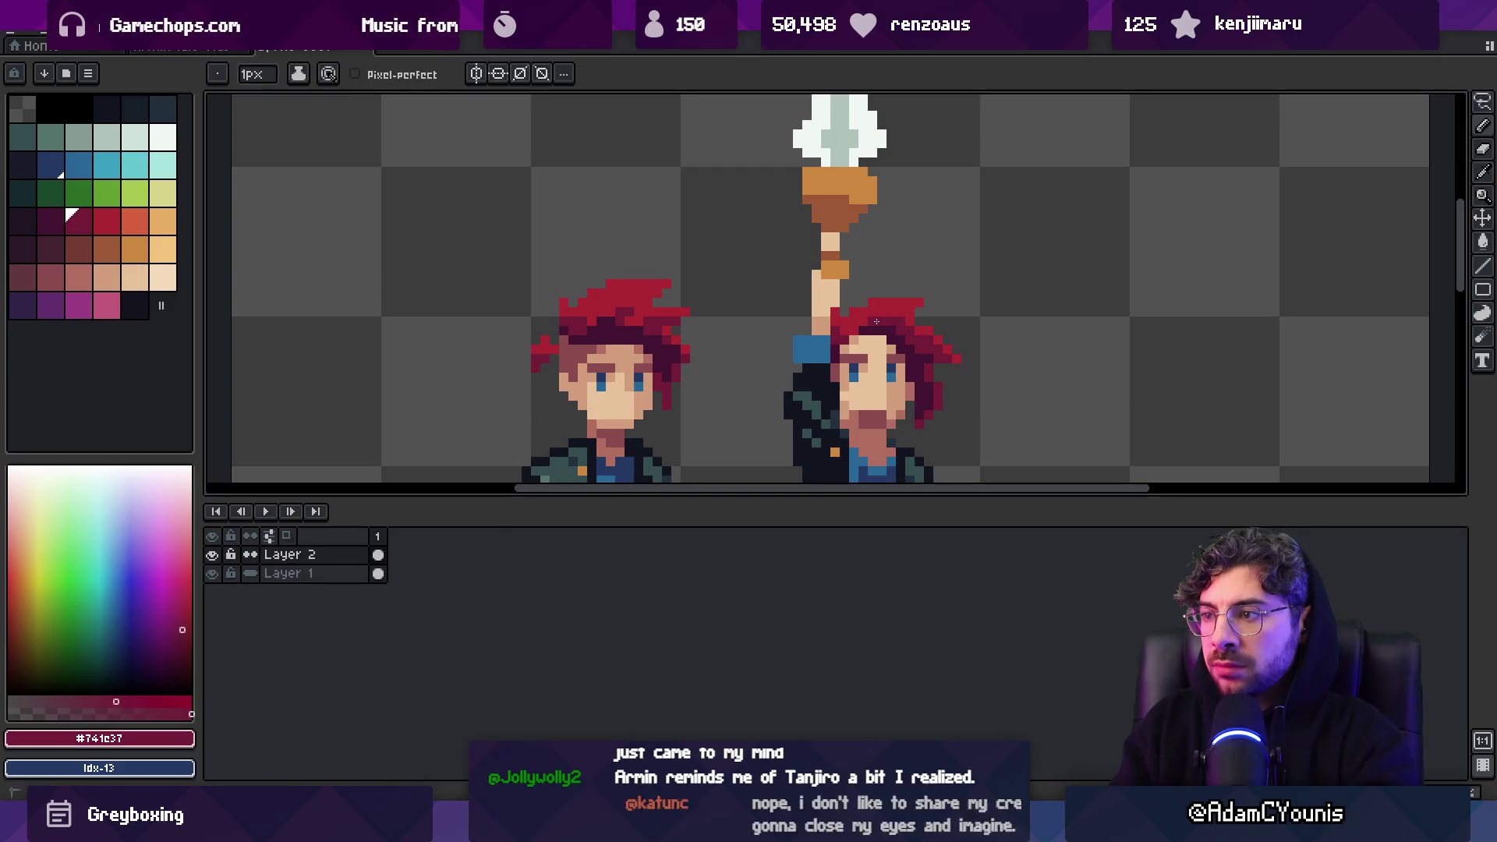
pyautogui.keyDown('alt'); pyautogui.click(895, 300); pyautogui.keyUp('alt')
pyautogui.keyDown('alt'); pyautogui.click(903, 322); pyautogui.keyUp('alt')
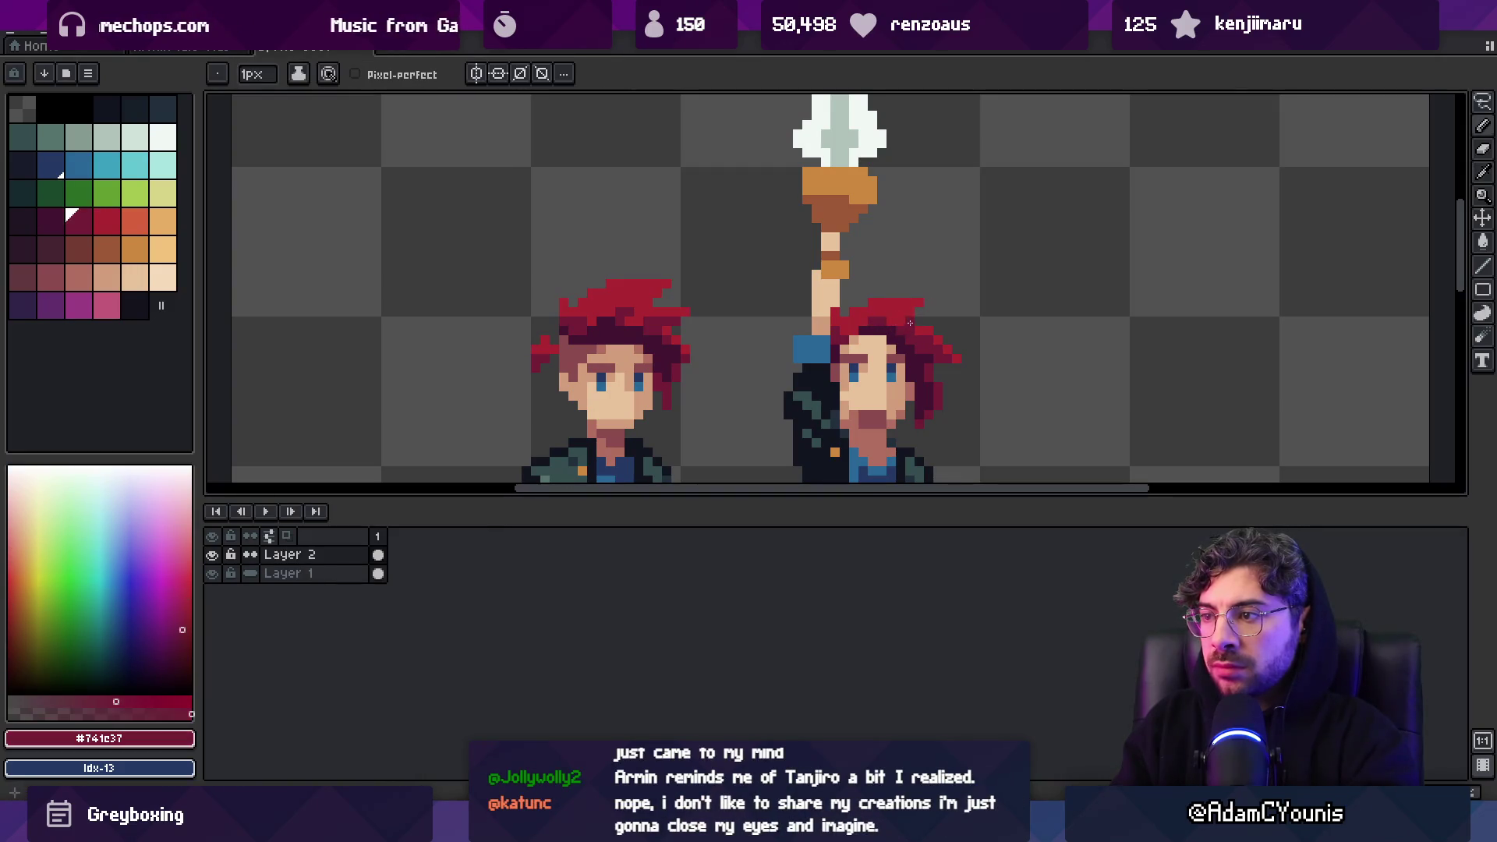
pyautogui.press('z')
pyautogui.scroll(-3, 897, 320)
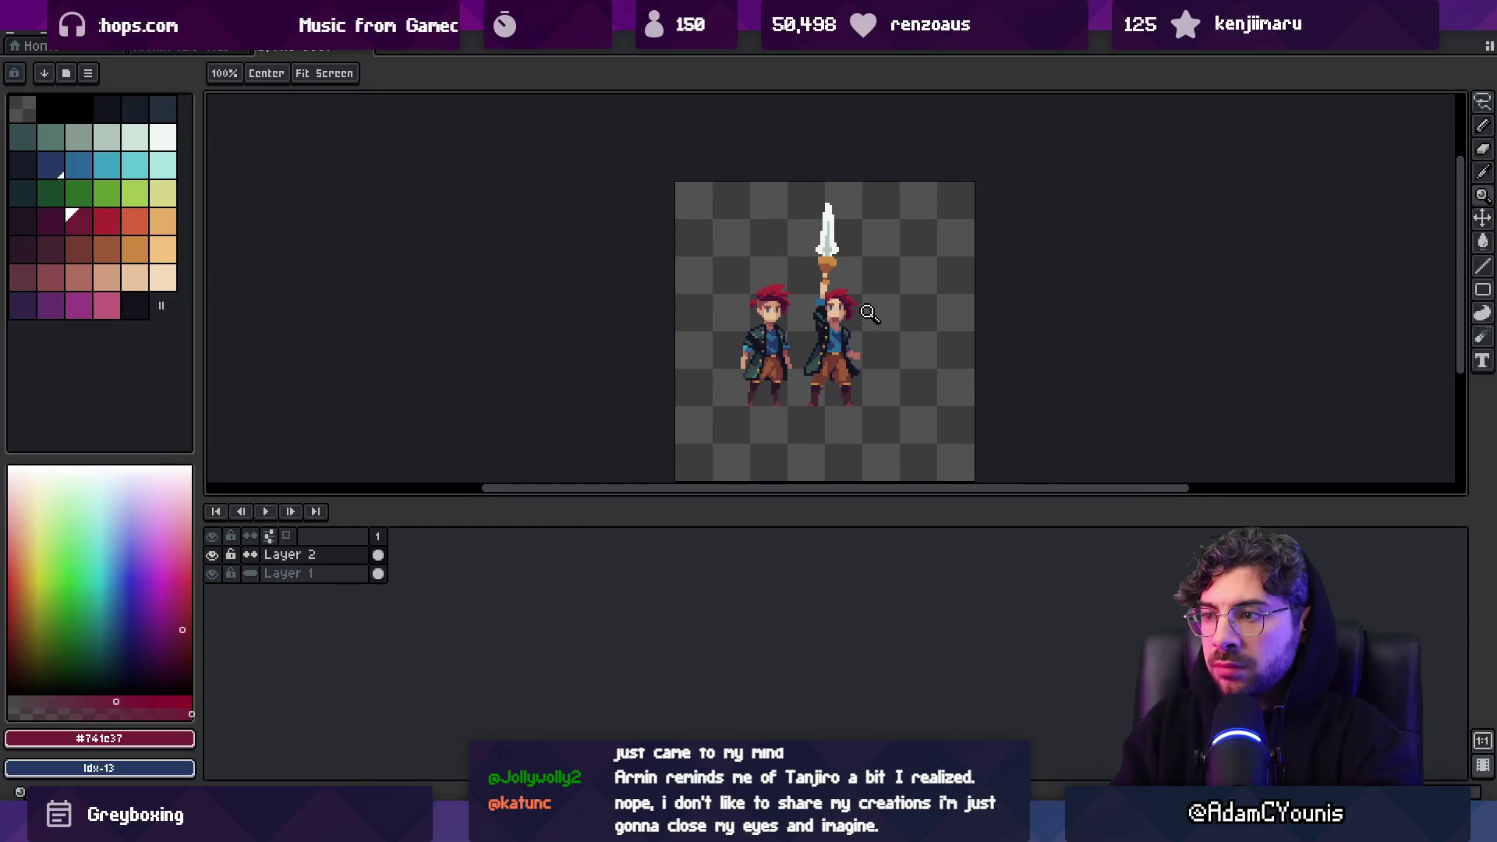
pyautogui.scroll(2, 855, 309)
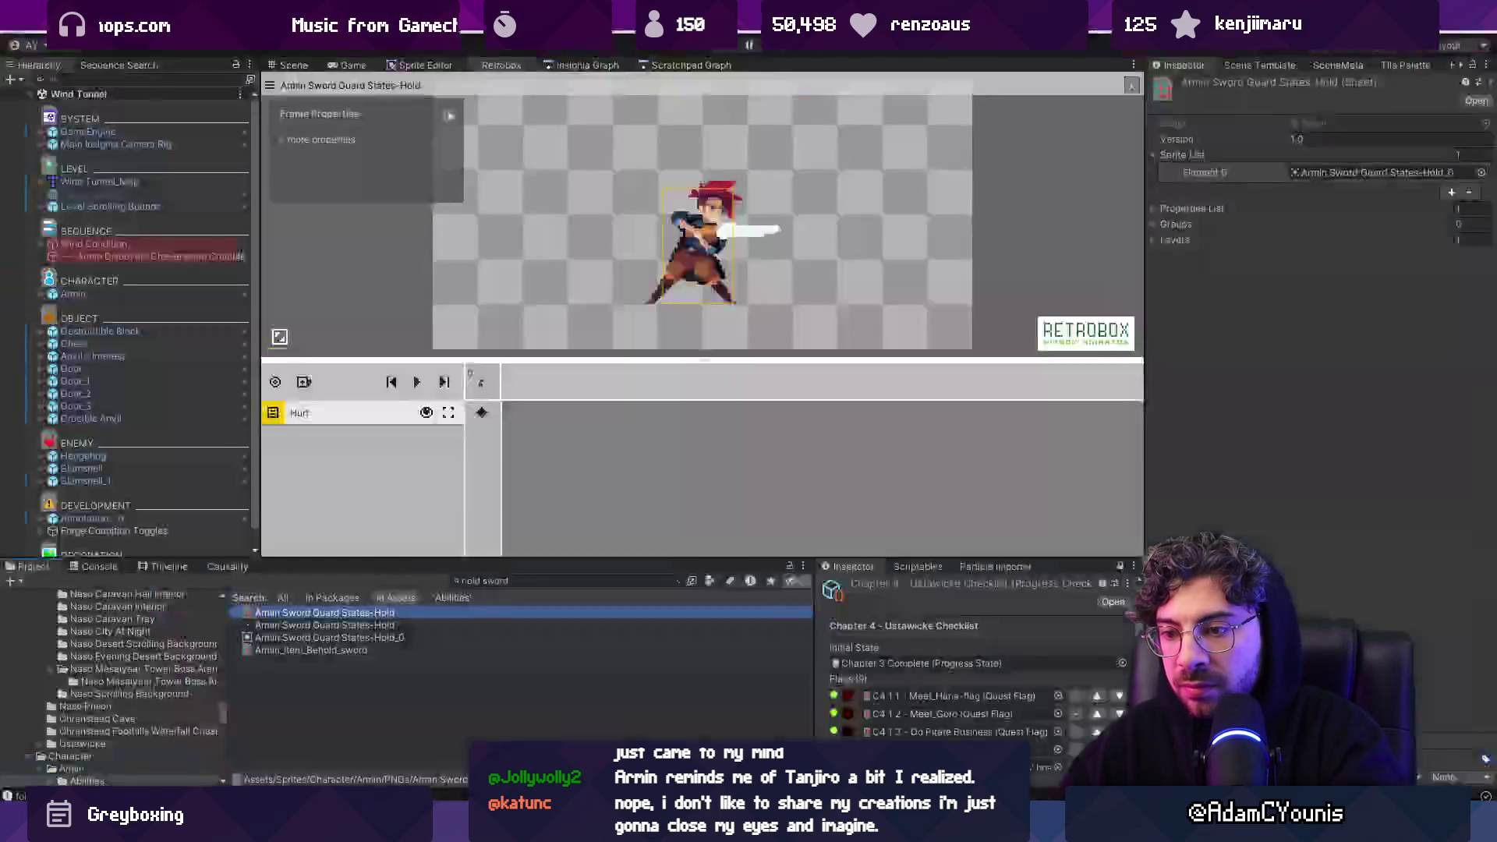
# From Unity's Armin_Item_Behold_sword sheet, open the armin_item_Sword_05 sprite in Aseprite
pyautogui.hotkey('alt', 'Tab')
pyautogui.click(495, 581)
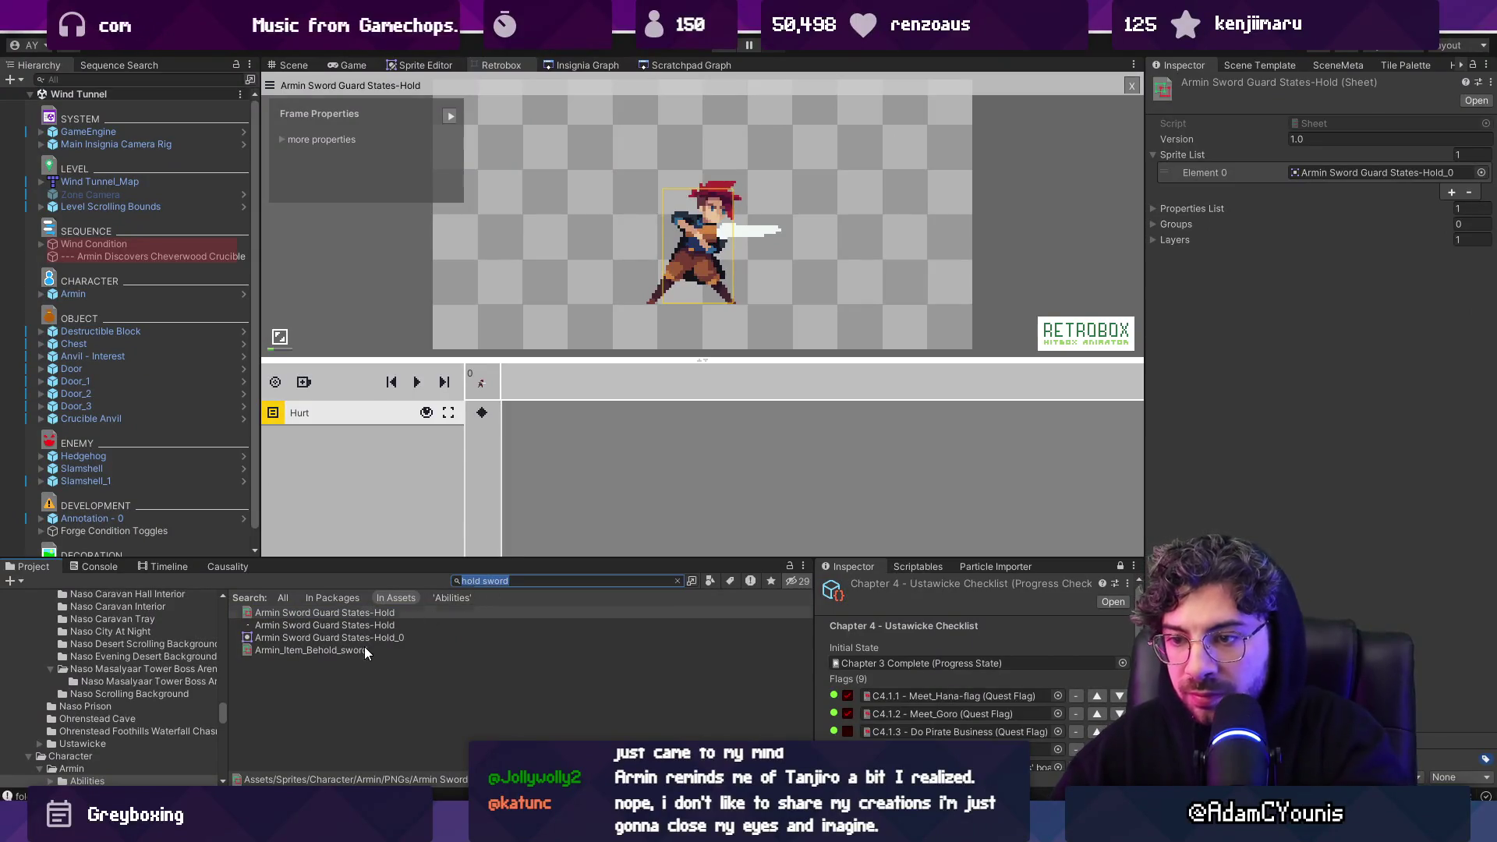
pyautogui.click(364, 647)
pyautogui.click(1377, 175)
pyautogui.doubleClick(306, 665)
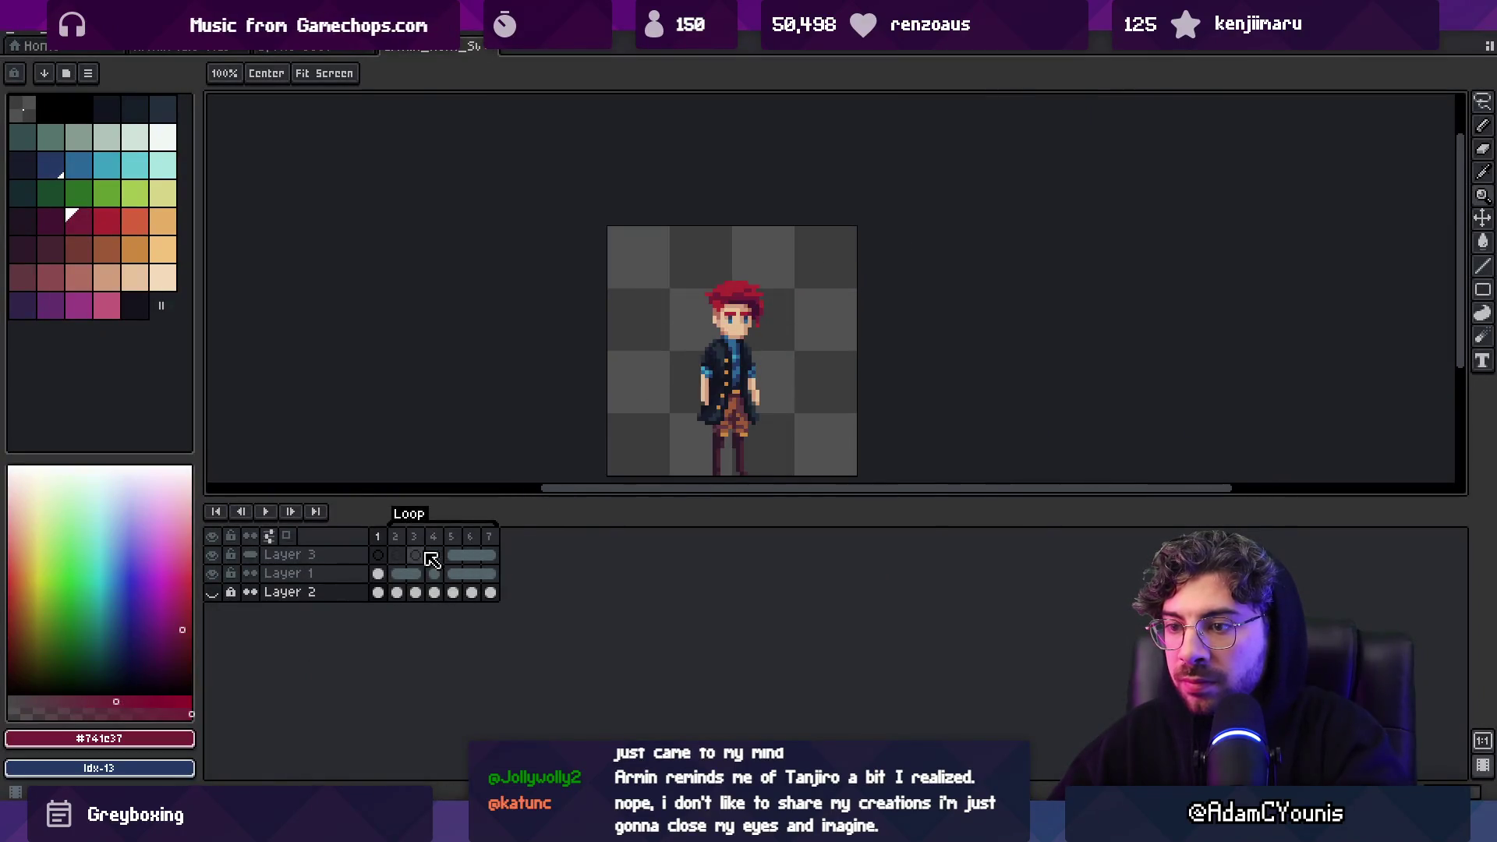
# View sword frames 4 and 5–6, then return to the two-character sprite
pyautogui.click(433, 555)
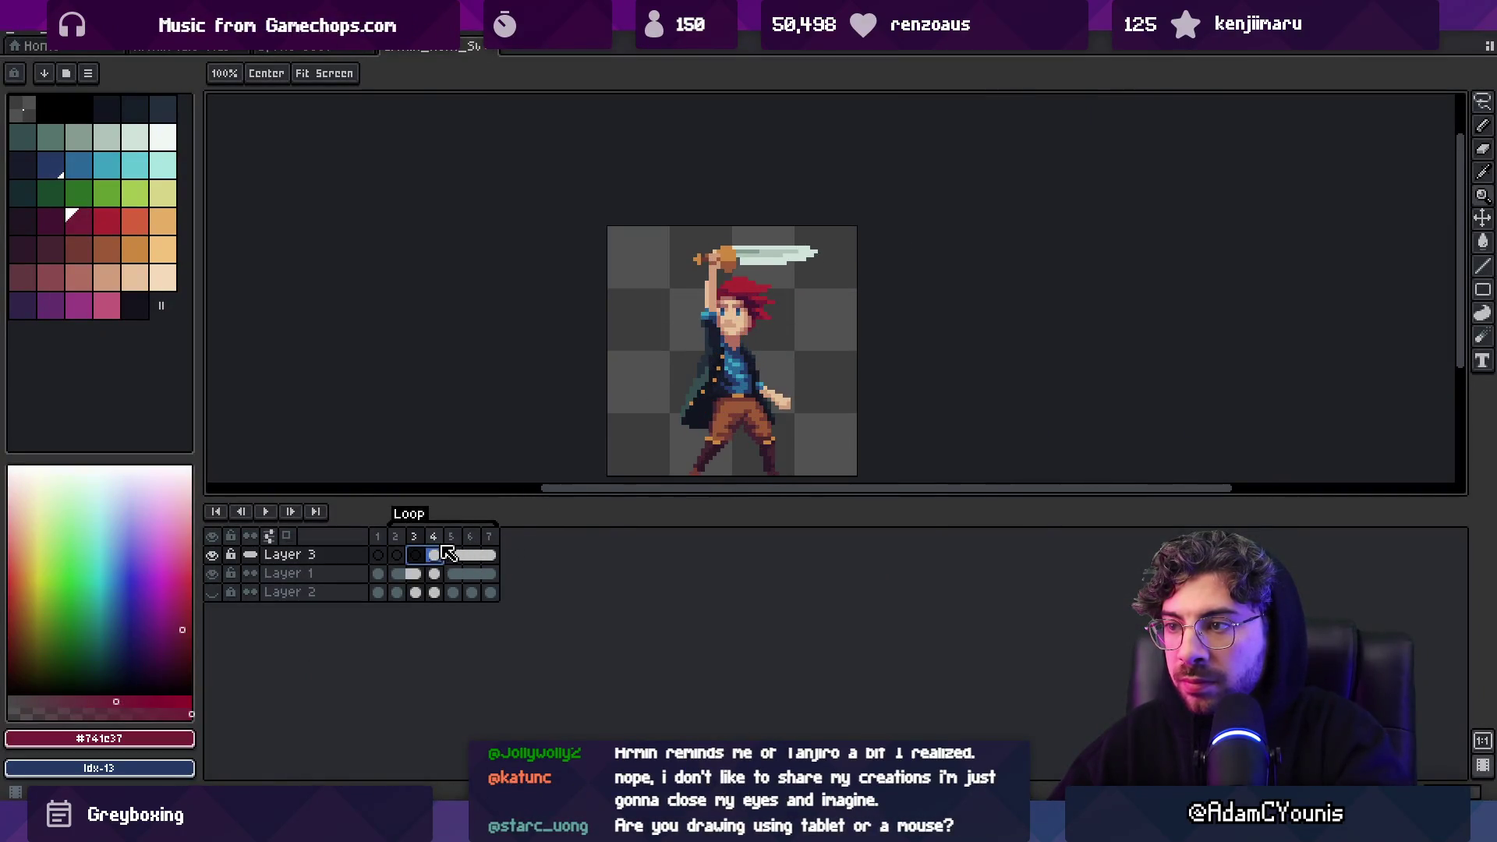
pyautogui.click(464, 554)
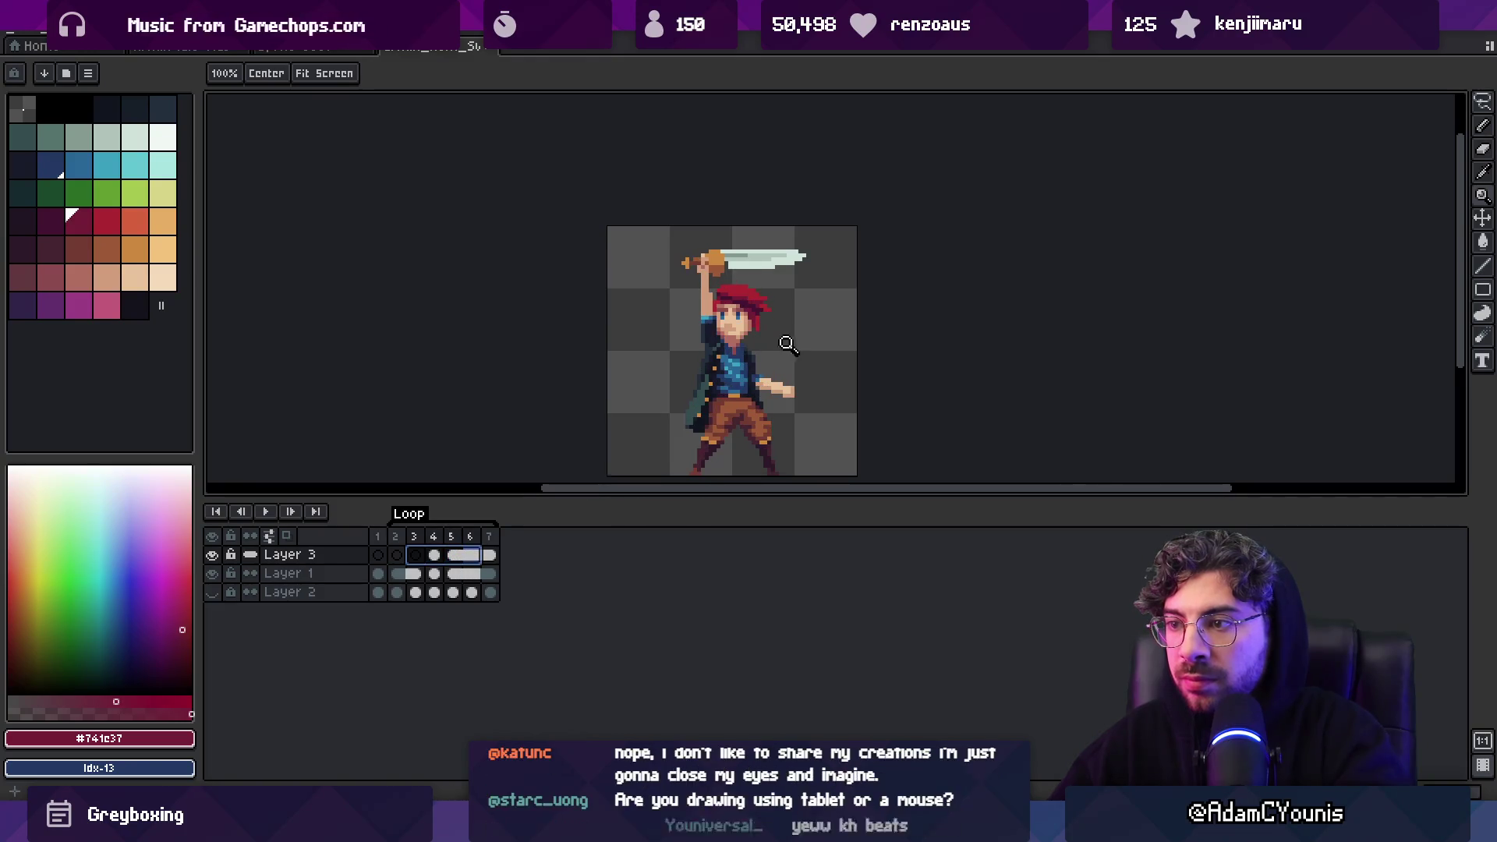
pyautogui.scroll(-2, 789, 346)
pyautogui.scroll(2, 778, 333)
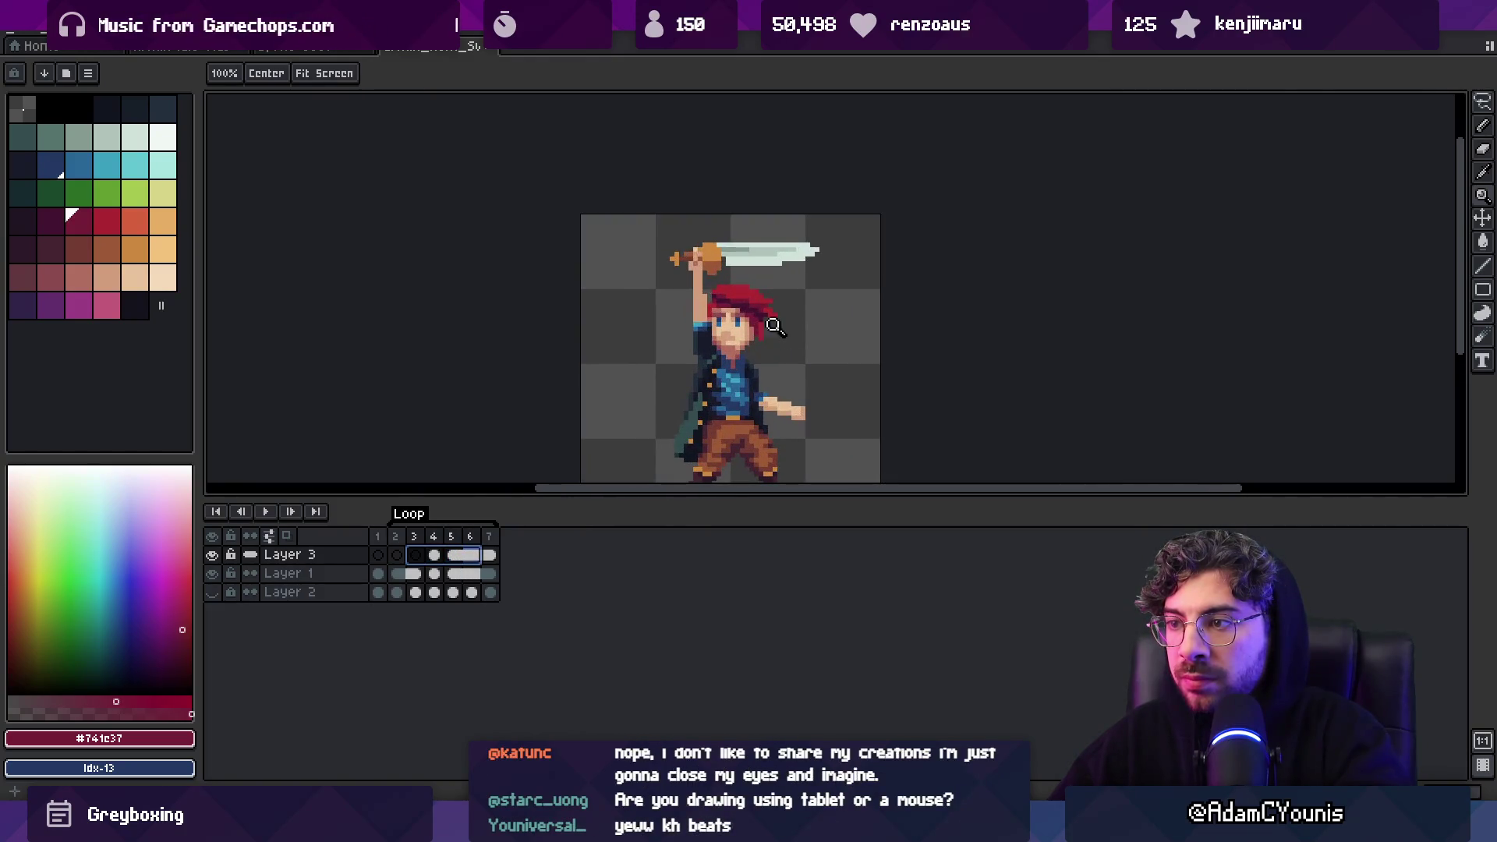
pyautogui.click(198, 49)
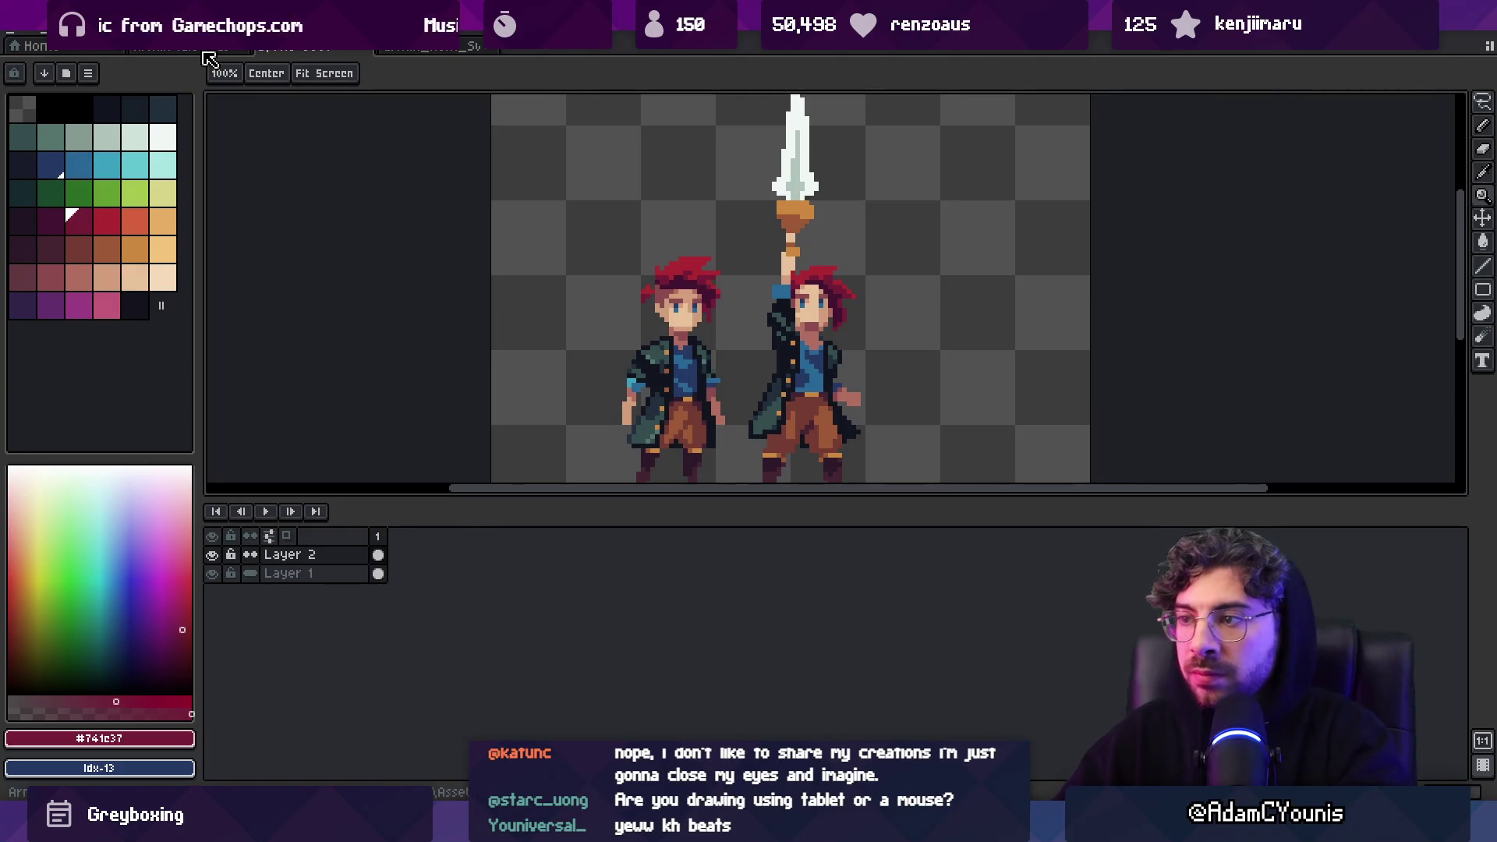
# Sample the bright red from the hair and check the head at two zoom levels
pyautogui.scroll(4, 852, 301)
pyautogui.keyDown('alt'); pyautogui.click(761, 142); pyautogui.keyUp('alt')
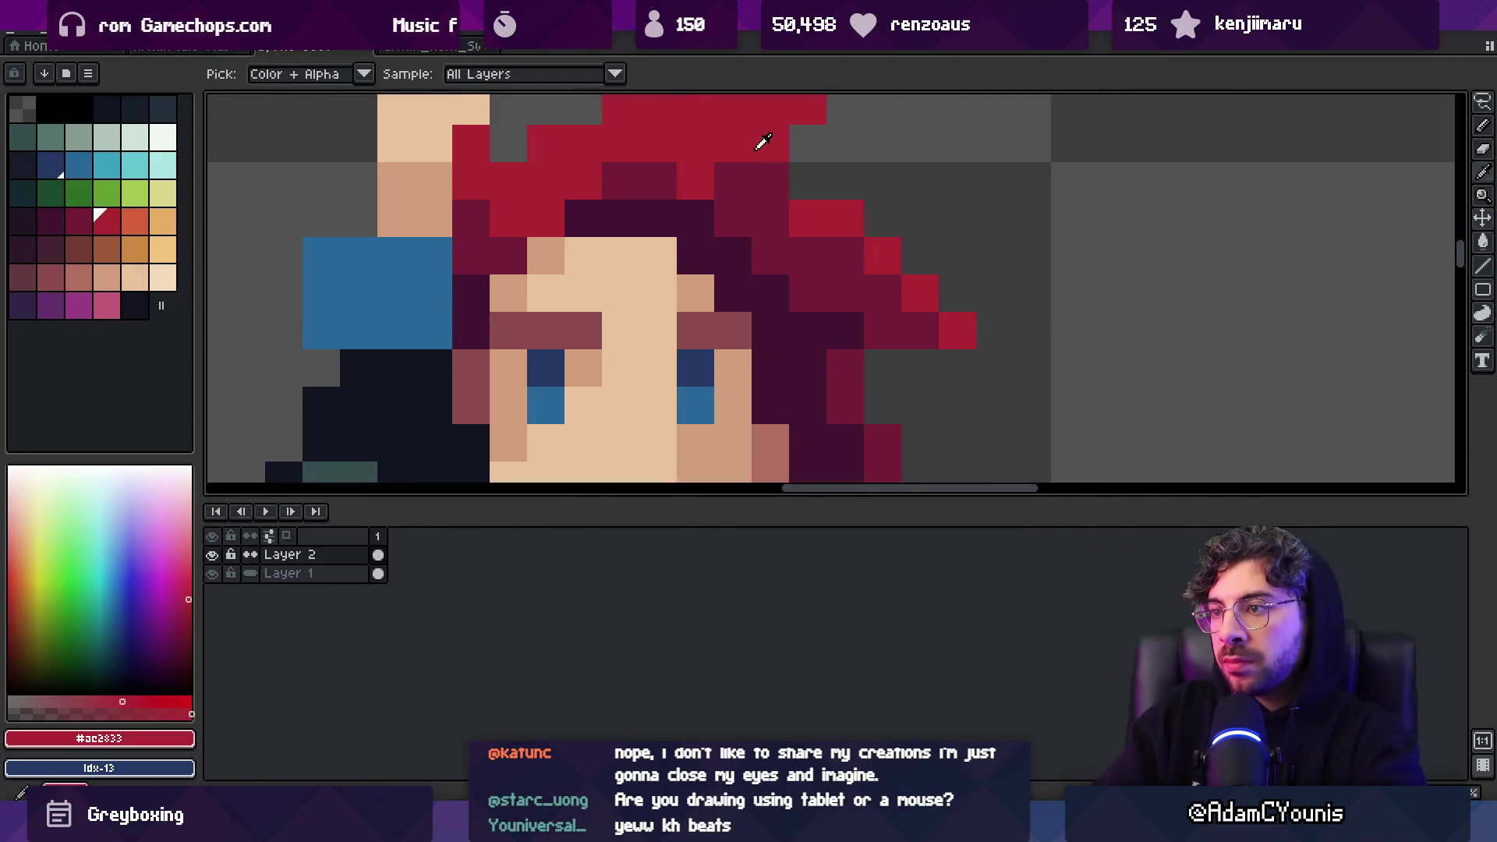
pyautogui.press('z')
pyautogui.scroll(-2, 798, 304)
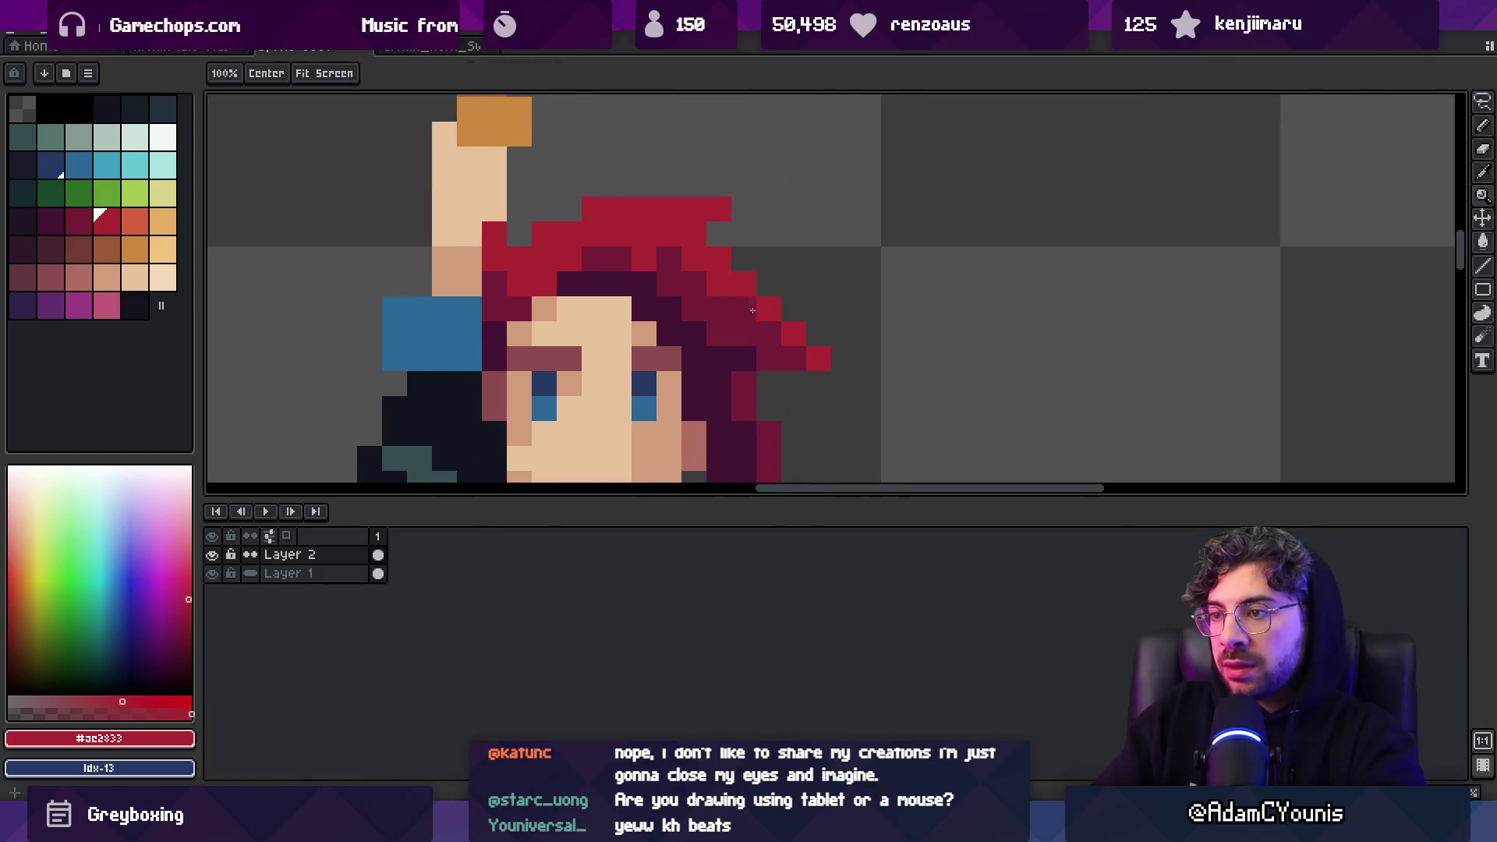
pyautogui.scroll(-3, 753, 311)
pyautogui.scroll(3, 855, 260)
pyautogui.press('i')
pyautogui.press('b')
# Sample the hair reds #741c37 and #ac2833, switching back to the 1px pencil between picks
pyautogui.press('z')
pyautogui.scroll(-3, 773, 255)
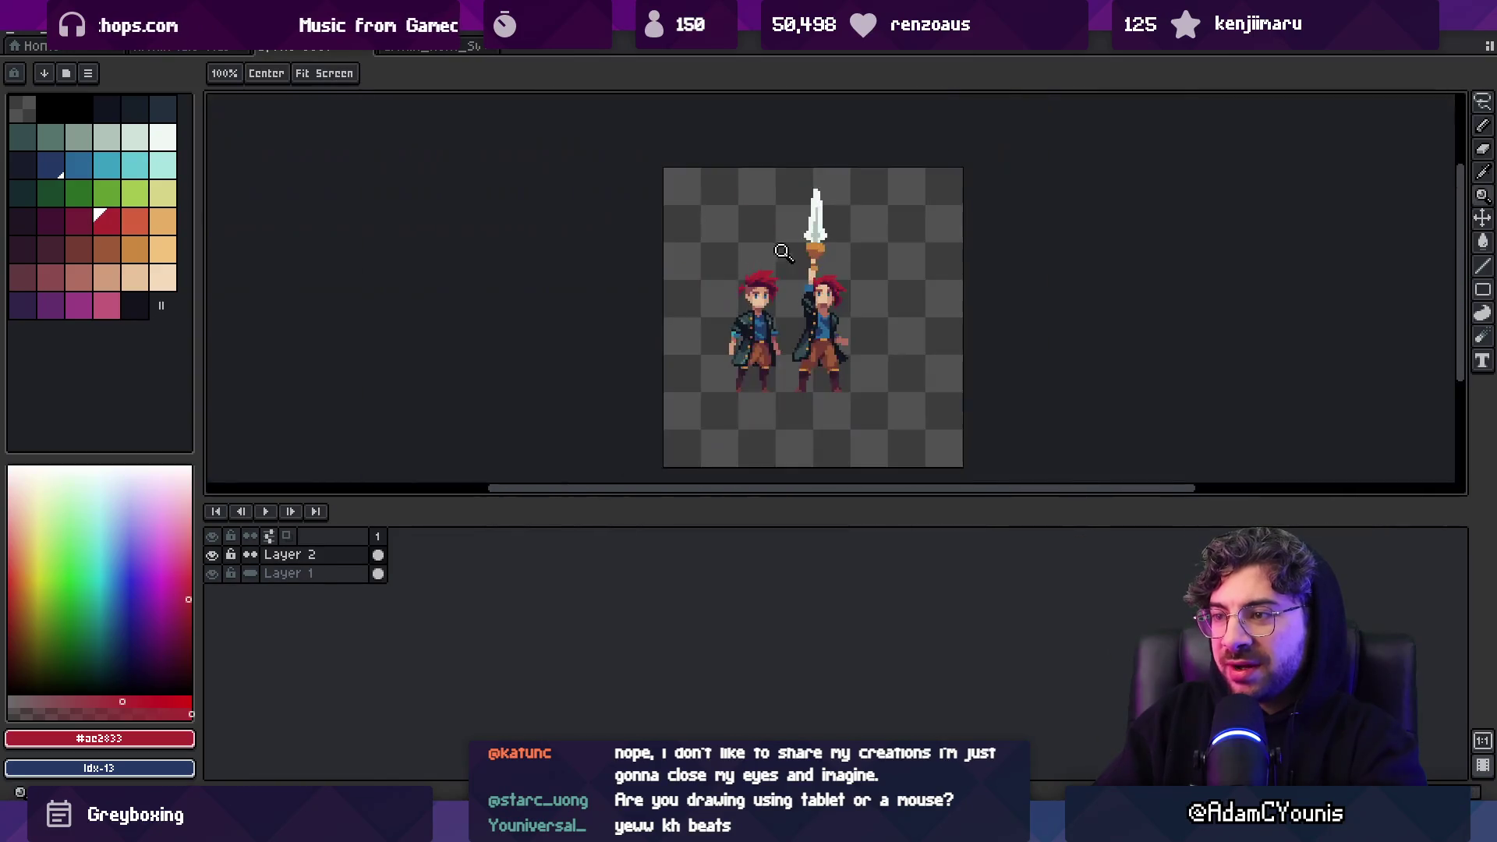
pyautogui.scroll(4, 870, 263)
pyautogui.press('i')
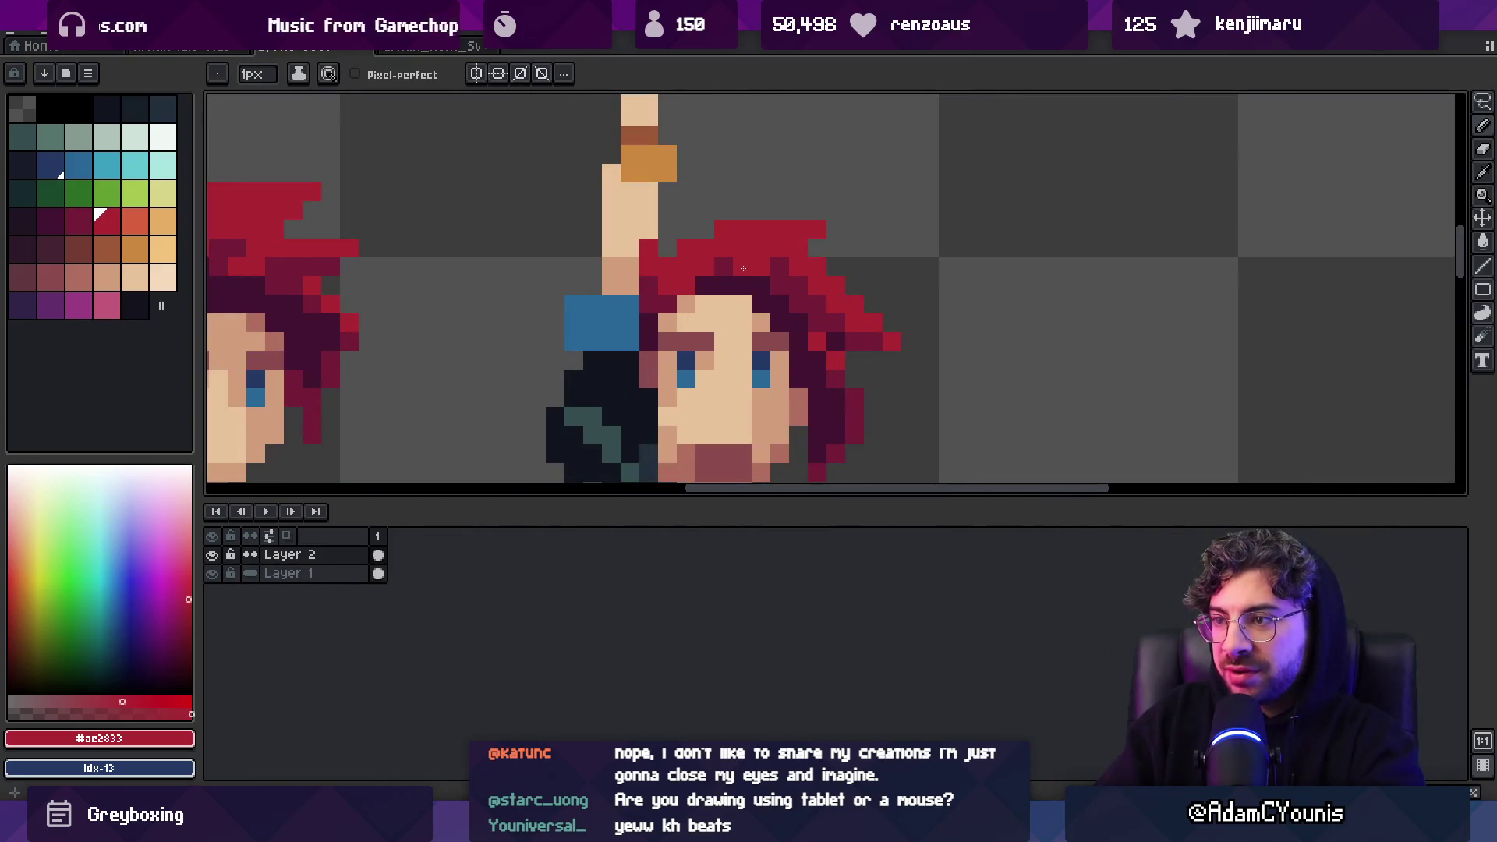
pyautogui.click(775, 271)
pyautogui.press('z')
pyautogui.scroll(-1, 816, 246)
pyautogui.scroll(3, 885, 226)
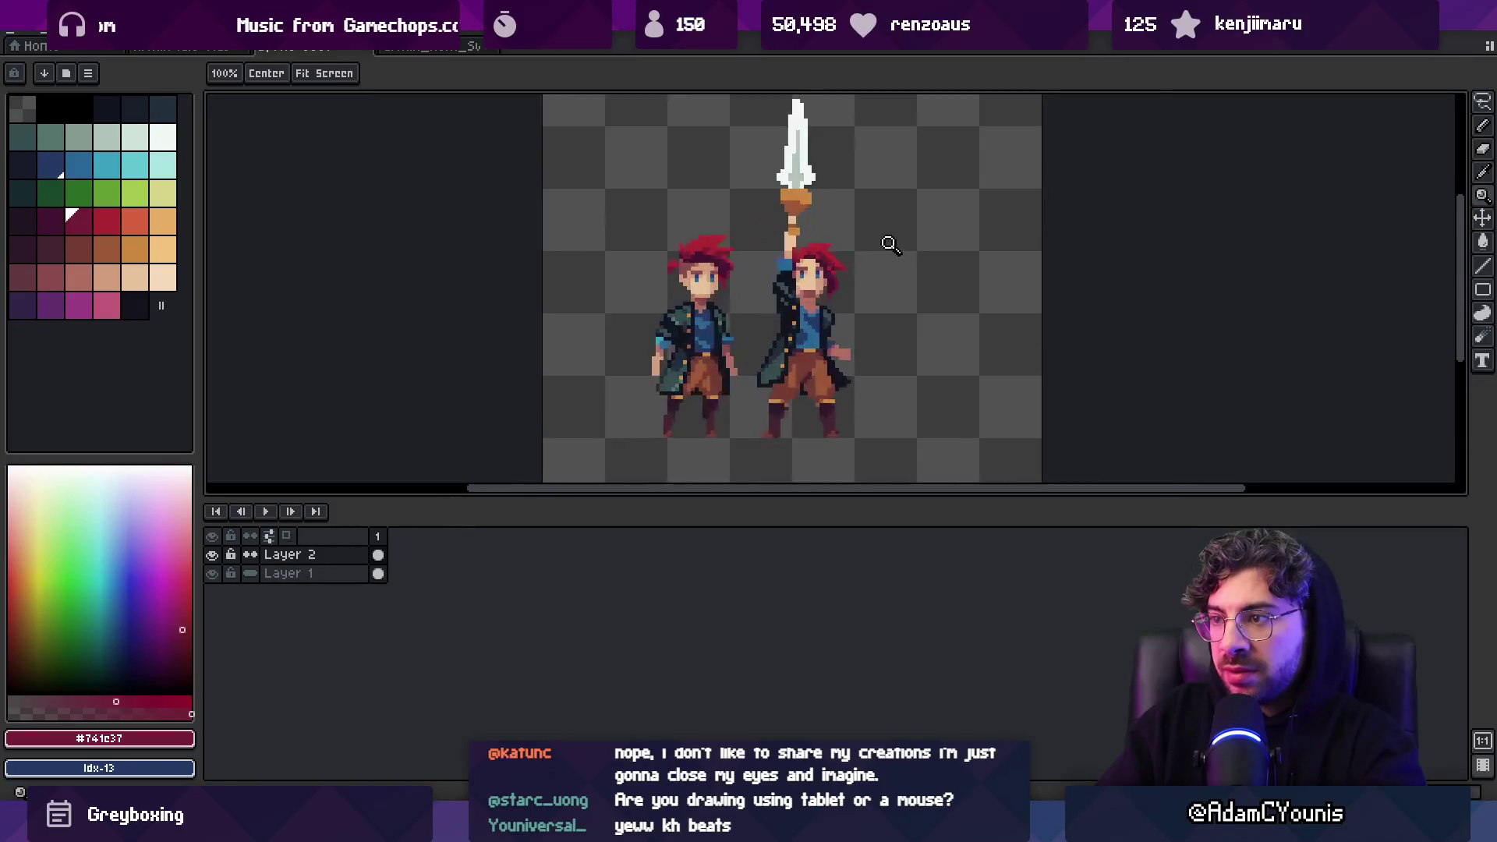
pyautogui.scroll(1, 819, 234)
pyautogui.press('i')
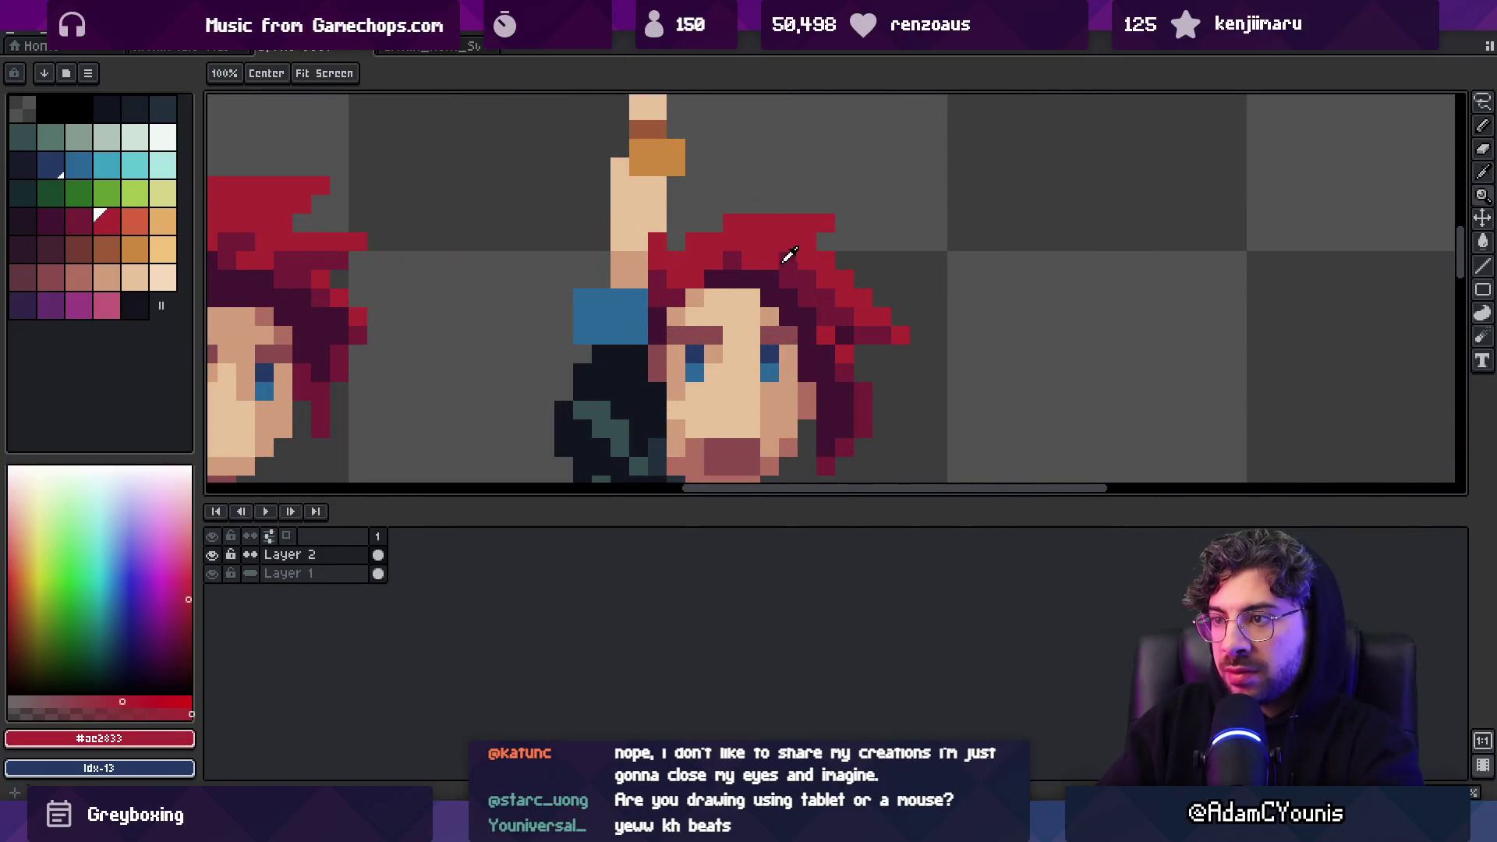
pyautogui.click(798, 248)
pyautogui.press('b')
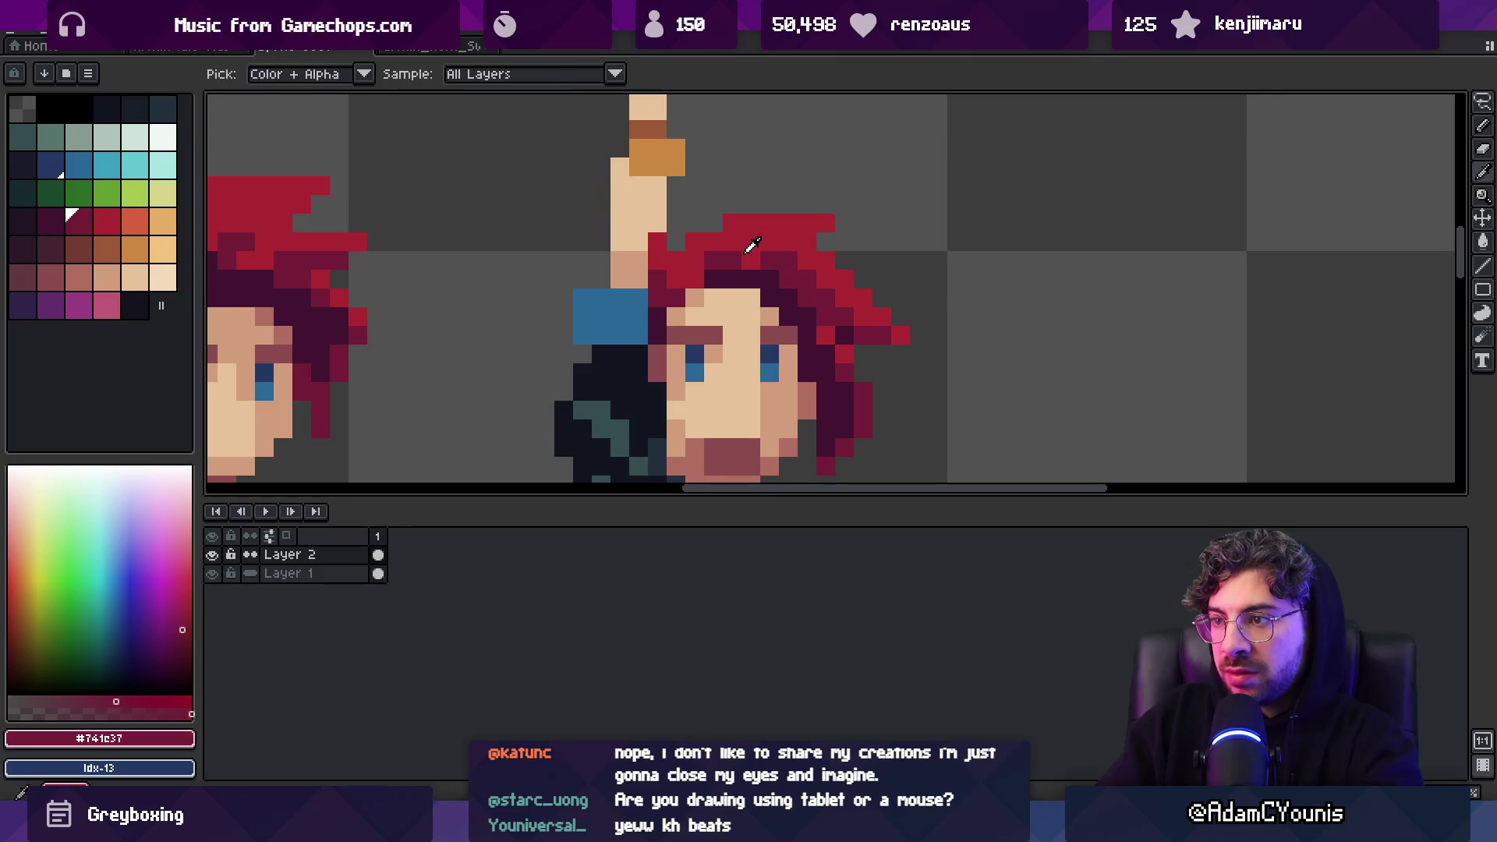
pyautogui.keyDown('alt'); pyautogui.click(798, 295); pyautogui.keyUp('alt')
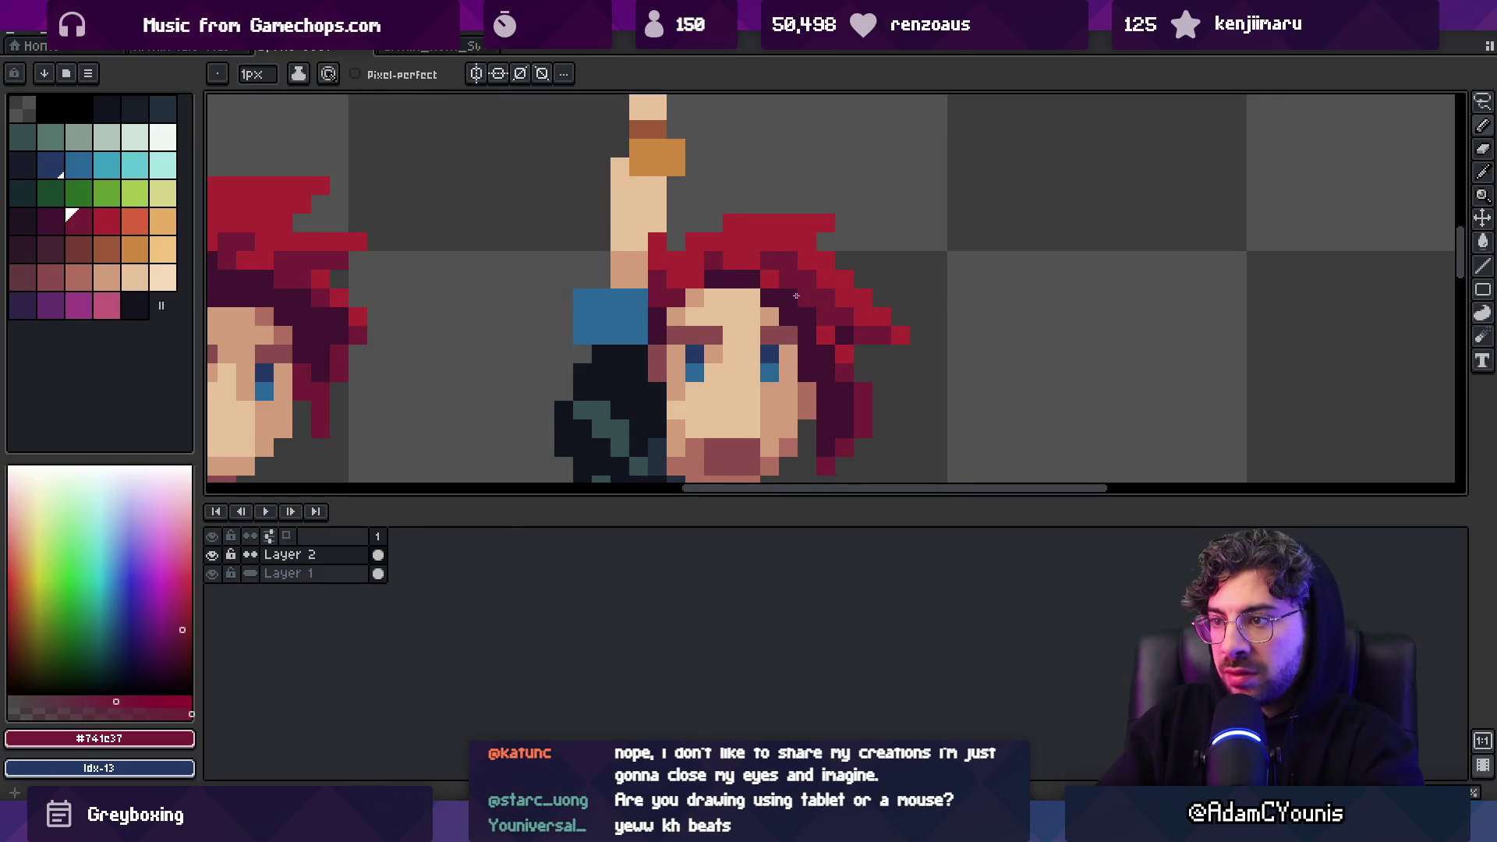
# Recheck the hair zoomed out and reselect bright red #ac2833 for painting
pyautogui.press('z')
pyautogui.scroll(-5, 836, 255)
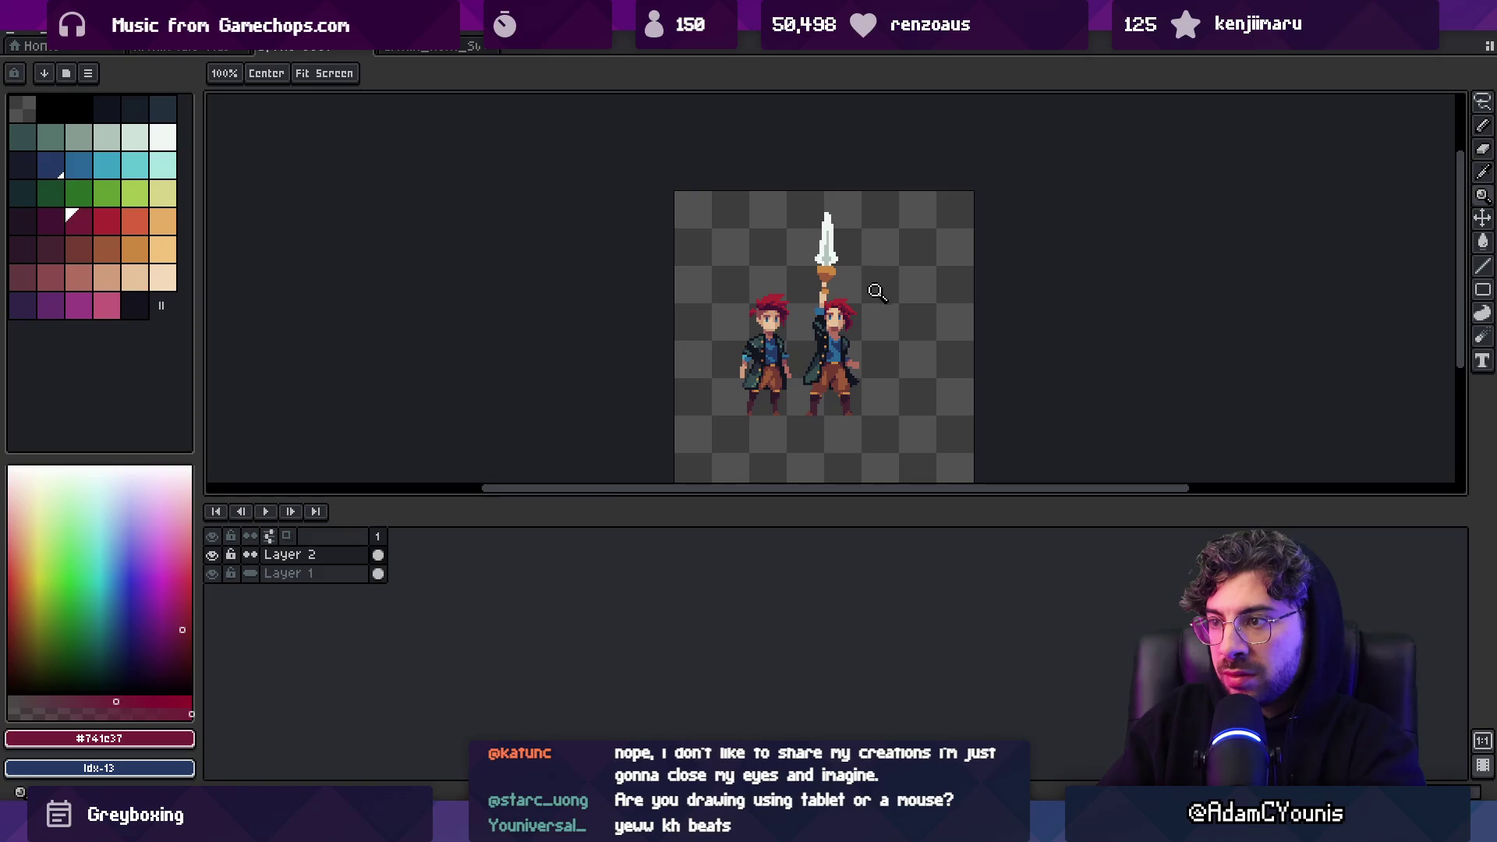
pyautogui.press('m')
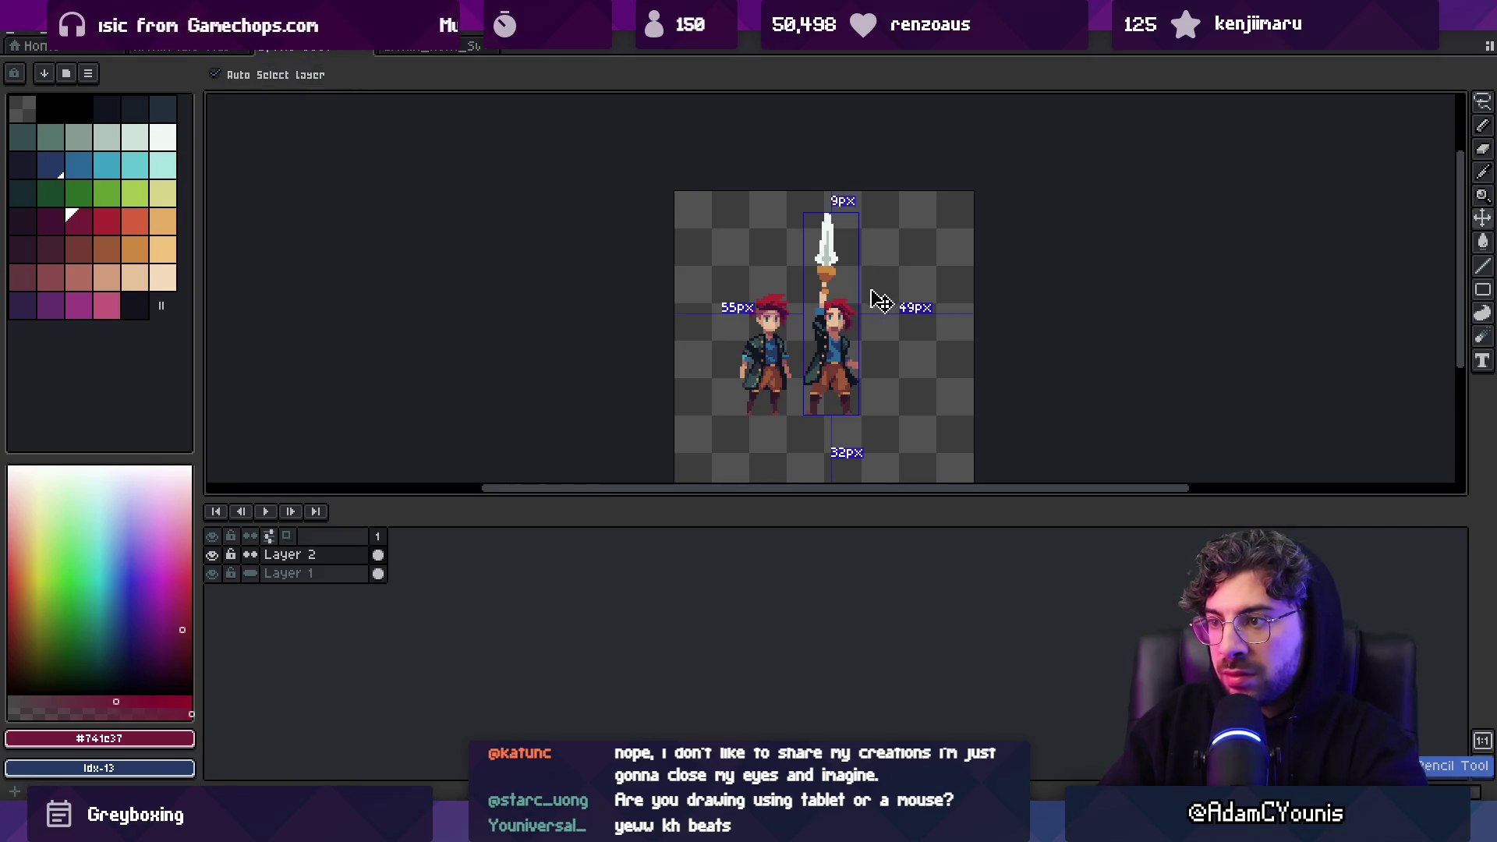
pyautogui.scroll(3, 873, 297)
pyautogui.press('b')
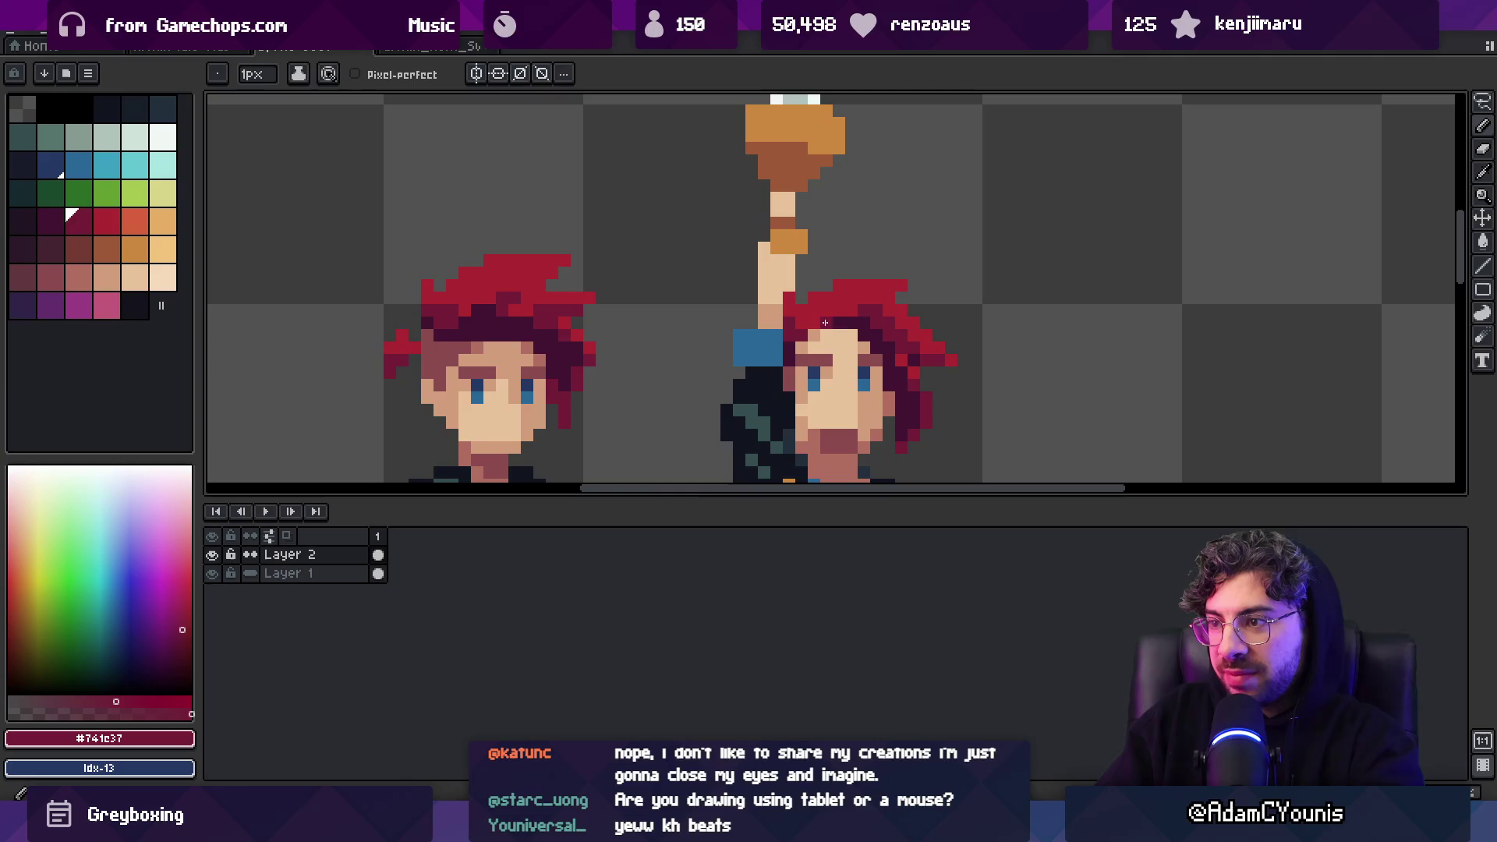
pyautogui.press('z')
pyautogui.scroll(-3, 821, 276)
pyautogui.scroll(3, 883, 292)
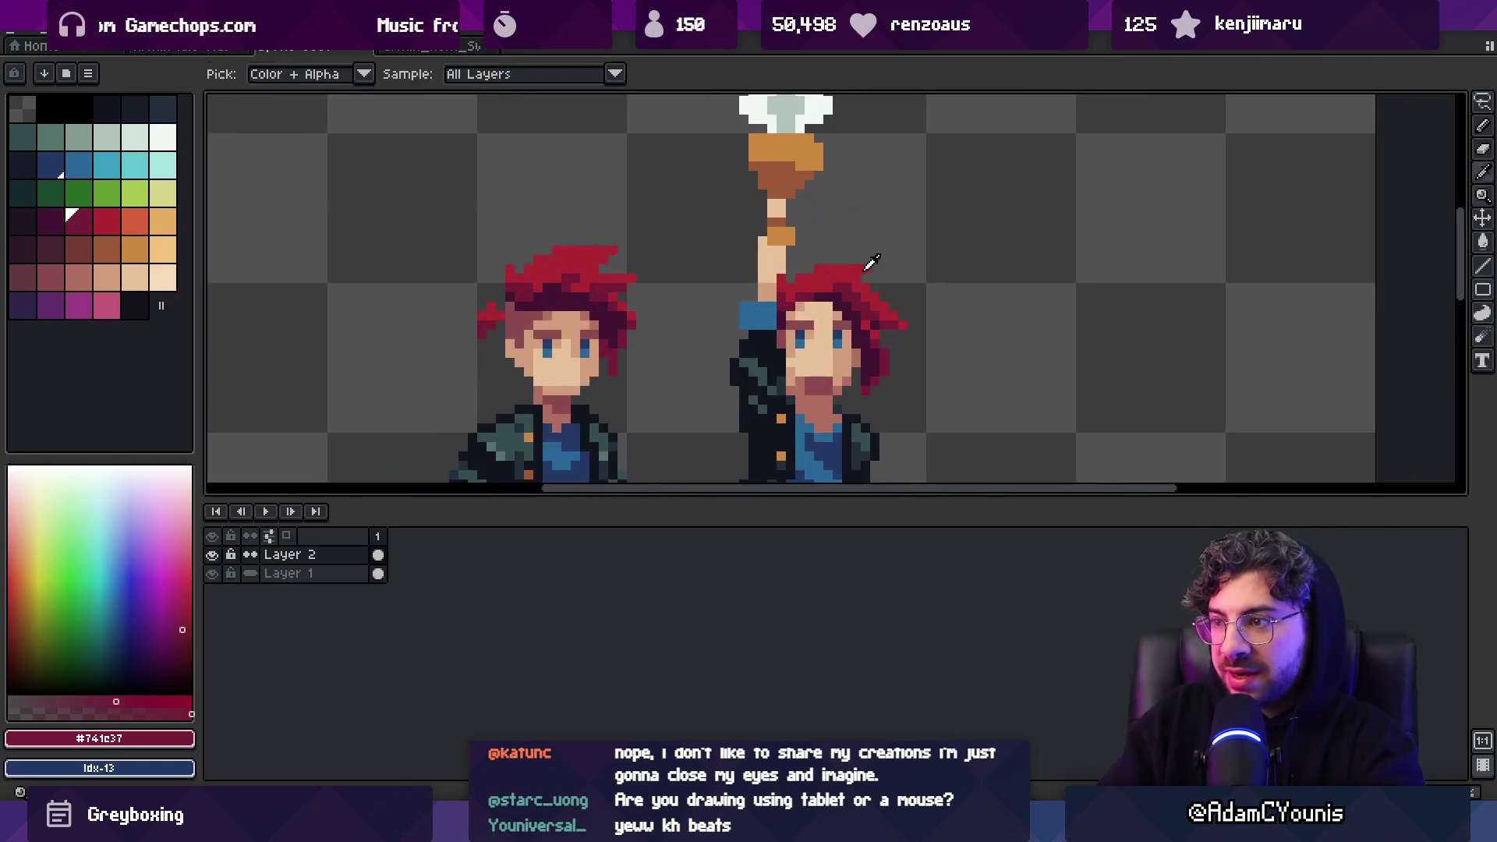
pyautogui.press('i')
pyautogui.click(857, 285)
pyautogui.press('b')
# Pick dark crimson #741c37, then the darkest hair shade #441531
pyautogui.press('z')
pyautogui.scroll(-3, 905, 245)
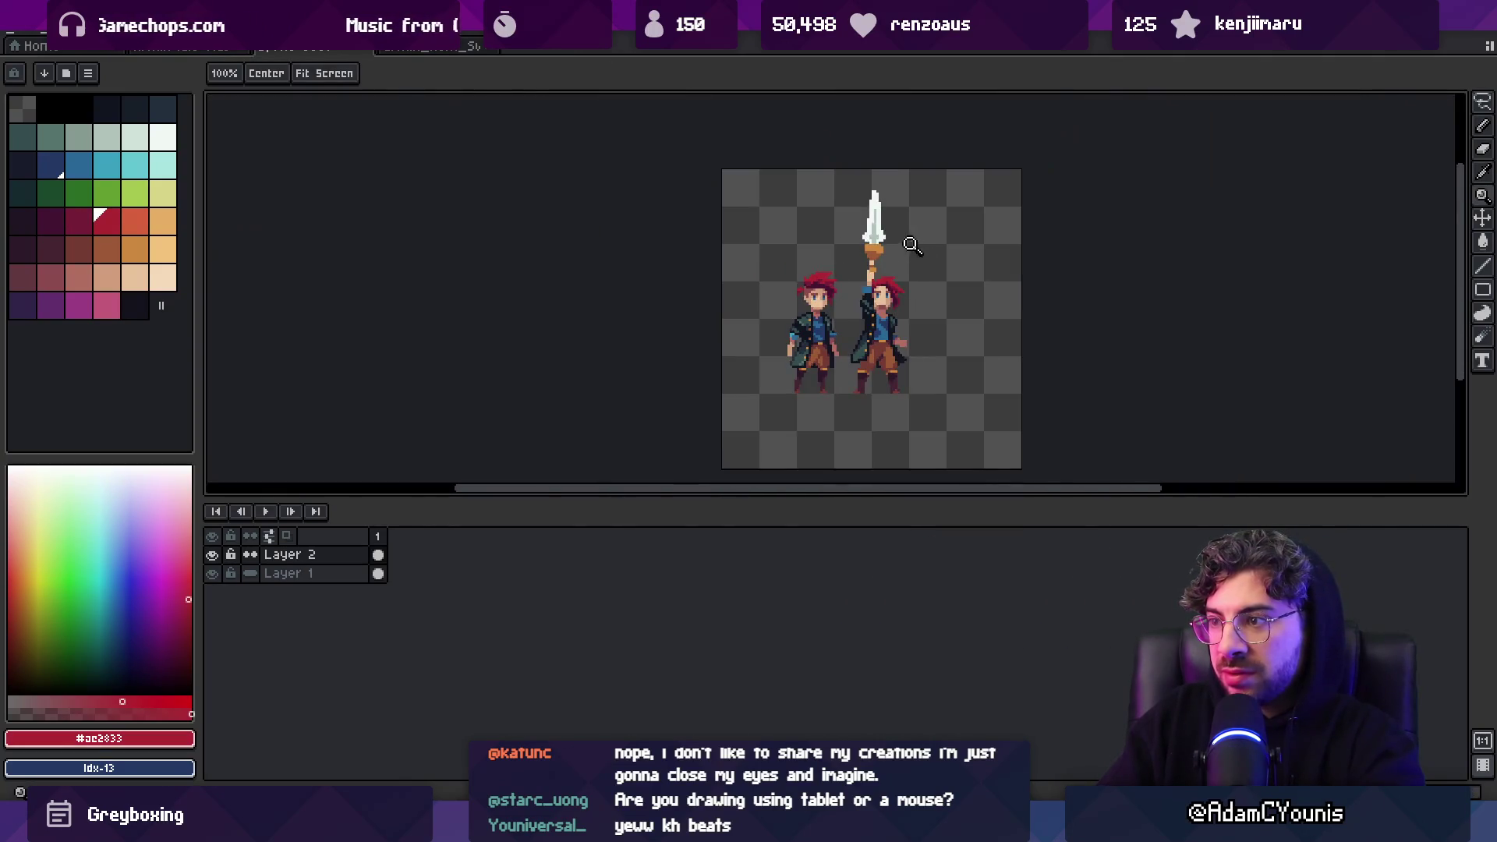
pyautogui.scroll(3, 904, 288)
pyautogui.press('i')
pyautogui.press('b')
pyautogui.press('i')
pyautogui.click(886, 342)
pyautogui.press('b')
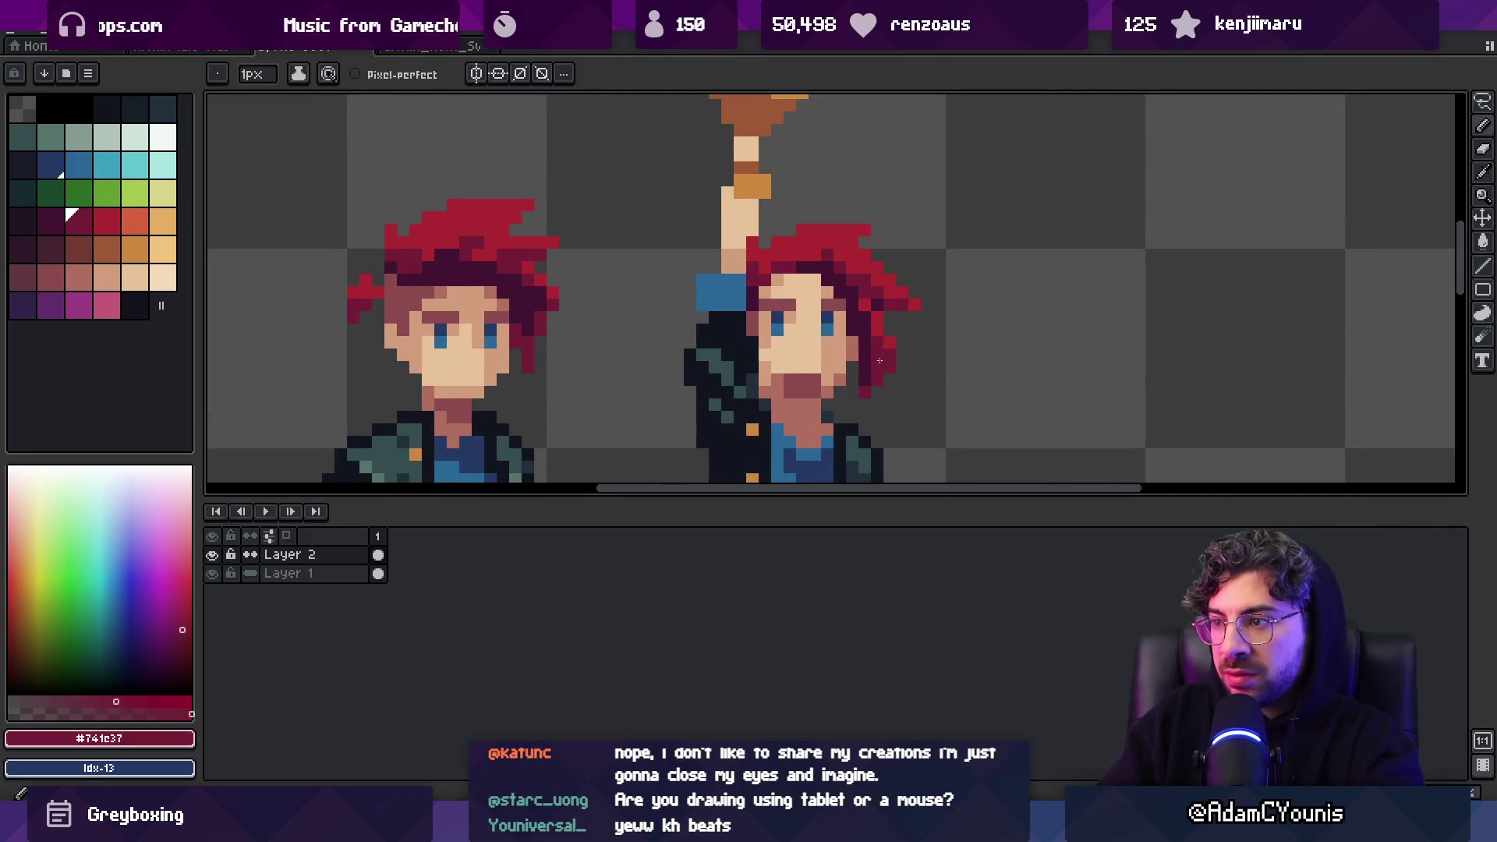
pyautogui.press('z')
pyautogui.scroll(-3, 824, 333)
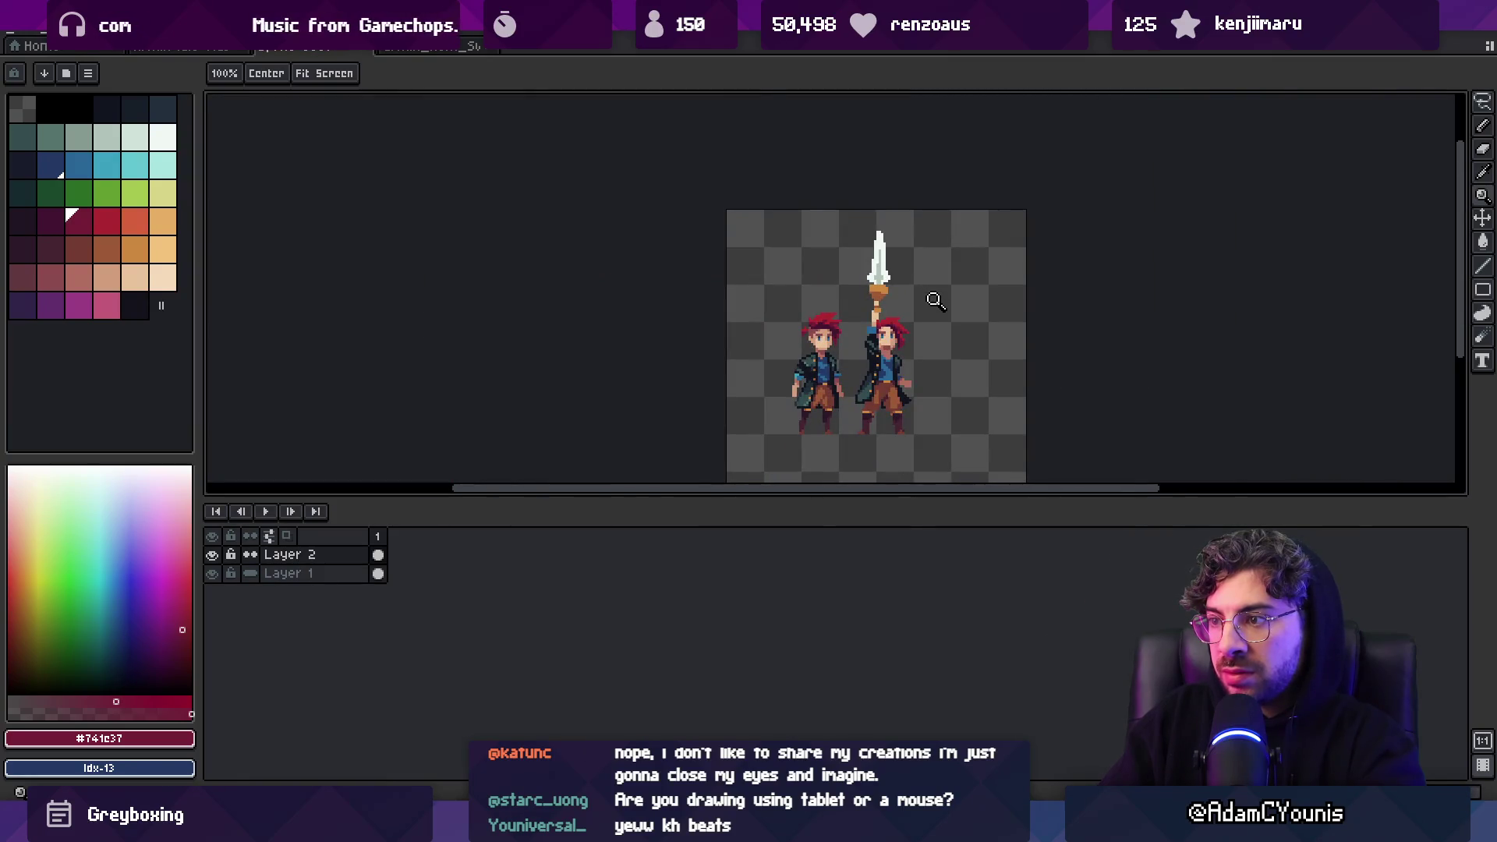
pyautogui.scroll(3, 934, 304)
pyautogui.press('b')
pyautogui.keyDown('alt'); pyautogui.click(899, 333); pyautogui.keyUp('alt')
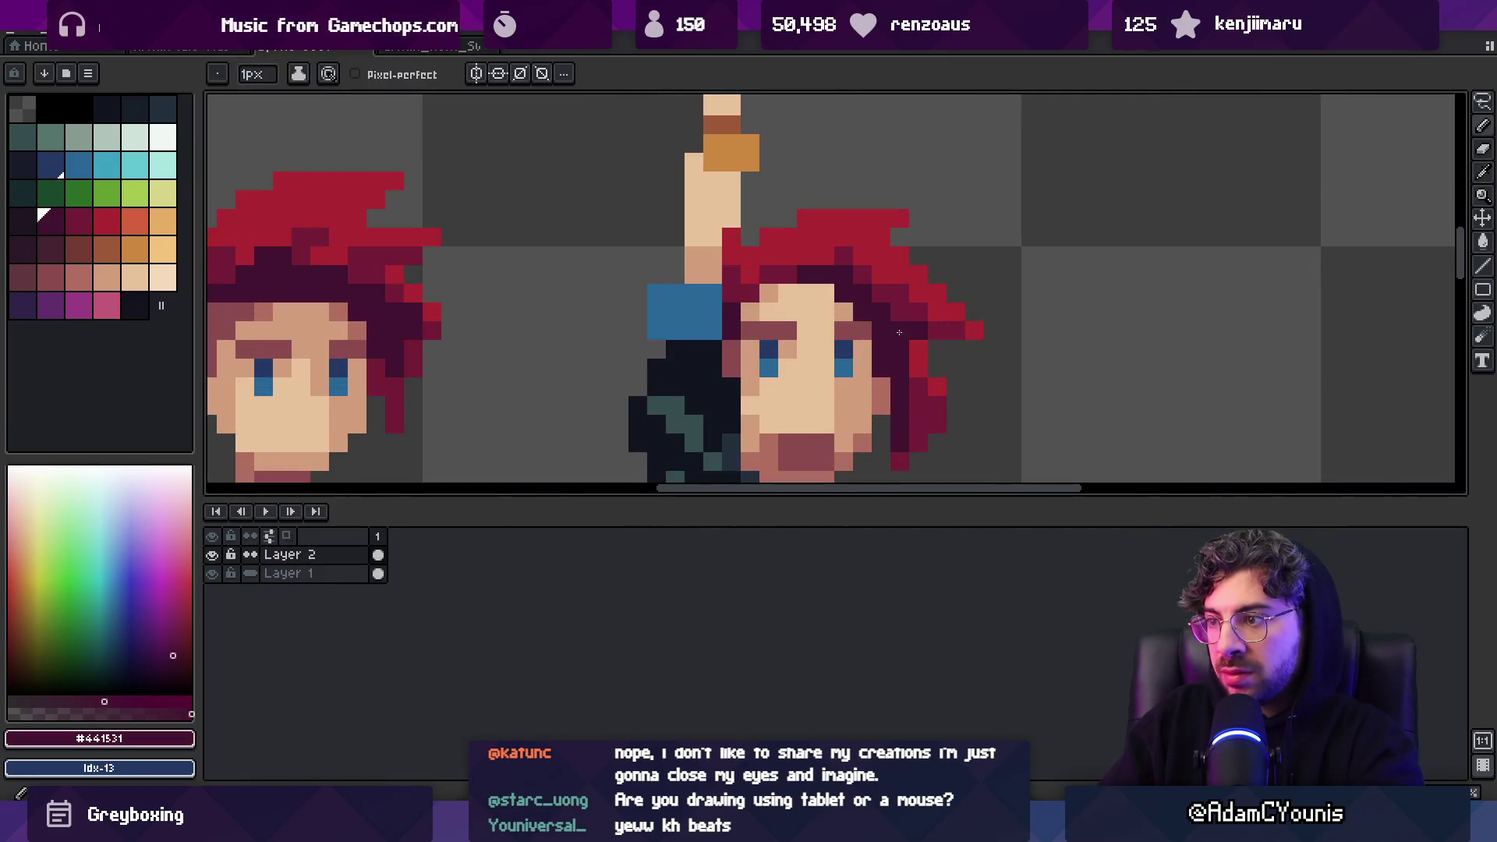
# Recolour the sword-raising character's hair pixels with #441531, #741c37 and bright red #ac2833
pyautogui.click(916, 368)
pyautogui.keyDown('alt'); pyautogui.click(918, 349); pyautogui.keyUp('alt')
pyautogui.click(917, 406)
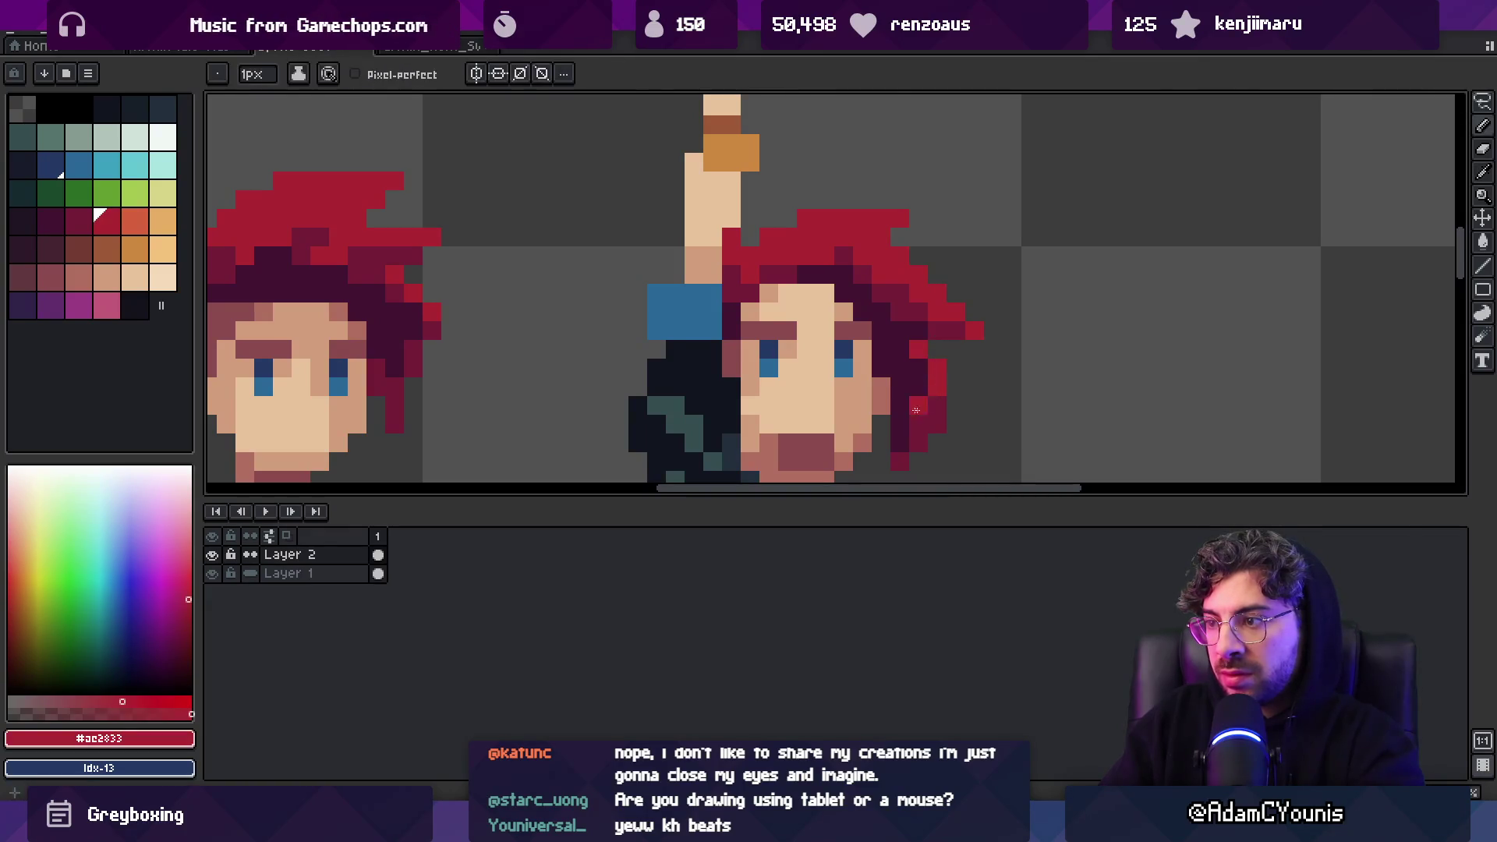
pyautogui.keyDown('alt'); pyautogui.click(917, 368); pyautogui.keyUp('alt')
pyautogui.press('z')
pyautogui.scroll(-3, 855, 318)
pyautogui.scroll(3, 881, 328)
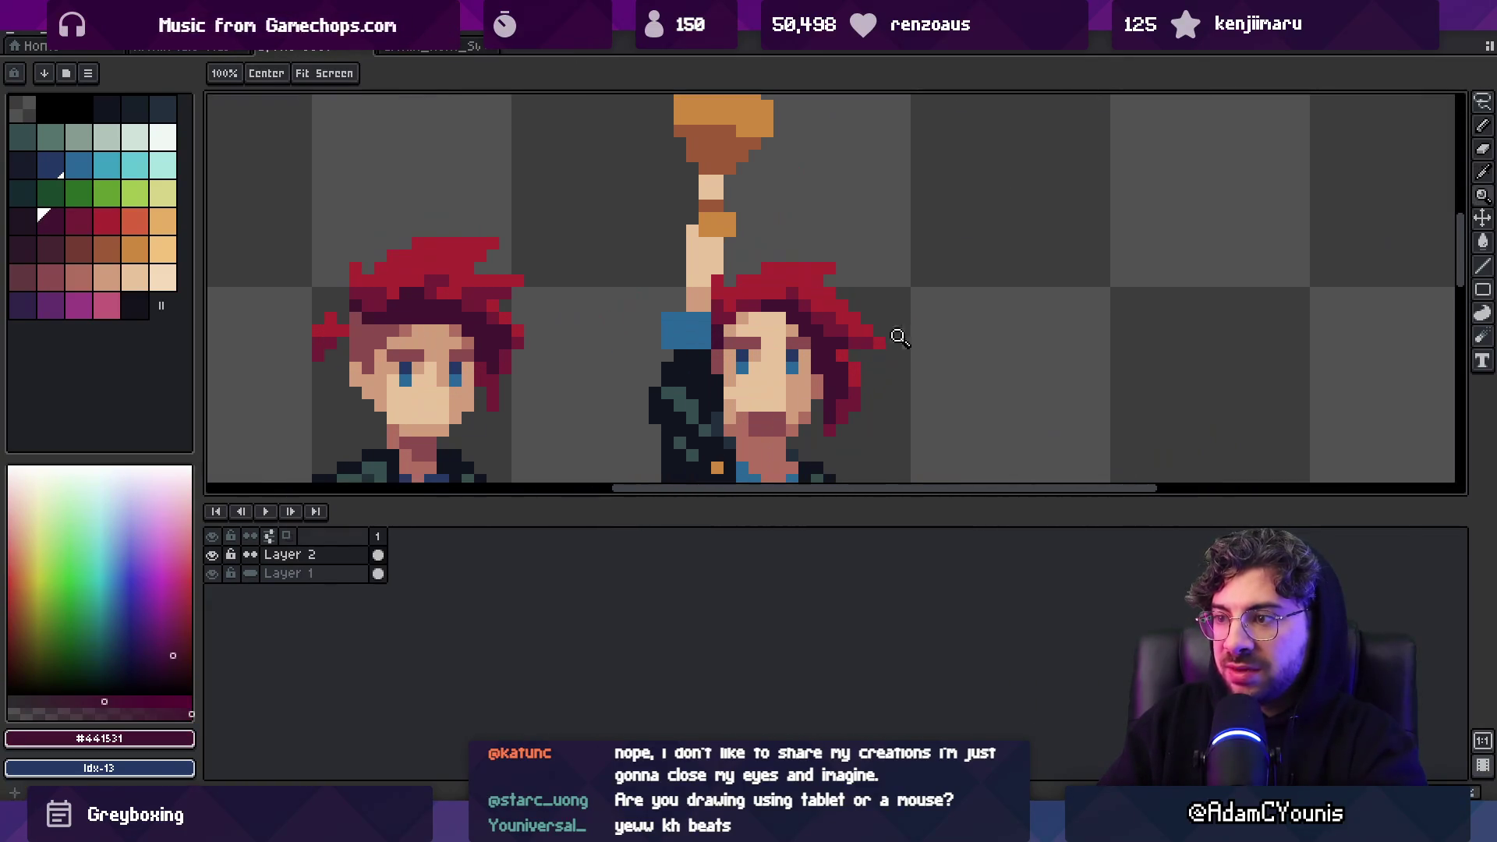
pyautogui.keyDown('alt'); pyautogui.click(838, 334); pyautogui.keyUp('alt')
pyautogui.scroll(-3, 881, 312)
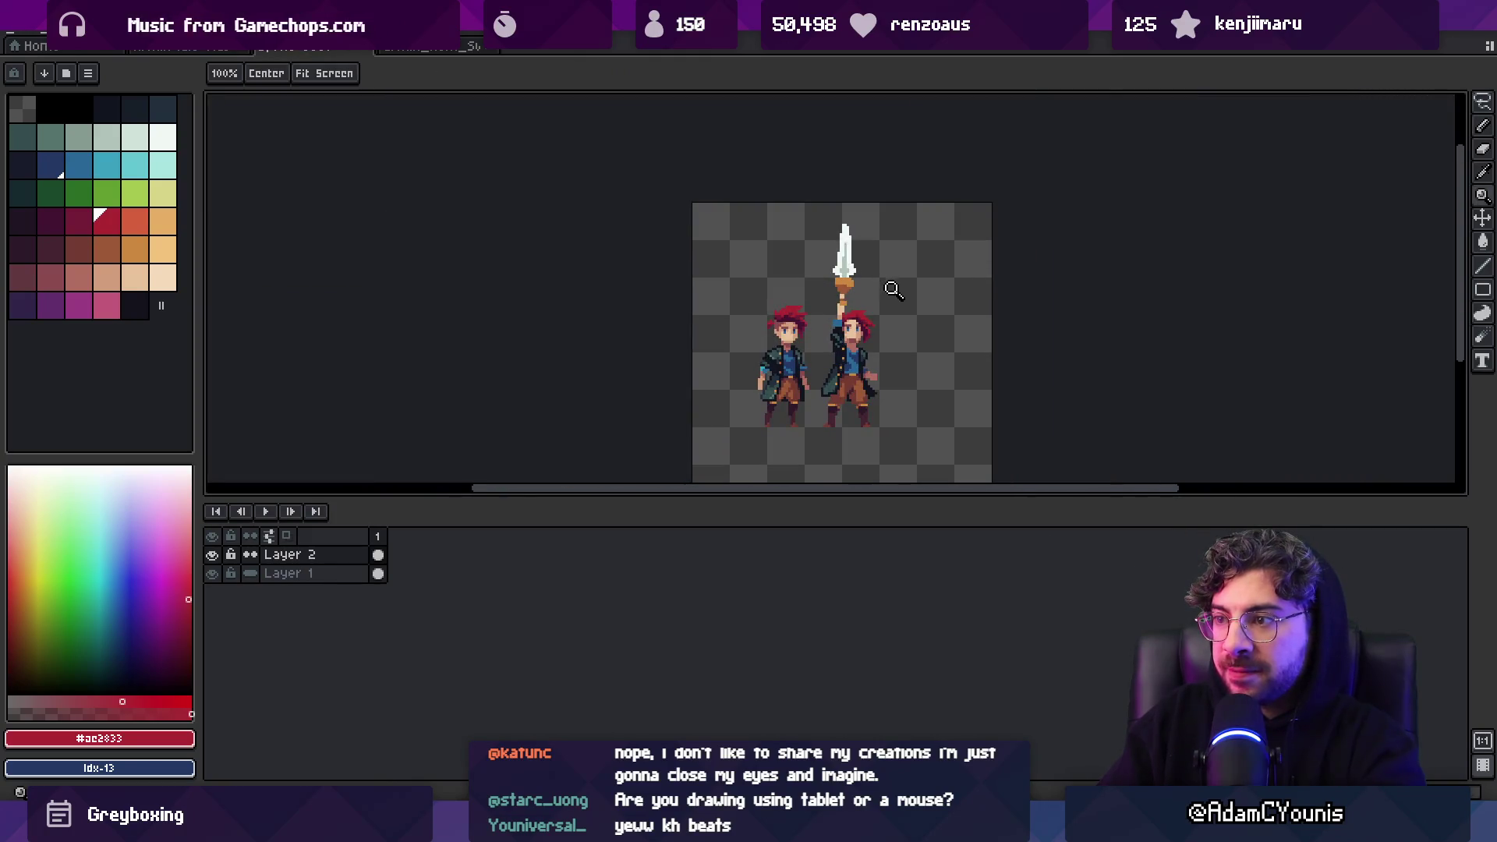
pyautogui.scroll(3, 870, 331)
pyautogui.press('b')
pyautogui.keyDown('alt'); pyautogui.click(865, 337); pyautogui.keyUp('alt')
pyautogui.keyDown('alt'); pyautogui.click(866, 337); pyautogui.keyUp('alt')
# Sample the shaded skin colour from the second character's face
pyautogui.press('z')
pyautogui.scroll(-3, 803, 312)
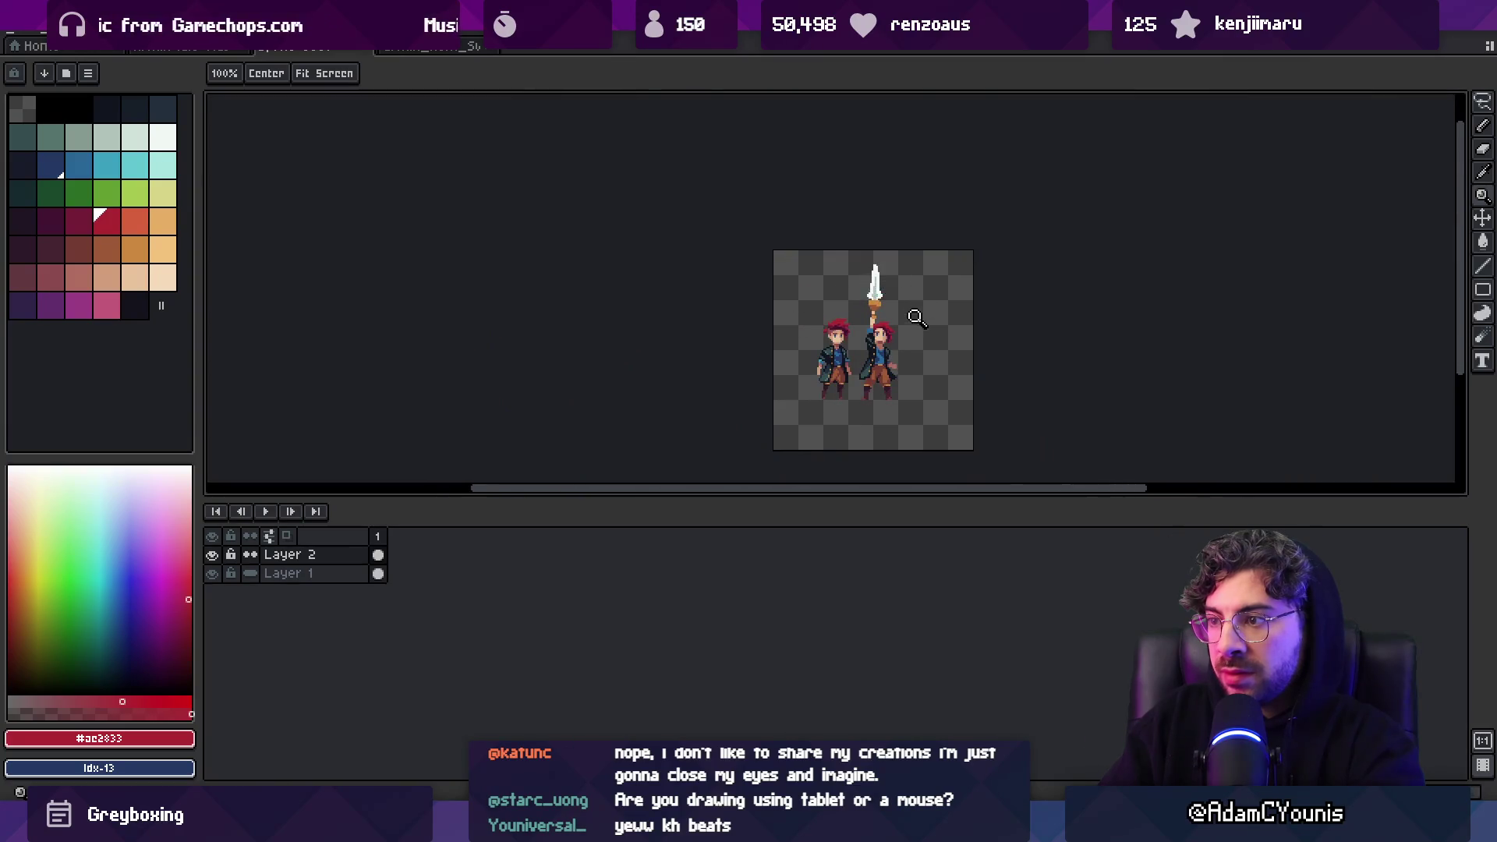
pyautogui.scroll(2, 916, 316)
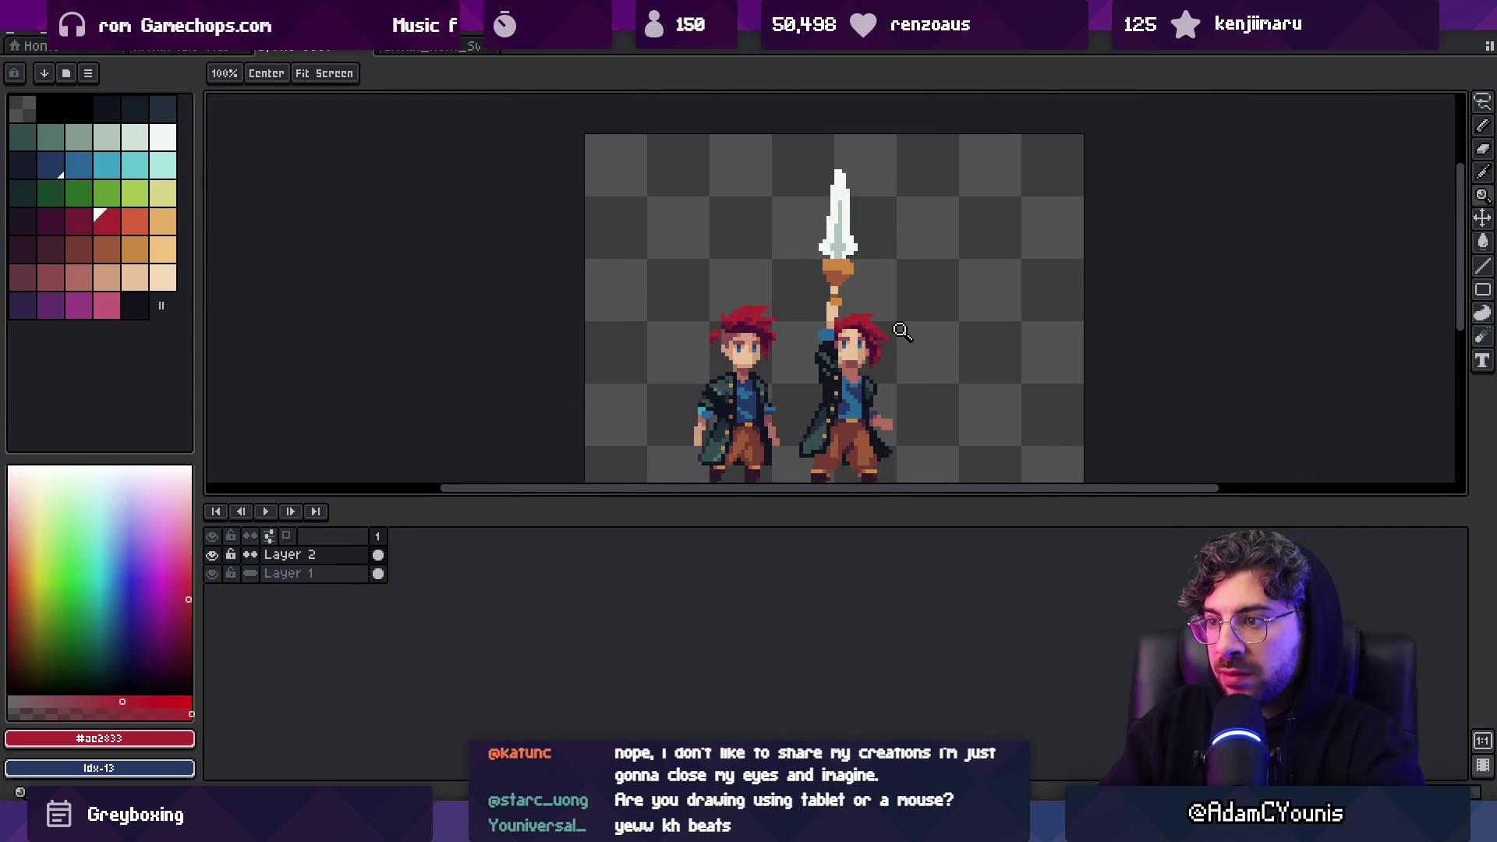
pyautogui.scroll(3, 889, 354)
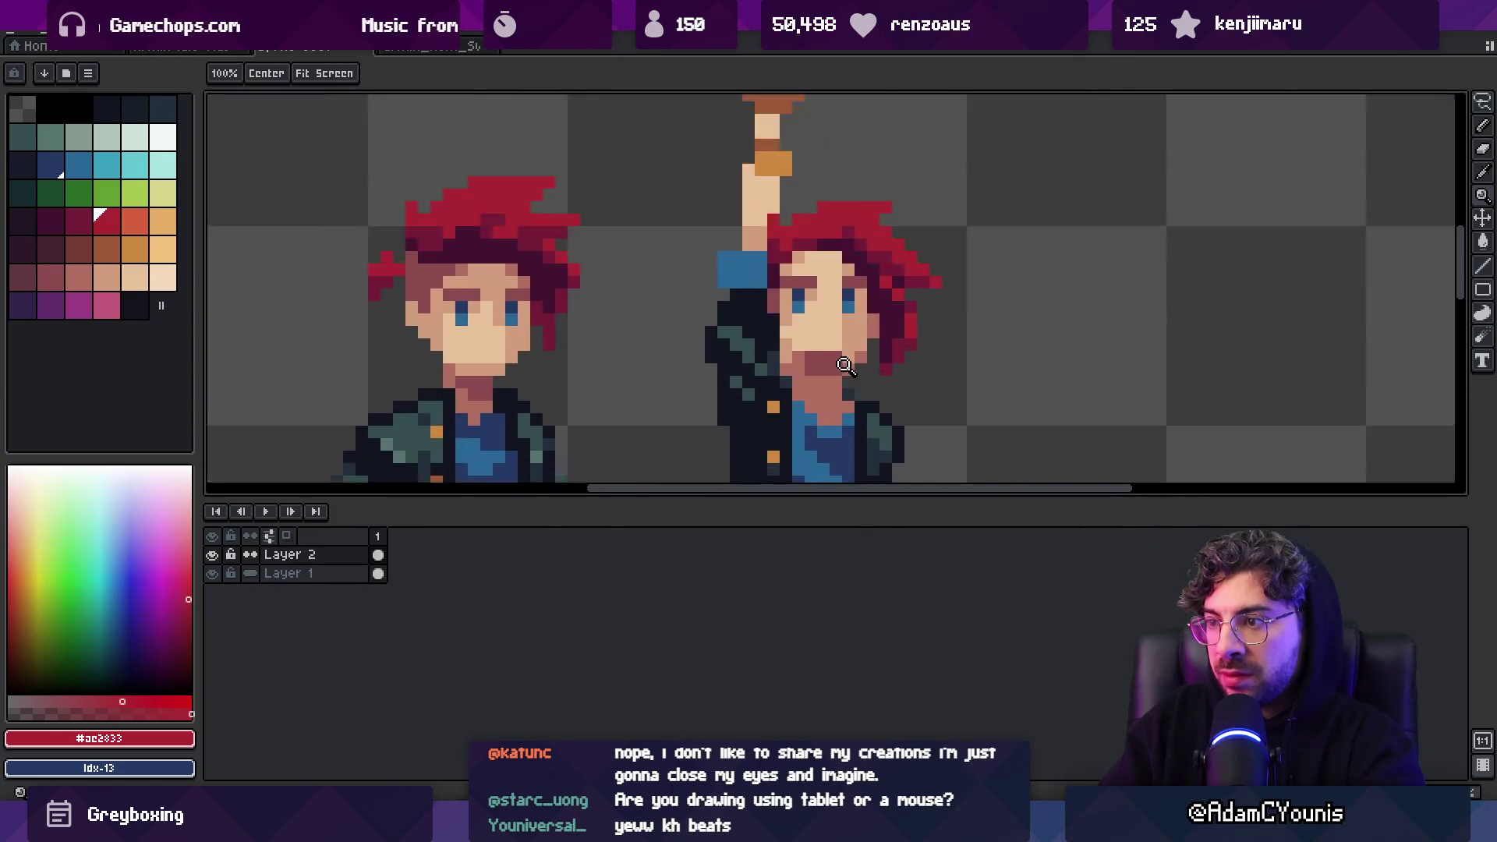
pyautogui.press('b')
pyautogui.keyDown('alt'); pyautogui.click(822, 375); pyautogui.keyUp('alt')
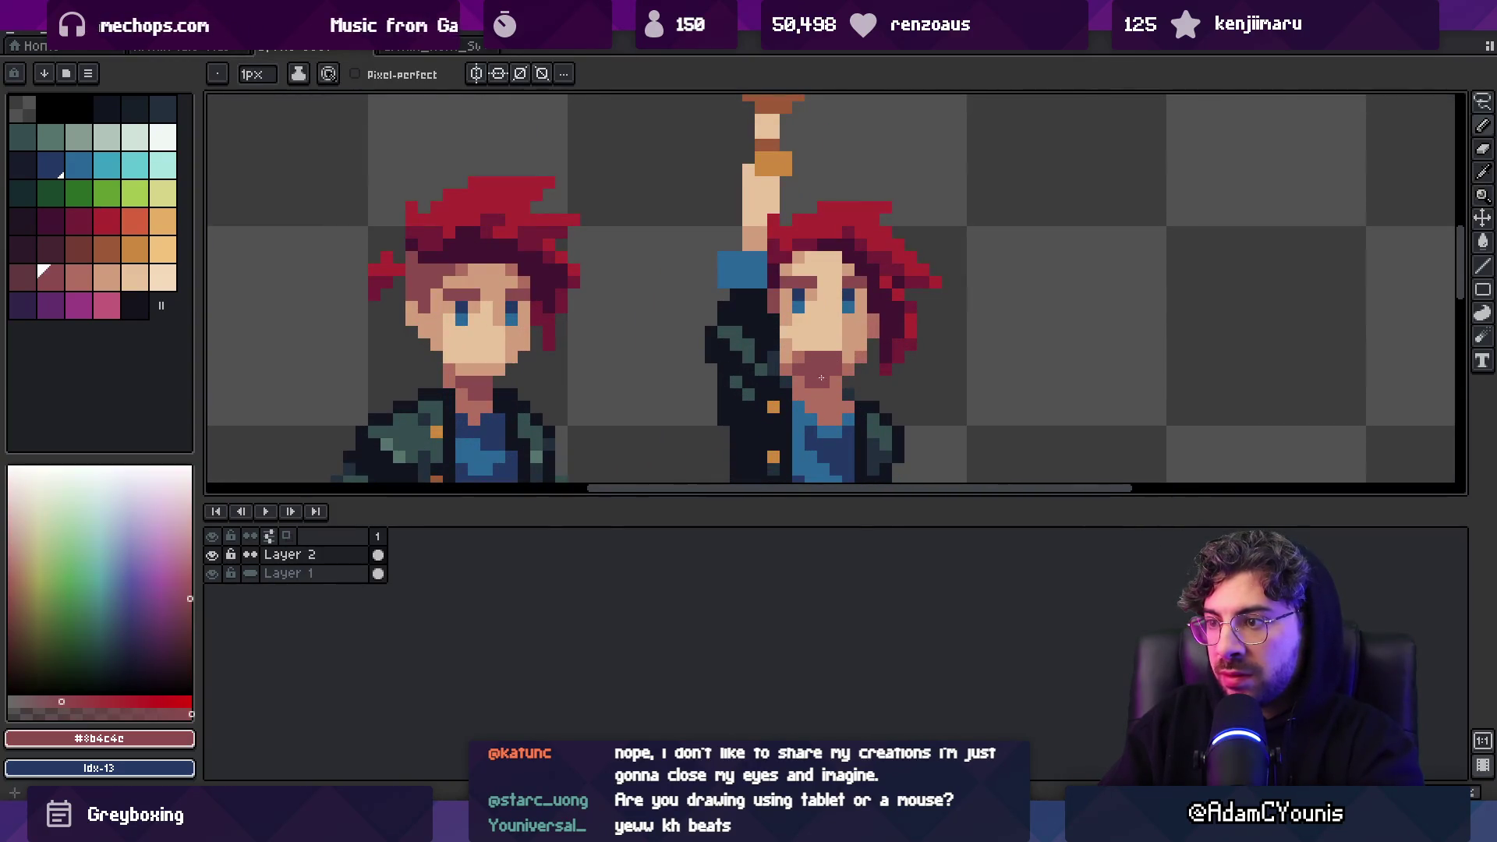
pyautogui.press('z')
pyautogui.scroll(-3, 879, 325)
pyautogui.scroll(3, 879, 325)
# Pick the lighter skin tone #b26c60 and the dark torso colour #452531
pyautogui.keyDown('alt'); pyautogui.click(879, 325); pyautogui.keyUp('alt')
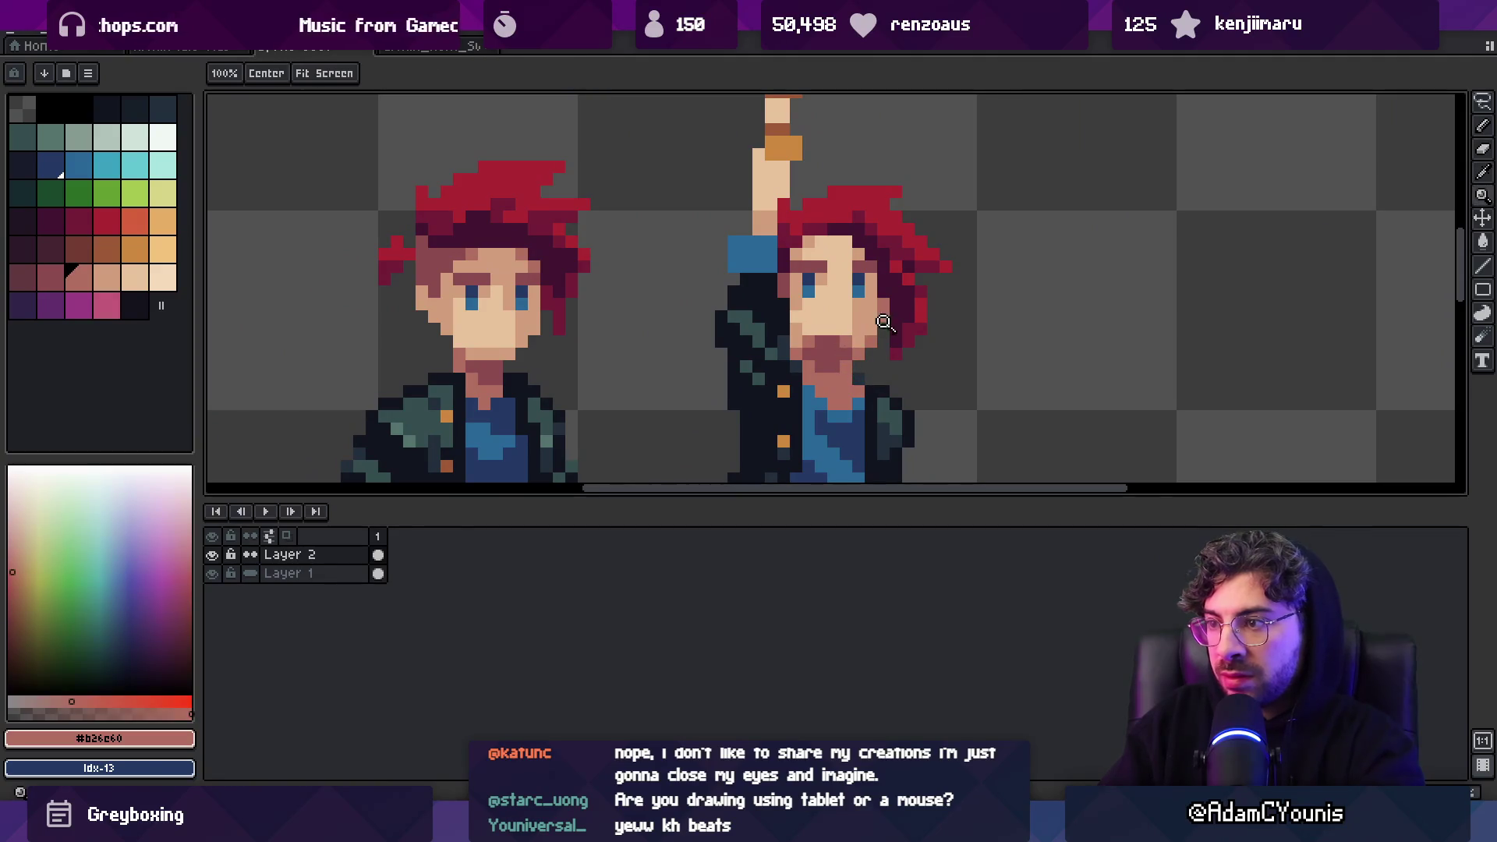
pyautogui.scroll(-4, 880, 325)
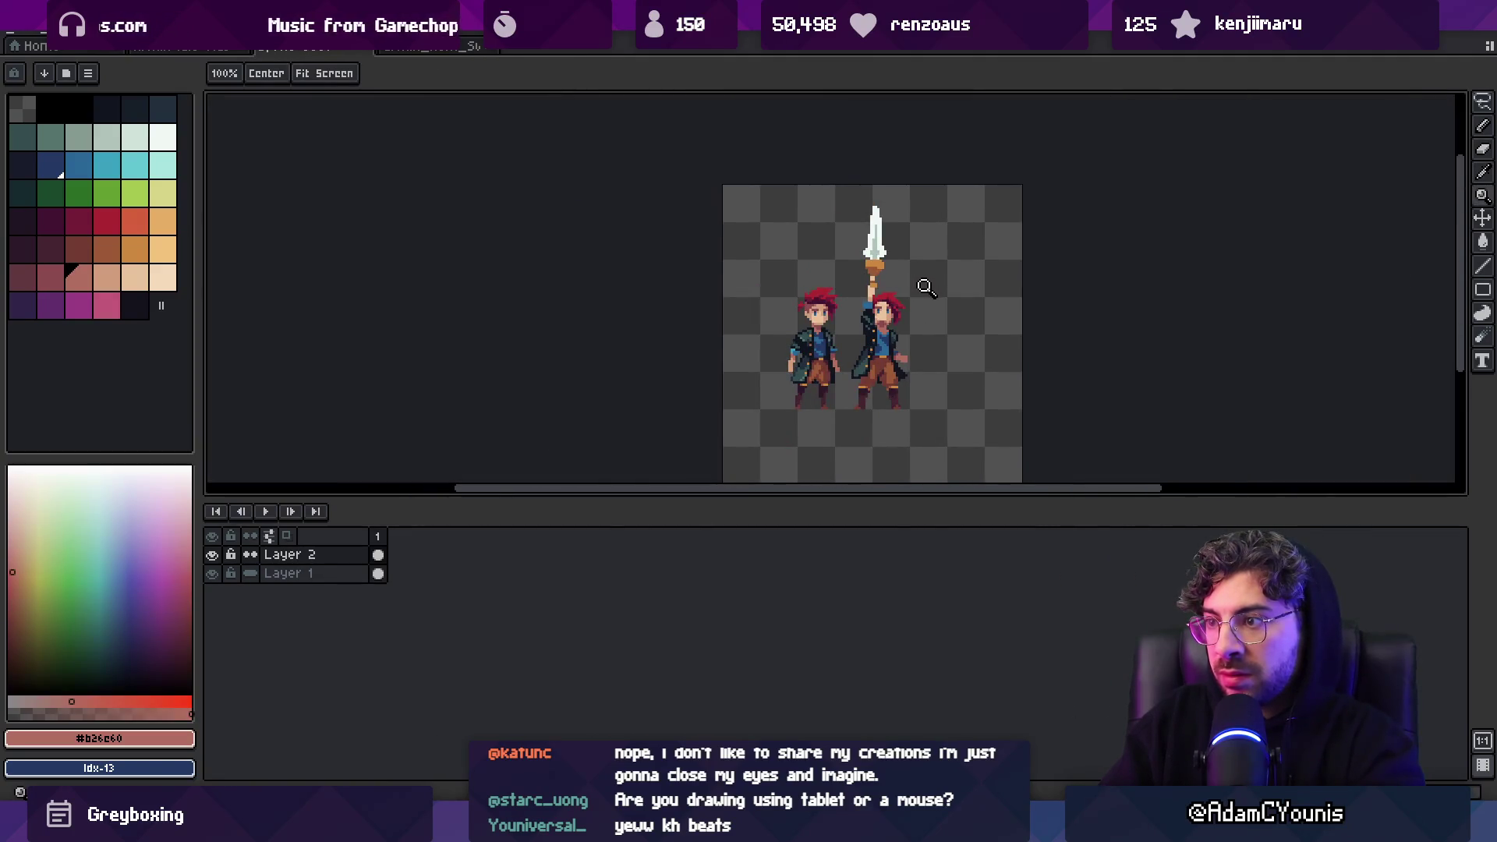
pyautogui.scroll(1, 901, 335)
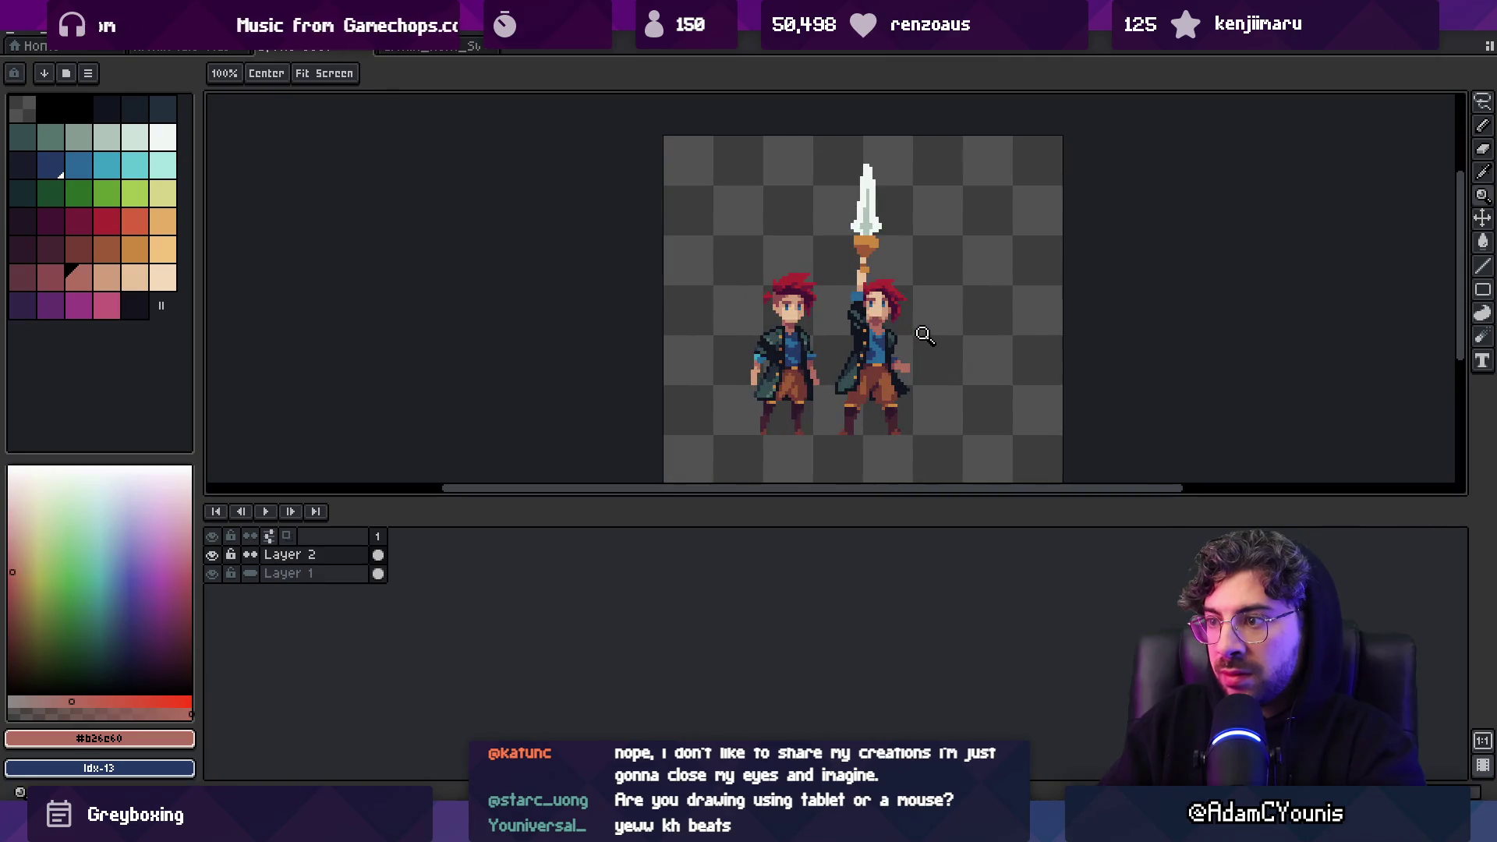
pyautogui.scroll(4, 912, 327)
pyautogui.press('i')
pyautogui.click(891, 314)
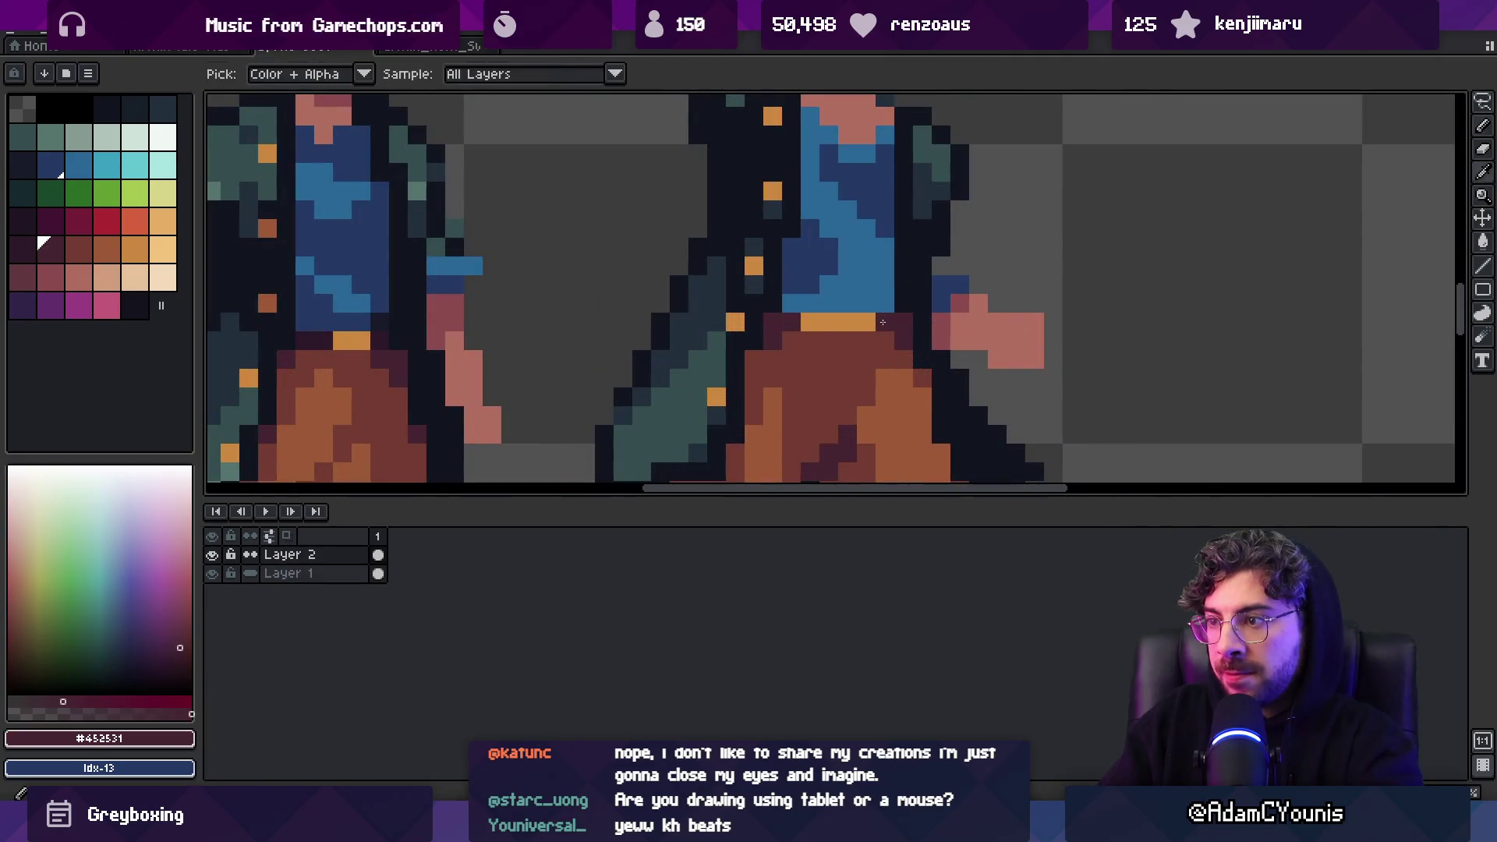
# Sample the trouser browns #743c33 and #9d5a37 from the figures
pyautogui.press('z')
pyautogui.scroll(-5, 895, 312)
pyautogui.scroll(2, 858, 316)
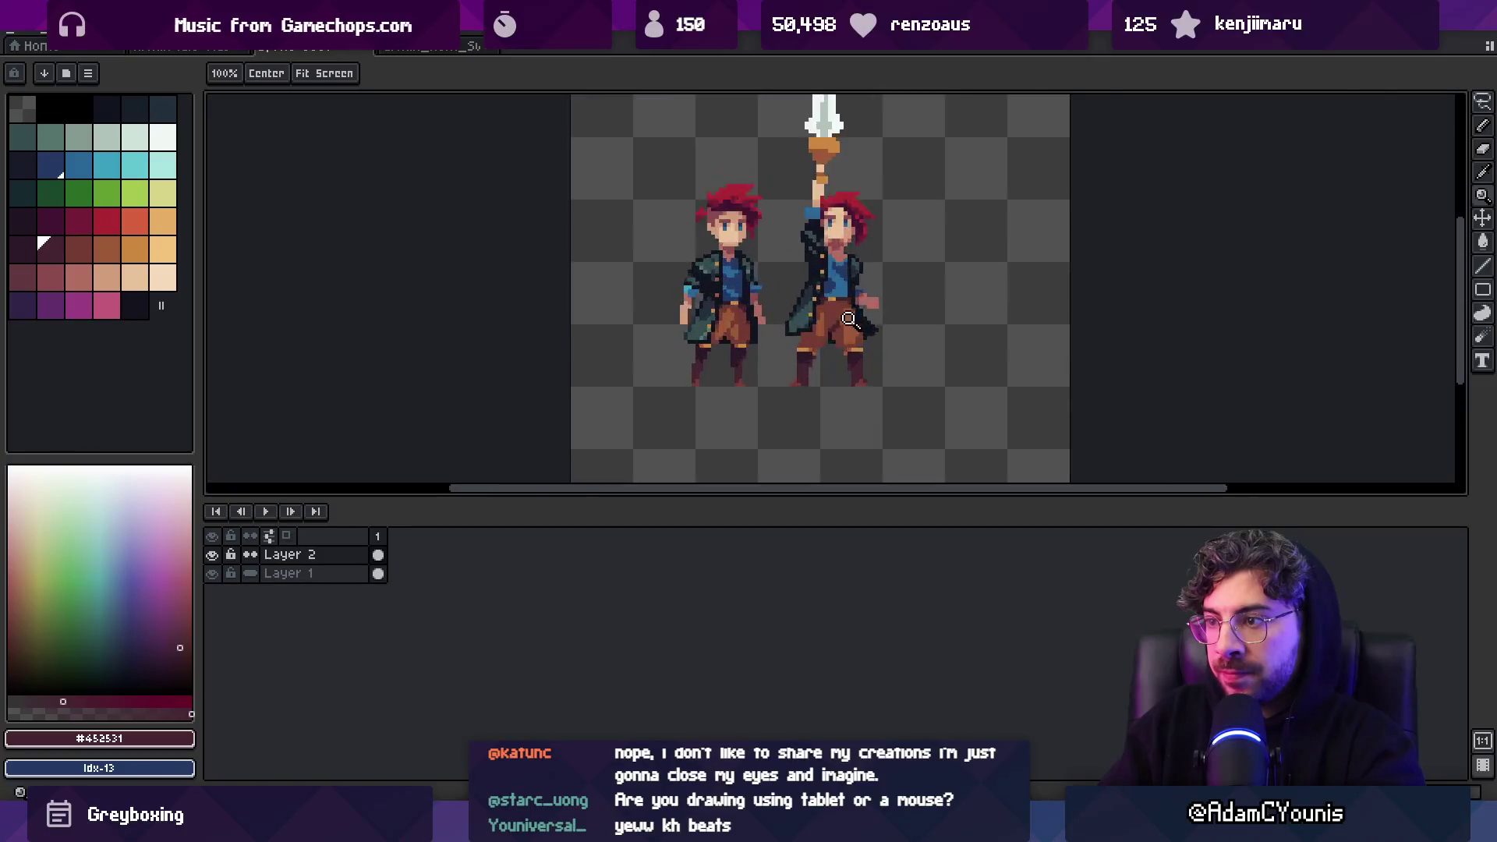
pyautogui.scroll(3, 858, 316)
pyautogui.press('b')
pyautogui.keyDown('alt'); pyautogui.click(861, 288); pyautogui.keyUp('alt')
pyautogui.keyDown('alt'); pyautogui.click(847, 337); pyautogui.keyUp('alt')
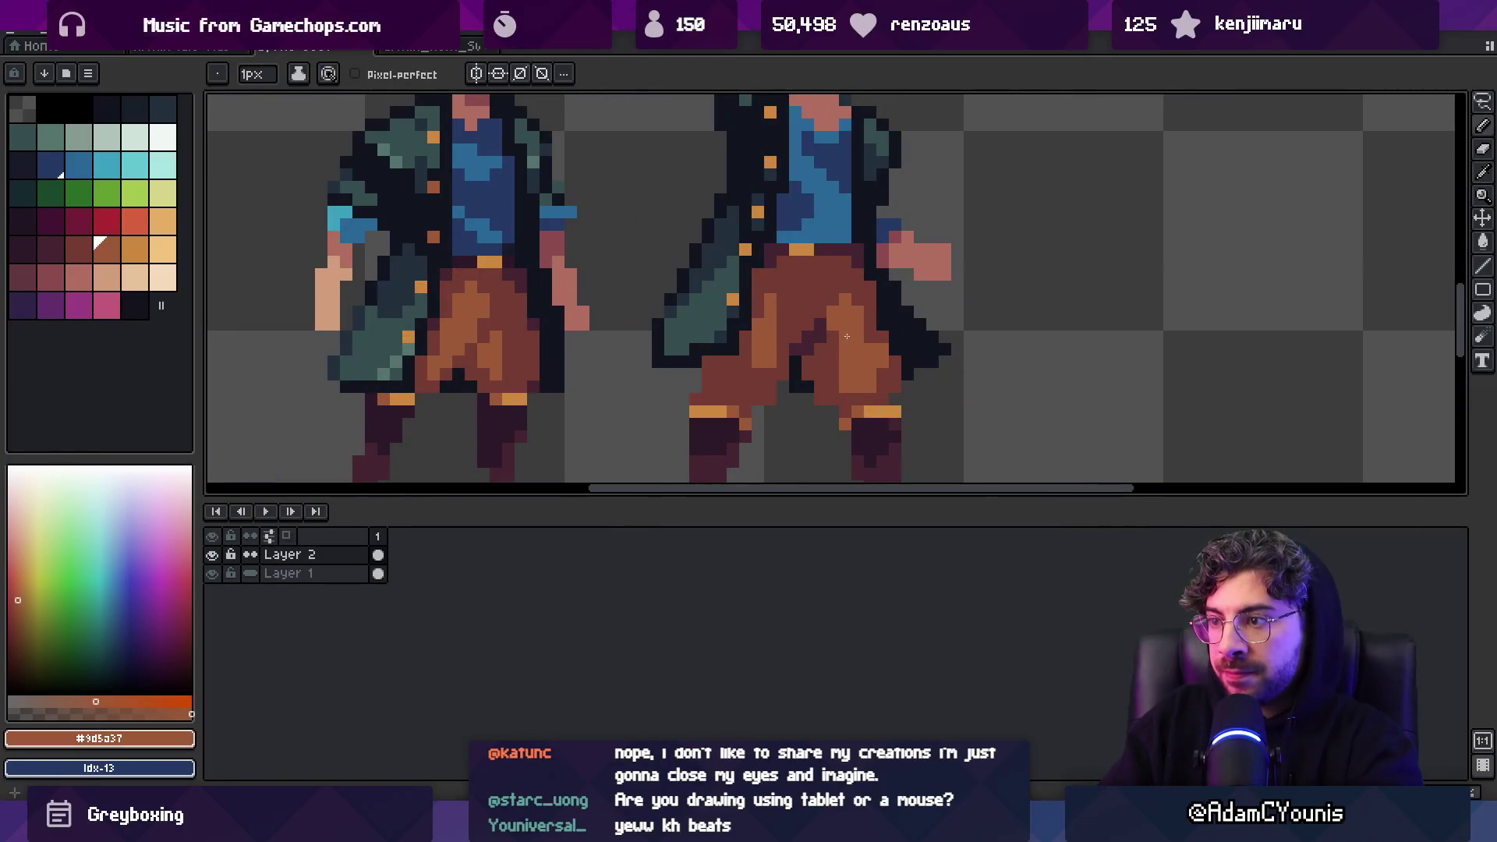
pyautogui.keyDown('alt'); pyautogui.click(812, 344); pyautogui.keyUp('alt')
pyautogui.keyDown('alt'); pyautogui.click(772, 298); pyautogui.keyUp('alt')
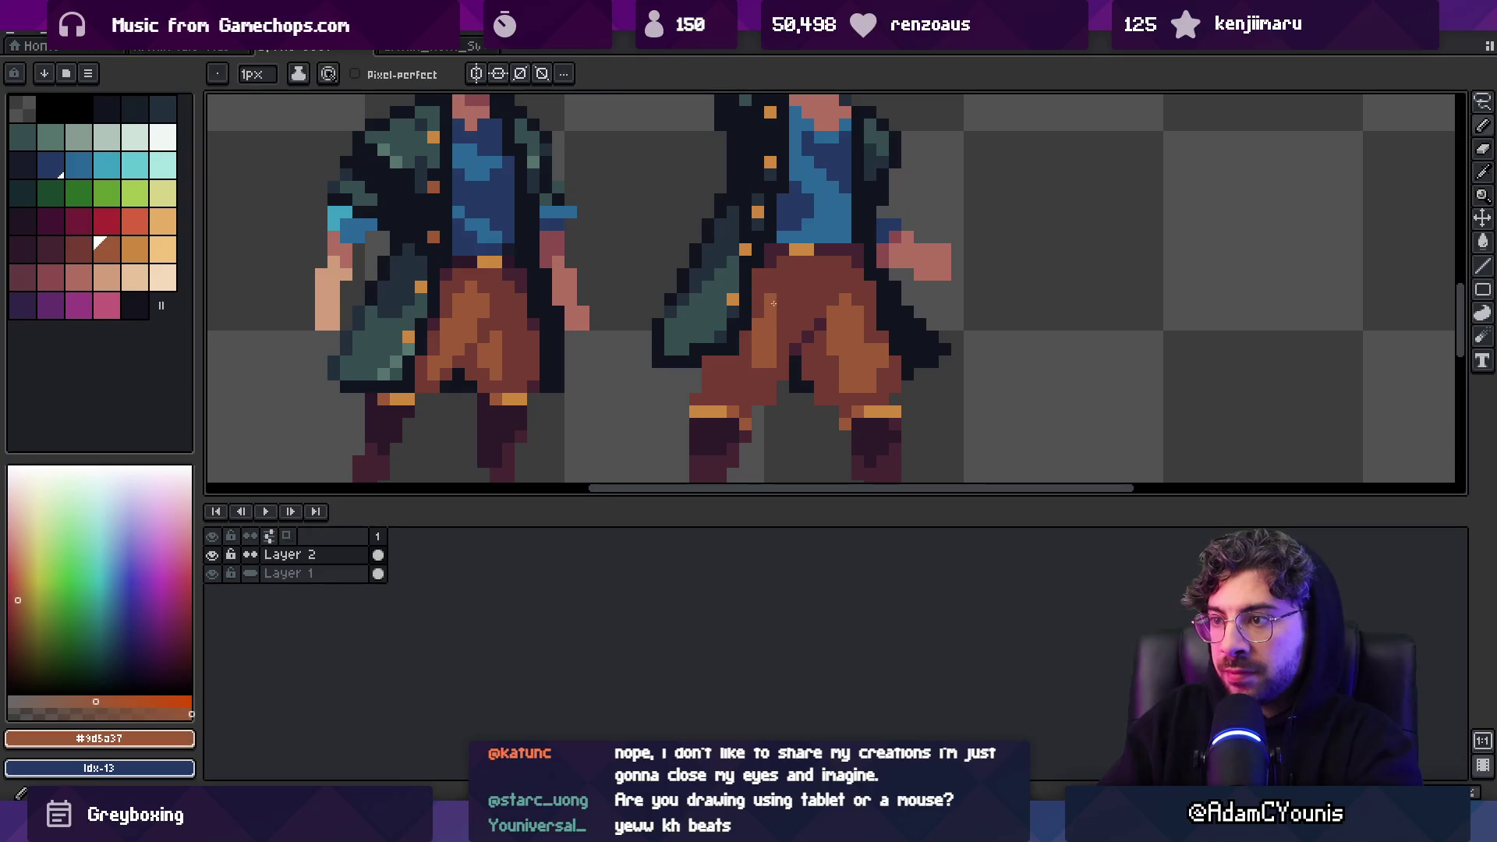
# Redraw the second character's raised sword arm with the pencil, checking it zoomed in and out
pyautogui.press('z')
pyautogui.scroll(-5, 750, 336)
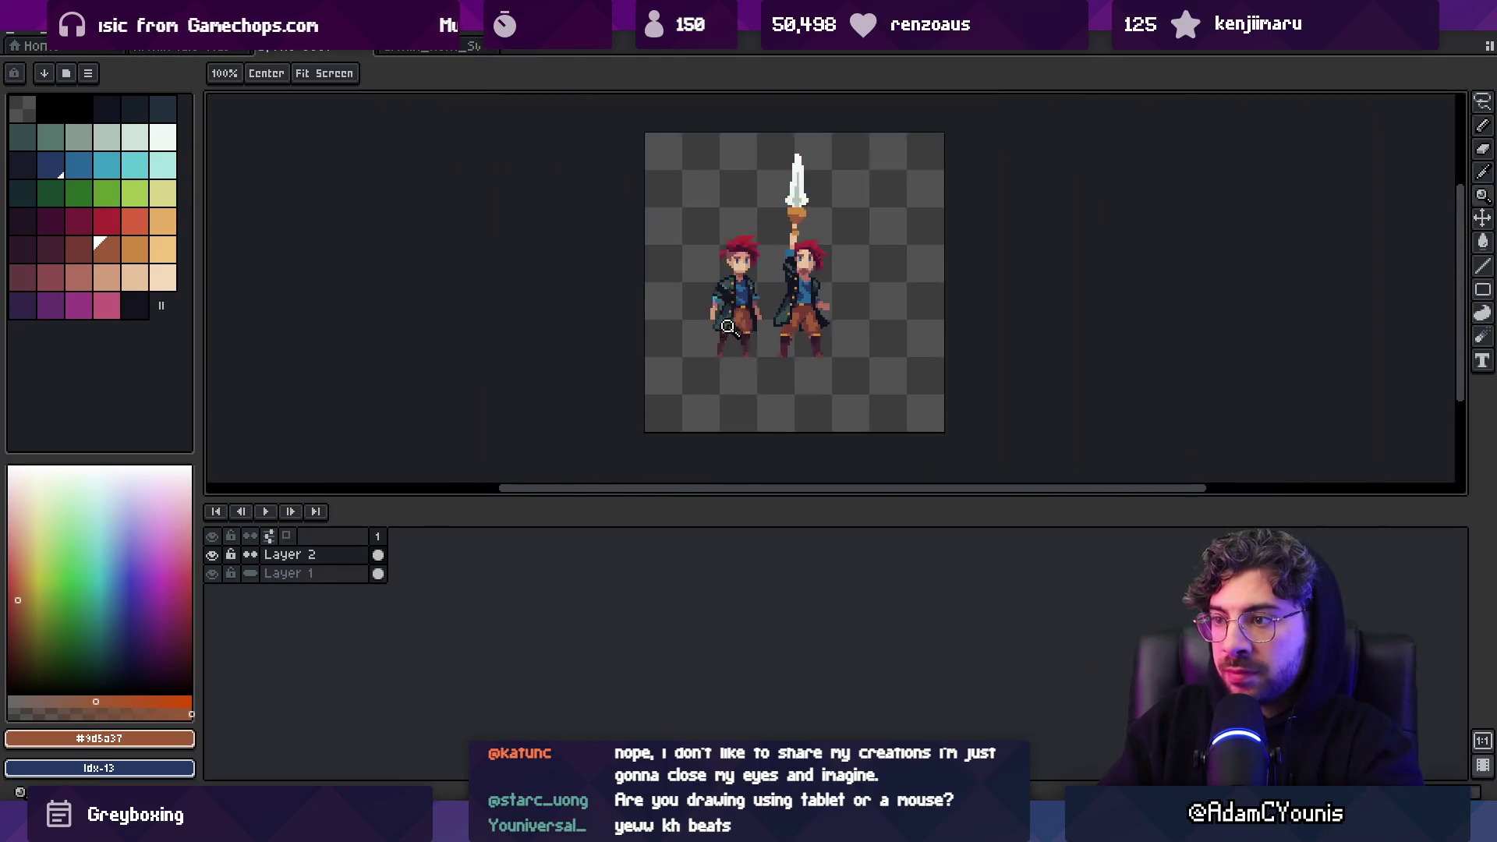
pyautogui.scroll(5, 803, 315)
pyautogui.press('b')
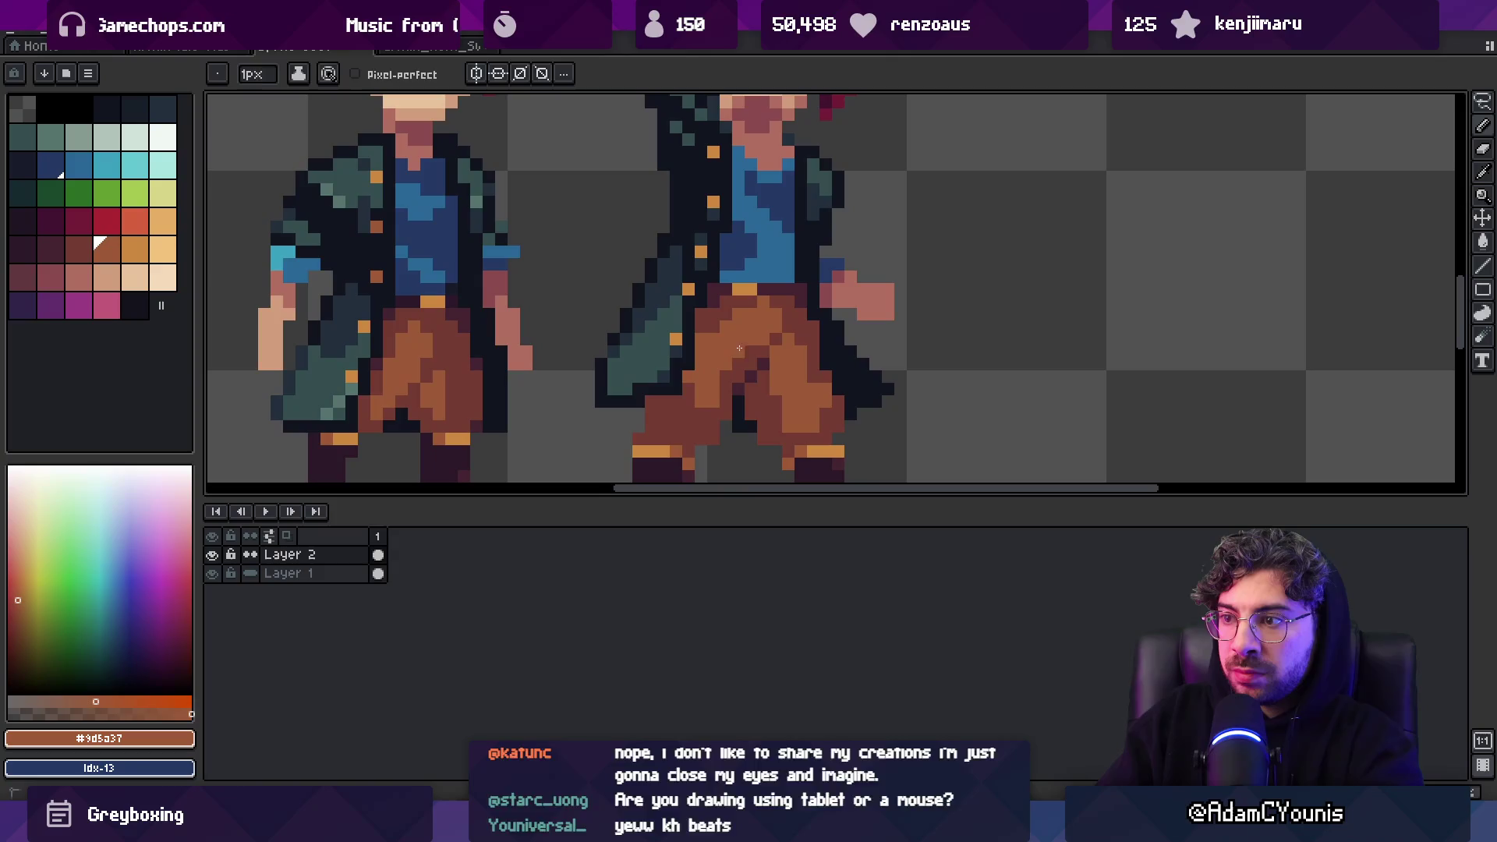
pyautogui.press('z')
pyautogui.scroll(-5, 693, 364)
pyautogui.scroll(5, 788, 327)
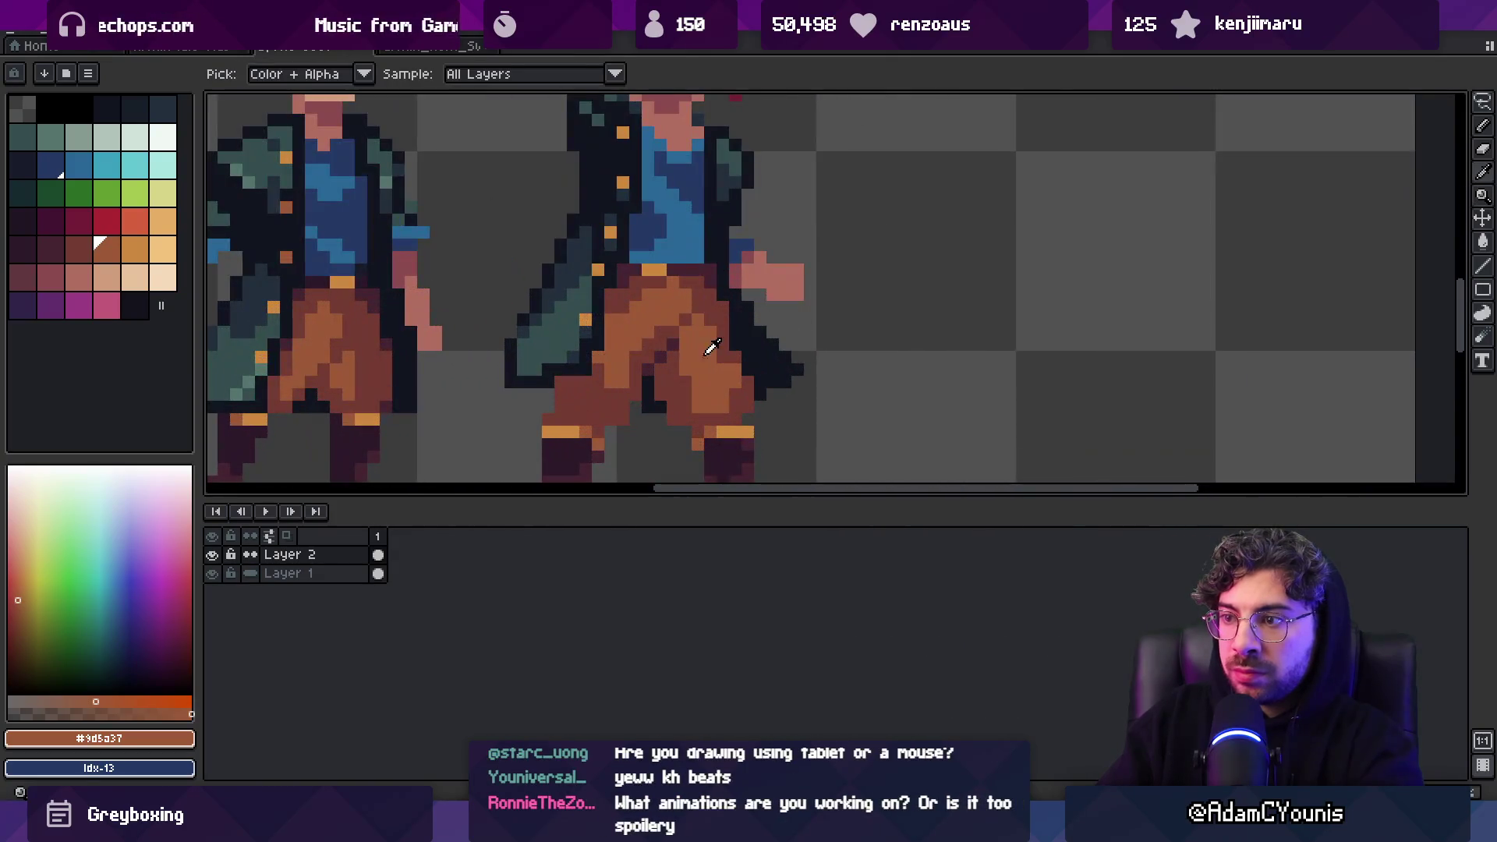
pyautogui.press('b')
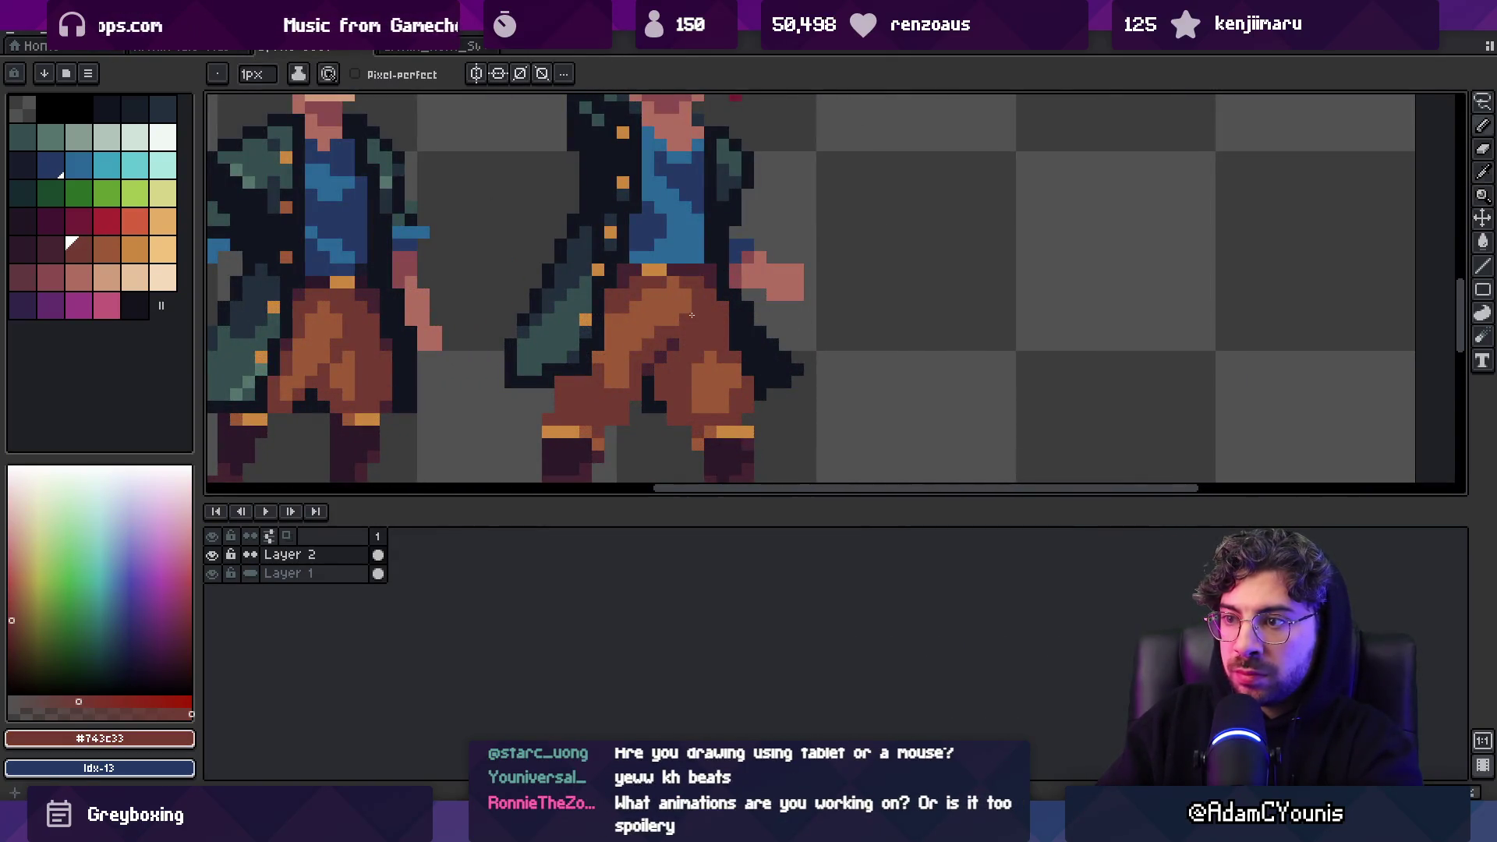
pyautogui.press('z')
pyautogui.scroll(-5, 670, 327)
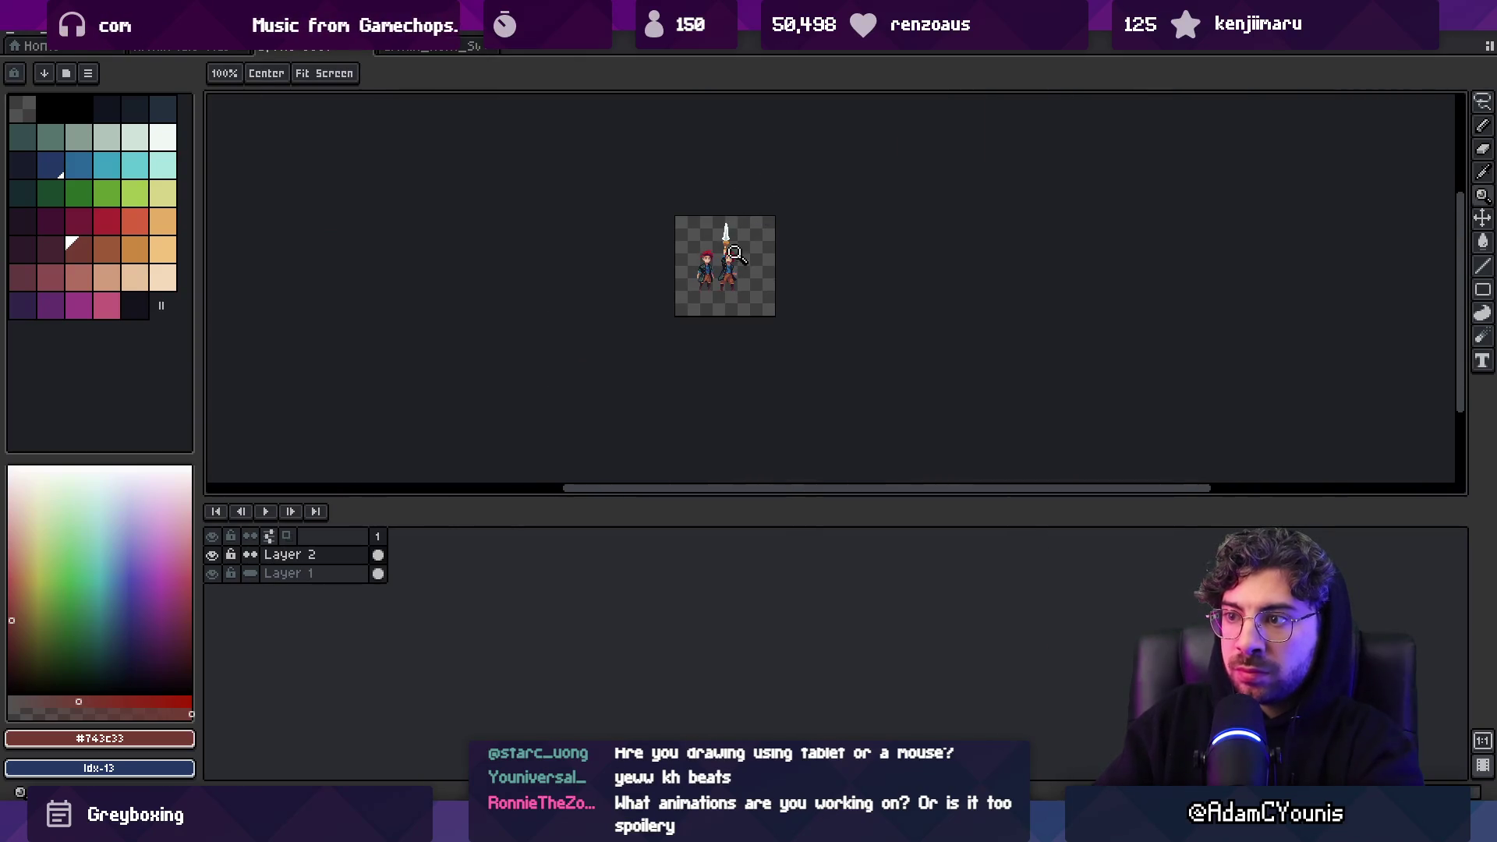
pyautogui.scroll(4, 722, 260)
pyautogui.scroll(3, 776, 256)
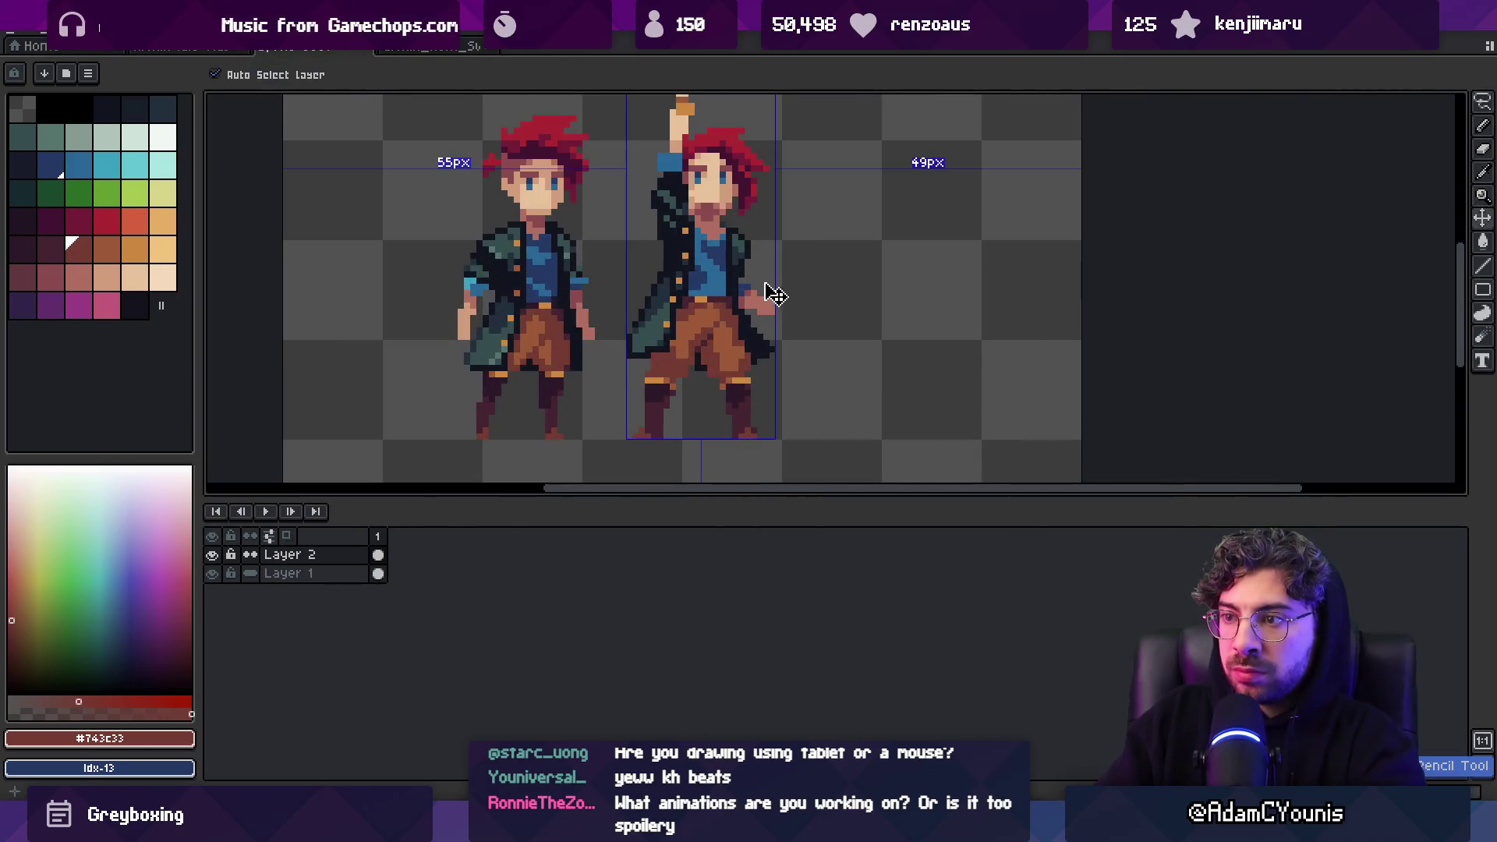
pyautogui.press('b')
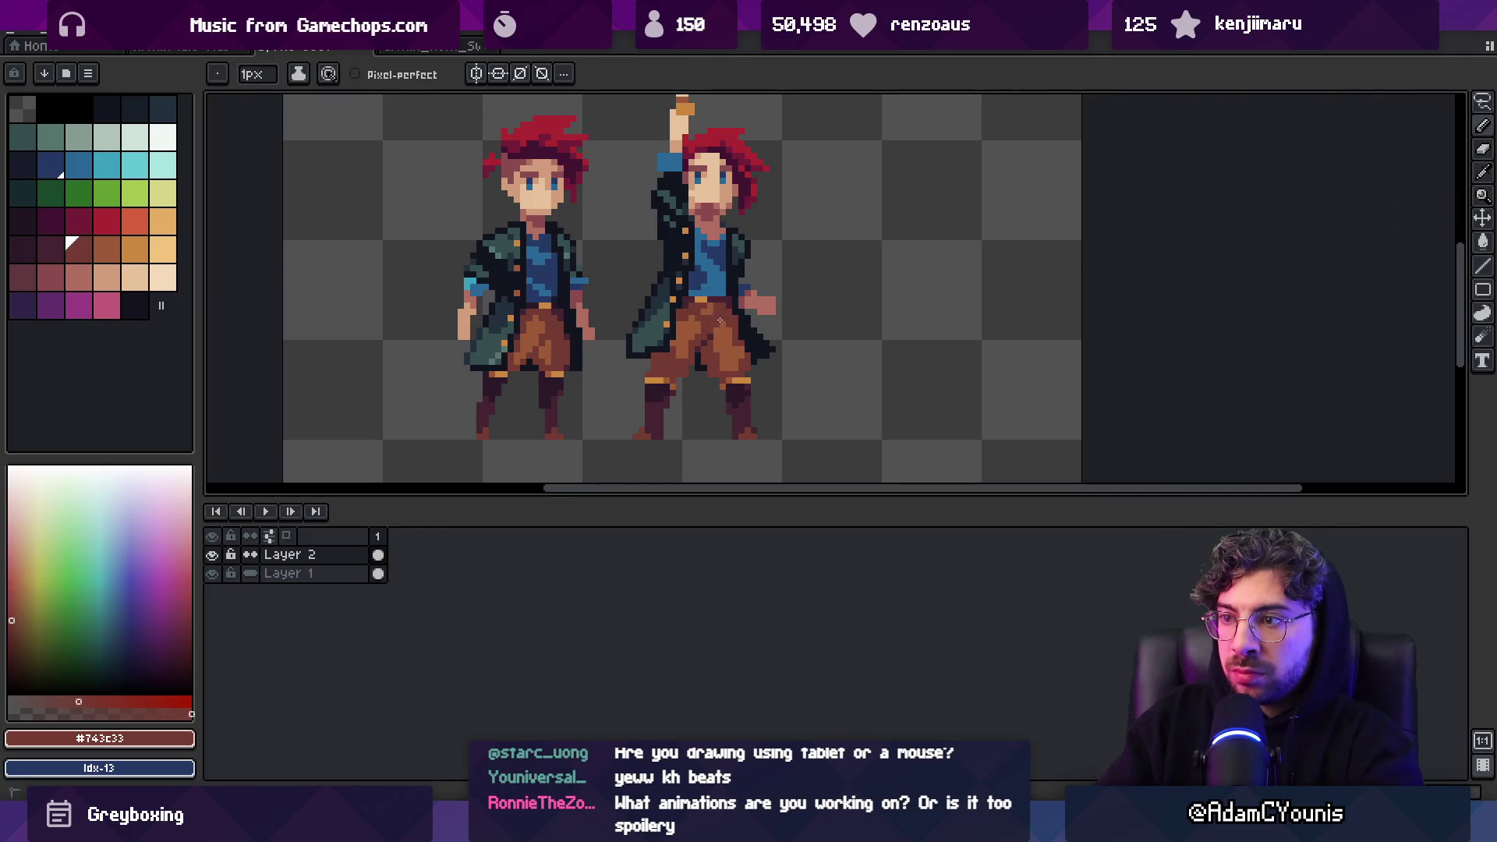
# Alternate between the trouser browns, ending with dark brown #743c33, and zoom out
pyautogui.keyDown('alt'); pyautogui.click(691, 327); pyautogui.keyUp('alt')
pyautogui.keyDown('alt'); pyautogui.click(716, 312); pyautogui.keyUp('alt')
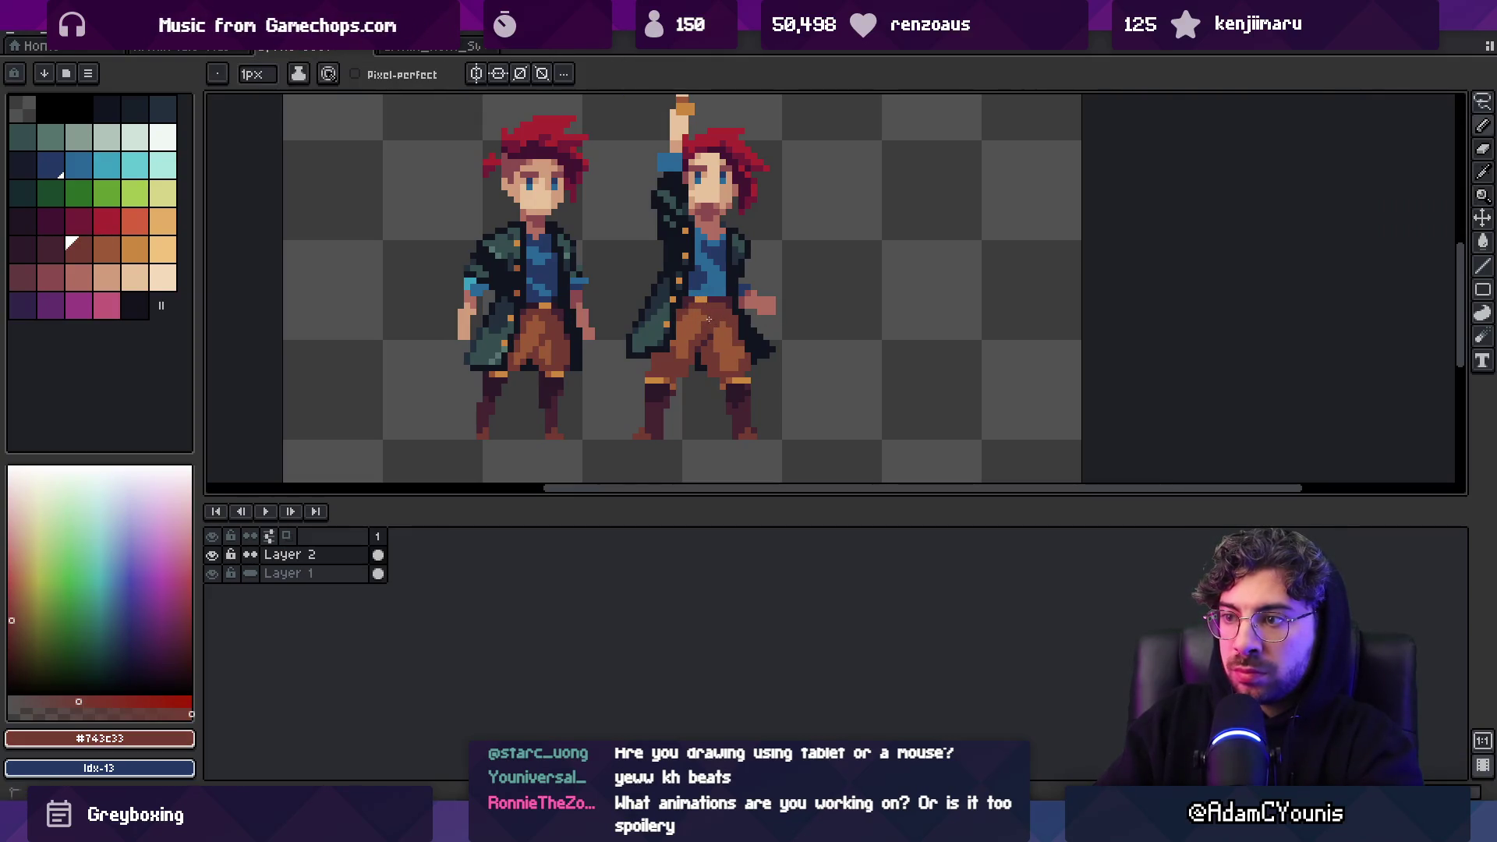
pyautogui.keyDown('alt'); pyautogui.click(694, 340); pyautogui.keyUp('alt')
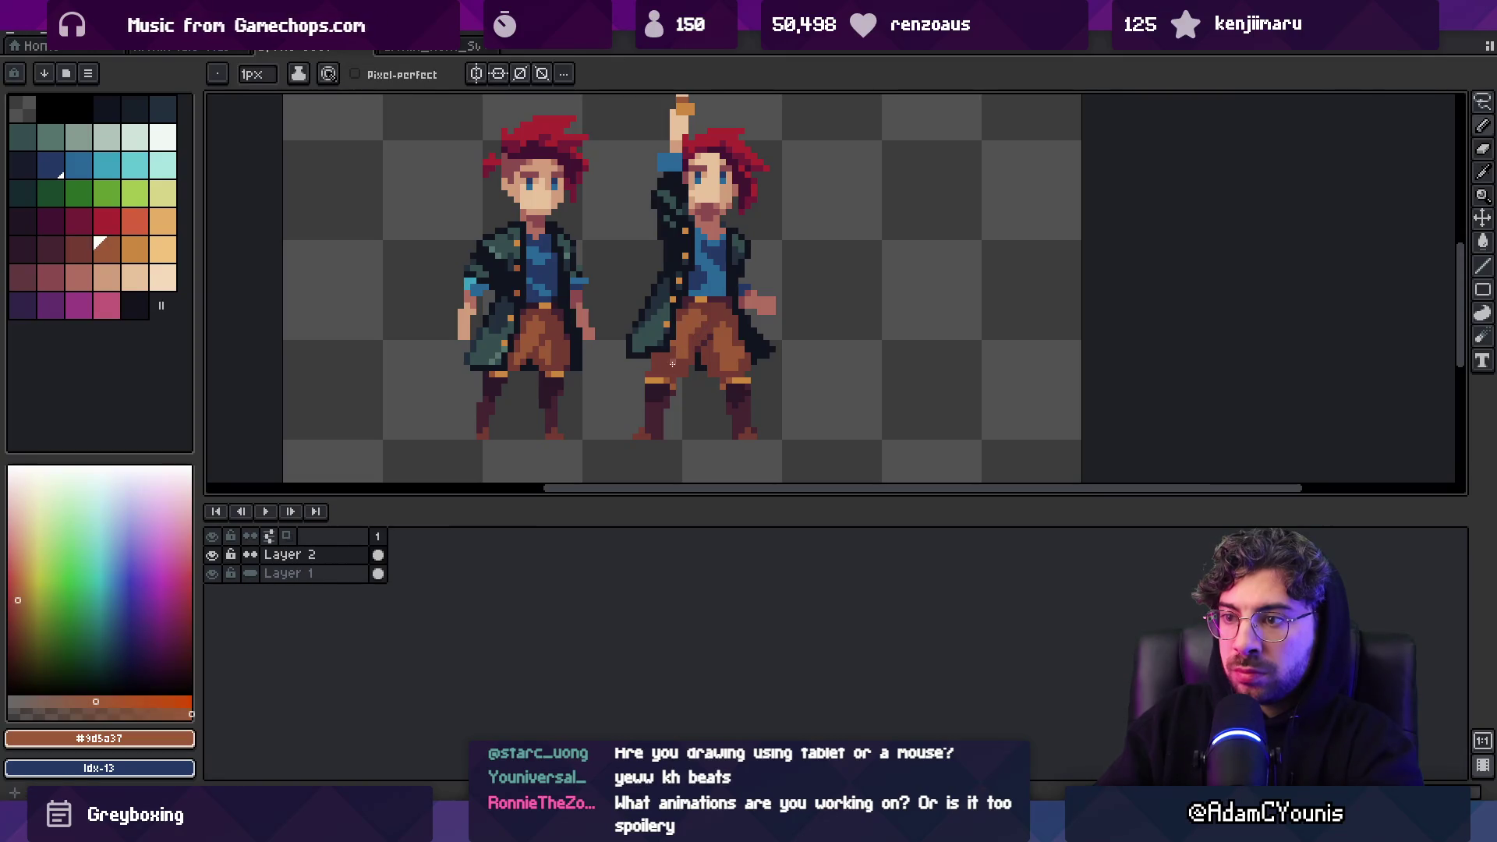
pyautogui.scroll(-3, 734, 354)
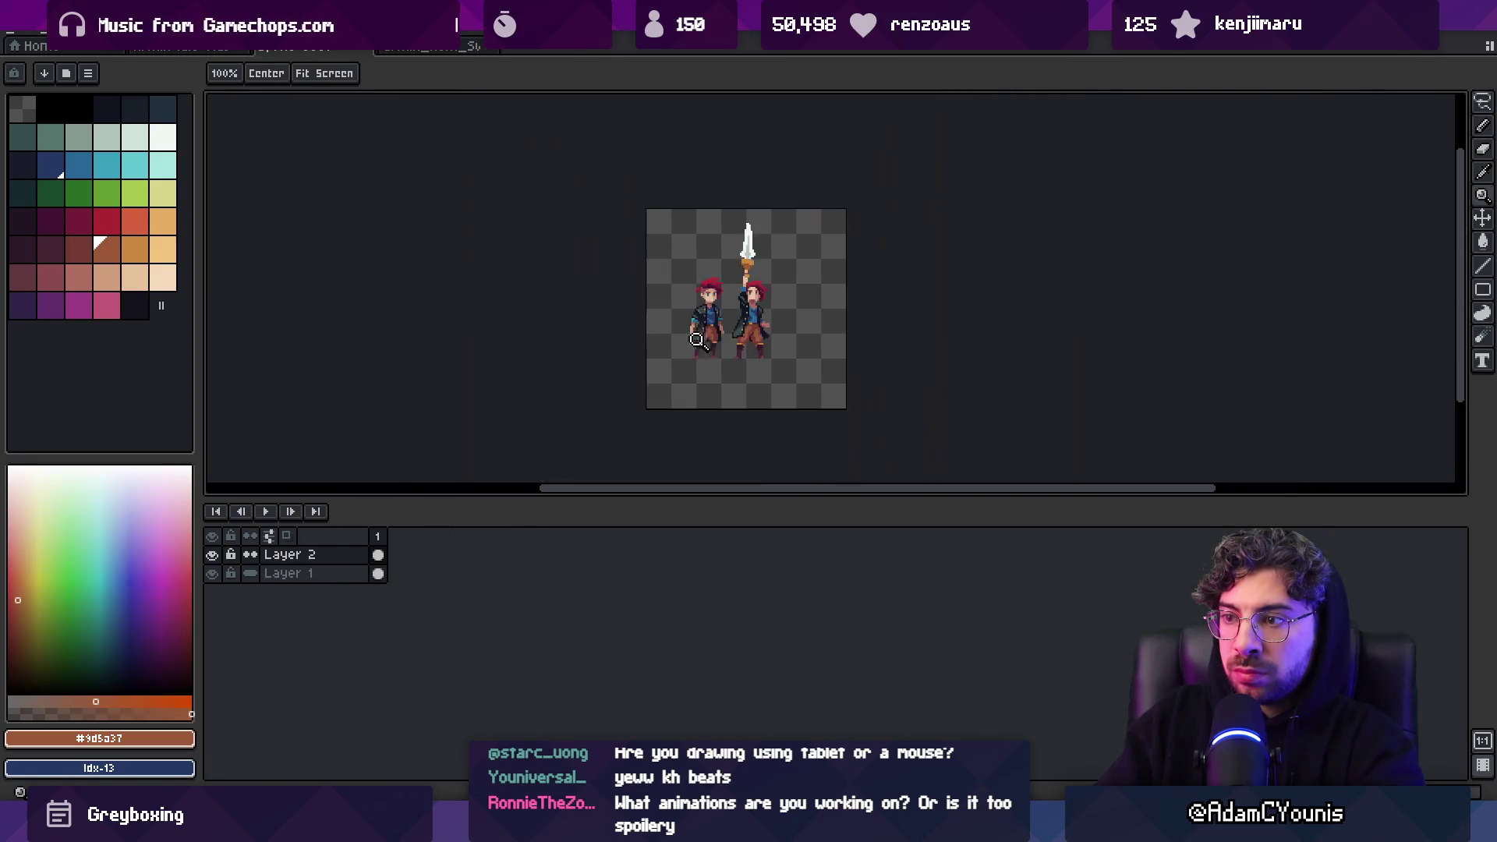
pyautogui.scroll(3, 745, 339)
pyautogui.keyDown('alt'); pyautogui.click(745, 339); pyautogui.keyUp('alt')
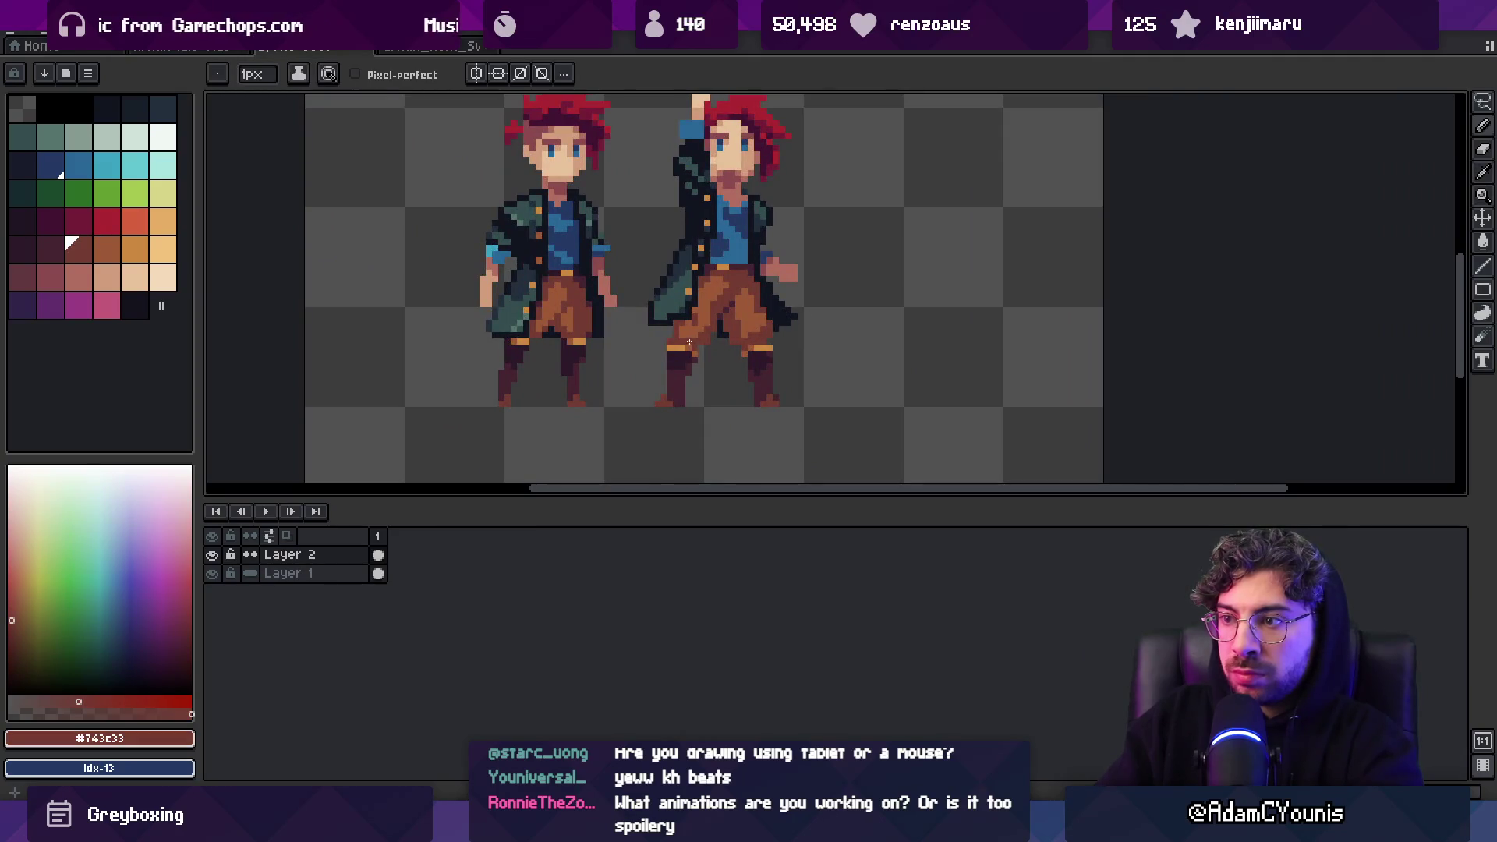
pyautogui.press('z')
pyautogui.scroll(-3, 688, 336)
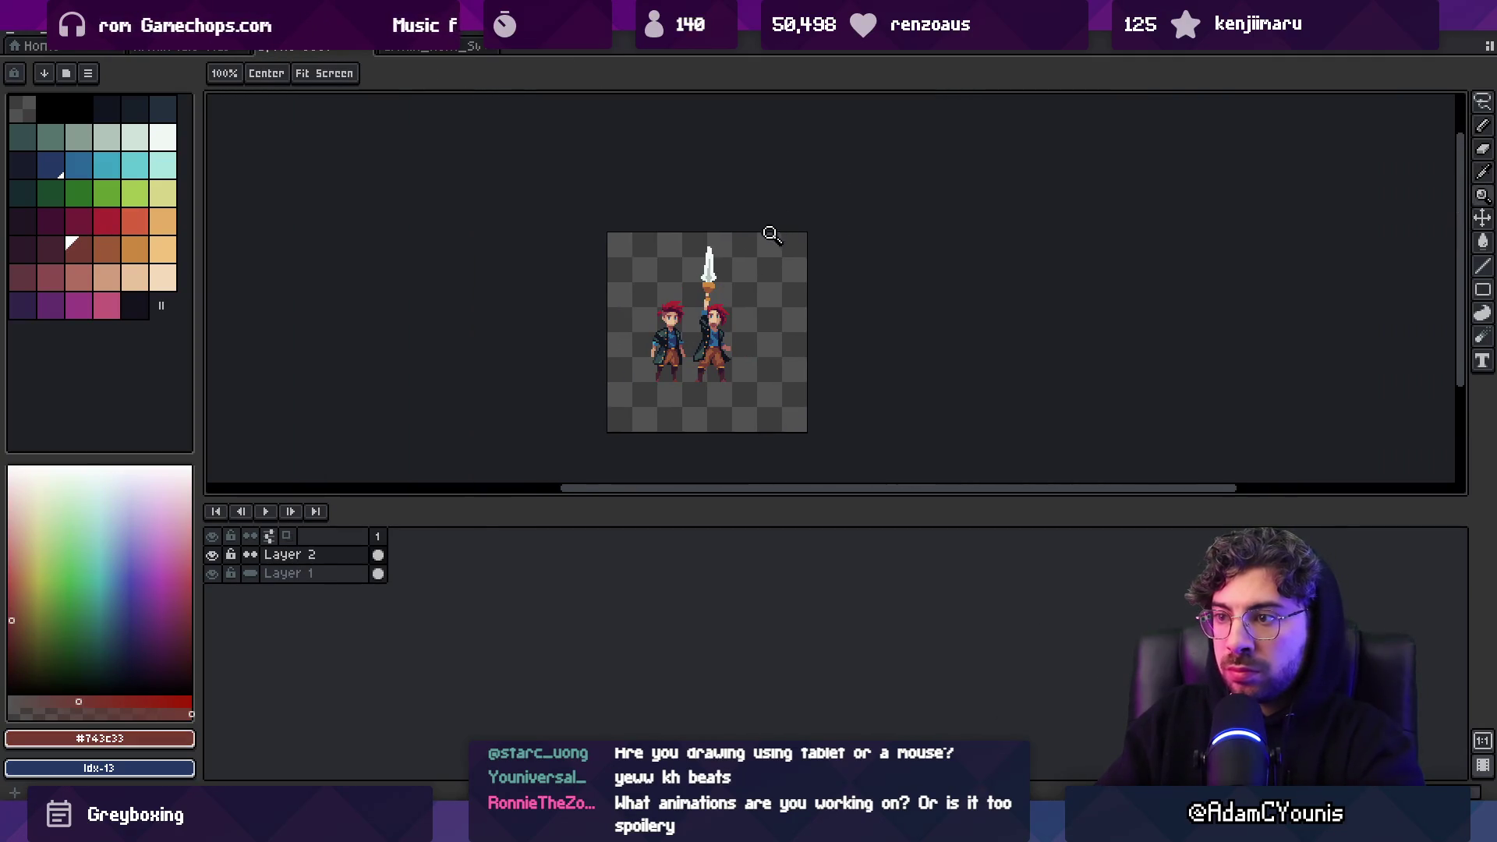
pyautogui.scroll(4, 724, 334)
# Lasso the raised-arm character and nudge it one pixel left
pyautogui.press('m')
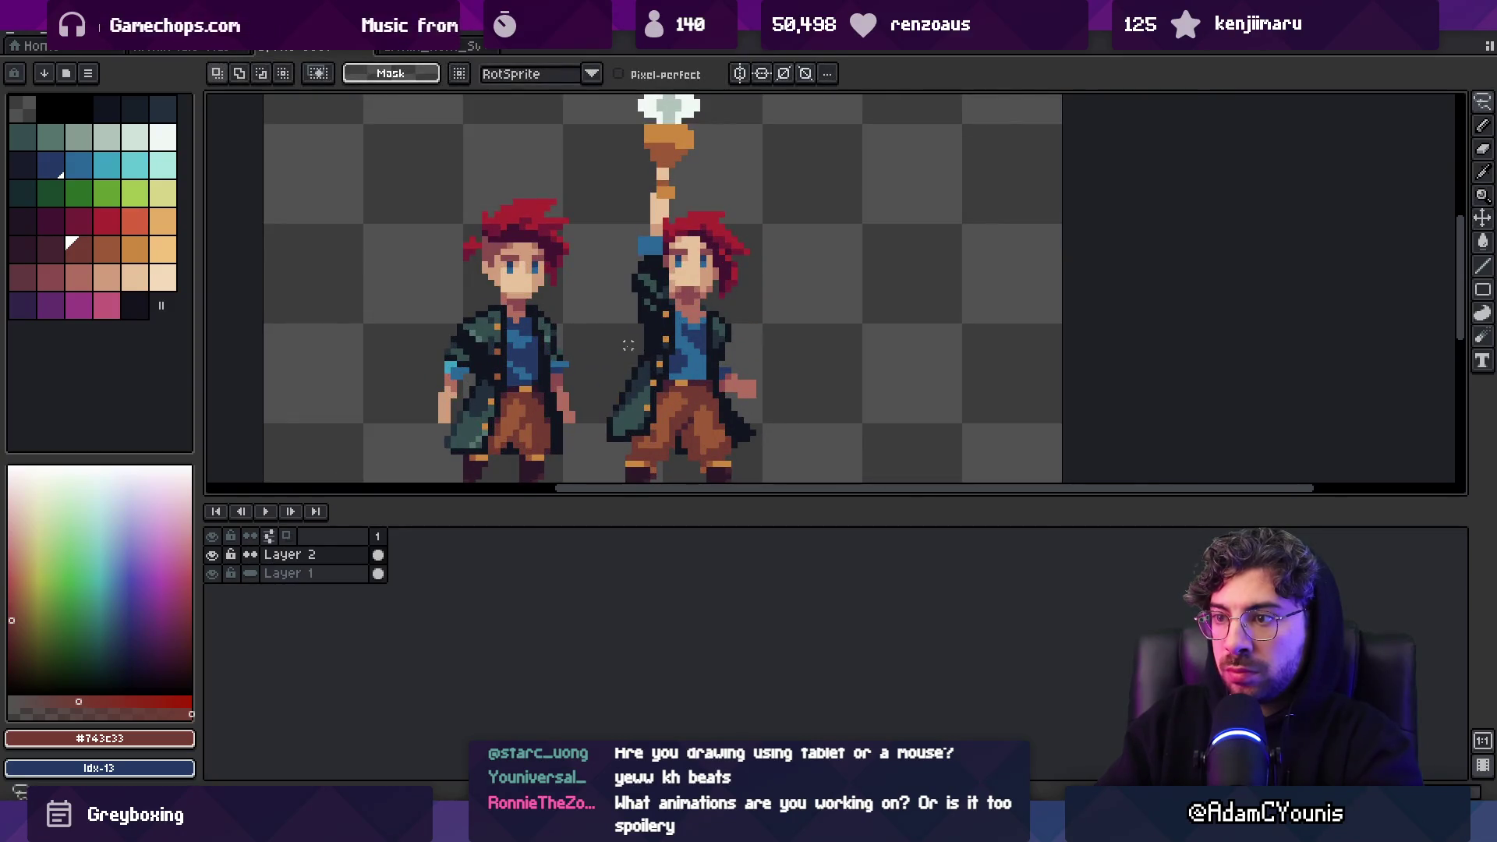
pyautogui.moveTo(767, 128); pyautogui.dragTo(569, 234)
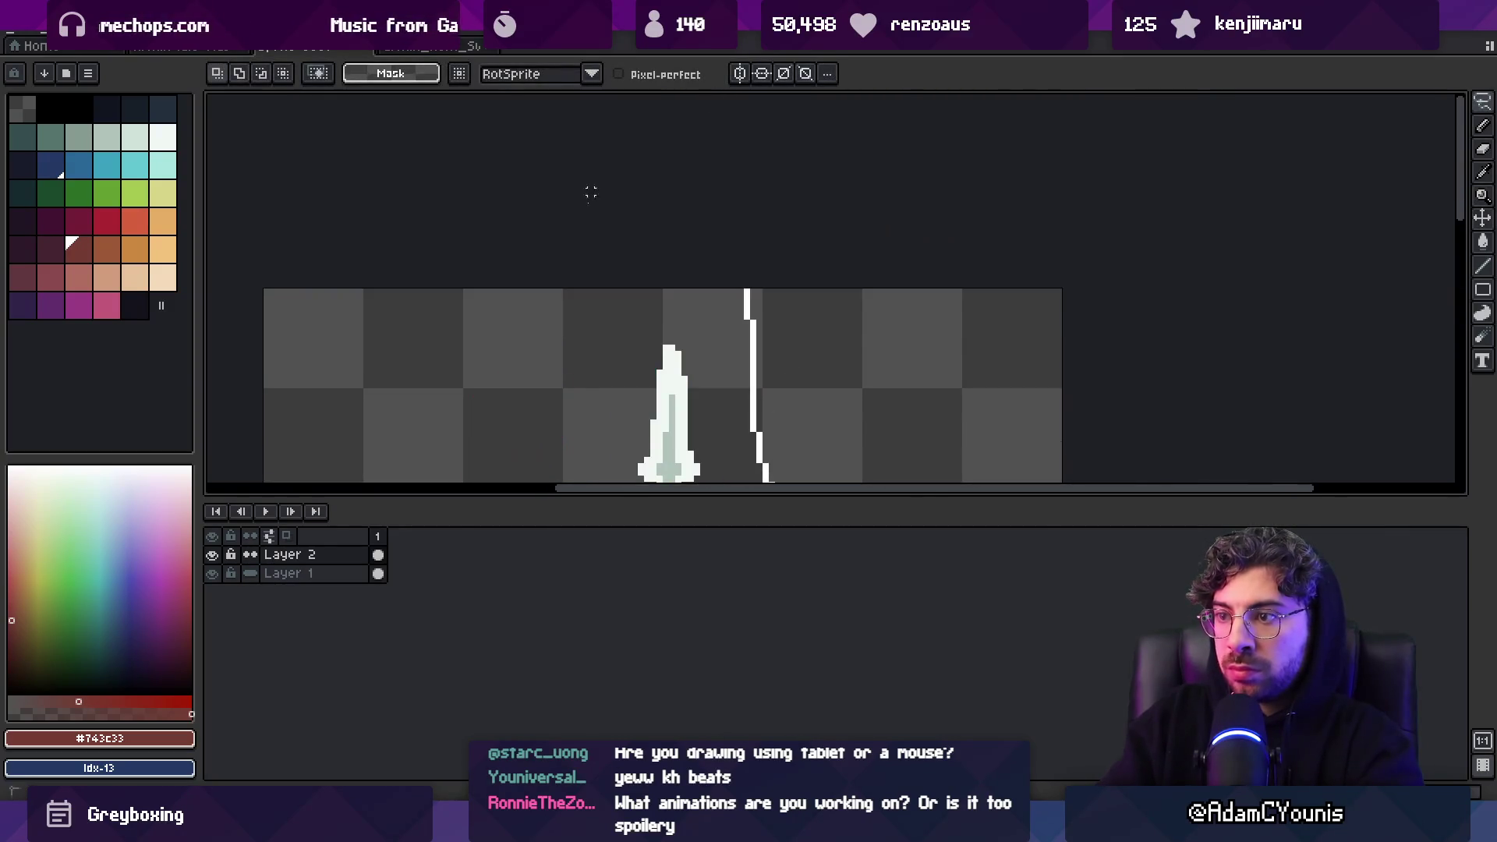
pyautogui.moveTo(662, 284); pyautogui.dragTo(660, 285)
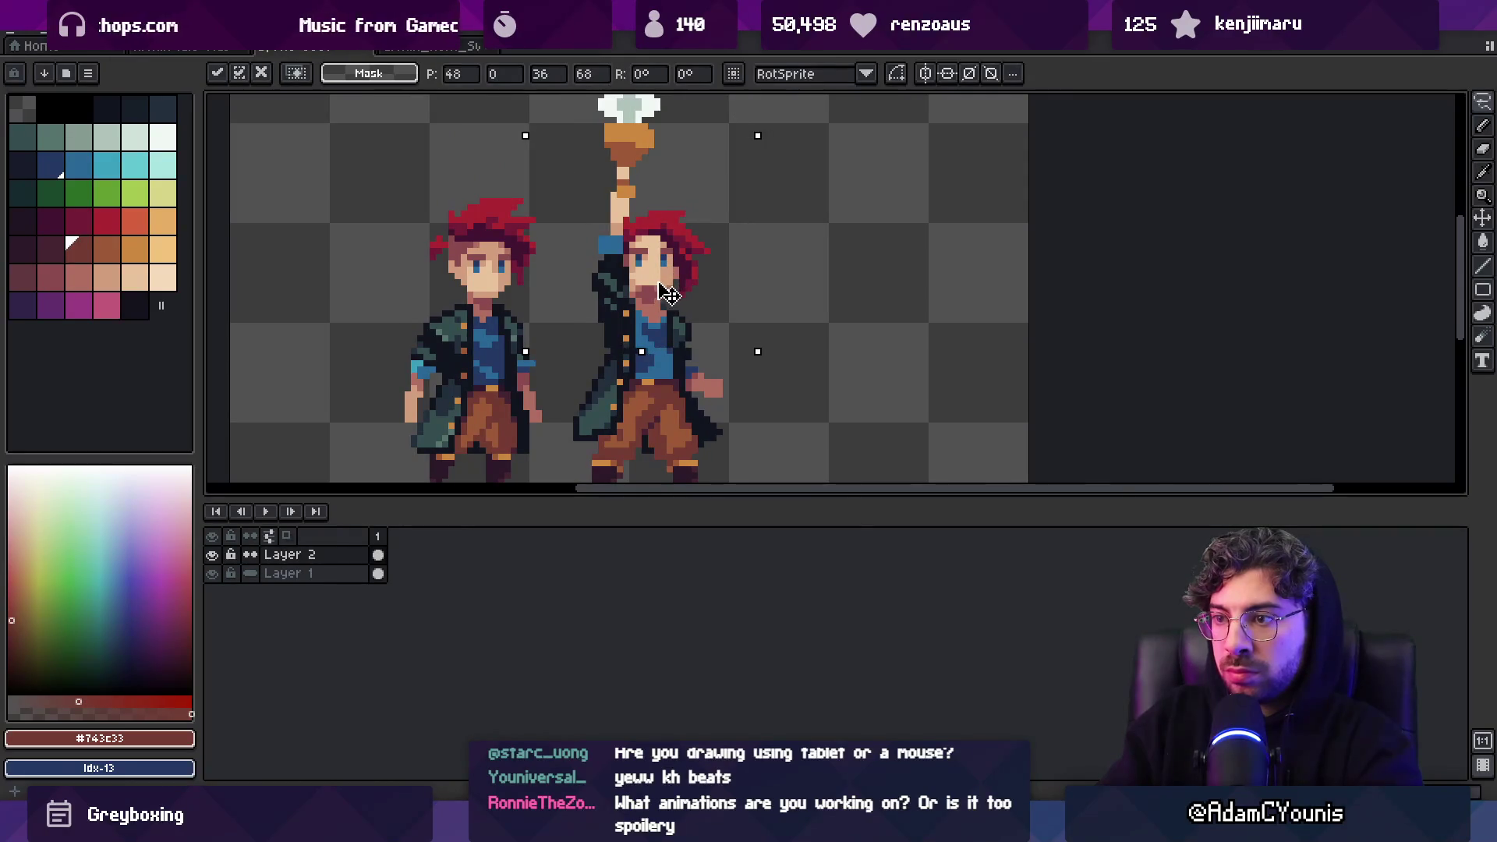
pyautogui.hotkey('ctrl', 'd')
pyautogui.press('b')
pyautogui.keyDown('alt'); pyautogui.click(608, 350); pyautogui.keyUp('alt')
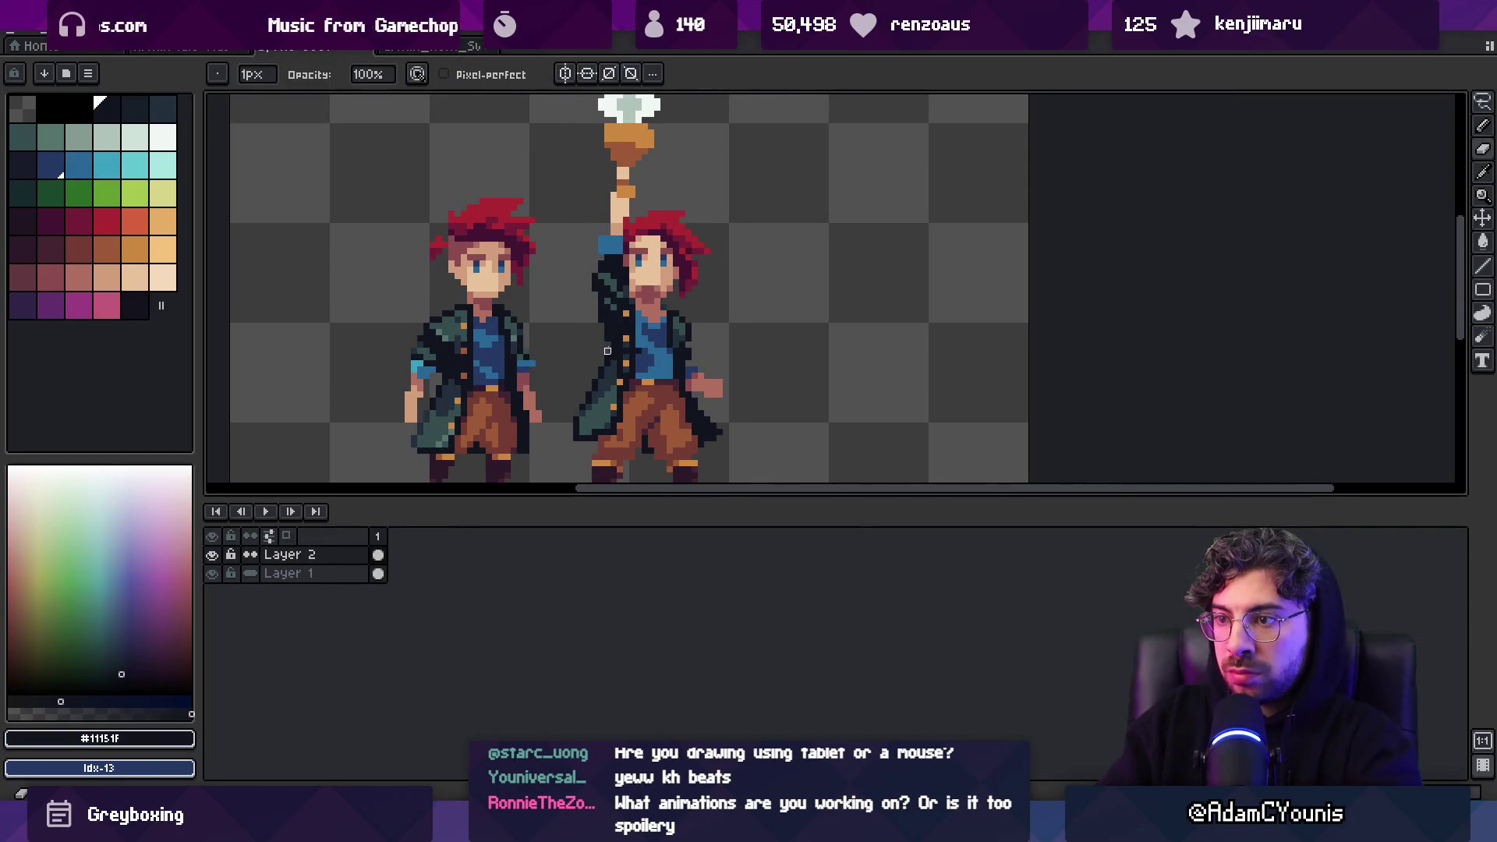
# Lasso the sword and rotate it to a new angle
pyautogui.press('g')
pyautogui.press('b')
pyautogui.hotkey('shift', 'b')
pyautogui.press('z')
pyautogui.scroll(-6, 731, 306)
pyautogui.scroll(2, 758, 274)
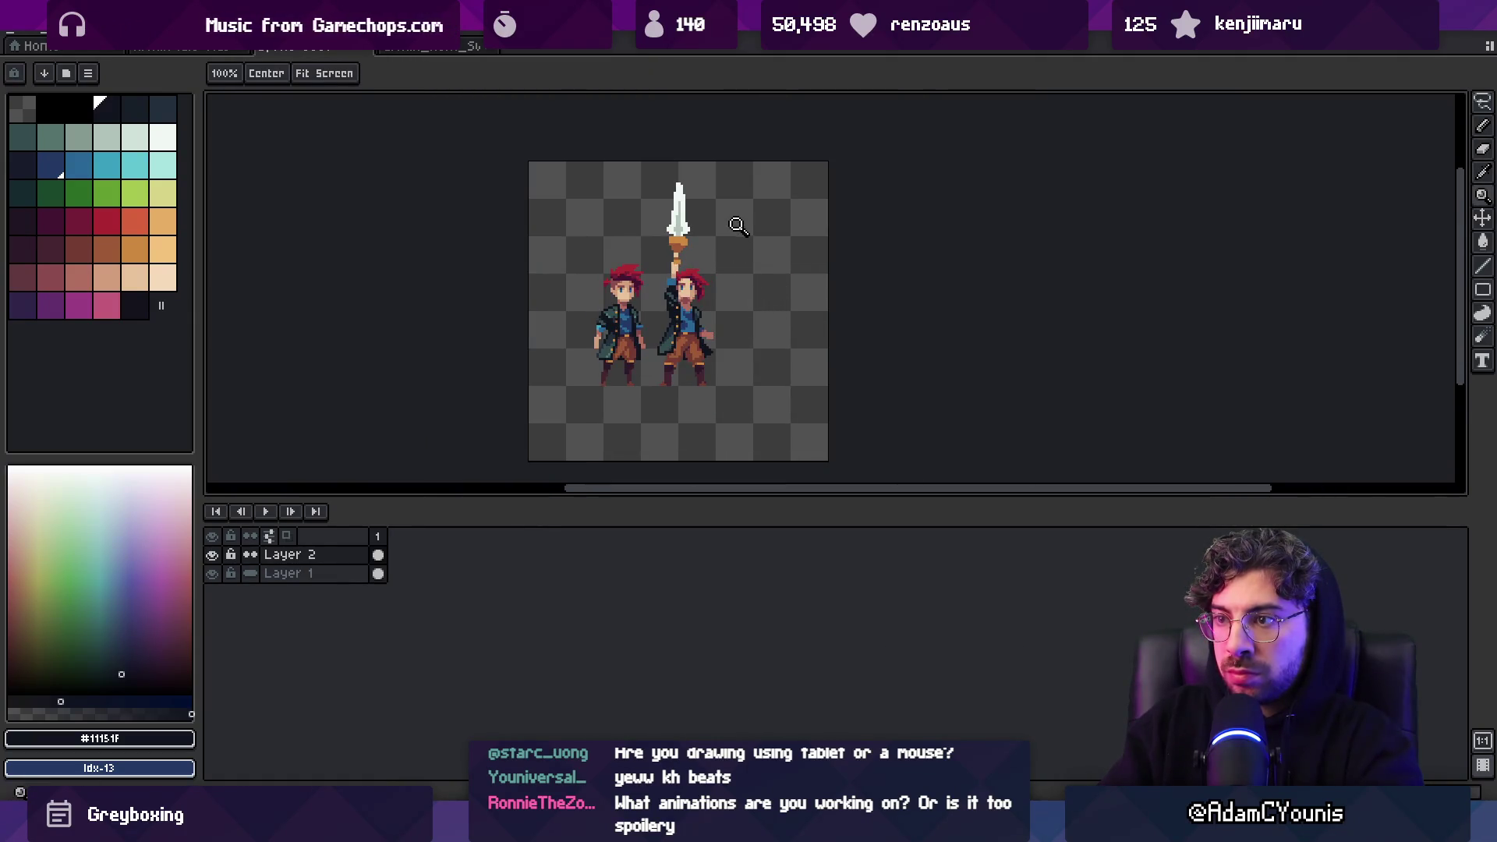
pyautogui.click(681, 230)
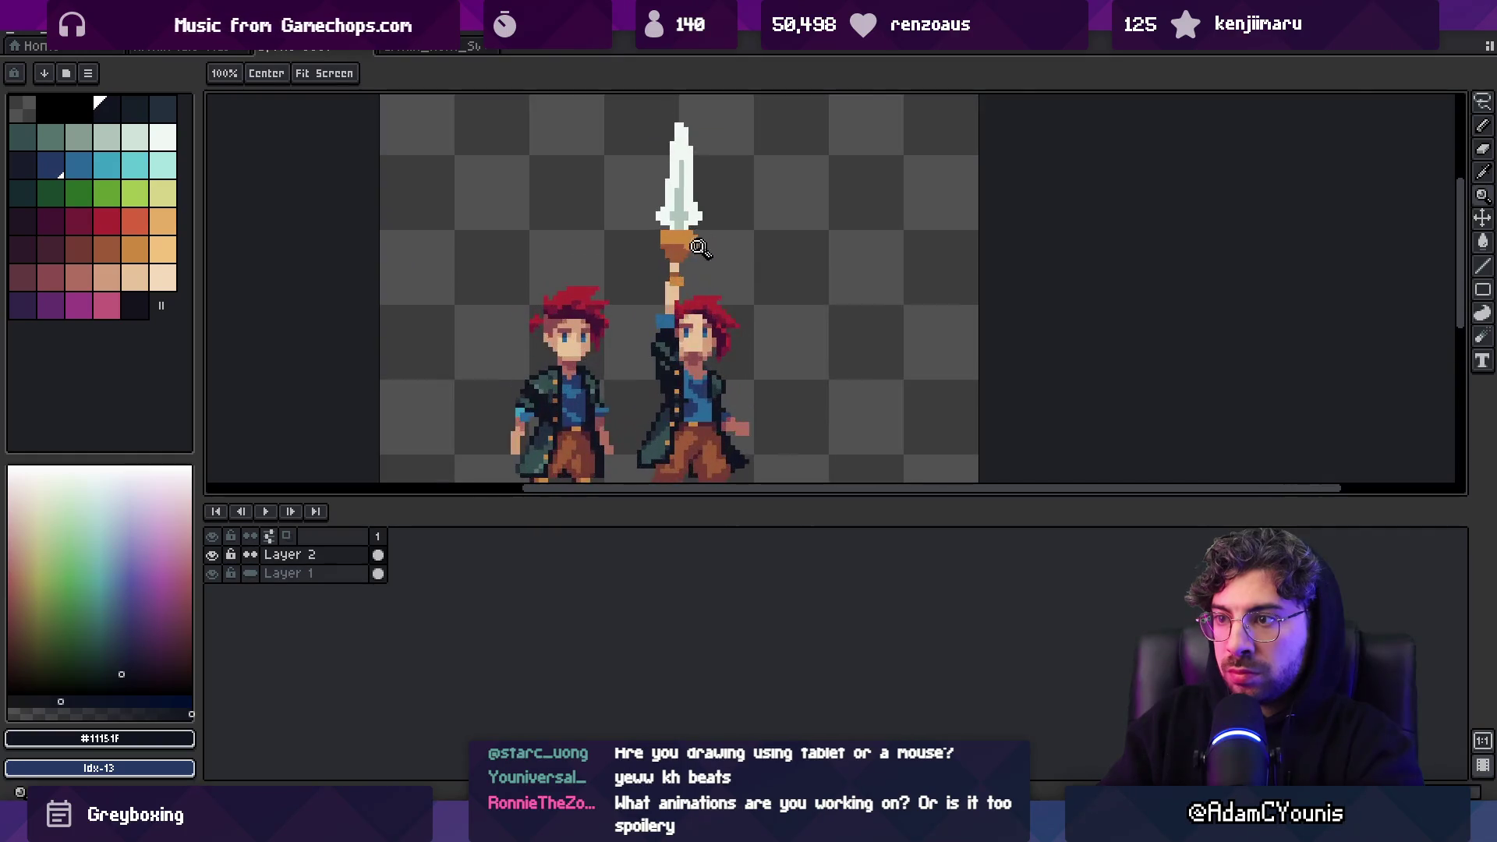
pyautogui.press('m')
pyautogui.moveTo(746, 218); pyautogui.dragTo(658, 374)
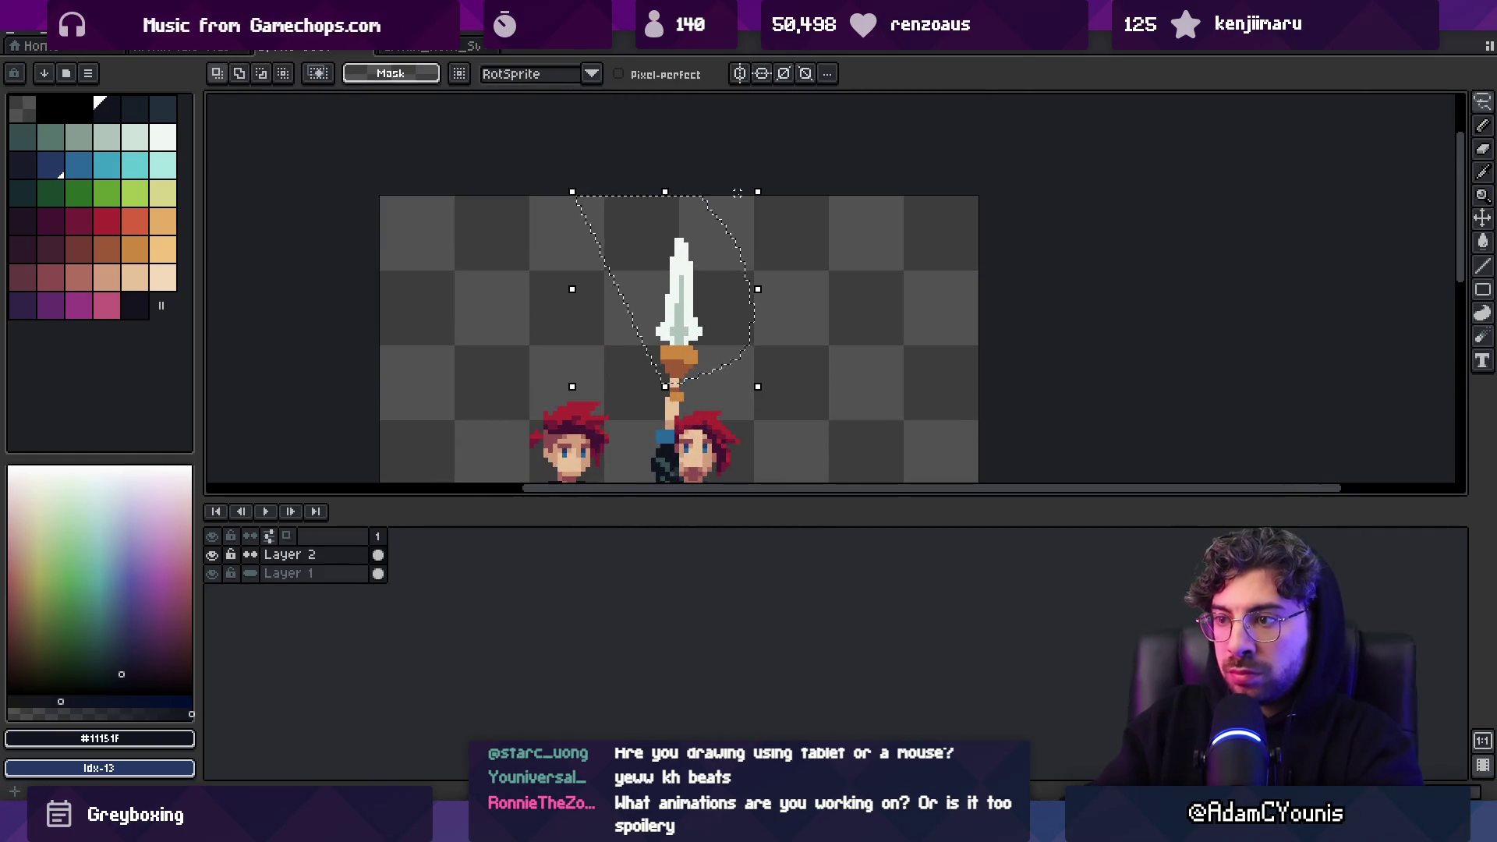
pyautogui.moveTo(738, 191); pyautogui.dragTo(760, 204)
pyautogui.press('Return')
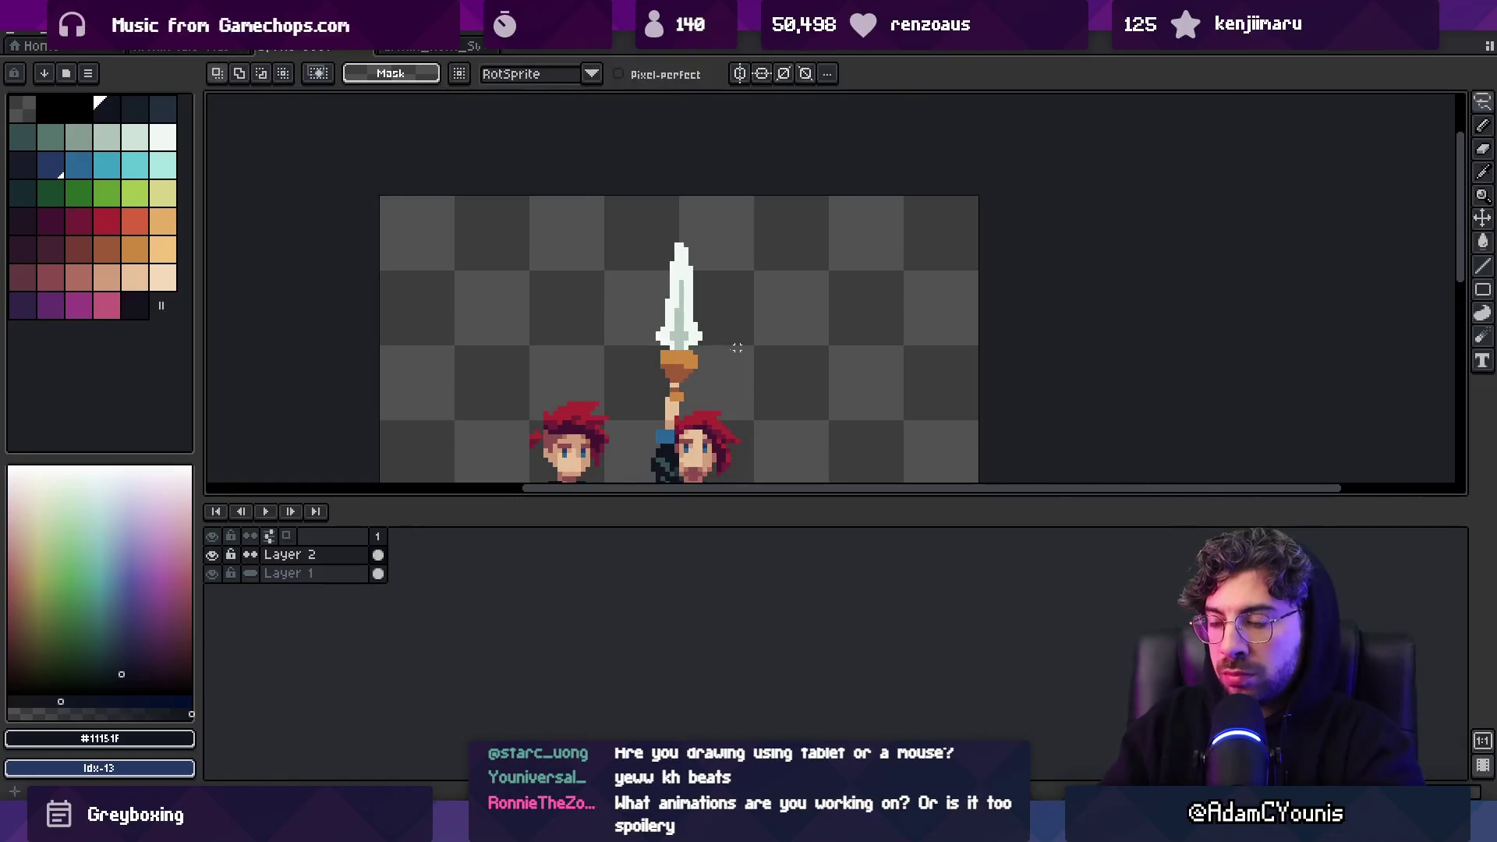
# Move the sword hilt one pixel down into the fist and fill the gap beside it in skin tone
pyautogui.press('z')
pyautogui.click(687, 366)
pyautogui.click(560, 264)
pyautogui.press('m')
pyautogui.moveTo(479, 224); pyautogui.dragTo(507, 295)
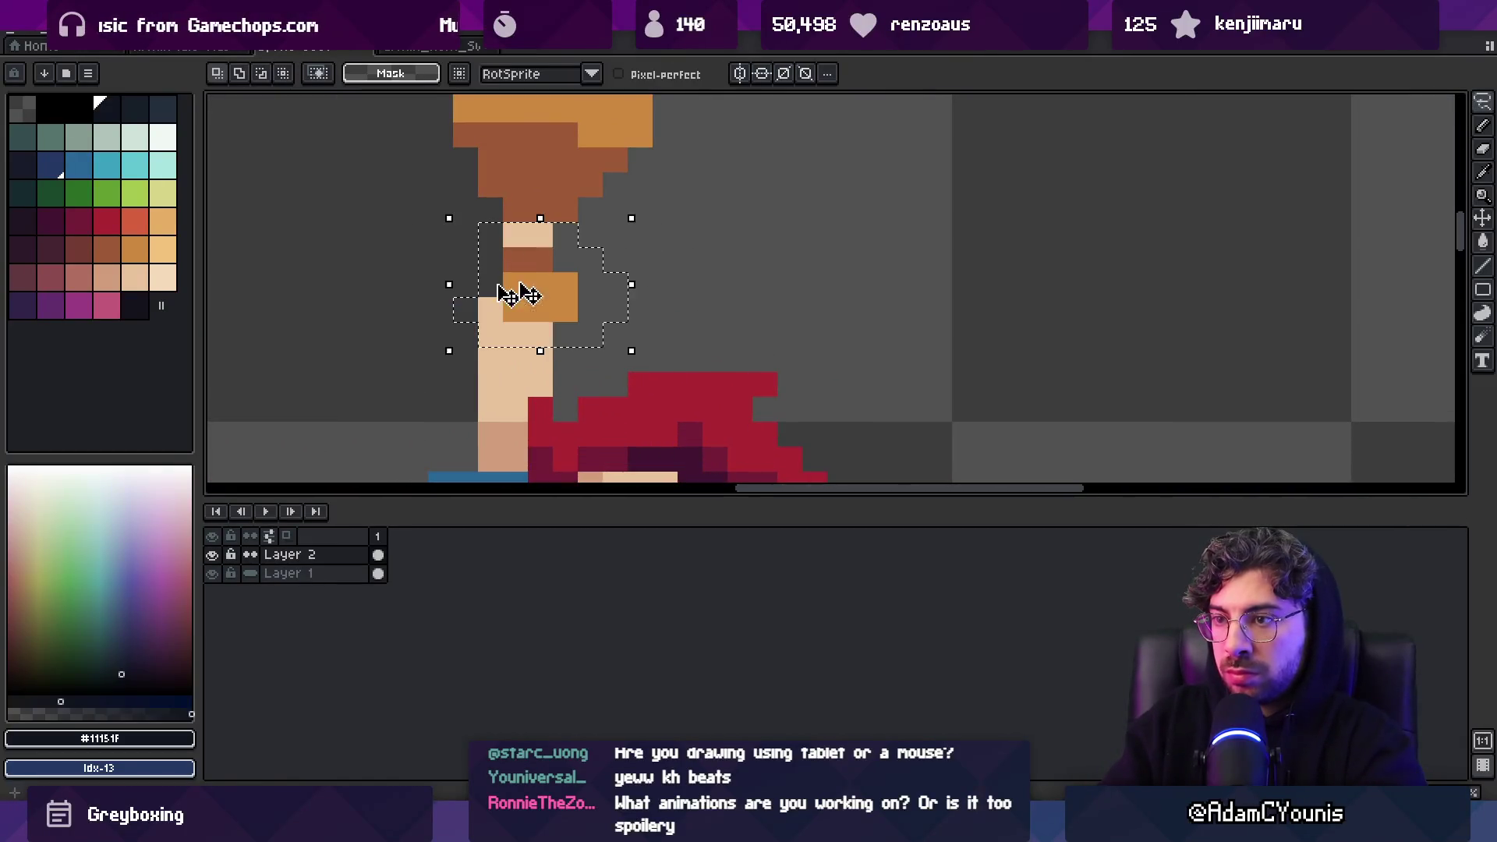
pyautogui.hotkey('ctrl', 'd')
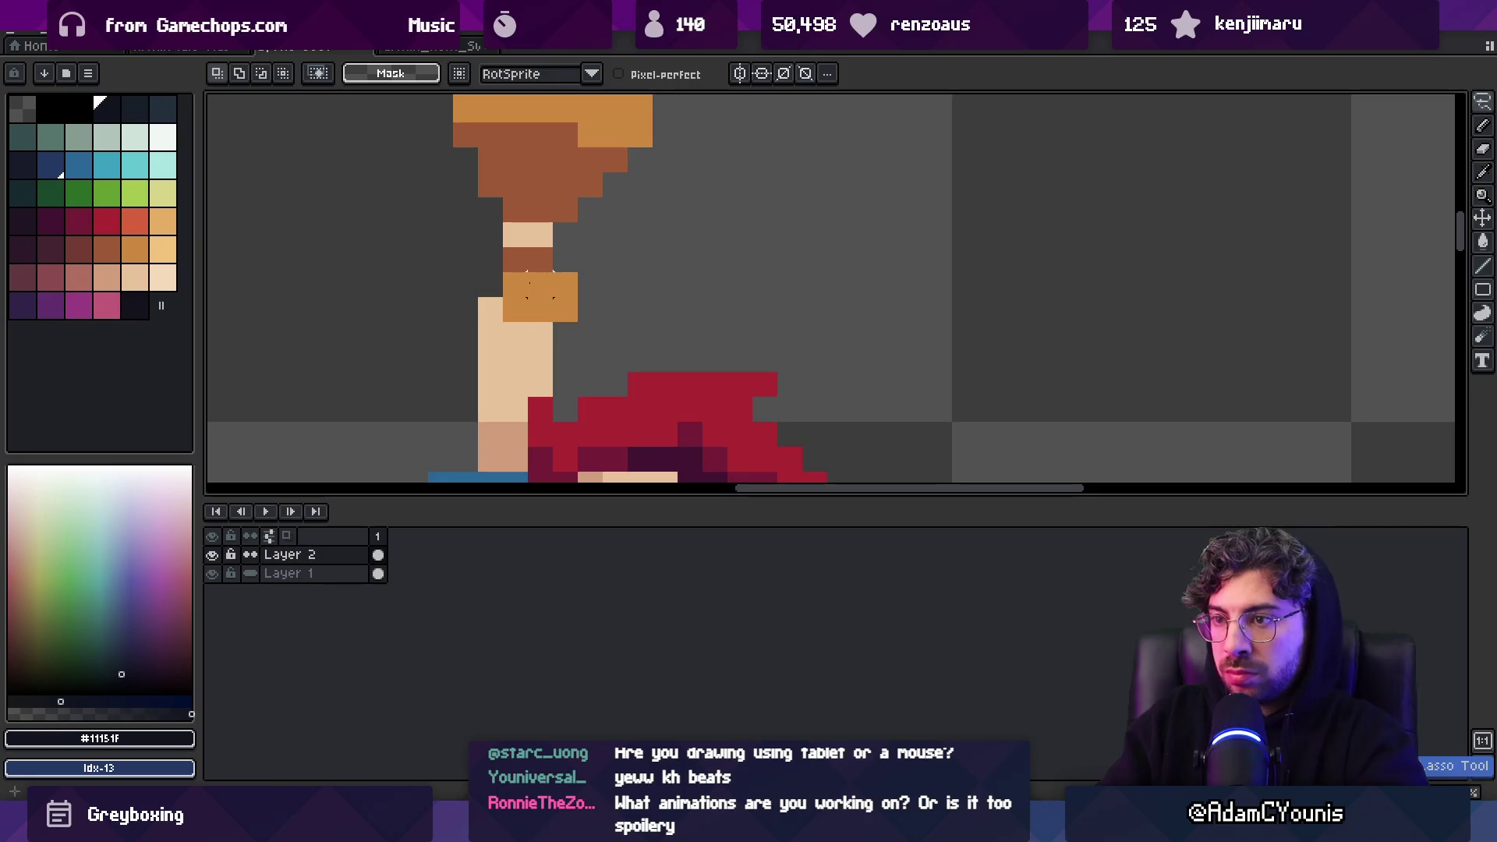
pyautogui.moveTo(460, 226); pyautogui.dragTo(593, 343)
pyautogui.moveTo(554, 276); pyautogui.dragTo(554, 301)
pyautogui.hotkey('ctrl', 'd')
pyautogui.press('b')
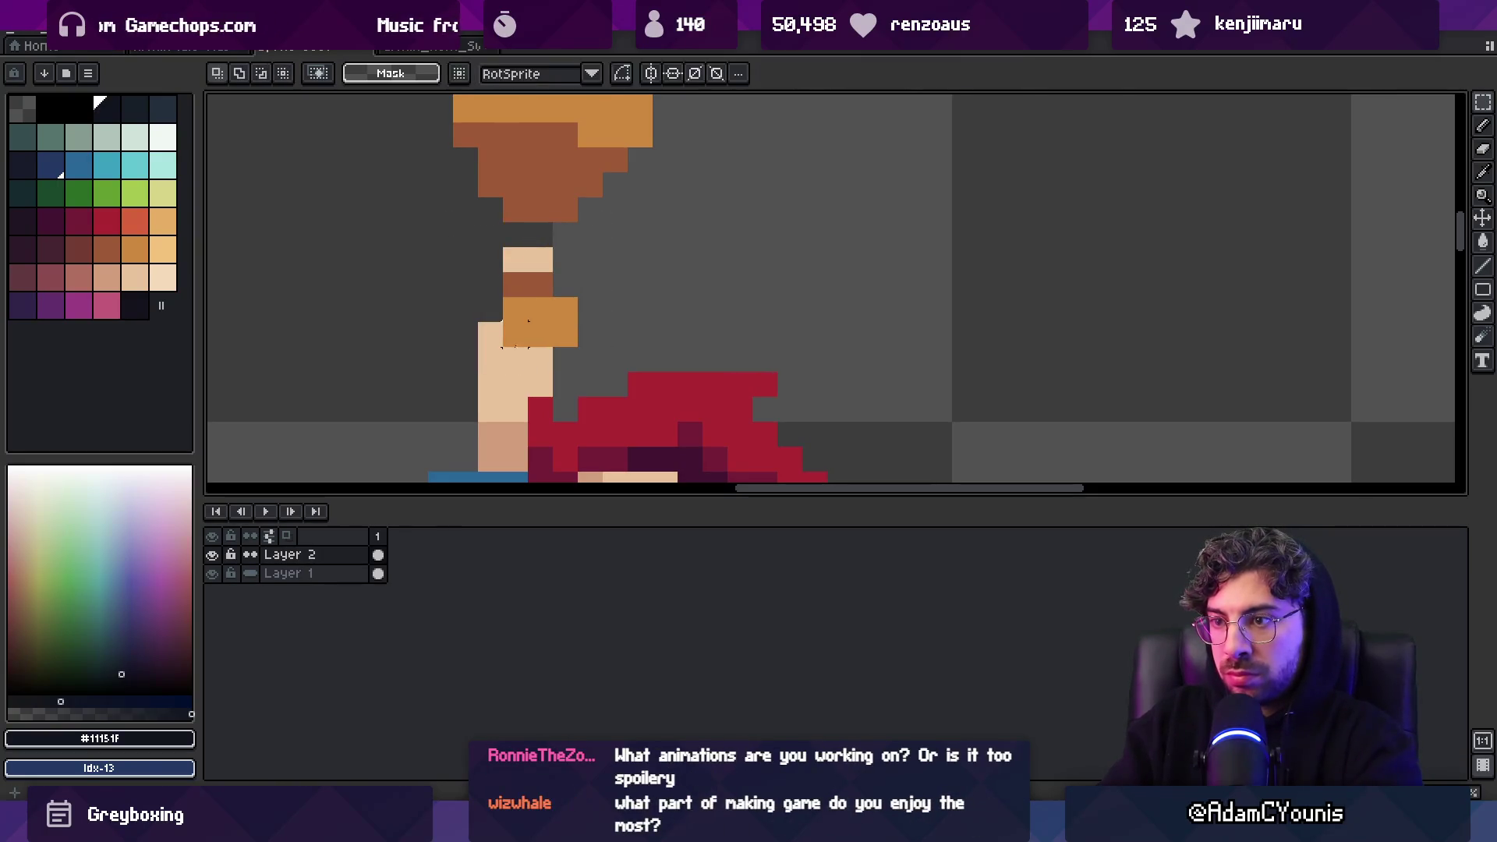
pyautogui.keyDown('alt'); pyautogui.click(510, 230); pyautogui.keyUp('alt')
pyautogui.click(540, 234)
pyautogui.scroll(-4, 539, 233)
pyautogui.scroll(3, 636, 301)
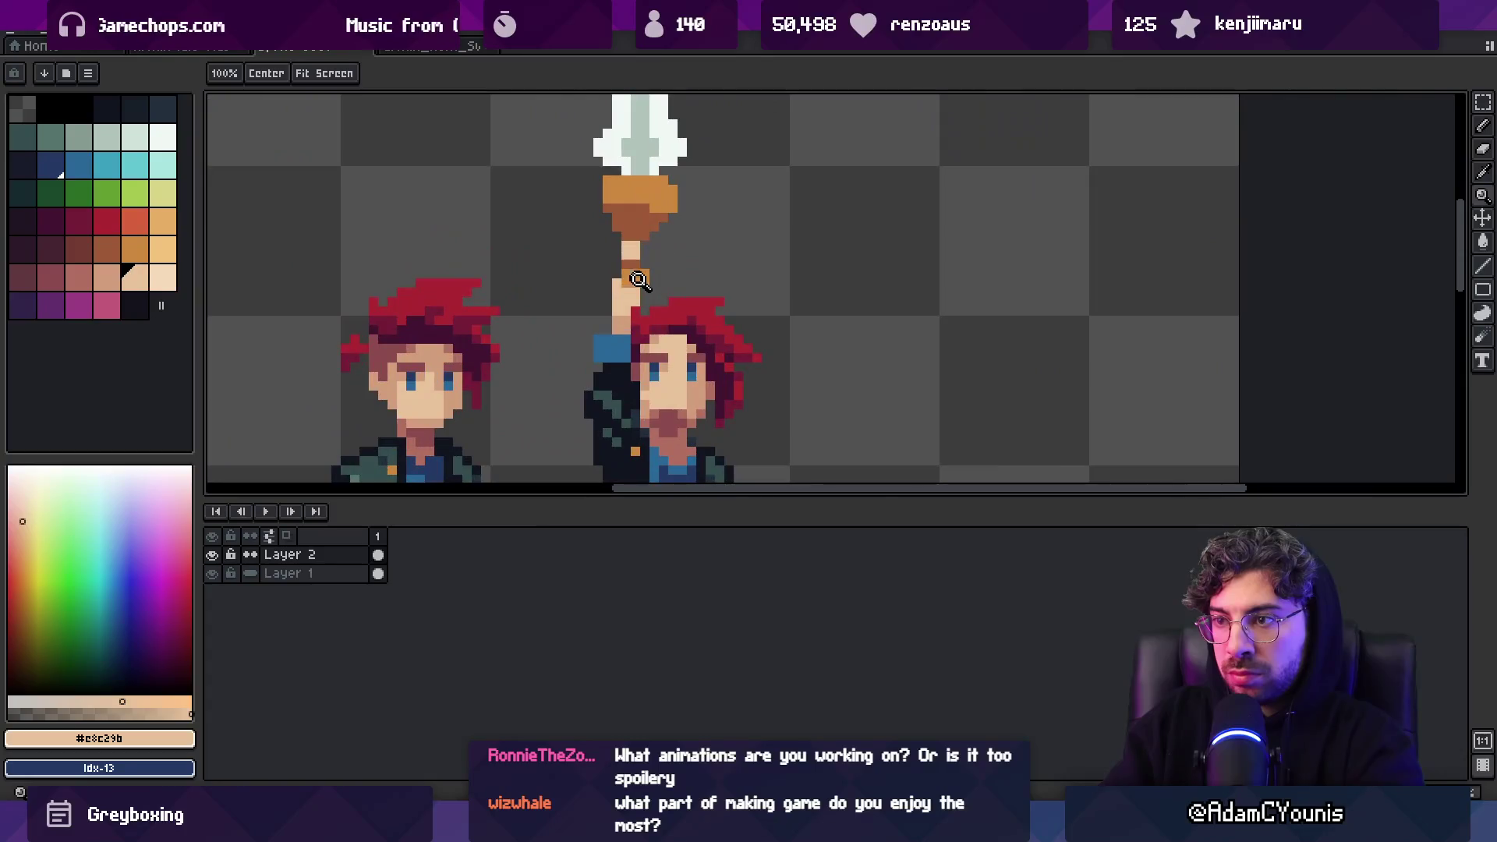
# Zoom in on the sword arm and sample the hand's skin tones #b26c60 and #d29c7c
pyautogui.keyDown('alt'); pyautogui.click(626, 302); pyautogui.keyUp('alt')
pyautogui.press('z')
pyautogui.scroll(-4, 626, 302)
pyautogui.scroll(2, 678, 257)
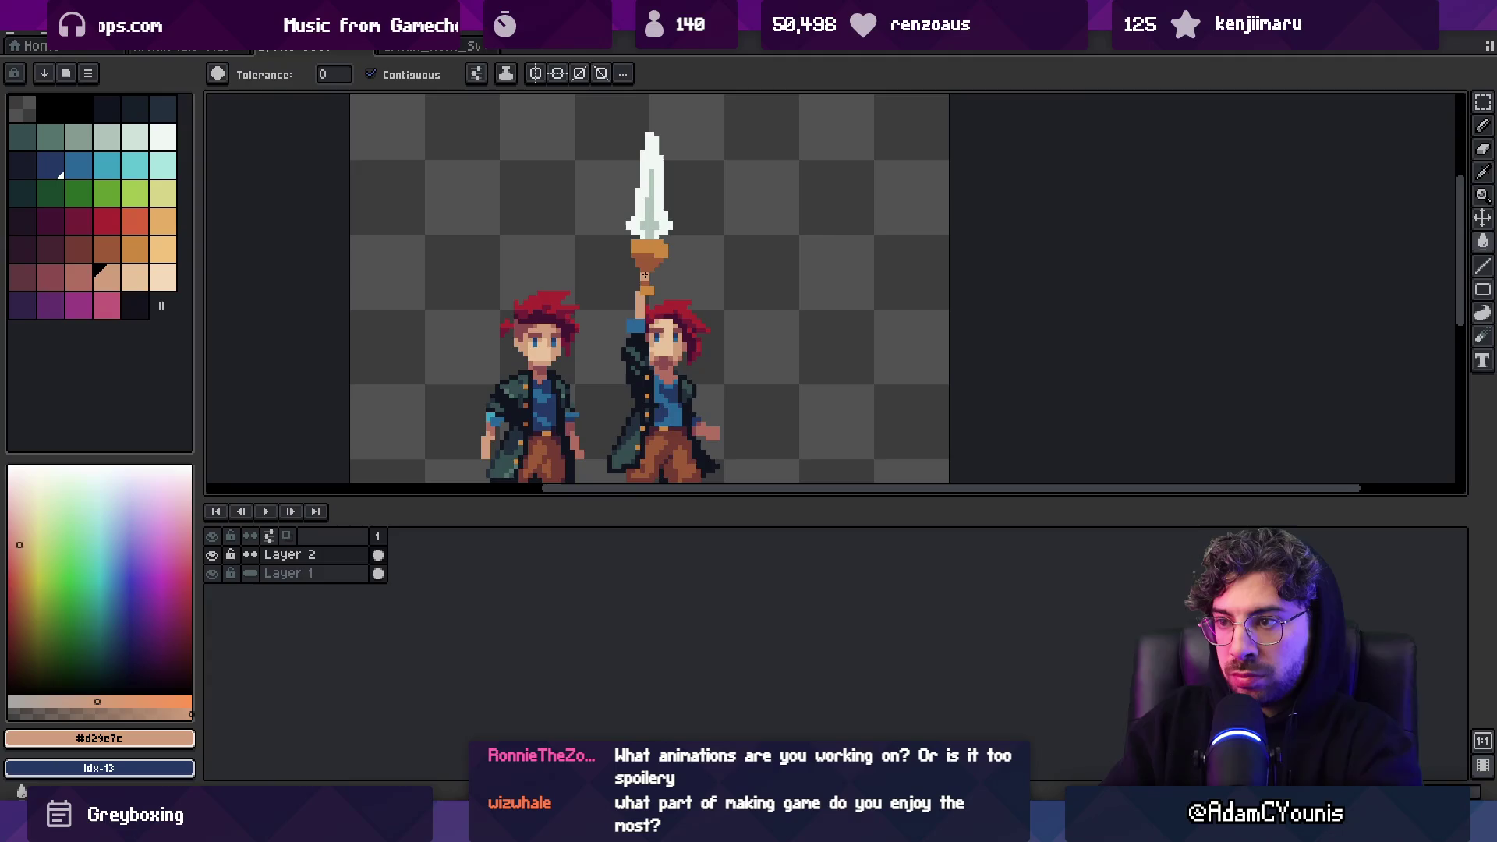
pyautogui.scroll(1, 681, 300)
pyautogui.click(681, 300)
pyautogui.press('b')
pyautogui.keyDown('alt'); pyautogui.click(627, 293); pyautogui.keyUp('alt')
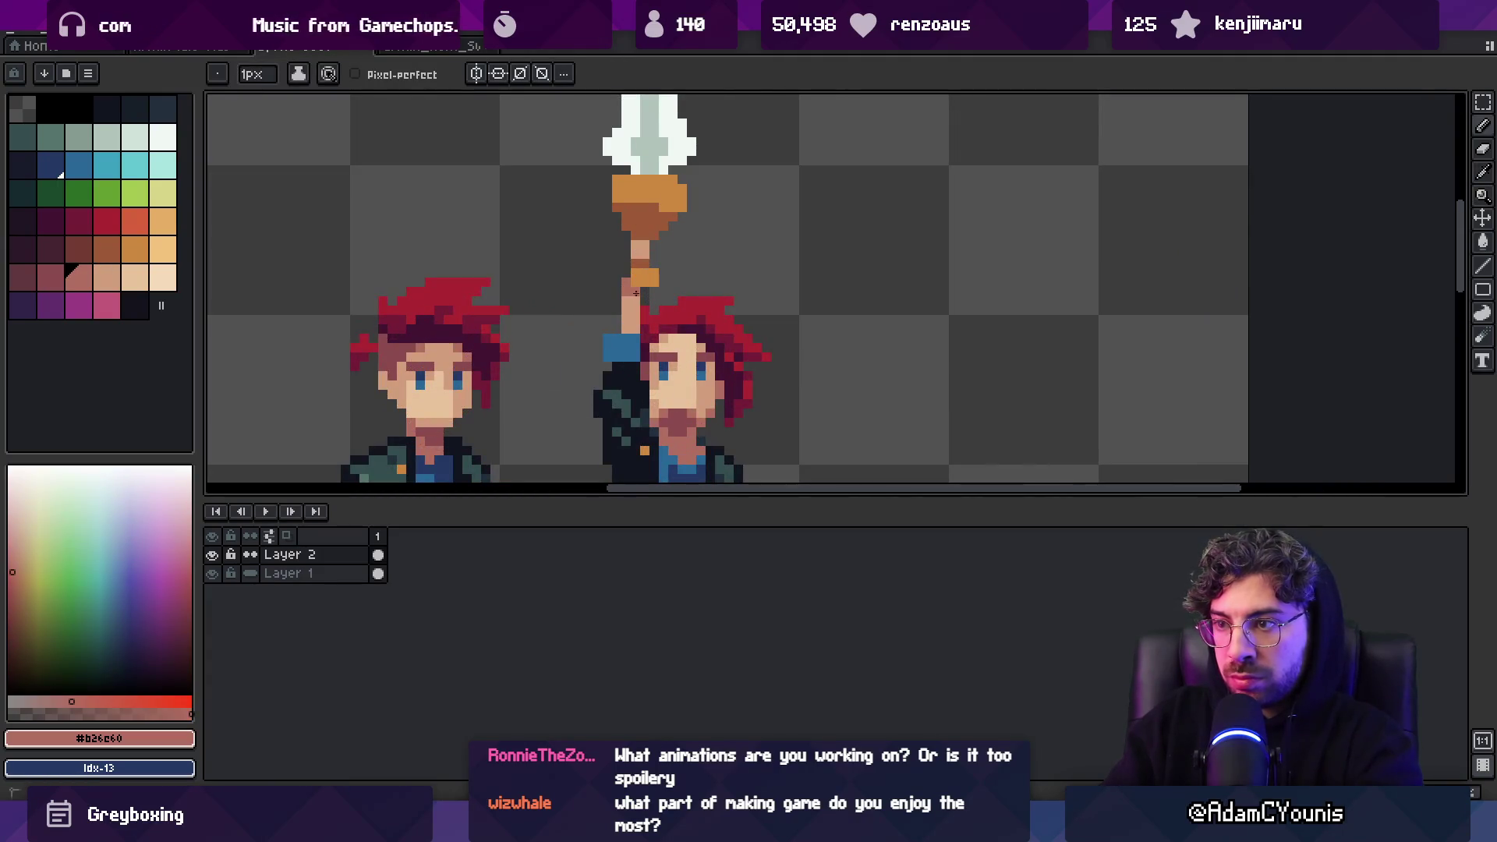
pyautogui.keyDown('alt'); pyautogui.click(636, 290); pyautogui.keyUp('alt')
pyautogui.keyDown('alt'); pyautogui.click(625, 268); pyautogui.keyUp('alt')
# Darken a pixel on the raised arm with the shadow skin tone
pyautogui.press('z')
pyautogui.scroll(-3, 685, 227)
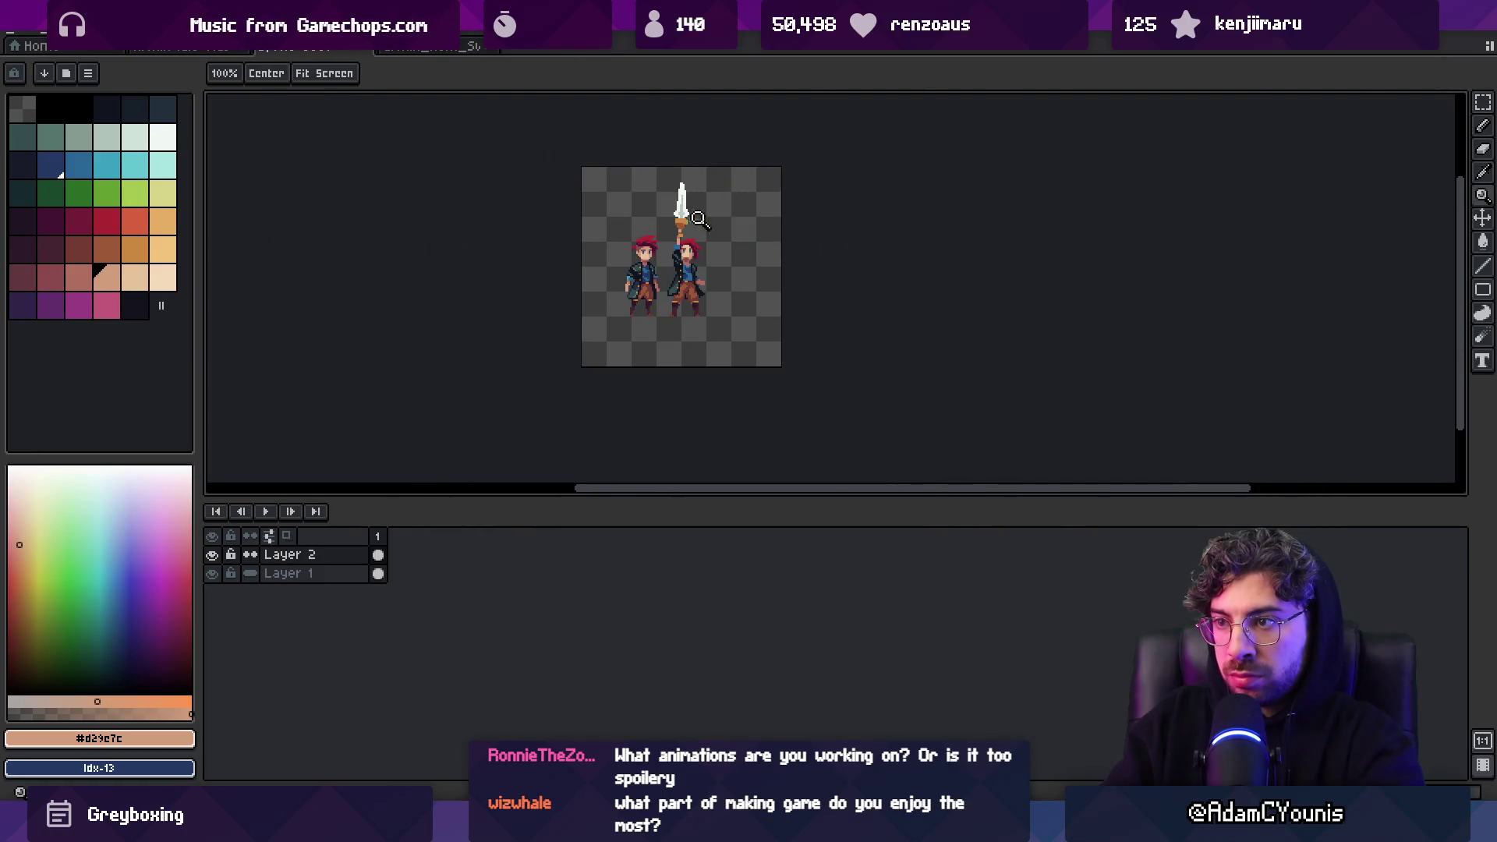
pyautogui.scroll(3, 685, 219)
pyautogui.press('alt')
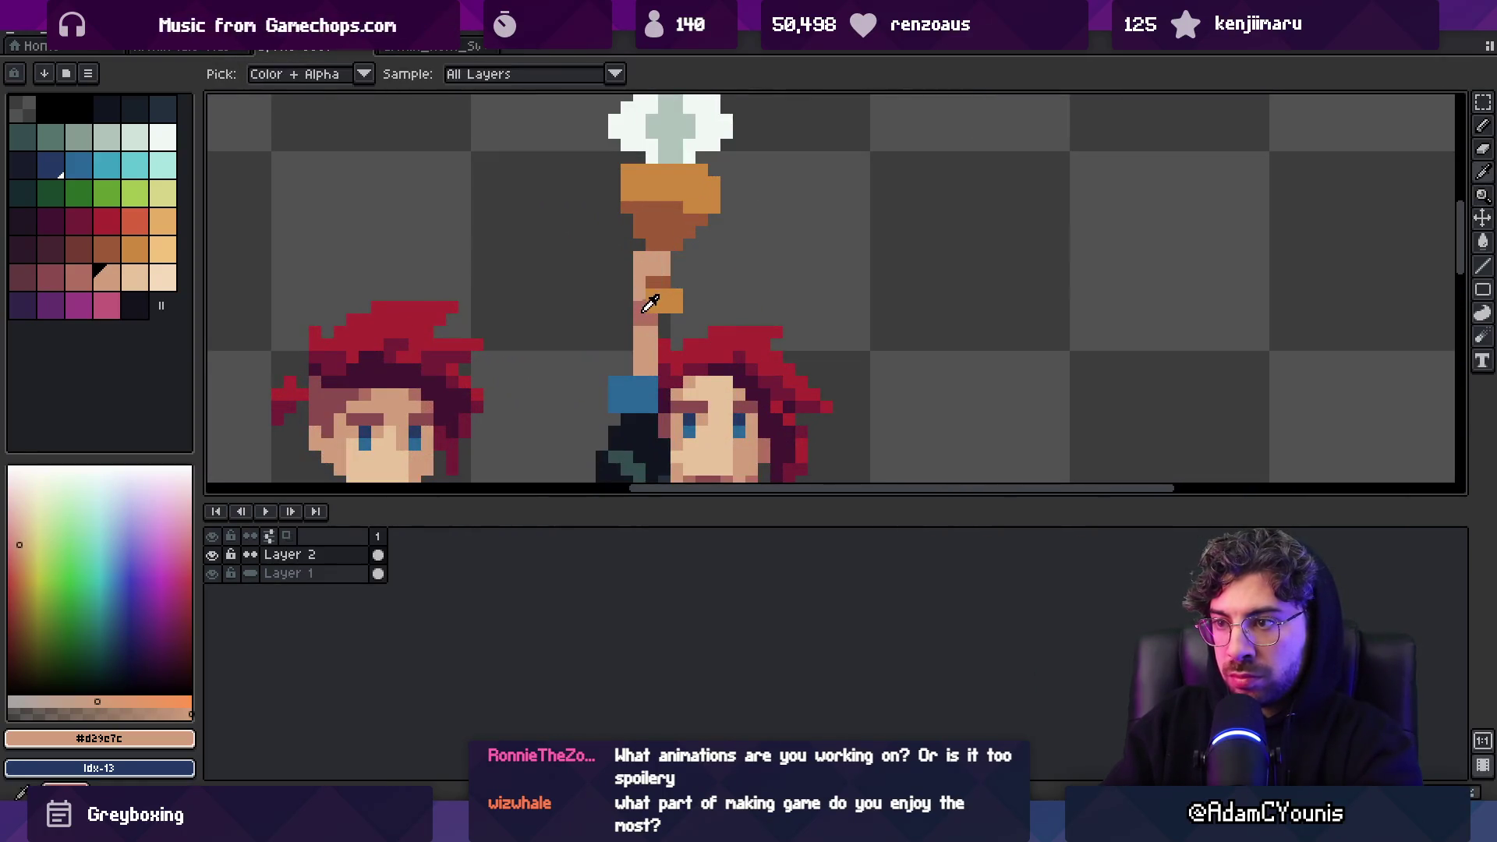
pyautogui.keyDown('alt'); pyautogui.click(641, 308); pyautogui.keyUp('alt')
pyautogui.keyDown('alt'); pyautogui.click(647, 266); pyautogui.keyUp('alt')
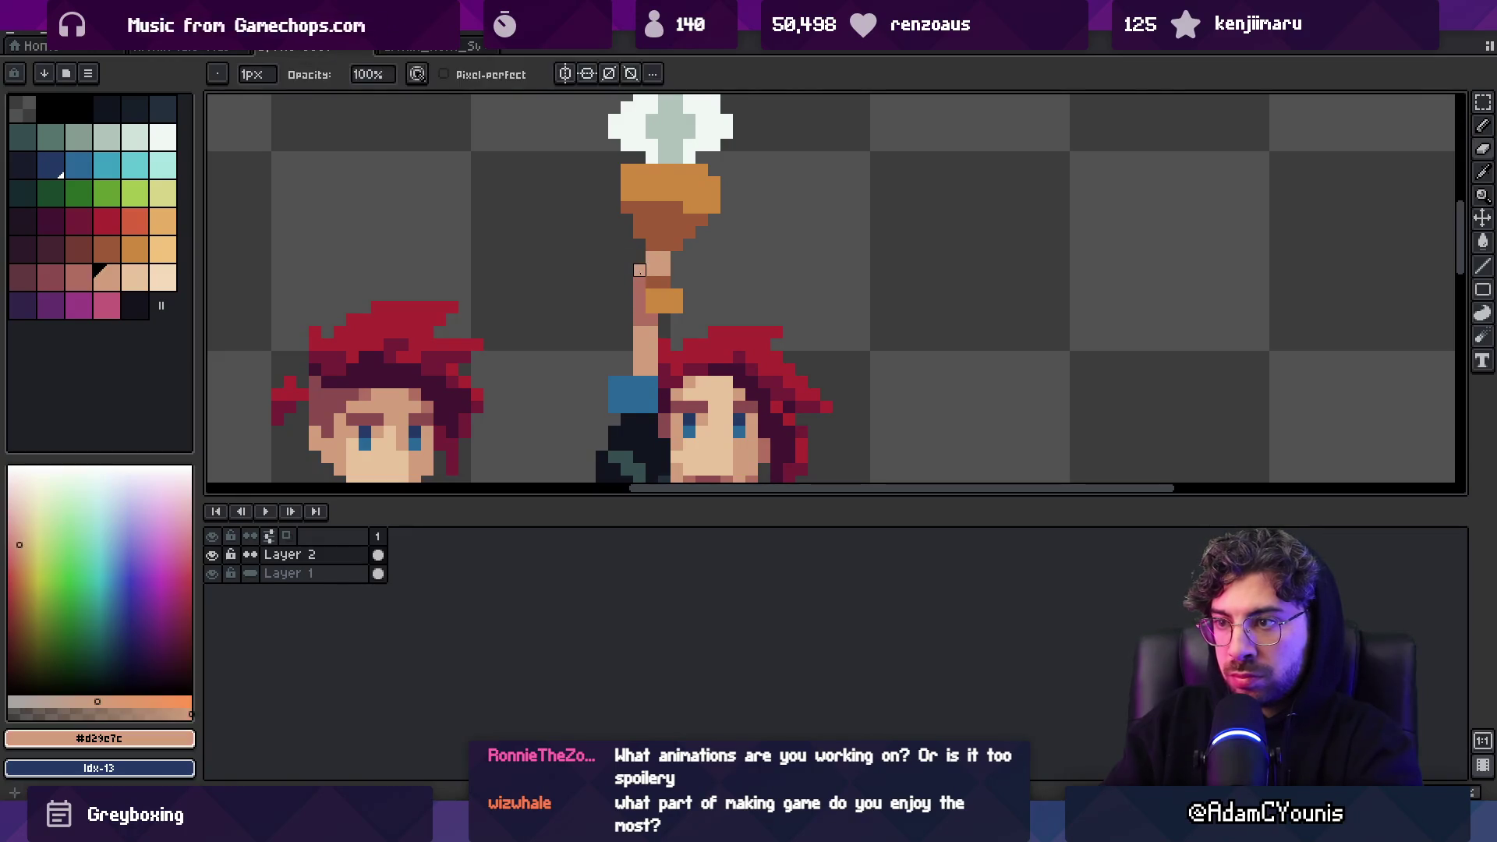
pyautogui.press('z')
pyautogui.scroll(-3, 671, 234)
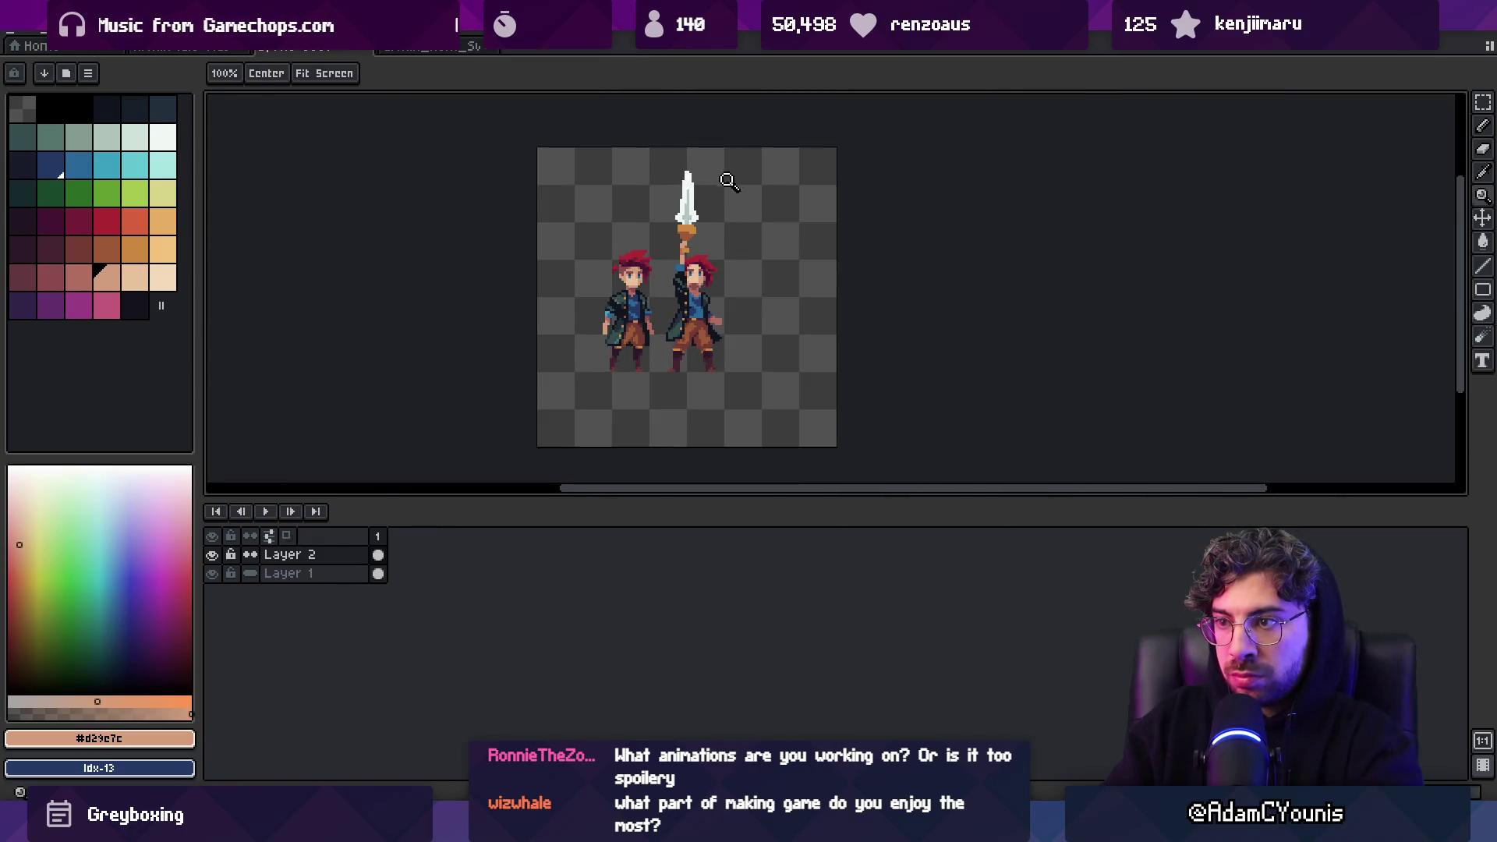
pyautogui.scroll(3, 730, 179)
pyautogui.press('b')
pyautogui.keyDown('alt'); pyautogui.click(671, 315); pyautogui.keyUp('alt')
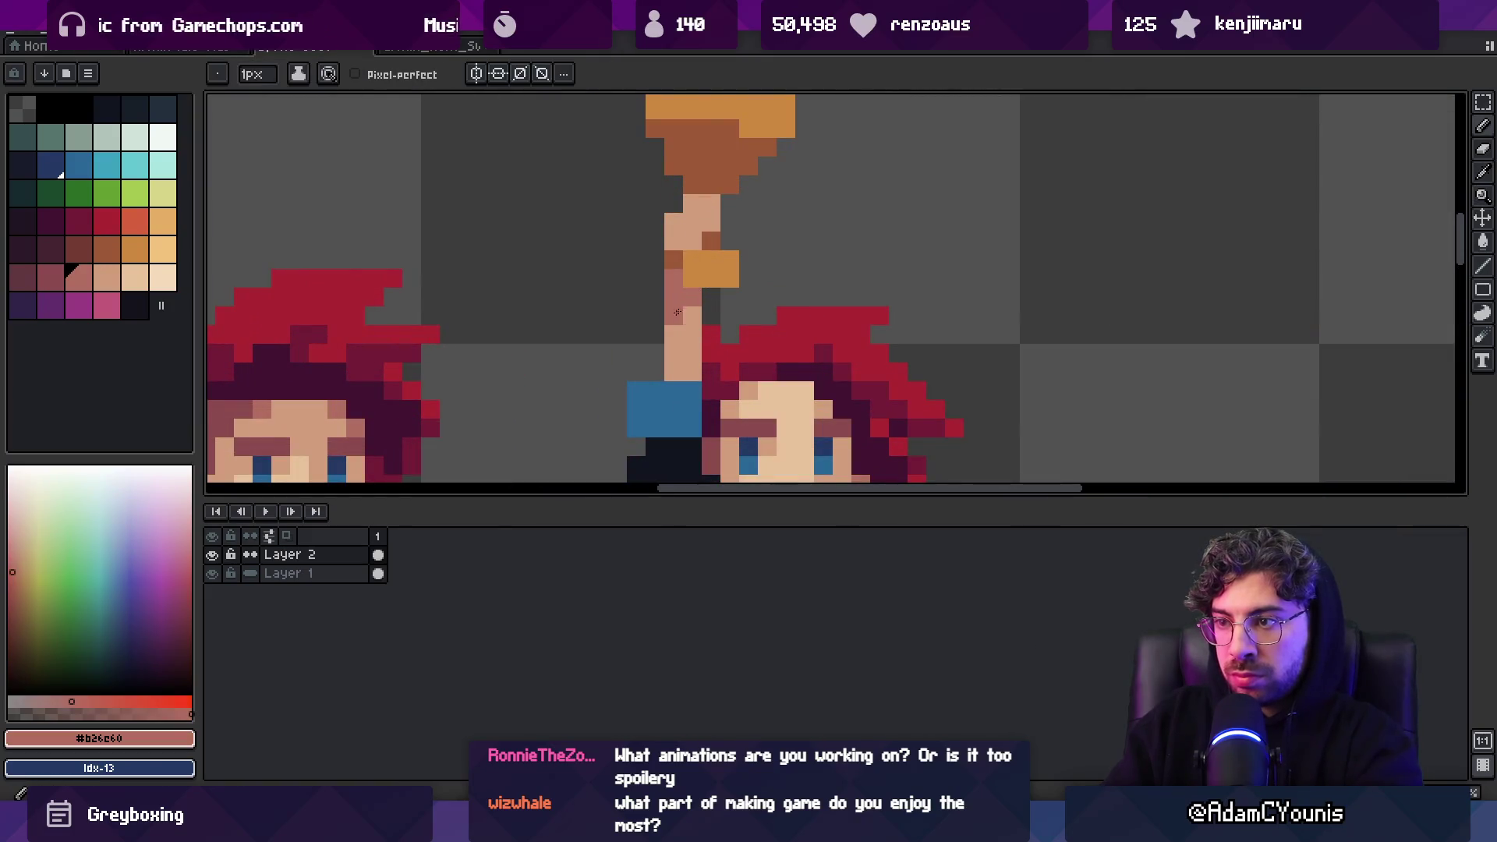
pyautogui.click(693, 315)
# Paint a dark palette-colour pixel onto the hand gripping the sword
pyautogui.scroll(-3, 671, 315)
pyautogui.scroll(4, 715, 247)
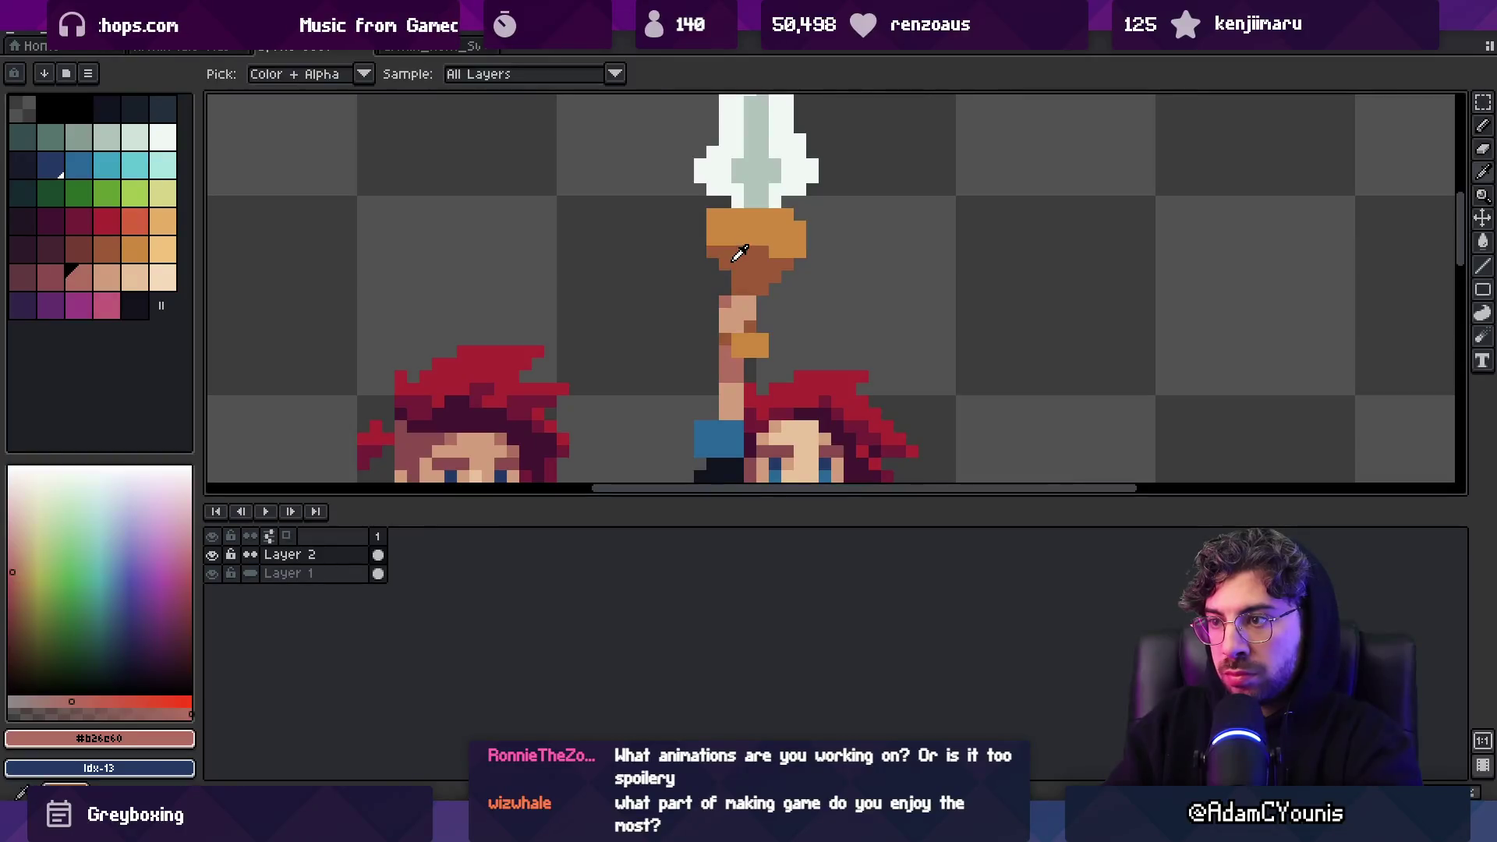
pyautogui.keyDown('alt'); pyautogui.click(734, 260); pyautogui.keyUp('alt')
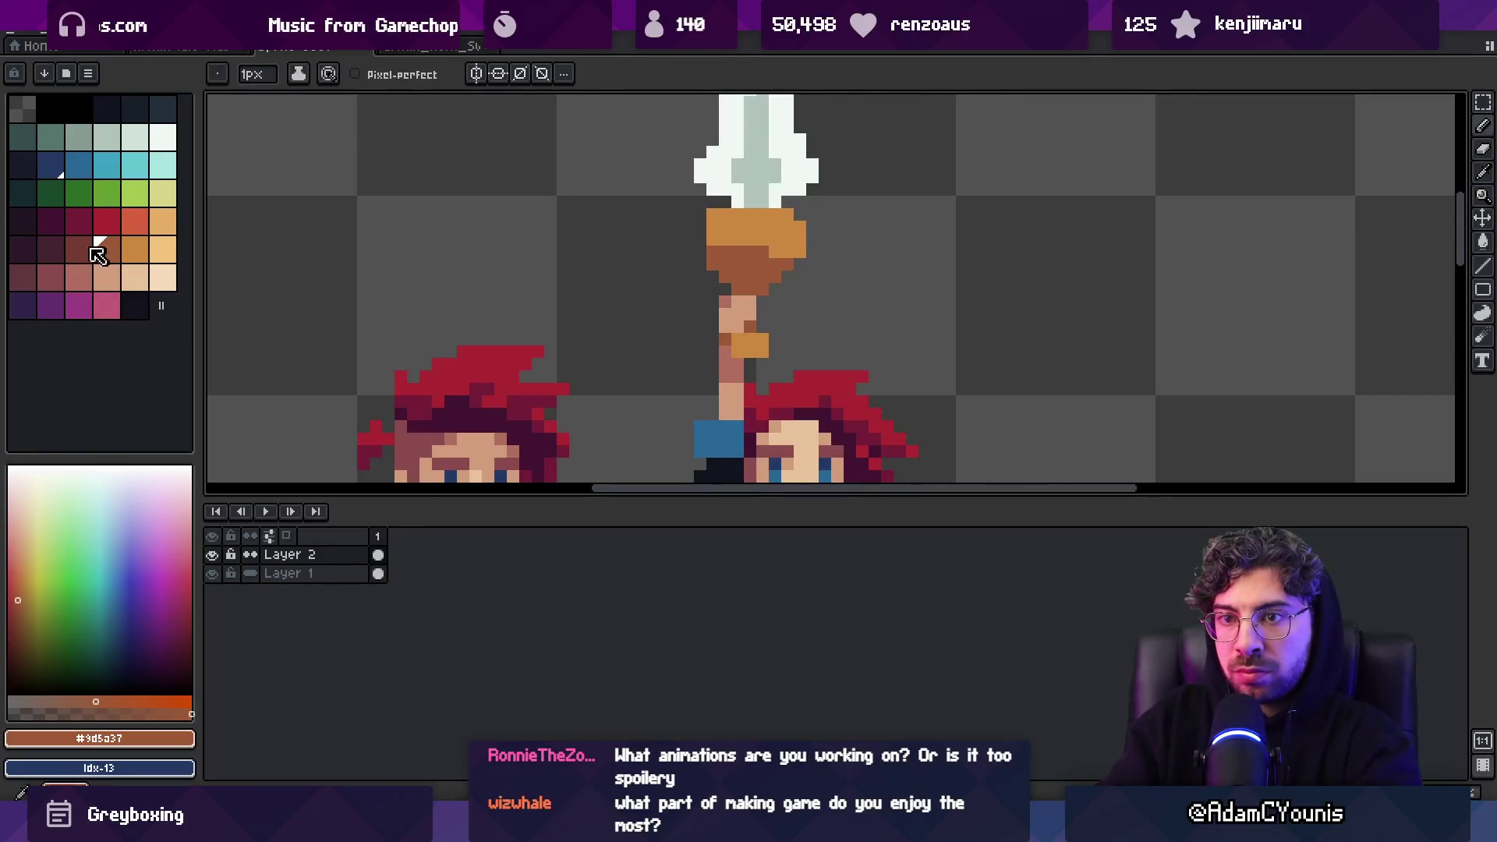
pyautogui.click(79, 249)
pyautogui.click(739, 251)
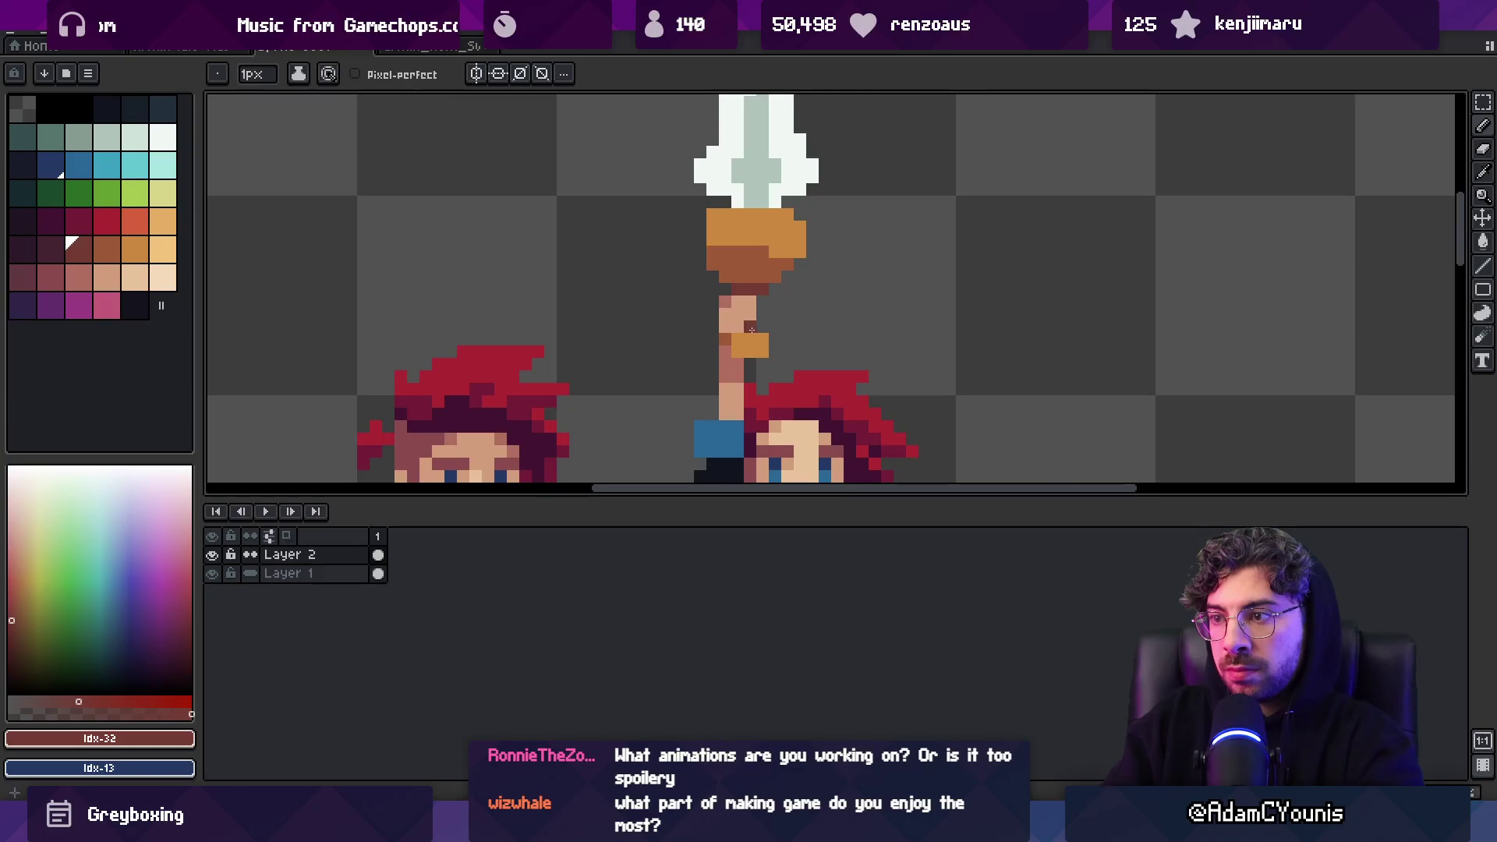
# Zoom in and out around the character, trying the eraser and move tools along the way
pyautogui.press('e')
pyautogui.scroll(-4, 785, 278)
pyautogui.scroll(4, 803, 284)
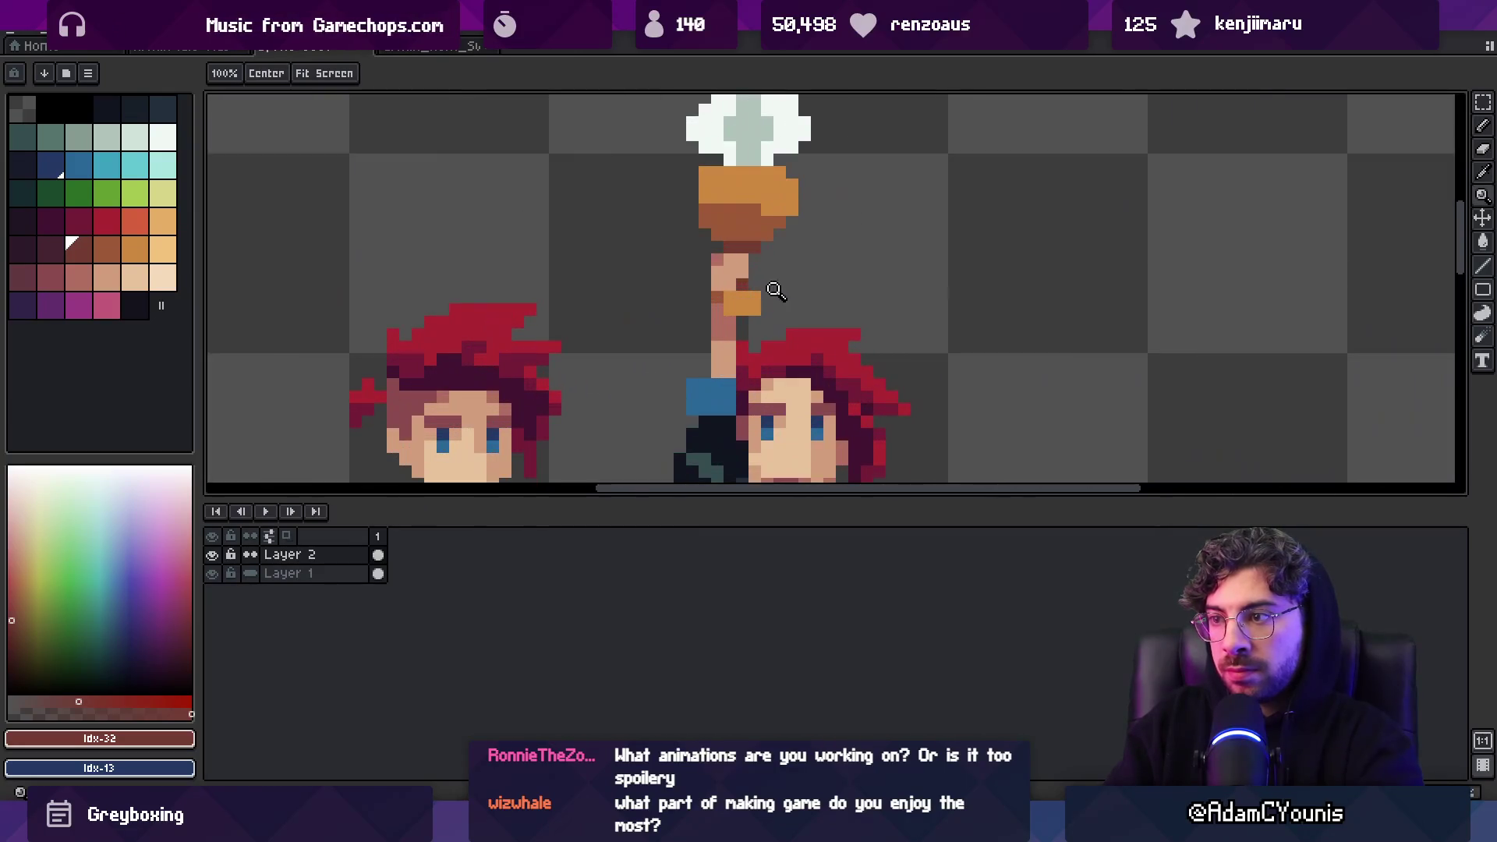
pyautogui.press('z')
pyautogui.scroll(-4, 767, 282)
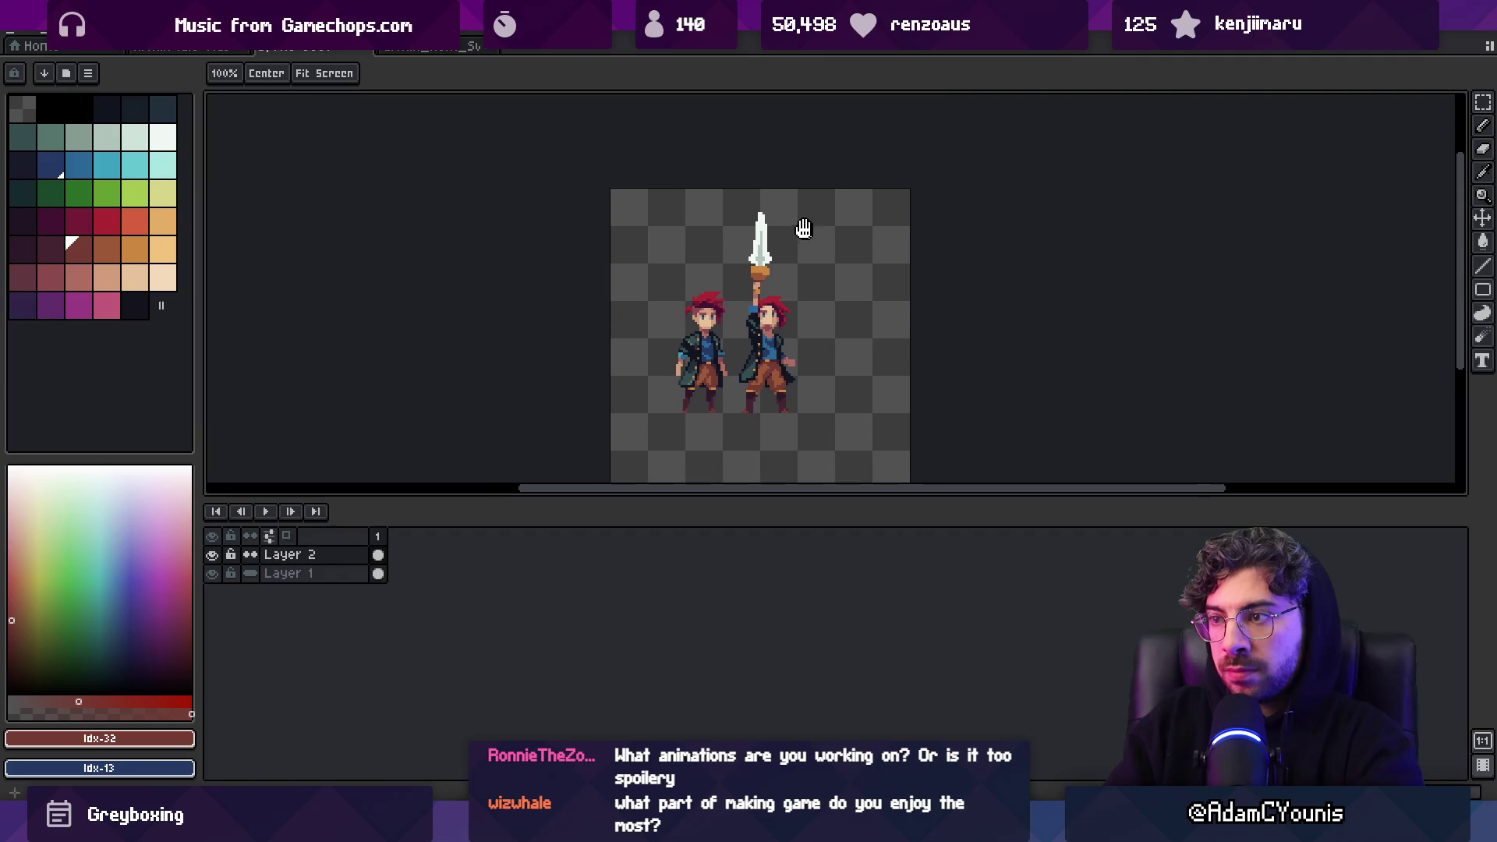
pyautogui.scroll(2, 768, 278)
pyautogui.scroll(2, 768, 278)
pyautogui.scroll(-5, 768, 257)
pyautogui.press('m')
pyautogui.scroll(5, 768, 232)
pyautogui.press('z')
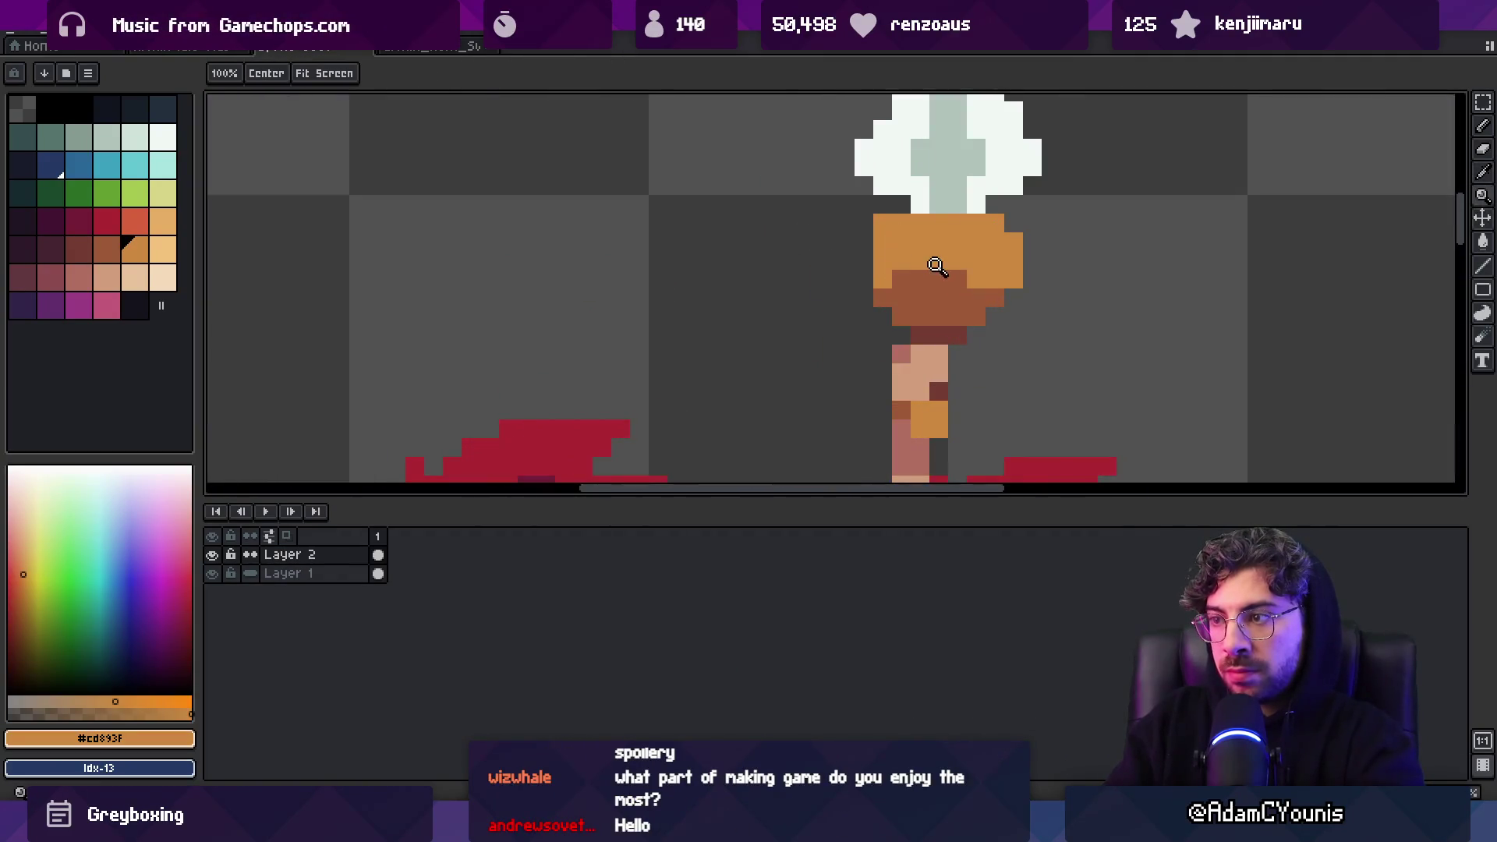
pyautogui.scroll(-3, 711, 236)
pyautogui.press('m')
pyautogui.hotkey('ctrl', 'o')
pyautogui.press('Escape')
# Set the face's mid skin tone #d29c7c as the pencil colour and show the distance guides
pyautogui.press('z')
pyautogui.scroll(3, 790, 275)
pyautogui.press('i')
pyautogui.click(737, 223)
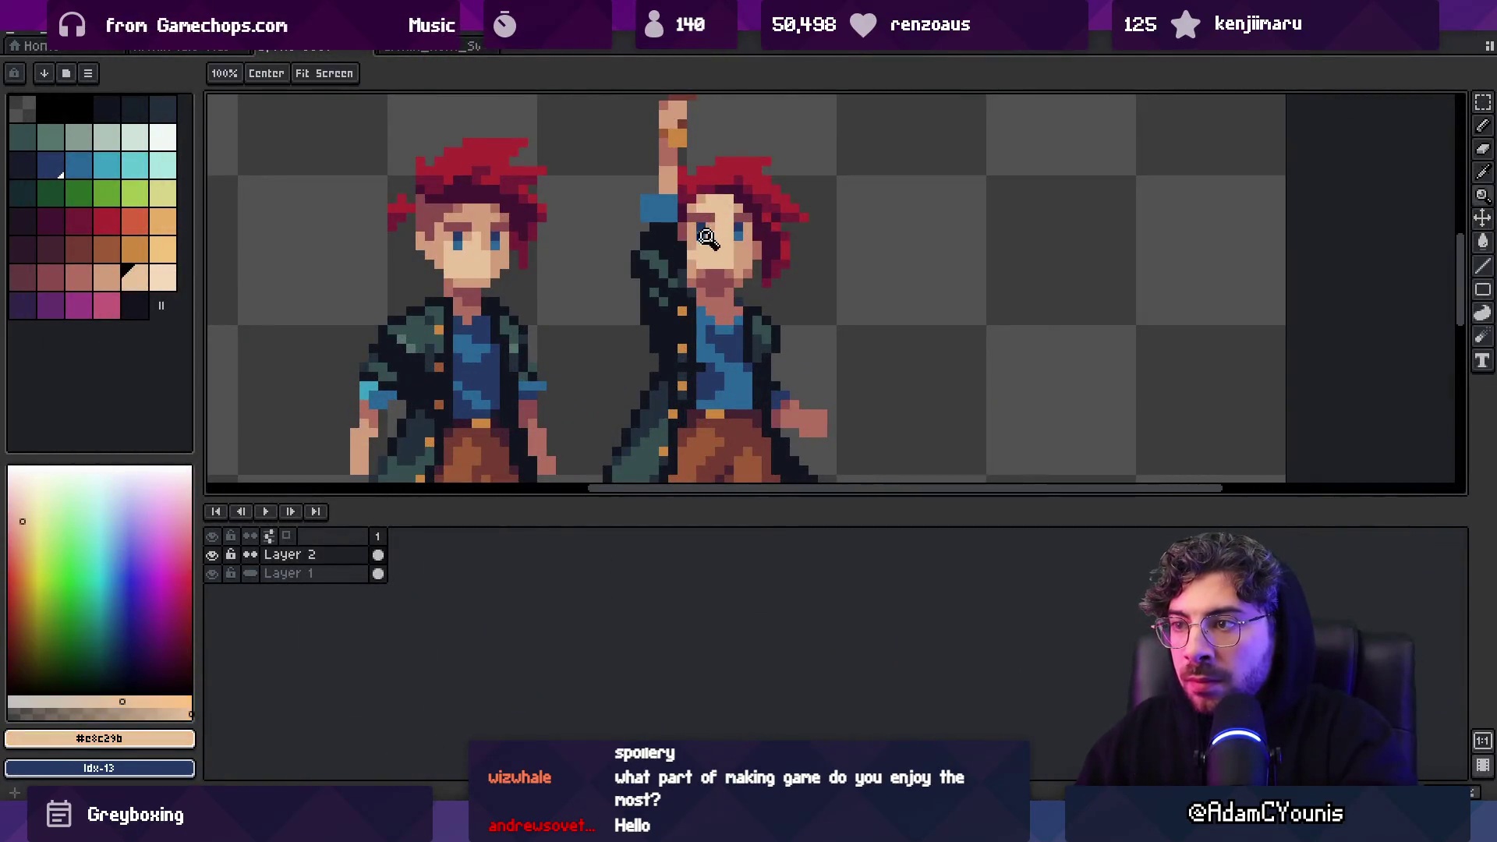
pyautogui.scroll(2, 733, 219)
pyautogui.click(655, 167)
pyautogui.press('b')
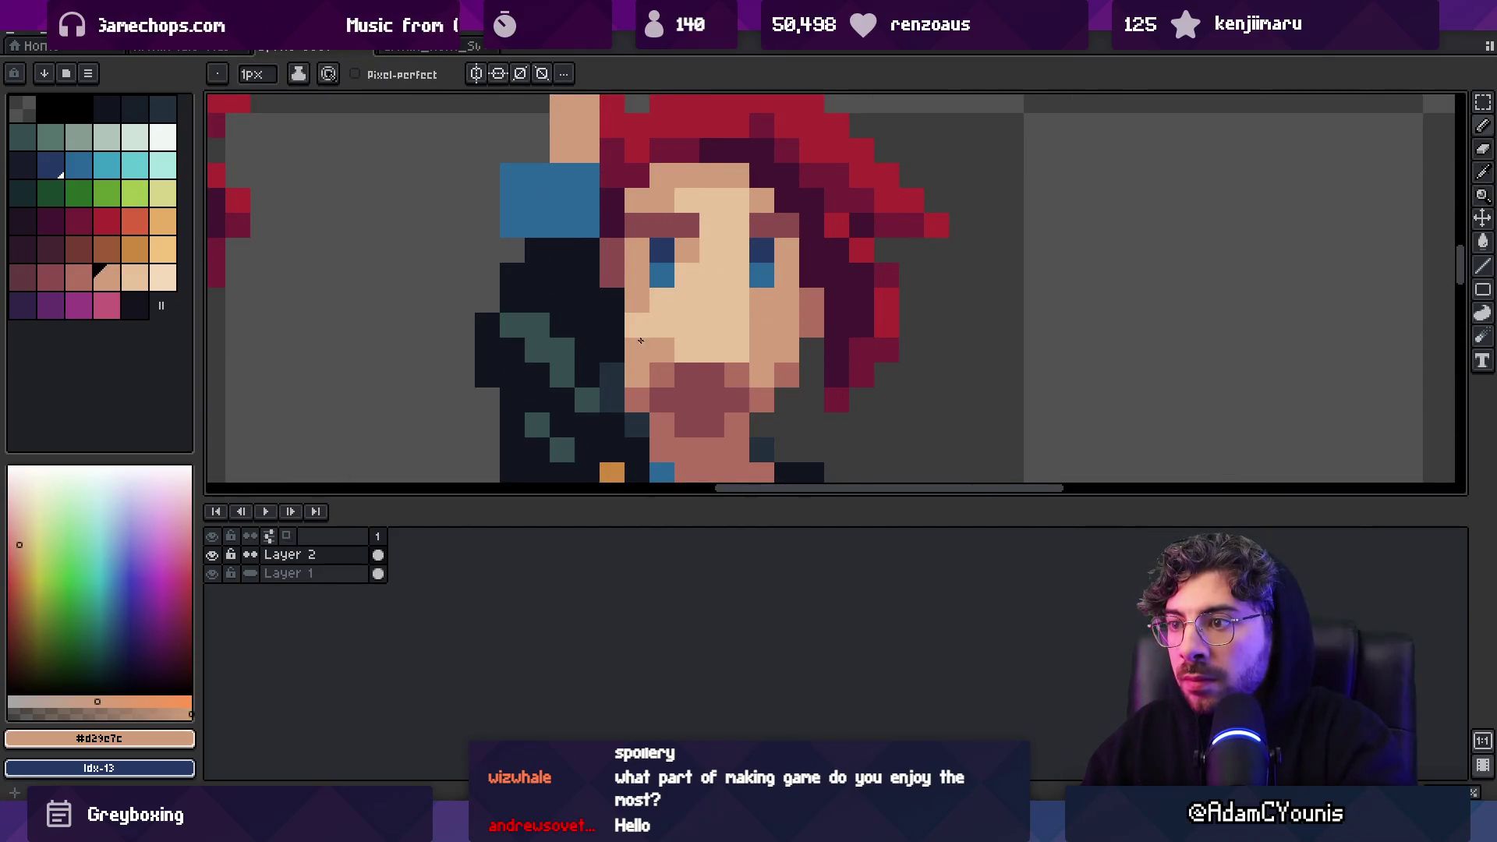
pyautogui.scroll(-10, 642, 343)
pyautogui.press('ctrl')
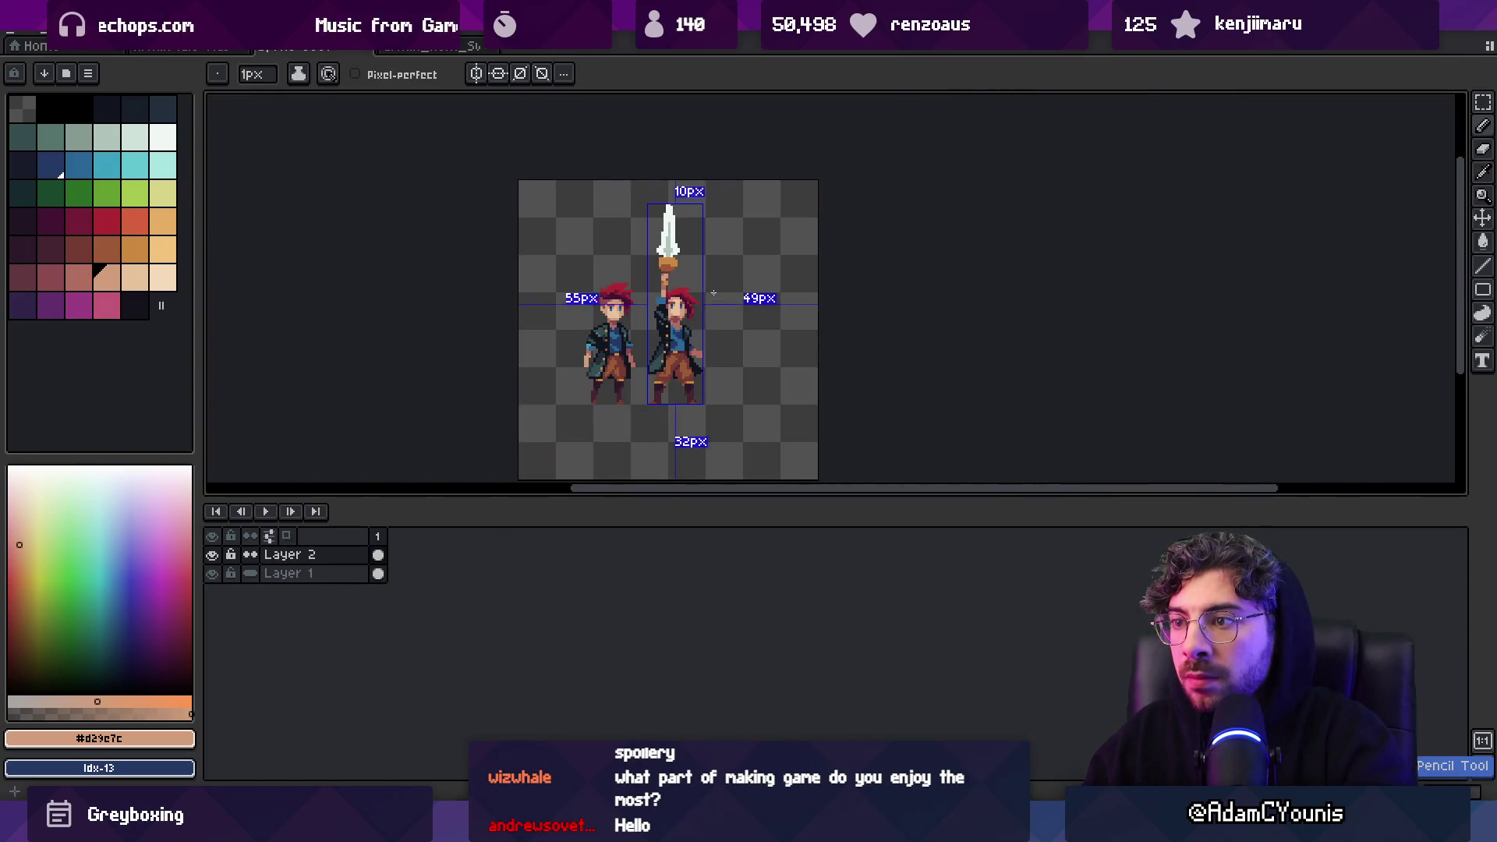
# Hide Layer 1 and shift the sword-raising character toward the canvas centre
pyautogui.scroll(2, 606, 324)
pyautogui.press('ctrl')
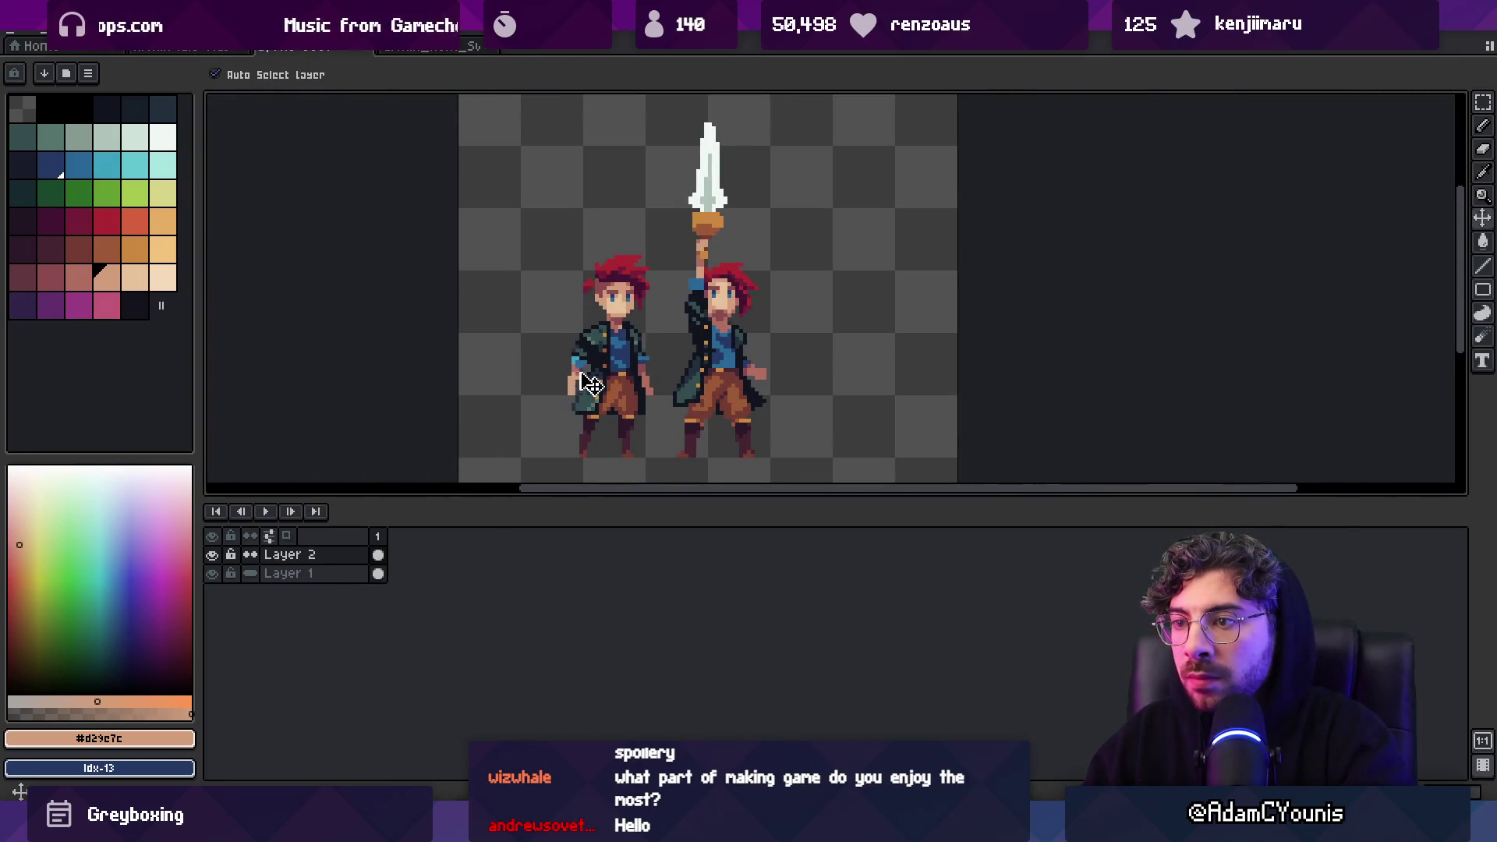
pyautogui.click(211, 573)
pyautogui.moveTo(723, 390); pyautogui.dragTo(680, 390)
# Paint two dark #441531 pixels into the red hair
pyautogui.scroll(-2, 685, 337)
pyautogui.moveTo(684, 337)
pyautogui.mouseDown()
pyautogui.moveTo(669, 289)
pyautogui.moveTo(694, 303)
pyautogui.mouseUp()
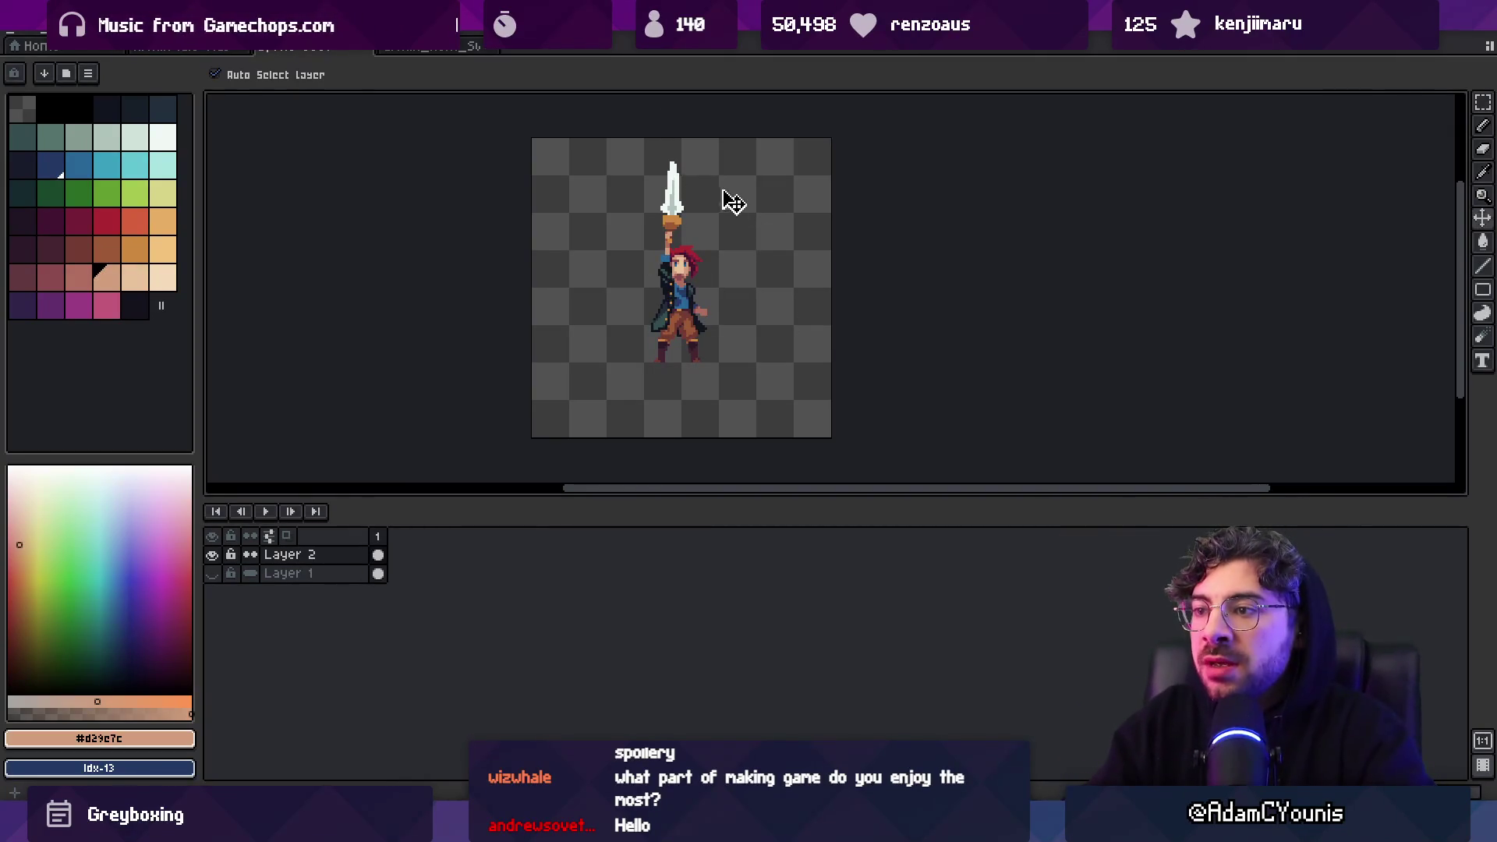
pyautogui.moveTo(728, 225); pyautogui.dragTo(702, 231)
pyautogui.scroll(3, 702, 231)
pyautogui.keyDown('alt'); pyautogui.click(608, 238); pyautogui.keyUp('alt')
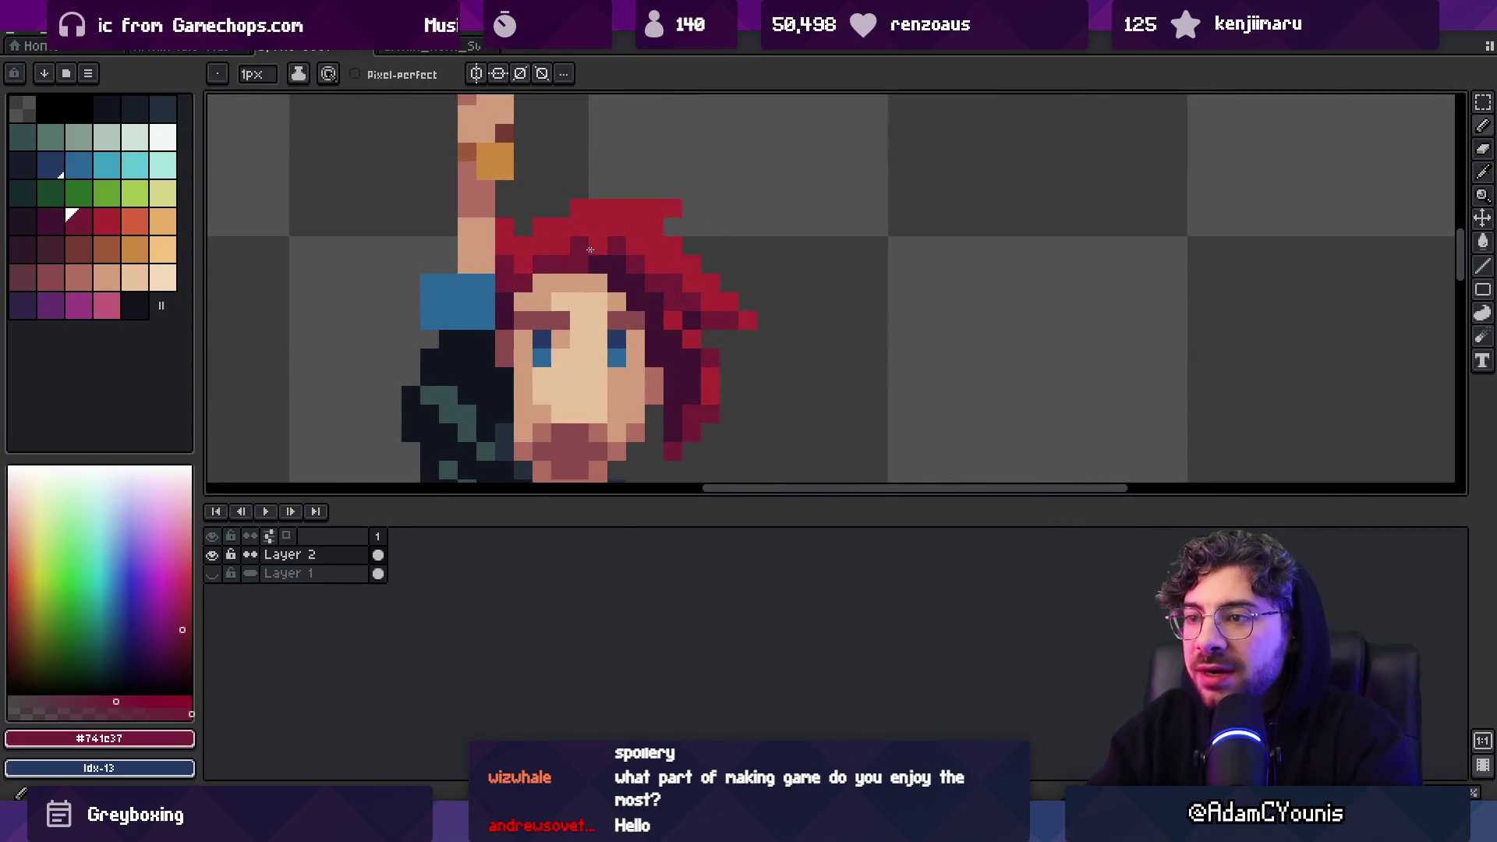
pyautogui.keyDown('alt'); pyautogui.click(598, 263); pyautogui.keyUp('alt')
pyautogui.click(578, 266)
pyautogui.click(580, 246)
pyautogui.keyDown('alt'); pyautogui.click(608, 234); pyautogui.keyUp('alt')
# Compare the hair shades #441531 and #741c37, keeping #741c37 as the current colour
pyautogui.scroll(-3, 656, 186)
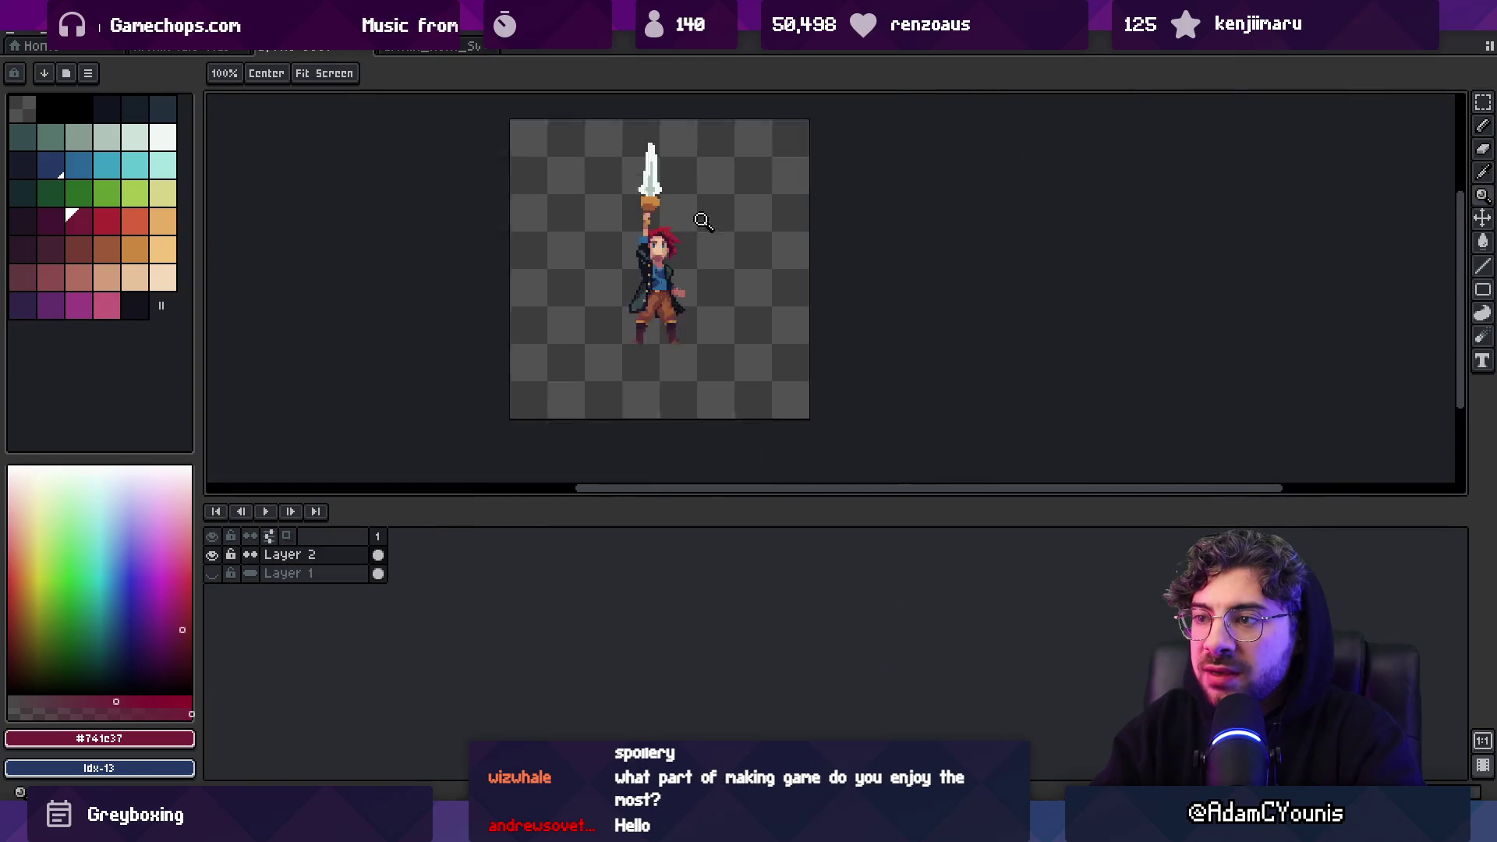
pyautogui.scroll(3, 690, 226)
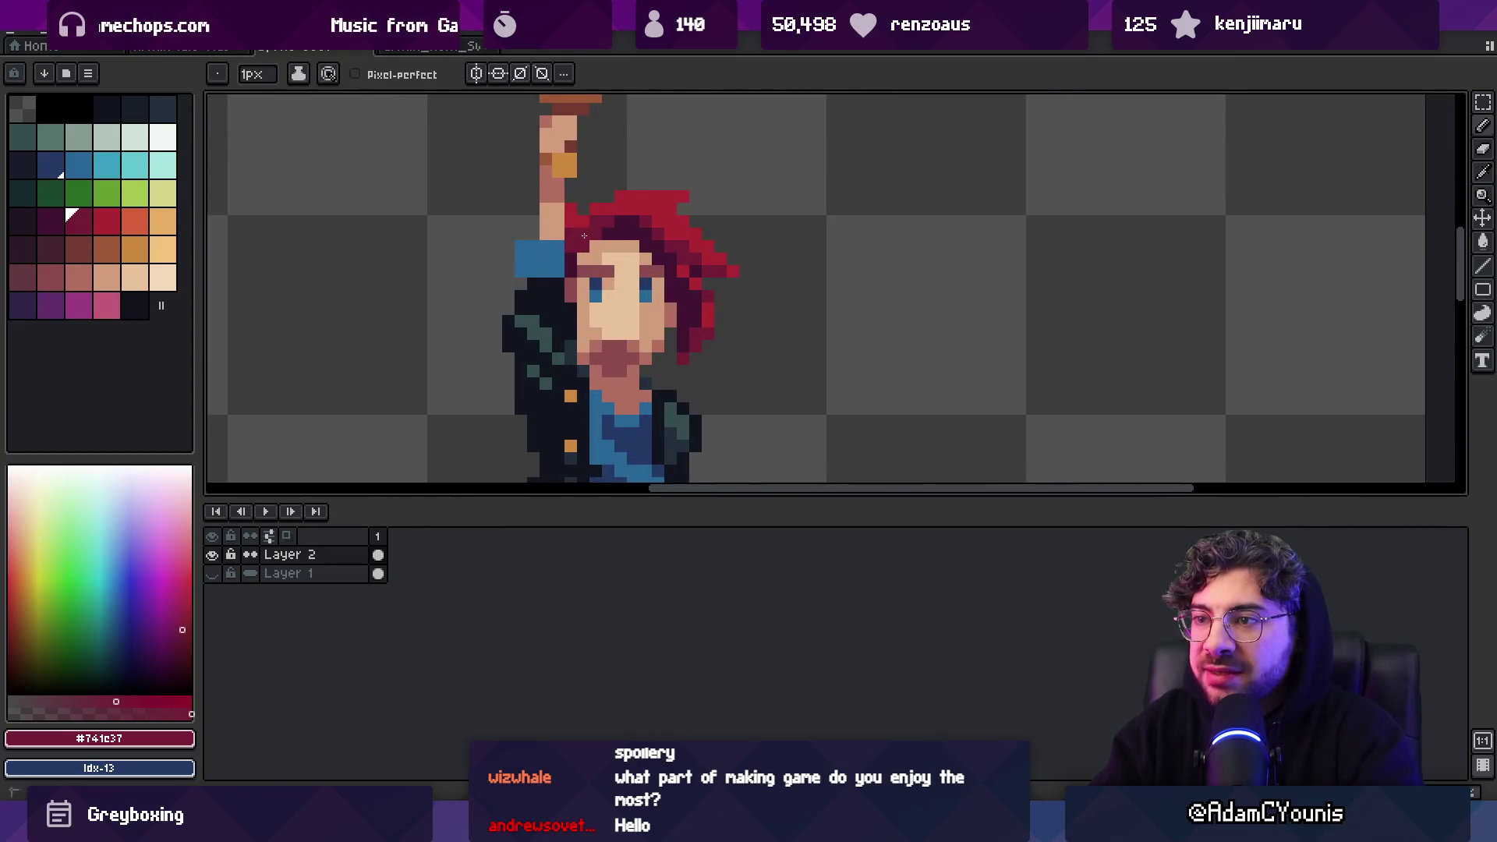
pyautogui.scroll(-3, 583, 236)
pyautogui.scroll(3, 663, 209)
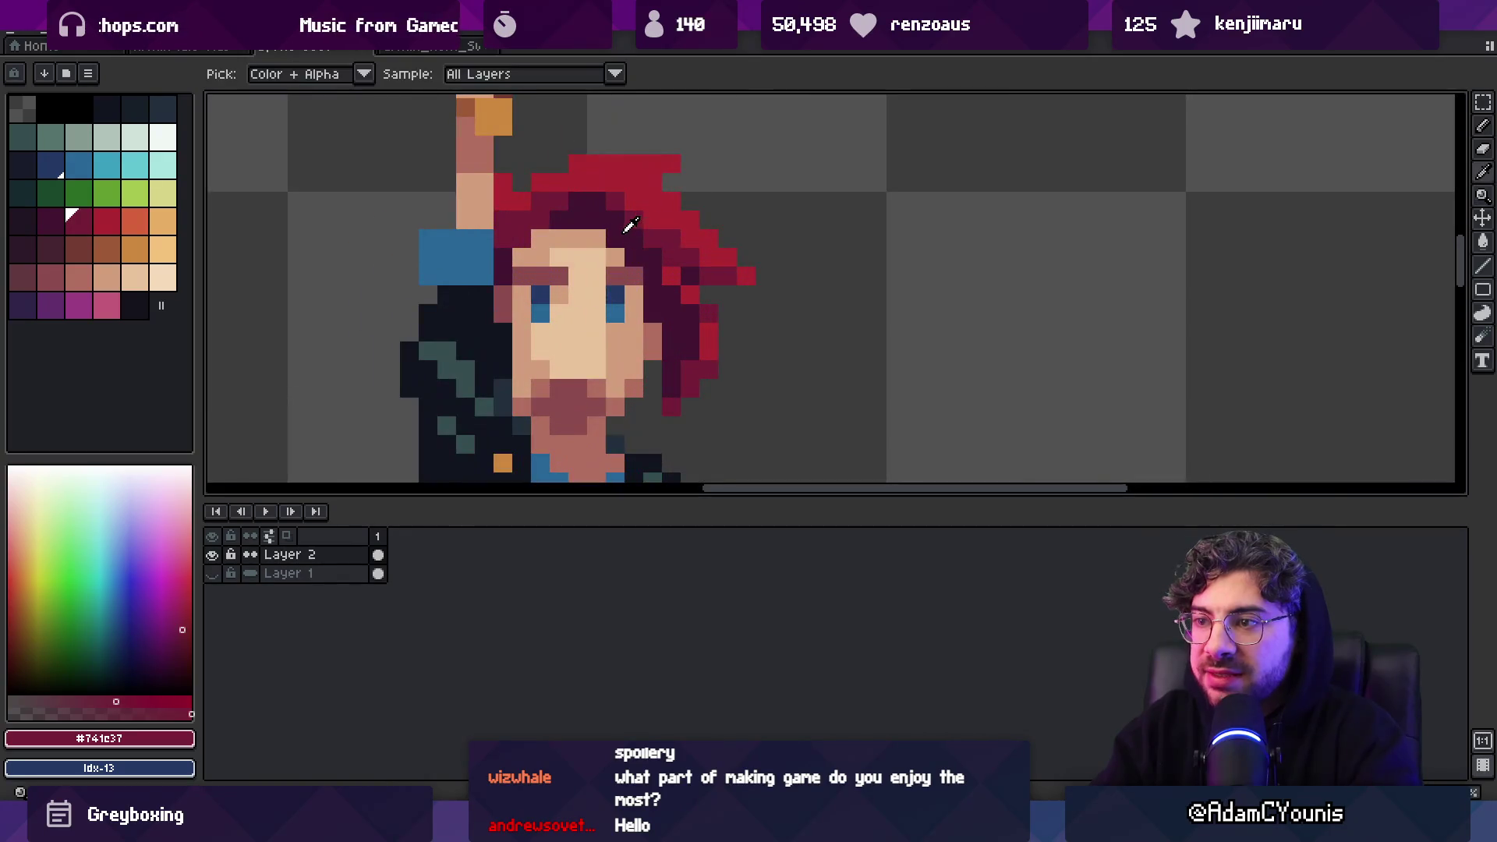
pyautogui.keyDown('alt'); pyautogui.click(649, 236); pyautogui.keyUp('alt')
pyautogui.keyDown('alt'); pyautogui.click(682, 250); pyautogui.keyUp('alt')
pyautogui.scroll(-3, 633, 203)
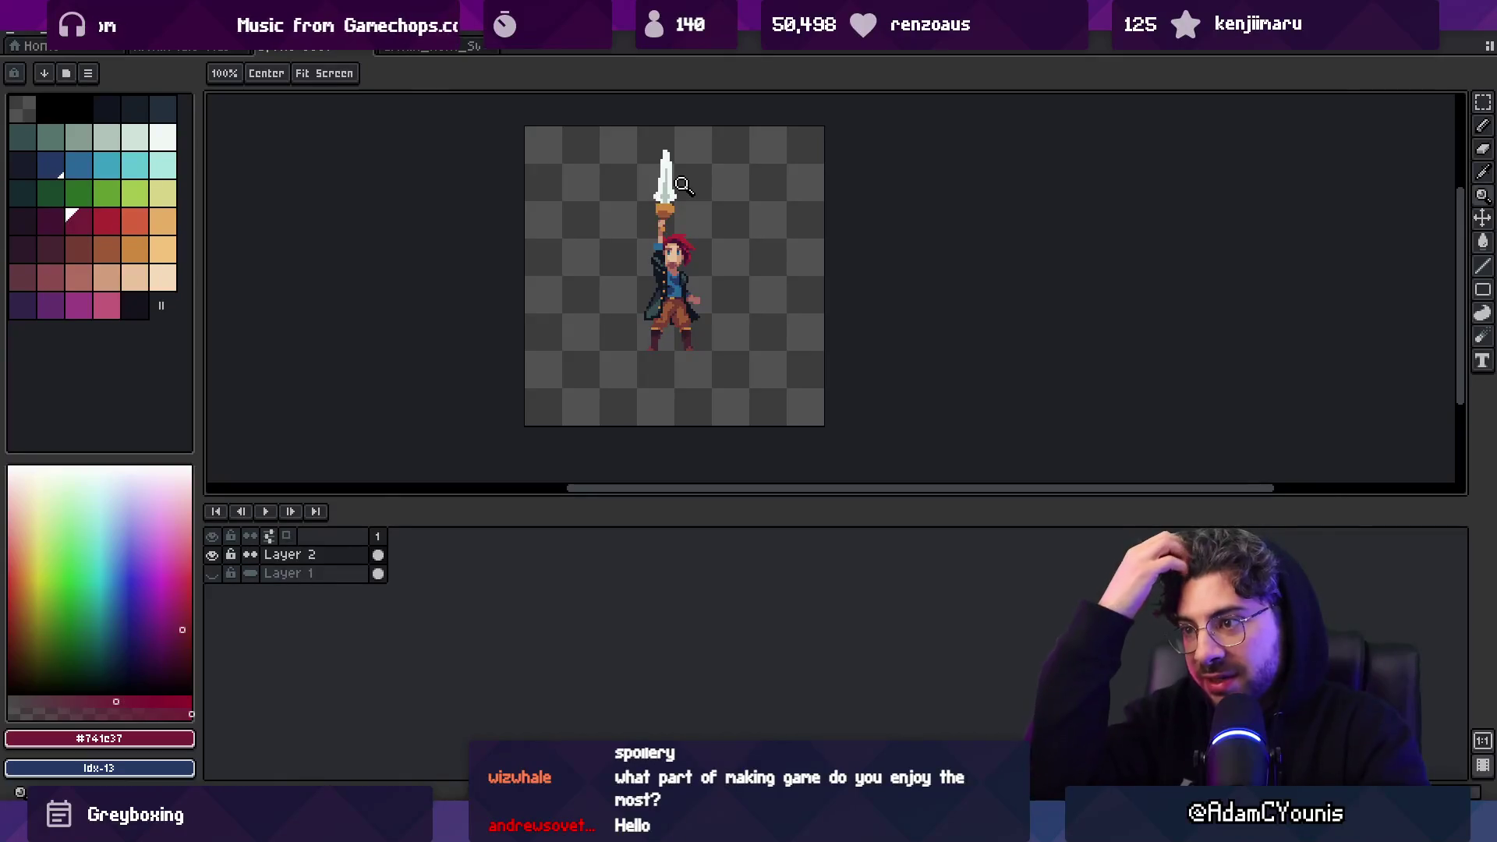
pyautogui.scroll(3, 675, 242)
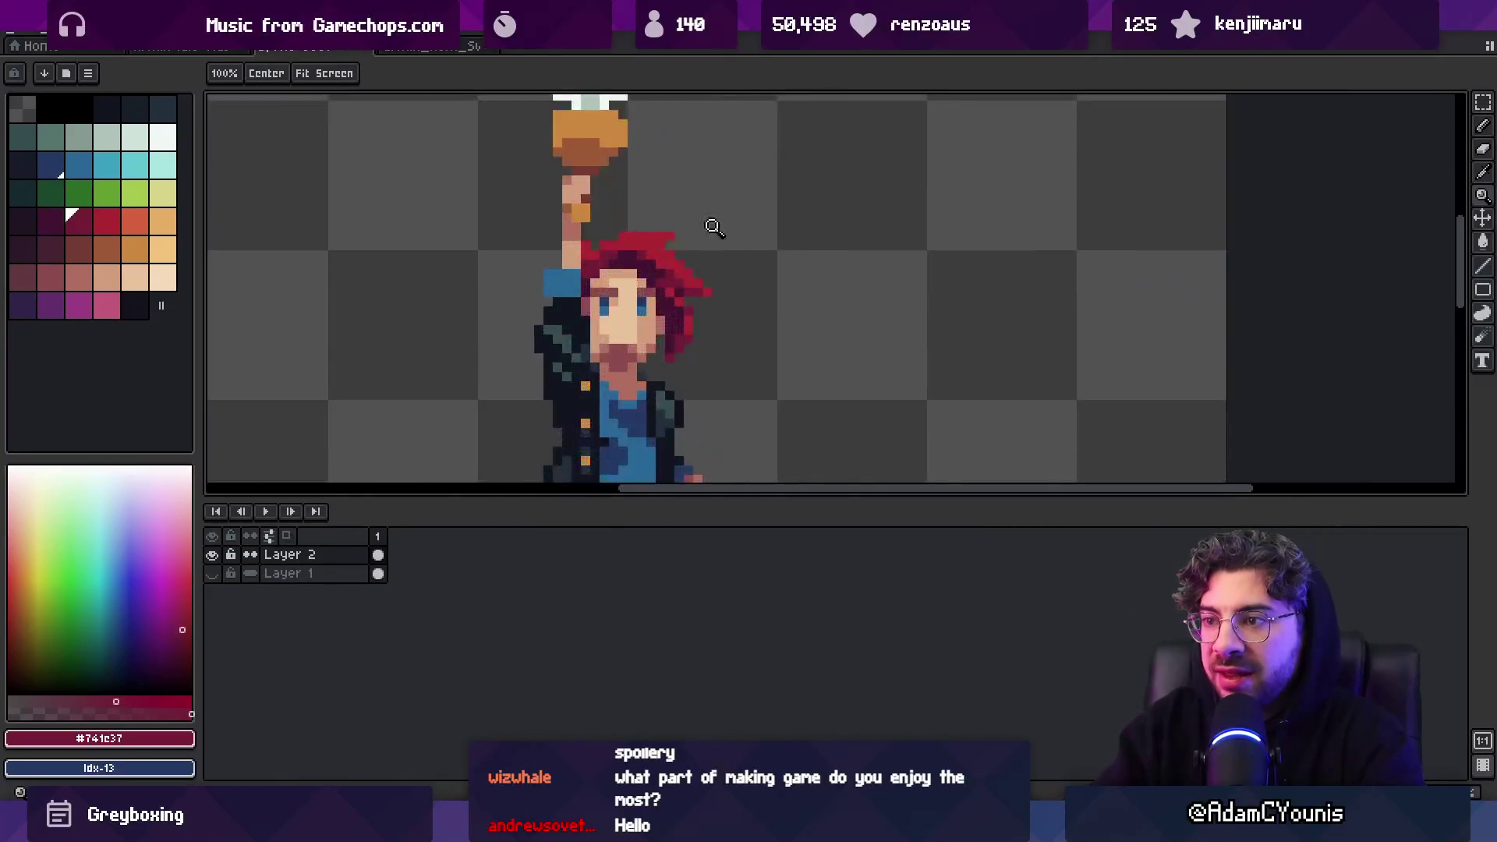
# Nudge the top row of hair down one pixel
pyautogui.press('v')
pyautogui.press('m')
pyautogui.moveTo(573, 215); pyautogui.dragTo(702, 234)
pyautogui.press('Down')
pyautogui.hotkey('ctrl', 'd')
pyautogui.press('b')
# Sample the hair reds #ac2833 and #741c37 from the canvas
pyautogui.press('z')
pyautogui.scroll(-3, 678, 226)
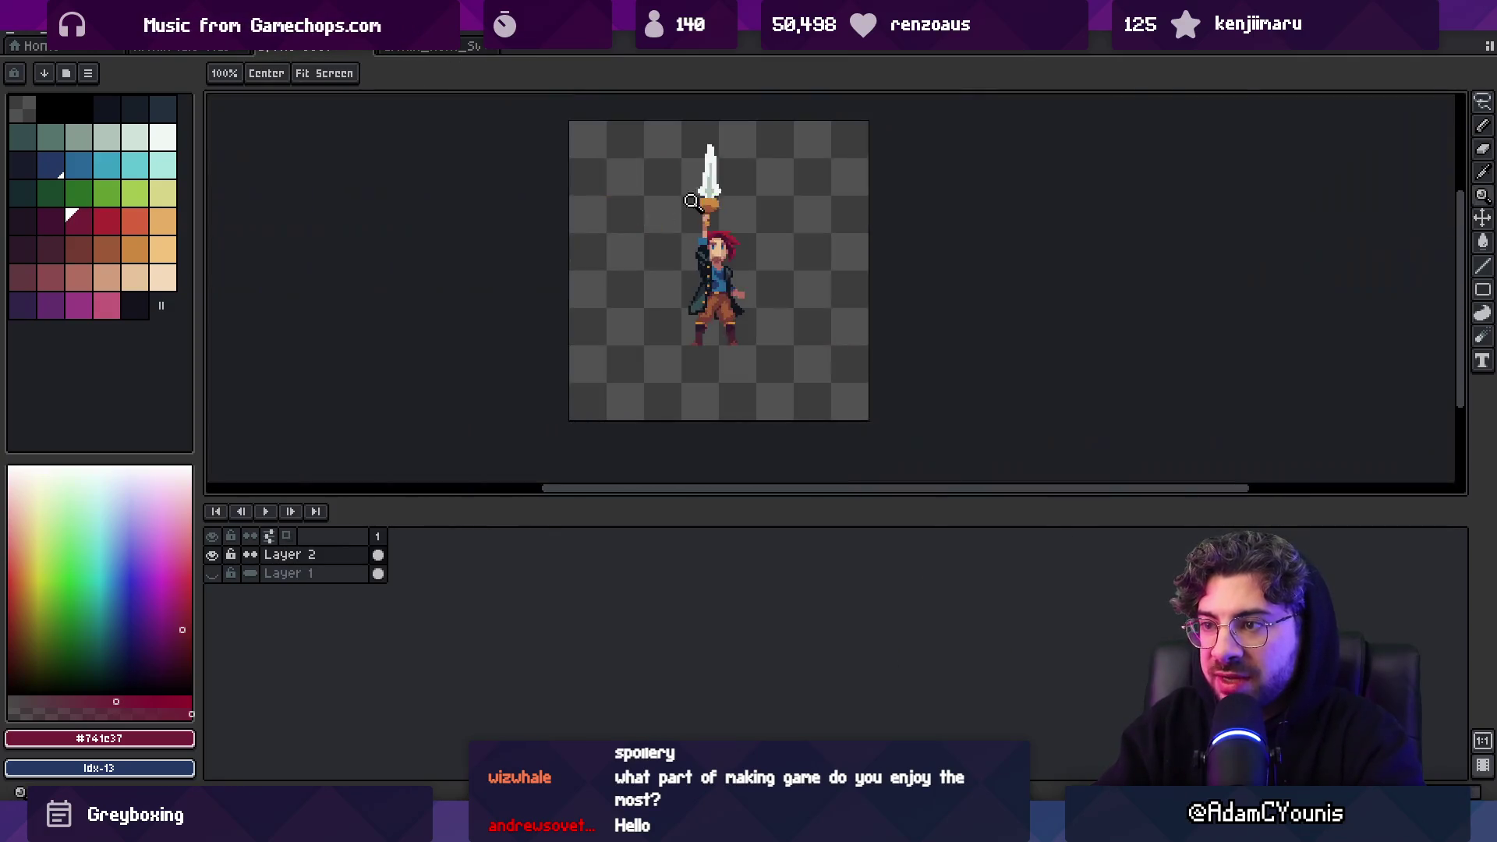
pyautogui.scroll(4, 766, 185)
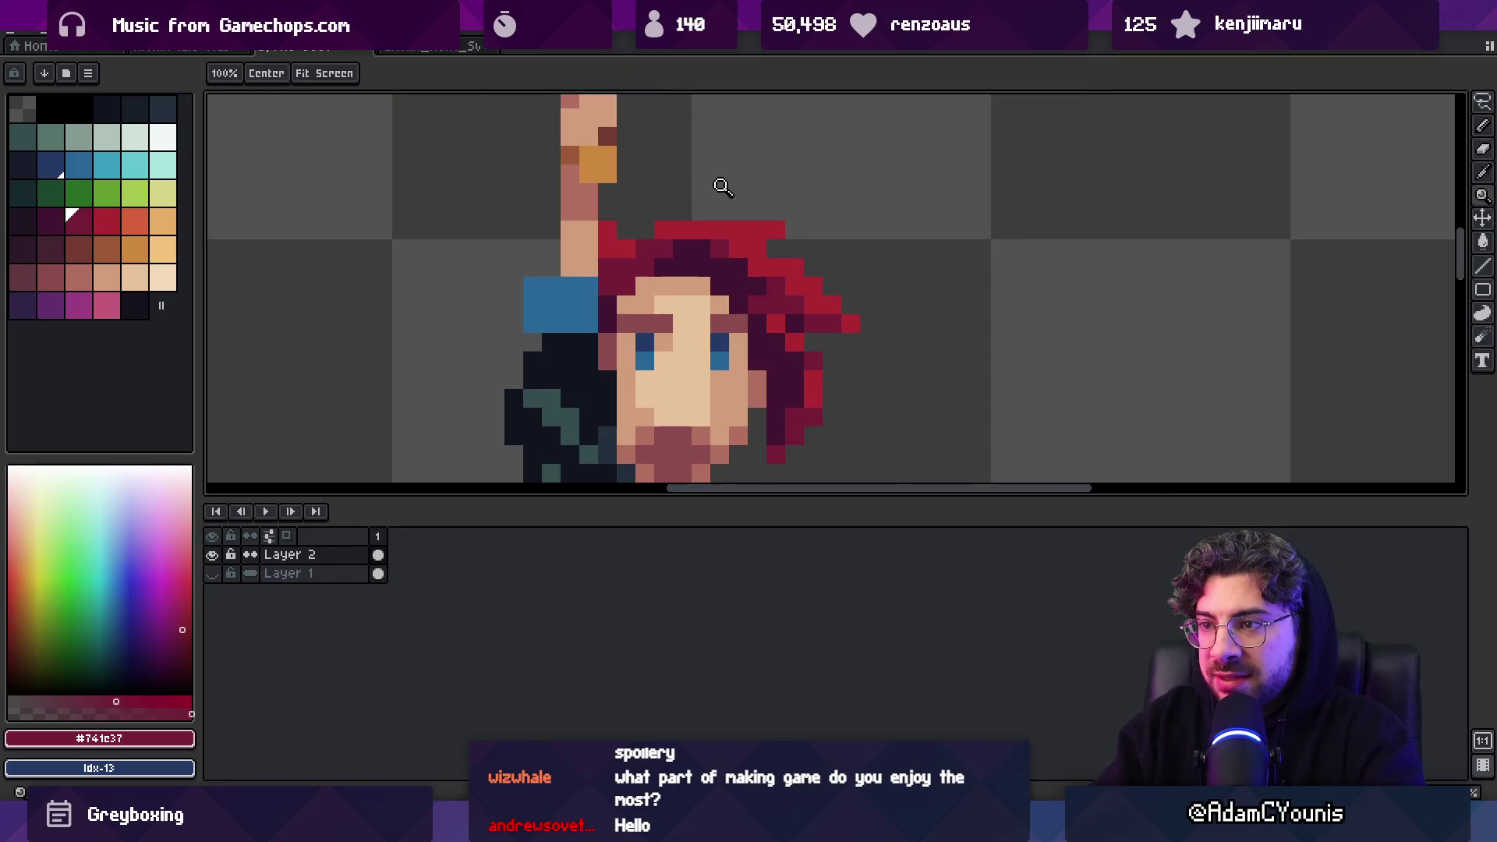
pyautogui.press('alt')
pyautogui.keyDown('alt'); pyautogui.click(665, 215); pyautogui.keyUp('alt')
pyautogui.scroll(-4, 687, 160)
pyautogui.scroll(1, 774, 176)
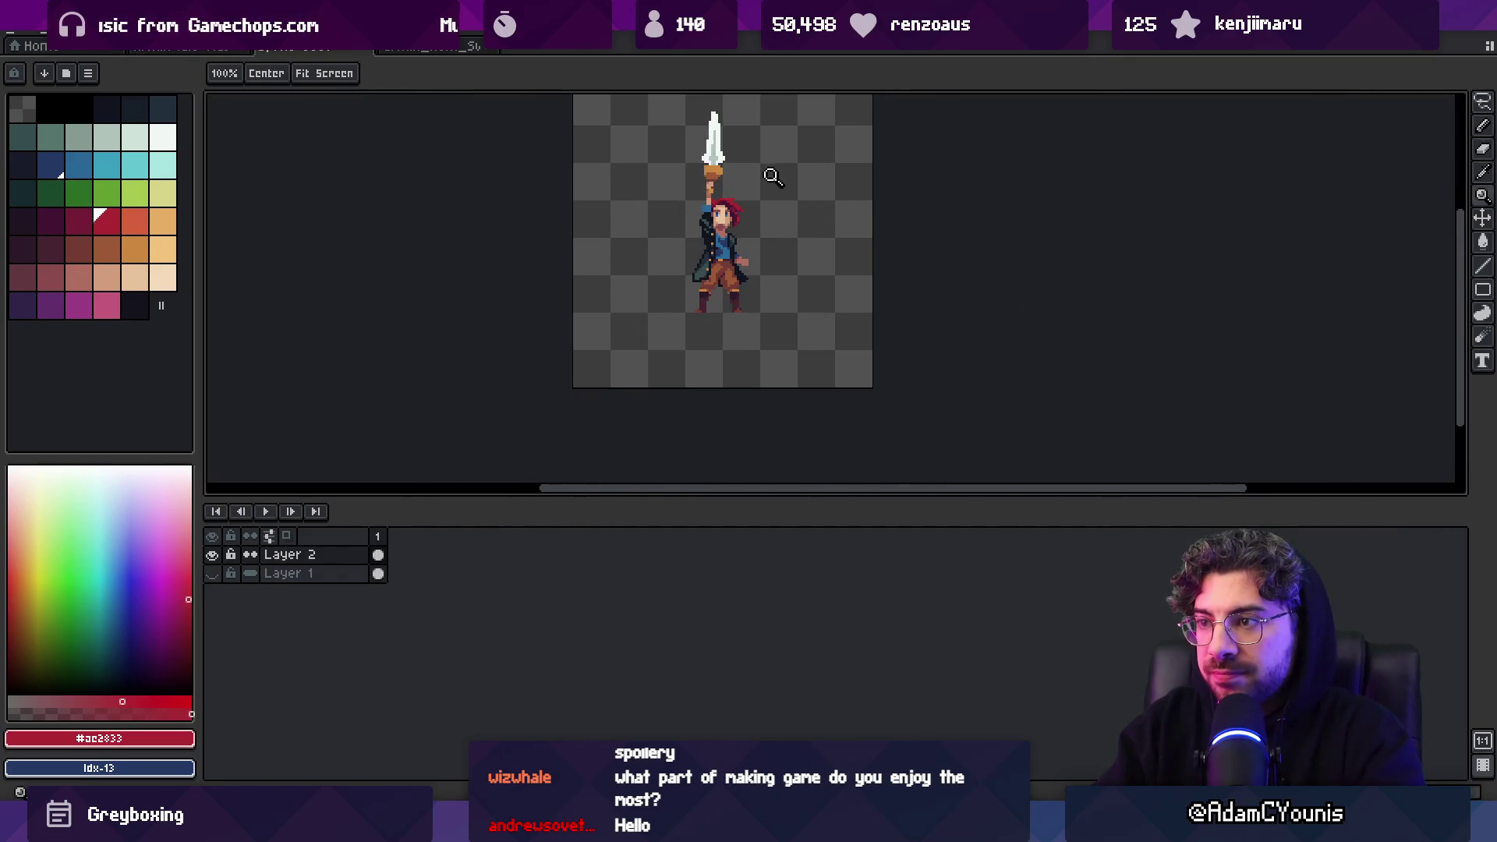
pyautogui.scroll(4, 757, 194)
pyautogui.keyDown('alt'); pyautogui.click(675, 195); pyautogui.keyUp('alt')
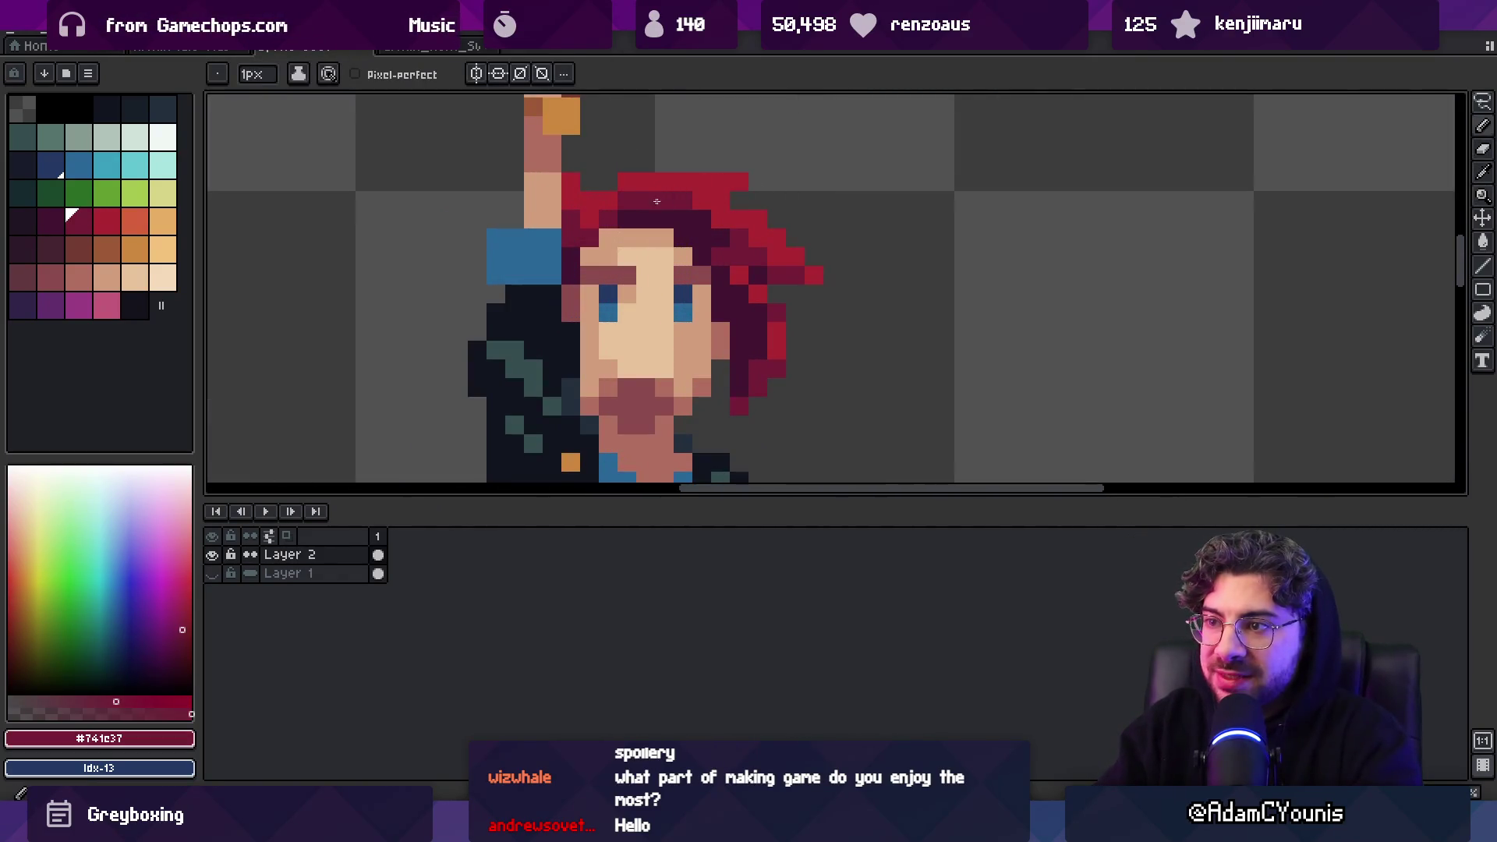
pyautogui.scroll(-4, 742, 200)
pyautogui.scroll(4, 772, 179)
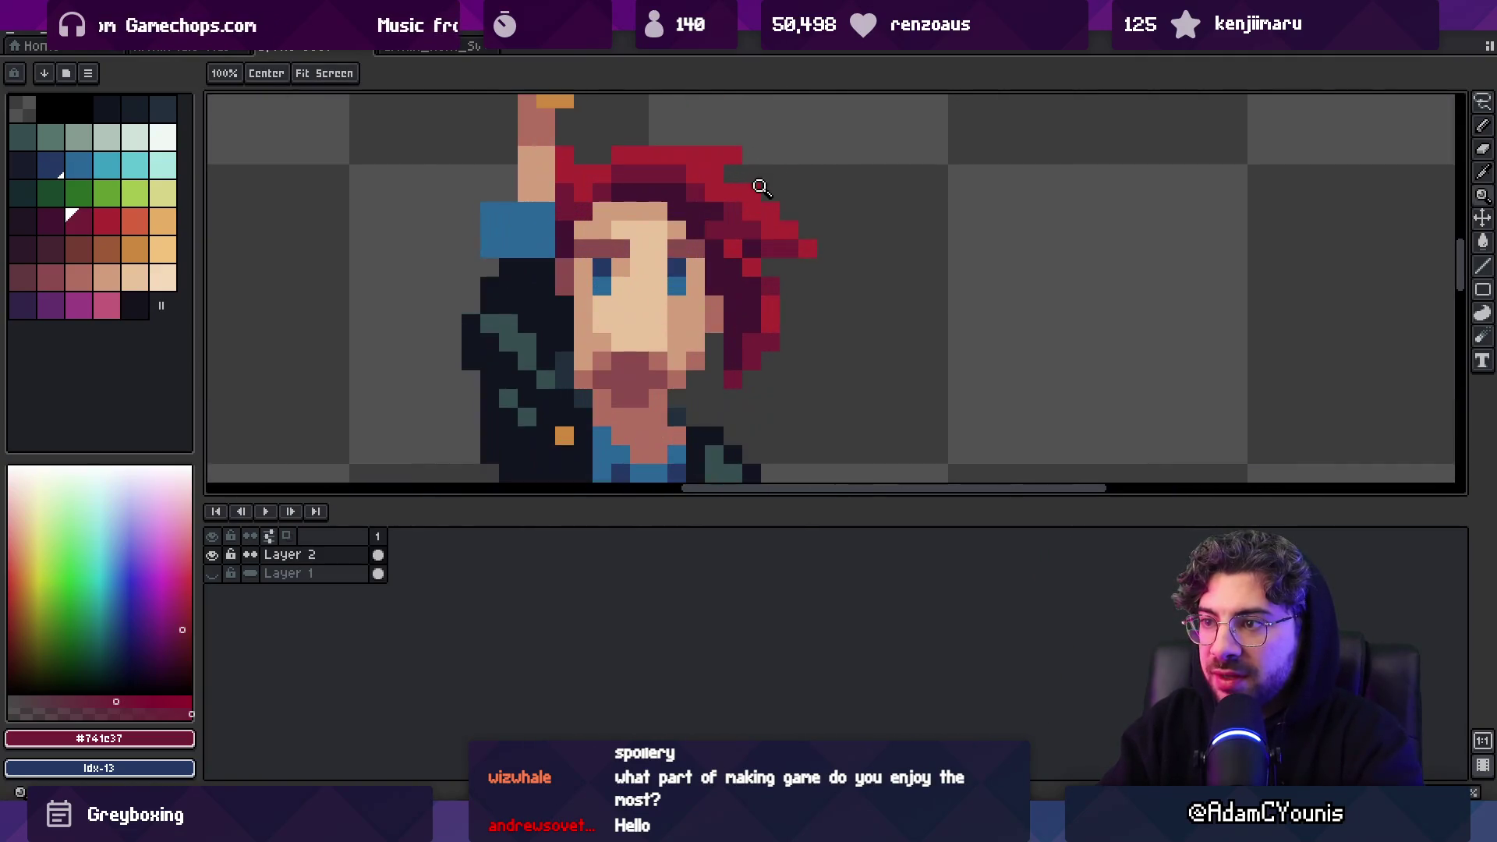
# Switch between selection and move tools, then zoom the view out
pyautogui.press('m')
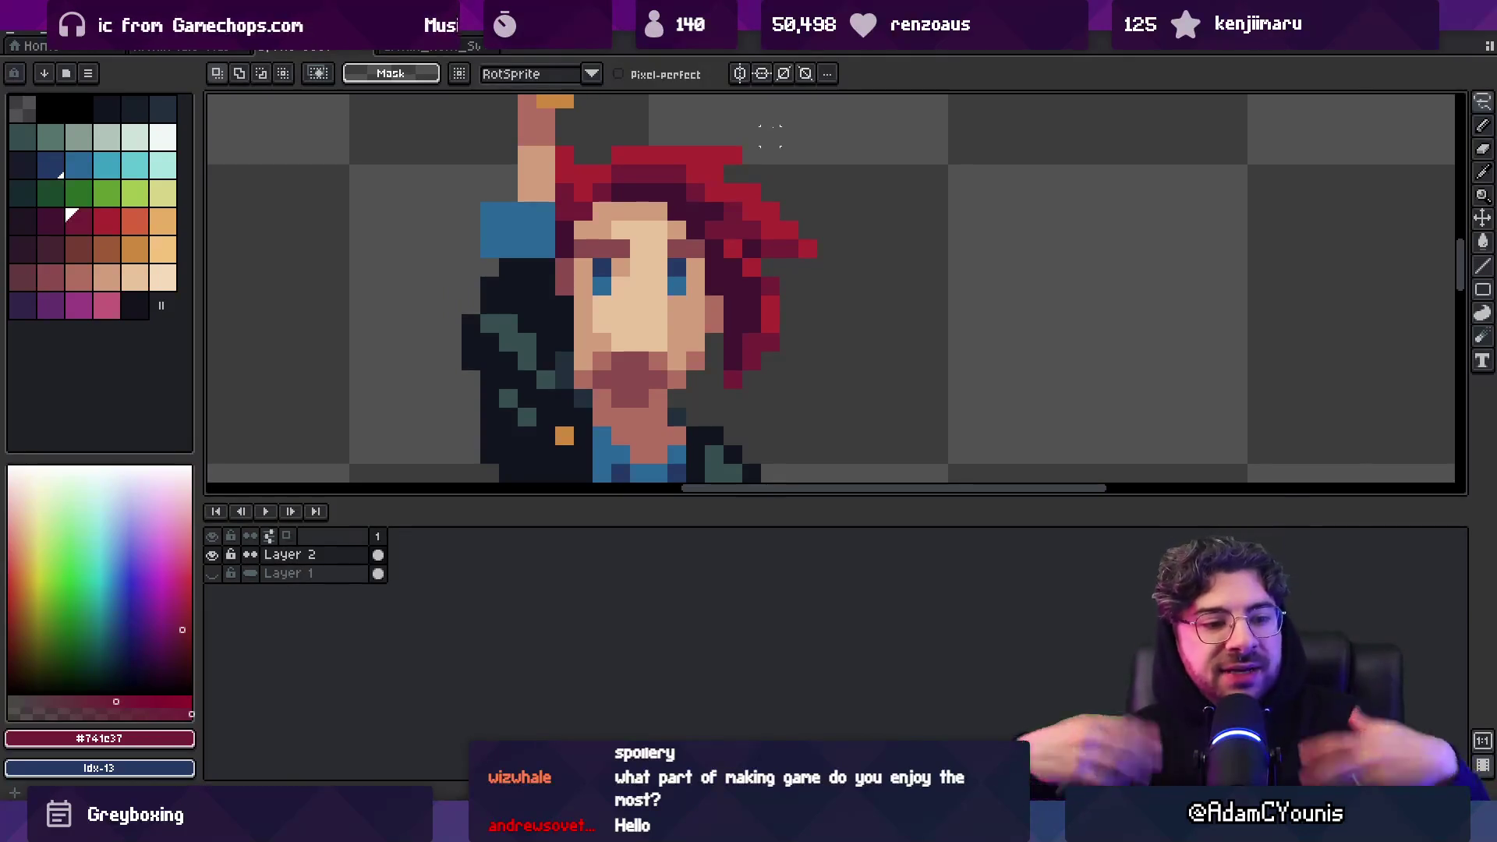
pyautogui.press('v')
pyautogui.press('m')
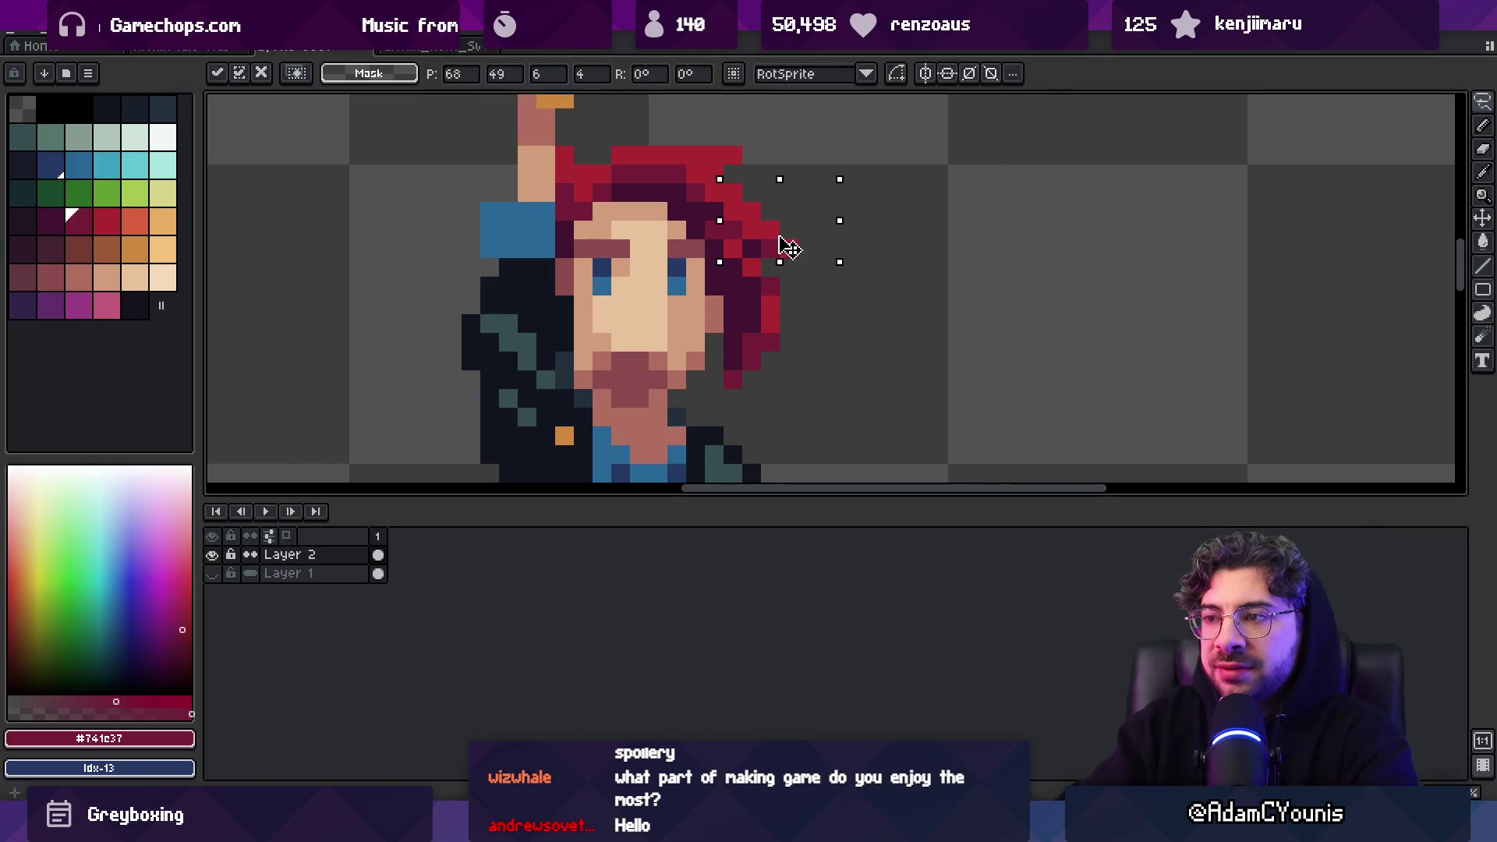
pyautogui.press('z')
pyautogui.scroll(-5, 701, 192)
pyautogui.scroll(-1, 788, 166)
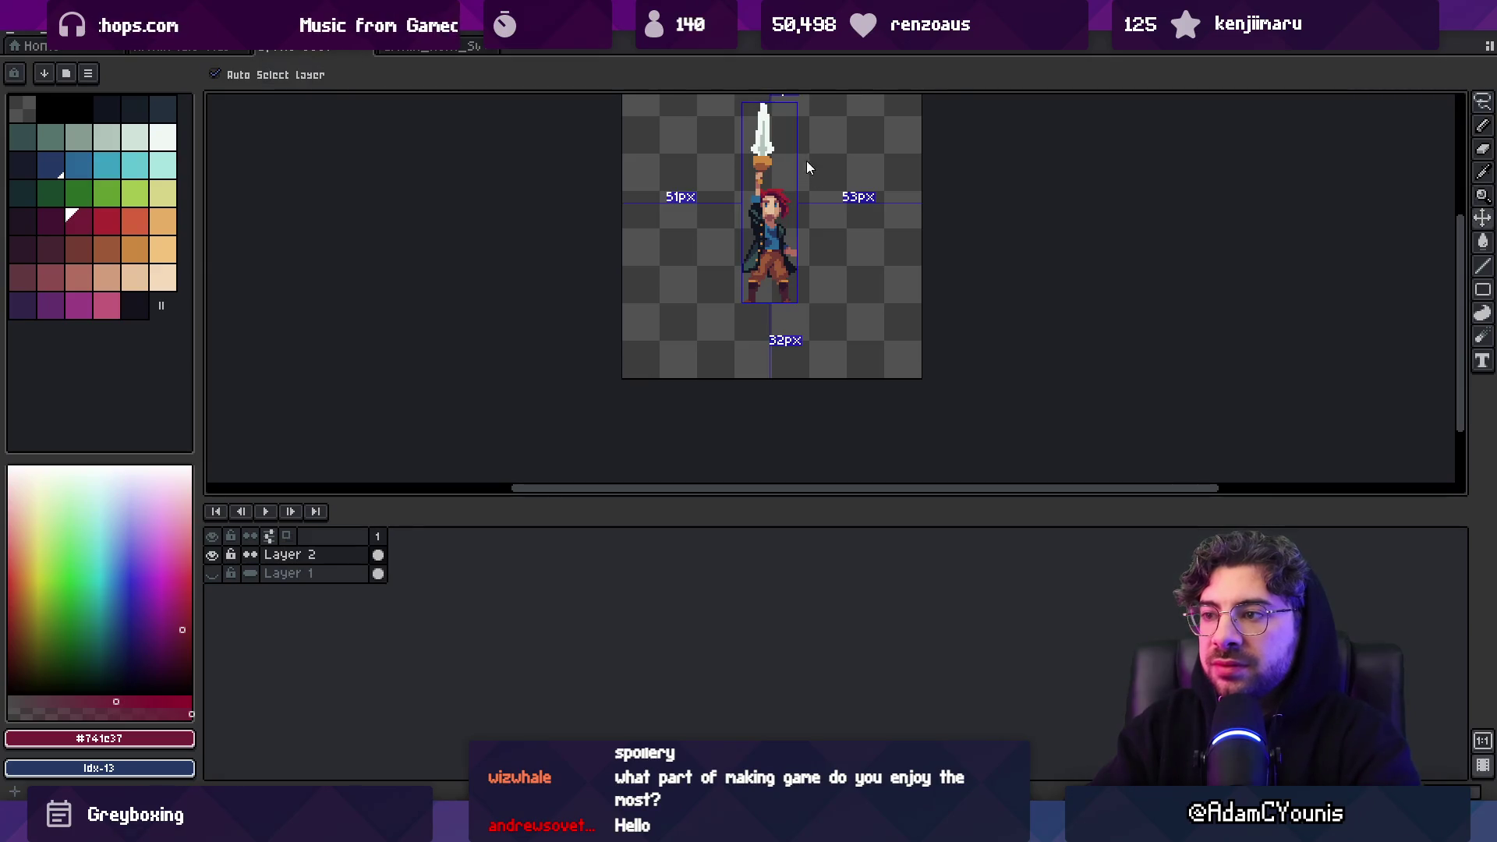
pyautogui.scroll(4, 803, 164)
# Compare the skin tone #d29c7c with the dark reddish shade #8b4c4e
pyautogui.keyDown('alt'); pyautogui.click(585, 226); pyautogui.keyUp('alt')
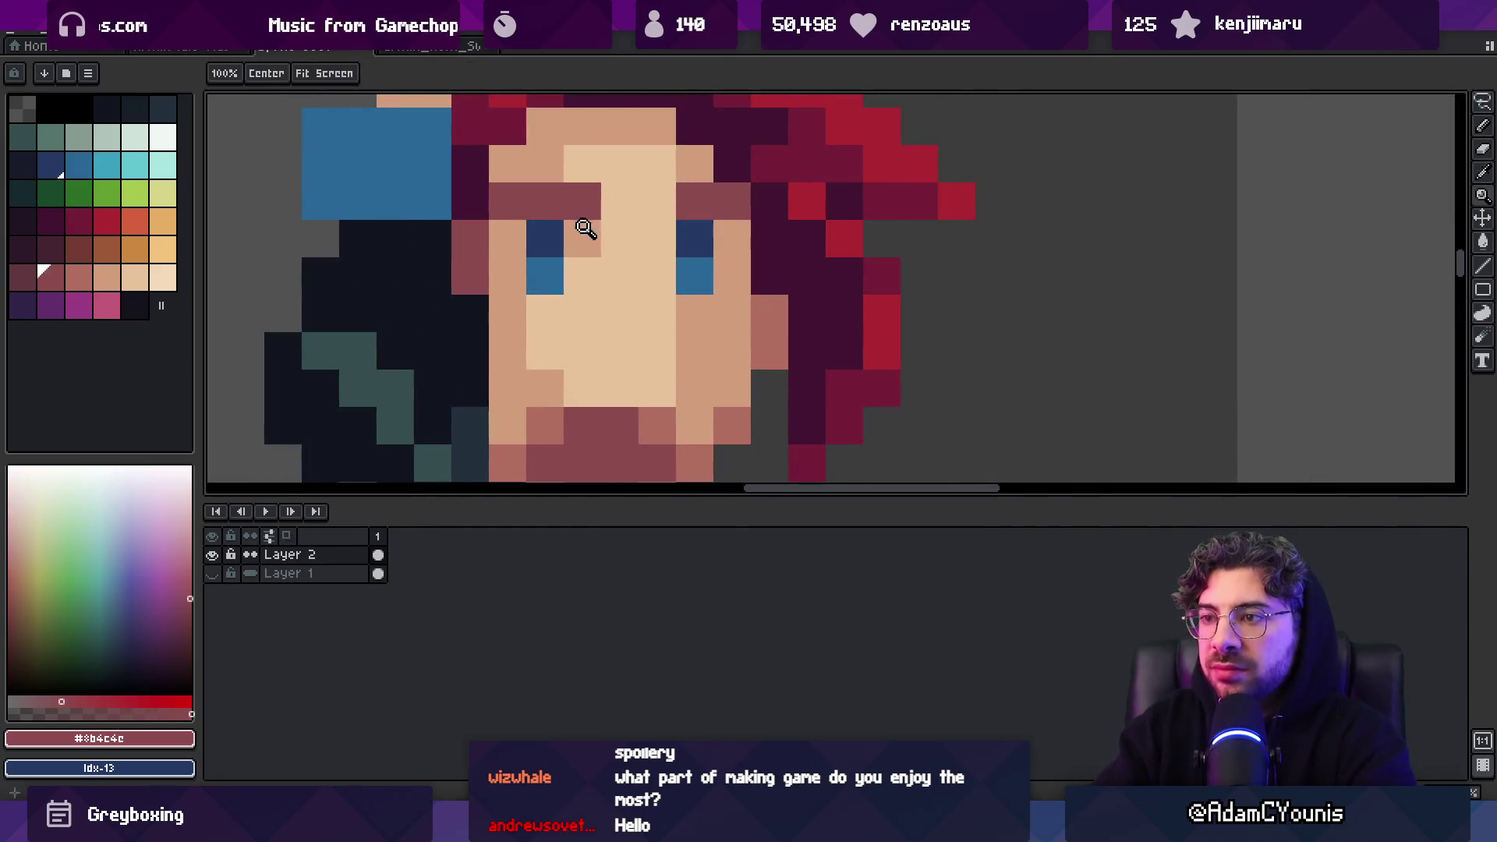
pyautogui.scroll(-4, 711, 160)
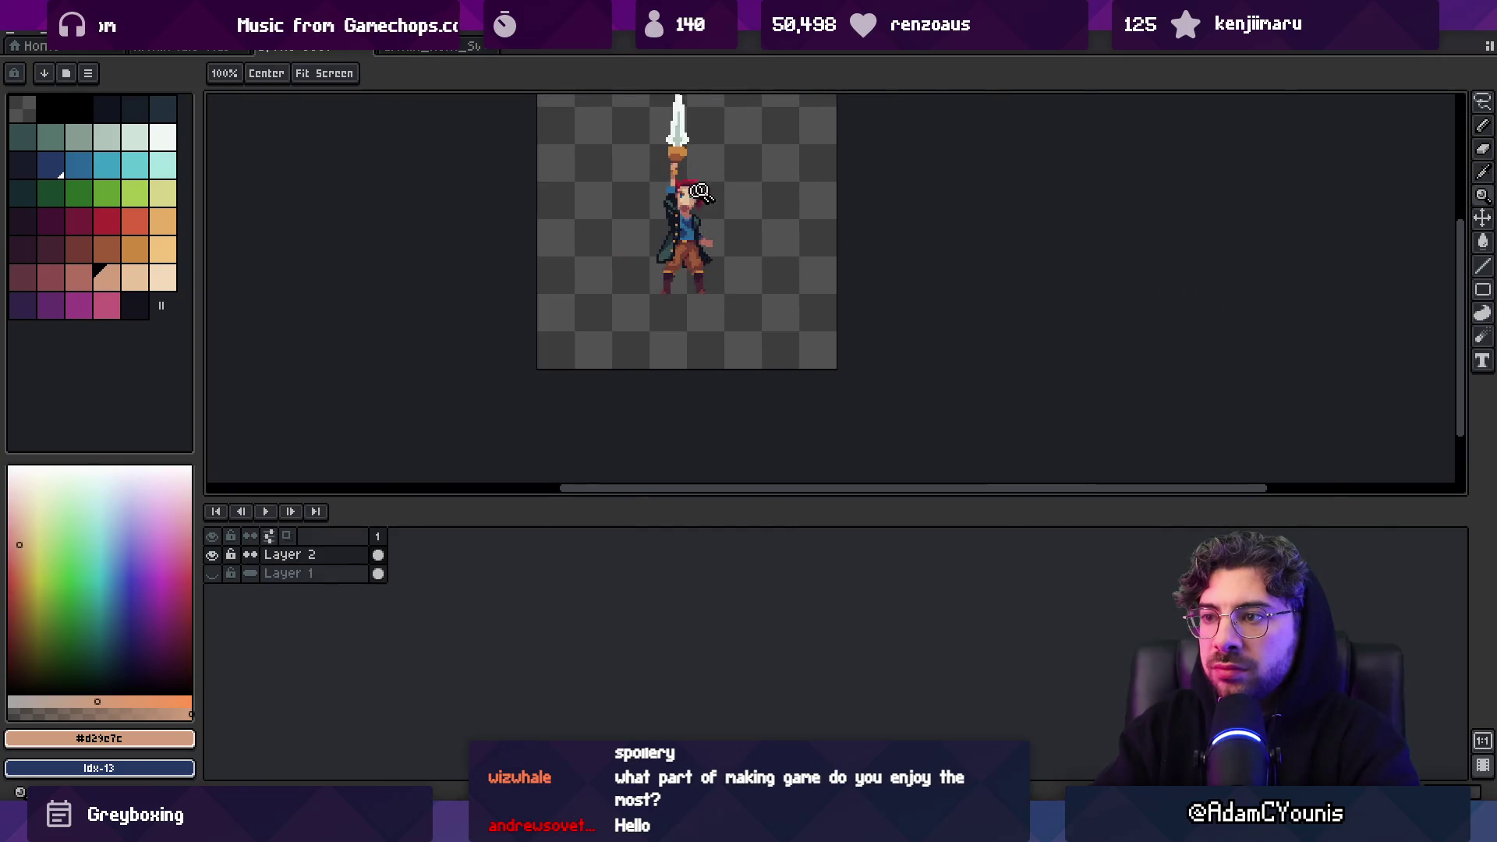
pyautogui.scroll(4, 712, 161)
pyautogui.keyDown('alt'); pyautogui.click(675, 188); pyautogui.keyUp('alt')
pyautogui.scroll(-3, 675, 188)
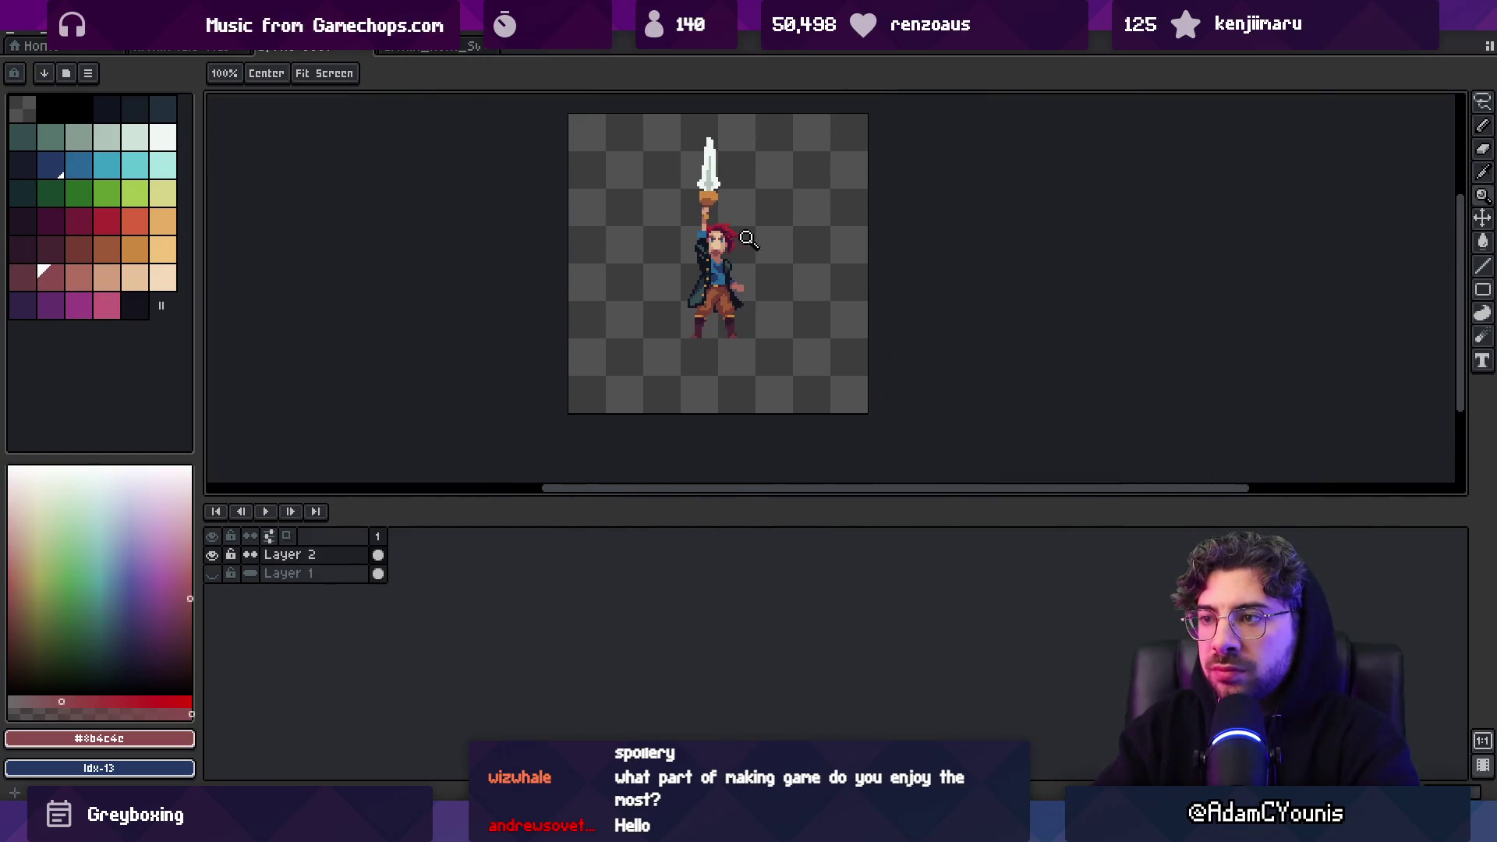
pyautogui.press('v')
# Zoom in on the face, passing over #b26c60, and settle on skin tone #d29c7c
pyautogui.press('z')
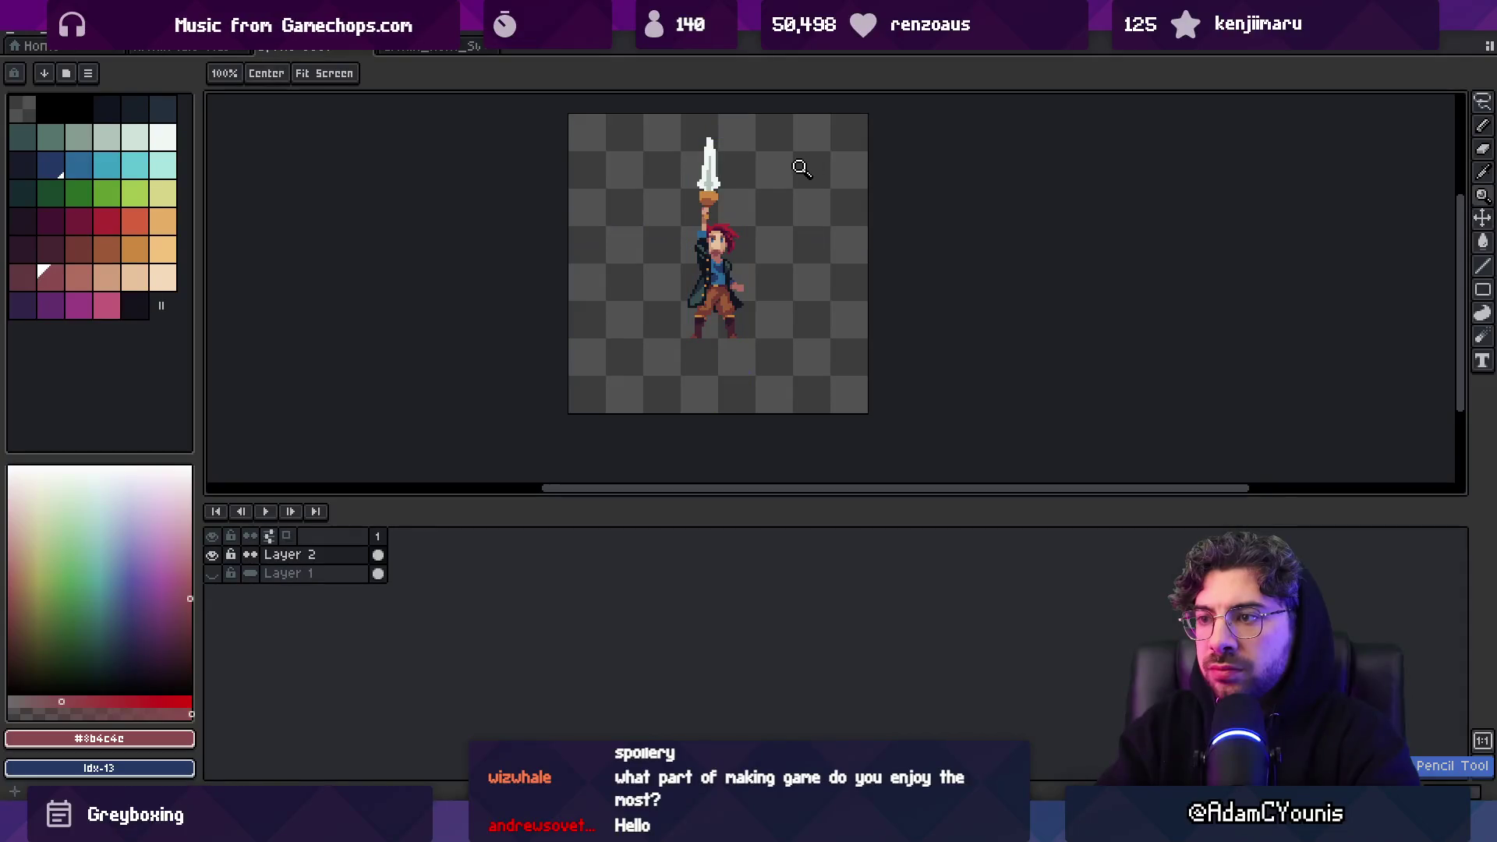
pyautogui.click(714, 233)
pyautogui.click(686, 234)
pyautogui.keyDown('alt'); pyautogui.click(635, 308); pyautogui.keyUp('alt')
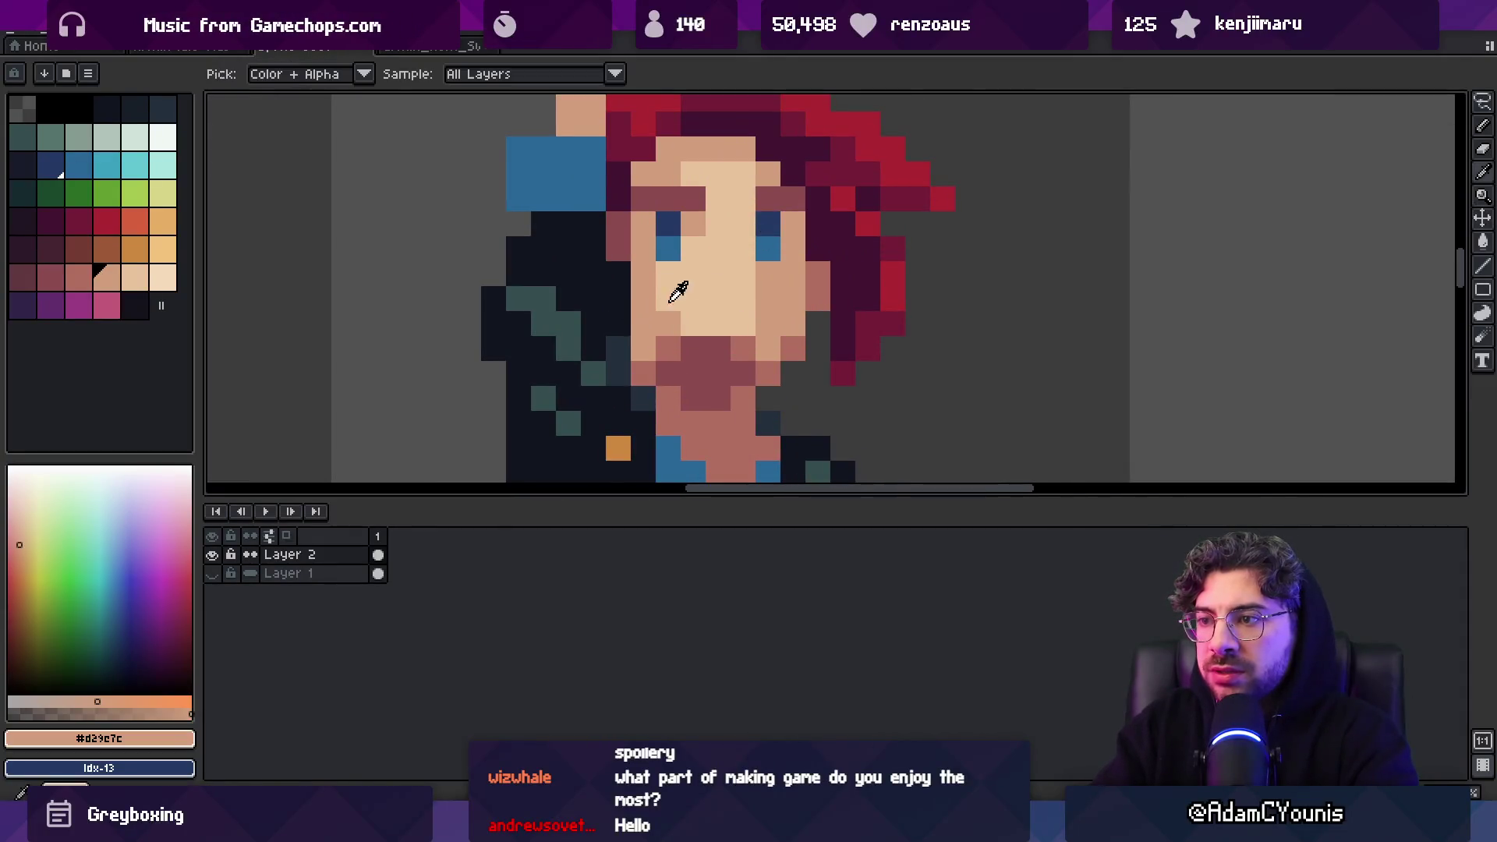
pyautogui.scroll(-3, 745, 211)
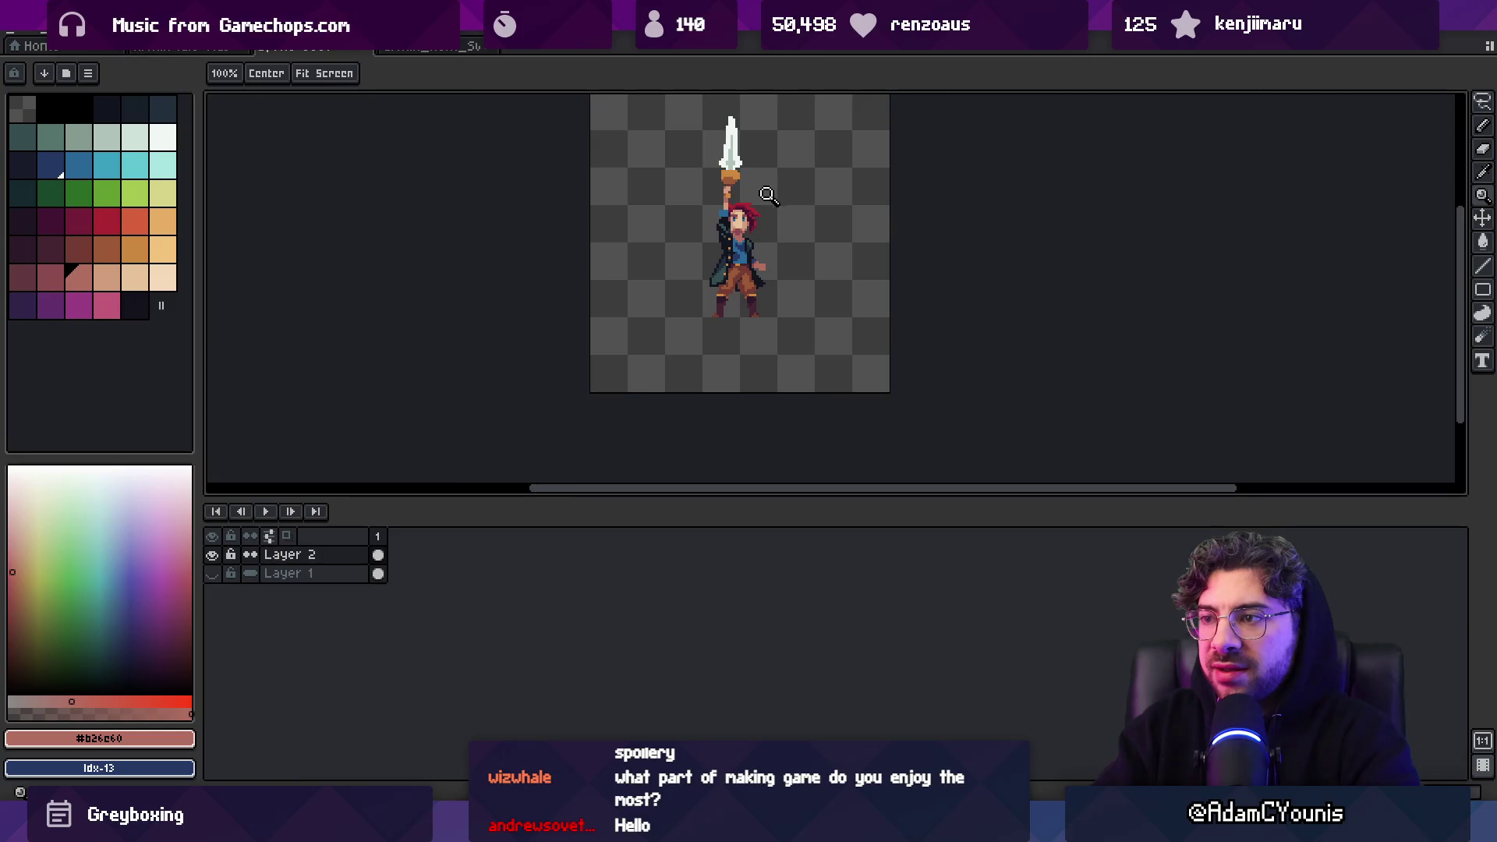
pyautogui.click(768, 195)
pyautogui.click(760, 211)
pyautogui.keyDown('alt'); pyautogui.click(754, 220); pyautogui.keyUp('alt')
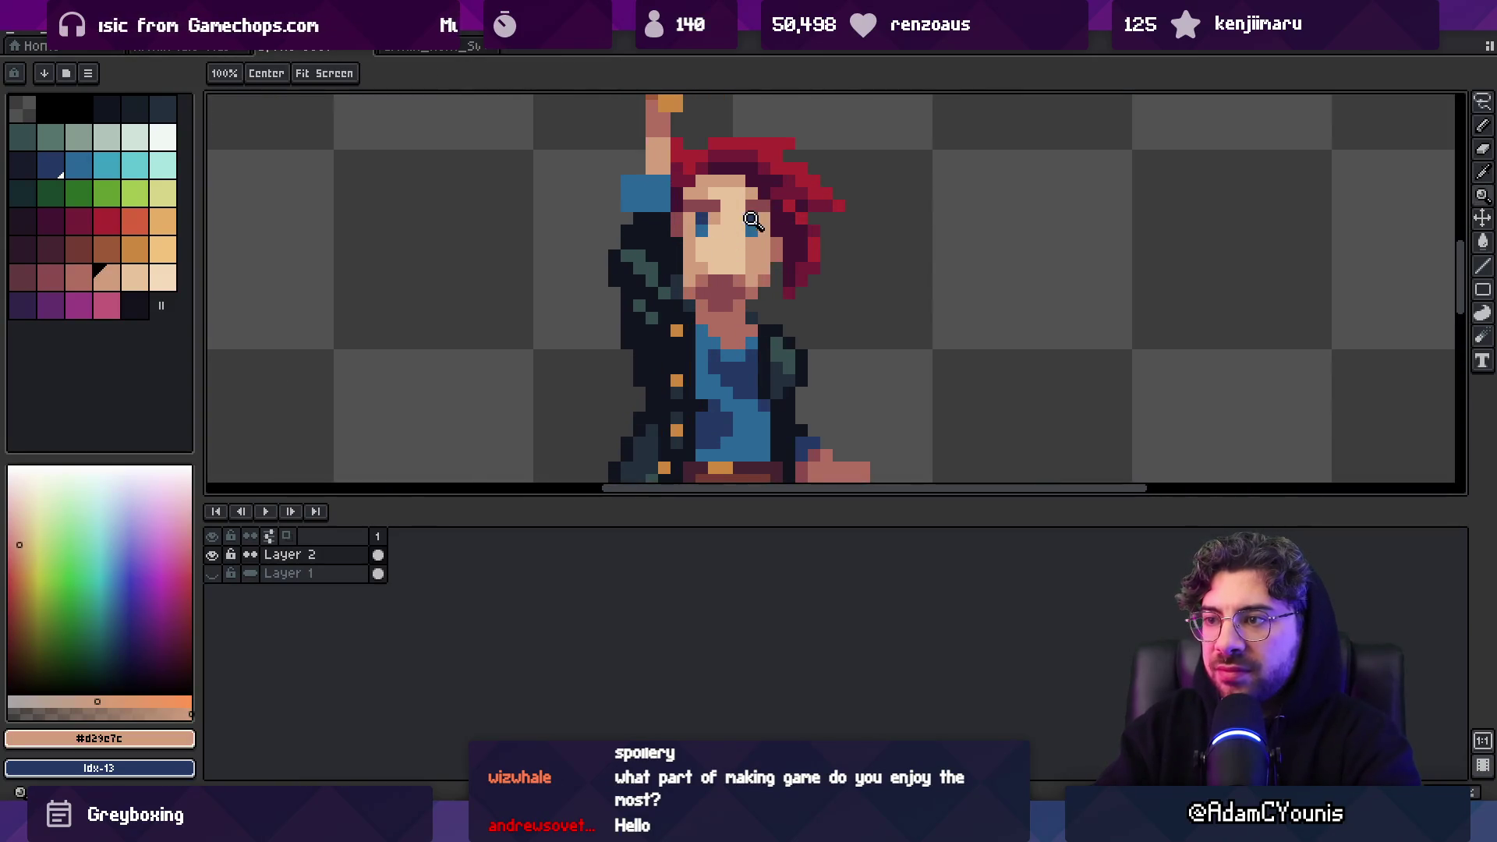
pyautogui.scroll(-3, 754, 220)
pyautogui.scroll(3, 756, 244)
pyautogui.scroll(-3, 775, 183)
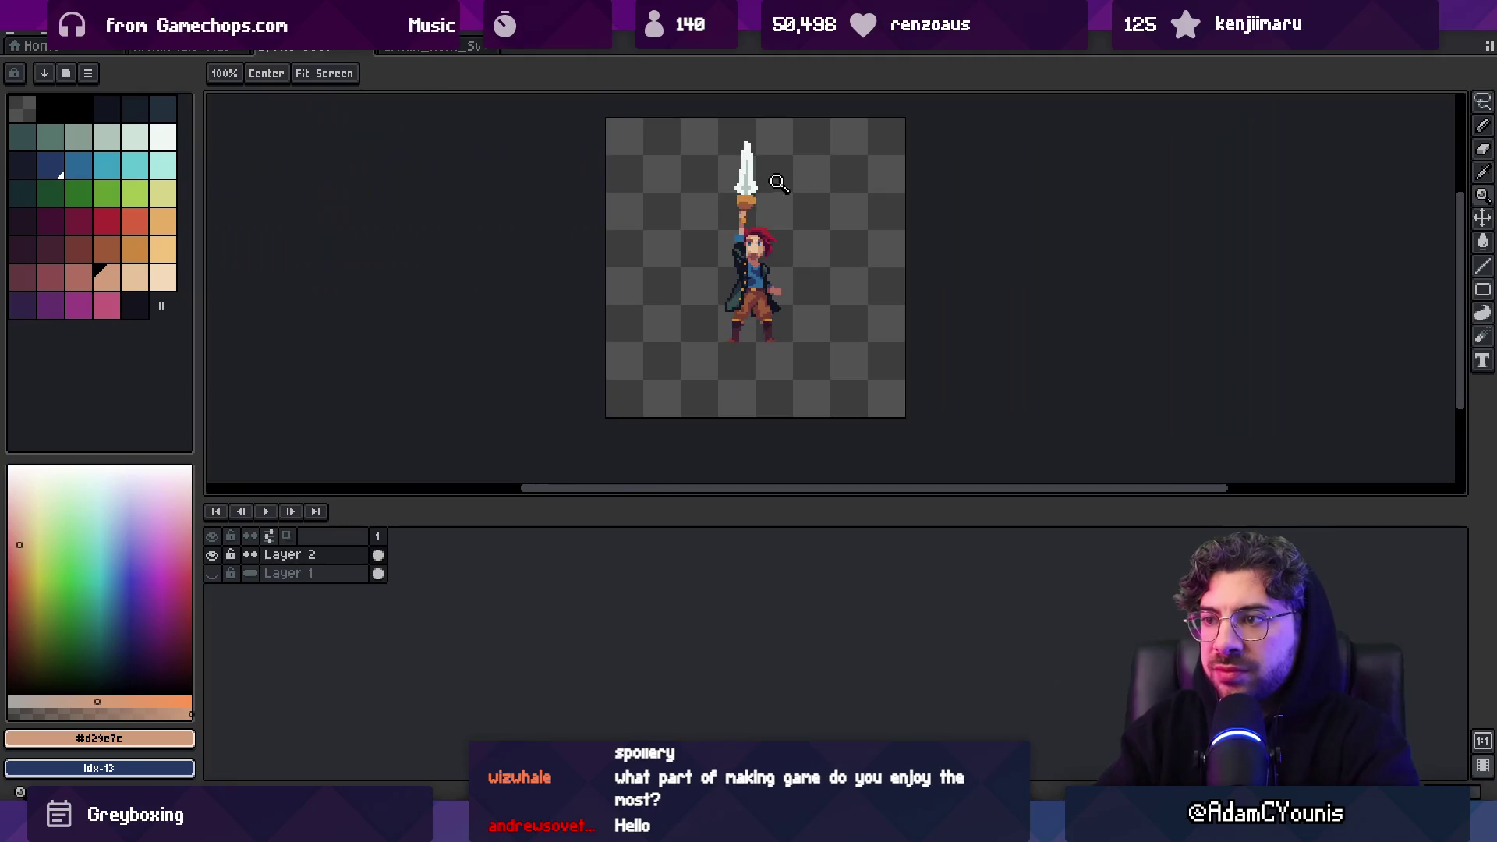
pyautogui.moveTo(778, 209); pyautogui.dragTo(722, 267)
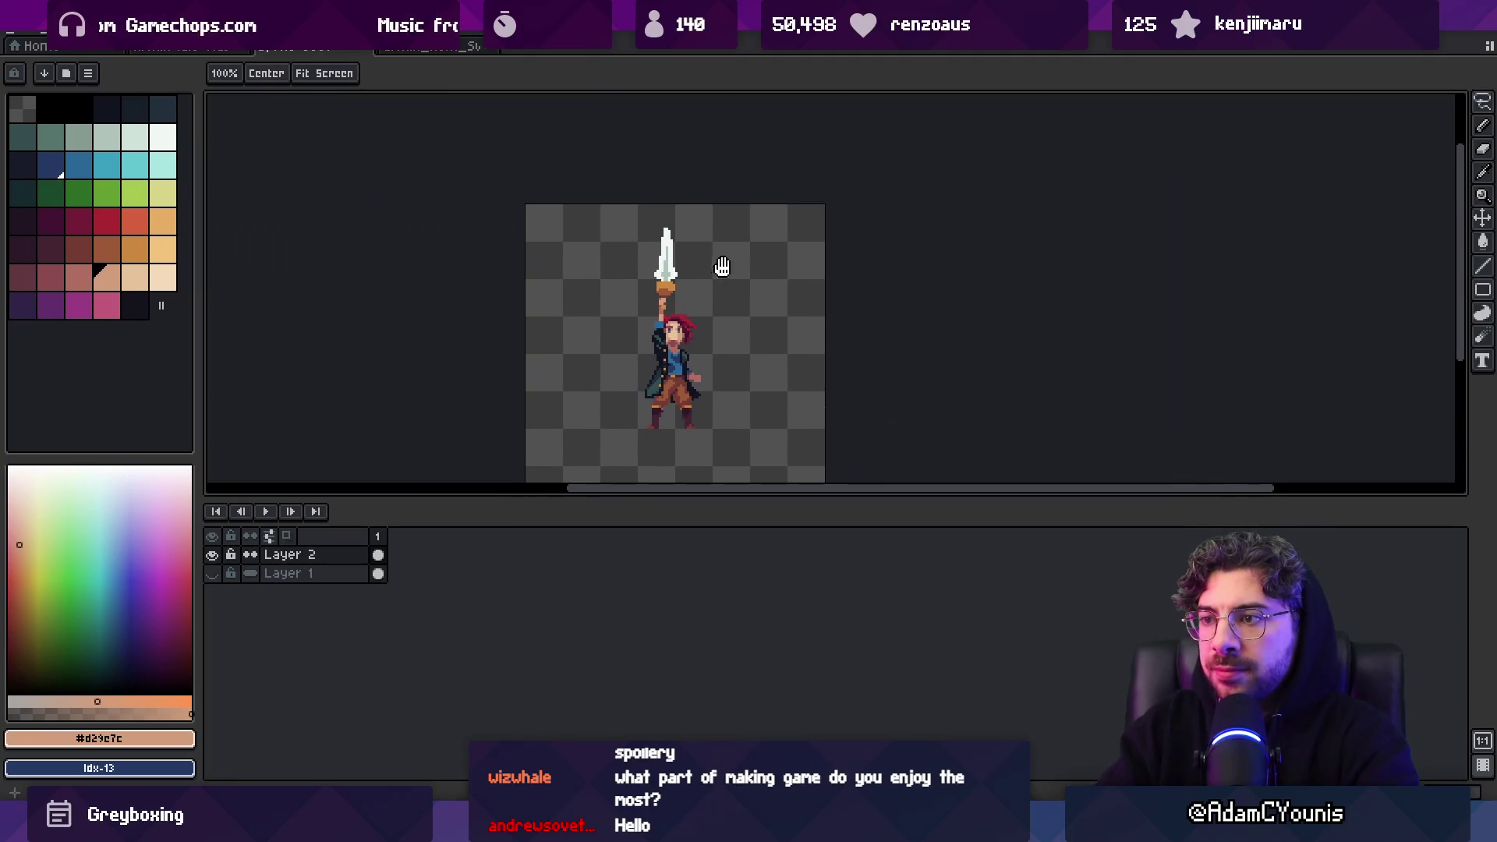
# Add near-white #F1F8F5 pixels to the sword tip
pyautogui.scroll(2, 663, 241)
pyautogui.press('m')
pyautogui.moveTo(635, 192); pyautogui.dragTo(712, 255)
pyautogui.hotkey('ctrl', 'd')
pyautogui.press('b')
pyautogui.keyDown('alt'); pyautogui.click(669, 209); pyautogui.keyUp('alt')
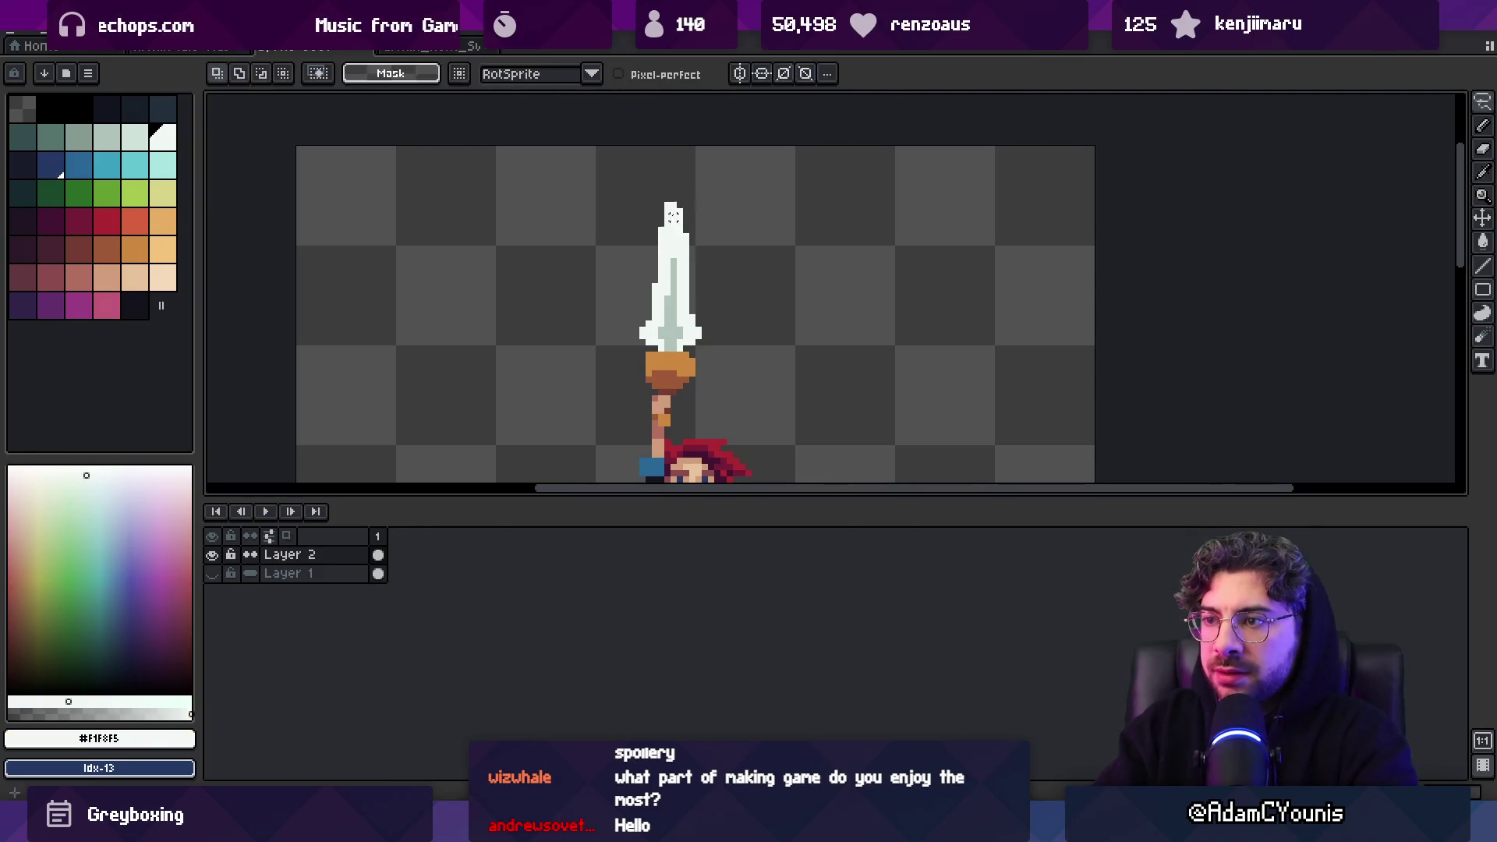
pyautogui.press('e')
pyautogui.press('b')
pyautogui.click(678, 207)
# Zoom out to the whole sprite and bring up the Save dialog with Ctrl+S
pyautogui.press('z')
pyautogui.scroll(-2, 735, 147)
pyautogui.scroll(1, 752, 187)
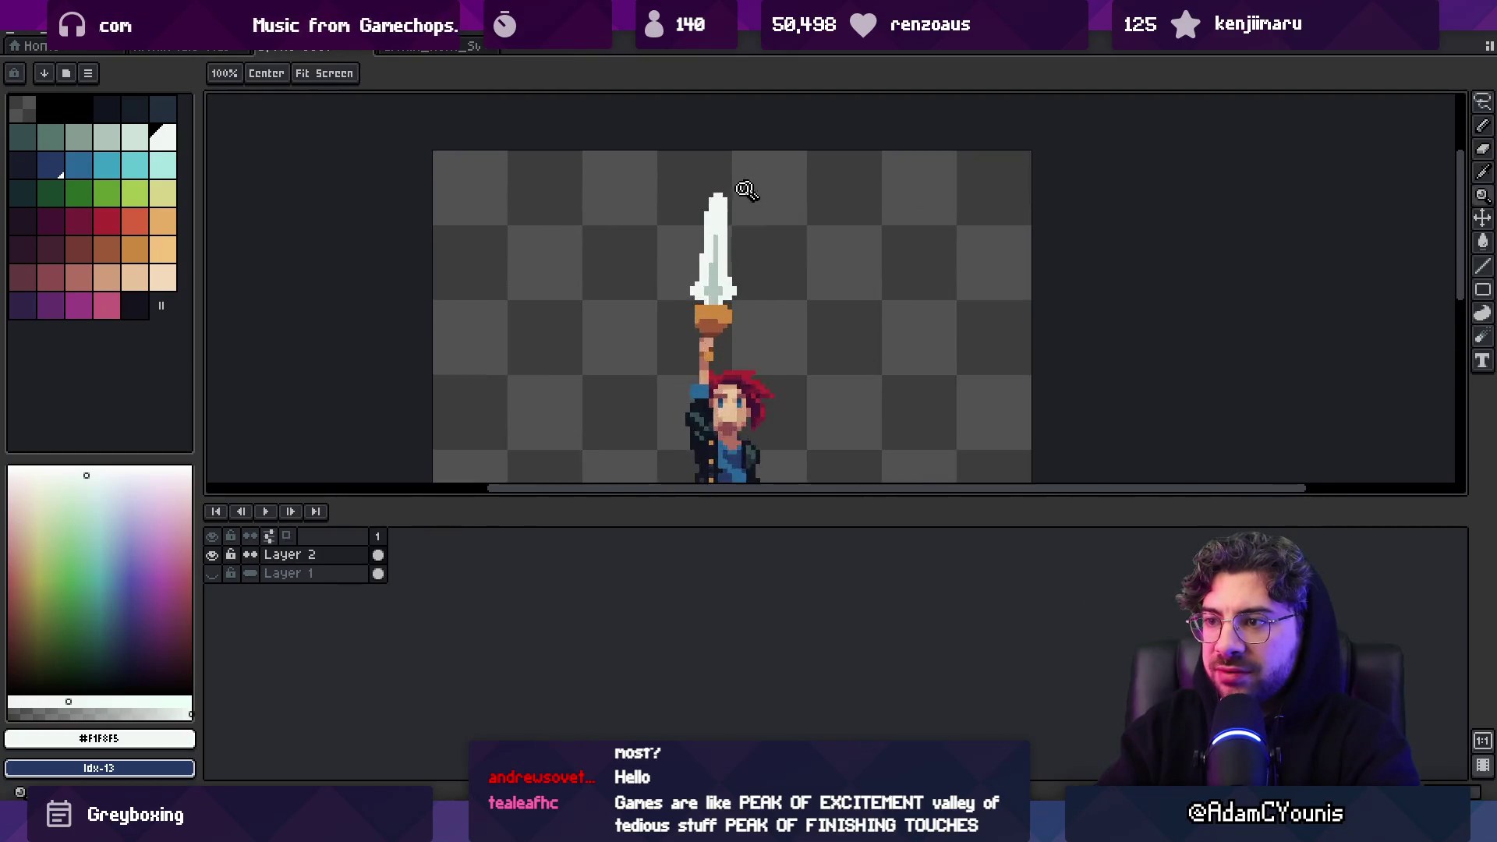
pyautogui.scroll(2, 752, 187)
pyautogui.scroll(-3, 704, 234)
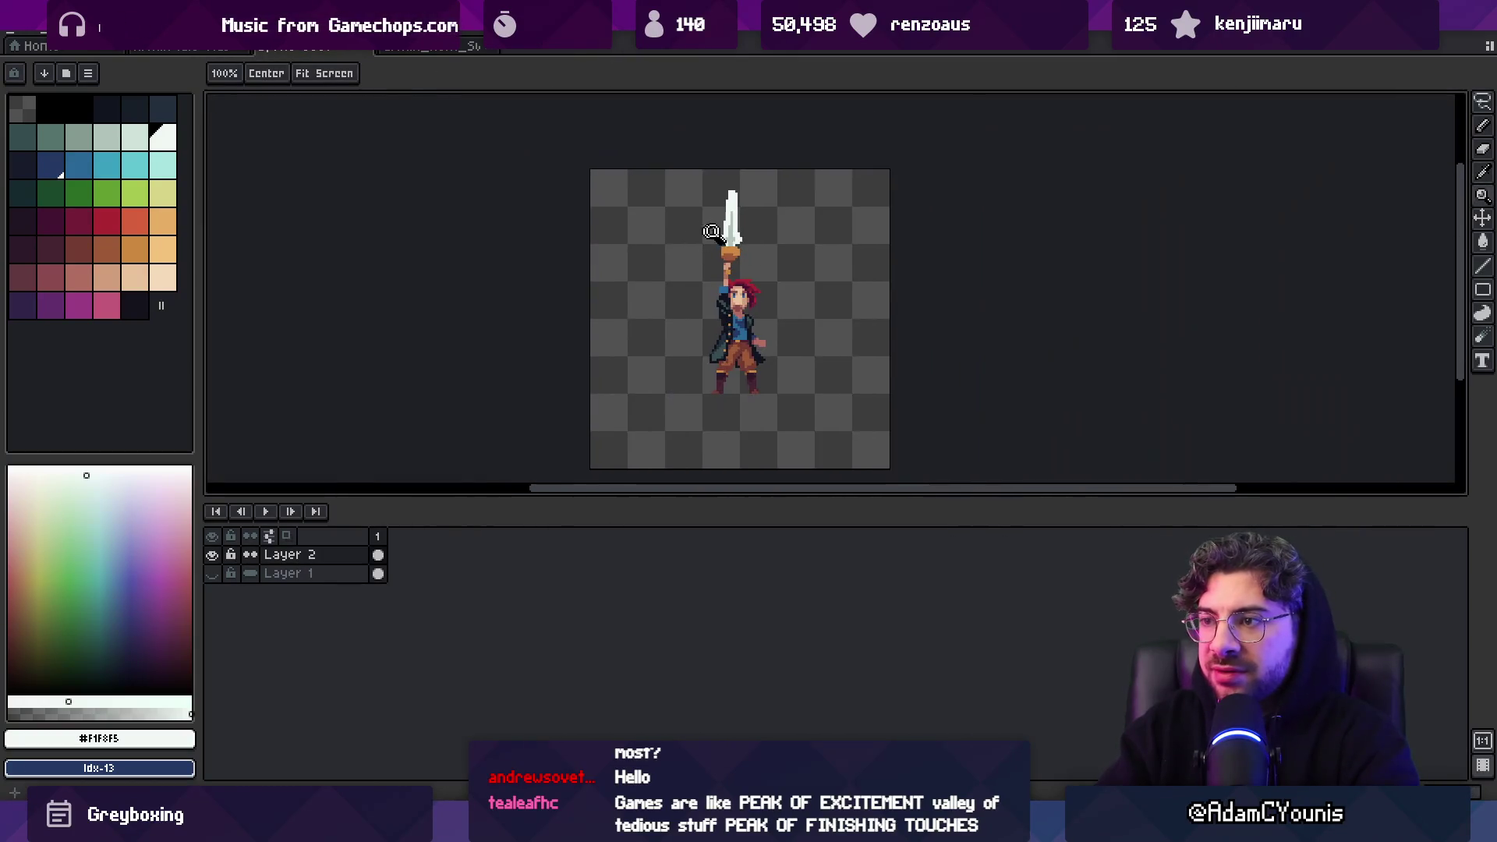
pyautogui.scroll(2, 738, 196)
pyautogui.press('b')
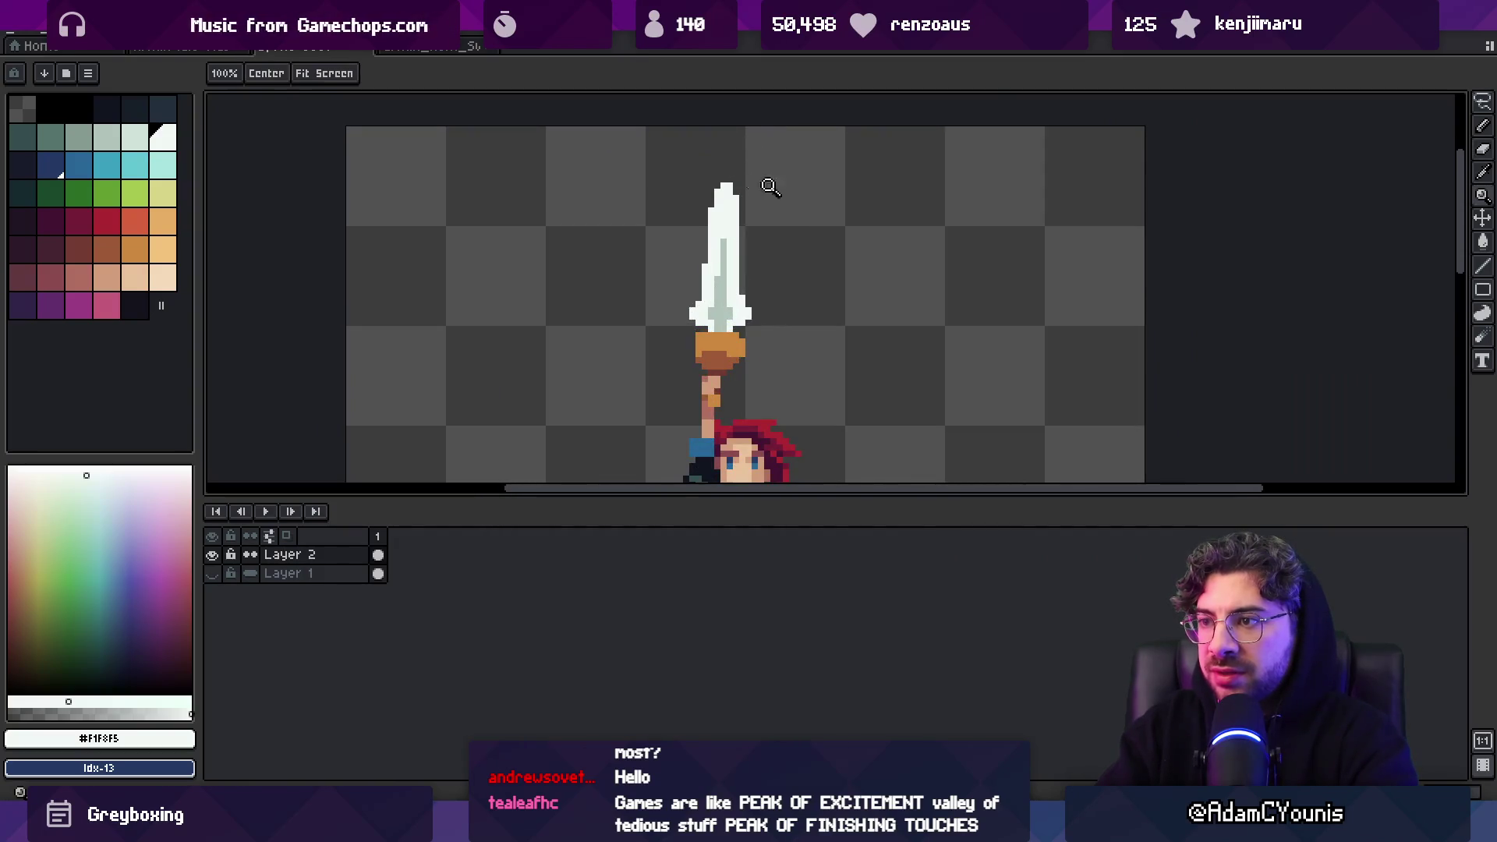
pyautogui.scroll(-3, 769, 184)
pyautogui.hotkey('ctrl', 's')
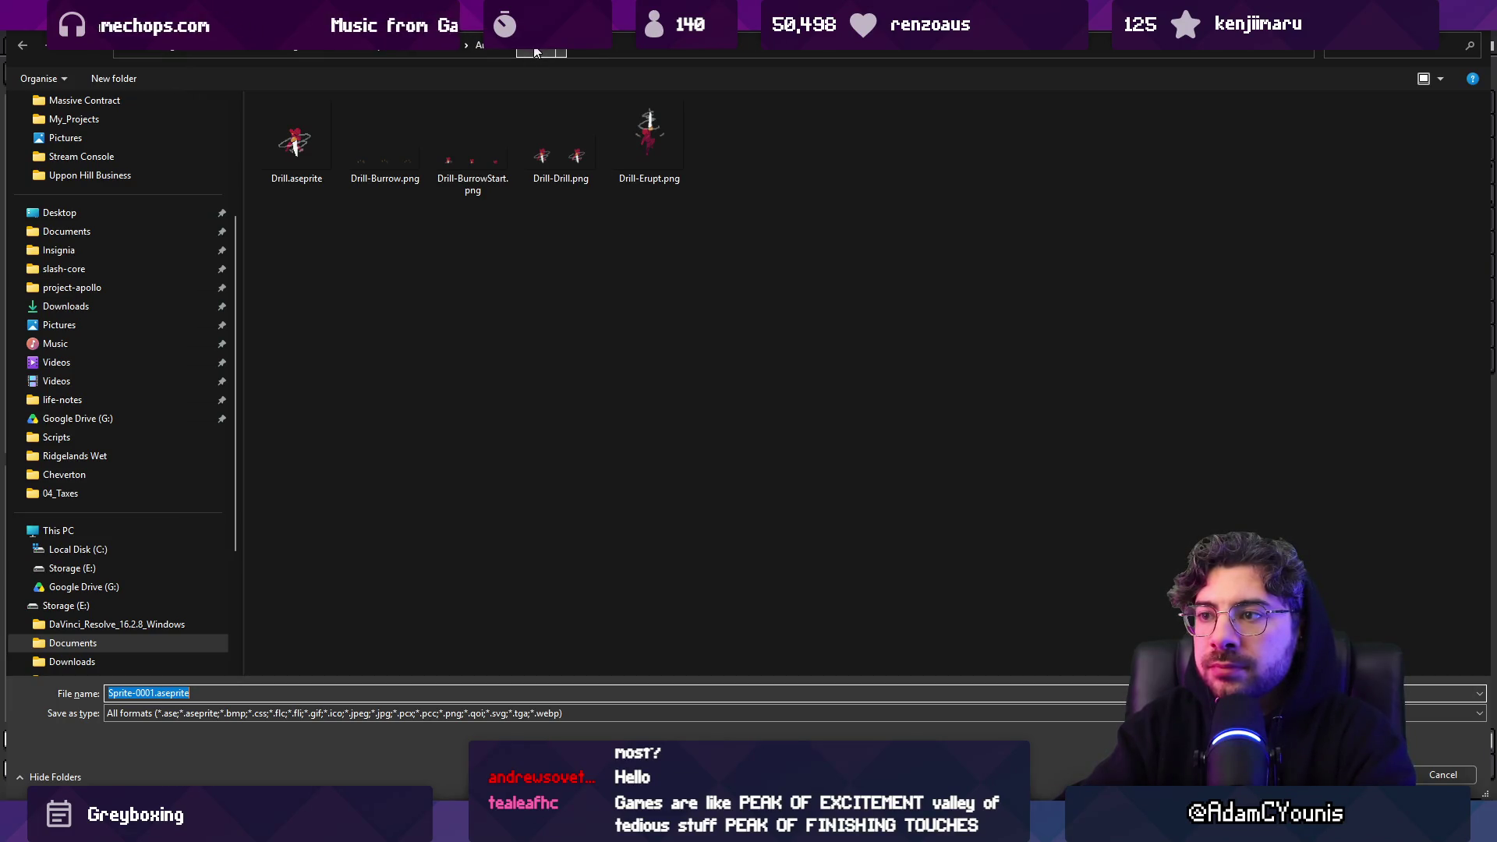
# Go up to the parent effects folder and clear the default Sprite-0001 file name
pyautogui.click(521, 51)
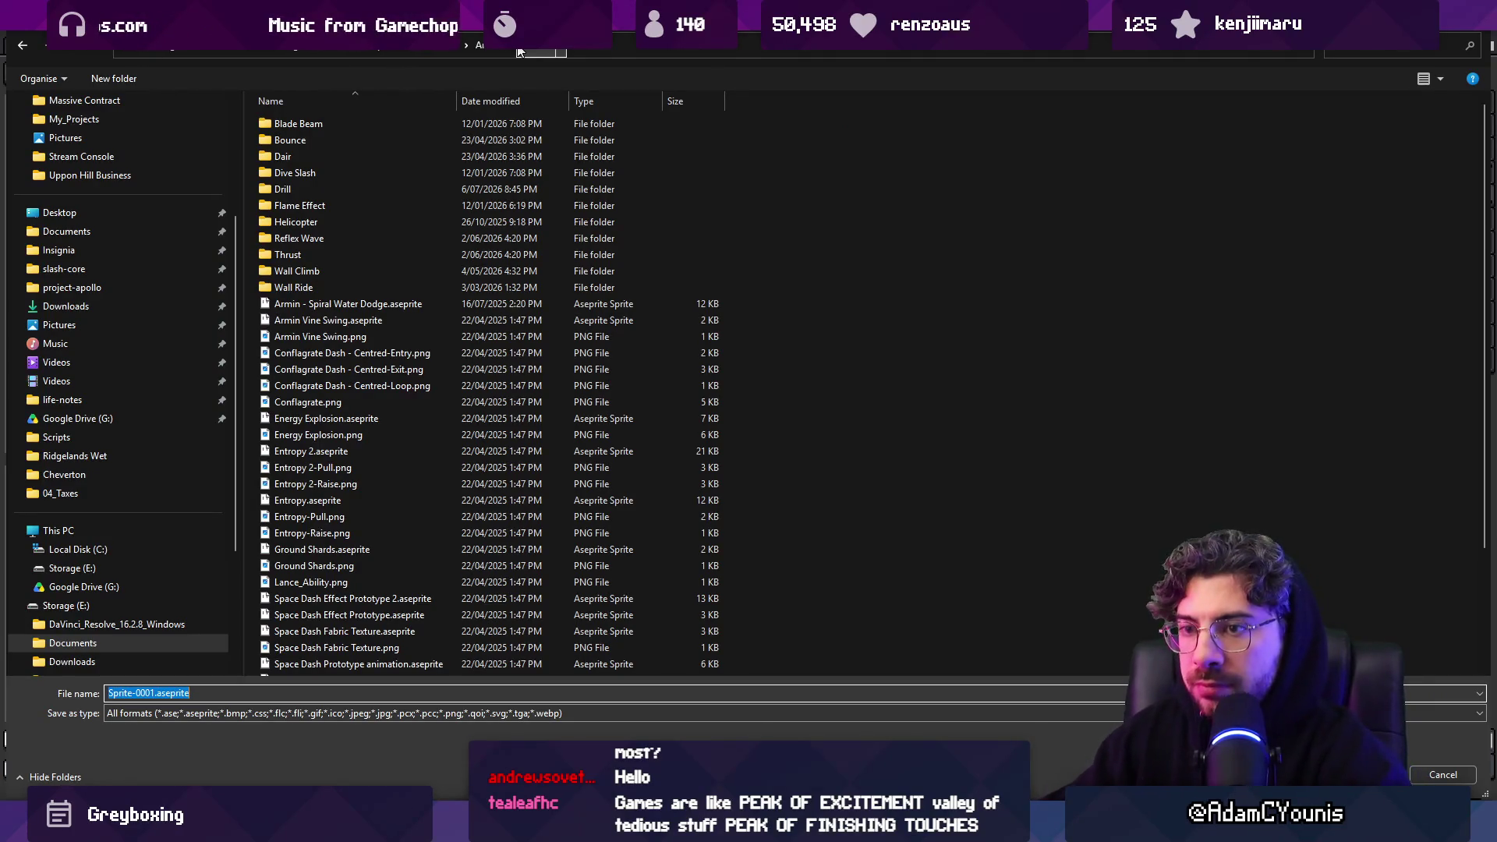
pyautogui.click(153, 693)
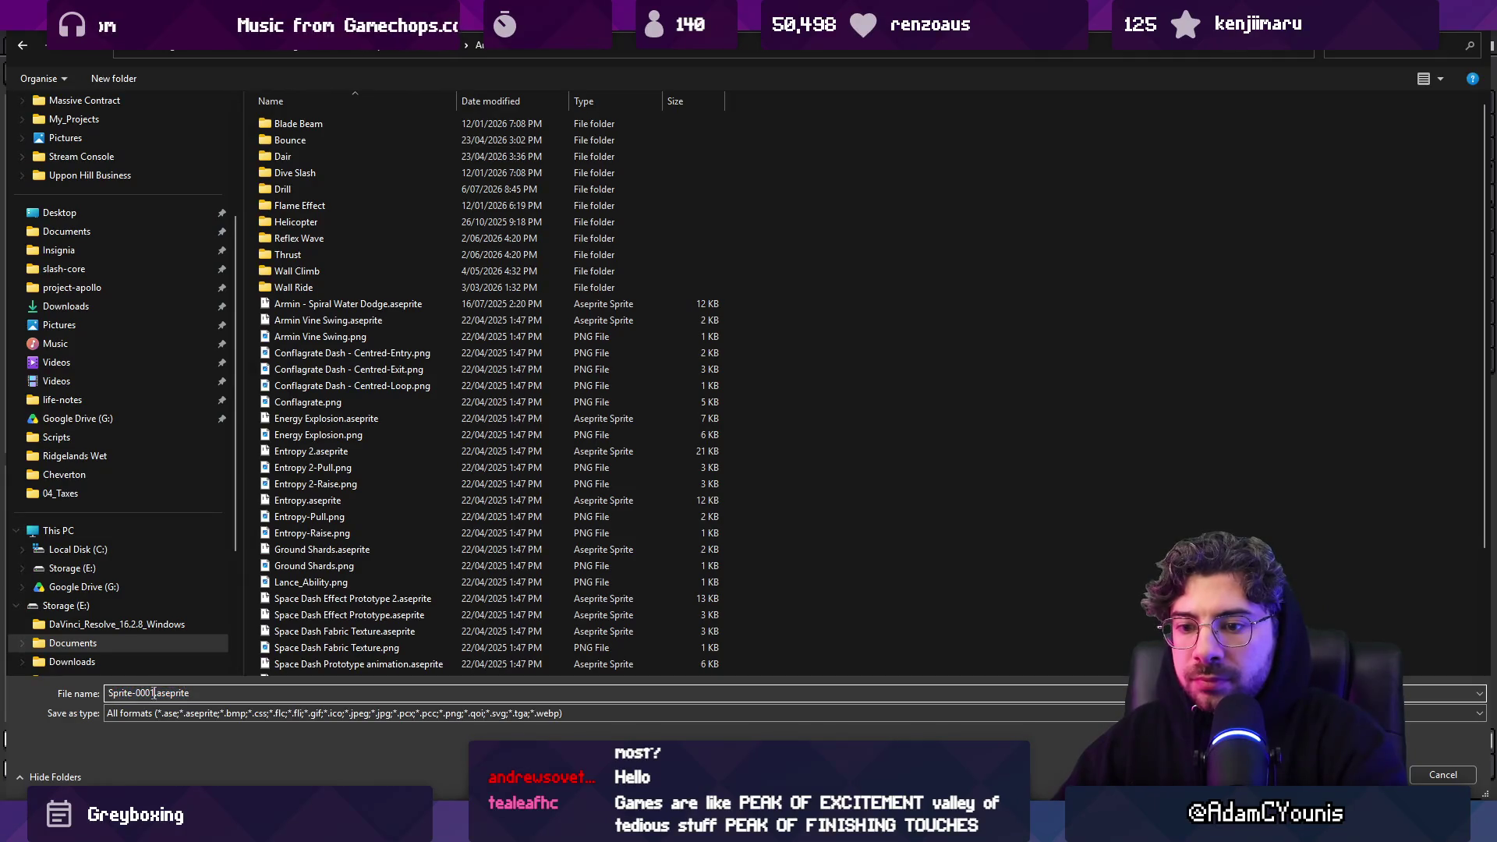
pyautogui.hotkey('shift', 'Home')
pyautogui.press('BackSpace')
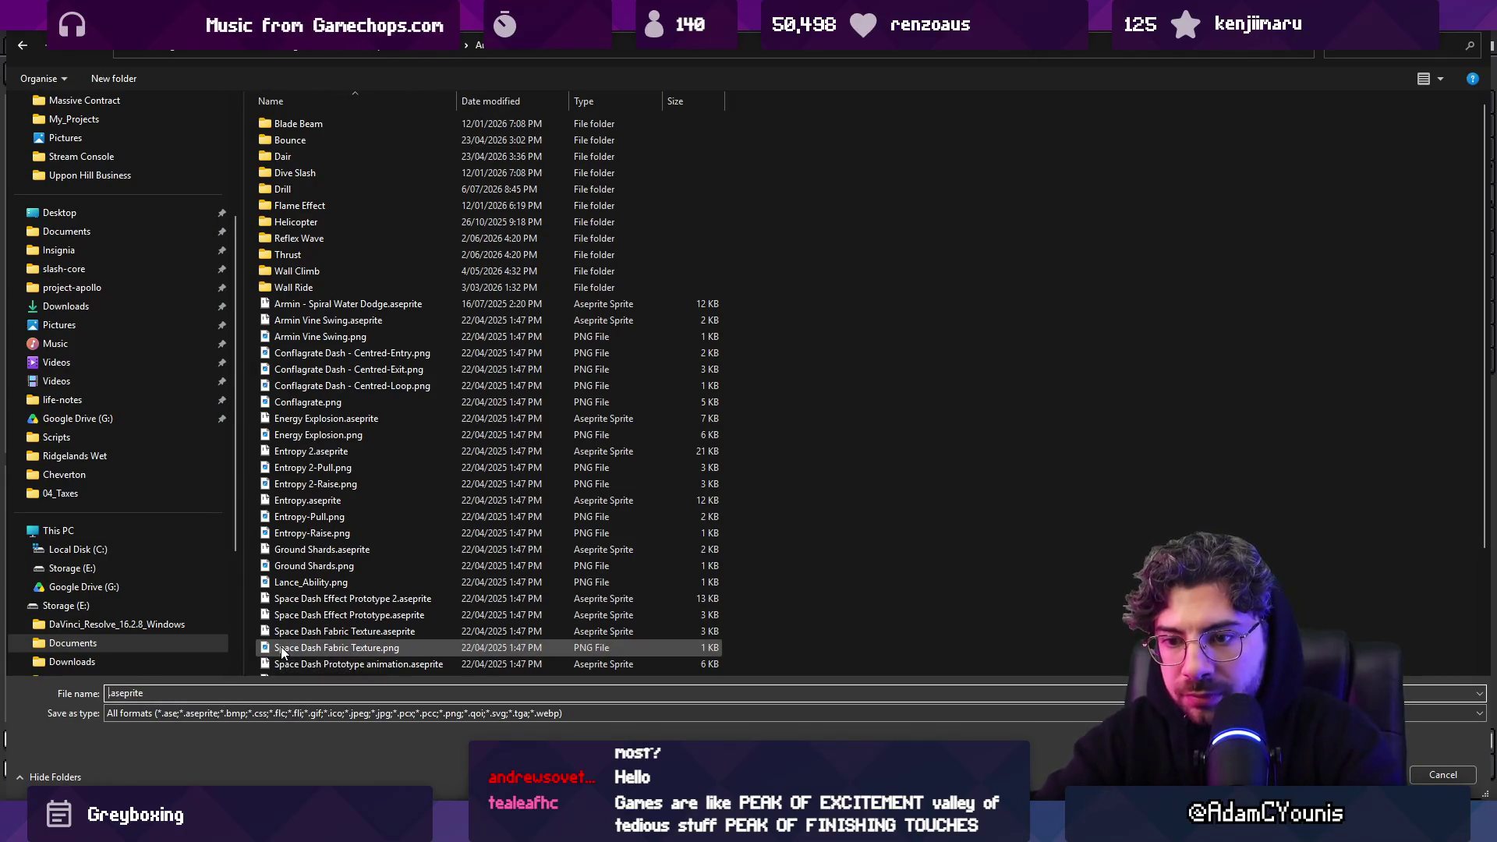
# Create a new folder named 'Lightning Rod' and open it
pyautogui.rightClick(987, 344)
pyautogui.moveTo(1054, 562)
pyautogui.click(1200, 269)
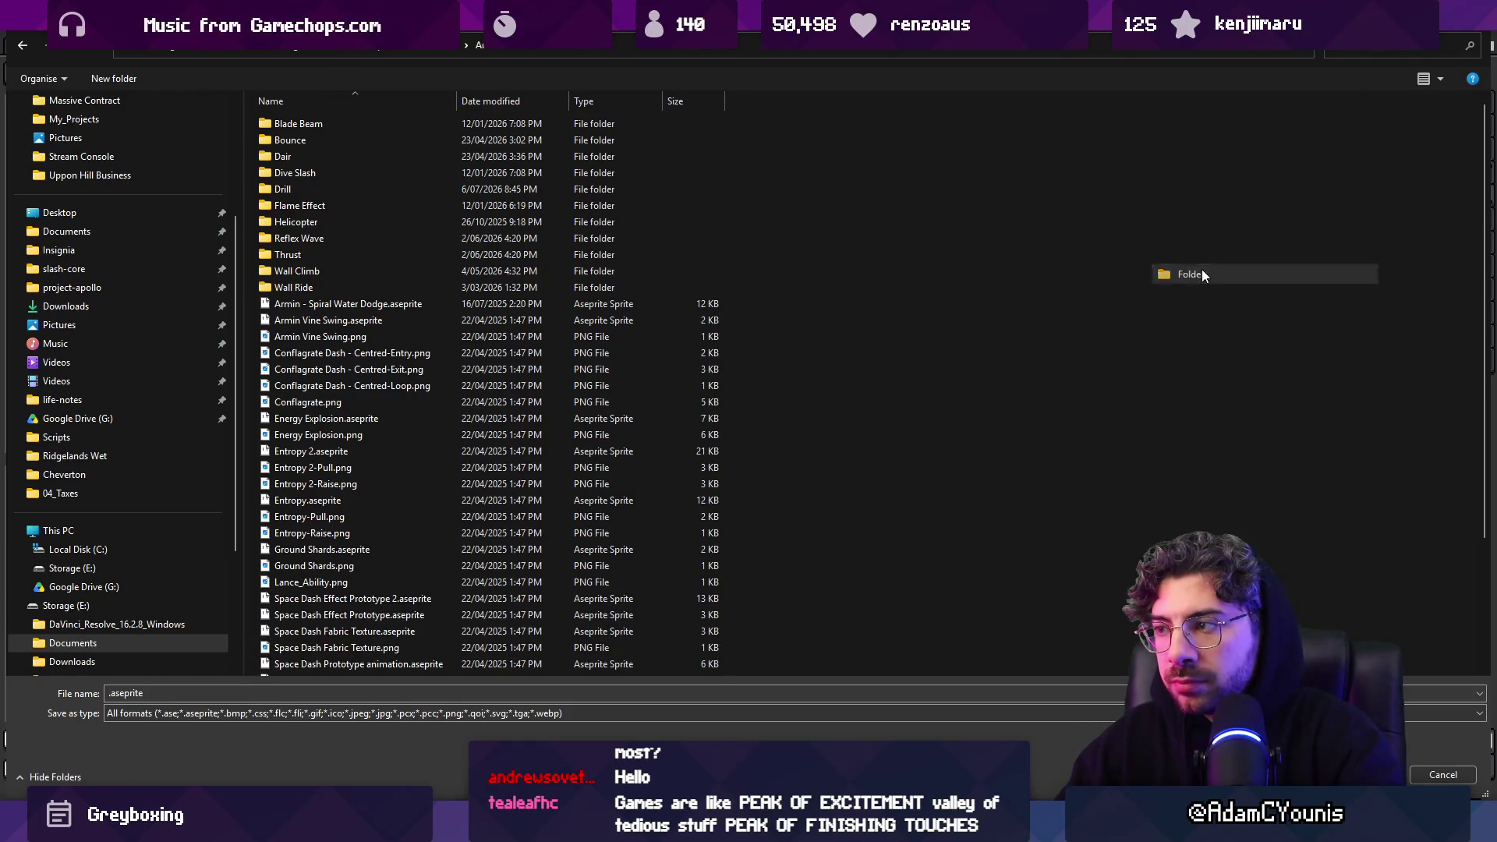
pyautogui.write('Lightn')
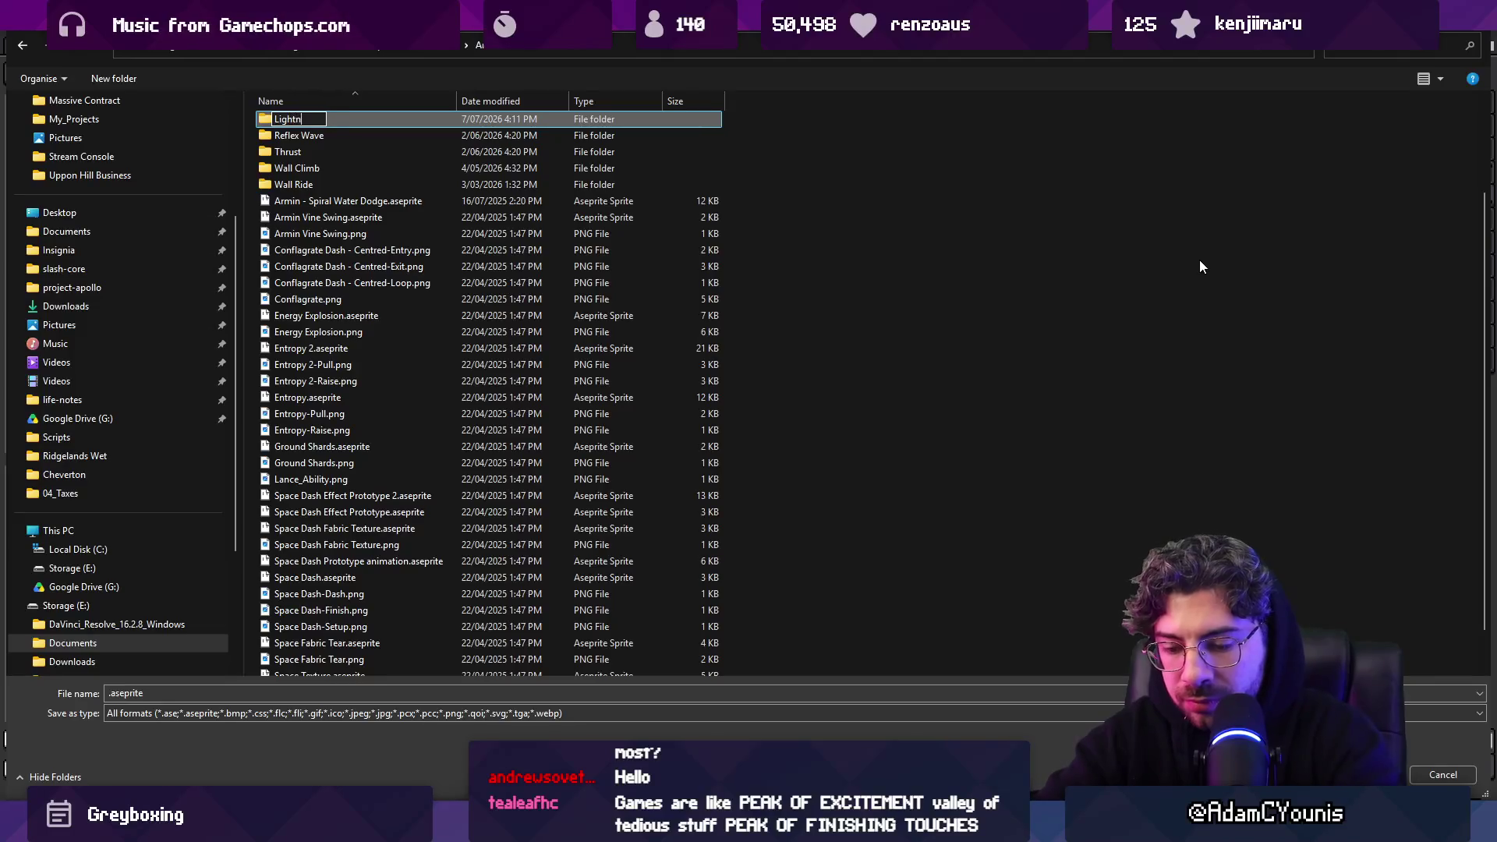
pyautogui.write('ing')
pyautogui.press('Return')
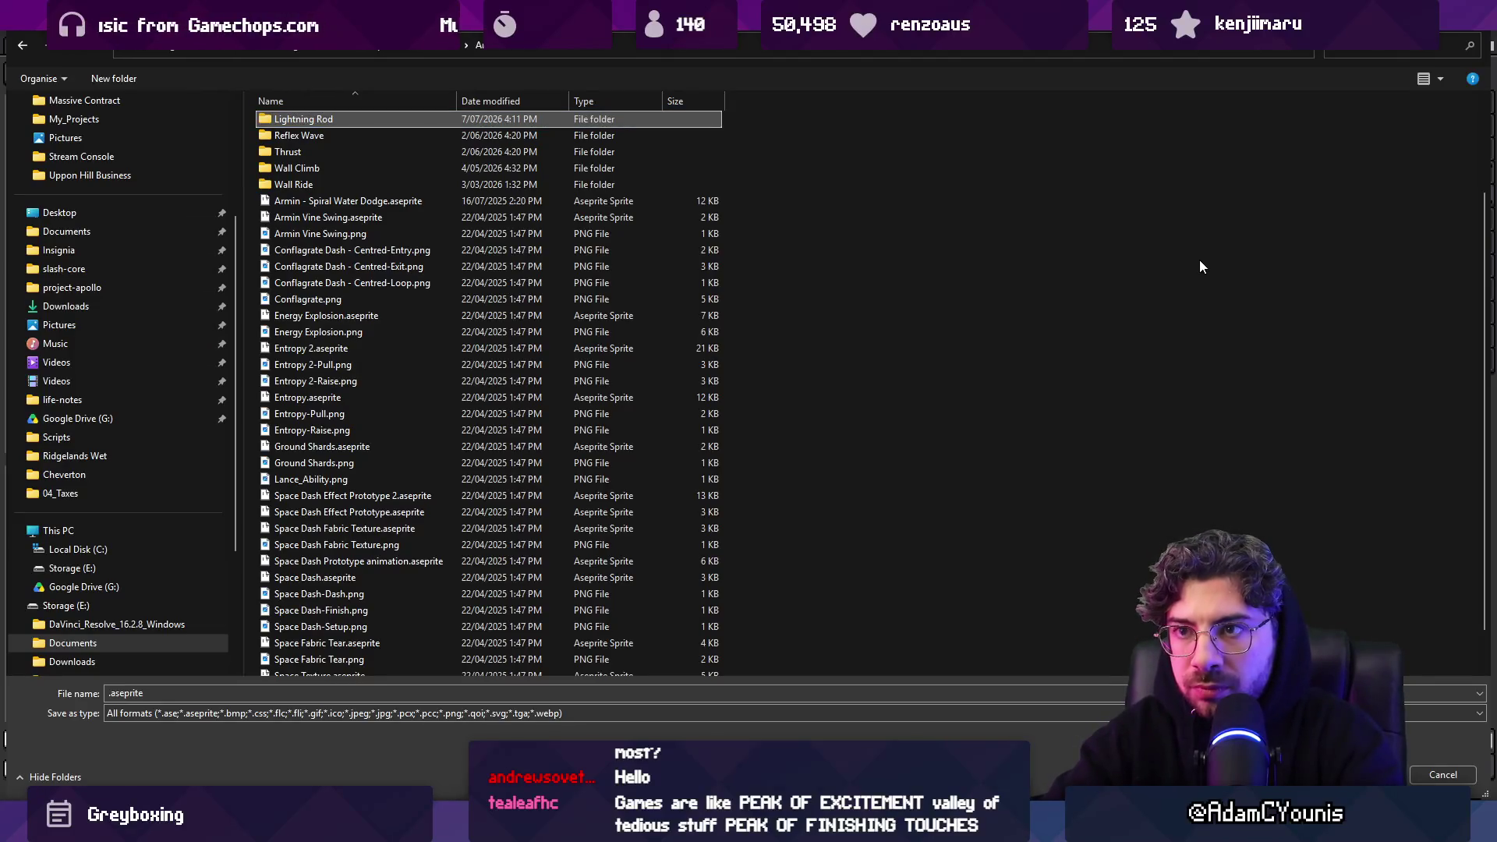
pyautogui.press('Return')
# Save the sprite in that folder as Lightning Rod.aseprite
pyautogui.click(108, 719)
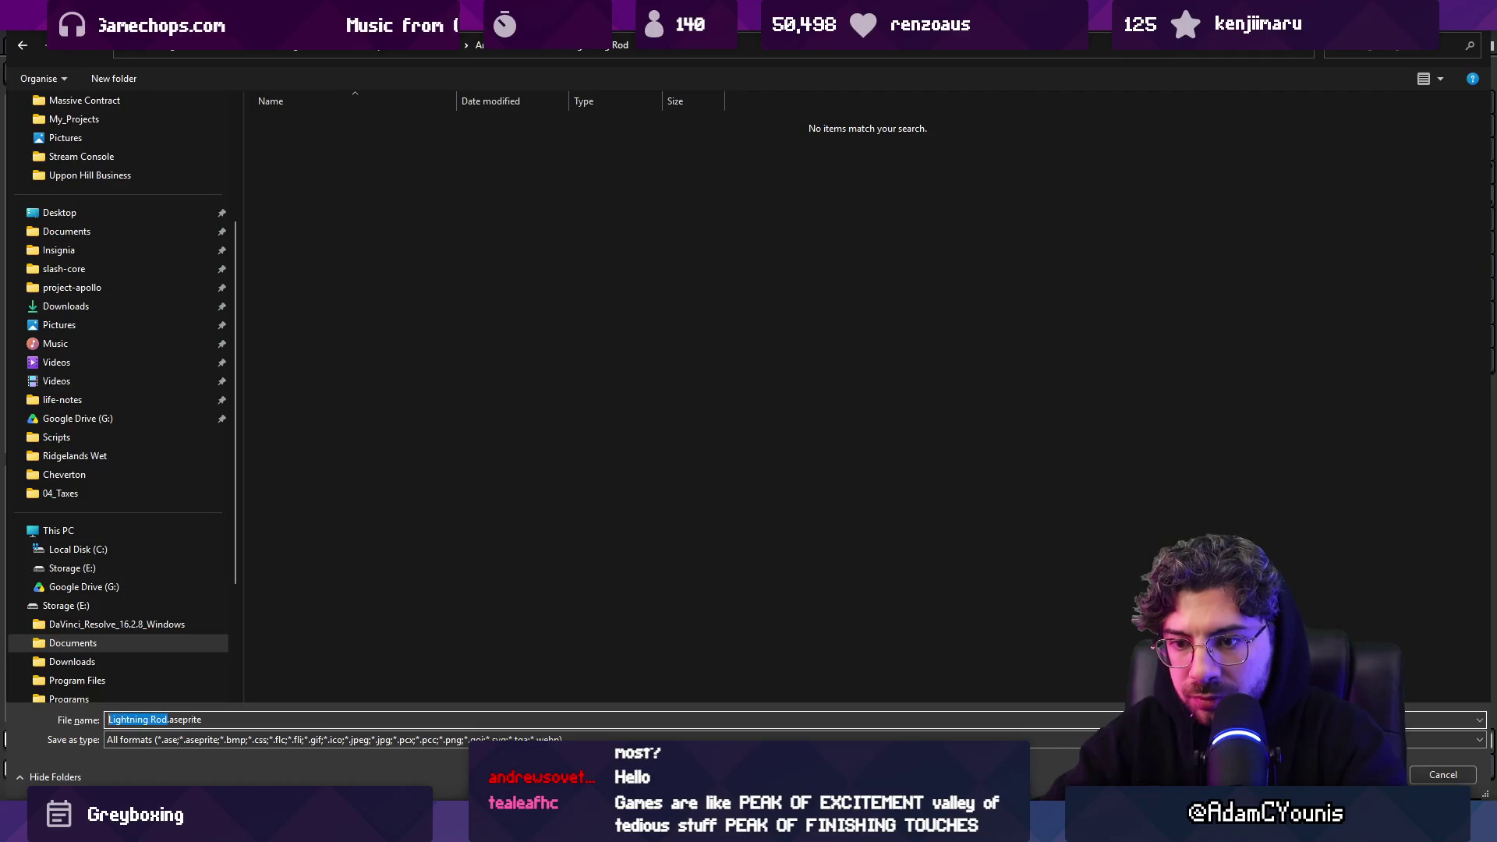
pyautogui.press('Home')
pyautogui.write('A')
pyautogui.press('Return')
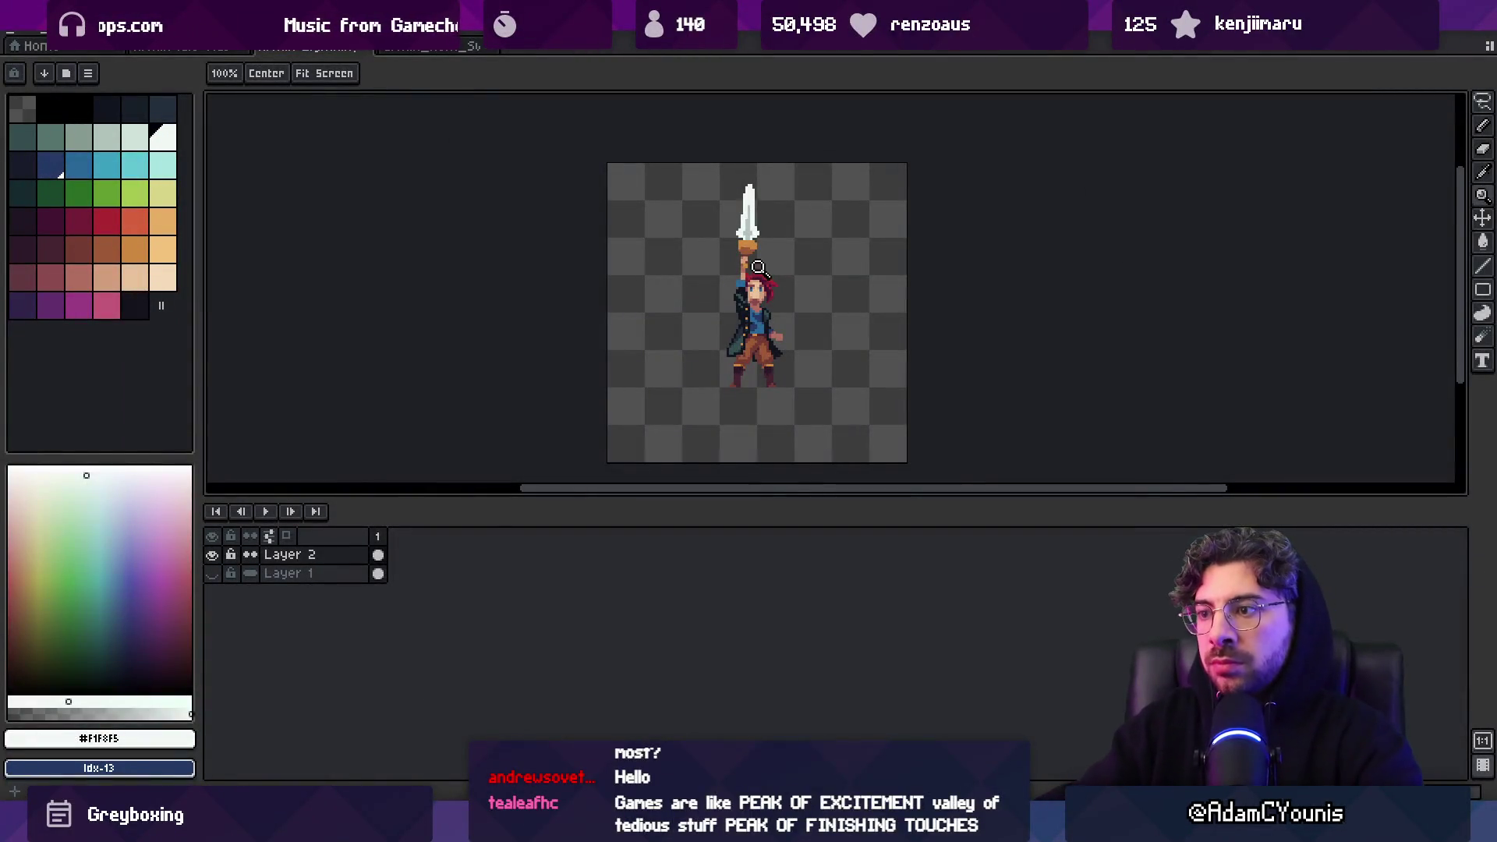
# Switch to the pencil and sample the dark coat shades from the sprite
pyautogui.scroll(4, 748, 315)
pyautogui.press('b')
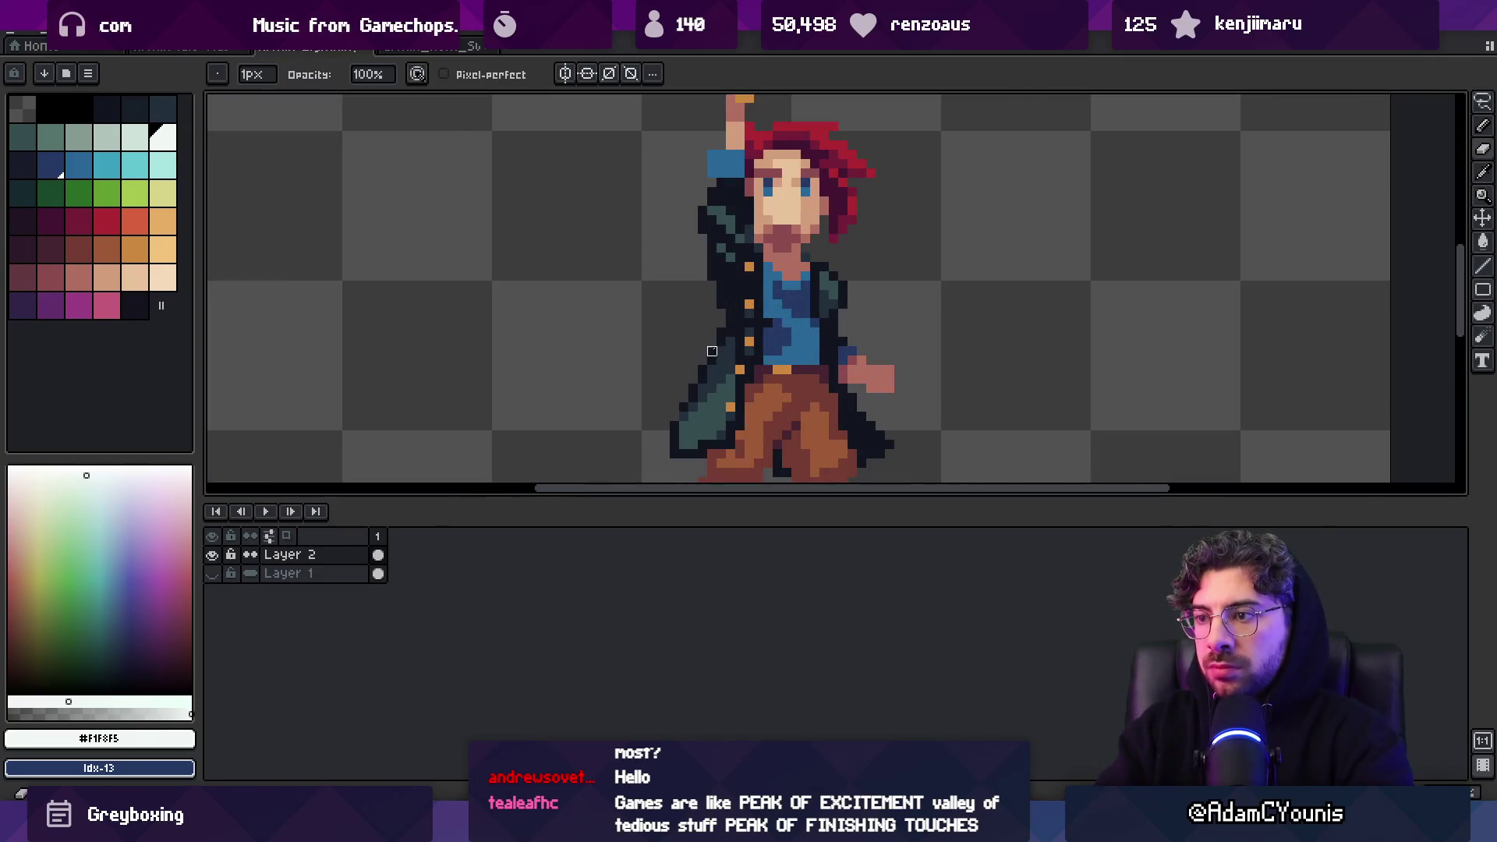
pyautogui.keyDown('alt'); pyautogui.click(712, 352); pyautogui.keyUp('alt')
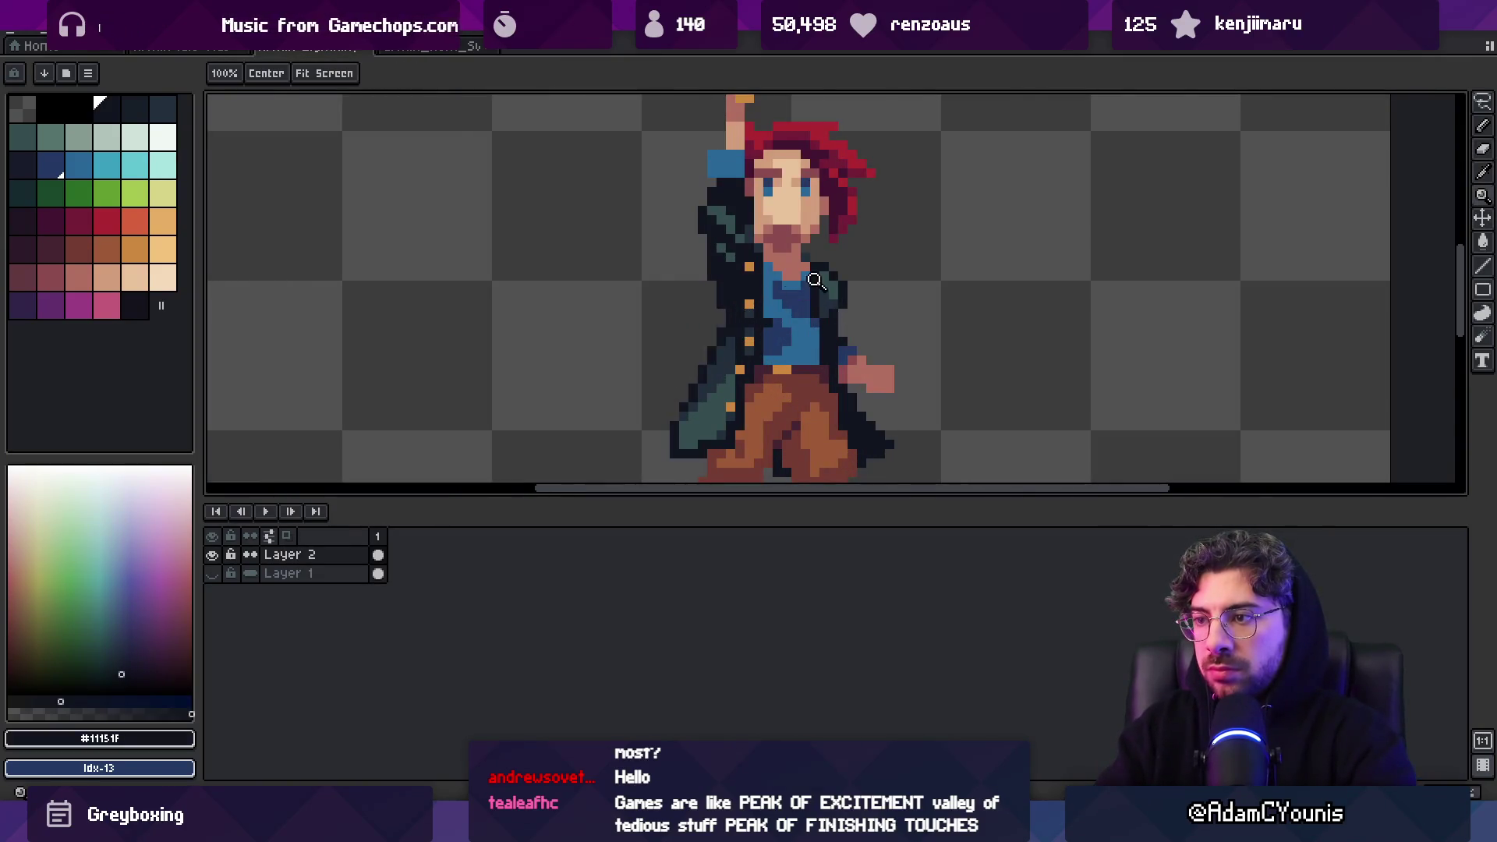
pyautogui.scroll(-4, 777, 272)
pyautogui.scroll(4, 777, 272)
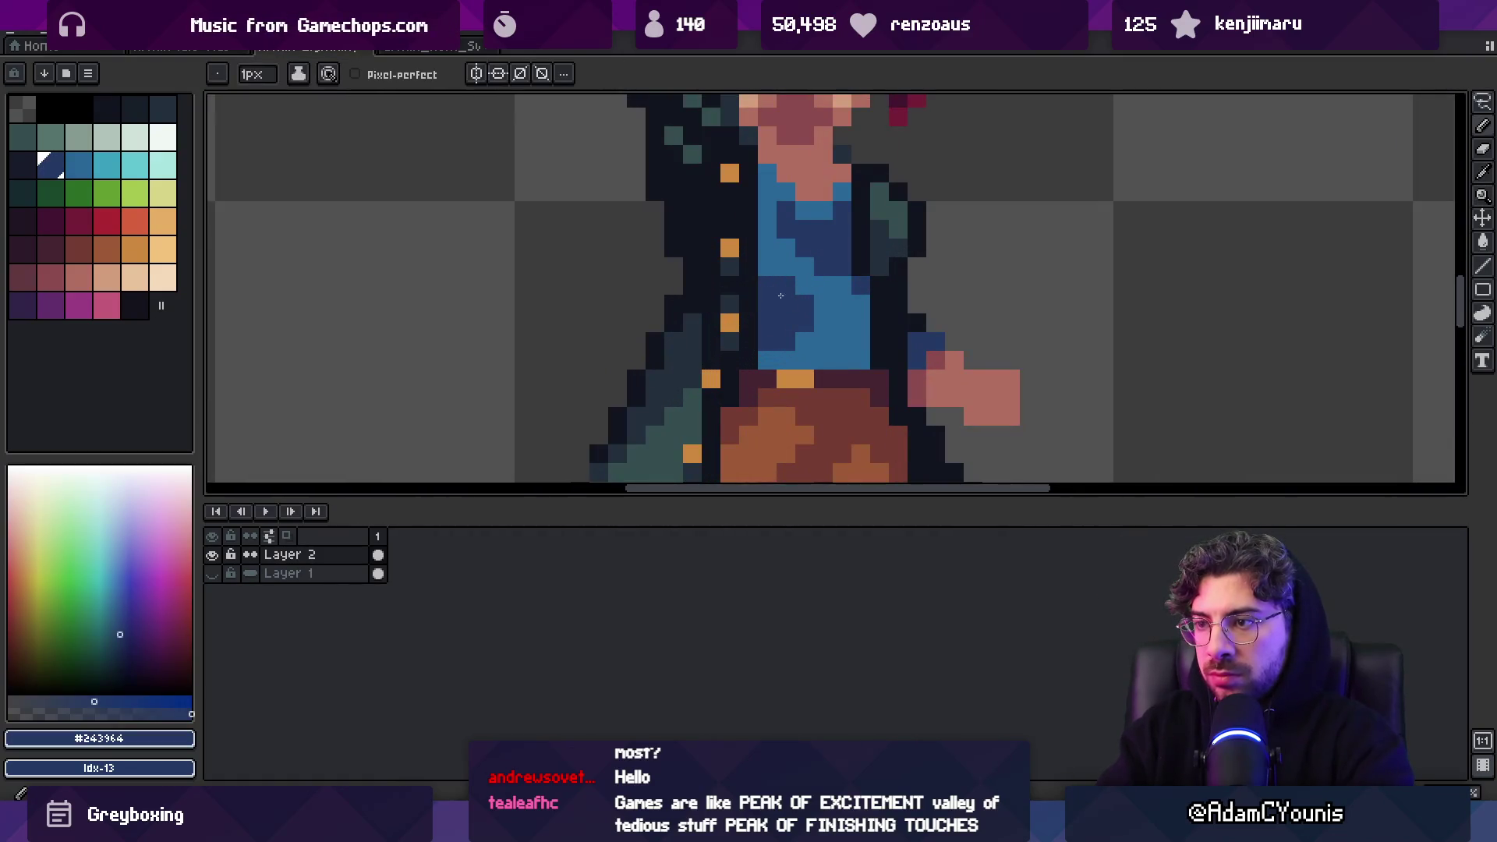
pyautogui.keyDown('alt'); pyautogui.click(731, 267); pyautogui.keyUp('alt')
pyautogui.press('z')
pyautogui.scroll(-5, 752, 218)
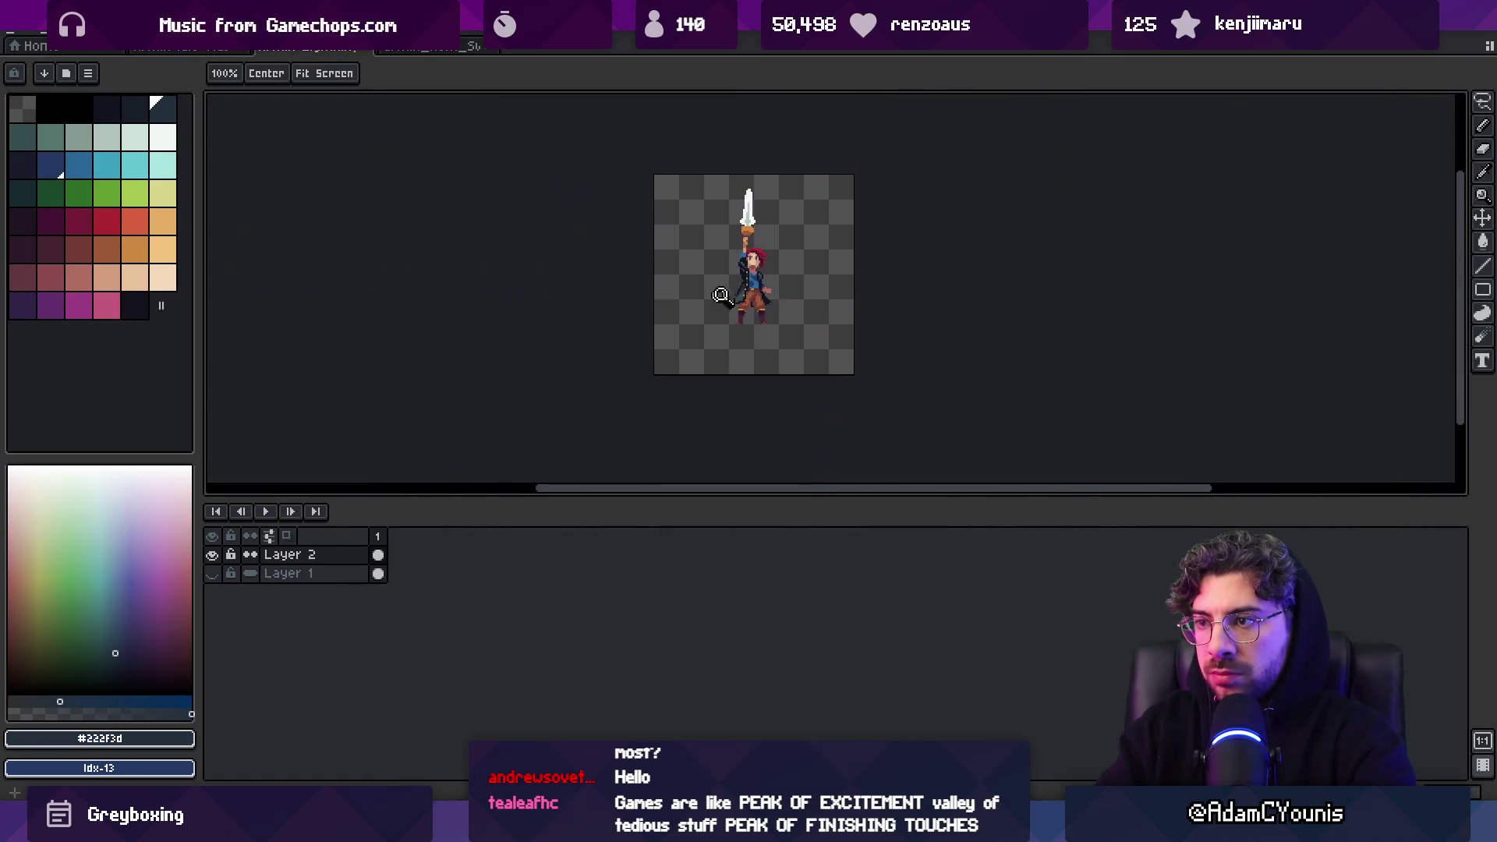
pyautogui.scroll(3, 804, 265)
pyautogui.keyDown('alt'); pyautogui.click(756, 218); pyautogui.keyUp('alt')
pyautogui.scroll(-4, 810, 211)
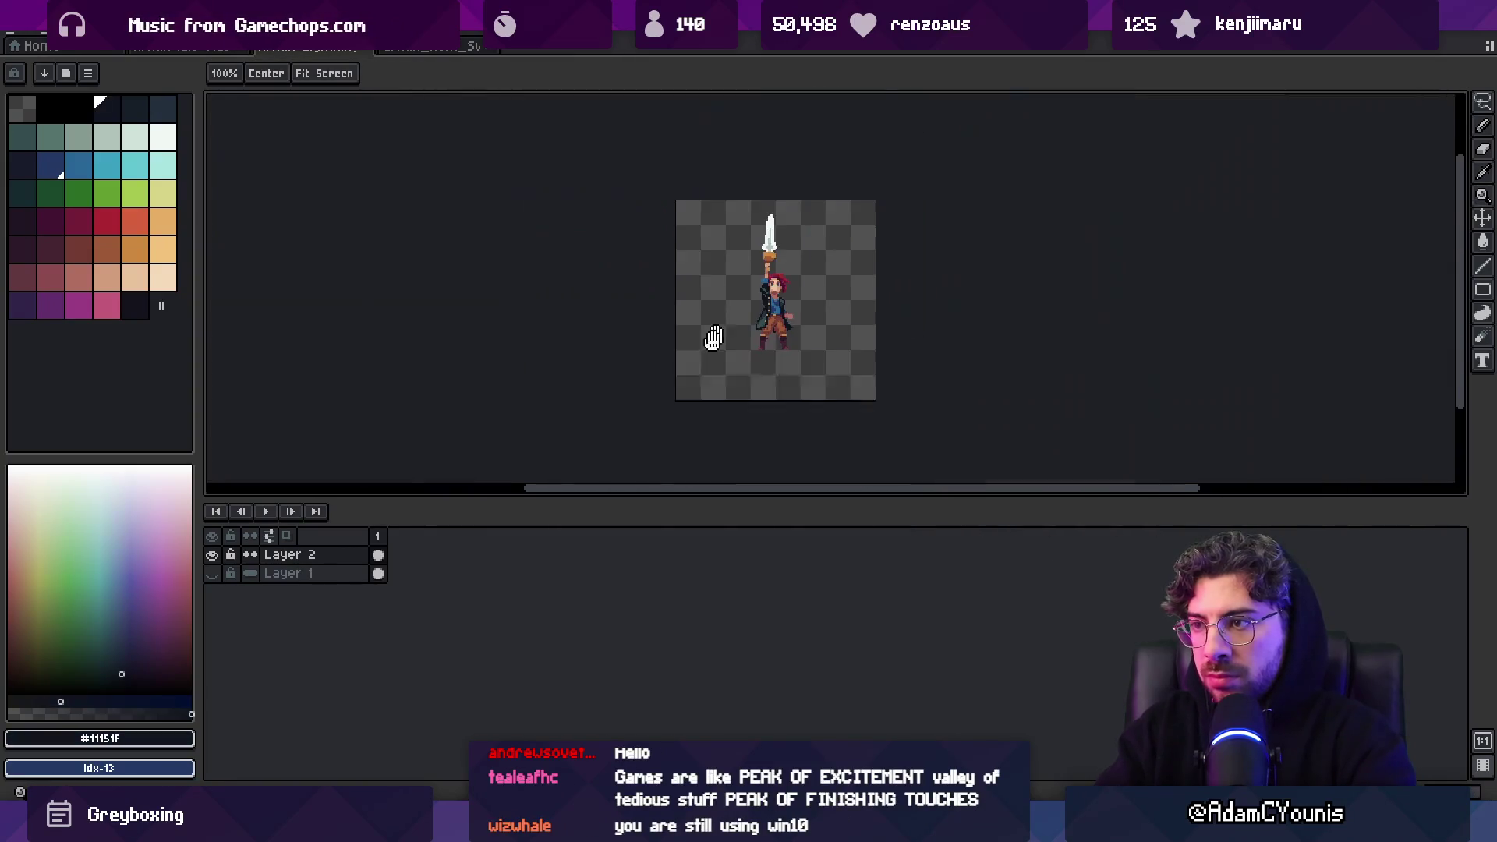
pyautogui.scroll(5, 812, 263)
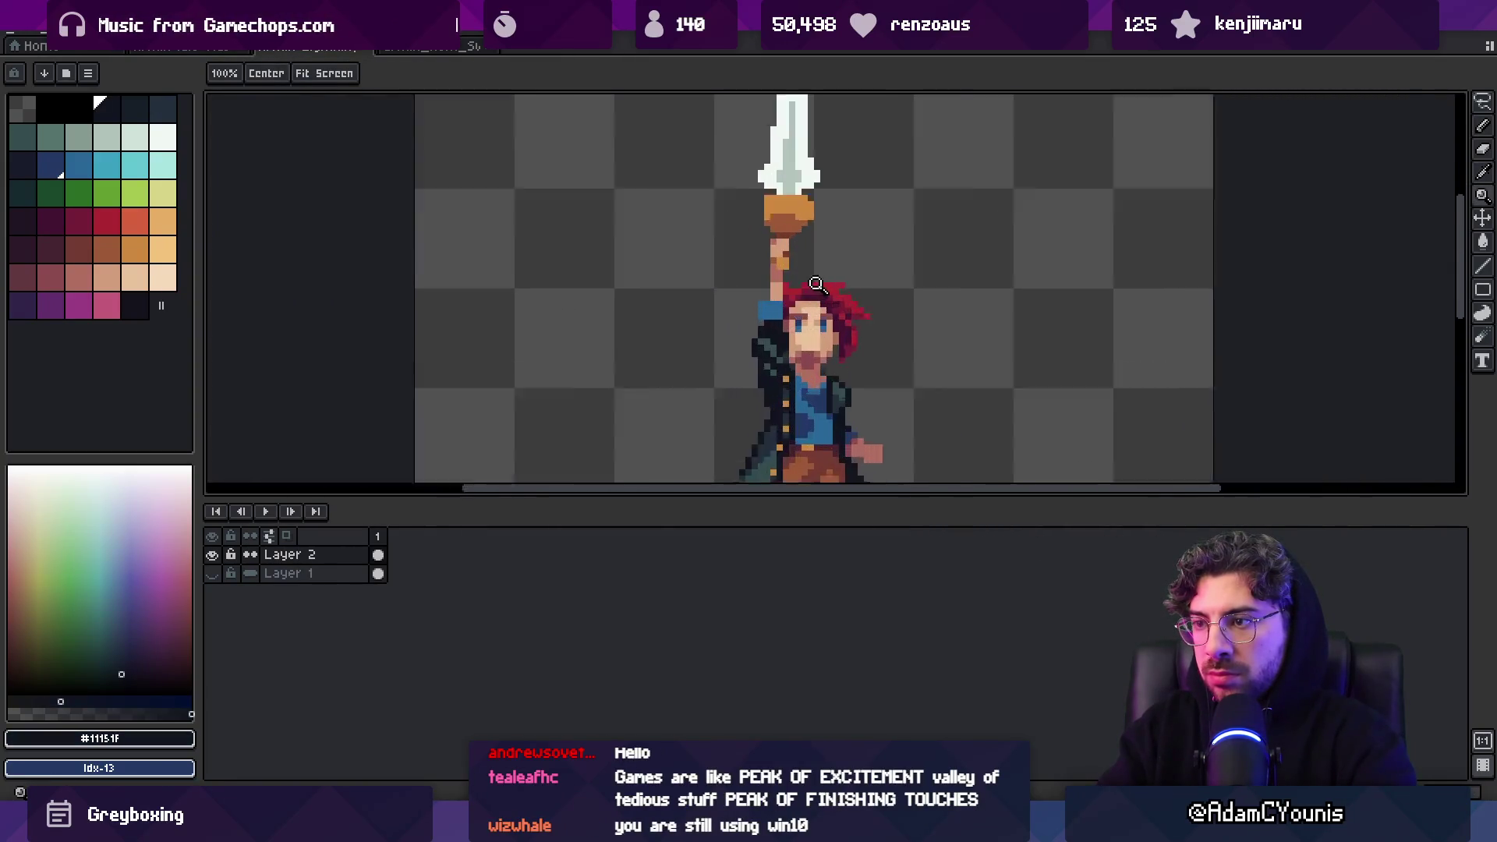
# Repaint shirt pixels with the dark blue shadow and the medium blue
pyautogui.keyDown('alt'); pyautogui.click(799, 402); pyautogui.keyUp('alt')
pyautogui.keyDown('alt'); pyautogui.click(815, 415); pyautogui.keyUp('alt')
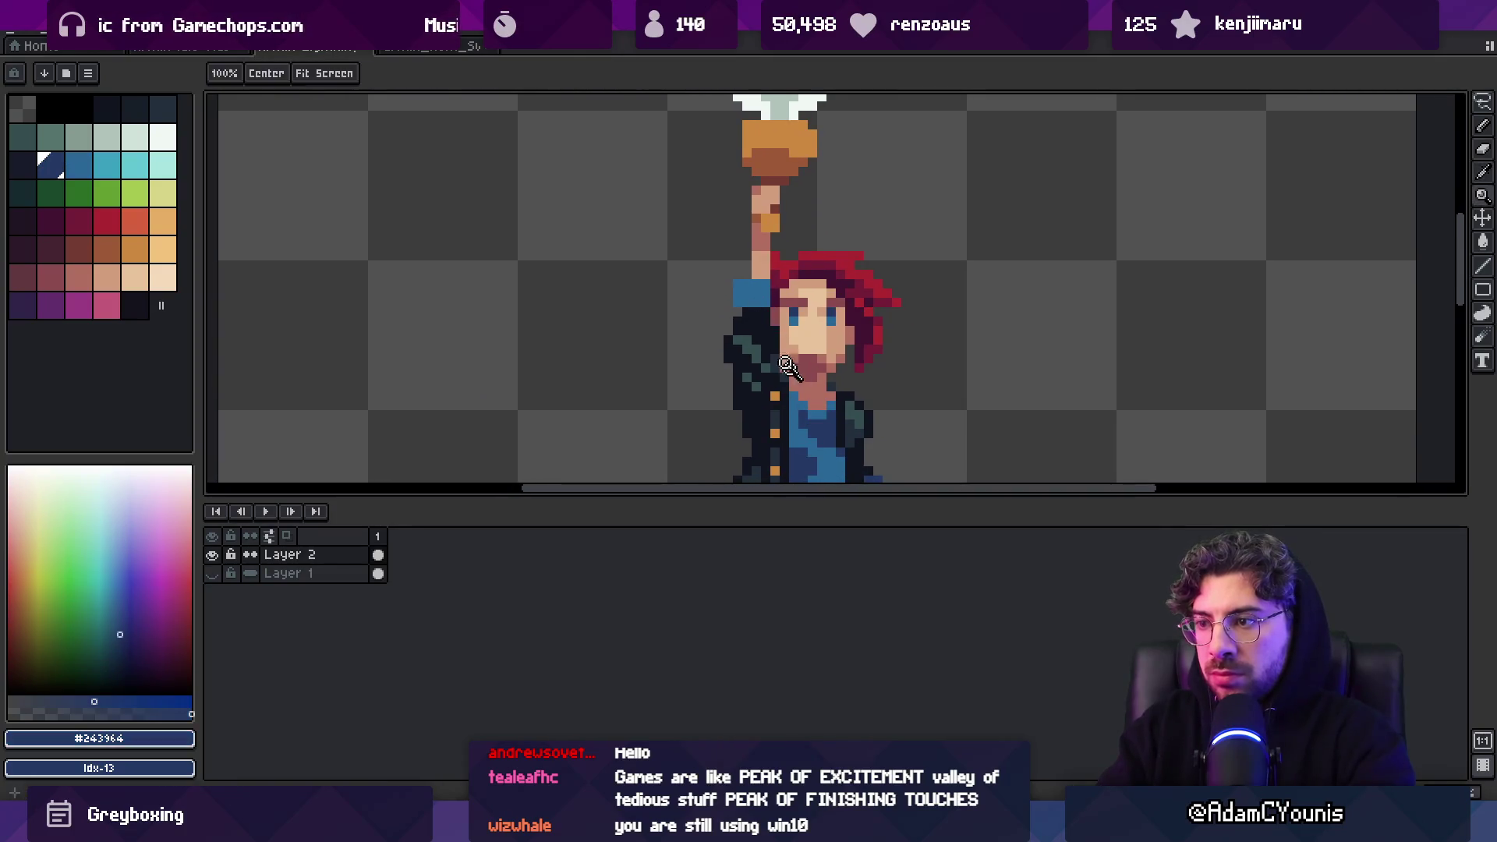
pyautogui.scroll(-3, 761, 290)
pyautogui.scroll(3, 760, 290)
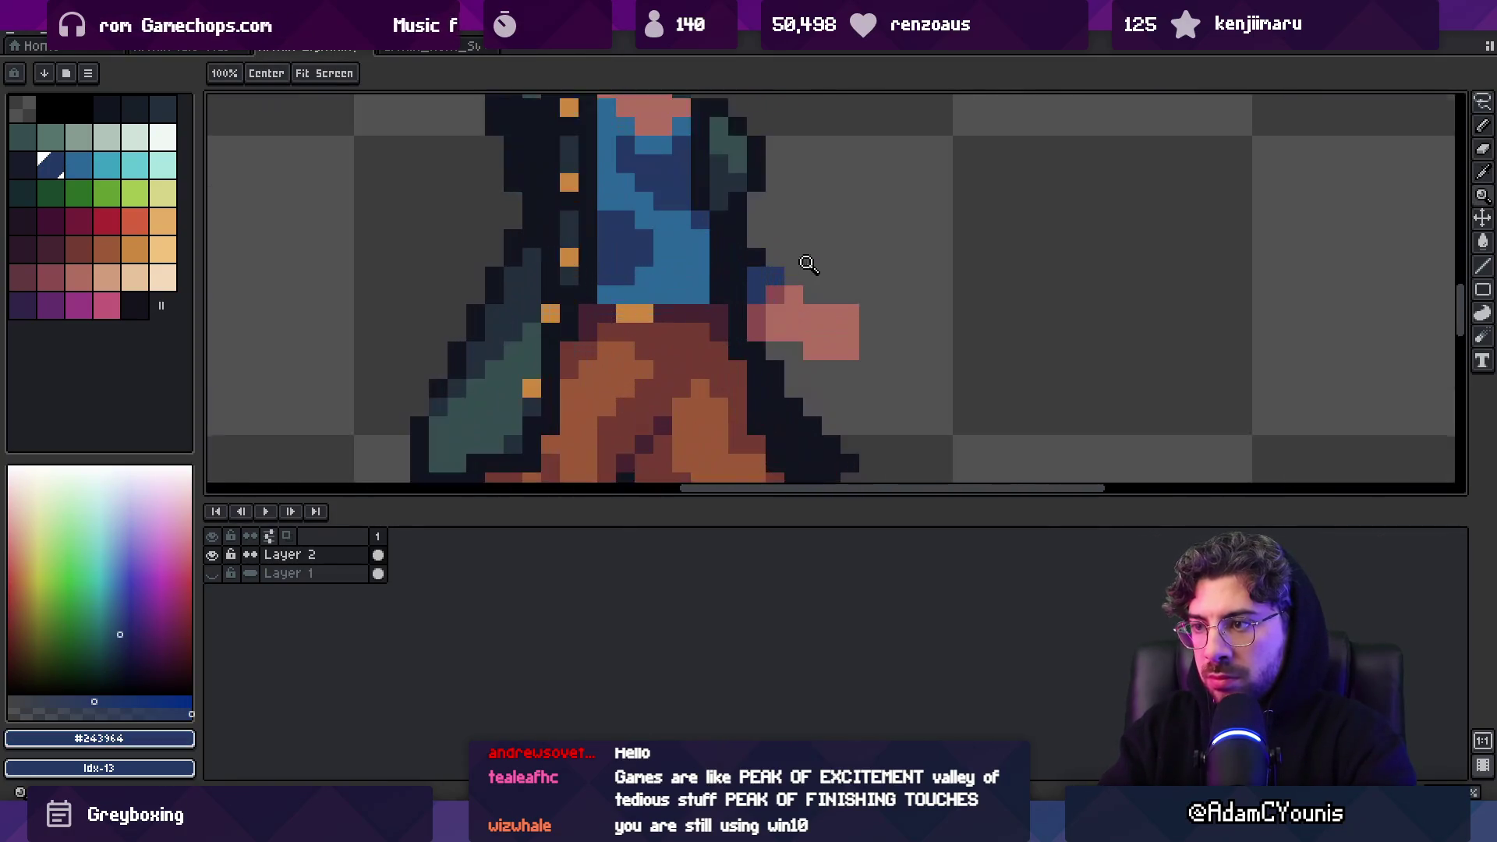
pyautogui.keyDown('alt'); pyautogui.click(766, 270); pyautogui.keyUp('alt')
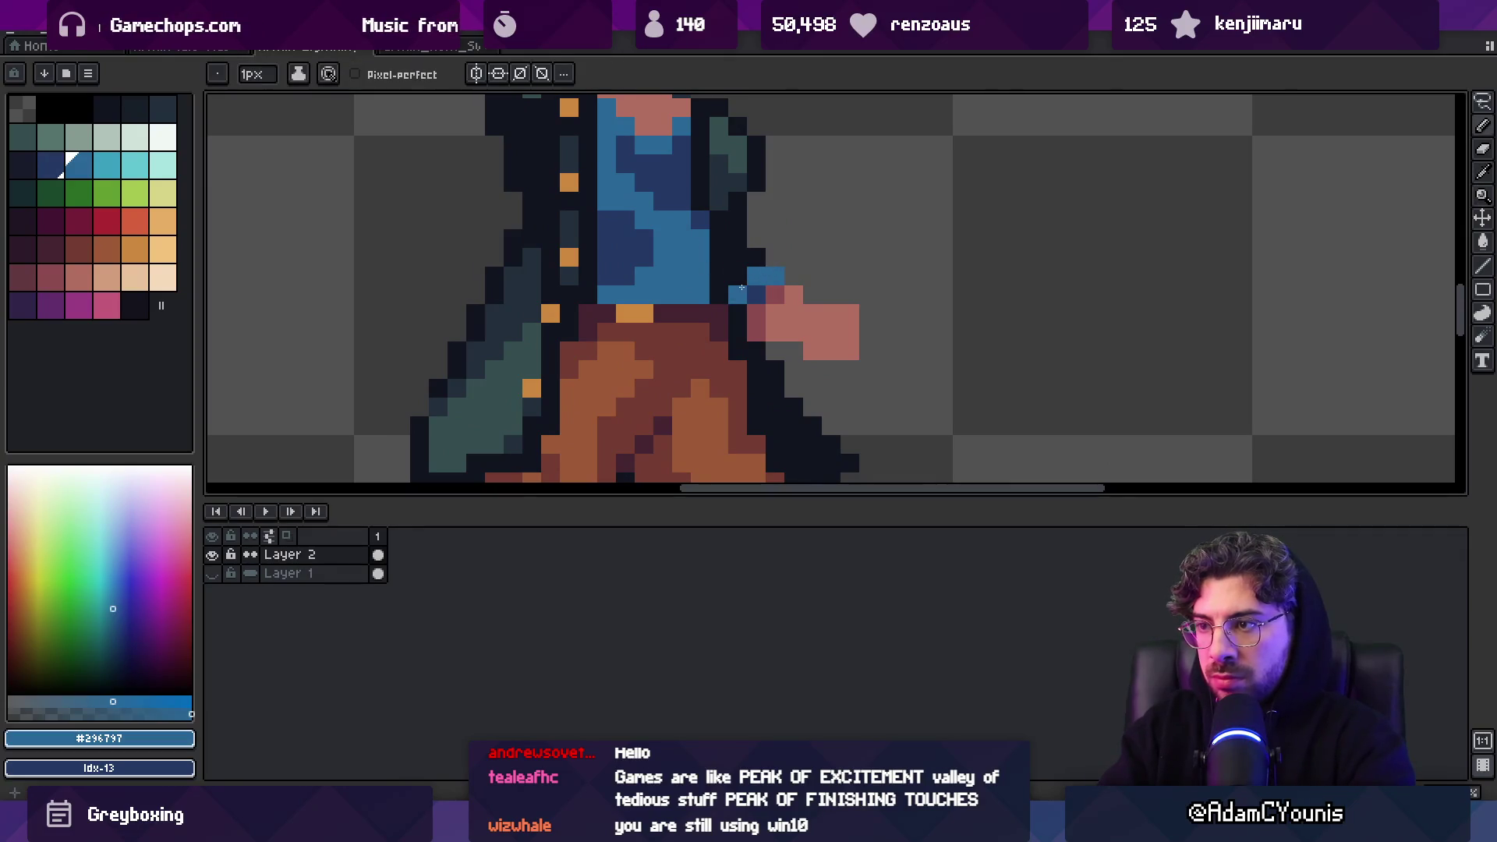
pyautogui.scroll(-3, 779, 301)
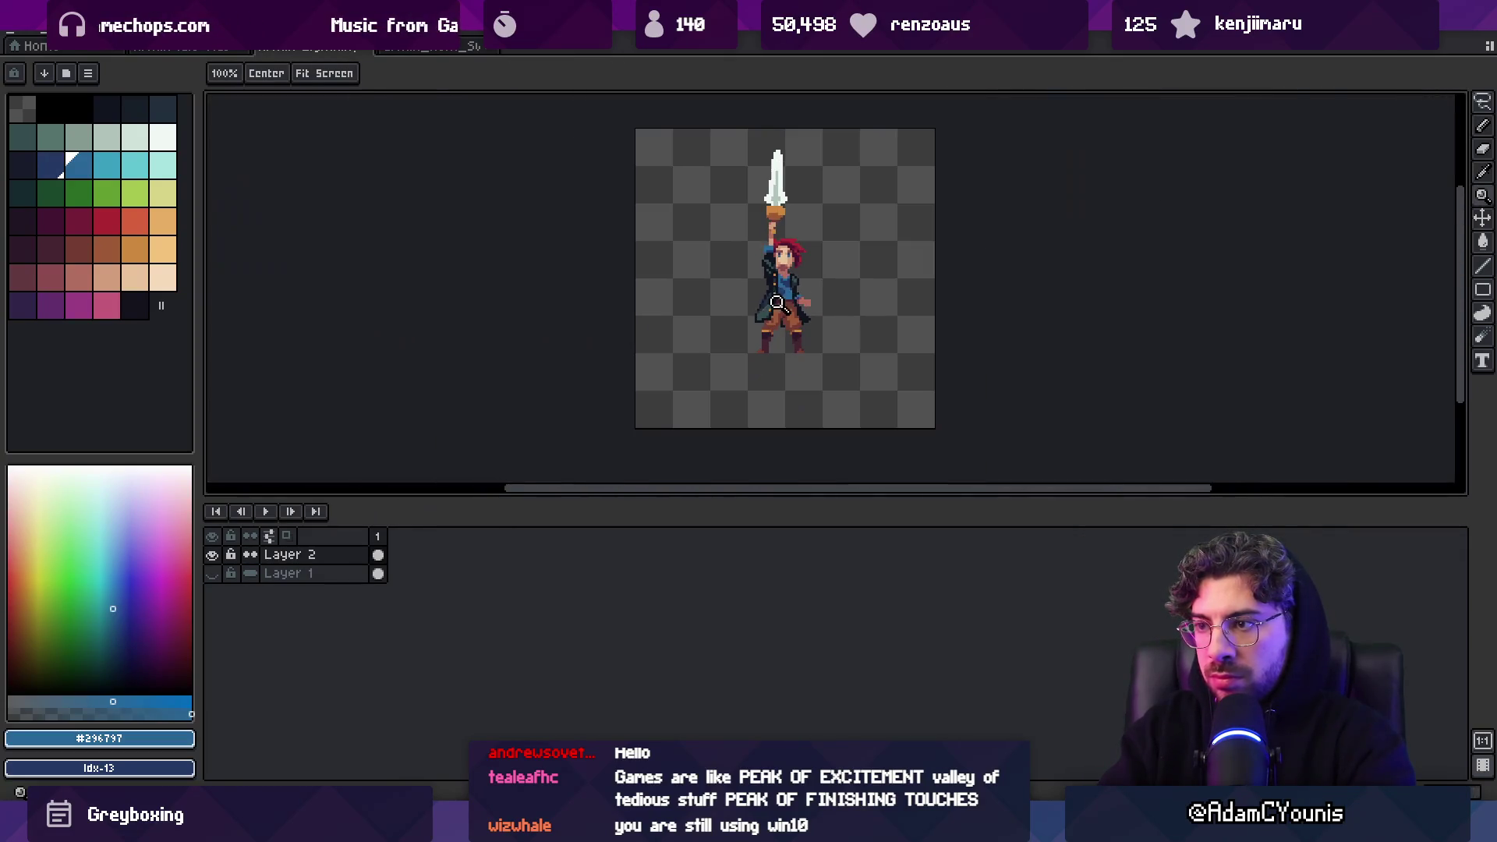
pyautogui.scroll(3, 854, 257)
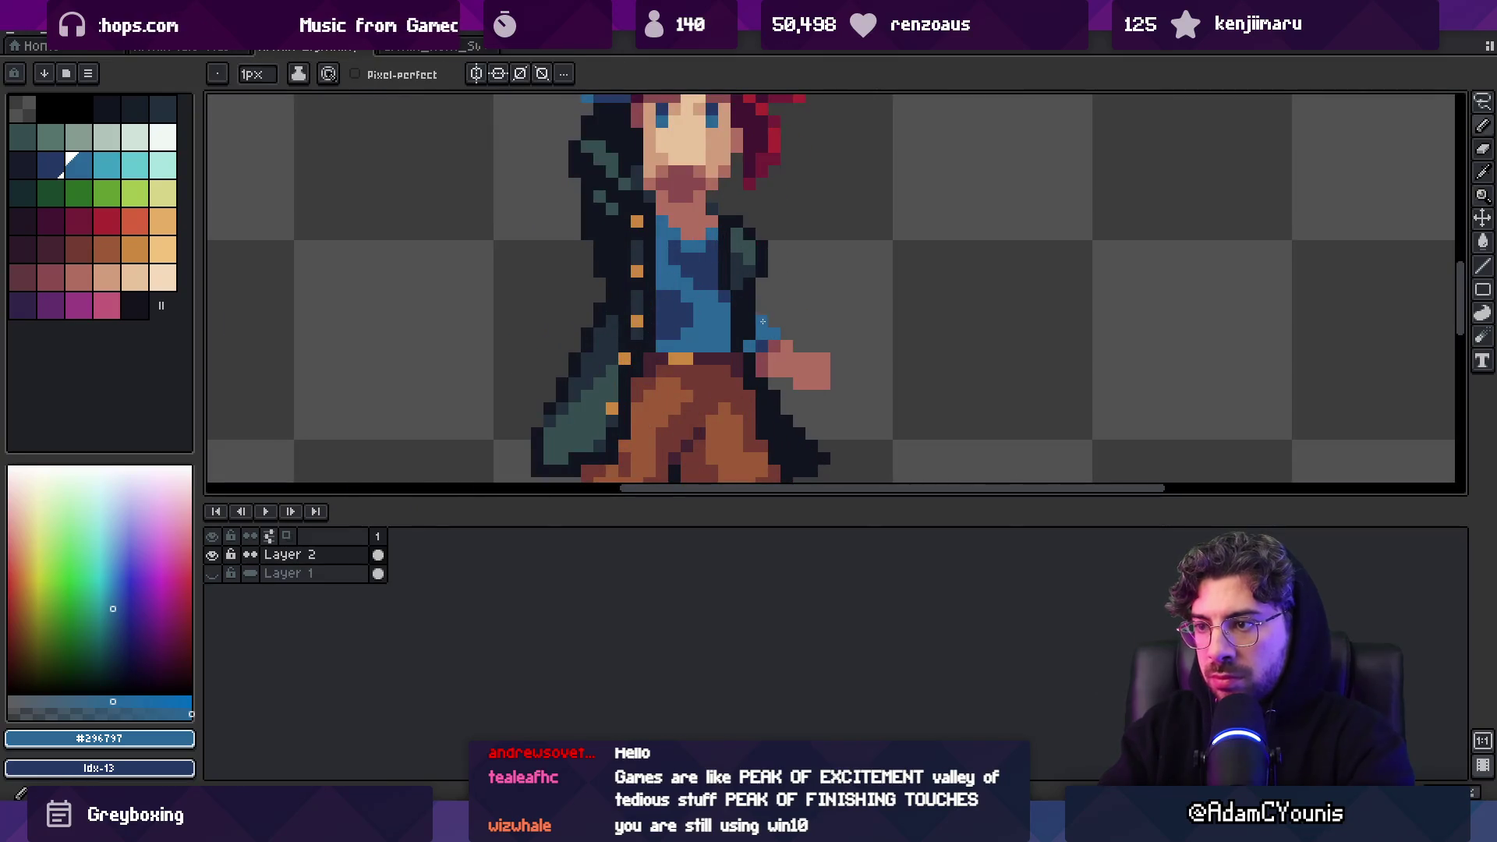
pyautogui.keyDown('alt'); pyautogui.click(751, 348); pyautogui.keyUp('alt')
pyautogui.scroll(-4, 789, 309)
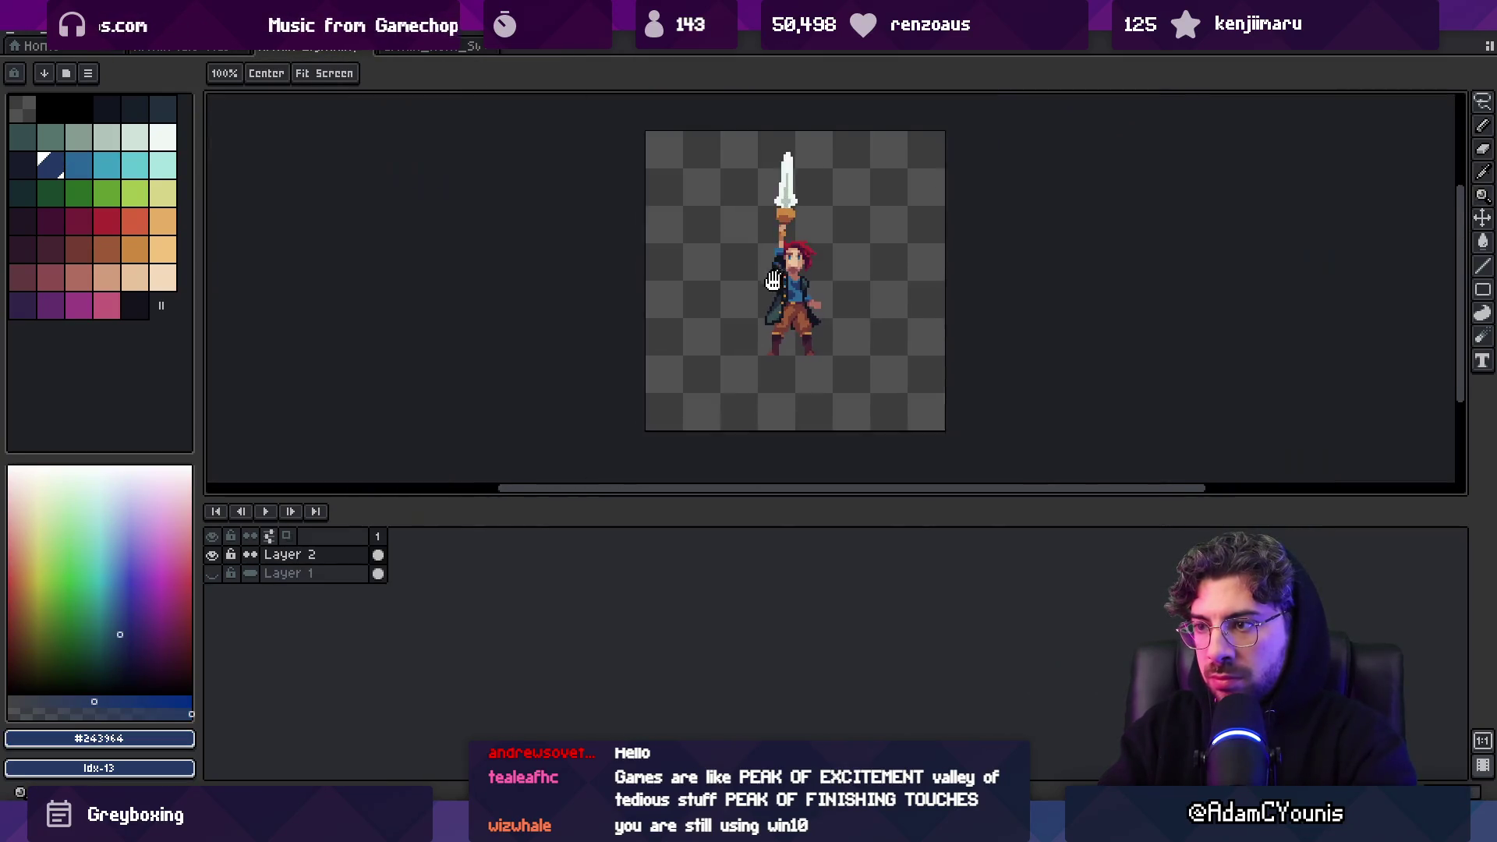
pyautogui.press('m')
pyautogui.press('b')
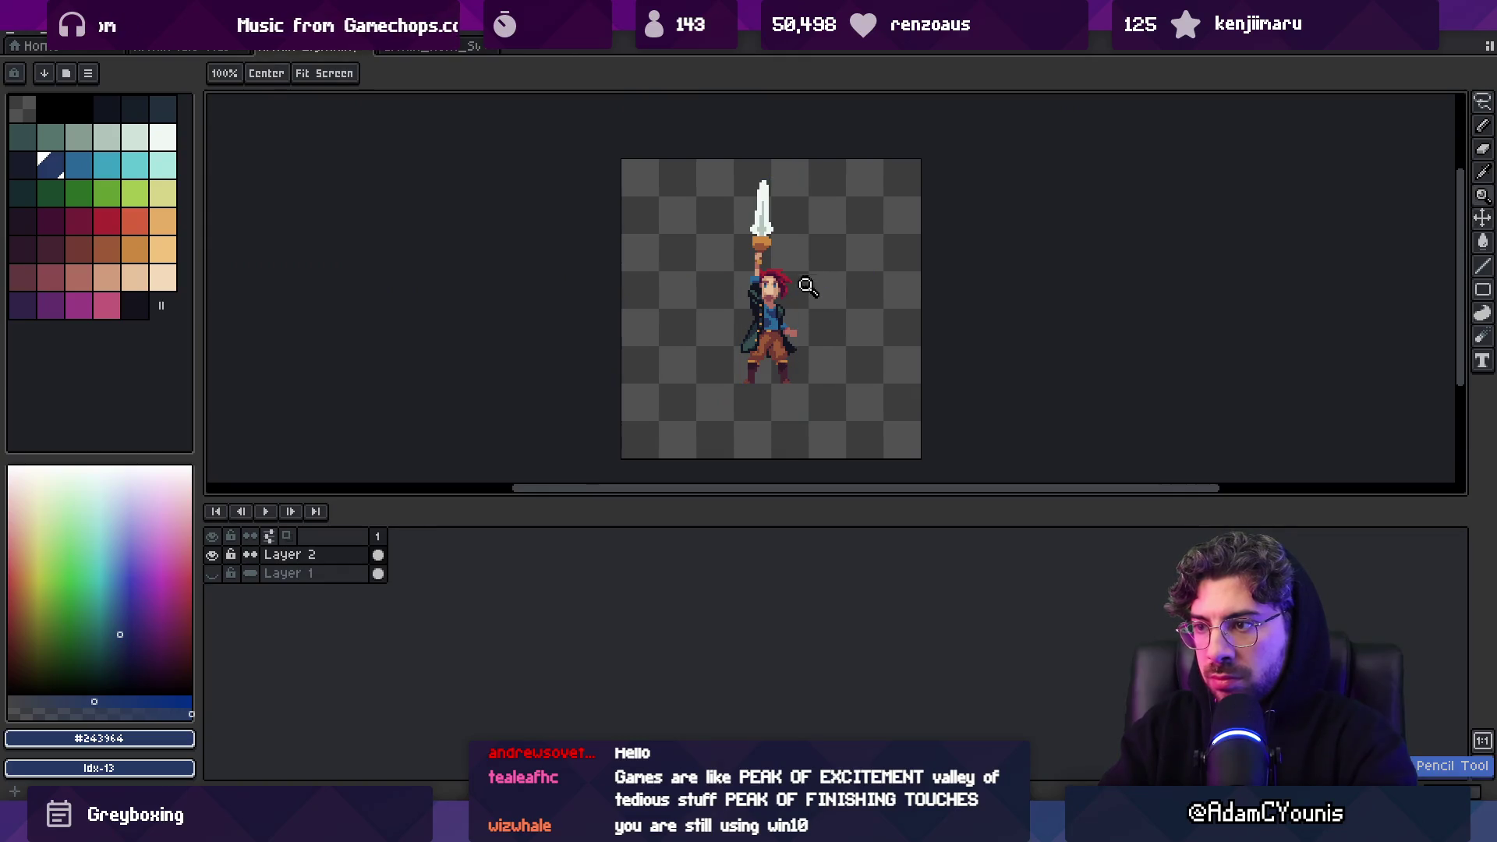
pyautogui.scroll(4, 779, 341)
pyautogui.click(764, 333)
pyautogui.keyDown('alt'); pyautogui.click(771, 305); pyautogui.keyUp('alt')
pyautogui.click(789, 309)
pyautogui.click(746, 348)
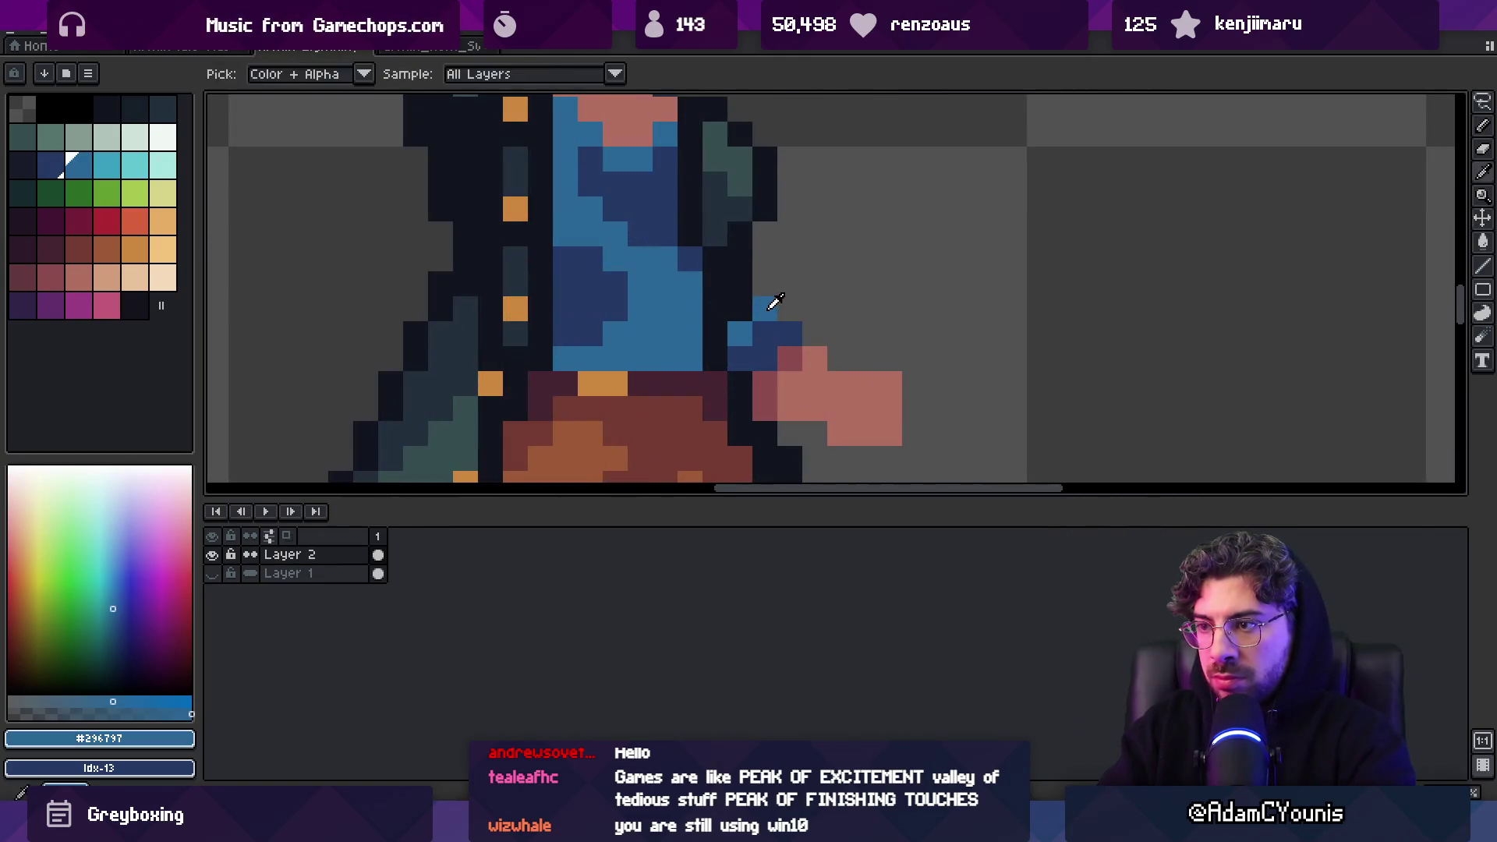
# Recentre the character and paint a lighter blue pixel on the shirt
pyautogui.press('z')
pyautogui.scroll(-4, 807, 259)
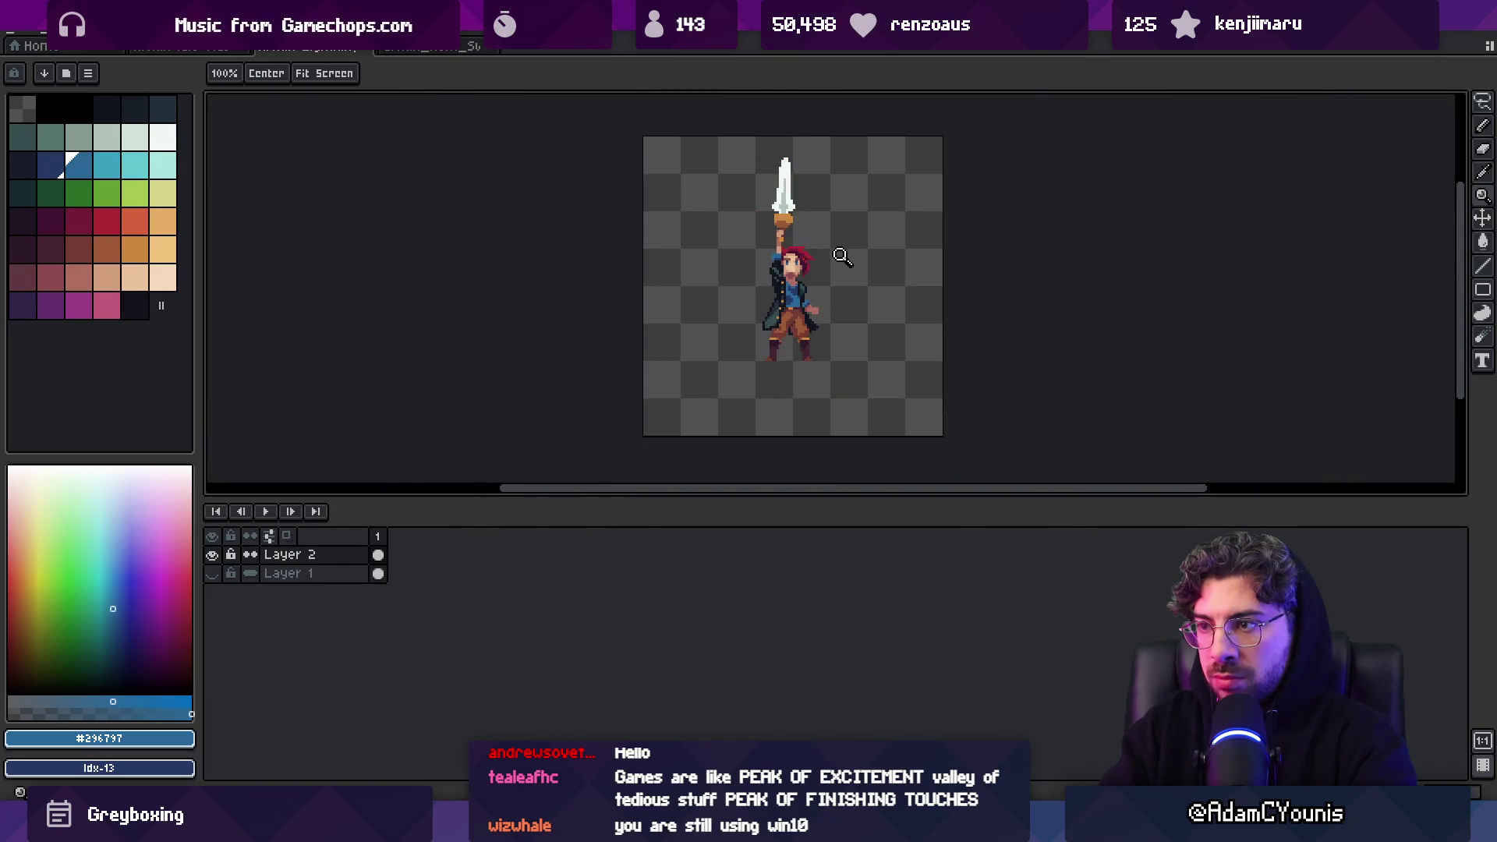
pyautogui.moveTo(842, 256); pyautogui.dragTo(812, 311)
pyautogui.scroll(4, 789, 330)
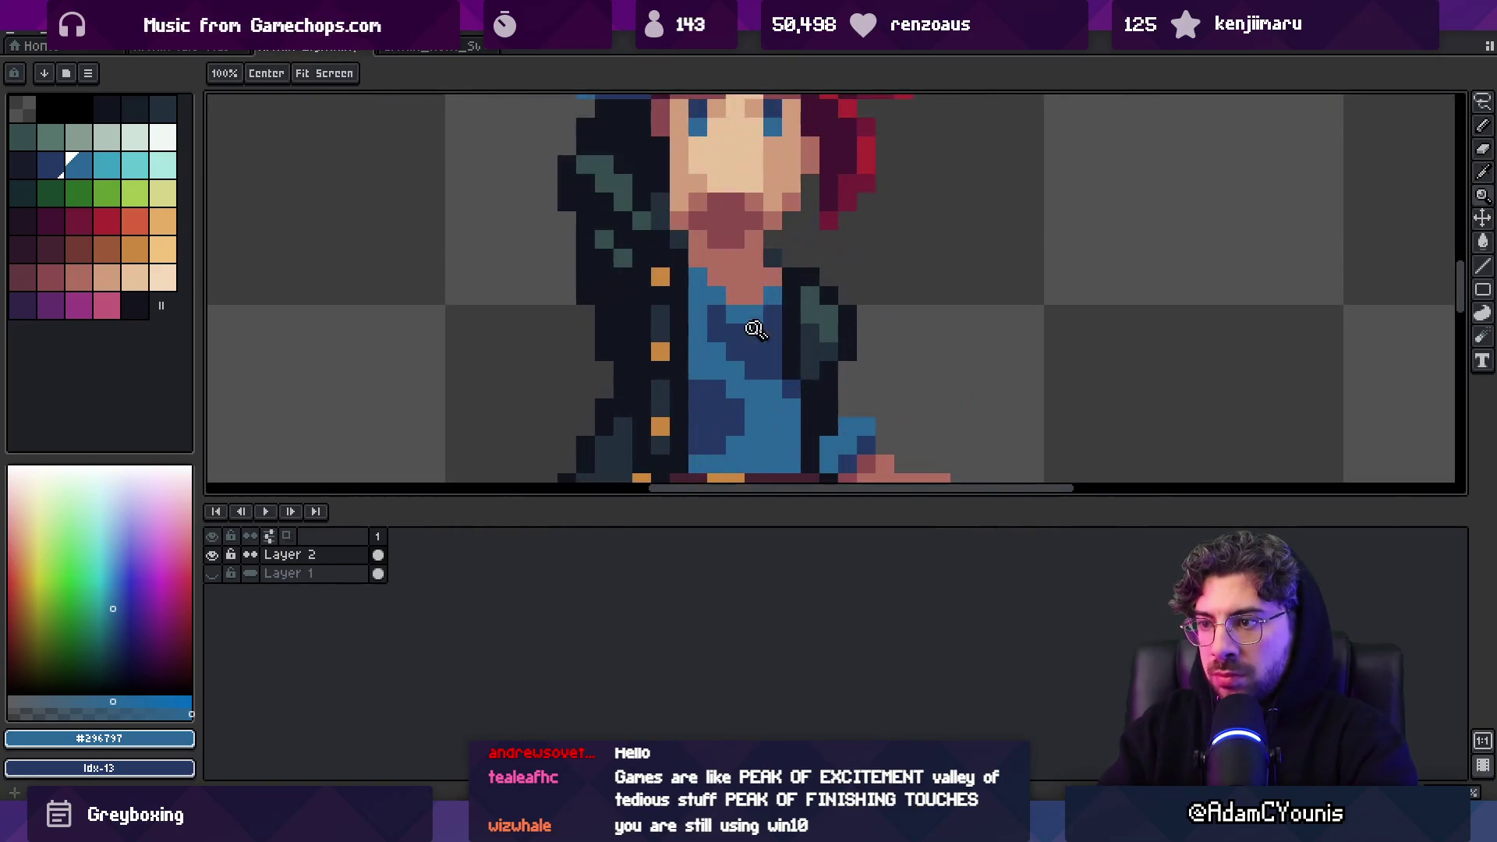
pyautogui.keyDown('alt'); pyautogui.click(726, 261); pyautogui.keyUp('alt')
pyautogui.scroll(-4, 729, 296)
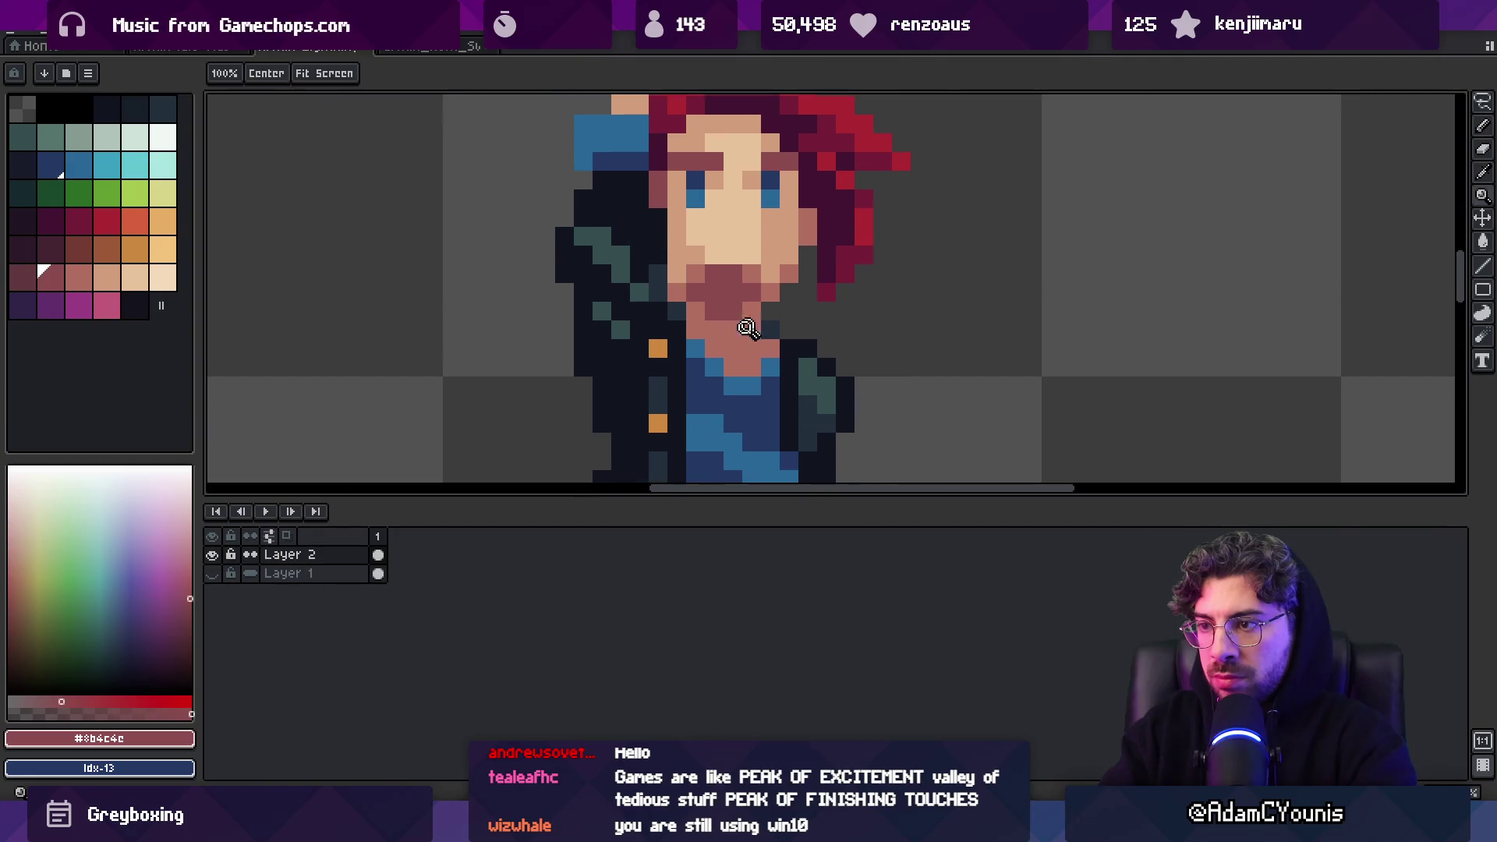
pyautogui.scroll(4, 748, 335)
pyautogui.keyDown('alt'); pyautogui.click(732, 352); pyautogui.keyUp('alt')
pyautogui.click(765, 397)
pyautogui.keyDown('alt'); pyautogui.click(789, 422); pyautogui.keyUp('alt')
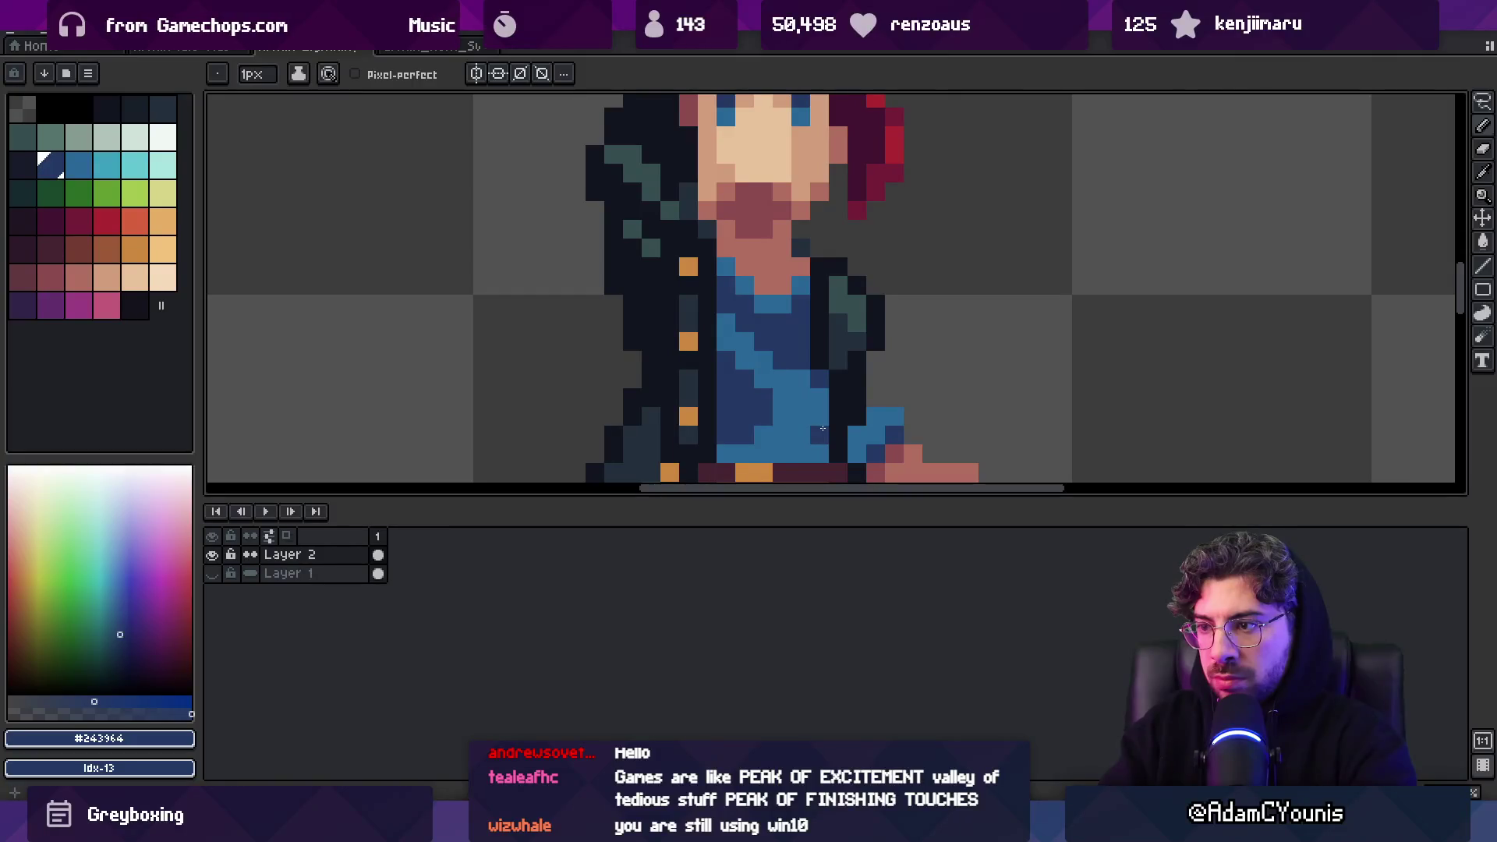
# Pick the leg's dark brown #743c33 and the near-black outline #11151F
pyautogui.press('z')
pyautogui.scroll(-4, 846, 392)
pyautogui.scroll(1, 871, 373)
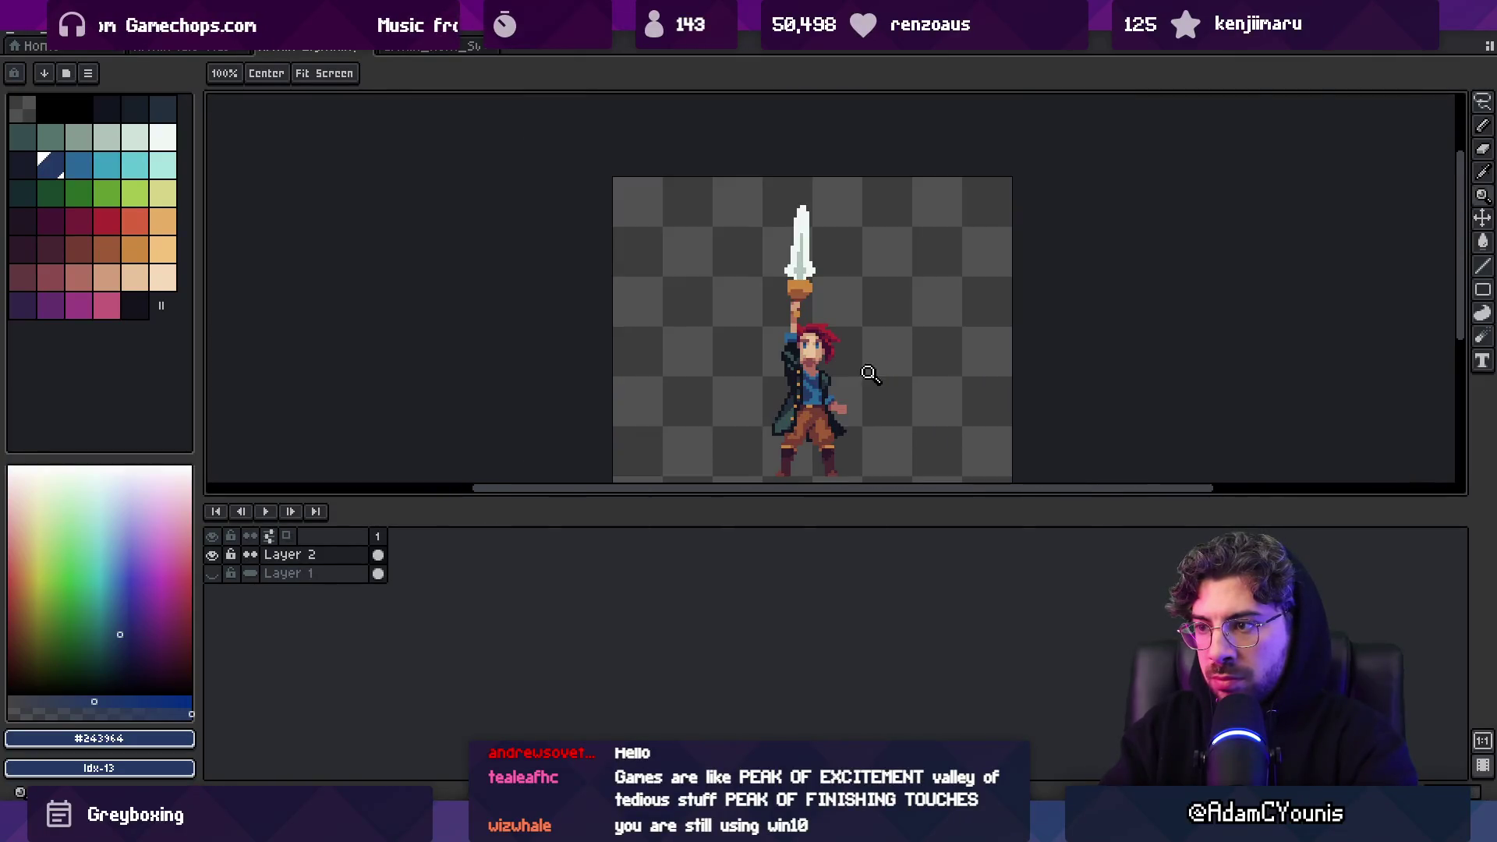
pyautogui.scroll(4, 734, 383)
pyautogui.keyDown('alt'); pyautogui.click(733, 350); pyautogui.keyUp('alt')
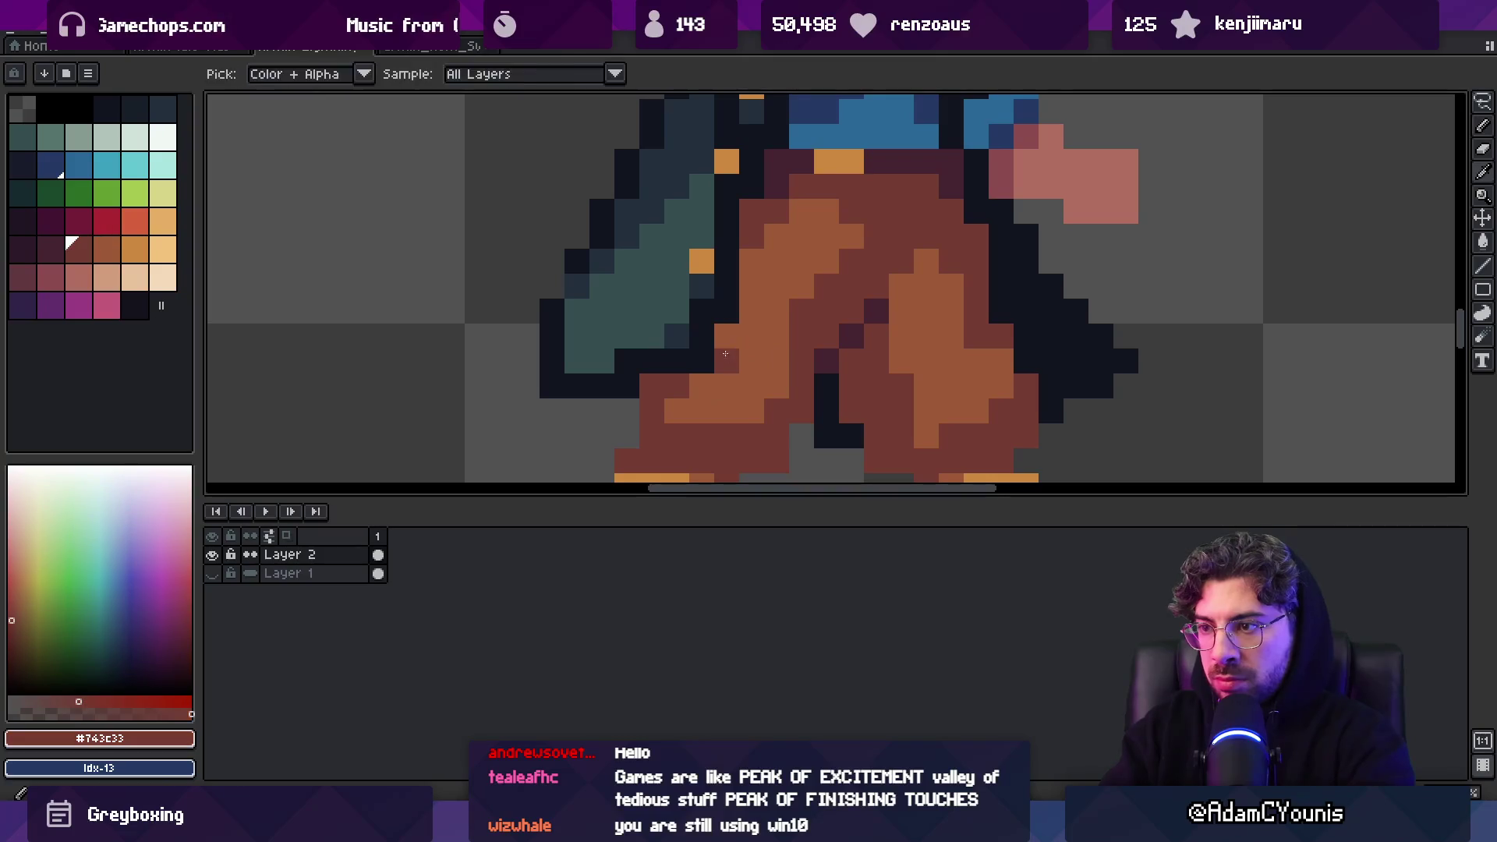
pyautogui.scroll(-4, 722, 360)
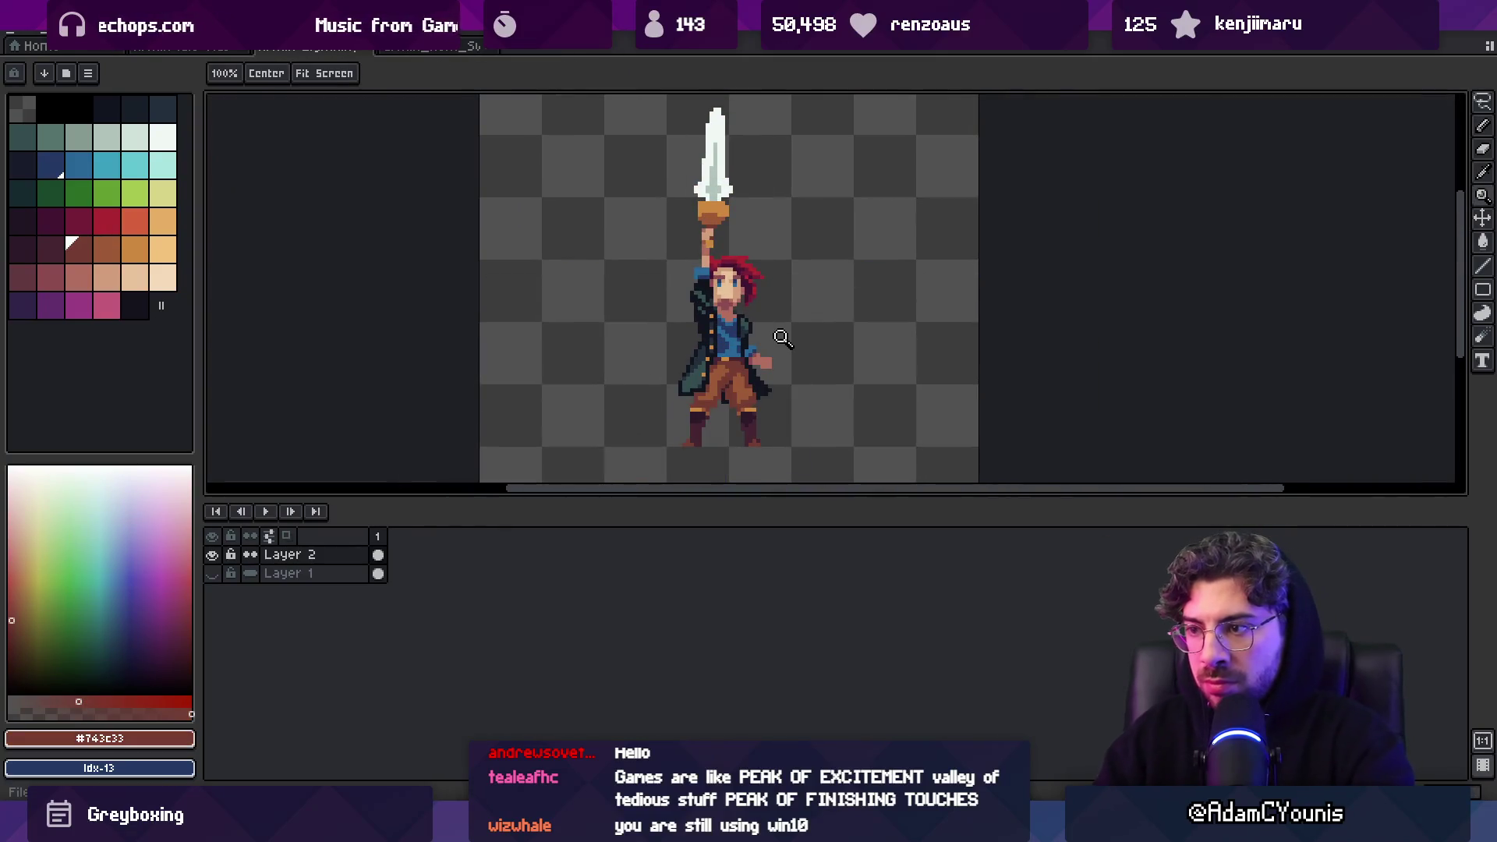
pyautogui.scroll(4, 723, 416)
pyautogui.keyDown('alt'); pyautogui.click(662, 437); pyautogui.keyUp('alt')
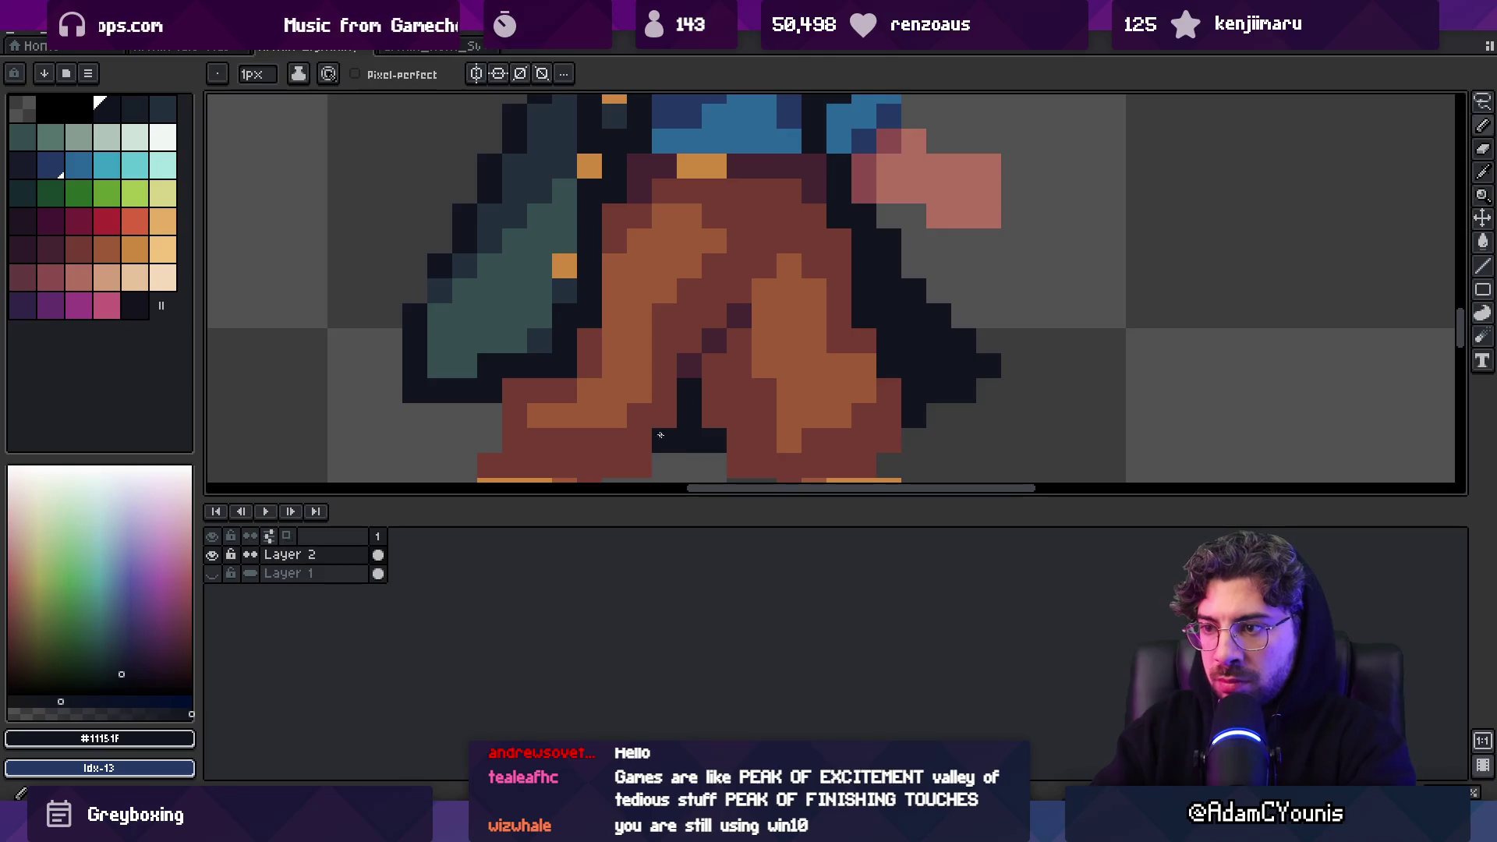
pyautogui.scroll(-4, 506, 409)
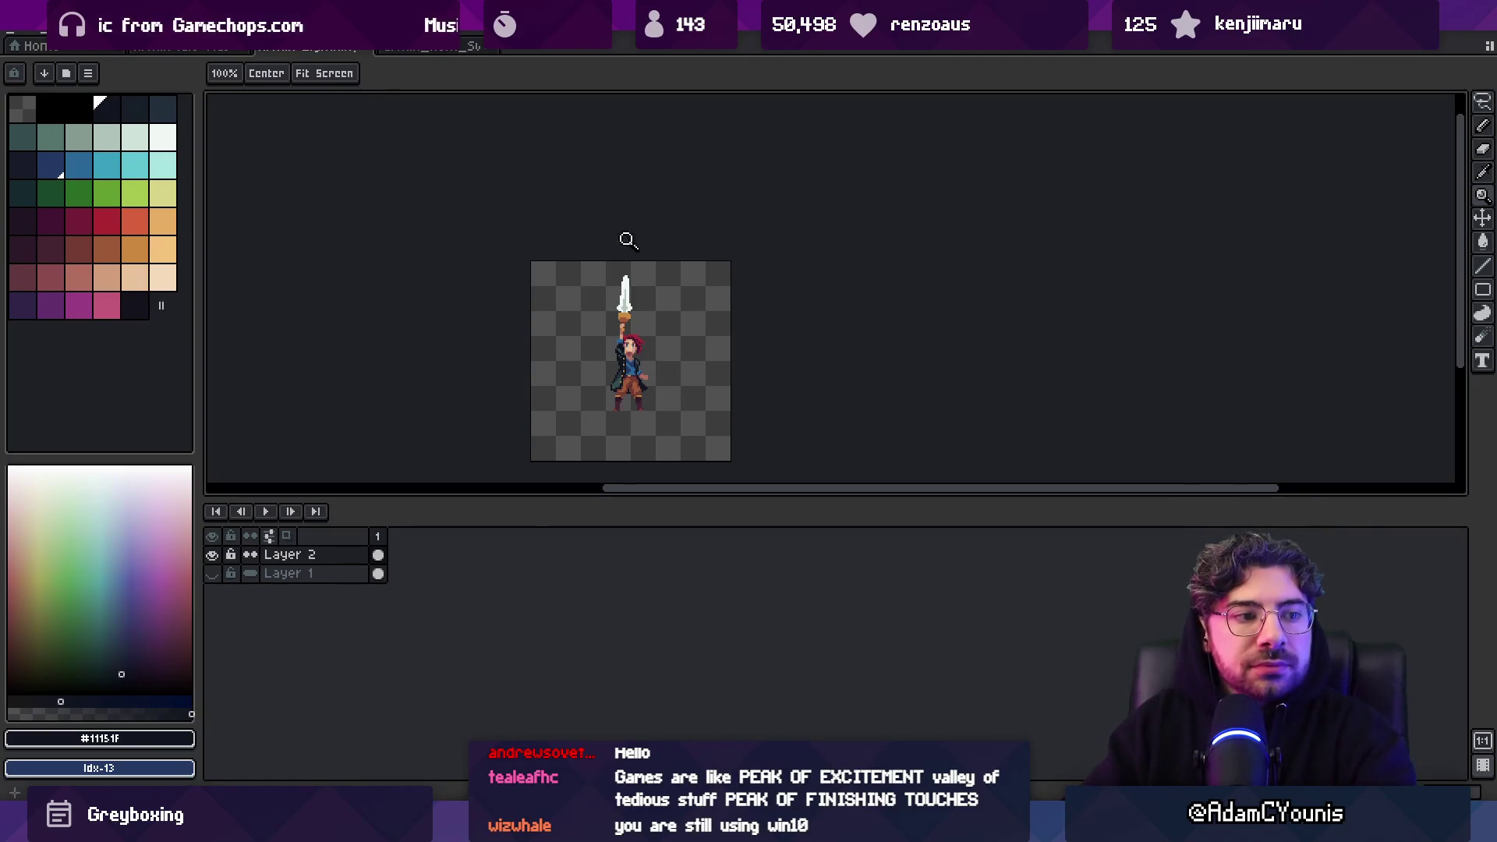
# Zoom and pan in on the character's torso, then return to the pencil
pyautogui.click(639, 402)
pyautogui.click(685, 348)
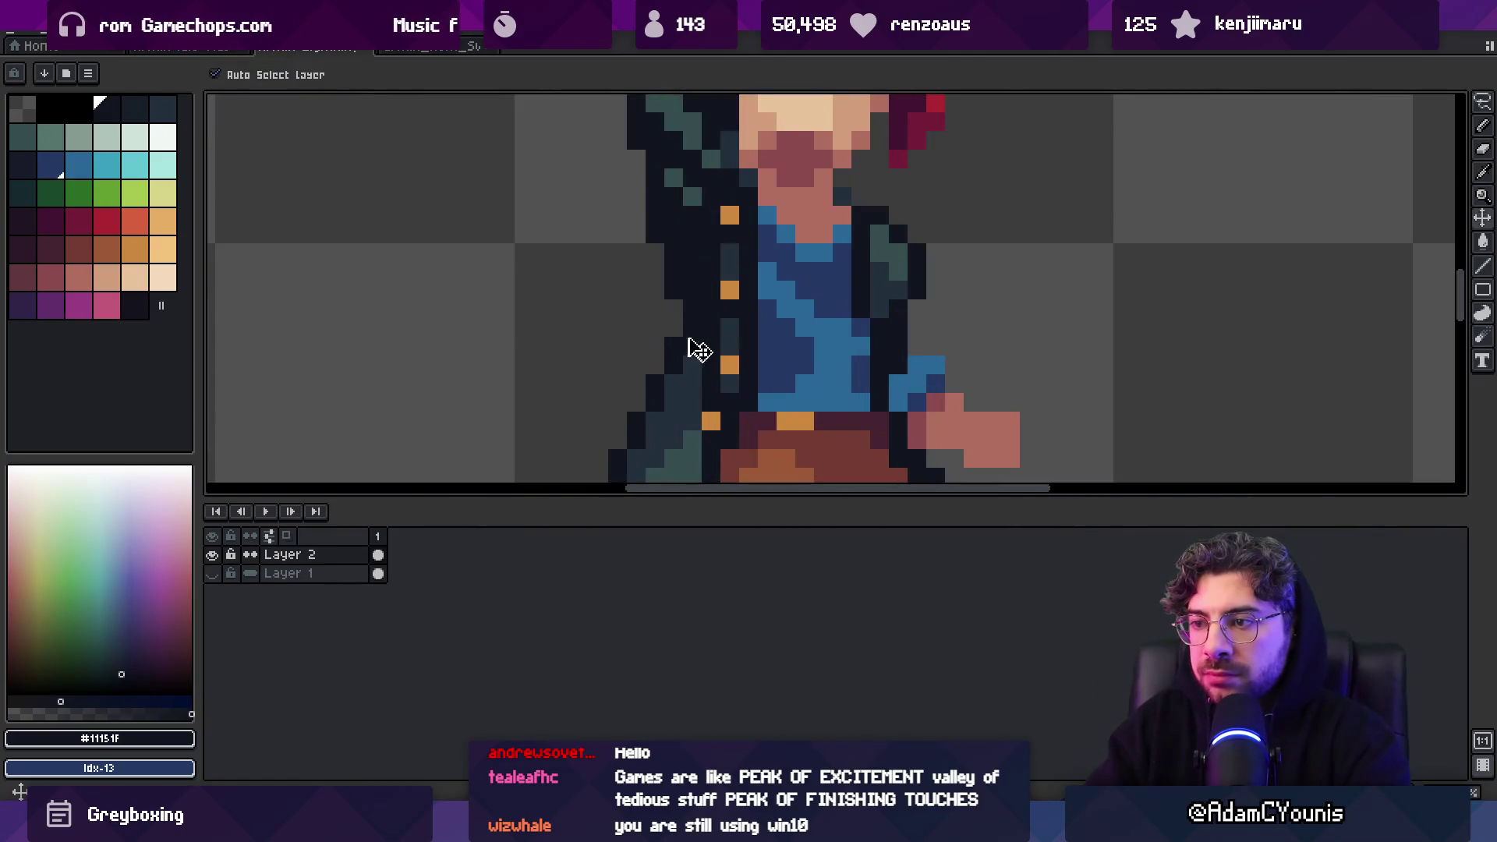
pyautogui.moveTo(679, 369); pyautogui.dragTo(675, 266)
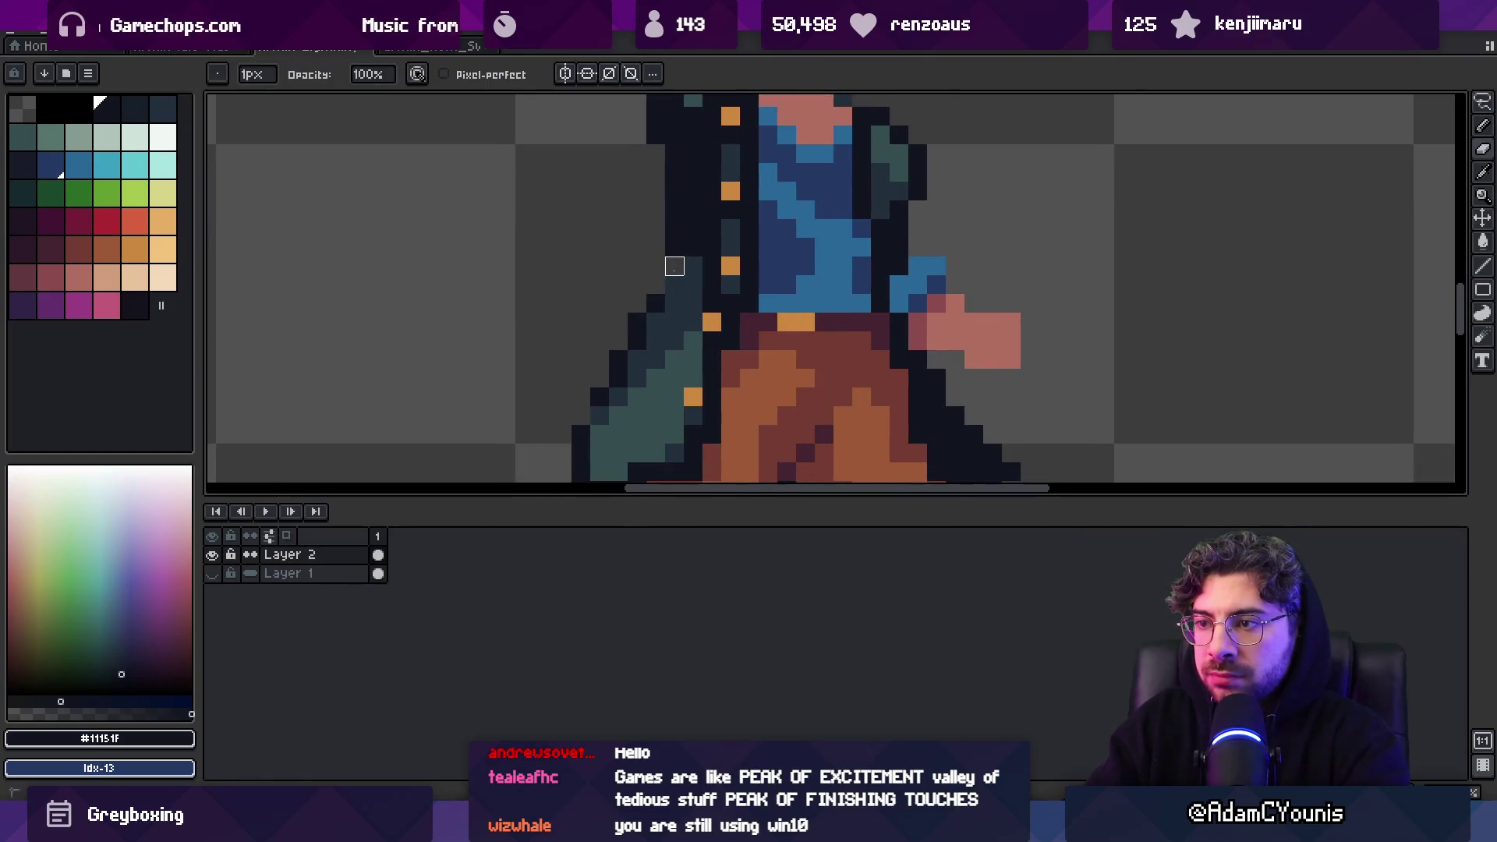
pyautogui.press('alt')
pyautogui.press('z')
pyautogui.scroll(-6, 615, 316)
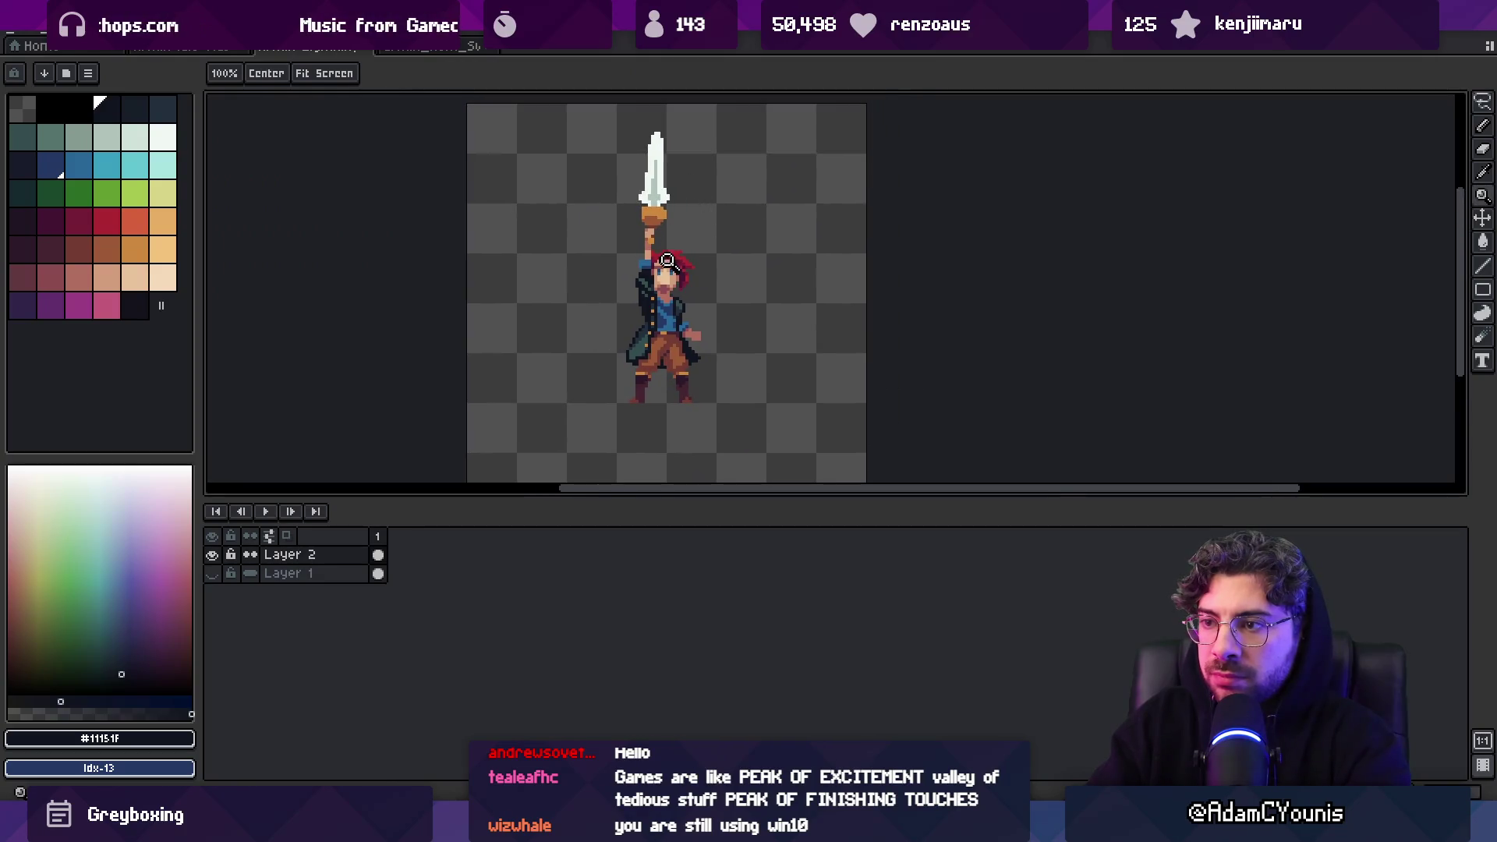
pyautogui.press('m')
pyautogui.scroll(6, 680, 262)
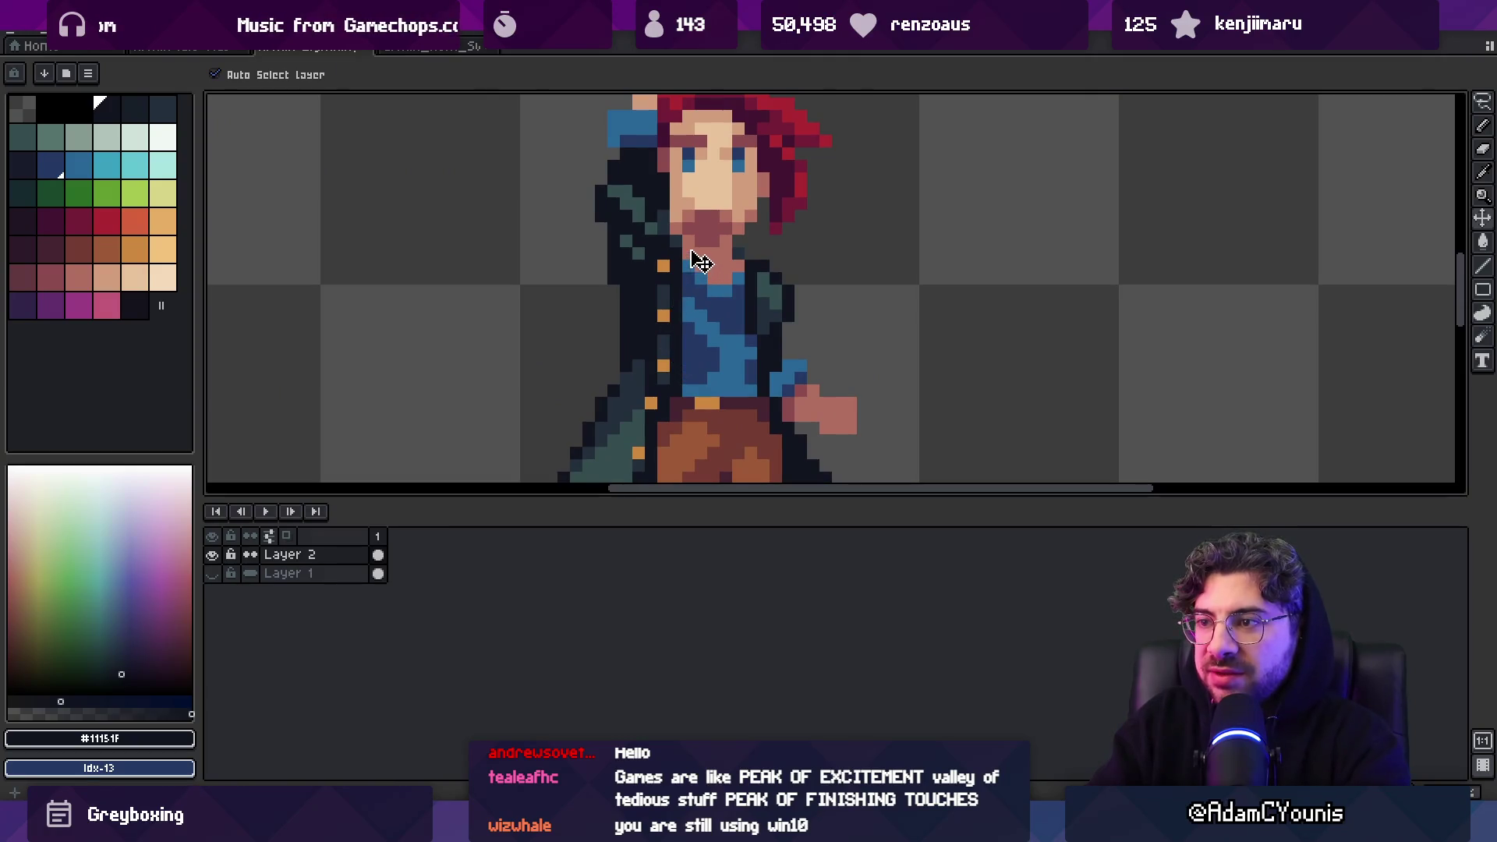
pyautogui.press('z')
pyautogui.scroll(-5, 701, 258)
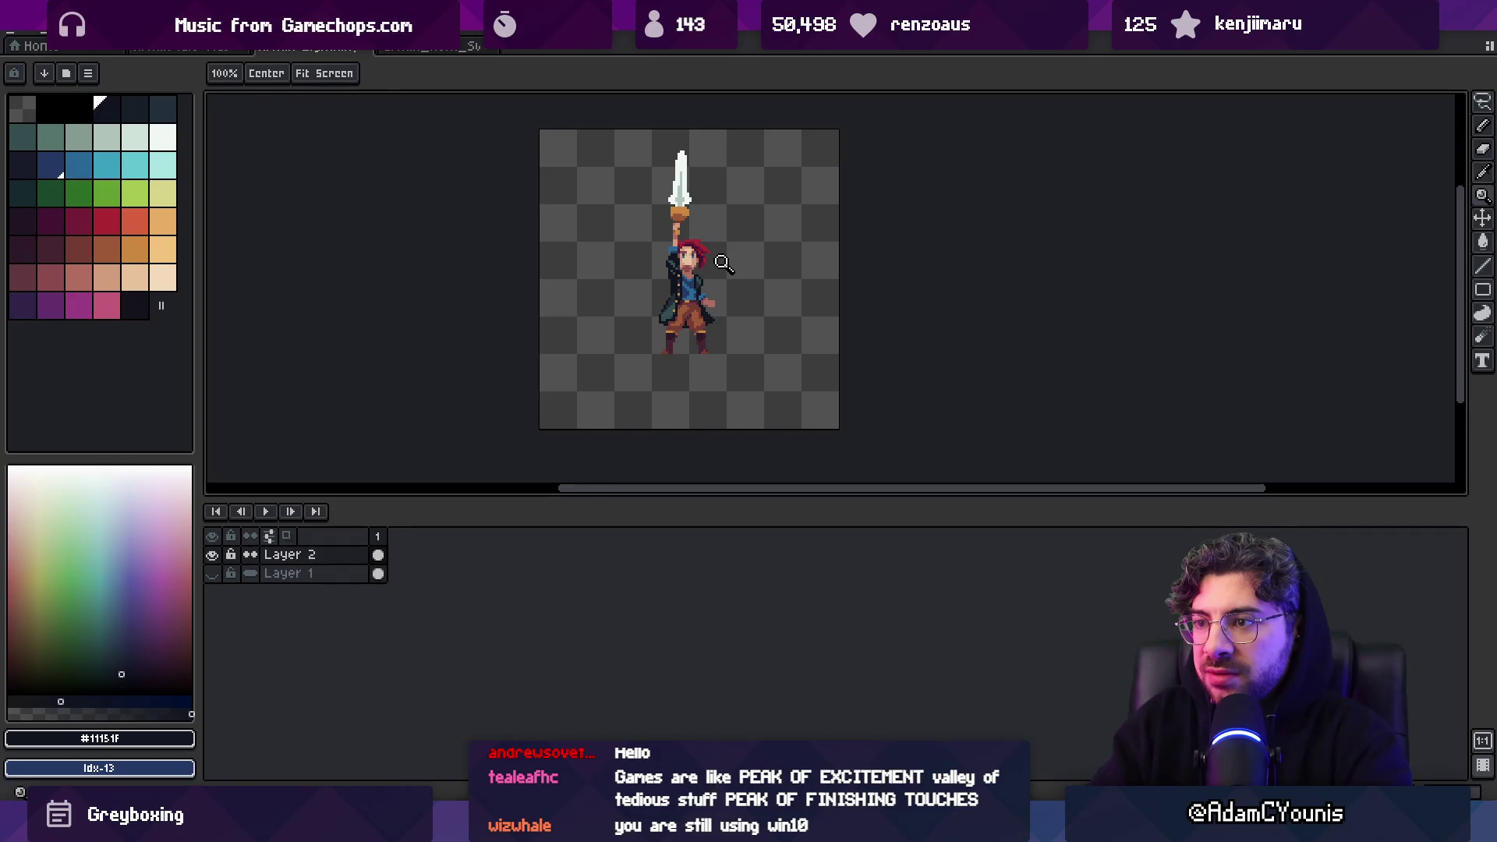
pyautogui.scroll(5, 668, 284)
pyautogui.press('b')
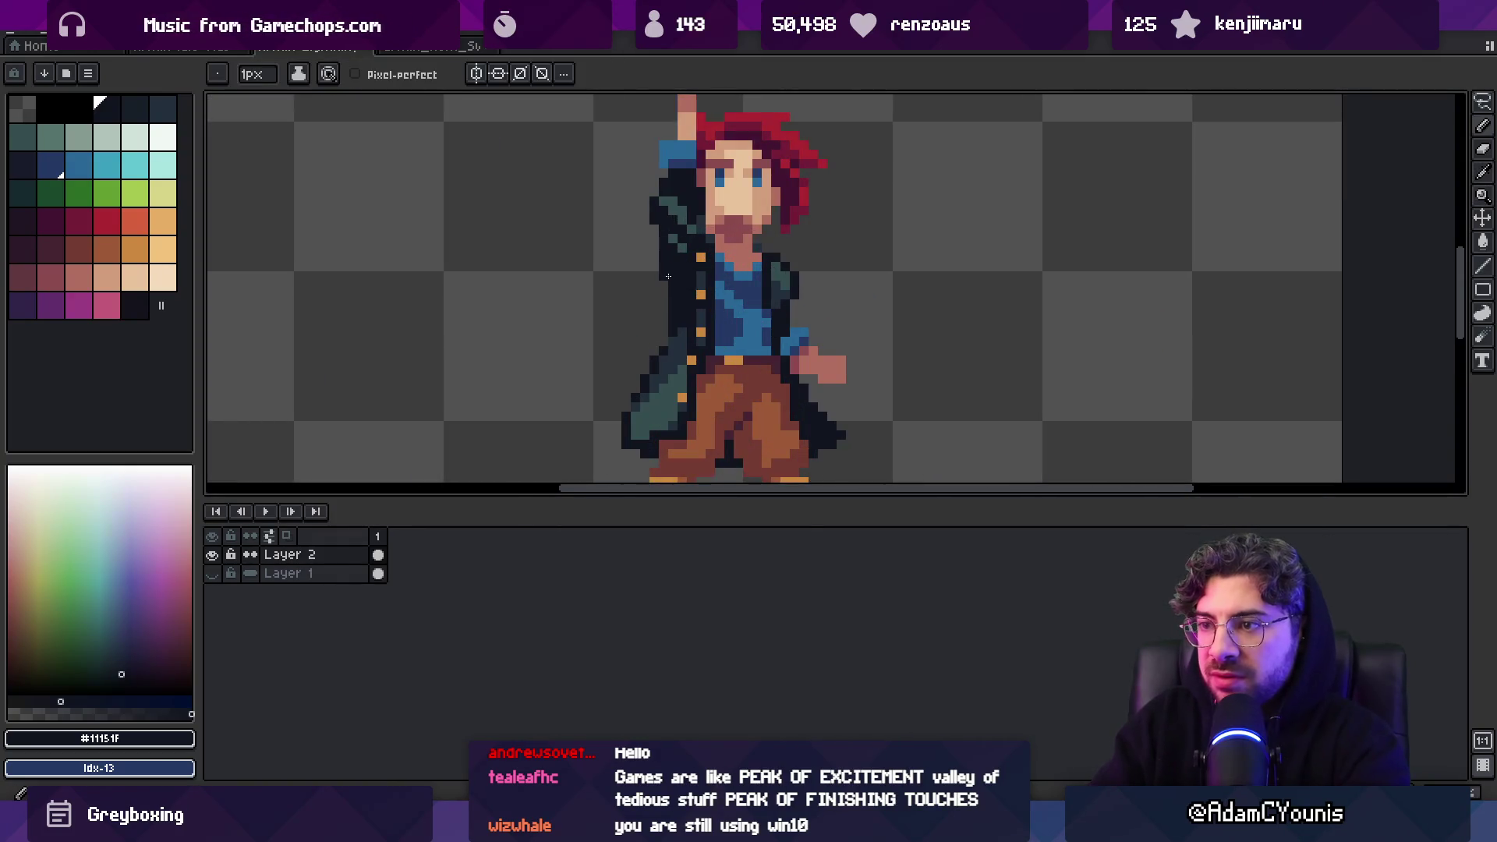
pyautogui.press('z')
pyautogui.scroll(-4, 624, 293)
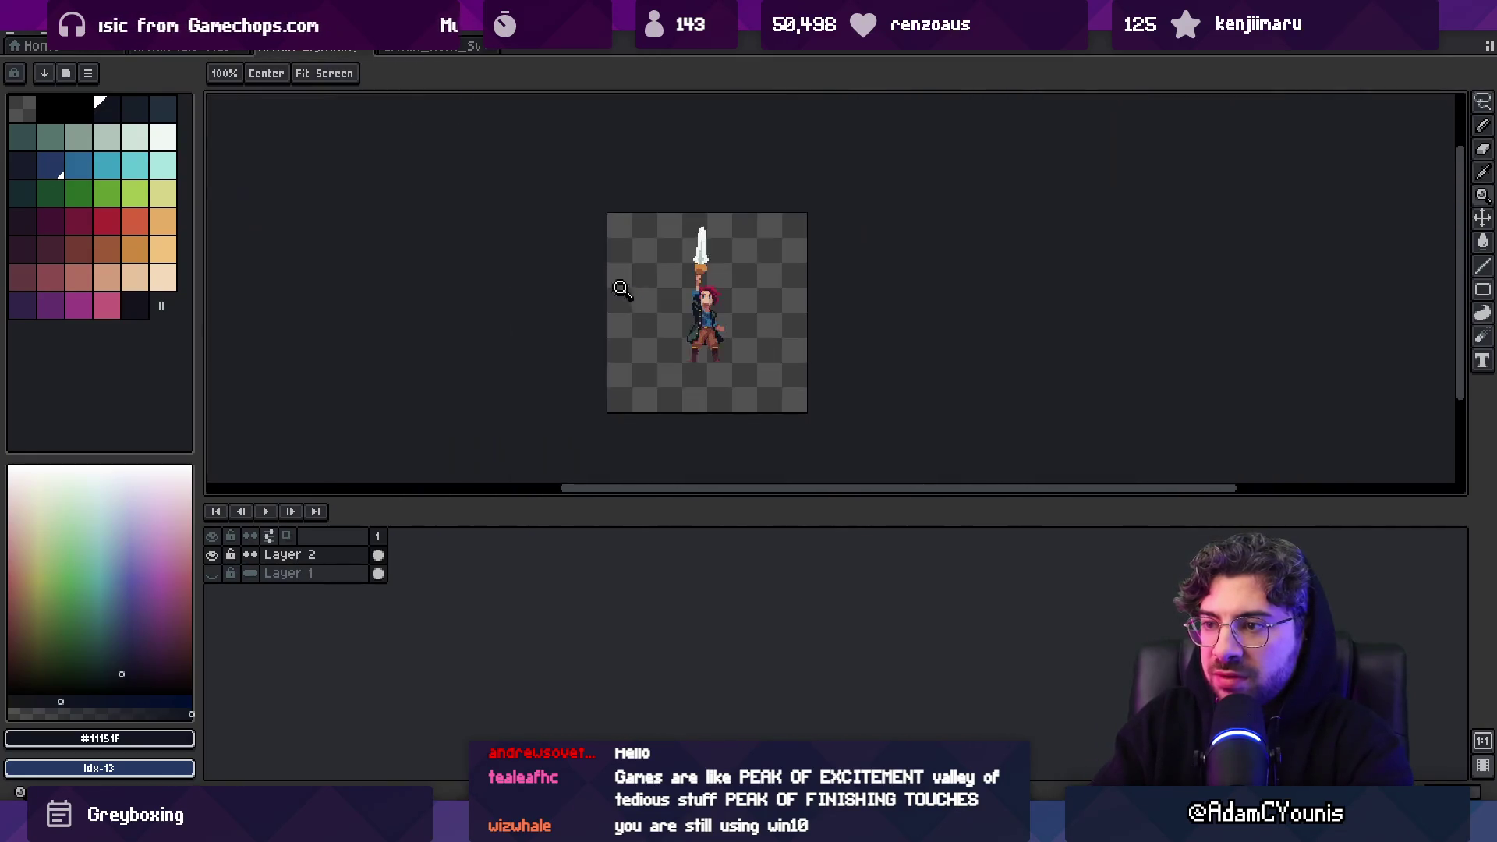
pyautogui.scroll(4, 710, 234)
pyautogui.press('b')
# Eyedrop the coat shades teal #344c4c, navy #222f3d and near-black #11151f
pyautogui.keyDown('alt'); pyautogui.click(709, 316); pyautogui.keyUp('alt')
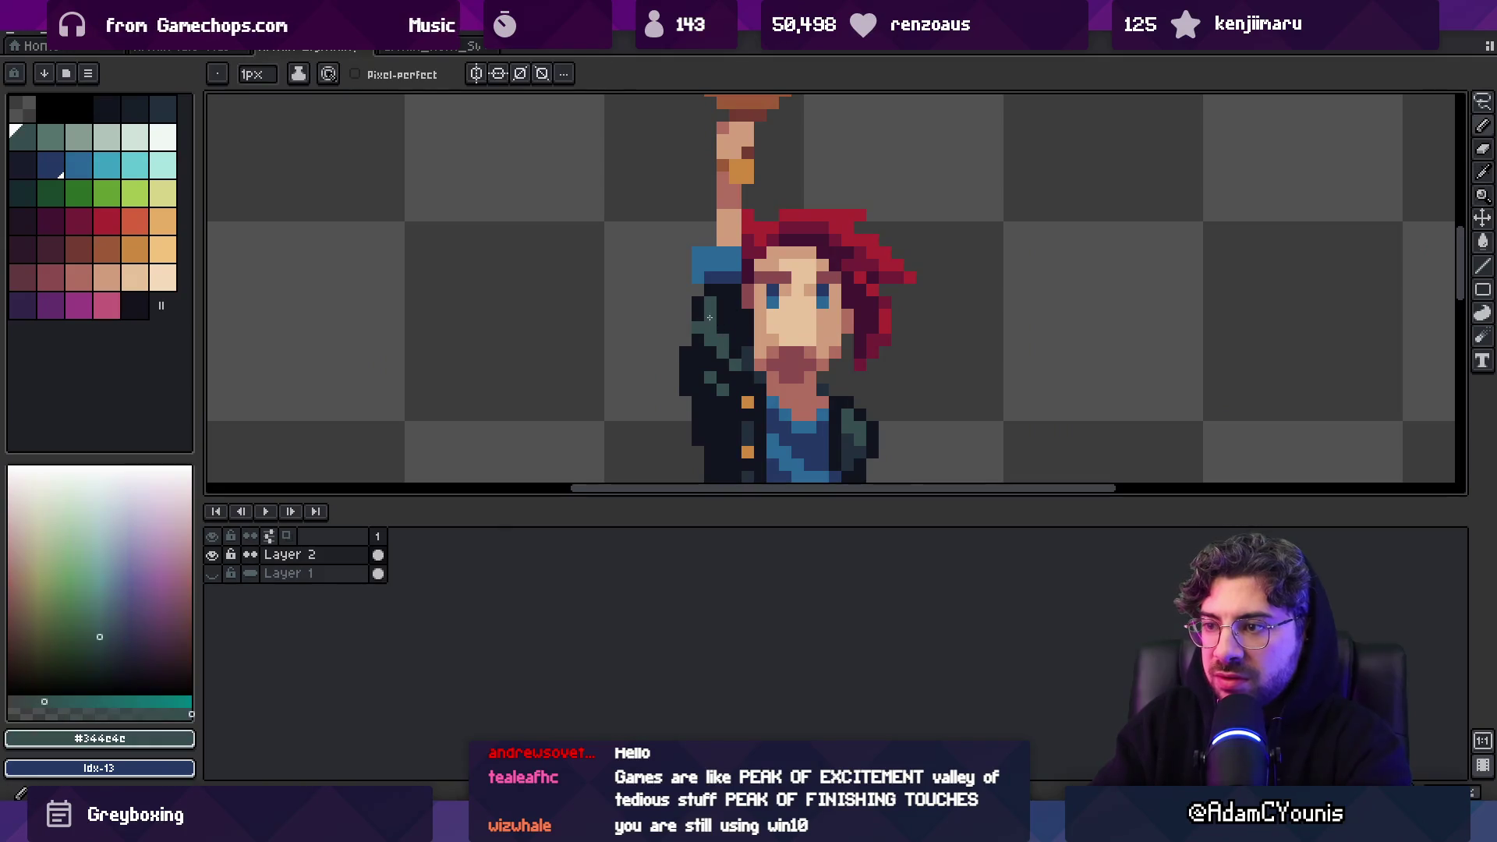
pyautogui.moveTo(723, 326); pyautogui.dragTo(694, 209)
pyautogui.keyDown('alt'); pyautogui.click(704, 298); pyautogui.keyUp('alt')
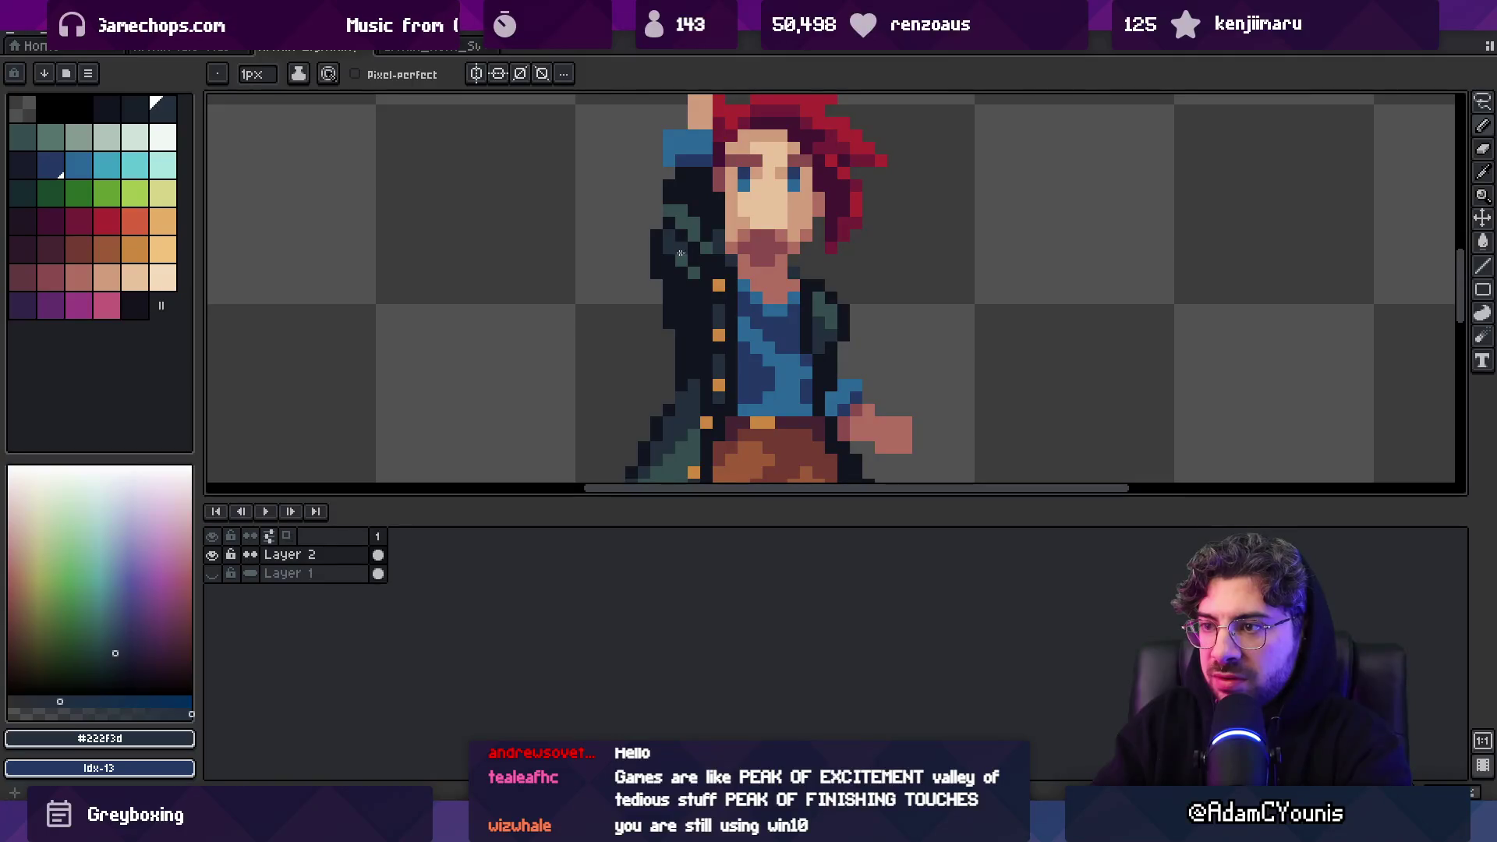
pyautogui.keyDown('alt'); pyautogui.click(677, 390); pyautogui.keyUp('alt')
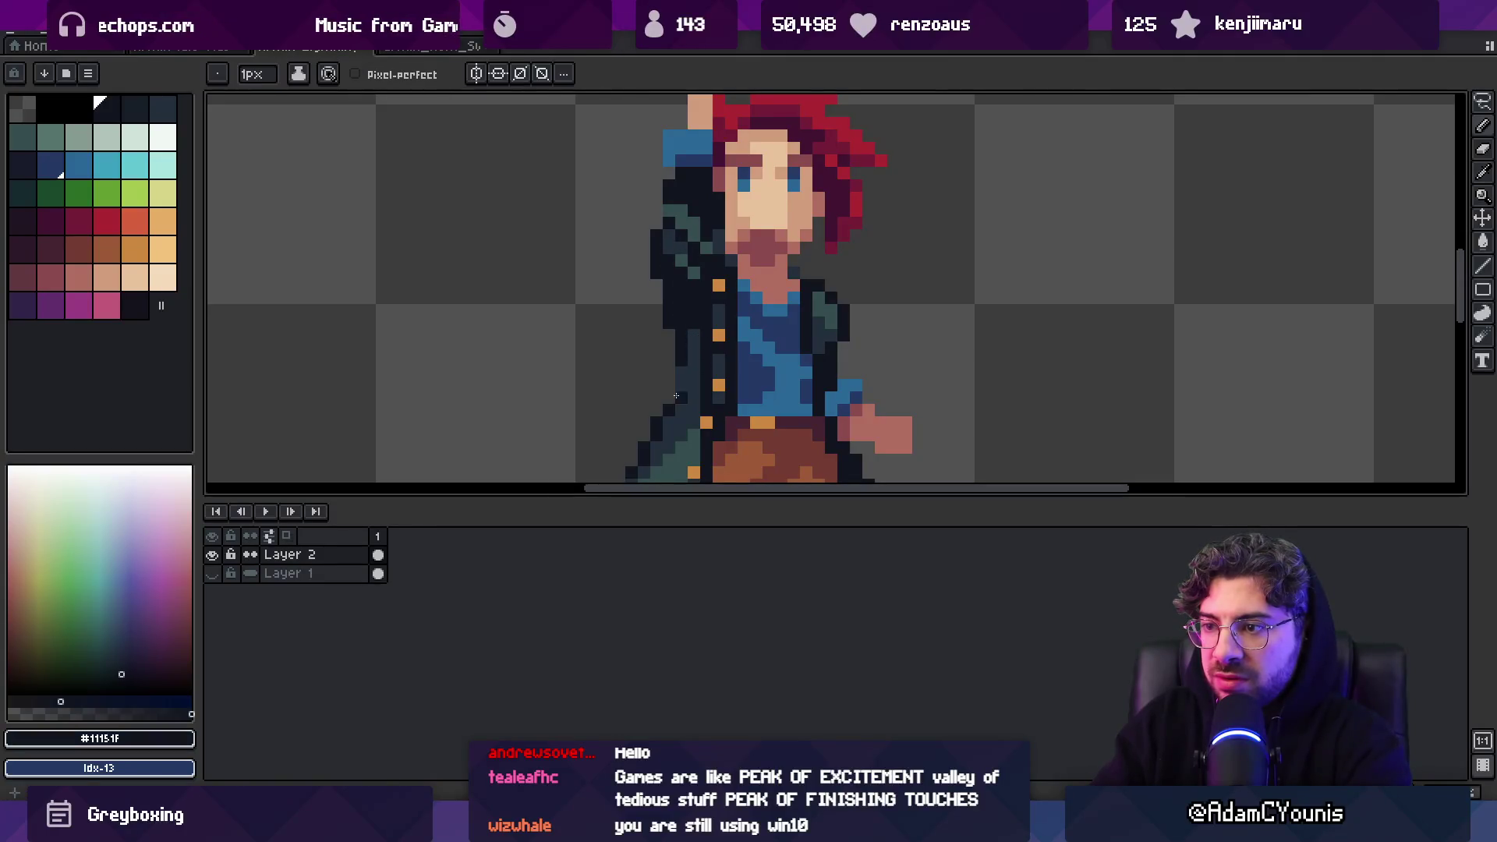
pyautogui.press('z')
pyautogui.scroll(-4, 725, 281)
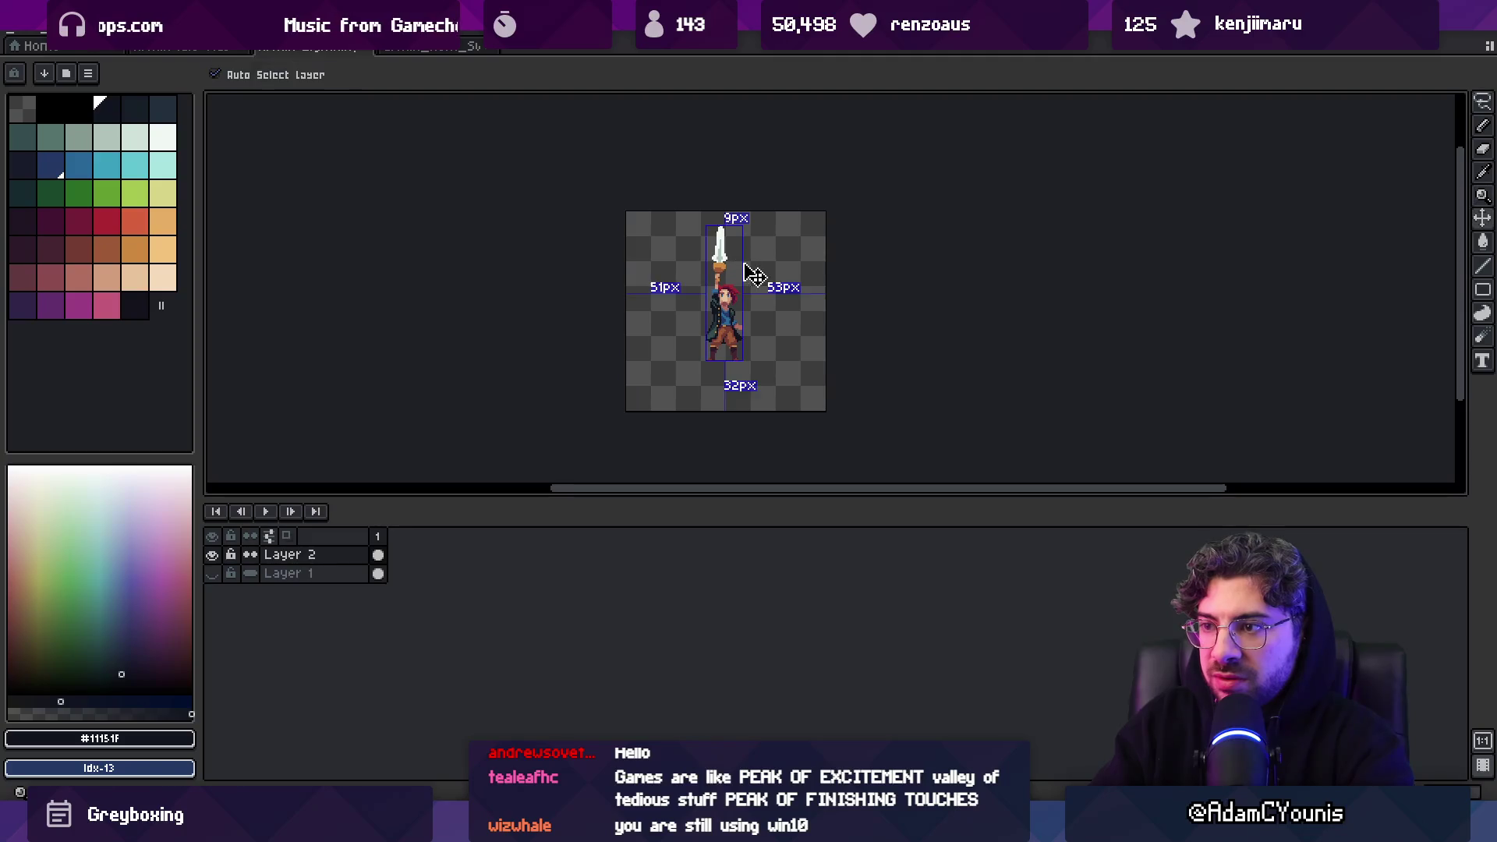
# Darken a few coat pixels left of the torso in navy and add a teal pixel
pyautogui.scroll(5, 748, 273)
pyautogui.press('b')
pyautogui.keyDown('alt'); pyautogui.click(778, 267); pyautogui.keyUp('alt')
pyautogui.moveTo(778, 267)
pyautogui.mouseDown()
pyautogui.moveTo(773, 336)
pyautogui.moveTo(789, 271)
pyautogui.mouseUp()
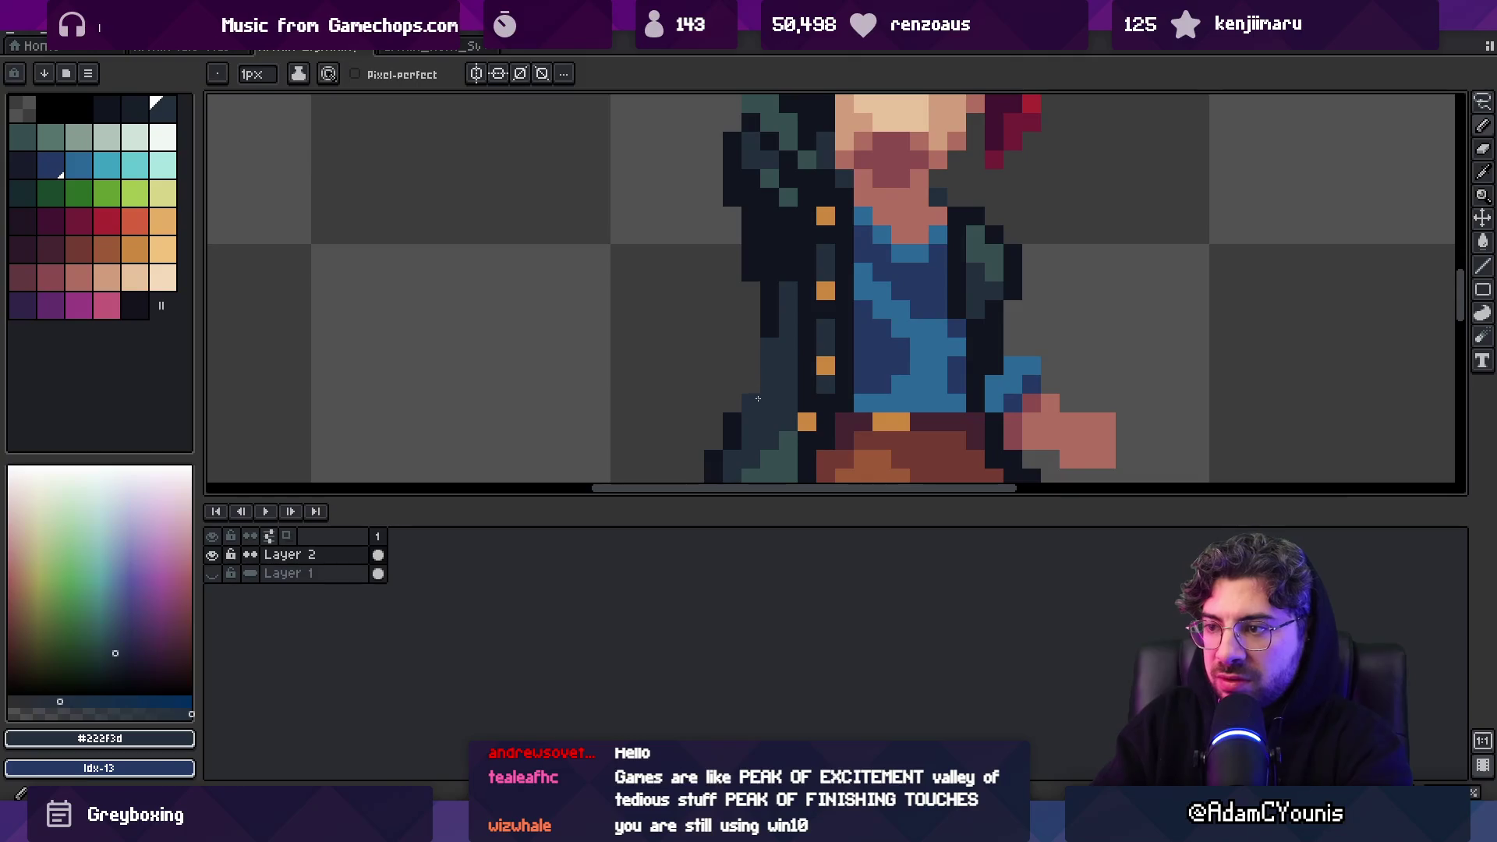
pyautogui.keyDown('alt'); pyautogui.click(792, 379); pyautogui.keyUp('alt')
pyautogui.click(776, 364)
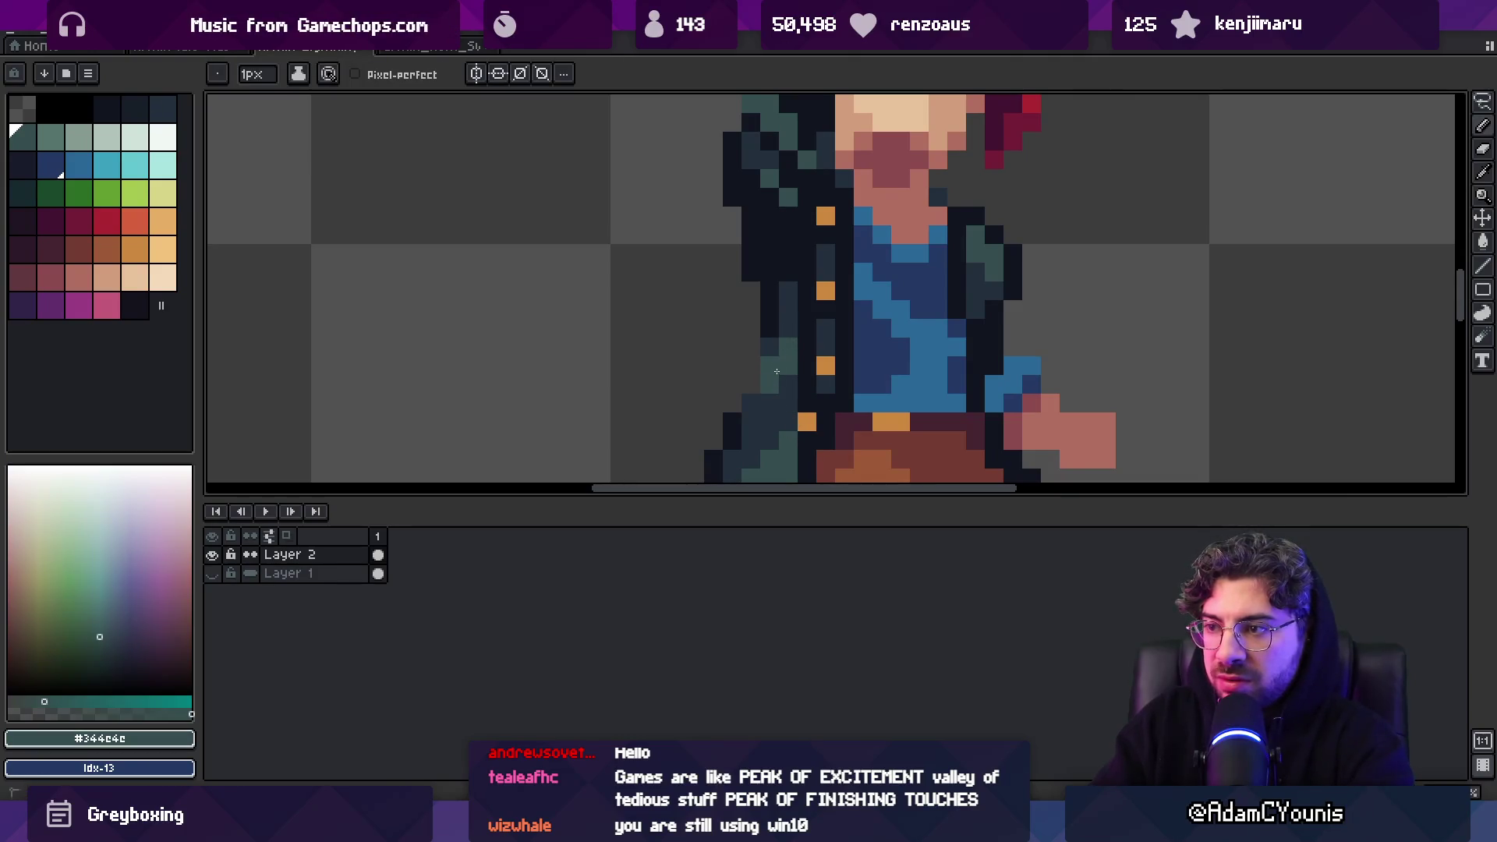
# Paint near-black pixels along the coat's bottom hem with teal above them
pyautogui.press('z')
pyautogui.scroll(-5, 741, 311)
pyautogui.scroll(5, 751, 315)
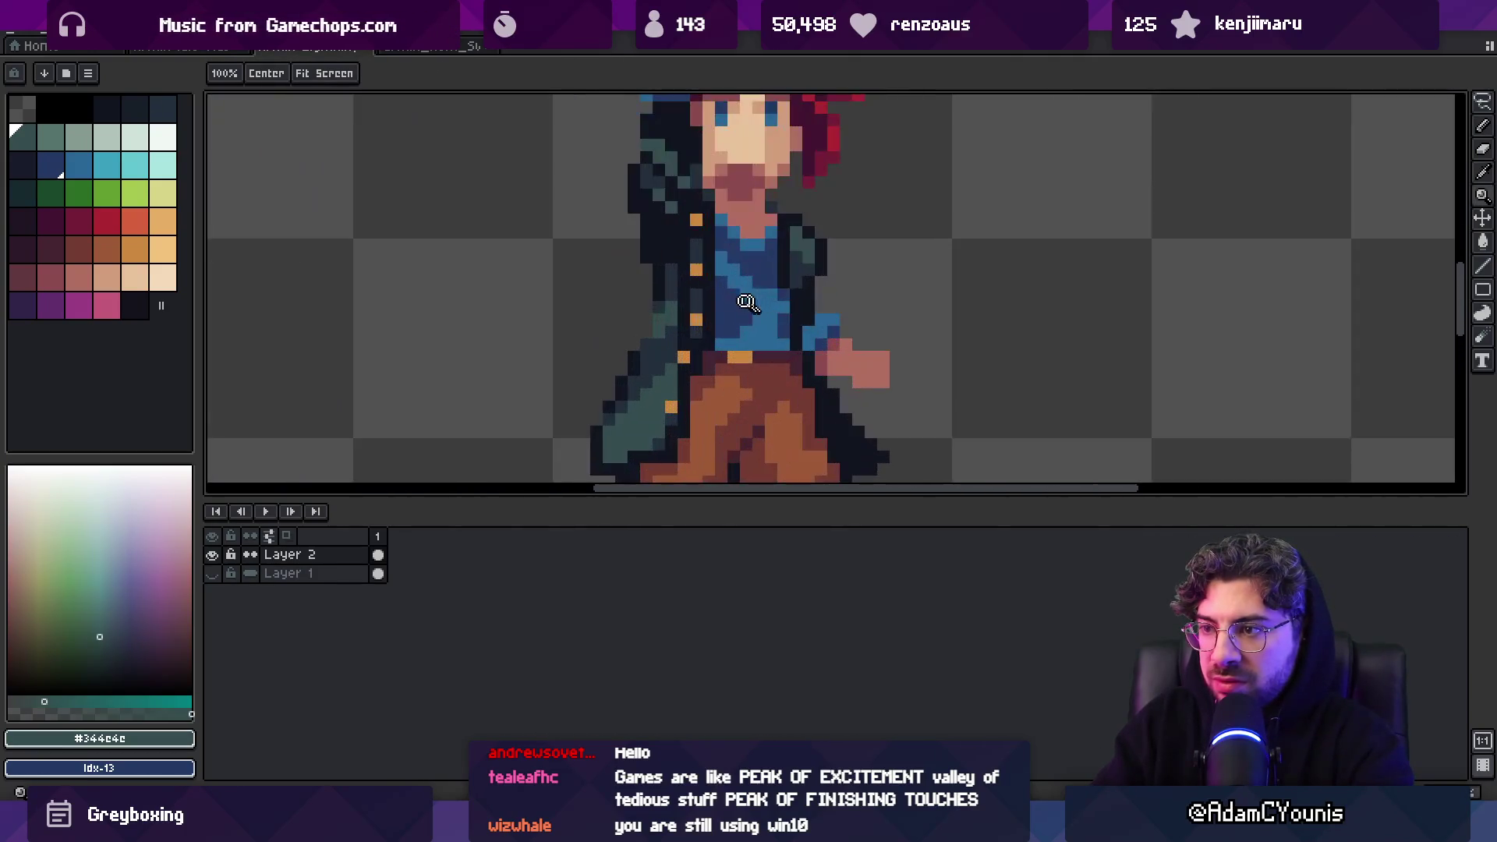
pyautogui.keyDown('alt'); pyautogui.click(668, 334); pyautogui.keyUp('alt')
pyautogui.keyDown('alt'); pyautogui.click(634, 364); pyautogui.keyUp('alt')
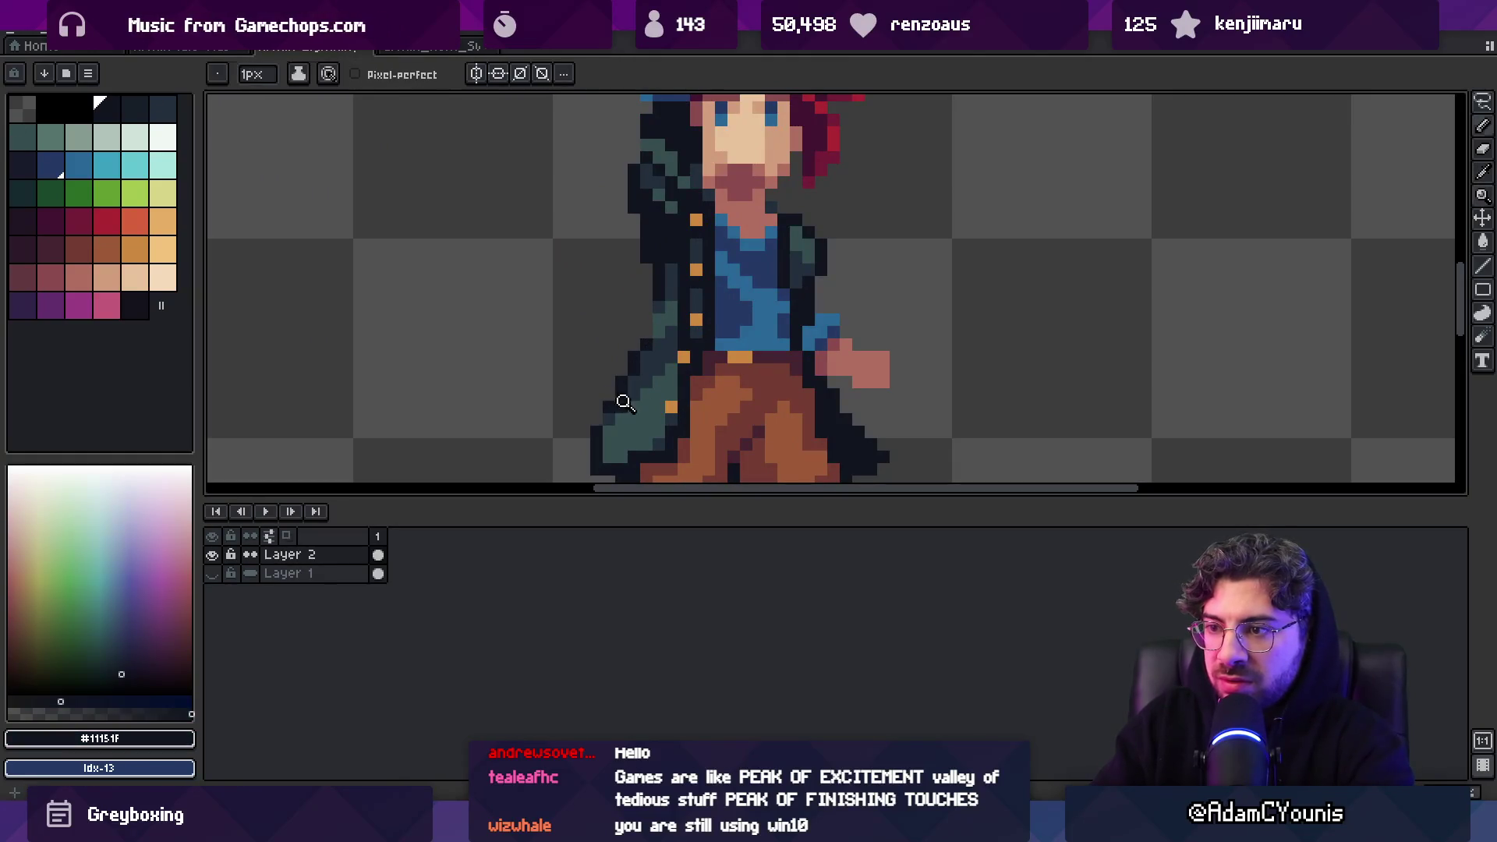
pyautogui.press('z')
pyautogui.scroll(-5, 603, 335)
pyautogui.scroll(5, 721, 267)
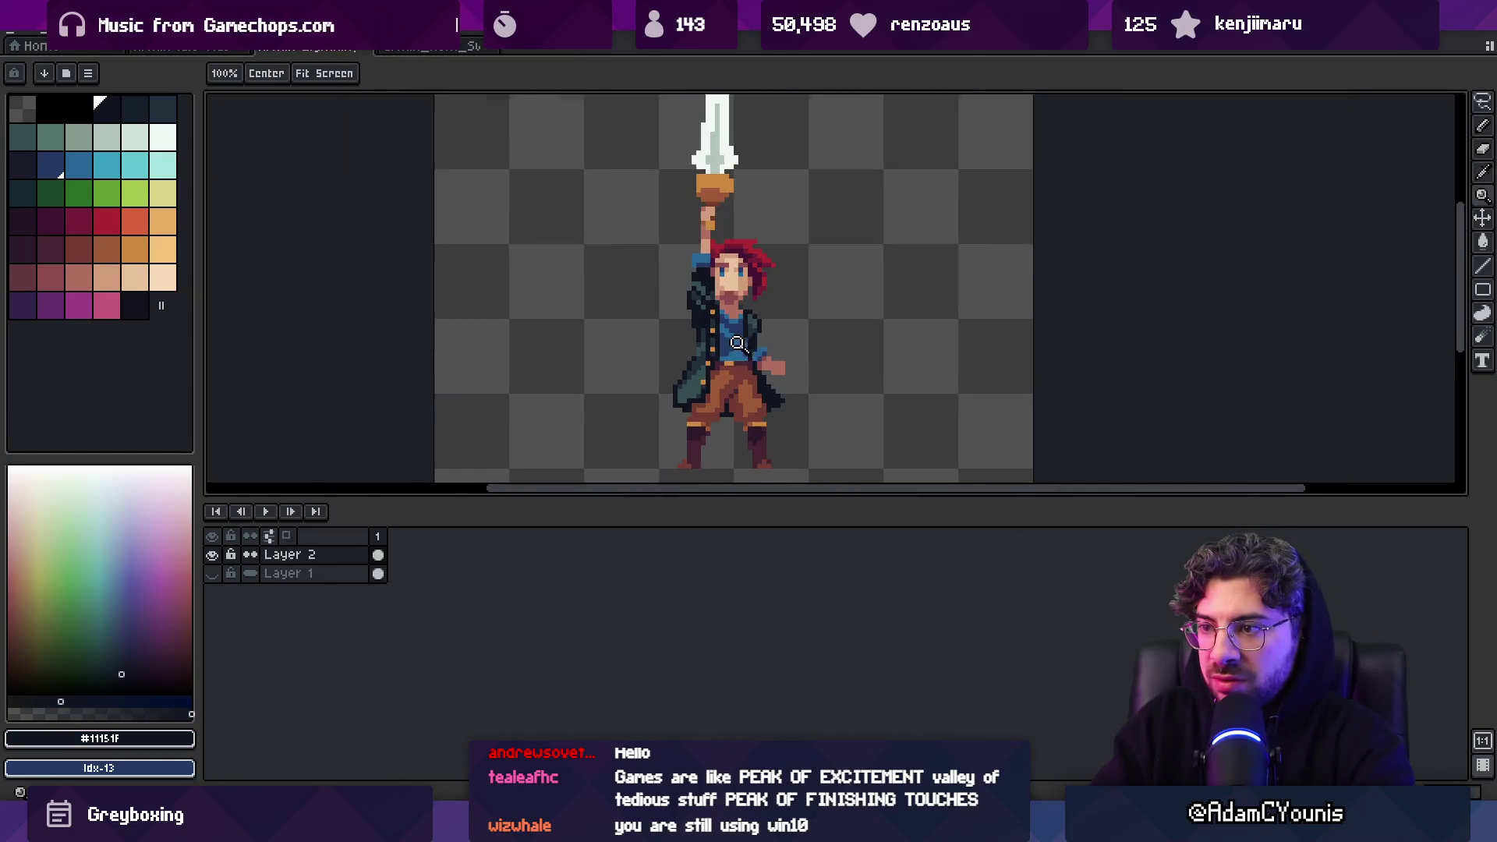
pyautogui.press('g')
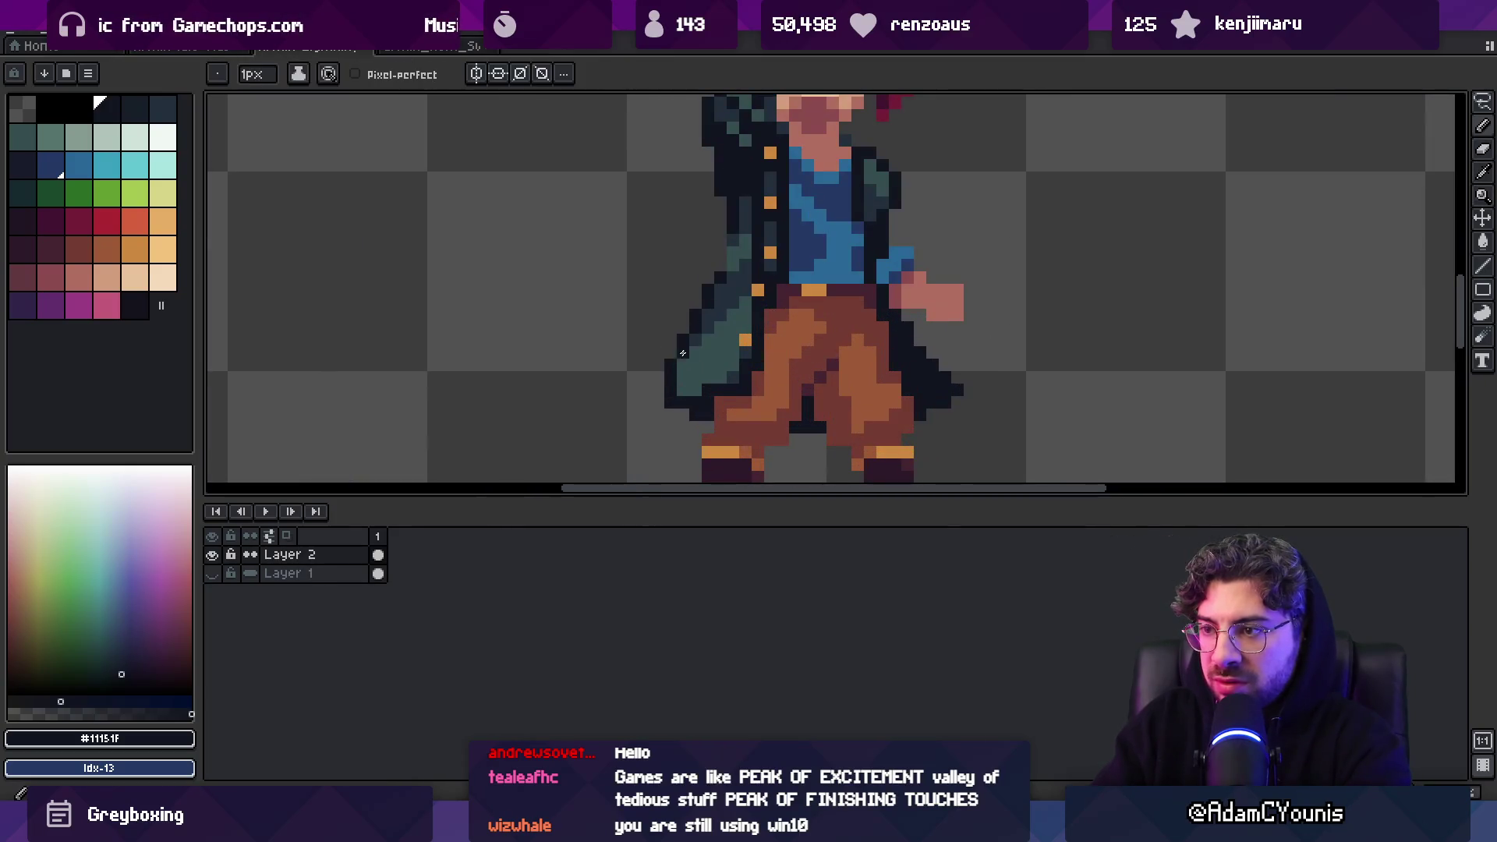
pyautogui.press('z')
pyautogui.scroll(-5, 710, 265)
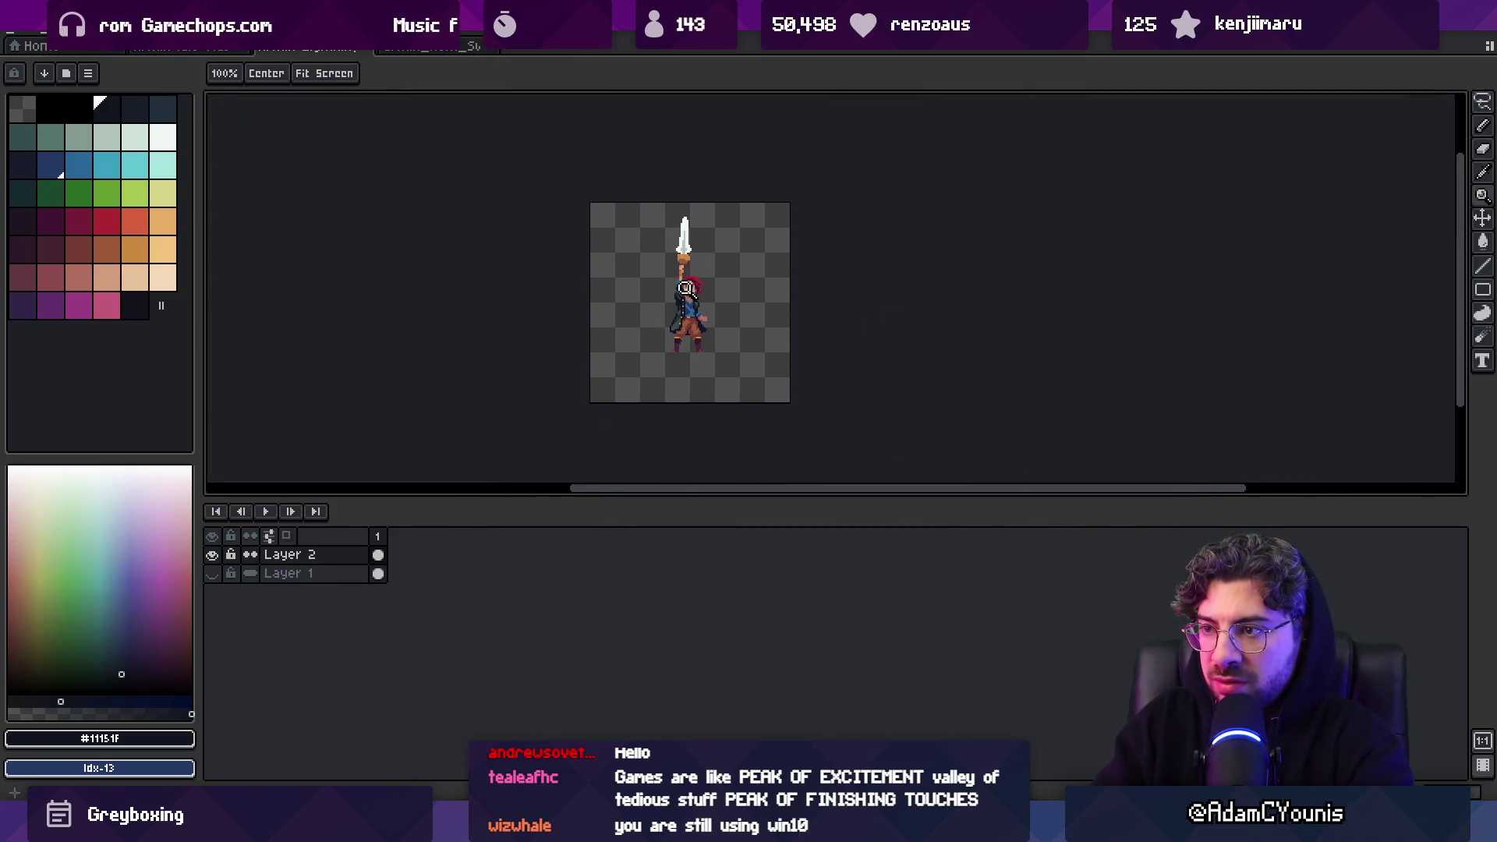
pyautogui.scroll(1, 675, 321)
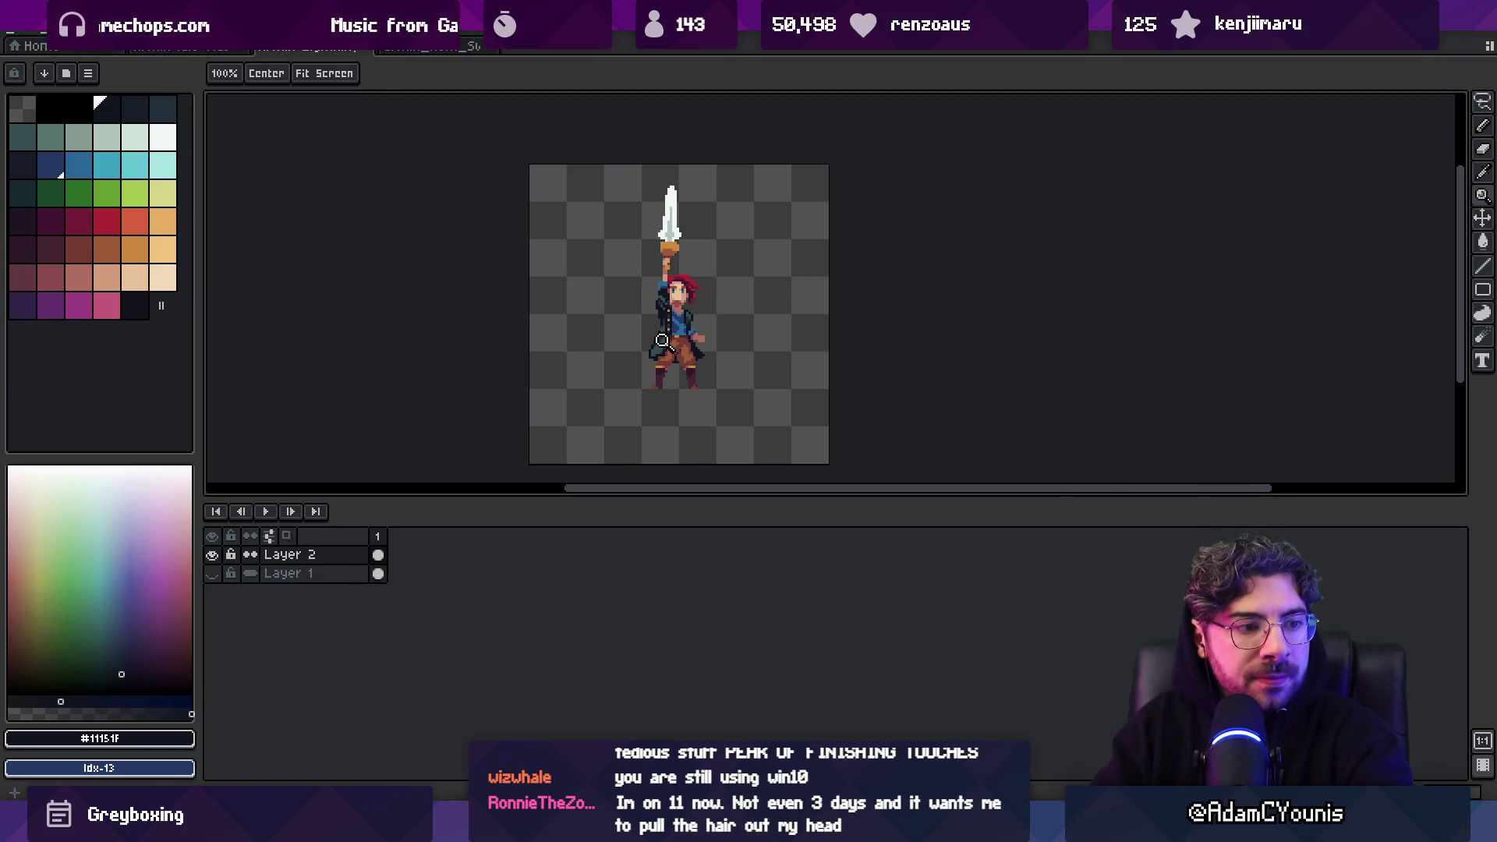
pyautogui.scroll(4, 670, 367)
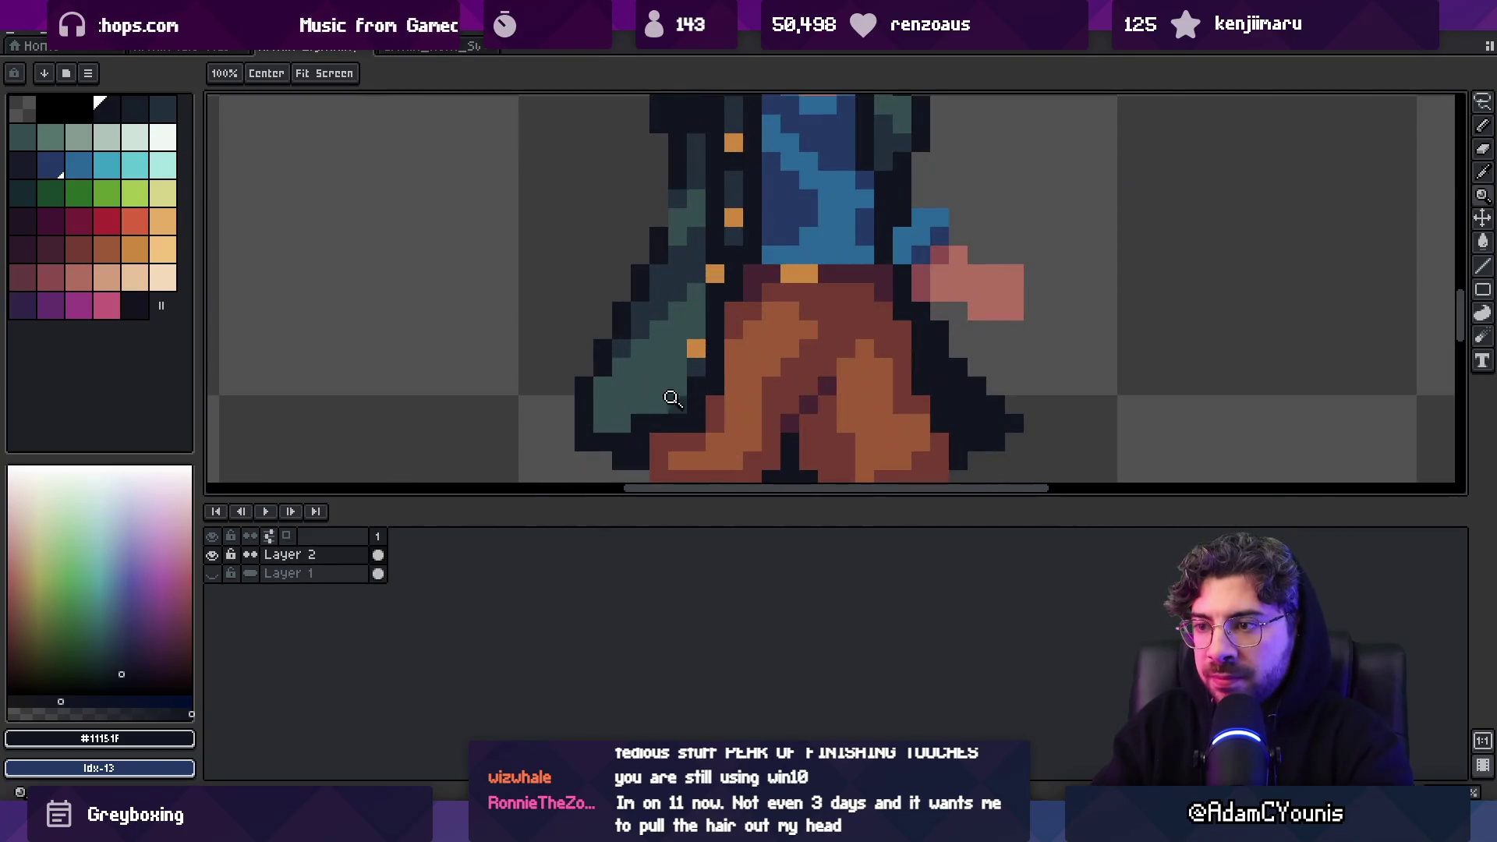
pyautogui.press('b')
pyautogui.moveTo(604, 429); pyautogui.dragTo(670, 405)
pyautogui.click(639, 409)
pyautogui.keyDown('alt'); pyautogui.click(639, 374); pyautogui.keyUp('alt')
# Darken trouser pixels with the next darker brown, then zoom out to view the sprite
pyautogui.press('h')
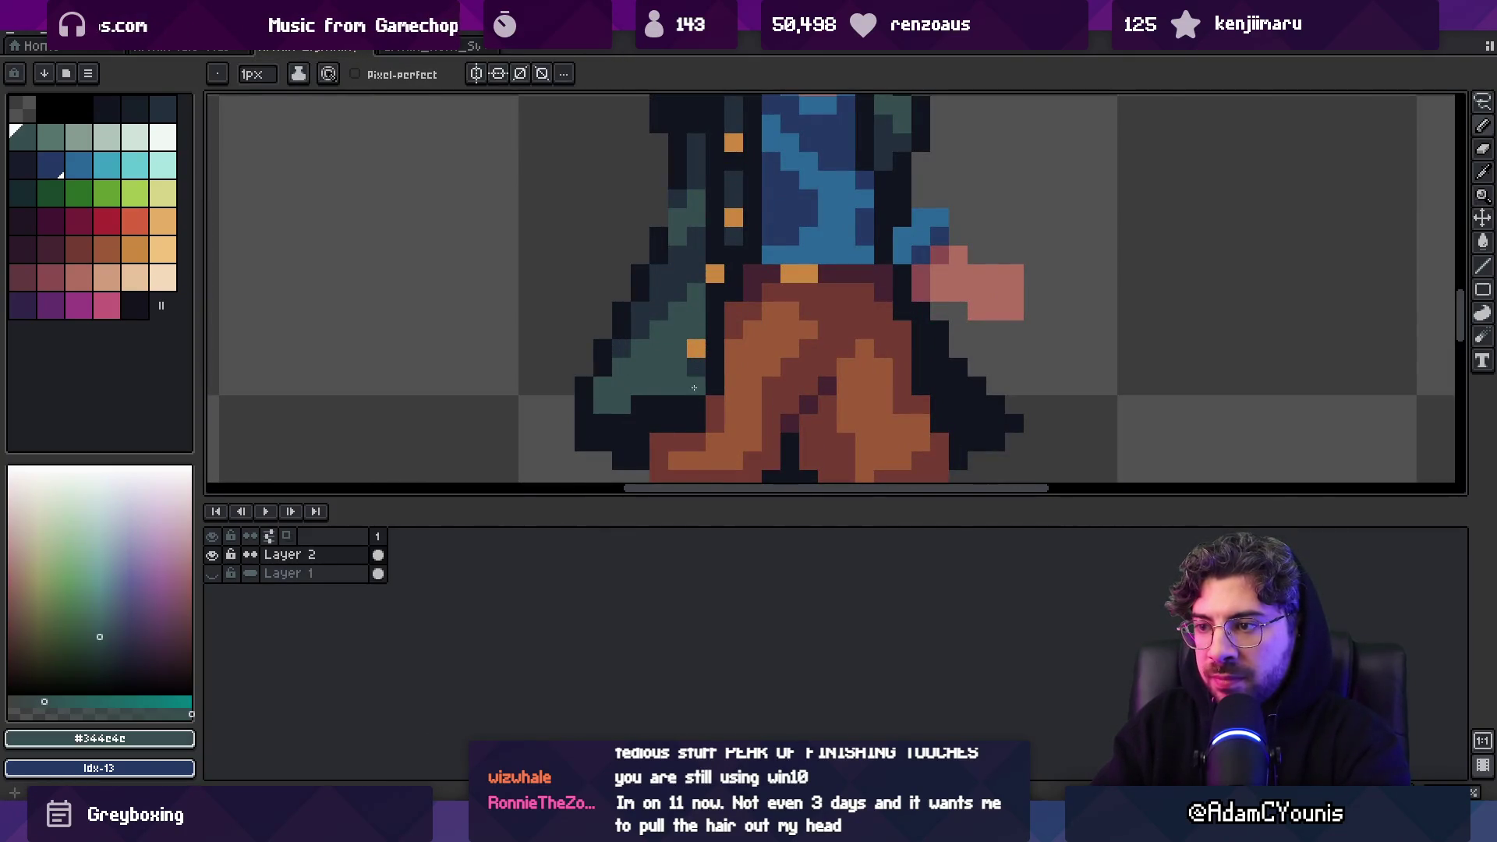
pyautogui.scroll(-5, 684, 334)
pyautogui.scroll(5, 675, 360)
pyautogui.keyDown('alt'); pyautogui.click(698, 397); pyautogui.keyUp('alt')
pyautogui.press('b')
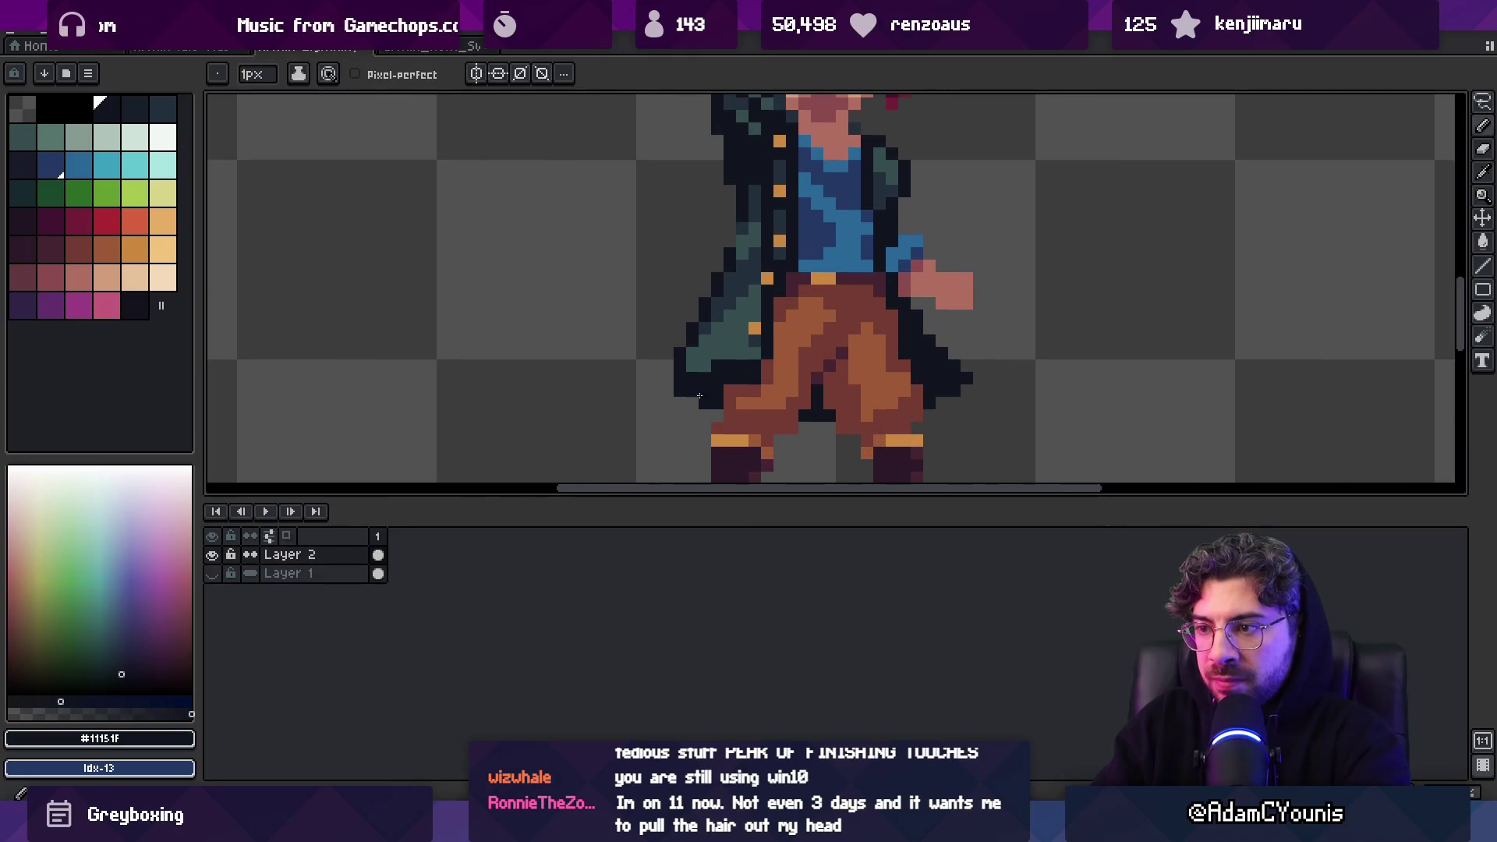
pyautogui.keyDown('alt'); pyautogui.click(737, 387); pyautogui.keyUp('alt')
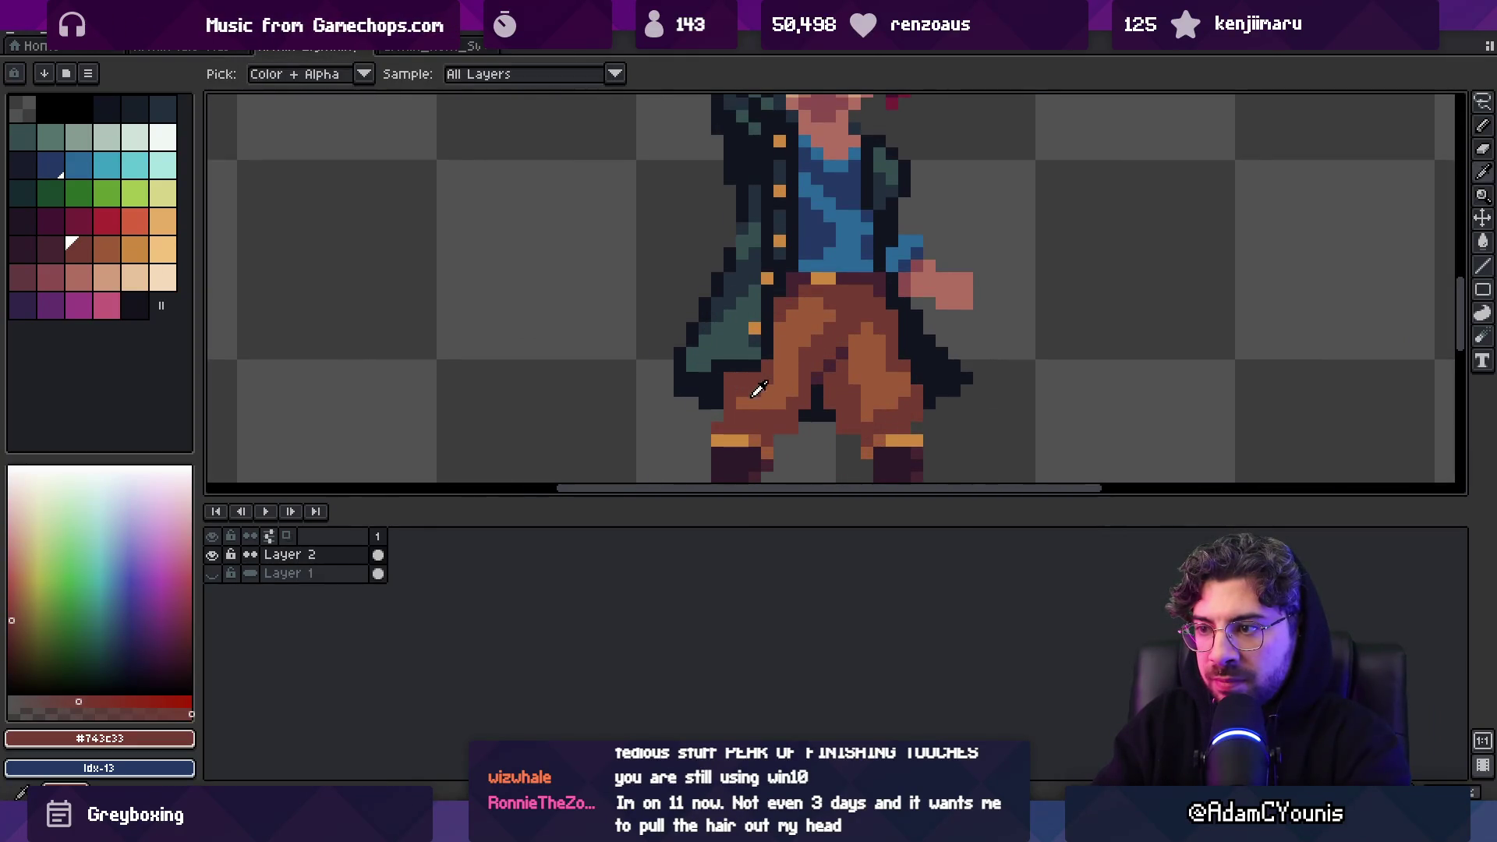
pyautogui.keyDown('alt'); pyautogui.click(751, 387); pyautogui.keyUp('alt')
pyautogui.keyDown('alt'); pyautogui.click(808, 359); pyautogui.keyUp('alt')
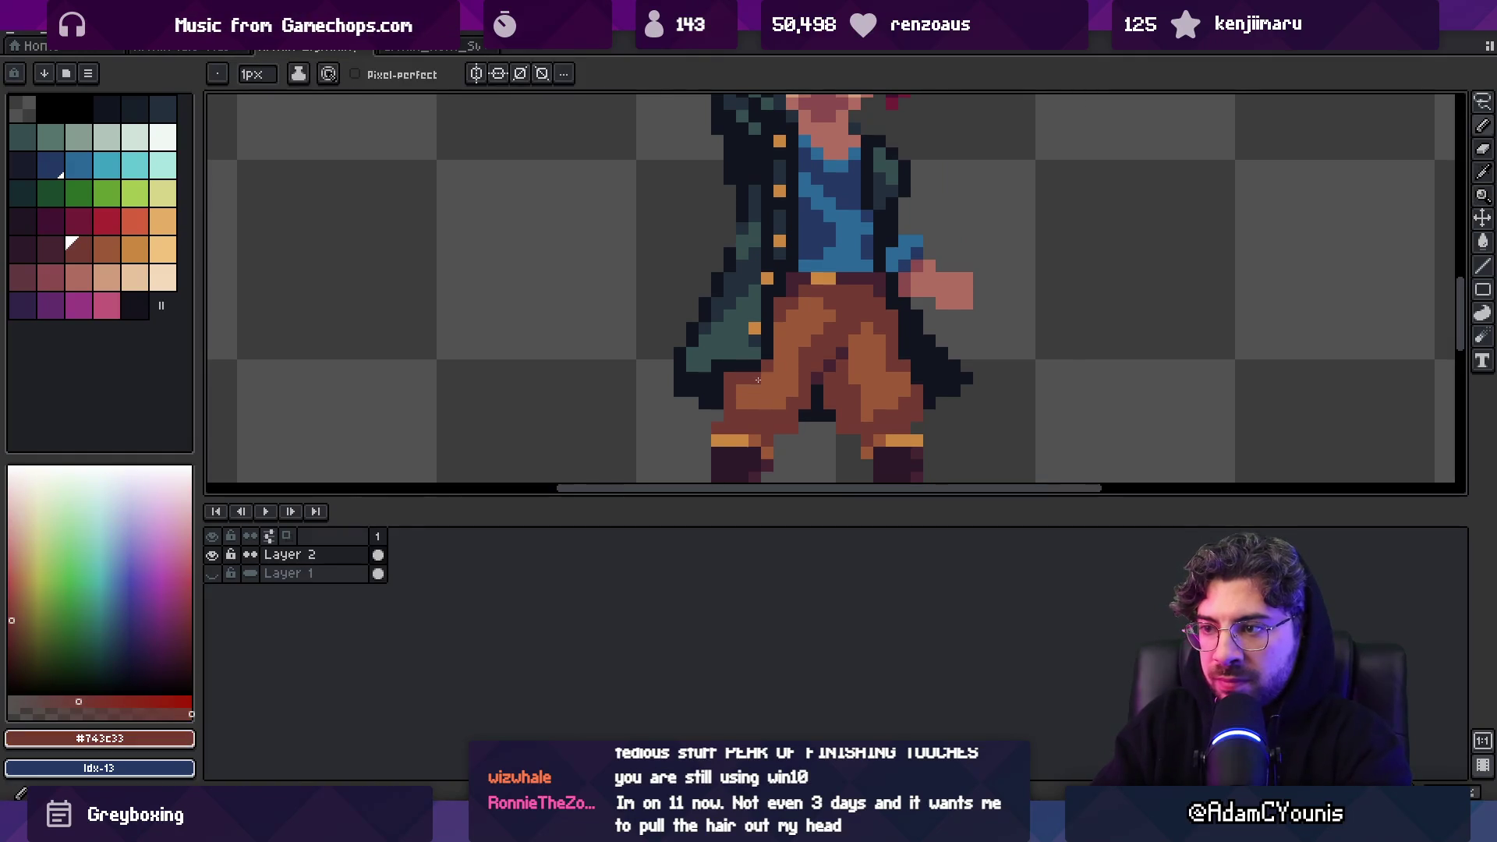
pyautogui.moveTo(768, 381); pyautogui.dragTo(780, 365)
pyautogui.keyDown('alt'); pyautogui.click(816, 347); pyautogui.keyUp('alt')
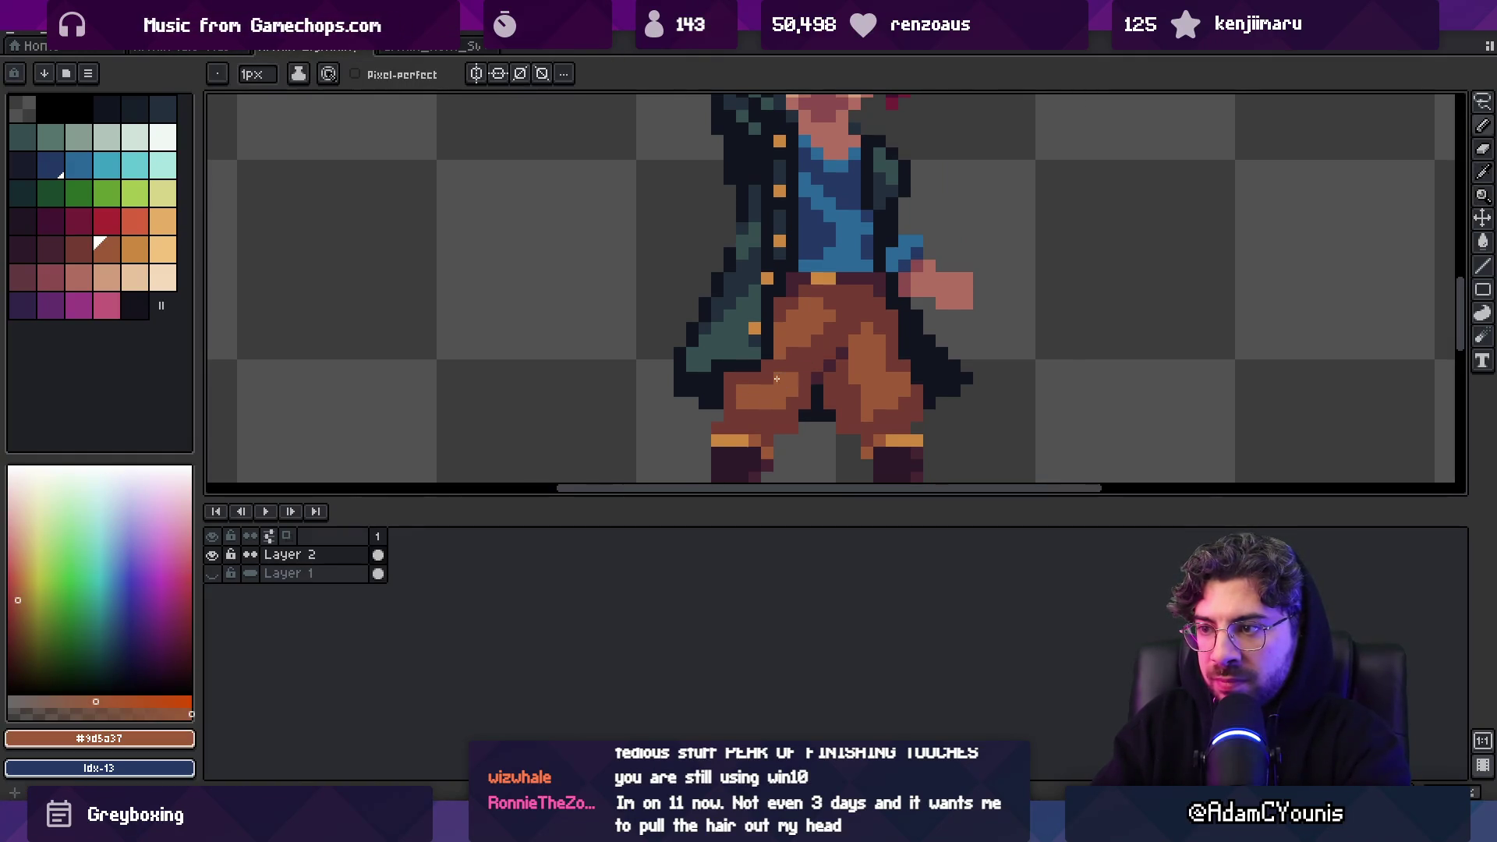
pyautogui.press('v')
pyautogui.scroll(-5, 739, 412)
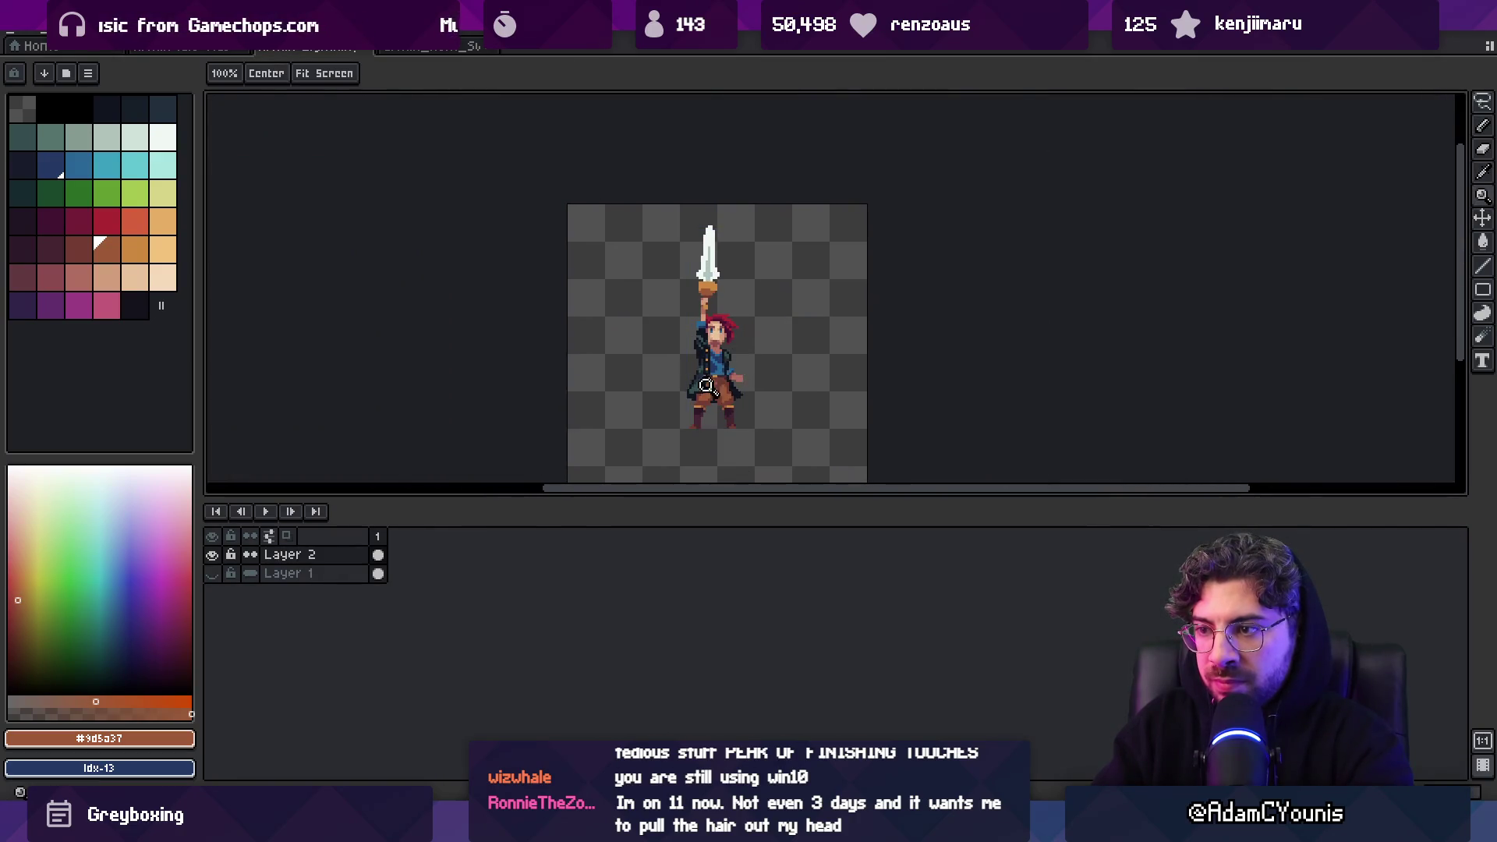
# Deepen the trouser shadows with a dark purple-brown sampled from the sprite
pyautogui.scroll(5, 702, 405)
pyautogui.keyDown('alt'); pyautogui.click(698, 410); pyautogui.keyUp('alt')
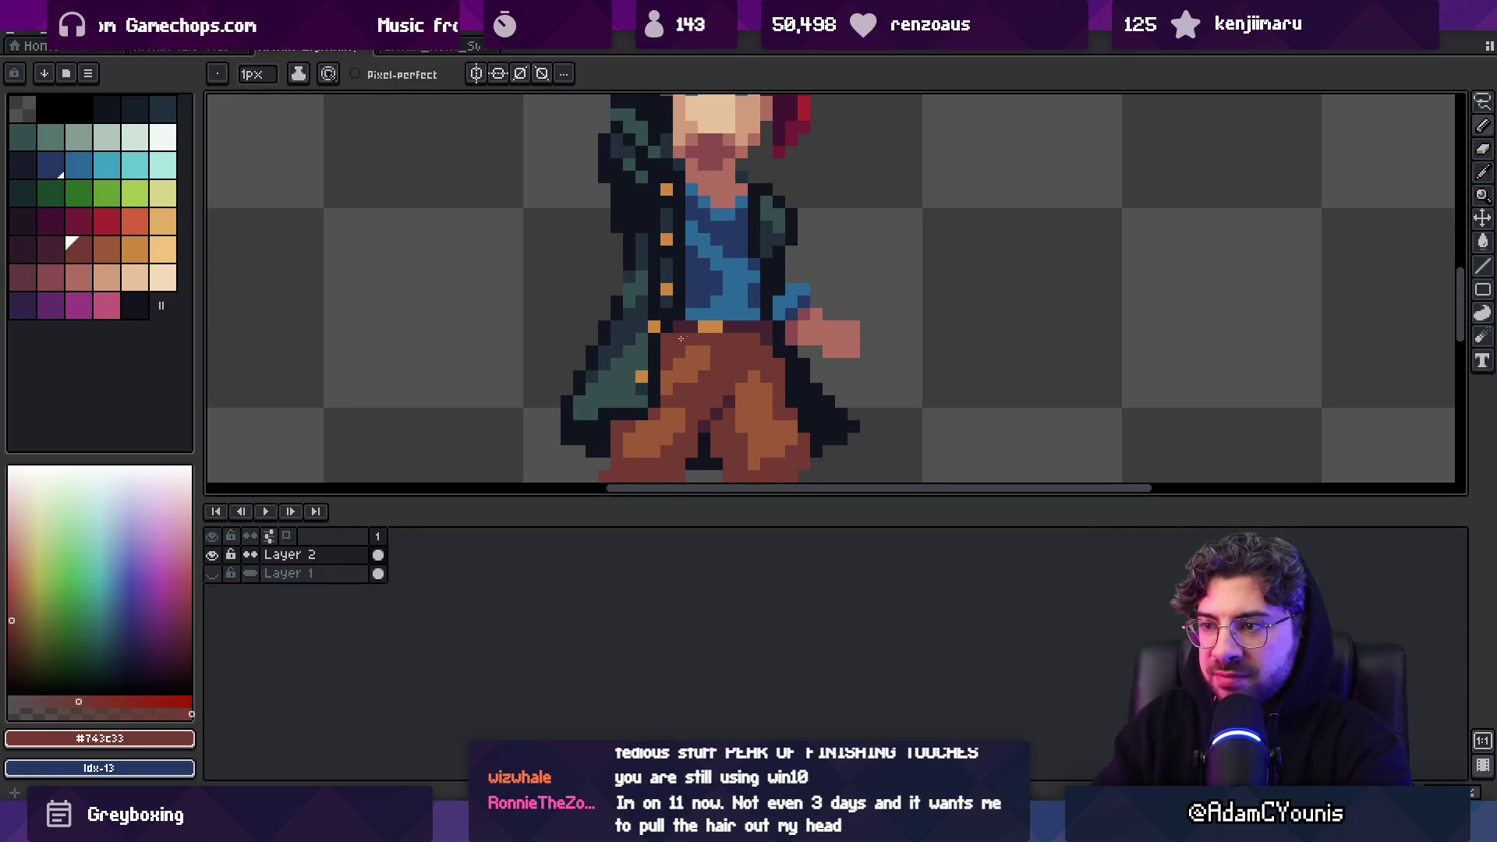
pyautogui.press('[')
pyautogui.click(392, 315)
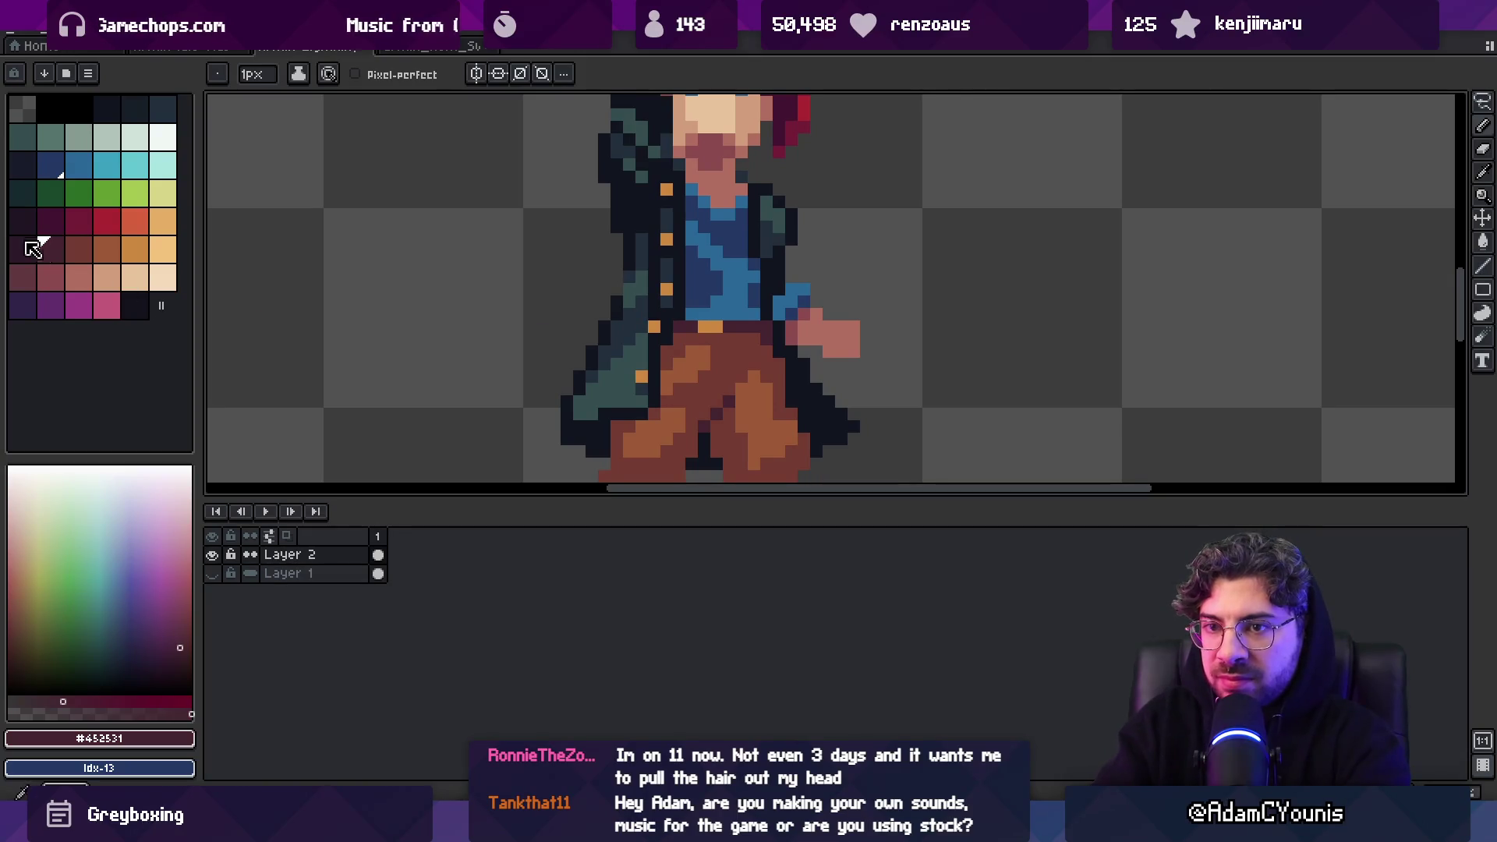
pyautogui.click(36, 245)
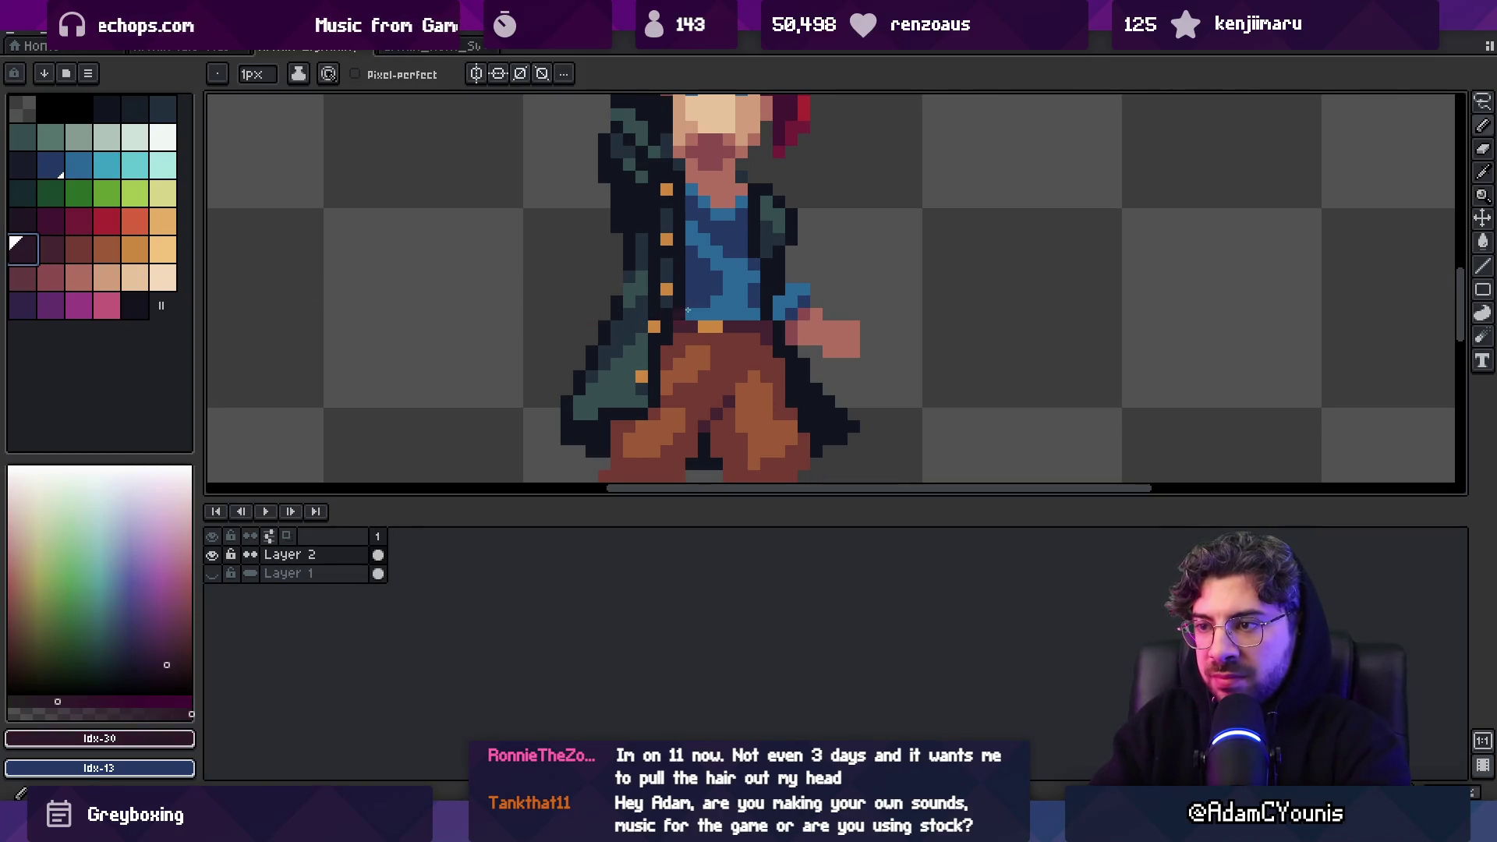
pyautogui.keyDown('alt'); pyautogui.click(765, 324); pyautogui.keyUp('alt')
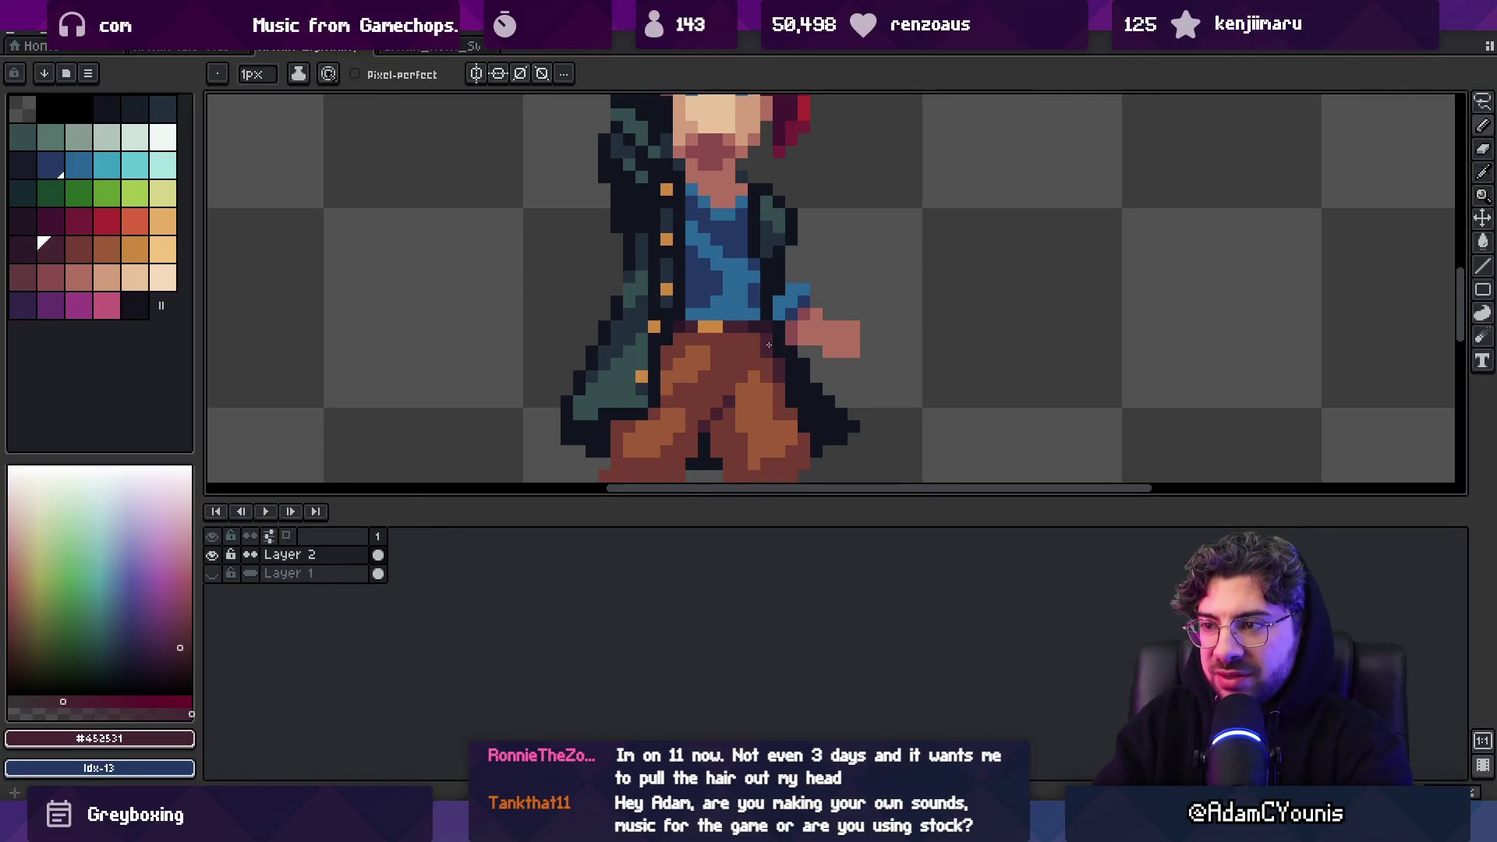
pyautogui.press('z')
pyautogui.scroll(-3, 769, 346)
pyautogui.scroll(3, 778, 357)
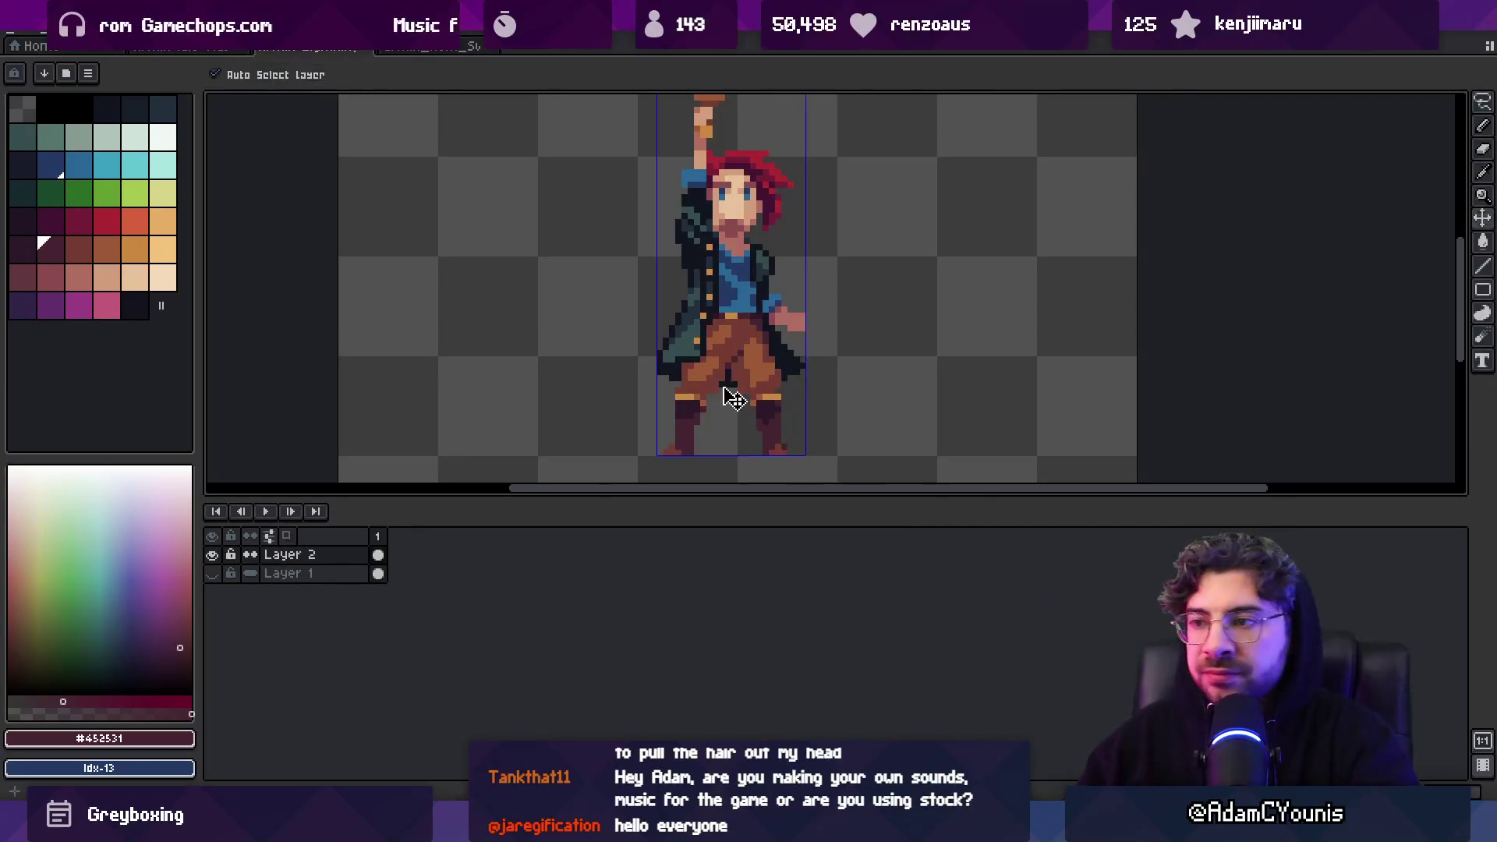
pyautogui.scroll(-2, 698, 389)
pyautogui.moveTo(821, 275); pyautogui.dragTo(775, 320)
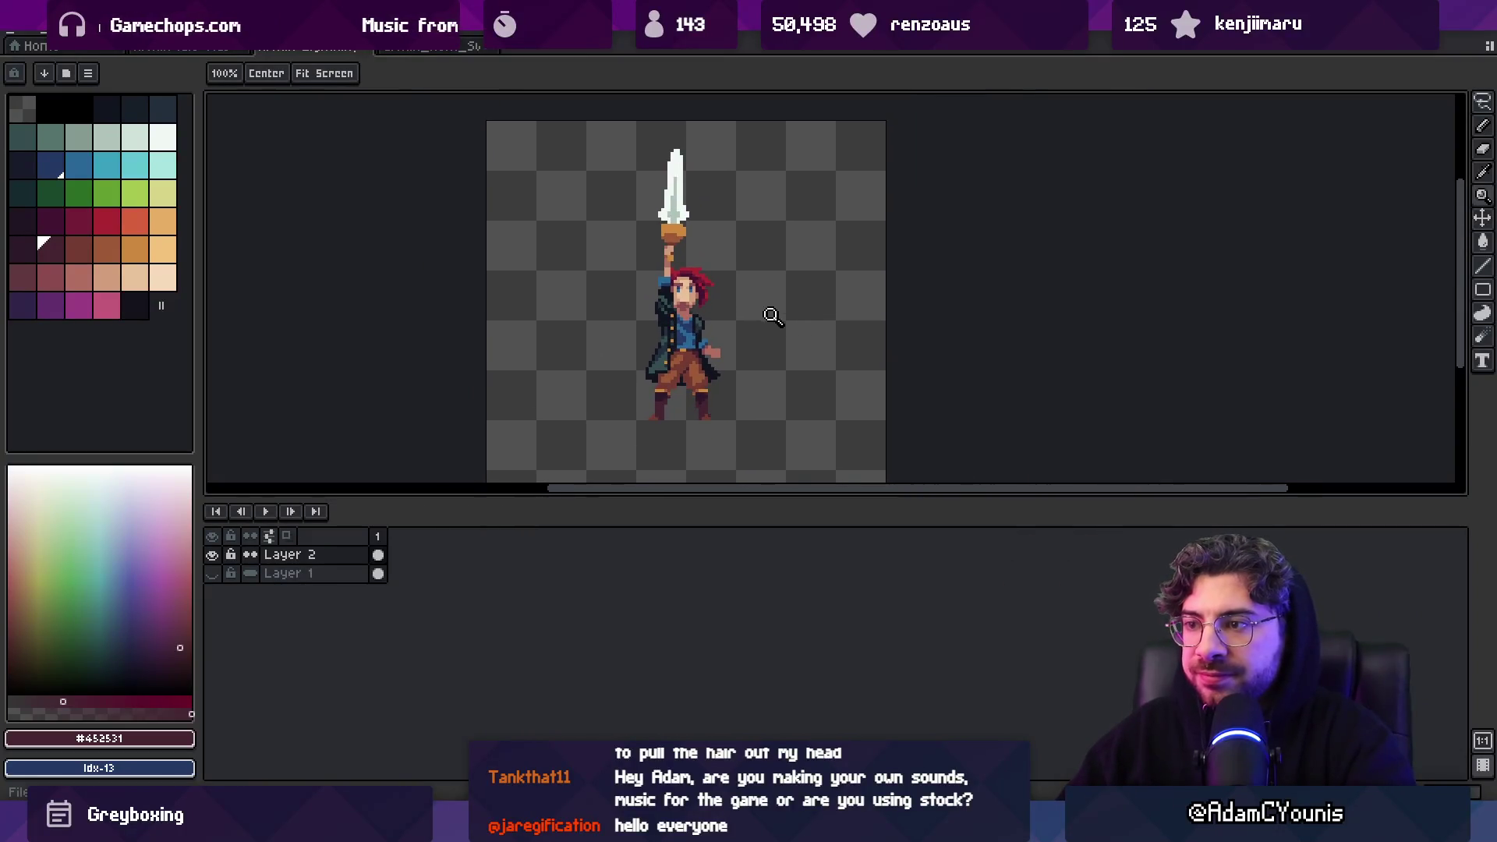
pyautogui.scroll(5, 683, 276)
# Add a spiky tuft of red #ac2833 pixels along the top of the hair, erasing a stray one
pyautogui.press('alt')
pyautogui.keyDown('alt'); pyautogui.click(675, 221); pyautogui.keyUp('alt')
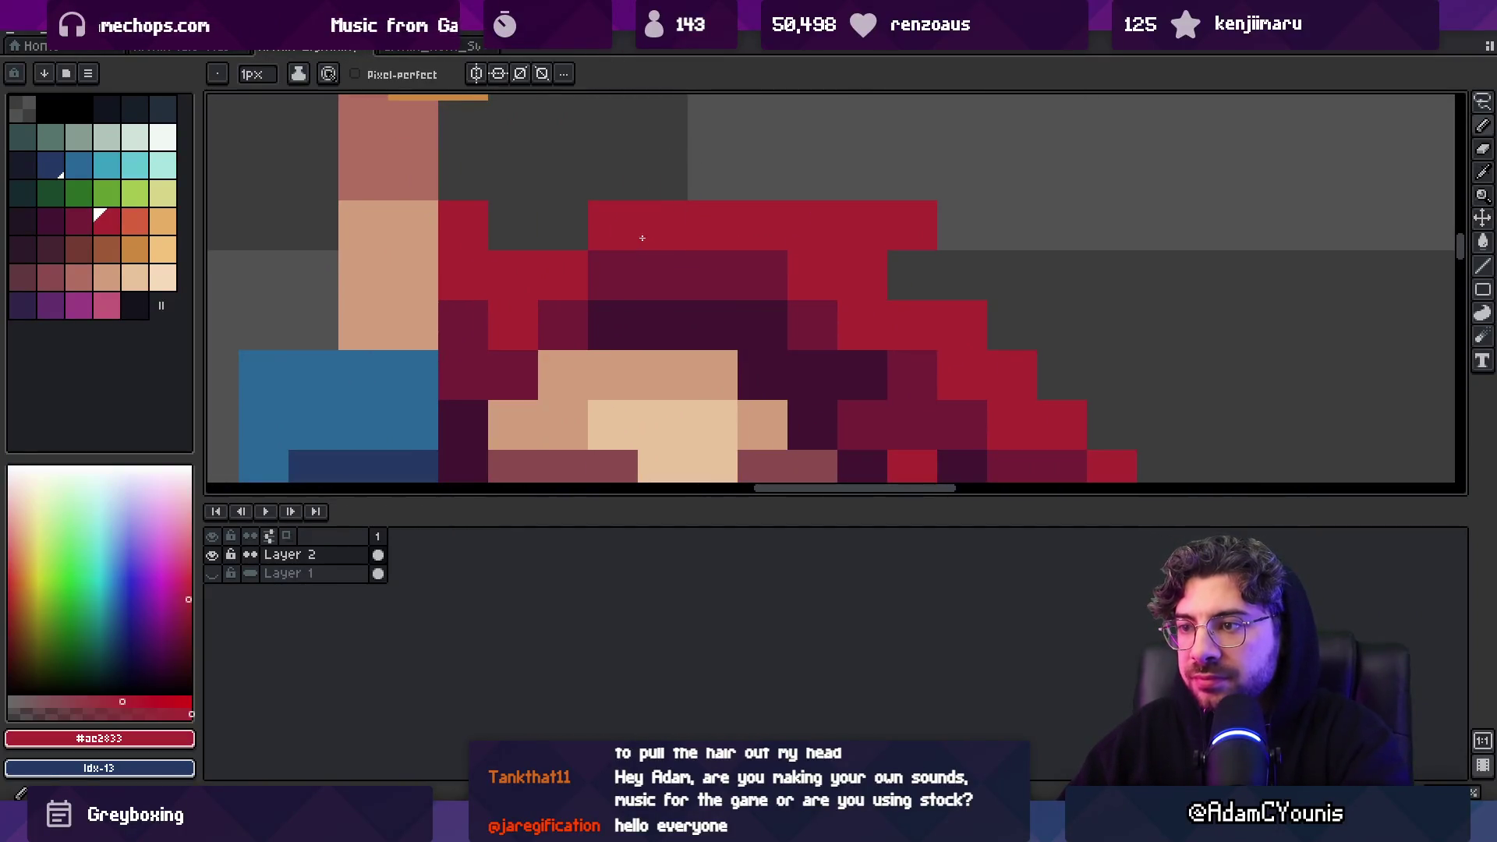
pyautogui.click(604, 267)
pyautogui.click(857, 175)
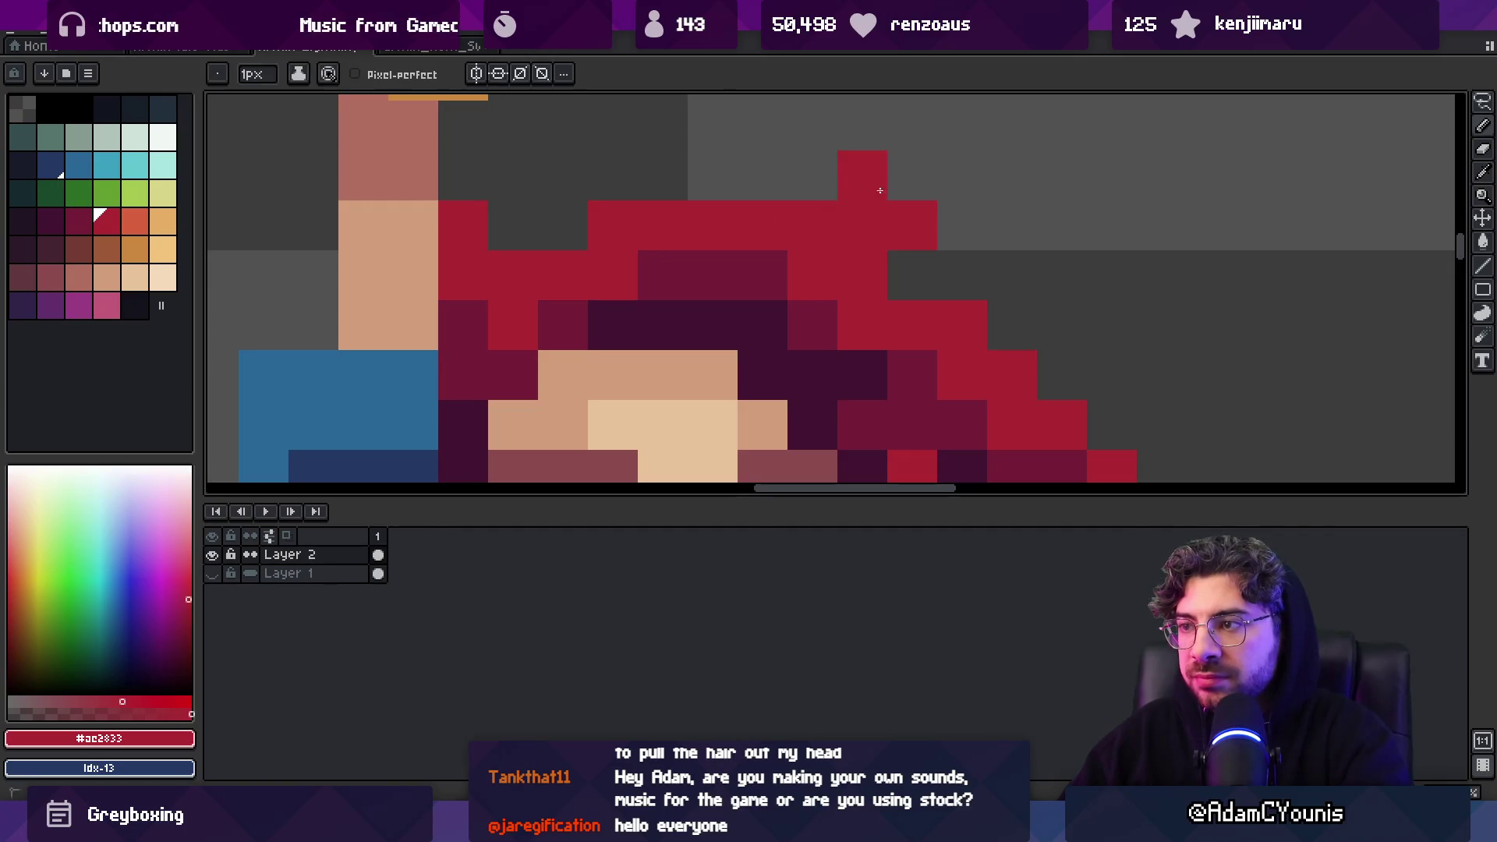
pyautogui.click(912, 176)
pyautogui.rightClick(912, 226)
pyautogui.click(813, 175)
pyautogui.press('v')
pyautogui.scroll(-3, 862, 267)
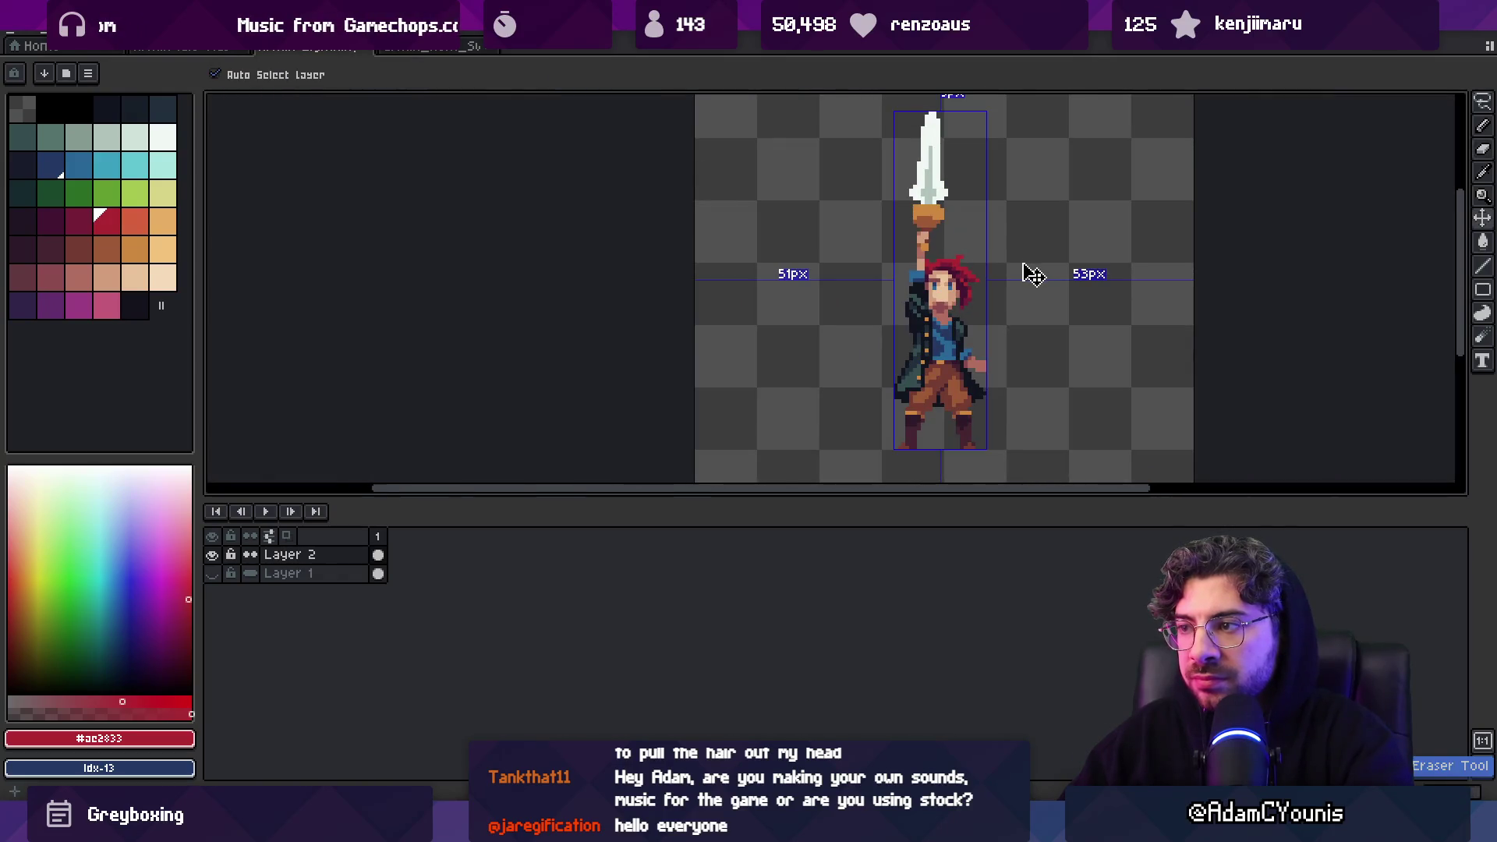
pyautogui.press('b')
pyautogui.scroll(5, 989, 249)
pyautogui.press('o')
pyautogui.press('v')
pyautogui.scroll(-5, 989, 250)
# Add a new animation tag named Thrust covering the frame
pyautogui.press('b')
pyautogui.rightClick(379, 537)
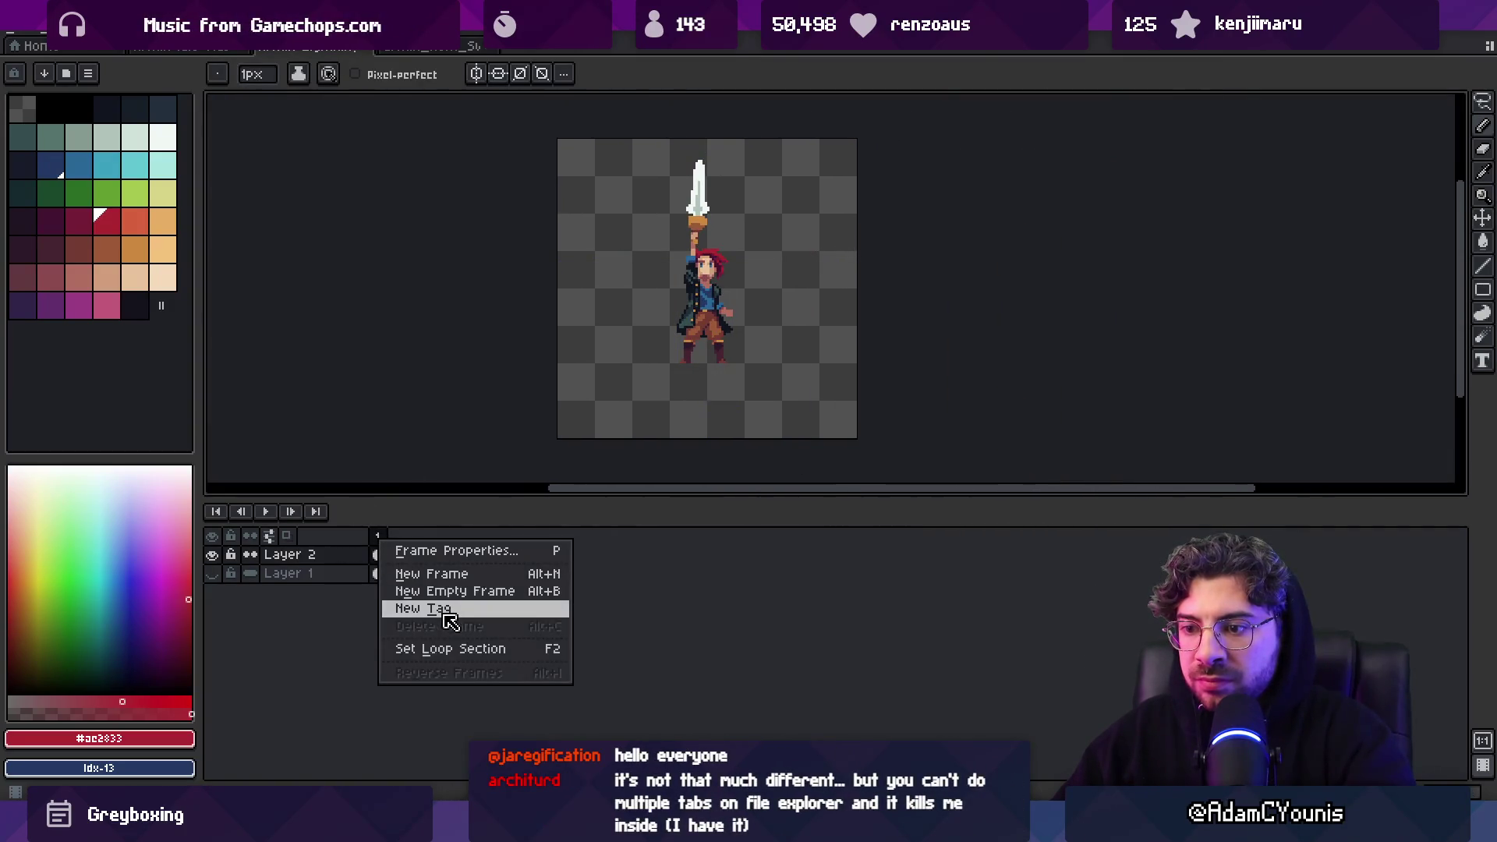
pyautogui.click(445, 611)
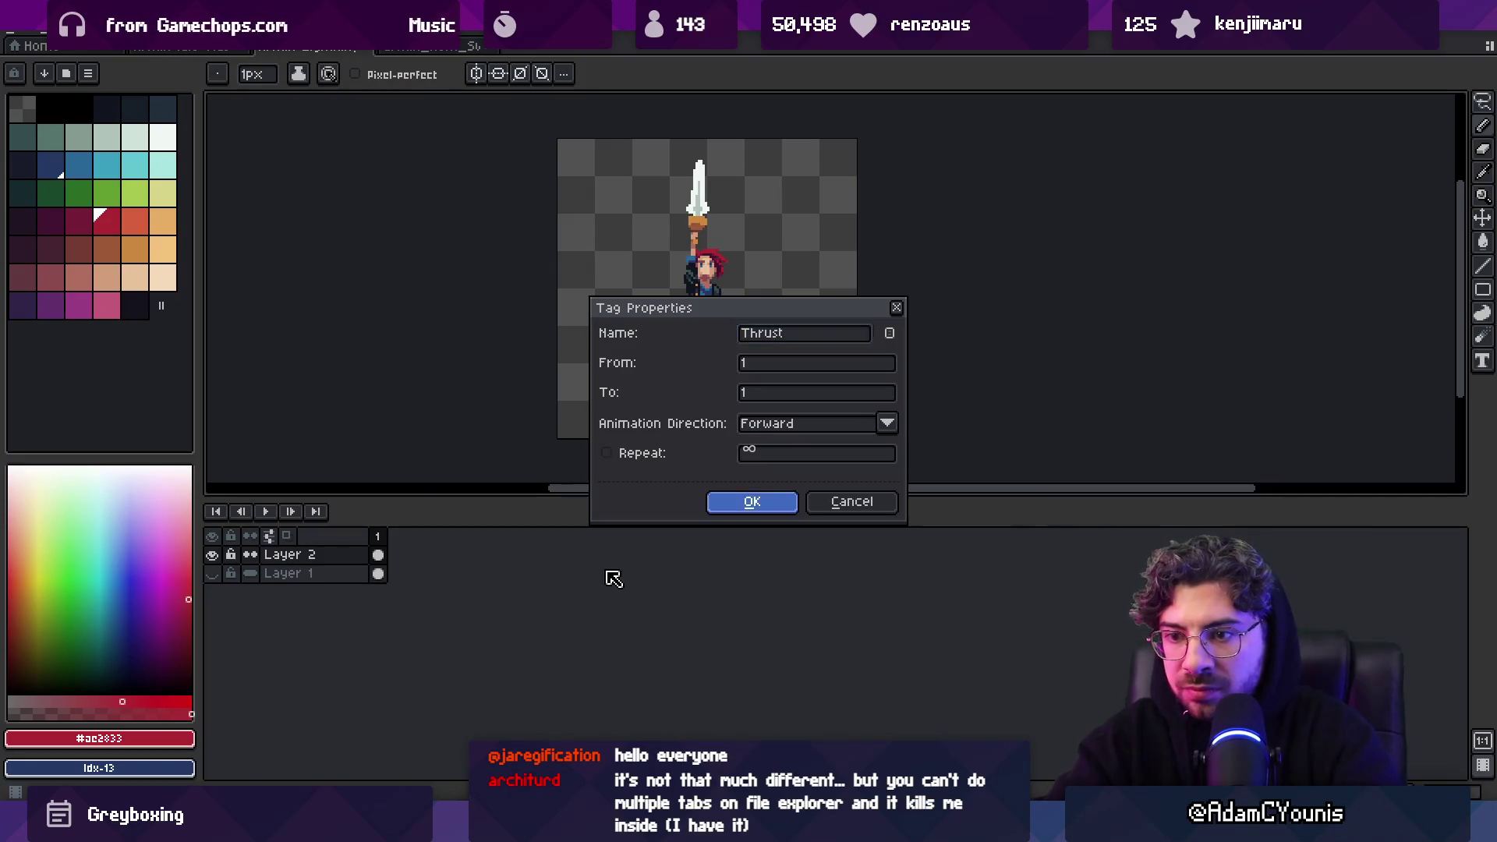
pyautogui.press('Return')
# Export the sprite over the existing file and switch to the Unity editor
pyautogui.hotkey('ctrl', 'shift', 'x')
pyautogui.press('Return')
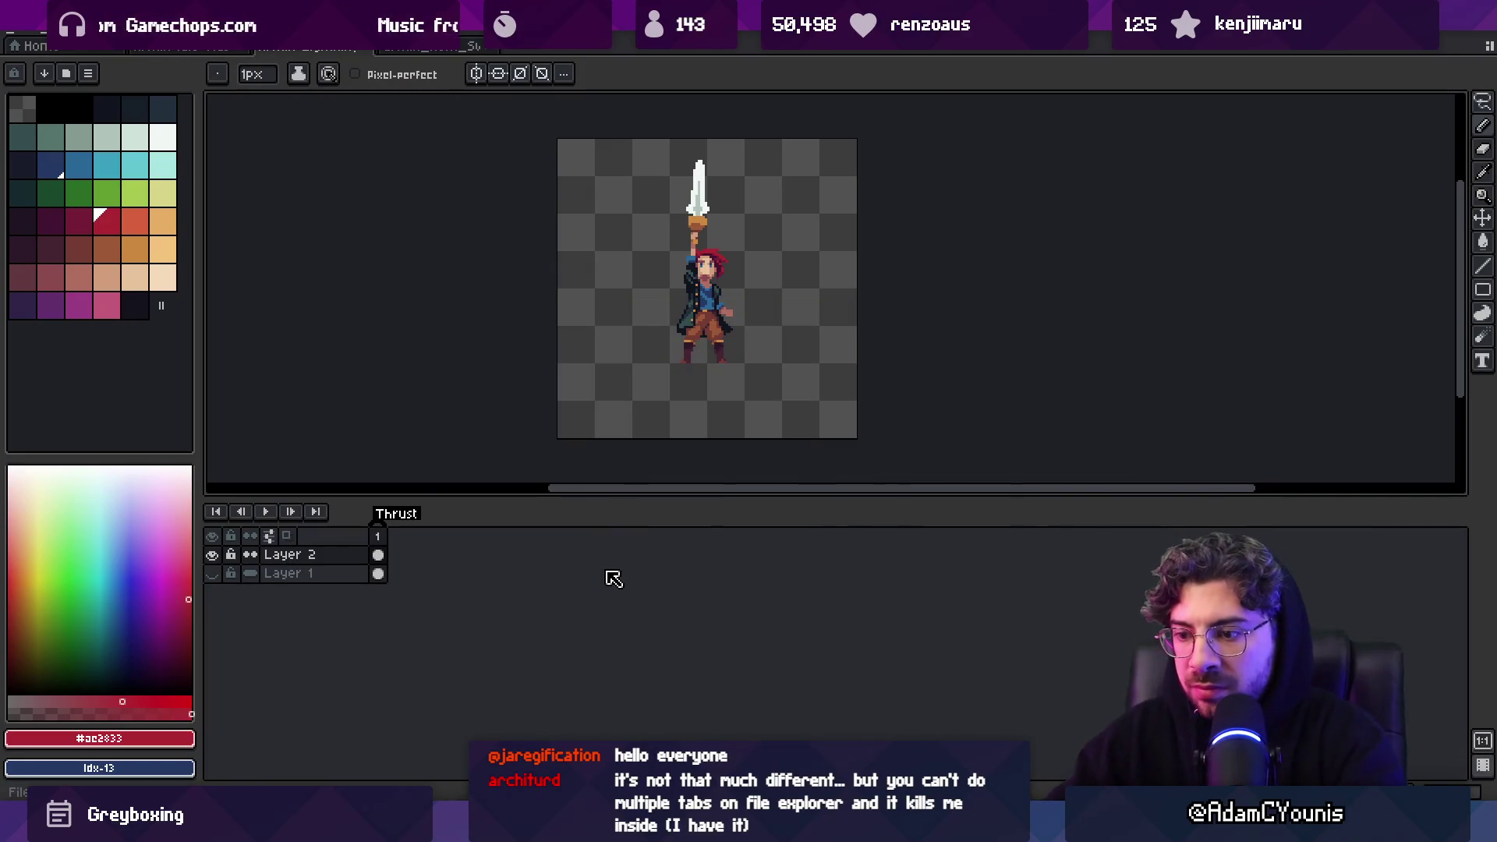
pyautogui.moveTo(473, 827)
pyautogui.click(472, 752)
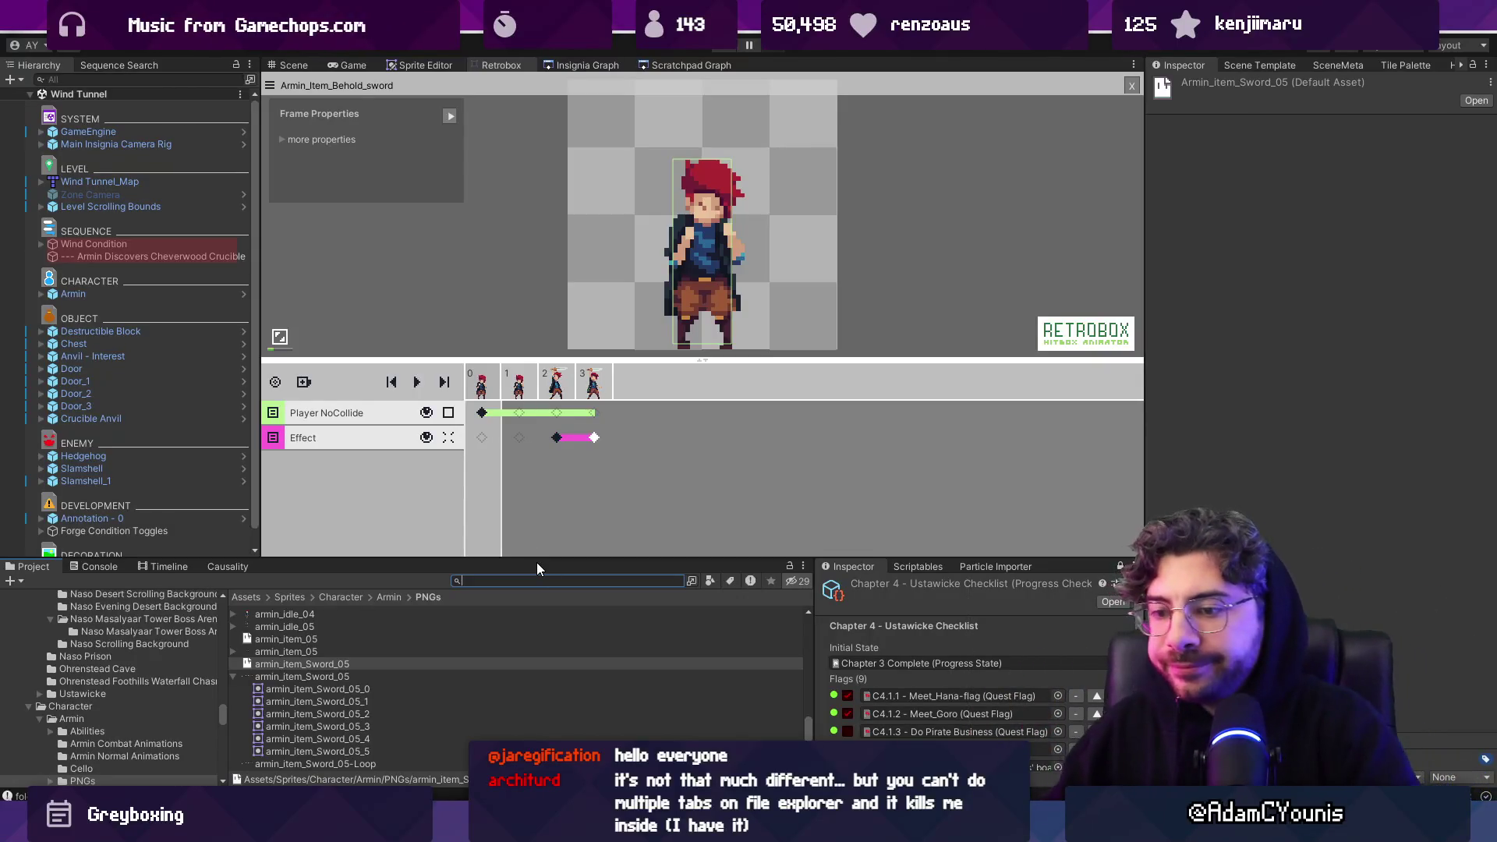
# Find 'lightning ro' in the Project and load Armin Lightning Rod-Thrust as a new Retrobox sheet
pyautogui.write('lightning ro')
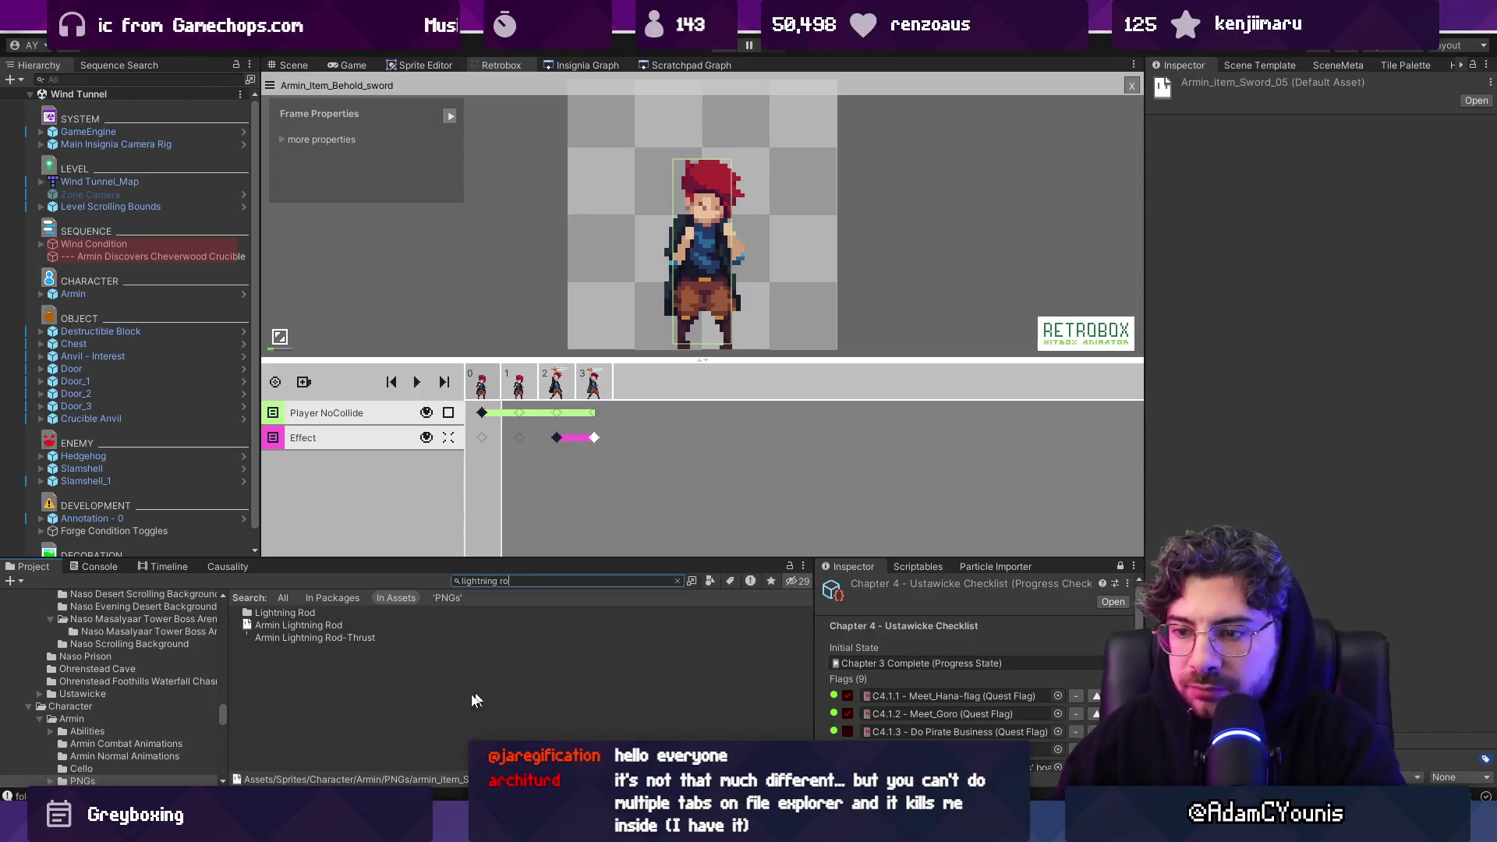
pyautogui.click(359, 640)
pyautogui.click(1132, 86)
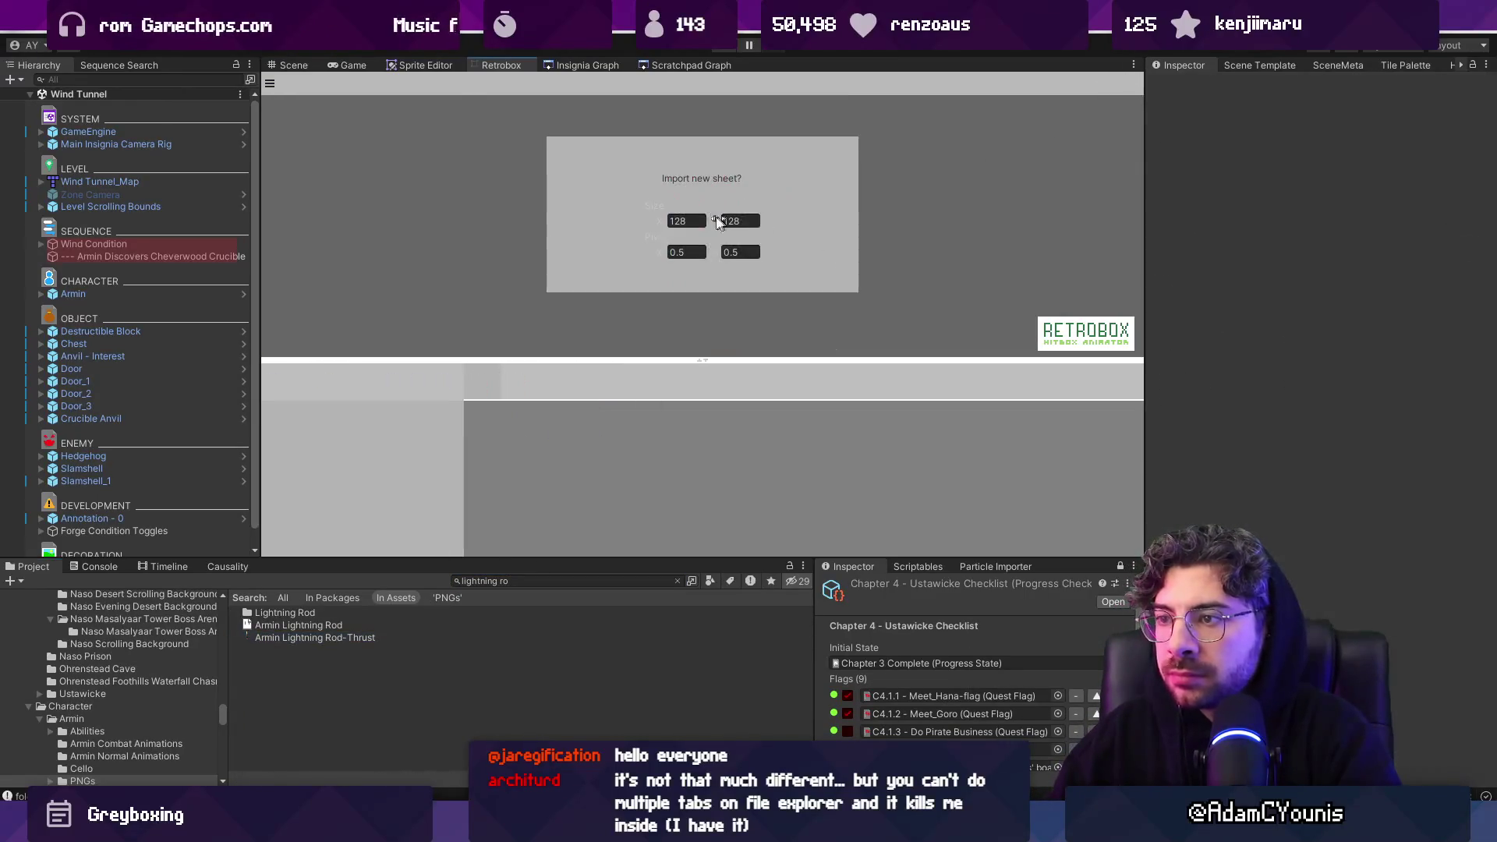
pyautogui.moveTo(315, 638)
pyautogui.mouseDown()
pyautogui.moveTo(581, 169)
pyautogui.moveTo(585, 201)
pyautogui.moveTo(626, 220)
pyautogui.mouseUp()
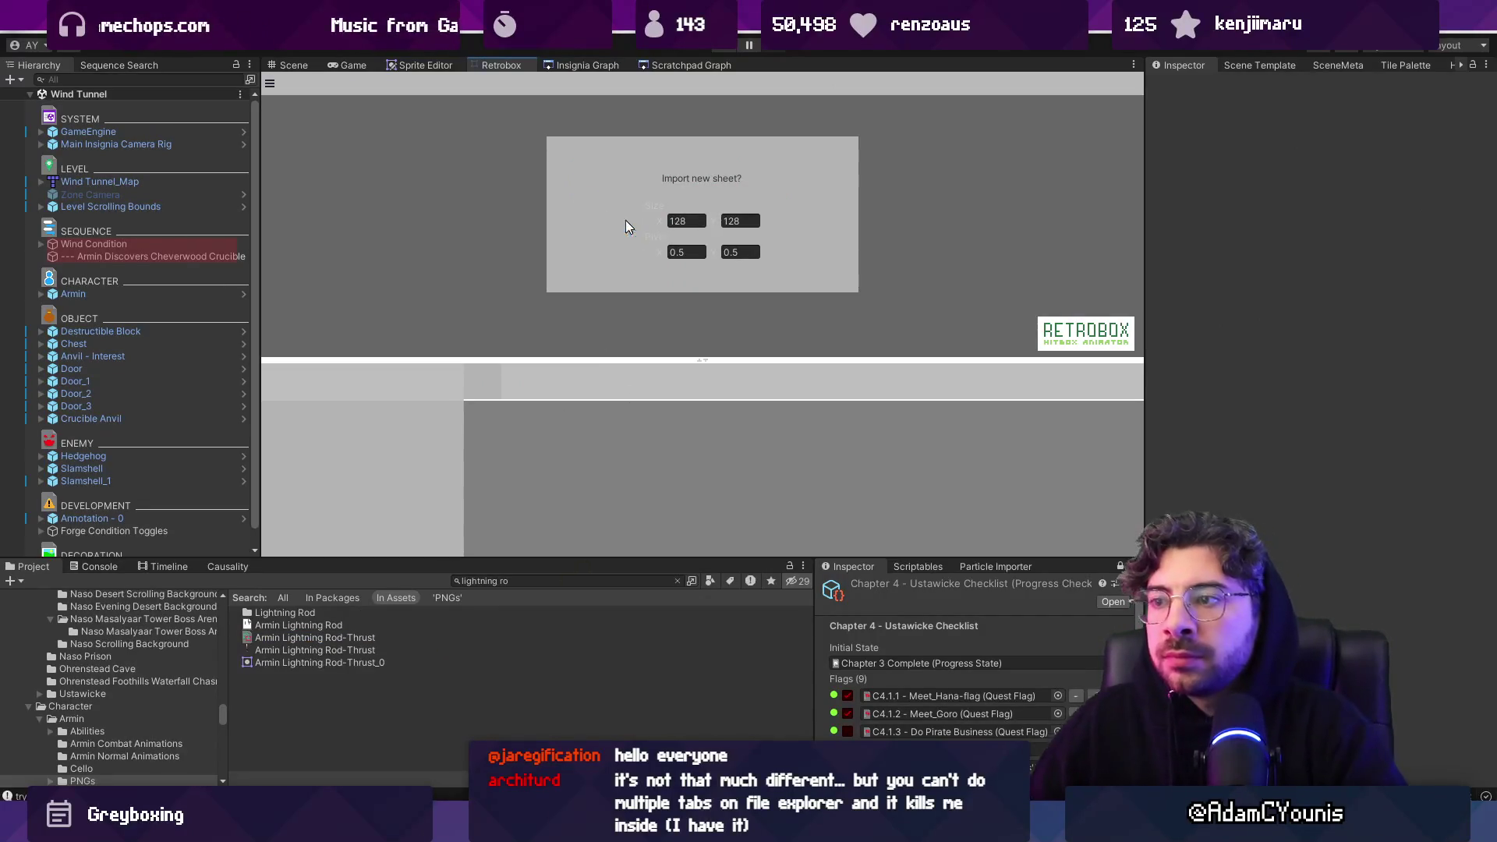
pyautogui.click(319, 637)
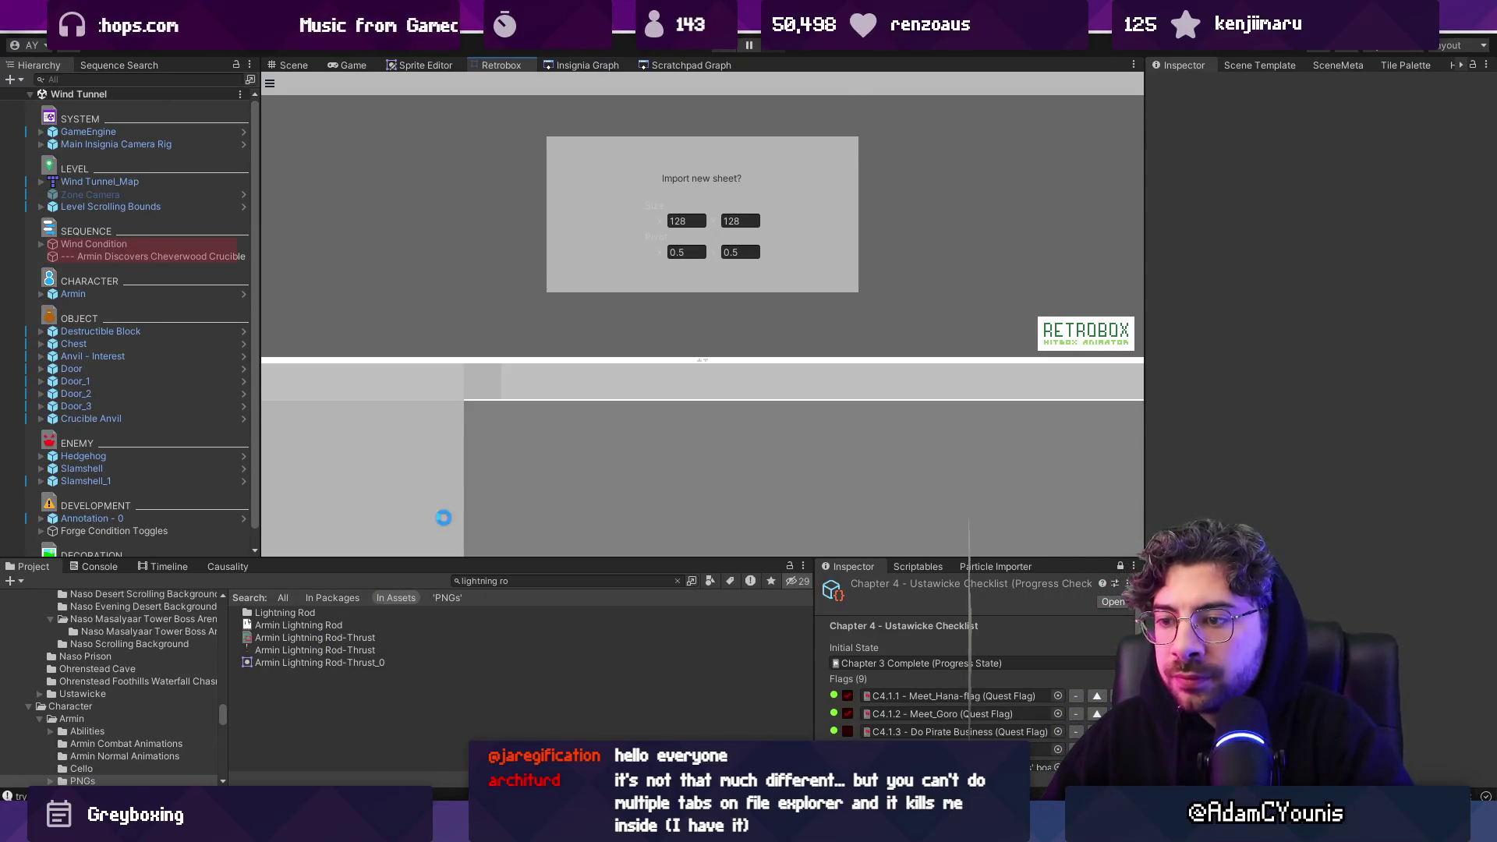
# Add a Hit box layer and stretch its 16×41 box over the raised sword
pyautogui.scroll(1, 726, 236)
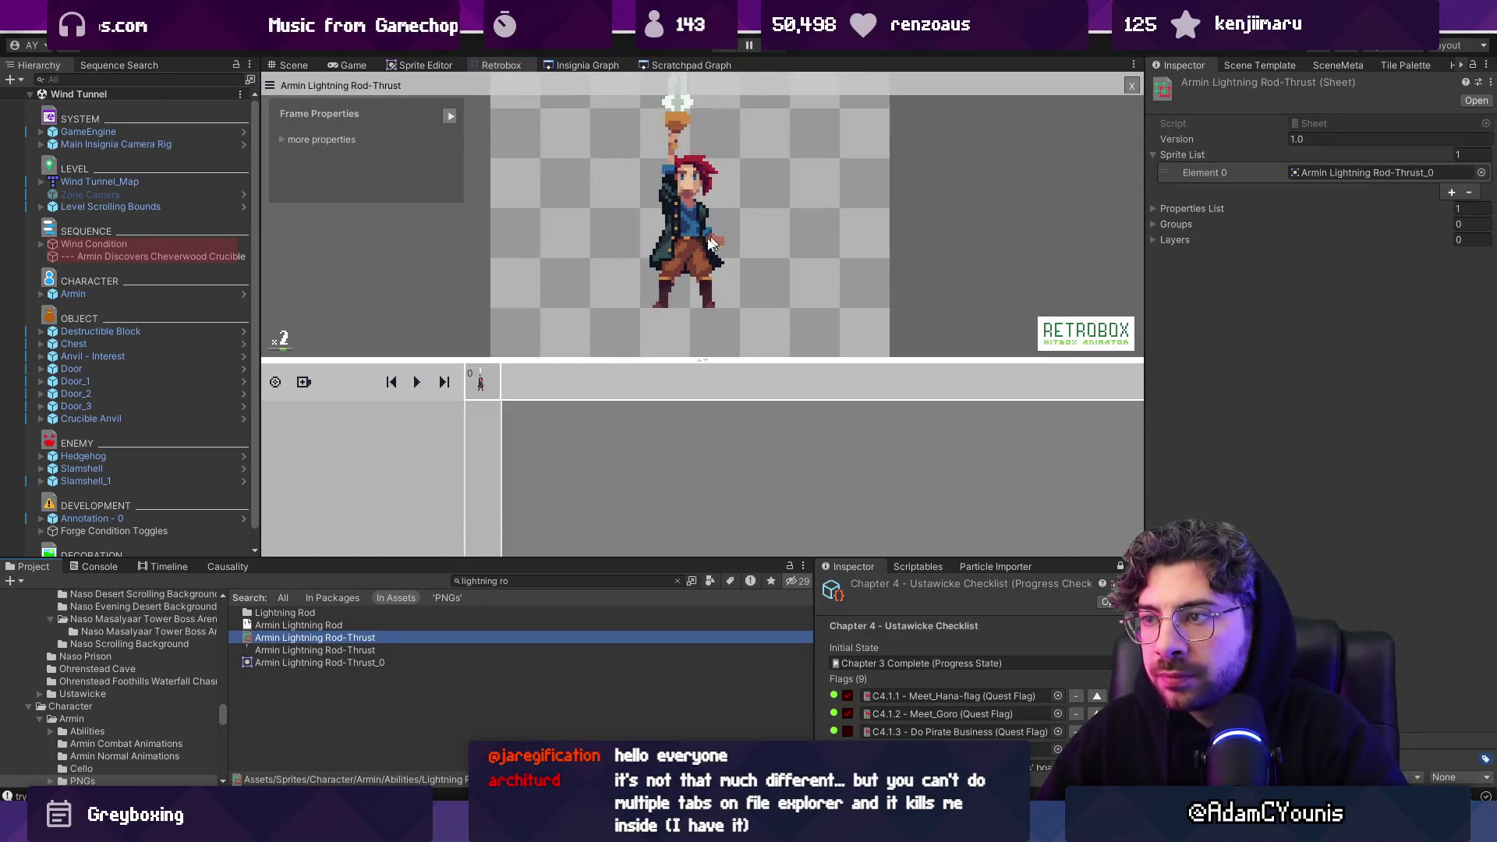
pyautogui.click(304, 382)
pyautogui.click(320, 401)
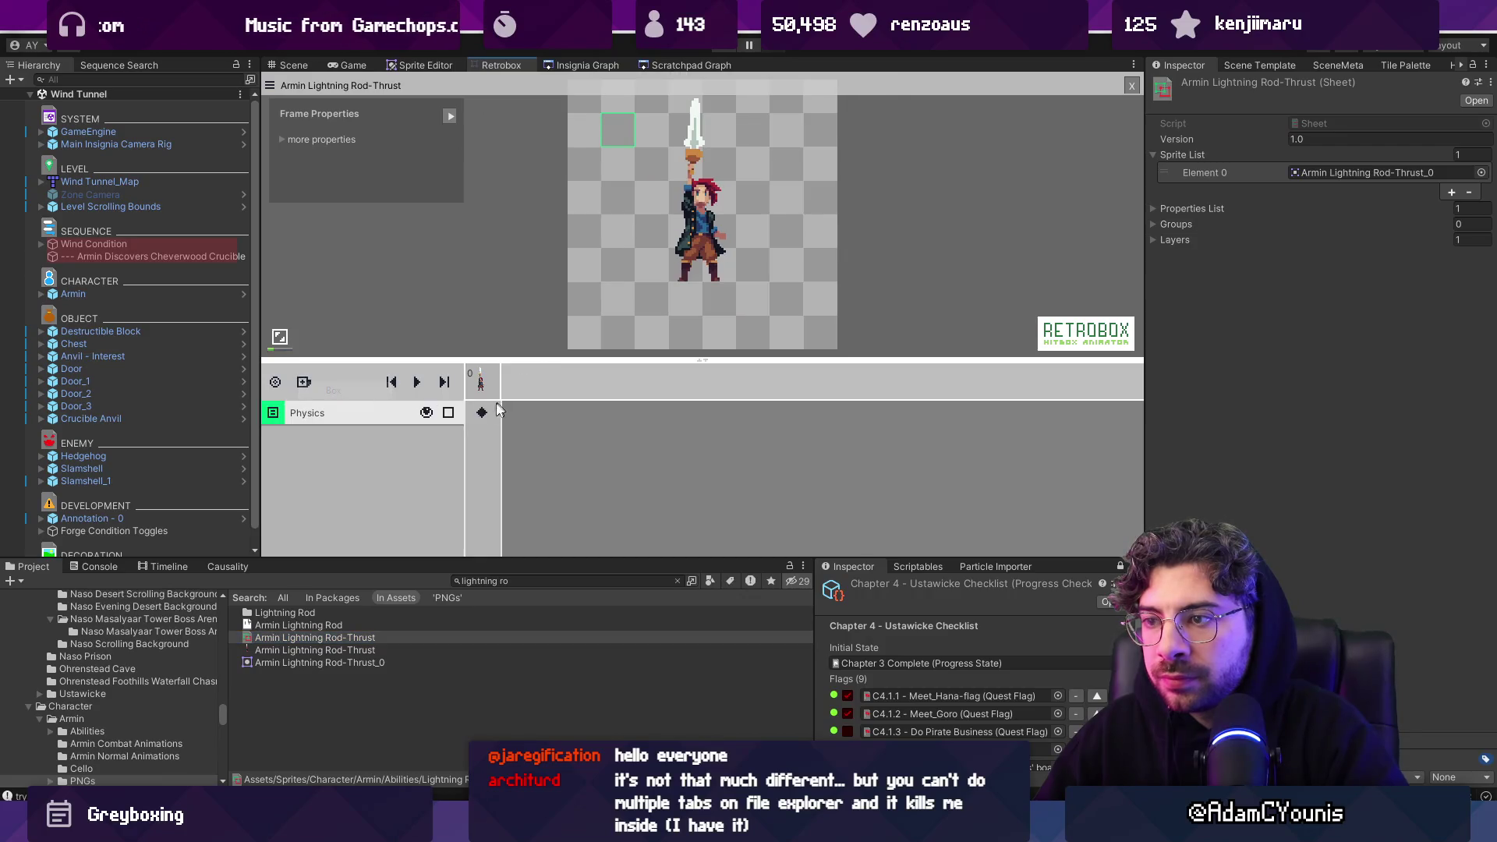
pyautogui.click(318, 414)
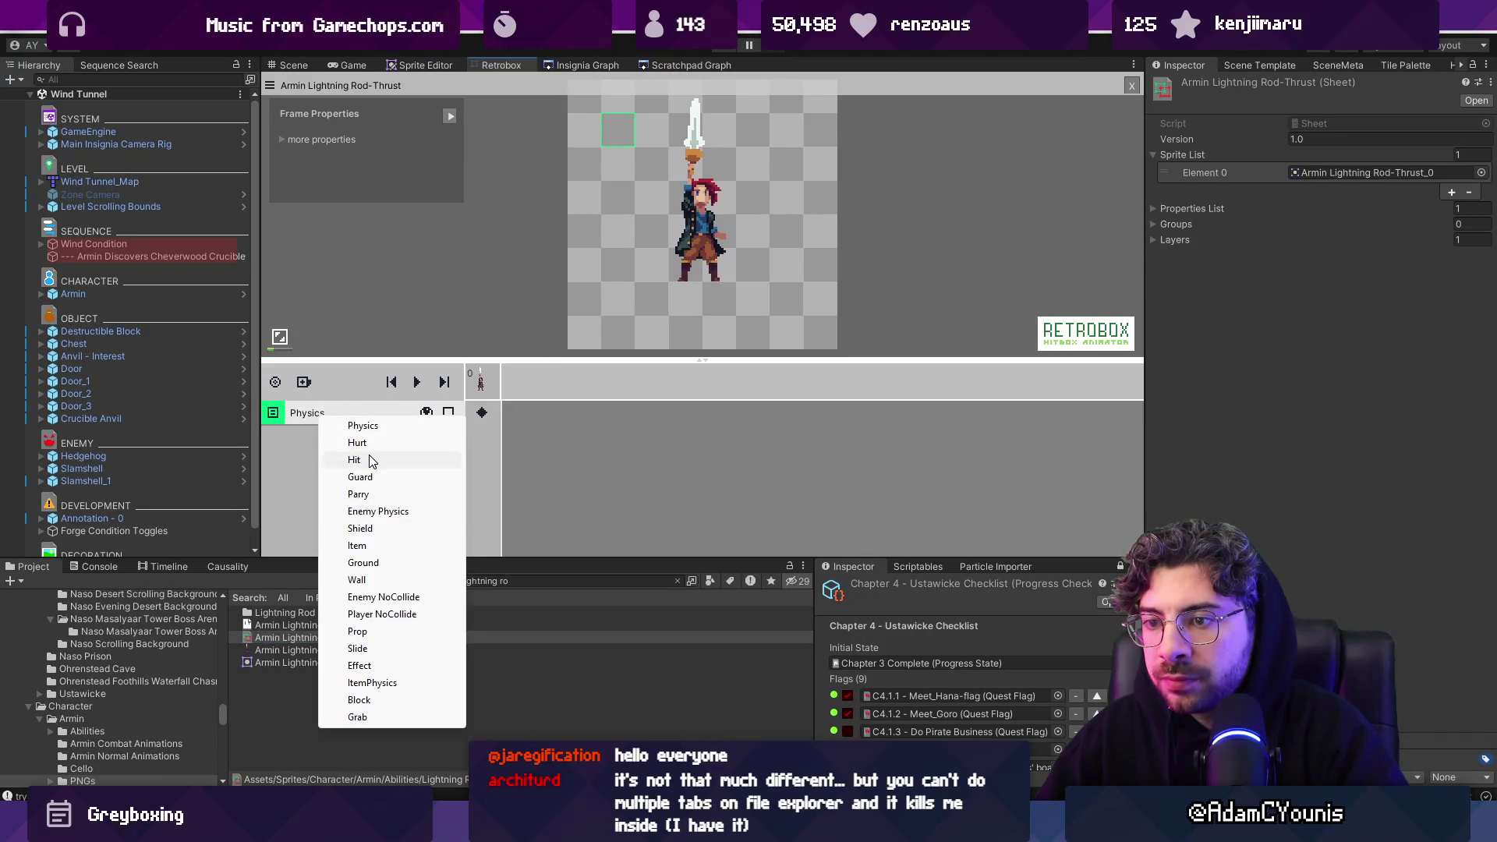
pyautogui.click(371, 461)
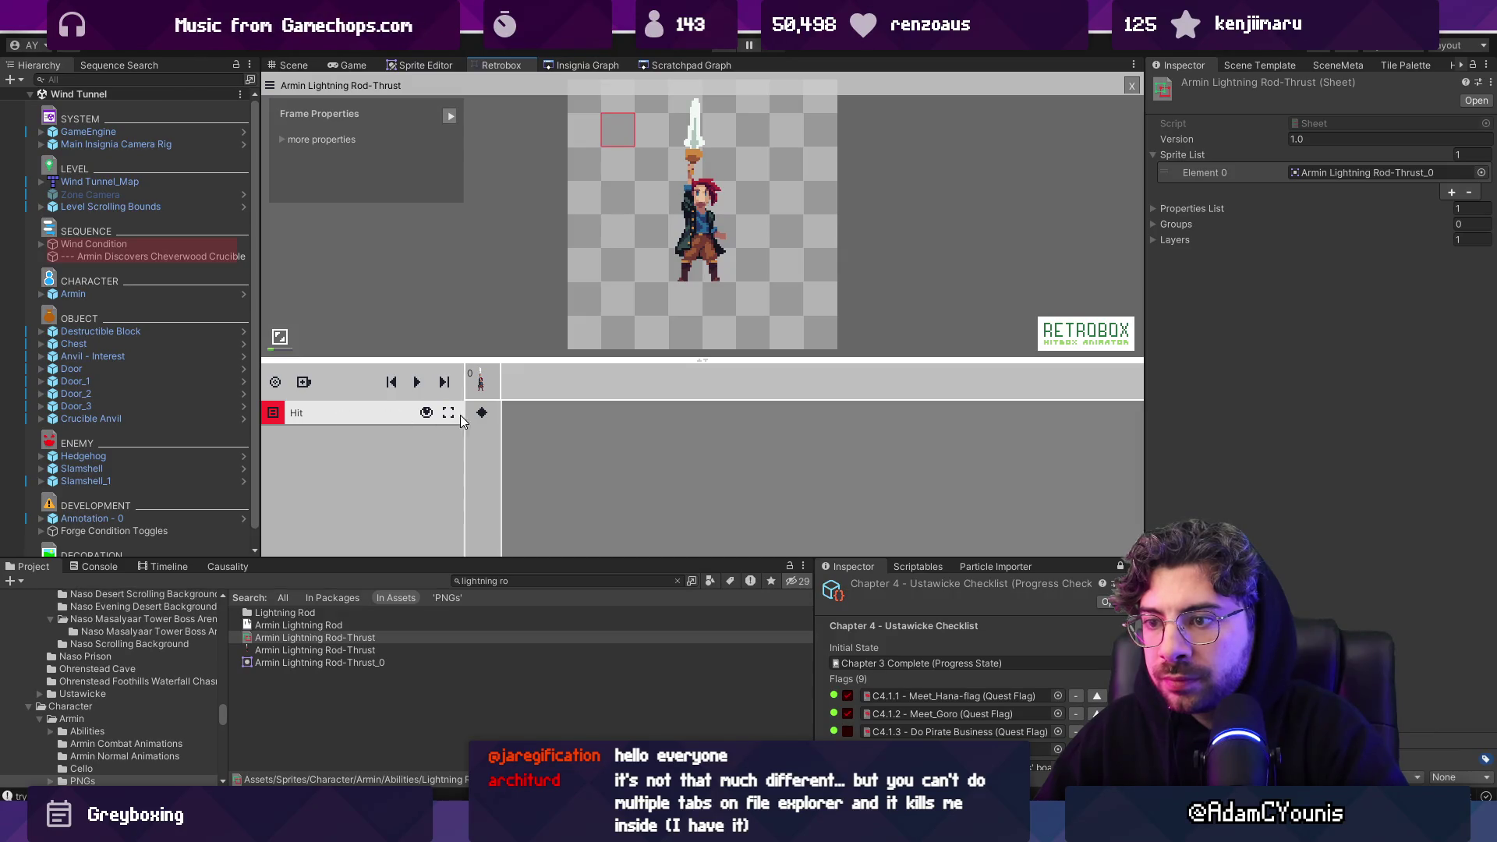
pyautogui.click(481, 413)
pyautogui.moveTo(624, 135)
pyautogui.mouseDown()
pyautogui.moveTo(702, 119)
pyautogui.moveTo(707, 182)
pyautogui.mouseUp()
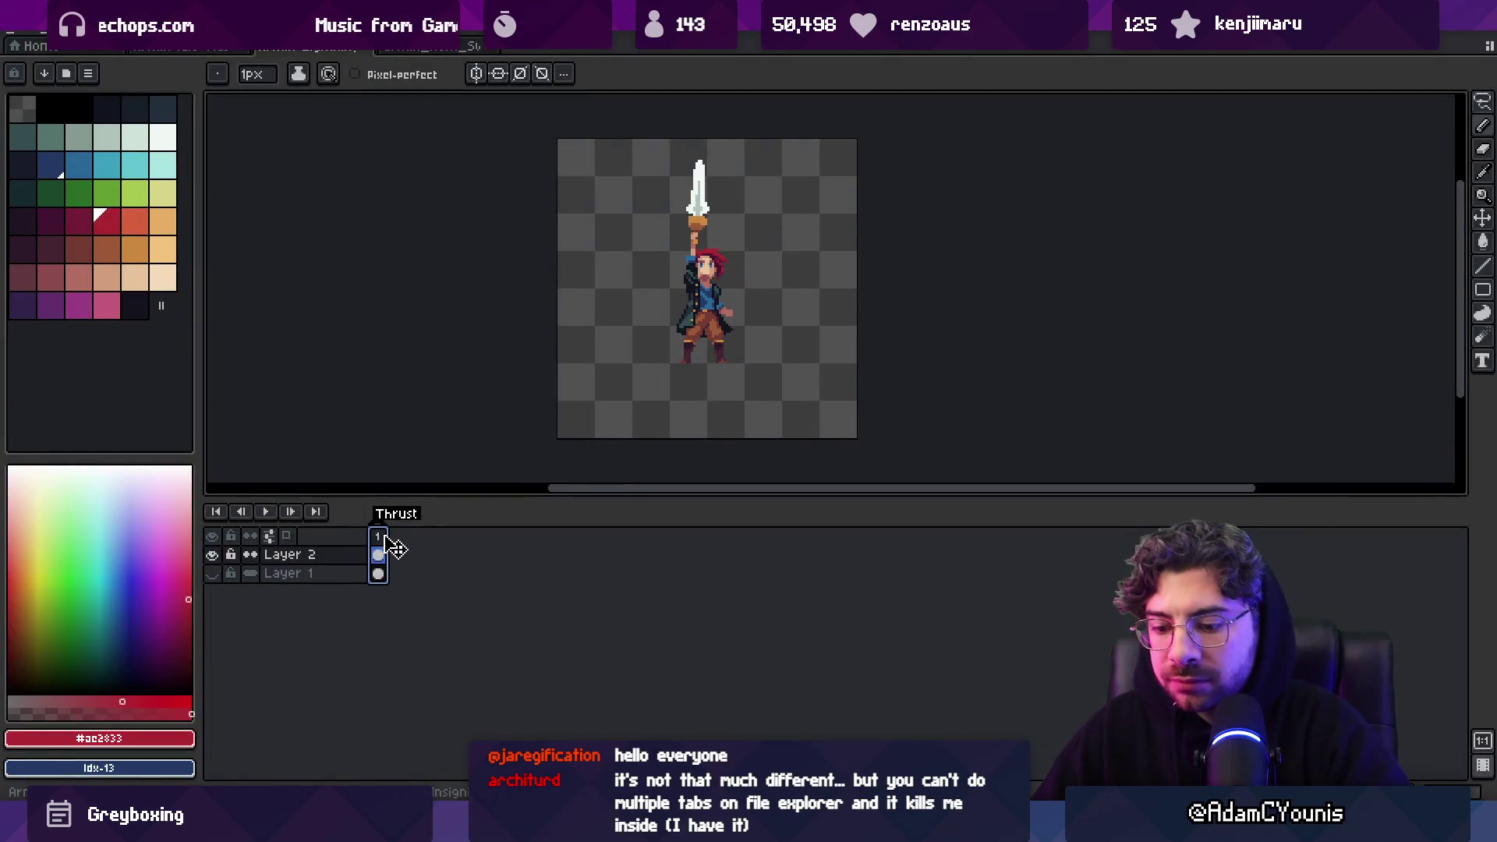
# Add a second frame with Alt+N and delete its copied cel
pyautogui.hotkey('alt', 'n')
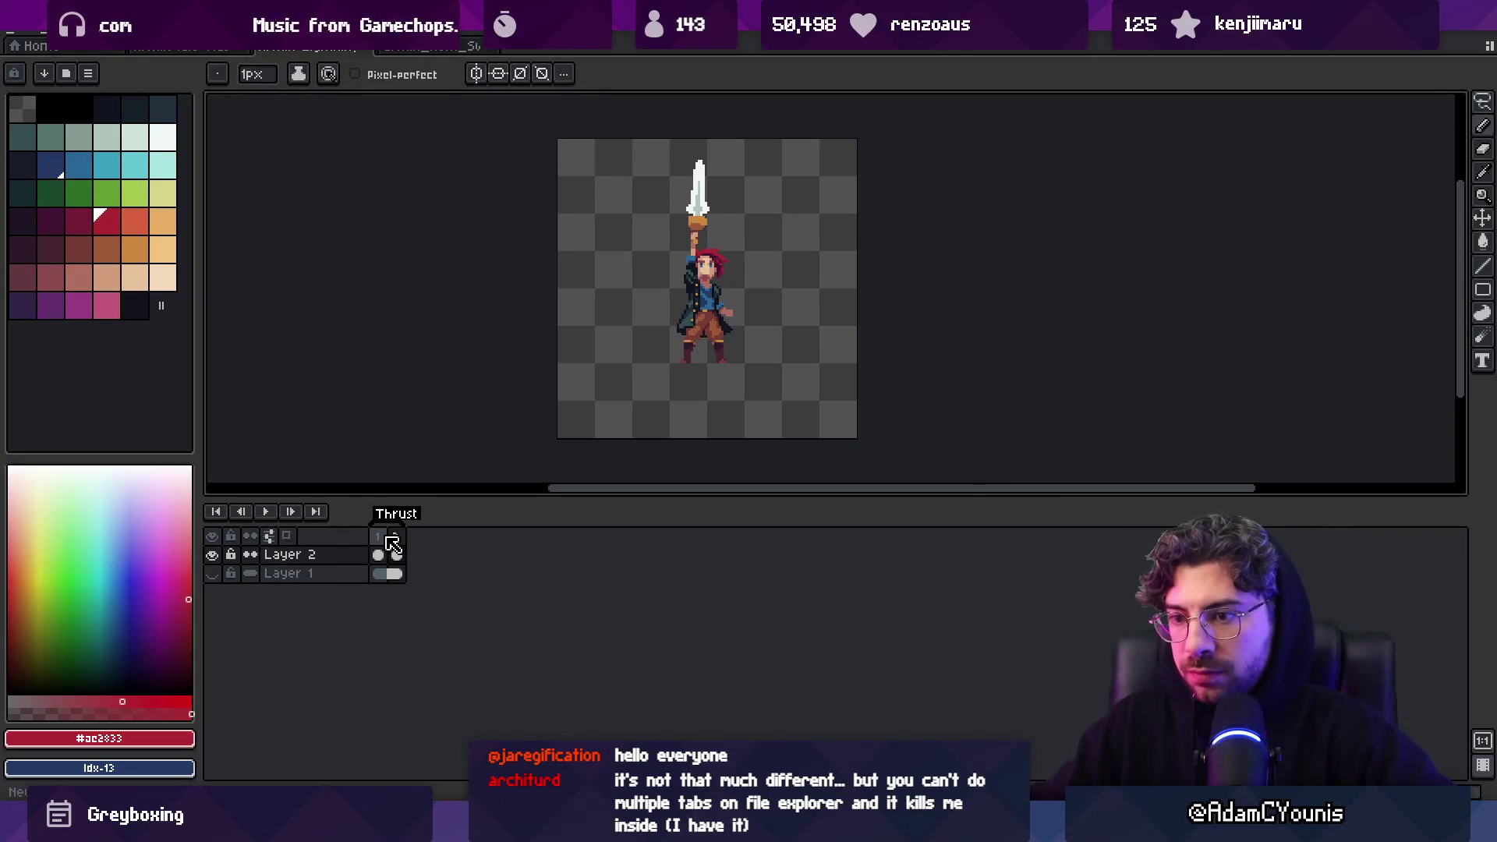
pyautogui.click(378, 554)
pyautogui.press('Delete')
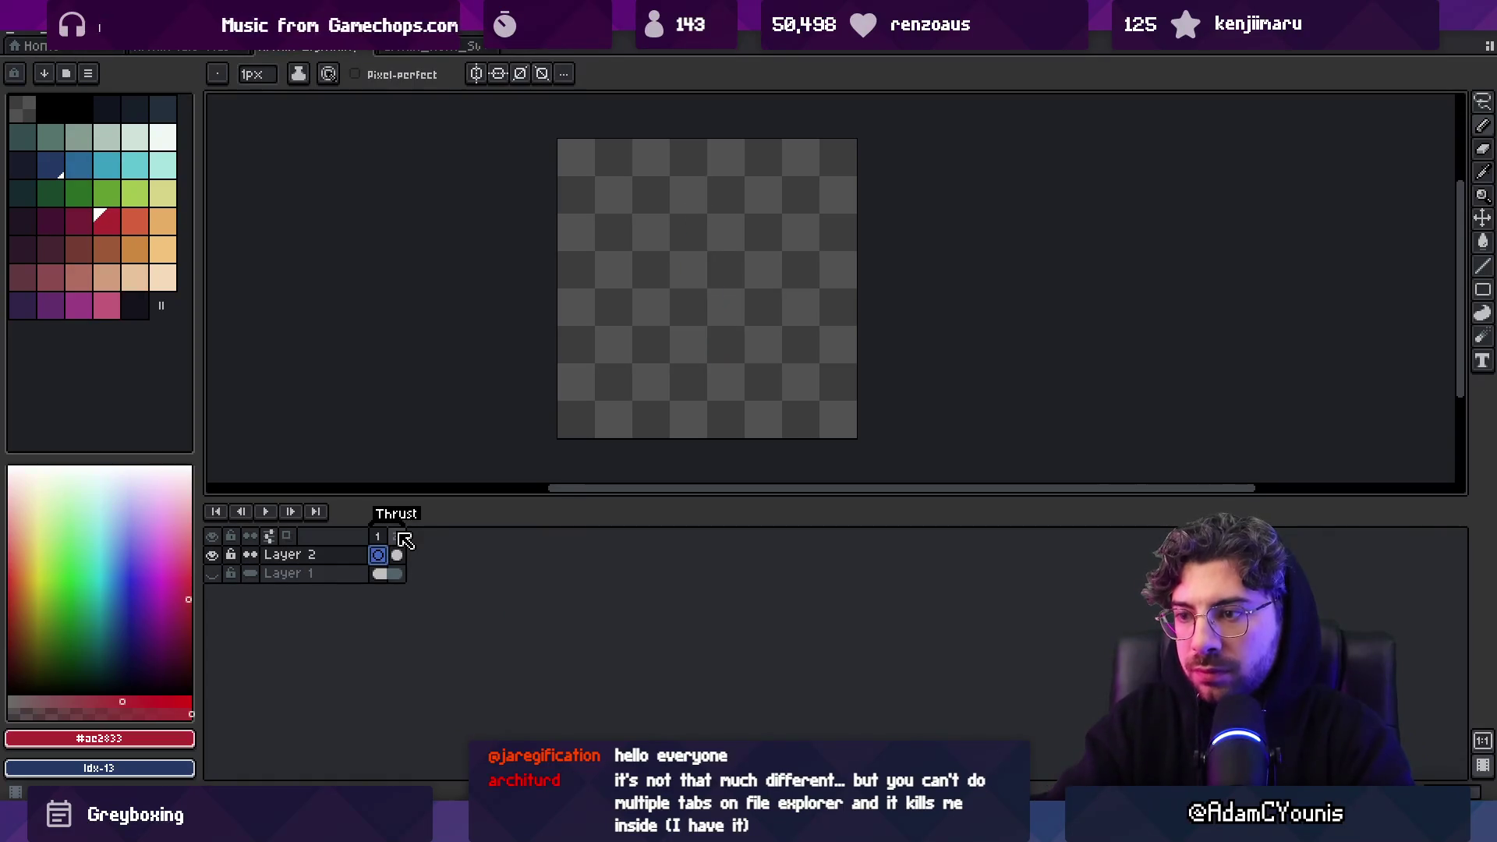
# Turn on onion skinning, zoom in on the sprite and pick red for blocking
pyautogui.click(287, 536)
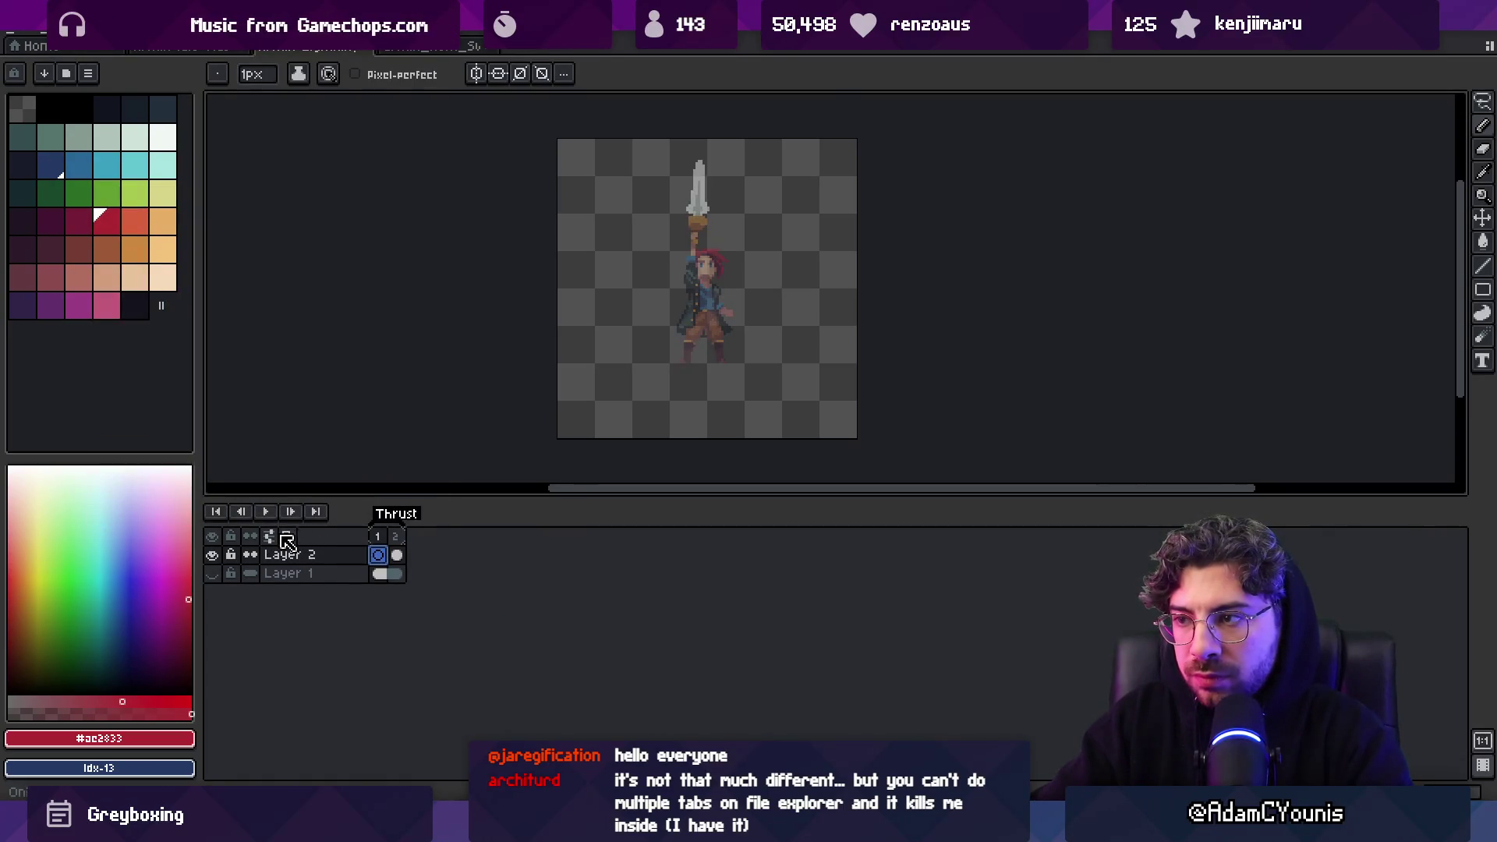
pyautogui.press('z')
pyautogui.scroll(2, 675, 351)
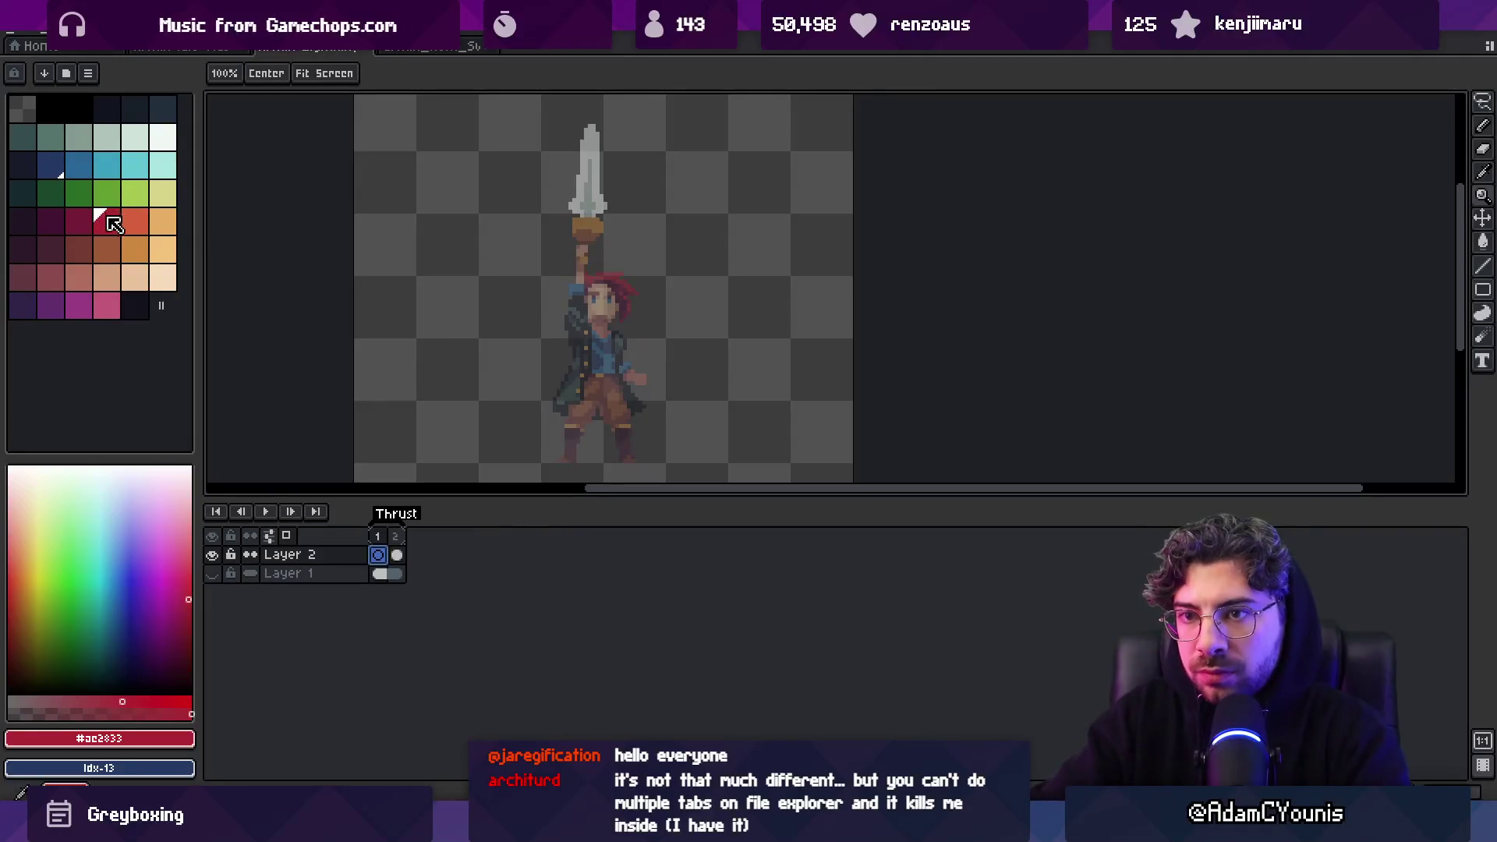
pyautogui.click(108, 218)
pyautogui.press('b')
pyautogui.moveTo(581, 350)
pyautogui.mouseDown()
pyautogui.moveTo(525, 355)
pyautogui.moveTo(526, 327)
pyautogui.mouseUp()
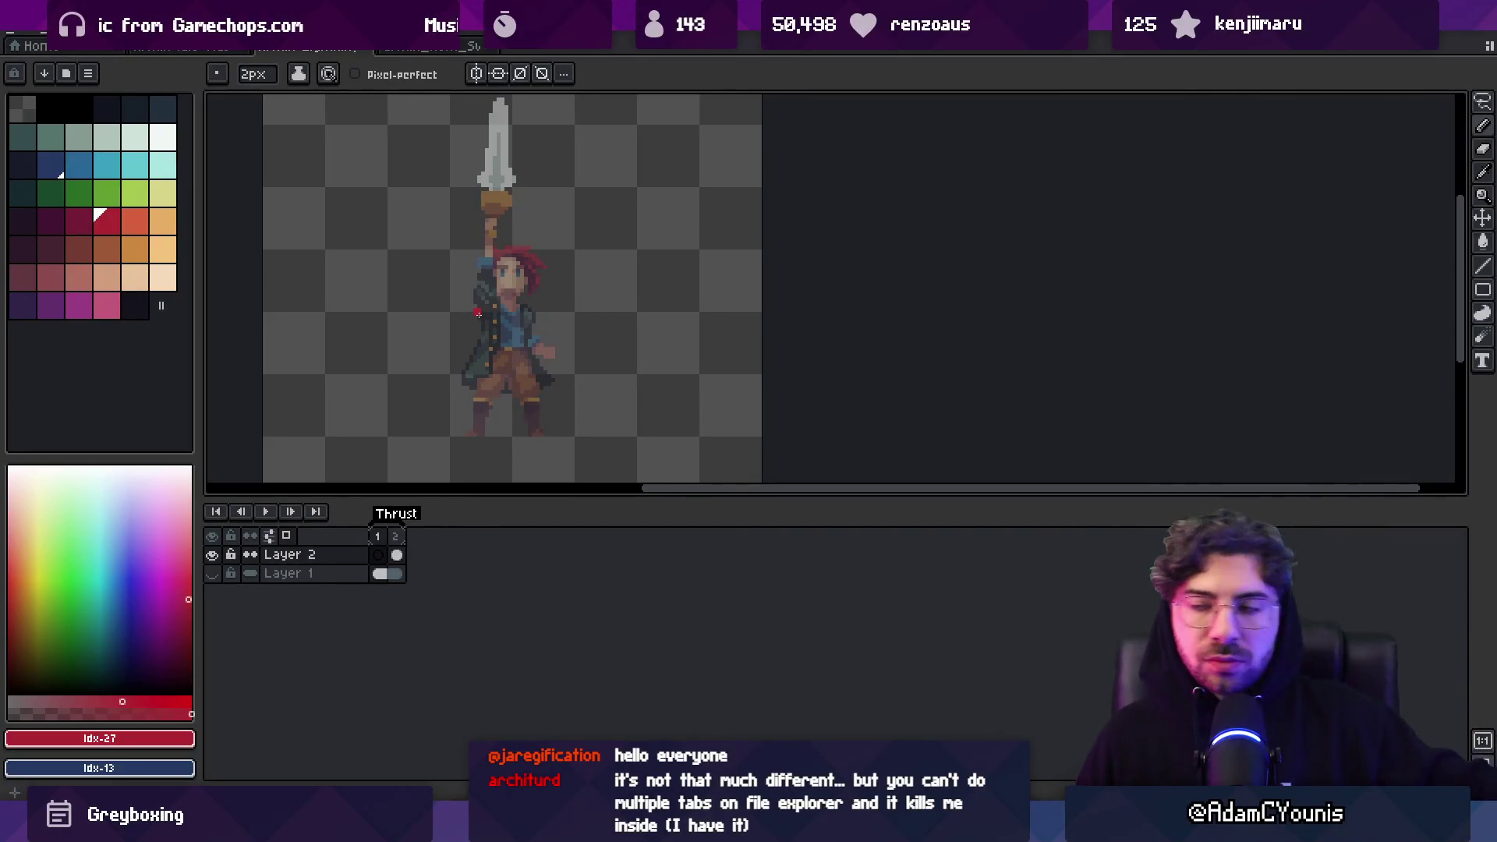
# Draw the white sword blade beside the character with a 3px brush
pyautogui.click(163, 137)
pyautogui.press('+')
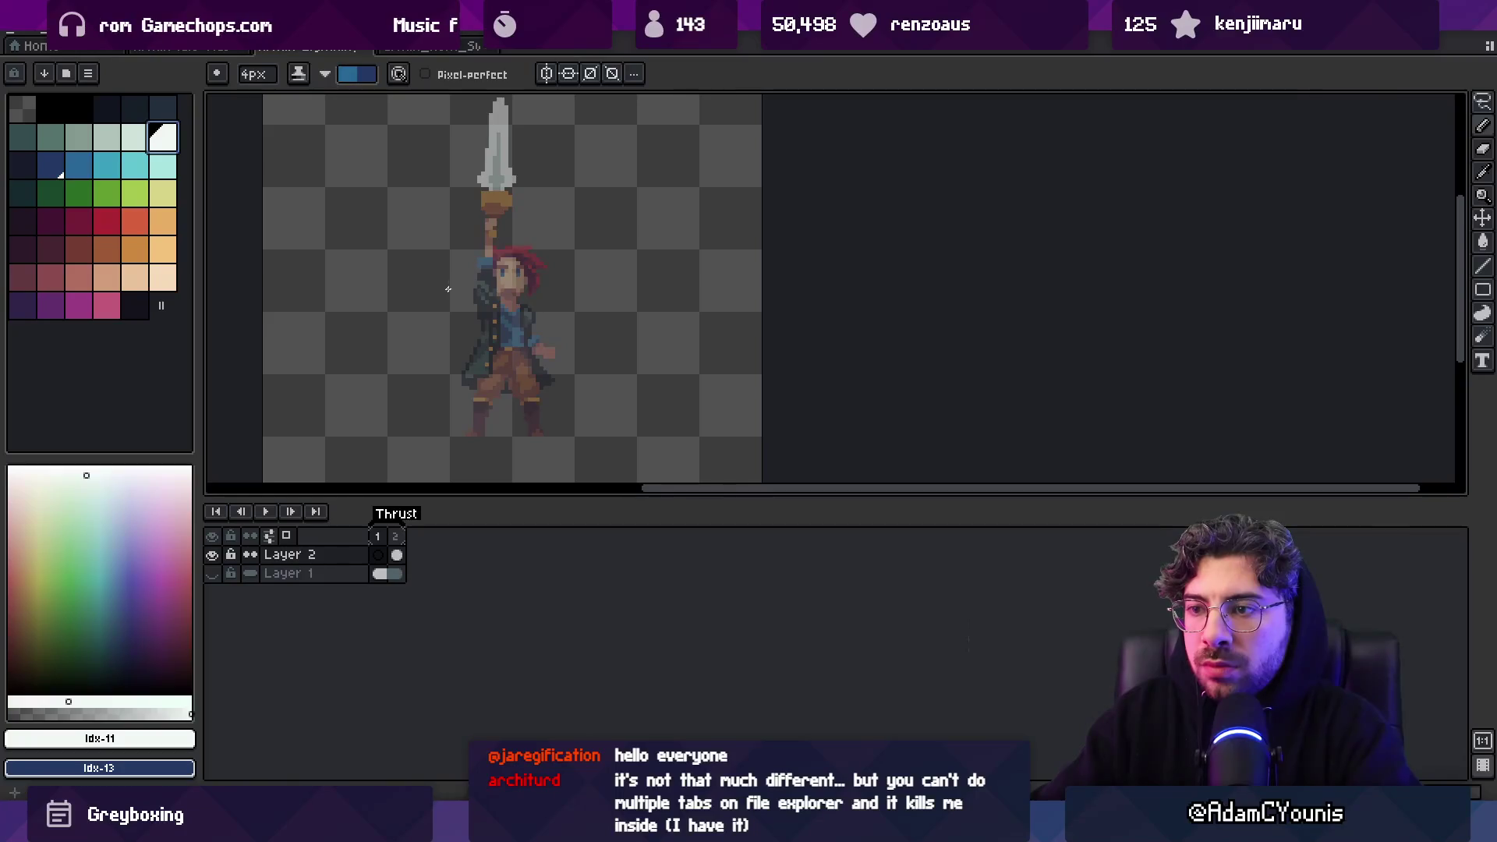
pyautogui.moveTo(440, 267); pyautogui.dragTo(460, 346)
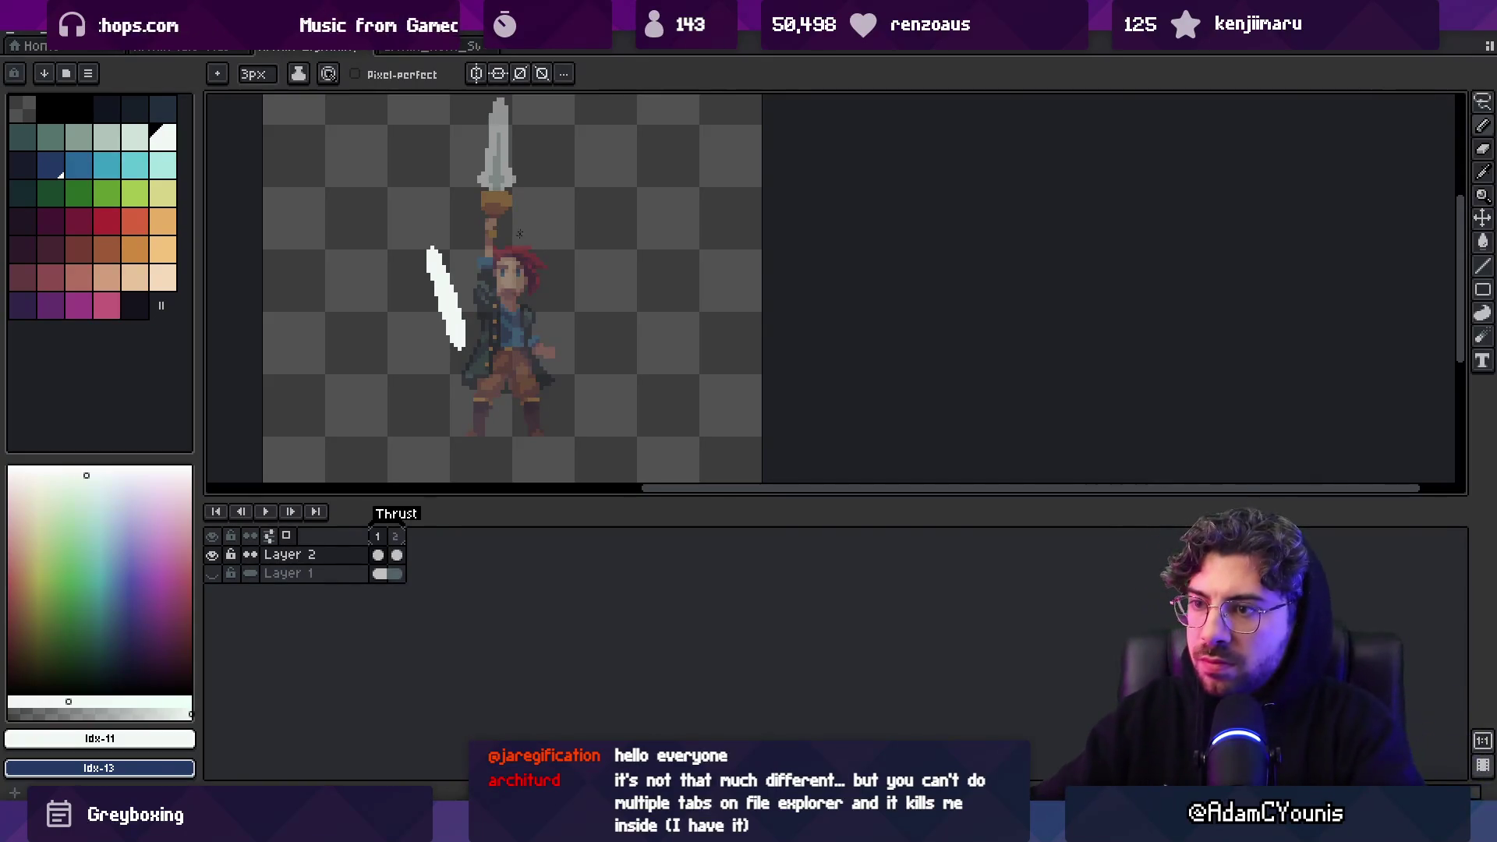
pyautogui.hotkey('ctrl', 'z')
pyautogui.moveTo(460, 274)
pyautogui.mouseDown()
pyautogui.moveTo(441, 320)
pyautogui.moveTo(465, 254)
pyautogui.mouseUp()
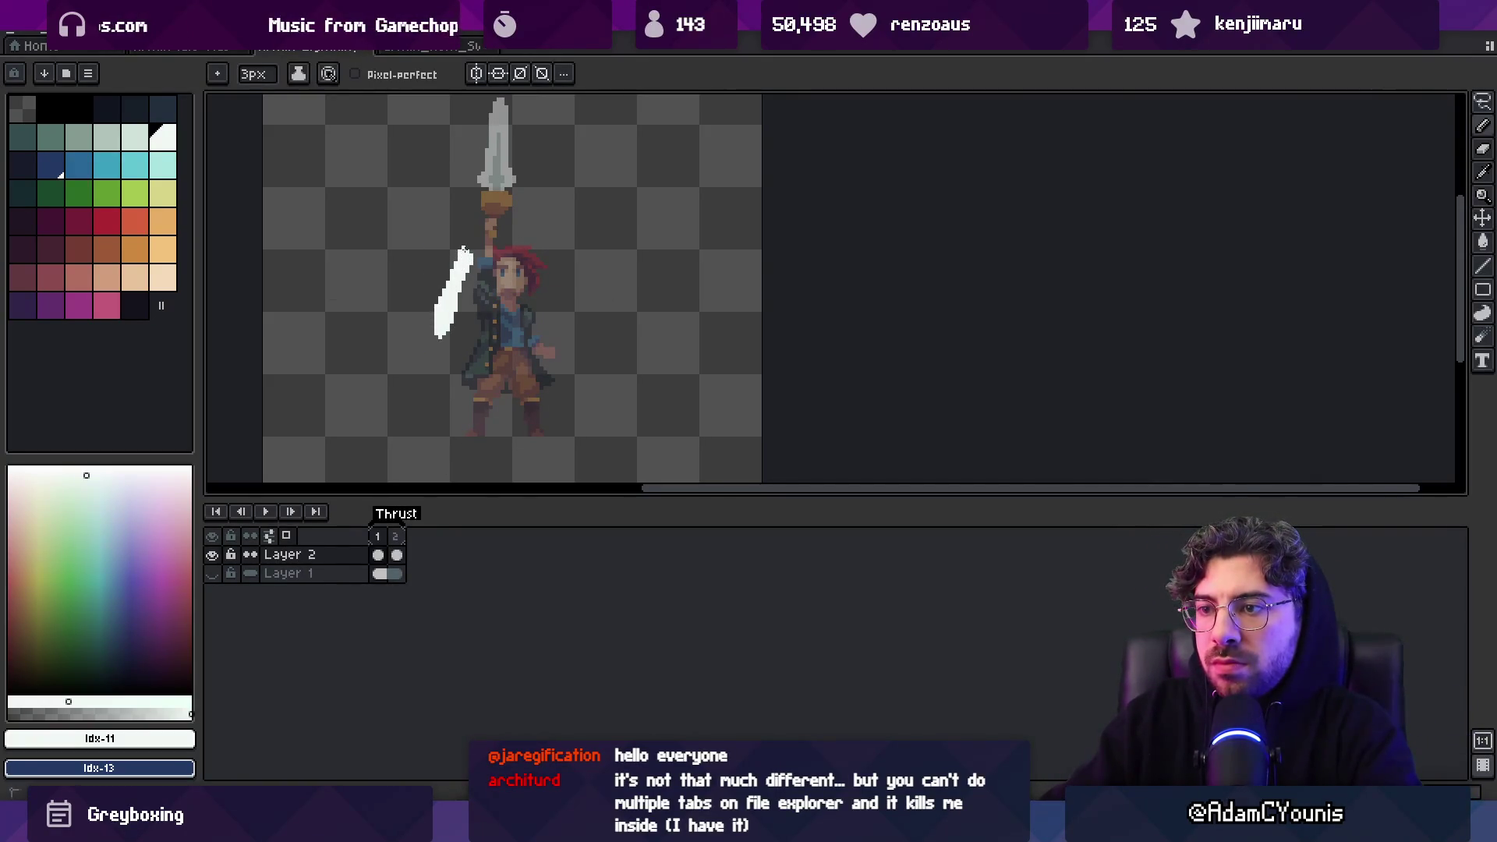
pyautogui.press('e')
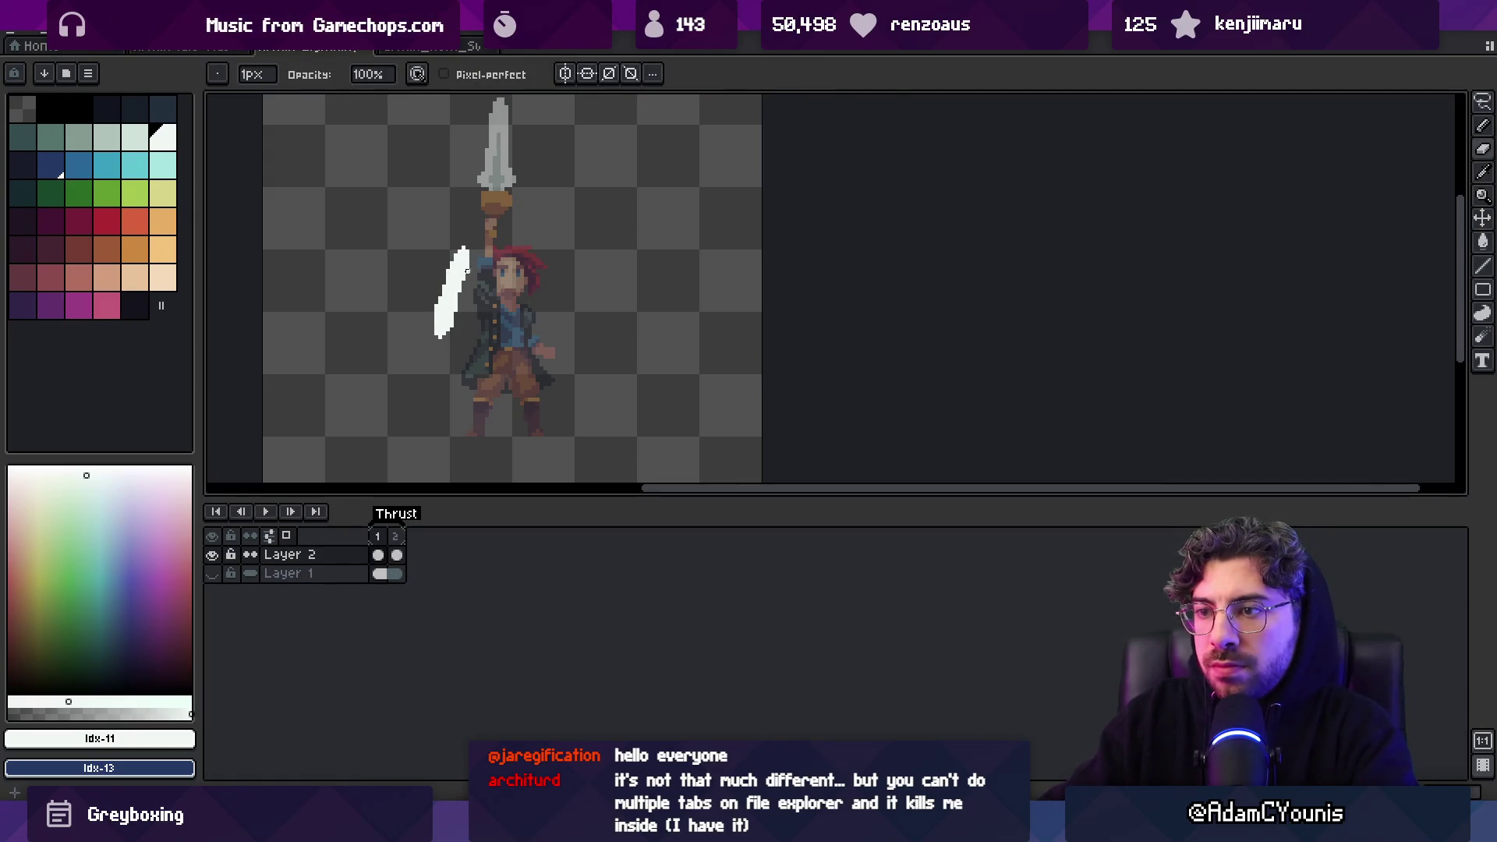
pyautogui.press('b')
# Add the orange hilt and start painting the face and torso red
pyautogui.click(136, 250)
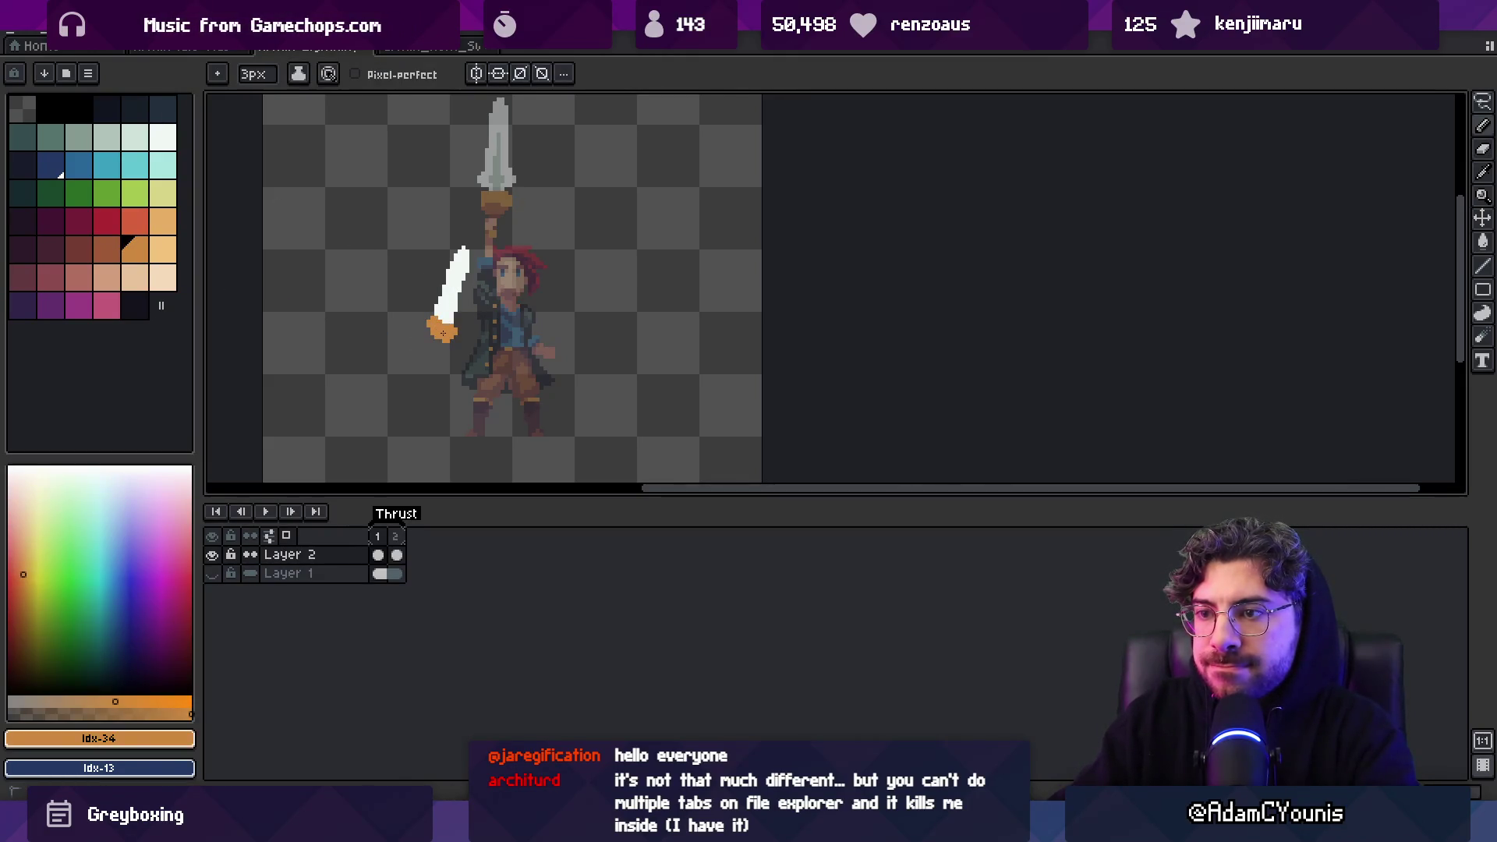
pyautogui.click(106, 222)
pyautogui.moveTo(457, 361); pyautogui.dragTo(433, 343)
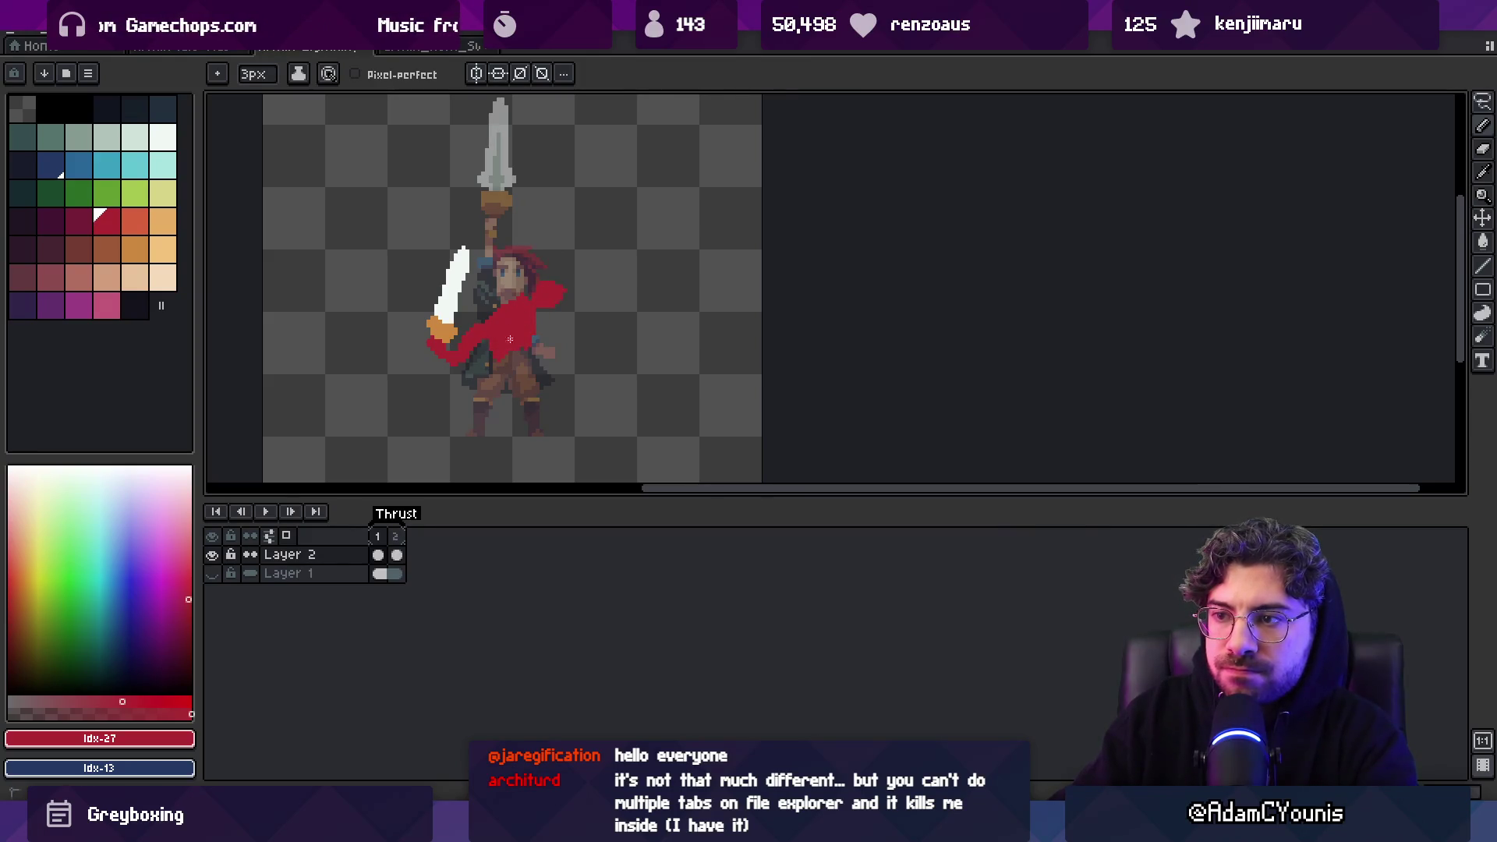
pyautogui.moveTo(503, 290); pyautogui.dragTo(512, 295)
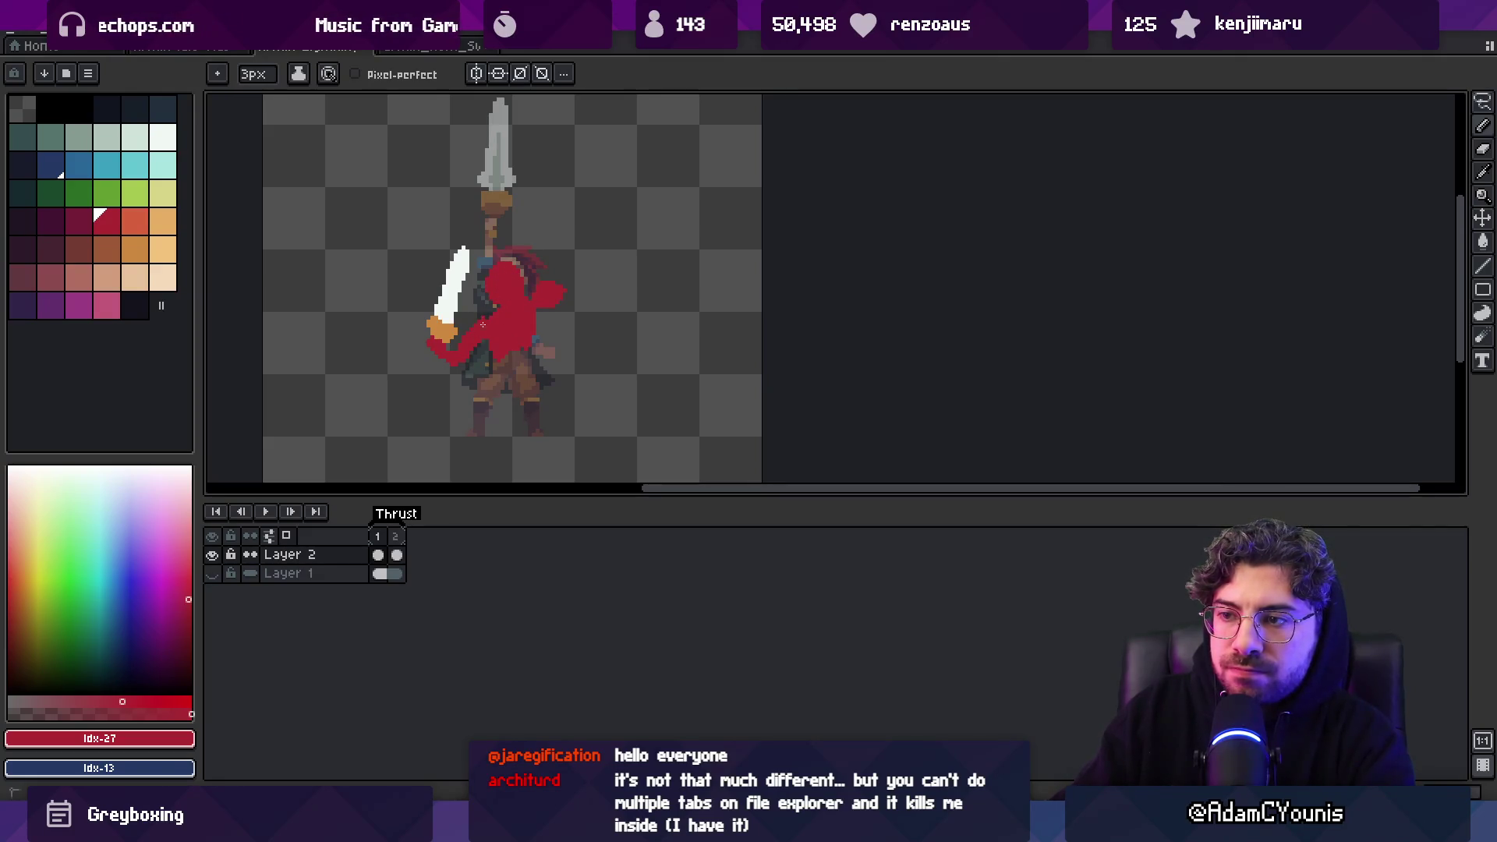
# Lasso the white sword, flip it horizontally and shift it down and right
pyautogui.press('q')
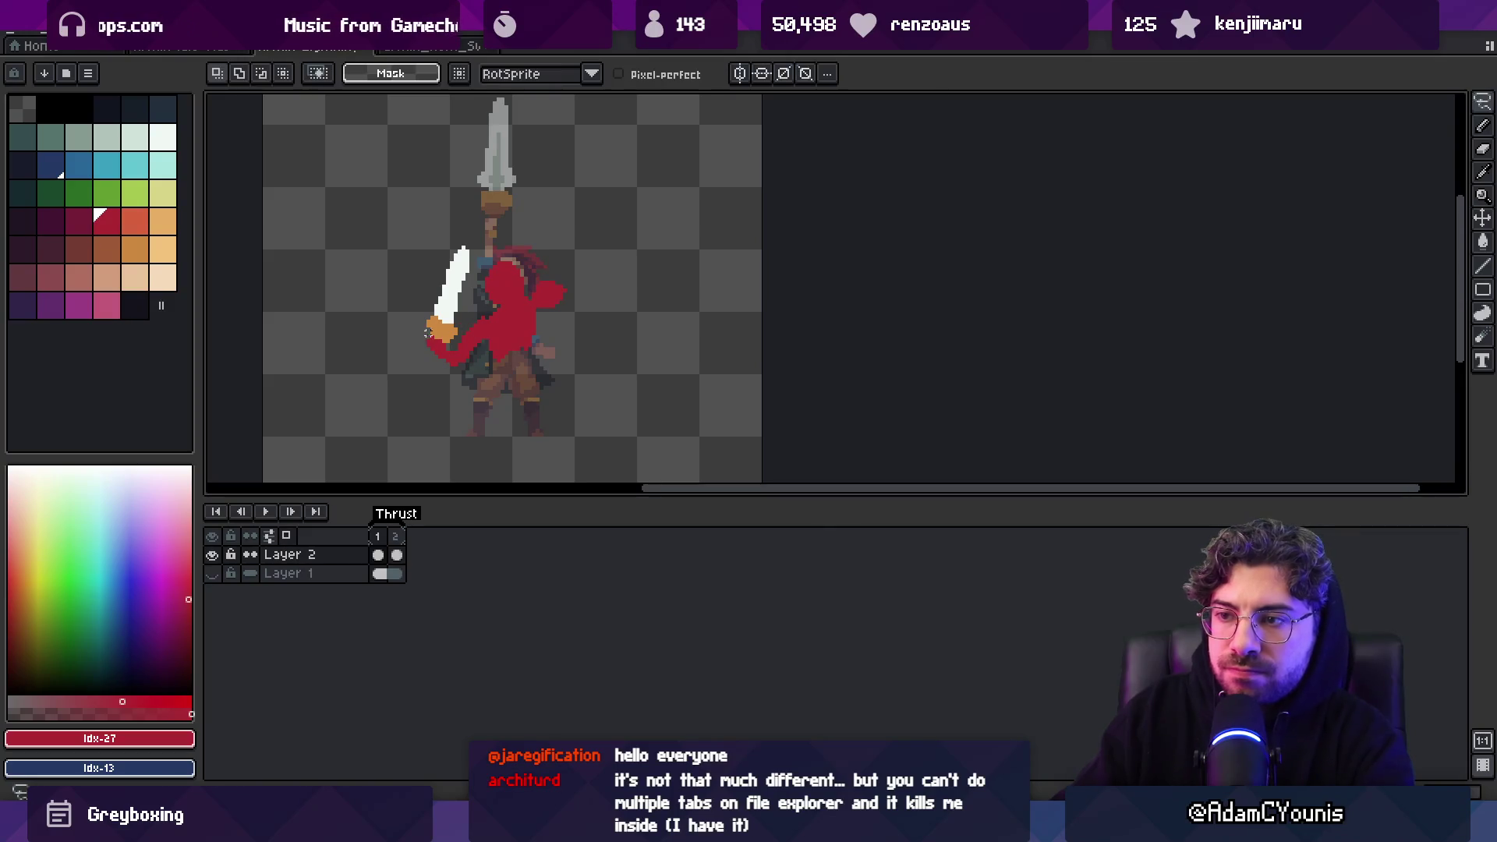
pyautogui.moveTo(446, 343)
pyautogui.mouseDown()
pyautogui.moveTo(418, 224)
pyautogui.moveTo(448, 231)
pyautogui.mouseUp()
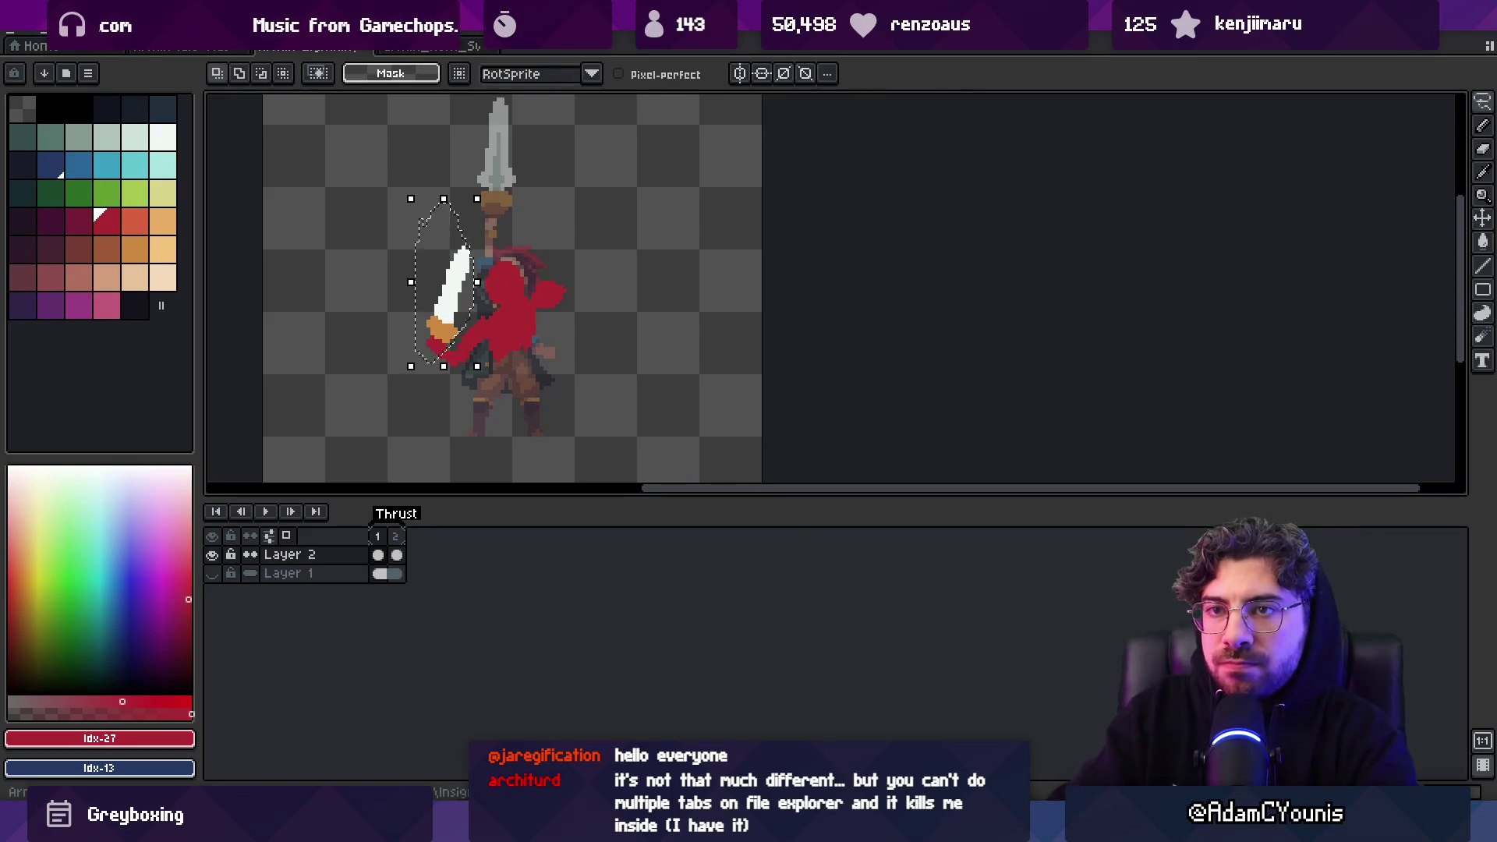
pyautogui.click(45, 23)
pyautogui.click(150, 274)
pyautogui.moveTo(420, 328); pyautogui.dragTo(436, 333)
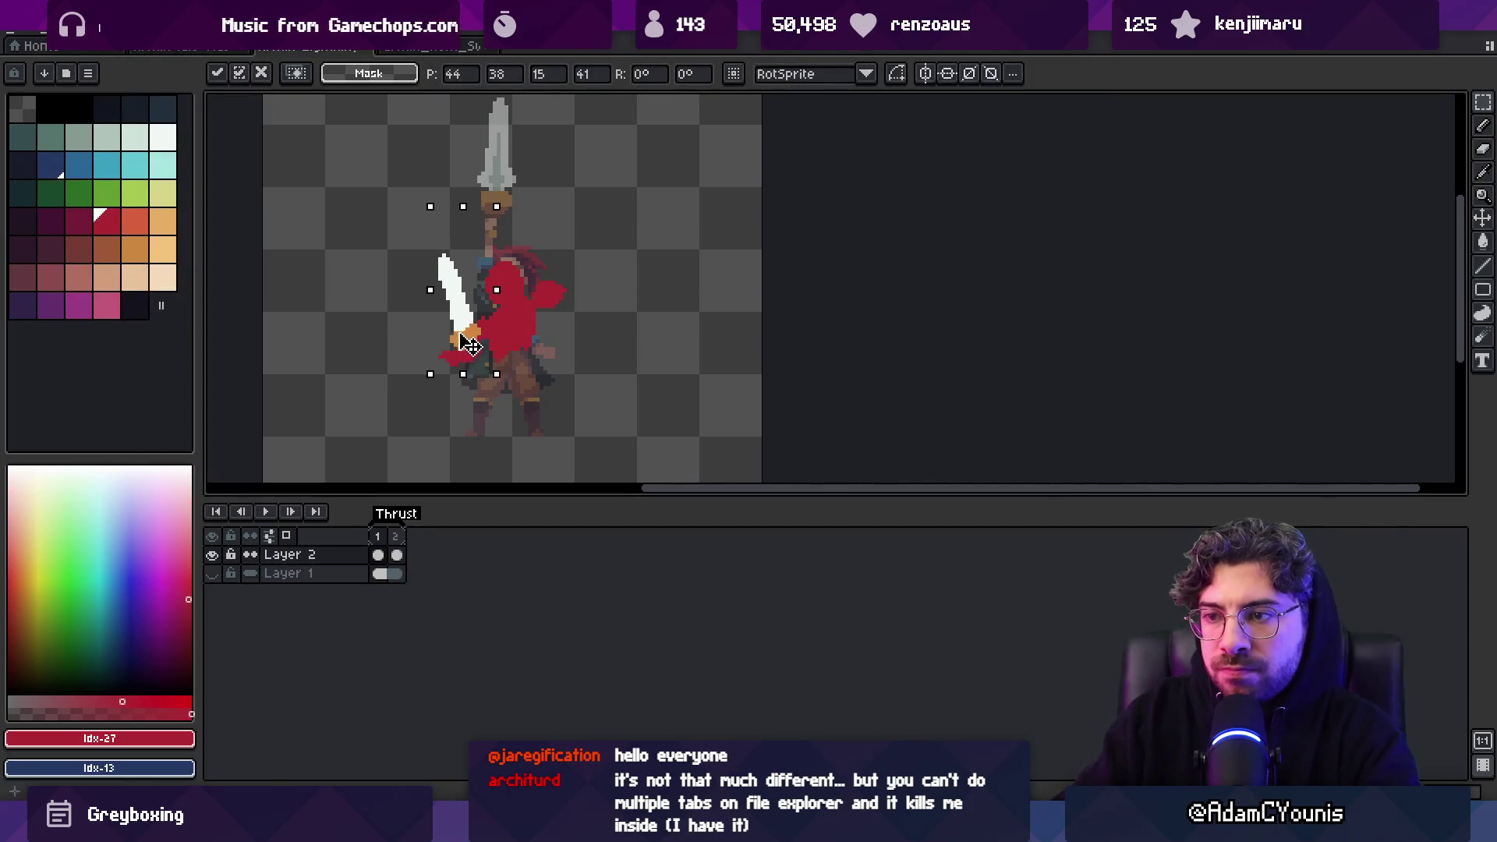
pyautogui.hotkey('ctrl', 'd')
pyautogui.press('b')
# Sample the hand's orange and cloak's red, undoing a red stroke over the legs
pyautogui.press('e')
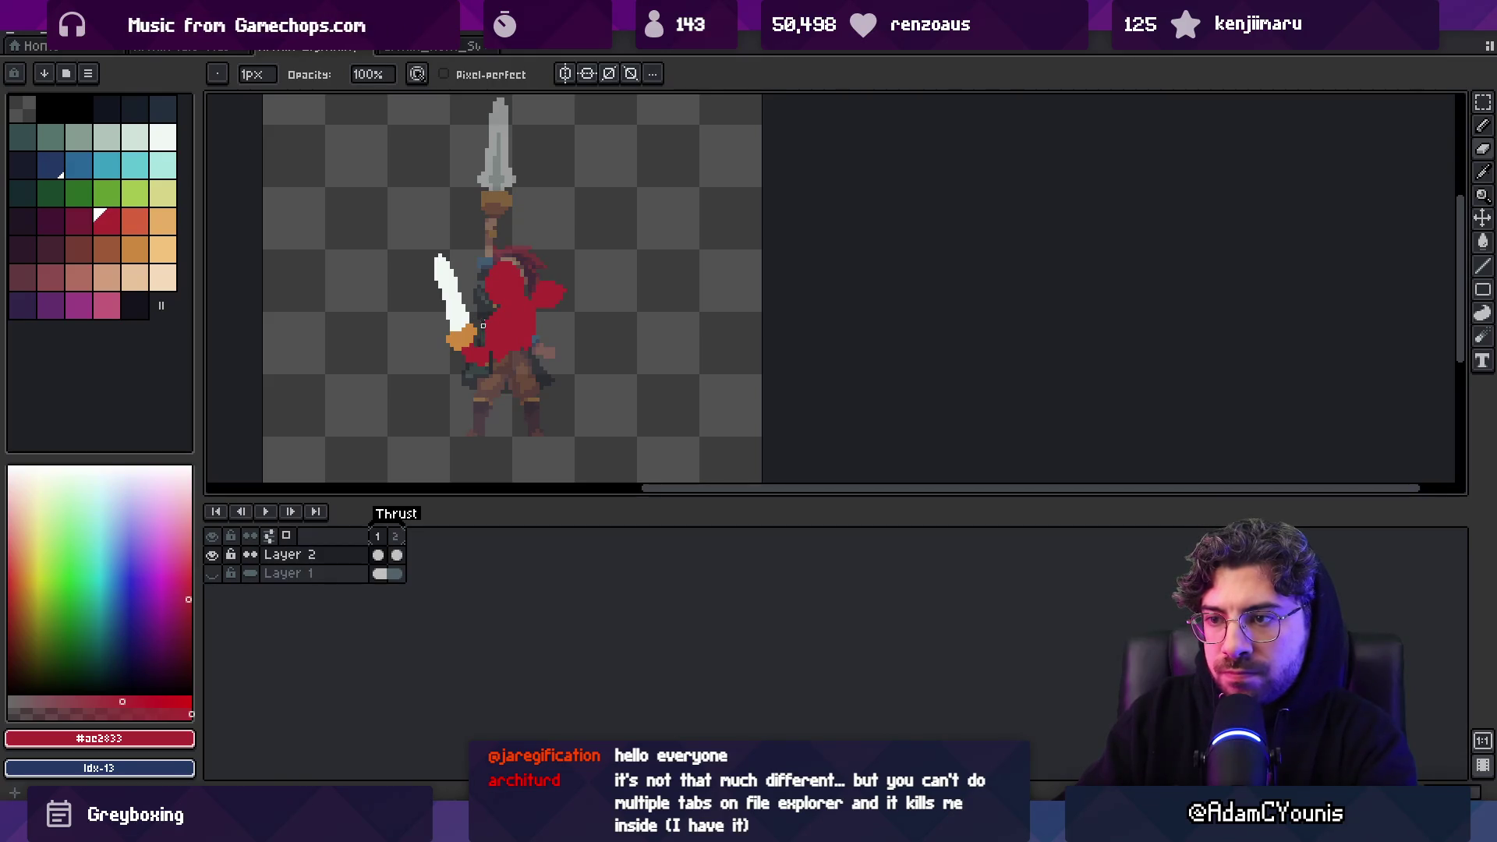
pyautogui.keyDown('alt'); pyautogui.click(472, 339); pyautogui.keyUp('alt')
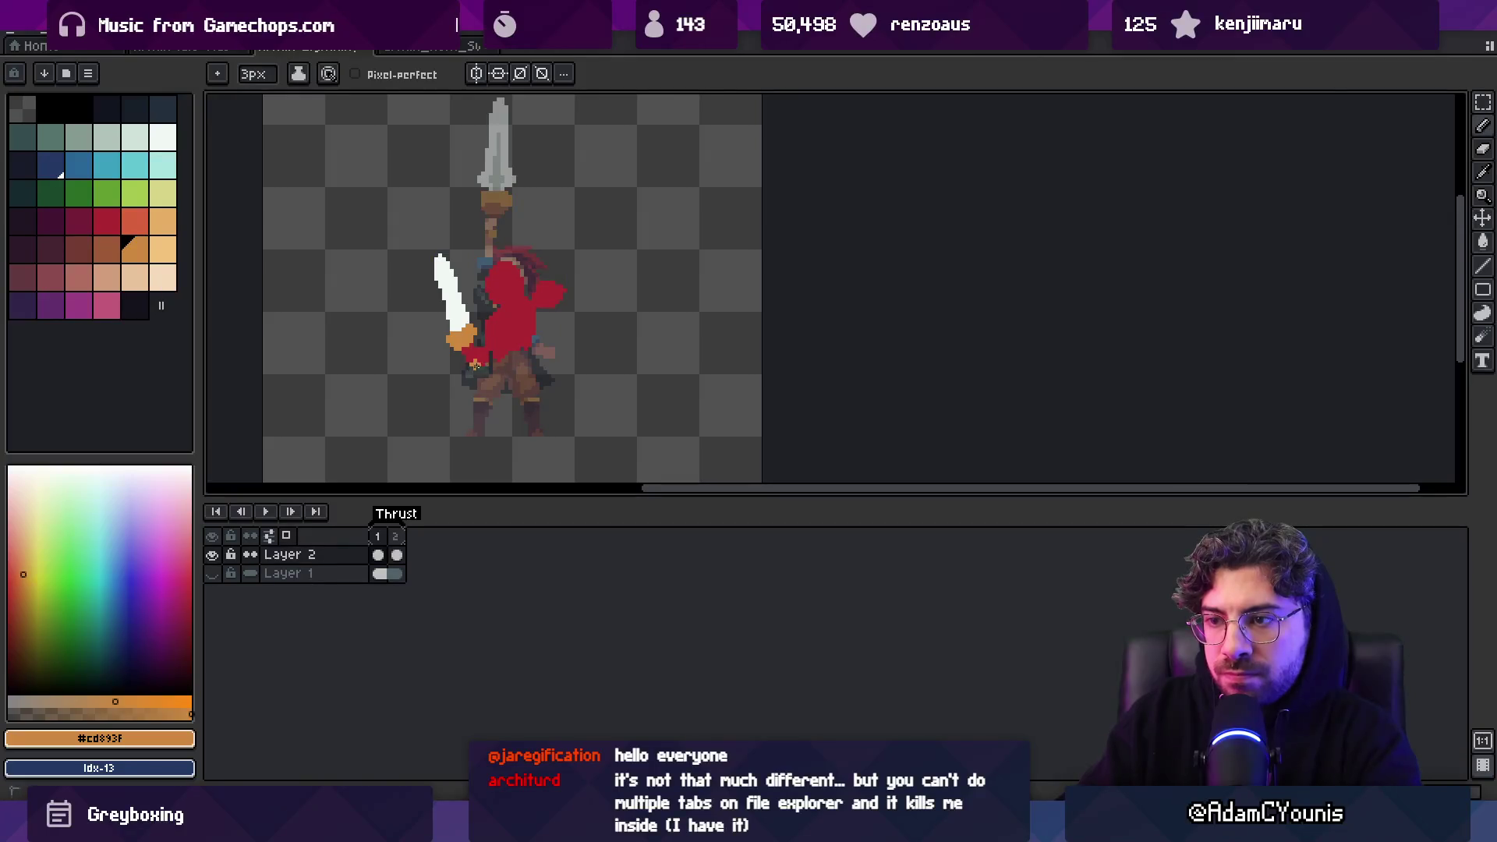
pyautogui.keyDown('alt'); pyautogui.click(523, 329); pyautogui.keyUp('alt')
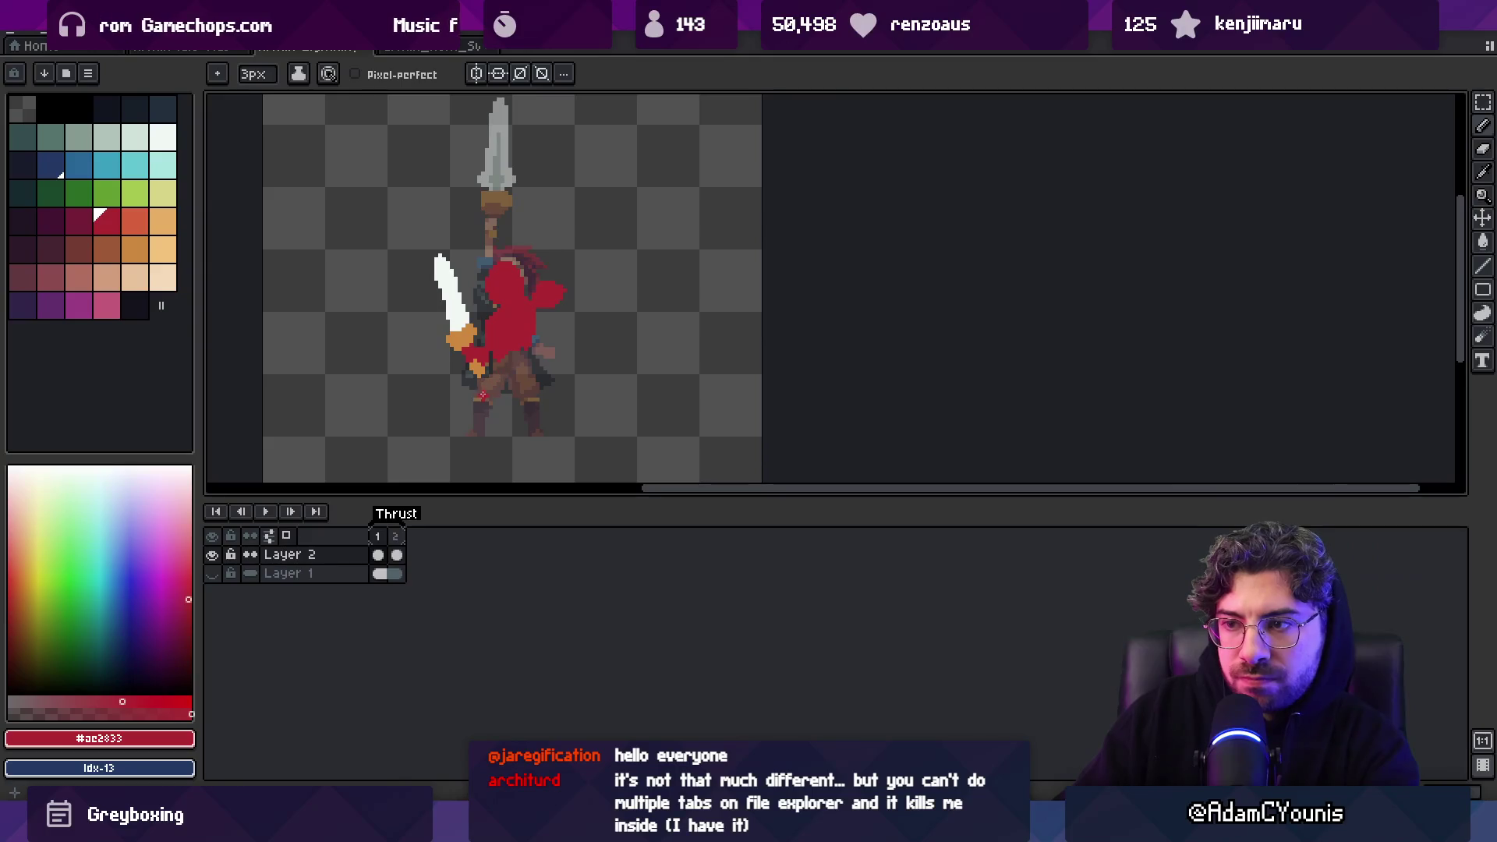
pyautogui.hotkey('ctrl', 'z')
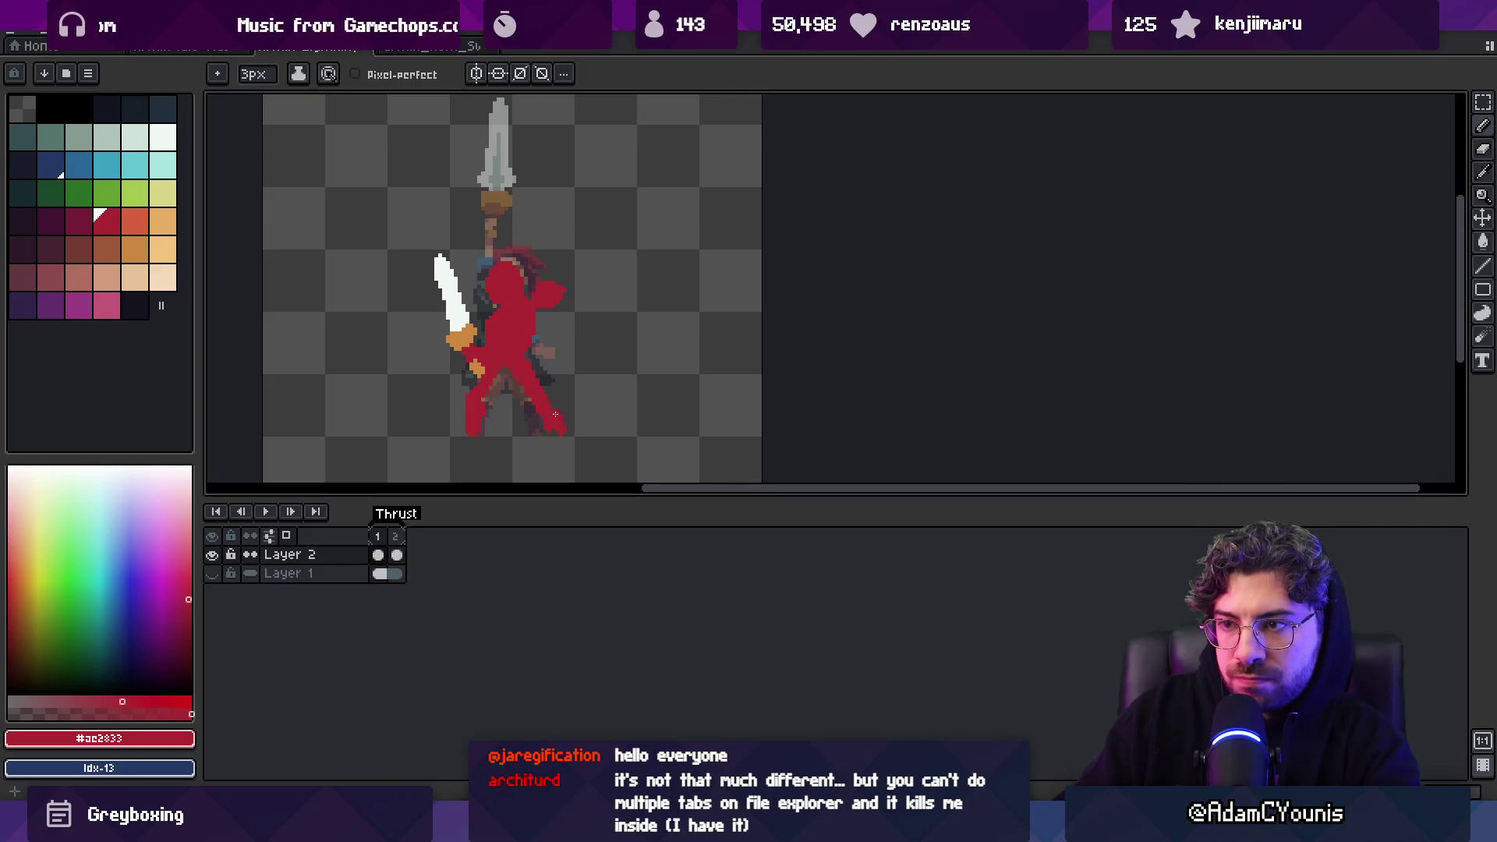
# Lasso the red figure and nudge it down and left
pyautogui.press('q')
pyautogui.moveTo(442, 387)
pyautogui.mouseDown()
pyautogui.moveTo(583, 224)
pyautogui.moveTo(354, 296)
pyautogui.mouseUp()
pyautogui.moveTo(503, 296); pyautogui.dragTo(499, 304)
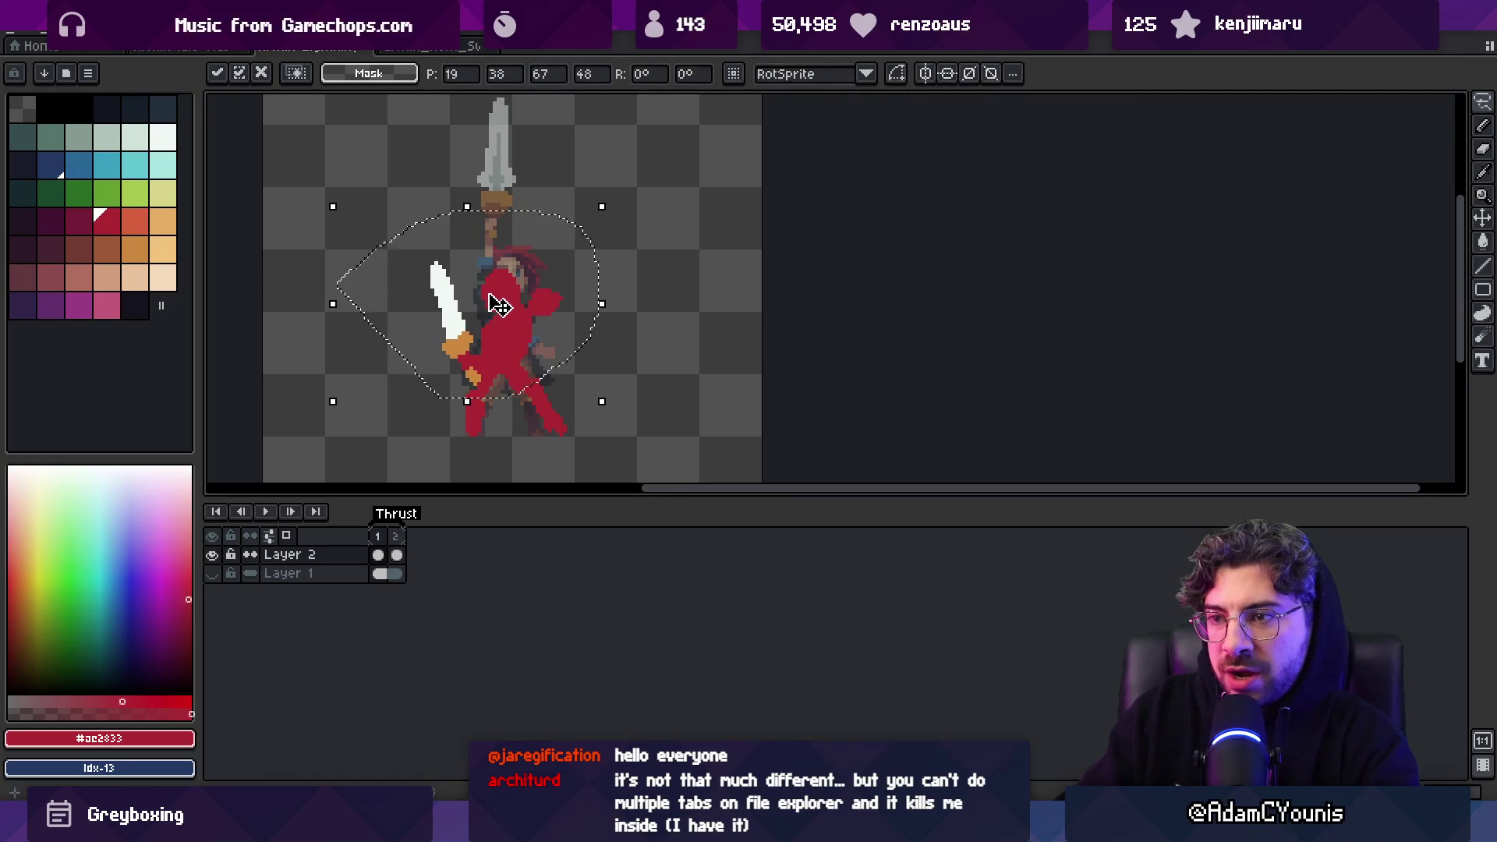
pyautogui.press('Return')
pyautogui.press('b')
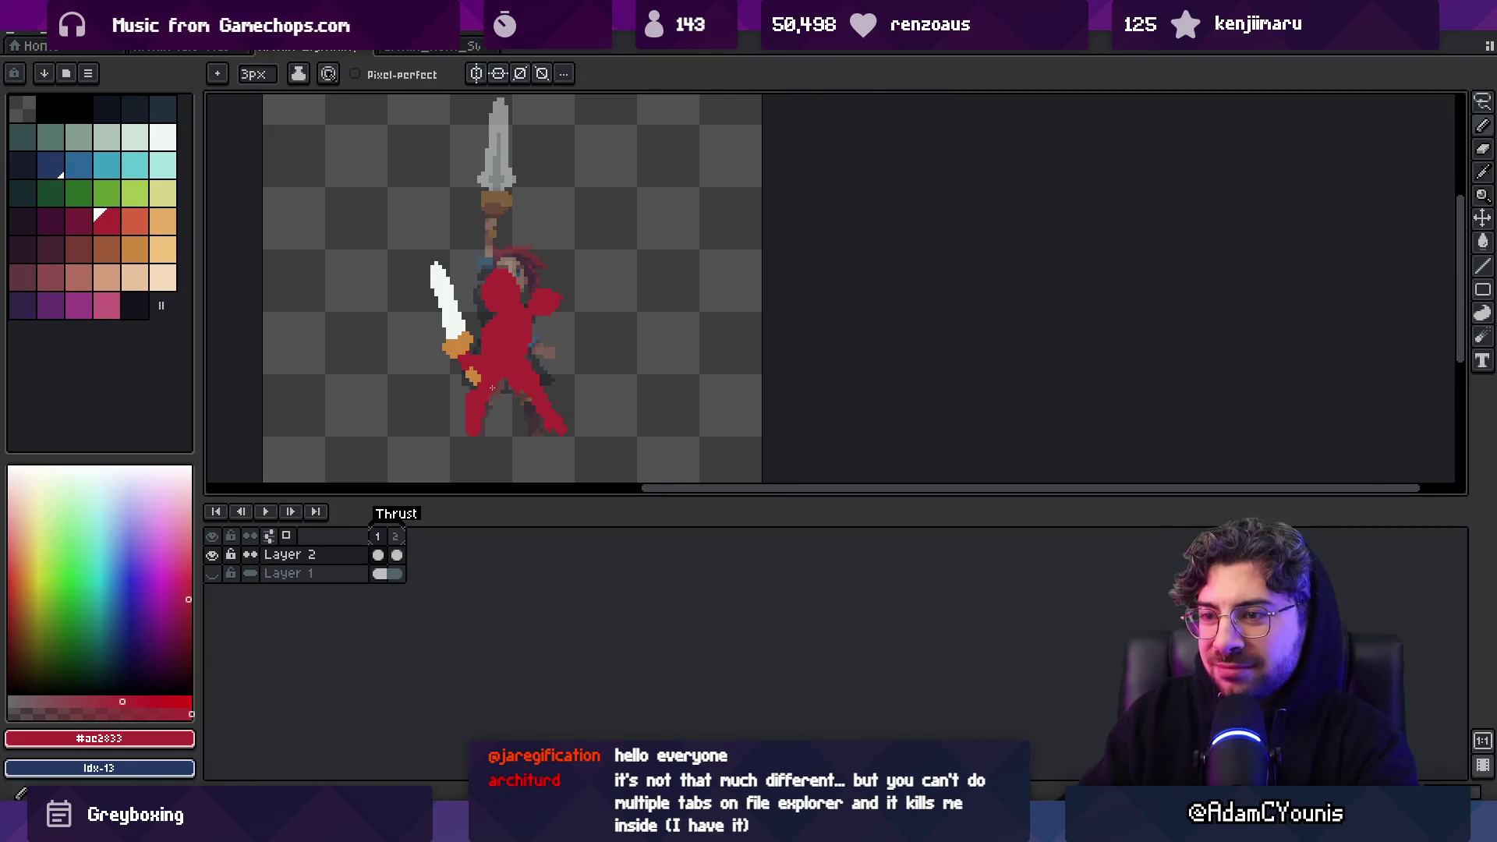
# Touch up the red silhouette's edges, alternating between pencil and eraser
pyautogui.scroll(3, 489, 387)
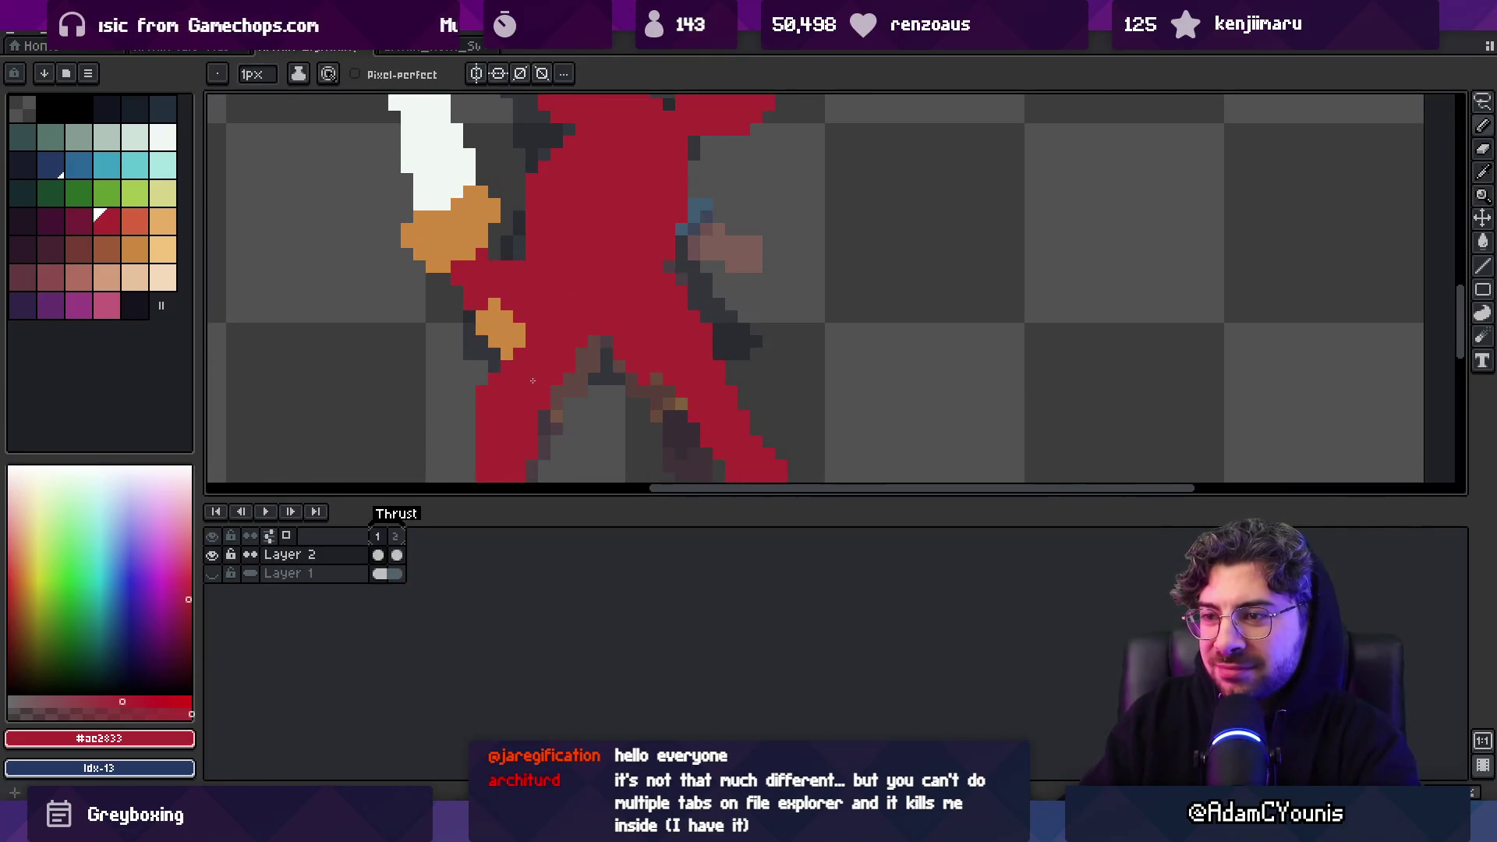
pyautogui.scroll(-4, 533, 381)
pyautogui.scroll(2, 546, 378)
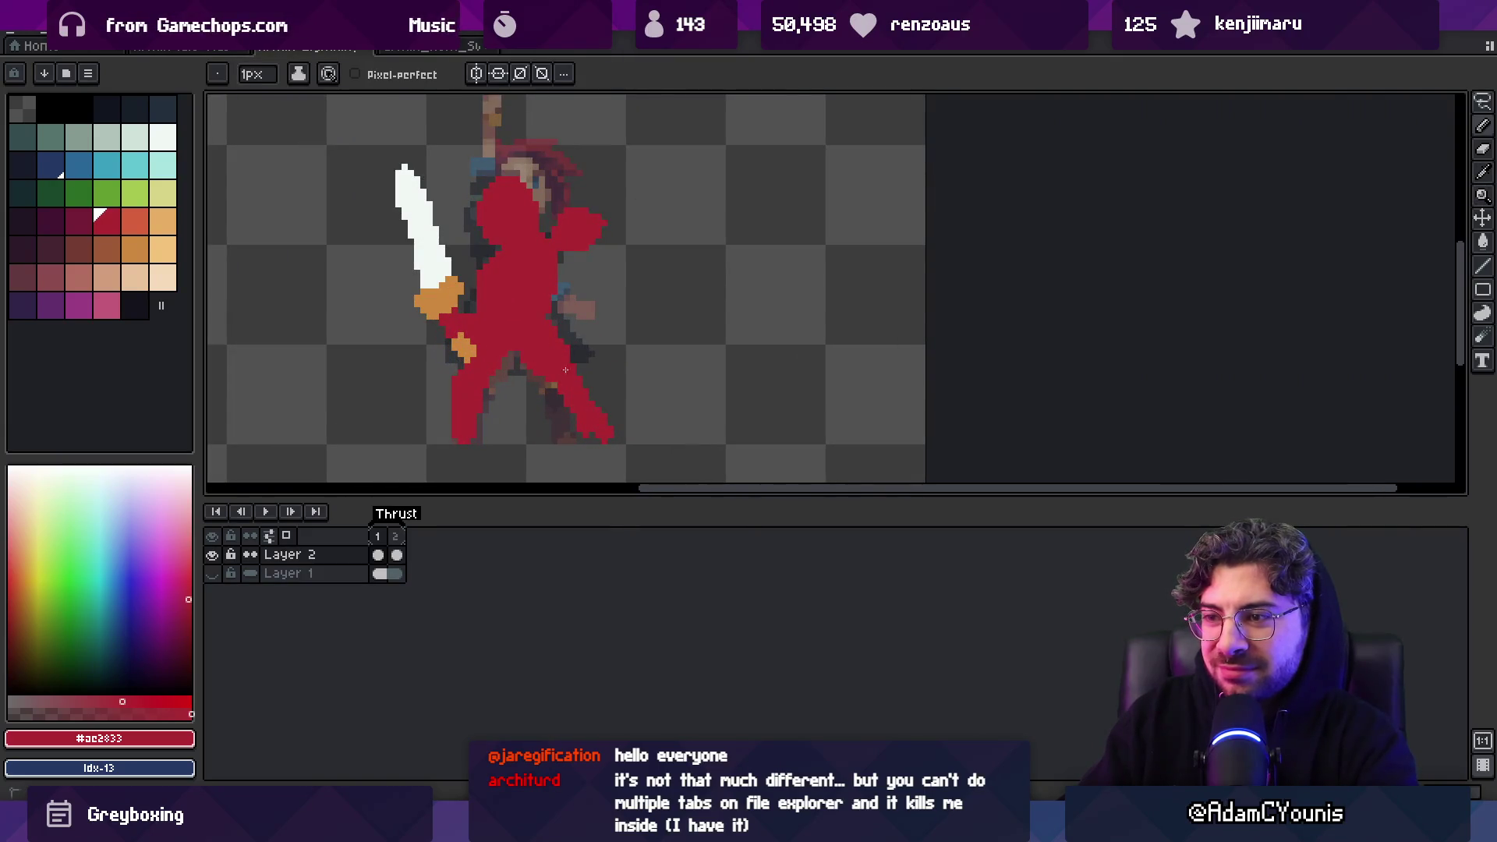
pyautogui.press('e')
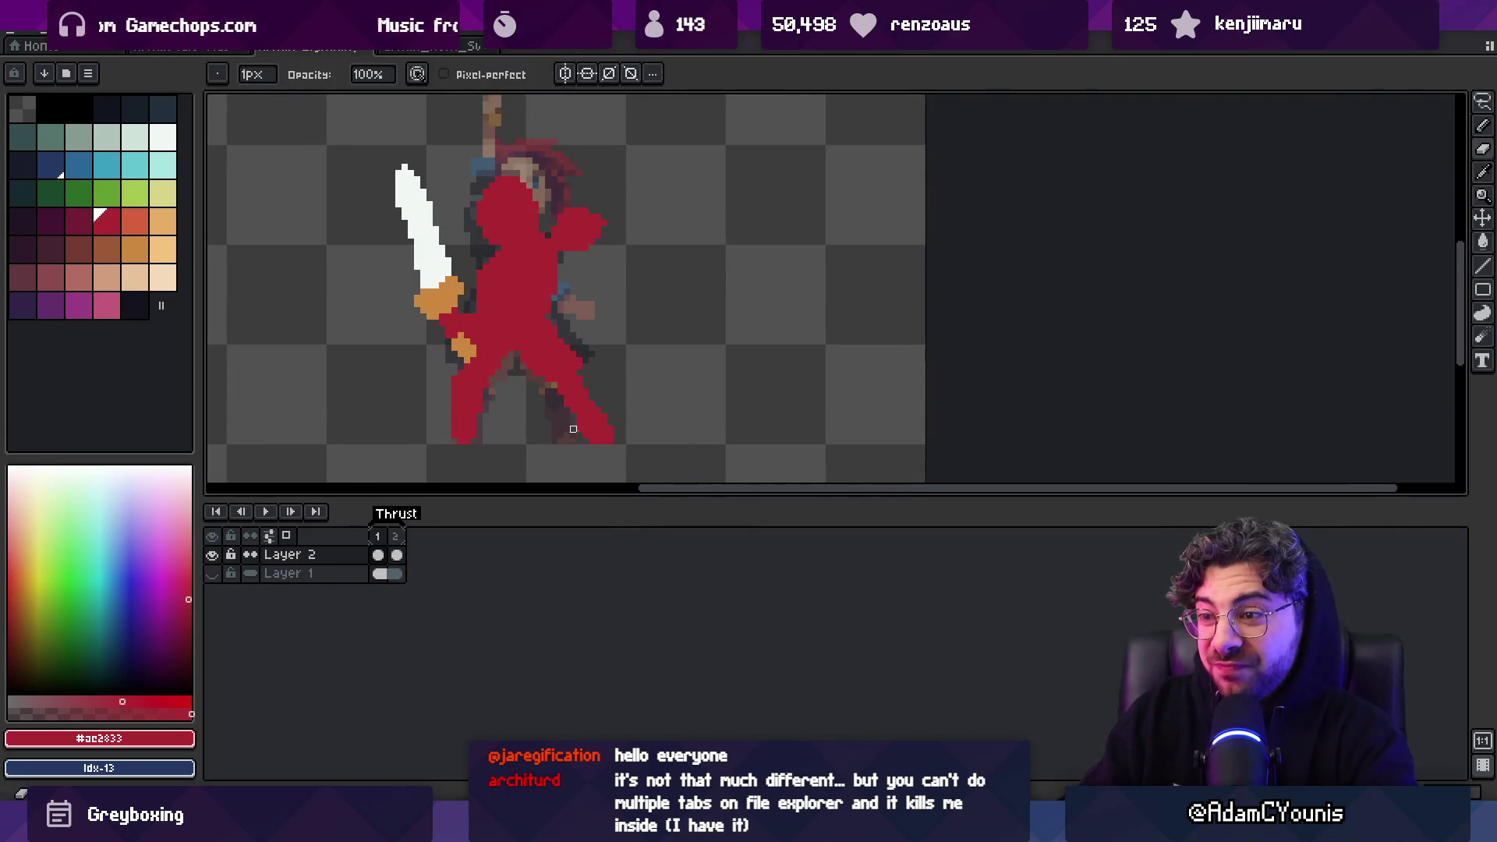
pyautogui.press('b')
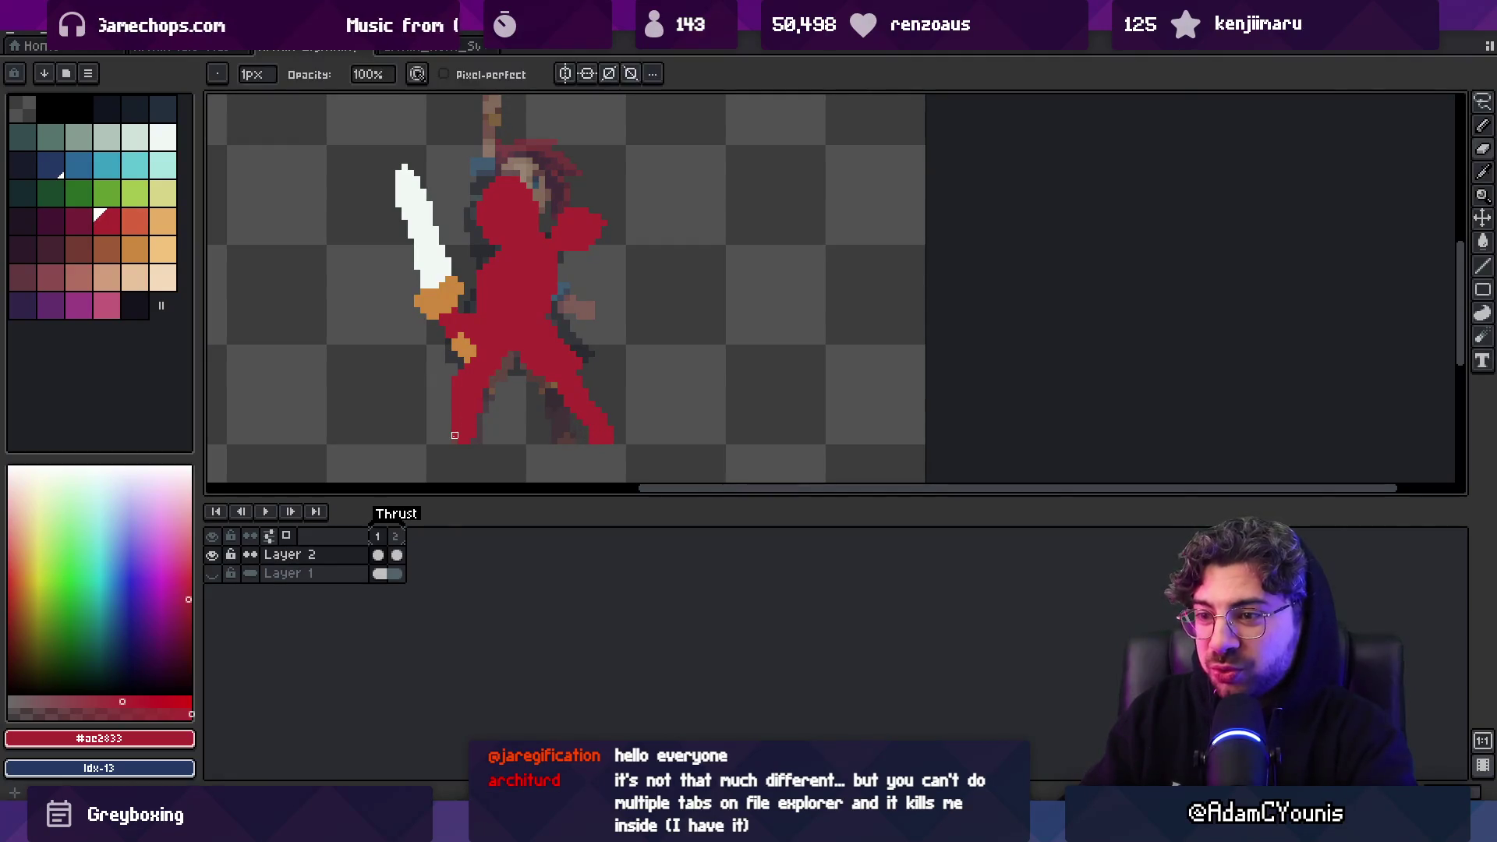
pyautogui.scroll(-3, 490, 422)
pyautogui.scroll(2, 525, 382)
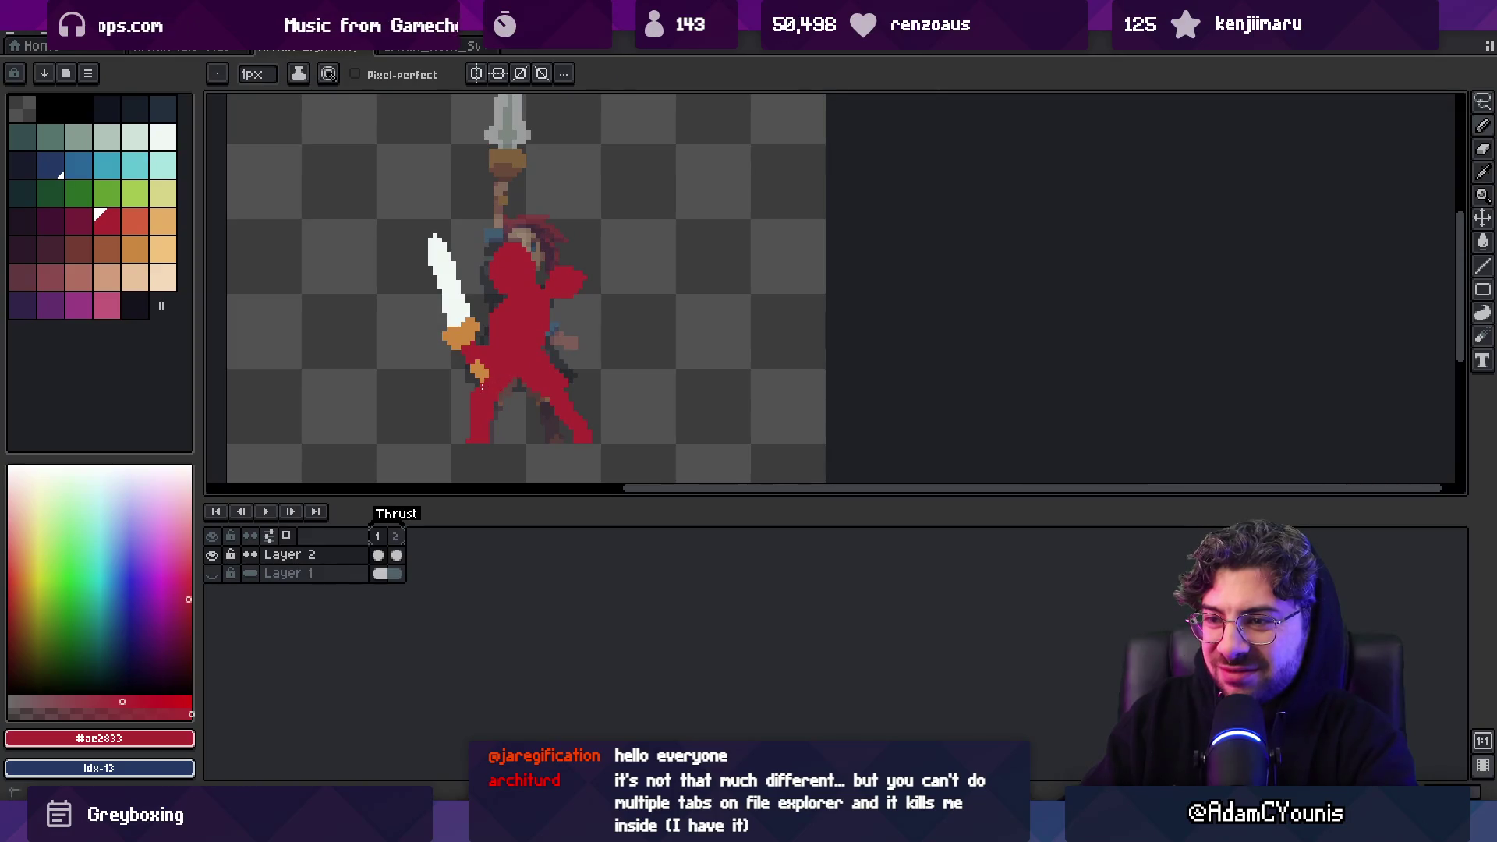
pyautogui.press('e')
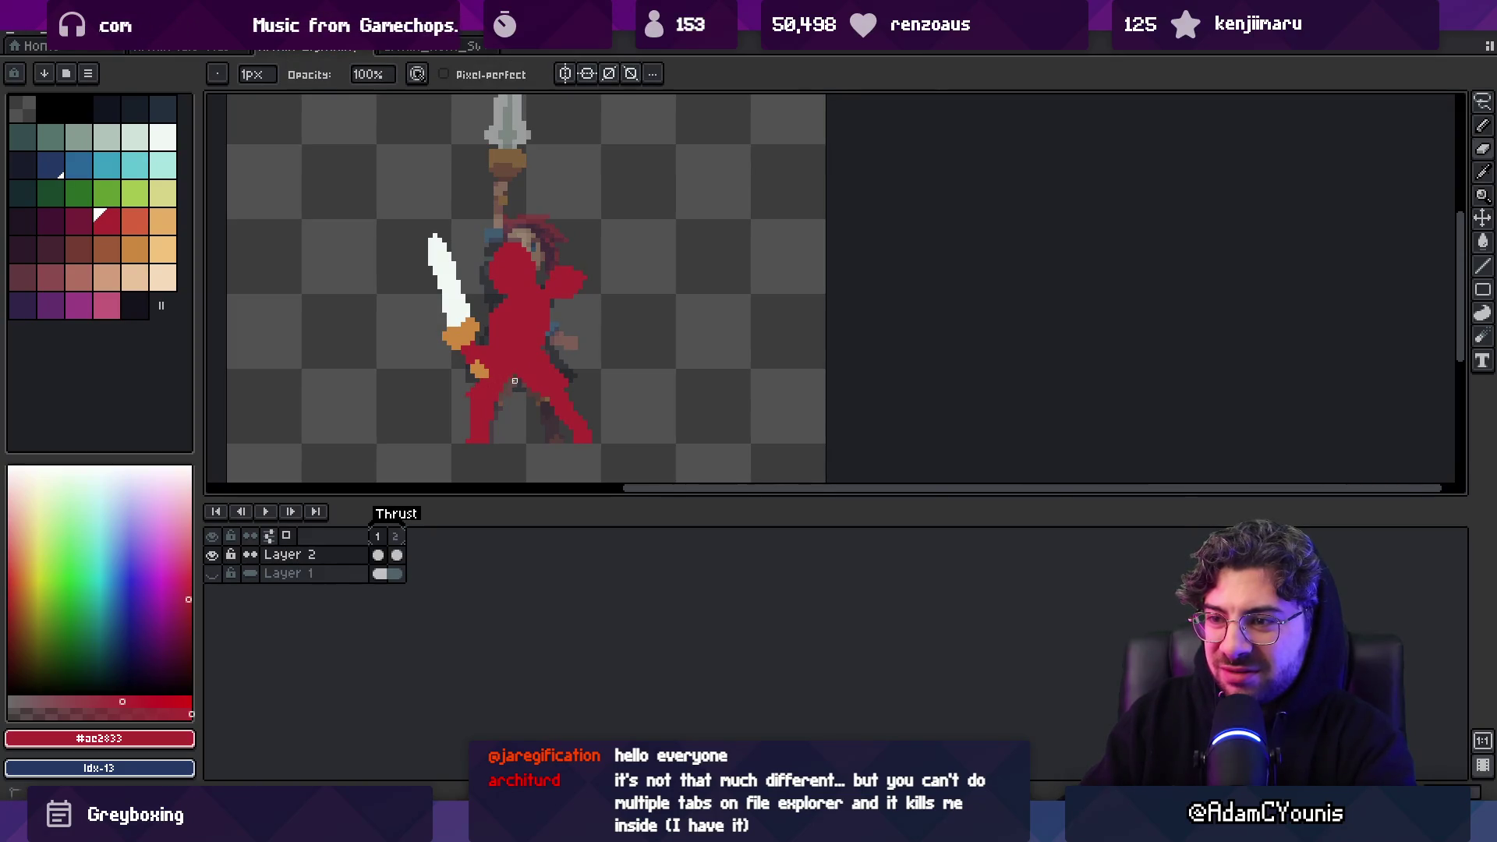
pyautogui.press('b')
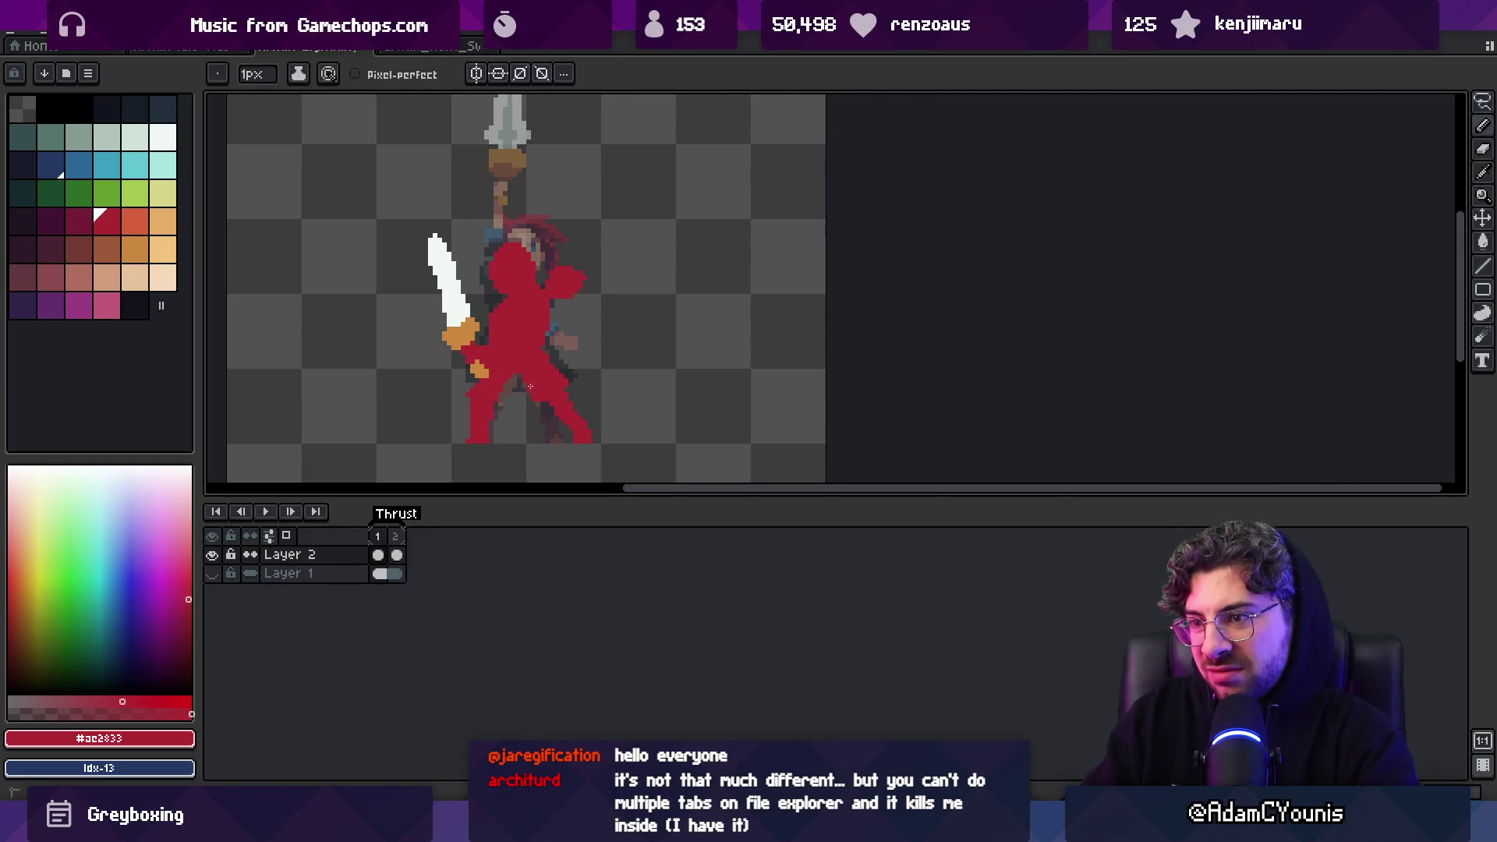
pyautogui.press('e')
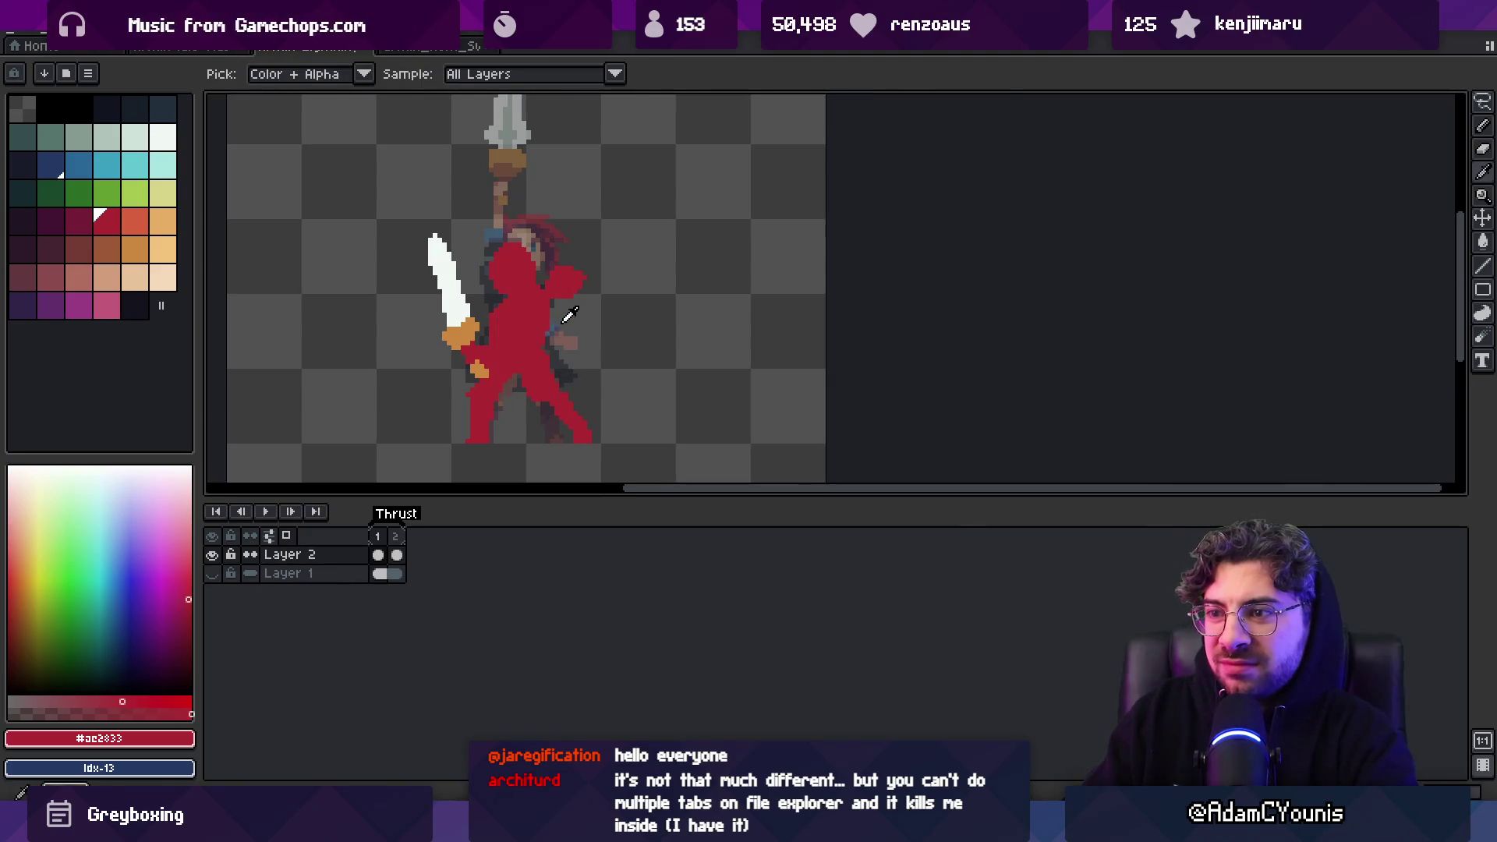
# Refine the body and head outlines with a 2px pencil and eraser
pyautogui.press('m')
pyautogui.moveTo(479, 210)
pyautogui.mouseDown()
pyautogui.moveTo(503, 306)
pyautogui.moveTo(619, 331)
pyautogui.mouseUp()
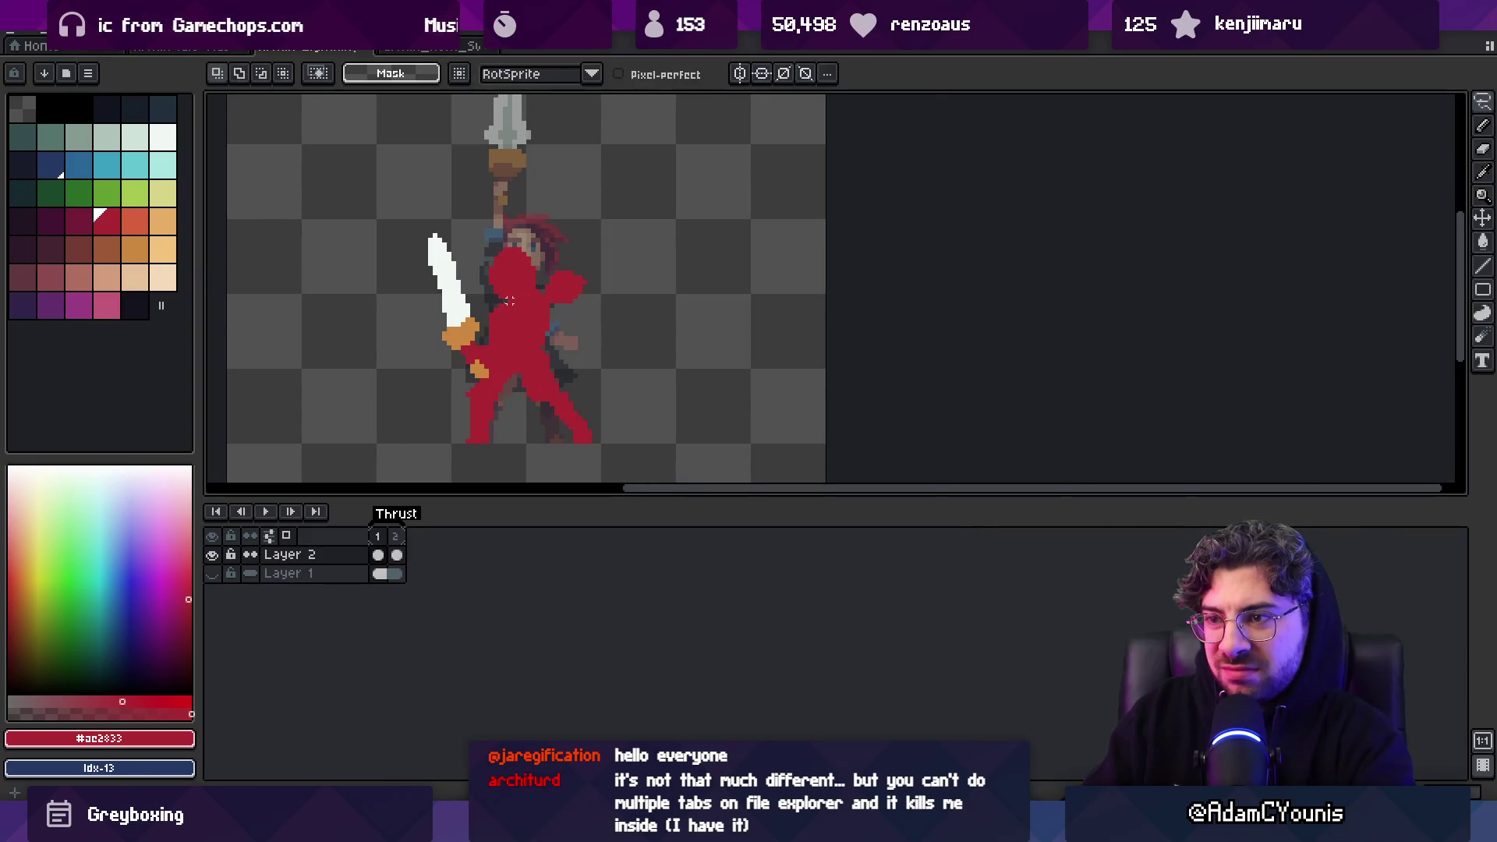
pyautogui.press('b')
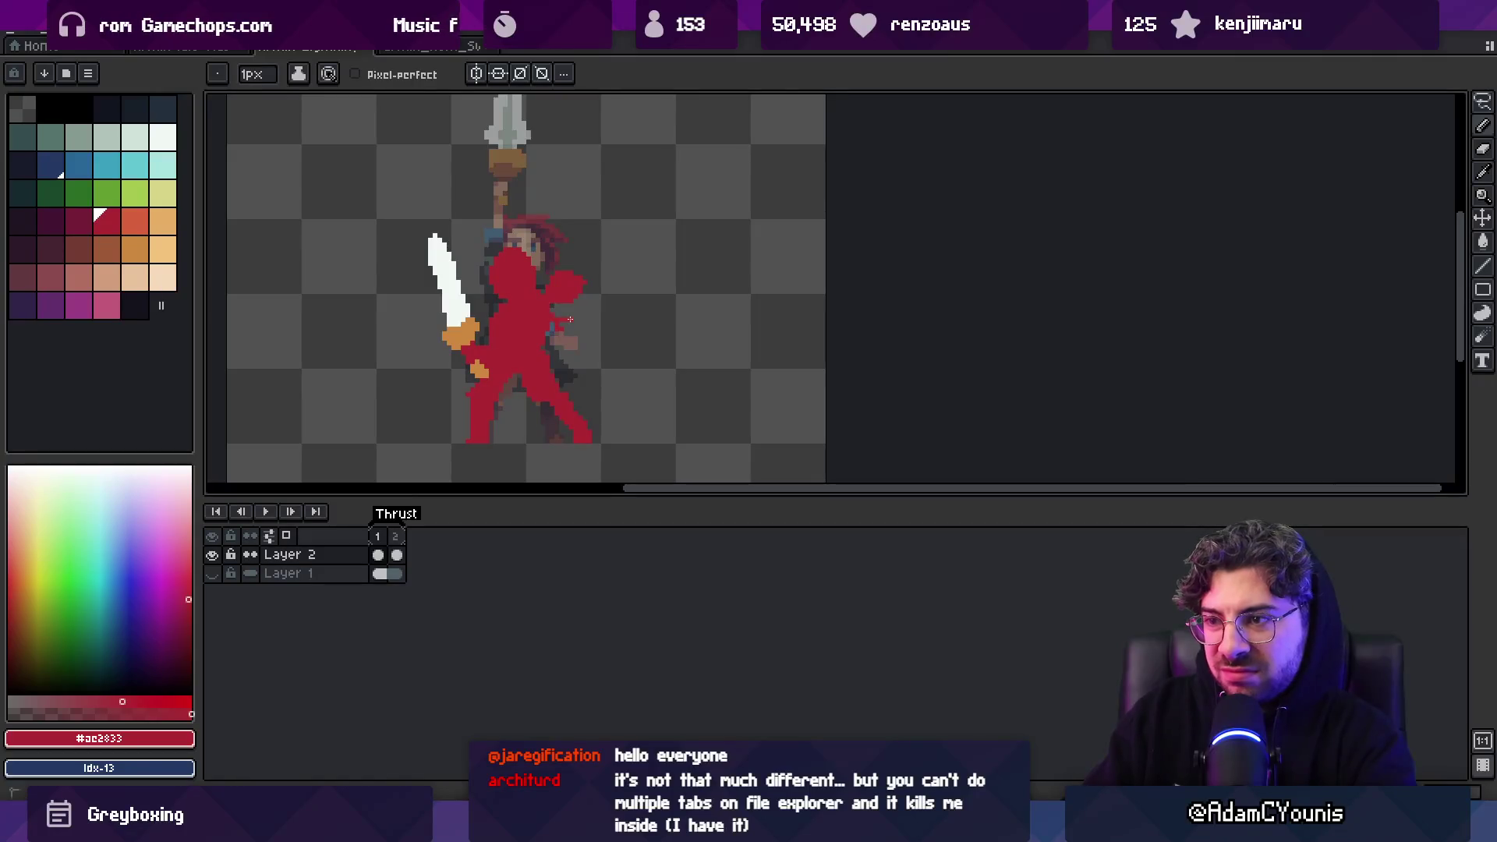
pyautogui.press('+')
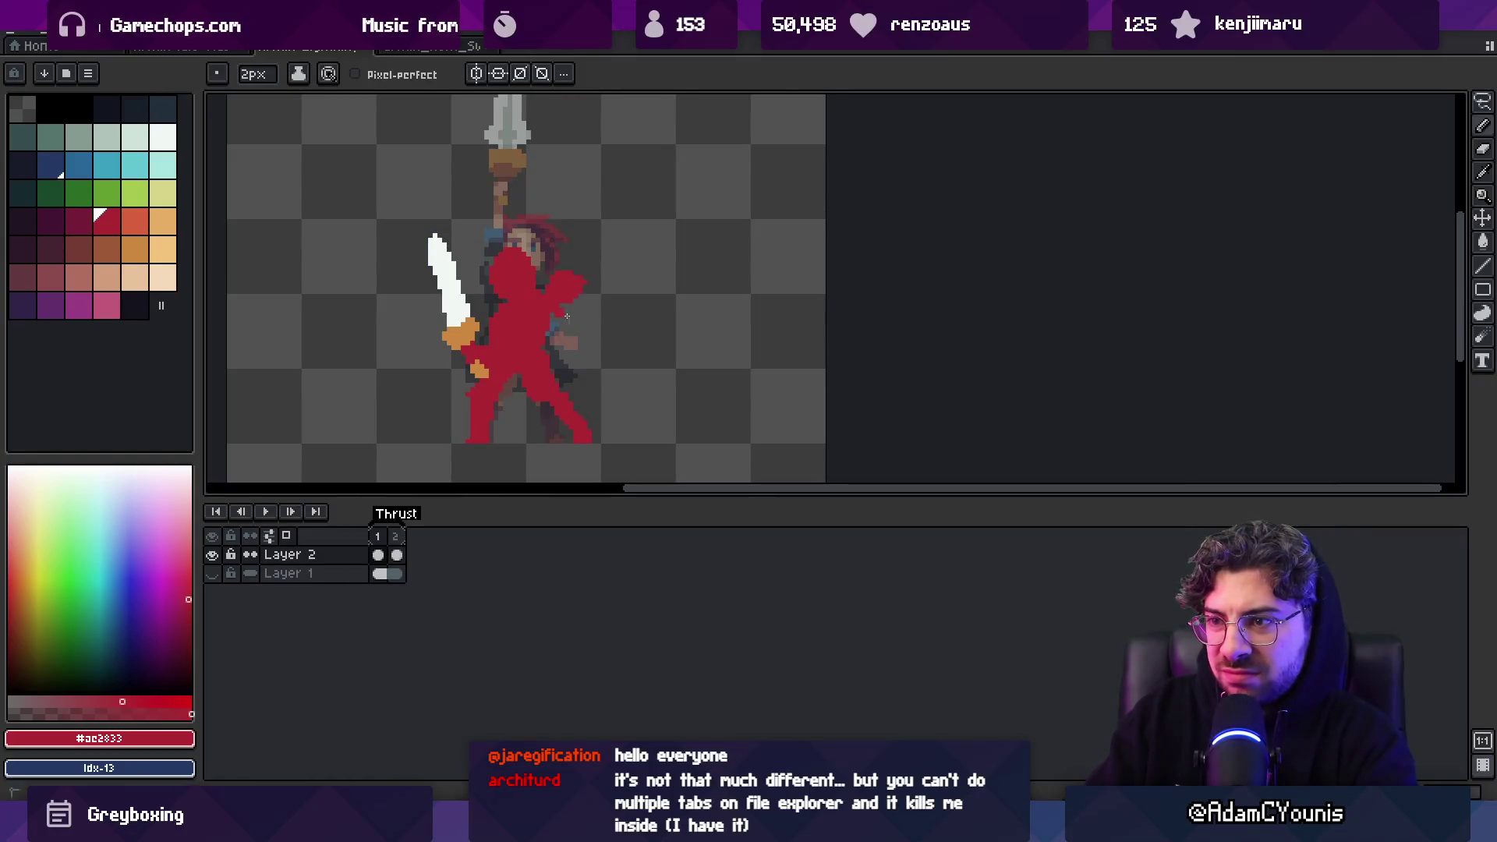
pyautogui.press('e')
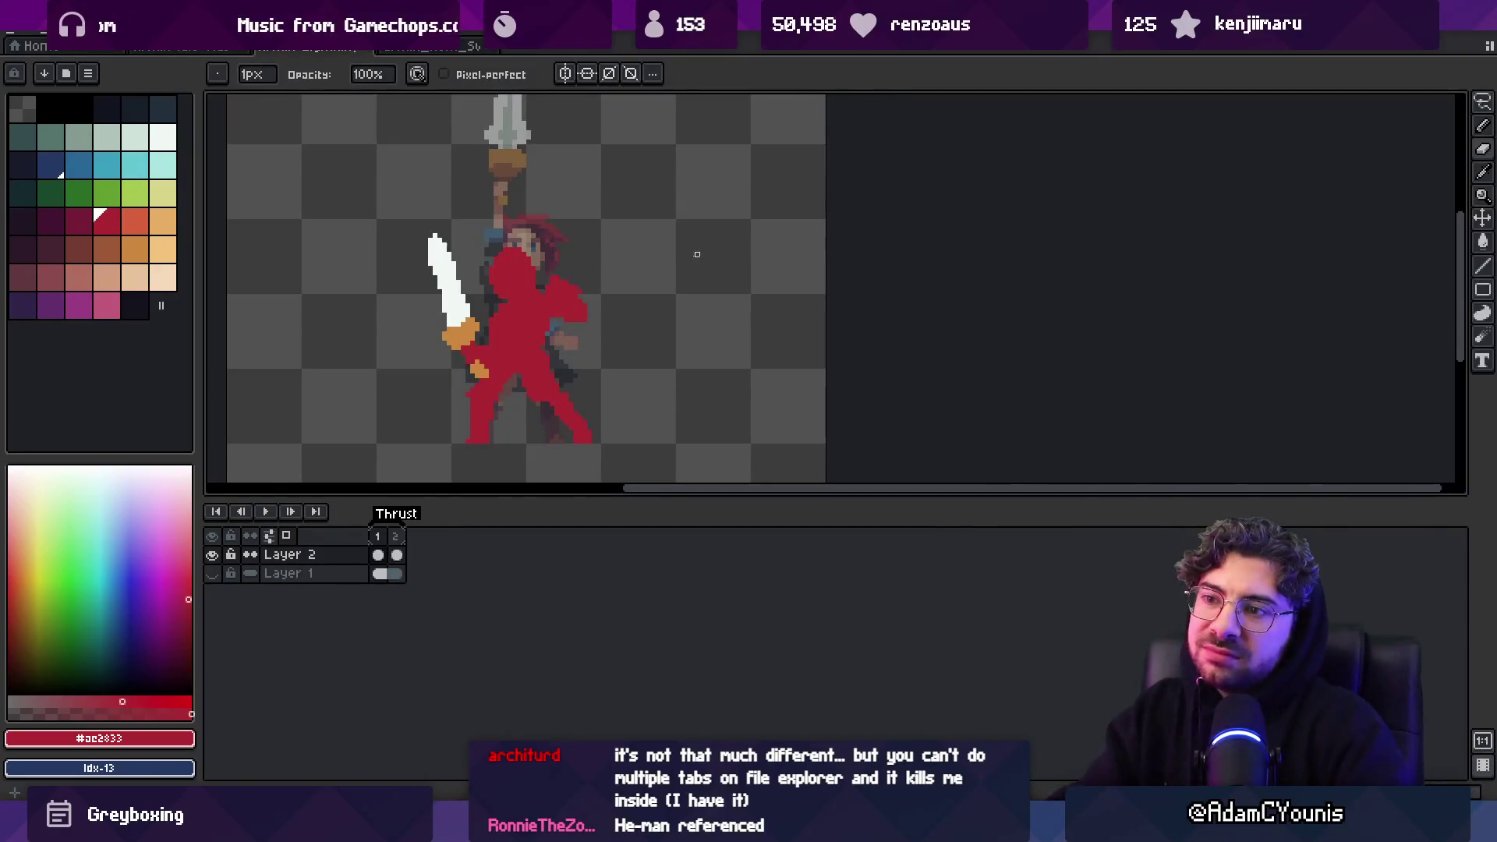
pyautogui.hotkey('shift', 'm')
pyautogui.moveTo(485, 302)
pyautogui.mouseDown()
pyautogui.moveTo(546, 253)
pyautogui.moveTo(554, 220)
pyautogui.mouseUp()
pyautogui.hotkey('ctrl', 'd')
pyautogui.press('b')
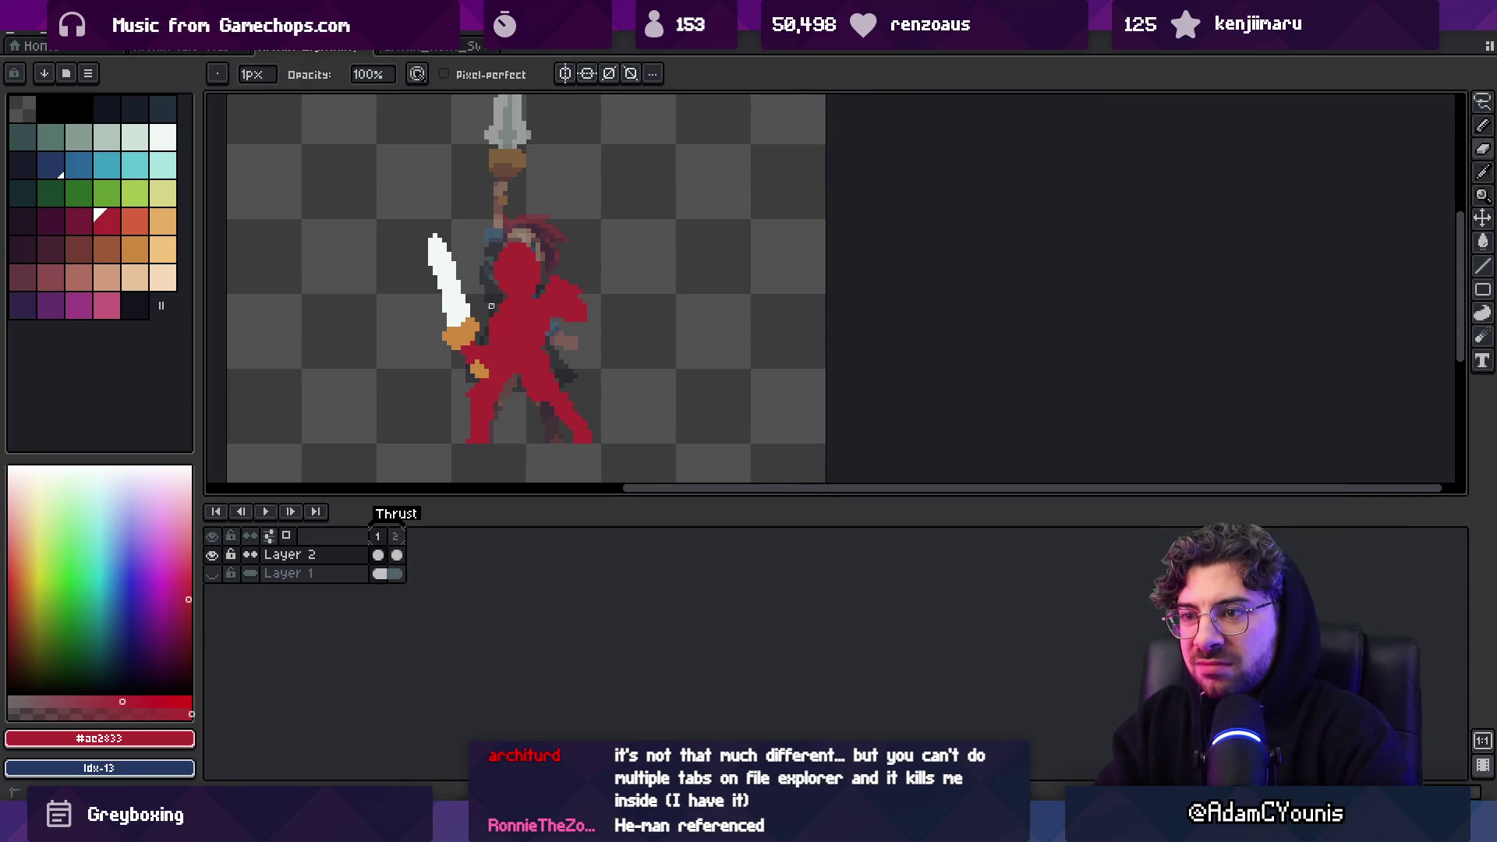
pyautogui.press('e')
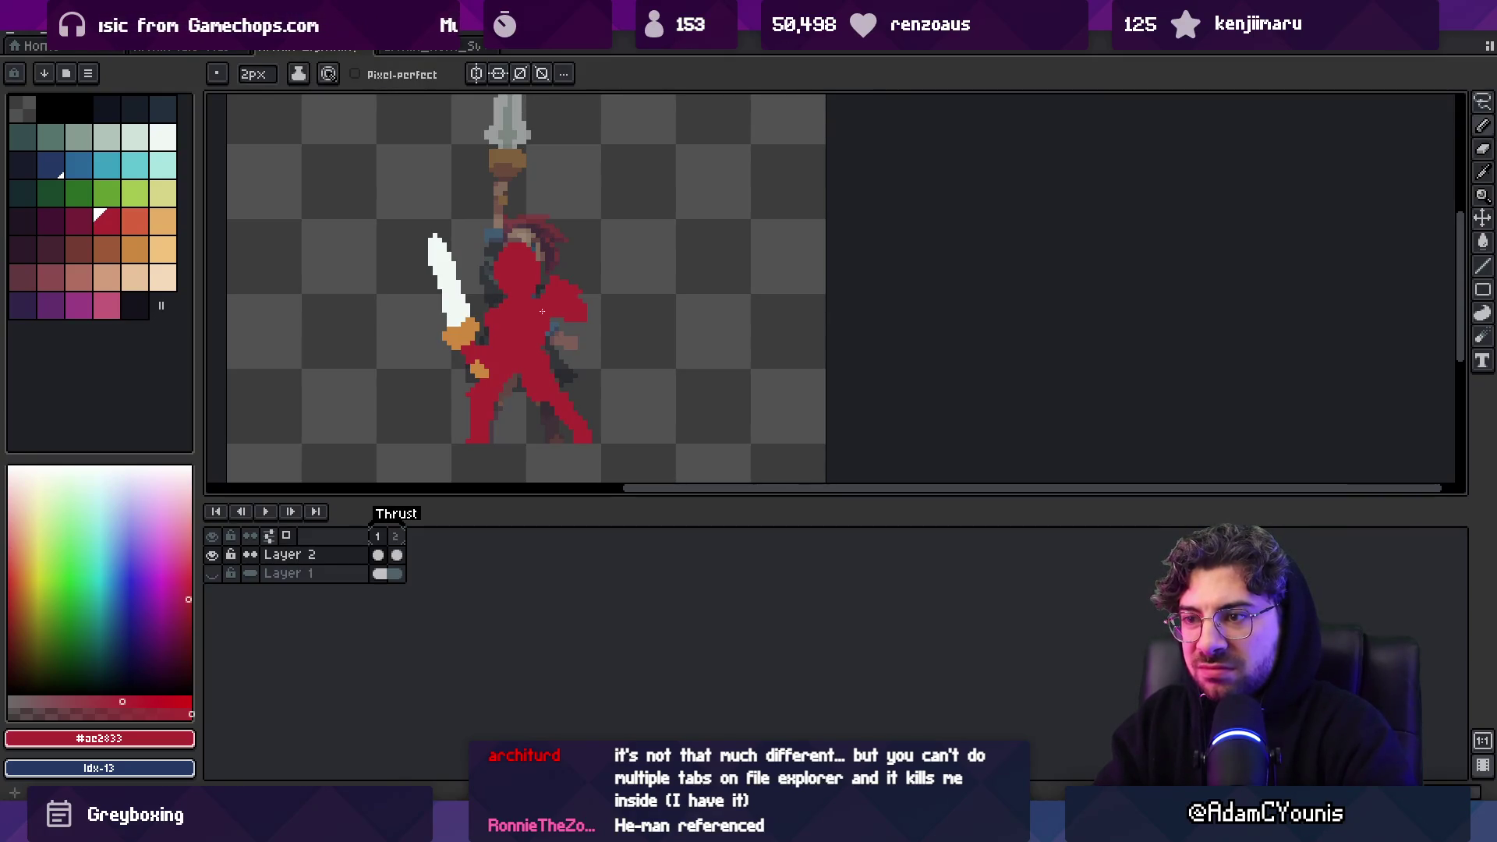
pyautogui.press('b')
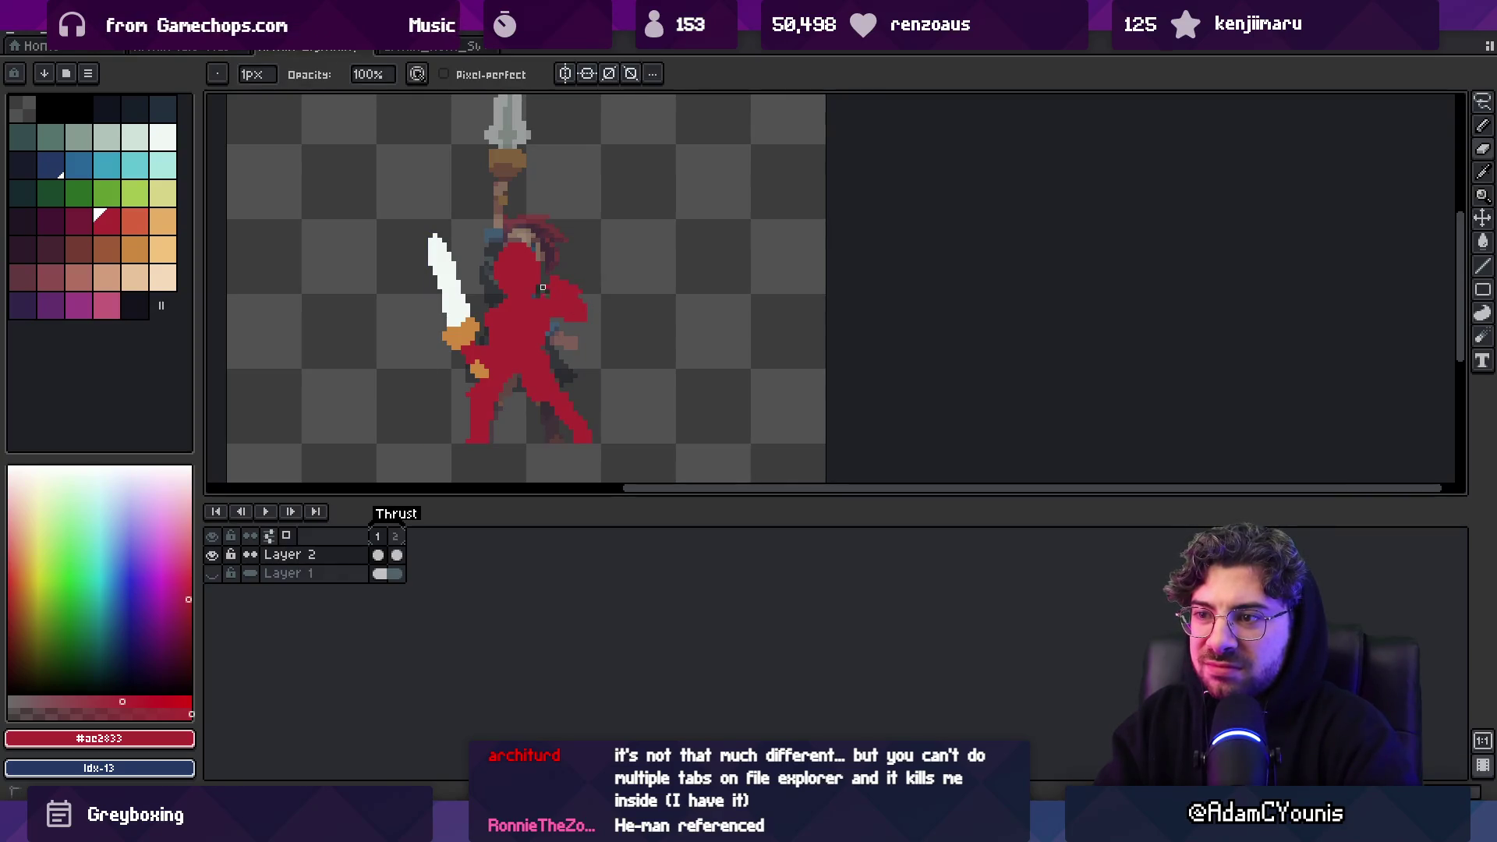
pyautogui.press('e')
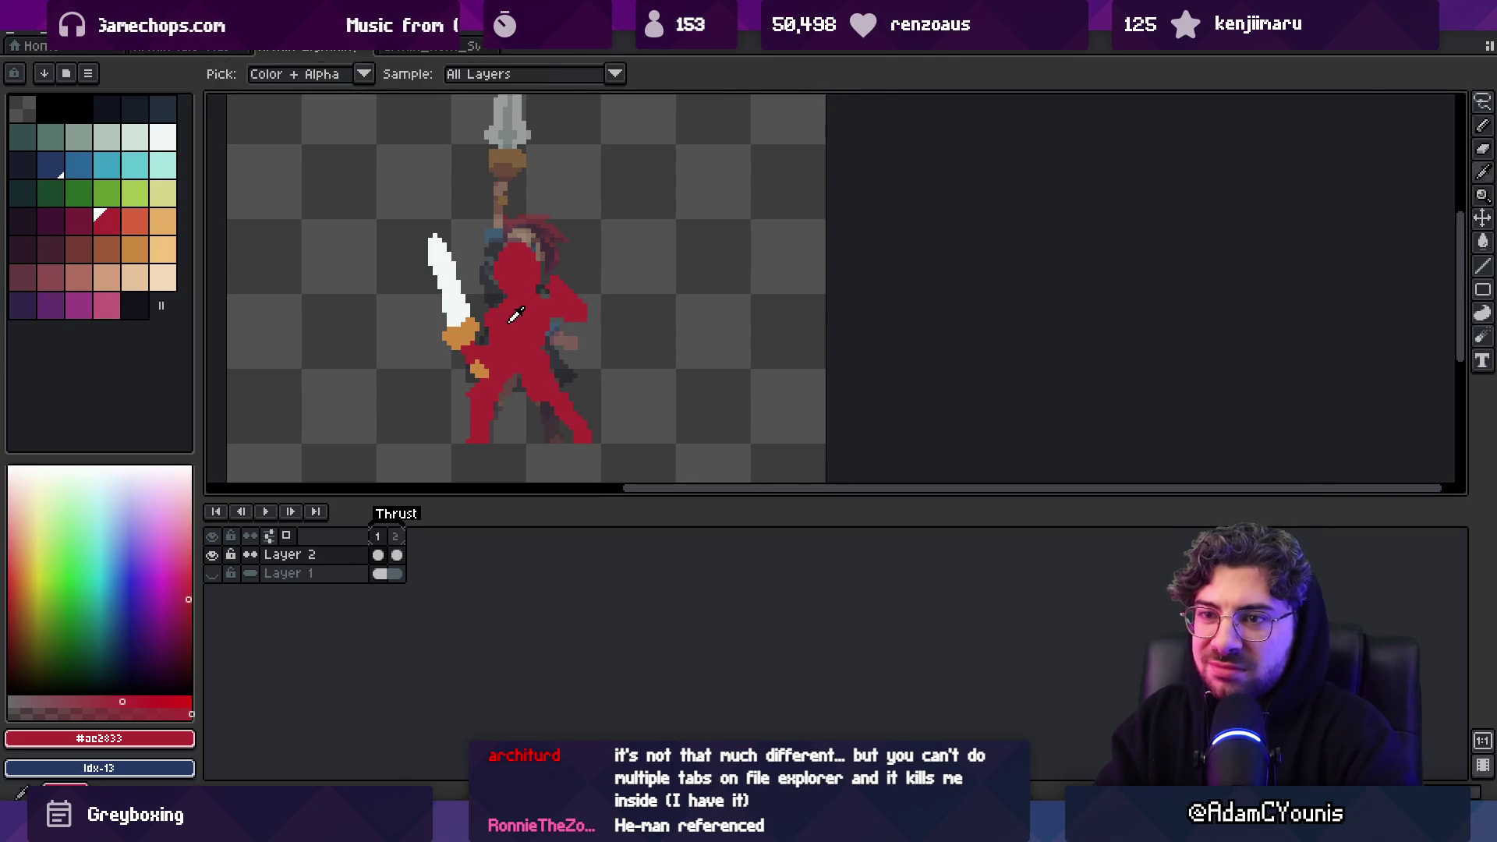
# Shade the right leg, left leg and hip with darker red Idx-26 at 4px
pyautogui.click(72, 216)
pyautogui.press('b')
pyautogui.moveTo(569, 417); pyautogui.dragTo(587, 436)
pyautogui.moveTo(484, 407); pyautogui.dragTo(500, 389)
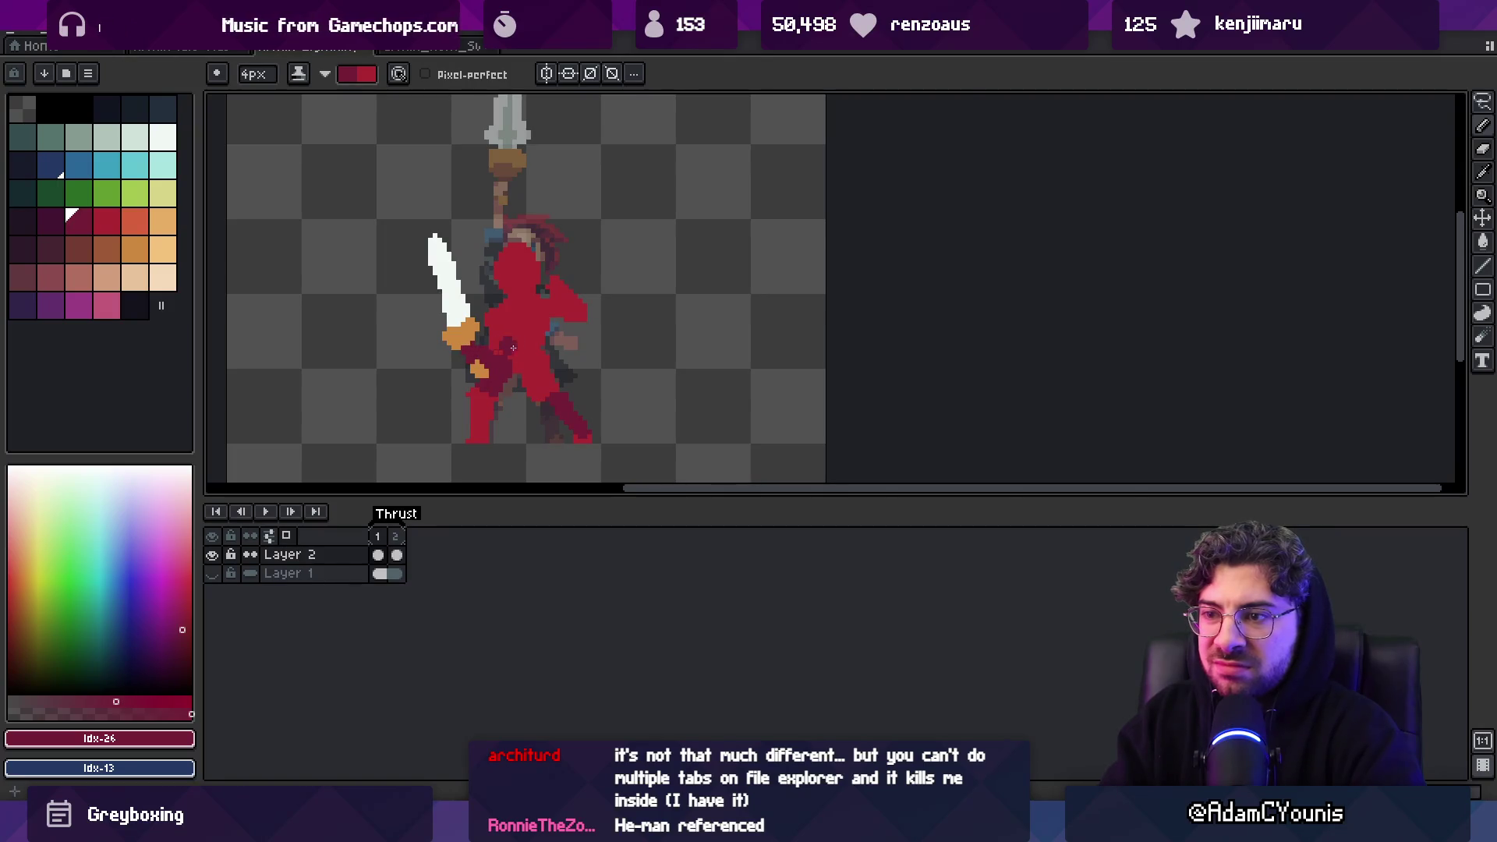
# Paint red over the dark patch at the figure's left hand
pyautogui.press('ctrl')
pyautogui.moveTo(484, 353); pyautogui.dragTo(476, 368)
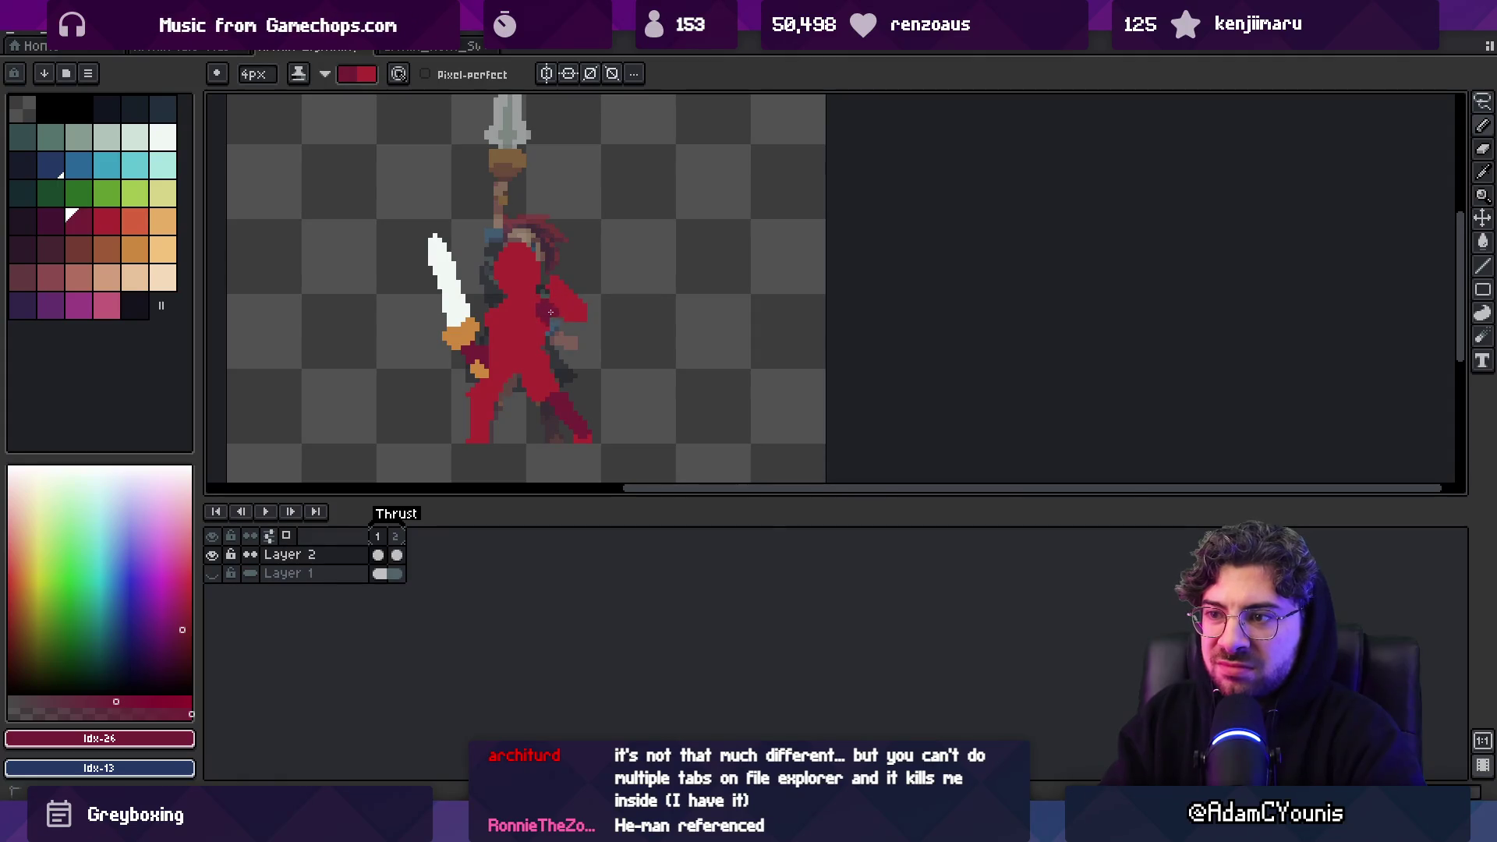
pyautogui.press('x')
pyautogui.press('x')
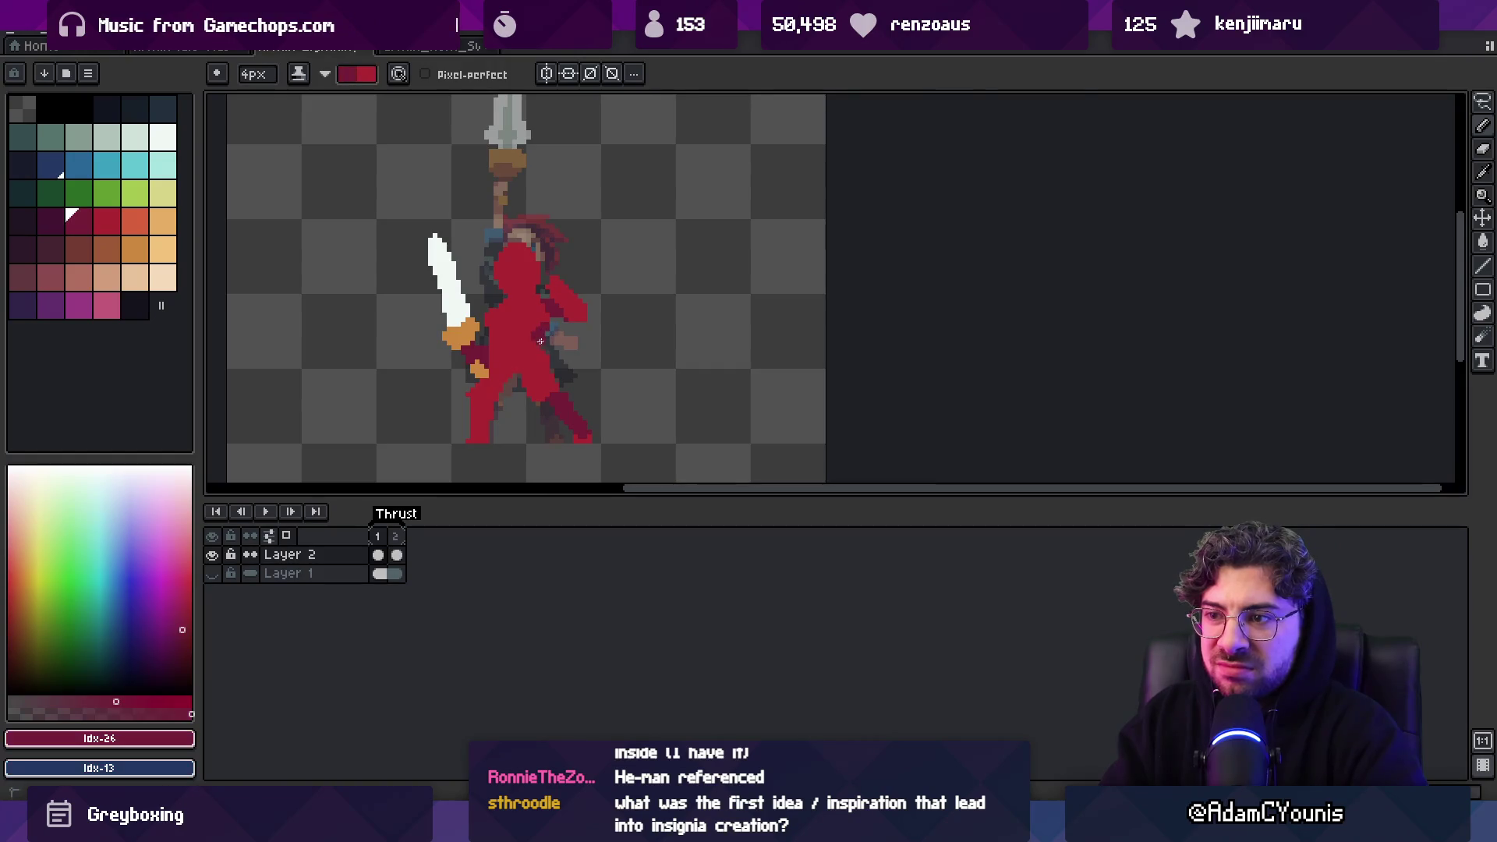
pyautogui.press('x')
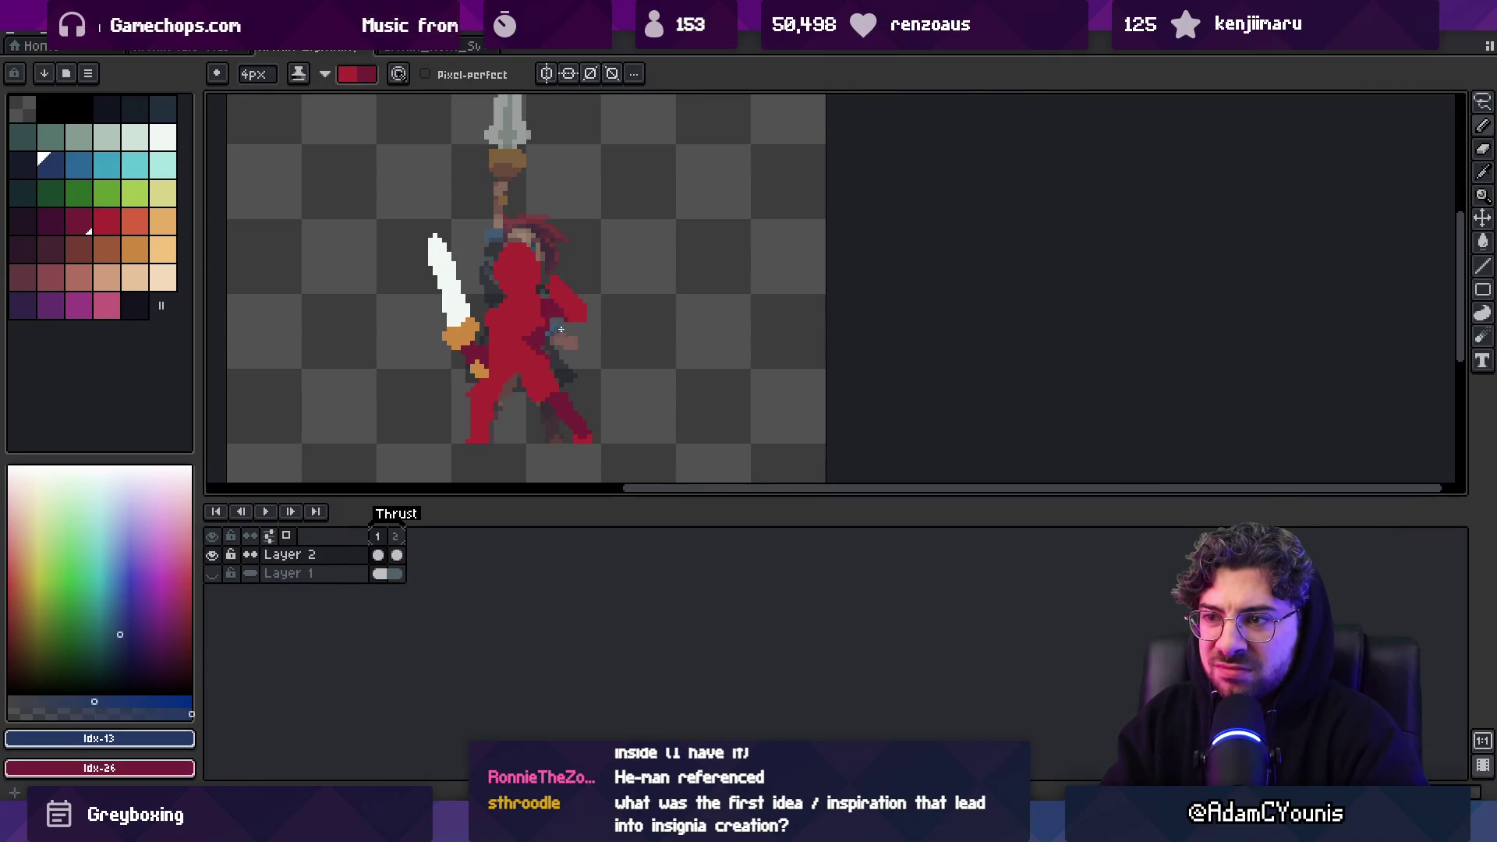
# Darken the pixels around the left leg, swapping colours with X
pyautogui.press('x')
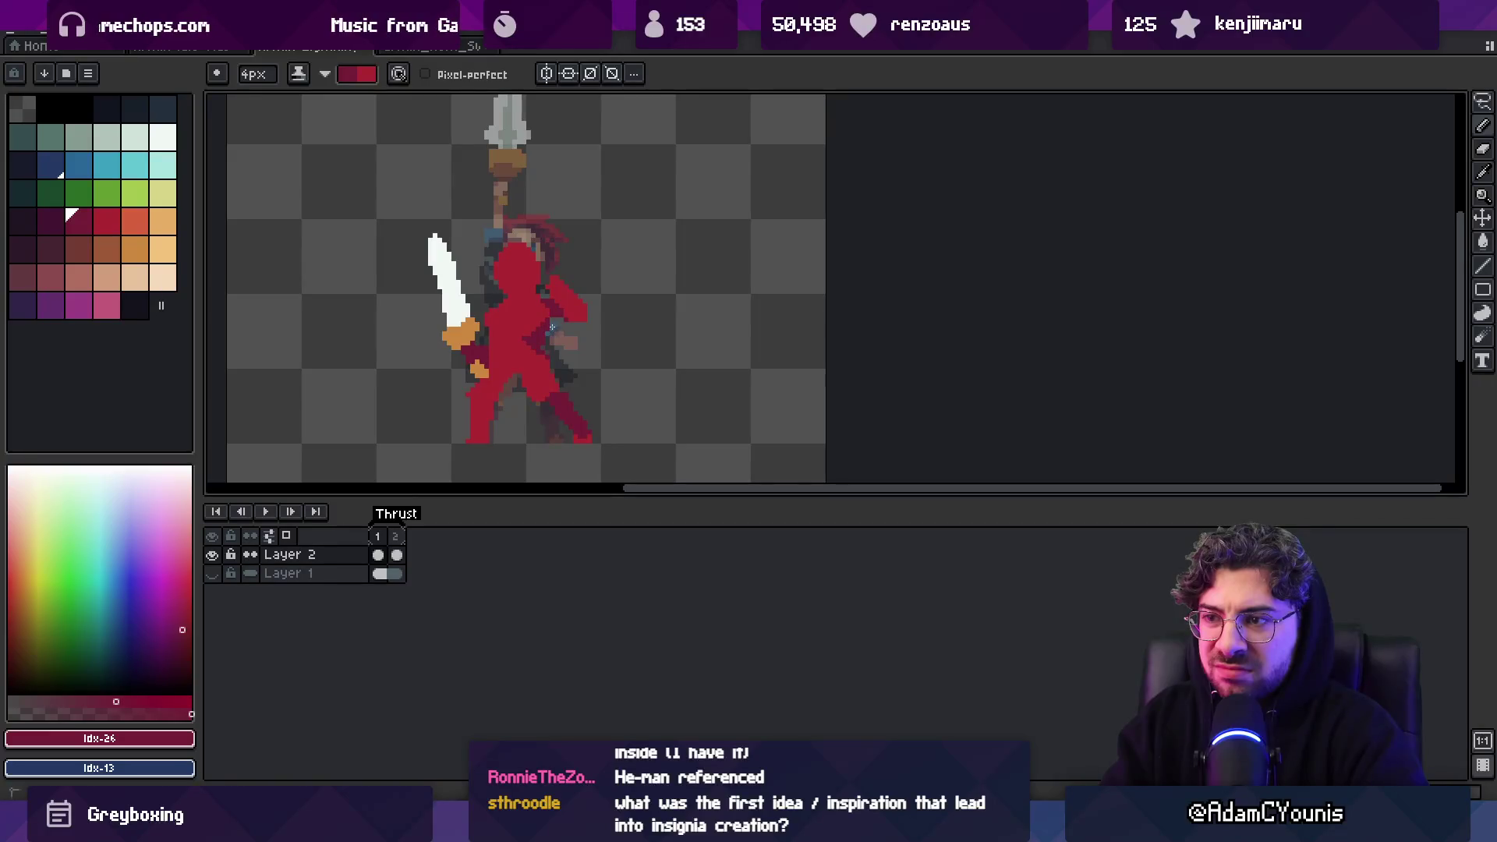
pyautogui.press('x')
pyautogui.press('x')
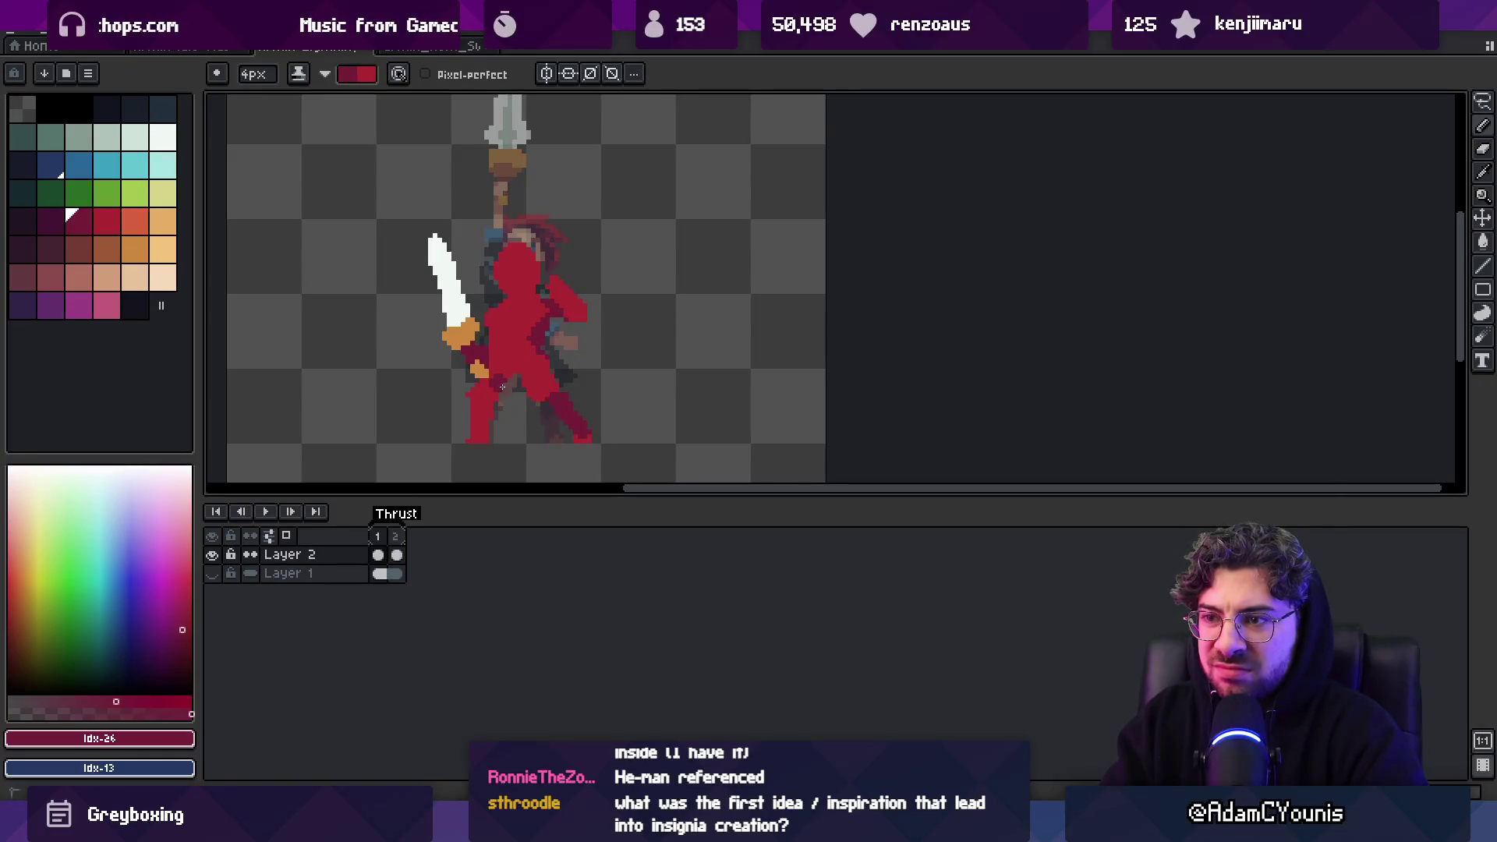
pyautogui.moveTo(506, 389); pyautogui.dragTo(494, 400)
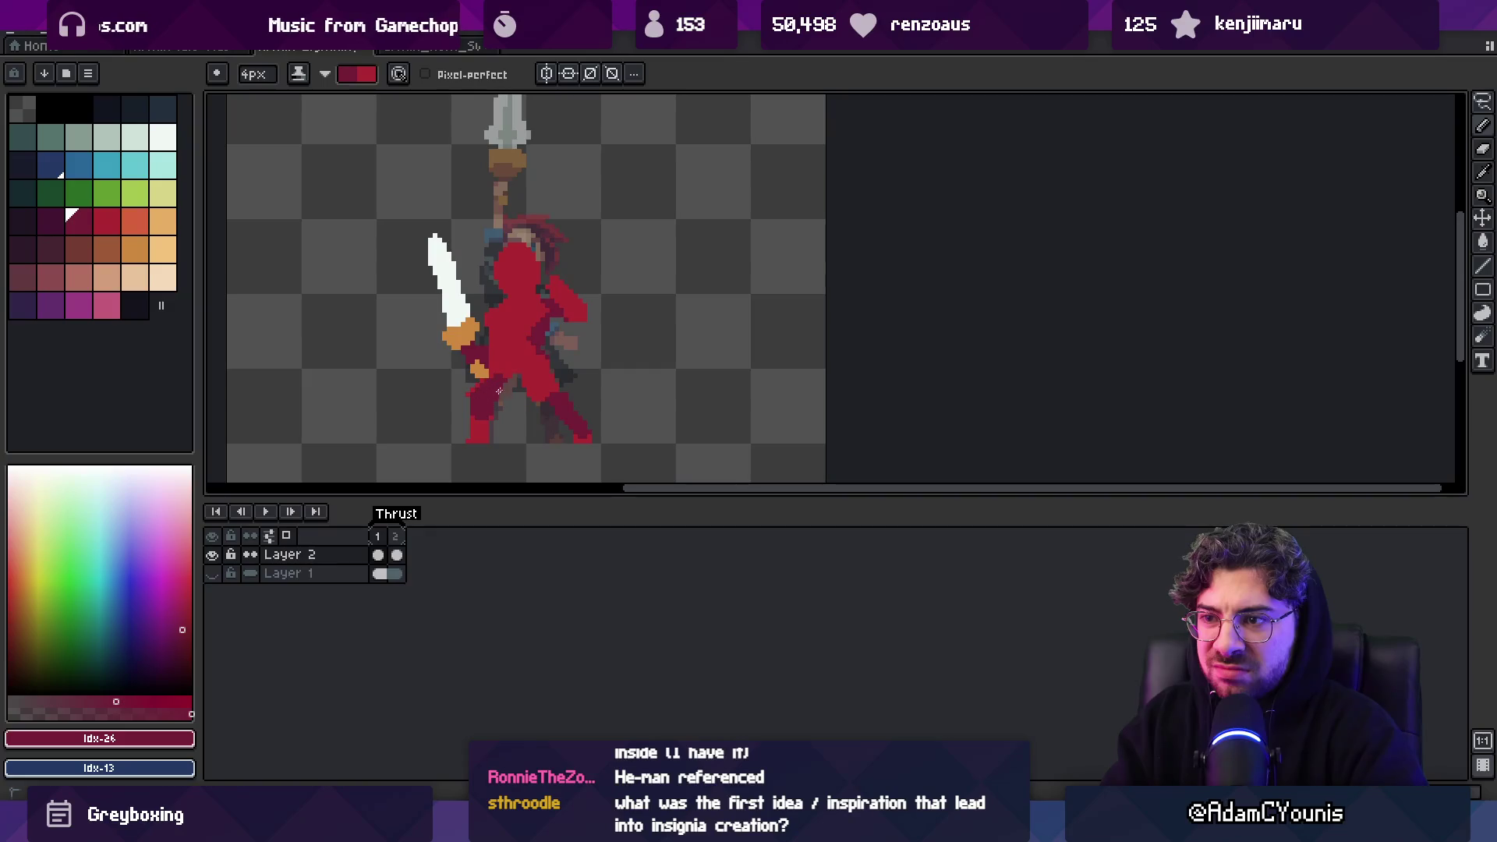
pyautogui.press('x')
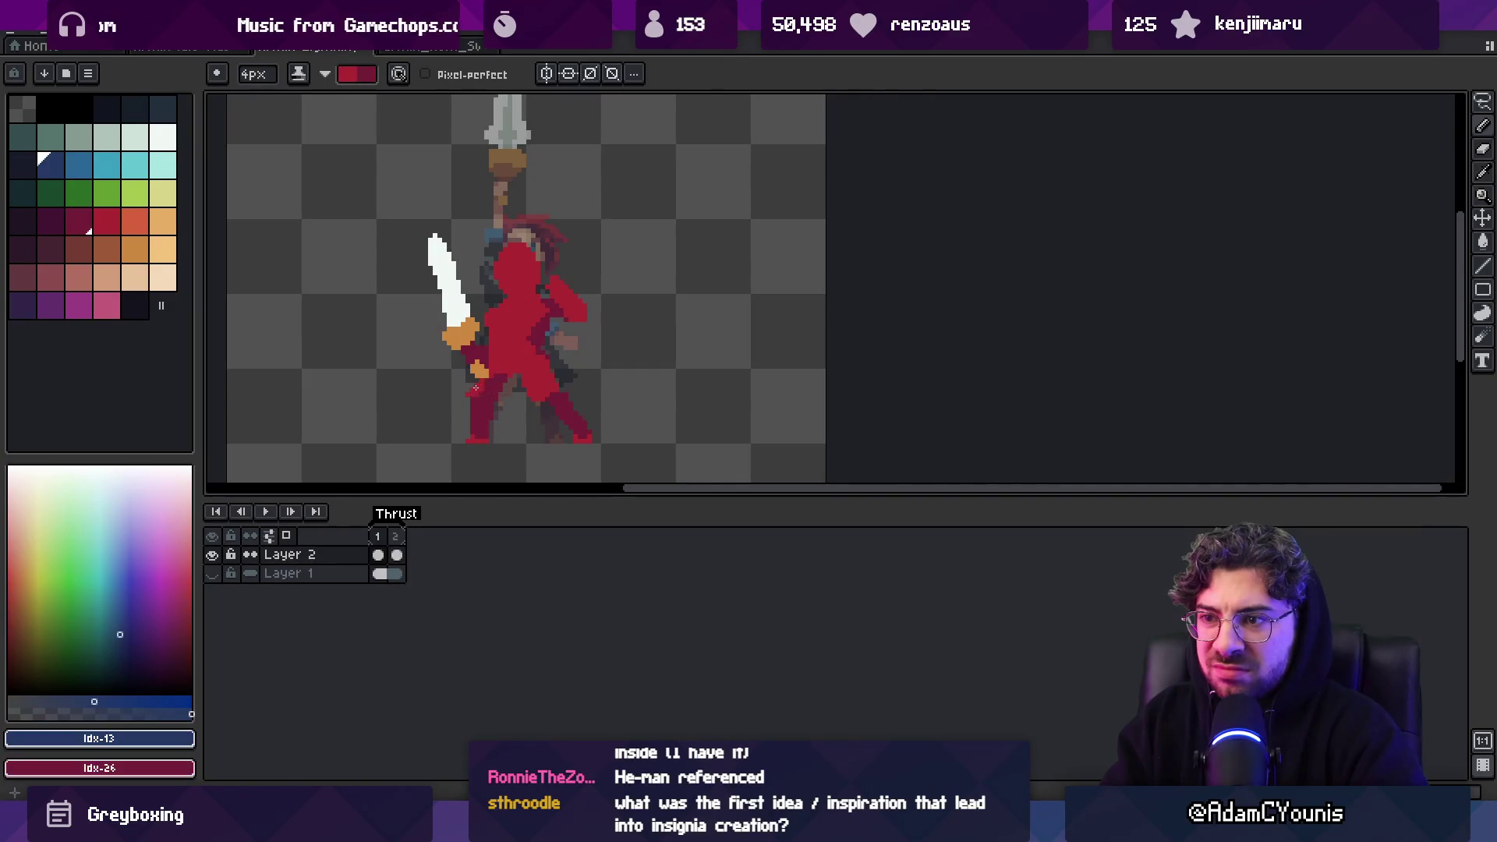
pyautogui.press('z')
pyautogui.scroll(-4, 524, 355)
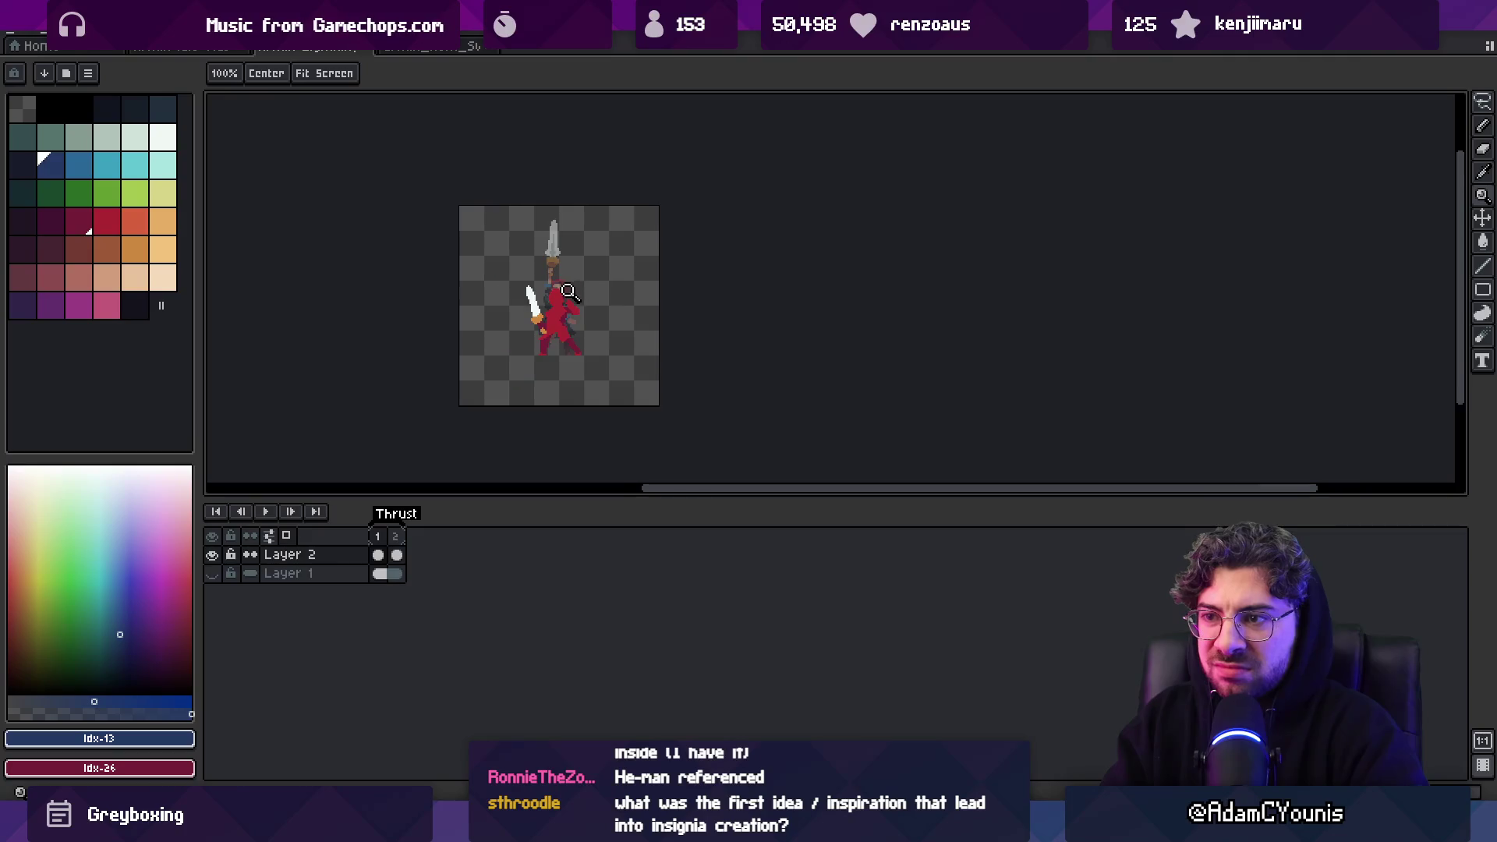
# Eyedrop the blade's white #F1F3F5 and return to the 1px pencil
pyautogui.scroll(2, 550, 311)
pyautogui.scroll(2, 549, 311)
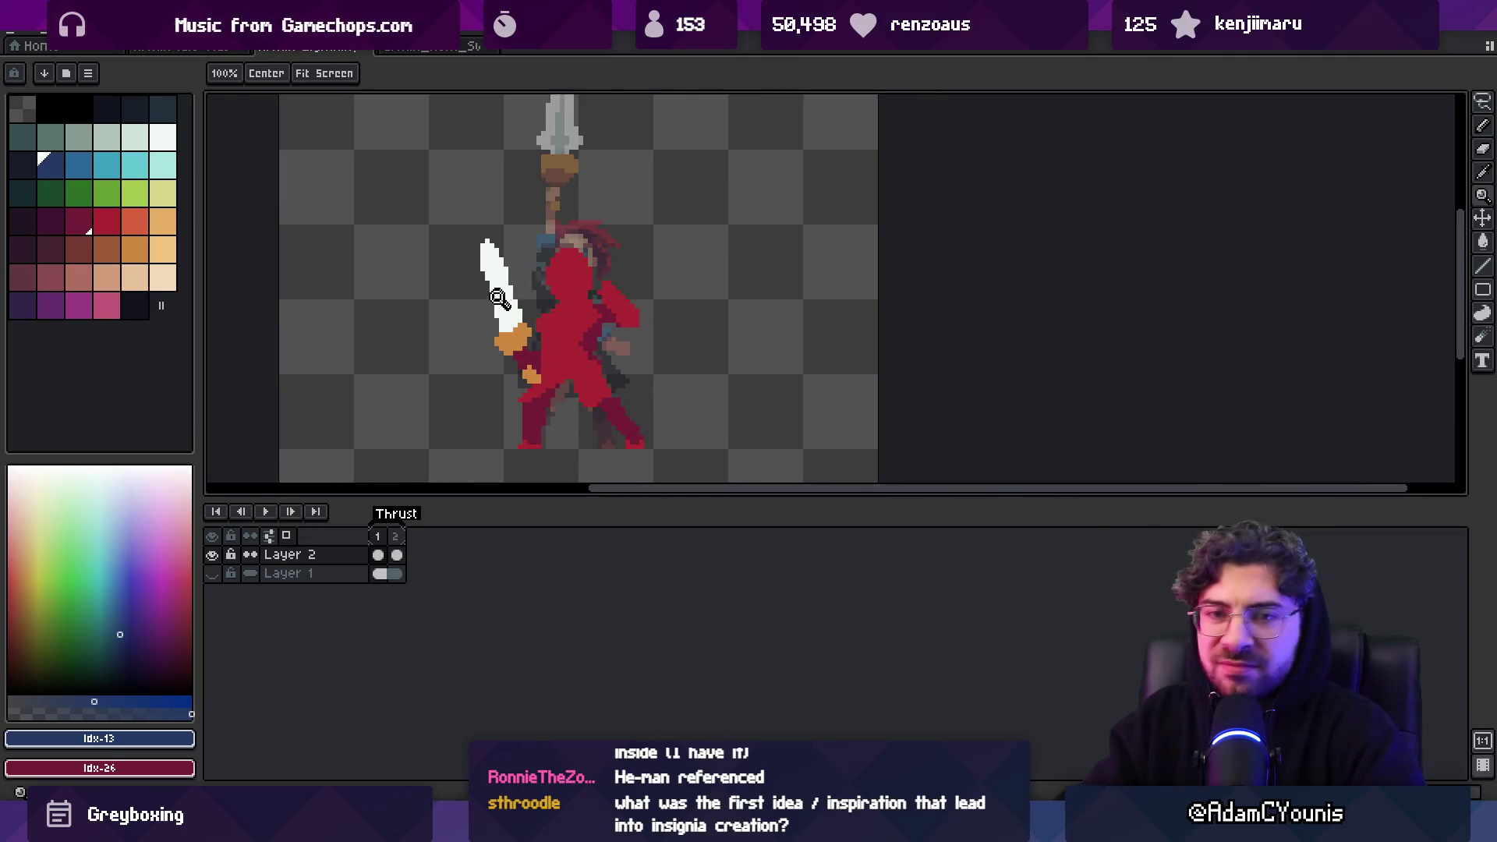
pyautogui.press('v')
pyautogui.press('m')
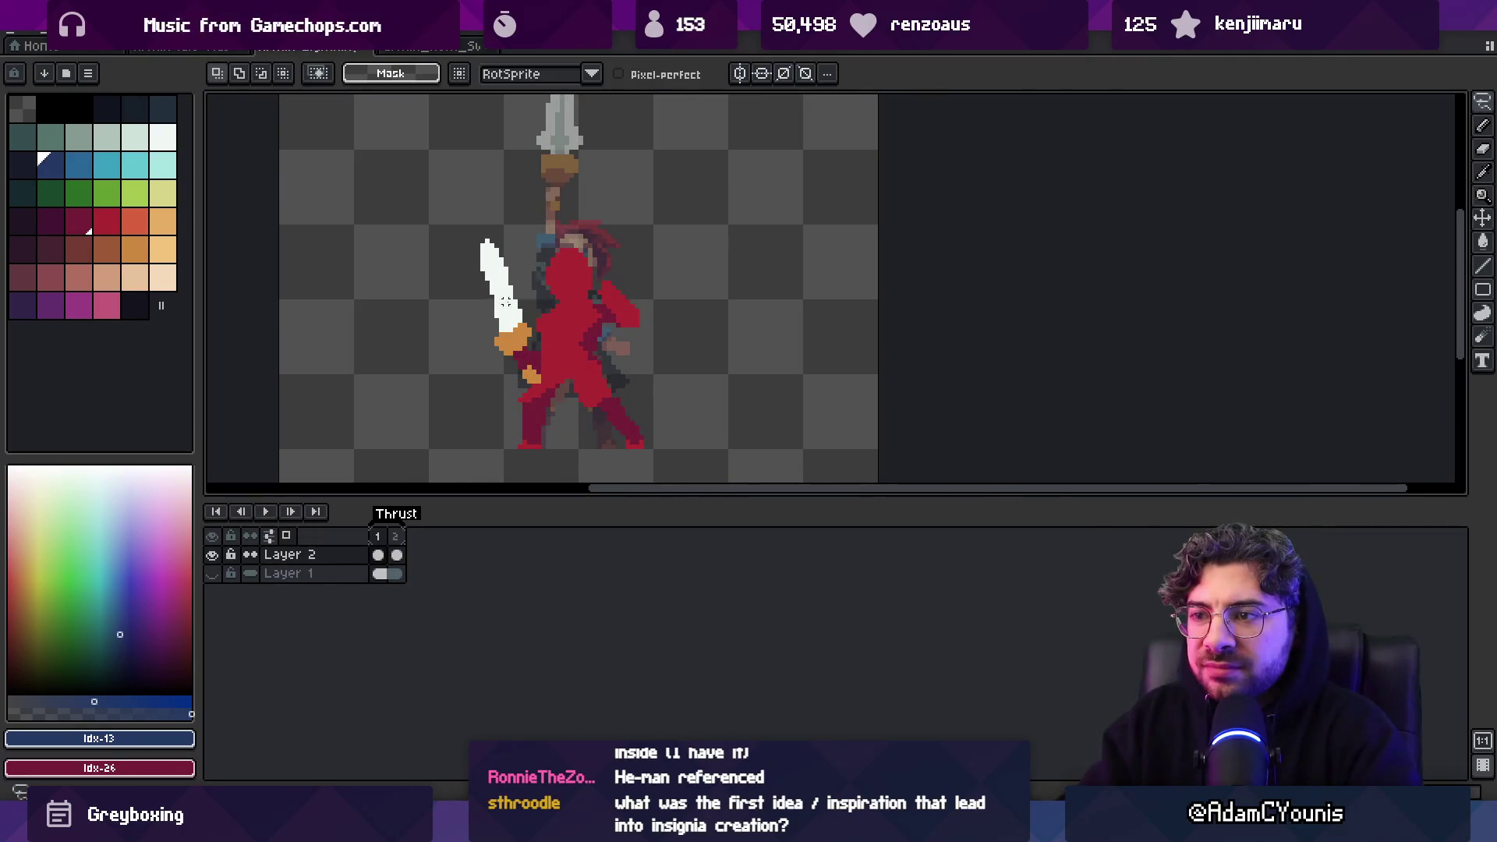
pyautogui.press('b')
pyautogui.press('i')
pyautogui.click(491, 261)
pyautogui.press('b')
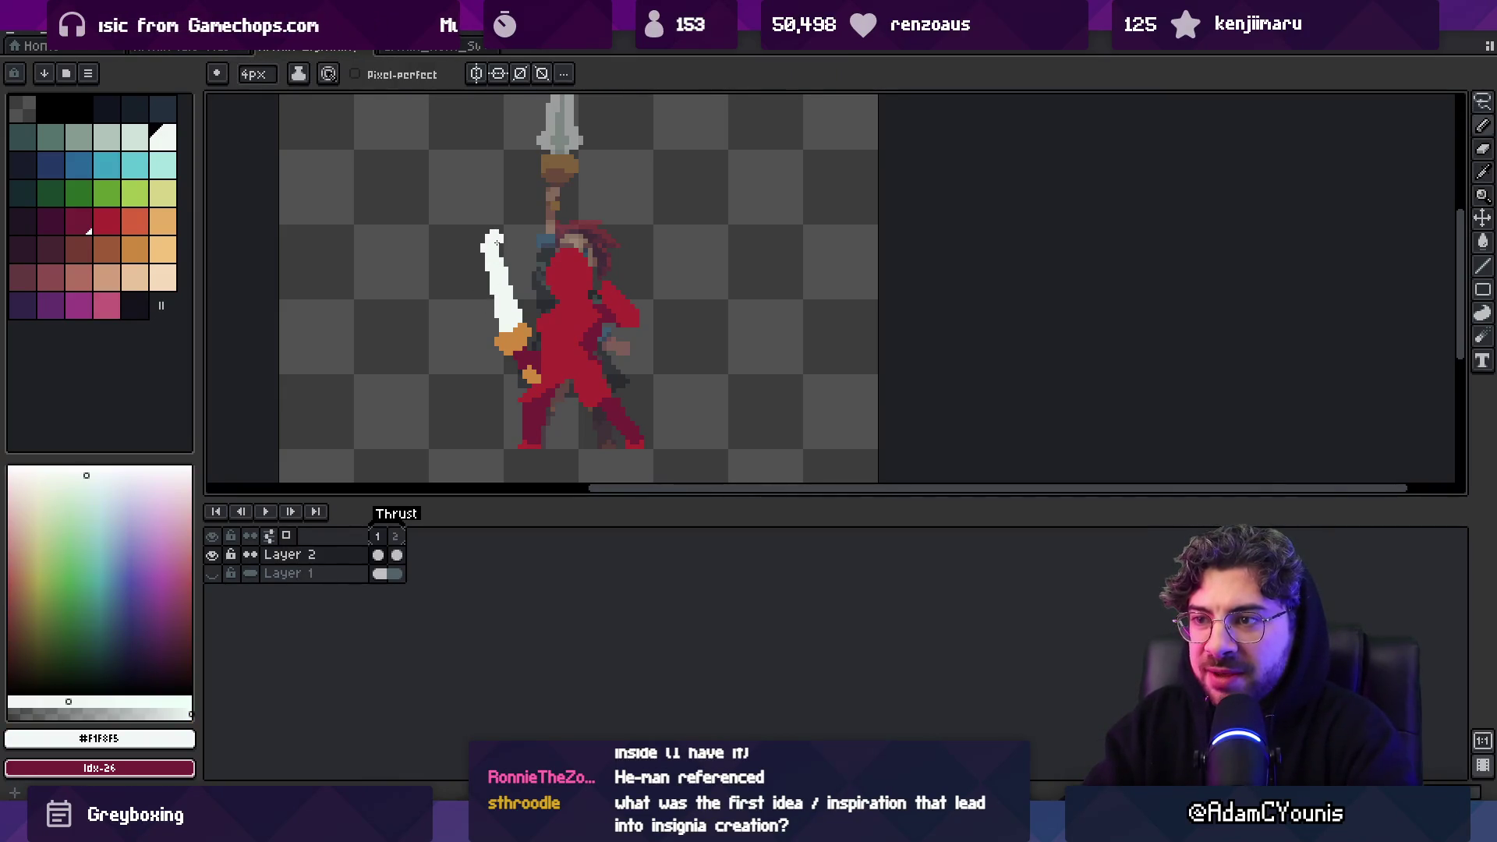
pyautogui.press('b')
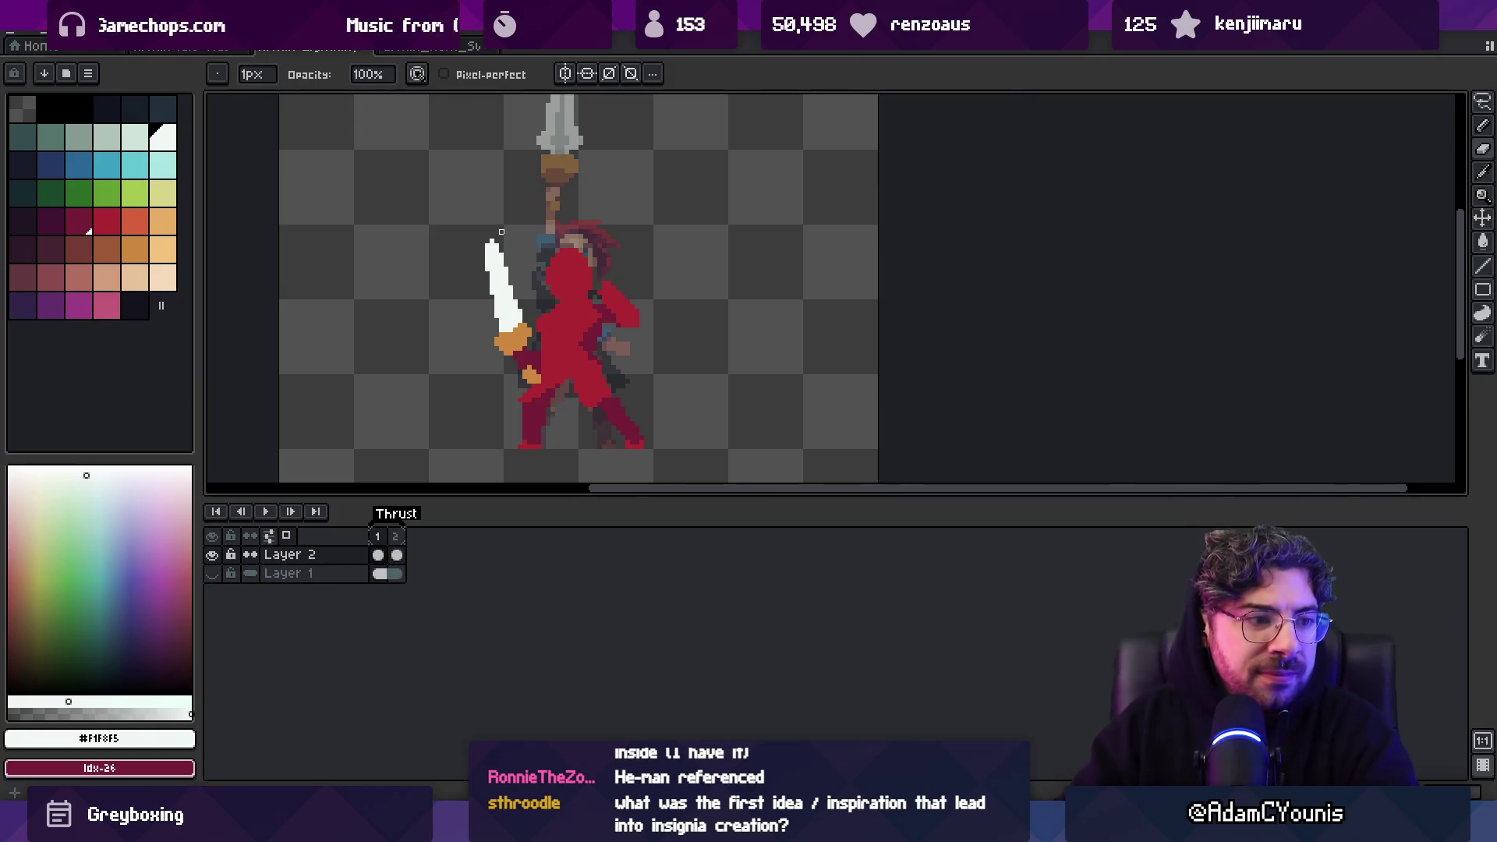
pyautogui.press('super')
pyautogui.press('Escape')
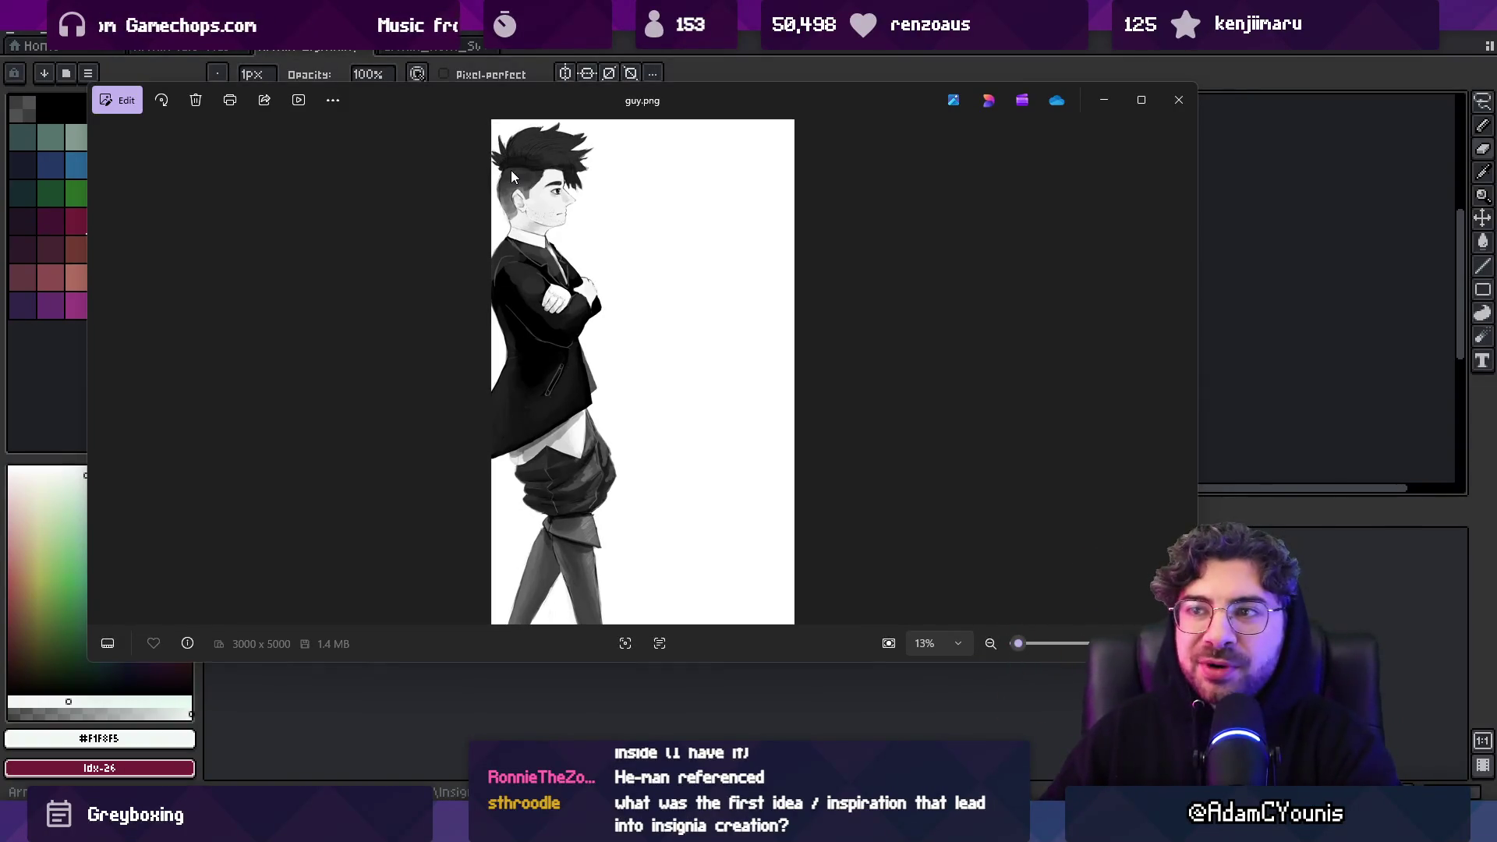
pyautogui.click(1176, 103)
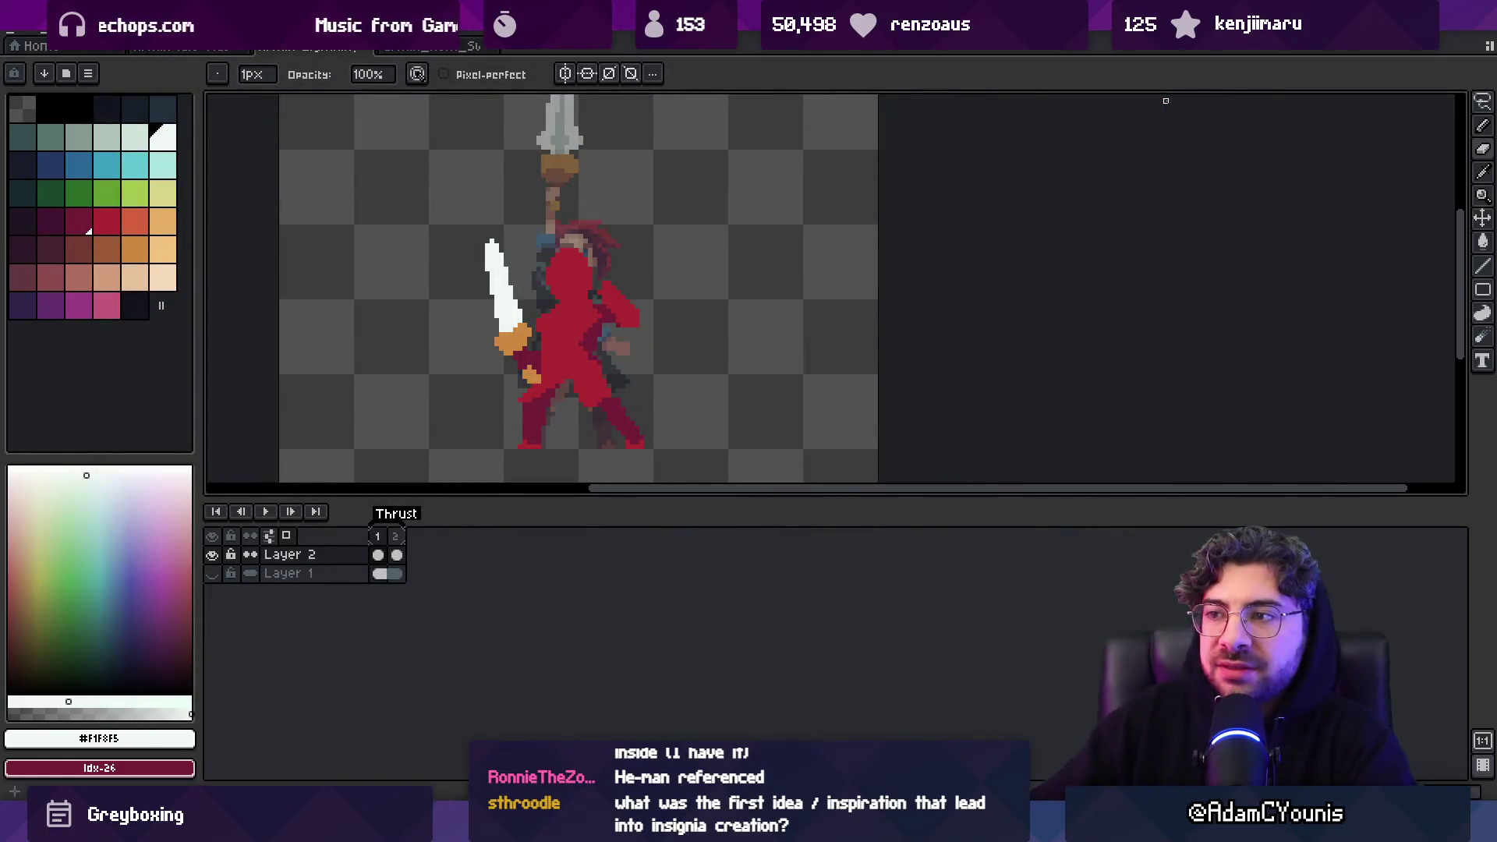
# Zoom in on the sword hilt and eyedrop its orange colour (#cd893f)
pyautogui.press('z')
pyautogui.click(497, 348)
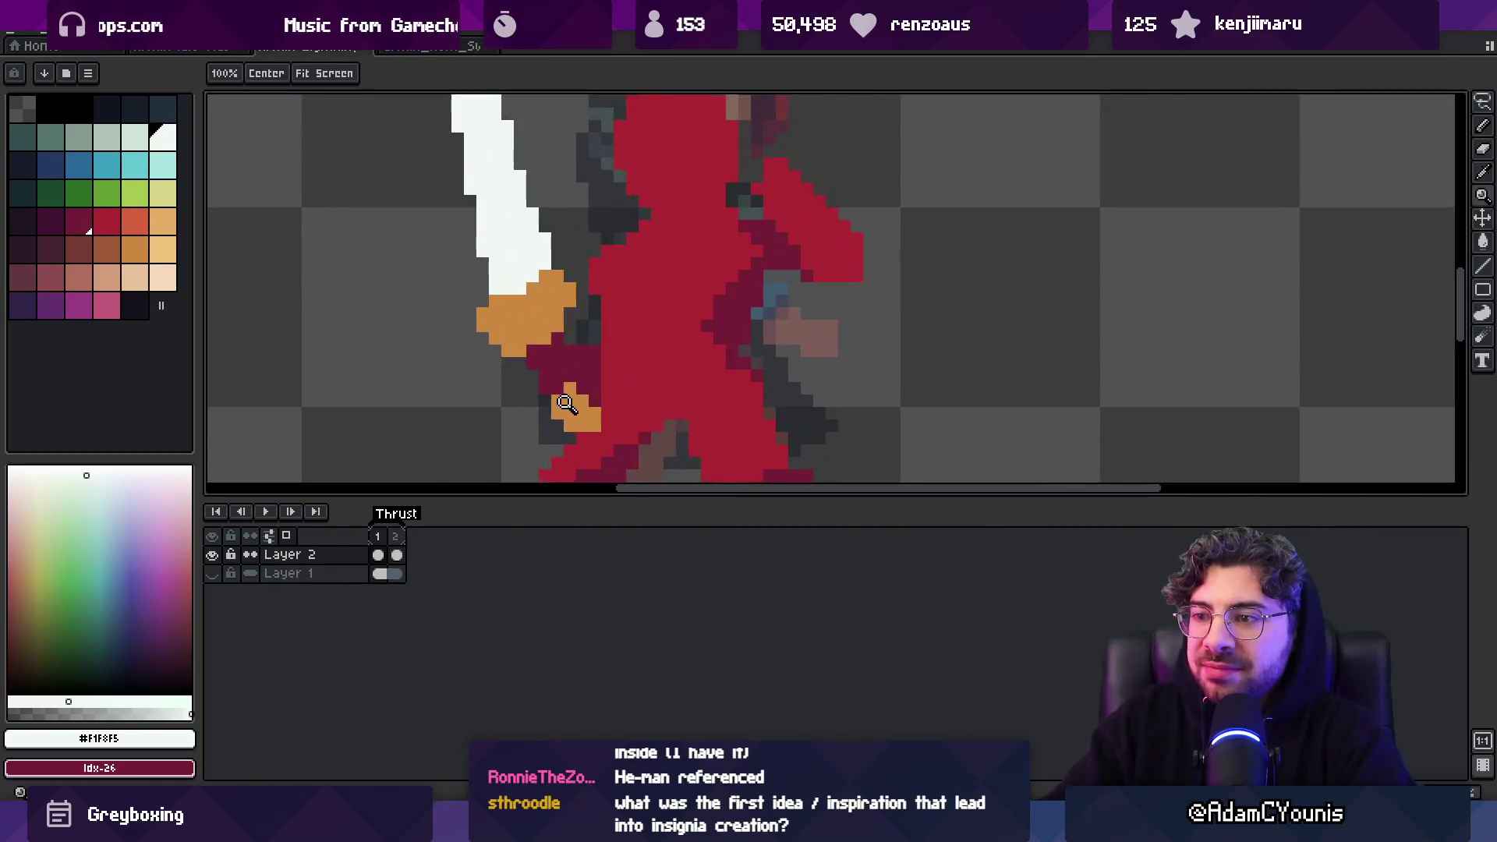
pyautogui.rightClick(616, 308)
pyautogui.click(615, 310)
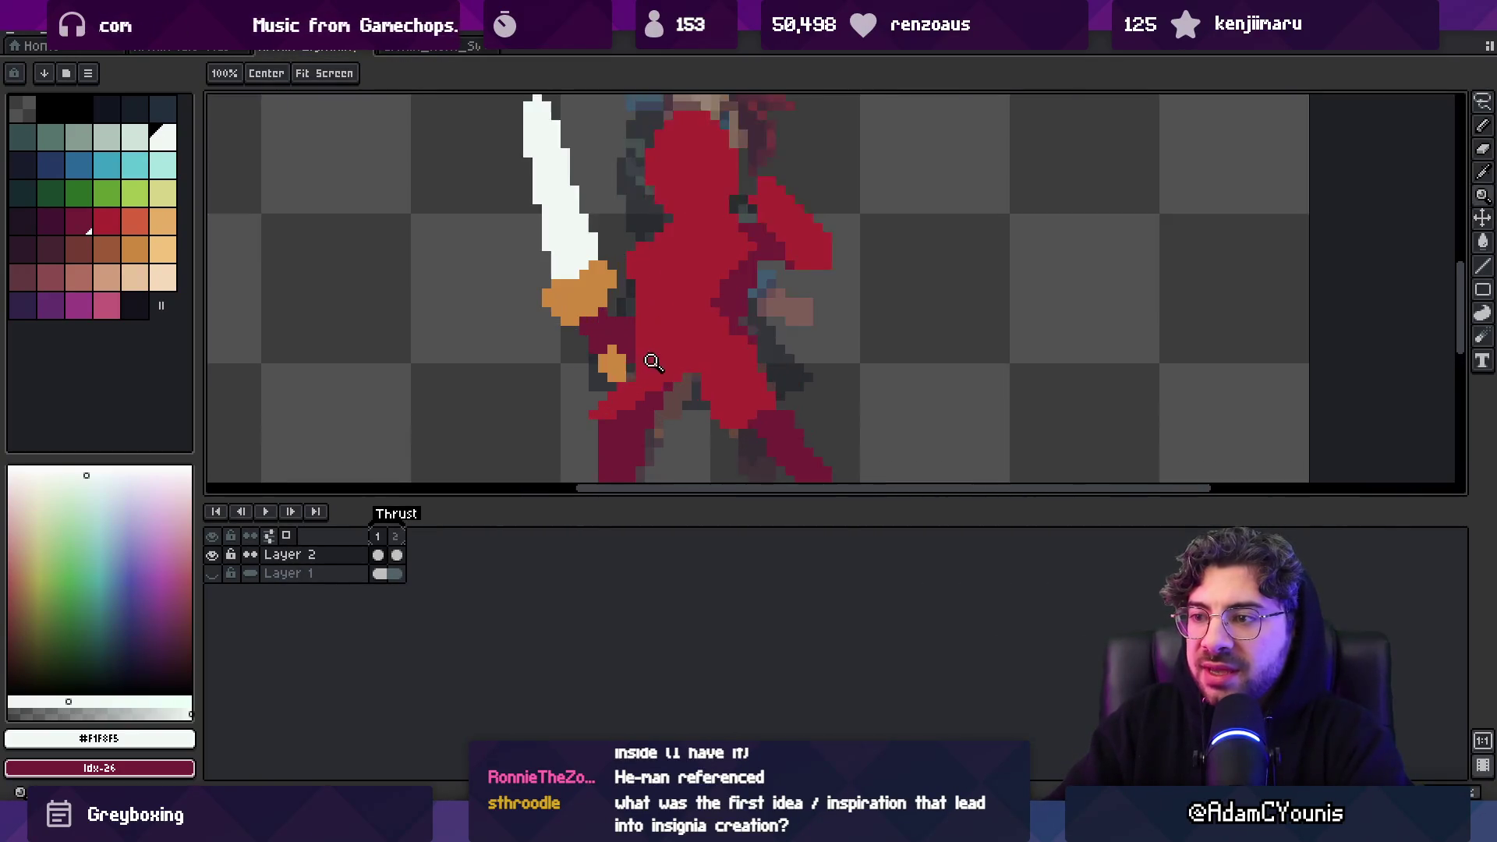
pyautogui.rightClick(628, 343)
pyautogui.click(621, 354)
pyautogui.press('b')
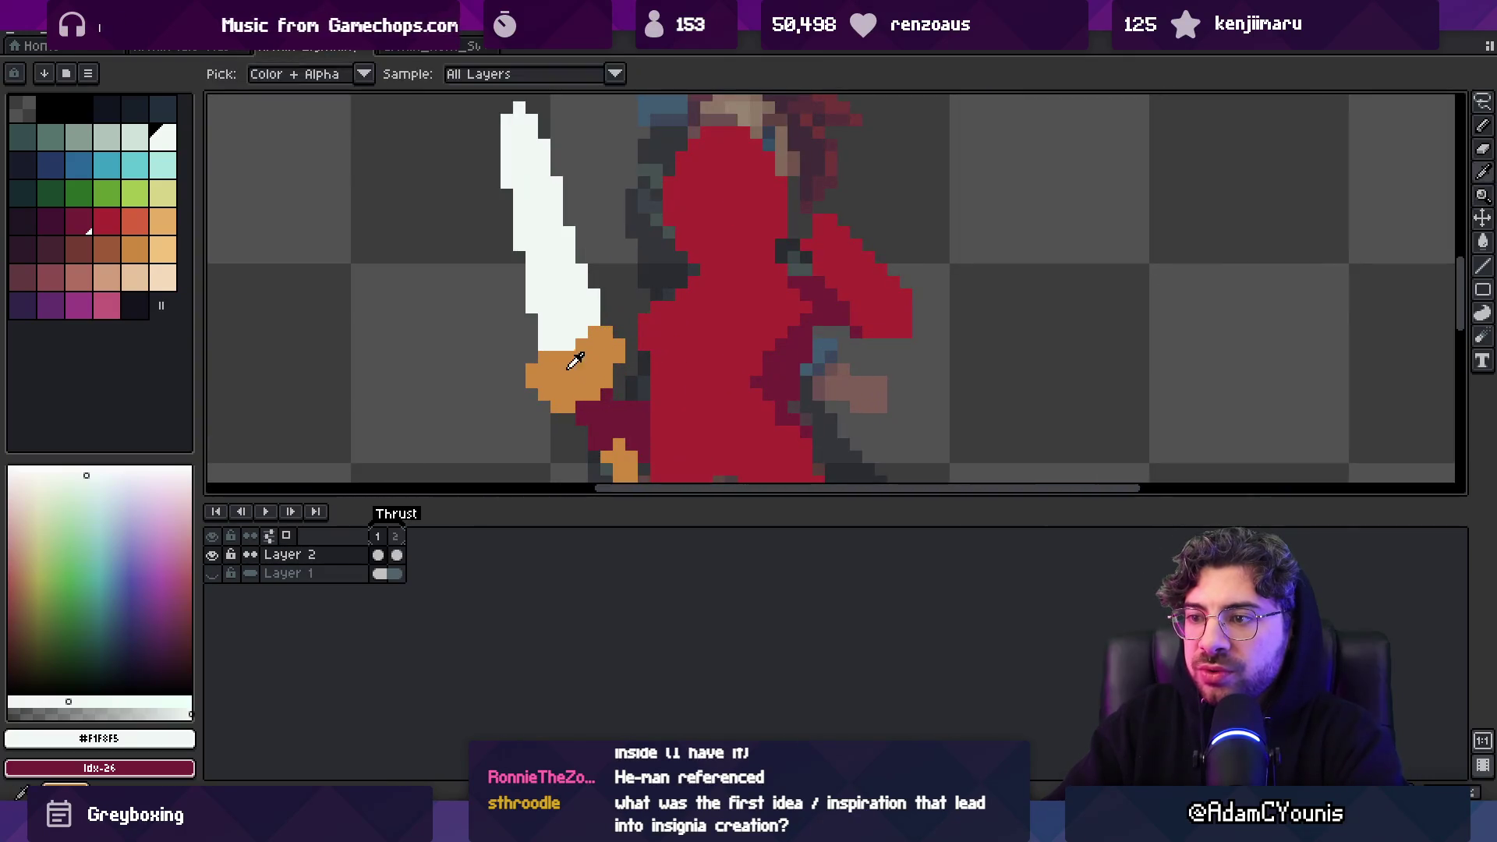
pyautogui.keyDown('alt'); pyautogui.click(616, 343); pyautogui.keyUp('alt')
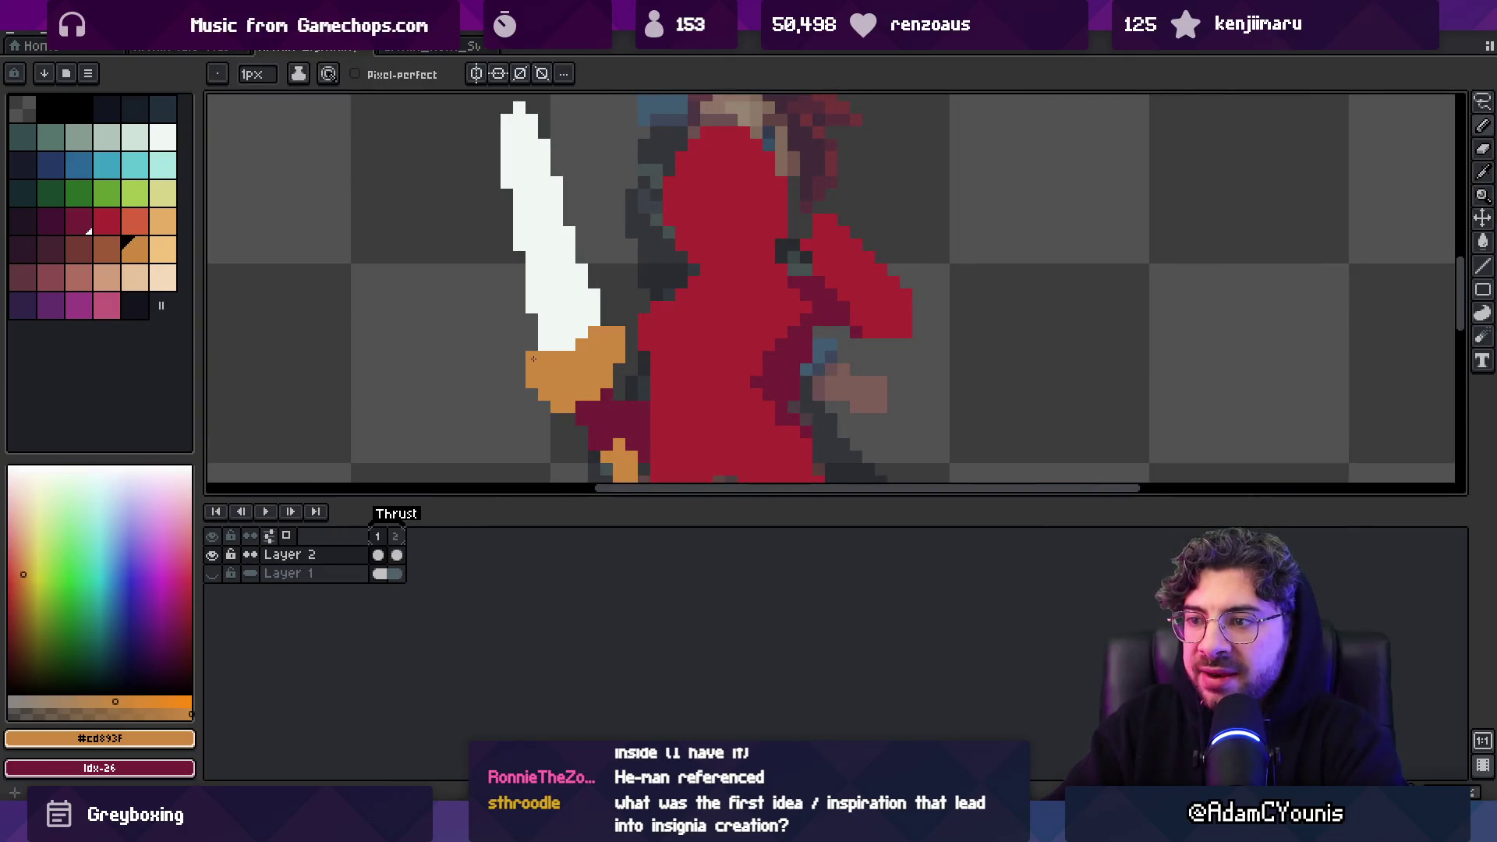
# Paint dark red pixels along the hilt's lower edge with the pencil
pyautogui.press('z')
pyautogui.rightClick(647, 320)
pyautogui.click(685, 313)
pyautogui.press('b')
pyautogui.moveTo(619, 344); pyautogui.dragTo(632, 372)
pyautogui.press('z')
pyautogui.rightClick(647, 378)
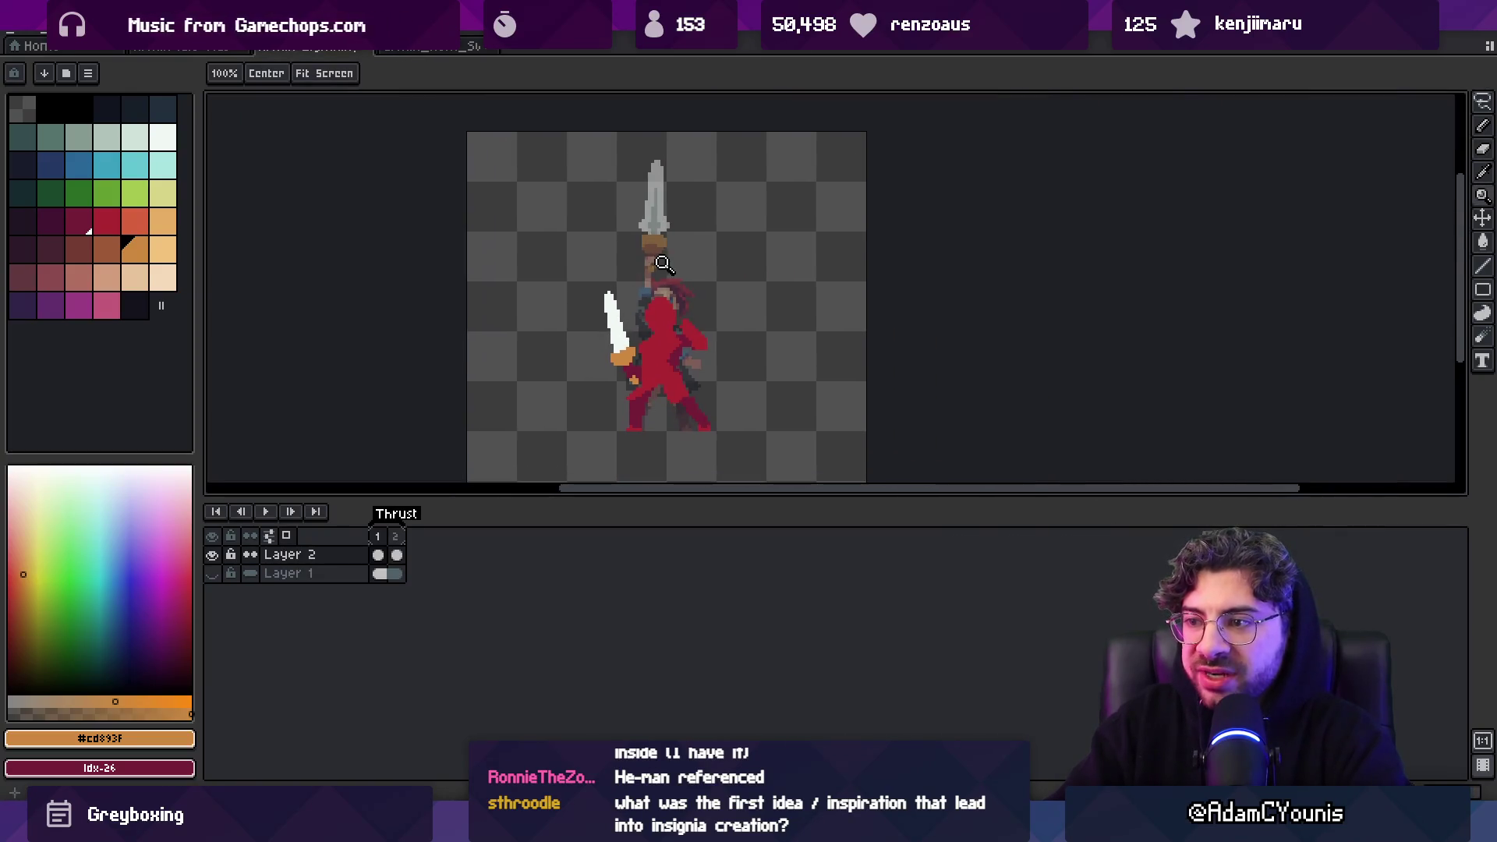
pyautogui.click(635, 367)
pyautogui.click(626, 322)
pyautogui.press('b')
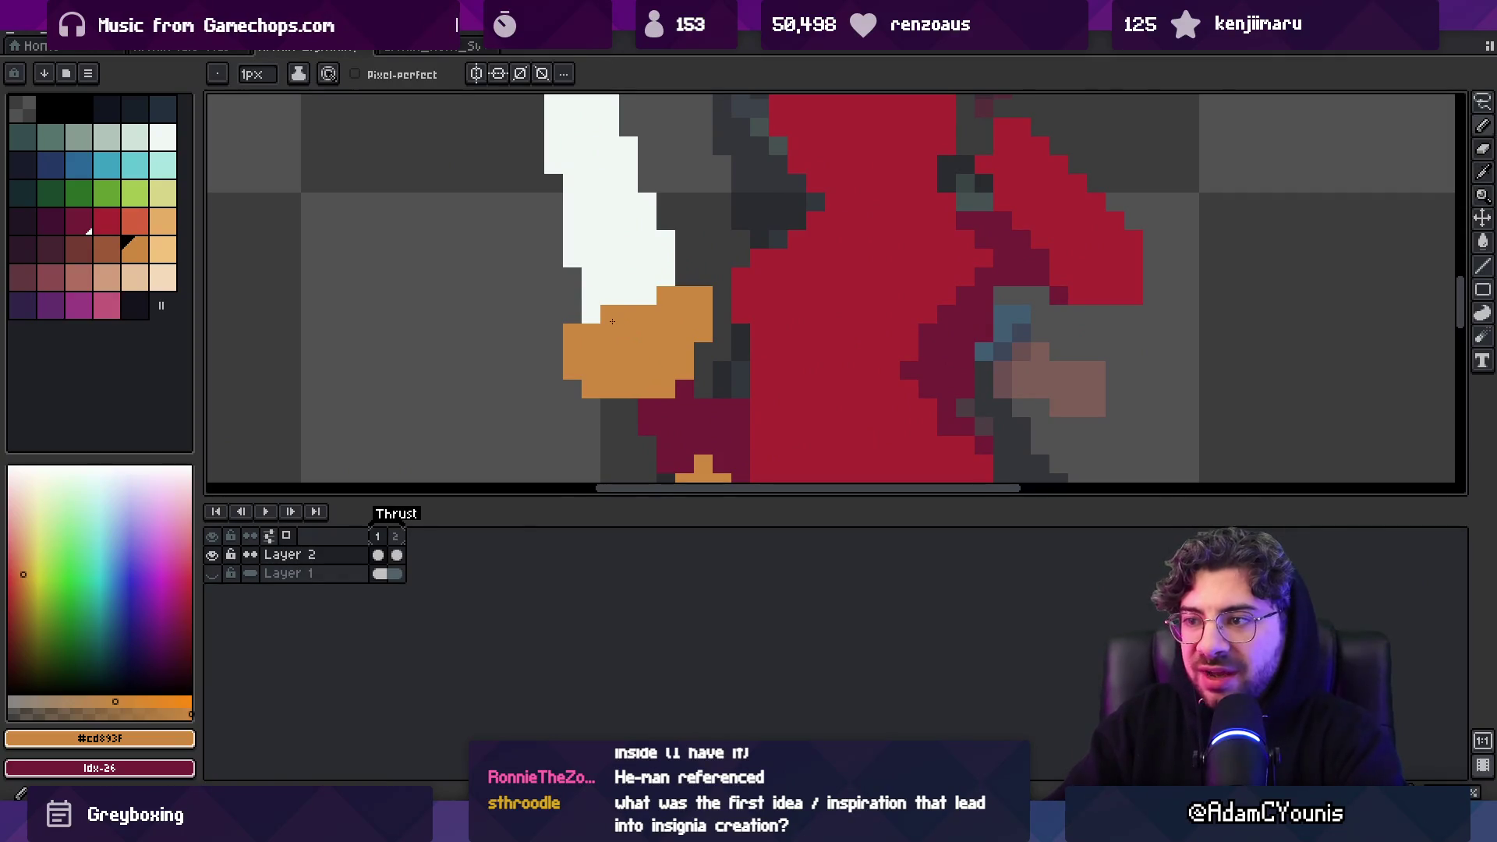
pyautogui.moveTo(591, 395); pyautogui.dragTo(574, 396)
# Undo the unwanted hilt pixels, then resample the figure's maroon and the hilt's orange
pyautogui.press('z')
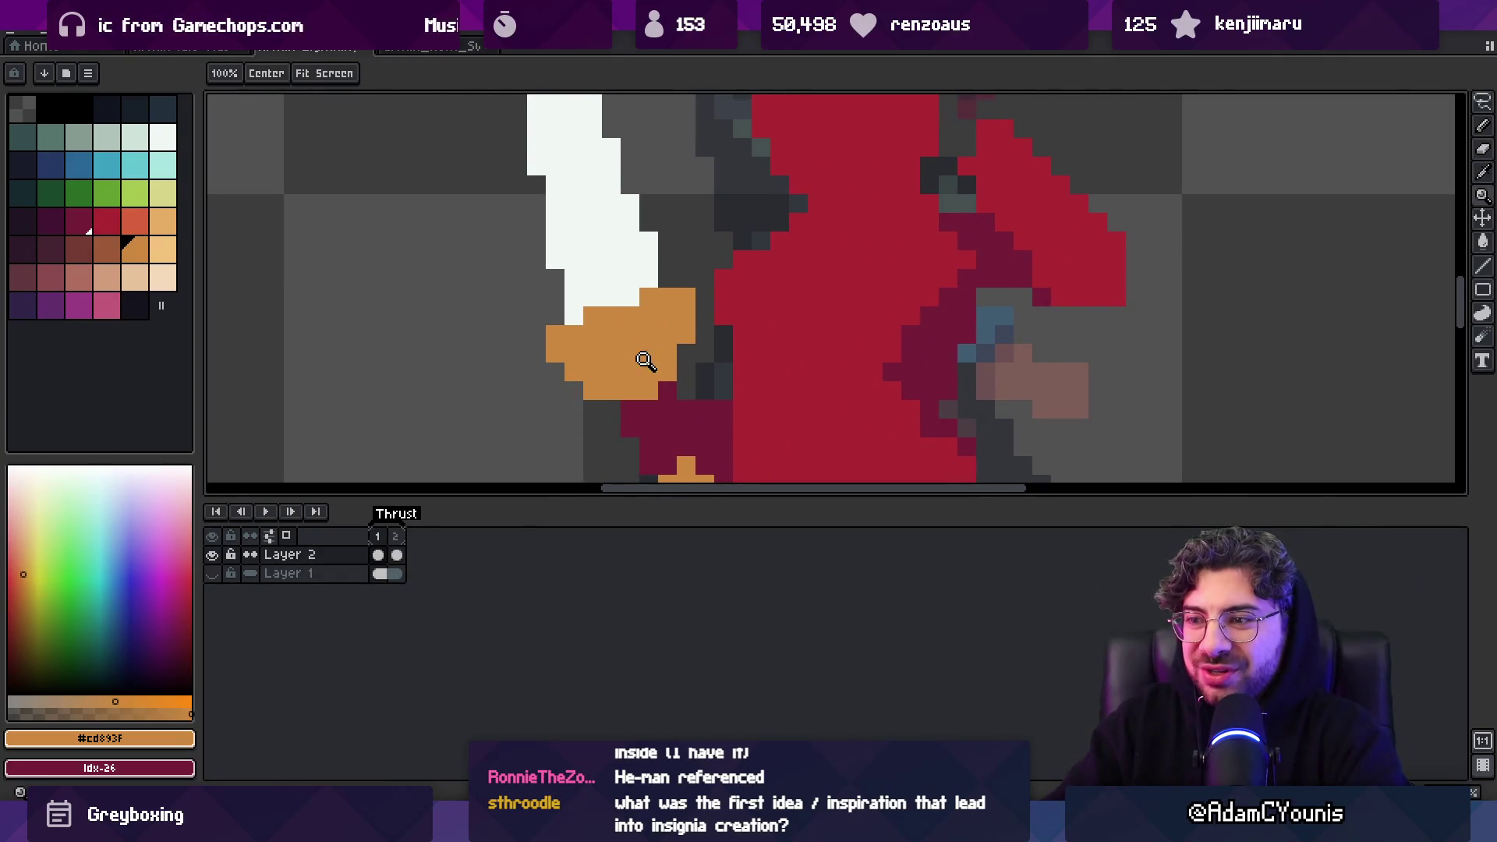
pyautogui.rightClick(634, 368)
pyautogui.click(653, 364)
pyautogui.press('b')
pyautogui.hotkey('ctrl', 'z')
pyautogui.hotkey('ctrl', 'z')
pyautogui.hotkey('ctrl', 'z')
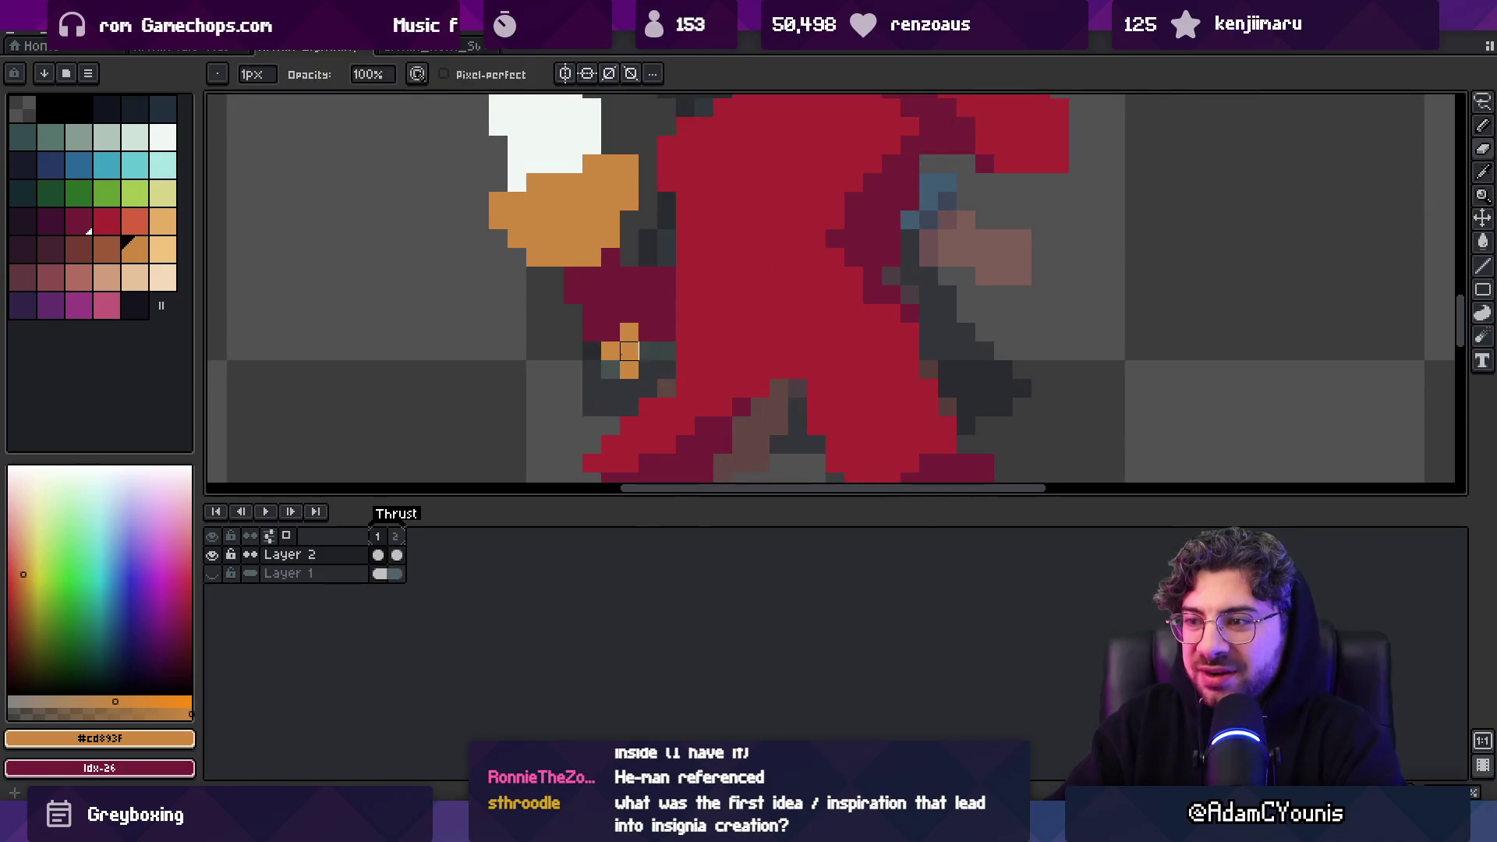
pyautogui.keyDown('alt'); pyautogui.click(650, 329); pyautogui.keyUp('alt')
pyautogui.scroll(-4, 649, 329)
pyautogui.scroll(3, 655, 312)
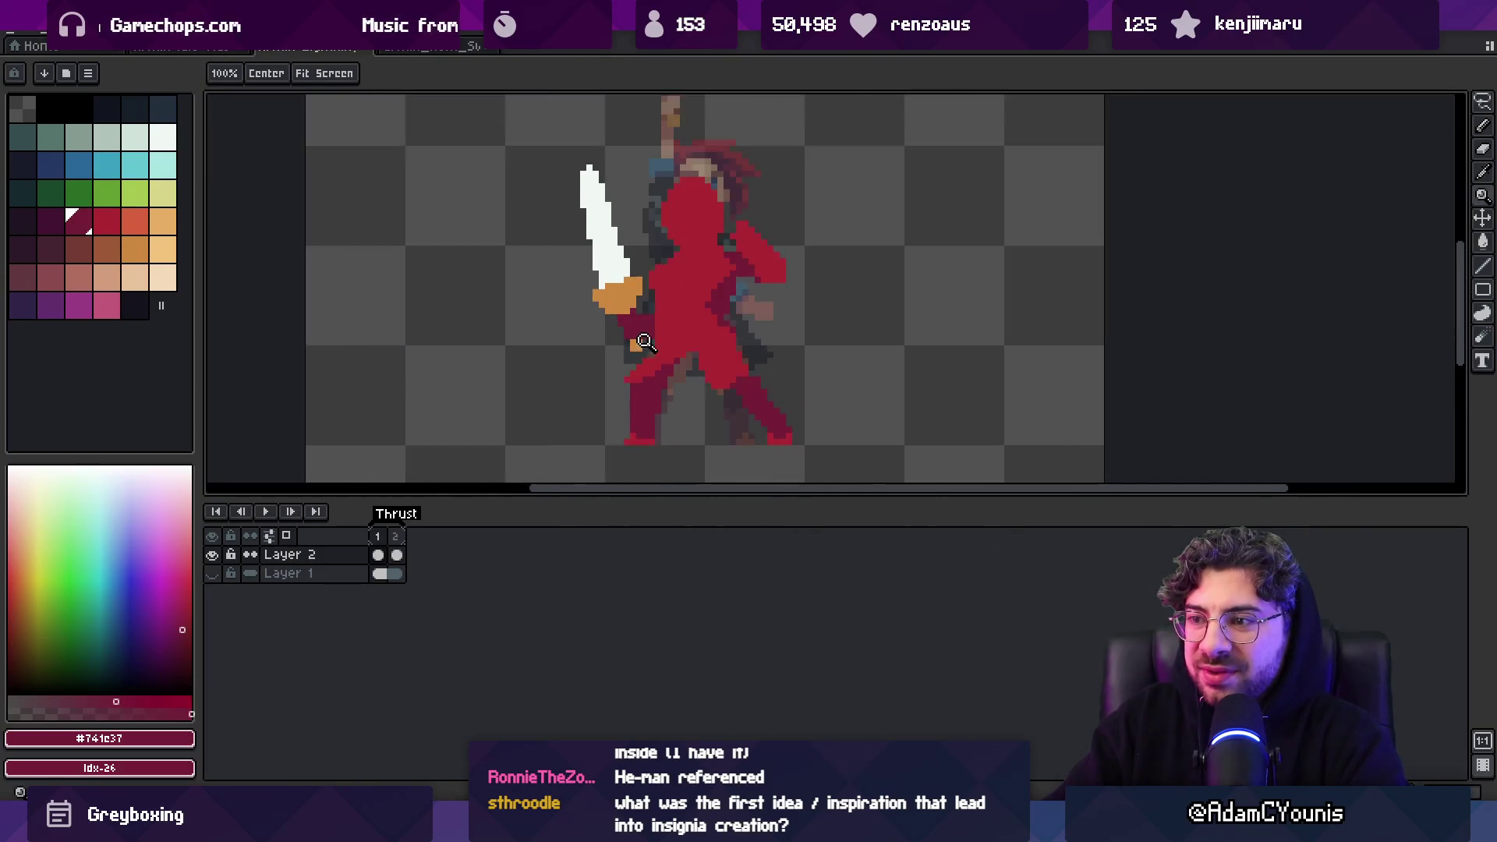
pyautogui.keyDown('alt'); pyautogui.click(643, 258); pyautogui.keyUp('alt')
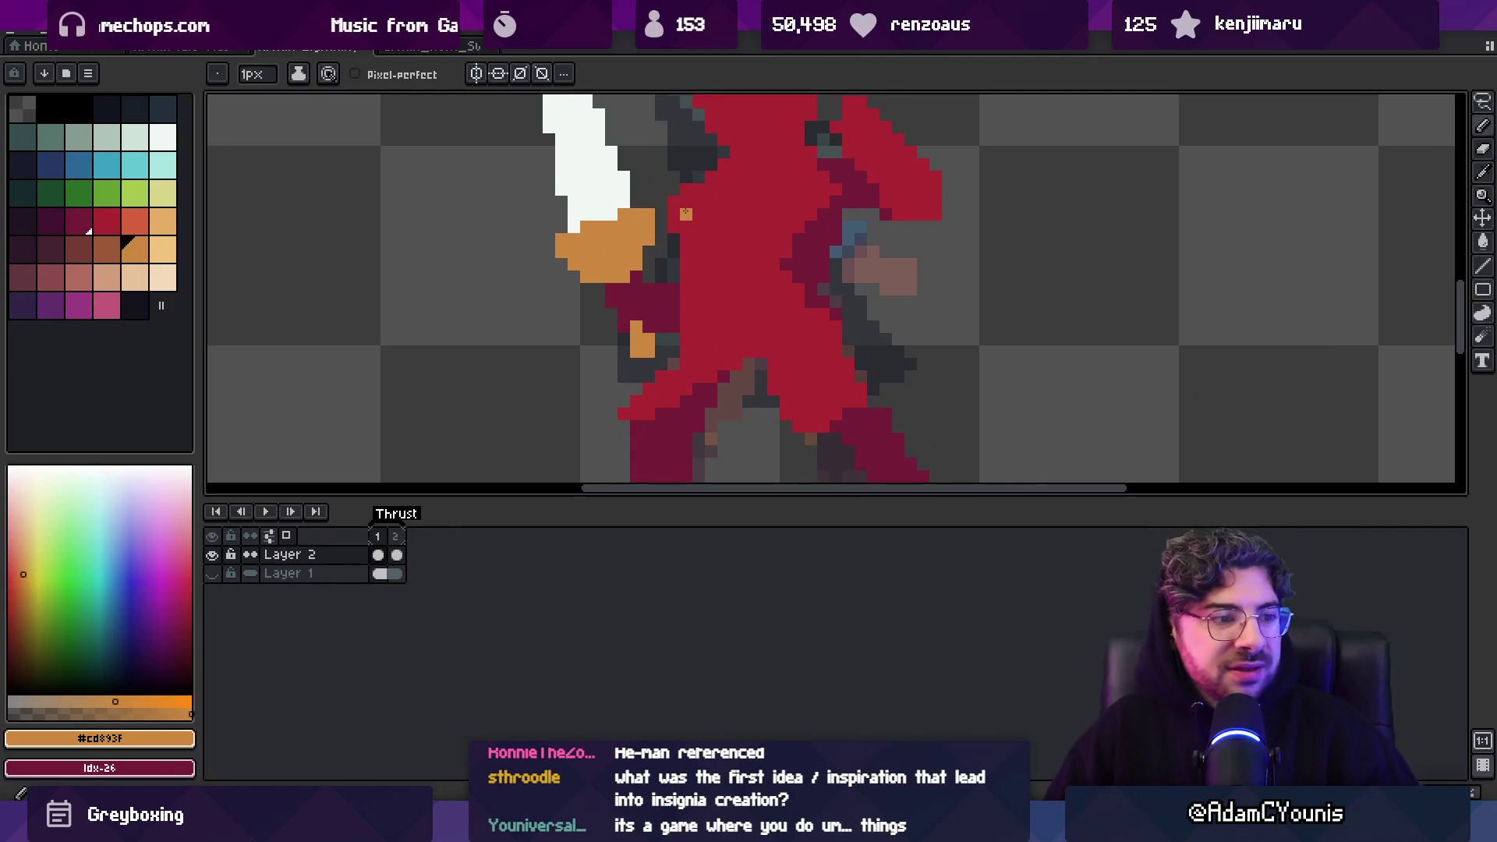
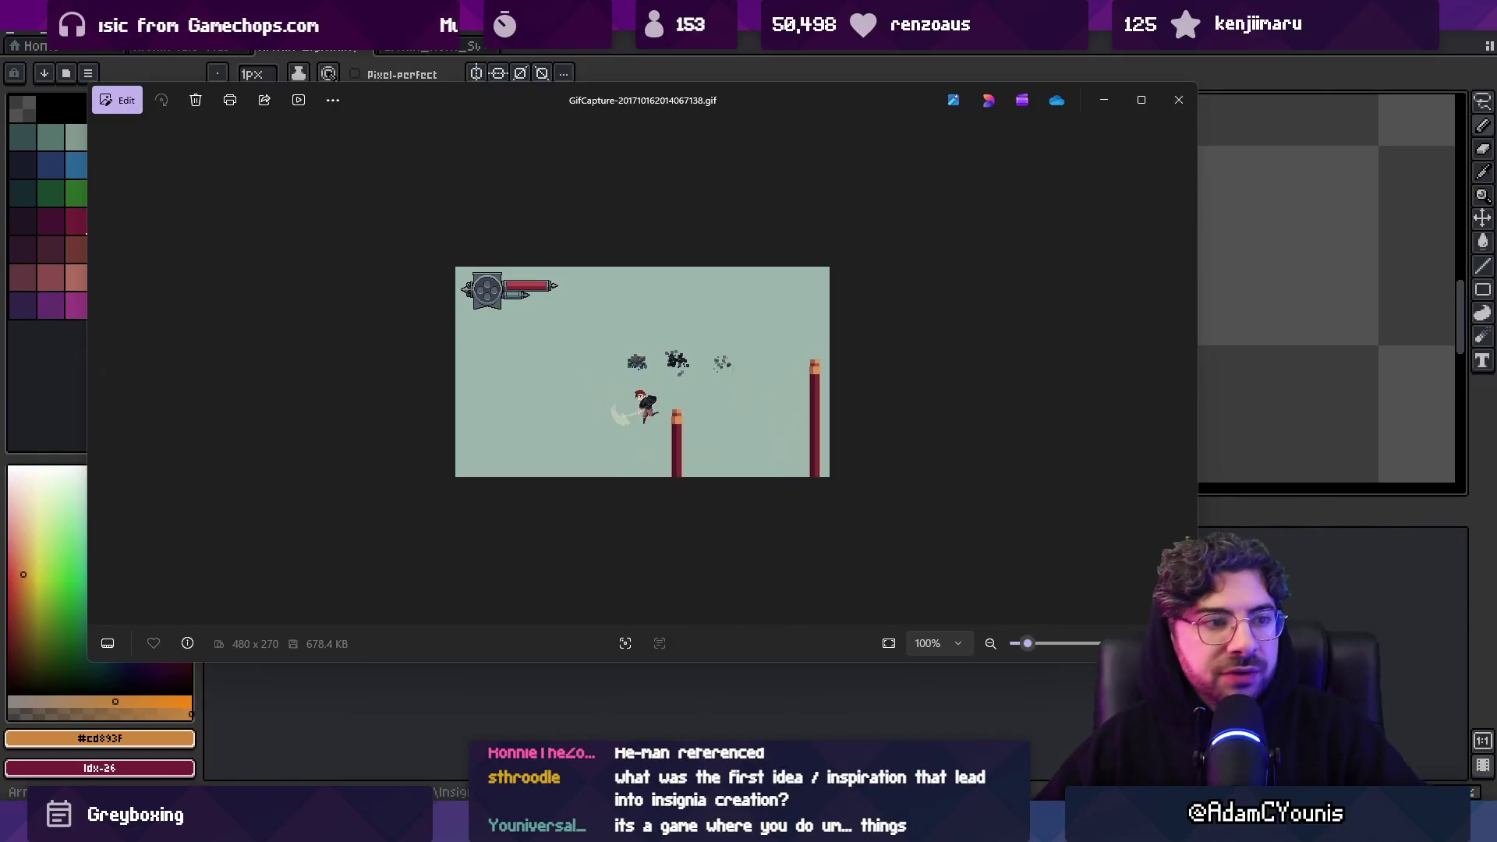
# Zoom into the reference gameplay GIF in Photos, then close the viewer to return to the sprite
pyautogui.scroll(1, 619, 388)
pyautogui.scroll(5, 619, 388)
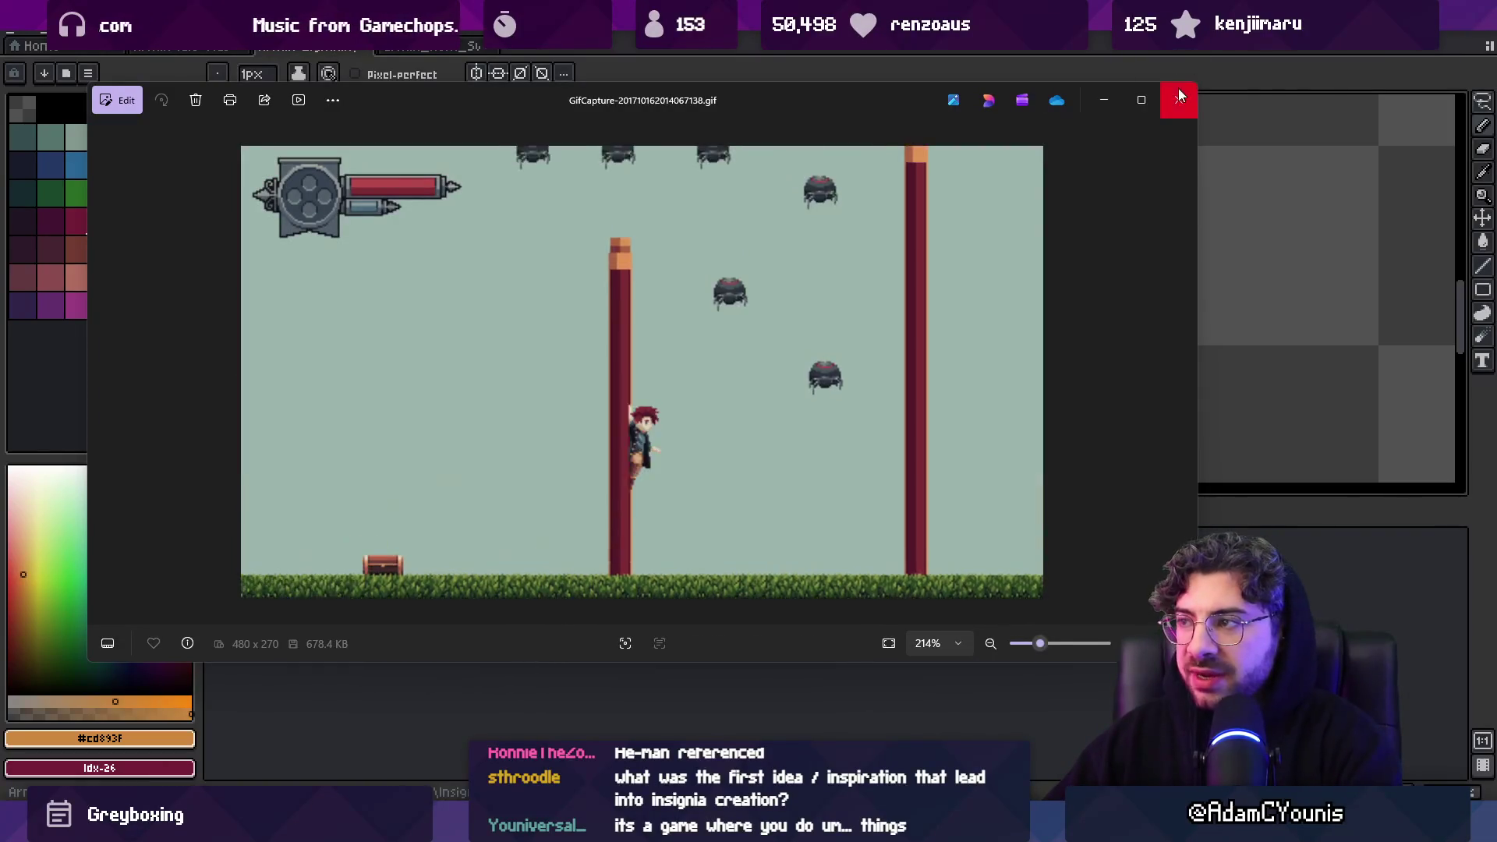
pyautogui.hotkey('alt', 'F4')
pyautogui.scroll(-1, 578, 298)
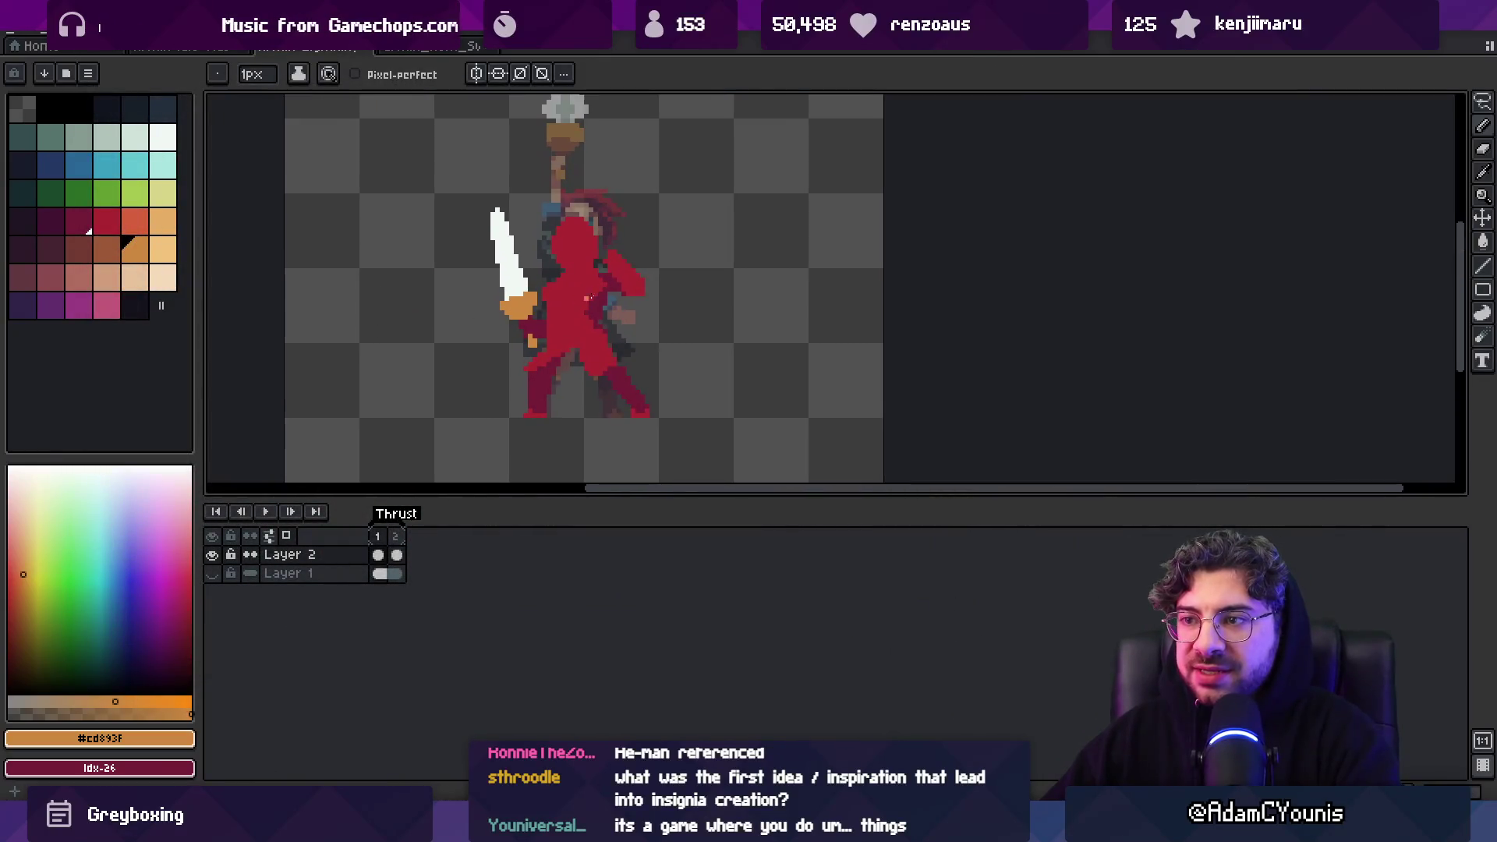
# Zoom in on the character and alternate between bright red #ac2833 and darker red #741c37 for shading
pyautogui.press('v')
pyautogui.scroll(1, 691, 255)
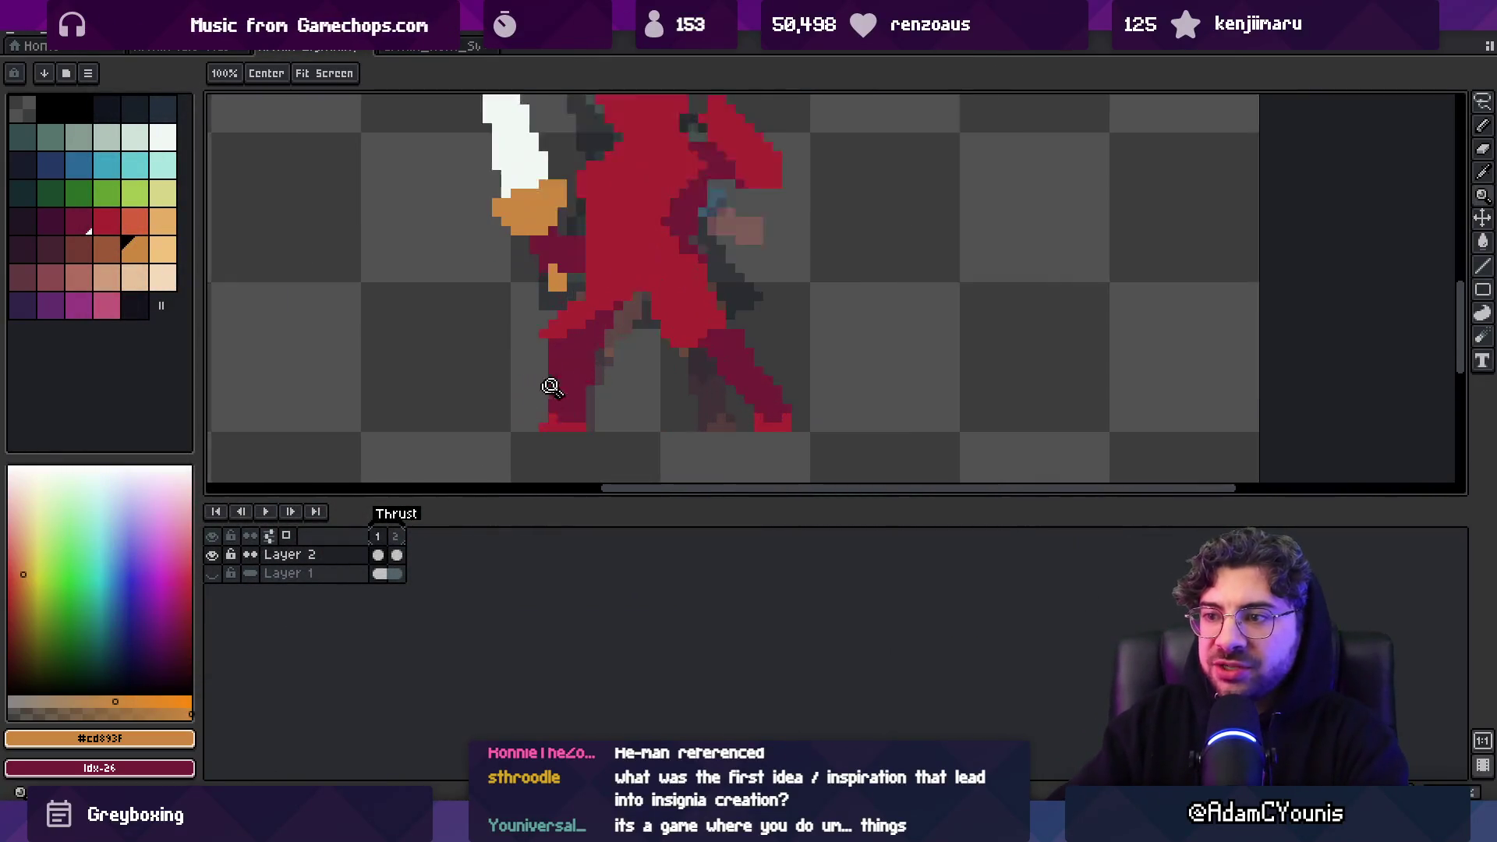
pyautogui.press('b')
pyautogui.keyDown('alt'); pyautogui.click(647, 297); pyautogui.keyUp('alt')
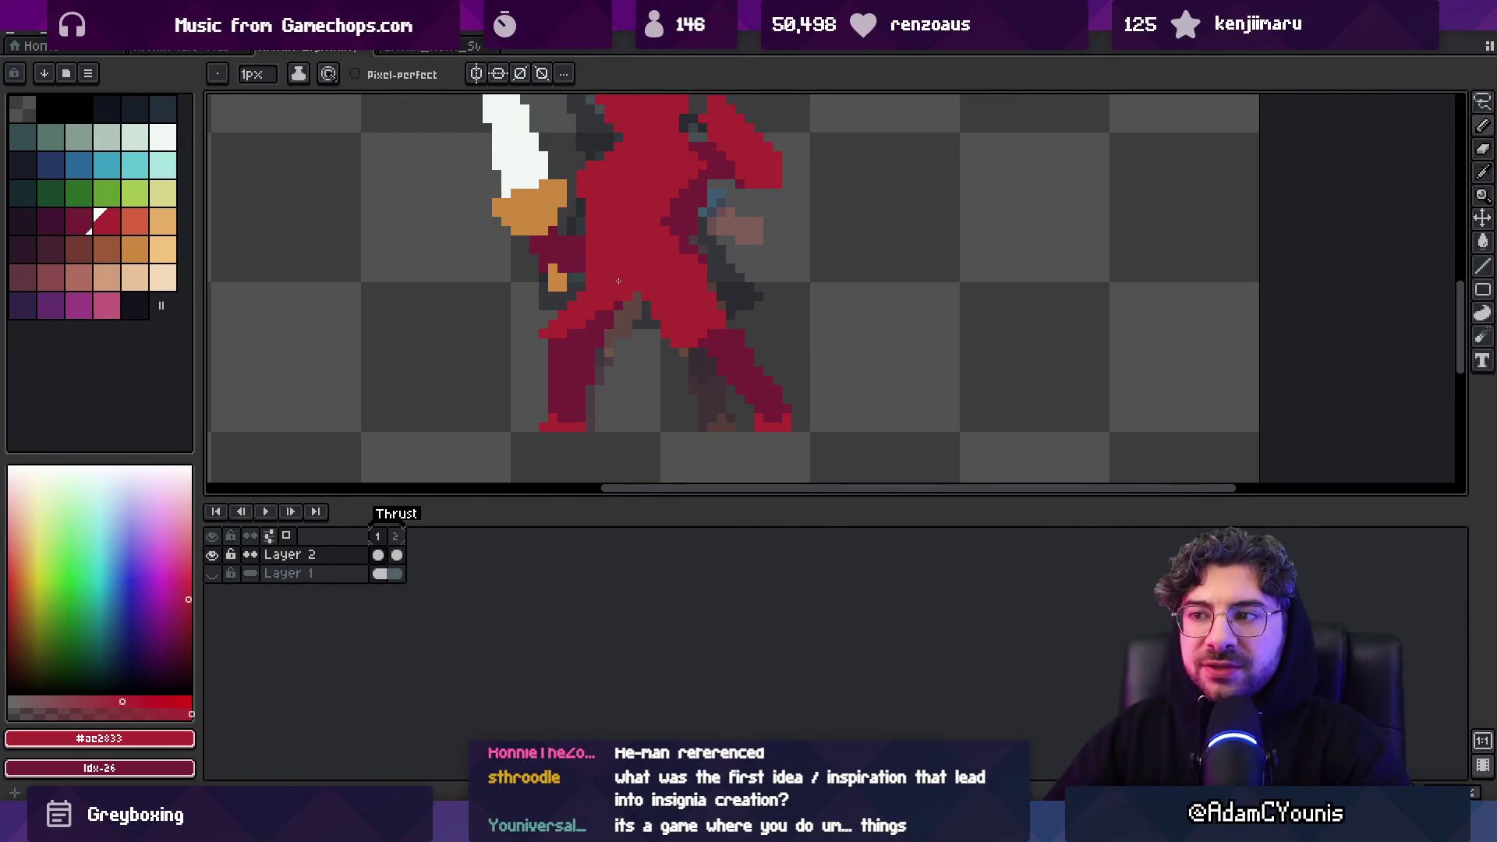
pyautogui.press('alt')
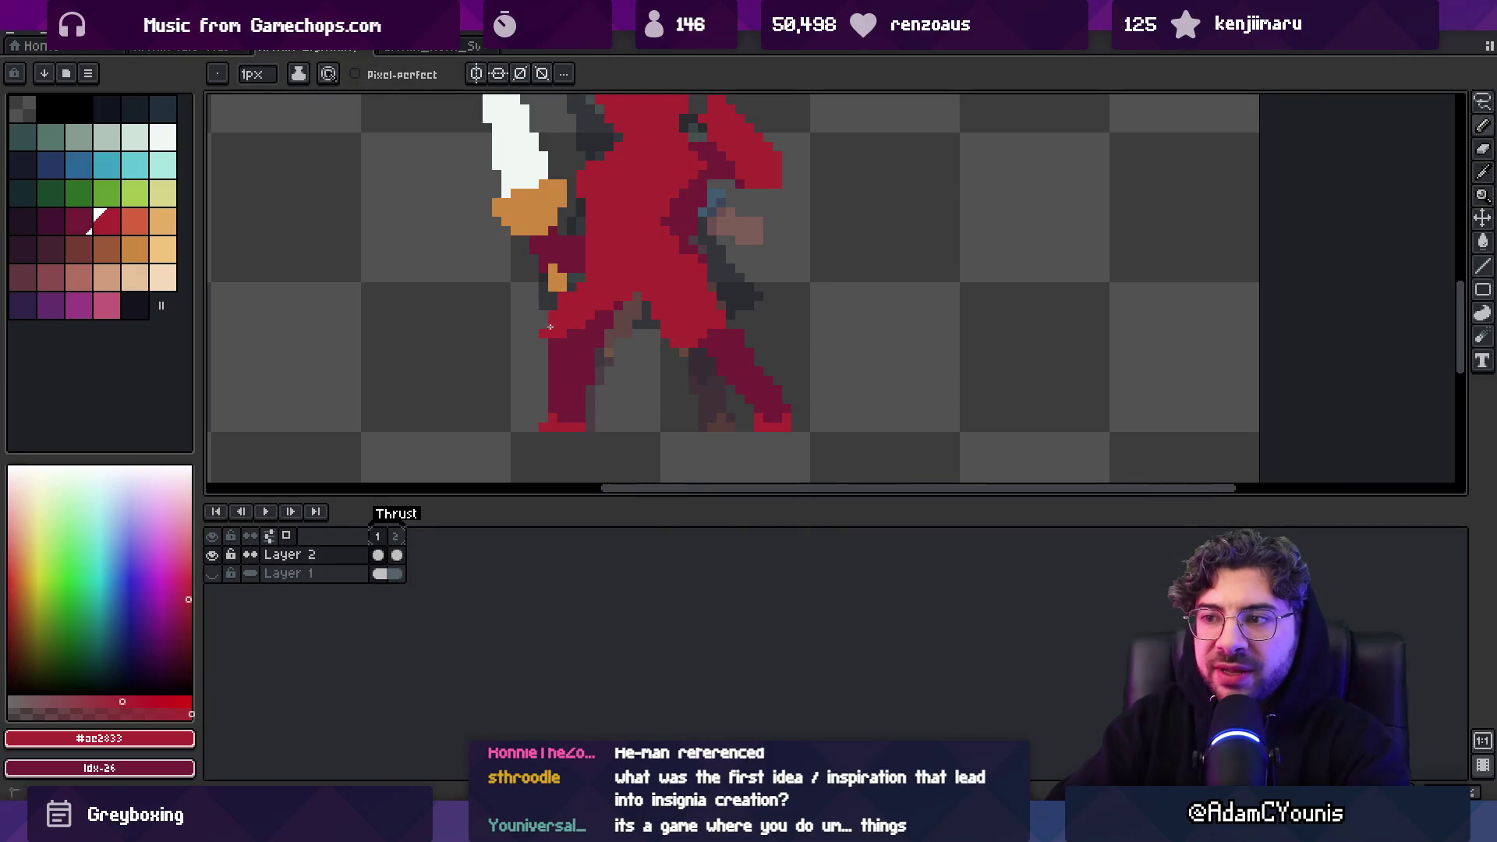
pyautogui.press('b')
pyautogui.press('alt')
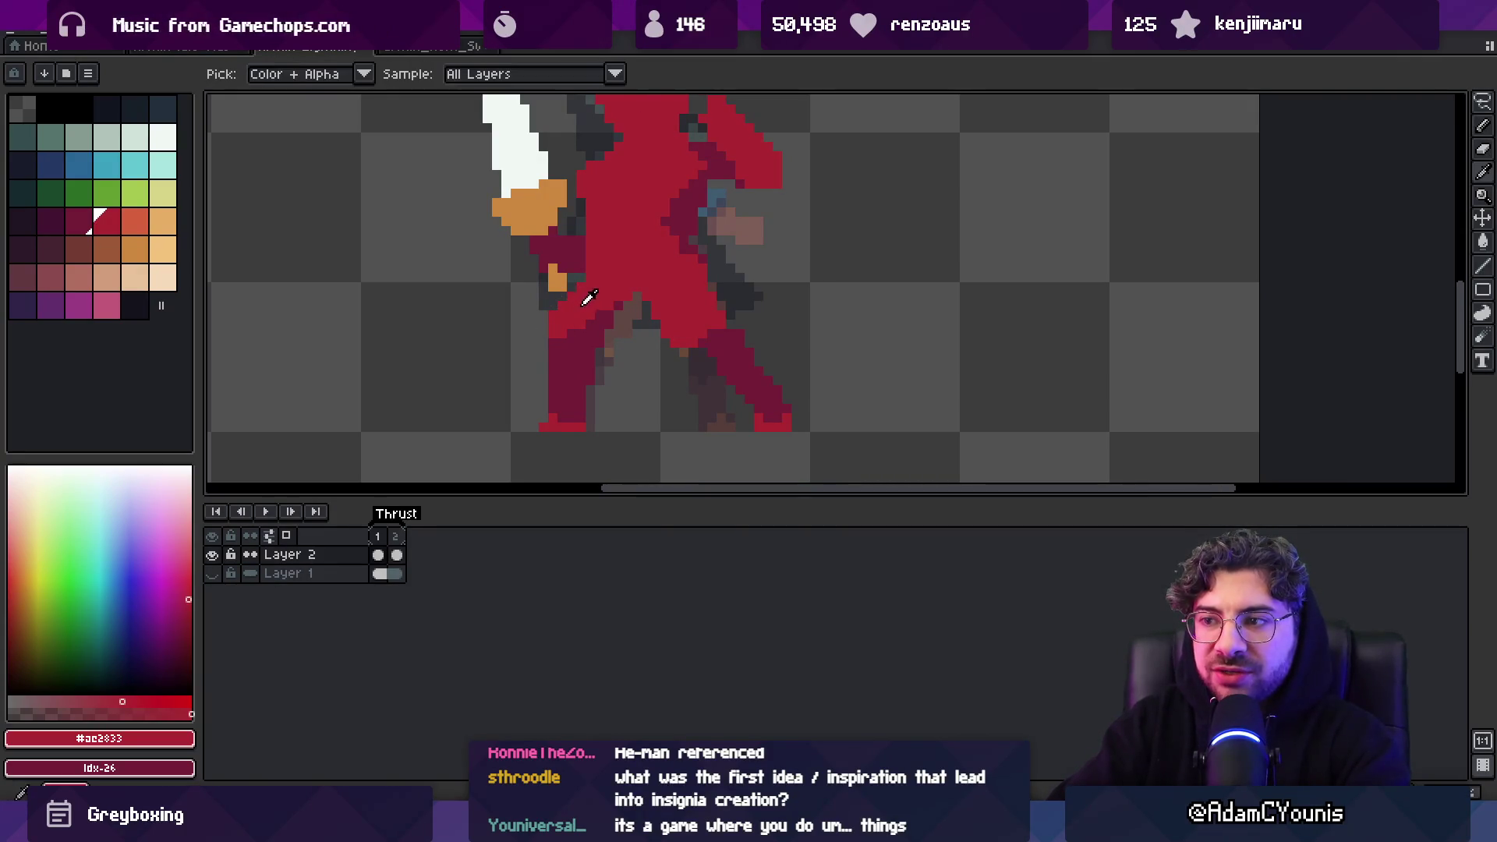
pyautogui.keyDown('alt'); pyautogui.click(636, 297); pyautogui.keyUp('alt')
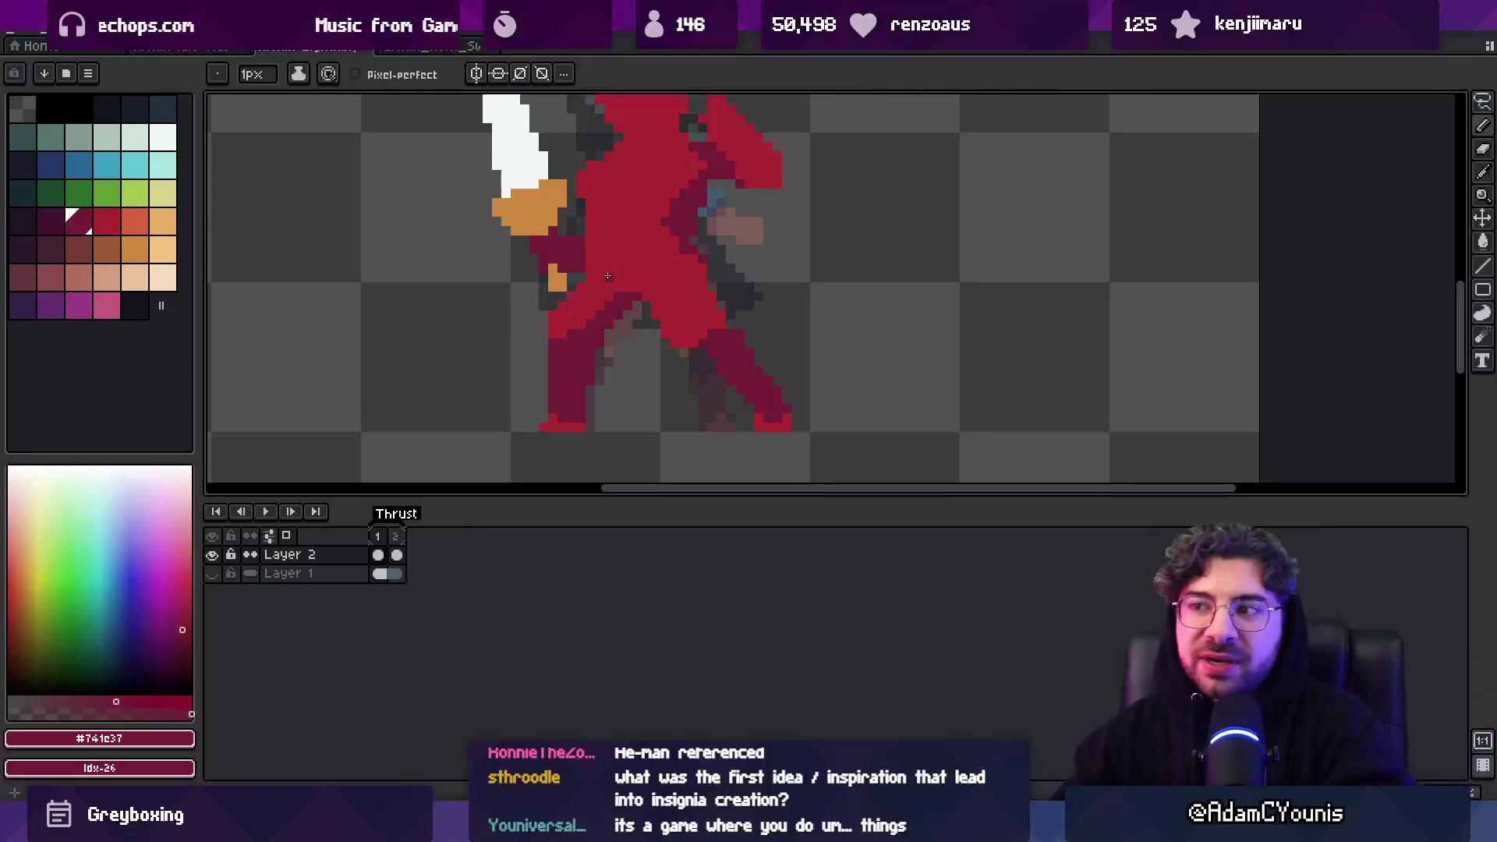
# Zoom in on the torso and sample the brighter red from the body to continue shading
pyautogui.press('i')
pyautogui.press('b')
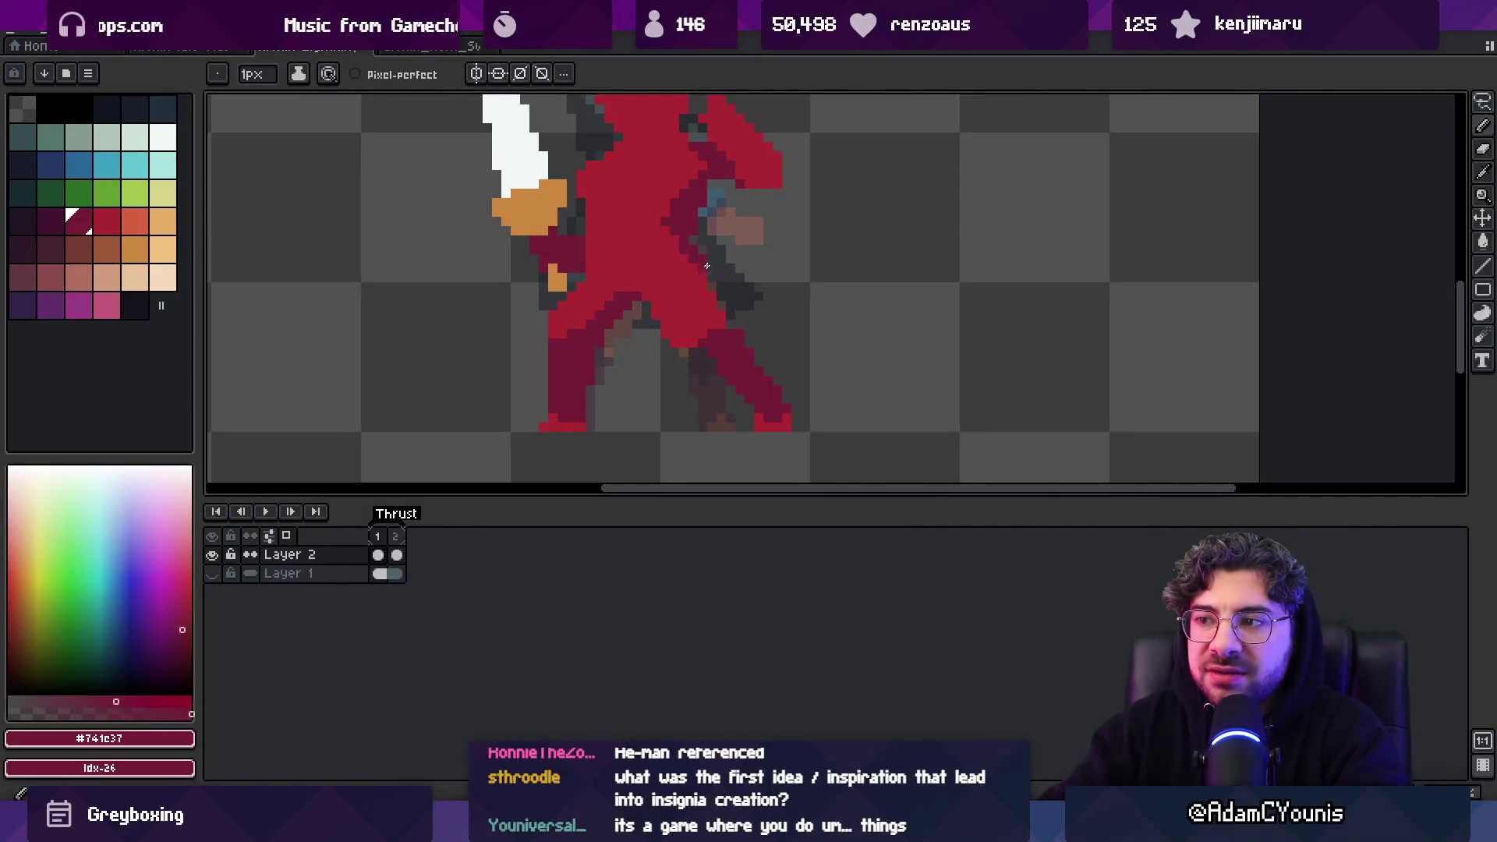
pyautogui.press('z')
pyautogui.scroll(-3, 702, 273)
pyautogui.scroll(4, 702, 277)
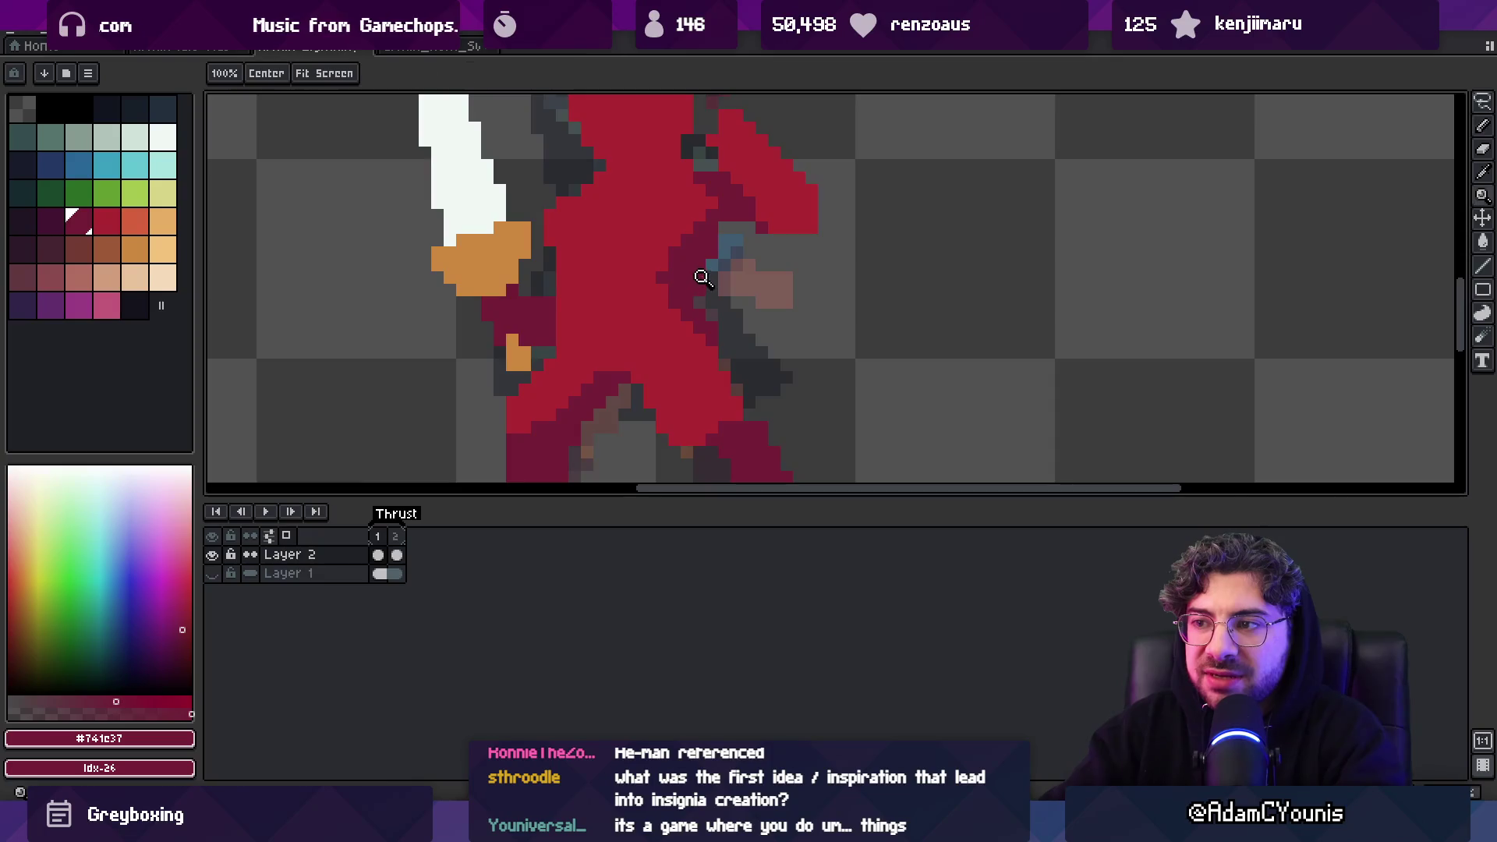
pyautogui.scroll(-3, 702, 278)
pyautogui.scroll(2, 631, 286)
pyautogui.press('i')
pyautogui.click(631, 285)
pyautogui.press('b')
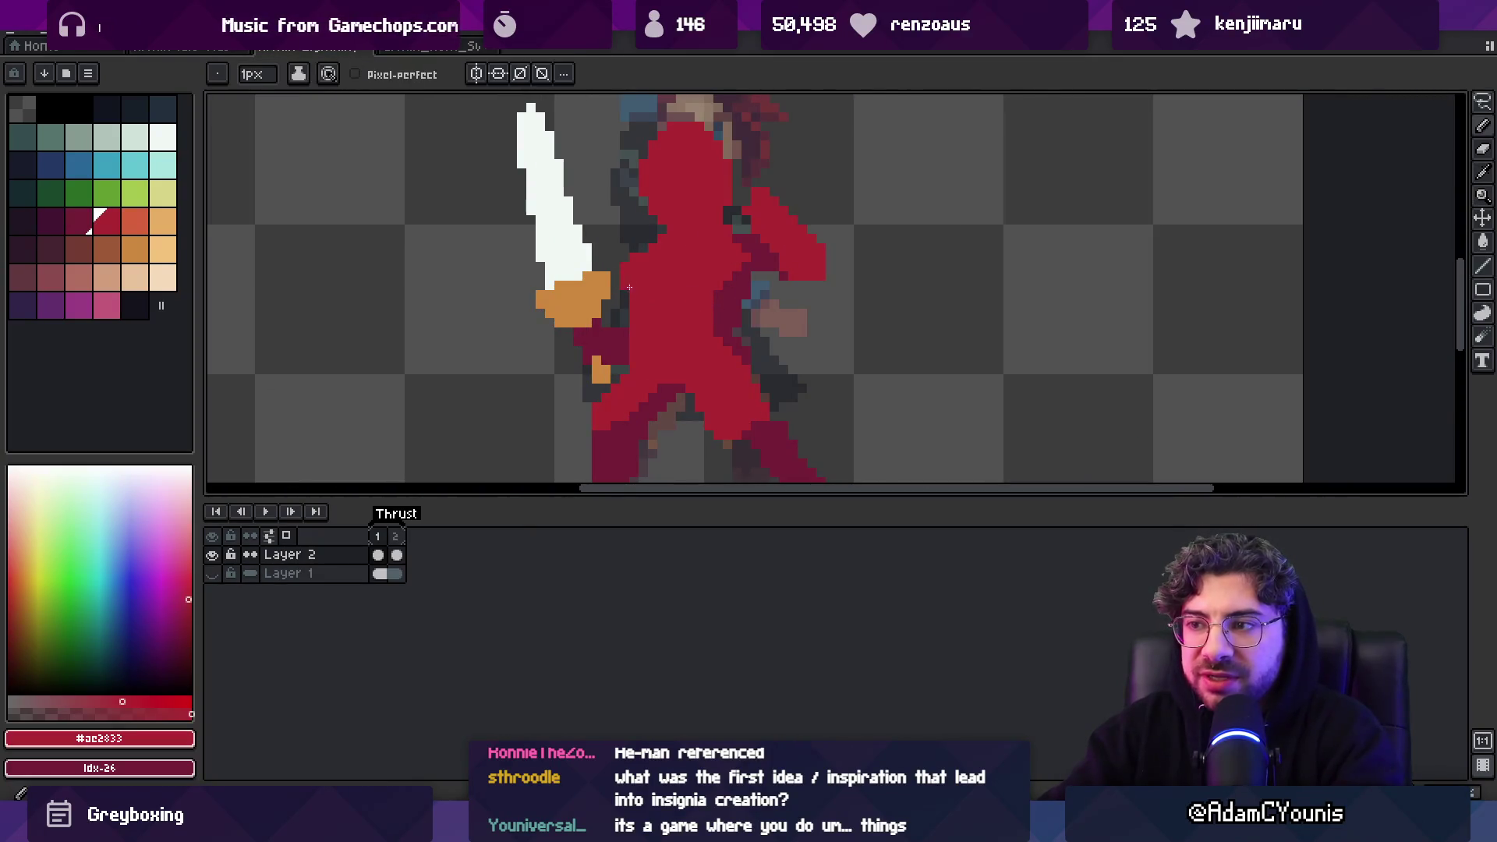
# Erase stray pixels, check the whole sprite, and sample the dark red from the character
pyautogui.press('e')
pyautogui.press('z')
pyautogui.scroll(-3, 679, 231)
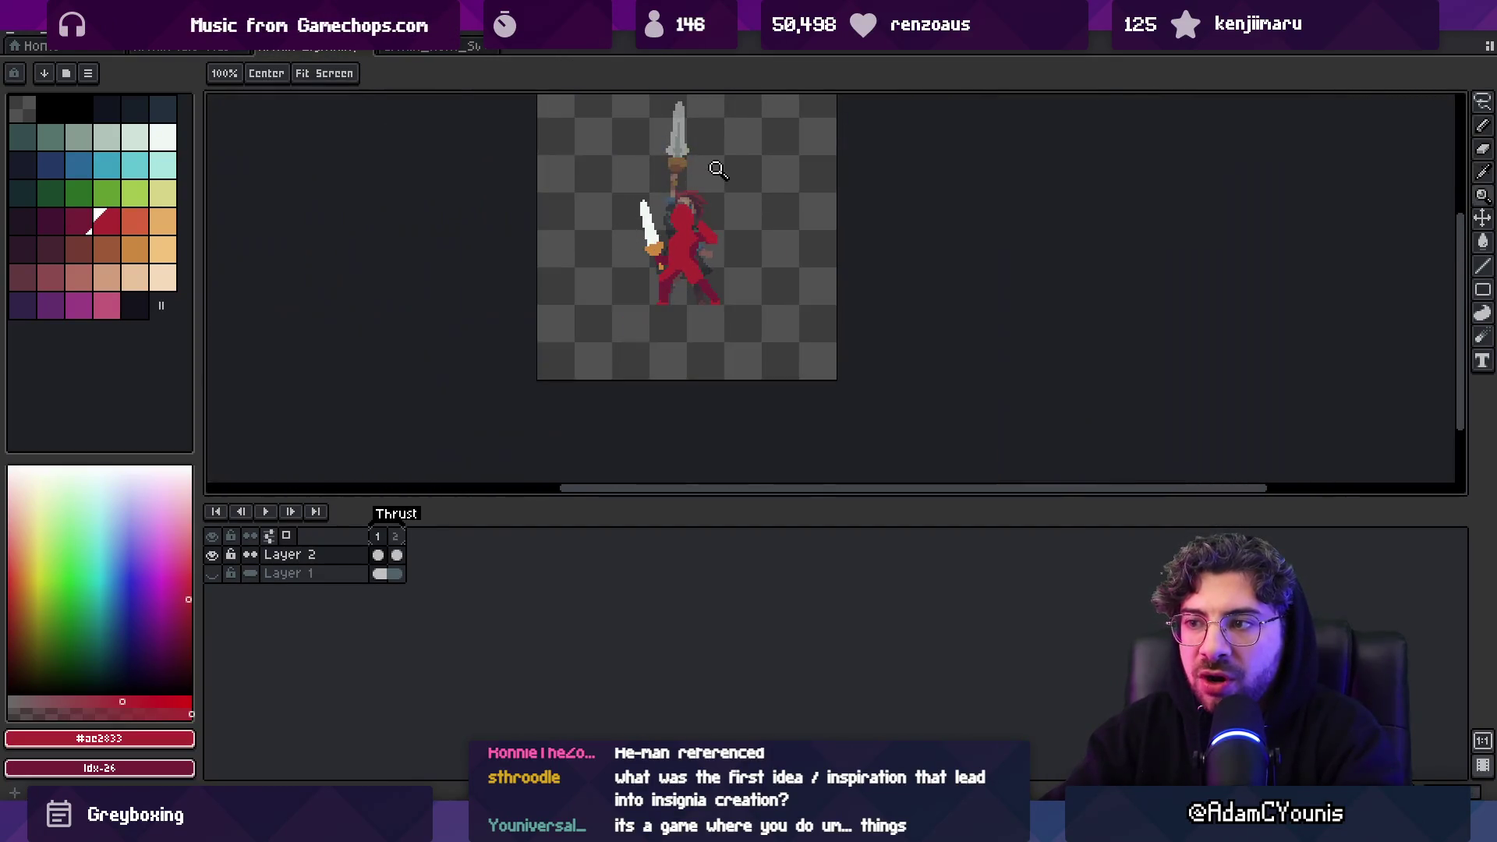
pyautogui.scroll(2, 700, 237)
pyautogui.scroll(-2, 686, 257)
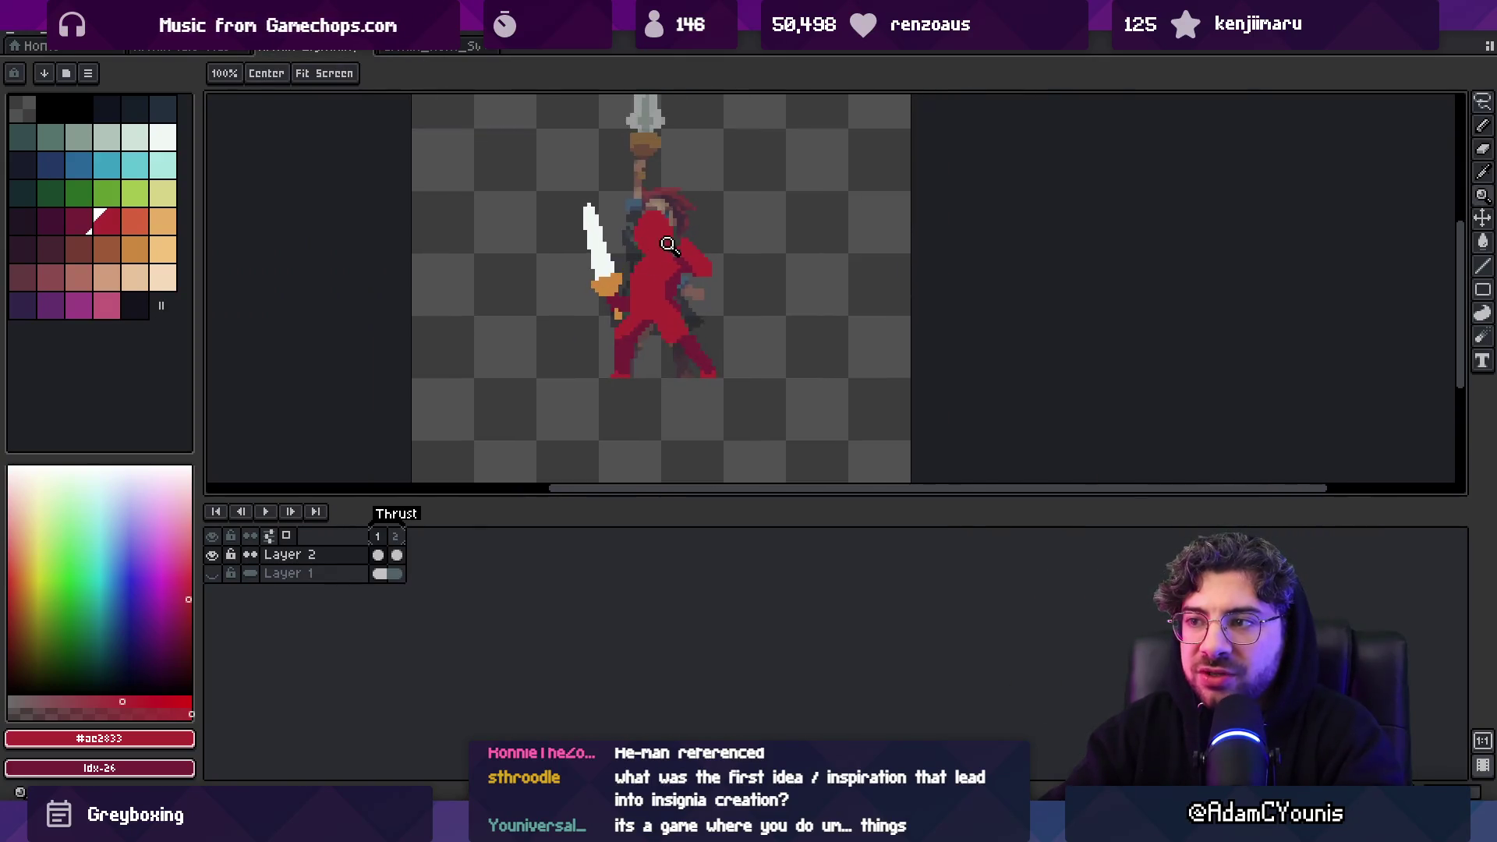
pyautogui.scroll(4, 712, 254)
pyautogui.press('i')
pyautogui.click(712, 257)
# Pencil dark-red shading pixels onto the figure and a row across the chest
pyautogui.press('b')
pyautogui.moveTo(648, 251); pyautogui.dragTo(669, 265)
pyautogui.press('i')
pyautogui.click(669, 227)
pyautogui.press('b')
pyautogui.press('z')
pyautogui.scroll(-3, 653, 181)
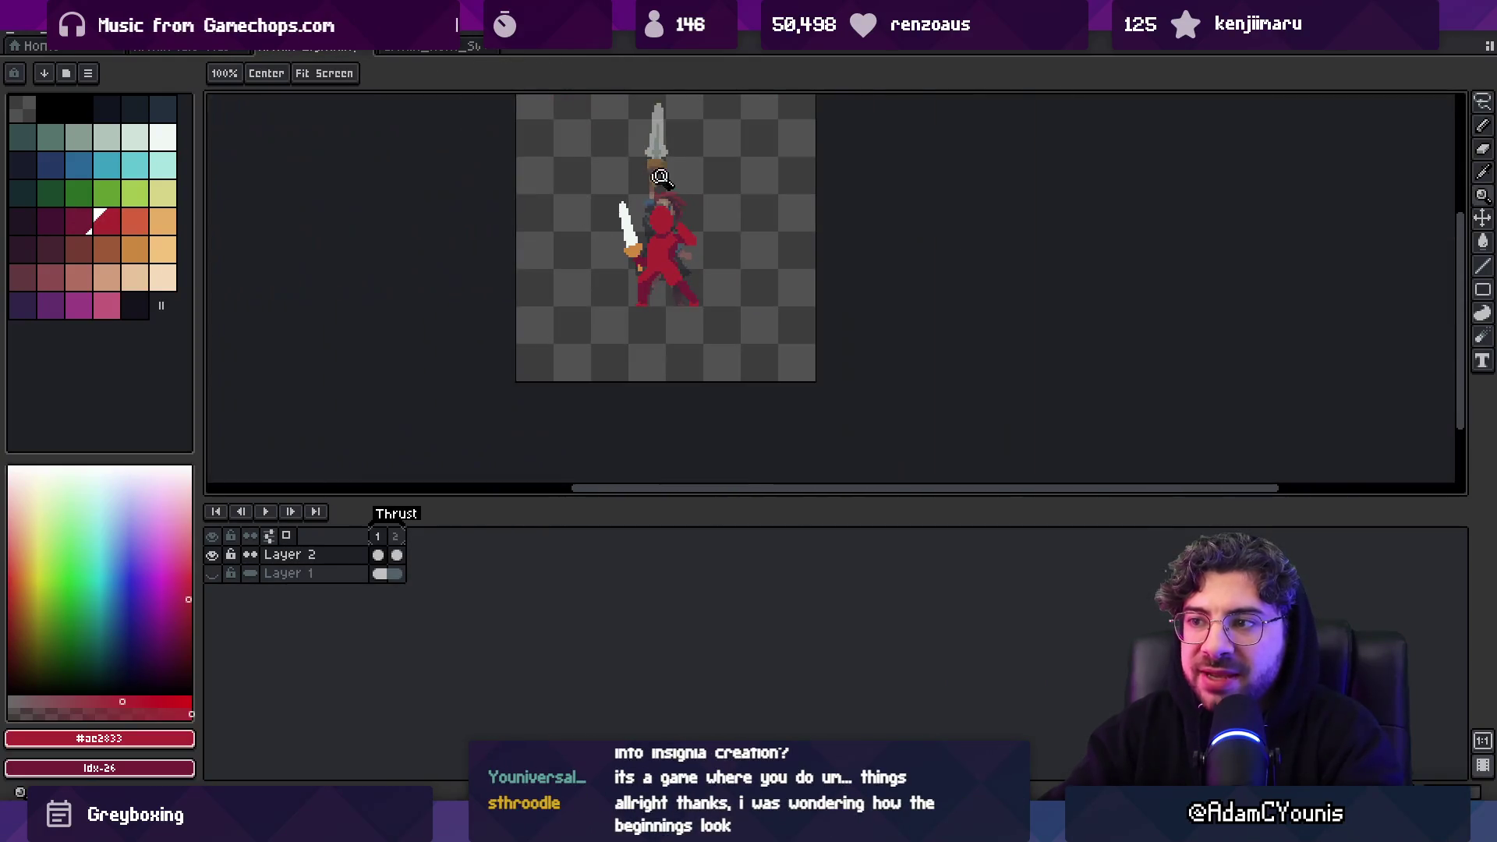
pyautogui.scroll(4, 656, 244)
pyautogui.press('i')
pyautogui.click(657, 244)
pyautogui.press('b')
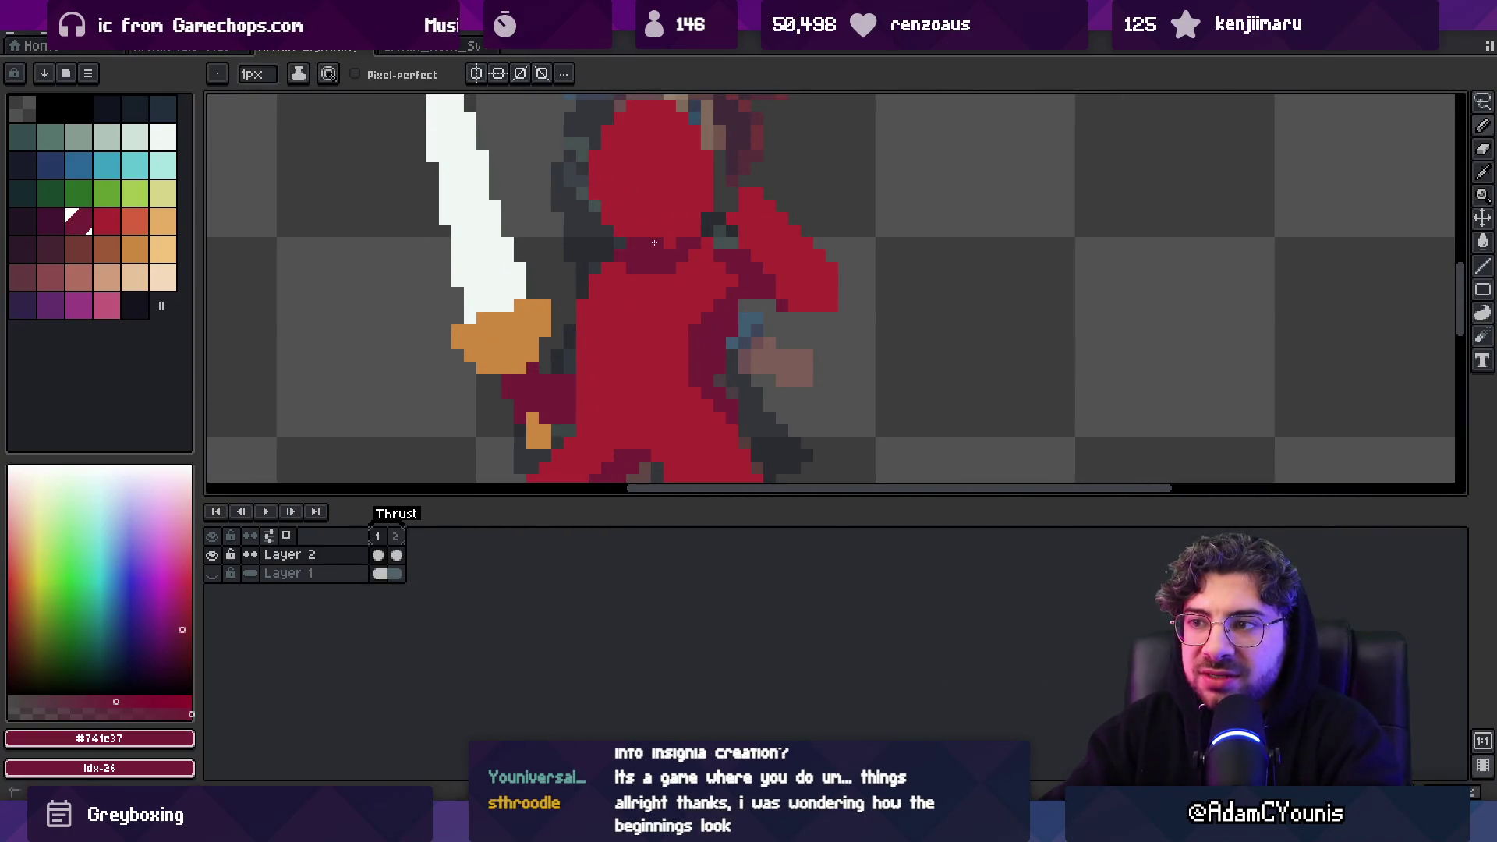
pyautogui.moveTo(663, 231); pyautogui.dragTo(658, 269)
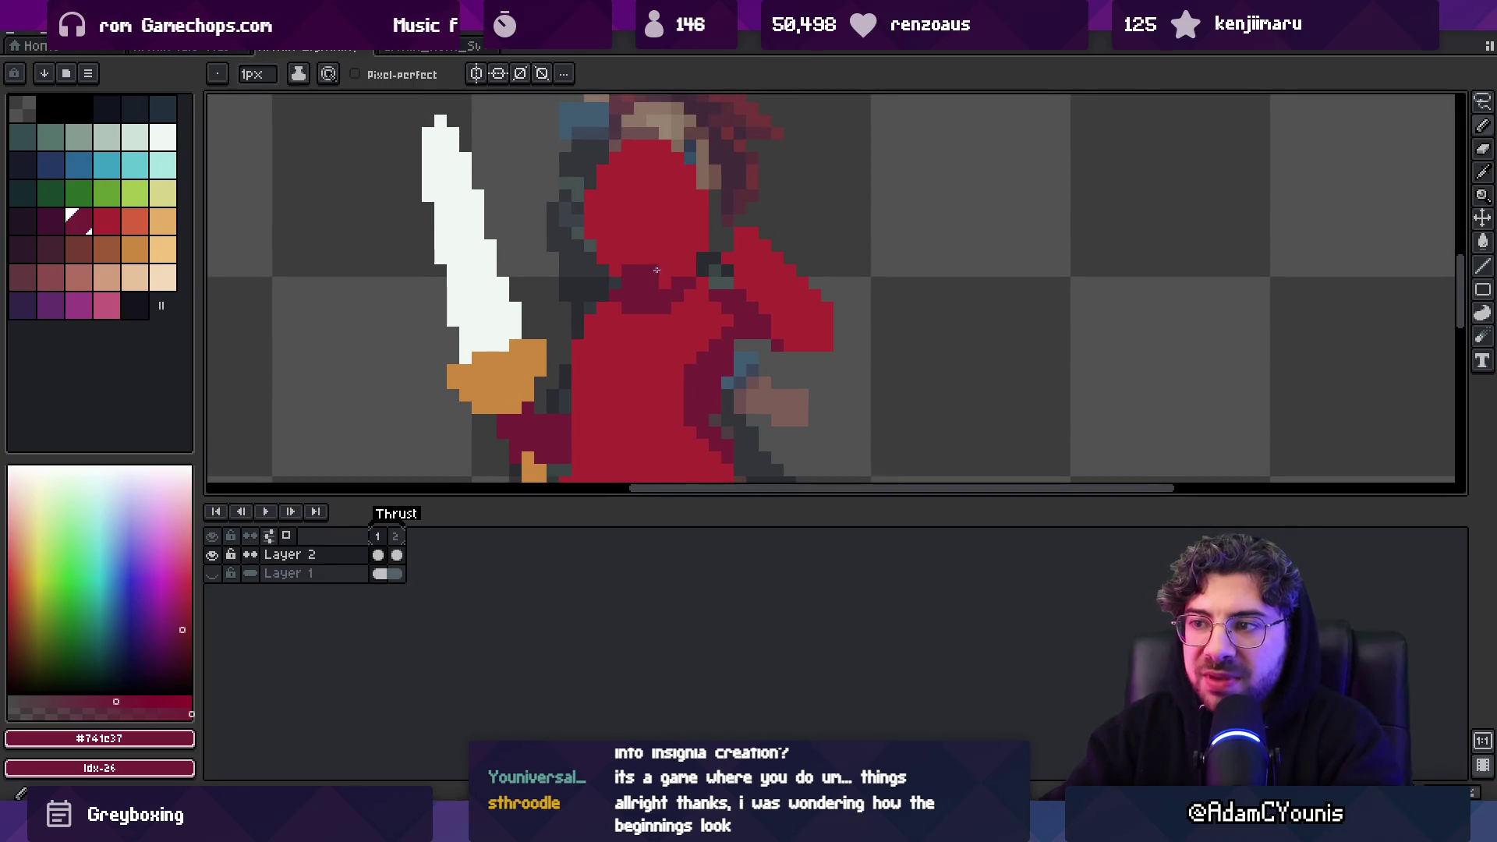
# Sample the bright red from the body and touch up shading while checking the full sprite
pyautogui.scroll(-3, 660, 272)
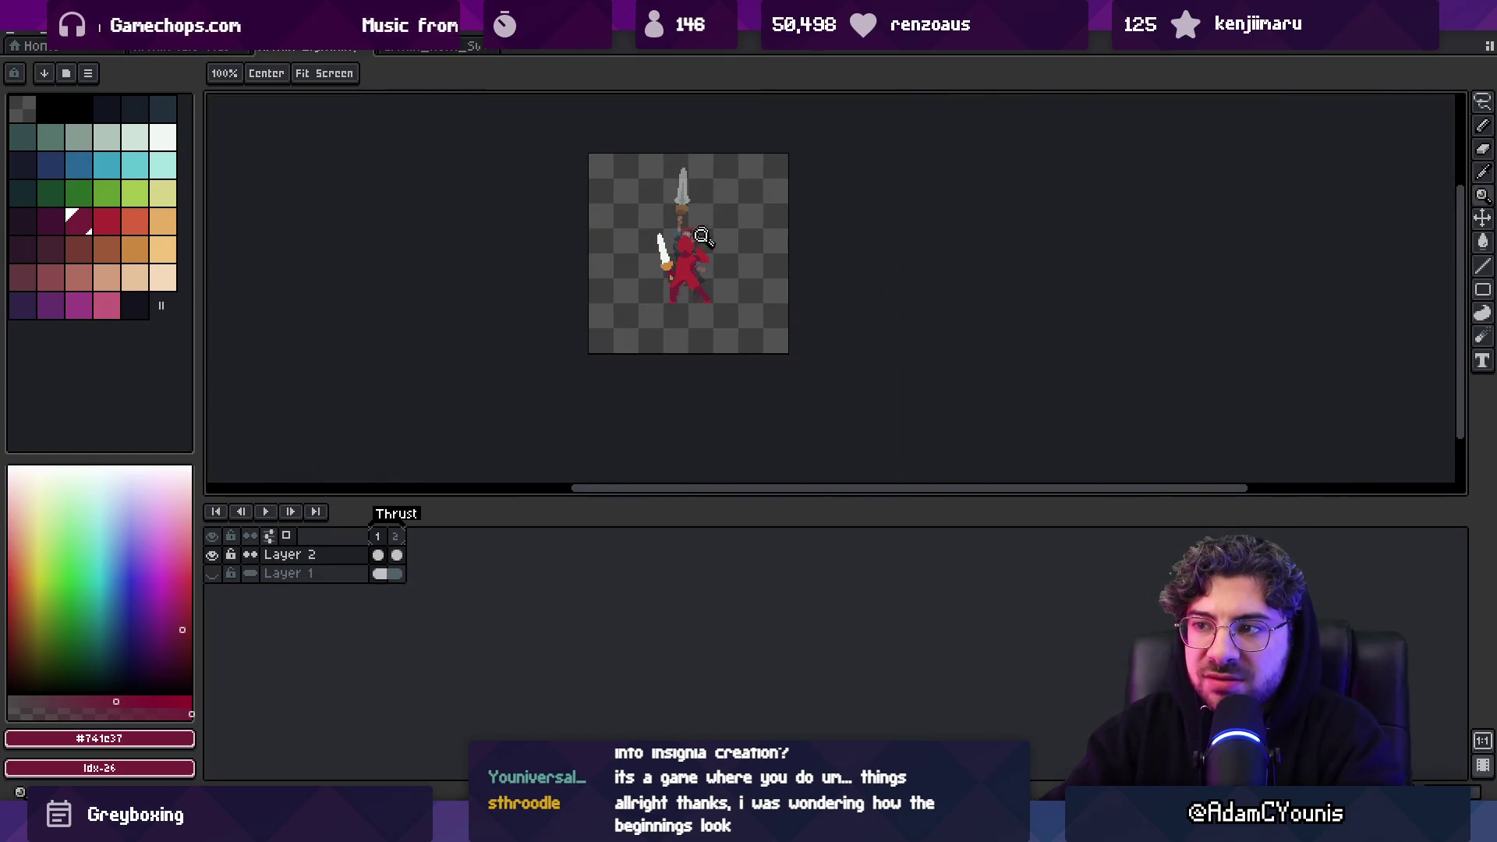
pyautogui.scroll(3, 702, 234)
pyautogui.press('i')
pyautogui.click(751, 272)
pyautogui.press('b')
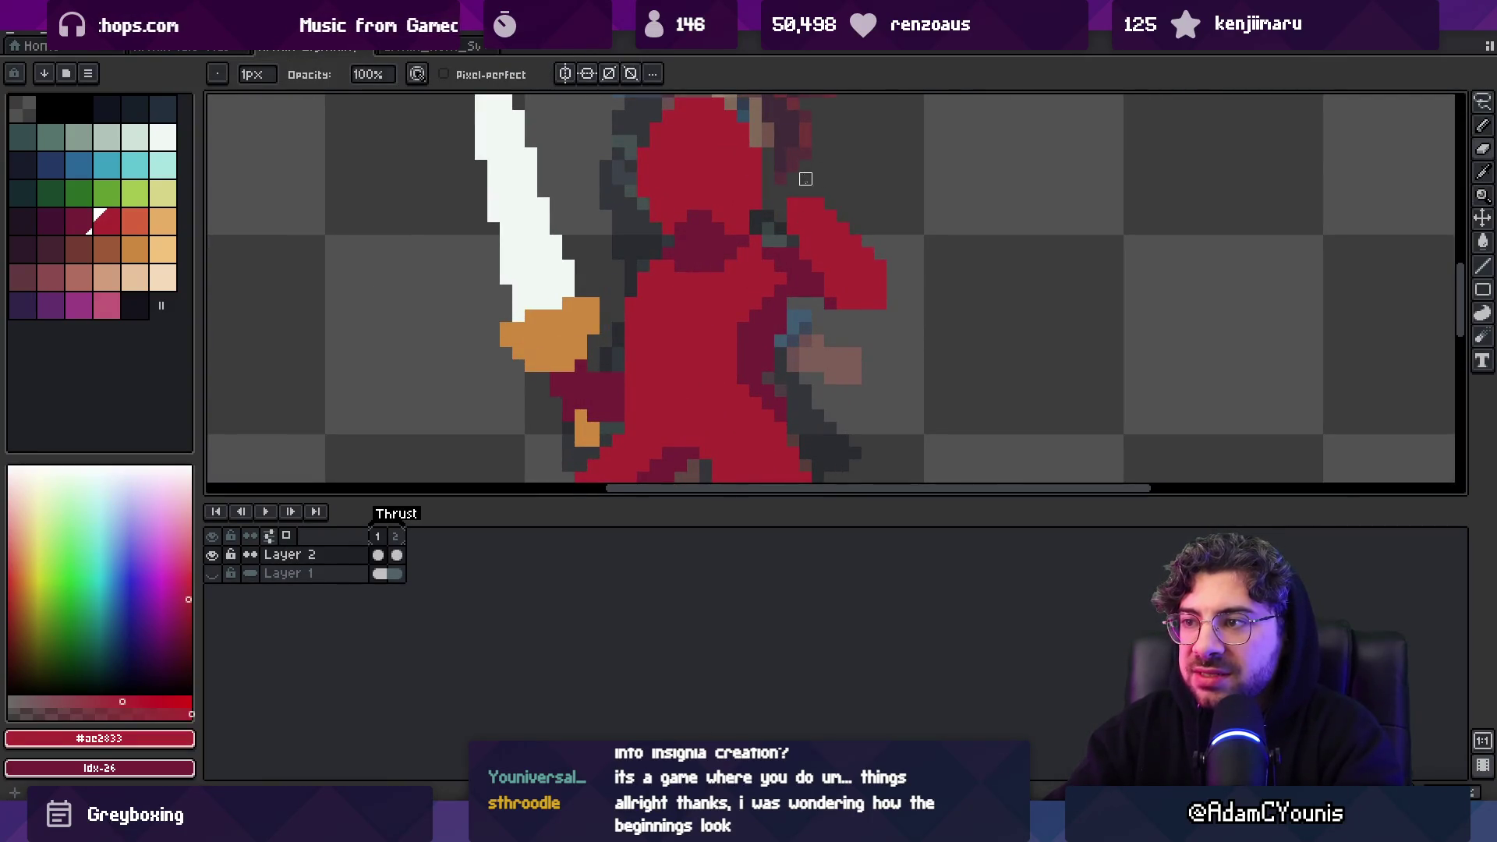
pyautogui.press('z')
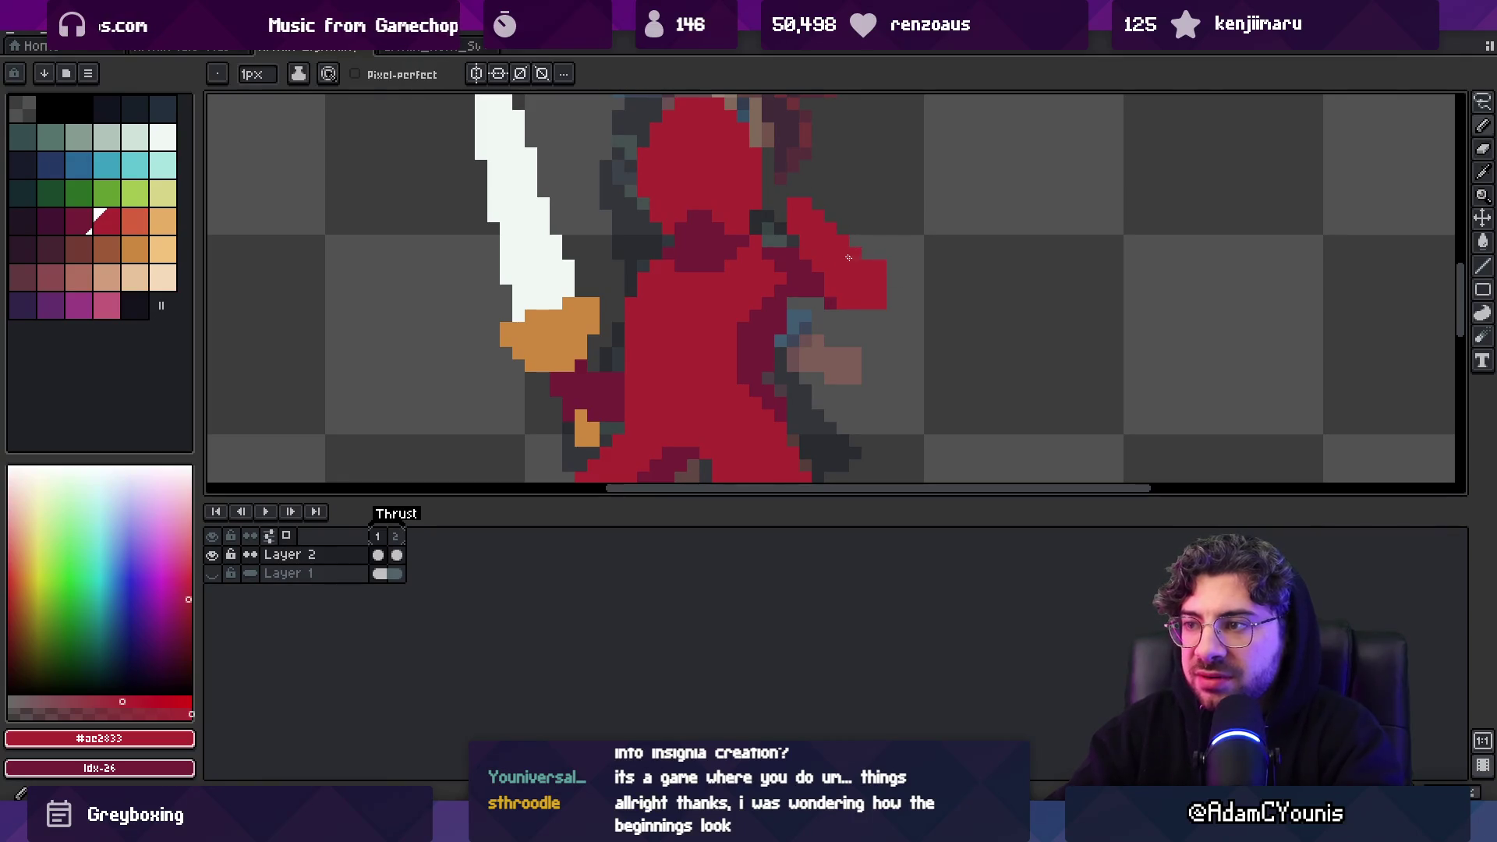
pyautogui.scroll(-4, 889, 261)
pyautogui.scroll(1, 897, 257)
pyautogui.scroll(1, 897, 257)
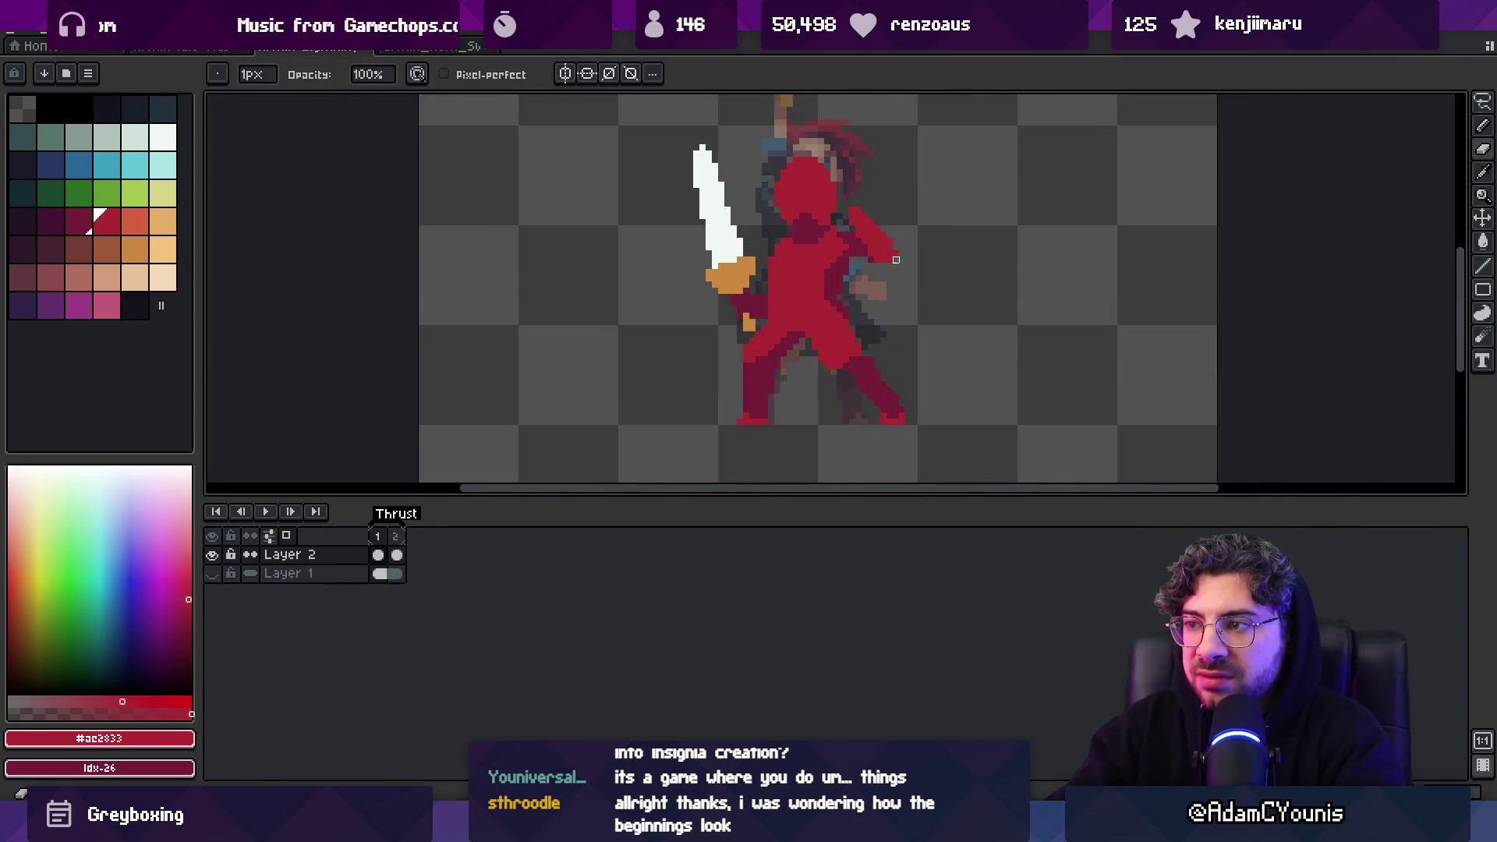
pyautogui.press('z')
pyautogui.scroll(-2, 896, 203)
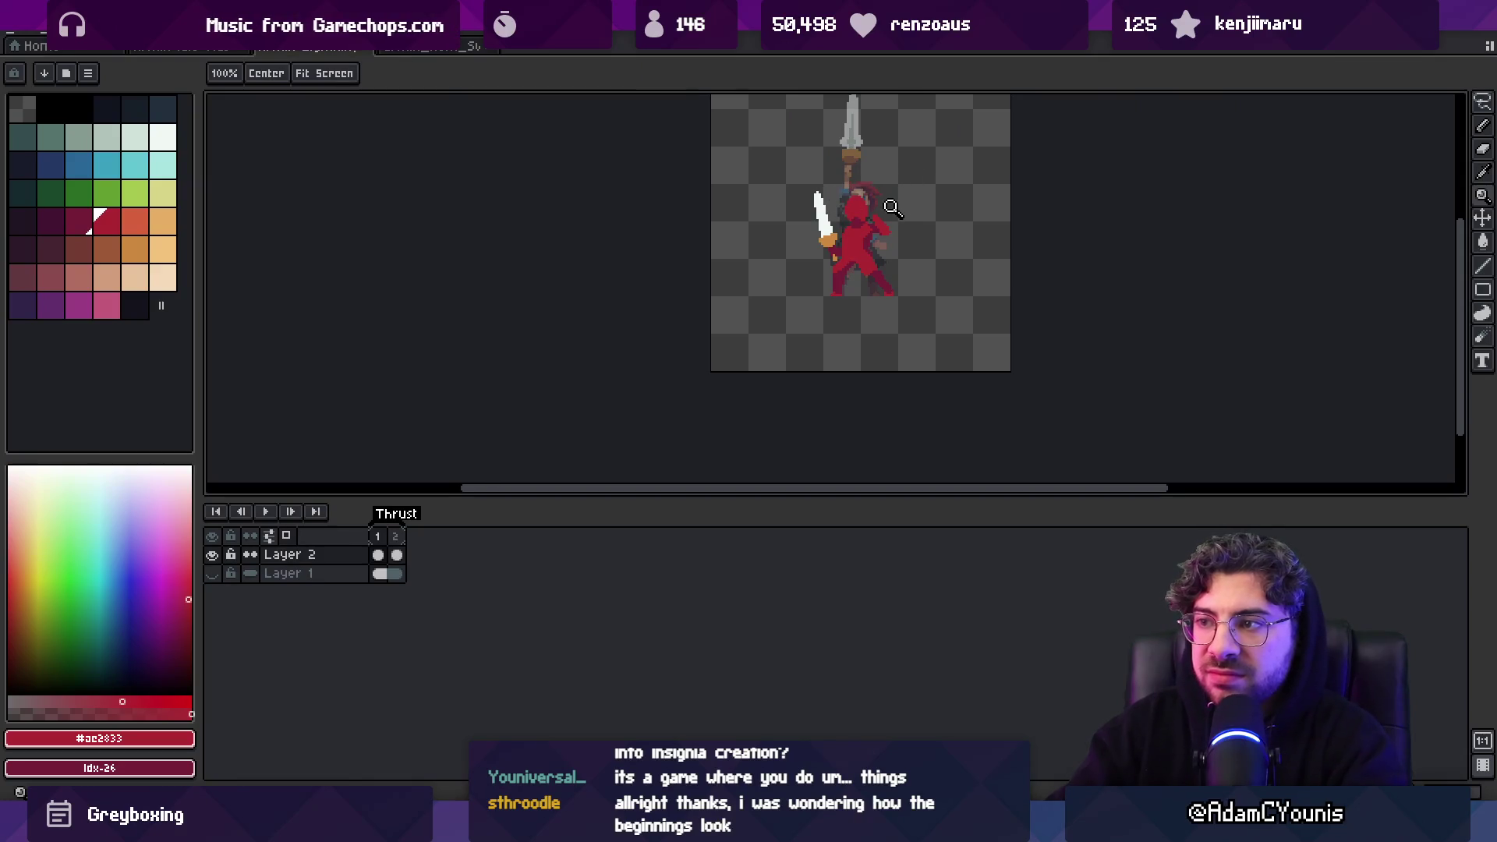
pyautogui.moveTo(888, 217); pyautogui.dragTo(821, 239)
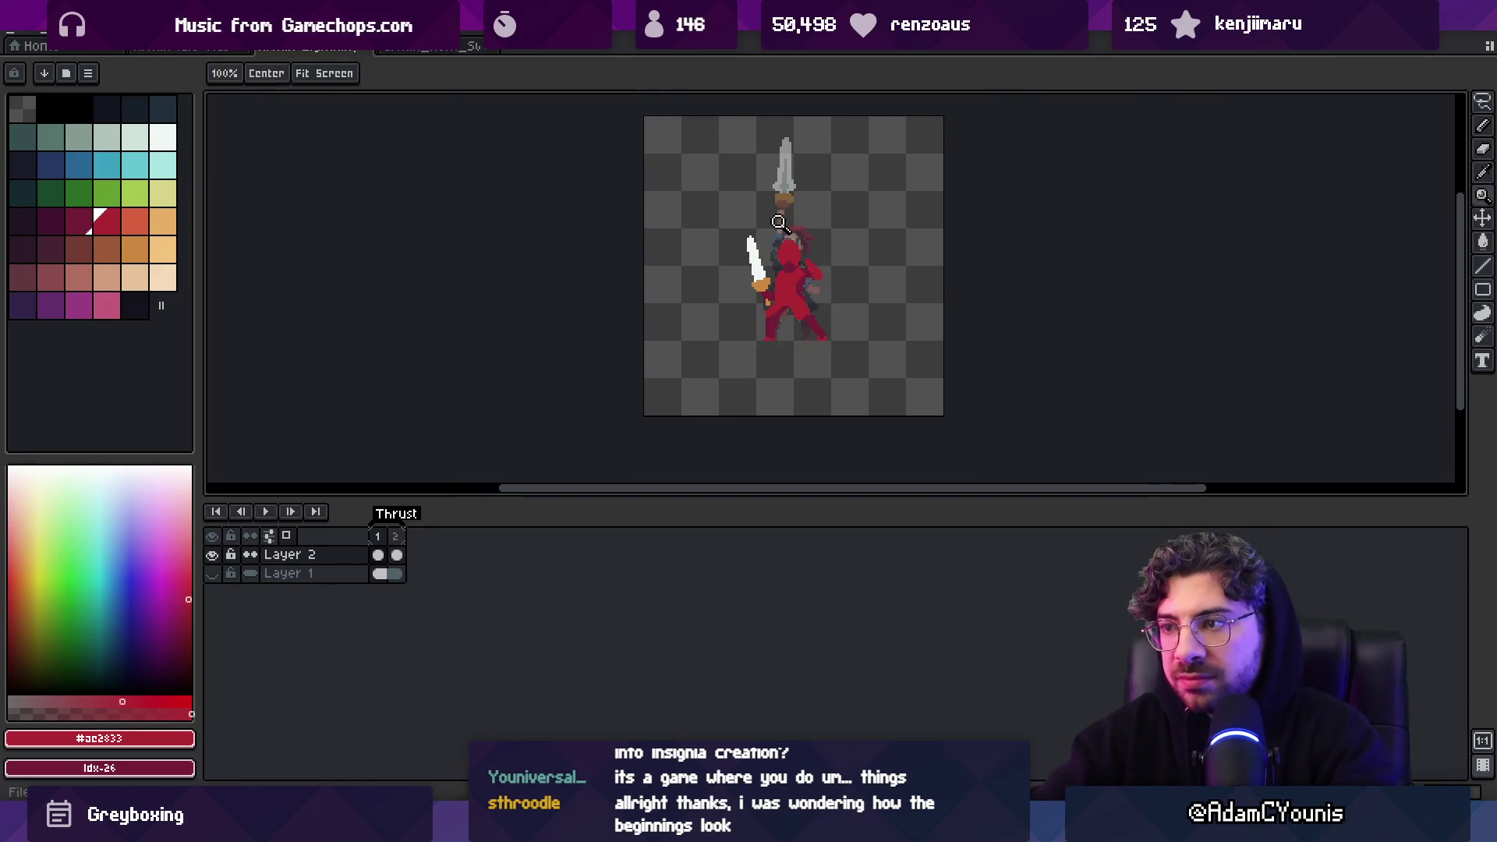
# Sample dark red from the legs and bright red from the body, adding pixels to the torso
pyautogui.scroll(2, 791, 311)
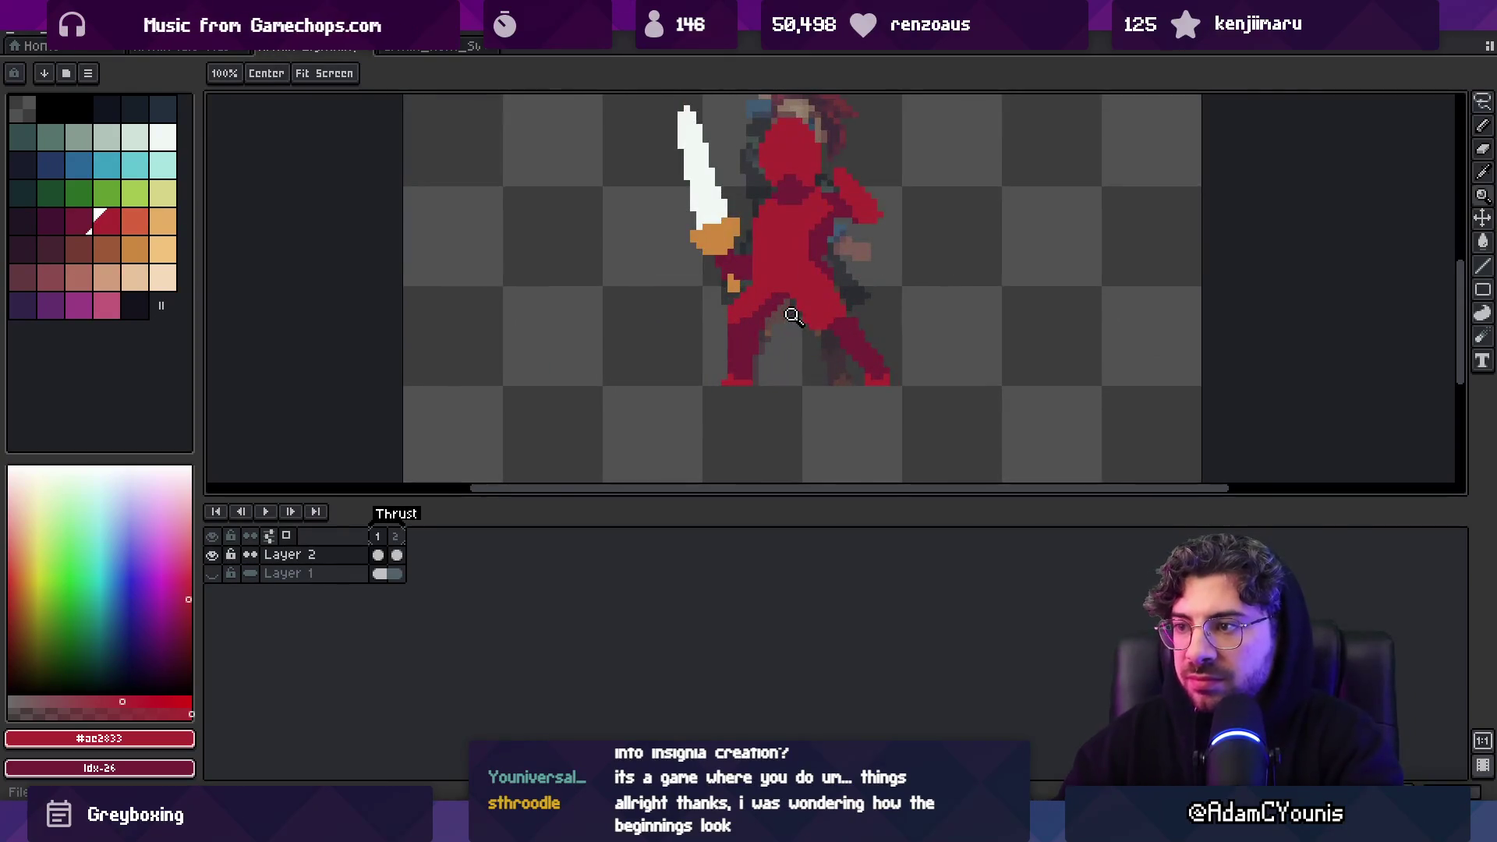
pyautogui.press('i')
pyautogui.click(760, 322)
pyautogui.press('b')
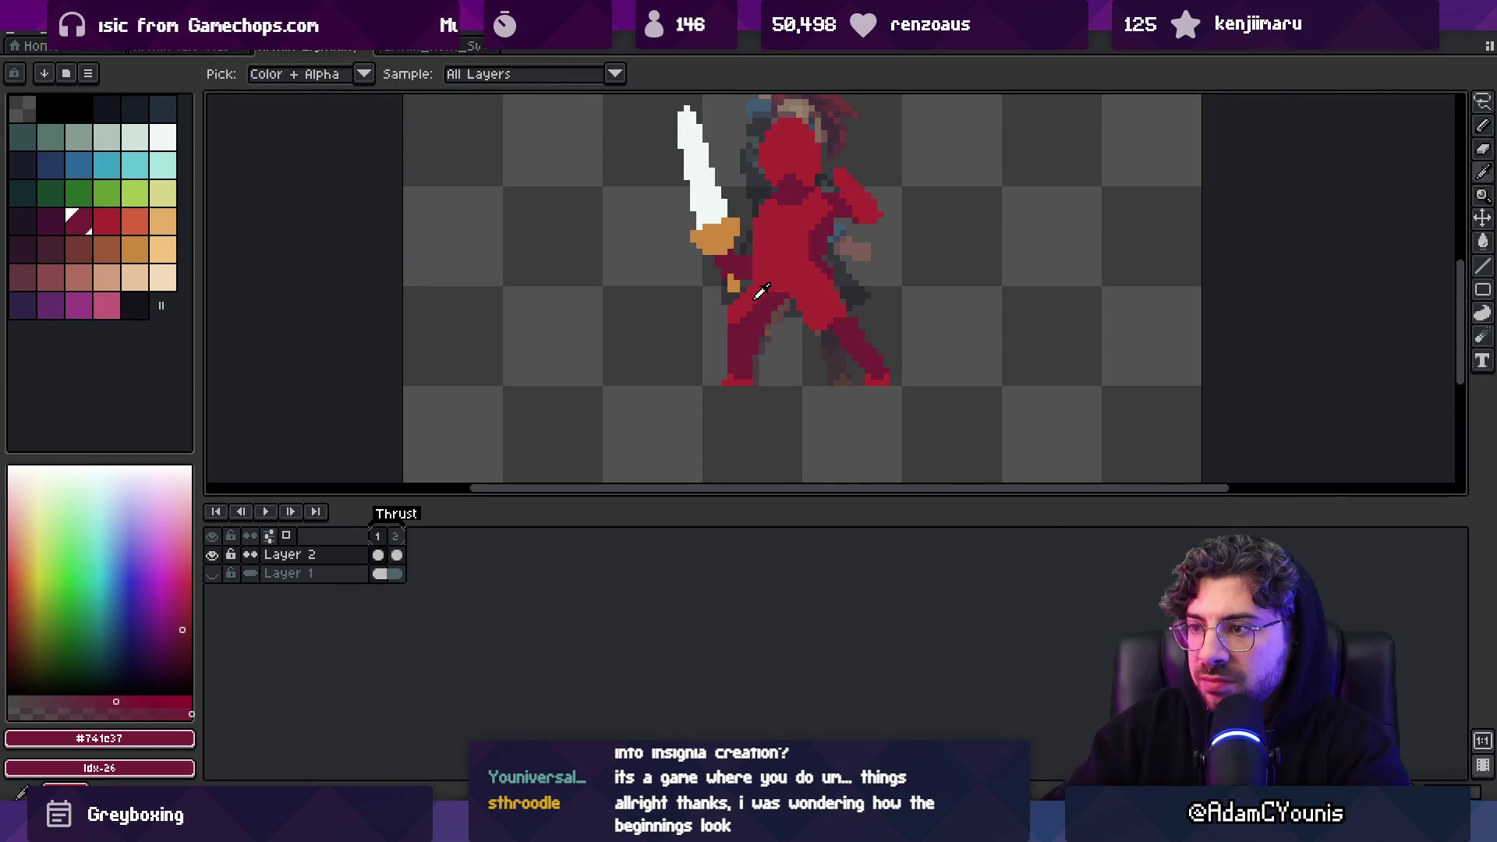
pyautogui.keyDown('alt'); pyautogui.click(733, 321); pyautogui.keyUp('alt')
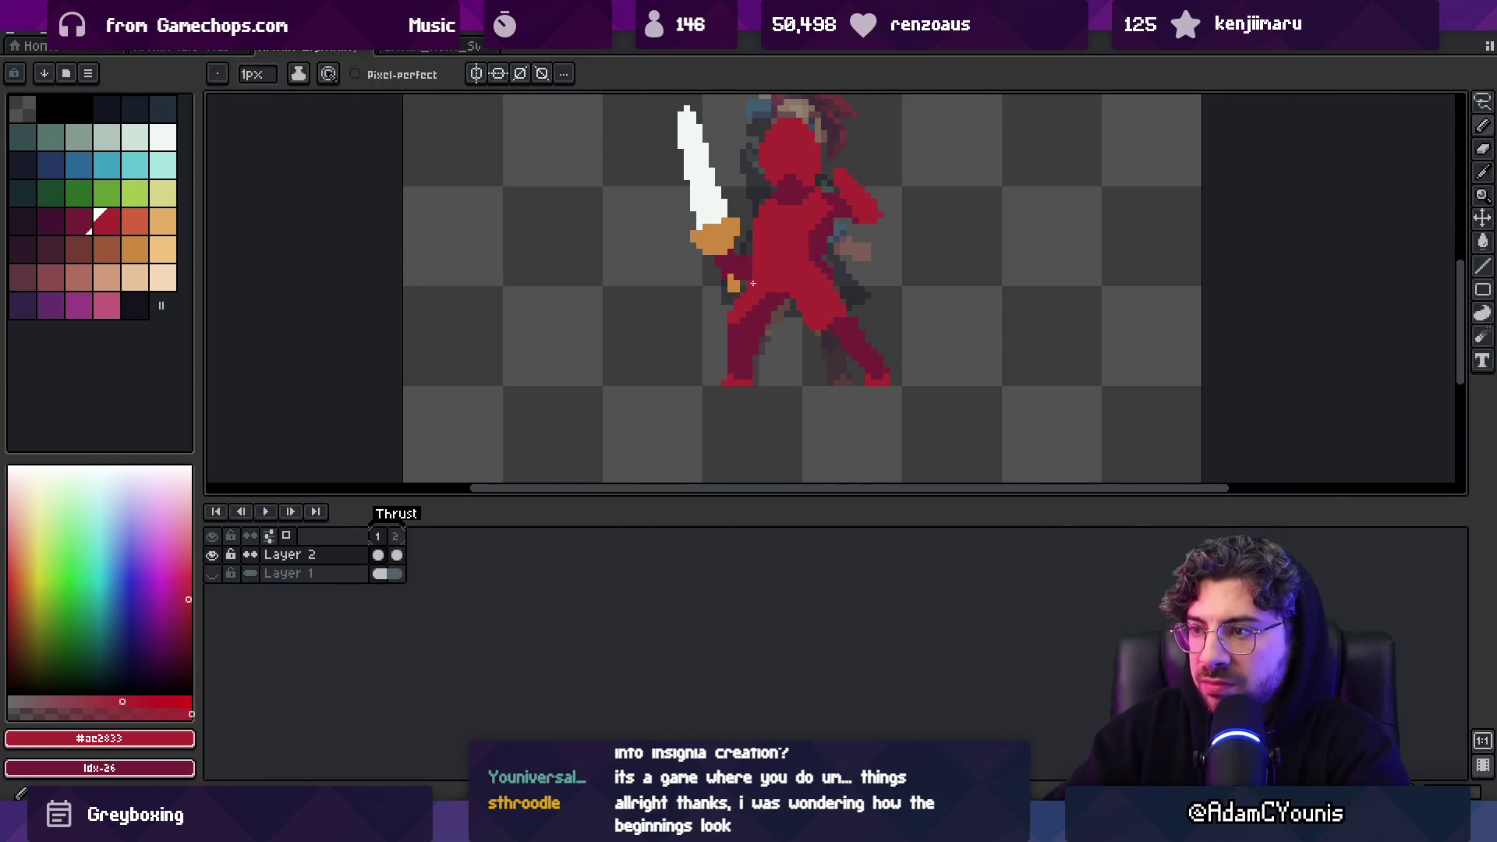
pyautogui.press('z')
pyautogui.scroll(-5, 736, 228)
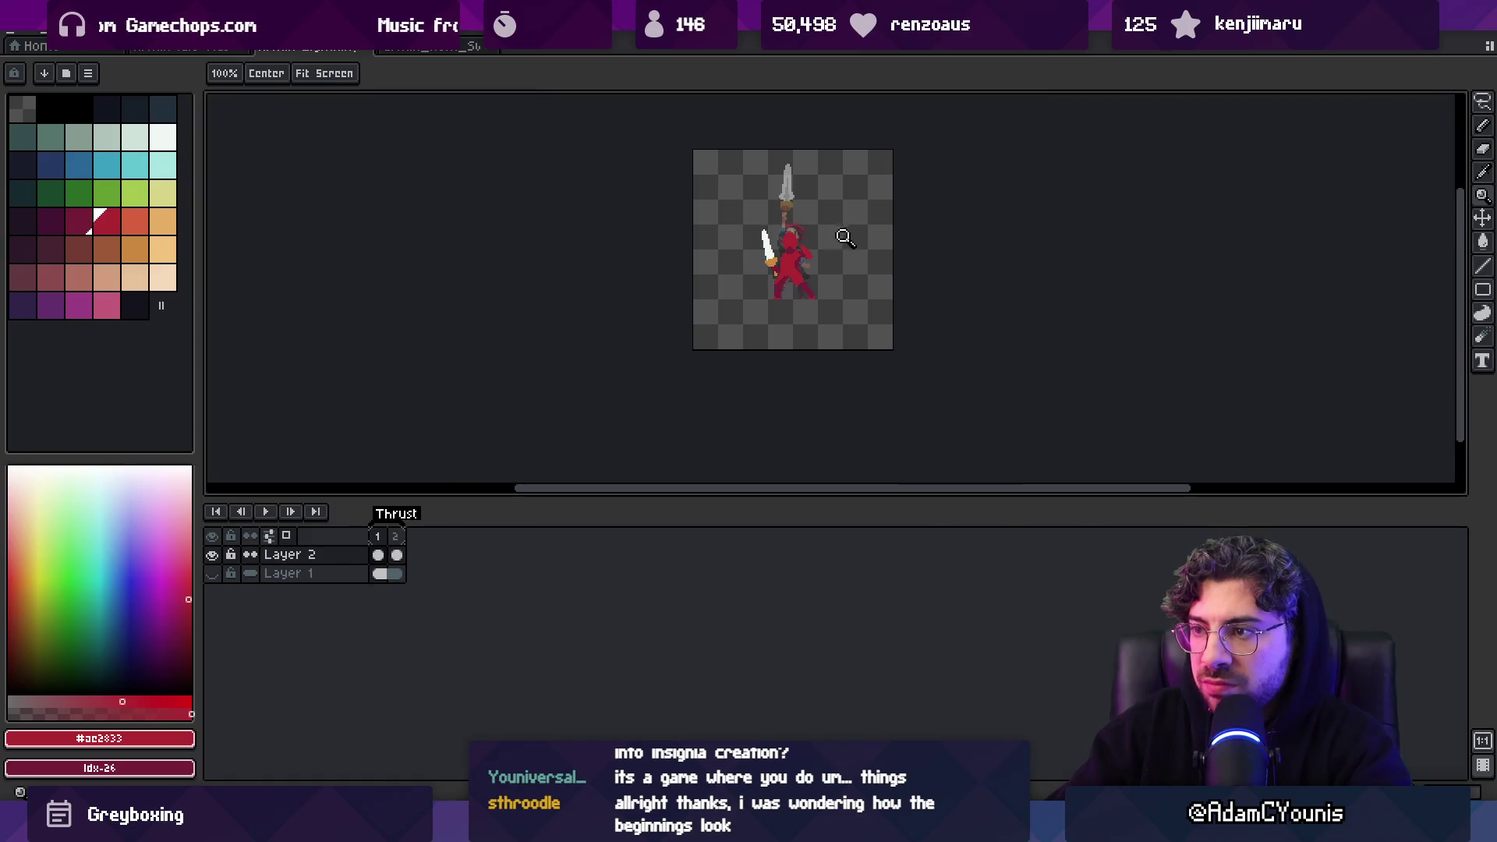
pyautogui.scroll(5, 806, 276)
pyautogui.press('b')
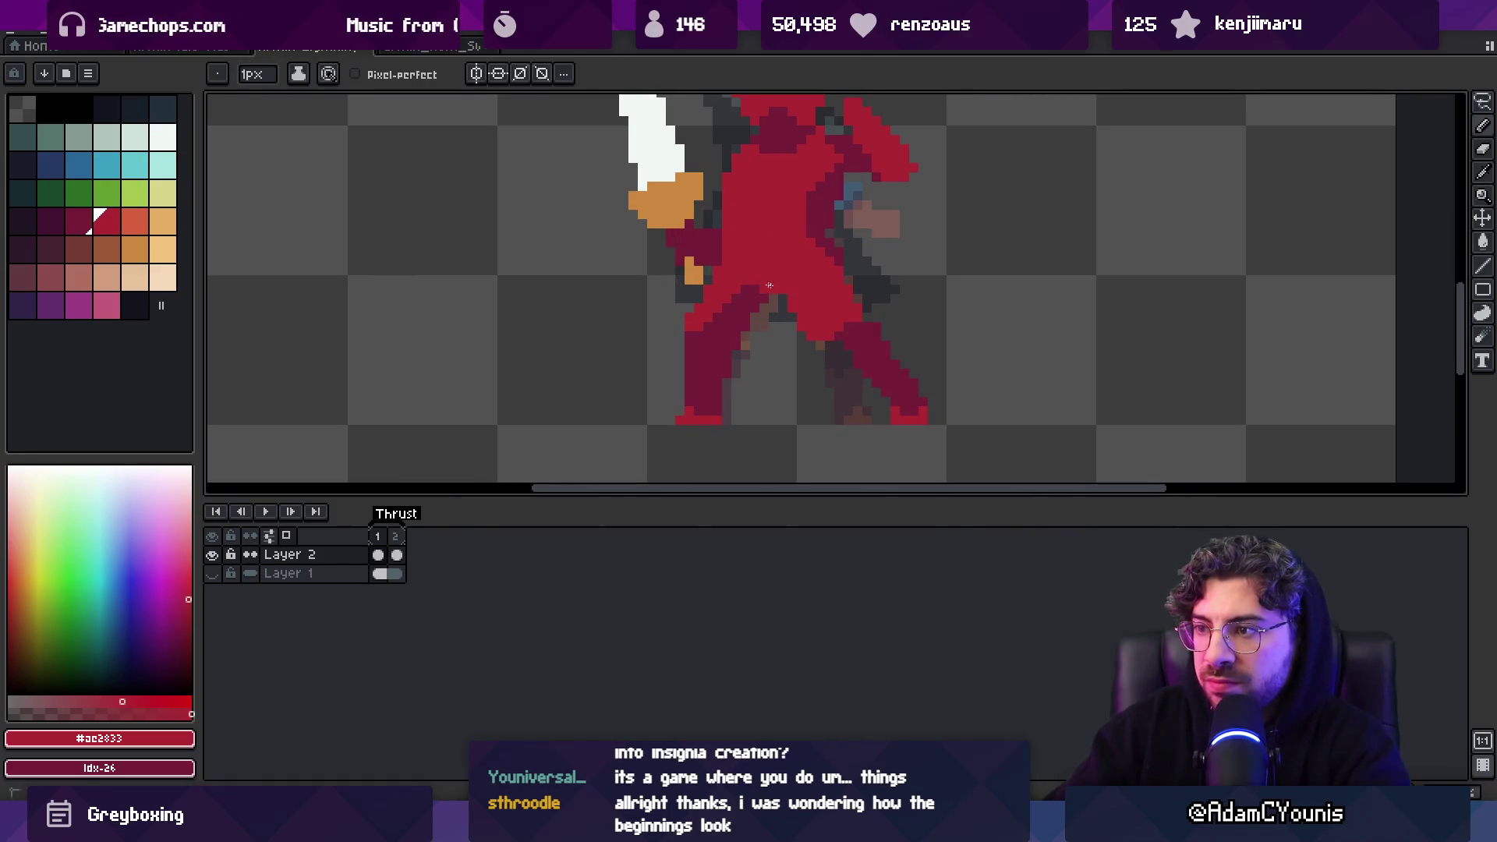
pyautogui.keyDown('alt'); pyautogui.click(732, 291); pyautogui.keyUp('alt')
pyautogui.keyDown('alt'); pyautogui.click(731, 294); pyautogui.keyUp('alt')
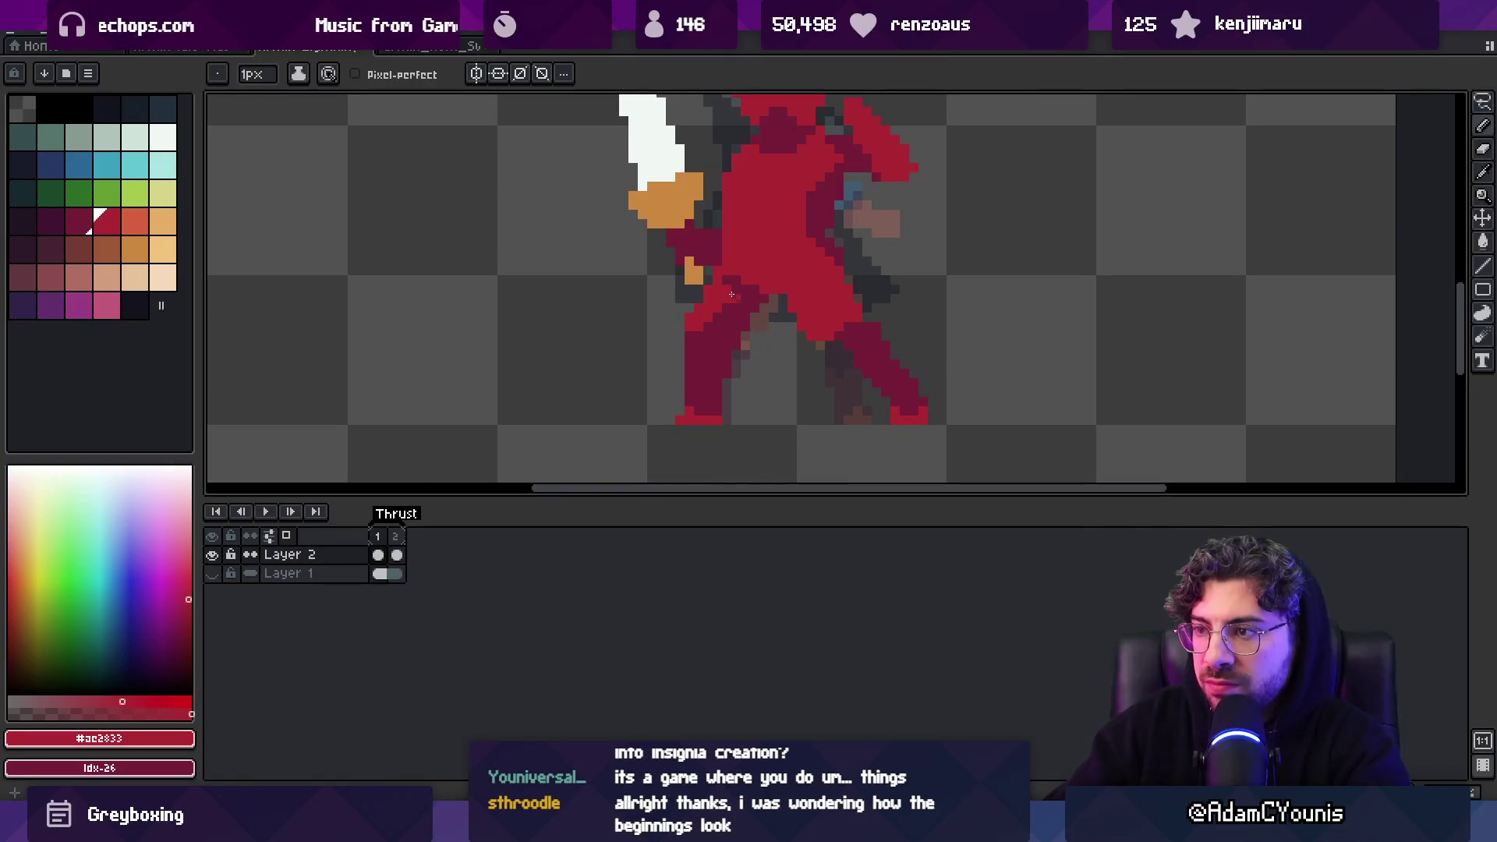
# Draw a dark-red belt line across the waist and recentre the sprite
pyautogui.press('z')
pyautogui.scroll(-8, 733, 292)
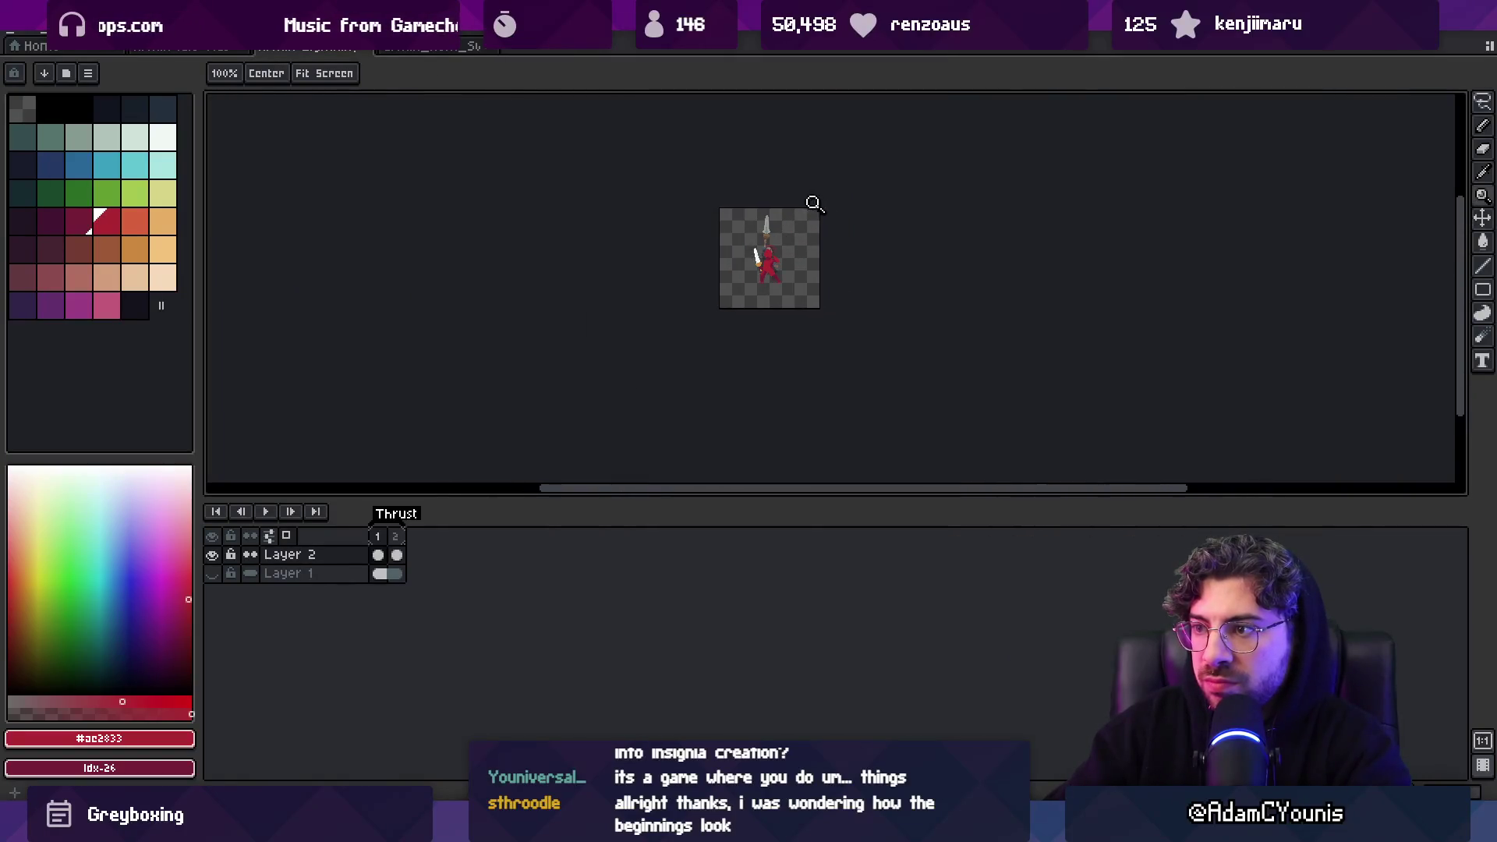
pyautogui.scroll(3, 774, 224)
pyautogui.keyDown('alt'); pyautogui.click(692, 277); pyautogui.keyUp('alt')
pyautogui.press('b')
pyautogui.moveTo(692, 277); pyautogui.dragTo(750, 275)
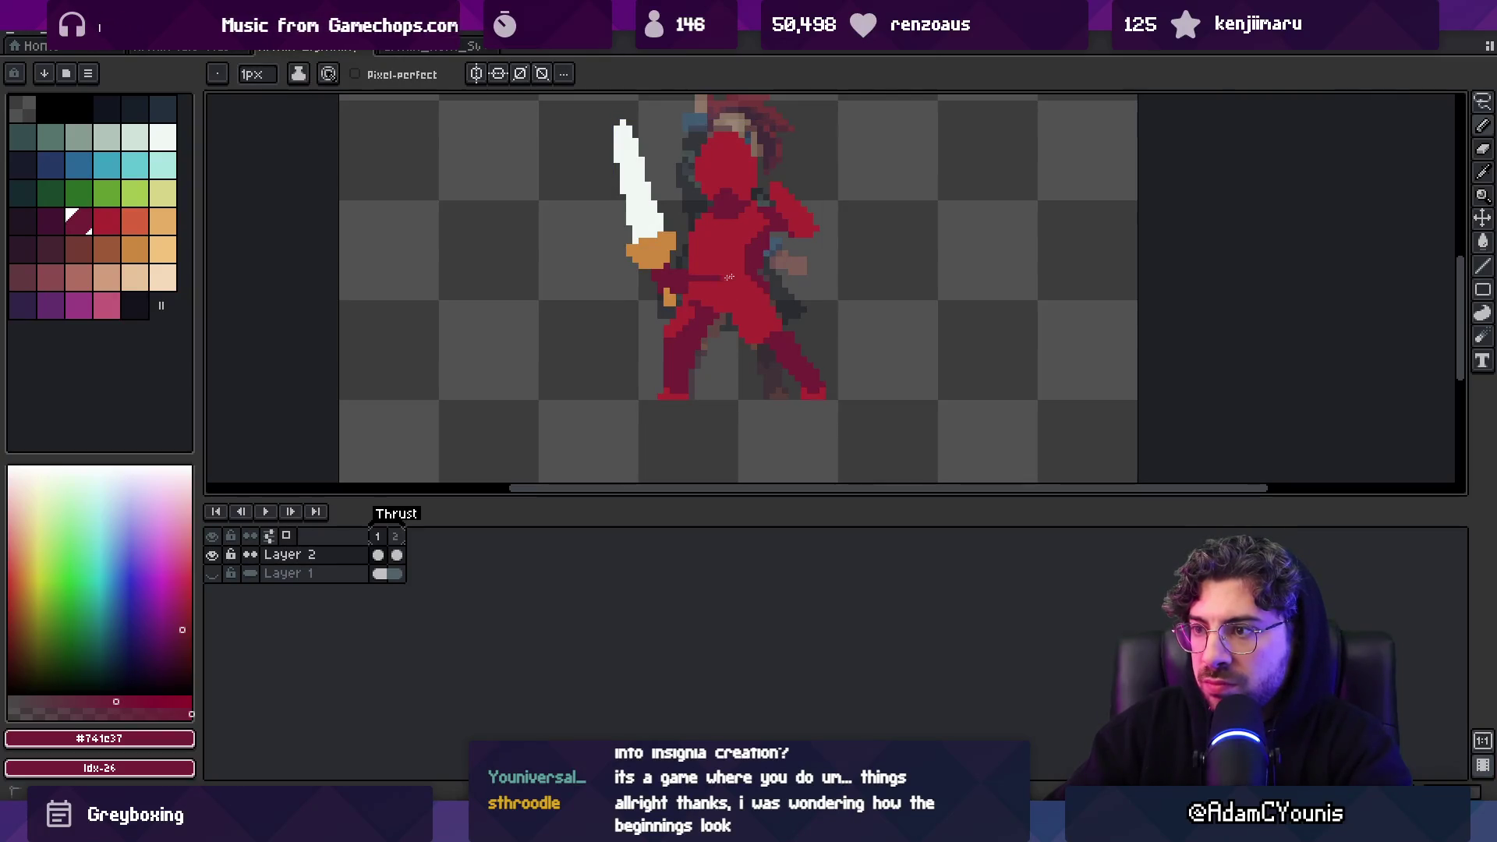
pyautogui.press('z')
pyautogui.scroll(-3, 704, 281)
pyautogui.moveTo(703, 281); pyautogui.dragTo(682, 291)
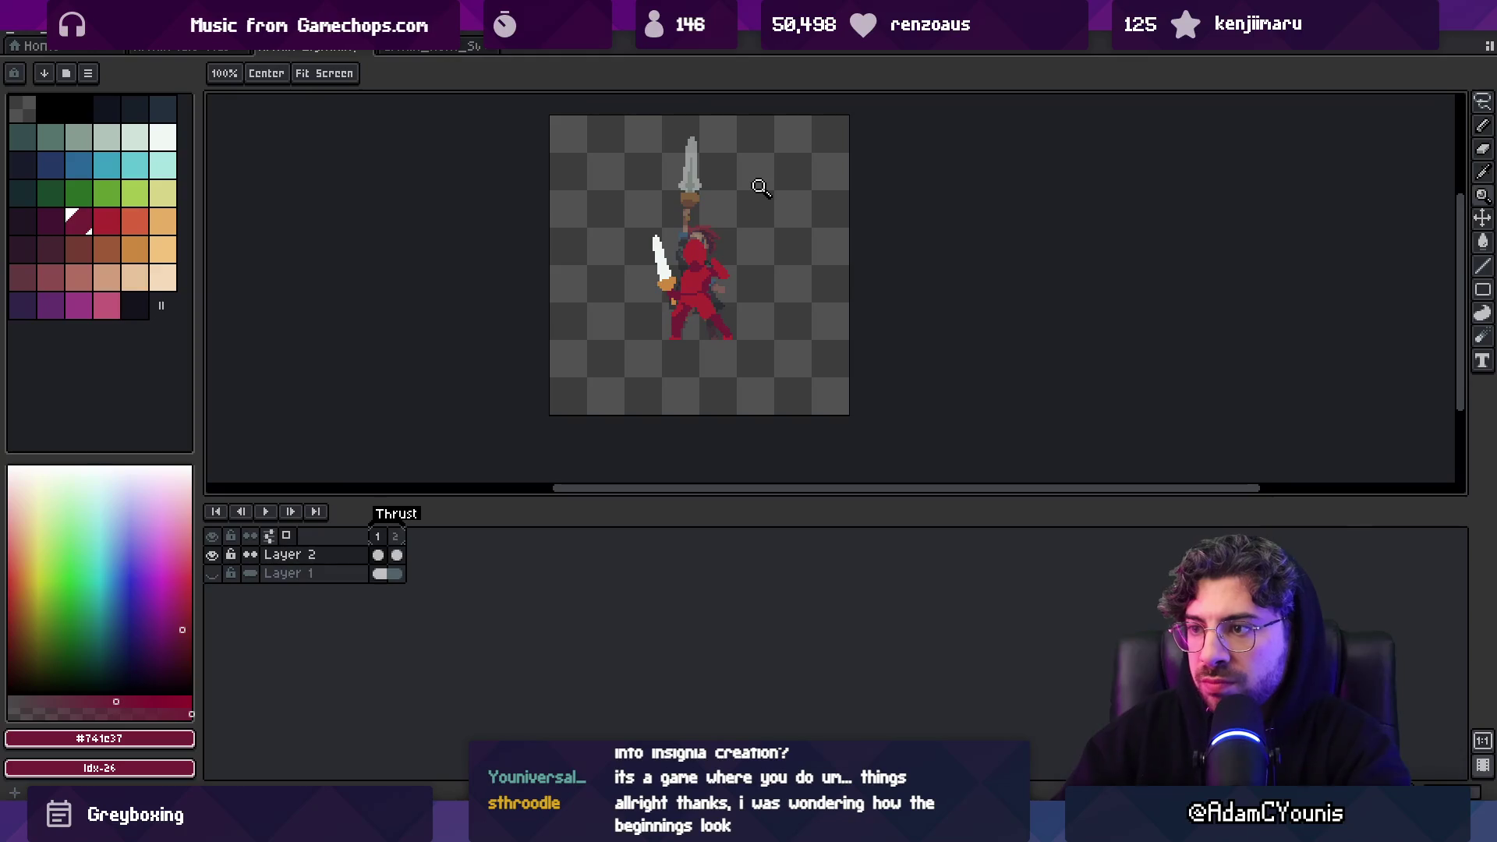
# Show frame 2 of the Thrust animation with onion skinning off, then switch to Unity
pyautogui.click(396, 554)
pyautogui.click(289, 536)
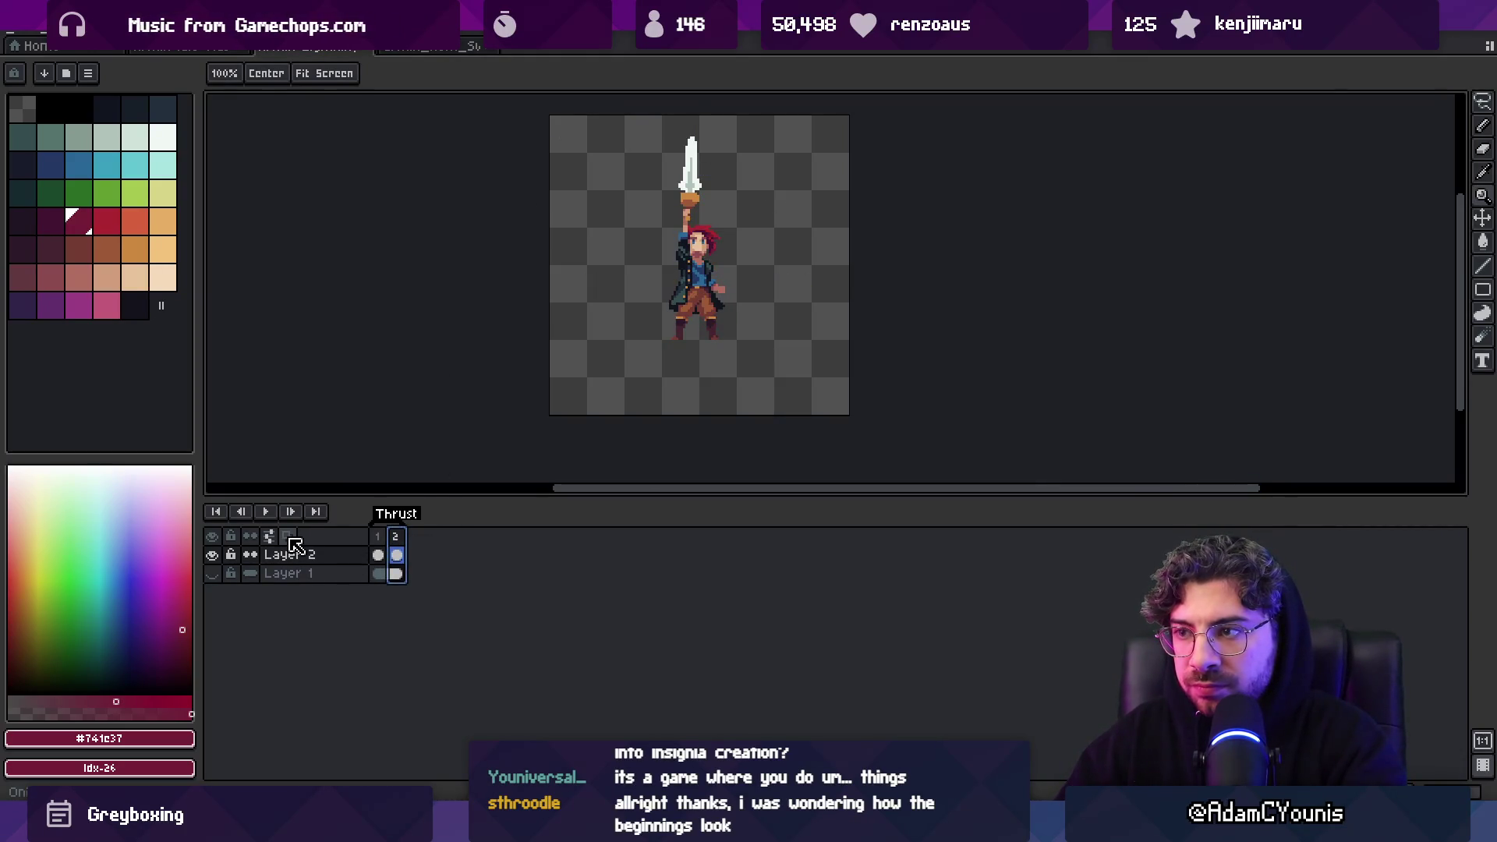
pyautogui.hotkey('alt', 'Tab')
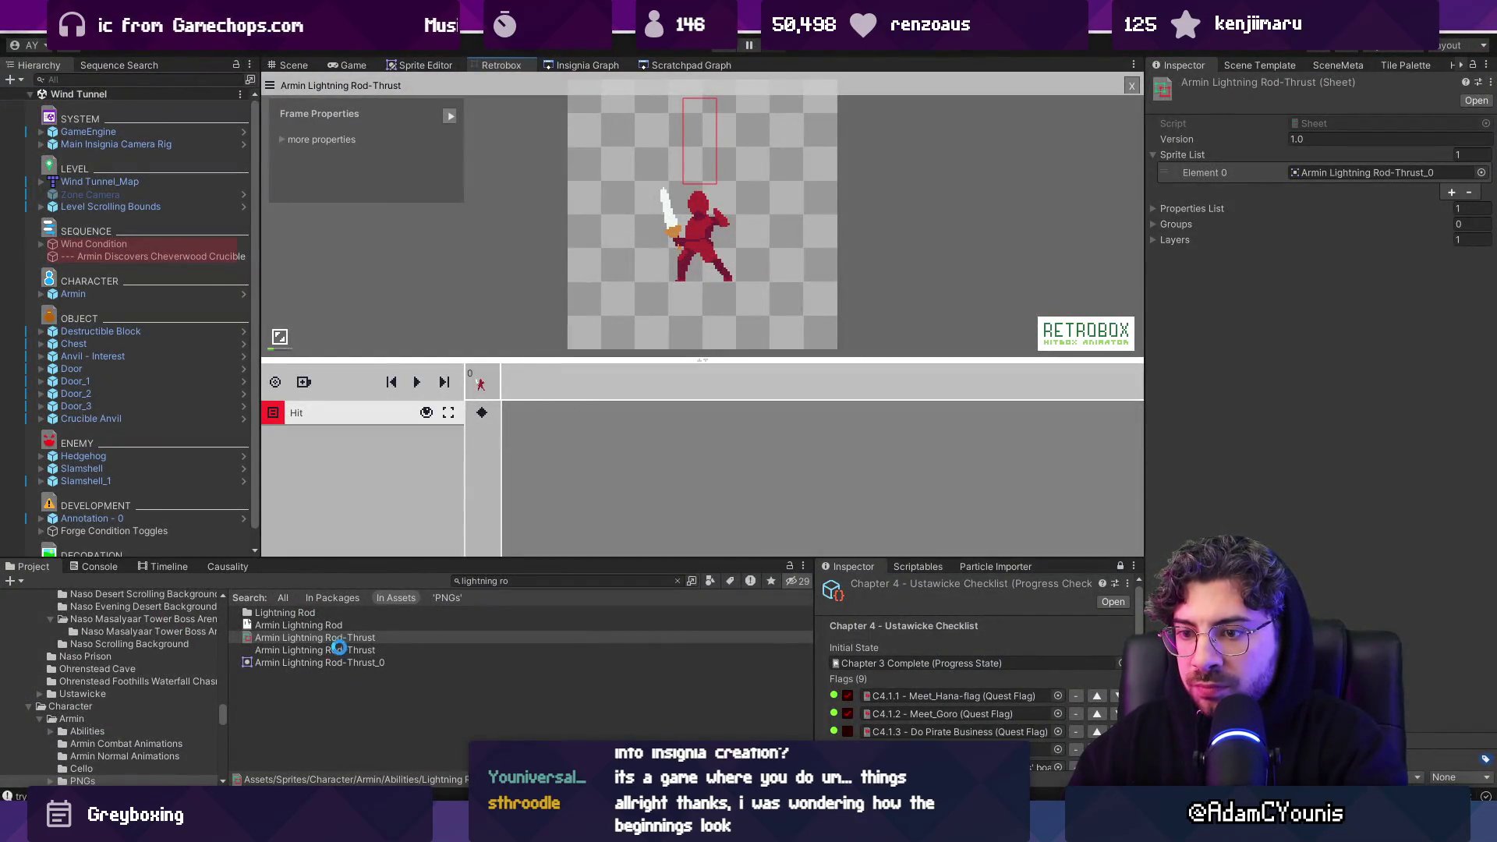
# In the Sprite Editor, slice a second 128×128 sprite from the Armin Lightning Rod-Thrust sheet and apply
pyautogui.click(362, 662)
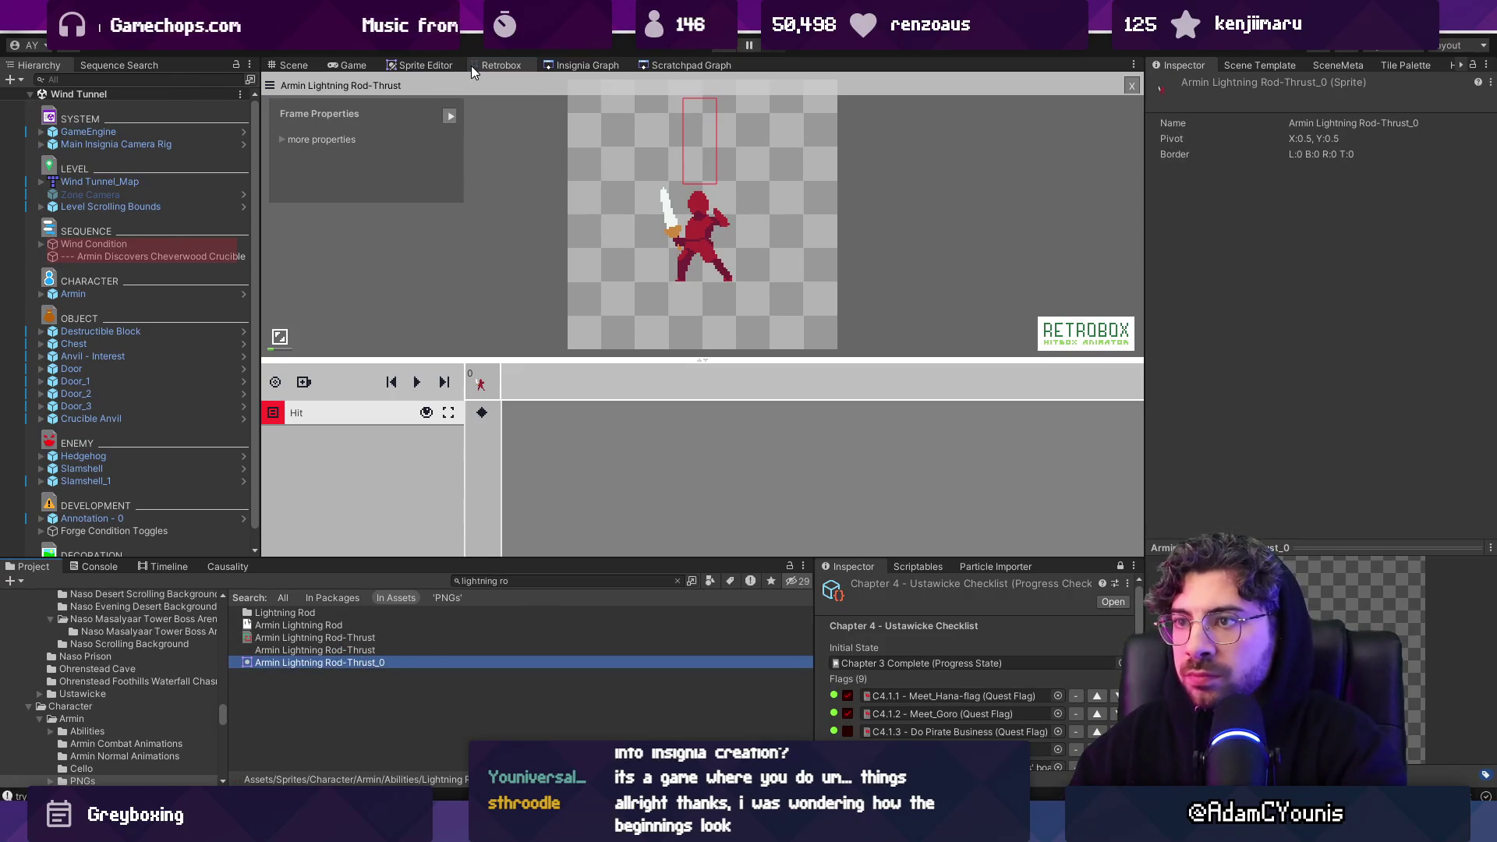
pyautogui.click(431, 67)
pyautogui.hscroll(3, 740, 201)
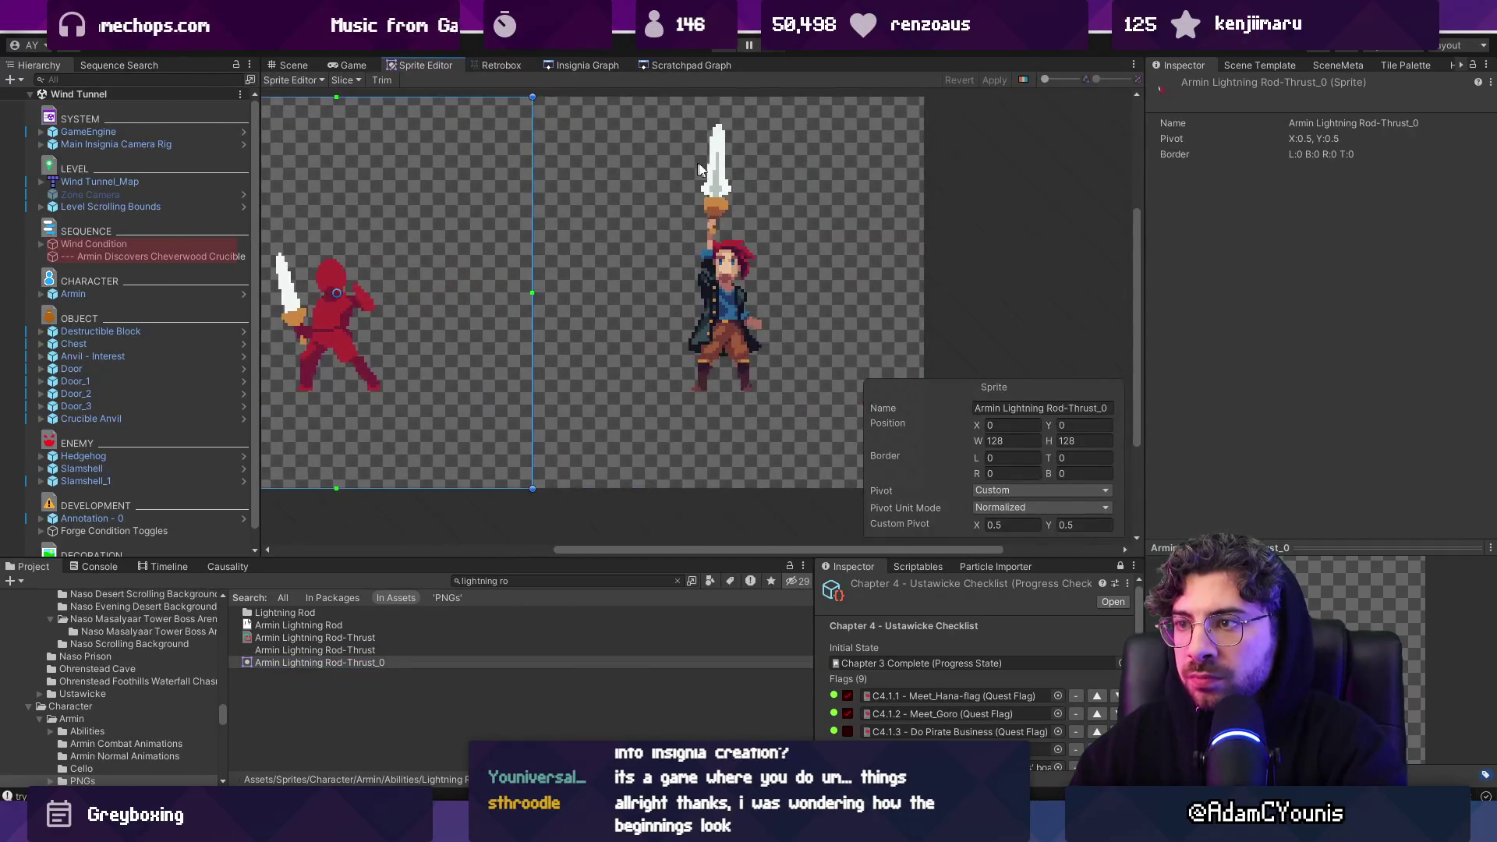
pyautogui.moveTo(909, 137)
pyautogui.mouseDown()
pyautogui.moveTo(833, 298)
pyautogui.moveTo(520, 583)
pyautogui.mouseUp()
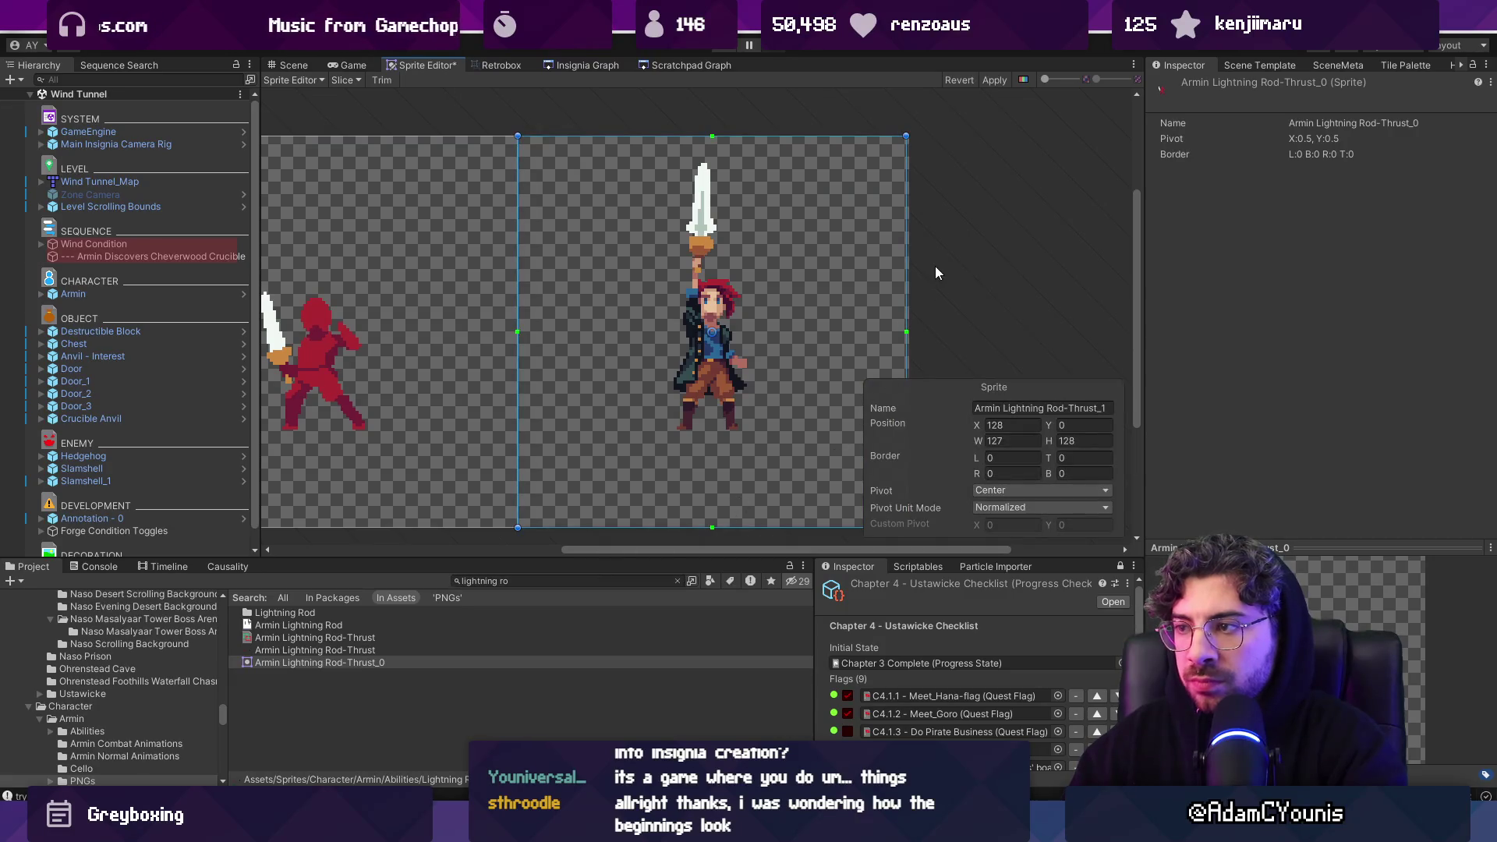
pyautogui.moveTo(909, 255); pyautogui.dragTo(919, 255)
pyautogui.click(993, 81)
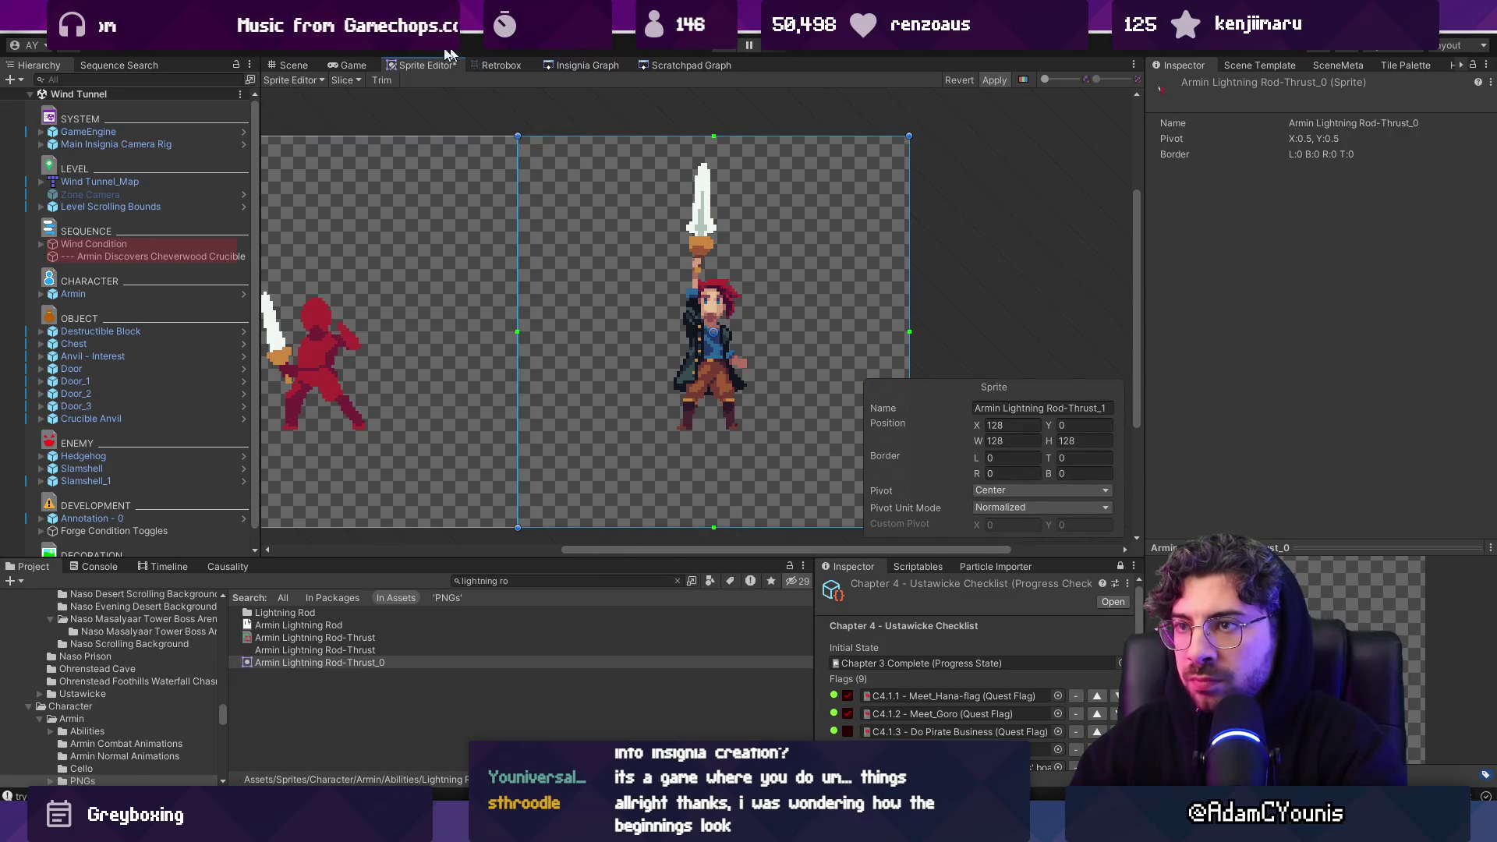
# Add Thrust_1 as frame 1 of the hitbox animation, play the preview, and return to Aseprite
pyautogui.click(515, 66)
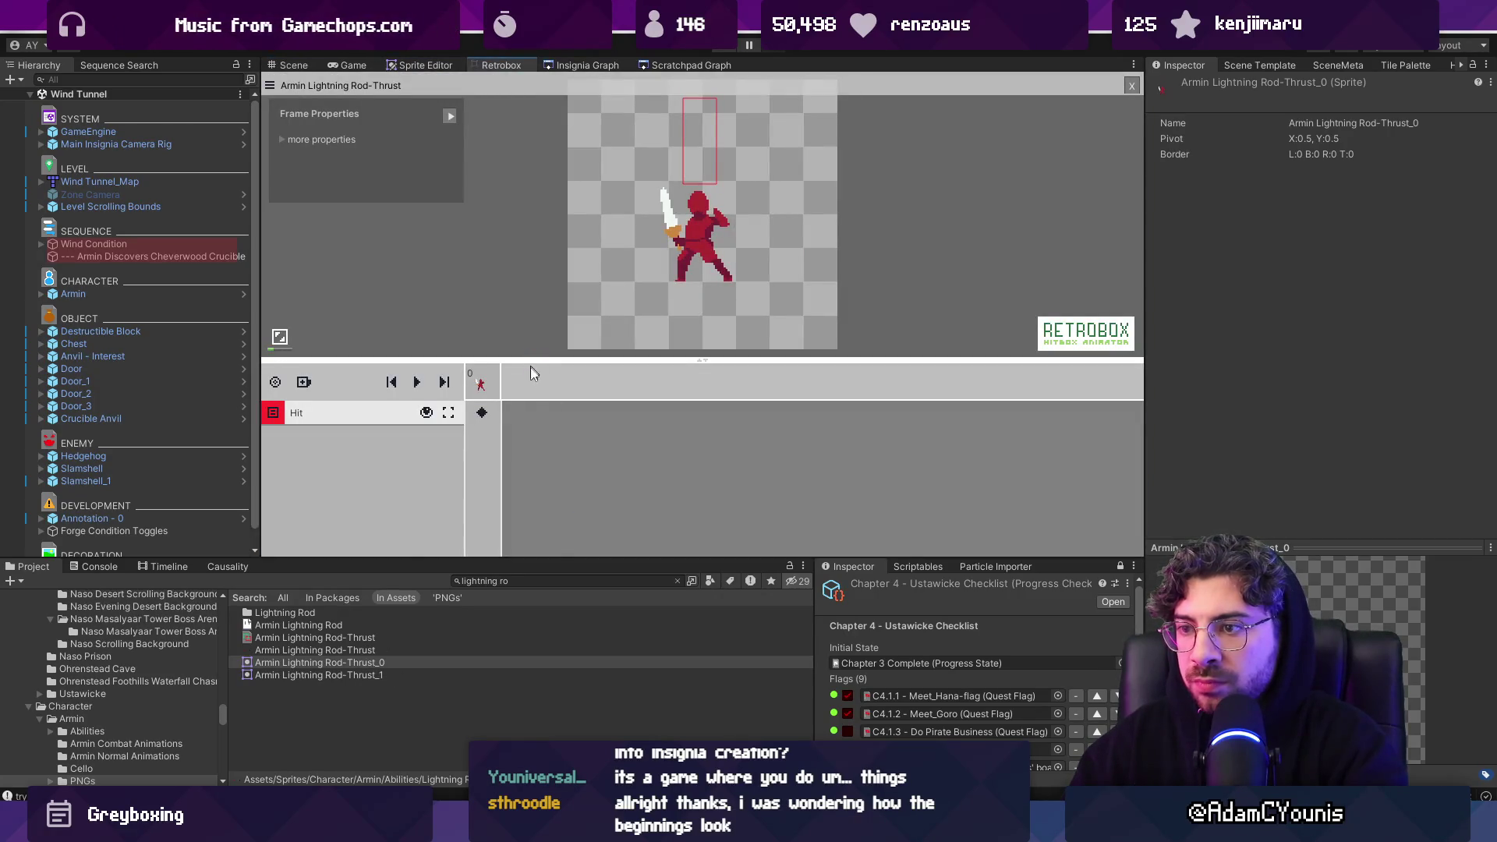
pyautogui.moveTo(366, 675); pyautogui.dragTo(535, 512)
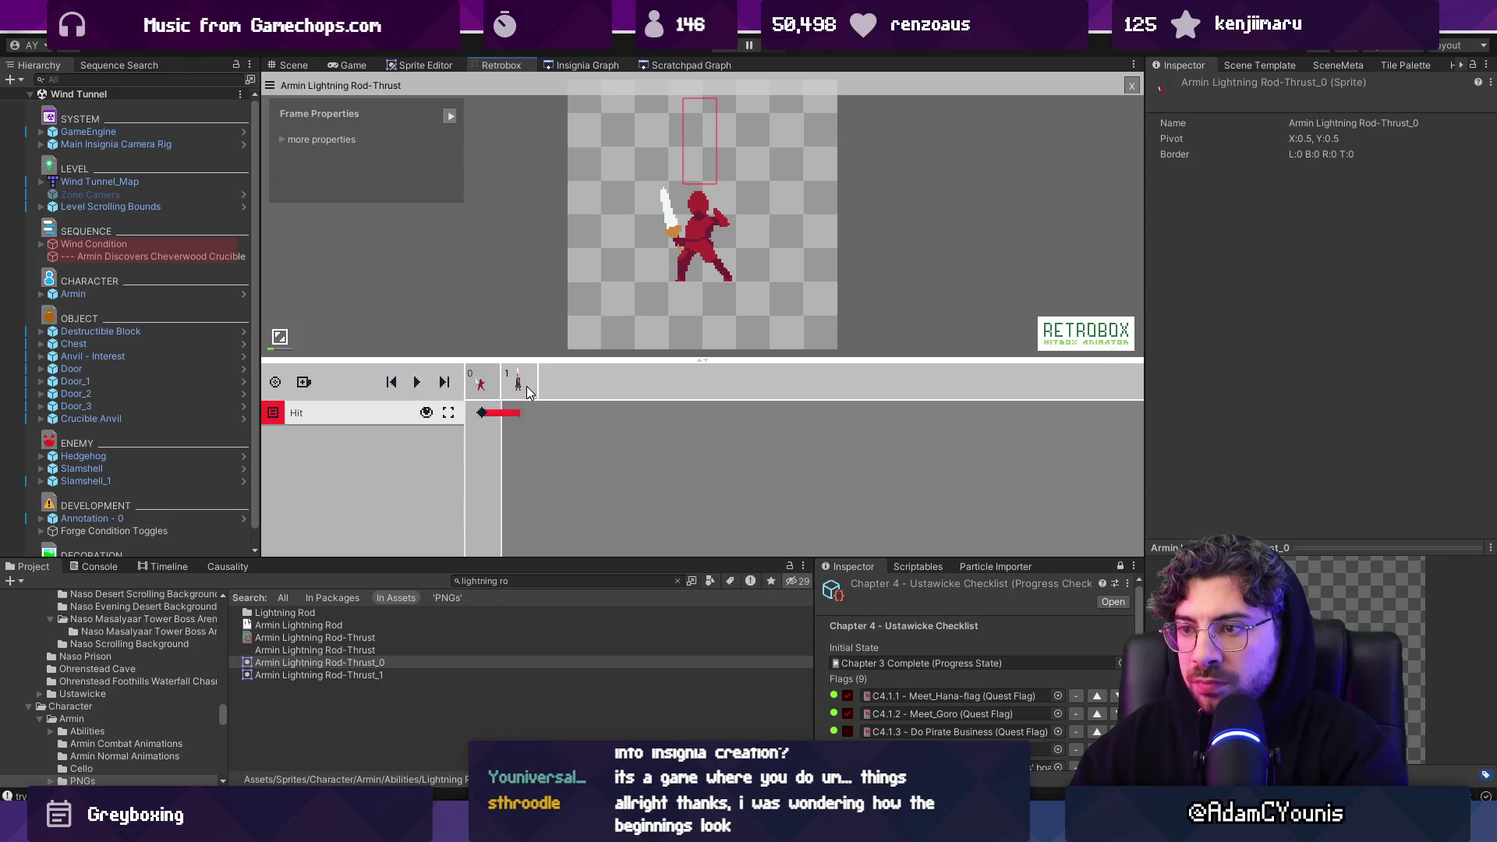
pyautogui.click(523, 387)
pyautogui.click(482, 388)
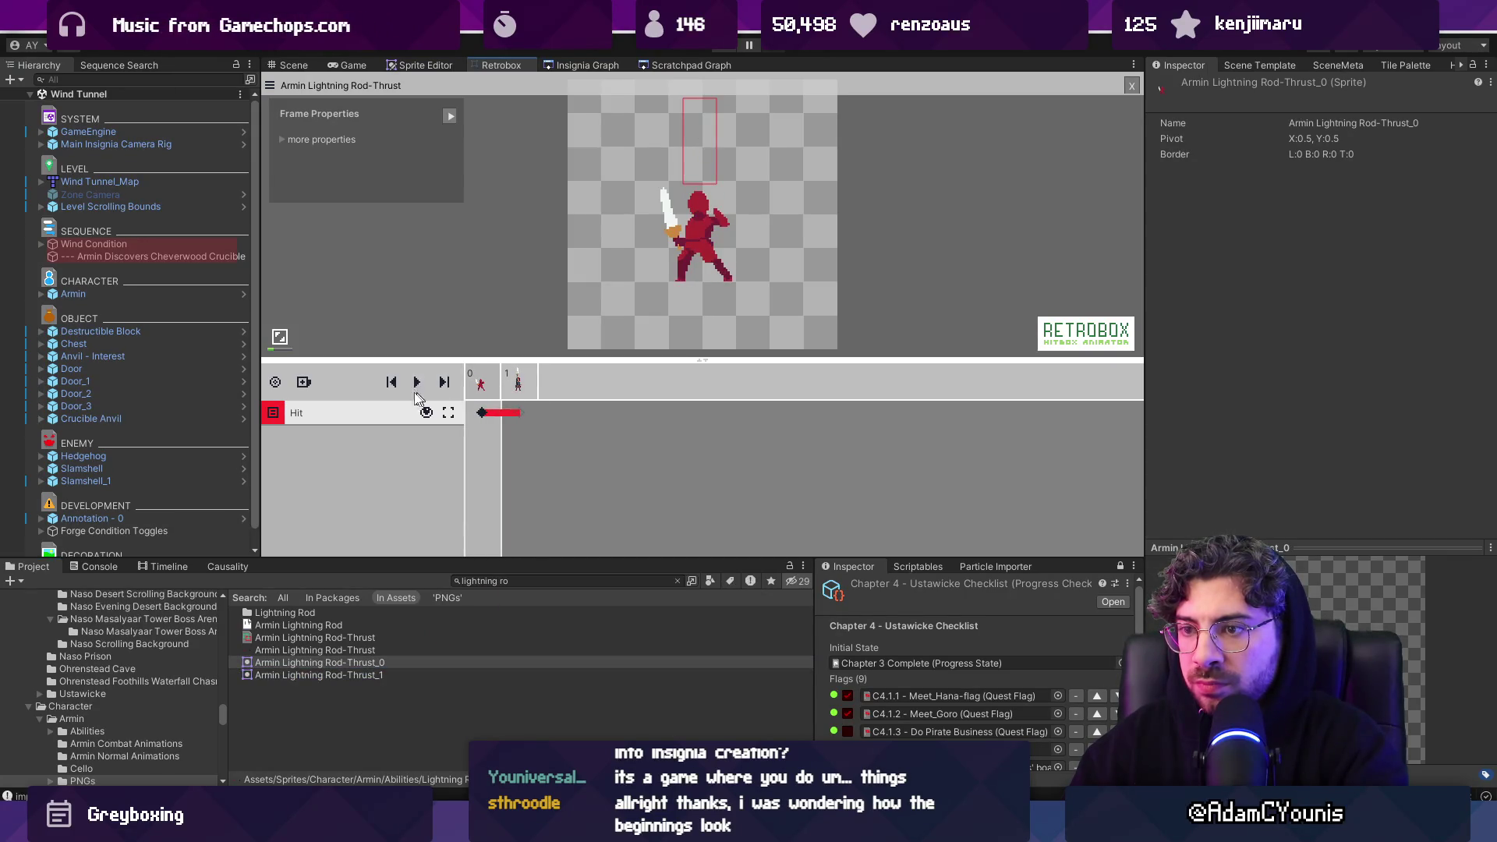
pyautogui.click(417, 383)
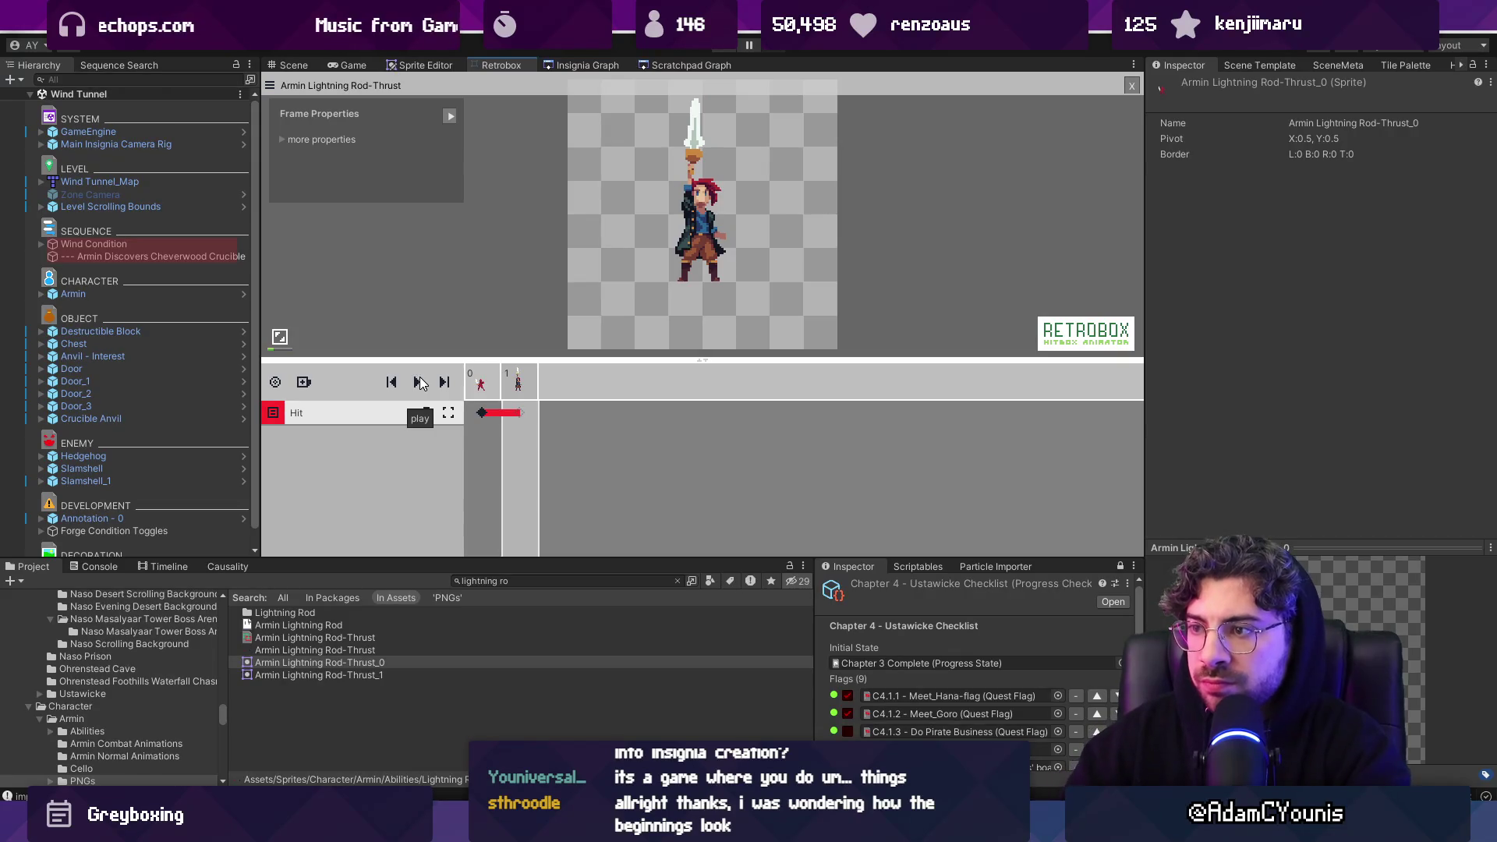
pyautogui.hotkey('alt', 'Tab')
# Show the reference figure on Layer 1 and zoom in on the right character's legs
pyautogui.click(212, 574)
pyautogui.click(724, 306)
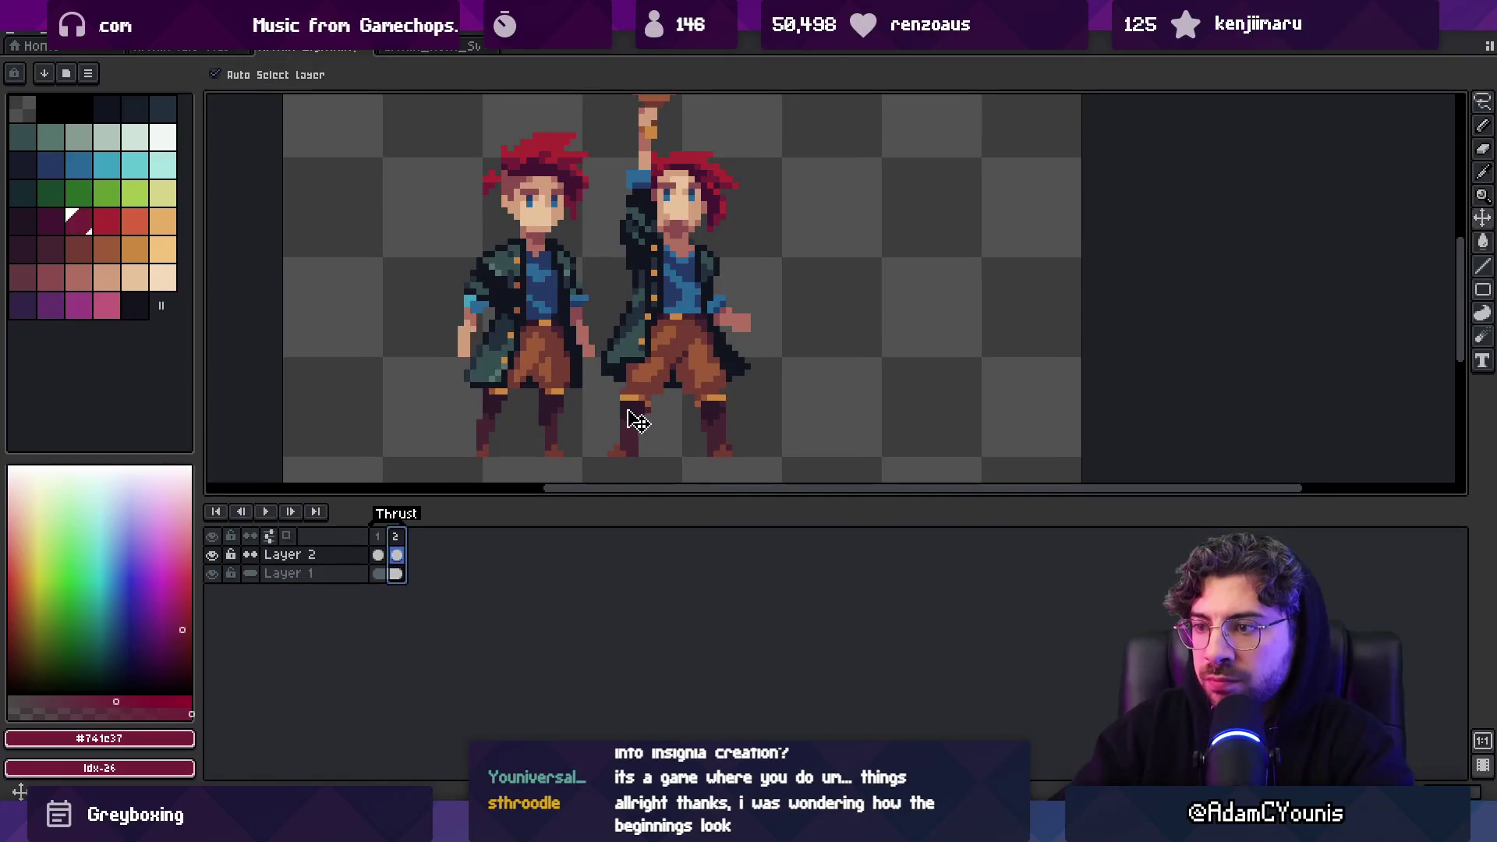
pyautogui.press('m')
pyautogui.moveTo(747, 403); pyautogui.dragTo(752, 451)
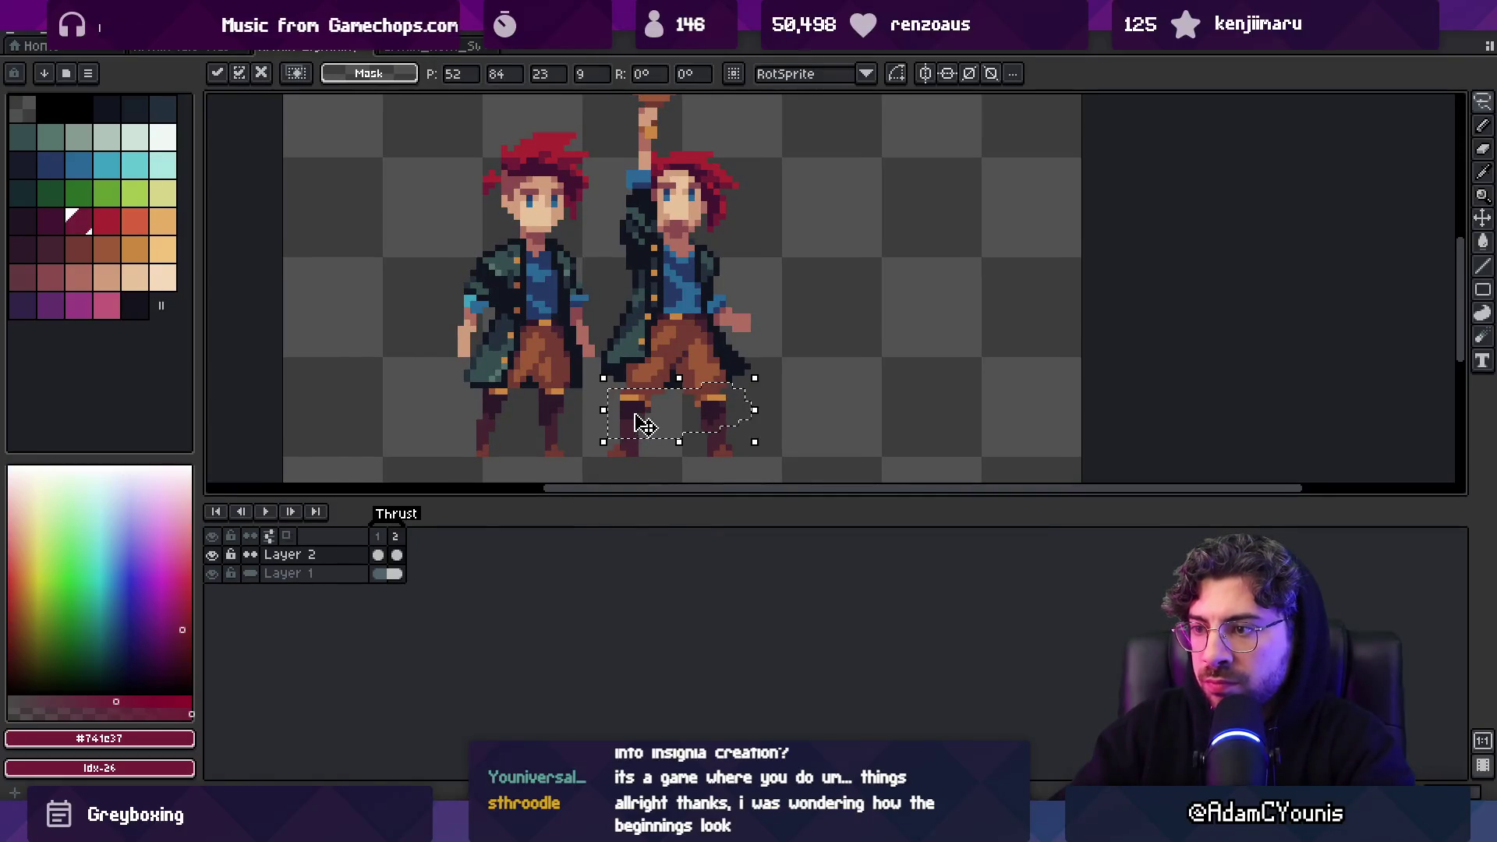
pyautogui.click(667, 410)
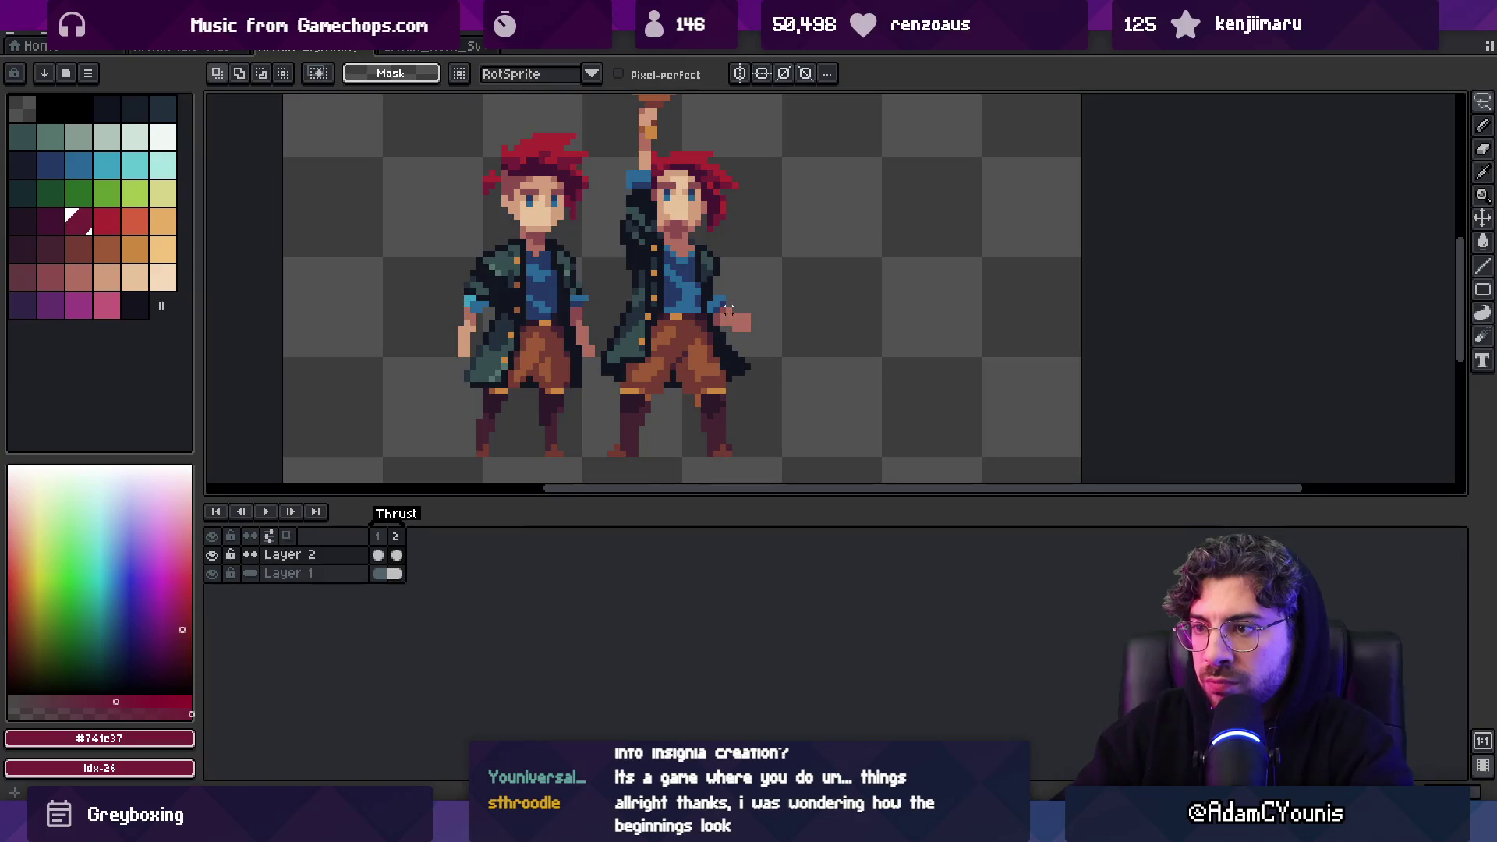
pyautogui.press('z')
pyautogui.click(704, 361)
# Pick outline colour #11151f, then select the right figure's leg and shift it right
pyautogui.press('b')
pyautogui.keyDown('alt'); pyautogui.click(741, 389); pyautogui.keyUp('alt')
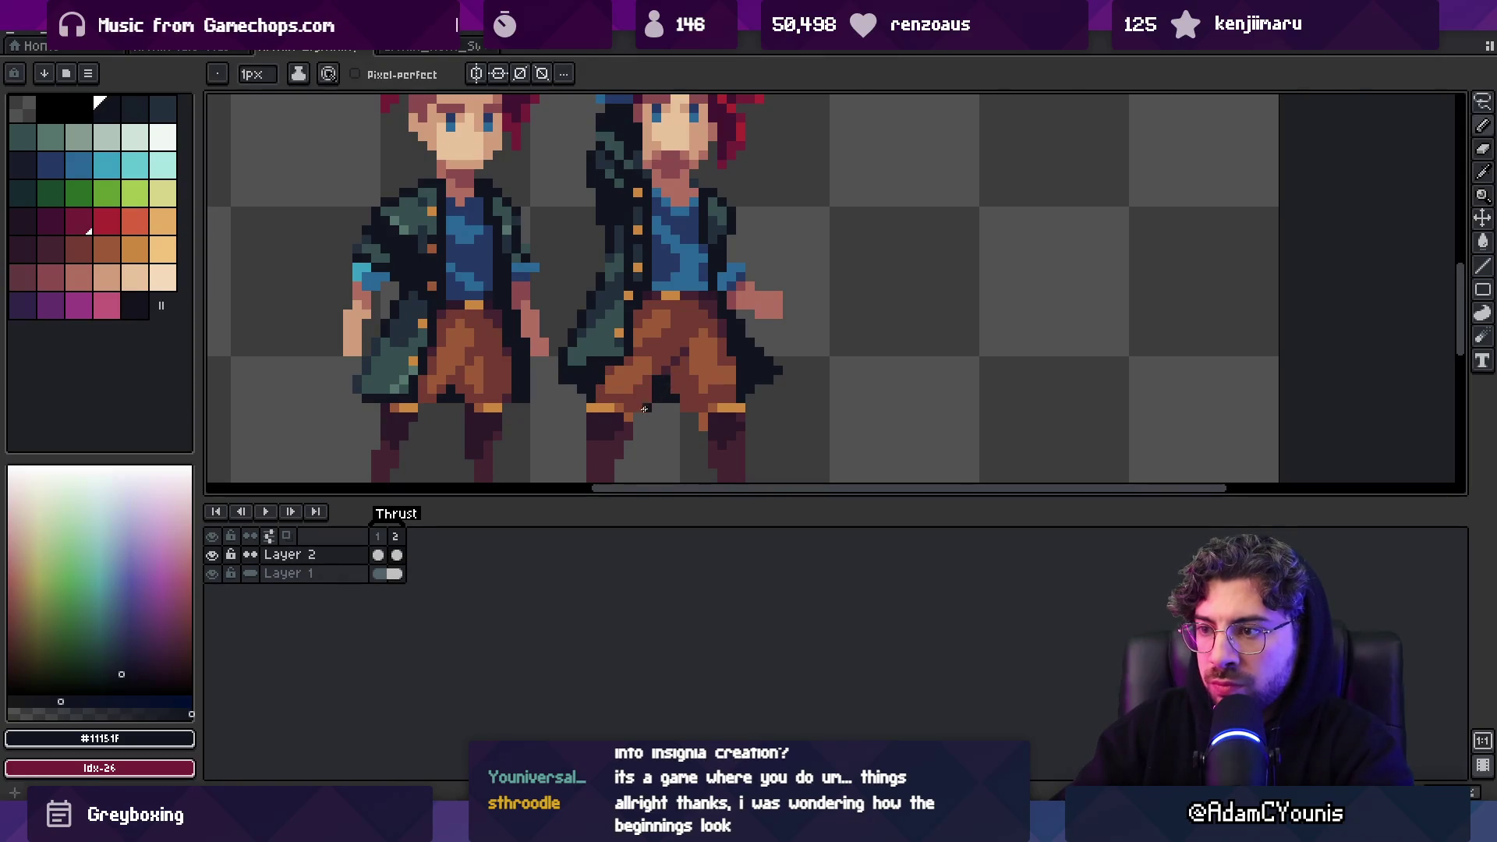
pyautogui.scroll(-1, 624, 351)
pyautogui.scroll(1, 612, 337)
pyautogui.press('m')
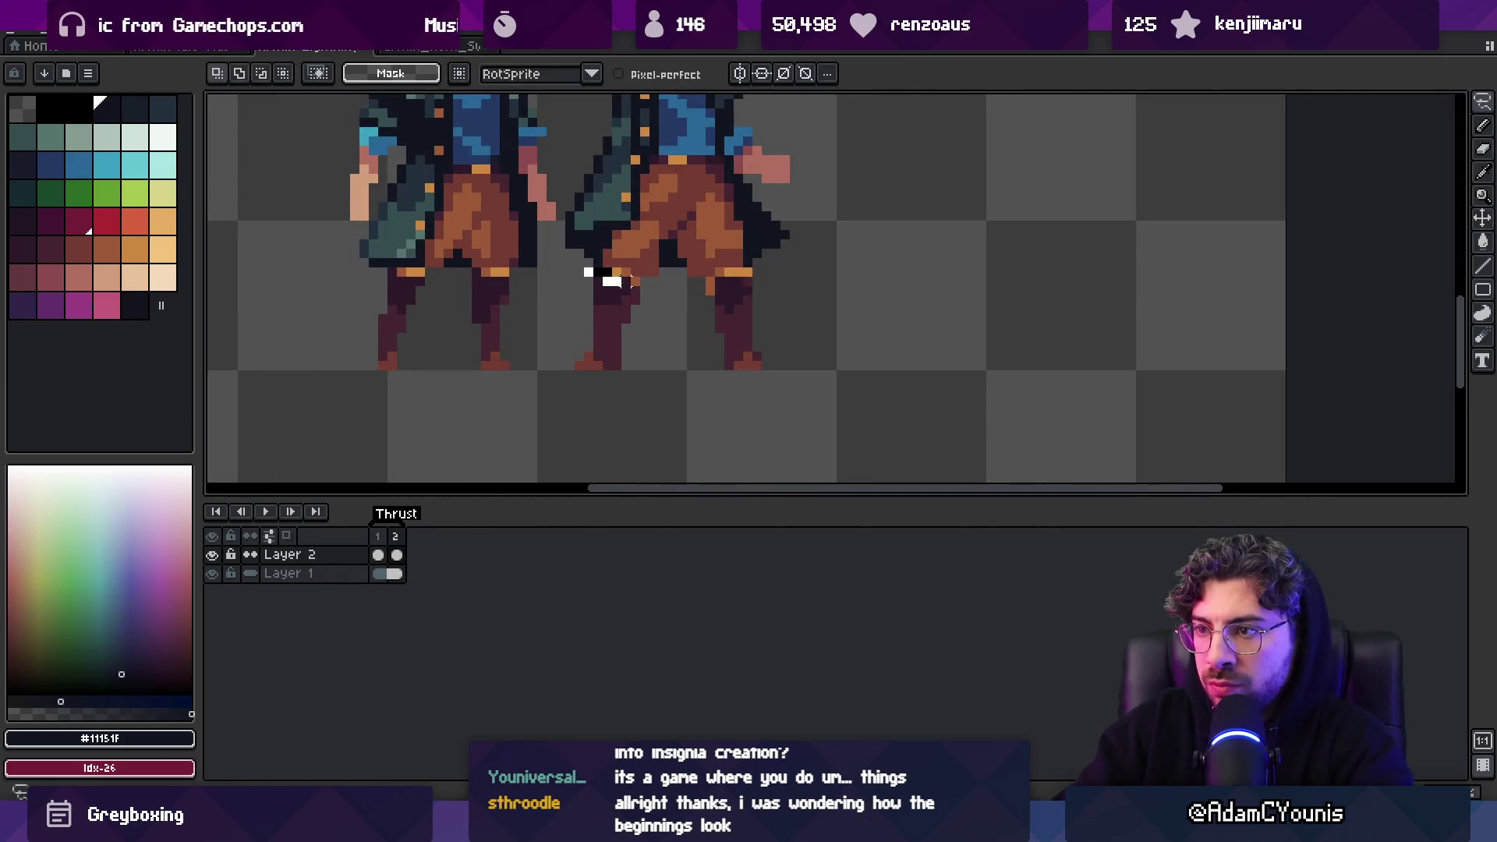
pyautogui.moveTo(654, 340); pyautogui.dragTo(628, 337)
pyautogui.hotkey('ctrl', 'd')
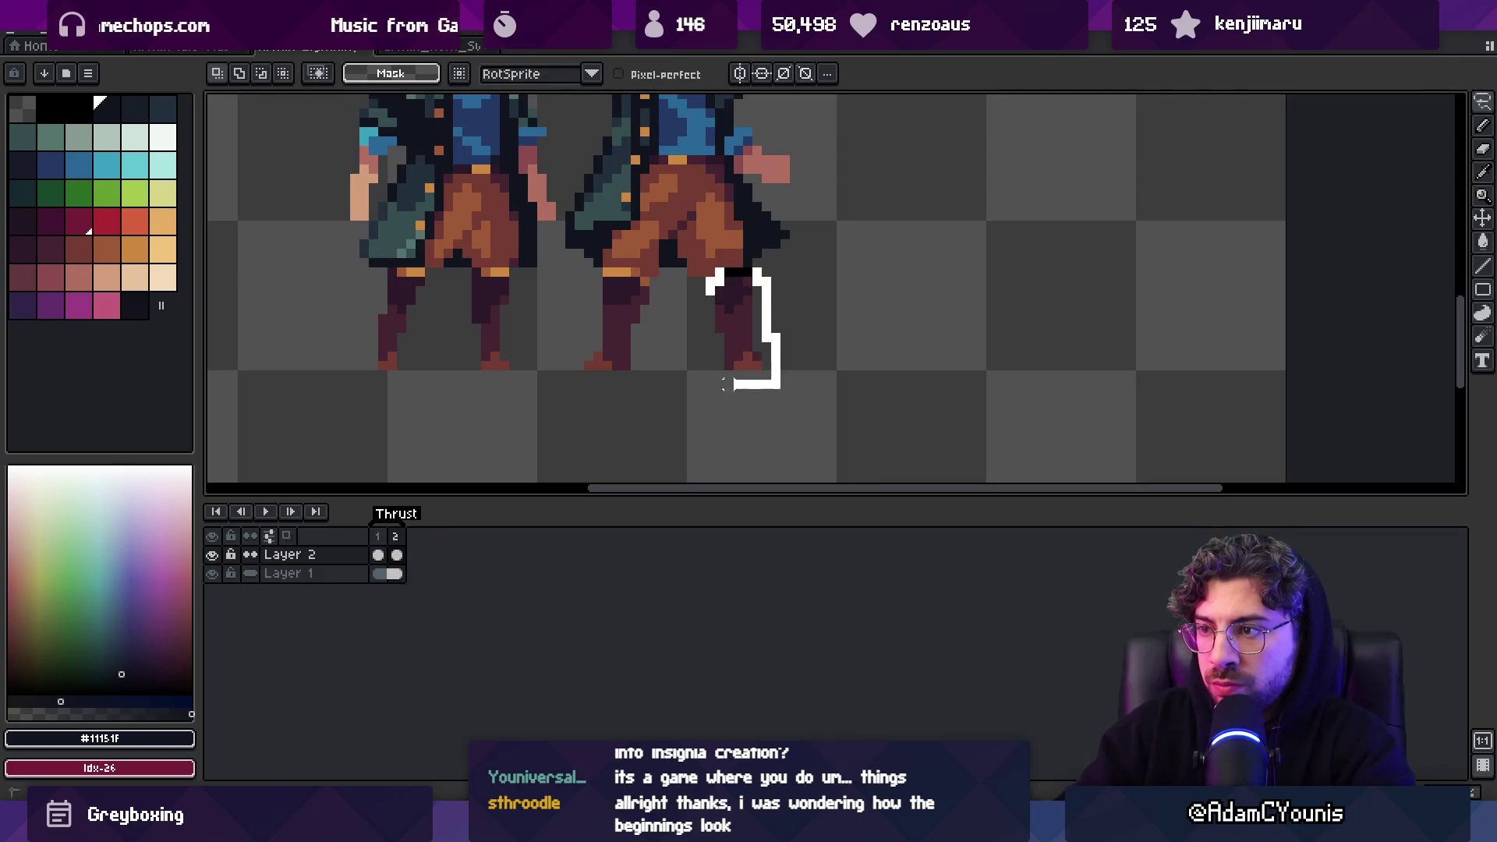
pyautogui.moveTo(742, 384); pyautogui.dragTo(742, 385)
pyautogui.click(738, 337)
pyautogui.press('z')
pyautogui.scroll(-3, 739, 337)
pyautogui.scroll(3, 692, 340)
# Pick the #452531 leg colour and zoom out to view the whole sprite
pyautogui.press('b')
pyautogui.keyDown('alt'); pyautogui.click(595, 375); pyautogui.keyUp('alt')
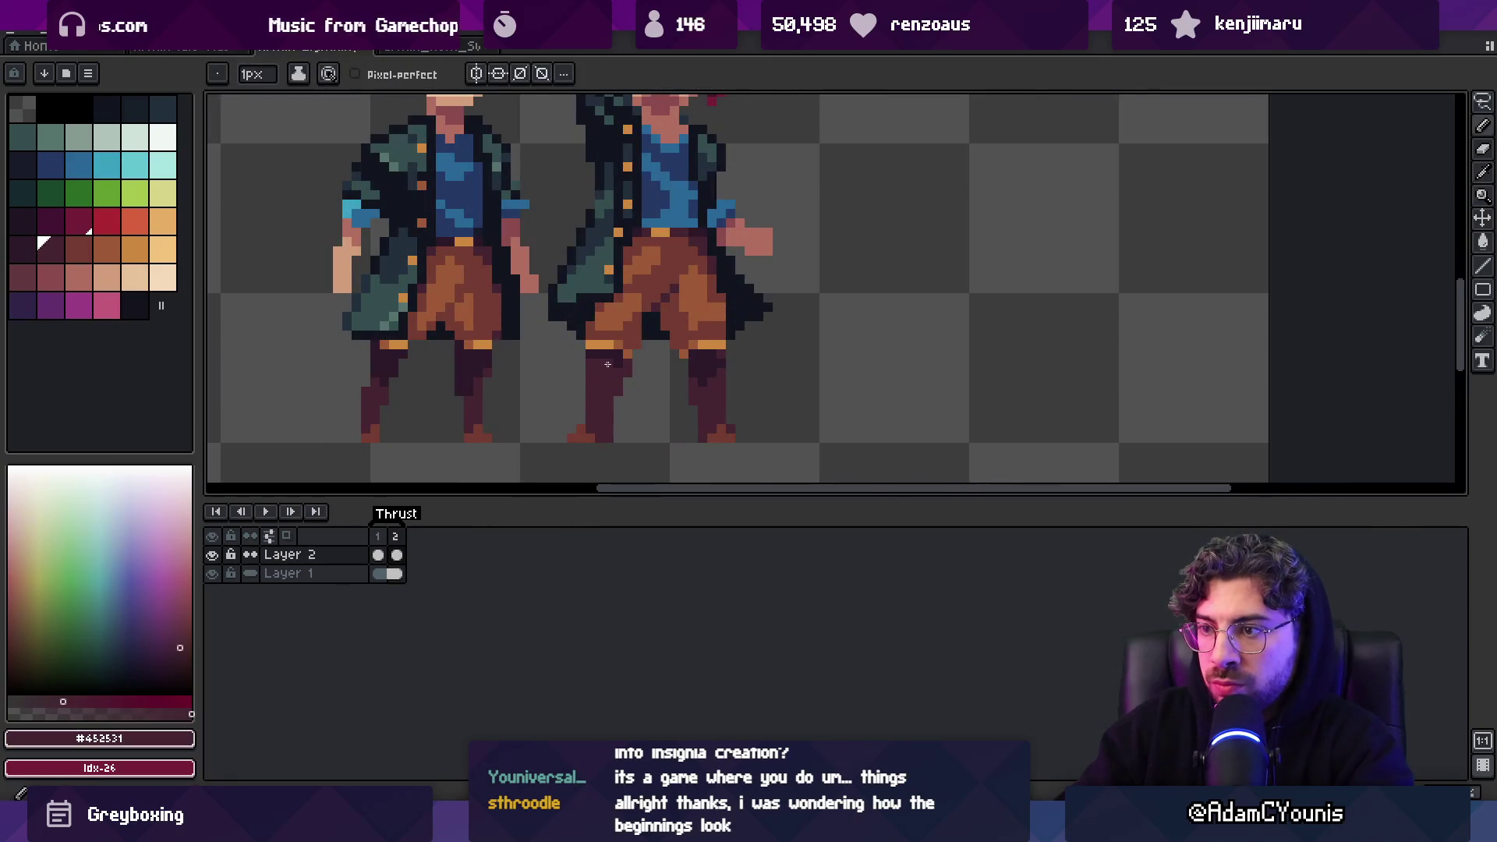
pyautogui.press('m')
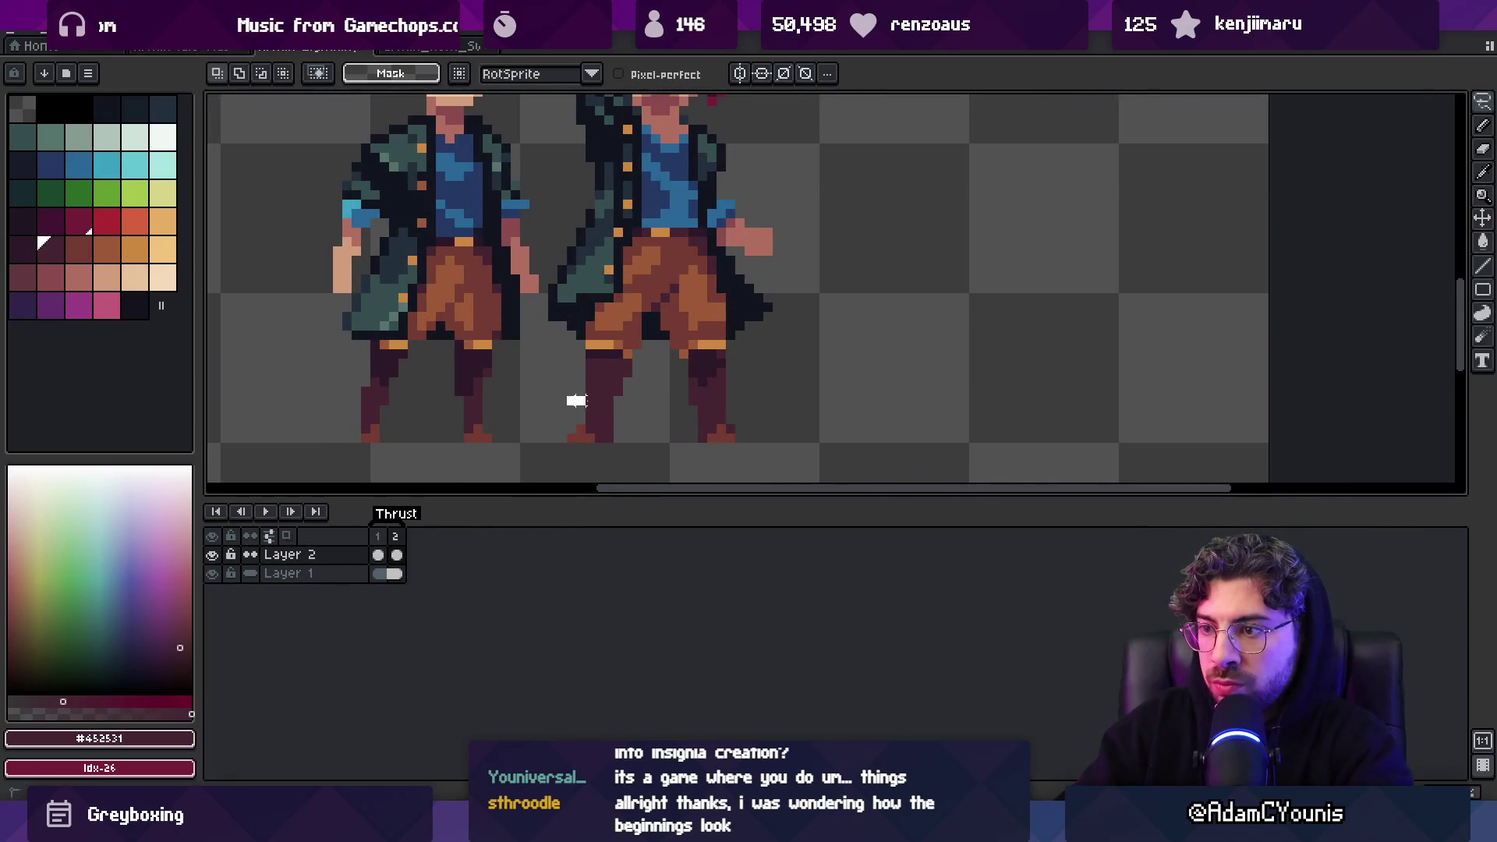
pyautogui.scroll(-1, 577, 414)
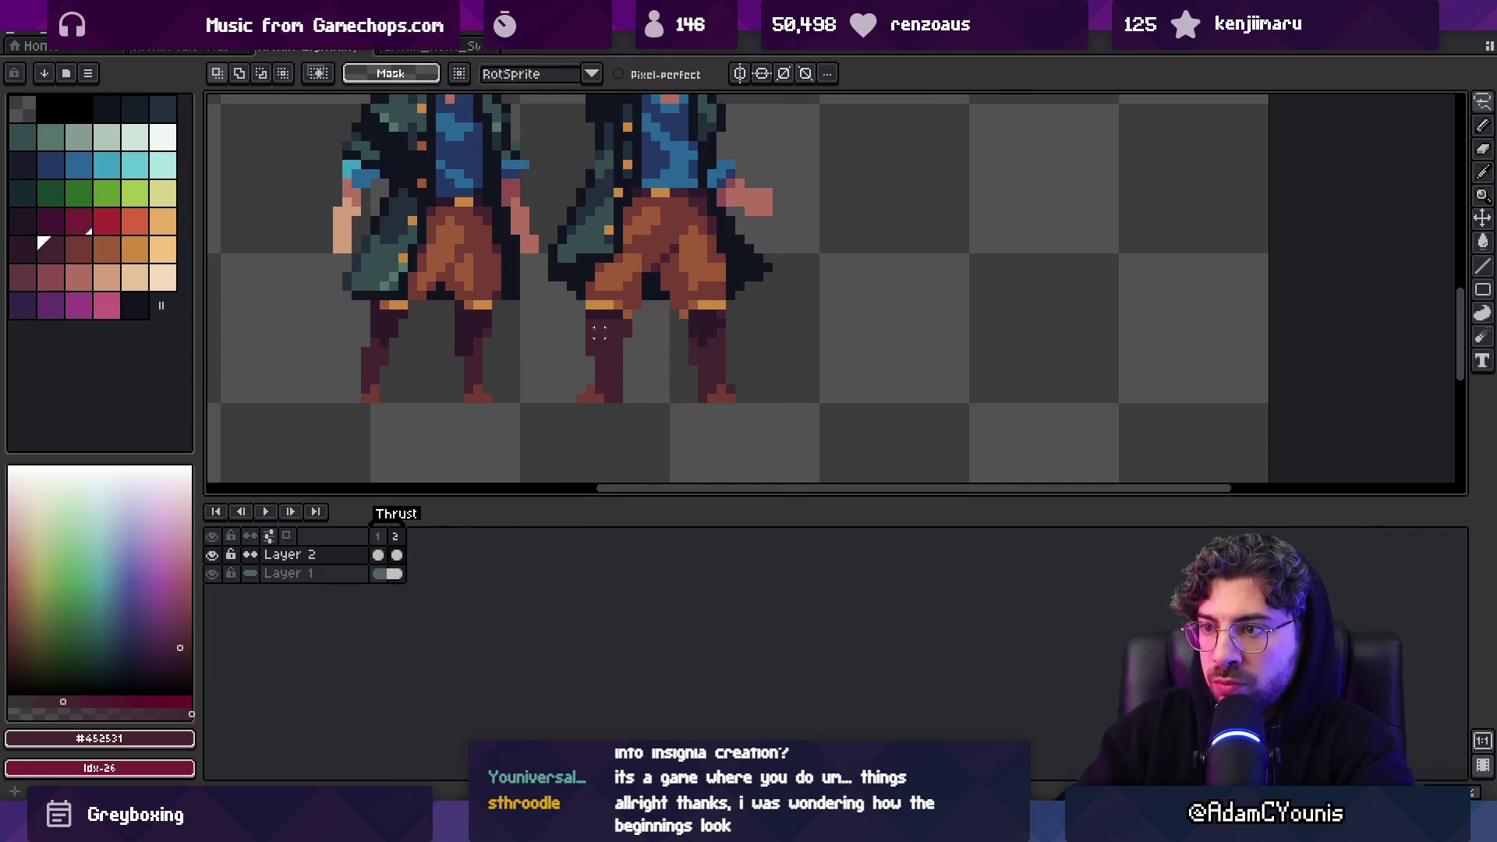
pyautogui.press('b')
pyautogui.press('m')
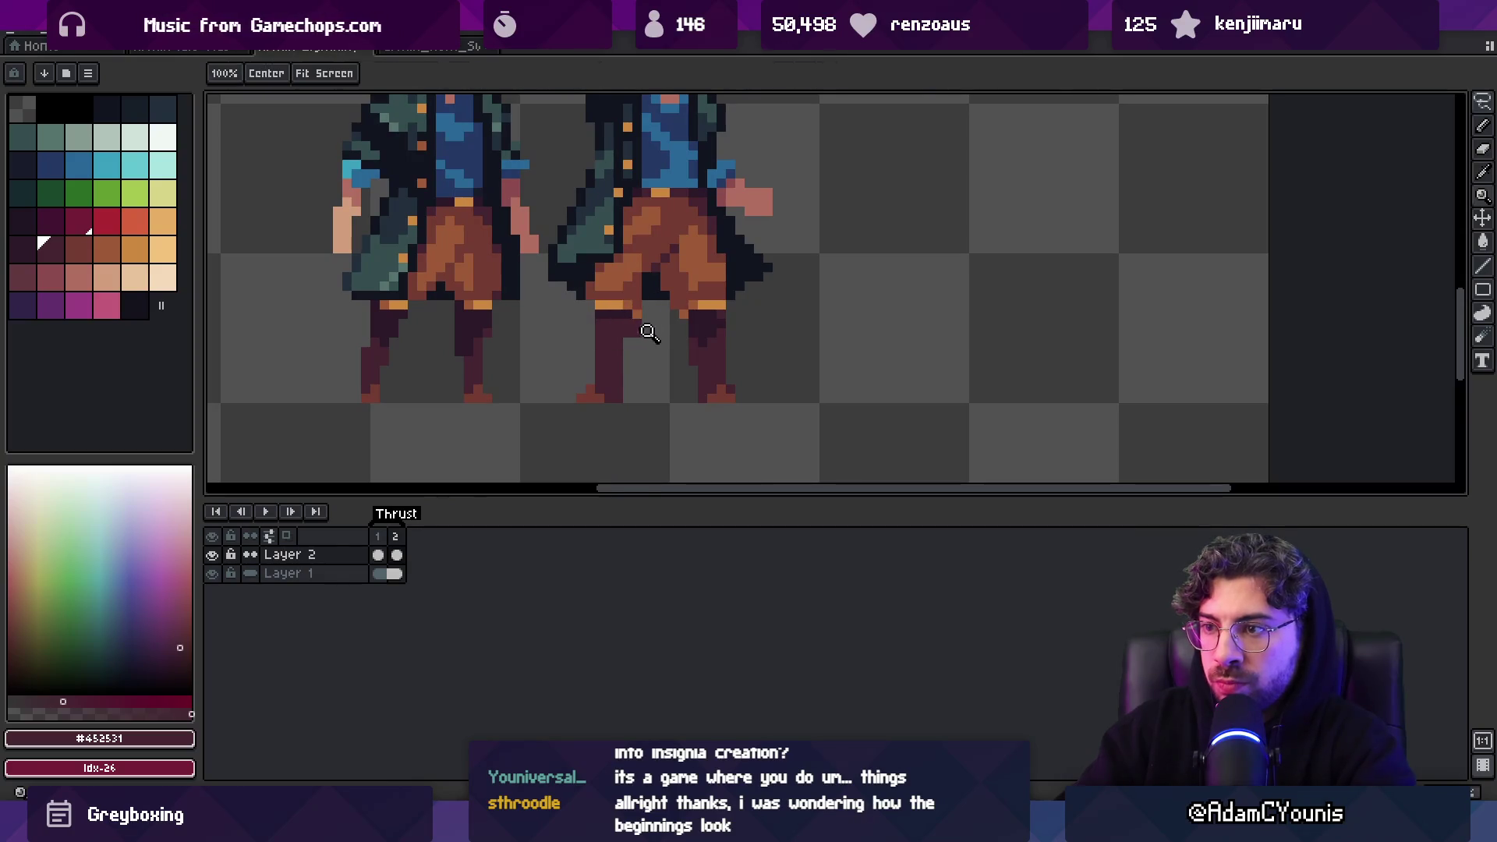
pyautogui.press('z')
pyautogui.scroll(-8, 646, 328)
pyautogui.scroll(8, 684, 302)
pyautogui.press('u')
pyautogui.press('o')
pyautogui.press('b')
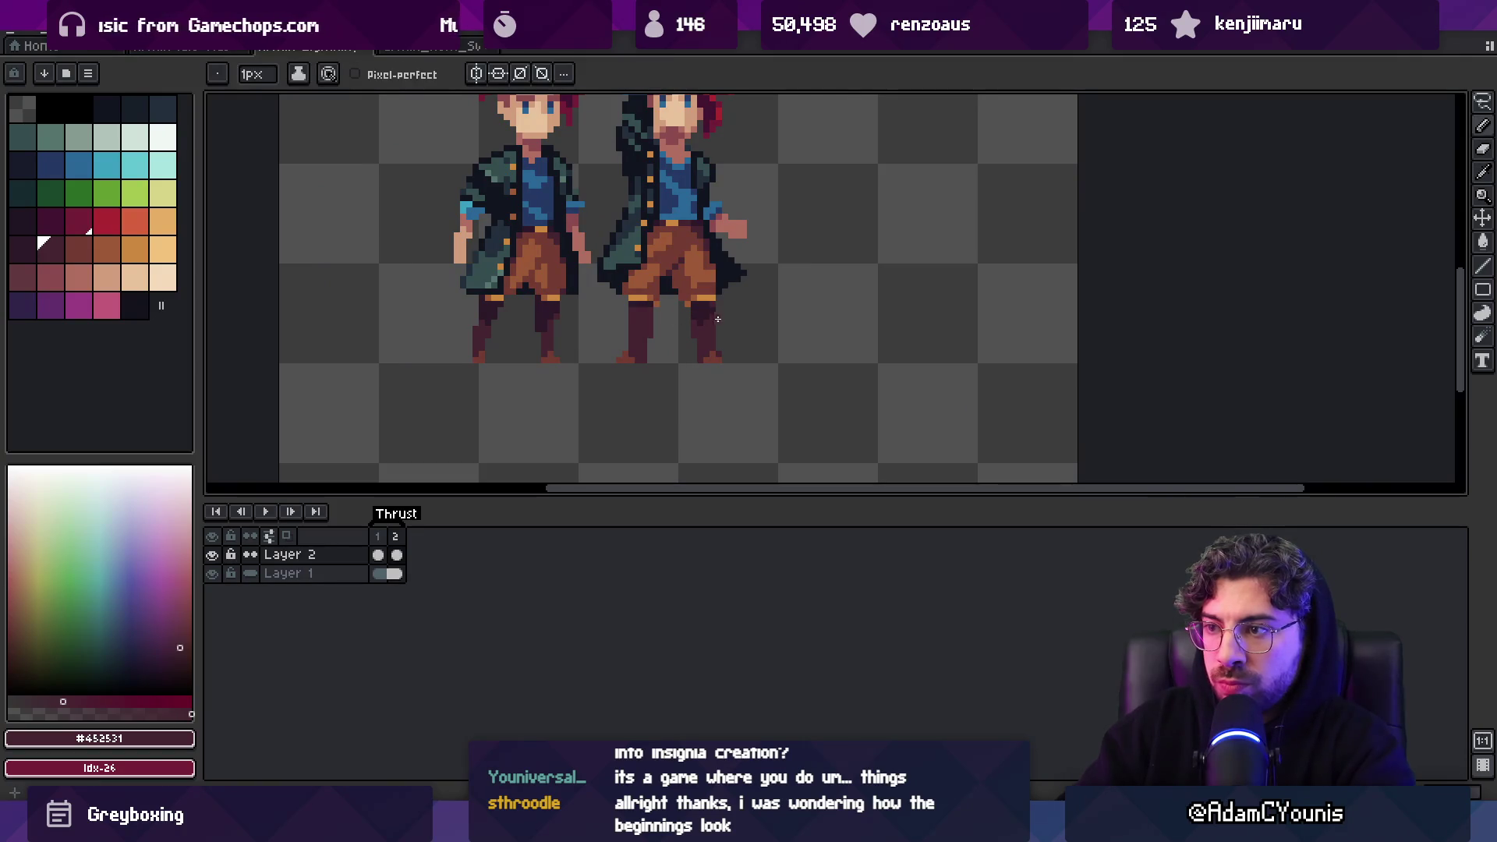
pyautogui.press('m')
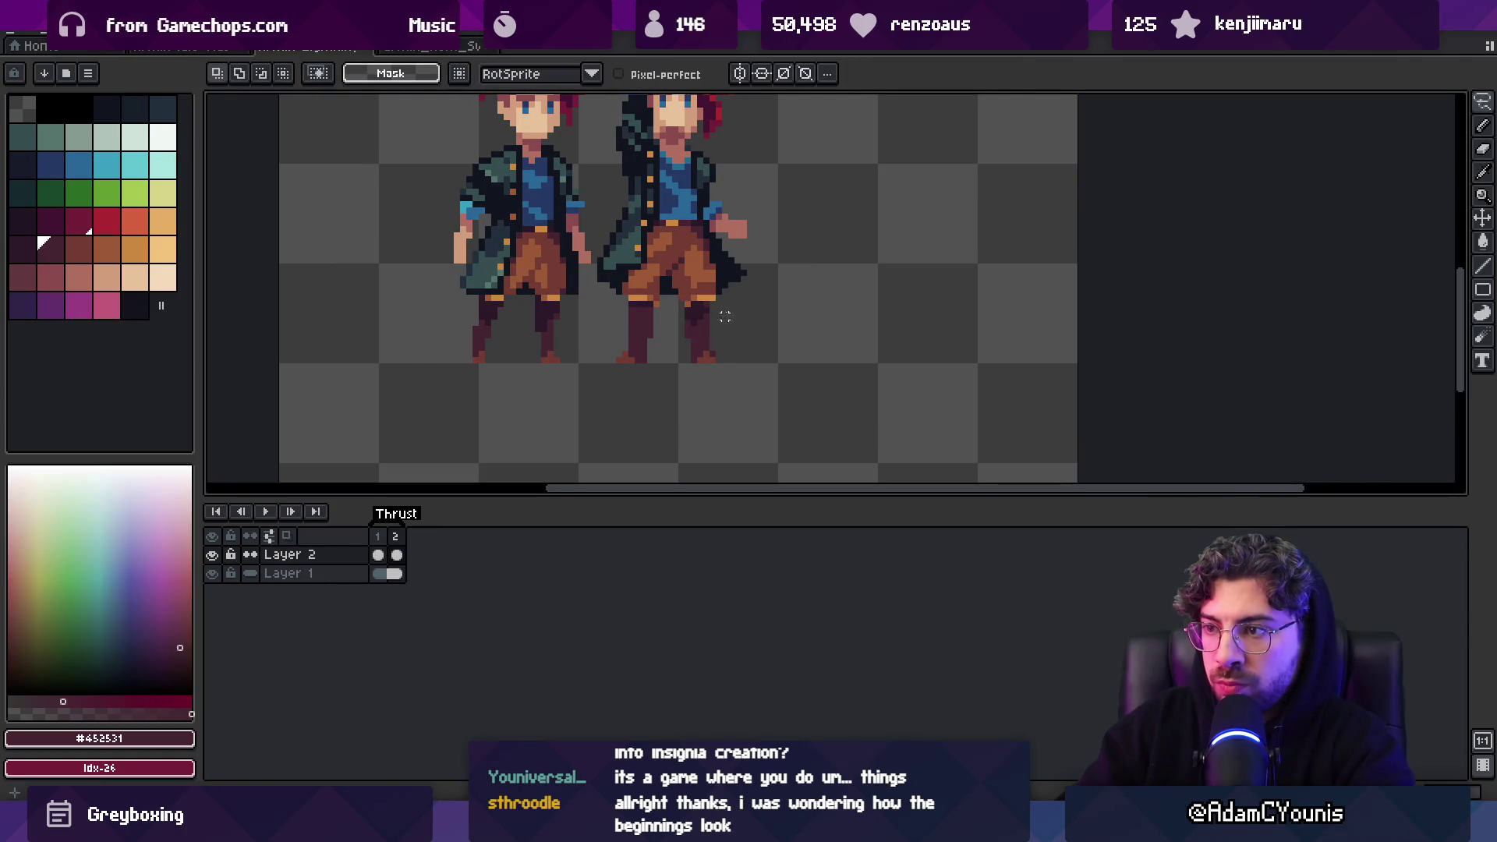
pyautogui.scroll(4, 712, 304)
pyautogui.press('b')
# Pencil dark #2c1928 shading beside the knee and left leg edge, then repaint with #452531
pyautogui.keyDown('alt'); pyautogui.click(711, 293); pyautogui.keyUp('alt')
pyautogui.moveTo(727, 278)
pyautogui.mouseDown()
pyautogui.moveTo(701, 332)
pyautogui.moveTo(660, 326)
pyautogui.mouseUp()
pyautogui.click(687, 335)
pyautogui.keyDown('alt'); pyautogui.click(679, 324); pyautogui.keyUp('alt')
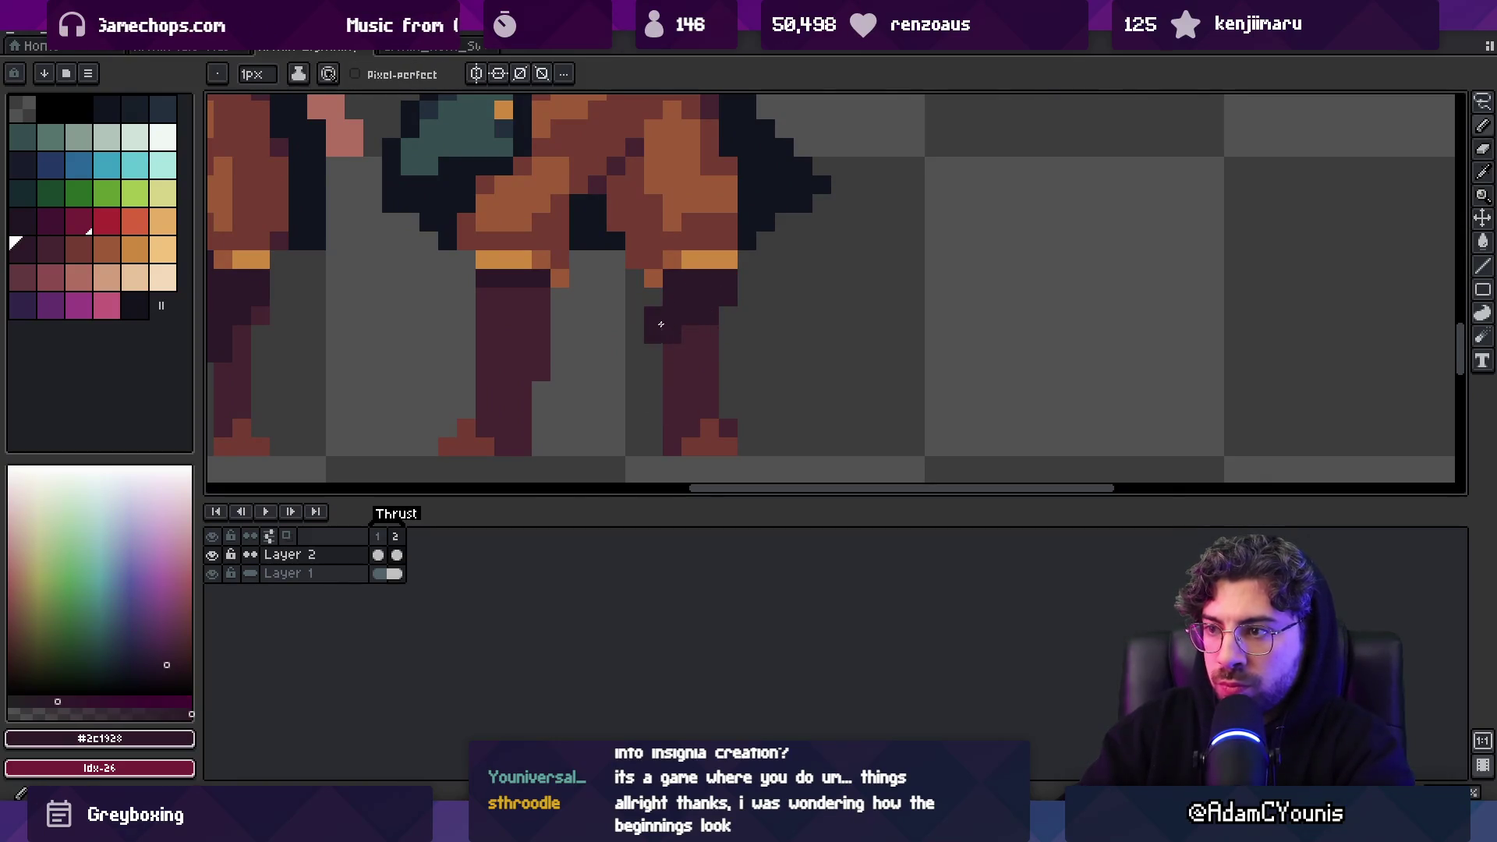
pyautogui.keyDown('alt'); pyautogui.click(712, 324); pyautogui.keyUp('alt')
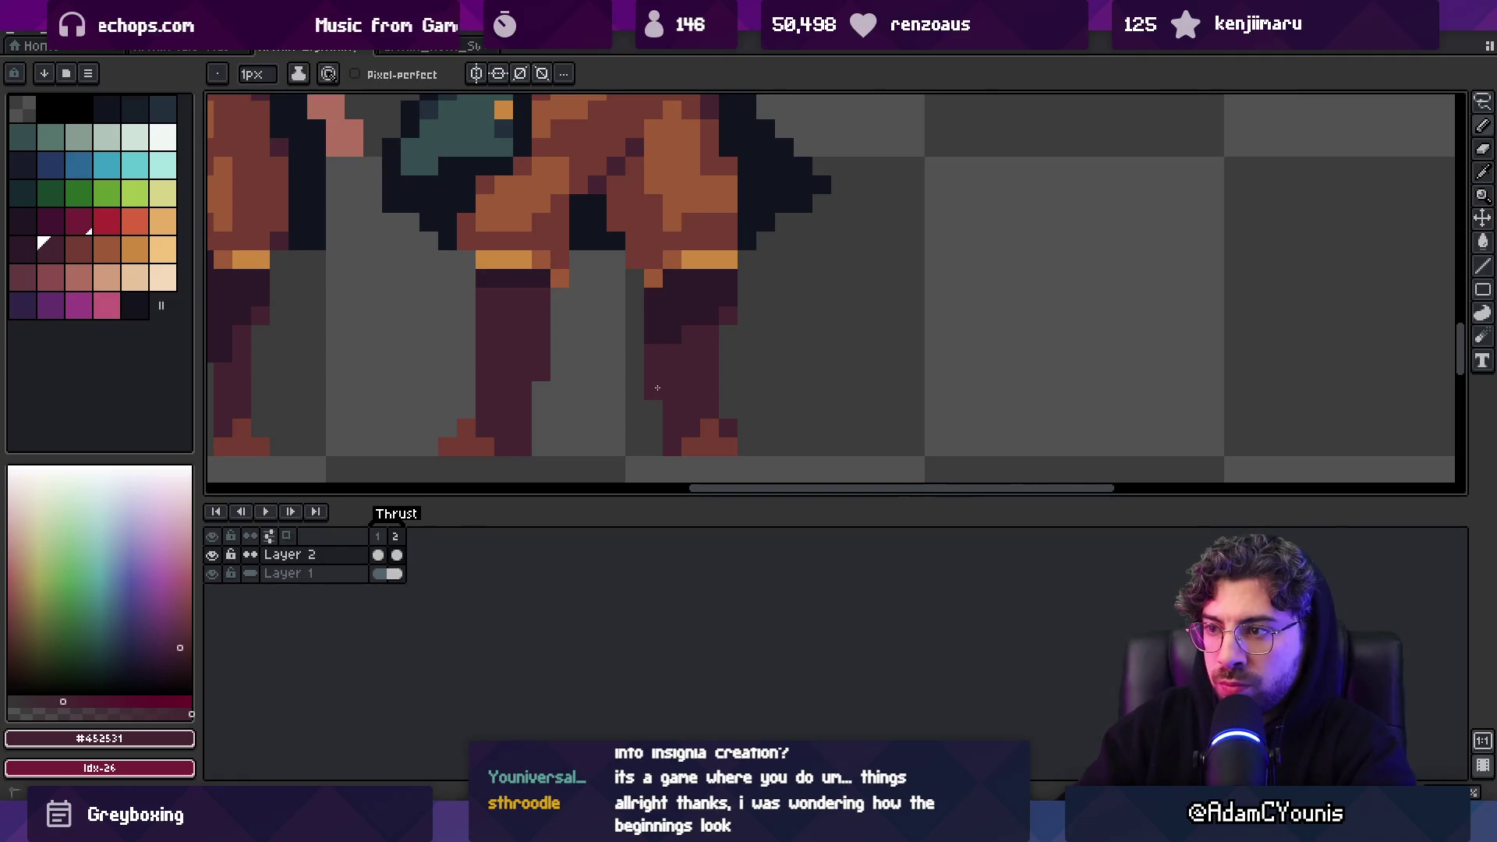
pyautogui.moveTo(712, 327); pyautogui.dragTo(688, 314)
# Select the lower leg to clear stray edge pixels, then zoom out to check
pyautogui.press('m')
pyautogui.moveTo(681, 400)
pyautogui.mouseDown()
pyautogui.moveTo(699, 438)
pyautogui.moveTo(710, 429)
pyautogui.mouseUp()
pyautogui.press('z')
pyautogui.scroll(-5, 705, 371)
pyautogui.scroll(5, 744, 350)
pyautogui.scroll(1, 708, 360)
pyautogui.press('m')
# Shift the lower leg one pixel left and pick leg colours #2c1928 and #11151F
pyautogui.moveTo(630, 271)
pyautogui.mouseDown()
pyautogui.moveTo(700, 291)
pyautogui.moveTo(669, 300)
pyautogui.mouseUp()
pyautogui.press('b')
pyautogui.keyDown('alt'); pyautogui.click(641, 307); pyautogui.keyUp('alt')
pyautogui.press('z')
pyautogui.scroll(-5, 677, 288)
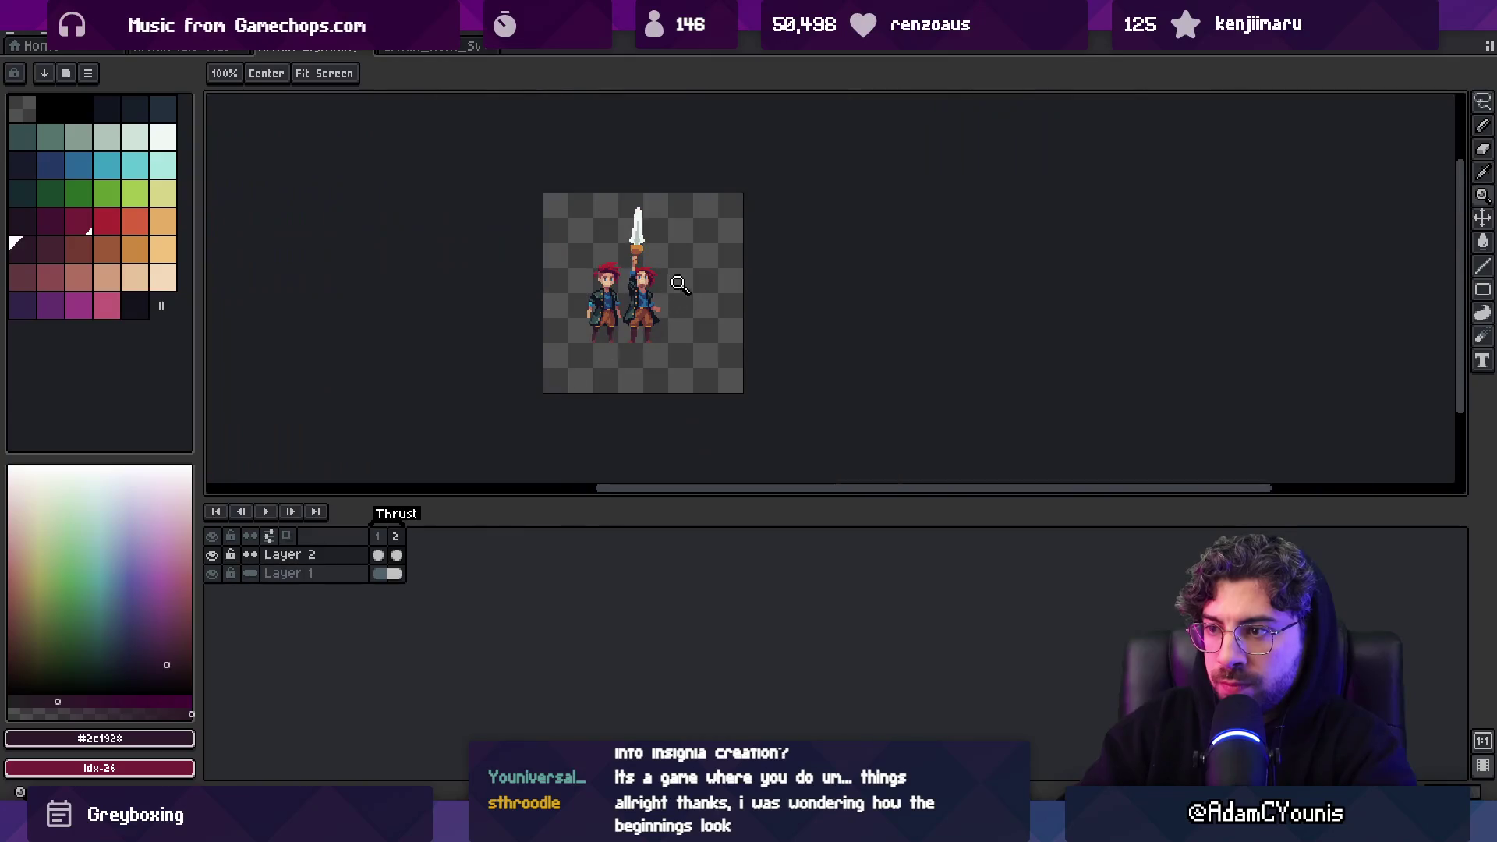
pyautogui.scroll(5, 677, 288)
pyautogui.press('b')
pyautogui.keyDown('alt'); pyautogui.click(657, 360); pyautogui.keyUp('alt')
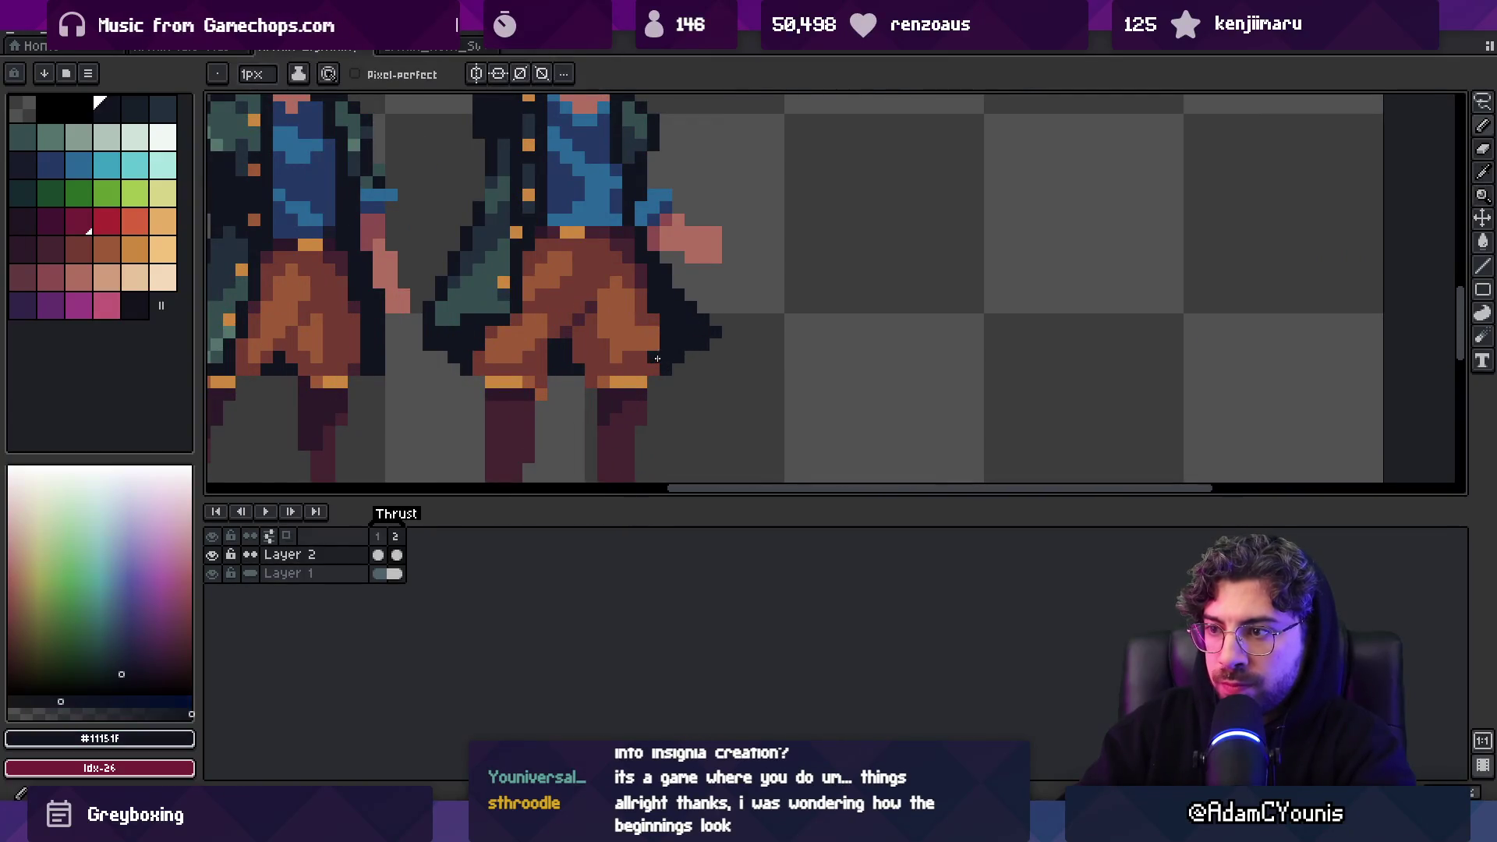
# Pick the trouser colours #743c33 and #452531, then zoom out to see both characters
pyautogui.keyDown('alt'); pyautogui.click(607, 355); pyautogui.keyUp('alt')
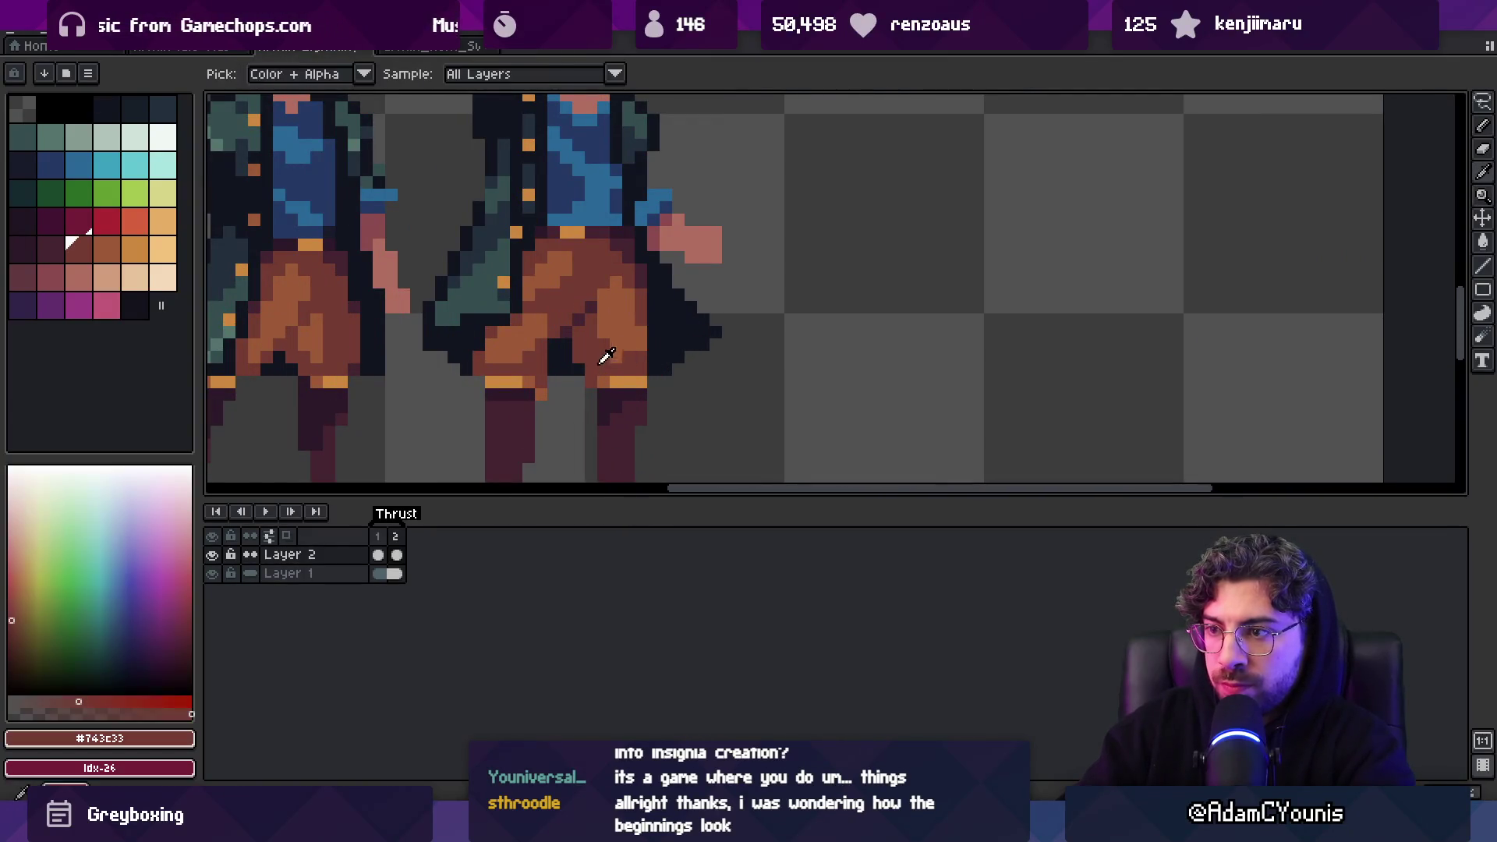
pyautogui.keyDown('alt'); pyautogui.click(568, 333); pyautogui.keyUp('alt')
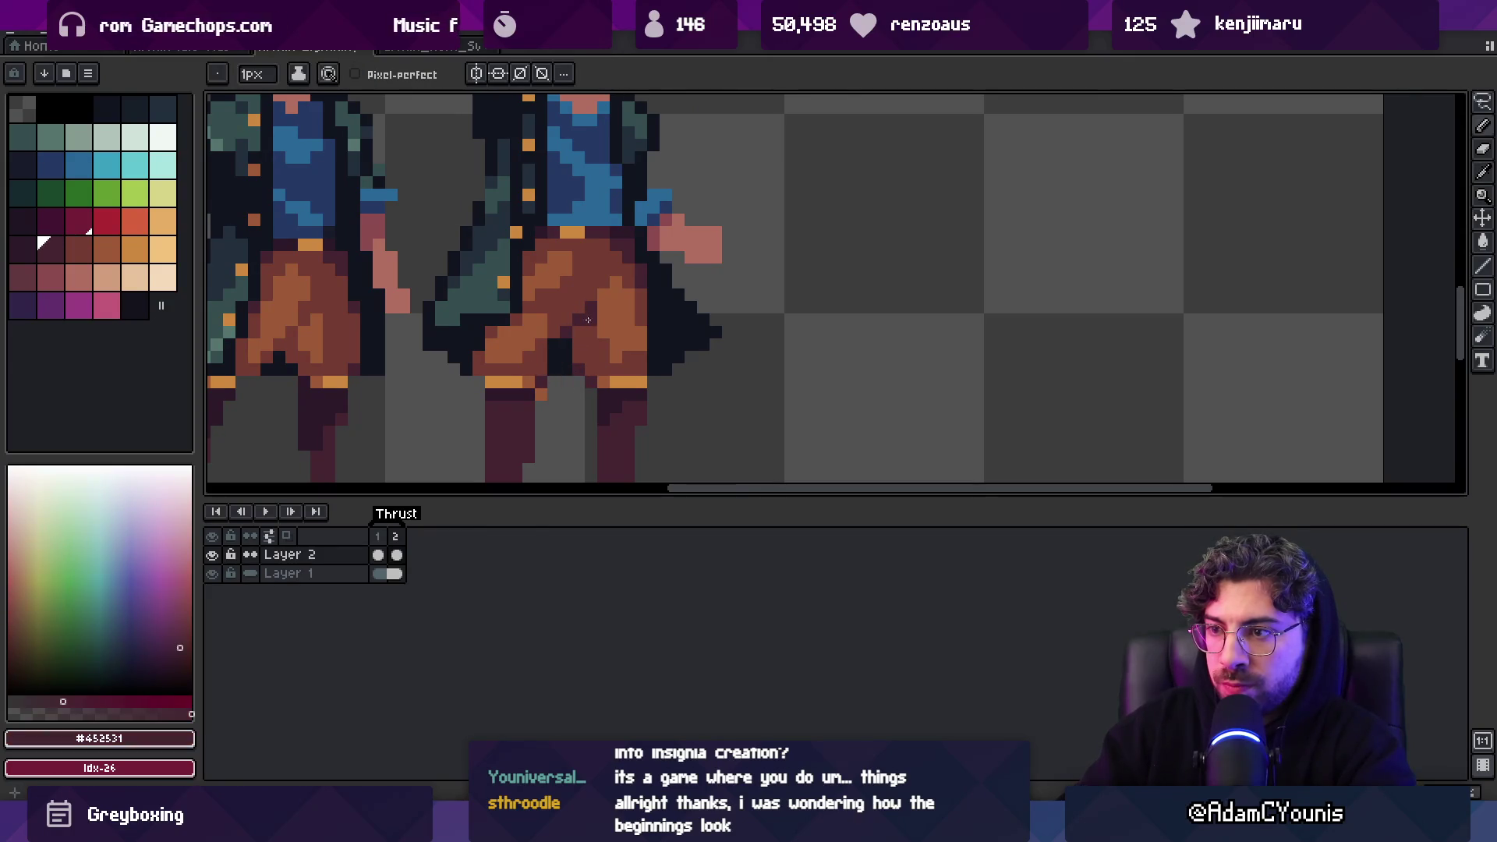
pyautogui.press('z')
pyautogui.scroll(-5, 581, 266)
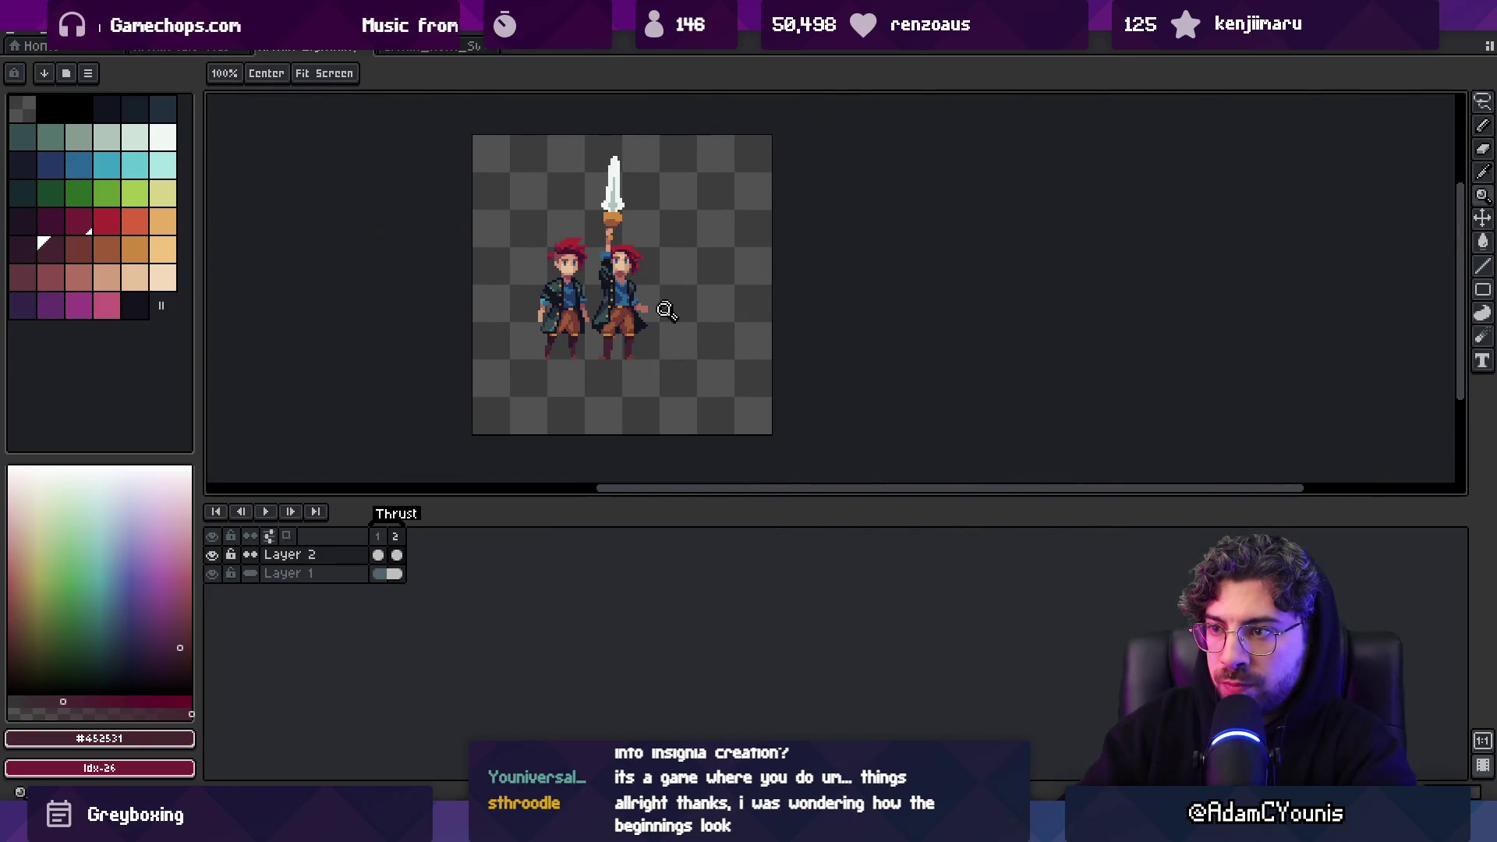
pyautogui.scroll(4, 669, 306)
# Select the sword-raiser's leg area and a small part of the legs for adjustment
pyautogui.press('q')
pyautogui.moveTo(651, 308)
pyautogui.mouseDown()
pyautogui.moveTo(616, 386)
pyautogui.moveTo(652, 360)
pyautogui.mouseUp()
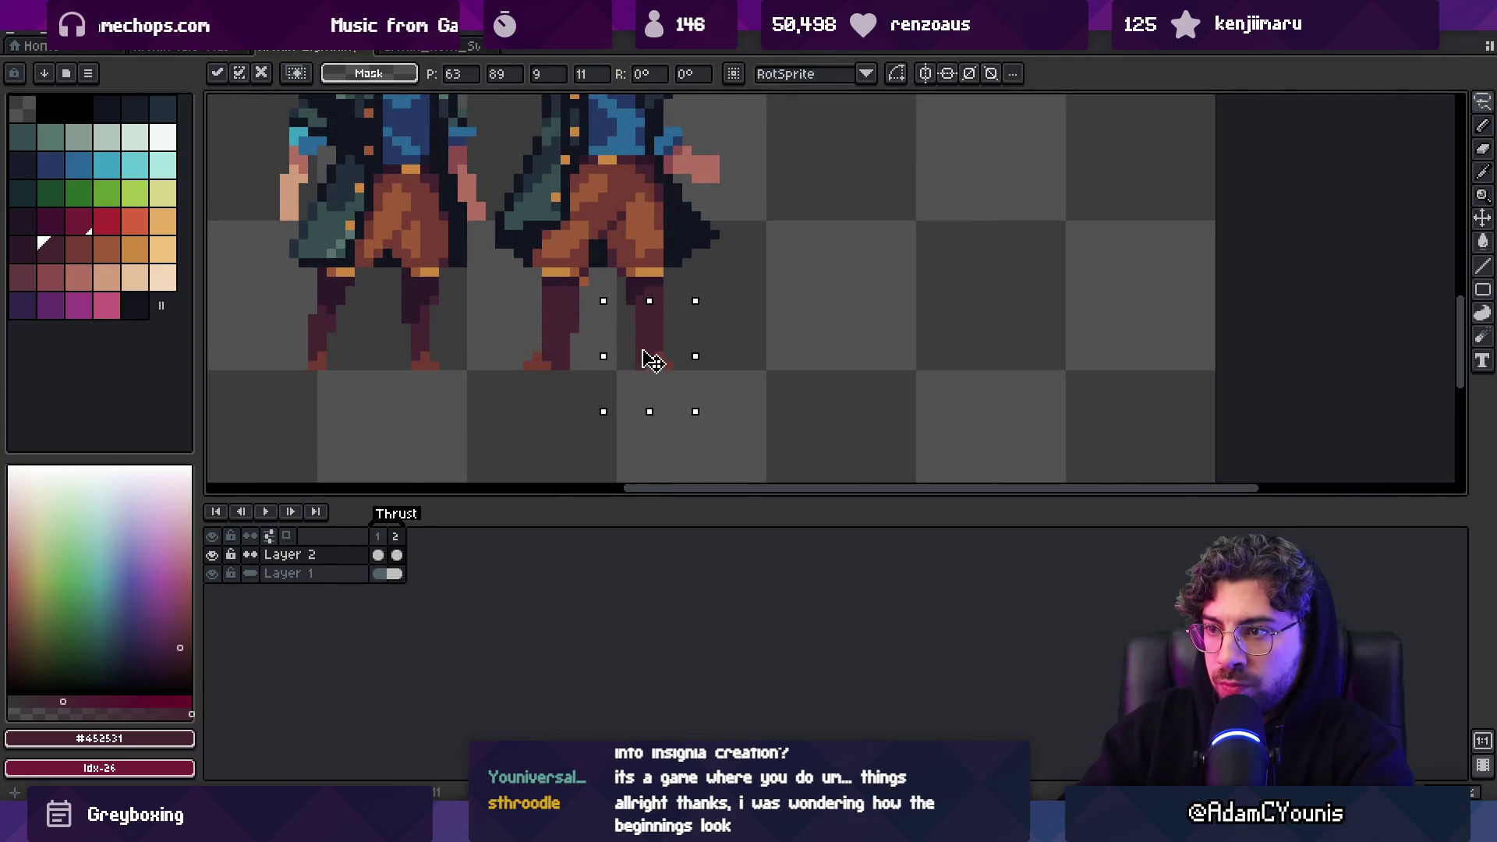
pyautogui.press('z')
pyautogui.scroll(-5, 654, 335)
pyautogui.scroll(5, 692, 296)
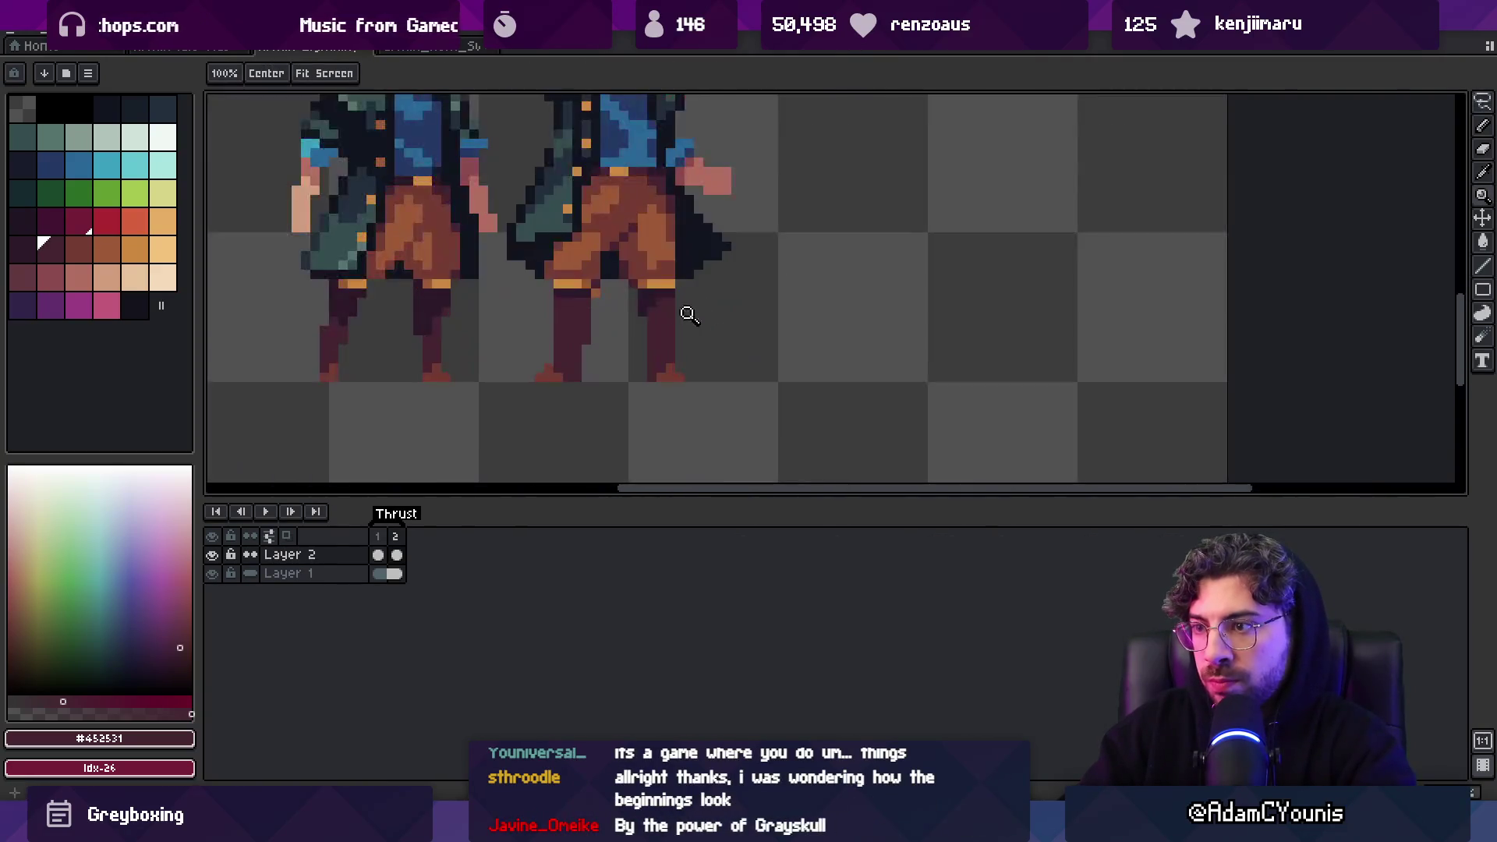
pyautogui.press('m')
pyautogui.moveTo(670, 293); pyautogui.dragTo(658, 358)
pyautogui.press('z')
pyautogui.scroll(-5, 622, 281)
pyautogui.scroll(4, 709, 267)
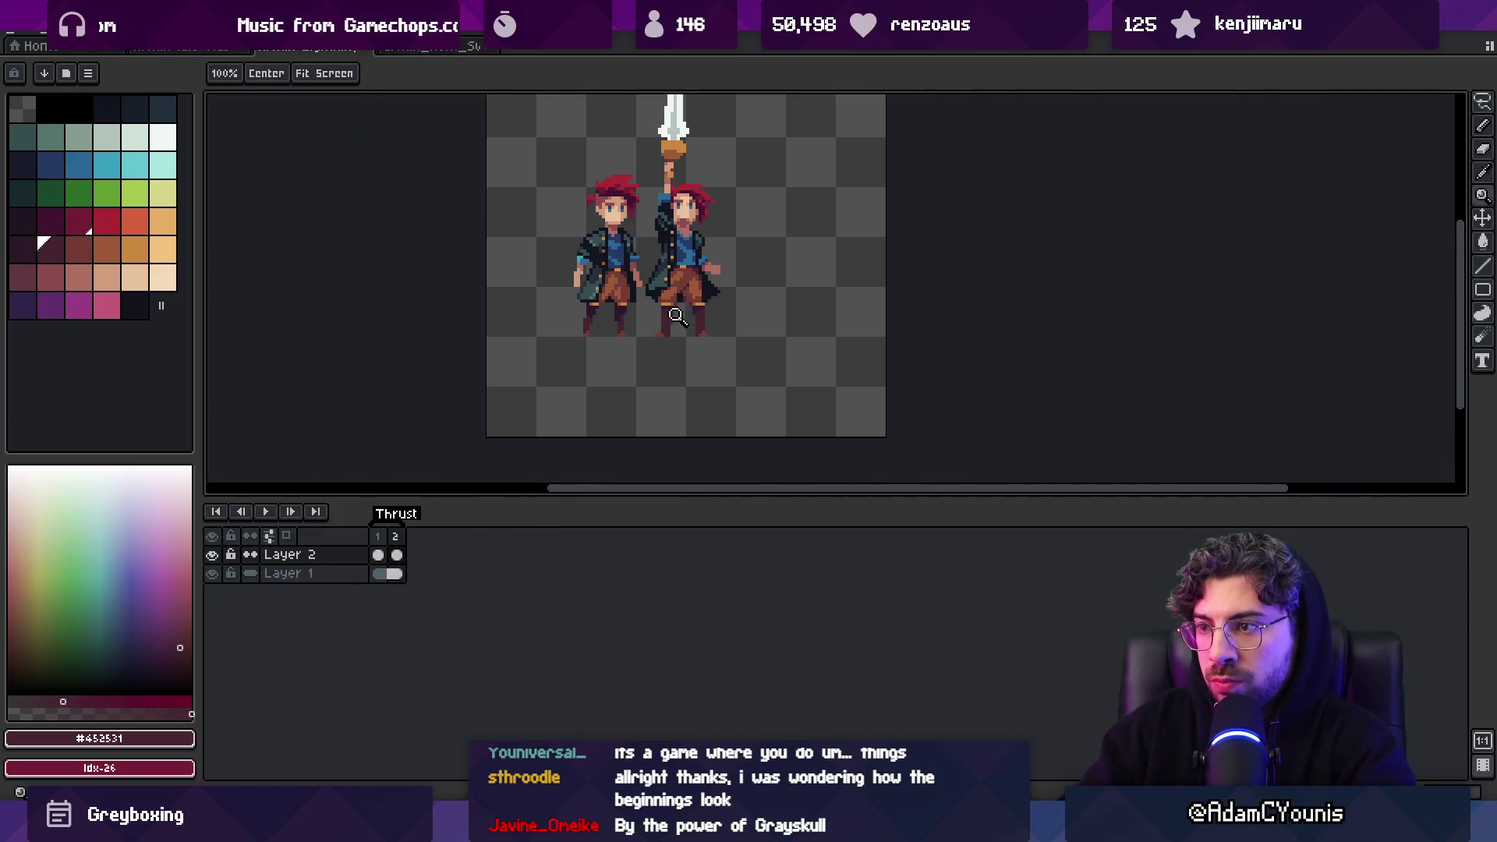
# Touch up the legs with brown #743c33 pencil pixels, then make Layer 1 active
pyautogui.press('b')
pyautogui.keyDown('alt'); pyautogui.click(720, 269); pyautogui.keyUp('alt')
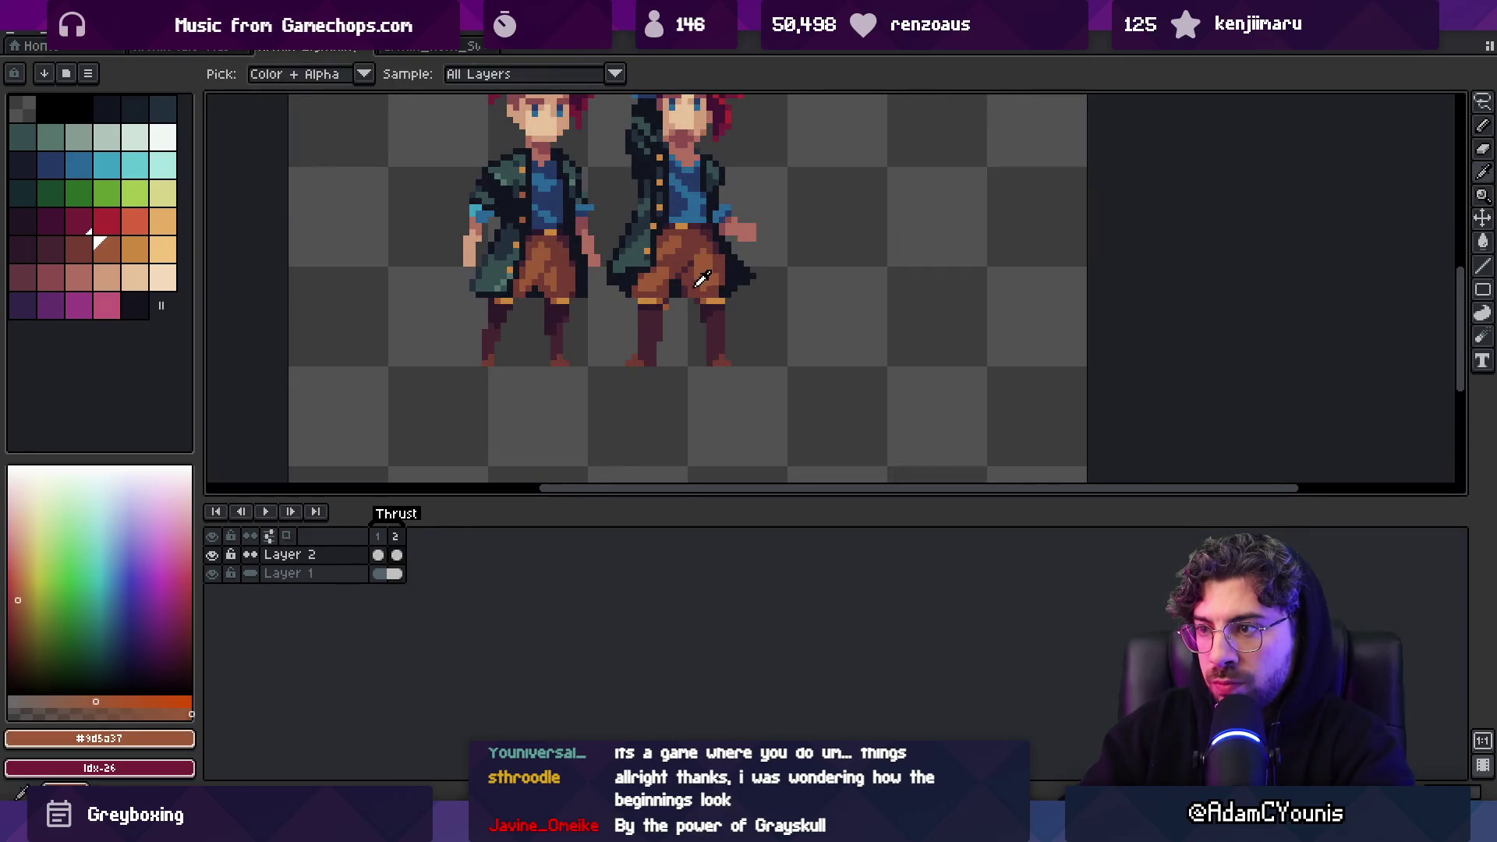
pyautogui.press('z')
pyautogui.scroll(-3, 714, 262)
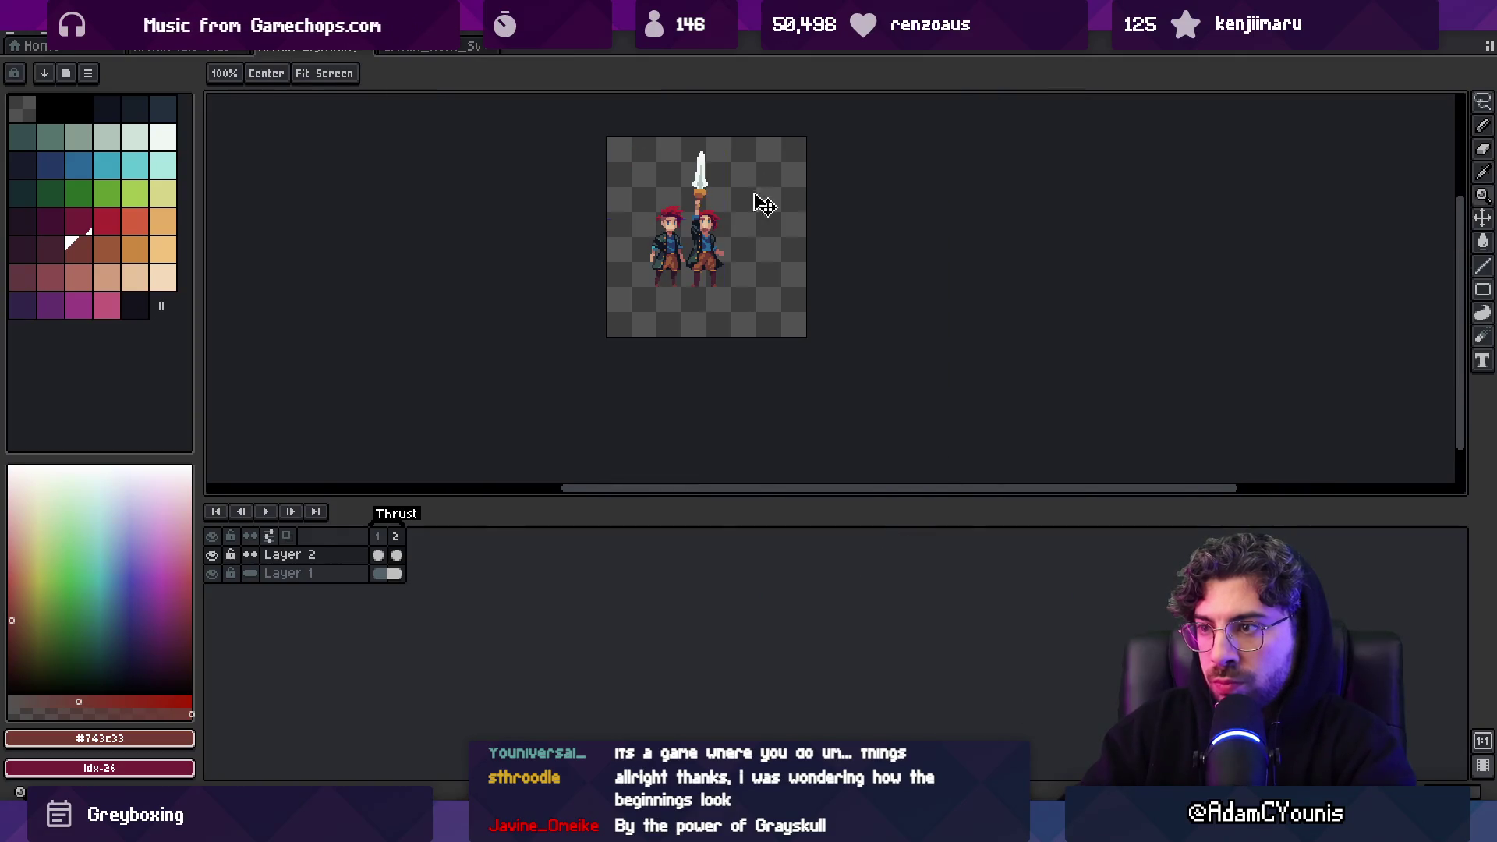
pyautogui.scroll(3, 709, 252)
pyautogui.press('b')
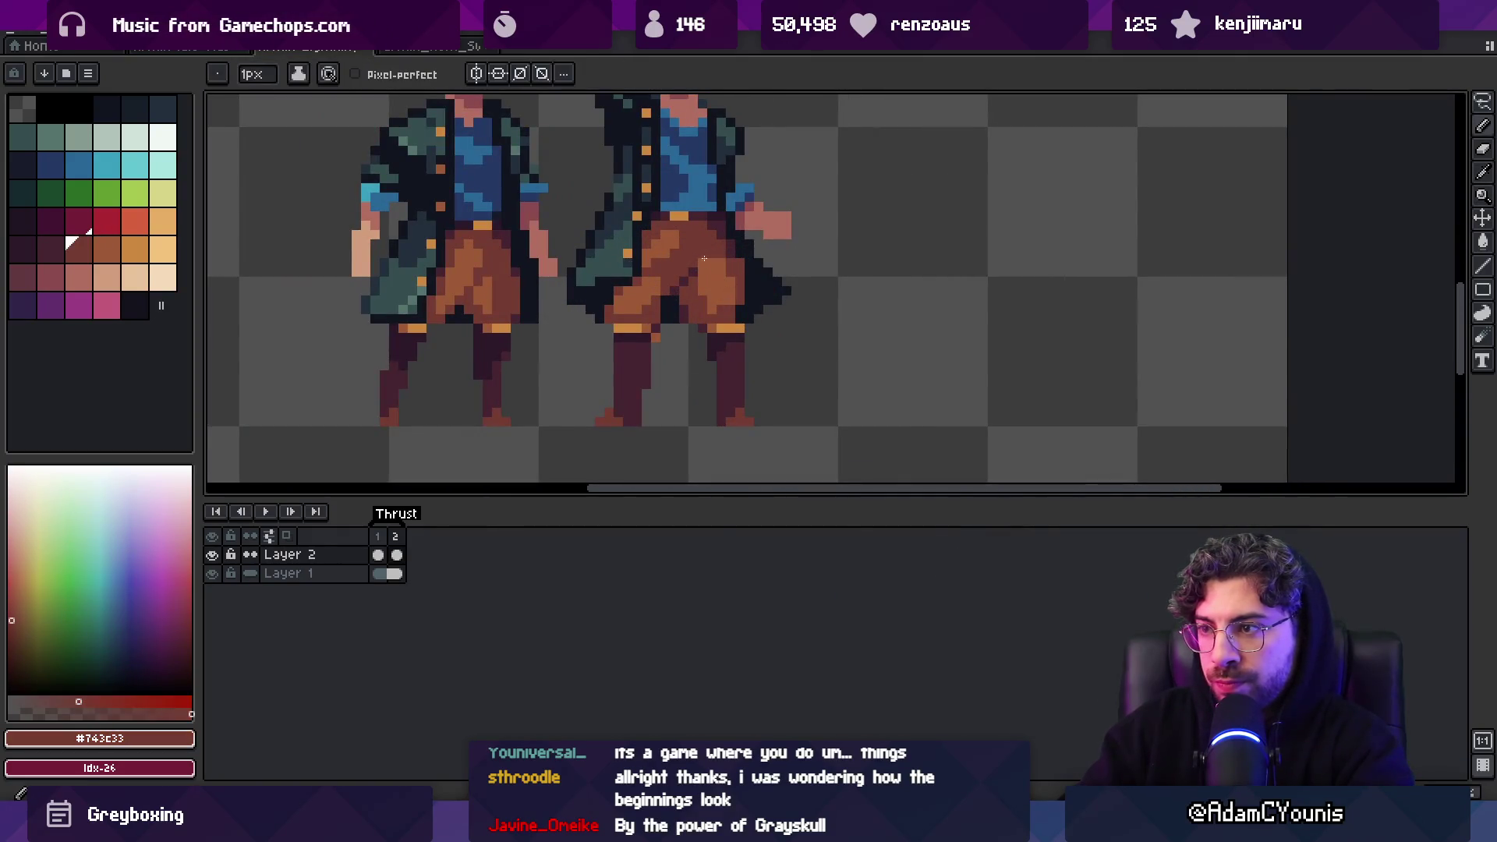
pyautogui.press('v')
pyautogui.scroll(-3, 697, 286)
pyautogui.click(600, 407)
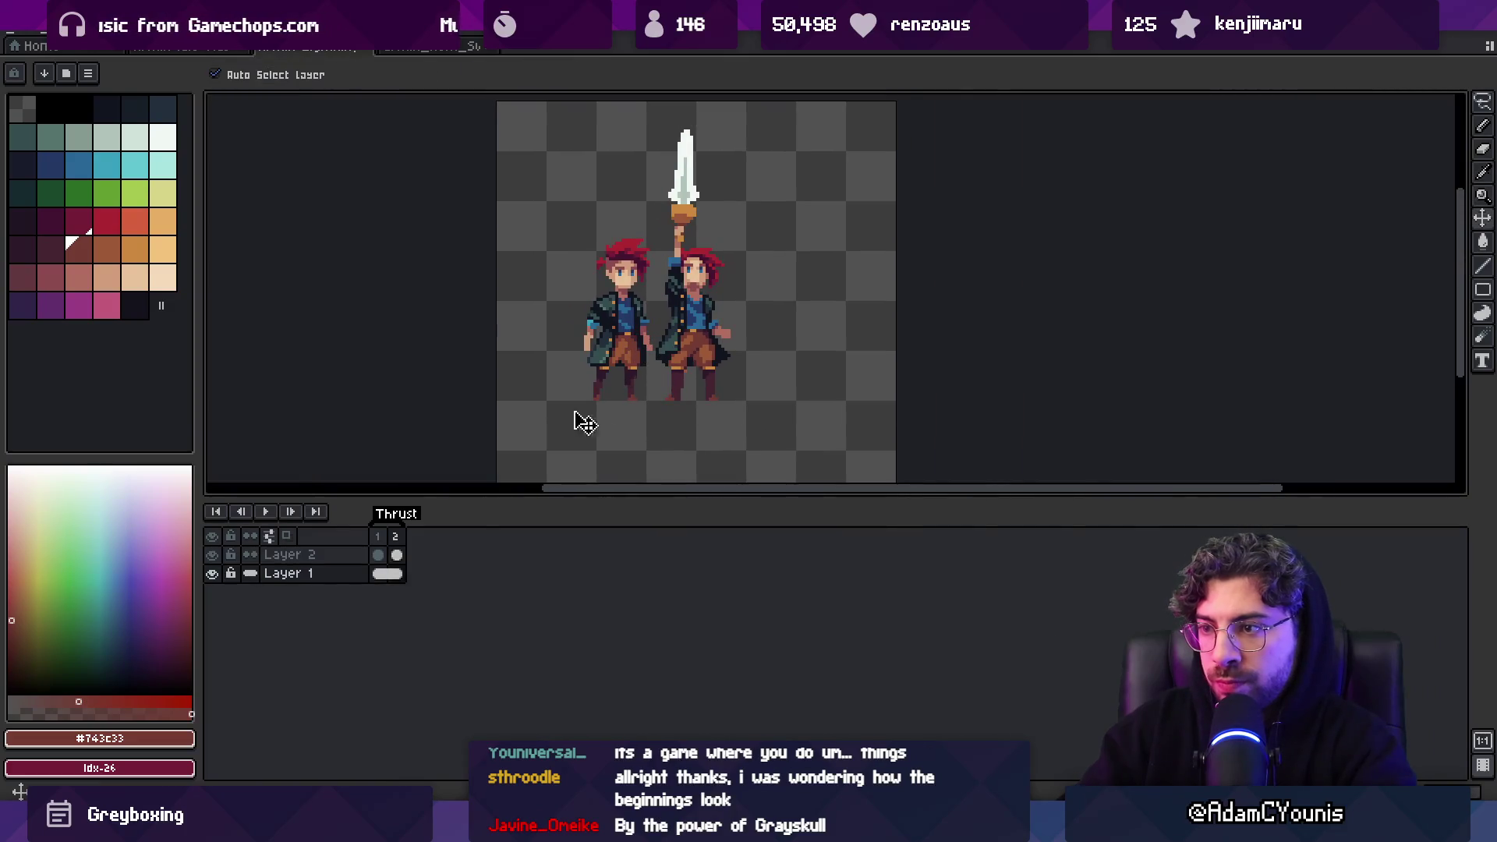
# Eyedrop shirt blue #296797, paint pixels on the sword-raiser's shirt on Layer 2, choose #243964
pyautogui.scroll(3, 655, 383)
pyautogui.press('i')
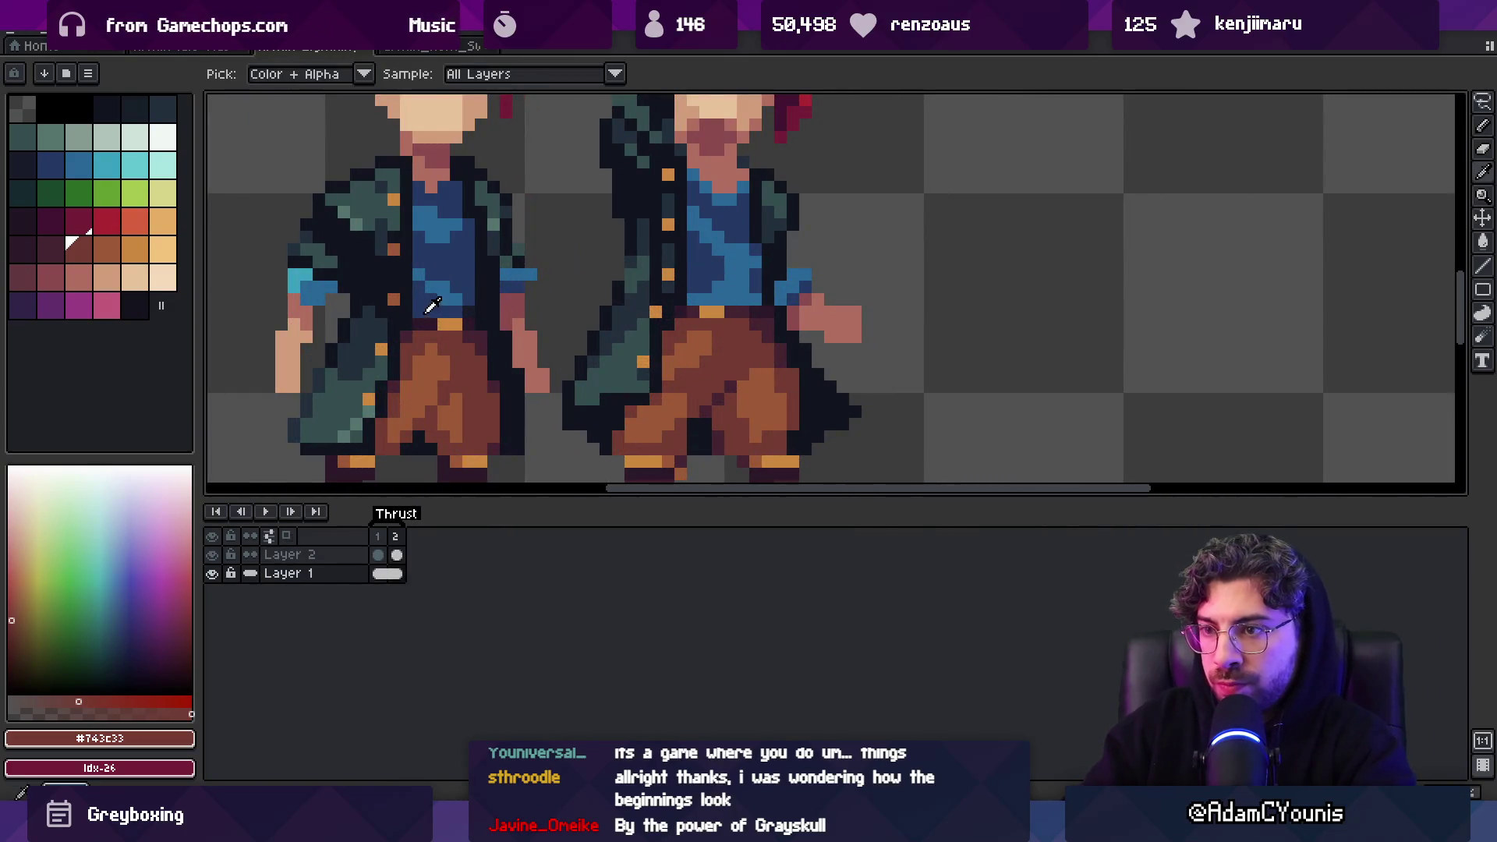
pyautogui.click(433, 304)
pyautogui.press('b')
pyautogui.keyDown('ctrl'); pyautogui.click(711, 281); pyautogui.keyUp('ctrl')
pyautogui.keyDown('alt'); pyautogui.click(712, 281); pyautogui.keyUp('alt')
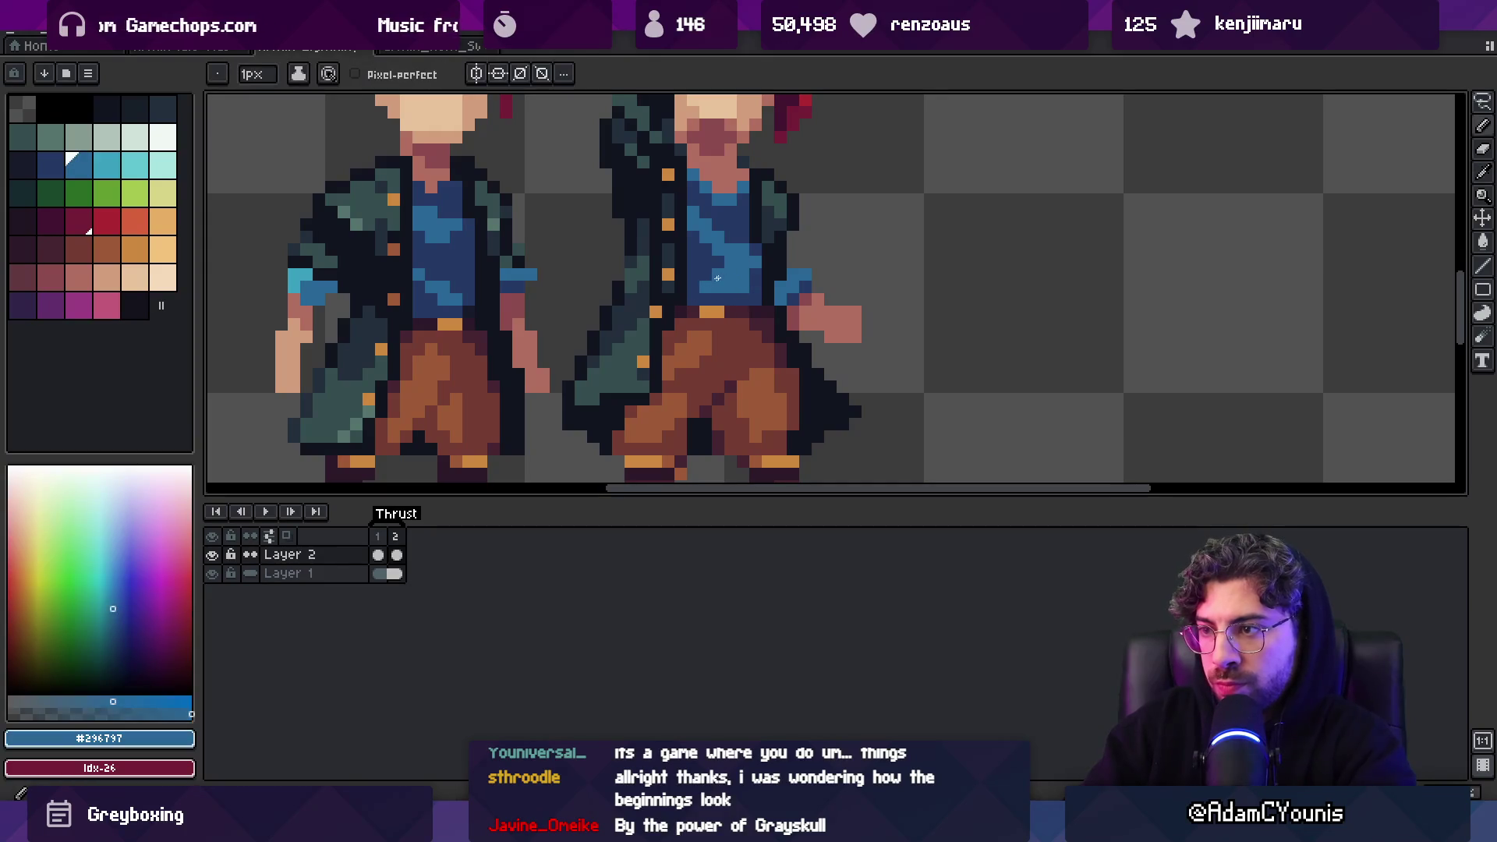
pyautogui.keyDown('alt'); pyautogui.click(753, 252); pyautogui.keyUp('alt')
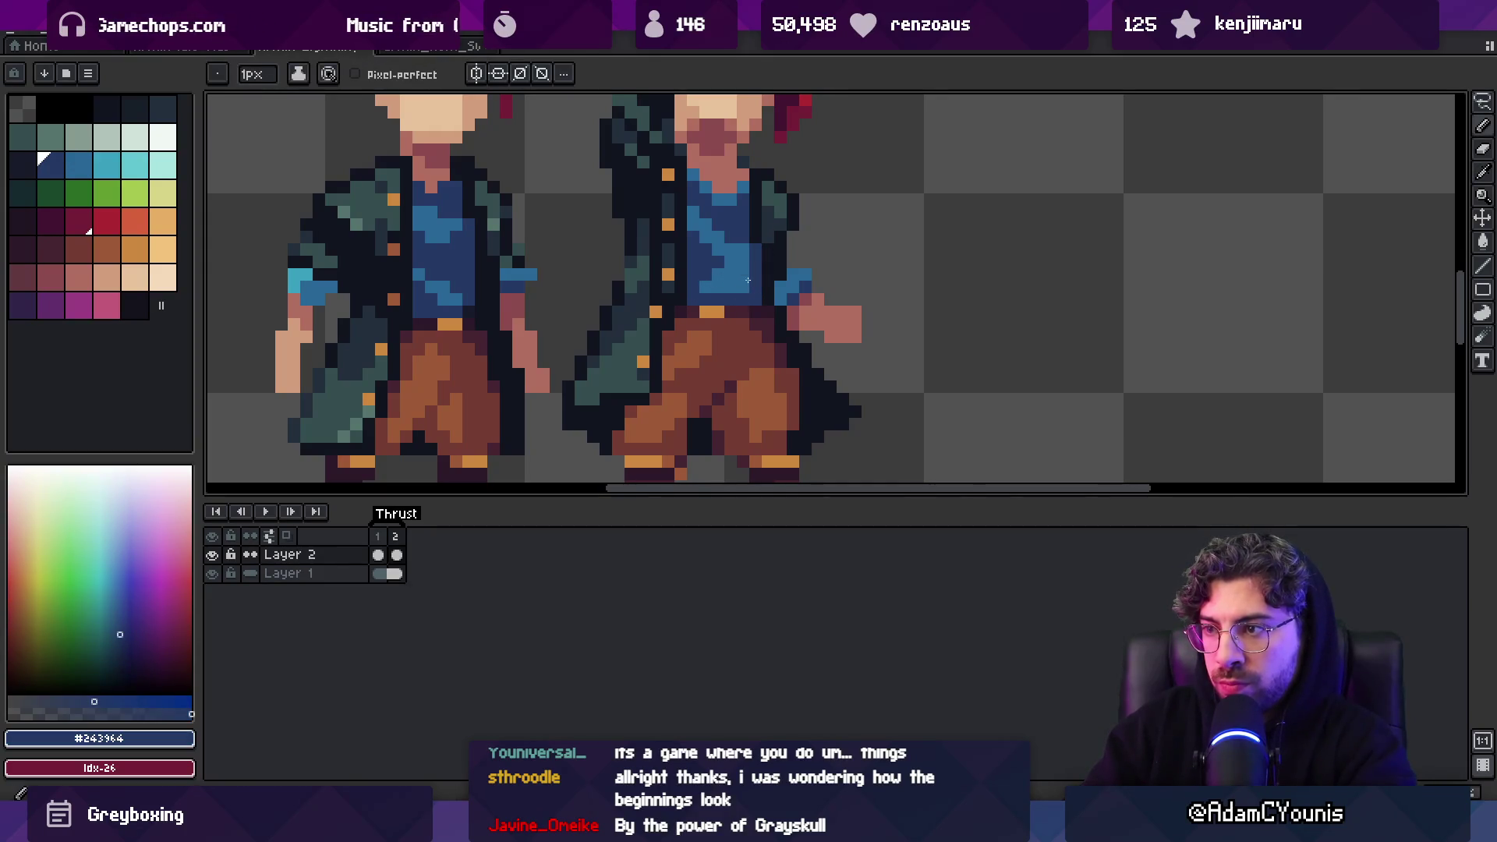
# Shade the shirt alternating #296797 and darker #243964, checking the sprite at 100%
pyautogui.press('z')
pyautogui.press('1')
pyautogui.scroll(5, 788, 201)
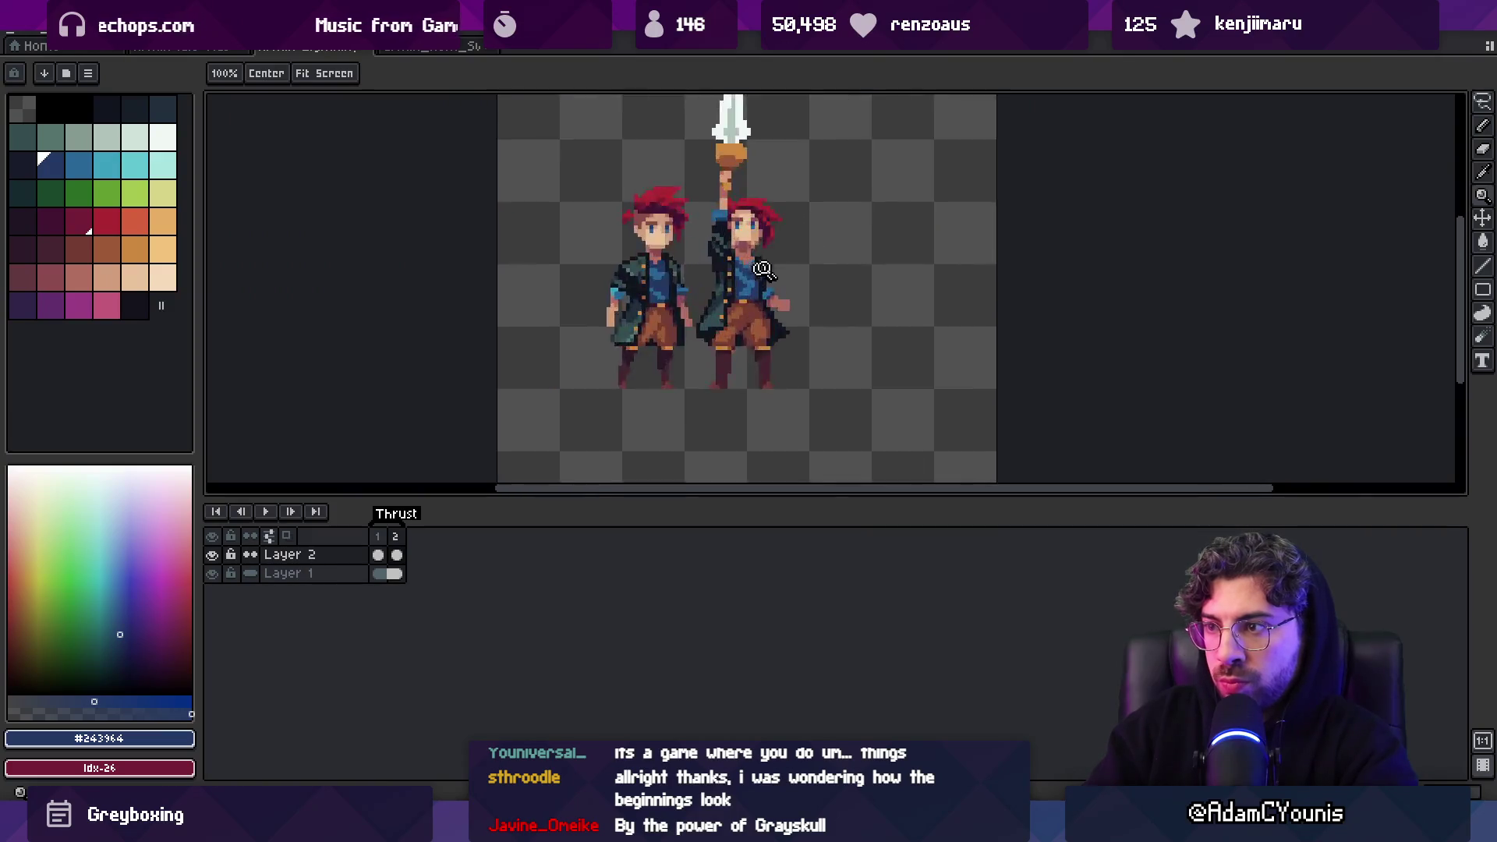
pyautogui.press('b')
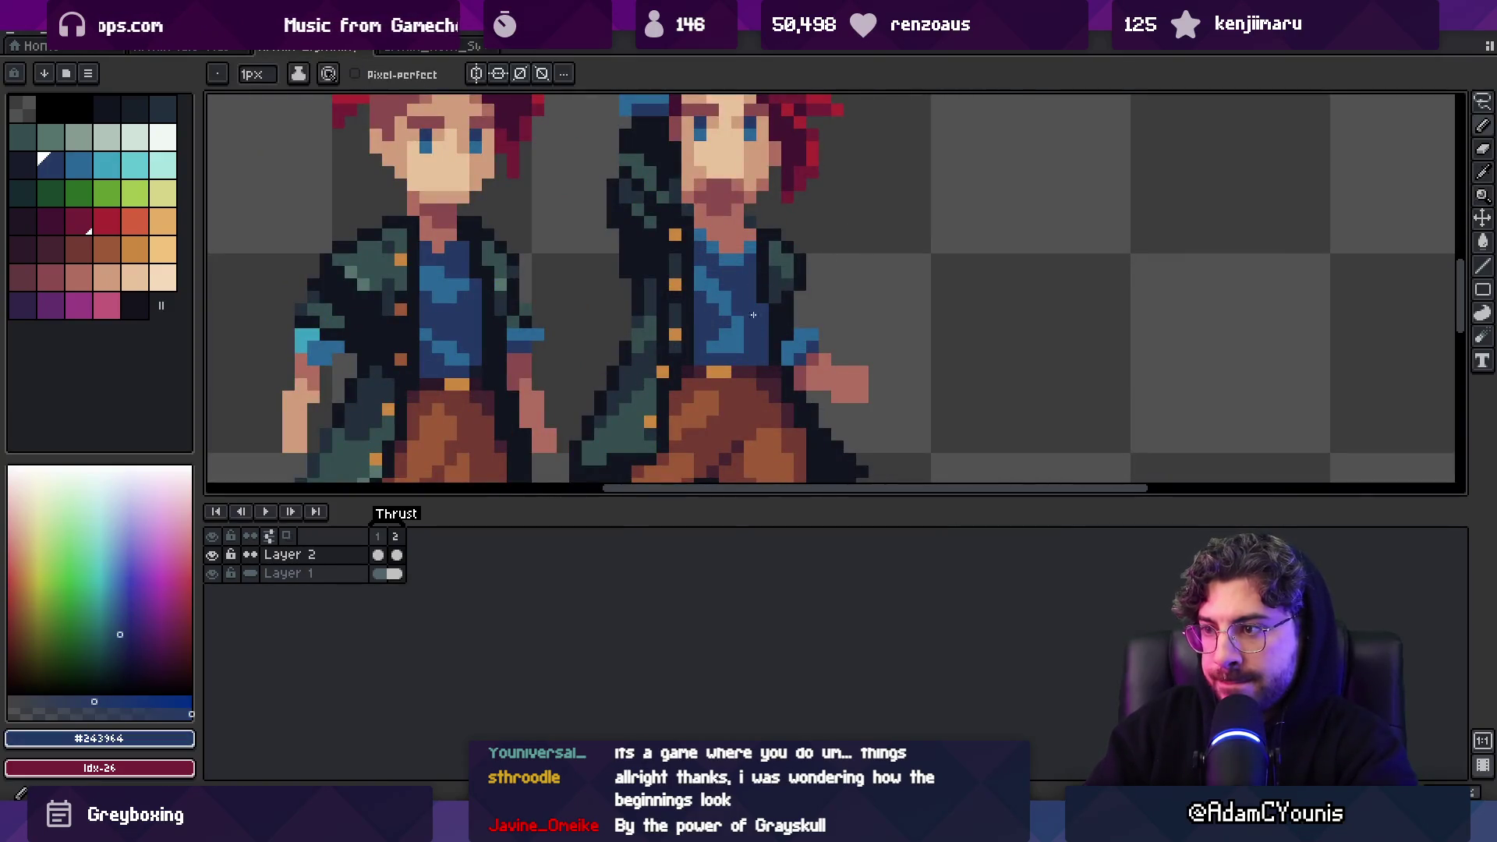
pyautogui.keyDown('alt'); pyautogui.click(748, 335); pyautogui.keyUp('alt')
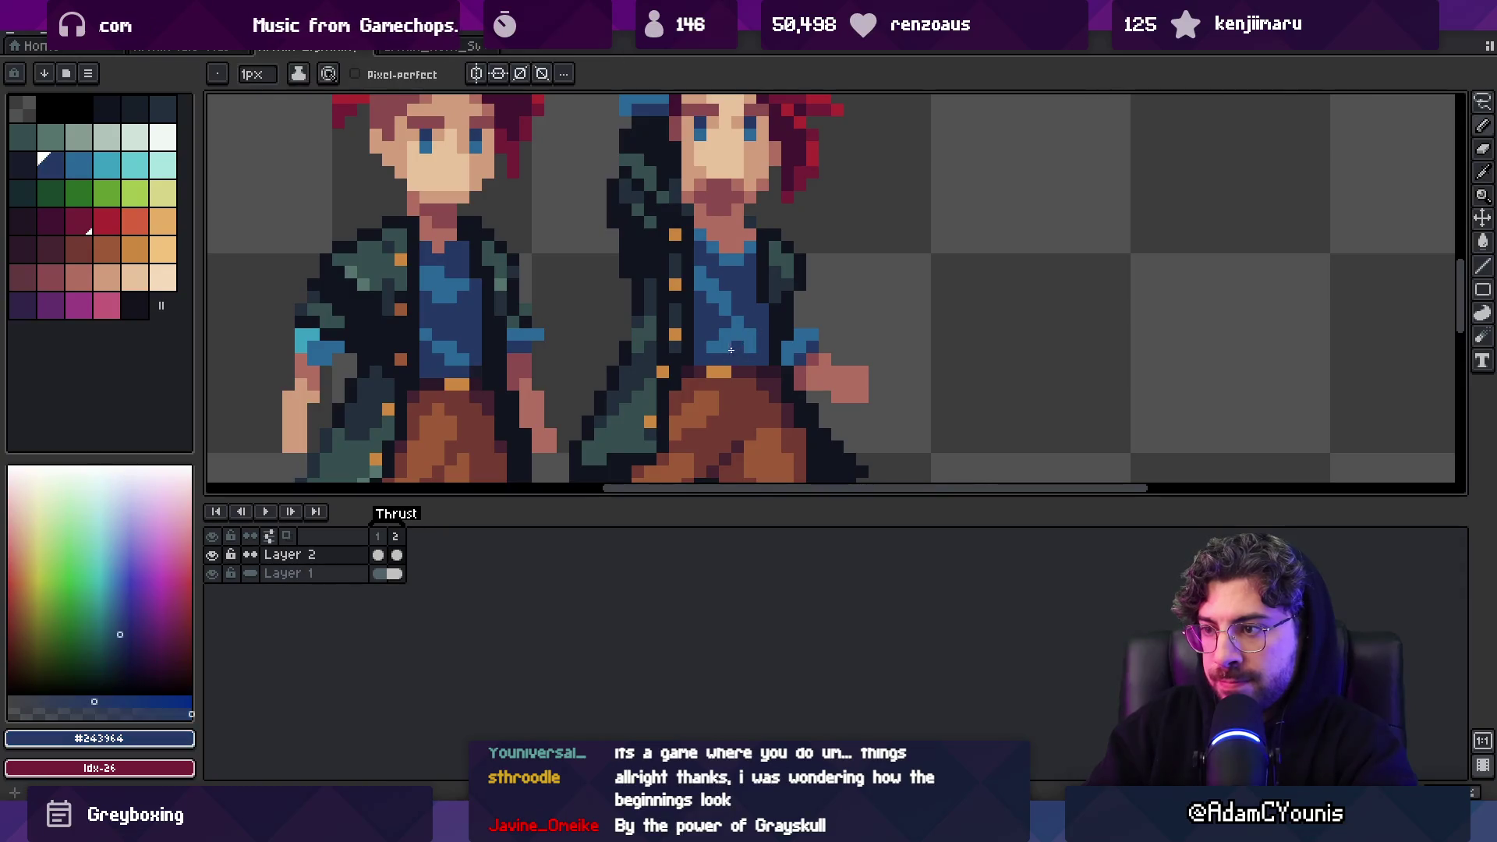
pyautogui.keyDown('alt'); pyautogui.click(718, 331); pyautogui.keyUp('alt')
pyautogui.press('z')
pyautogui.press('1')
pyautogui.scroll(-2, 727, 267)
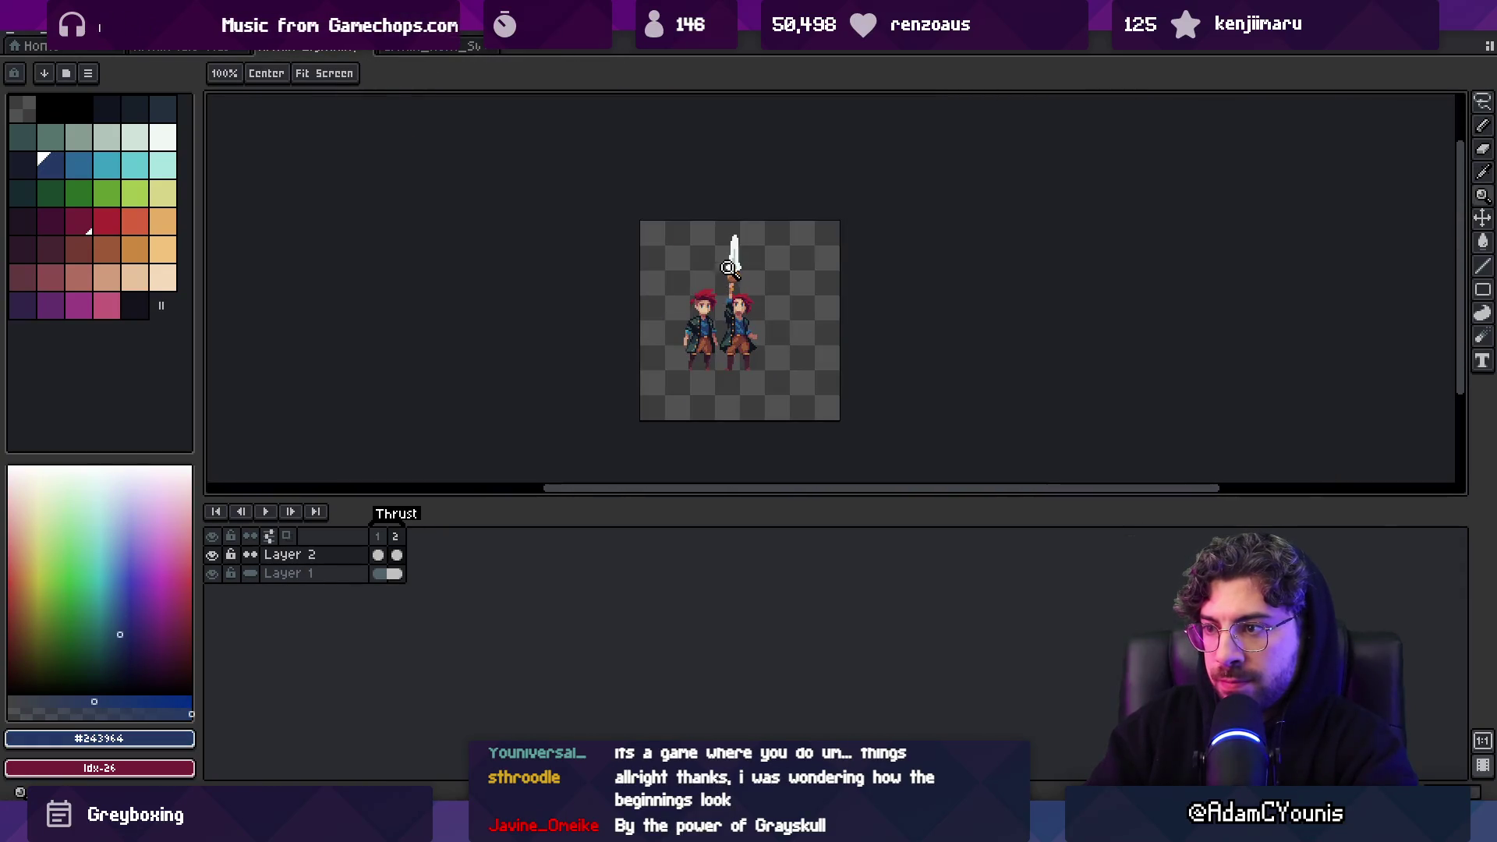
pyautogui.scroll(1, 775, 311)
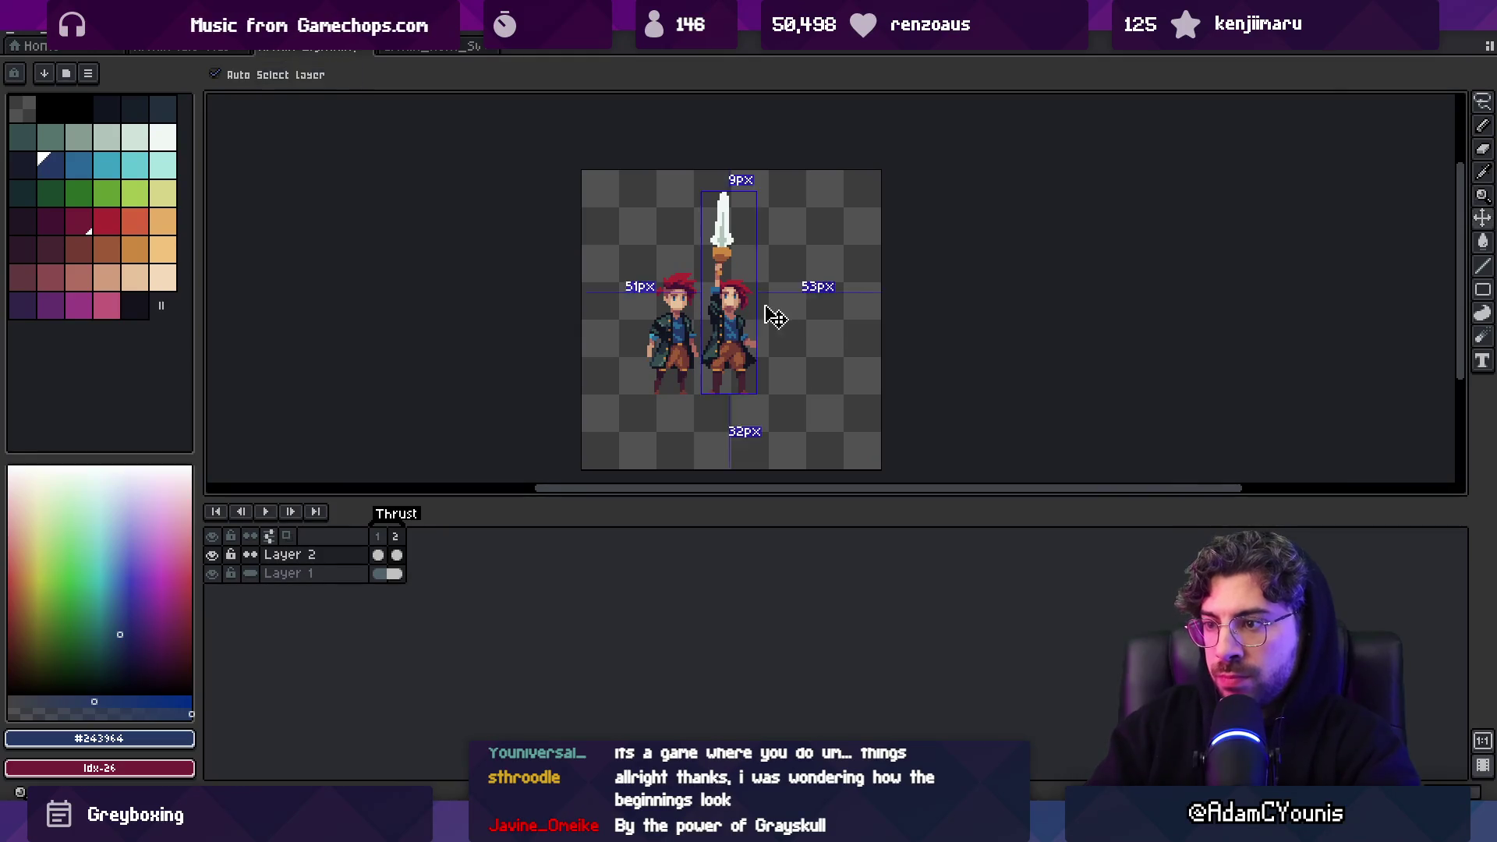
pyautogui.scroll(3, 757, 362)
# Hide the Layer 1 reference figure and save the Thrust sprite with Ctrl+S
pyautogui.press('i')
pyautogui.press('m')
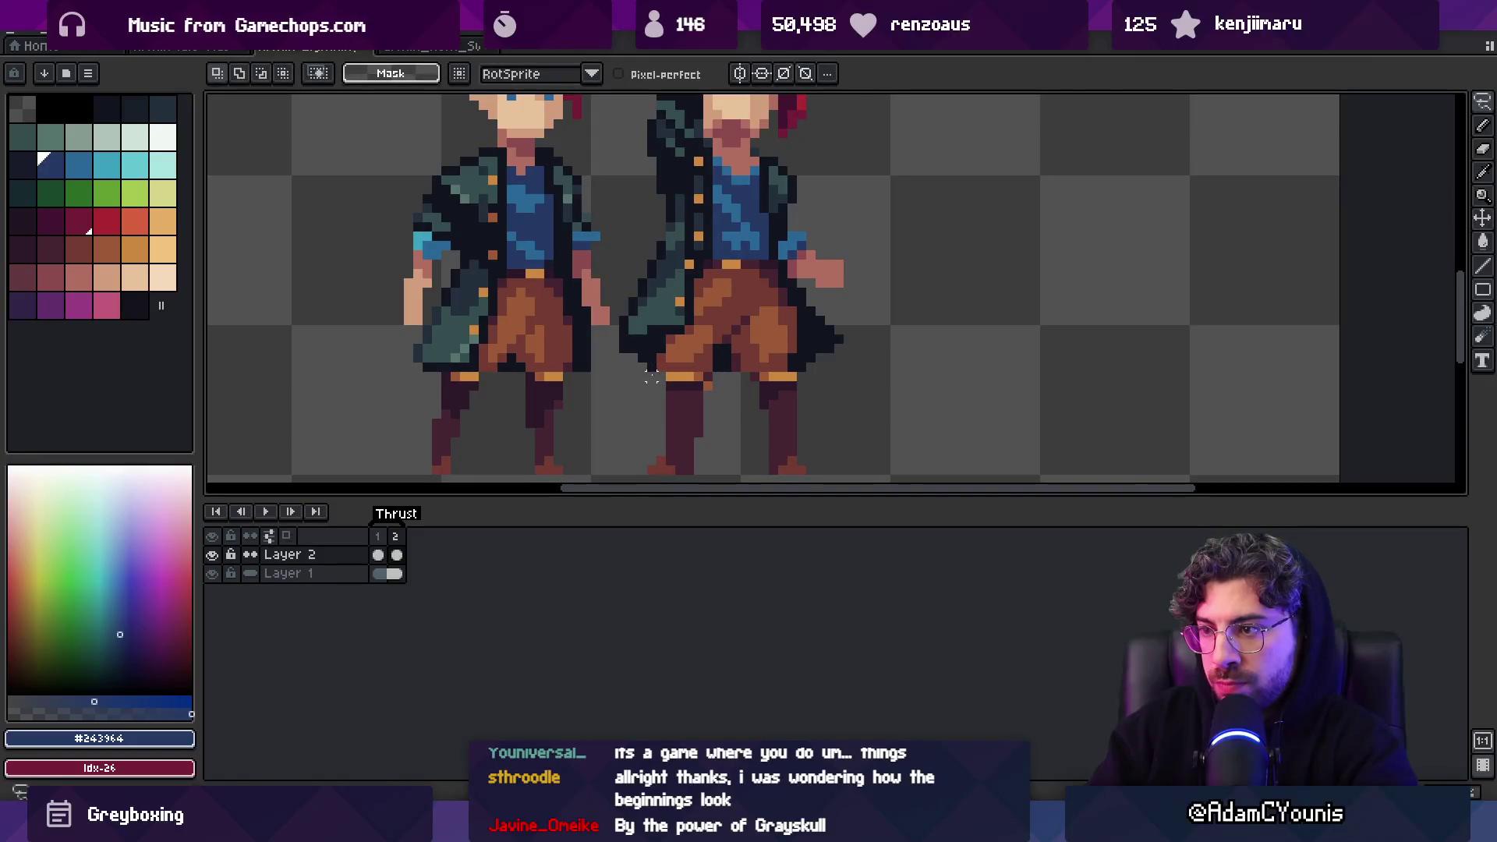
pyautogui.press('z')
pyautogui.scroll(-2, 686, 343)
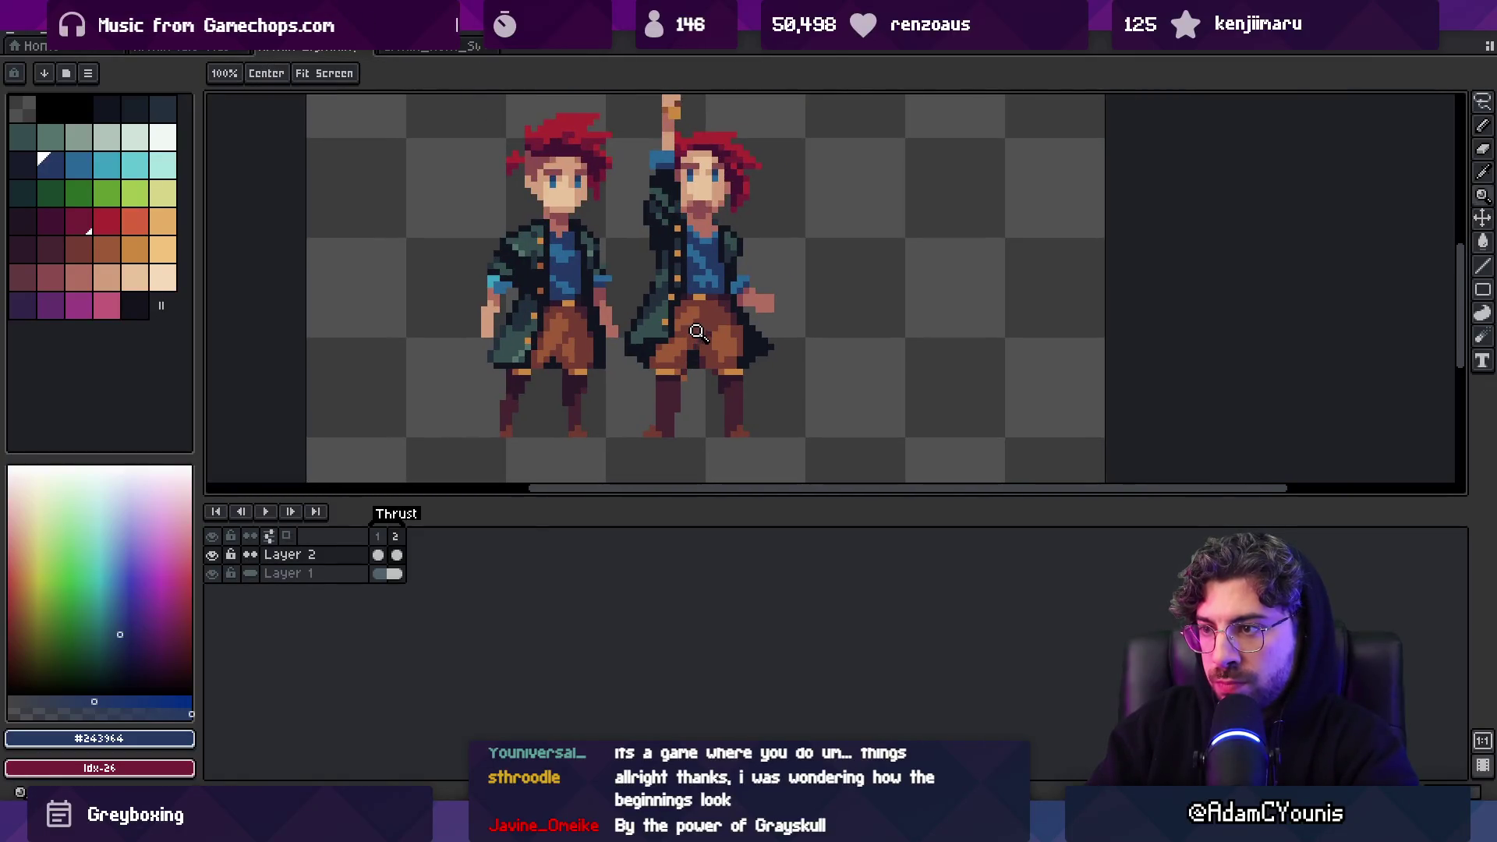
pyautogui.moveTo(696, 333); pyautogui.dragTo(694, 359)
pyautogui.press('m')
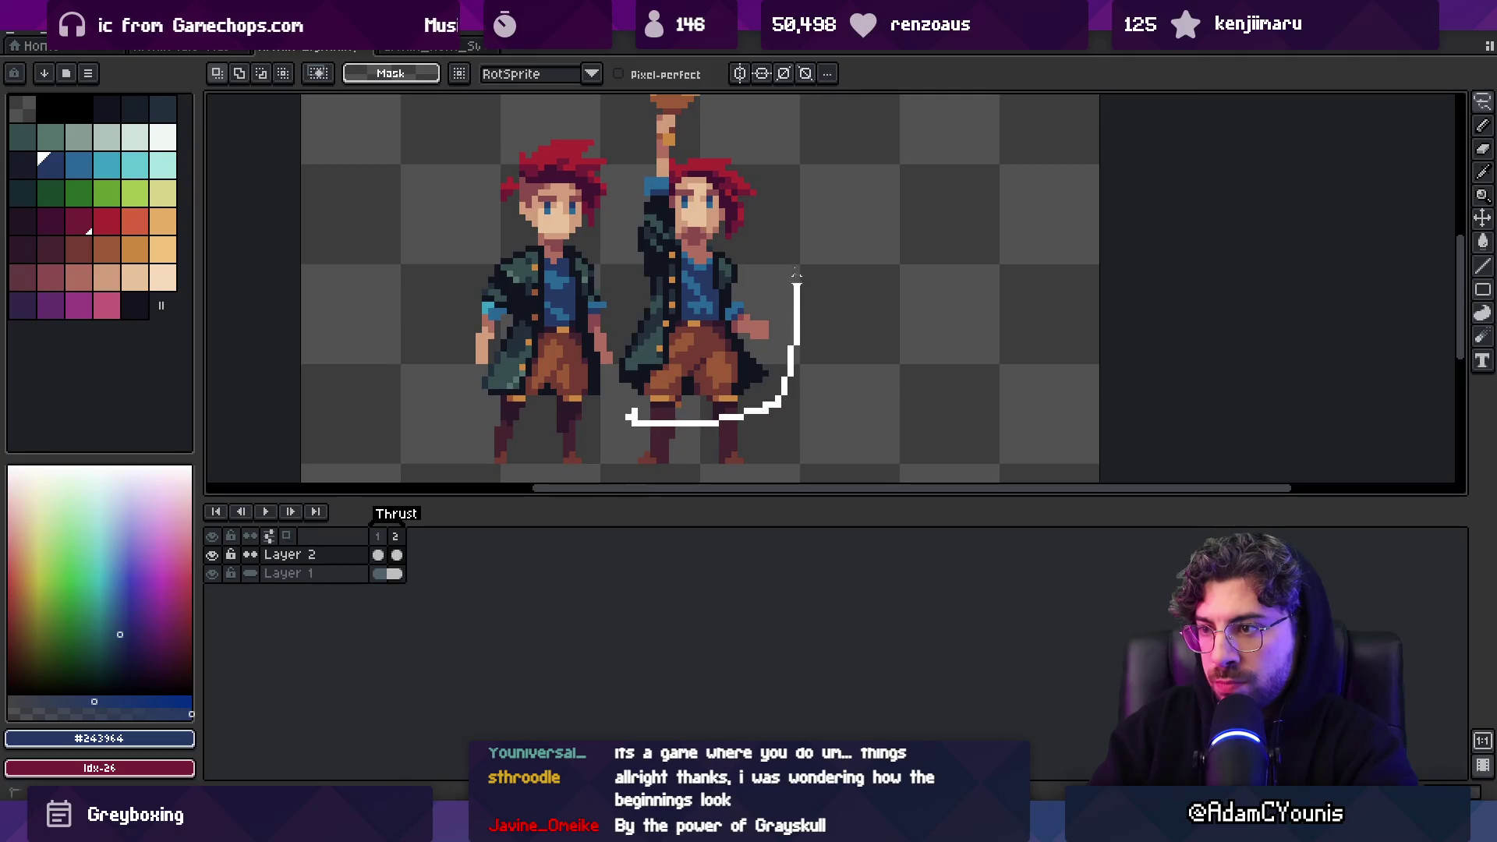
pyautogui.scroll(3, 727, 110)
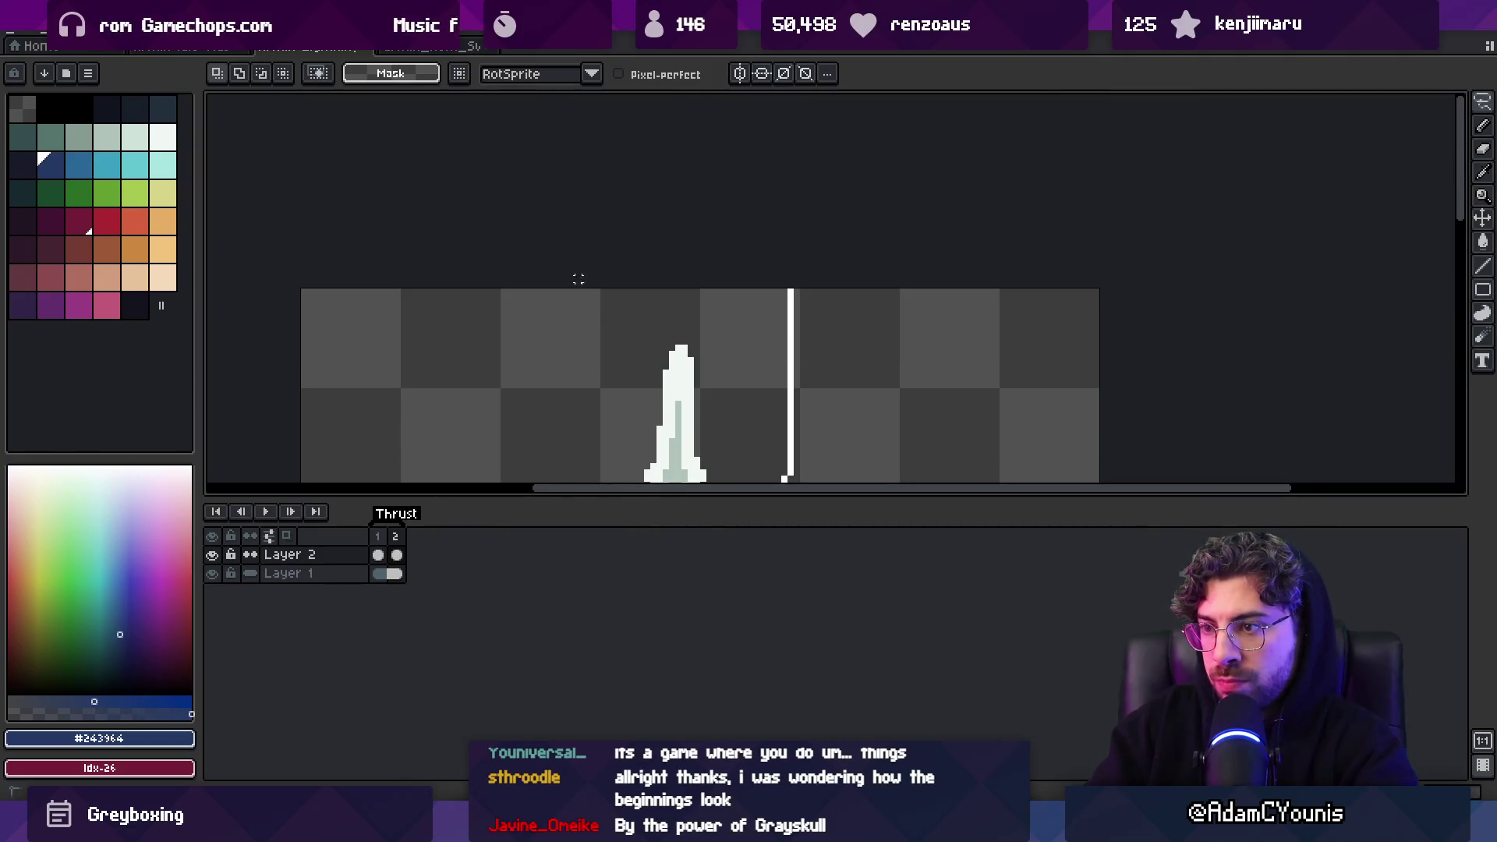
pyautogui.scroll(3, 578, 279)
pyautogui.click(387, 573)
pyautogui.hotkey('ctrl', 's')
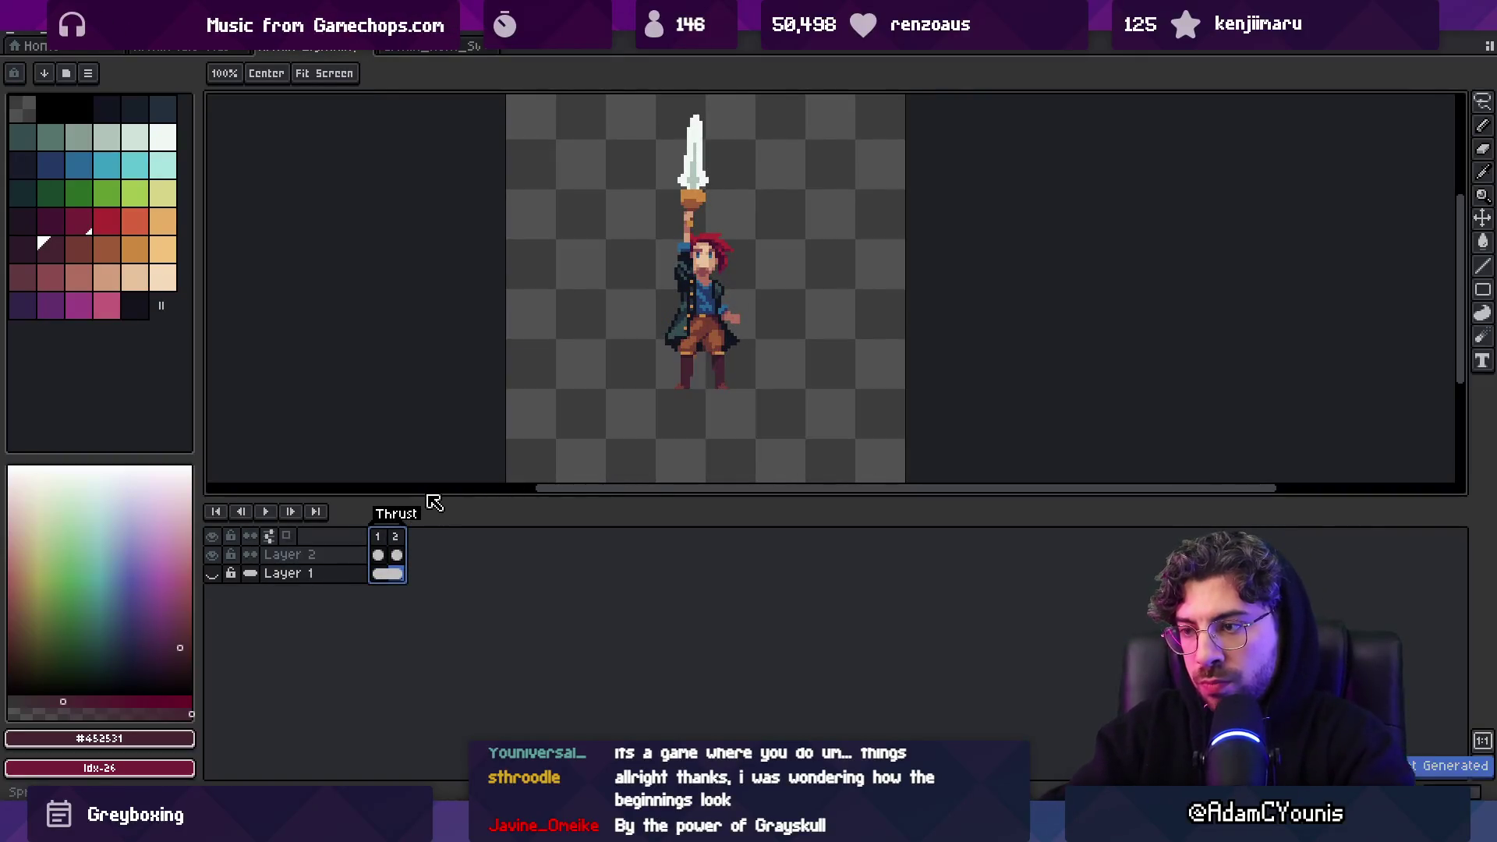
# View the reimported Thrust frames in Unity's Retrobox preview, then return to Aseprite
pyautogui.hotkey('alt', 'Tab')
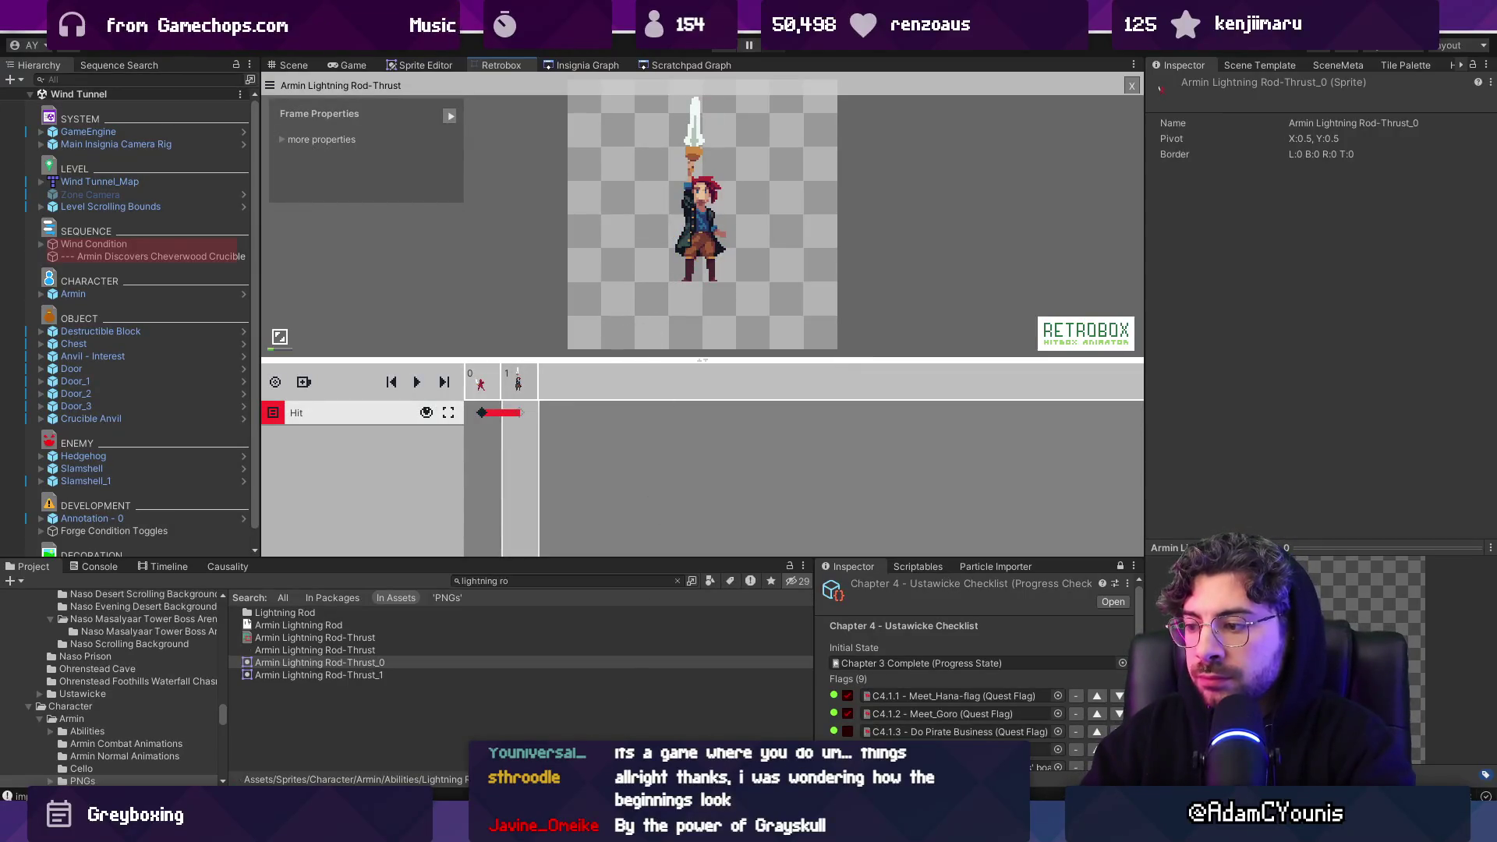
pyautogui.hotkey('alt', 'Tab')
pyautogui.scroll(5, 726, 347)
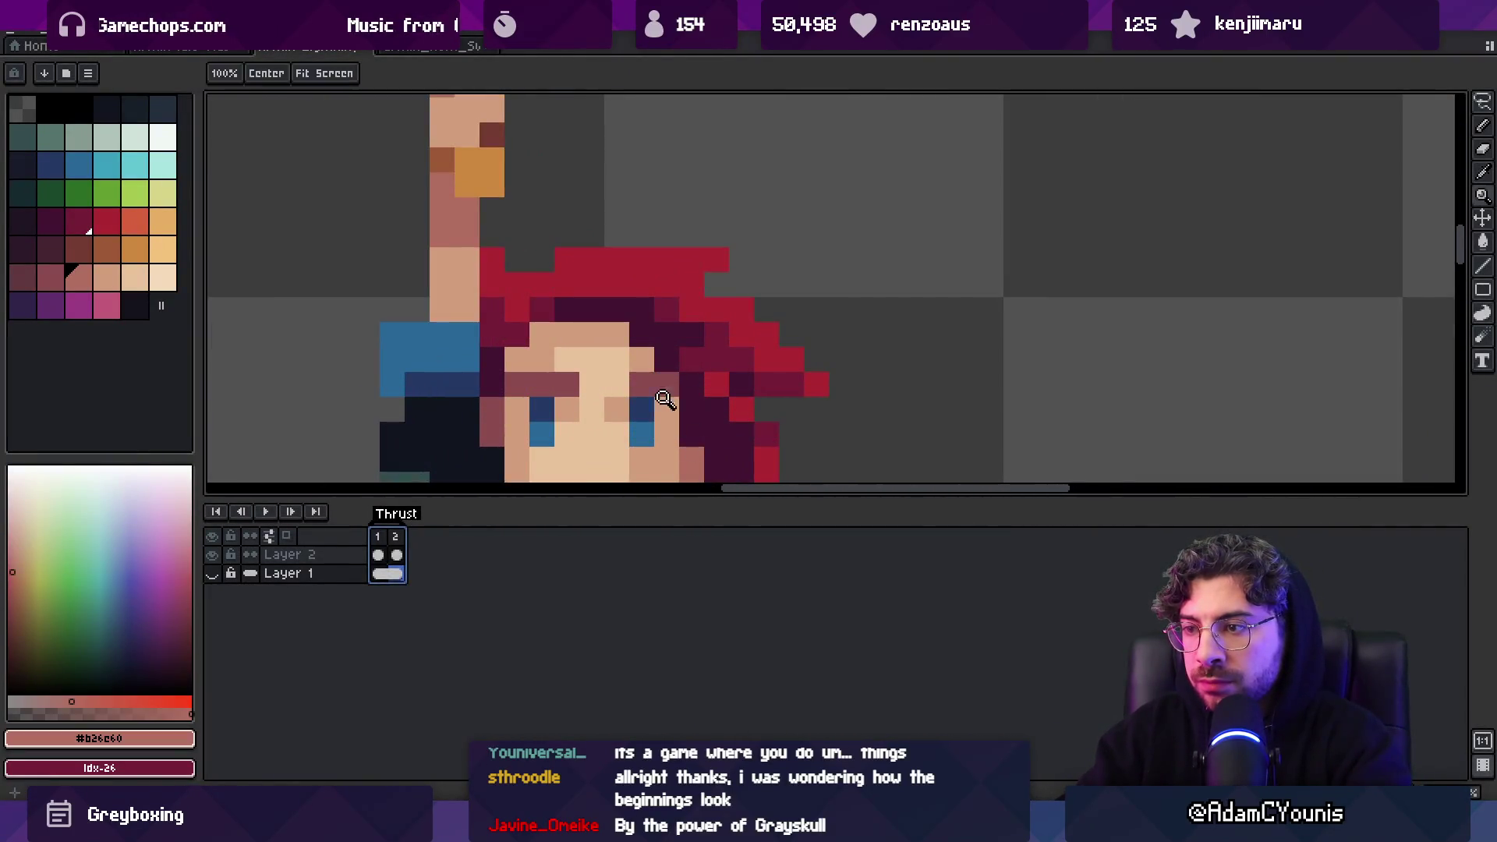
# Reposition the character's lowered arm with a freehand selection
pyautogui.keyDown('alt'); pyautogui.click(668, 406); pyautogui.keyUp('alt')
pyautogui.scroll(-5, 745, 333)
pyautogui.scroll(2, 761, 304)
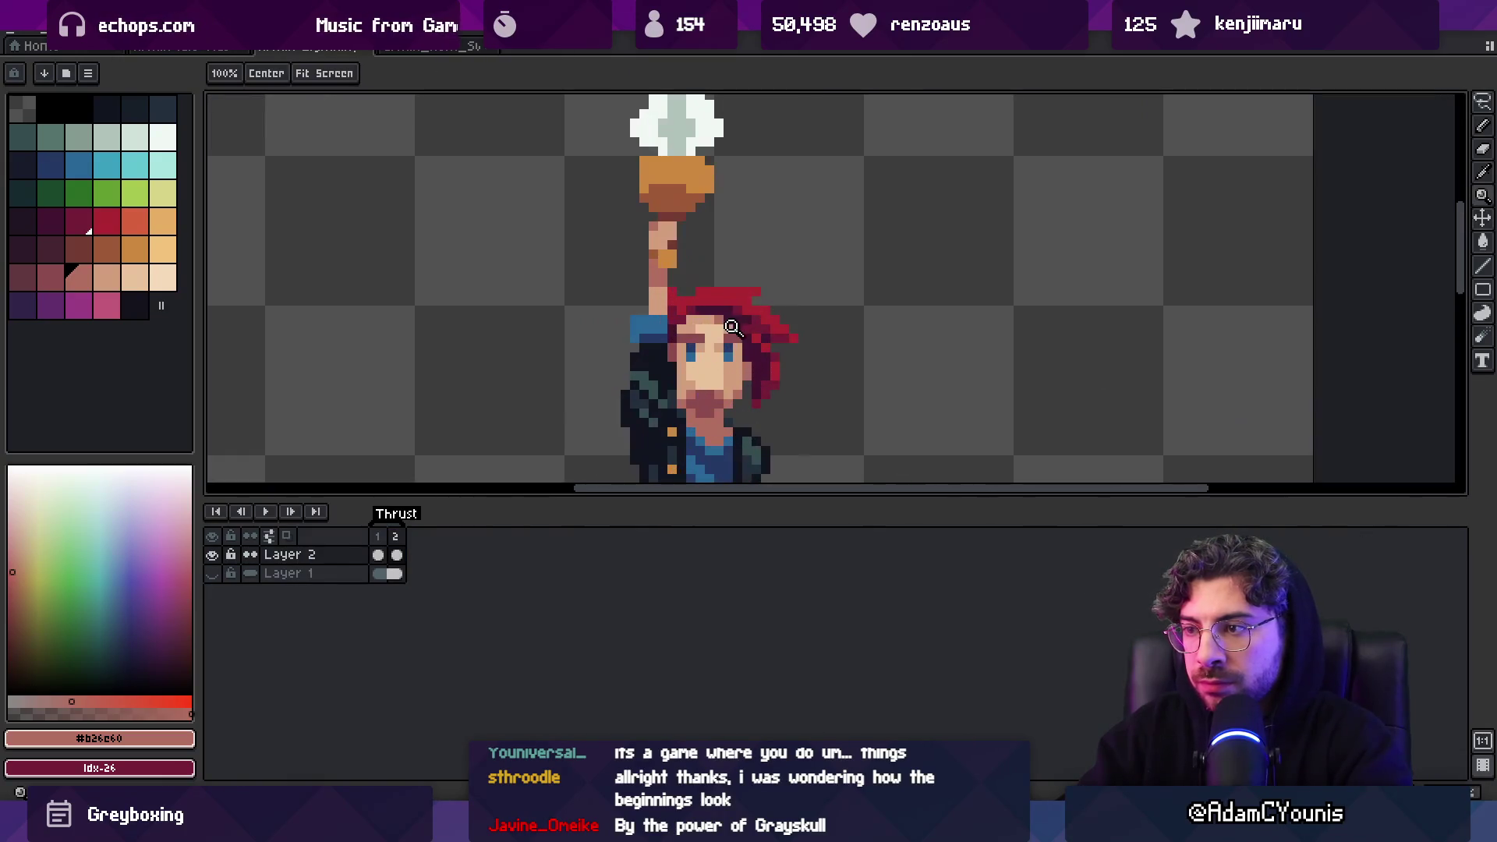
pyautogui.scroll(-3, 795, 304)
pyautogui.scroll(4, 808, 351)
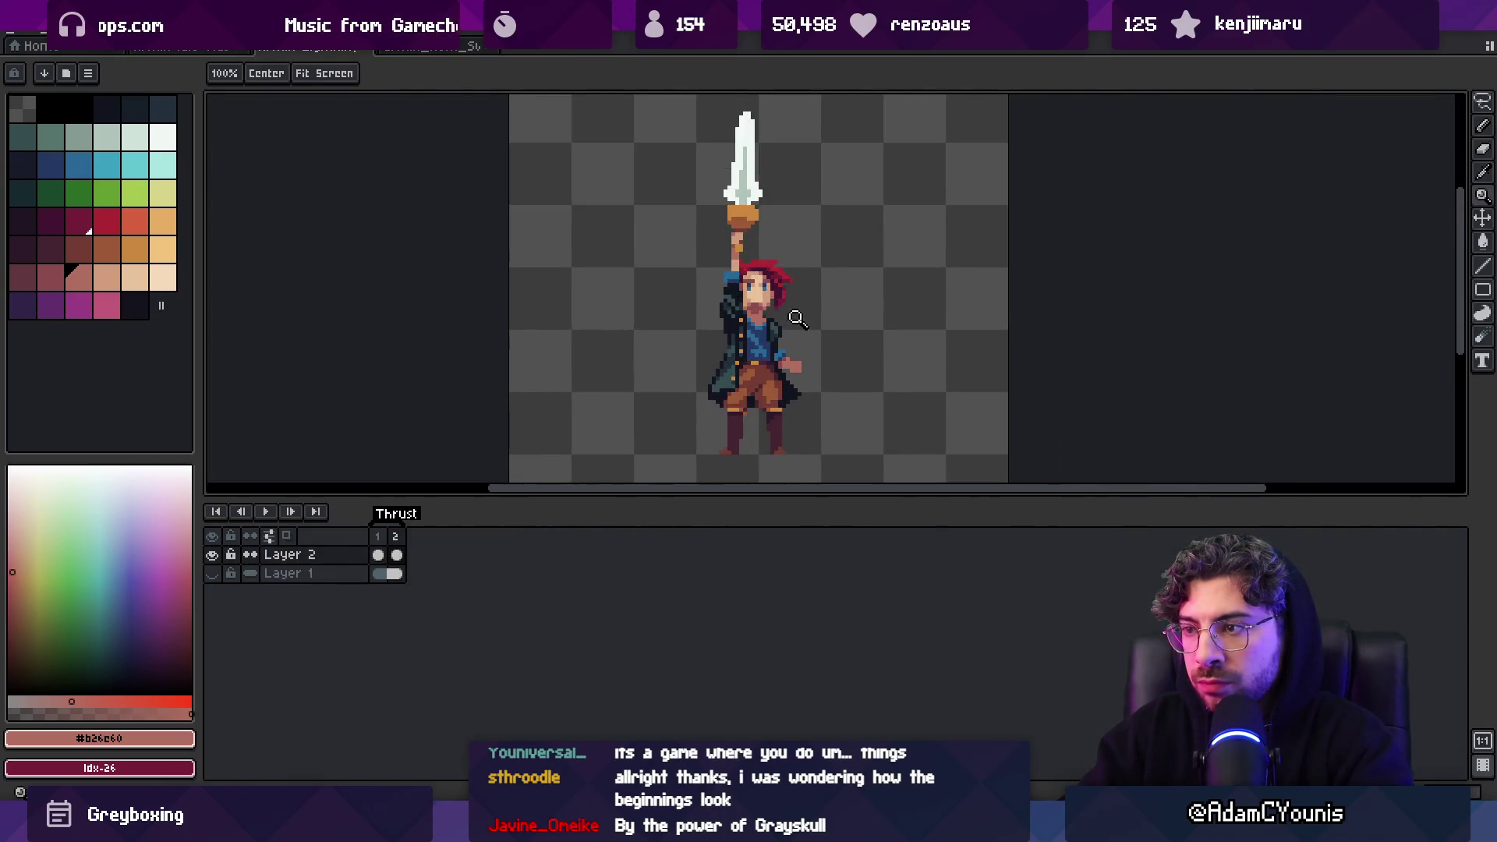
pyautogui.scroll(1, 772, 297)
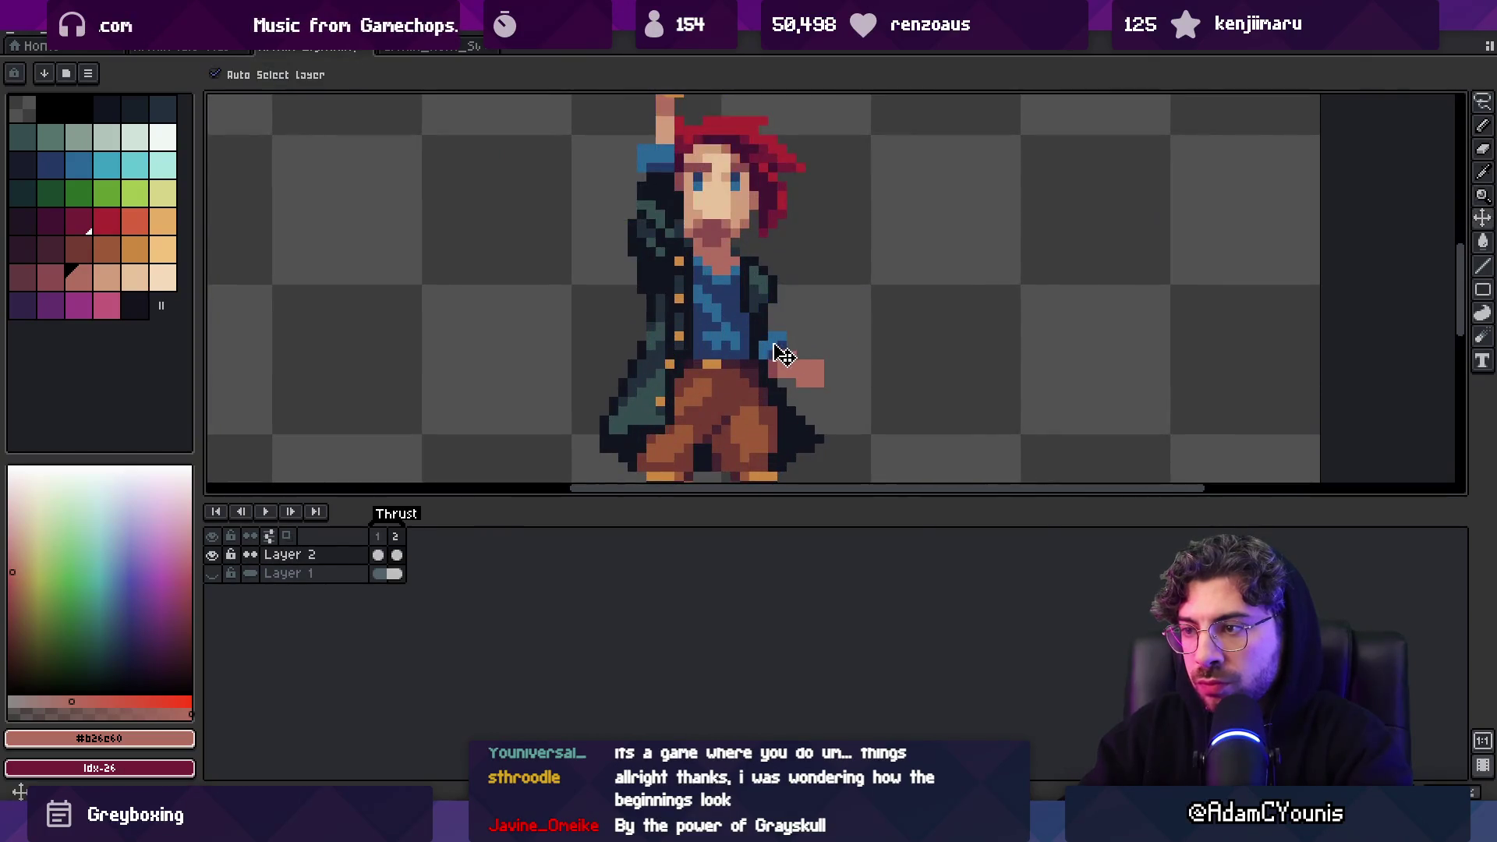
pyautogui.press('m')
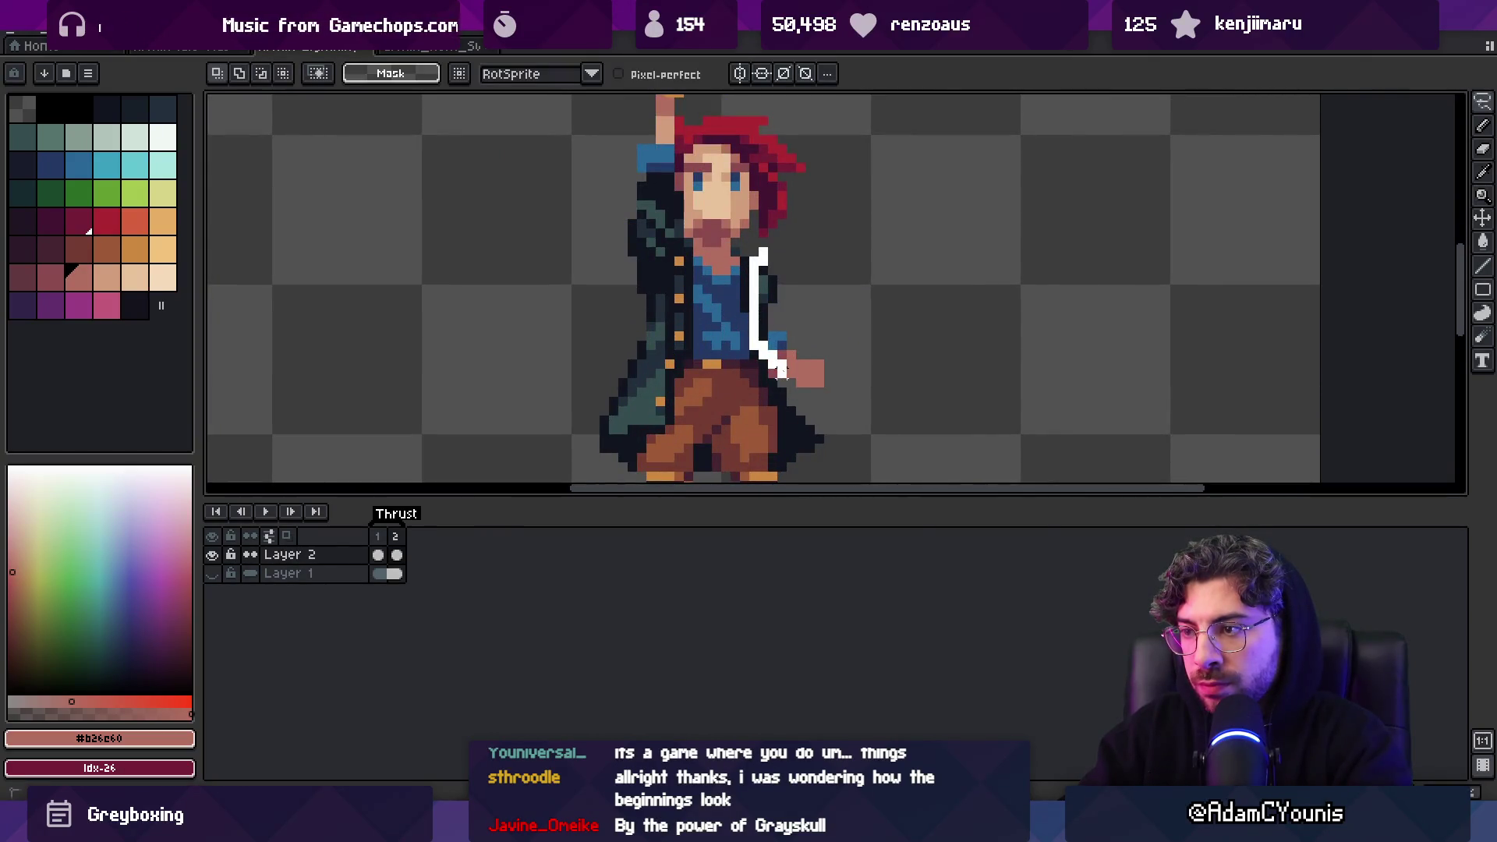
pyautogui.moveTo(837, 364); pyautogui.dragTo(808, 337)
pyautogui.press('b')
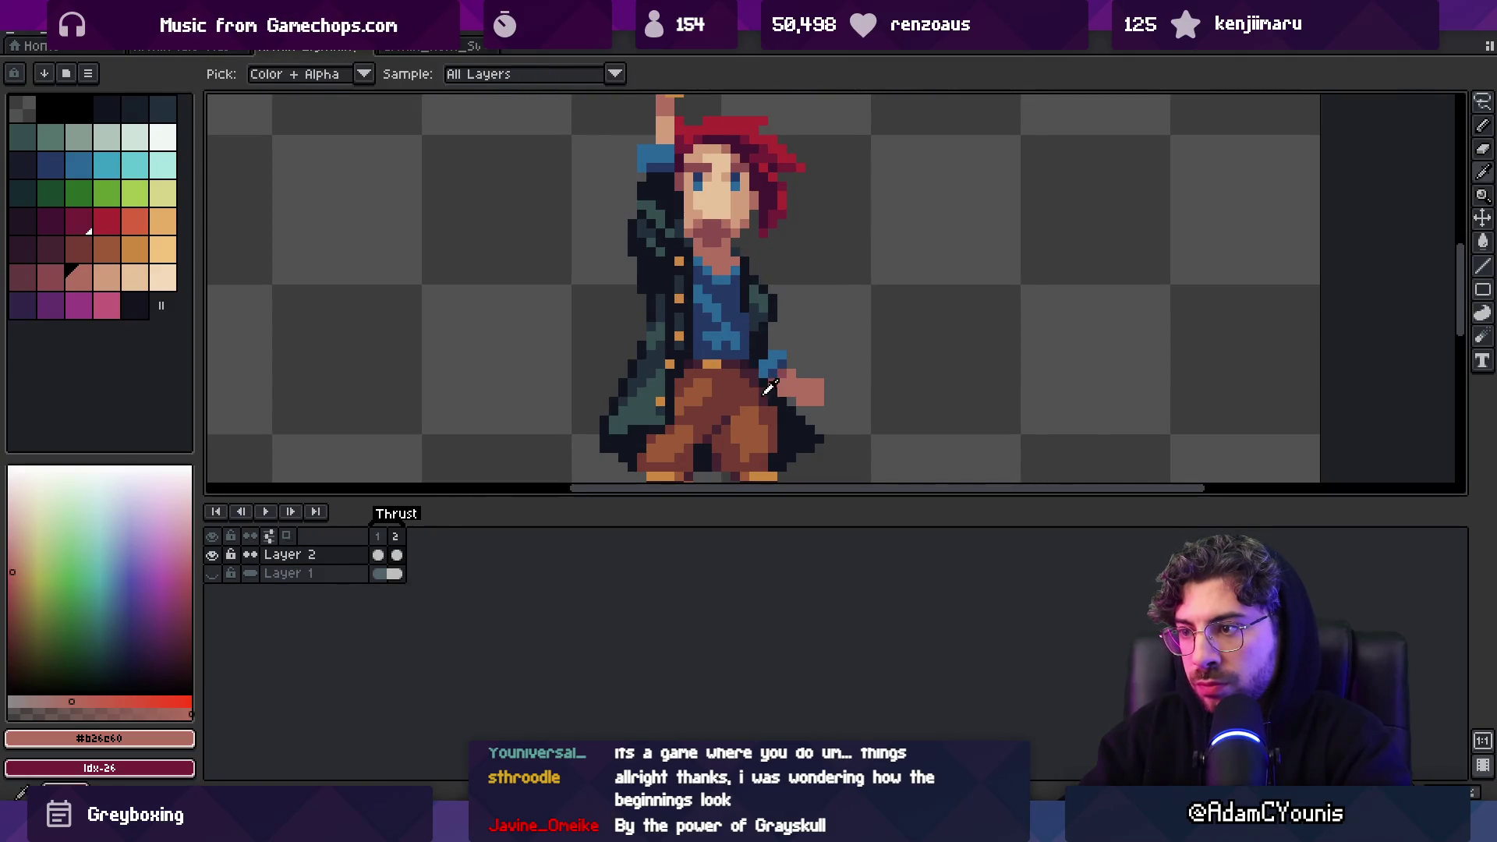
# Sample the near-black #11151F and dark blue #243964 colours from around the arm
pyautogui.keyDown('alt'); pyautogui.click(763, 380); pyautogui.keyUp('alt')
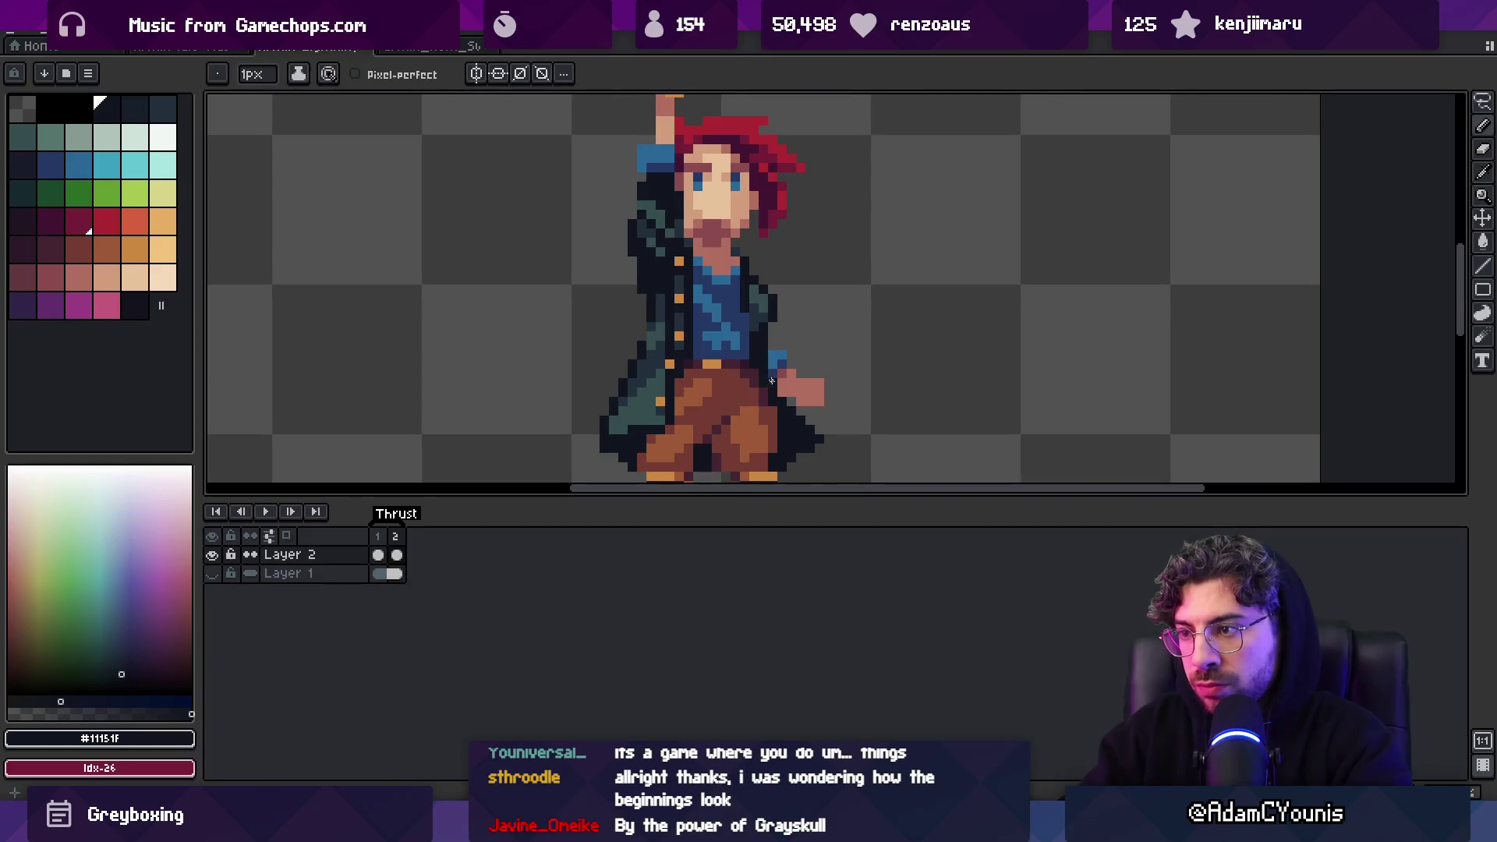
pyautogui.scroll(-2, 747, 315)
pyautogui.scroll(3, 749, 327)
pyautogui.keyDown('alt'); pyautogui.click(764, 374); pyautogui.keyUp('alt')
pyautogui.keyDown('alt'); pyautogui.click(782, 366); pyautogui.keyUp('alt')
pyautogui.press('z')
pyautogui.scroll(-5, 803, 294)
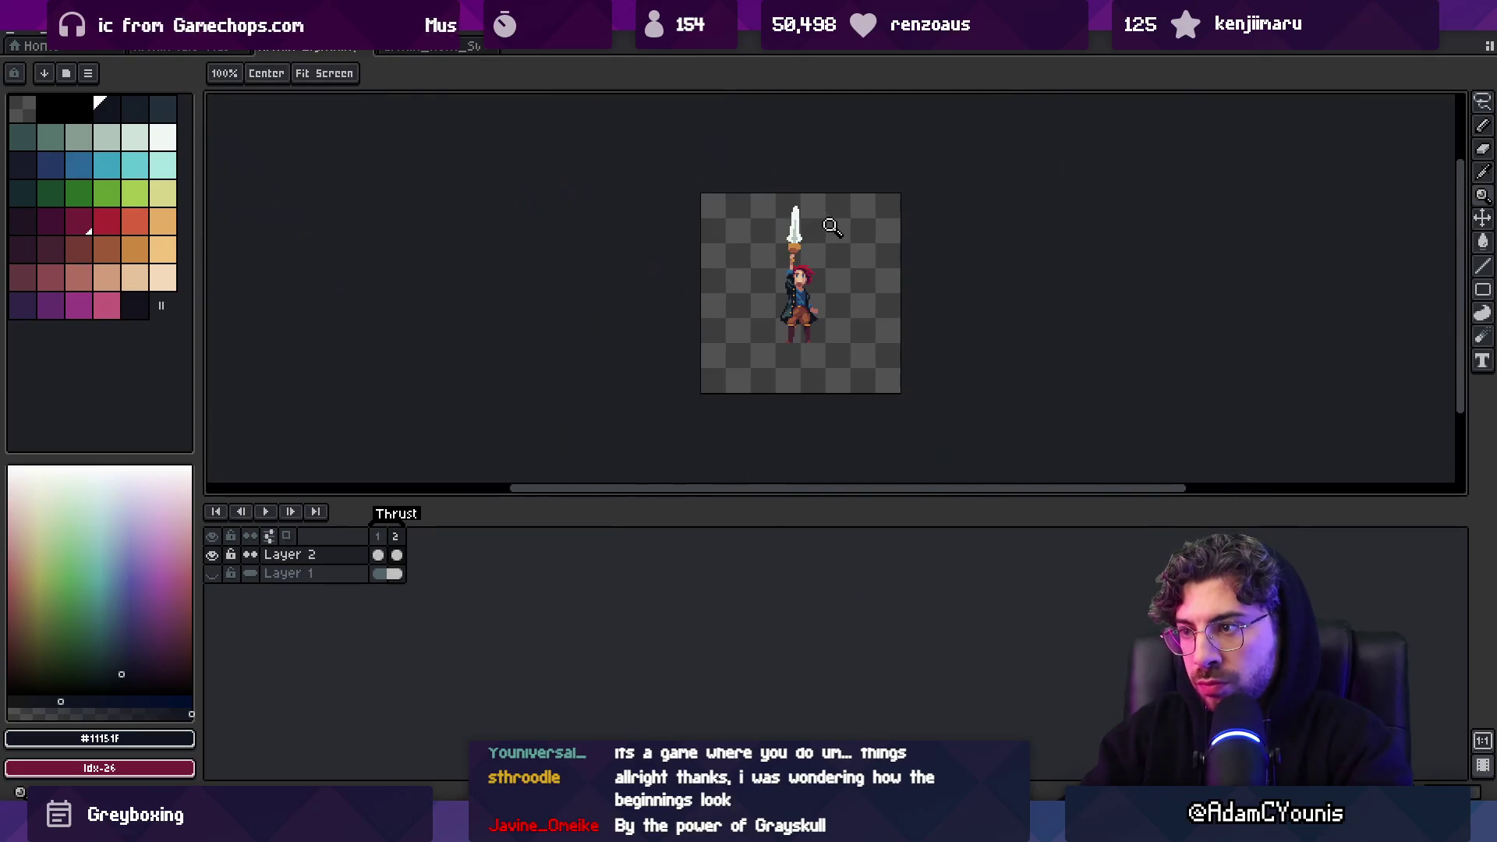
pyautogui.scroll(5, 828, 265)
pyautogui.press('b')
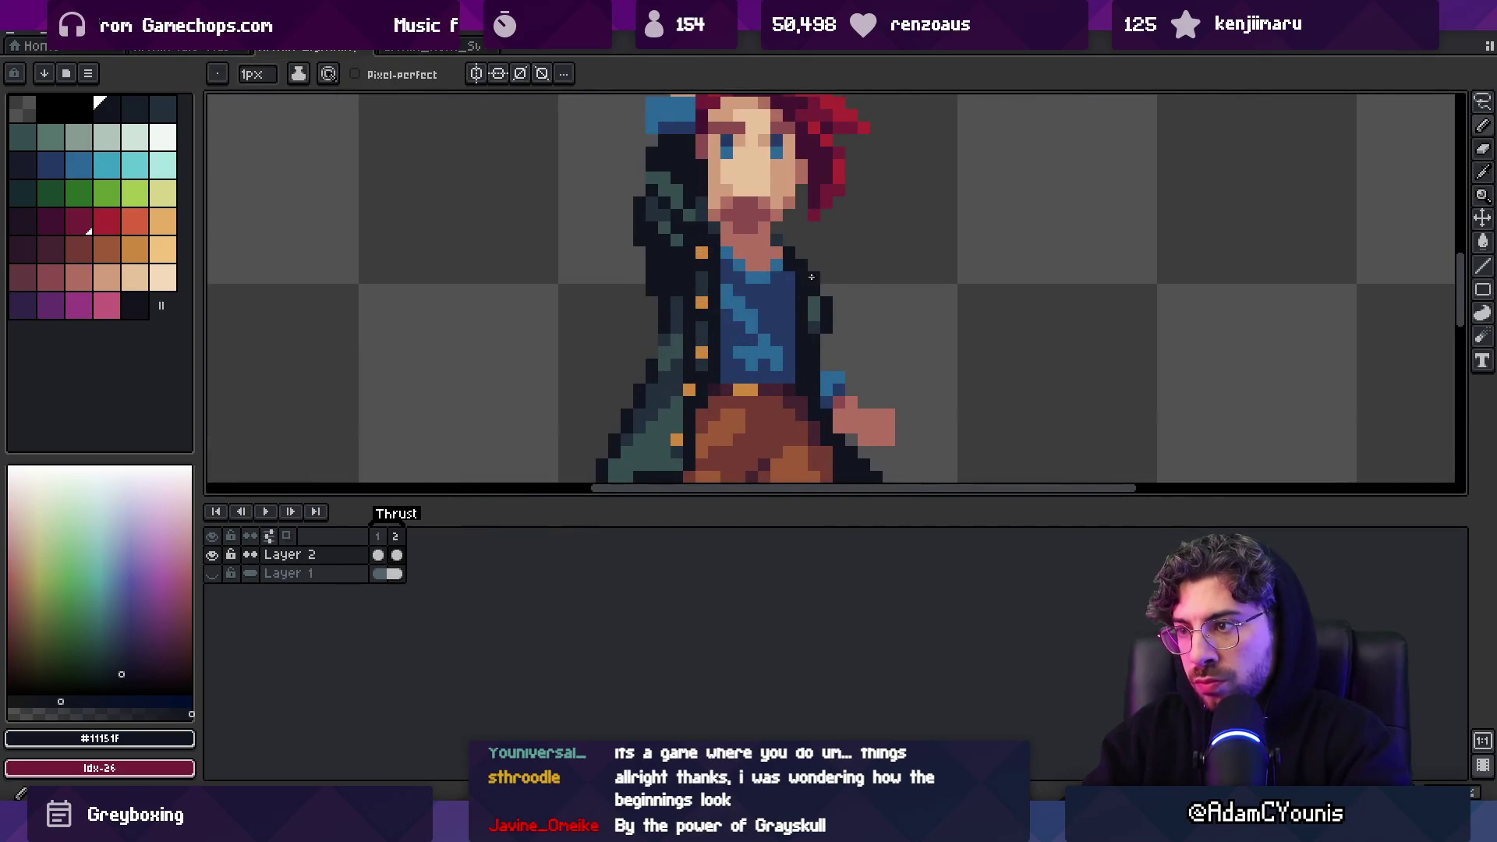
pyautogui.keyDown('alt'); pyautogui.click(824, 293); pyautogui.keyUp('alt')
pyautogui.press('z')
pyautogui.scroll(-2, 834, 265)
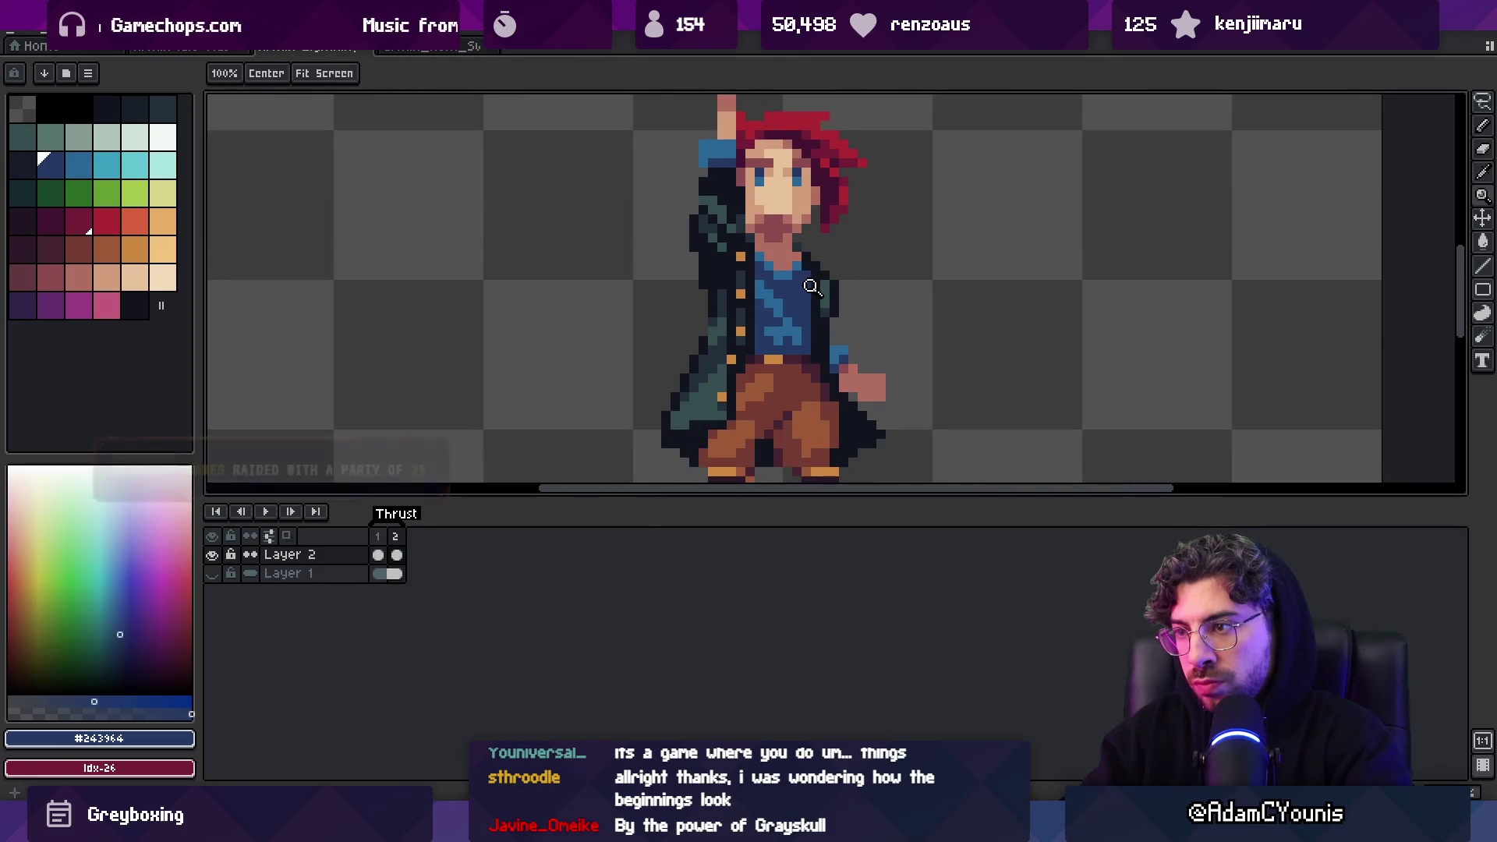
pyautogui.scroll(-2, 764, 278)
pyautogui.scroll(5, 763, 278)
# Pick the near-black outline colour and re-frame the view around the arm and belt
pyautogui.keyDown('alt'); pyautogui.click(835, 287); pyautogui.keyUp('alt')
pyautogui.press('b')
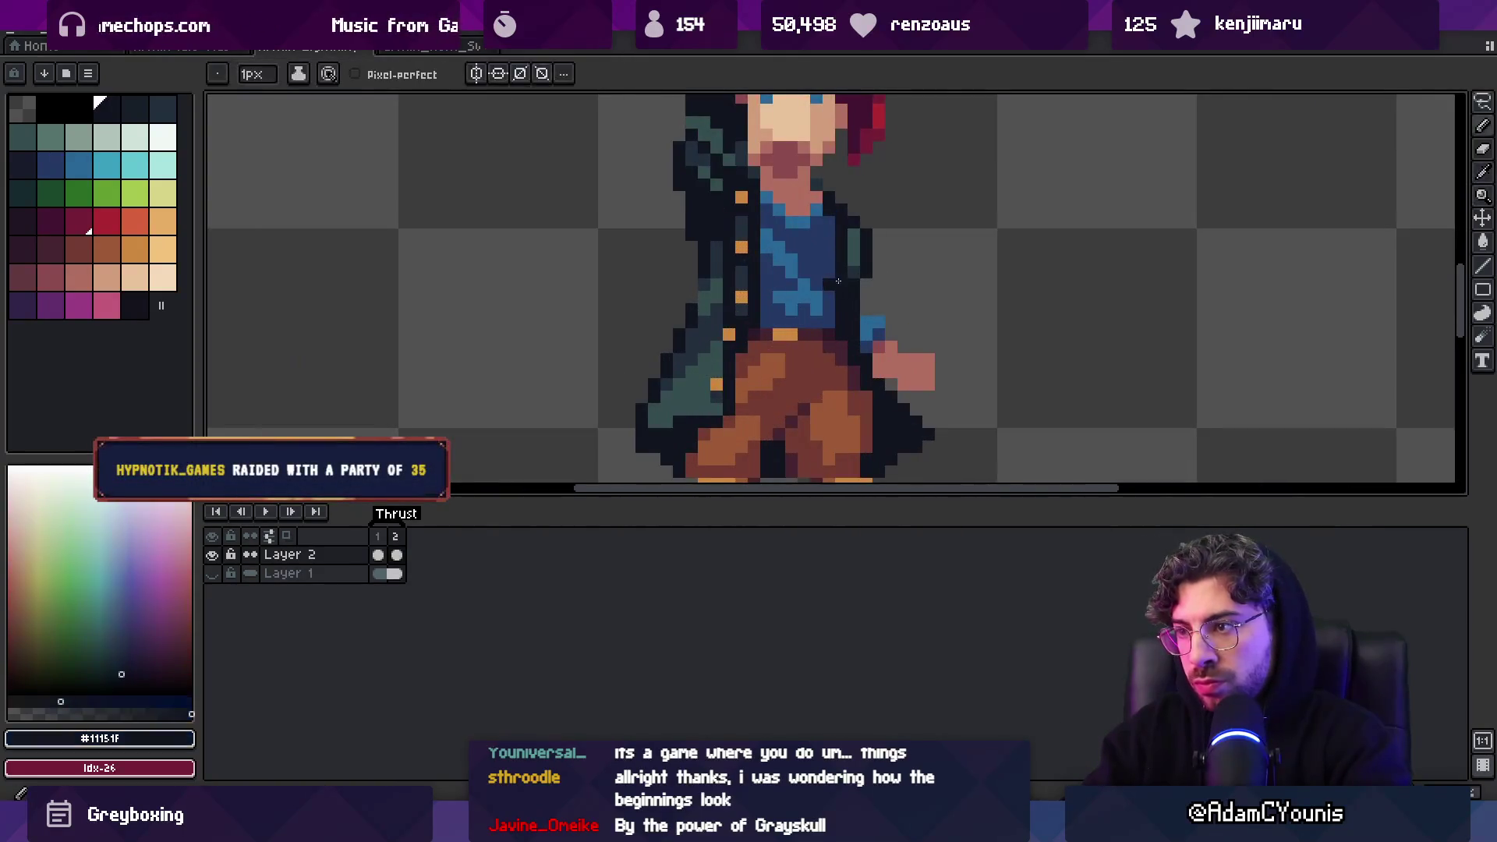
pyautogui.press('z')
pyautogui.scroll(-5, 835, 287)
pyautogui.moveTo(835, 287); pyautogui.dragTo(789, 350)
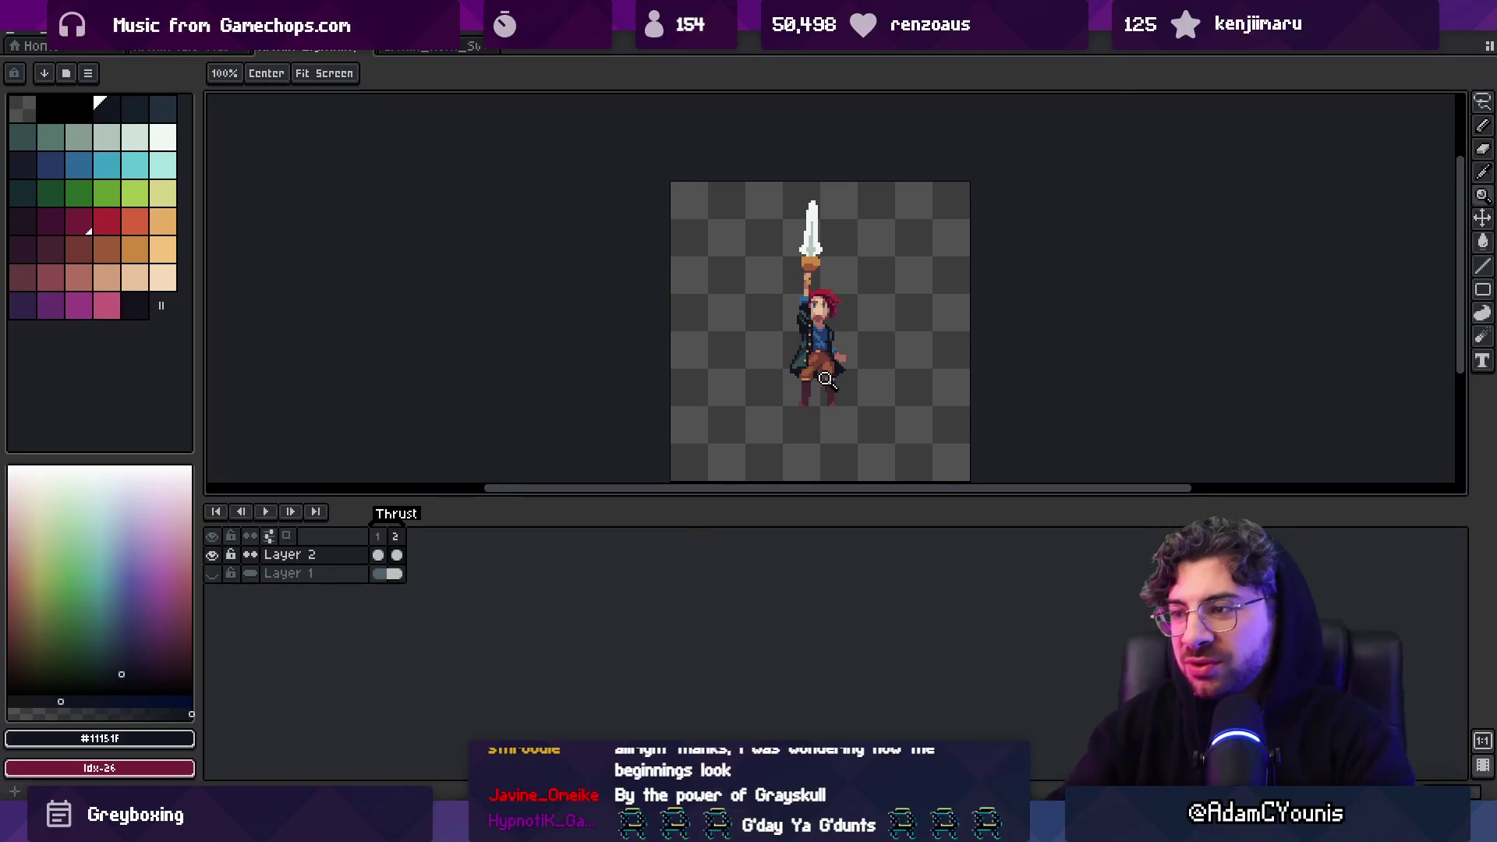
pyautogui.scroll(3, 824, 383)
pyautogui.press('b')
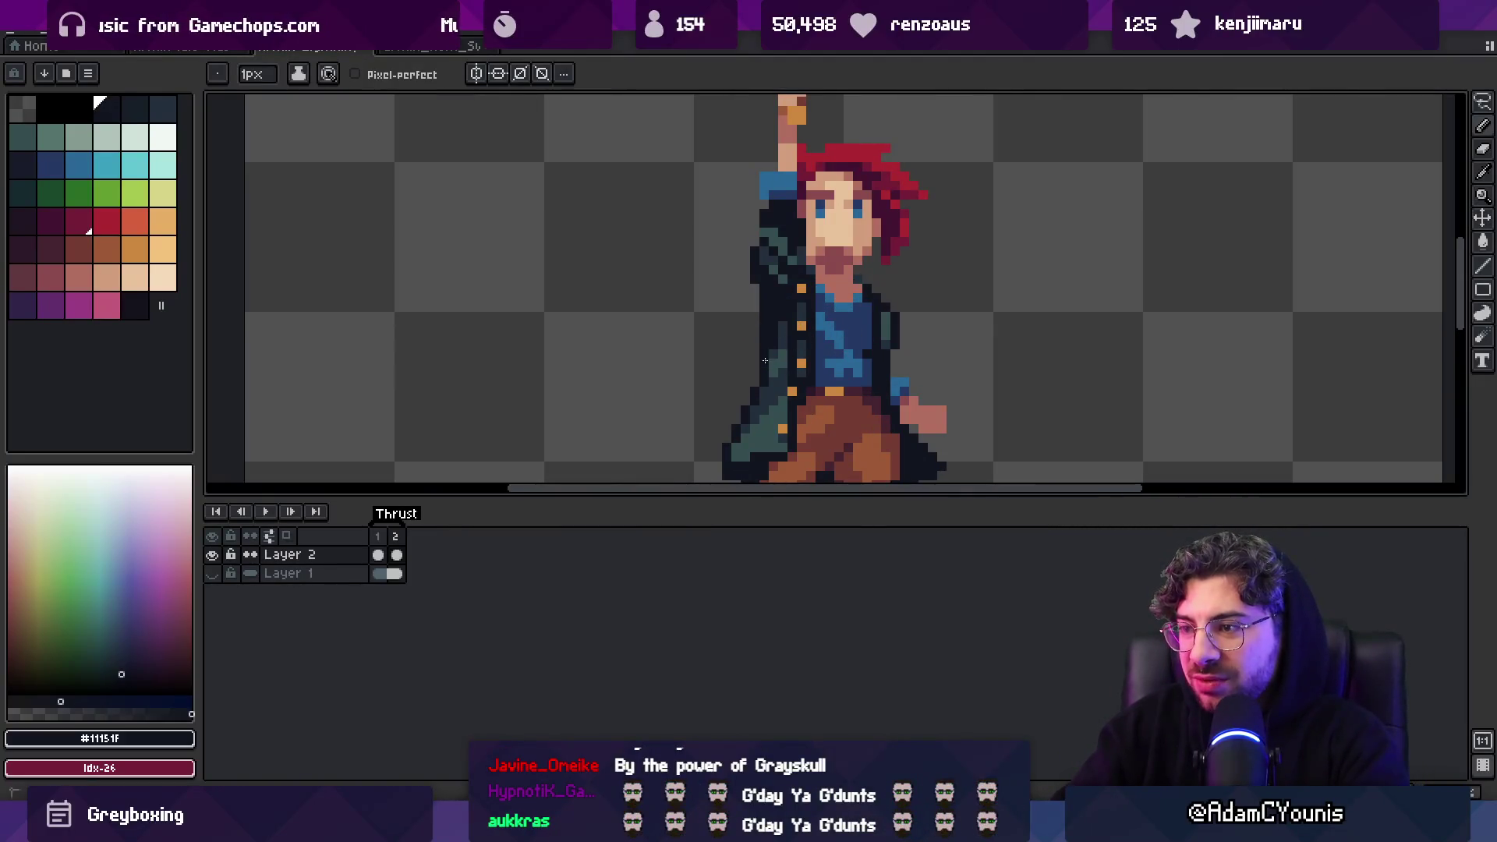
pyautogui.press('v')
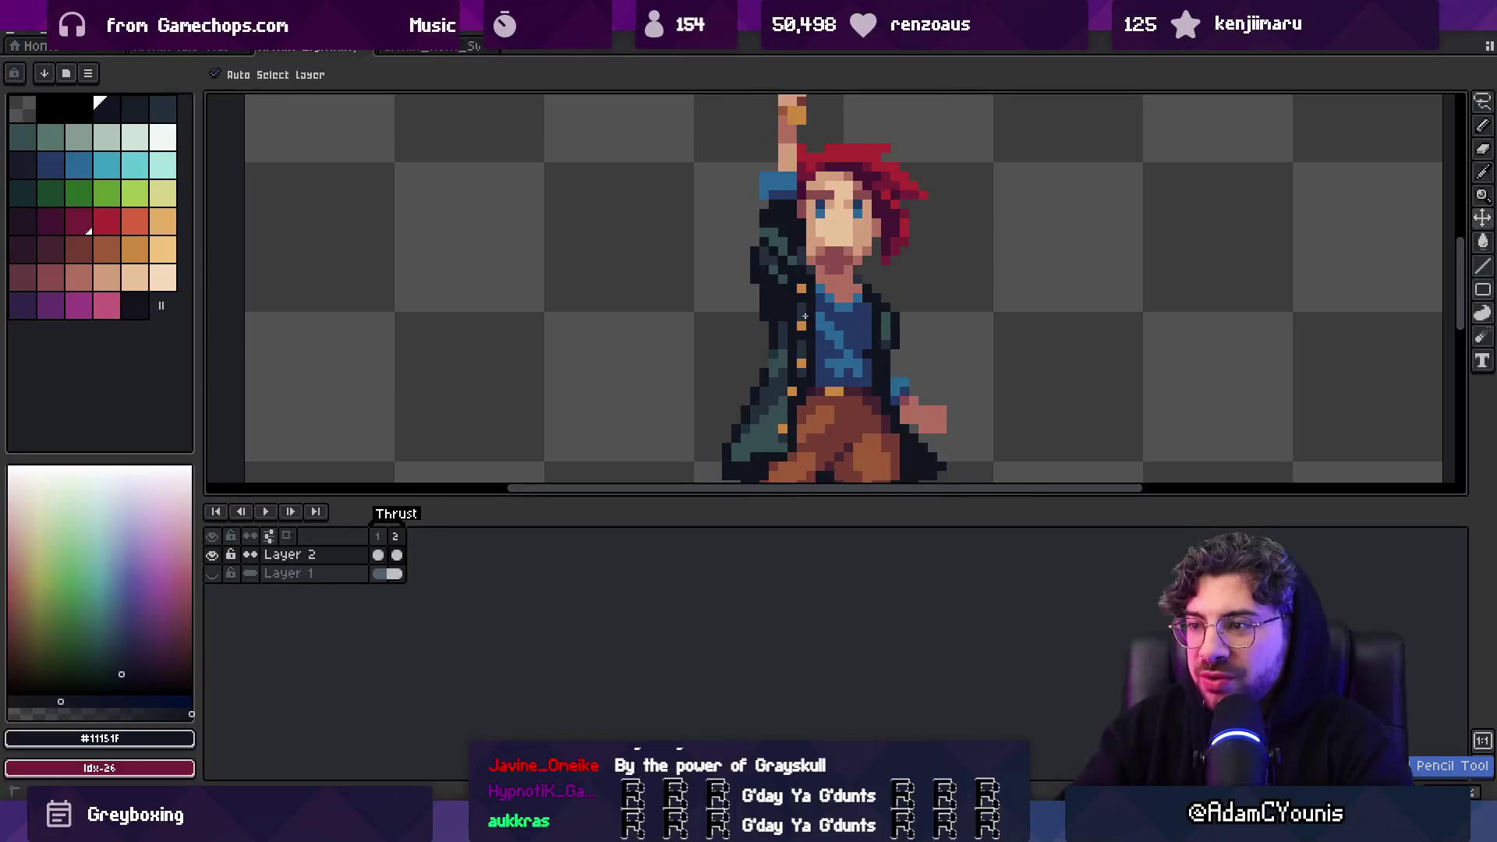
pyautogui.press('b')
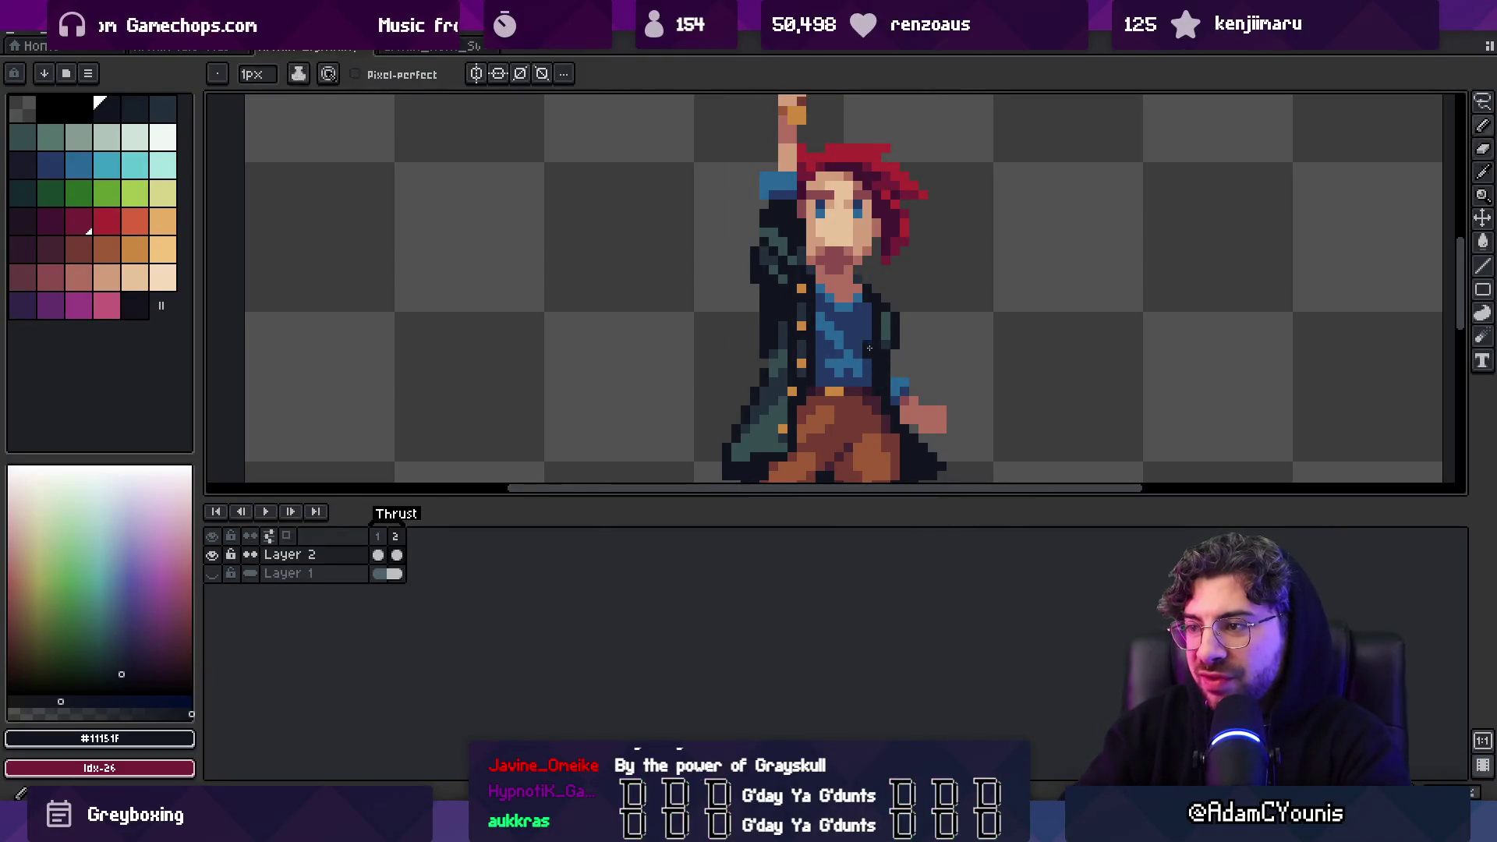
pyautogui.press('v')
pyautogui.press('b')
pyautogui.scroll(-1, 842, 349)
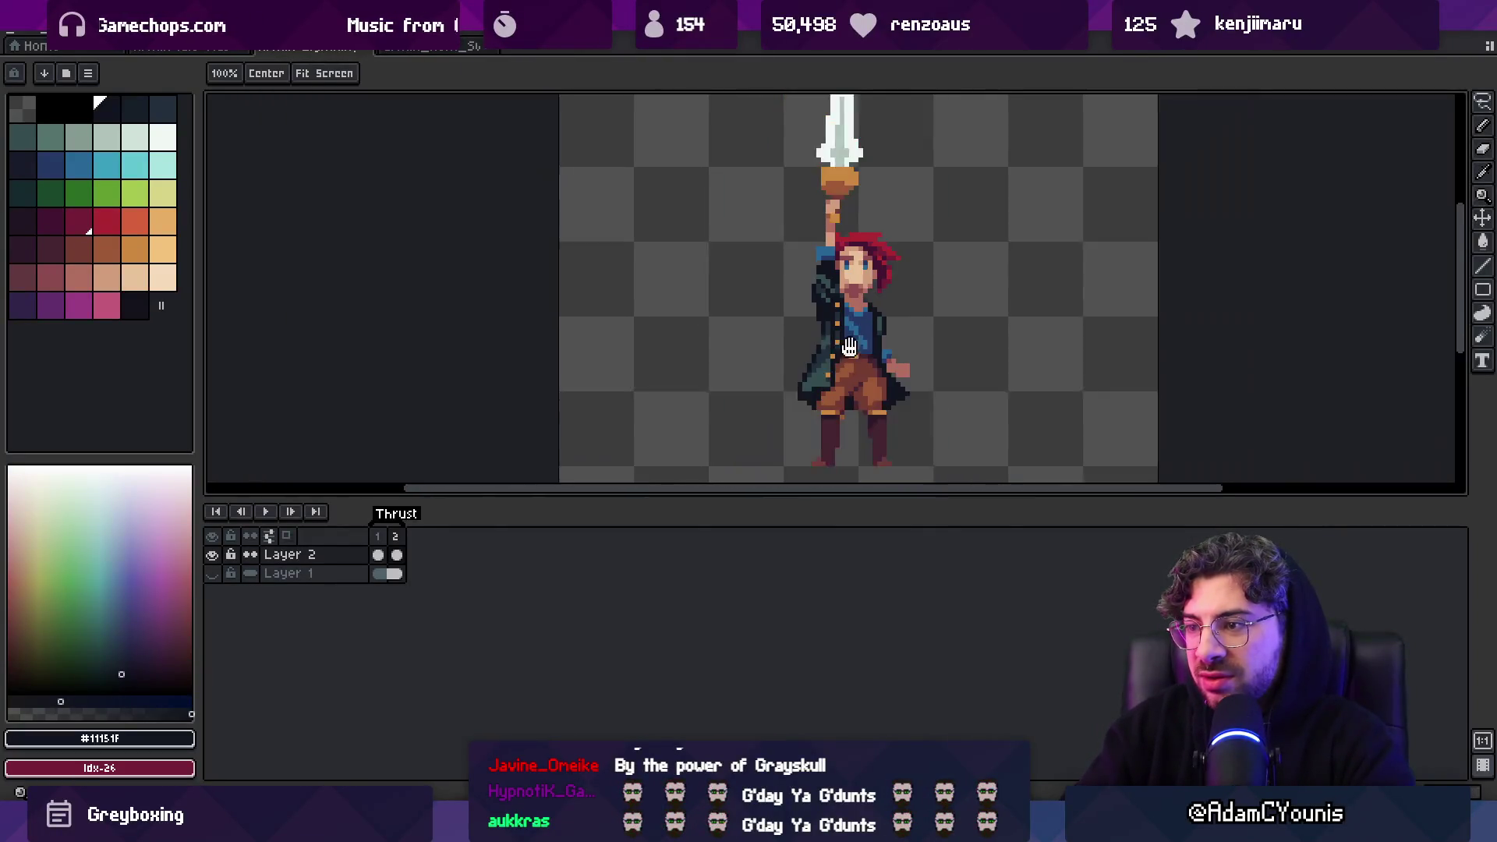
pyautogui.scroll(2, 842, 349)
# Darken two orange waist pixels with the darker brown sampled near the belt
pyautogui.keyDown('alt'); pyautogui.click(779, 339); pyautogui.keyUp('alt')
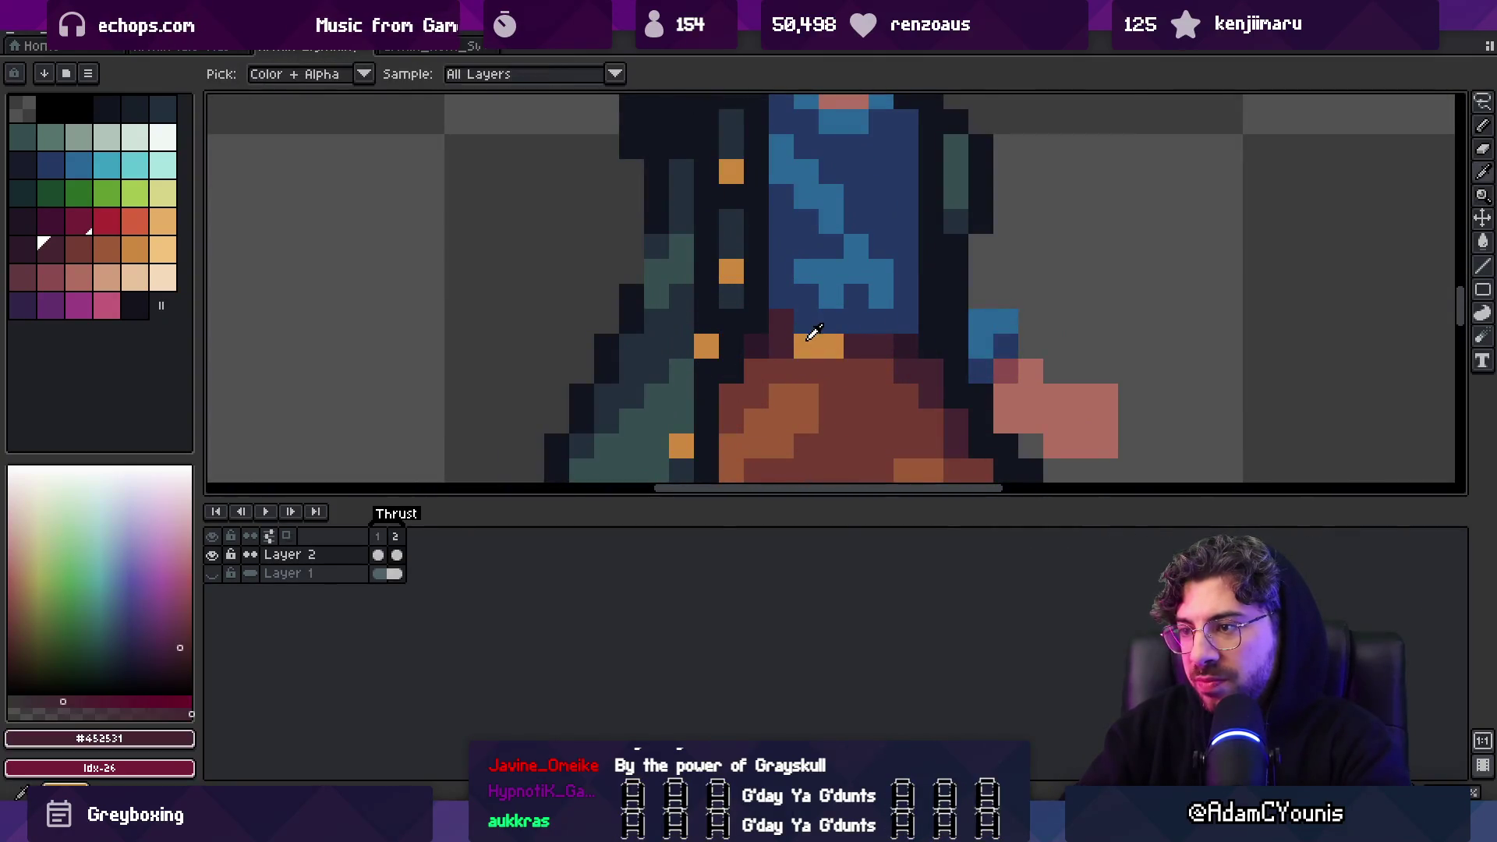
pyautogui.press('z')
pyautogui.scroll(-1, 861, 302)
pyautogui.scroll(-2, 861, 303)
pyautogui.scroll(2, 835, 361)
pyautogui.keyDown('alt'); pyautogui.click(835, 361); pyautogui.keyUp('alt')
pyautogui.scroll(-3, 928, 285)
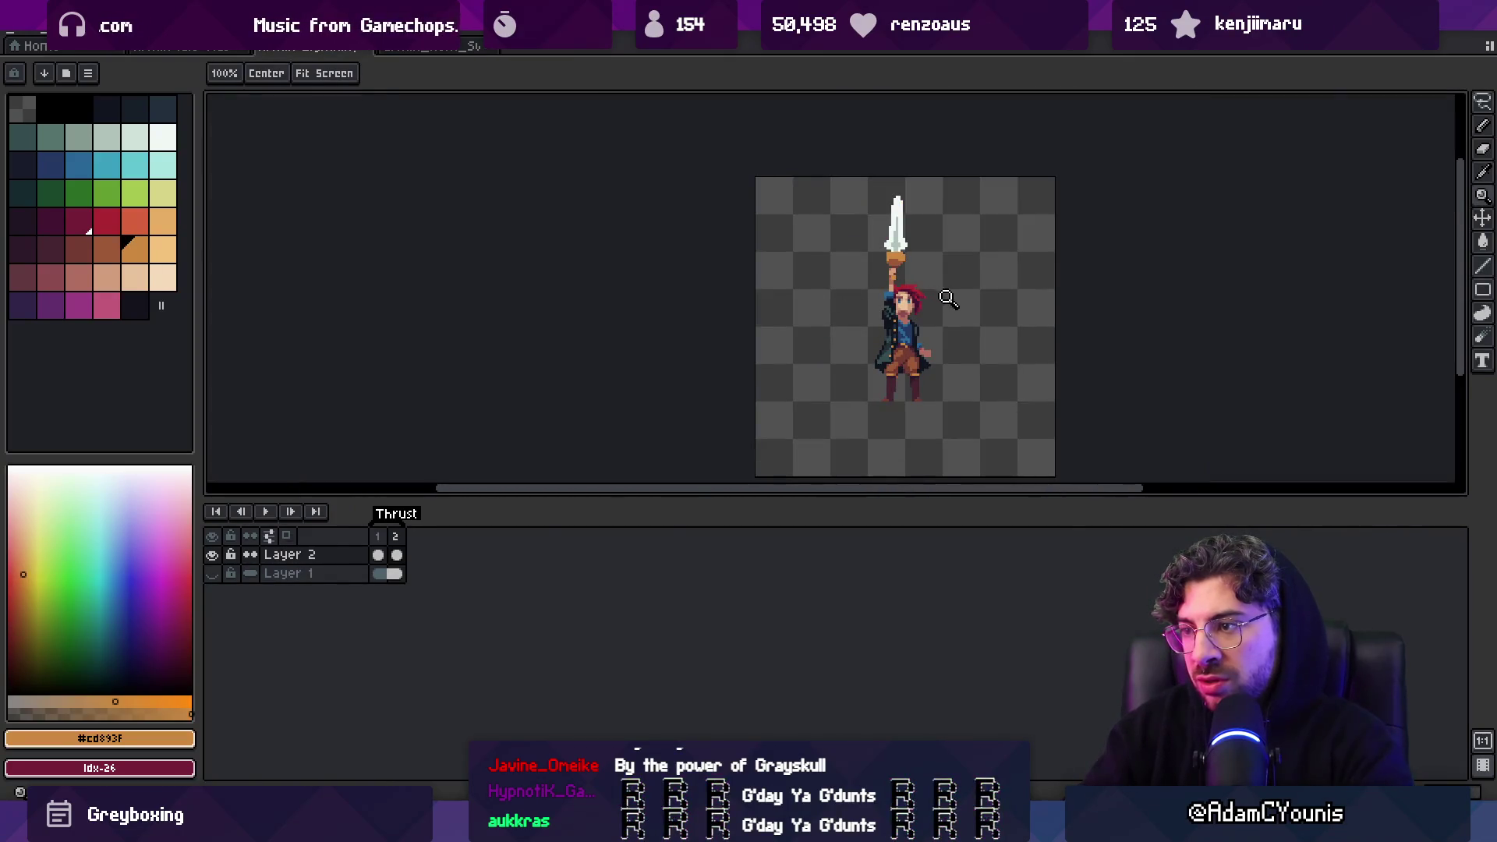
pyautogui.scroll(2, 948, 298)
pyautogui.scroll(-2, 953, 337)
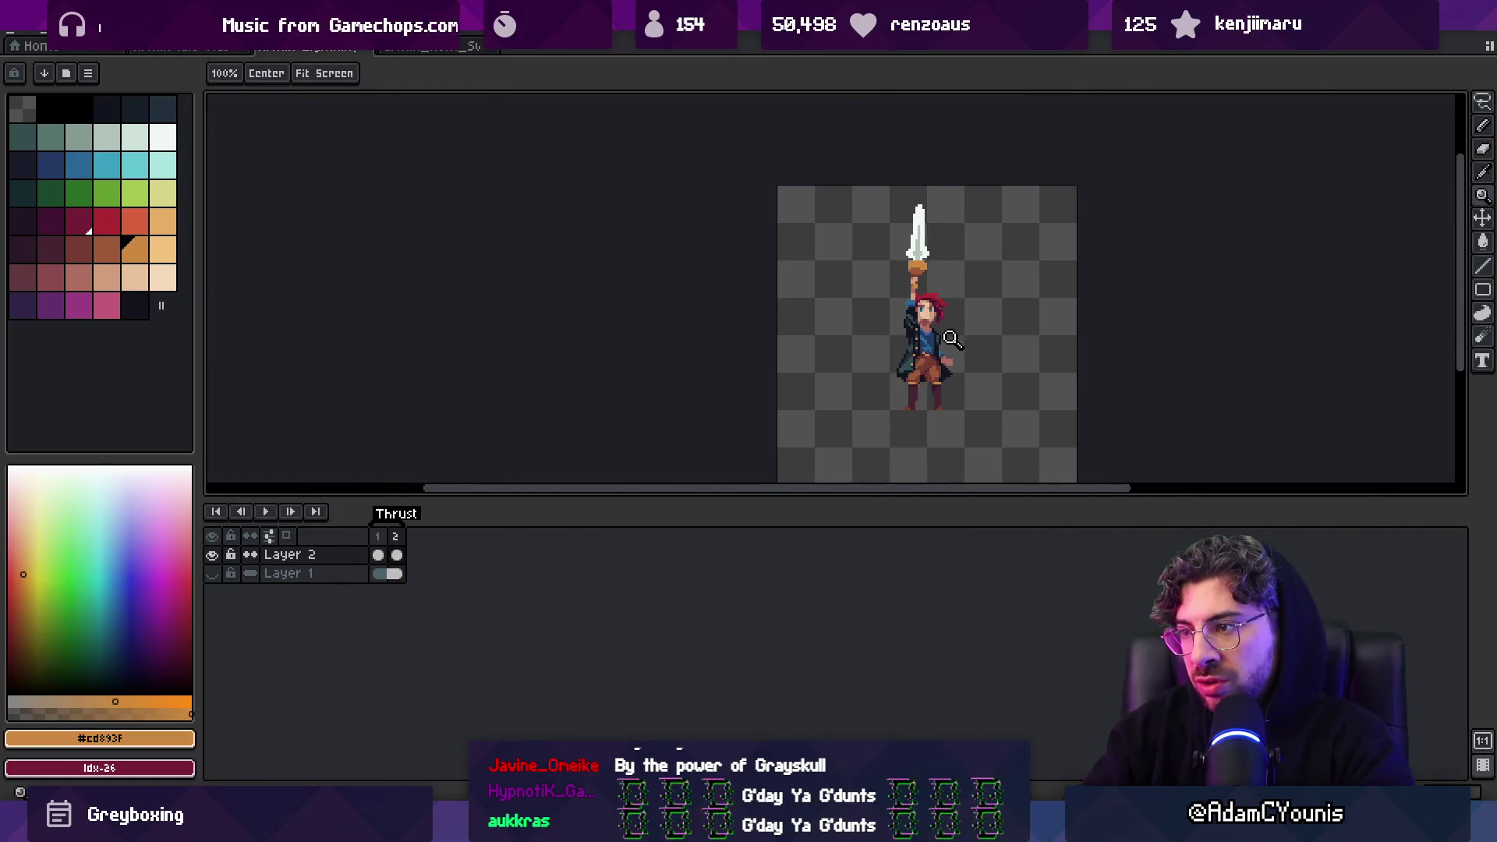
pyautogui.scroll(4, 953, 336)
pyautogui.press('b')
pyautogui.keyDown('alt'); pyautogui.click(886, 351); pyautogui.keyUp('alt')
pyautogui.click(906, 351)
pyautogui.keyDown('alt'); pyautogui.click(879, 374); pyautogui.keyUp('alt')
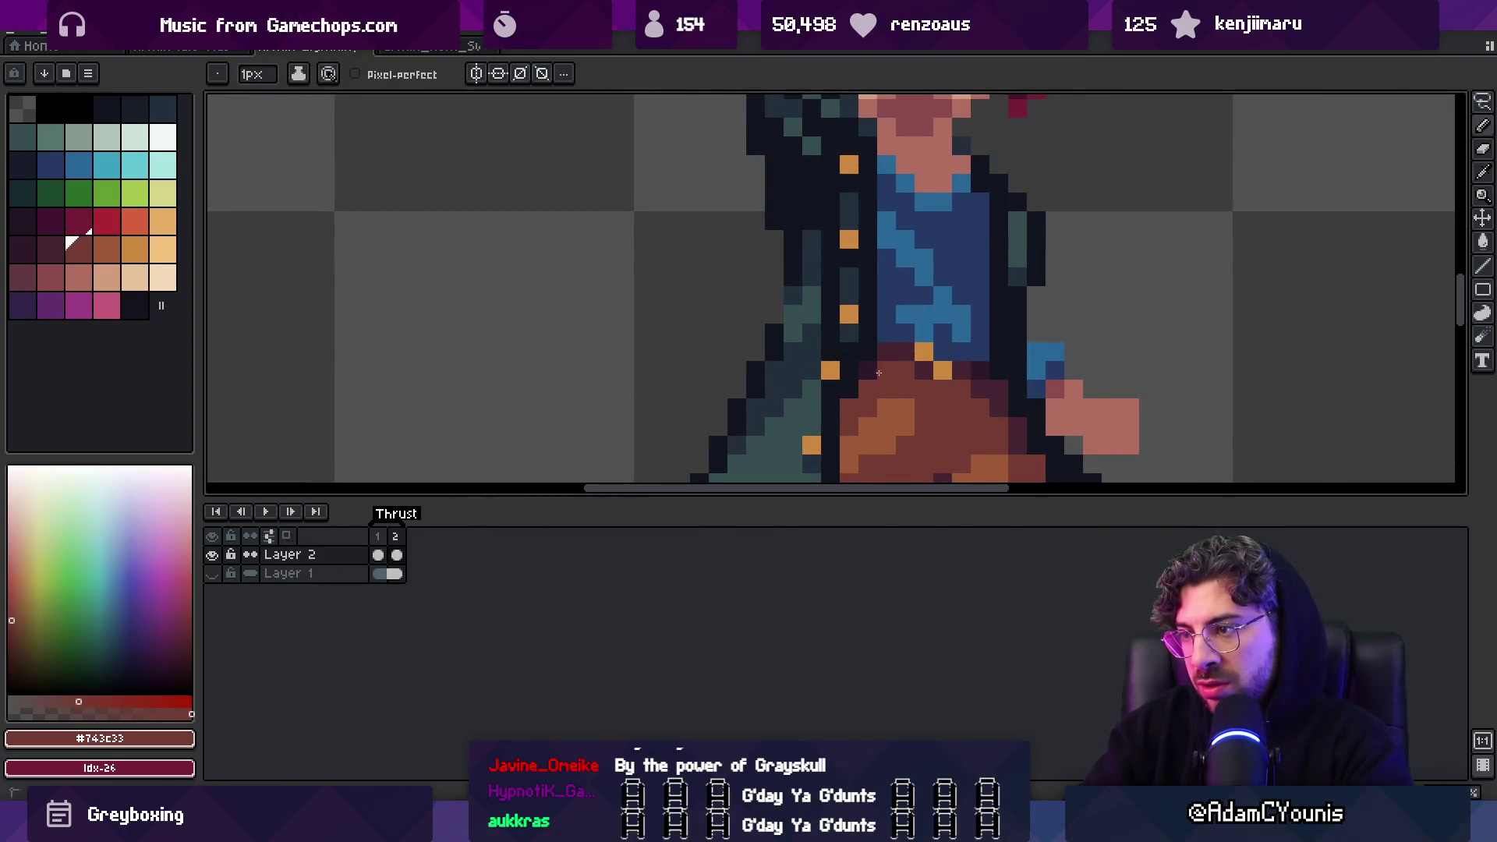
# Re-export the sprite sheet, overwriting the existing file, and switch to Unity
pyautogui.press('z')
pyautogui.scroll(-5, 943, 303)
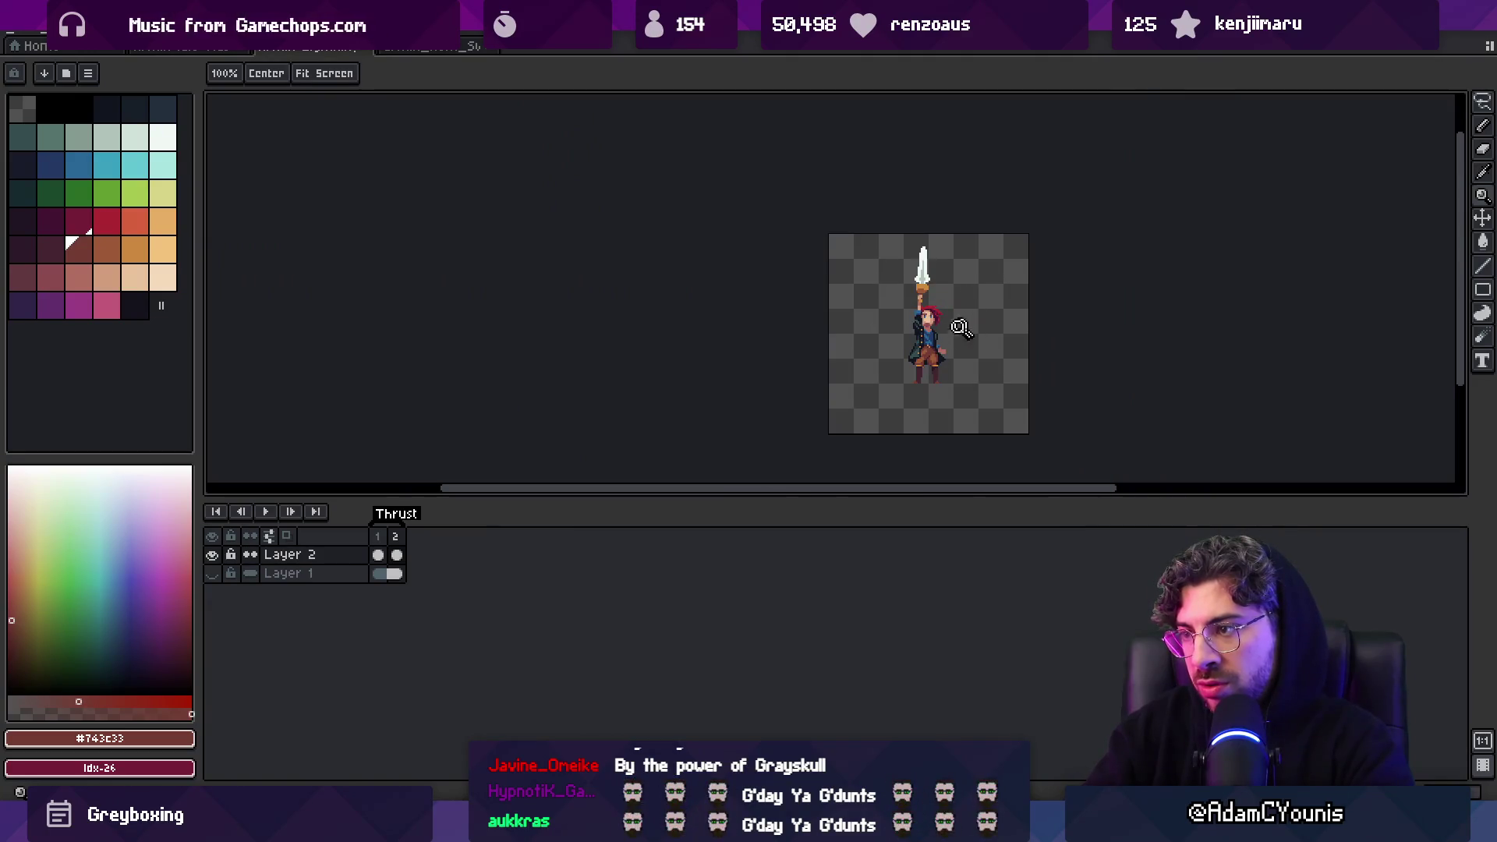
pyautogui.scroll(4, 966, 323)
pyautogui.scroll(2, 928, 312)
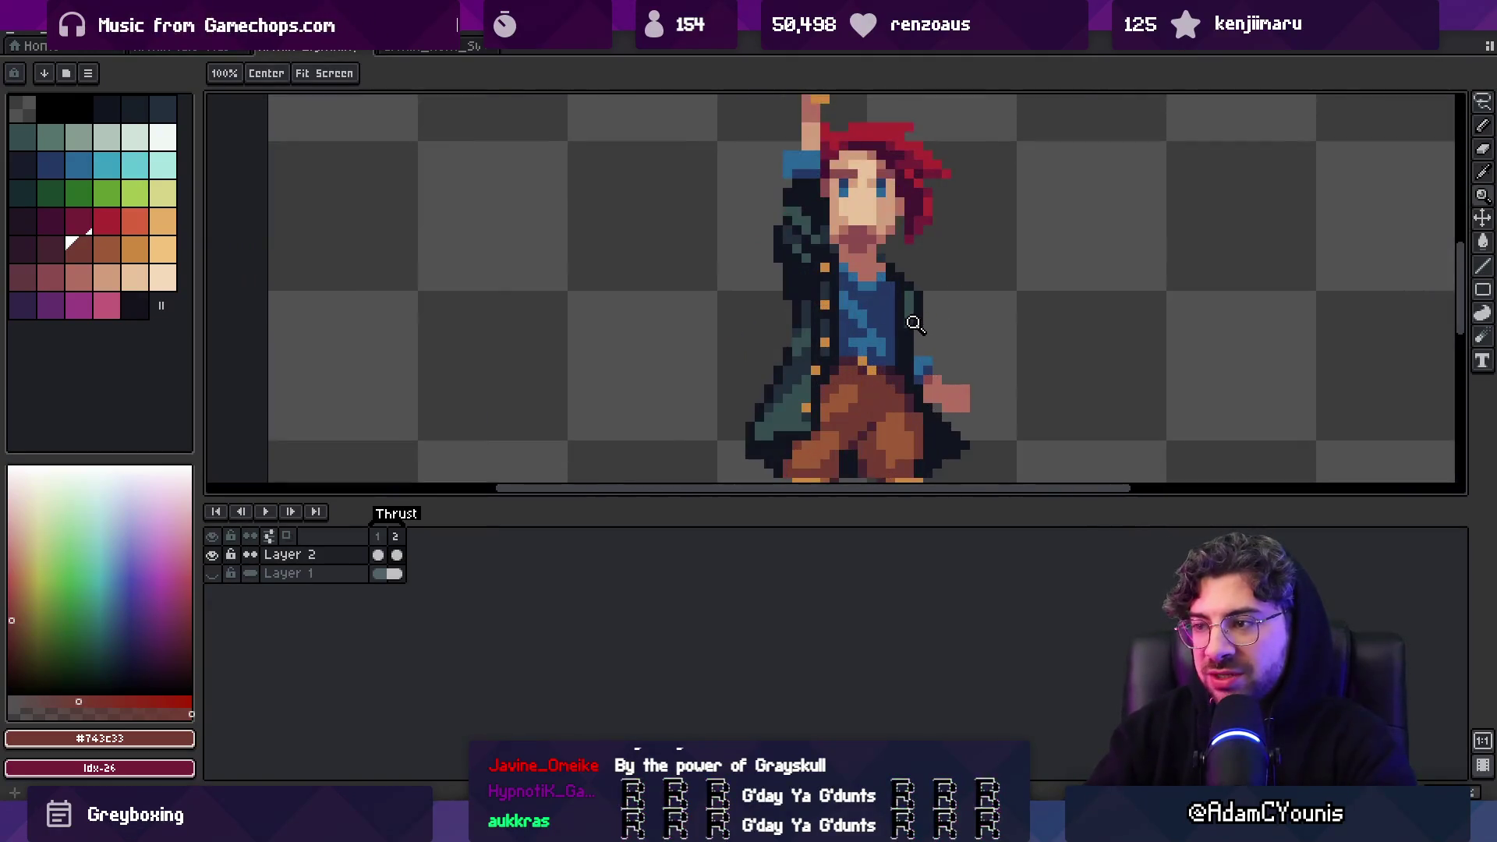
pyautogui.hotkey('ctrl', 'shift', 'x')
pyautogui.press('Return')
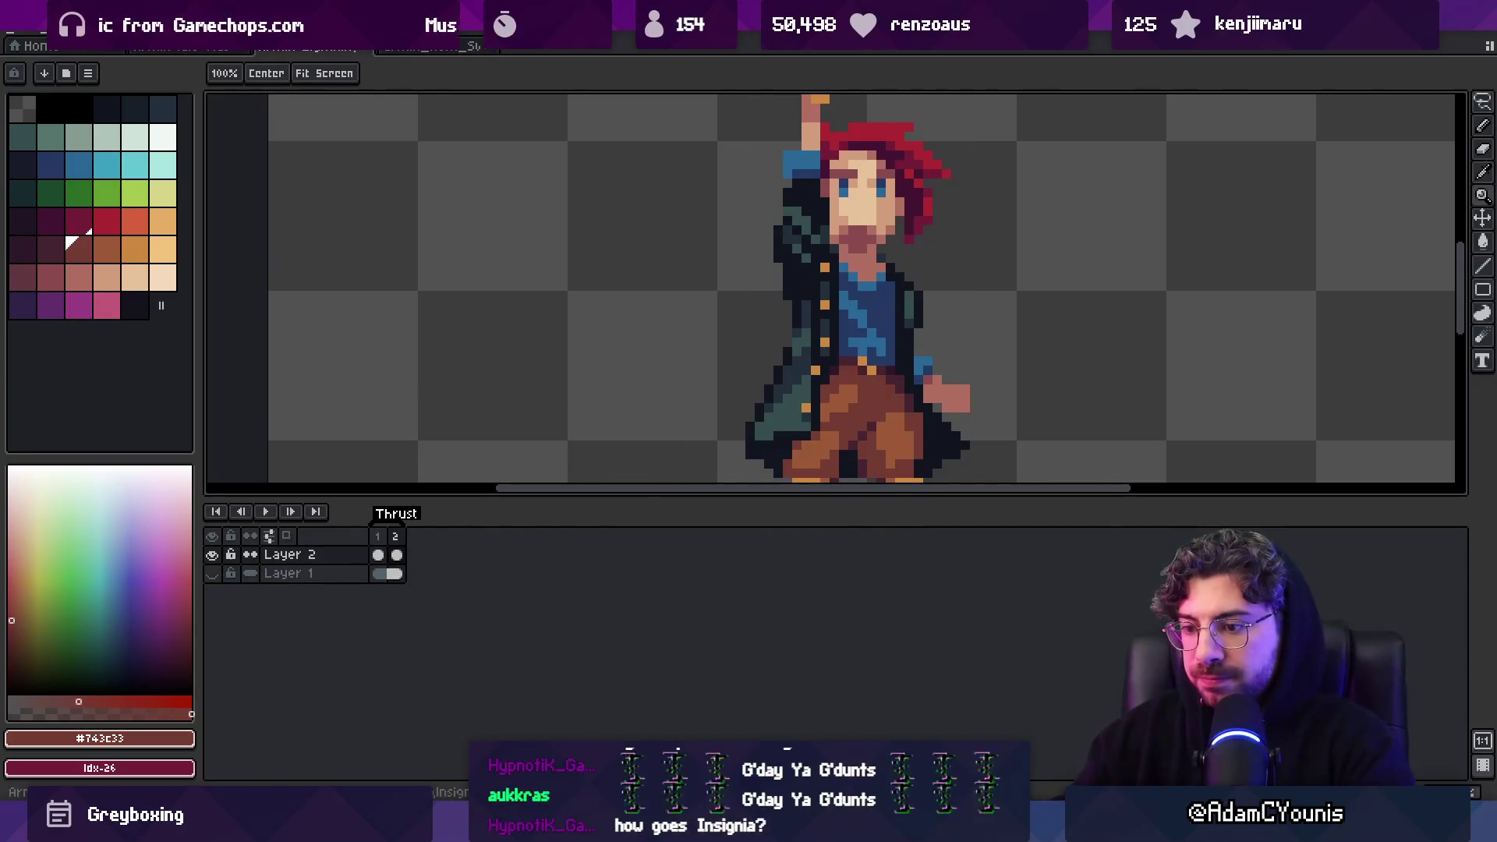
pyautogui.hotkey('alt', 'Tab')
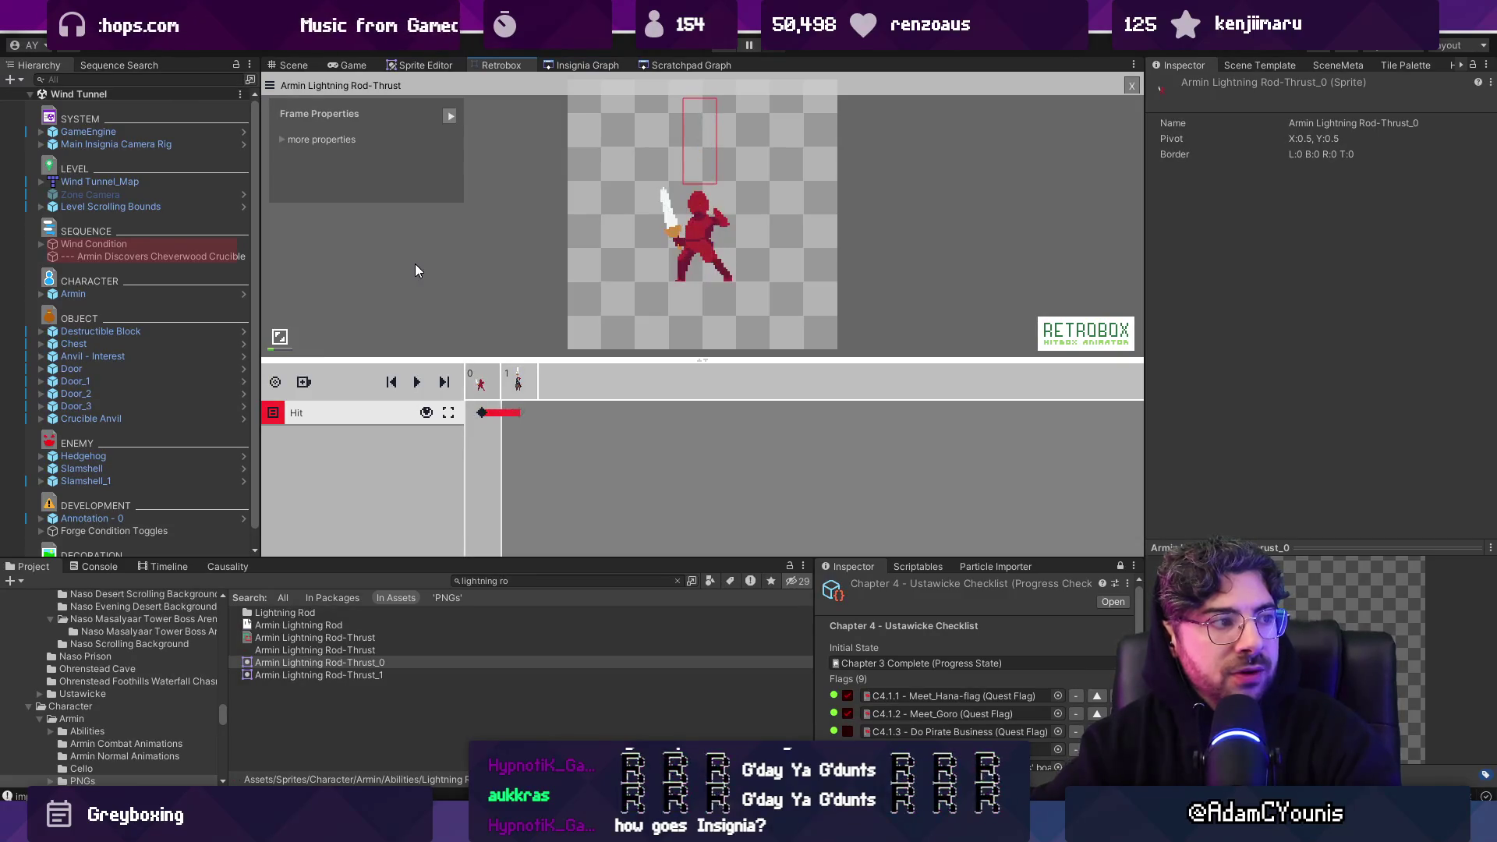
# Leave Unity's Retrobox Thrust preview and return to Aseprite
pyautogui.hotkey('alt', 'Tab')
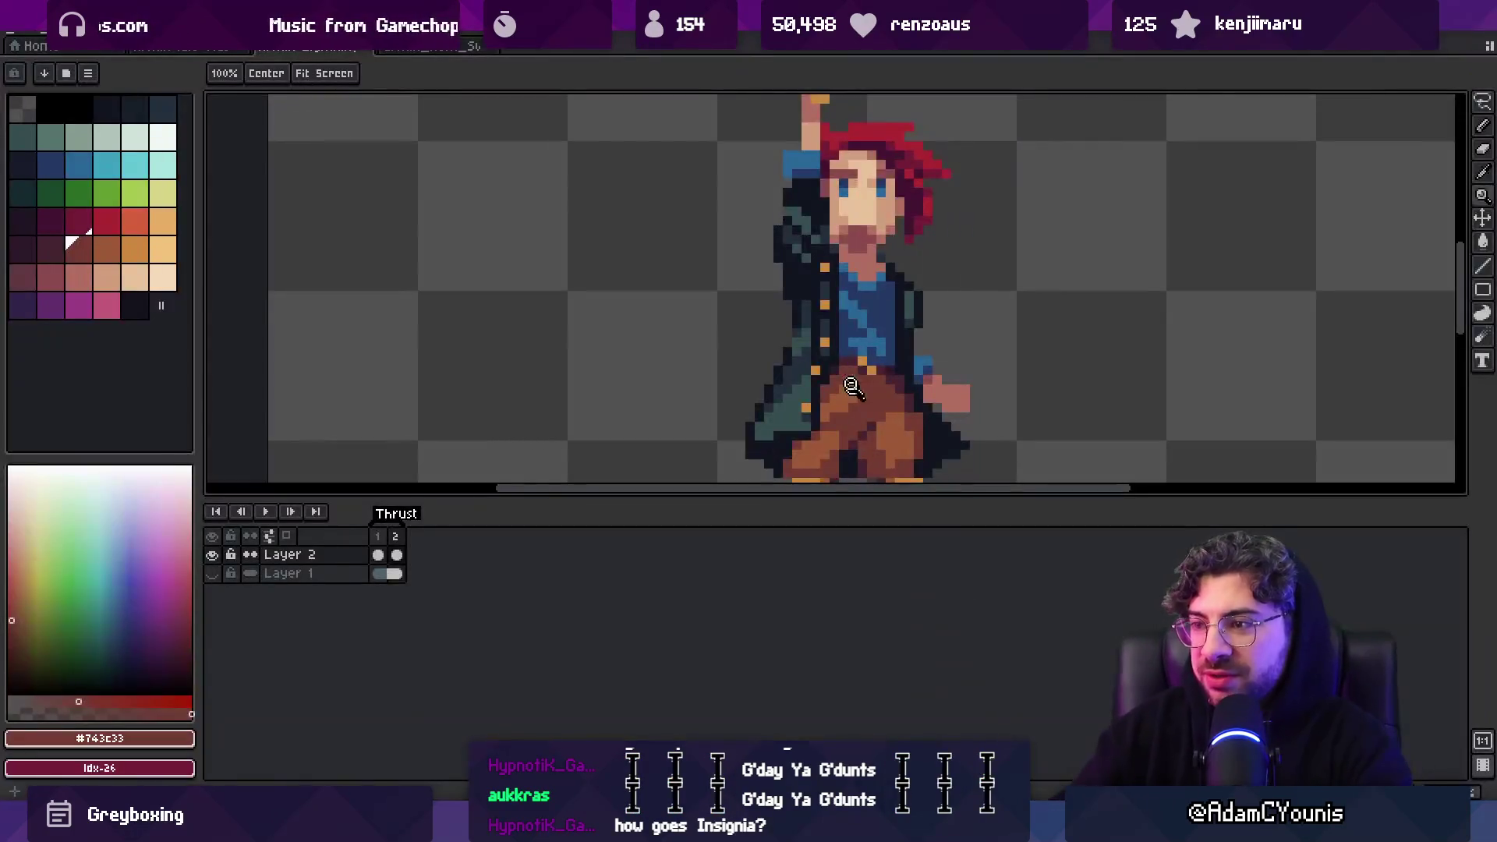
# Zoom in on the legs and shift the right leg one pixel left
pyautogui.click(700, 270)
pyautogui.scroll(-3, 690, 350)
pyautogui.press('v')
pyautogui.scroll(2, 686, 414)
pyautogui.hotkey('ctrl', 'v')
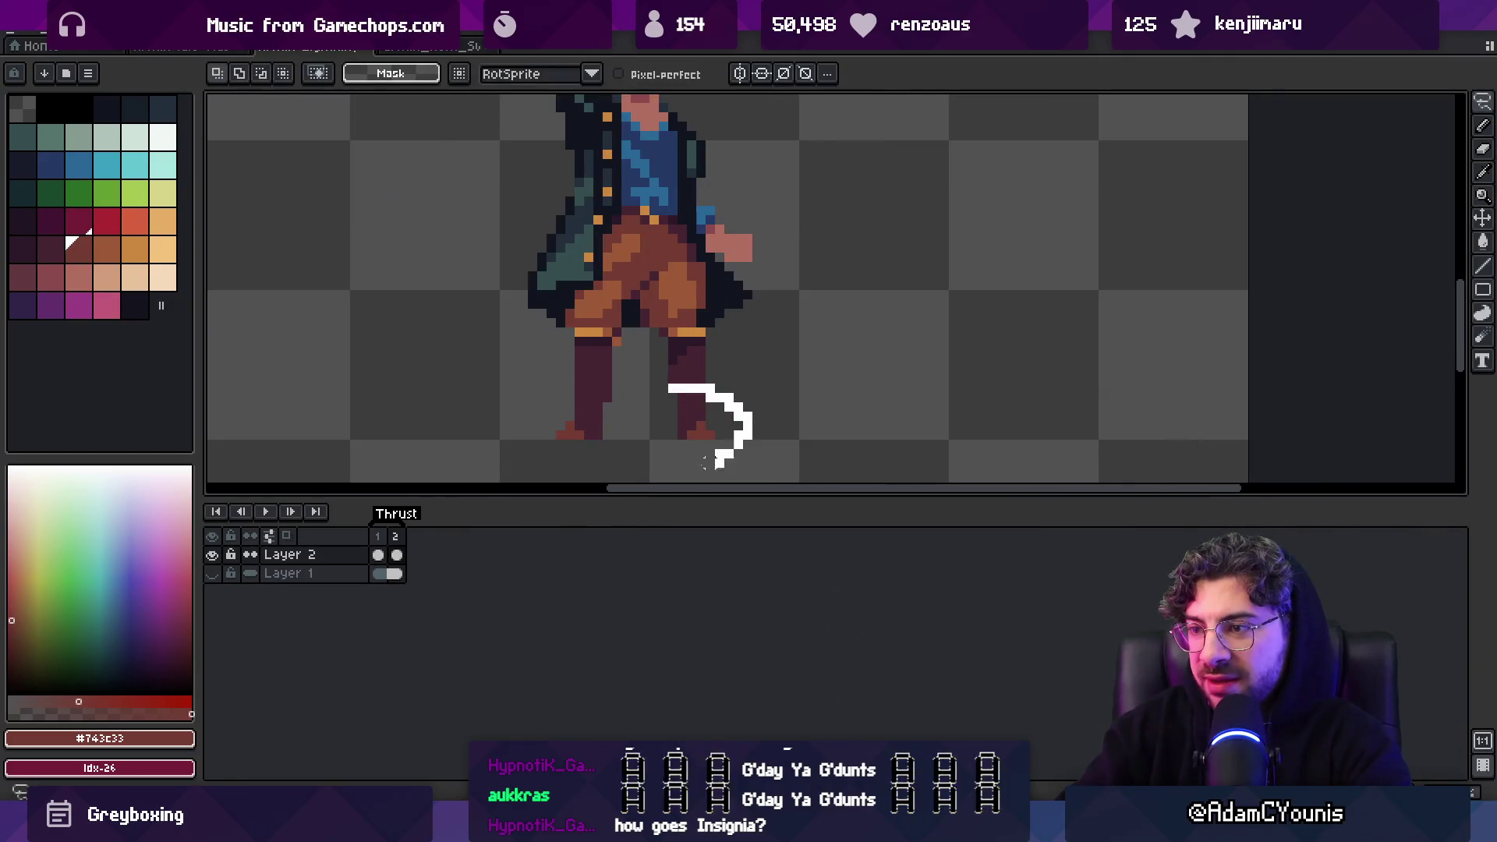
pyautogui.press('m')
pyautogui.moveTo(659, 337)
pyautogui.mouseDown()
pyautogui.moveTo(694, 457)
pyautogui.moveTo(655, 343)
pyautogui.moveTo(691, 374)
pyautogui.mouseUp()
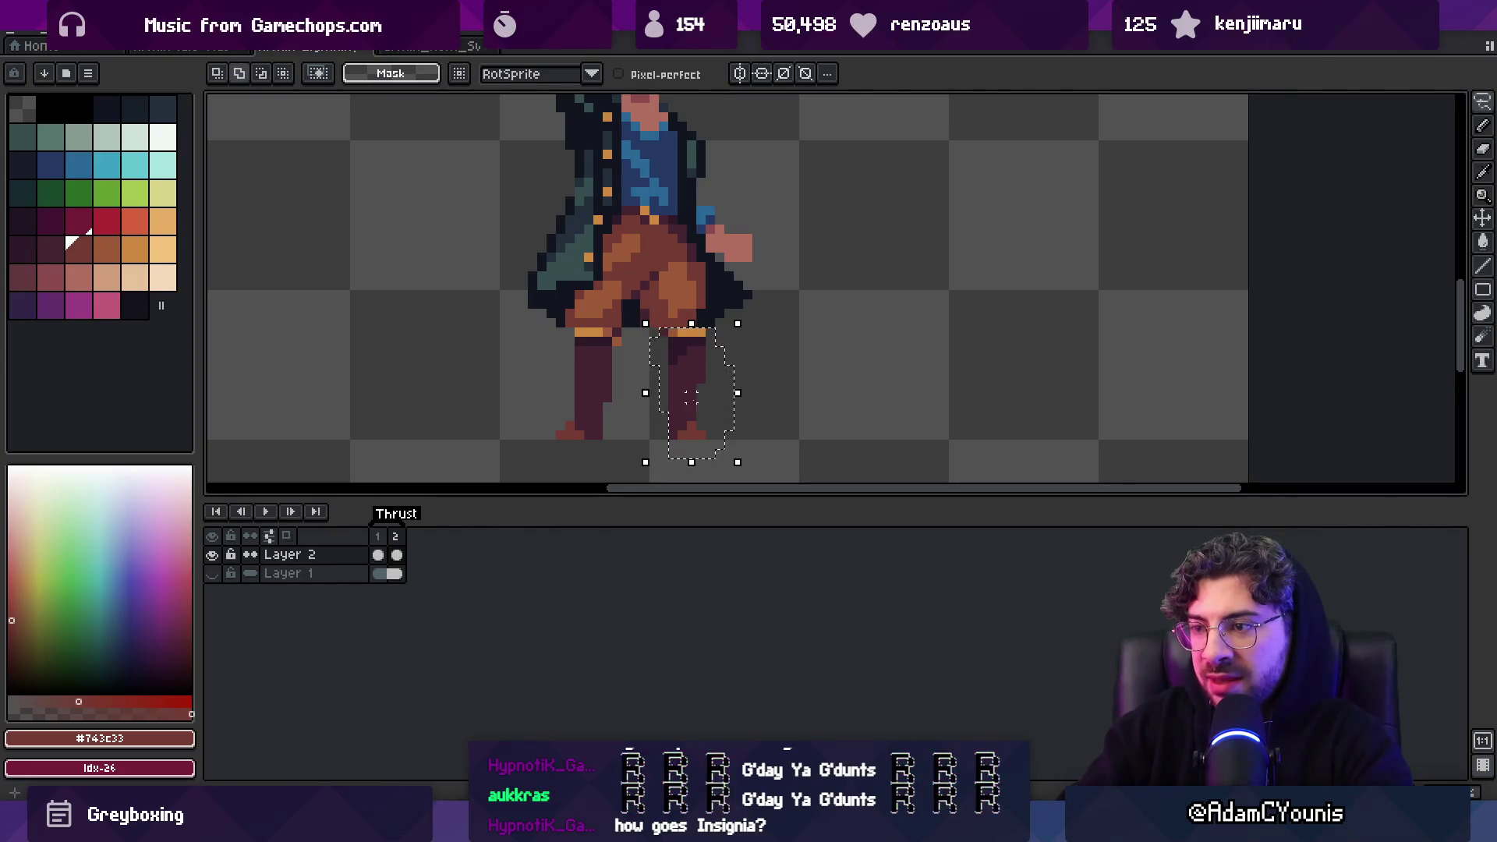
pyautogui.hotkey('ctrl', 'd')
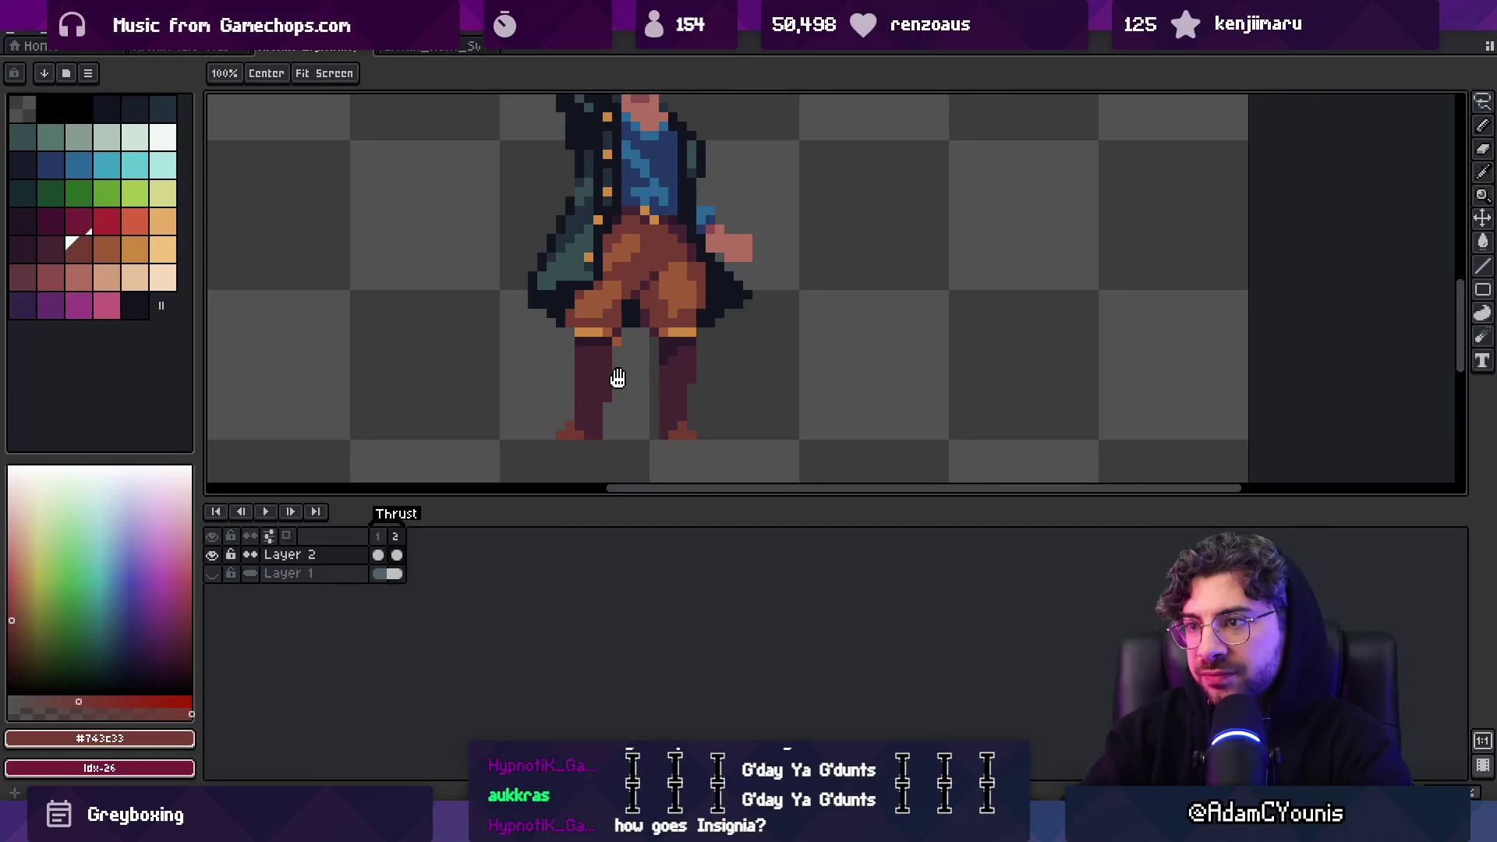
pyautogui.moveTo(588, 380); pyautogui.dragTo(624, 400)
# Lift the left leg up and forward, tilting it about 16 degrees
pyautogui.moveTo(601, 321)
pyautogui.mouseDown()
pyautogui.moveTo(655, 351)
pyautogui.moveTo(616, 472)
pyautogui.moveTo(600, 321)
pyautogui.mouseUp()
pyautogui.moveTo(623, 419); pyautogui.dragTo(632, 392)
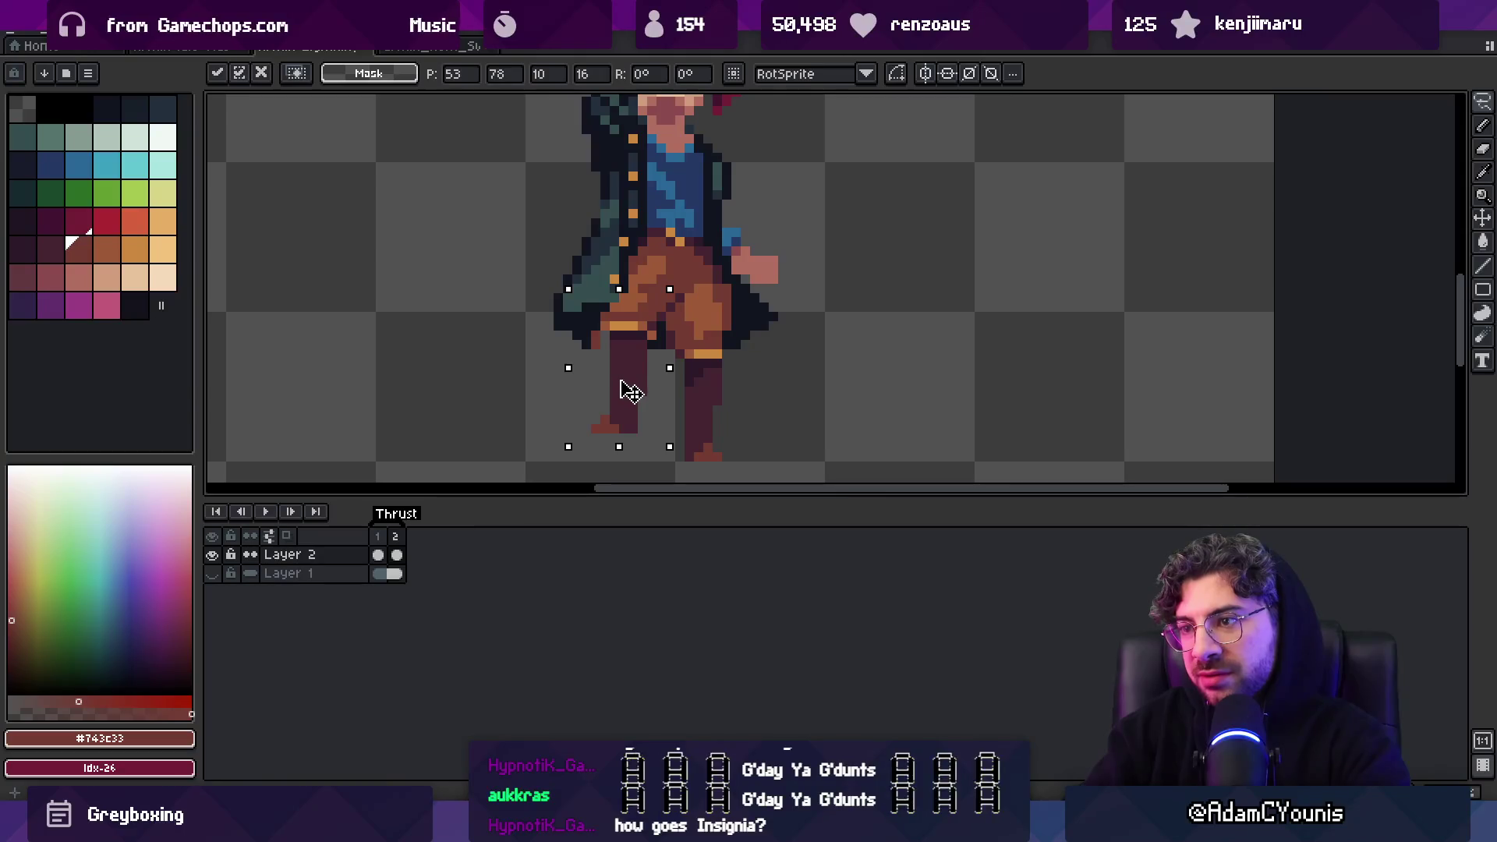
pyautogui.moveTo(684, 279)
pyautogui.mouseDown()
pyautogui.moveTo(668, 258)
pyautogui.moveTo(633, 382)
pyautogui.mouseUp()
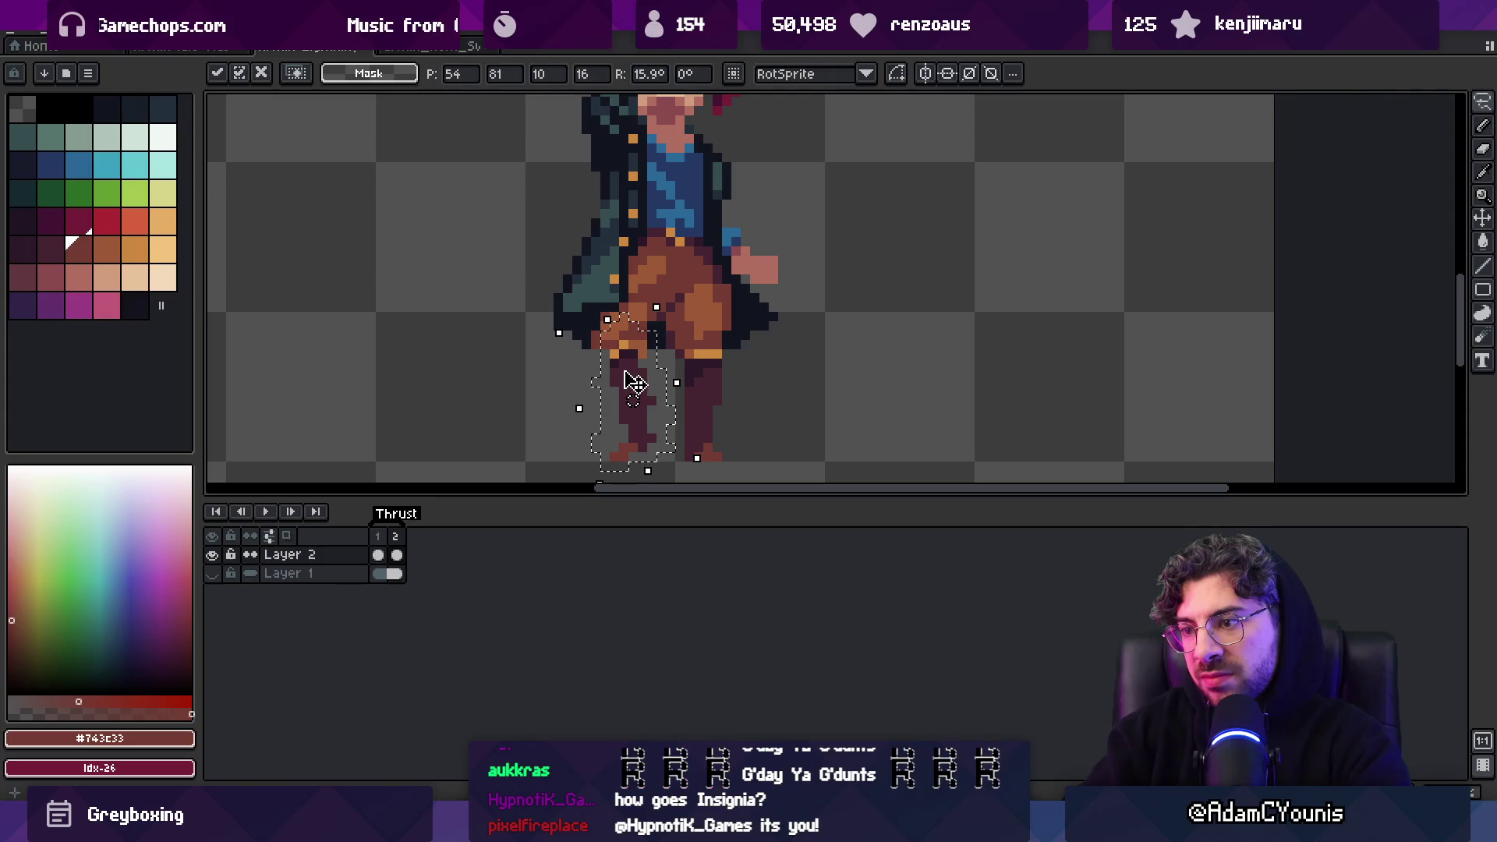
pyautogui.press('b')
pyautogui.scroll(-3, 657, 442)
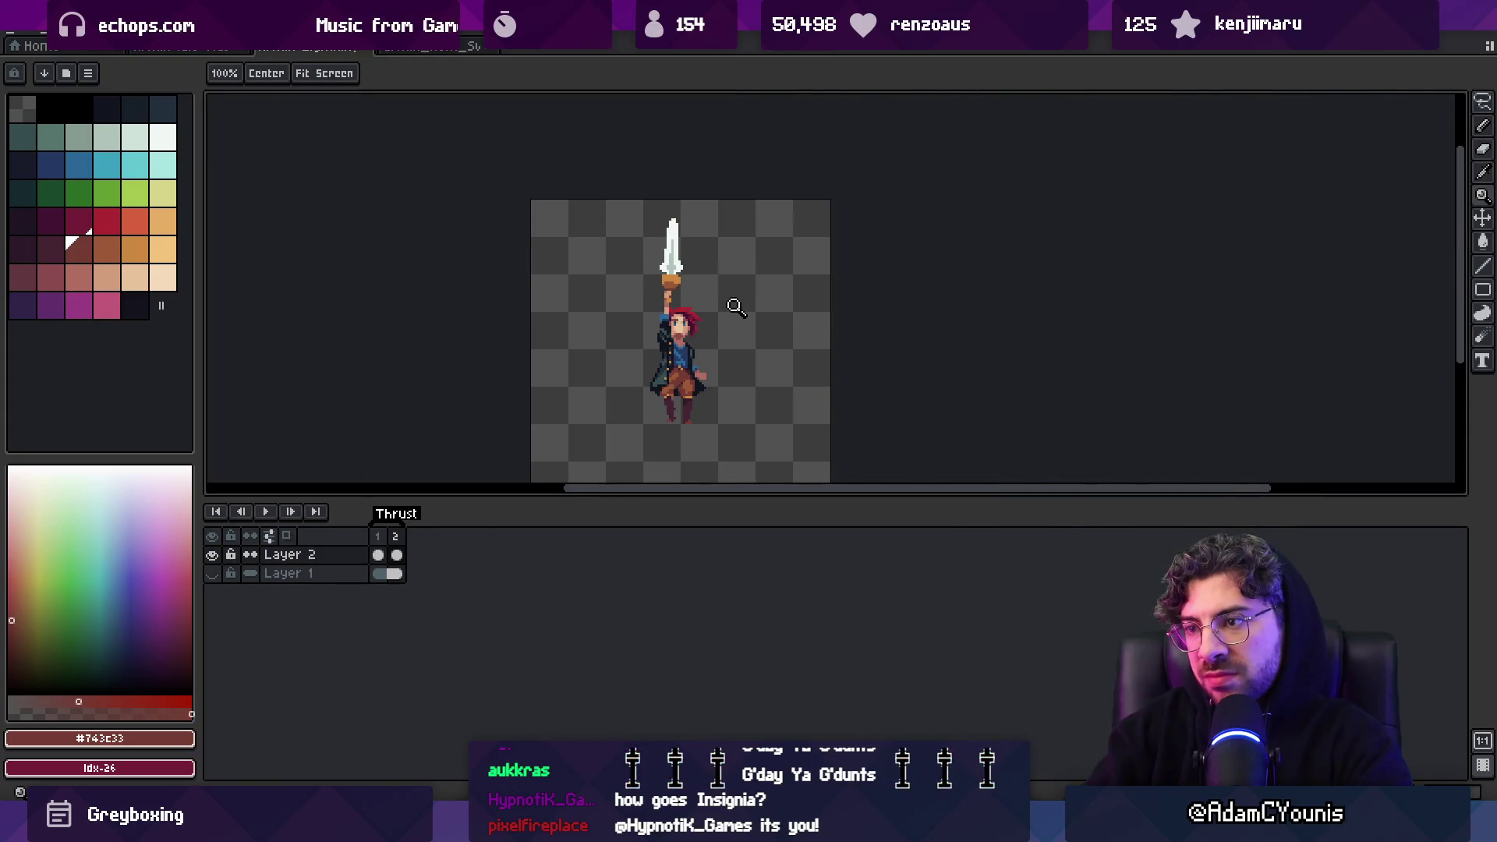
pyautogui.press('ctrl')
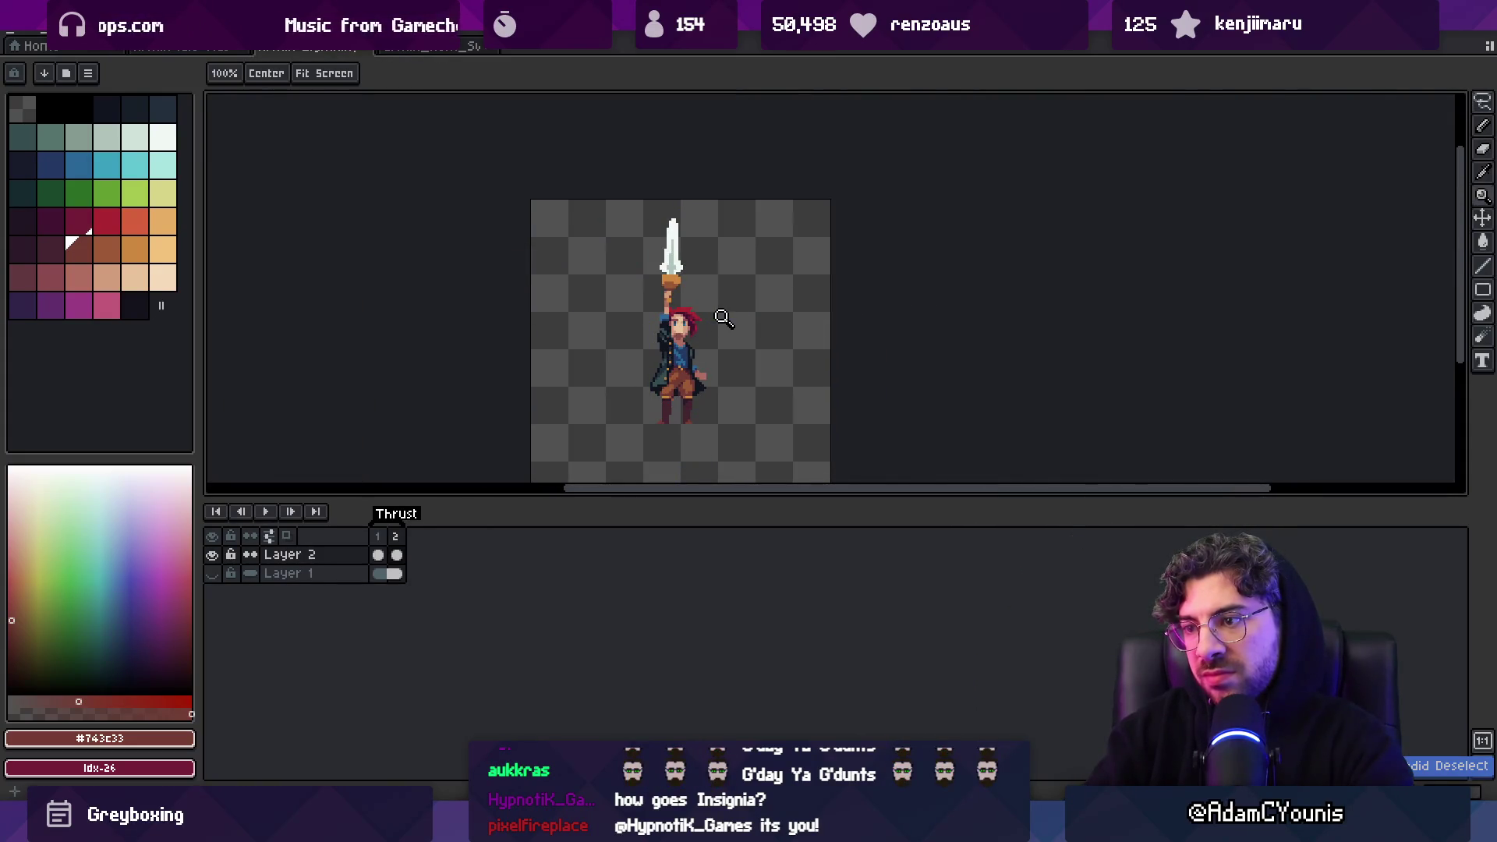
pyautogui.scroll(2, 690, 385)
# Erase leftover old-leg pixels and redraw the bent leg in dark maroon
pyautogui.press('m')
pyautogui.moveTo(743, 335); pyautogui.dragTo(653, 443)
pyautogui.hotkey('ctrl', 'd')
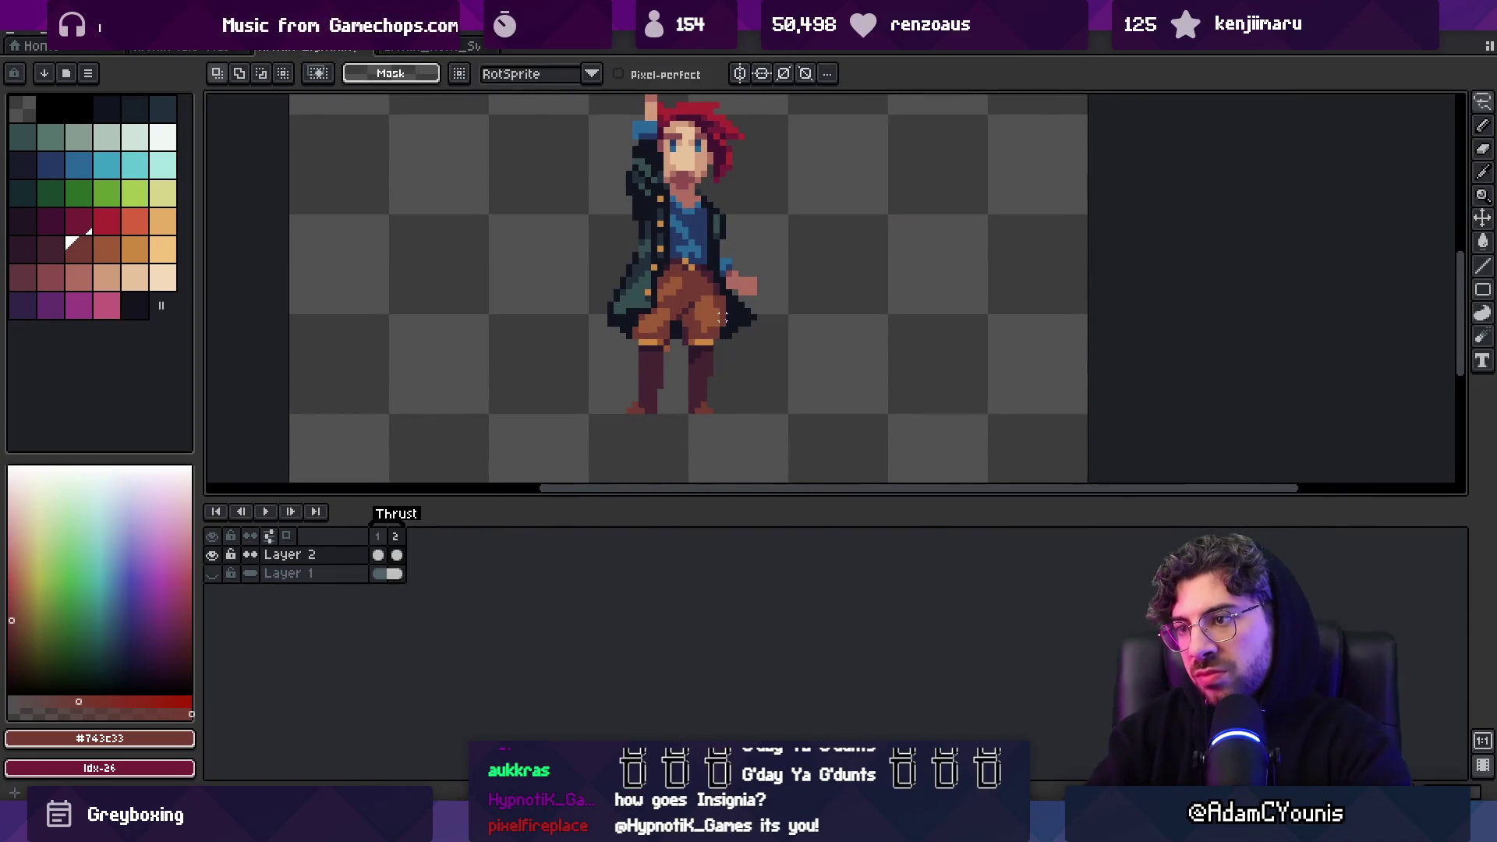
pyautogui.scroll(1, 647, 367)
pyautogui.press('e')
pyautogui.moveTo(667, 324)
pyautogui.mouseDown()
pyautogui.moveTo(654, 415)
pyautogui.moveTo(672, 414)
pyautogui.mouseUp()
pyautogui.keyDown('alt'); pyautogui.click(729, 343); pyautogui.keyUp('alt')
pyautogui.press('b')
pyautogui.click(667, 297)
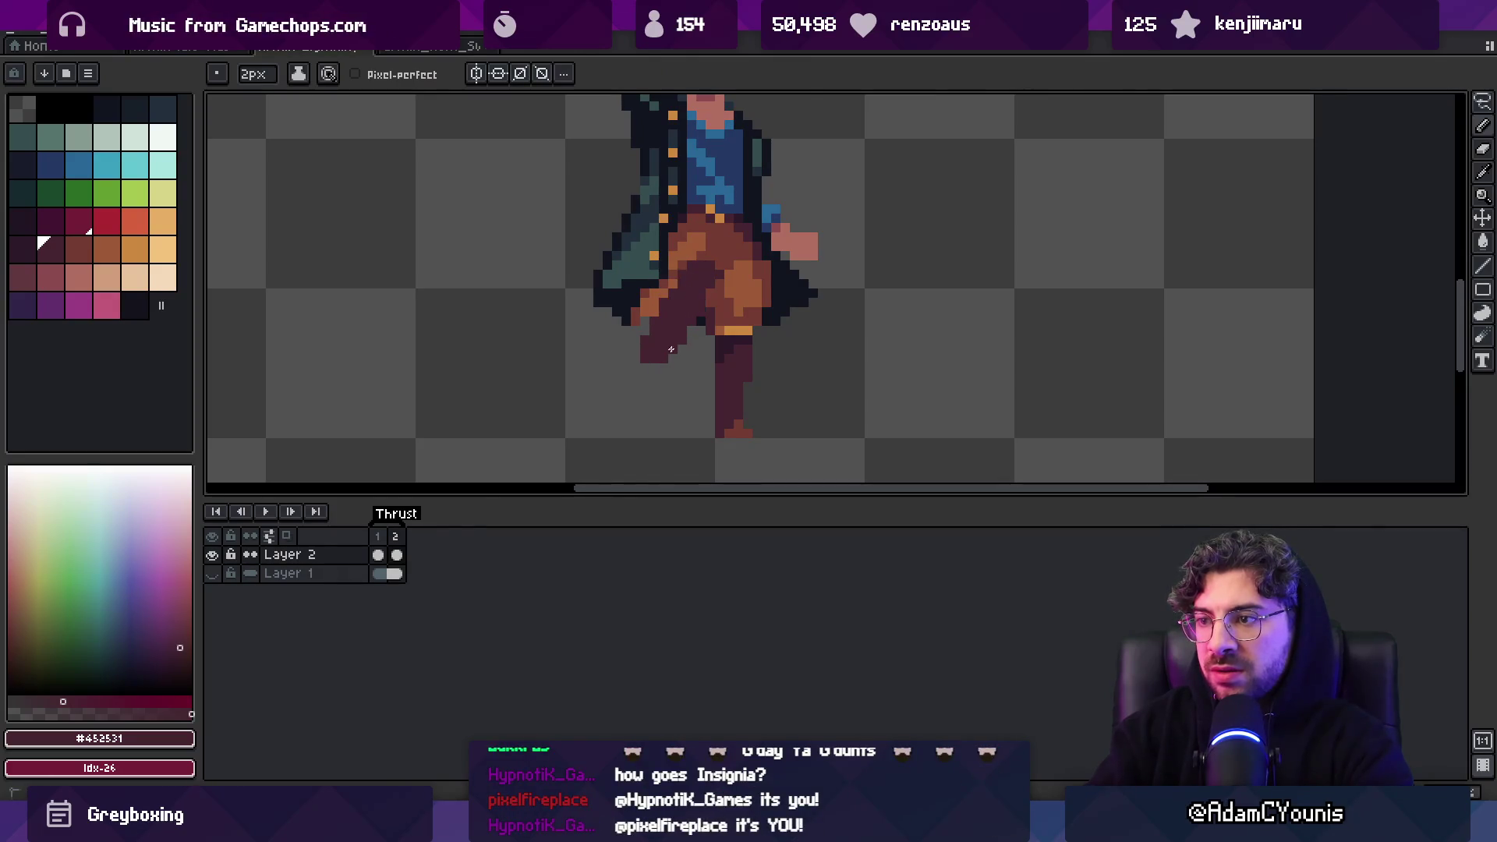
pyautogui.scroll(-3, 701, 309)
pyautogui.scroll(1, 702, 309)
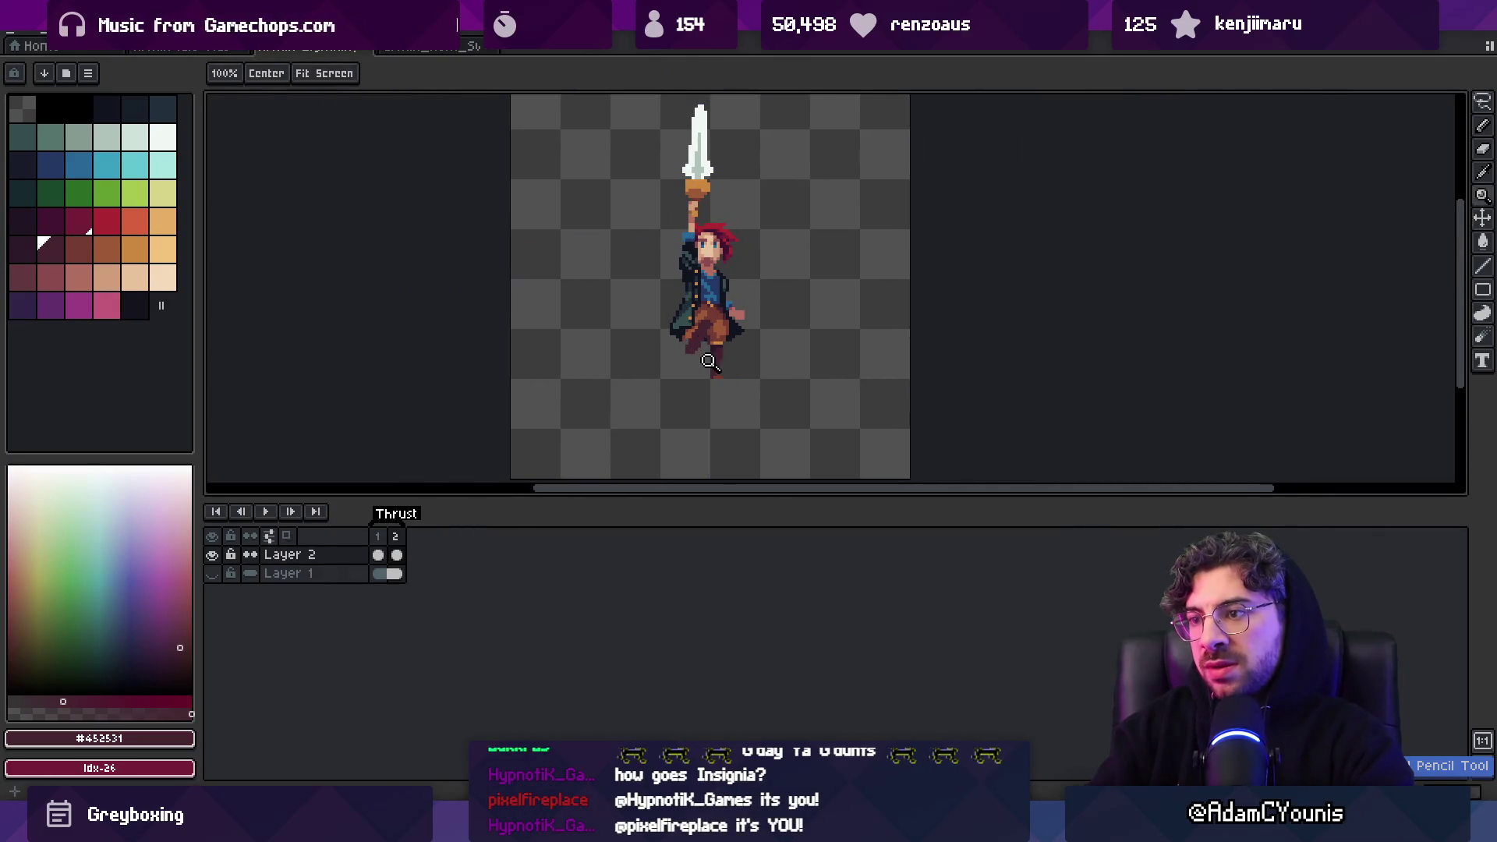
pyautogui.press('b')
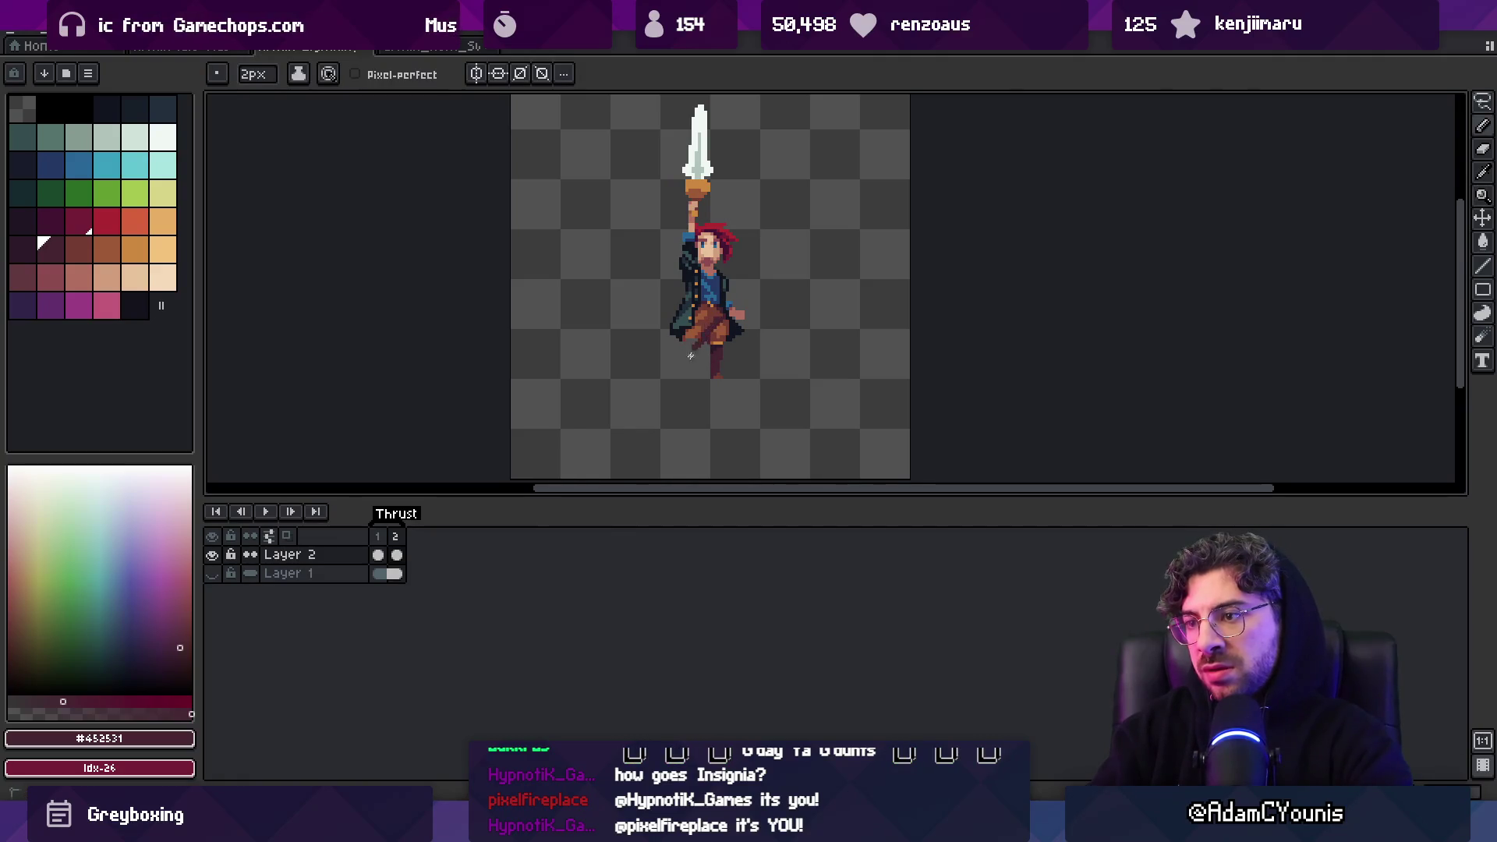
# Compare frame 1, return to frame 2, restore the selection, and zoom onto the feet
pyautogui.press('z')
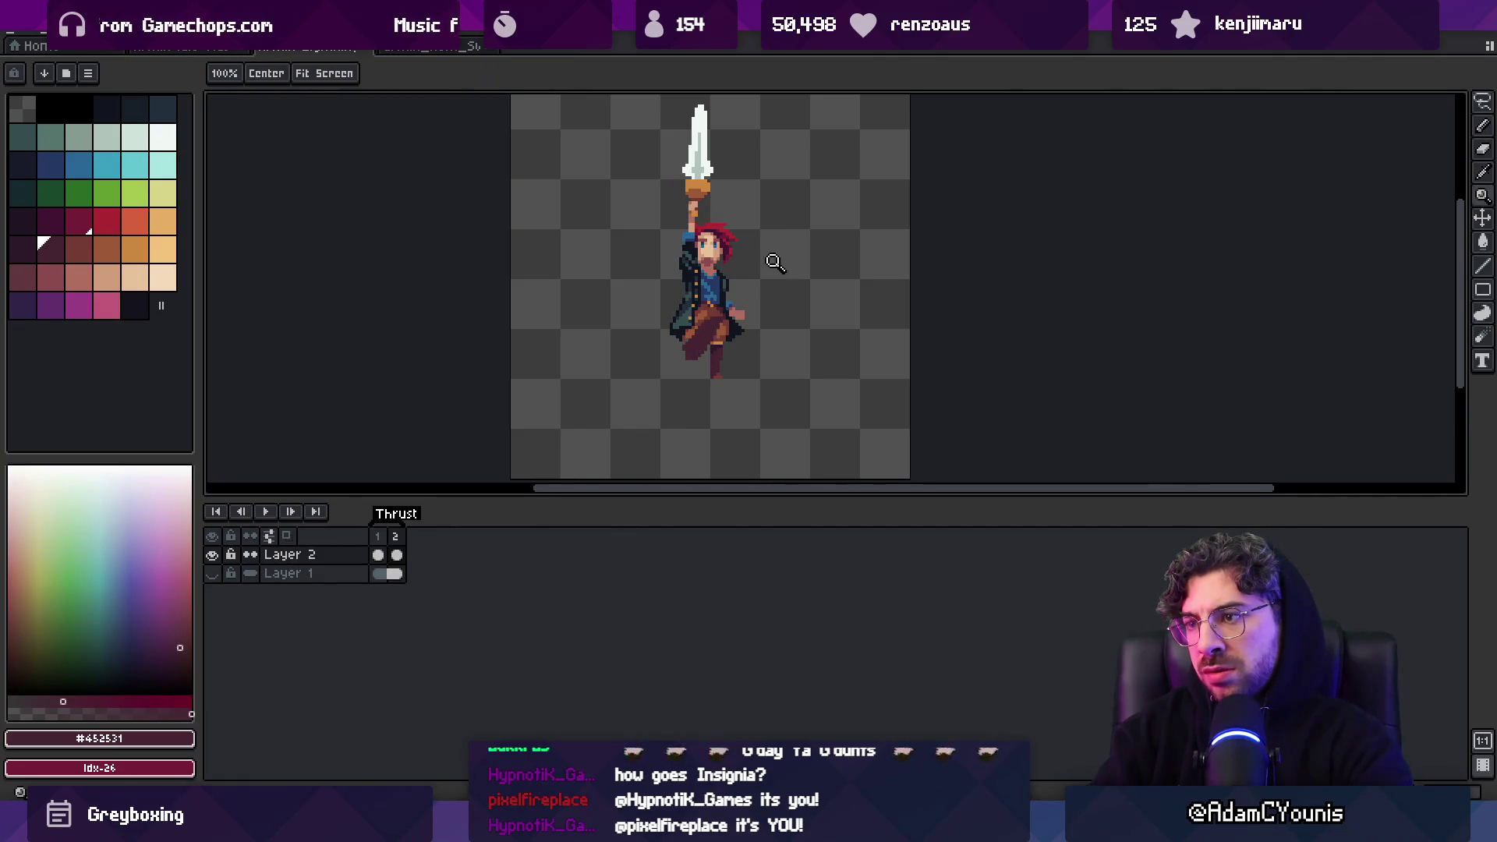
pyautogui.scroll(-2, 775, 272)
pyautogui.click(379, 542)
pyautogui.click(395, 554)
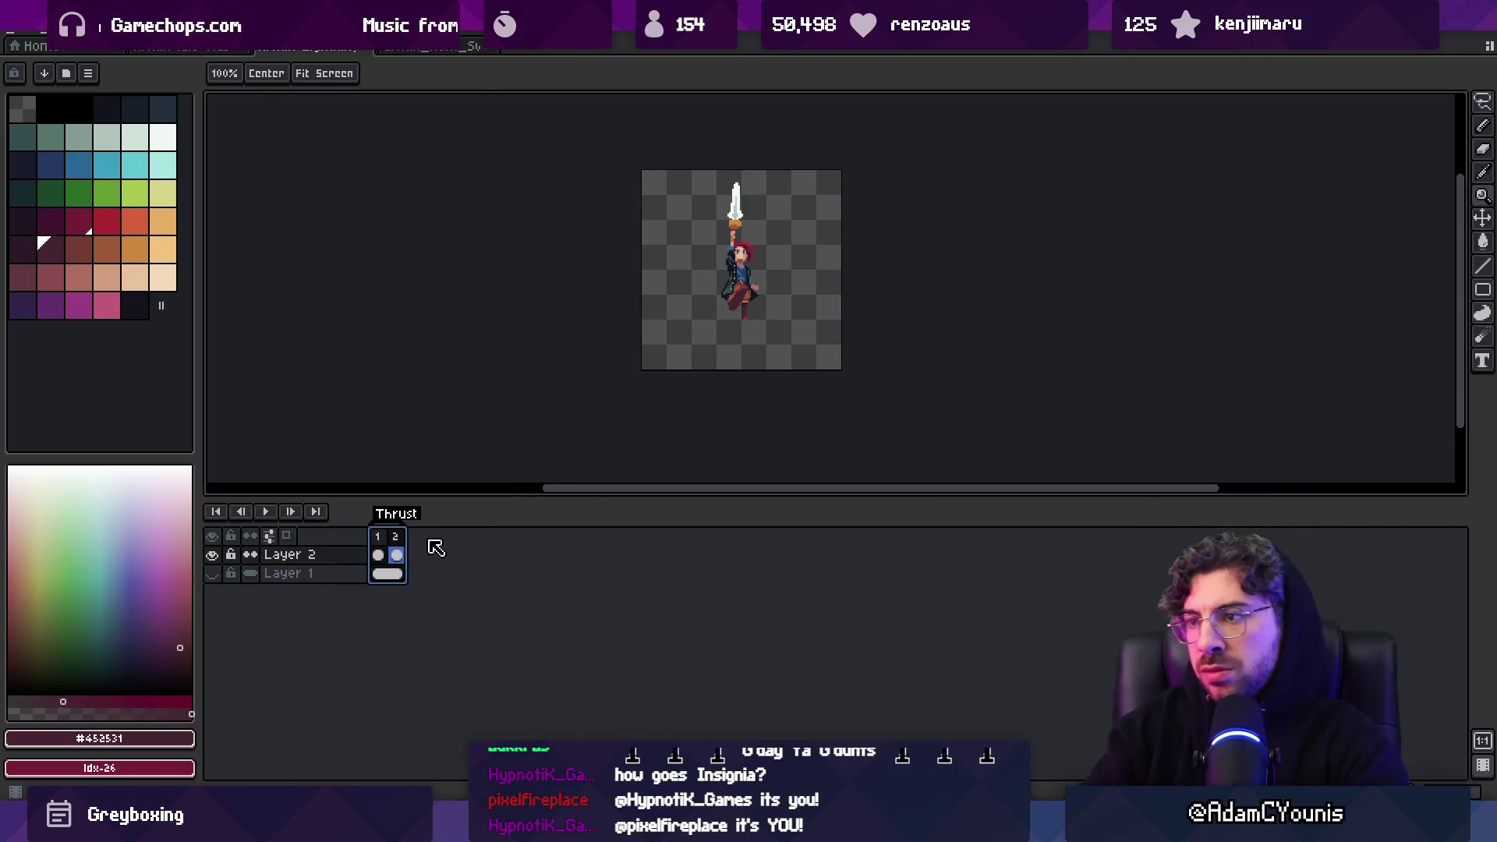
pyautogui.press('v')
pyautogui.hotkey('ctrl', 'z')
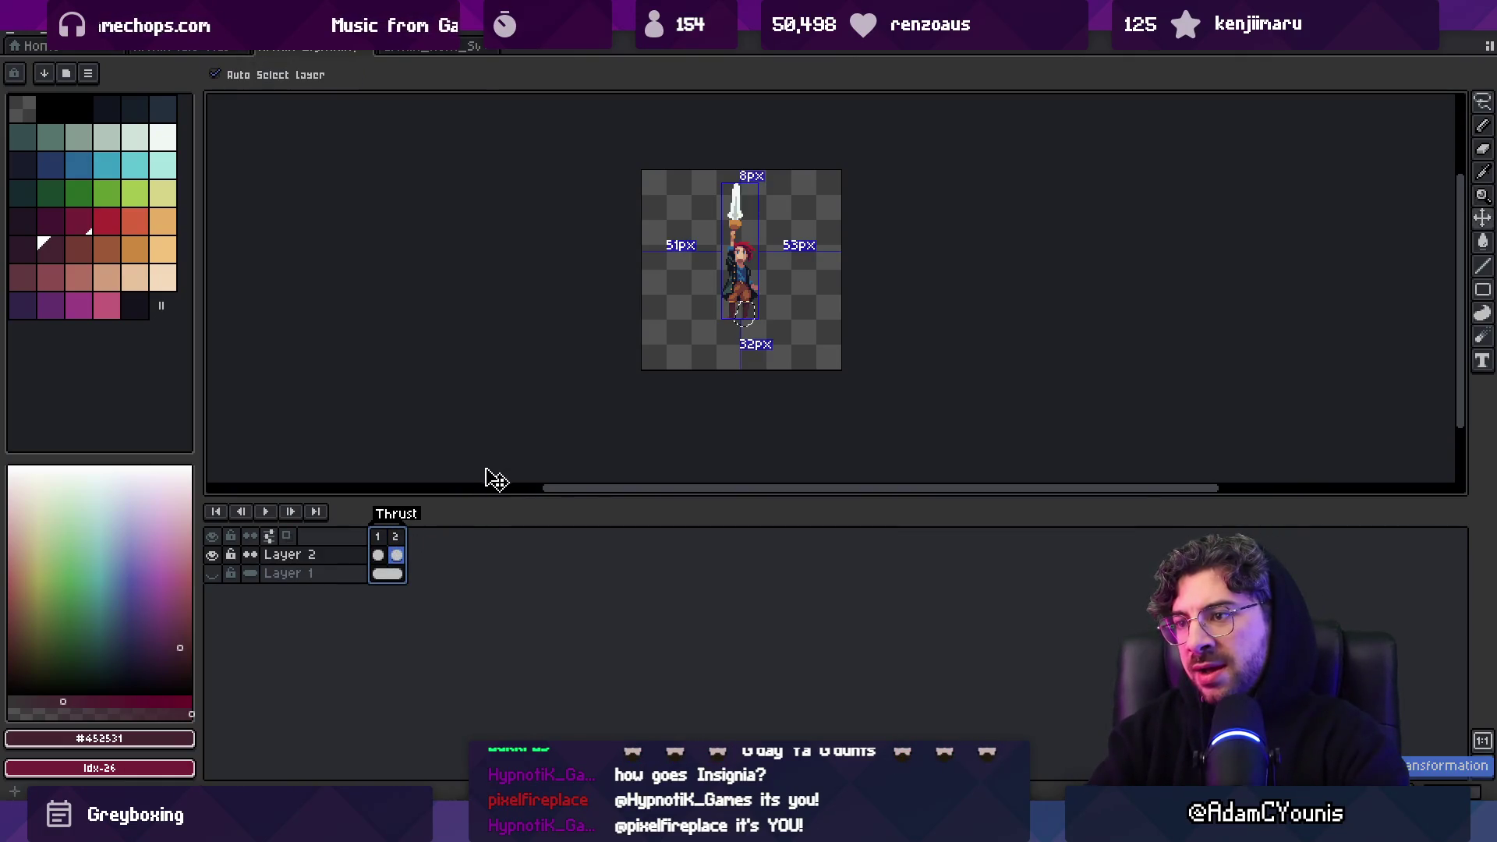
pyautogui.press('z')
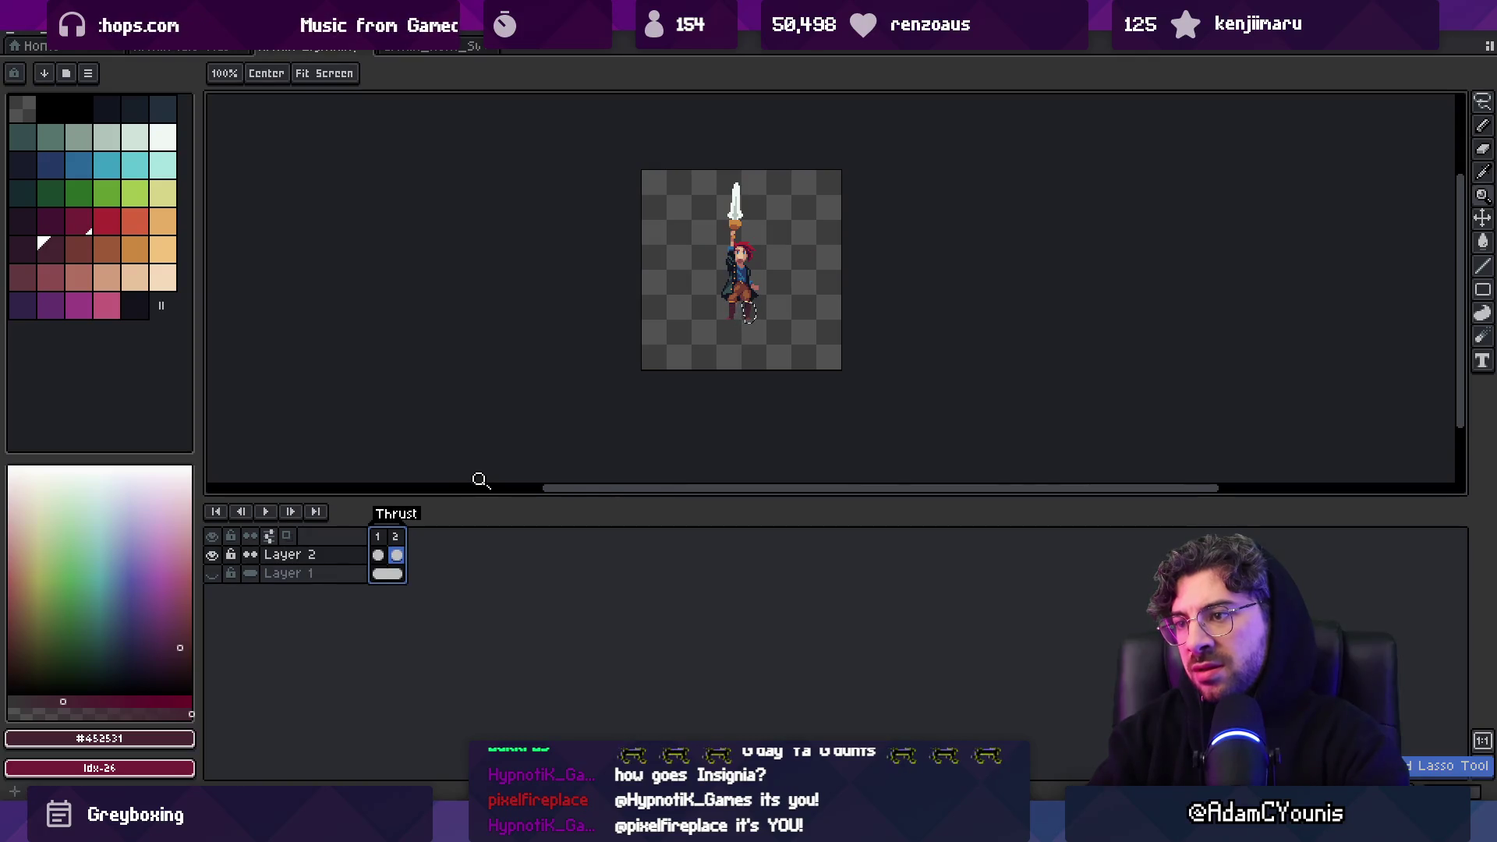
pyautogui.click(753, 342)
pyautogui.click(752, 342)
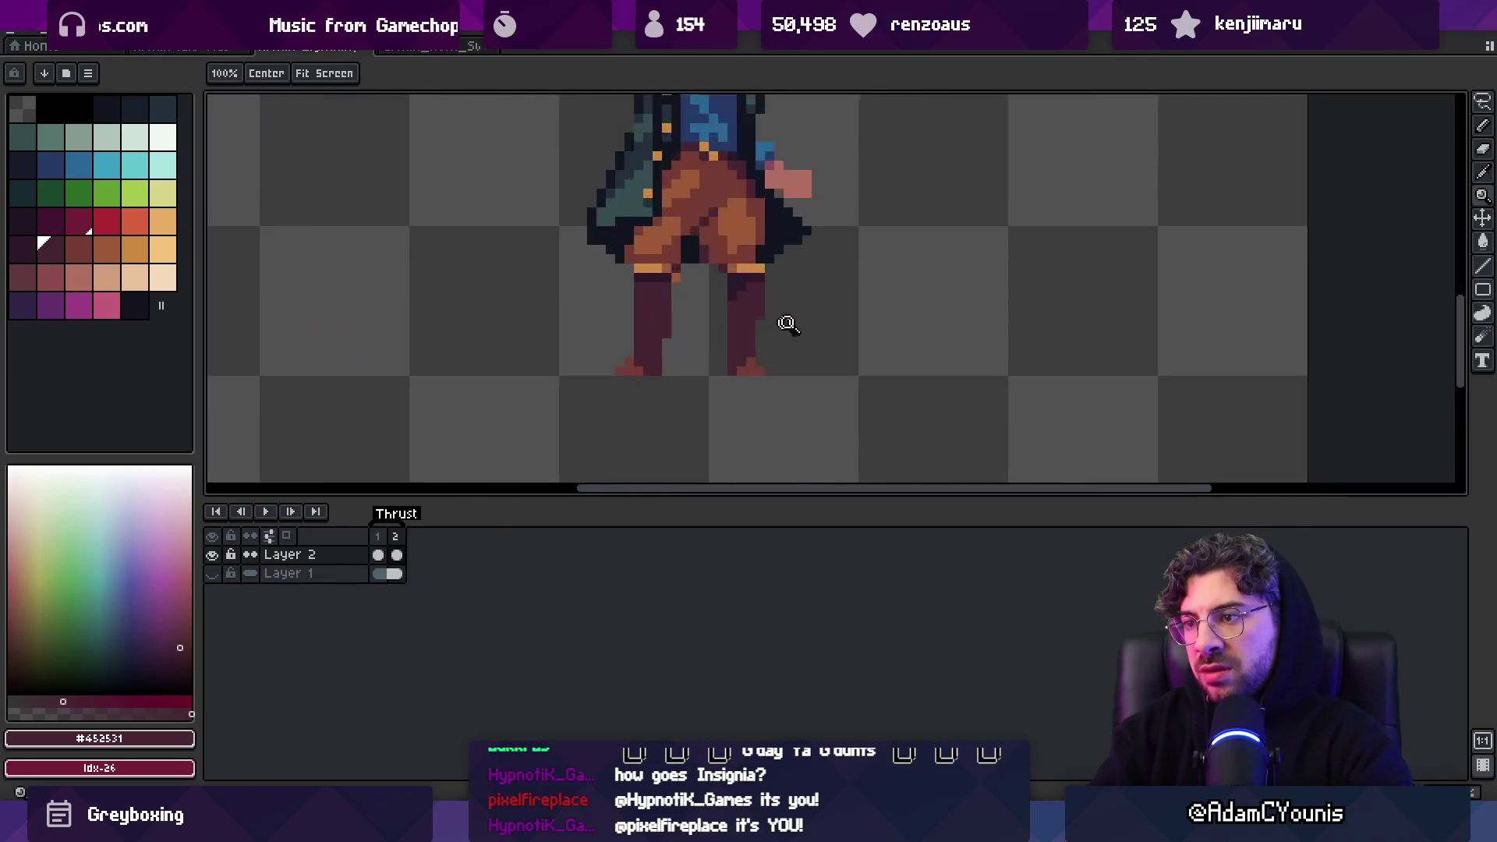
# Lasso the right foot, nudge it down one pixel, then undo the move
pyautogui.press('m')
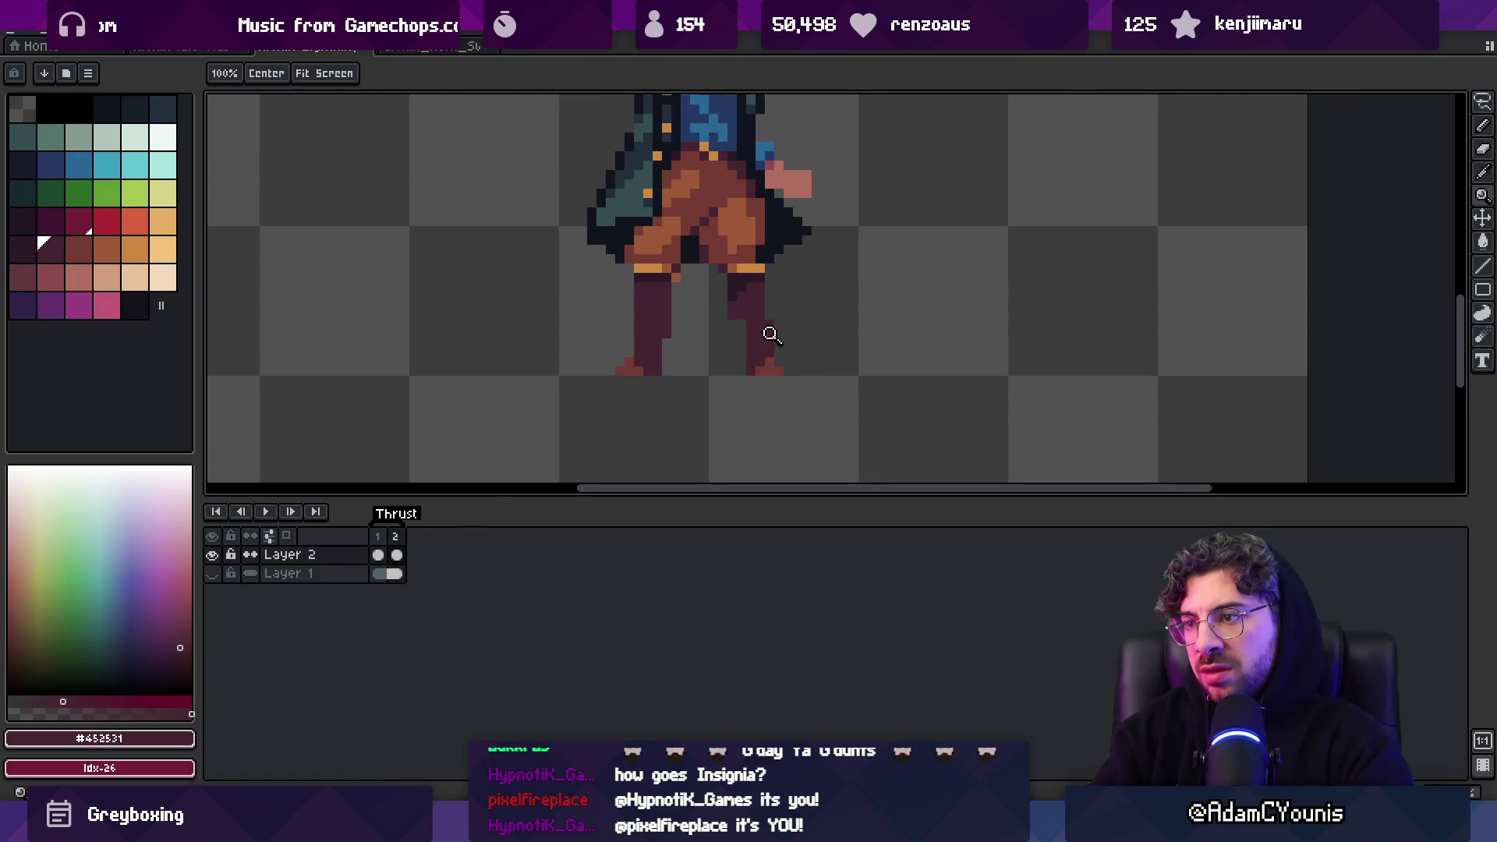
pyautogui.scroll(-3, 769, 335)
pyautogui.scroll(4, 815, 317)
pyautogui.press('z')
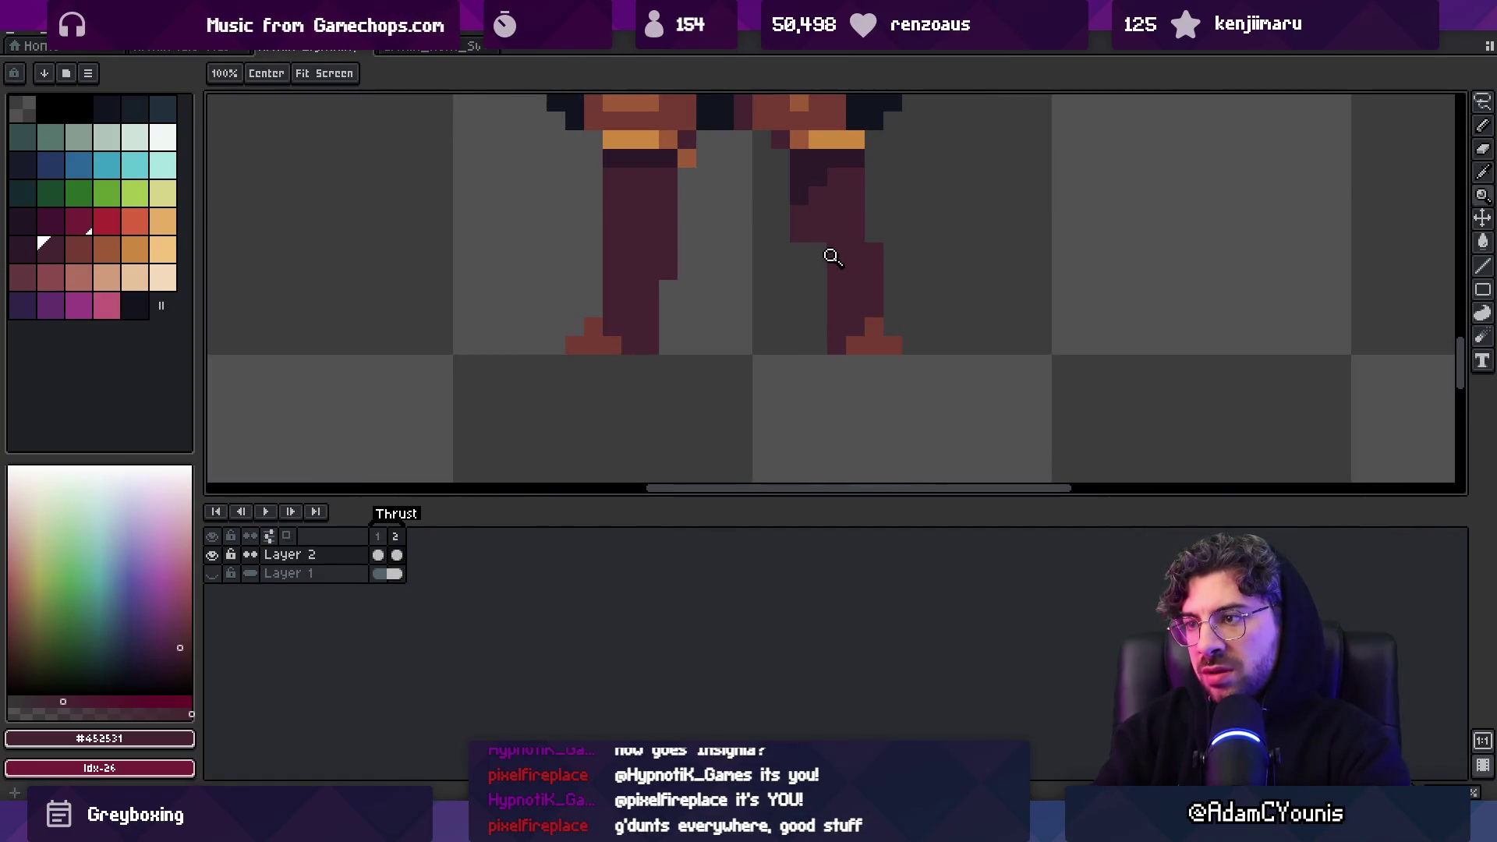
pyautogui.press('q')
pyautogui.moveTo(808, 242)
pyautogui.mouseDown()
pyautogui.moveTo(920, 361)
pyautogui.moveTo(809, 375)
pyautogui.mouseUp()
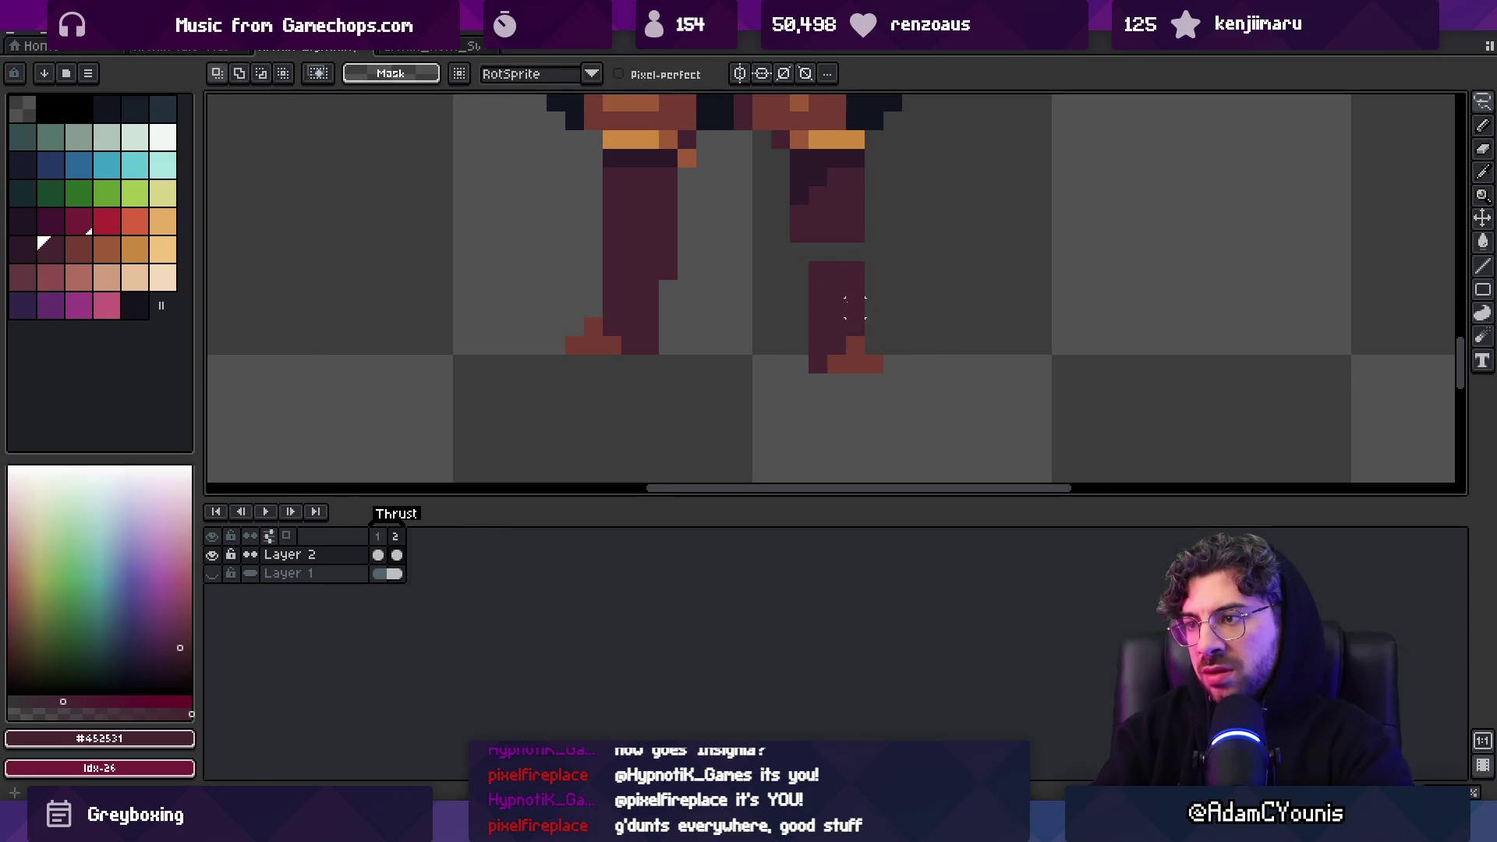
pyautogui.moveTo(835, 320); pyautogui.dragTo(835, 338)
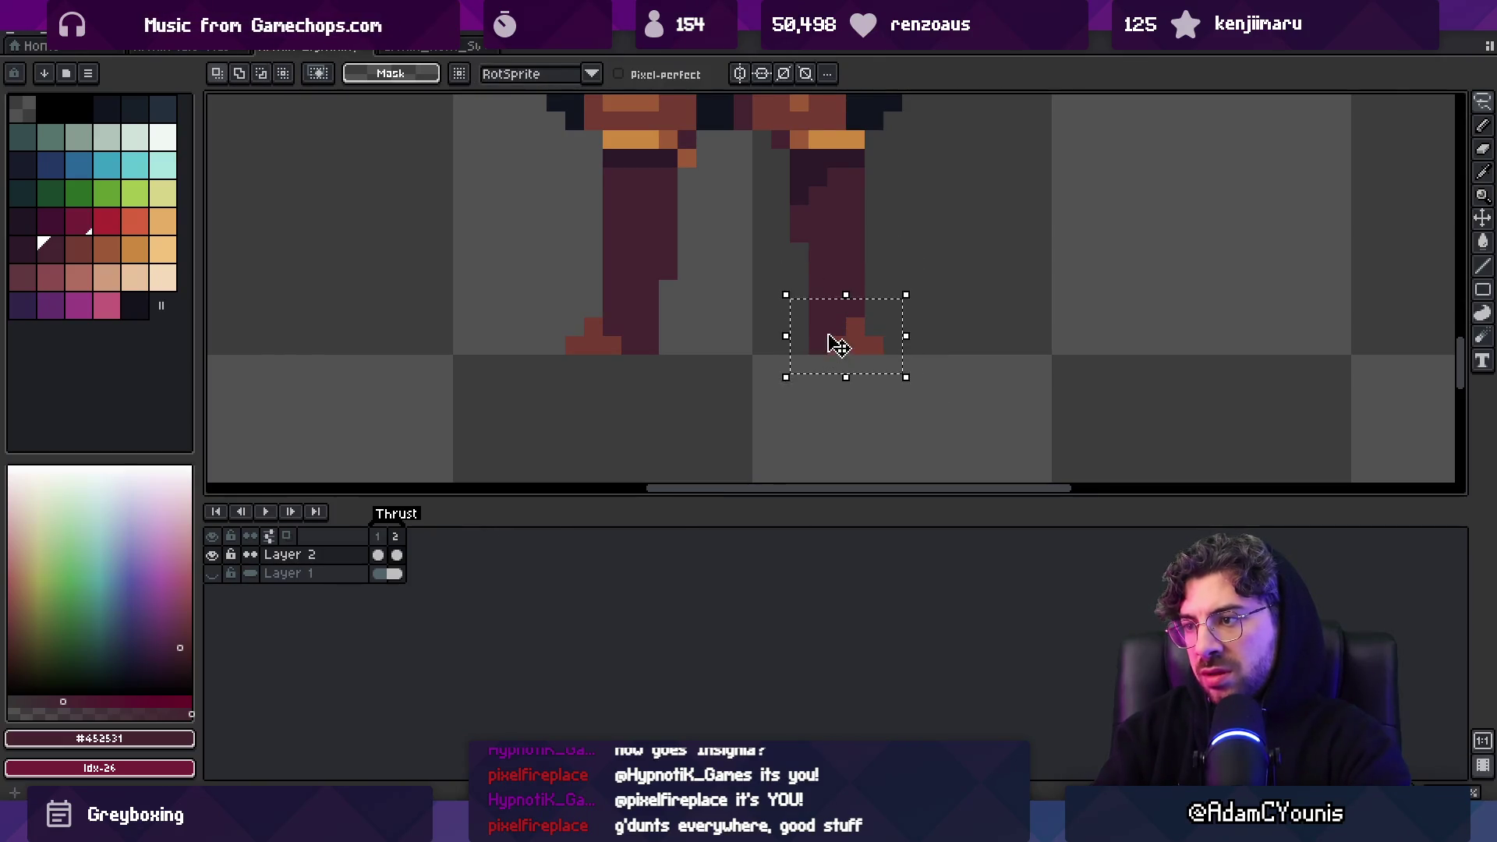
pyautogui.hotkey('ctrl', 'd')
pyautogui.hotkey('ctrl', 'z')
pyautogui.hotkey('ctrl', 'z')
pyautogui.hotkey('ctrl', 'z')
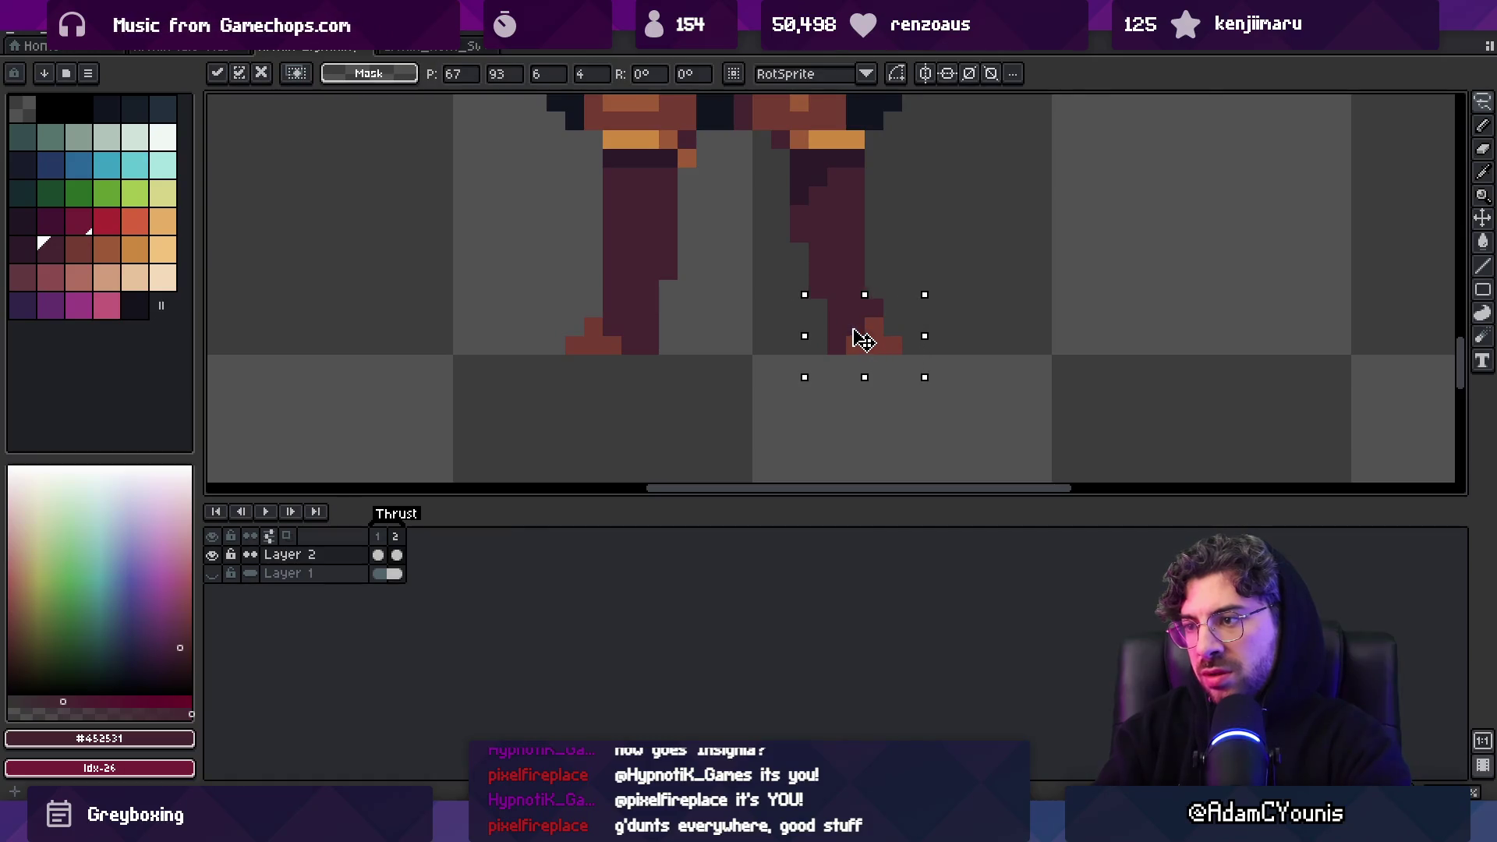
# Save the sprite and switch to Unity's Retrobox preview
pyautogui.press('v')
pyautogui.scroll(-3, 817, 325)
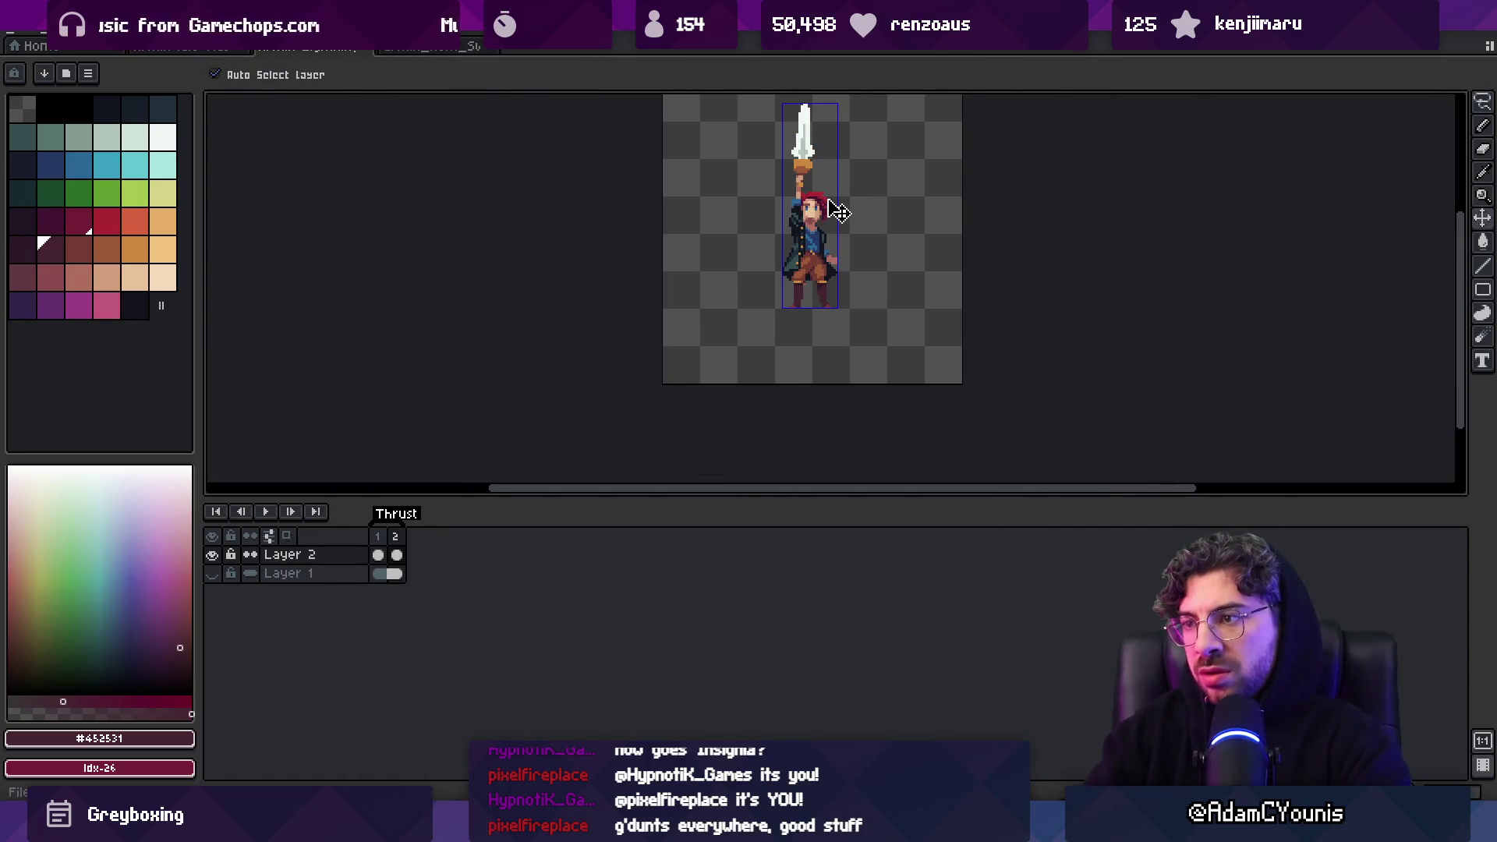
pyautogui.hotkey('ctrl', 's')
pyautogui.hotkey('alt', 'Tab')
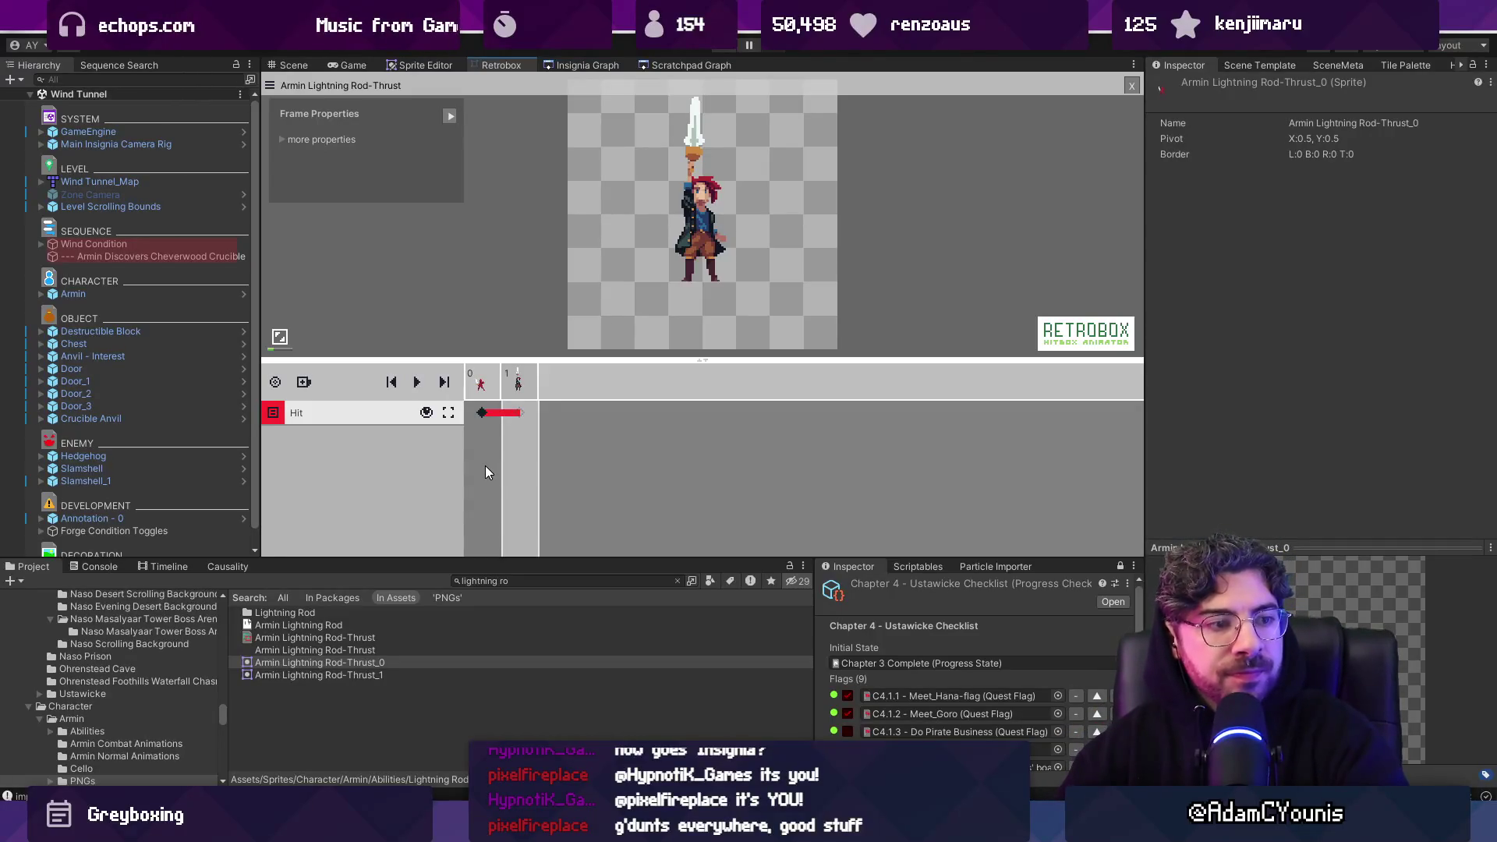
# Centre and enlarge the character in the Retrobox preview, then return to Aseprite
pyautogui.moveTo(713, 235); pyautogui.dragTo(704, 277)
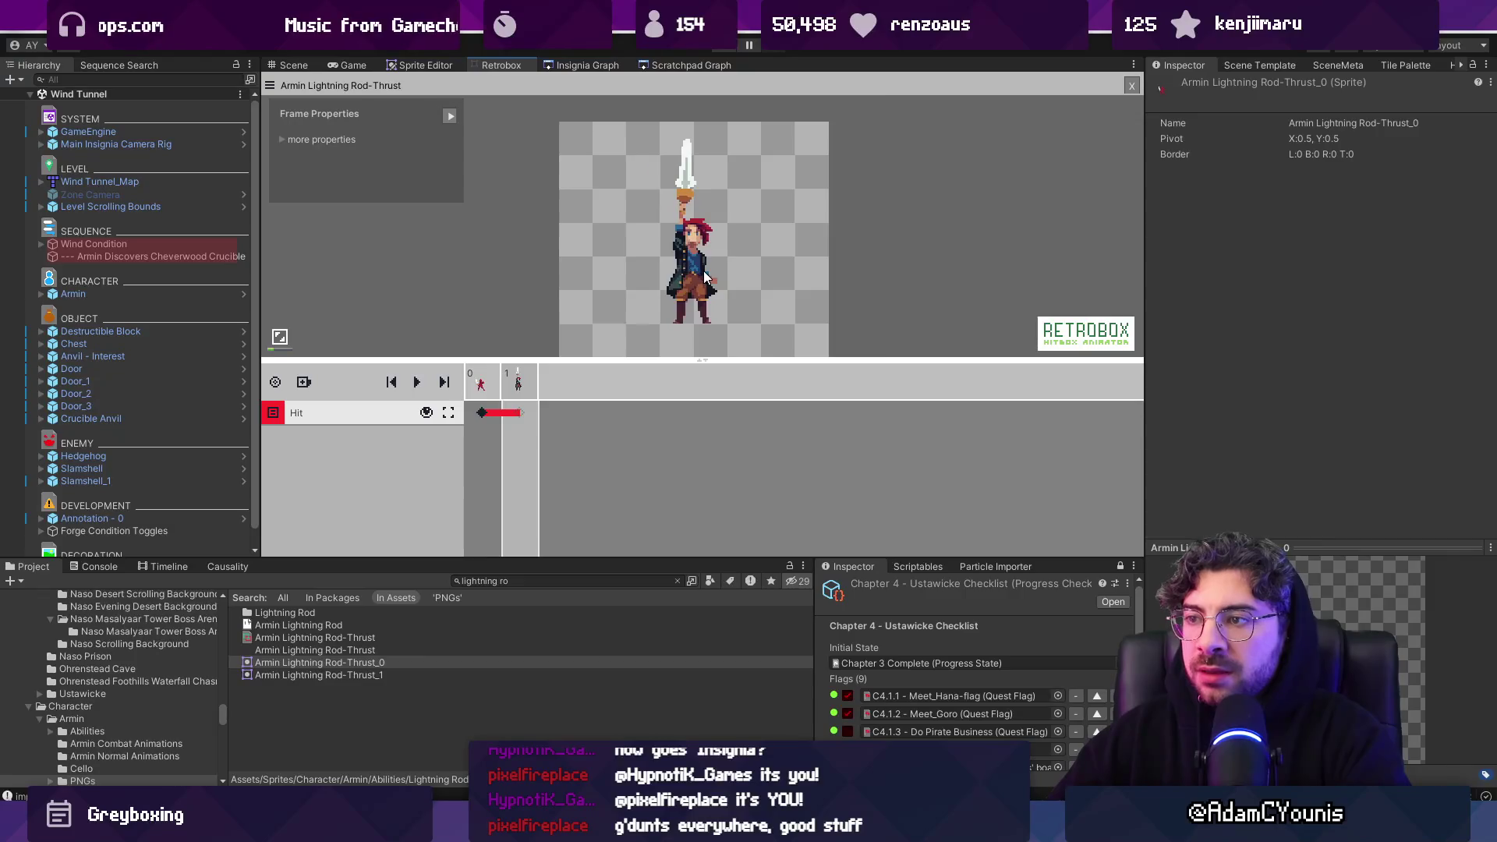
pyautogui.scroll(3, 704, 277)
pyautogui.moveTo(716, 359); pyautogui.dragTo(713, 404)
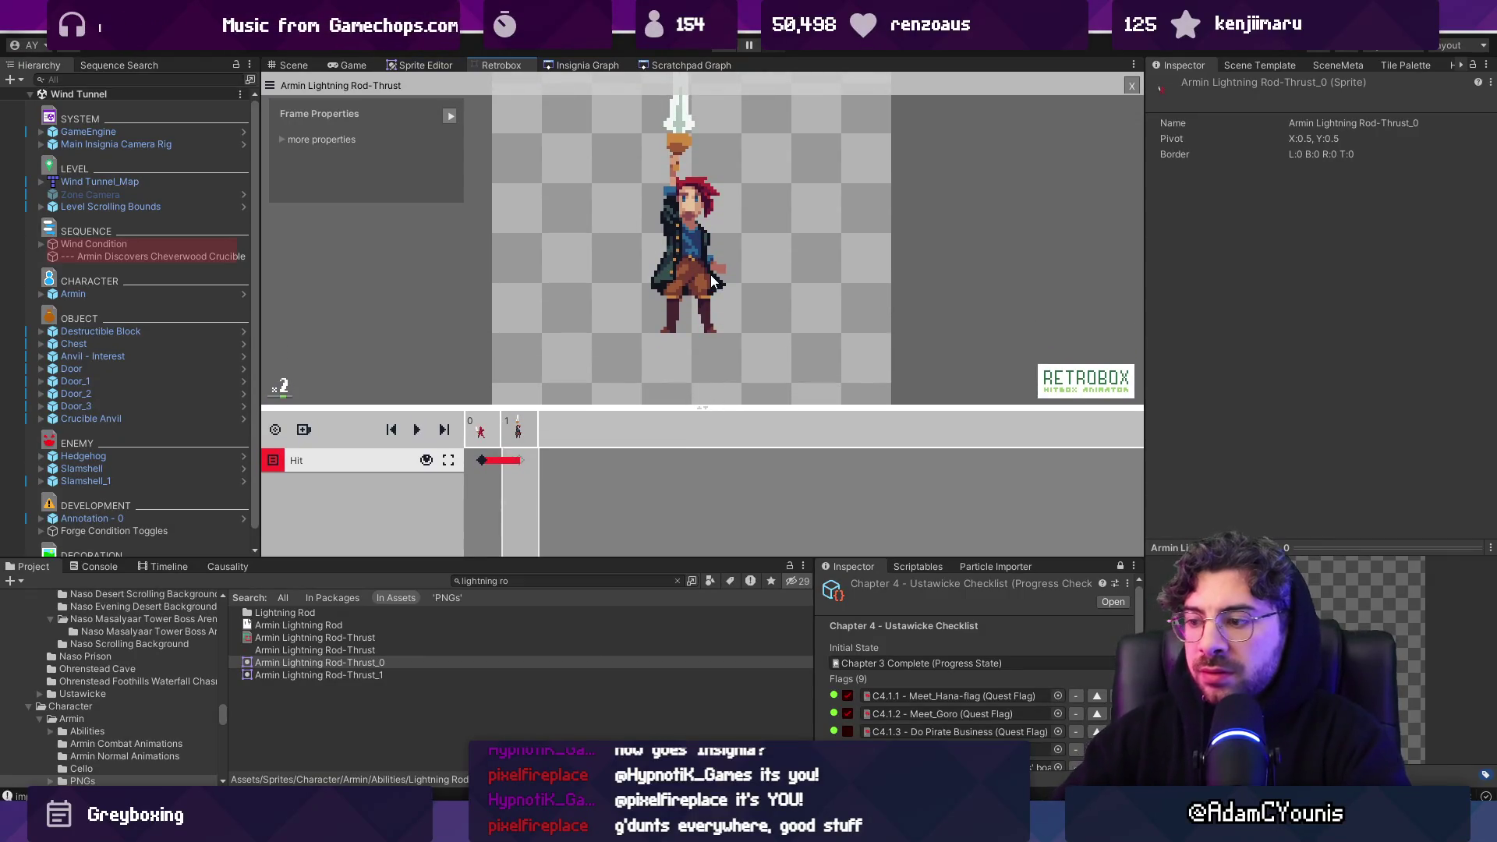
pyautogui.hotkey('alt', 'Tab')
# Draw dark #11151F outline pixels beside the character's neck
pyautogui.scroll(5, 874, 238)
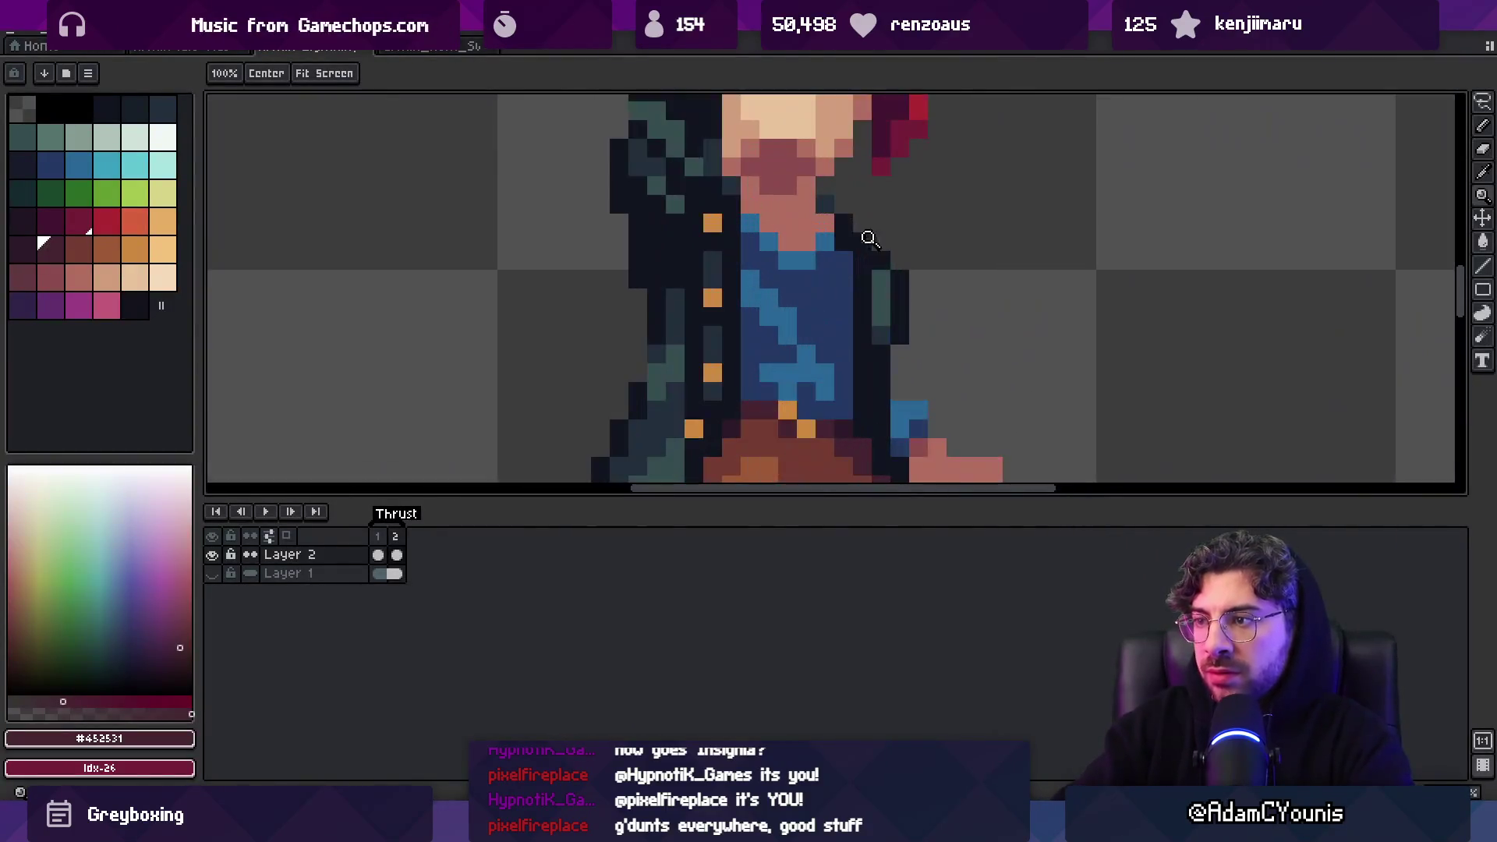
pyautogui.press('b')
pyautogui.keyDown('alt'); pyautogui.click(842, 223); pyautogui.keyUp('alt')
pyautogui.moveTo(827, 204); pyautogui.dragTo(855, 203)
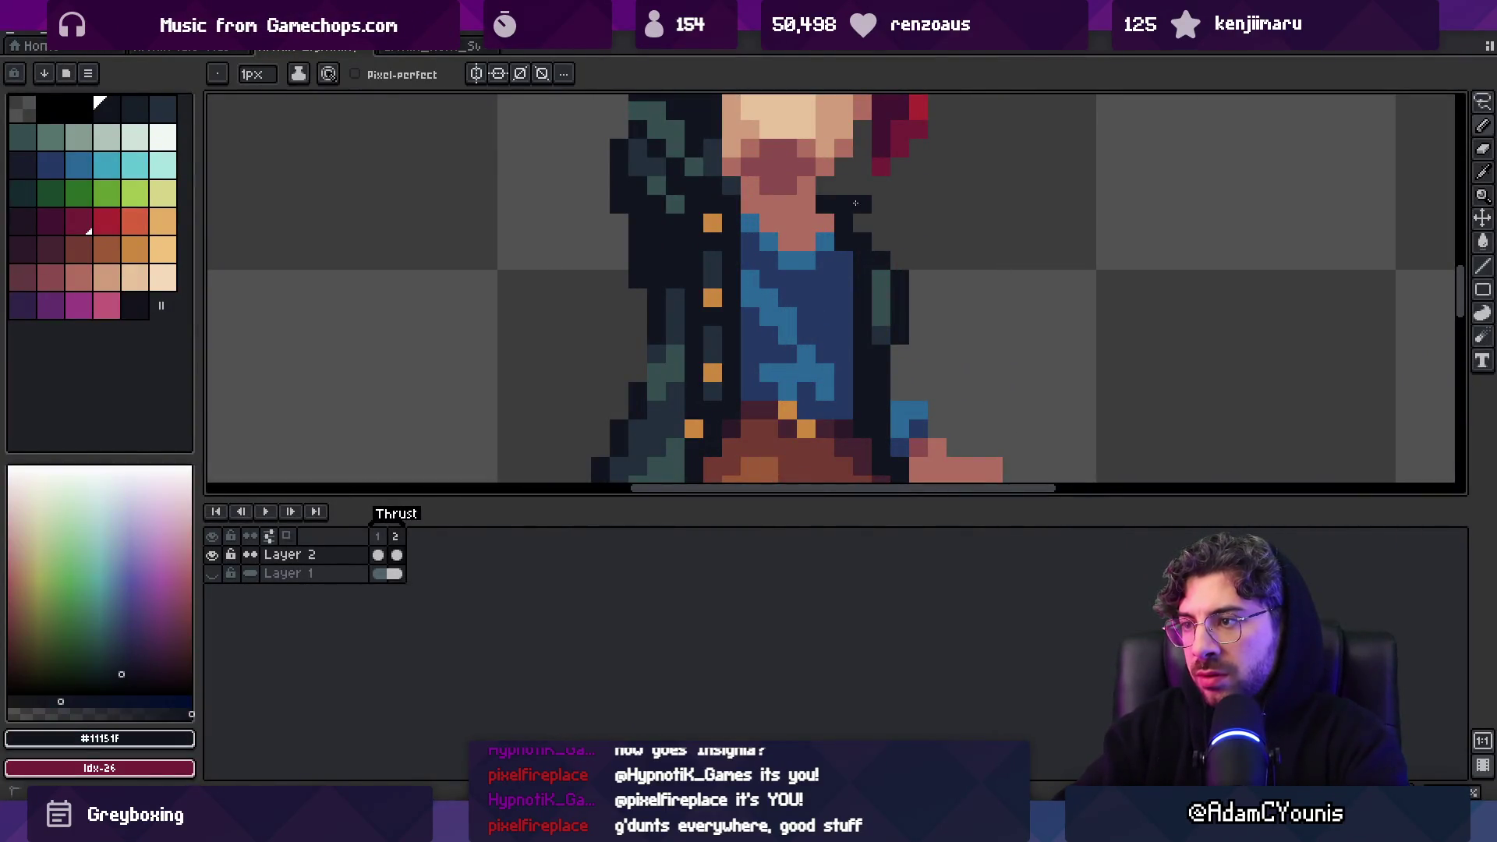
pyautogui.scroll(-3, 860, 230)
pyautogui.scroll(3, 860, 230)
# Sample the blue shirt #296797, dark blue #243964 and transparent colours near the collar
pyautogui.keyDown('alt'); pyautogui.click(920, 250); pyautogui.keyUp('alt')
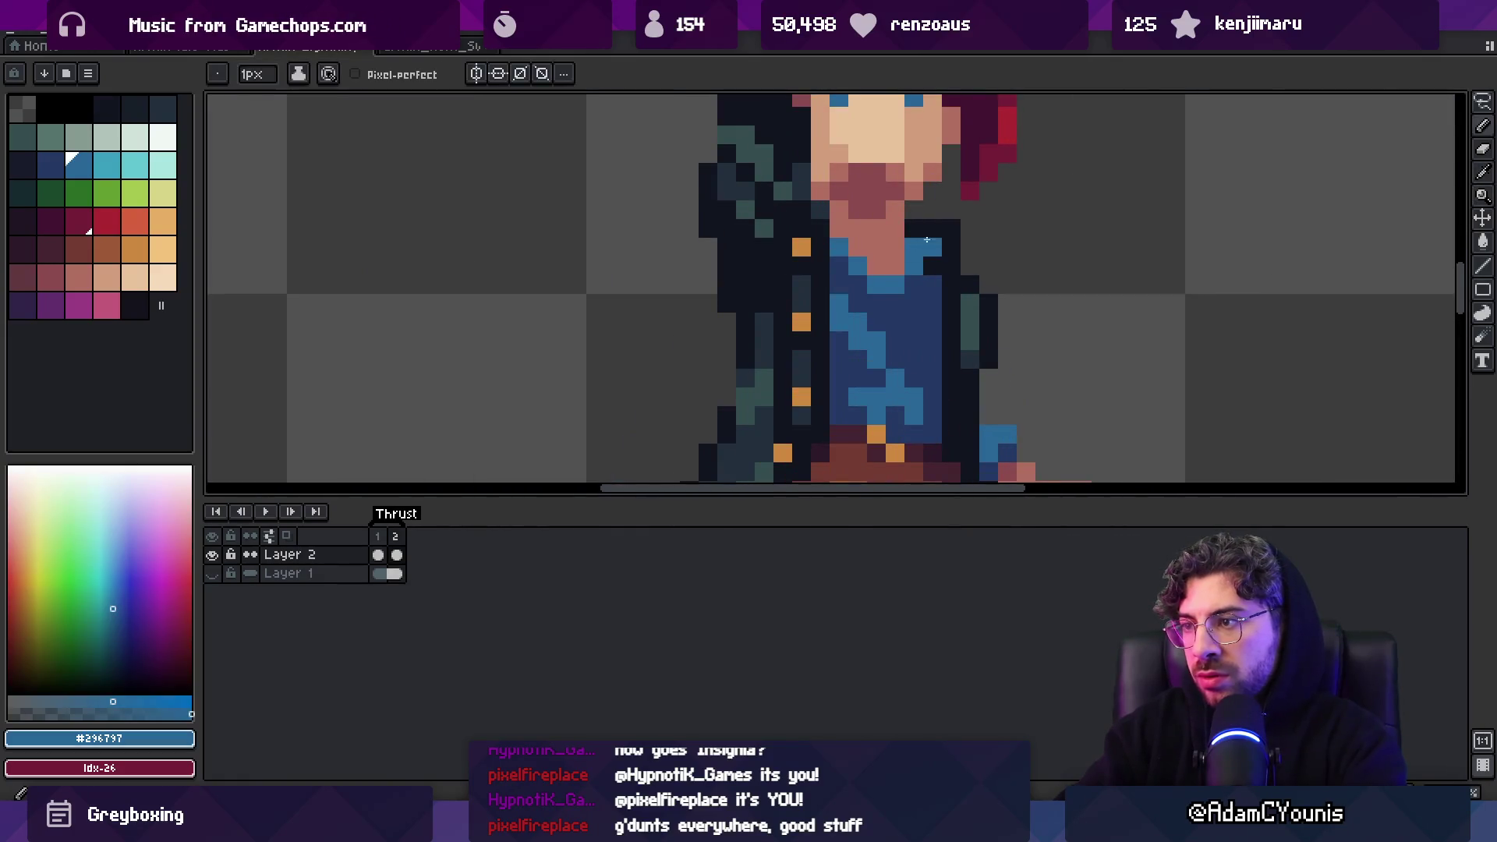
pyautogui.scroll(-3, 859, 240)
pyautogui.scroll(3, 859, 240)
pyautogui.keyDown('alt'); pyautogui.click(903, 232); pyautogui.keyUp('alt')
pyautogui.press('m')
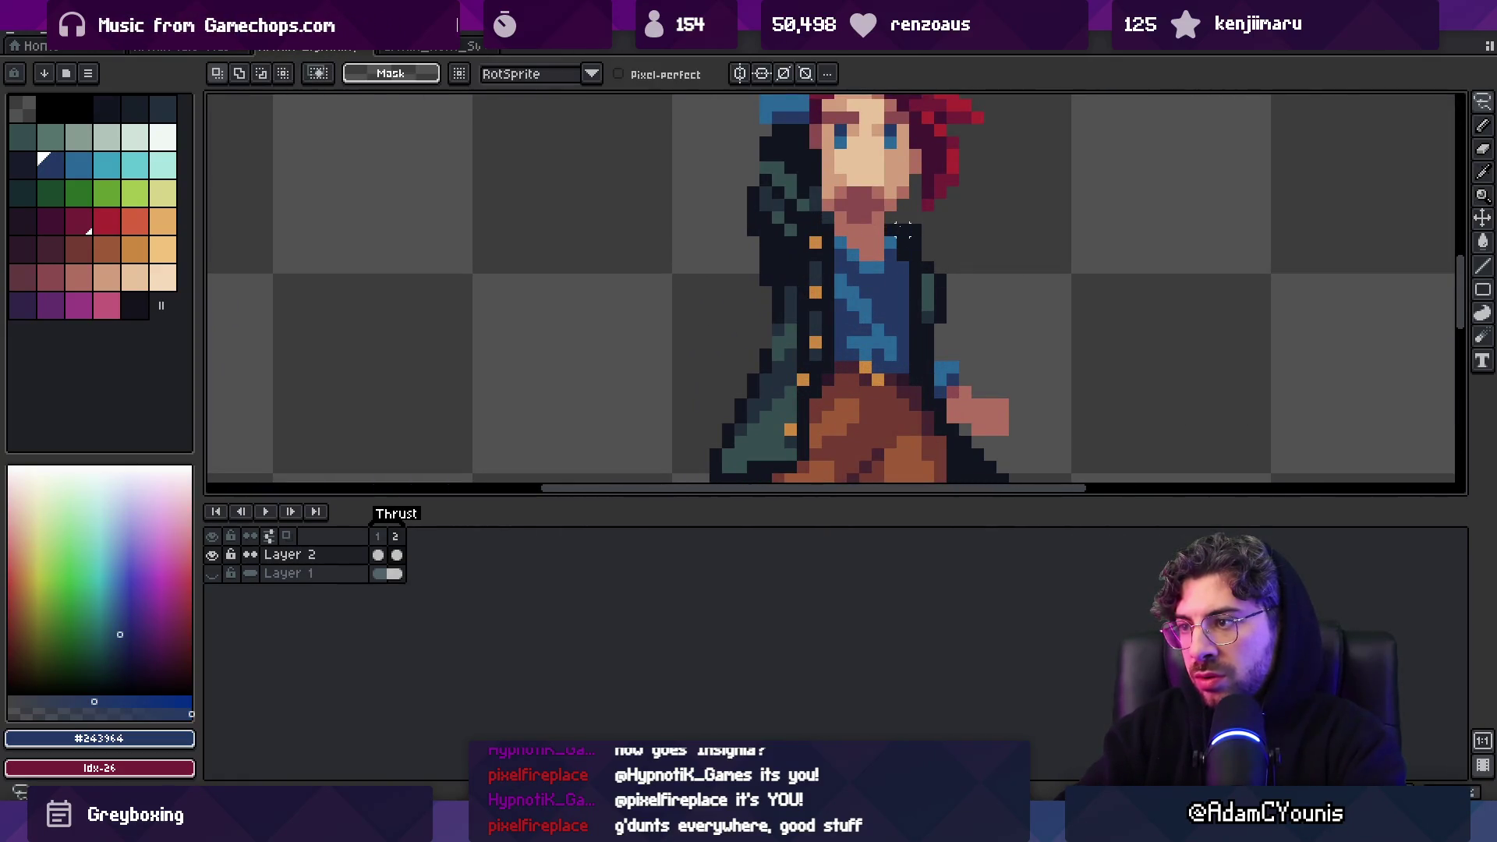
pyautogui.press('b')
pyautogui.keyDown('alt'); pyautogui.click(890, 243); pyautogui.keyUp('alt')
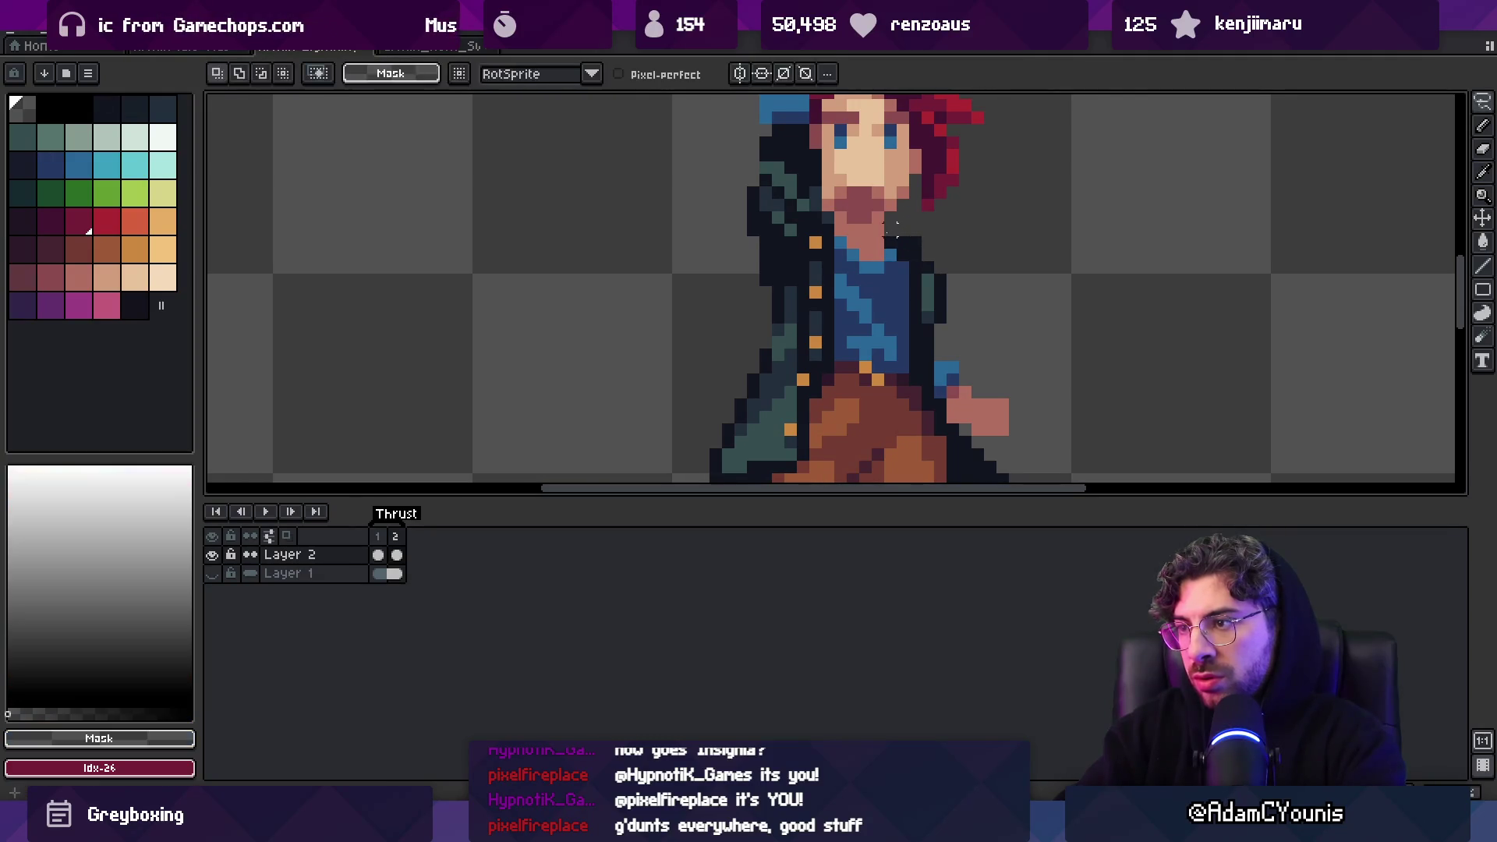
pyautogui.press('z')
pyautogui.scroll(-2, 935, 194)
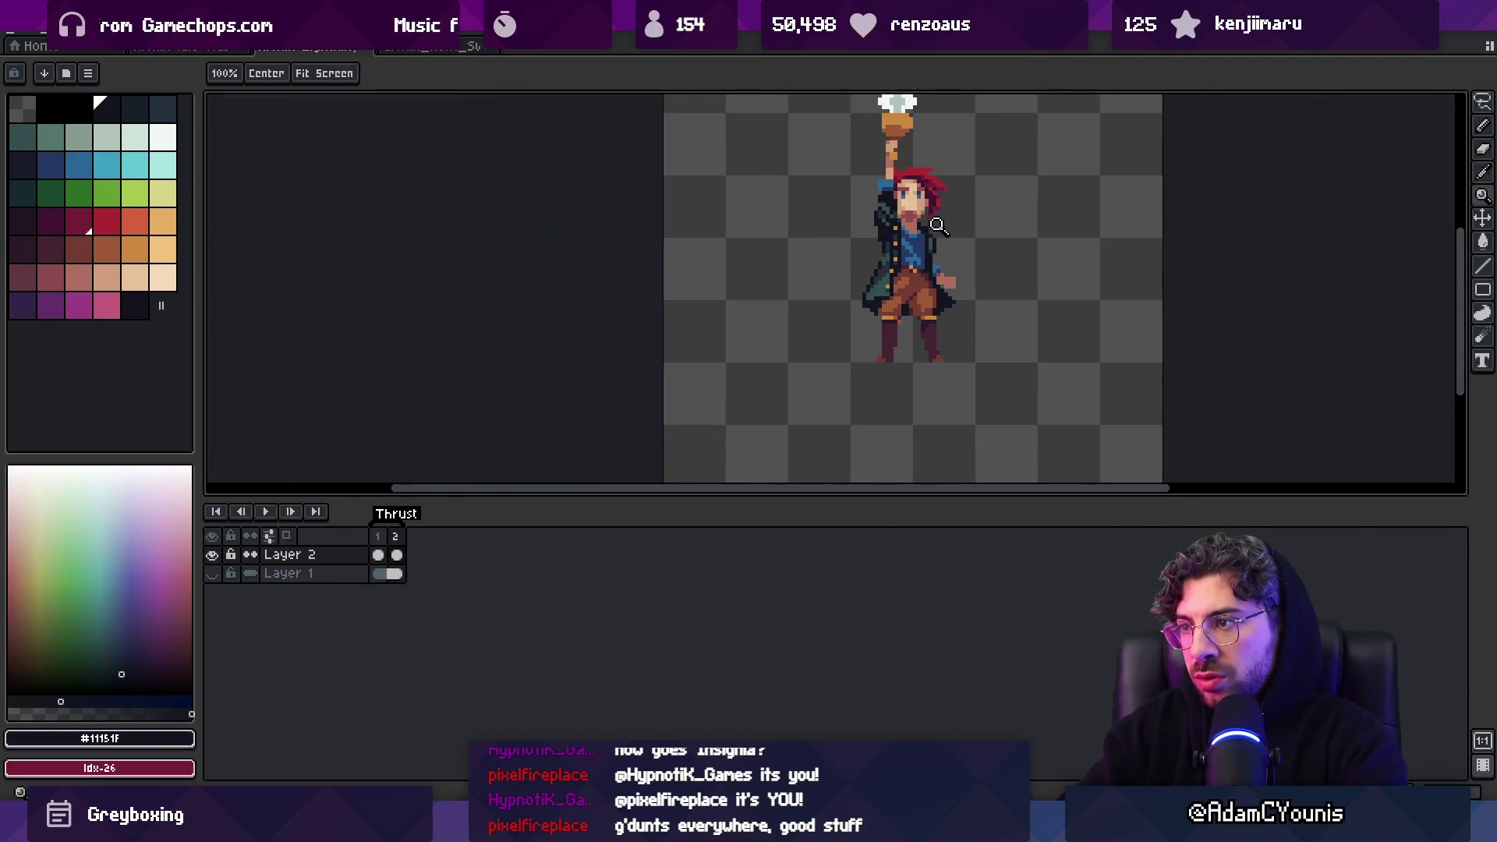
# Re-export the sprite sheet over the existing file and return to Unity
pyautogui.press('v')
pyautogui.hotkey('ctrl', 'shift', 'x')
pyautogui.press('Return')
pyautogui.press('z')
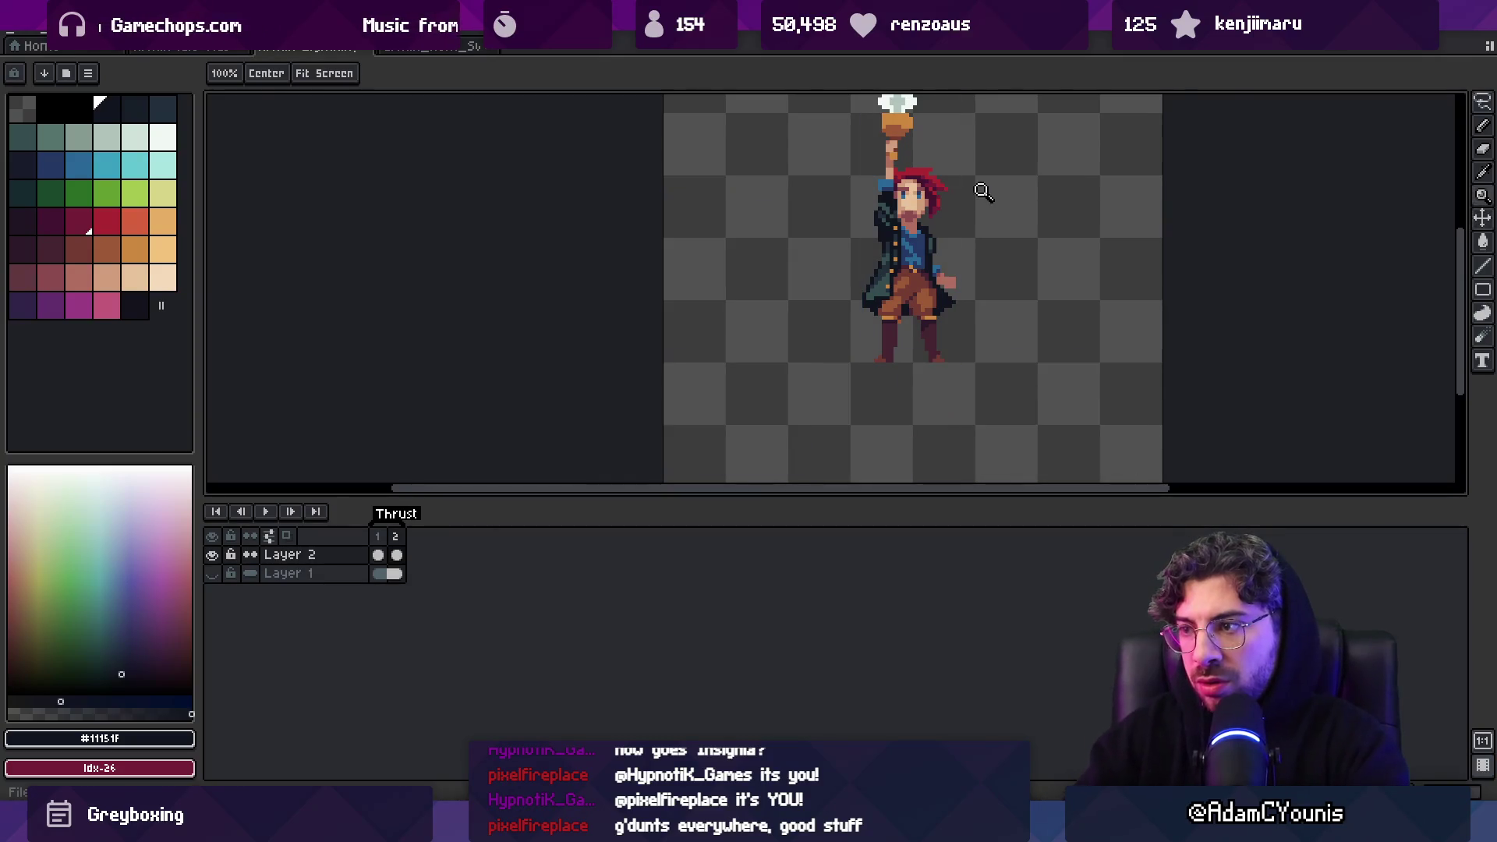
pyautogui.hotkey('alt', 'Tab')
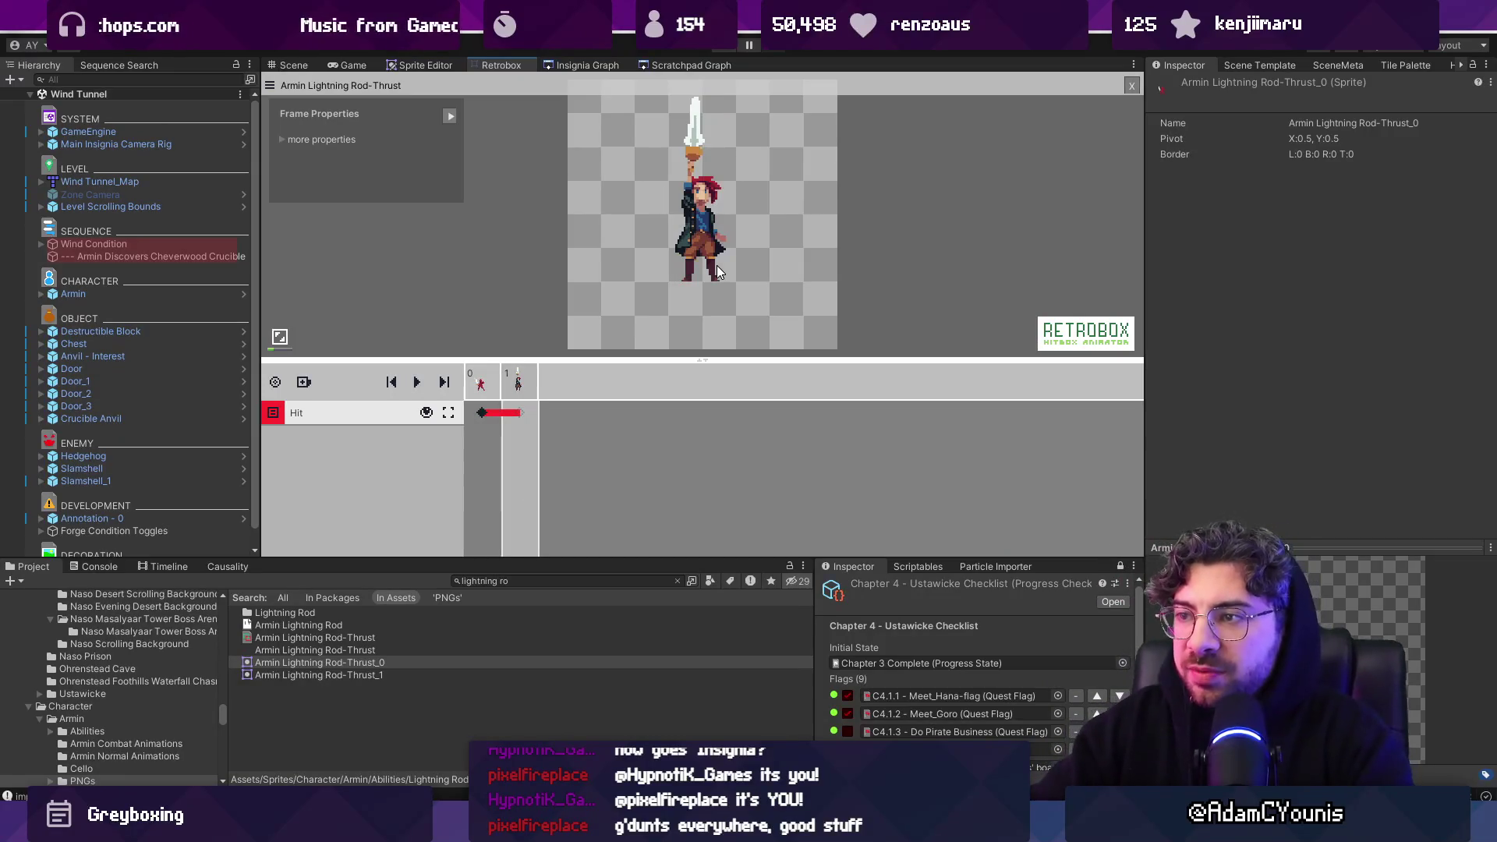
# Re-export the Thrust sprite sheet from Aseprite, overwriting the previous export
pyautogui.scroll(1, 717, 271)
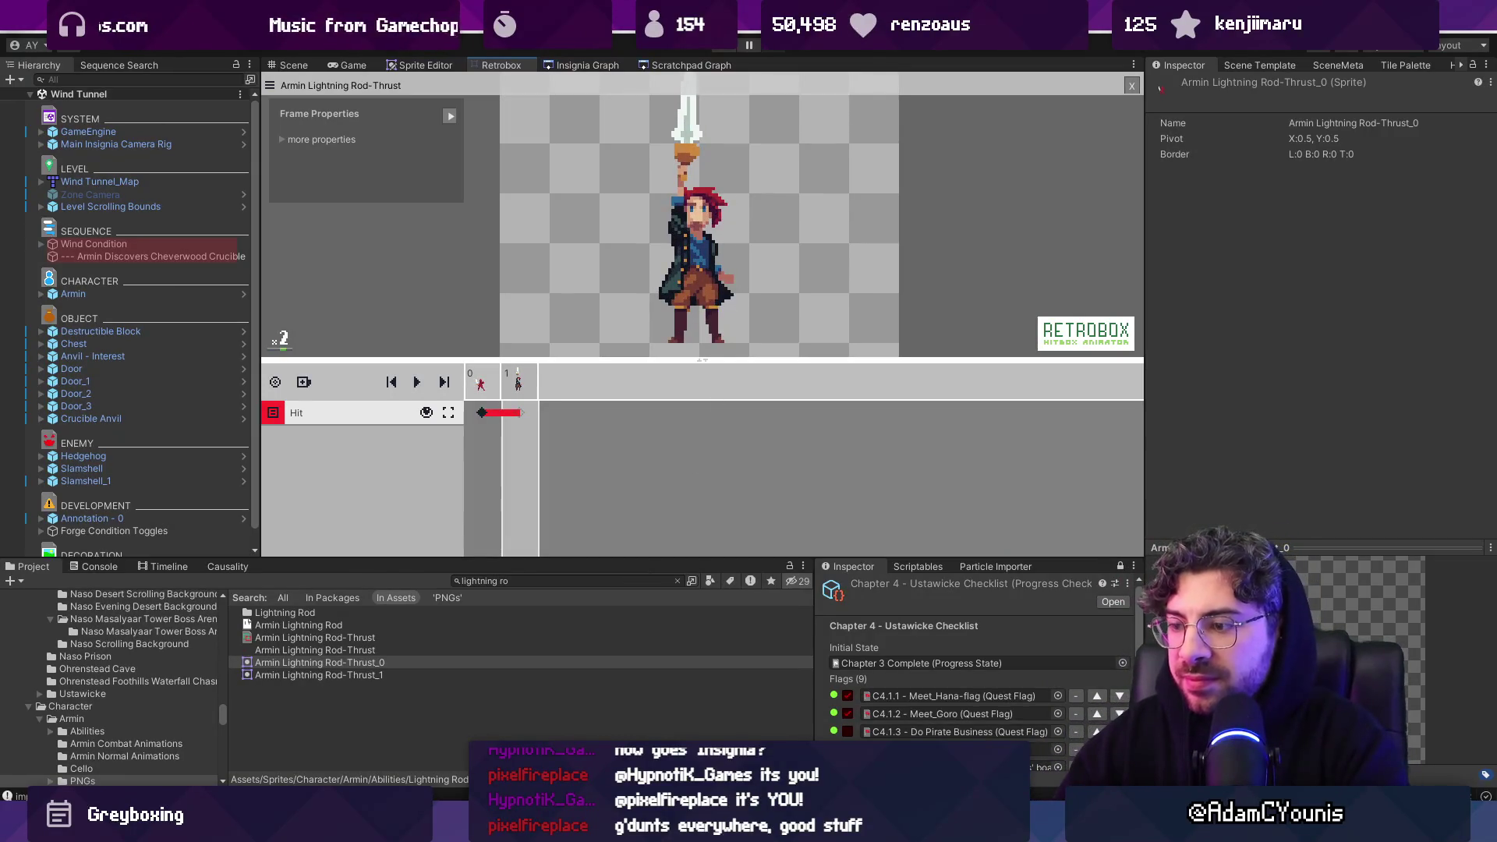
pyautogui.hotkey('alt', 'Tab')
pyautogui.scroll(3, 926, 274)
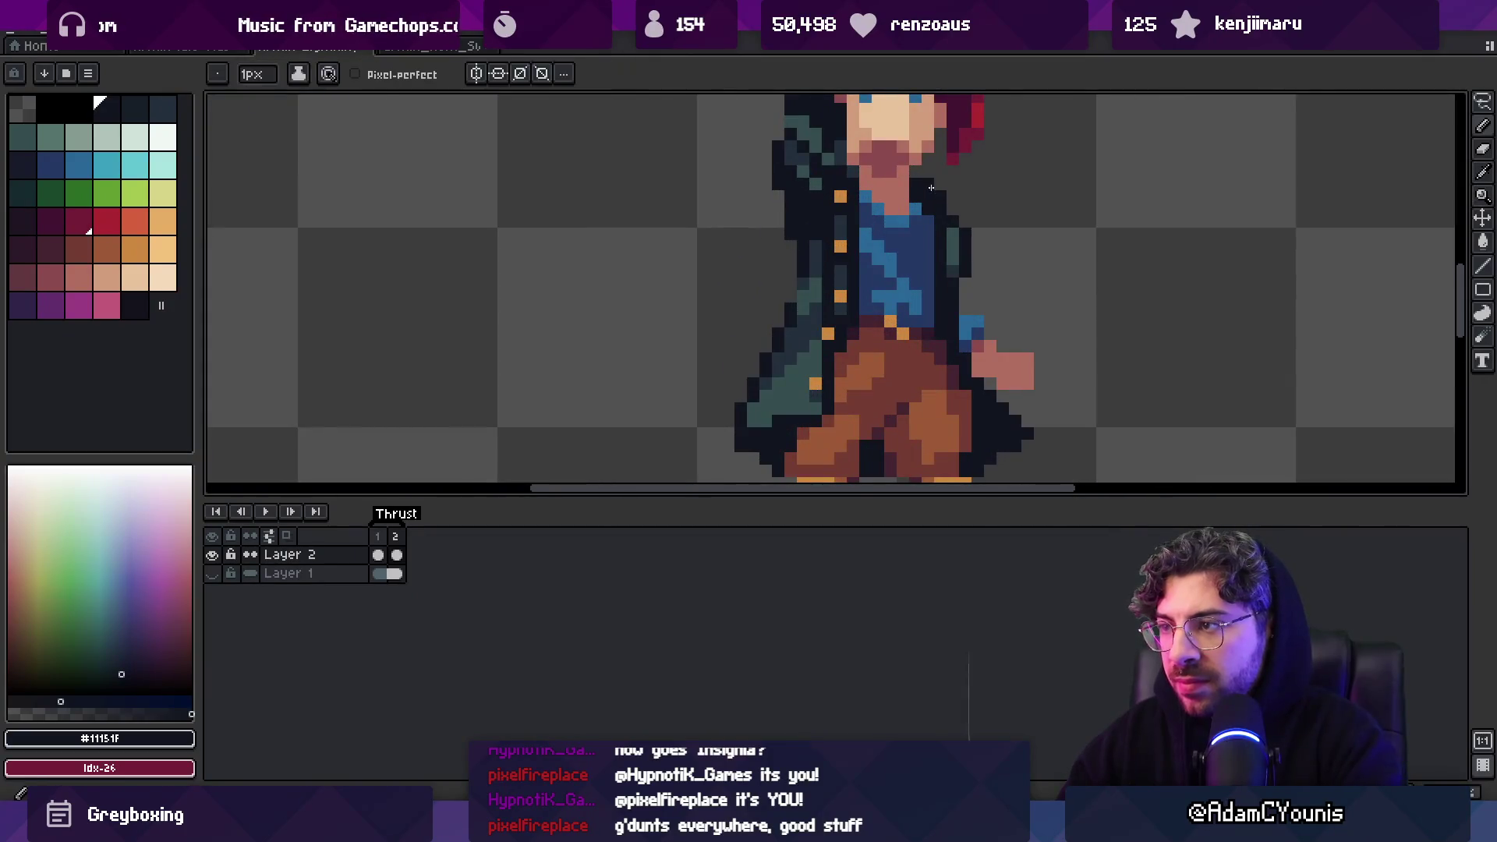
pyautogui.hotkey('ctrl', 'e')
pyautogui.press('Return')
pyautogui.press('b')
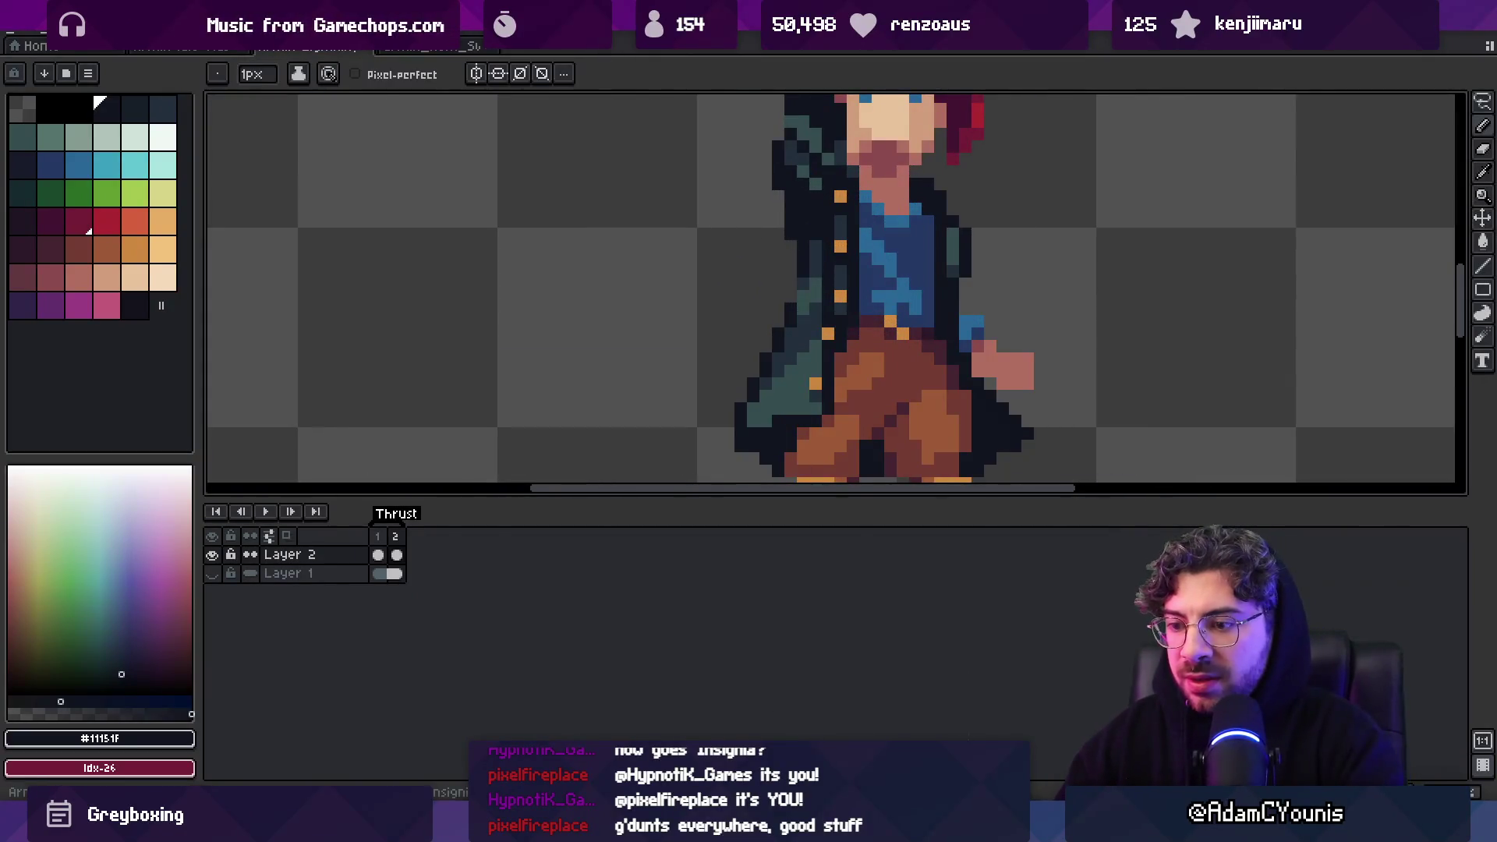
# Back in Unity, zoom the Retrobox preview out and step back to frame 0
pyautogui.hotkey('alt', 'Tab')
pyautogui.scroll(3, 743, 180)
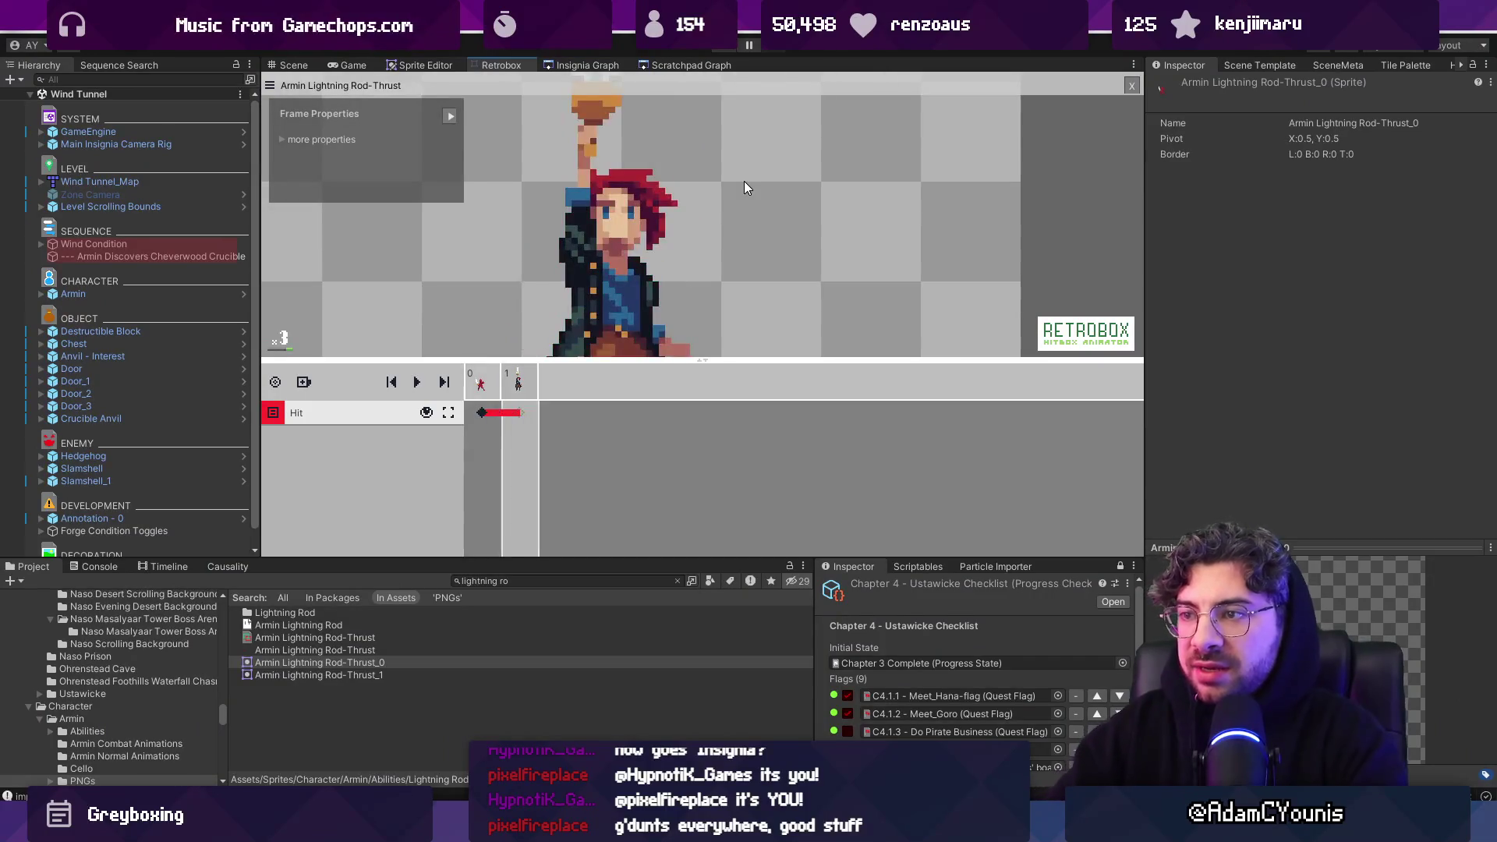
pyautogui.scroll(-2, 744, 187)
pyautogui.press('Left')
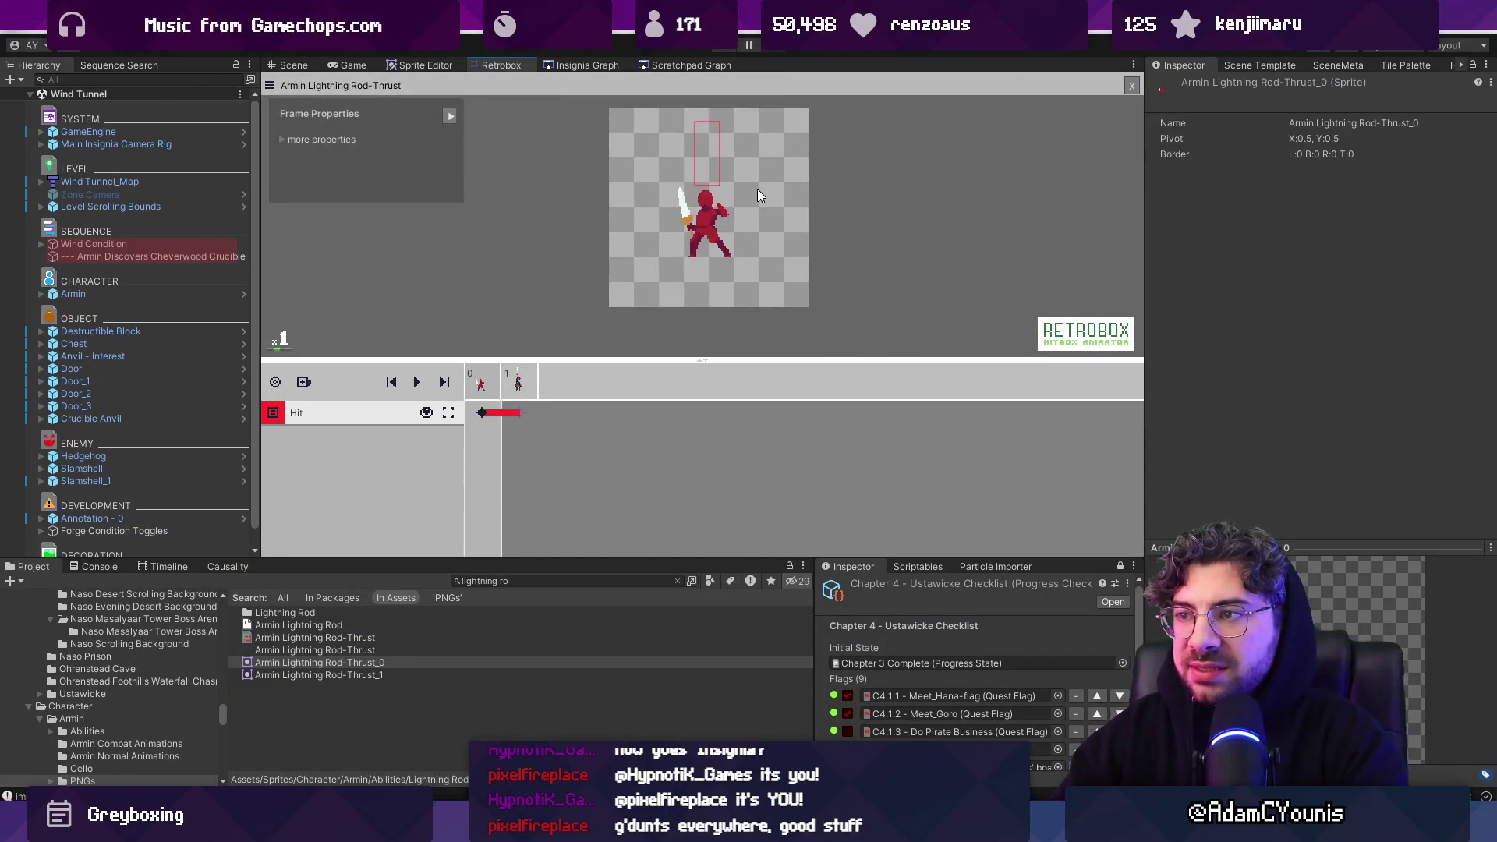
# Move and enlarge frame 1's hitbox to cover the sword from tip down to the head
pyautogui.click(481, 412)
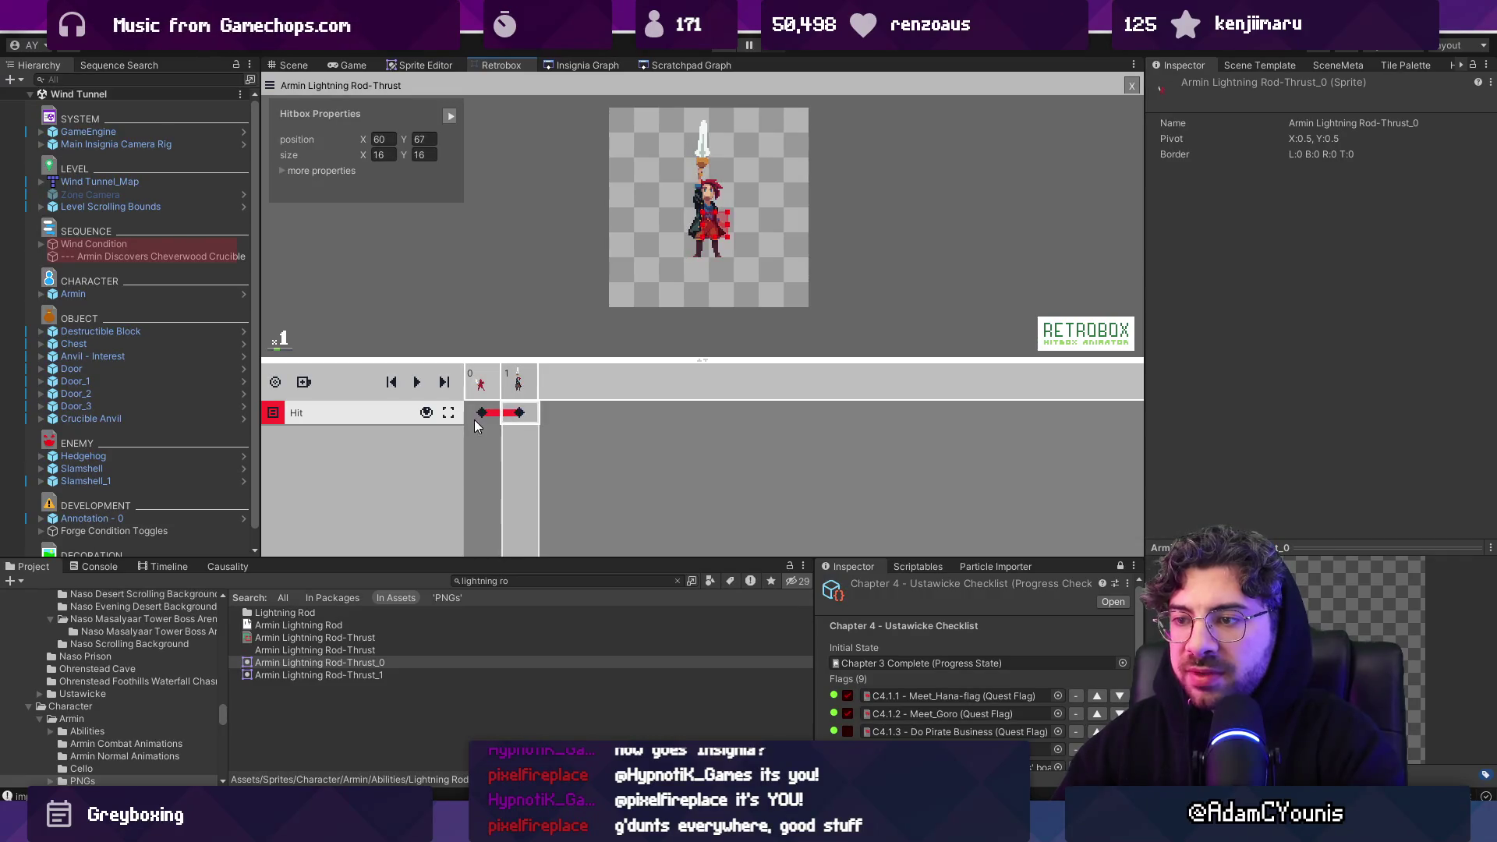
pyautogui.click(484, 418)
pyautogui.click(519, 414)
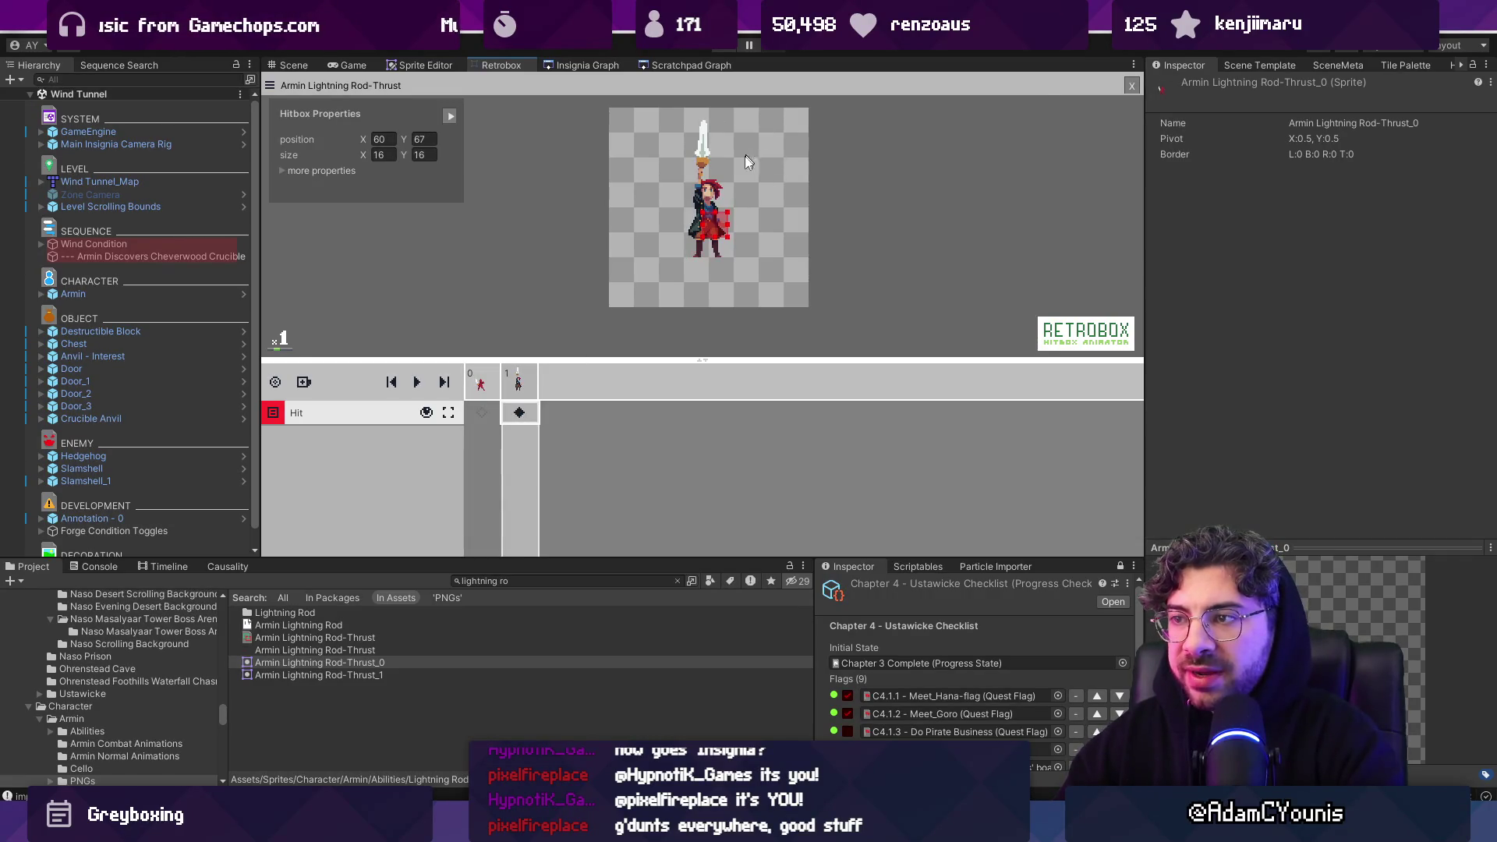
pyautogui.scroll(1, 683, 257)
pyautogui.moveTo(683, 312); pyautogui.dragTo(664, 116)
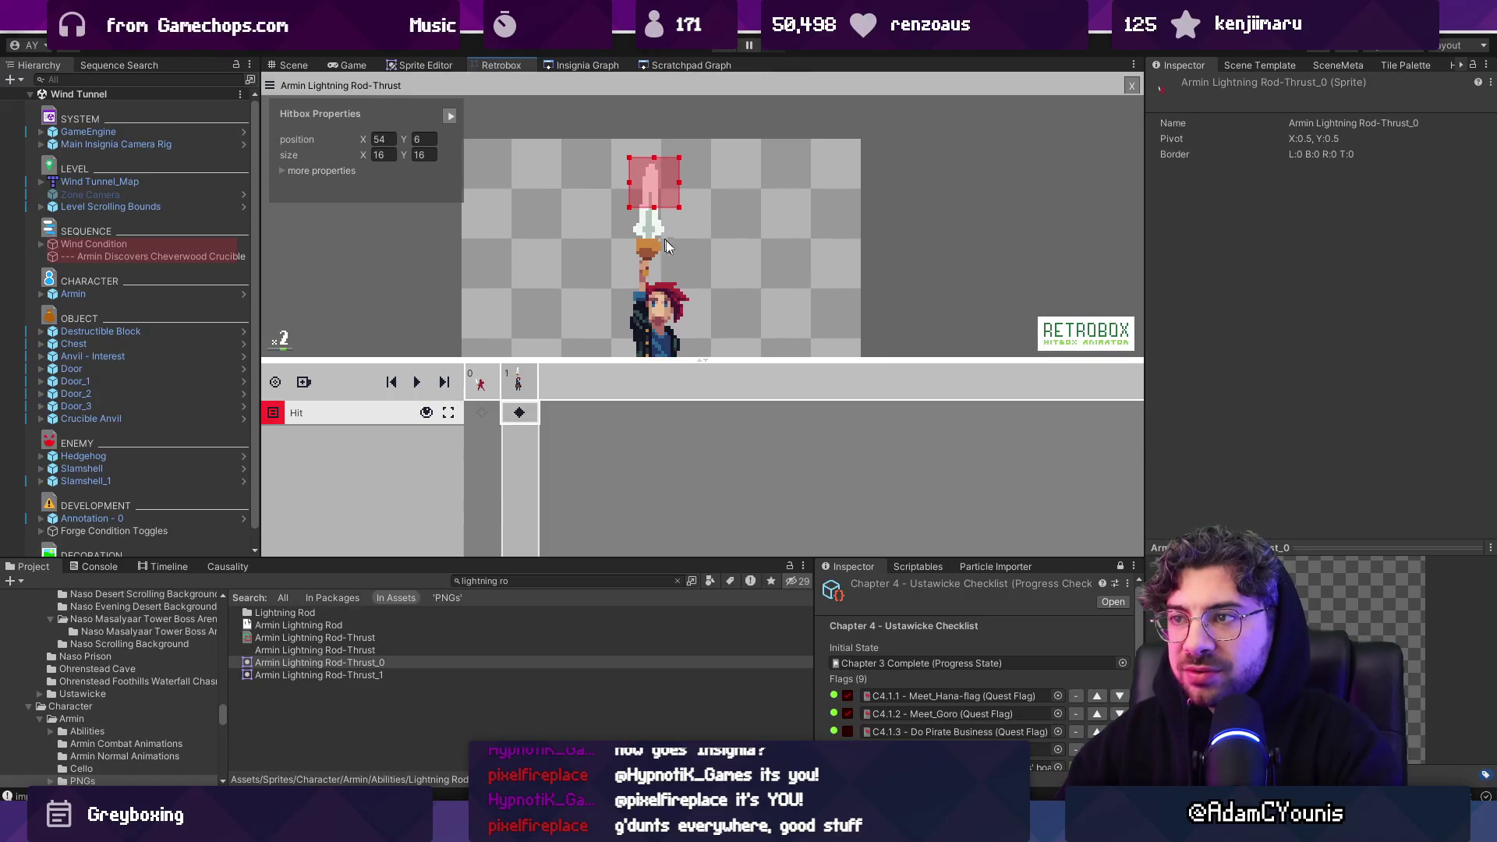
pyautogui.moveTo(703, 360); pyautogui.dragTo(703, 435)
pyautogui.moveTo(654, 246)
pyautogui.mouseDown()
pyautogui.moveTo(655, 281)
pyautogui.moveTo(671, 241)
pyautogui.mouseUp()
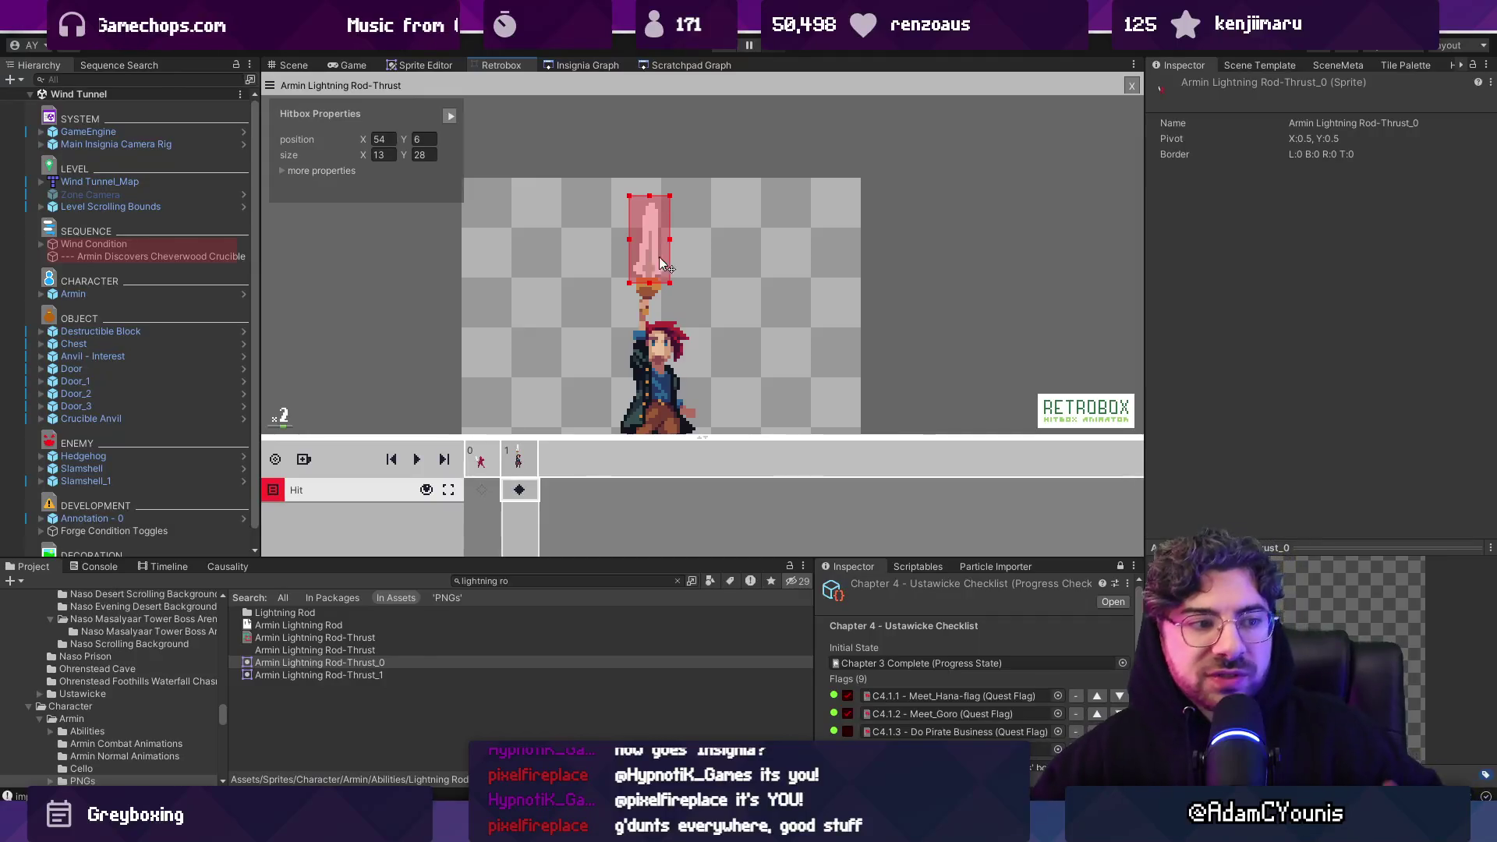
pyautogui.scroll(-2, 663, 241)
pyautogui.scroll(2, 644, 230)
pyautogui.moveTo(644, 231); pyautogui.dragTo(659, 280)
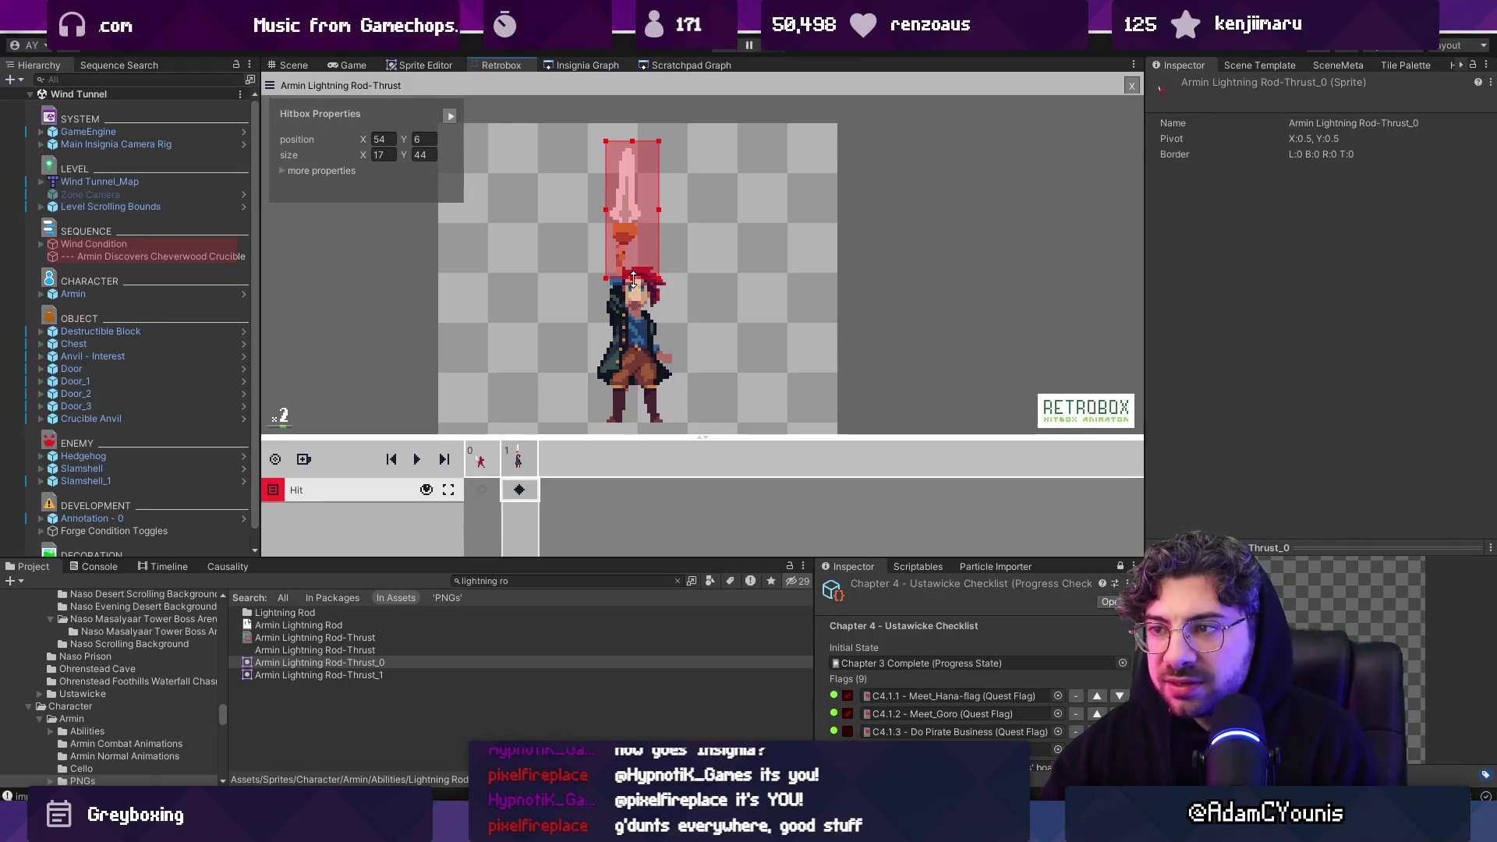
# Compare the greybox frame 0 with detailed frame 1, then go to Aseprite's first frame
pyautogui.click(491, 468)
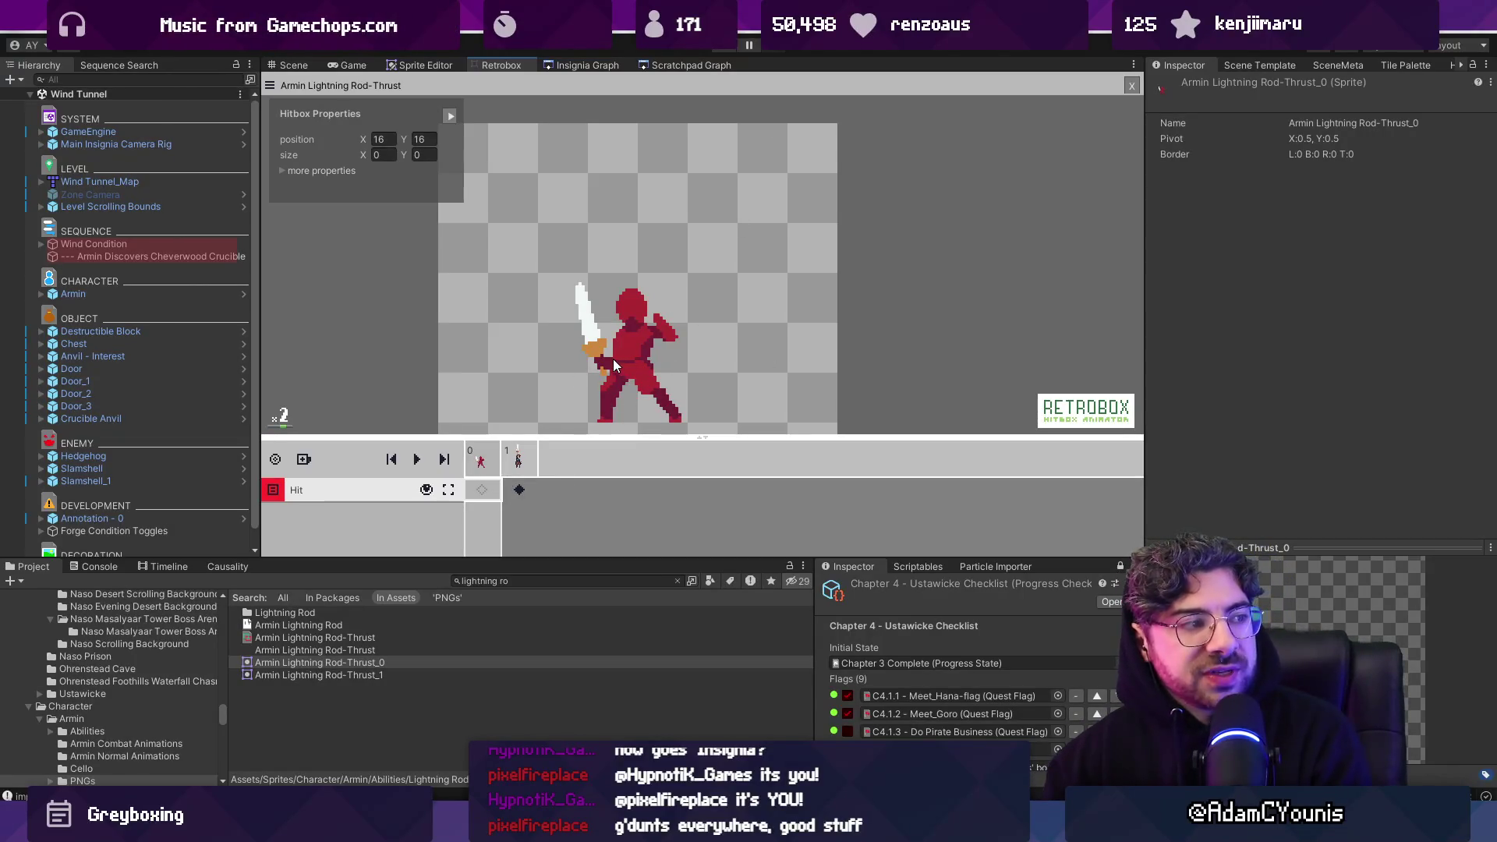
pyautogui.click(521, 463)
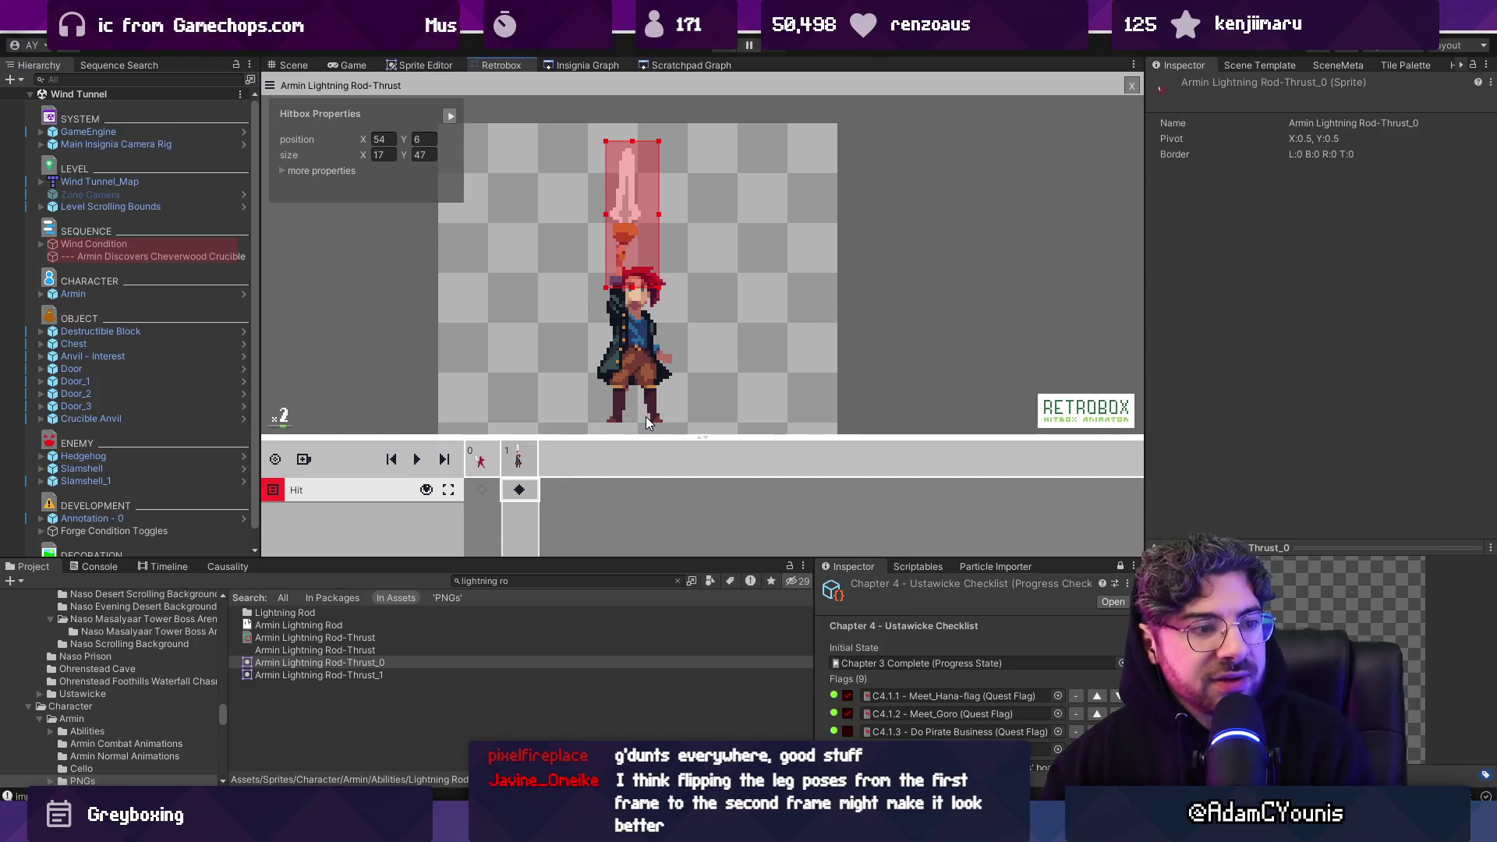
pyautogui.click(483, 461)
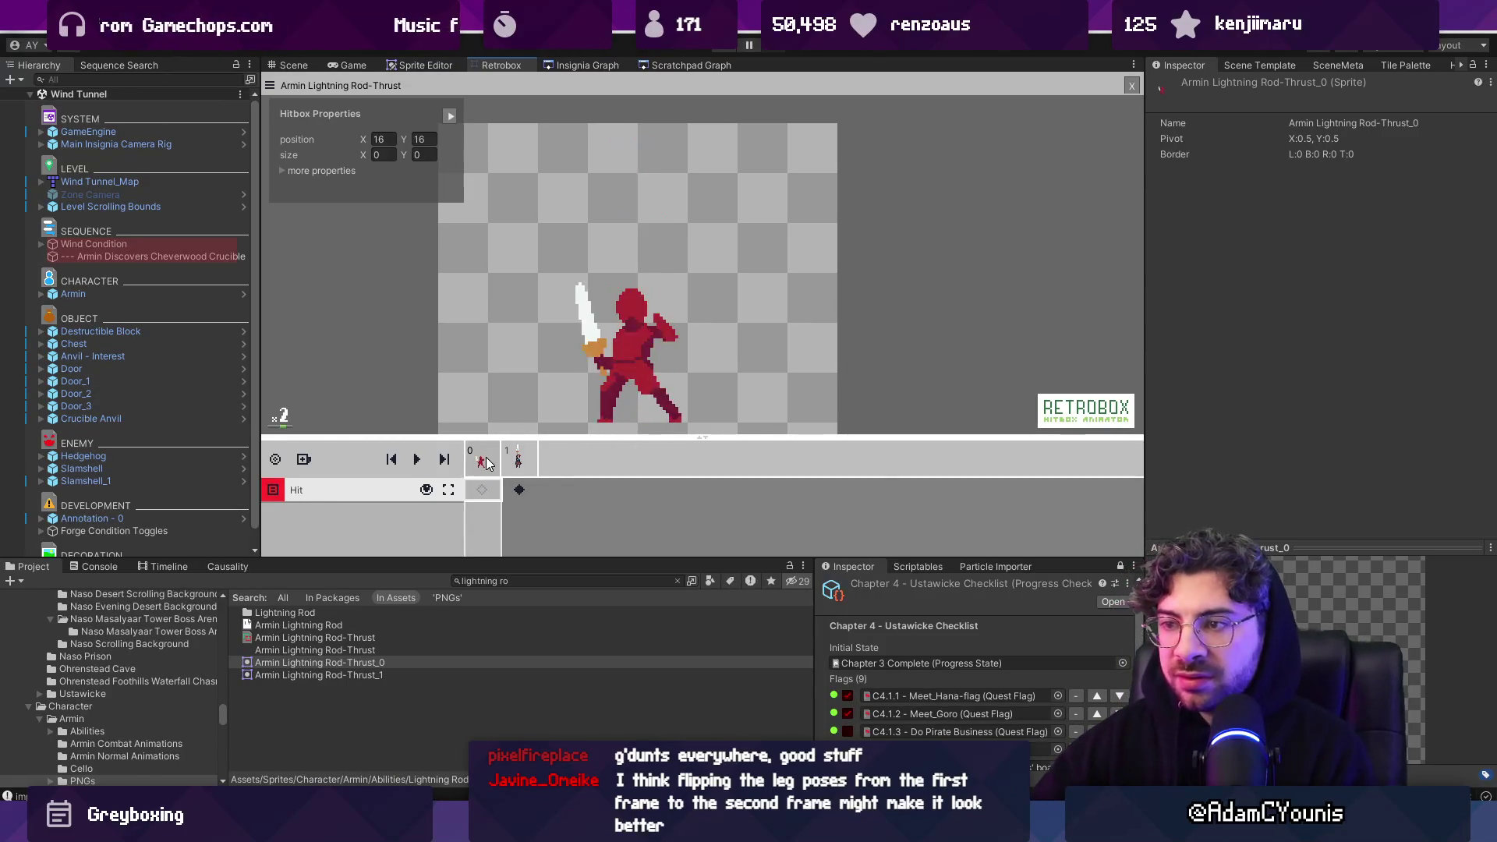
pyautogui.press('Right')
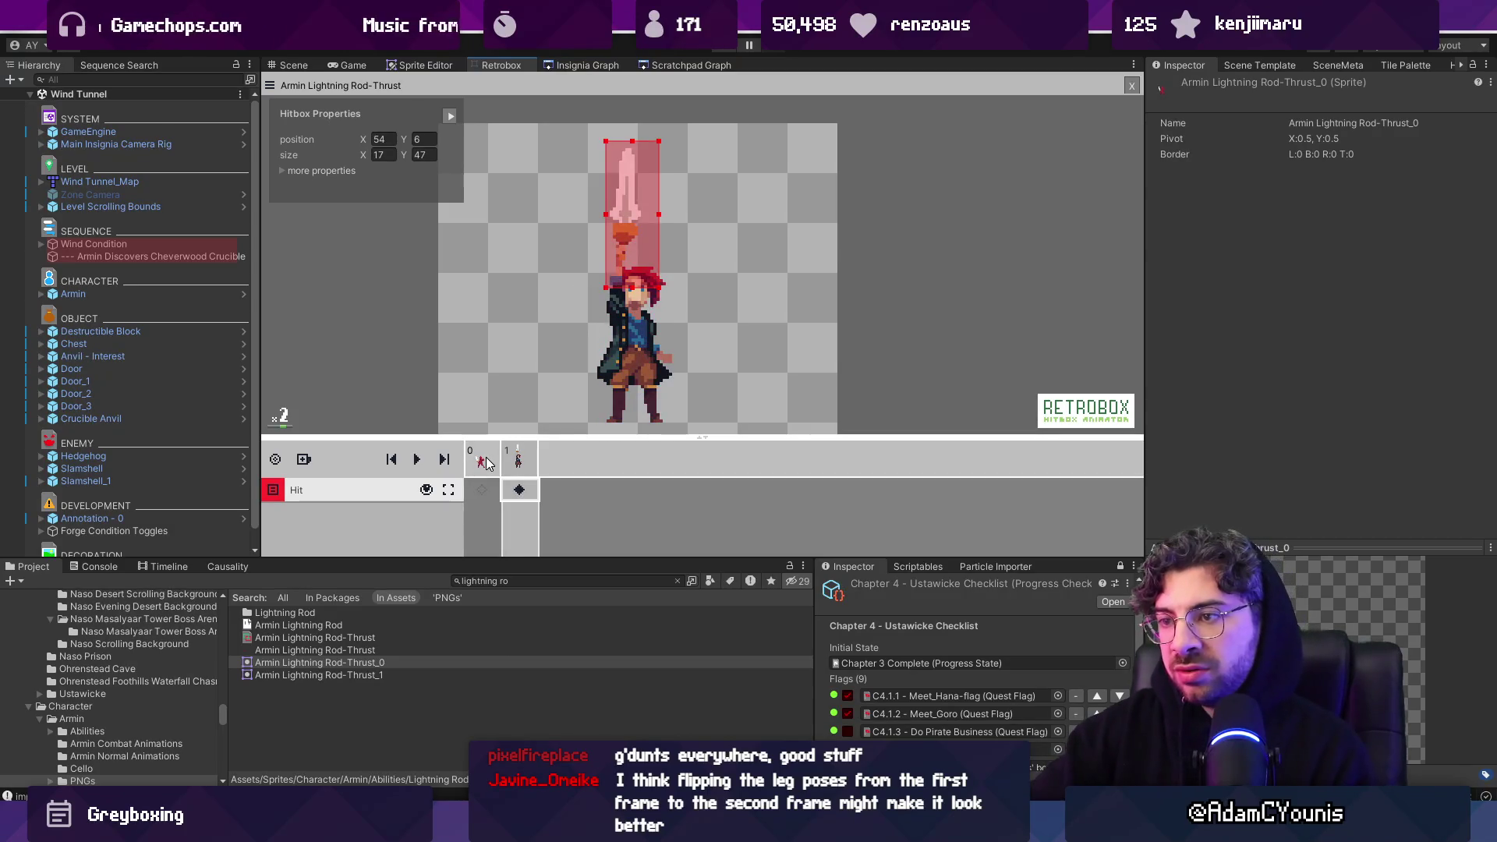
pyautogui.click(483, 461)
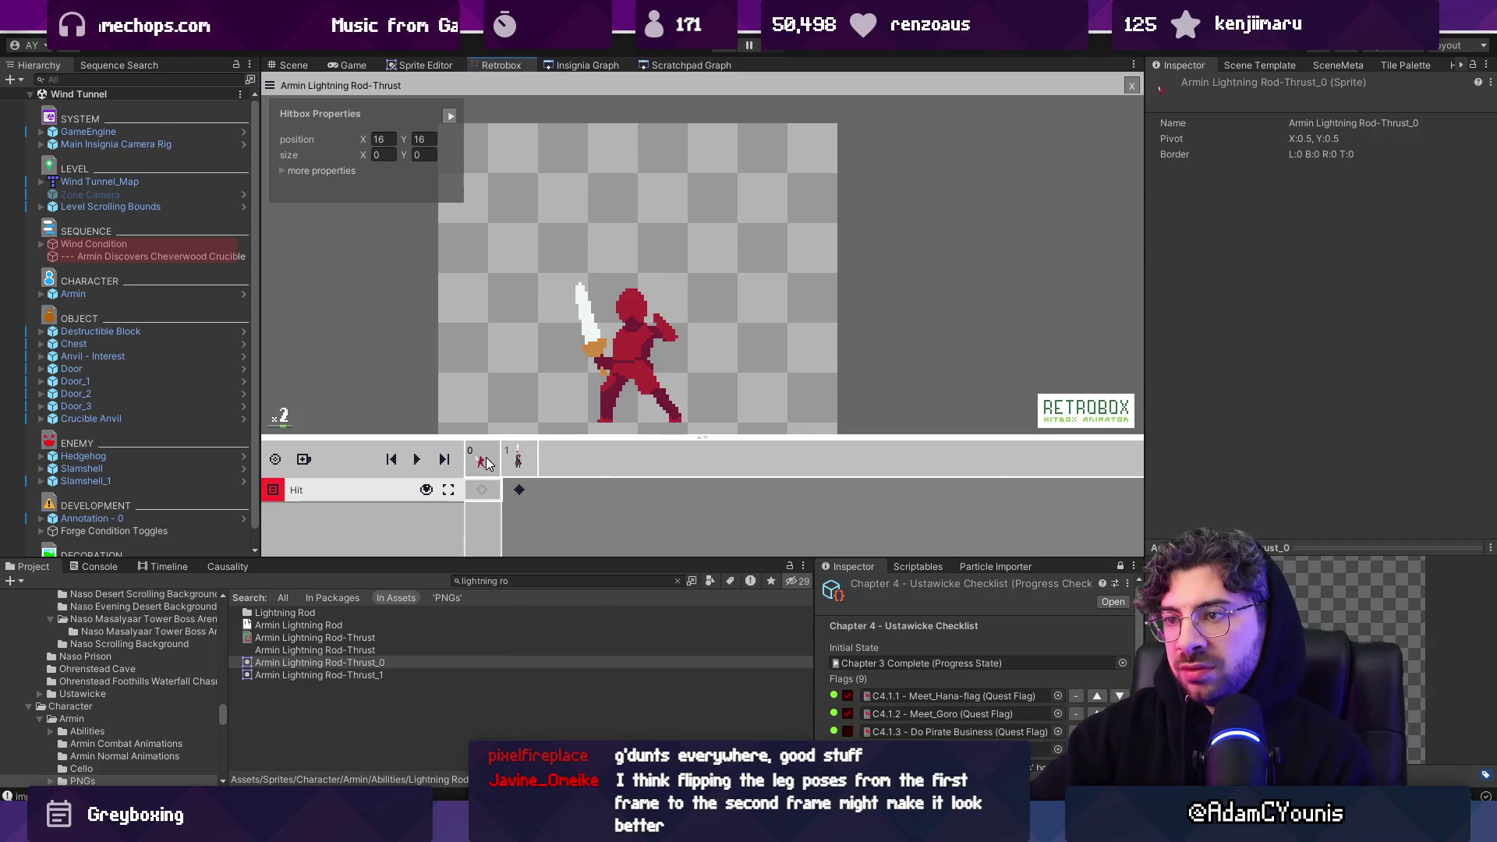
pyautogui.press('Right')
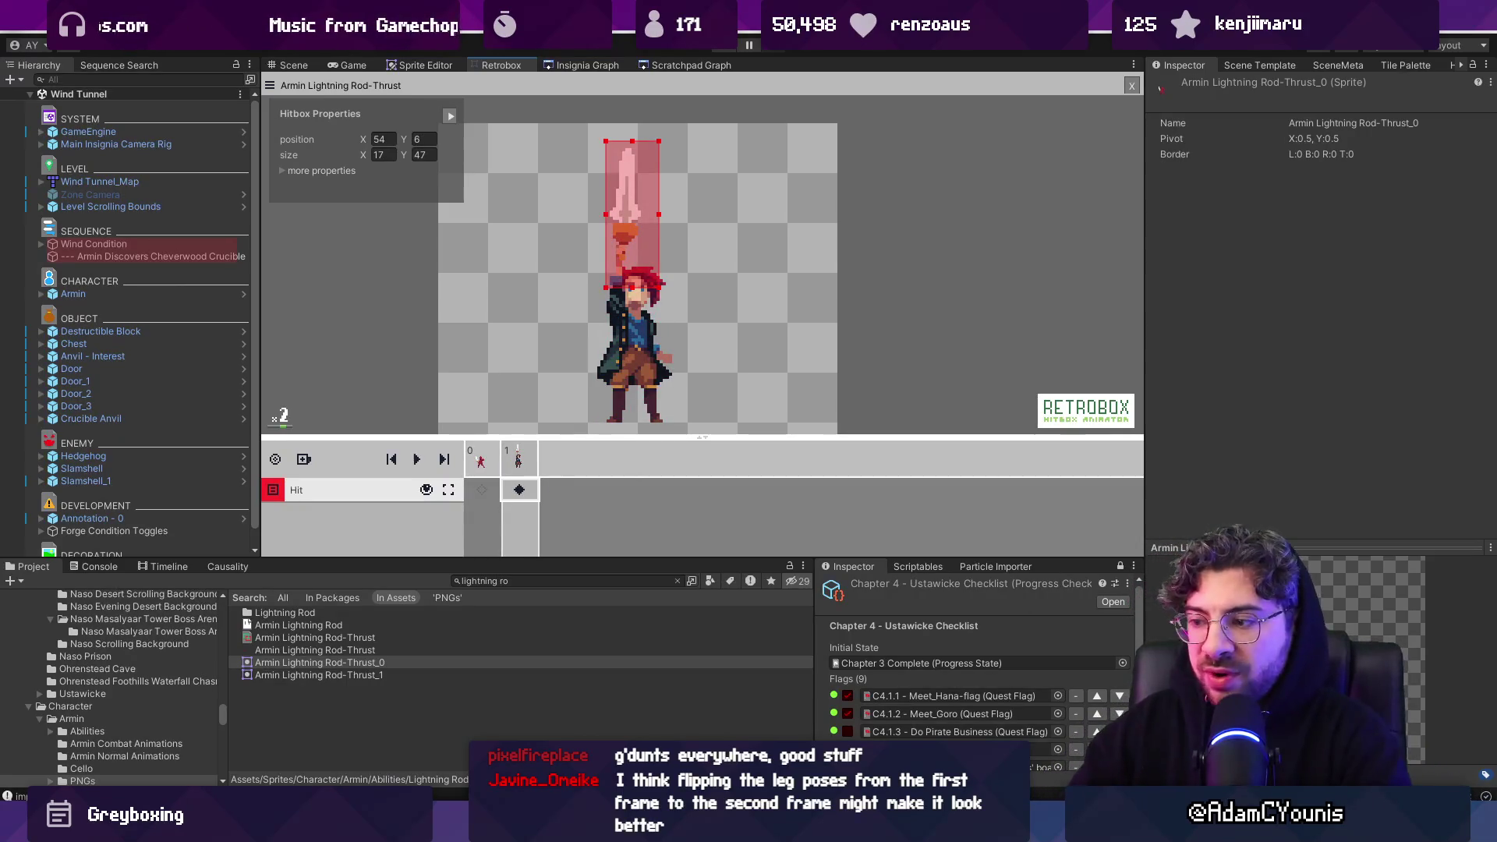
pyautogui.hotkey('alt', 'Tab')
pyautogui.press('Left')
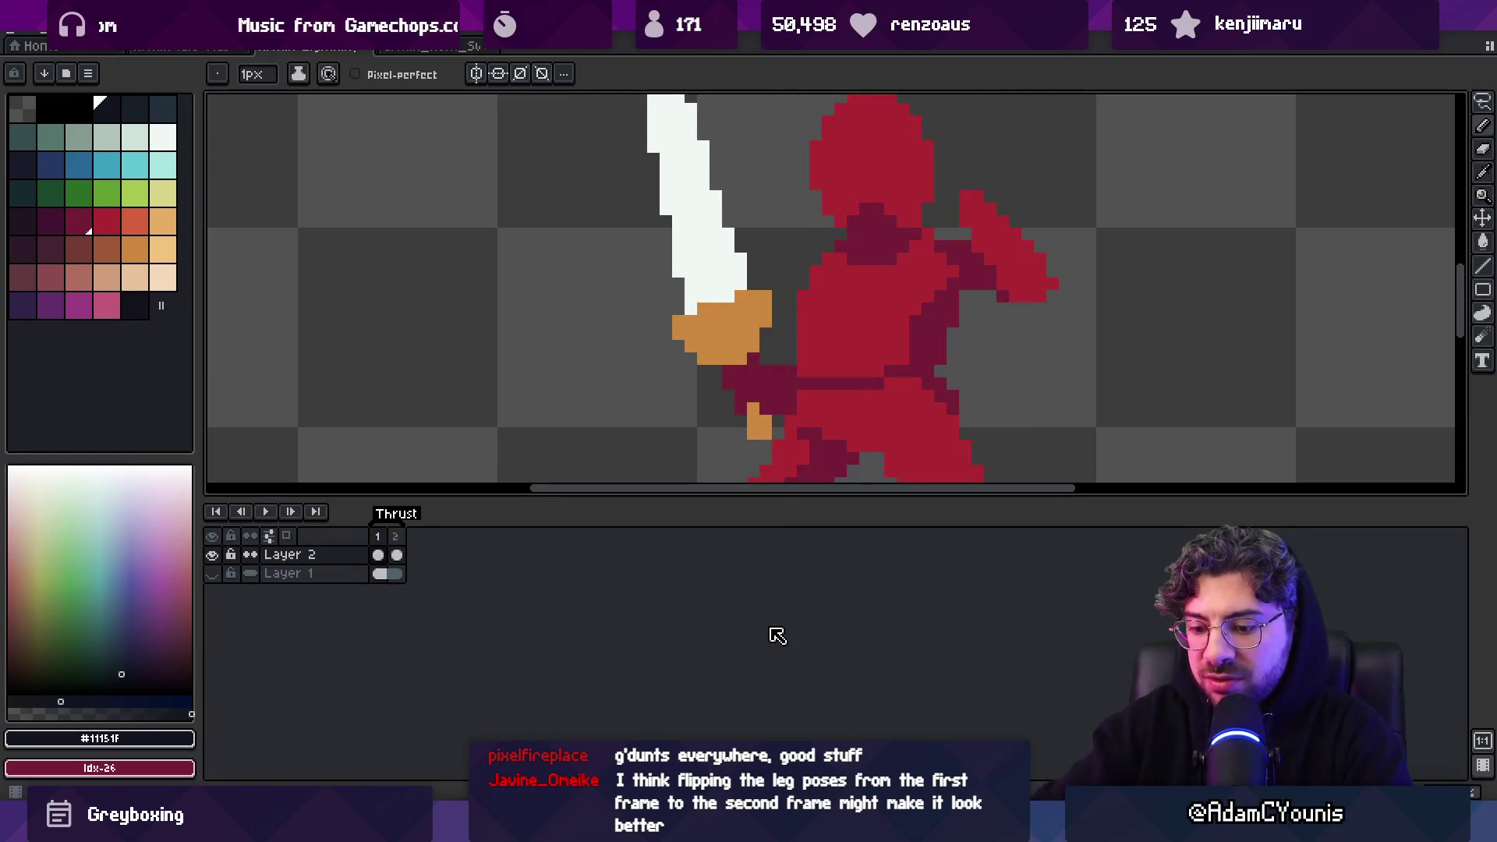
# Add a new frame, clear its cel, and enable onion skin excluding the detailed frame
pyautogui.hotkey('alt', 'n')
pyautogui.press('z')
pyautogui.scroll(-3, 746, 349)
pyautogui.scroll(1, 747, 349)
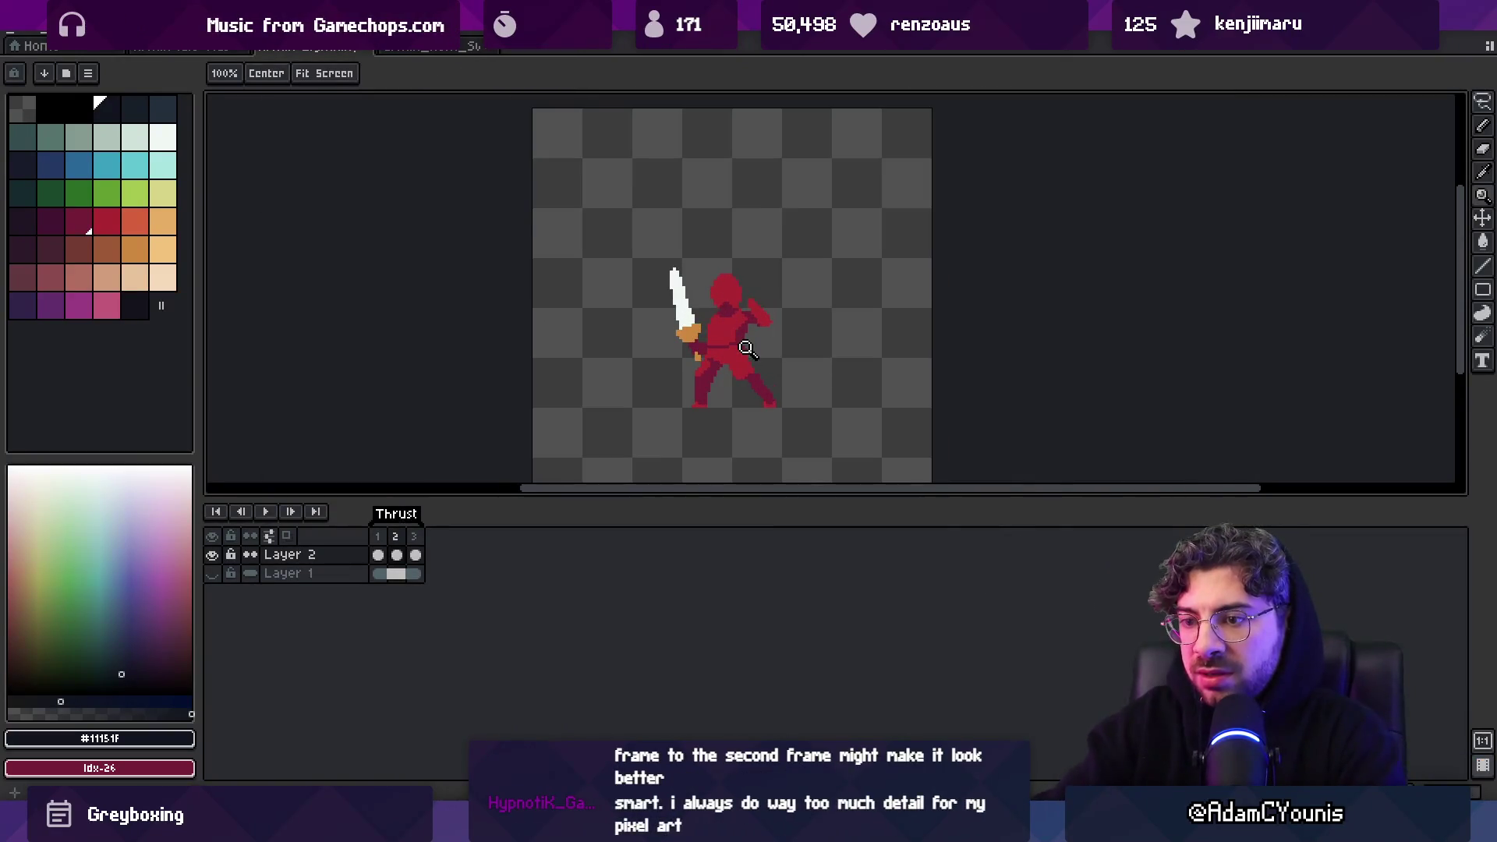
pyautogui.press('Delete')
pyautogui.click(286, 535)
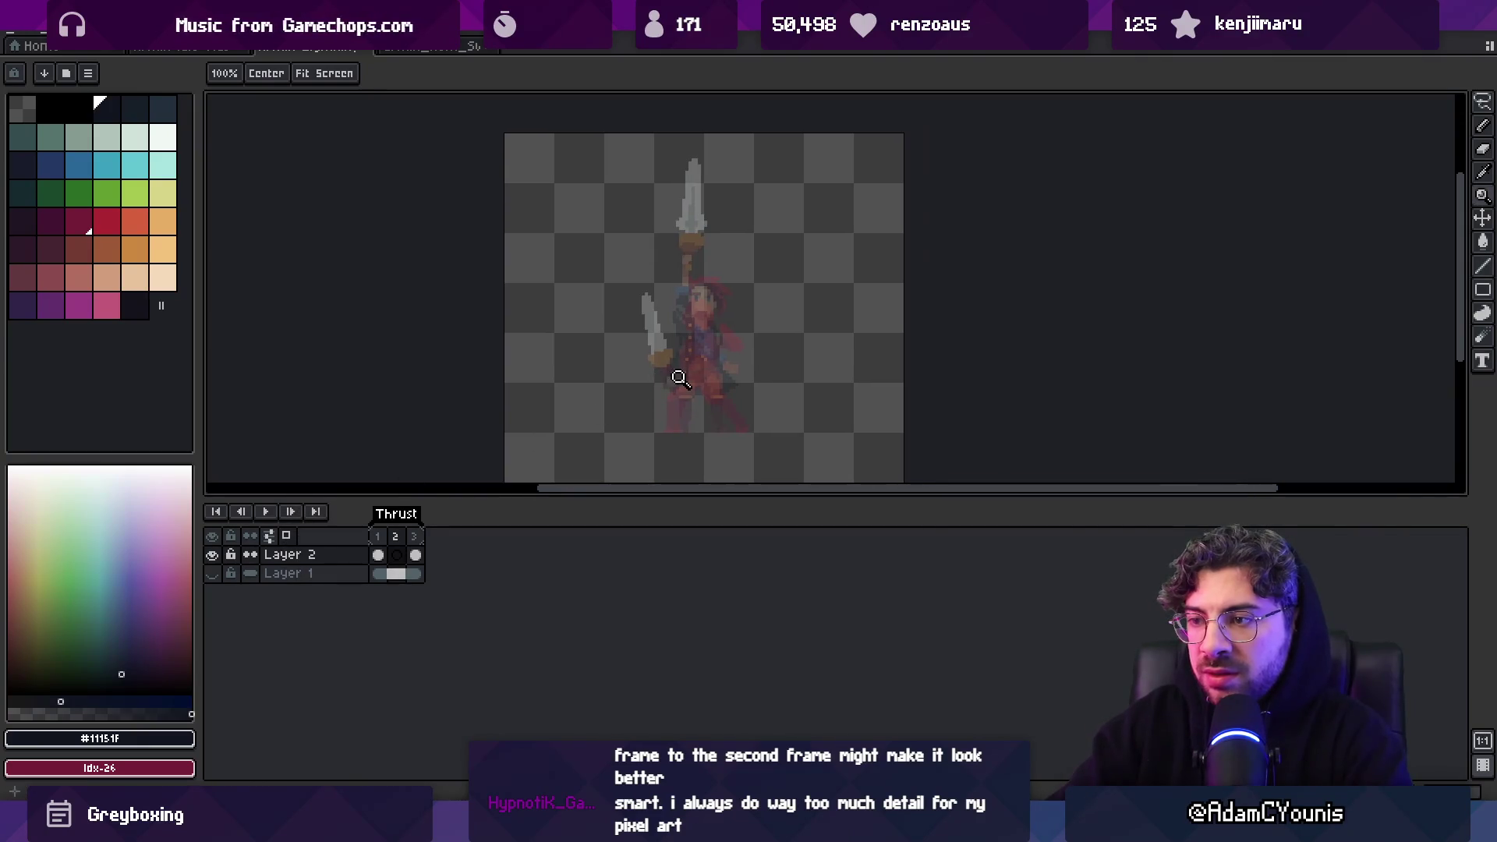
pyautogui.moveTo(418, 536); pyautogui.dragTo(400, 535)
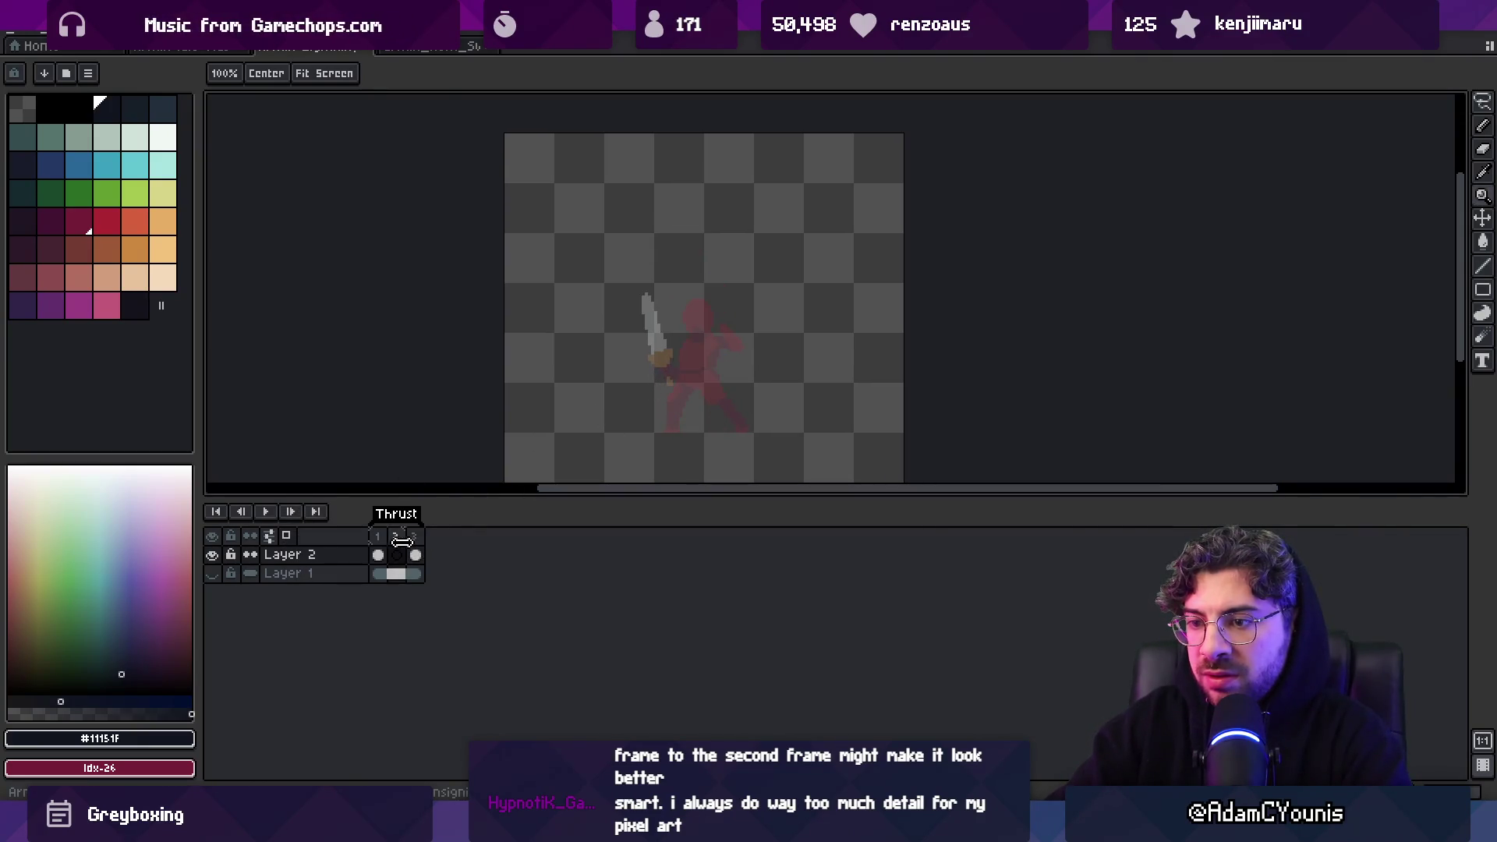
pyautogui.scroll(1, 637, 433)
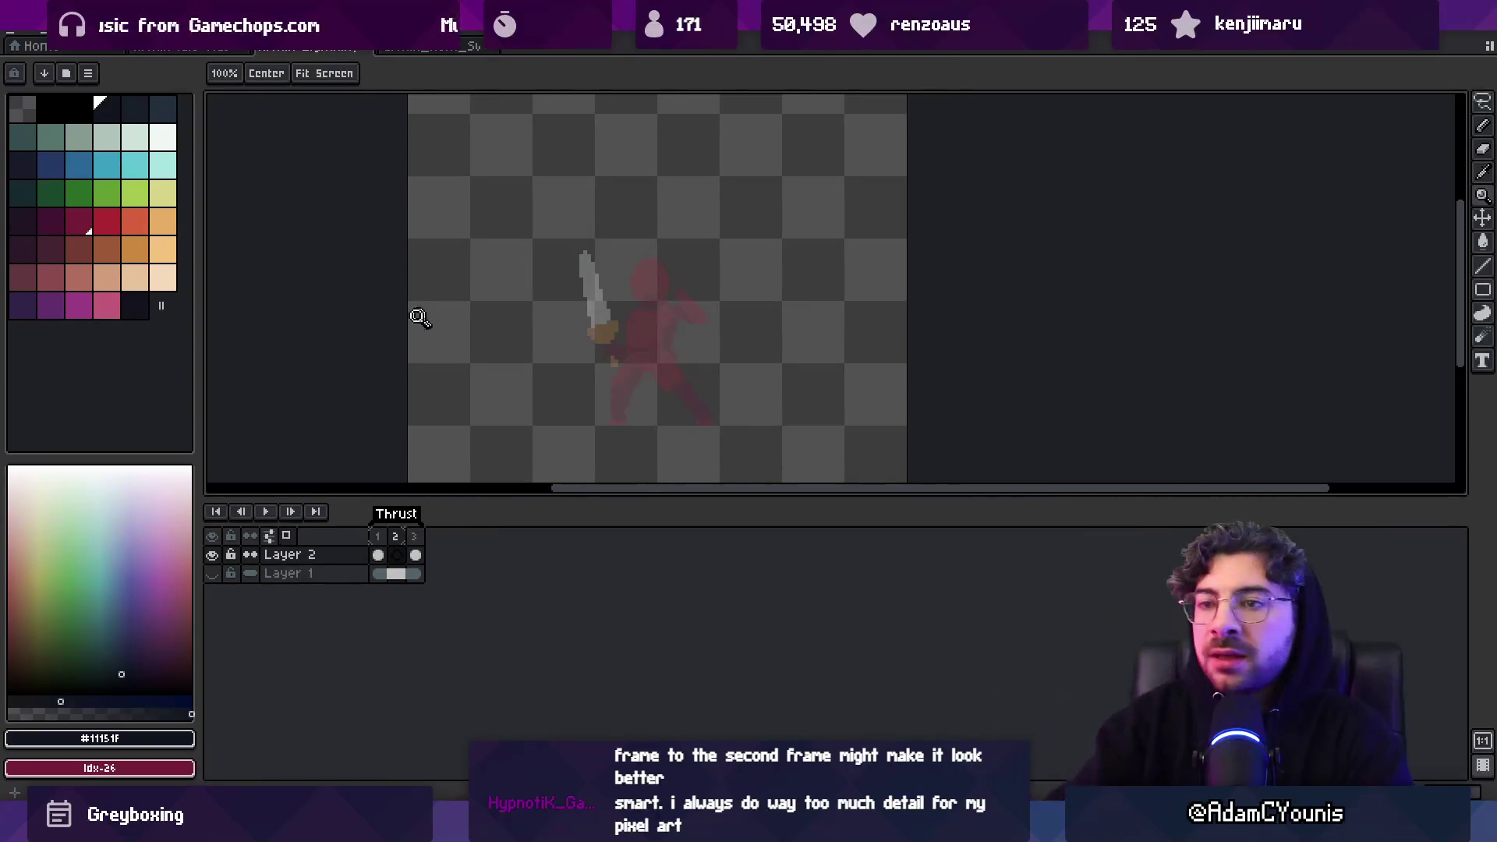
# Sketch the new leaning red body pose over the onion-skin ghost
pyautogui.click(106, 231)
pyautogui.press('b')
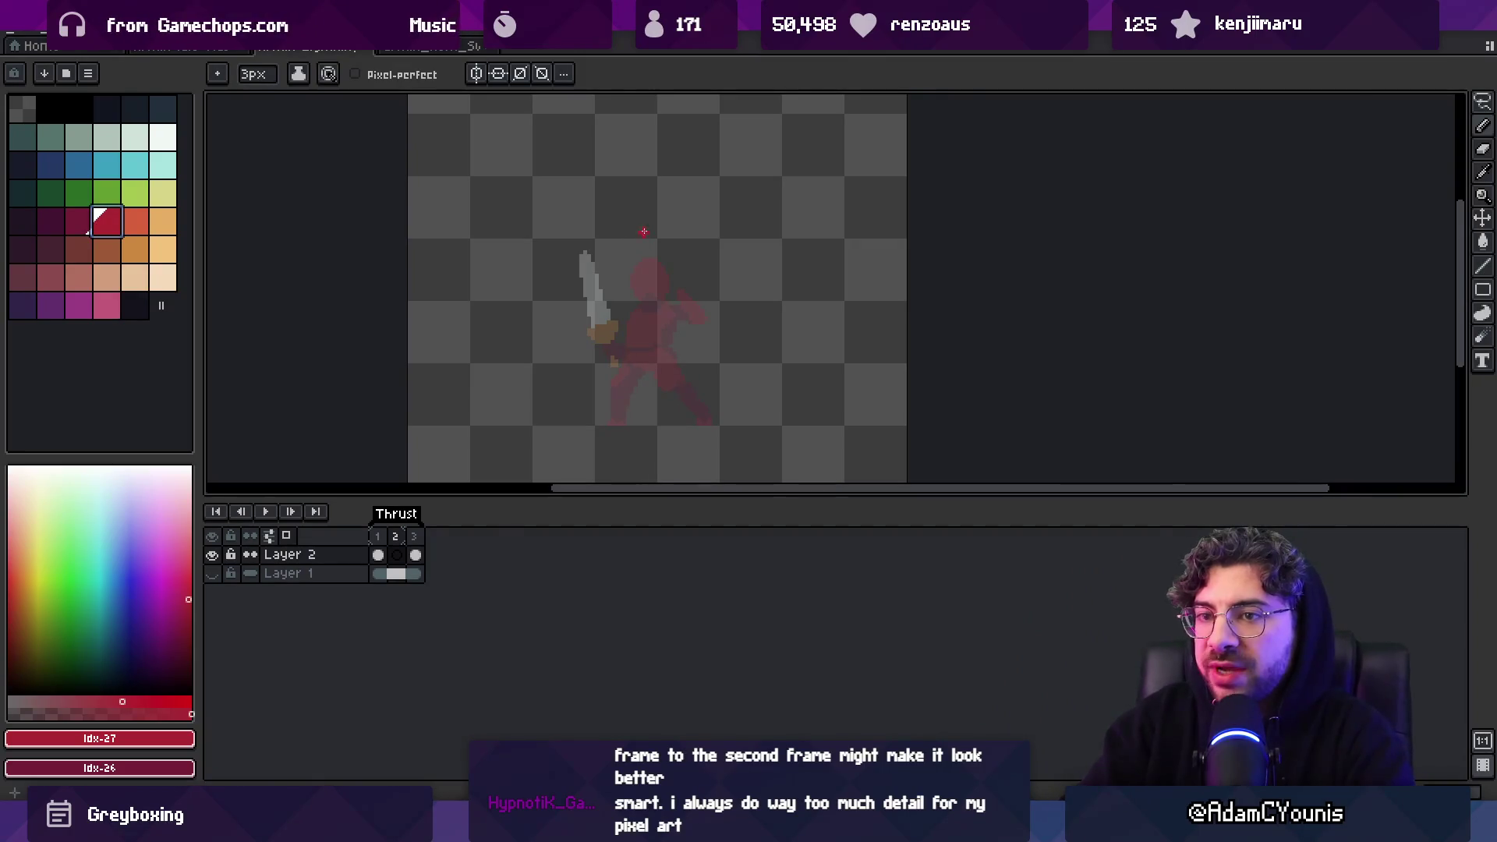
pyautogui.moveTo(628, 269); pyautogui.dragTo(642, 218)
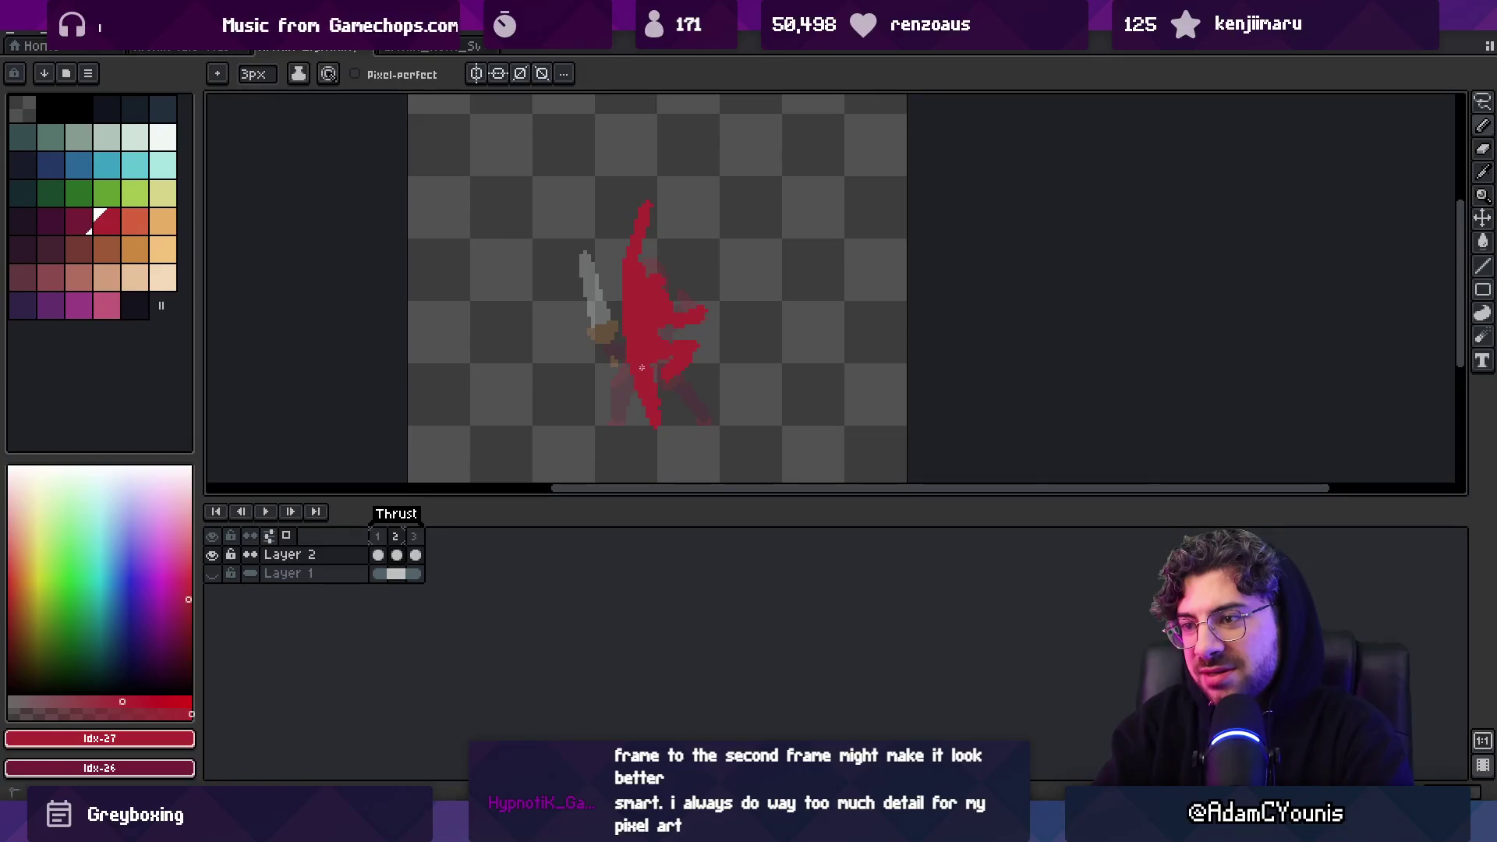
pyautogui.press('b')
pyautogui.keyDown('alt'); pyautogui.click(659, 405); pyautogui.keyUp('alt')
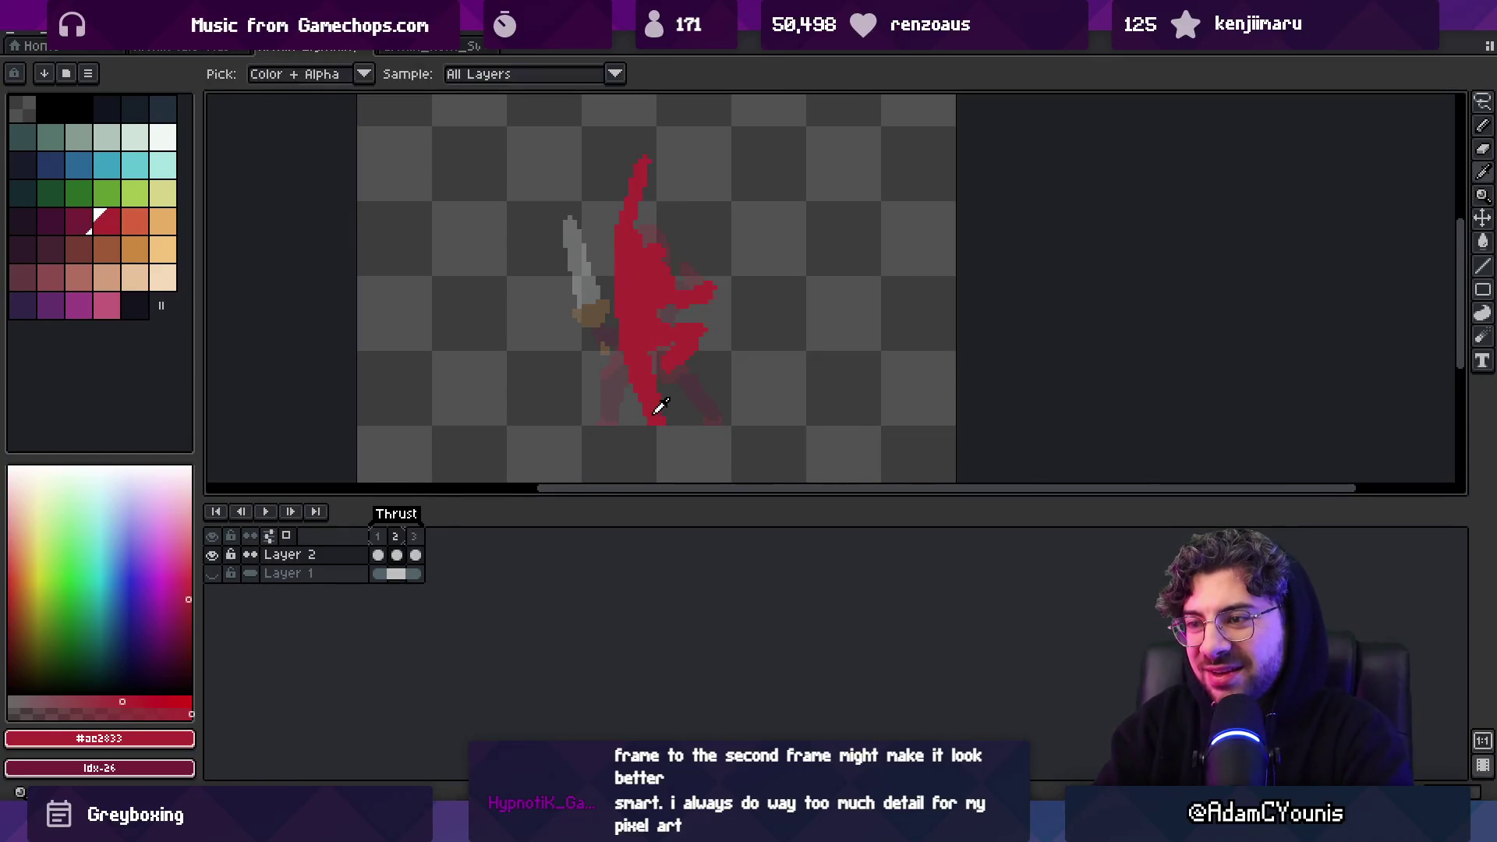
pyautogui.scroll(1, 673, 270)
pyautogui.scroll(-1, 670, 273)
pyautogui.press('v')
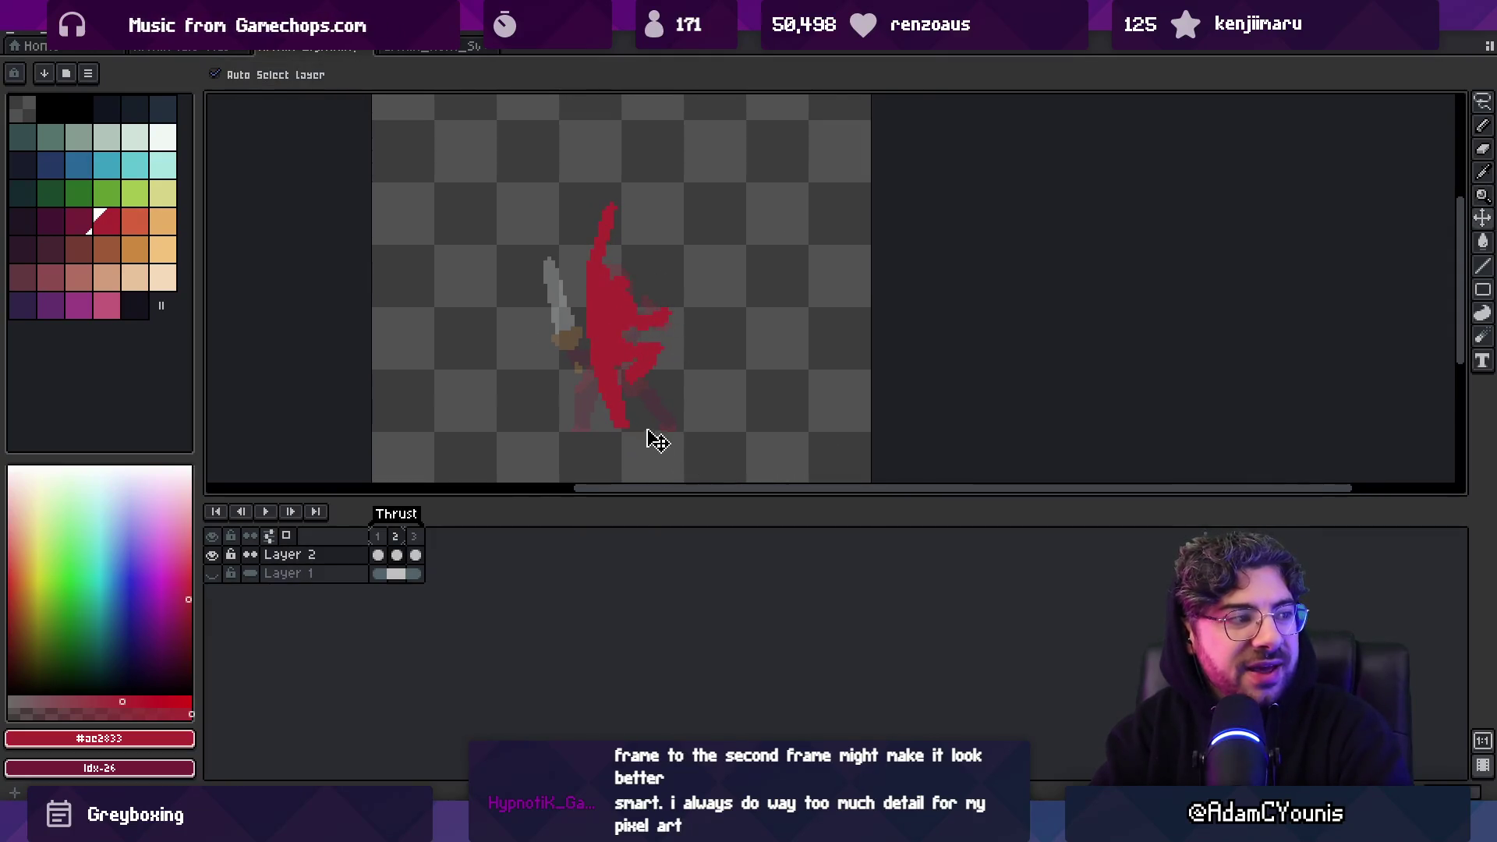
pyautogui.scroll(2, 644, 437)
pyautogui.press('b')
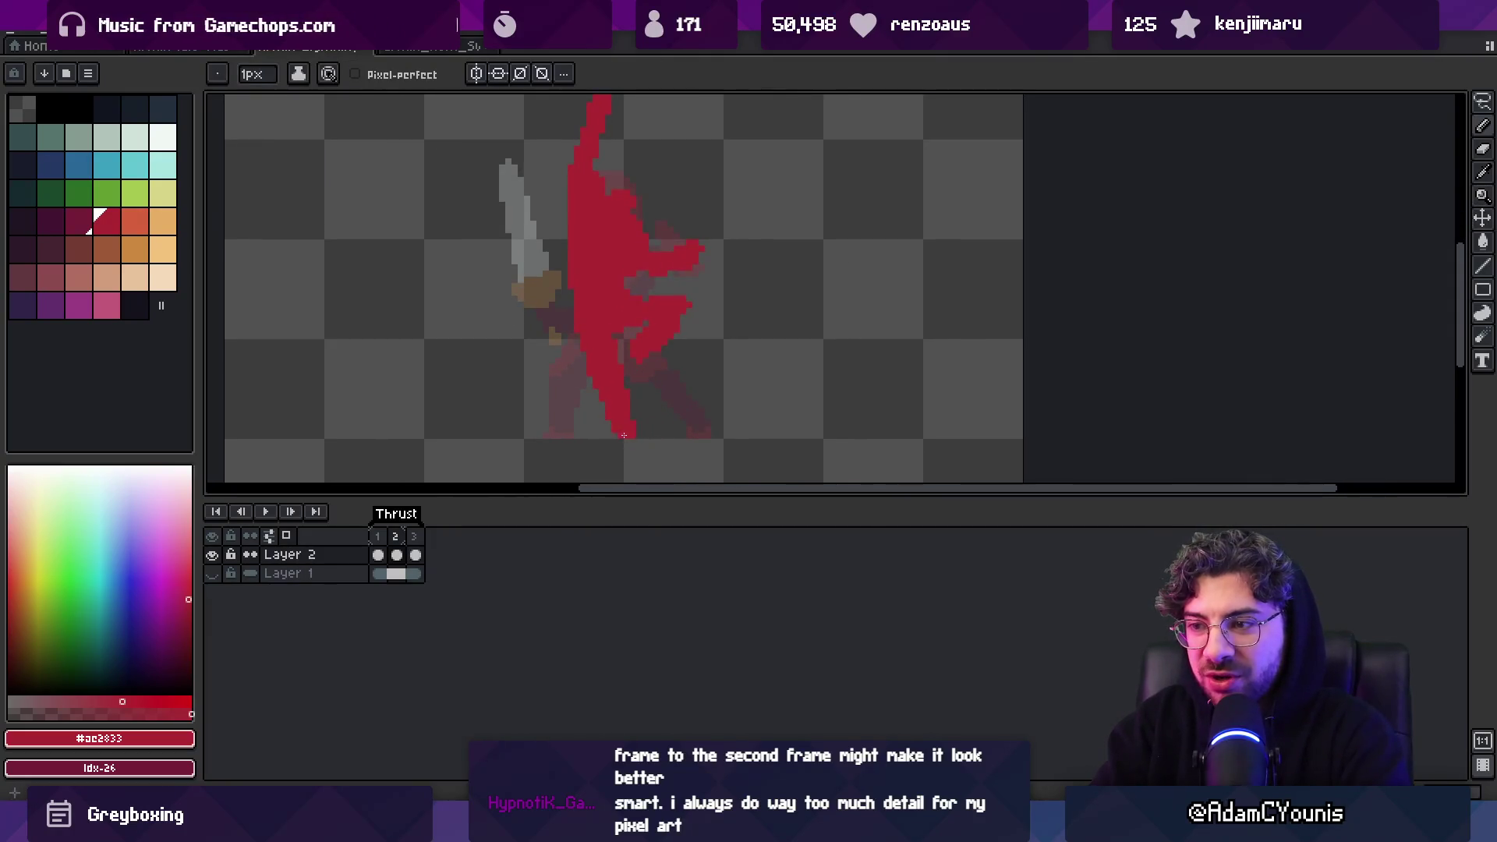
pyautogui.press('e')
pyautogui.press('z')
pyautogui.scroll(-4, 616, 359)
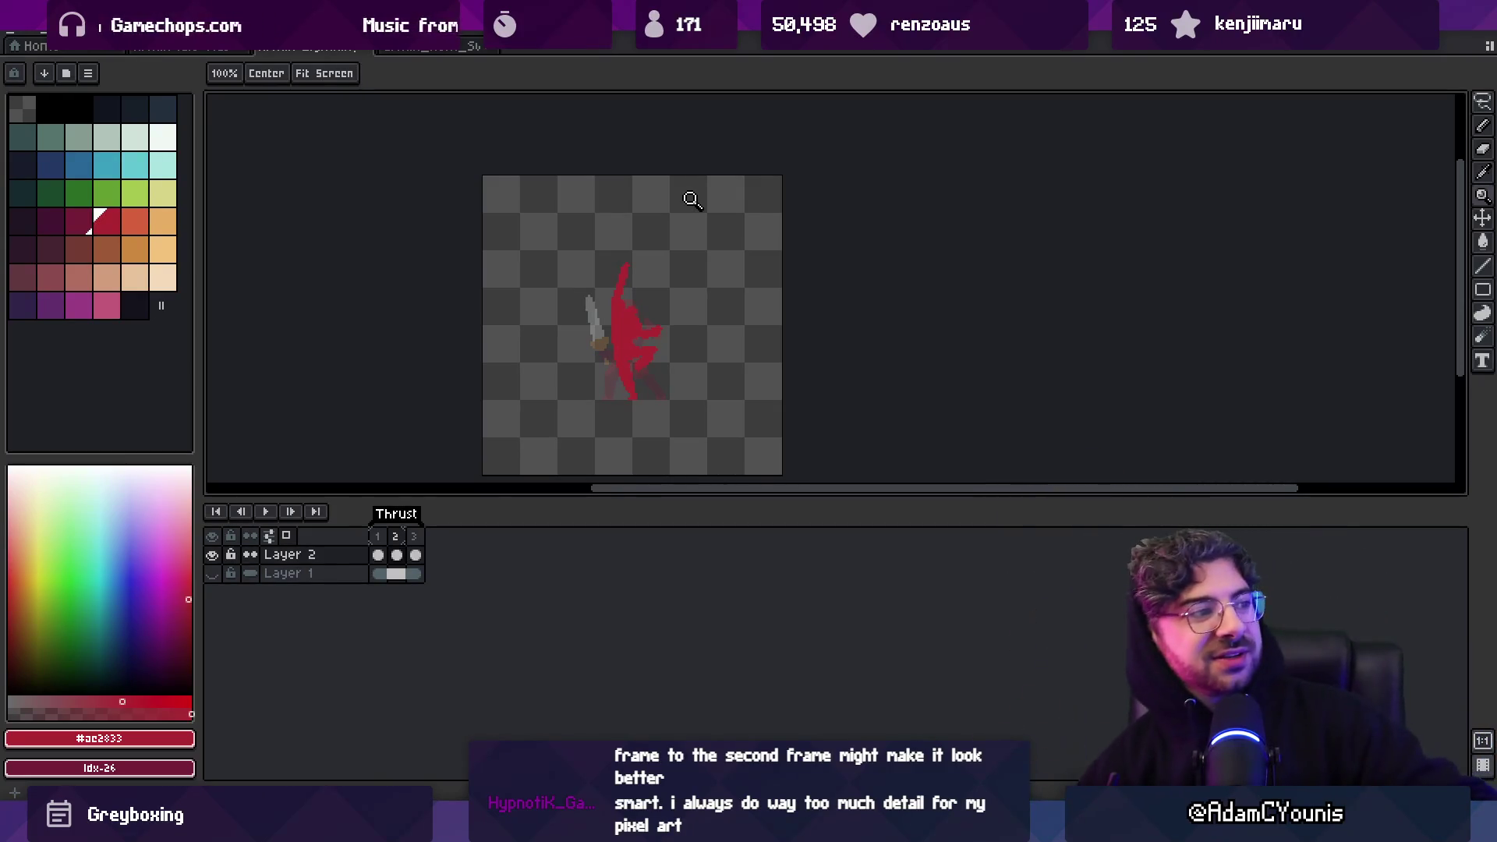
pyautogui.scroll(1, 648, 307)
pyautogui.scroll(2, 648, 306)
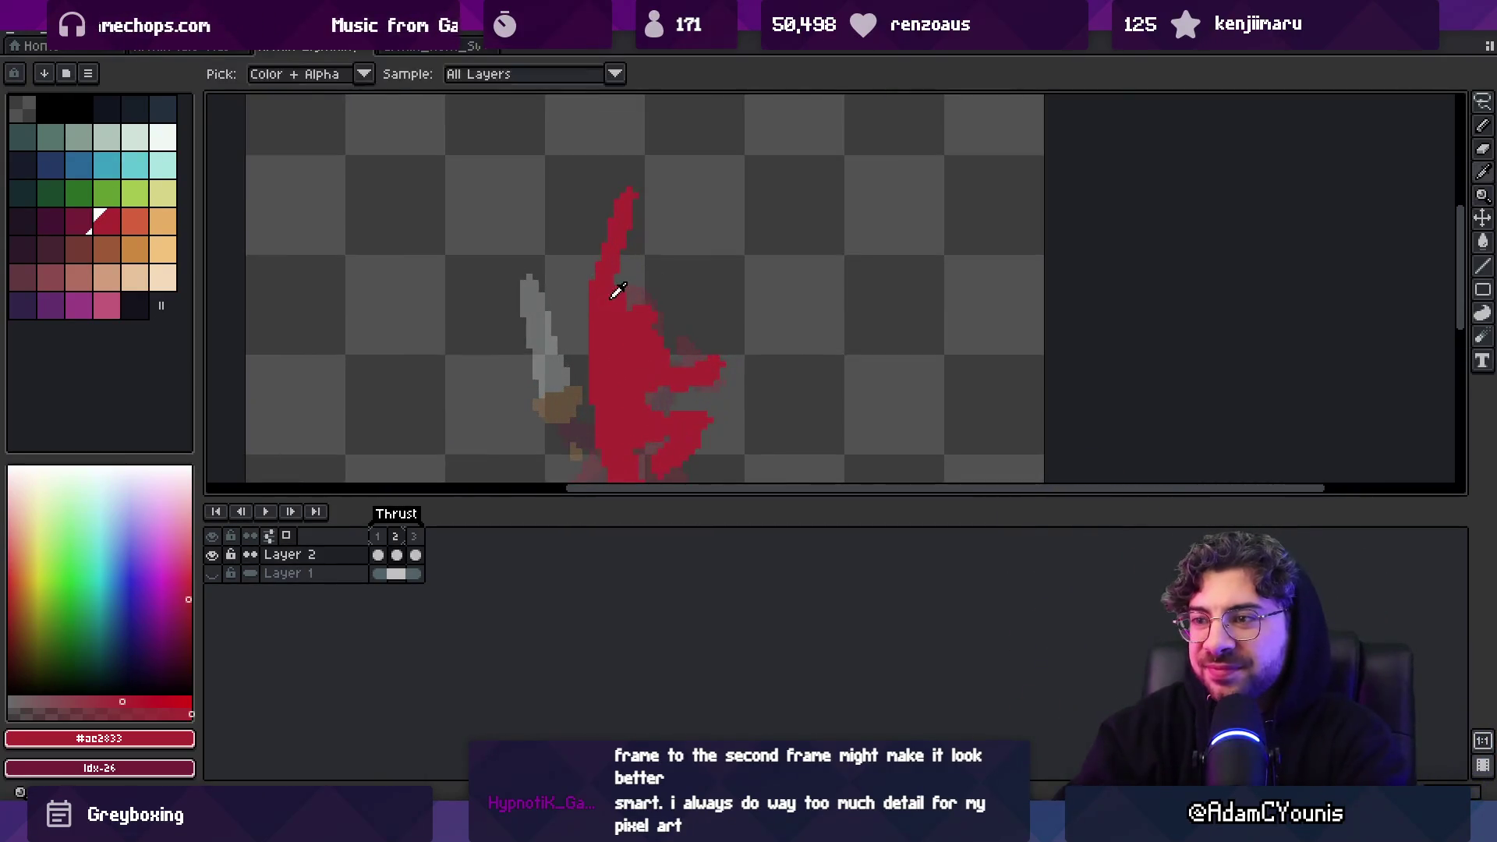
# Draw a raised white sword blade above the red body
pyautogui.press('b')
pyautogui.click(162, 136)
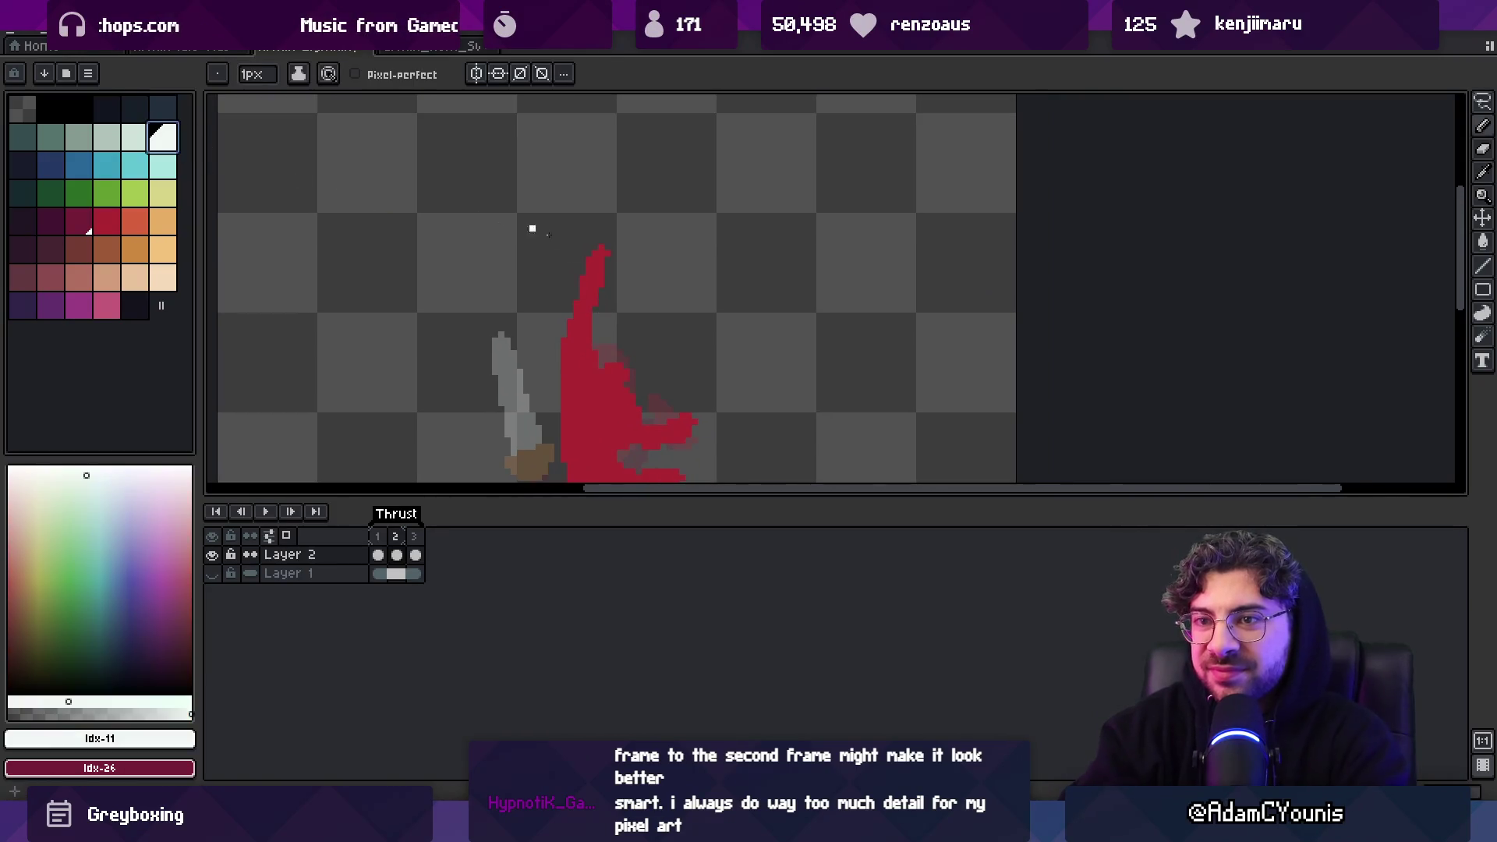
pyautogui.scroll(-2, 538, 311)
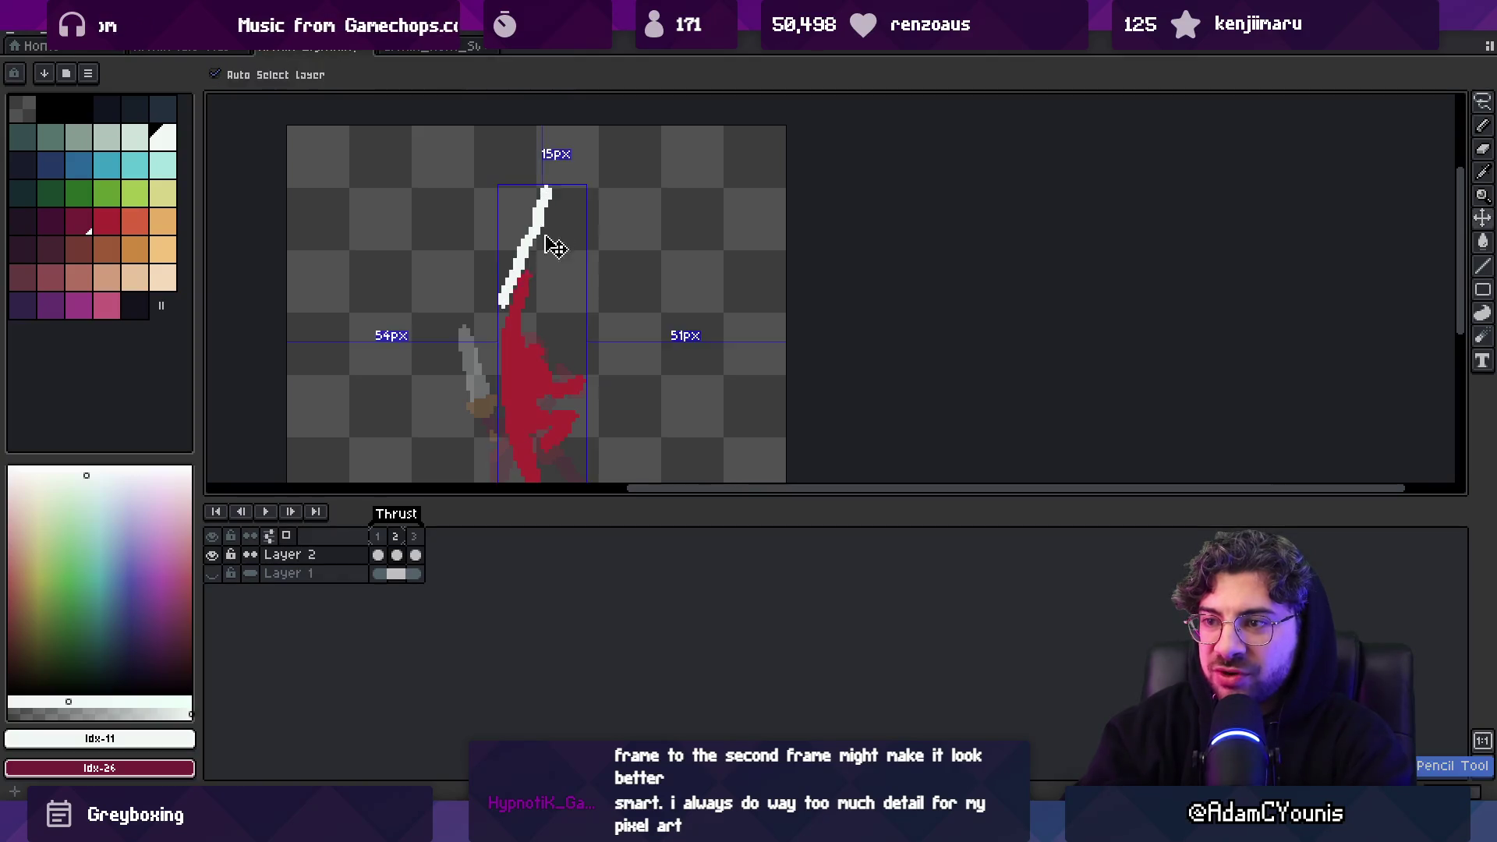
pyautogui.moveTo(522, 292); pyautogui.dragTo(559, 201)
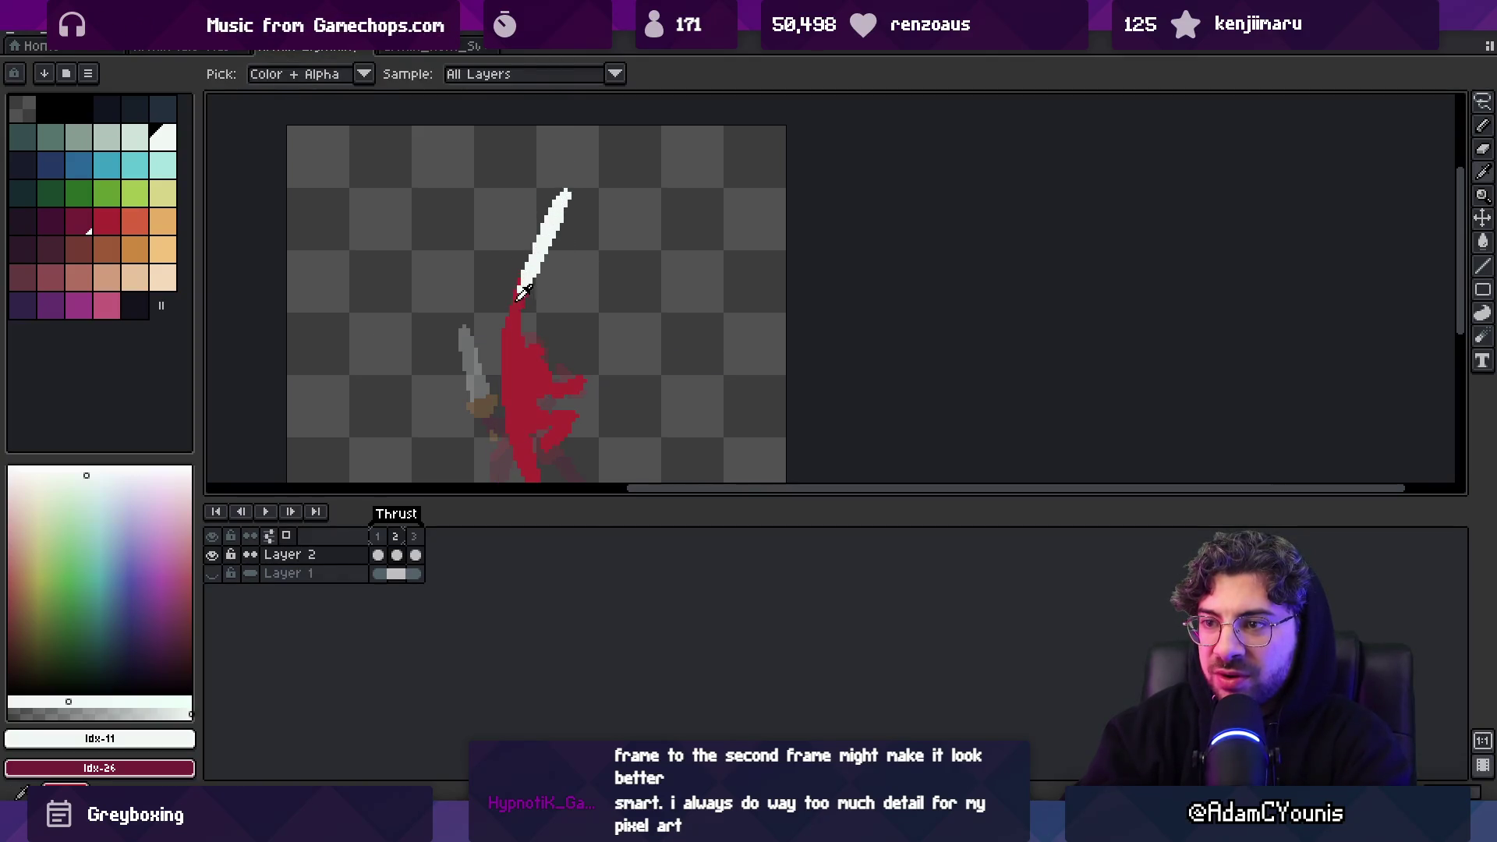
# Select the sword and rotate it more upright, then set it in place
pyautogui.keyDown('alt'); pyautogui.click(523, 290); pyautogui.keyUp('alt')
pyautogui.press('z')
pyautogui.scroll(-2, 531, 270)
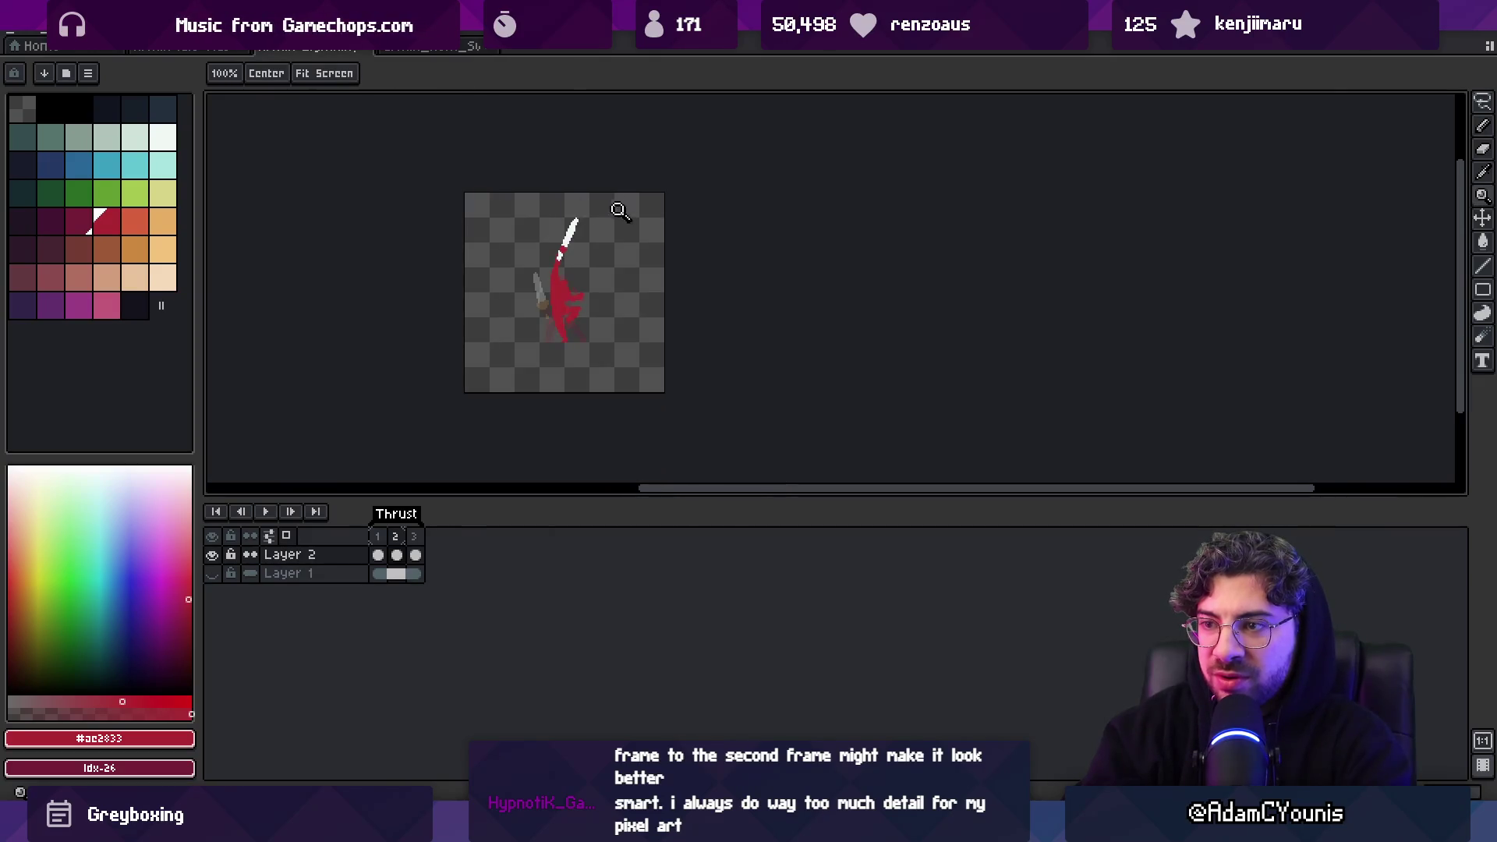
pyautogui.click(583, 247)
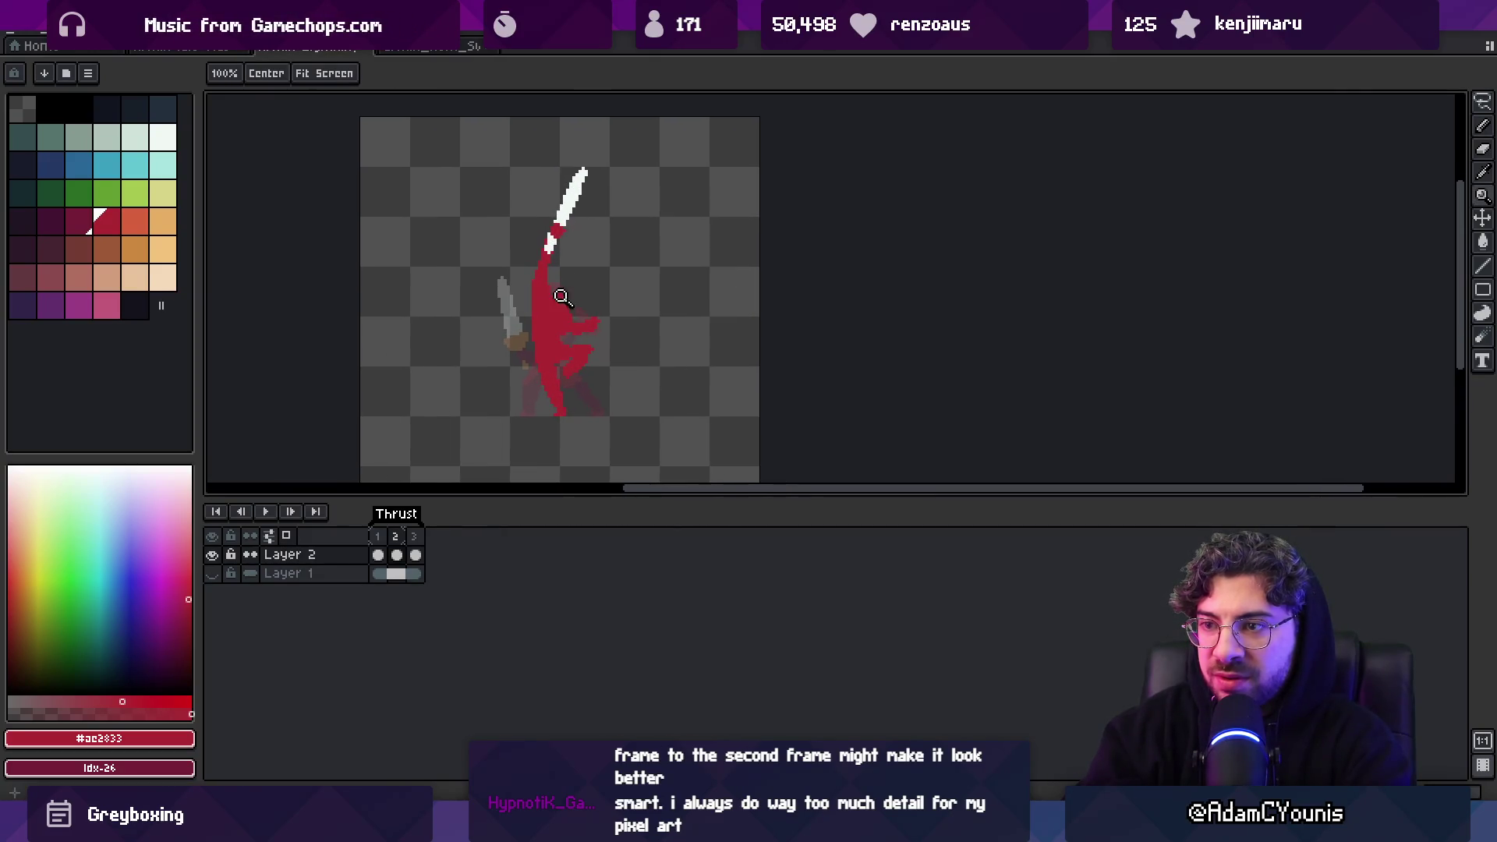
pyautogui.press('m')
pyautogui.moveTo(548, 243); pyautogui.dragTo(616, 134)
pyautogui.moveTo(577, 221); pyautogui.dragTo(567, 213)
pyautogui.press('Return')
# Trim the blade's left edge and paint an orange guard at its base
pyautogui.press('z')
pyautogui.click(547, 226)
pyautogui.press('b')
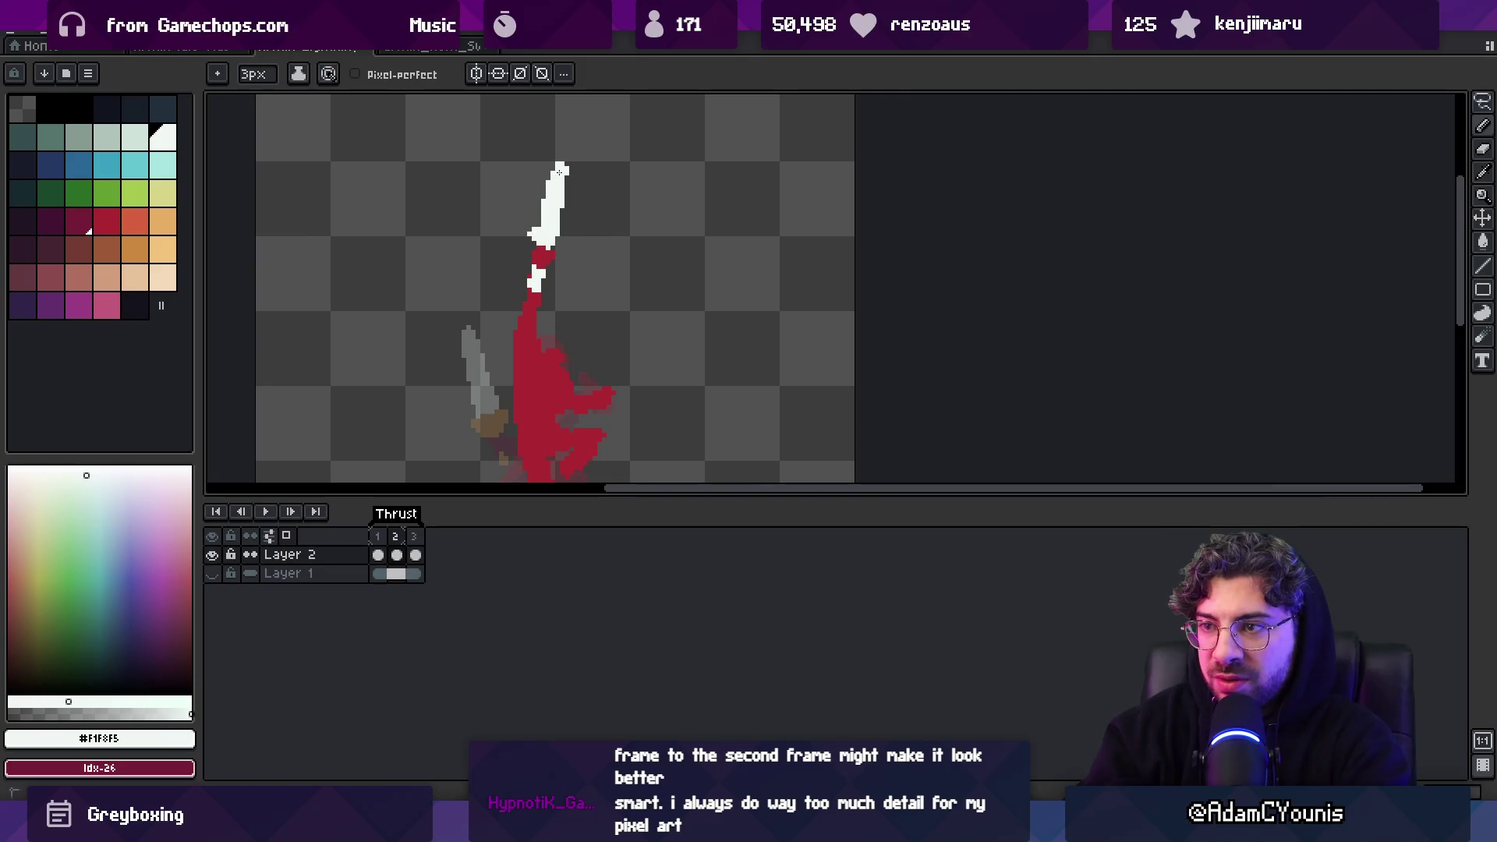
pyautogui.press('e')
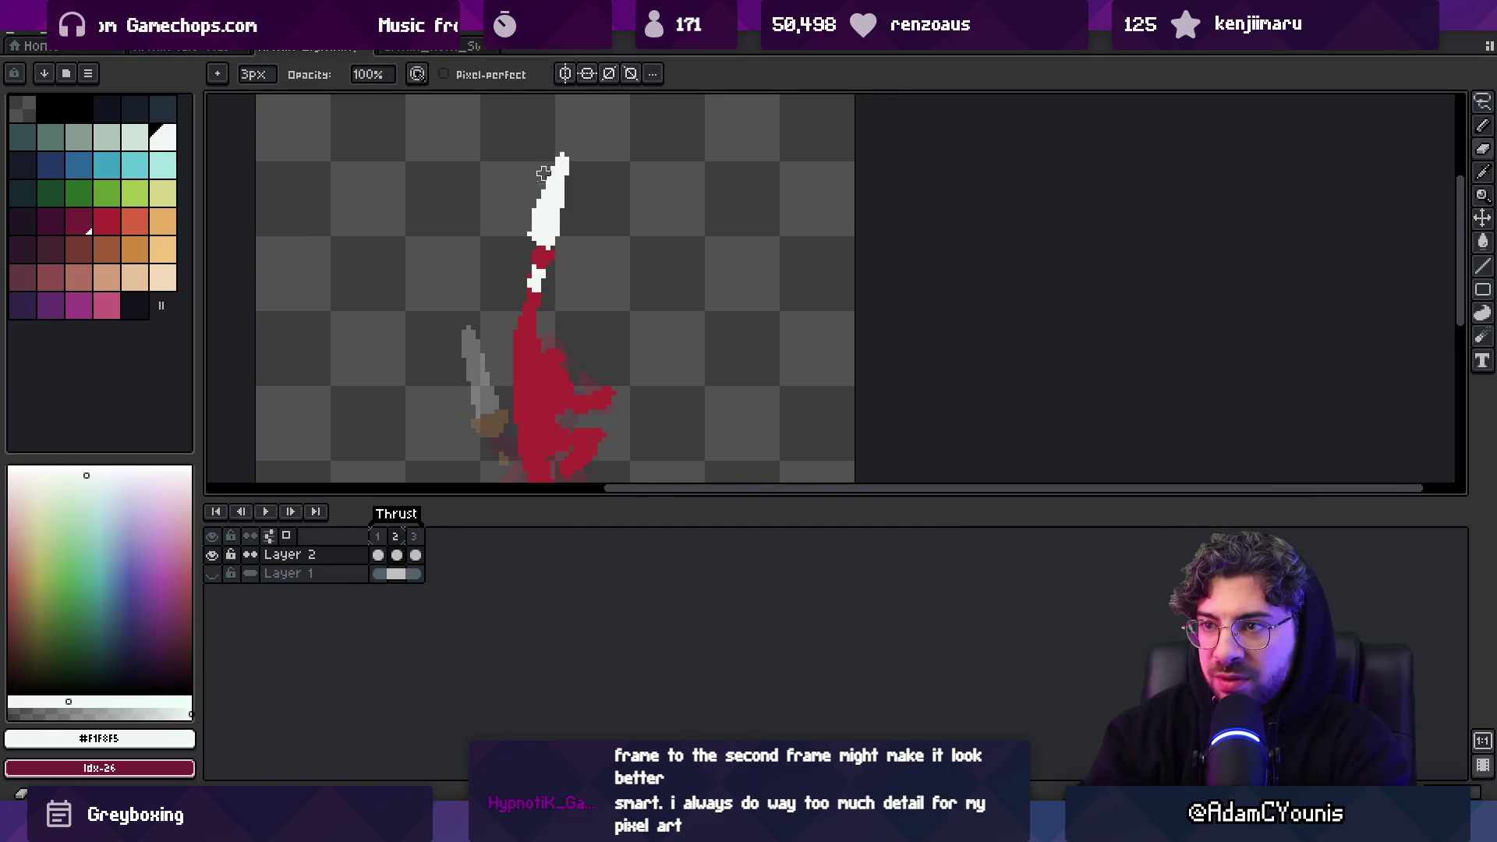
pyautogui.moveTo(520, 224); pyautogui.dragTo(548, 163)
pyautogui.click(134, 248)
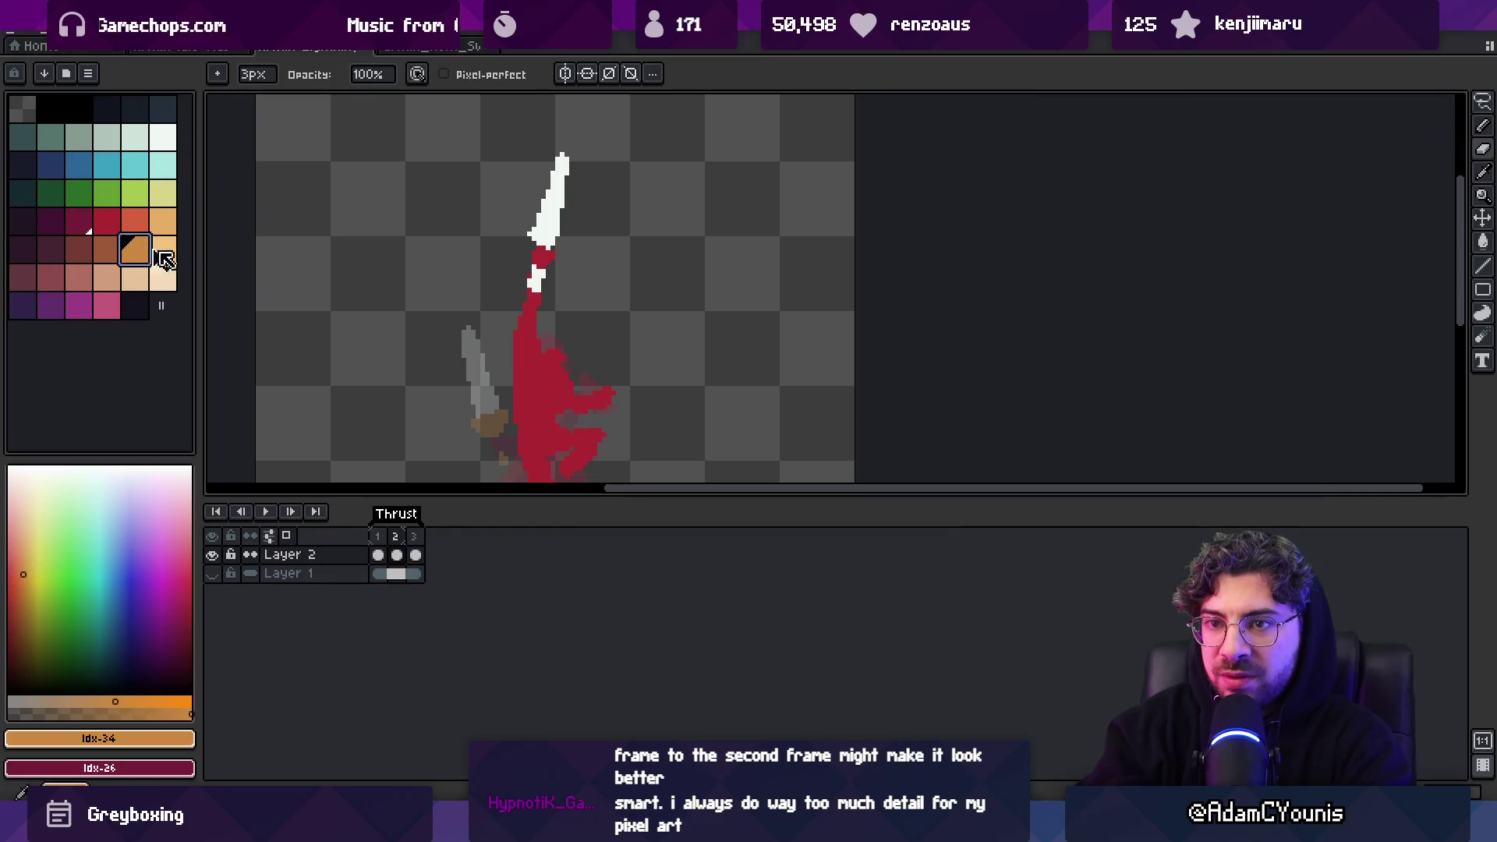
pyautogui.press('b')
pyautogui.moveTo(530, 240)
pyautogui.mouseDown()
pyautogui.moveTo(571, 234)
pyautogui.moveTo(562, 131)
pyautogui.moveTo(581, 211)
pyautogui.mouseUp()
pyautogui.keyDown('alt'); pyautogui.click(558, 187); pyautogui.keyUp('alt')
# Touch up the blade by alternating between eraser and pencil
pyautogui.press('e')
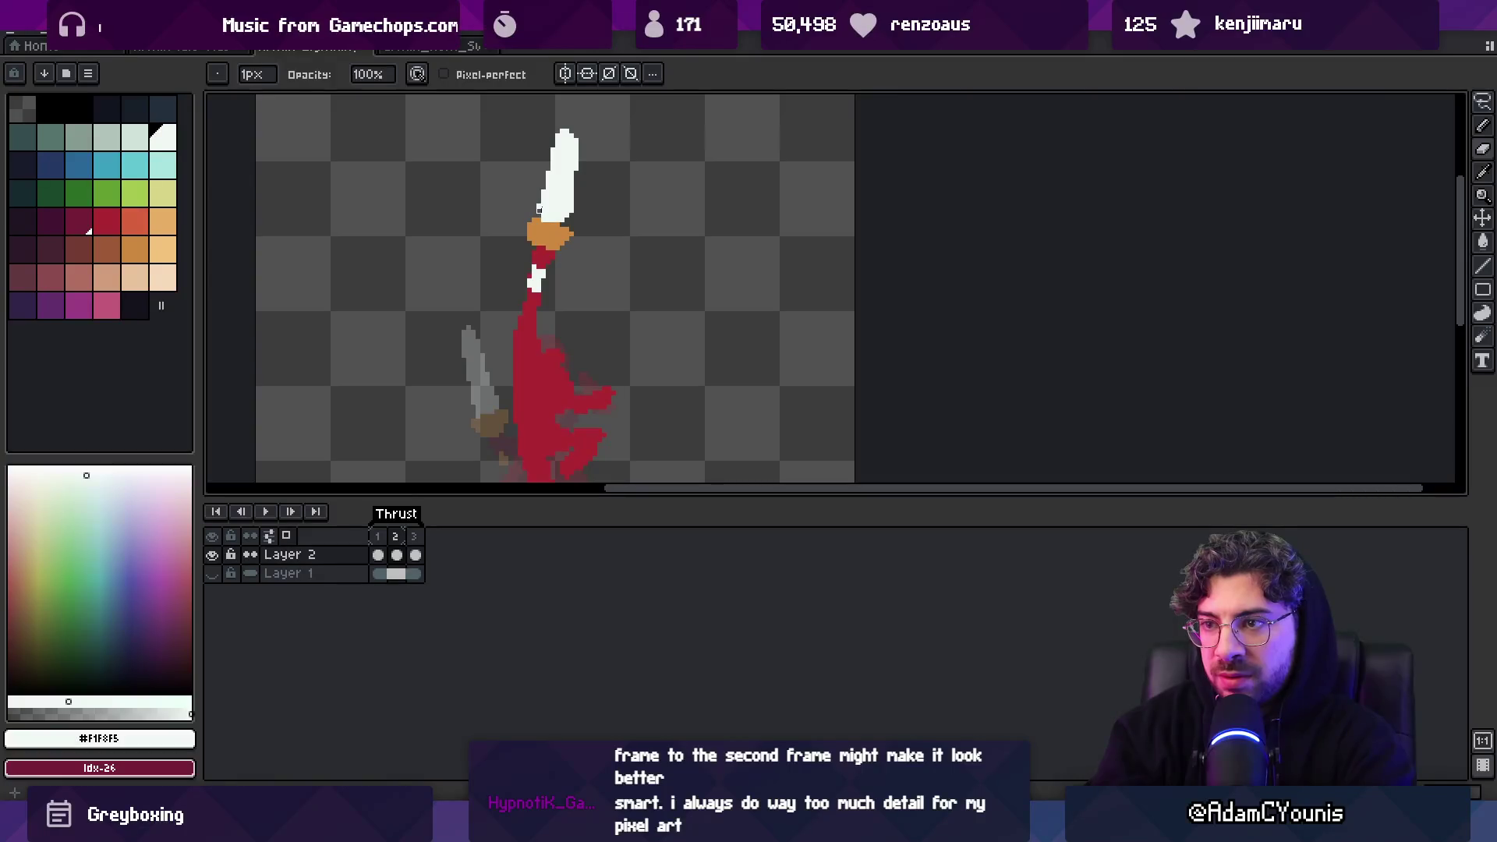
pyautogui.press('b')
pyautogui.press('e')
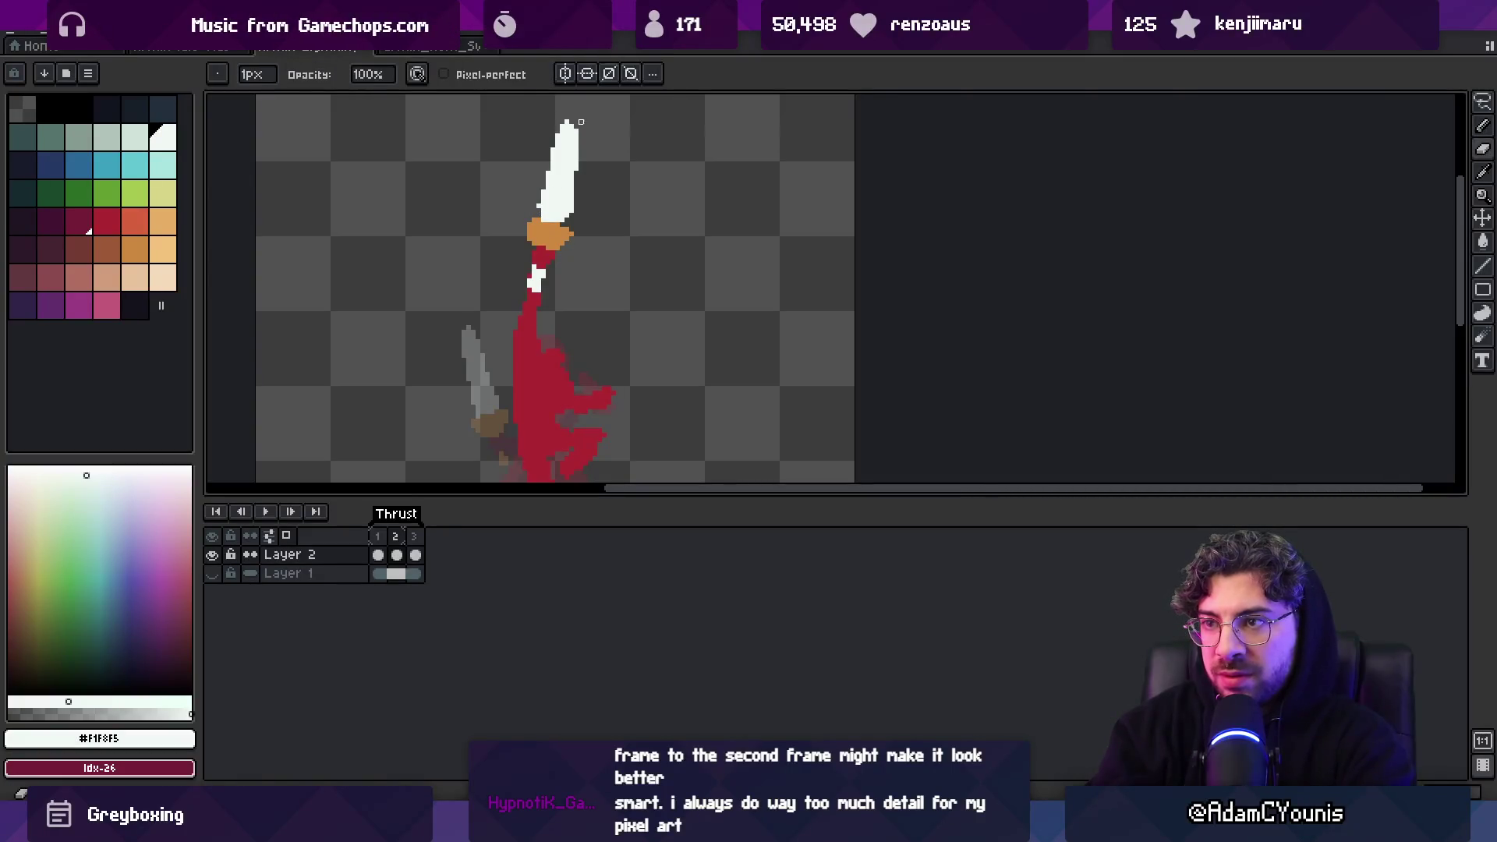
pyautogui.press('b')
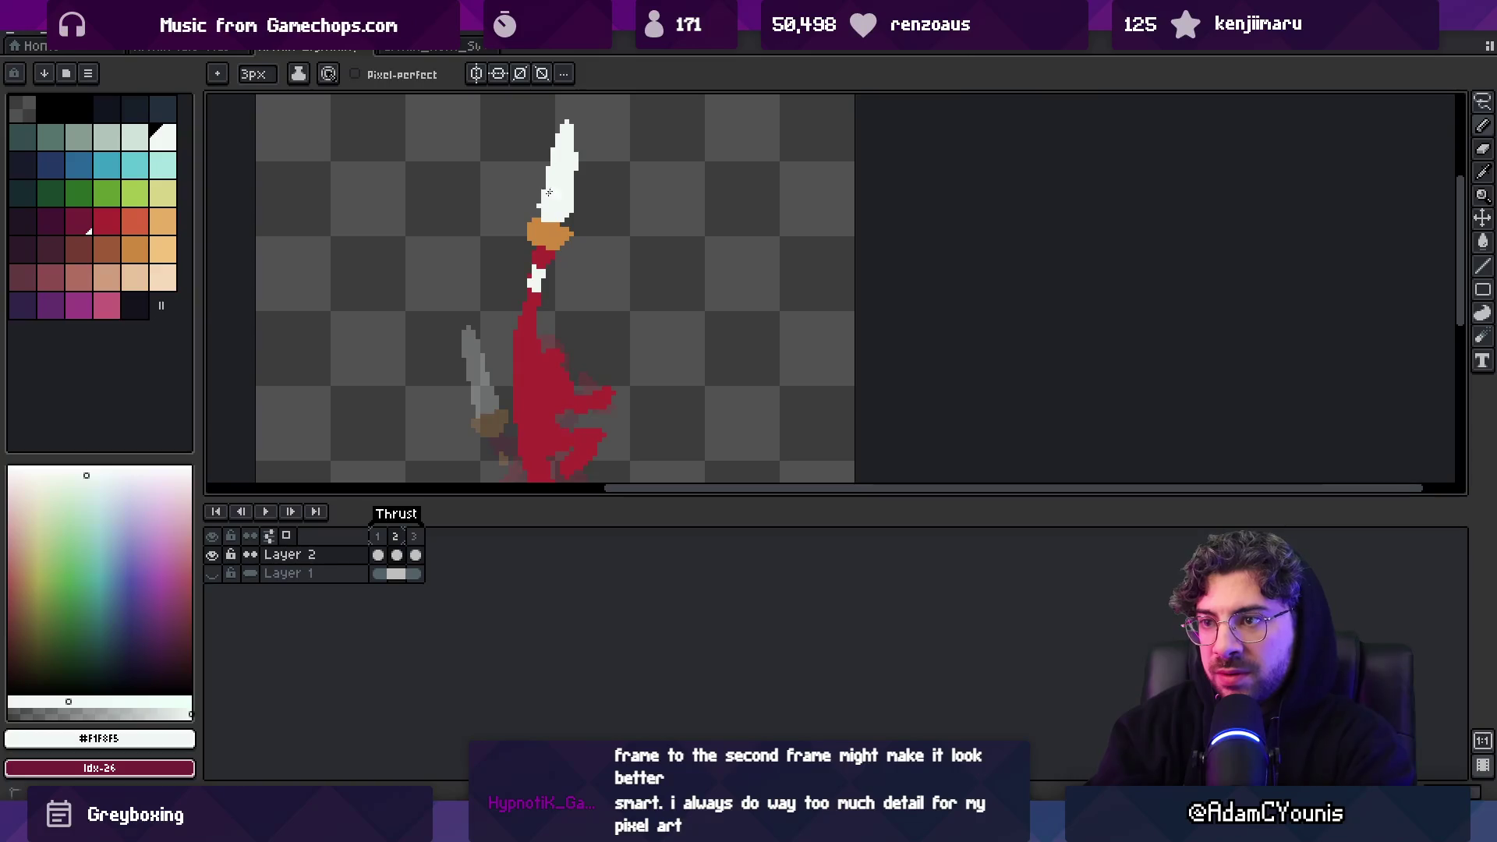
pyautogui.press('e')
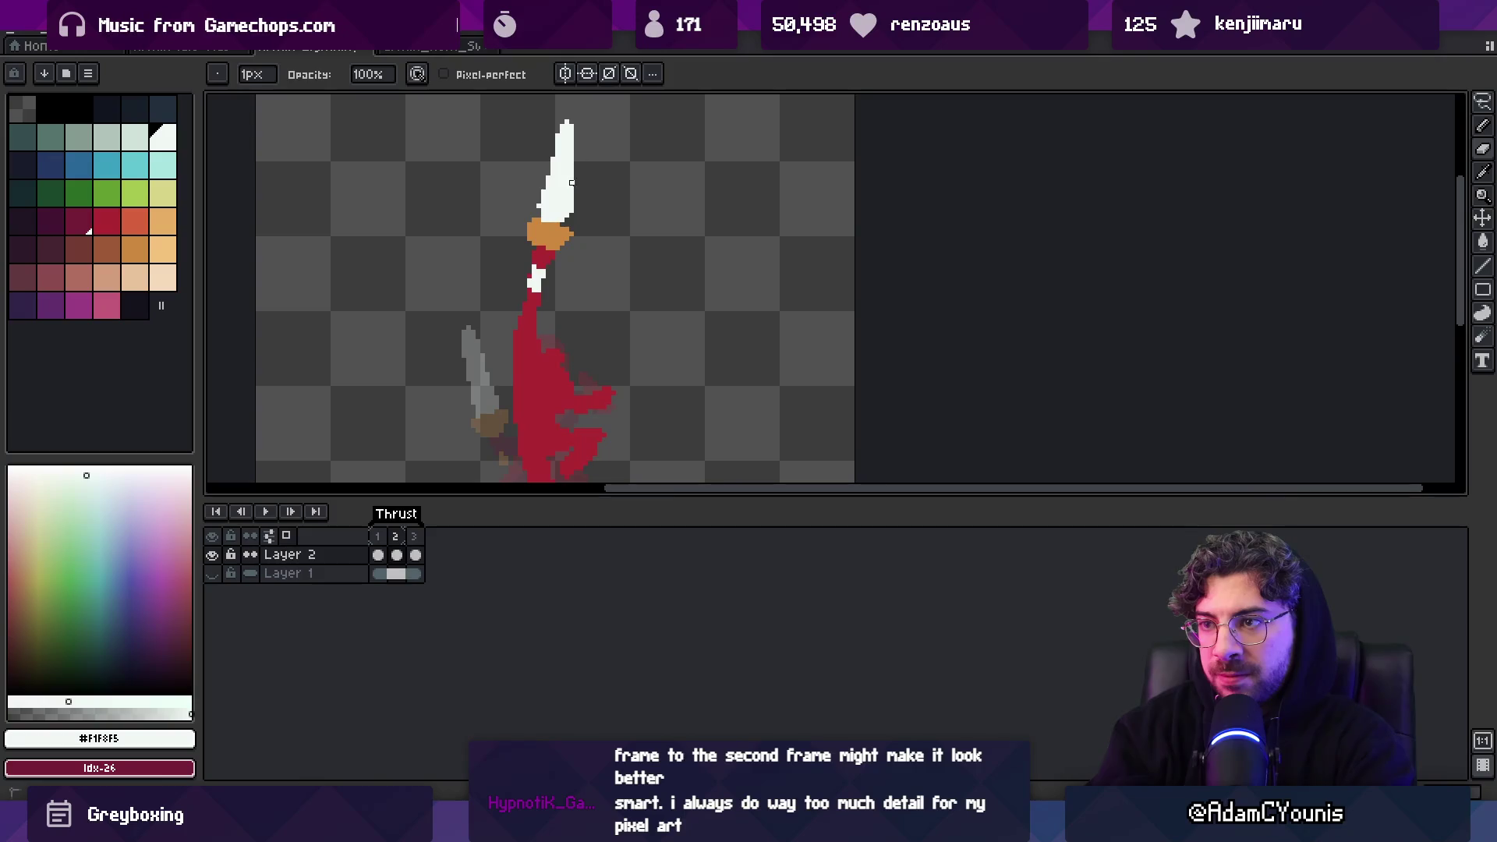
pyautogui.press('b')
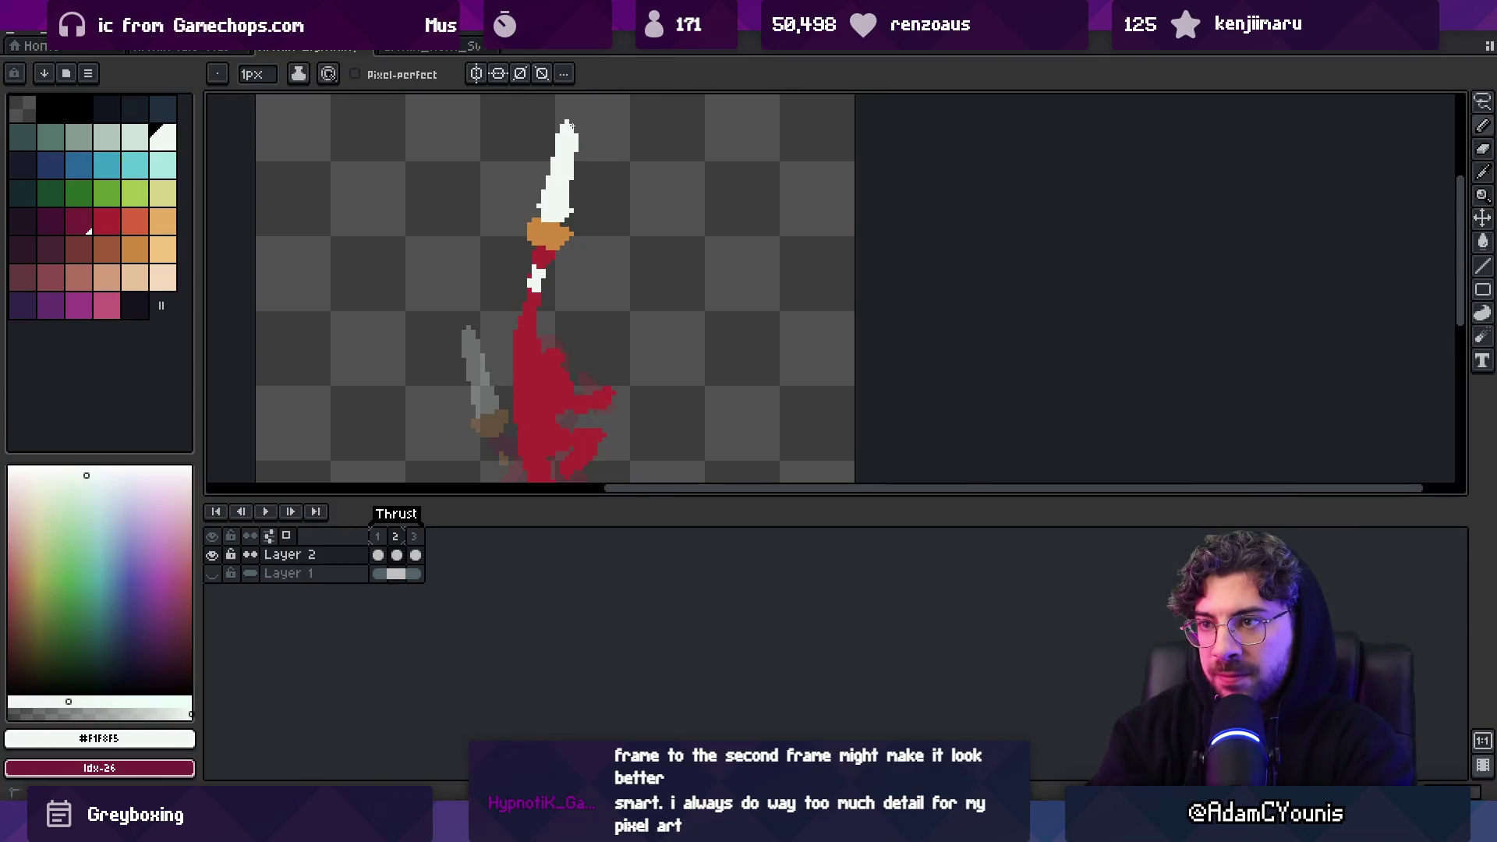
pyautogui.press('e')
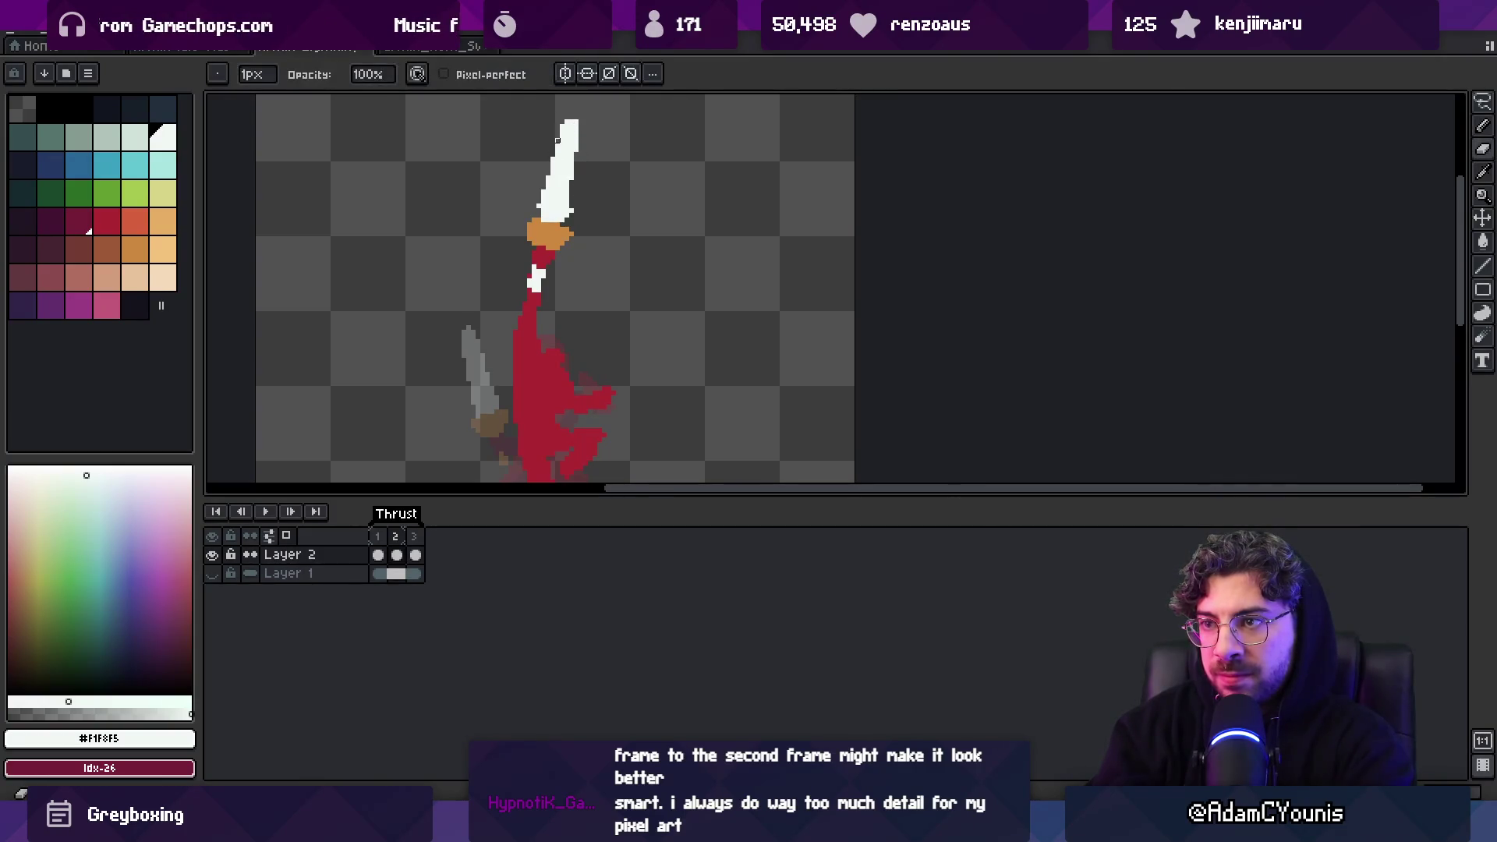
pyautogui.press('b')
# Recolour the white blade pixels beside the hilt orange
pyautogui.keyDown('alt'); pyautogui.click(544, 219); pyautogui.keyUp('alt')
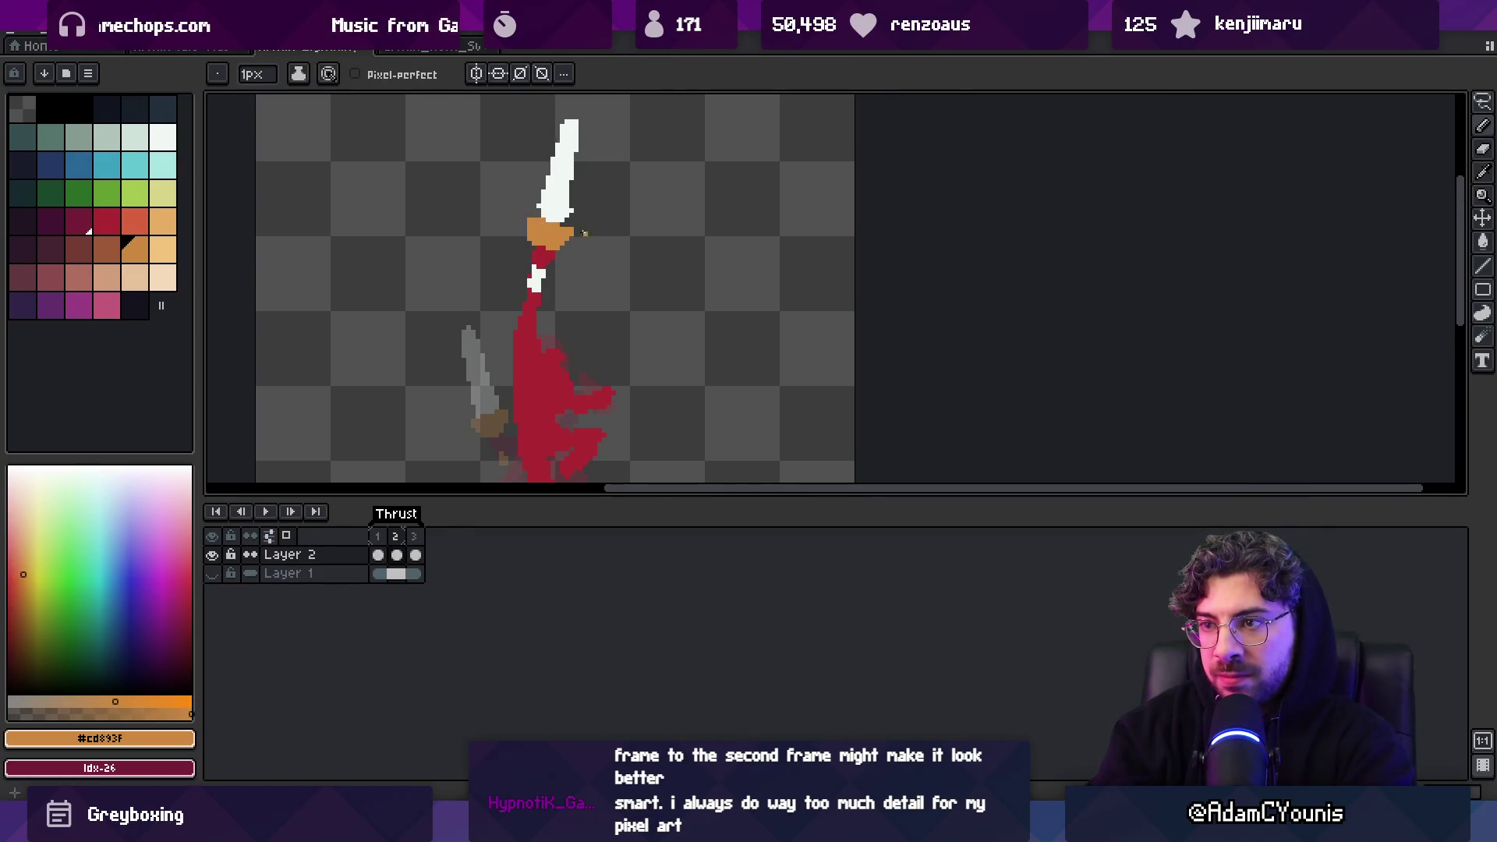
pyautogui.press('z')
pyautogui.scroll(-2, 595, 197)
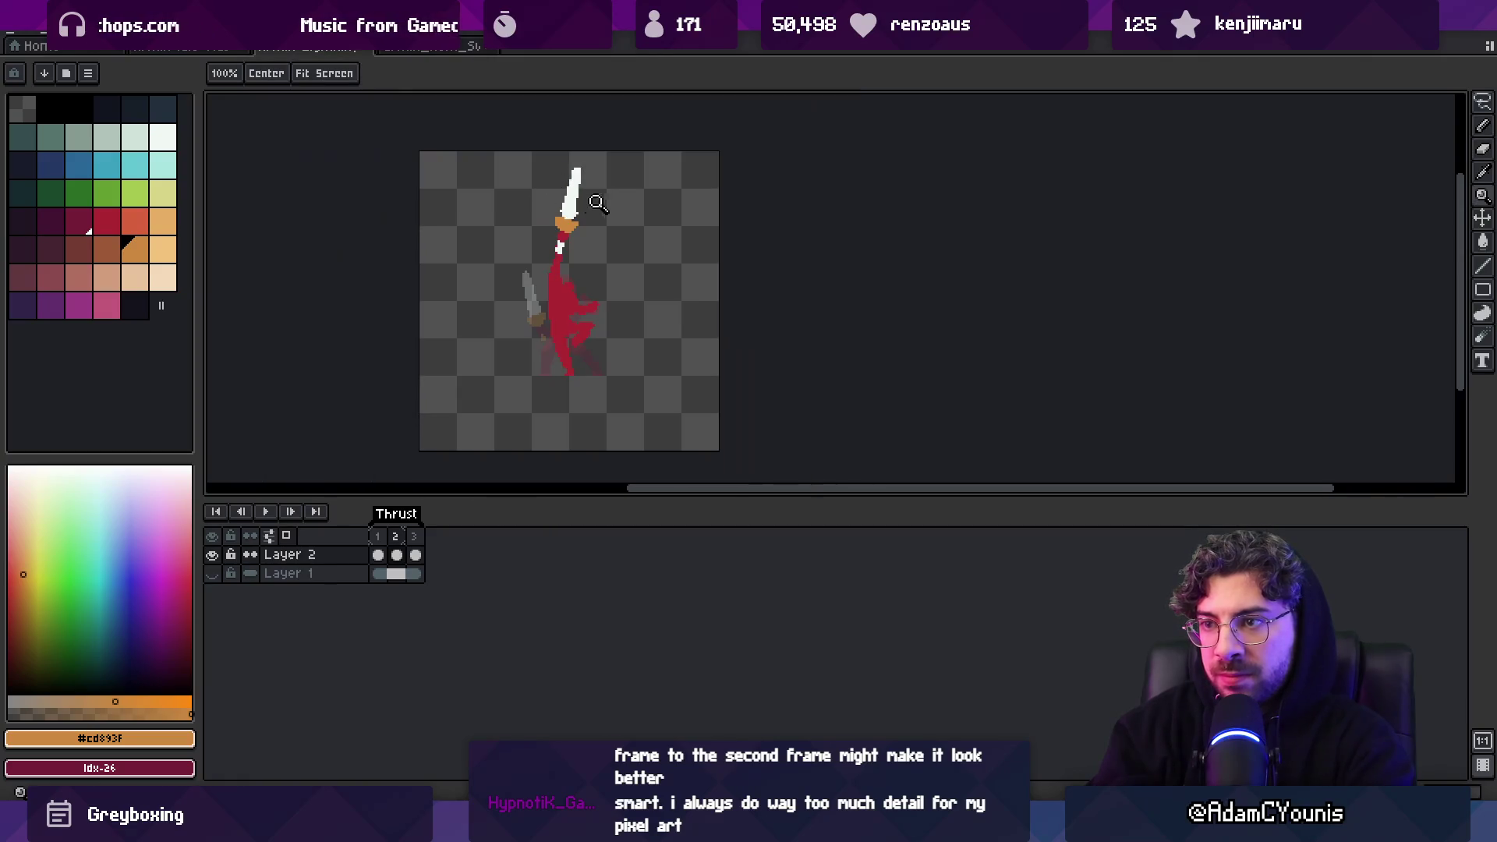
pyautogui.scroll(3, 577, 217)
pyautogui.press('b')
pyautogui.moveTo(549, 267); pyautogui.dragTo(543, 295)
# Touch up the red figure's pixels and choose the dark red swatch for shading
pyautogui.keyDown('alt'); pyautogui.click(536, 289); pyautogui.keyUp('alt')
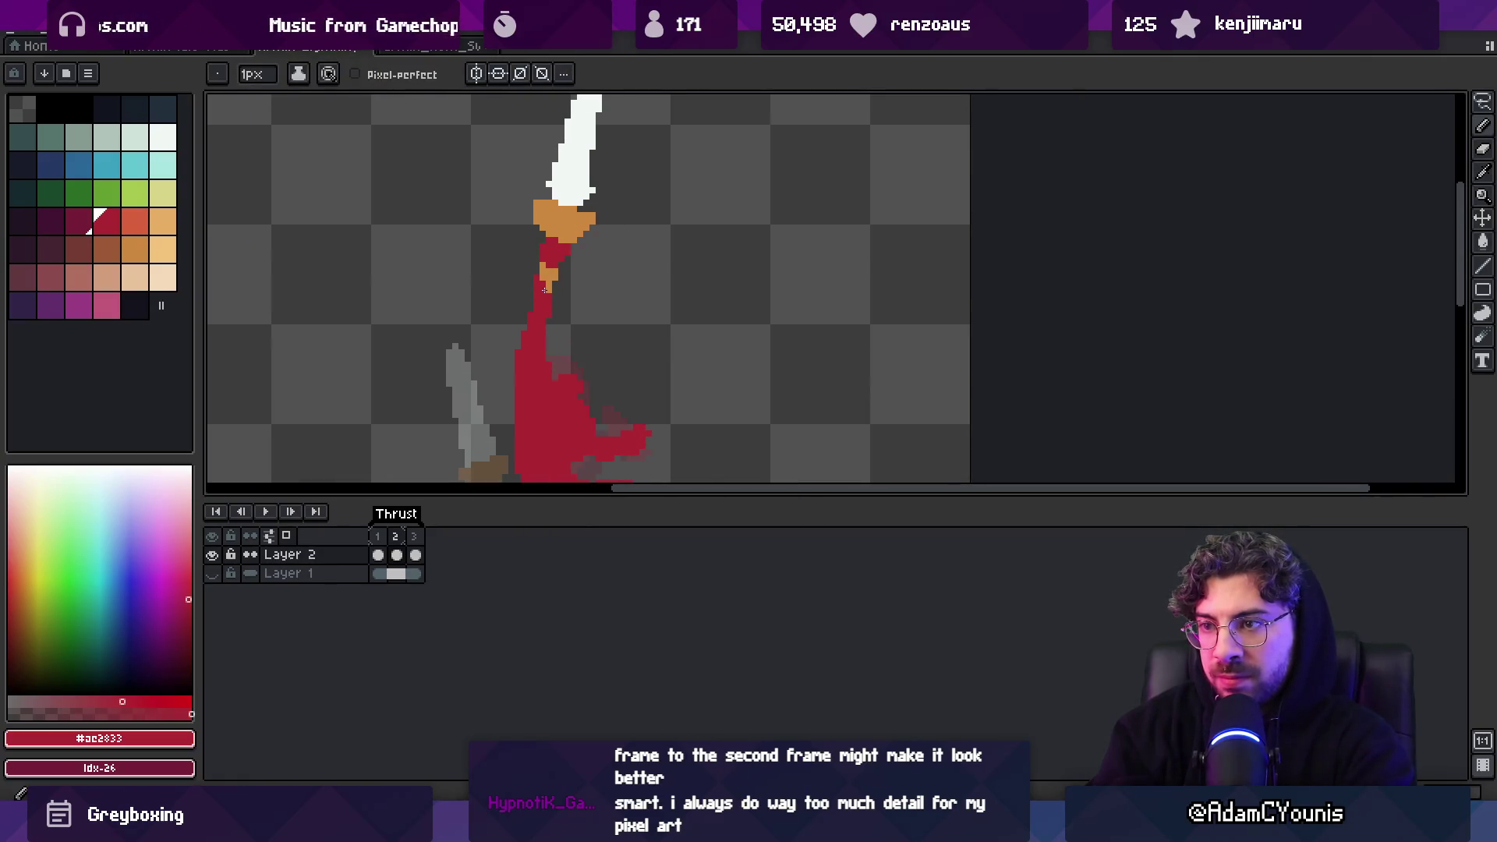
pyautogui.keyDown('alt'); pyautogui.click(550, 275); pyautogui.keyUp('alt')
pyautogui.press('z')
pyautogui.scroll(-2, 587, 152)
pyautogui.scroll(3, 587, 152)
pyautogui.keyDown('alt'); pyautogui.click(549, 250); pyautogui.keyUp('alt')
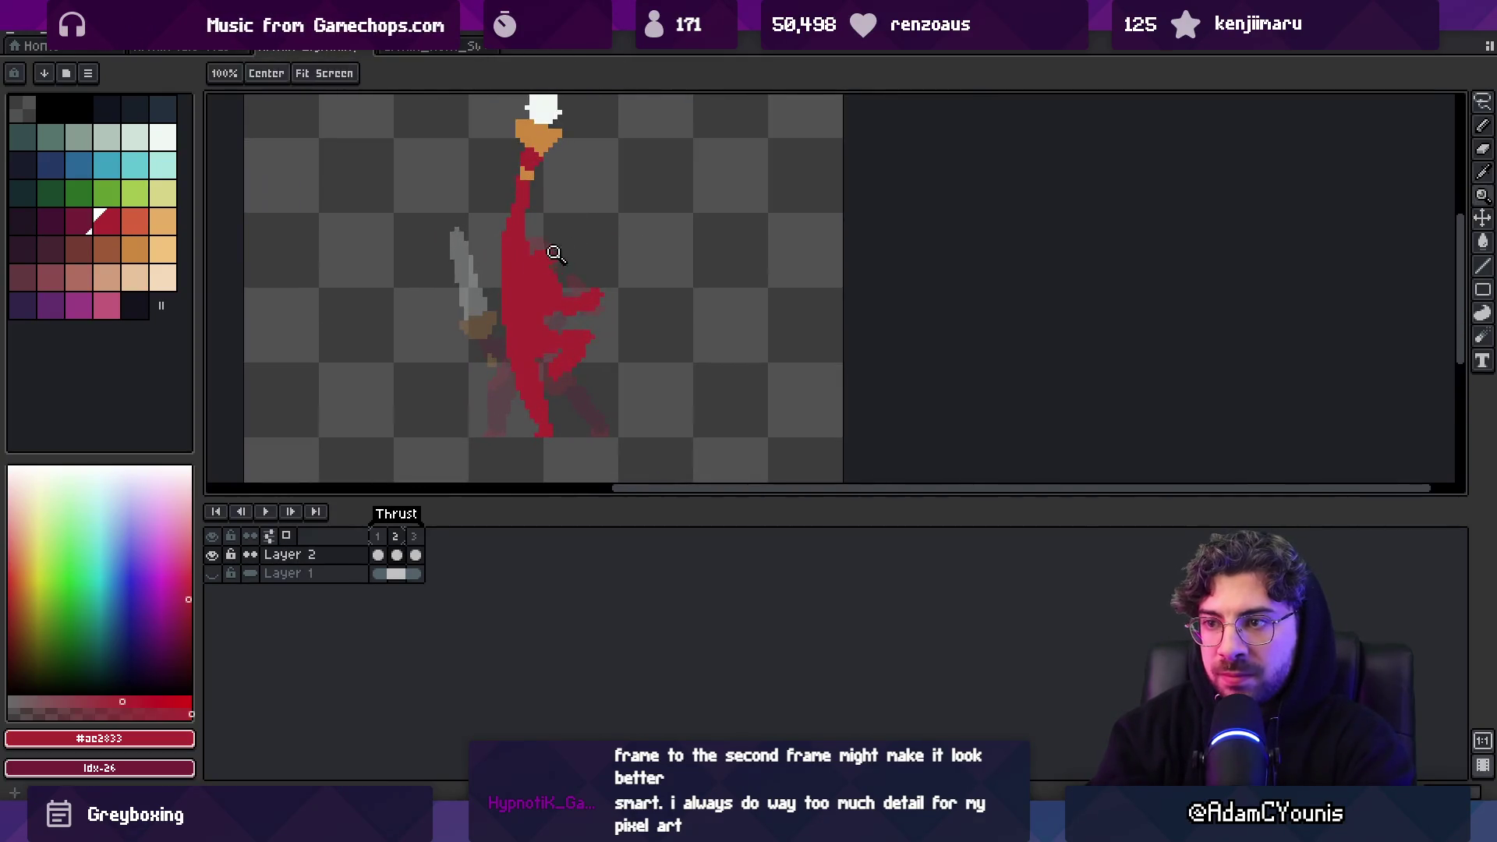
pyautogui.press('b')
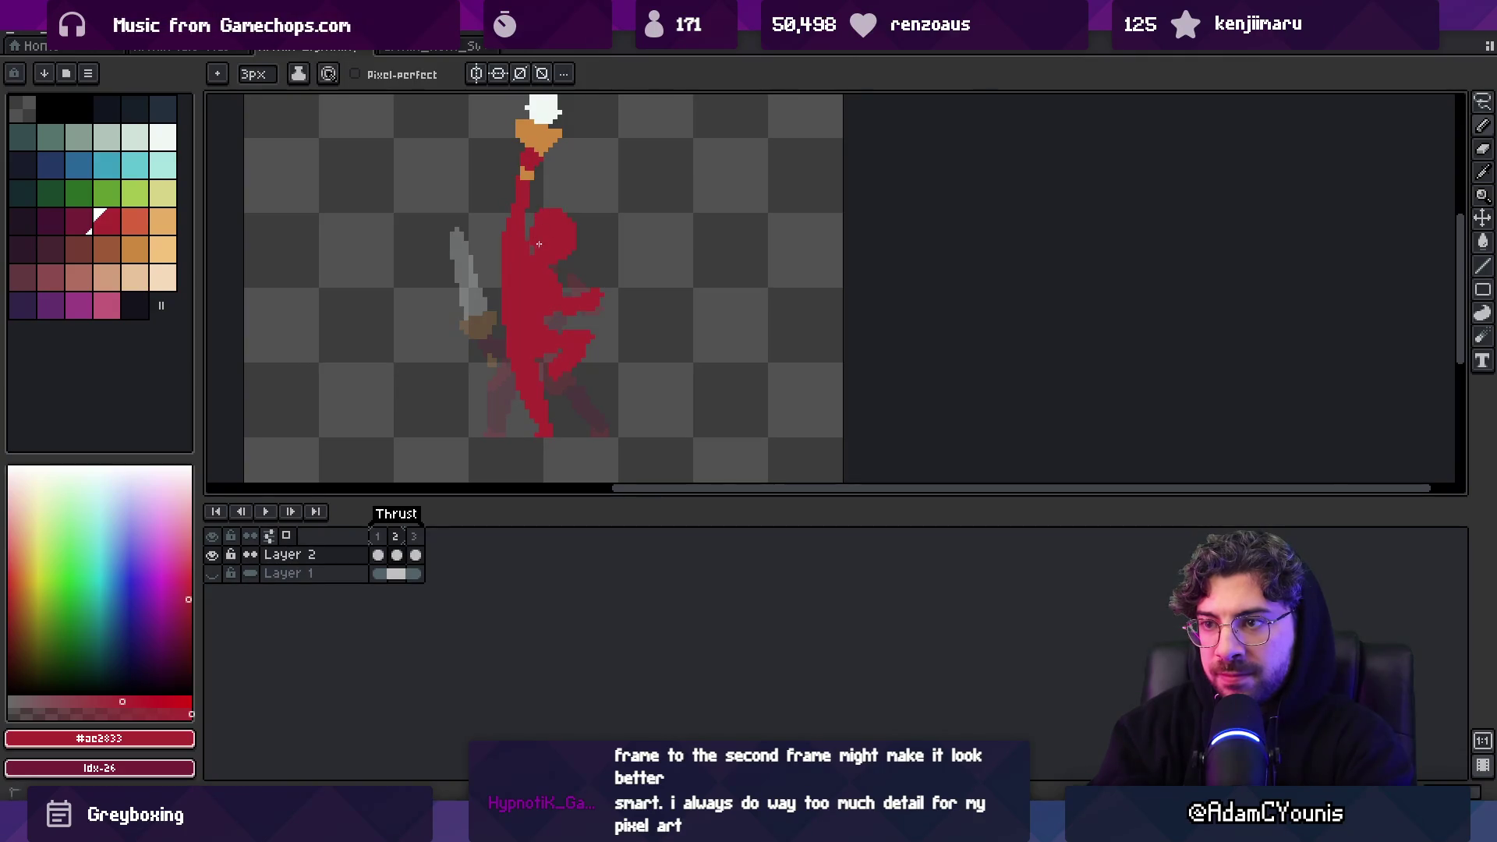
pyautogui.press('b')
pyautogui.scroll(-2, 561, 227)
pyautogui.scroll(3, 594, 218)
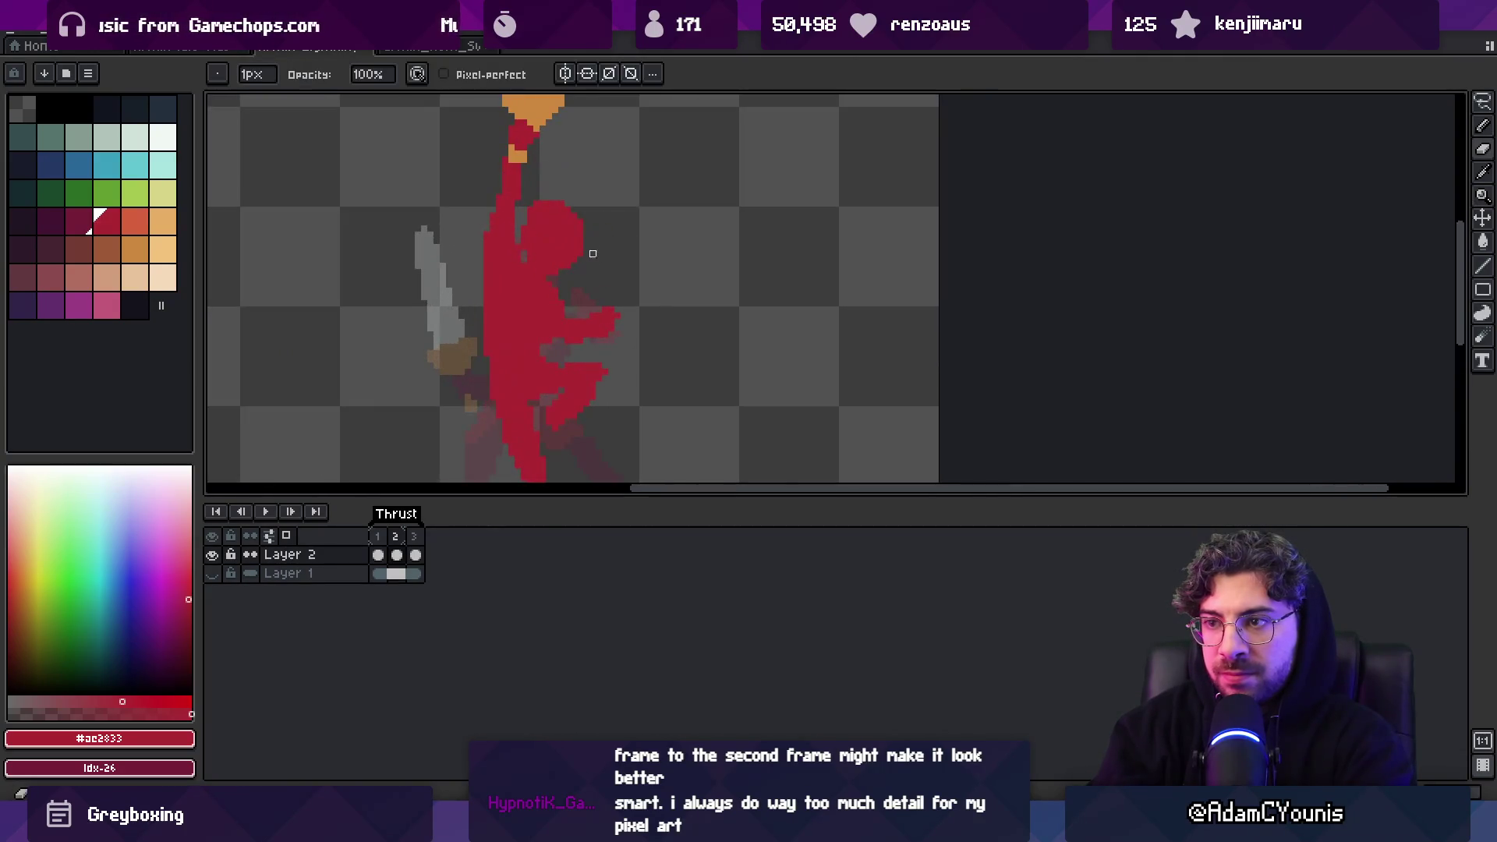
pyautogui.press('e')
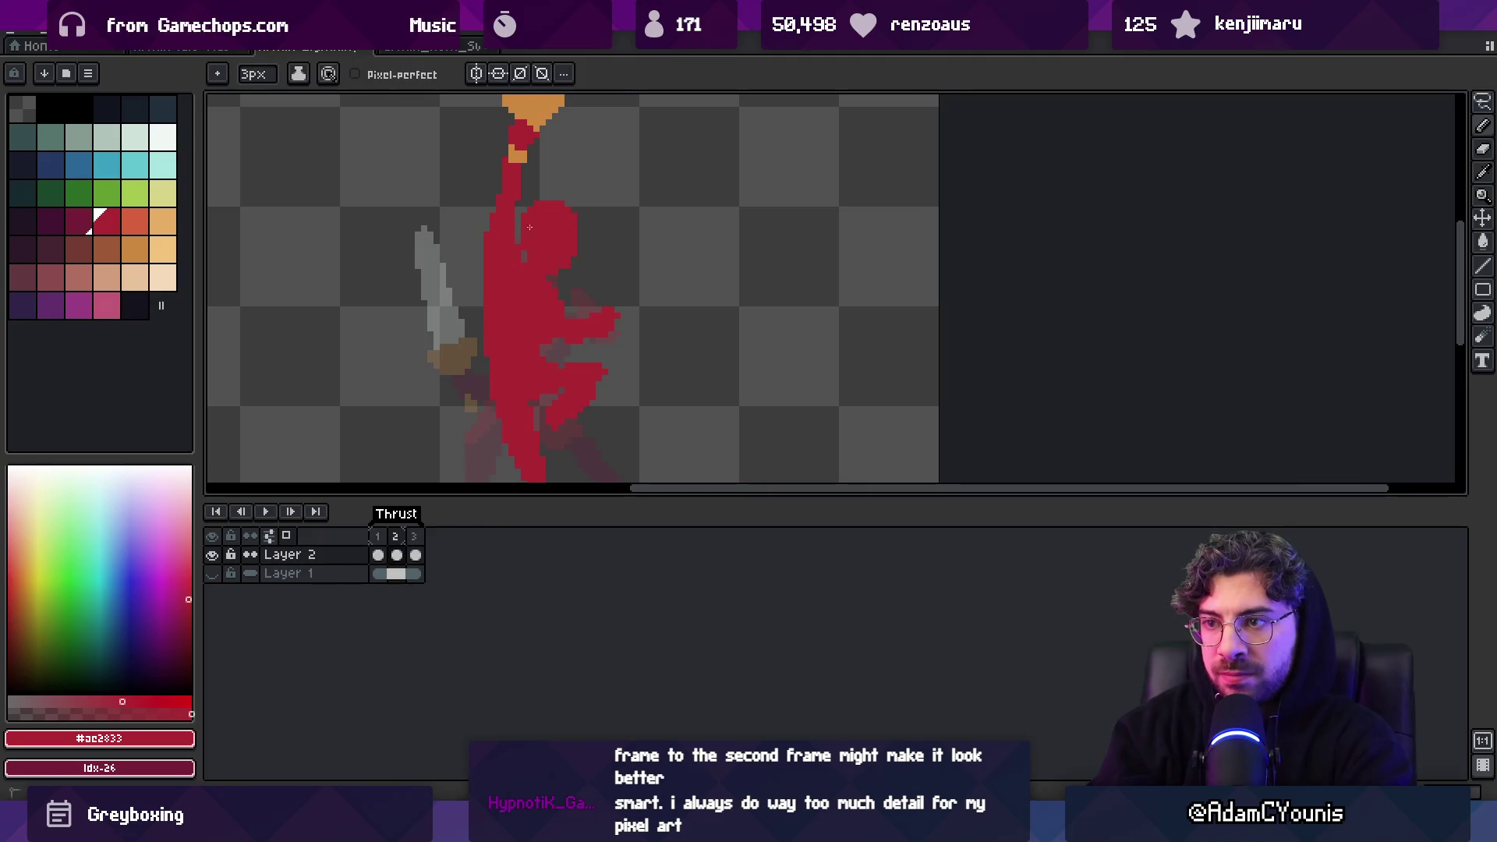
pyautogui.press('b')
pyautogui.click(78, 222)
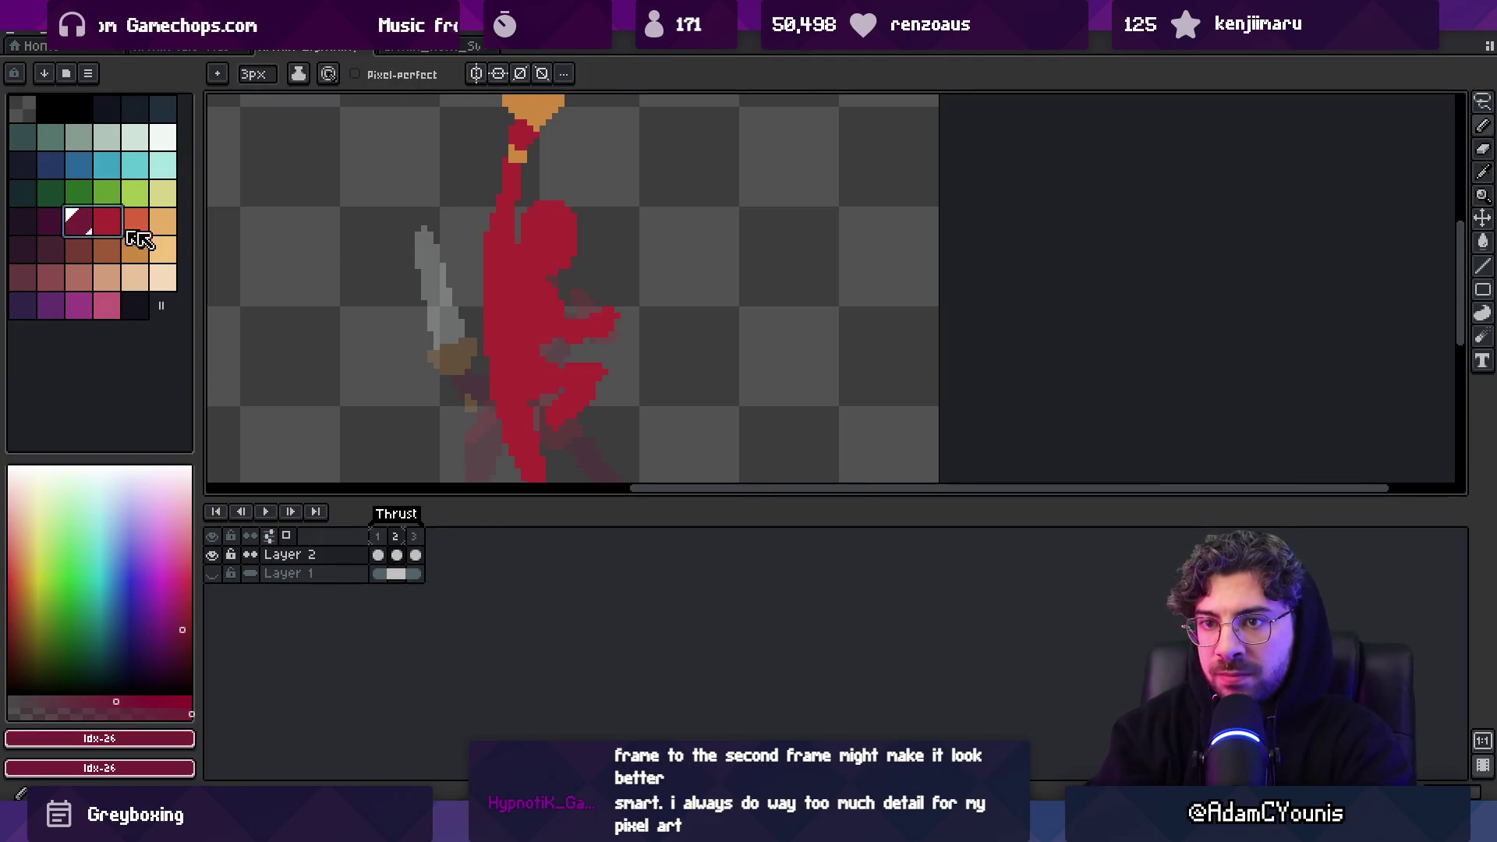
# Shade the figure's head with darker red
pyautogui.press('b')
pyautogui.moveTo(526, 251); pyautogui.dragTo(537, 266)
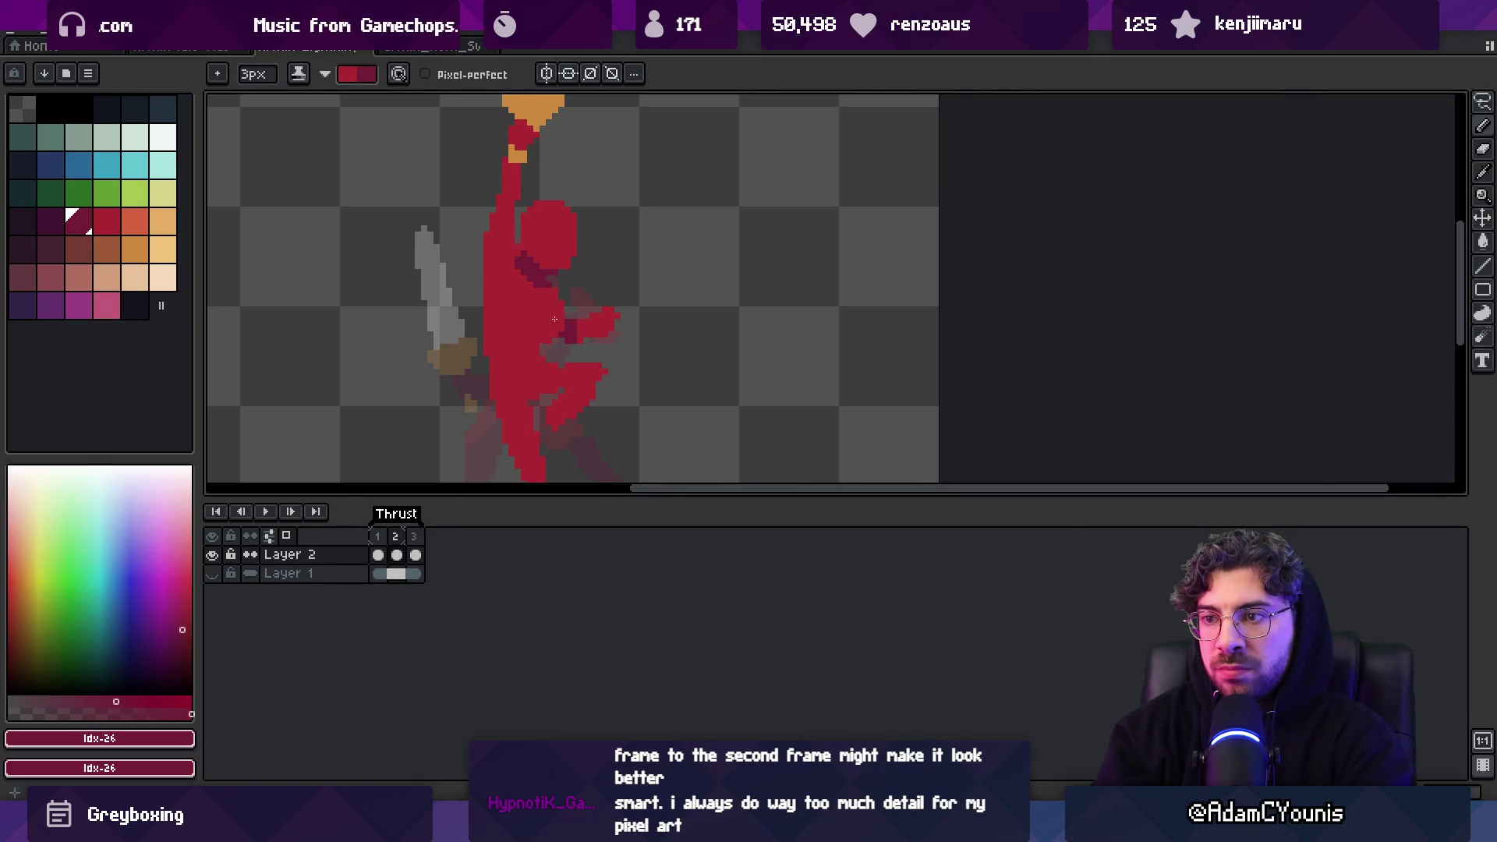
pyautogui.scroll(-1, 541, 311)
pyautogui.scroll(1, 545, 273)
pyautogui.keyDown('alt'); pyautogui.click(544, 288); pyautogui.keyUp('alt')
pyautogui.press('b')
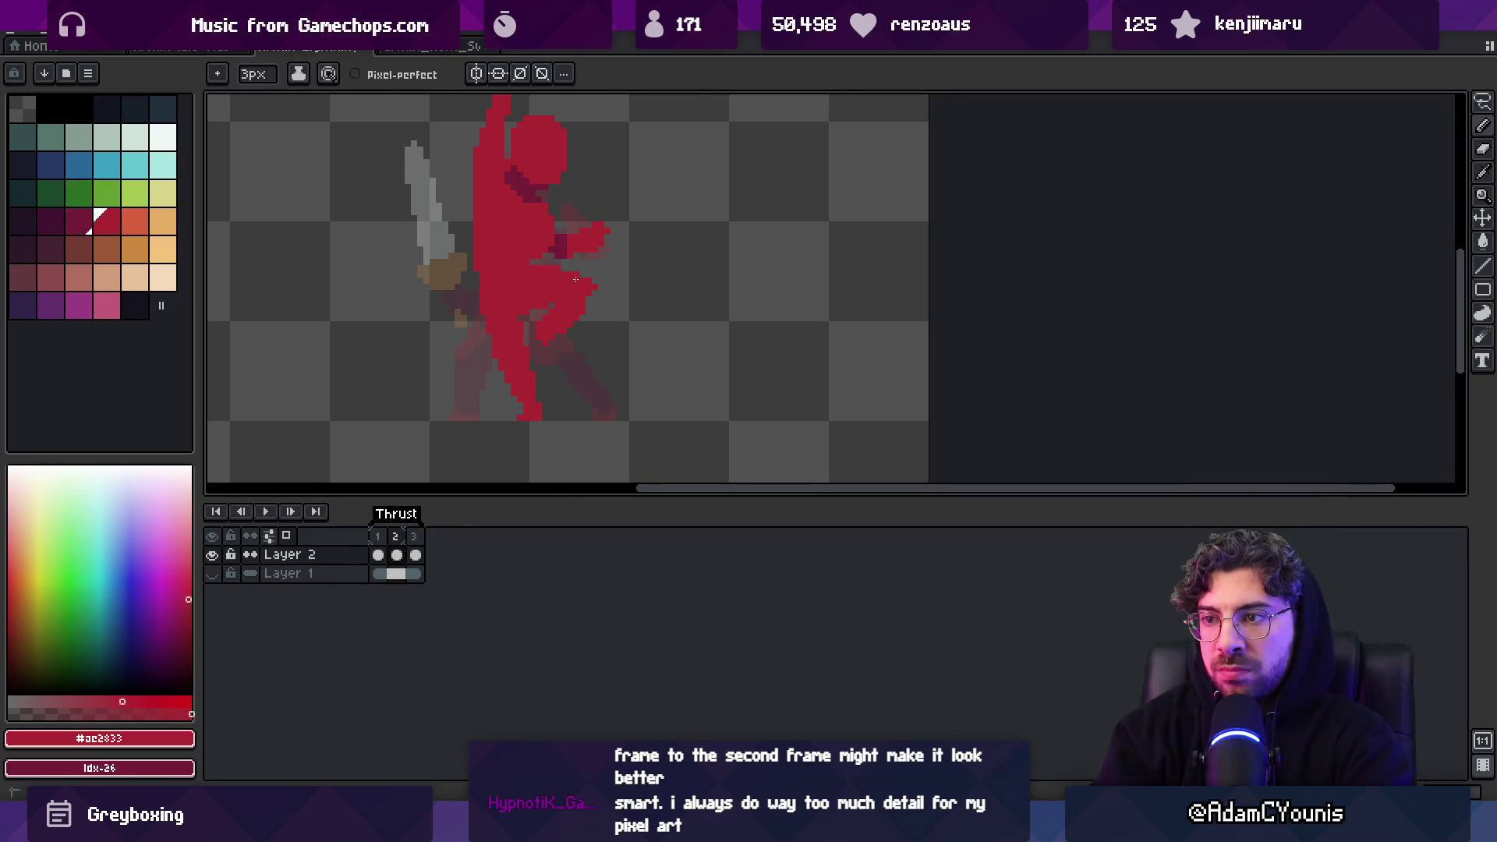
pyautogui.press('e')
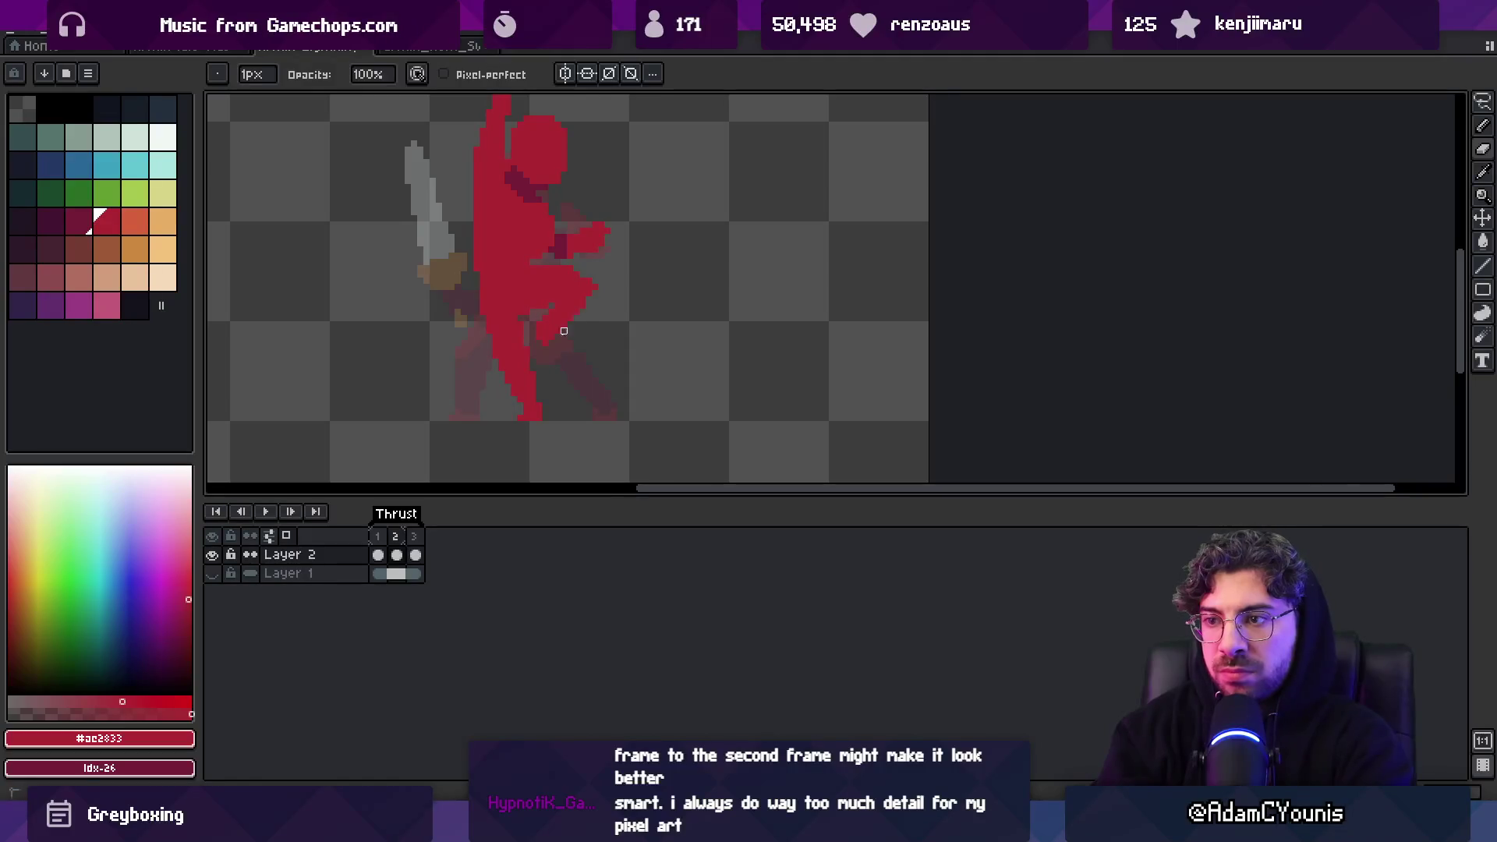
pyautogui.press('b')
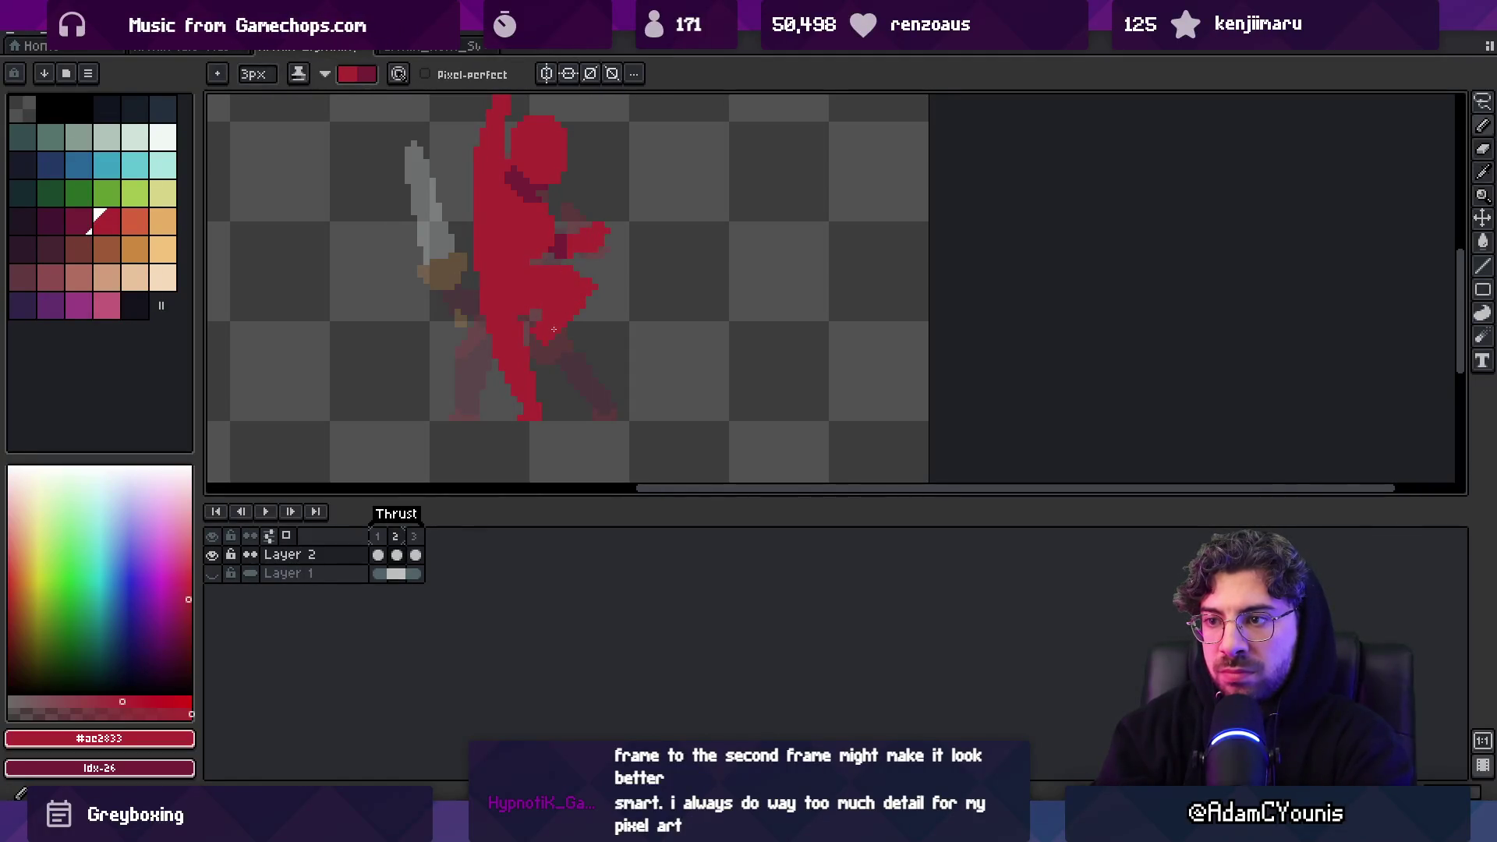
# Shade the hip and bent leg in darker red, swapping base and shade colours with X
pyautogui.press('x')
pyautogui.moveTo(552, 315); pyautogui.dragTo(545, 337)
pyautogui.press('x')
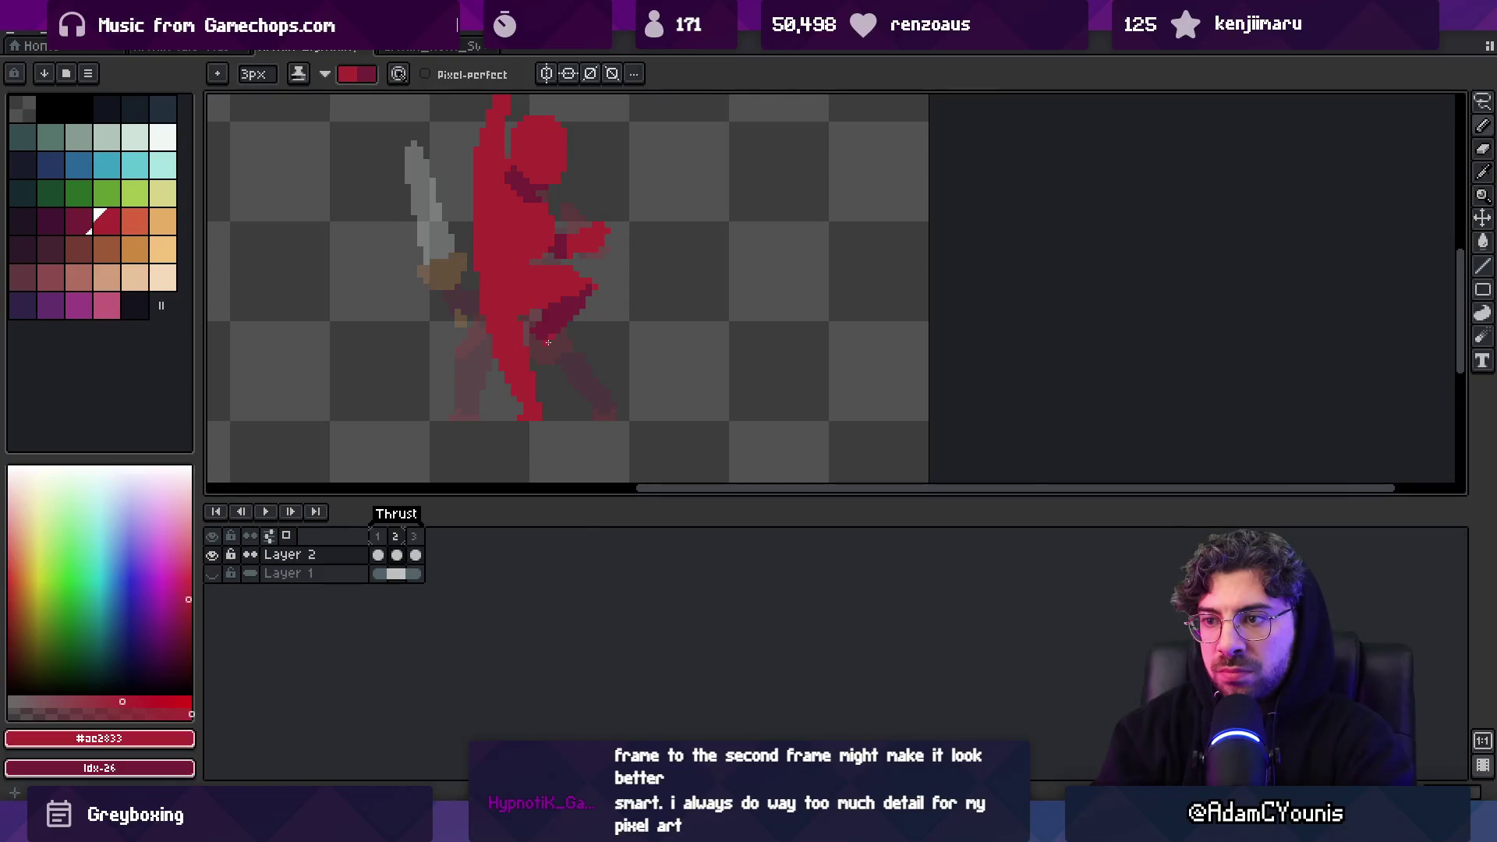
pyautogui.scroll(-2, 548, 274)
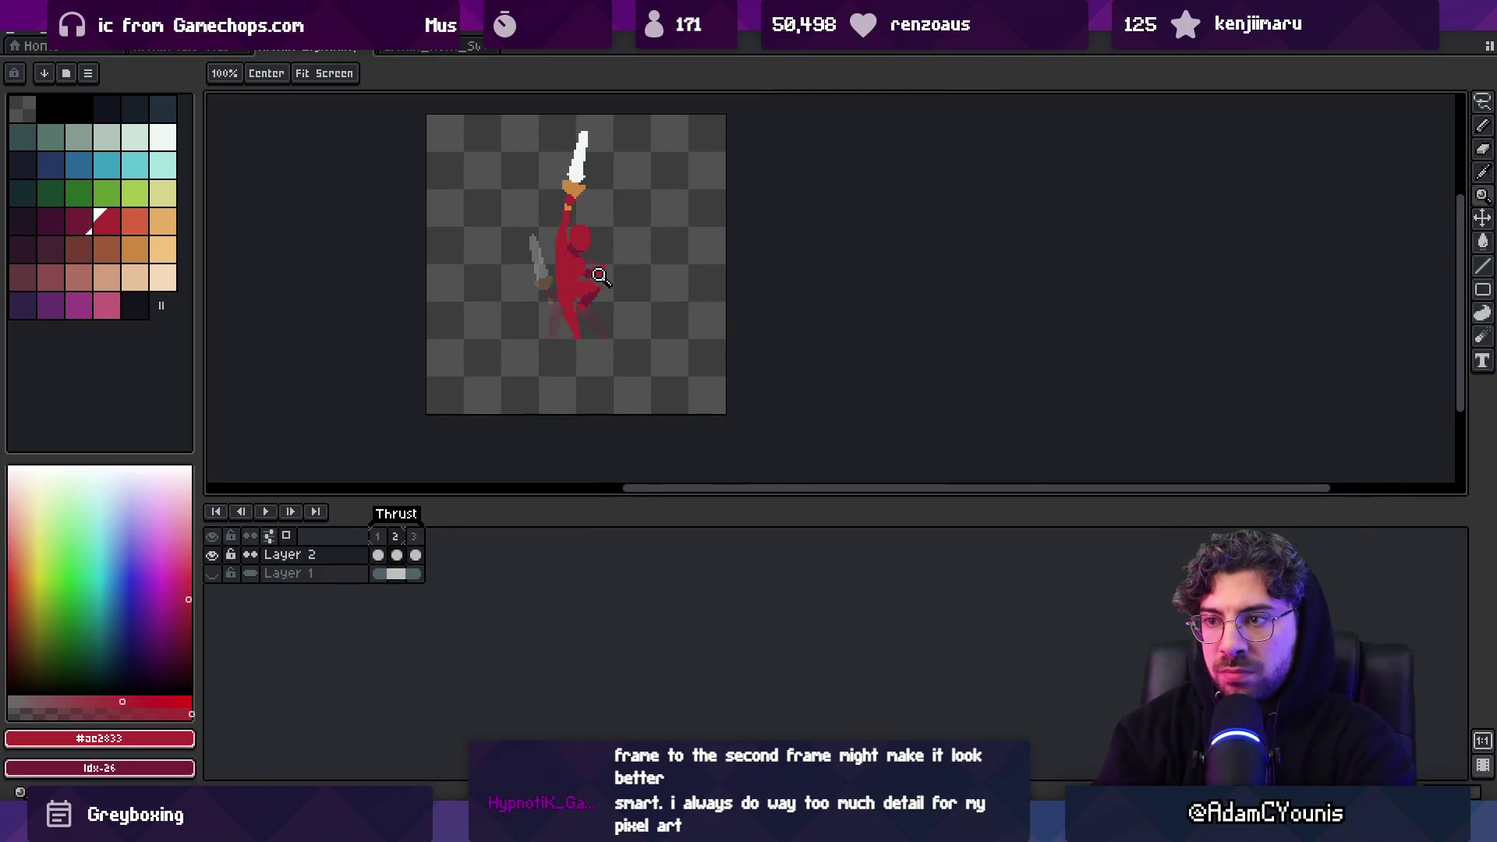
pyautogui.scroll(2, 593, 288)
pyautogui.press('x')
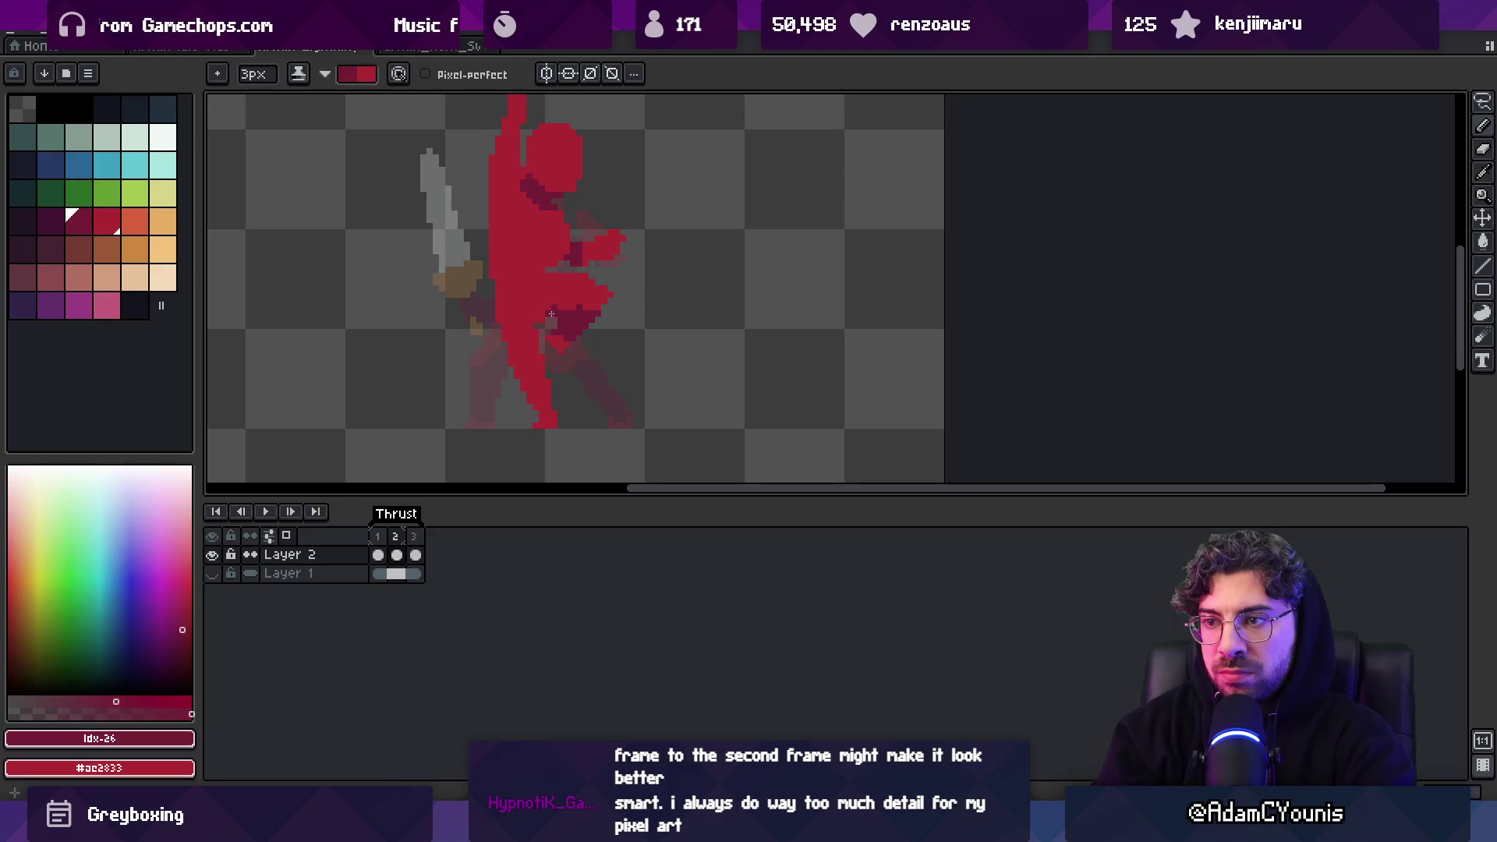
pyautogui.press('x')
pyautogui.moveTo(549, 314); pyautogui.dragTo(532, 325)
pyautogui.press('x')
pyautogui.moveTo(544, 392); pyautogui.dragTo(521, 376)
pyautogui.scroll(-3, 562, 399)
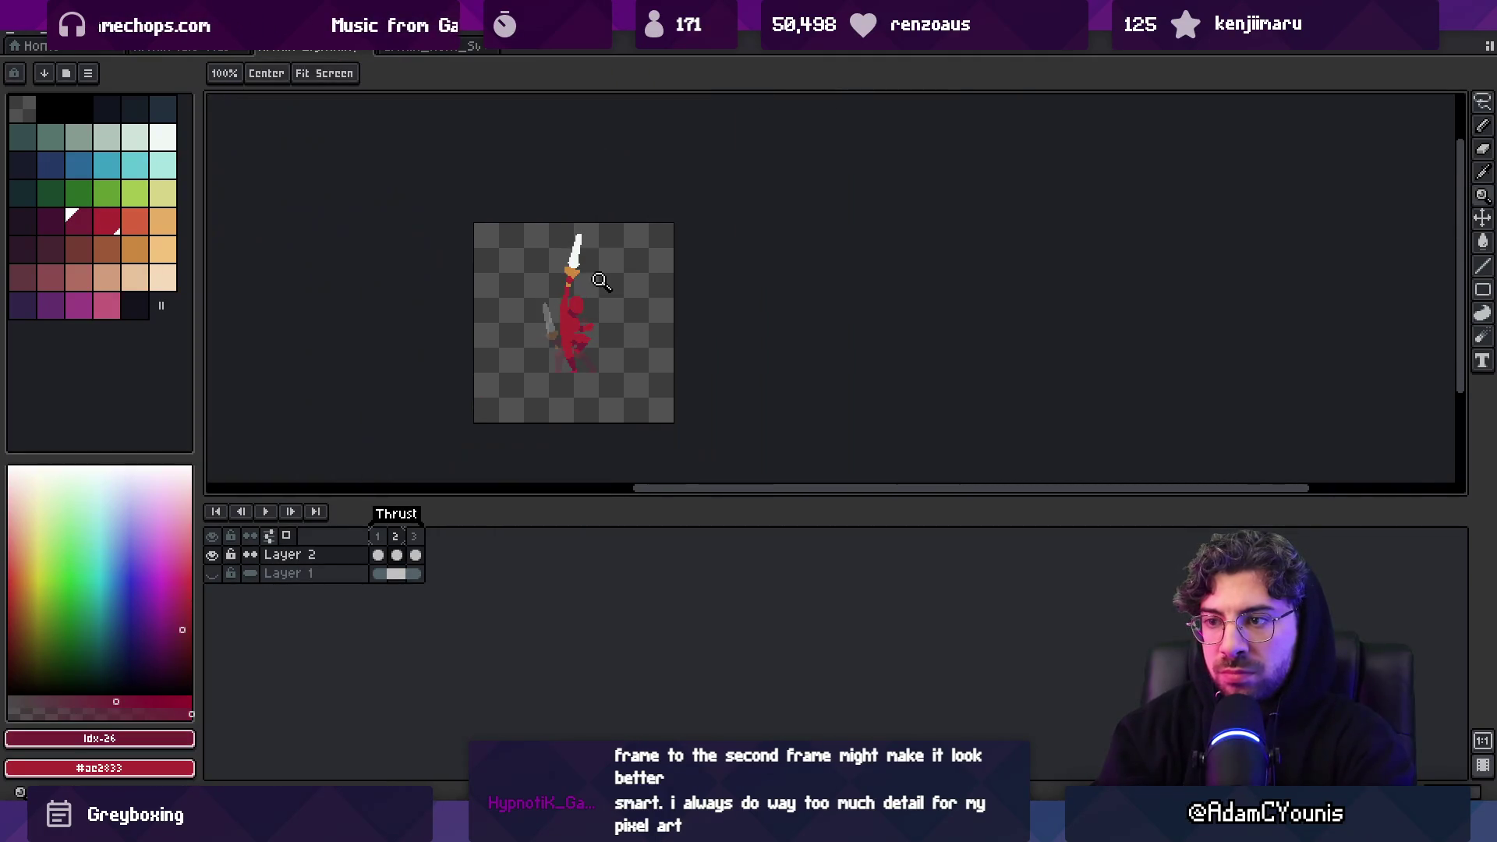
pyautogui.scroll(4, 569, 312)
pyautogui.press('i')
pyautogui.click(565, 313)
# Erase the stray red pixels along the figure's right edge
pyautogui.press('b')
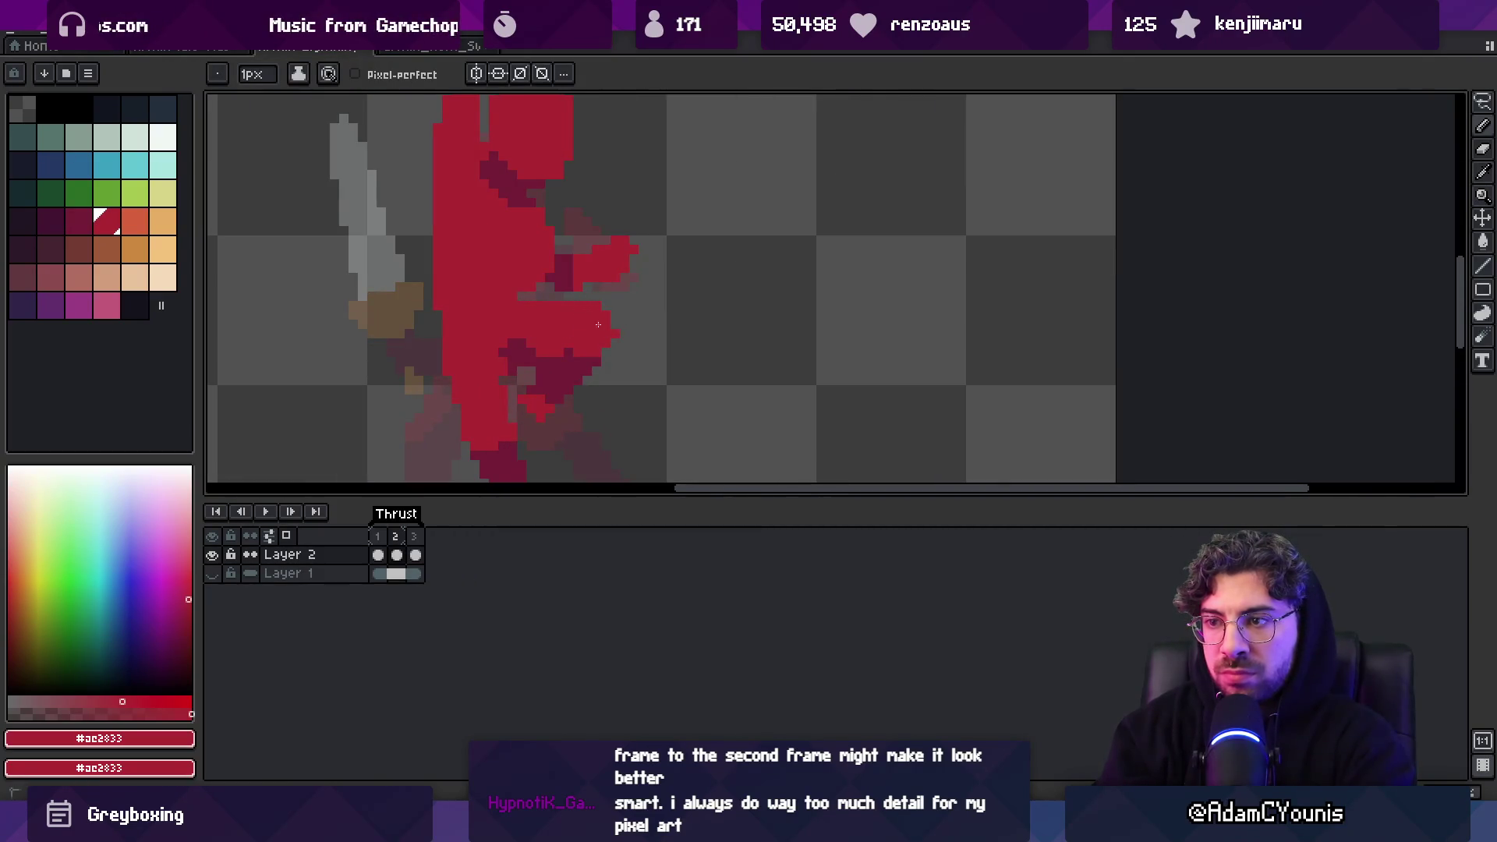
pyautogui.press('e')
pyautogui.moveTo(622, 325); pyautogui.dragTo(605, 343)
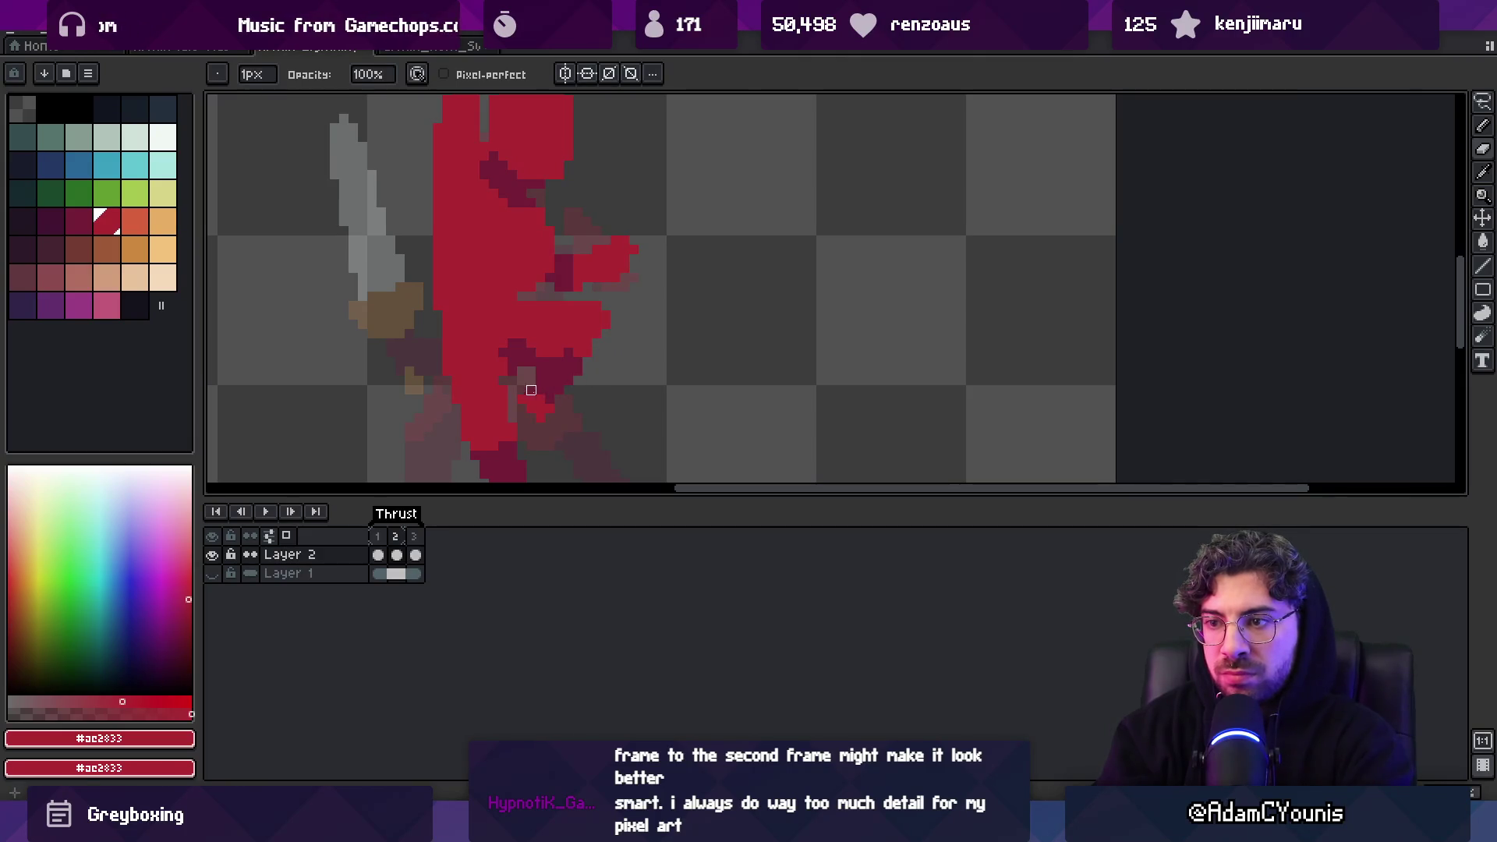
# Touch up the torso pixels, alternating the dark shading red and the bright base red
pyautogui.keyDown('alt'); pyautogui.click(544, 396); pyautogui.keyUp('alt')
pyautogui.keyDown('alt'); pyautogui.click(541, 398); pyautogui.keyUp('alt')
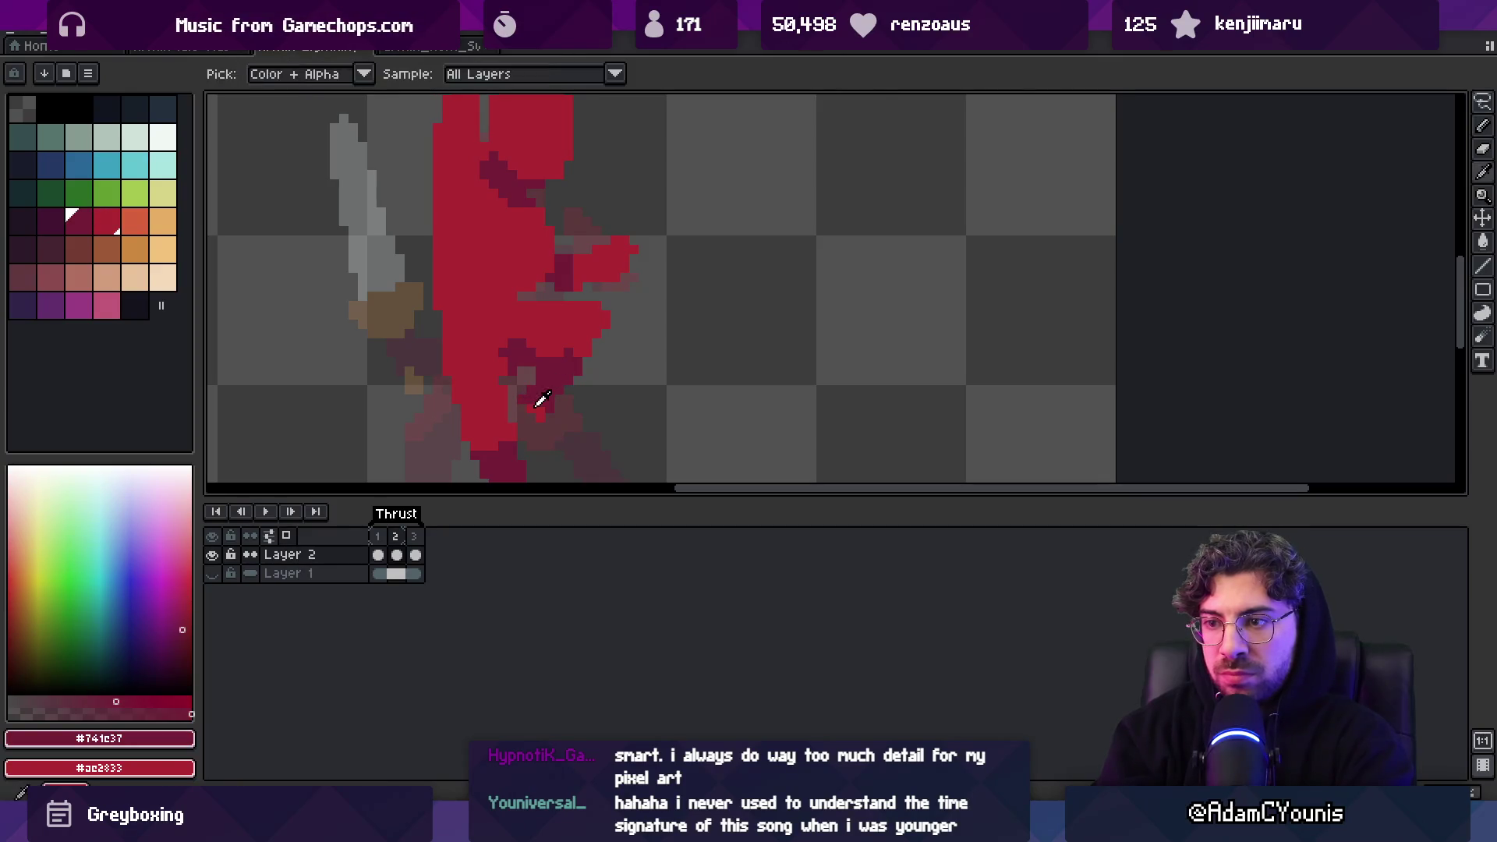
pyautogui.keyDown('alt'); pyautogui.click(546, 413); pyautogui.keyUp('alt')
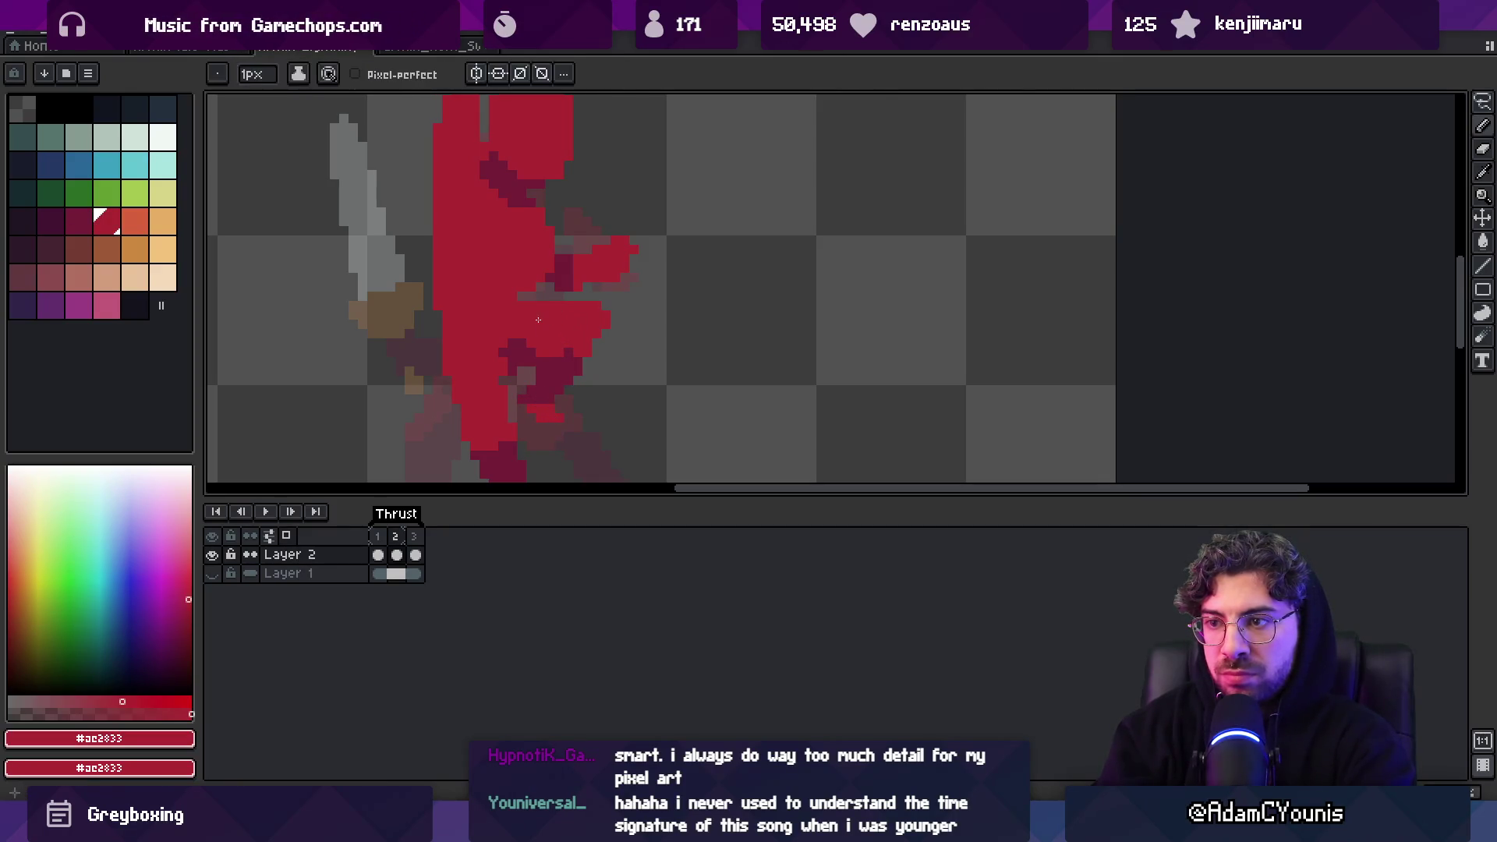
pyautogui.keyDown('alt'); pyautogui.click(513, 340); pyautogui.keyUp('alt')
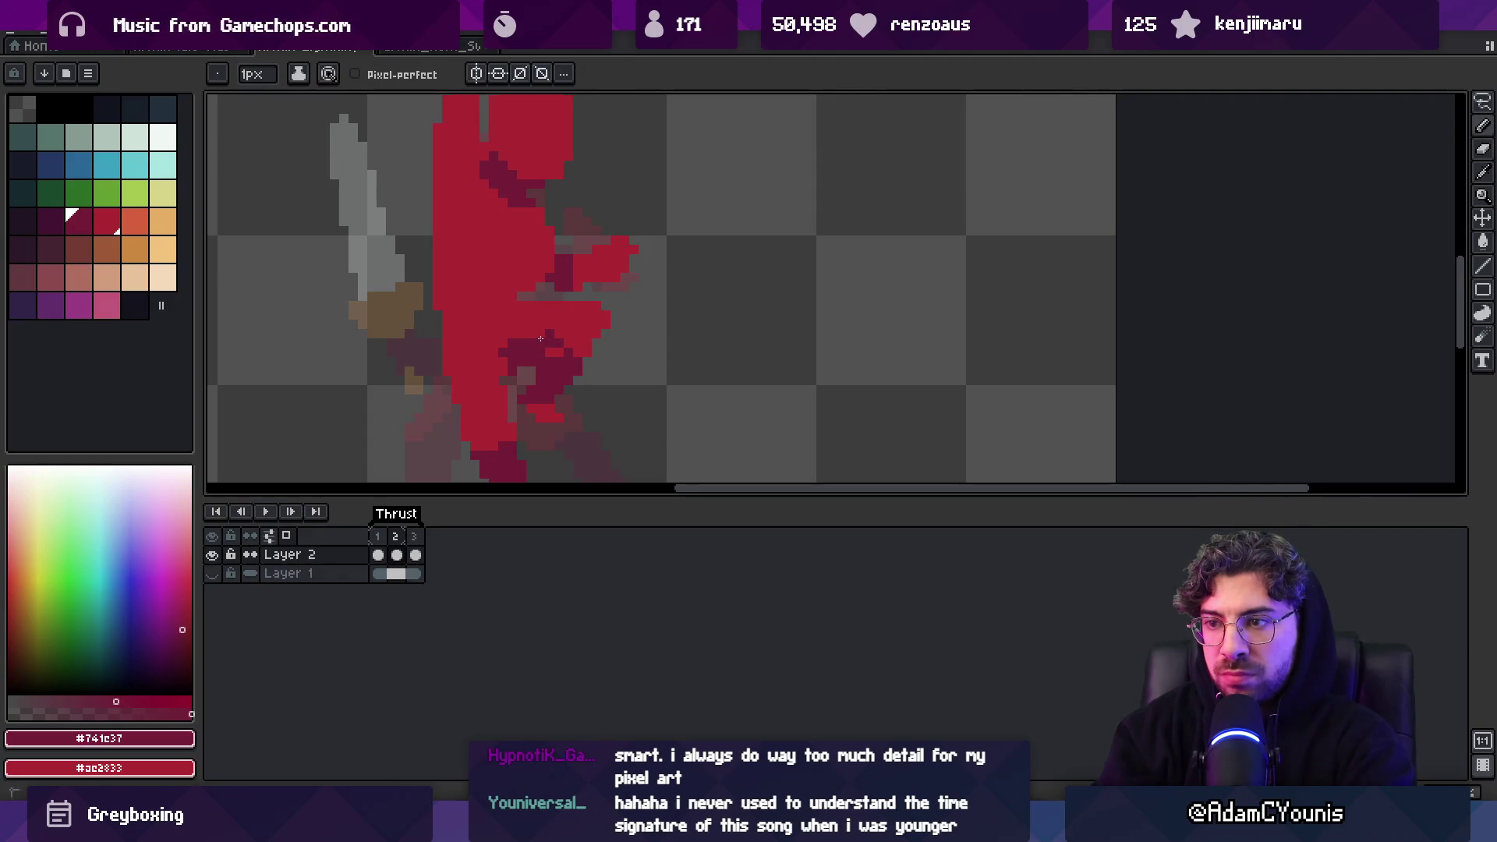
pyautogui.keyDown('alt'); pyautogui.click(546, 319); pyautogui.keyUp('alt')
pyautogui.click(569, 353)
pyautogui.keyDown('alt'); pyautogui.click(535, 334); pyautogui.keyUp('alt')
pyautogui.click(540, 336)
pyautogui.keyDown('alt'); pyautogui.click(544, 301); pyautogui.keyUp('alt')
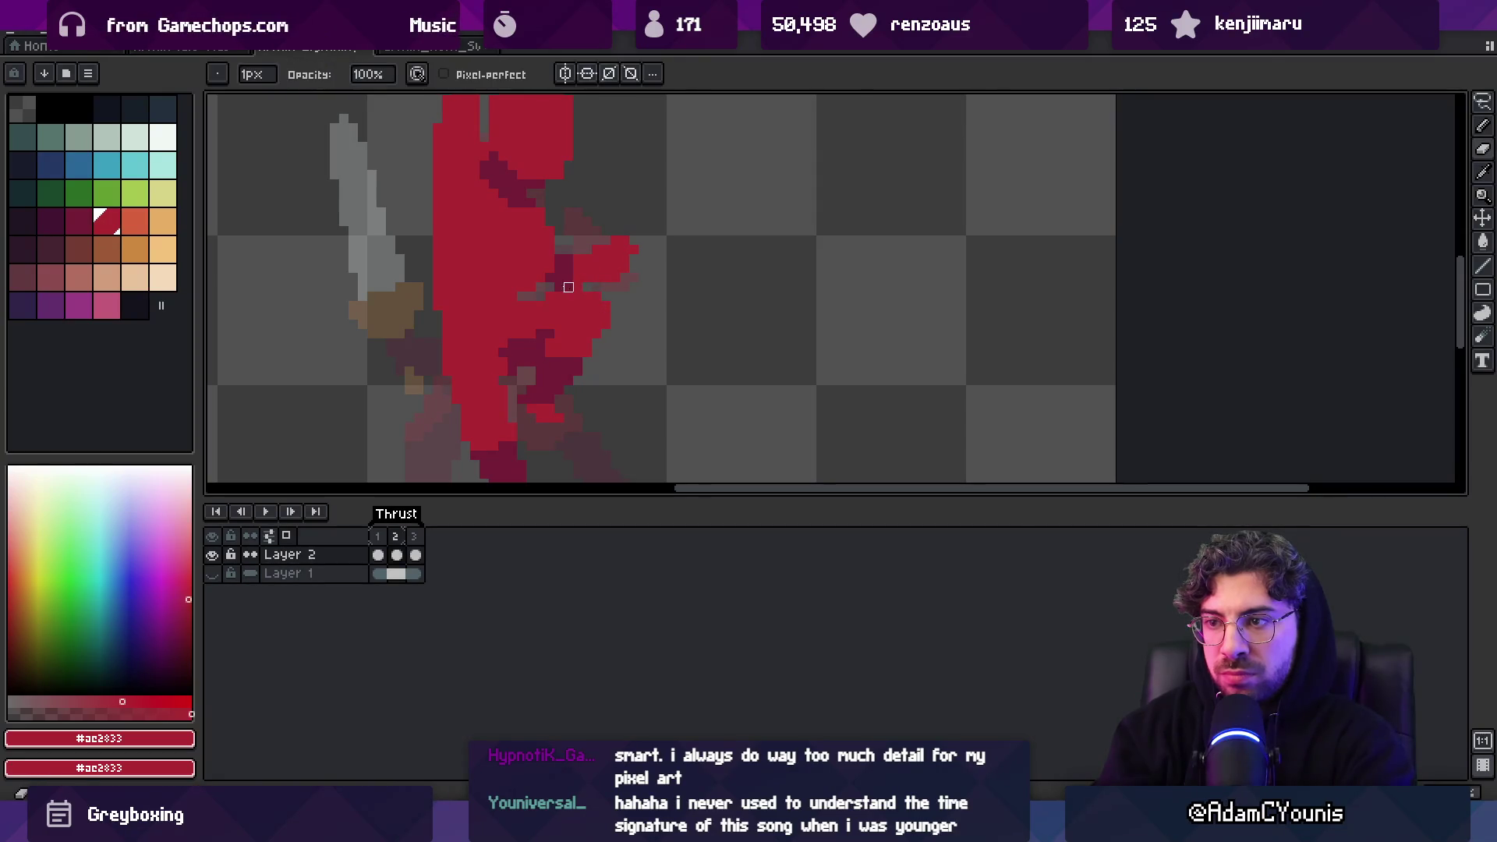
# Shade under the extended arm with the darker red
pyautogui.keyDown('alt'); pyautogui.click(564, 261); pyautogui.keyUp('alt')
pyautogui.click(564, 251)
pyautogui.click(578, 251)
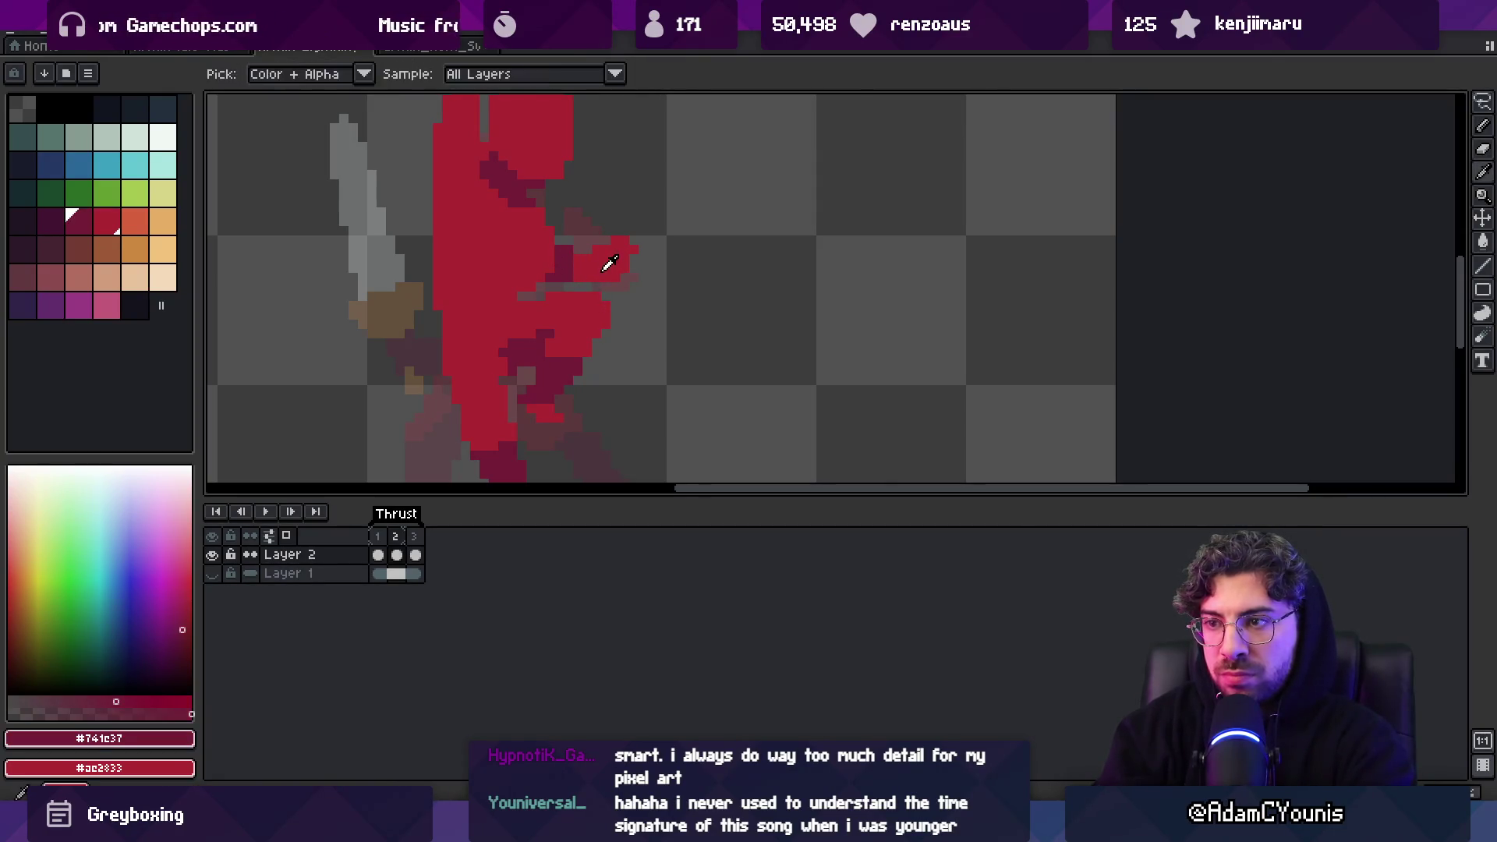
pyautogui.keyDown('alt'); pyautogui.click(615, 278); pyautogui.keyUp('alt')
# Repaint a few dark torso pixels in the bright base red
pyautogui.press('z')
pyautogui.scroll(-5, 585, 253)
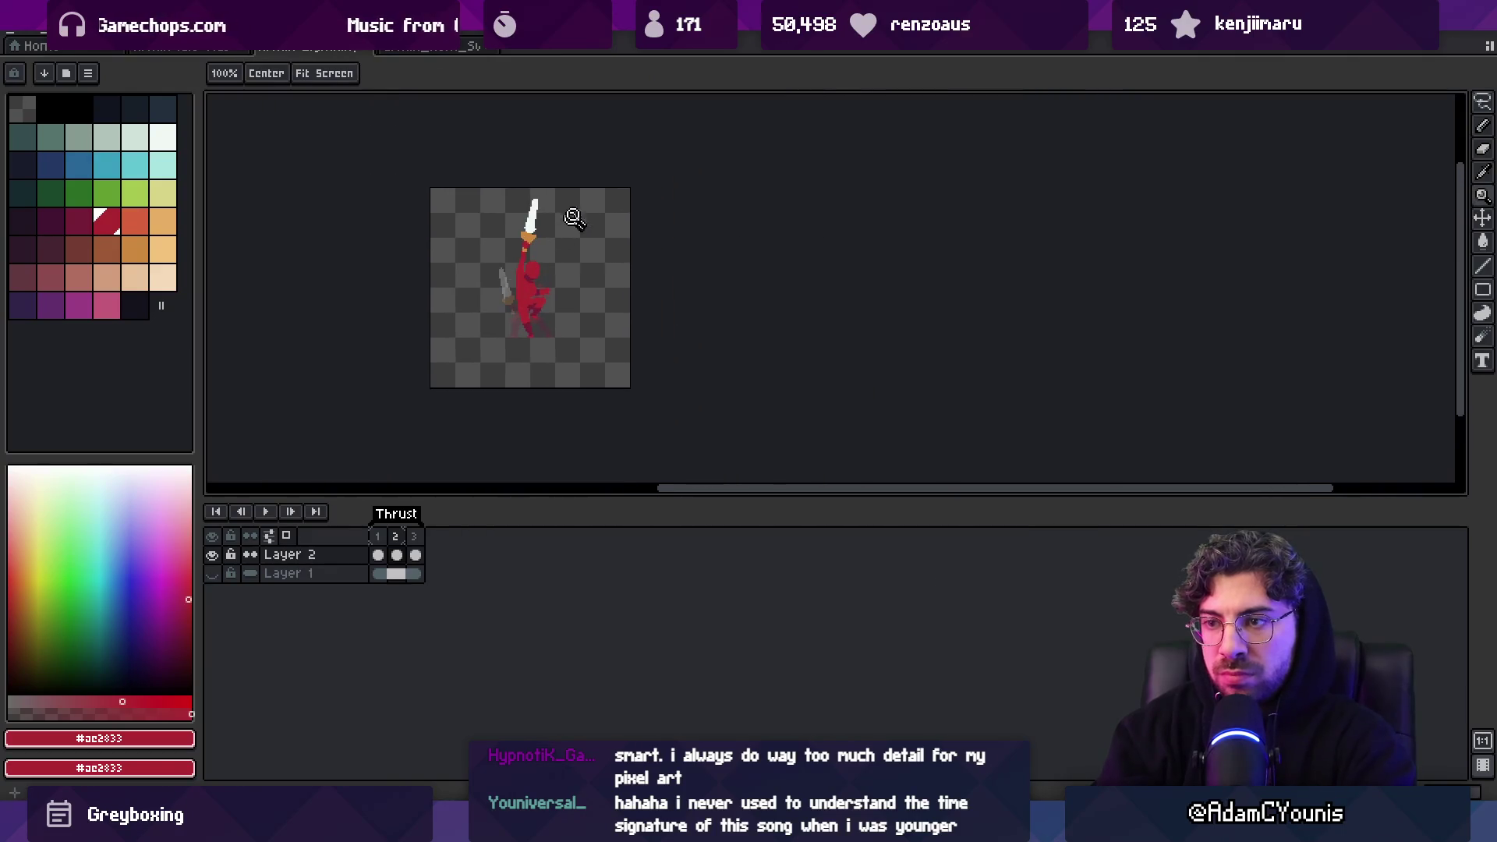
pyautogui.scroll(3, 533, 276)
pyautogui.press('b')
pyautogui.keyDown('alt'); pyautogui.click(522, 344); pyautogui.keyUp('alt')
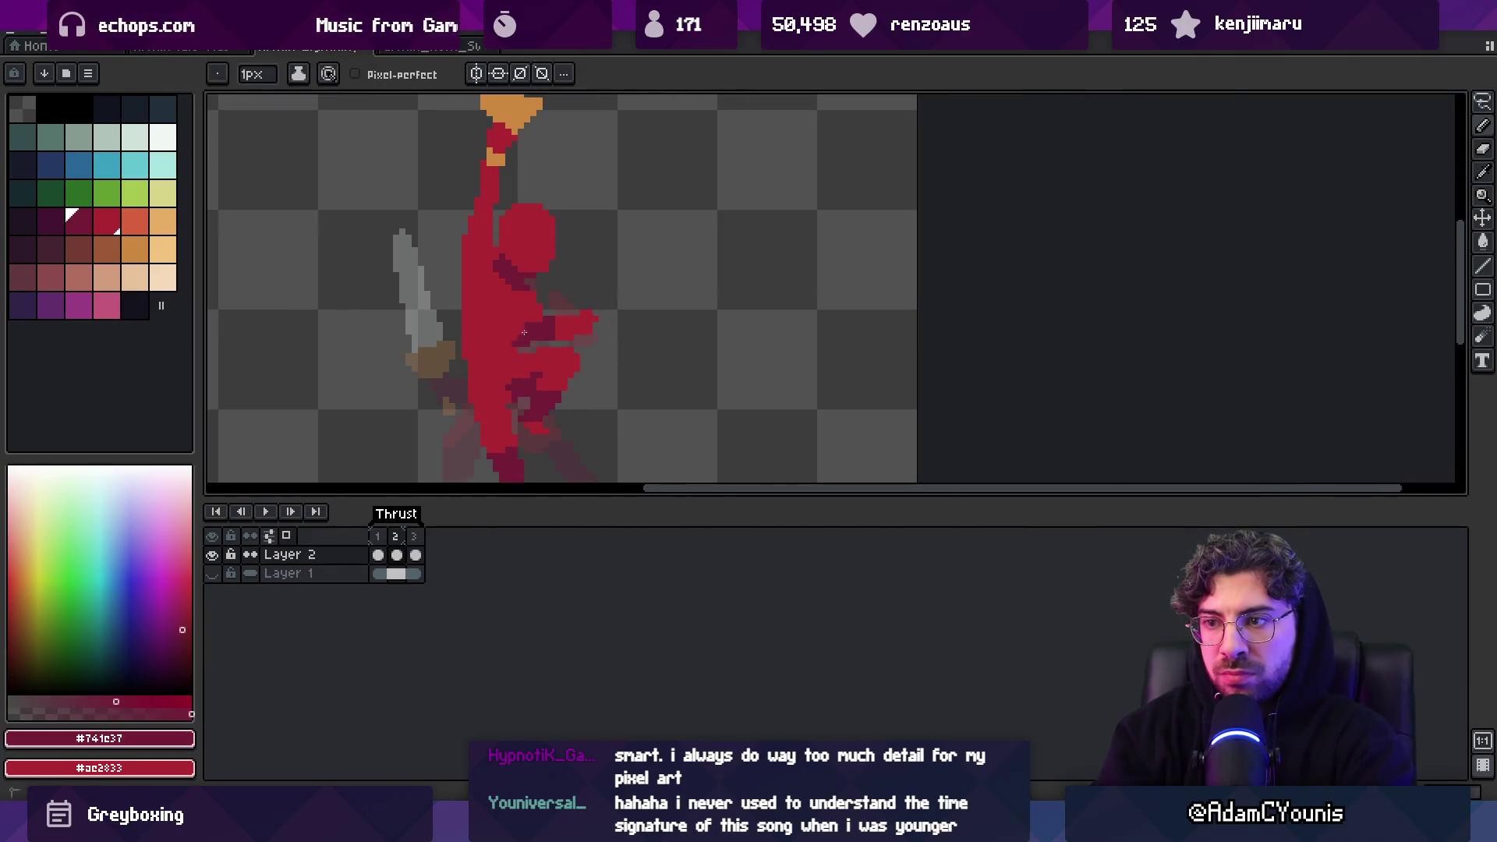
pyautogui.keyDown('alt'); pyautogui.click(519, 309); pyautogui.keyUp('alt')
pyautogui.click(502, 314)
pyautogui.keyDown('alt'); pyautogui.click(540, 314); pyautogui.keyUp('alt')
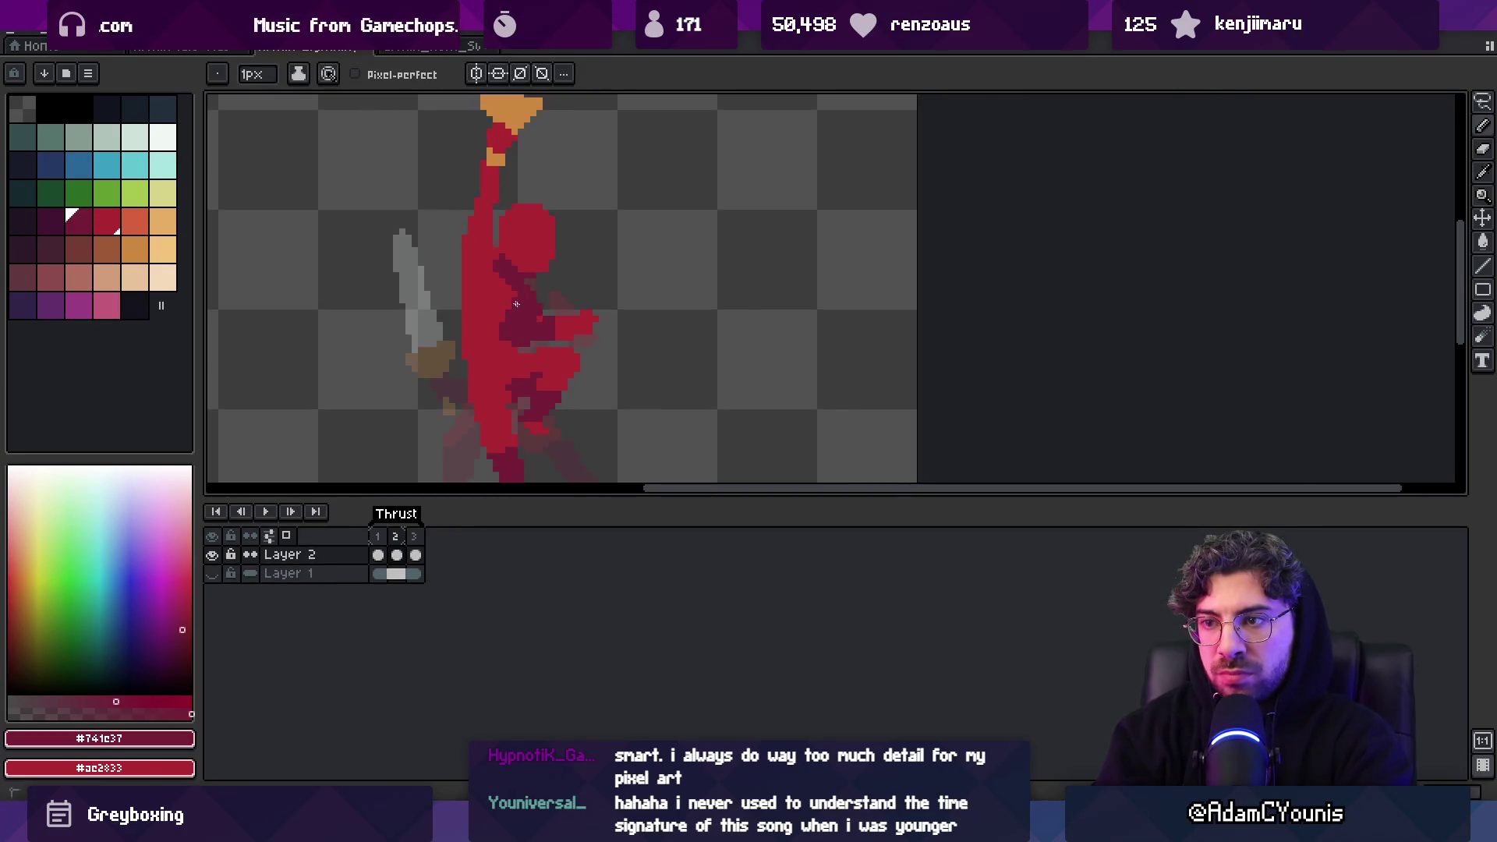
pyautogui.keyDown('alt'); pyautogui.click(538, 297); pyautogui.keyUp('alt')
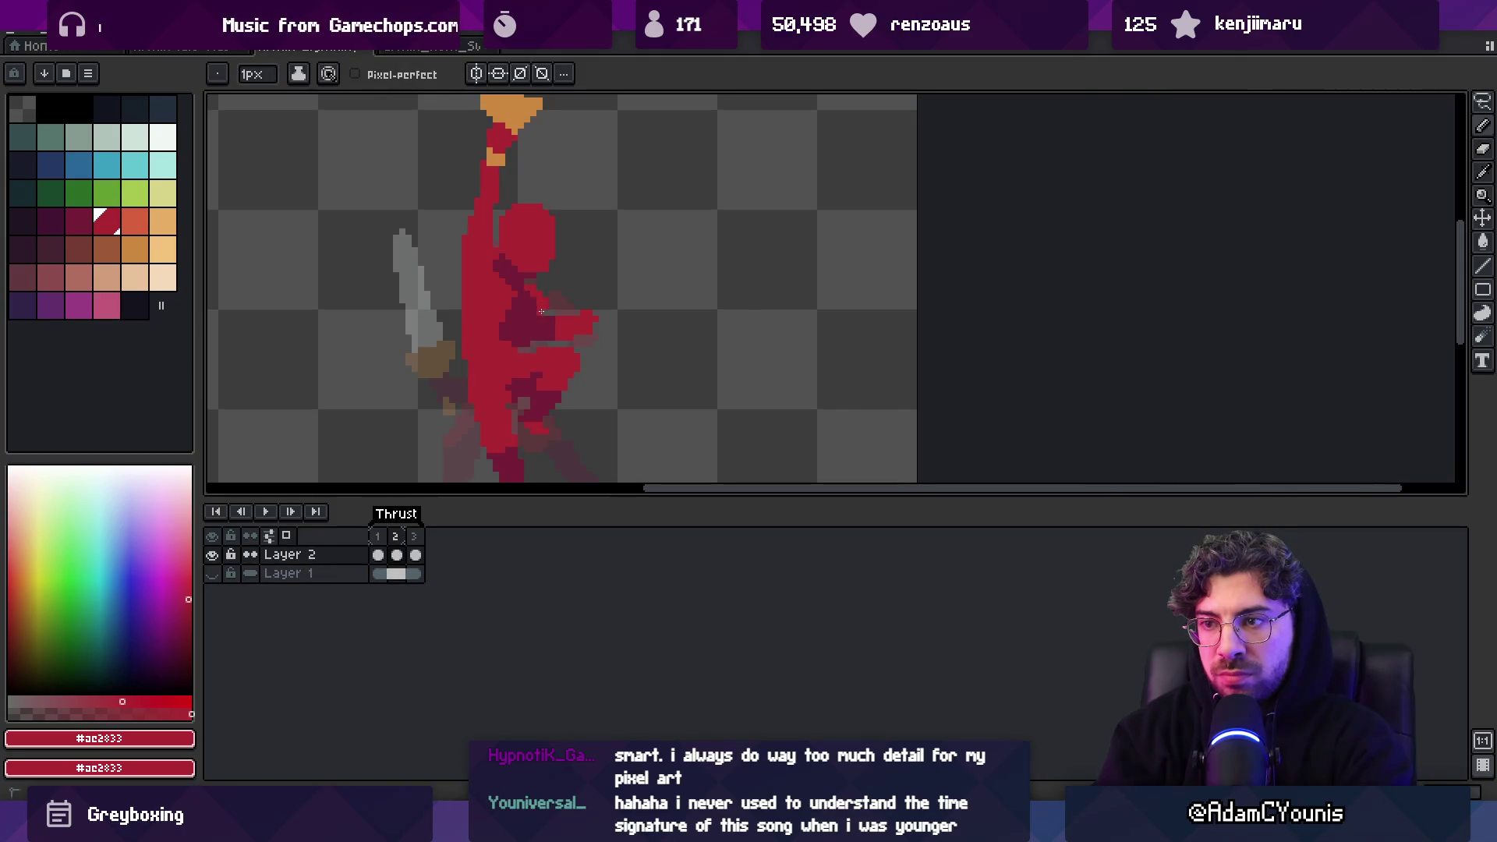
pyautogui.keyDown('alt'); pyautogui.click(527, 327); pyautogui.keyUp('alt')
pyautogui.scroll(-3, 527, 327)
pyautogui.press('v')
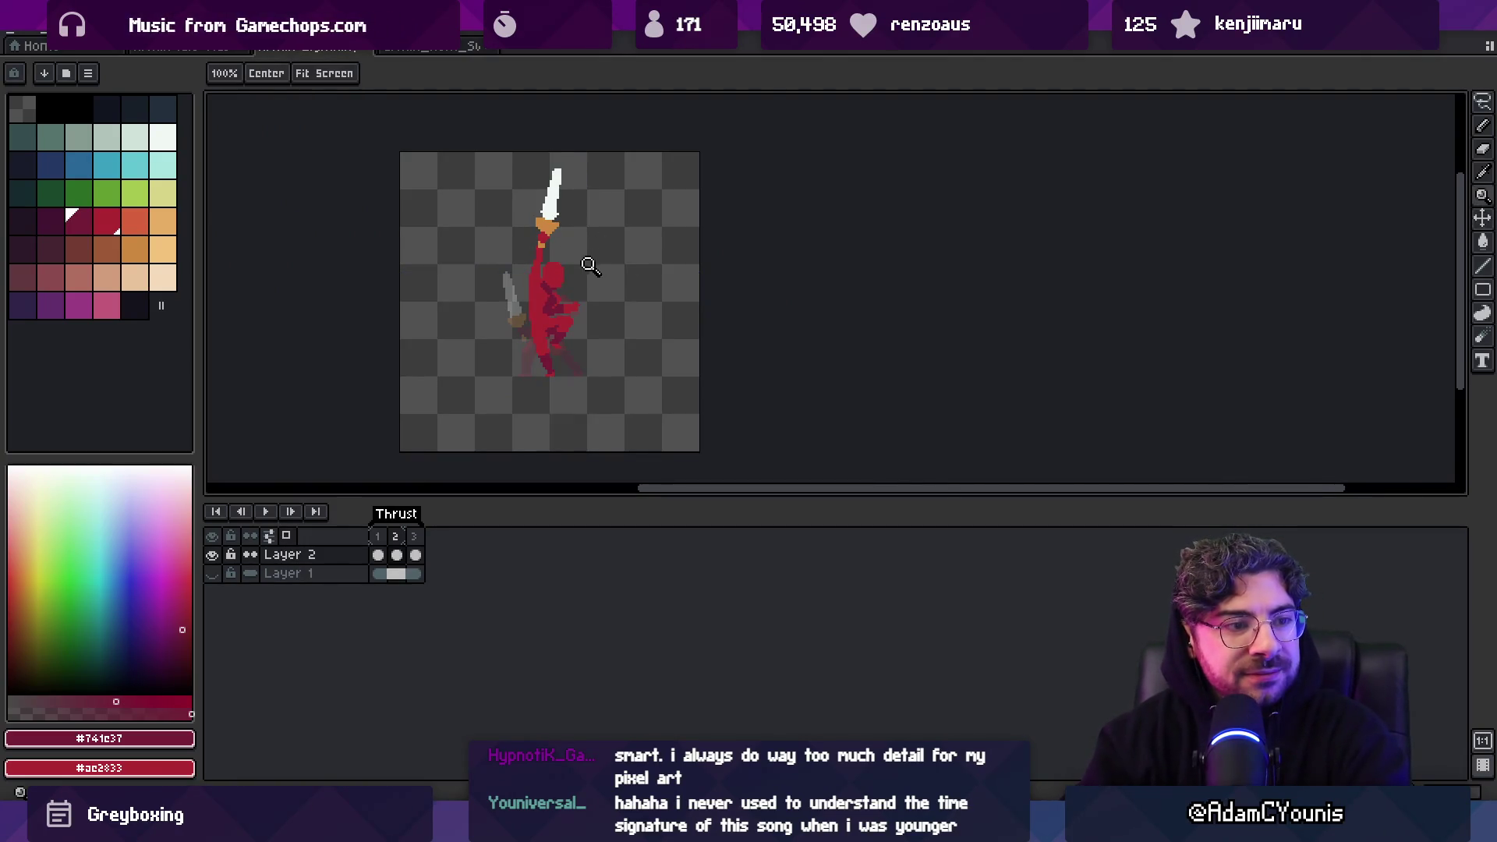
pyautogui.scroll(1, 588, 260)
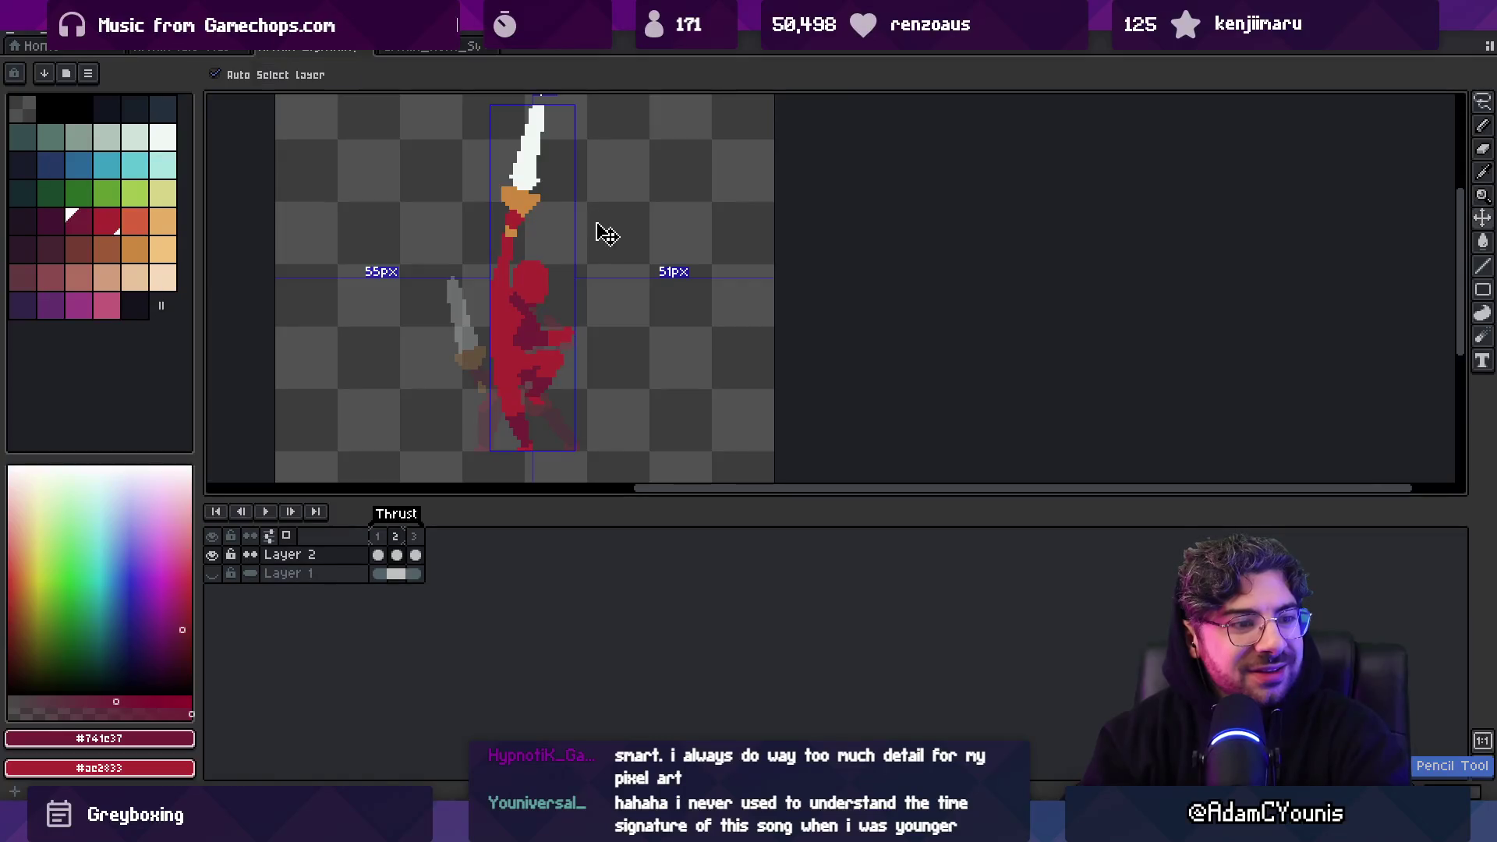
# Zoom in on the head and torso and sample the bright red #ac2833
pyautogui.press('z')
pyautogui.click(556, 282)
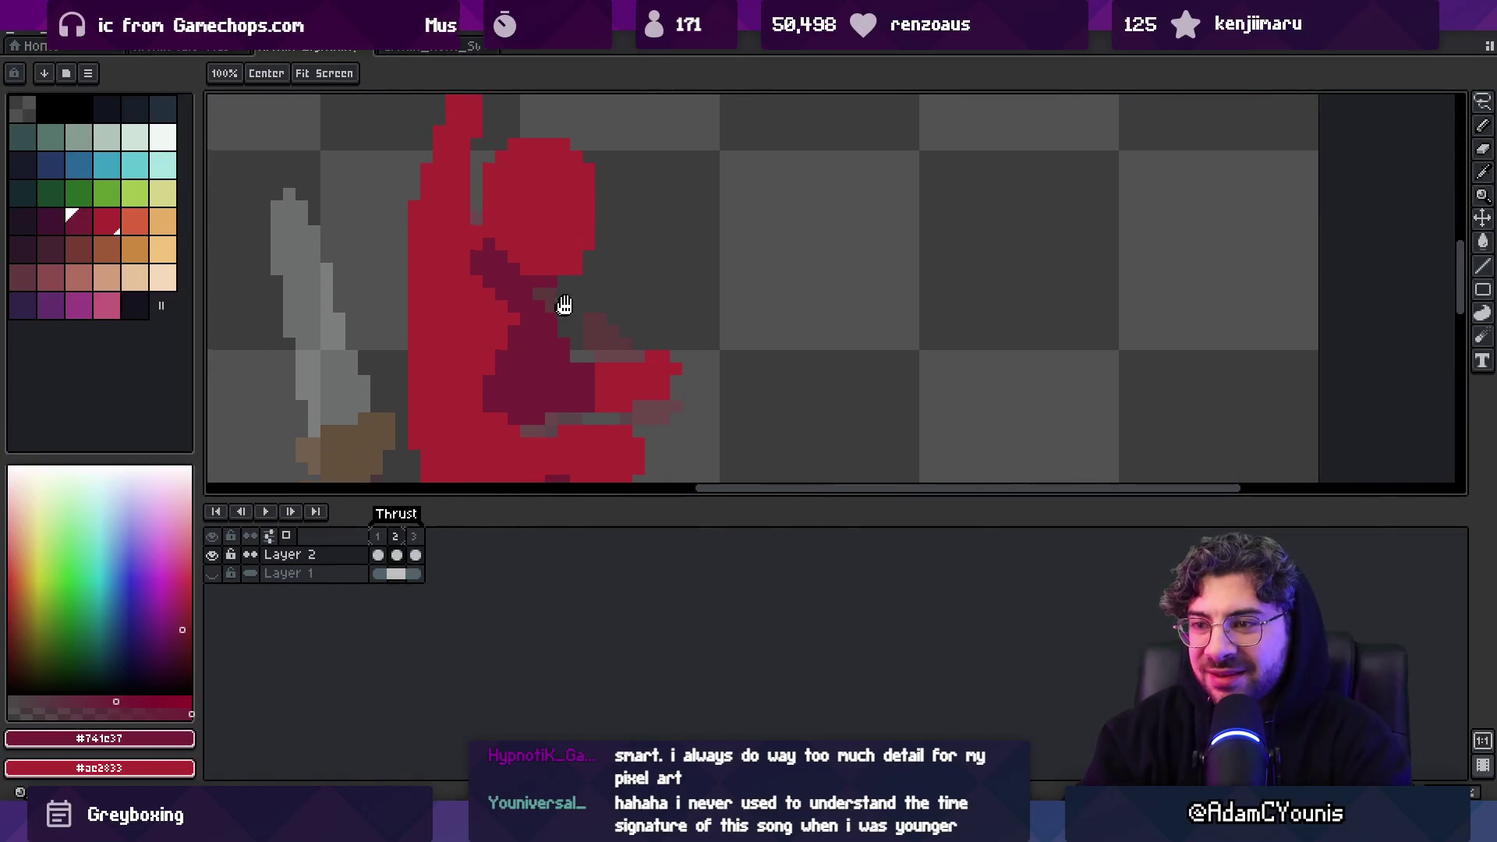
pyautogui.press('b')
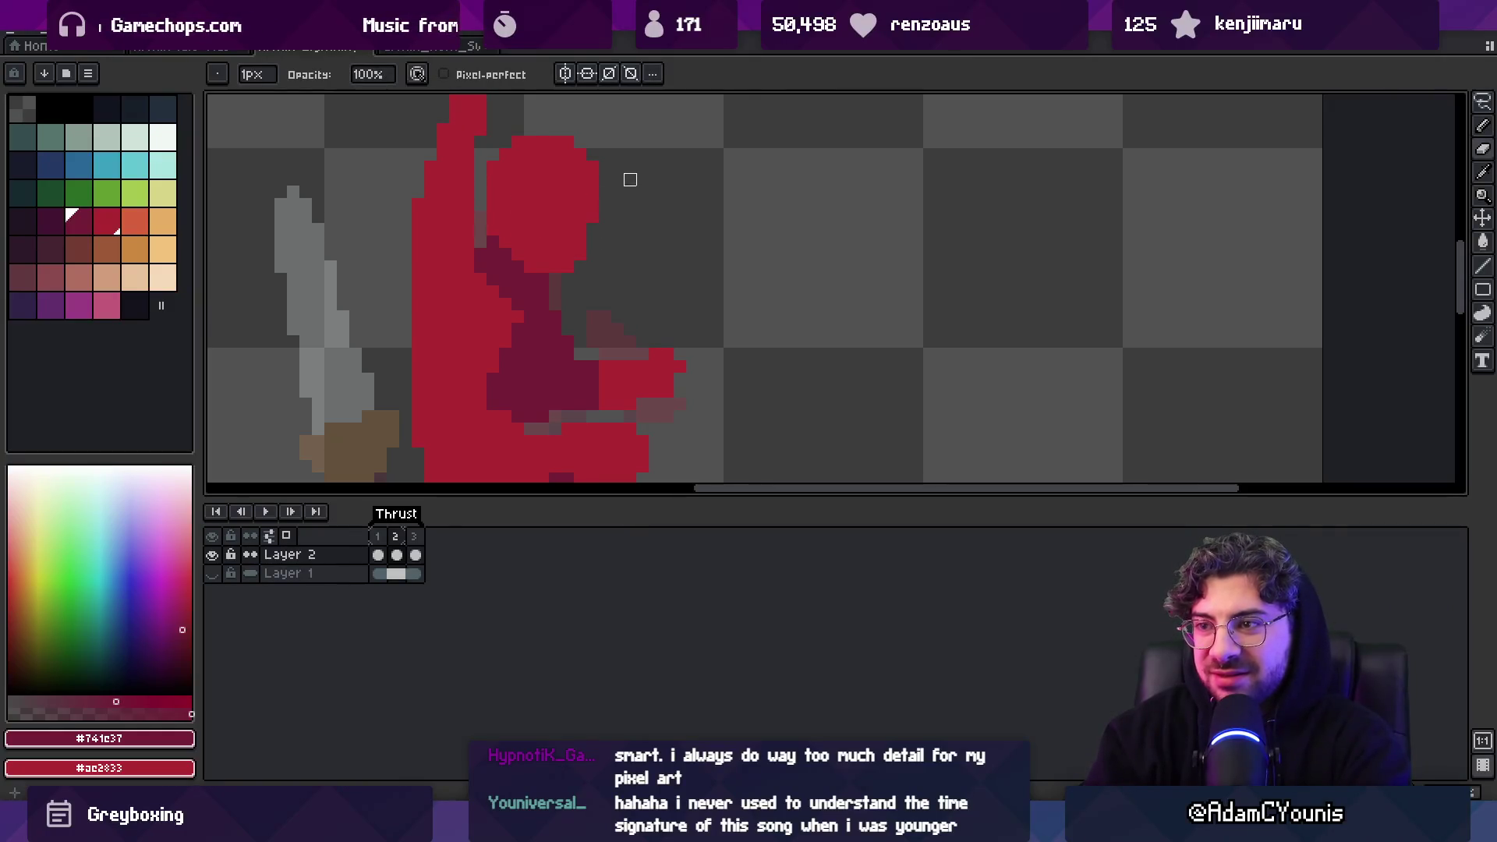
pyautogui.scroll(-3, 630, 180)
pyautogui.scroll(4, 615, 220)
pyautogui.press('z')
pyautogui.scroll(-3, 642, 278)
pyautogui.scroll(1, 643, 273)
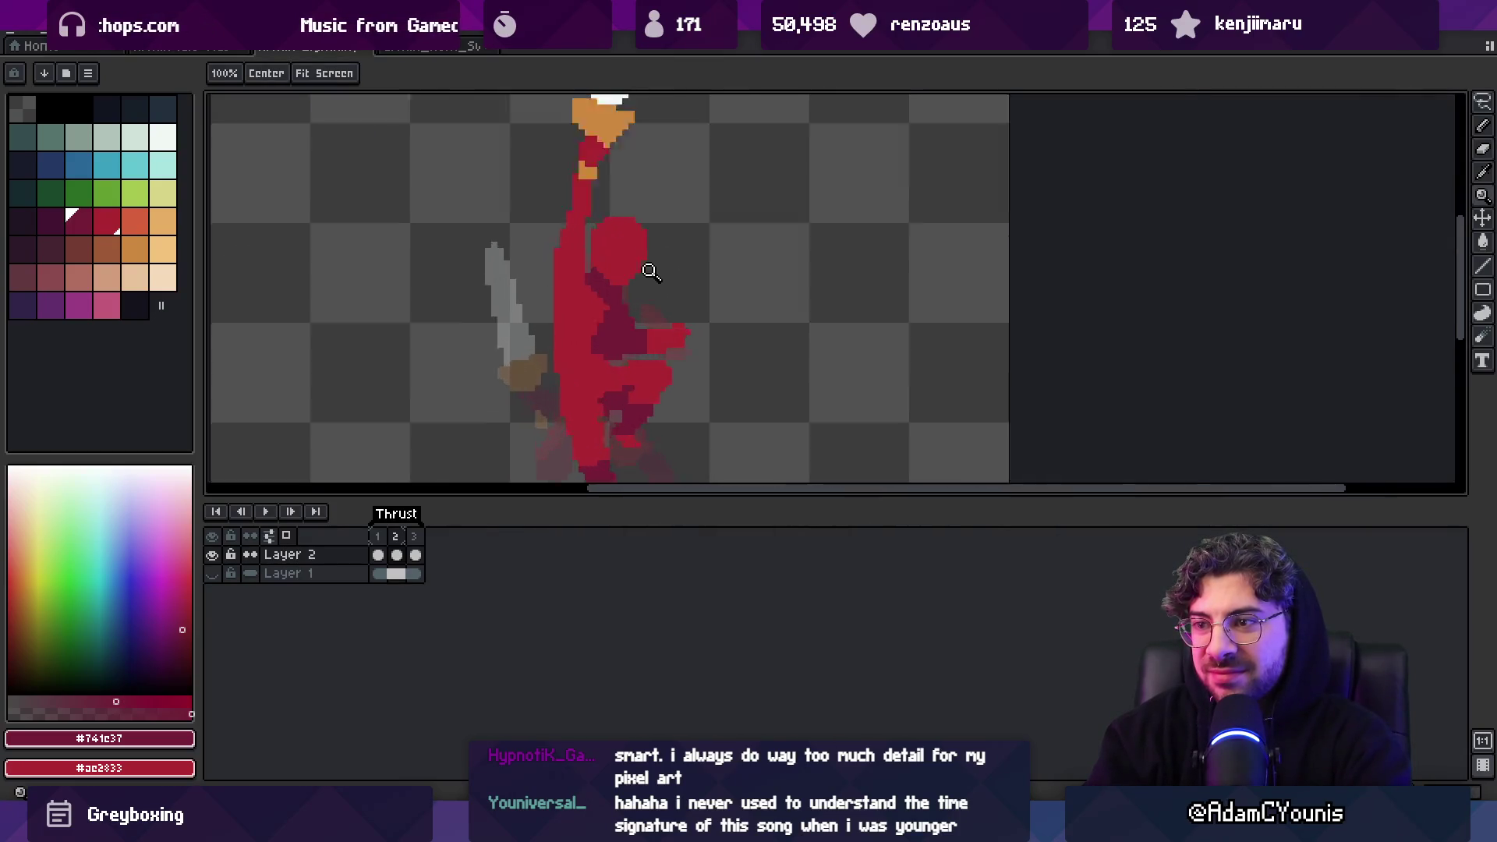
pyautogui.scroll(1, 643, 272)
pyautogui.press('b')
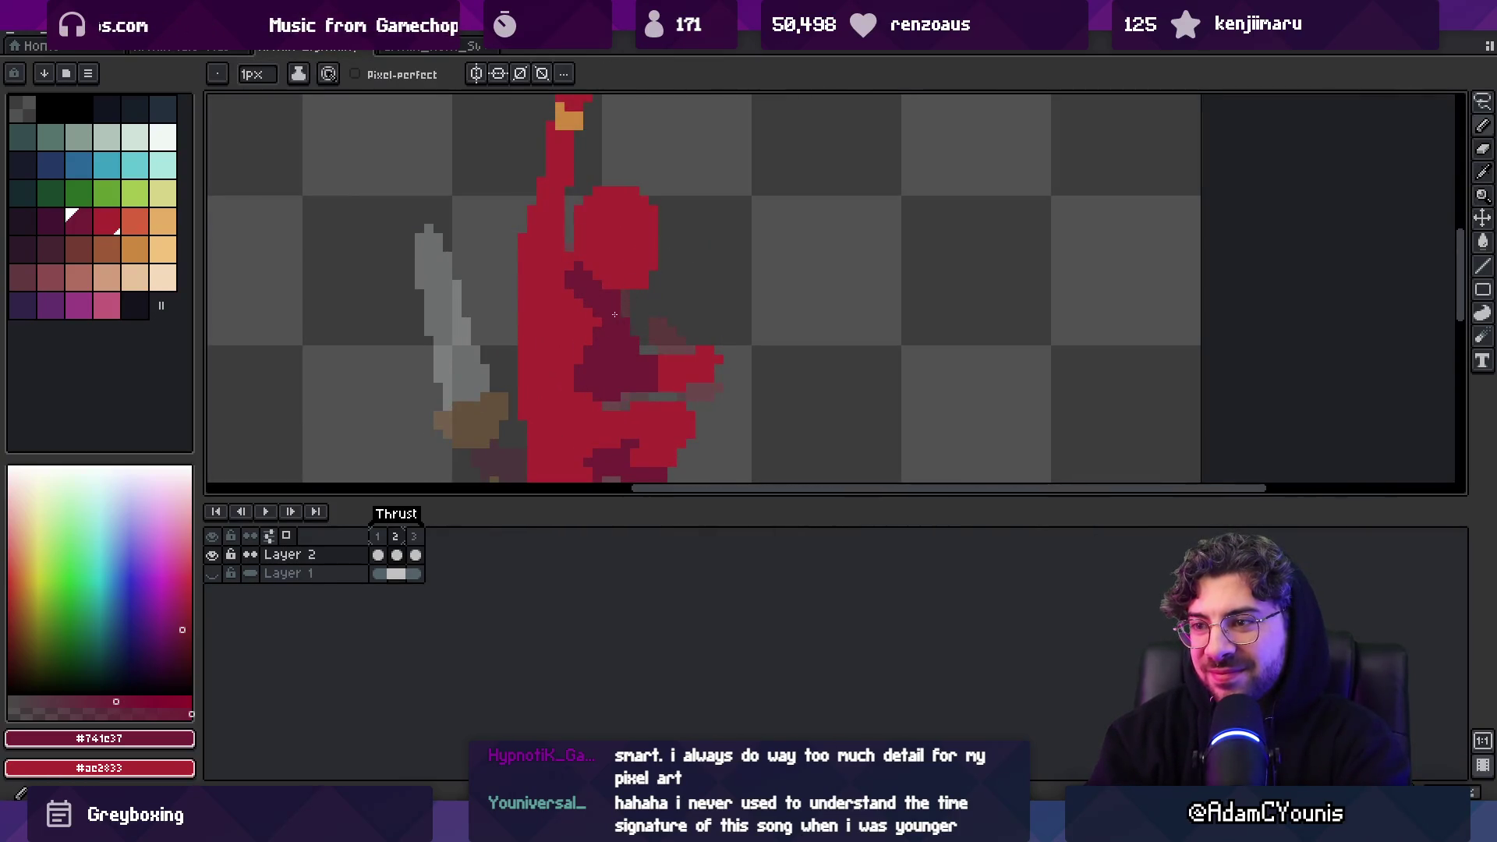
pyautogui.keyDown('alt'); pyautogui.click(565, 294); pyautogui.keyUp('alt')
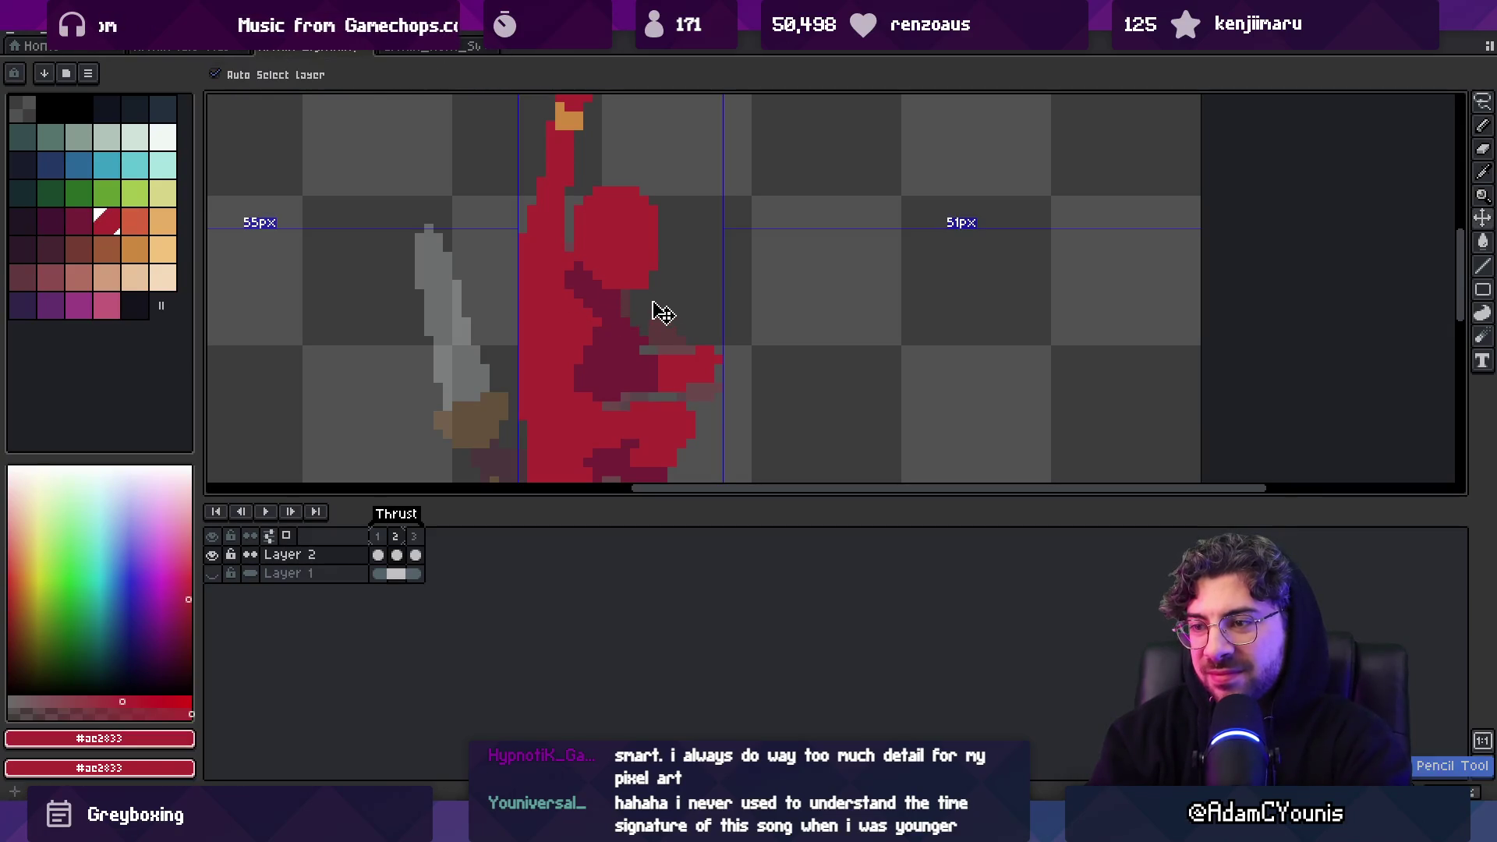
# Undo the dark maroon torso shading and the remaining small shading patches
pyautogui.hotkey('ctrl', 'z')
pyautogui.hotkey('ctrl', 'z')
pyautogui.hotkey('ctrl', 'z')
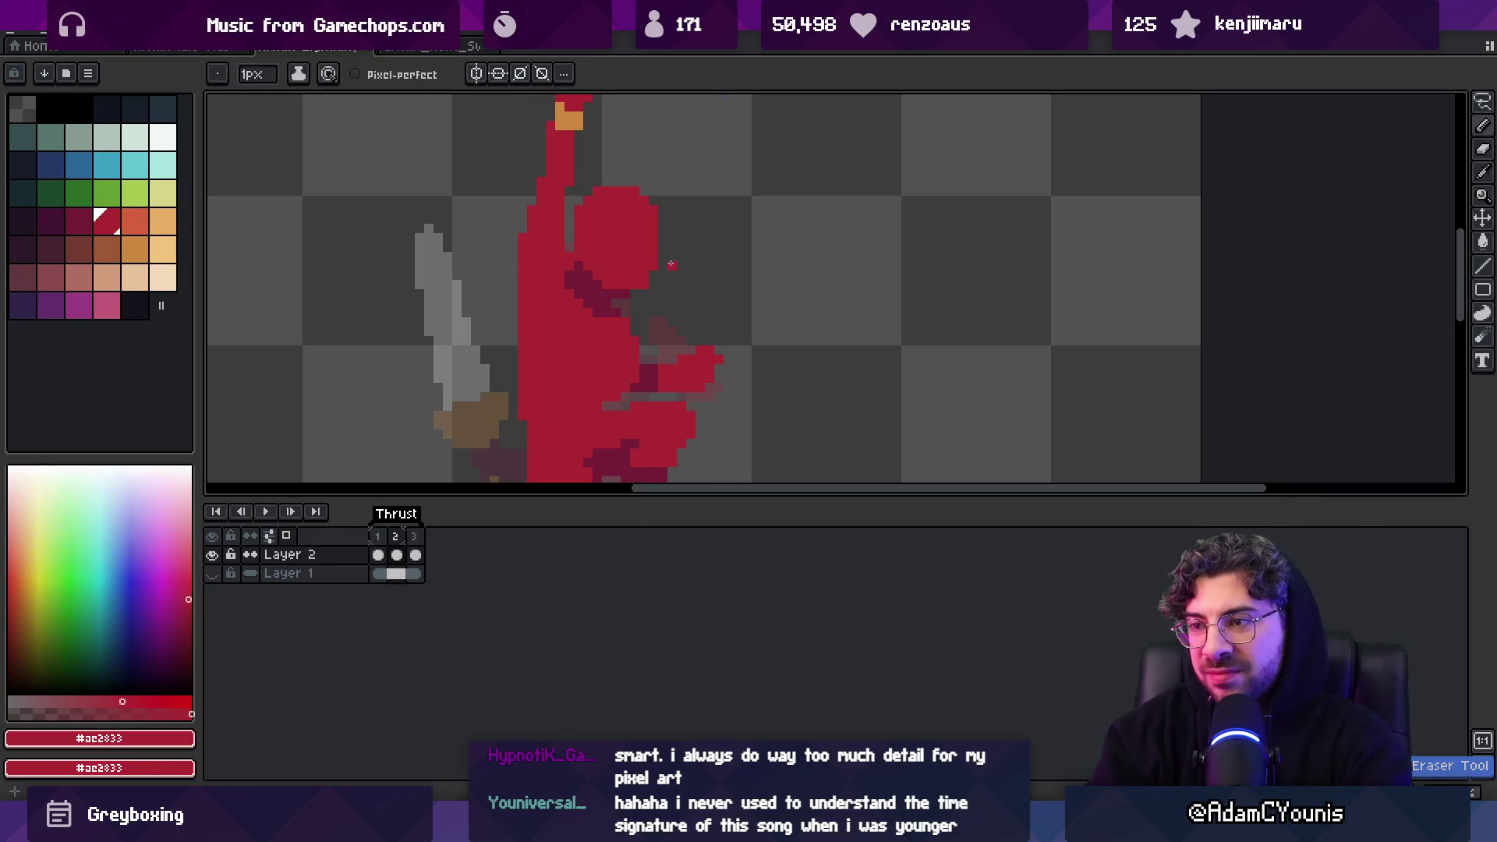
pyautogui.press('z')
pyautogui.scroll(-2, 625, 347)
pyautogui.scroll(2, 693, 270)
pyautogui.scroll(-3, 692, 270)
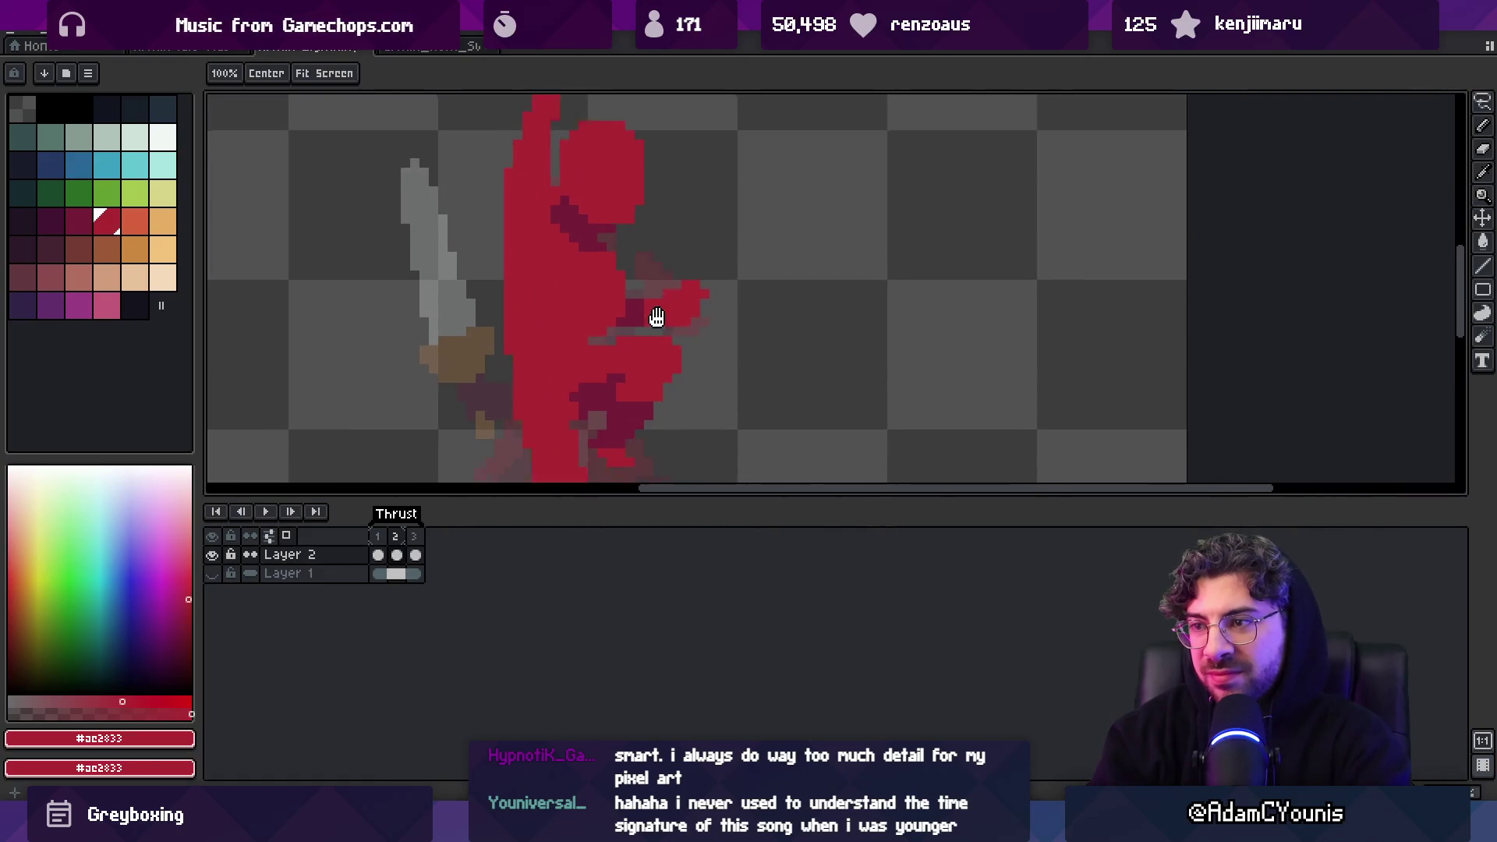
pyautogui.scroll(3, 689, 308)
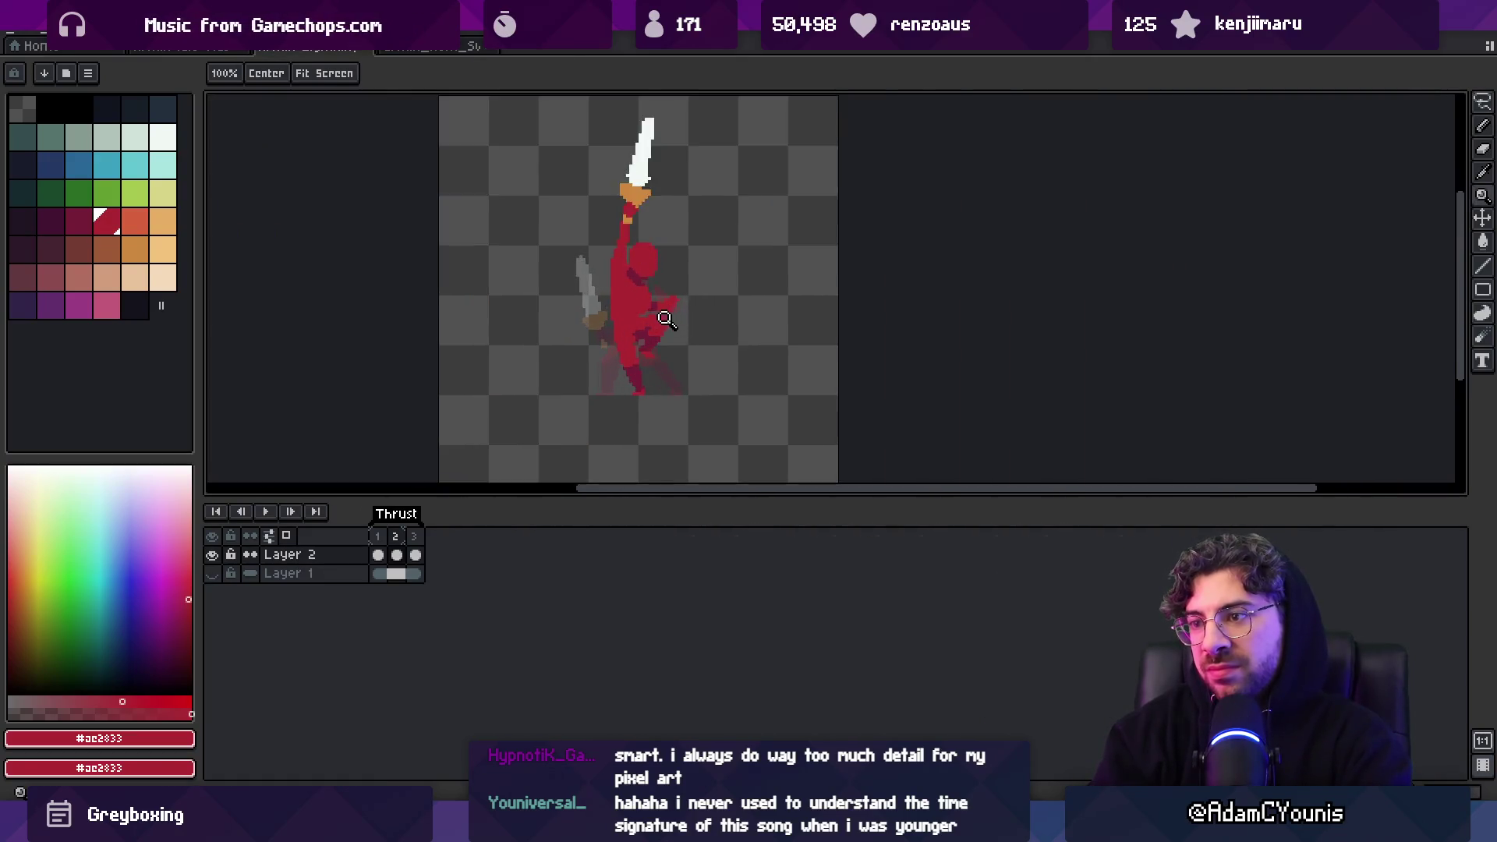
pyautogui.press('b')
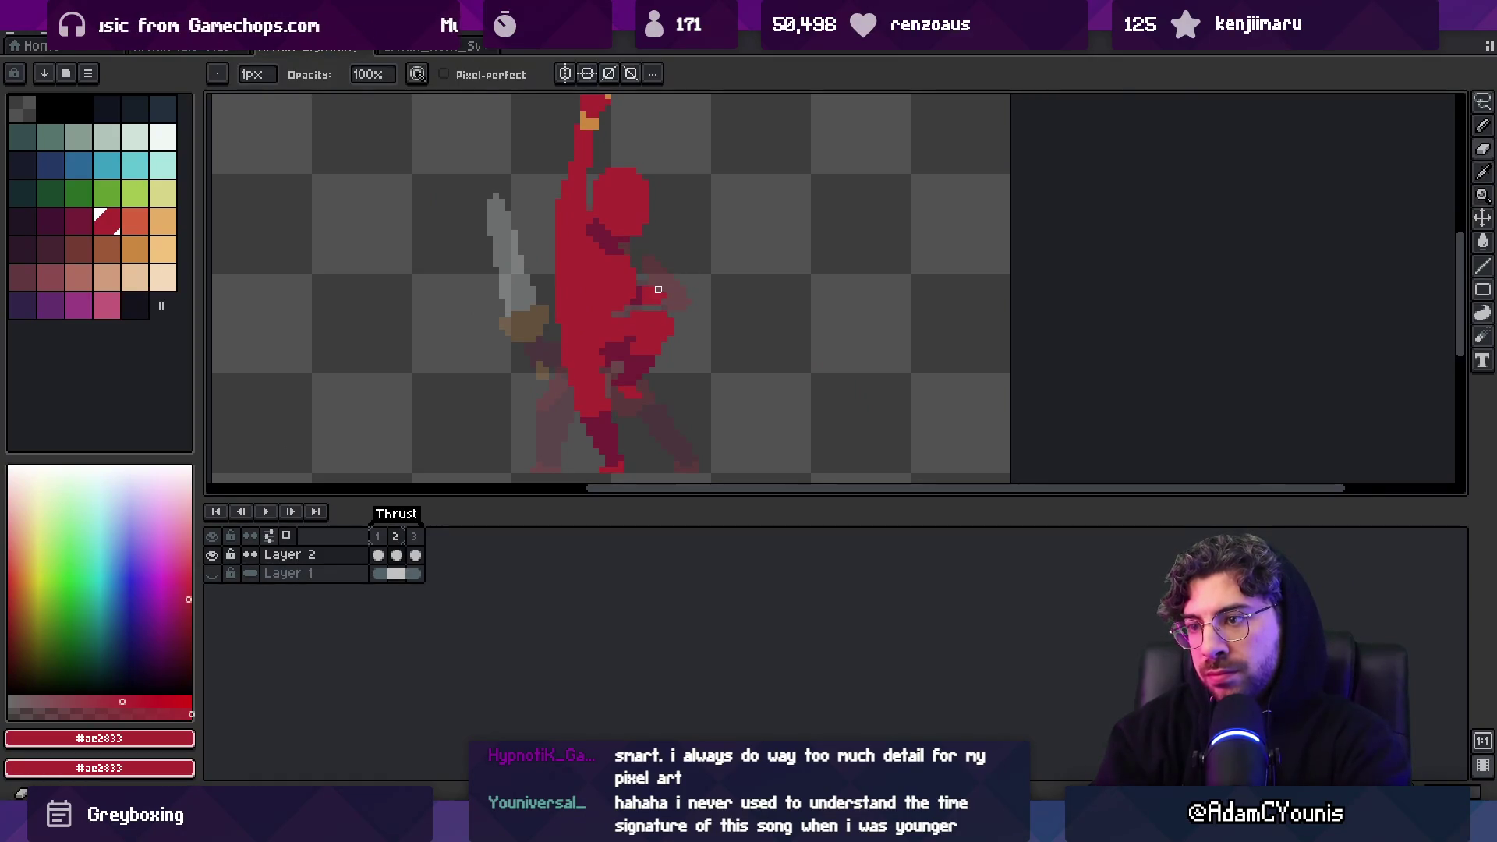
pyautogui.scroll(-2, 663, 296)
pyautogui.scroll(3, 667, 290)
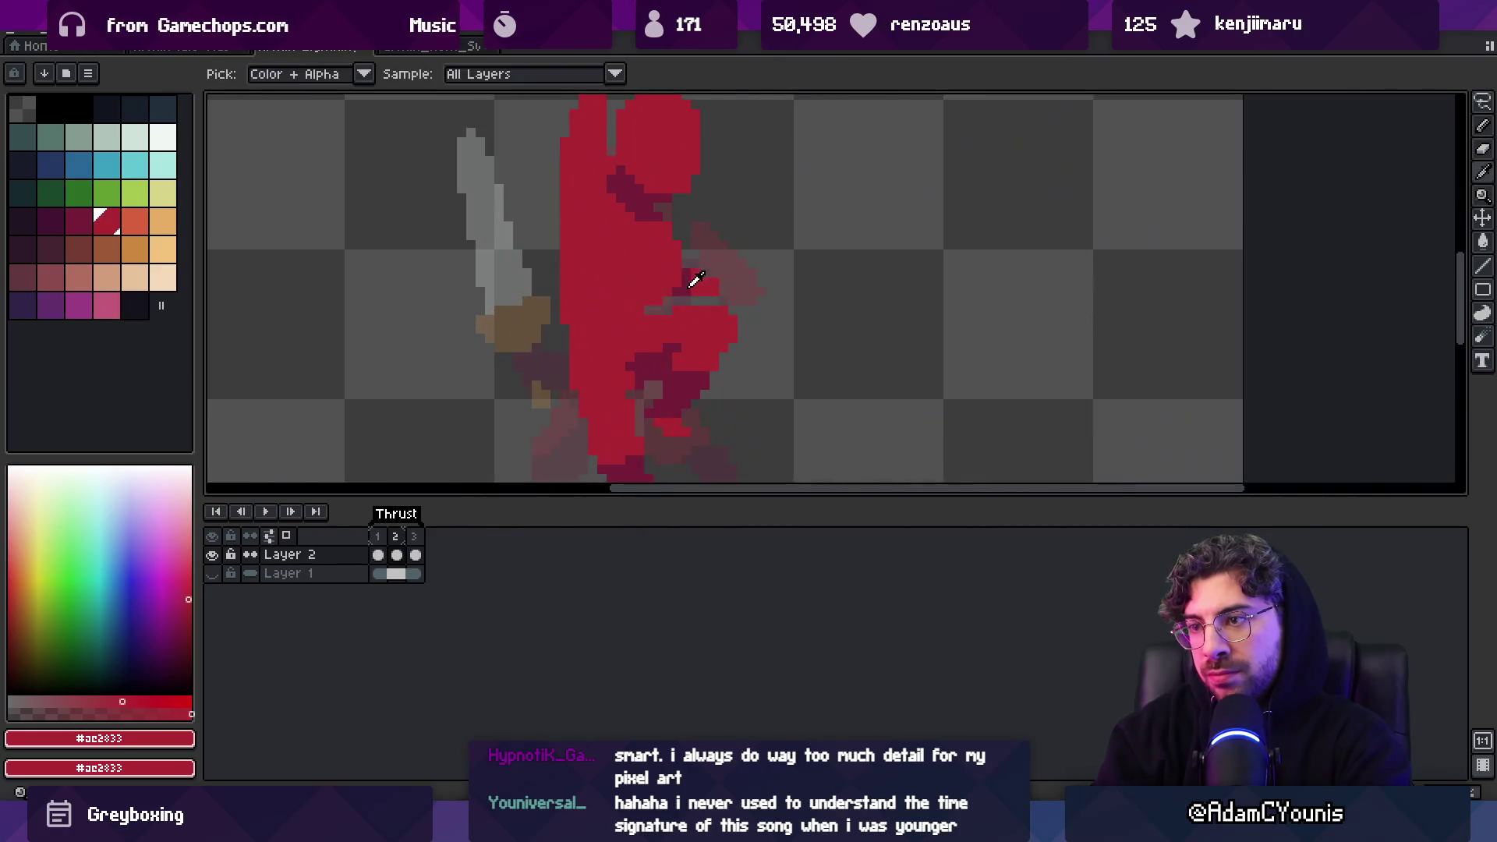
# Extend the dark #741c37 shading patch on the chest, then resample #ac2833
pyautogui.keyDown('alt'); pyautogui.click(669, 289); pyautogui.keyUp('alt')
pyautogui.moveTo(669, 289); pyautogui.dragTo(664, 273)
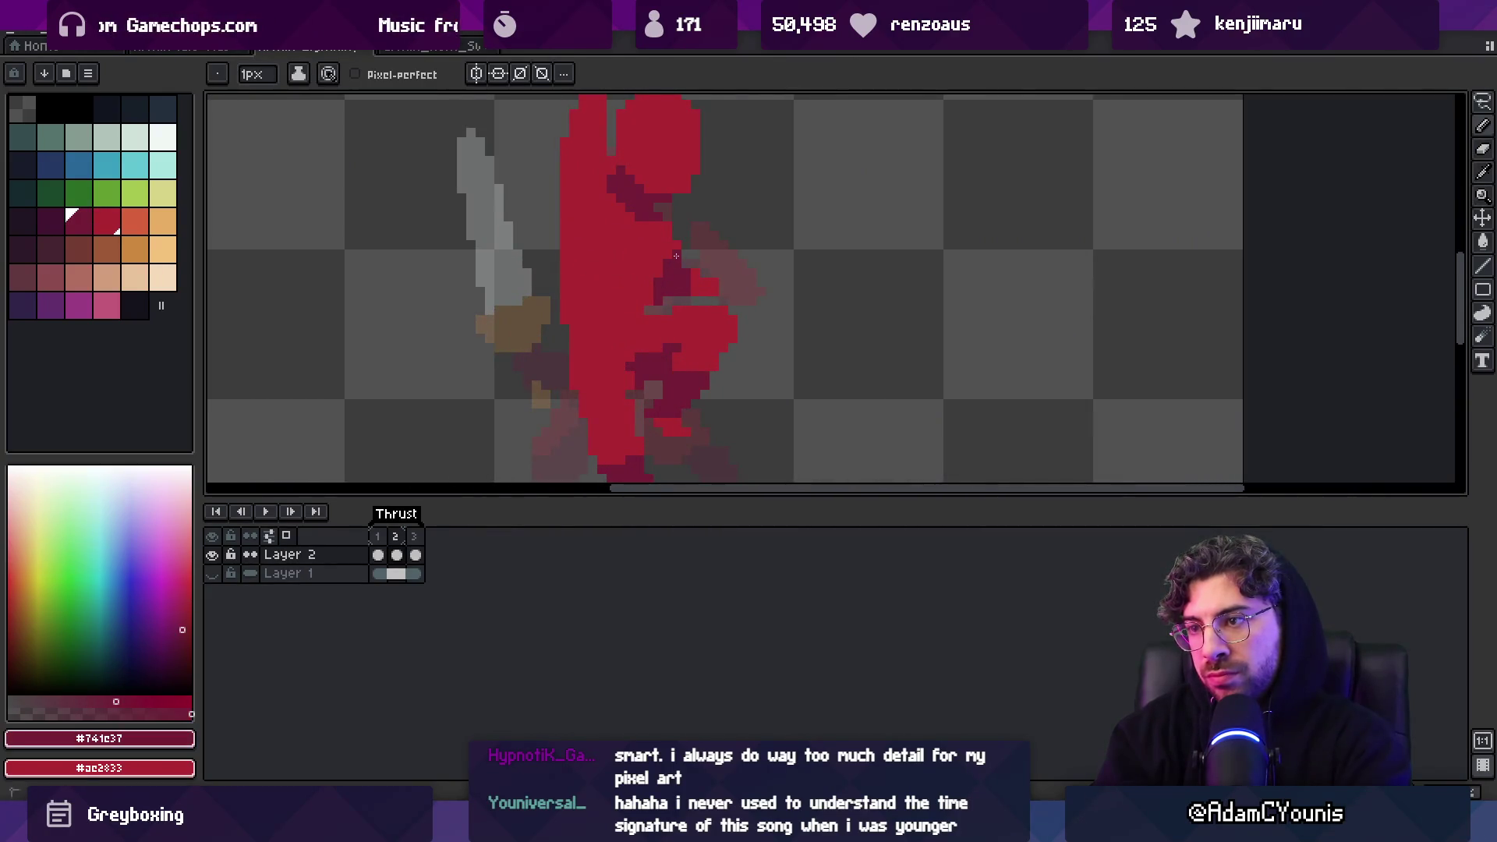
pyautogui.keyDown('alt'); pyautogui.click(674, 234); pyautogui.keyUp('alt')
pyautogui.keyDown('alt'); pyautogui.click(652, 213); pyautogui.keyUp('alt')
pyautogui.keyDown('alt'); pyautogui.click(658, 222); pyautogui.keyUp('alt')
pyautogui.scroll(1, 657, 222)
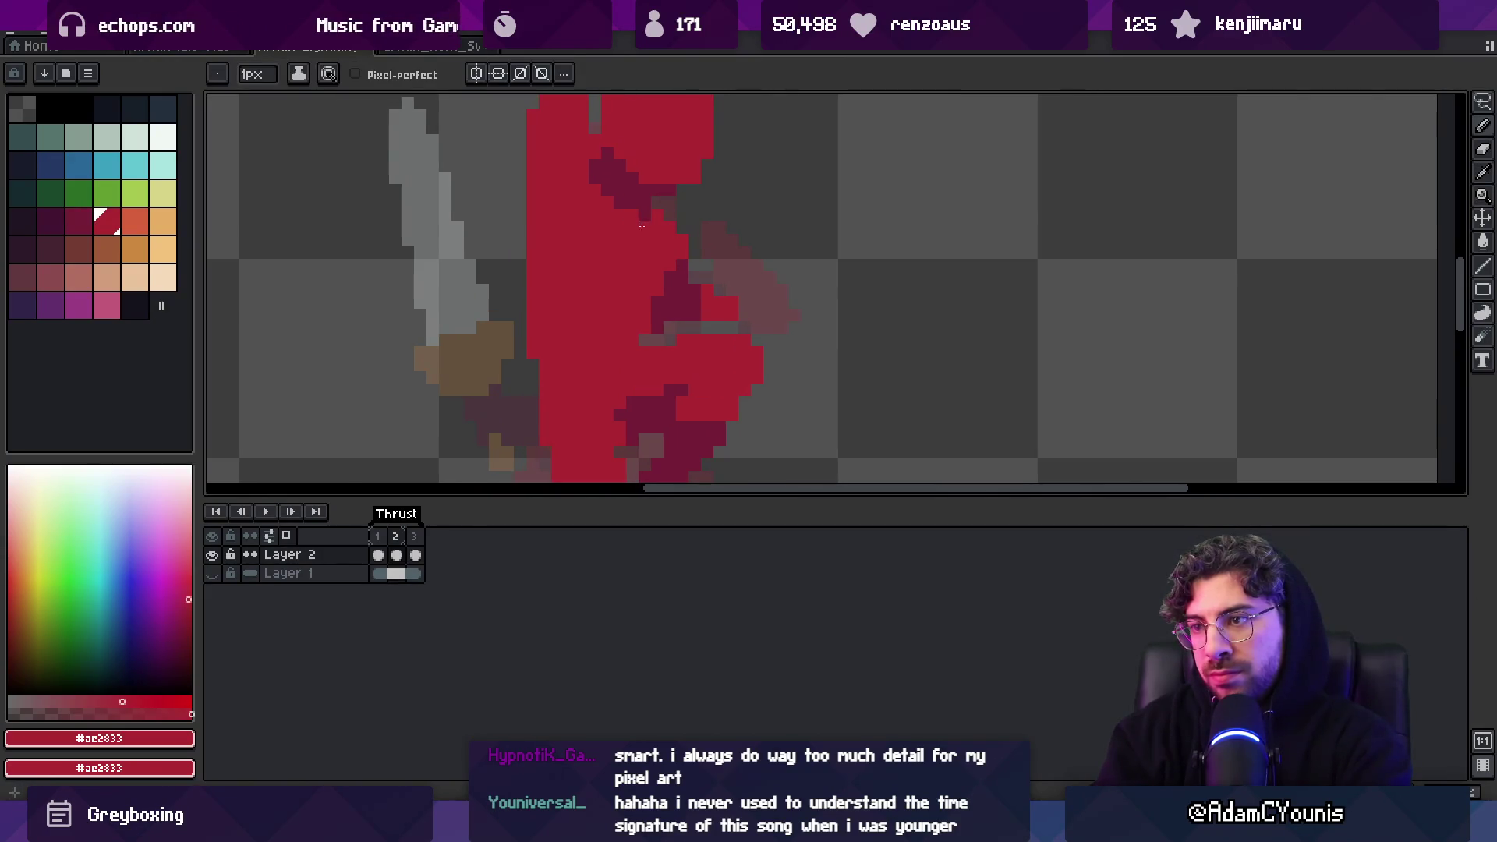
pyautogui.press('z')
pyautogui.scroll(-3, 638, 225)
pyautogui.scroll(1, 601, 260)
pyautogui.scroll(1, 662, 308)
pyautogui.scroll(4, 662, 308)
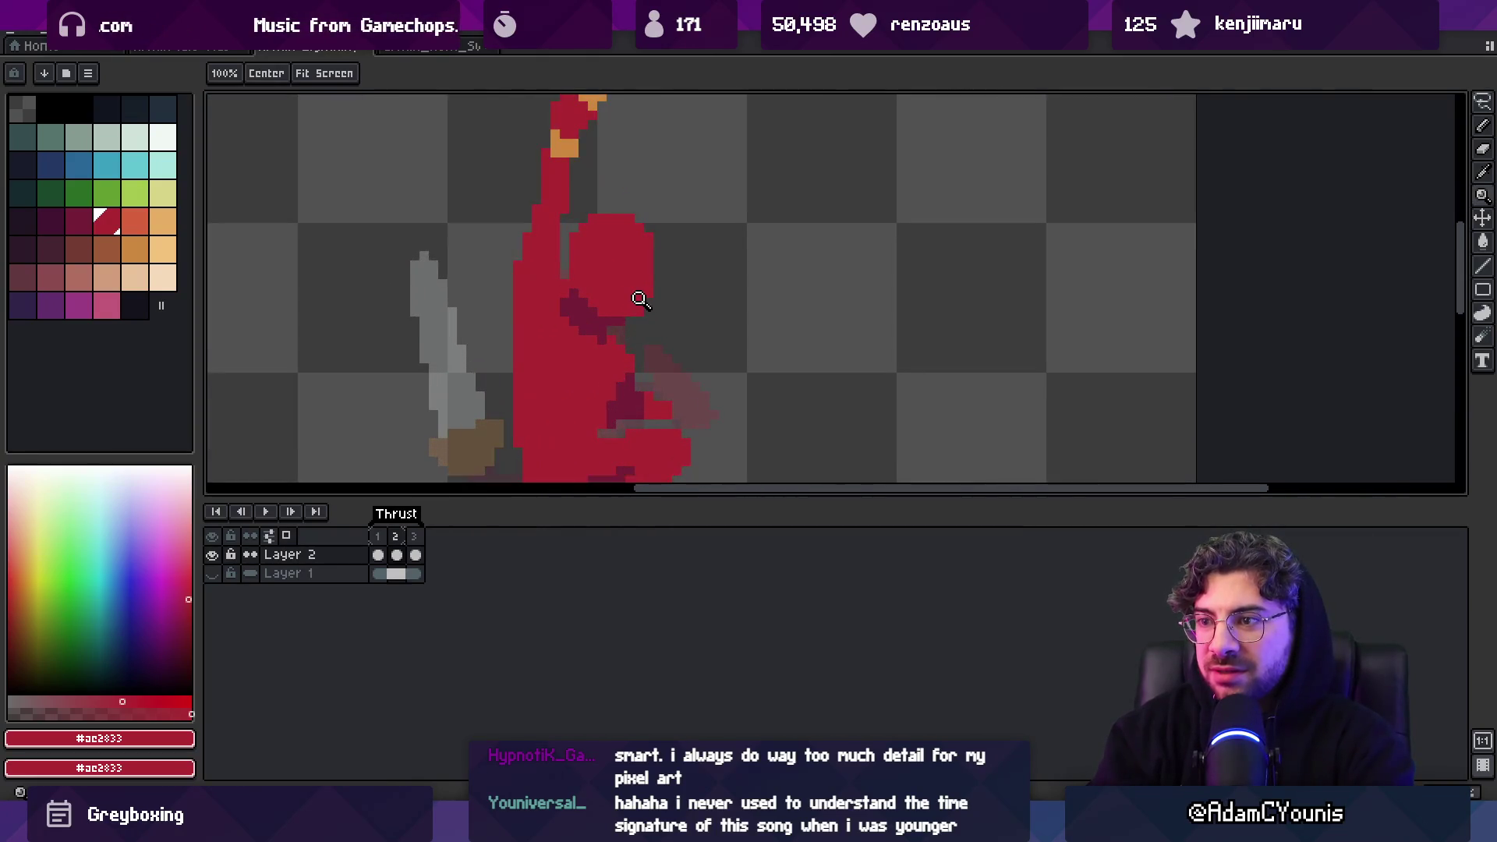
# Repaint the dark pixels beside the head with the bright red #ac2833
pyautogui.press('b')
pyautogui.press('e')
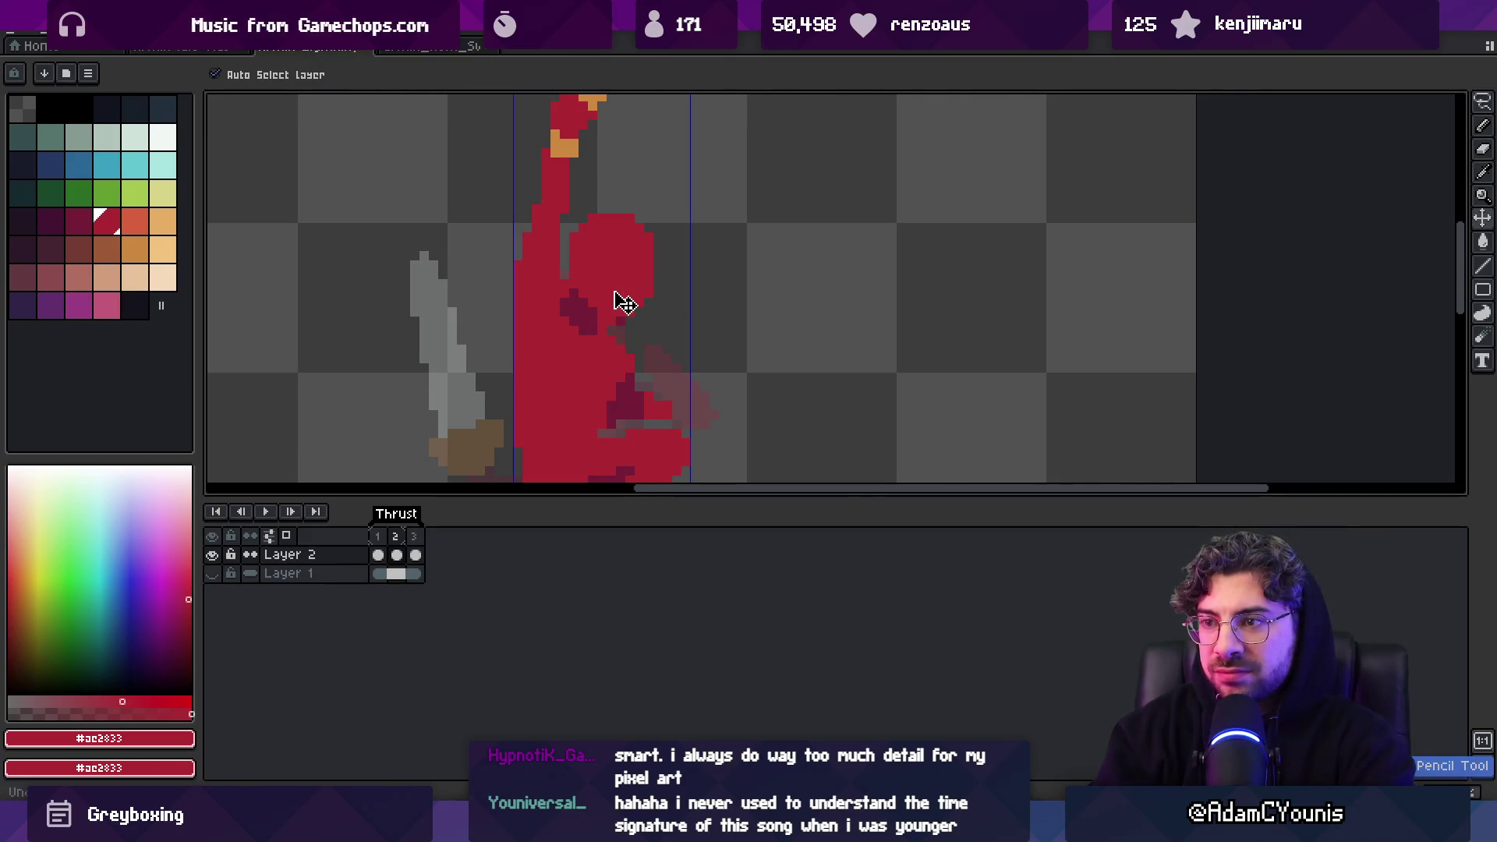
pyautogui.keyDown('alt'); pyautogui.click(578, 307); pyautogui.keyUp('alt')
pyautogui.keyDown('alt'); pyautogui.click(565, 296); pyautogui.keyUp('alt')
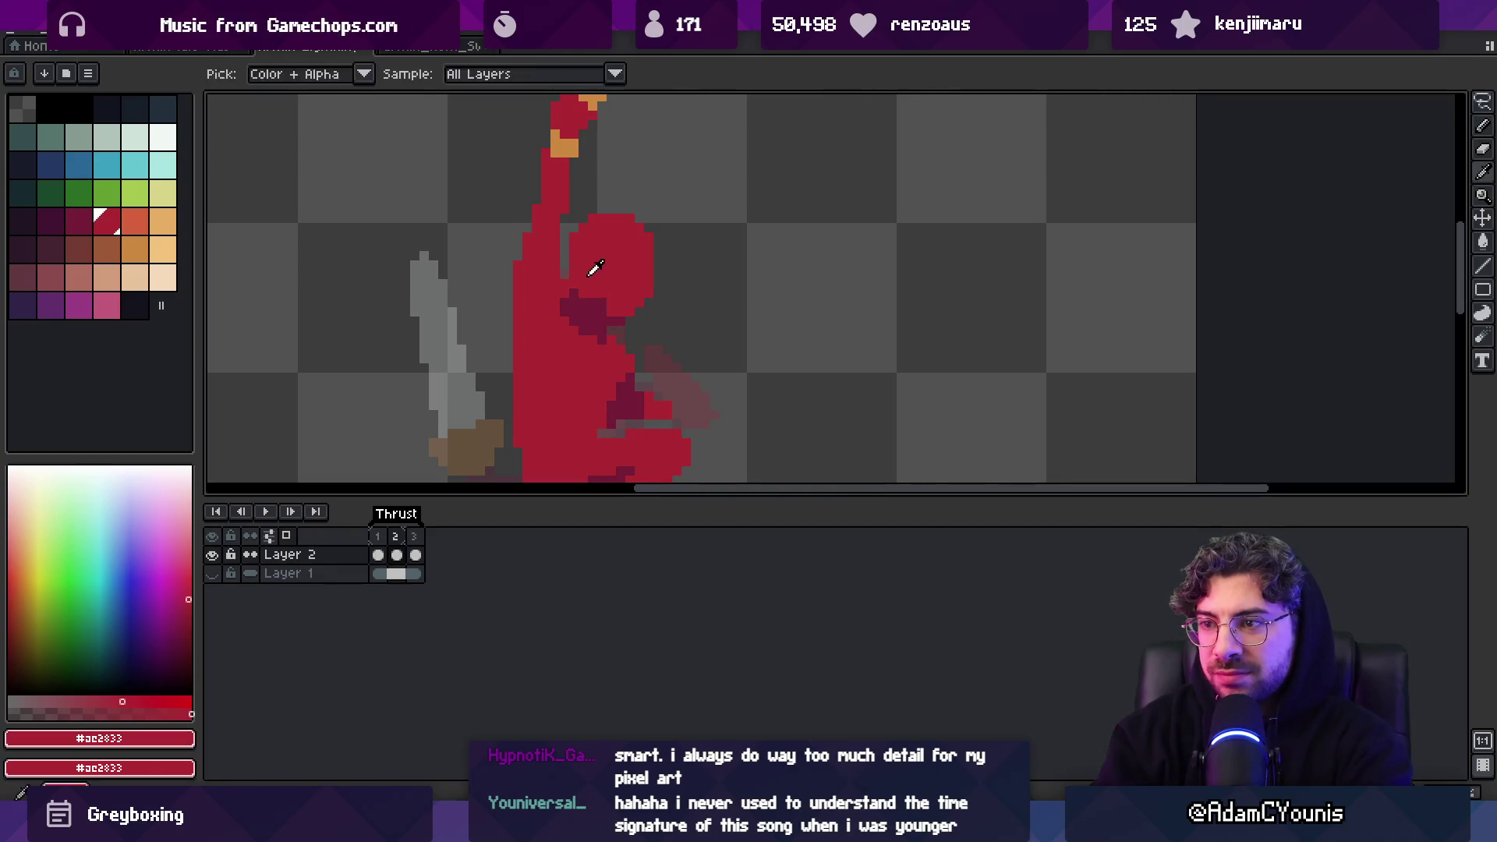
pyautogui.keyDown('alt'); pyautogui.click(583, 312); pyautogui.keyUp('alt')
pyautogui.keyDown('alt'); pyautogui.click(565, 316); pyautogui.keyUp('alt')
pyautogui.moveTo(573, 302); pyautogui.dragTo(573, 321)
pyautogui.keyDown('alt'); pyautogui.click(599, 308); pyautogui.keyUp('alt')
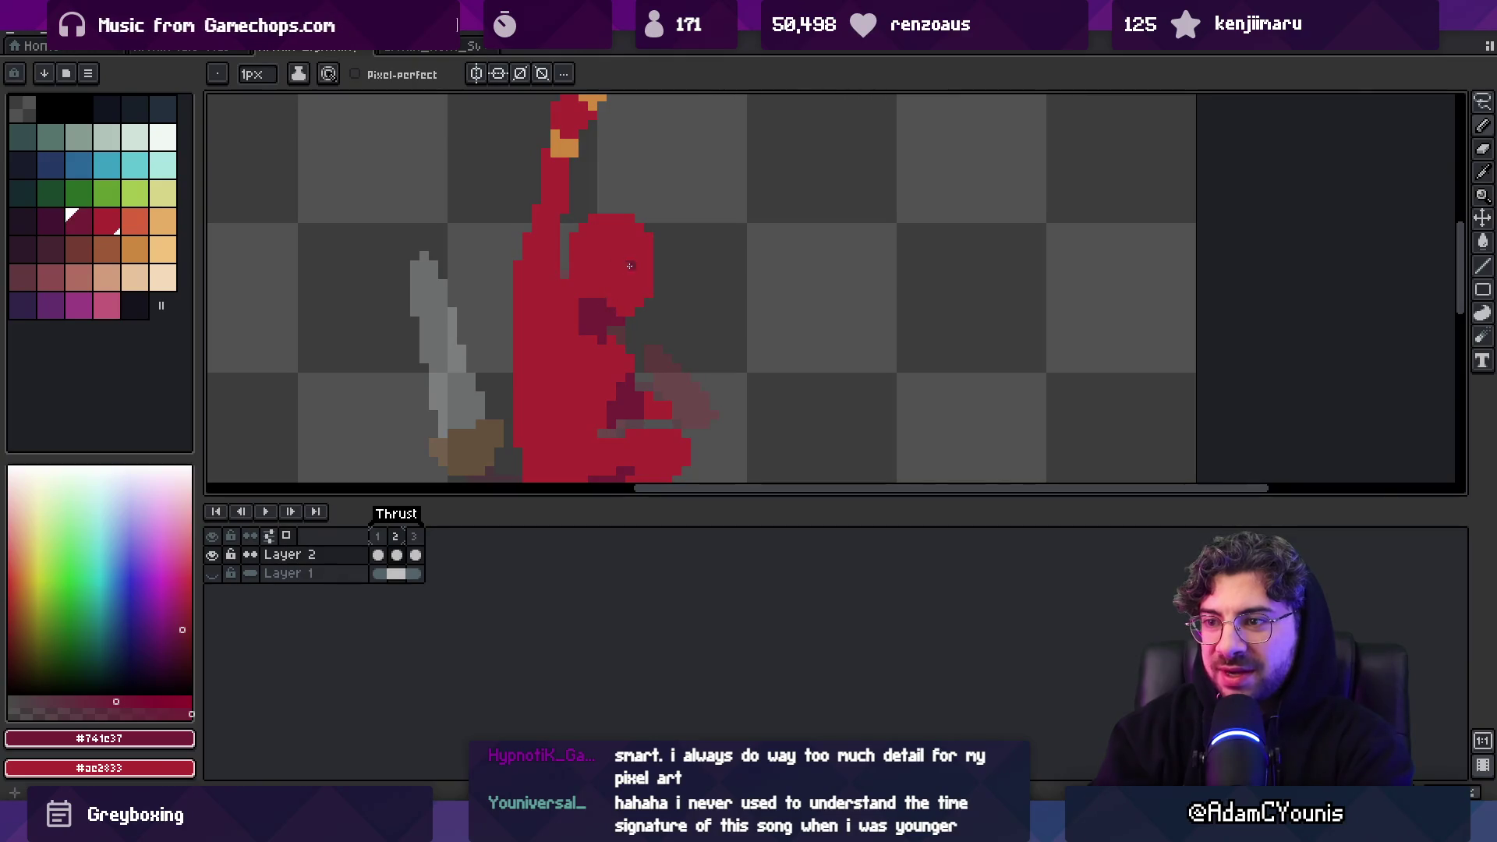
pyautogui.scroll(-3, 627, 266)
pyautogui.scroll(2, 652, 250)
# Keep the Pencil at 1 pixel, zoom in on the head and shoulder, and resample #ac2833
pyautogui.press('b')
pyautogui.press('p')
pyautogui.scroll(3, 662, 268)
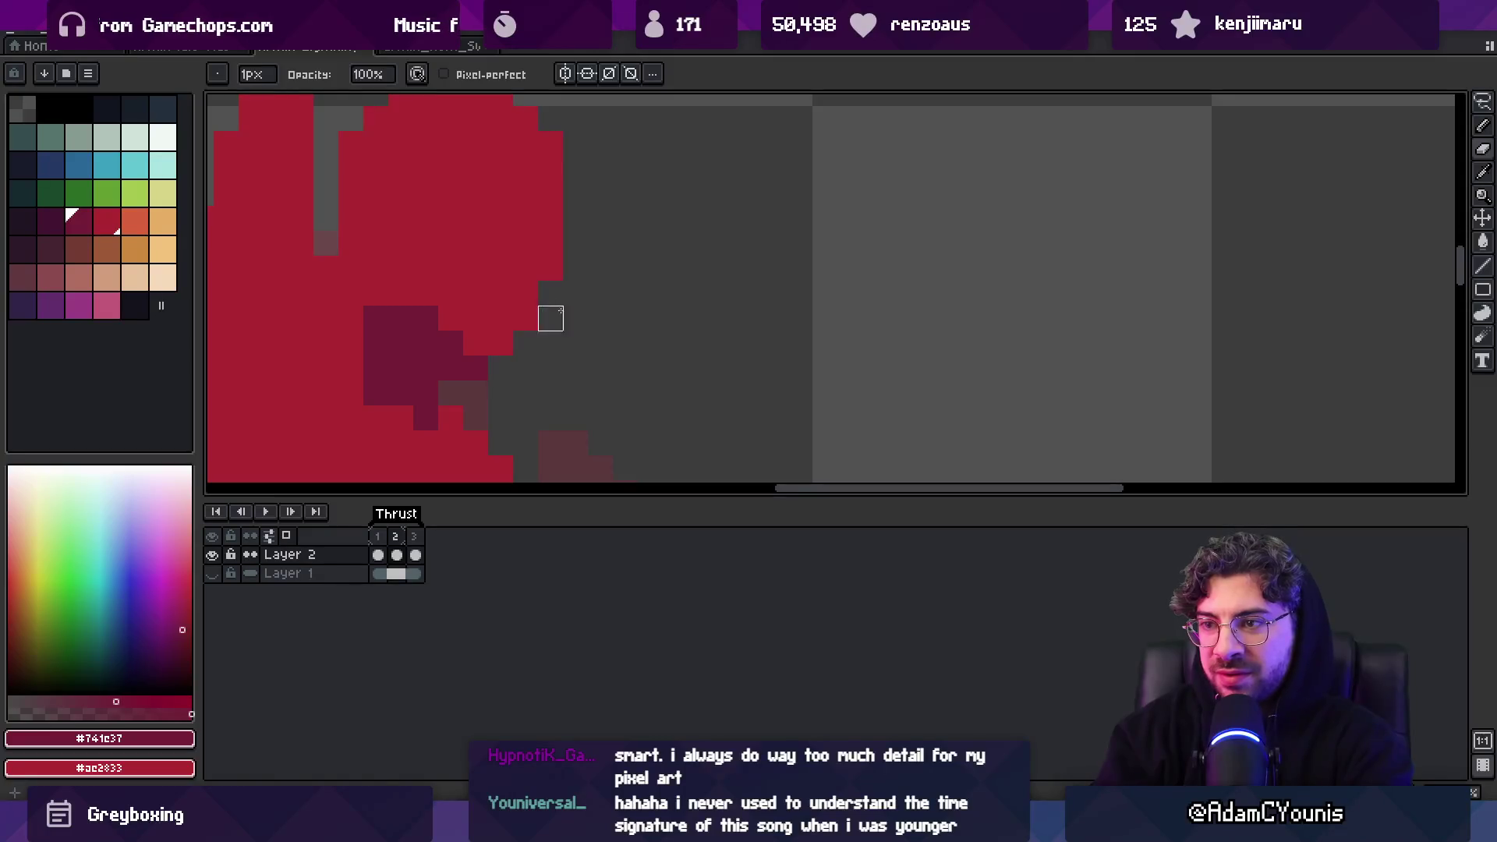
pyautogui.scroll(-3, 551, 318)
pyautogui.scroll(2, 620, 280)
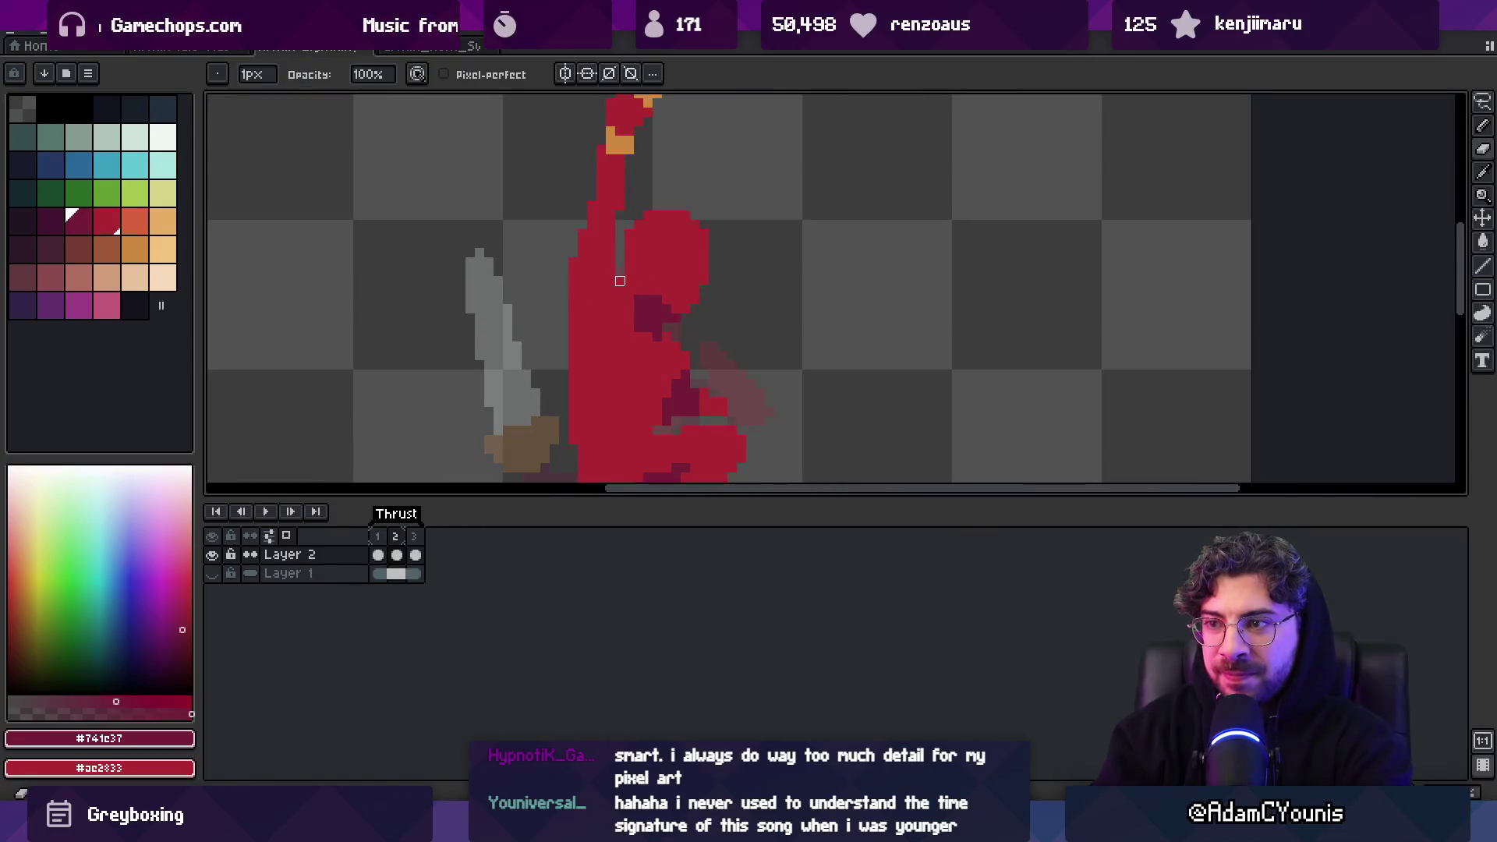
pyautogui.press('e')
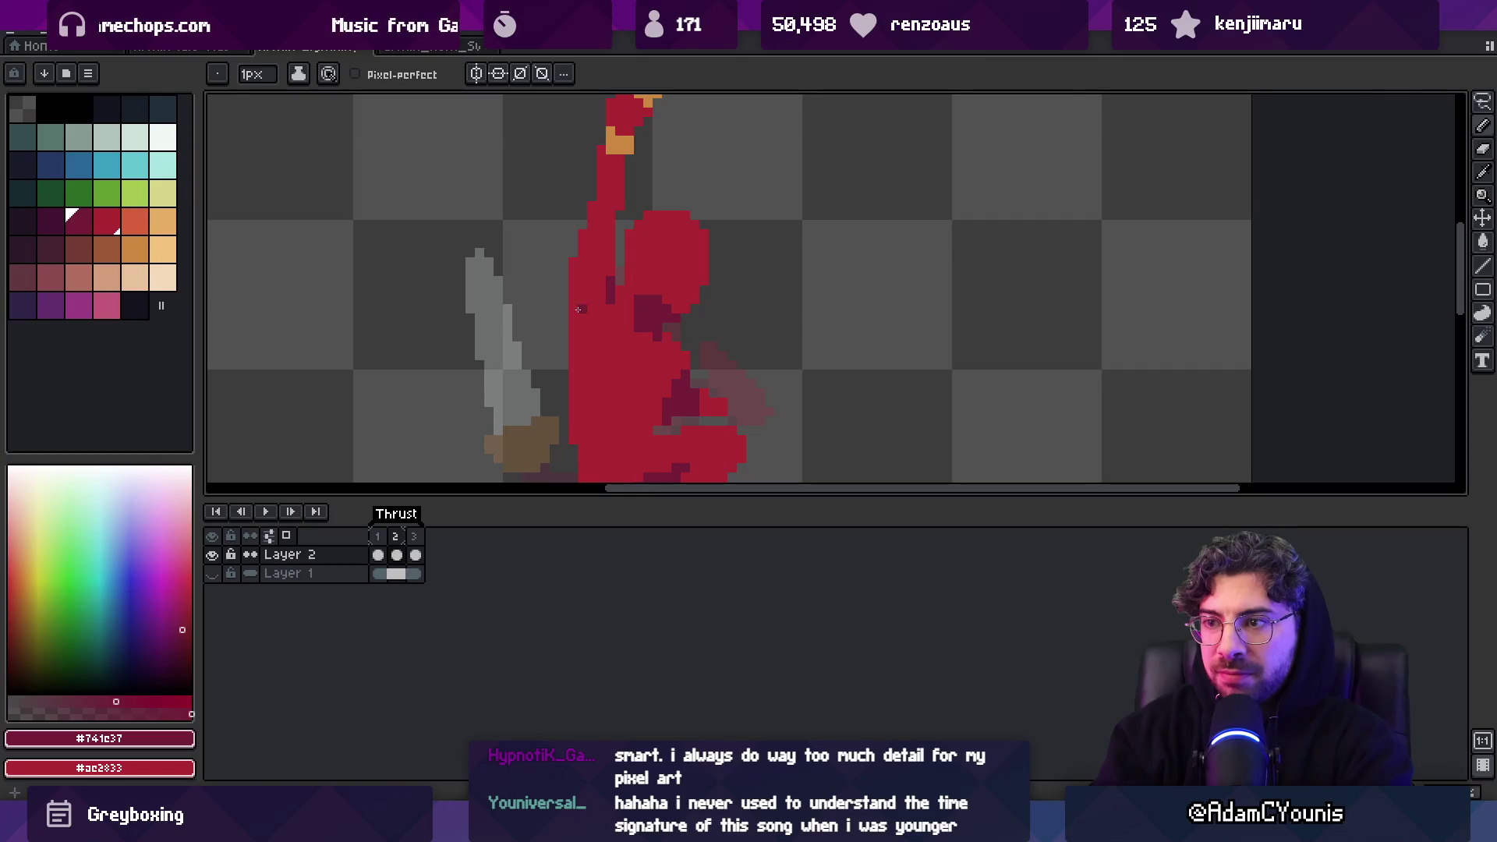
pyautogui.press('z')
pyautogui.scroll(-2, 592, 351)
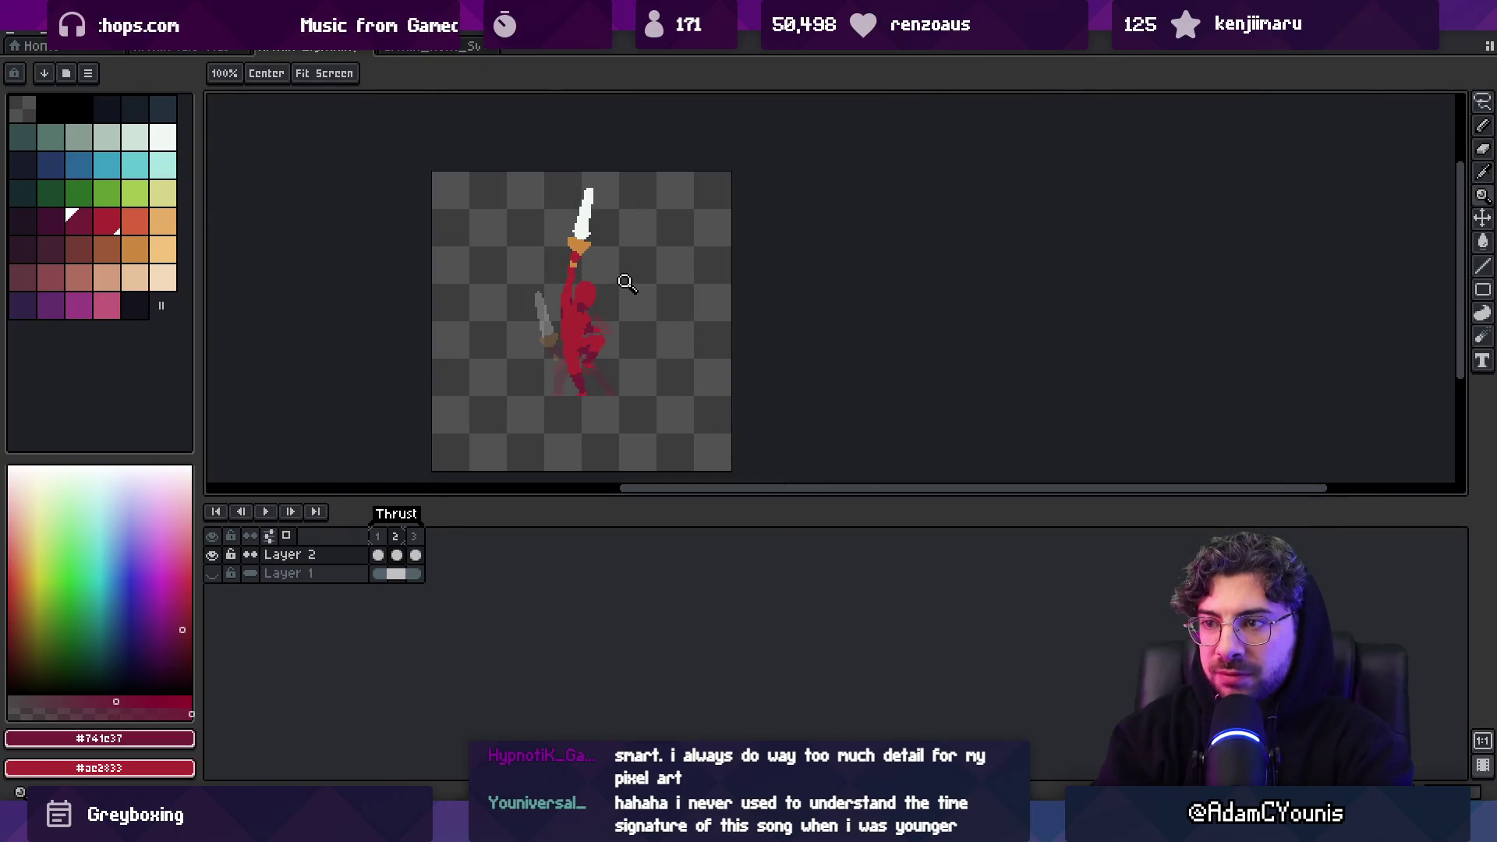
pyautogui.scroll(2, 616, 288)
pyautogui.click(567, 300)
pyautogui.press('b')
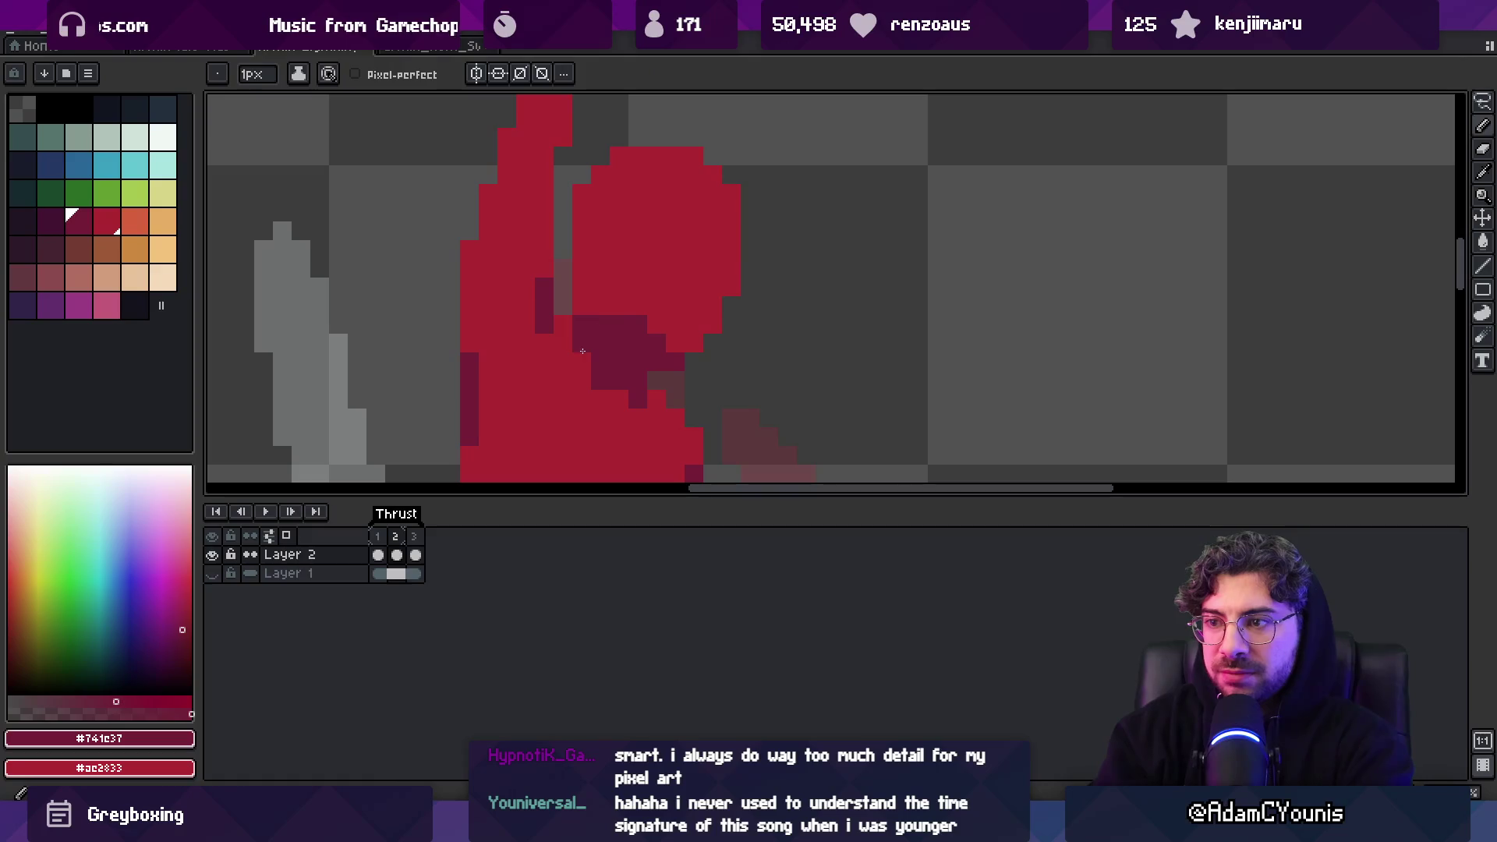
pyautogui.keyDown('alt'); pyautogui.click(588, 294); pyautogui.keyUp('alt')
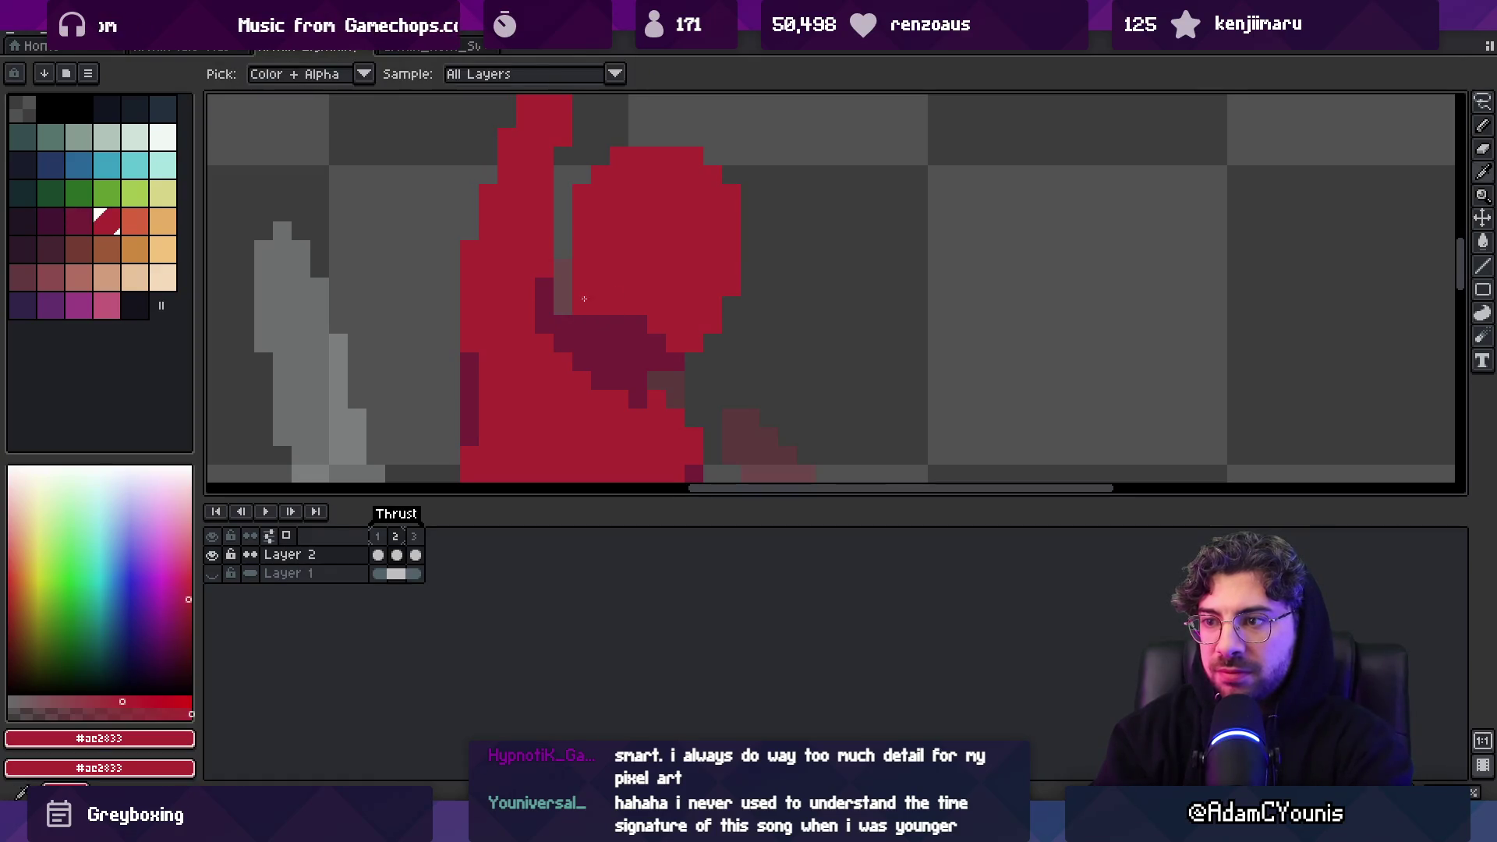
# Compare the frame 1 and frame 2 poses in the timeline
pyautogui.press('z')
pyautogui.scroll(-3, 647, 289)
pyautogui.scroll(3, 662, 271)
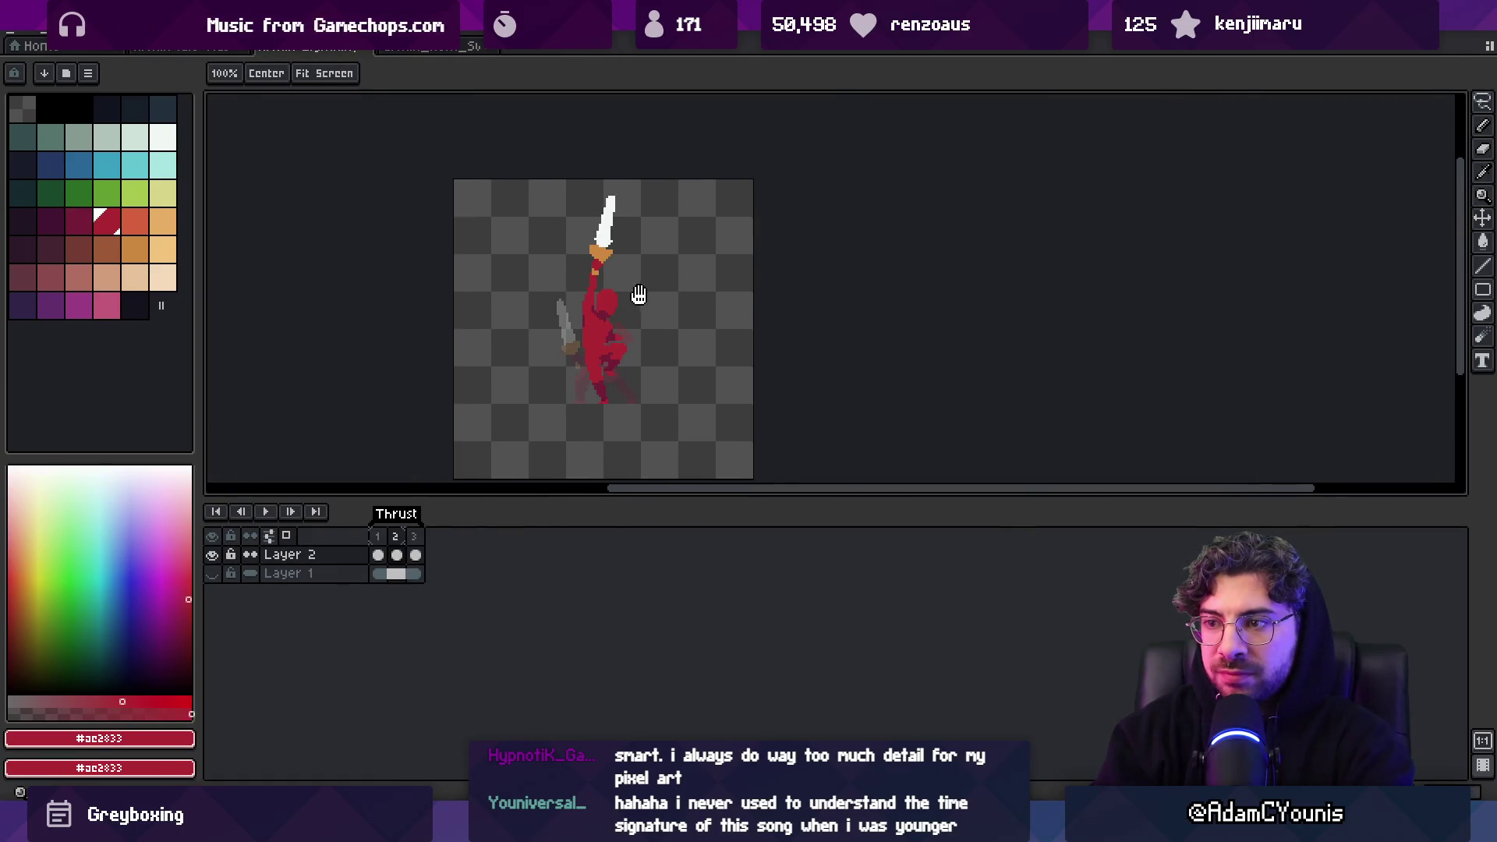
pyautogui.moveTo(381, 548); pyautogui.dragTo(403, 532)
pyautogui.click(381, 539)
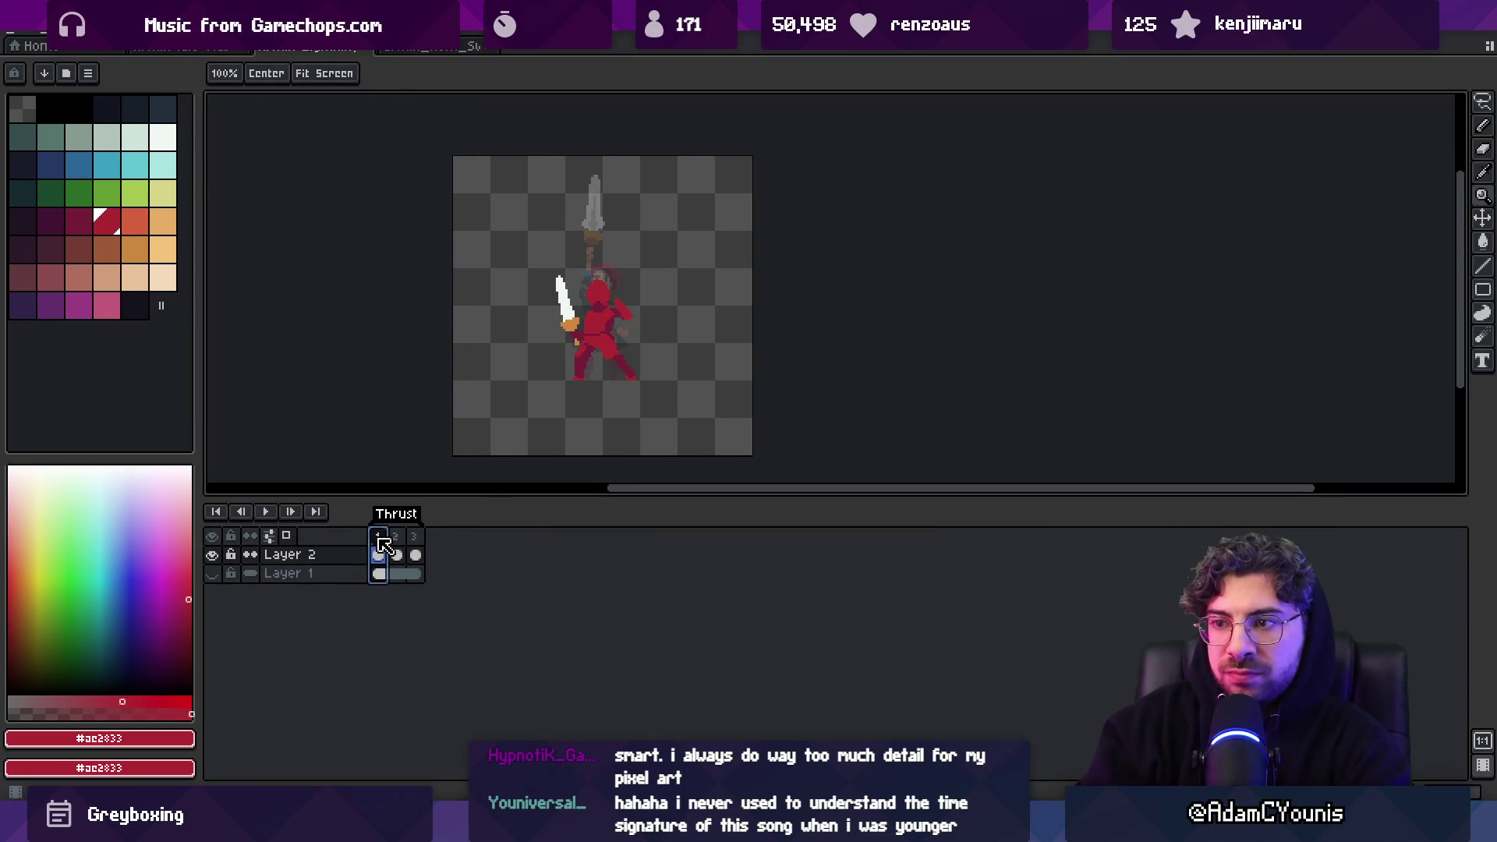
pyautogui.moveTo(384, 544); pyautogui.dragTo(404, 543)
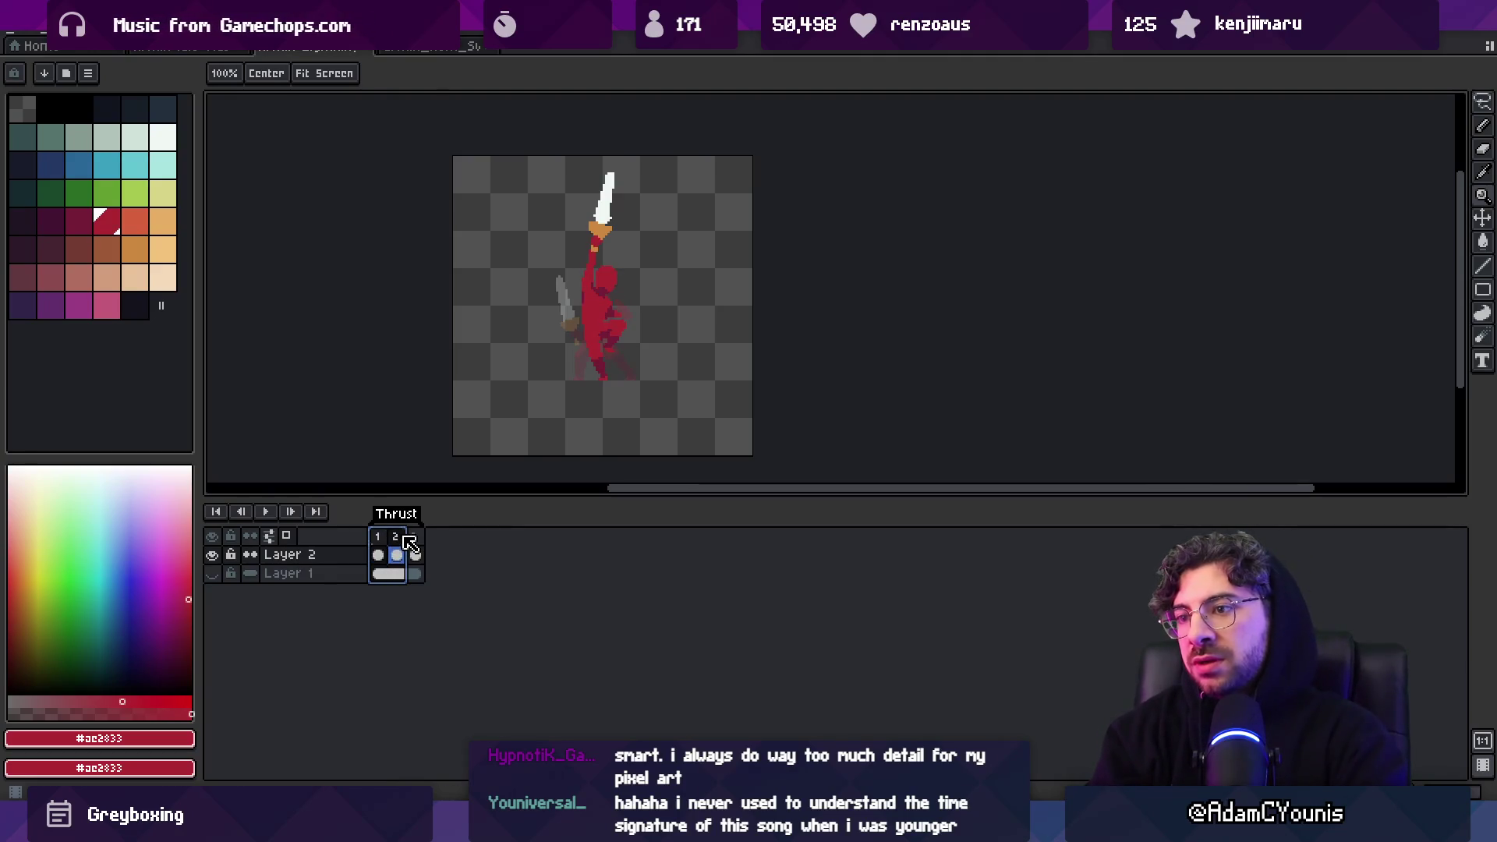
pyautogui.scroll(1, 614, 312)
pyautogui.click(588, 324)
# Flip the sprite horizontally and preview frames 1–2 playing
pyautogui.click(49, 30)
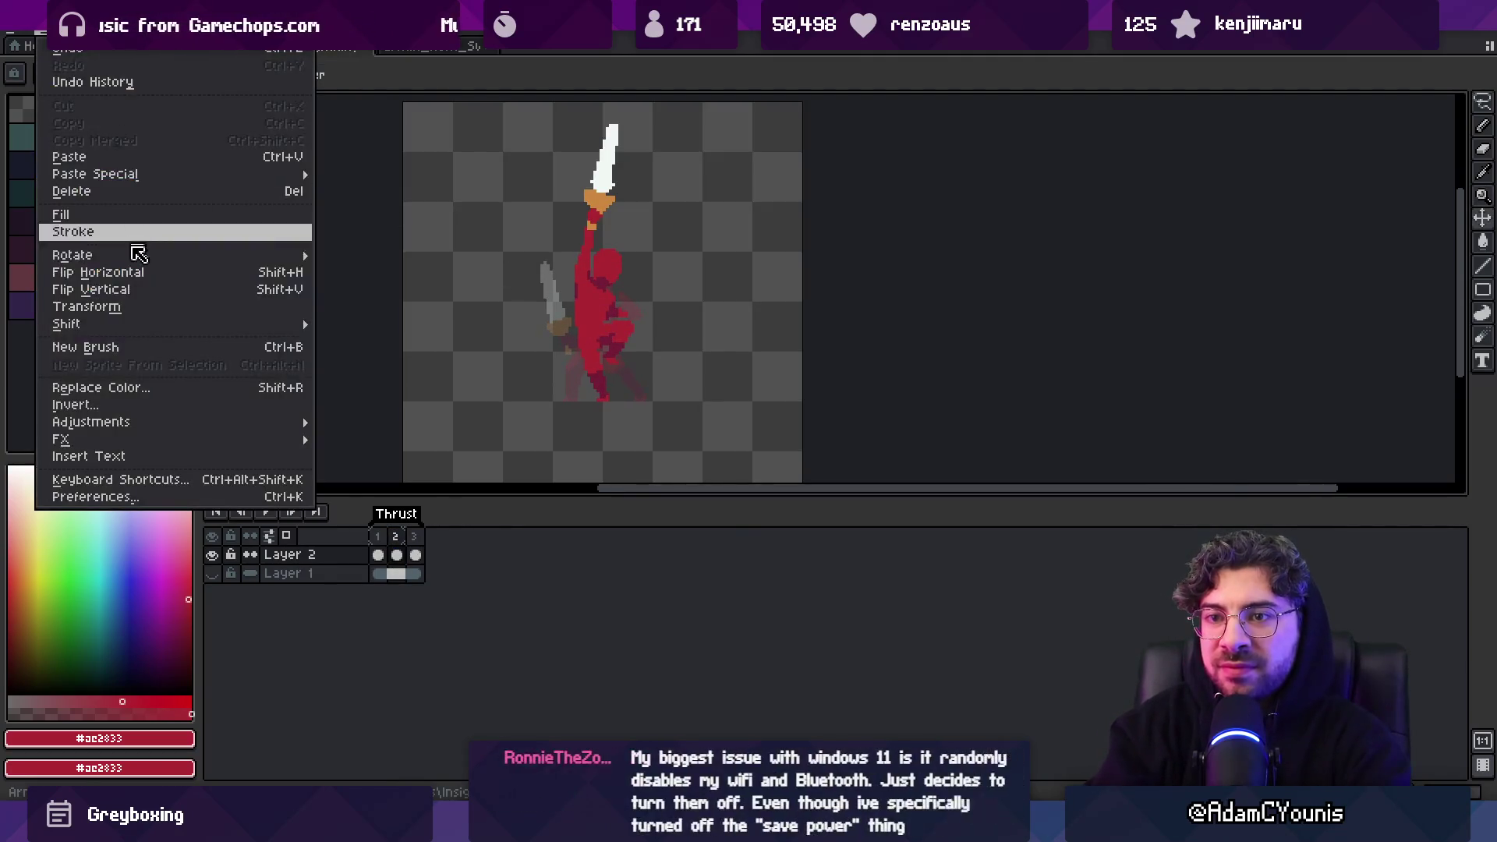
pyautogui.click(141, 274)
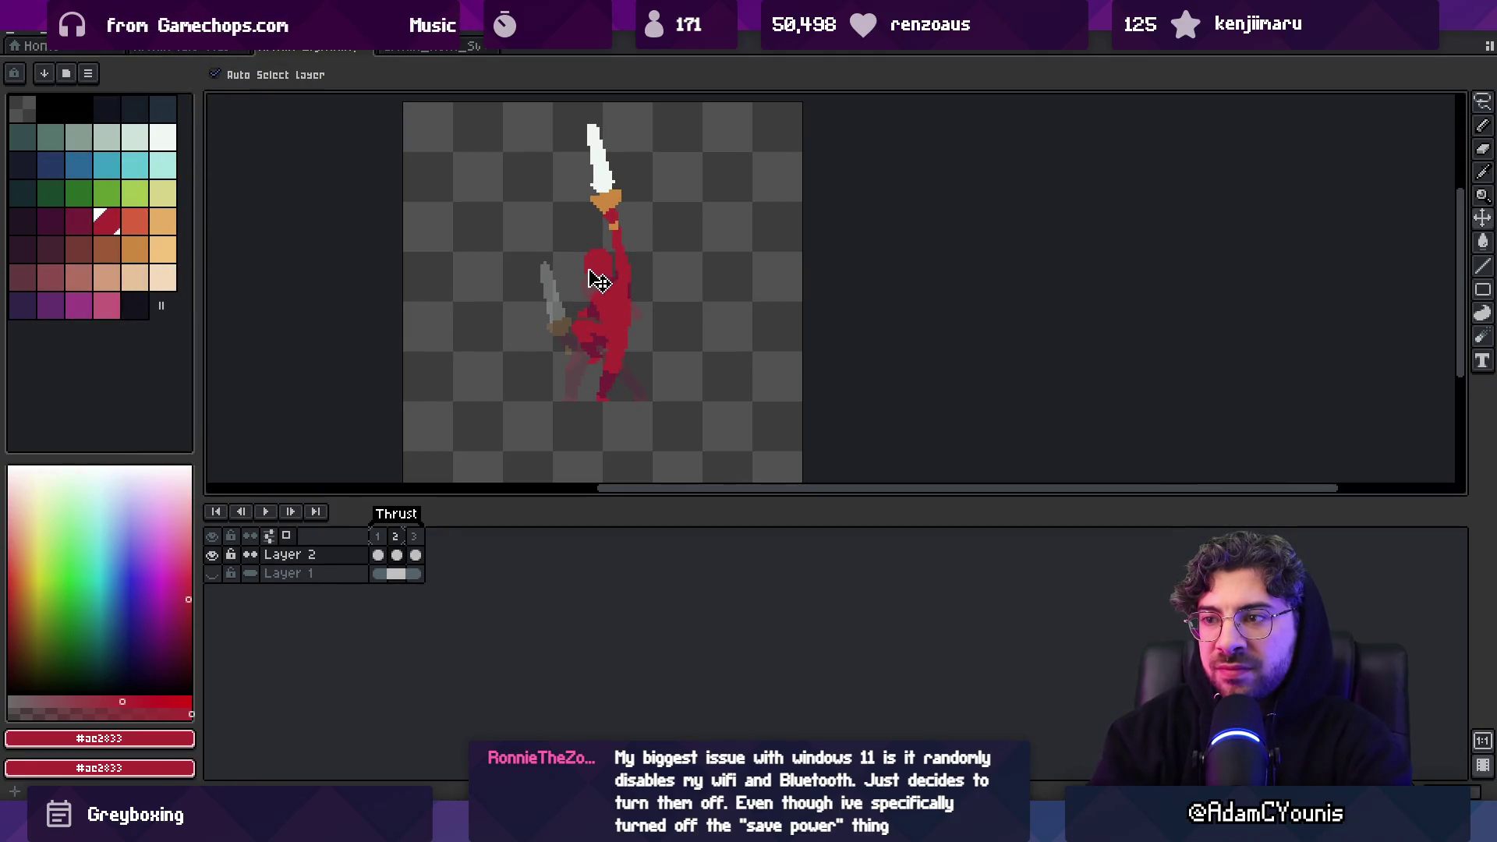
pyautogui.moveTo(378, 536); pyautogui.dragTo(398, 543)
pyautogui.press('Return')
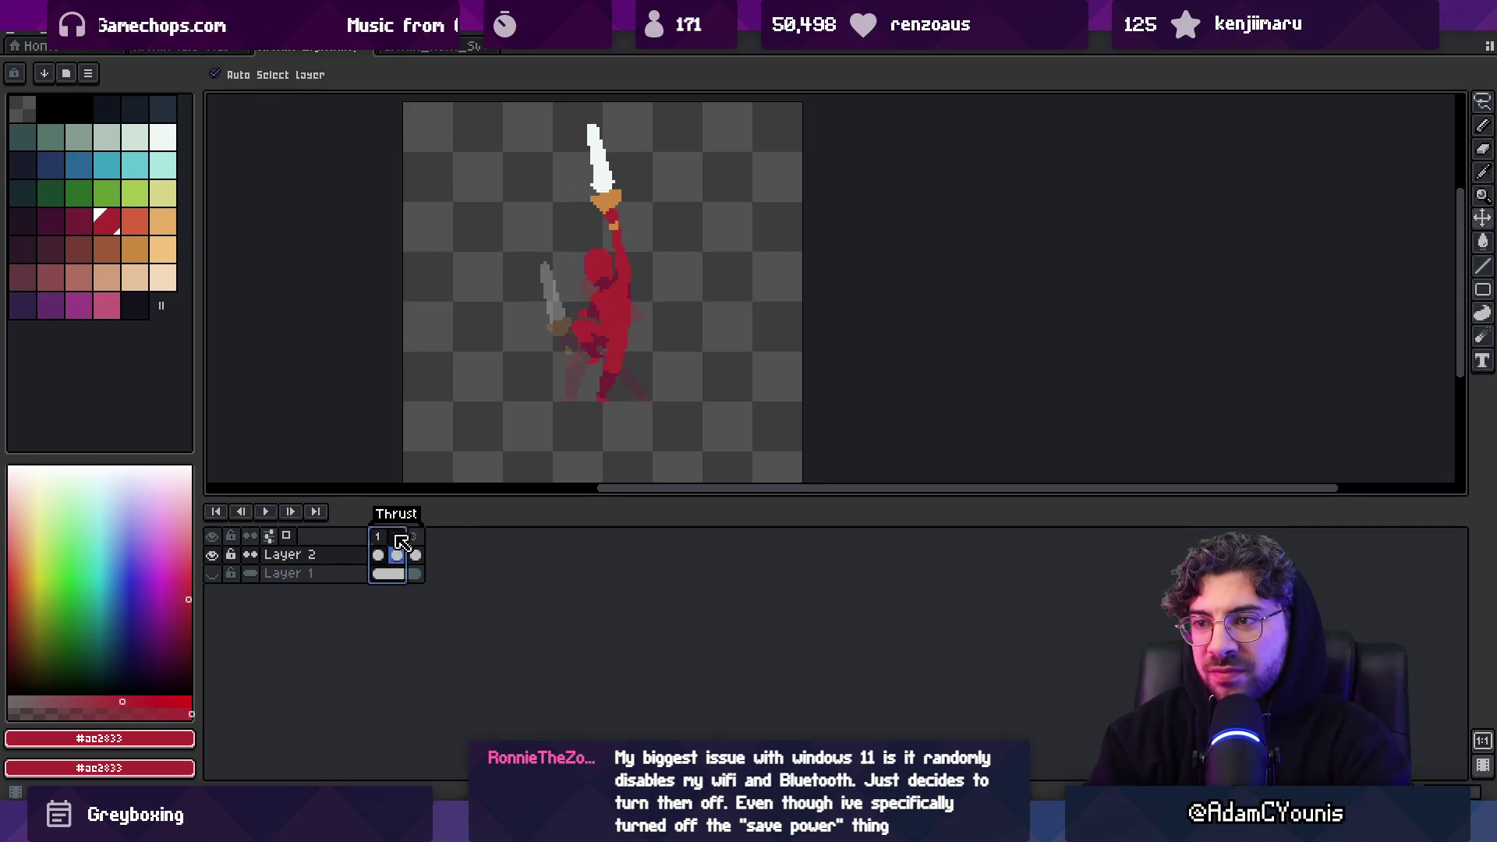
pyautogui.click(406, 541)
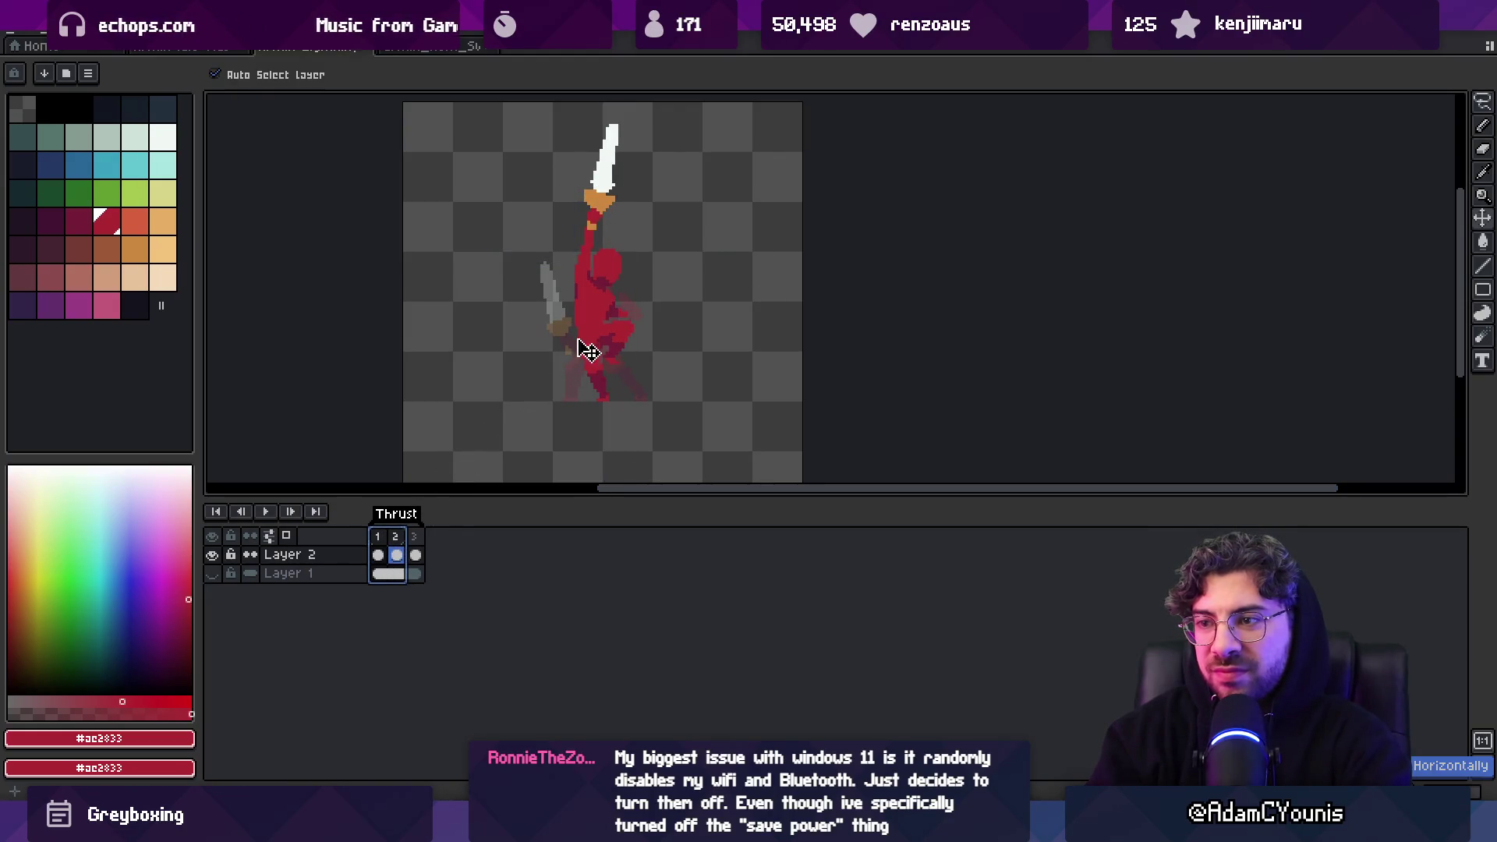
# Lasso the frame 2 figure, flip it horizontally, and shift it right
pyautogui.press('m')
pyautogui.moveTo(583, 247)
pyautogui.mouseDown()
pyautogui.moveTo(675, 381)
pyautogui.moveTo(496, 349)
pyautogui.mouseUp()
pyautogui.click(47, 19)
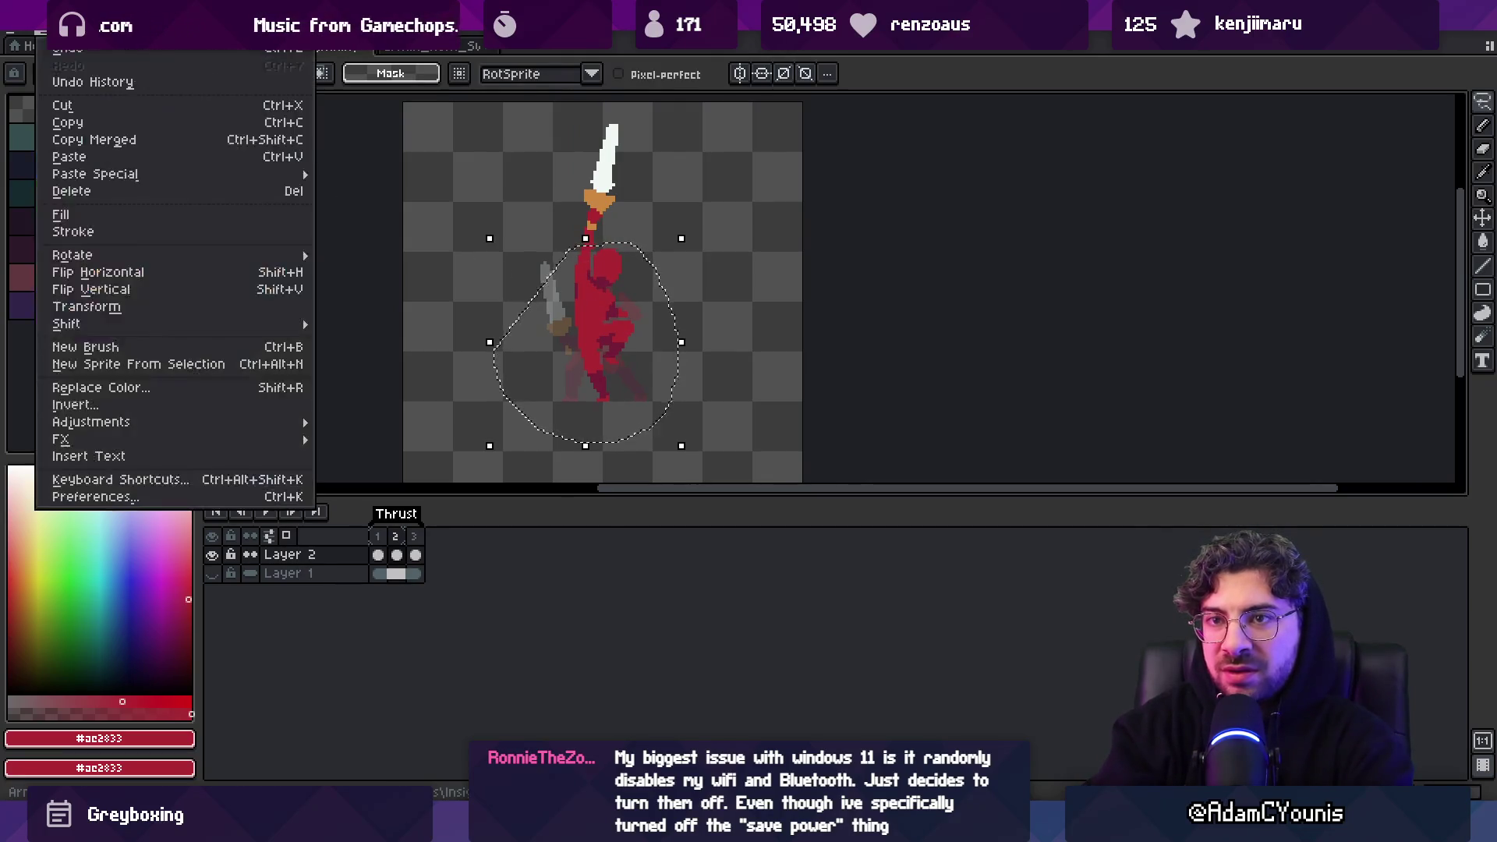
pyautogui.click(140, 272)
pyautogui.moveTo(585, 324); pyautogui.dragTo(626, 328)
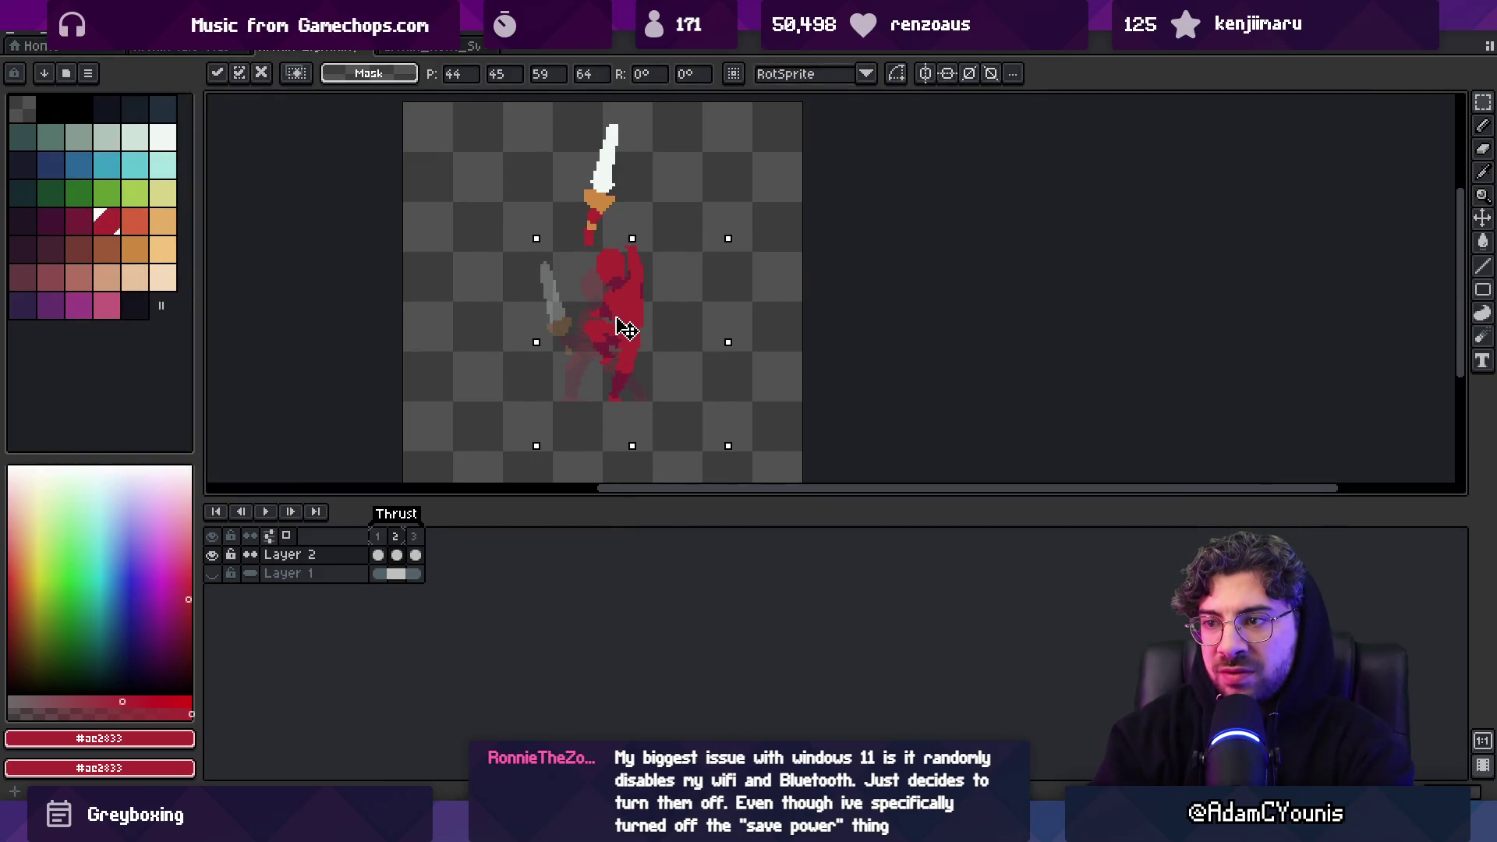
pyautogui.press('Return')
# Lasso the lower body and legs, flip them horizontally, and shift them right
pyautogui.press('q')
pyautogui.moveTo(627, 304)
pyautogui.mouseDown()
pyautogui.moveTo(642, 344)
pyautogui.moveTo(573, 329)
pyautogui.moveTo(546, 339)
pyautogui.moveTo(587, 351)
pyautogui.mouseUp()
pyautogui.click(43, 32)
pyautogui.click(150, 281)
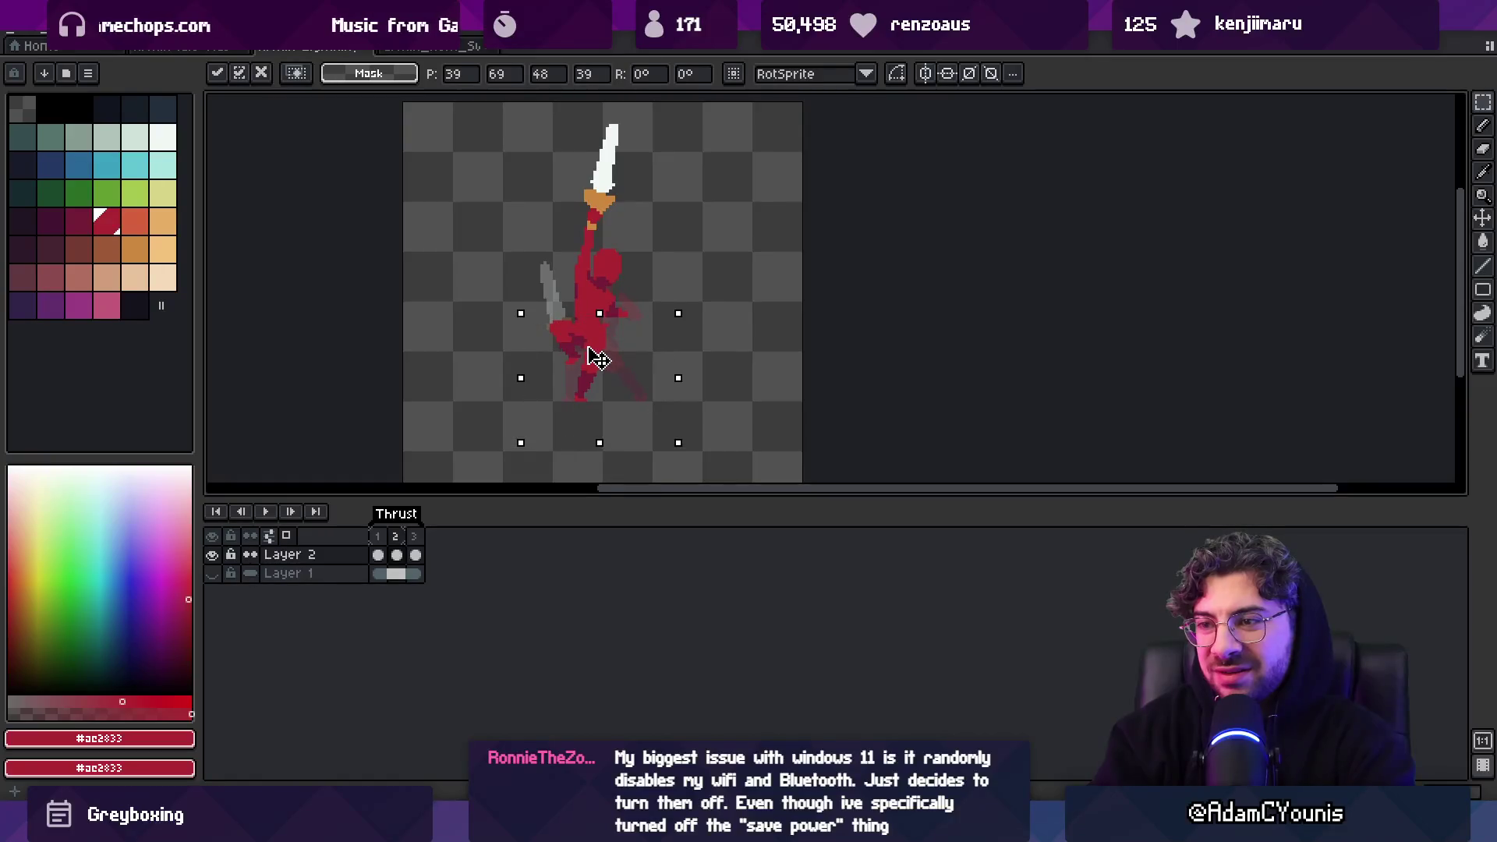
pyautogui.moveTo(598, 359); pyautogui.dragTo(605, 327)
pyautogui.hotkey('ctrl', 'd')
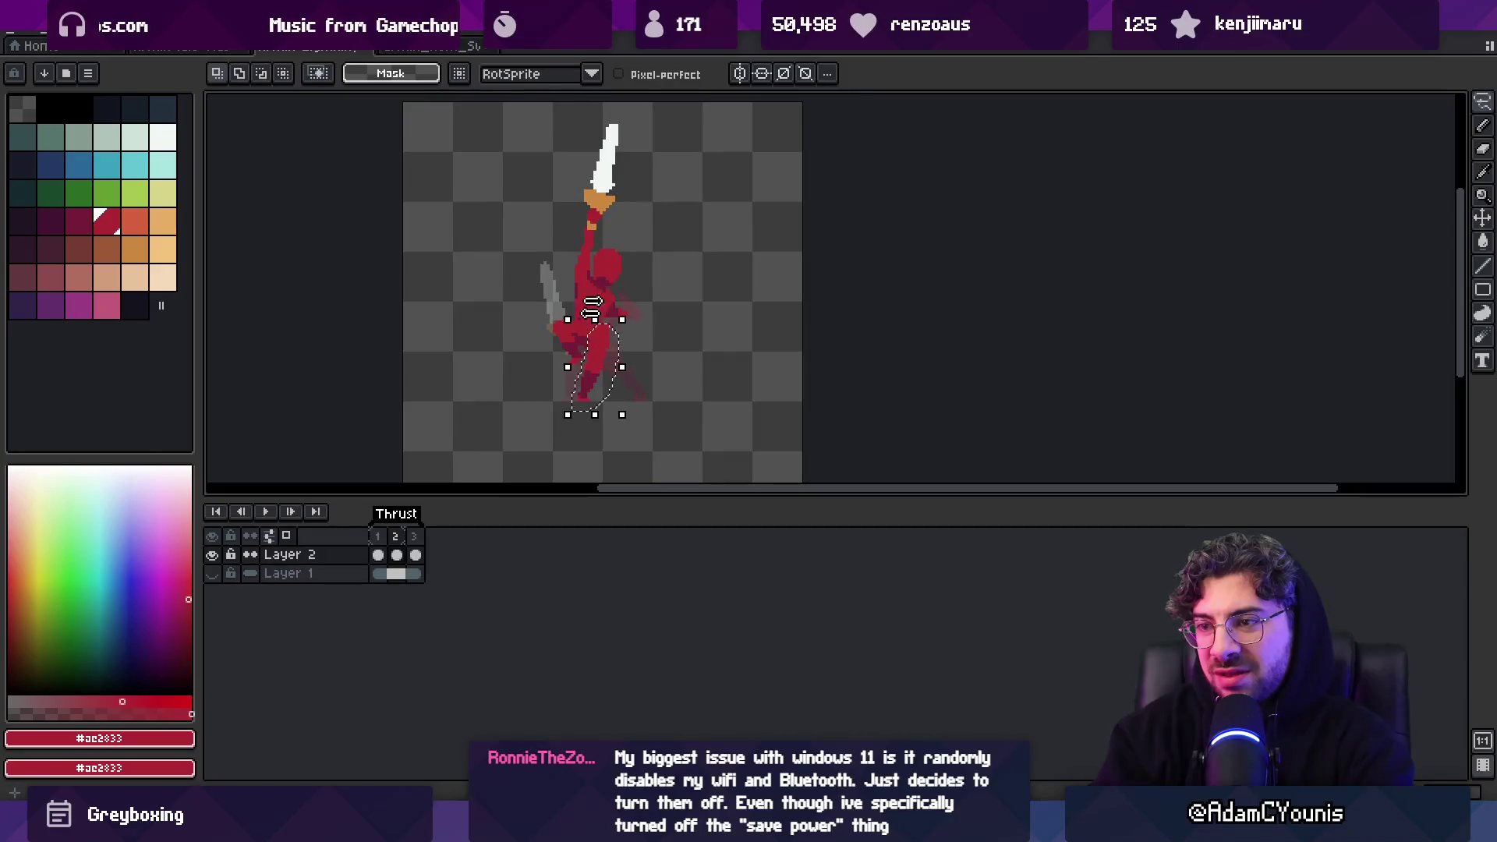
pyautogui.hotkey('alt', 'e')
pyautogui.click(86, 269)
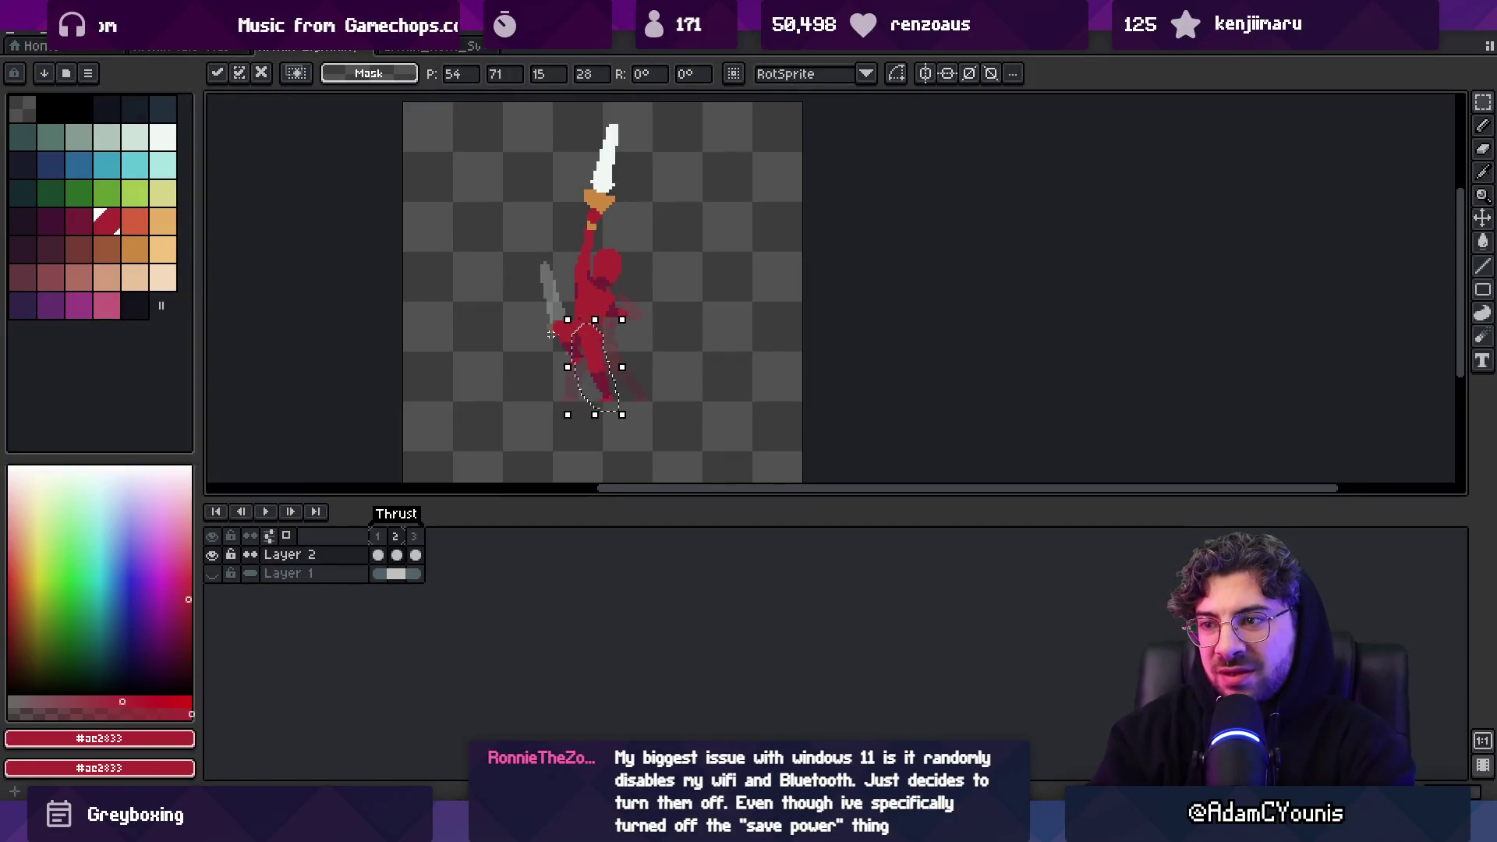
pyautogui.press('Return')
# Toggle between frames 1 and 2 to compare stances, clearing the leftover selection
pyautogui.click(378, 554)
pyautogui.click(397, 554)
pyautogui.click(382, 549)
pyautogui.click(397, 554)
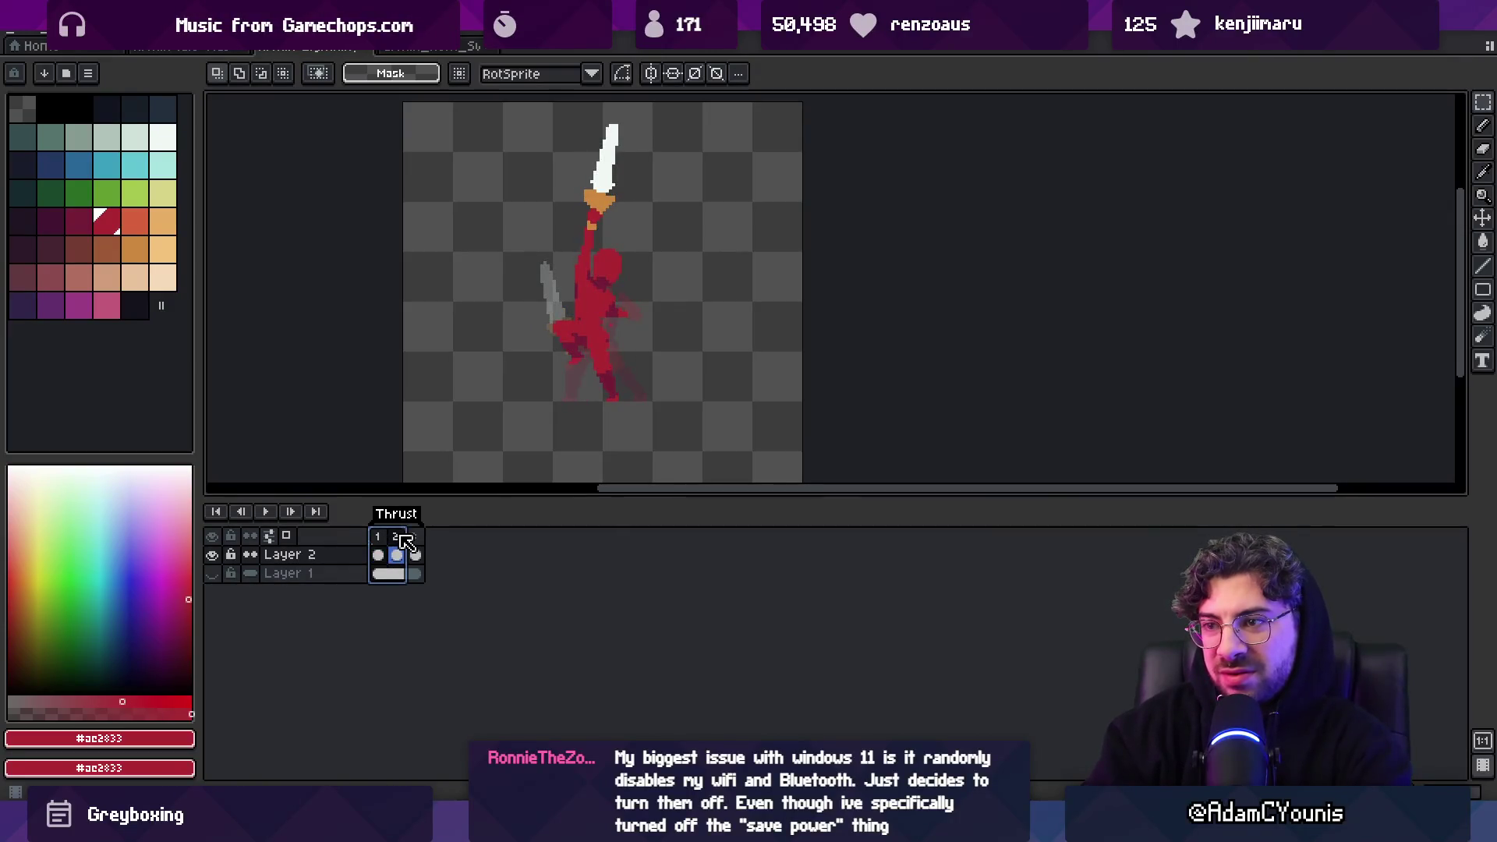
pyautogui.hotkey('ctrl', 'z')
pyautogui.hotkey('ctrl', 'd')
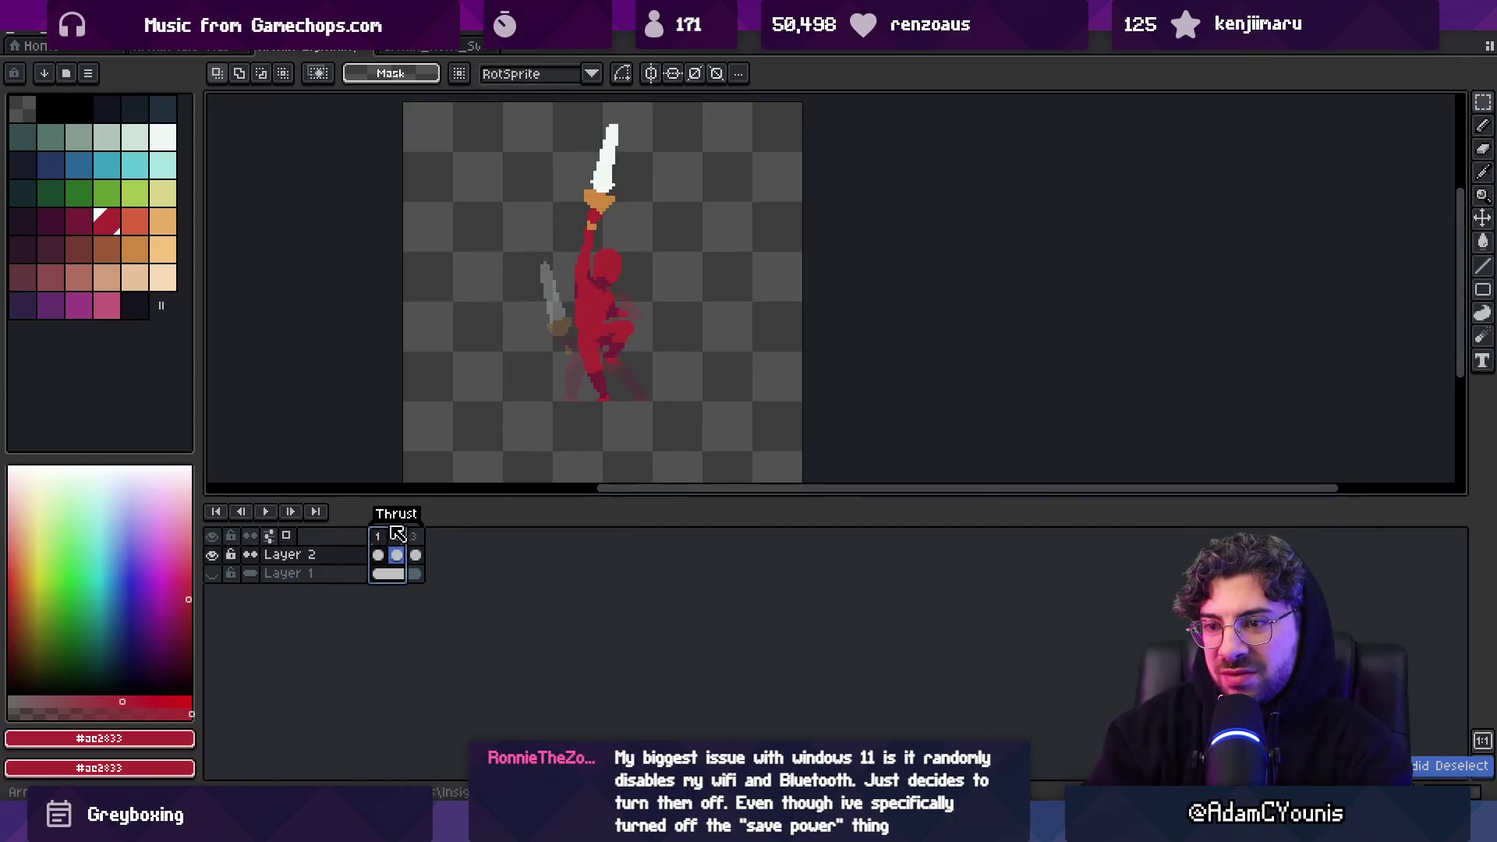
pyautogui.click(380, 545)
pyautogui.click(400, 544)
pyautogui.click(383, 542)
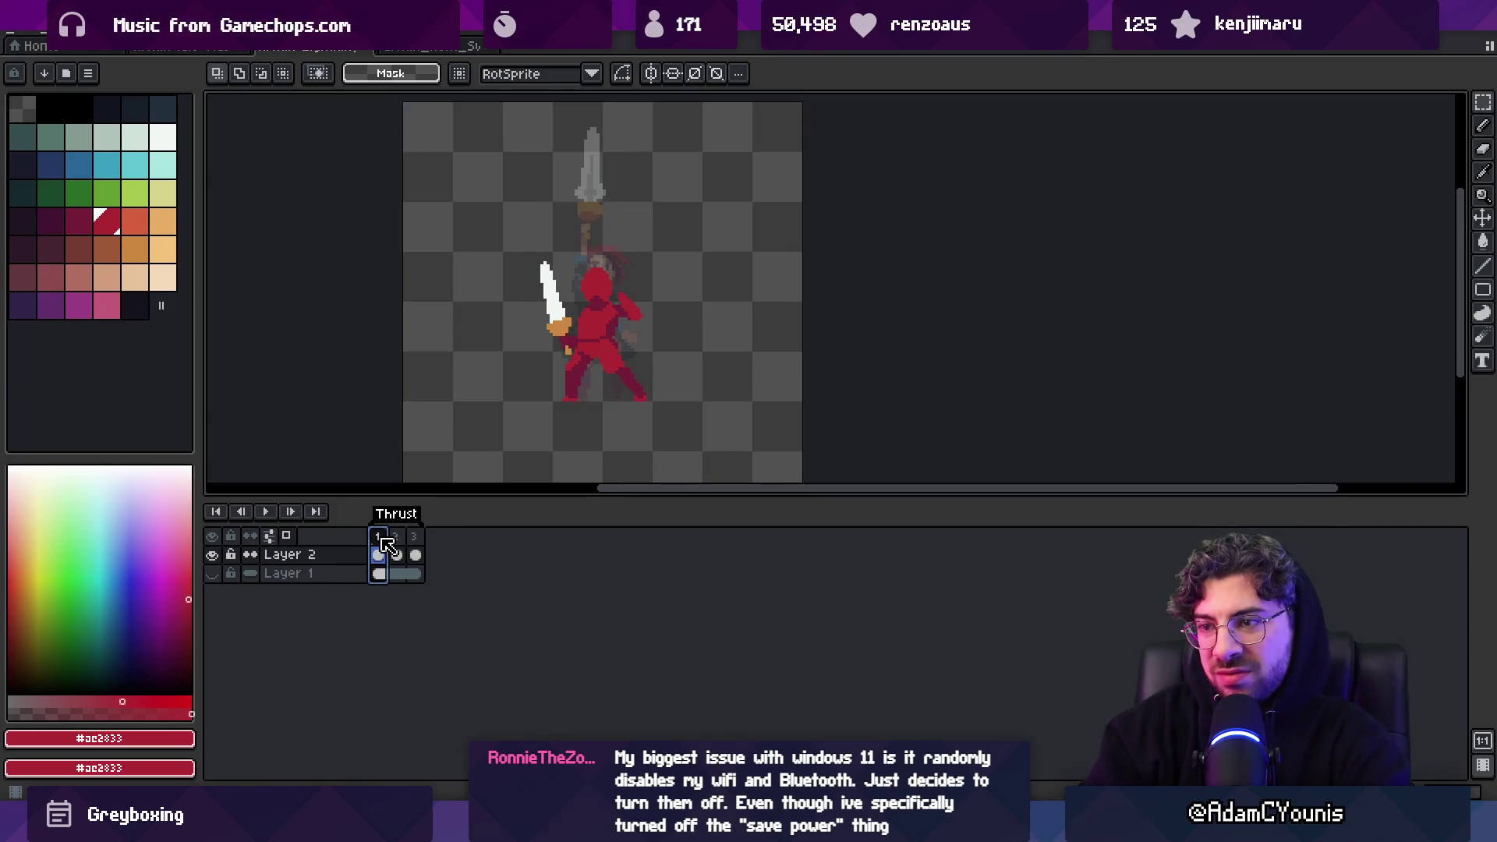
# Touch up the waist on frame 2 with dark red and base red pixels
pyautogui.click(397, 544)
pyautogui.scroll(1, 669, 344)
pyautogui.press('b')
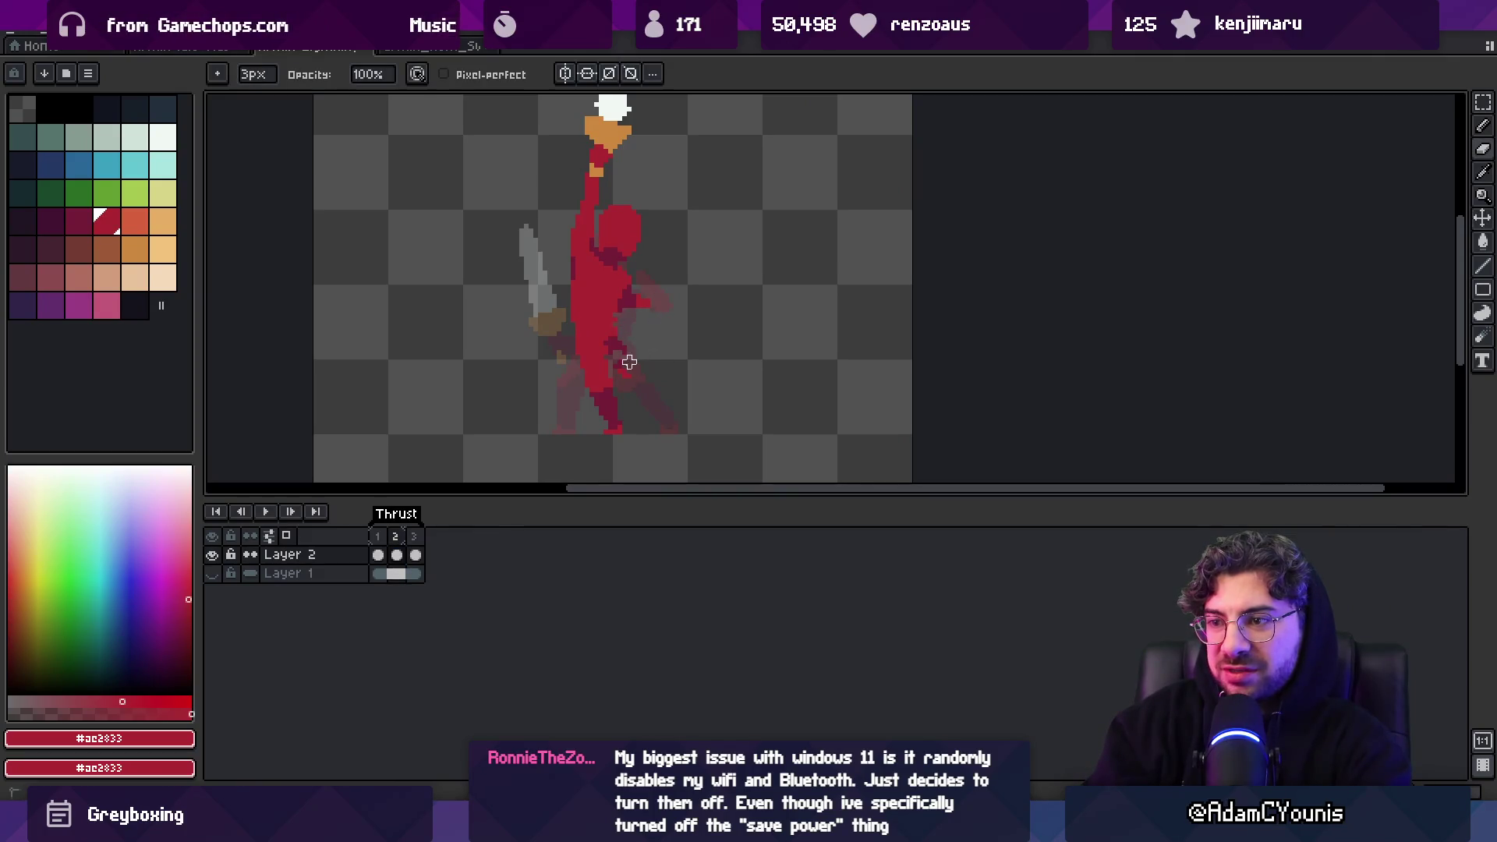
pyautogui.keyDown('alt'); pyautogui.click(608, 331); pyautogui.keyUp('alt')
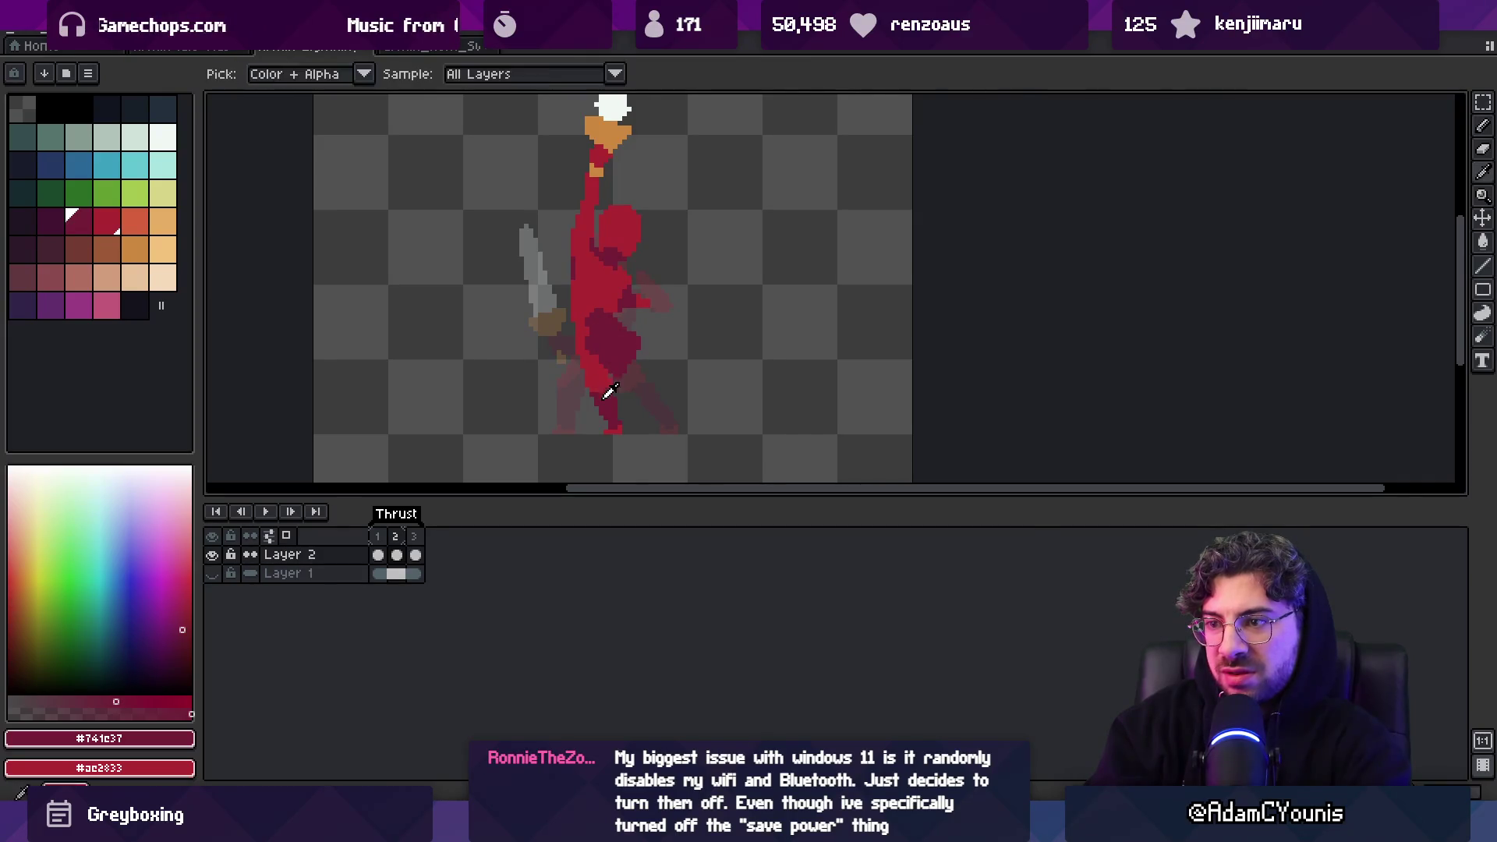
pyautogui.keyDown('alt'); pyautogui.click(621, 366); pyautogui.keyUp('alt')
pyautogui.press('-')
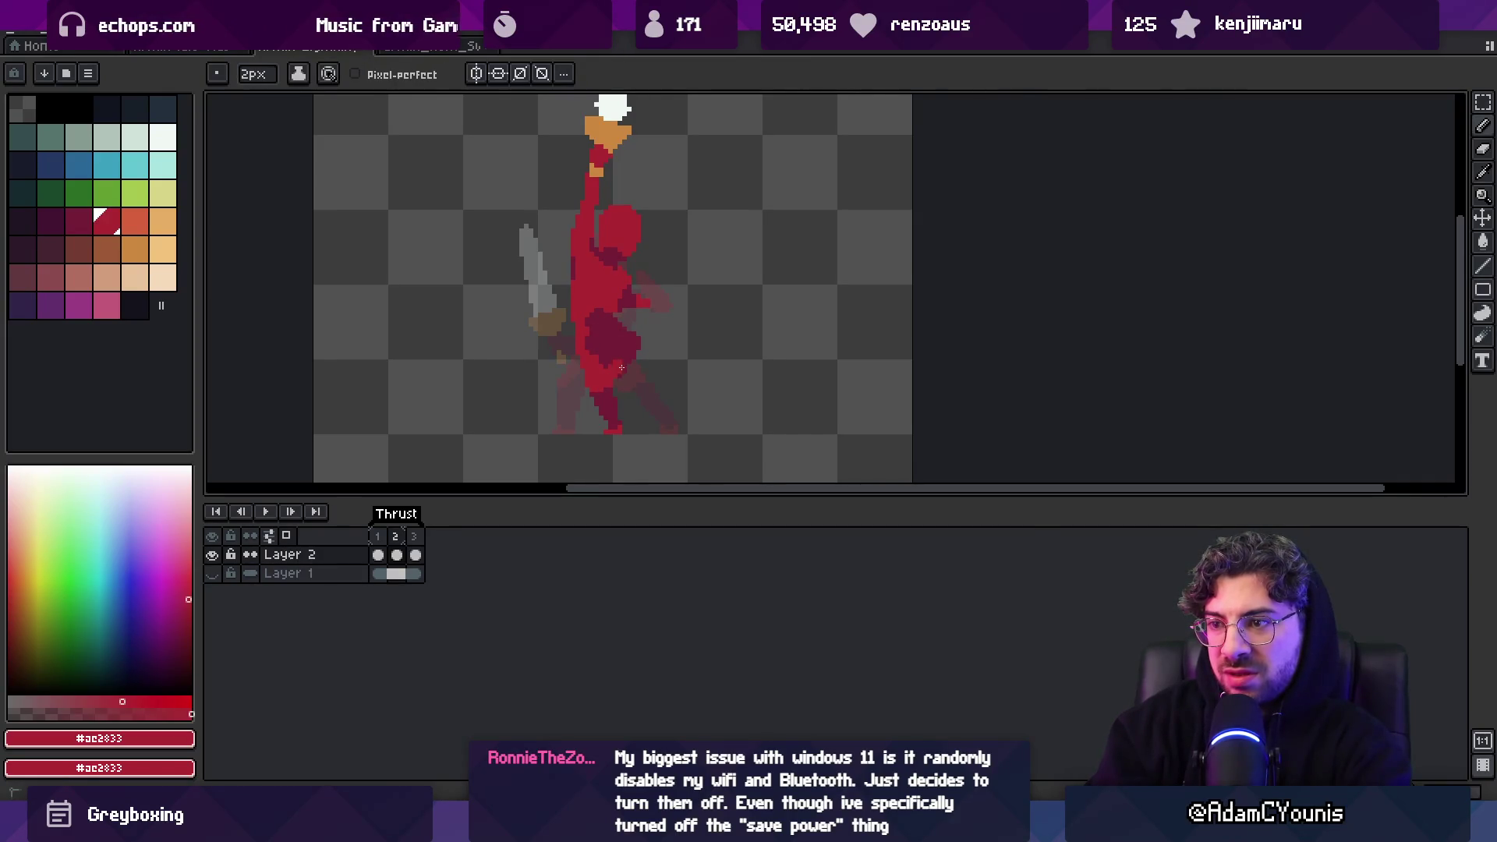
pyautogui.keyDown('alt'); pyautogui.click(609, 366); pyautogui.keyUp('alt')
pyautogui.keyDown('alt'); pyautogui.click(622, 327); pyautogui.keyUp('alt')
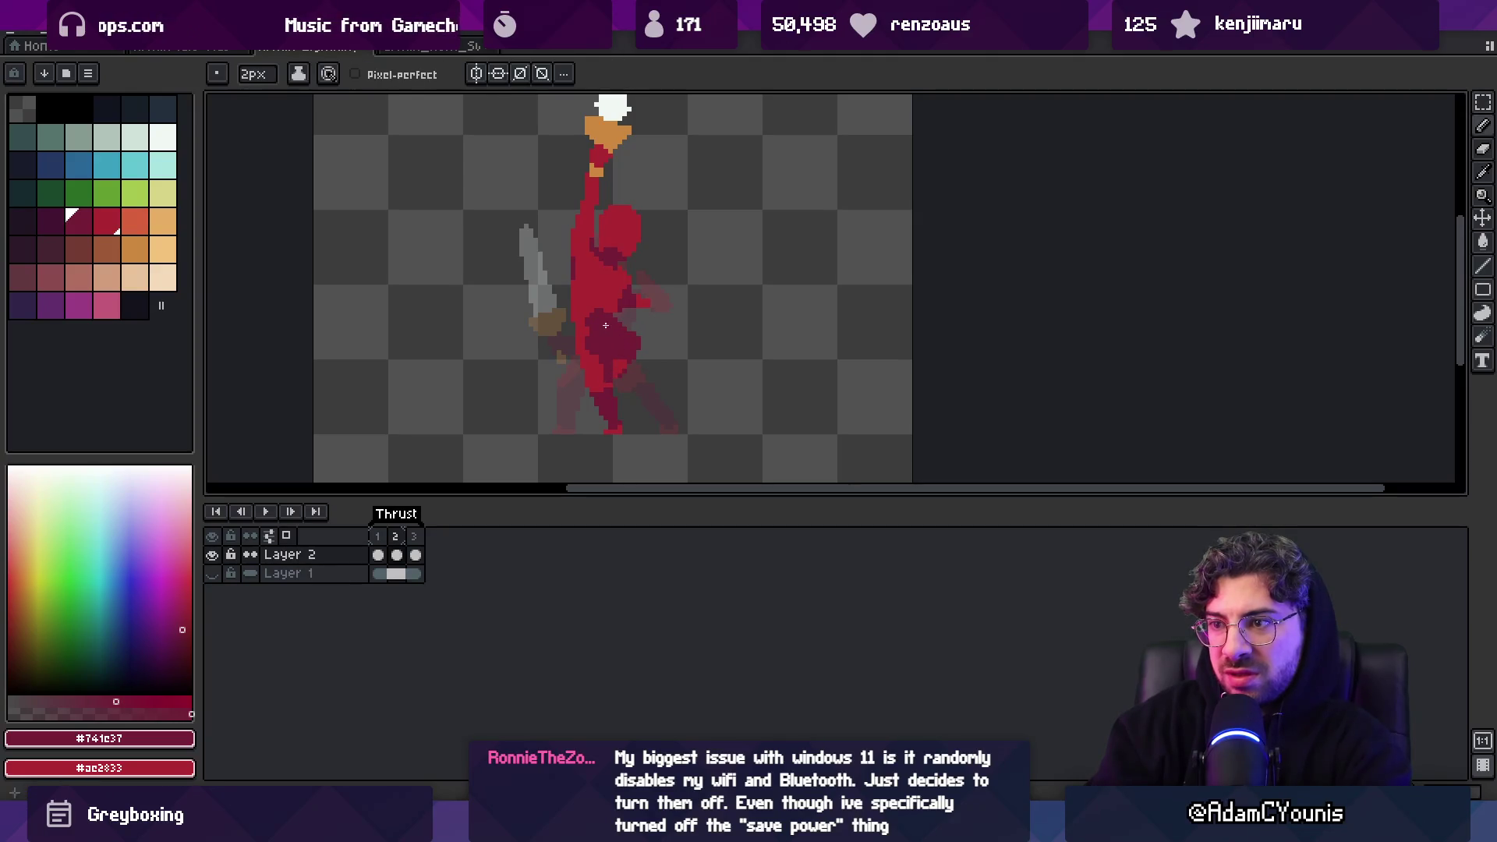
pyautogui.keyDown('alt'); pyautogui.click(590, 331); pyautogui.keyUp('alt')
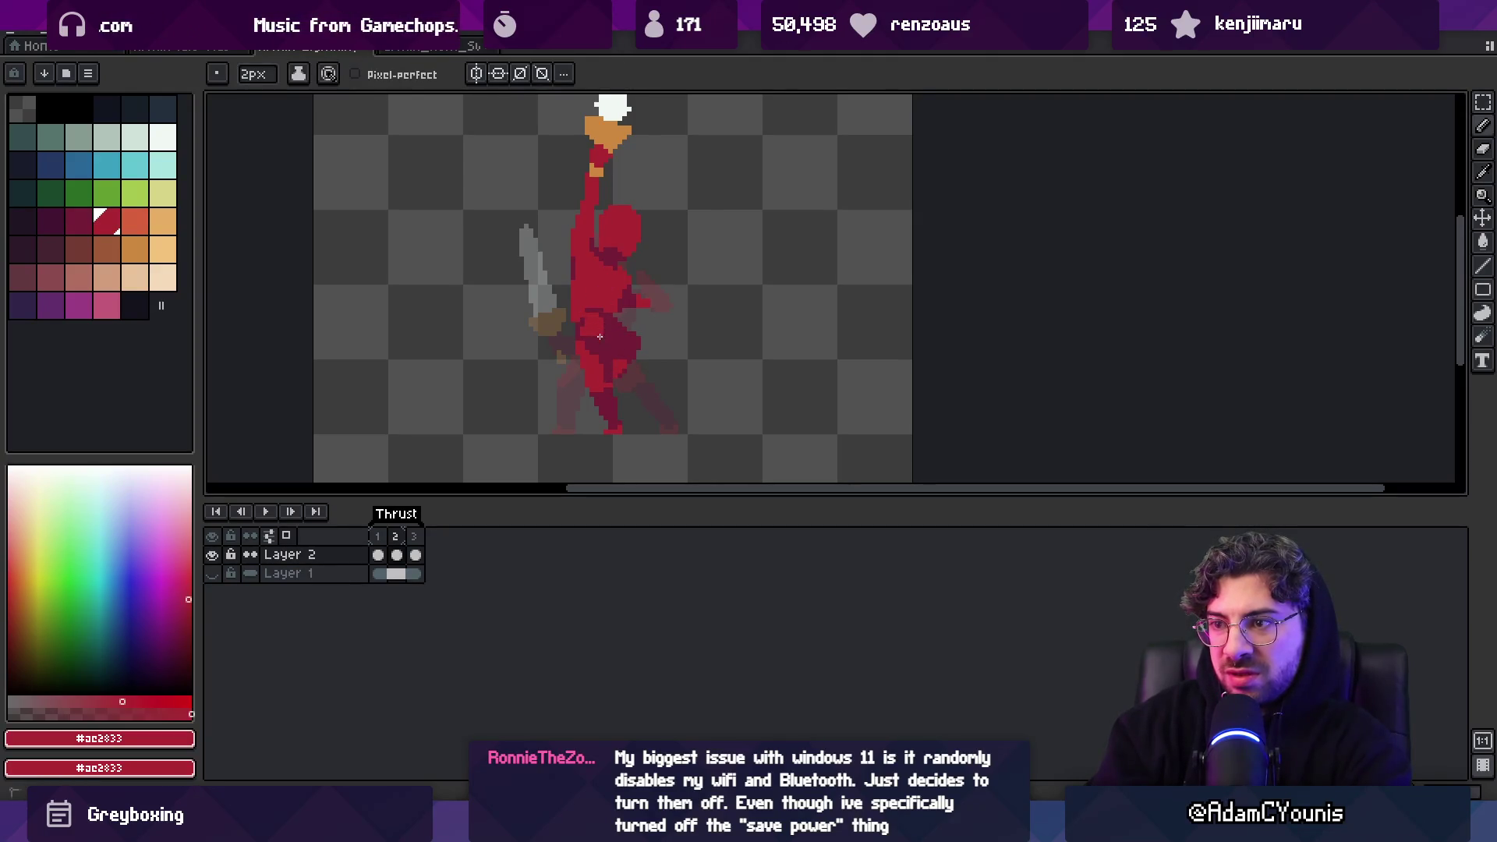
# Zoom out and flip between frames 1 and 2 to preview the motion
pyautogui.press('z')
pyautogui.rightClick(645, 308)
pyautogui.click(397, 555)
pyautogui.press('Left')
pyautogui.press('Right')
pyautogui.press('Right')
pyautogui.press('Left')
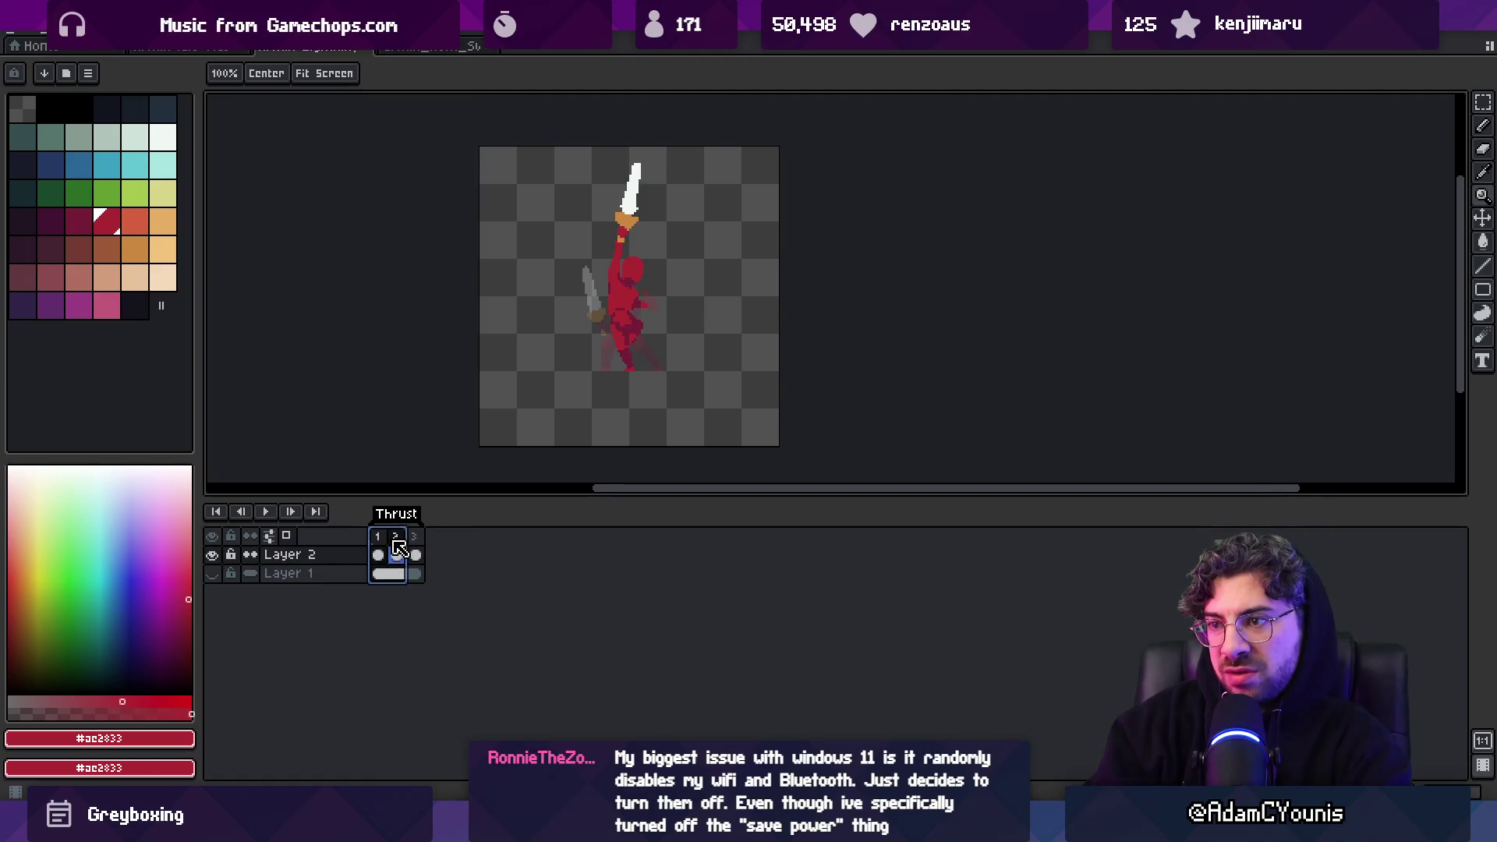
# Zoom in on the body and draw a diagonal dark purple shadow stroke across the waist
pyautogui.click(635, 334)
pyautogui.press('b')
pyautogui.press('i')
pyautogui.press('b')
pyautogui.press('[')
pyautogui.press('[')
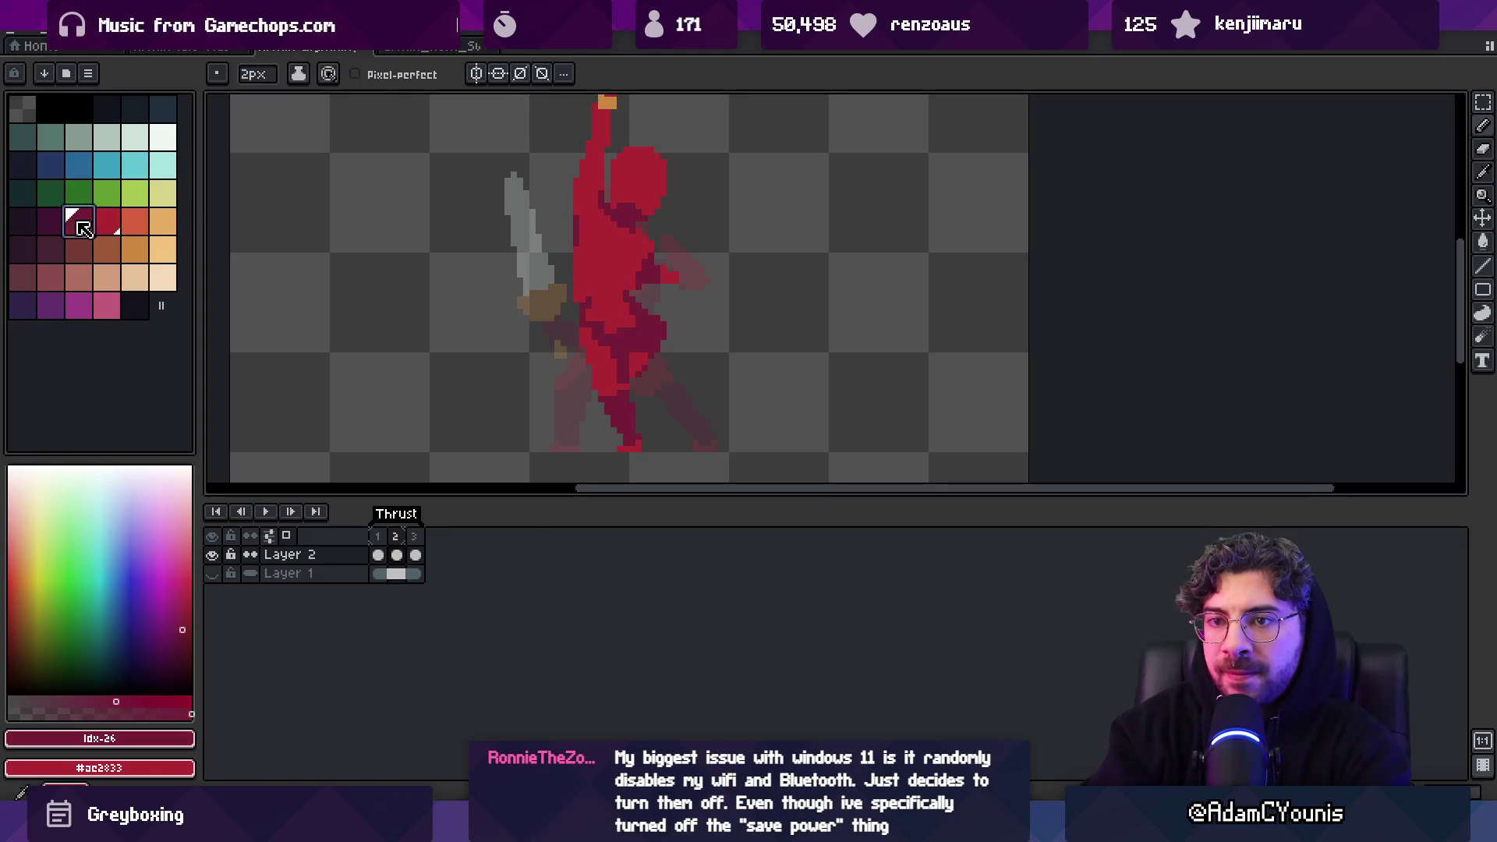
pyautogui.moveTo(593, 337); pyautogui.dragTo(616, 359)
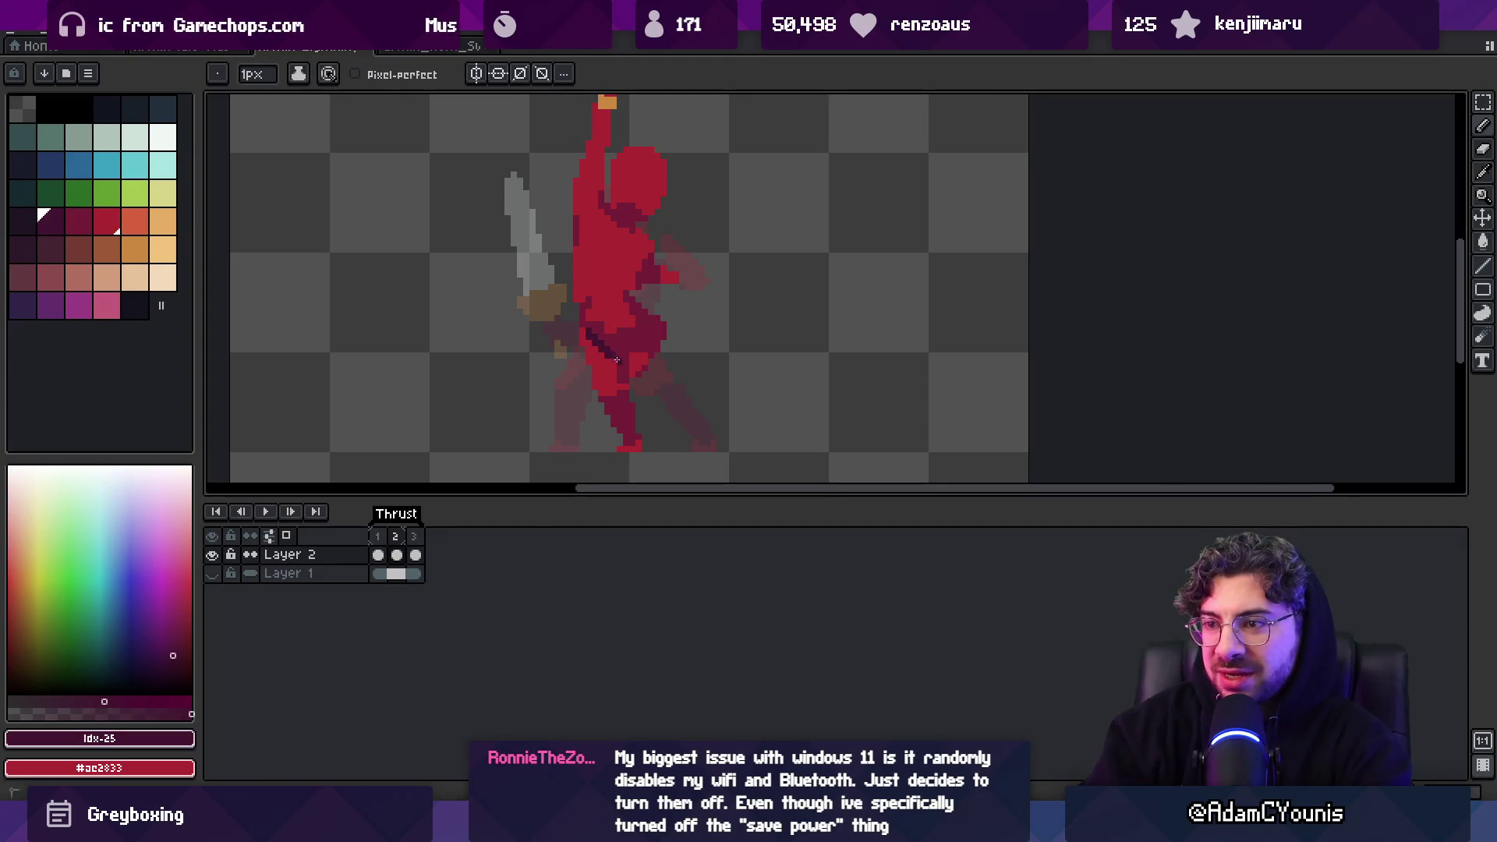
# Try the dark red and base red shades, erase stray pixels, and resample the waist's dark purple
pyautogui.press(']')
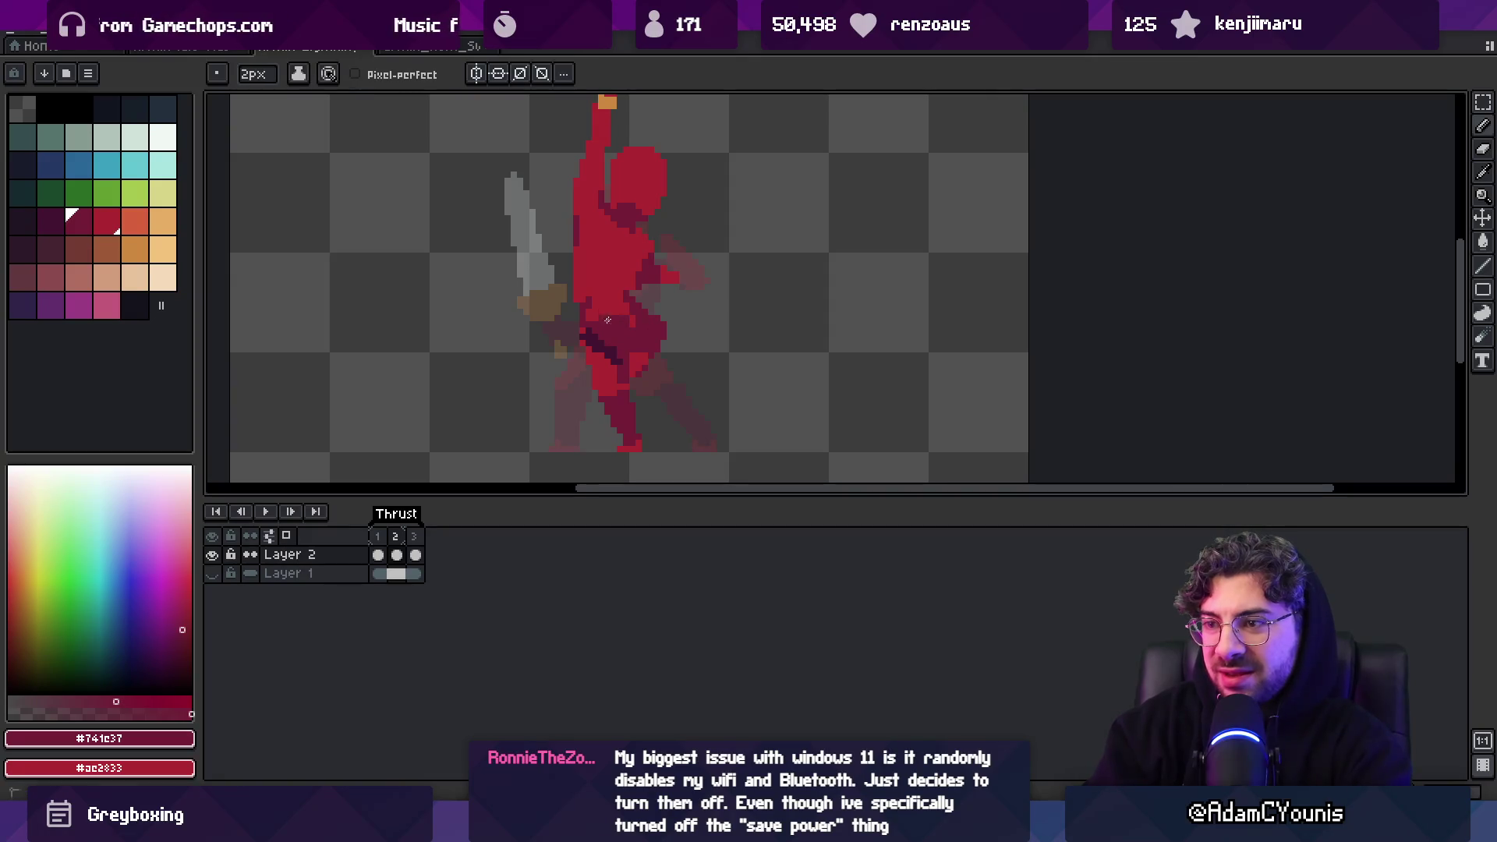
pyautogui.press(']')
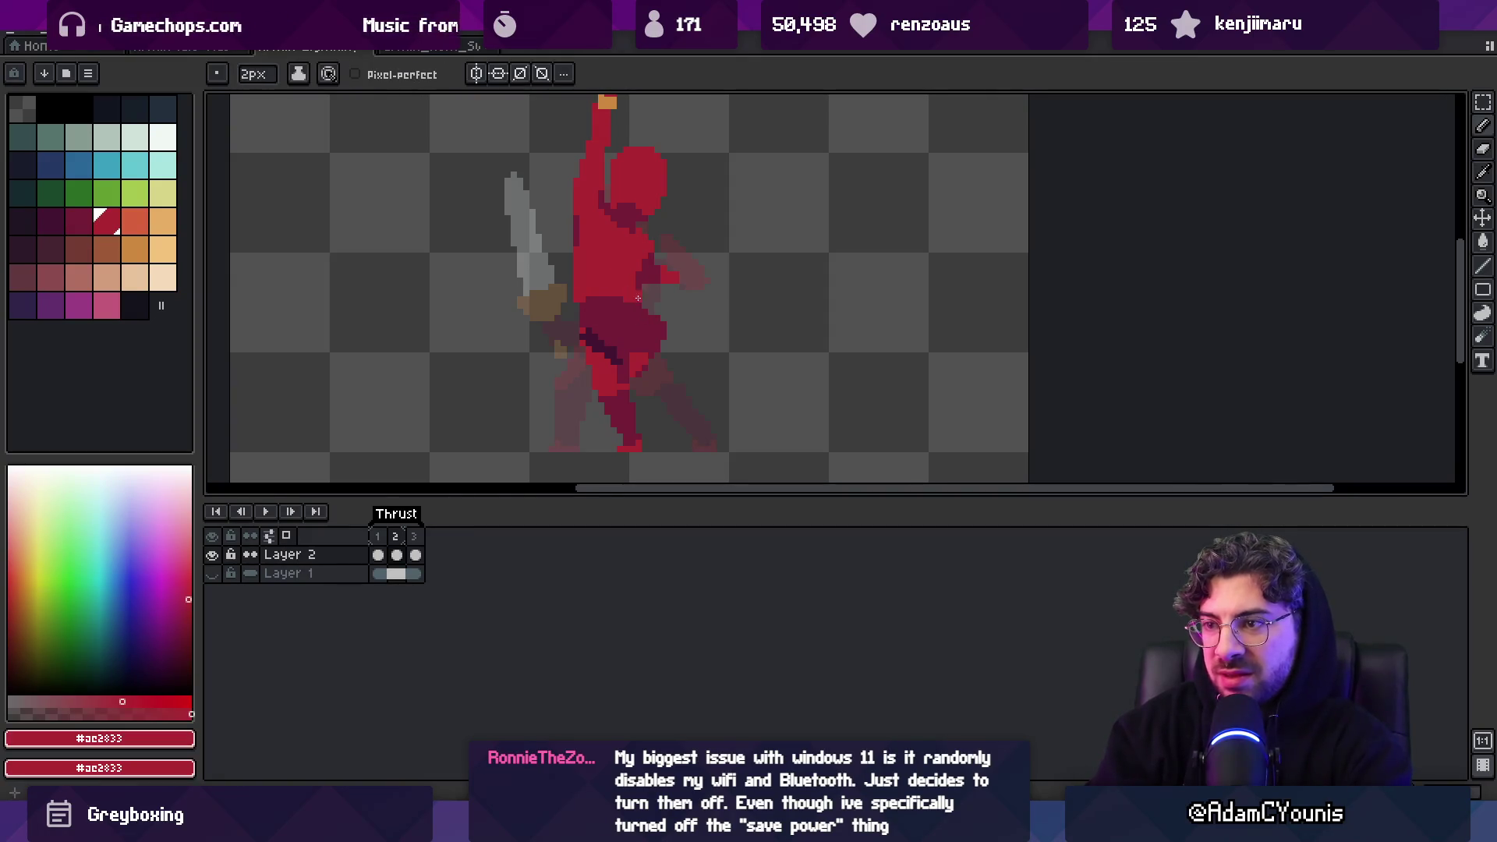
pyautogui.press('[')
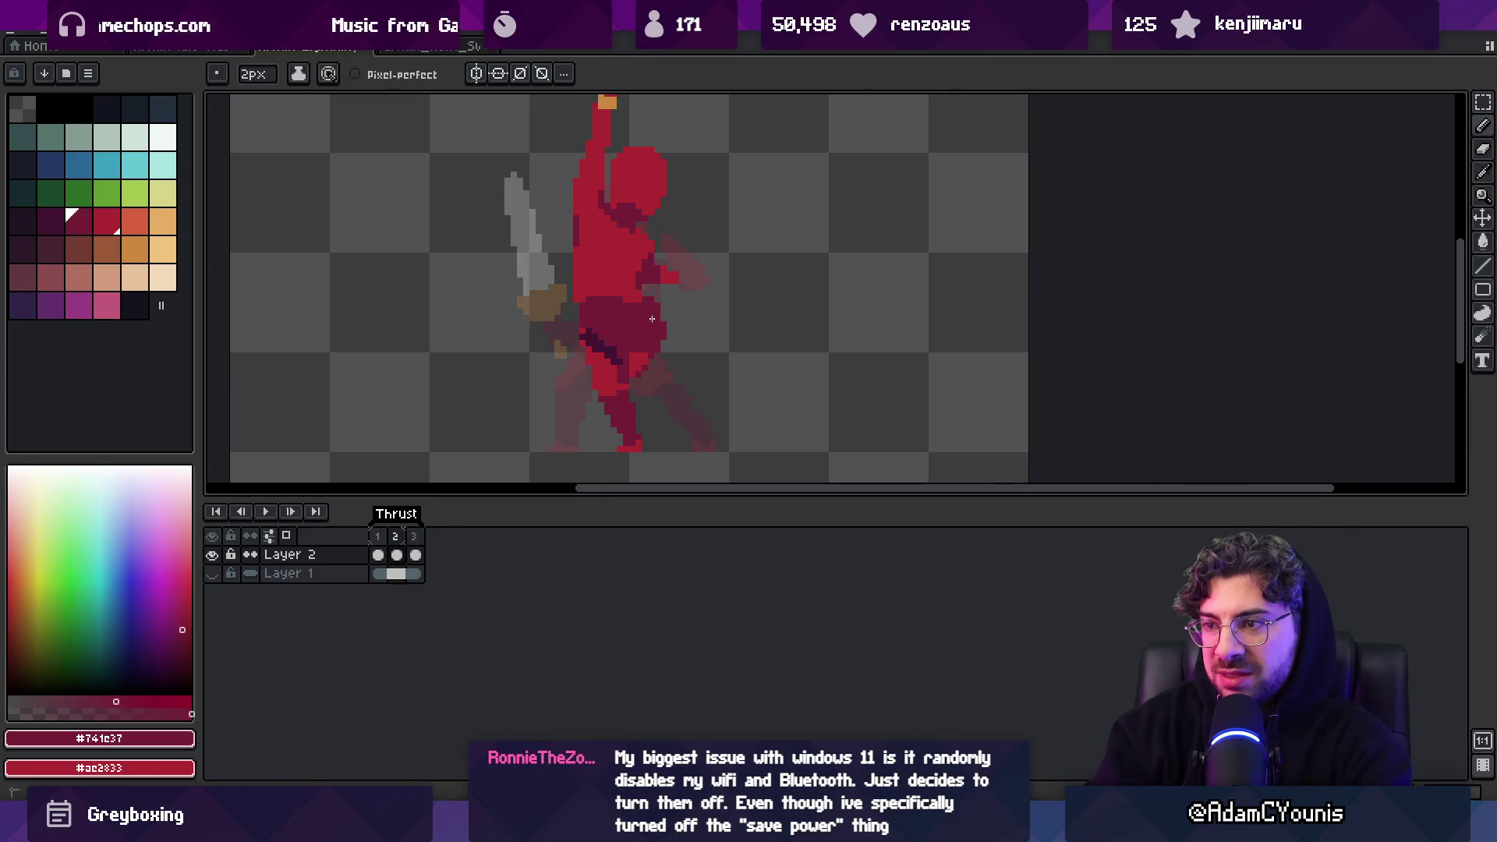
pyautogui.press('e')
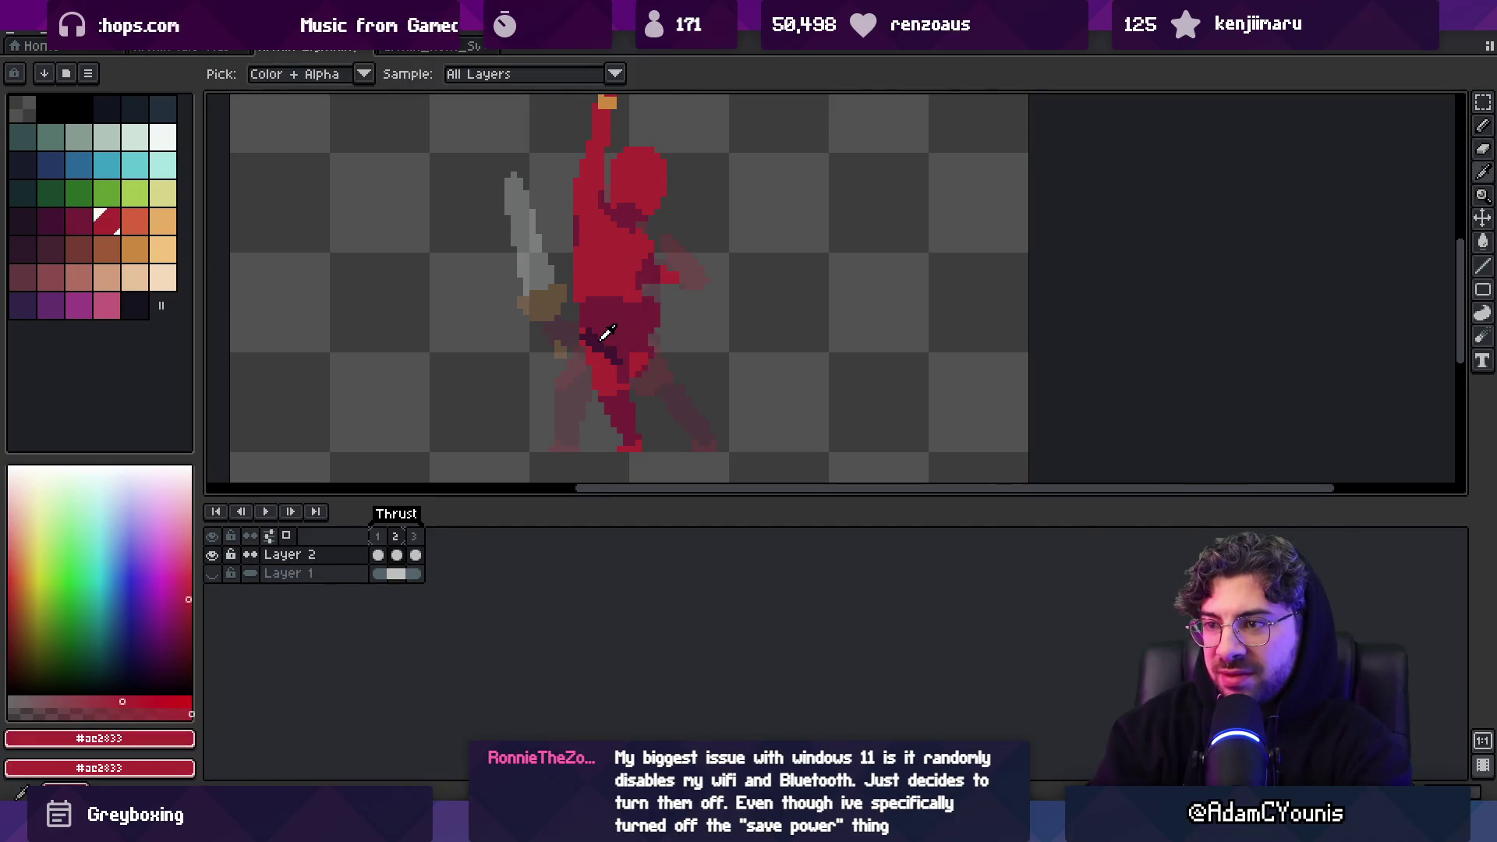
pyautogui.keyDown('alt'); pyautogui.click(644, 336); pyautogui.keyUp('alt')
pyautogui.press('b')
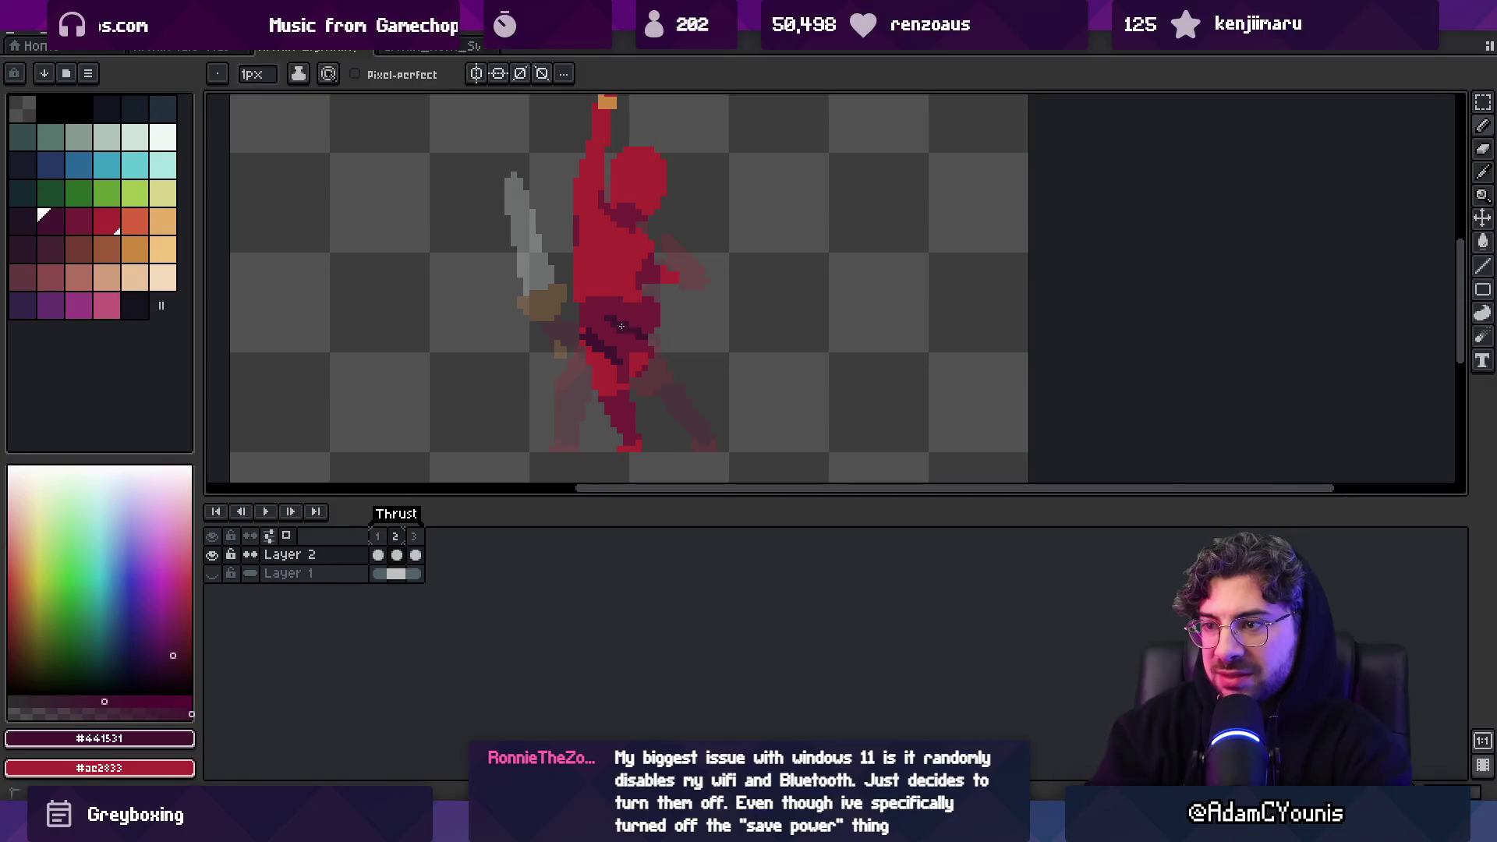
# Resample dark red, dark purple and base red from the figure to refine the hip shading
pyautogui.keyDown('alt'); pyautogui.click(610, 327); pyautogui.keyUp('alt')
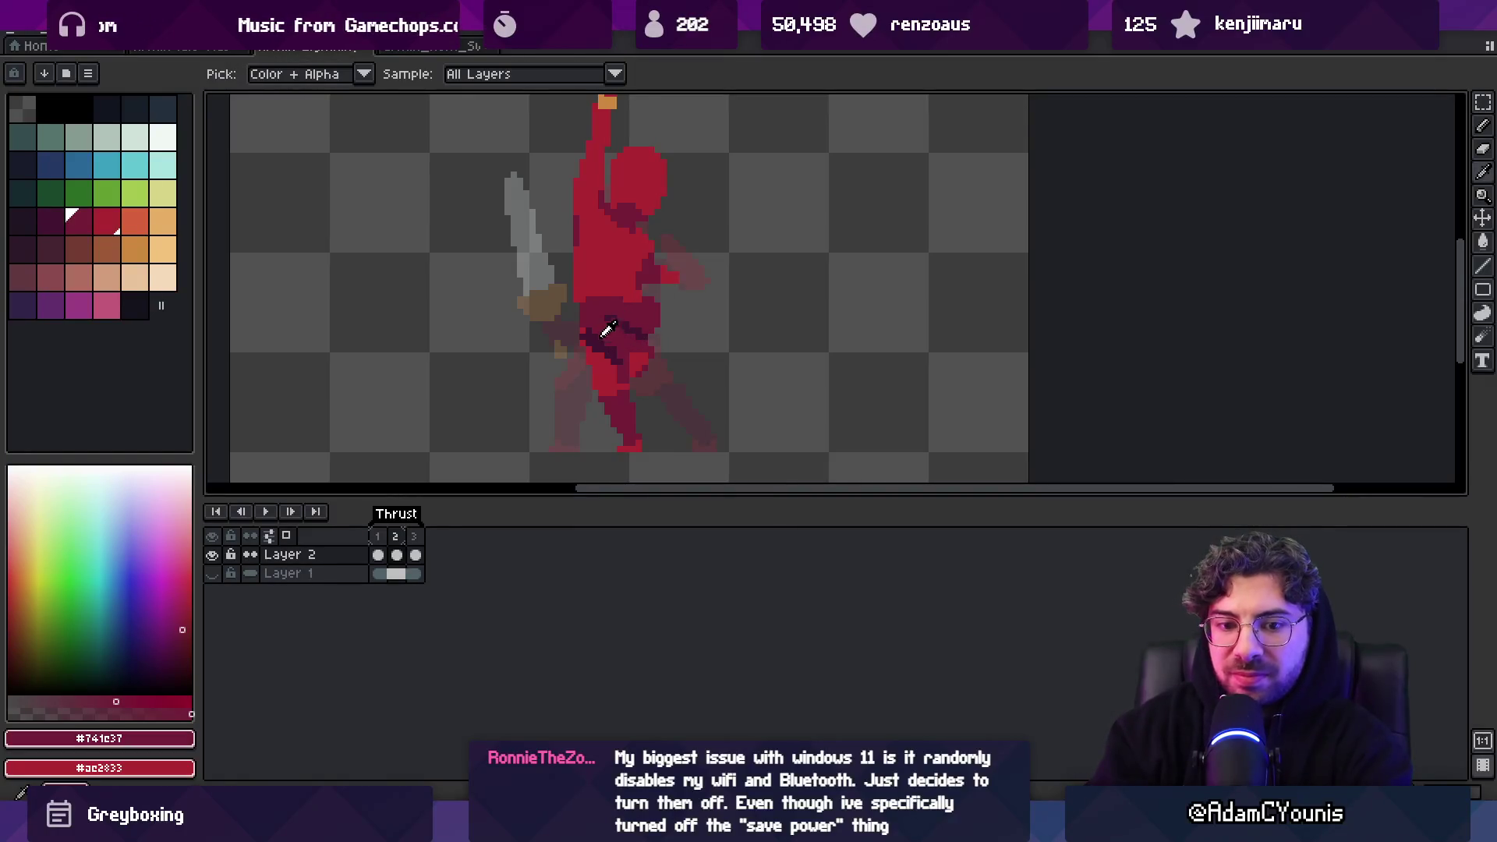
pyautogui.keyDown('alt'); pyautogui.click(608, 341); pyautogui.keyUp('alt')
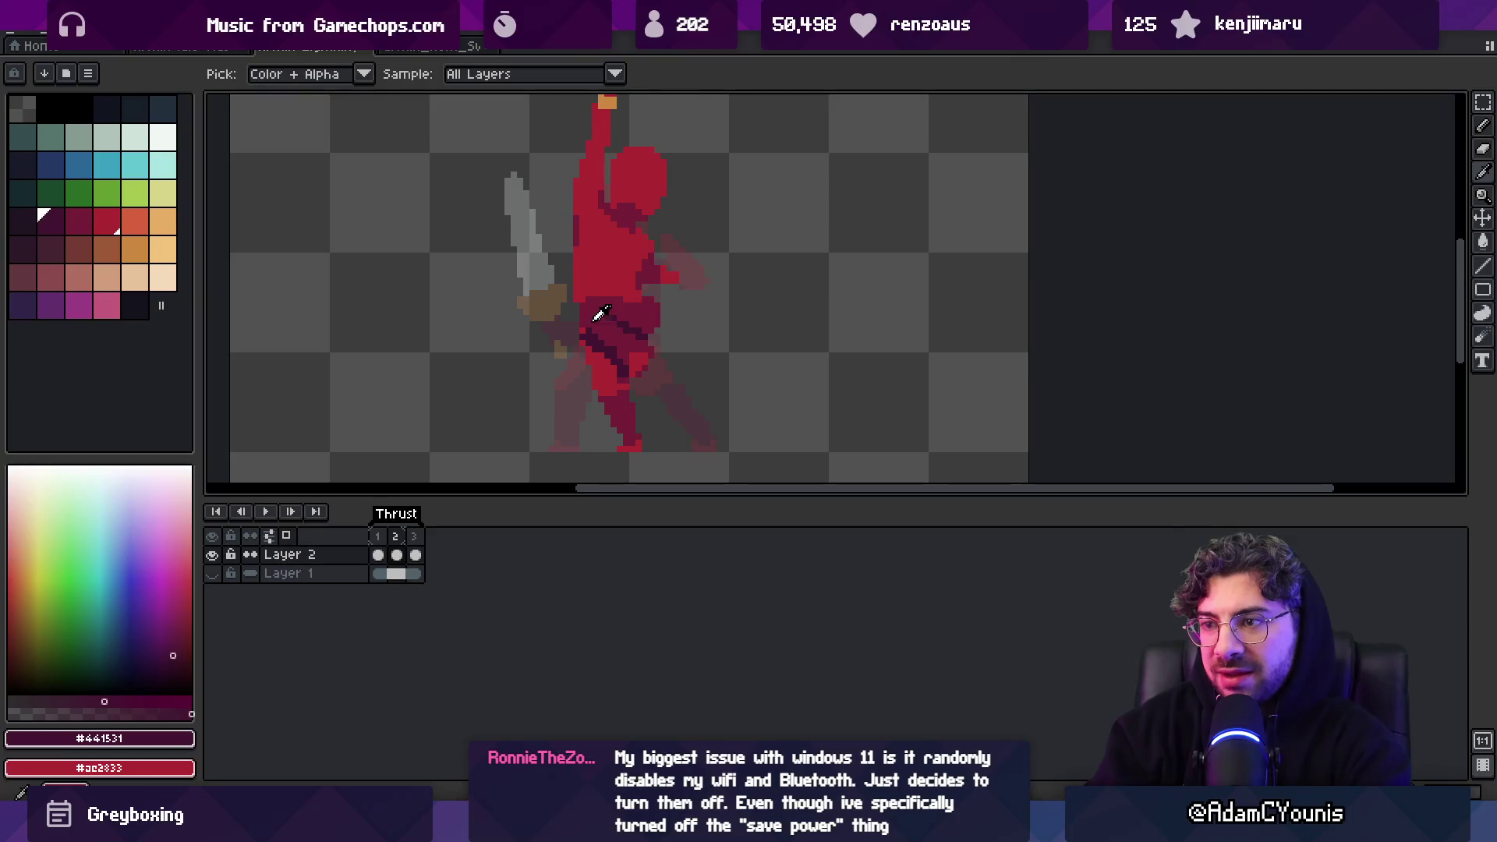
pyautogui.keyDown('alt'); pyautogui.click(574, 312); pyautogui.keyUp('alt')
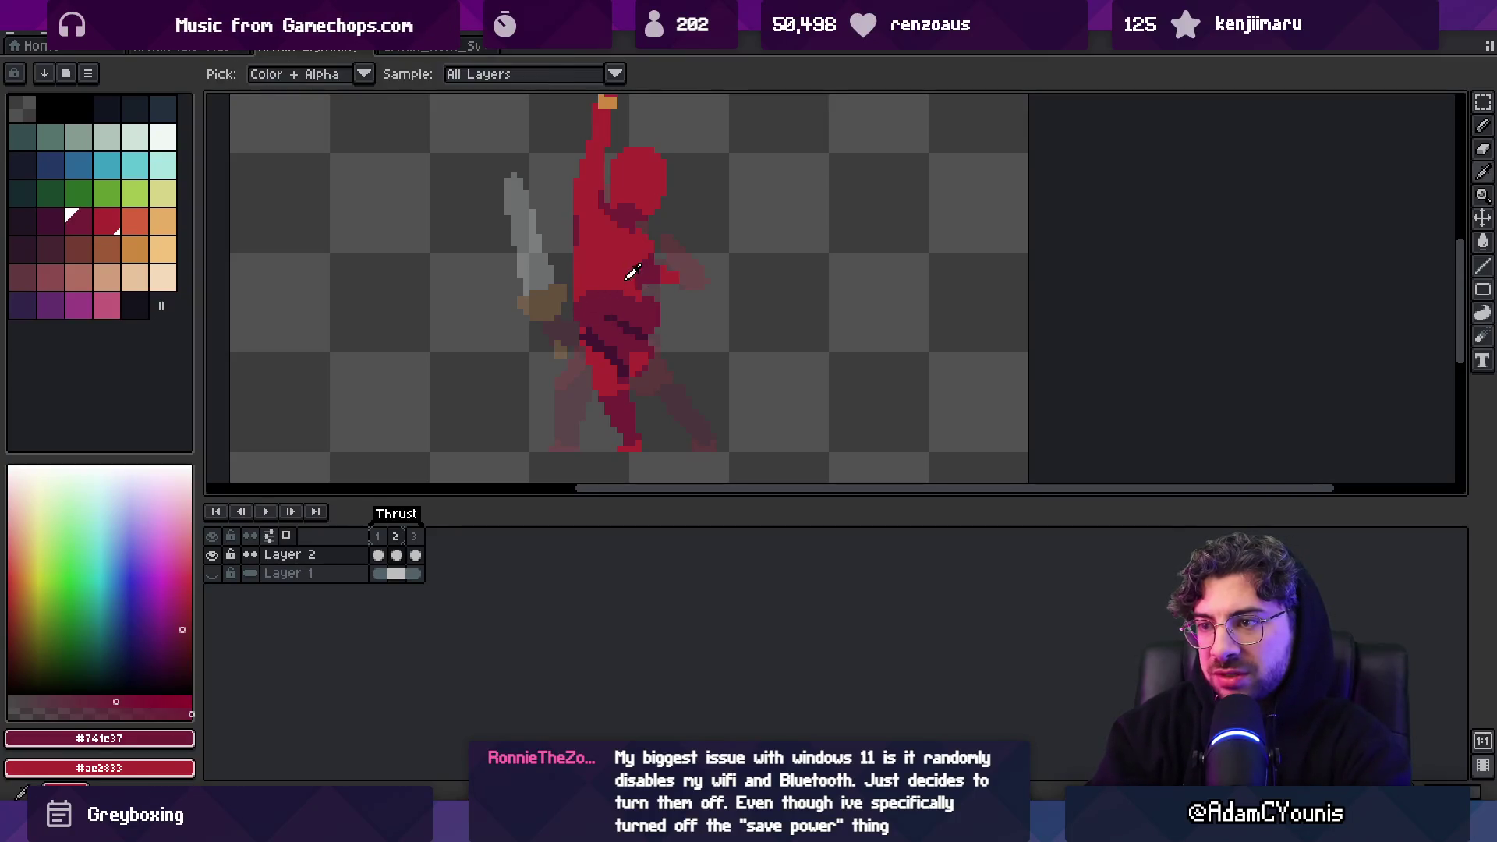
pyautogui.keyDown('alt'); pyautogui.click(635, 278); pyautogui.keyUp('alt')
pyautogui.press('e')
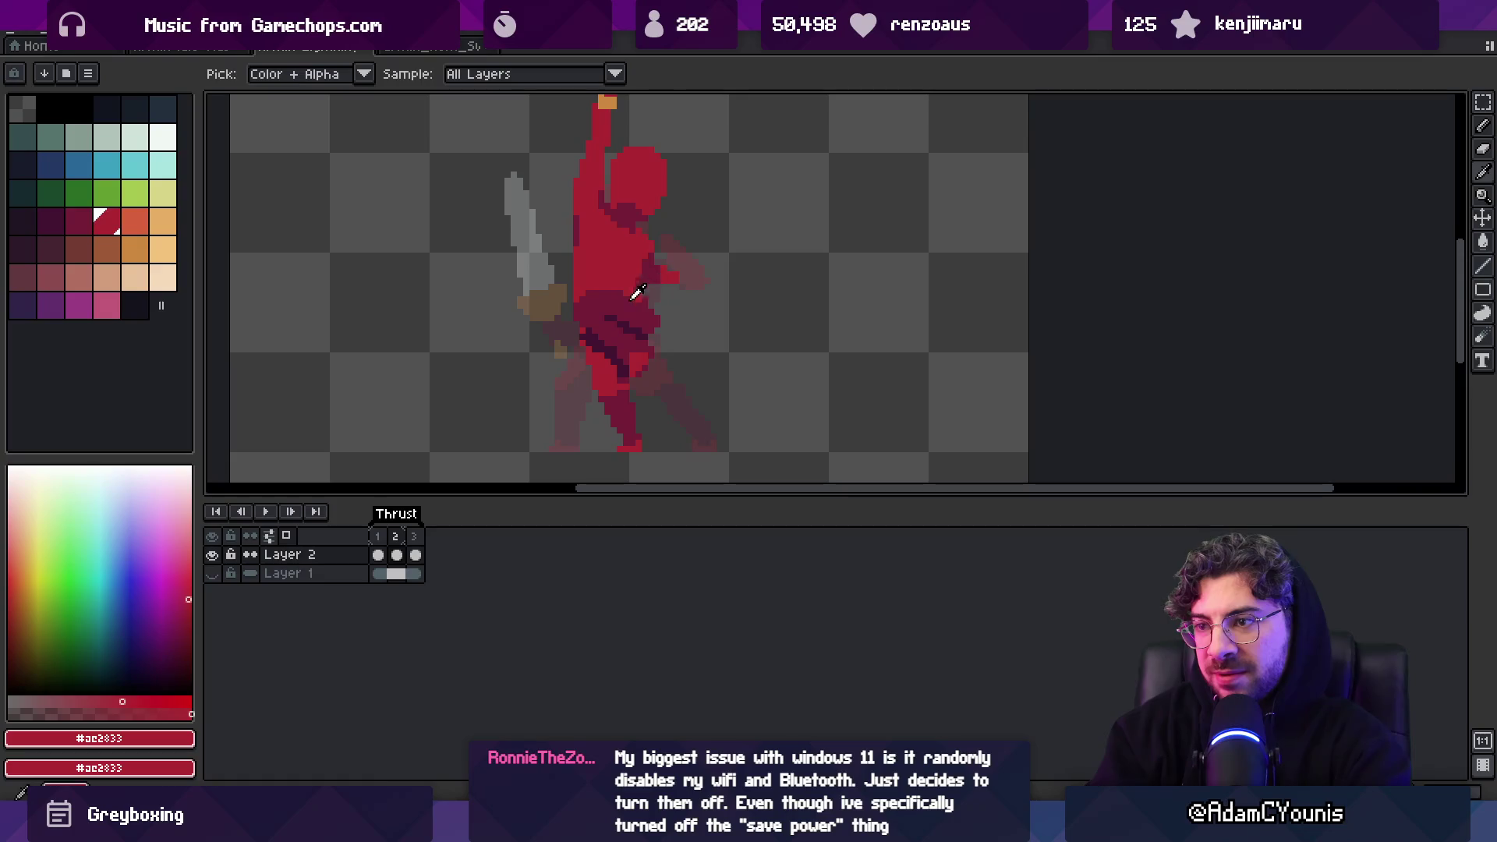
pyautogui.press('b')
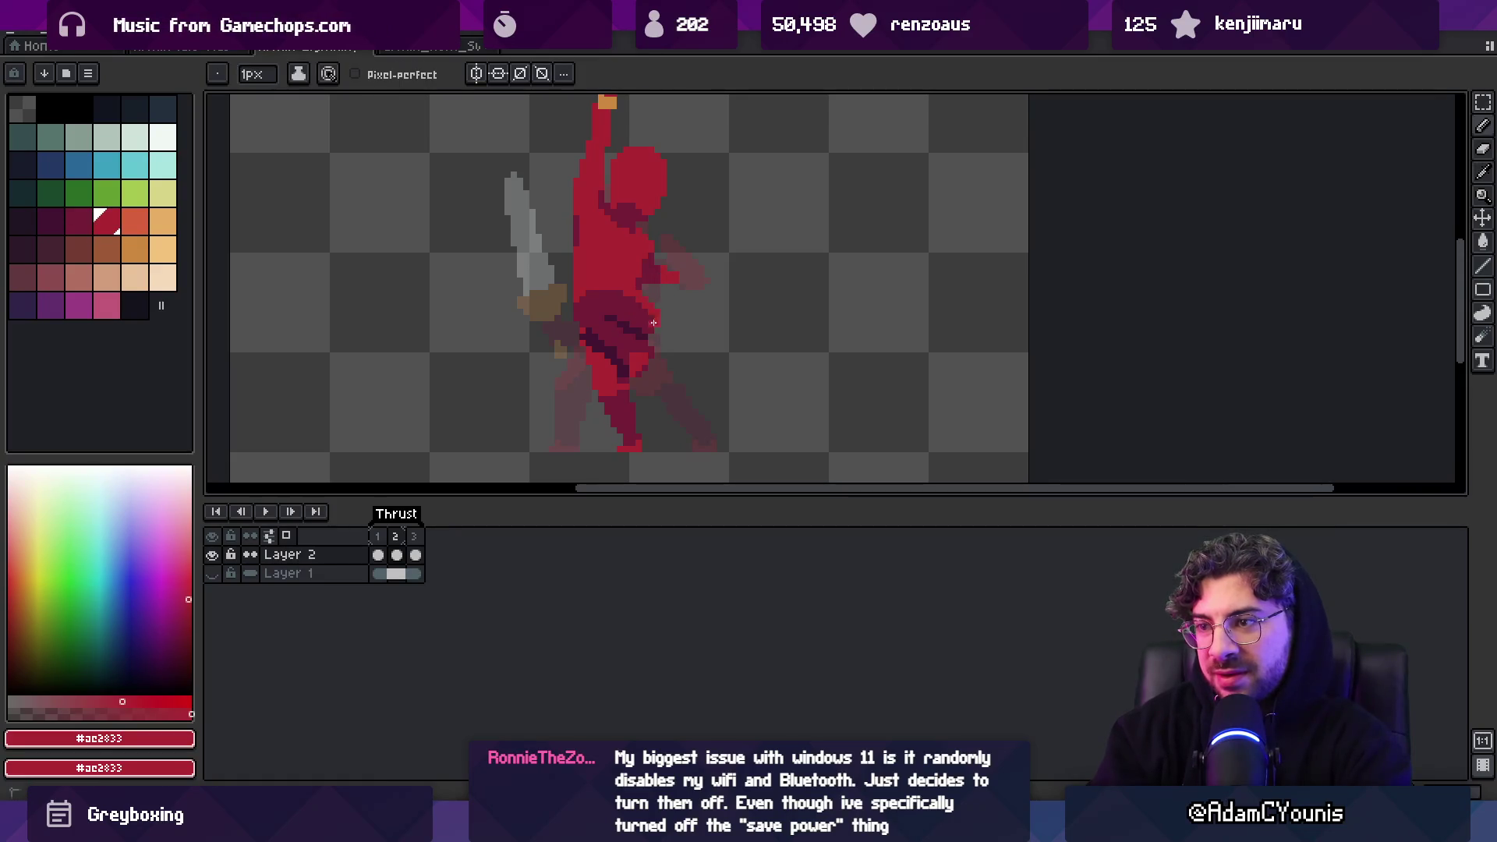
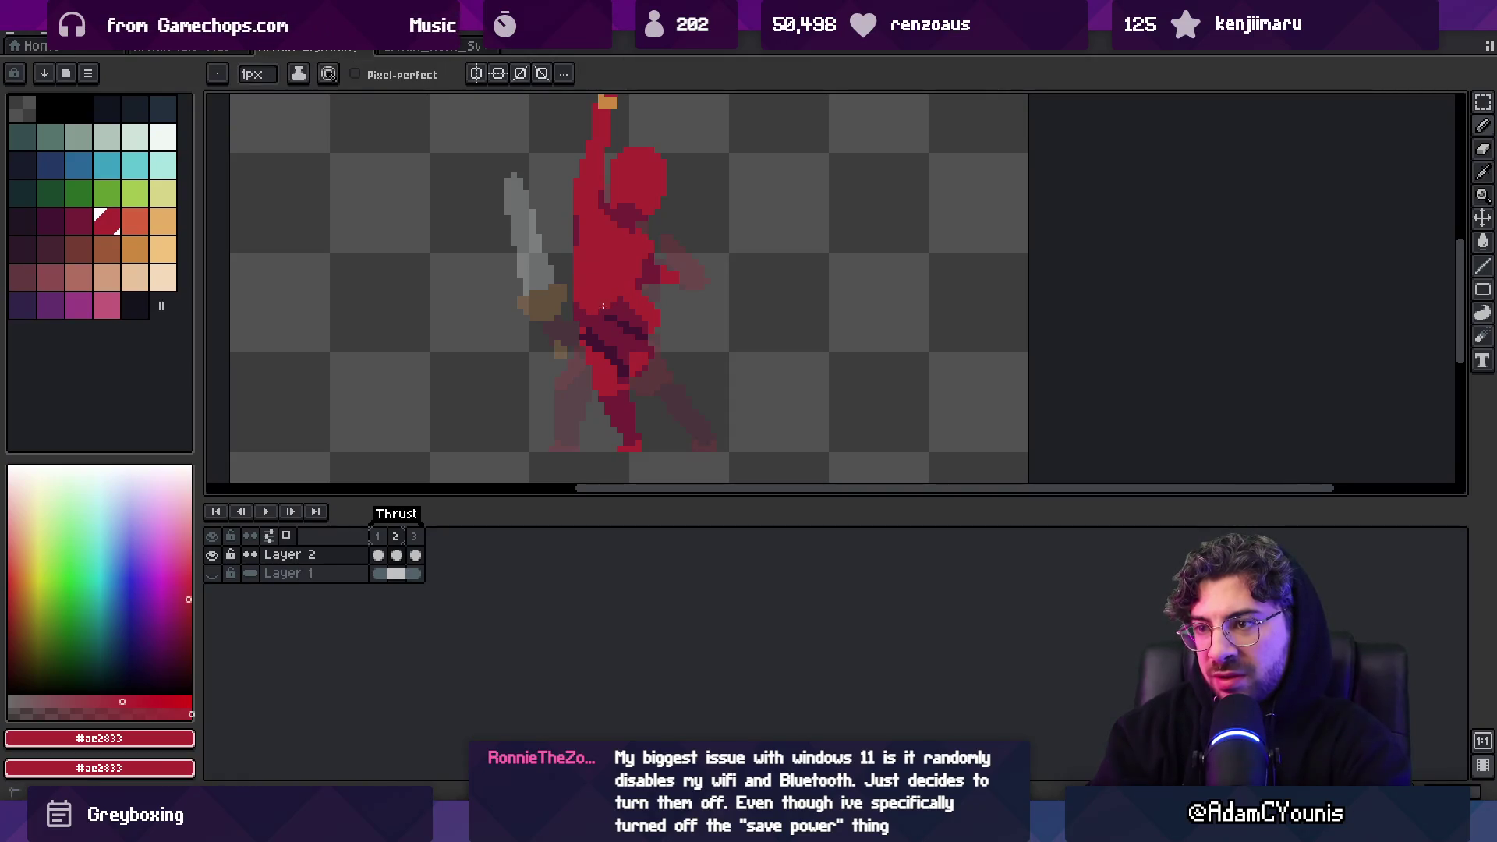
# Paint dark #741c37 shading pixels onto the red figure's torso in frame 2
pyautogui.keyDown('alt'); pyautogui.click(578, 296); pyautogui.keyUp('alt')
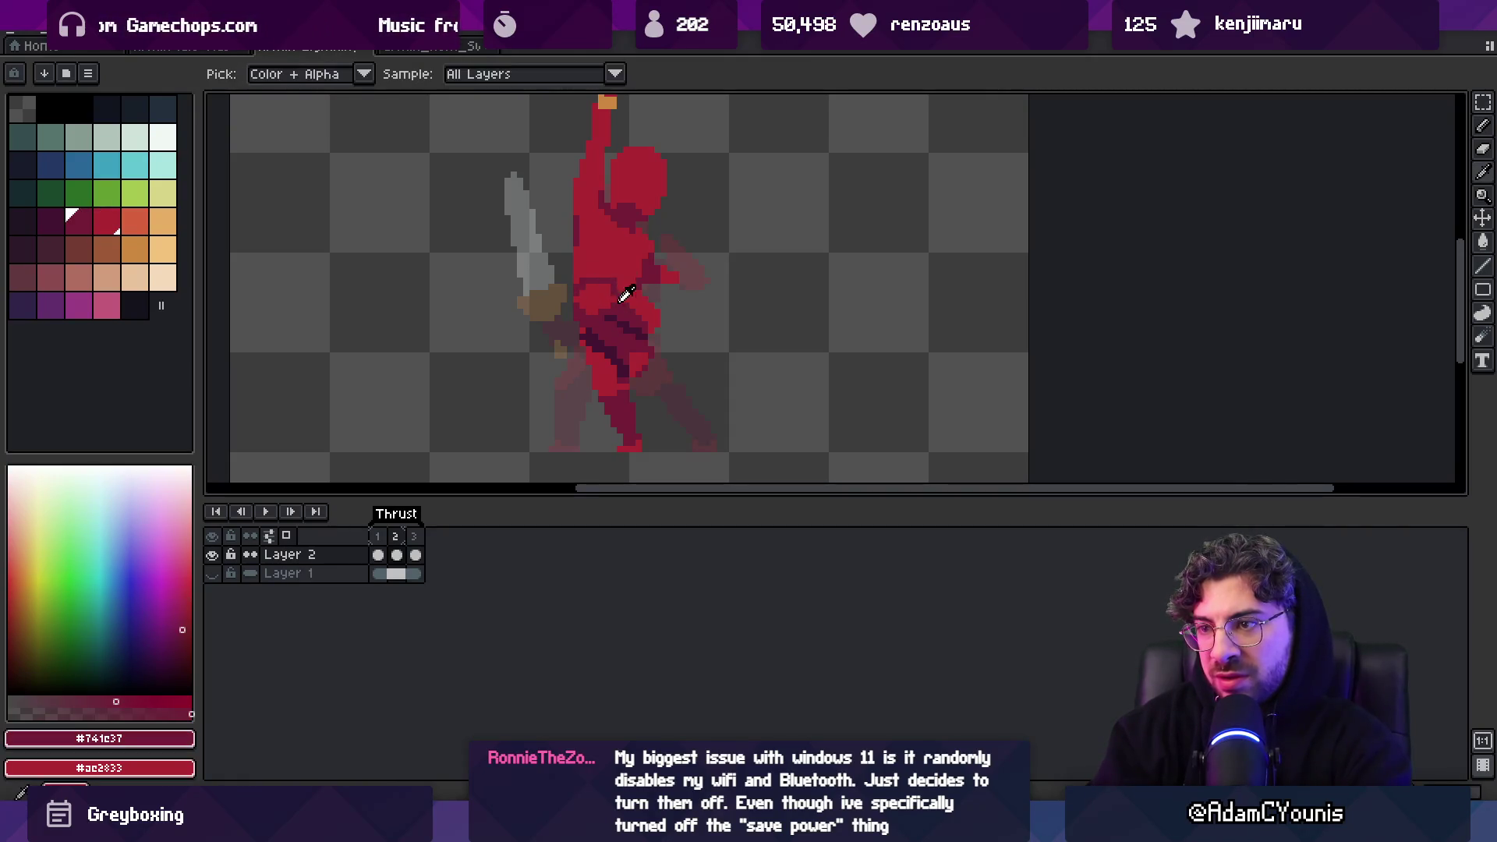
pyautogui.keyDown('alt'); pyautogui.click(607, 293); pyautogui.keyUp('alt')
pyautogui.scroll(-3, 616, 257)
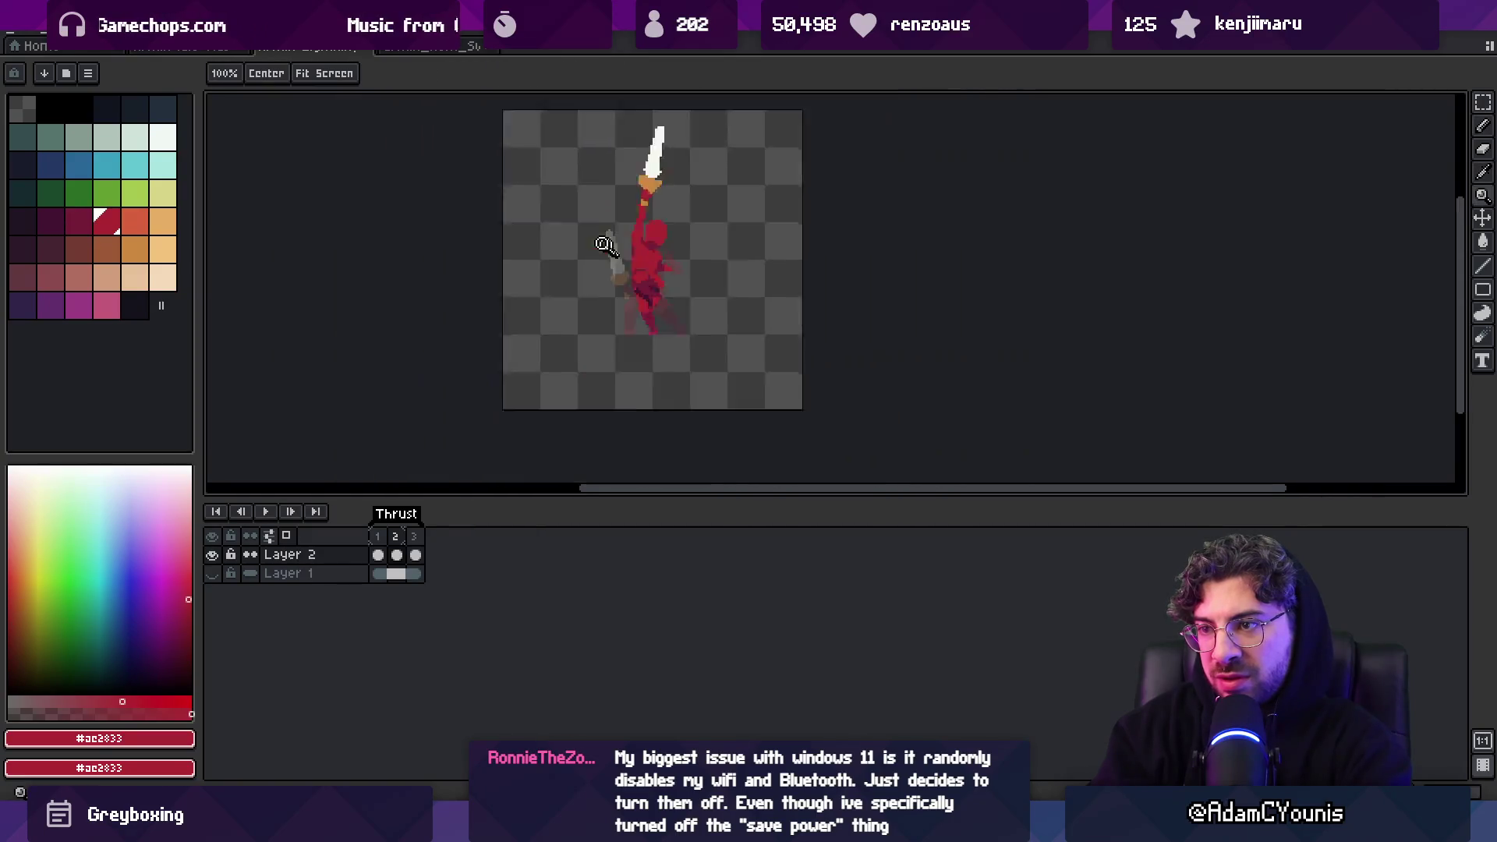
pyautogui.scroll(4, 678, 231)
pyautogui.keyDown('alt'); pyautogui.click(648, 279); pyautogui.keyUp('alt')
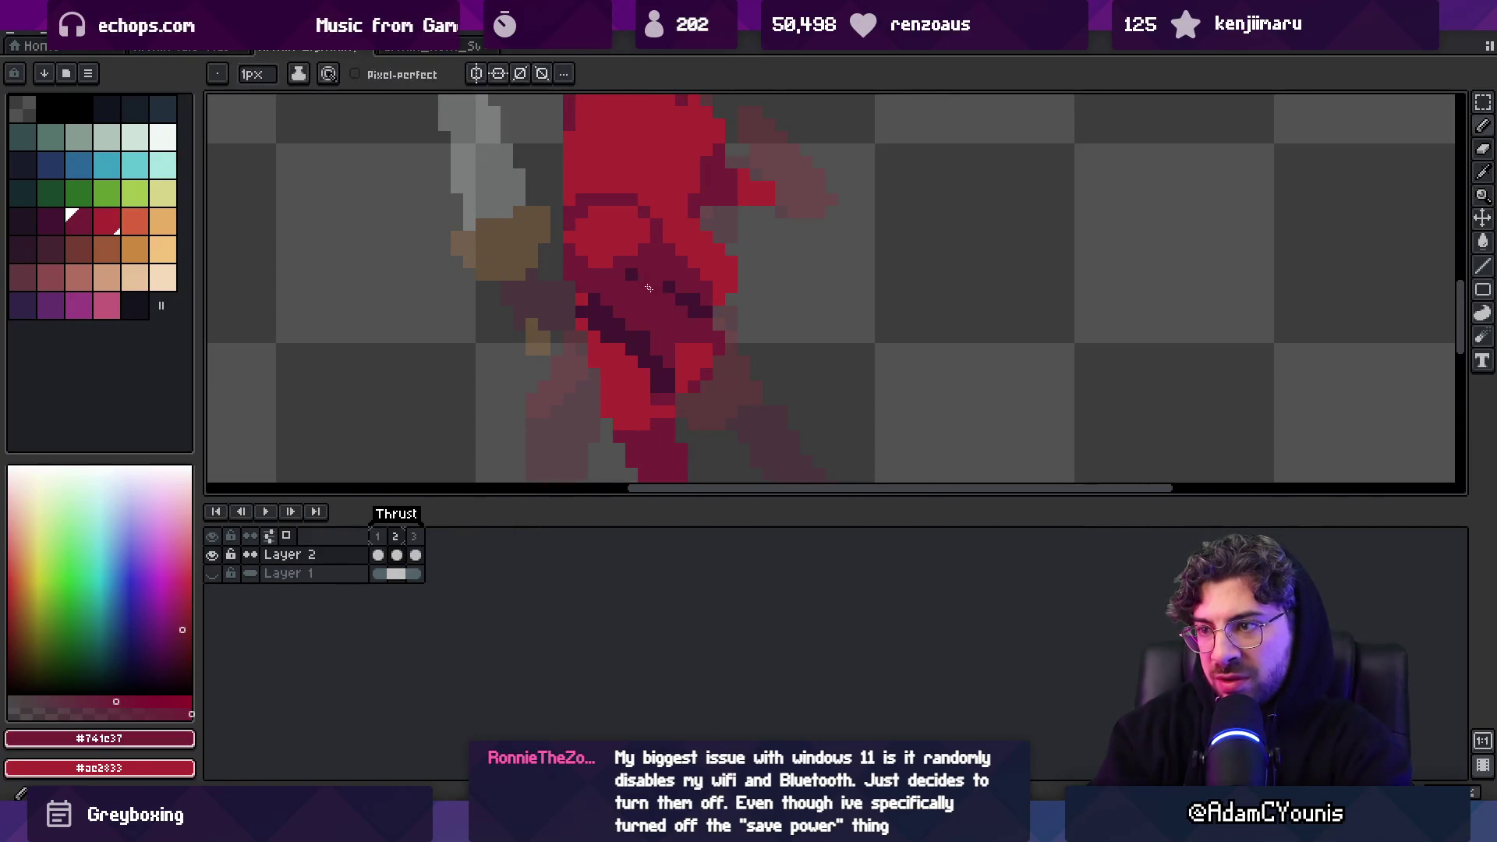
pyautogui.click(677, 279)
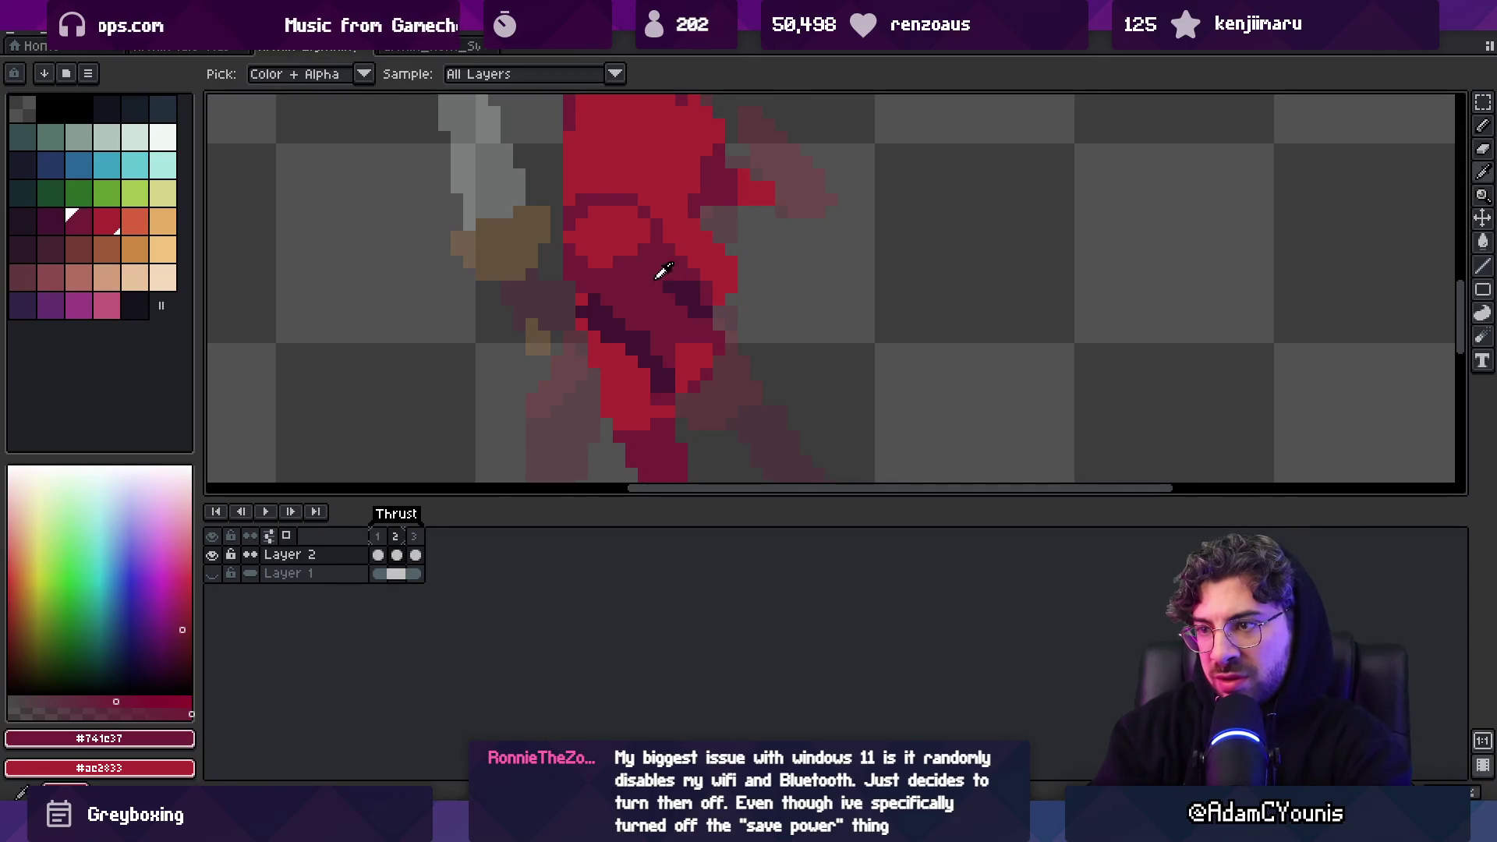
# Sample darkest #441531, then repaint the dark diagonal torso stroke and touch up pixels in red
pyautogui.keyDown('alt'); pyautogui.click(628, 304); pyautogui.keyUp('alt')
pyautogui.keyDown('alt'); pyautogui.click(608, 308); pyautogui.keyUp('alt')
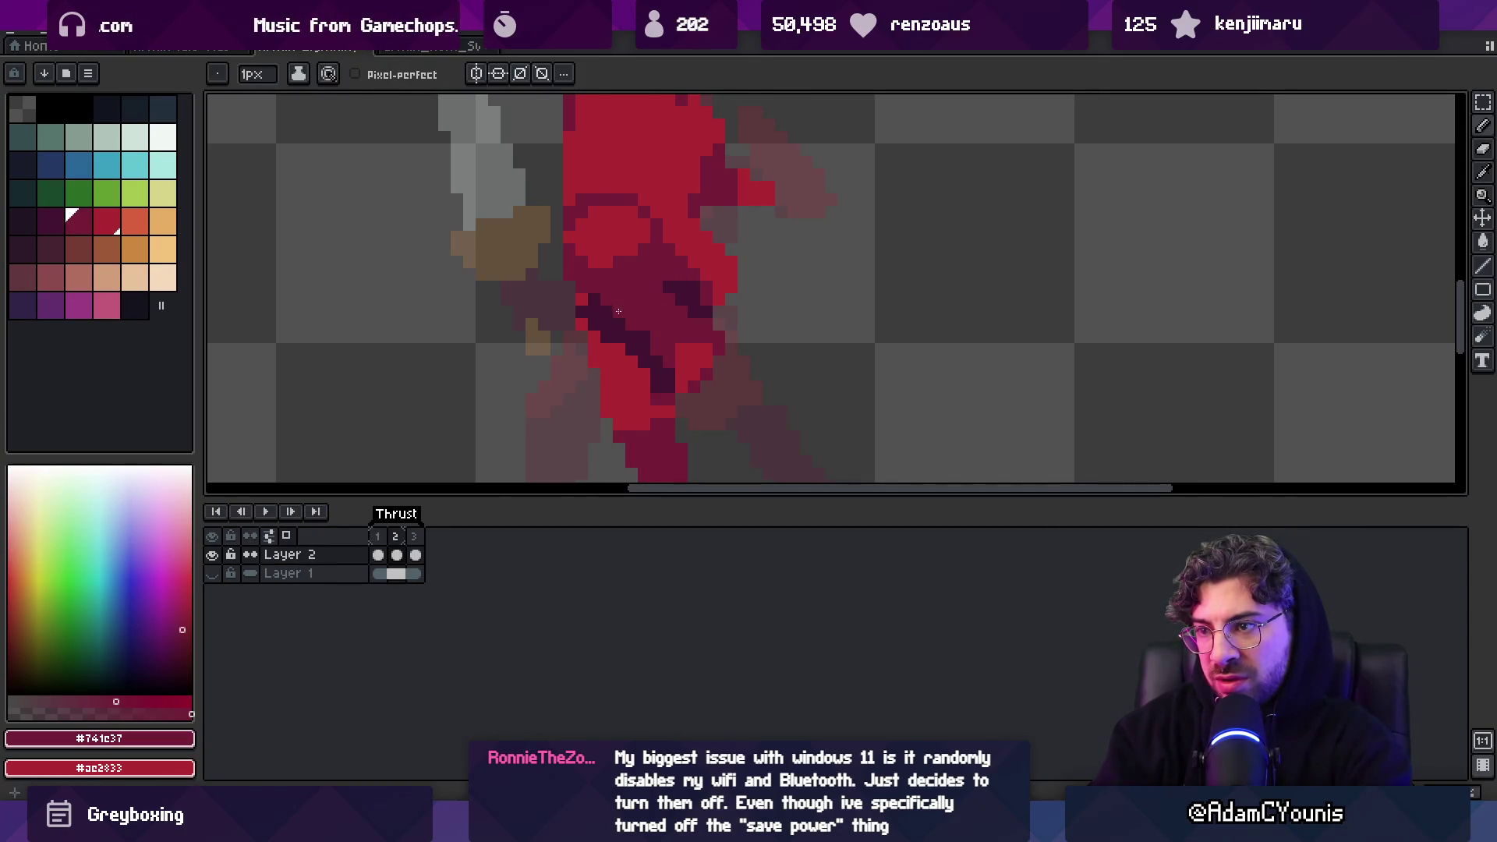
pyautogui.moveTo(600, 312); pyautogui.dragTo(605, 347)
pyautogui.click(594, 315)
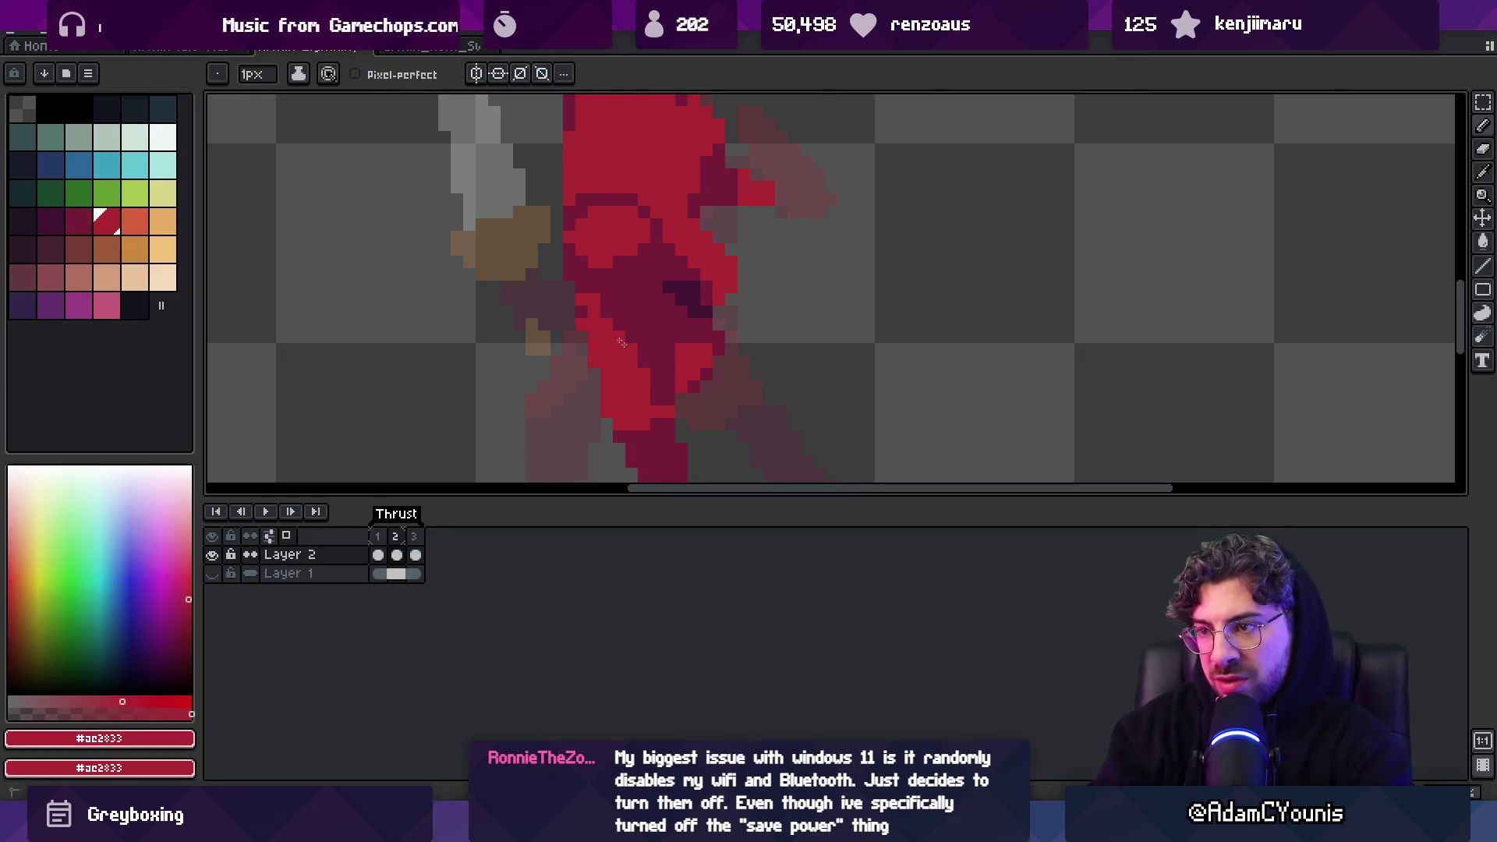
pyautogui.keyDown('alt'); pyautogui.click(691, 324); pyautogui.keyUp('alt')
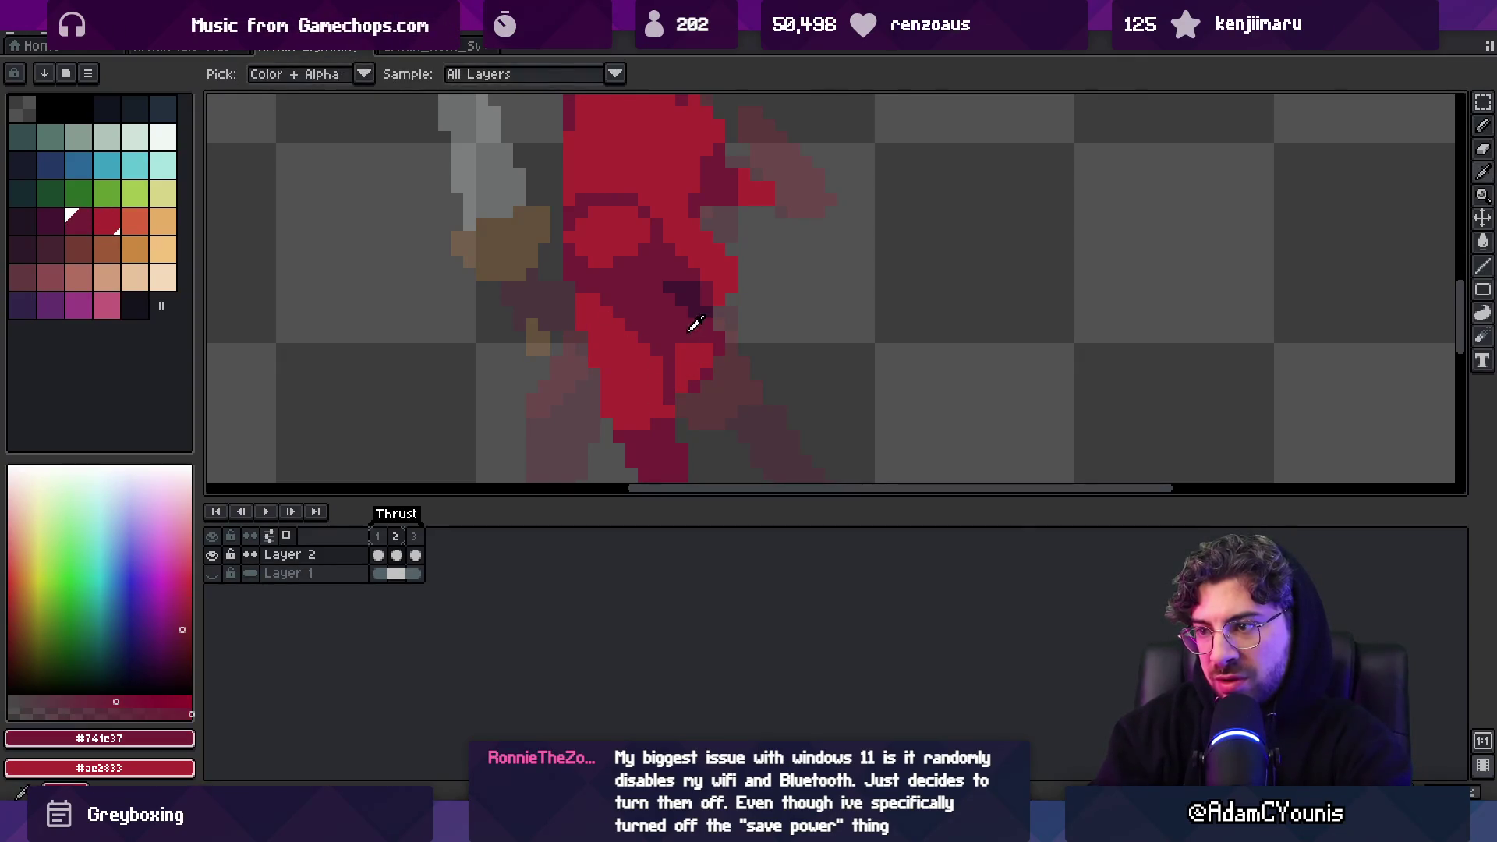
# Flip between Thrust frames 1 and 2 to compare the two poses
pyautogui.press('z')
pyautogui.scroll(-3, 685, 337)
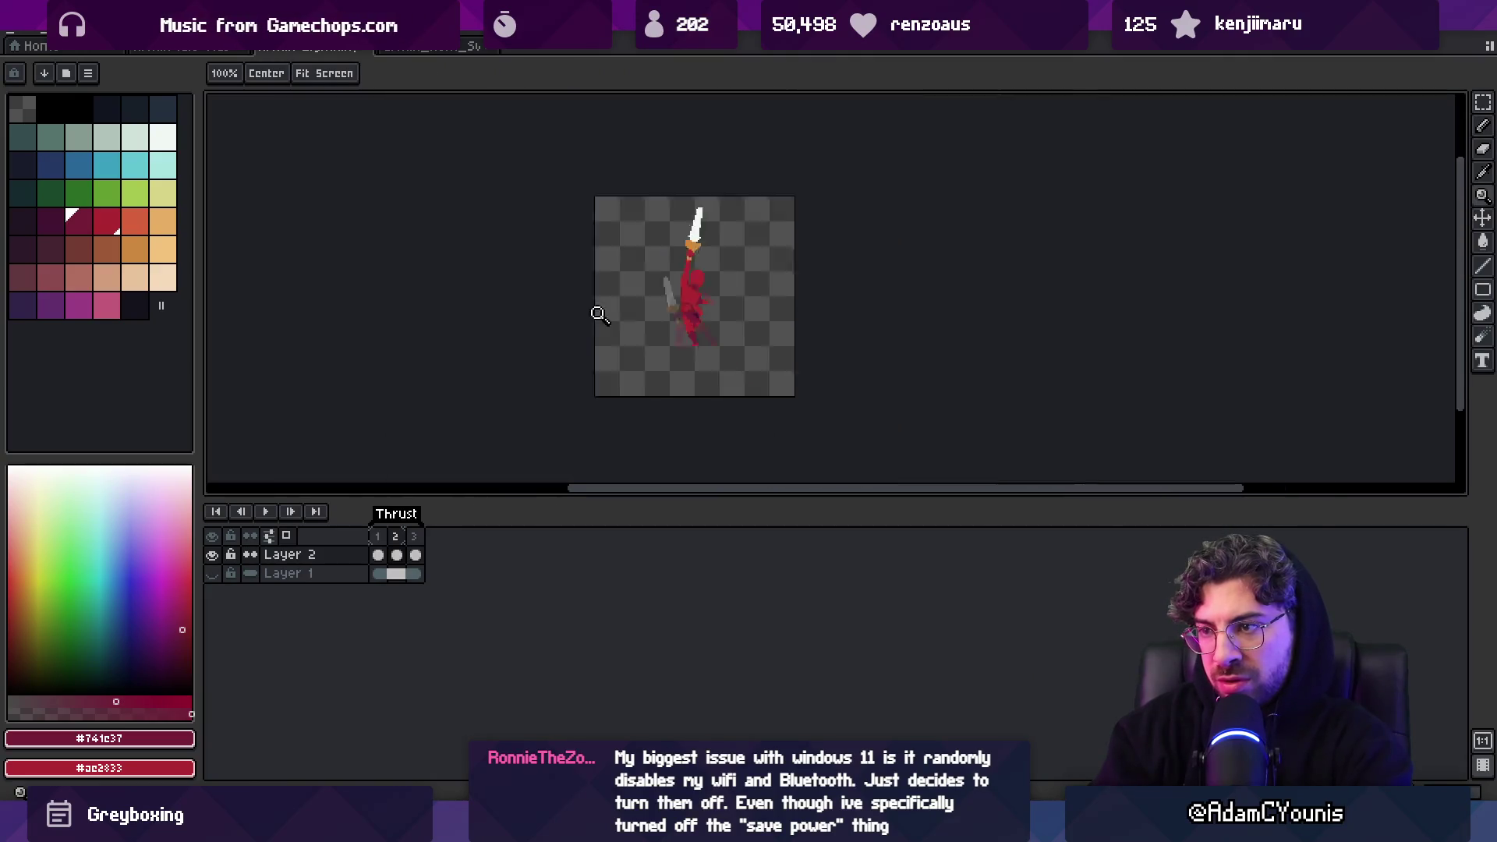
pyautogui.scroll(2, 715, 326)
pyautogui.scroll(1, 715, 326)
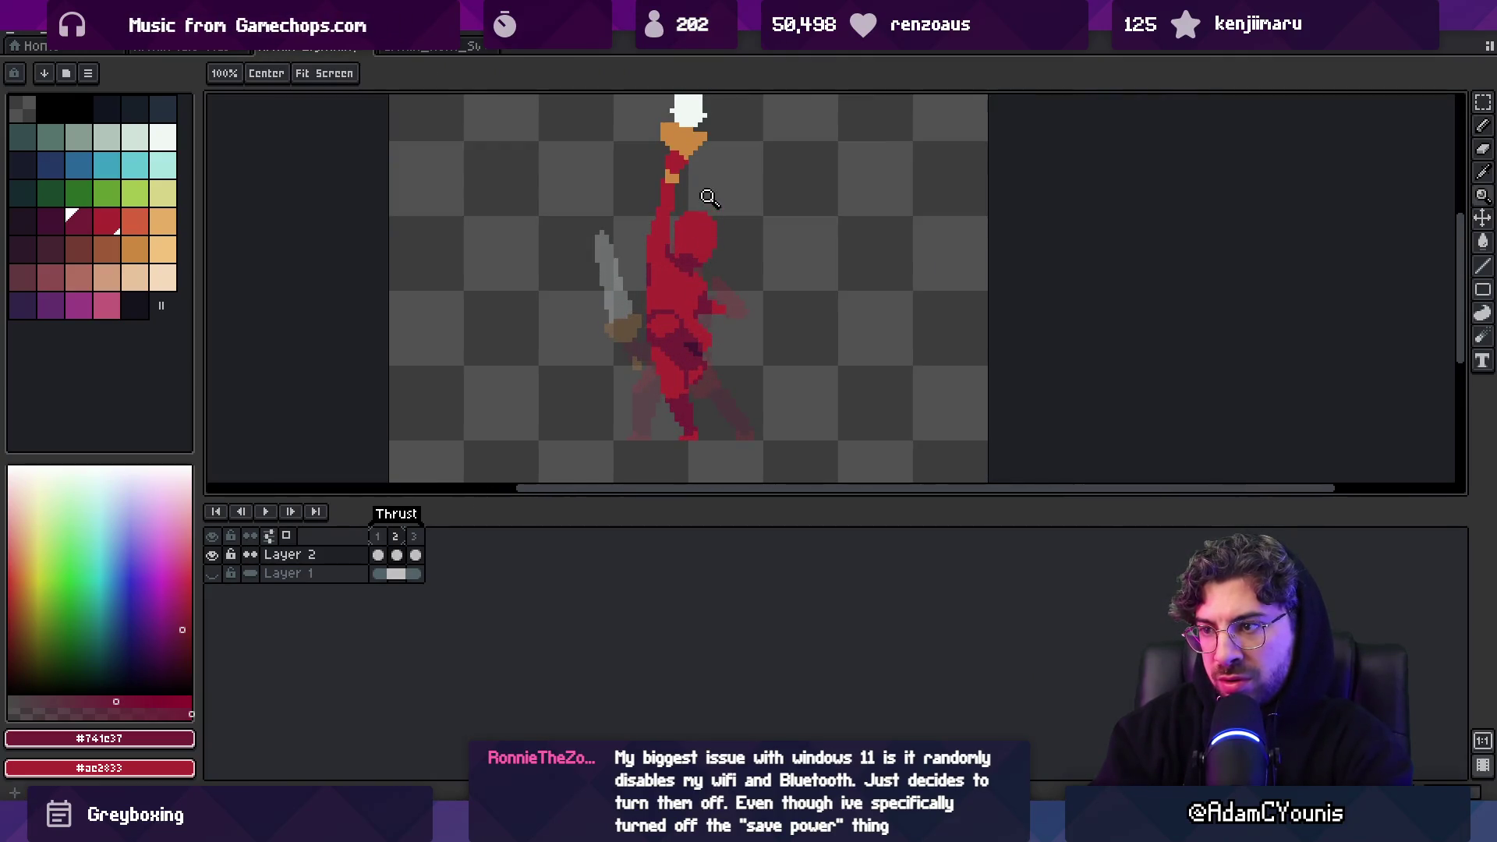
pyautogui.click(399, 554)
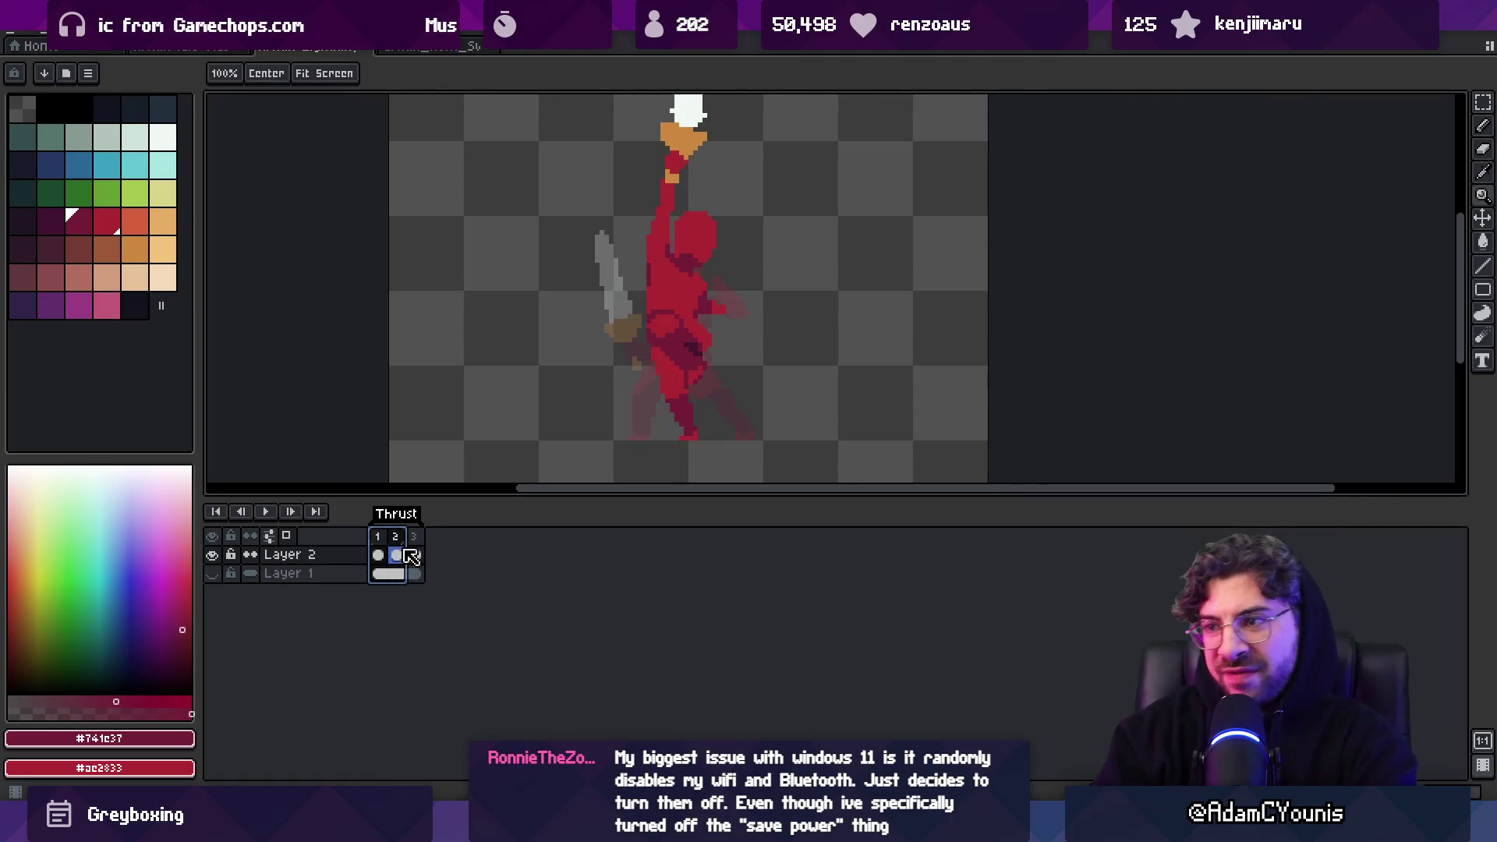
pyautogui.click(380, 555)
pyautogui.click(399, 555)
pyautogui.click(389, 555)
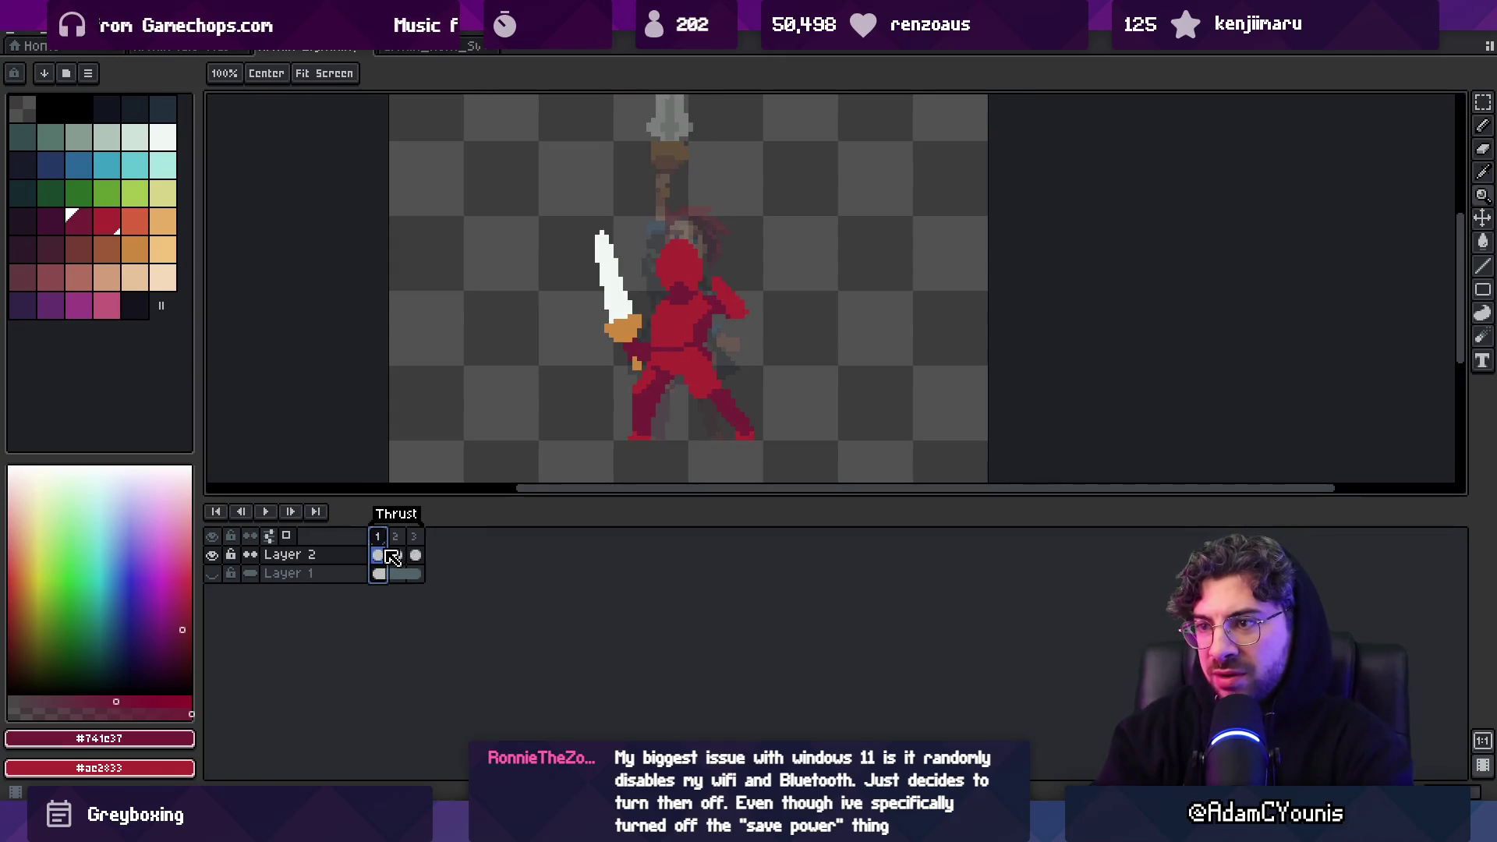
pyautogui.click(397, 555)
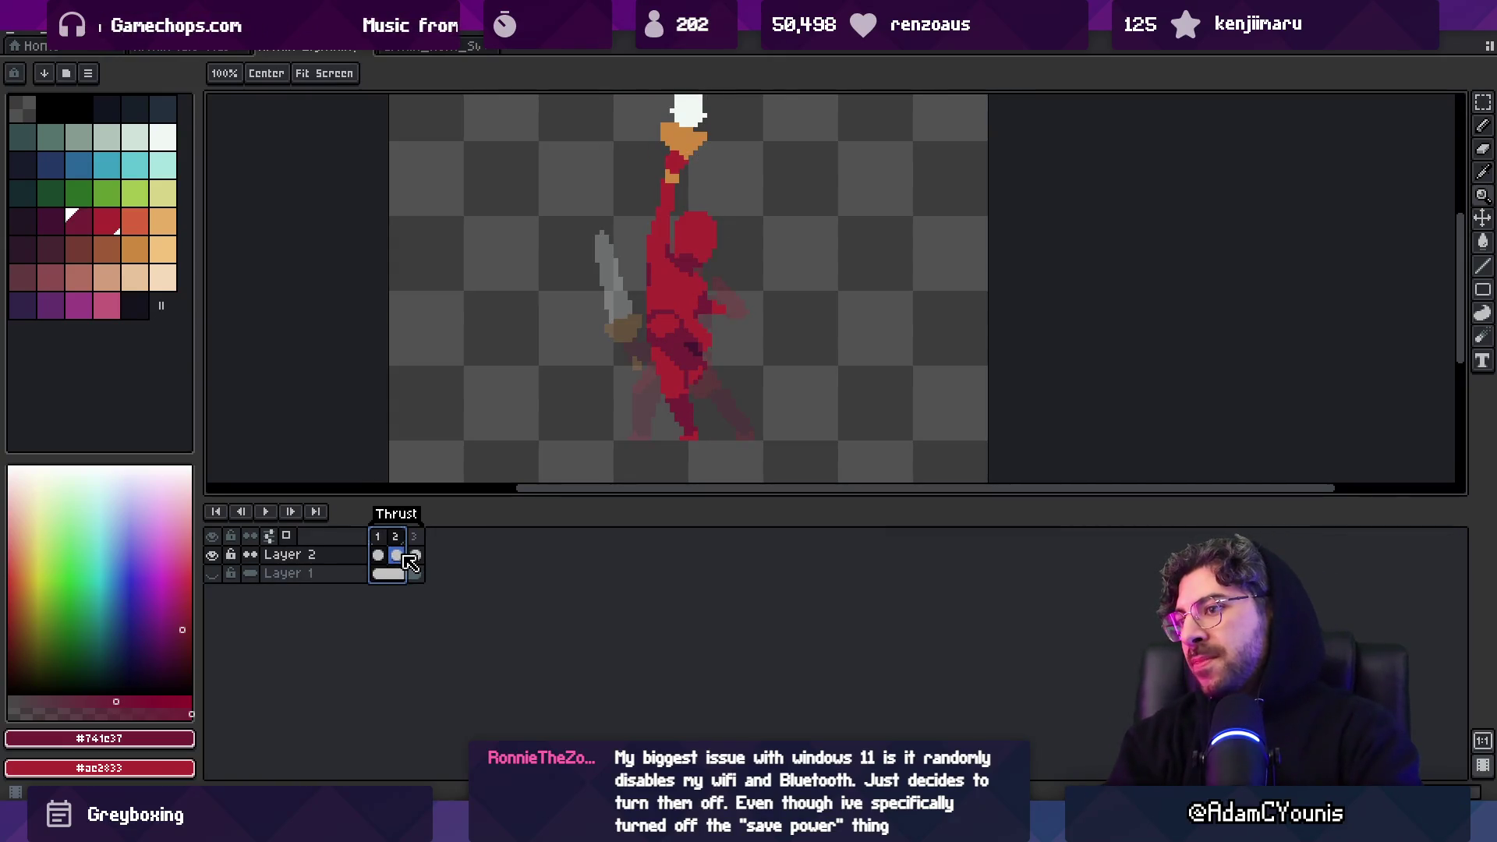
# Zoom in on the torso and sample the main red #ac2833 for drawing
pyautogui.click(699, 304)
pyautogui.press('b')
pyautogui.keyDown('alt'); pyautogui.click(647, 297); pyautogui.keyUp('alt')
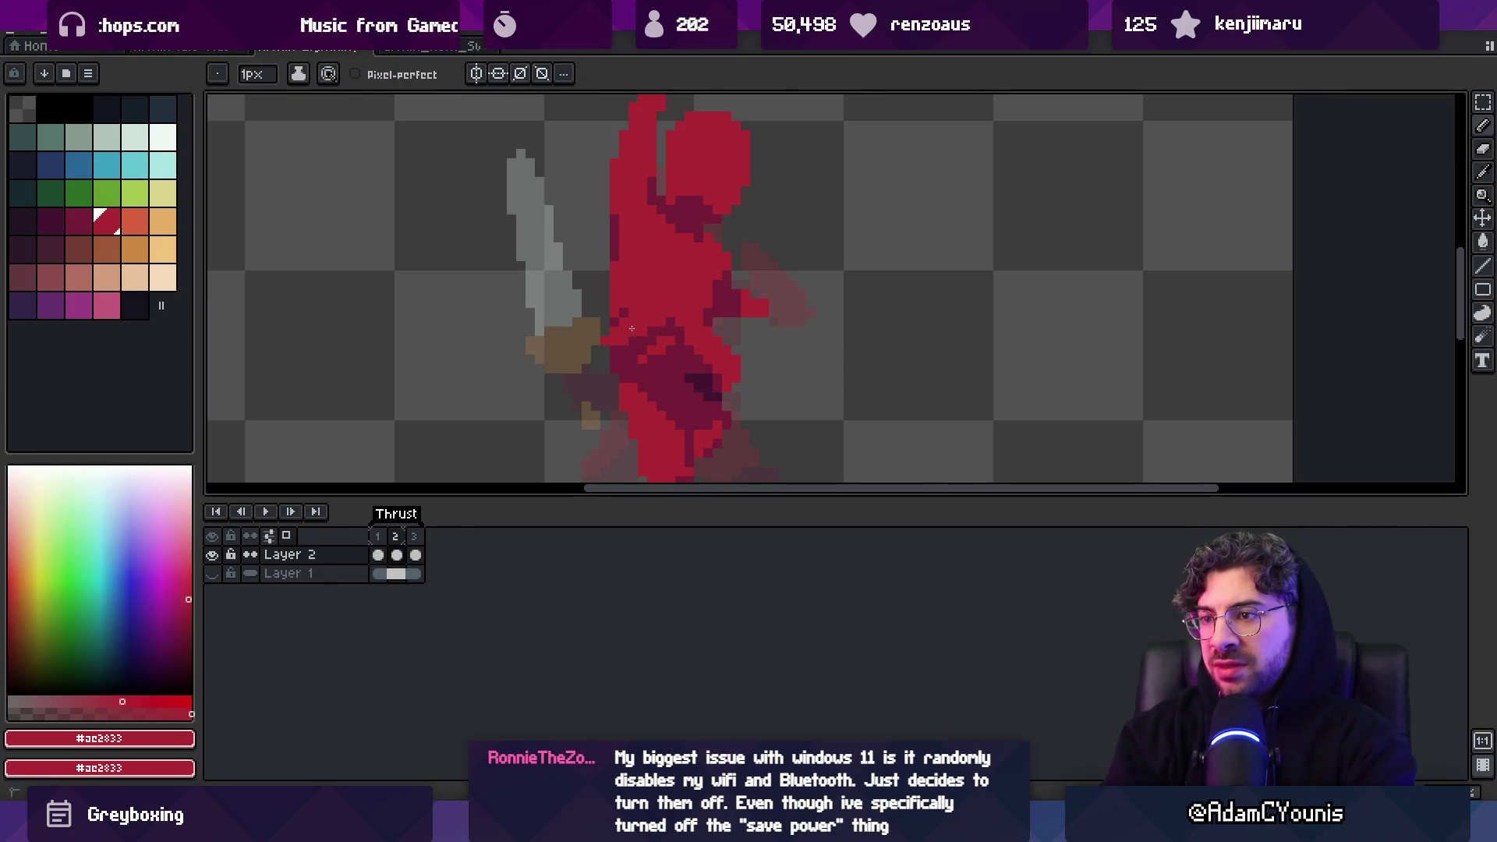
# Brighten a red patch of pixels on the figure's lower body
pyautogui.click(601, 367)
pyautogui.moveTo(667, 351)
pyautogui.mouseDown()
pyautogui.moveTo(649, 375)
pyautogui.moveTo(652, 244)
pyautogui.moveTo(641, 271)
pyautogui.mouseUp()
pyautogui.press('i')
pyautogui.press('z')
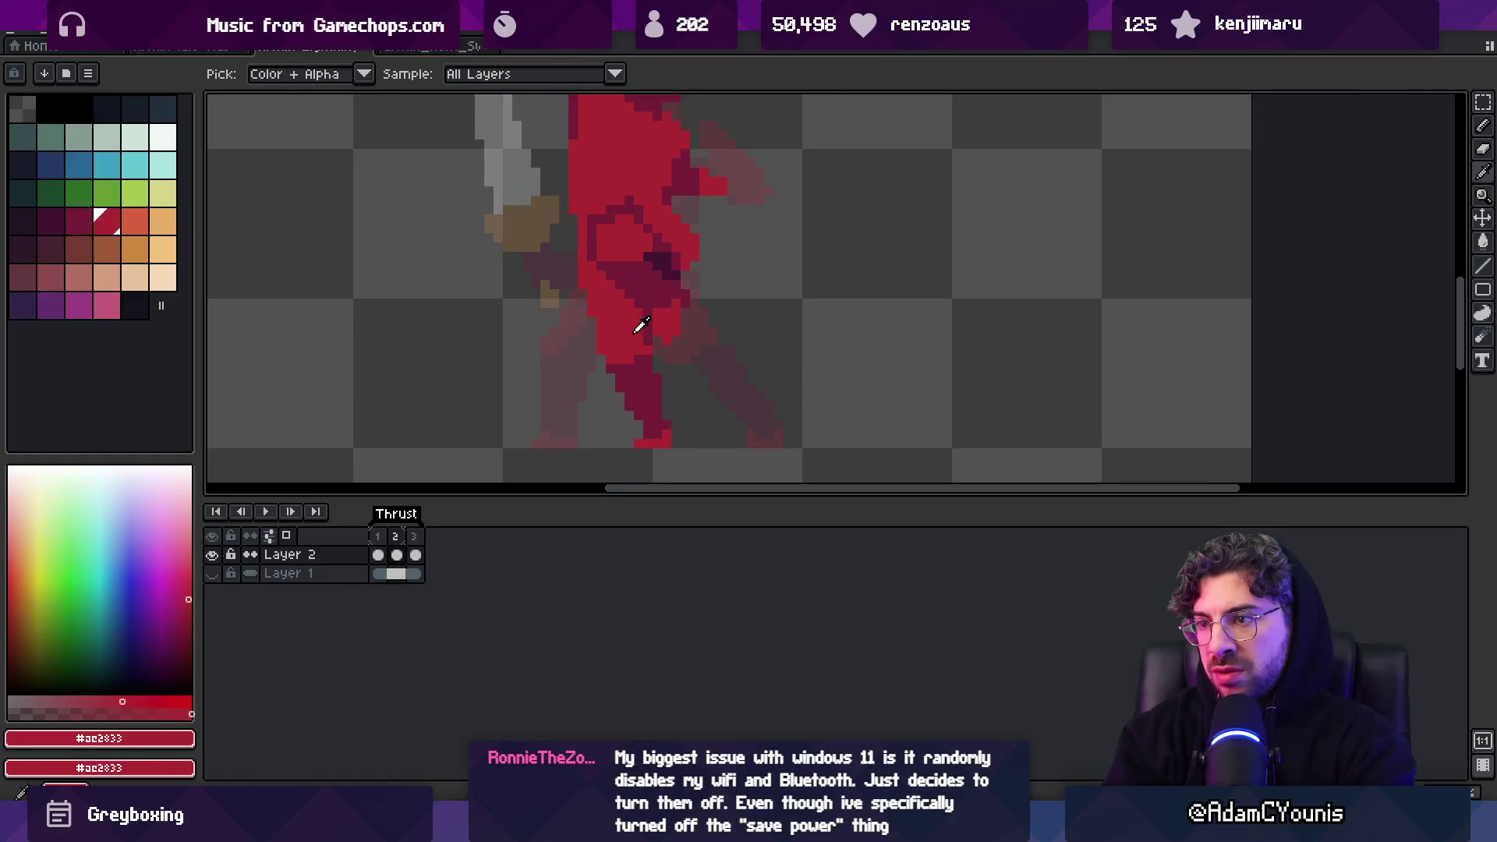
pyautogui.scroll(-4, 665, 234)
pyautogui.scroll(3, 708, 254)
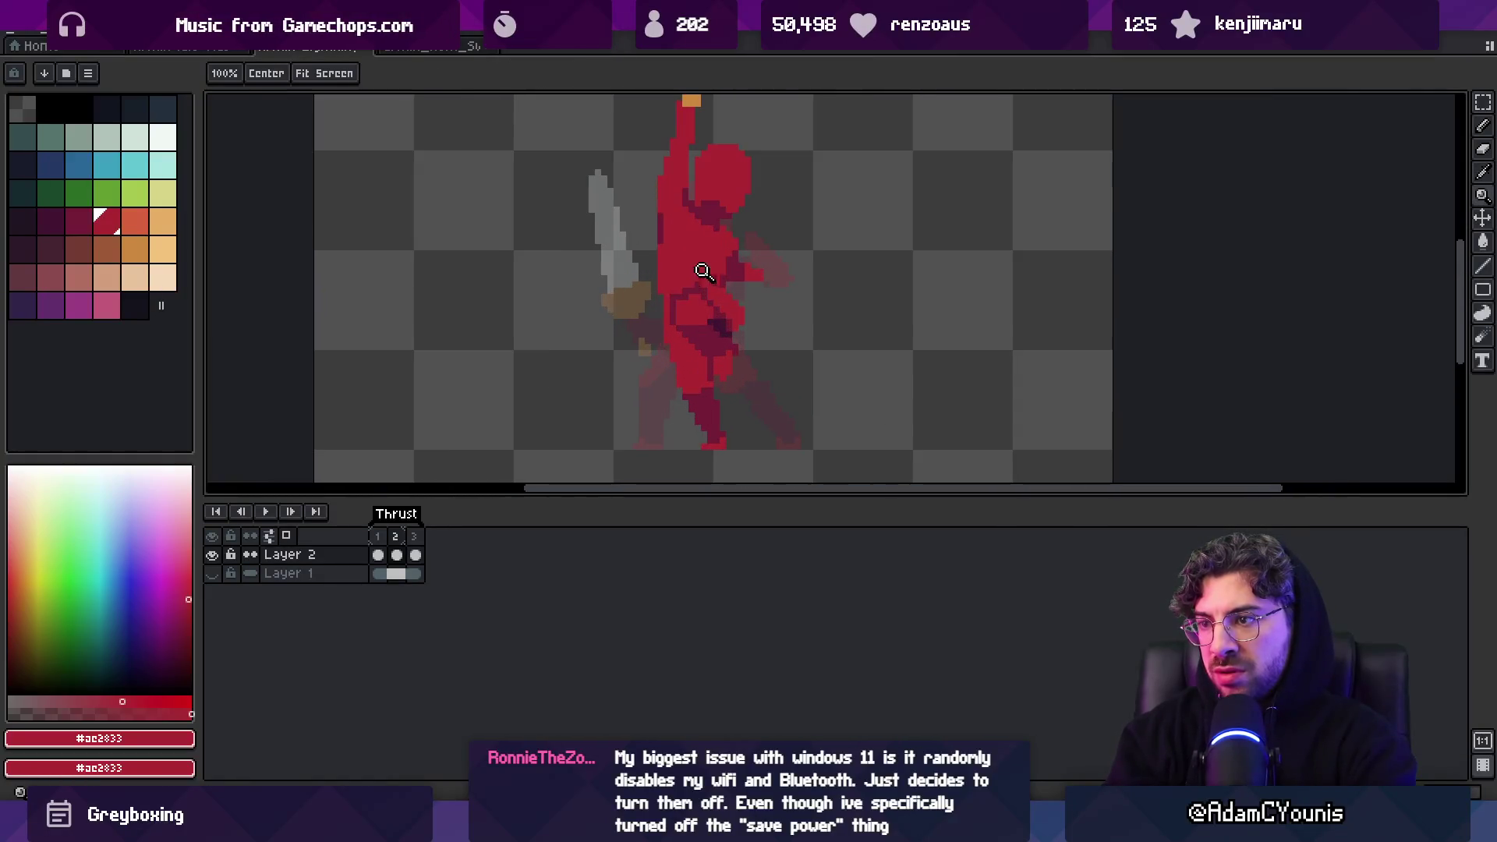
# Zoom in on the figure, sampling dark red #741c37 and main red #ac2833 for touch-ups
pyautogui.press('m')
pyautogui.press('b')
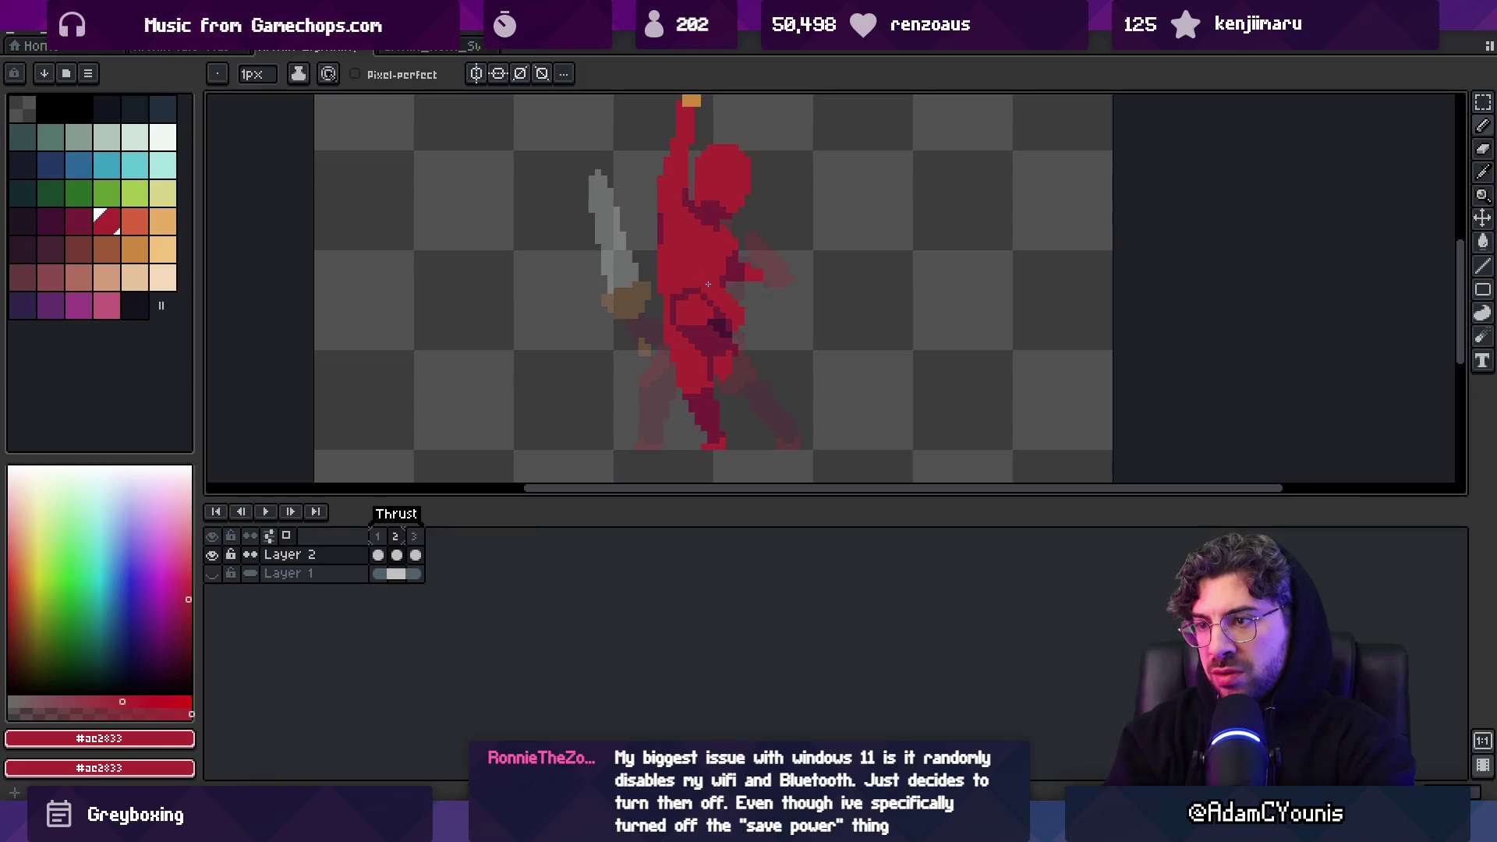
pyautogui.keyDown('alt'); pyautogui.click(702, 282); pyautogui.keyUp('alt')
pyautogui.press('z')
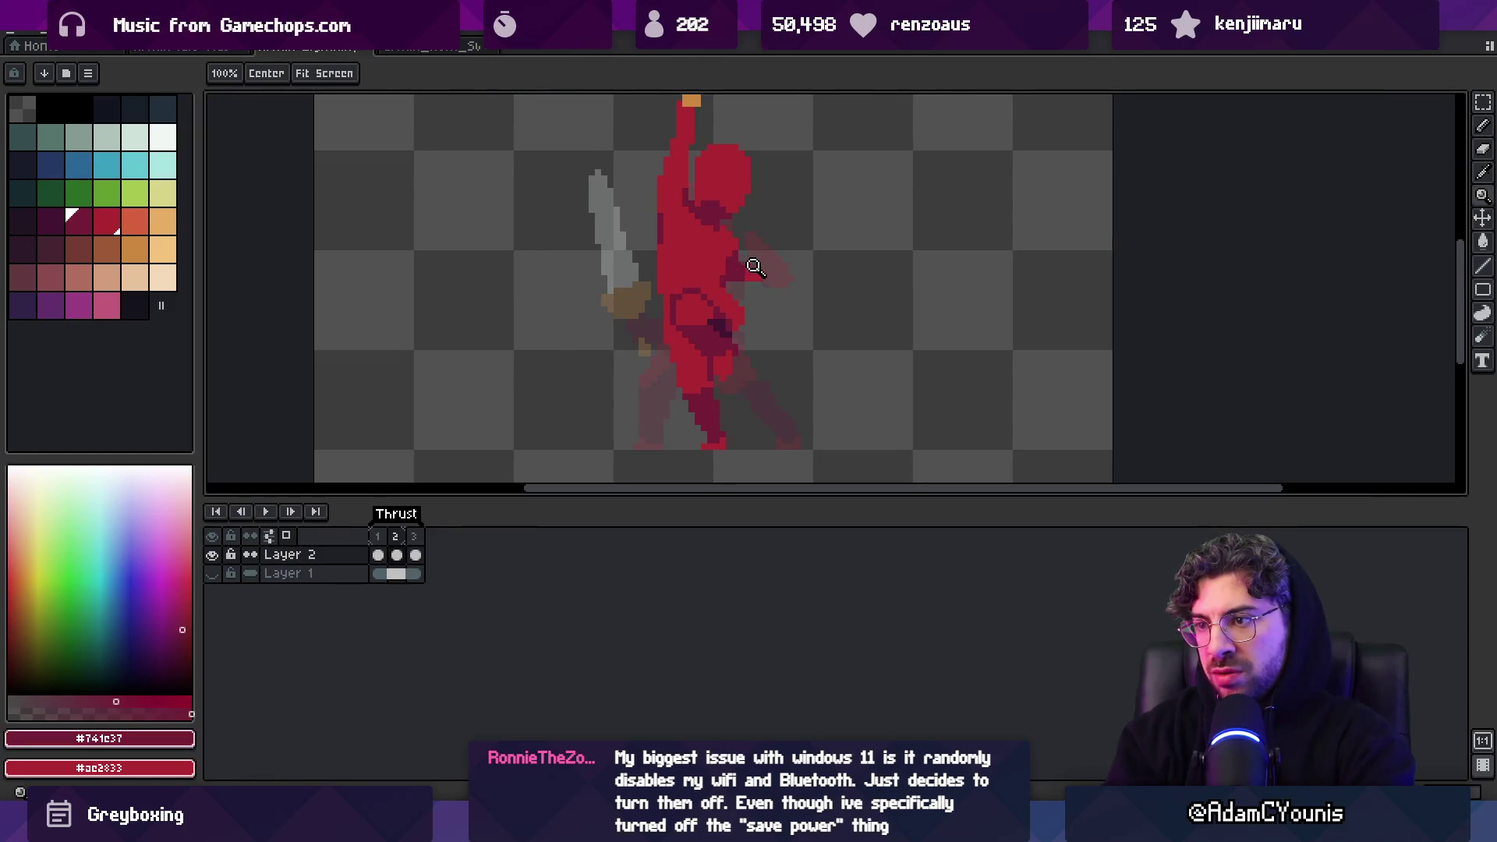
pyautogui.click(731, 294)
pyautogui.press('b')
pyautogui.keyDown('alt'); pyautogui.click(732, 319); pyautogui.keyUp('alt')
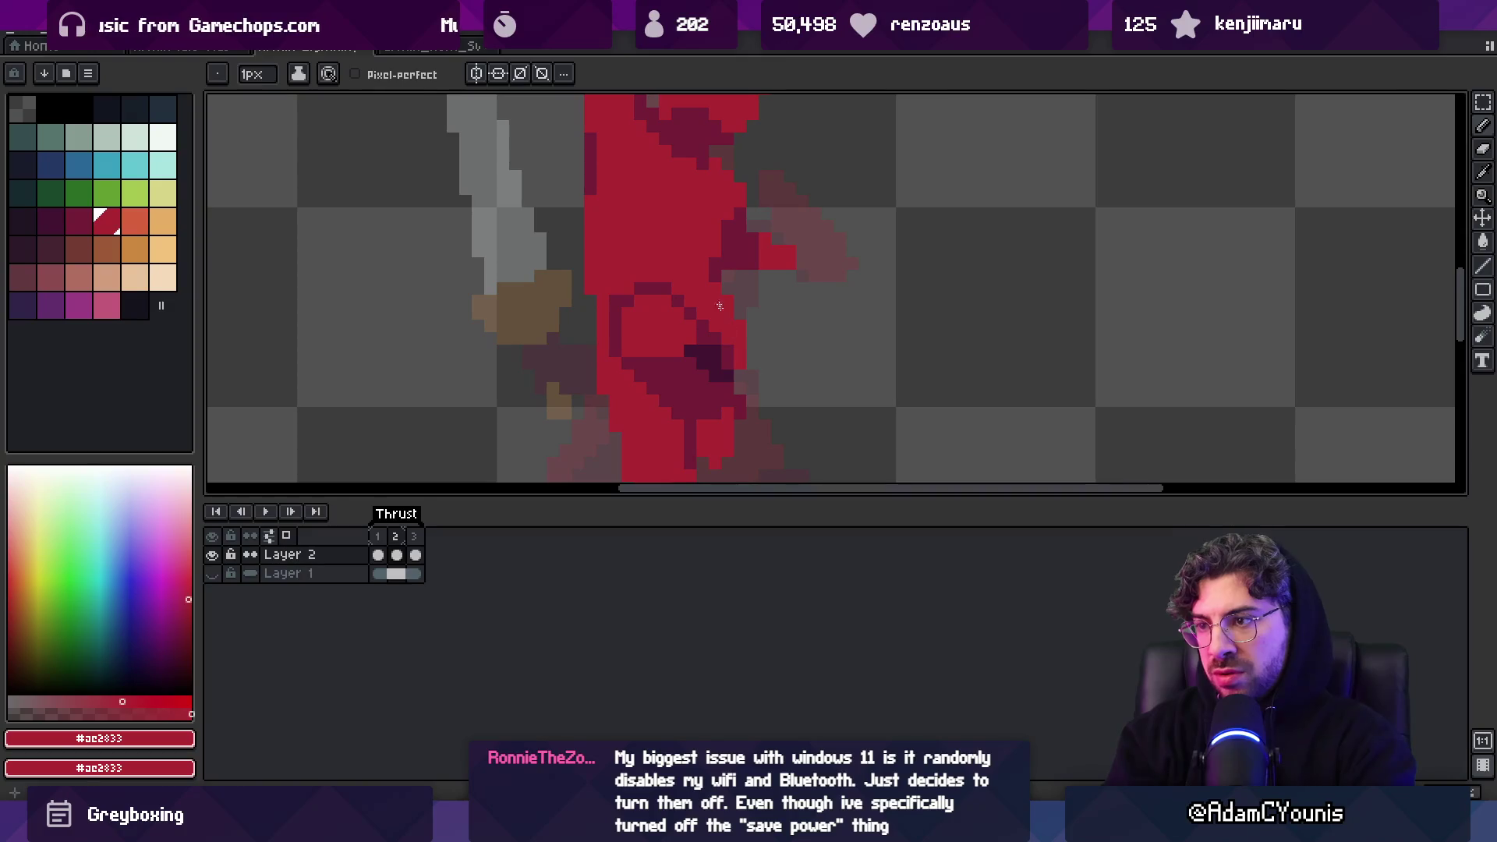
pyautogui.press('z')
pyautogui.scroll(-3, 733, 273)
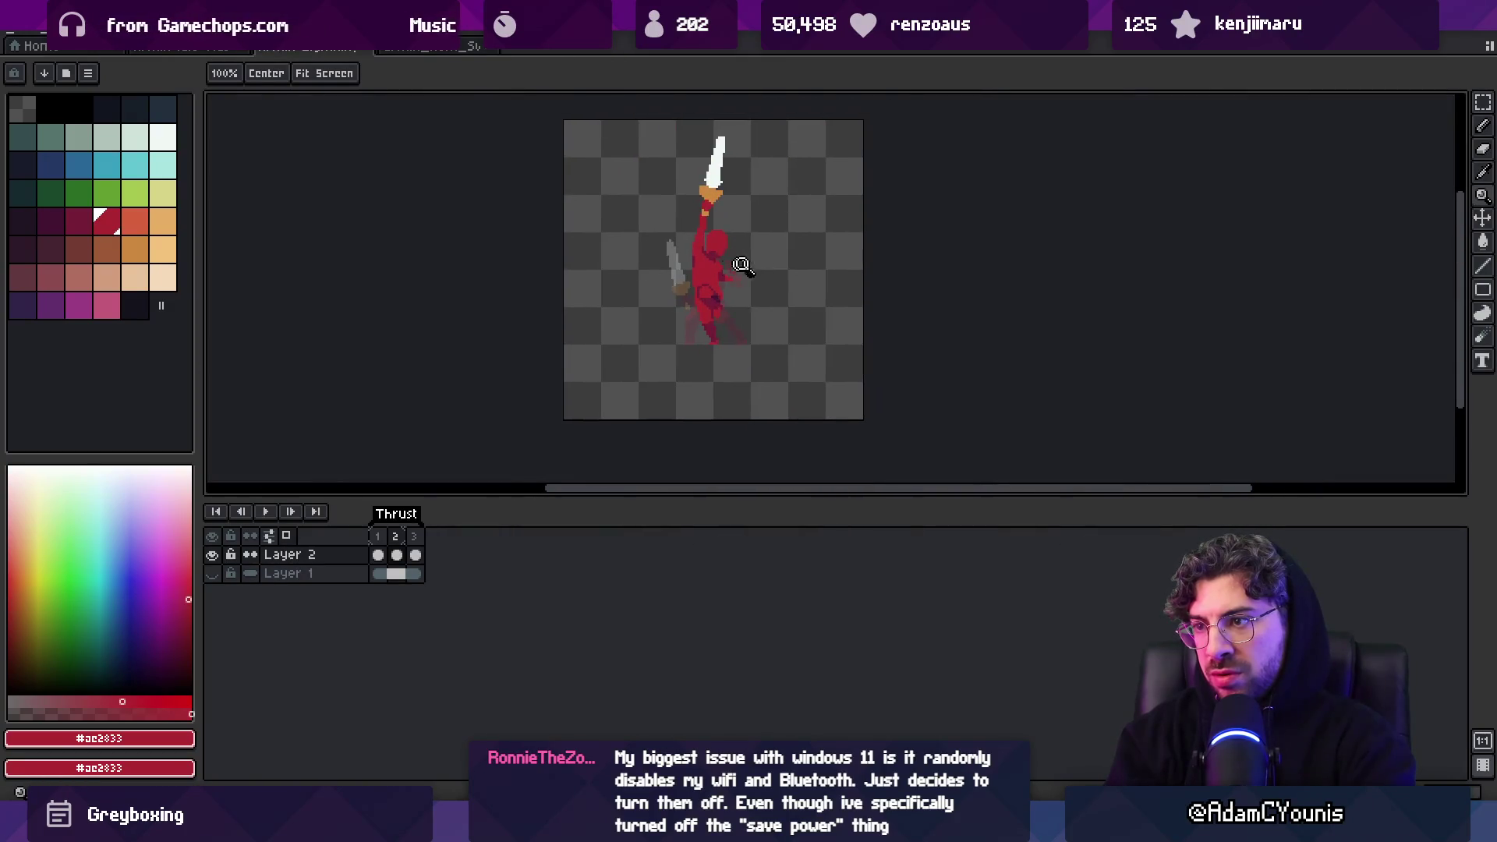
pyautogui.click(733, 268)
pyautogui.press('b')
pyautogui.keyDown('alt'); pyautogui.click(704, 306); pyautogui.keyUp('alt')
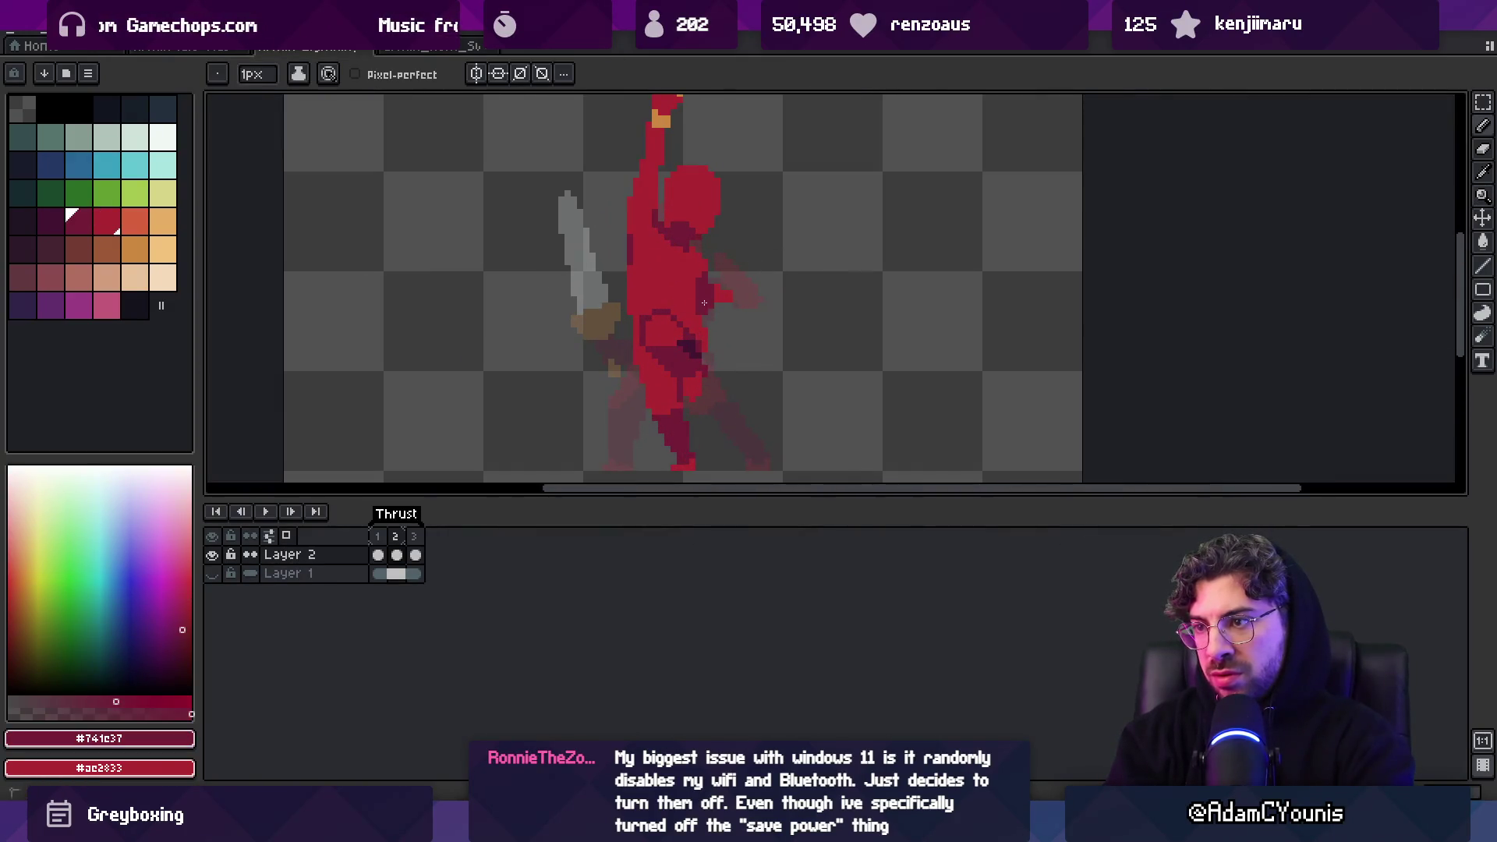
pyautogui.keyDown('alt'); pyautogui.click(717, 306); pyautogui.keyUp('alt')
# Compare frame 1 with frame 2 and bring the raised sword arm into view
pyautogui.press('e')
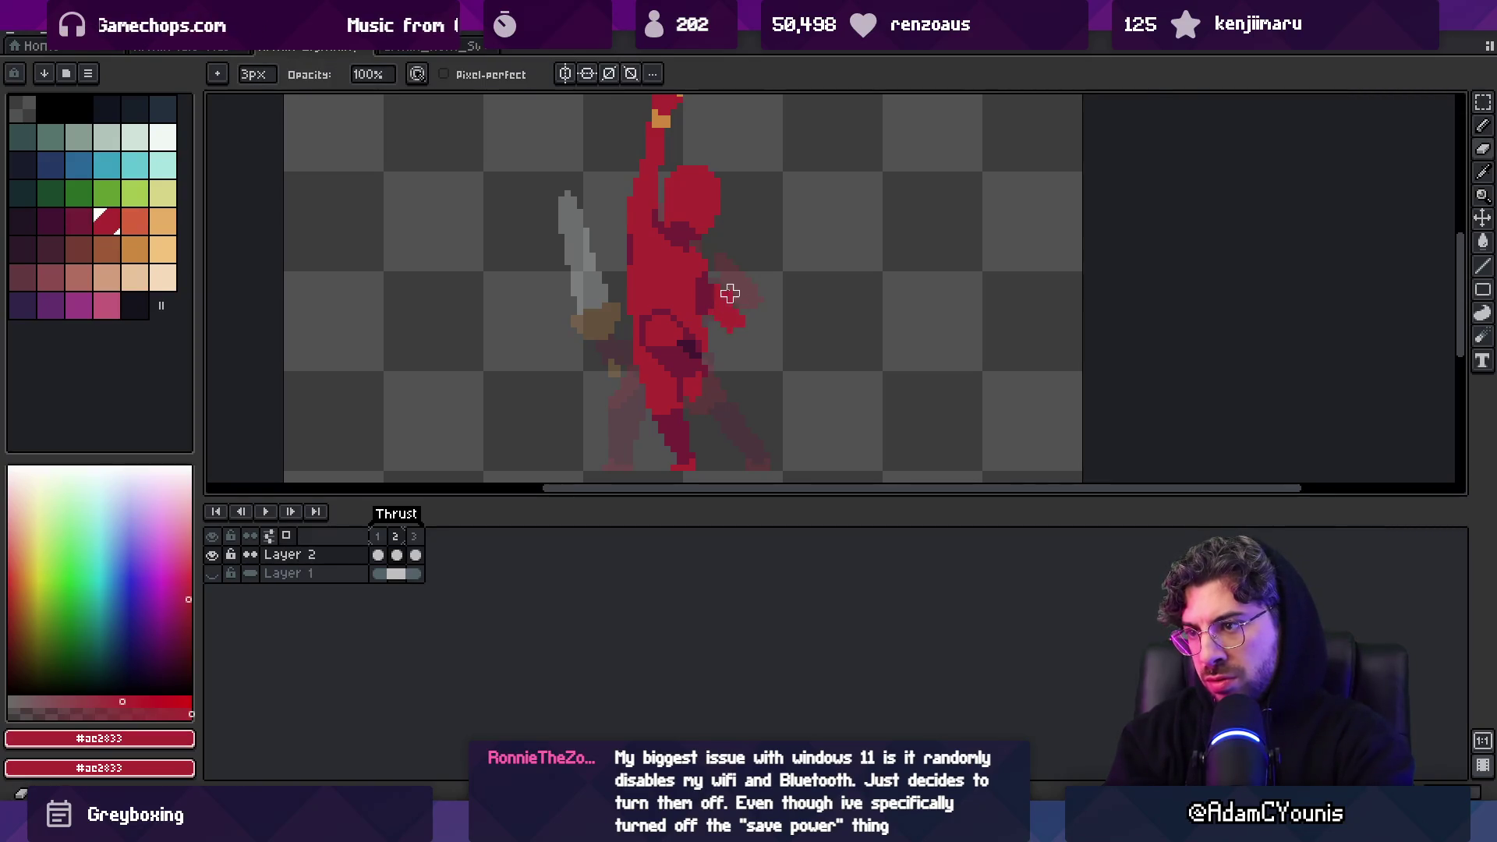
pyautogui.press('z')
pyautogui.scroll(-5, 686, 319)
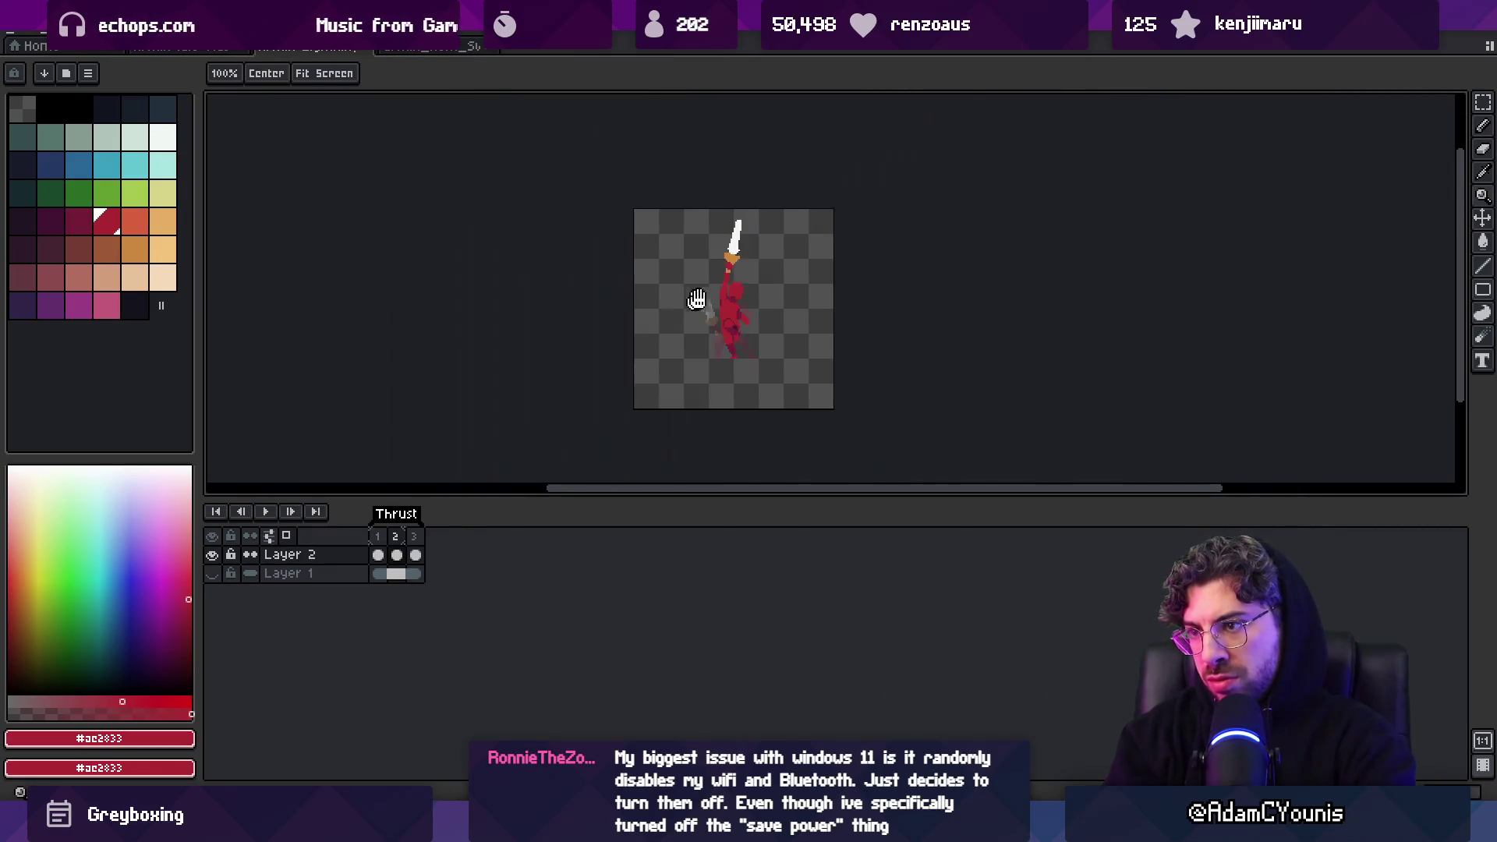
pyautogui.click(378, 555)
pyautogui.click(396, 555)
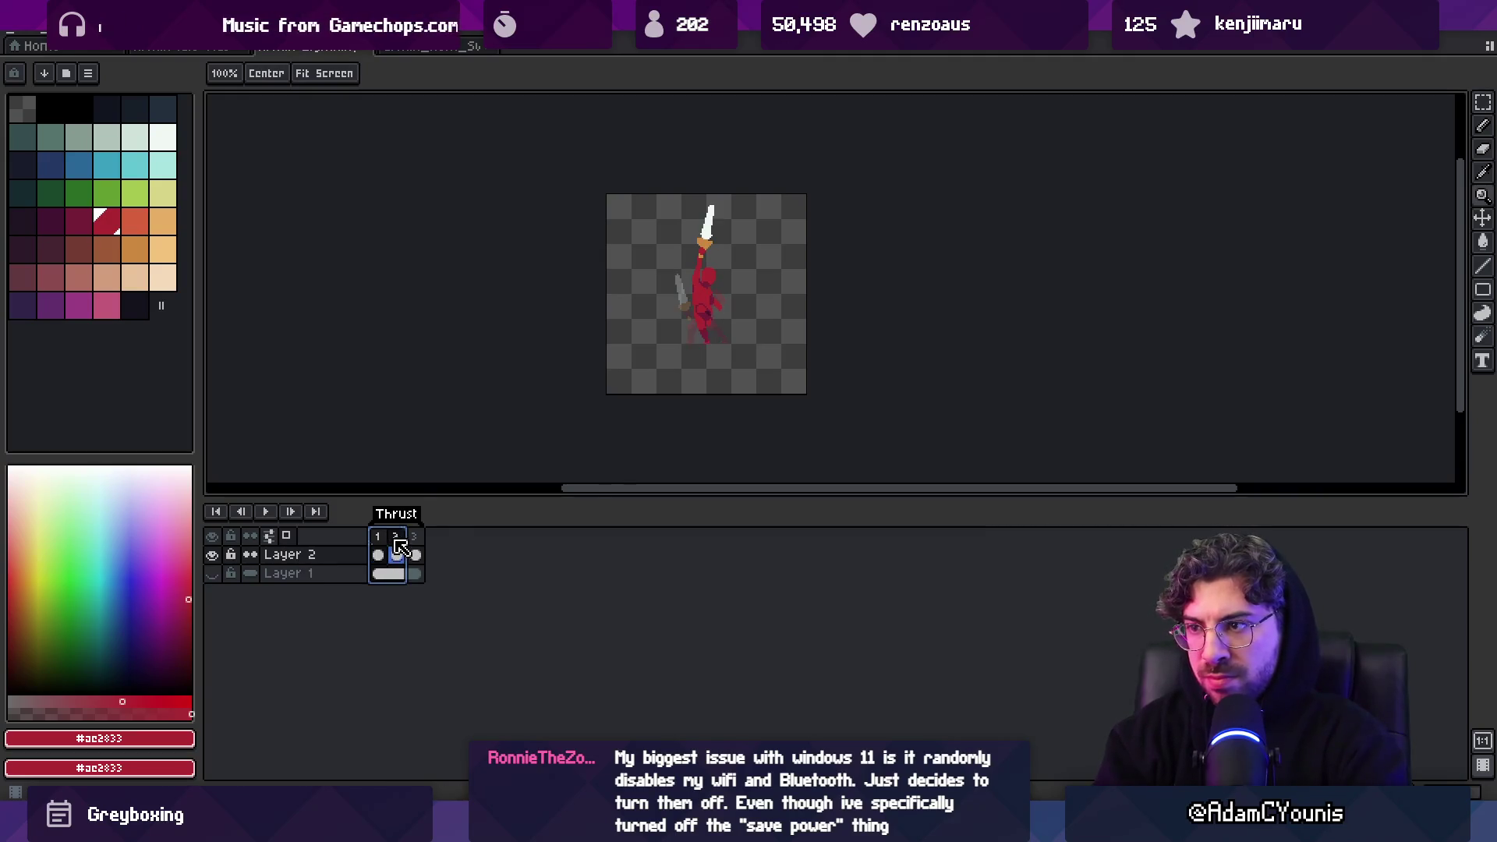
pyautogui.scroll(3, 732, 302)
pyautogui.scroll(1, 732, 302)
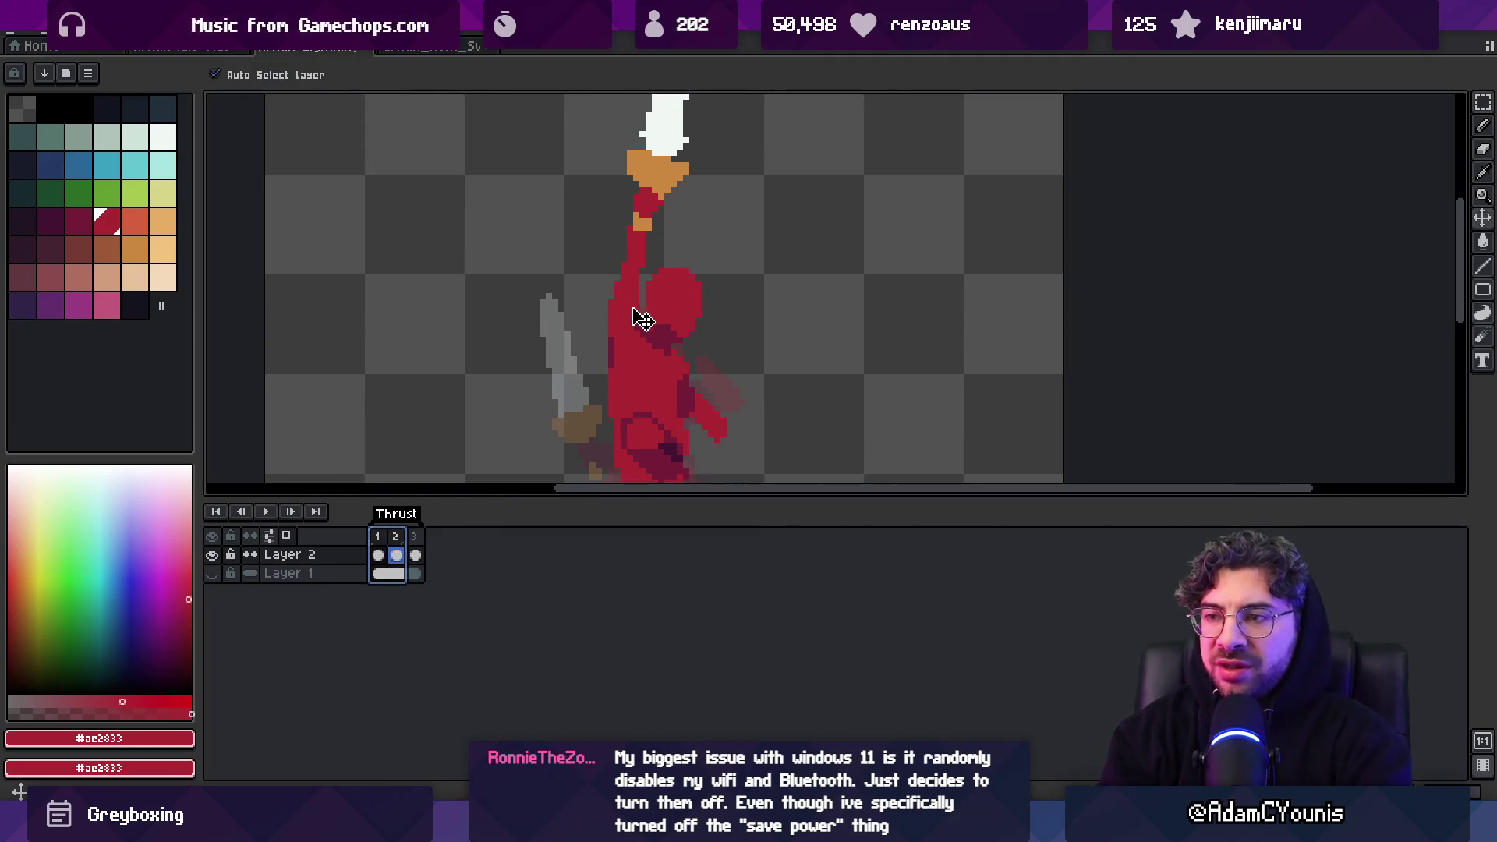
pyautogui.moveTo(696, 328)
pyautogui.mouseDown()
pyautogui.moveTo(602, 264)
pyautogui.moveTo(602, 277)
pyautogui.mouseUp()
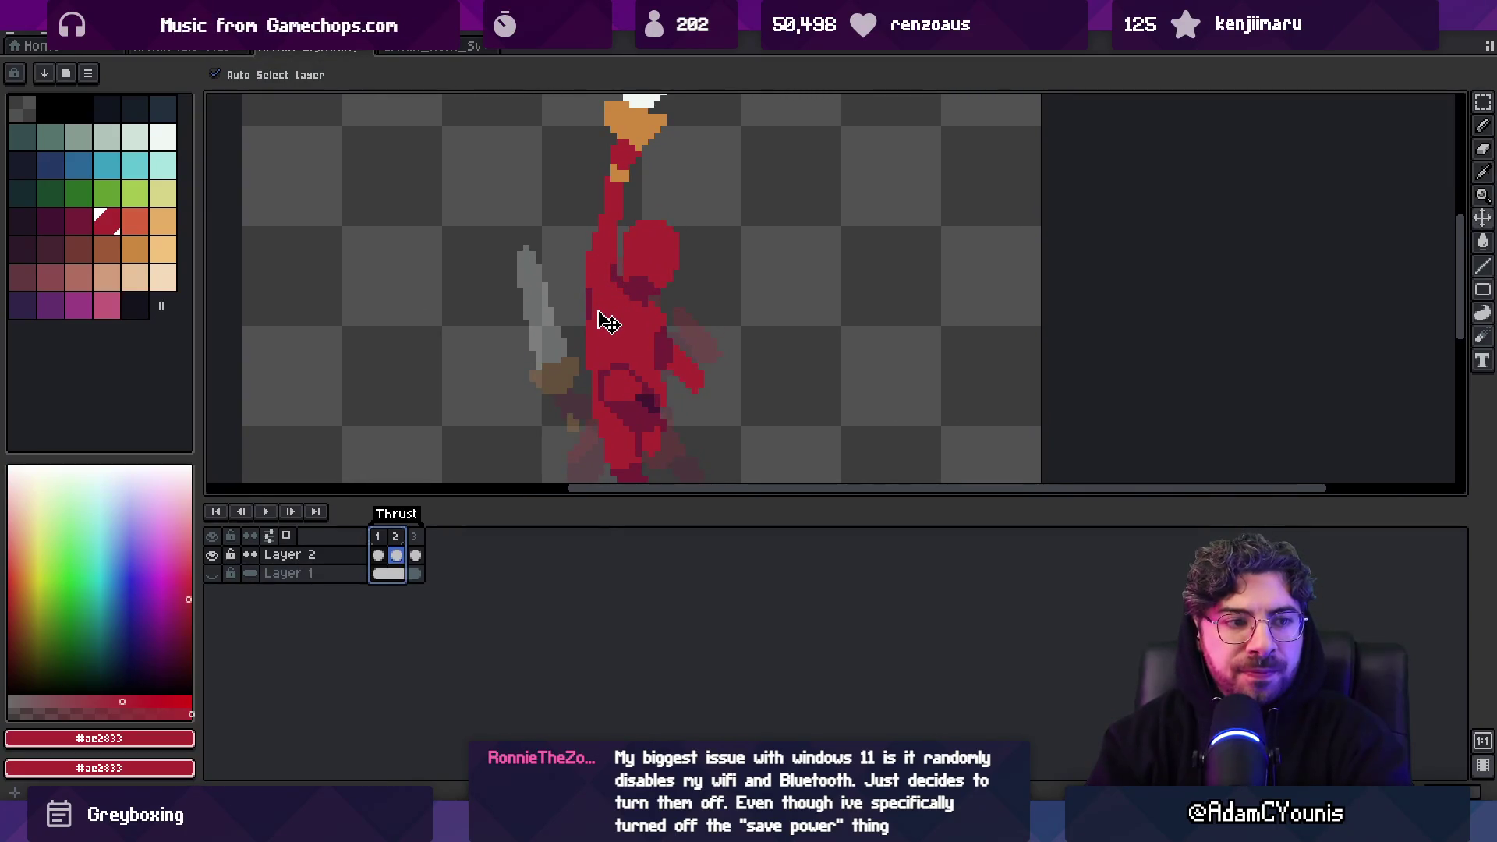
pyautogui.scroll(-2, 610, 323)
pyautogui.scroll(1, 604, 308)
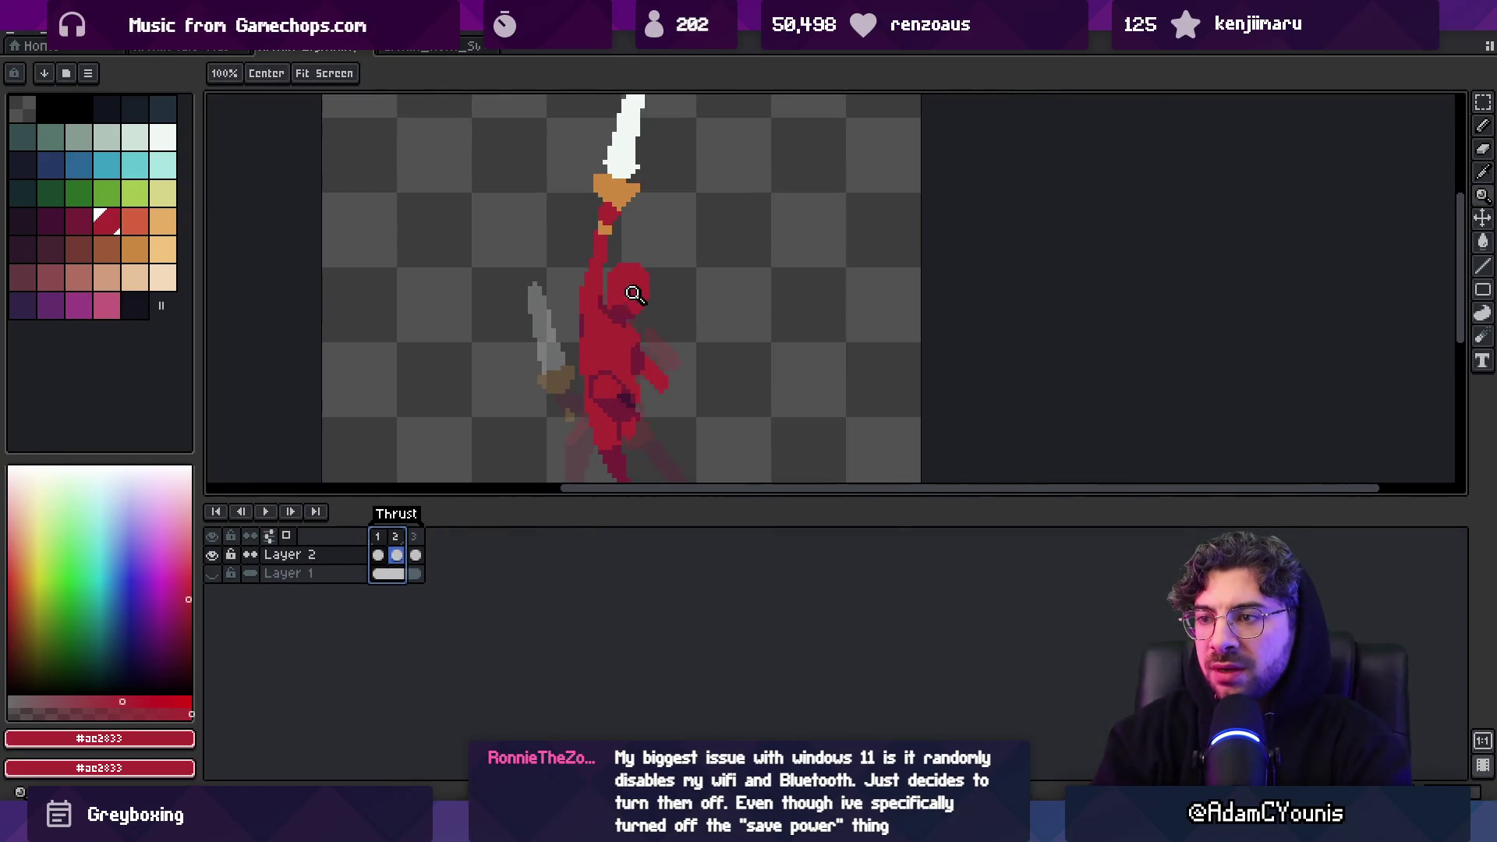
# Flip between frames 1 and 2 to judge the raised arm's pose
pyautogui.press('p')
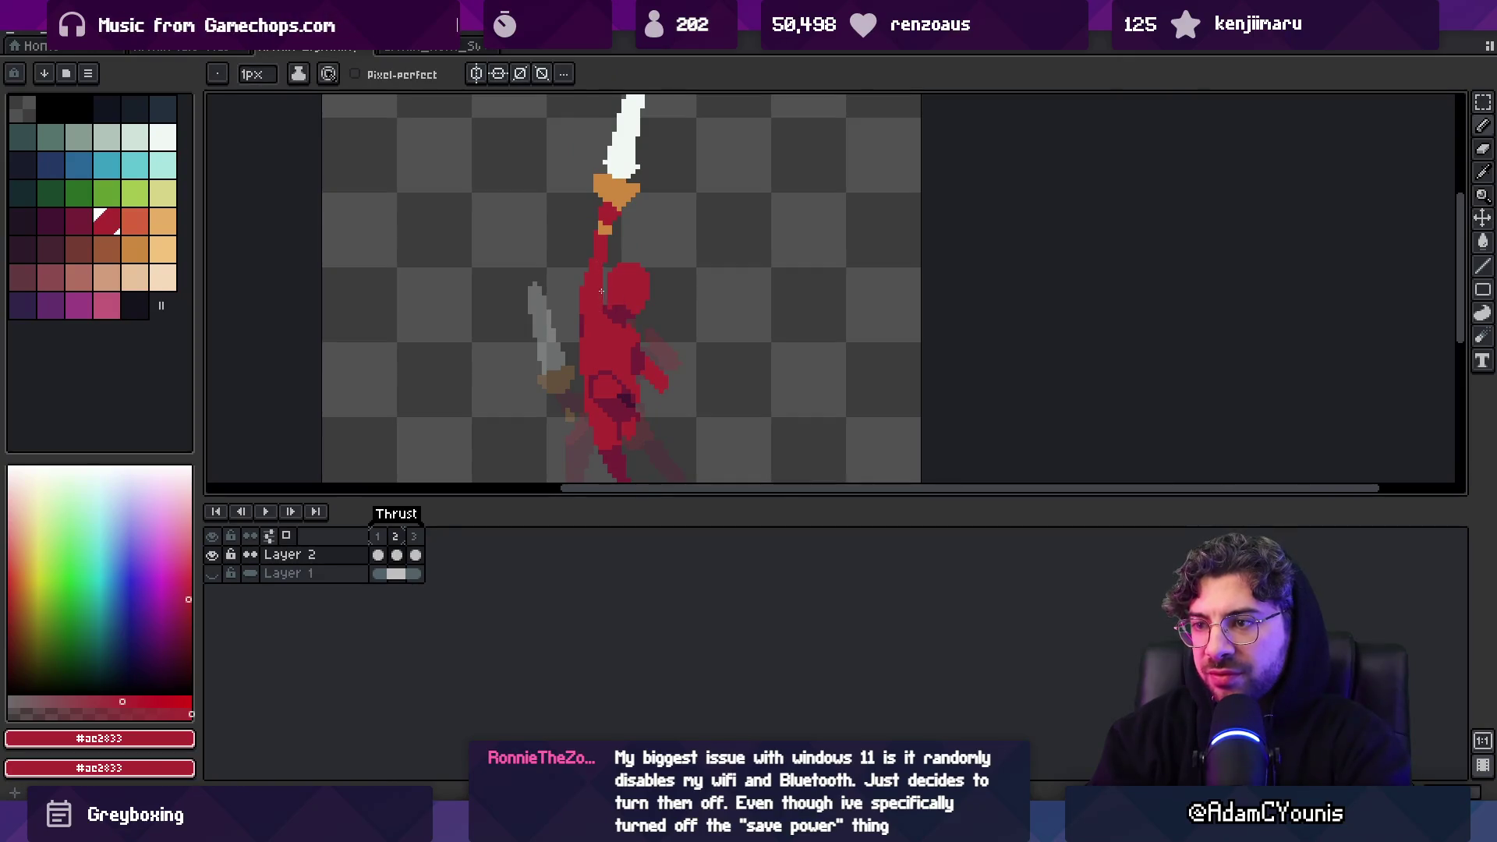
pyautogui.press('v')
pyautogui.scroll(-1, 616, 304)
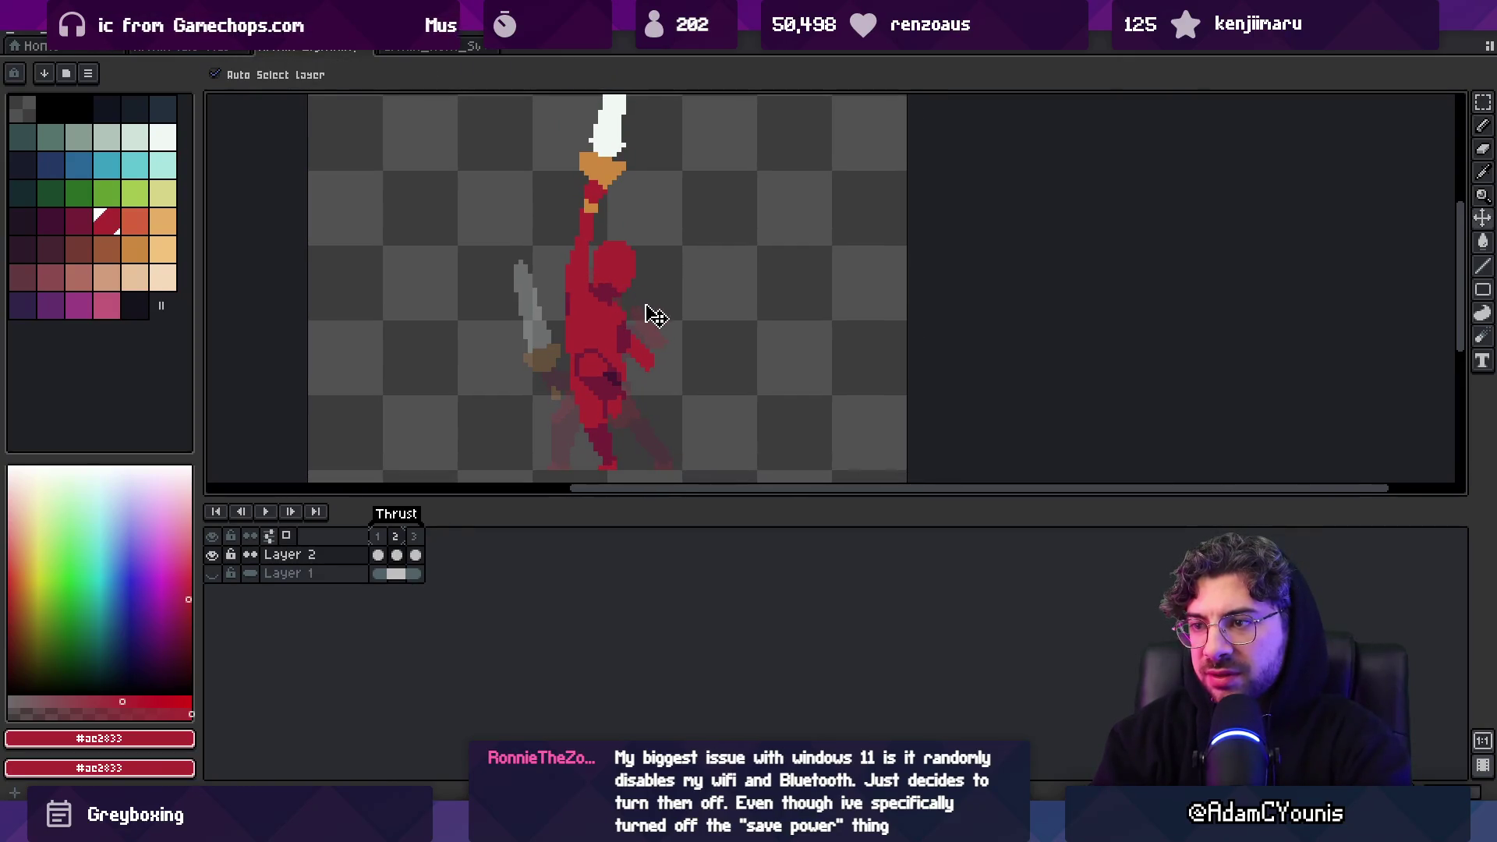
pyautogui.scroll(-1, 640, 319)
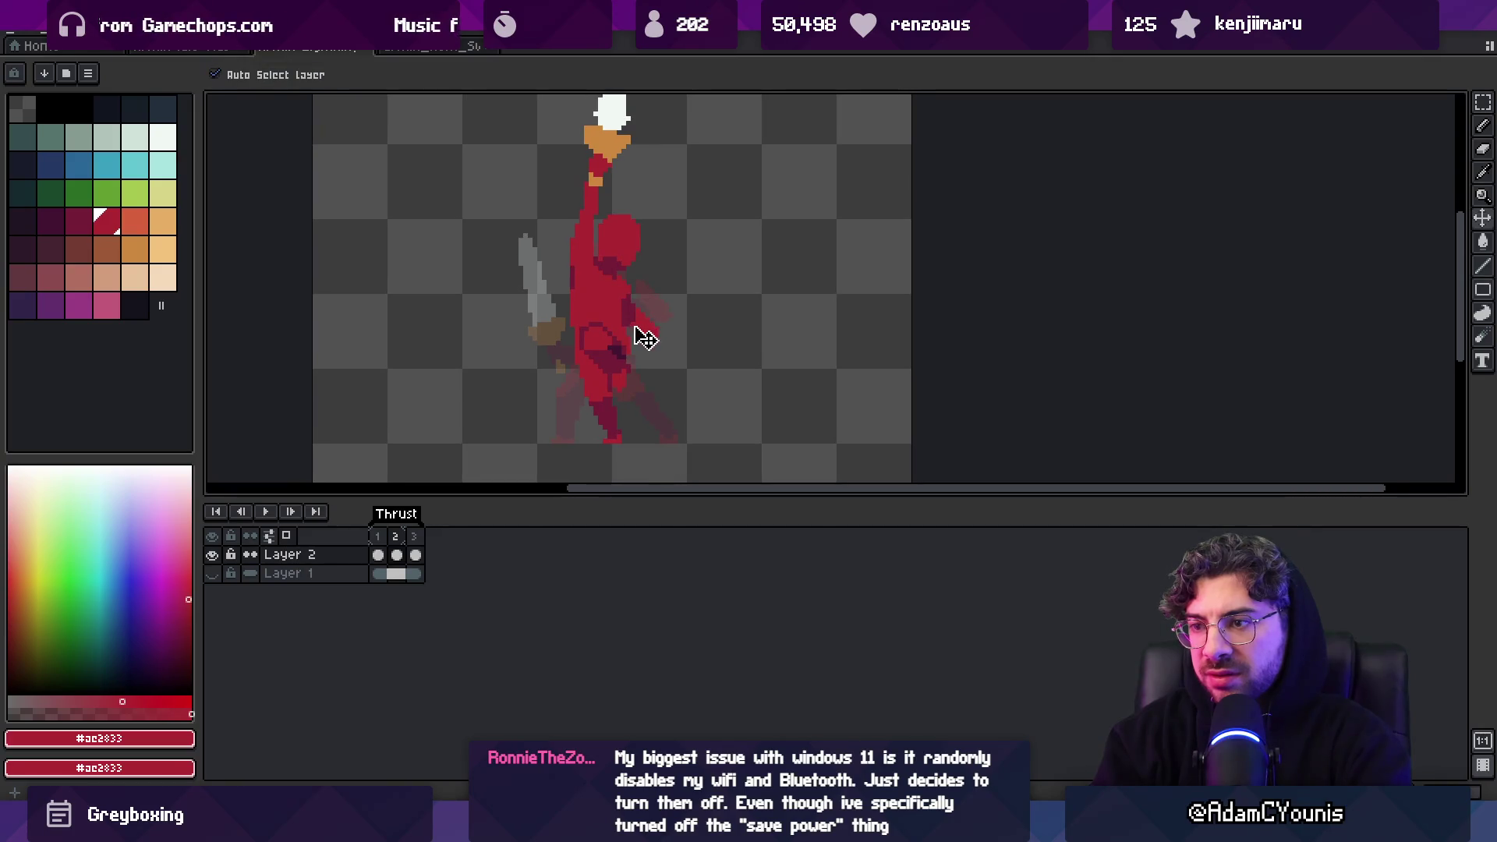
pyautogui.click(378, 536)
pyautogui.click(397, 537)
pyautogui.click(378, 536)
pyautogui.click(397, 537)
pyautogui.press('z')
pyautogui.click(599, 297)
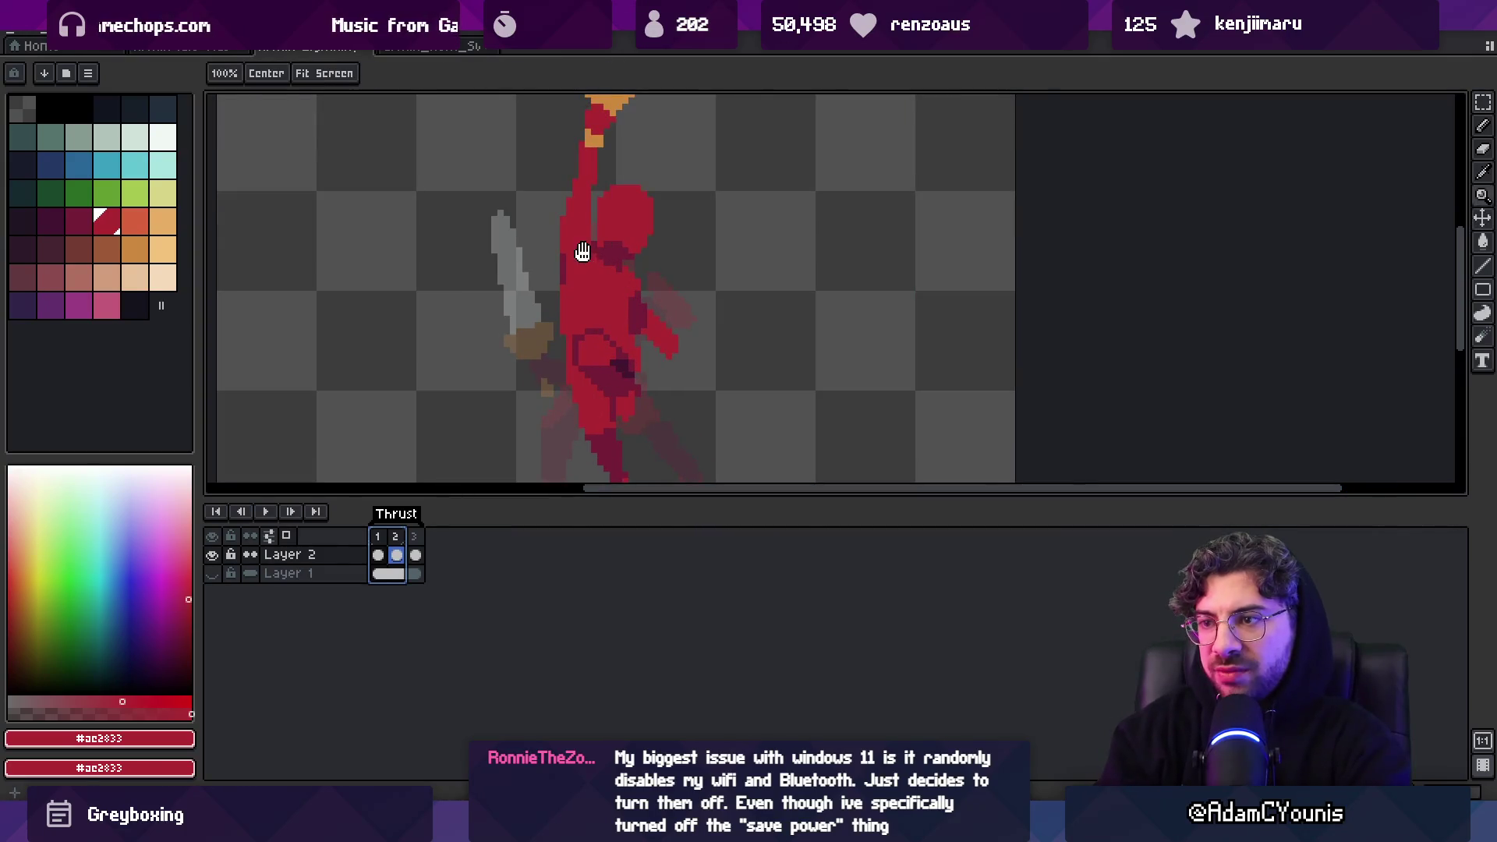
pyautogui.scroll(1, 585, 253)
# Lasso the raised arm and sword, shift them slightly, and commit the move
pyautogui.press('q')
pyautogui.moveTo(550, 370)
pyautogui.mouseDown()
pyautogui.moveTo(706, 265)
pyautogui.moveTo(538, 121)
pyautogui.mouseUp()
pyautogui.scroll(-4, 621, 301)
pyautogui.moveTo(622, 300)
pyautogui.mouseDown()
pyautogui.moveTo(657, 310)
pyautogui.moveTo(628, 307)
pyautogui.mouseUp()
pyautogui.press('Return')
# Set up a 1px brush and pick the darker red #741c37
pyautogui.press('b')
pyautogui.press('e')
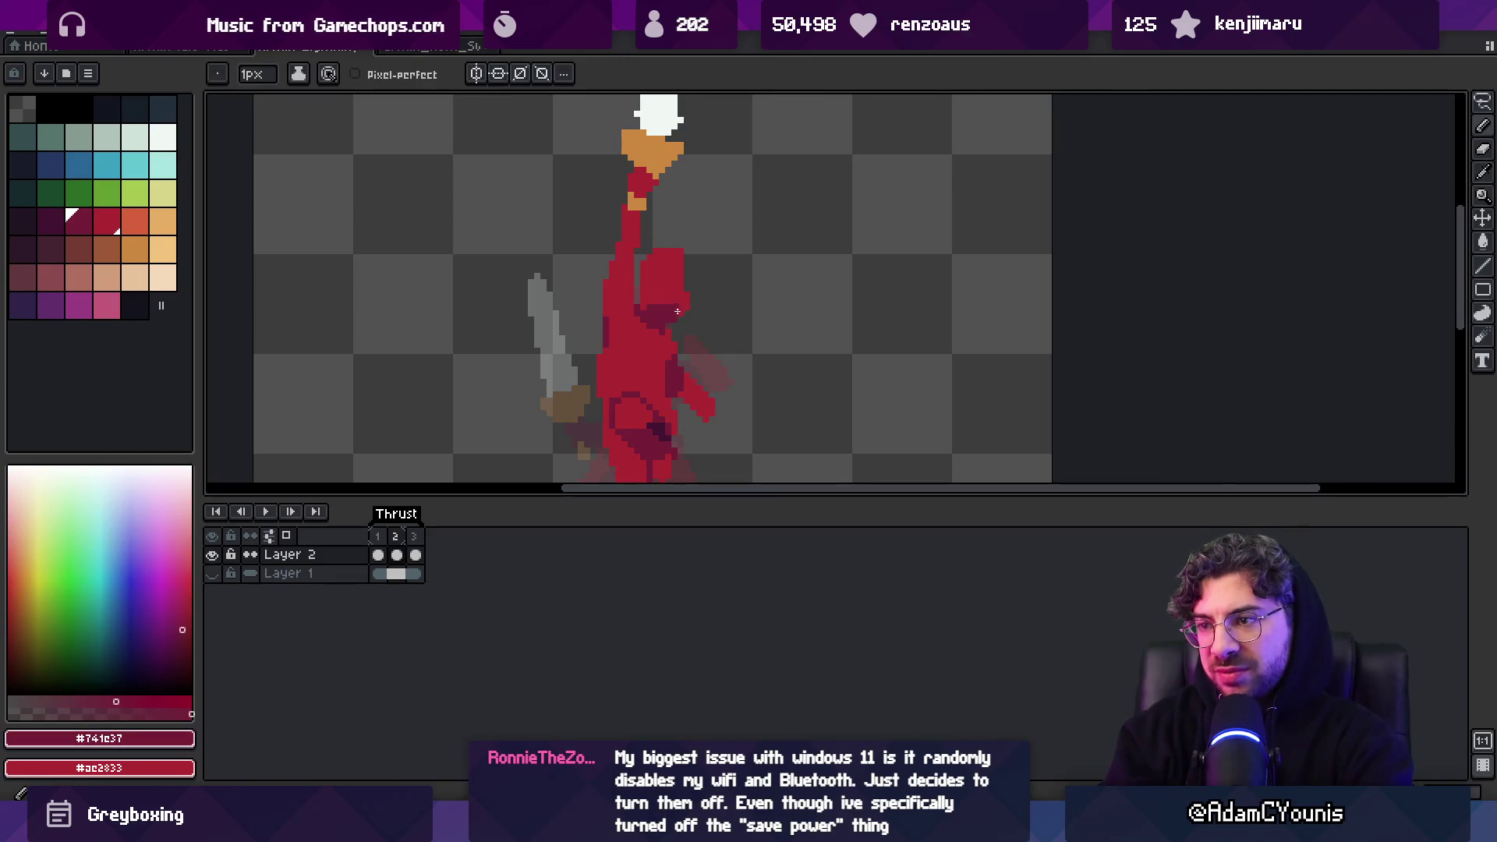
pyautogui.press('alt')
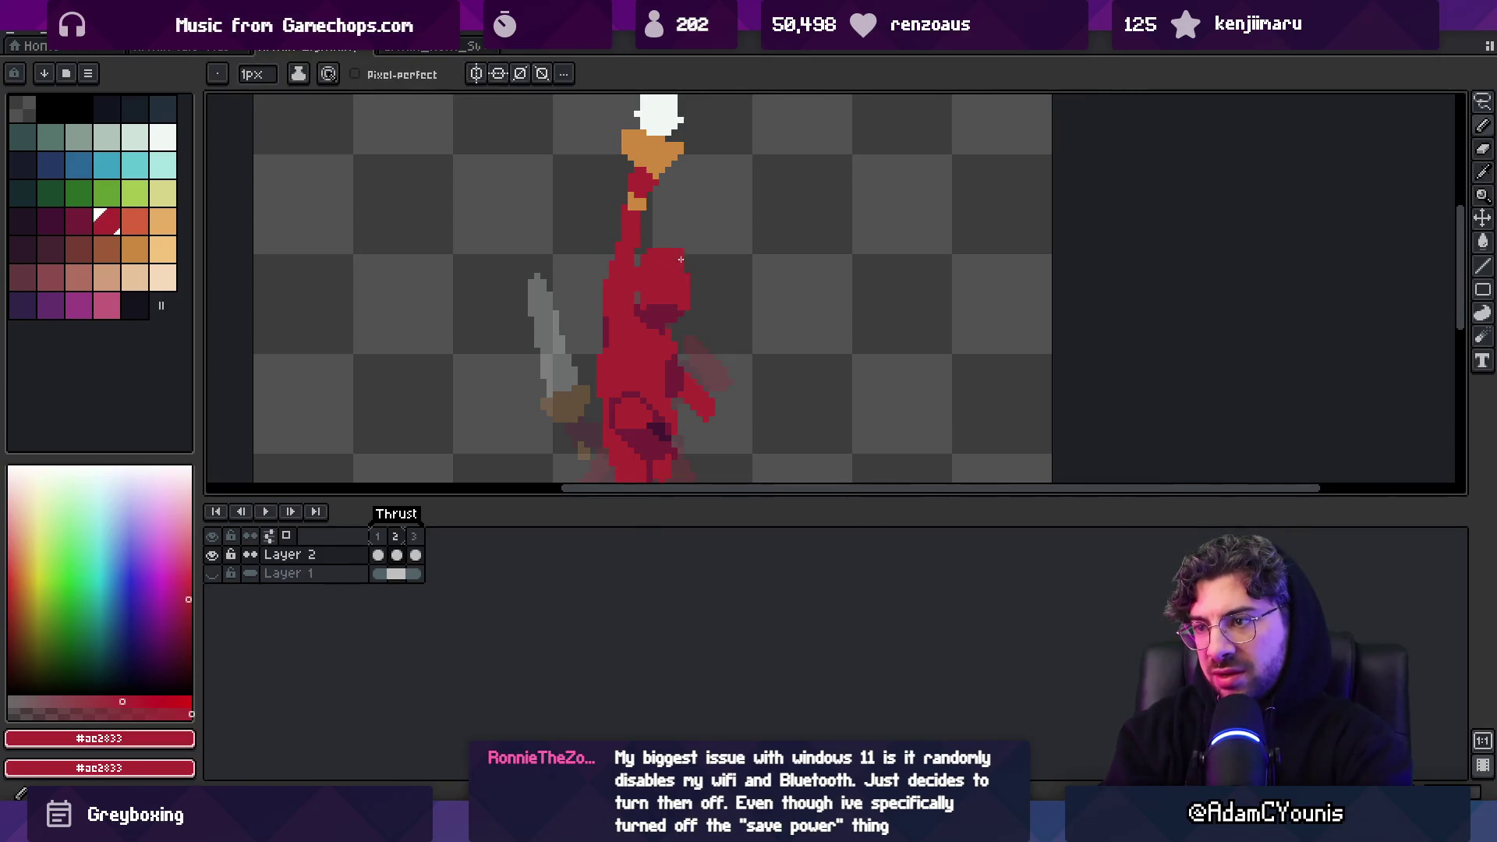
pyautogui.keyDown('alt'); pyautogui.click(657, 304); pyautogui.keyUp('alt')
pyautogui.scroll(-6, 689, 301)
pyautogui.scroll(2, 686, 312)
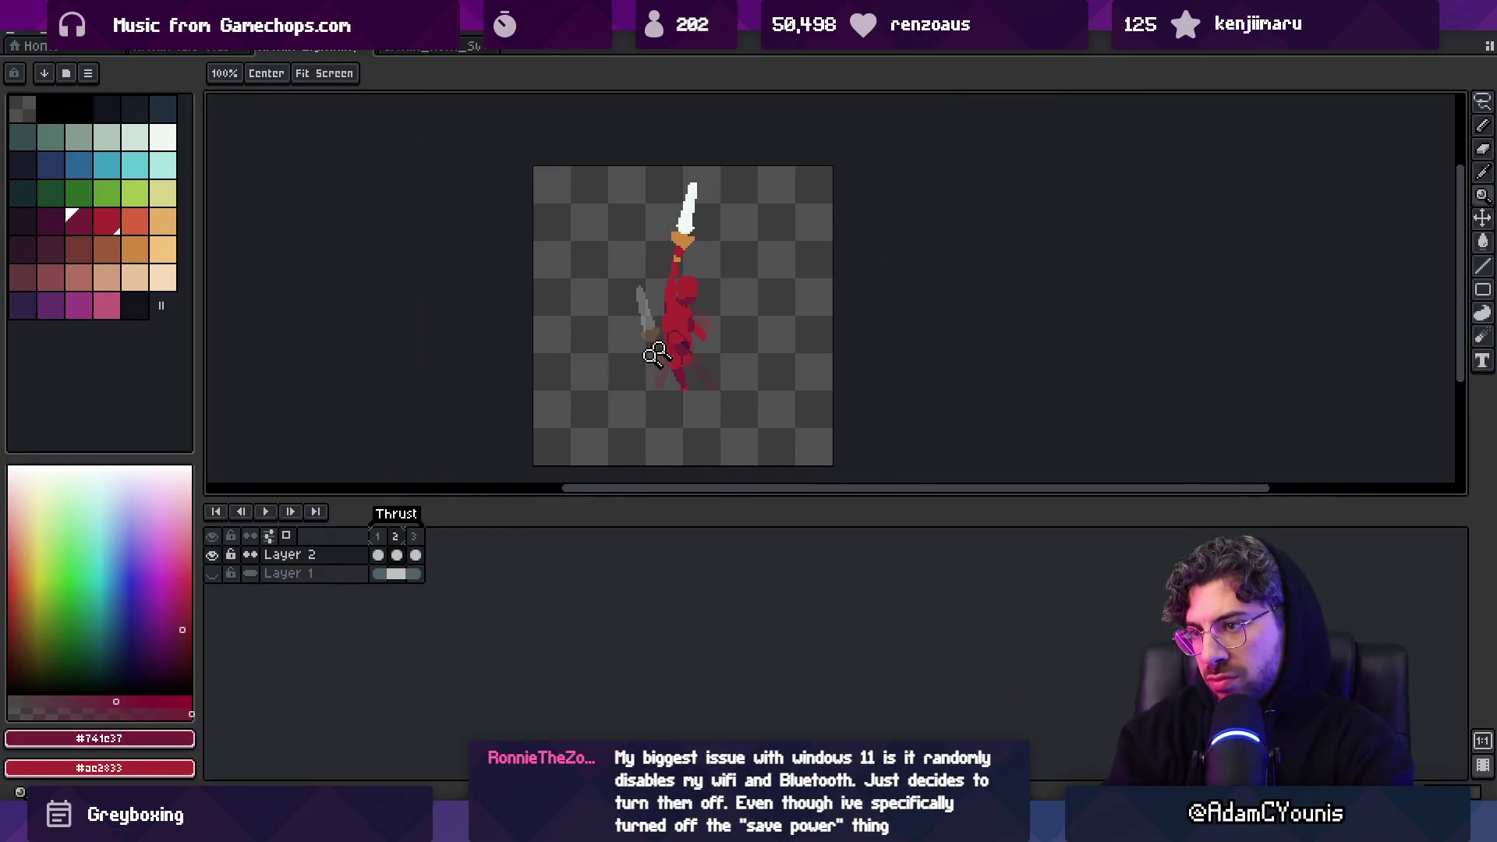
# Check the moved arm by switching from frame 2 to frame 1 and back
pyautogui.click(403, 538)
pyautogui.click(380, 538)
pyautogui.click(396, 538)
pyautogui.scroll(1, 702, 257)
pyautogui.press('alt')
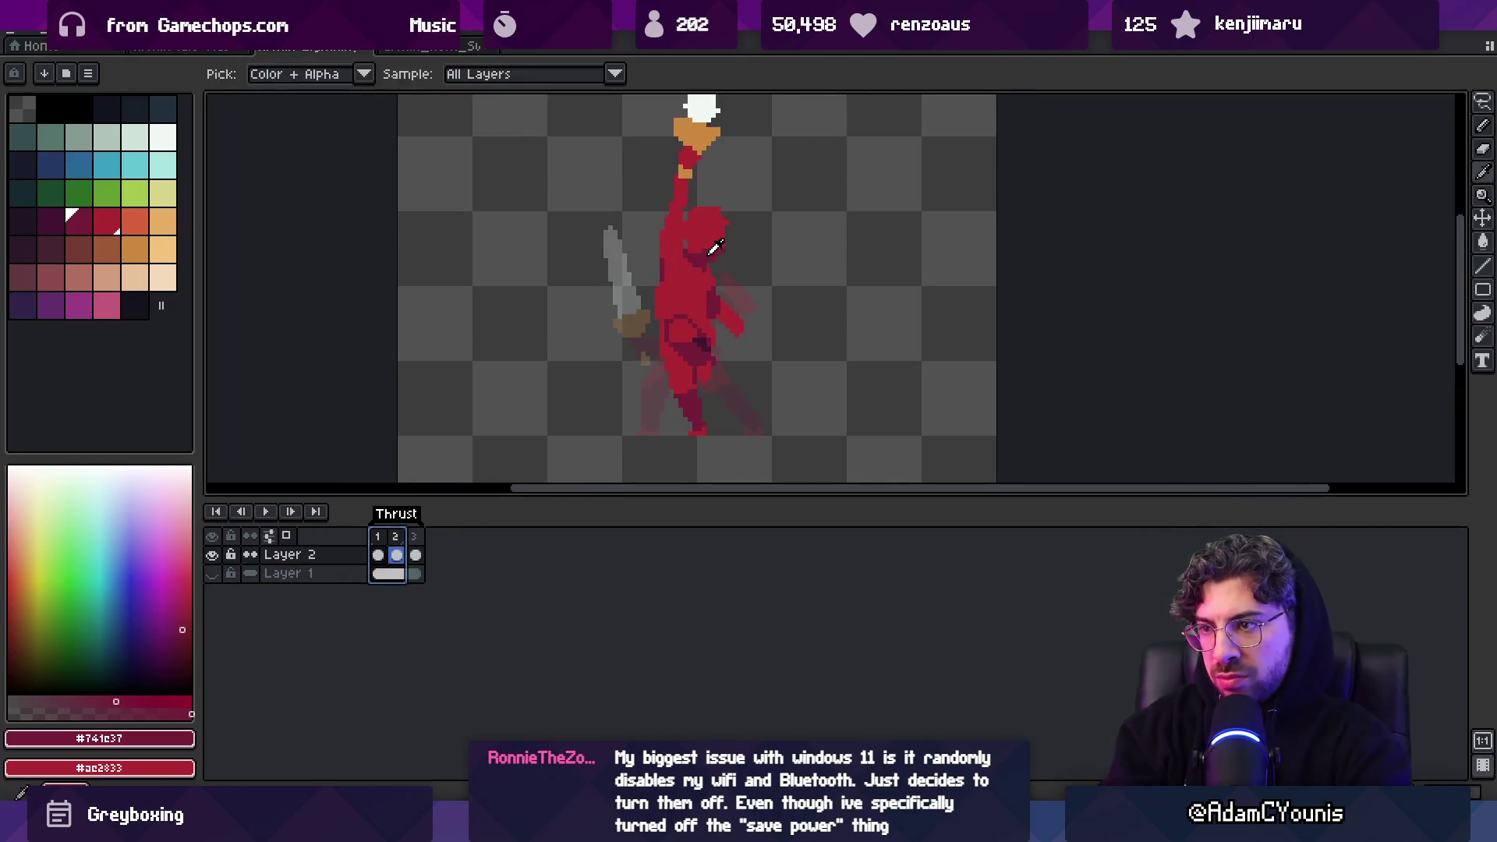
pyautogui.scroll(-1, 697, 304)
# Rapidly toggle frames 1 and 2, then undo to restore the previous selection
pyautogui.click(380, 538)
pyautogui.click(402, 543)
pyautogui.click(380, 538)
pyautogui.click(399, 542)
pyautogui.click(382, 537)
pyautogui.click(403, 544)
pyautogui.click(380, 538)
pyautogui.click(399, 544)
pyautogui.hotkey('ctrl', 'z')
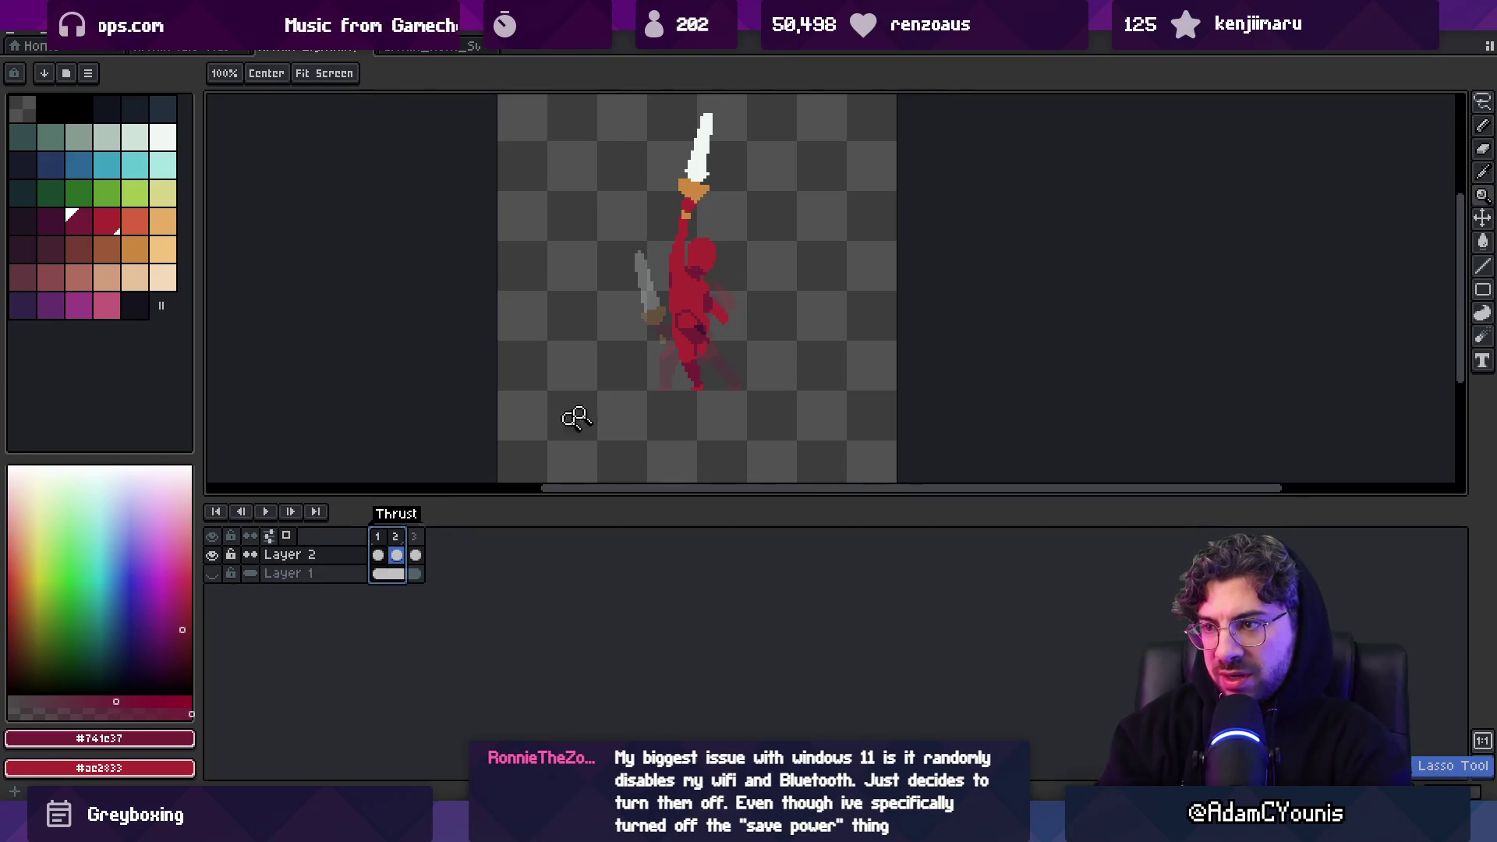
# Lasso the round belly section, nudge it, and commit it in place
pyautogui.scroll(2, 712, 324)
pyautogui.press('q')
pyautogui.moveTo(699, 226)
pyautogui.mouseDown()
pyautogui.moveTo(668, 300)
pyautogui.moveTo(730, 281)
pyautogui.mouseUp()
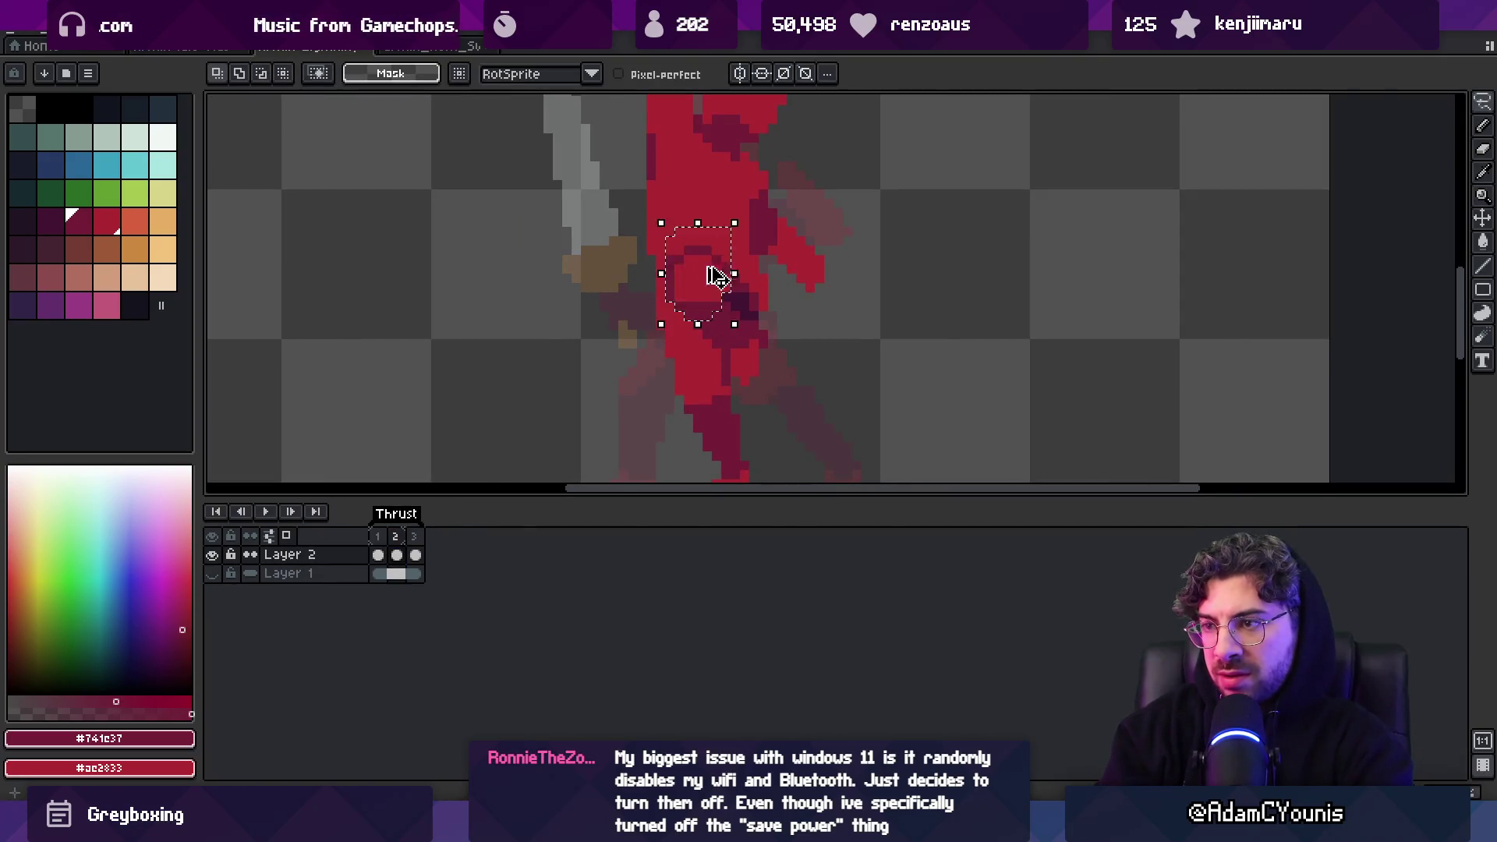
pyautogui.moveTo(659, 236)
pyautogui.mouseDown()
pyautogui.moveTo(669, 306)
pyautogui.moveTo(719, 296)
pyautogui.mouseUp()
pyautogui.click(717, 299)
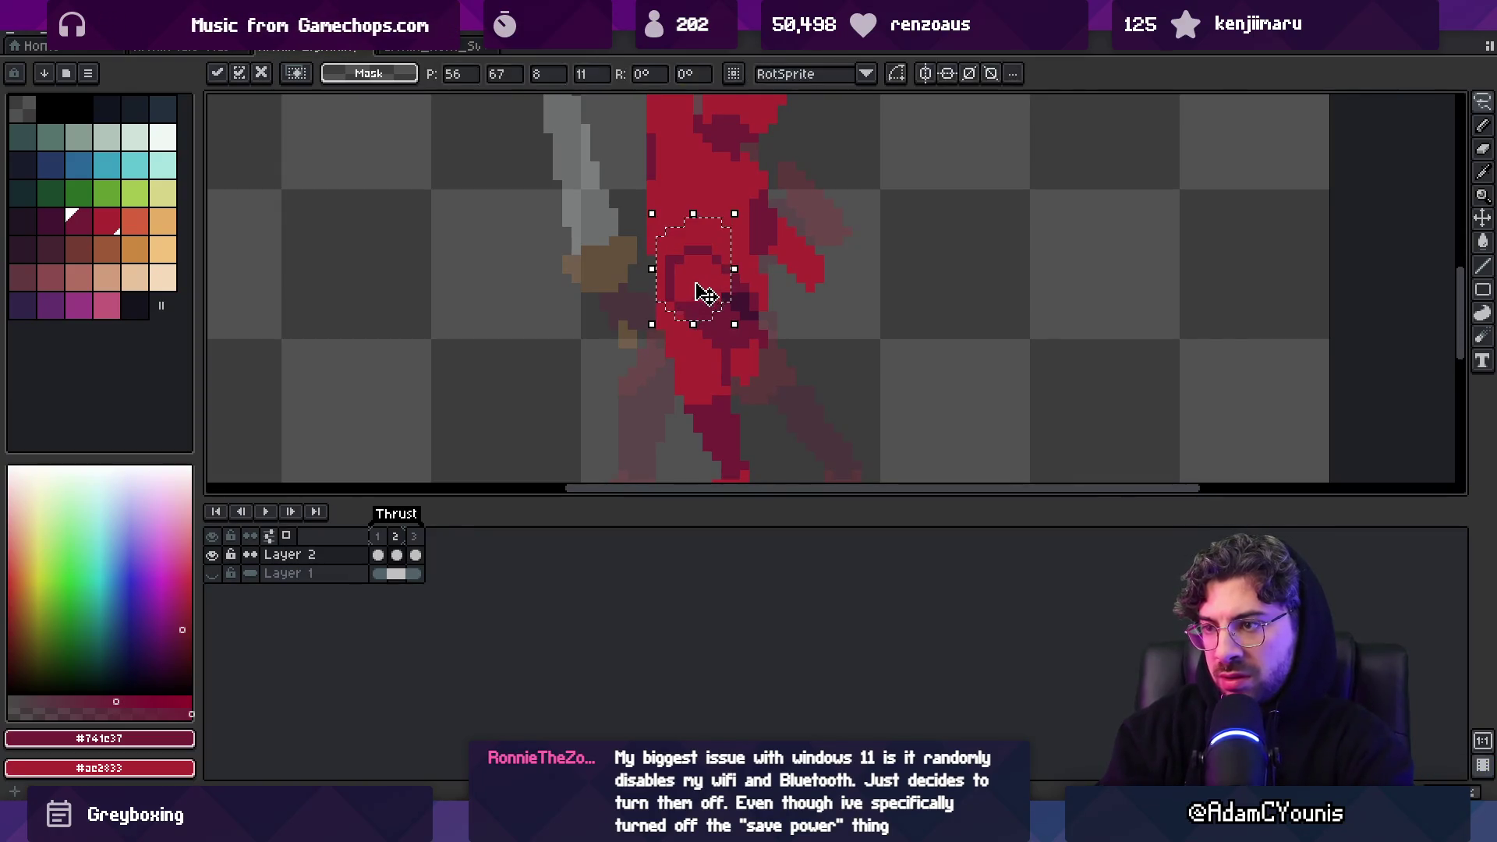
pyautogui.press('Return')
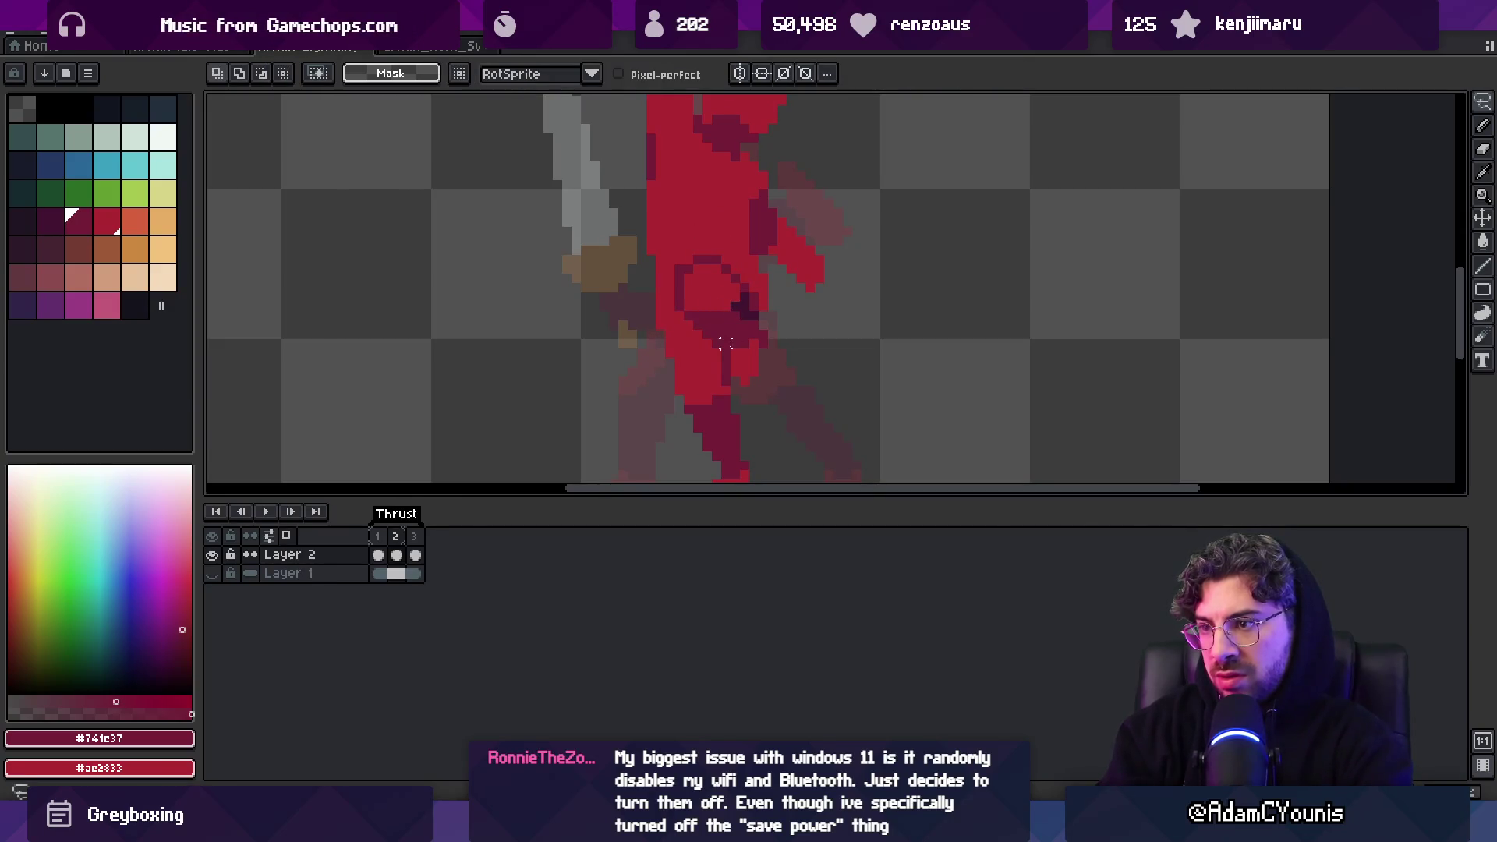
# Zoom out and compare frame 2 against frame 1
pyautogui.press('z')
pyautogui.scroll(-3, 726, 343)
pyautogui.click(378, 555)
pyautogui.click(396, 555)
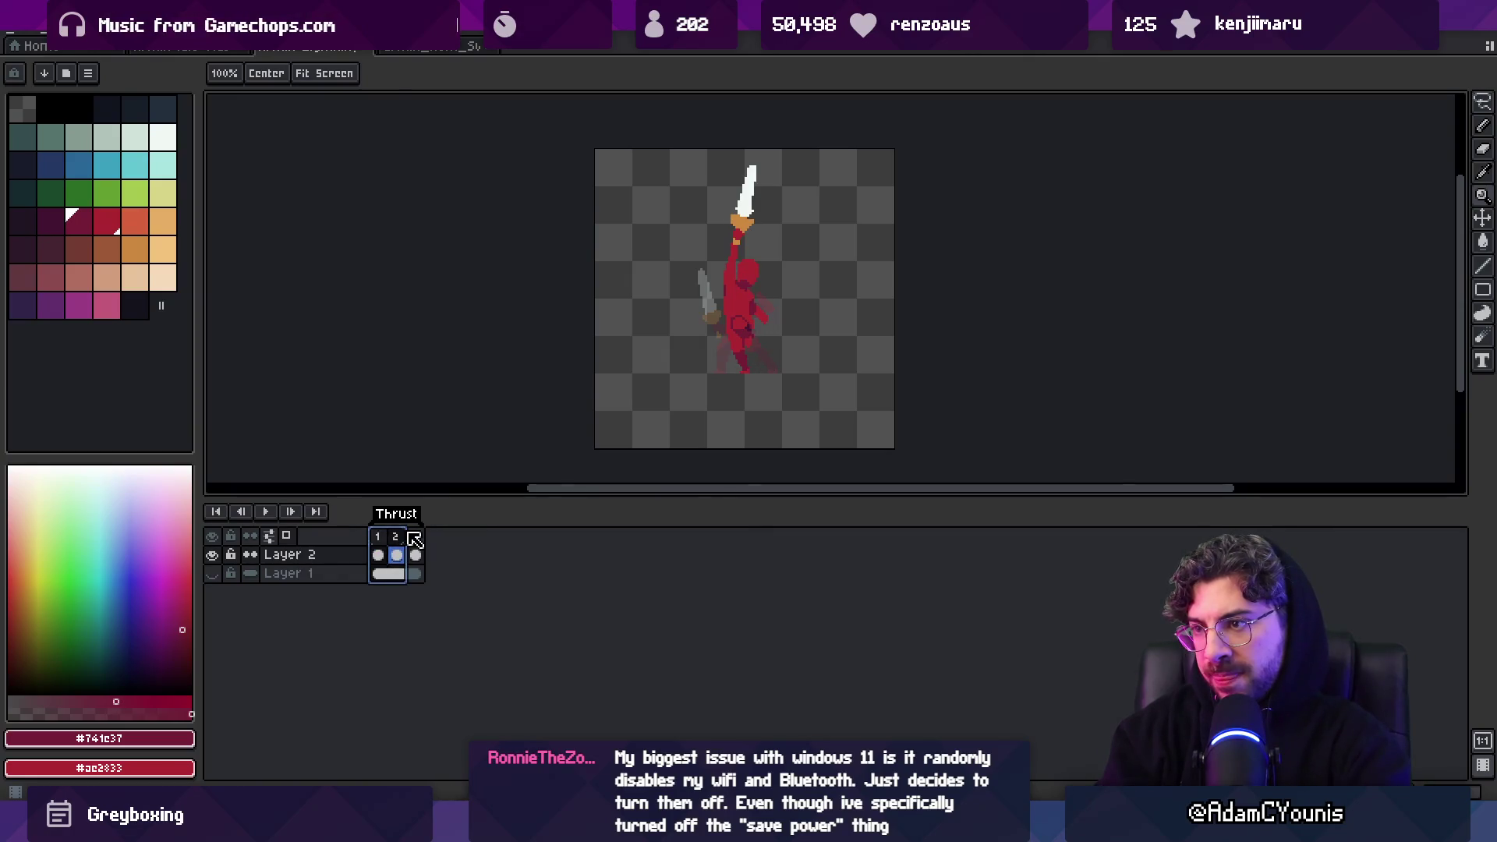
# Lasso around the figure's foot in frame 2
pyautogui.scroll(3, 775, 358)
pyautogui.press('q')
pyautogui.moveTo(698, 357)
pyautogui.mouseDown()
pyautogui.moveTo(751, 440)
pyautogui.moveTo(738, 394)
pyautogui.mouseUp()
pyautogui.press('space')
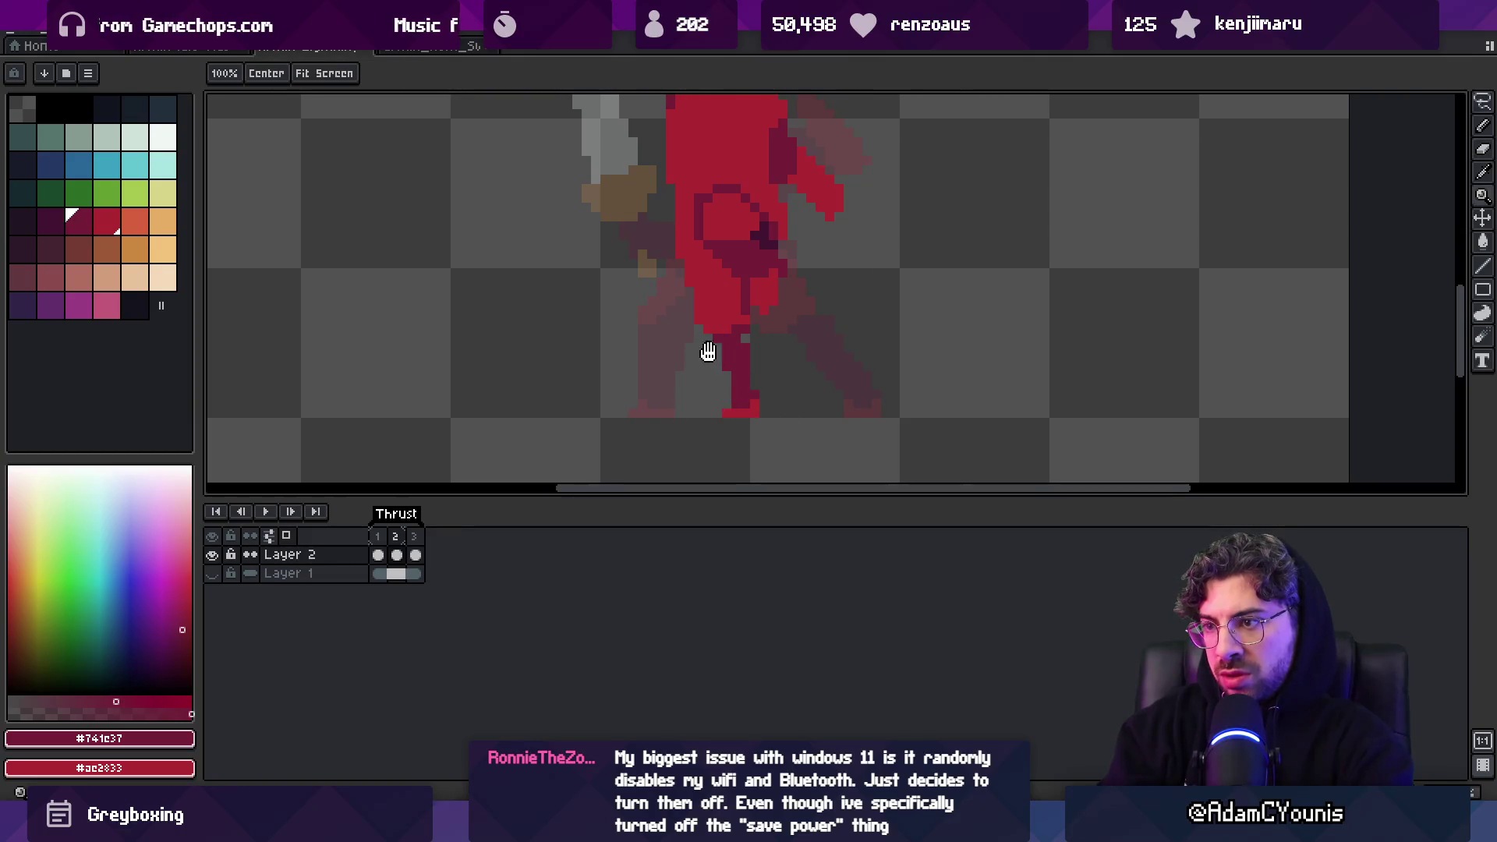
pyautogui.scroll(-3, 708, 353)
pyautogui.scroll(3, 695, 337)
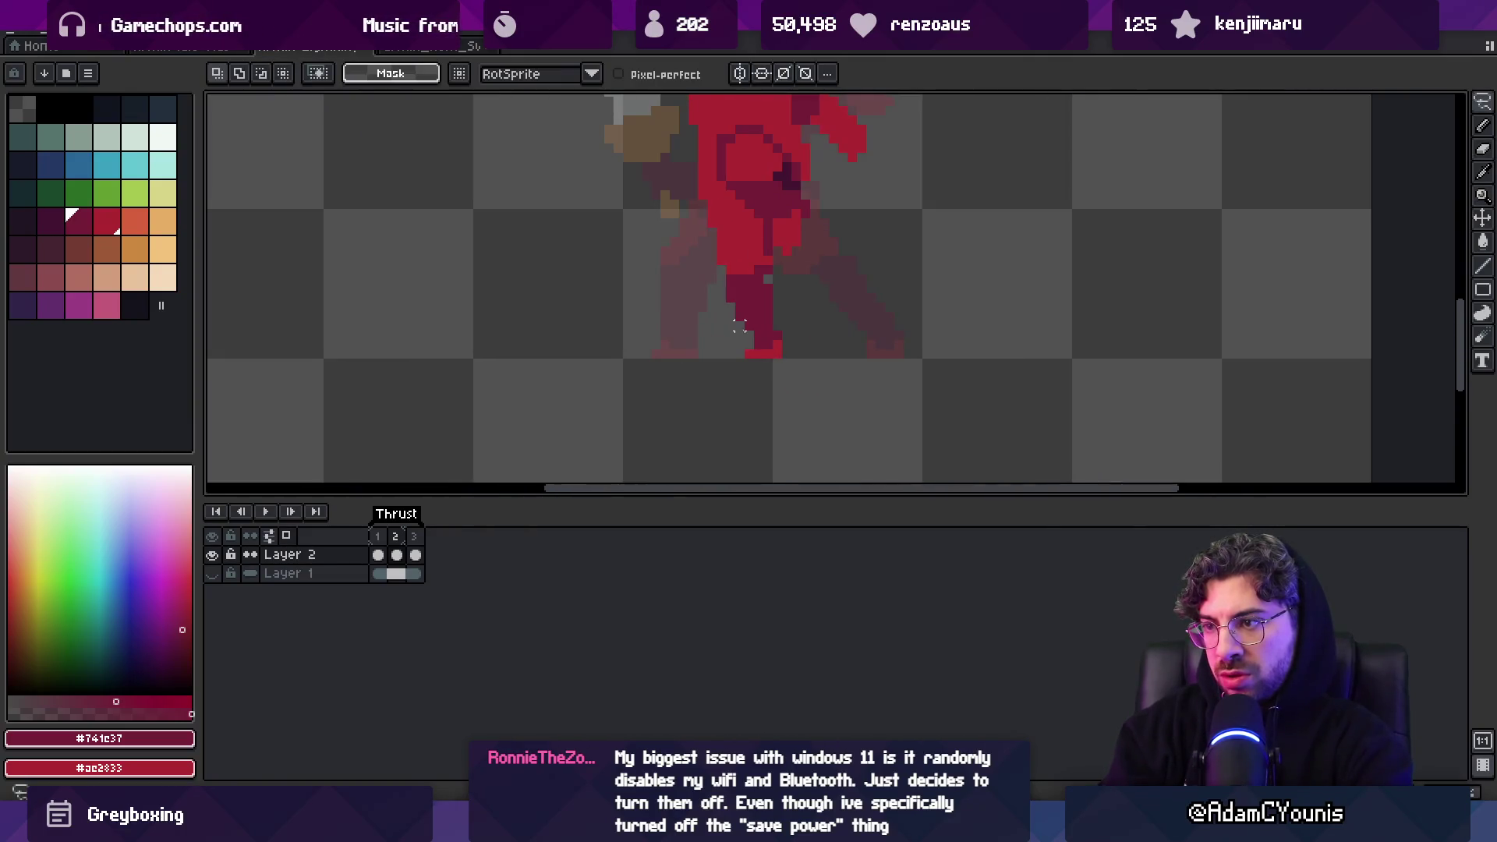
# Erase the stray red pixels along the leg's edge
pyautogui.press('b')
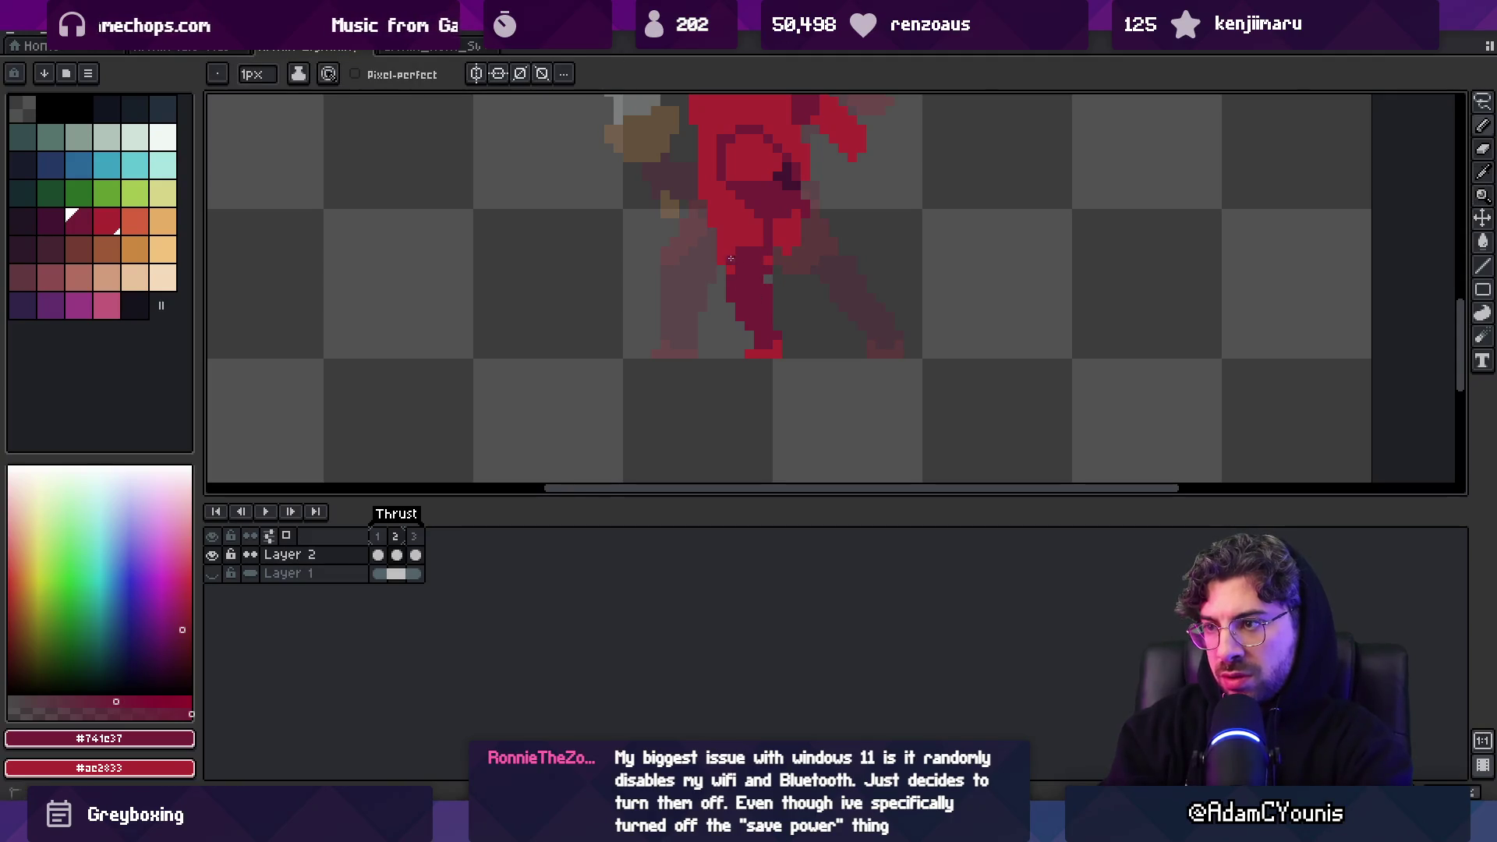
pyautogui.press('e')
pyautogui.press('b')
pyautogui.press('e')
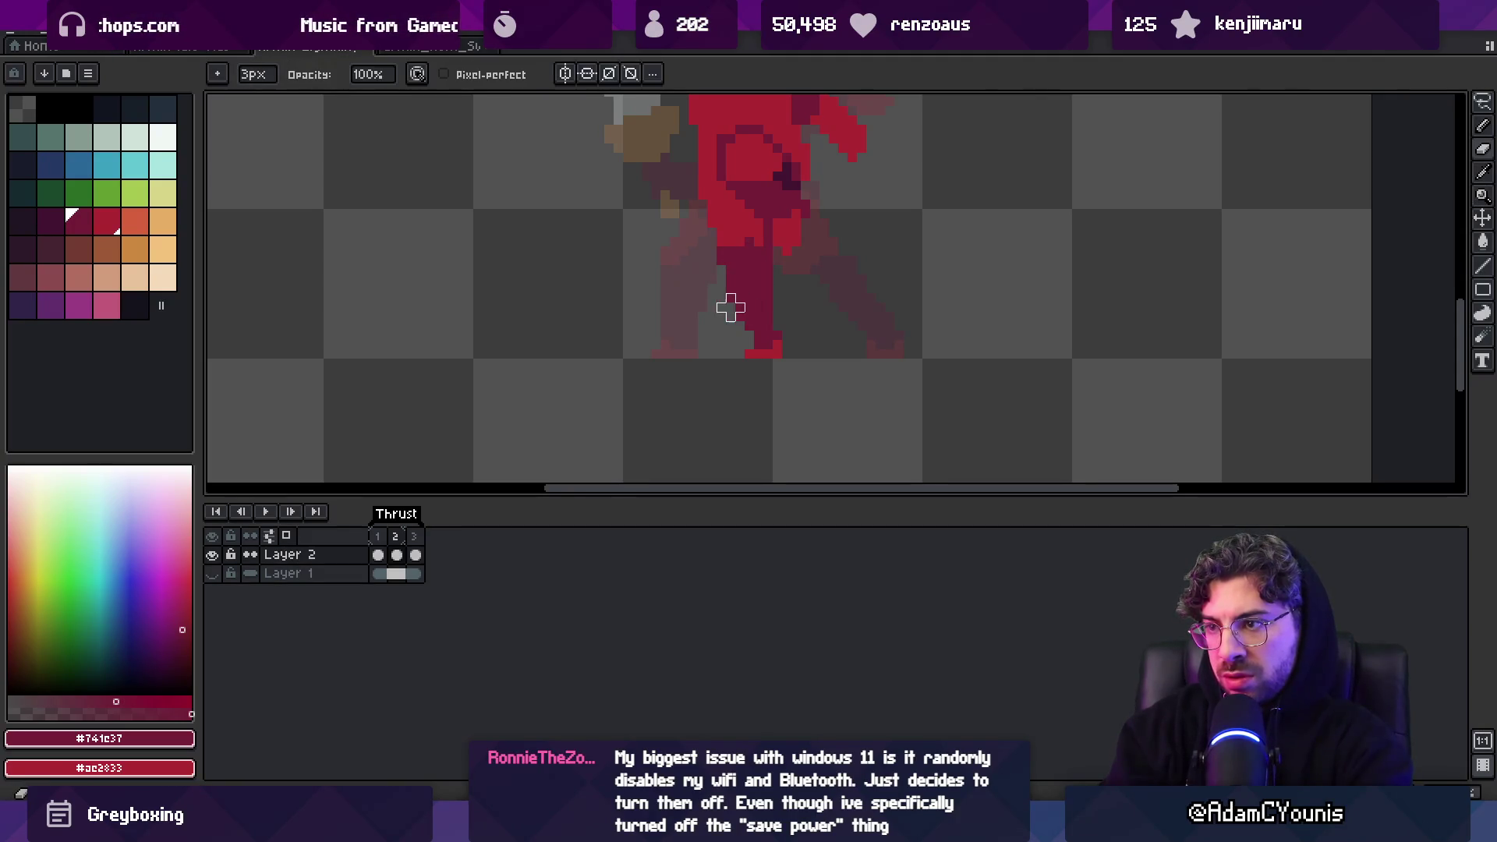
pyautogui.moveTo(730, 316)
pyautogui.mouseDown()
pyautogui.moveTo(722, 335)
pyautogui.moveTo(786, 416)
pyautogui.moveTo(754, 386)
pyautogui.mouseUp()
pyautogui.scroll(-2, 721, 344)
pyautogui.scroll(3, 708, 351)
# Marquee-select the leg pixels and shift them into place
pyautogui.press('m')
pyautogui.press('e')
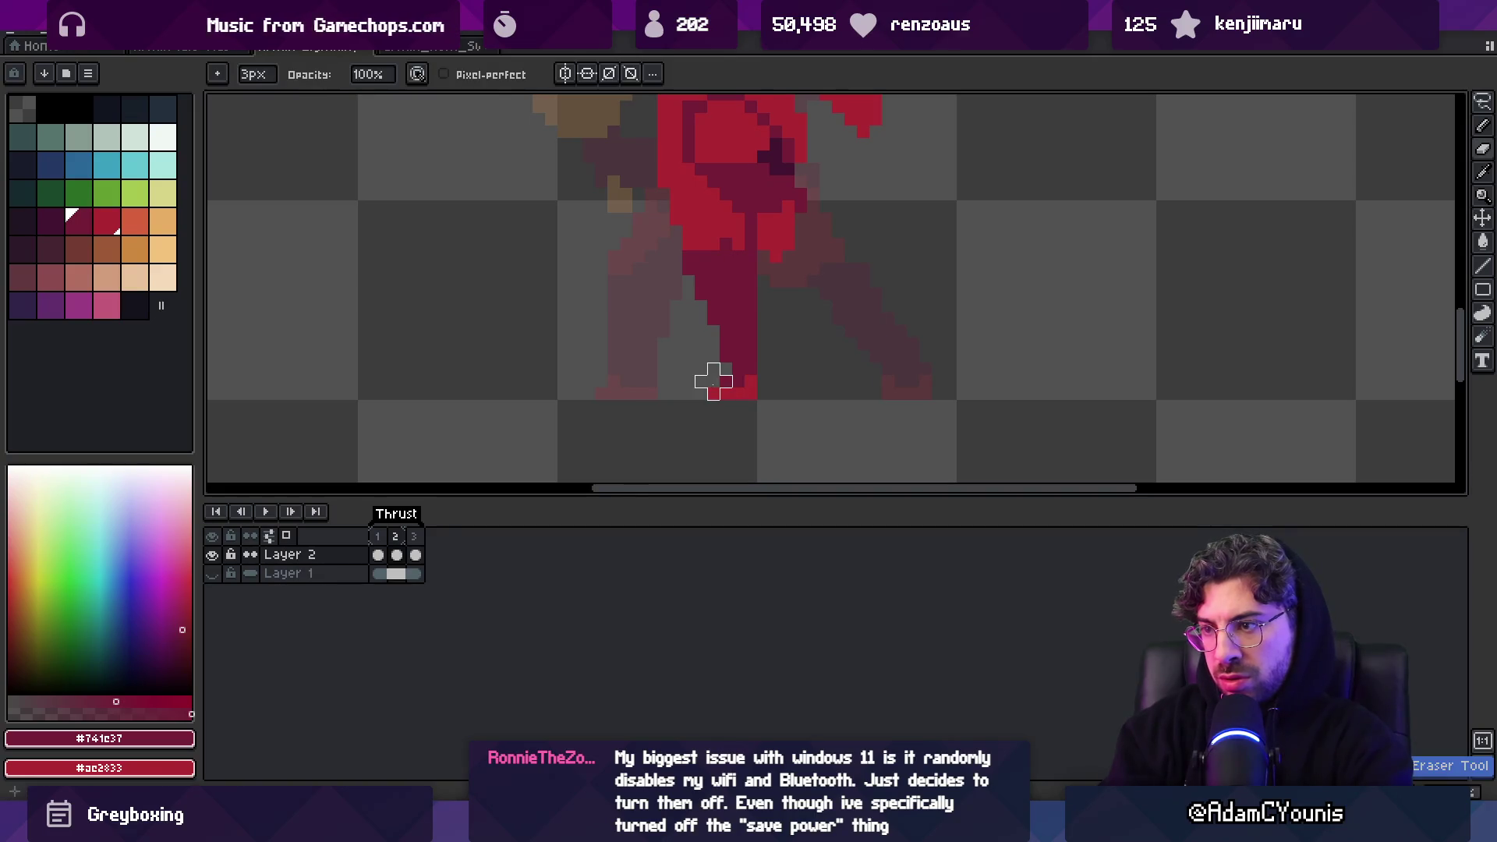
pyautogui.press('z')
pyautogui.scroll(-5, 715, 355)
pyautogui.scroll(5, 752, 324)
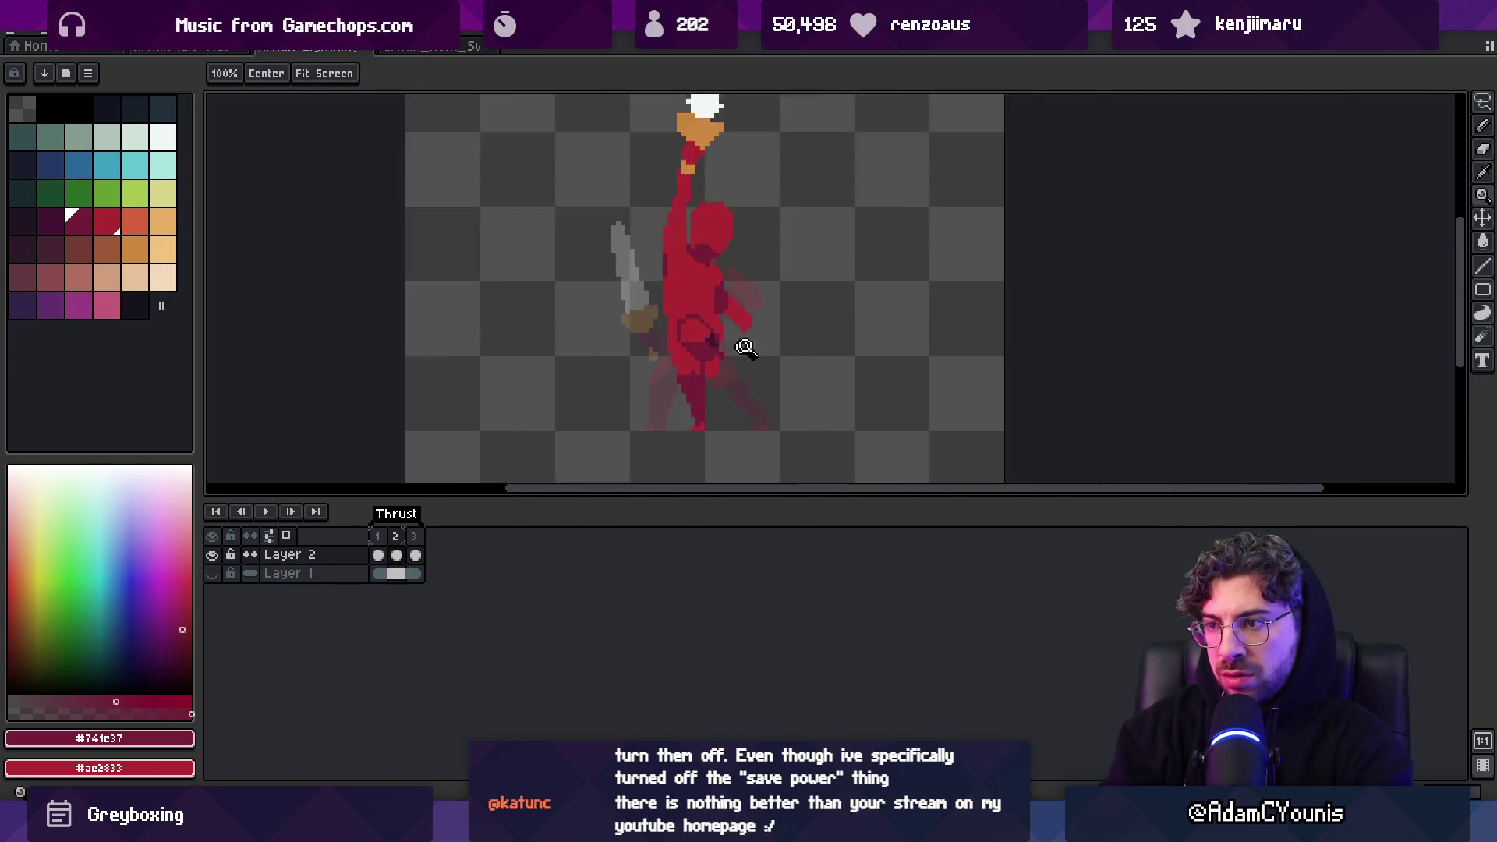
# Sample a body colour with the pencil and zoom around the figure
pyautogui.press('b')
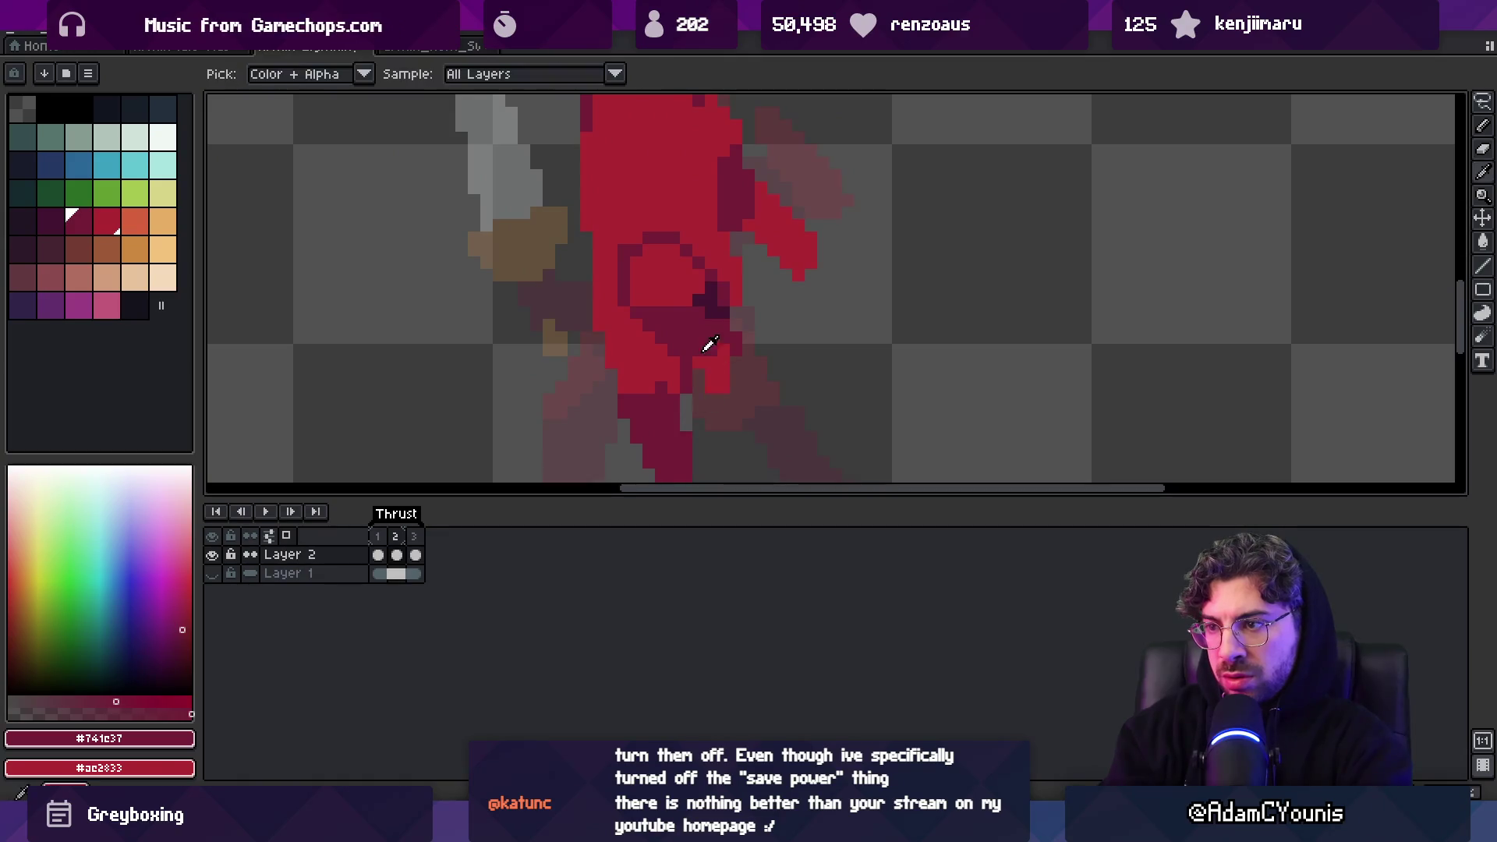
pyautogui.keyDown('alt'); pyautogui.click(709, 347); pyautogui.keyUp('alt')
pyautogui.press('z')
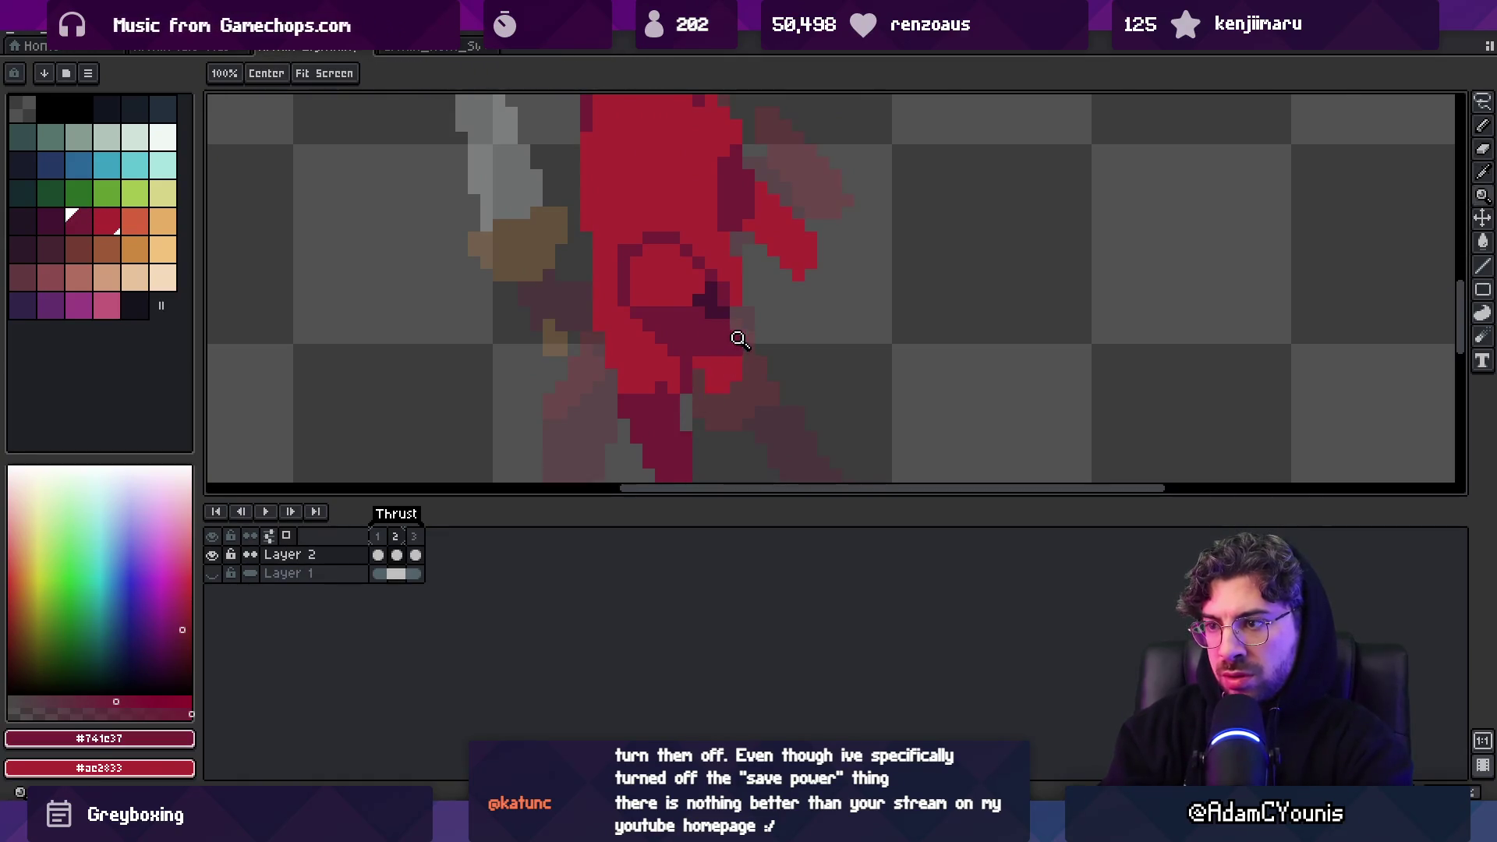
pyautogui.scroll(-5, 741, 335)
pyautogui.scroll(4, 725, 367)
pyautogui.keyDown('alt'); pyautogui.click(725, 378); pyautogui.keyUp('alt')
pyautogui.scroll(-1, 729, 343)
pyautogui.scroll(-2, 731, 341)
# Save the sprite with Ctrl+S and step through the animation frames
pyautogui.hotkey('ctrl', 's')
pyautogui.click(378, 537)
pyautogui.click(397, 537)
# Flip back and forth through Thrust frames 1–3 to preview the motion, ending on frame 3
pyautogui.click(378, 537)
pyautogui.click(396, 537)
pyautogui.click(414, 537)
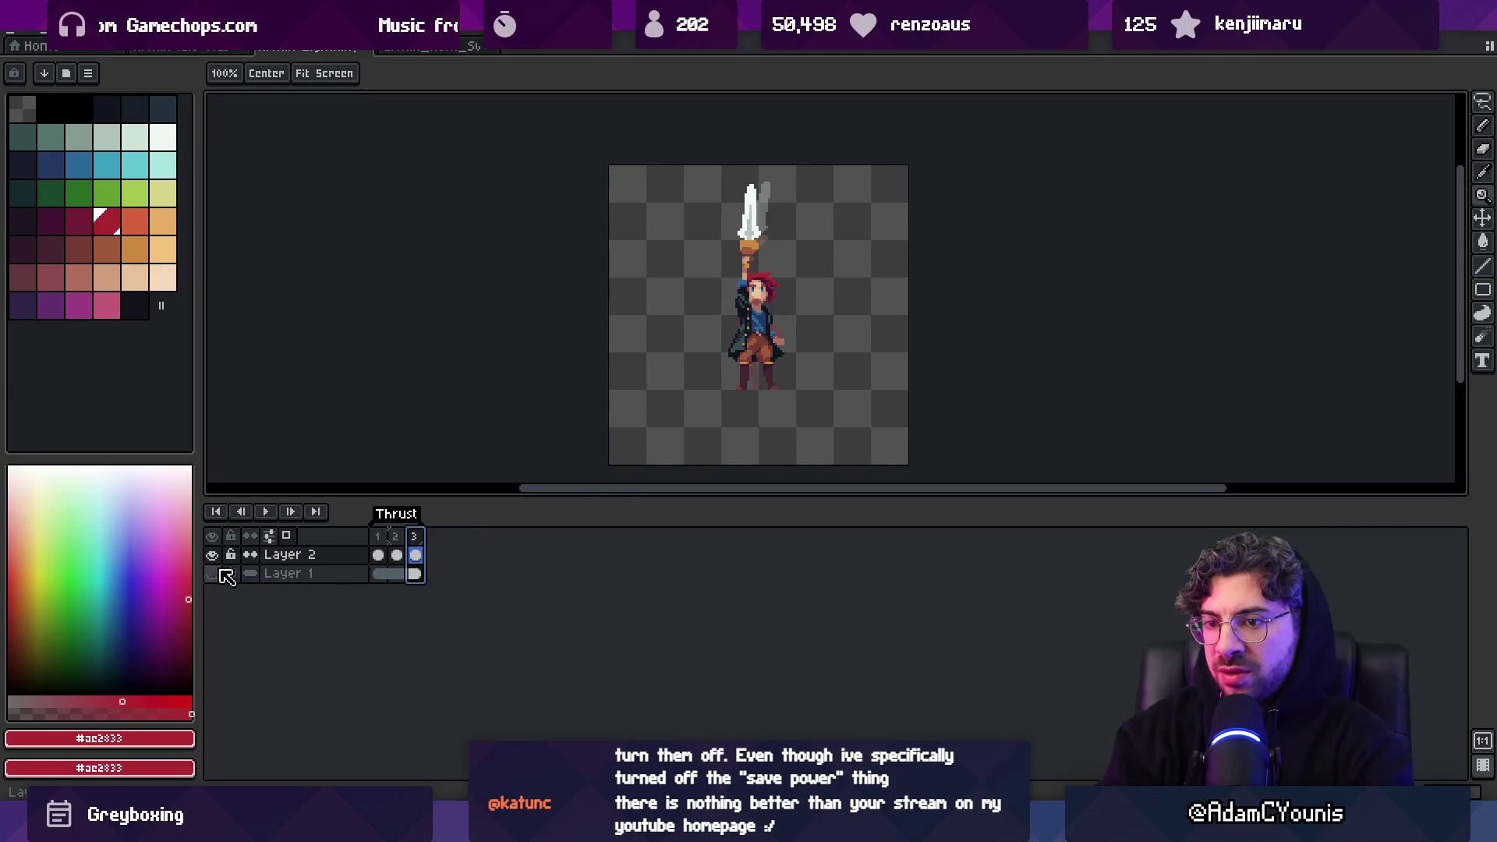
pyautogui.click(380, 537)
pyautogui.click(396, 538)
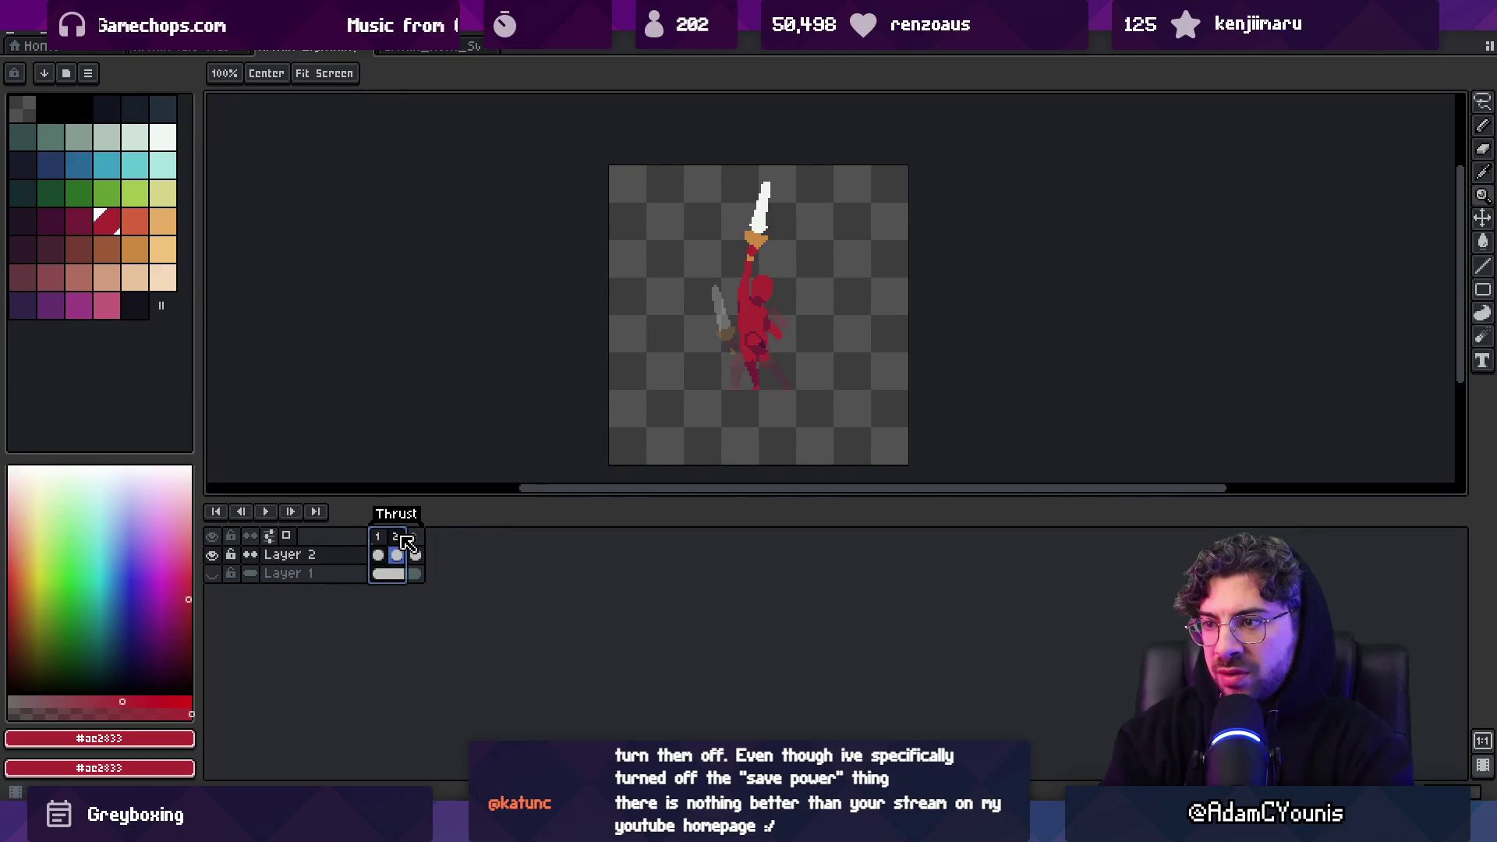
pyautogui.click(379, 536)
pyautogui.click(396, 536)
pyautogui.click(414, 536)
pyautogui.click(379, 536)
pyautogui.click(396, 537)
pyautogui.click(414, 536)
pyautogui.click(396, 536)
pyautogui.click(414, 536)
pyautogui.click(396, 536)
pyautogui.click(379, 536)
pyautogui.click(396, 536)
pyautogui.click(414, 536)
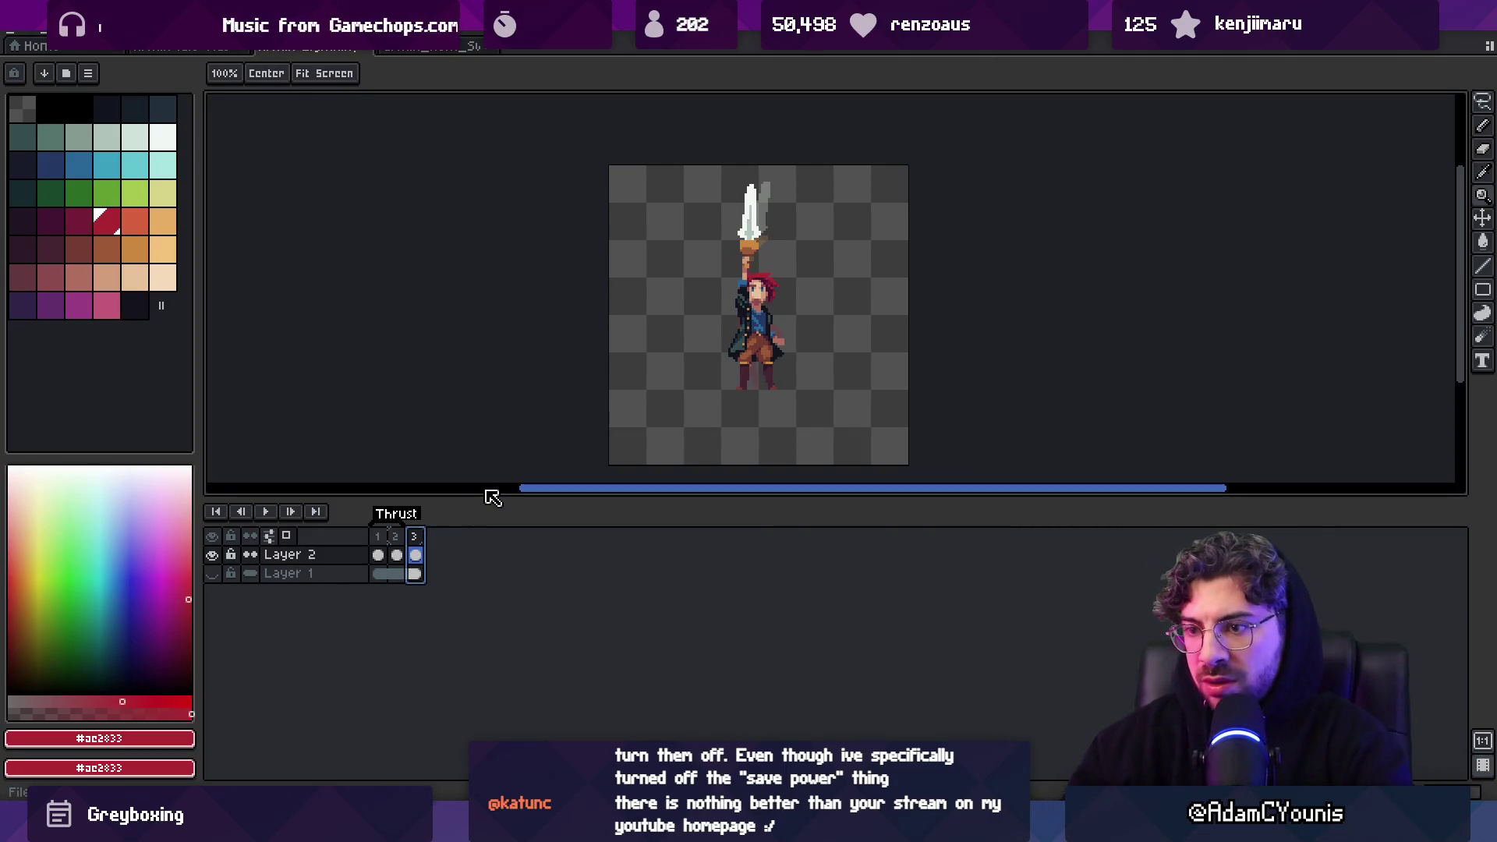
# Check the updated sprite in Unity, then return to Aseprite on frame 2
pyautogui.hotkey('alt', 'Tab')
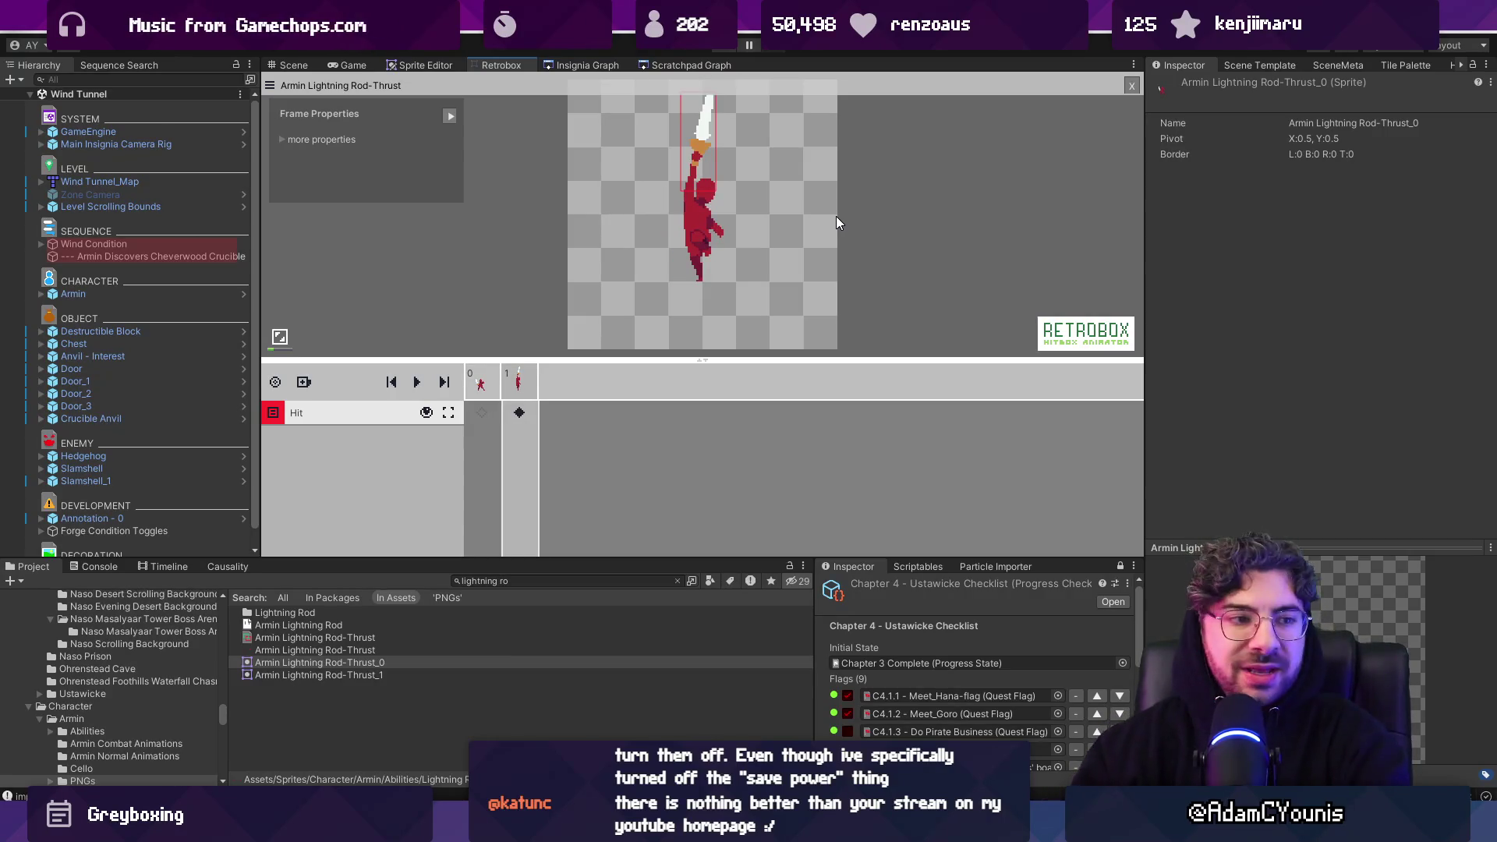
pyautogui.hotkey('alt', 'Tab')
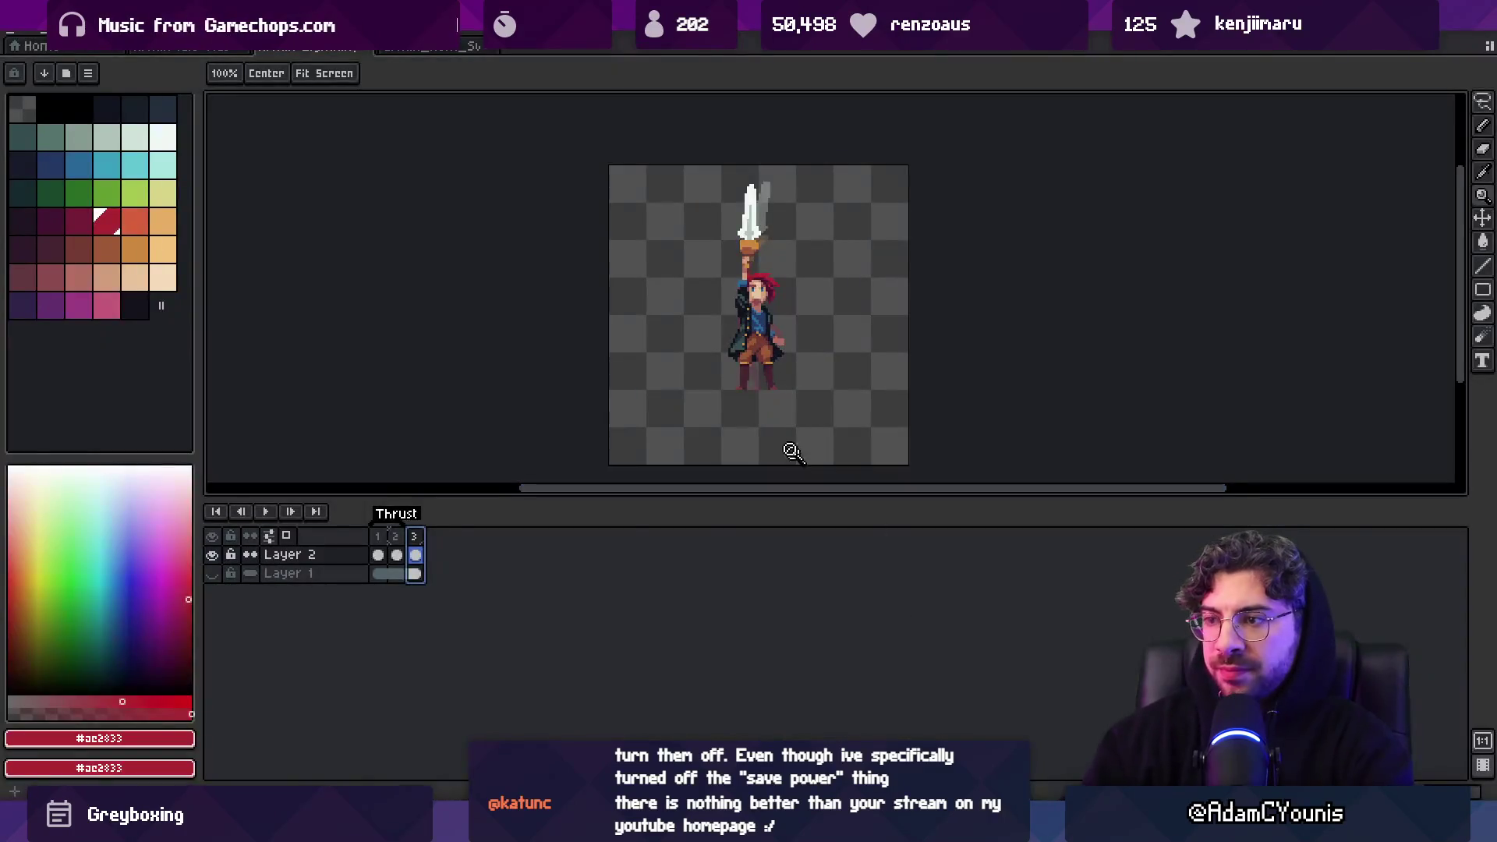
pyautogui.click(395, 536)
# Add a darkest-red #441531 pixel on the torso's belt line, then save the sprite
pyautogui.click(778, 341)
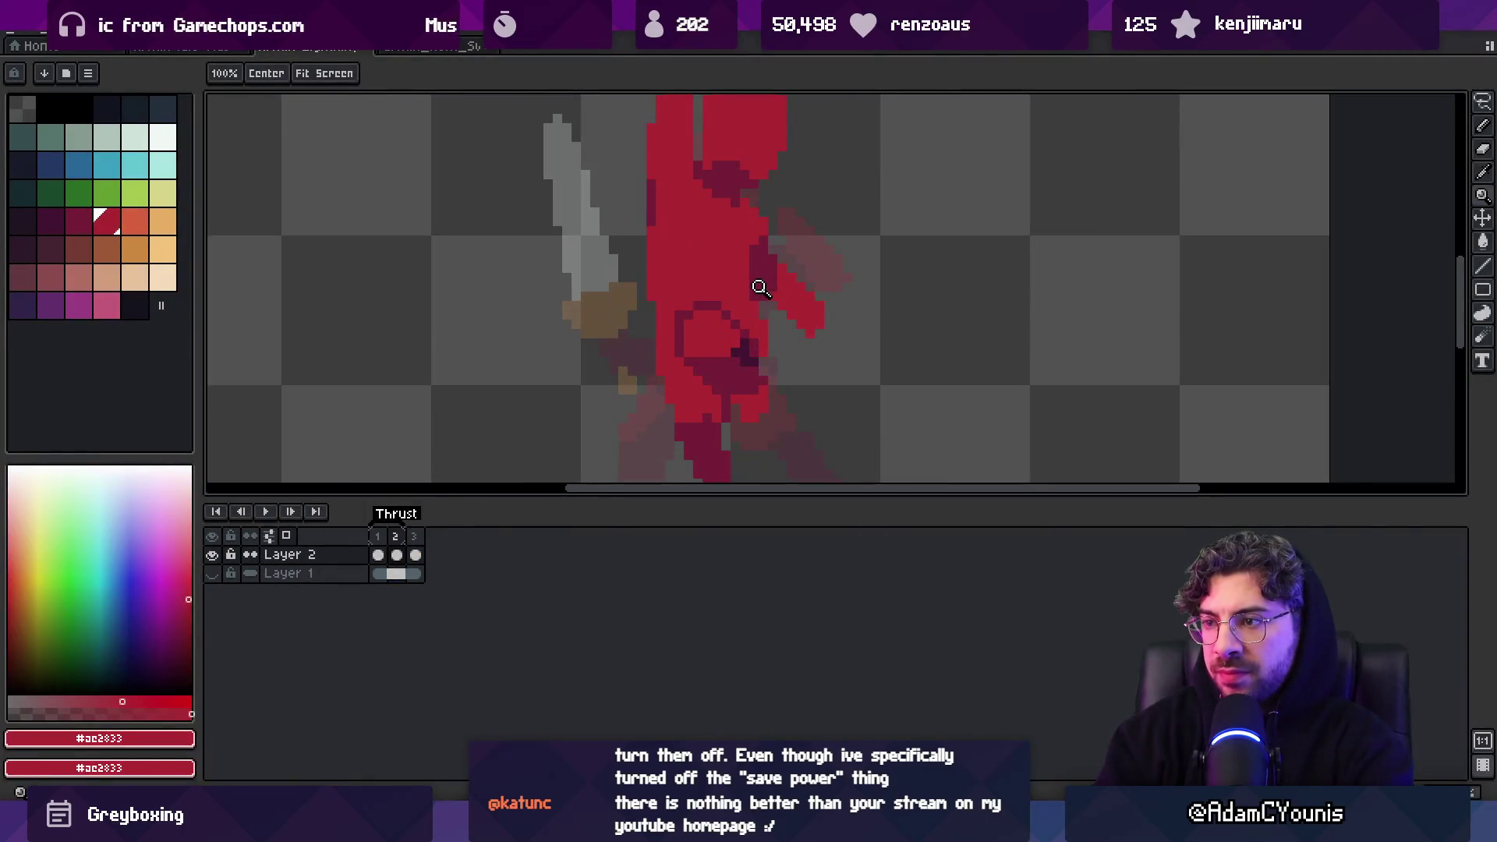
pyautogui.keyDown('alt'); pyautogui.click(749, 344); pyautogui.keyUp('alt')
pyautogui.keyDown('alt'); pyautogui.click(745, 348); pyautogui.keyUp('alt')
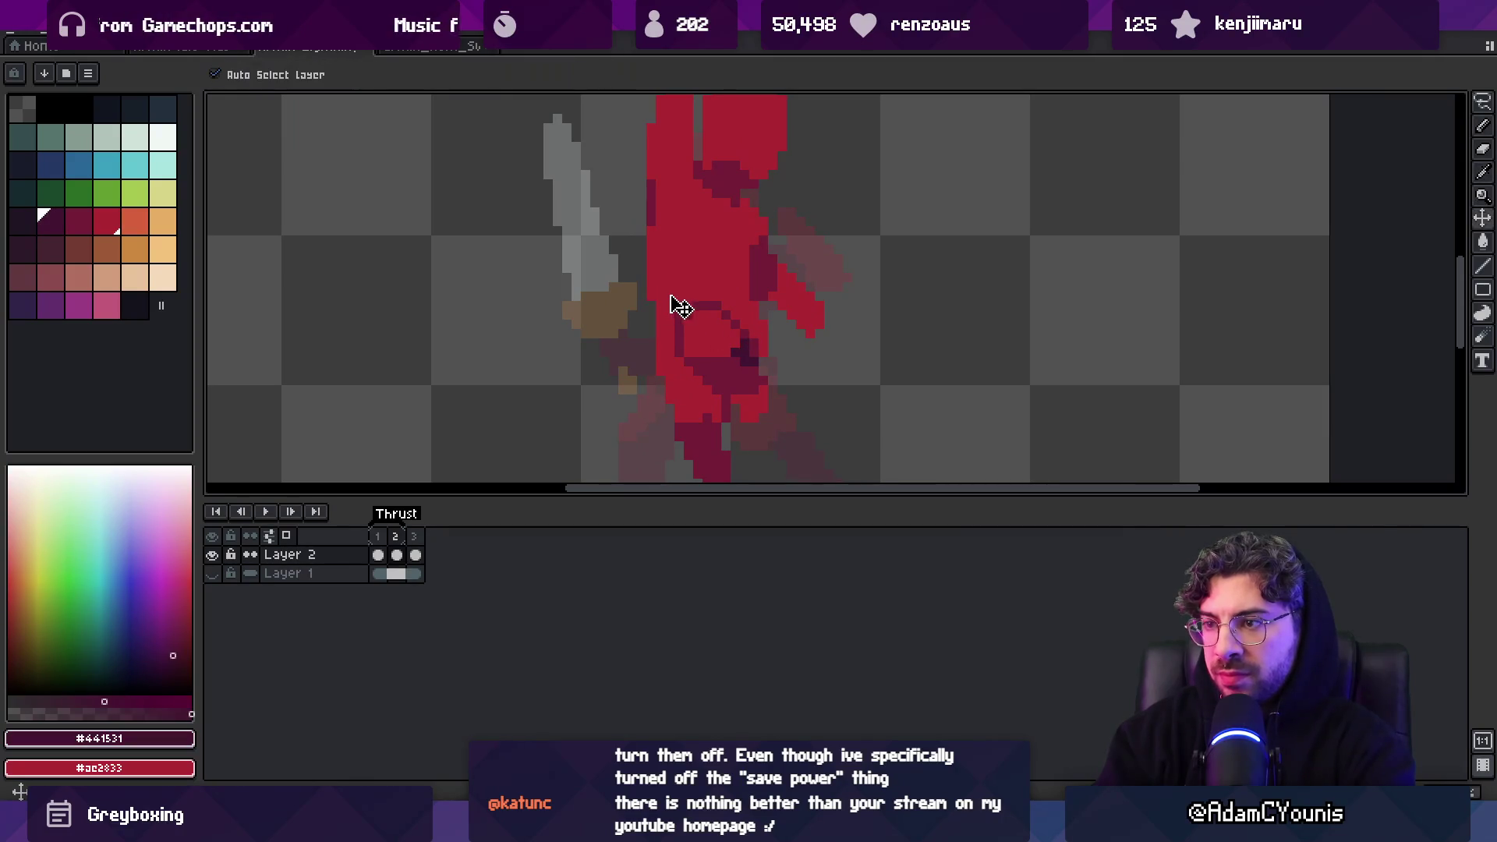
pyautogui.hotkey('ctrl', 'z')
pyautogui.click(661, 303)
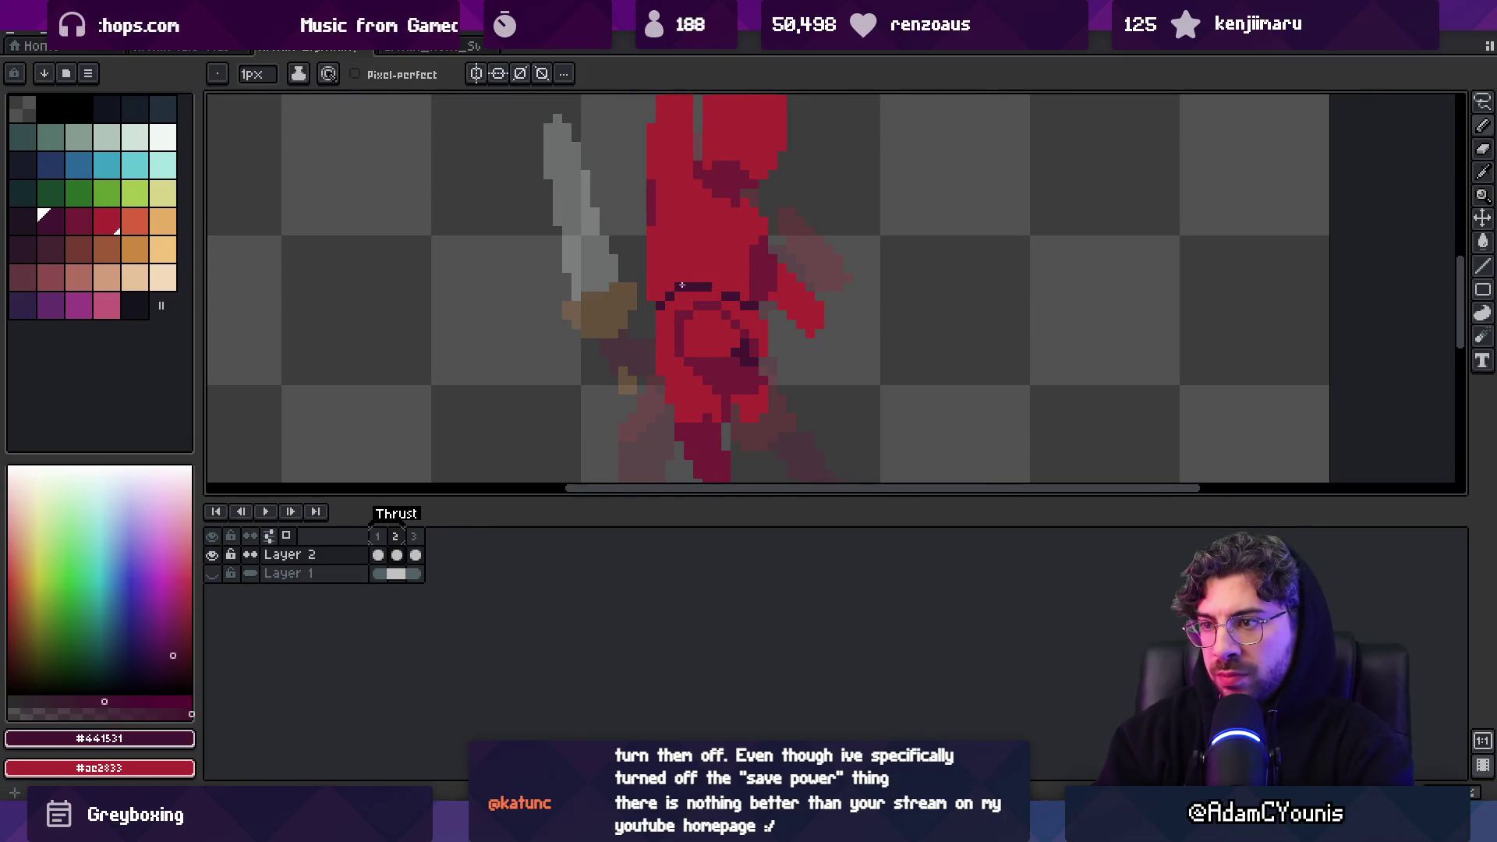
pyautogui.keyDown('alt'); pyautogui.click(714, 293); pyautogui.keyUp('alt')
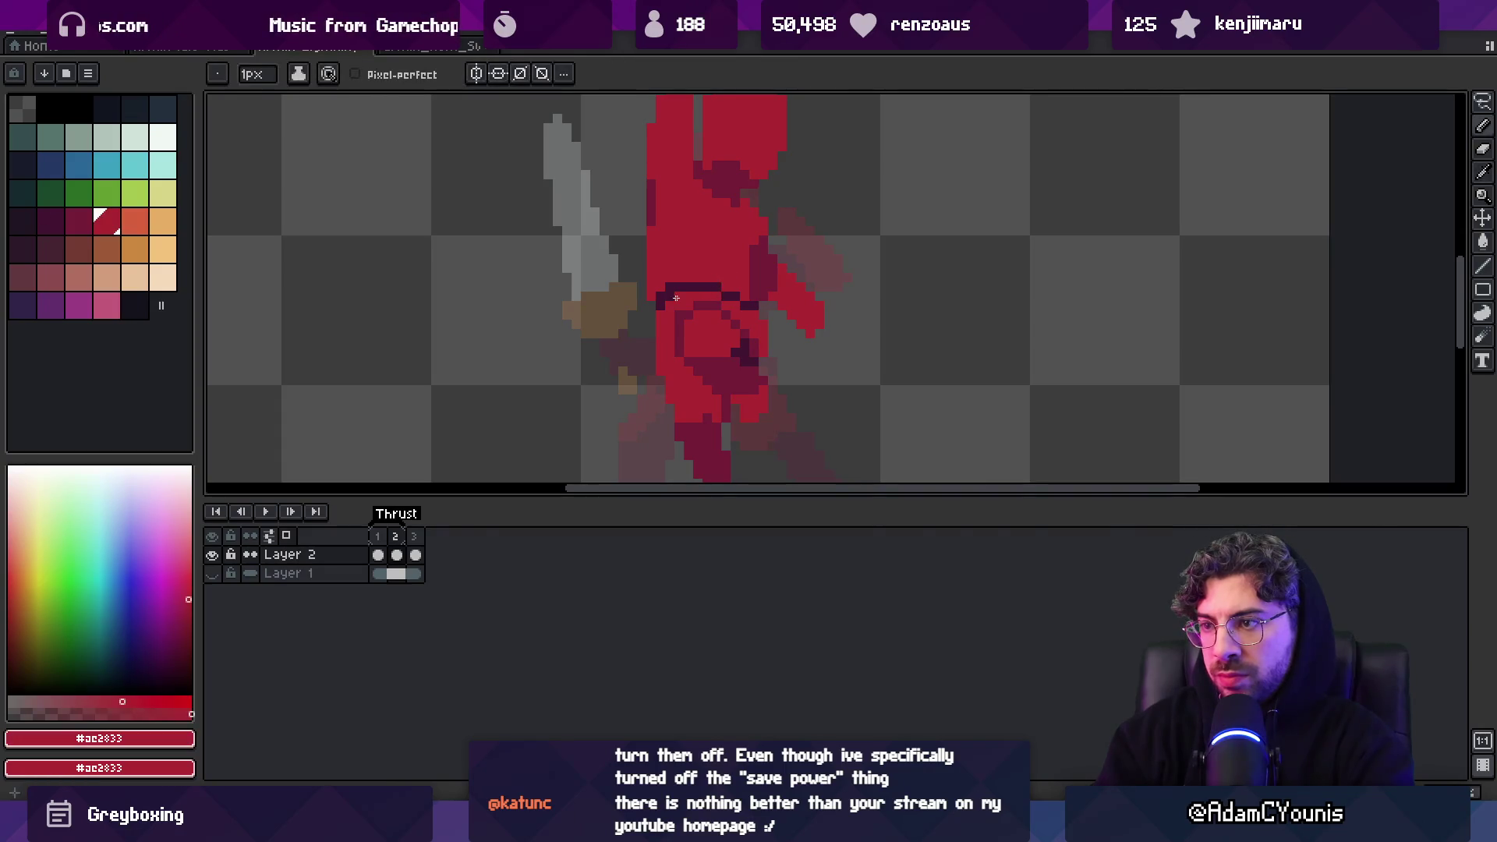
pyautogui.scroll(-3, 713, 266)
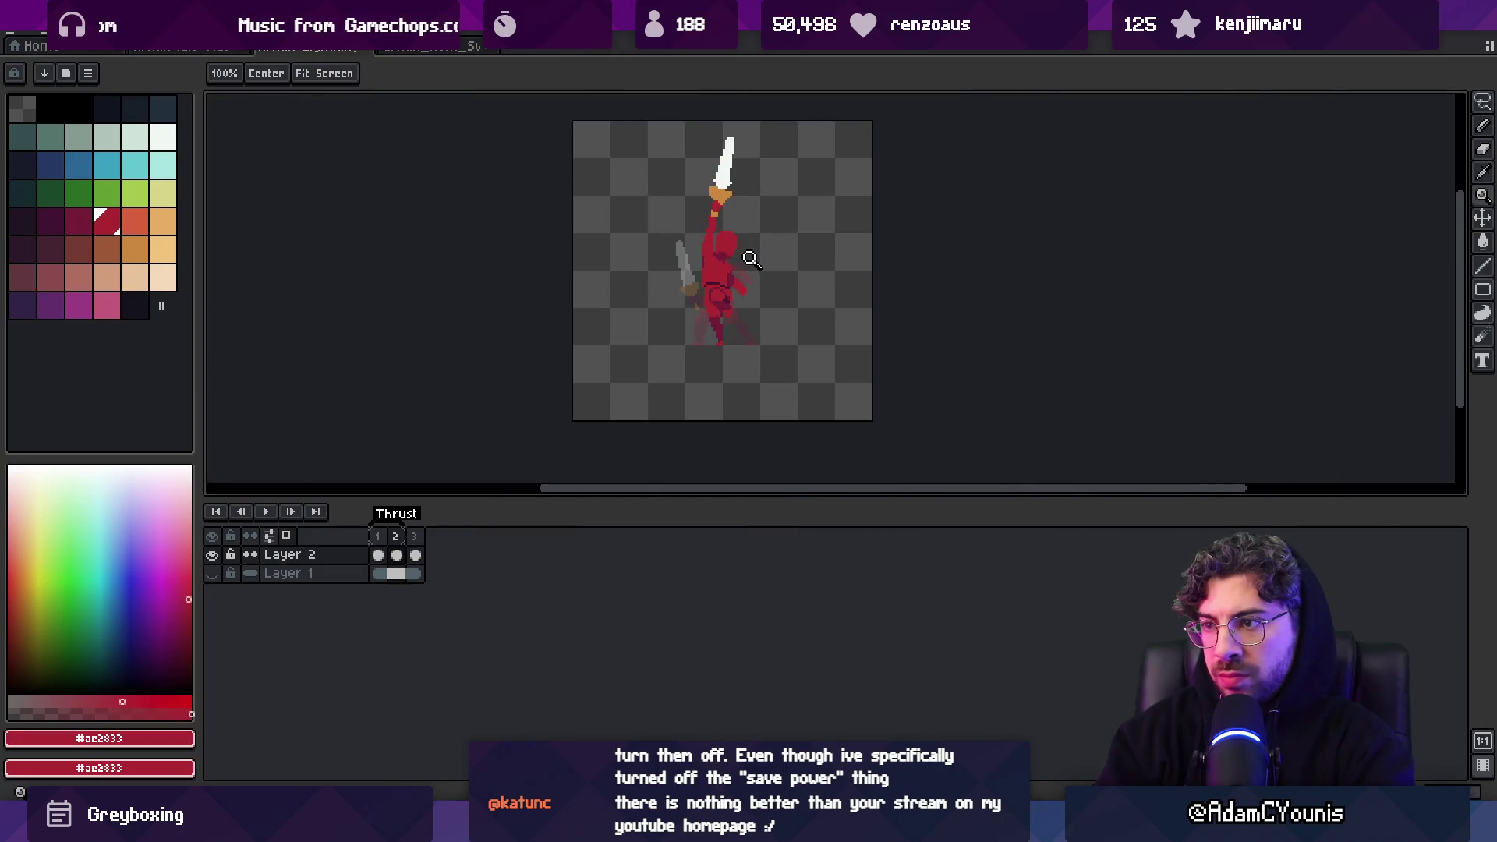
pyautogui.scroll(2, 751, 259)
pyautogui.hotkey('ctrl', 's')
# Check the sprite in Unity, then sample dark red #741c37 and erase stray arm pixels
pyautogui.hotkey('alt', 'Tab')
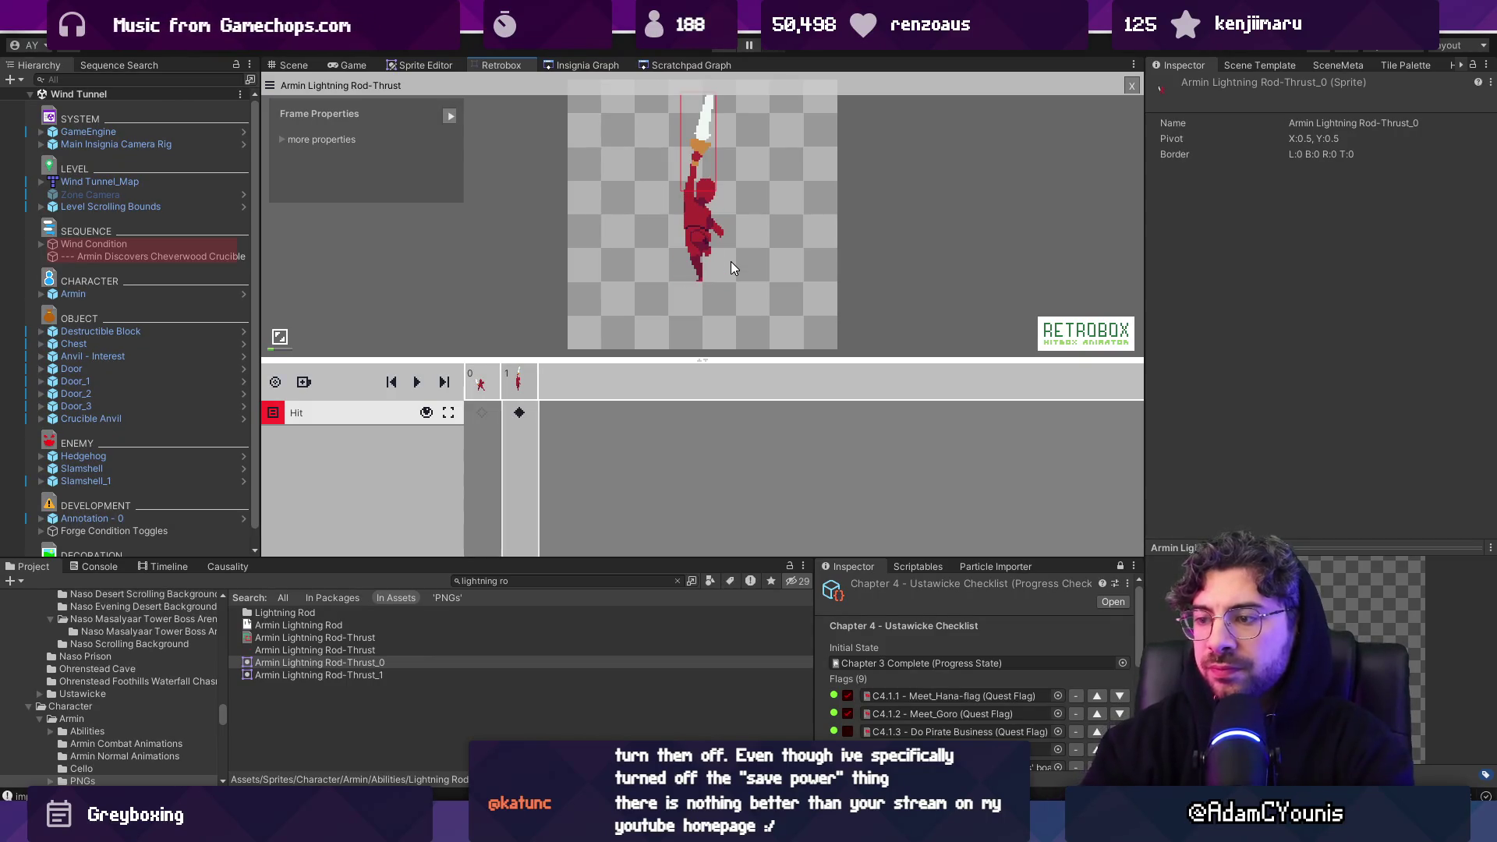
pyautogui.hotkey('alt', 'Tab')
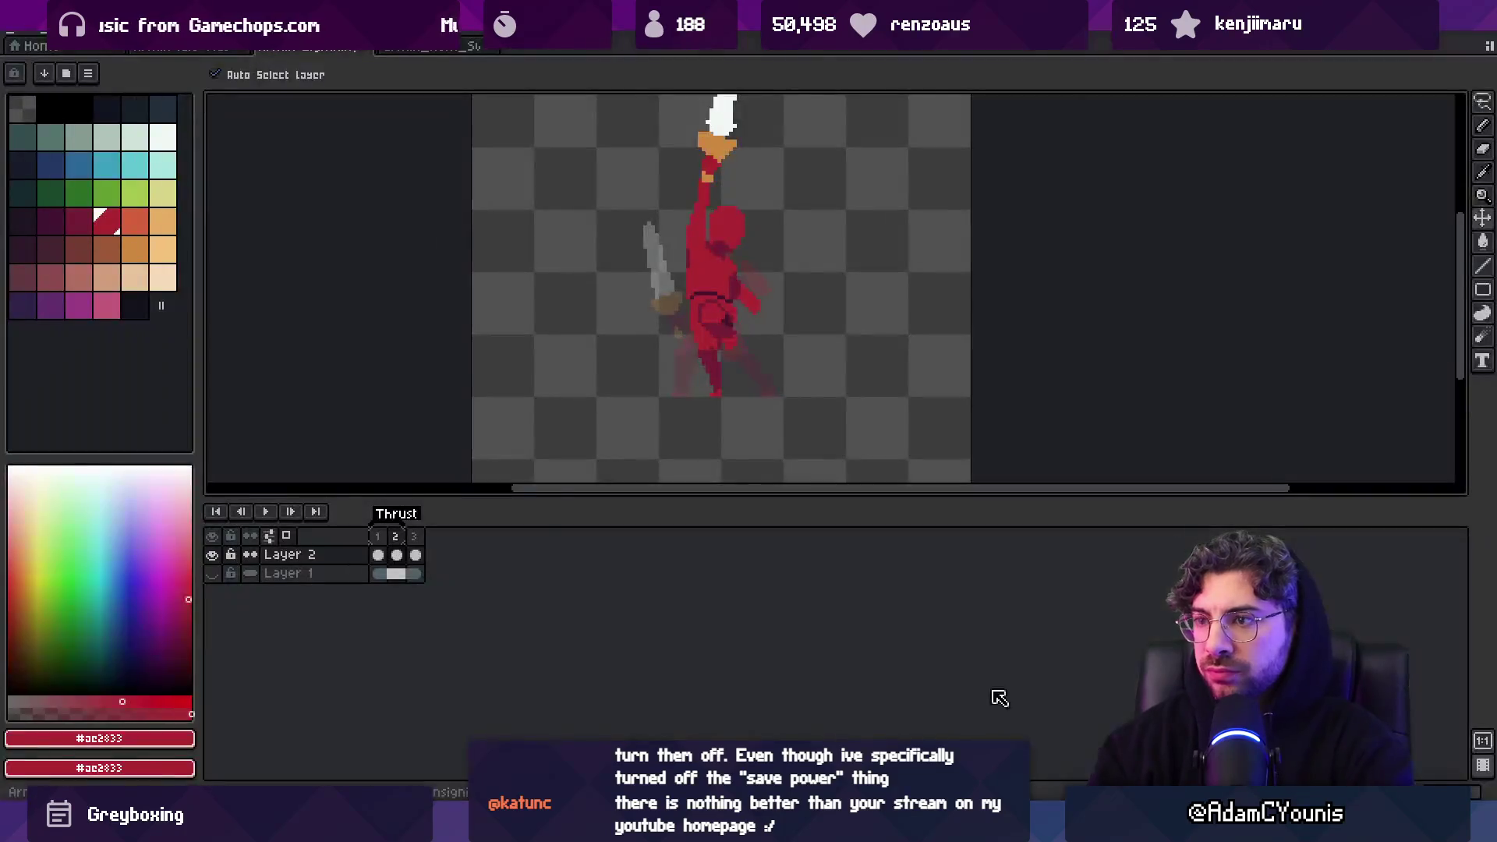
pyautogui.scroll(5, 686, 234)
pyautogui.scroll(-4, 687, 234)
pyautogui.scroll(2, 733, 316)
pyautogui.press('alt')
pyautogui.keyDown('alt'); pyautogui.click(733, 316); pyautogui.keyUp('alt')
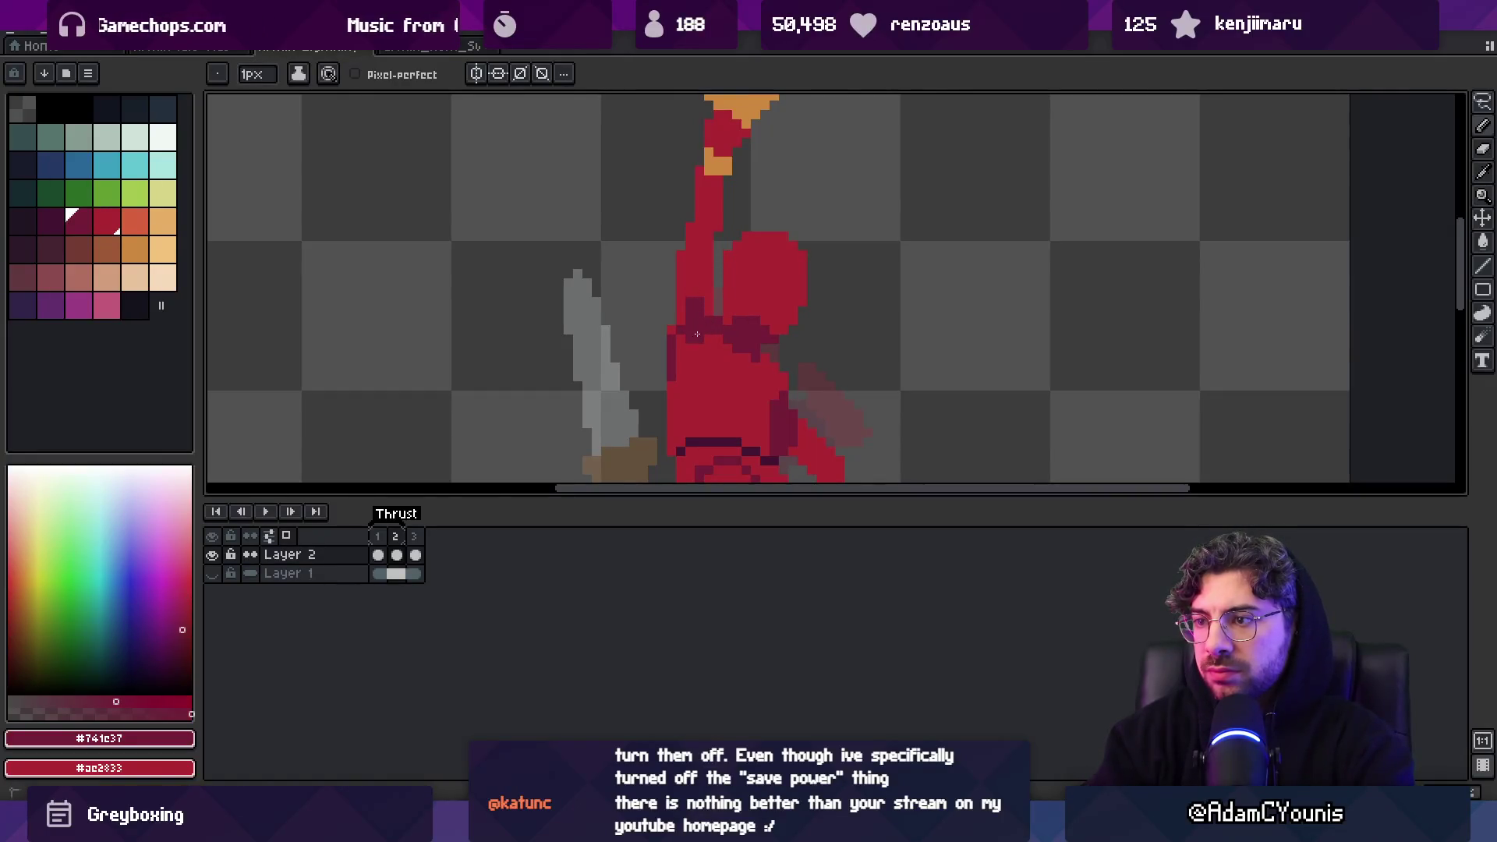
pyautogui.press('e')
pyautogui.keyDown('alt'); pyautogui.click(672, 320); pyautogui.keyUp('alt')
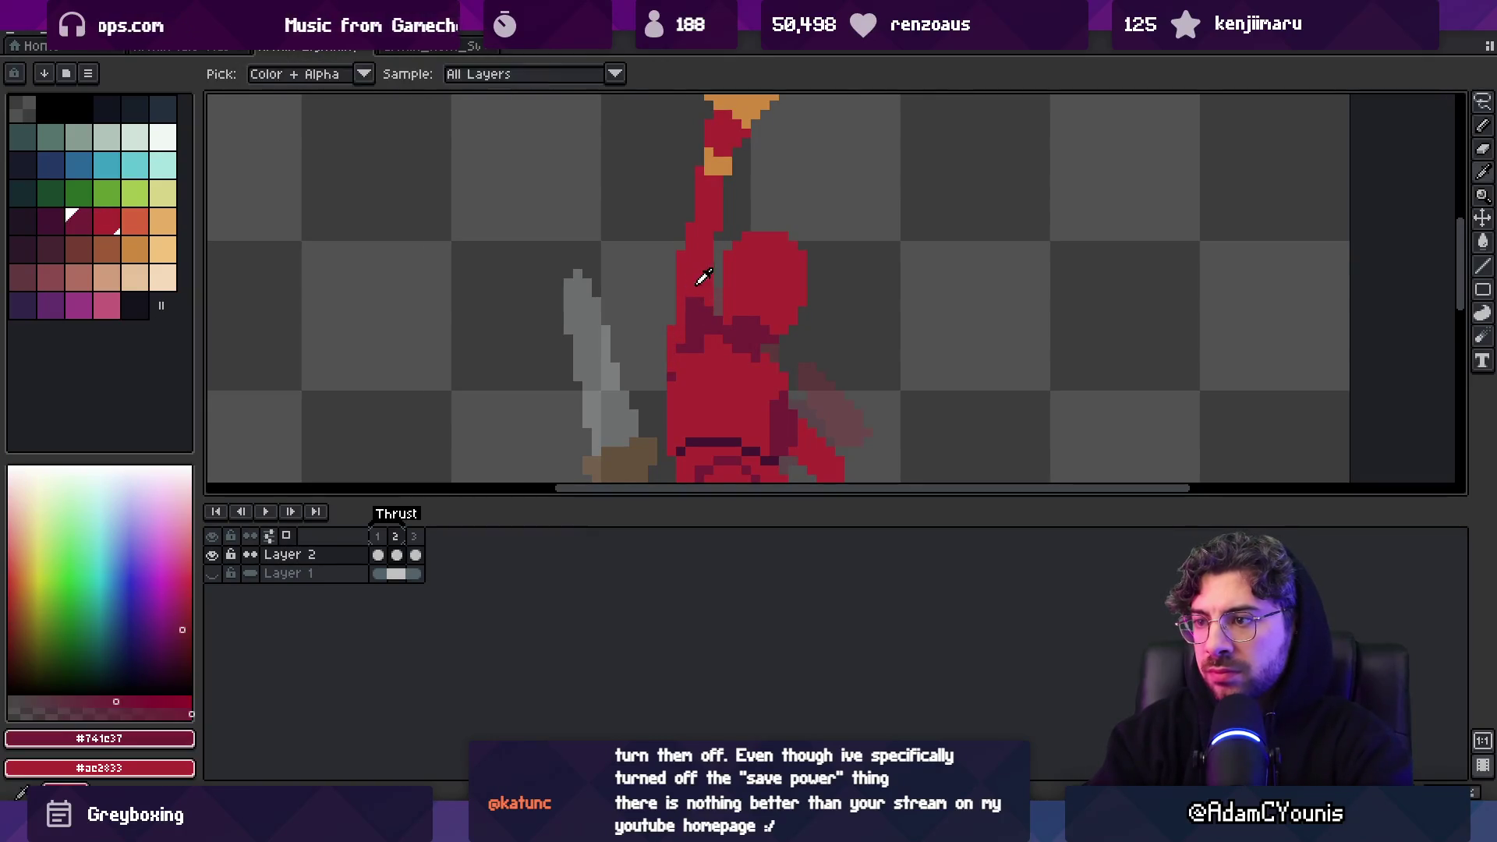
# Zoom in and out on the arm while resampling the darker and brighter reds
pyautogui.press('z')
pyautogui.scroll(-2, 705, 300)
pyautogui.scroll(2, 705, 300)
pyautogui.keyDown('alt'); pyautogui.click(699, 318); pyautogui.keyUp('alt')
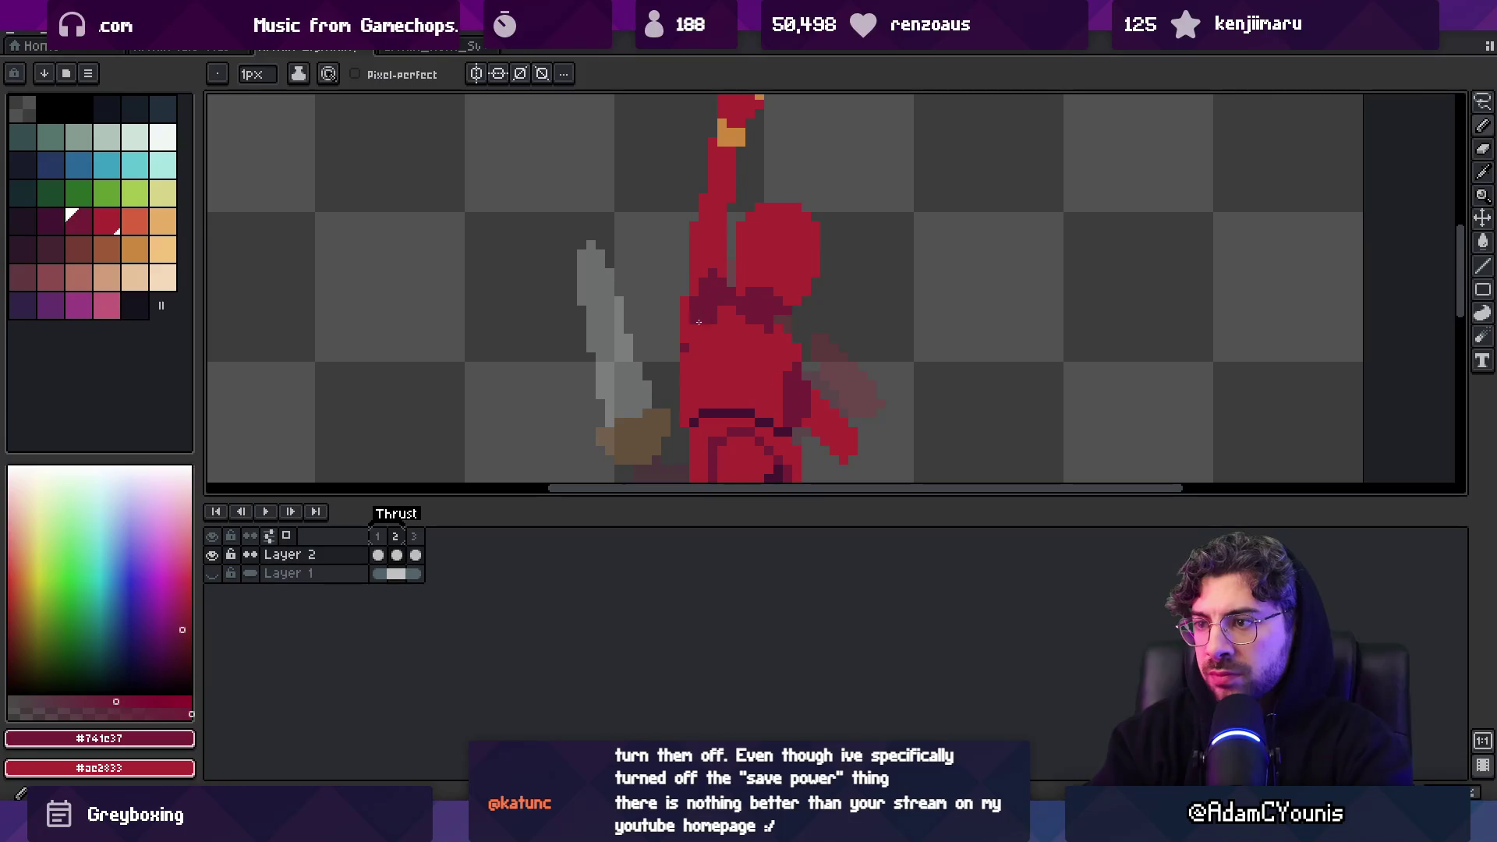
pyautogui.keyDown('alt'); pyautogui.click(725, 327); pyautogui.keyUp('alt')
pyautogui.press('z')
pyautogui.scroll(-2, 648, 336)
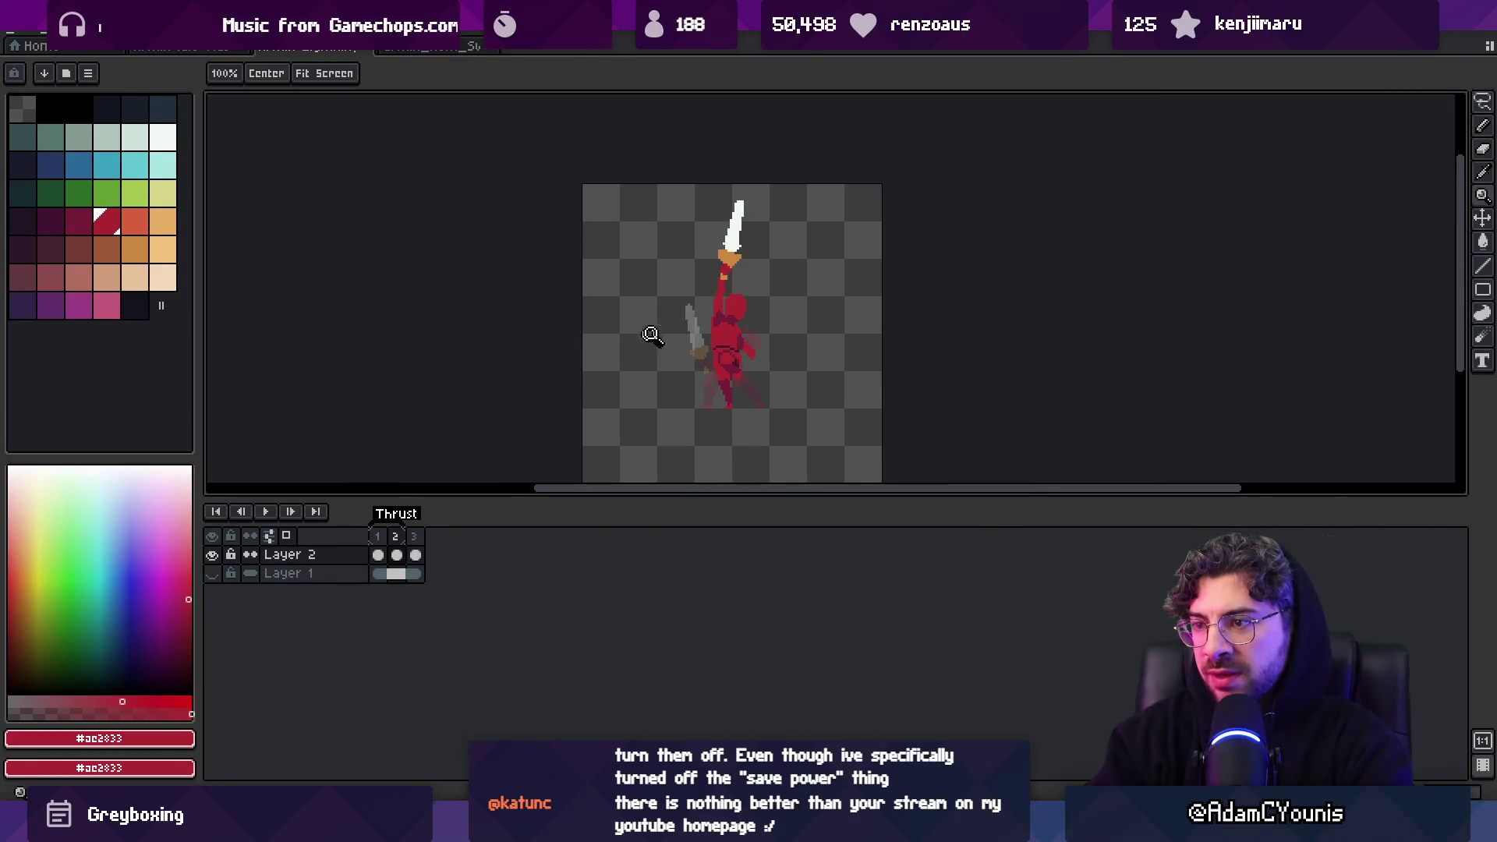
# Pan toward the character's lower body and sample the darker red #741c37
pyautogui.scroll(2, 744, 304)
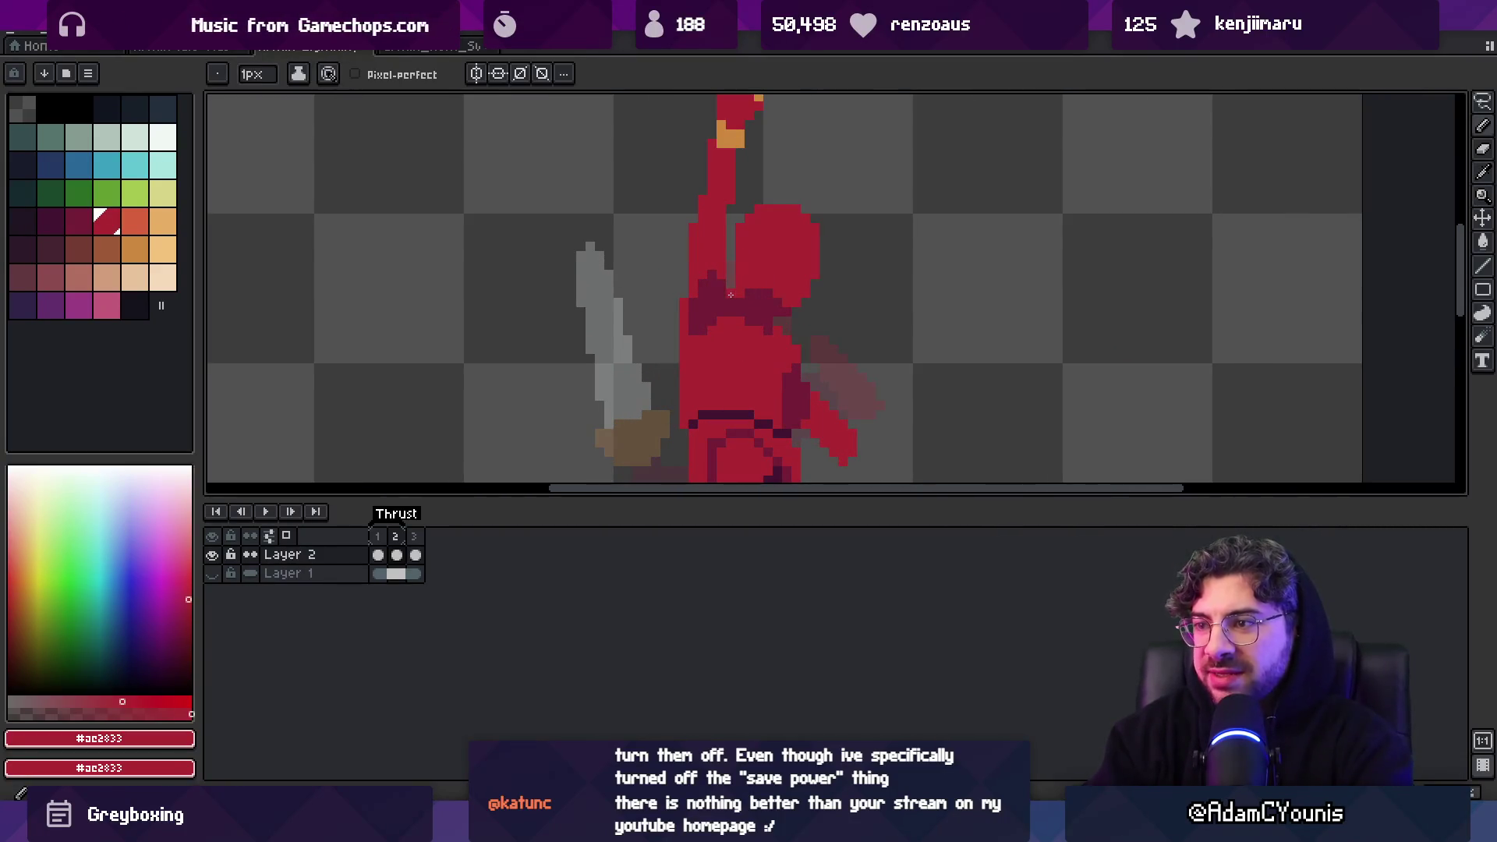
pyautogui.press('alt')
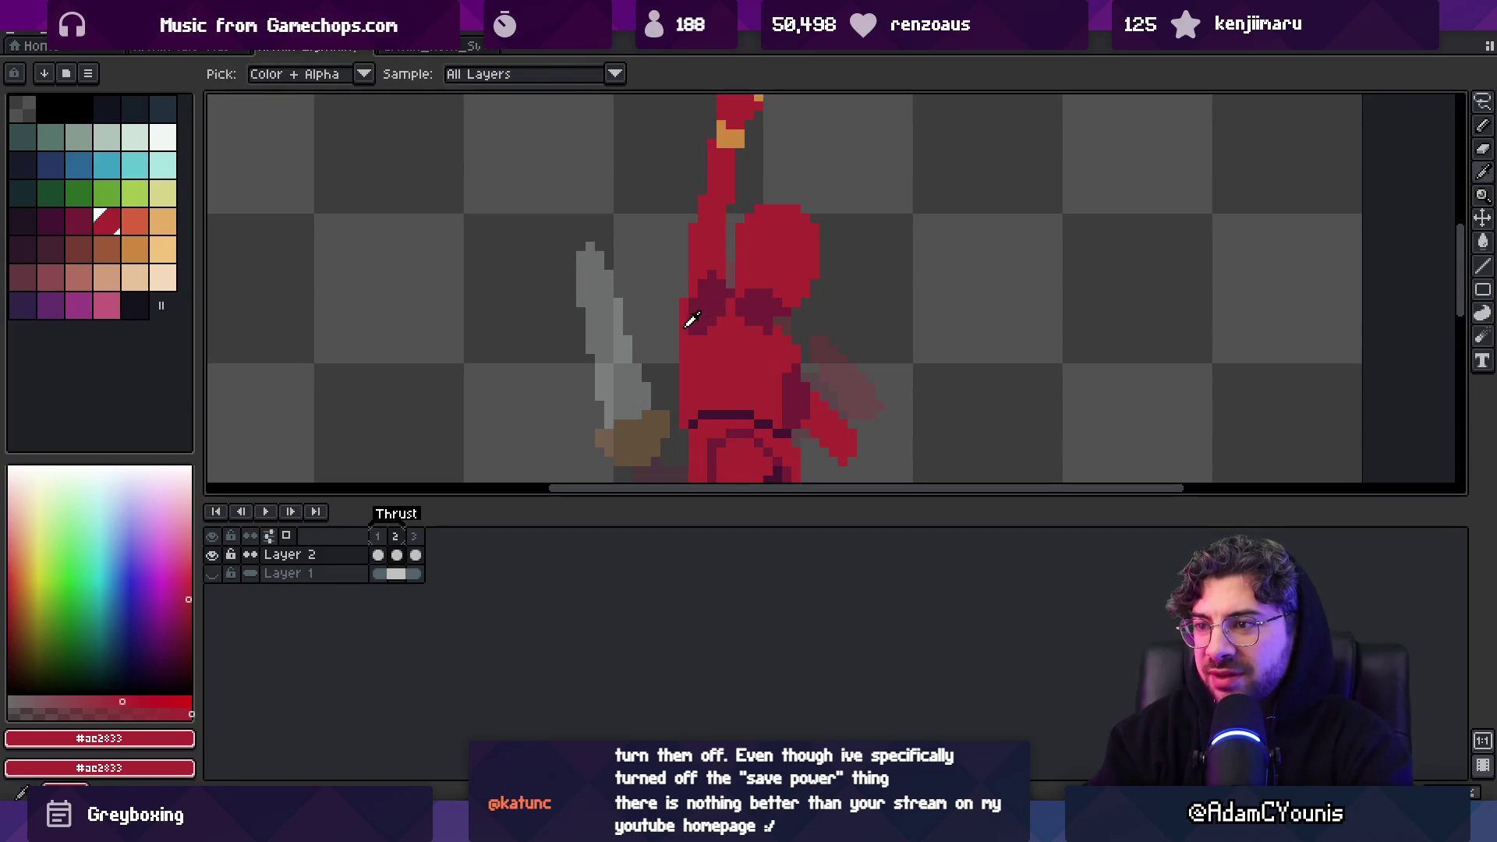
pyautogui.moveTo(692, 316); pyautogui.dragTo(683, 271)
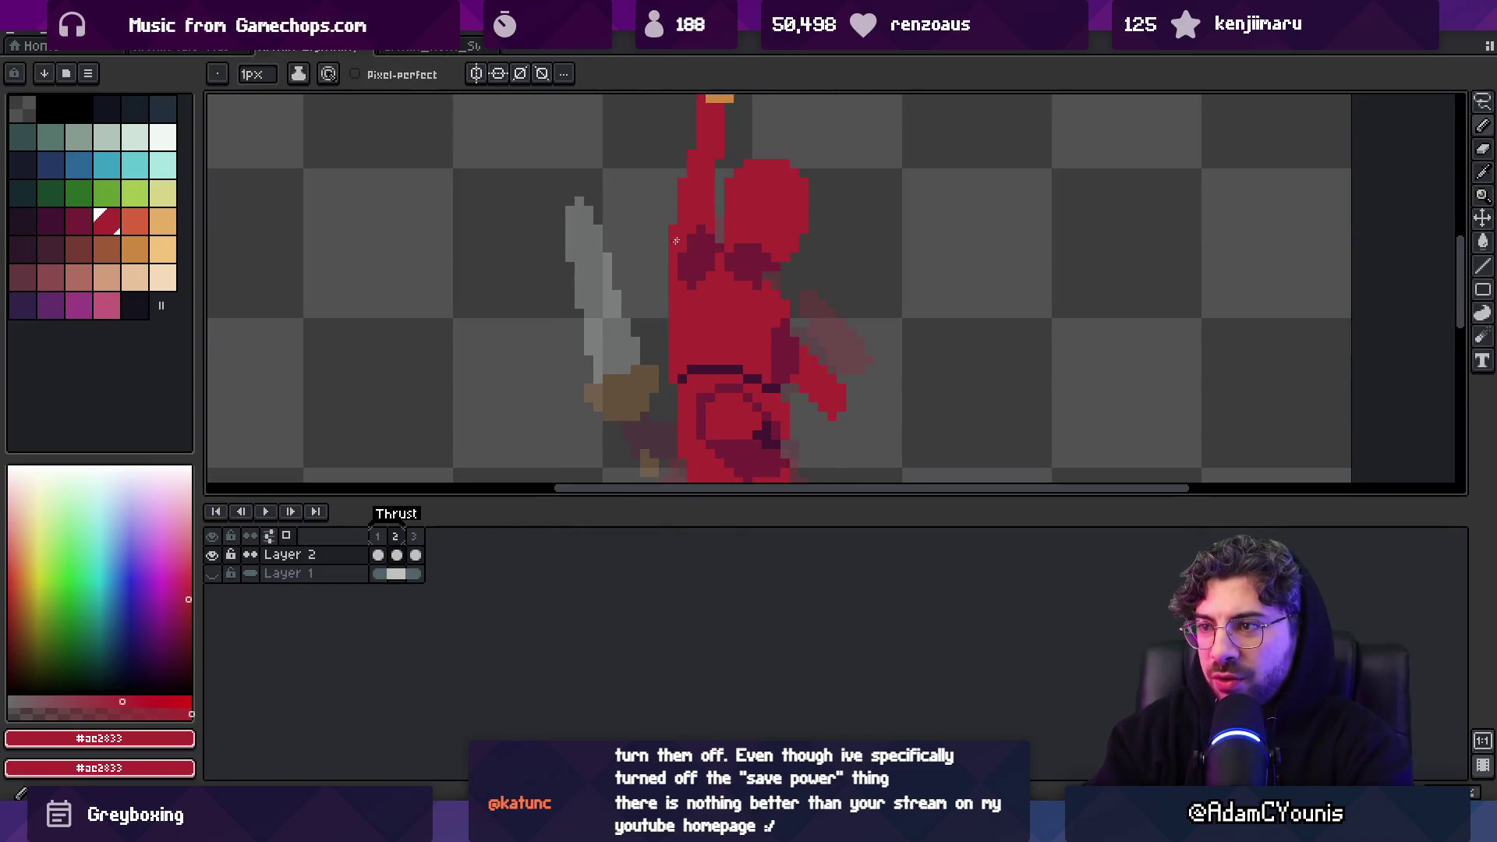
pyautogui.scroll(1, 673, 245)
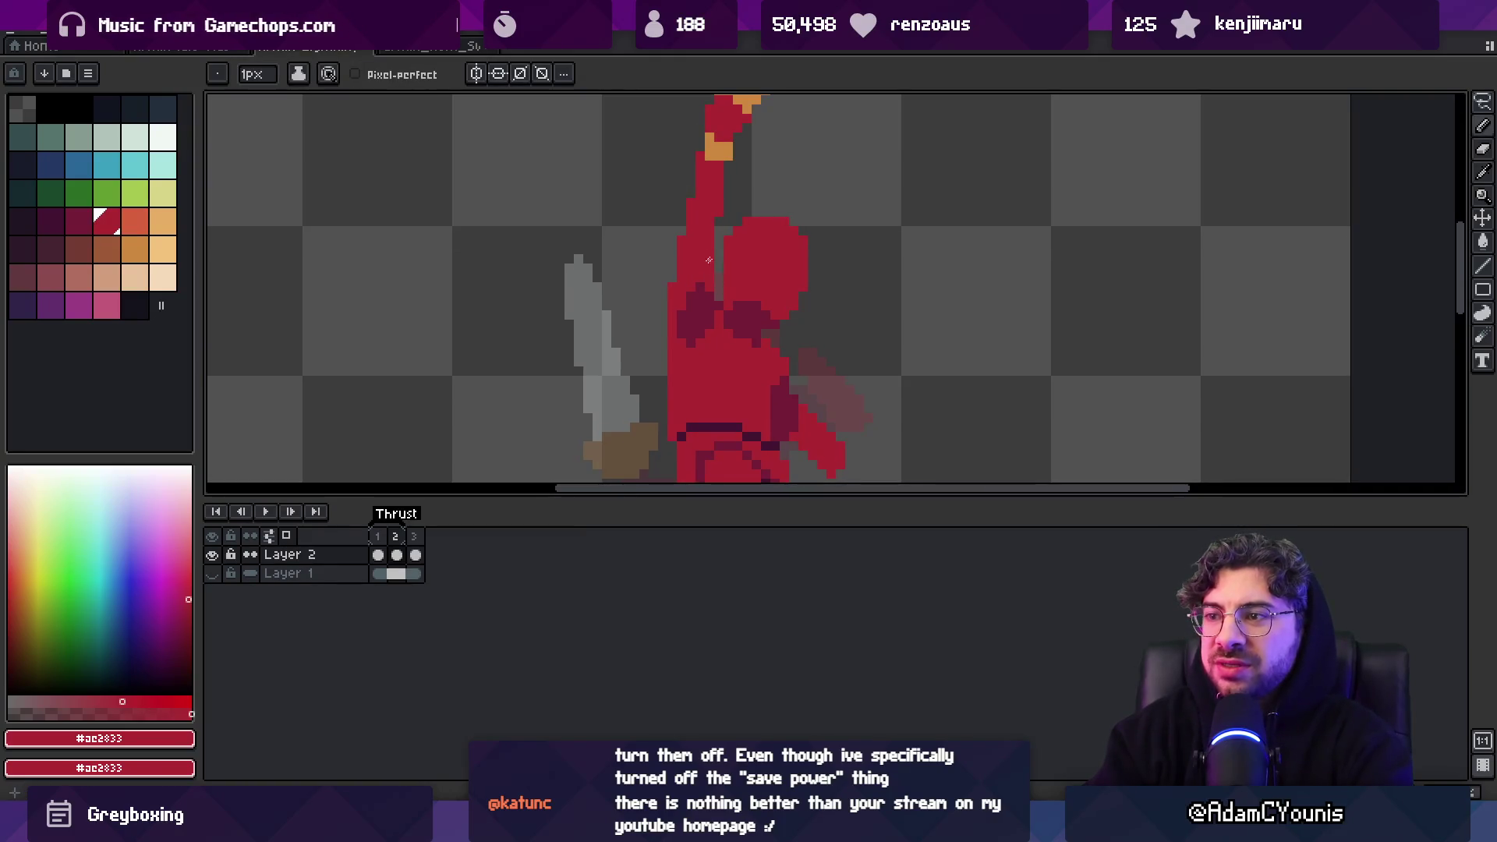
pyautogui.press('alt')
pyautogui.press('alt')
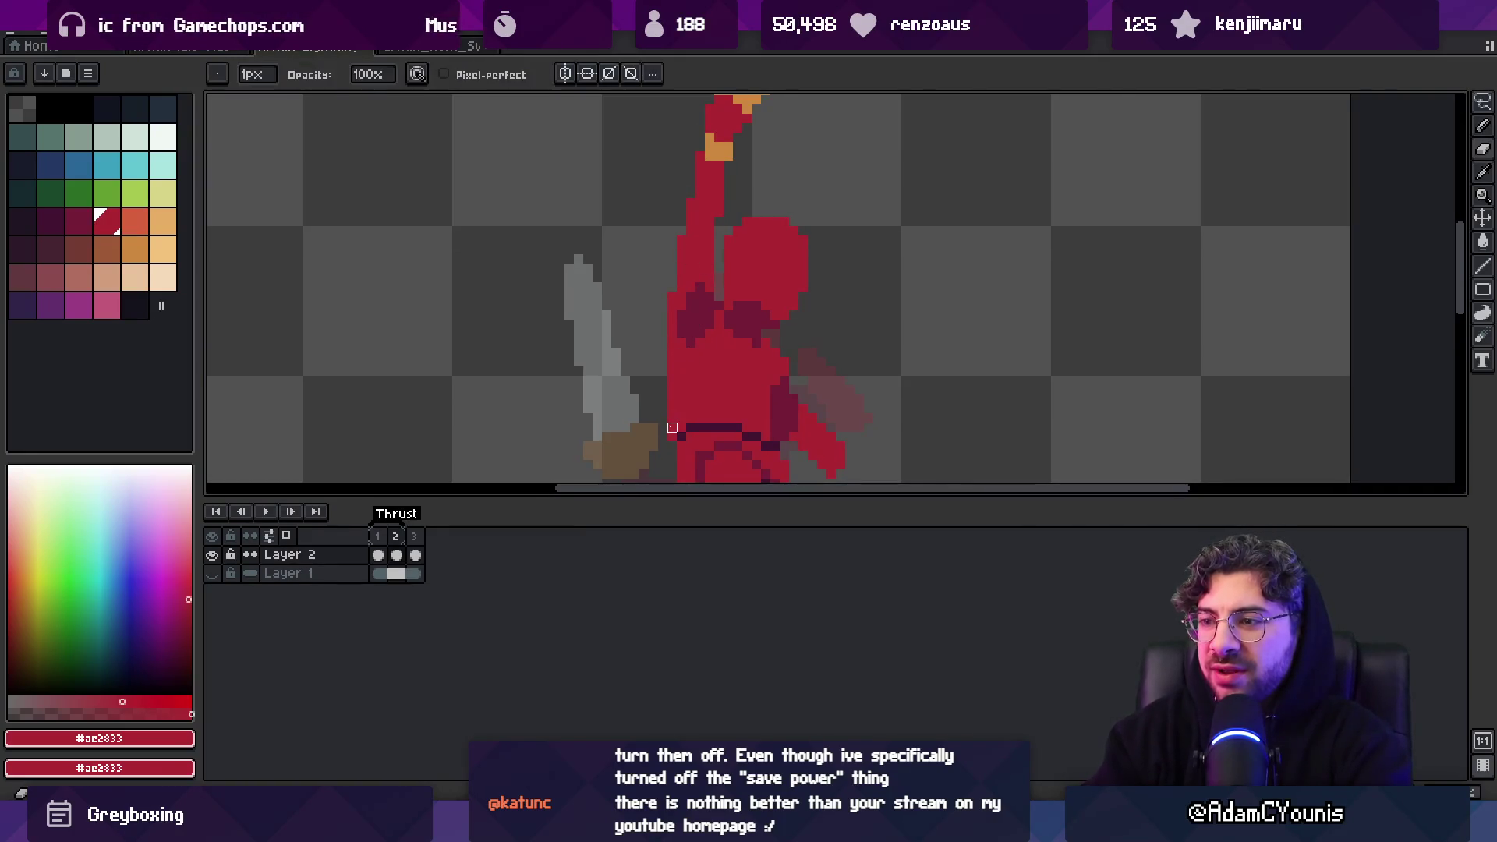
pyautogui.keyDown('alt'); pyautogui.click(699, 319); pyautogui.keyUp('alt')
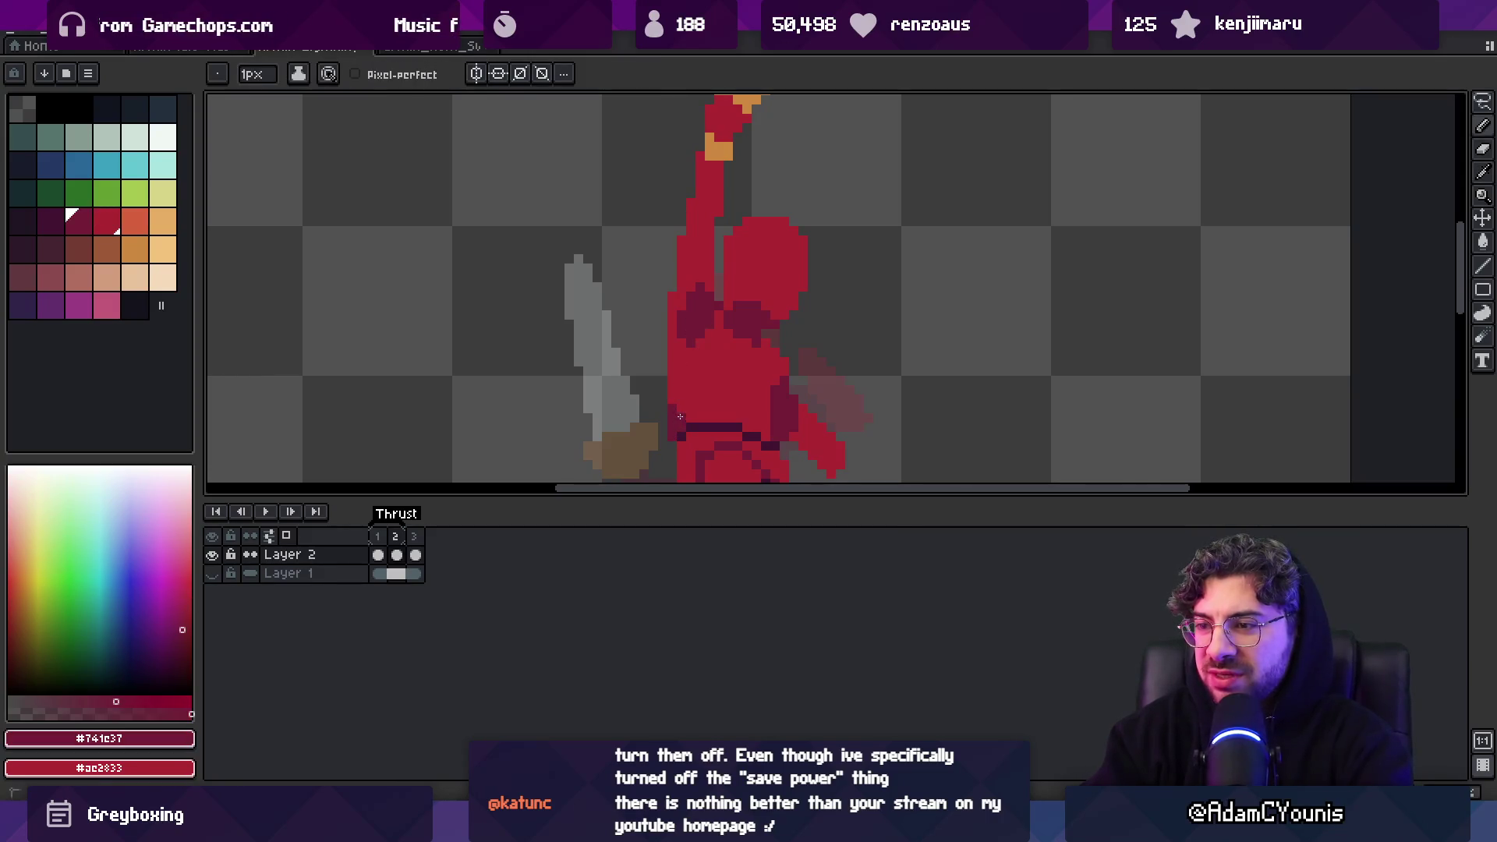
pyautogui.press('z')
pyautogui.scroll(-5, 795, 393)
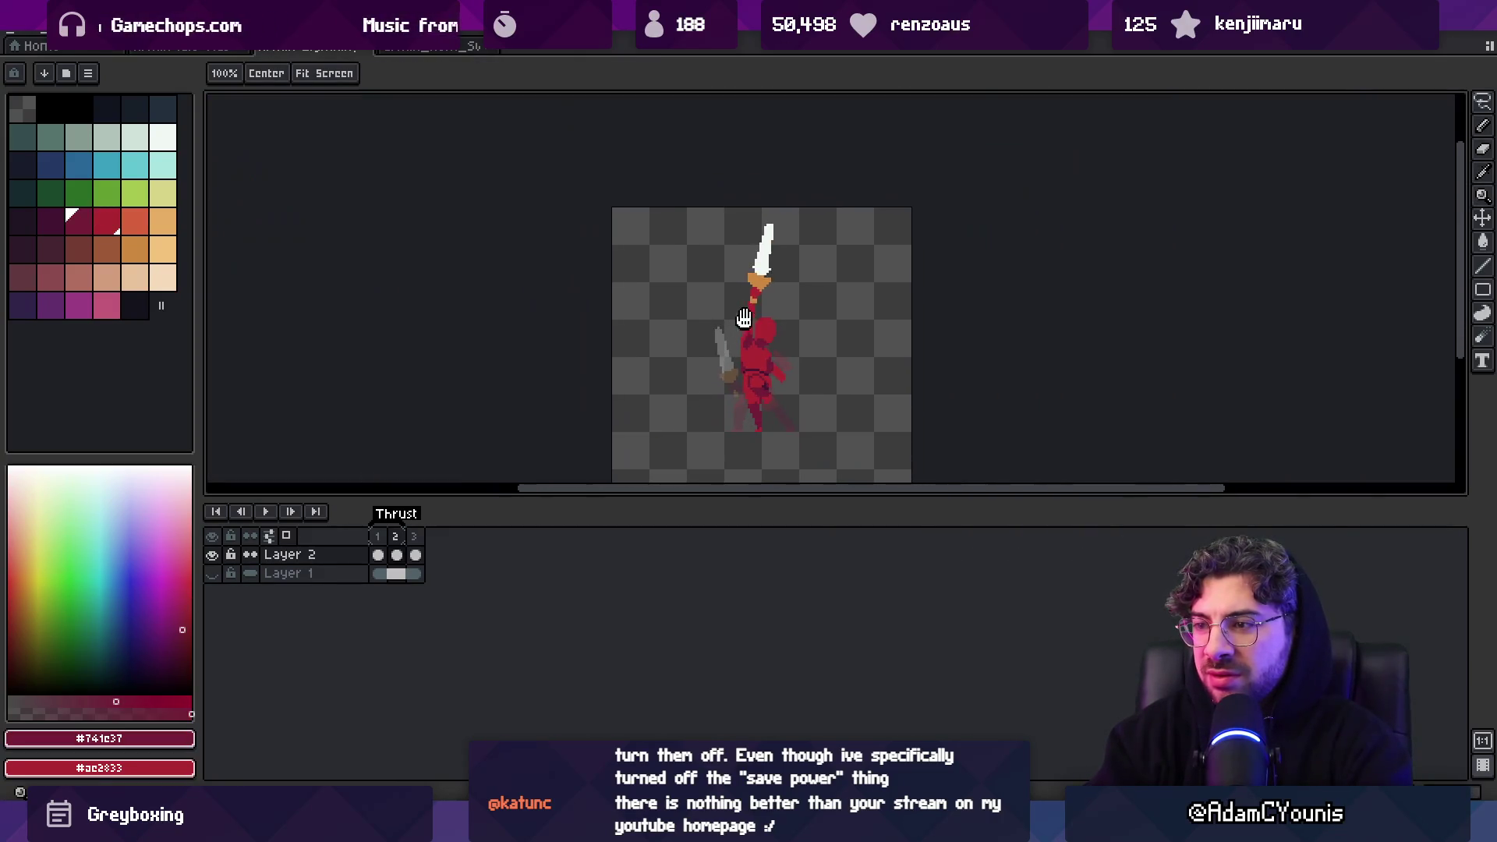
pyautogui.scroll(4, 778, 301)
# Paint the torso shading, alternating between brighter #ac2833 and darker #741c37 reds
pyautogui.press('b')
pyautogui.keyDown('alt'); pyautogui.click(749, 304); pyautogui.keyUp('alt')
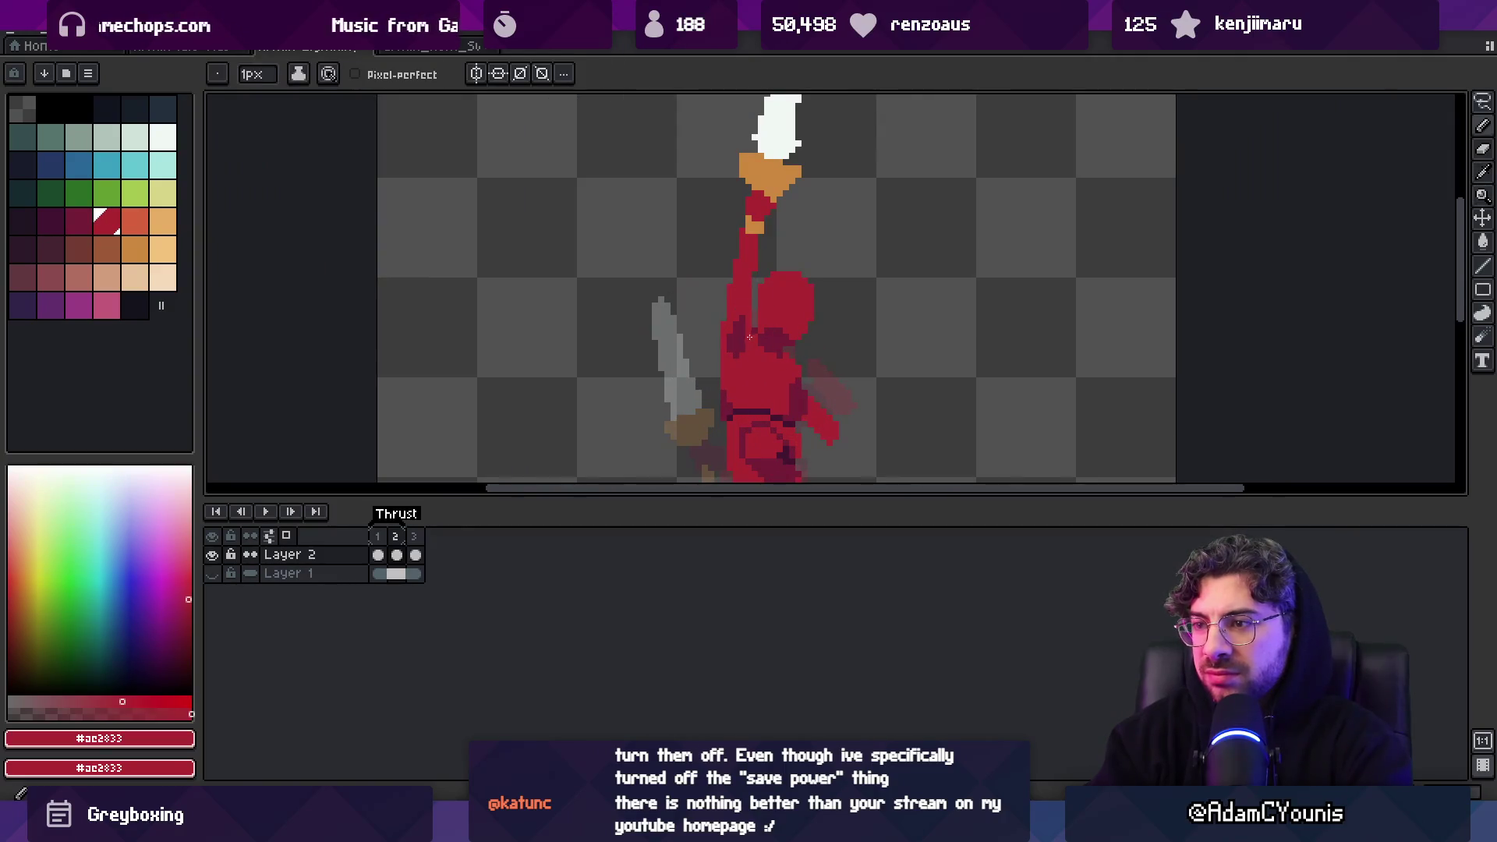
pyautogui.keyDown('alt'); pyautogui.click(729, 332); pyautogui.keyUp('alt')
pyautogui.keyDown('alt'); pyautogui.click(746, 350); pyautogui.keyUp('alt')
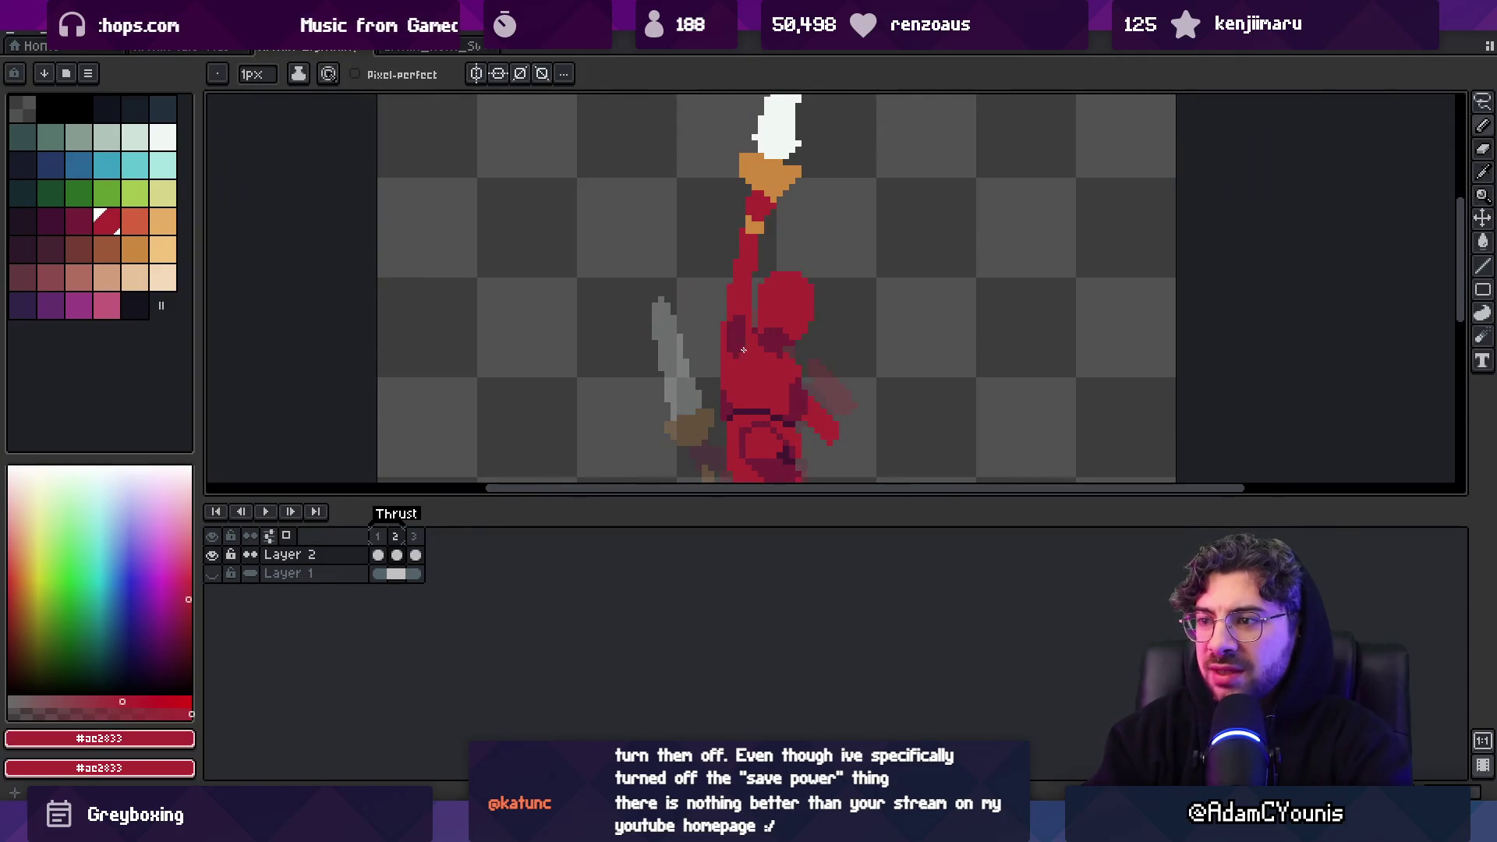
pyautogui.press('z')
pyautogui.scroll(-5, 764, 331)
pyautogui.scroll(7, 780, 312)
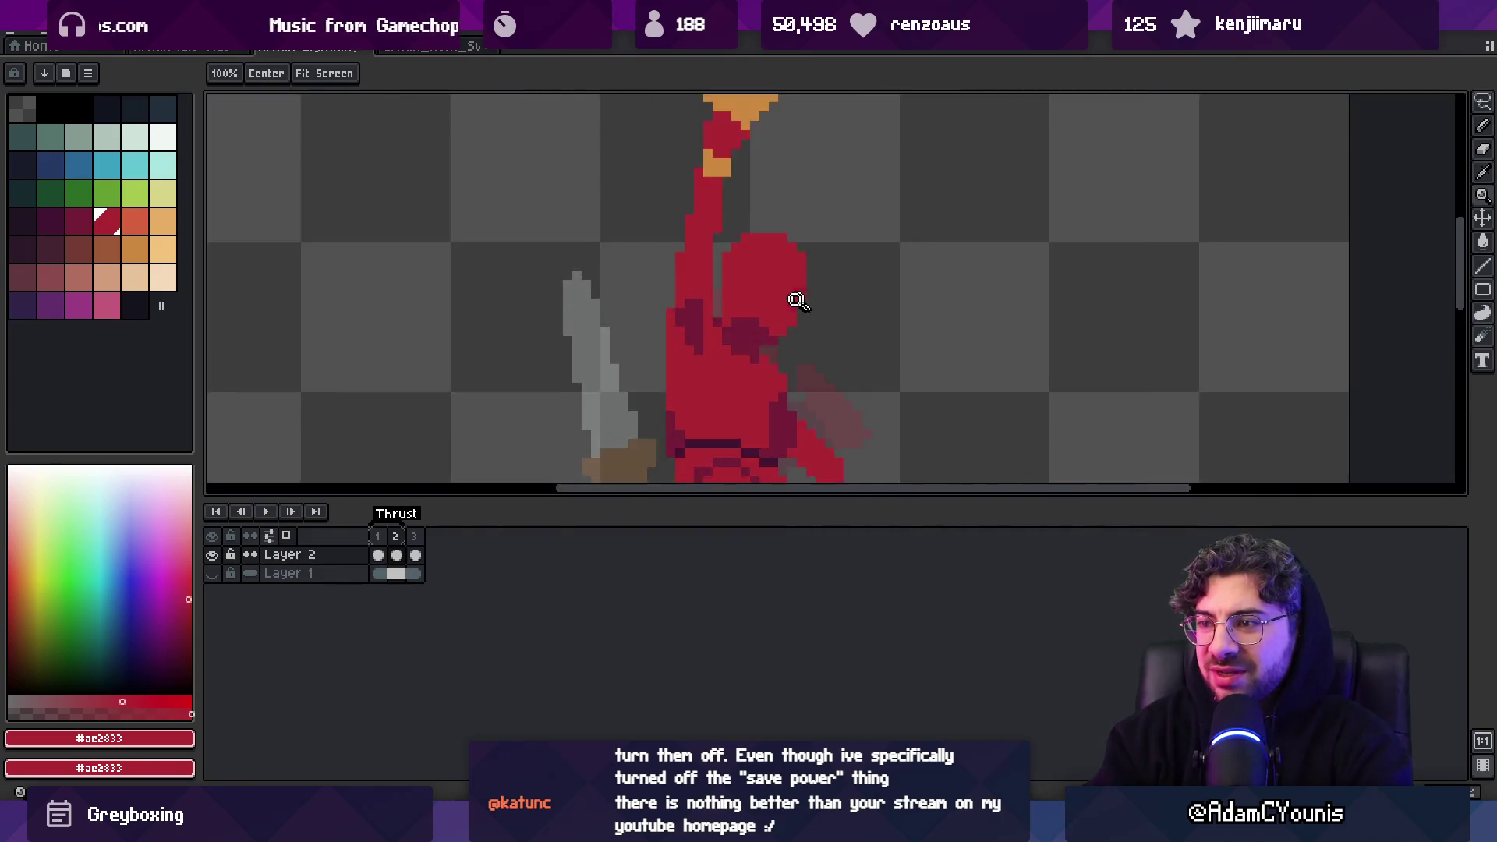
pyautogui.scroll(-5, 711, 214)
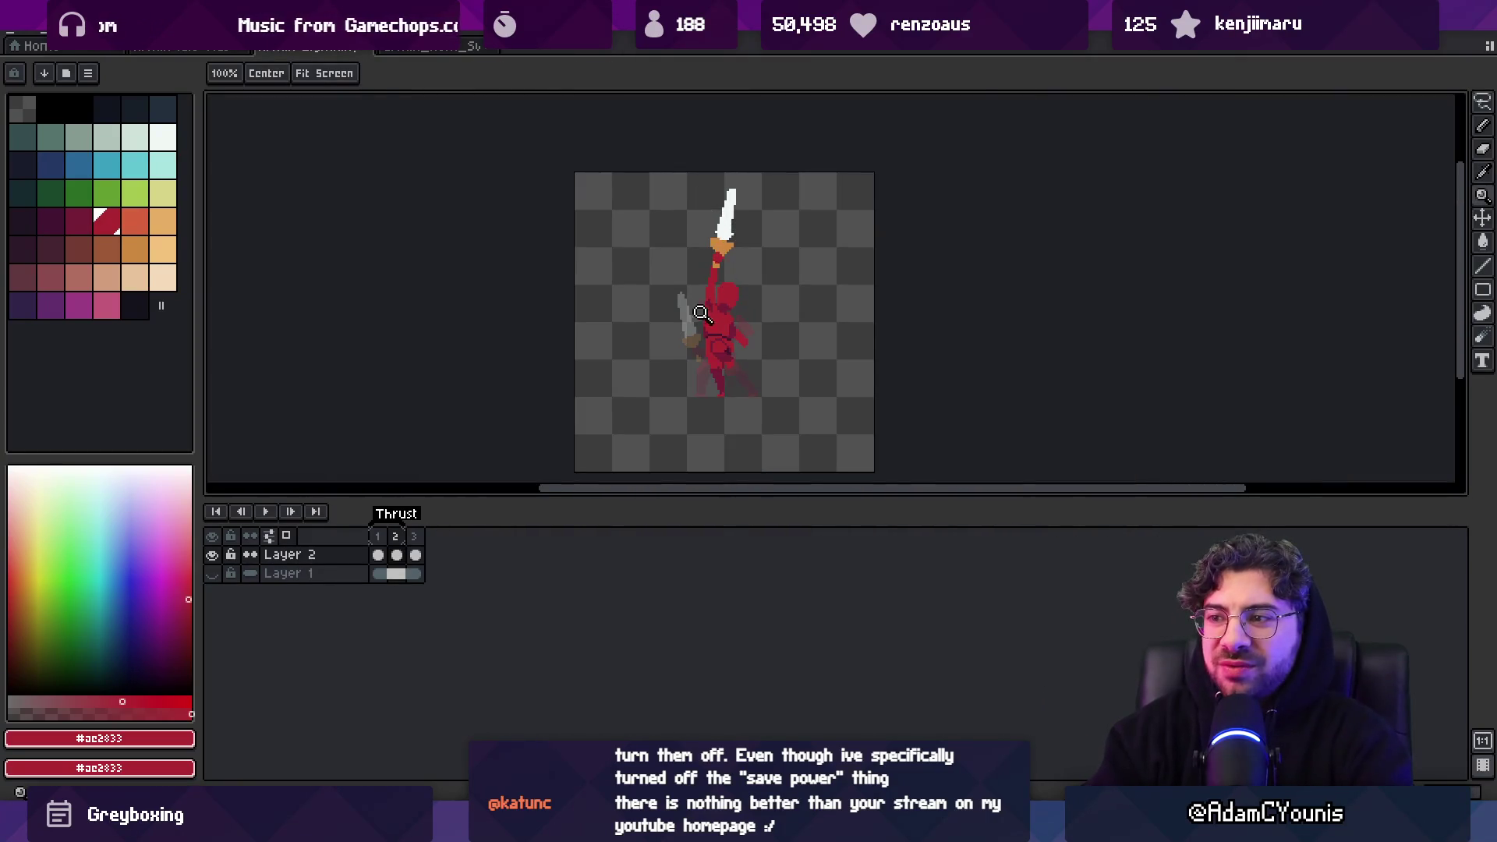
pyautogui.scroll(4, 705, 308)
# Add darker-red shading along the side of the raised arm
pyautogui.press('b')
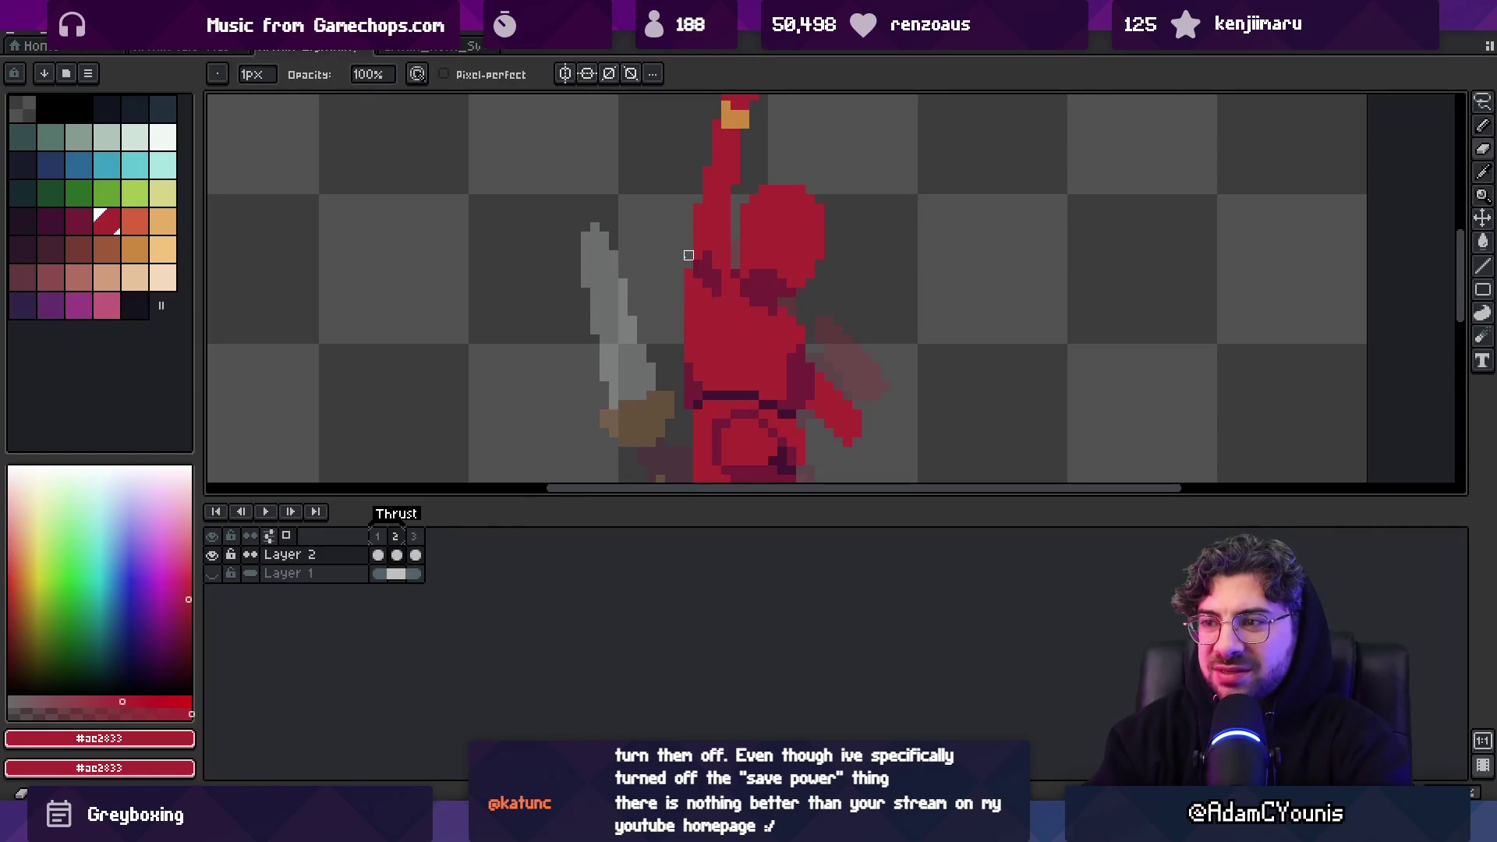
pyautogui.keyDown('alt'); pyautogui.click(721, 261); pyautogui.keyUp('alt')
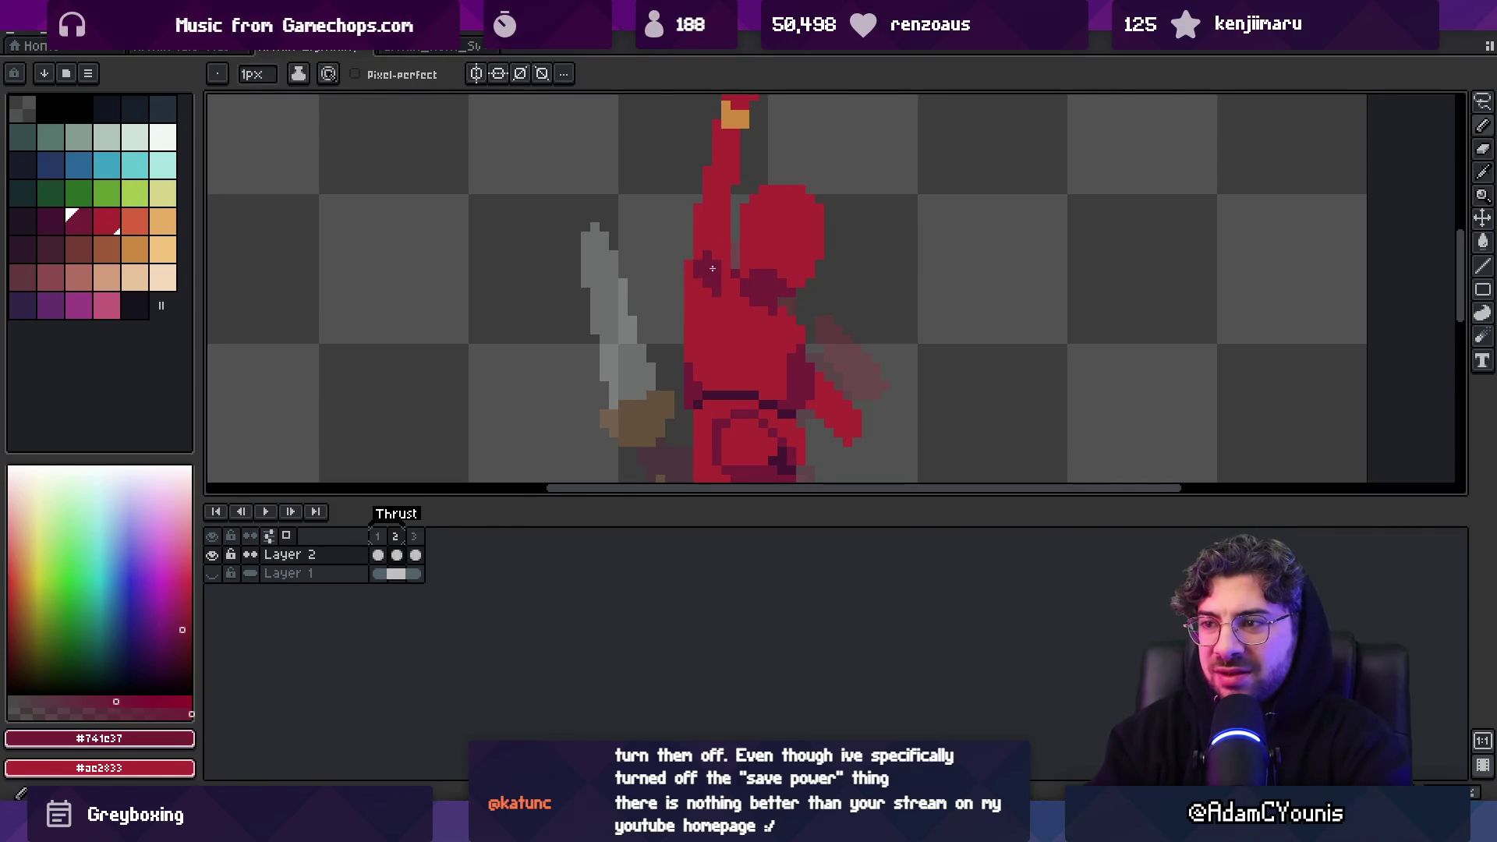
pyautogui.press('z')
pyautogui.scroll(-4, 720, 261)
pyautogui.scroll(2, 732, 230)
pyautogui.scroll(2, 731, 230)
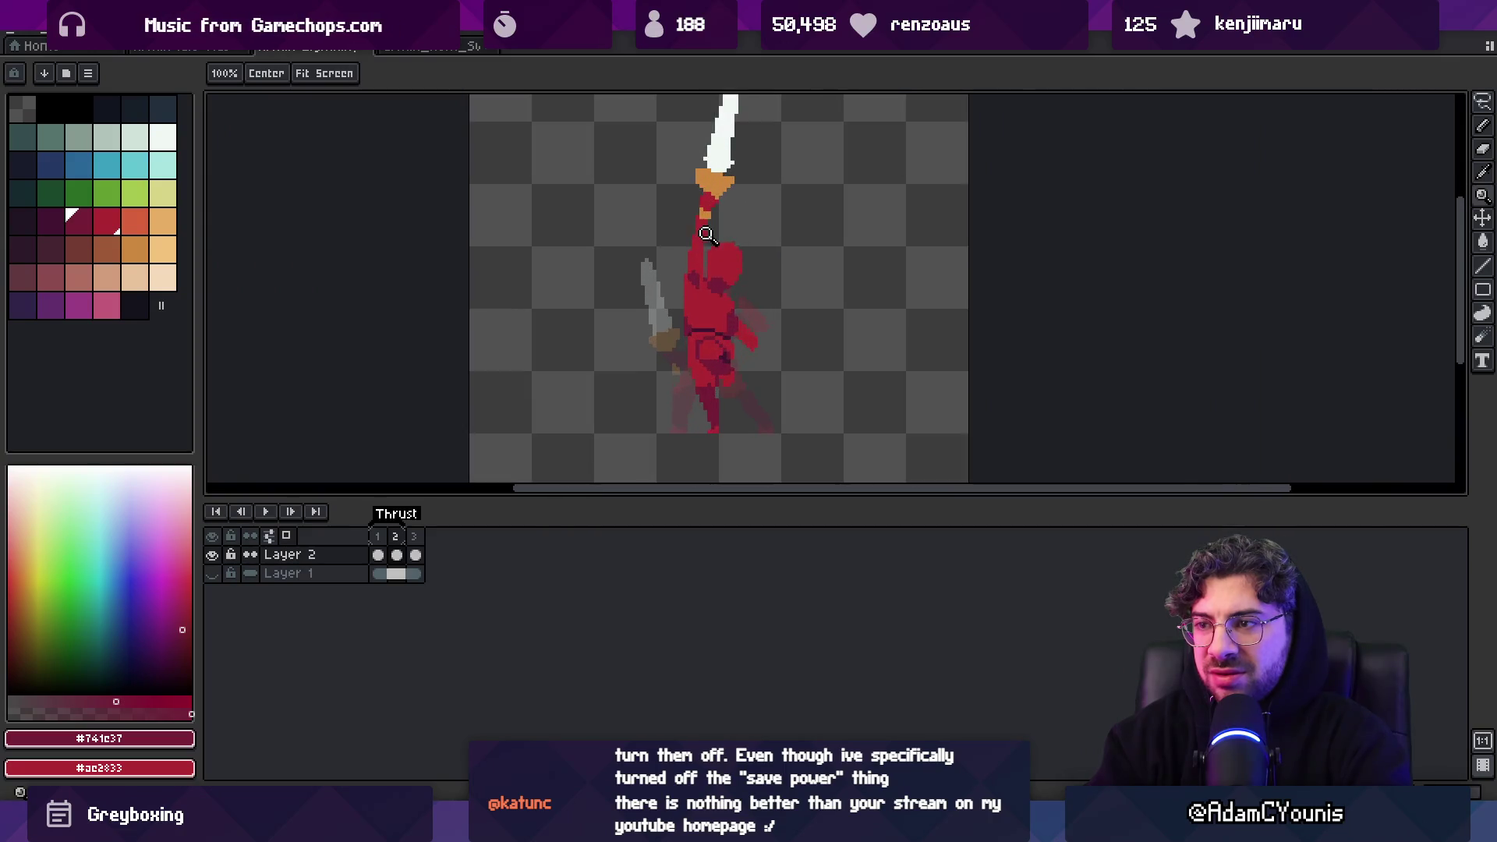
pyautogui.press('b')
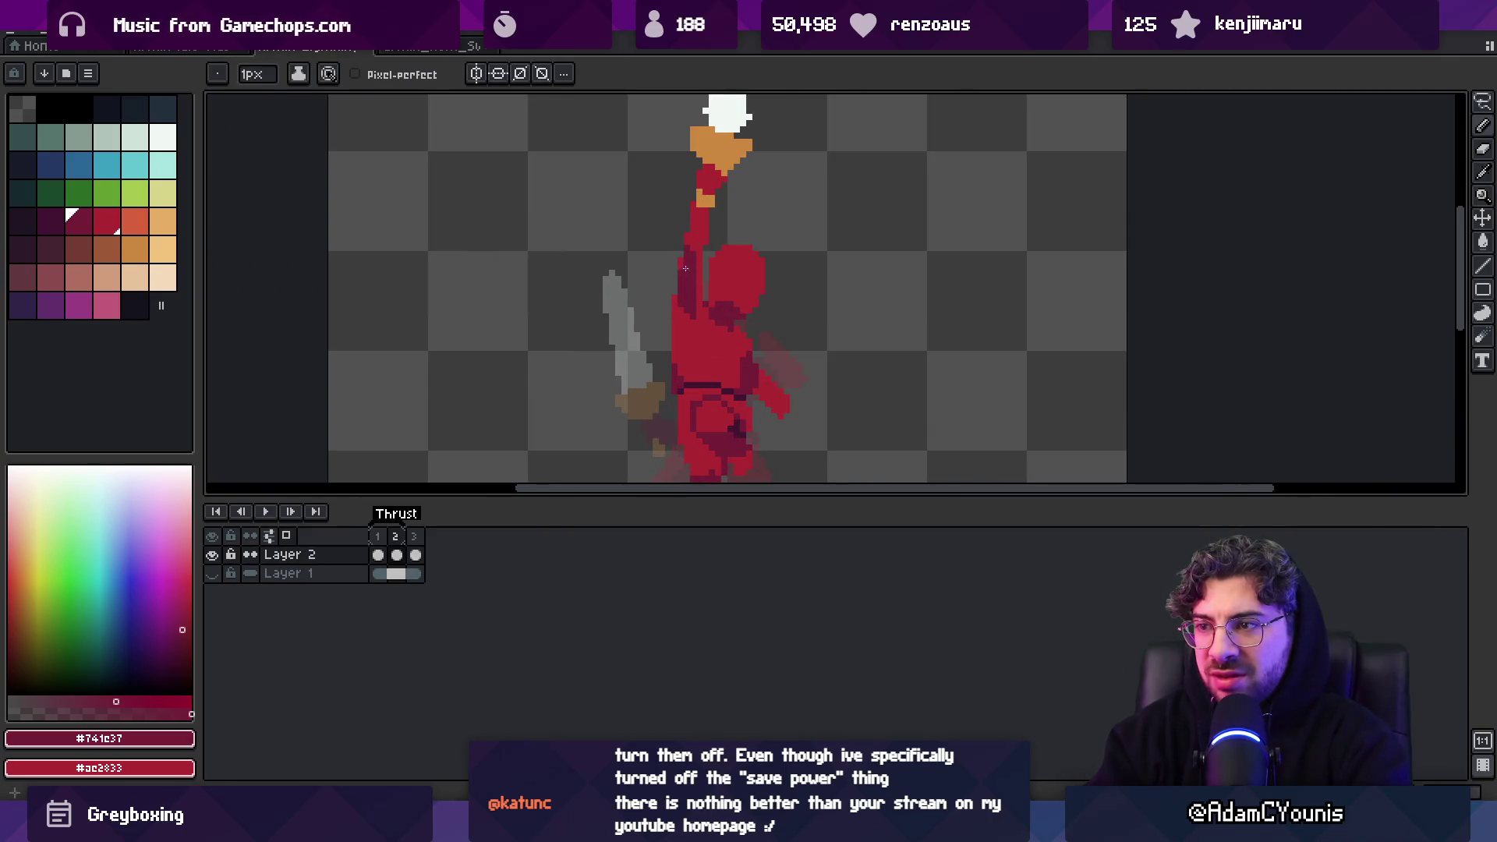
pyautogui.keyDown('alt'); pyautogui.click(681, 253); pyautogui.keyUp('alt')
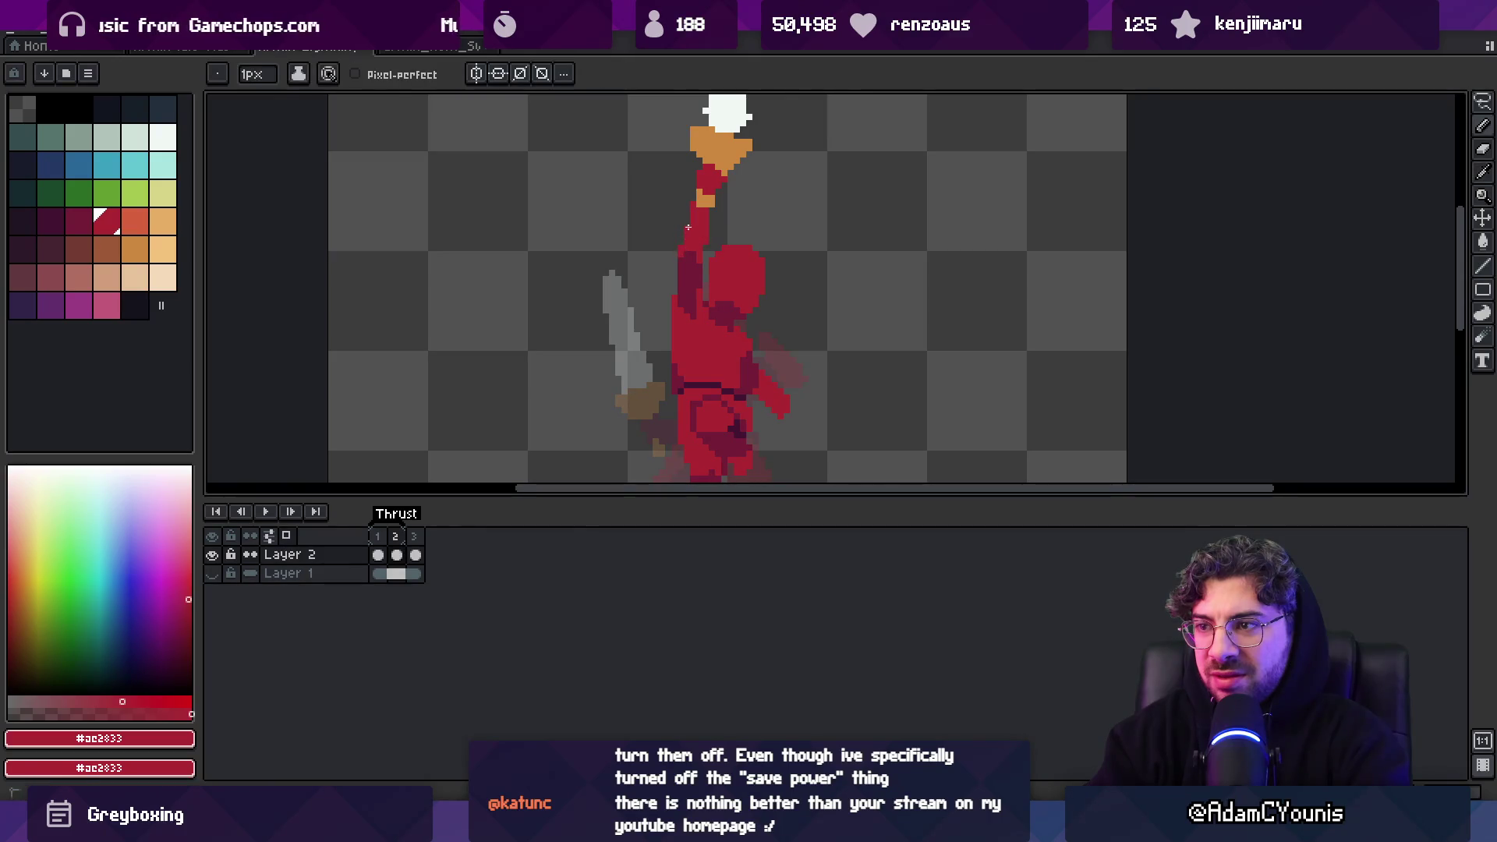
# Finish the arm shading with eraser and pencil, zooming out to review
pyautogui.press('e')
pyautogui.press('b')
pyautogui.keyDown('alt'); pyautogui.click(681, 253); pyautogui.keyUp('alt')
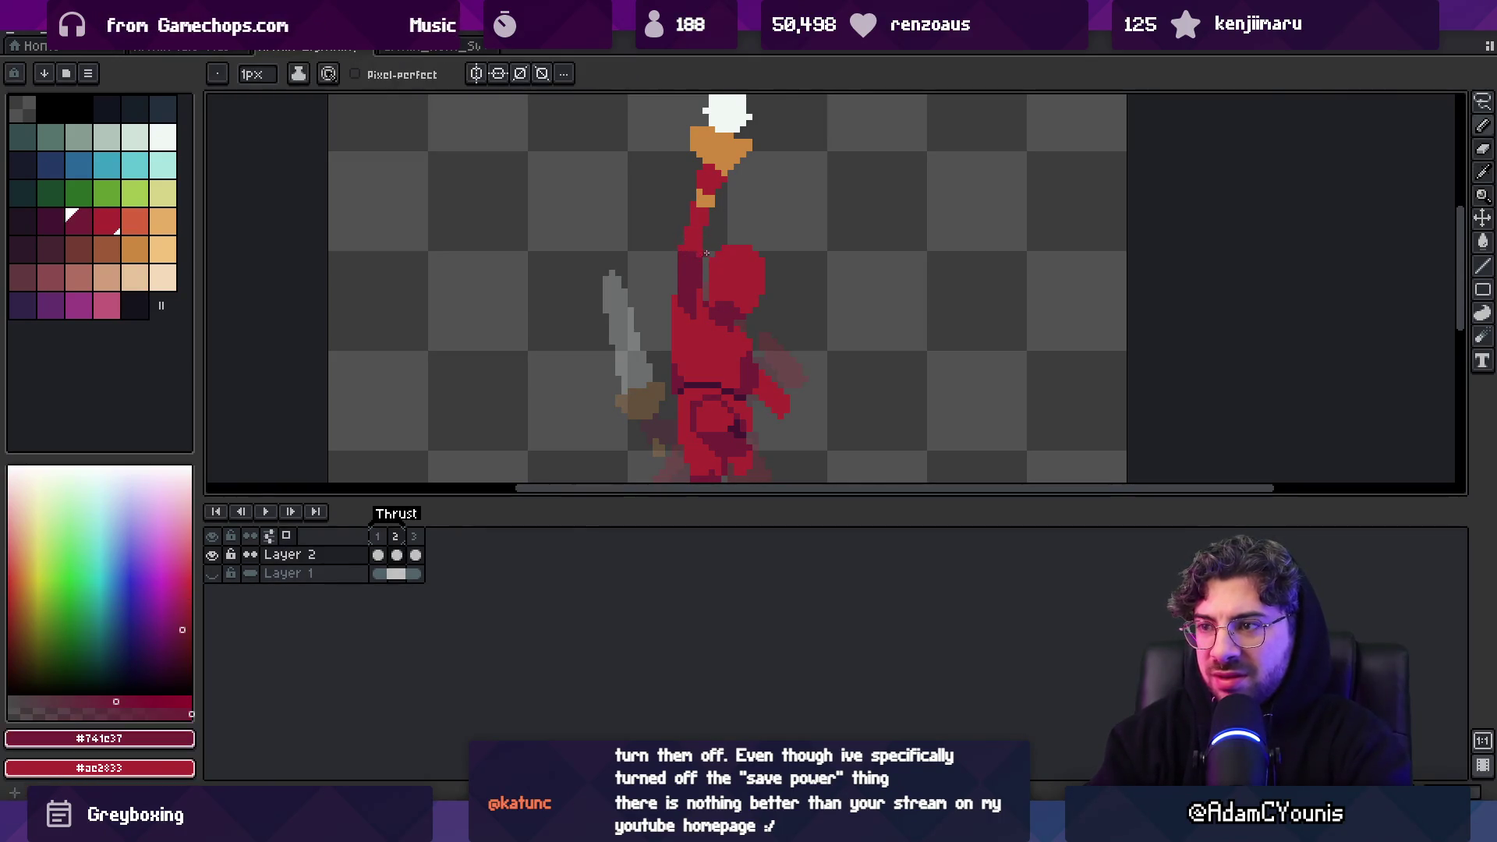
pyautogui.press('z')
pyautogui.scroll(-5, 689, 205)
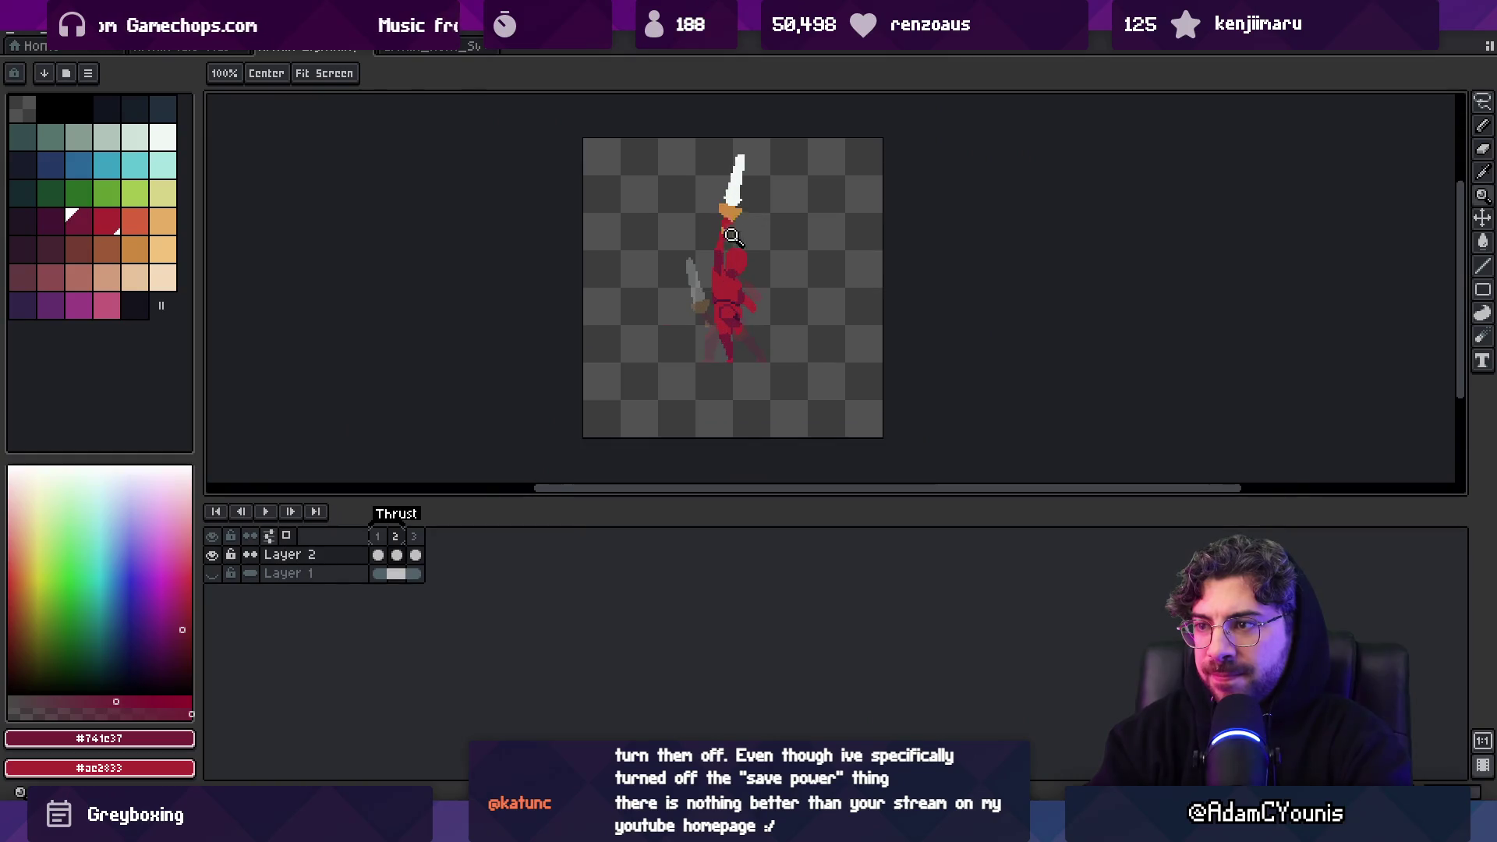
pyautogui.scroll(5, 753, 208)
pyautogui.press('b')
pyautogui.keyDown('alt'); pyautogui.click(704, 308); pyautogui.keyUp('alt')
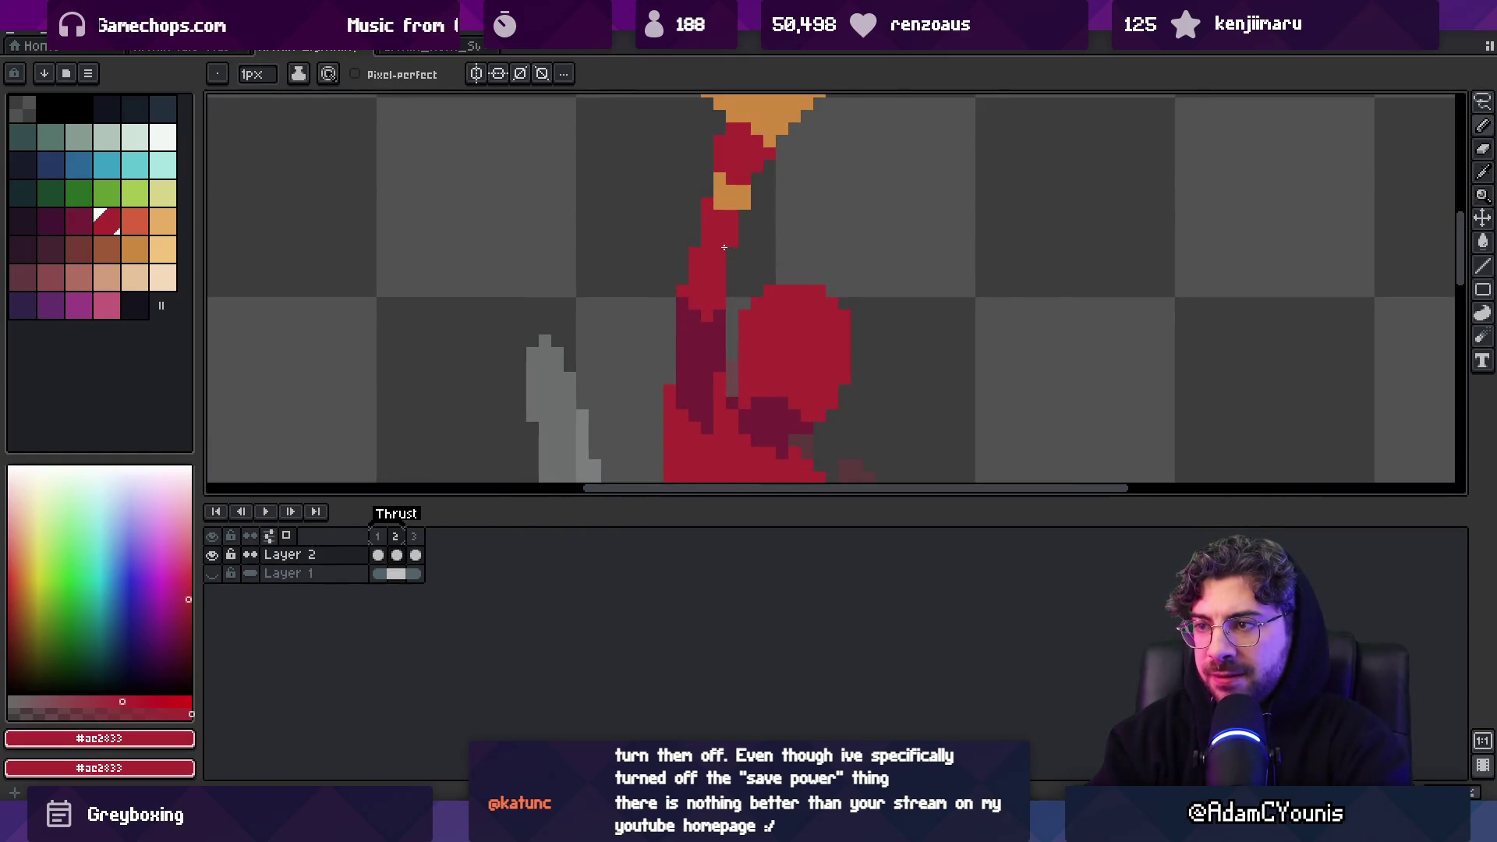
pyautogui.press('z')
pyautogui.scroll(-4, 725, 247)
# Outline the sword, then paint one more dark-red pixel on the arm
pyautogui.press('v')
pyautogui.press('m')
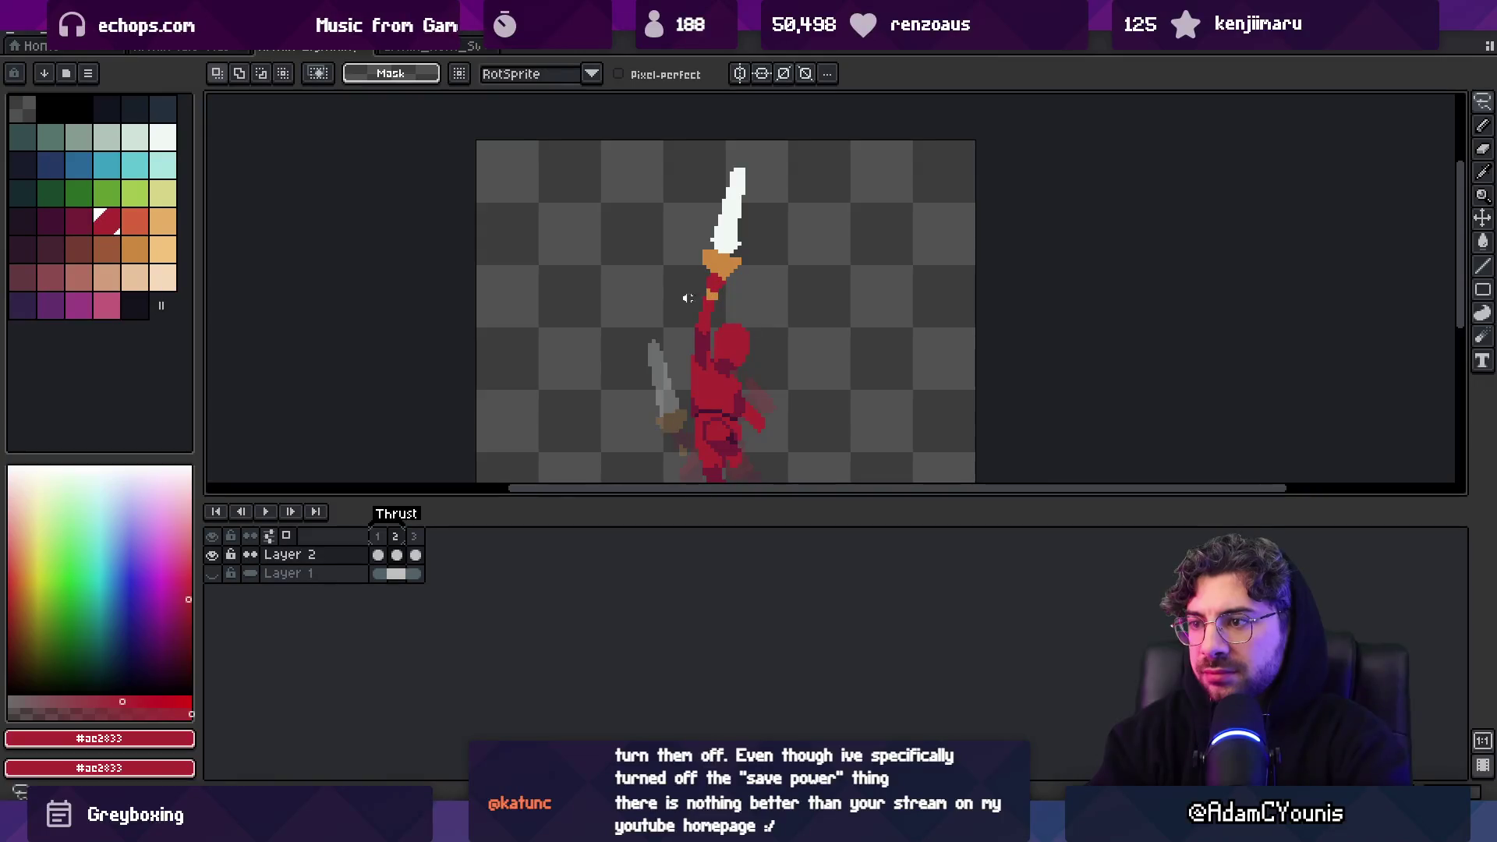
pyautogui.moveTo(759, 153); pyautogui.dragTo(694, 180)
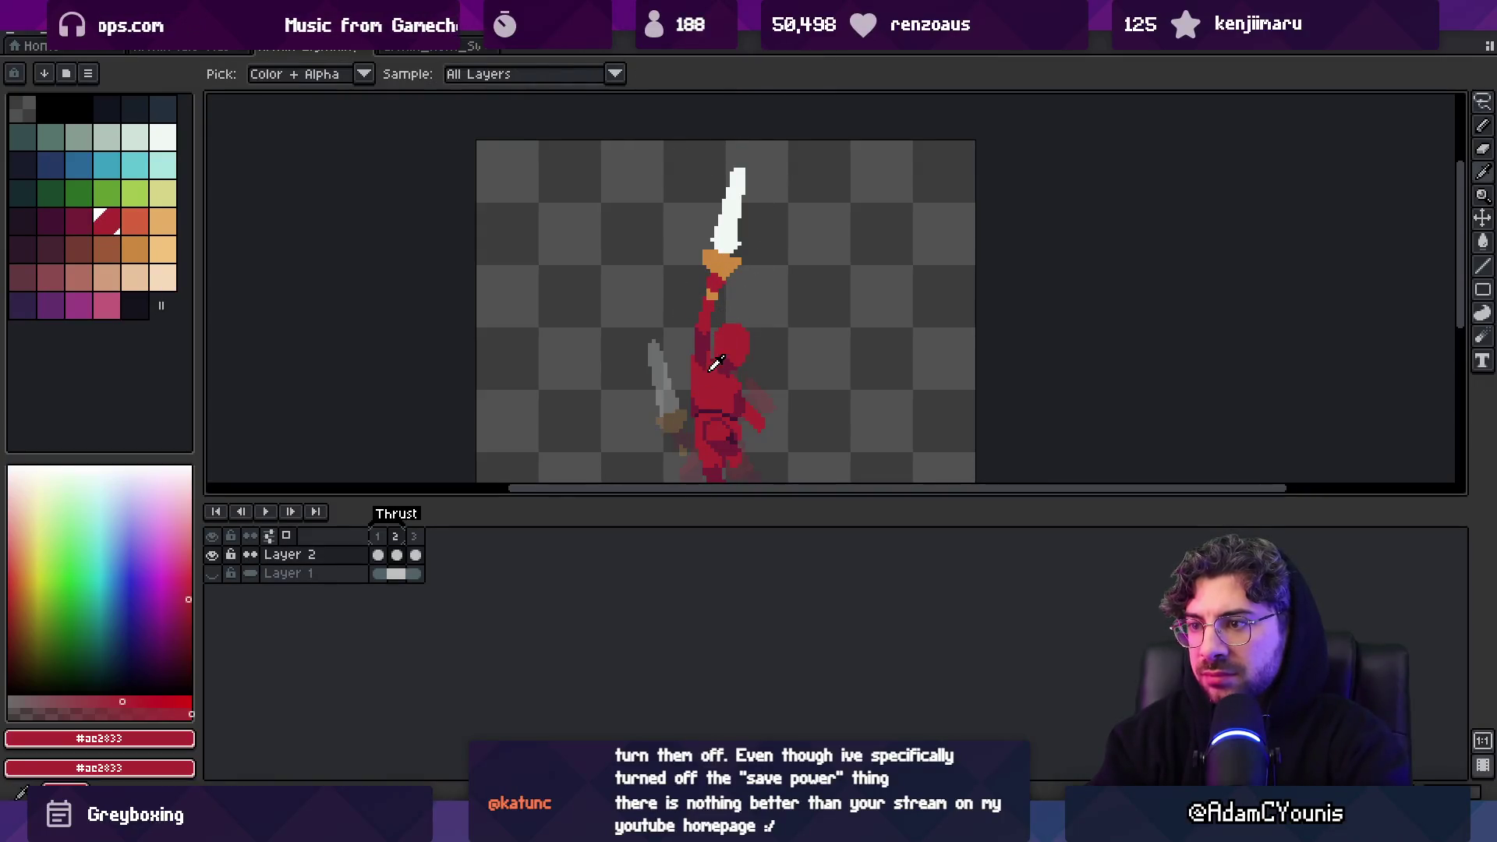
pyautogui.press('z')
pyautogui.scroll(3, 740, 351)
pyautogui.press('b')
pyautogui.keyDown('alt'); pyautogui.click(712, 377); pyautogui.keyUp('alt')
pyautogui.click(728, 301)
# Lasso the raised sword and shift it one pixel left
pyautogui.press('m')
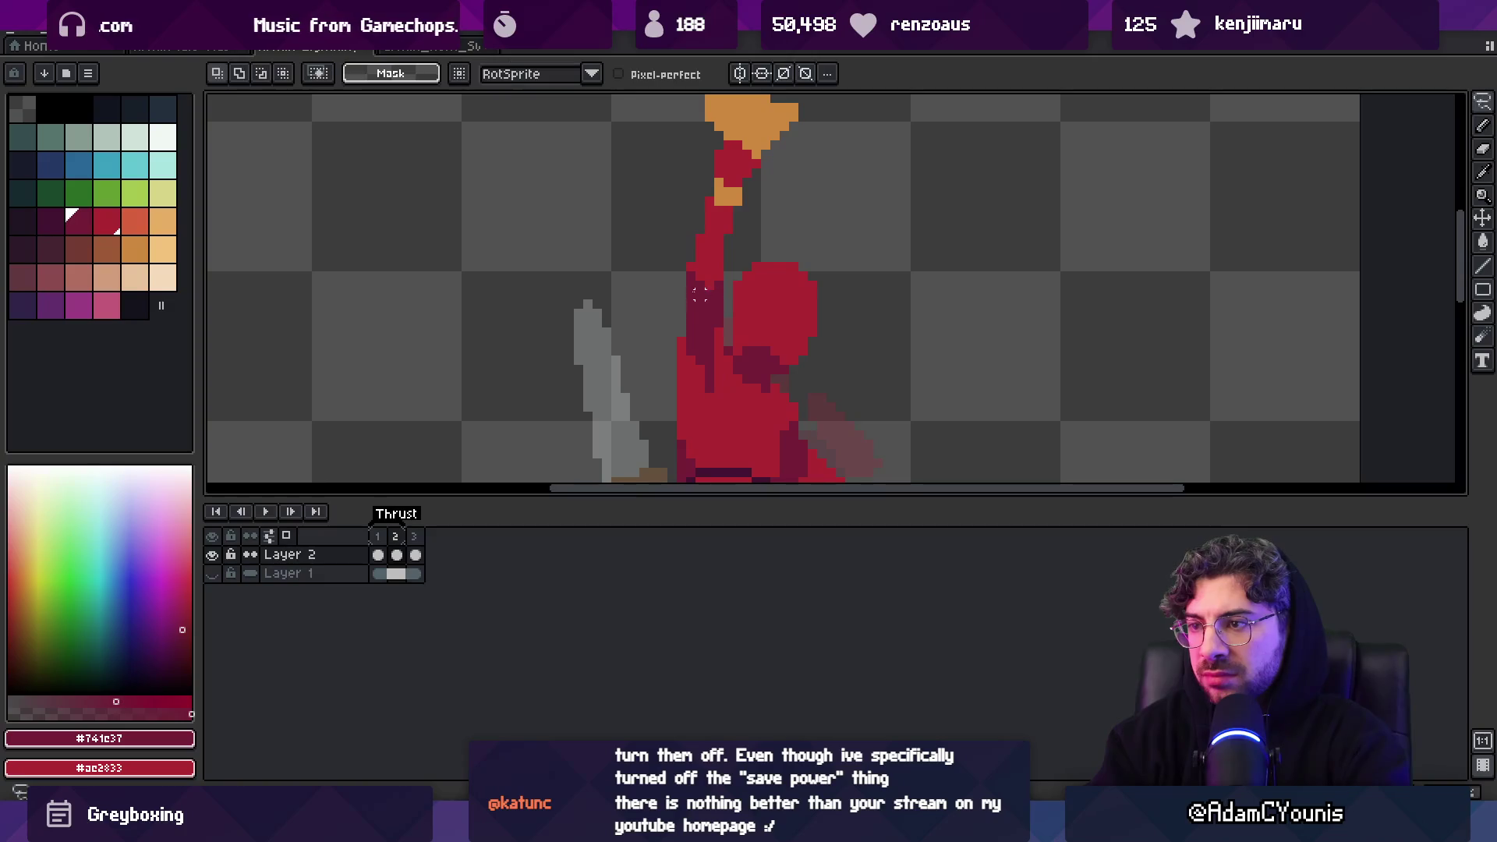
pyautogui.press('z')
pyautogui.scroll(-3, 745, 226)
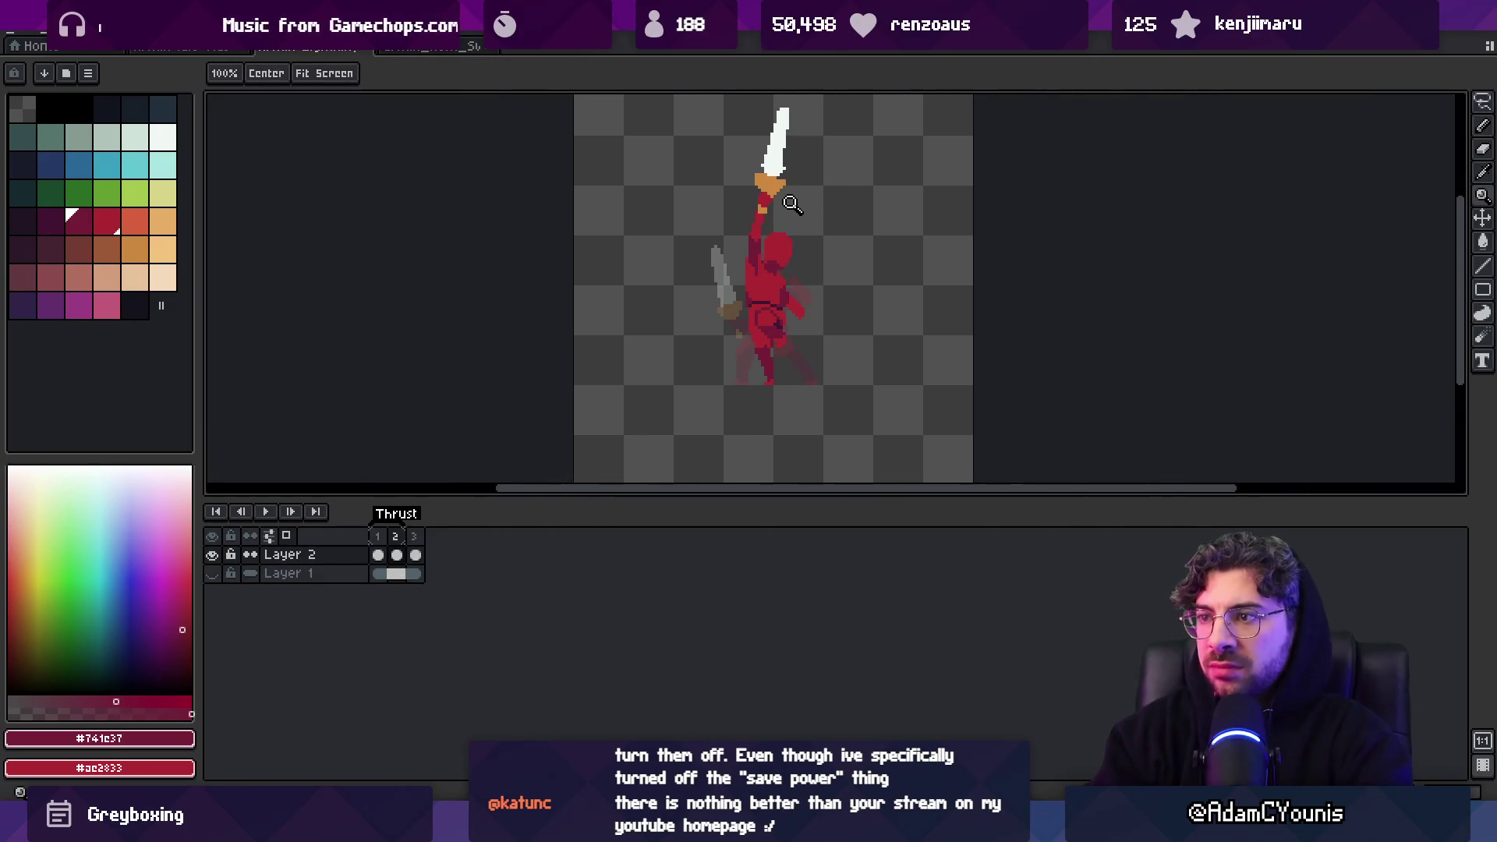
pyautogui.scroll(-1, 780, 226)
pyautogui.scroll(3, 755, 262)
pyautogui.press('b')
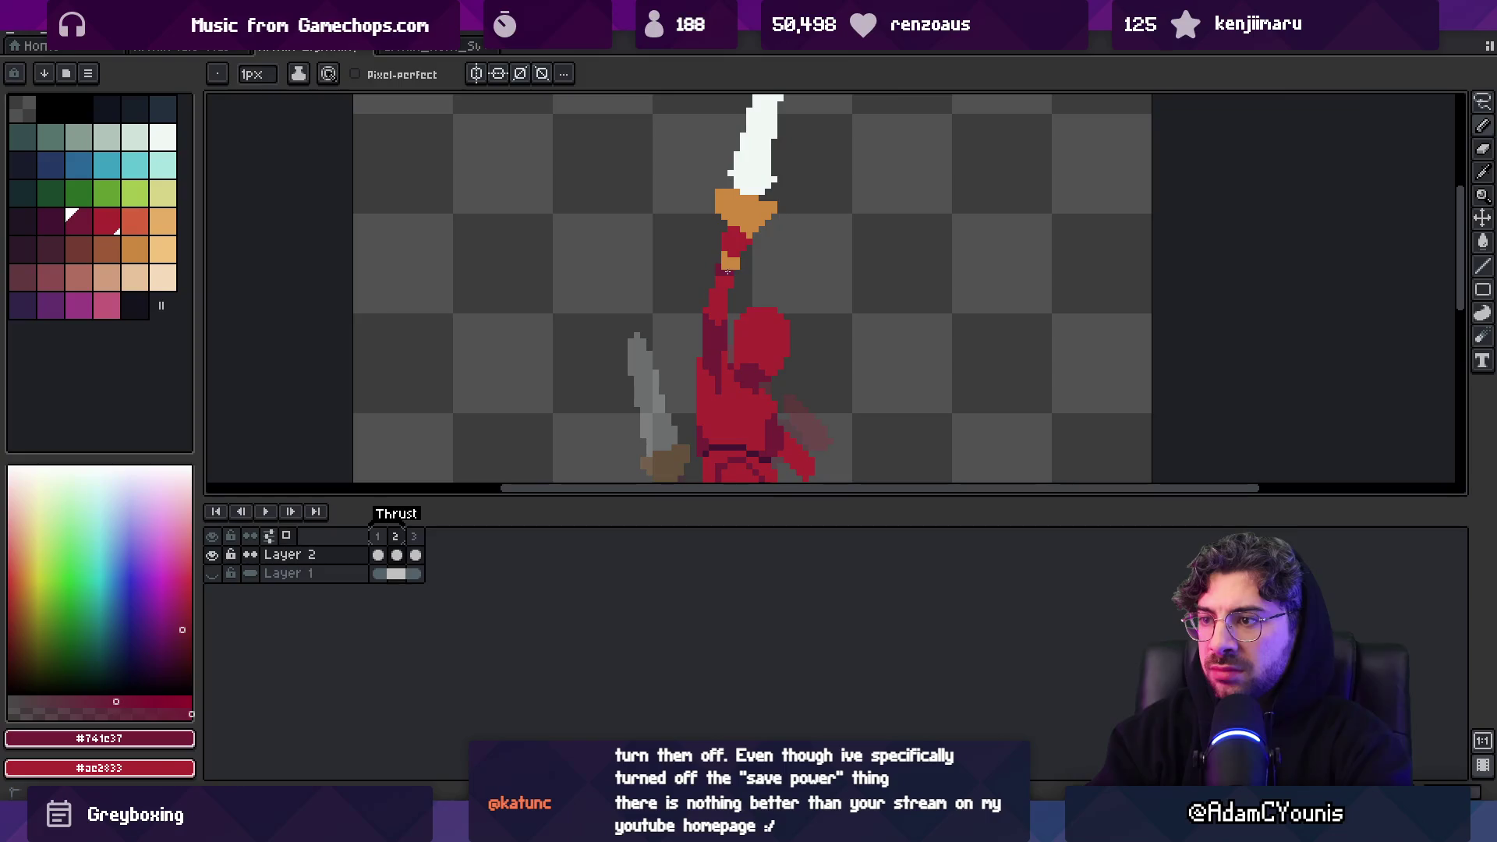
pyautogui.press('q')
pyautogui.moveTo(734, 233)
pyautogui.mouseDown()
pyautogui.moveTo(722, 310)
pyautogui.moveTo(795, 285)
pyautogui.moveTo(749, 248)
pyautogui.mouseUp()
pyautogui.press('b')
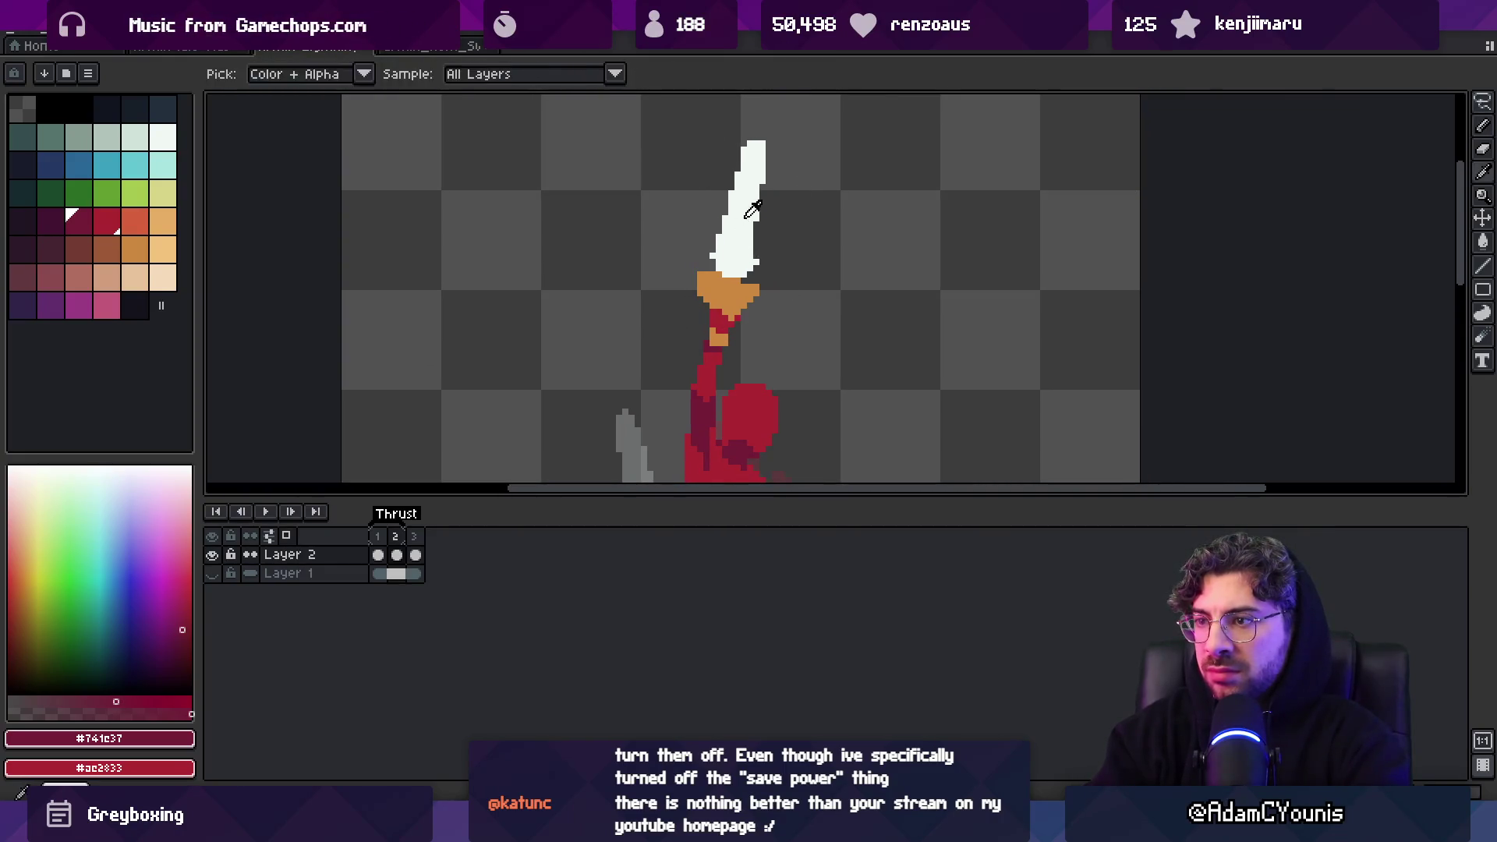
pyautogui.keyDown('alt'); pyautogui.click(750, 139); pyautogui.keyUp('alt')
# Save and re-export the sprite over the old file, then view it in Unity
pyautogui.hotkey('ctrl', 's')
pyautogui.press('Return')
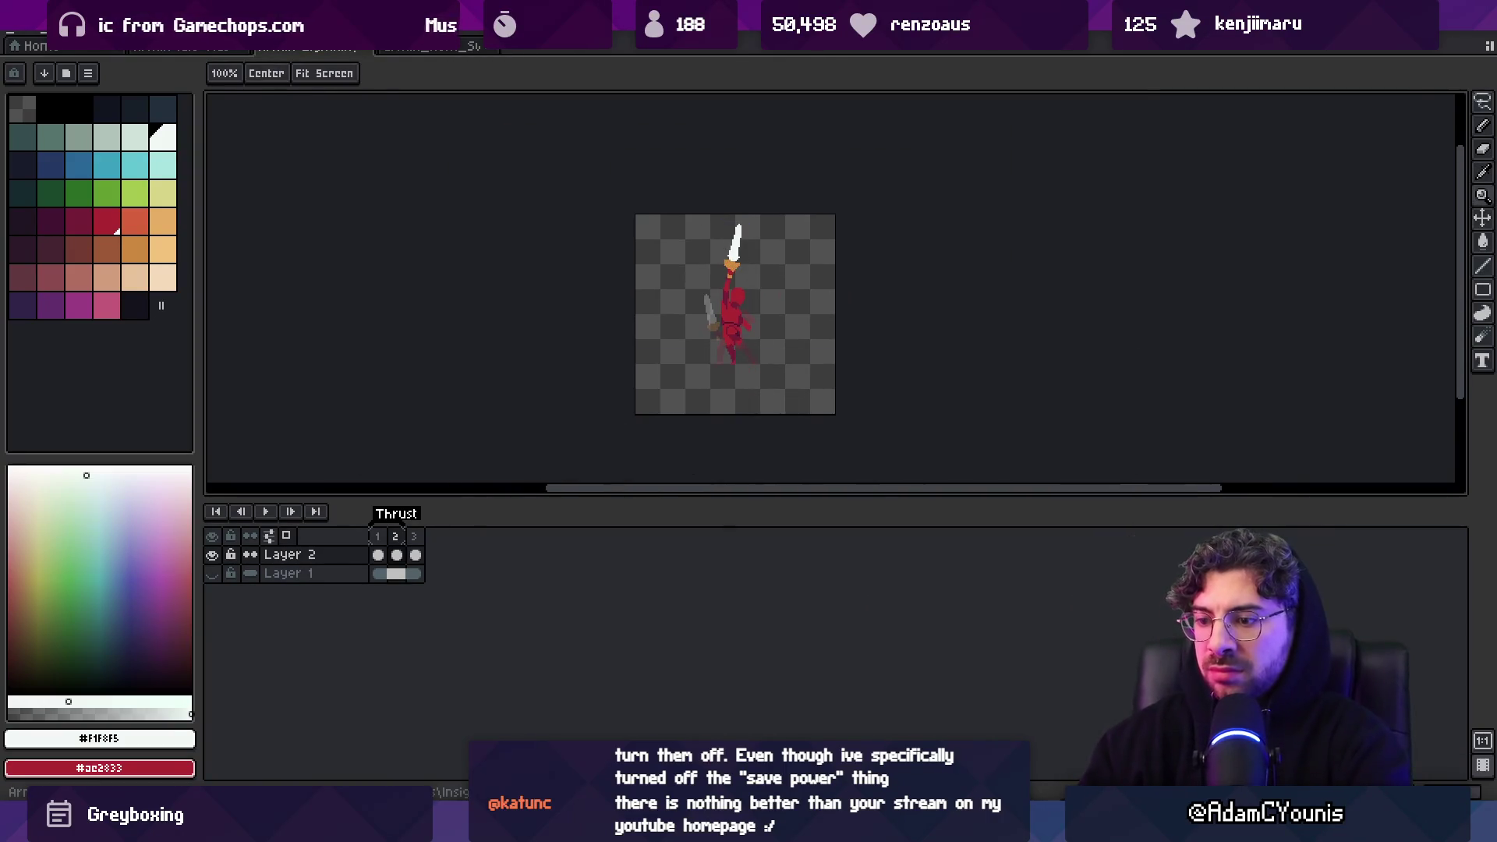
pyautogui.hotkey('alt', 'Tab')
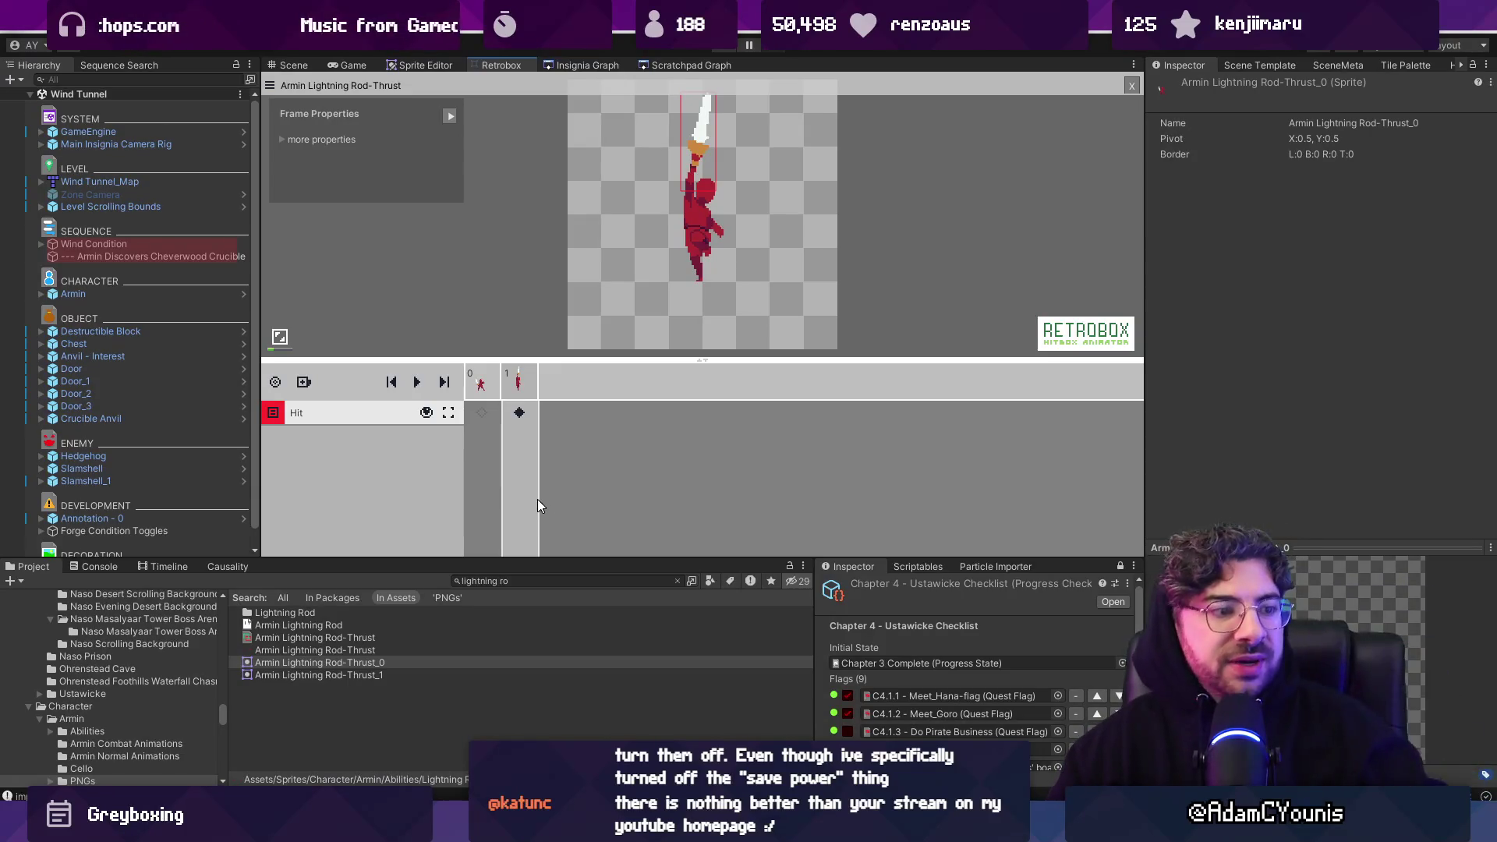
# On the frame 1 hit box, add damage 15 and hitstop 2
pyautogui.click(520, 412)
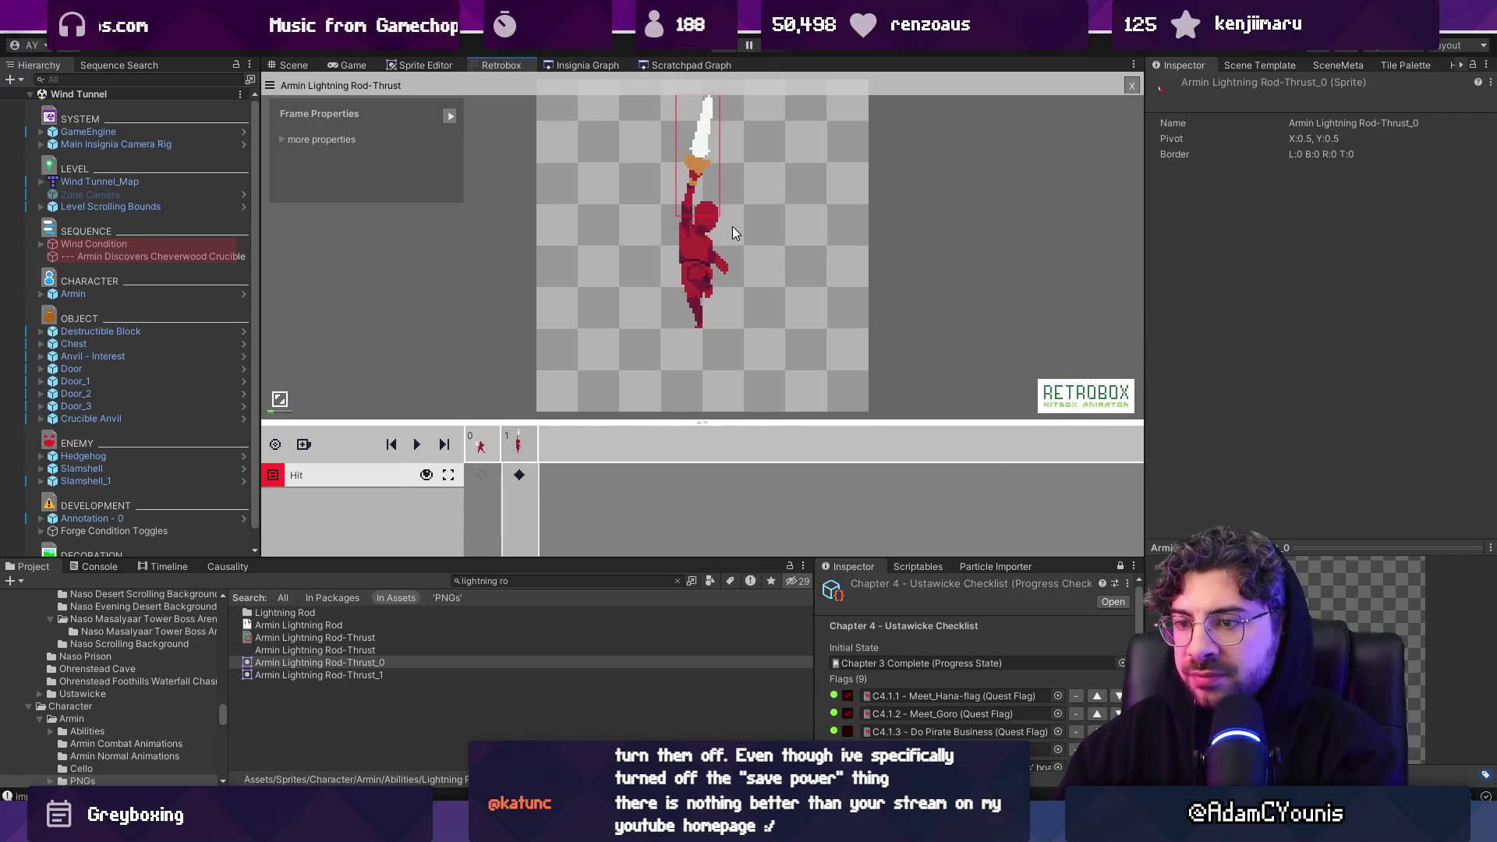
pyautogui.click(673, 278)
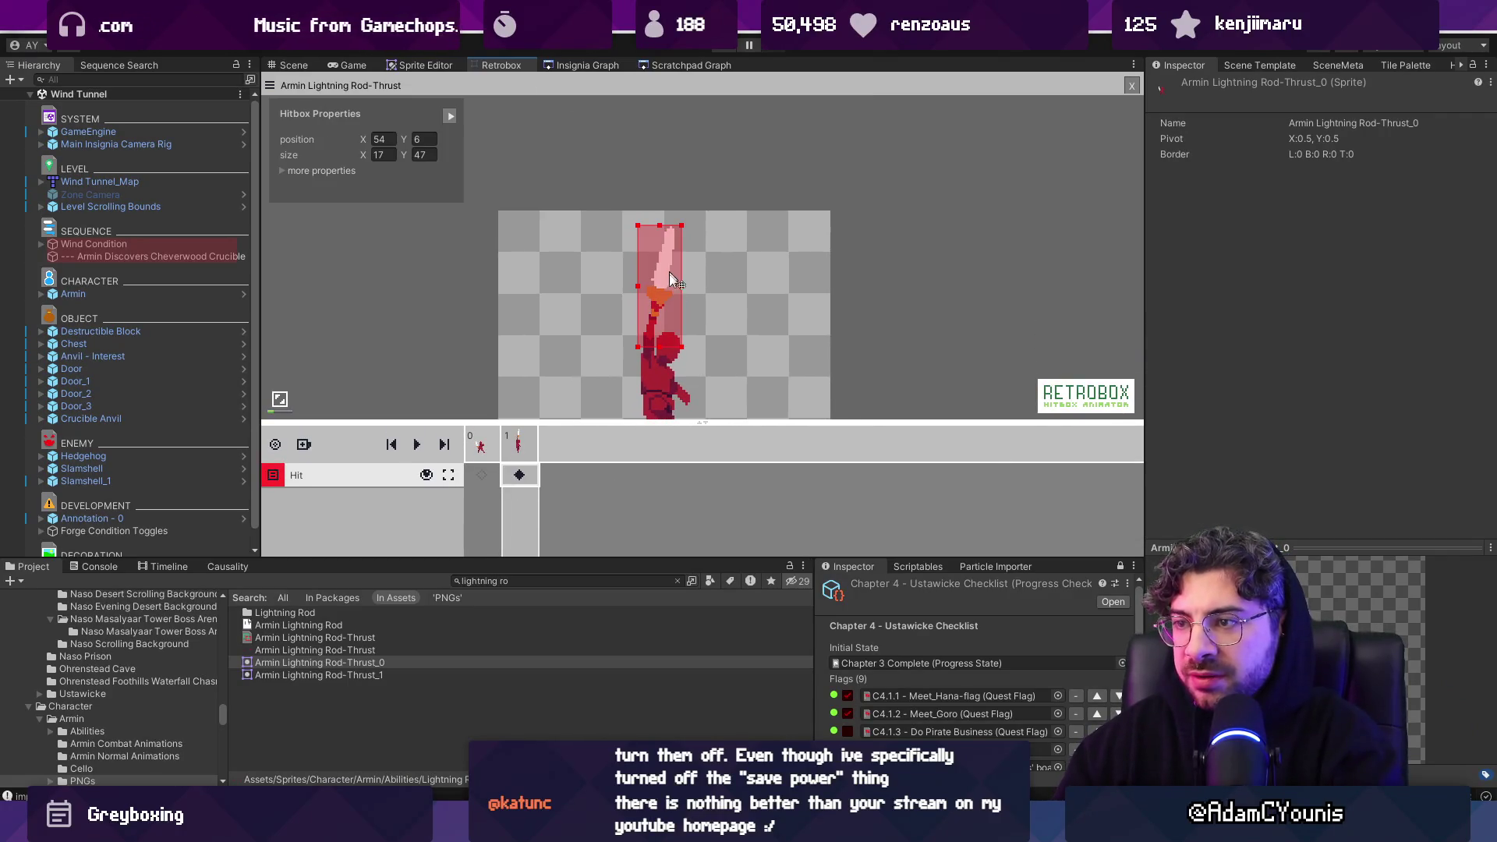
pyautogui.click(294, 172)
pyautogui.click(448, 187)
pyautogui.write('15')
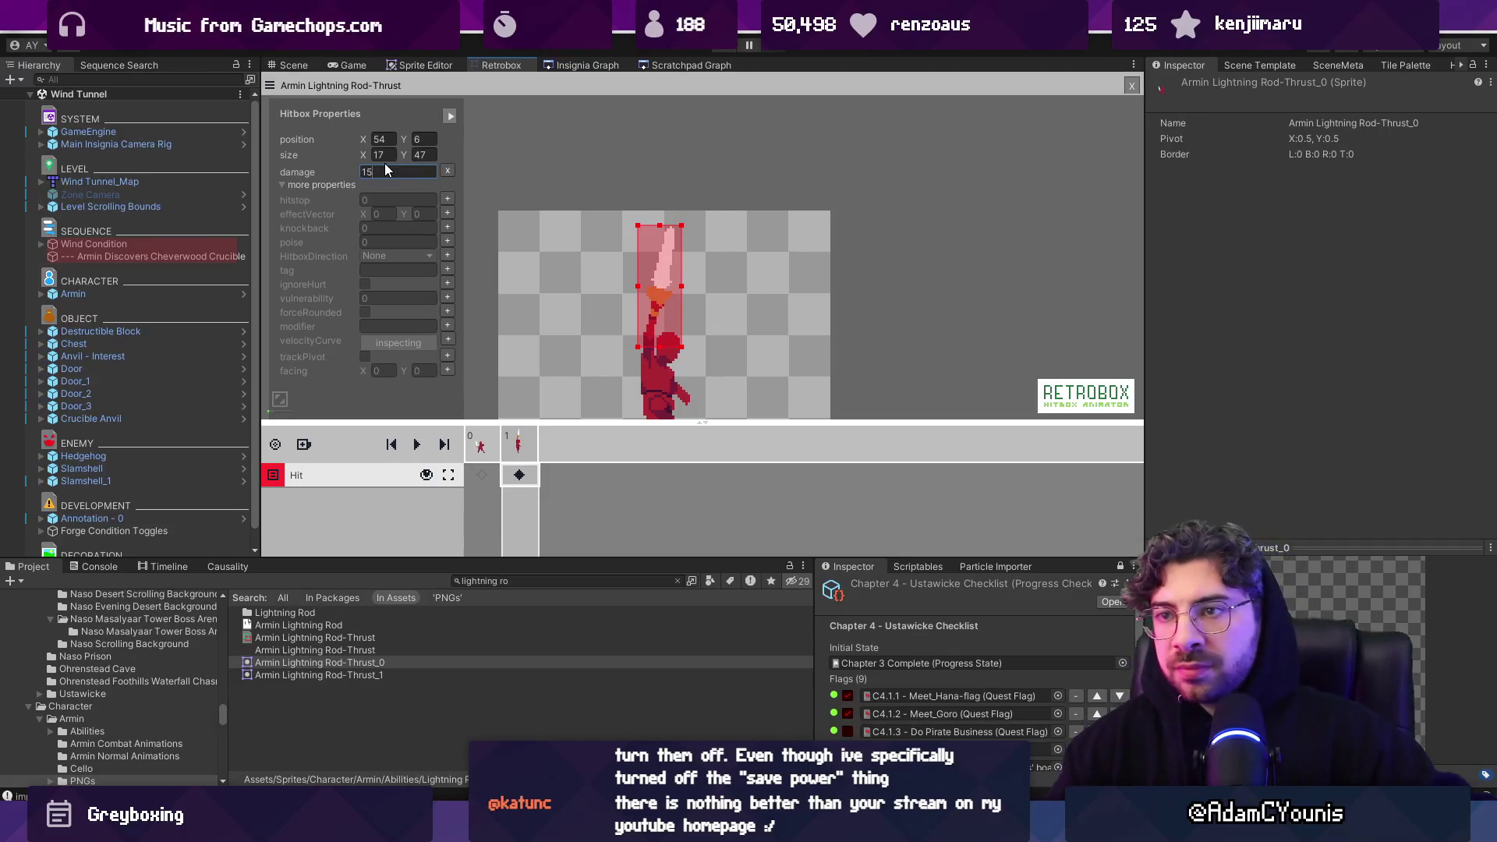
pyautogui.click(449, 199)
pyautogui.click(425, 192)
pyautogui.write('2')
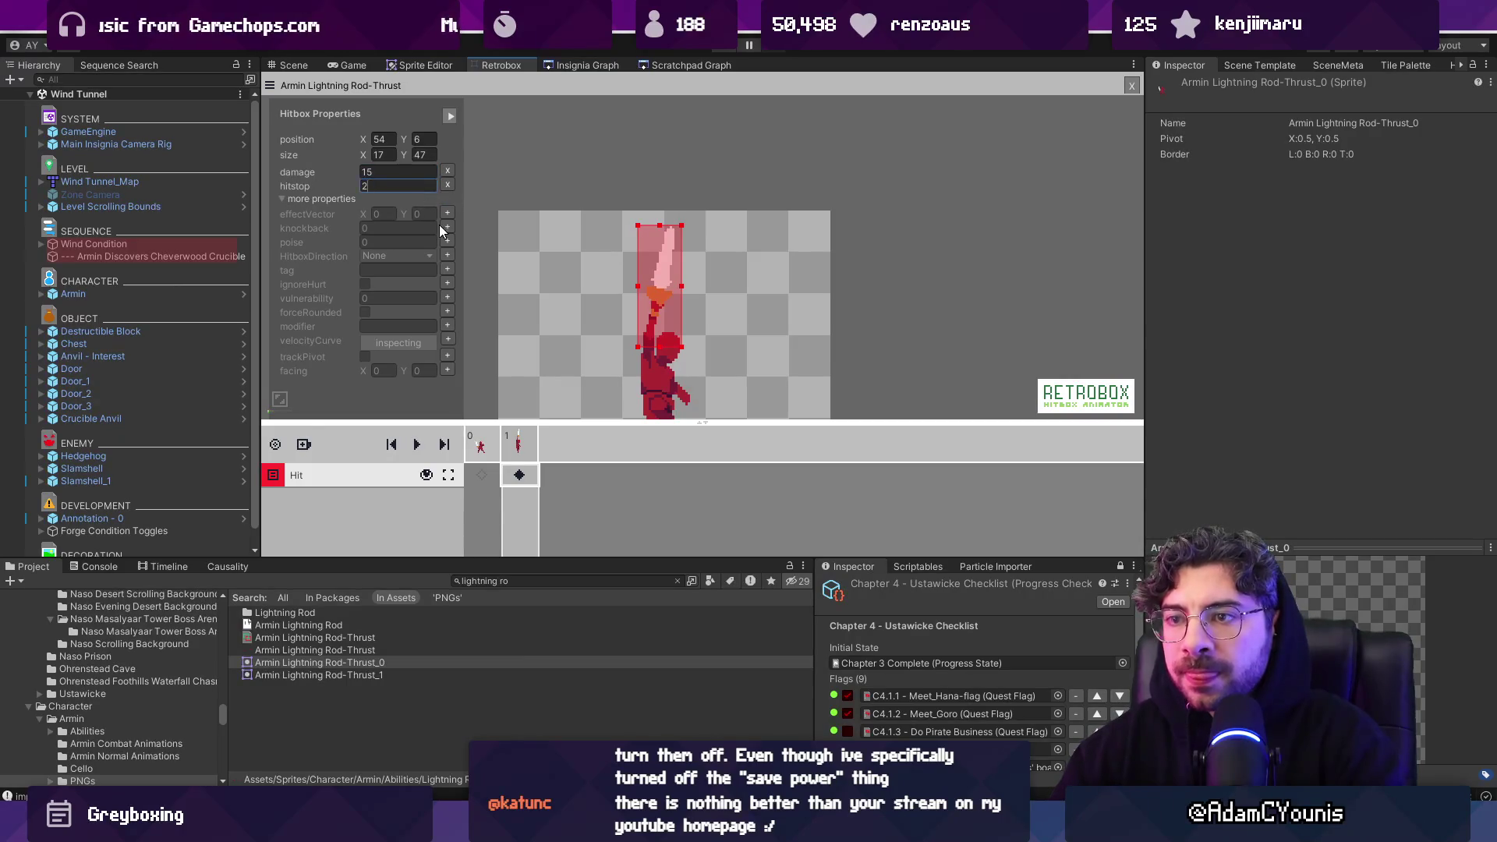
# Add effectVector 0,1, knockback 2, poise 10 and an Up HitboxDirection
pyautogui.click(446, 213)
pyautogui.click(447, 227)
pyautogui.click(429, 215)
pyautogui.write('2')
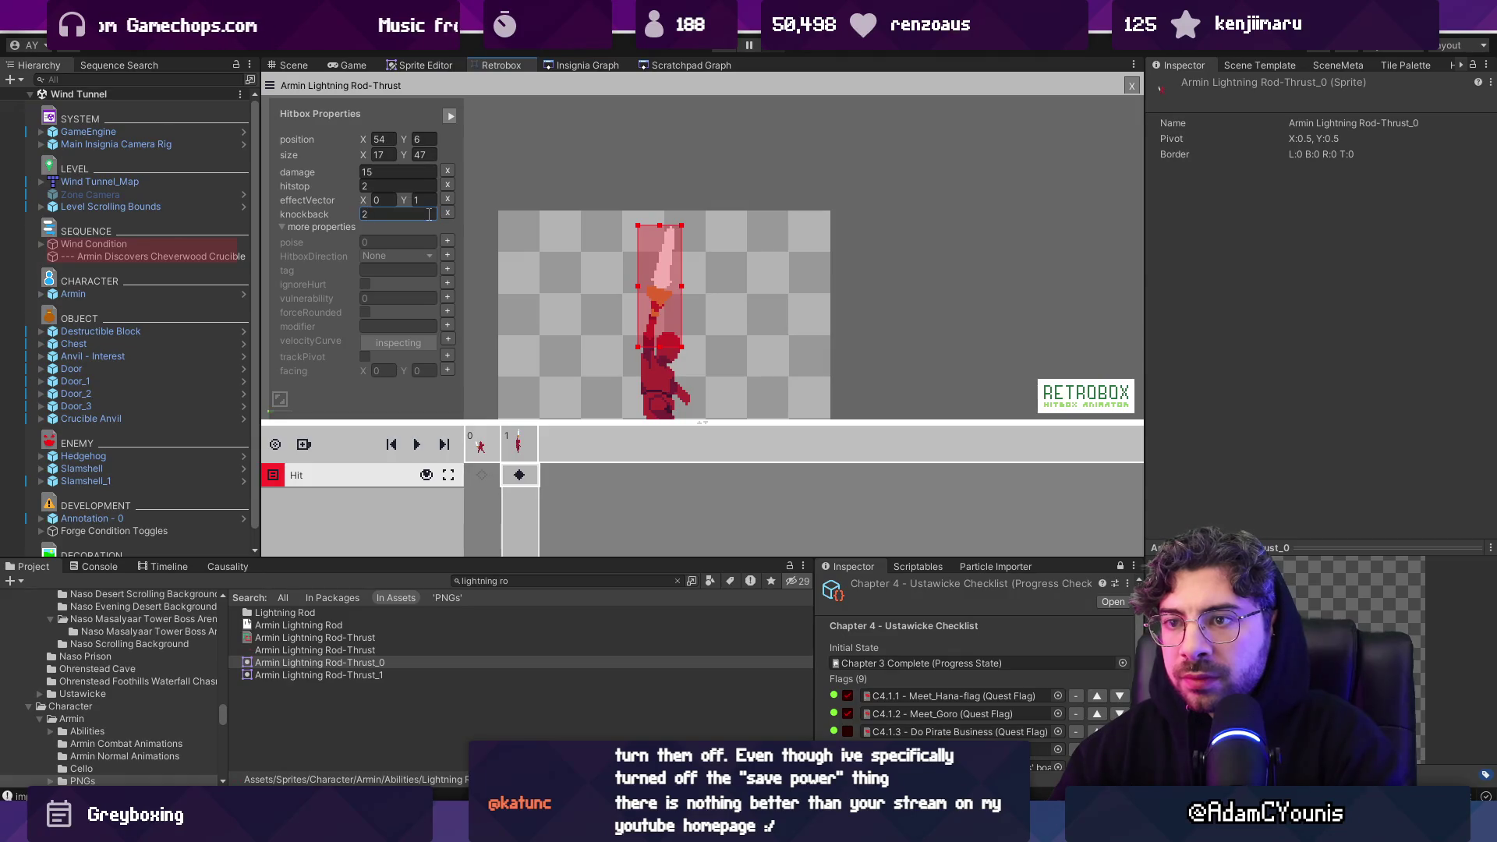
pyautogui.click(447, 241)
pyautogui.write('10')
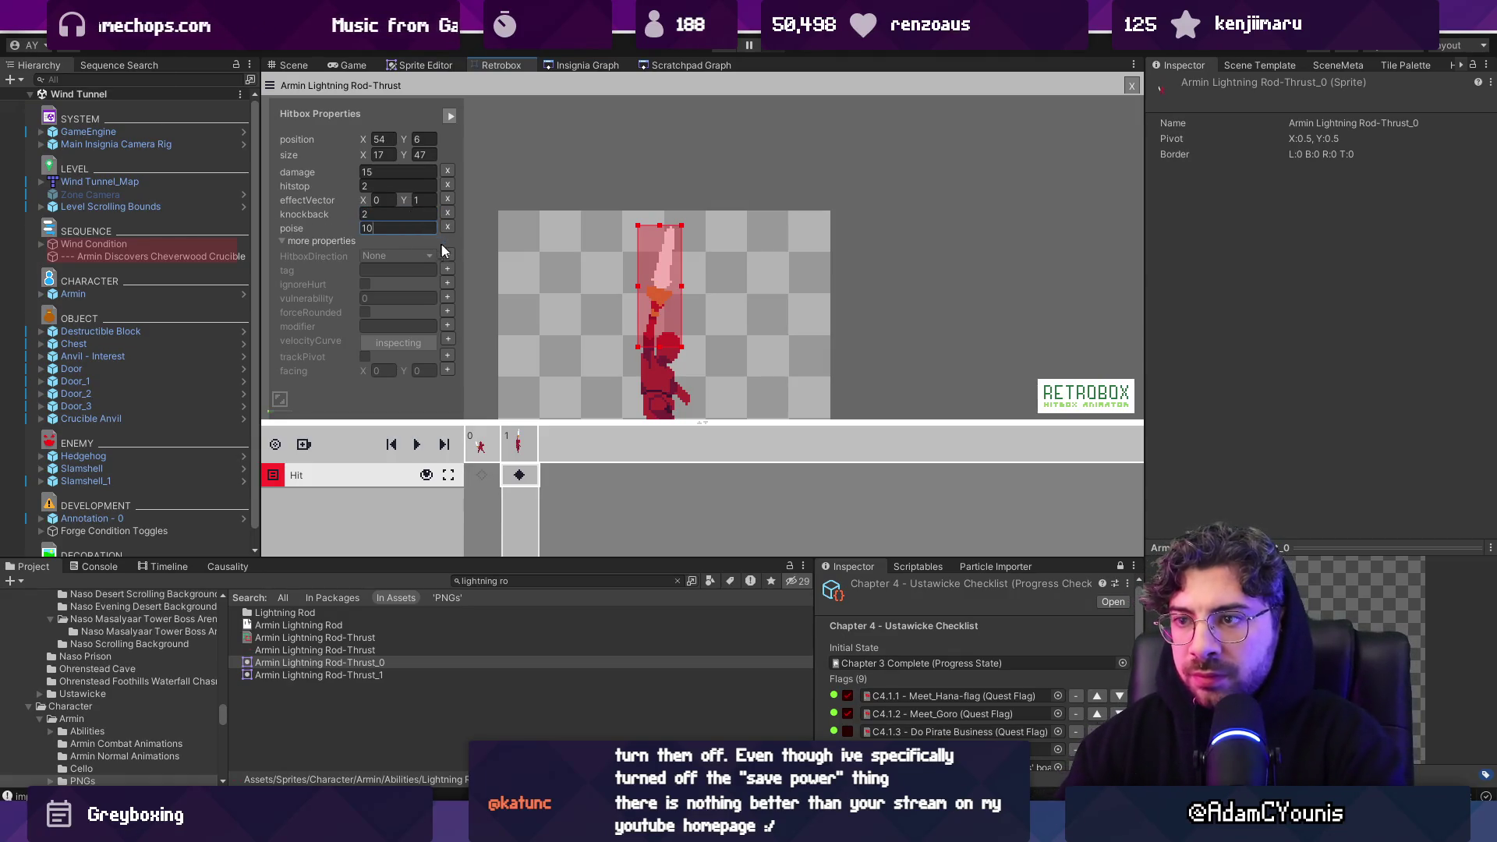
pyautogui.click(448, 255)
pyautogui.click(428, 239)
pyautogui.click(386, 275)
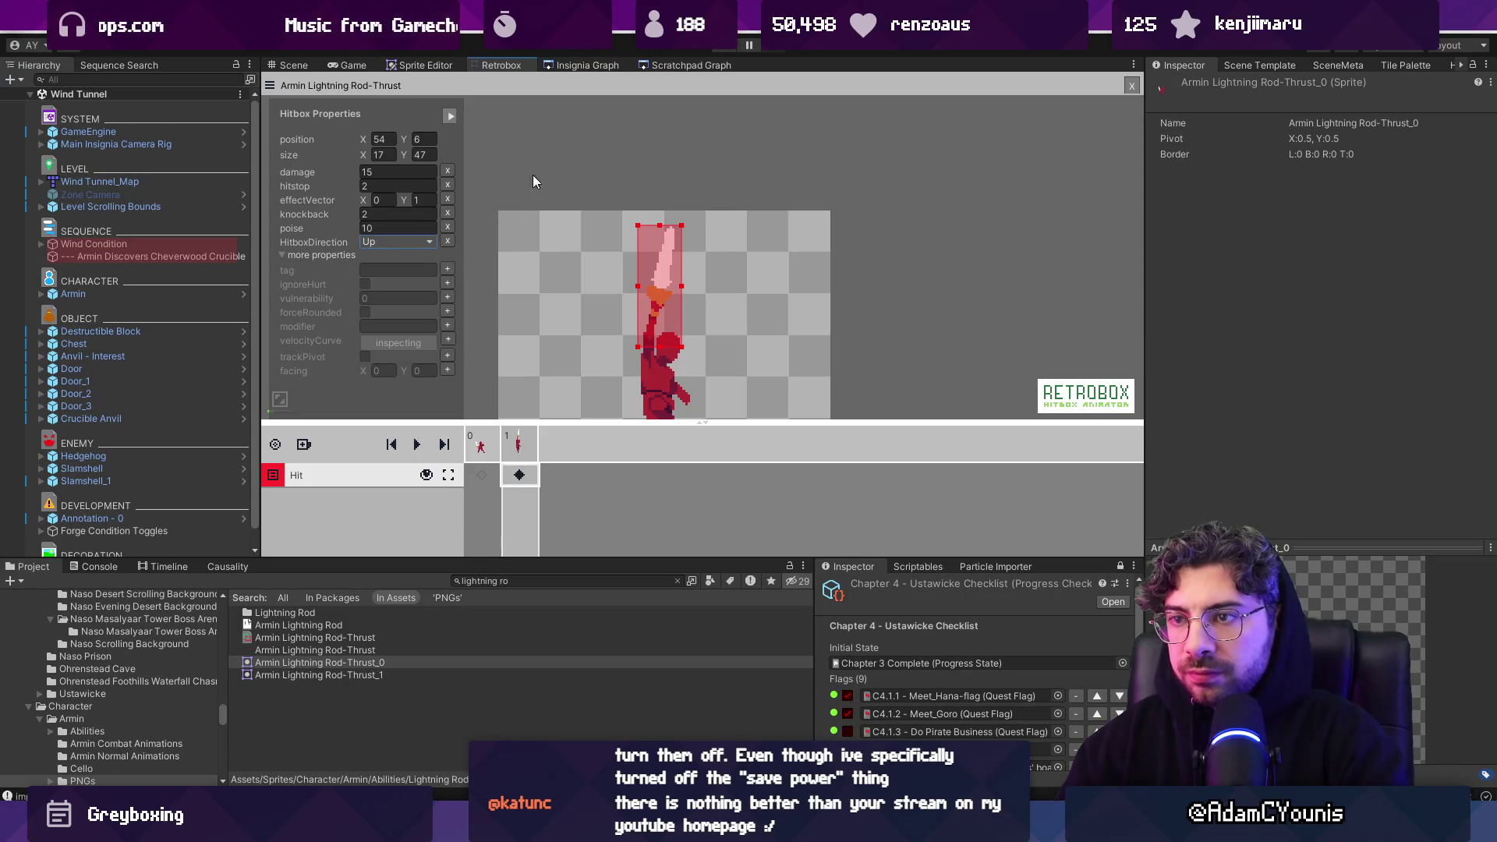
pyautogui.click(536, 217)
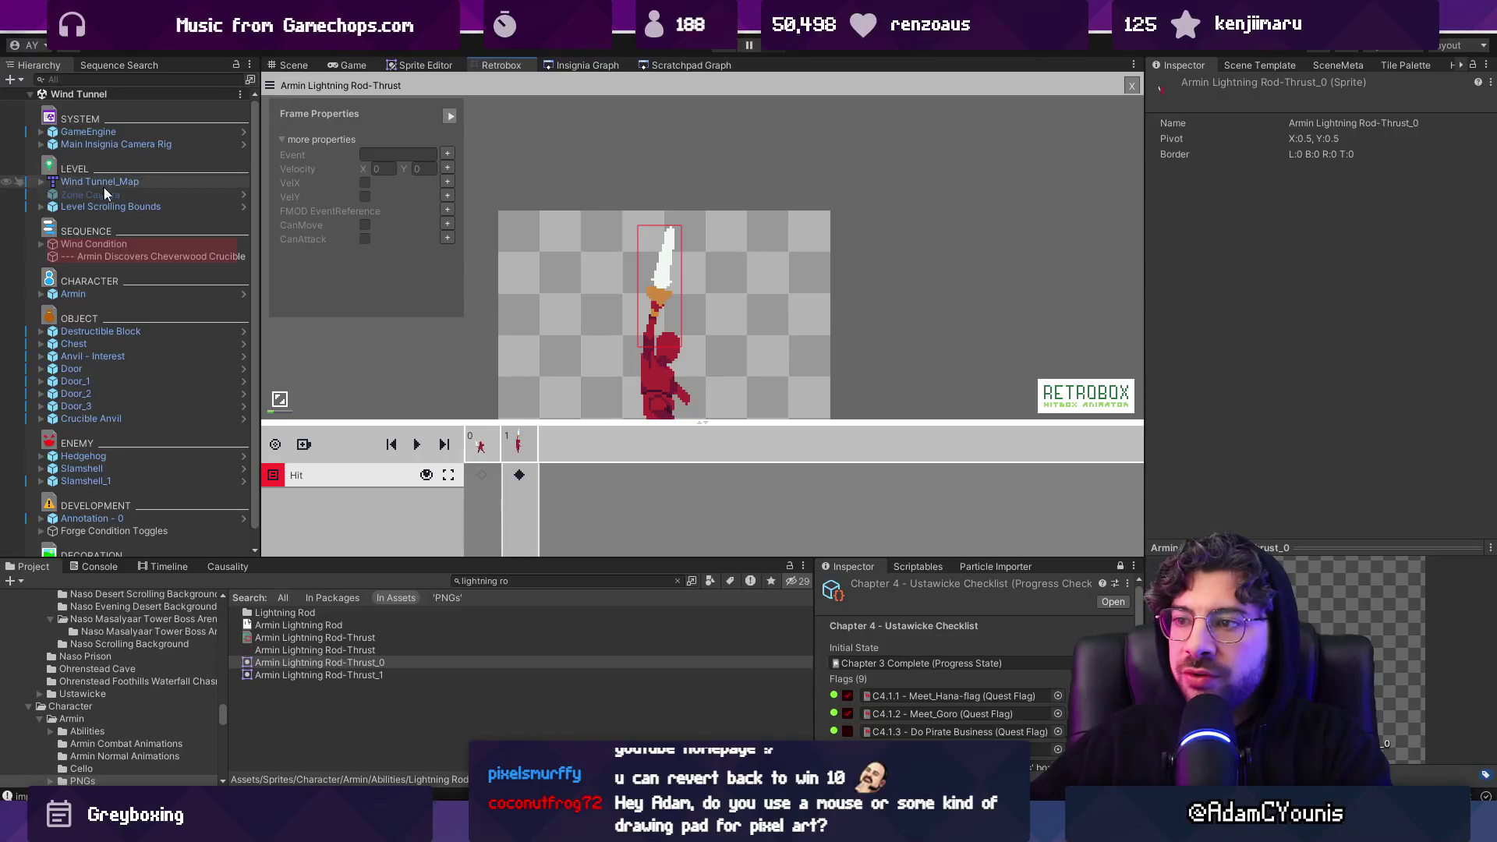
pyautogui.scroll(-1, 748, 280)
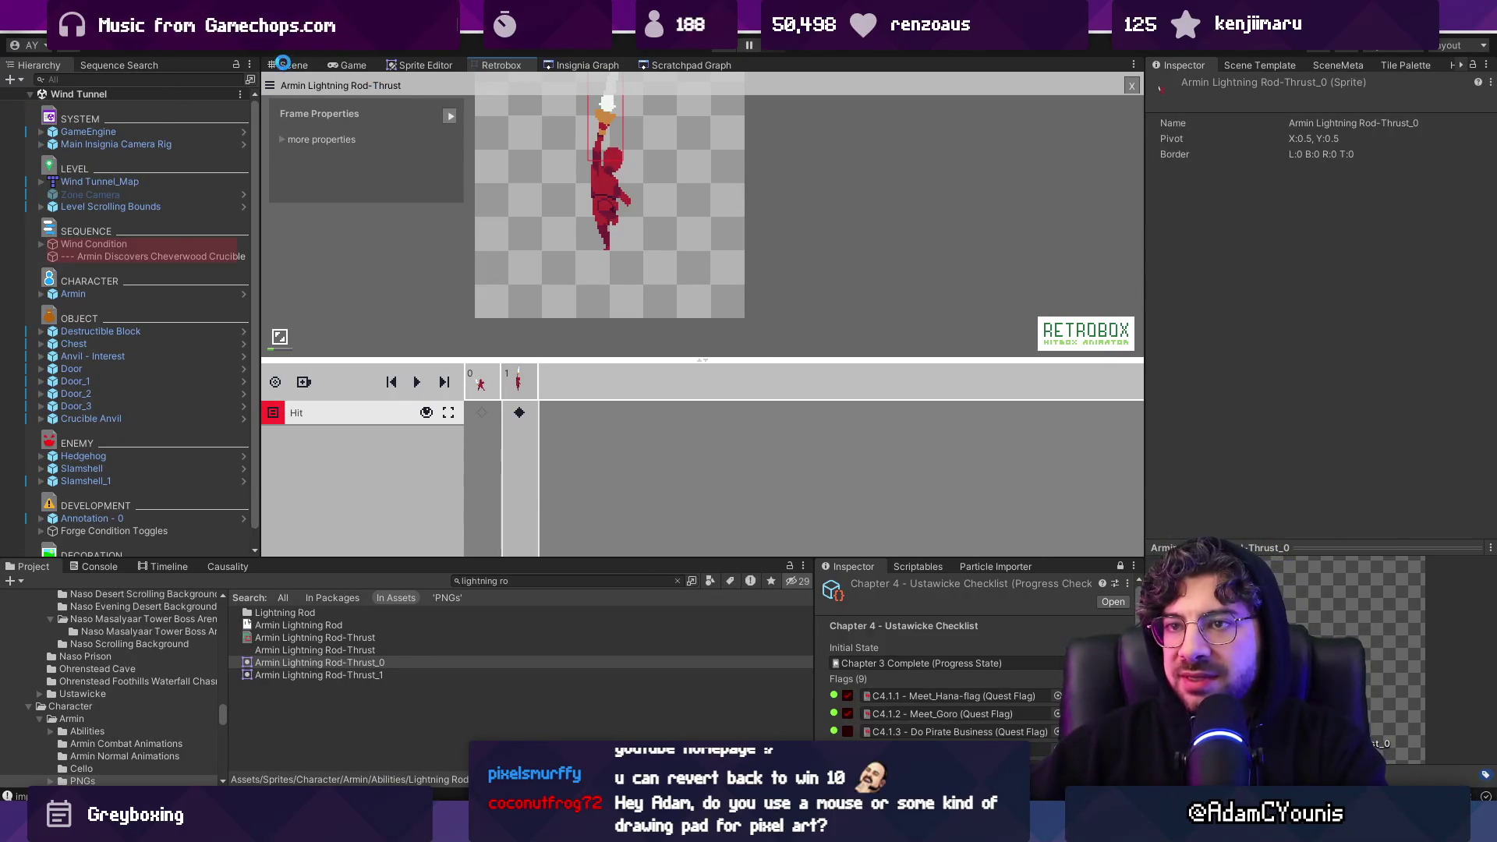
# Add a new box layer to the thrust animation and set its type to Hurt
pyautogui.click(304, 382)
pyautogui.click(320, 409)
pyautogui.click(314, 438)
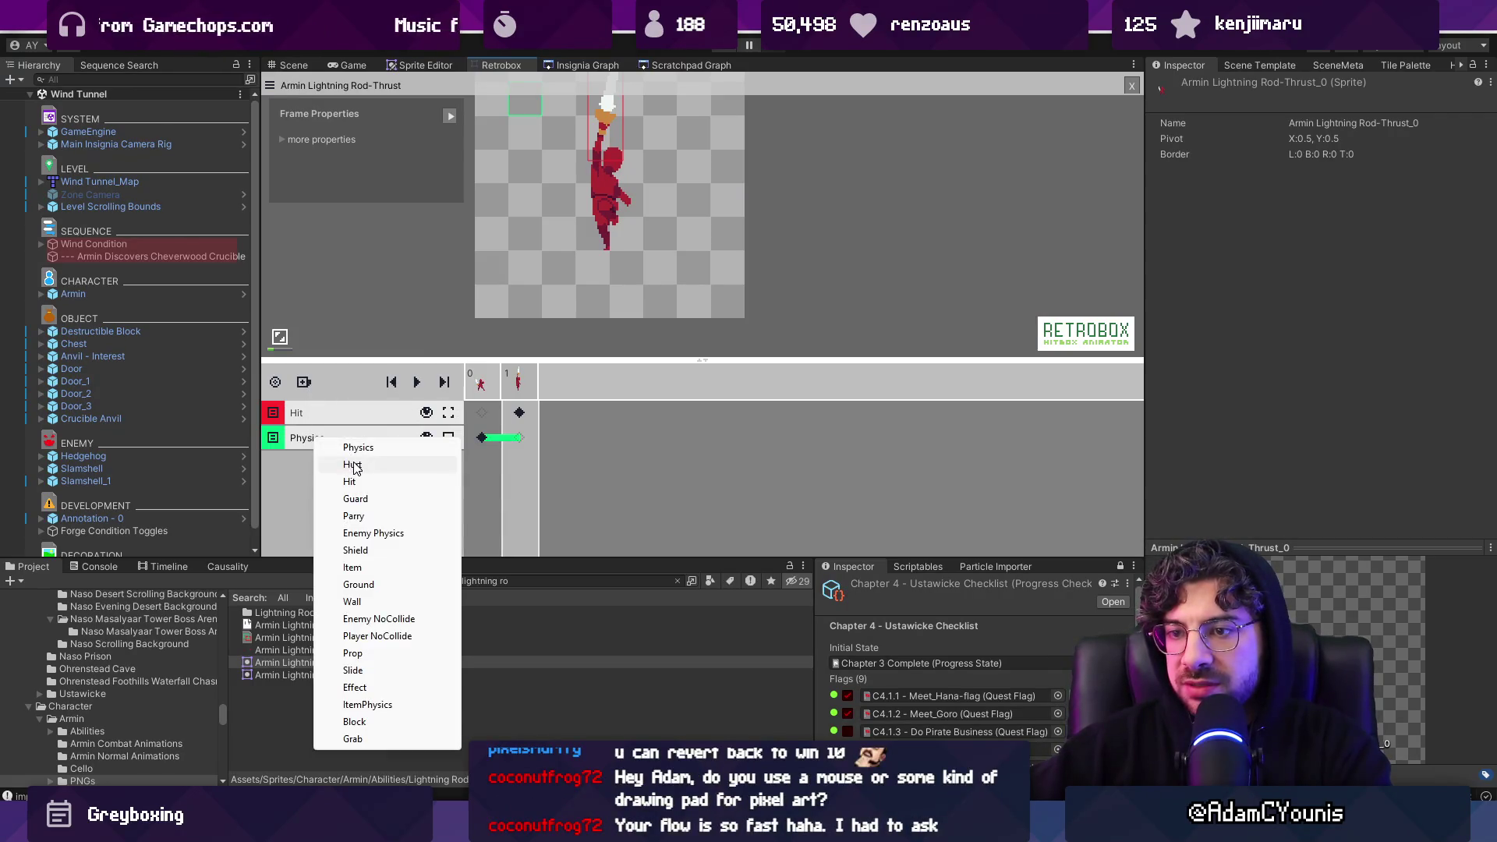
pyautogui.click(343, 464)
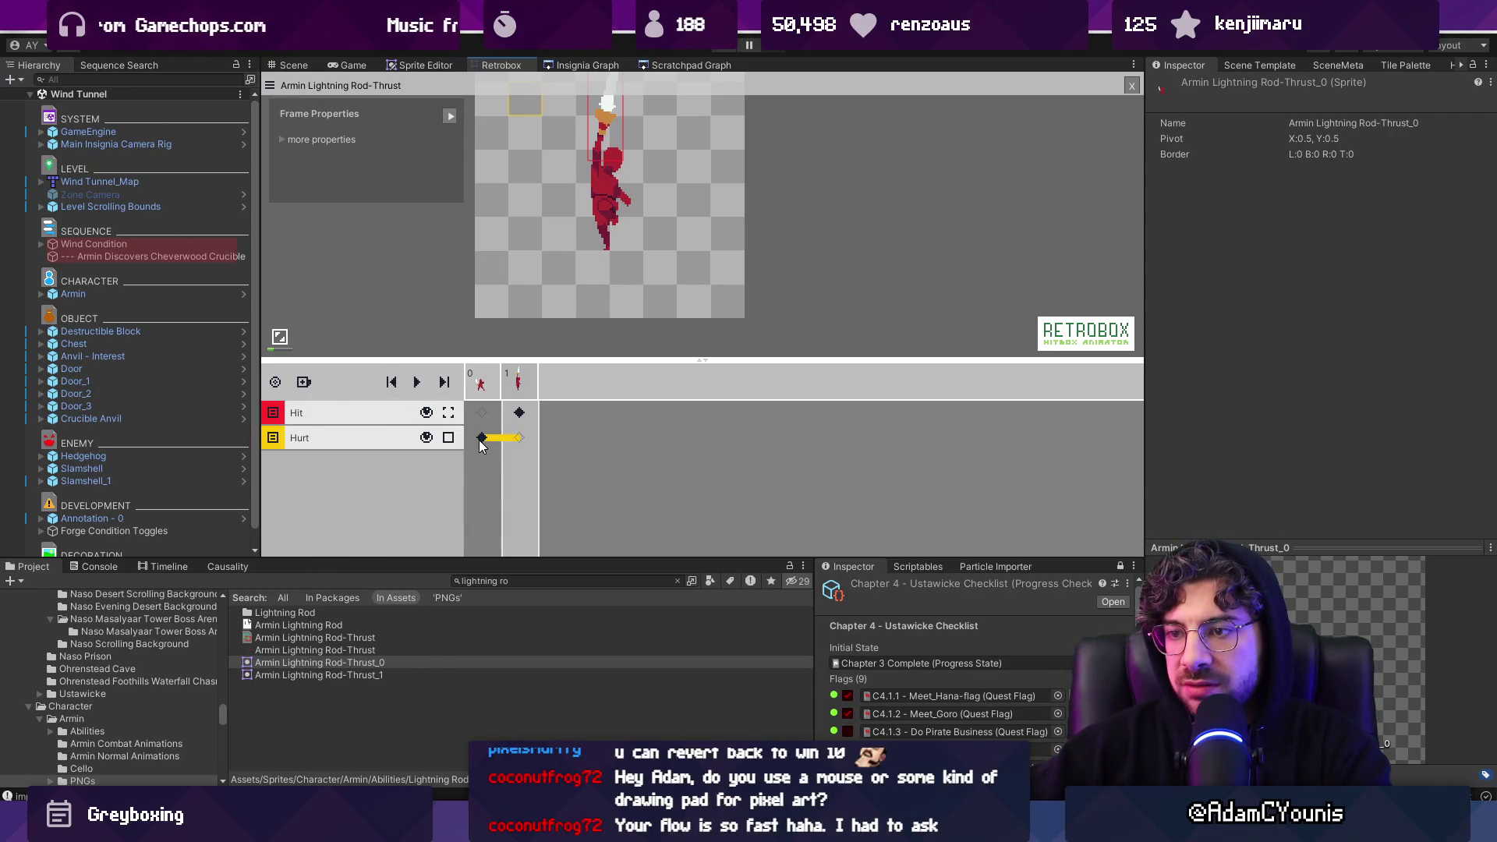
# Draw the frame 0 hurt box over Armin's body and narrow it to fit
pyautogui.click(519, 438)
pyautogui.click(566, 135)
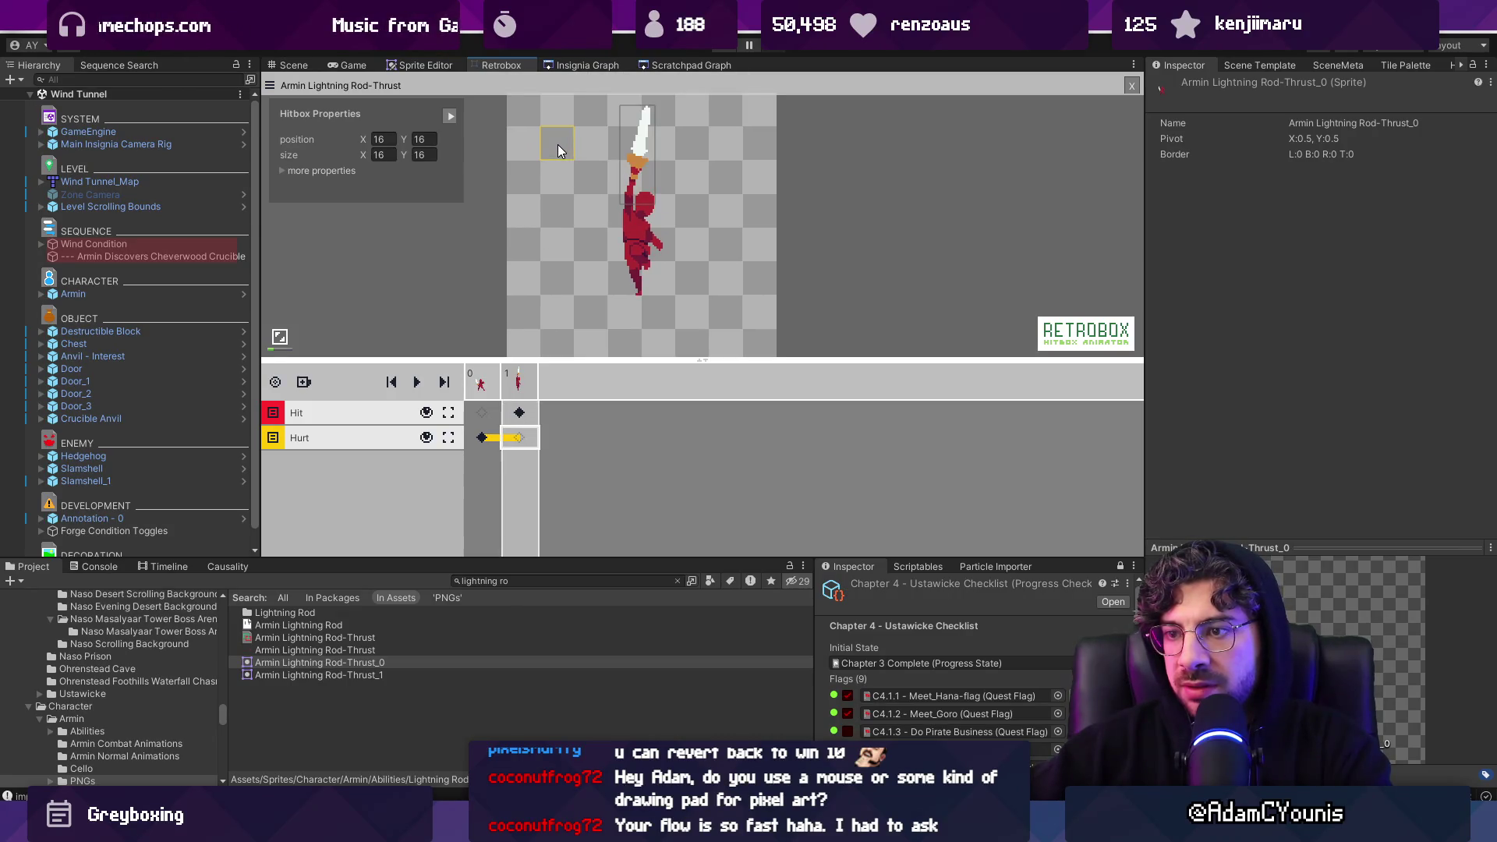
pyautogui.click(479, 443)
pyautogui.moveTo(555, 137); pyautogui.dragTo(672, 291)
pyautogui.press('Right')
pyautogui.press('Left')
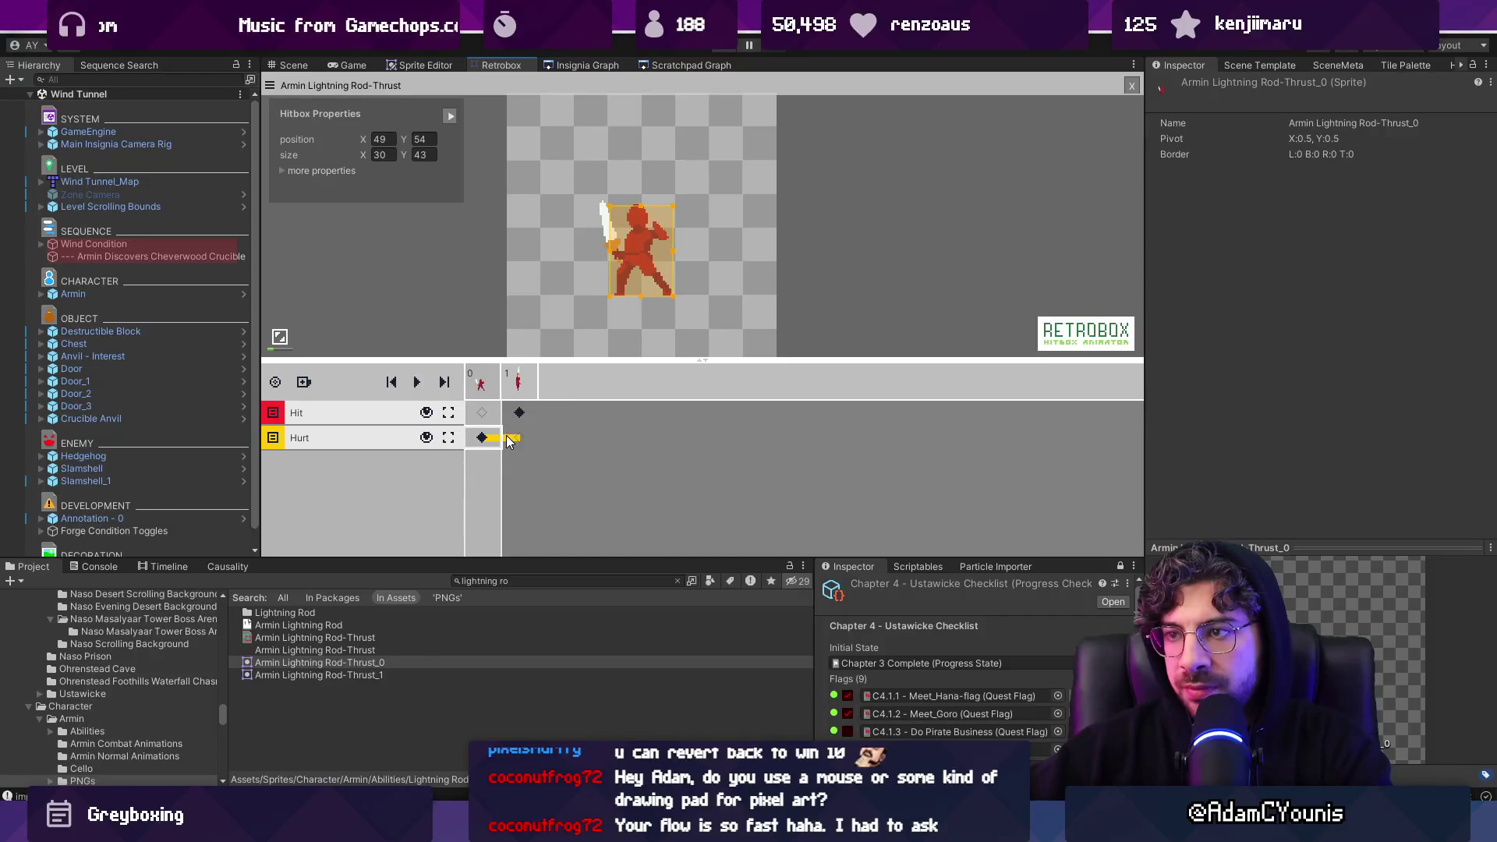
pyautogui.moveTo(609, 250); pyautogui.dragTo(667, 251)
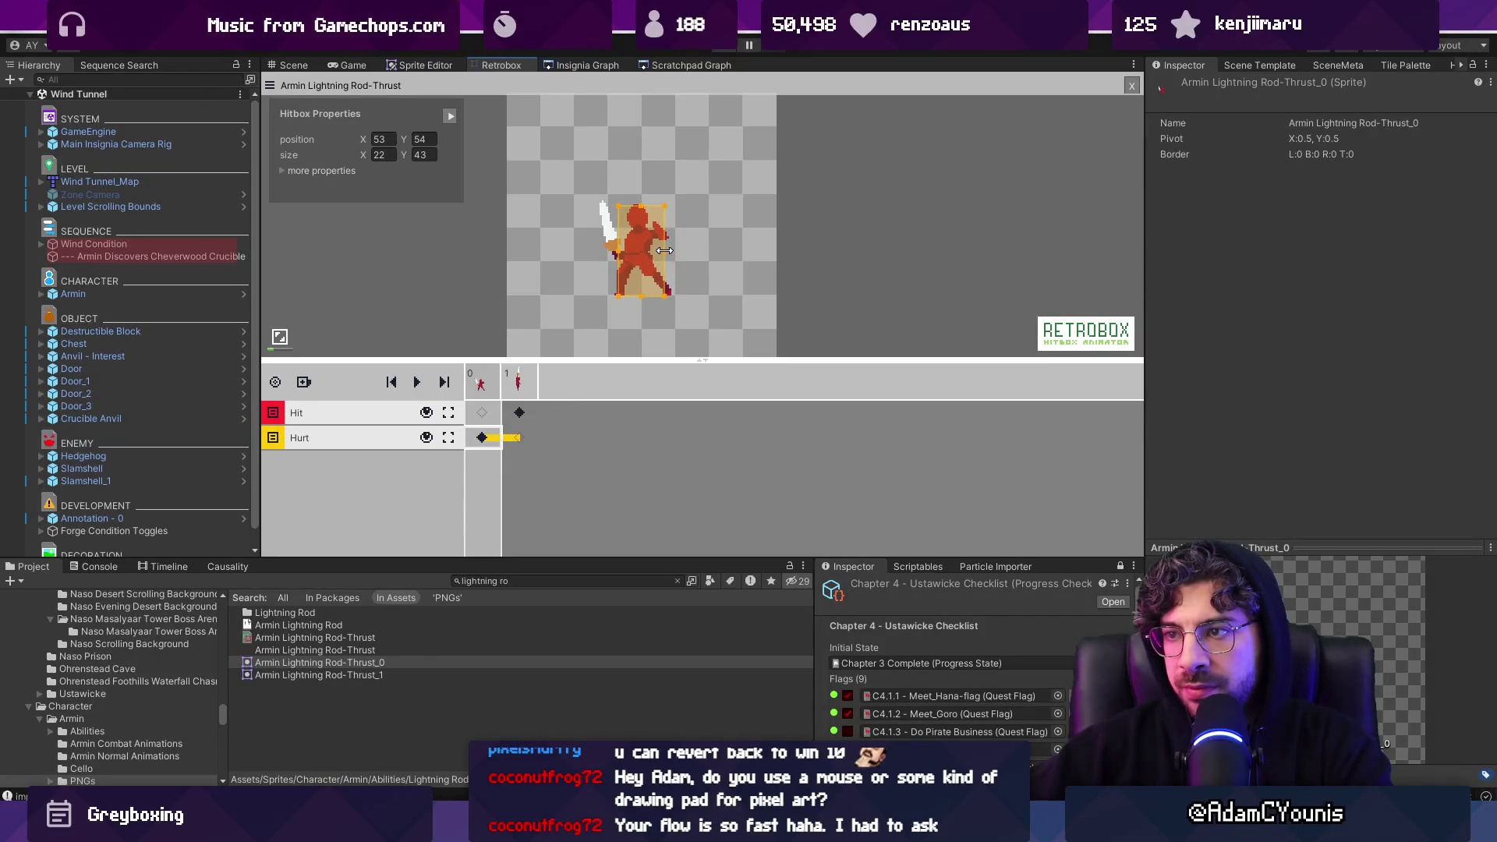
# Add and fit a hurt box keyframe on frame 1, then return to the level scene
pyautogui.click(515, 383)
pyautogui.click(511, 439)
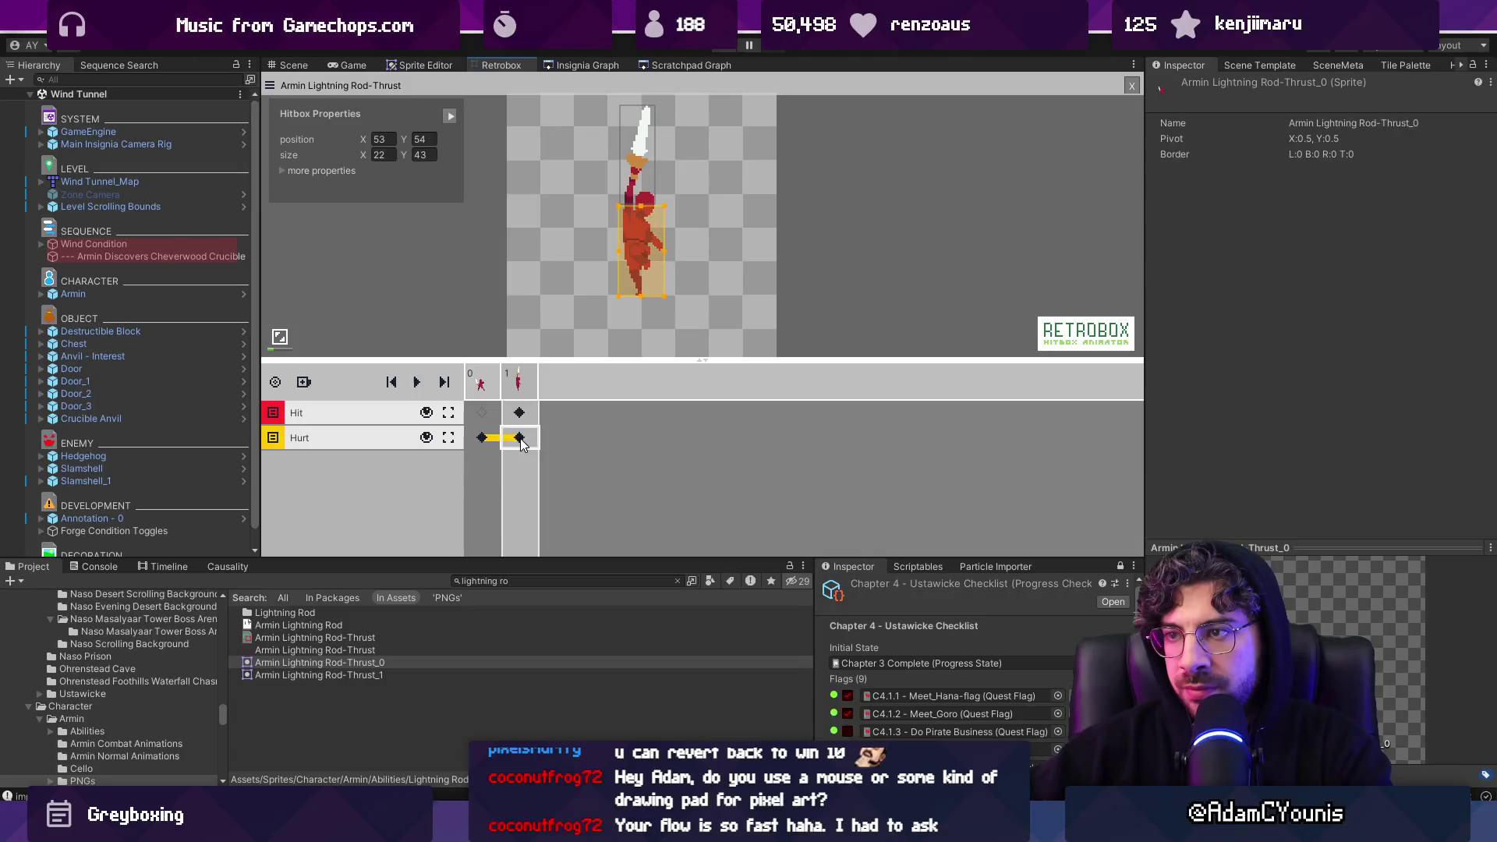
pyautogui.click(522, 439)
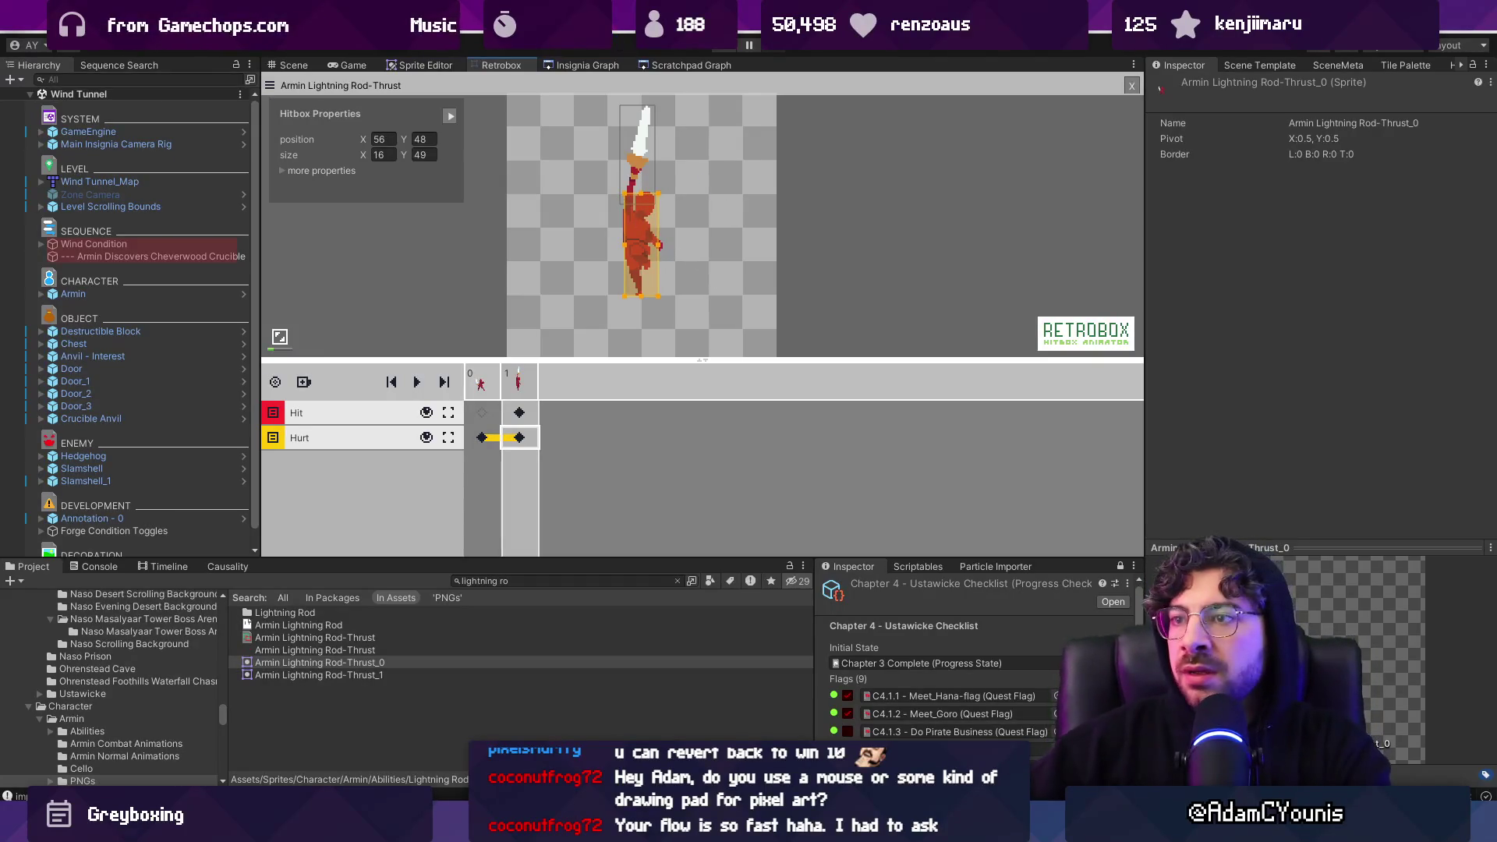
pyautogui.hotkey('ctrl', '1')
pyautogui.scroll(-5, 661, 297)
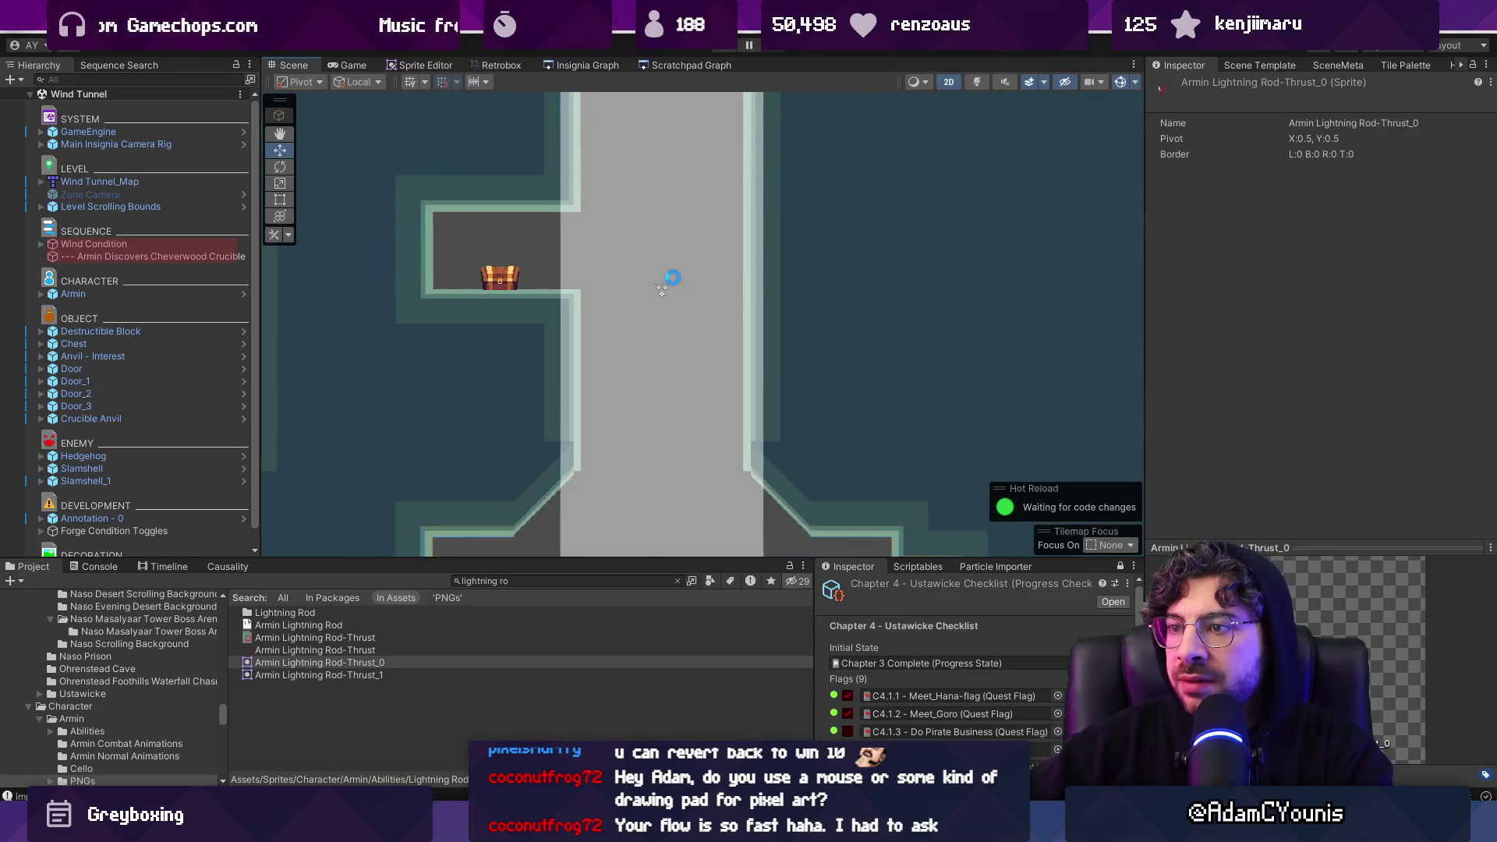
# Look over the Insignia and Scratchpad scene graphs
pyautogui.click(574, 67)
pyautogui.scroll(-5, 678, 201)
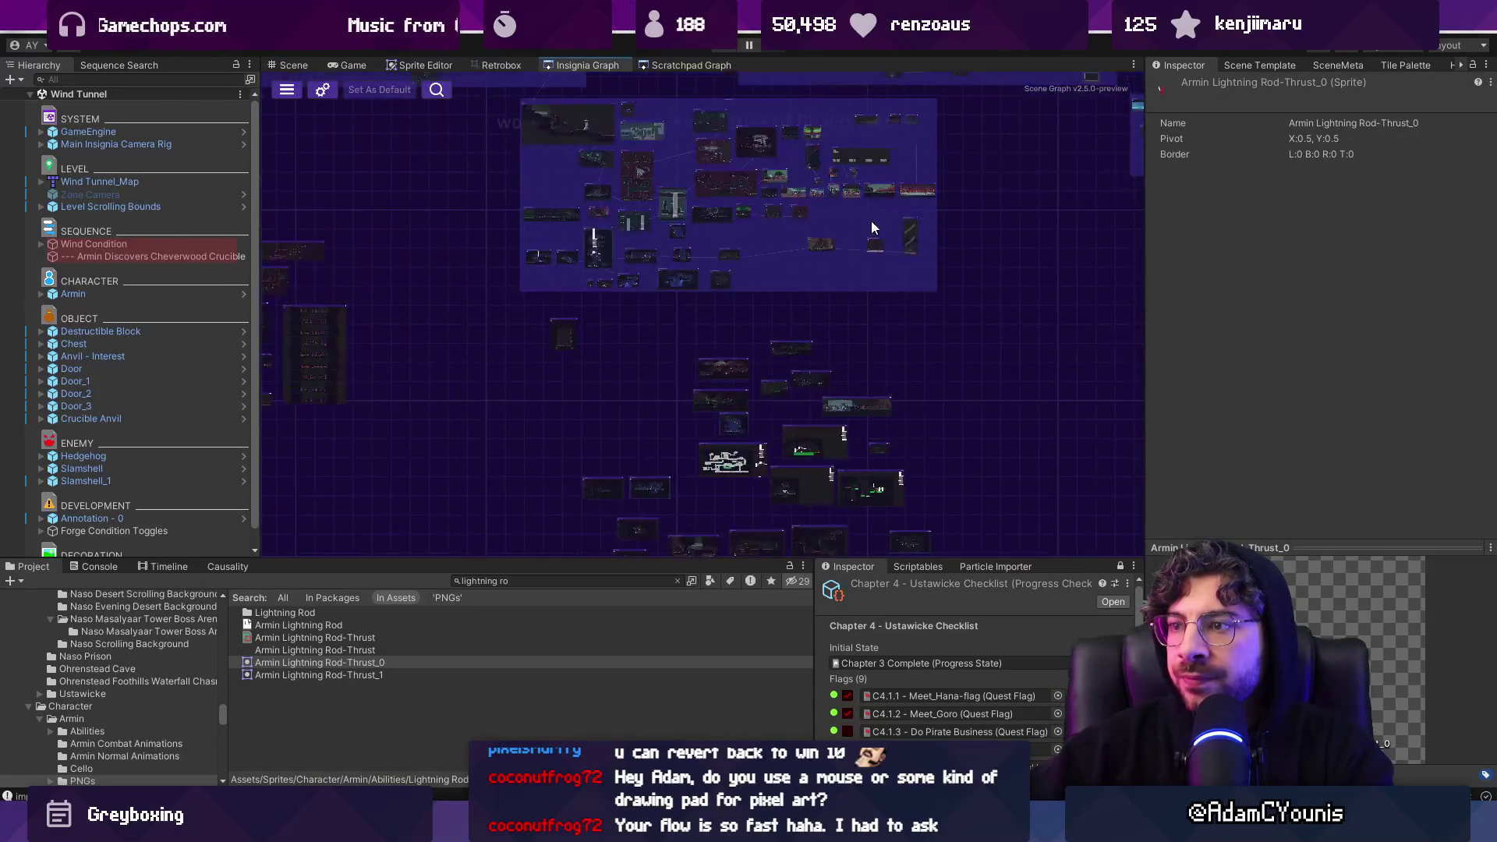
pyautogui.click(691, 64)
pyautogui.scroll(-5, 428, 171)
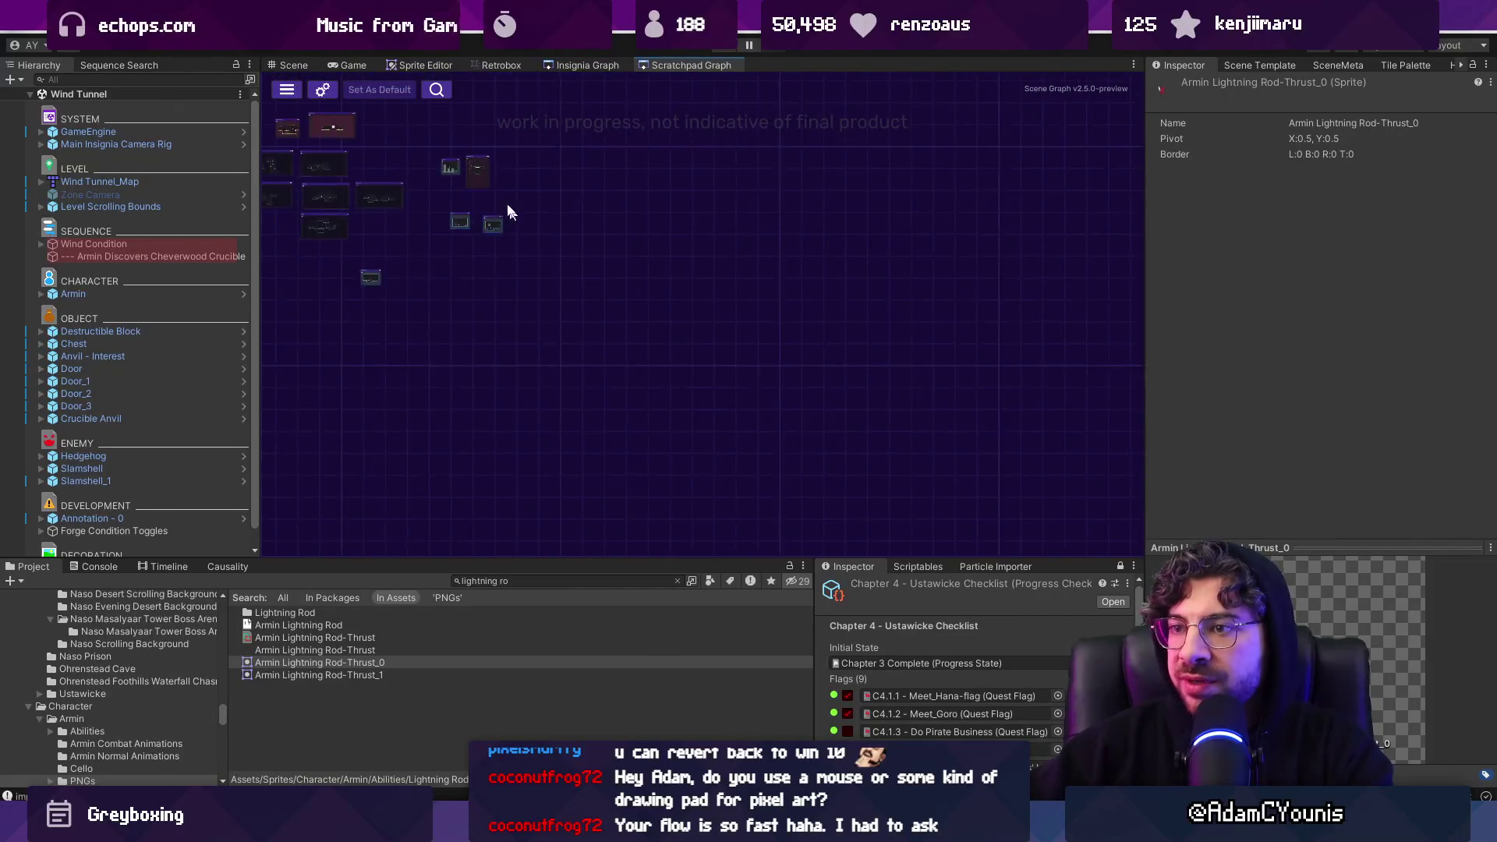
pyautogui.scroll(5, 685, 331)
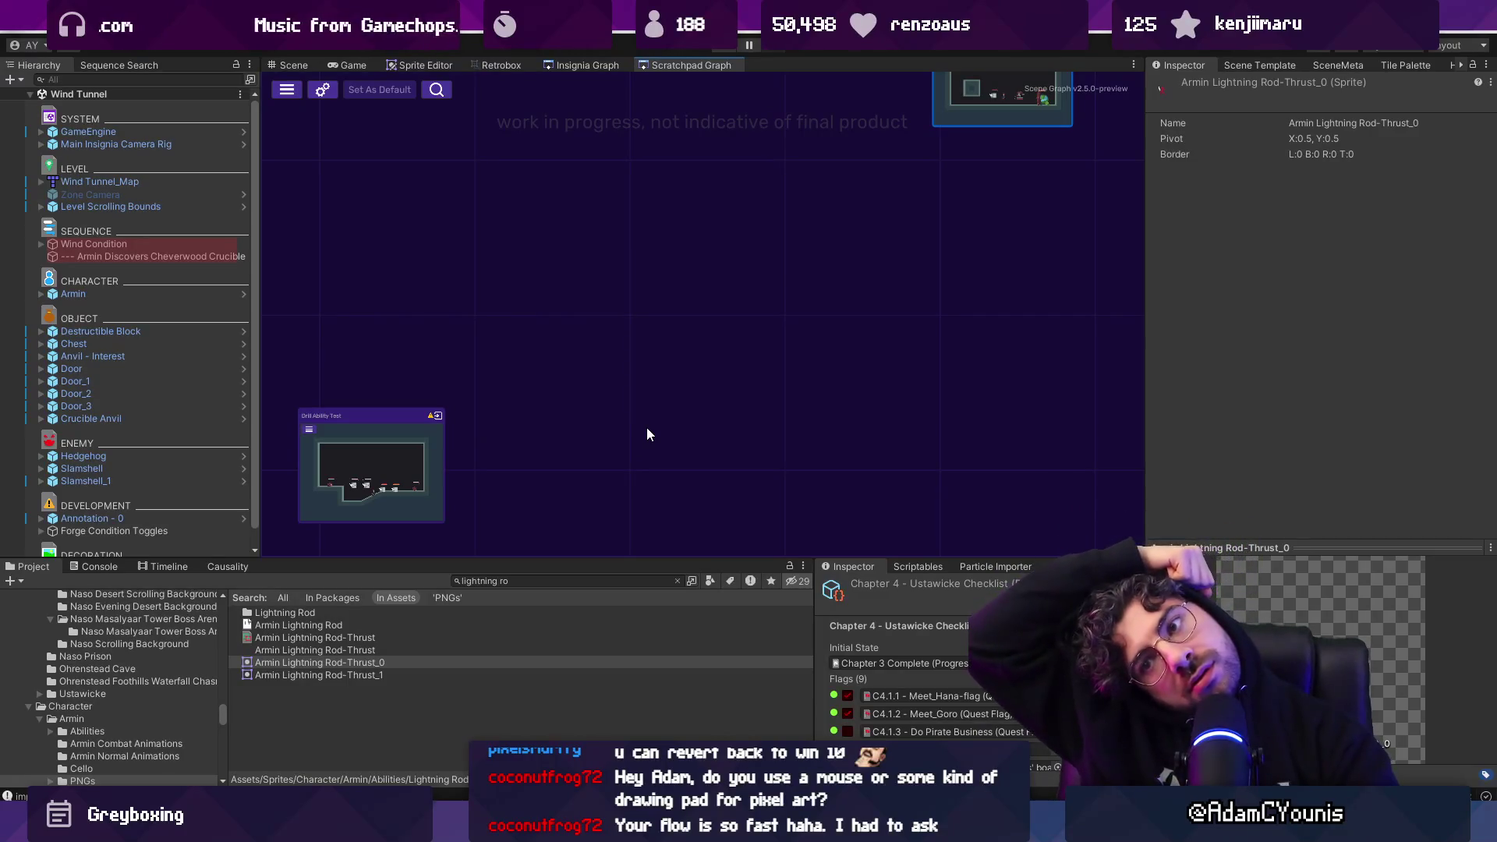
# Create a new scene from the Greybox skin and the Level Template Scene
pyautogui.click(1397, 67)
pyautogui.click(1345, 63)
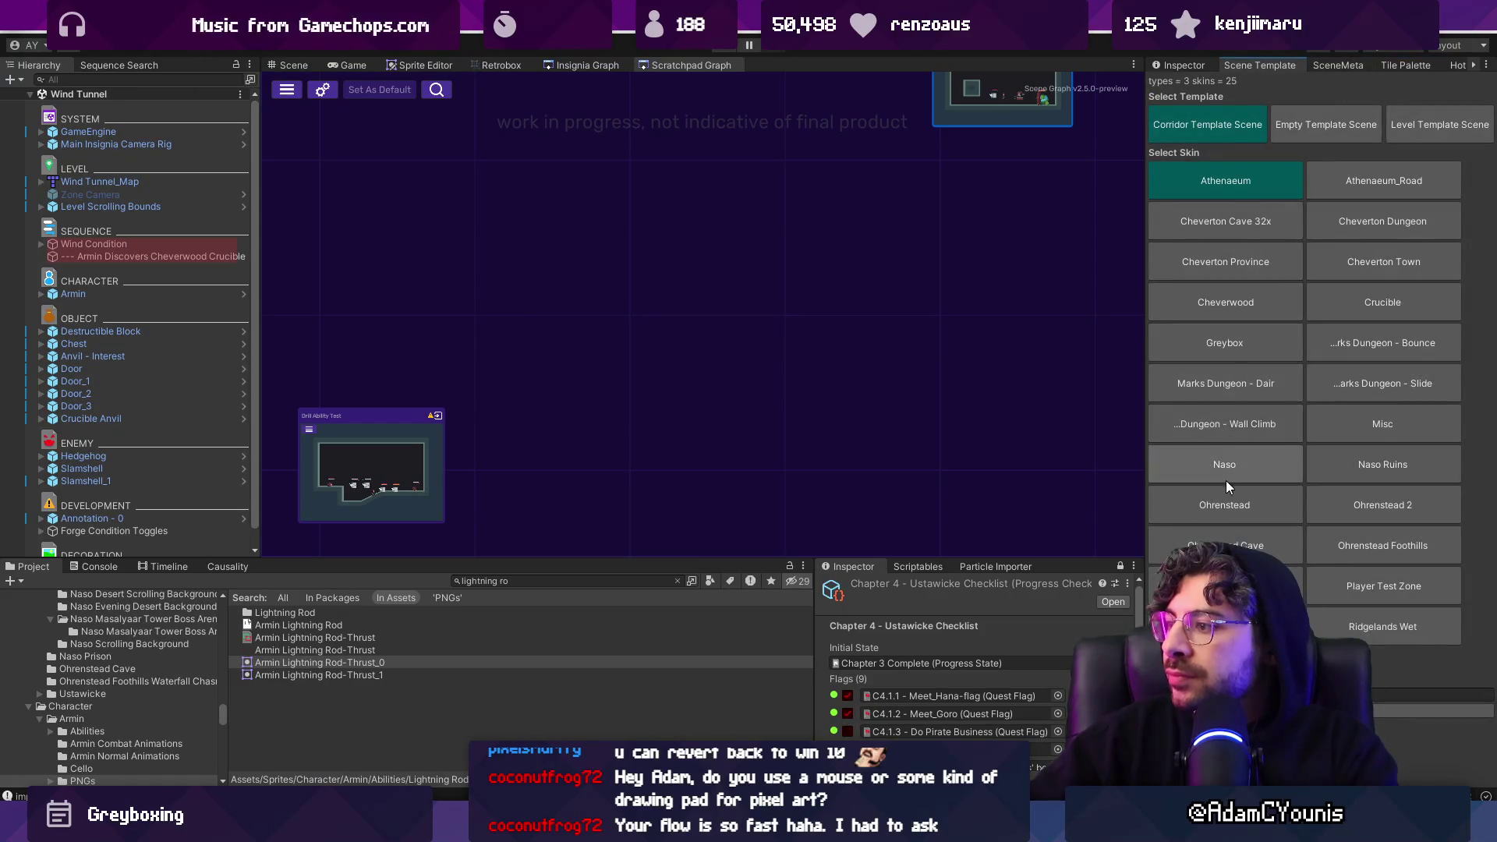
pyautogui.click(1225, 344)
pyautogui.click(1402, 127)
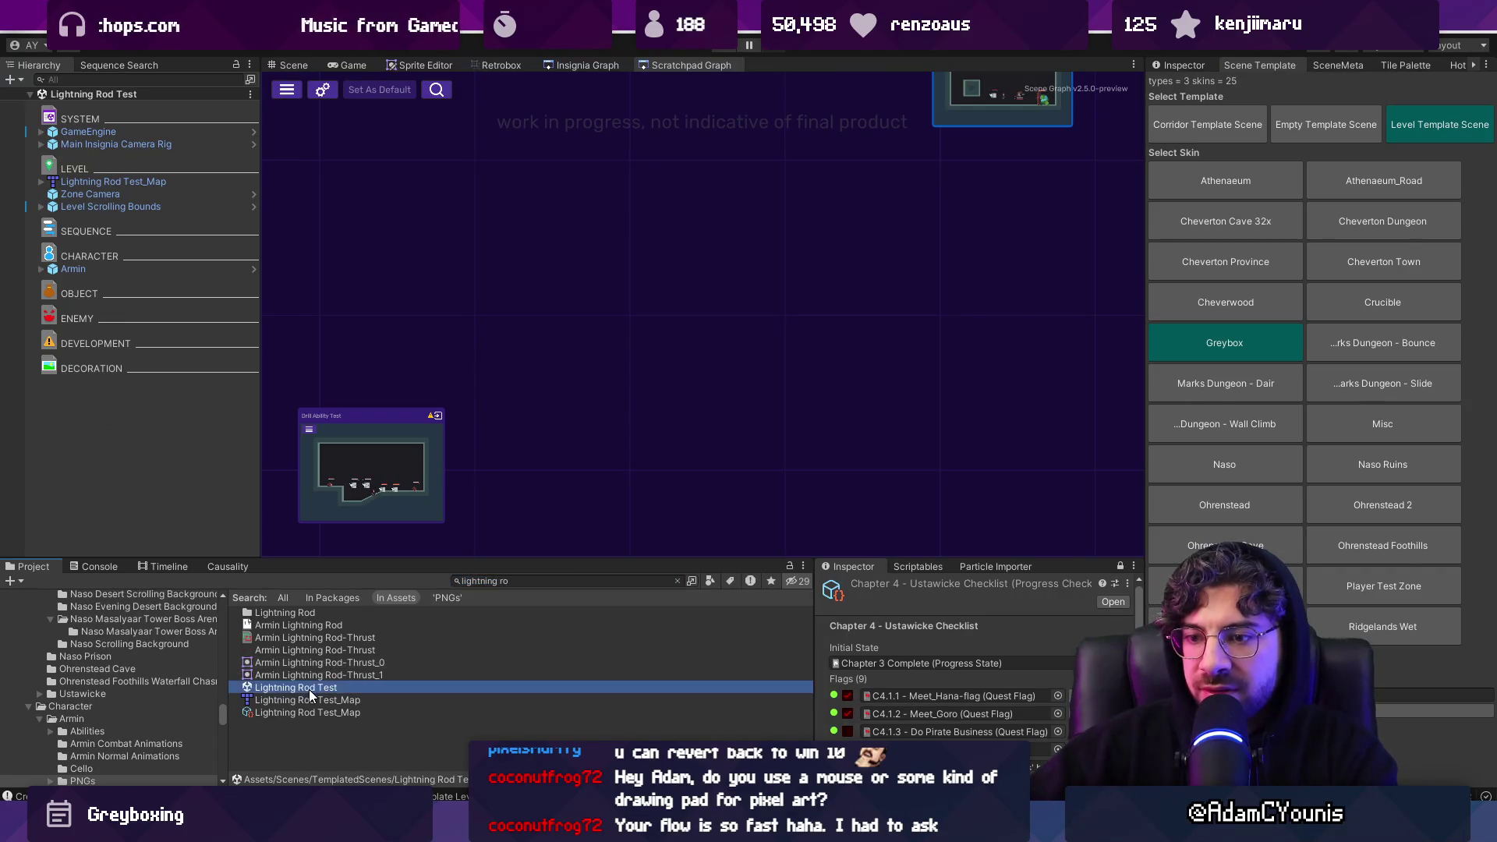
# Add the Lightning Rod Test scene to the Scratchpad Graph and bring up its map object's options
pyautogui.moveTo(309, 689); pyautogui.dragTo(568, 375)
pyautogui.scroll(-3, 597, 396)
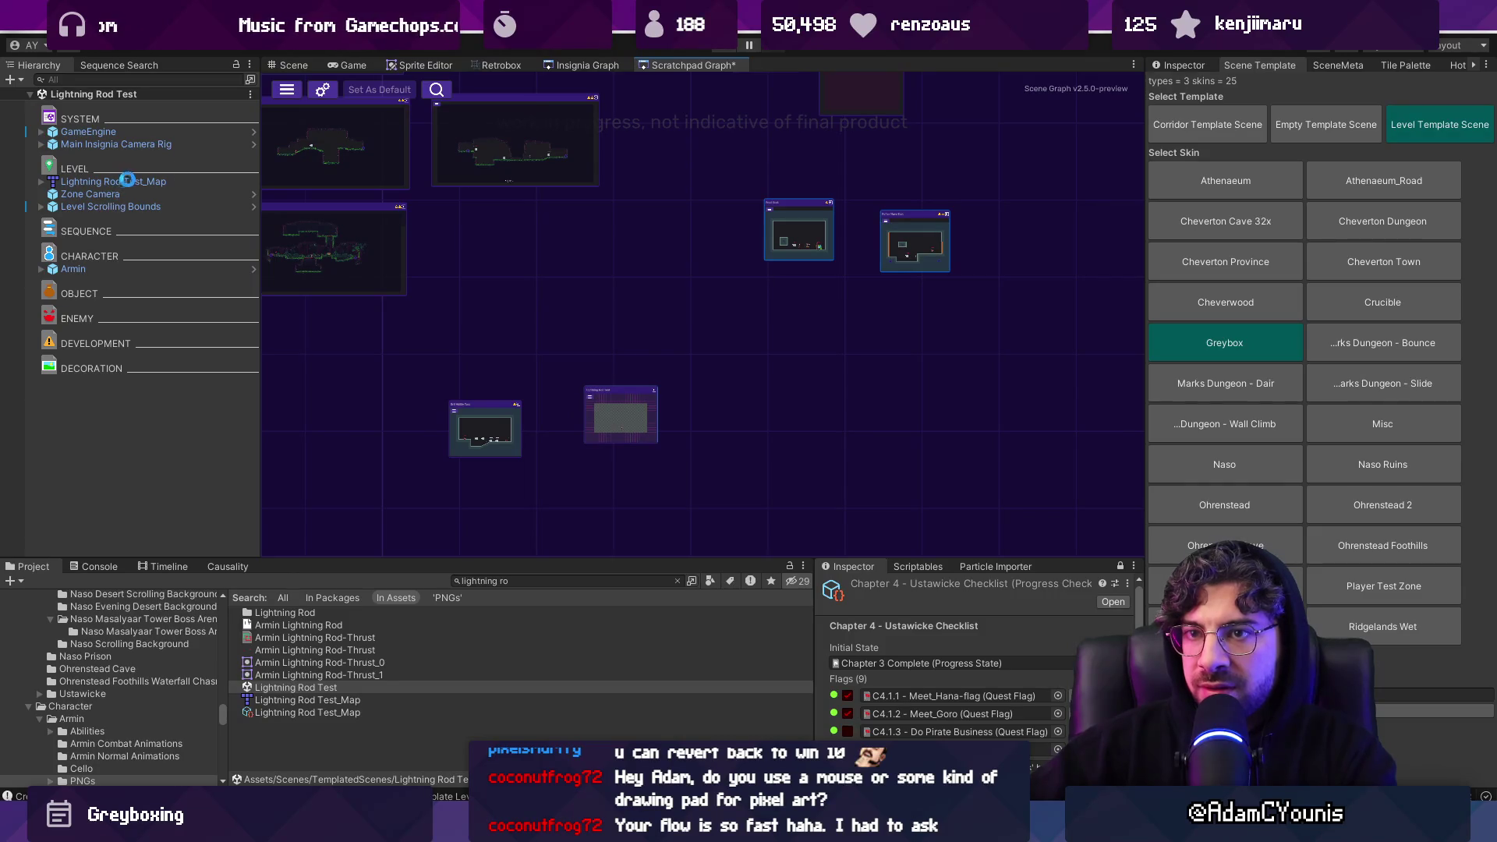
pyautogui.click(294, 65)
pyautogui.rightClick(160, 181)
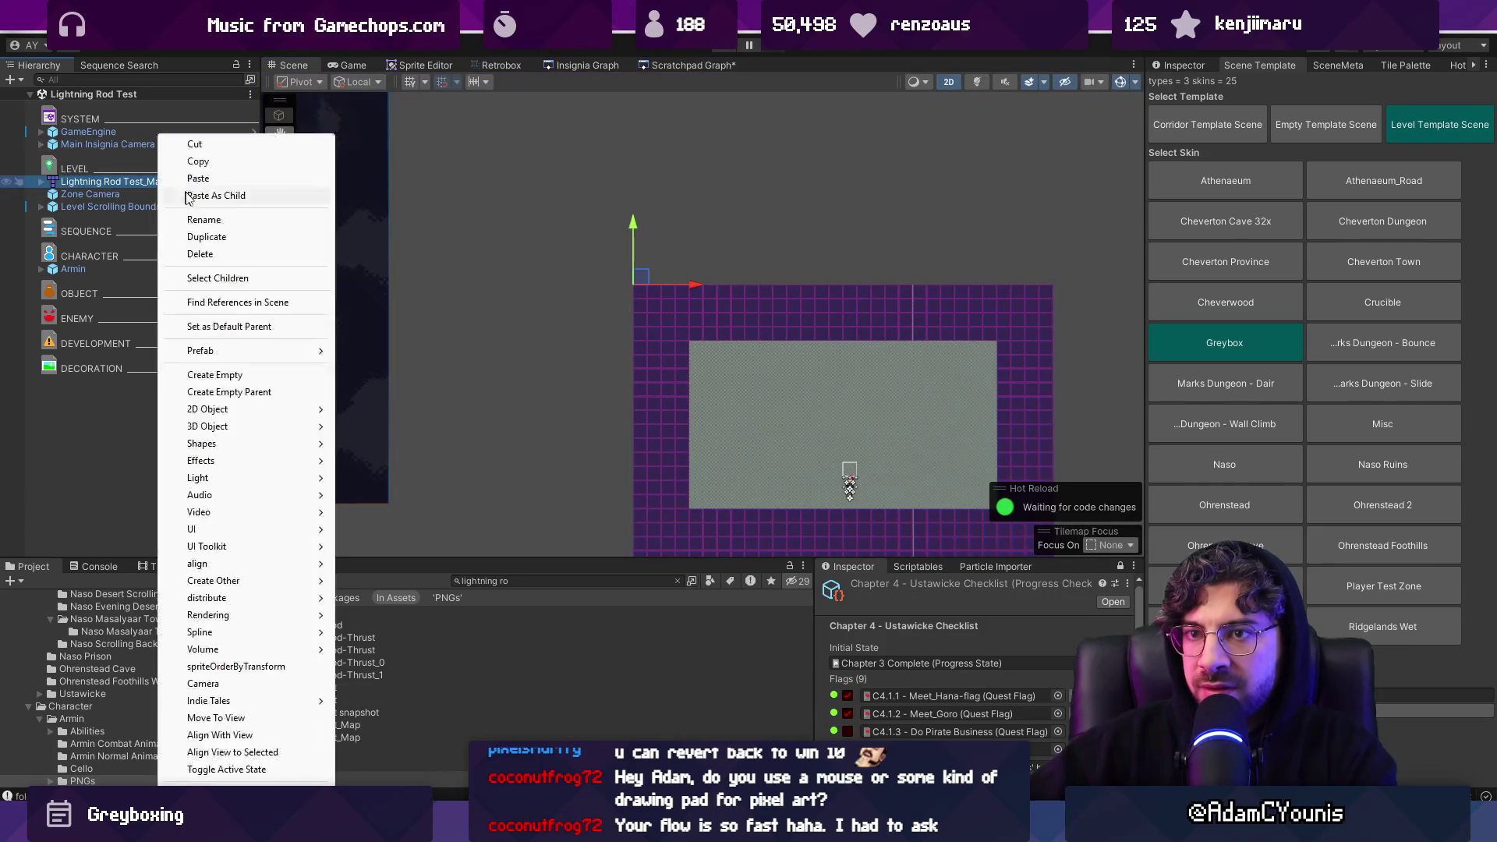
# Open Lightning Rod Test_Map in Tiled, enable unity:ignore on the prototype layer, save, and return to Unity
pyautogui.moveTo(257, 351)
pyautogui.click(386, 355)
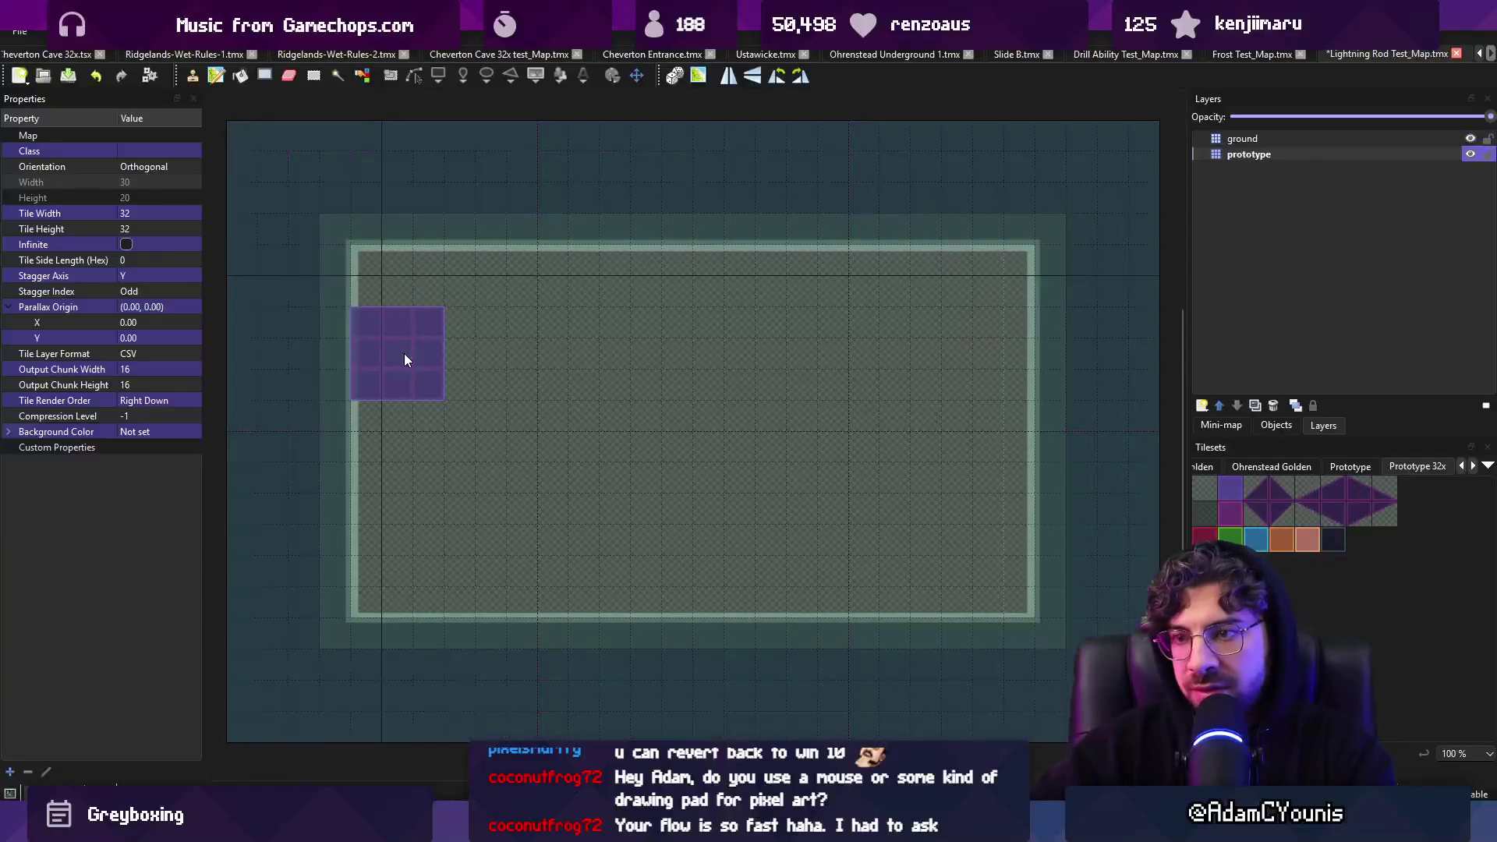
pyautogui.click(1248, 154)
pyautogui.click(107, 353)
pyautogui.hotkey('ctrl', 's')
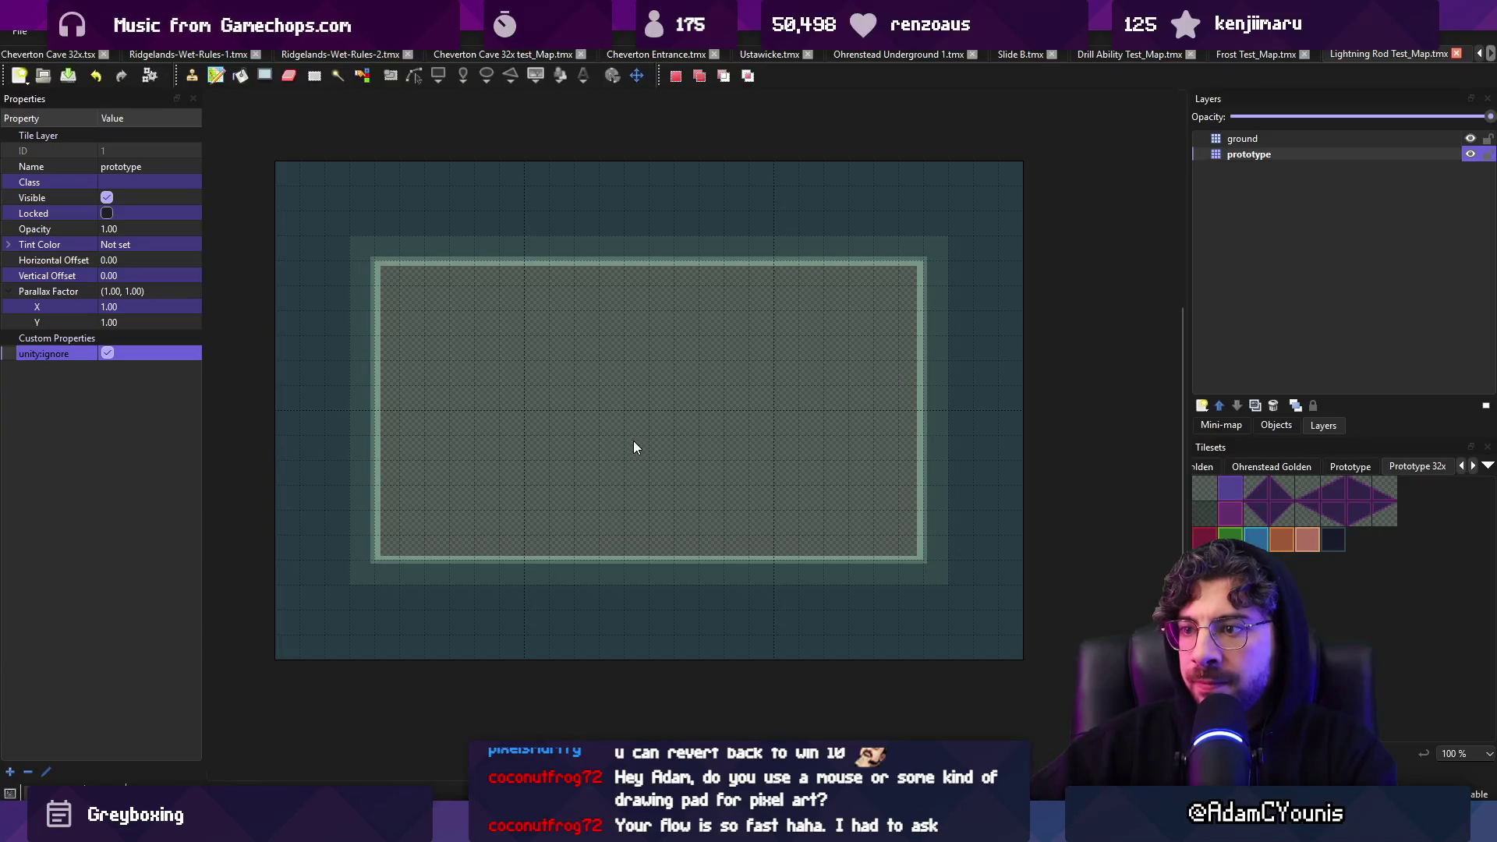
pyautogui.hotkey('alt', 'Tab')
pyautogui.scroll(3, 702, 379)
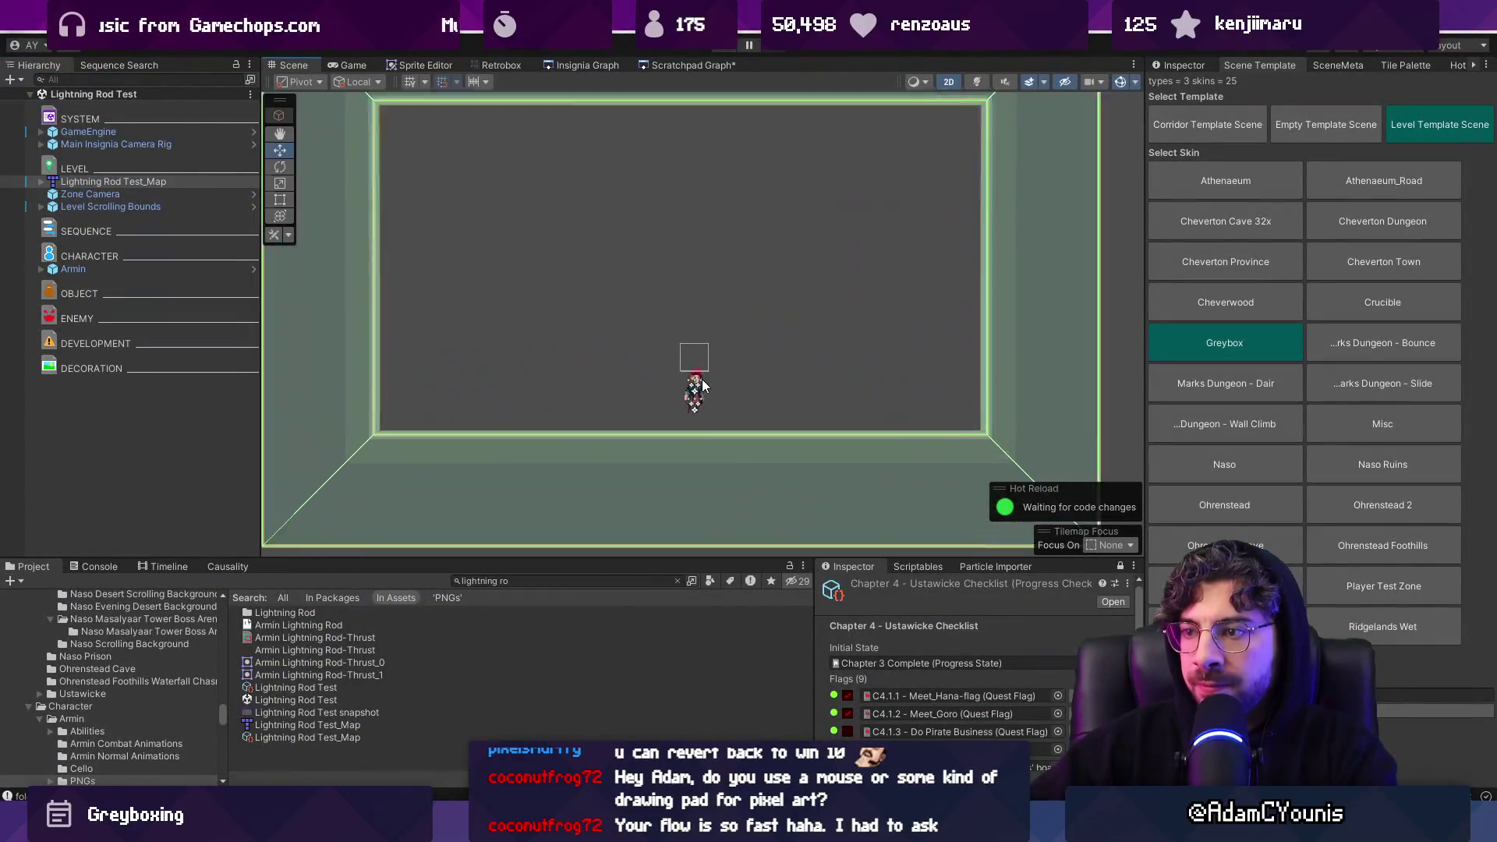
# Open Armin's prefab and inspect the Meteor Dair ability object
pyautogui.click(156, 270)
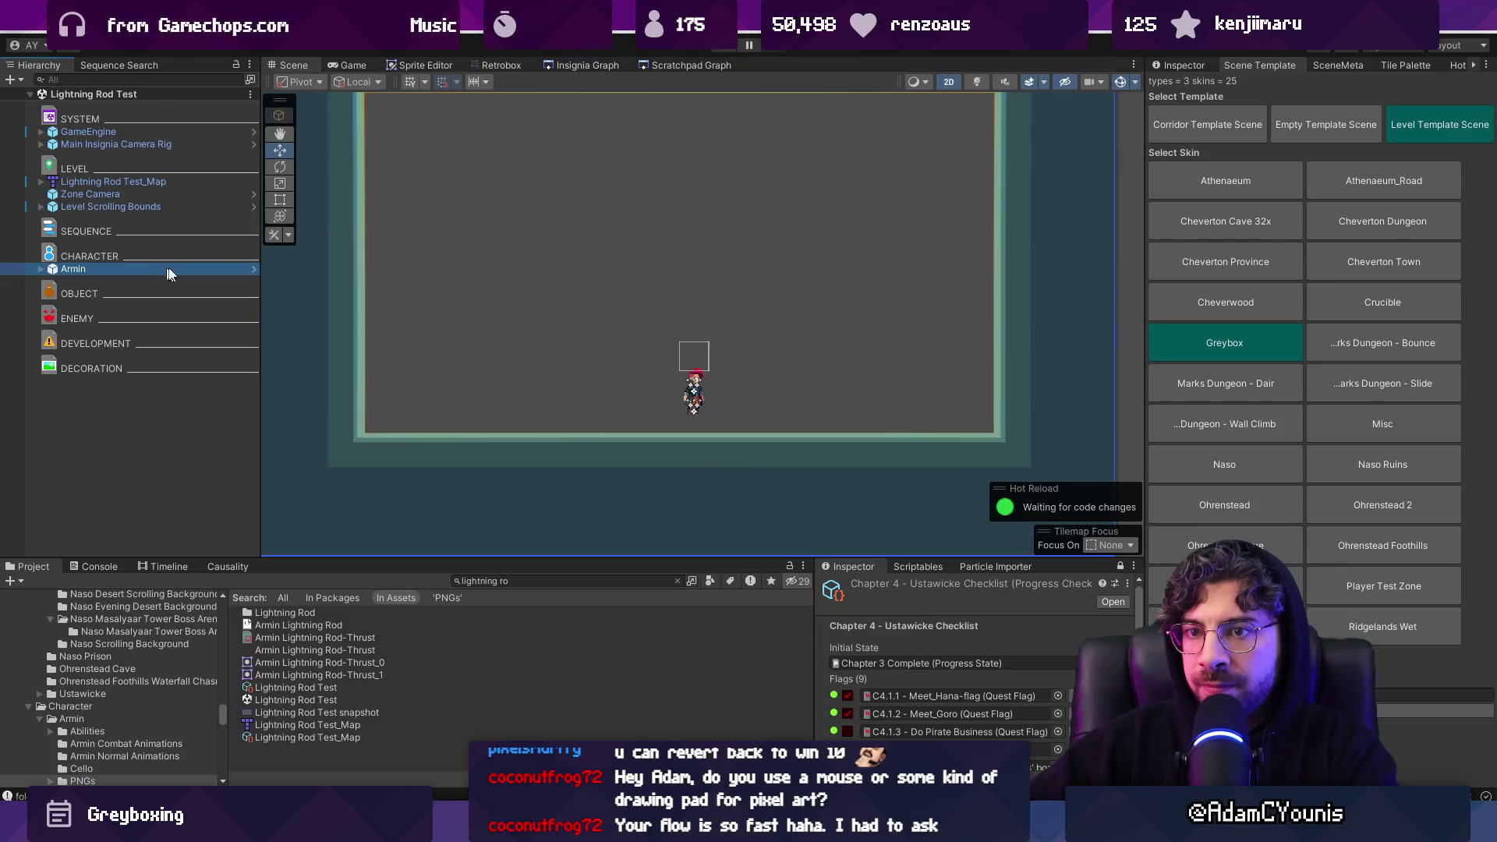
pyautogui.click(254, 270)
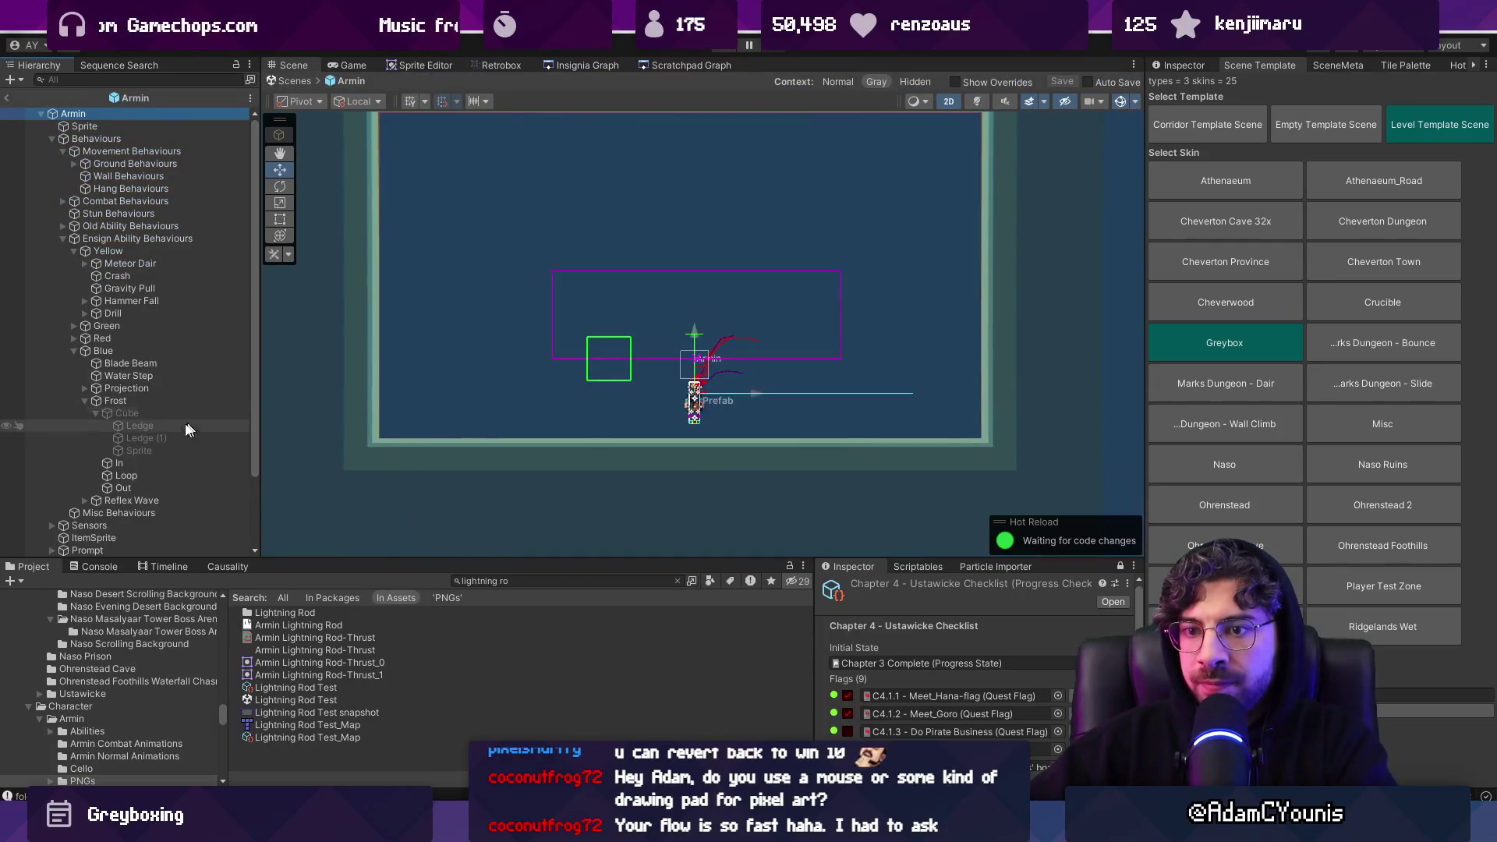
pyautogui.click(74, 351)
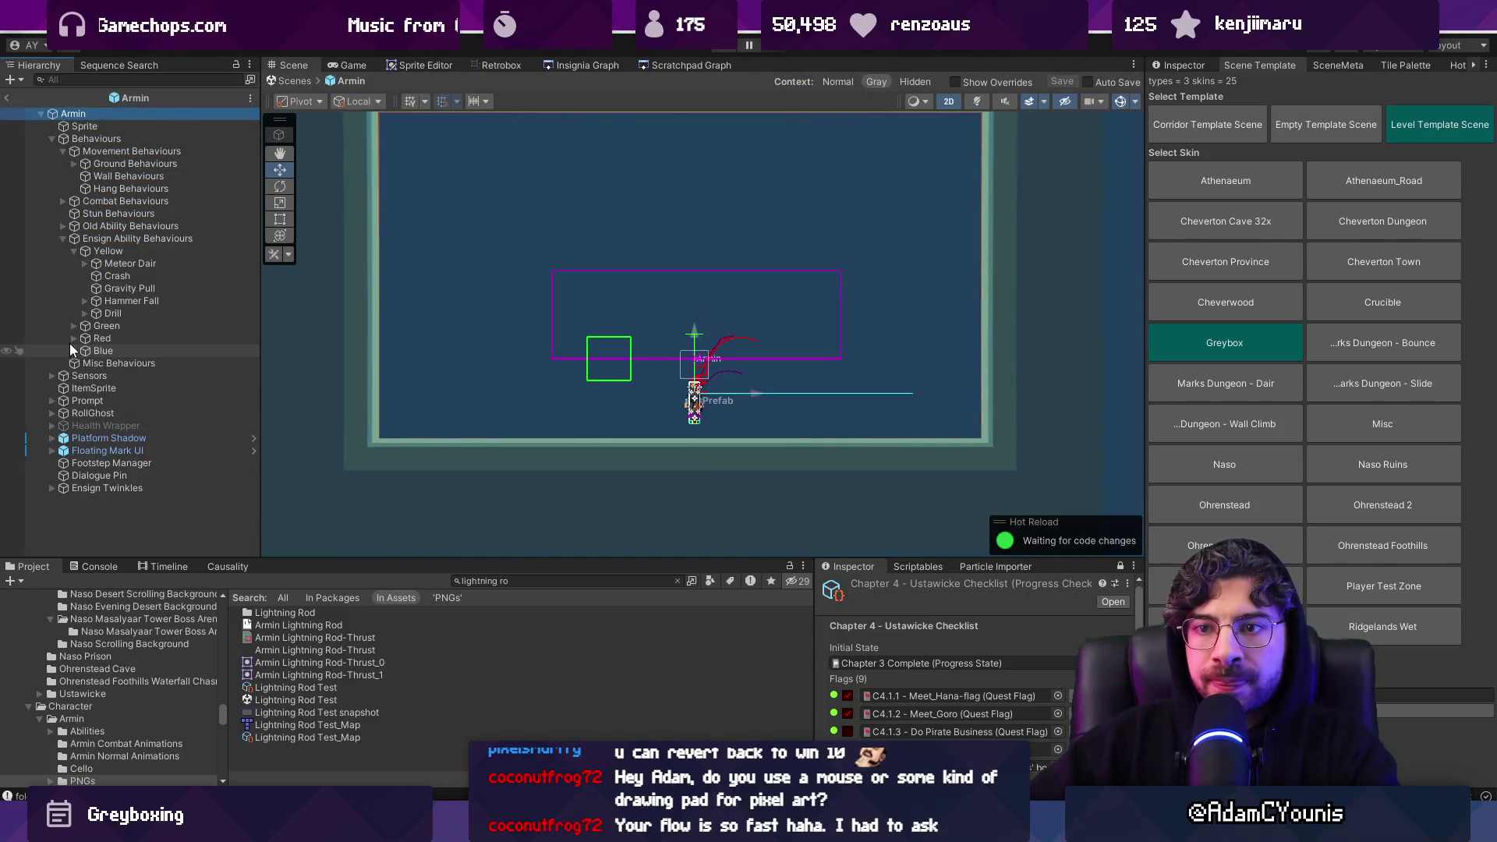
pyautogui.click(122, 264)
pyautogui.click(310, 80)
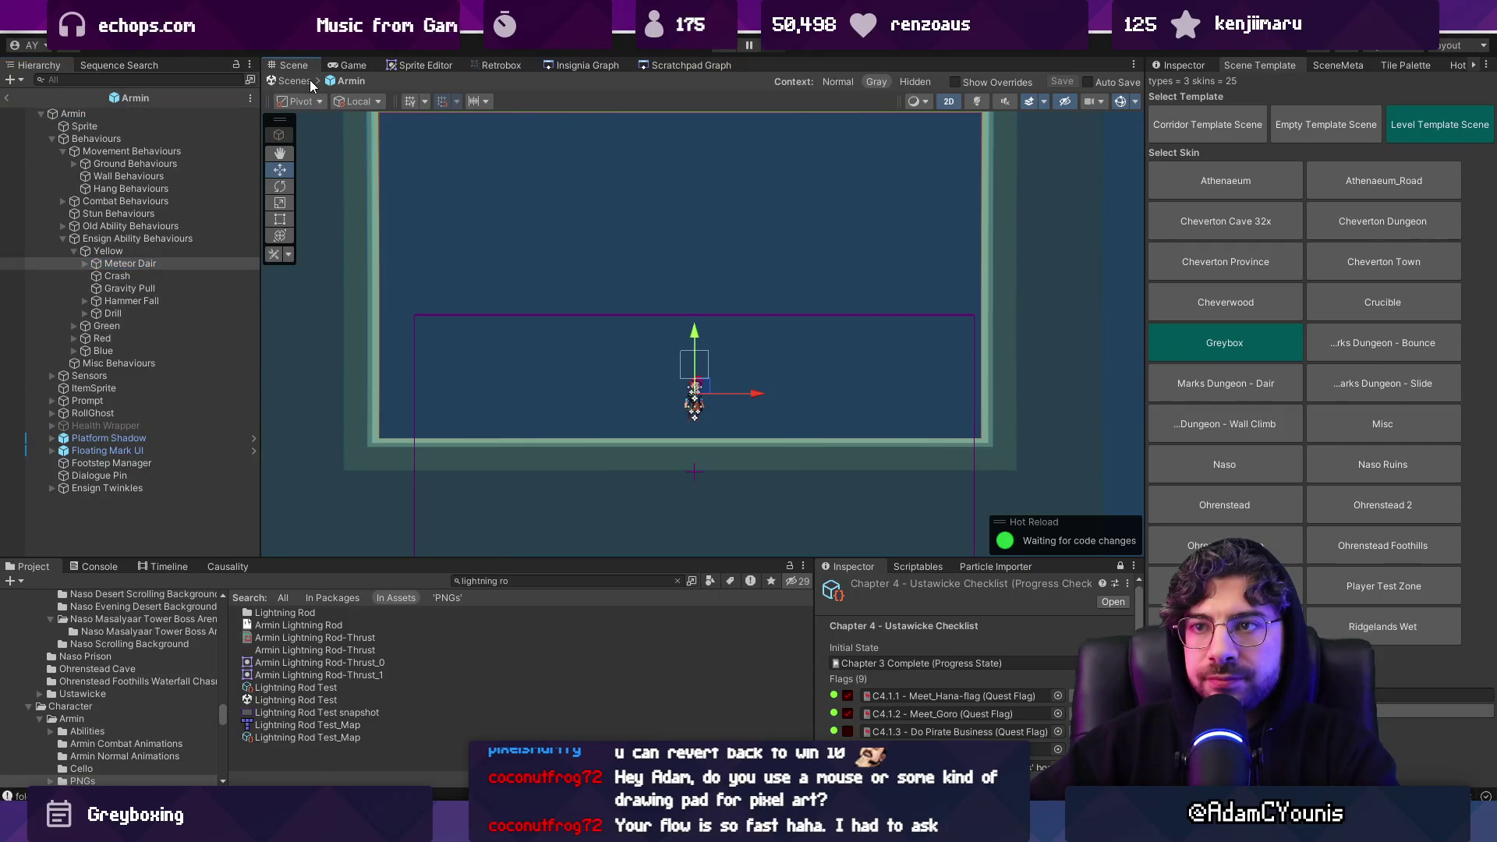
# Review the Gravity Pull, Crash and Hammer Fall abilities, then add an empty child under Yellow
pyautogui.click(152, 289)
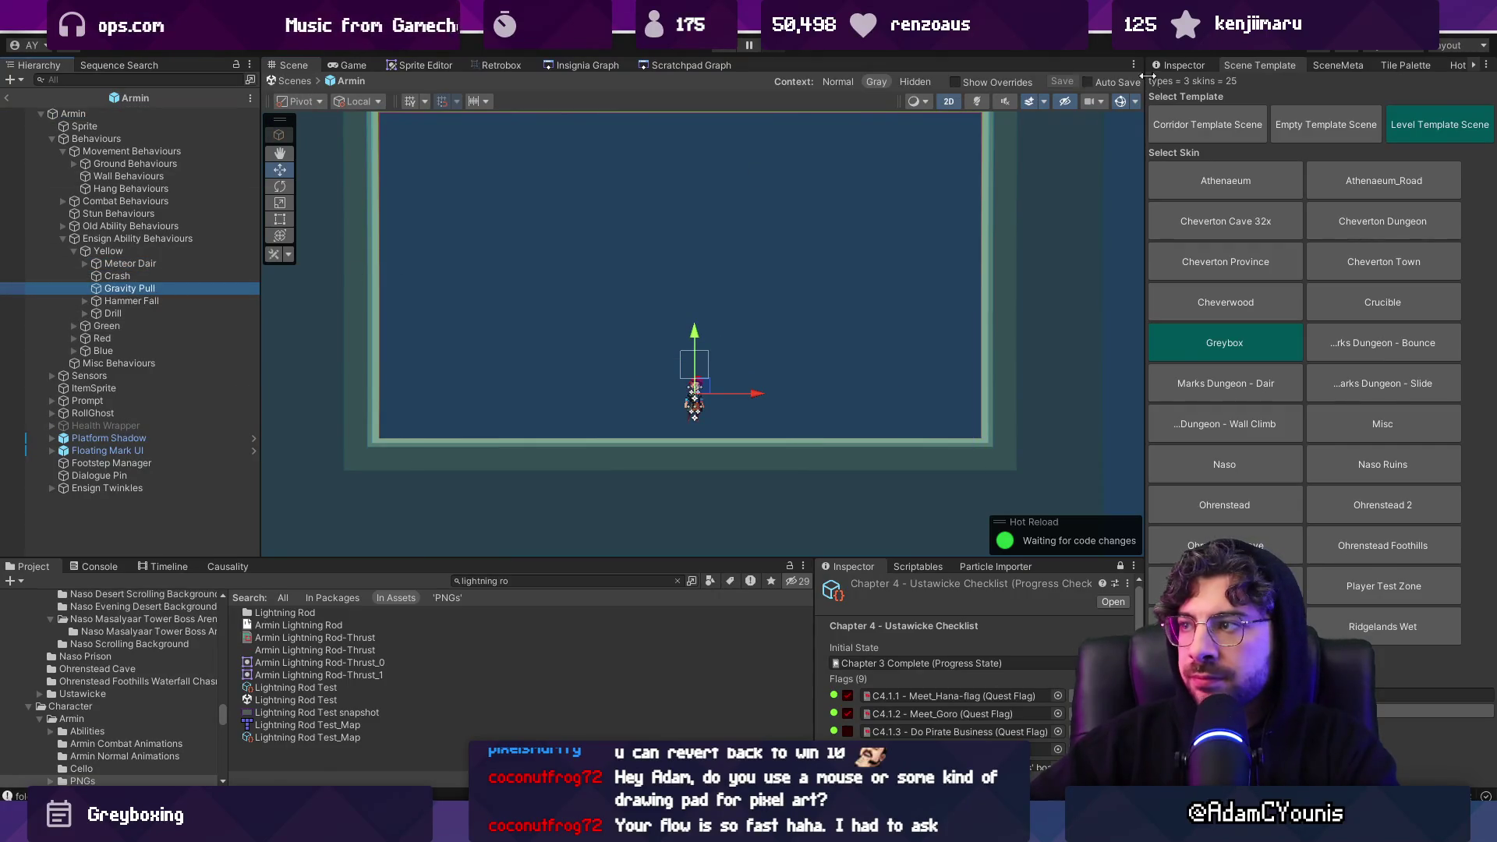
pyautogui.click(195, 276)
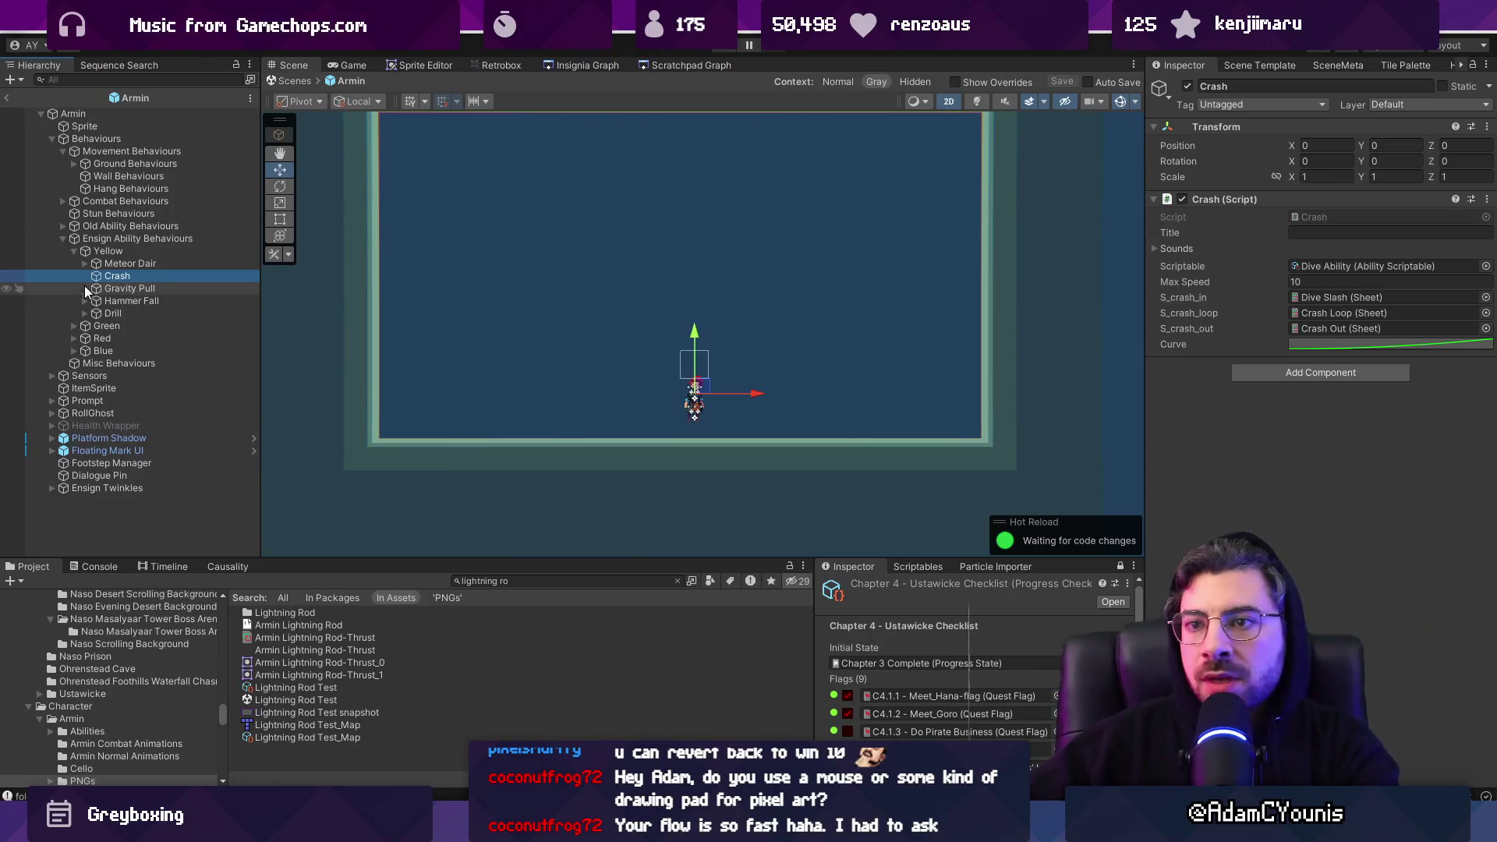
pyautogui.click(124, 255)
pyautogui.click(119, 304)
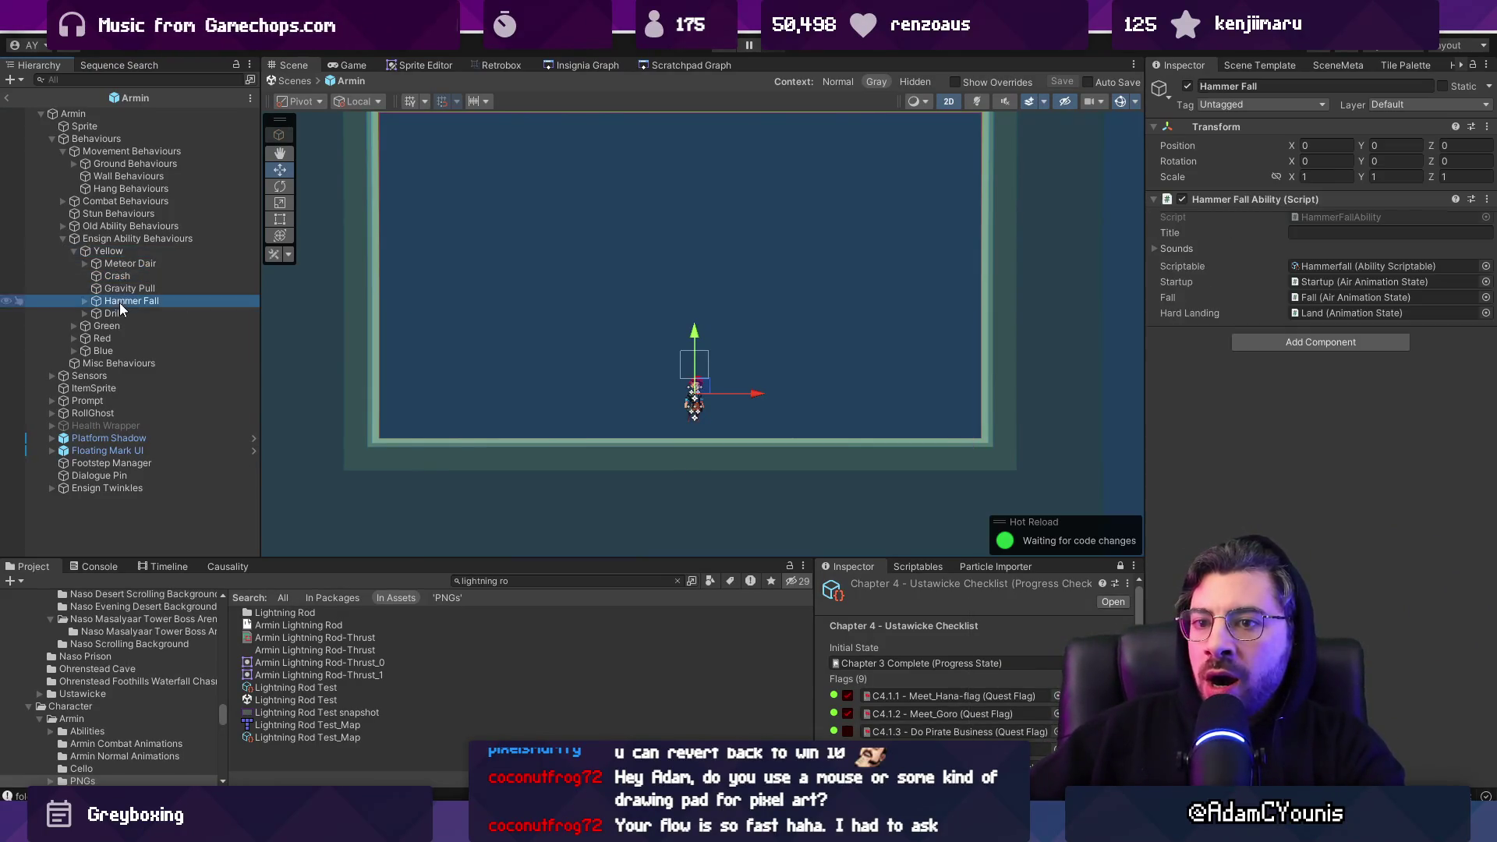
pyautogui.click(125, 261)
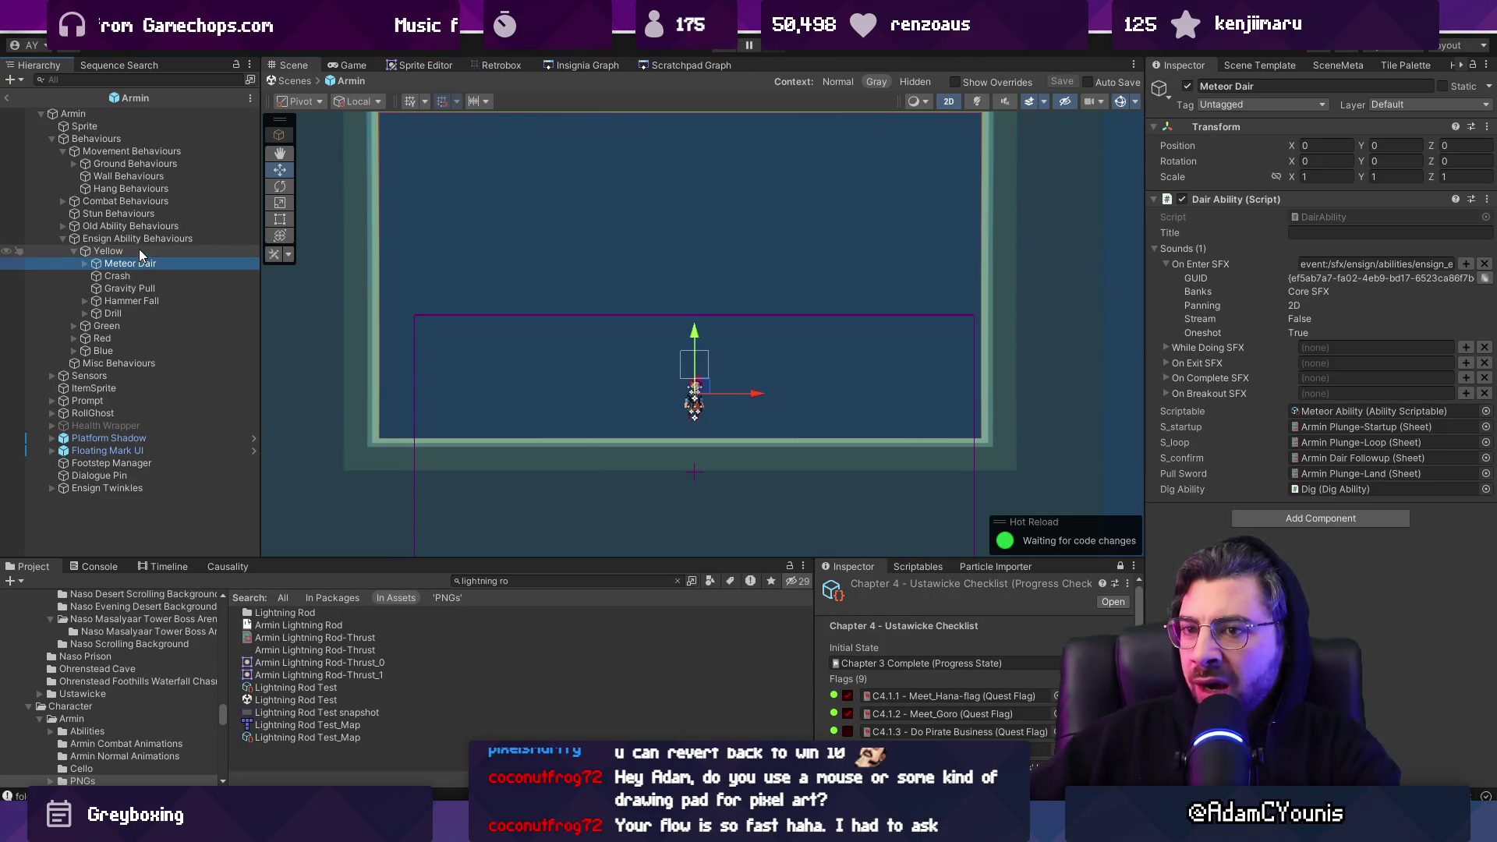
pyautogui.rightClick(139, 250)
pyautogui.click(254, 359)
# Name the object 'Lightning Rod' and attach a new LightningRod script, dismissing the Saving Failed warning
pyautogui.write('Lightning Rod')
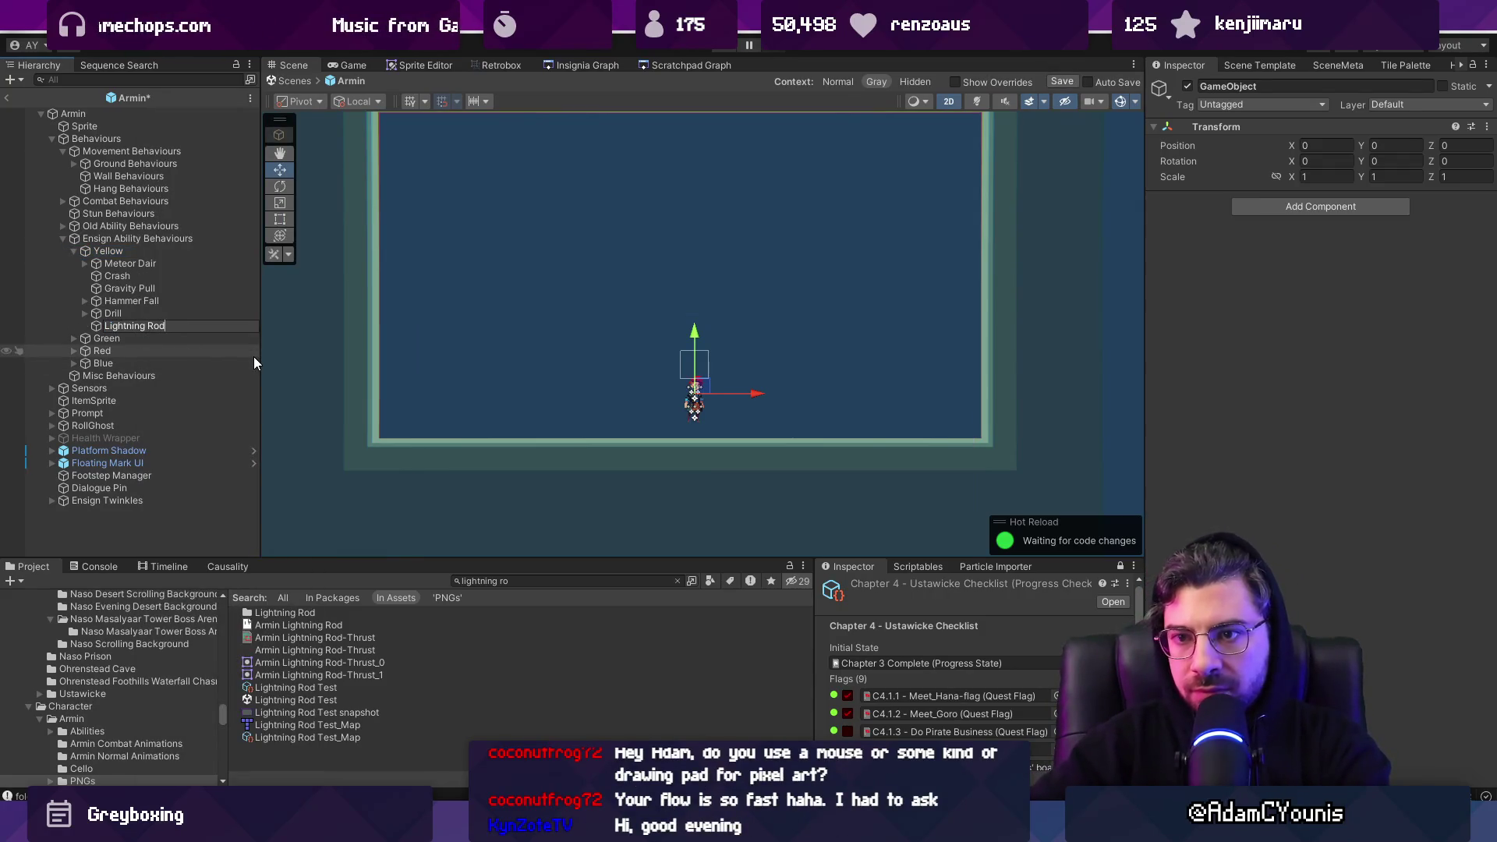
pyautogui.press('Return')
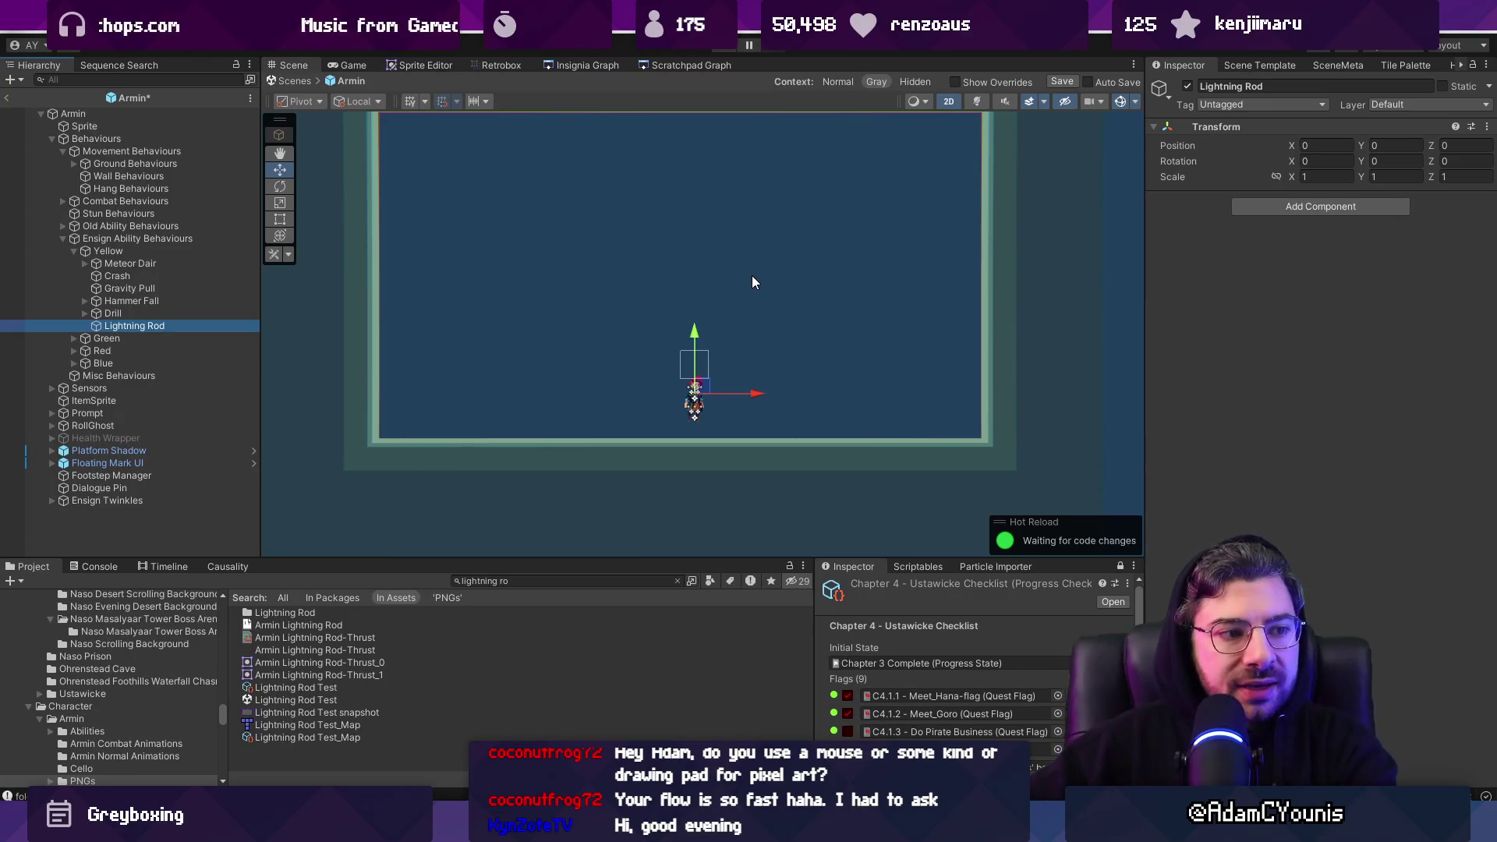
pyautogui.click(1329, 208)
pyautogui.write('LightningRod')
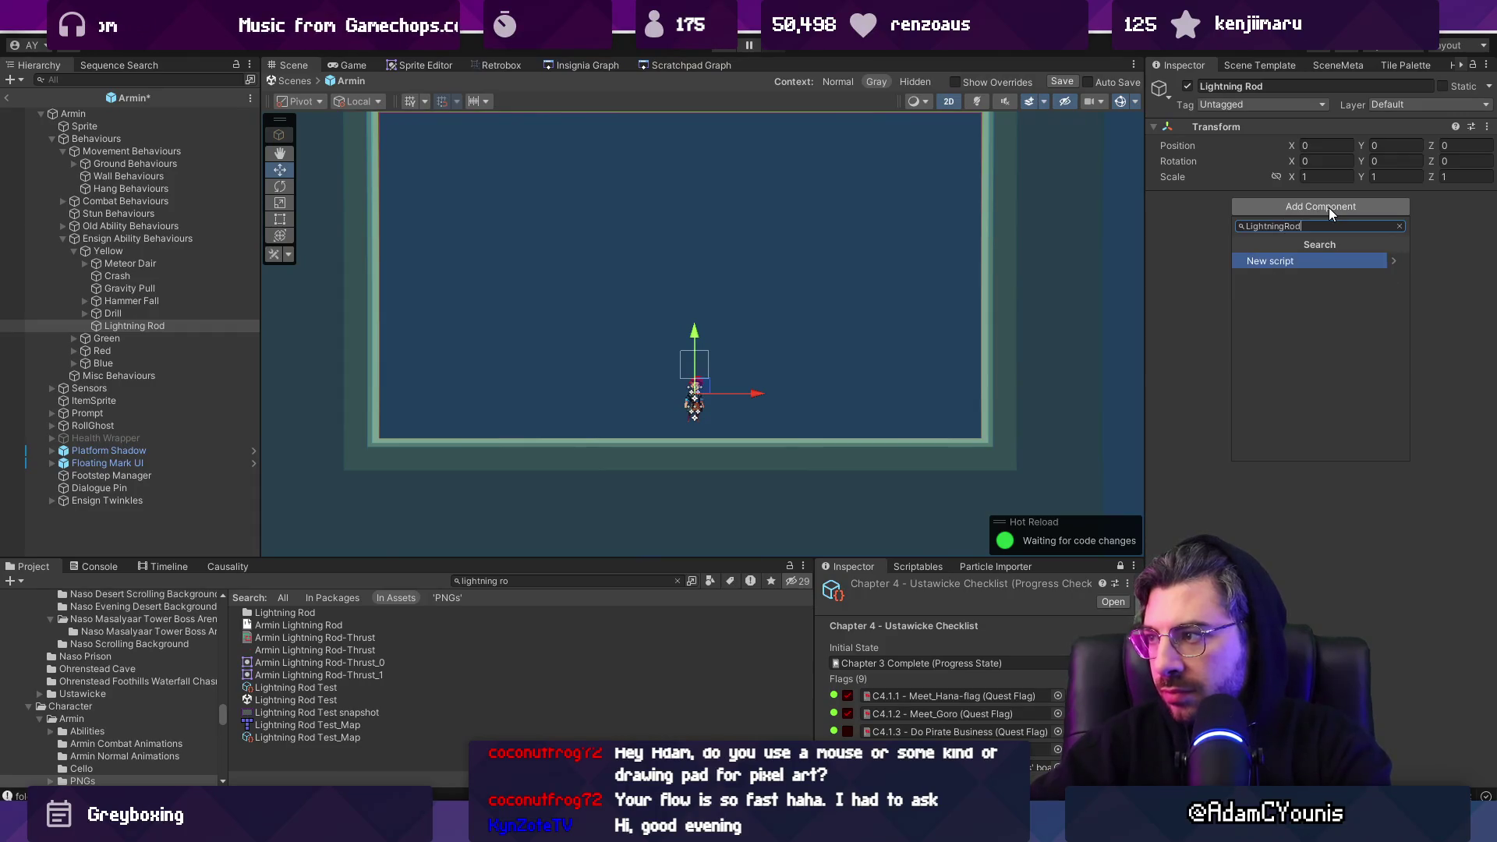
pyautogui.press('Return')
pyautogui.press('Return')
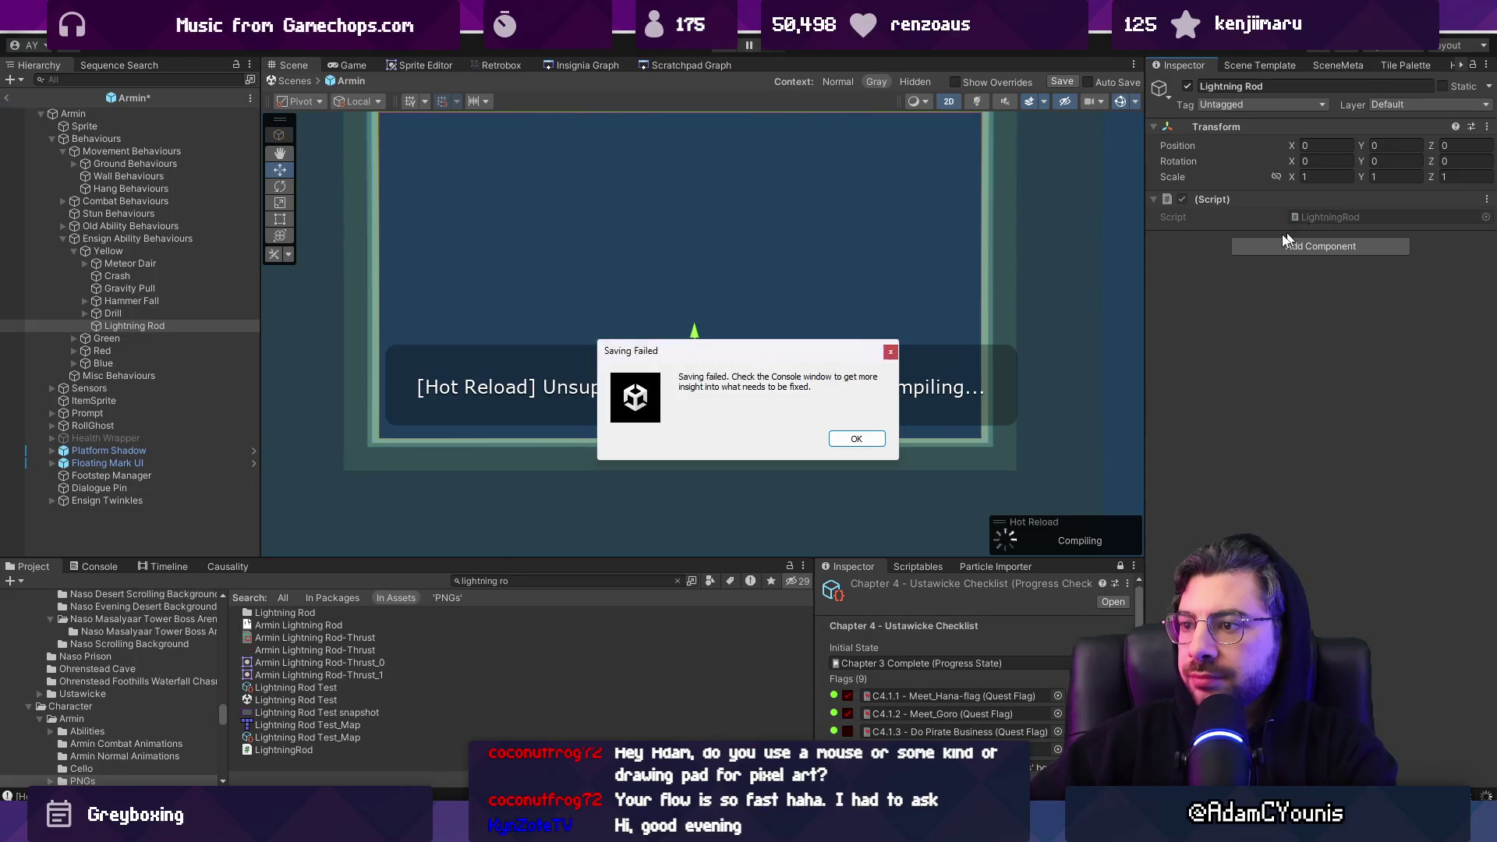
pyautogui.click(879, 444)
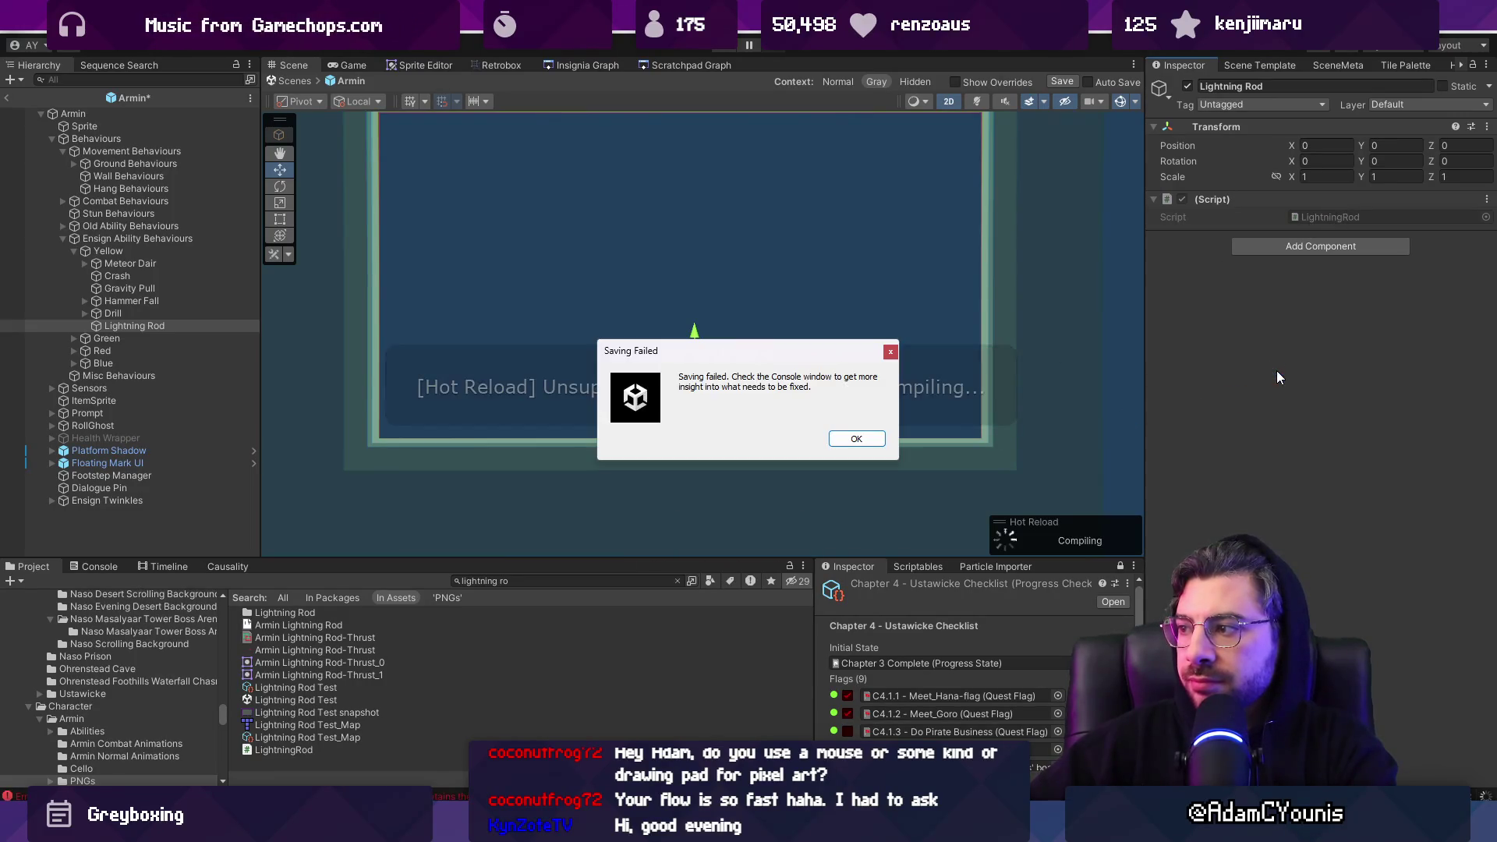
pyautogui.click(843, 435)
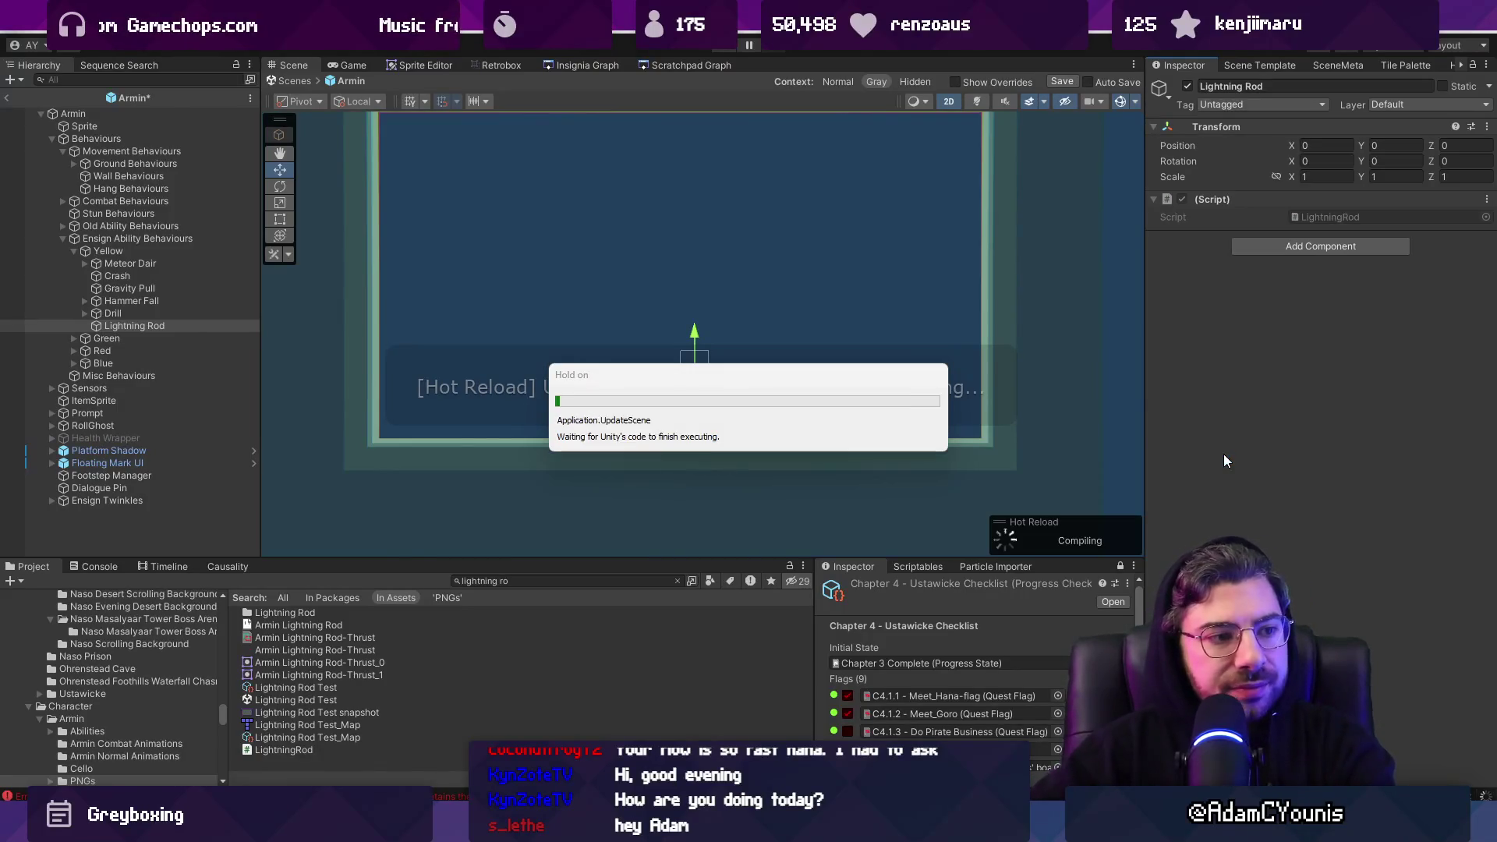
# Open LightningRod.cs and change its base class from MonoBehaviour to AbilityState
pyautogui.doubleClick(1309, 217)
pyautogui.doubleClick(563, 180)
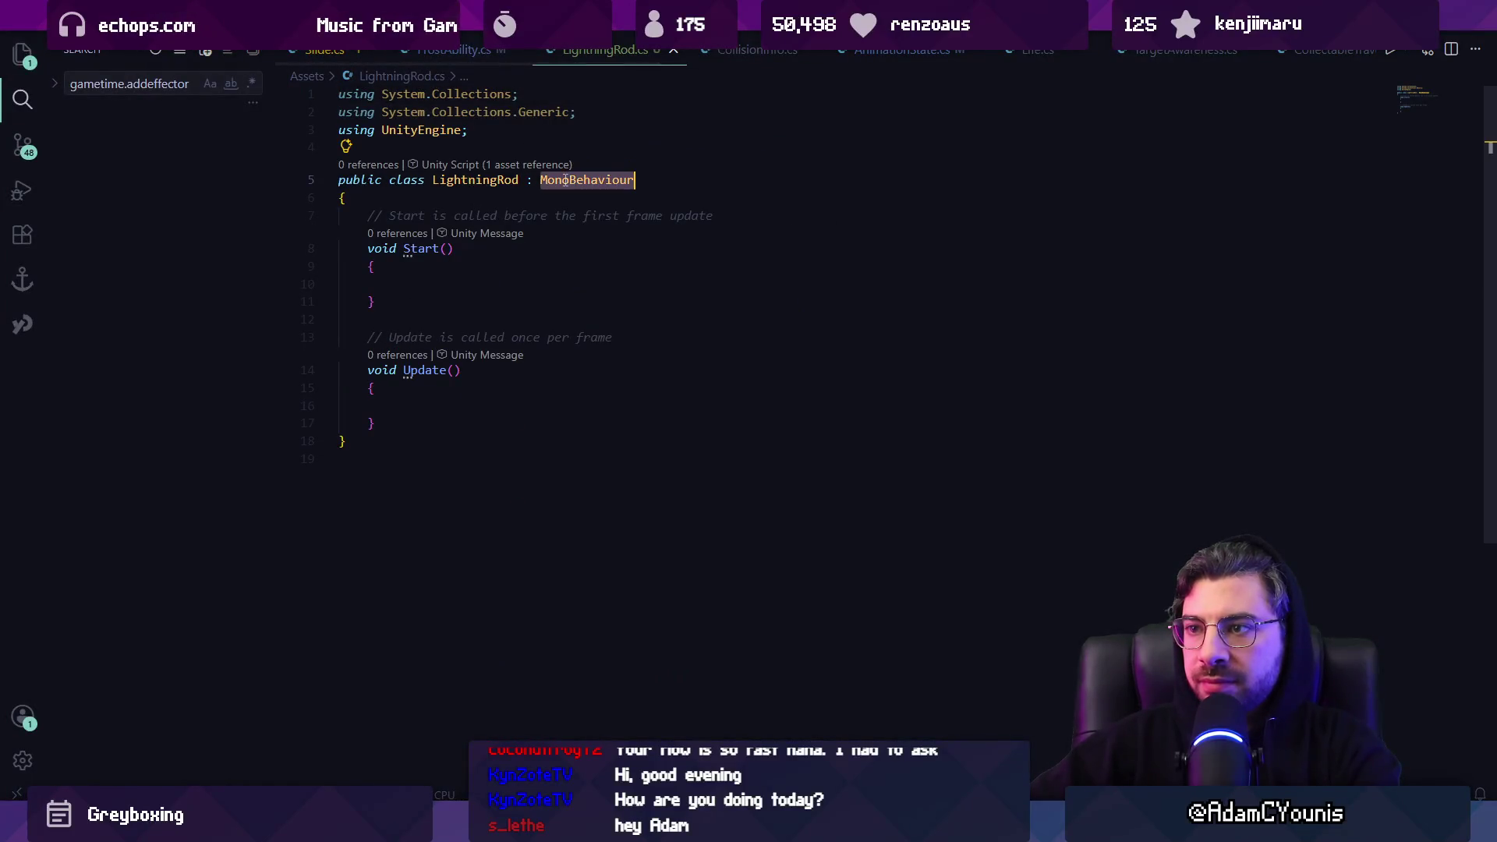
pyautogui.write('AbilityStat')
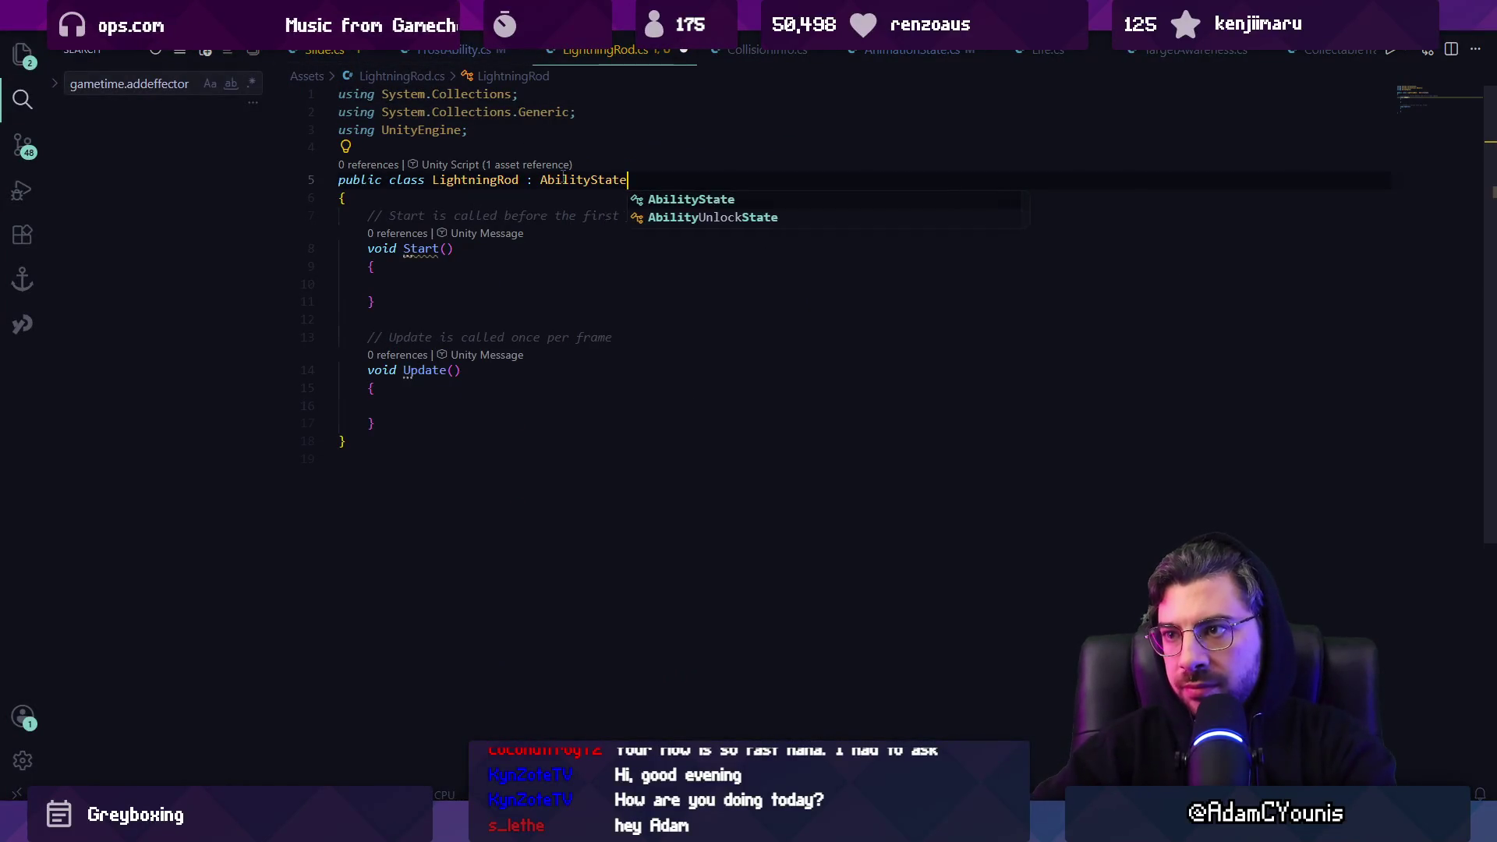
pyautogui.press('Return')
pyautogui.hotkey('ctrl', 's')
# Add a 'public AnimationState anim;' field to the class
pyautogui.press('Up')
pyautogui.press('Up')
pyautogui.press('End')
pyautogui.press('Return')
pyautogui.press('Return')
pyautogui.write('public Anim')
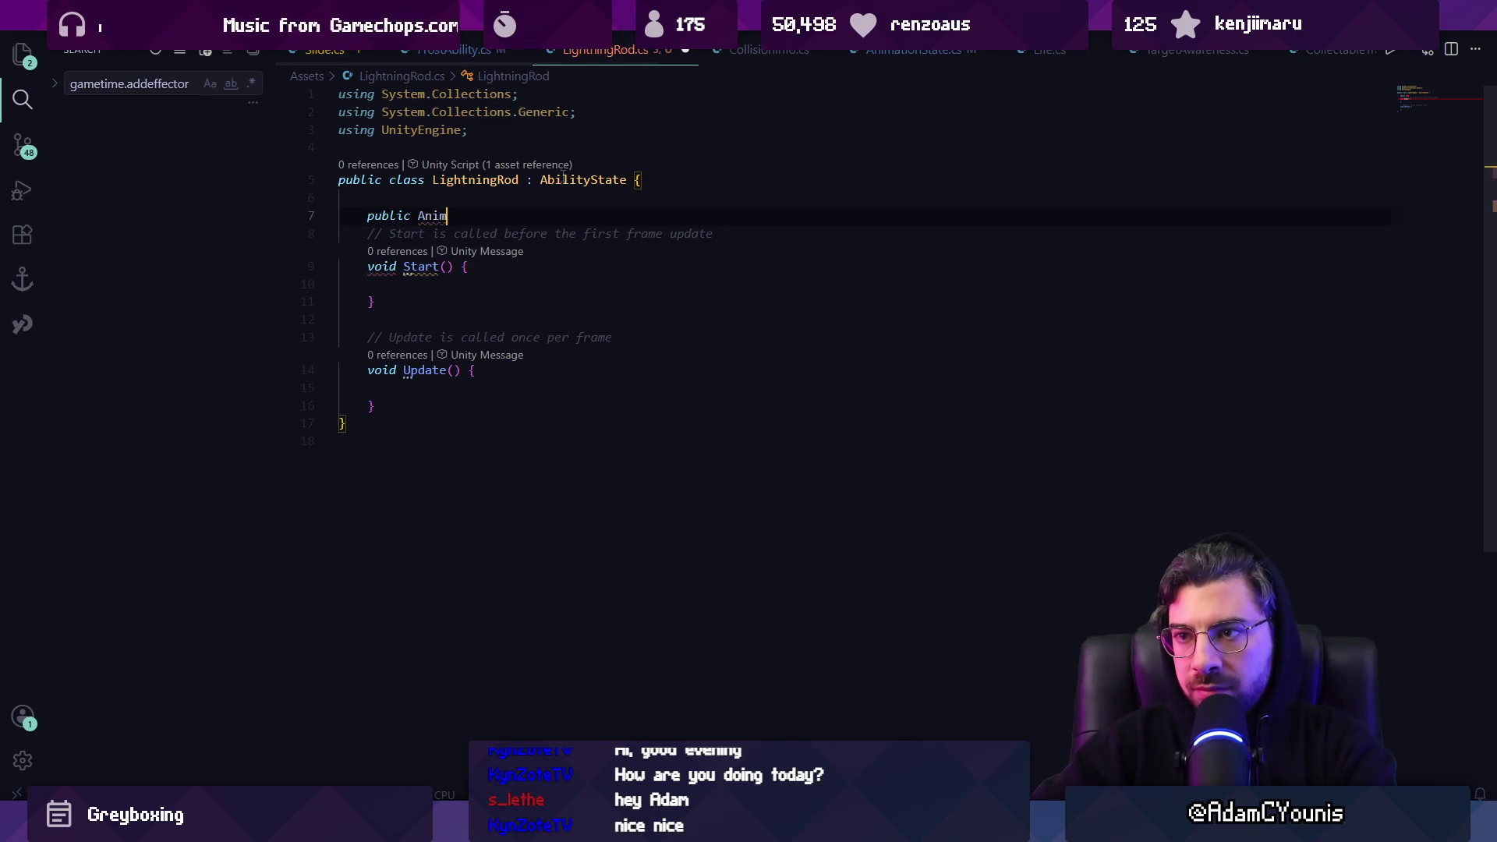
pyautogui.write('ationState anmo')
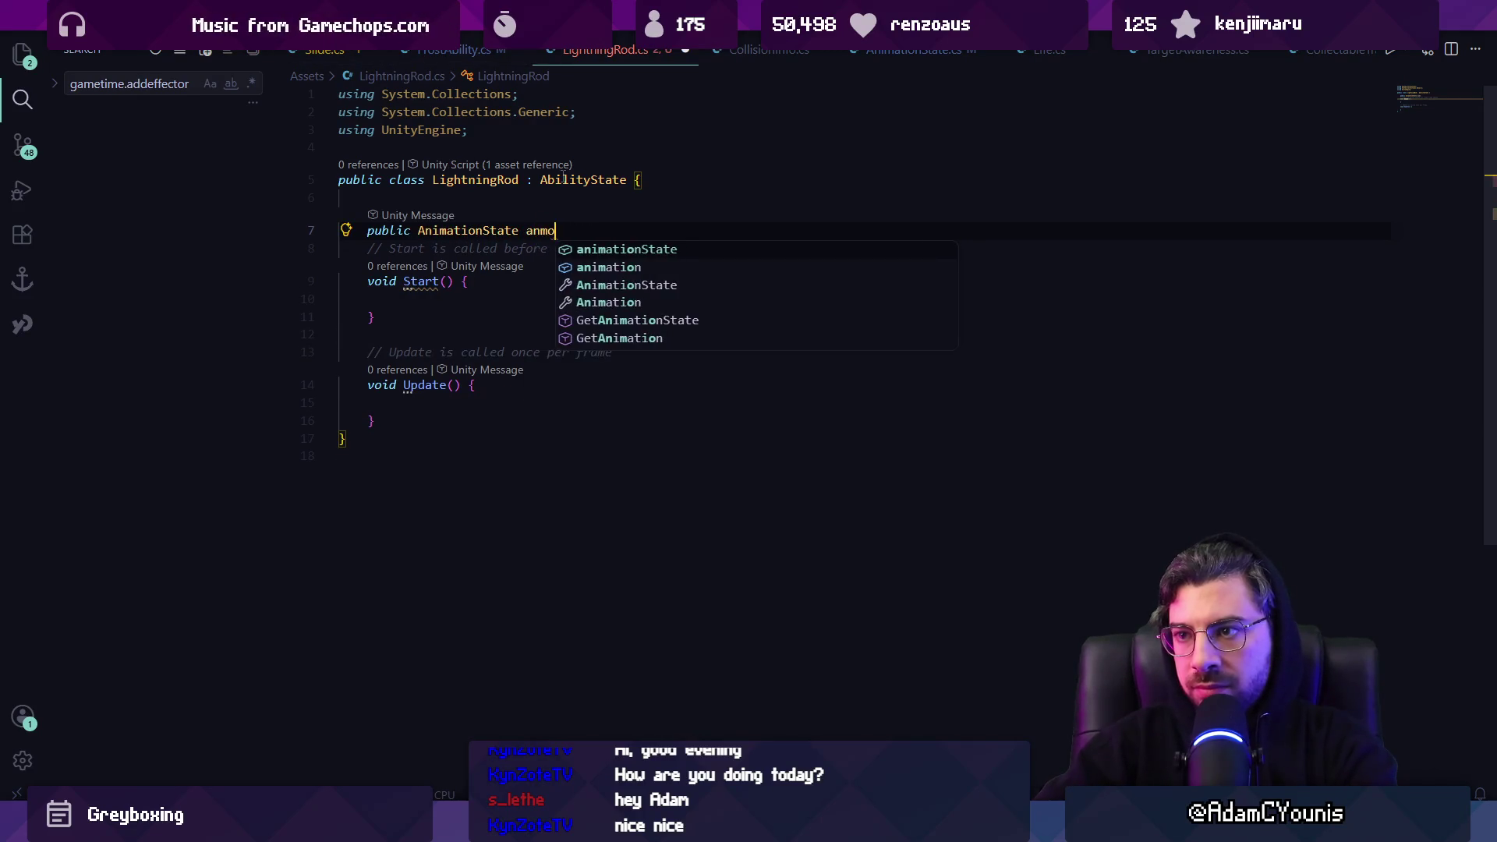
pyautogui.press('BackSpace')
pyautogui.press('BackSpace')
pyautogui.write('imation;')
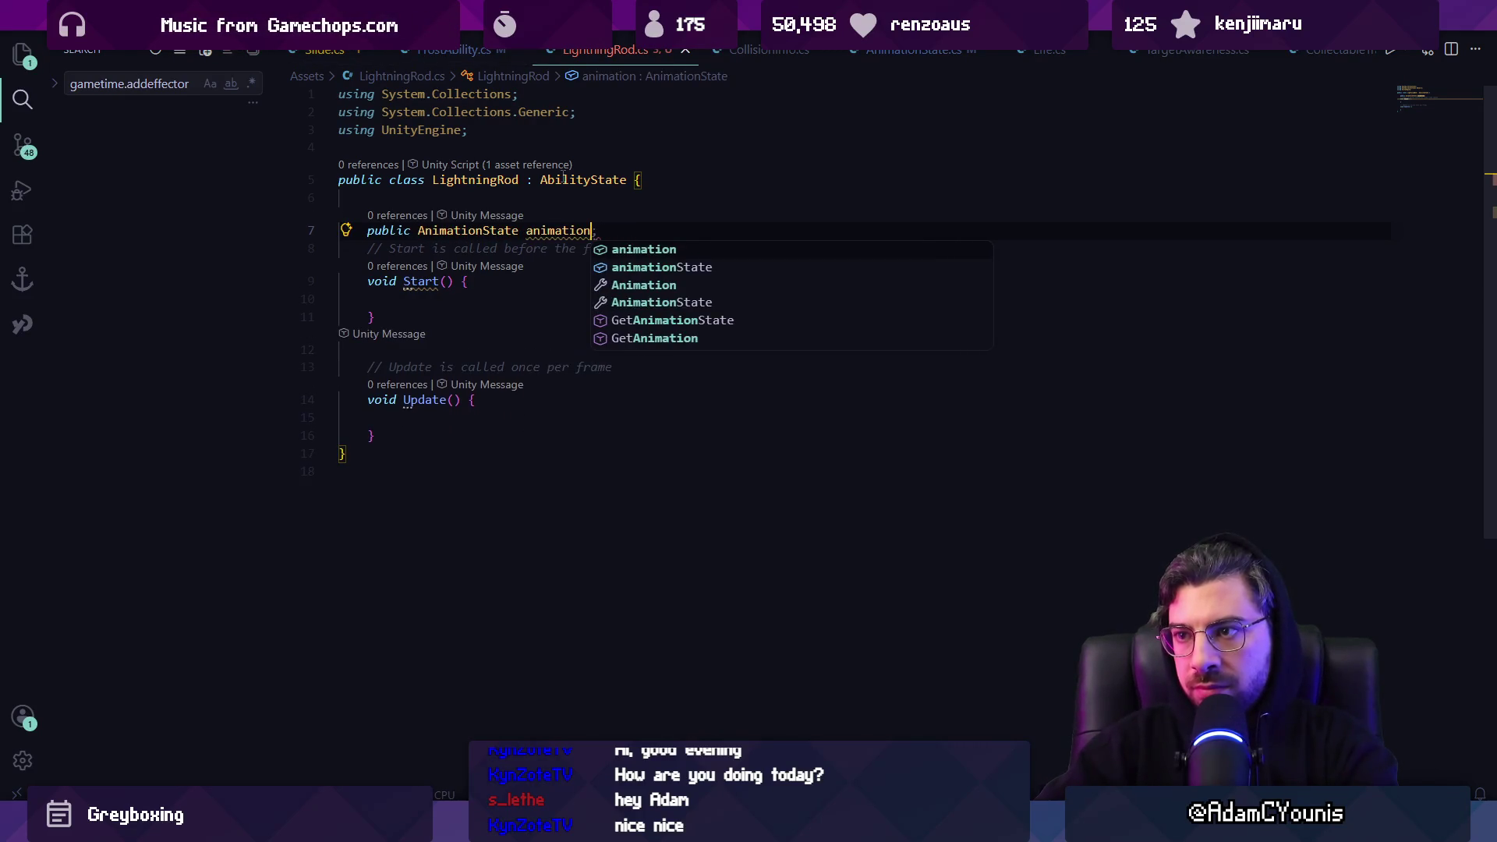
pyautogui.hotkey('ctrl', 's')
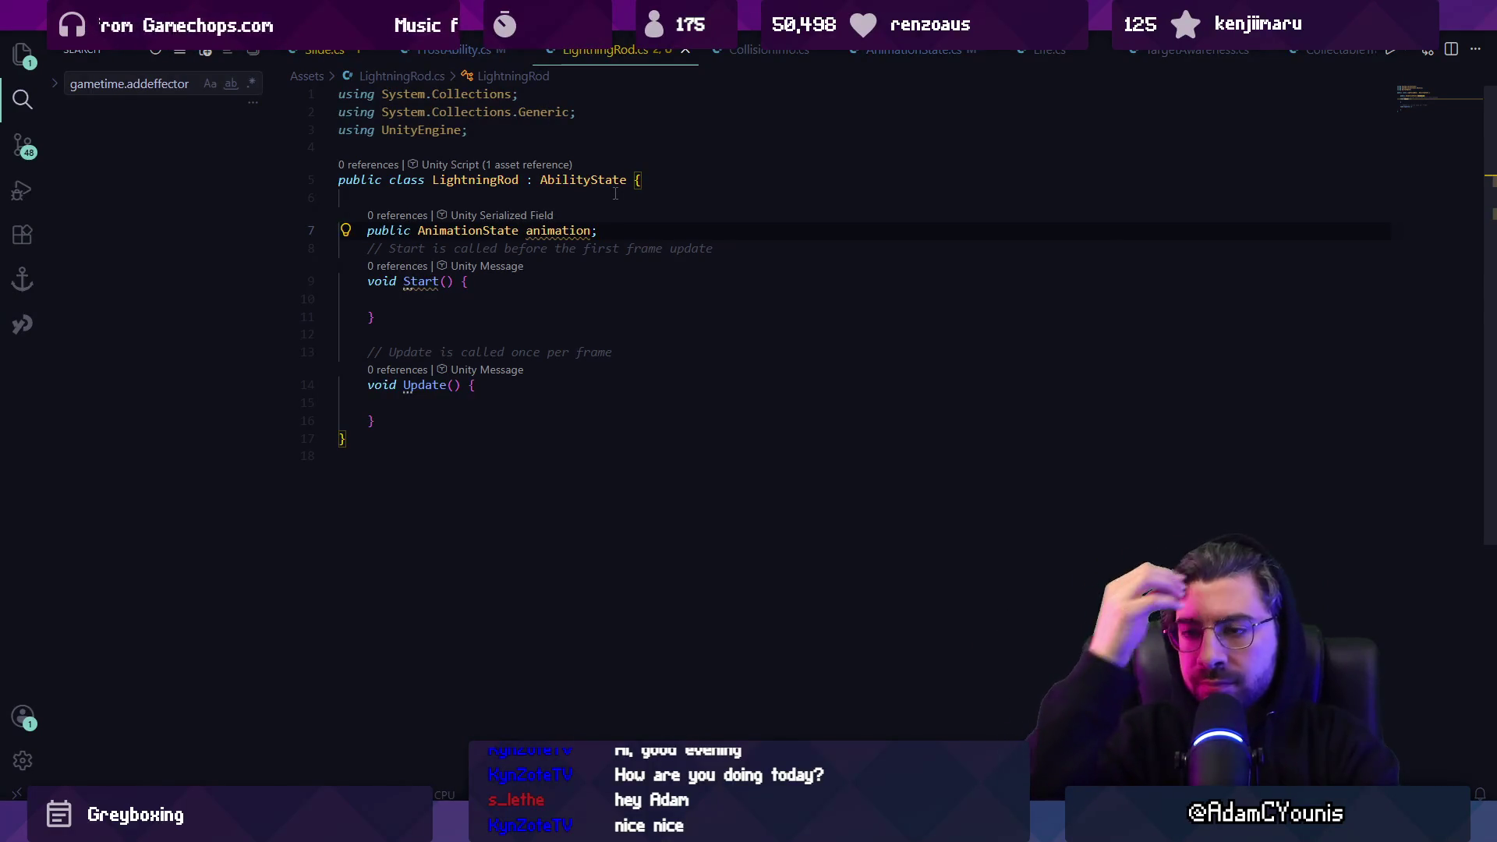
pyautogui.press('Left')
pyautogui.press('BackSpace')
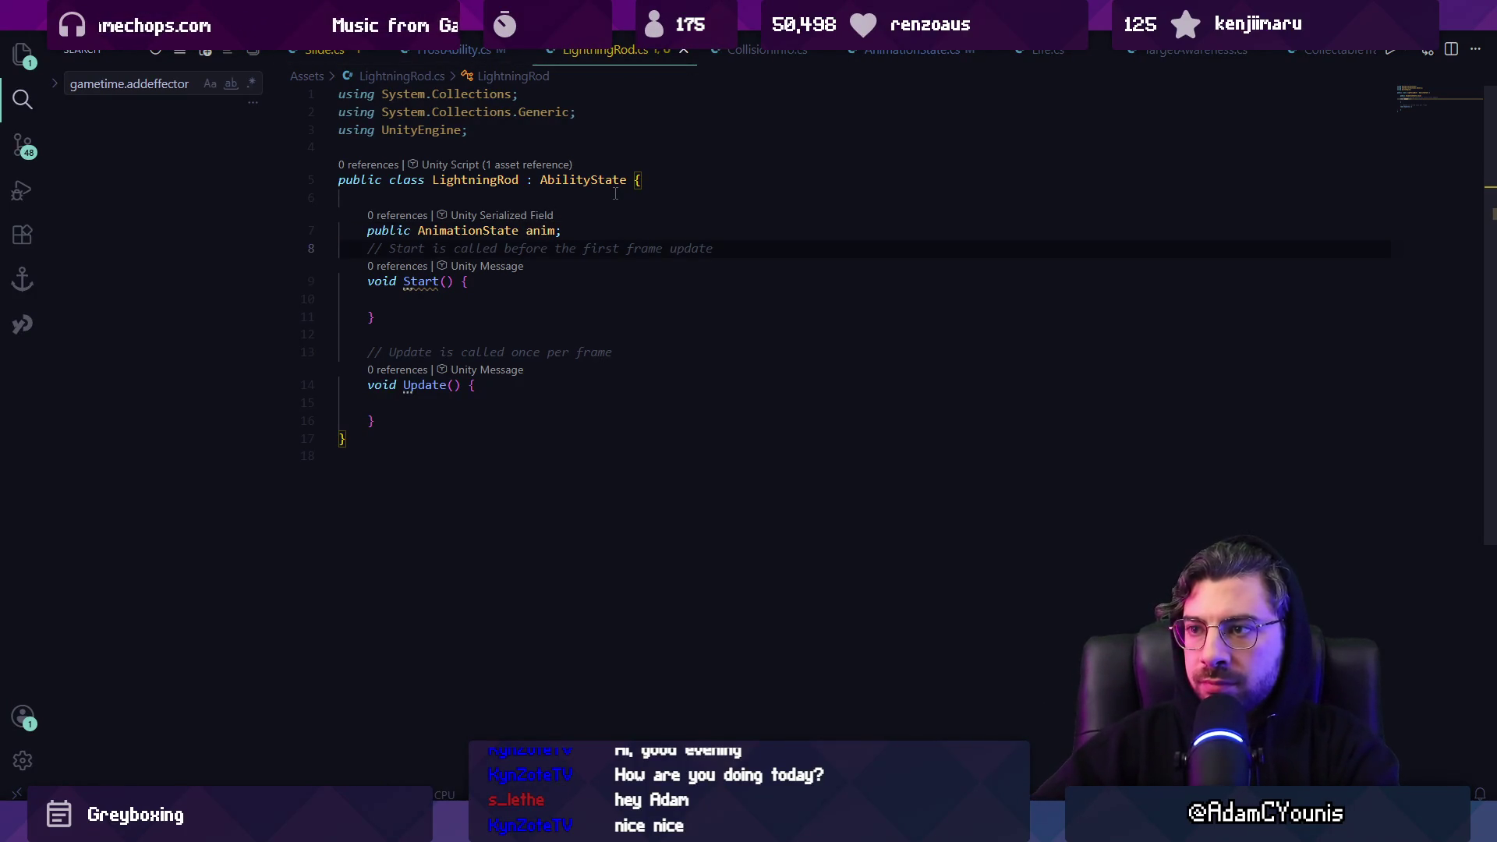
# Check the AbilityState and BehaviourState definitions, then delete the default Start and Update methods
pyautogui.keyDown('ctrl'); pyautogui.click(561, 180); pyautogui.keyUp('ctrl')
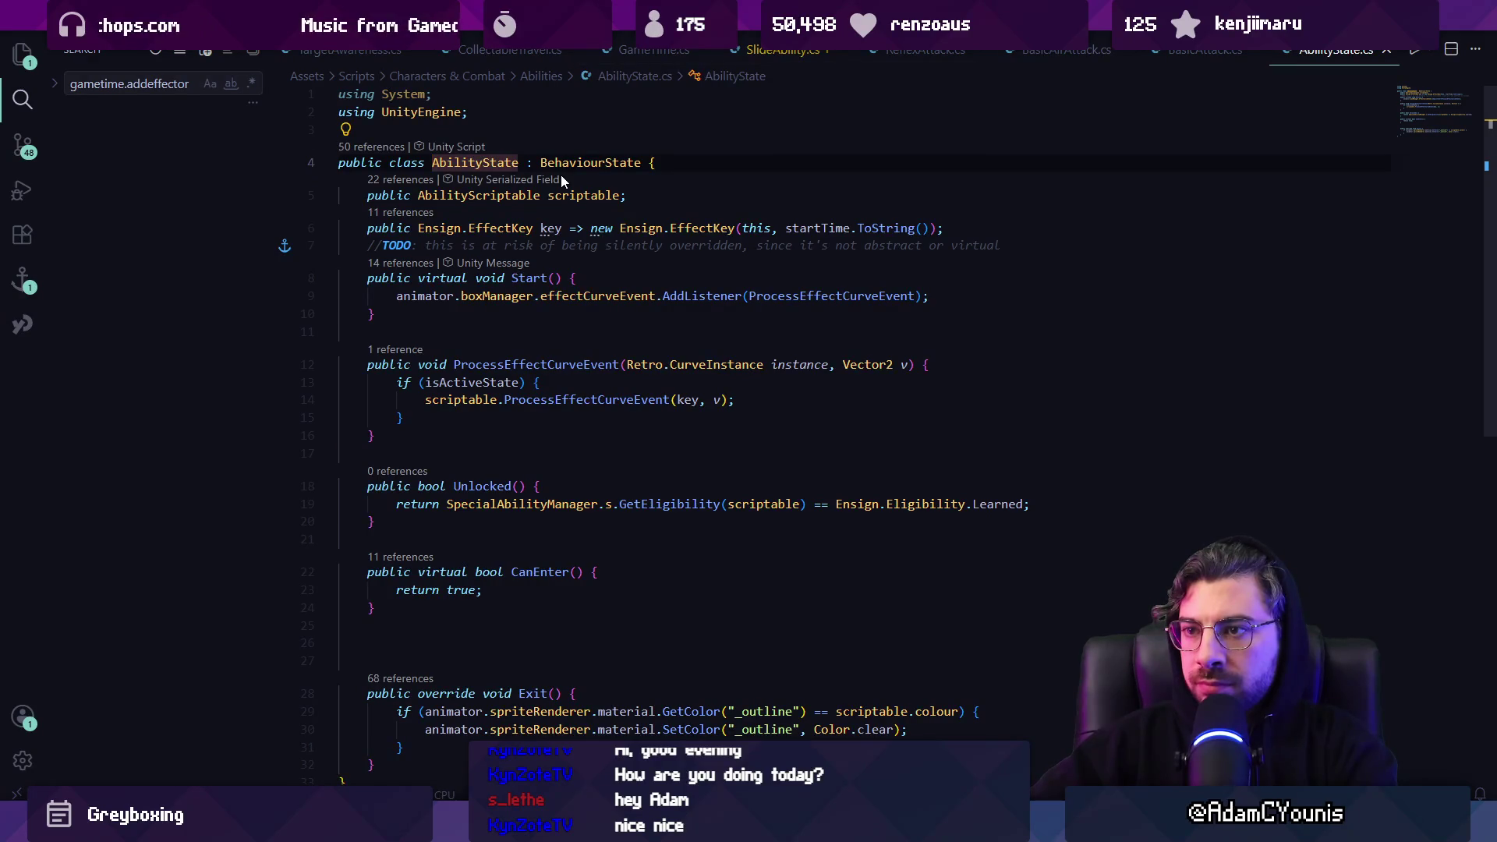
pyautogui.keyDown('ctrl'); pyautogui.click(615, 162); pyautogui.keyUp('ctrl')
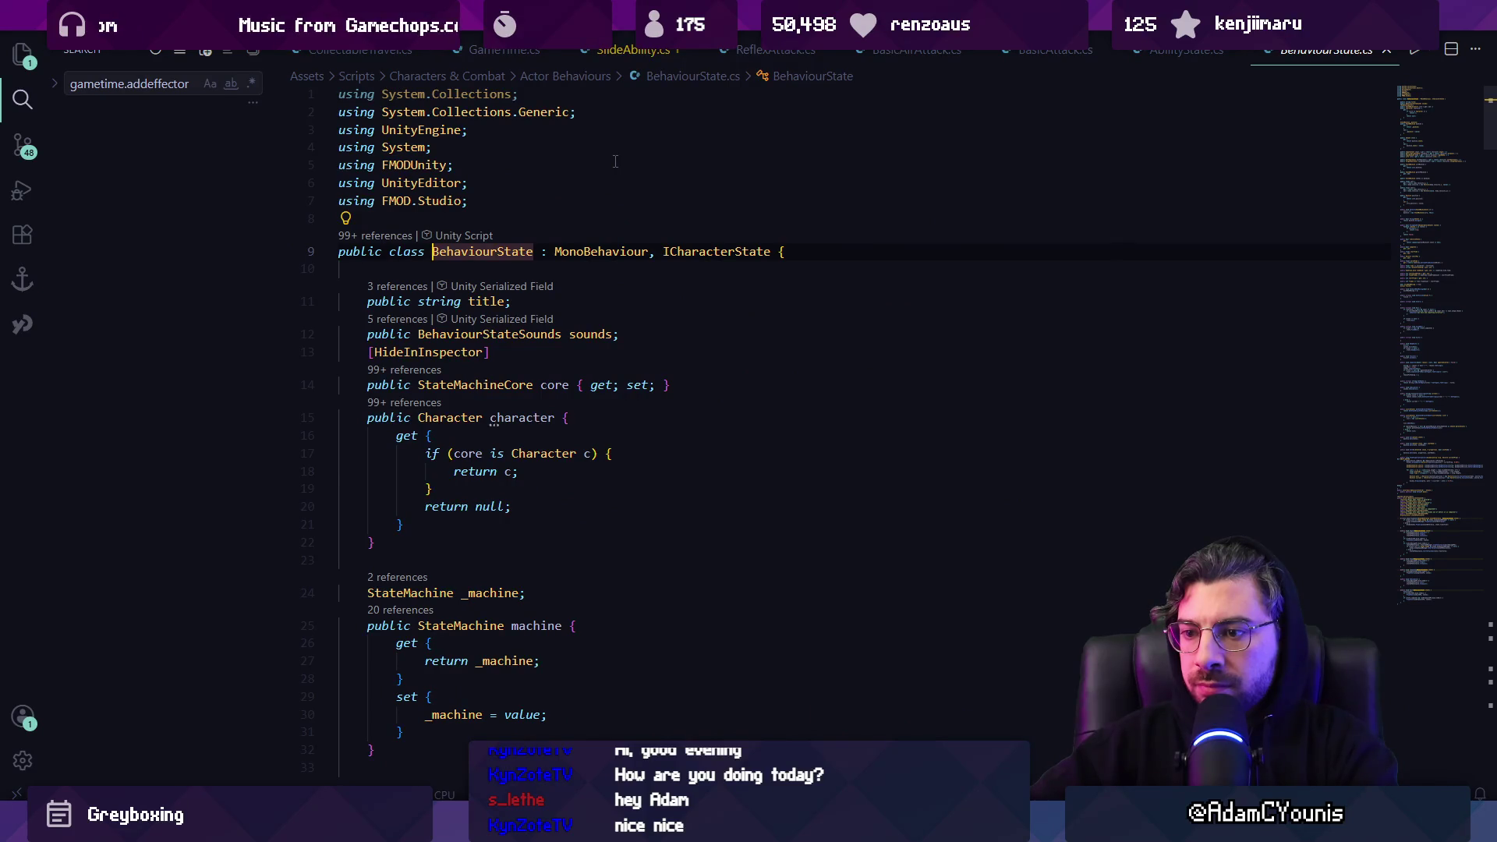
pyautogui.hotkey('alt', 'Left')
pyautogui.hotkey('alt', 'Left')
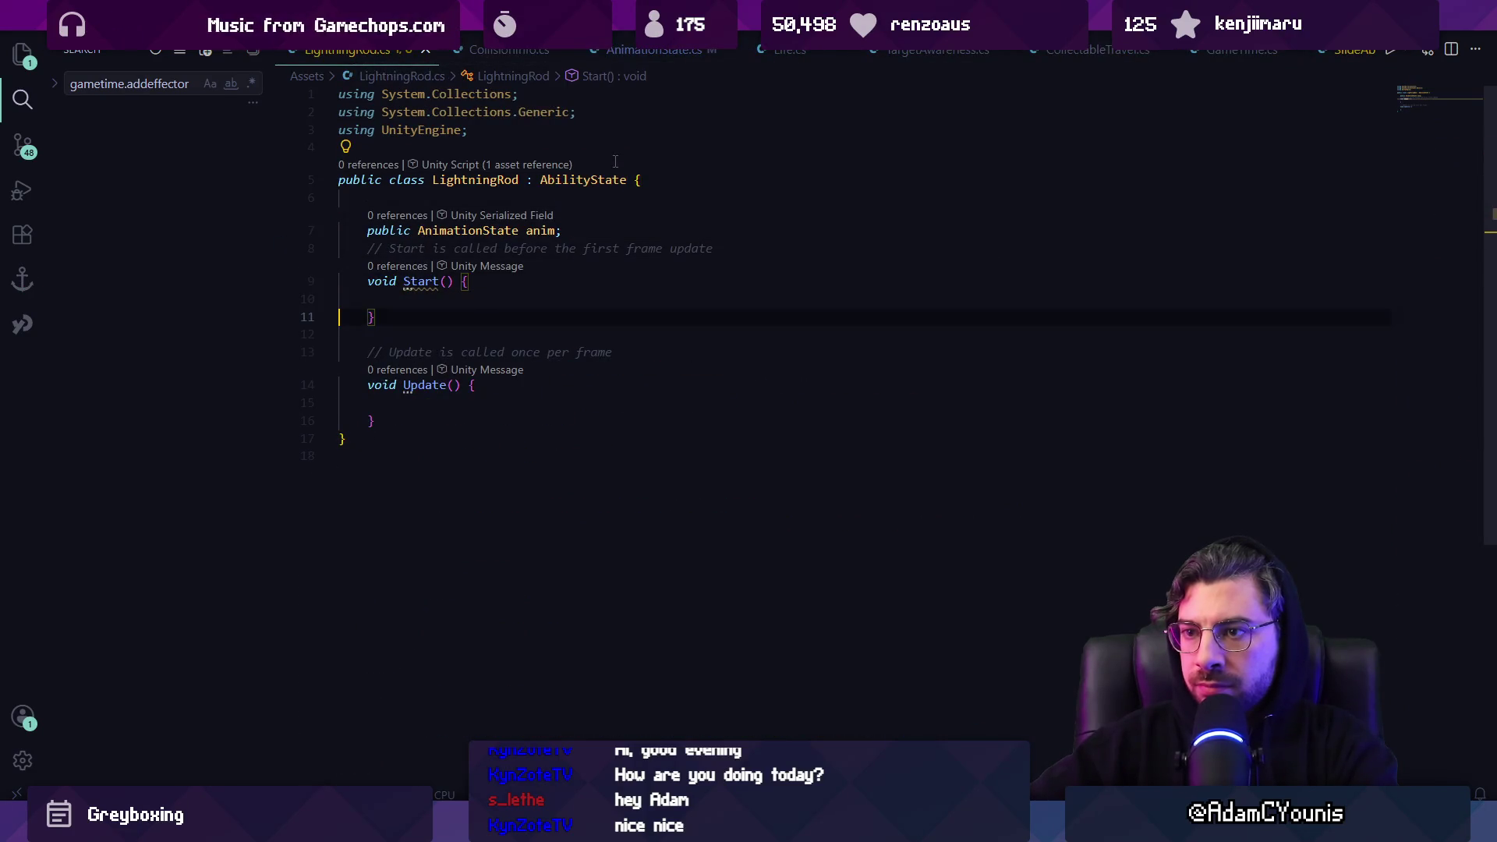
pyautogui.hotkey('shift', 'Down')
pyautogui.hotkey('shift', 'Down')
pyautogui.hotkey('shift', 'Down')
pyautogui.press('Delete')
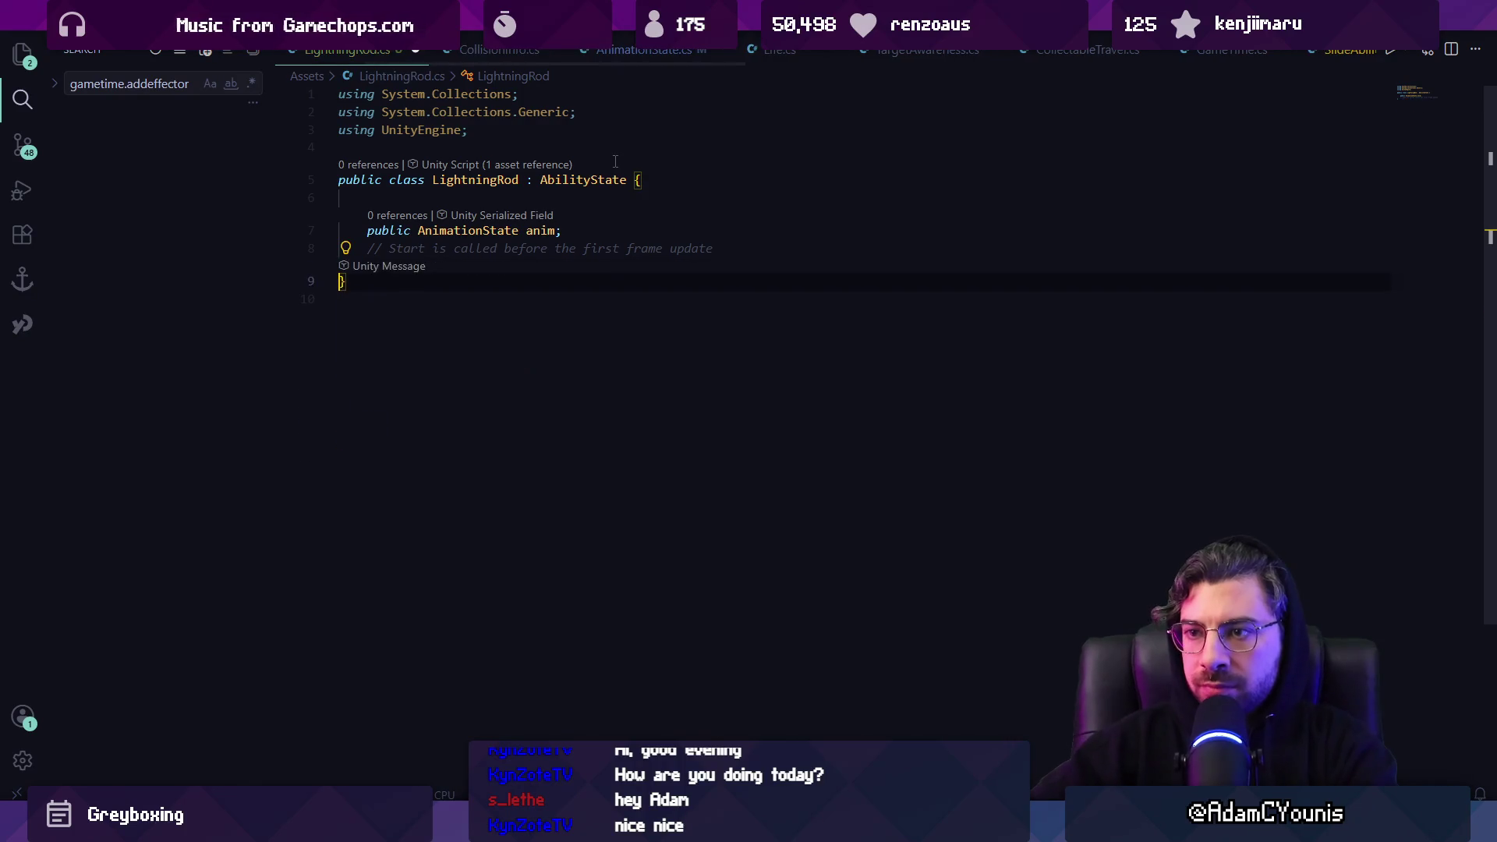
# Declare a public override void Enter() method
pyautogui.write('puybli')
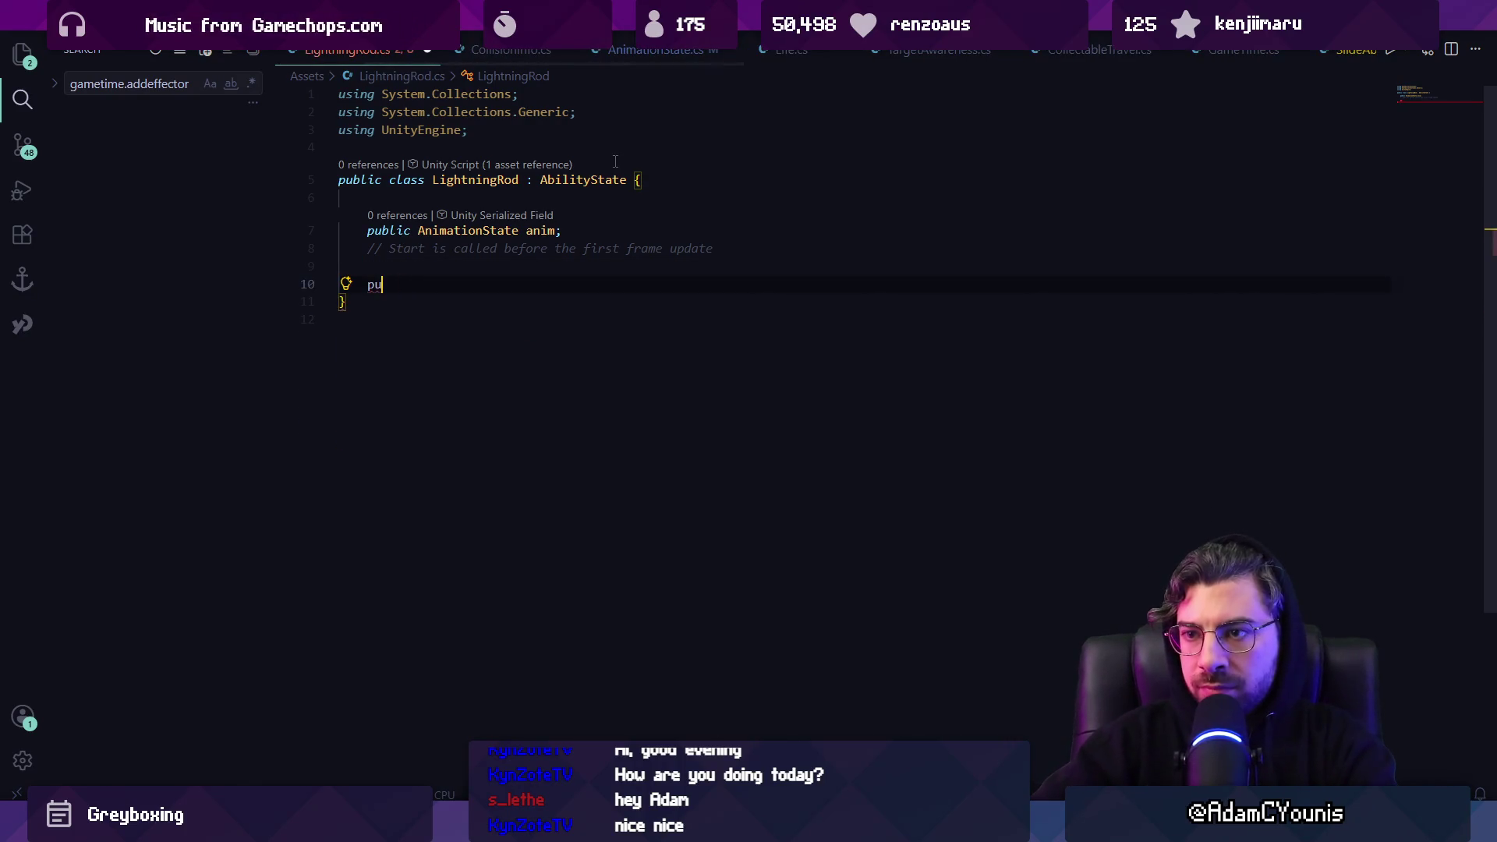
pyautogui.write(' void')
pyautogui.press('BackSpace')
pyautogui.press('BackSpace')
pyautogui.write('nter')
pyautogui.press('Tab')
pyautogui.hotkey('ctrl', 'shift', 'k')
pyautogui.write('overri')
# Add a public override void Do() method with an empty body
pyautogui.press('Down')
pyautogui.press('Down')
pyautogui.press('Return')
pyautogui.press('Return')
pyautogui.write('public overide')
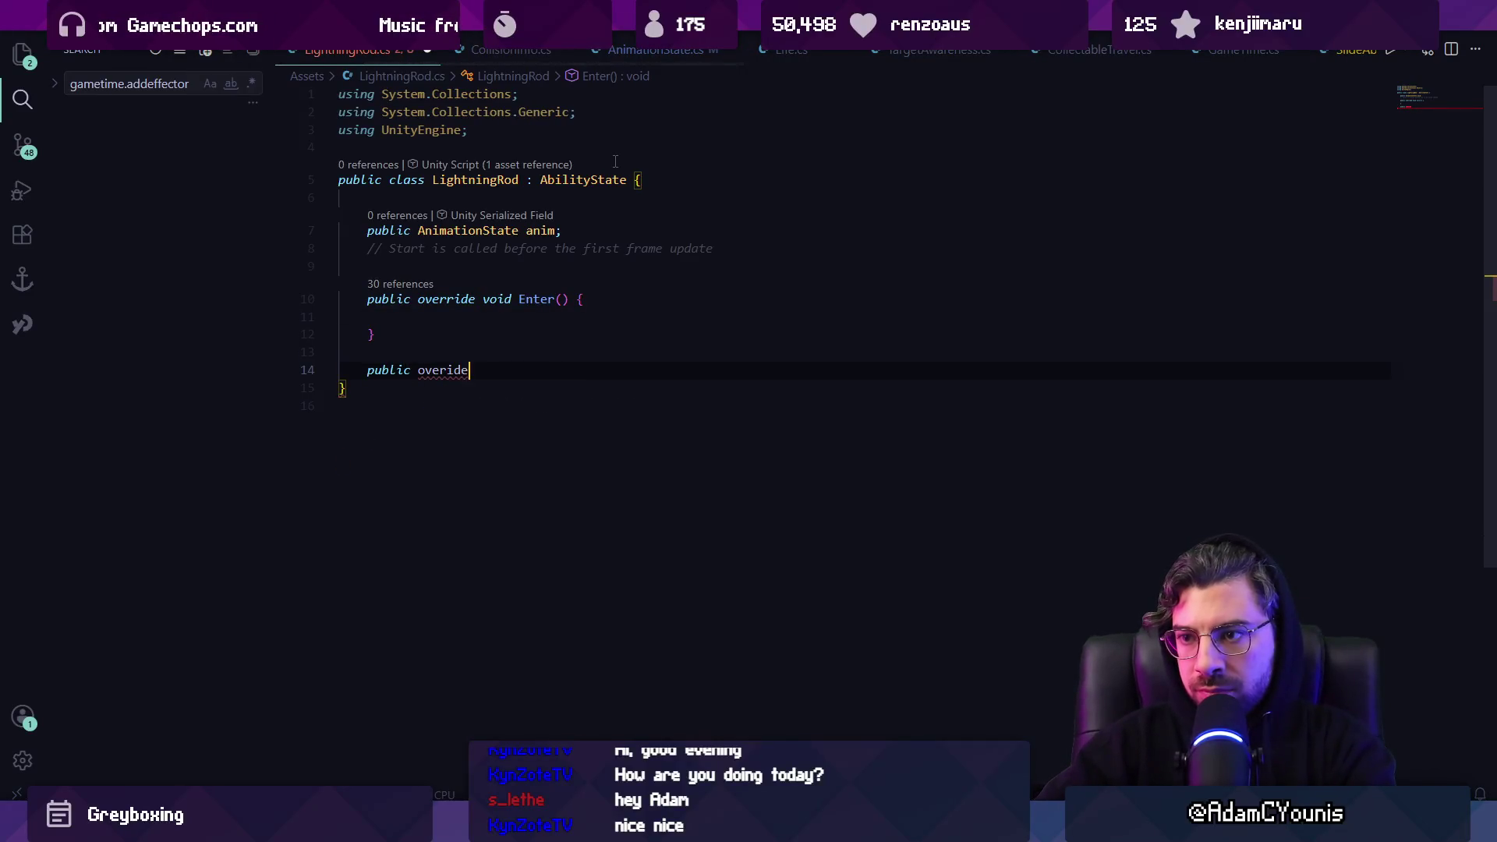
pyautogui.hotkey('ctrl', 'shift', 'Left')
pyautogui.hotkey('ctrl', 'shift', 'Left')
pyautogui.write('override void Do')
pyautogui.press('Return')
# Add a public override Exit() method from the suggested completion
pyautogui.press('Down')
pyautogui.press('End')
pyautogui.press('Return')
pyautogui.press('Return')
pyautogui.write('poubl')
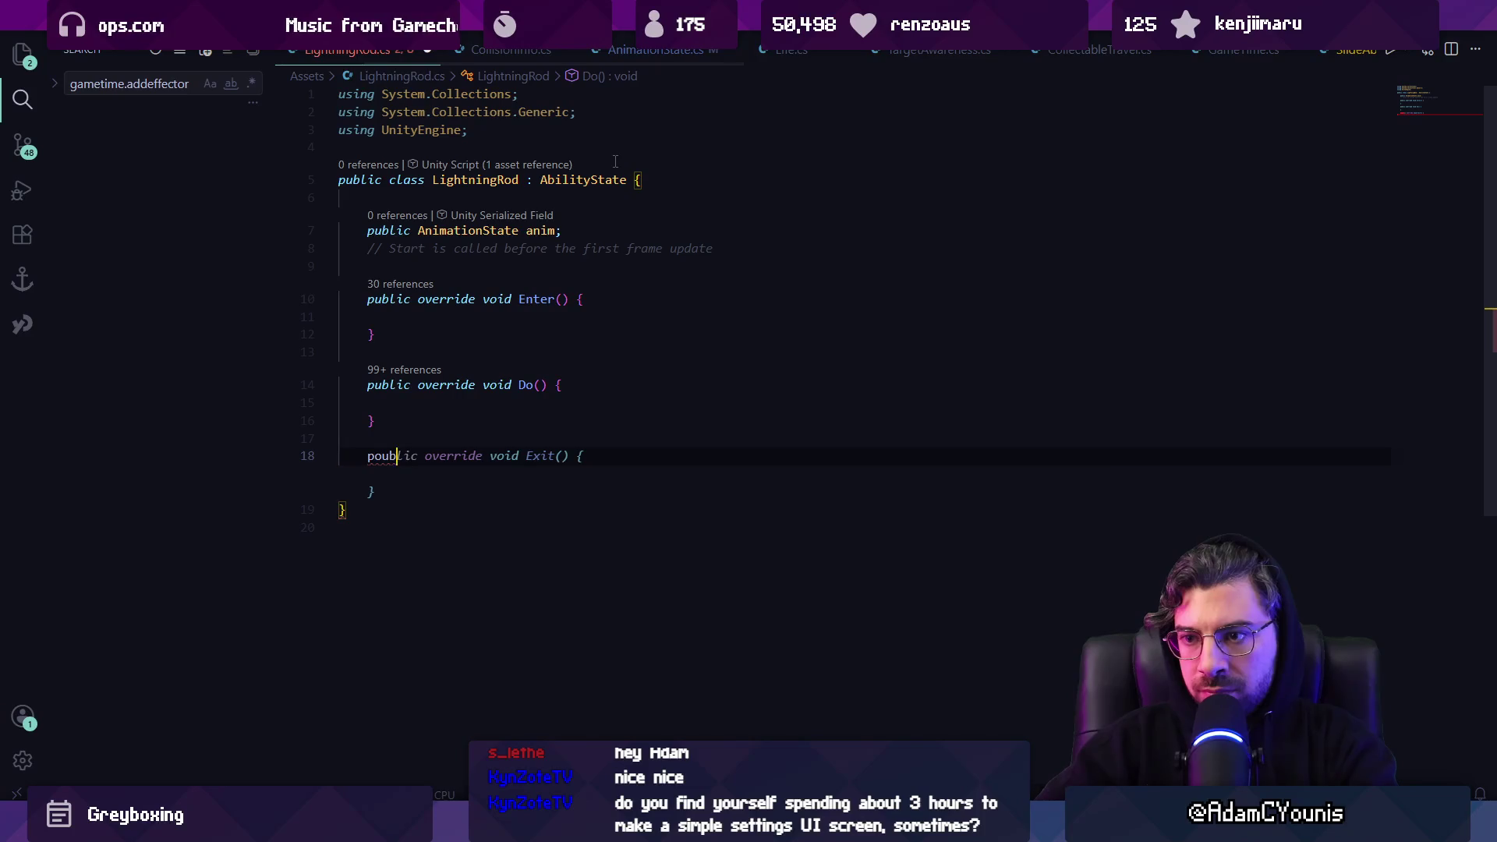
pyautogui.press('BackSpace')
pyautogui.write('u')
pyautogui.press('Tab')
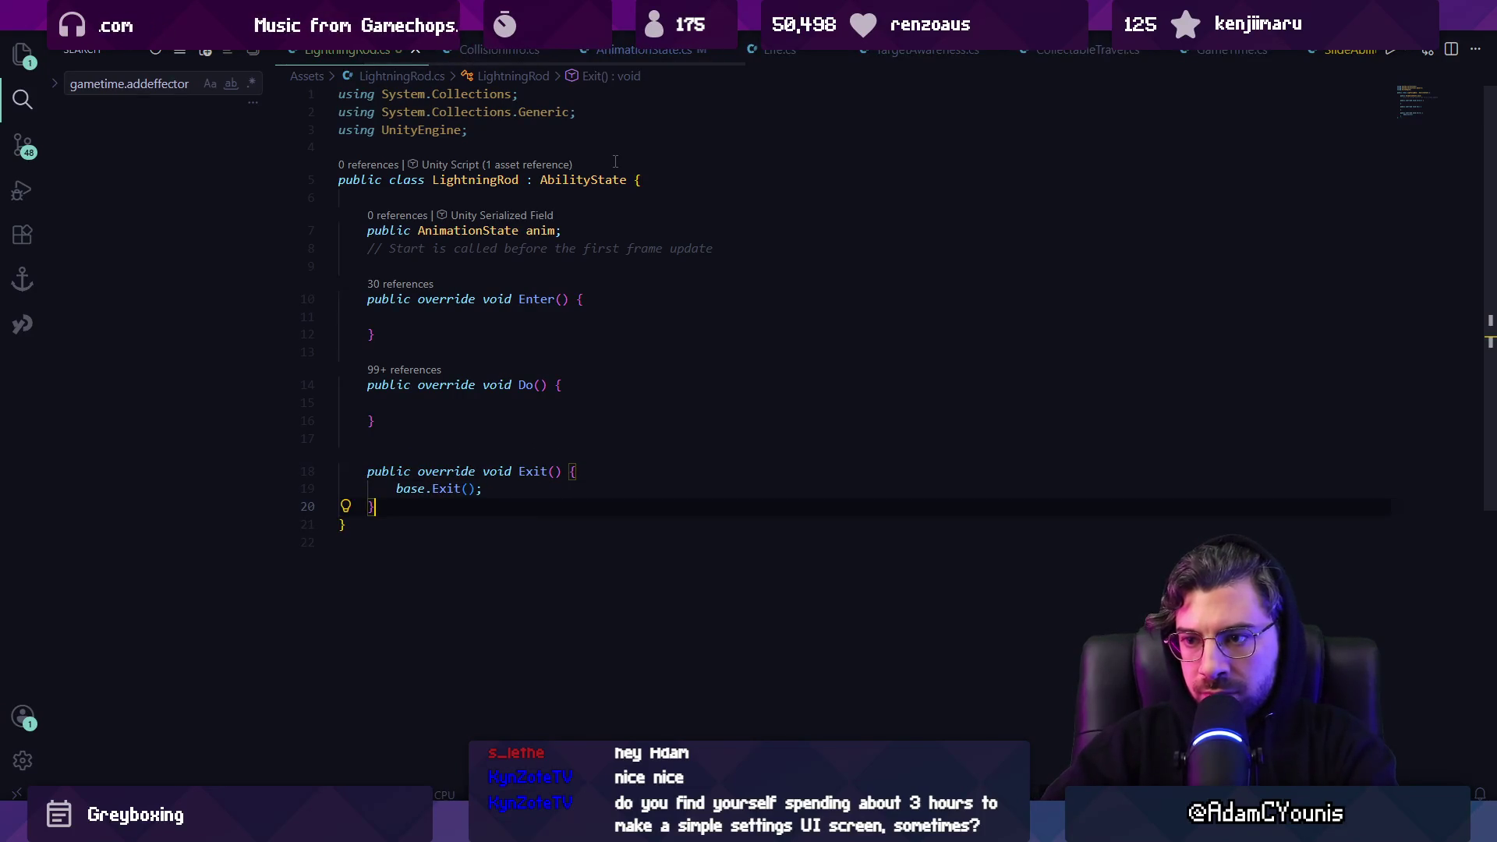
# Fill Do() with 'base.Do();' and save the script
pyautogui.press('Up')
pyautogui.press('Up')
pyautogui.press('Up')
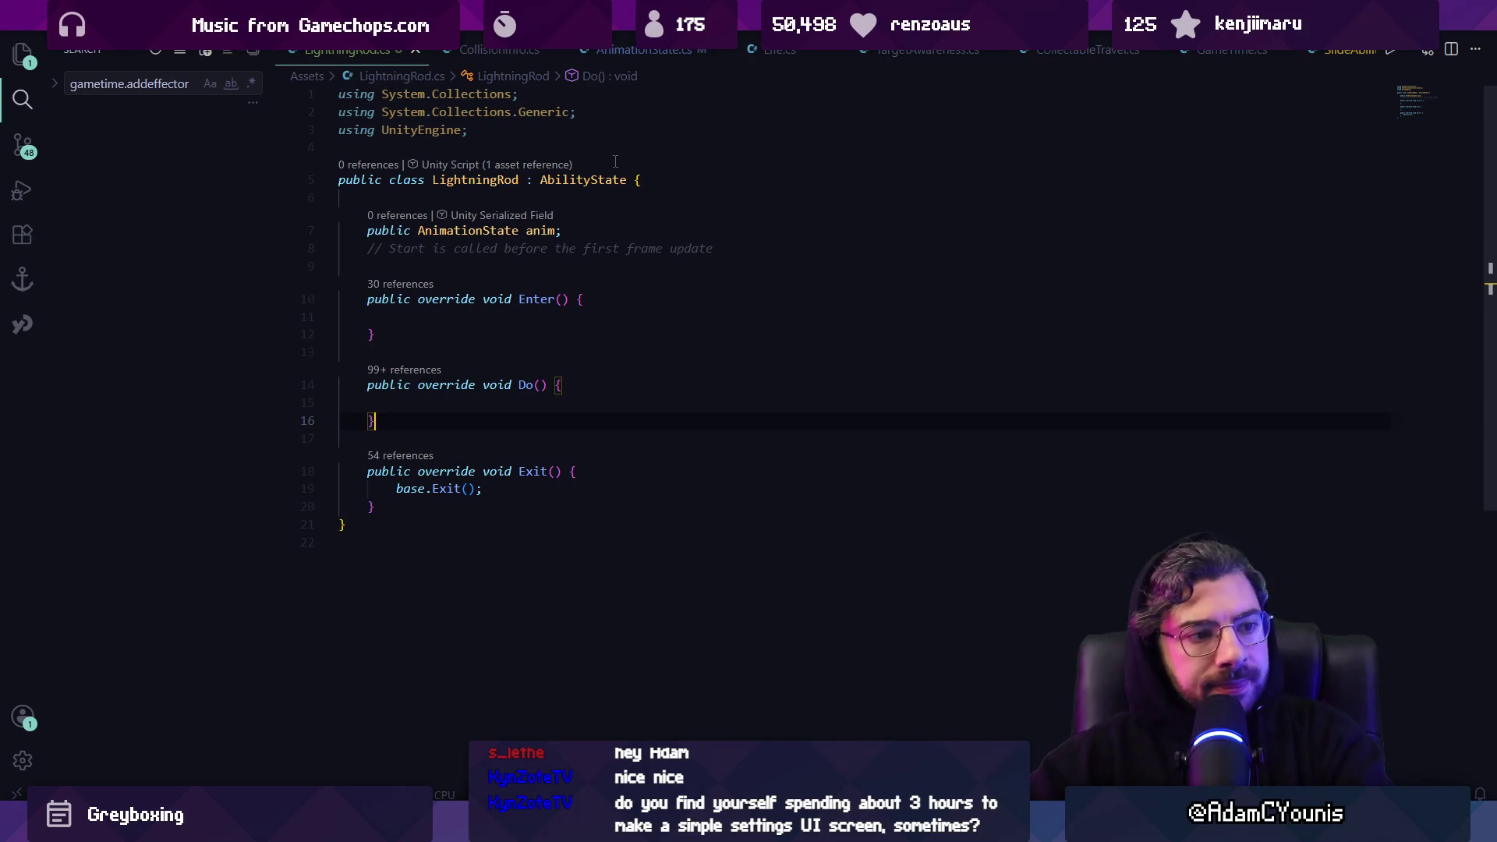
pyautogui.write('base.Do();')
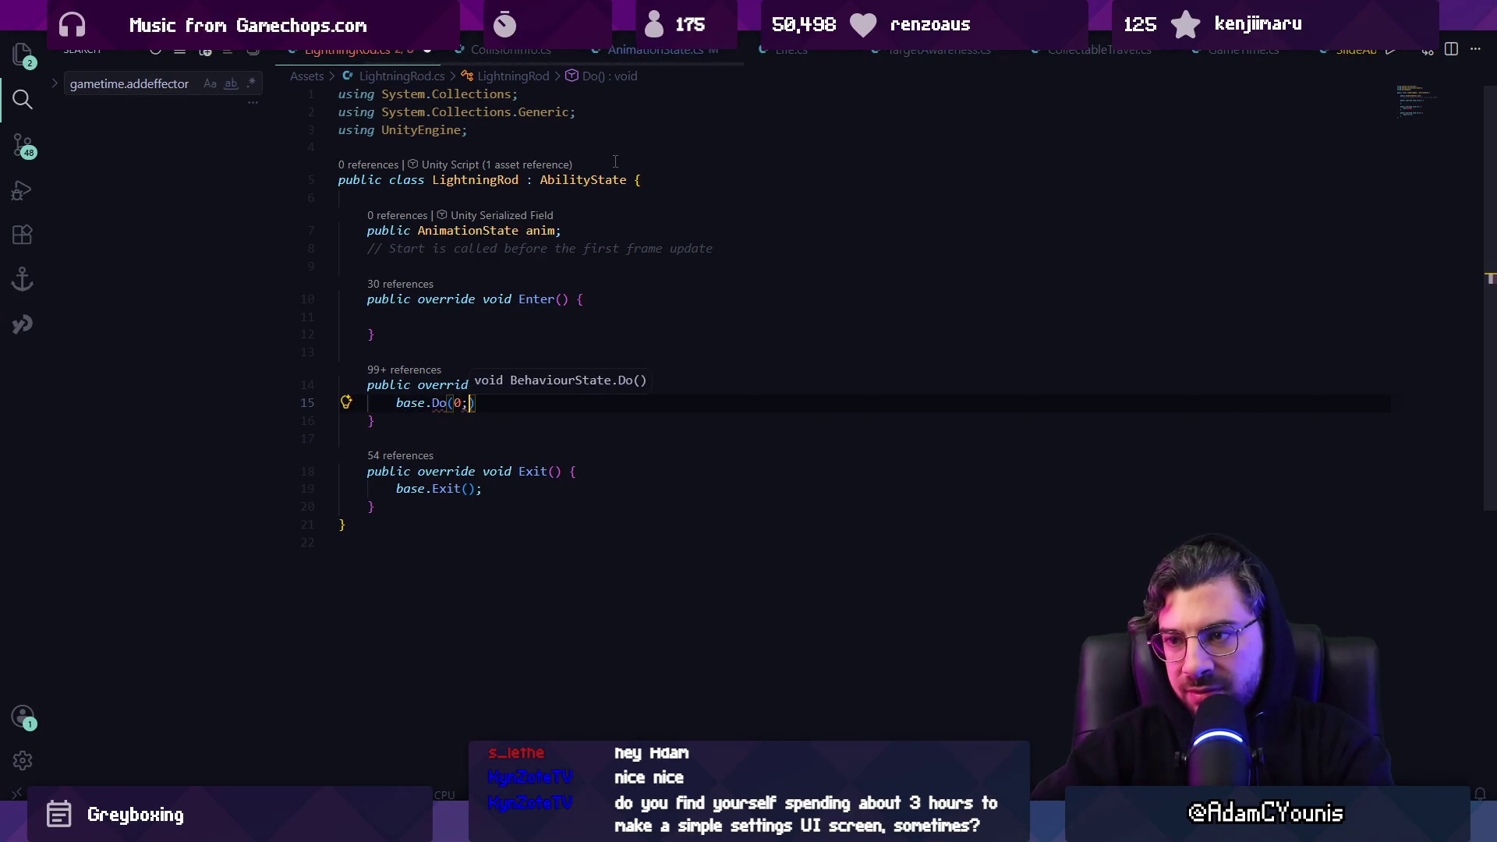
pyautogui.hotkey('ctrl', 's')
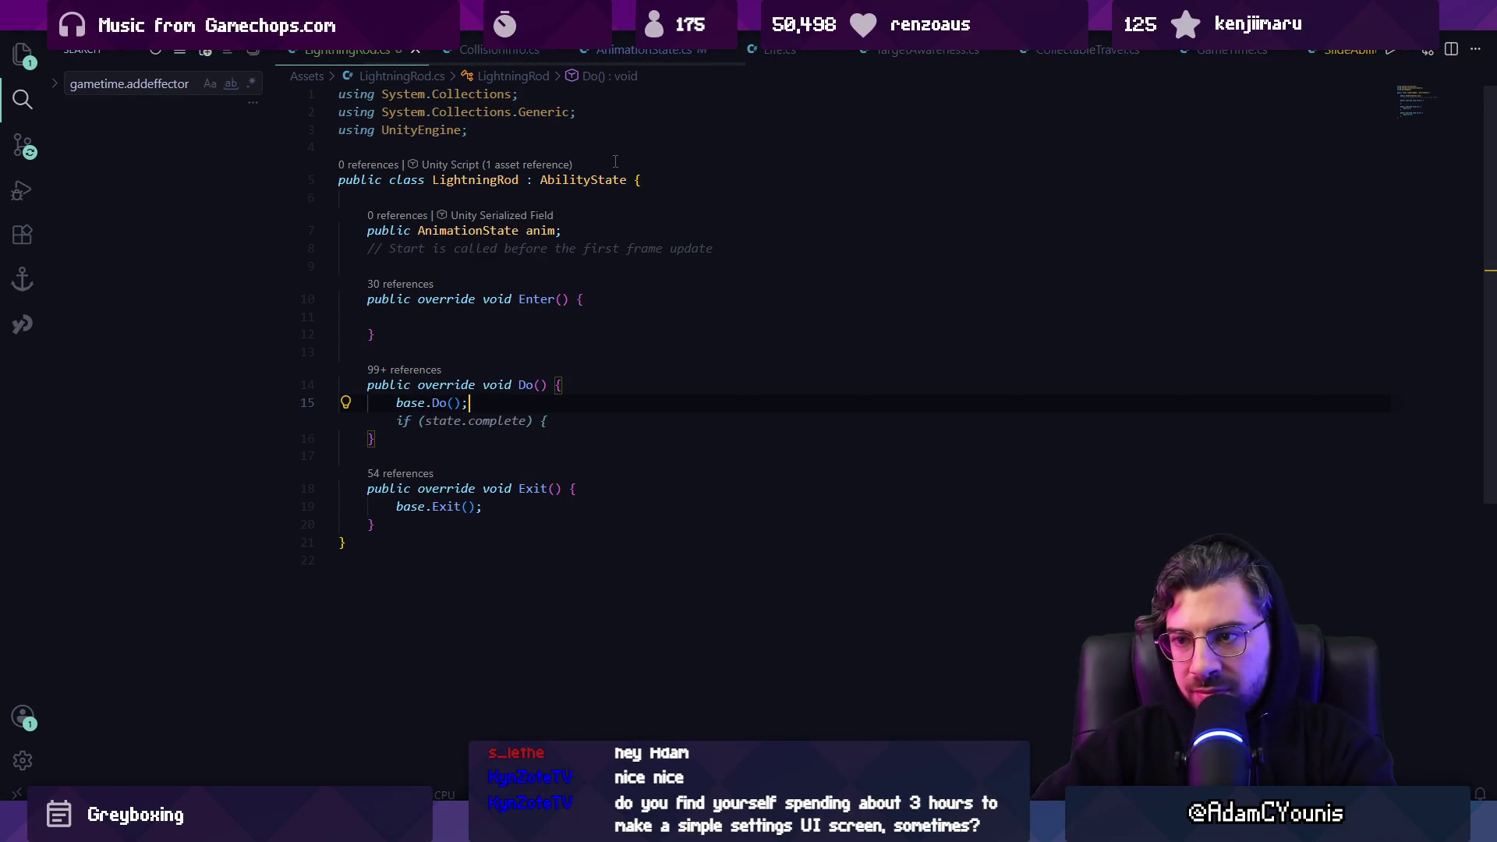
pyautogui.press('Escape')
pyautogui.click(447, 322)
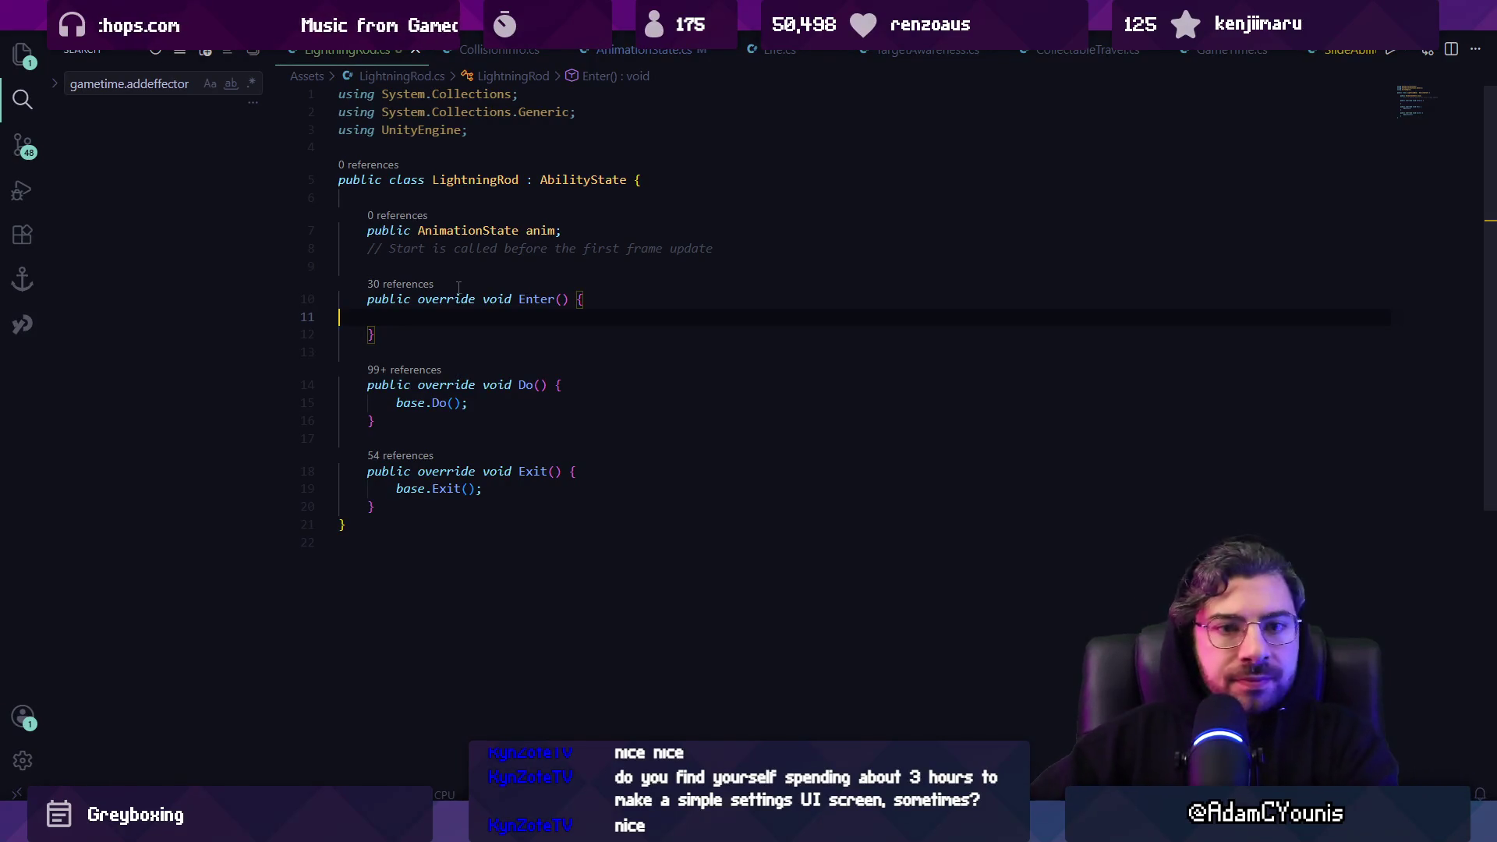
# Fill Enter() with Set(anim, true) and the SetCanAttack/SetCanMove lines
pyautogui.write('Set(anim')
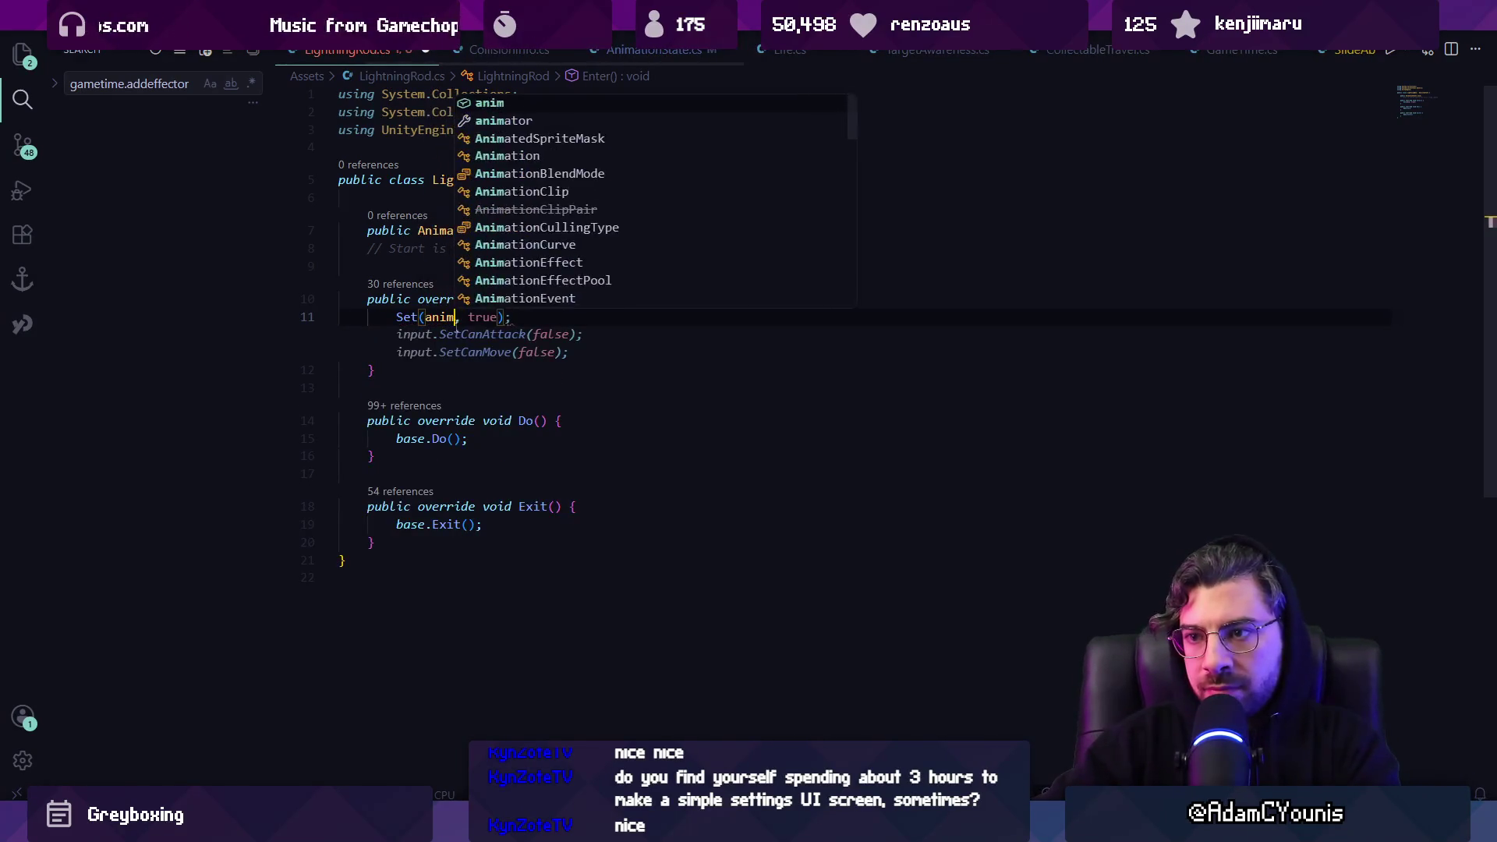
pyautogui.write(', tru')
pyautogui.press('Tab')
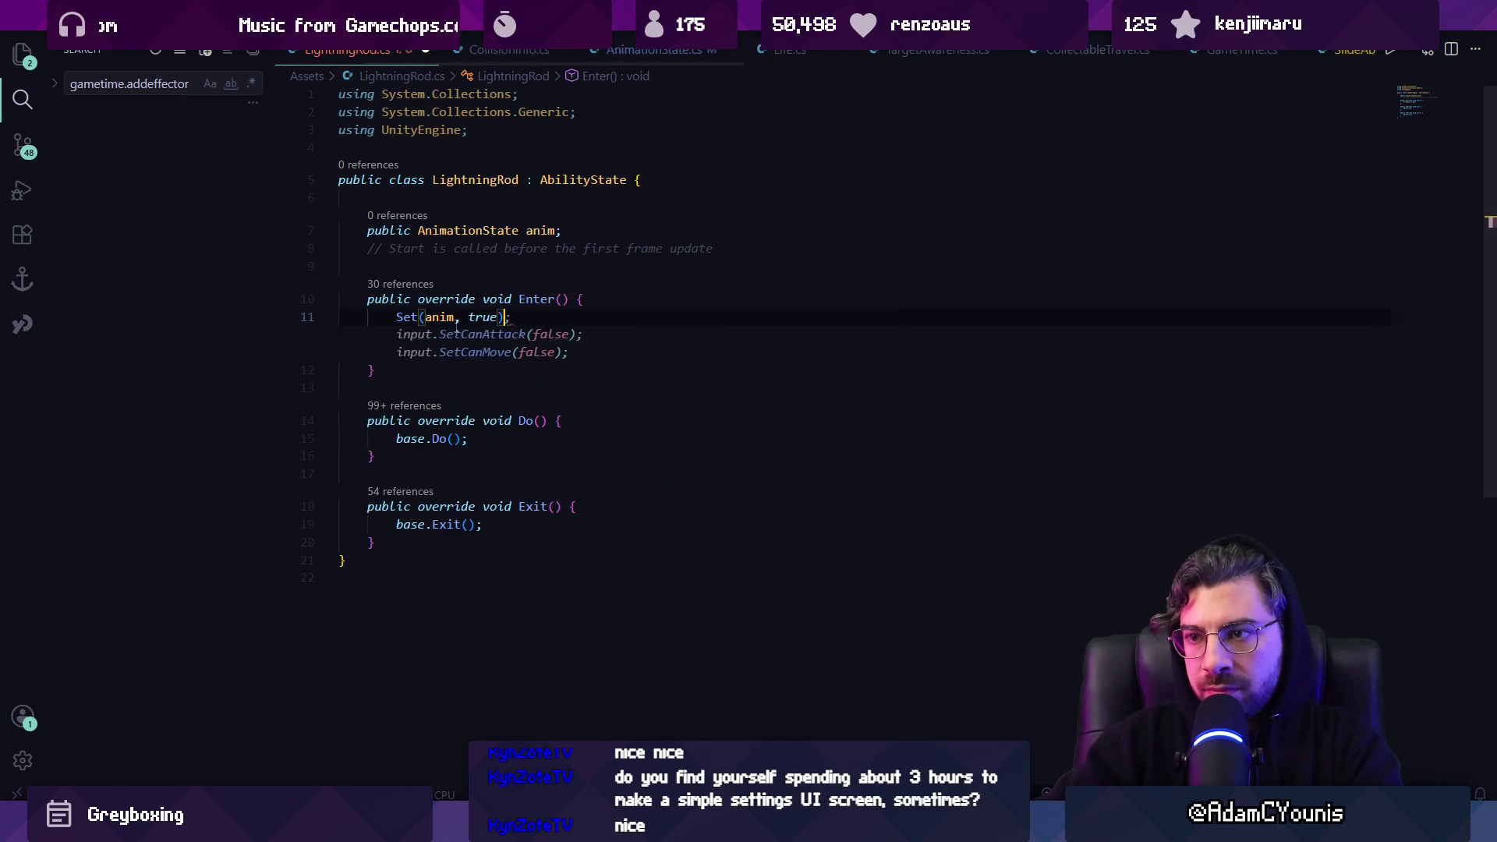
pyautogui.press('Down')
pyautogui.press('Down')
pyautogui.press('Down')
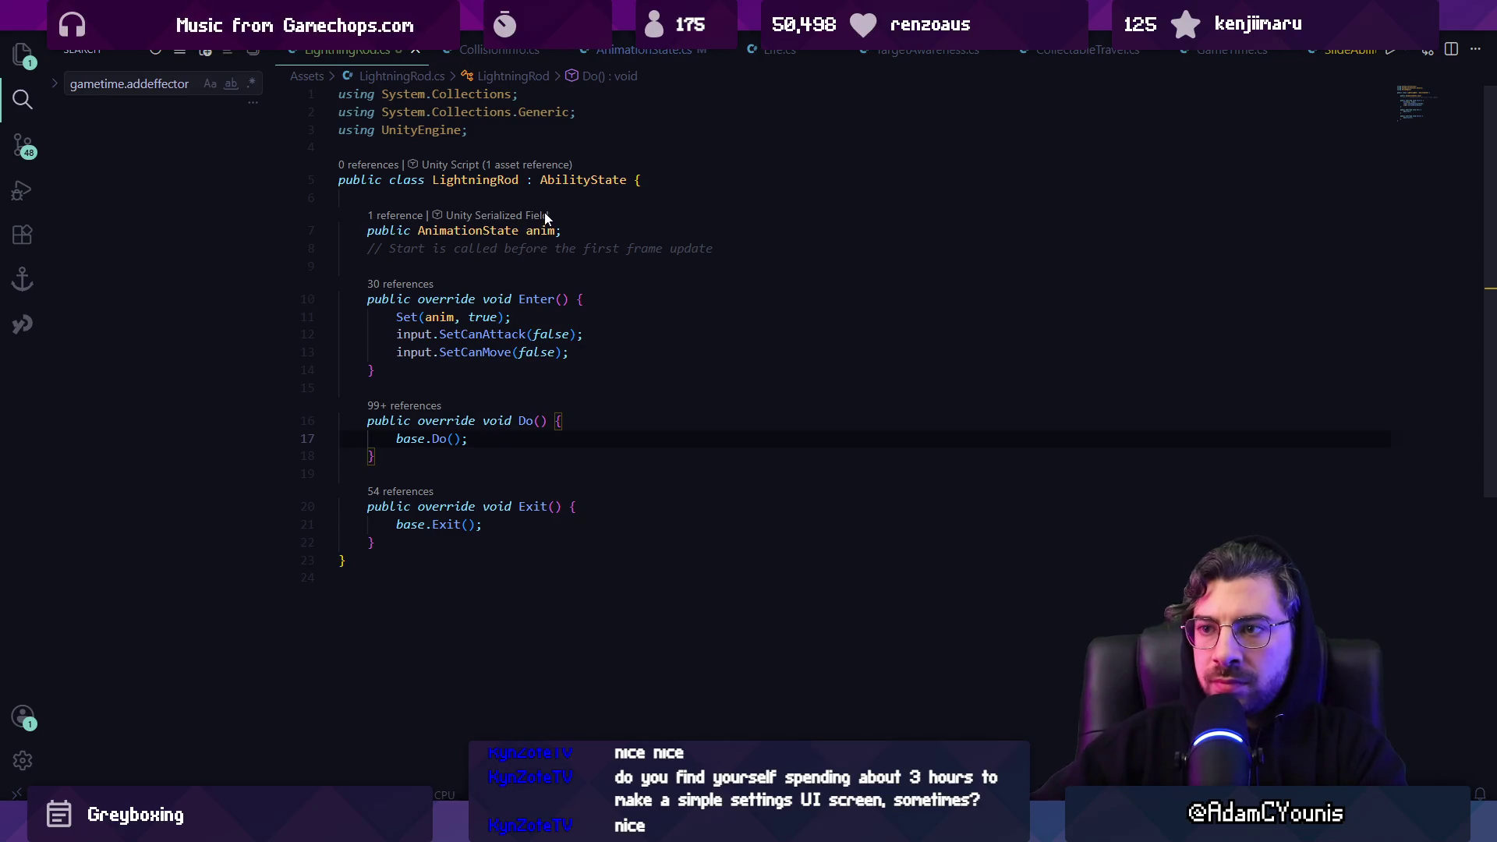
# Declare a 'public GameObject lightningBall' field above the anim field
pyautogui.click(486, 199)
pyautogui.write('public GameObject ')
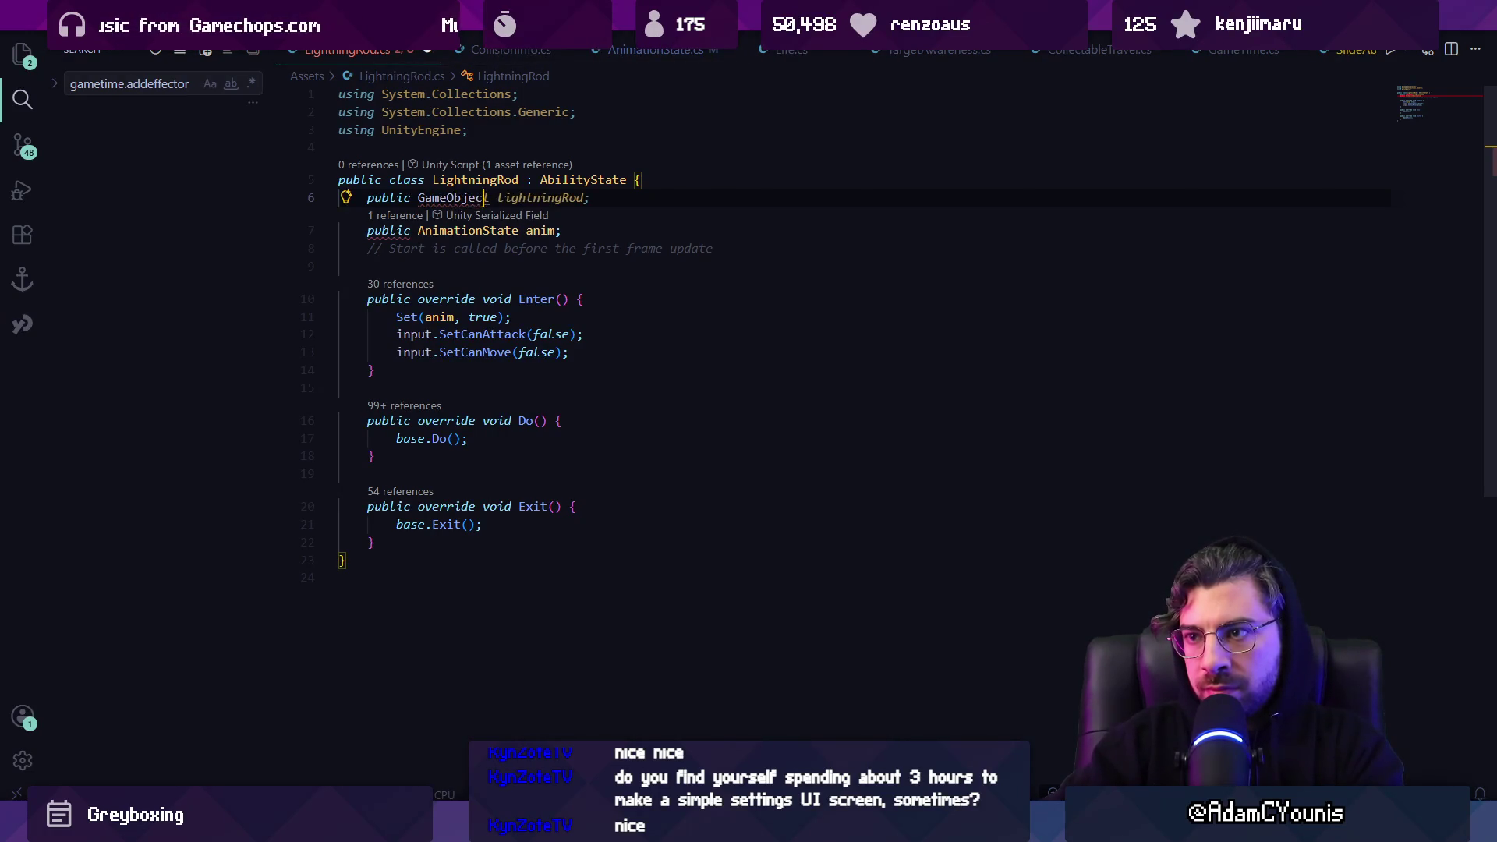
pyautogui.write('lig')
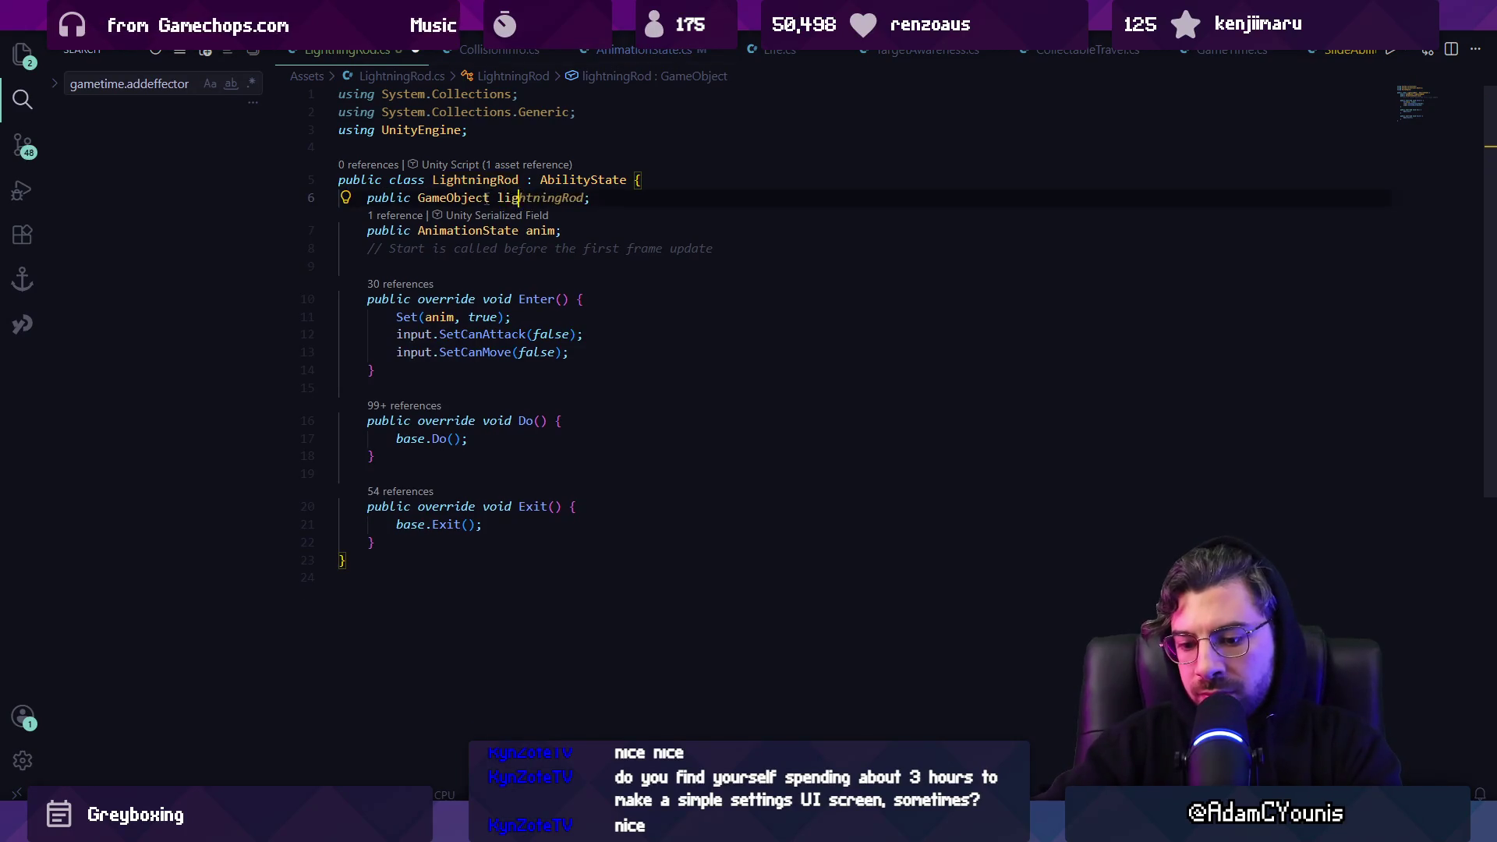
pyautogui.write('htningBall')
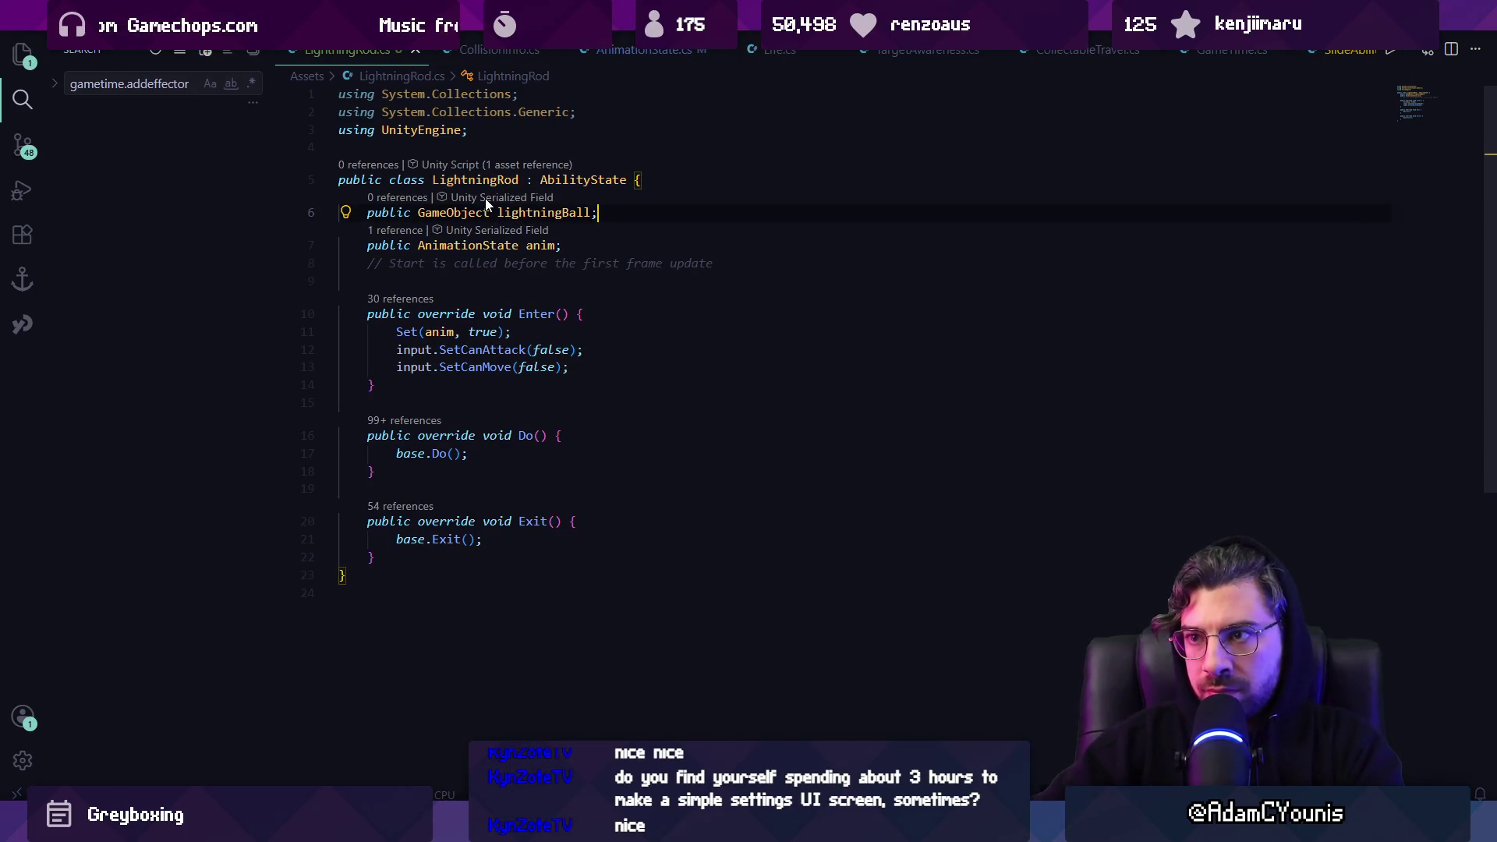
pyautogui.press('Return')
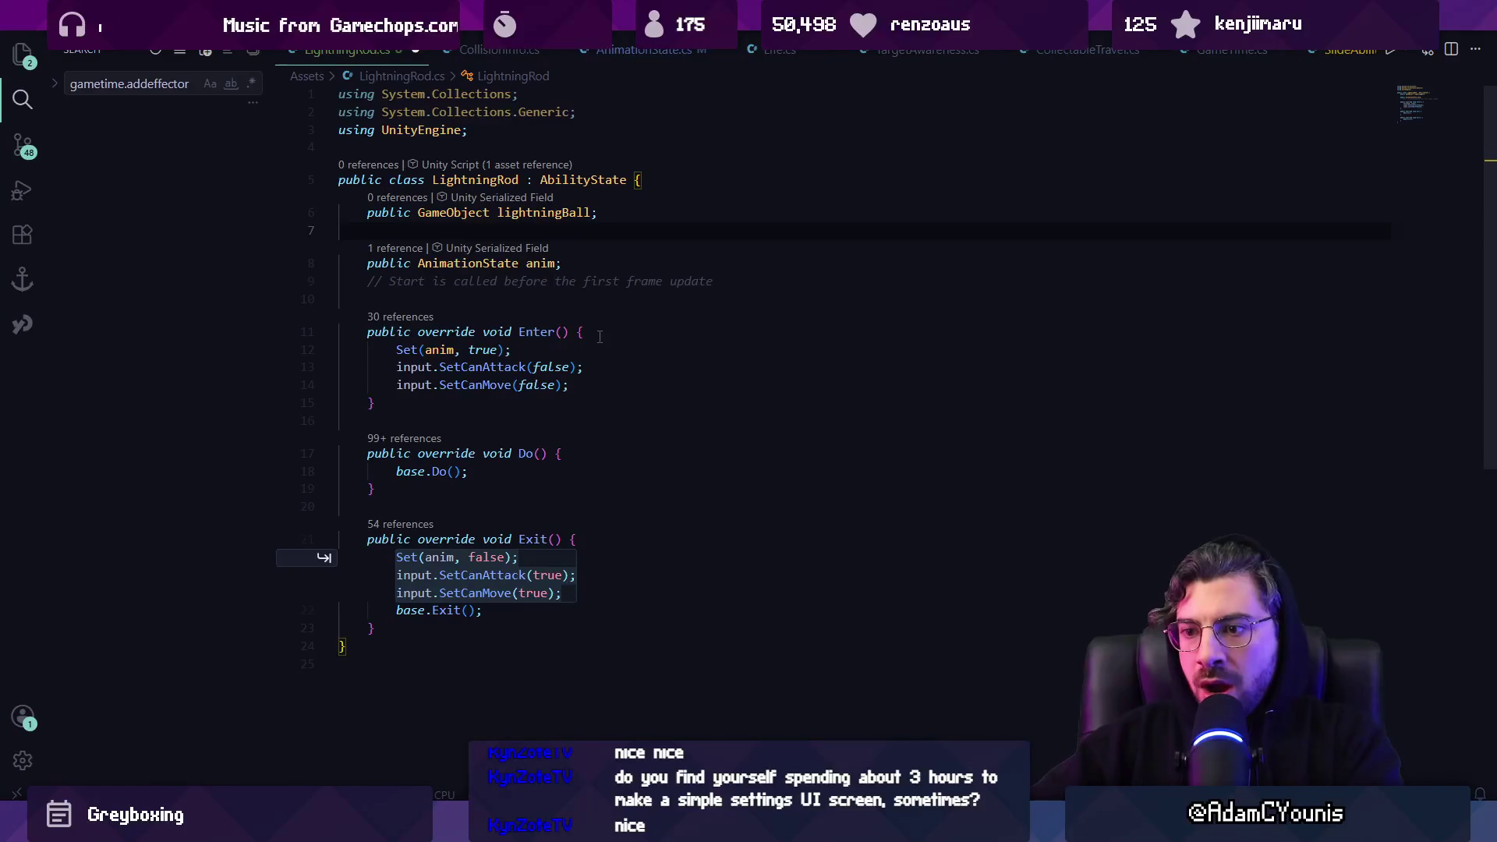
pyautogui.press('Escape')
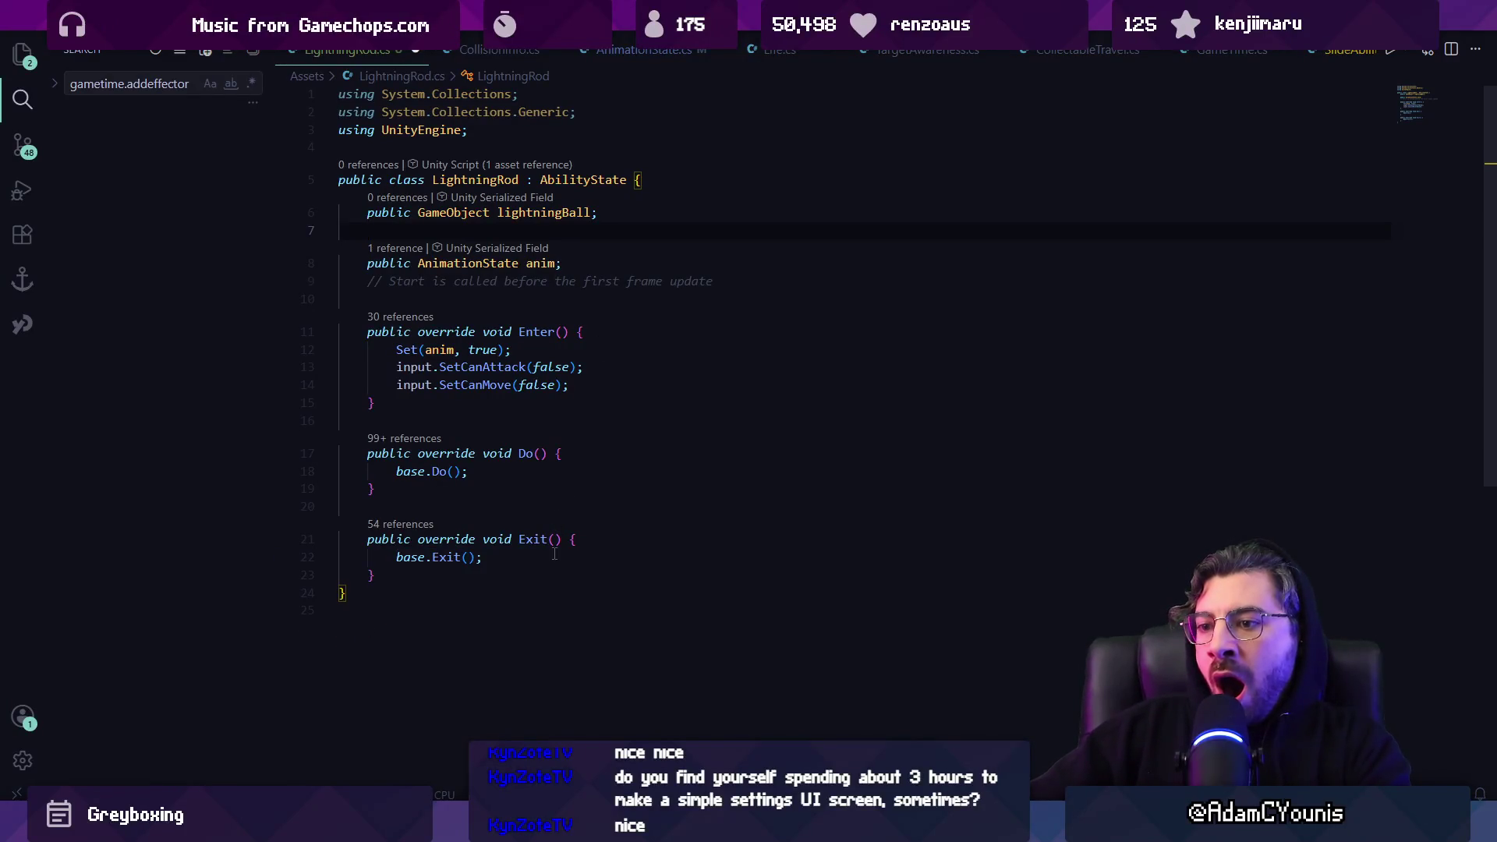
# Add a SpawnLightning(); call at the end of Enter(), removing the stray SetActive line
pyautogui.click(612, 389)
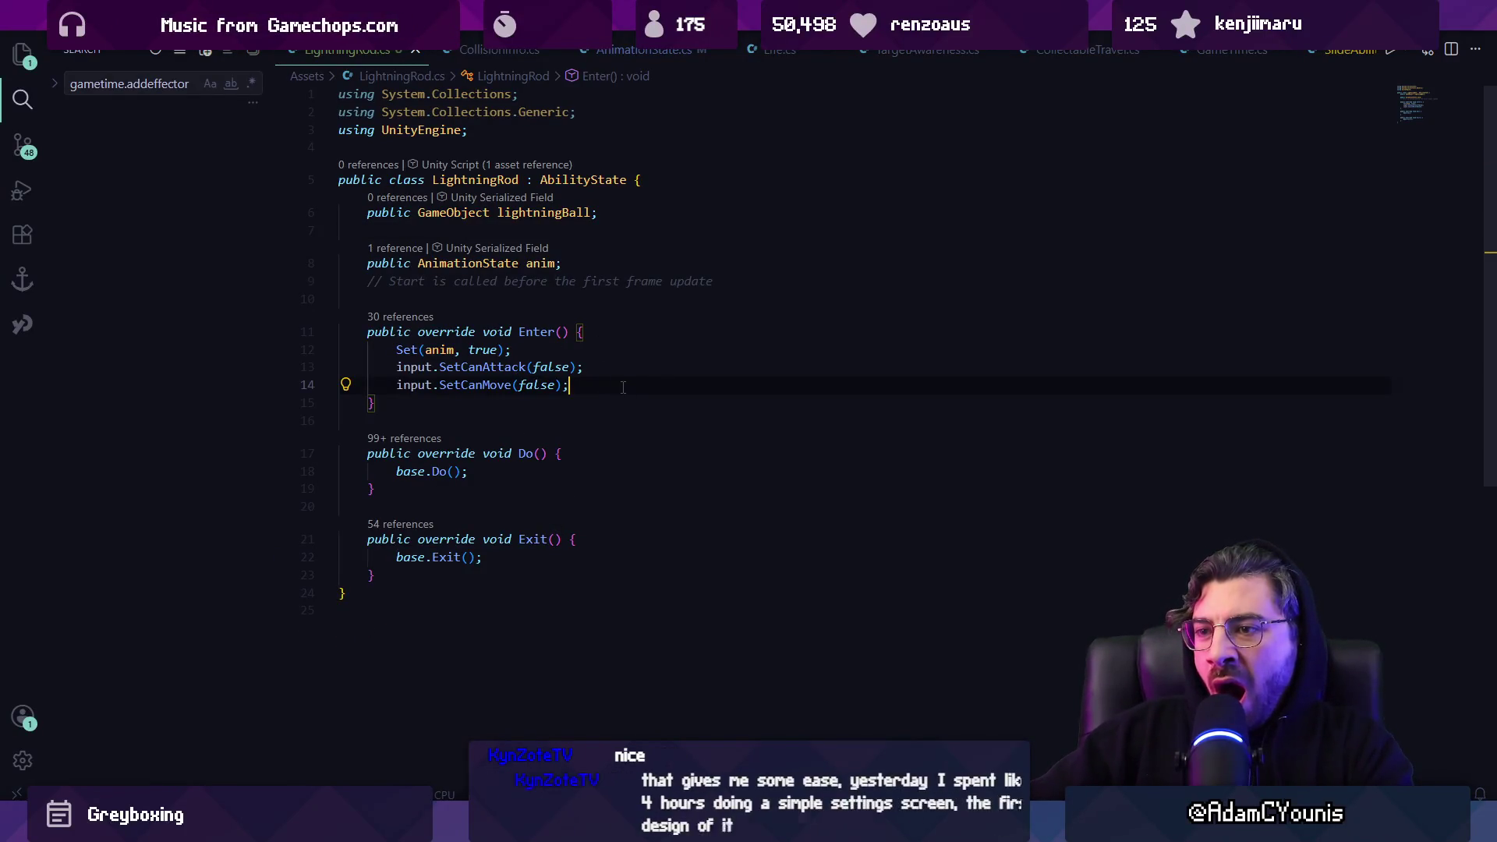
pyautogui.press('Return')
pyautogui.write('lightn')
pyautogui.press('Tab')
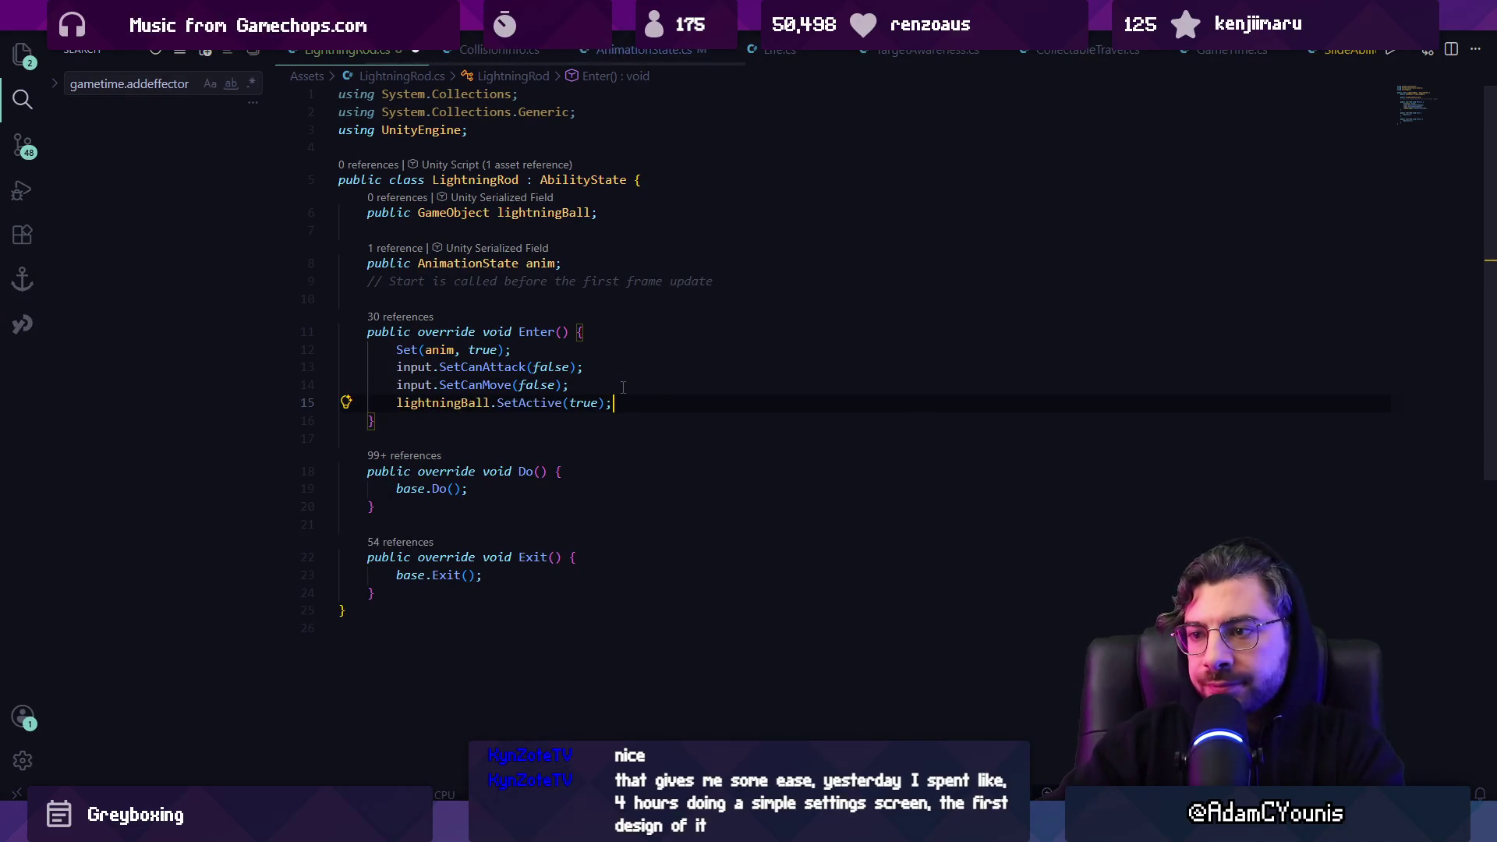
pyautogui.press('Return')
pyautogui.press('Up')
pyautogui.press('Return')
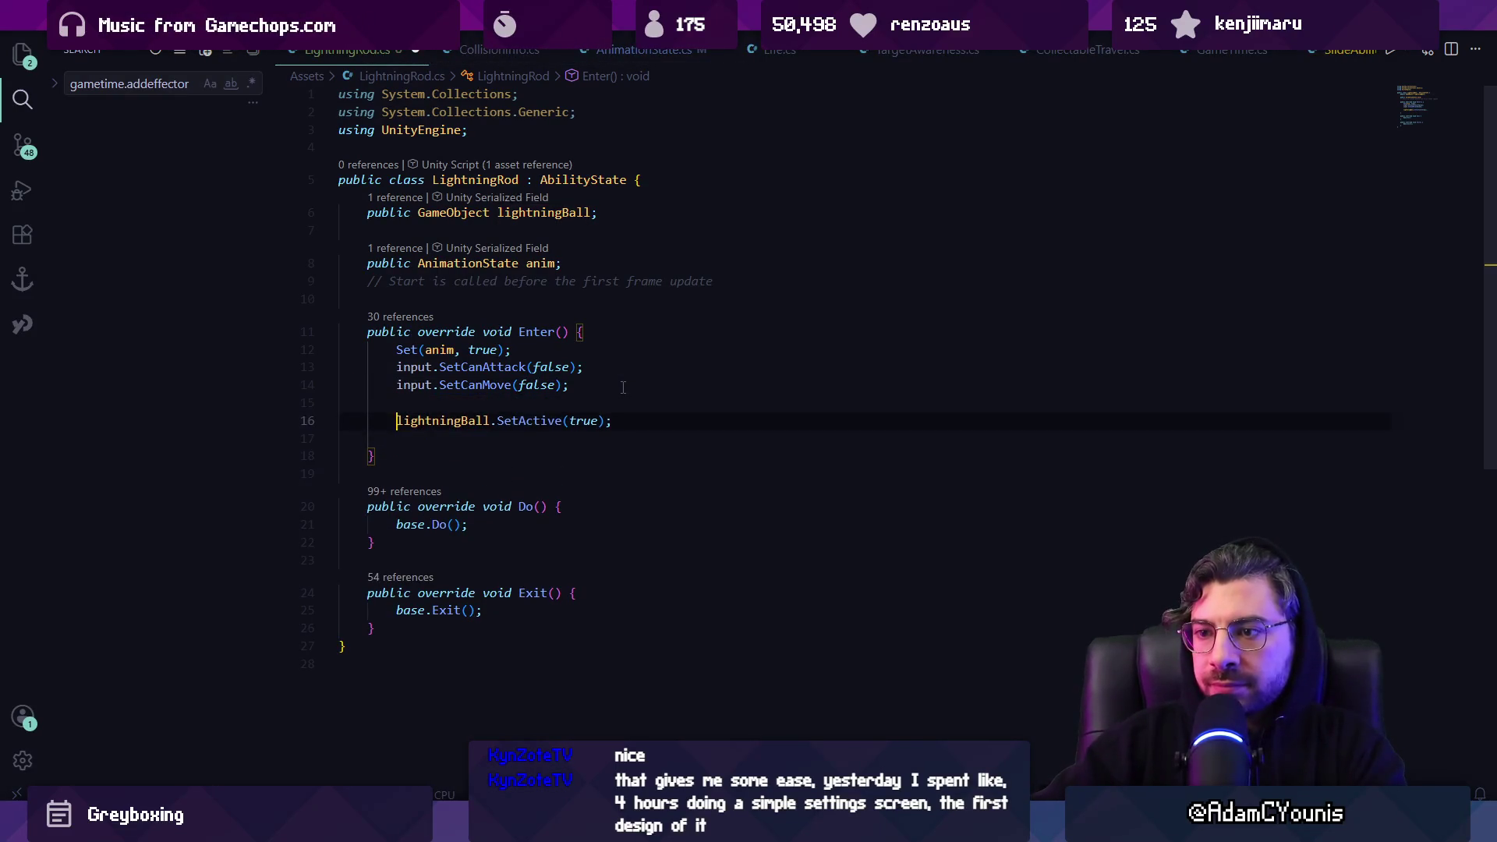
pyautogui.write('SpawnLigh')
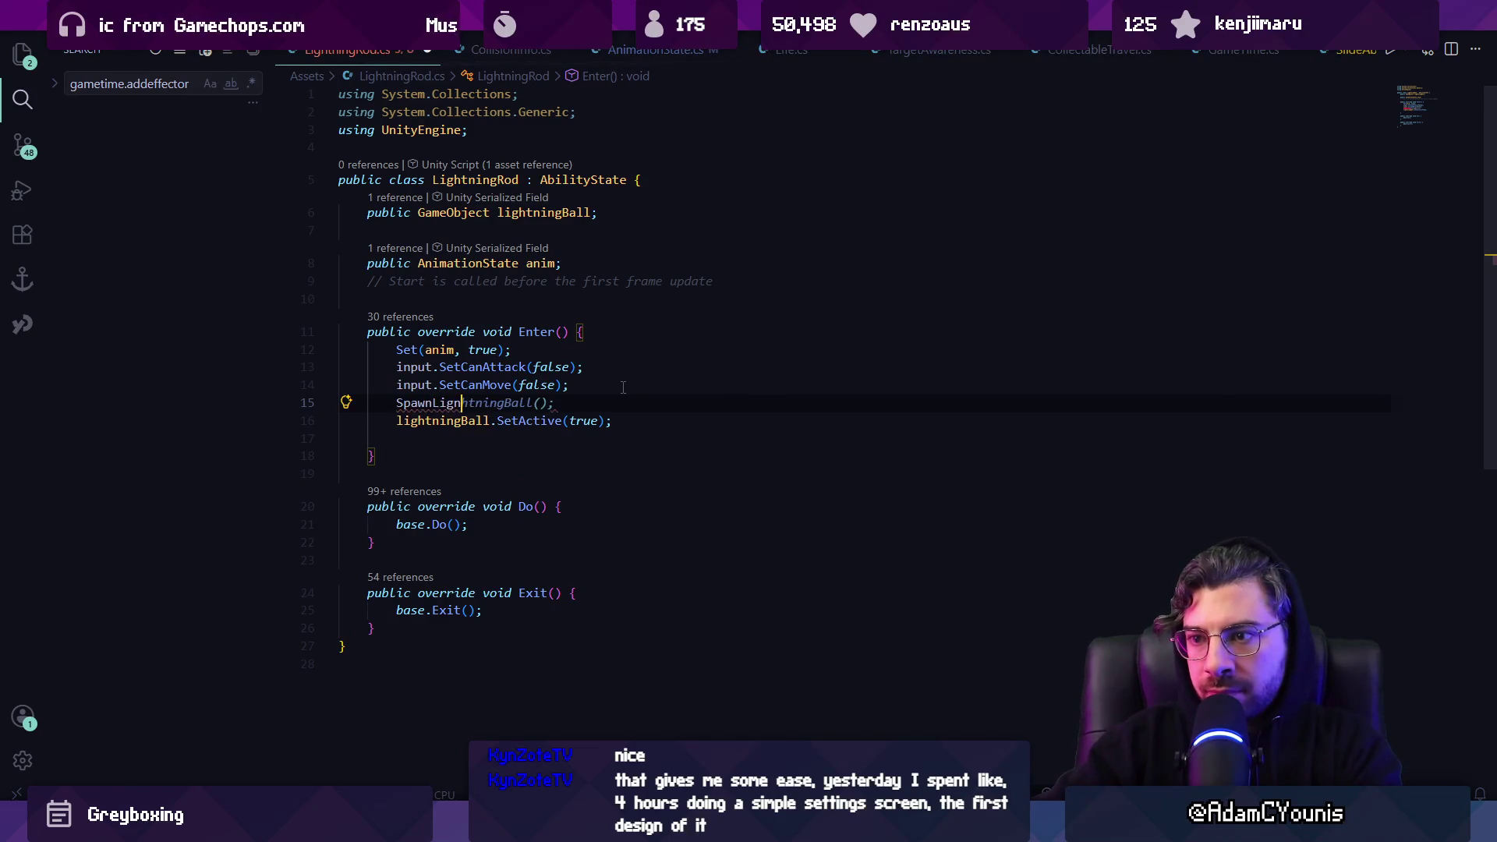
pyautogui.write('ghtning();')
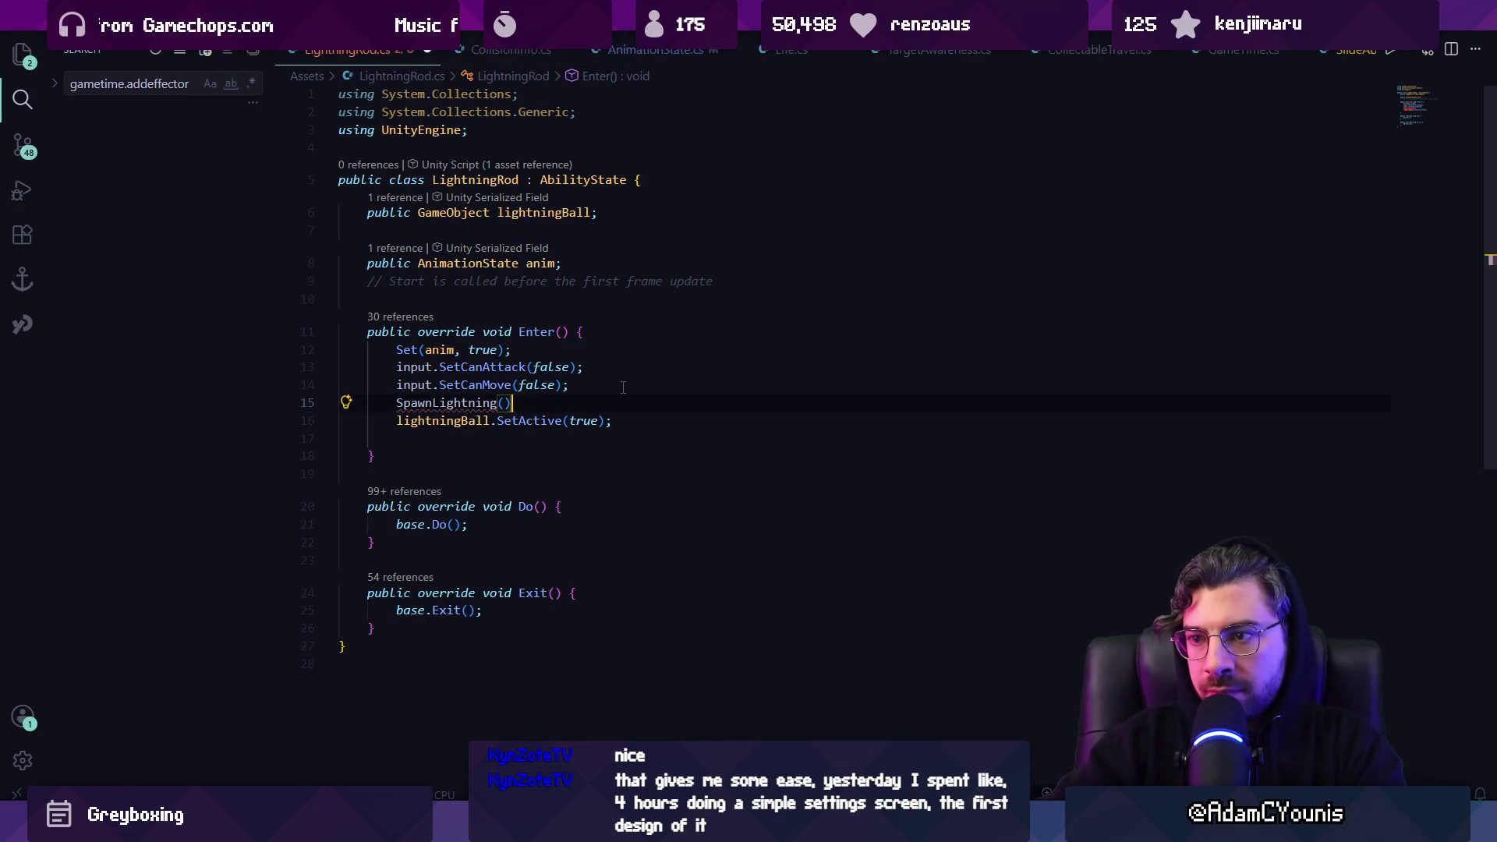
pyautogui.press('Down')
pyautogui.hotkey('ctrl', 'shift', 'k')
pyautogui.click(483, 606)
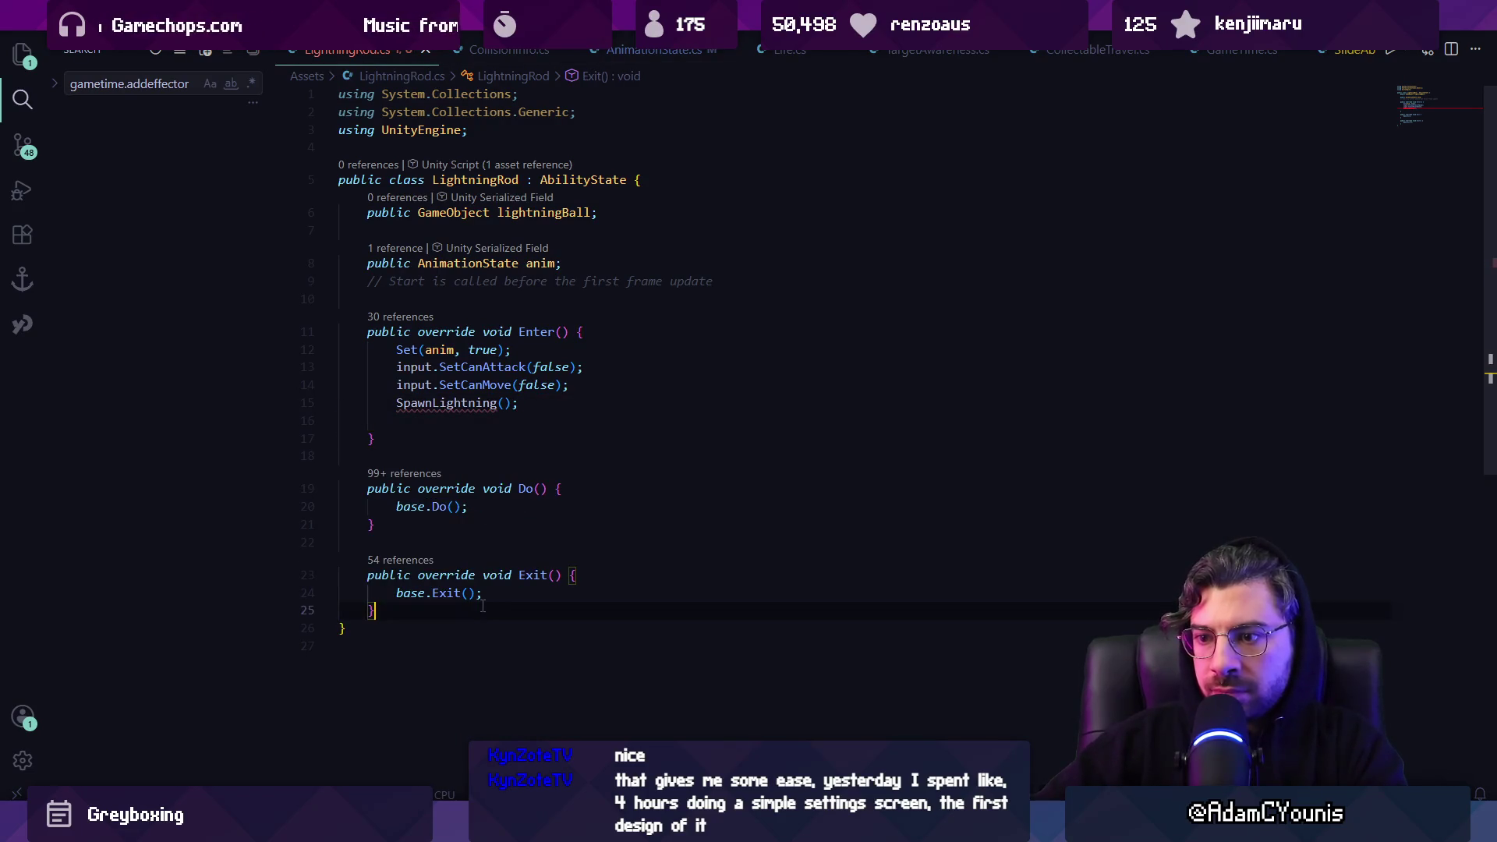
pyautogui.press('Return')
pyautogui.press('Return')
# Declare public void SpawnLightning() containing lightningBall.SetActive(true);
pyautogui.write('o')
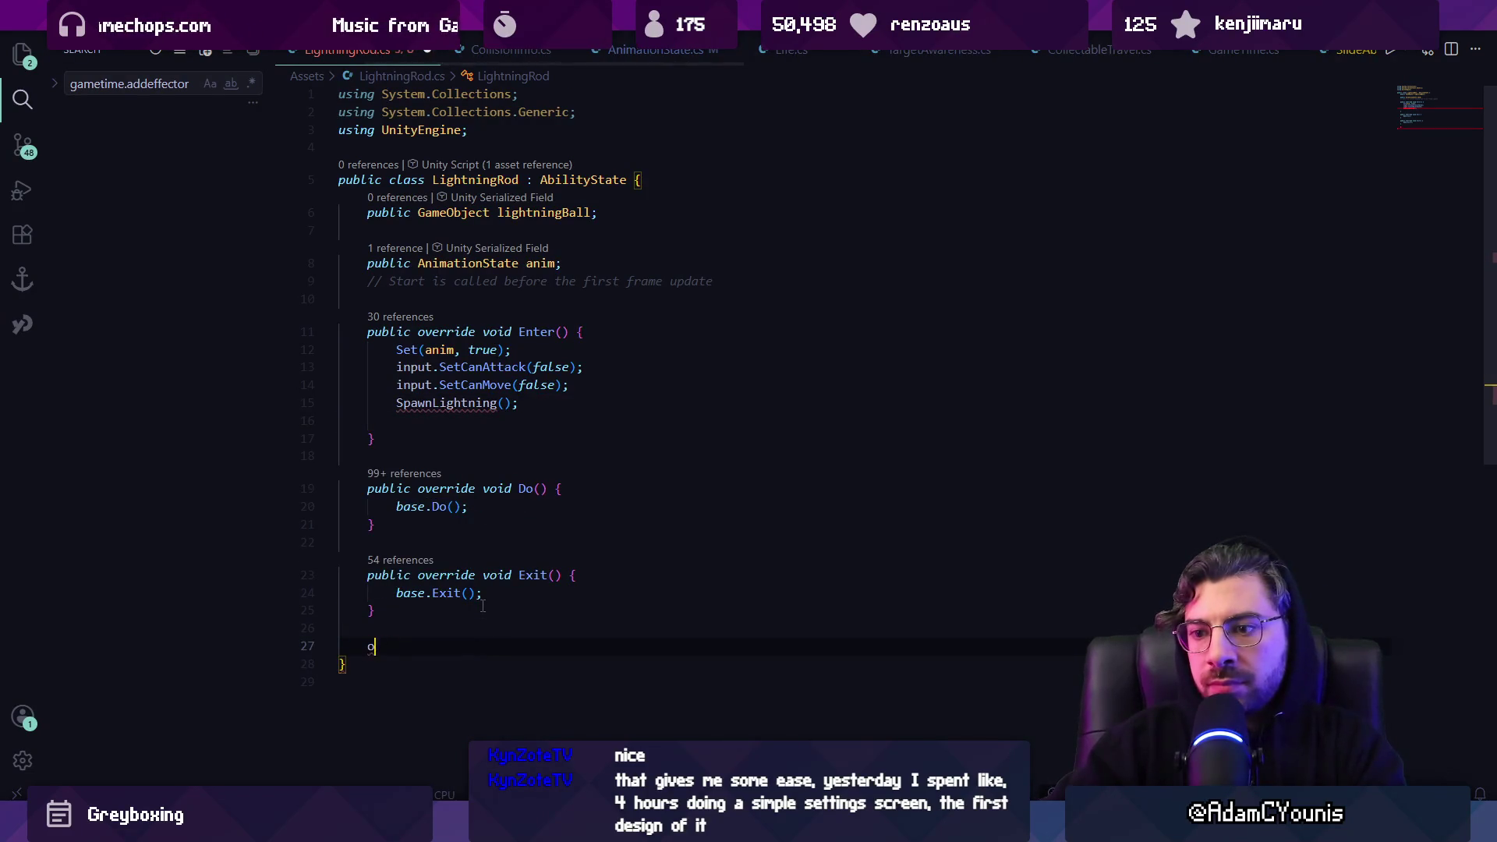
pyautogui.write('yoid SpawnLign')
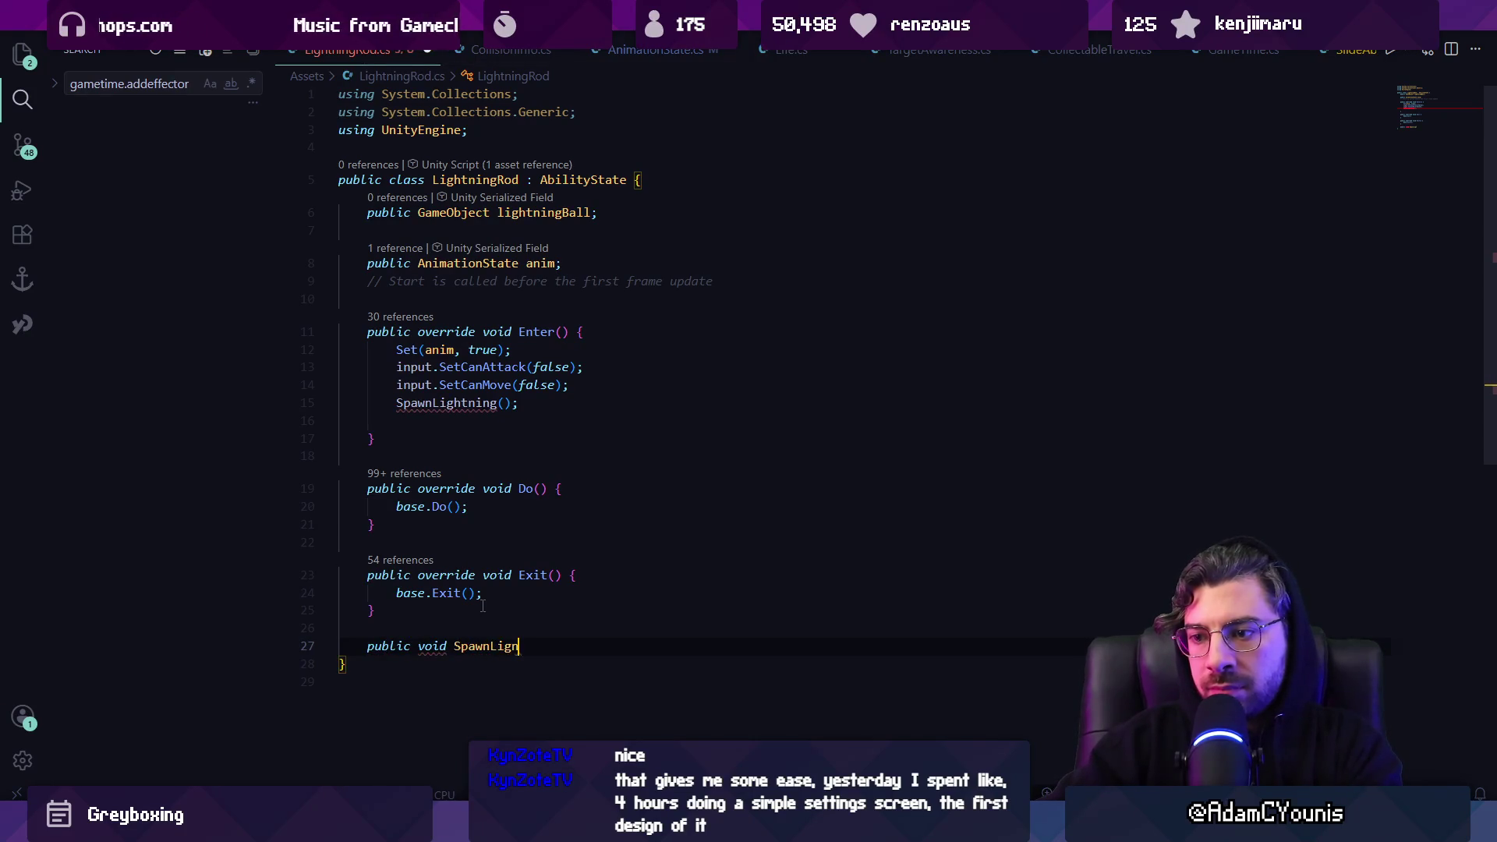
pyautogui.press('BackSpace')
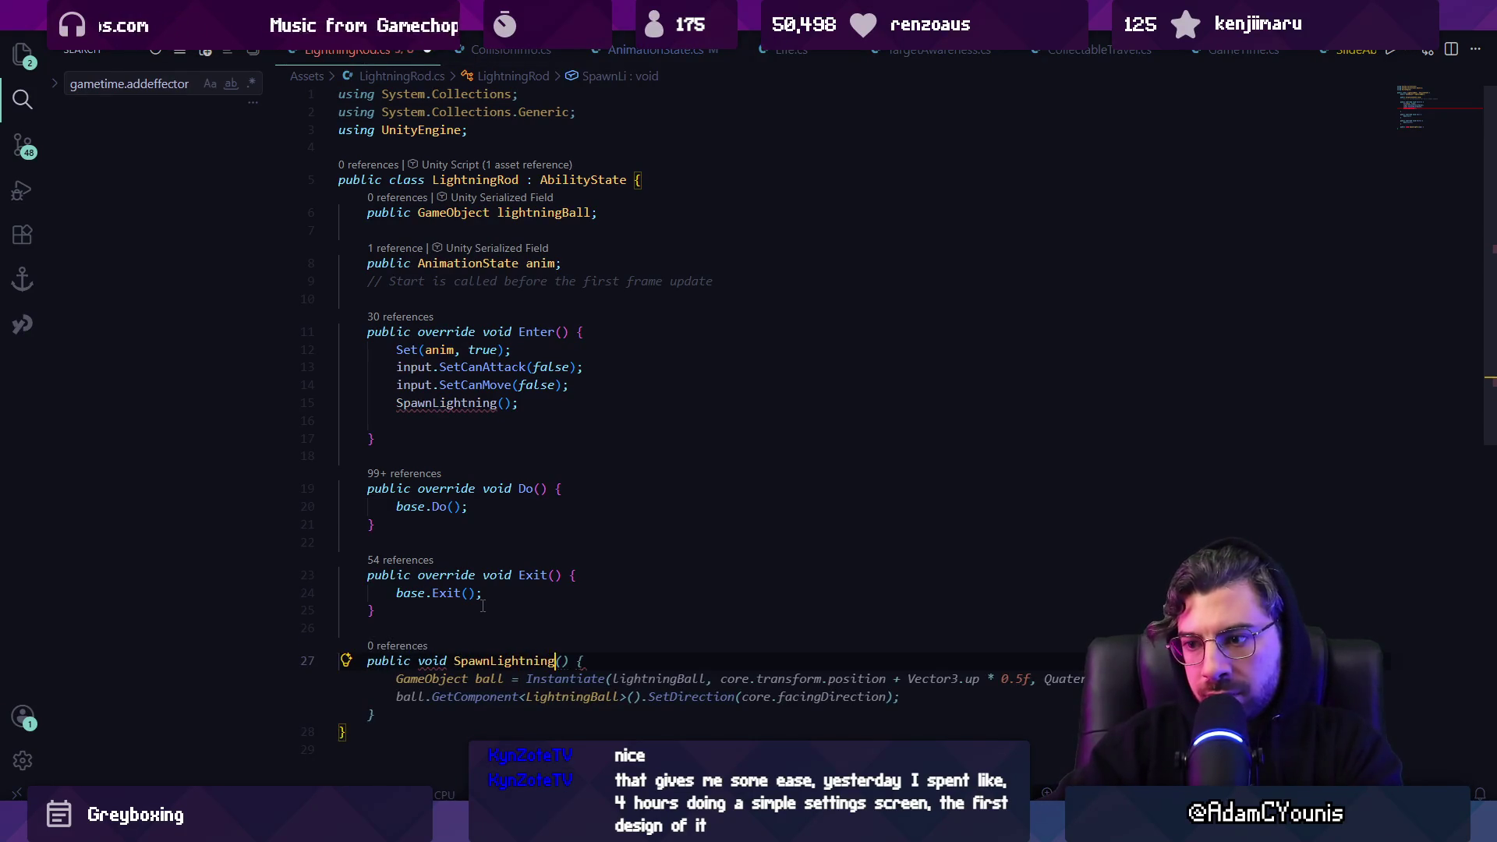
pyautogui.write('() {')
pyautogui.press('Return')
pyautogui.hotkey('ctrl', 'v')
pyautogui.hotkey('shift', 'alt', 'f')
# Add a comment planning an upward raycast to the ground or the camera top
pyautogui.press('Return')
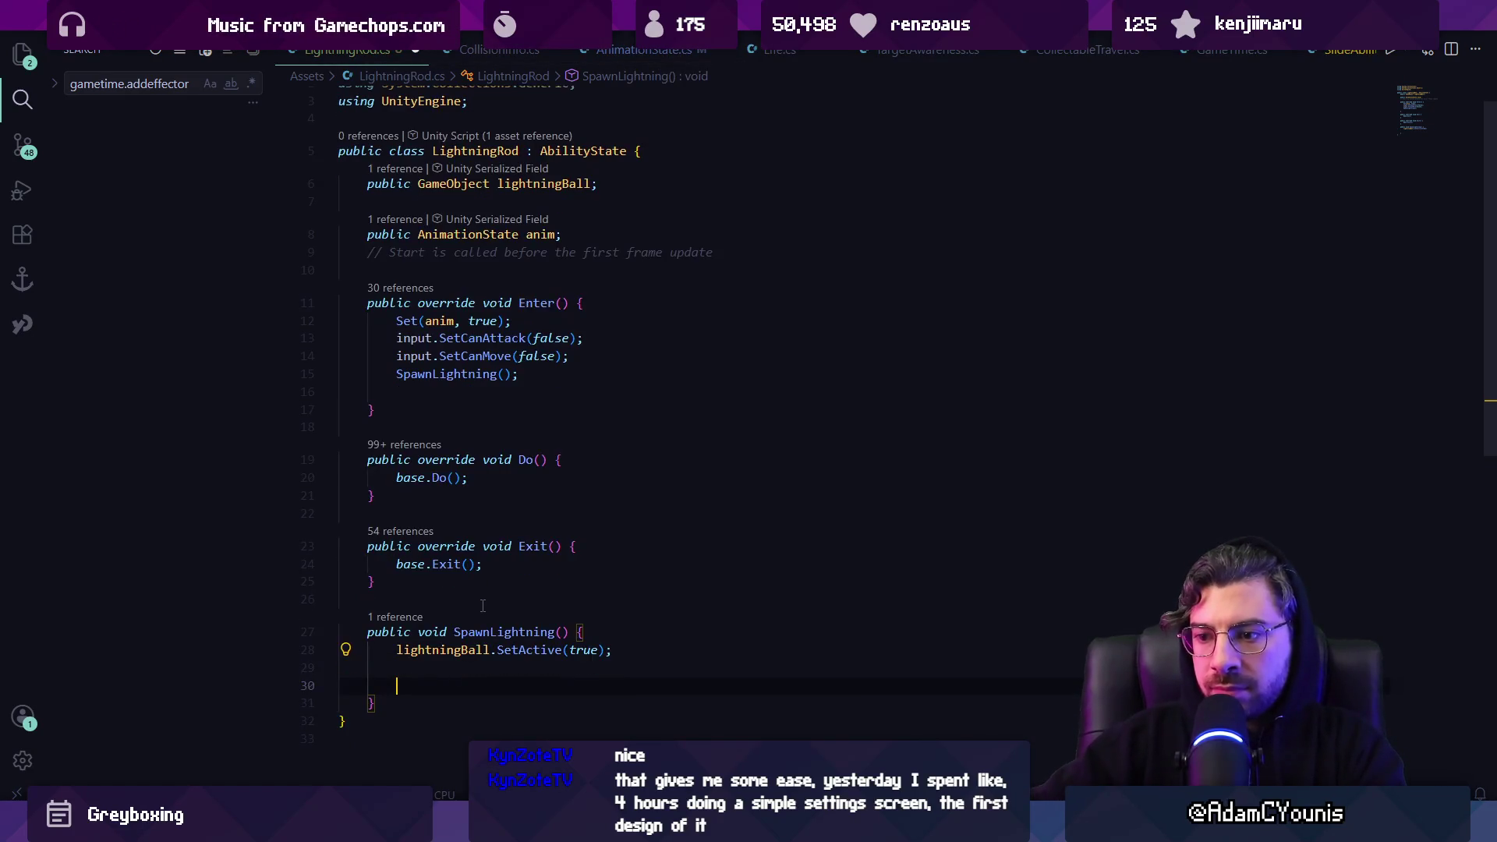
pyautogui.write('/raycase')
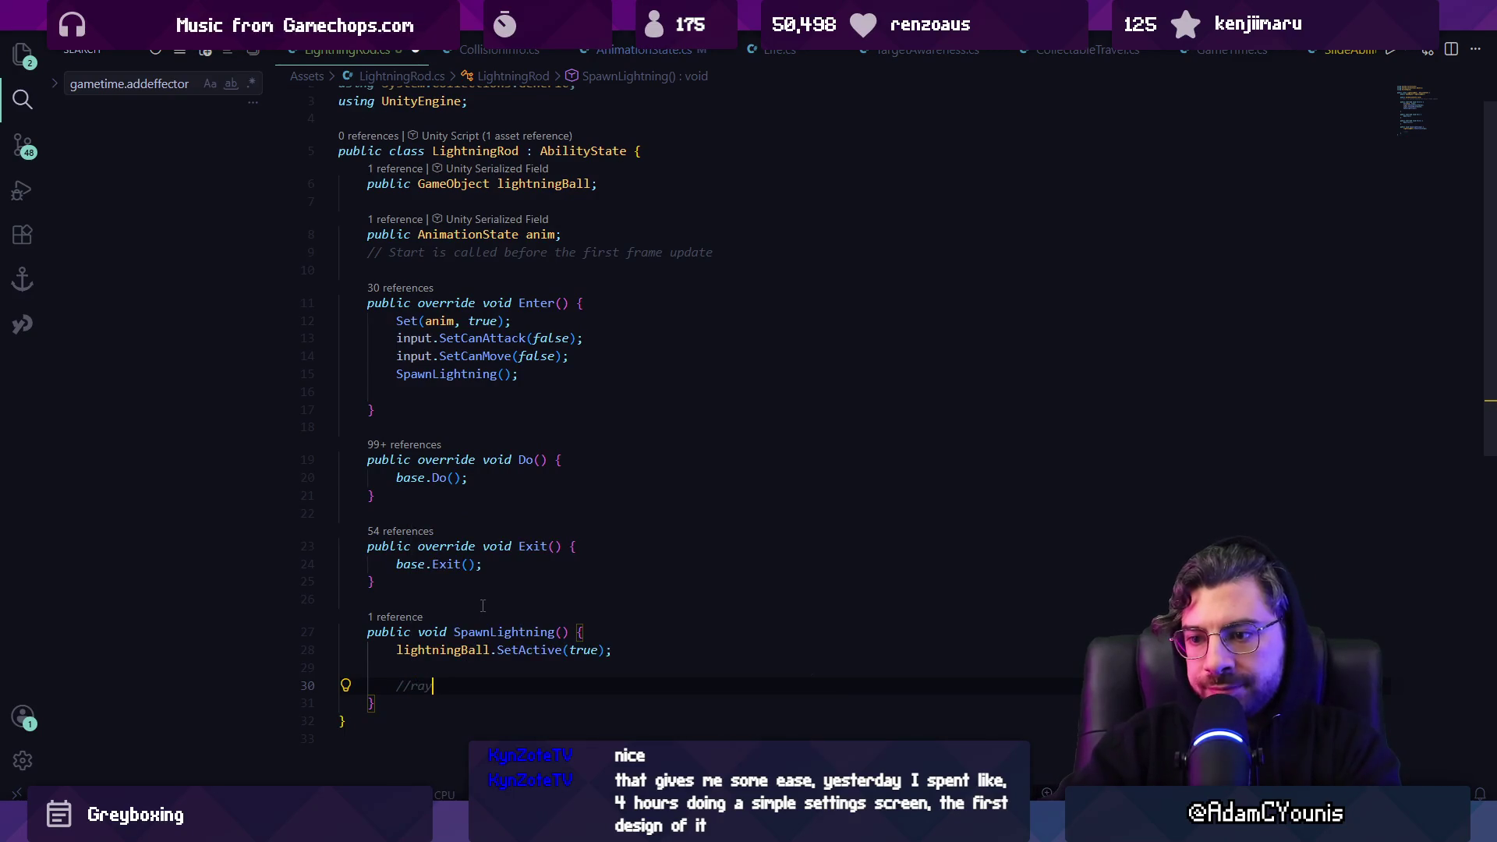
pyautogui.press('BackSpace')
pyautogui.write('t d')
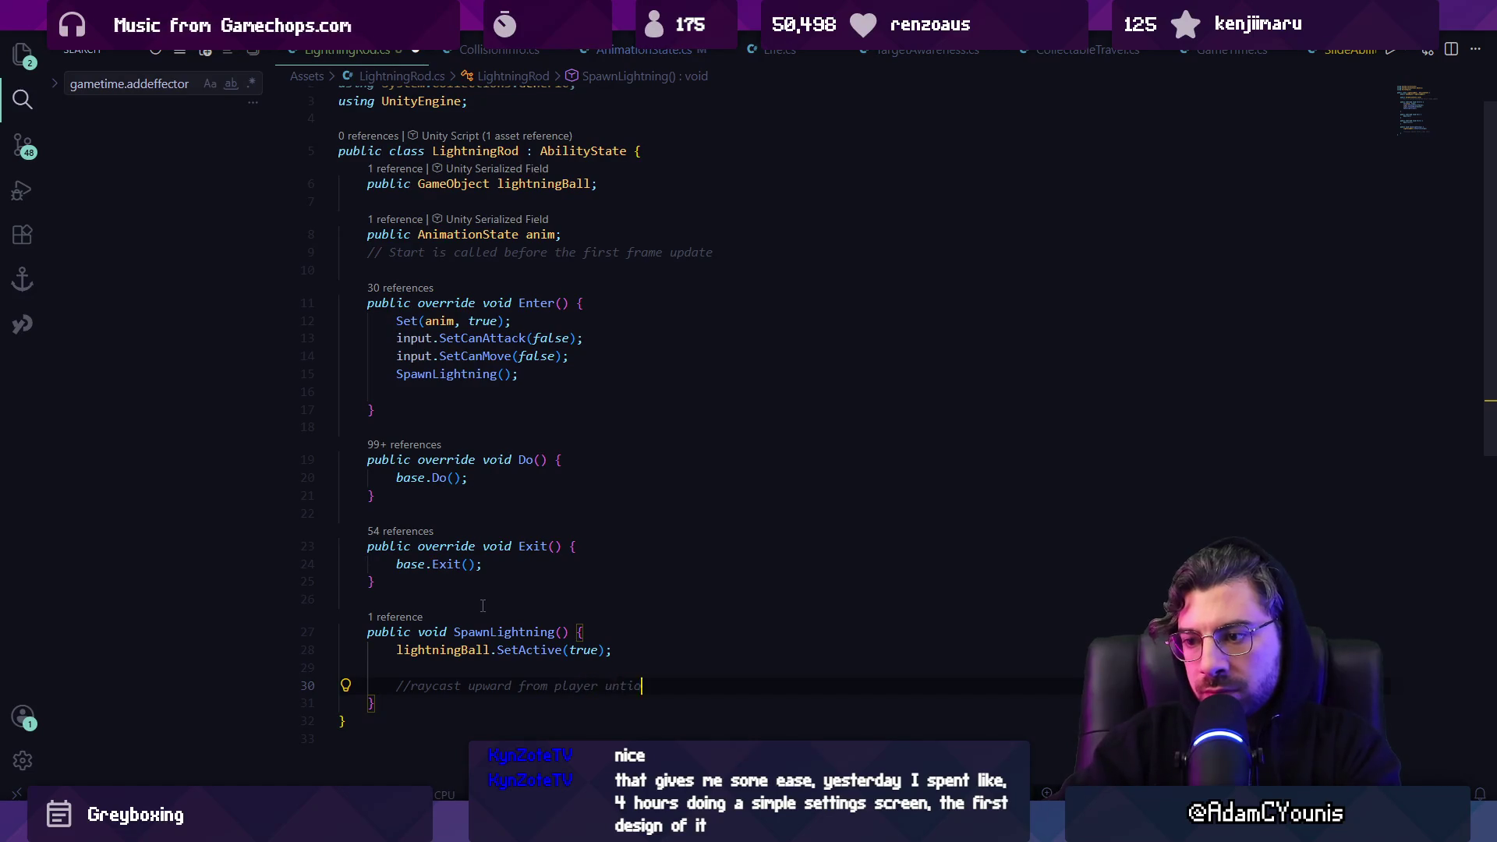
pyautogui.write('t ground, or otherwi')
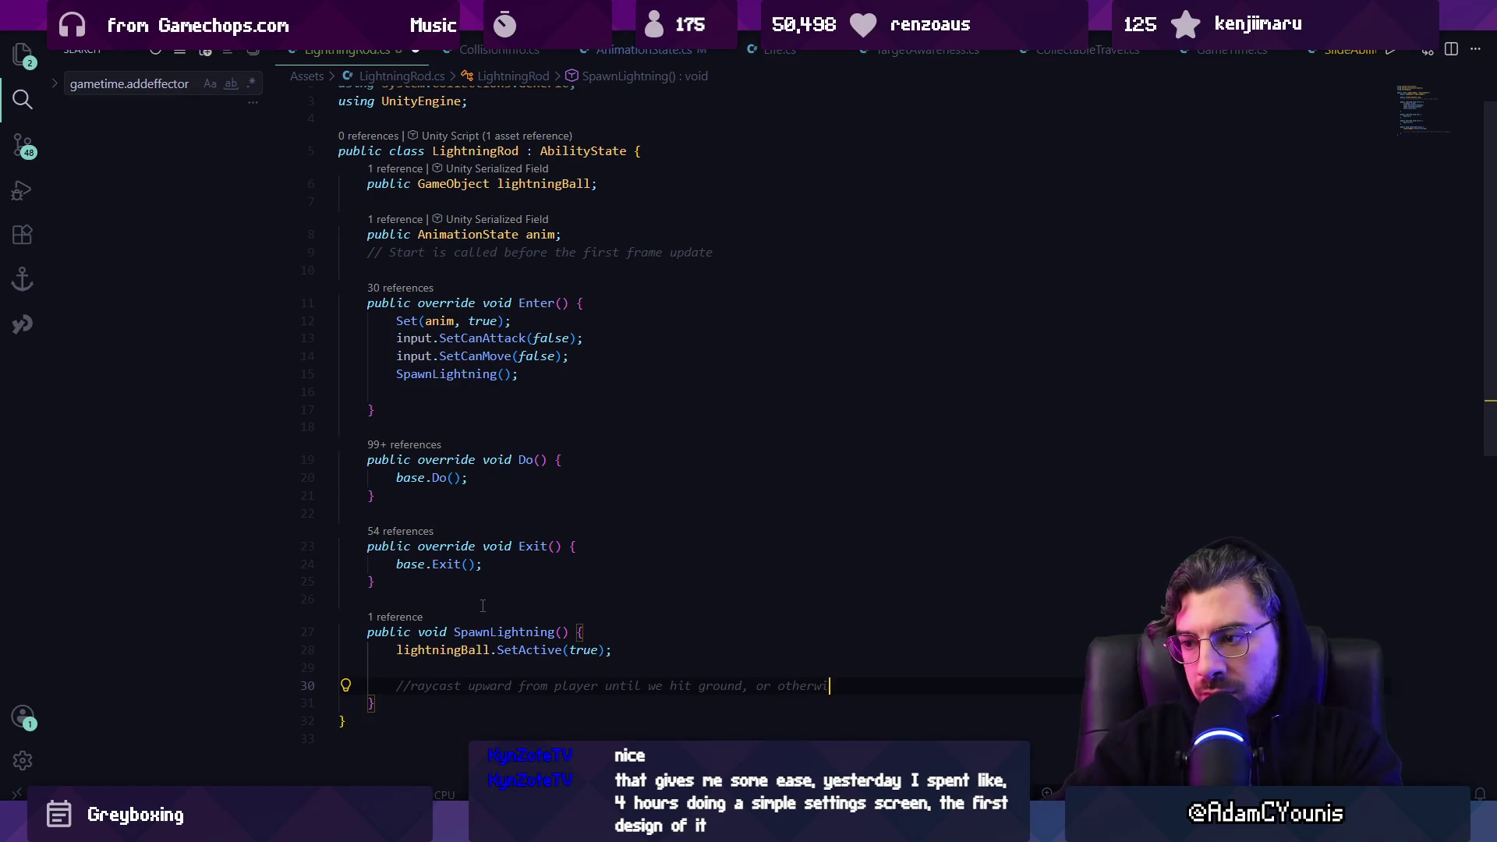
pyautogui.write('se 3 uni')
pyautogui.write('ts up')
pyautogui.hotkey('ctrl', 's')
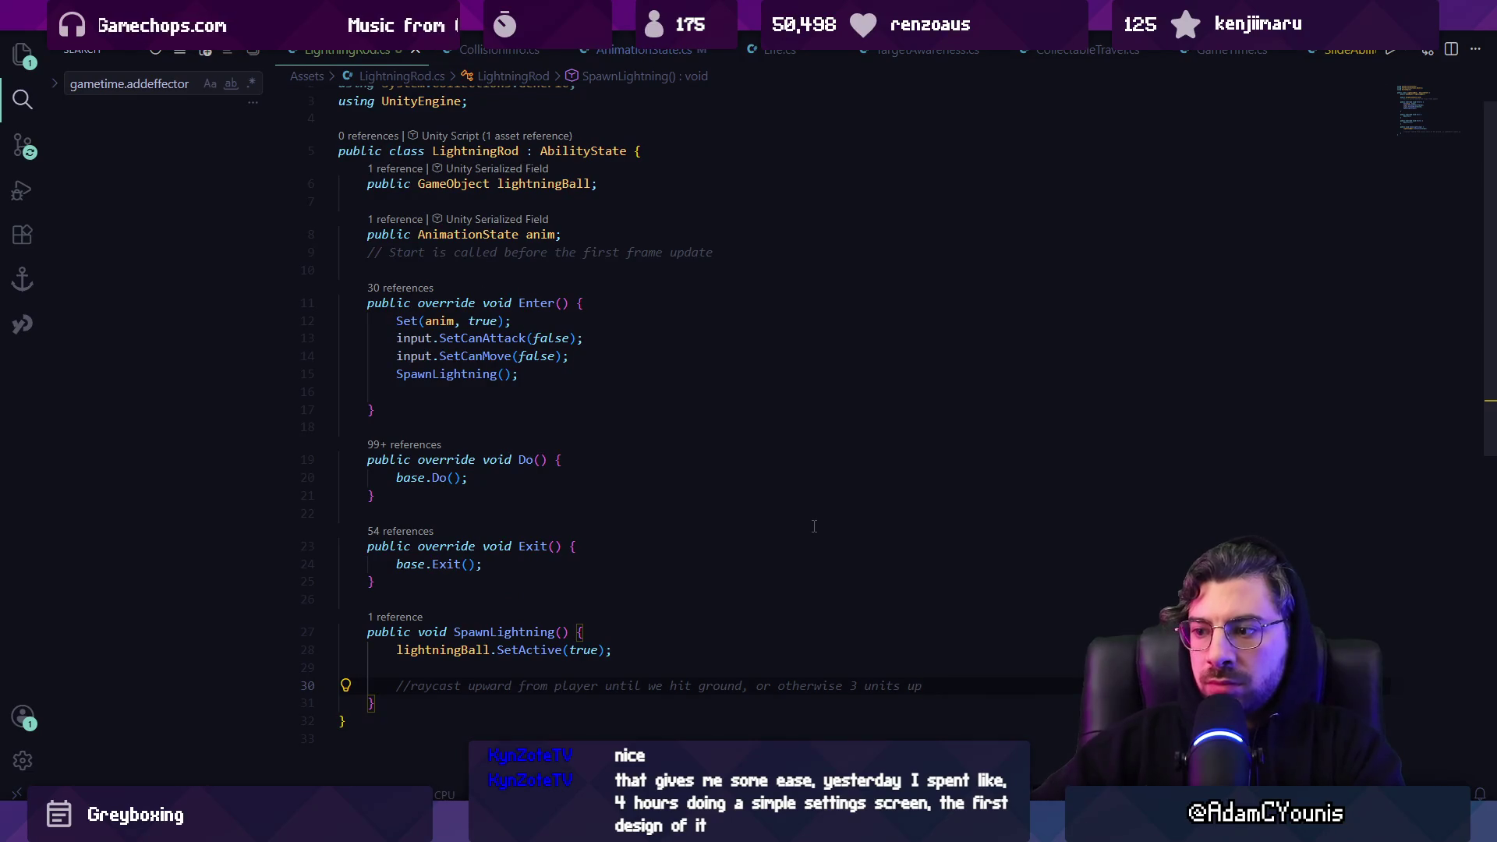
pyautogui.hotkey('ctrl', 'shift', 'Left')
pyautogui.hotkey('ctrl', 'shift', 'Left')
pyautogui.hotkey('ctrl', 'shift', 'Left')
pyautogui.write('to the')
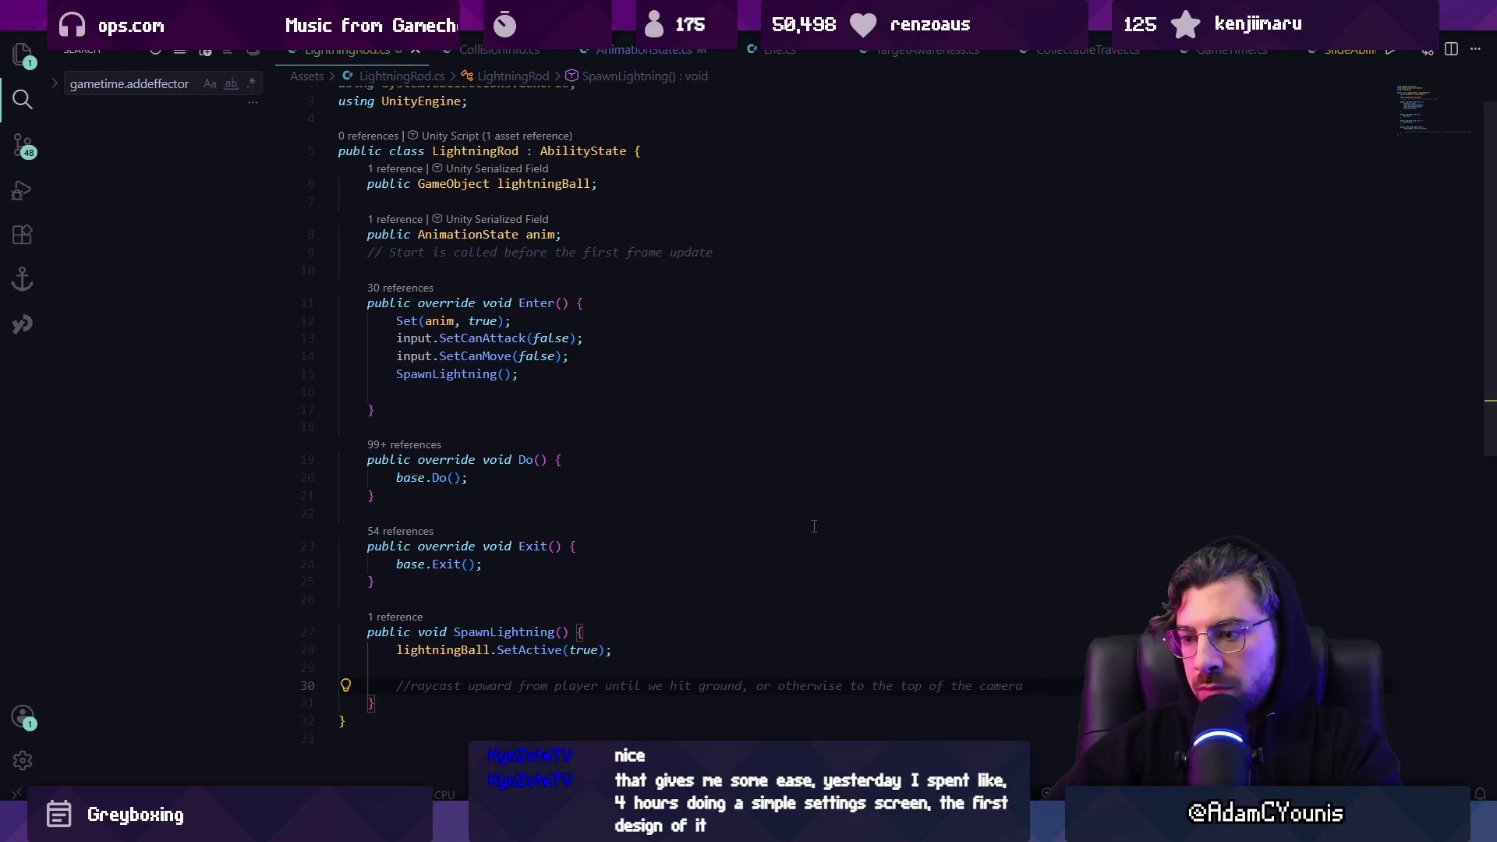
# Begin a Ray raycast line beneath the comment
pyautogui.scroll(-1, 938, 577)
pyautogui.press('Return')
pyautogui.write('public Vector2 GetLightningSpawnPosition() {')
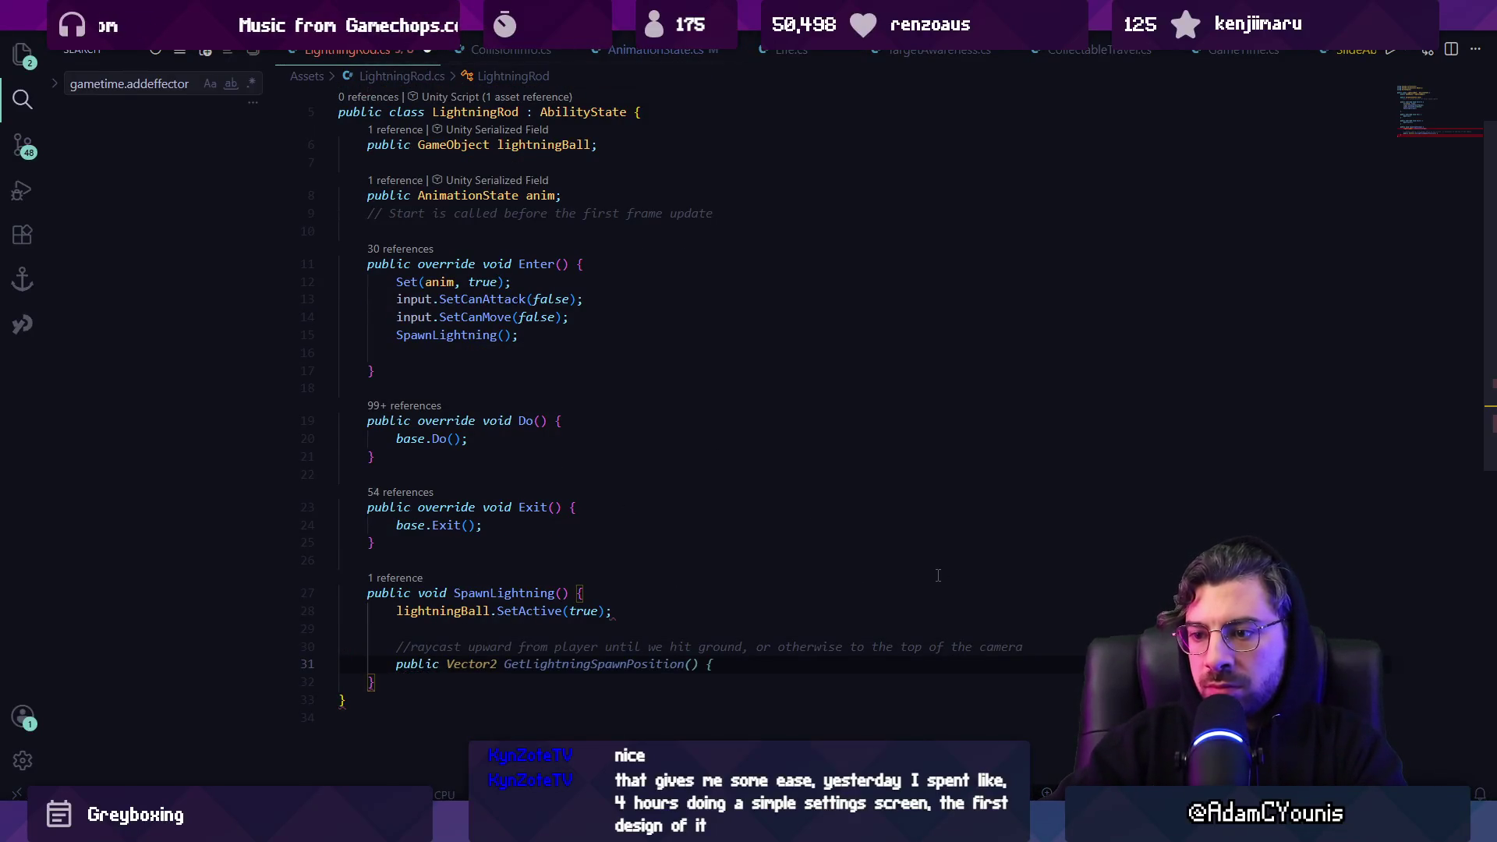
pyautogui.hotkey('ctrl', 'shift', 'Left')
pyautogui.press('BackSpace')
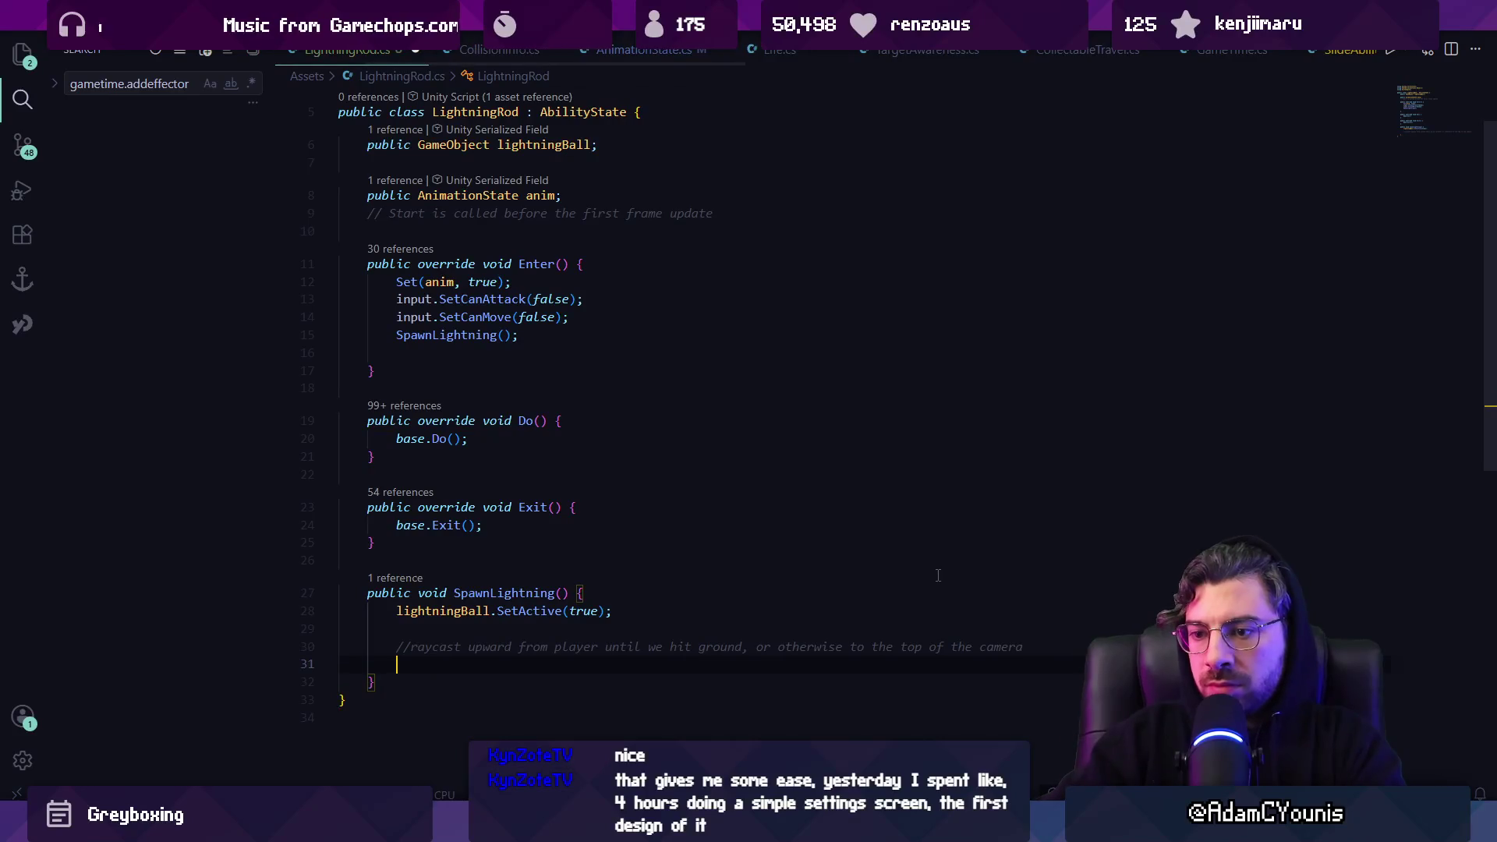
pyautogui.write('Ray')
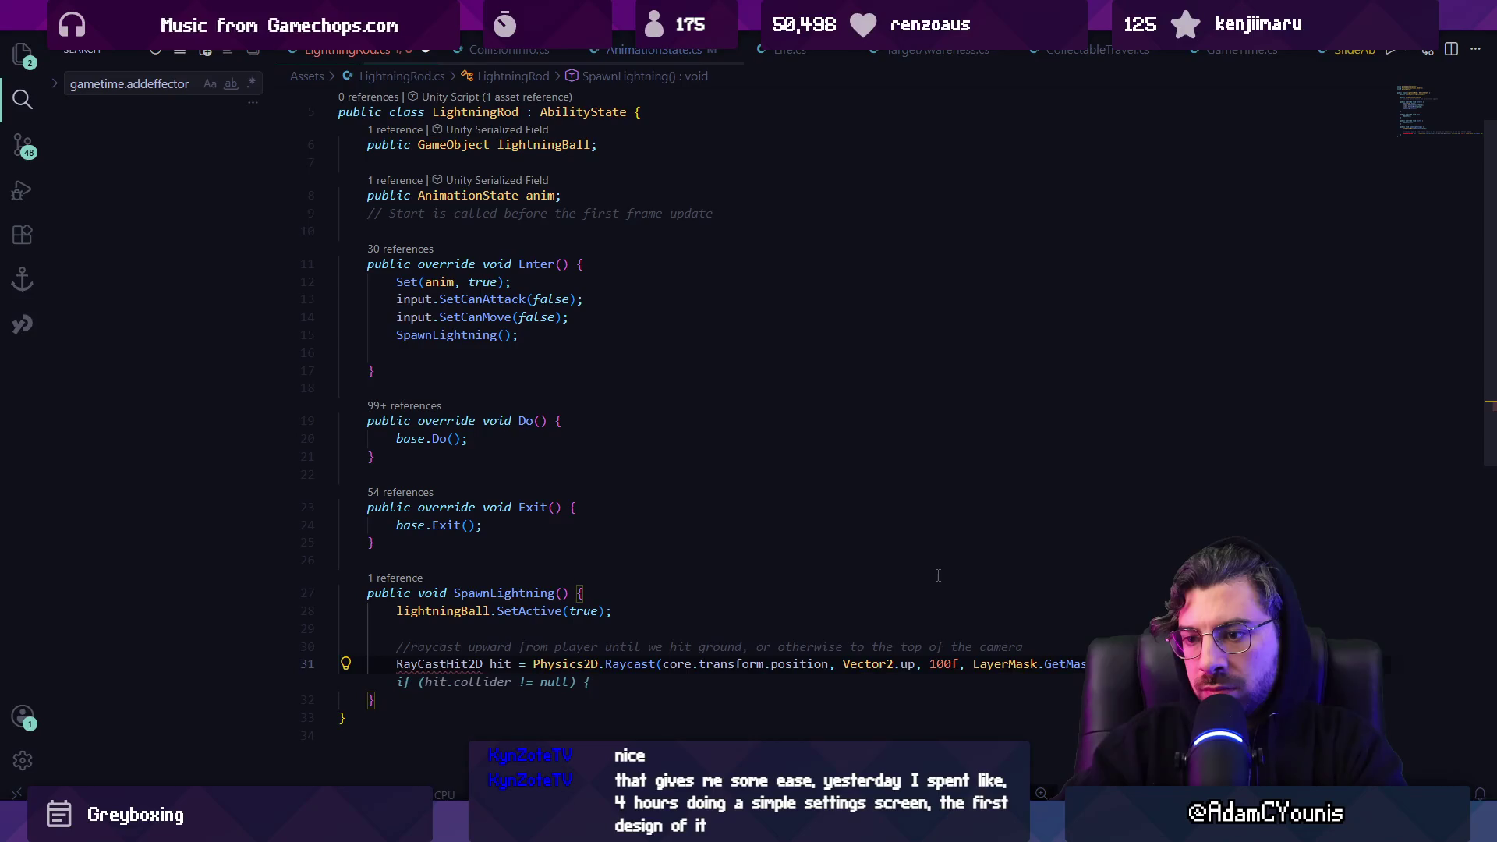
# Accept the suggested upward Raycast line, adjust its arguments, and save the script
pyautogui.press('BackSpace')
pyautogui.press('BackSpace')
pyautogui.write('cast')
pyautogui.press('Tab')
pyautogui.hotkey('ctrl', 's')
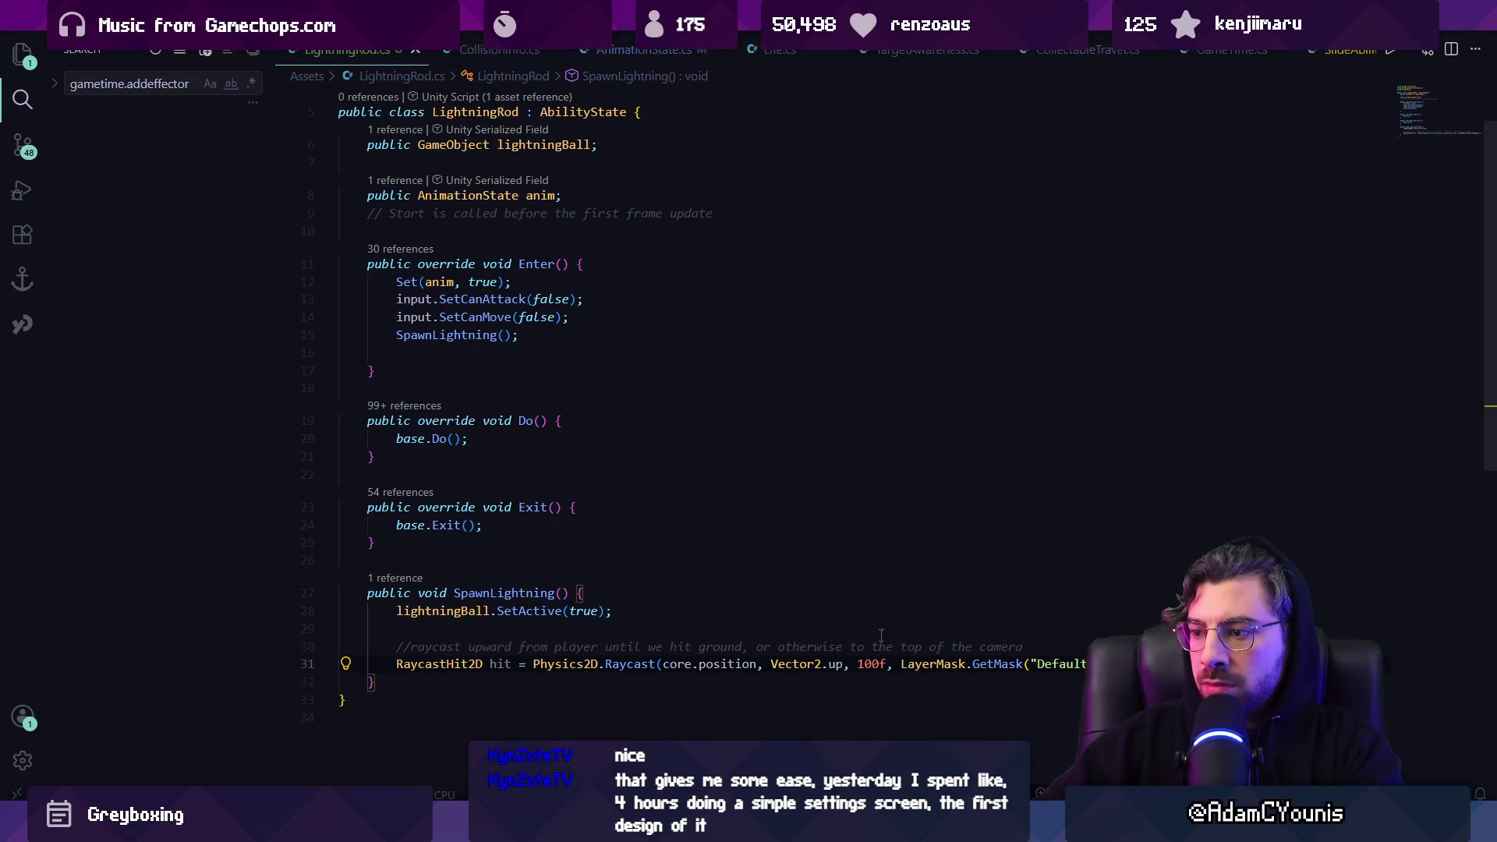
pyautogui.click(851, 664)
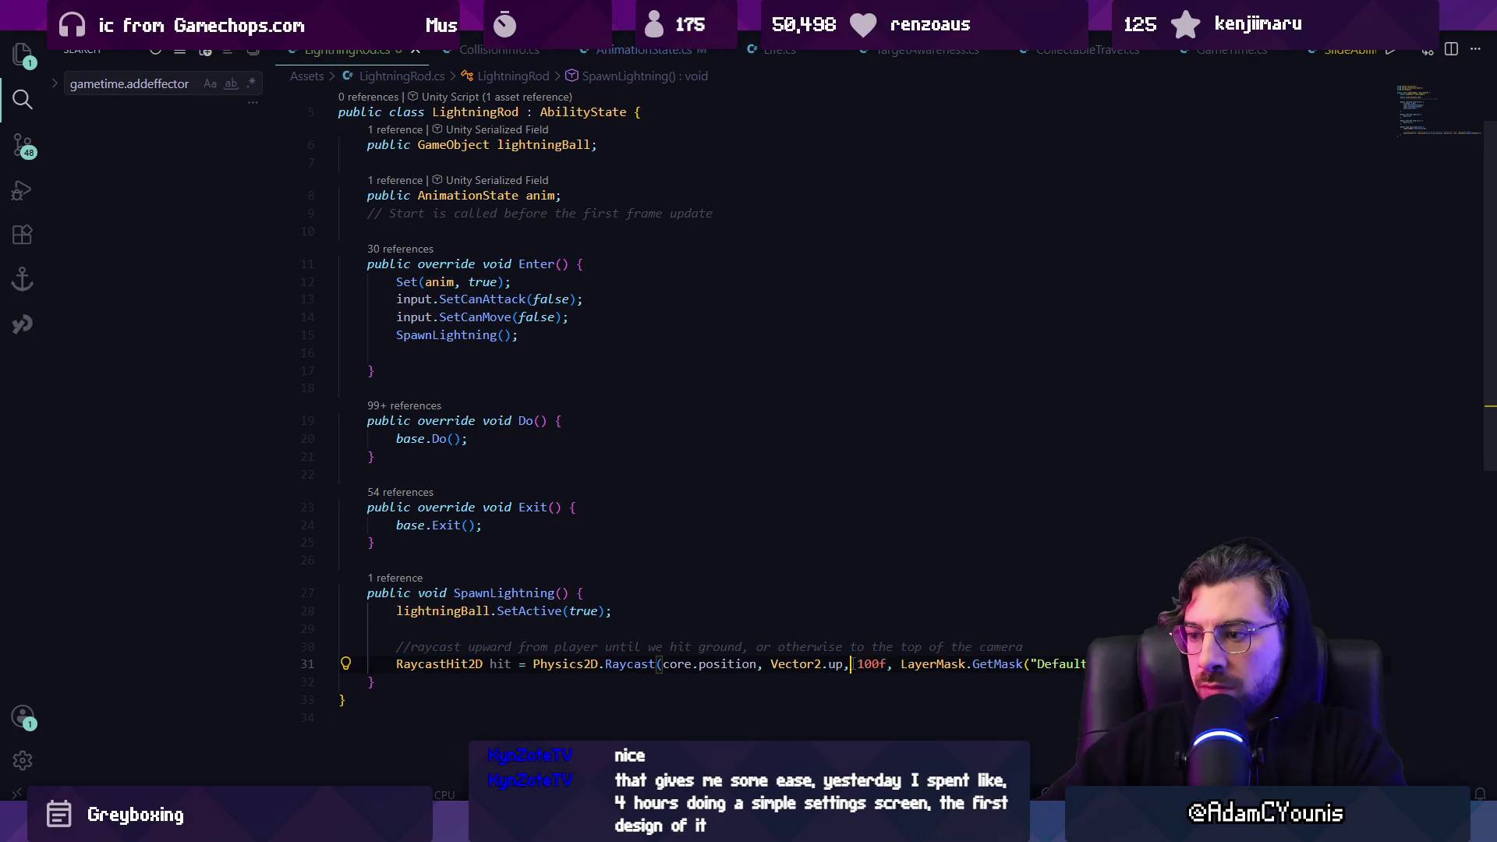
pyautogui.press('BackSpace')
pyautogui.write(',')
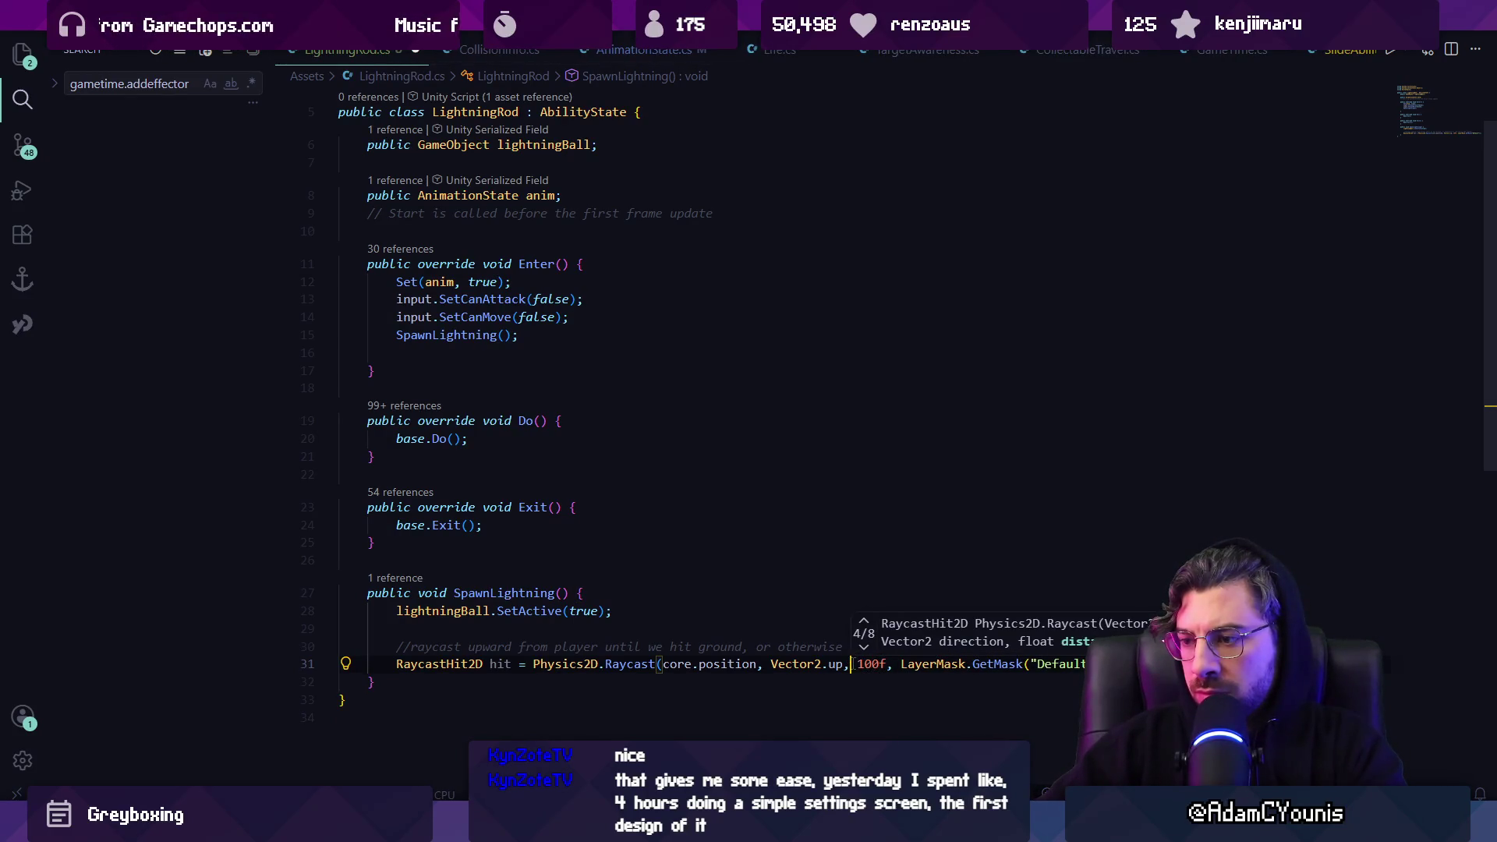
pyautogui.press('Escape')
pyautogui.hotkey('ctrl', 's')
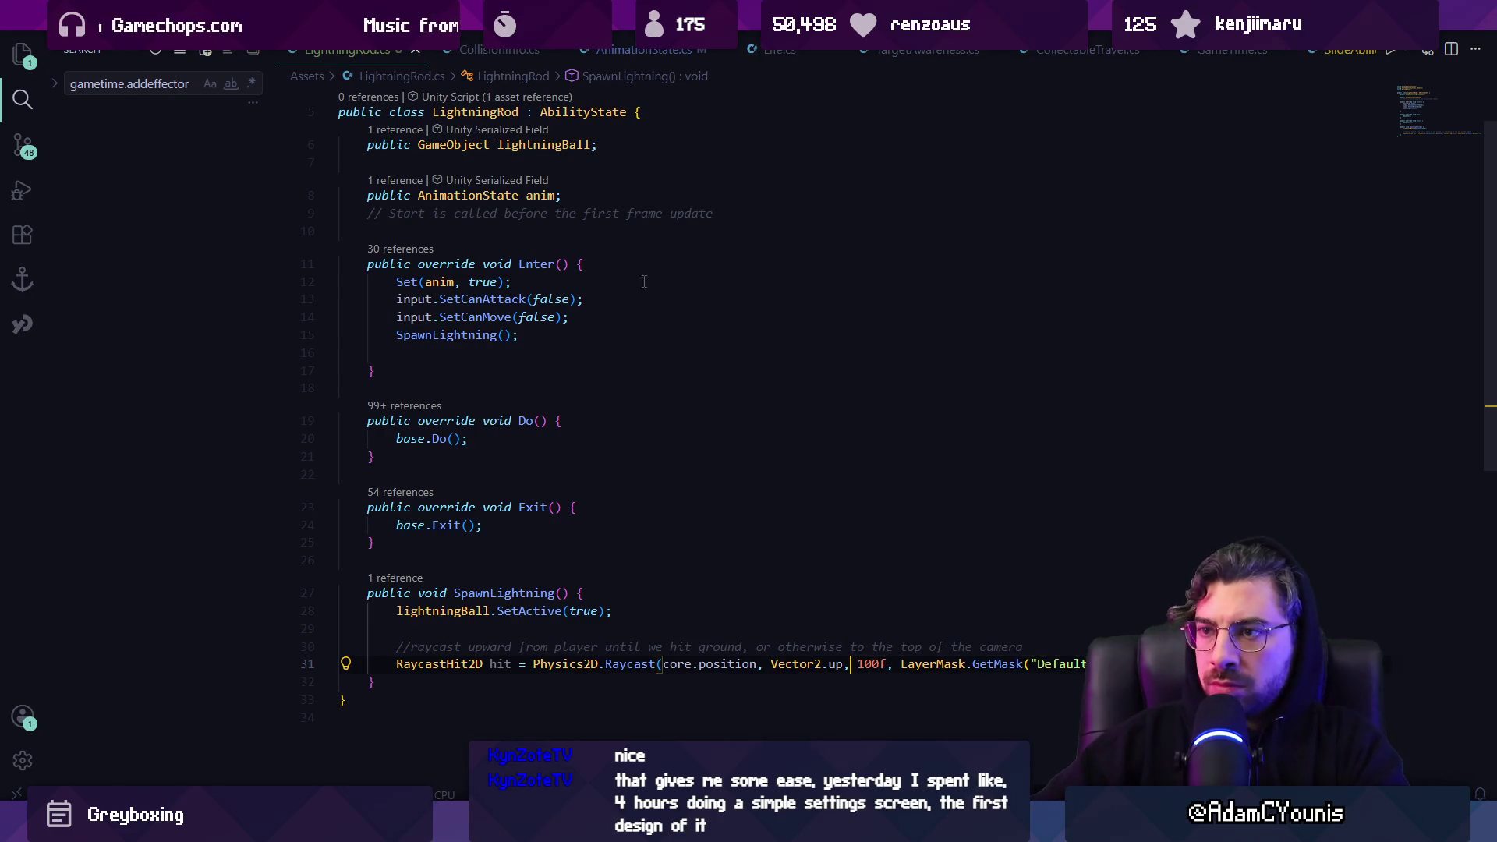
# Declare float length = 4 above the raycast and pass length instead of 100f
pyautogui.click(832, 627)
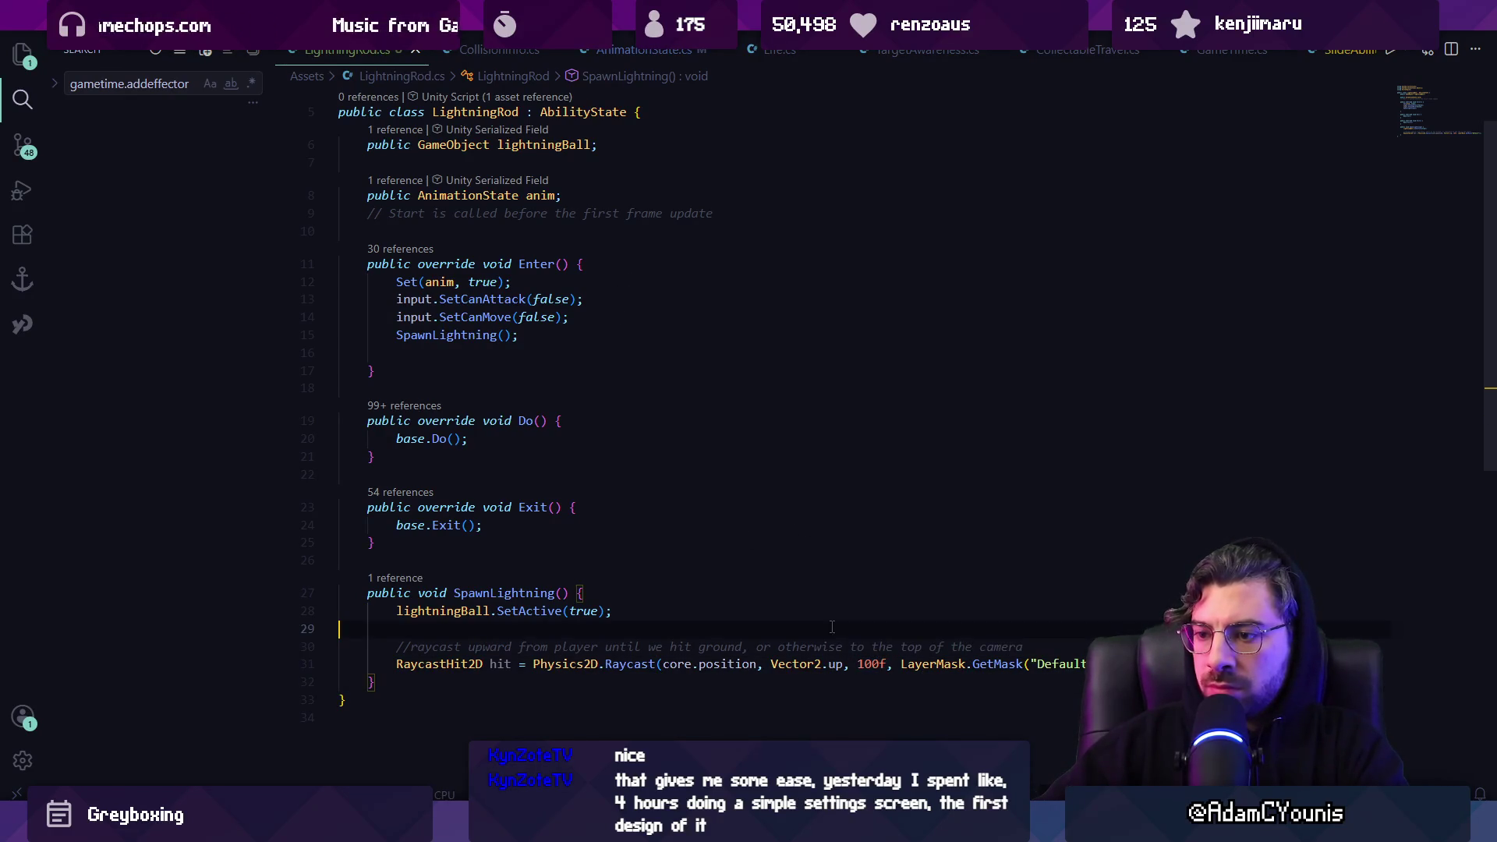
pyautogui.write('bool')
pyautogui.hotkey('ctrl', 'shift', 'Left')
pyautogui.write('fglot length = 100f;')
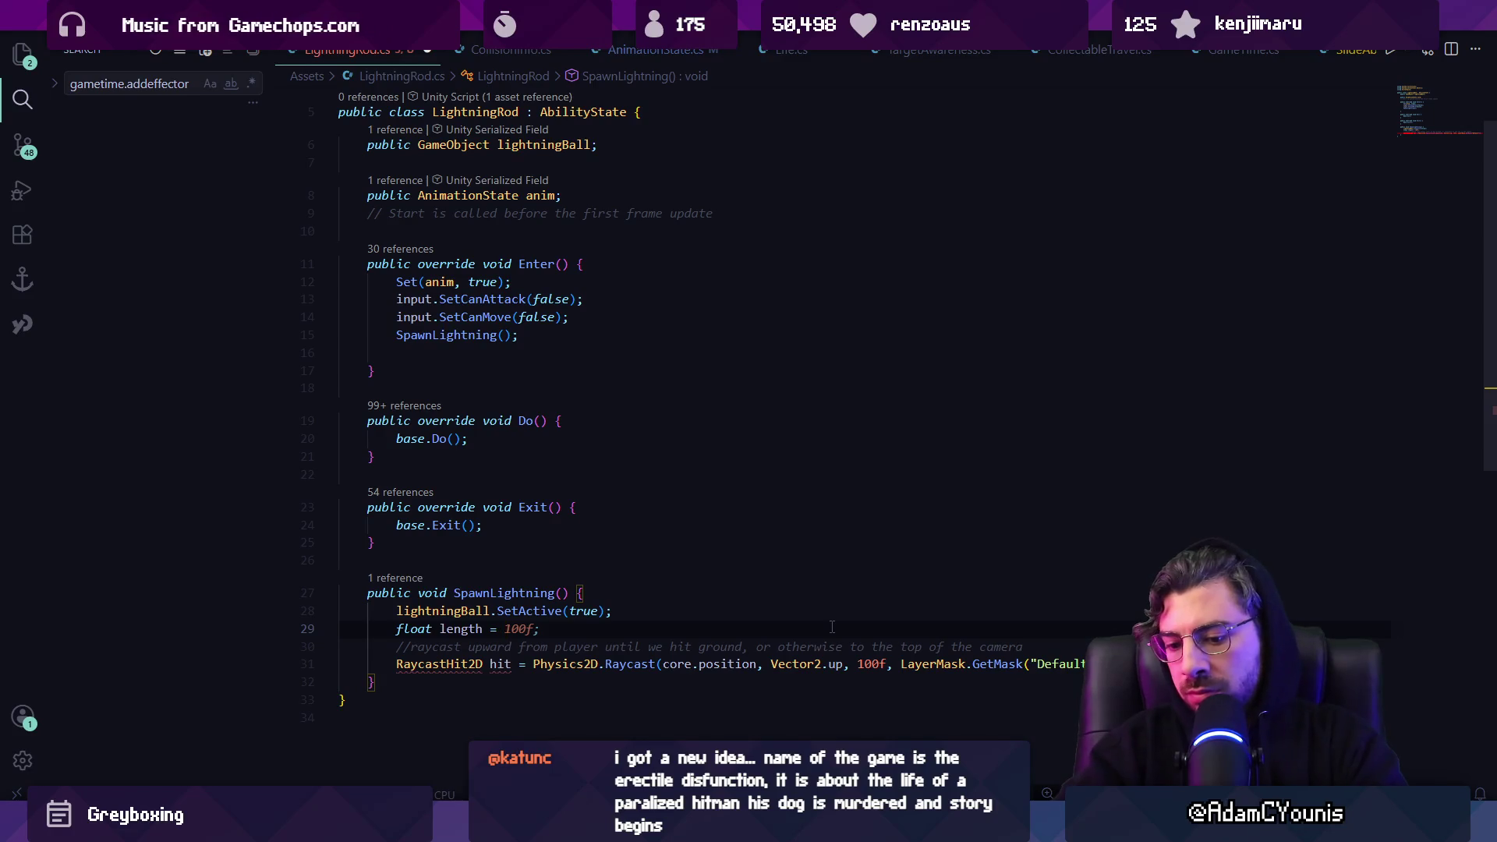
pyautogui.hotkey('ctrl', 'Delete')
pyautogui.write('4')
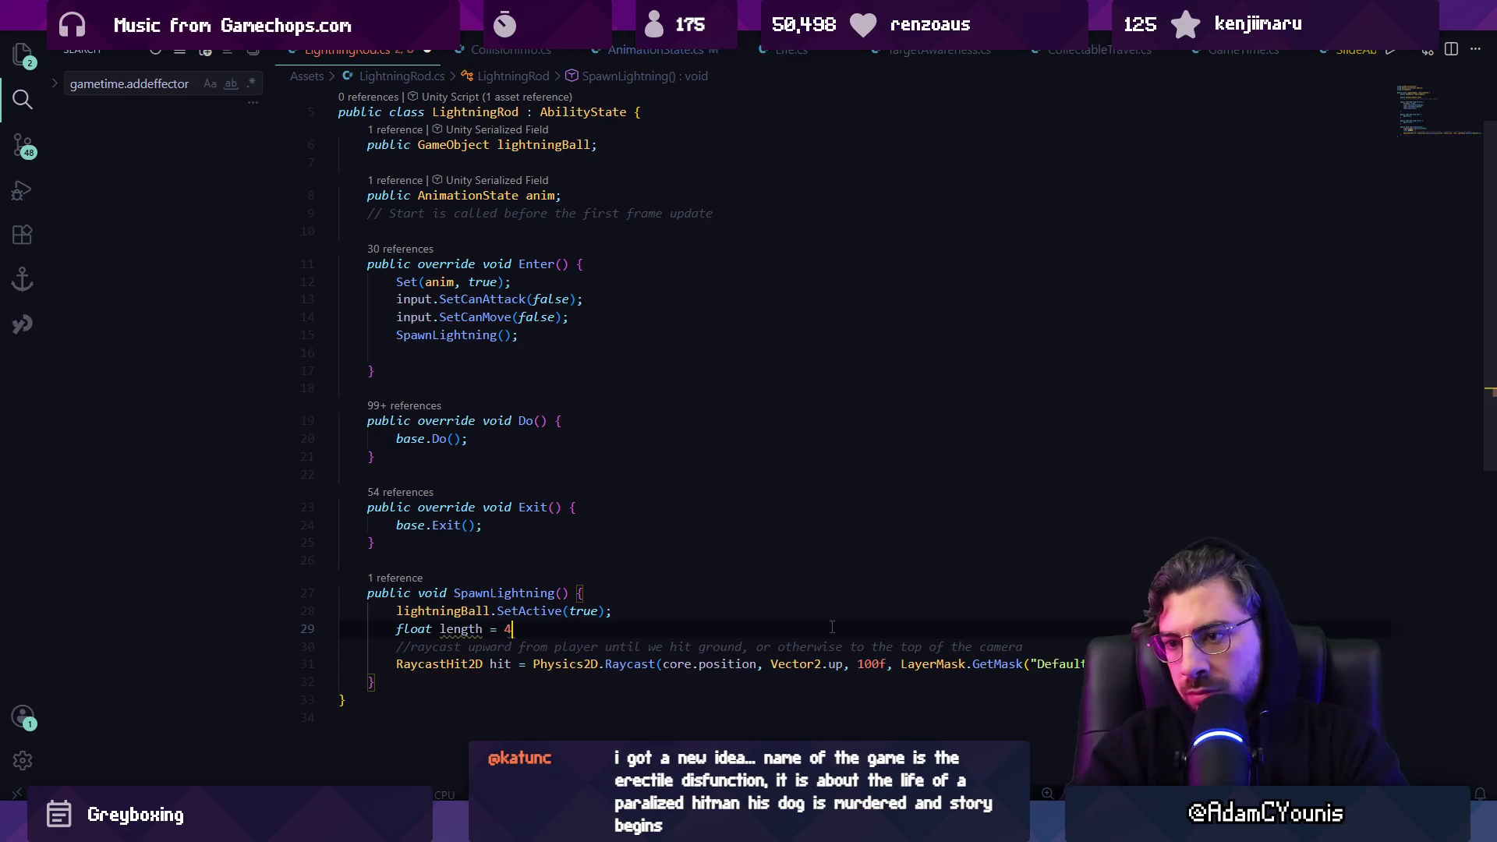
pyautogui.press('Down')
pyautogui.hotkey('ctrl', 'shift', 'Right')
pyautogui.hotkey('ctrl', 'shift', 'Right')
pyautogui.hotkey('ctrl', 'shift', 'Right')
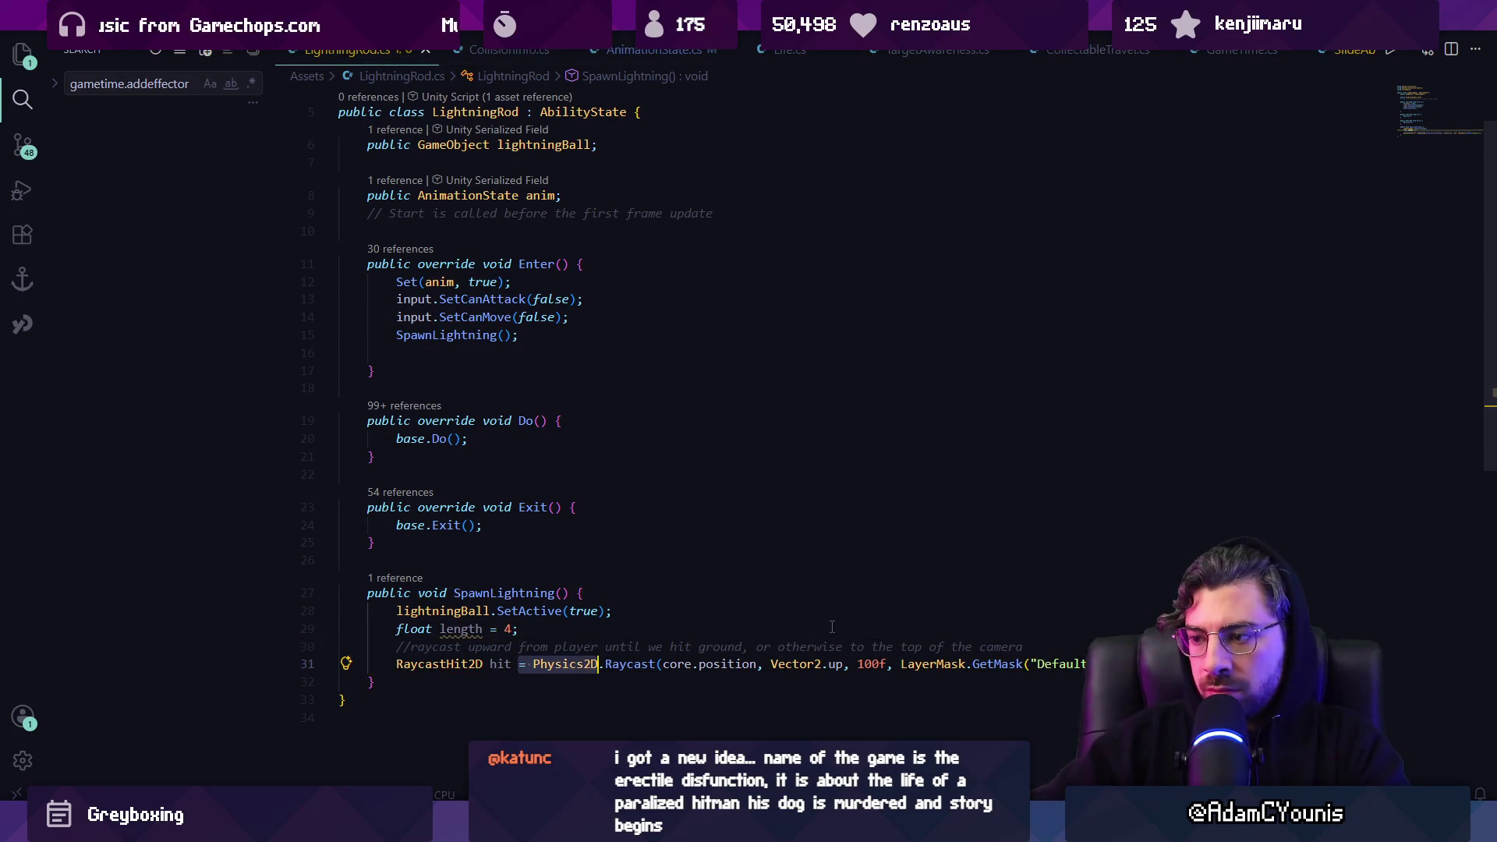
pyautogui.press('Right')
pyautogui.hotkey('ctrl', 'shift', 'Right')
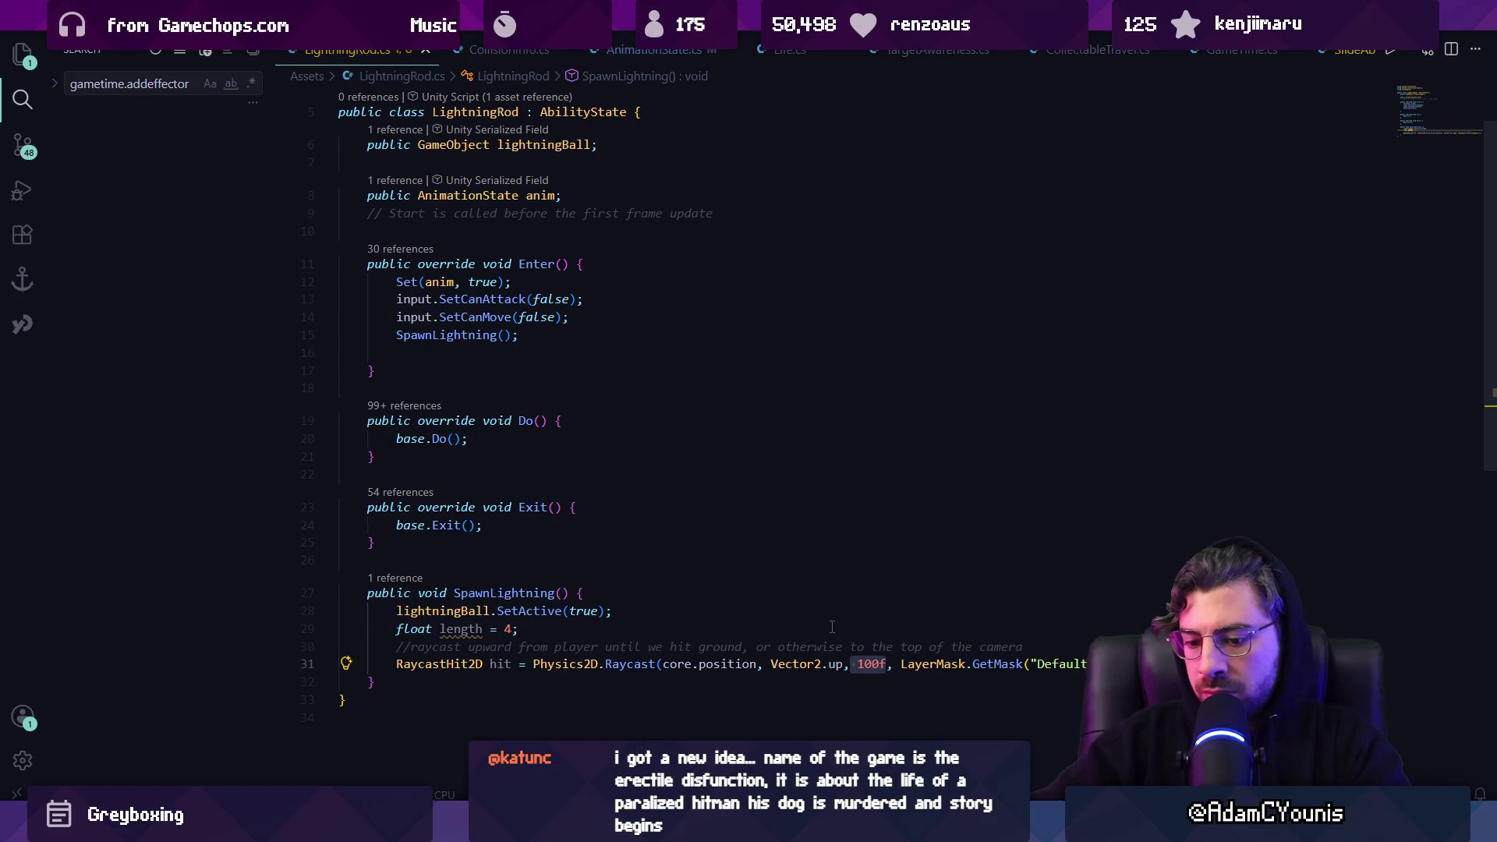
pyautogui.write('4')
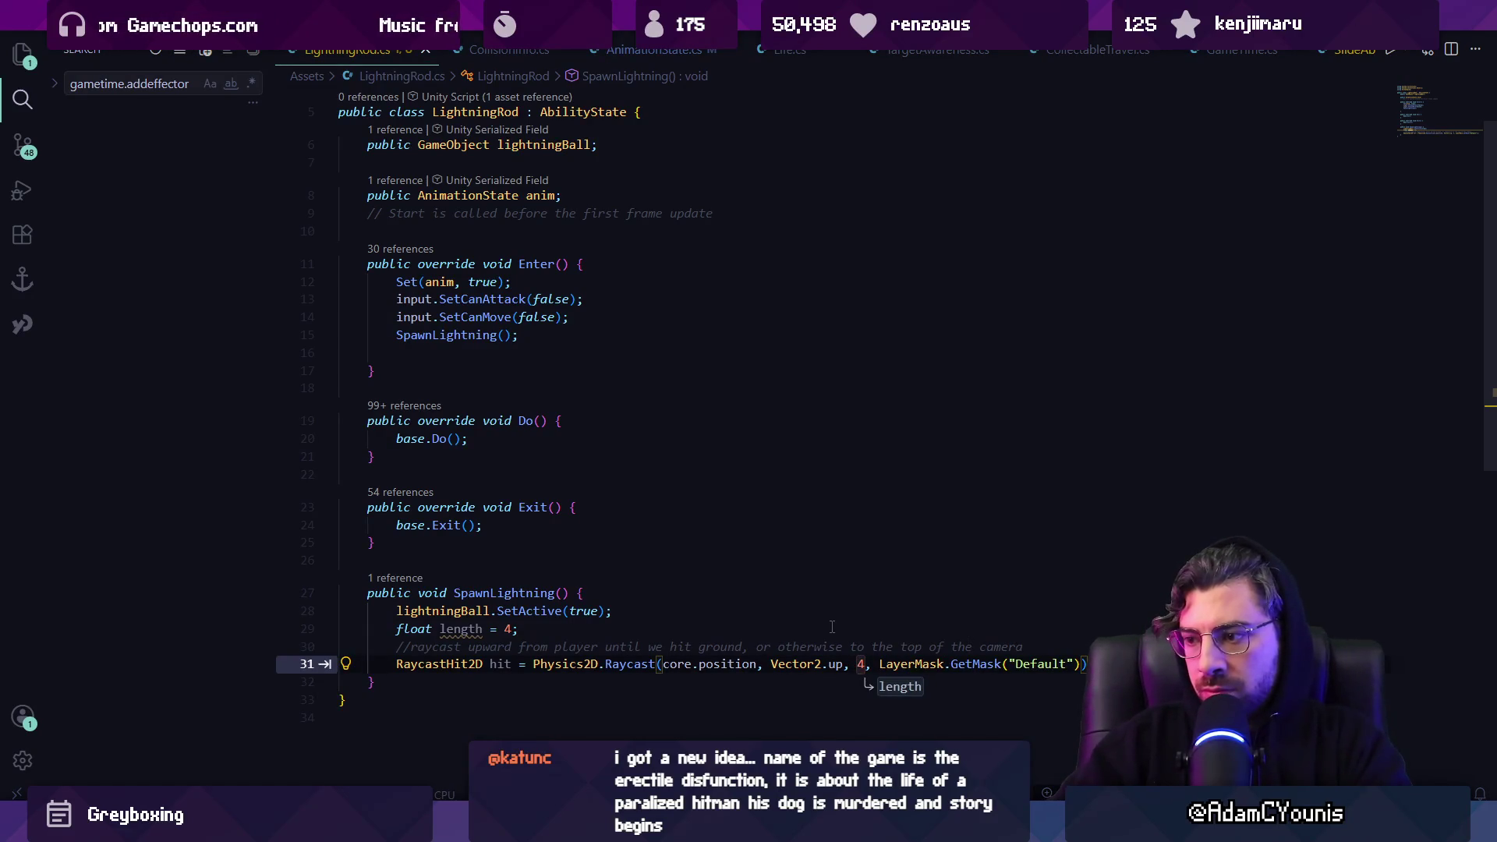
pyautogui.press('Tab')
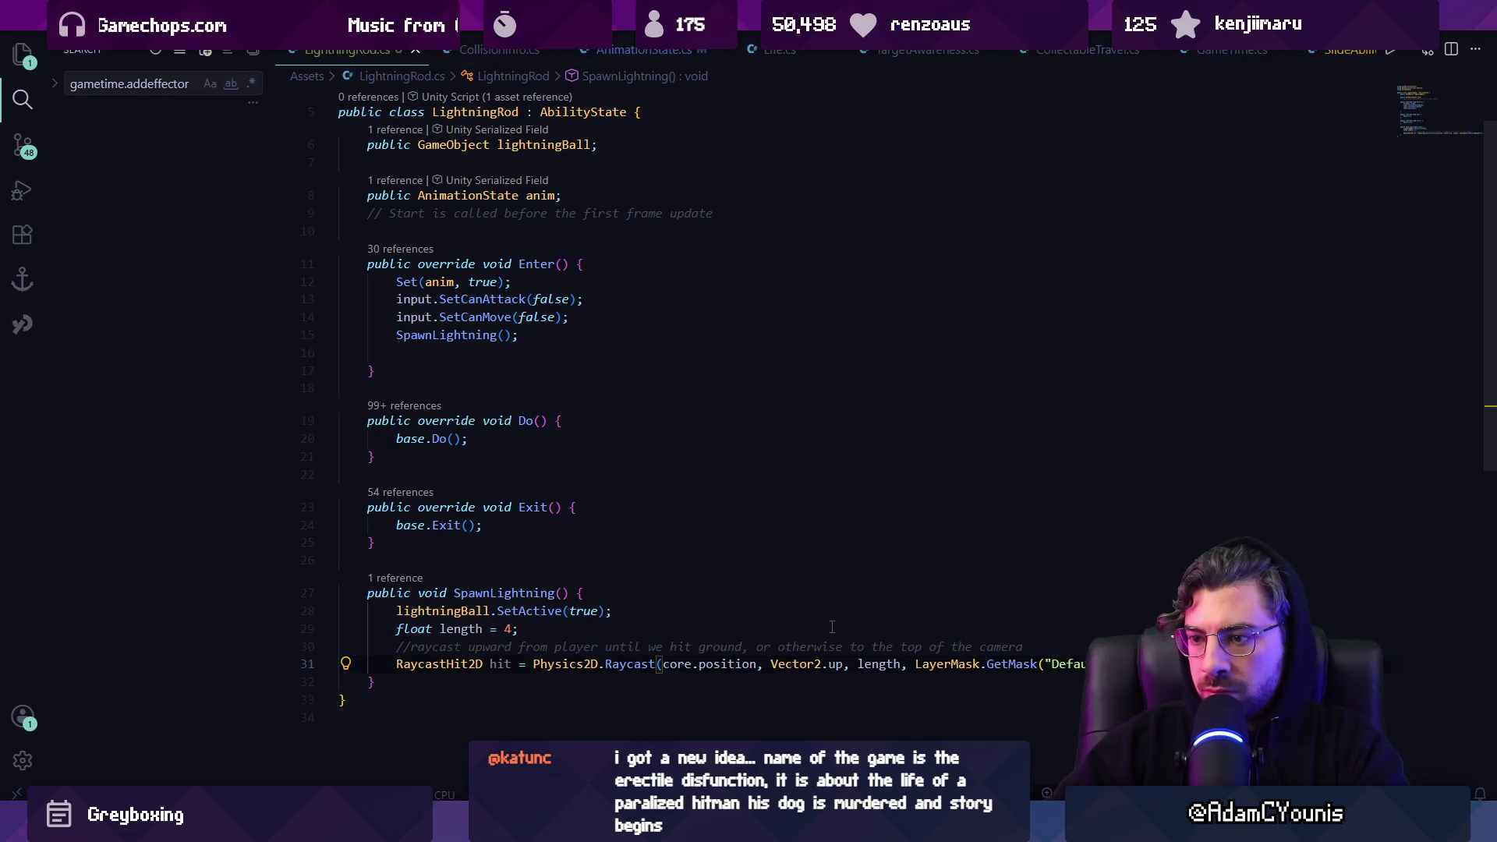
# Replace the LayerMask.GetMask argument with a selfAwareness reference
pyautogui.scroll(2, 829, 551)
pyautogui.click(592, 301)
pyautogui.click(1049, 731)
pyautogui.scroll(-1, 828, 551)
pyautogui.hotkey('ctrl', 'shift', 'Left')
pyautogui.hotkey('ctrl', 'shift', 'Left')
pyautogui.hotkey('ctrl', 'shift', 'Left')
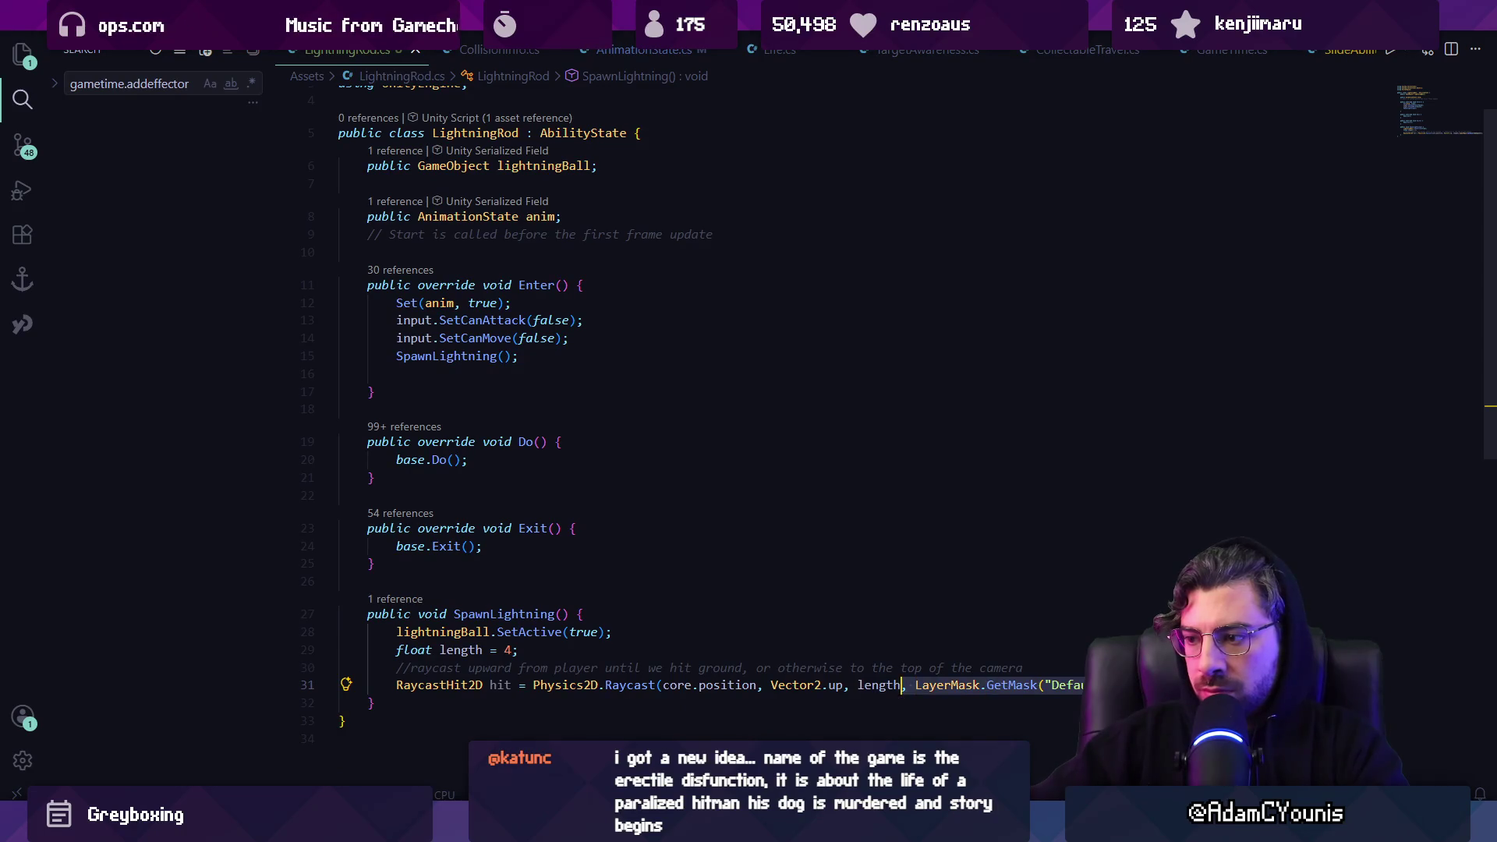
pyautogui.write(',selfAwa')
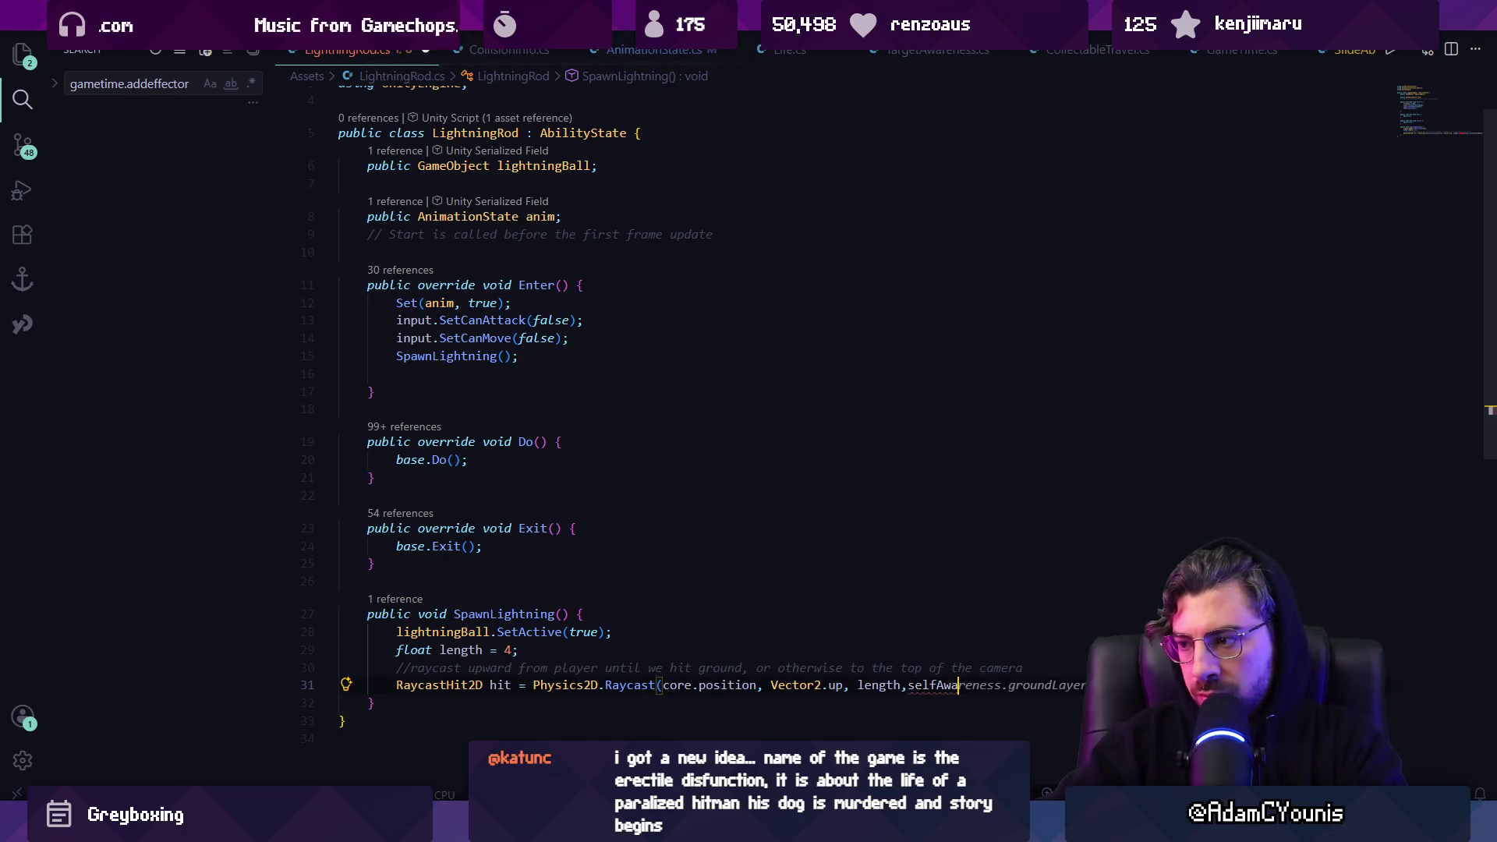
pyautogui.write('.')
pyautogui.press('Left')
pyautogui.write('reness.')
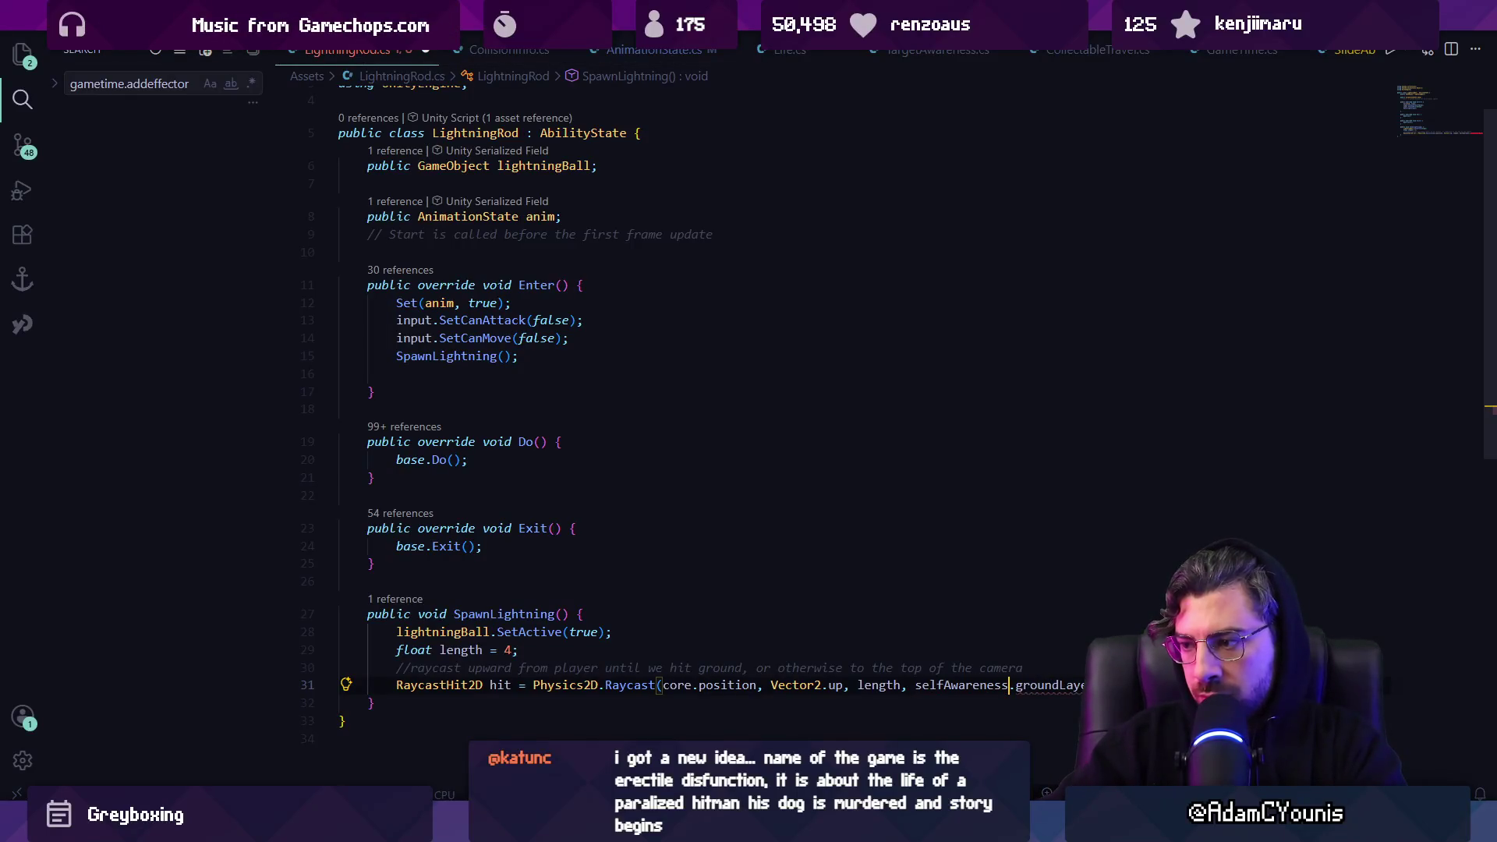
pyautogui.write('obstructi')
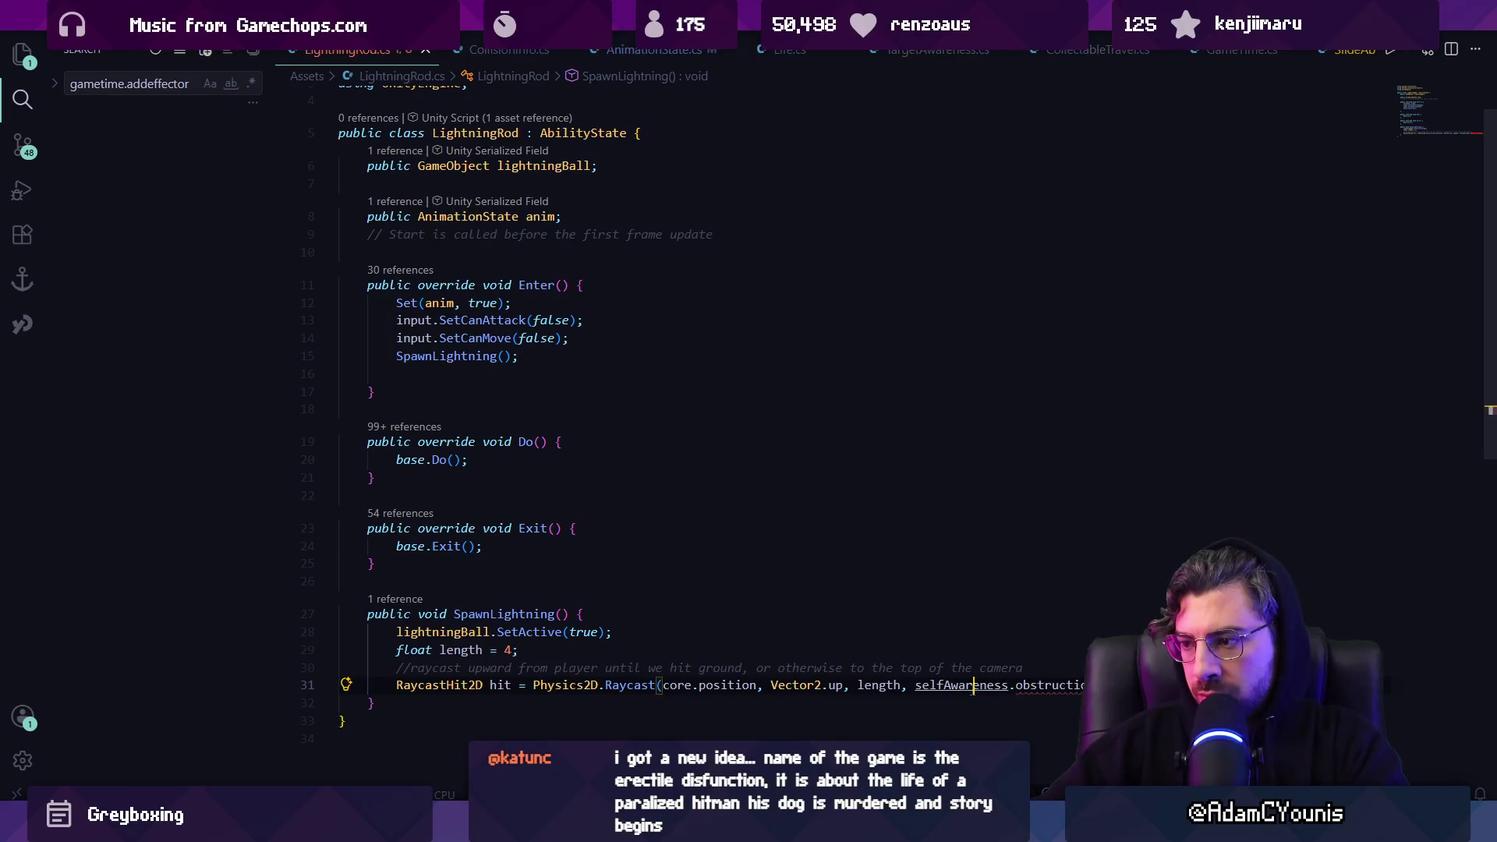
# Look up the mask field in SelfAwareness, then finish it as selfAwareness.obstacle.mask and save
pyautogui.keyDown('ctrl'); pyautogui.click(947, 687); pyautogui.keyUp('ctrl')
pyautogui.keyDown('ctrl'); pyautogui.click(485, 336); pyautogui.keyUp('ctrl')
pyautogui.hotkey('ctrl', 'f')
pyautogui.write('mask')
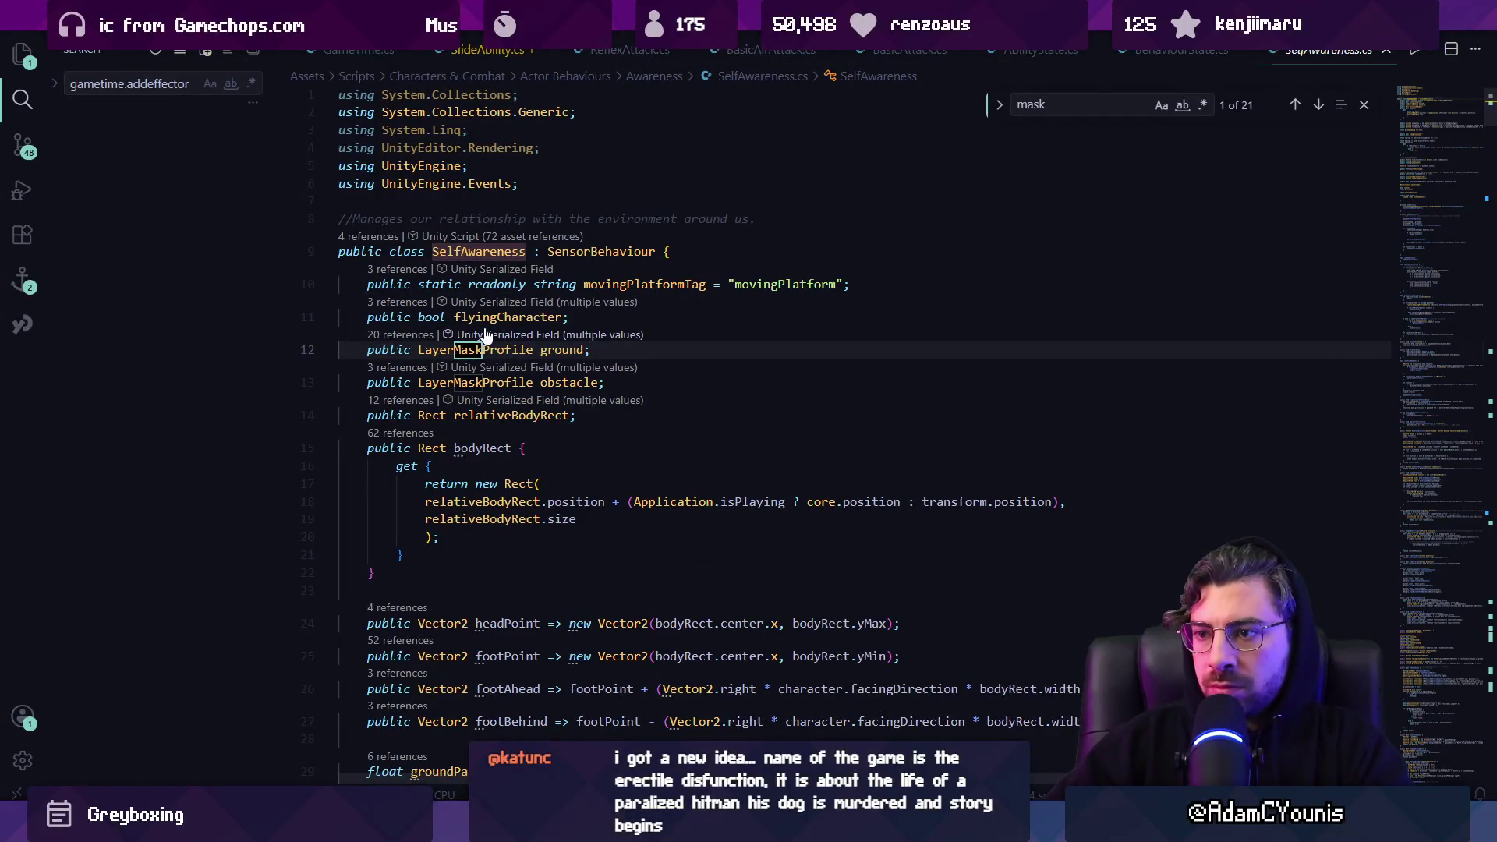
pyautogui.hotkey('alt', 'Left')
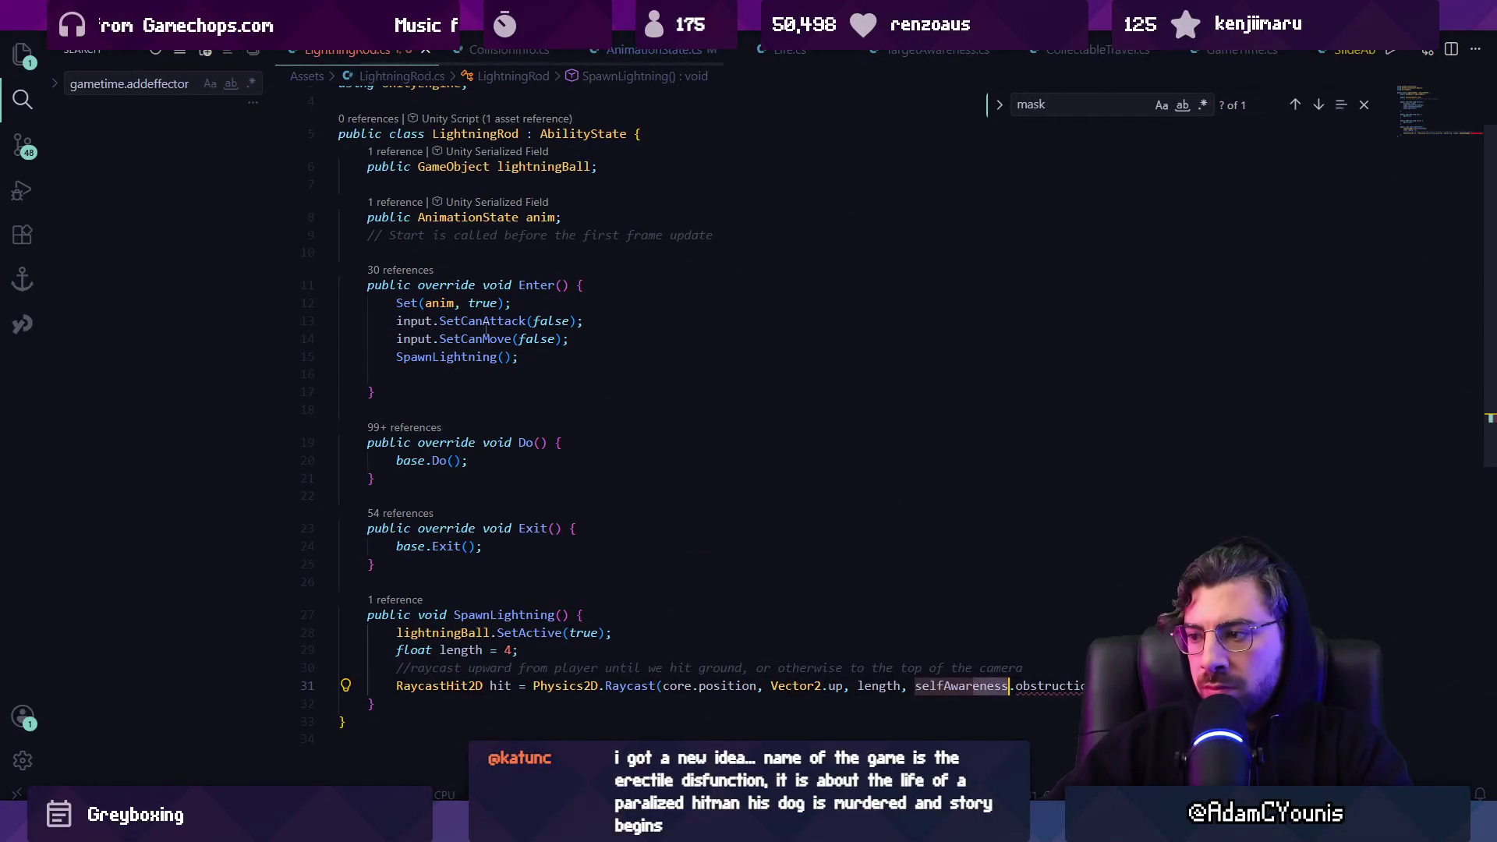
pyautogui.write('obs')
pyautogui.write('tac')
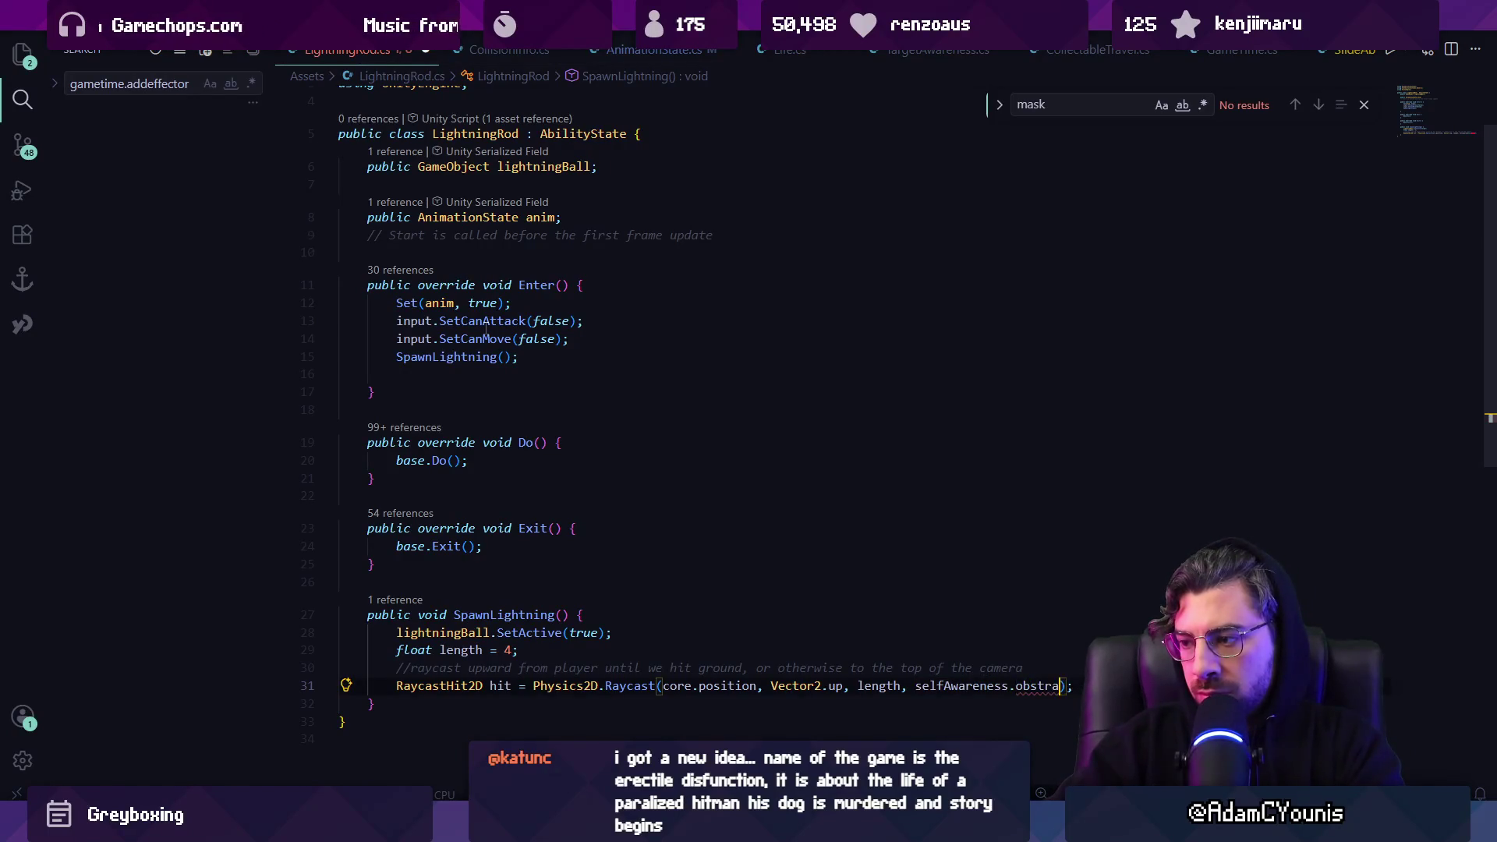
pyautogui.write('le.')
pyautogui.press('Tab')
pyautogui.hotkey('ctrl', 's')
pyautogui.press('Escape')
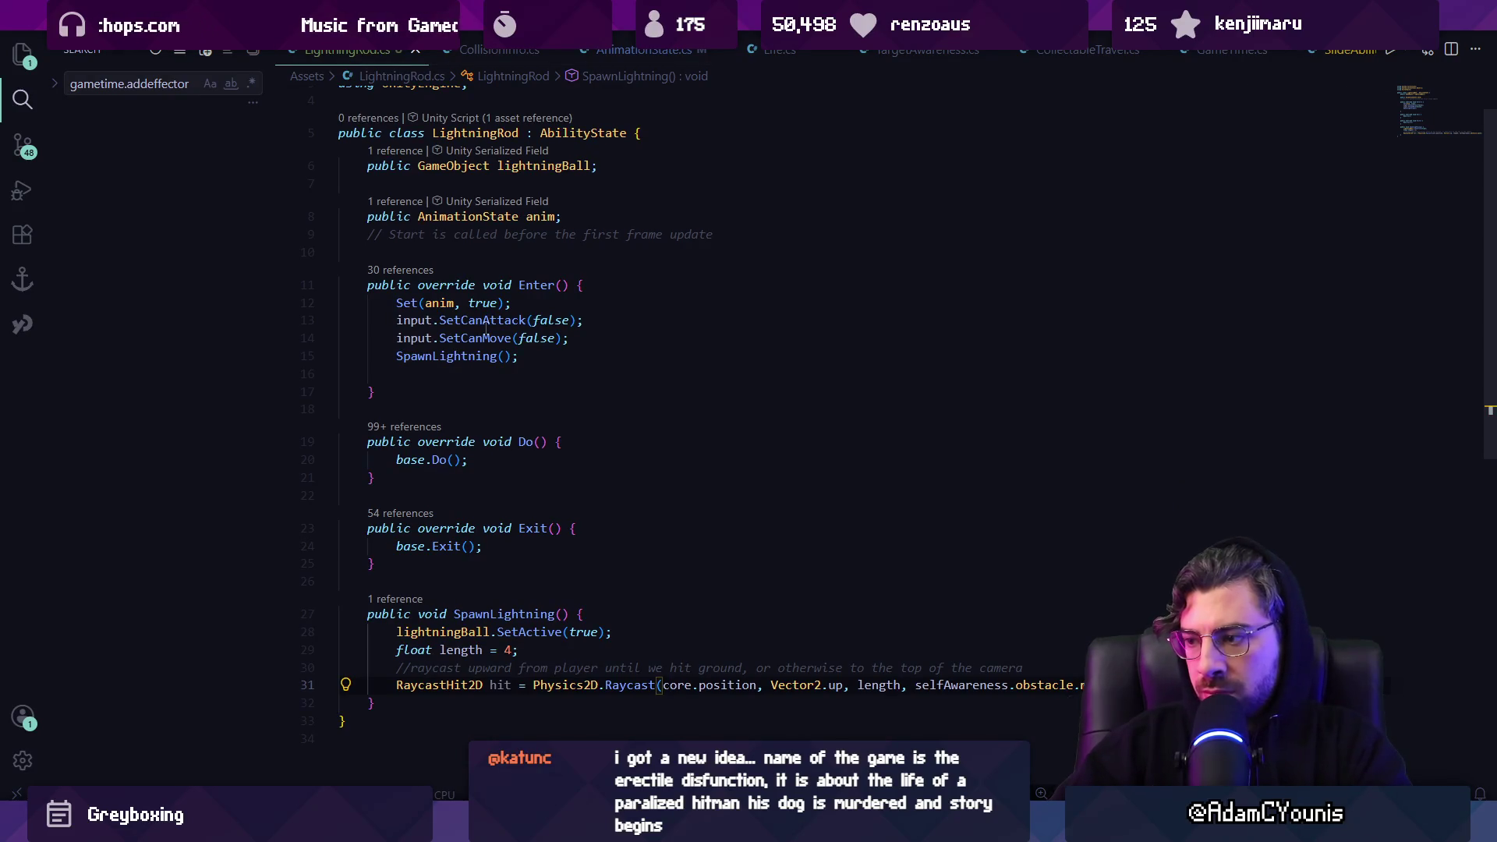
pyautogui.hotkey('alt', 'Tab')
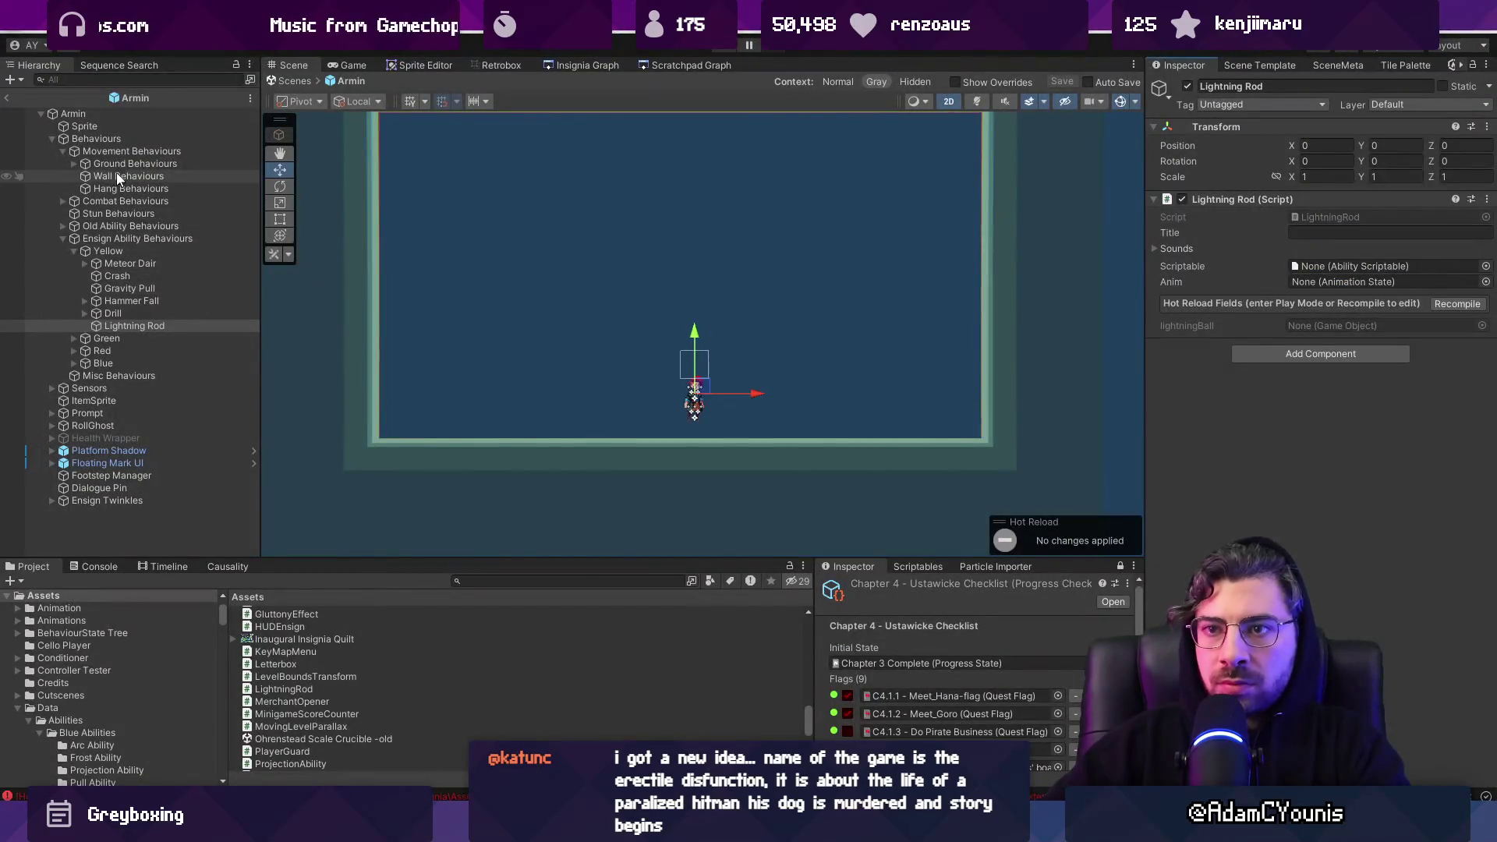
# Select Armin's Sensors object and expand its Self Awareness component settings
pyautogui.click(106, 117)
pyautogui.click(1333, 285)
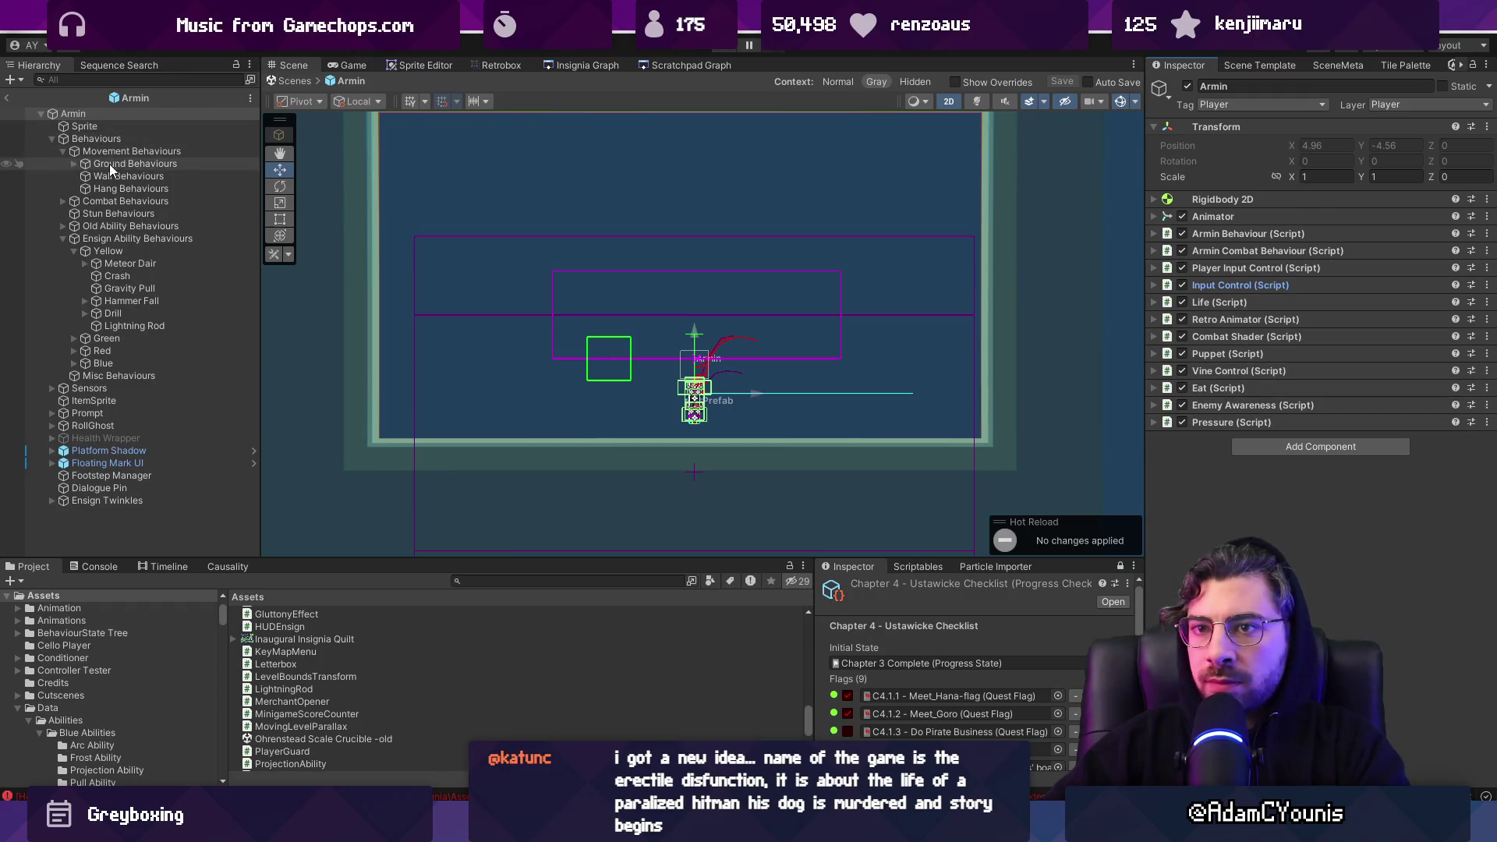
pyautogui.click(52, 138)
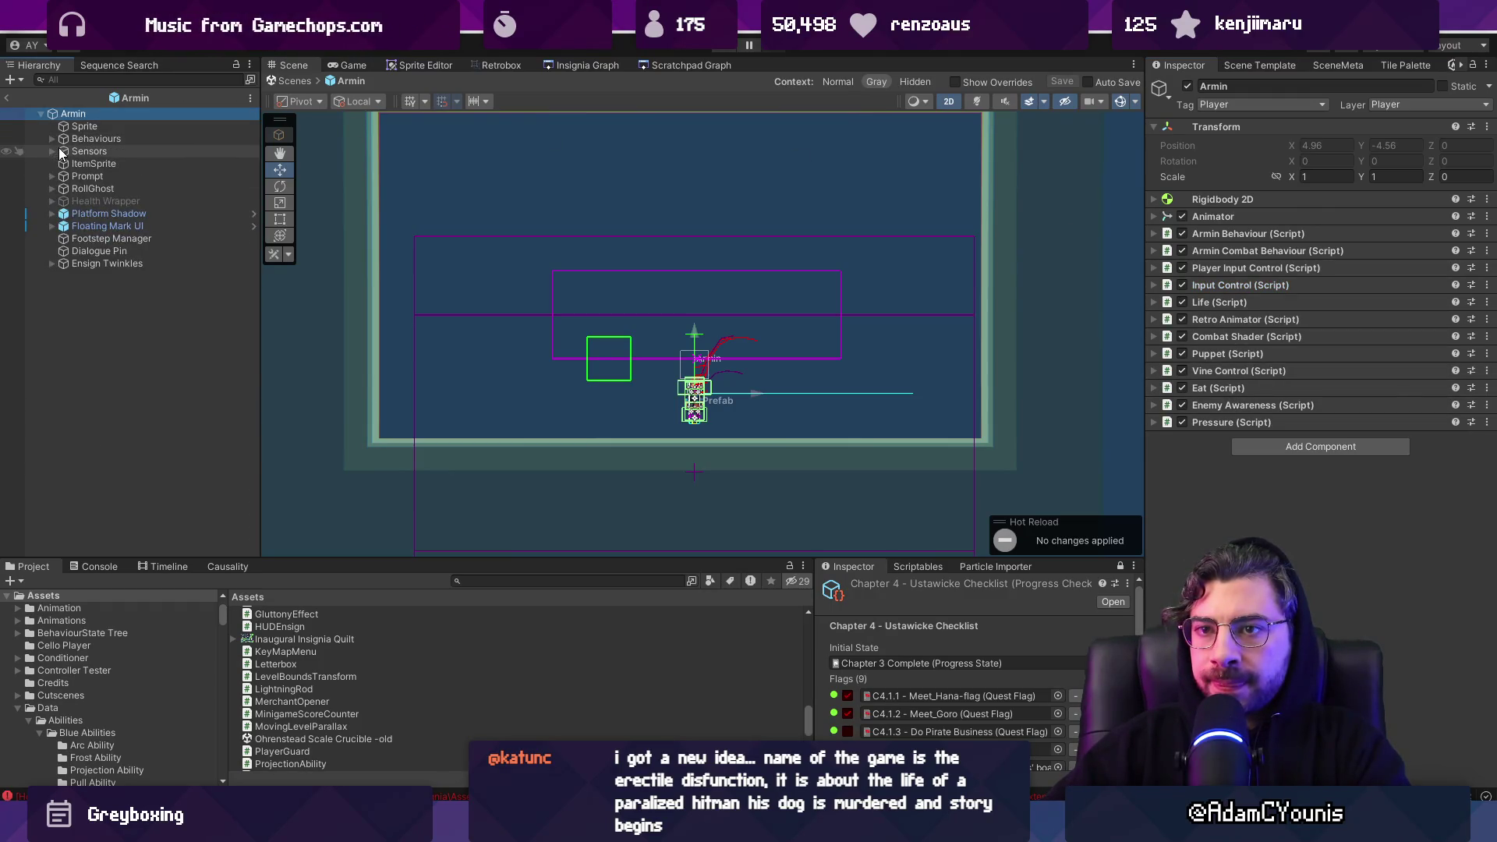
pyautogui.click(88, 151)
pyautogui.click(52, 151)
pyautogui.click(107, 163)
pyautogui.click(89, 152)
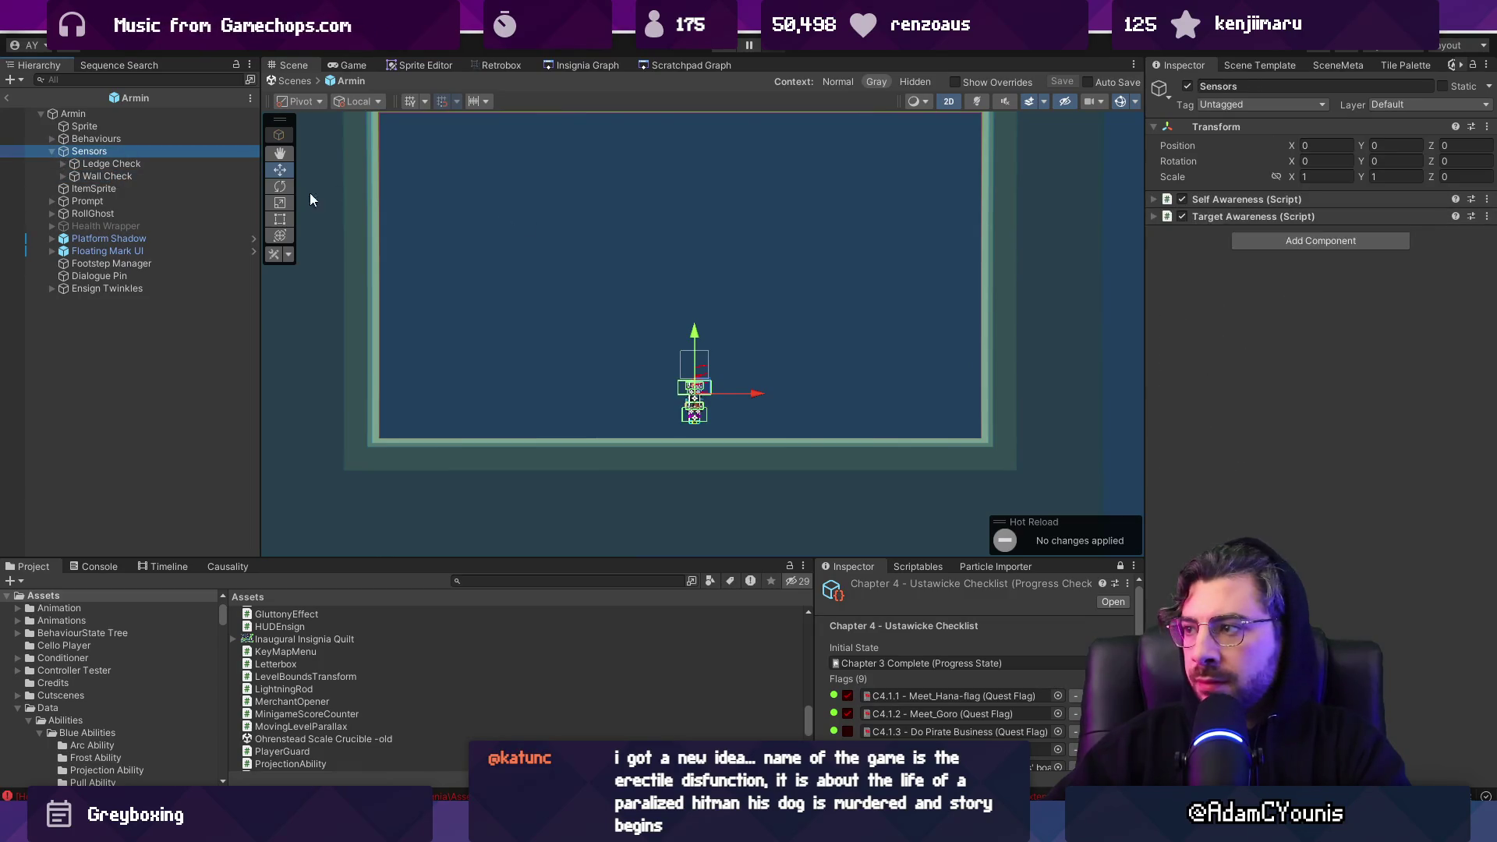
pyautogui.click(1247, 199)
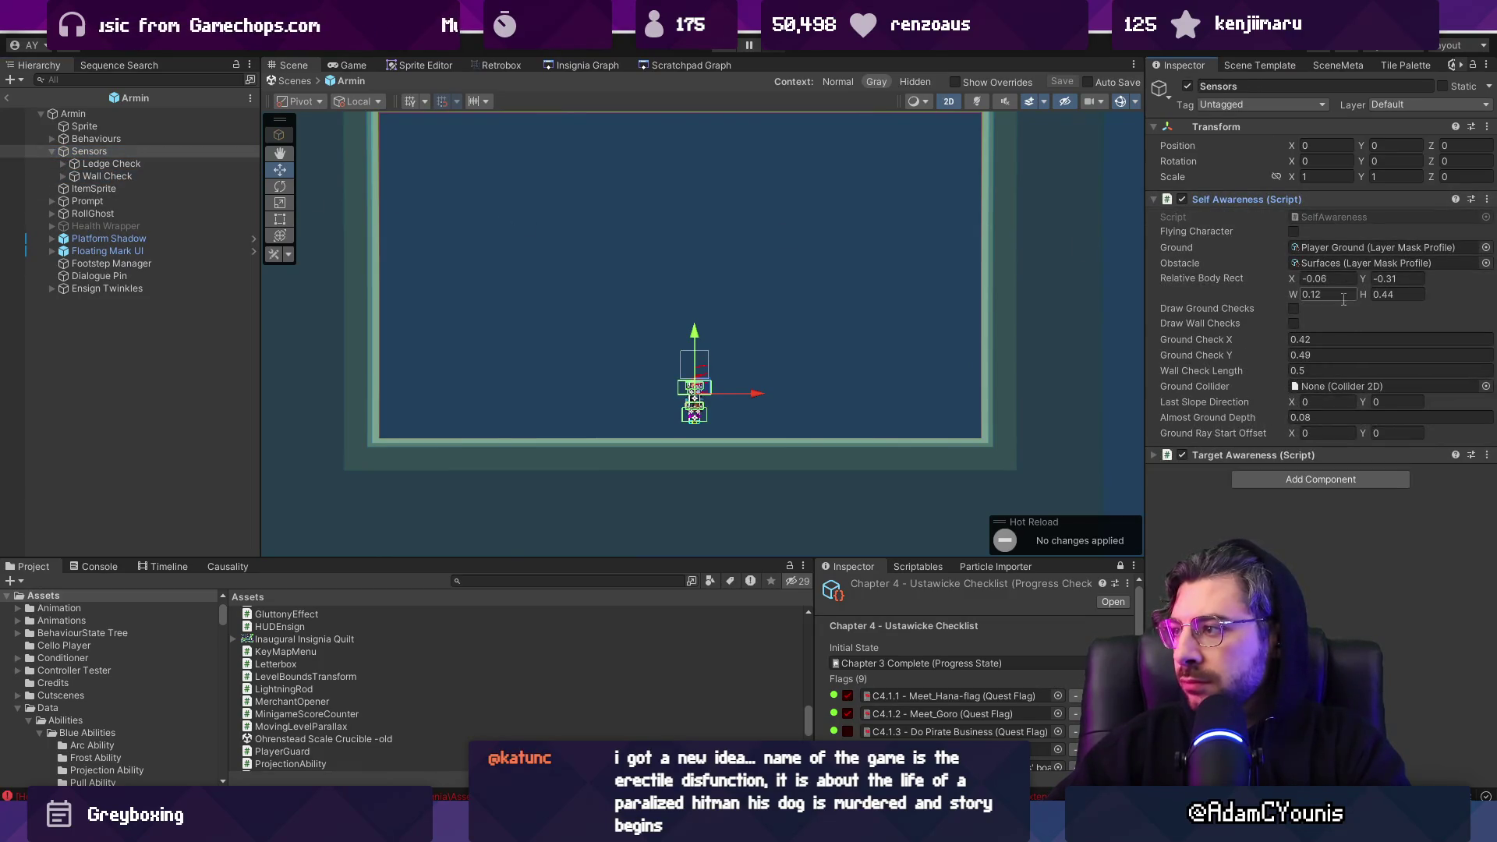
# Open the Surfaces obstacle profile and review its mask layers: Walls, Ground, OneWayGround, Ledge
pyautogui.click(1351, 266)
pyautogui.doubleClick(1351, 266)
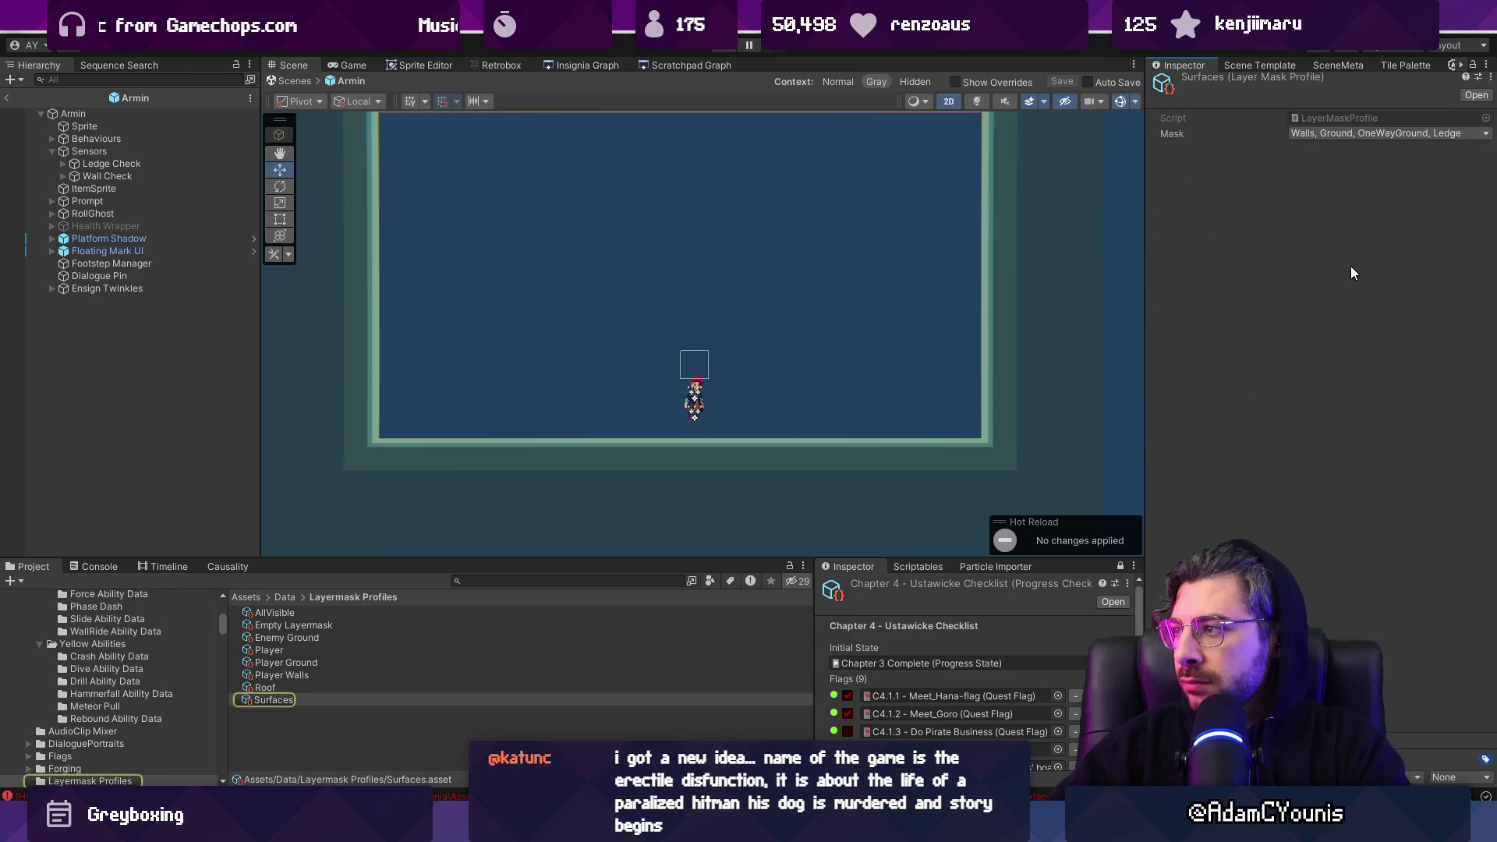
pyautogui.click(1295, 136)
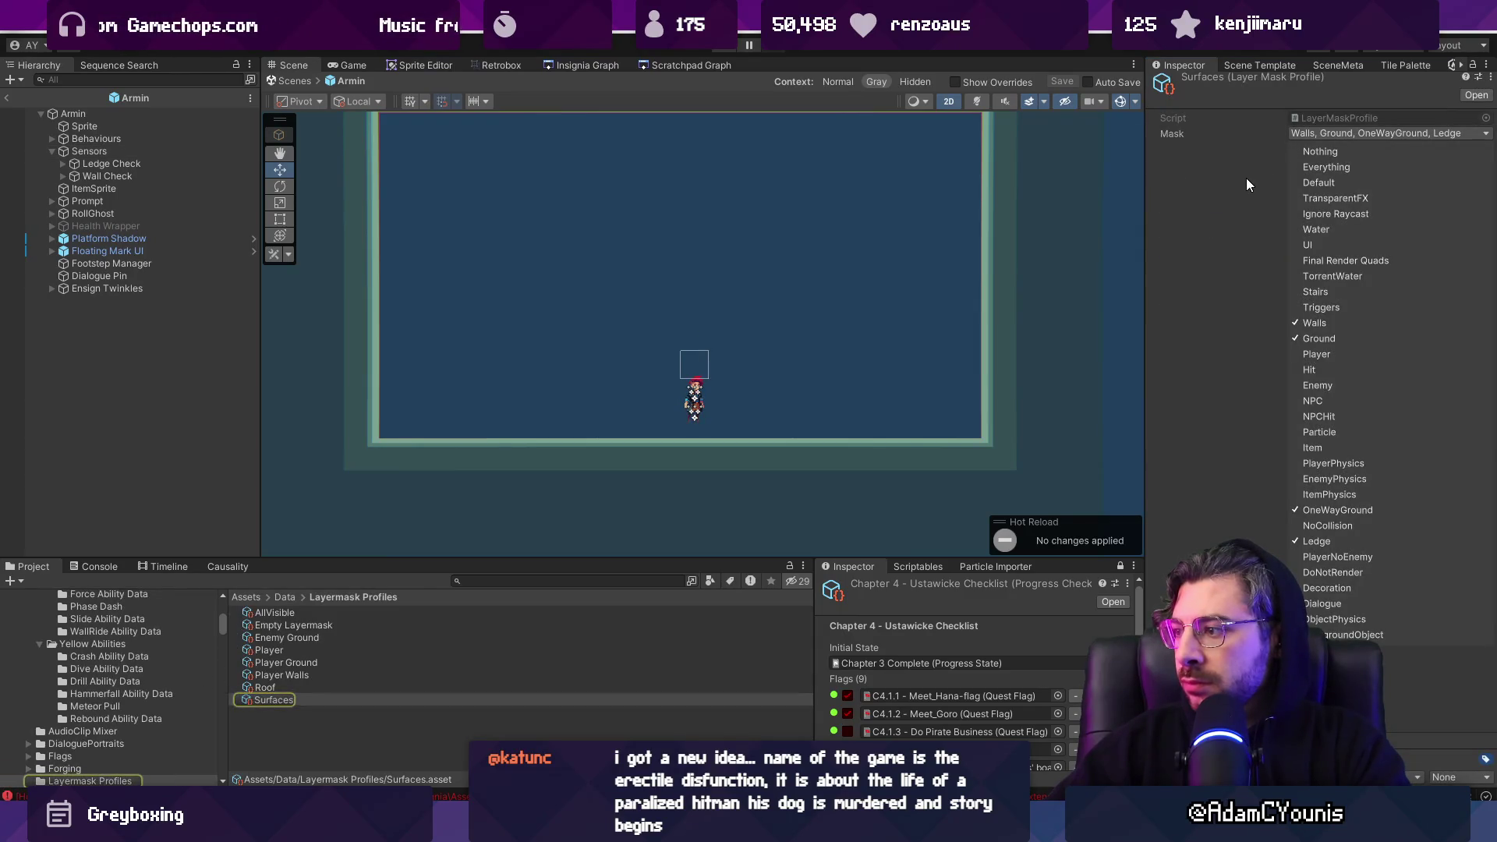
pyautogui.click(970, 395)
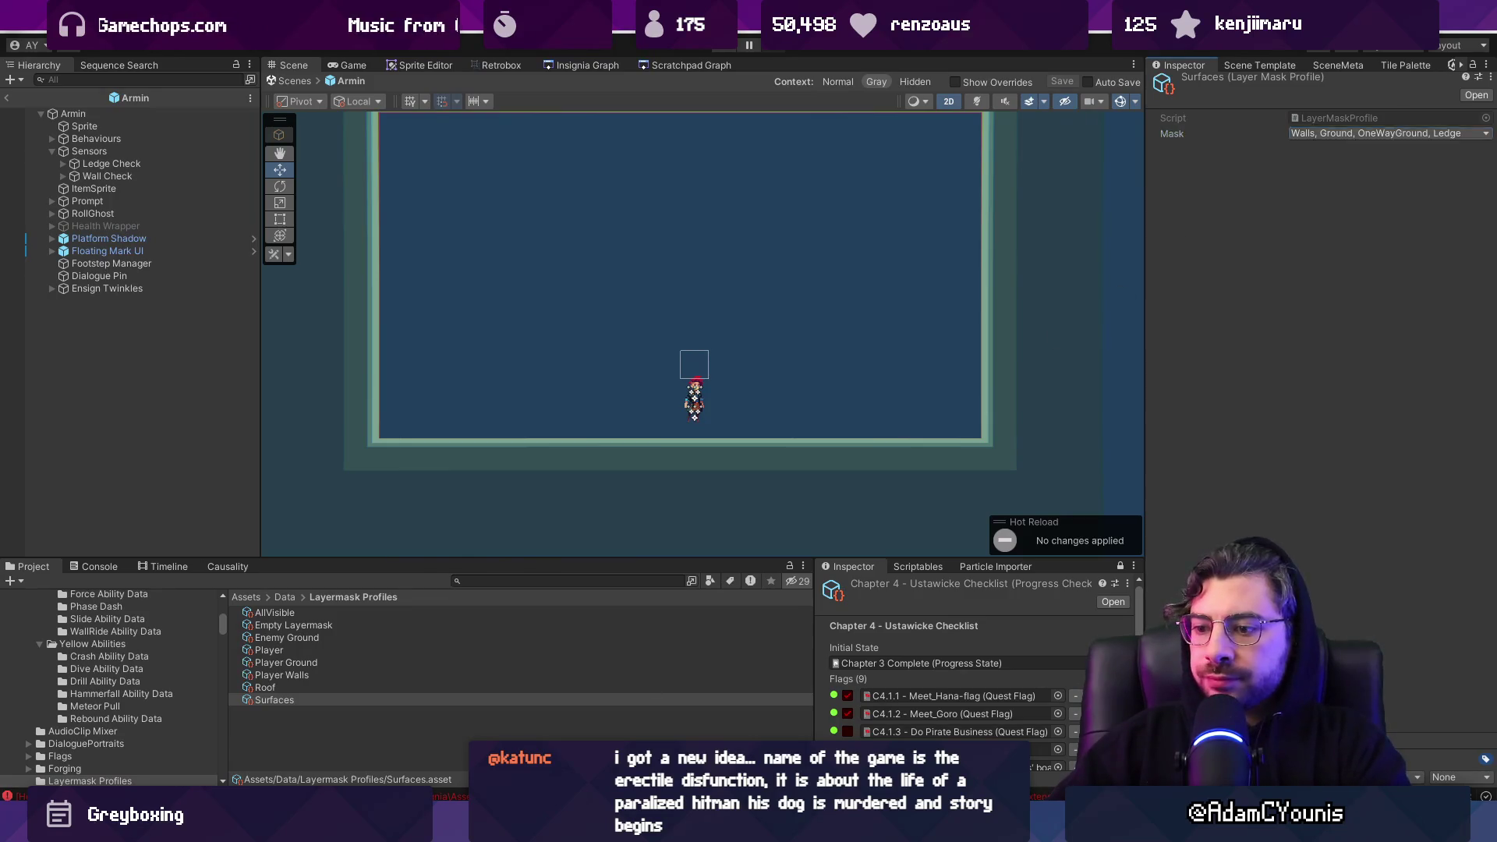
# Back in LightningRod.cs, start a new line below the raycast
pyautogui.hotkey('alt', 'Tab')
pyautogui.scroll(-2, 783, 630)
pyautogui.click(1144, 566)
pyautogui.press('Return')
pyautogui.press('Return')
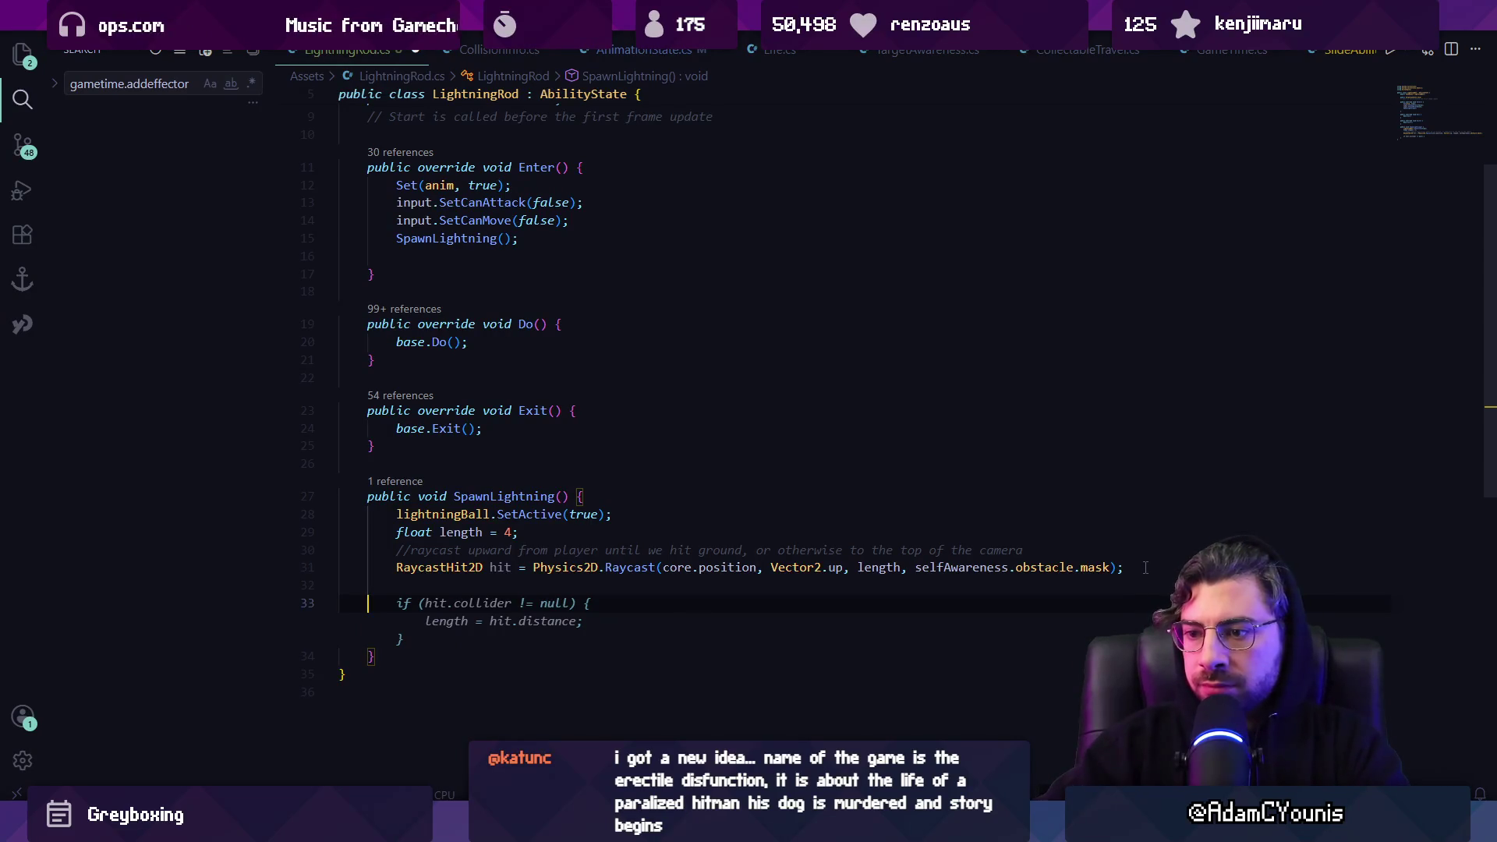
# Set lightningBall.position = hit.point inside an if (hit.collider != null) block and save
pyautogui.press('Up')
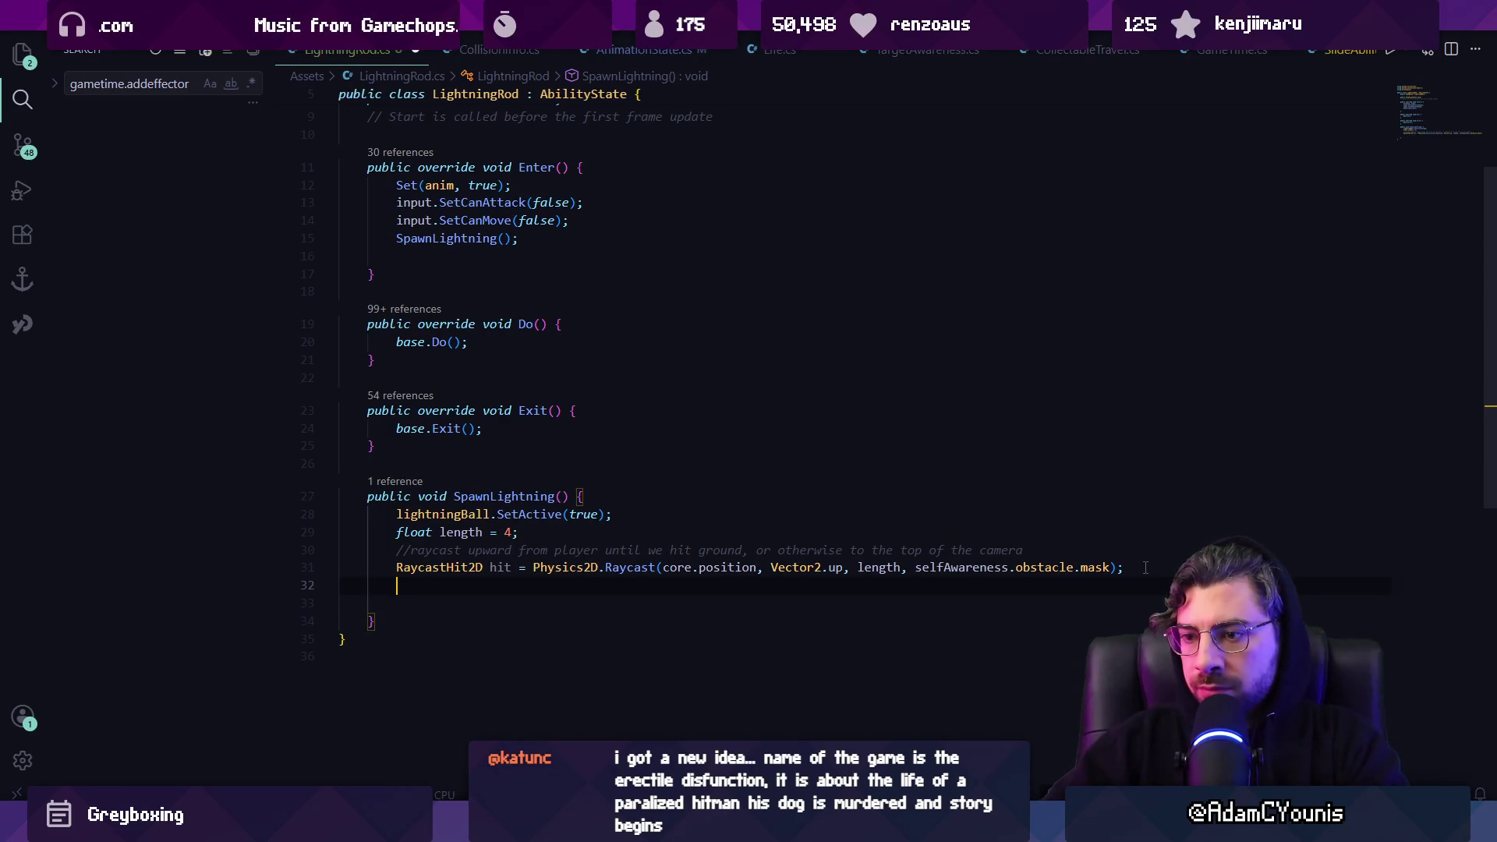
pyautogui.write('l;iog')
pyautogui.write('ight')
pyautogui.write('Ball.transform')
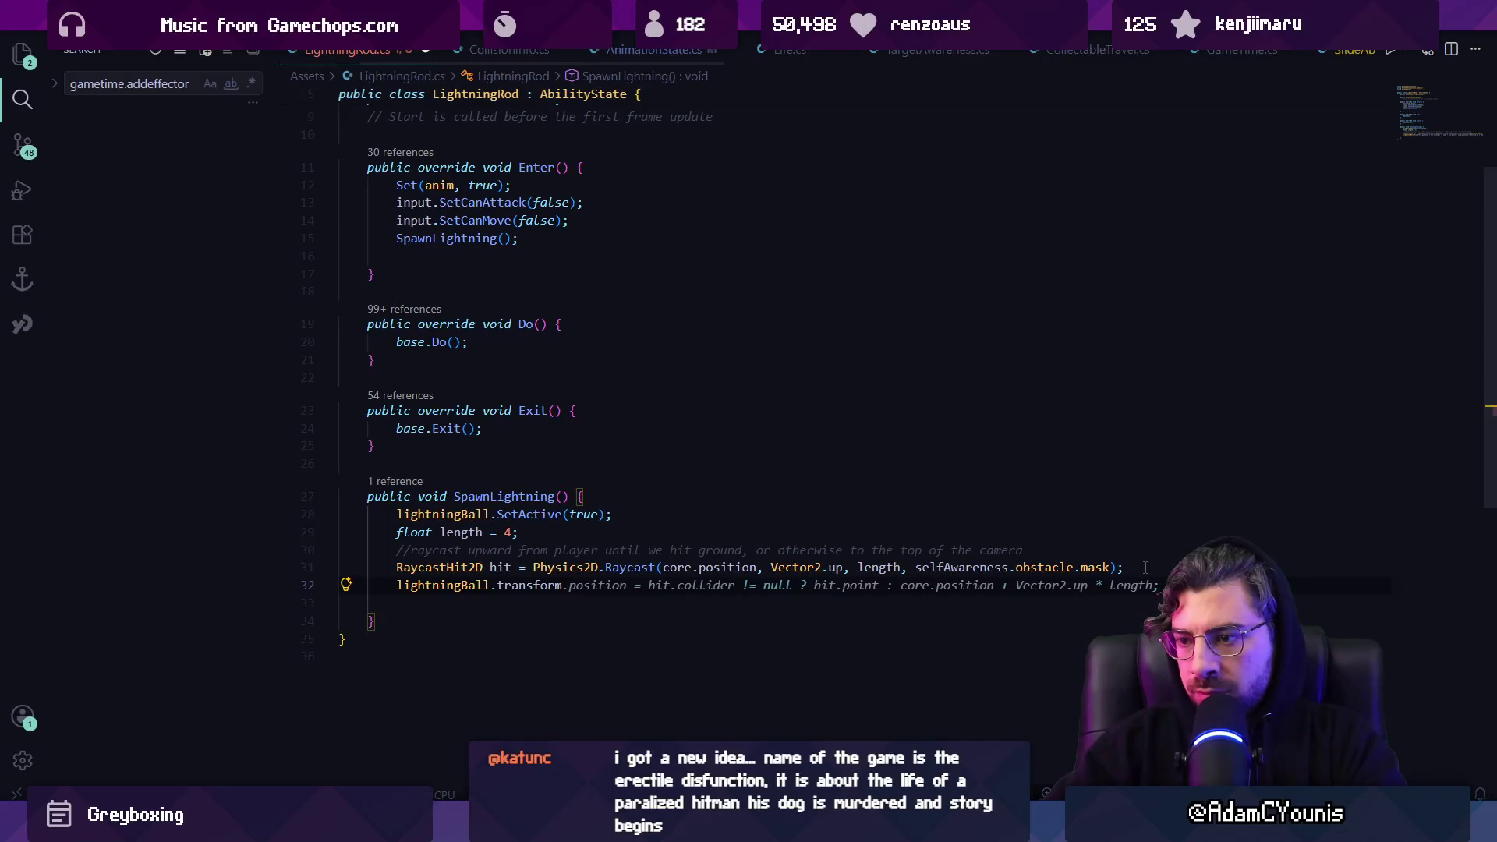
pyautogui.write('.position = hi')
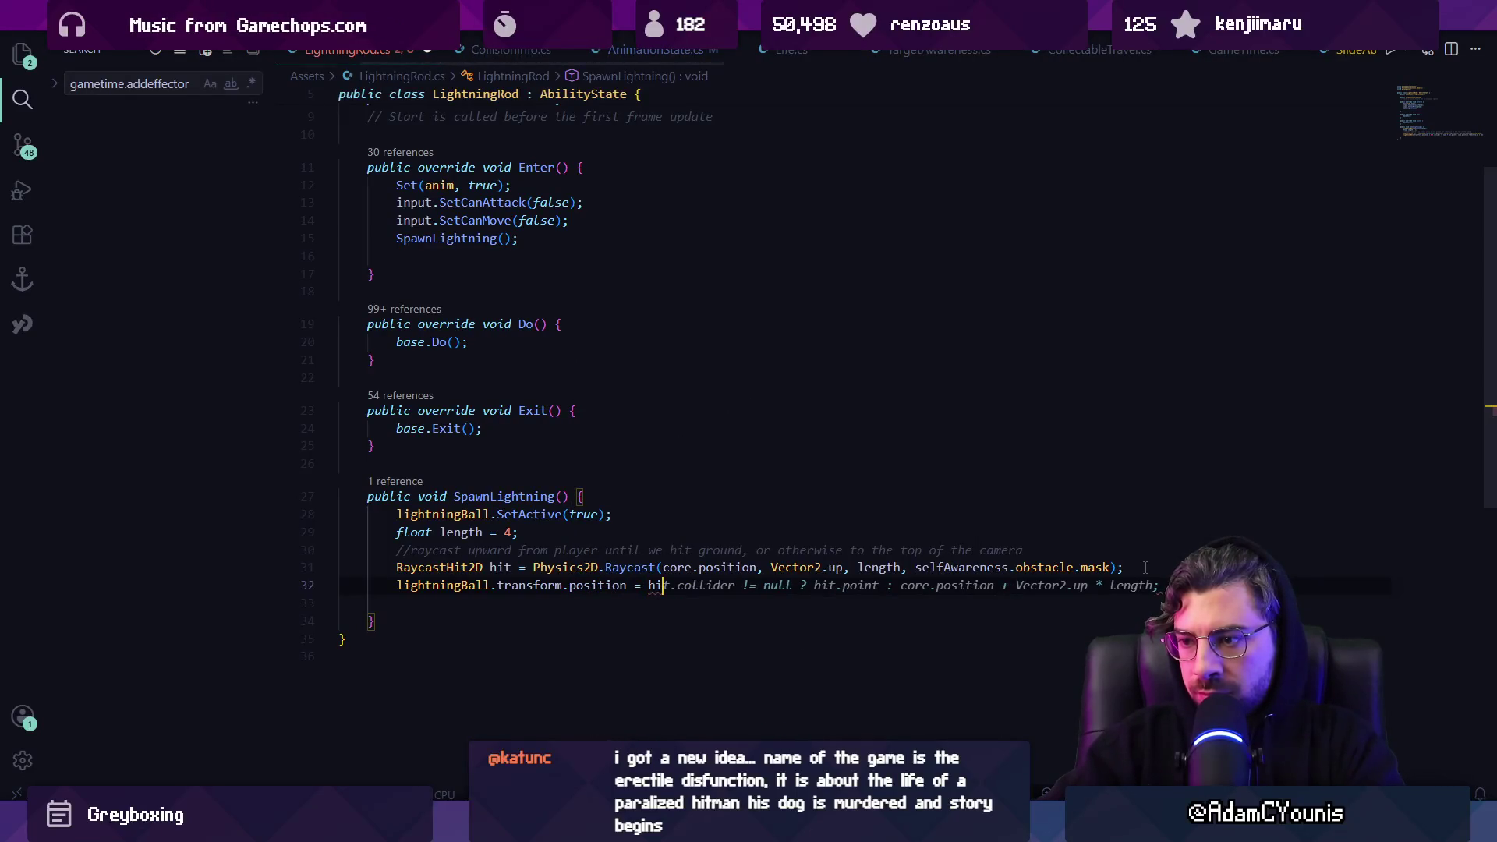
pyautogui.write('t.point')
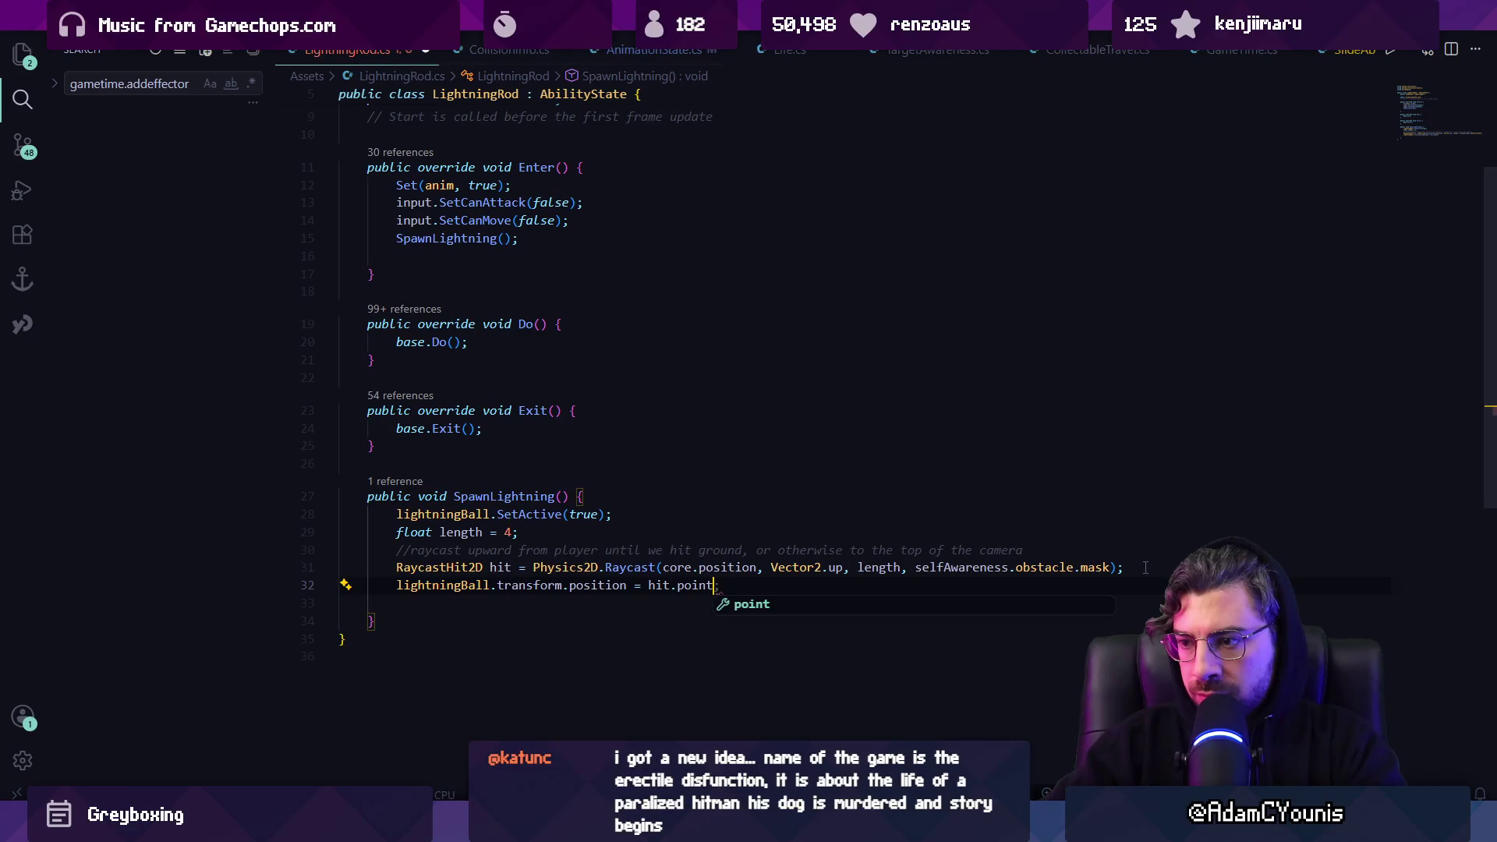
pyautogui.write(';')
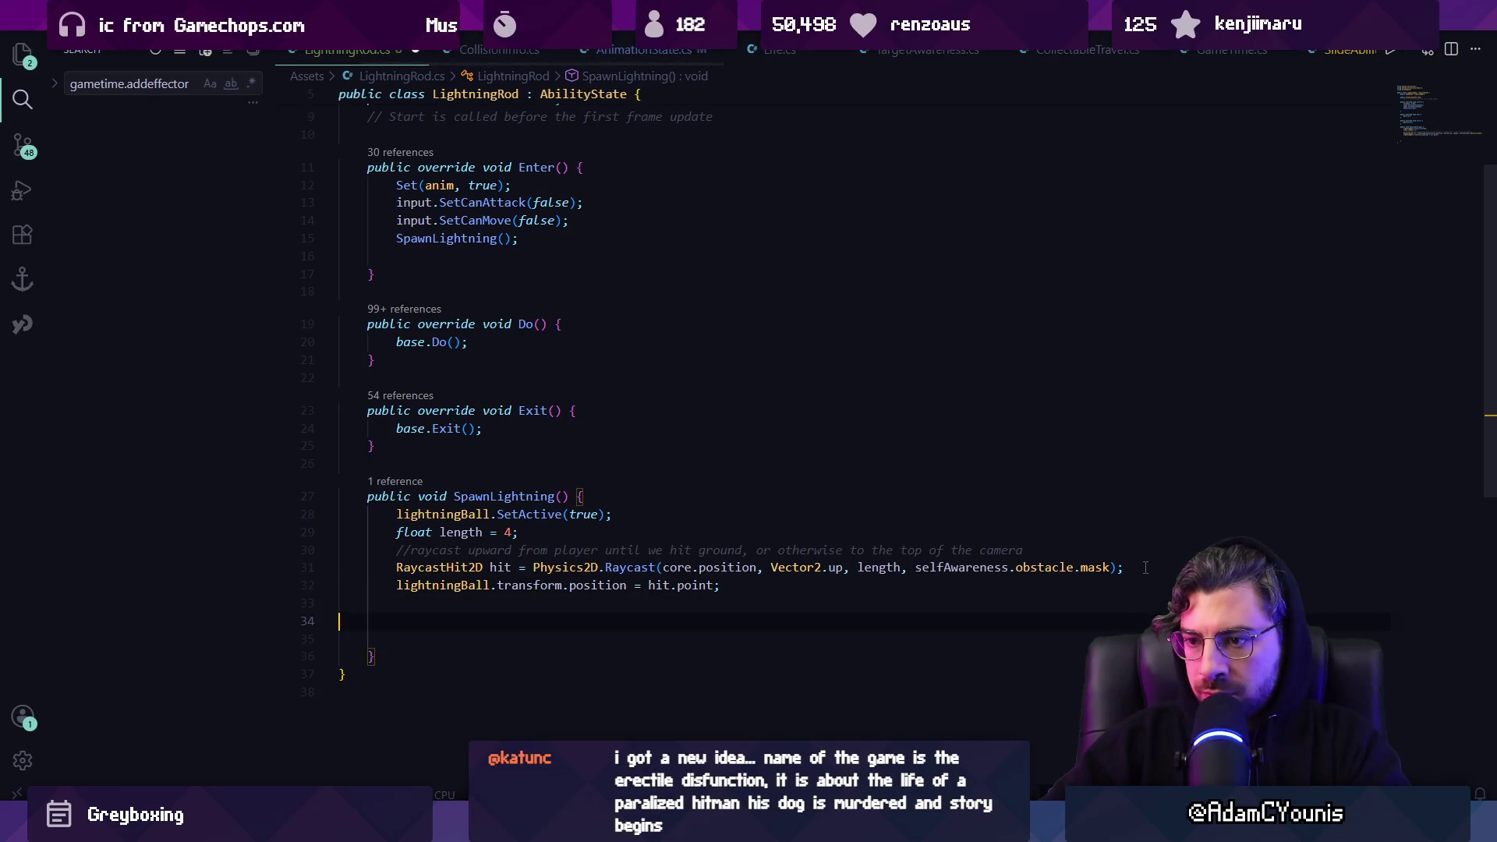
pyautogui.press('Up')
pyautogui.press('Return')
pyautogui.press('Return')
pyautogui.write('if(hit !')
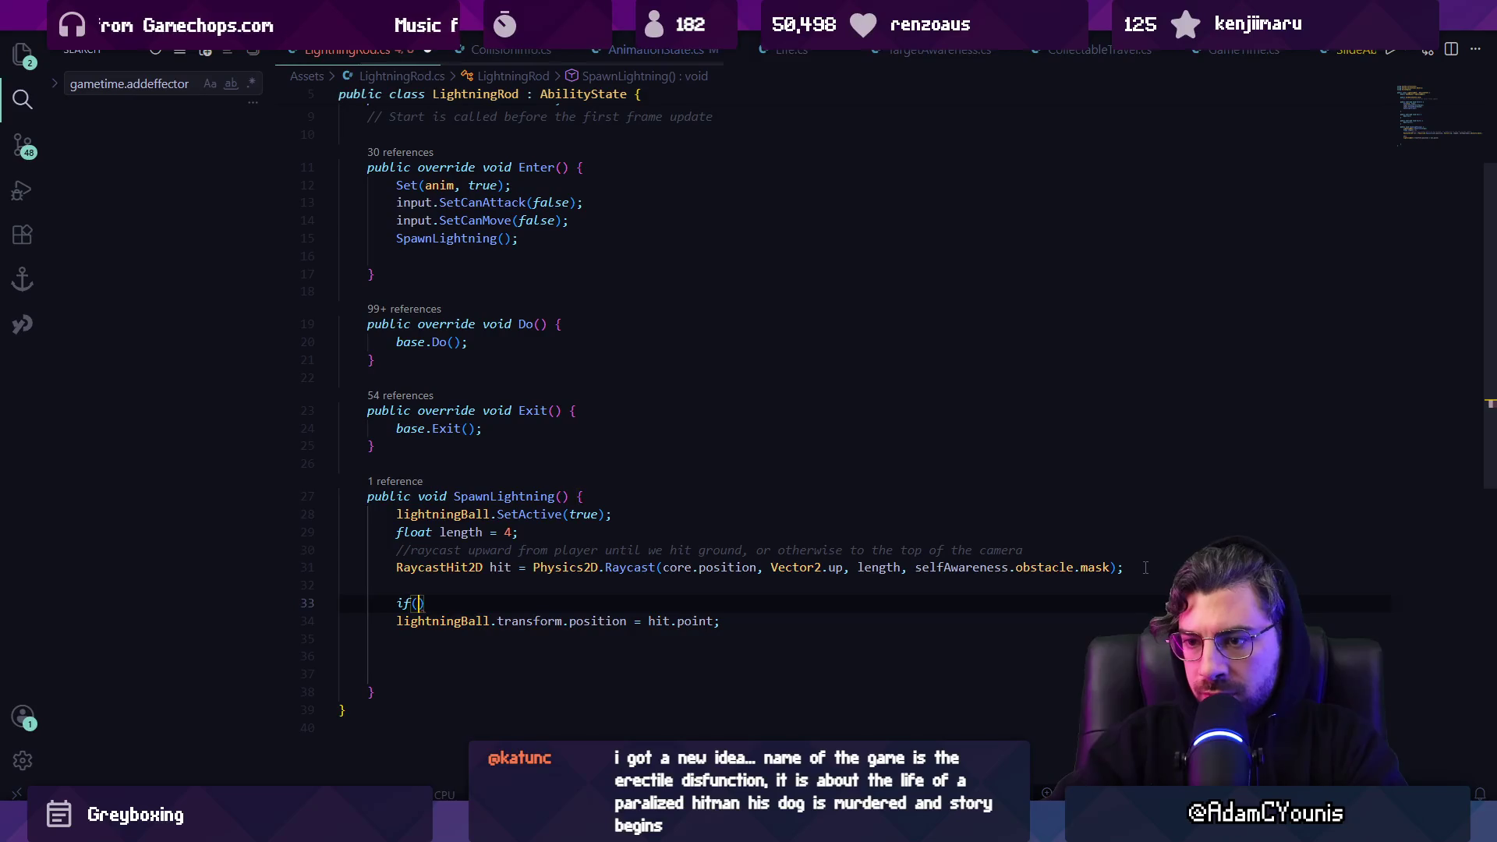
pyautogui.write('= nu')
pyautogui.hotkey('ctrl', 'shift', 'Left')
pyautogui.hotkey('ctrl', 'shift', 'Left')
pyautogui.press('BackSpace')
pyautogui.press('BackSpace')
pyautogui.write('.collider != ')
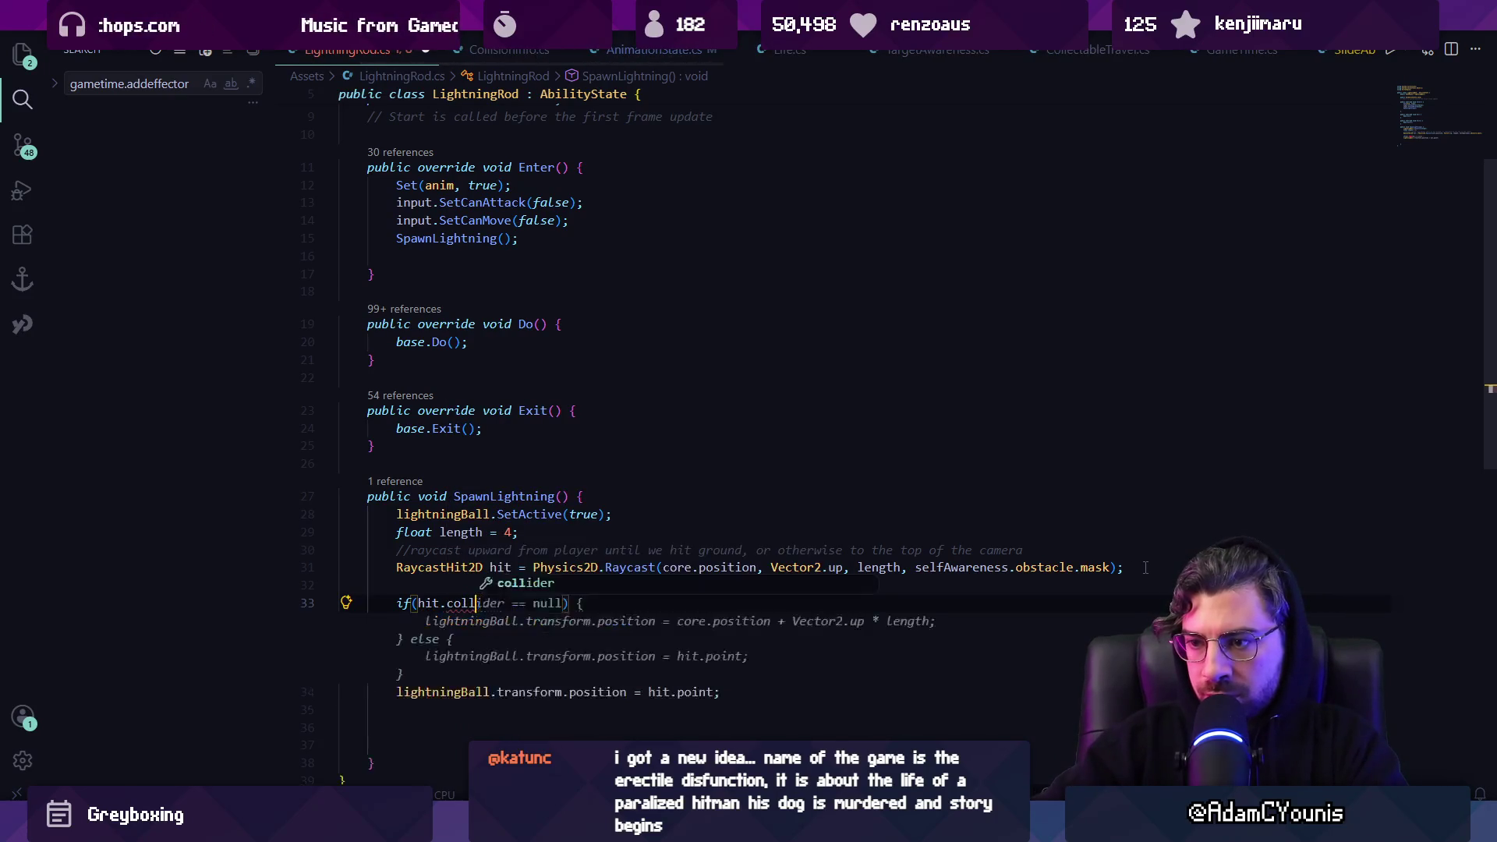
pyautogui.write('null) {')
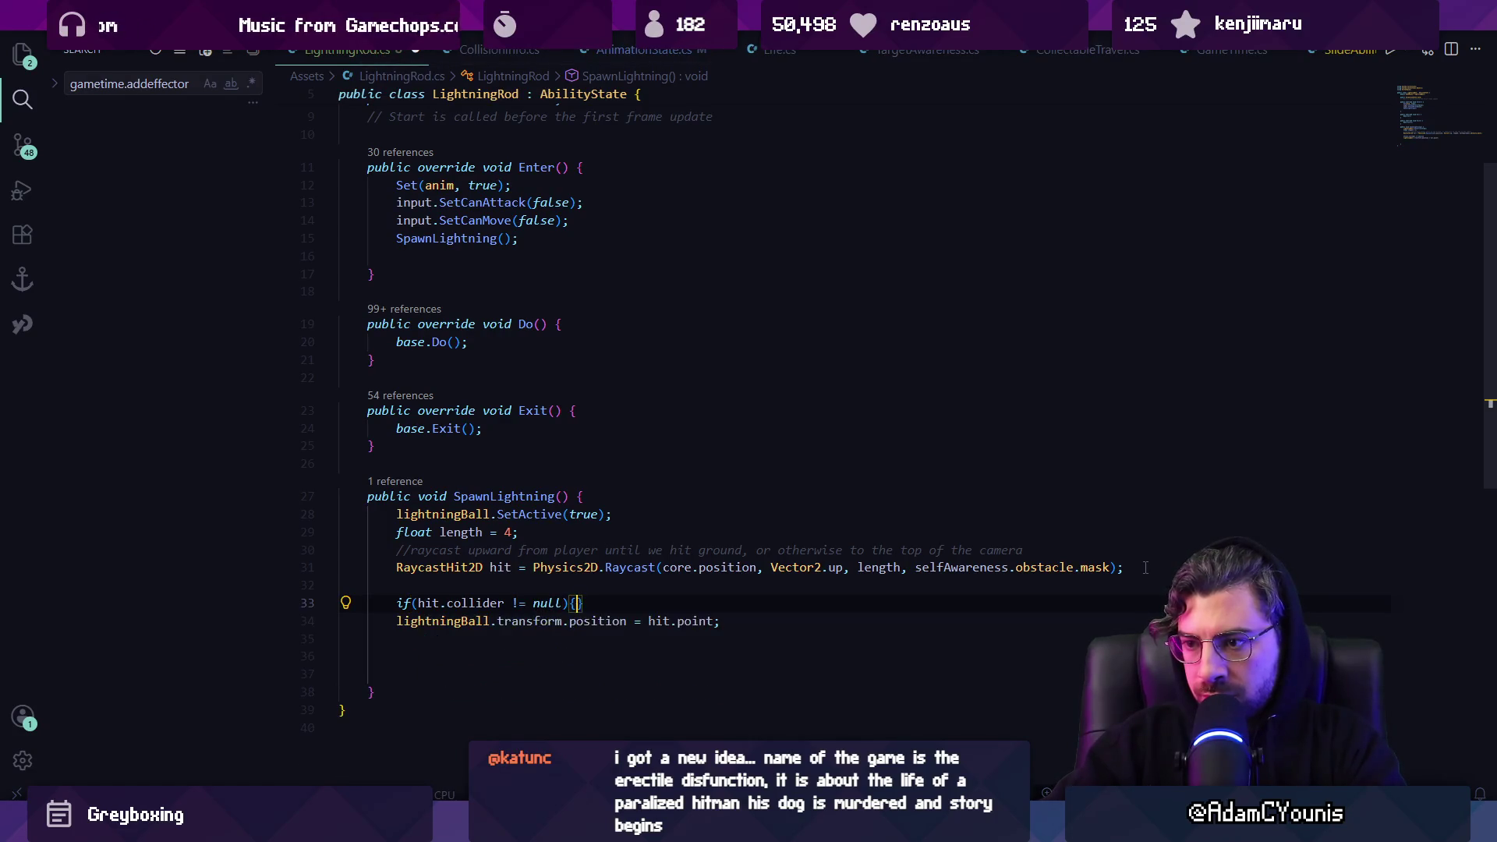
pyautogui.press('Return')
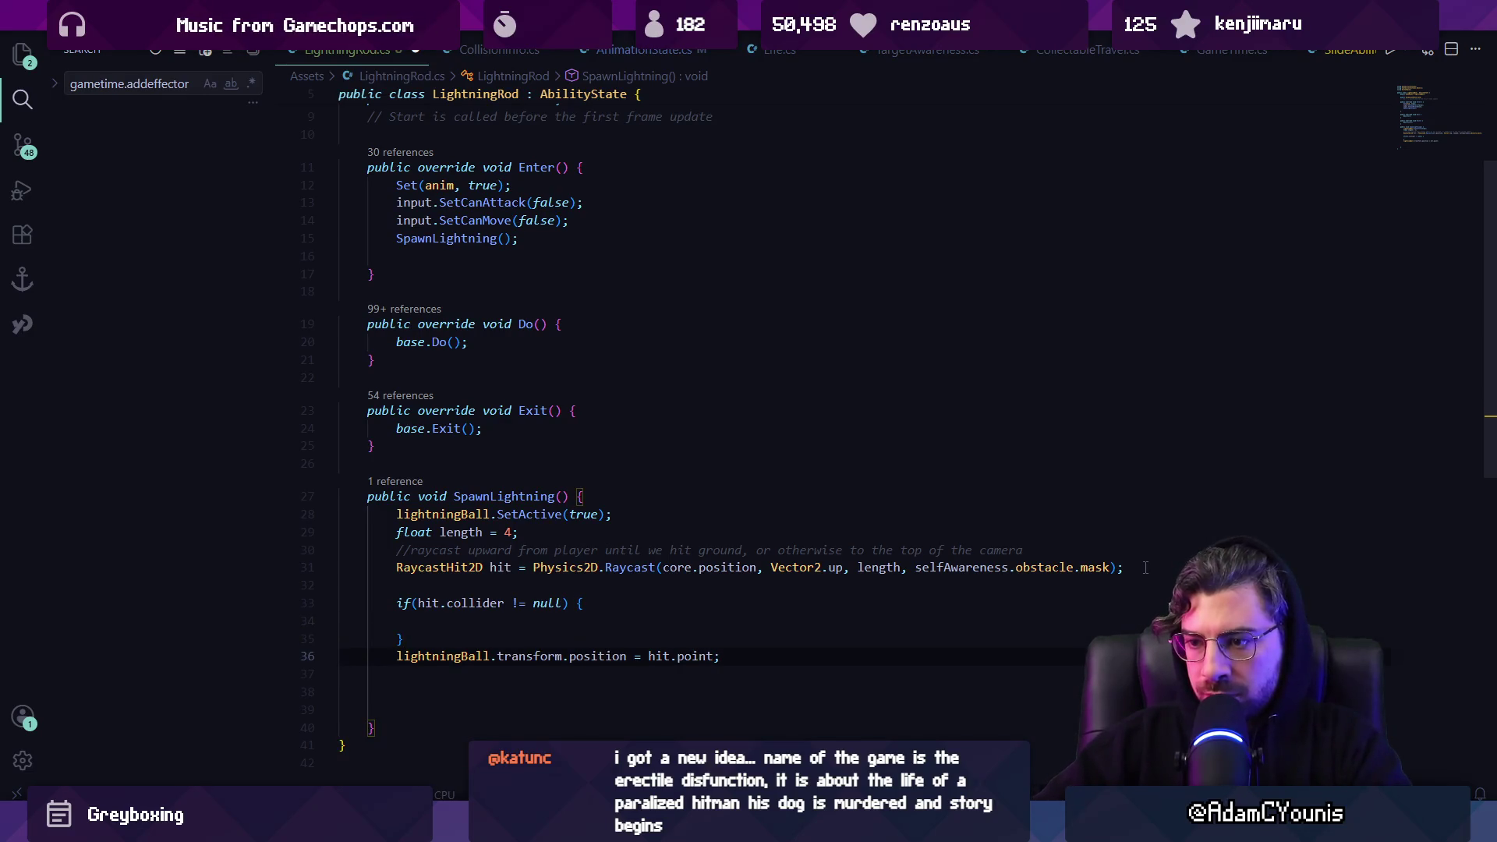
pyautogui.hotkey('alt', 'Up')
pyautogui.hotkey('alt', 'Up')
pyautogui.hotkey('ctrl', 's')
# Add an else block placing the ball at core.position + Vector2.up * length
pyautogui.write('else {')
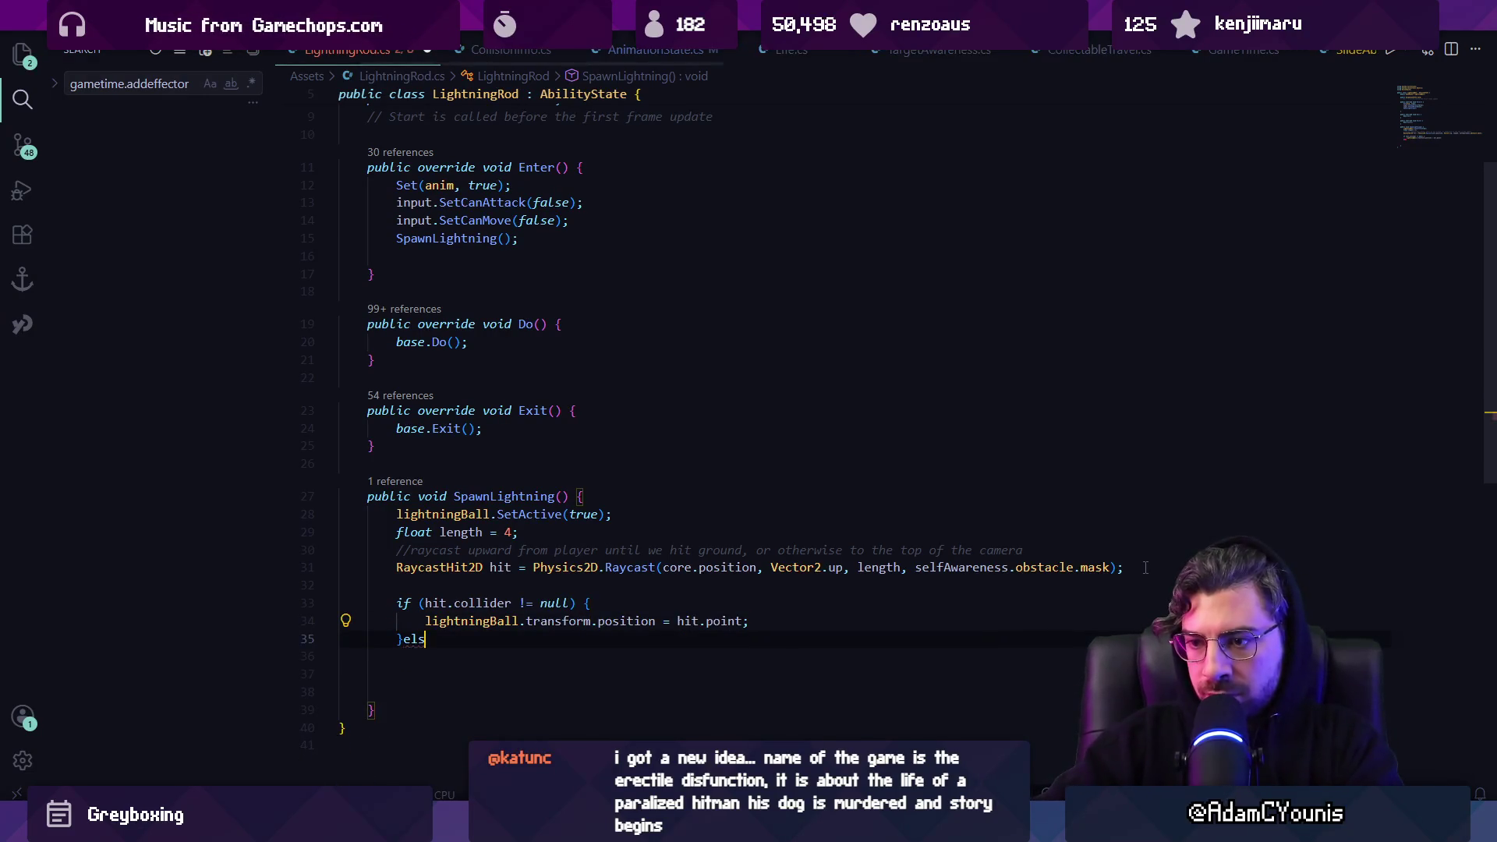
pyautogui.press('Return')
pyautogui.press('Tab')
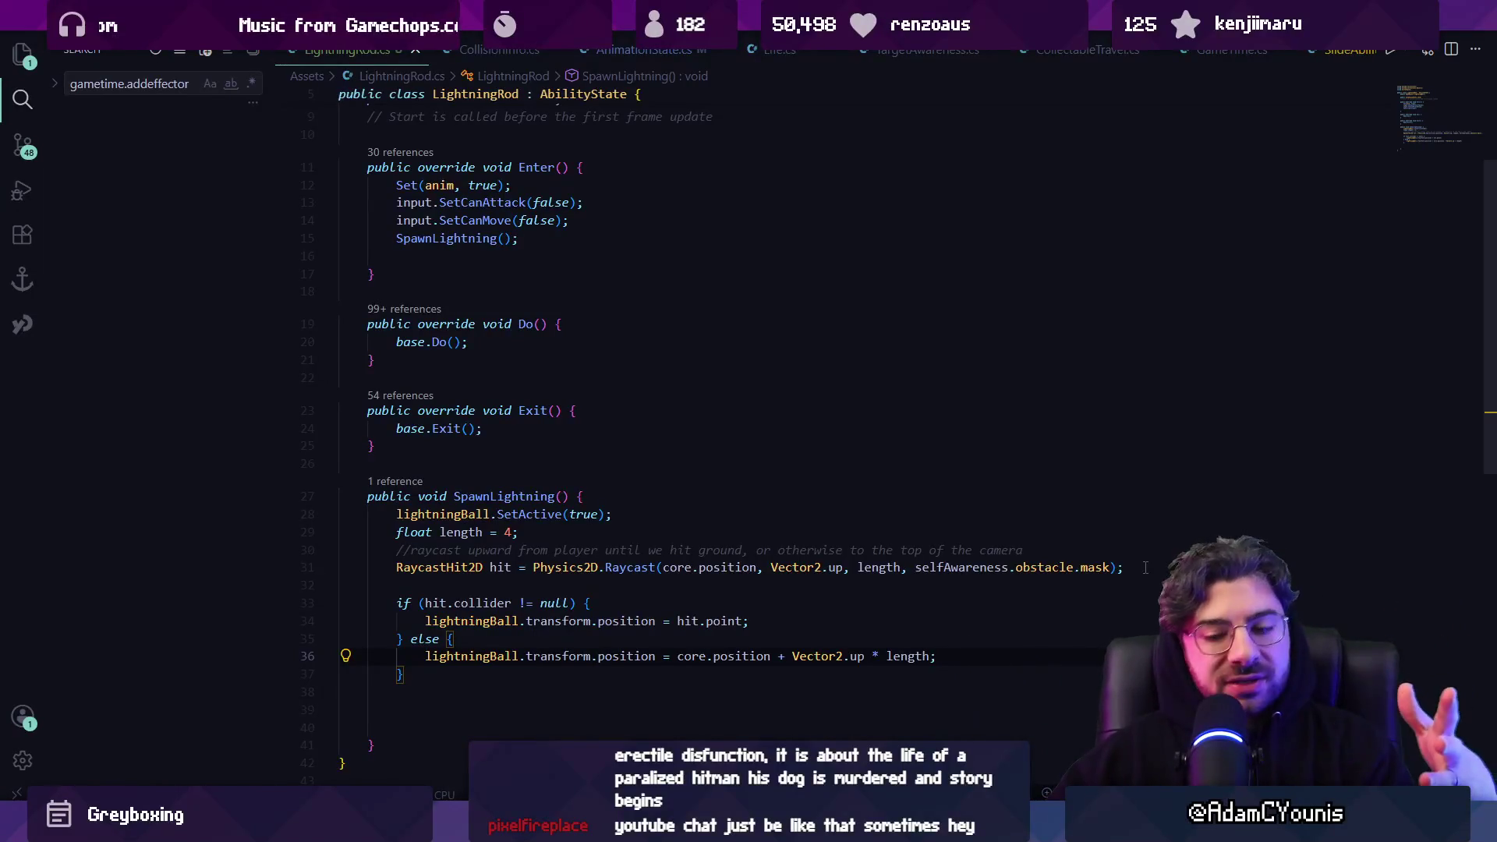
pyautogui.moveTo(612, 826)
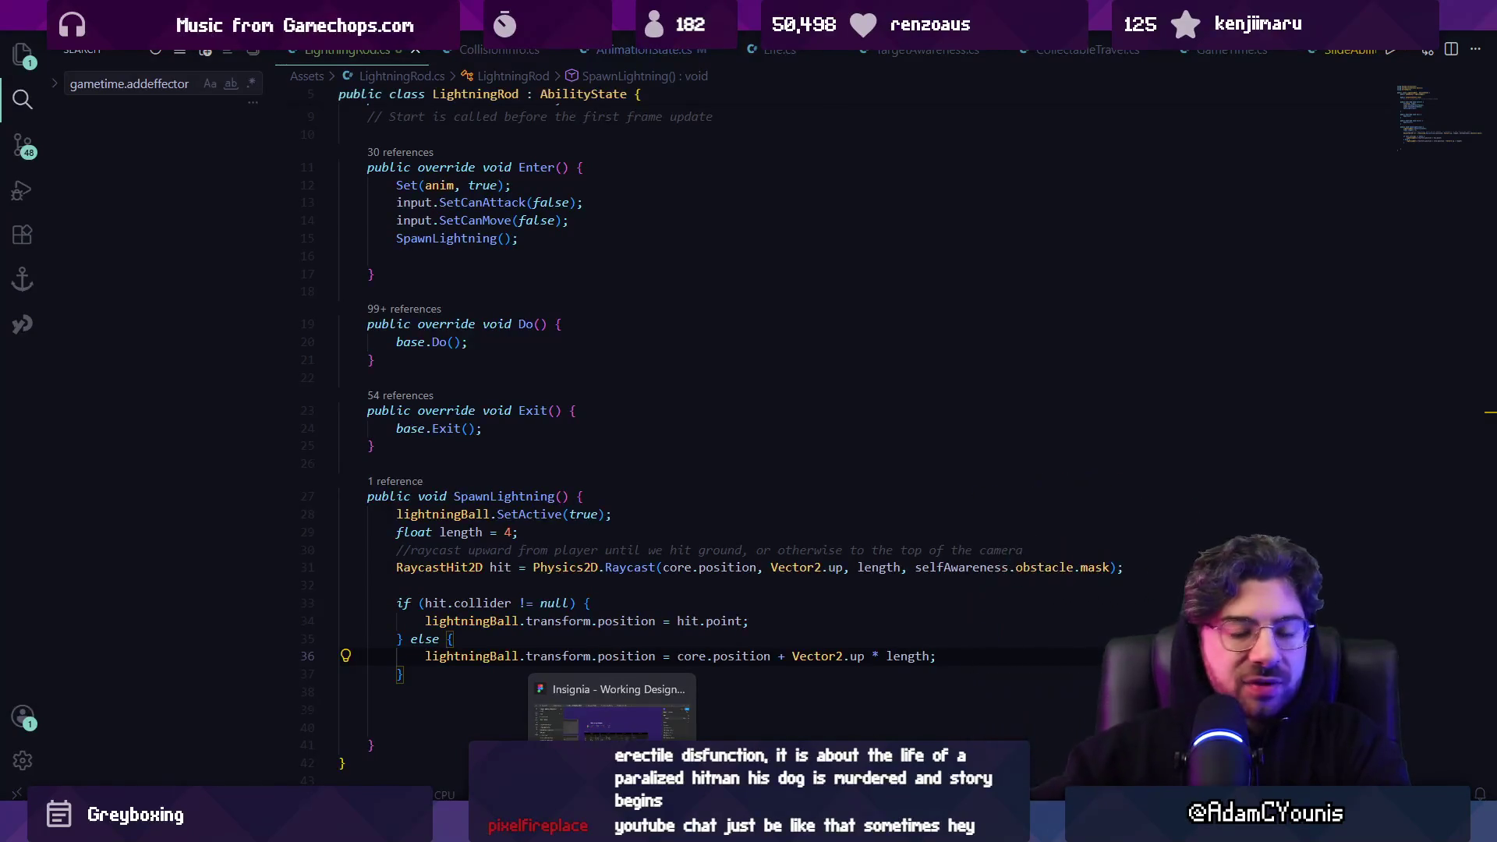
# In the Insignia file, draw a large frame with two inner panels filled grey
pyautogui.click(612, 714)
pyautogui.hscroll(10, 770, 409)
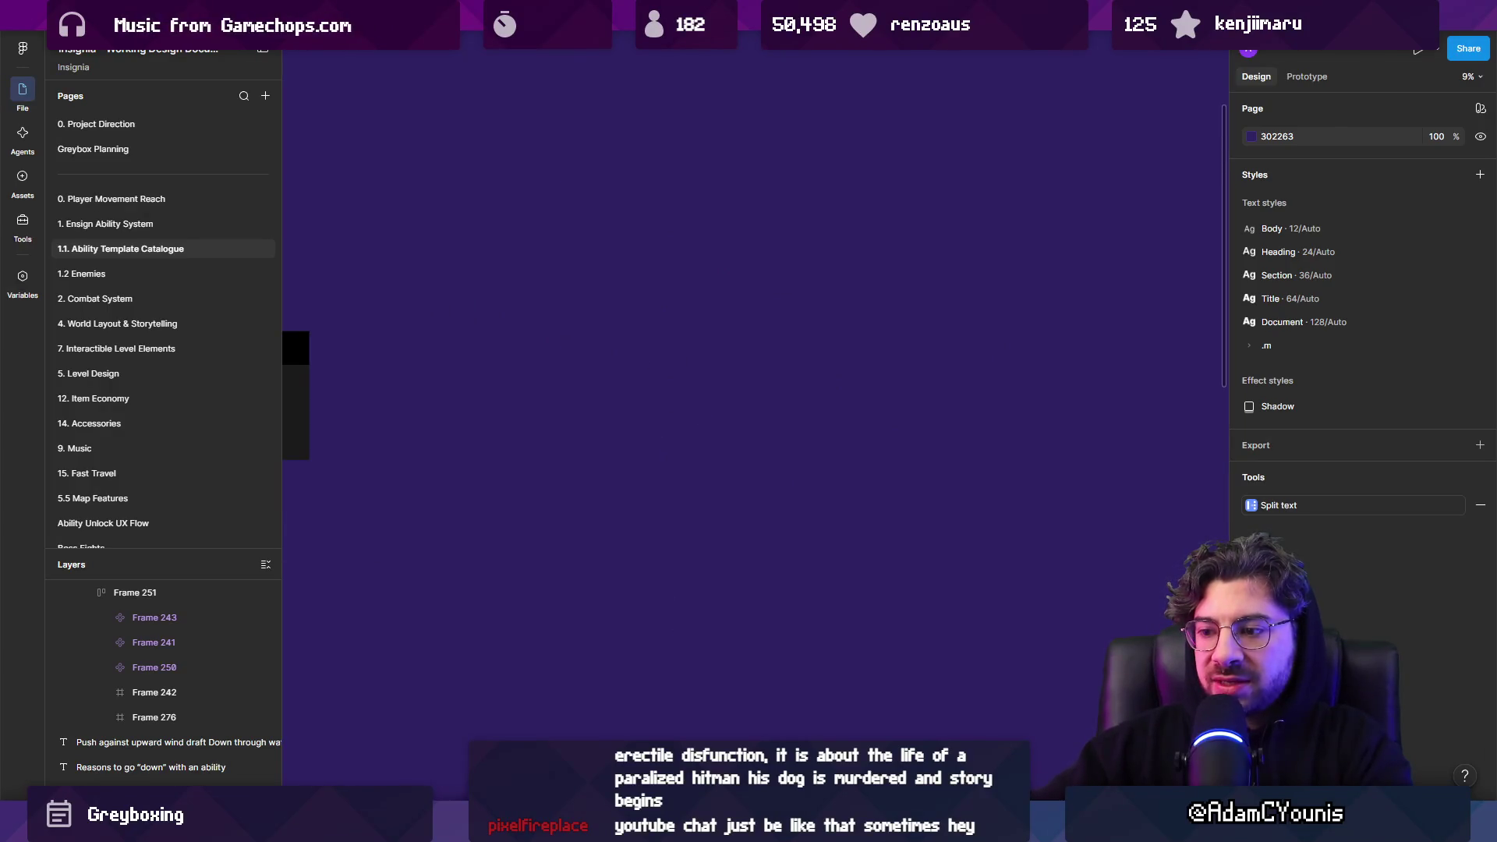
pyautogui.moveTo(521, 137); pyautogui.dragTo(905, 458)
pyautogui.hotkey('shift', '2')
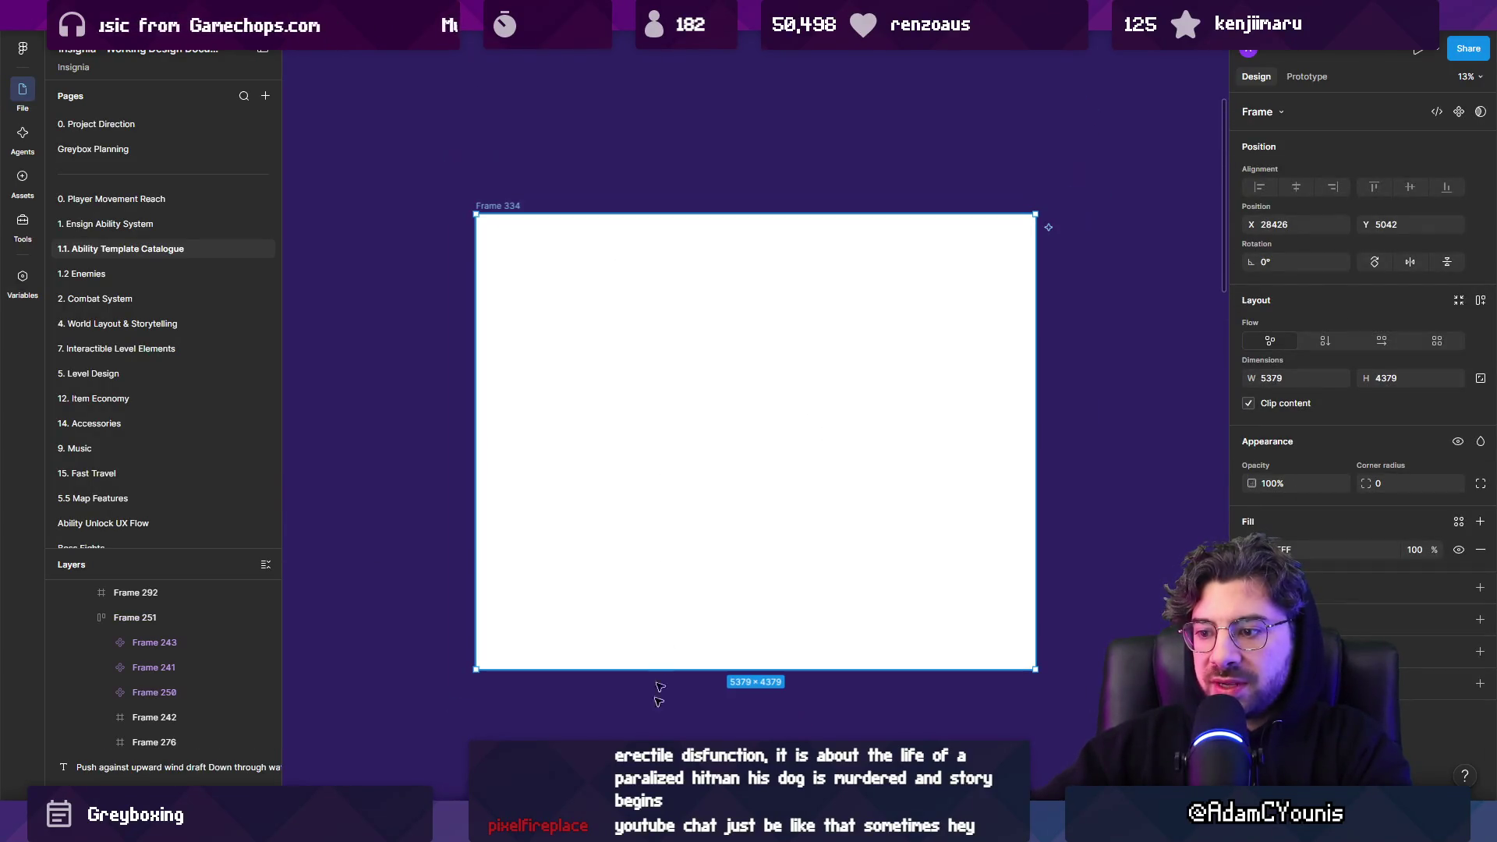
pyautogui.press('f')
pyautogui.moveTo(528, 250); pyautogui.dragTo(726, 621)
pyautogui.hotkey('ctrl', 'd')
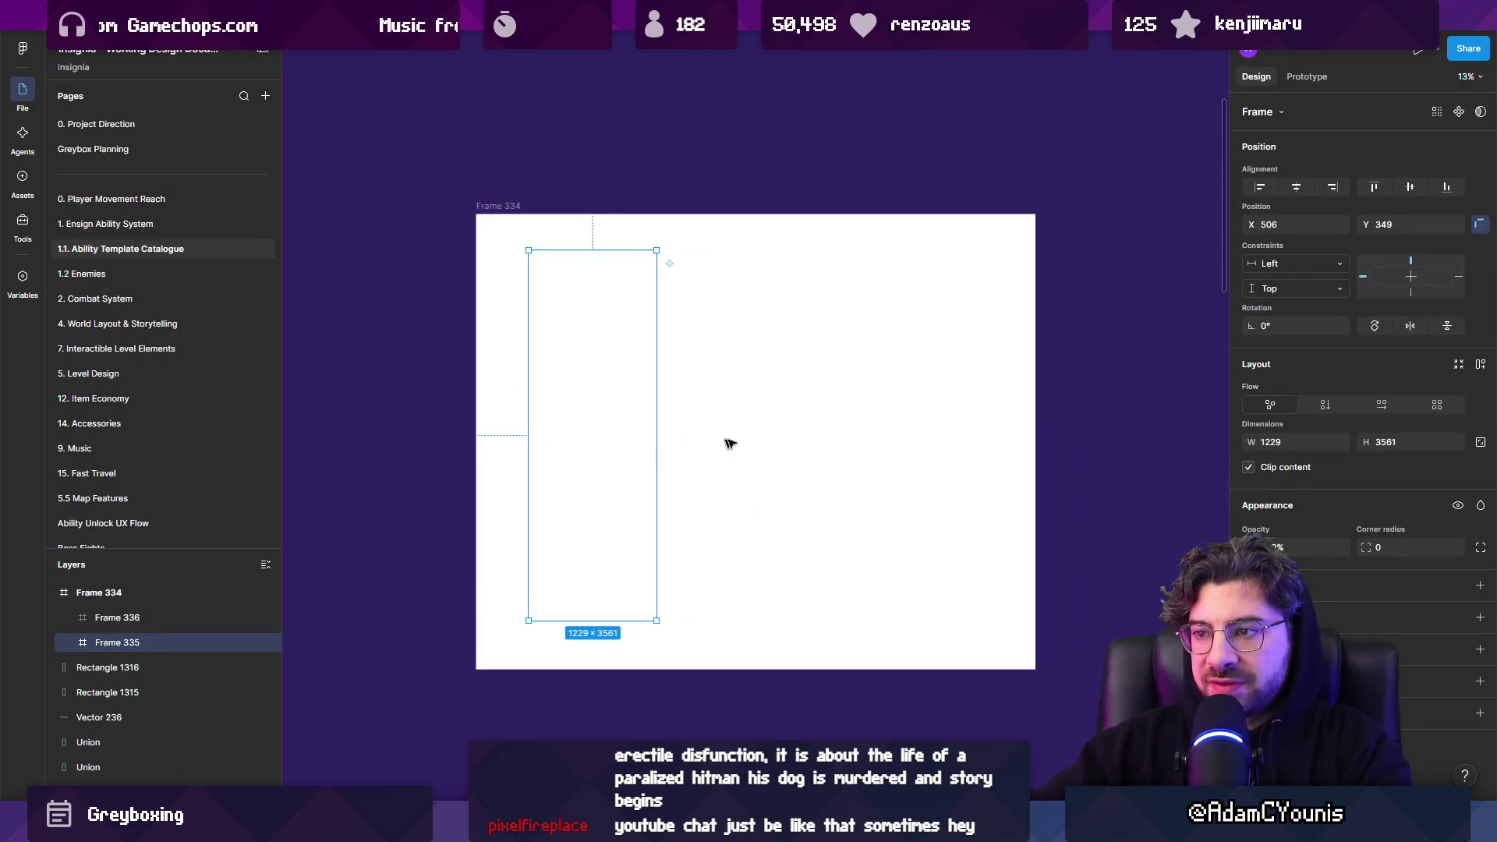
pyautogui.click(782, 434)
pyautogui.moveTo(748, 430); pyautogui.dragTo(696, 425)
pyautogui.moveTo(948, 418)
pyautogui.mouseDown()
pyautogui.moveTo(999, 418)
pyautogui.moveTo(1022, 494)
pyautogui.moveTo(1006, 528)
pyautogui.mouseUp()
pyautogui.keyDown('shift'); pyautogui.click(592, 425); pyautogui.keyUp('shift')
pyautogui.click(1253, 651)
pyautogui.click(1095, 337)
# Add a Settings title, scaled up about four times, at the left panel's top
pyautogui.click(858, 366)
pyautogui.click(648, 390)
pyautogui.click(779, 387)
pyautogui.scroll(2, 637, 303)
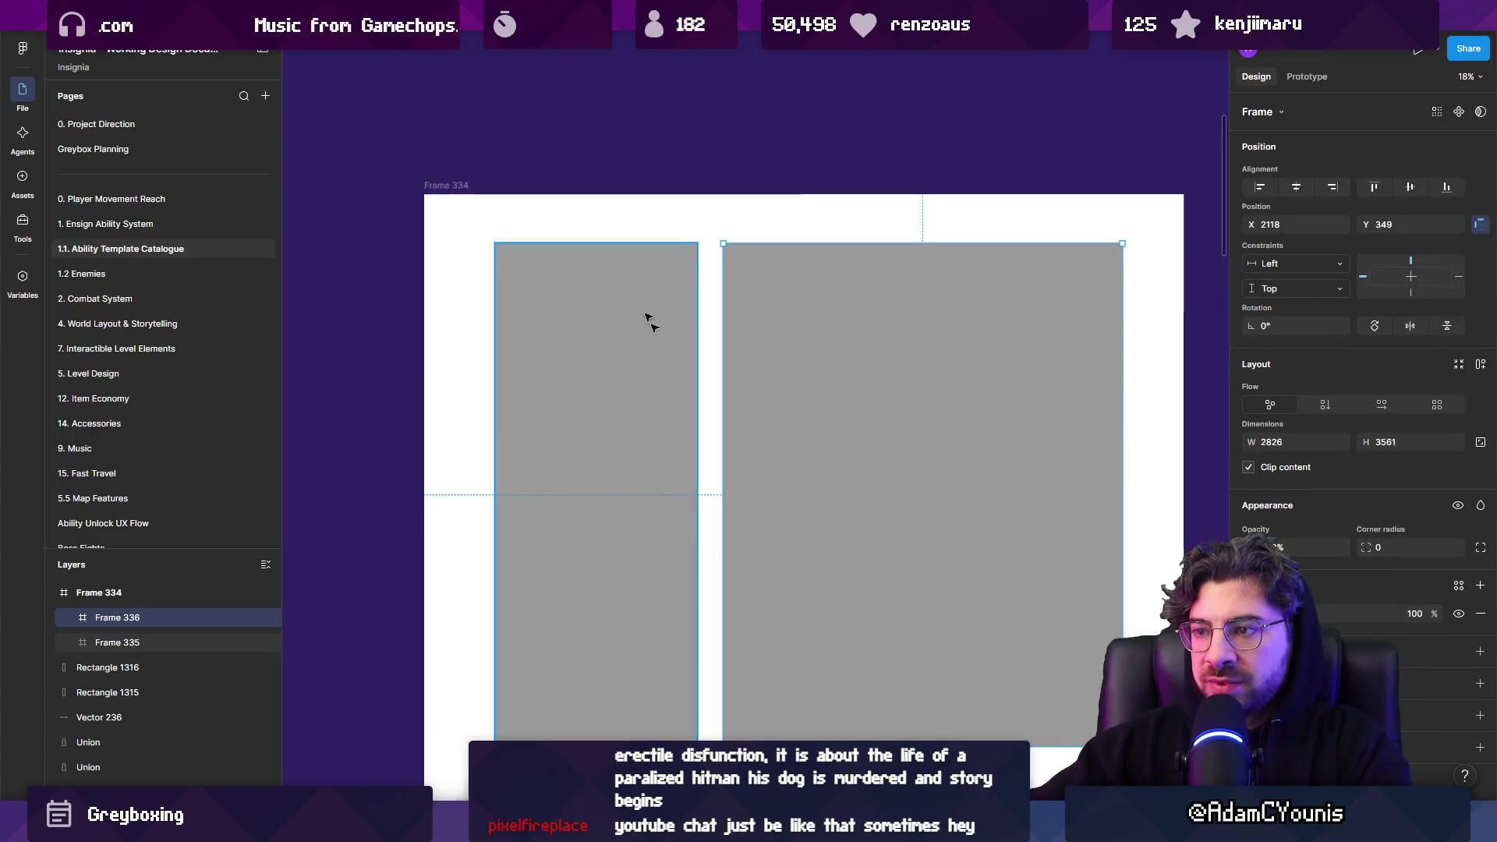
pyautogui.click(584, 442)
pyautogui.hotkey('ctrl', 'v')
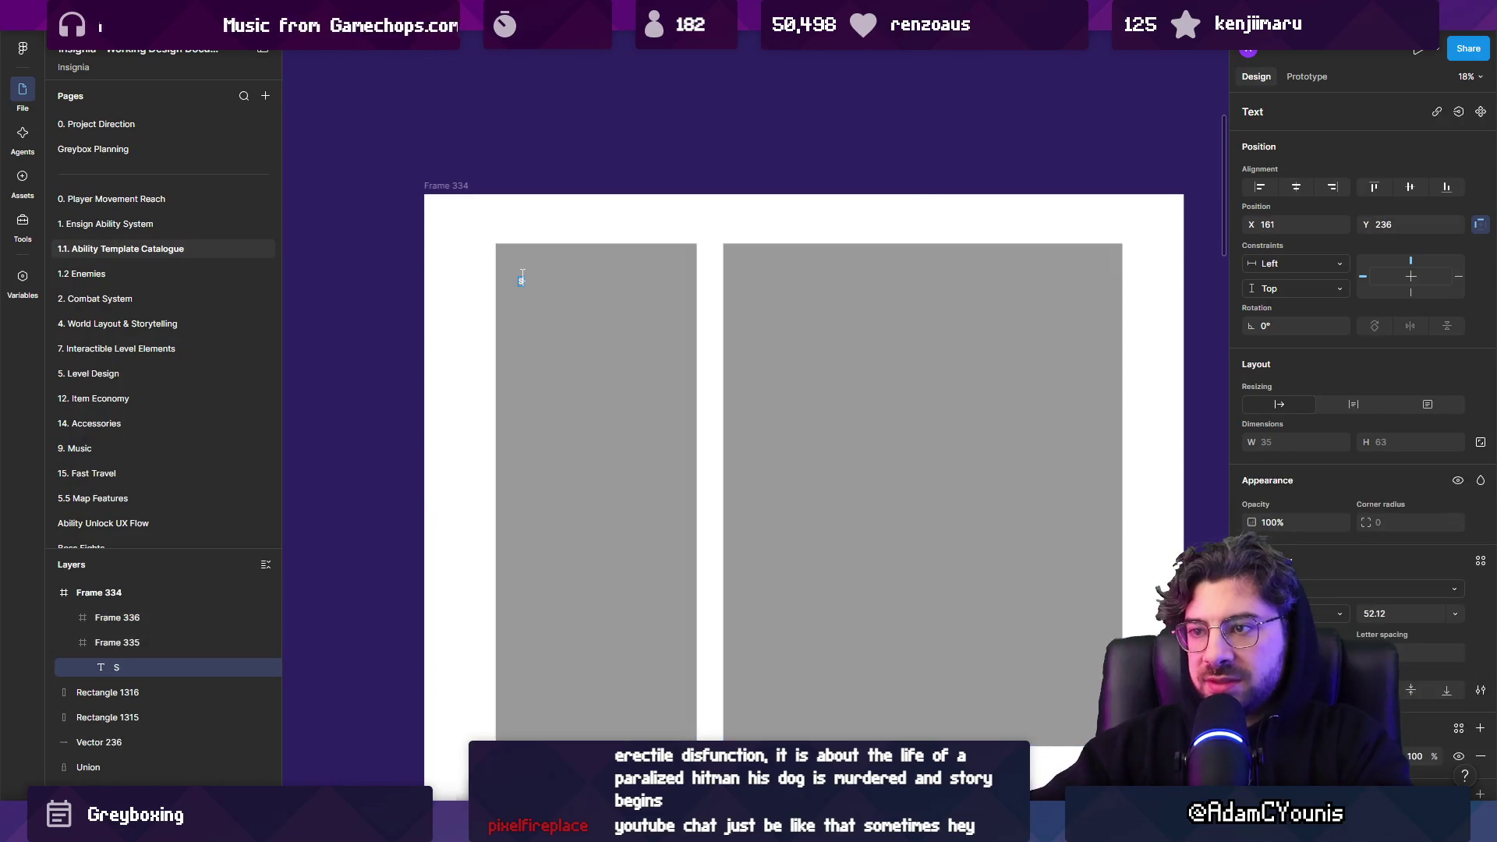
pyautogui.press('k')
pyautogui.moveTo(537, 287)
pyautogui.mouseDown()
pyautogui.moveTo(595, 321)
pyautogui.moveTo(640, 292)
pyautogui.moveTo(613, 295)
pyautogui.mouseUp()
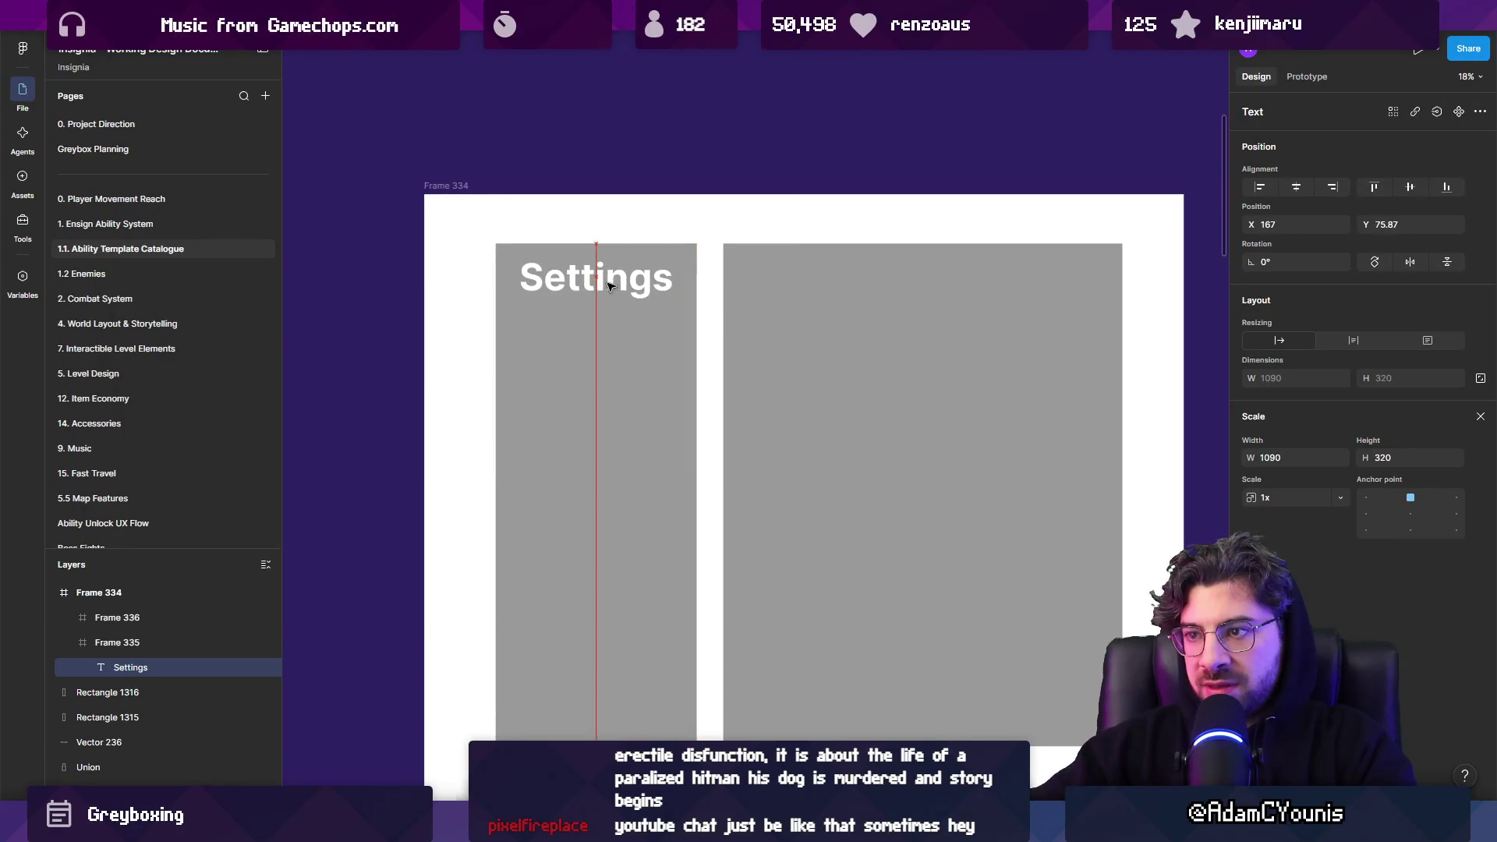
pyautogui.click(809, 394)
pyautogui.hscroll(2, 810, 395)
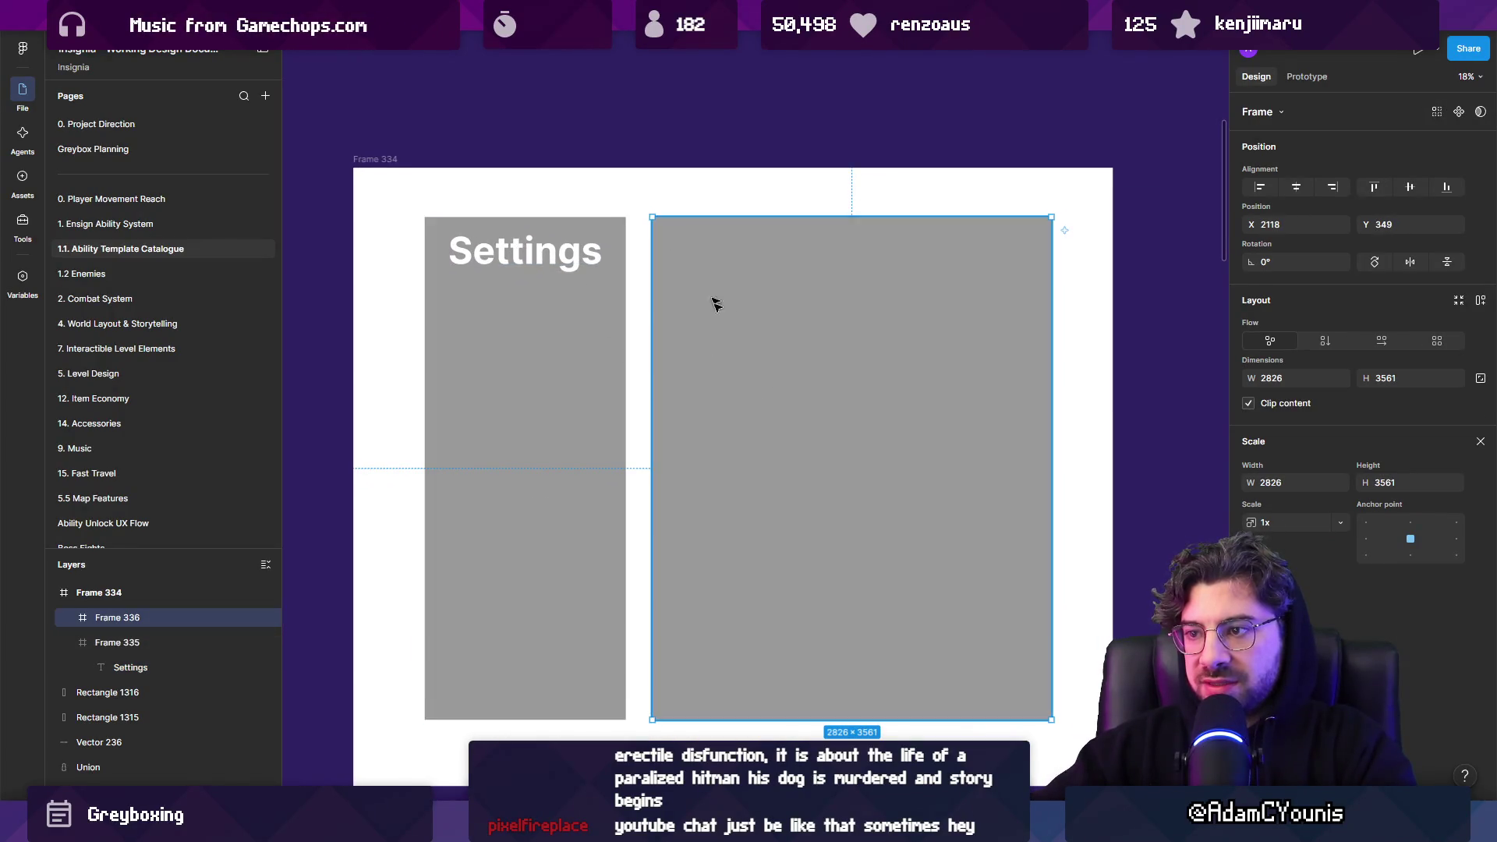
# Draw six light option bars and stack them in an evenly spaced auto-layout column
pyautogui.press('r')
pyautogui.moveTo(461, 303)
pyautogui.mouseDown()
pyautogui.moveTo(595, 344)
pyautogui.moveTo(559, 378)
pyautogui.moveTo(558, 556)
pyautogui.moveTo(534, 634)
pyautogui.mouseUp()
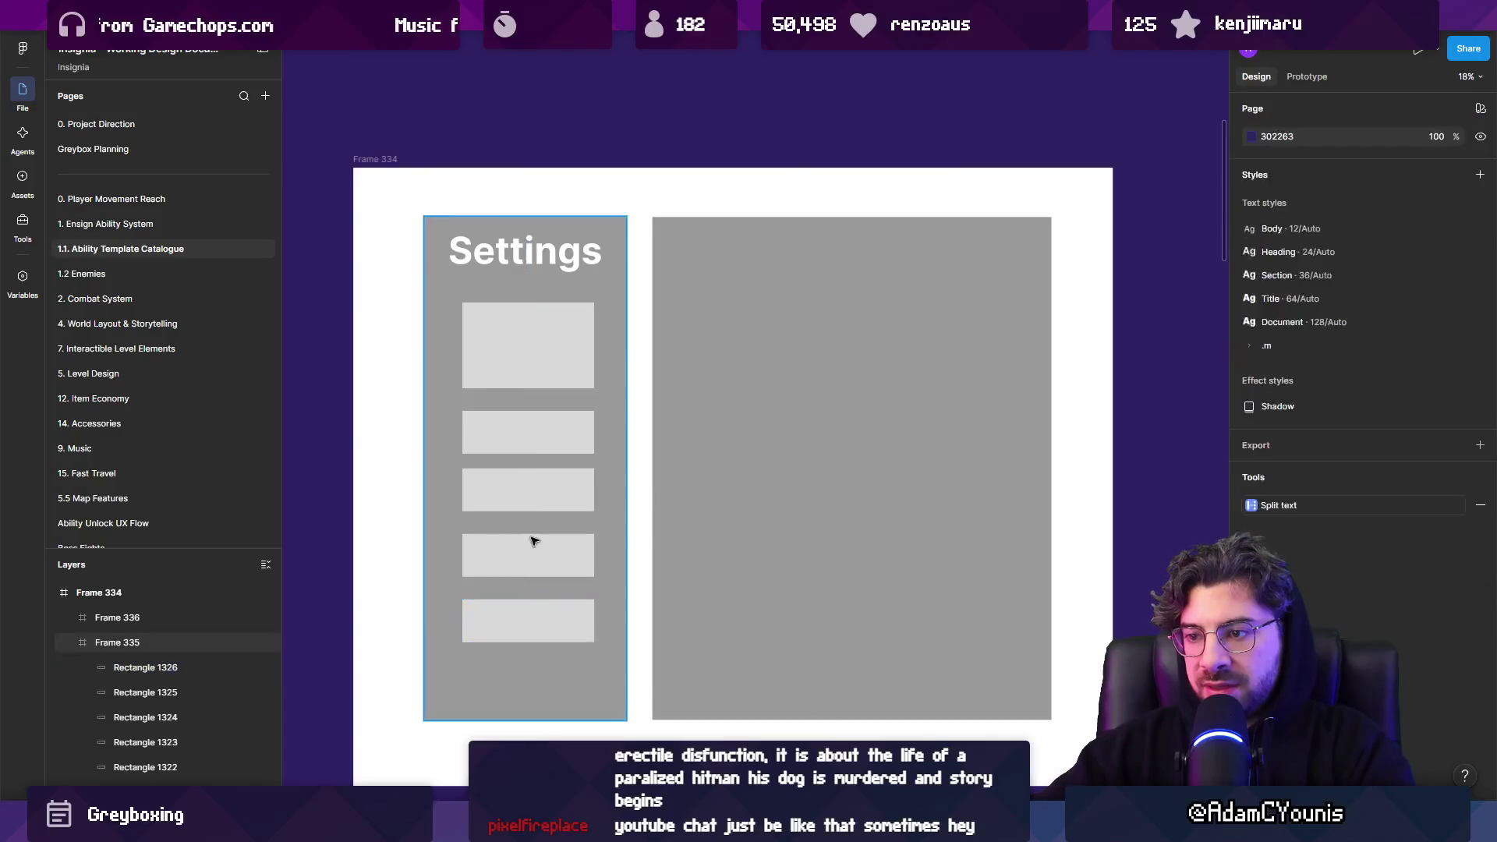
pyautogui.click(535, 611)
pyautogui.keyDown('shift'); pyautogui.click(545, 559); pyautogui.keyUp('shift')
pyautogui.keyDown('shift'); pyautogui.click(528, 489); pyautogui.keyUp('shift')
pyautogui.keyDown('shift'); pyautogui.click(535, 435); pyautogui.keyUp('shift')
pyautogui.keyDown('shift'); pyautogui.click(535, 367); pyautogui.keyUp('shift')
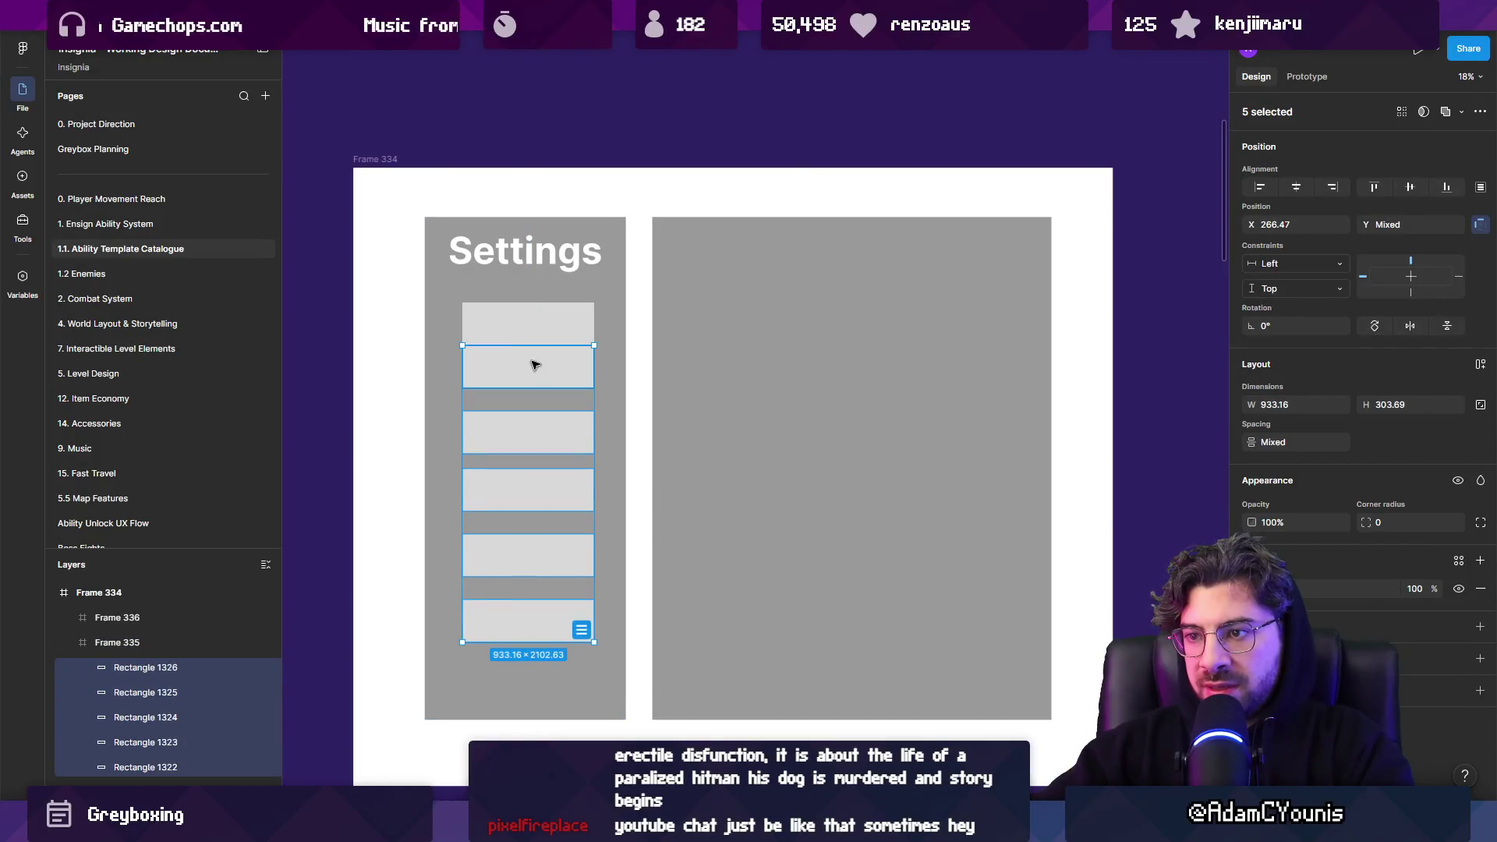
pyautogui.keyDown('shift'); pyautogui.click(535, 330); pyautogui.keyUp('shift')
pyautogui.hotkey('shift', 'a')
pyautogui.moveTo(594, 398)
pyautogui.keyDown('alt'); pyautogui.mouseDown()
pyautogui.moveTo(618, 397)
pyautogui.moveTo(584, 395)
pyautogui.mouseUp(); pyautogui.keyUp('alt')
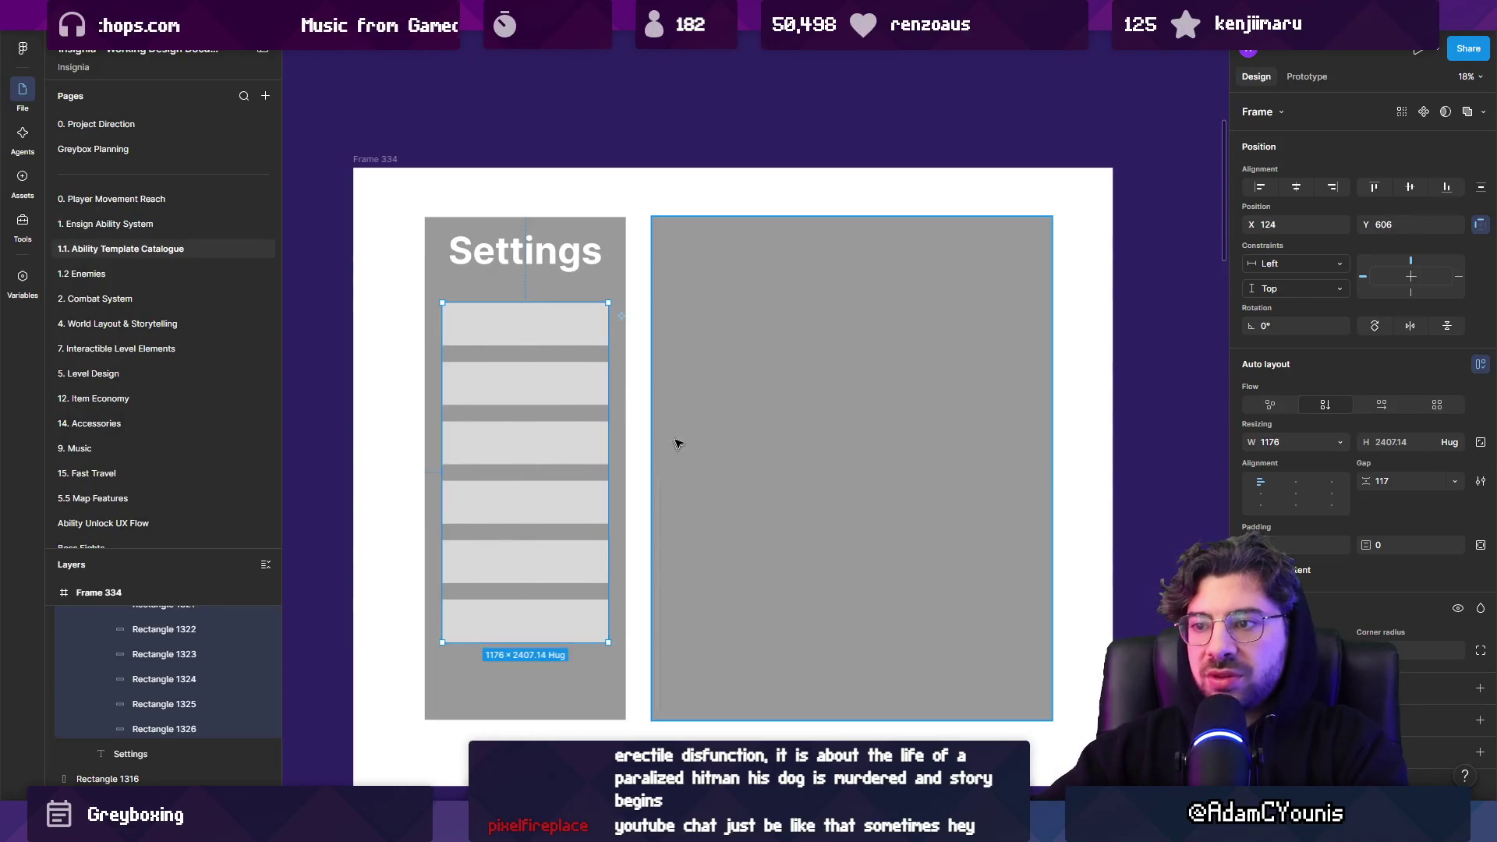
pyautogui.click(640, 358)
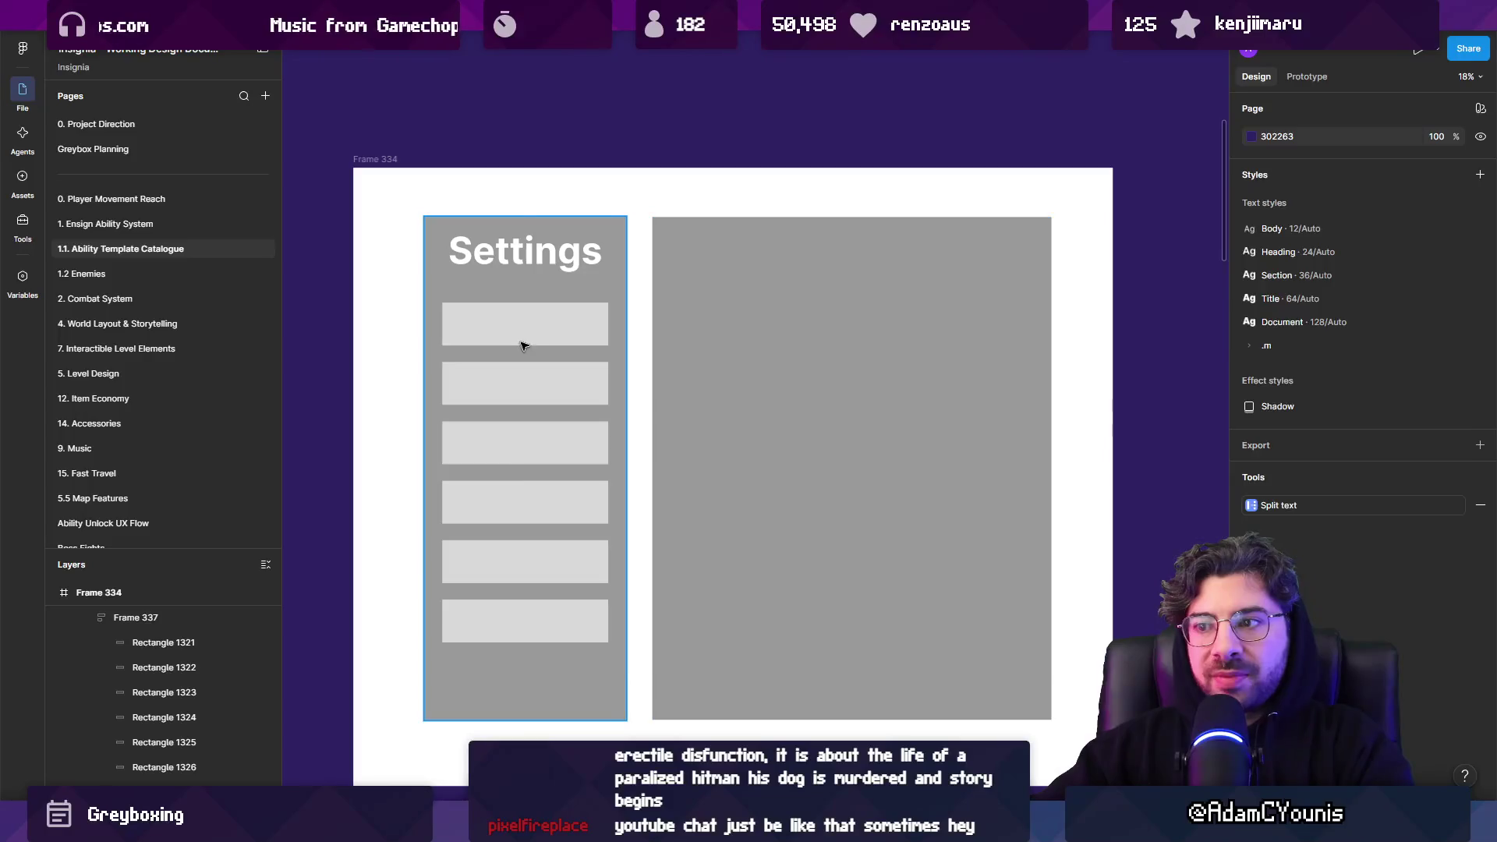
# Build the right panel with a top bar, a short label bar and a white rounded slider
pyautogui.click(554, 334)
pyautogui.doubleClick(558, 328)
pyautogui.moveTo(558, 328)
pyautogui.mouseDown()
pyautogui.moveTo(791, 320)
pyautogui.moveTo(748, 277)
pyautogui.moveTo(709, 320)
pyautogui.mouseUp()
pyautogui.scroll(3, 750, 284)
pyautogui.hotkey('ctrl', 'd')
pyautogui.moveTo(818, 323)
pyautogui.mouseDown()
pyautogui.moveTo(628, 323)
pyautogui.moveTo(610, 394)
pyautogui.moveTo(1130, 377)
pyautogui.moveTo(1058, 379)
pyautogui.mouseUp()
pyautogui.click(615, 378)
pyautogui.moveTo(616, 378)
pyautogui.mouseDown()
pyautogui.moveTo(772, 381)
pyautogui.moveTo(761, 356)
pyautogui.mouseUp()
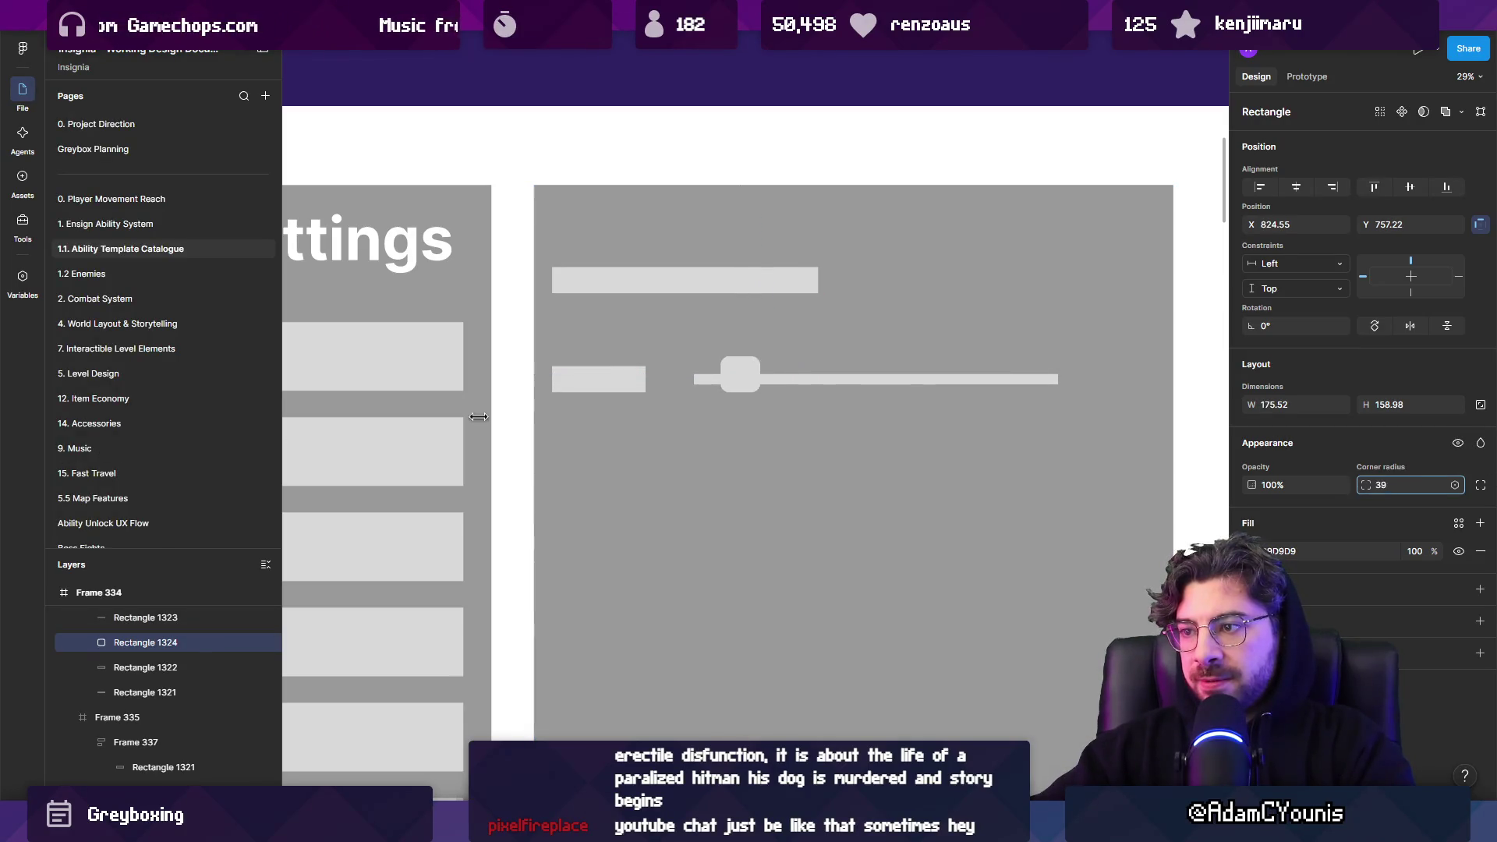
pyautogui.moveTo(730, 366); pyautogui.dragTo(743, 382)
pyautogui.keyDown('shift'); pyautogui.click(849, 380); pyautogui.keyUp('shift')
pyautogui.press('i')
pyautogui.click(788, 170)
pyautogui.scroll(-5, 697, 273)
pyautogui.click(959, 355)
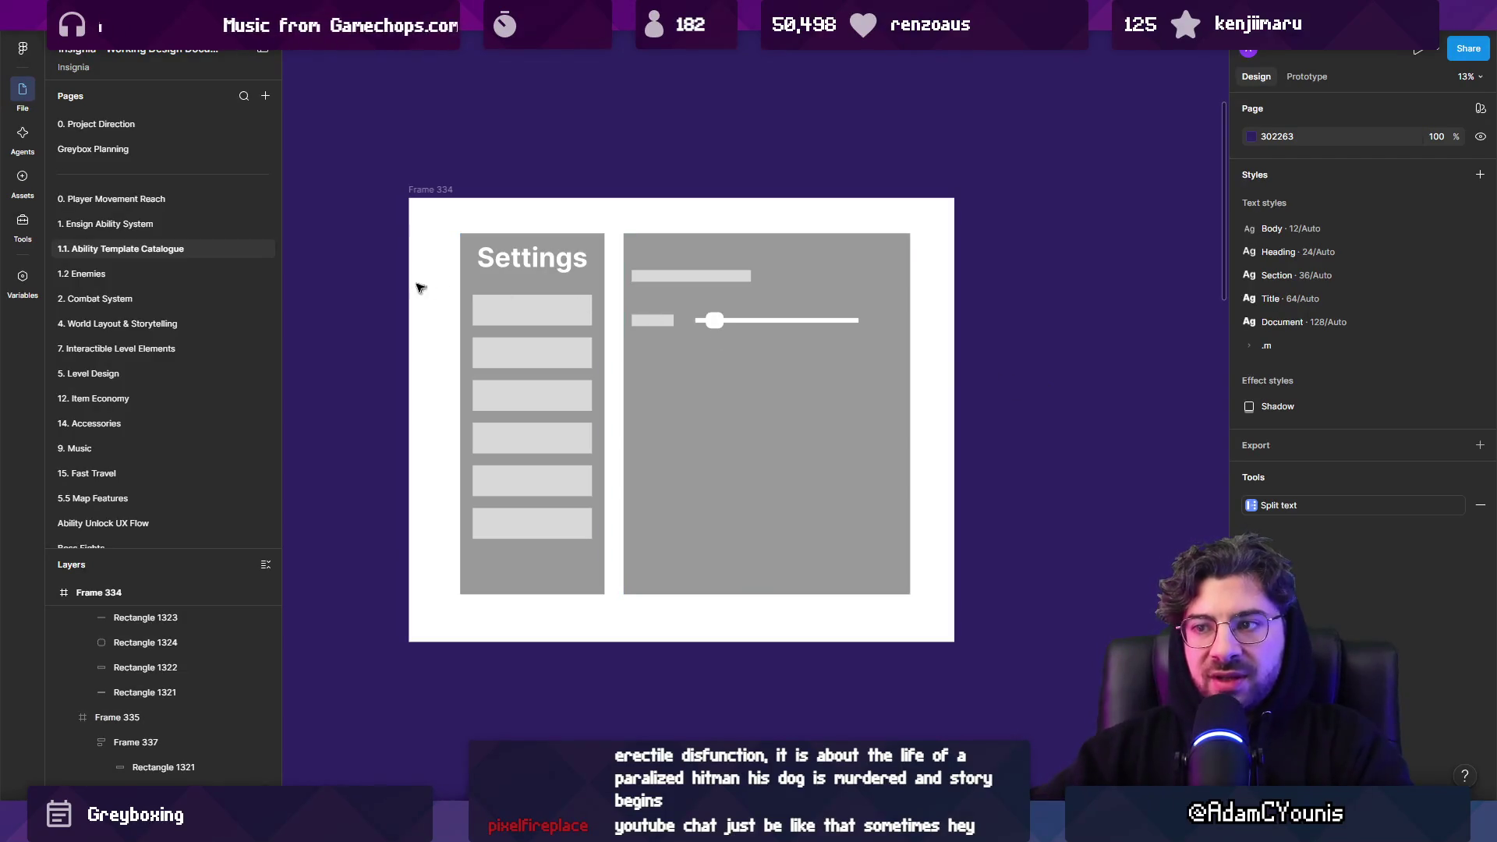
# Fit the outer frame around the panels, then delete the whole settings wireframe
pyautogui.click(413, 221)
pyautogui.moveTo(408, 223)
pyautogui.mouseDown()
pyautogui.moveTo(438, 221)
pyautogui.moveTo(408, 232)
pyautogui.mouseUp()
pyautogui.moveTo(405, 642); pyautogui.dragTo(424, 609)
pyautogui.moveTo(456, 232); pyautogui.dragTo(456, 219)
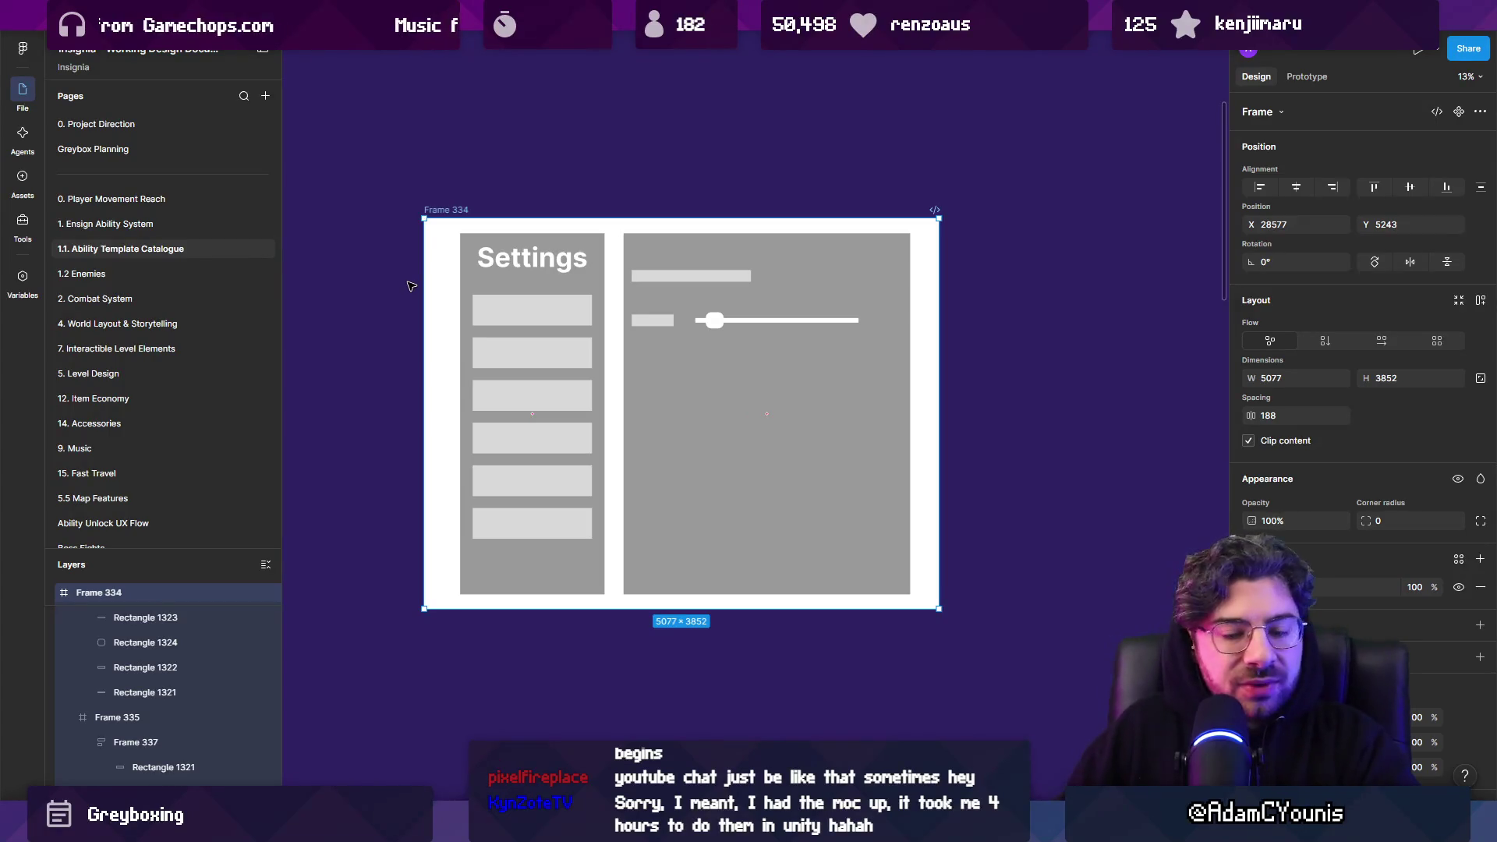
pyautogui.moveTo(424, 265); pyautogui.dragTo(443, 265)
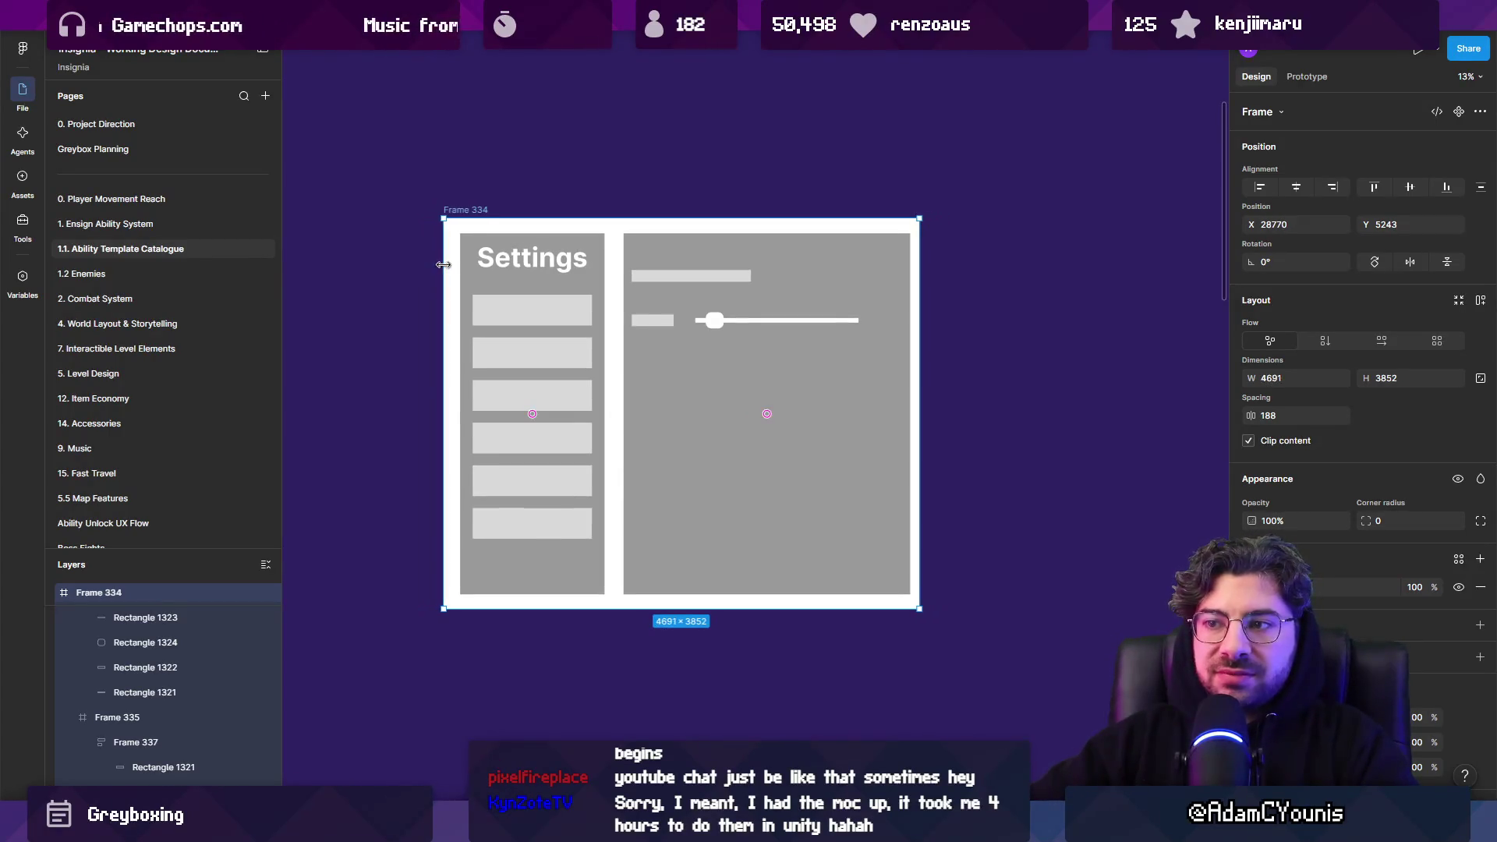
pyautogui.moveTo(923, 261); pyautogui.dragTo(927, 260)
pyautogui.click(855, 179)
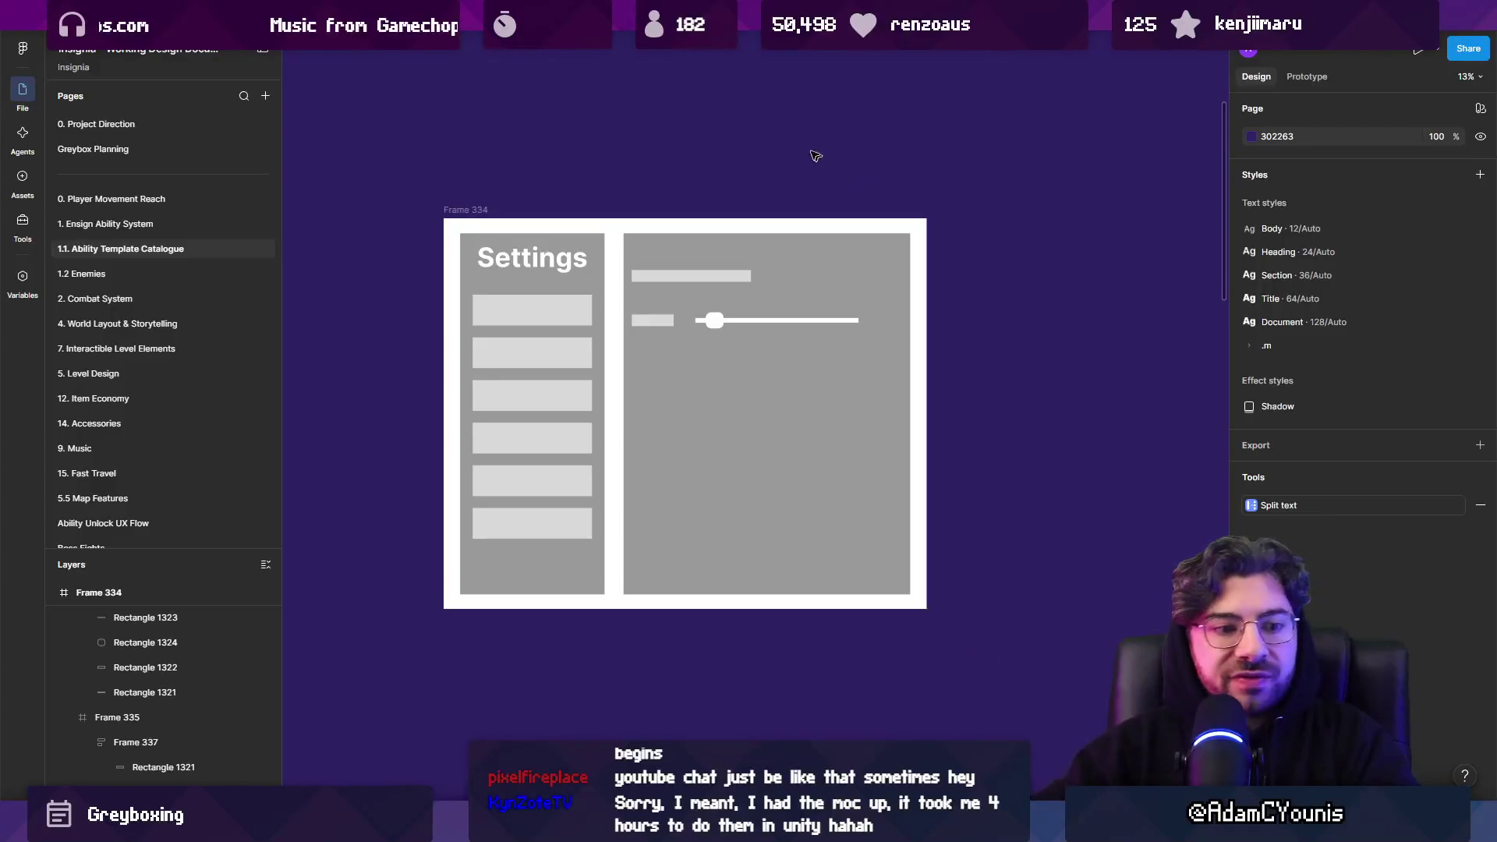
pyautogui.click(471, 211)
pyautogui.press('Delete')
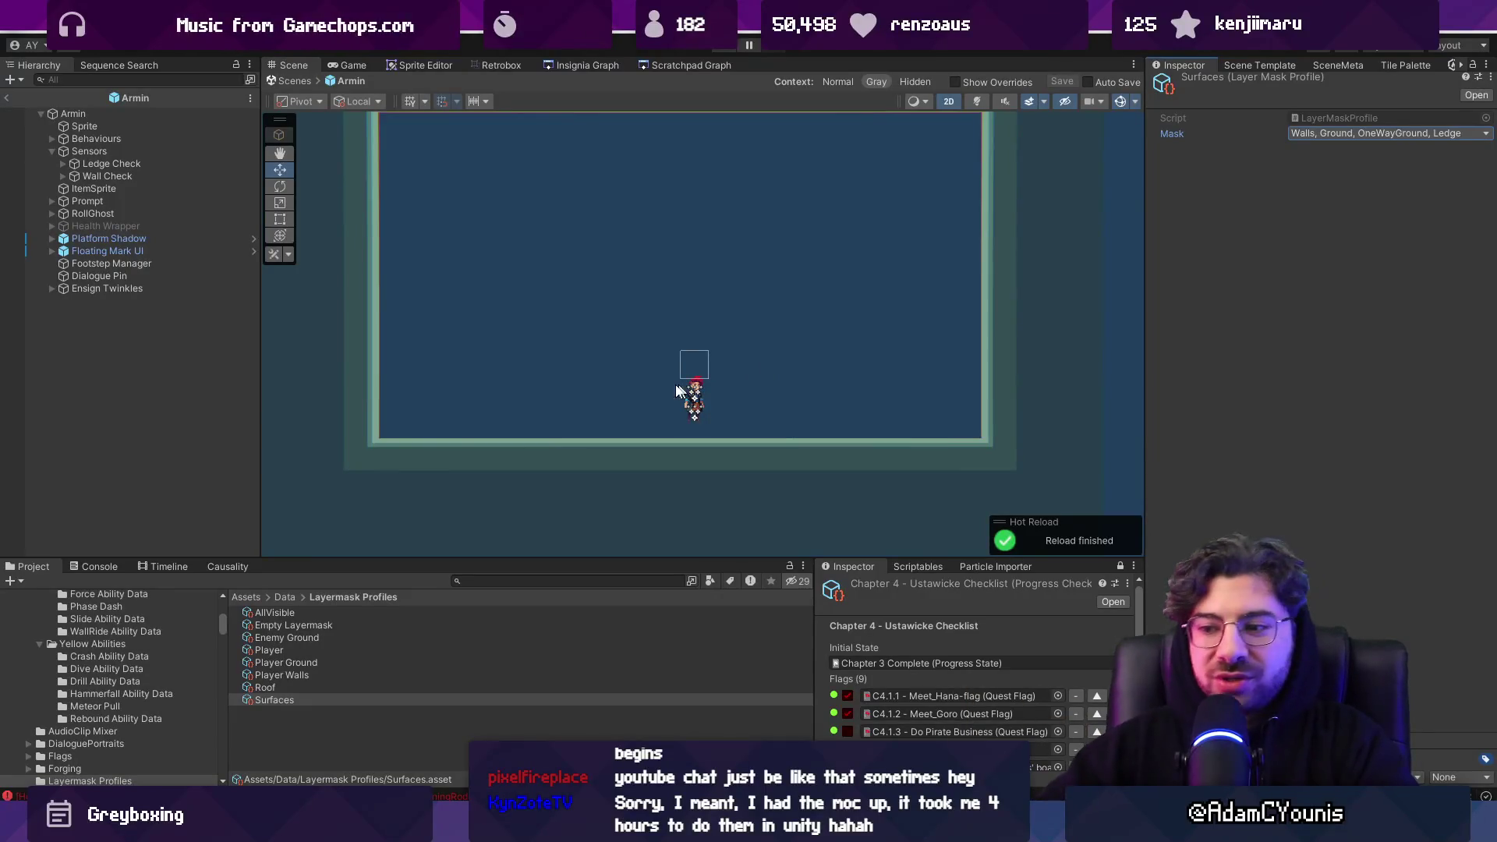
# Delete the extra blank lines after SpawnLightning at the end of LightningRod.cs
pyautogui.hotkey('alt', 'Tab')
pyautogui.scroll(-2, 622, 445)
pyautogui.click(477, 640)
pyautogui.press('BackSpace')
pyautogui.press('BackSpace')
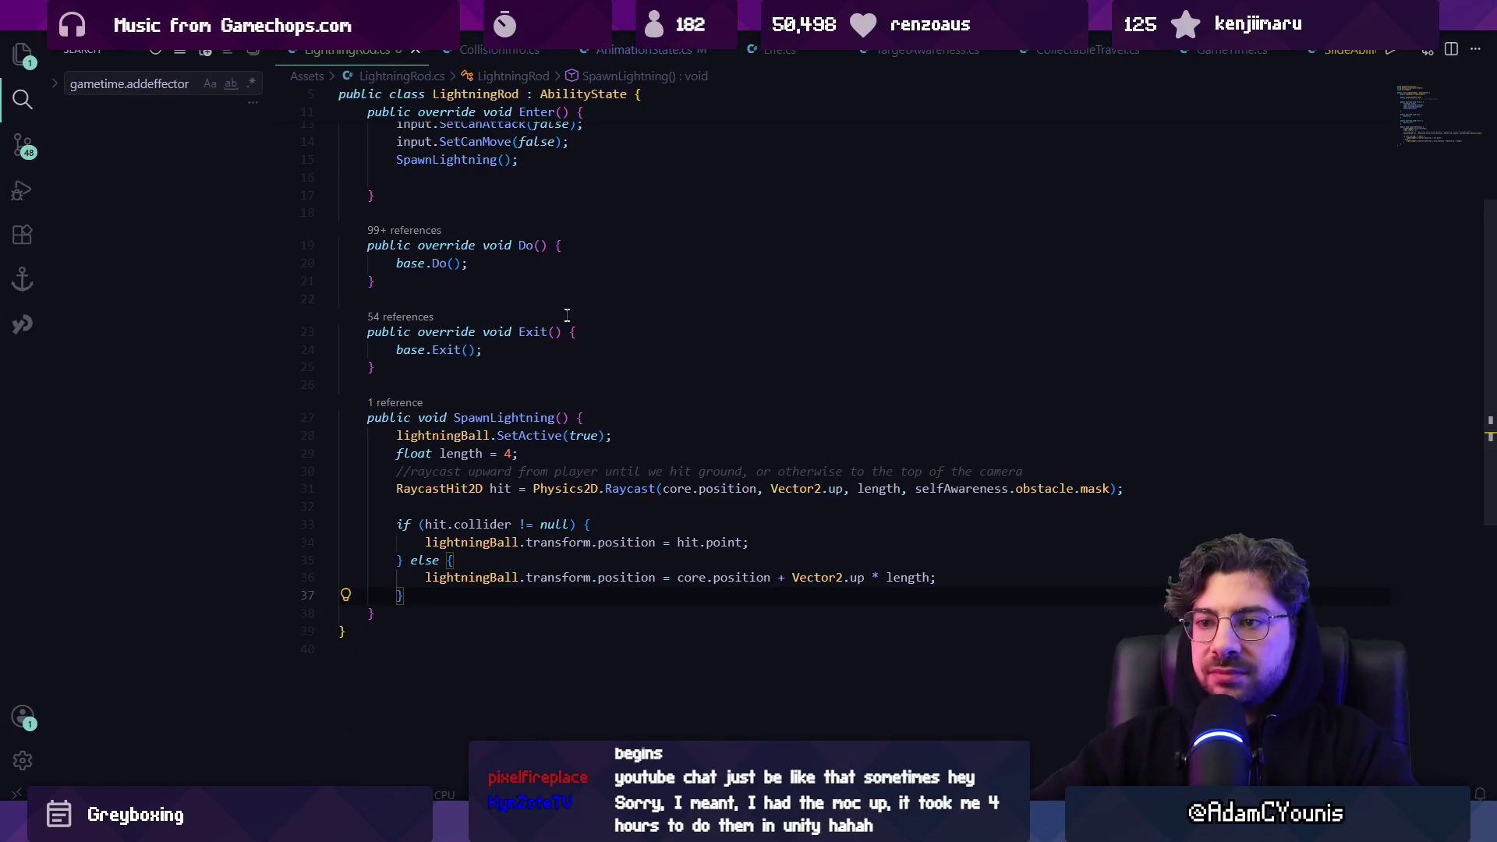
pyautogui.scroll(2, 567, 317)
pyautogui.click(550, 311)
pyautogui.scroll(2, 550, 310)
pyautogui.scroll(-4, 585, 314)
pyautogui.scroll(4, 585, 314)
pyautogui.hotkey('alt', 'Tab')
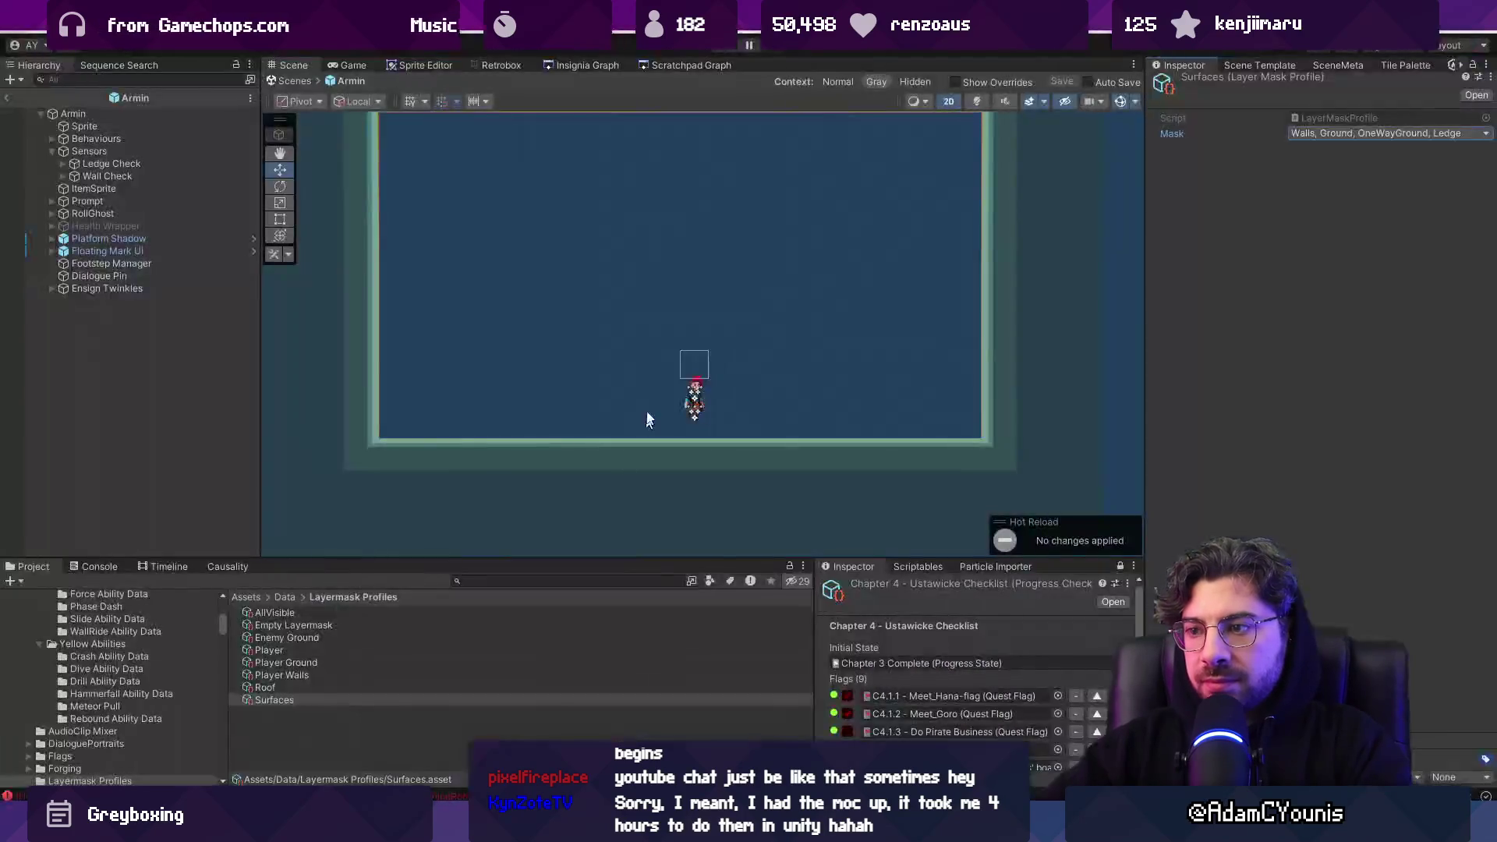
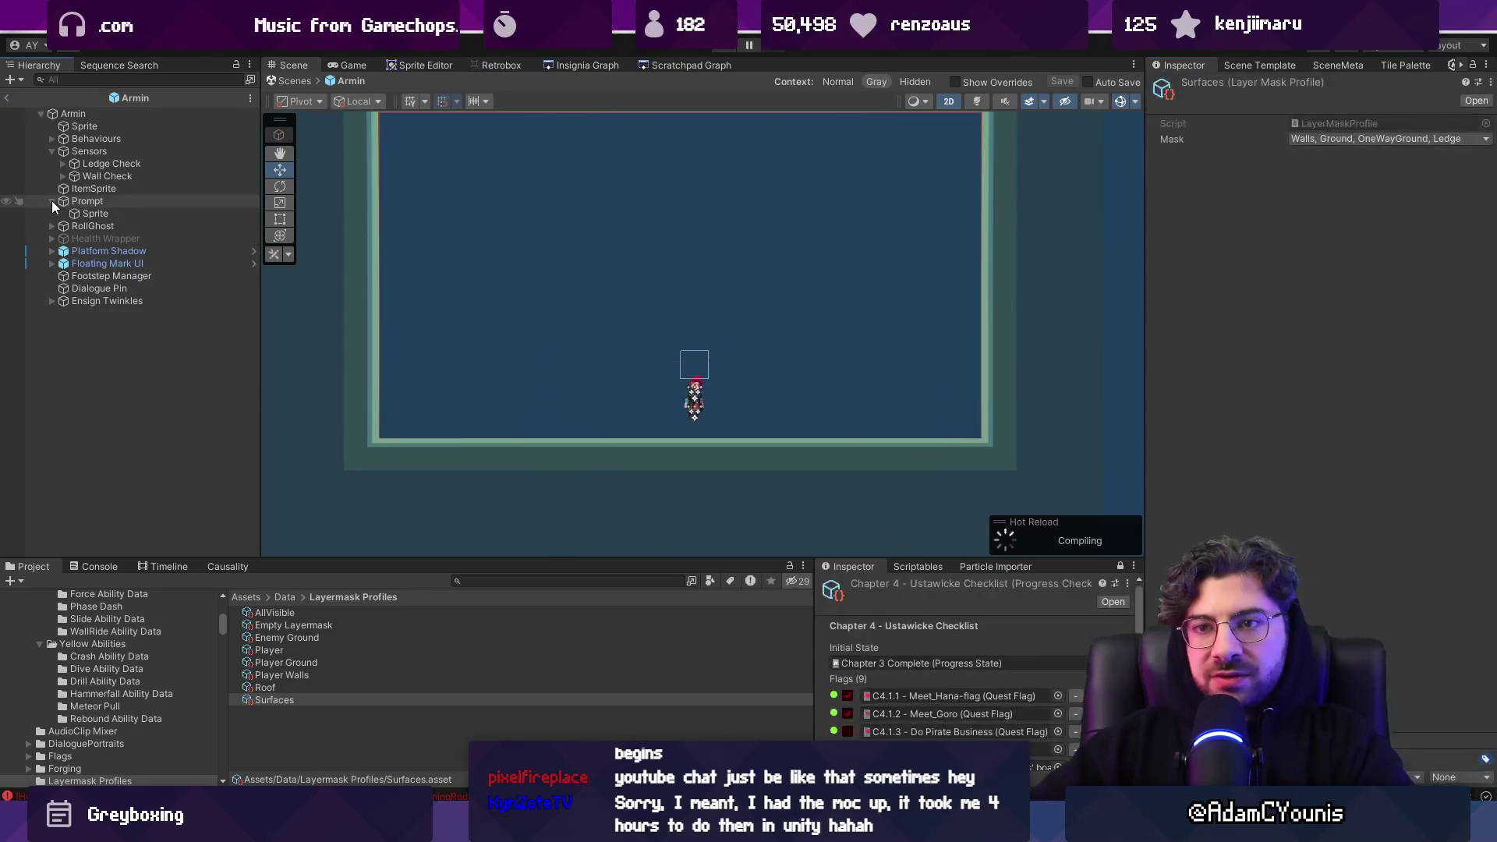
# Expand Armin's behaviours, select the Lightning Rod ability object, and start adding a component to it
pyautogui.click(53, 138)
pyautogui.click(134, 325)
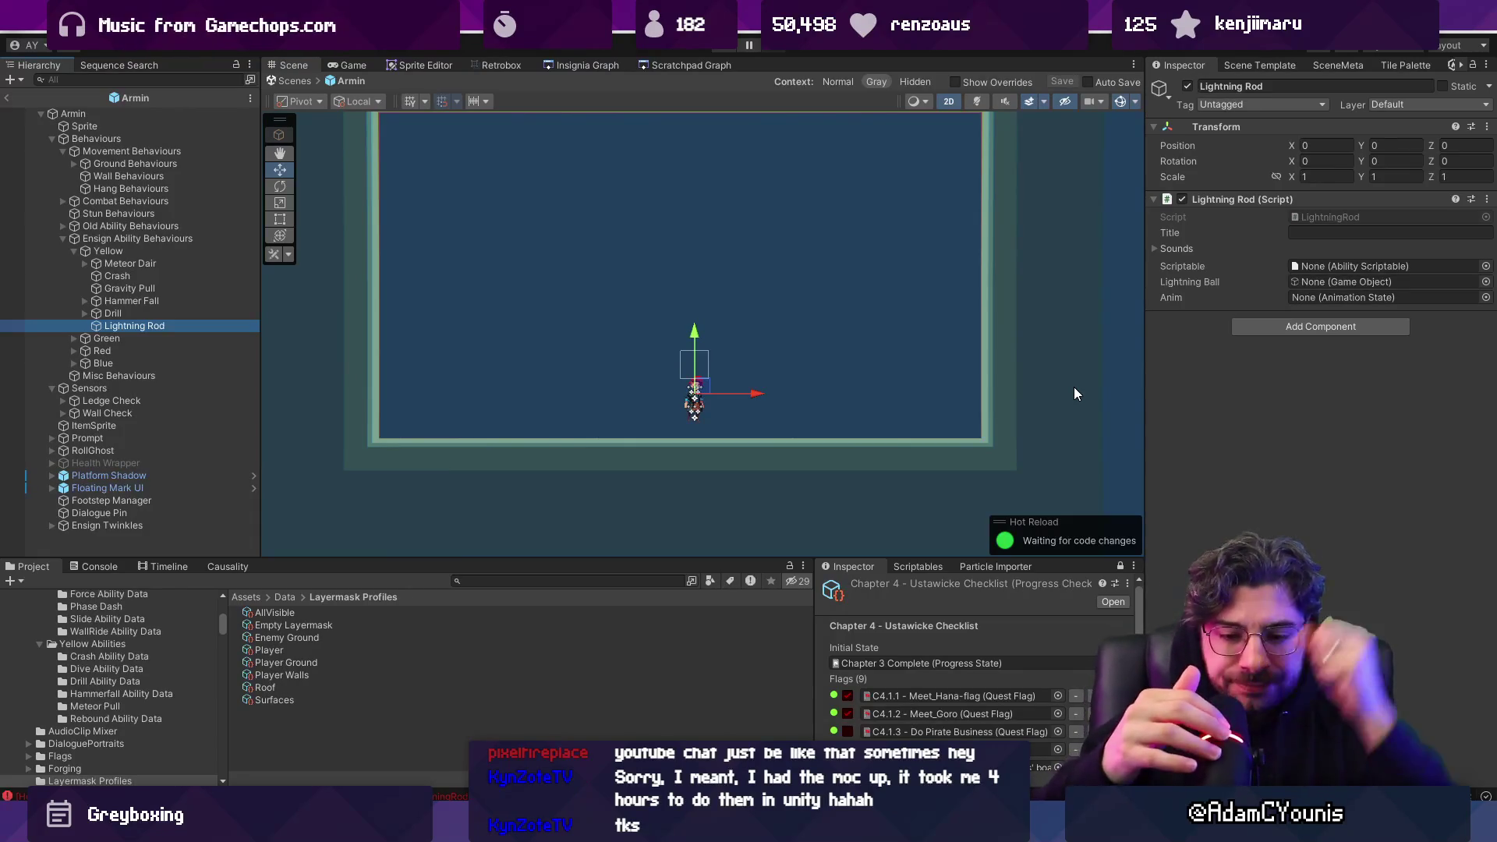
pyautogui.click(536, 582)
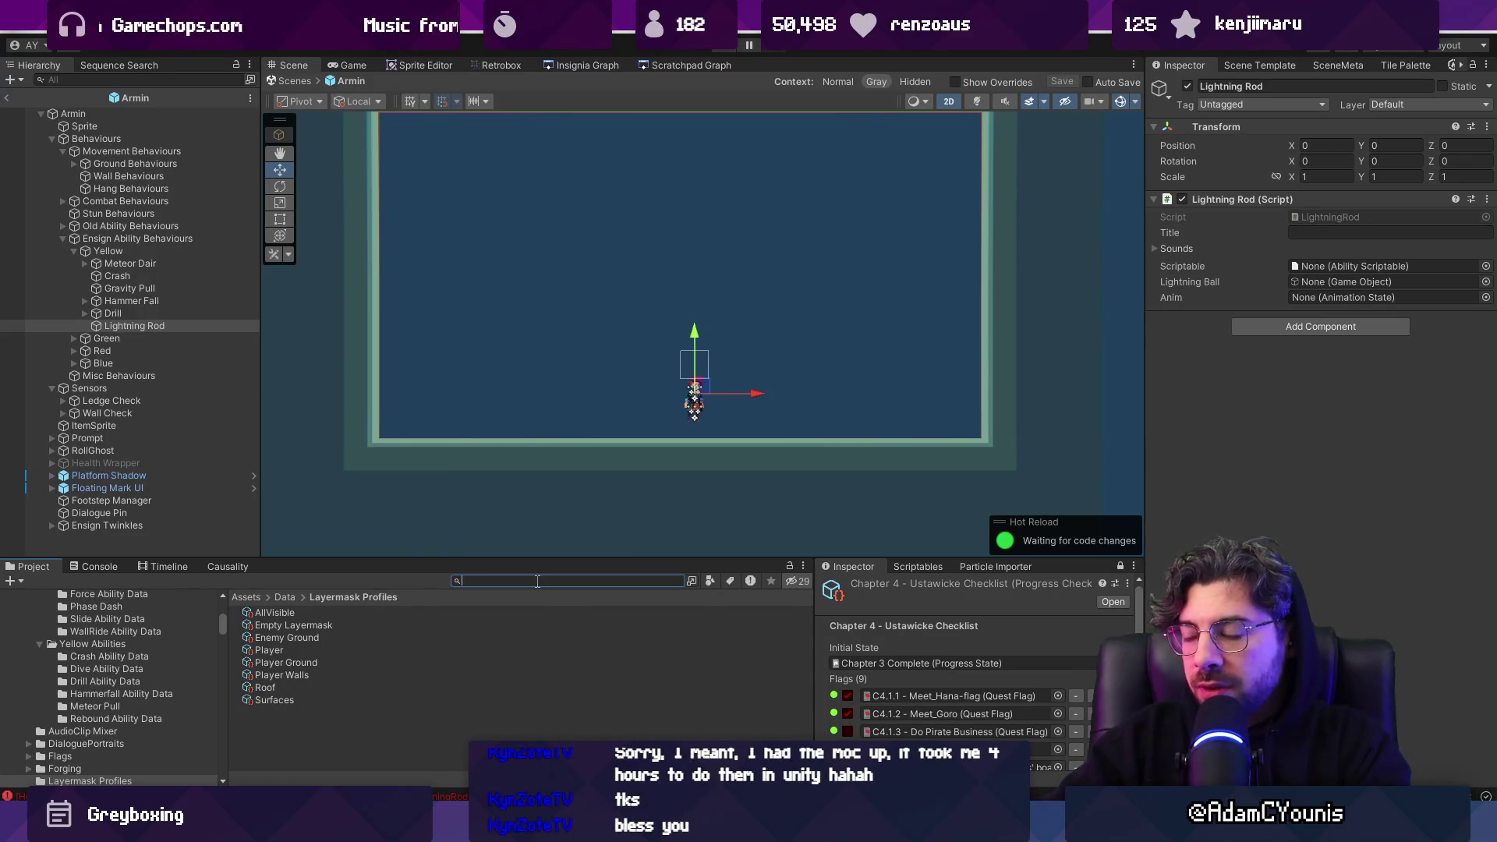
pyautogui.click(1276, 331)
# Add an Animation State with the Armin Lightning Rod-Thrust sheet at frame rate 2, linked as Anim
pyautogui.write('animationstate')
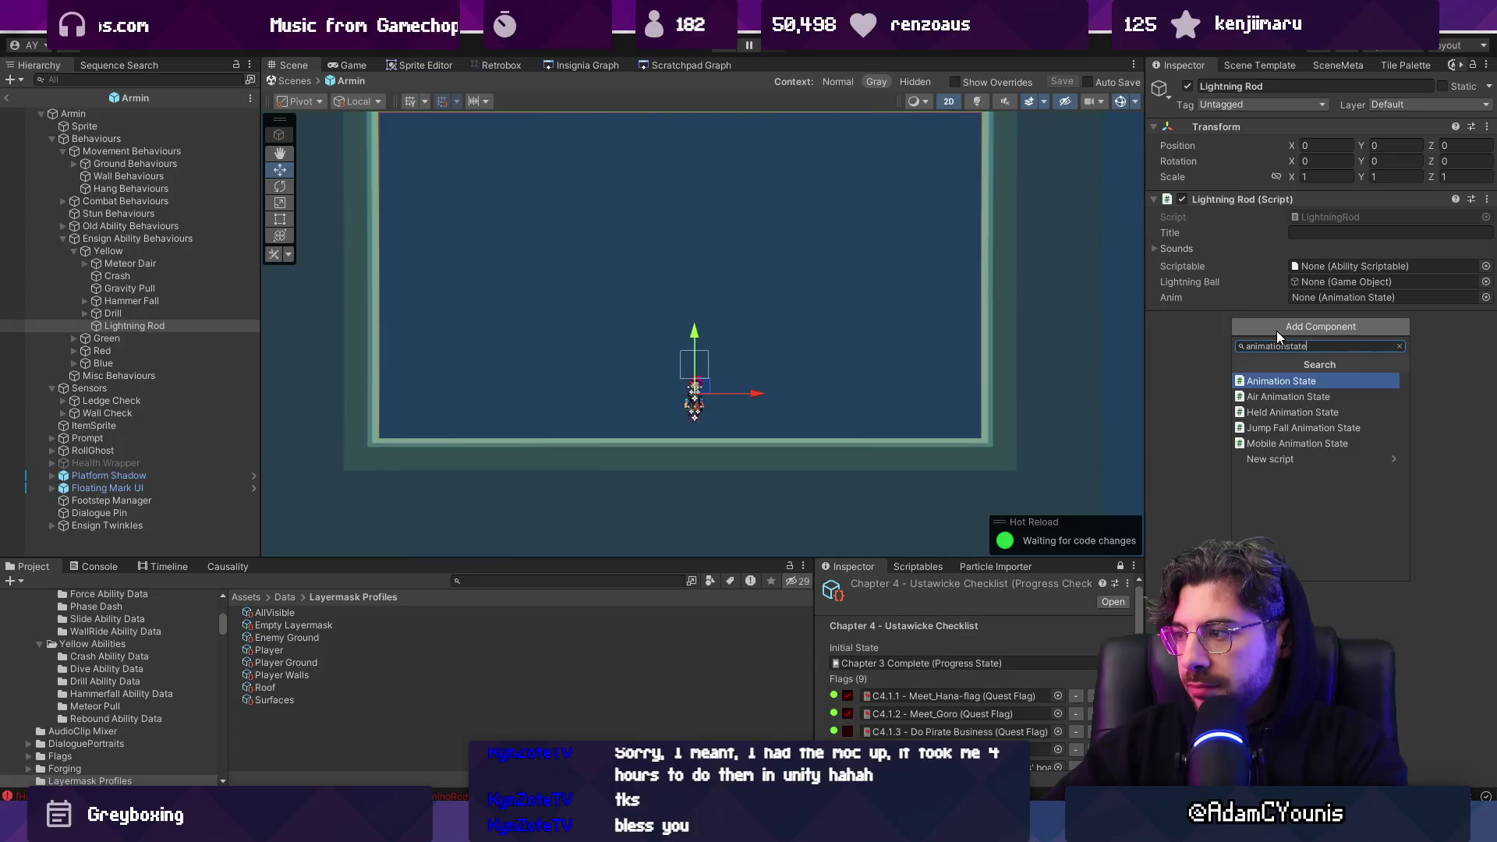
pyautogui.press('Return')
pyautogui.click(1486, 385)
pyautogui.write('lightning')
pyautogui.press('Down')
pyautogui.press('Return')
pyautogui.click(1337, 402)
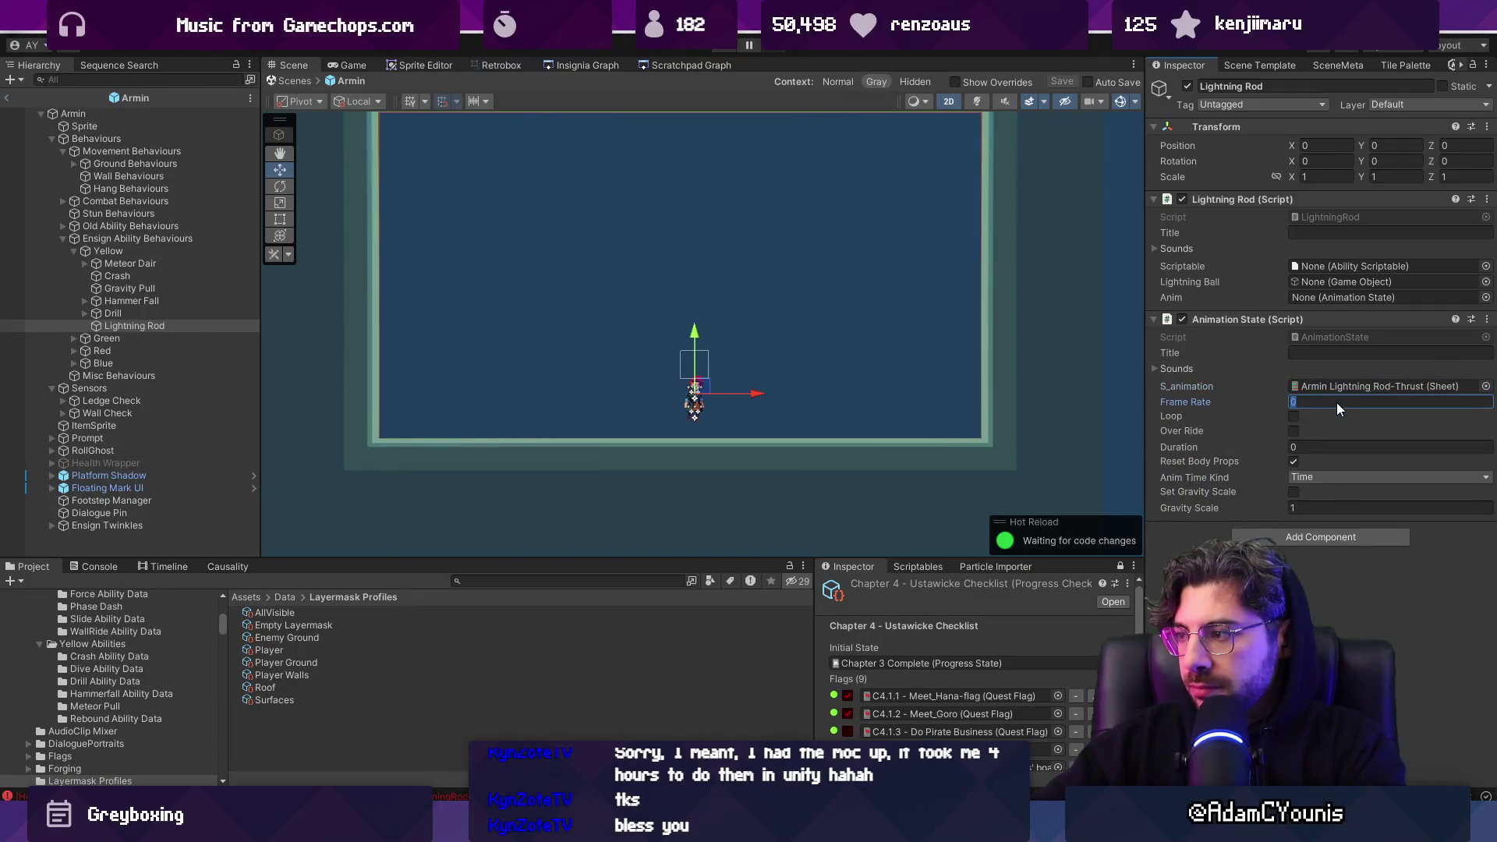
pyautogui.write('2')
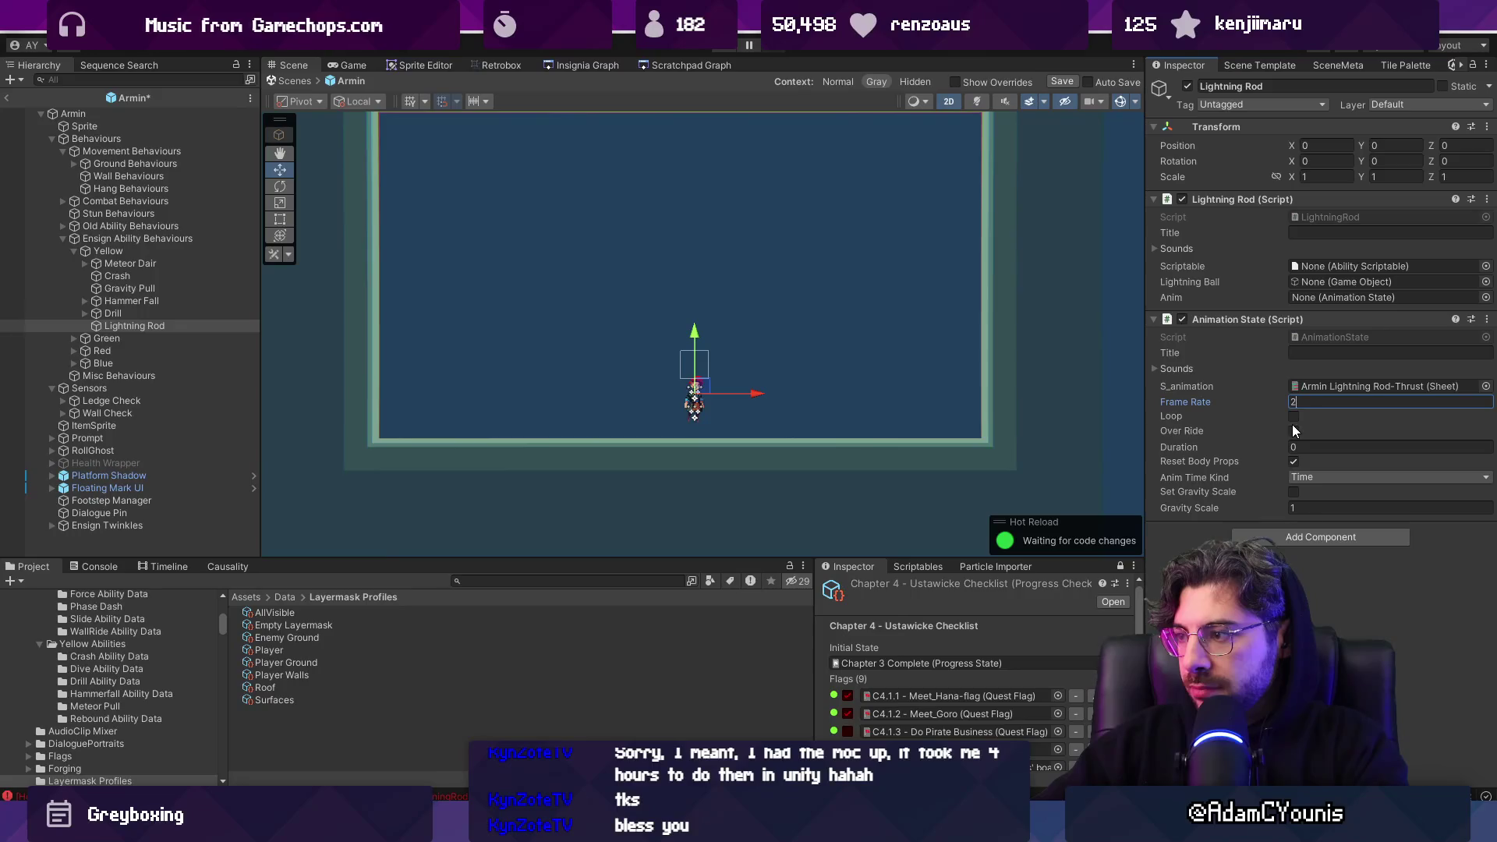
pyautogui.press('Return')
pyautogui.moveTo(1272, 320); pyautogui.dragTo(1317, 292)
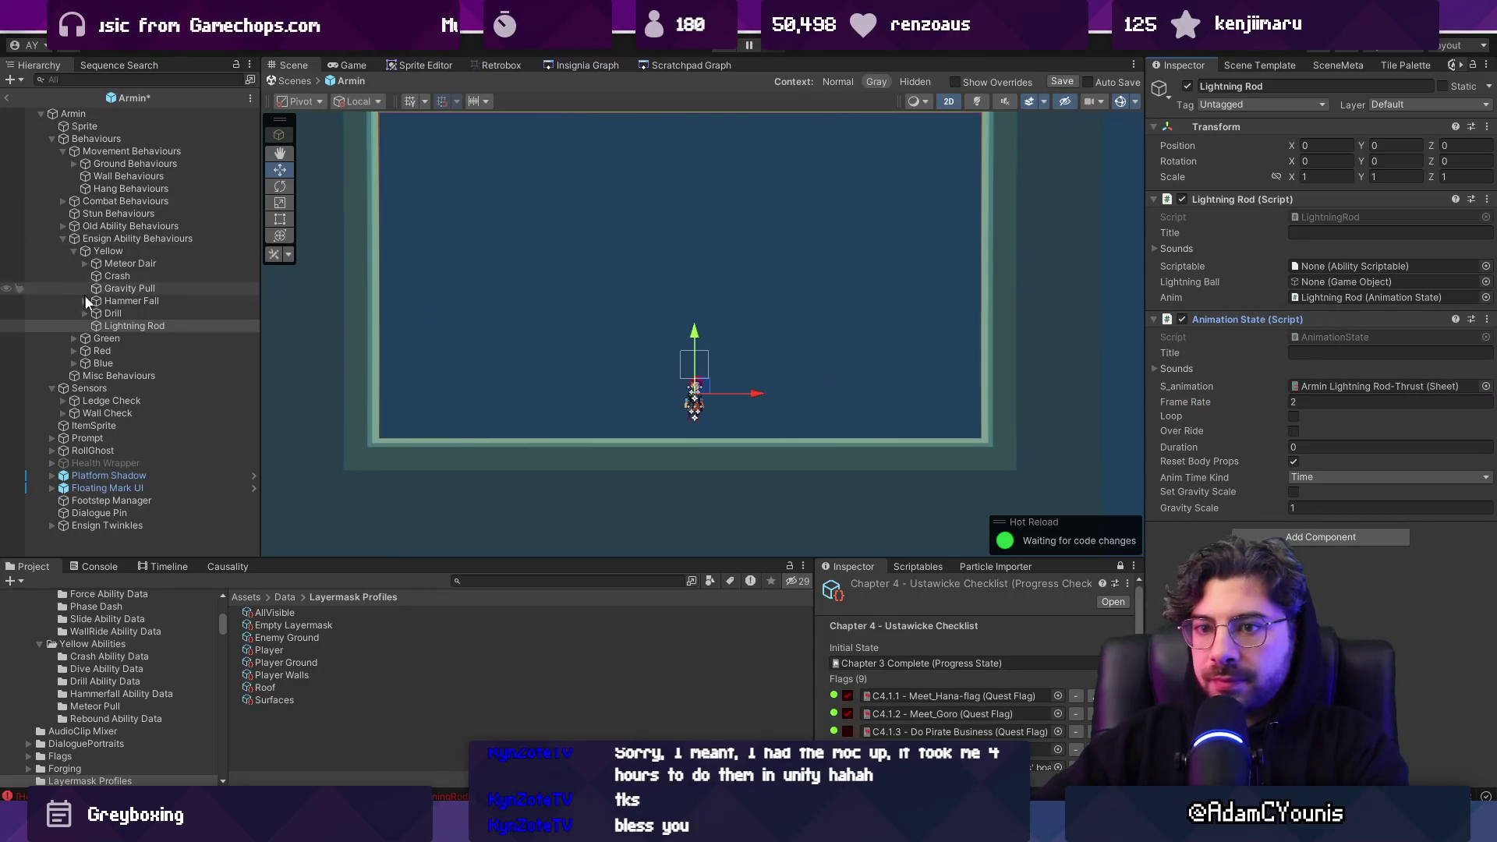
# Create an empty child under Lightning Rod named 'Lightning Ball'
pyautogui.rightClick(109, 326)
pyautogui.click(199, 357)
pyautogui.write('L')
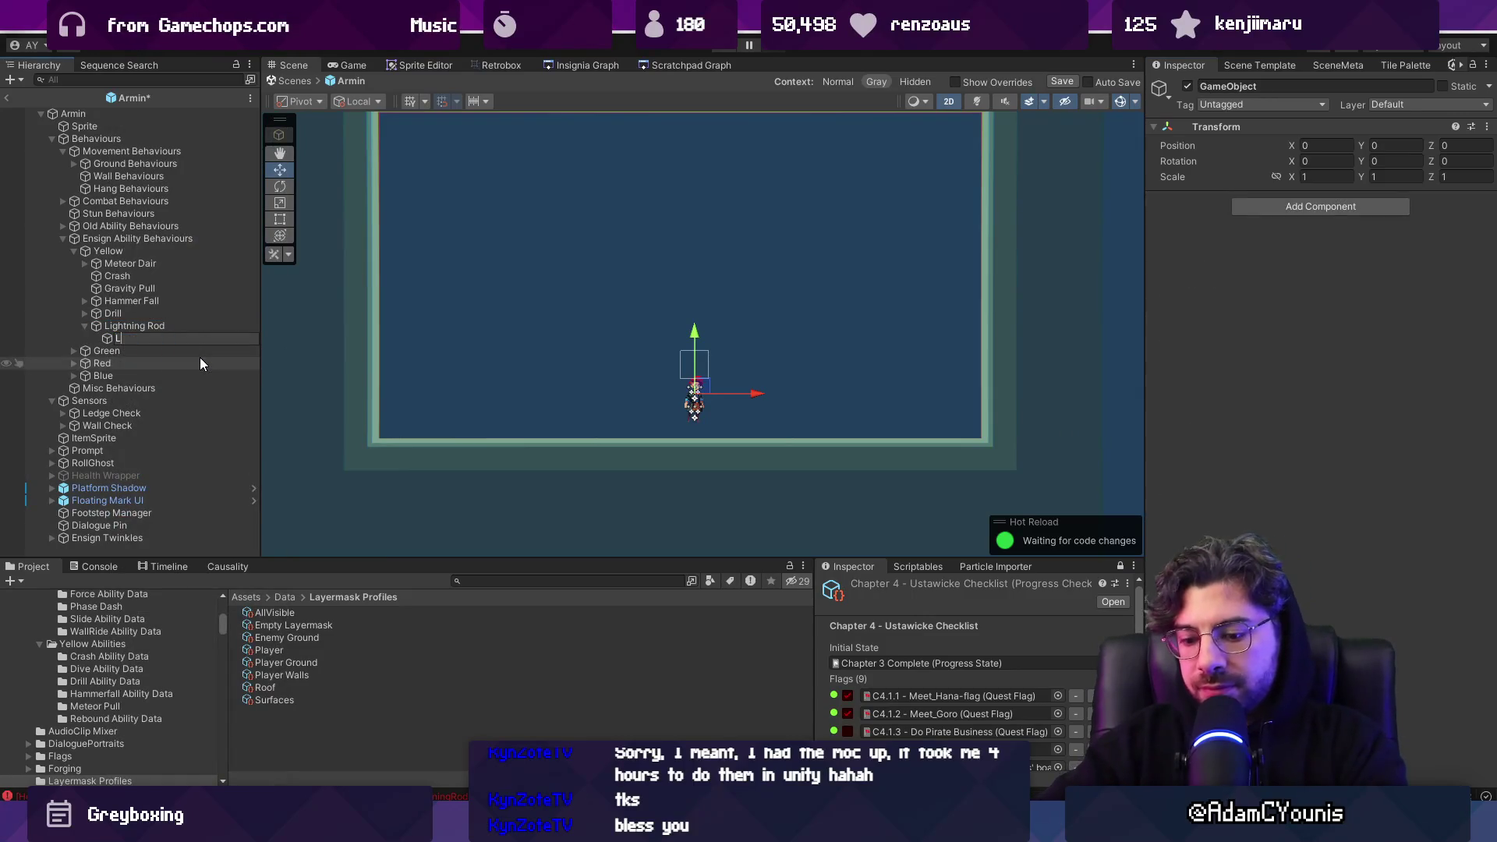
pyautogui.write('ightning Ball')
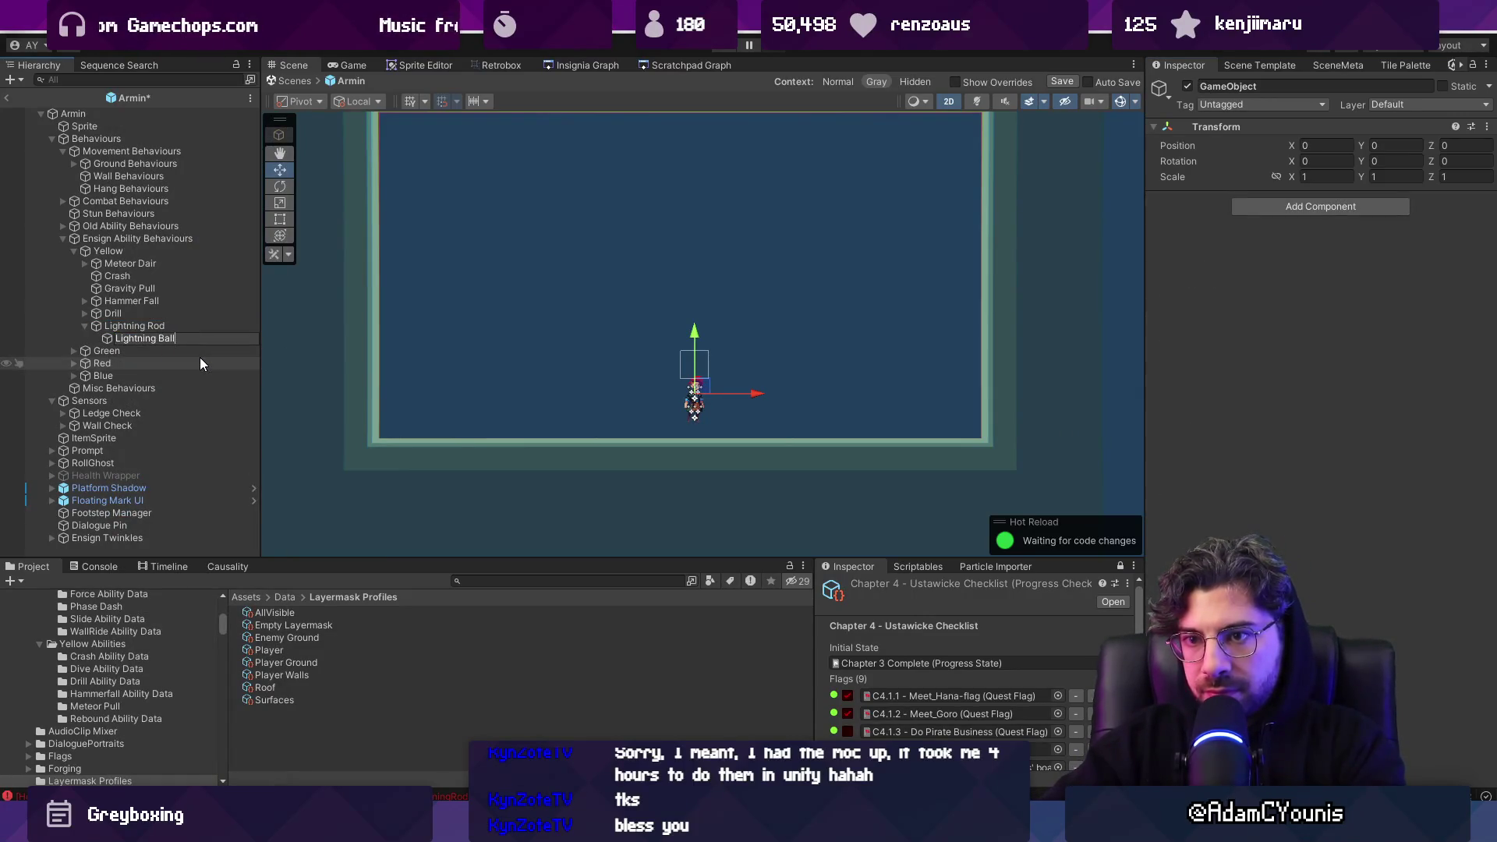
# Give Lightning Ball a Sprite Renderer showing the Circle sprite and set it inactive
pyautogui.press('Return')
pyautogui.click(1338, 206)
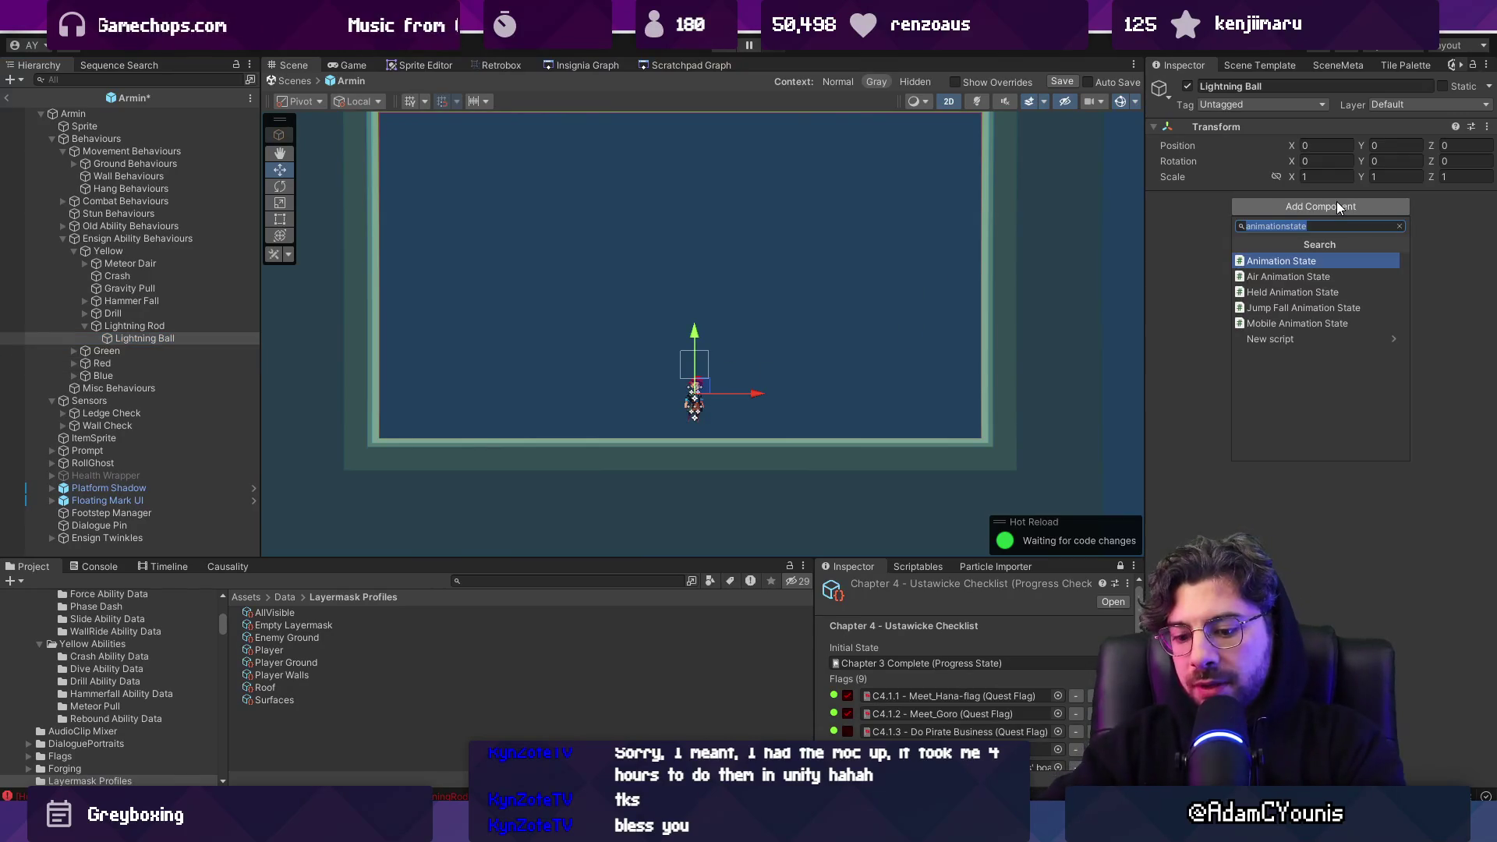
pyautogui.write('sprite renderer')
pyautogui.press('Return')
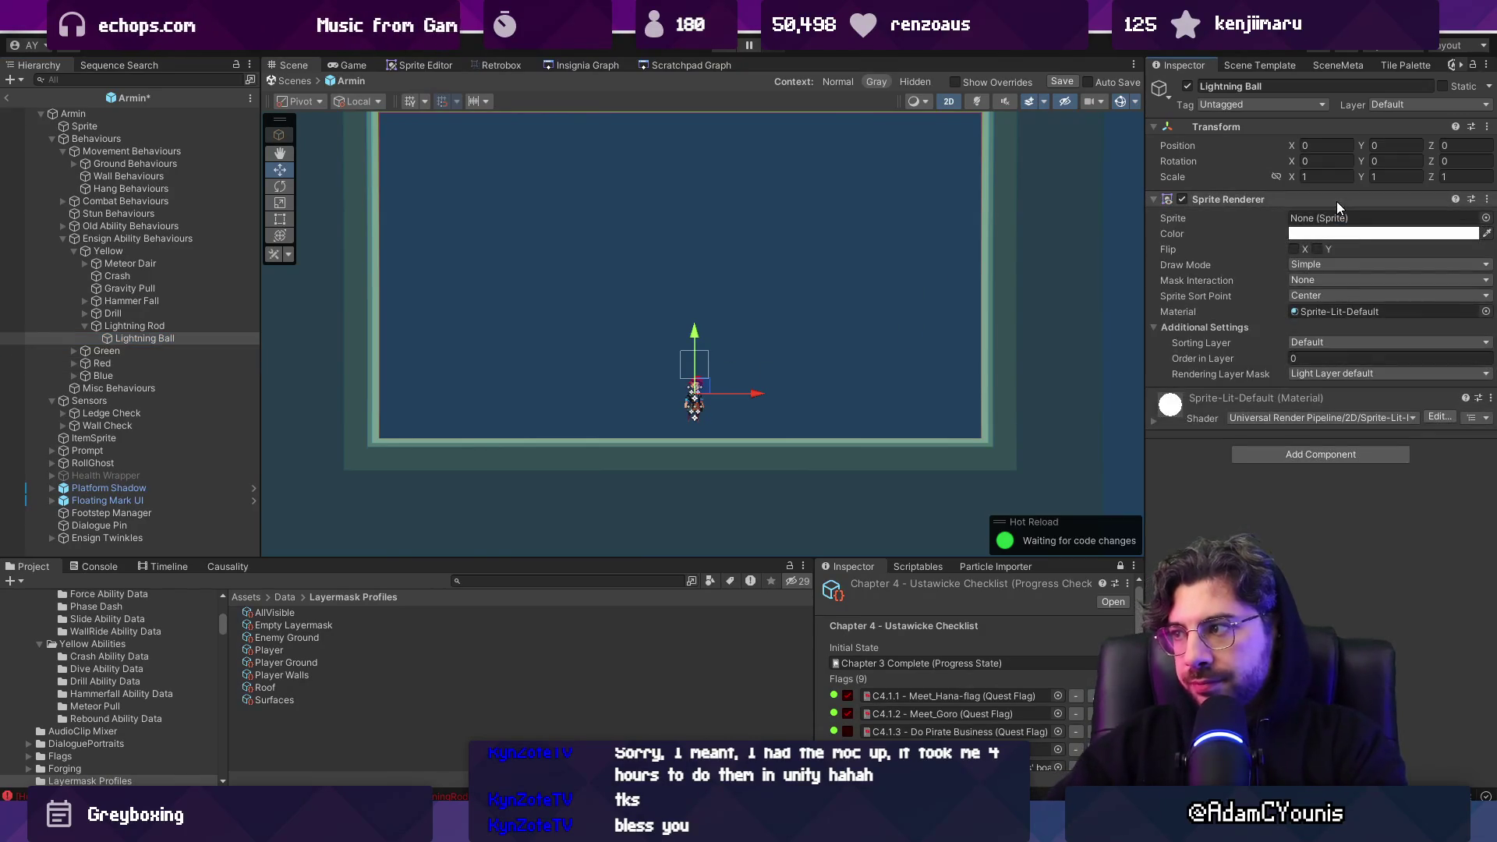
pyautogui.click(1485, 217)
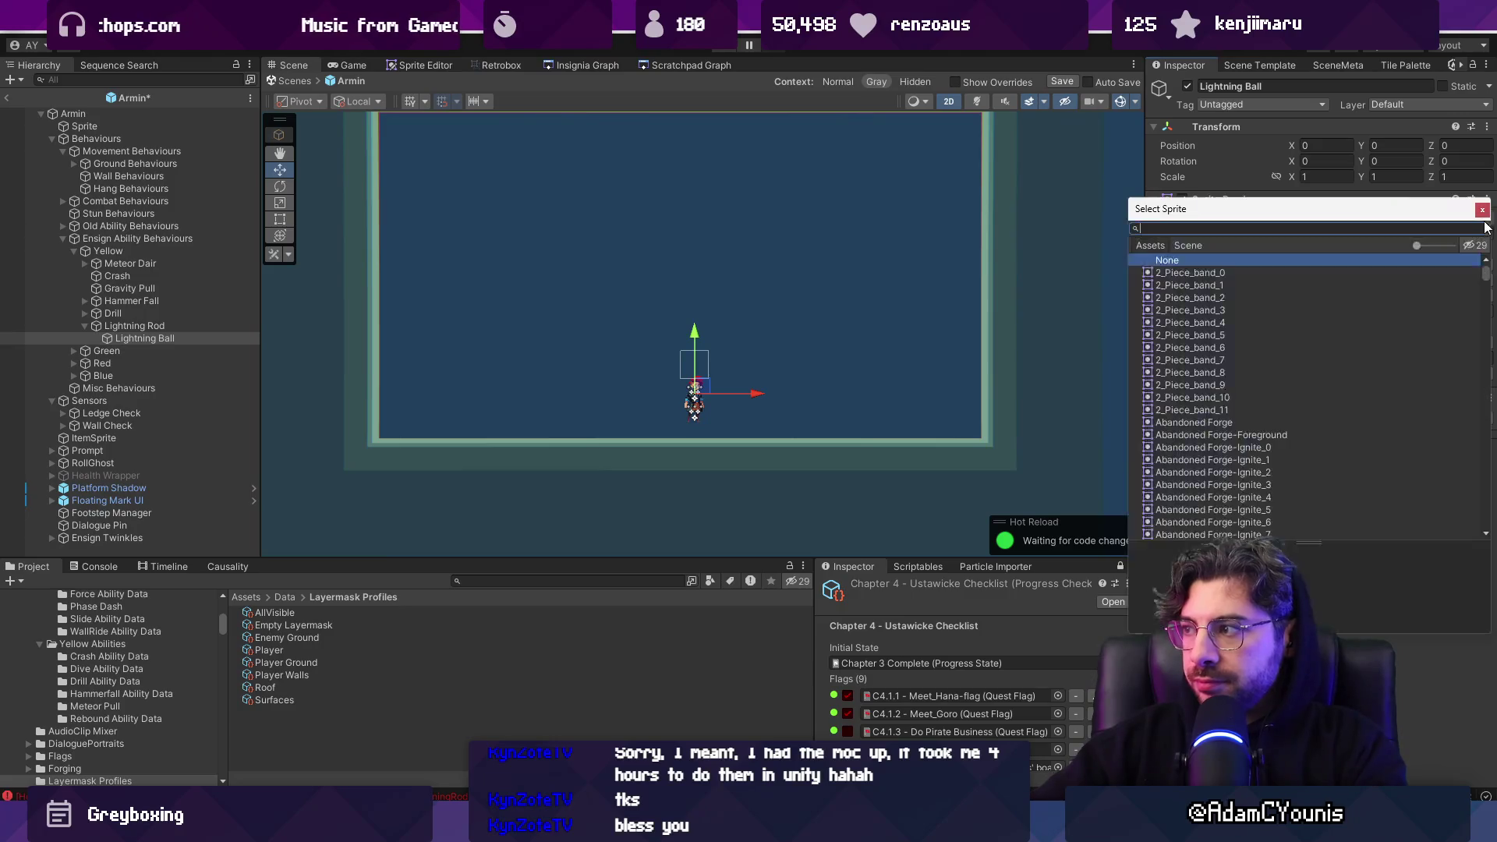
pyautogui.write('circle')
pyautogui.click(1229, 282)
pyautogui.click(1228, 274)
pyautogui.doubleClick(1228, 274)
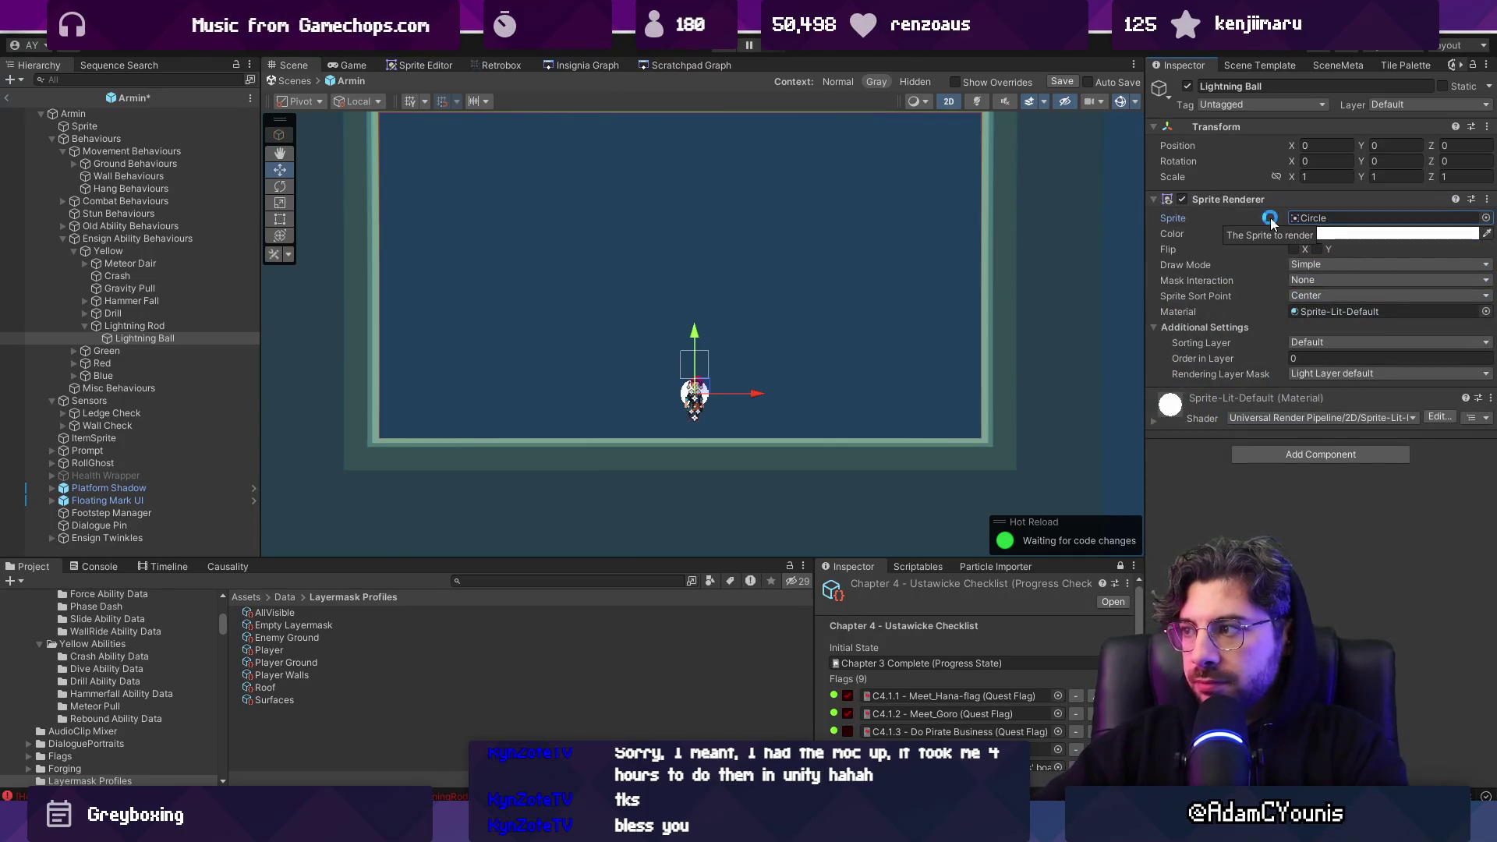
pyautogui.click(1187, 87)
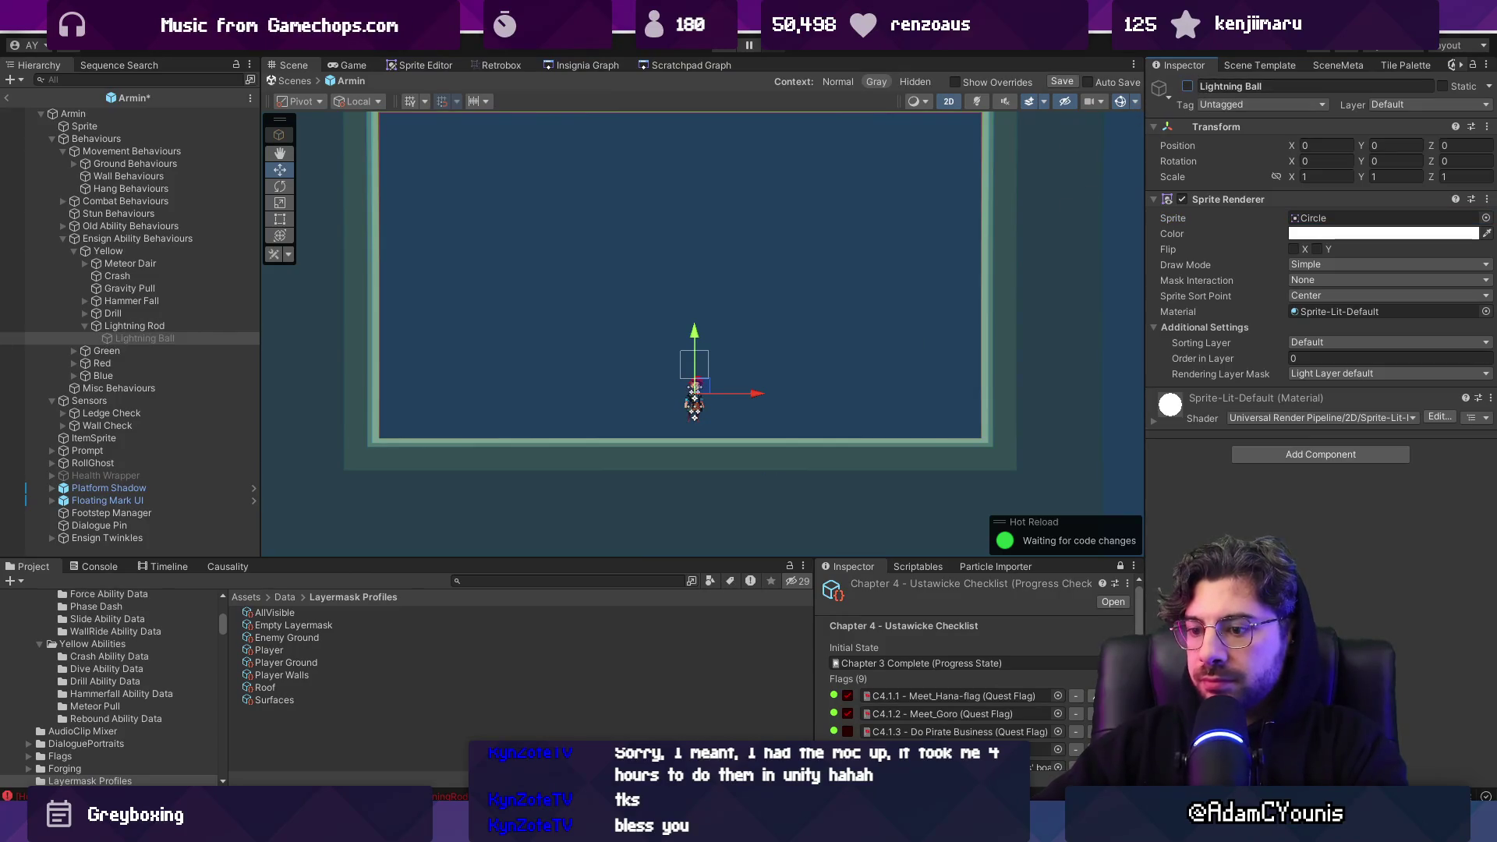
# Go to LightningRod.cs in the code editor at SpawnLightning's else branch
pyautogui.hotkey('alt', 'Tab')
pyautogui.scroll(-5, 659, 503)
pyautogui.click(574, 489)
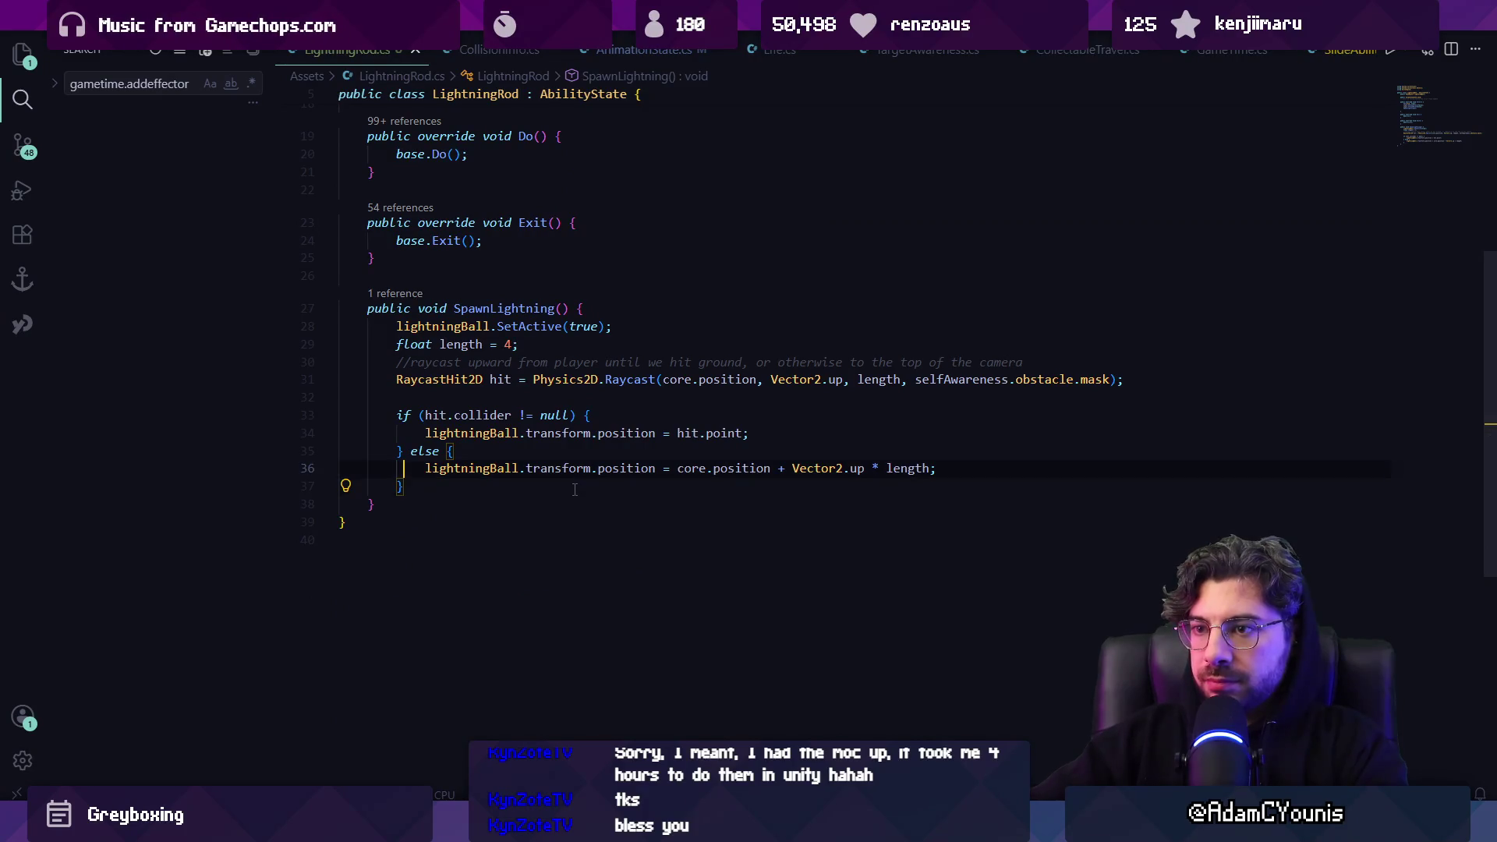
# Call DespawnLightning() from Exit and add a DespawnLightning method that deactivates the lightning ball
pyautogui.press('Up')
pyautogui.press('Up')
pyautogui.press('Up')
pyautogui.press('Return')
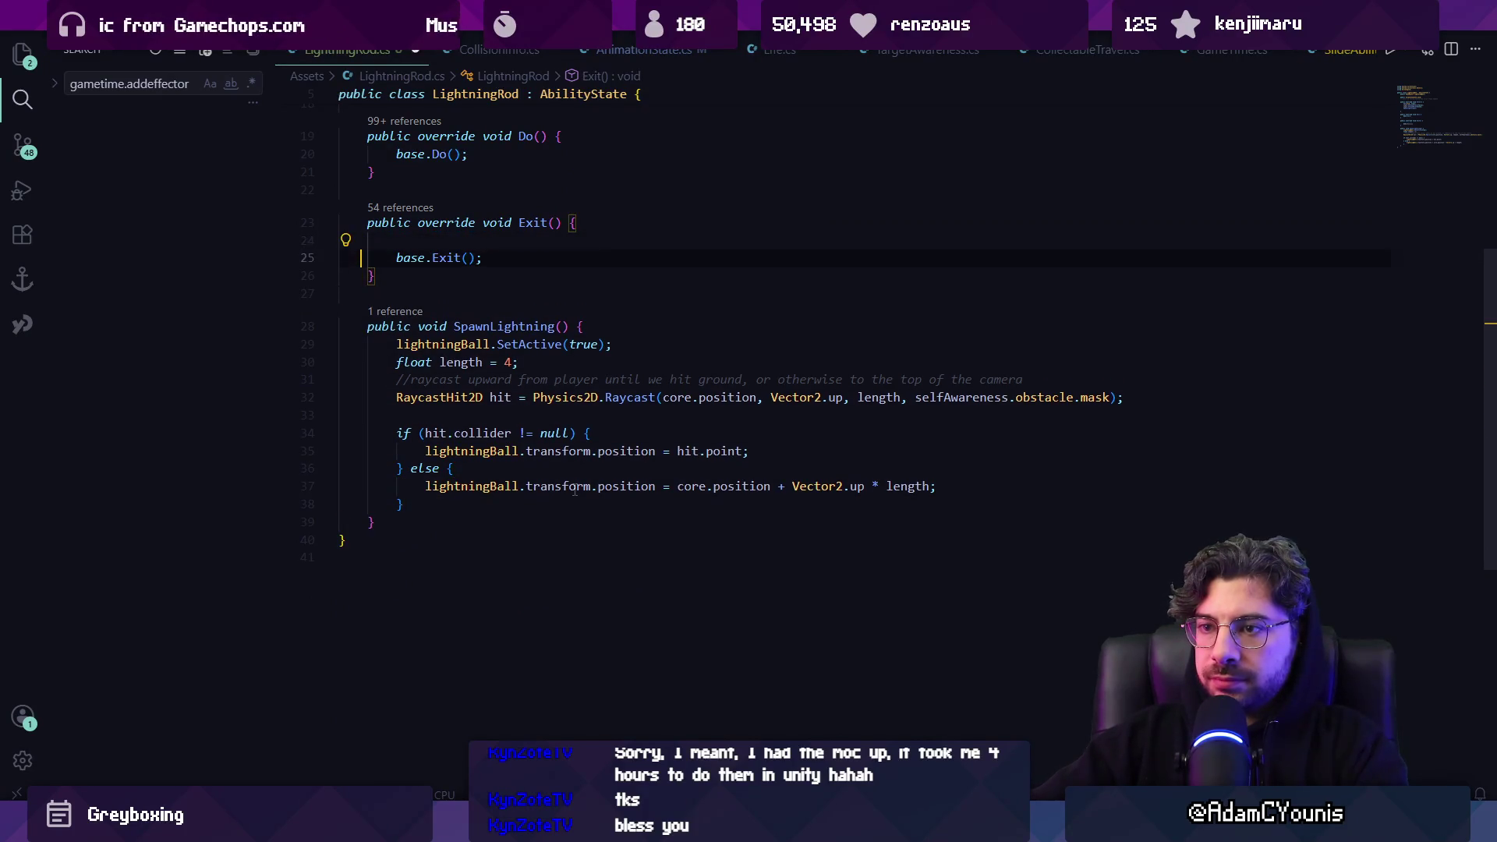
pyautogui.write('DespawnLight')
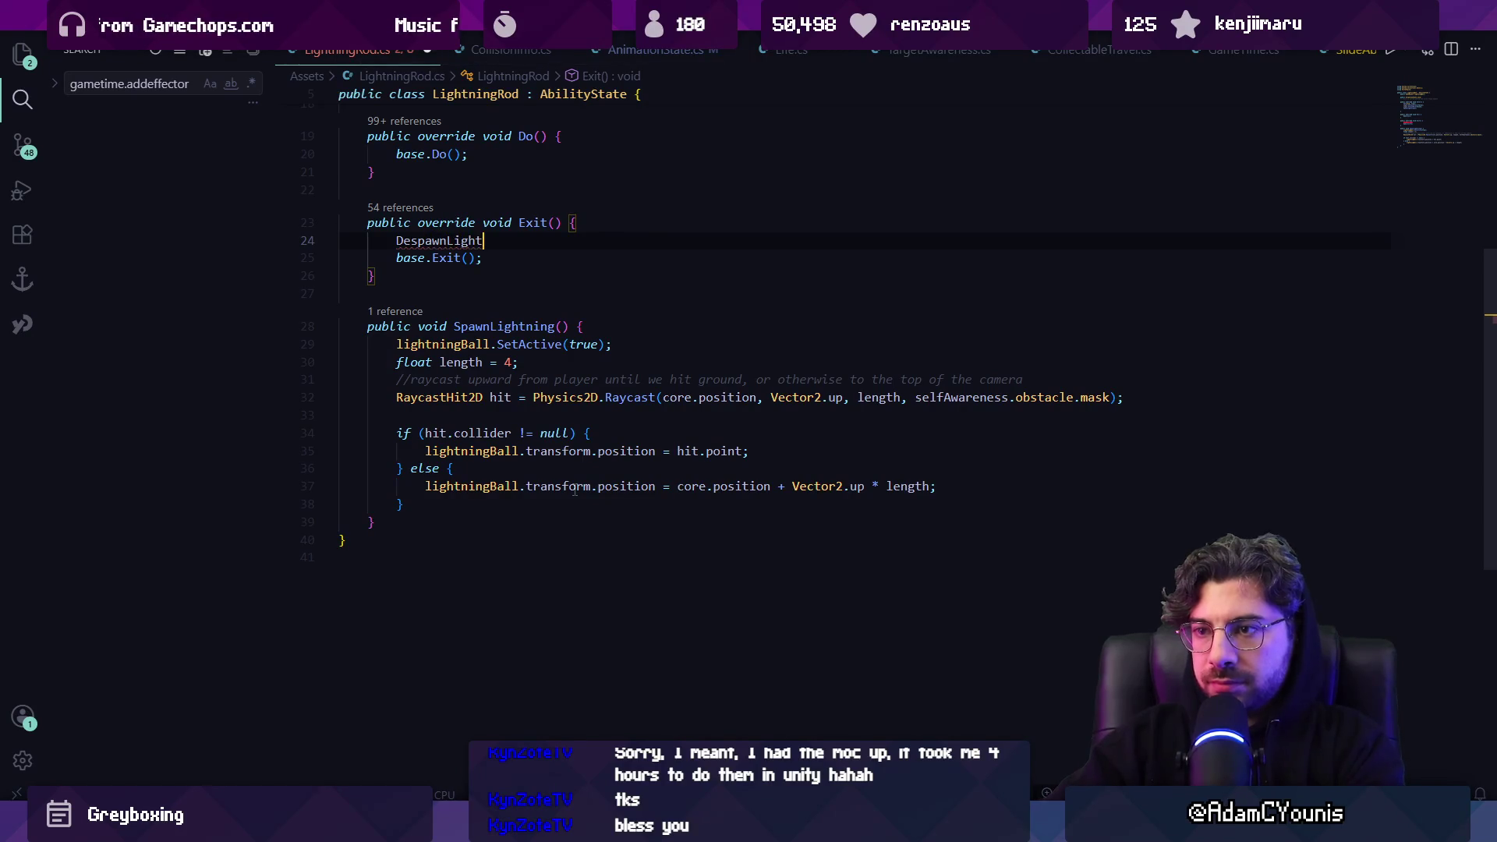
pyautogui.press('BackSpace')
pyautogui.press('Down')
pyautogui.press('Down')
pyautogui.press('End')
pyautogui.press('Return')
pyautogui.press('Return')
pyautogui.write('vo')
pyautogui.press('BackSpace')
pyautogui.press('BackSpace')
pyautogui.write('pub')
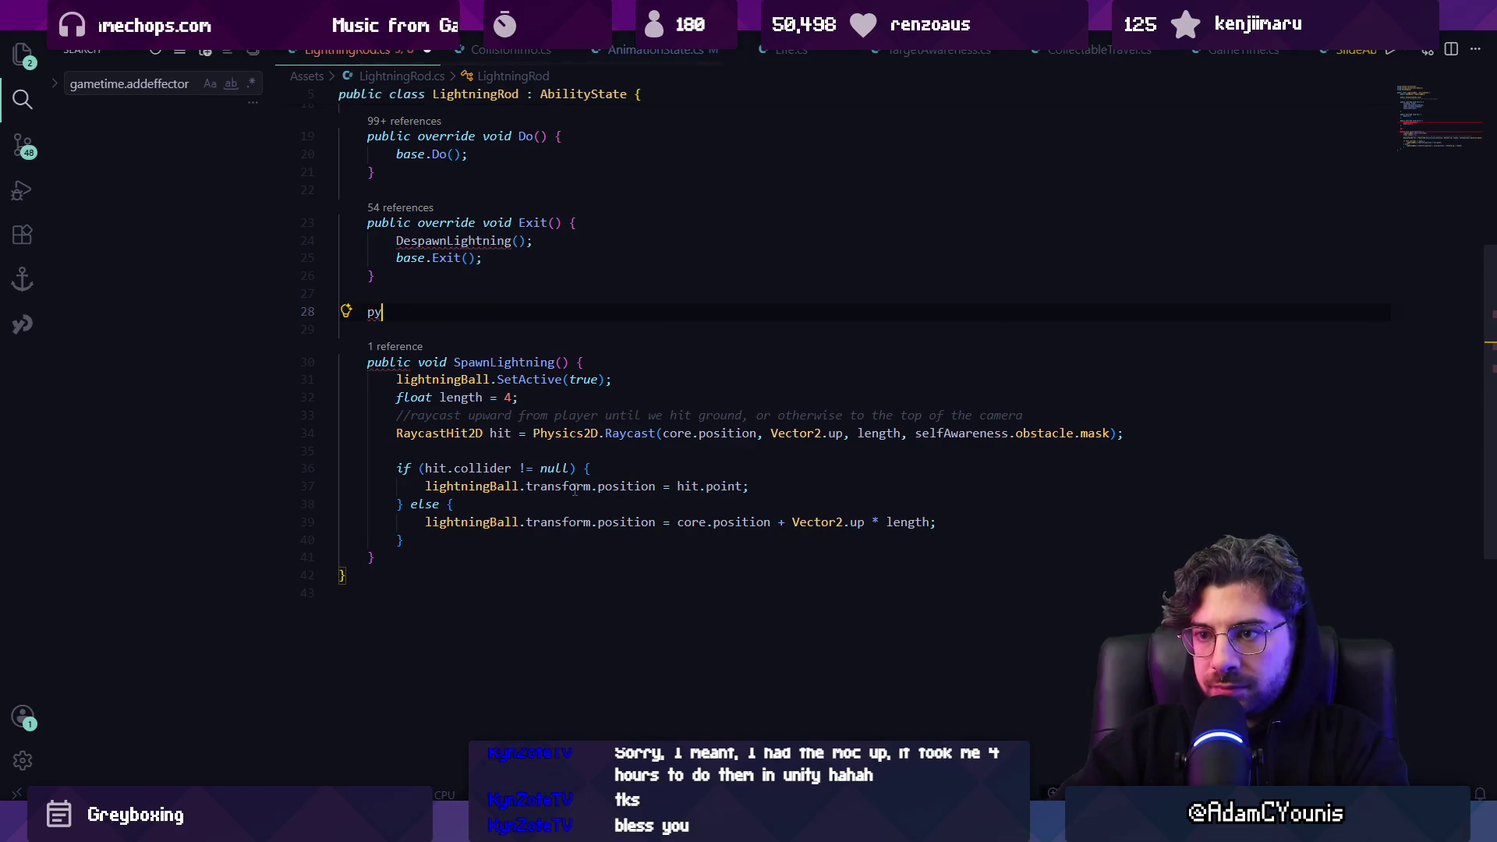
pyautogui.press('Tab')
# Start a lightningBall position assignment in Do after base.Do(), leaving its value empty
pyautogui.scroll(4, 501, 359)
pyautogui.click(593, 395)
pyautogui.press('Return')
pyautogui.press('Return')
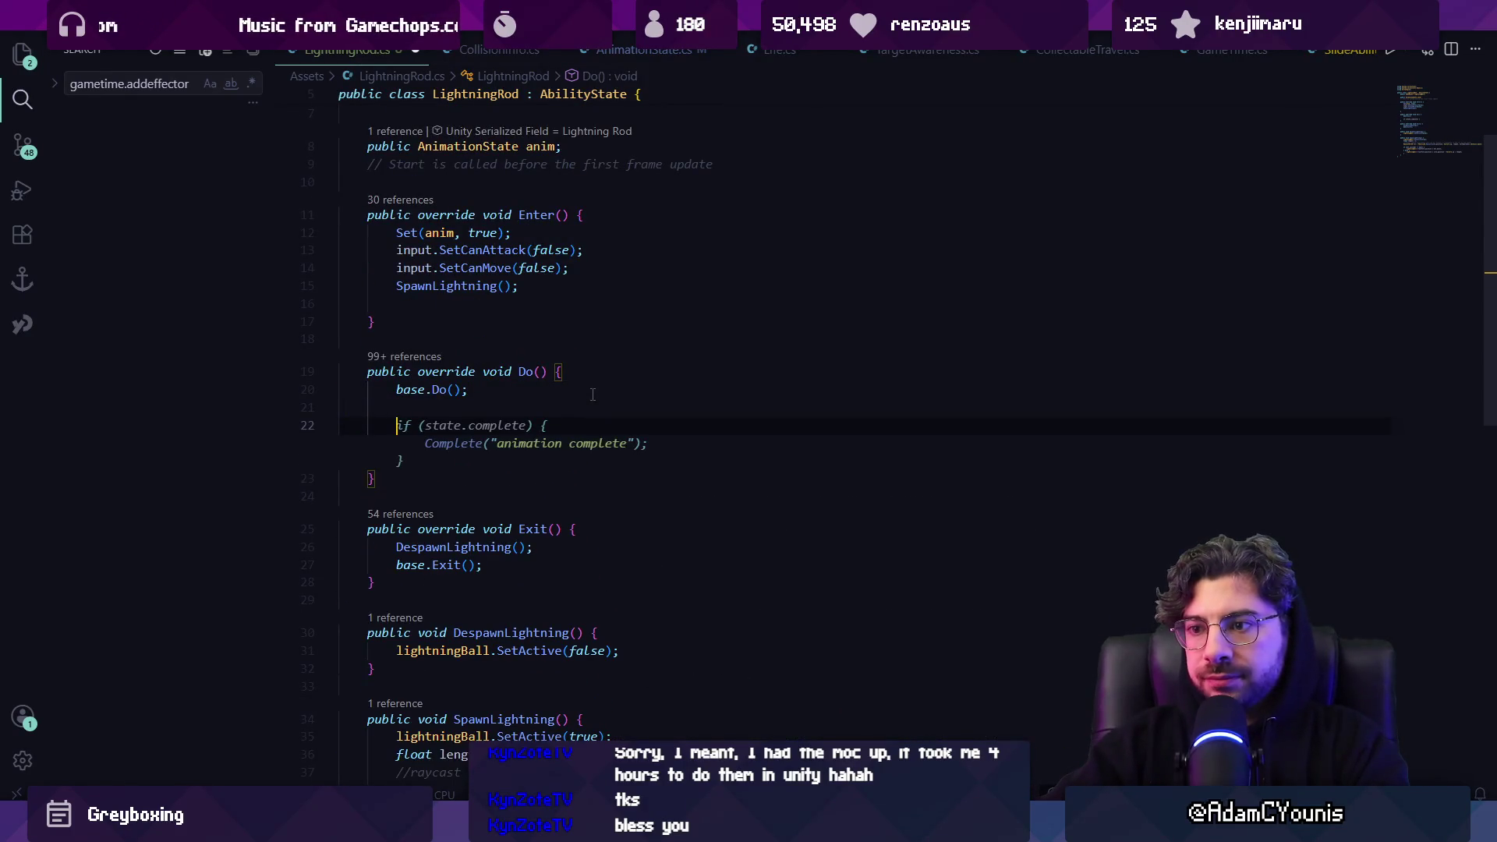
pyautogui.write('lightn')
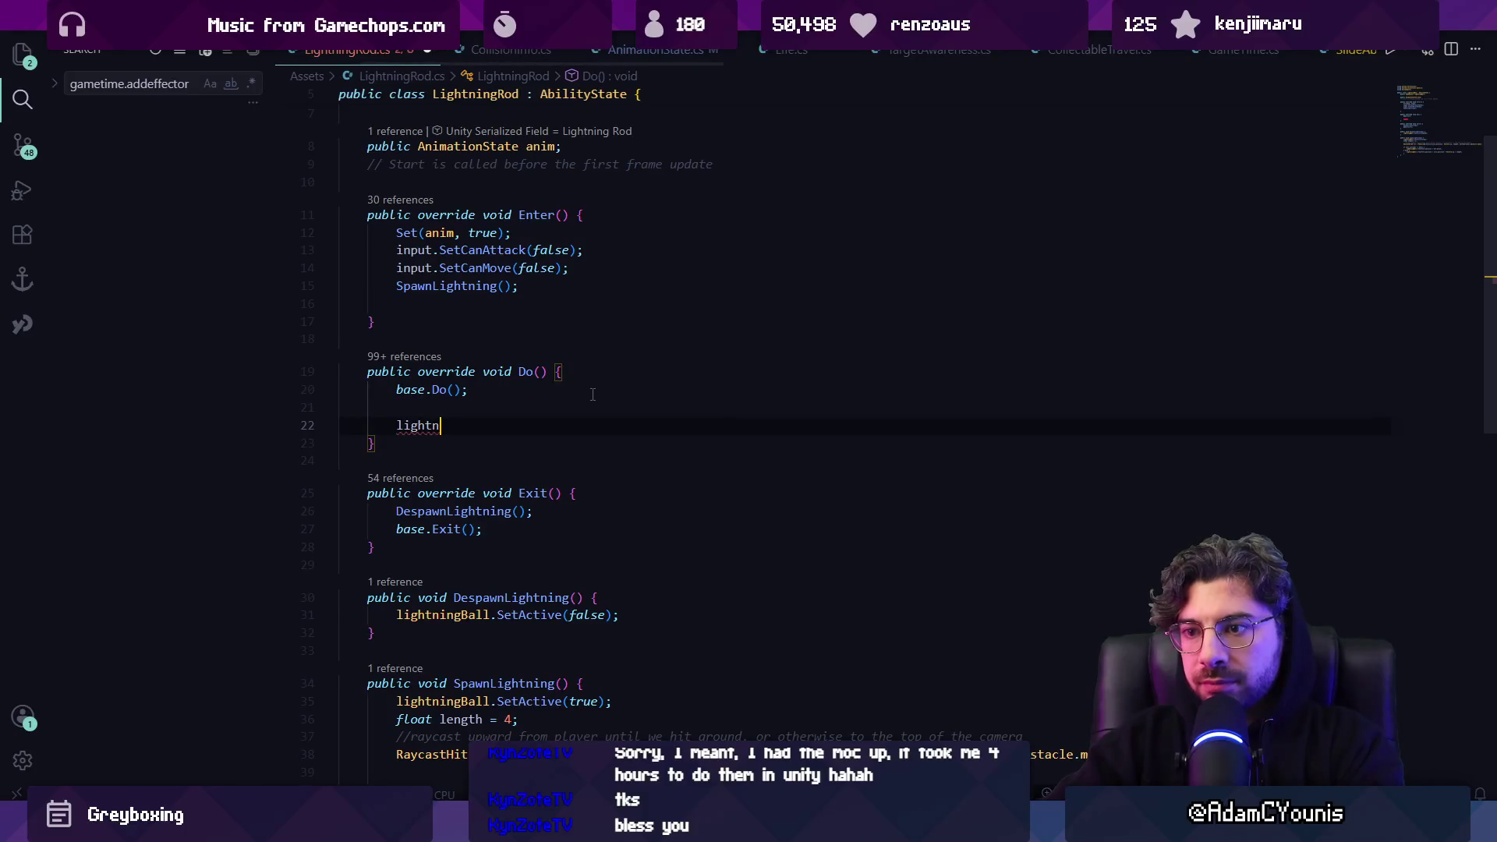
pyautogui.write('ing')
pyautogui.press('Tab')
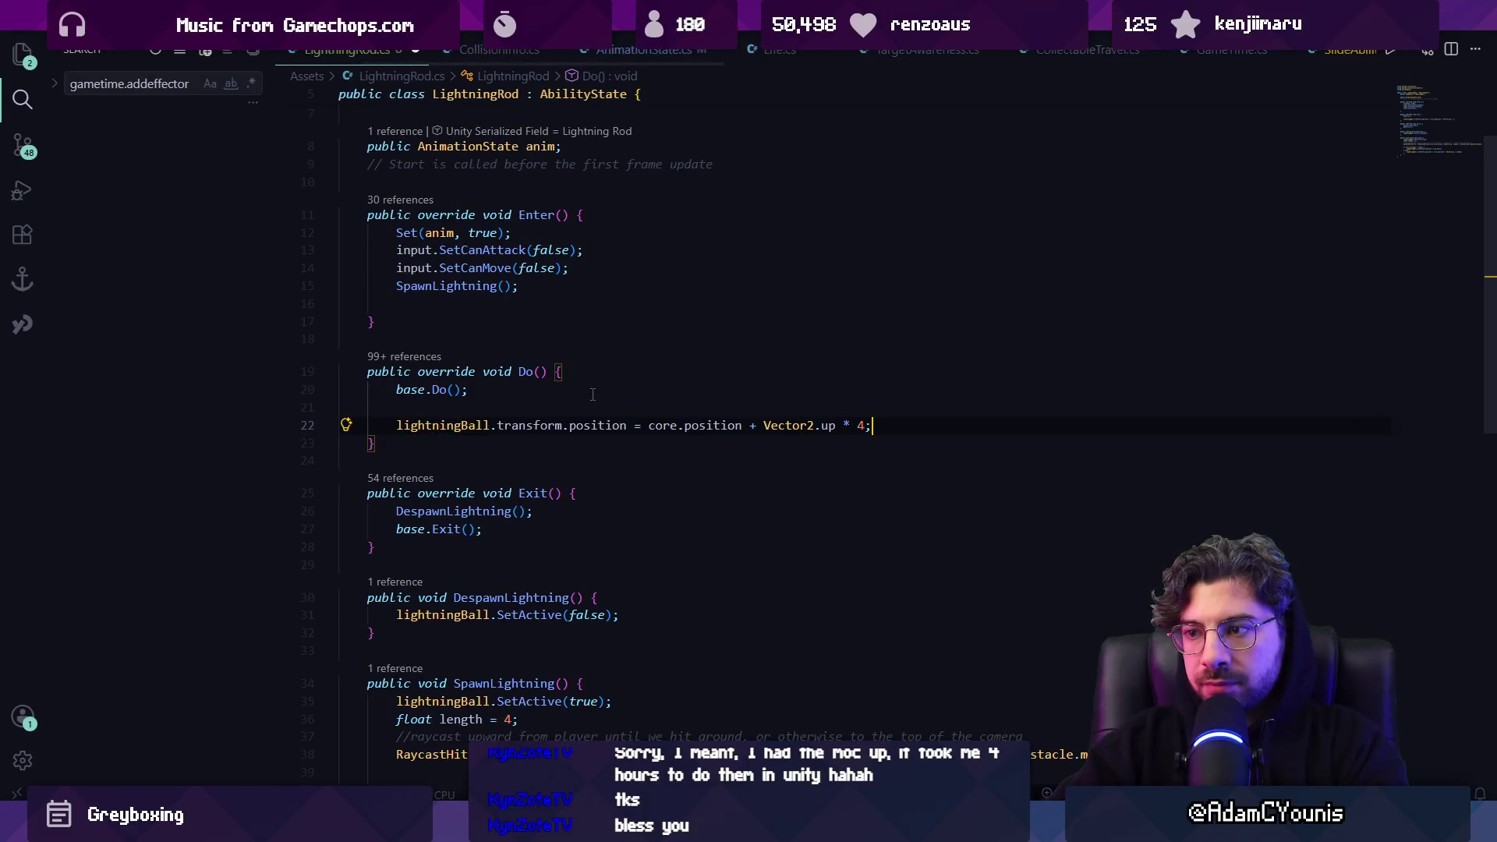
pyautogui.hotkey('shift', 'Home')
pyautogui.hotkey('ctrl', 'shift', 'Right')
pyautogui.hotkey('ctrl', 'shift', 'Right')
pyautogui.hotkey('ctrl', 'shift', 'Right')
pyautogui.press('BackSpace')
# Declare a Vector2 lightningStartPos field at the top of the class
pyautogui.click(500, 286)
pyautogui.scroll(-3, 503, 312)
pyautogui.scroll(5, 507, 329)
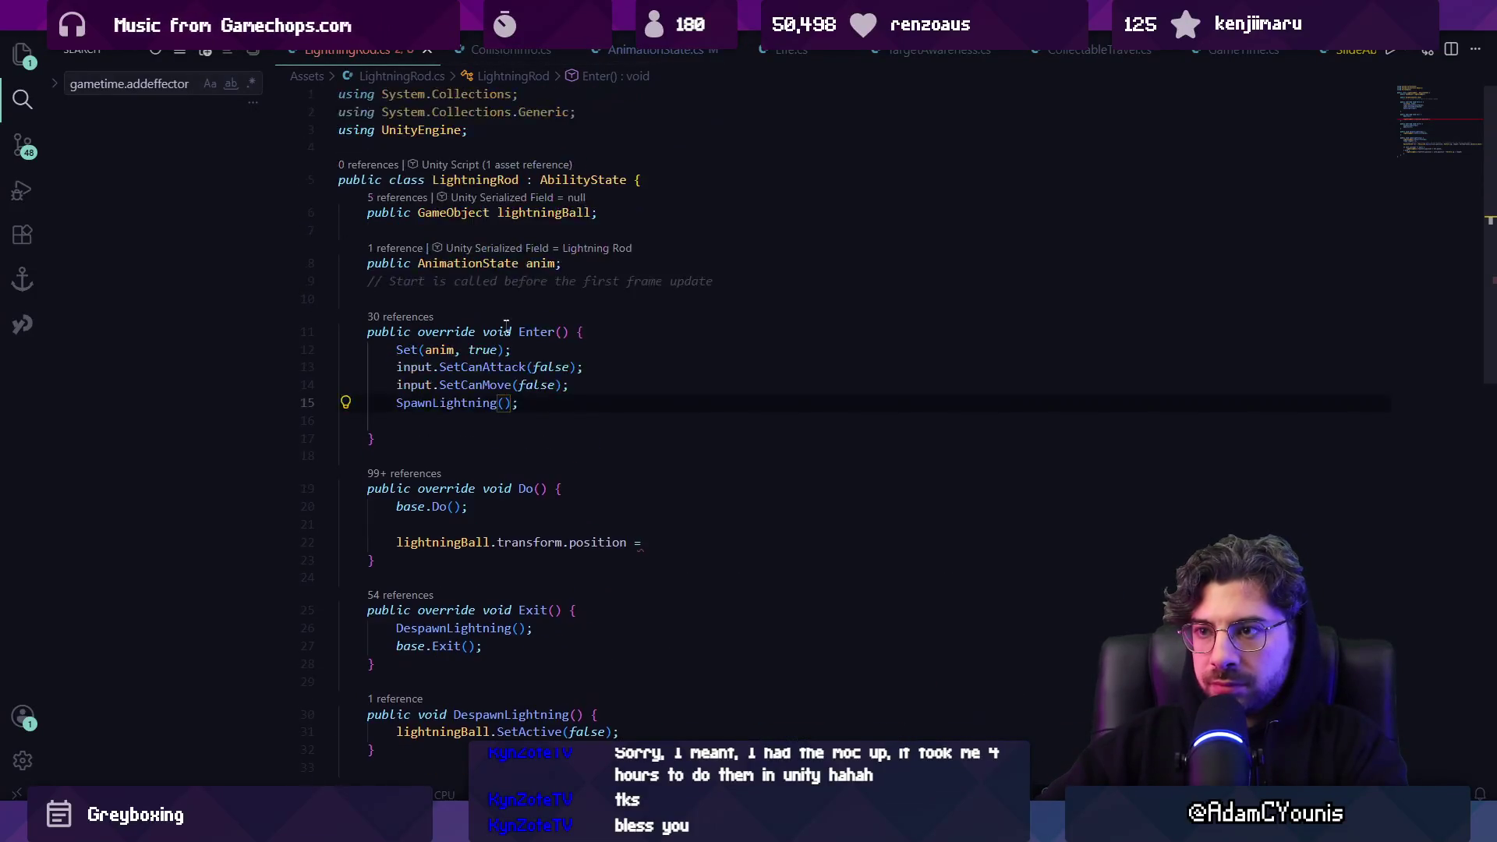
pyautogui.press('Tab')
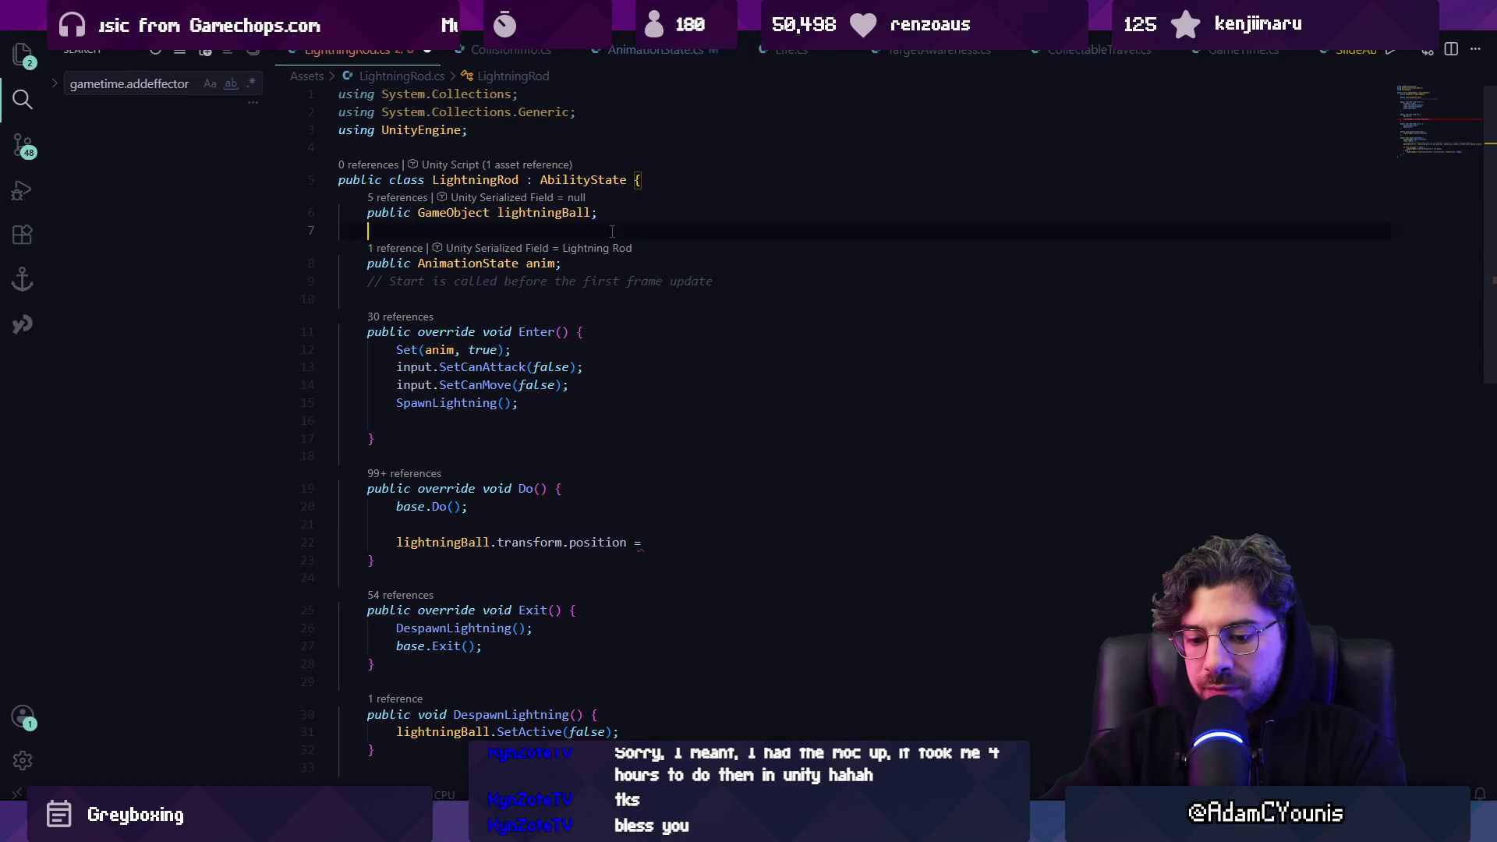
pyautogui.write('vector2')
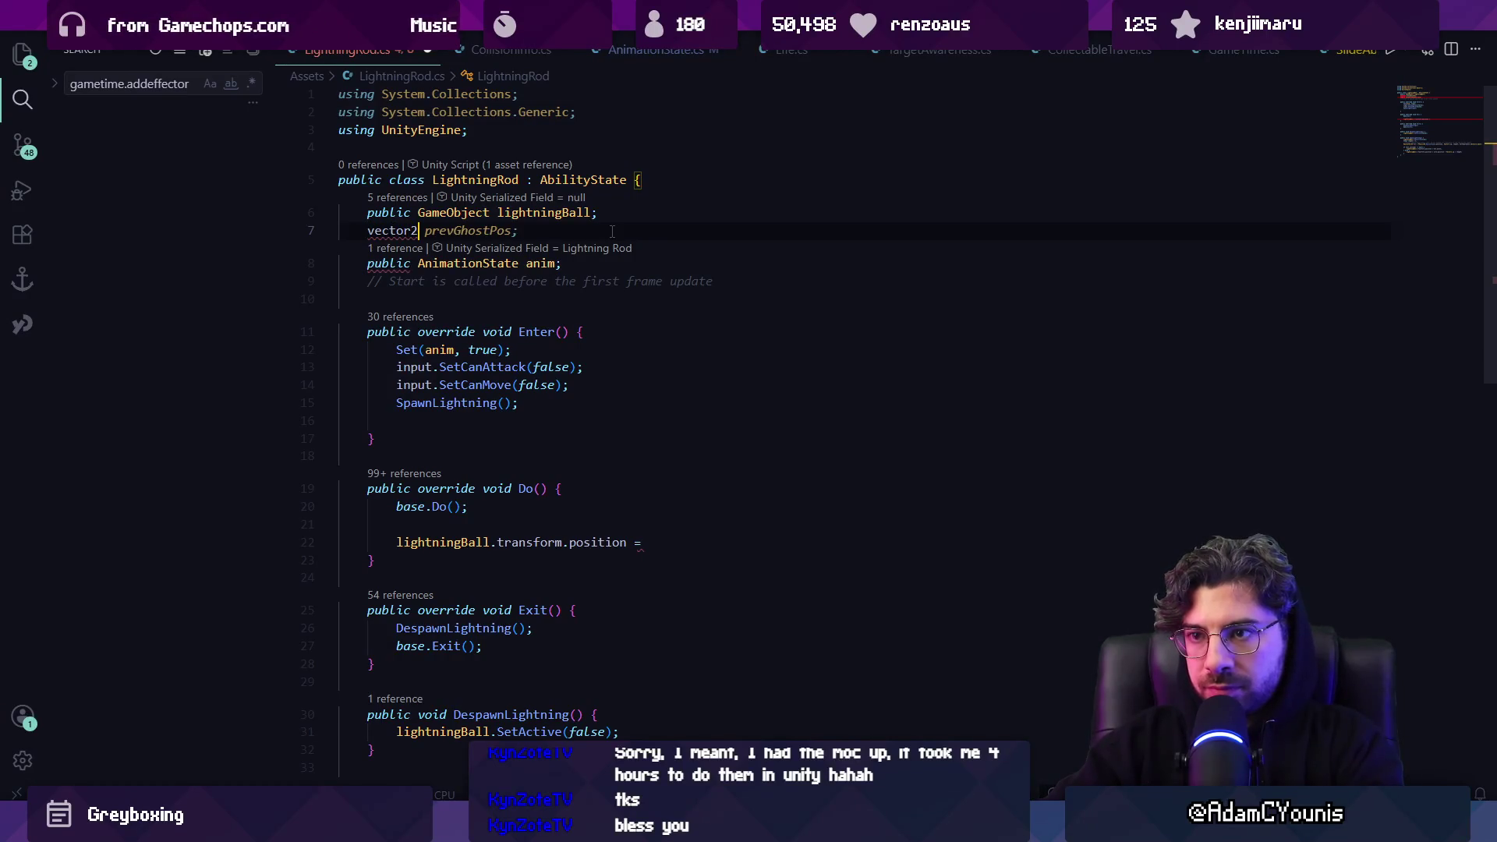
pyautogui.hotkey('ctrl', 'BackSpace')
pyautogui.write('V')
pyautogui.write('r2 lifgh')
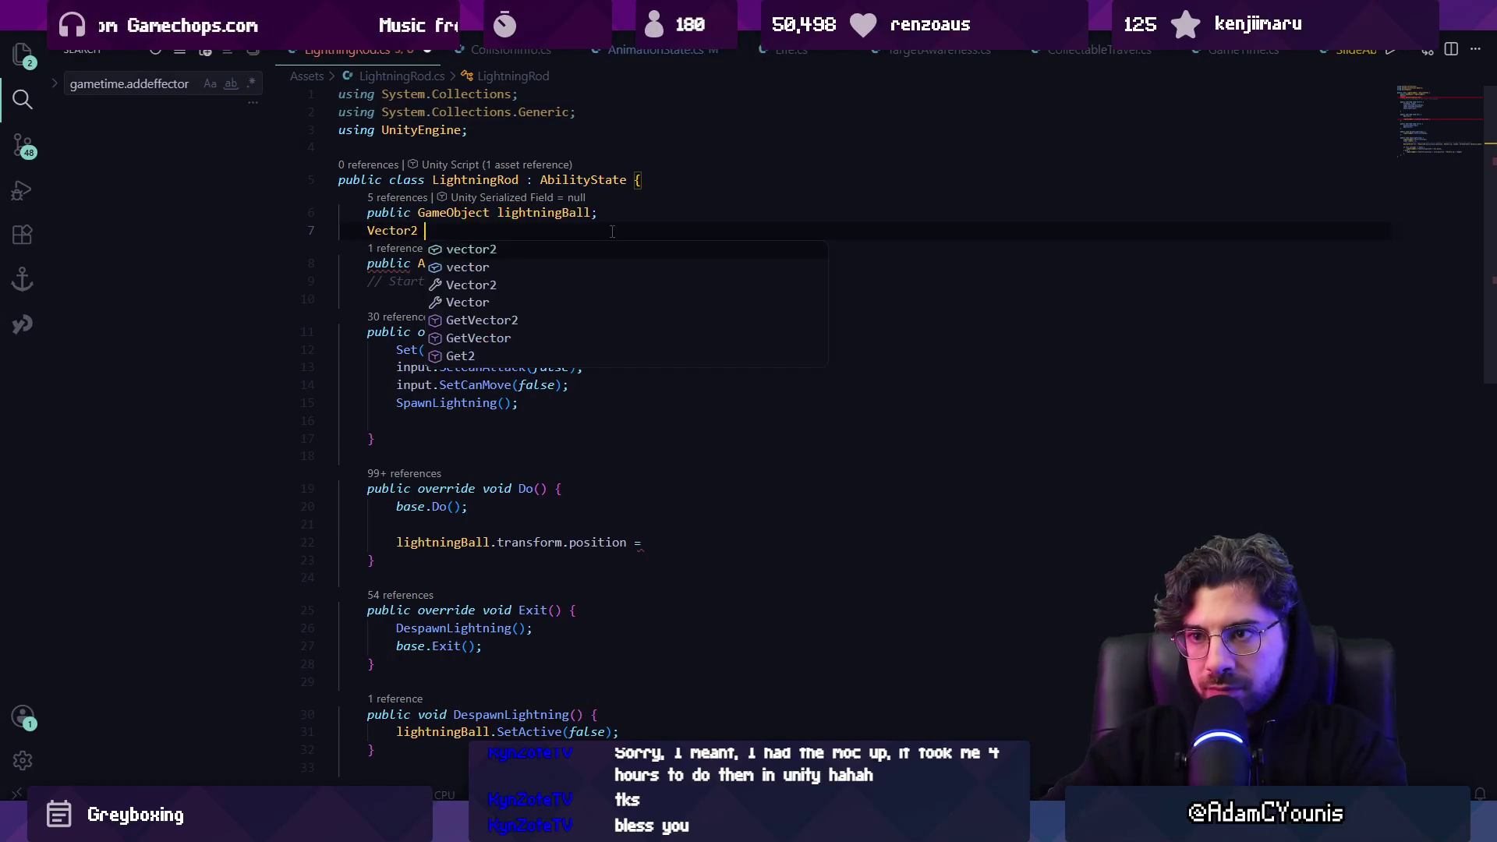
pyautogui.press('BackSpace')
pyautogui.press('BackSpace')
pyautogui.press('BackSpace')
pyautogui.write('gStartPos;')
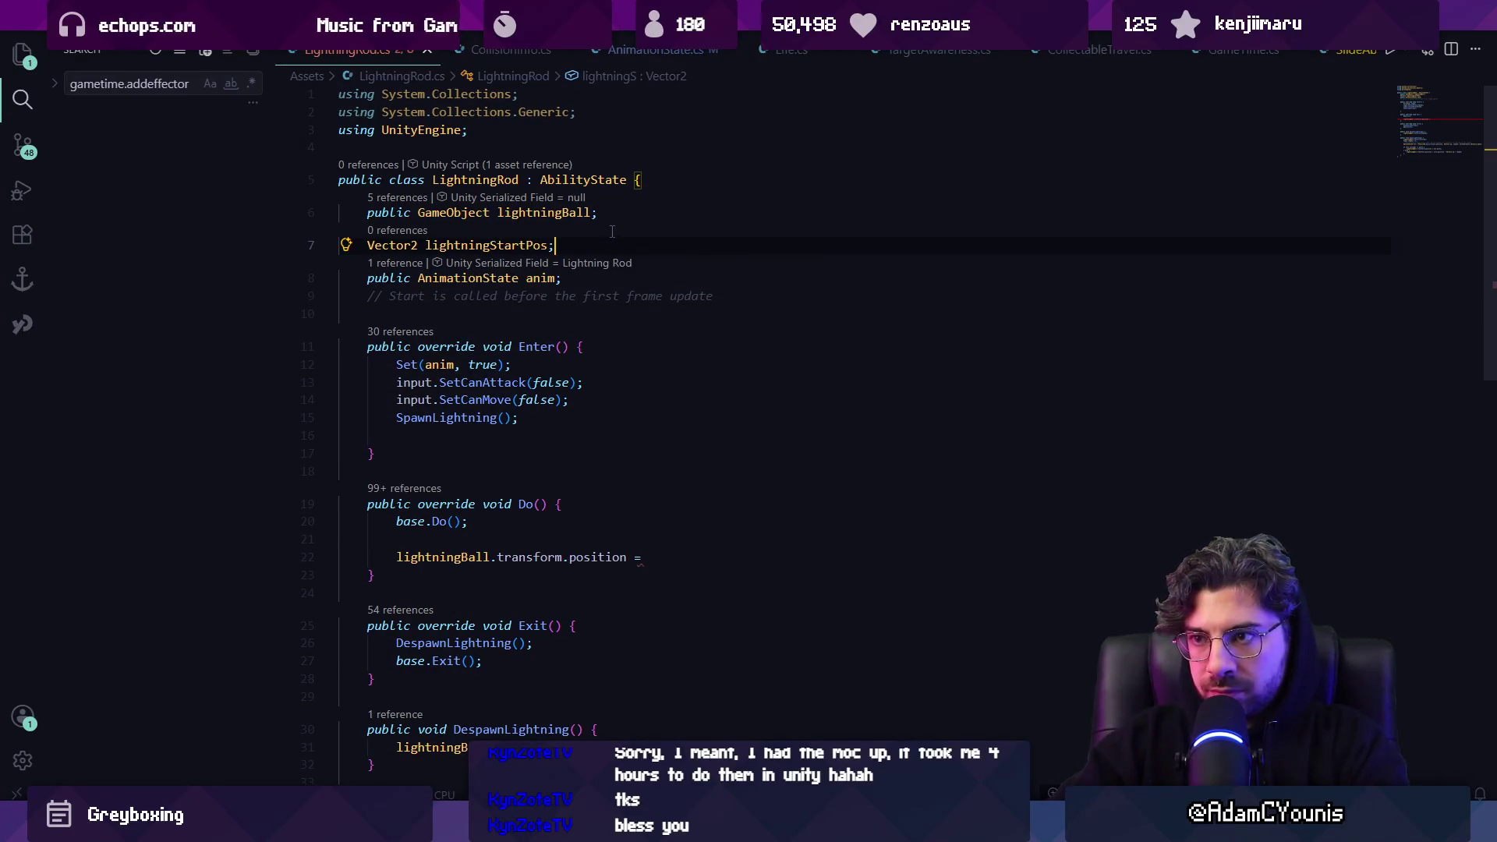
pyautogui.scroll(-5, 500, 483)
# Make the hit branch assign lightningStartPos and add a line placing lightningBall there
pyautogui.click(477, 677)
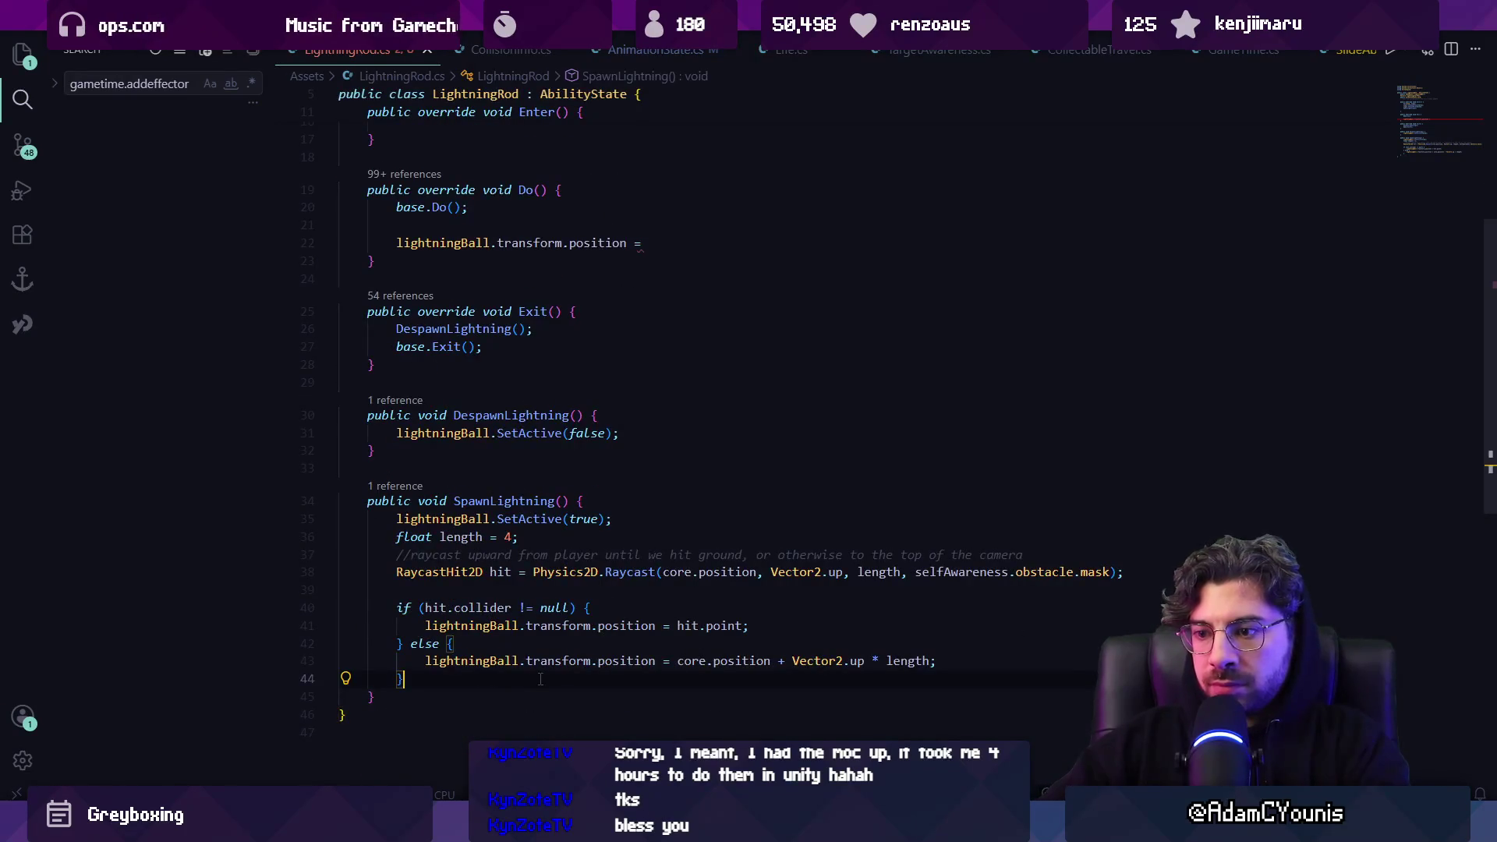
pyautogui.press('Return')
pyautogui.press('Up')
pyautogui.press('Up')
pyautogui.press('Up')
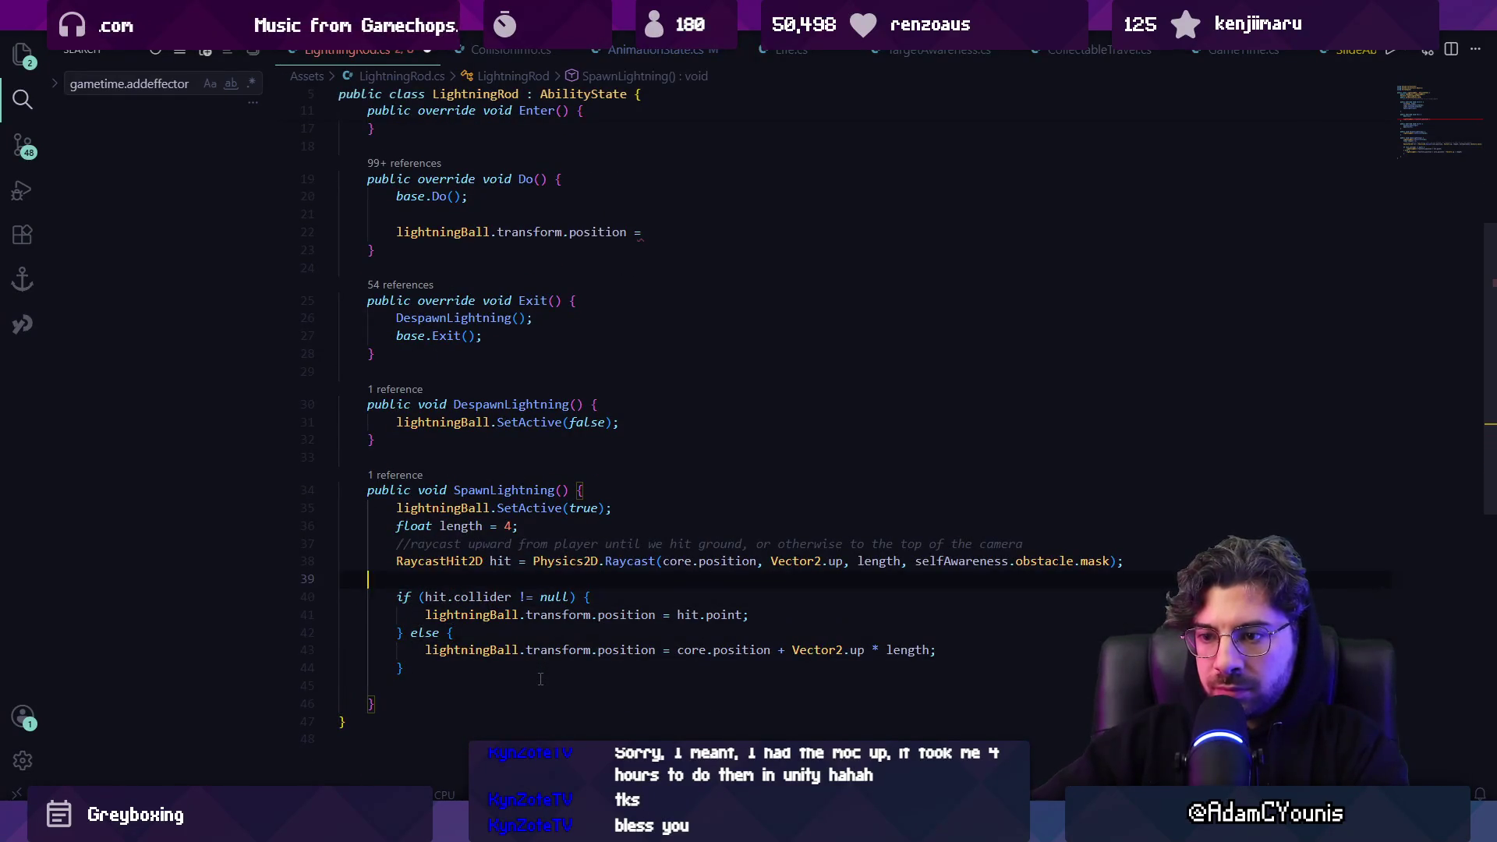
pyautogui.write('lightningS')
pyautogui.press('Tab')
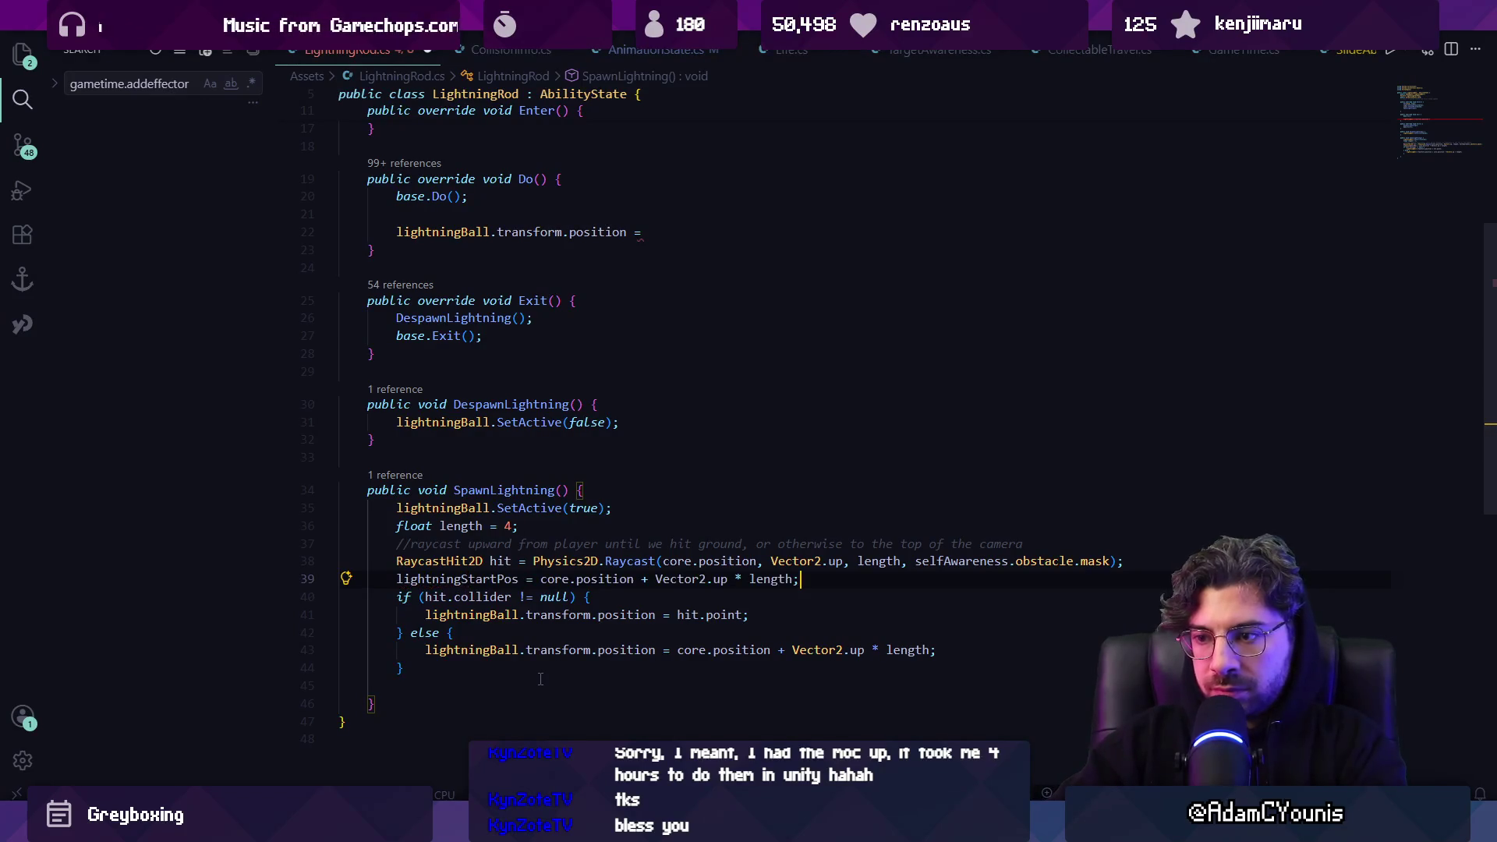
pyautogui.hotkey('ctrl', 'z')
pyautogui.press('Tab')
pyautogui.hotkey('shift', 'ctrl', 'Left')
pyautogui.hotkey('shift', 'ctrl', 'Left')
pyautogui.hotkey('shift', 'ctrl', 'Left')
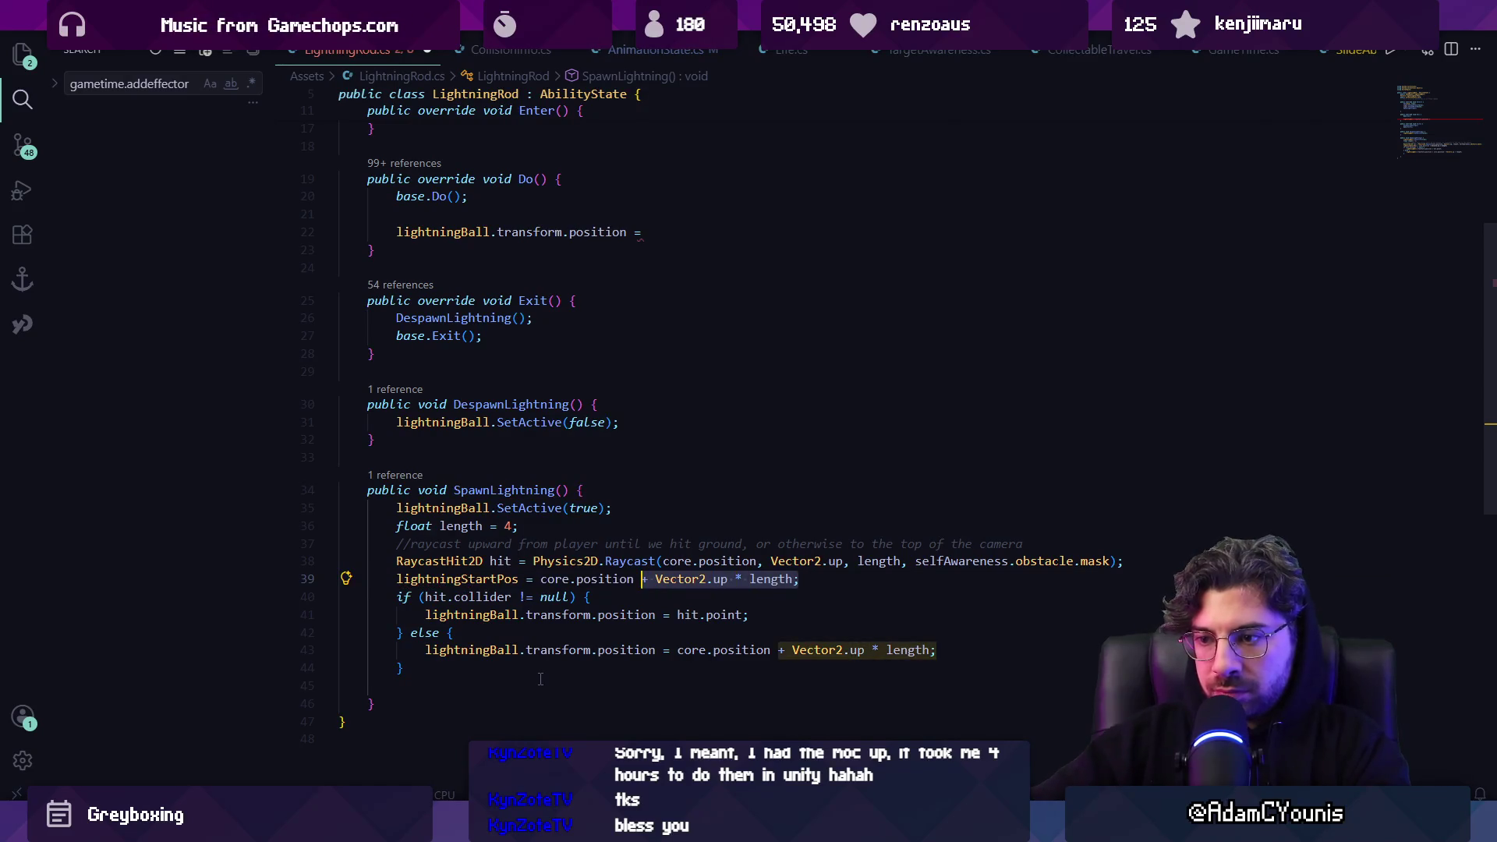
pyautogui.press('BackSpace')
pyautogui.press('Escape')
pyautogui.press('Down')
pyautogui.press('Down')
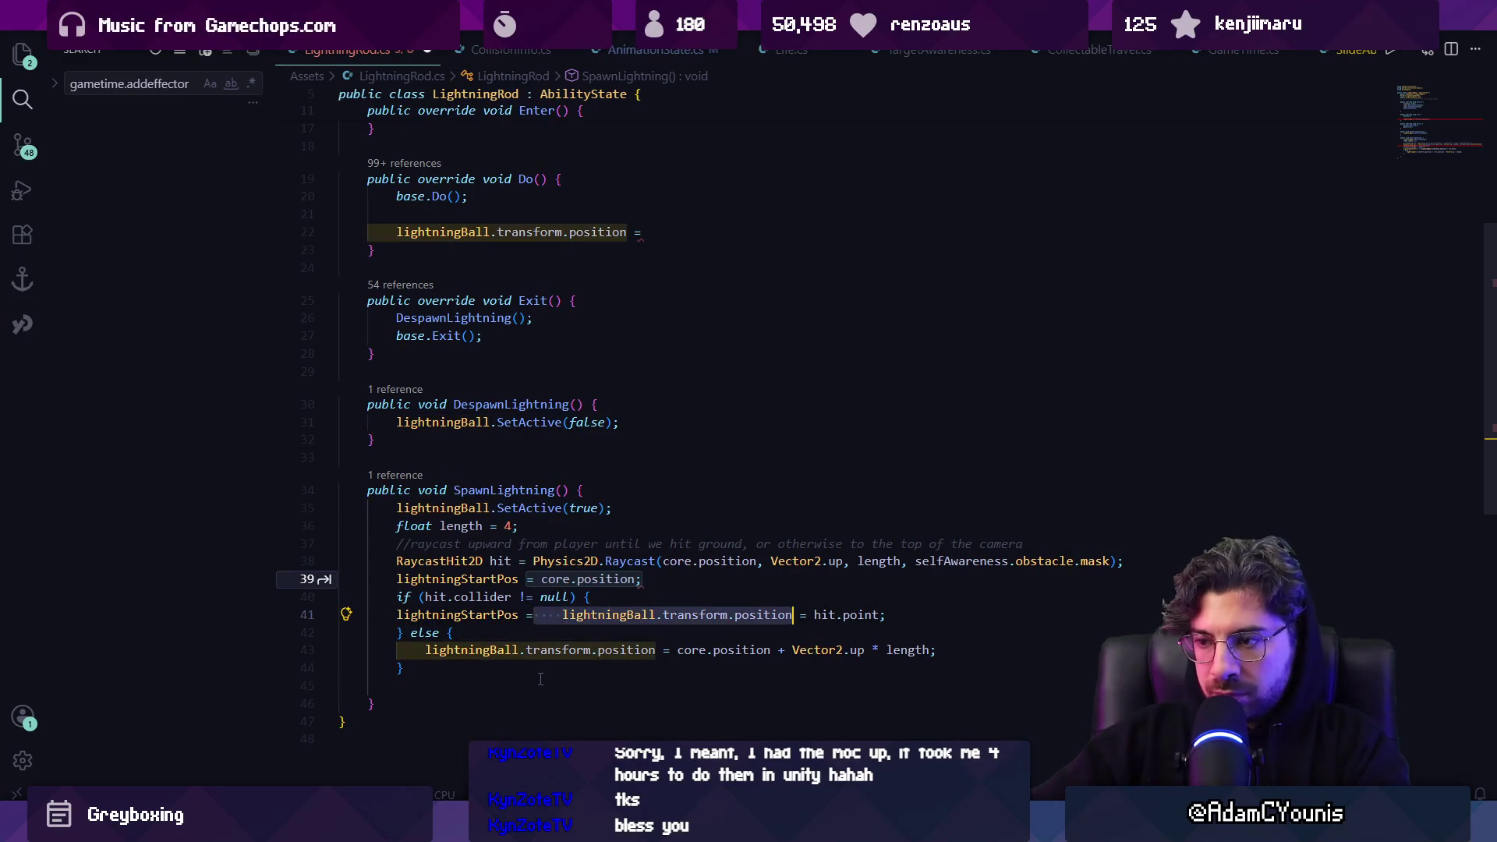
pyautogui.press('Tab')
pyautogui.press('Return')
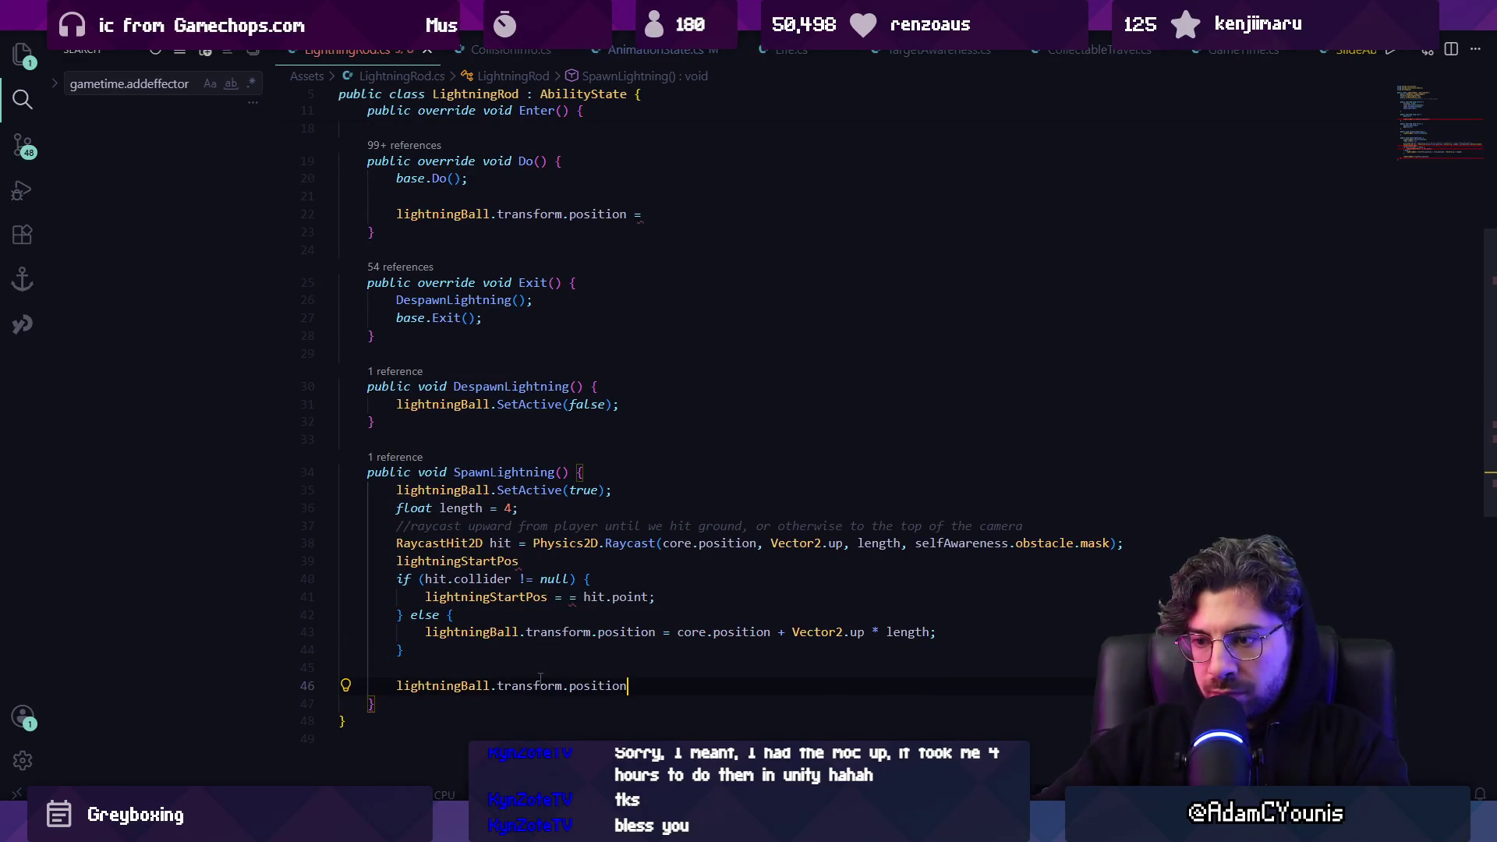
# Remove the duplicate equals sign and make the else branch assign lightningStartPos too
pyautogui.press('Up')
pyautogui.press('Up')
pyautogui.press('Up')
pyautogui.hotkey('ctrl', 'Left')
pyautogui.hotkey('ctrl', 'Left')
pyautogui.hotkey('ctrl', 'Left')
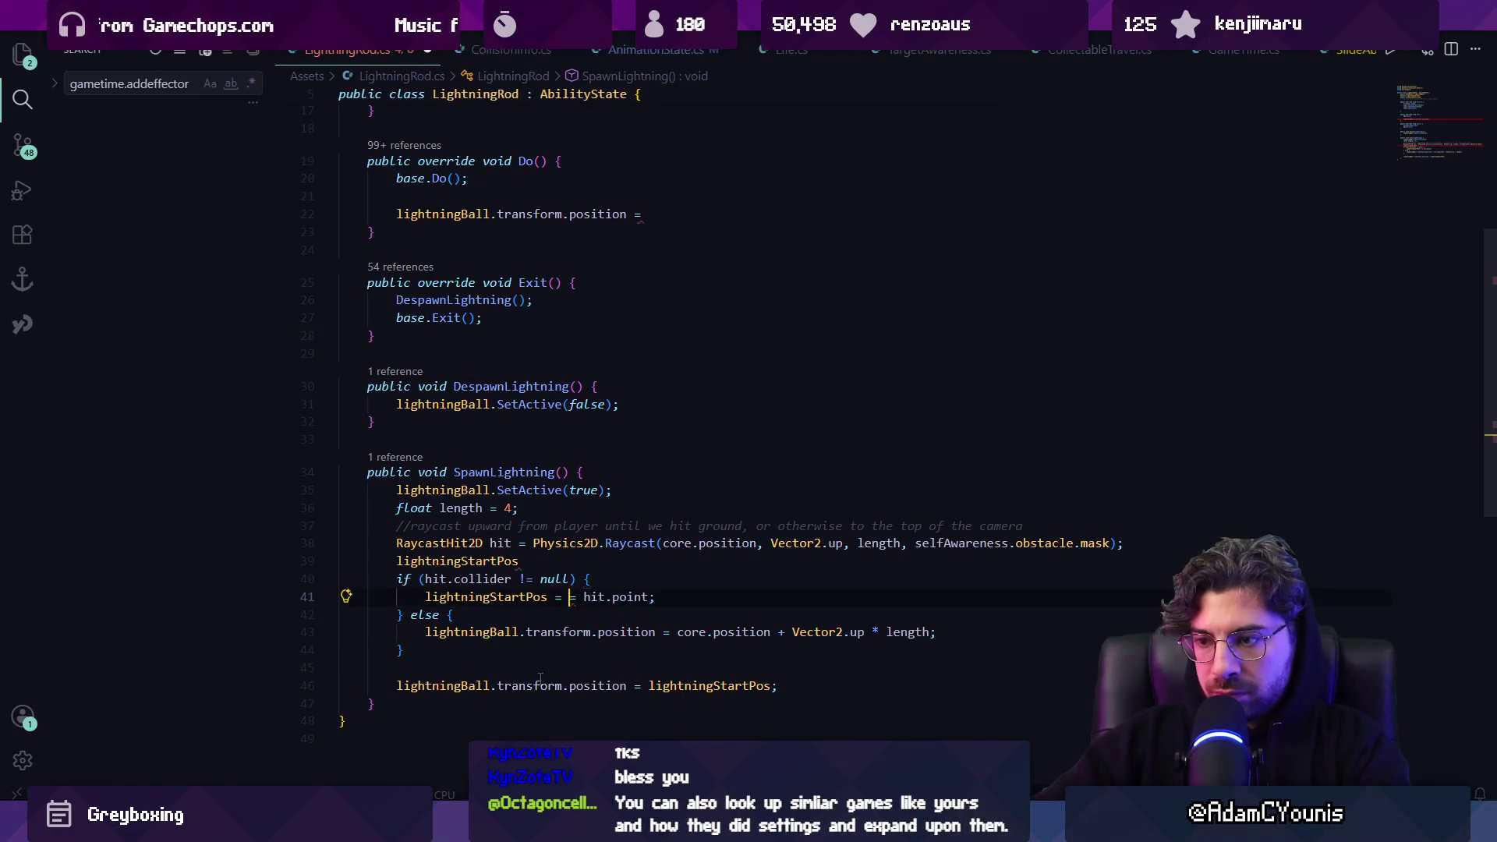
pyautogui.press('Delete')
pyautogui.press('Delete')
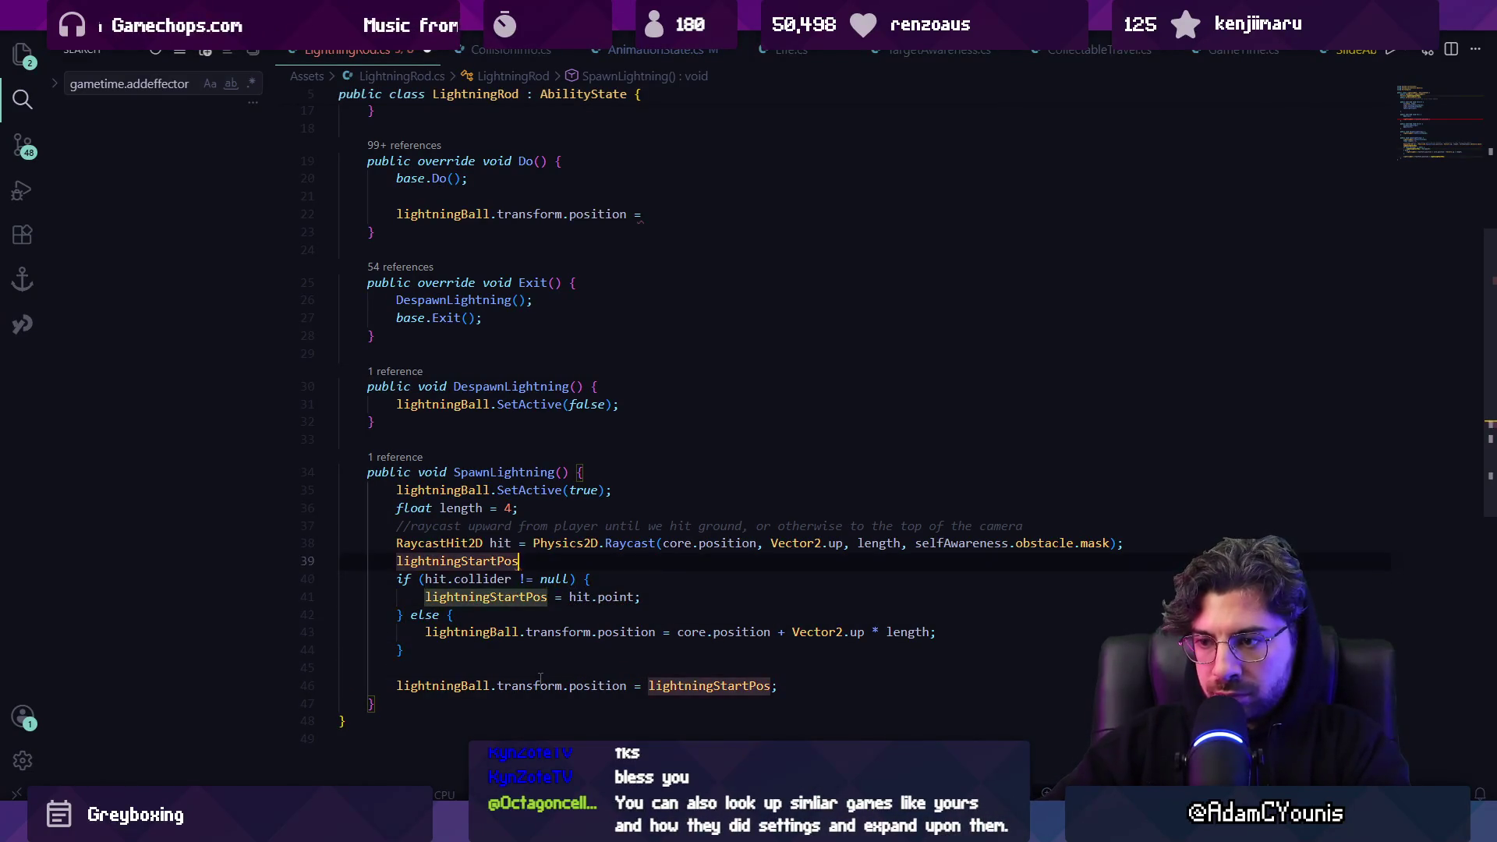
pyautogui.press('Tab')
pyautogui.hotkey('ctrl', 'Right')
pyautogui.press('Down')
pyautogui.press('Down')
pyautogui.press('Home')
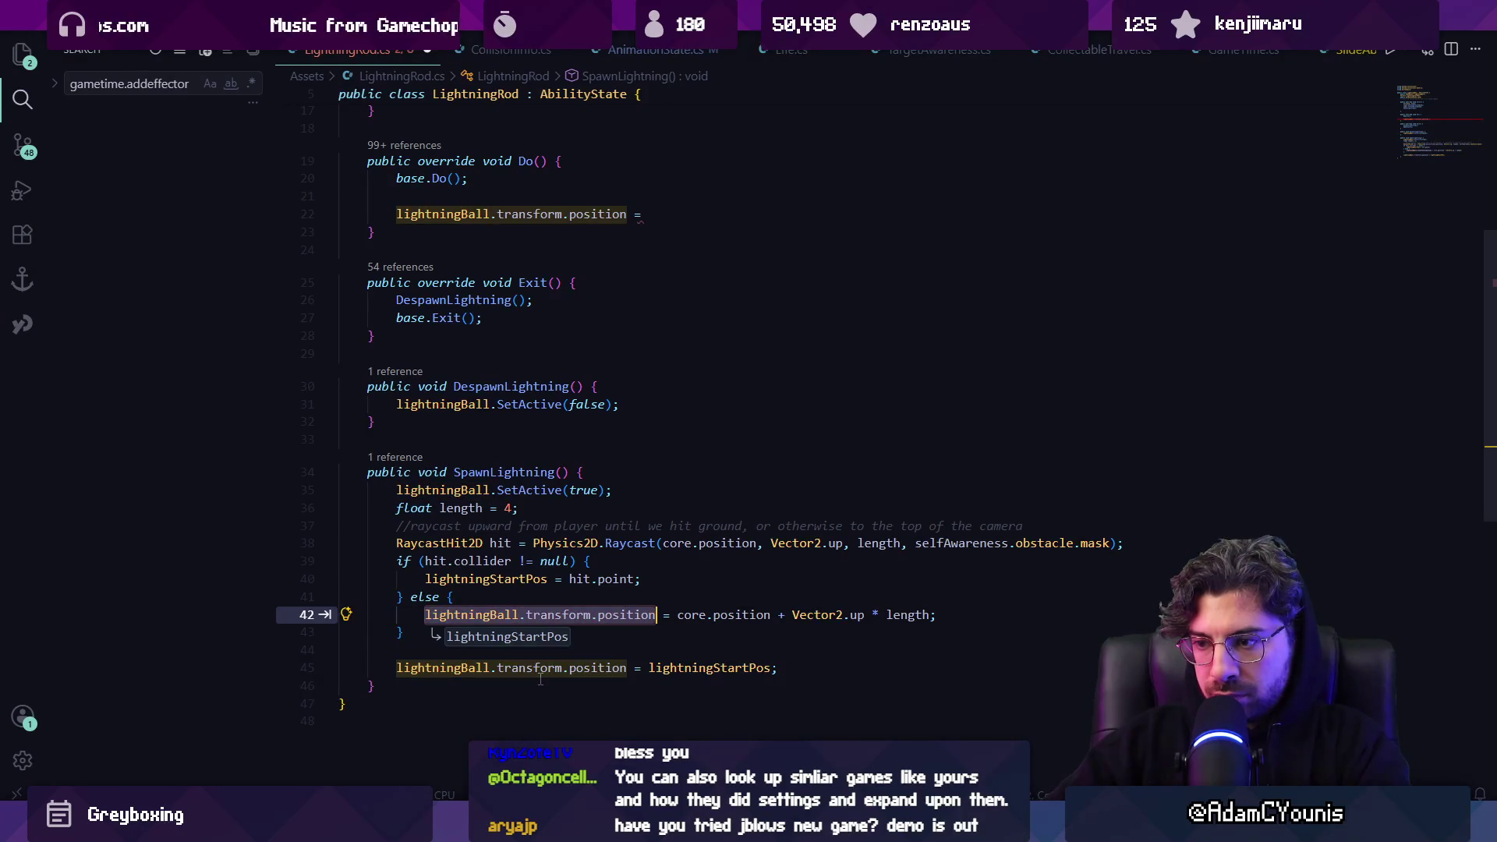
pyautogui.press('Tab')
# Write a ternary lightningStartPos = hit.collider != null ? hit point : length above core
pyautogui.press('Up')
pyautogui.press('Up')
pyautogui.press('Up')
pyautogui.press('Return')
pyautogui.press('Up')
pyautogui.write('lightningStartPos =')
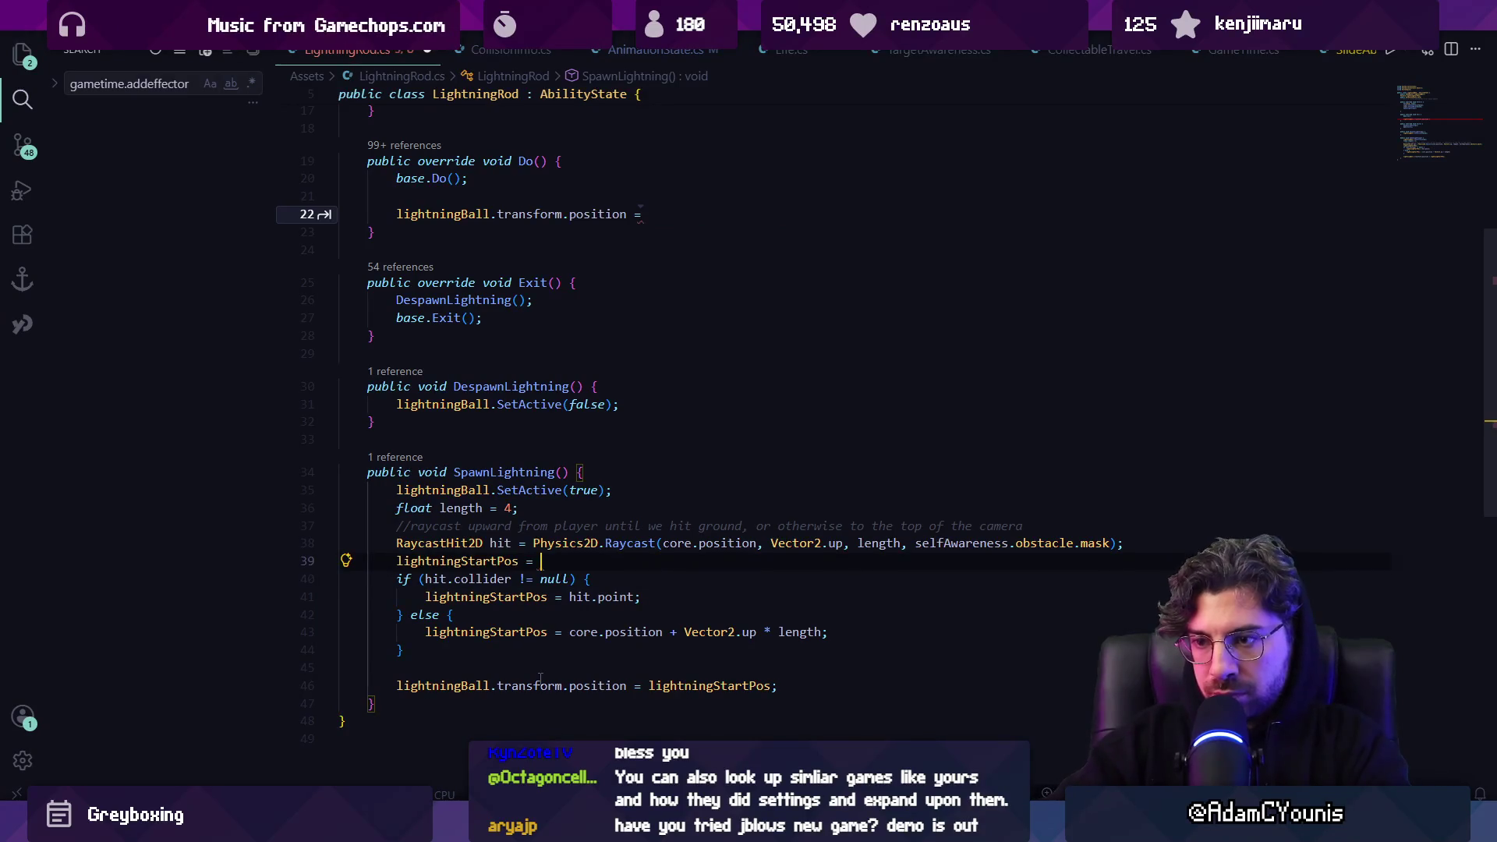
pyautogui.press('Down')
pyautogui.hotkey('ctrl', 'Right')
pyautogui.hotkey('ctrl', 'shift', 'Left')
pyautogui.hotkey('ctrl', 'shift', 'Left')
pyautogui.hotkey('ctrl', 'shift', 'Left')
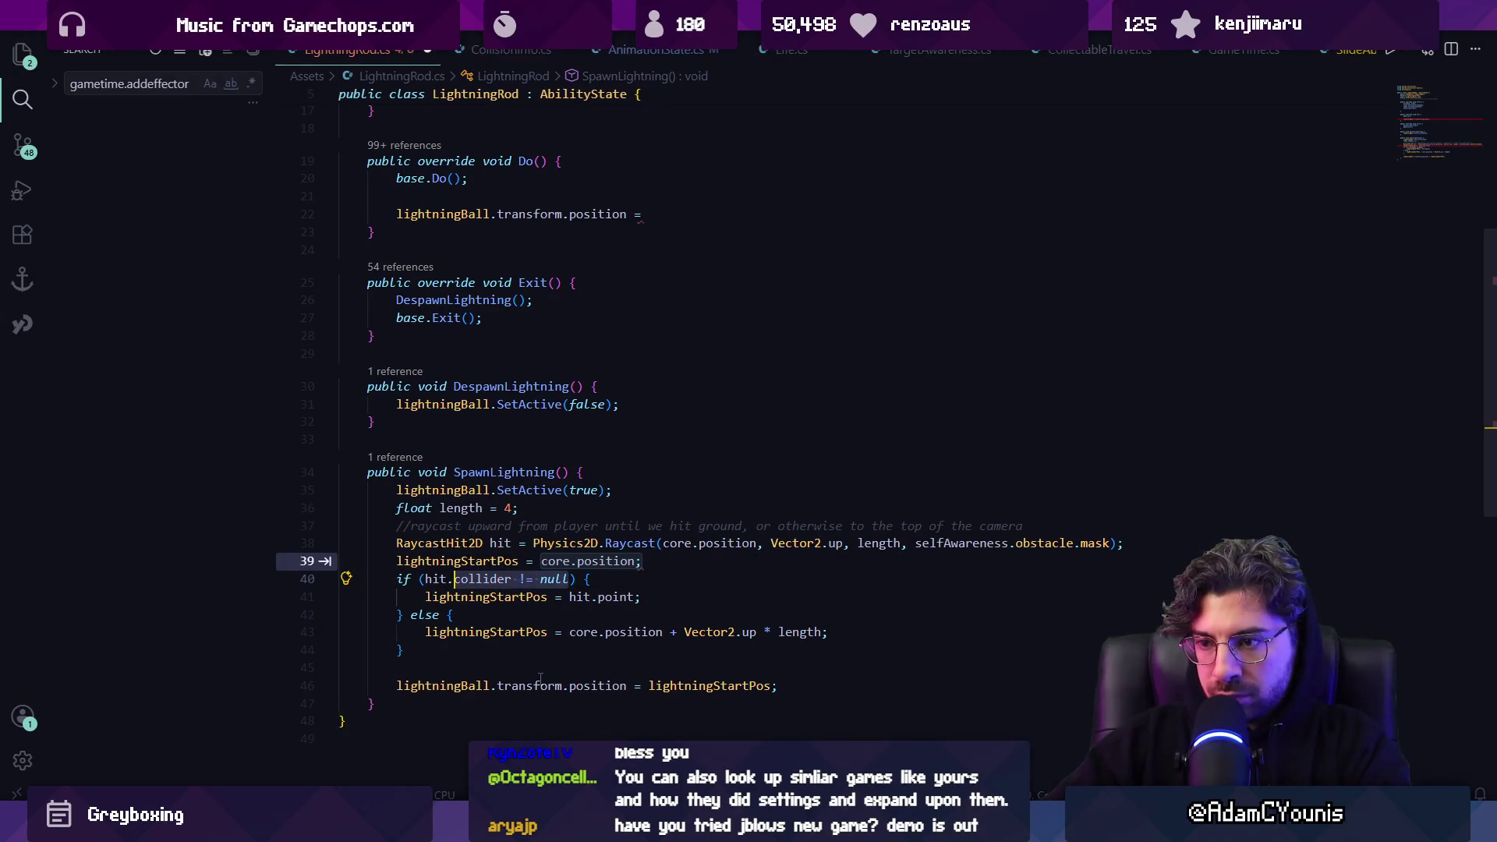
pyautogui.write('lightningStartPos')
pyautogui.hotkey('ctrl', 'z')
pyautogui.press('Up')
pyautogui.write('hit.collider != null?')
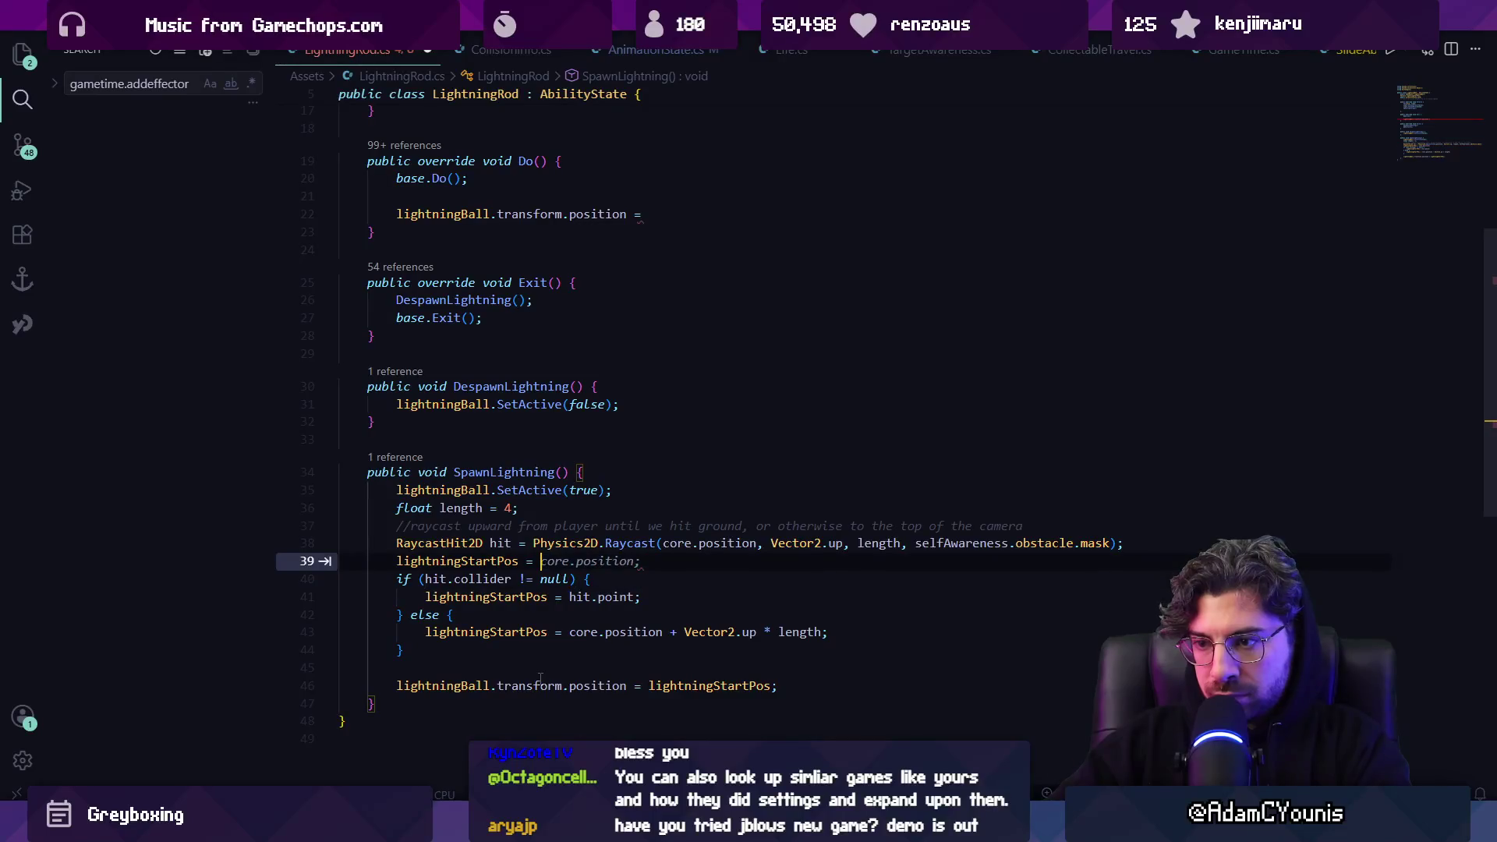
pyautogui.press('Tab')
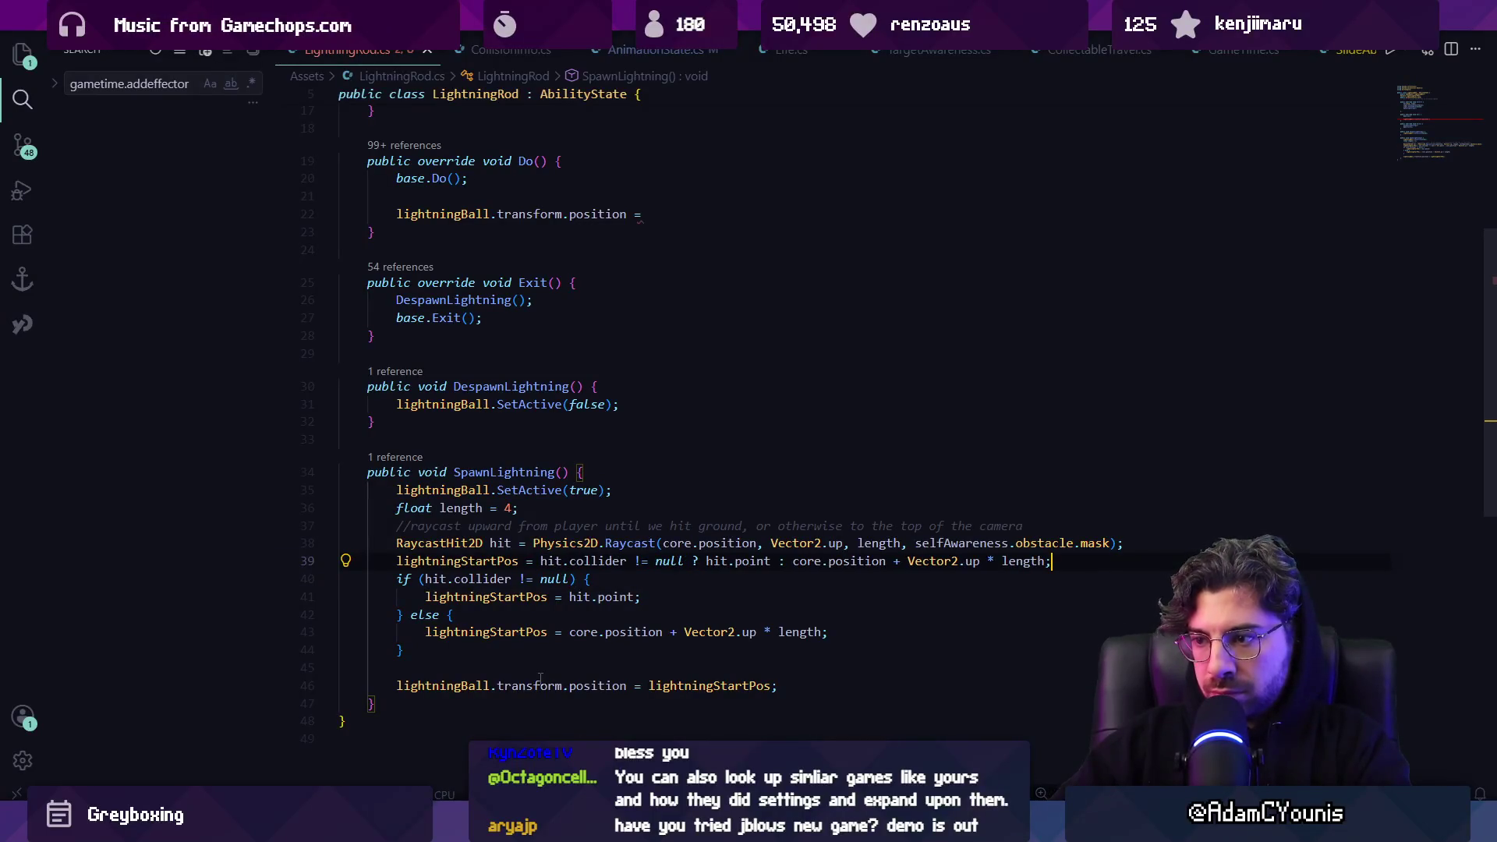
# Delete the now-redundant if/else block and tidy the surrounding blank lines
pyautogui.press('Down')
pyautogui.press('Home')
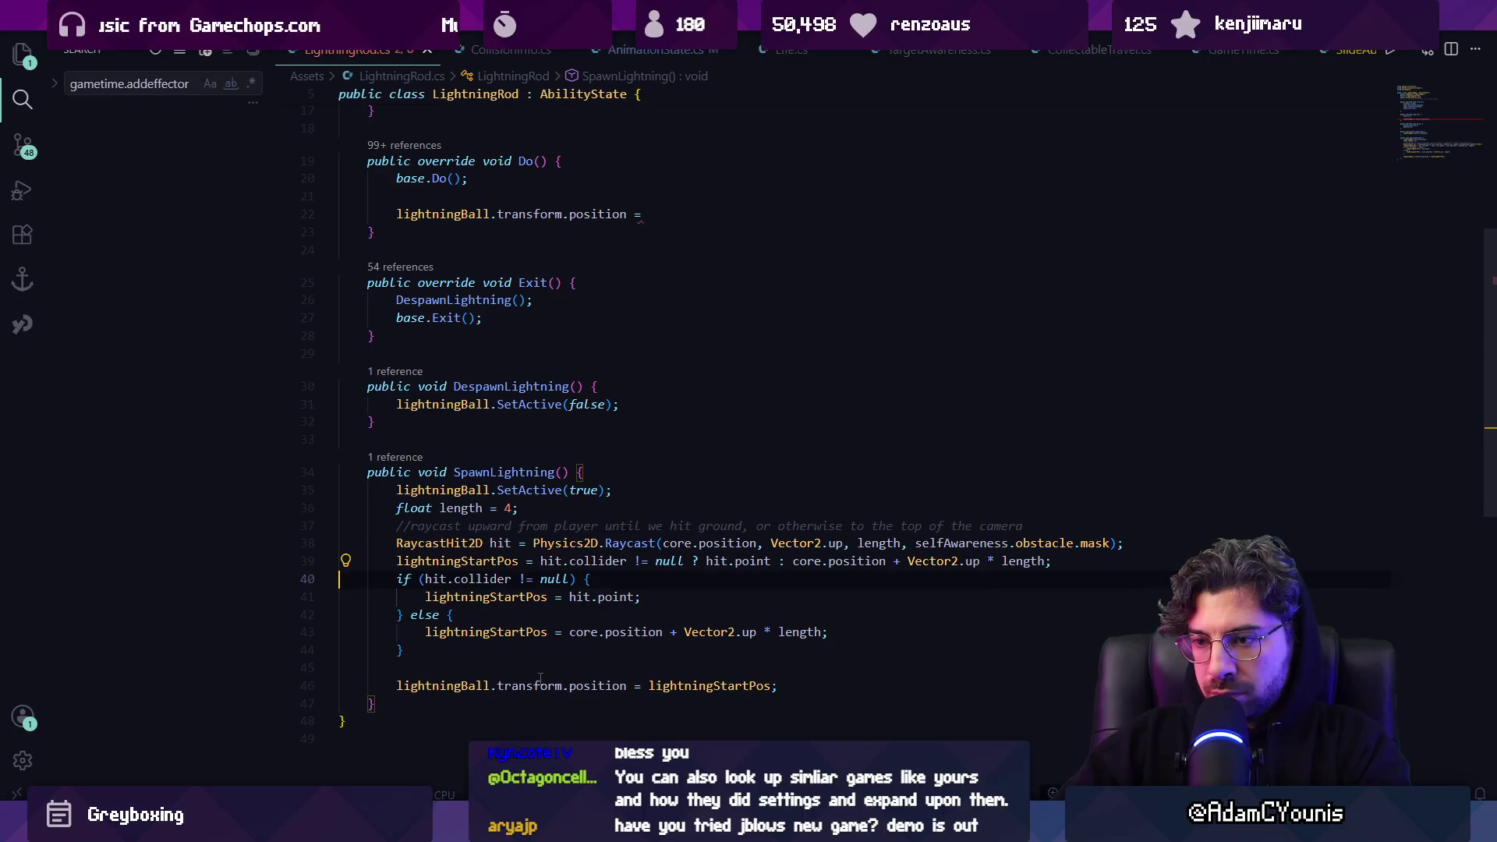
pyautogui.hotkey('shift', 'Down')
pyautogui.hotkey('shift', 'Down')
pyautogui.hotkey('shift', 'Down')
pyautogui.press('BackSpace')
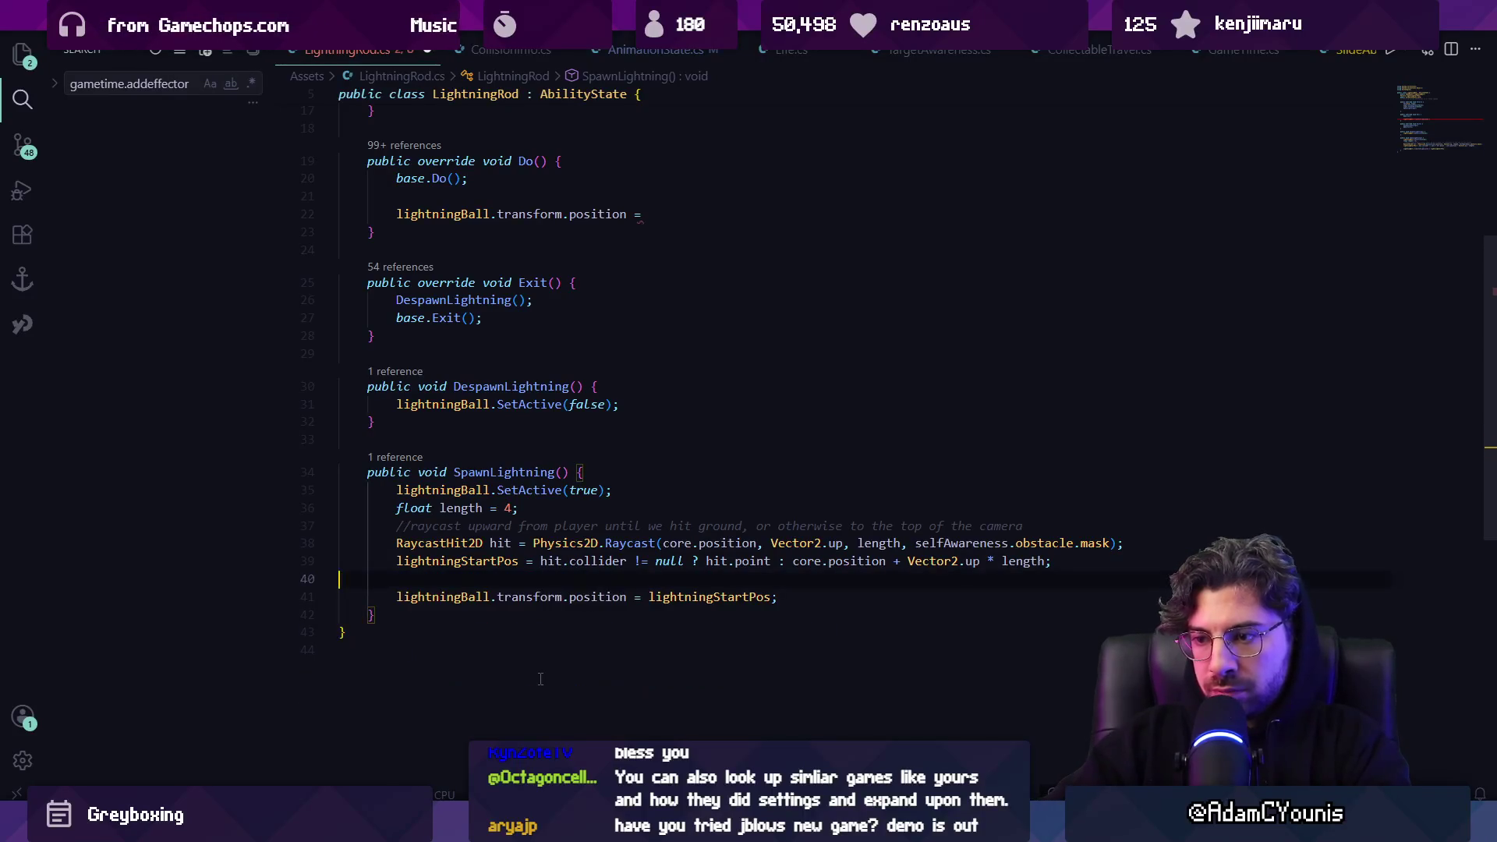
pyautogui.press('BackSpace')
pyautogui.press('Home')
pyautogui.press('Return')
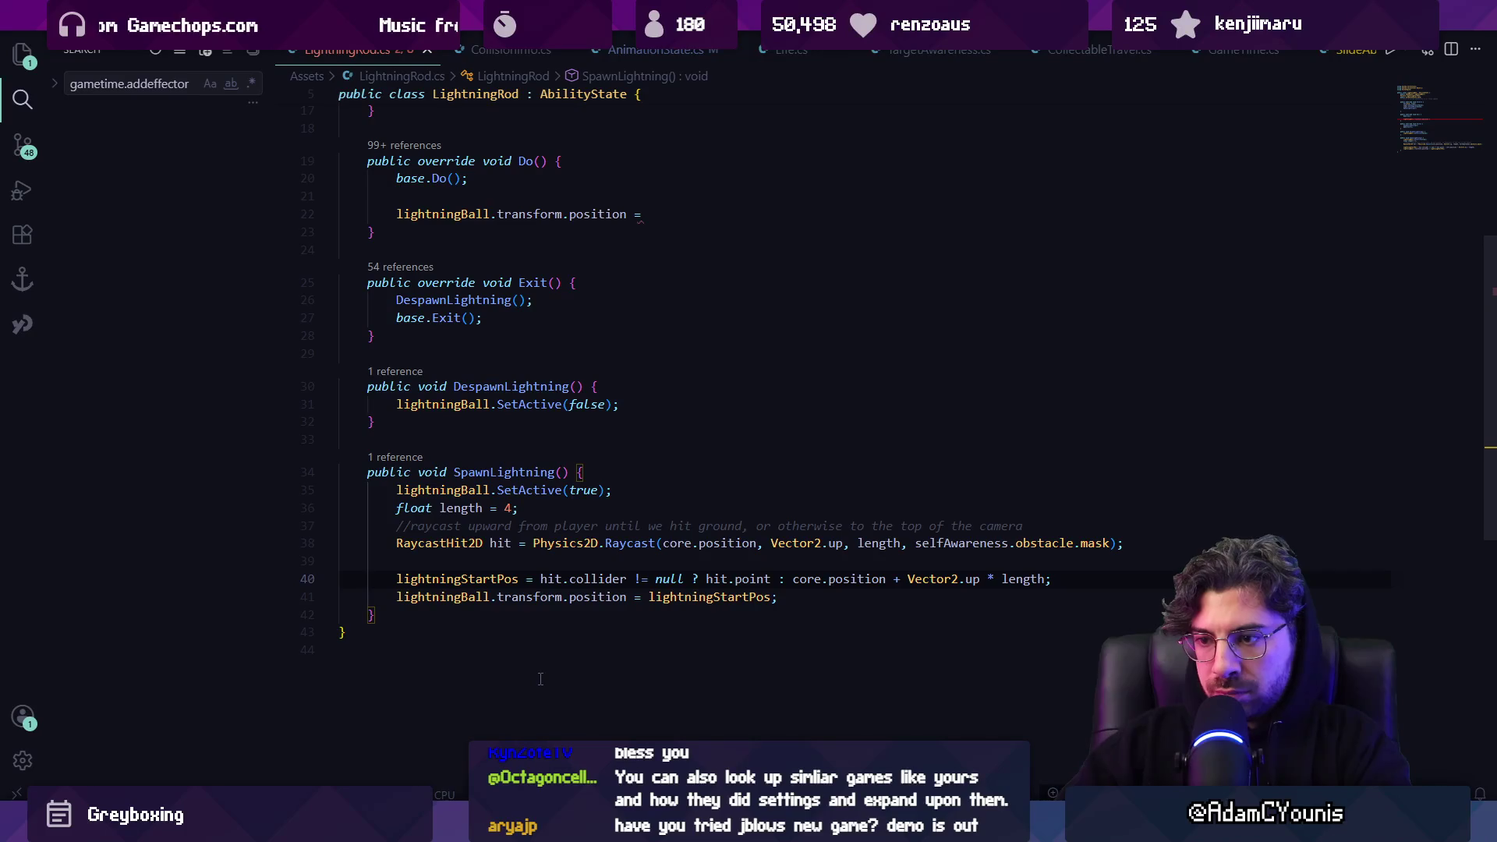
pyautogui.press('Tab')
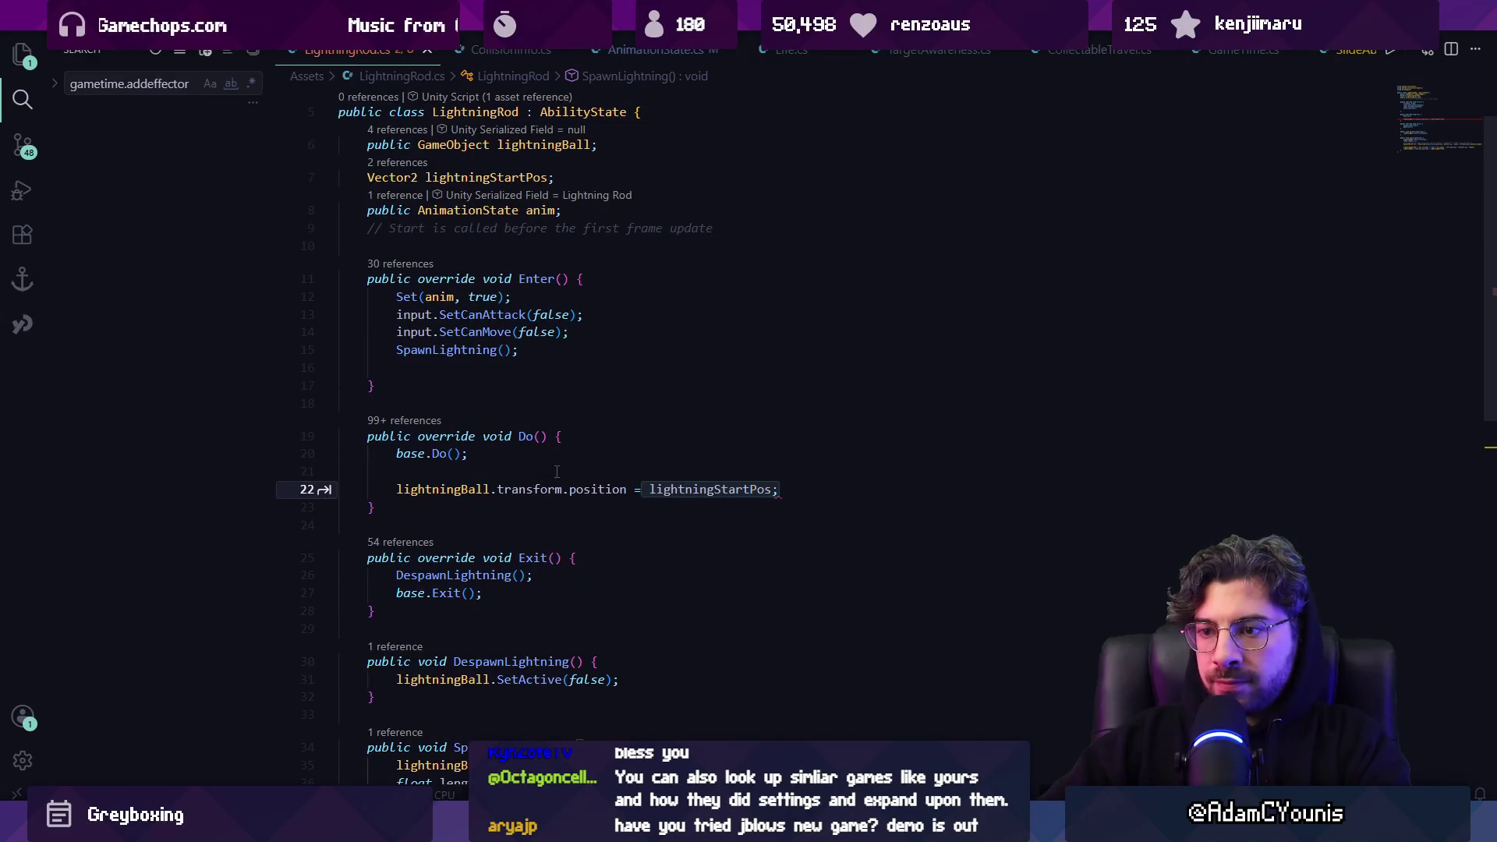
# Set lightningBall's position in Do to Vector2.Lerp(lightningStartPos, position, time / 1f)
pyautogui.click(650, 489)
pyautogui.press('Tab')
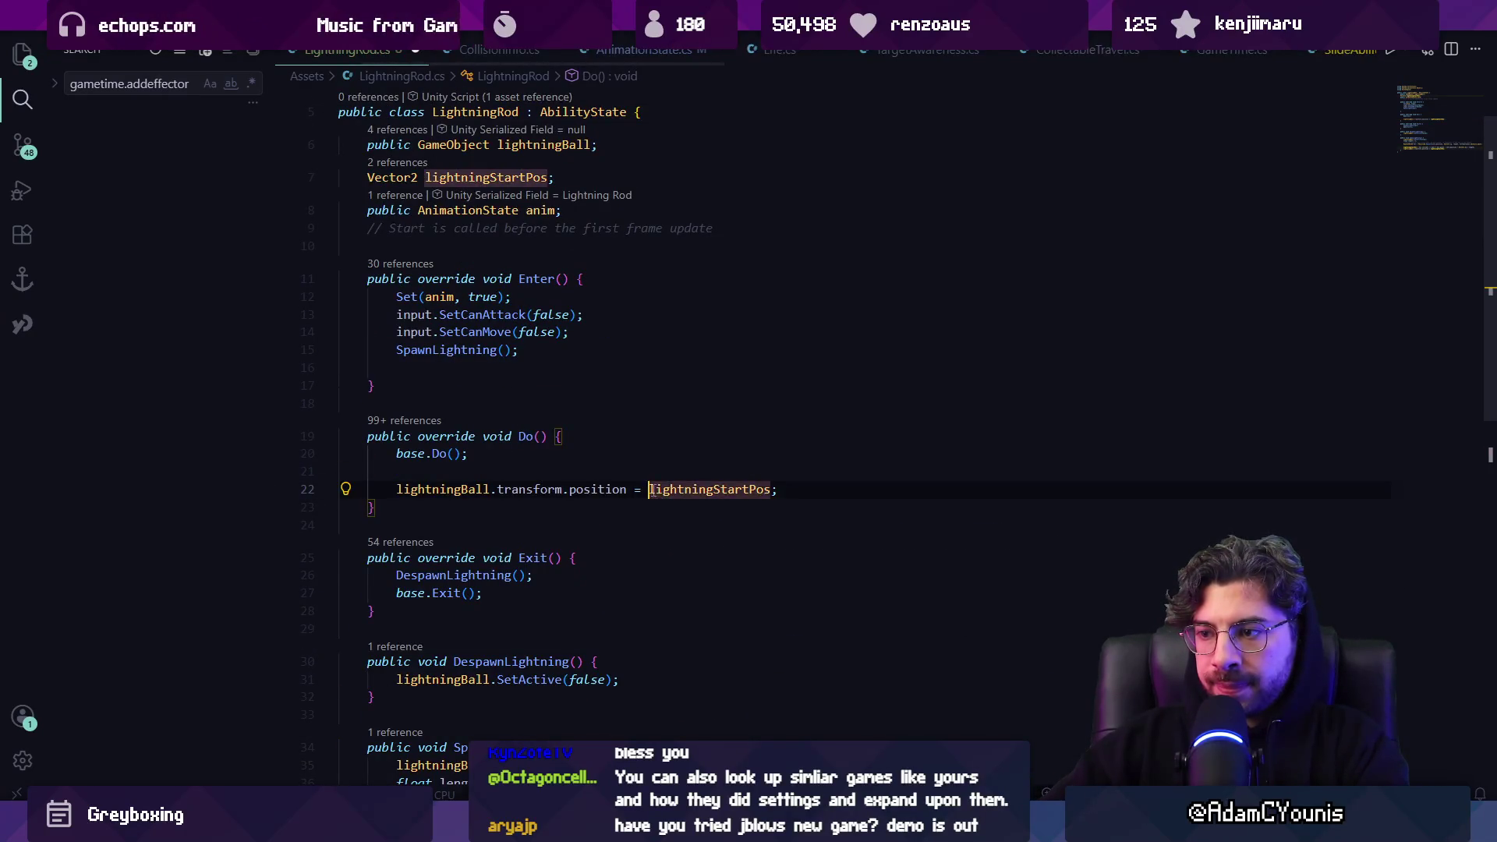
pyautogui.hotkey('ctrl', 'Delete')
pyautogui.write('Vector2')
pyautogui.hotkey('ctrl', 'Right')
pyautogui.hotkey('ctrl', 'Right')
pyautogui.hotkey('ctrl', 'Right')
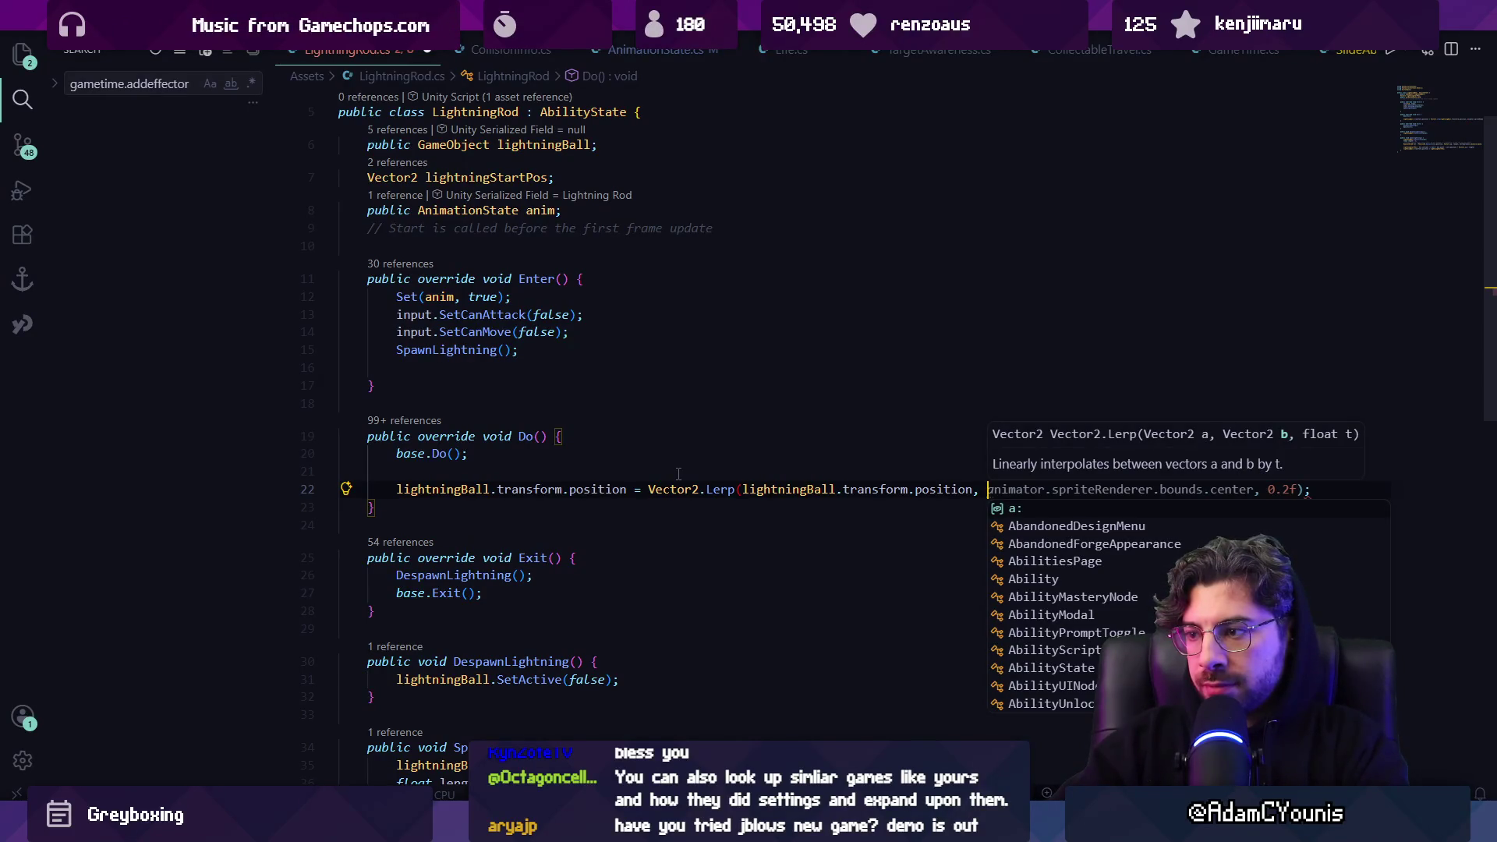
pyautogui.write('ligh')
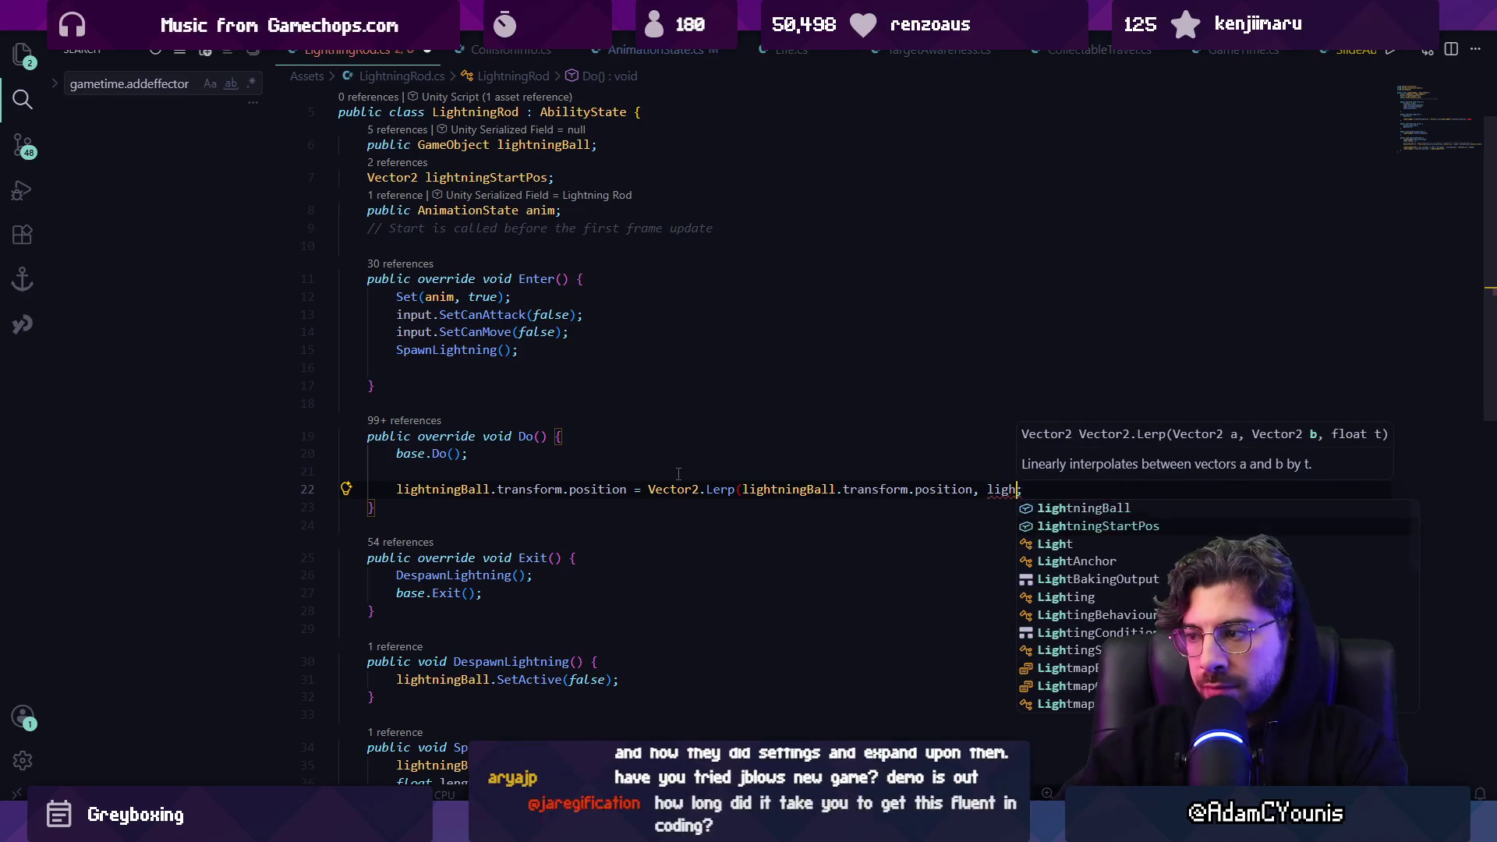
pyautogui.write('tningStartPos, core.pops')
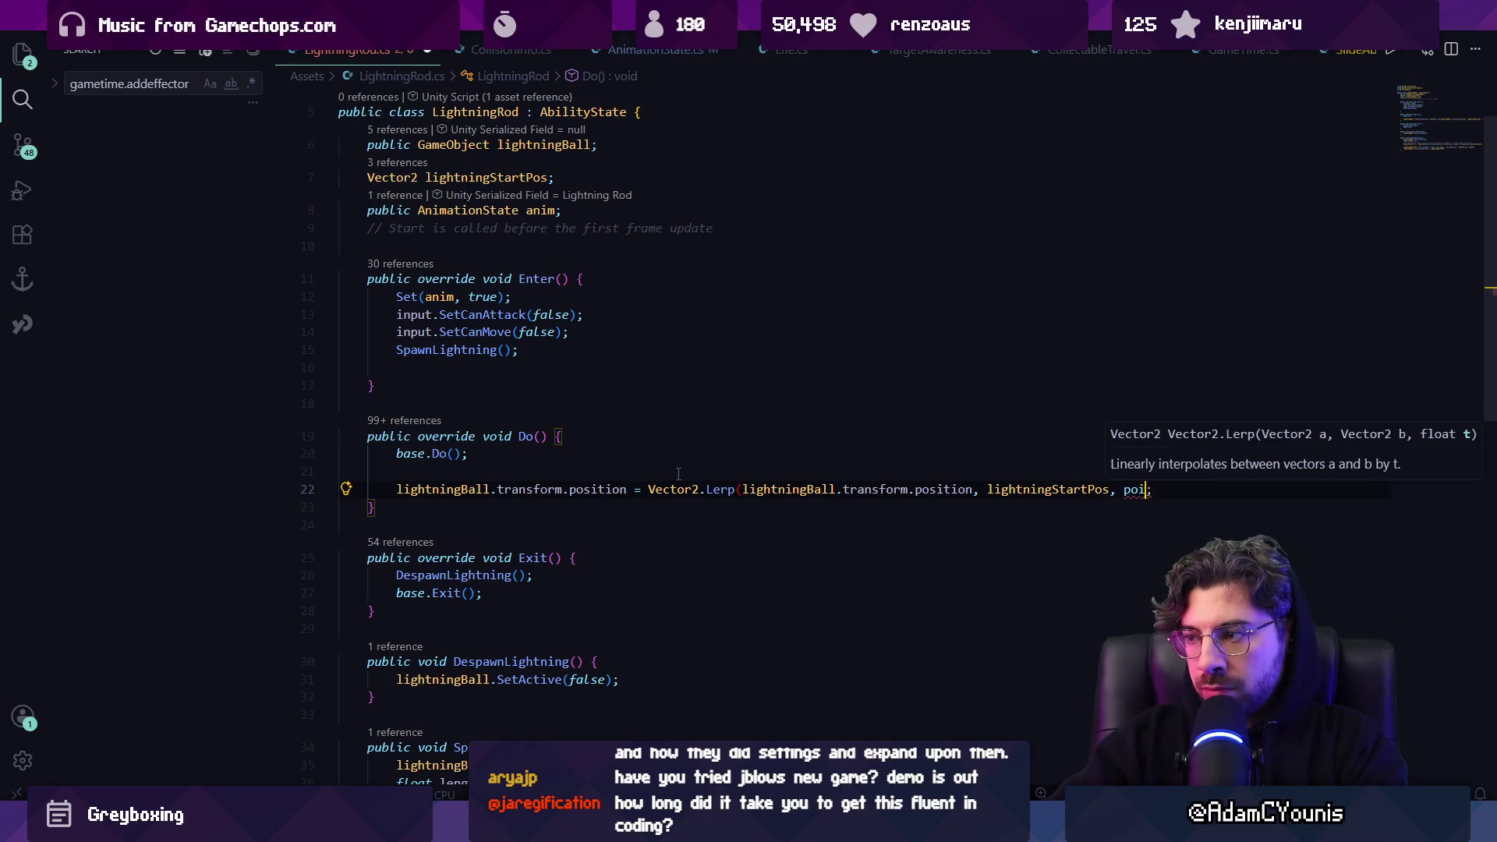
pyautogui.write('tion')
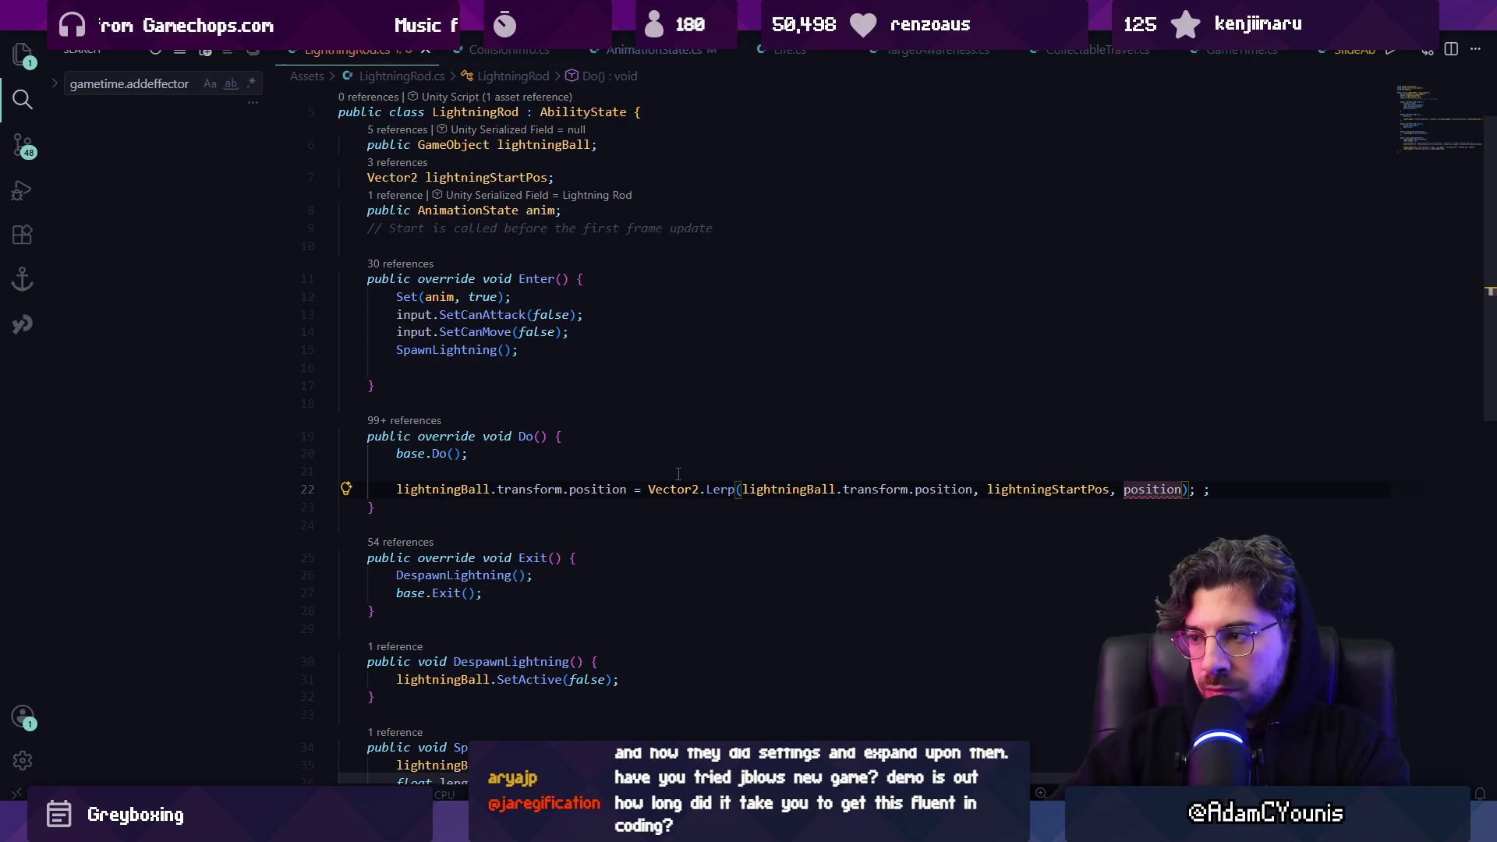
pyautogui.hotkey('ctrl', 'Left')
pyautogui.hotkey('ctrl', 'Left')
pyautogui.hotkey('ctrl', 'shift', 'Left')
pyautogui.hotkey('ctrl', 'shift', 'Left')
pyautogui.hotkey('ctrl', 'shift', 'Left')
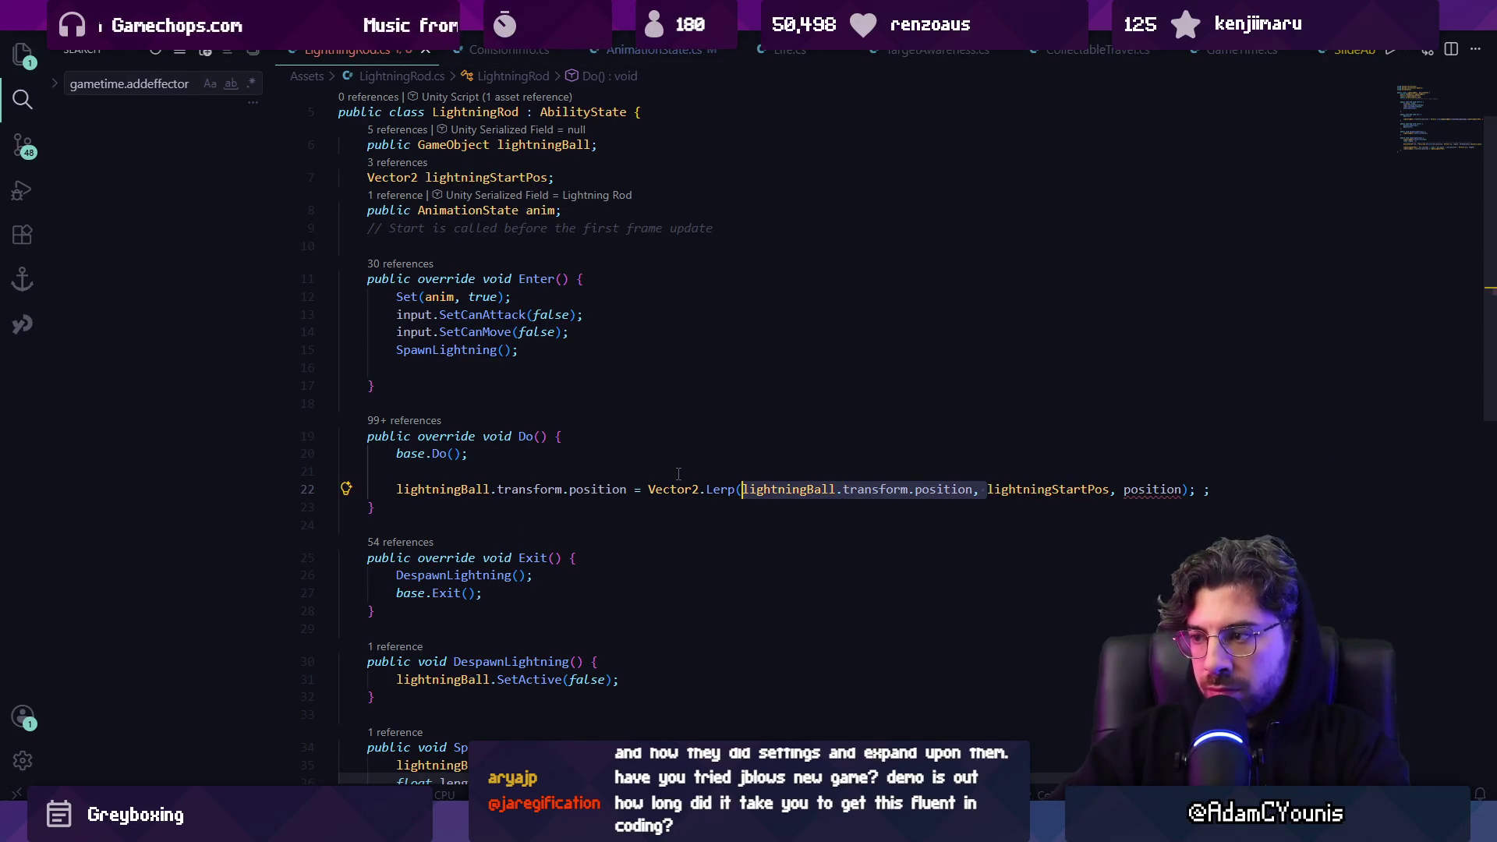
pyautogui.press('BackSpace')
pyautogui.hotkey('ctrl', 'Right')
pyautogui.hotkey('ctrl', 'Right')
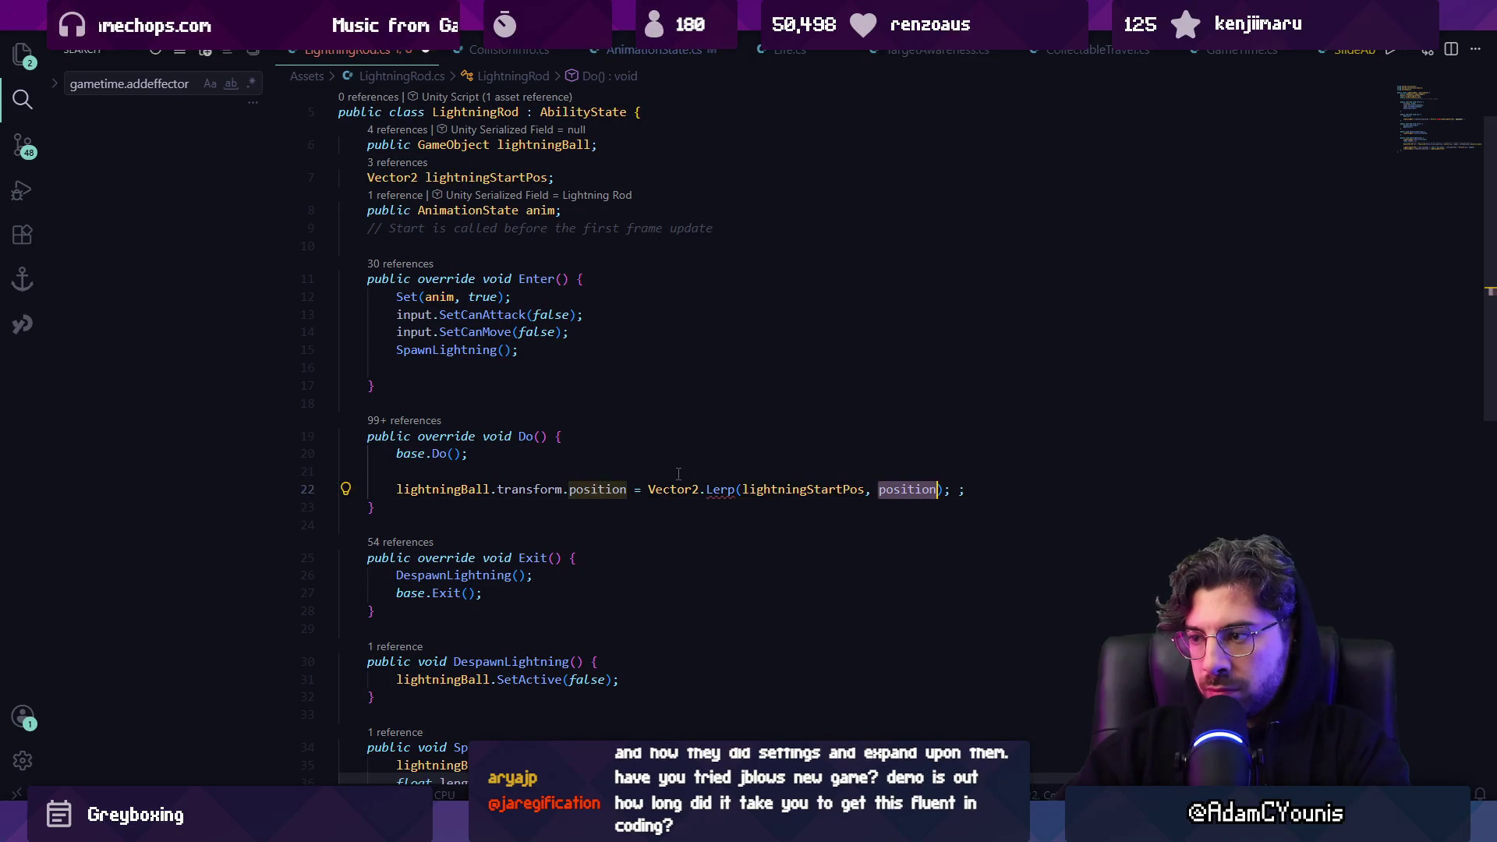
pyautogui.press('Right')
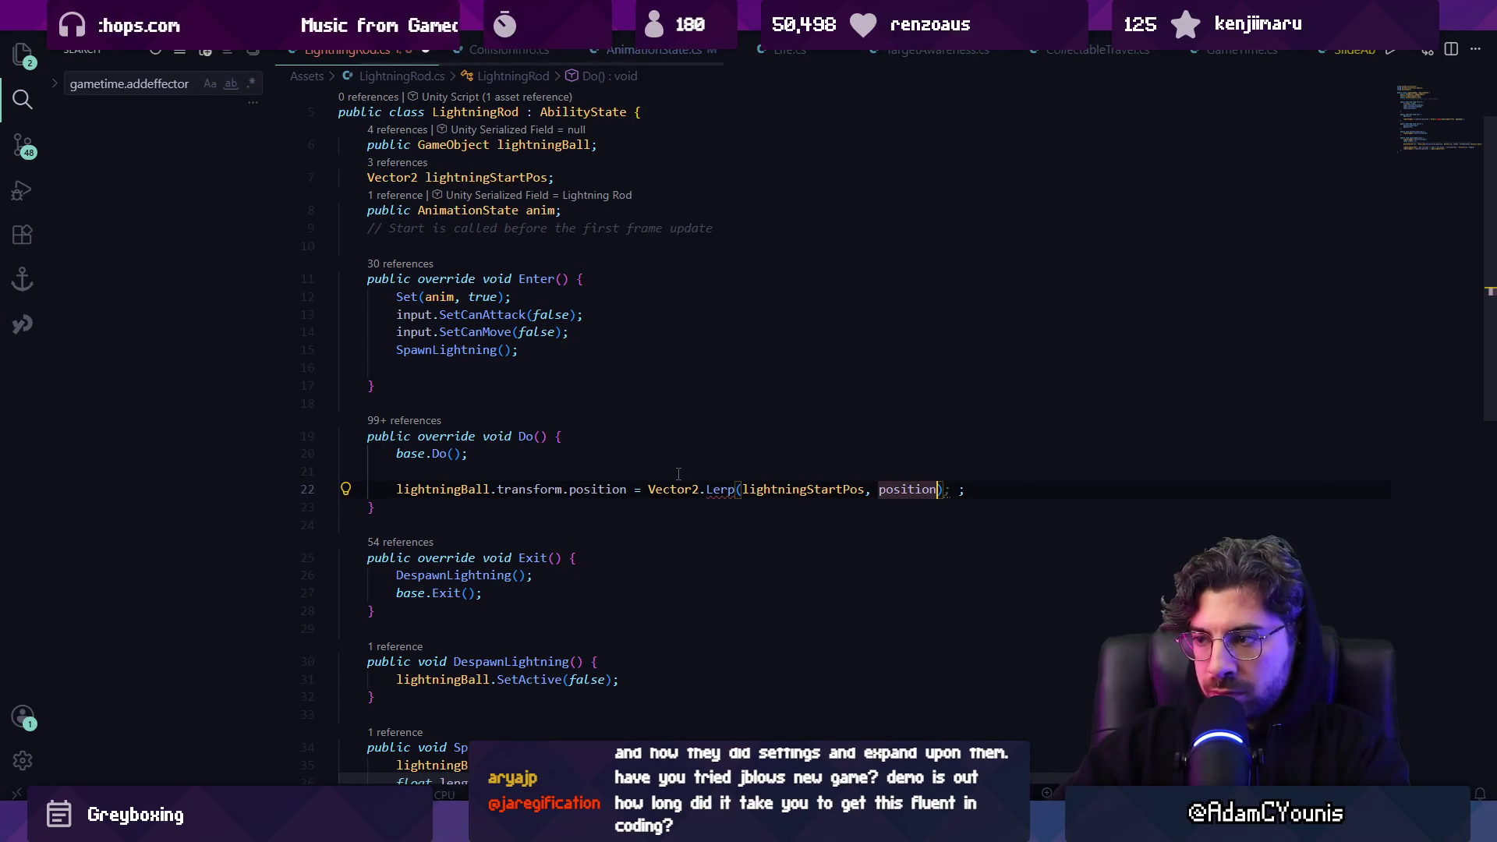
pyautogui.write(', time / 1f')
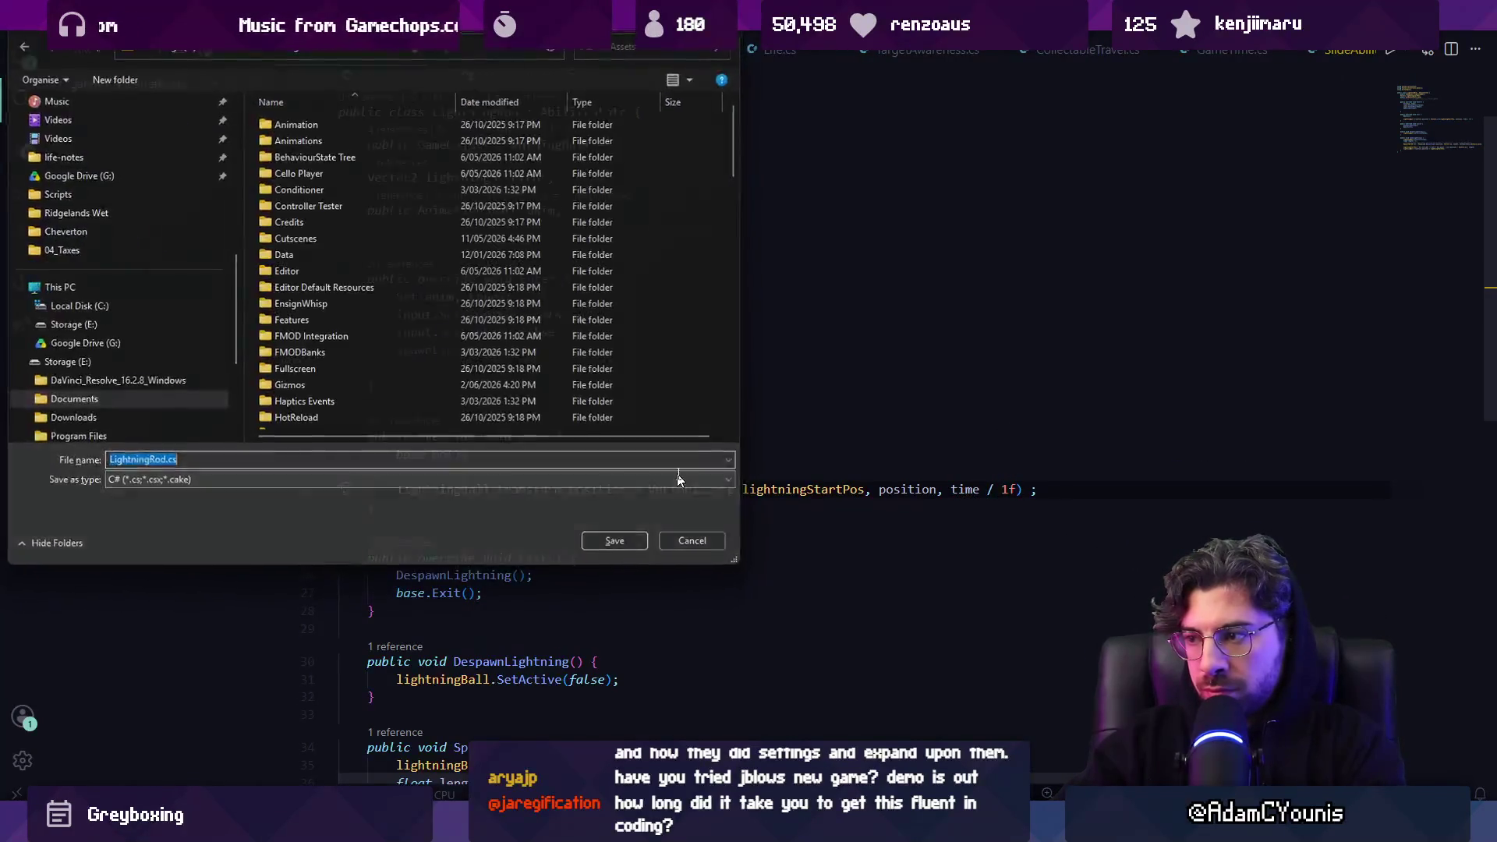
# Save LightningRod.cs
pyautogui.press('Escape')
pyautogui.hotkey('ctrl', 's')
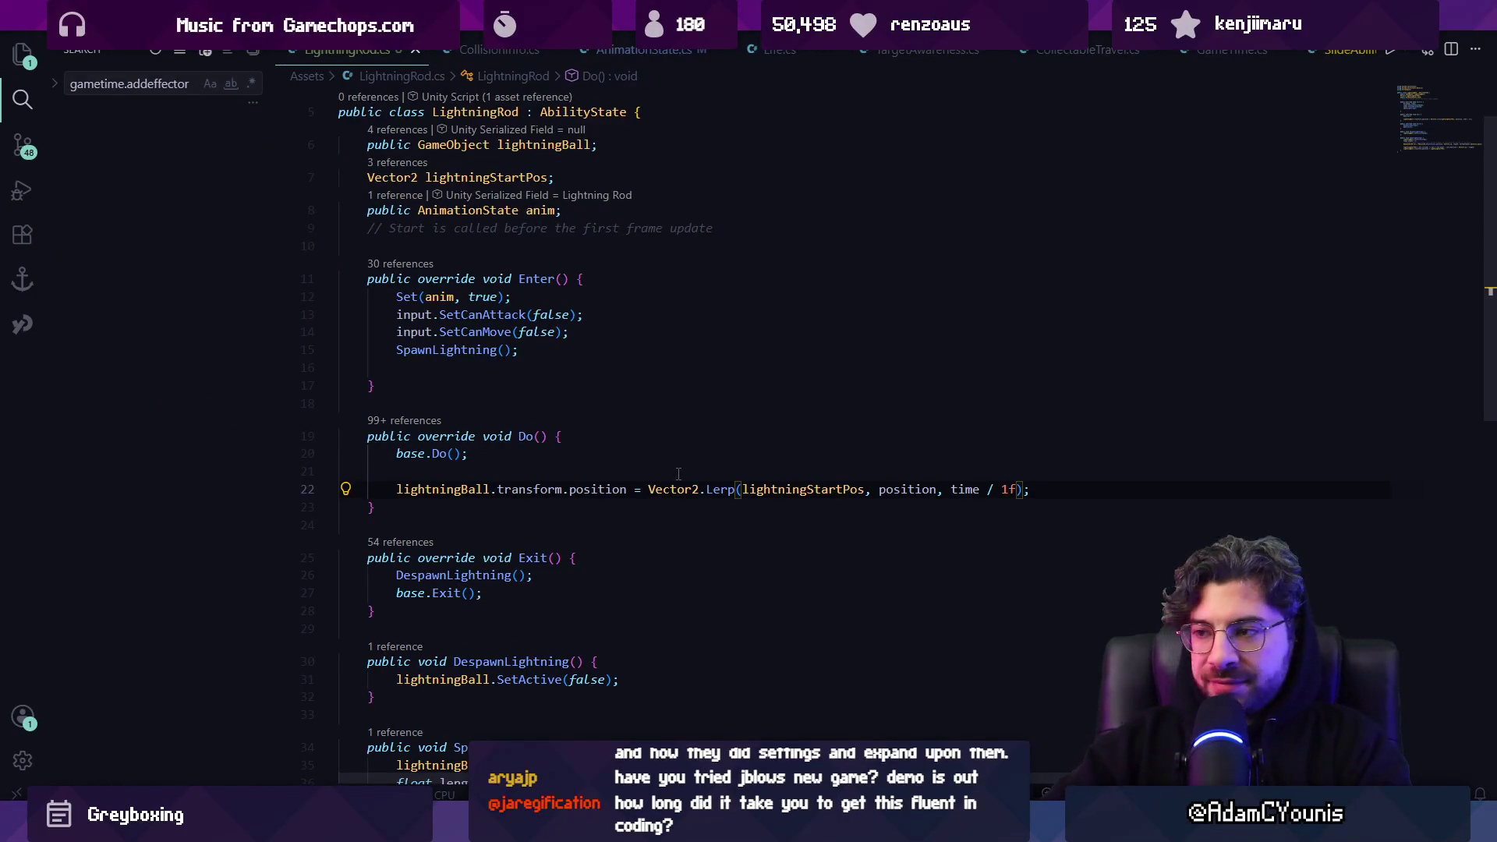
pyautogui.click(656, 474)
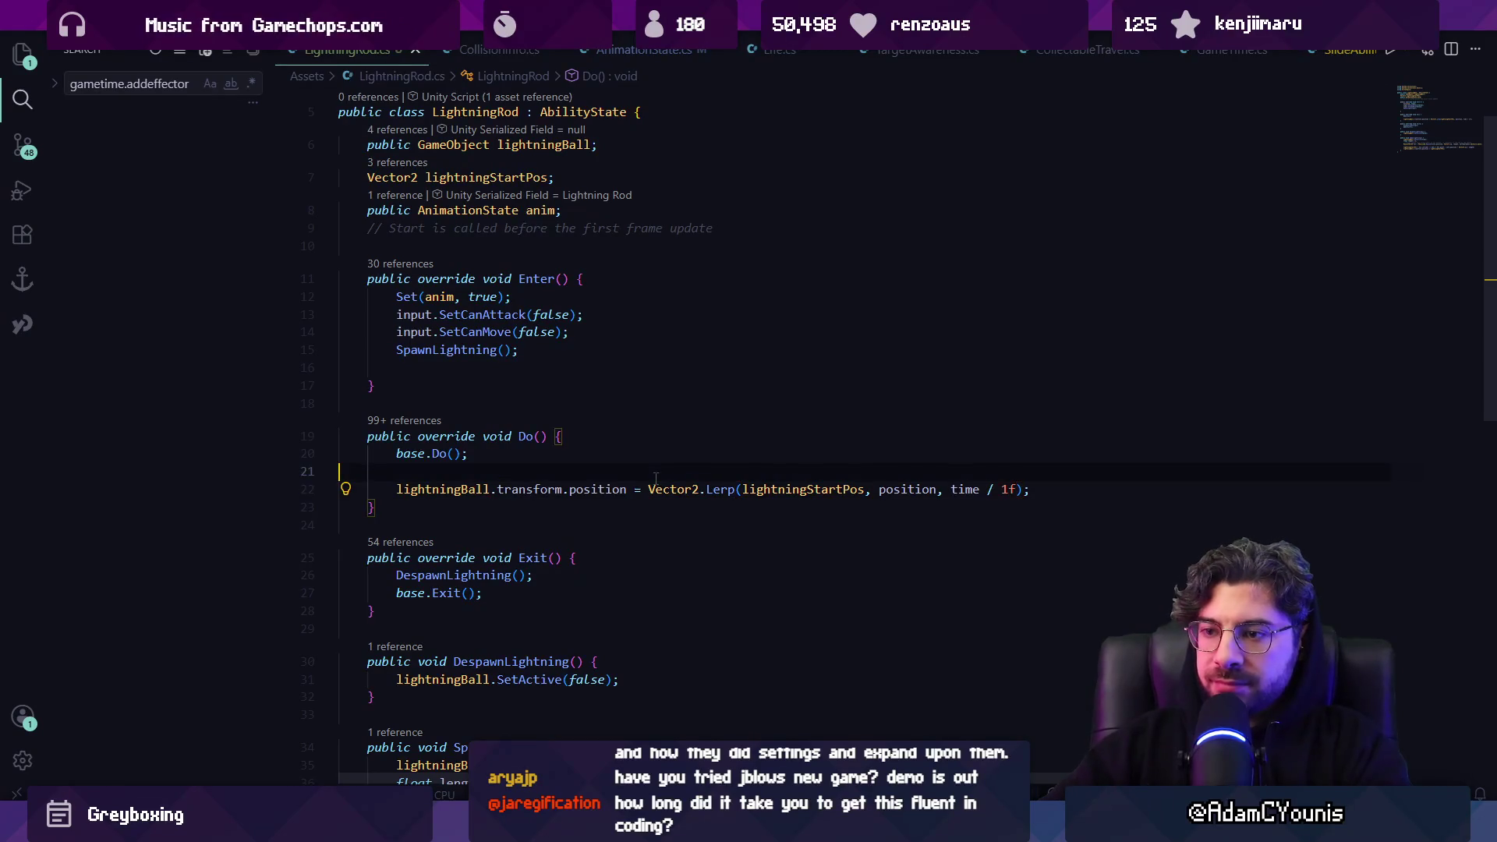
pyautogui.press('BackSpace')
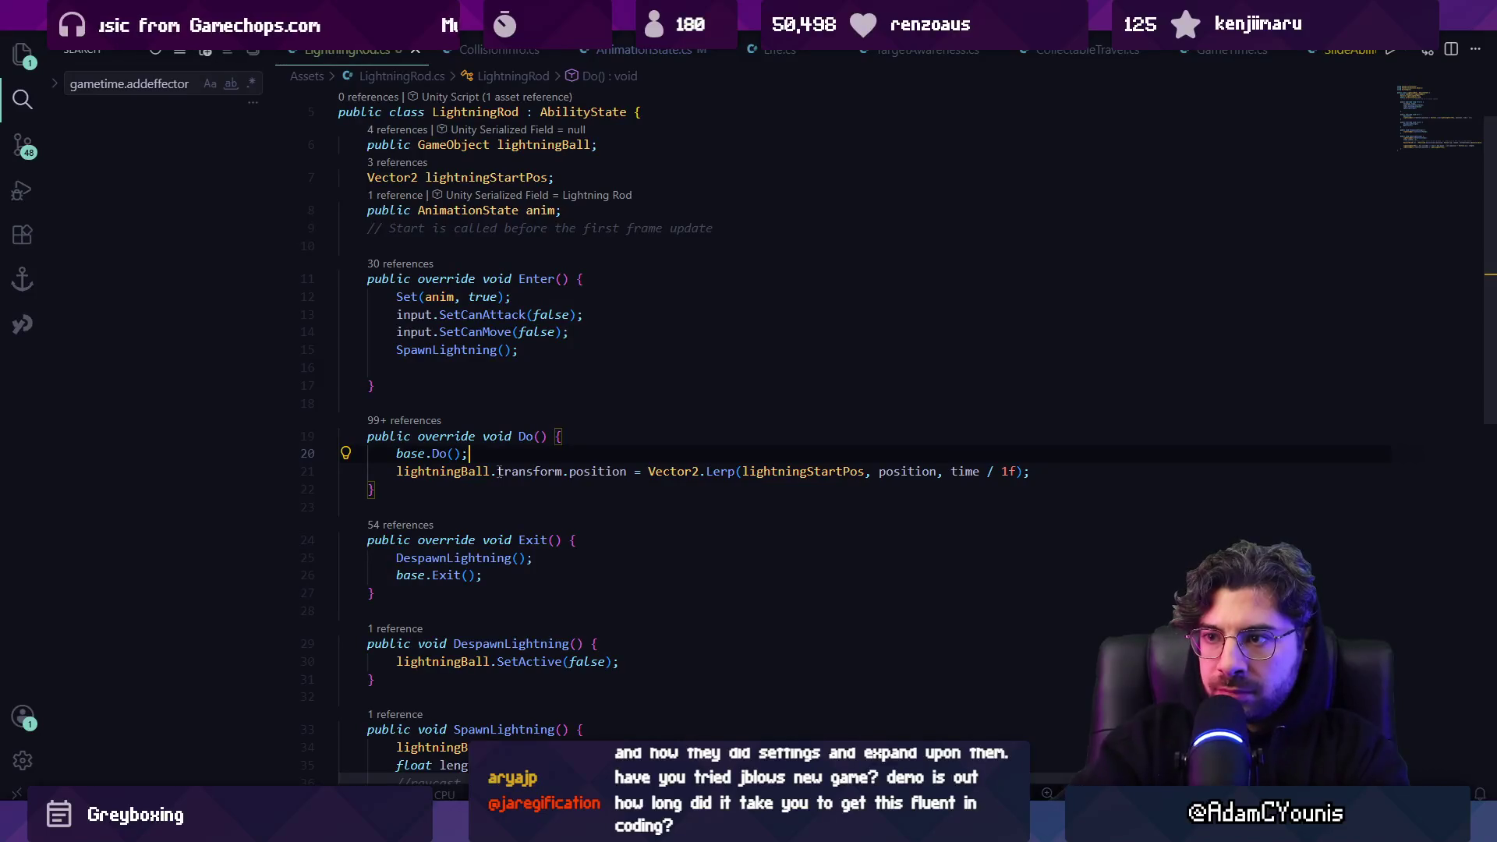
pyautogui.press('Down')
pyautogui.hotkey('ctrl', 'Right')
pyautogui.hotkey('ctrl', 'Right')
pyautogui.hotkey('ctrl', 'Right')
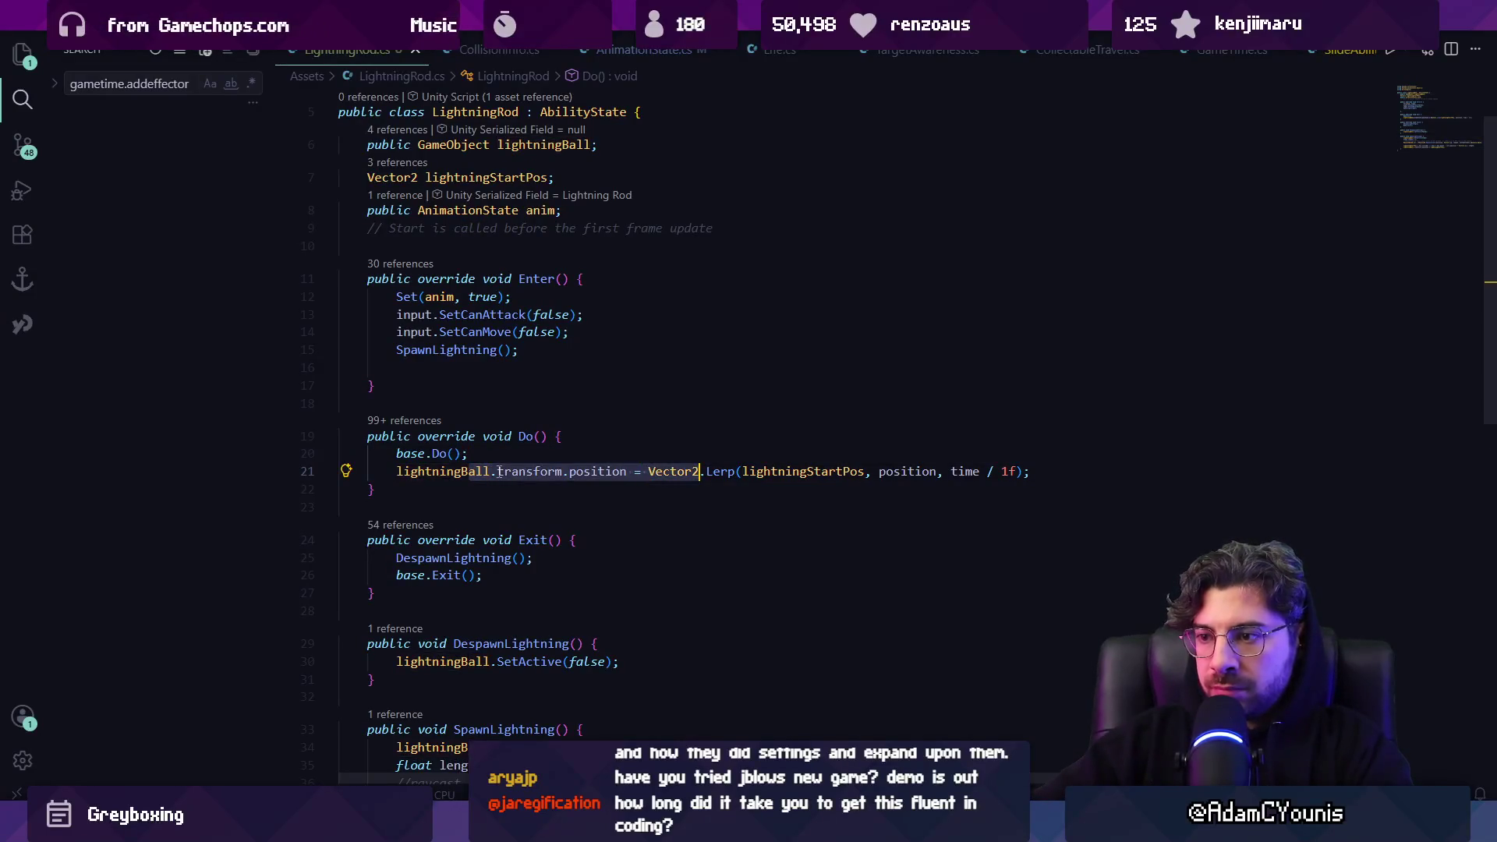
pyautogui.hotkey('ctrl', 'shift', 'Right')
pyautogui.hotkey('ctrl', 'shift', 'Right')
pyautogui.hotkey('shift', 'Right')
pyautogui.press('Delete')
pyautogui.hotkey('ctrl', 'Right')
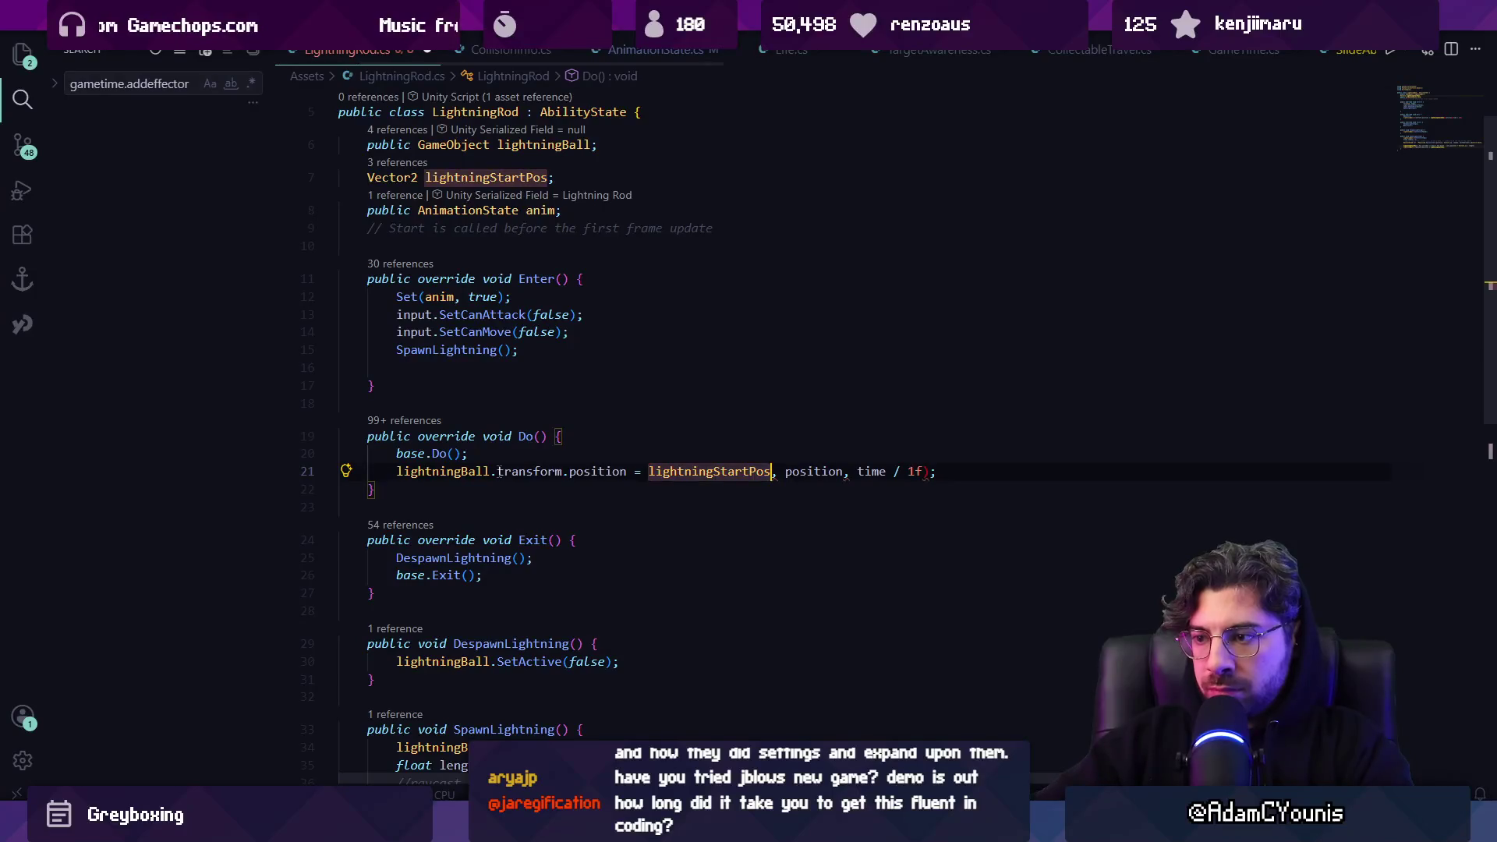
pyautogui.hotkey('ctrl', 'shift', 'Right')
pyautogui.hotkey('ctrl', 'shift', 'Right')
pyautogui.hotkey('ctrl', 'shift', 'Right')
pyautogui.hotkey('ctrl', 'shift', 'Right')
pyautogui.hotkey('ctrl', 'shift', 'Right')
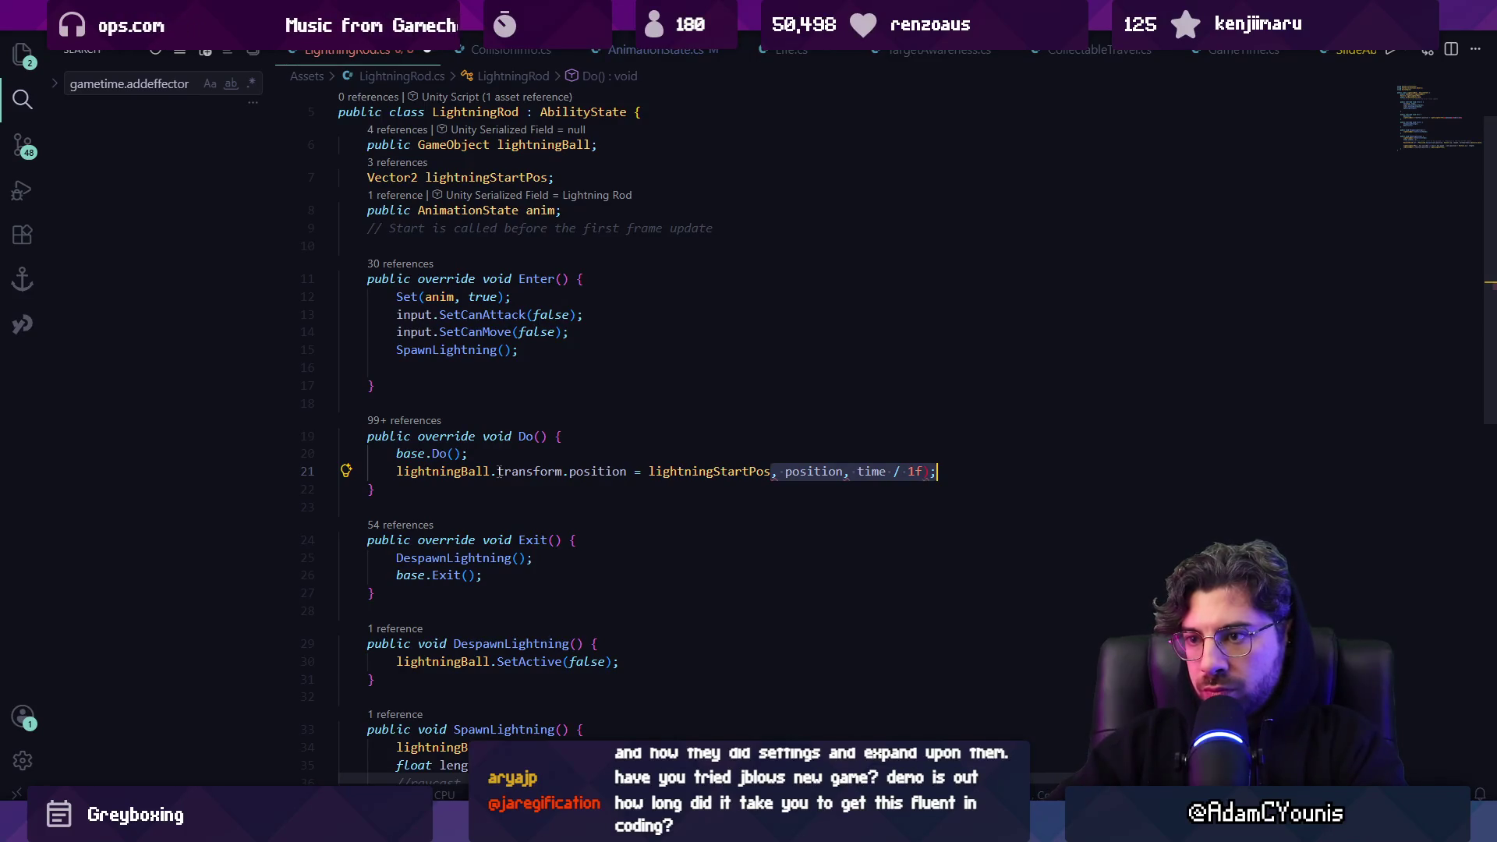
pyautogui.press('BackSpace')
pyautogui.write('=')
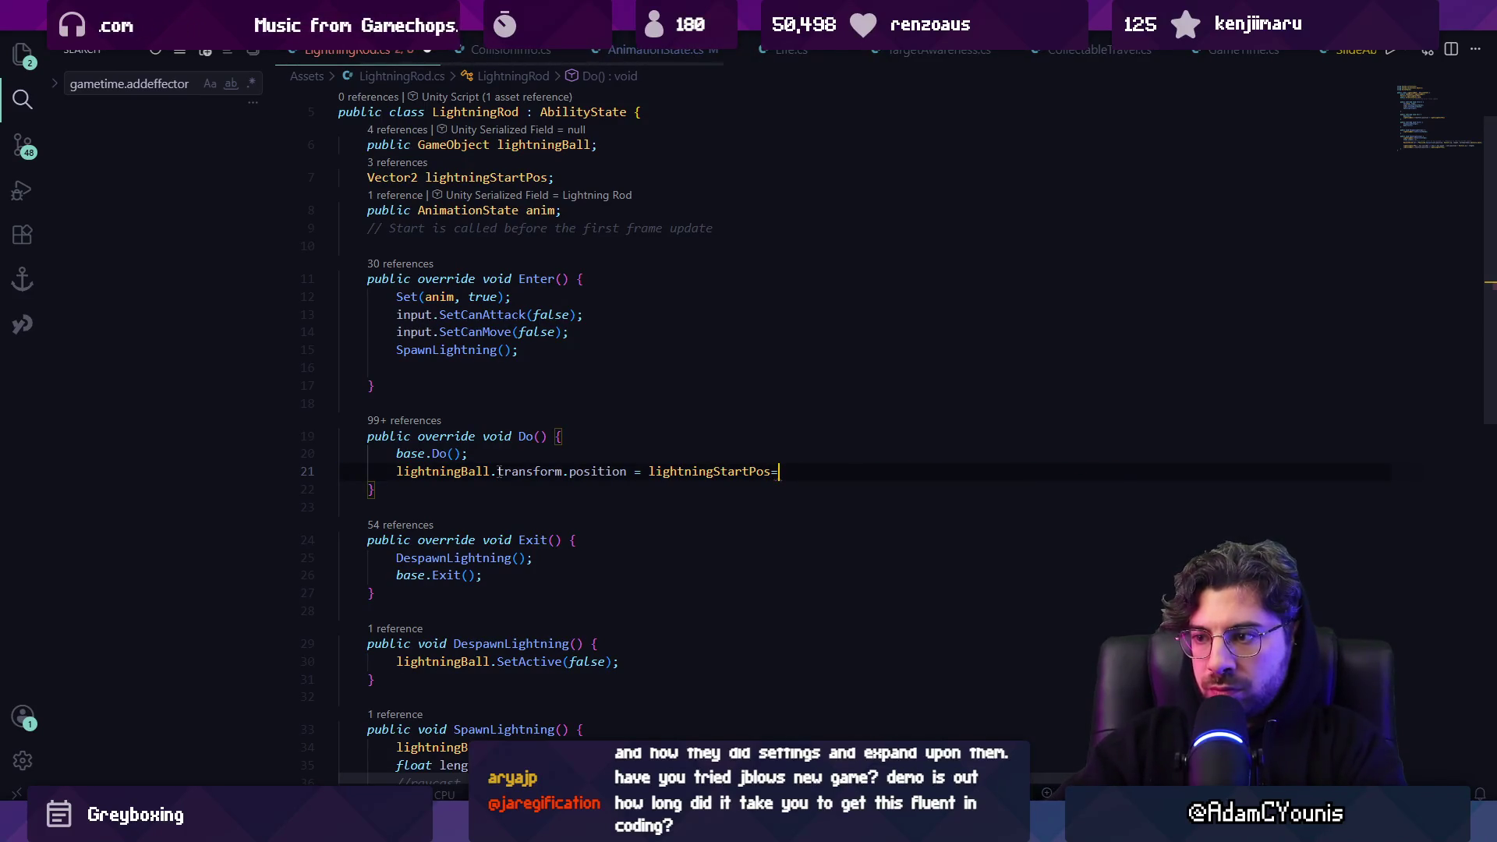
pyautogui.press('BackSpace')
pyautogui.press('BackSpace')
pyautogui.hotkey('ctrl', 'z')
pyautogui.hotkey('ctrl', 'z')
pyautogui.hotkey('ctrl', 'z')
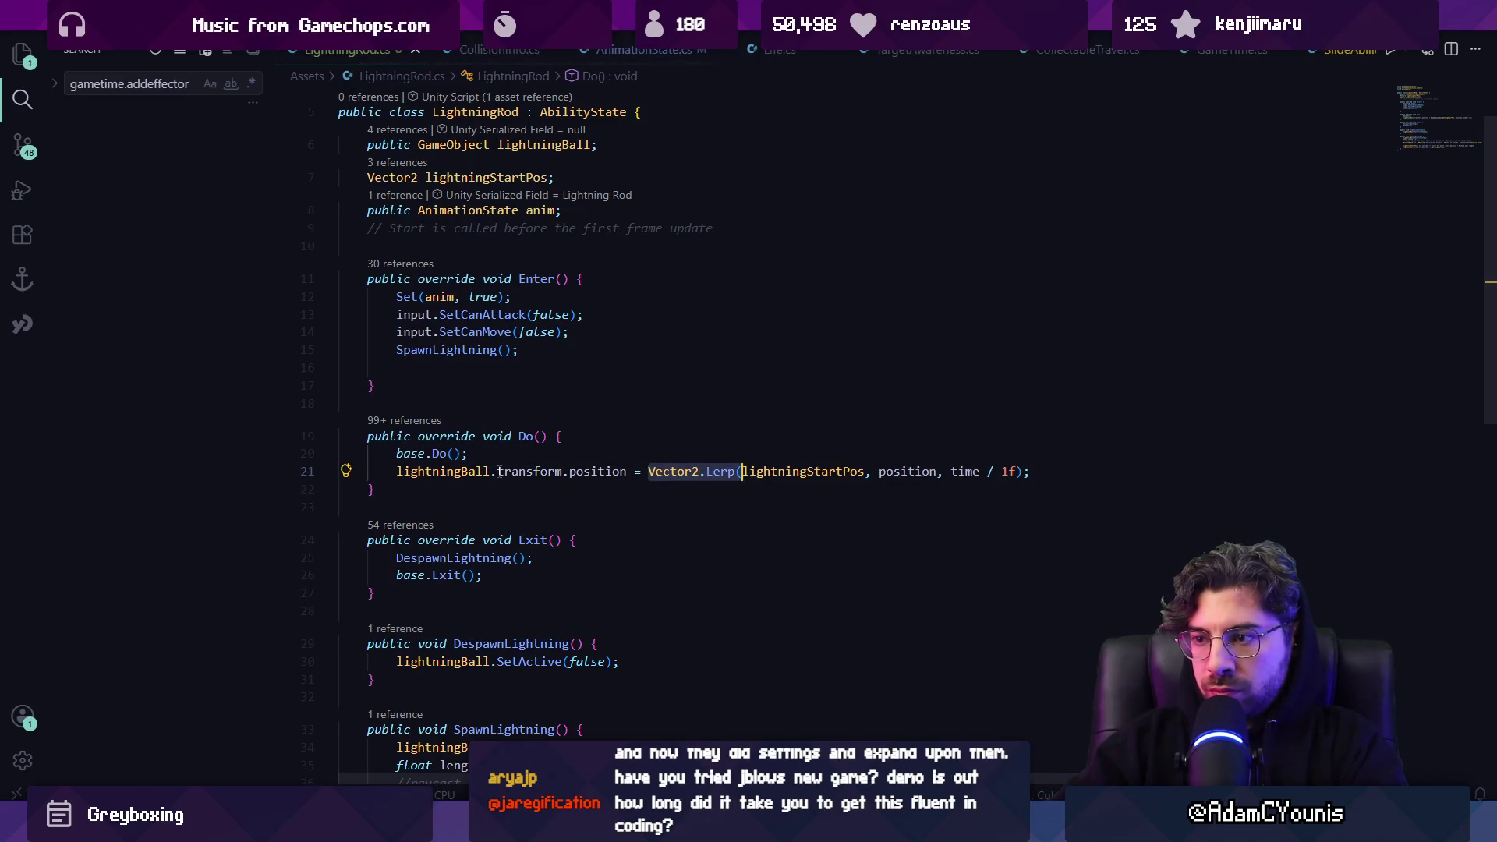
pyautogui.scroll(1, 543, 468)
pyautogui.click(583, 314)
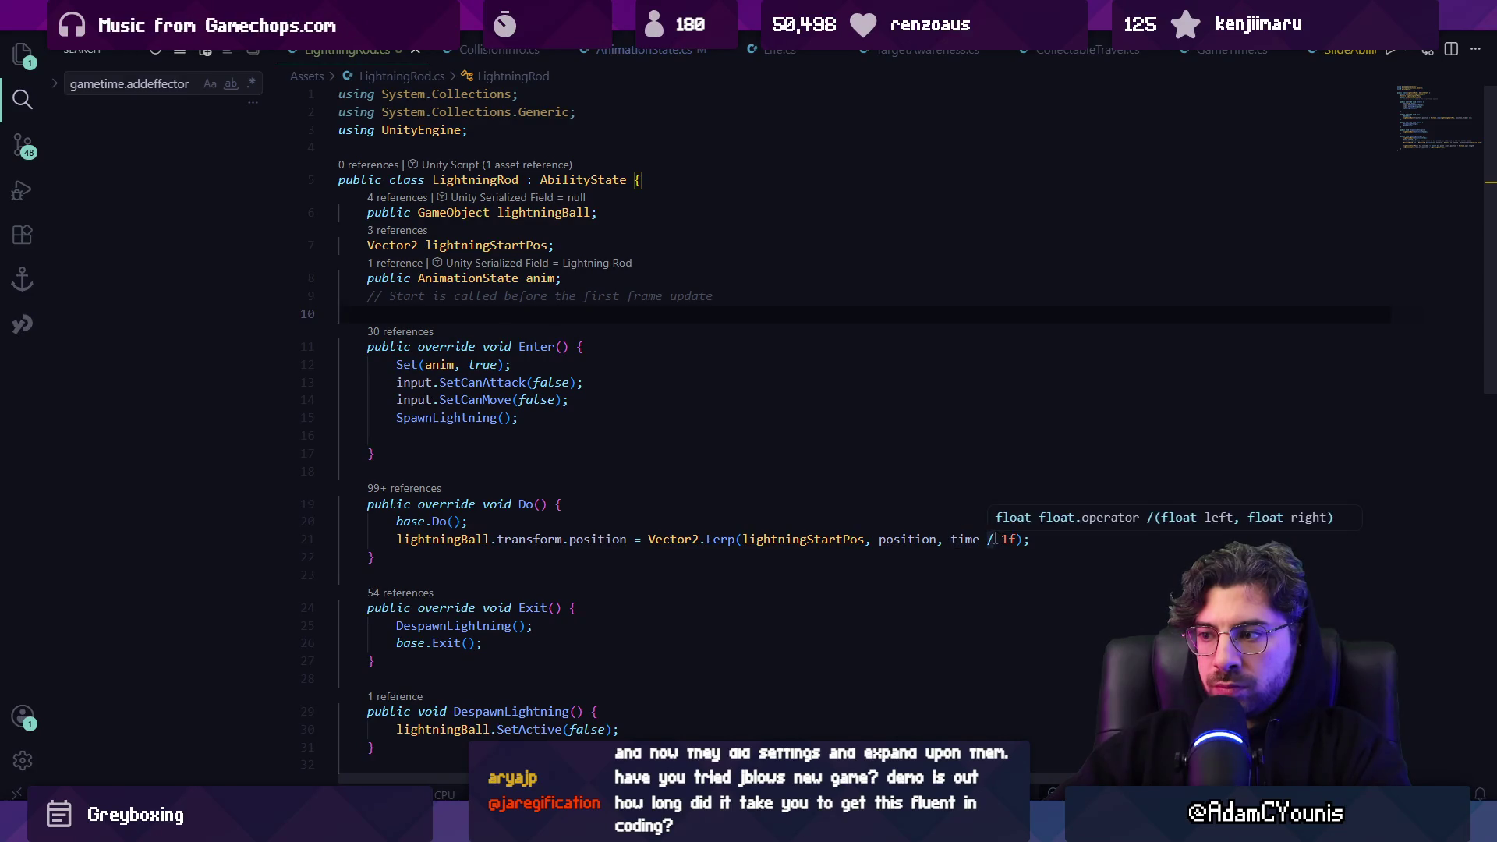
pyautogui.click(906, 539)
pyautogui.click(848, 521)
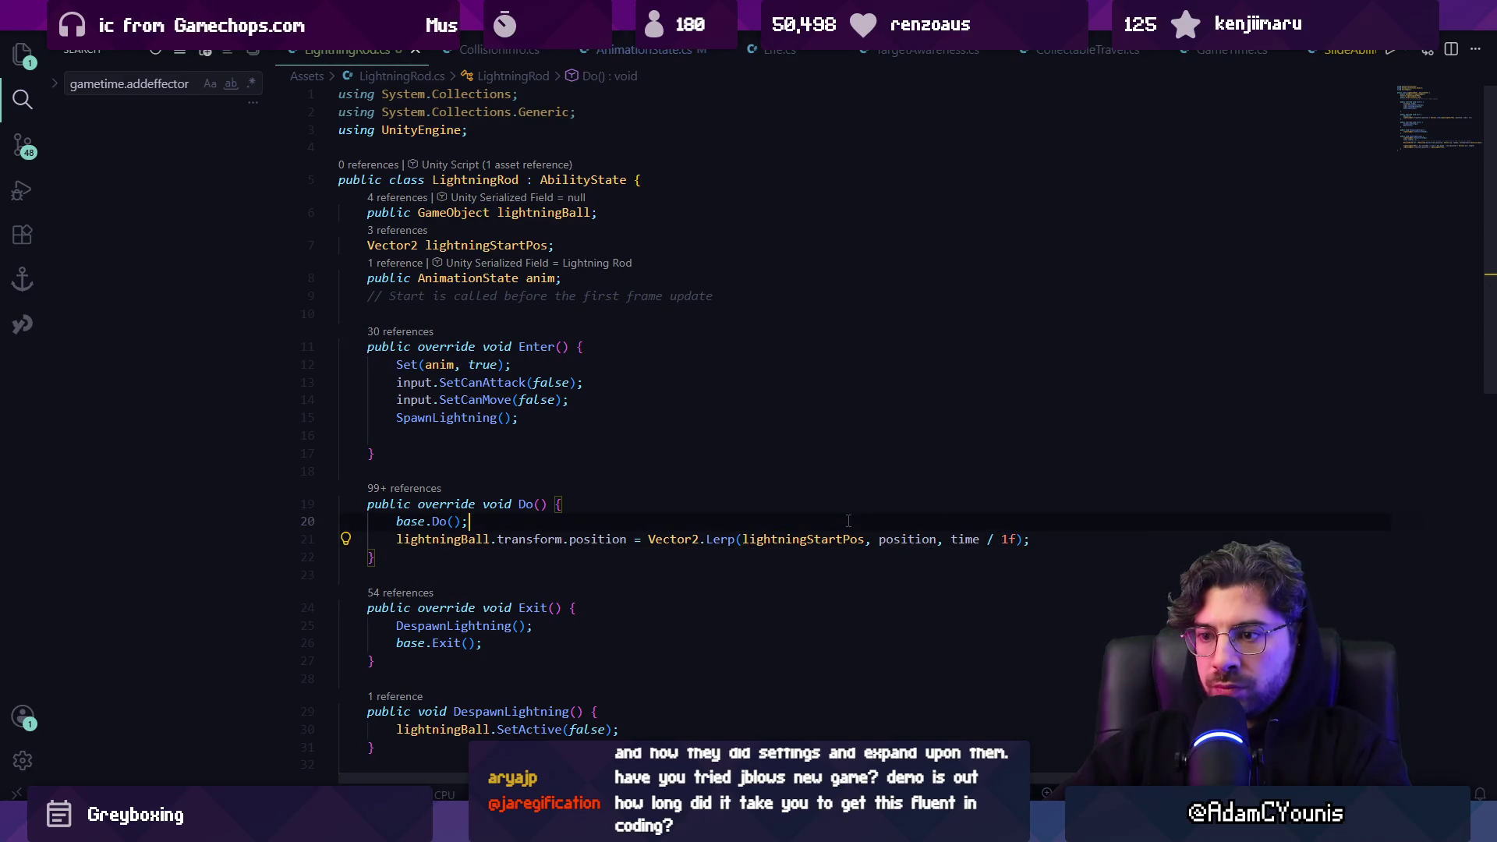
pyautogui.scroll(-5, 816, 515)
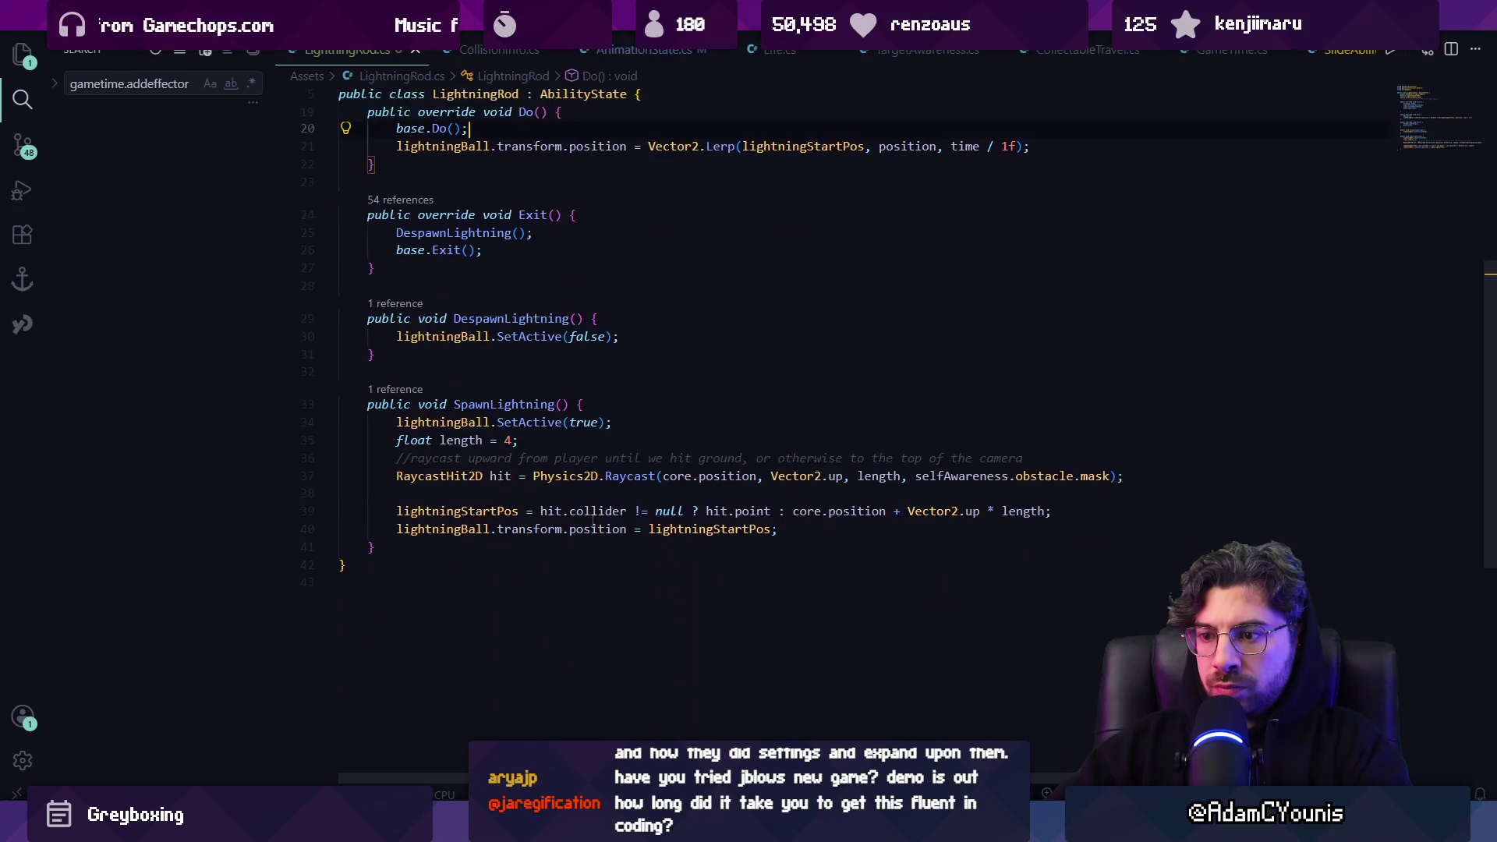
pyautogui.click(834, 535)
# Unparent the lightning ball in SpawnLightning with SetParent(null) and save
pyautogui.press('Return')
pyautogui.write('lightningBall.transform.')
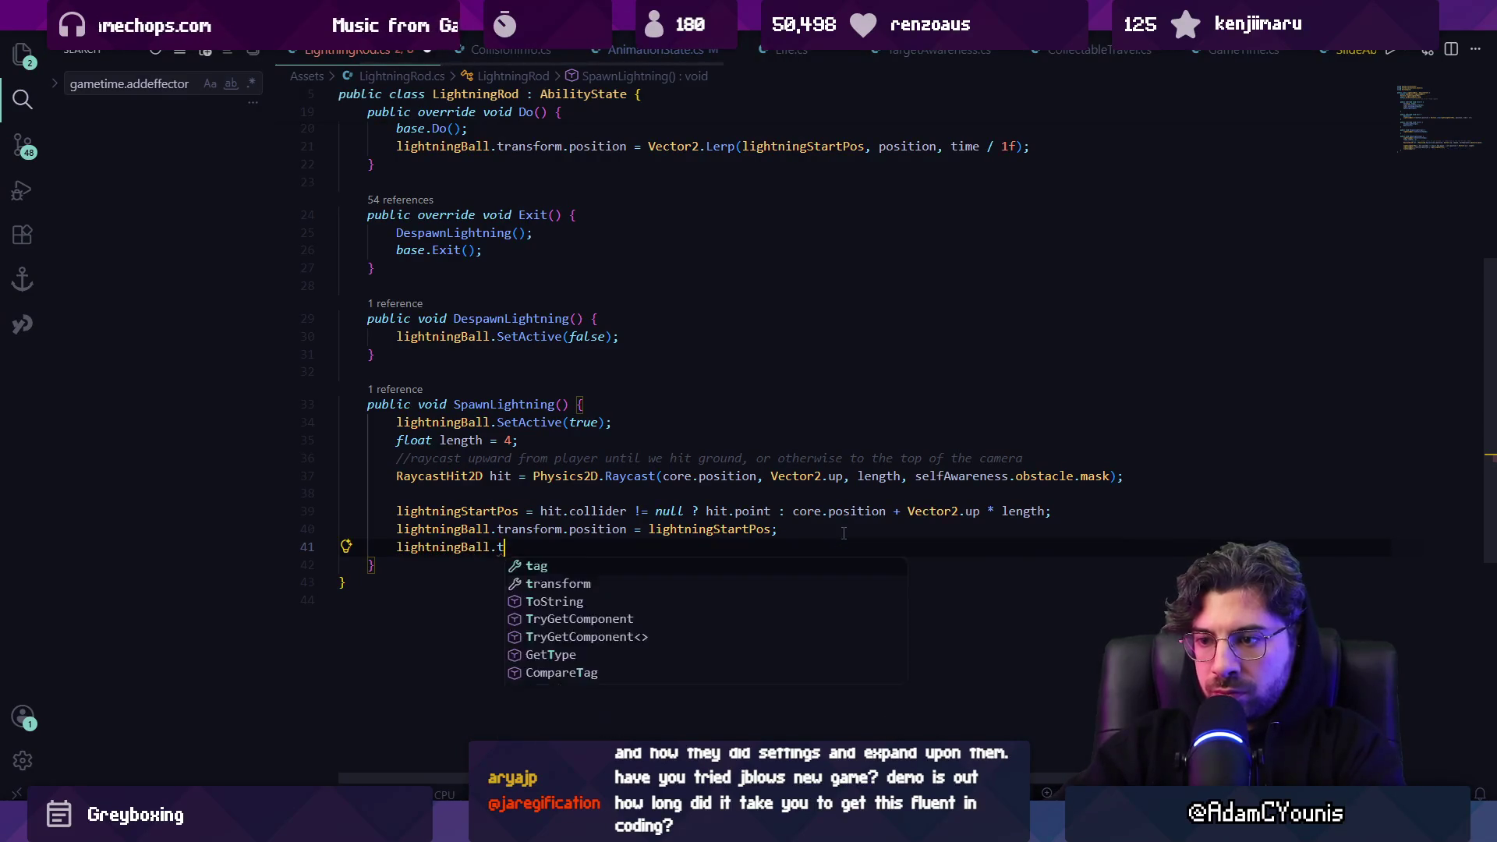
pyautogui.write('SetParent(null')
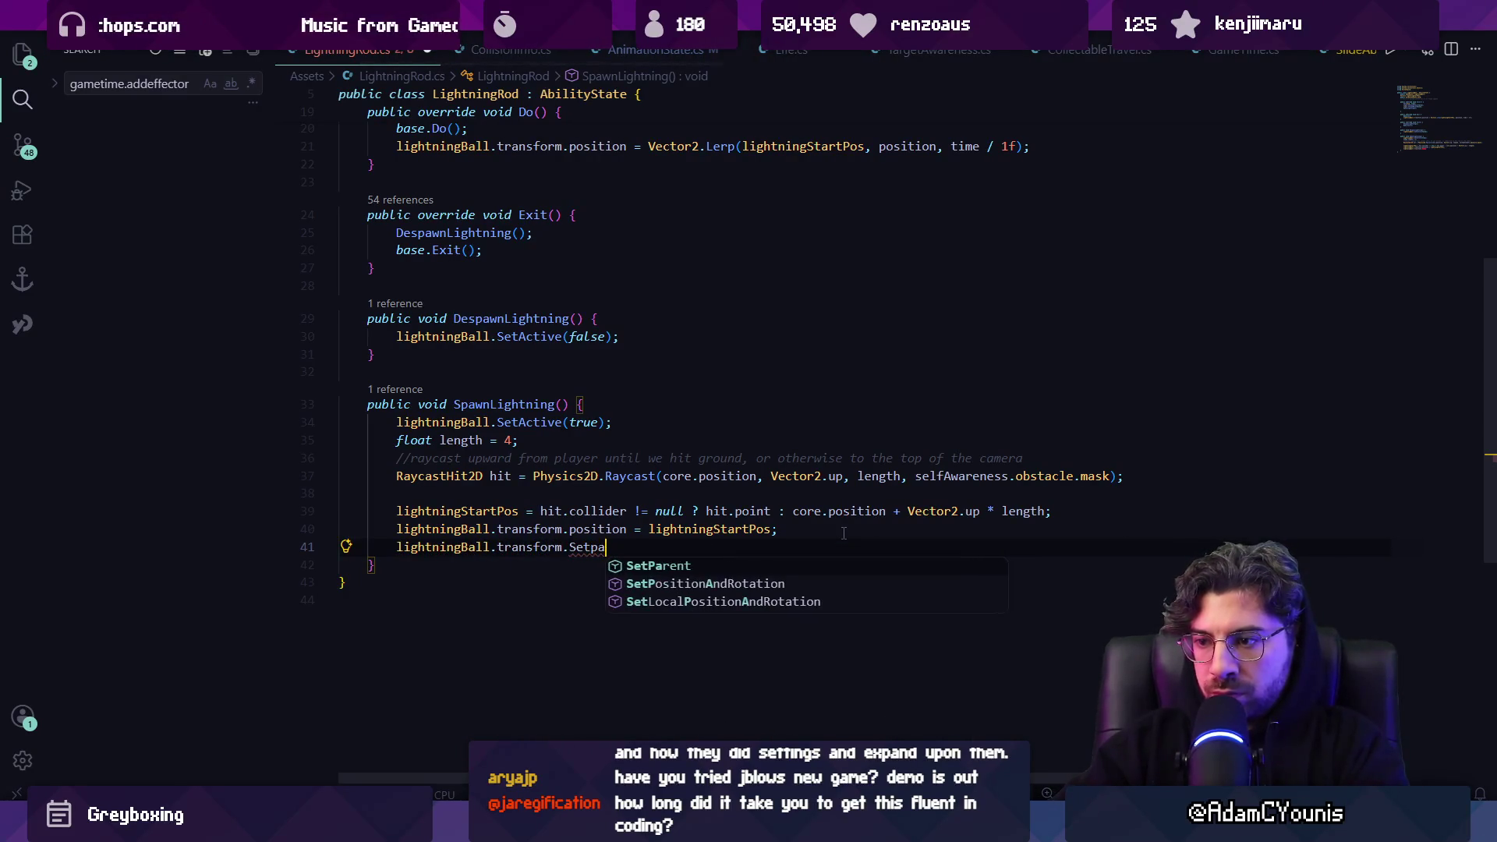
pyautogui.write(');')
pyautogui.hotkey('ctrl', 's')
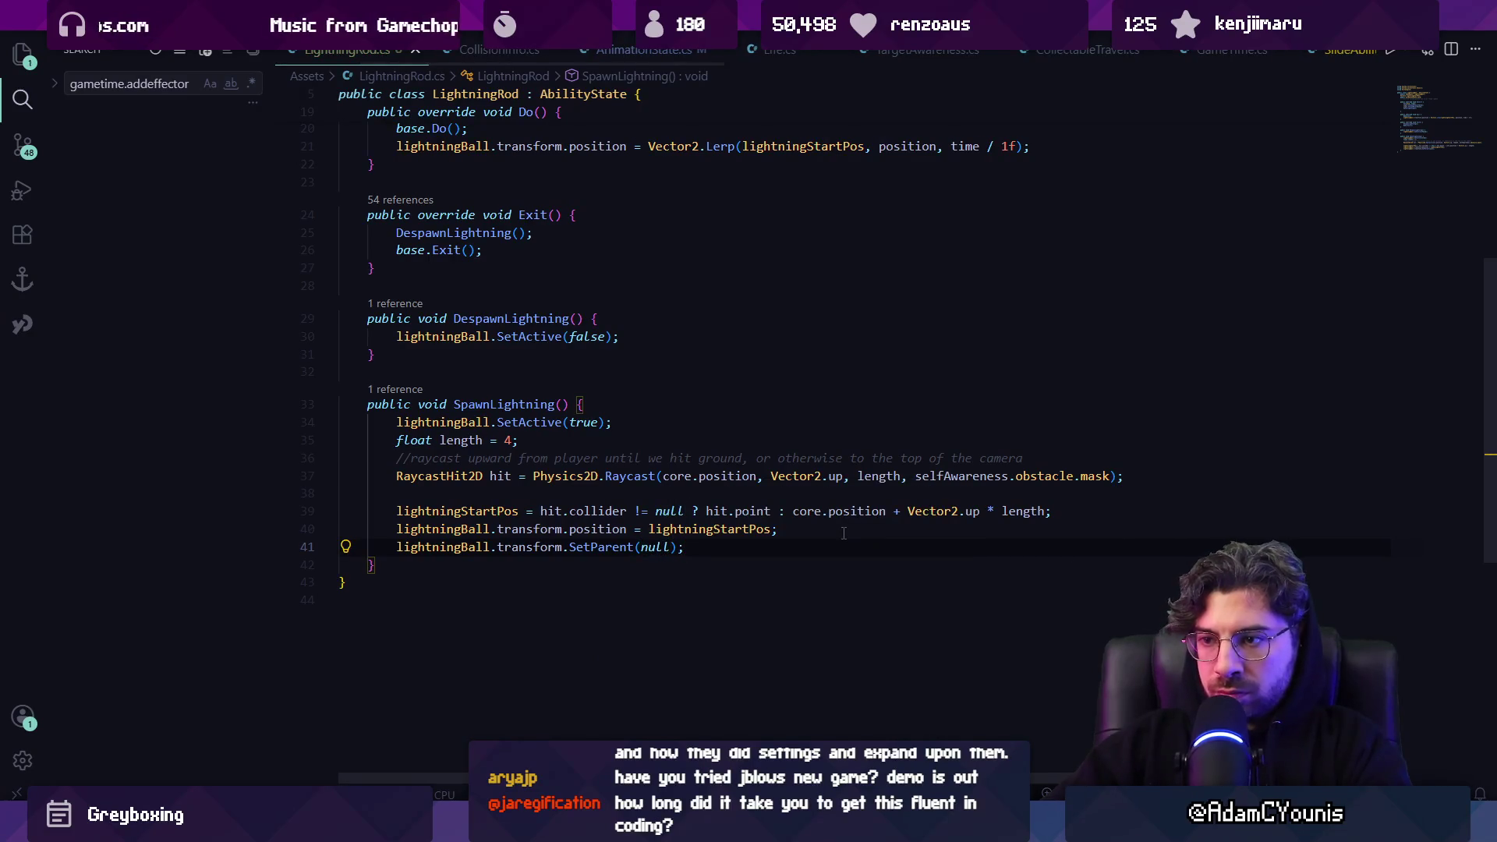
# Make DespawnLightning re-parent the ball to core.transform and reset its local position to zero
pyautogui.press('Up')
pyautogui.press('Up')
pyautogui.press('Up')
pyautogui.press('Up')
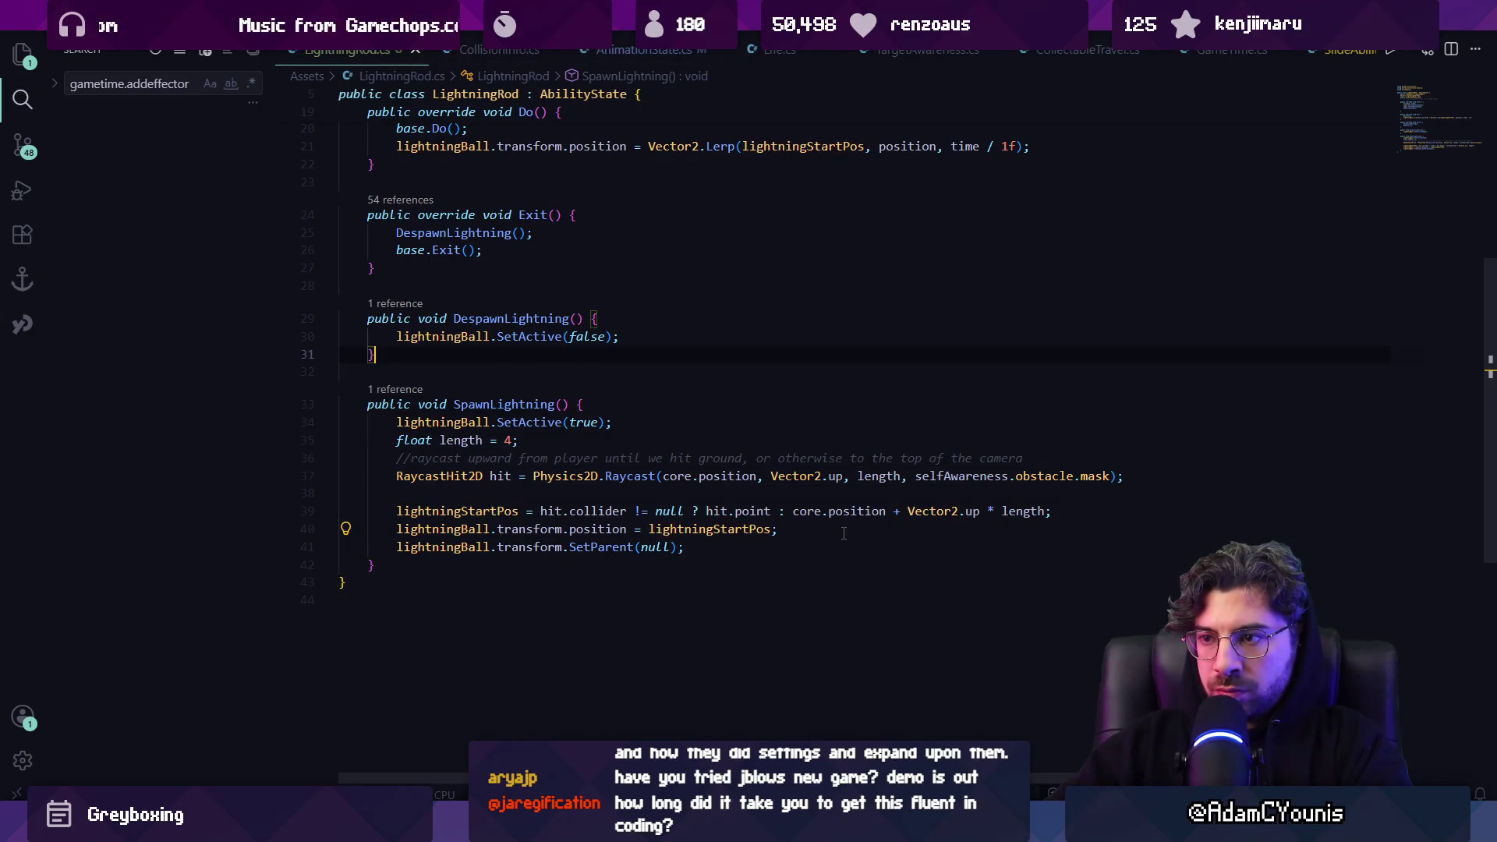
pyautogui.press('Return')
pyautogui.write('lightrnin')
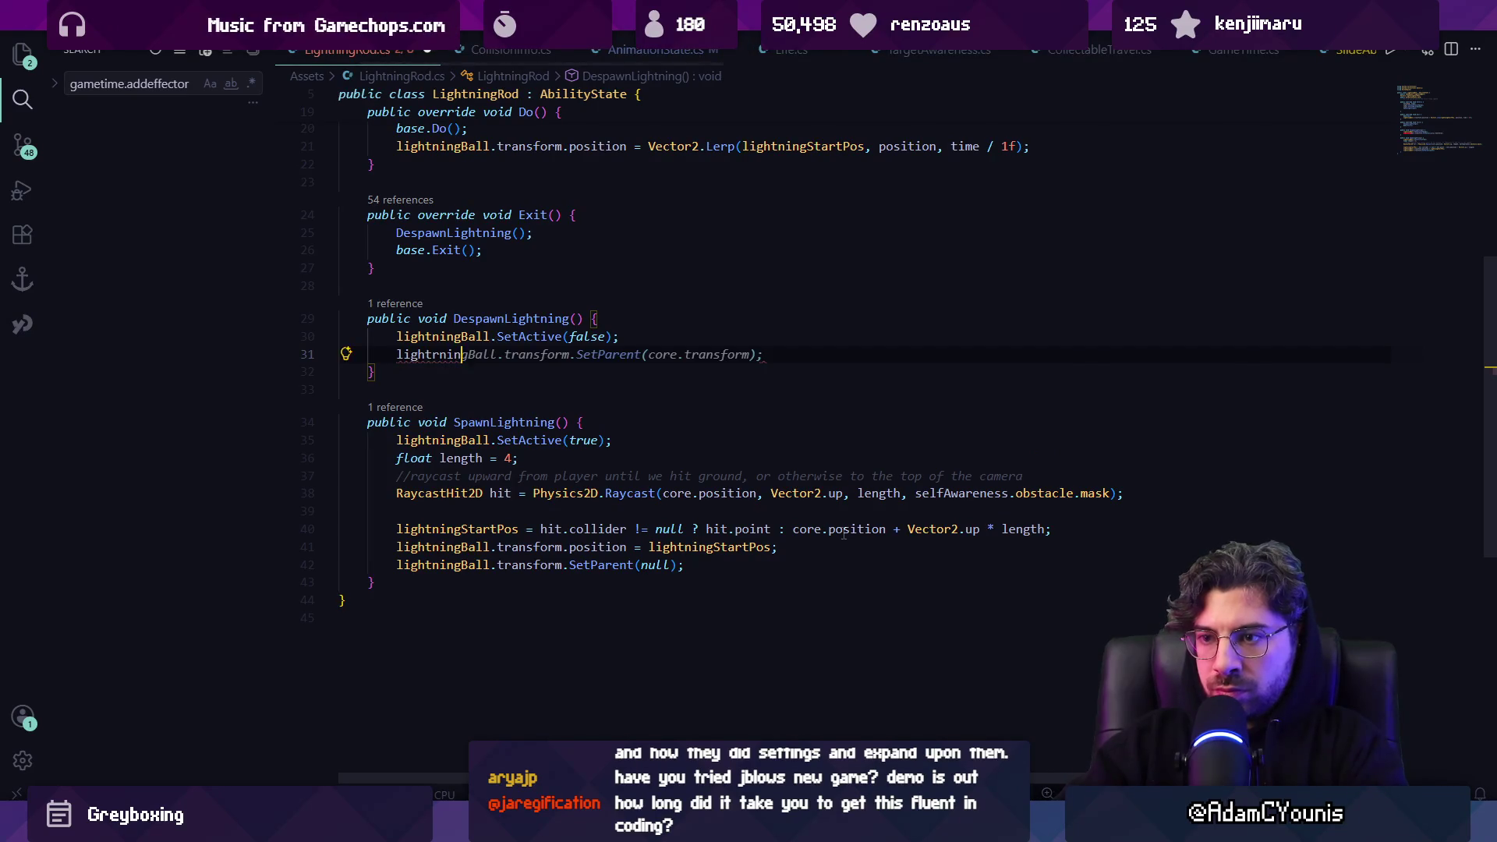
pyautogui.press('Tab')
pyautogui.press('Return')
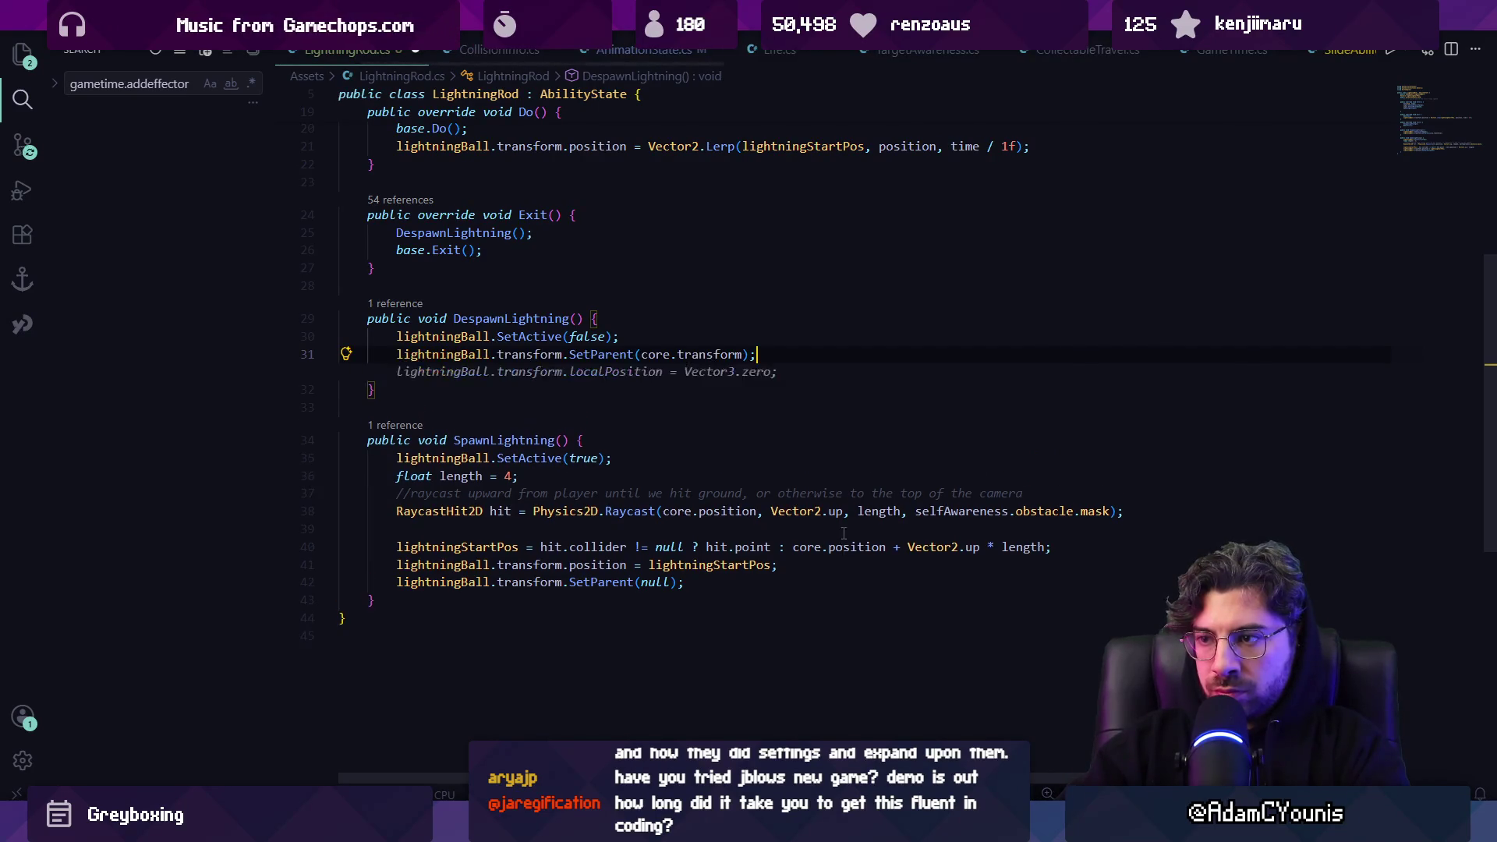
pyautogui.press('Tab')
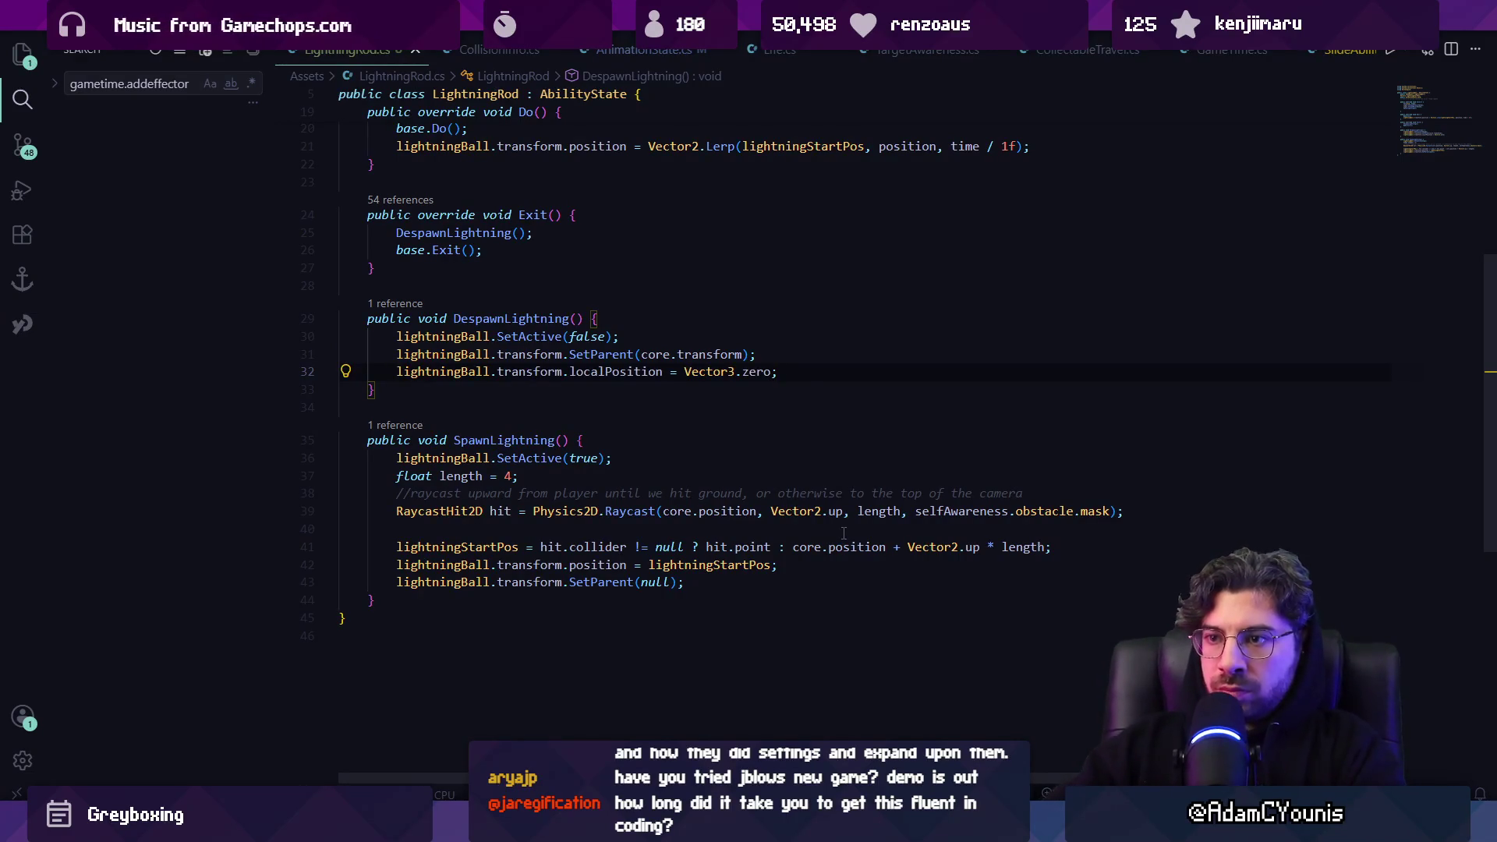
# Move the DespawnLightning method below SpawnLightning and return to Unity
pyautogui.hotkey('shift', 'Up')
pyautogui.hotkey('shift', 'Up')
pyautogui.hotkey('shift', 'Up')
pyautogui.hotkey('ctrl', 'x')
pyautogui.click(402, 472)
pyautogui.hotkey('ctrl', 'v')
pyautogui.press('BackSpace')
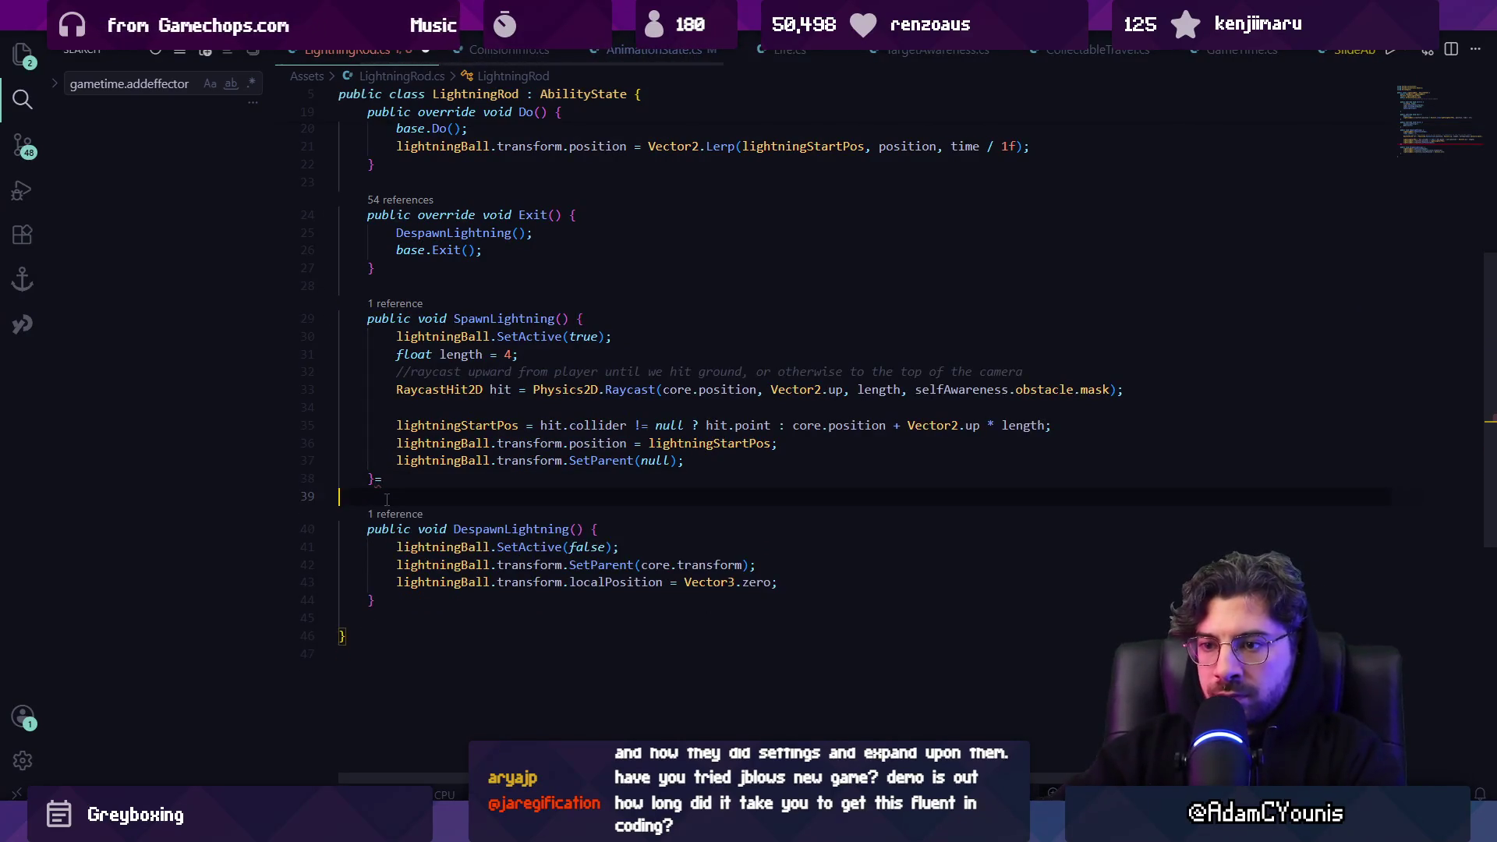
pyautogui.scroll(1, 486, 355)
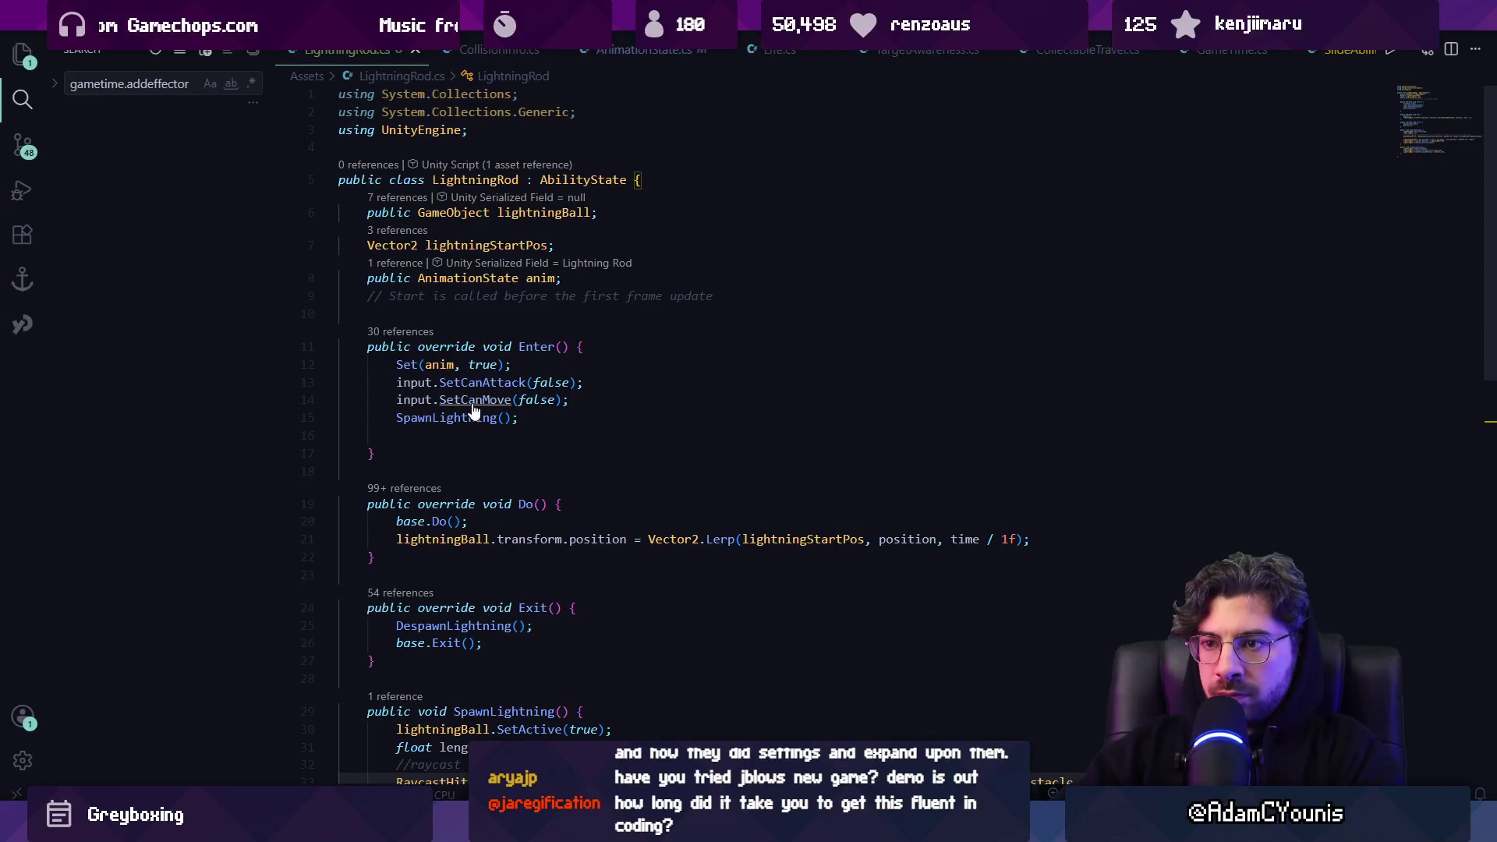
pyautogui.hotkey('alt', 'Tab')
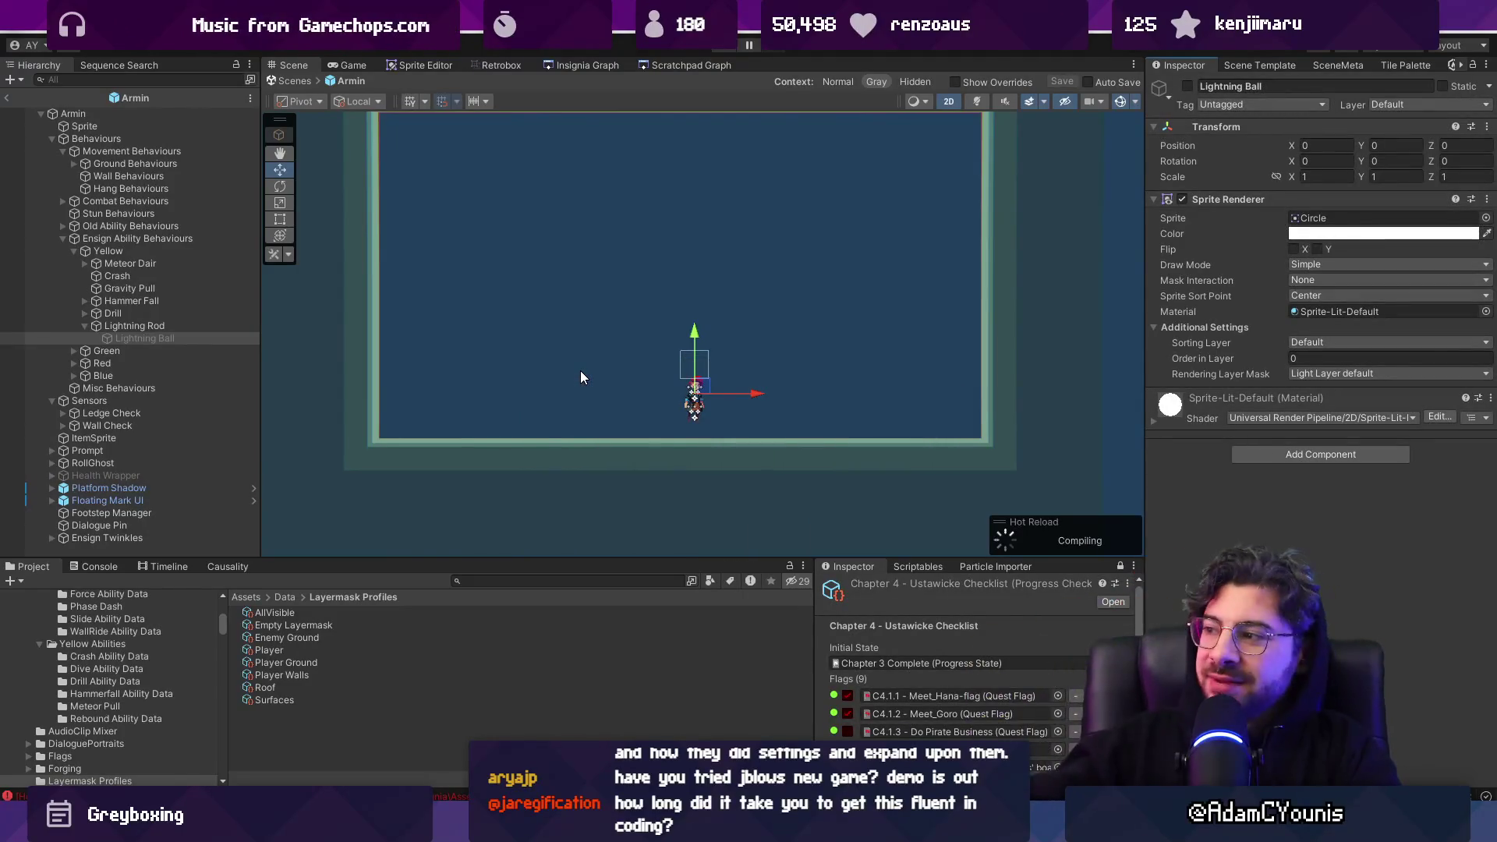
# Drag the Lightning Ball child into Lightning Rod's Lightning Ball field and save the Armin prefab
pyautogui.click(164, 326)
pyautogui.moveTo(175, 336)
pyautogui.mouseDown()
pyautogui.moveTo(1395, 357)
pyautogui.moveTo(1414, 280)
pyautogui.mouseUp()
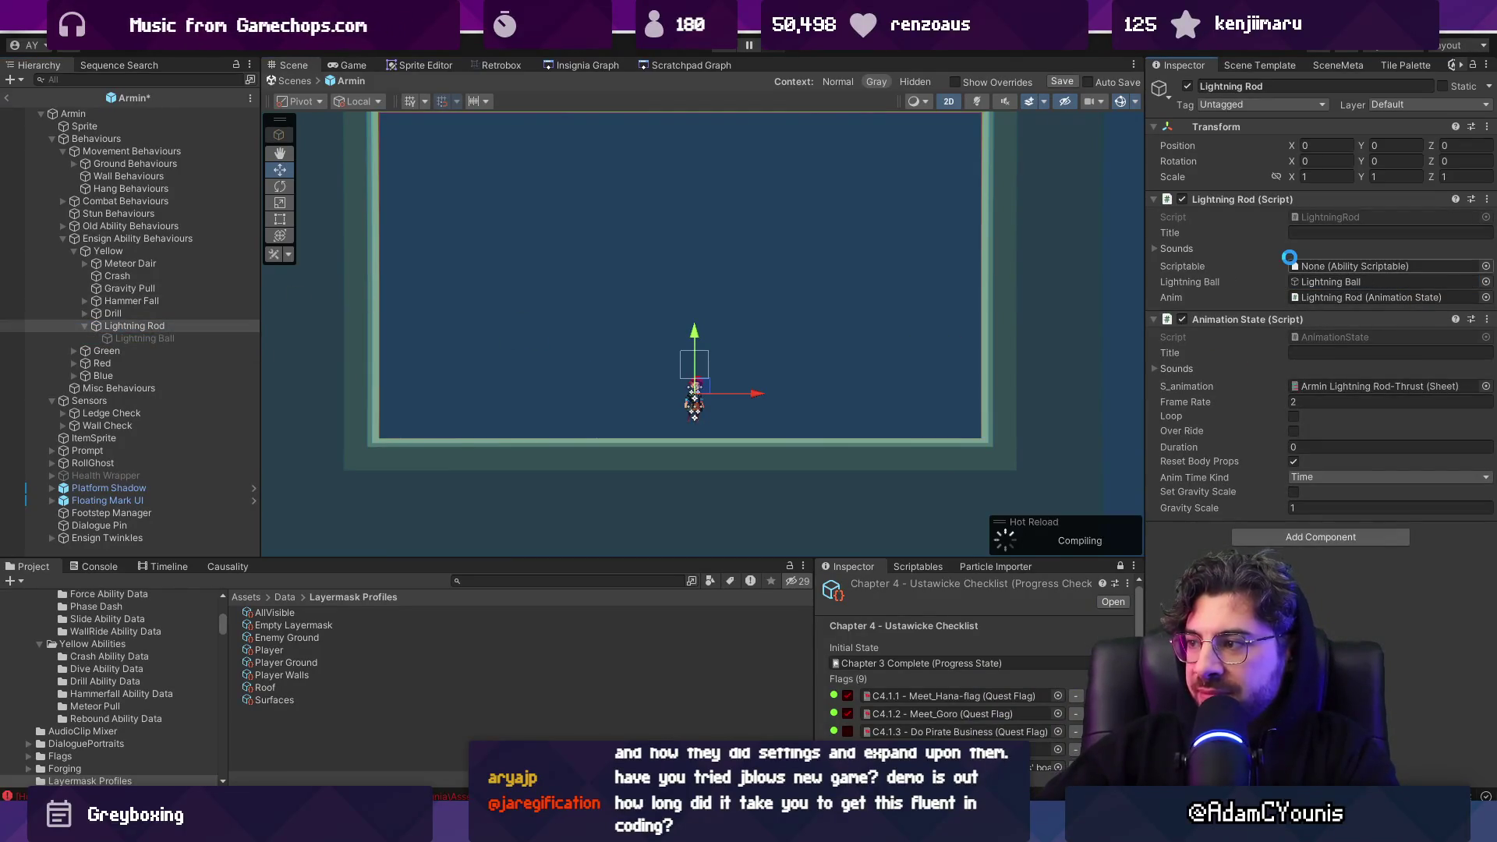
pyautogui.hotkey('ctrl', 's')
pyautogui.write('yellow')
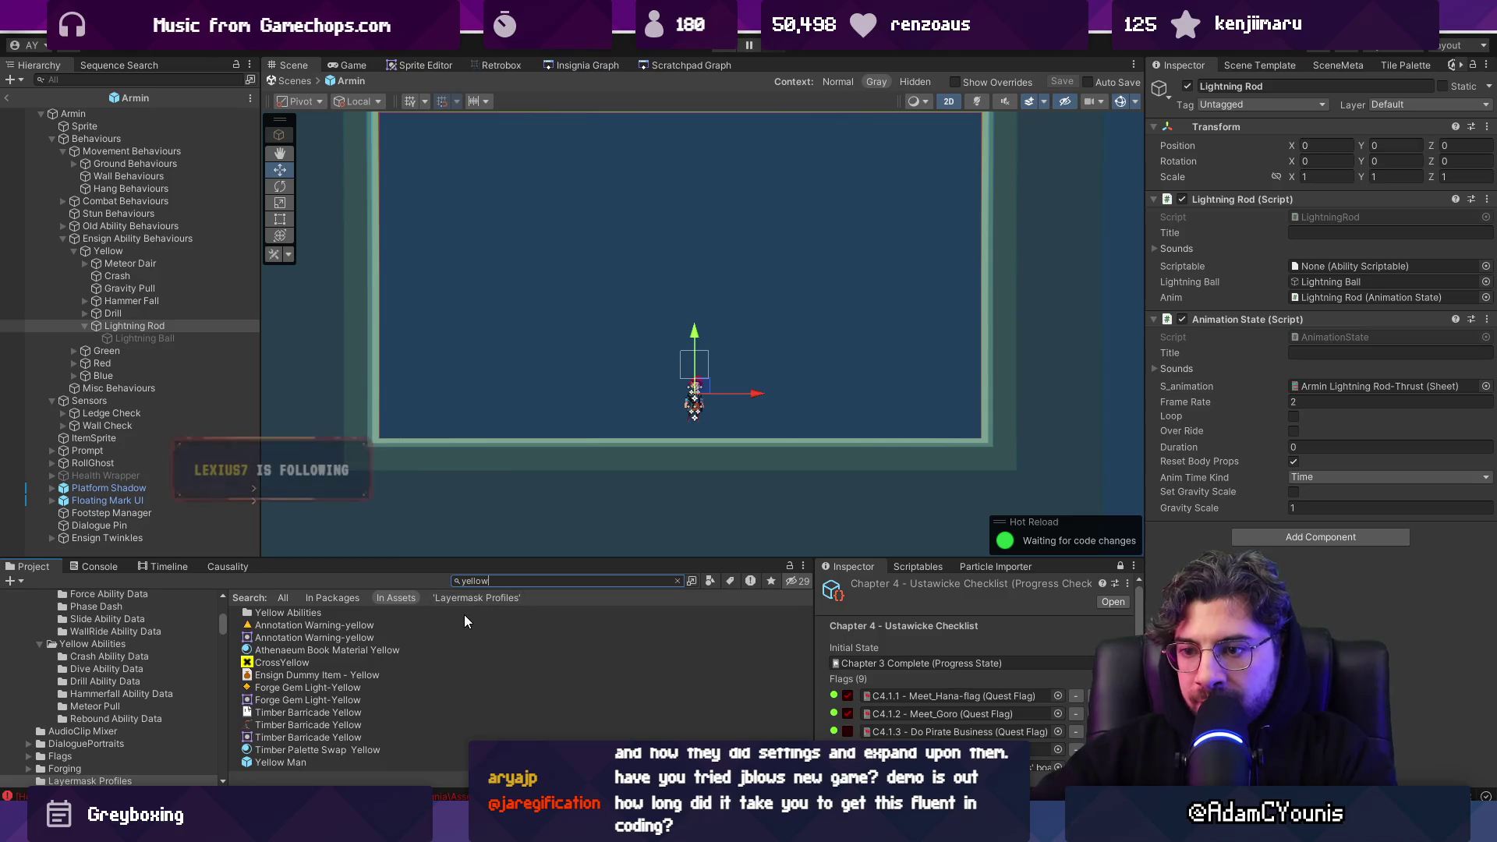
# Create a Lightning Rod Ability Data folder inside Yellow Abilities
pyautogui.doubleClick(465, 614)
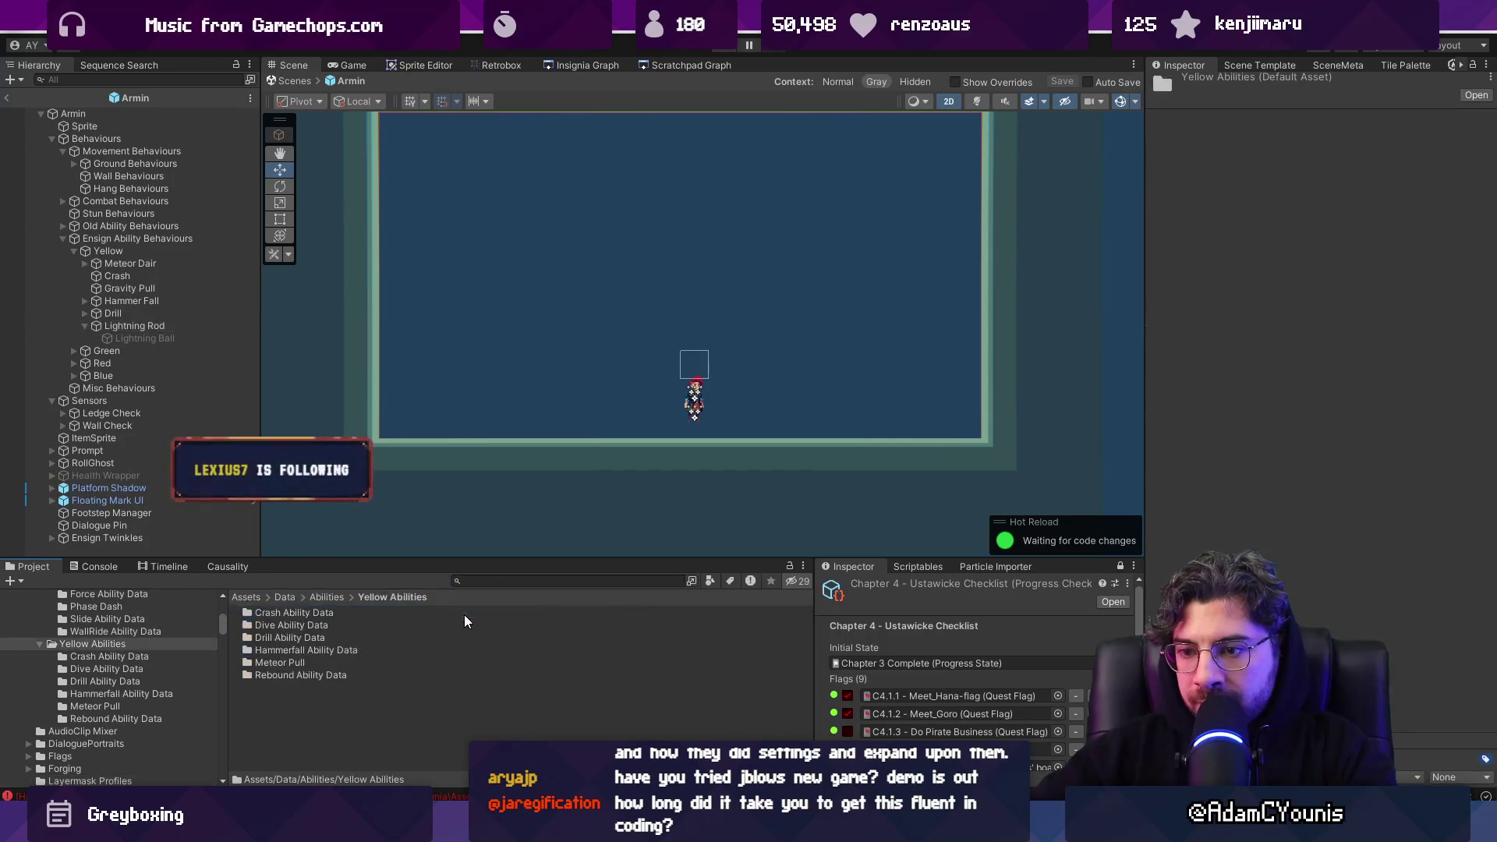
pyautogui.rightClick(451, 722)
pyautogui.moveTo(561, 247)
pyautogui.click(817, 121)
pyautogui.write('LightningR')
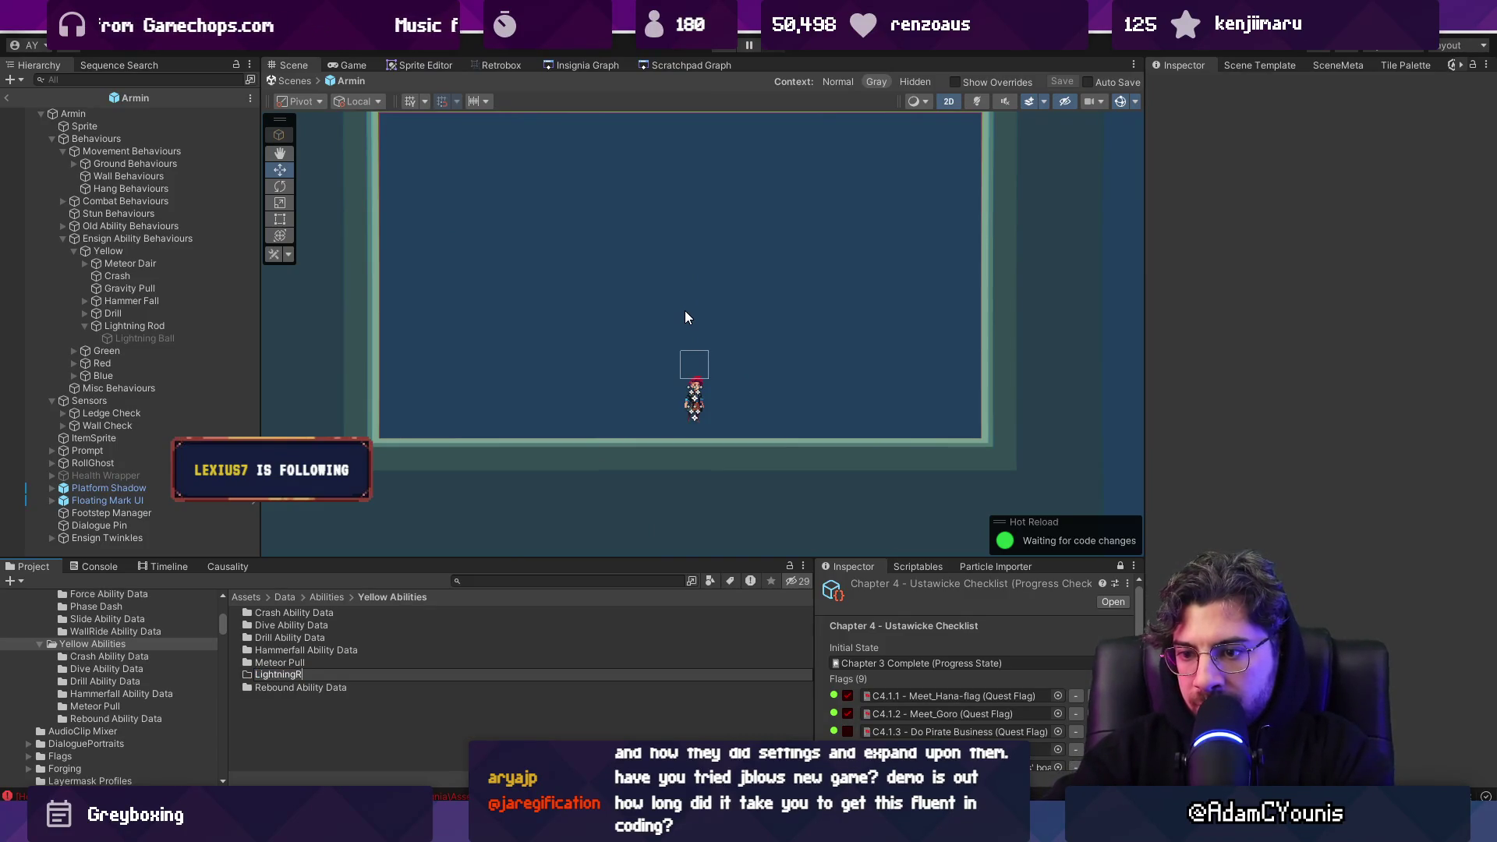
pyautogui.write('od Ability Dat')
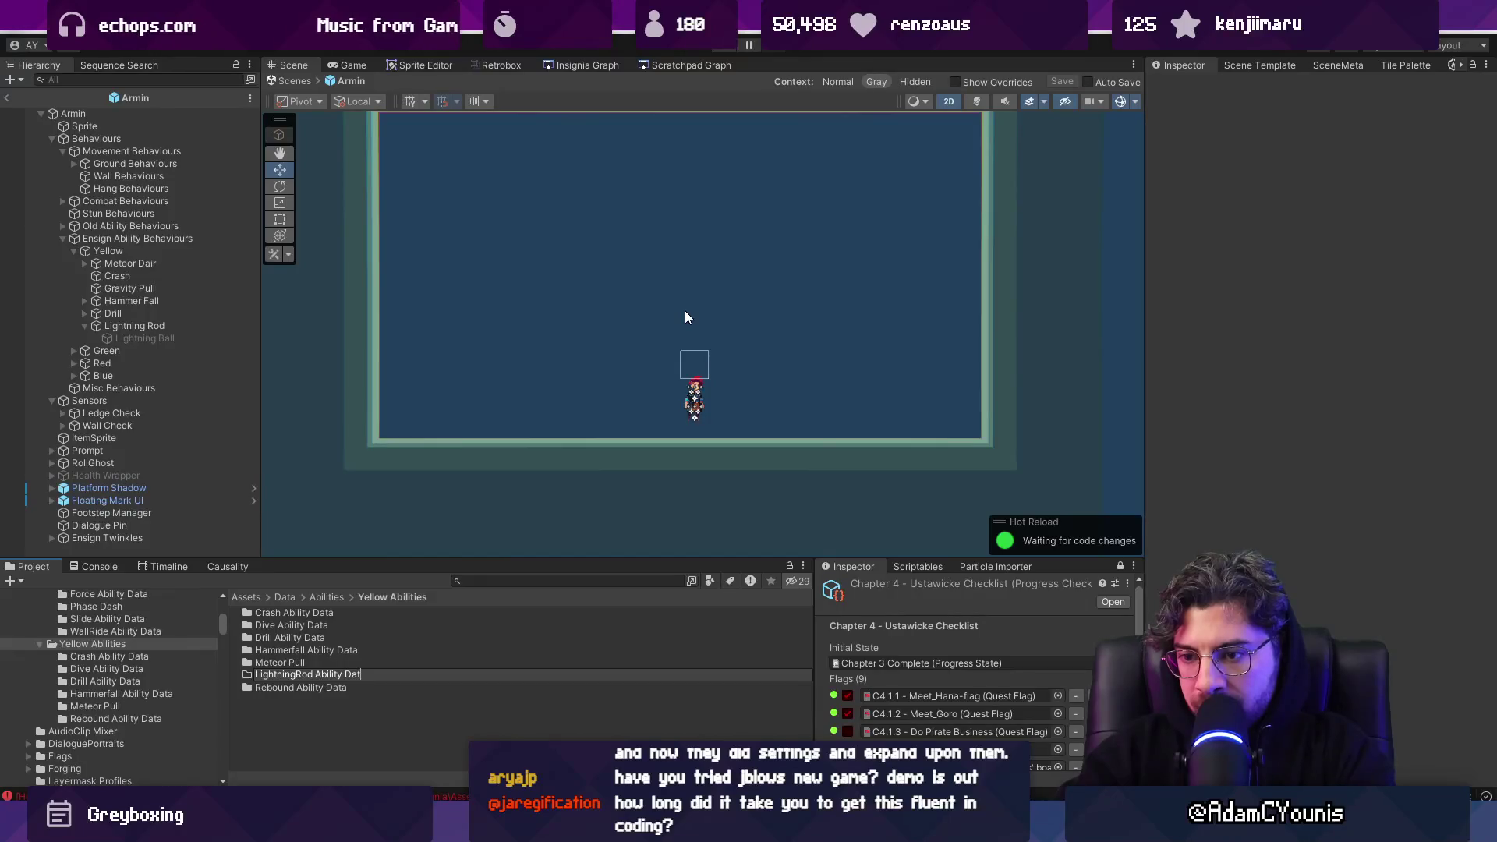
pyautogui.hotkey('ctrl', 'shift', 'Left')
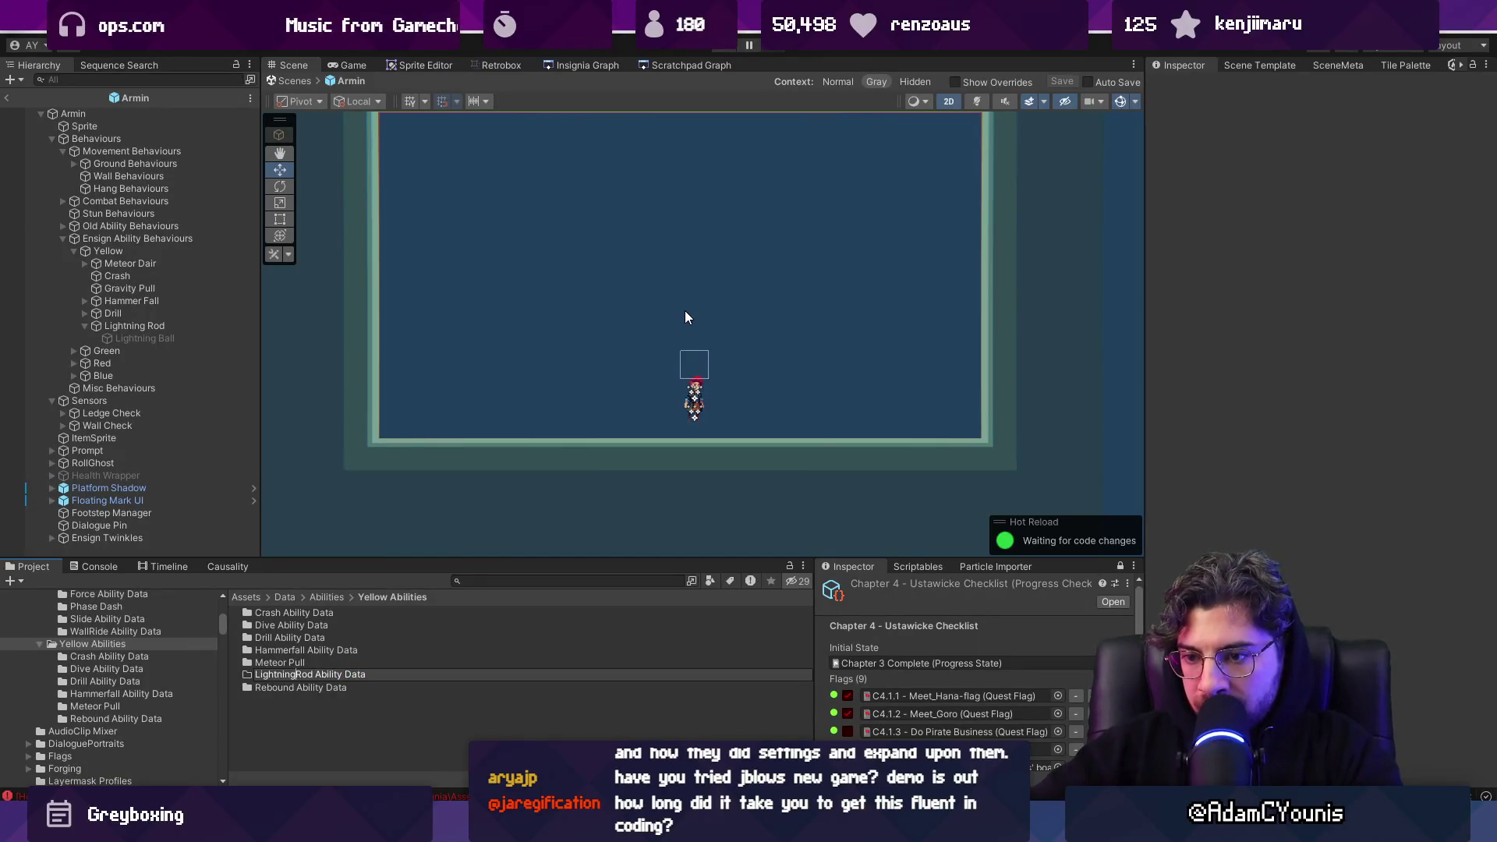
pyautogui.press('Return')
pyautogui.press('Down')
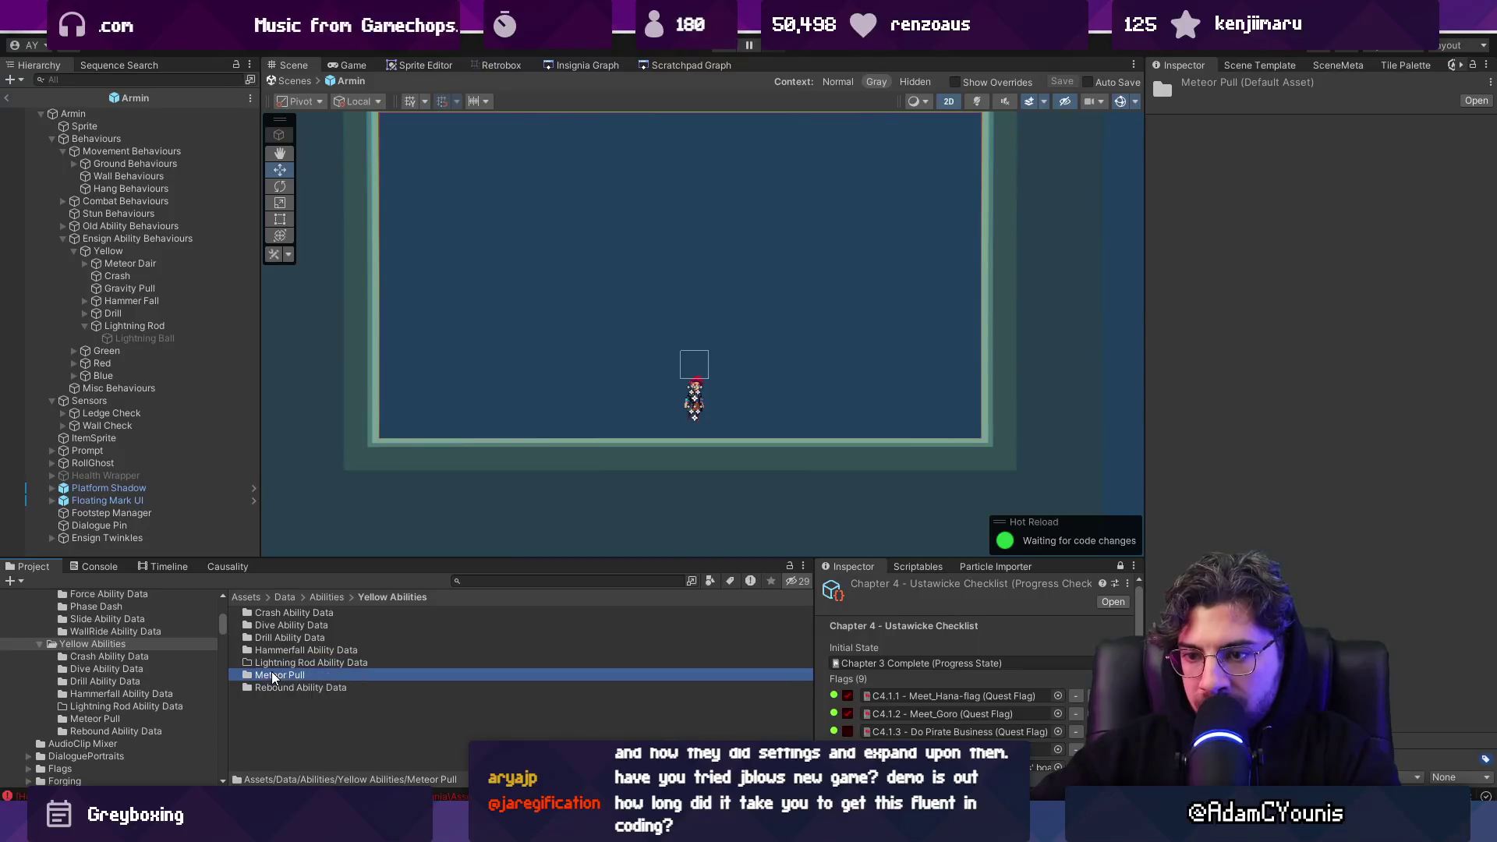
# Gather the copied ability assets into the Lightning Rod Ability Data folder
pyautogui.doubleClick(399, 676)
pyautogui.click(298, 624)
pyautogui.hotkey('ctrl', 'a')
pyautogui.press('BackSpace')
pyautogui.doubleClick(324, 661)
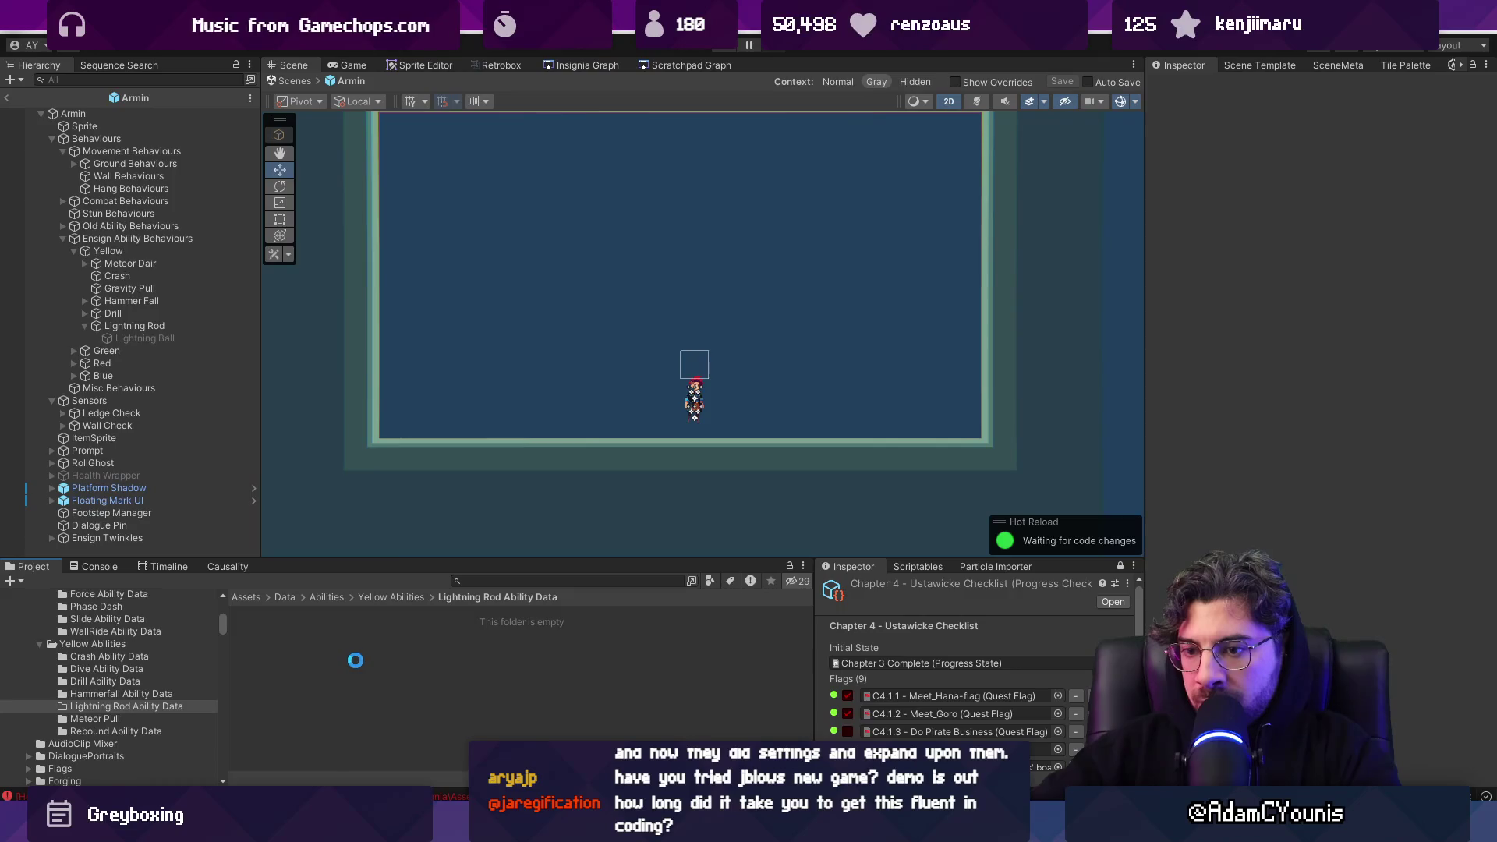
# Rename Shock Ability to Lightning Rod Ability and Unlocked Shock to Unlocked Lightning rod
pyautogui.click(300, 625)
pyautogui.click(295, 613)
pyautogui.click(302, 610)
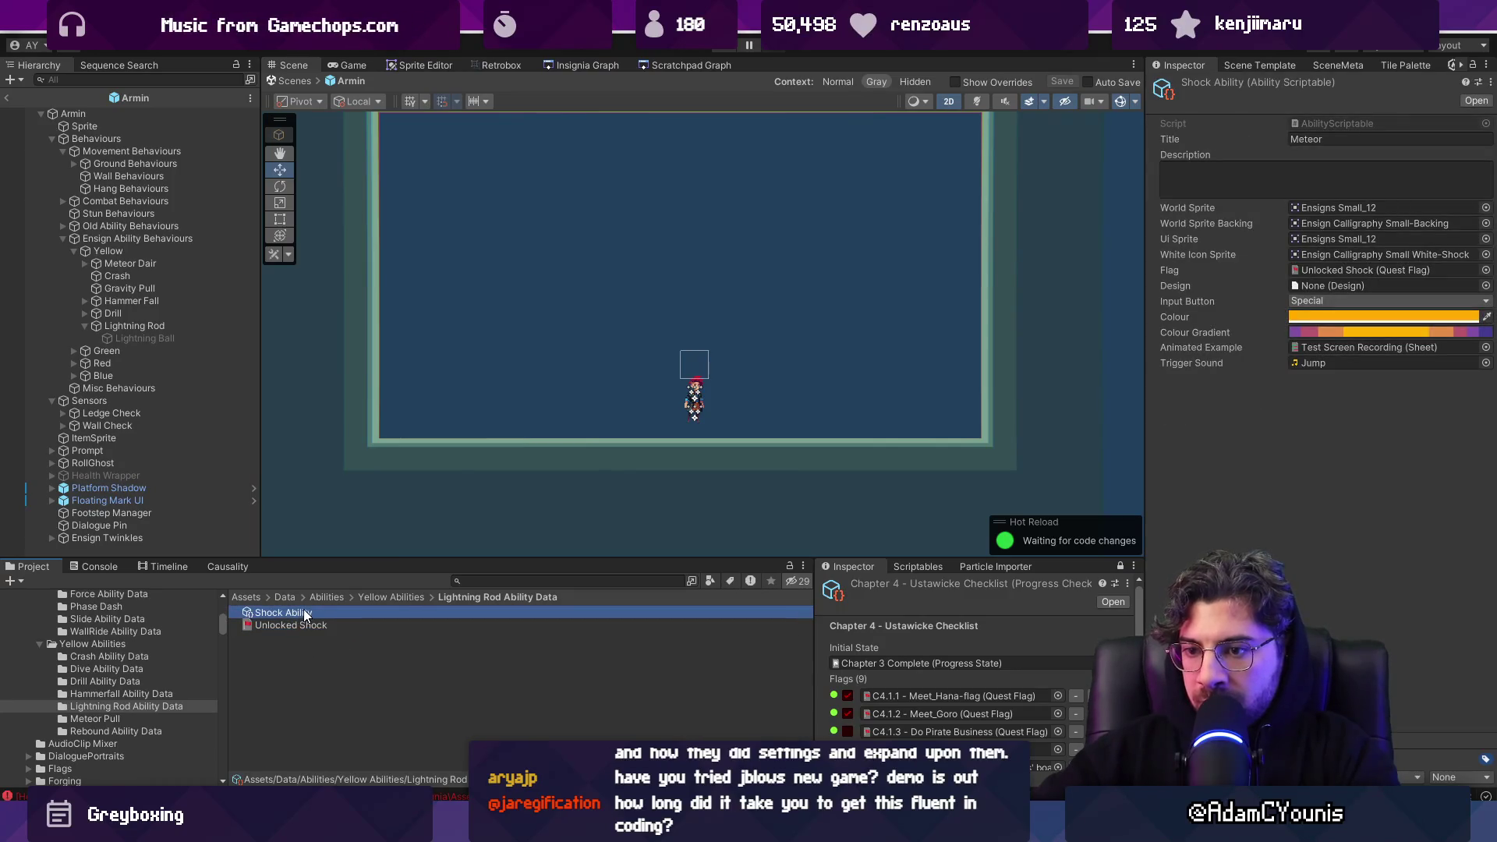
pyautogui.doubleClick(269, 611)
pyautogui.write('Lightning Rod')
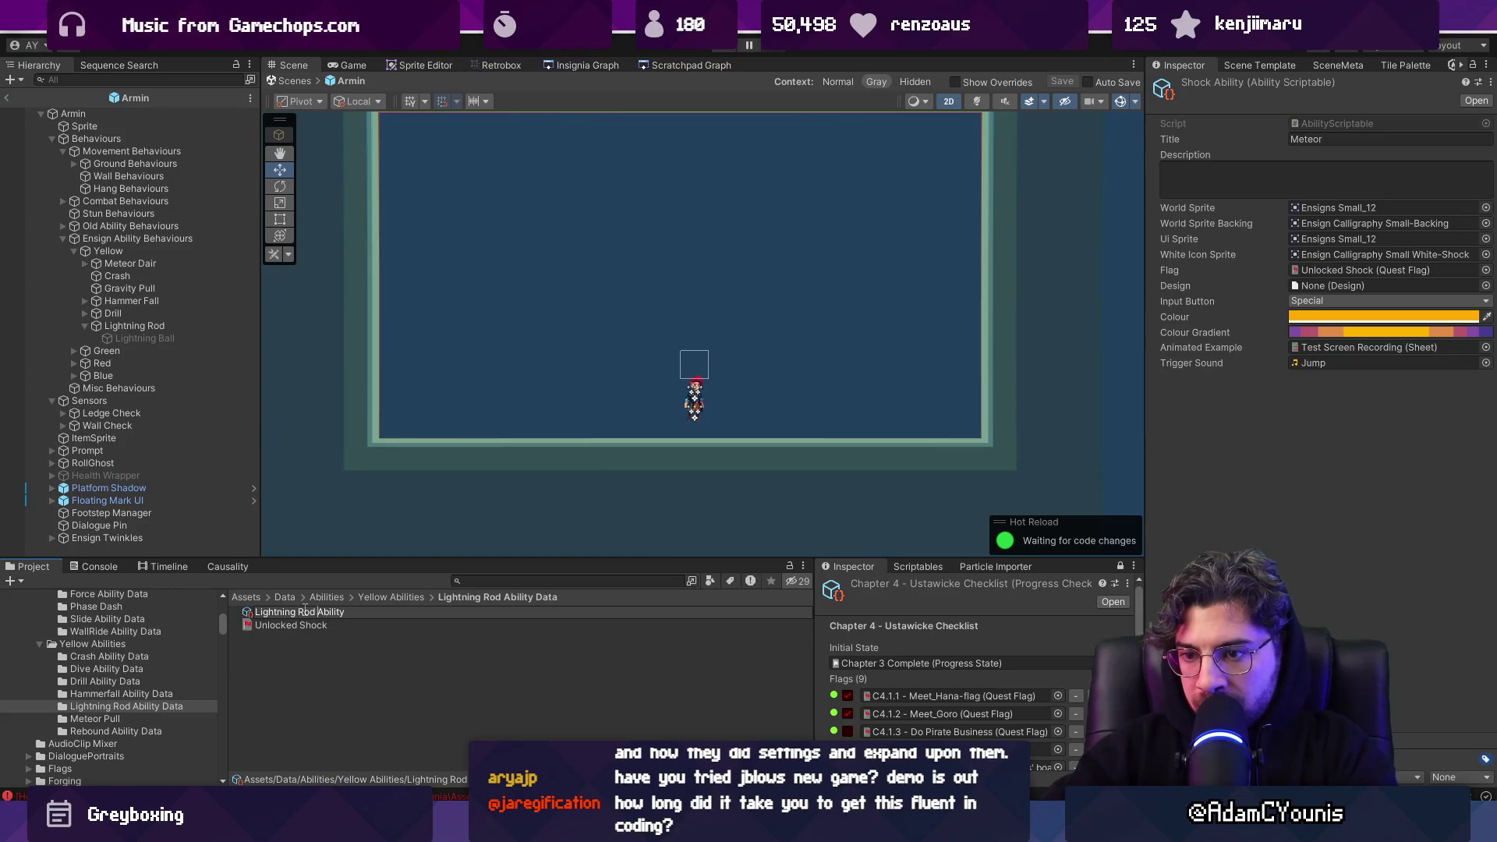
pyautogui.press('Return')
pyautogui.click(301, 627)
pyautogui.click(332, 626)
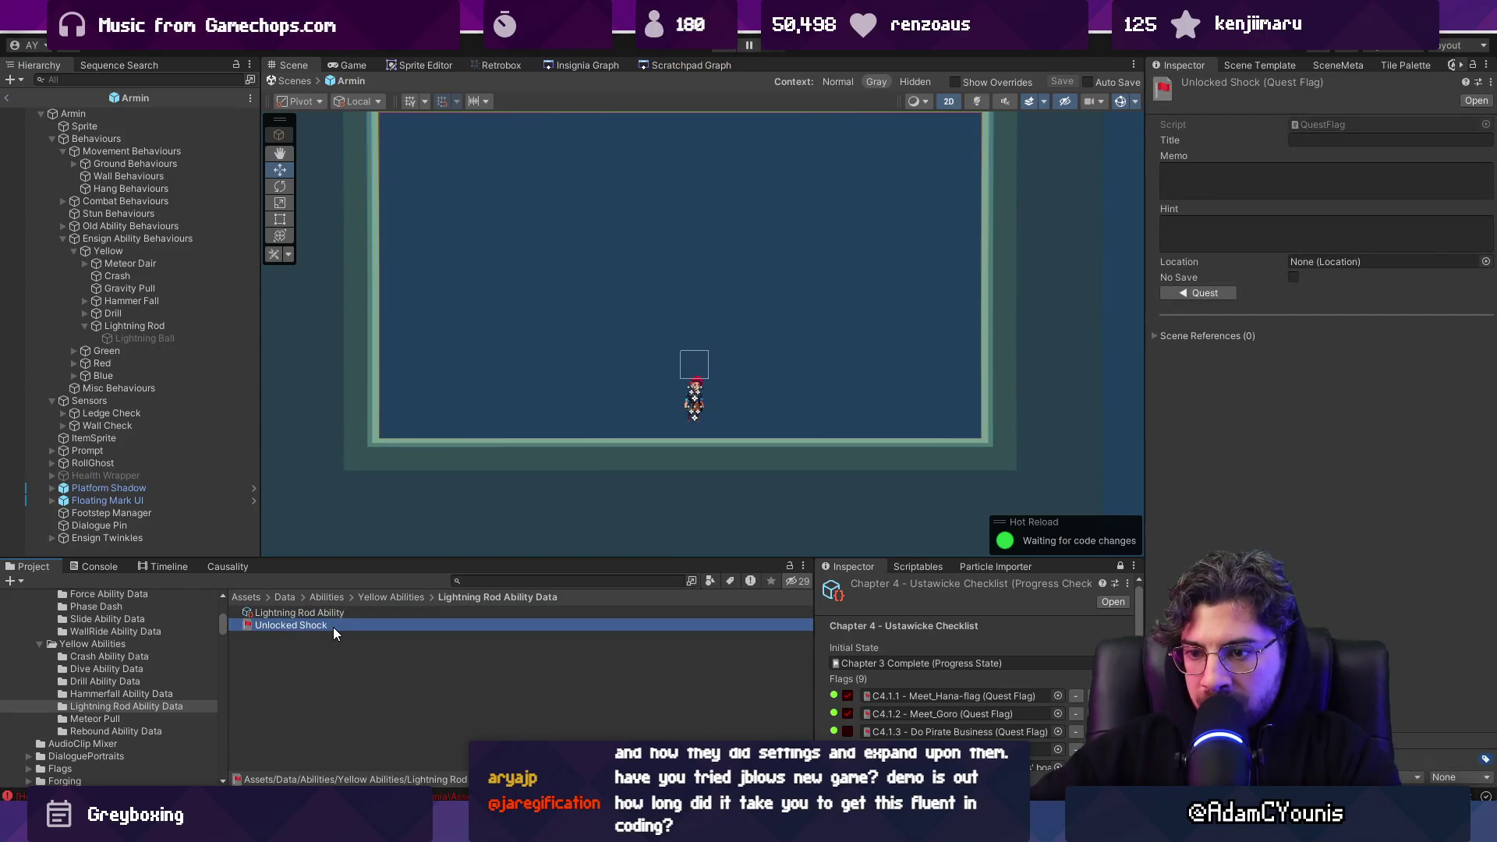
pyautogui.doubleClick(334, 627)
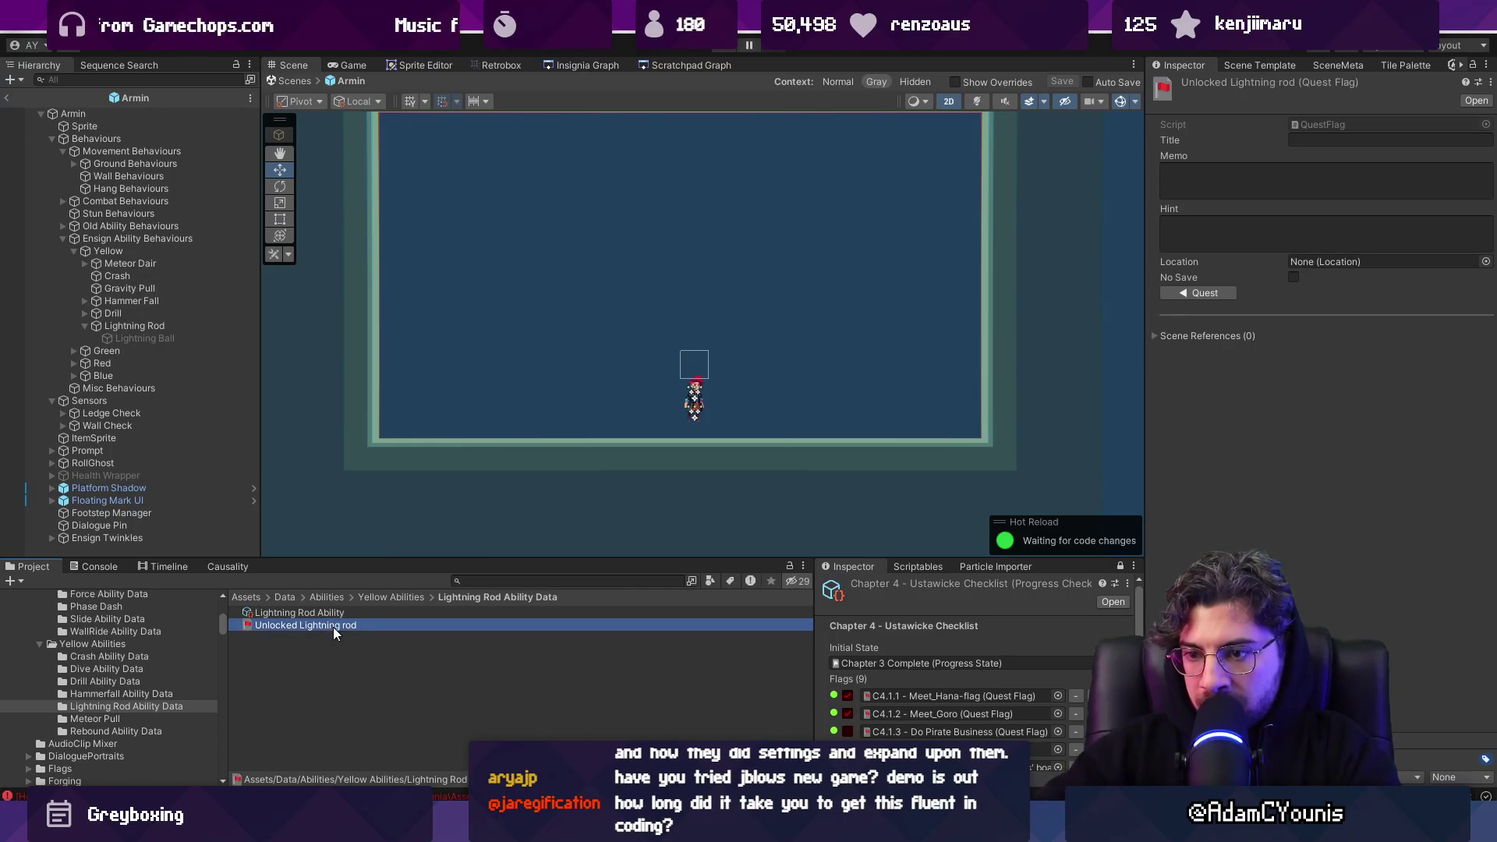
pyautogui.press('Return')
# Set the Lightning Rod Ability's flag to Unlocked Lightning rod and its title to Lightning Rod
pyautogui.click(335, 612)
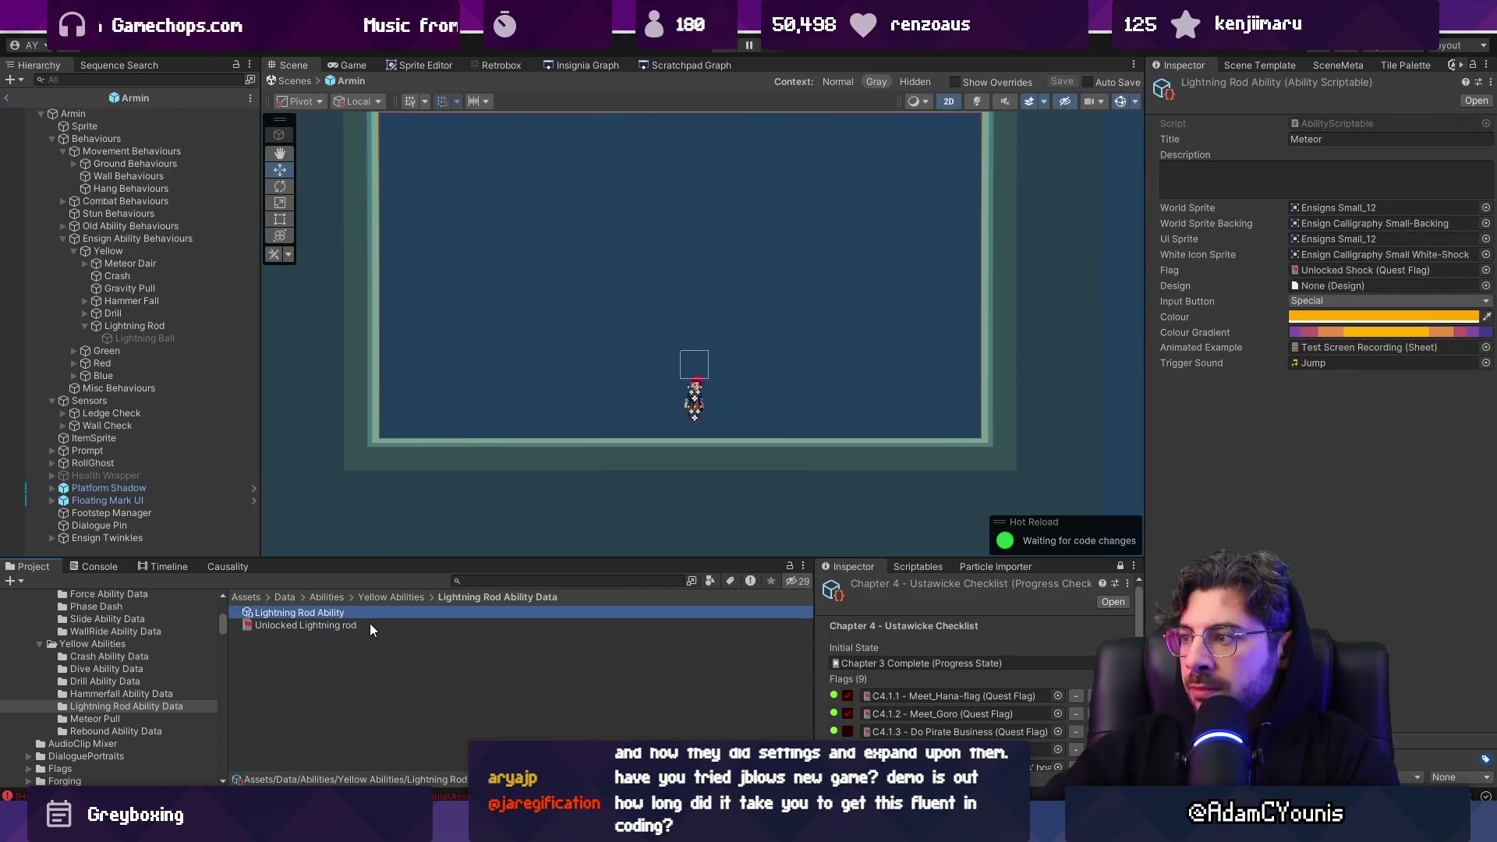
pyautogui.click(1345, 271)
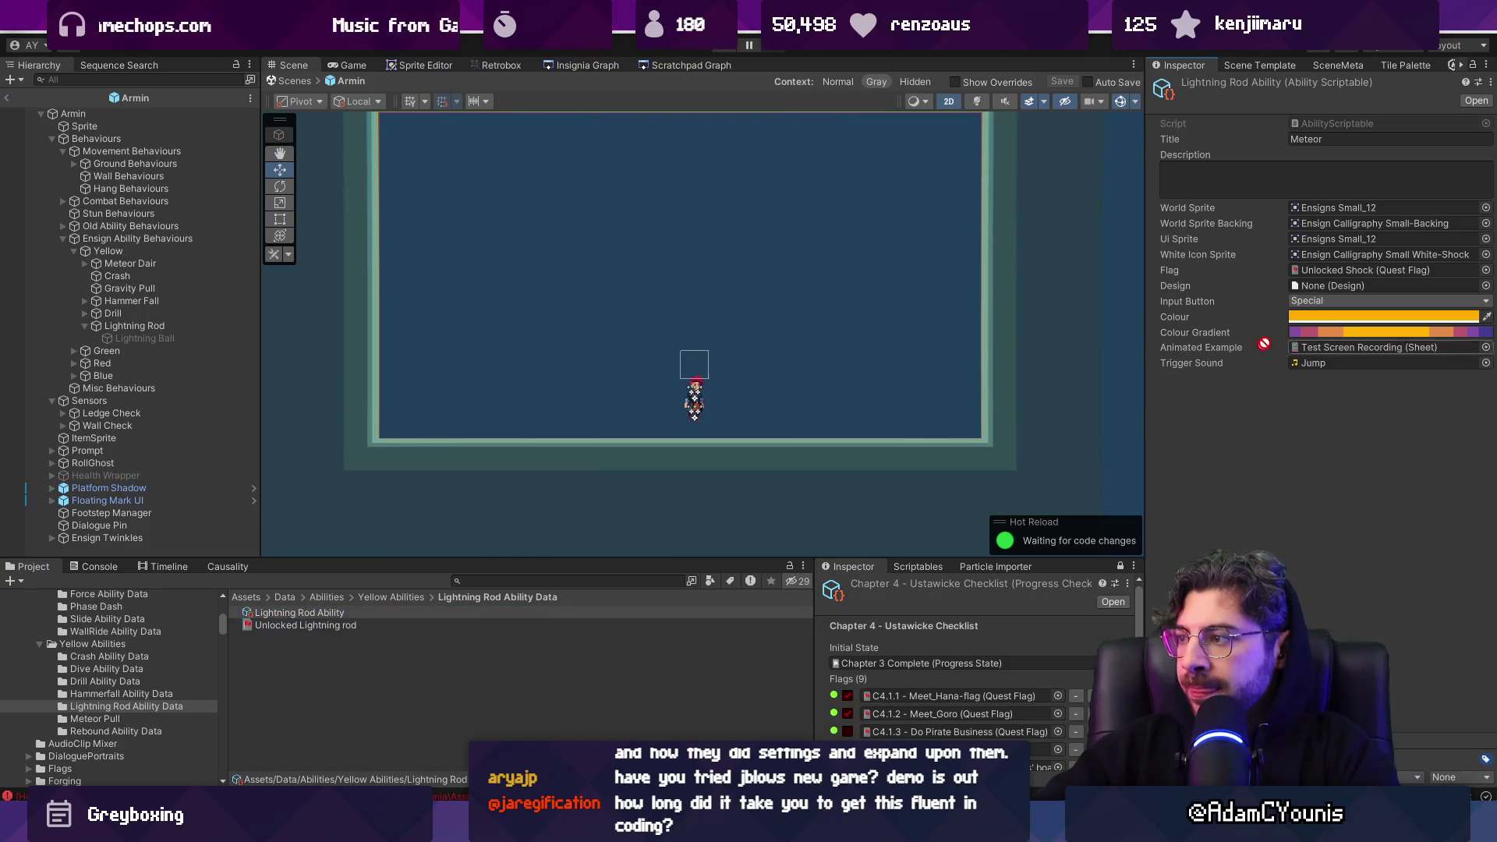
pyautogui.click(1355, 257)
pyautogui.click(1310, 139)
pyautogui.write('Lig')
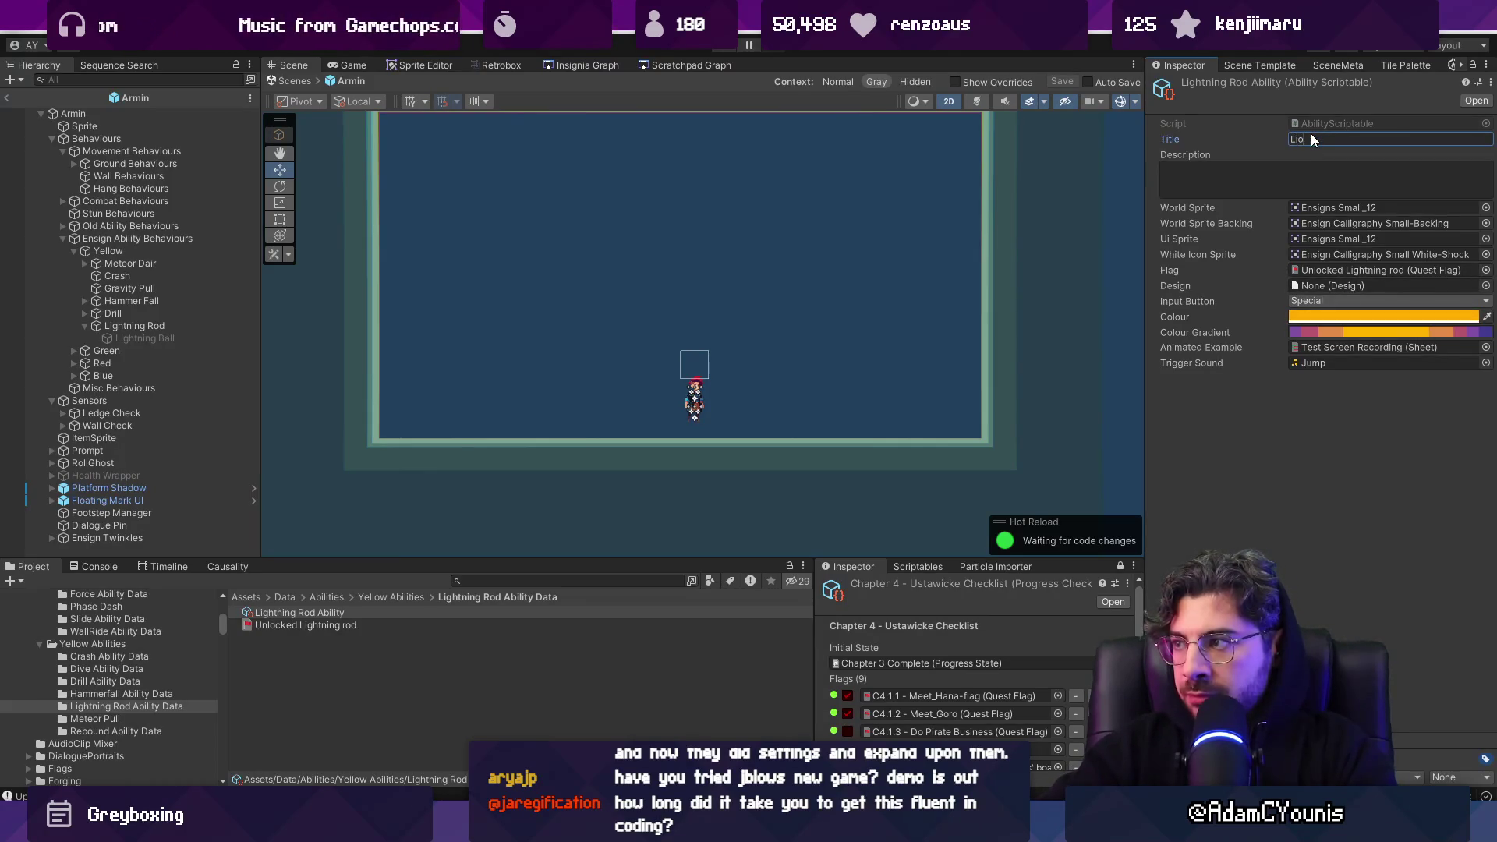
pyautogui.write('htning Rod')
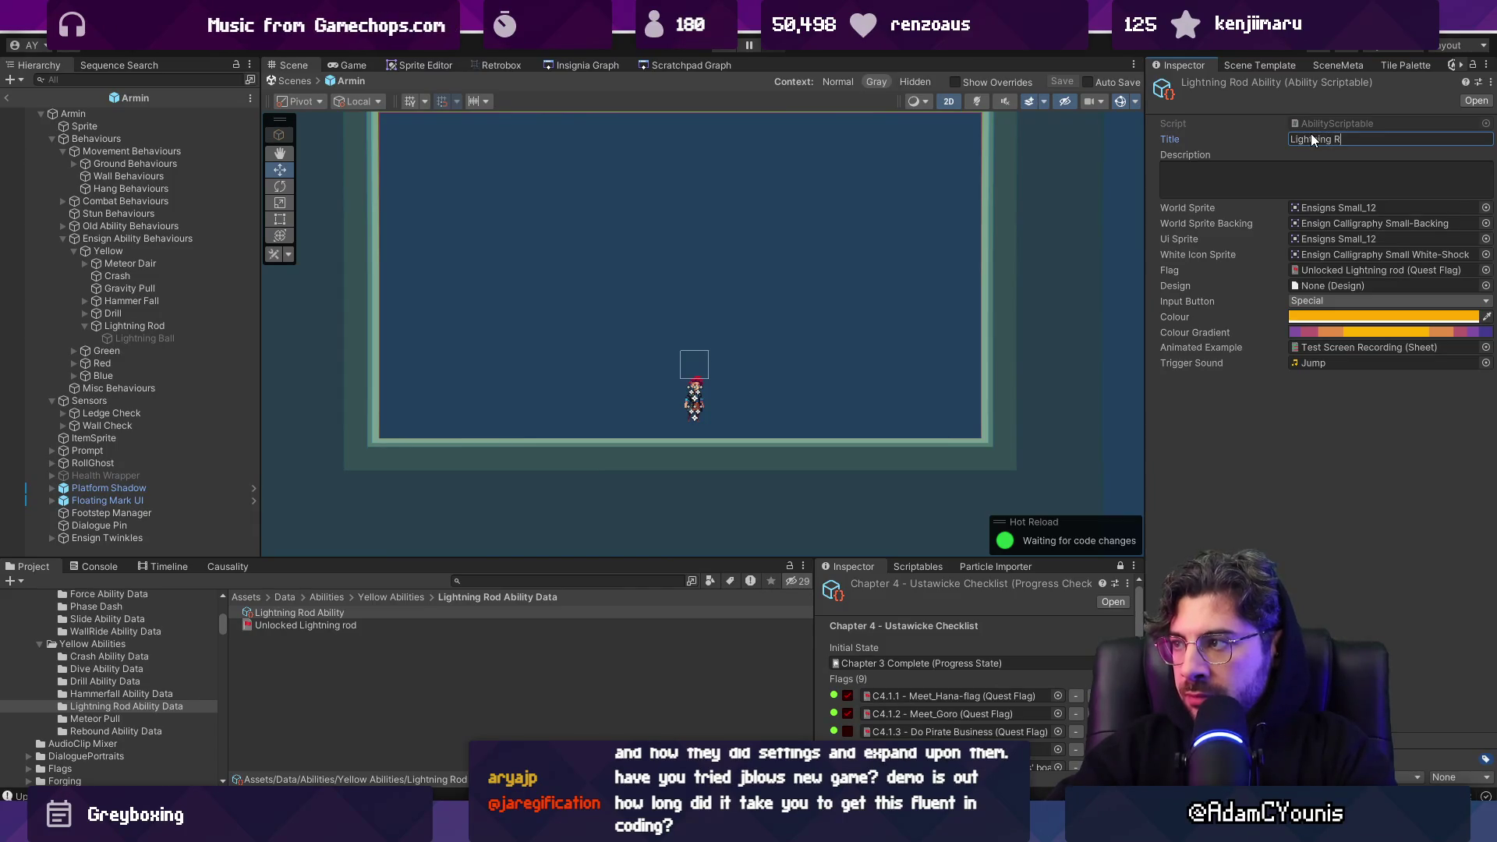
pyautogui.press('Return')
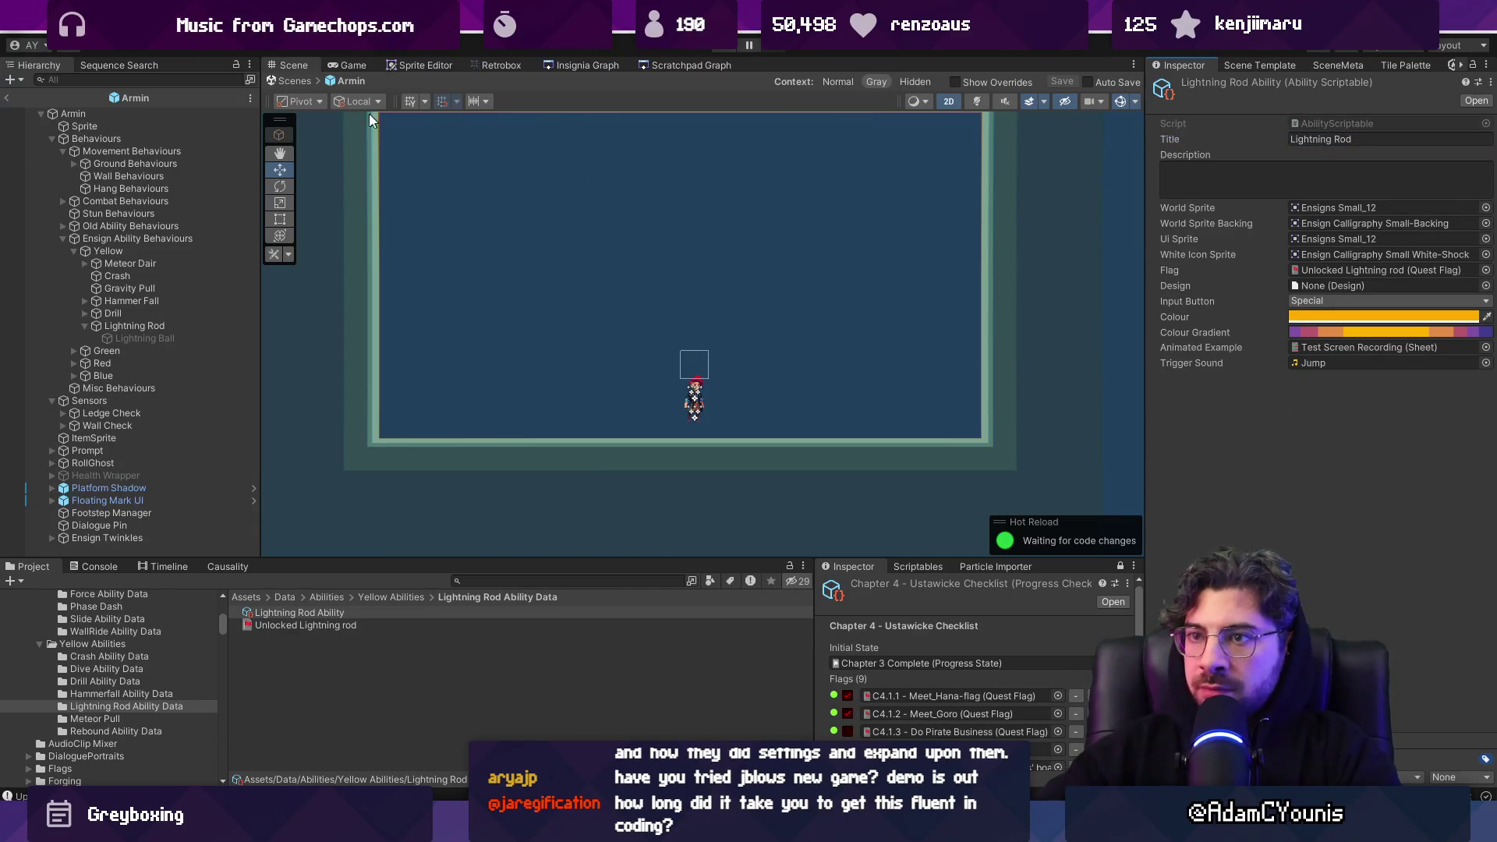
pyautogui.click(139, 329)
# Assign Lightning Rod Ability to the Lightning Rod behaviour's Scriptable slot
pyautogui.click(316, 624)
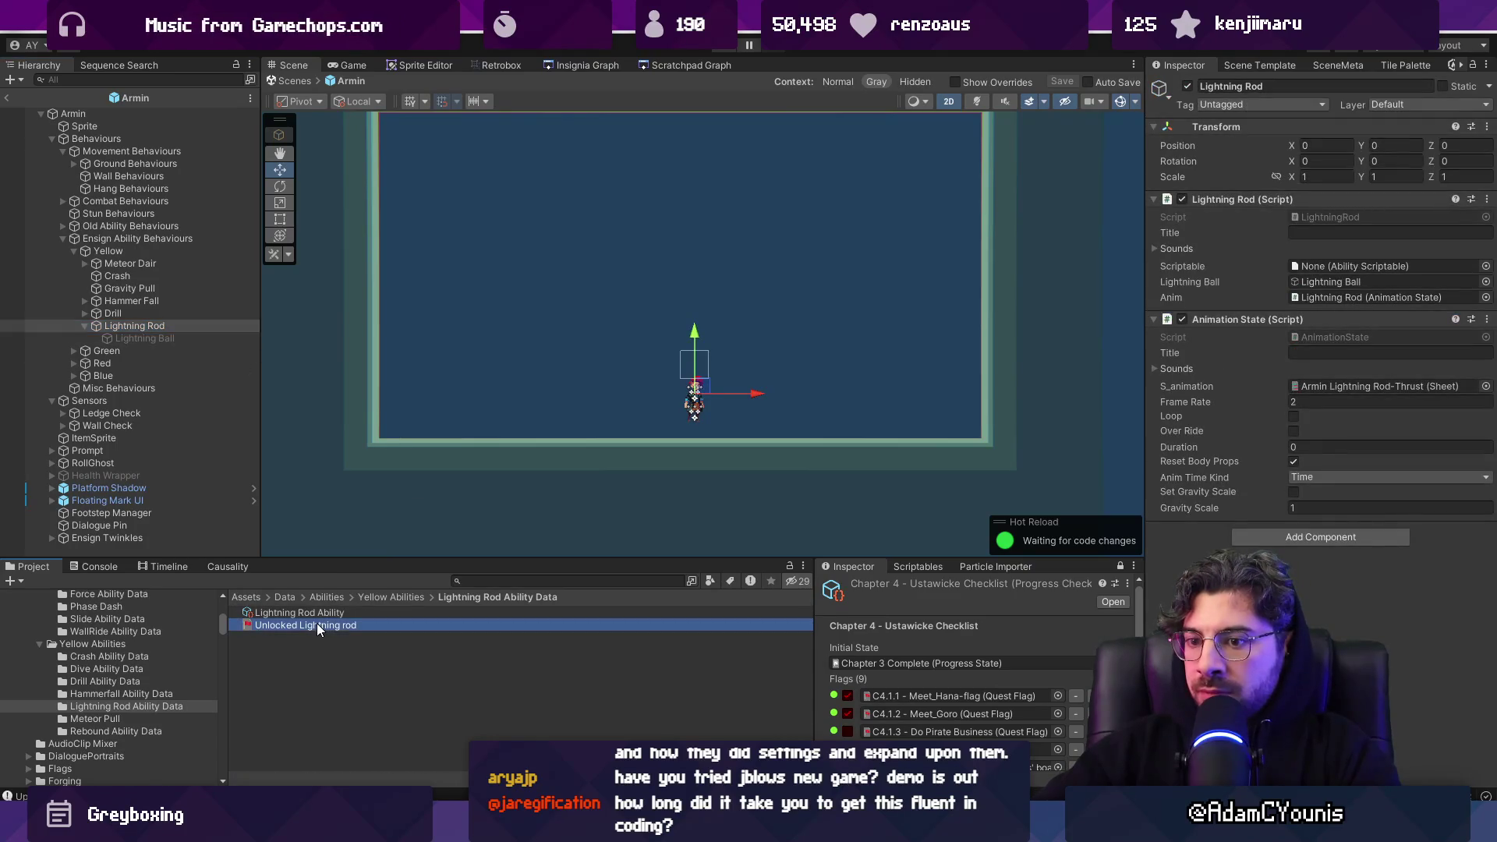
pyautogui.click(156, 326)
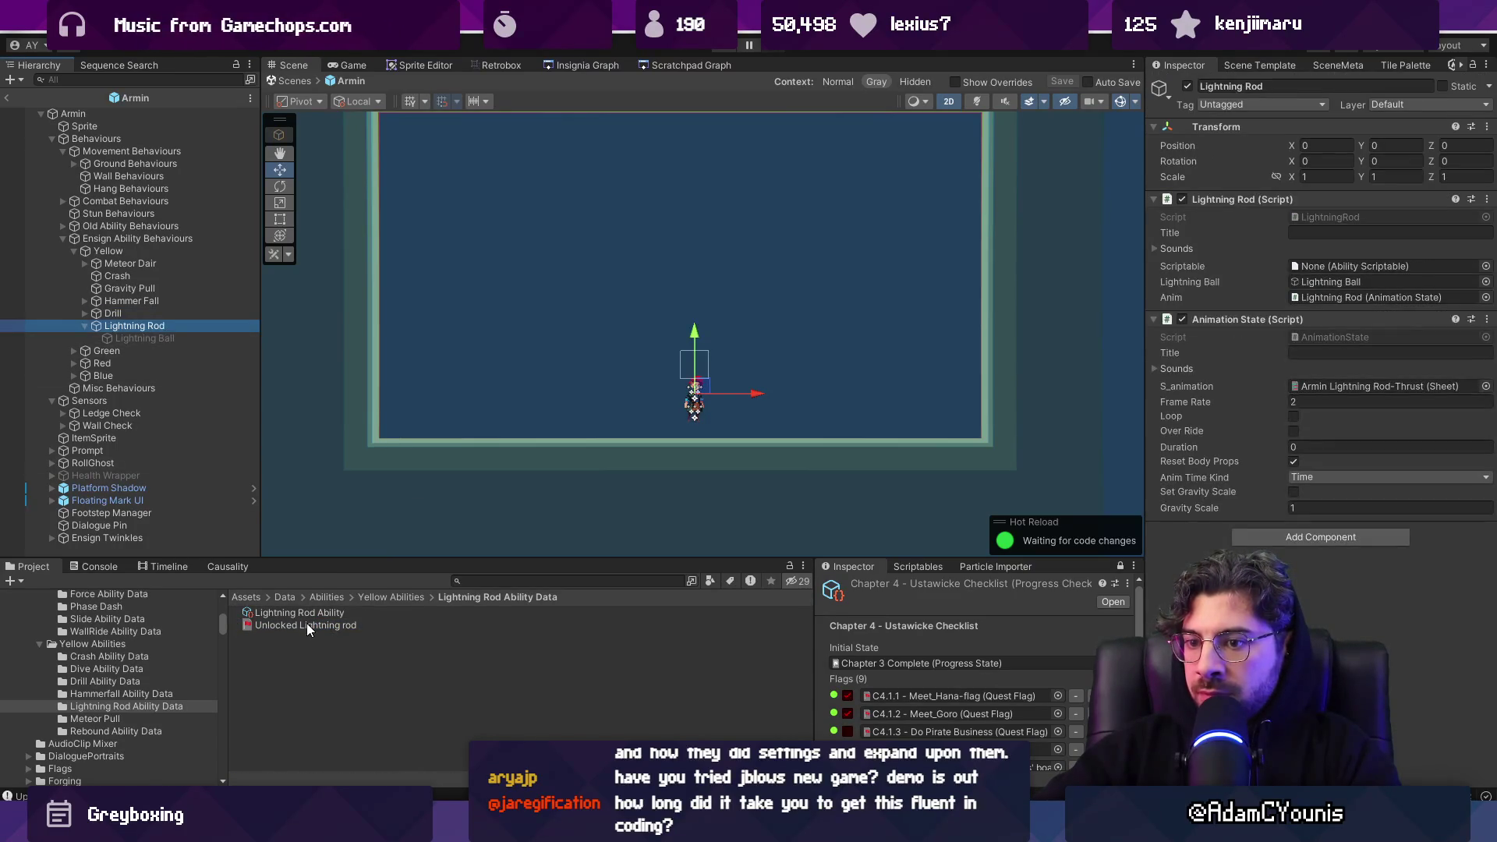
pyautogui.moveTo(299, 612); pyautogui.dragTo(1363, 265)
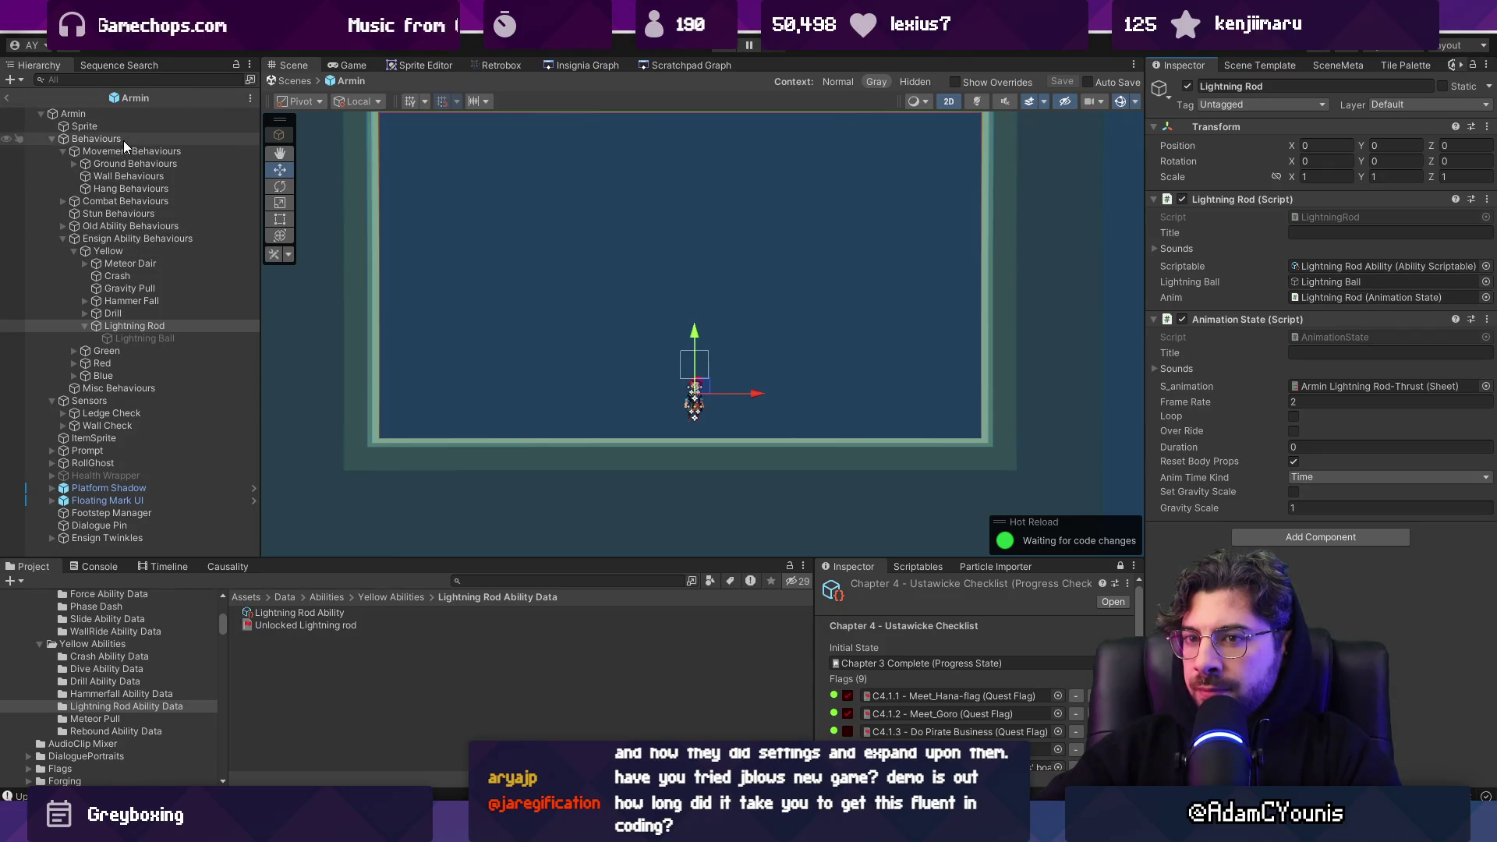
# Add Lightning Rod Ability as element 19 of the ability manager's All Scriptables list
pyautogui.click(127, 240)
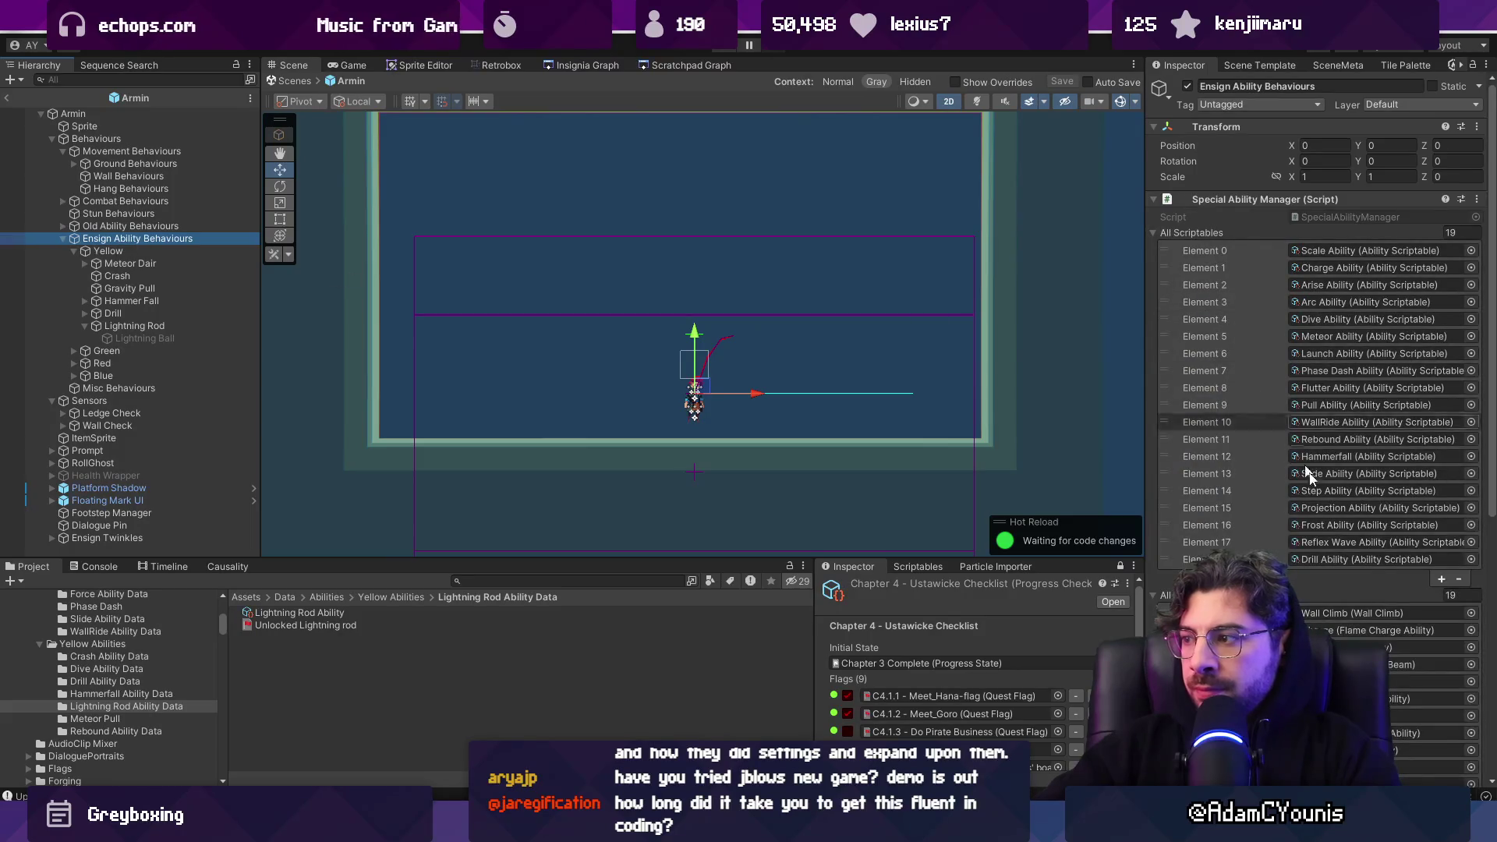
pyautogui.click(1441, 579)
pyautogui.click(1470, 577)
pyautogui.write('lg')
pyautogui.press('Down')
pyautogui.press('Return')
# Add the Lightning Rod state to All States and save the Armin prefab
pyautogui.scroll(-5, 1366, 556)
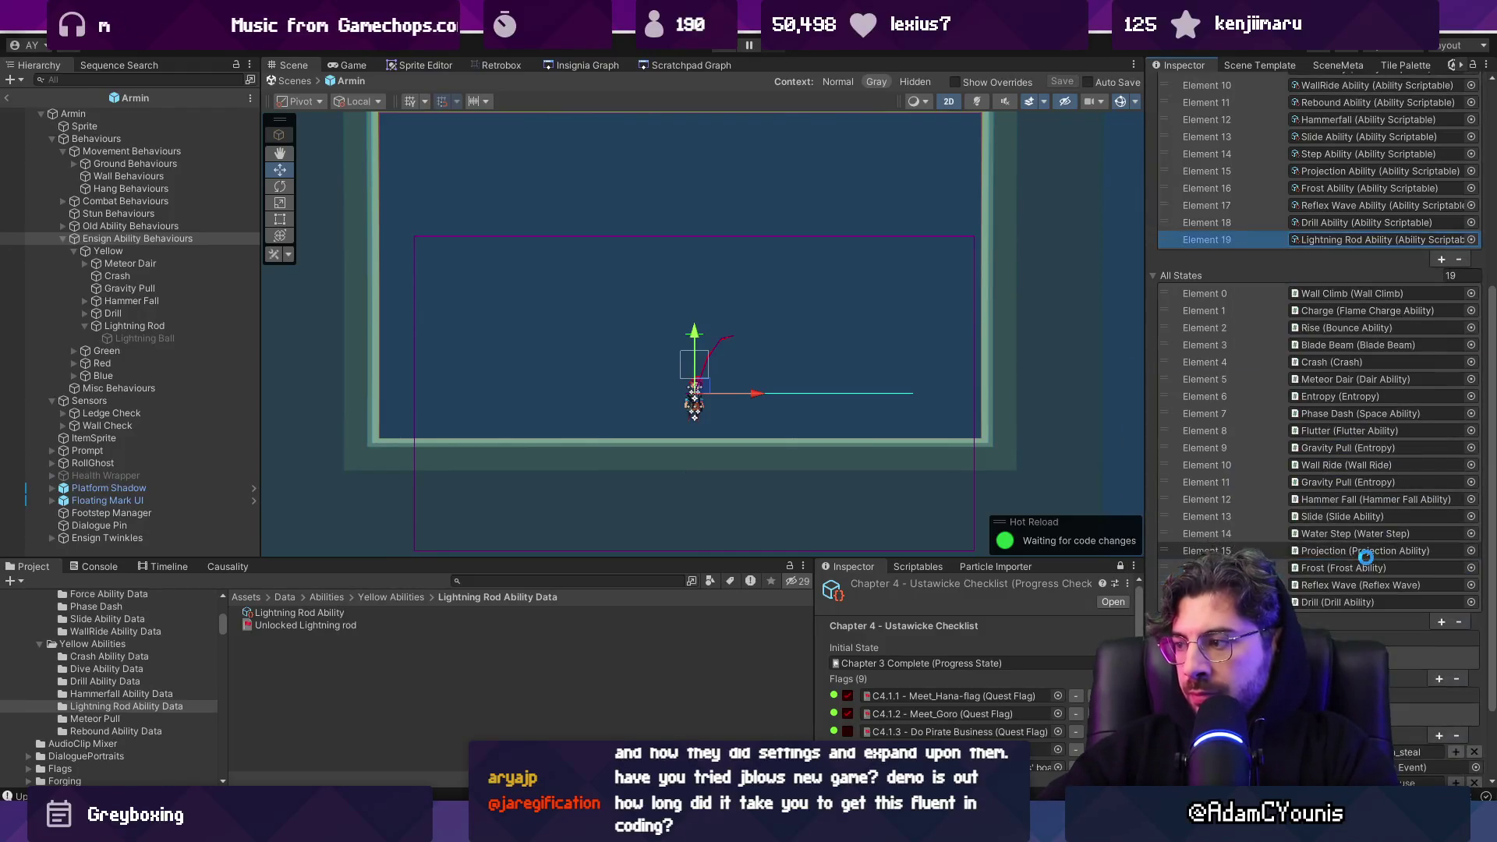
pyautogui.click(1439, 621)
pyautogui.click(1471, 620)
pyautogui.write('light')
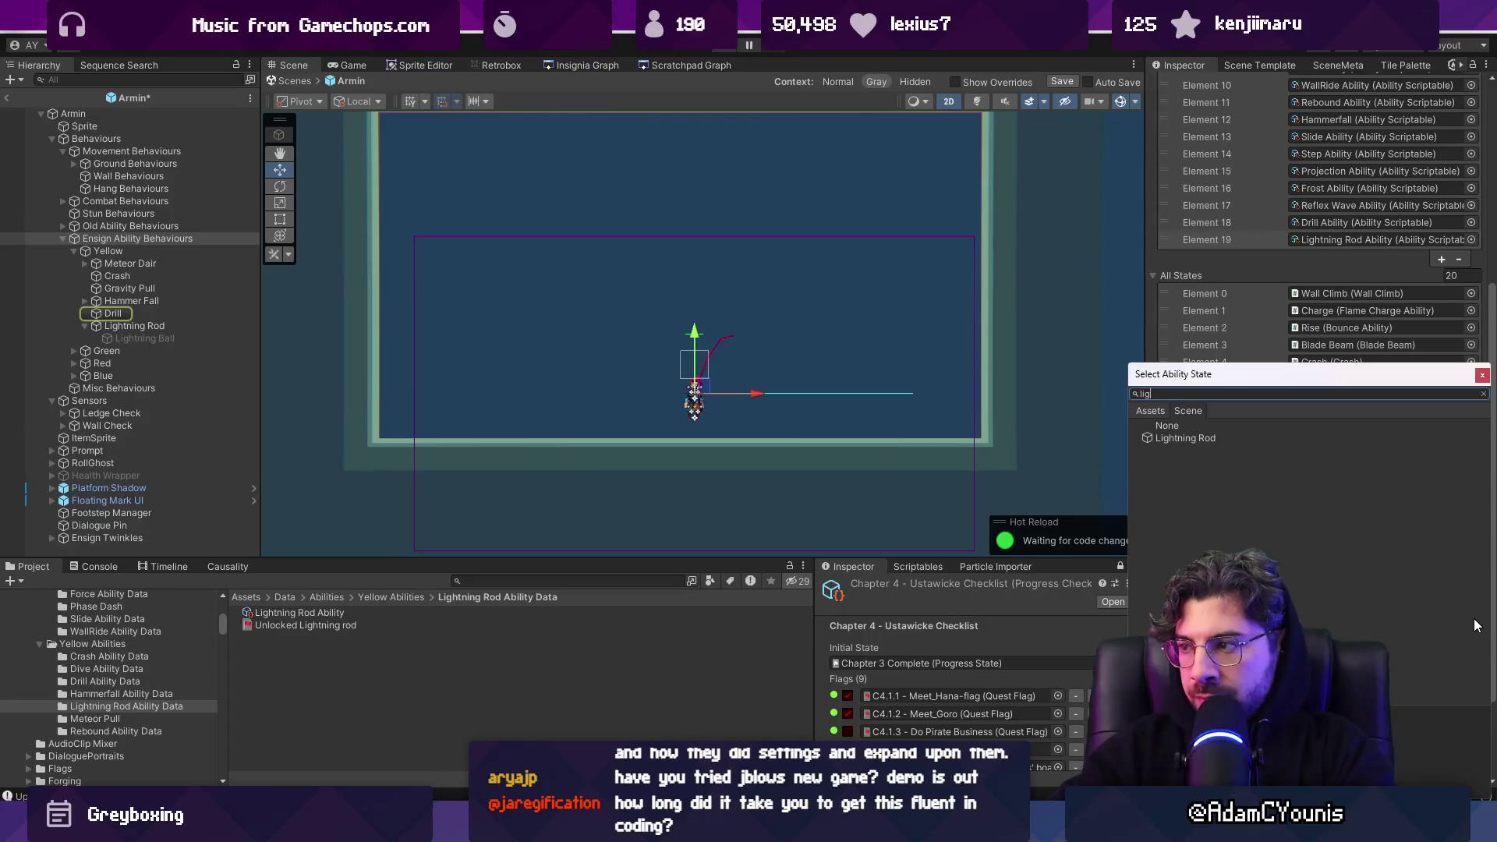
pyautogui.press('Return')
pyautogui.hotkey('ctrl', 's')
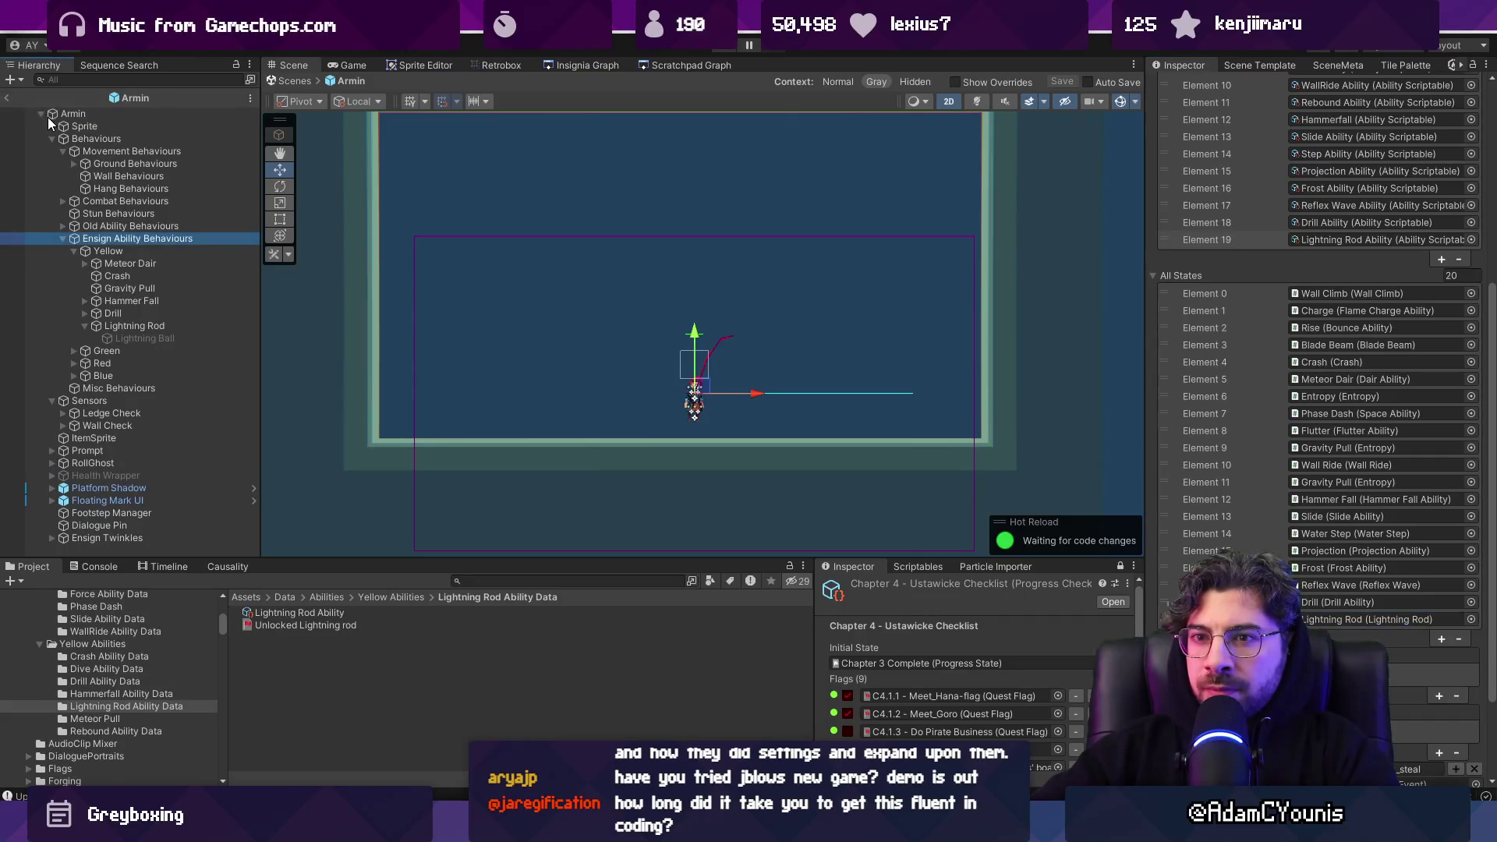
pyautogui.click(10, 97)
pyautogui.click(88, 131)
# Tick the Unlocked Lightning rod flag in the Combat Unlocked progress save
pyautogui.doubleClick(1400, 272)
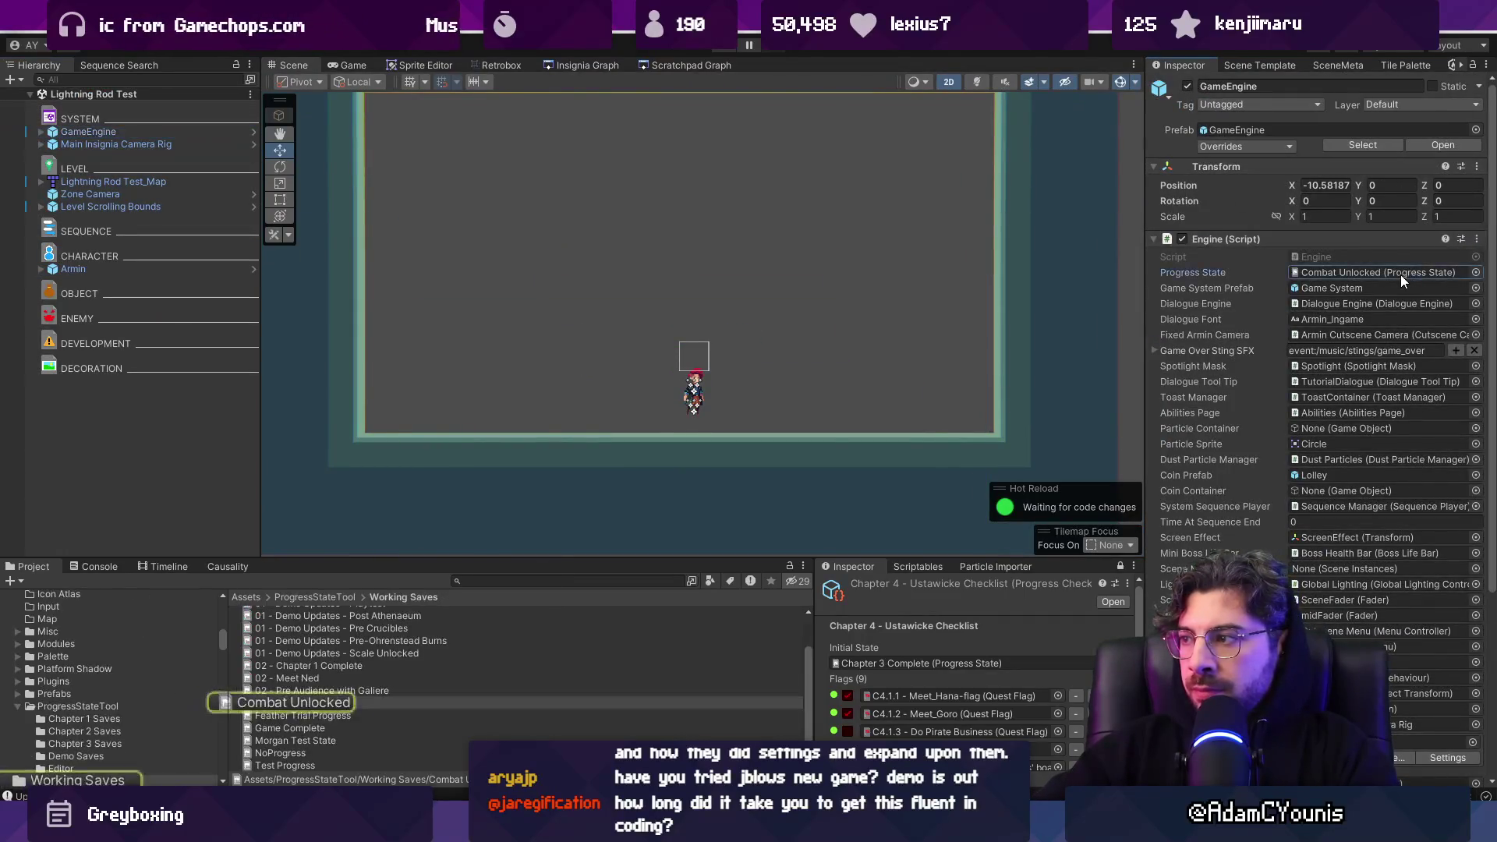
pyautogui.write('light')
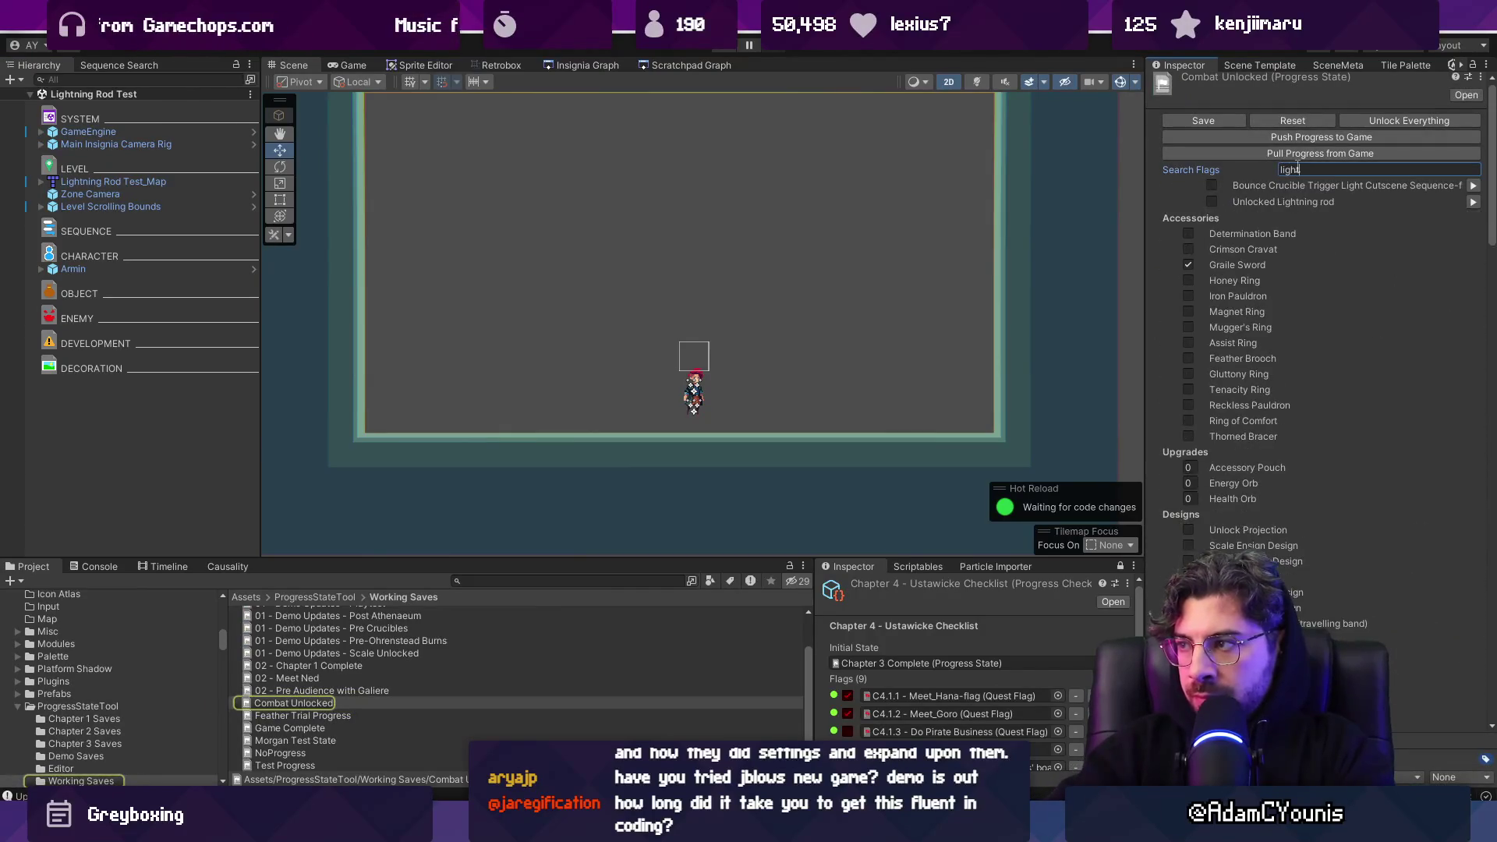
pyautogui.click(1212, 125)
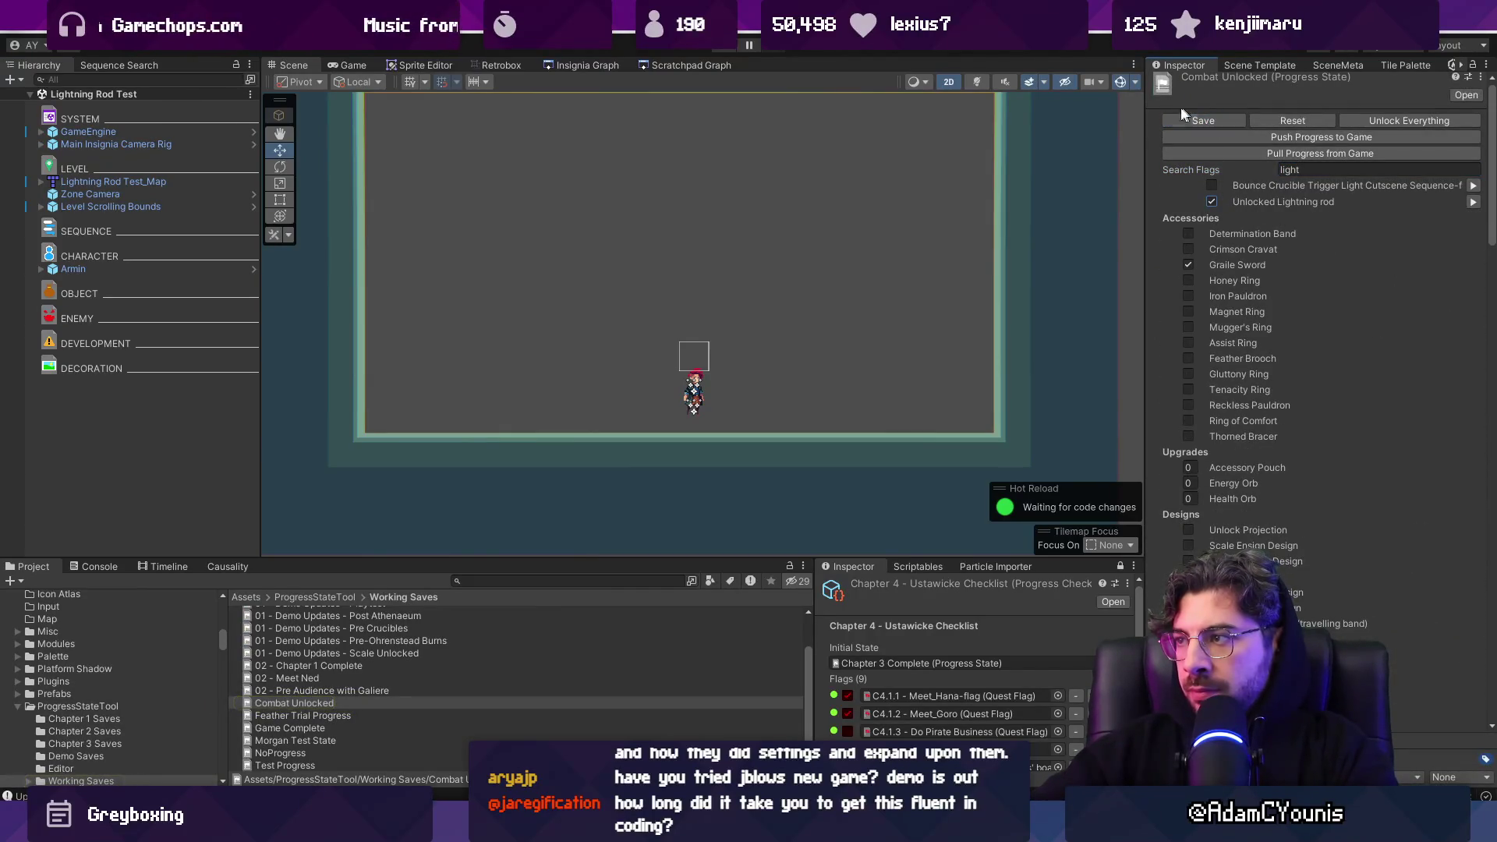
# Place an Entropy Enemy Wrapper beside the player and pick its Ensign Gem's ability
pyautogui.click(568, 583)
pyautogui.write('enem')
pyautogui.write('y t')
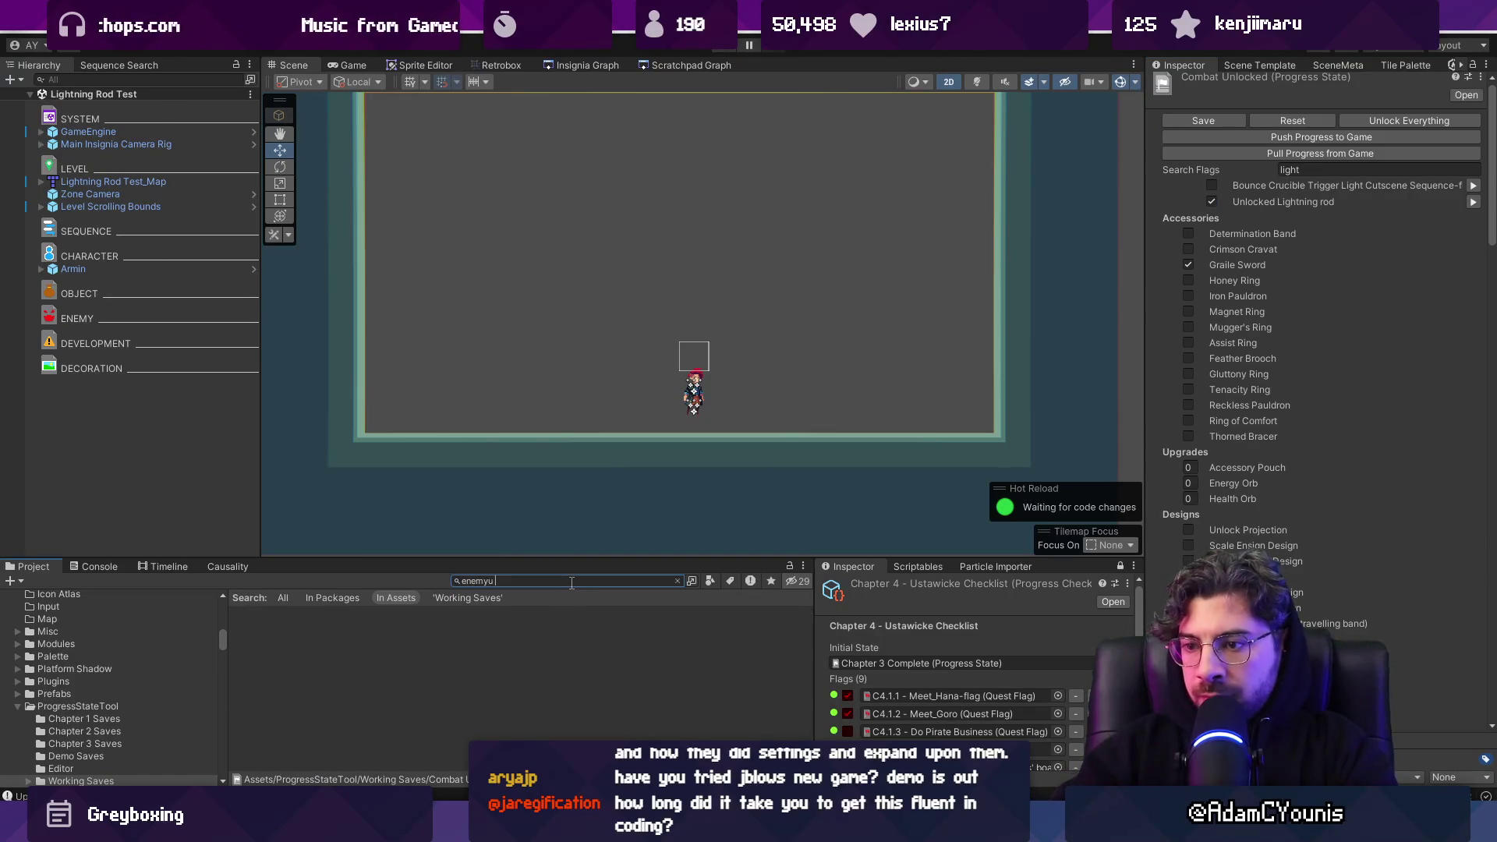
pyautogui.press('BackSpace')
pyautogui.press('BackSpace')
pyautogui.press('BackSpace')
pyautogui.write('t:pref')
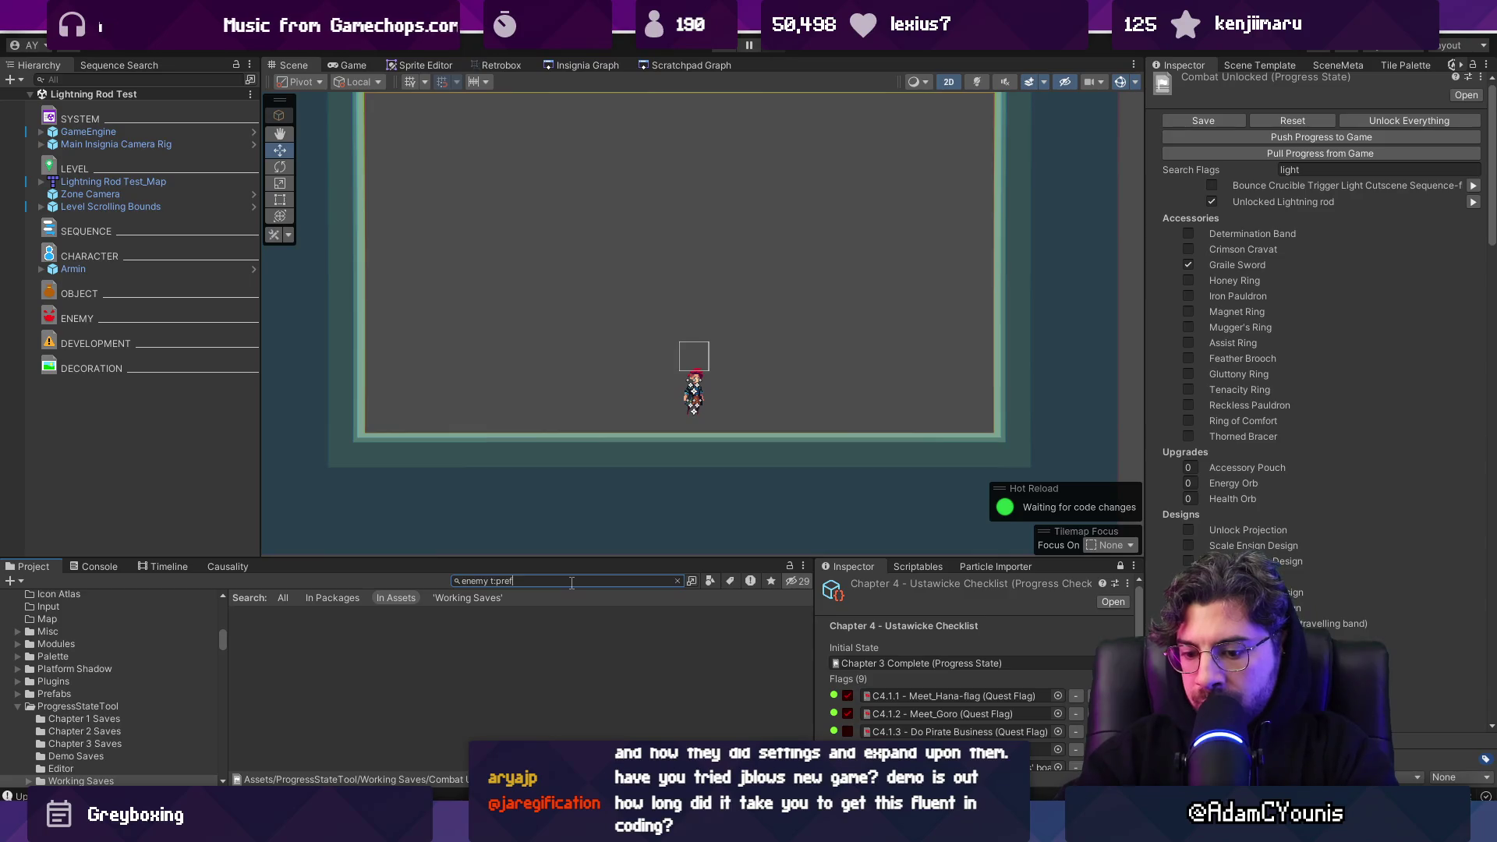
pyautogui.write('abb')
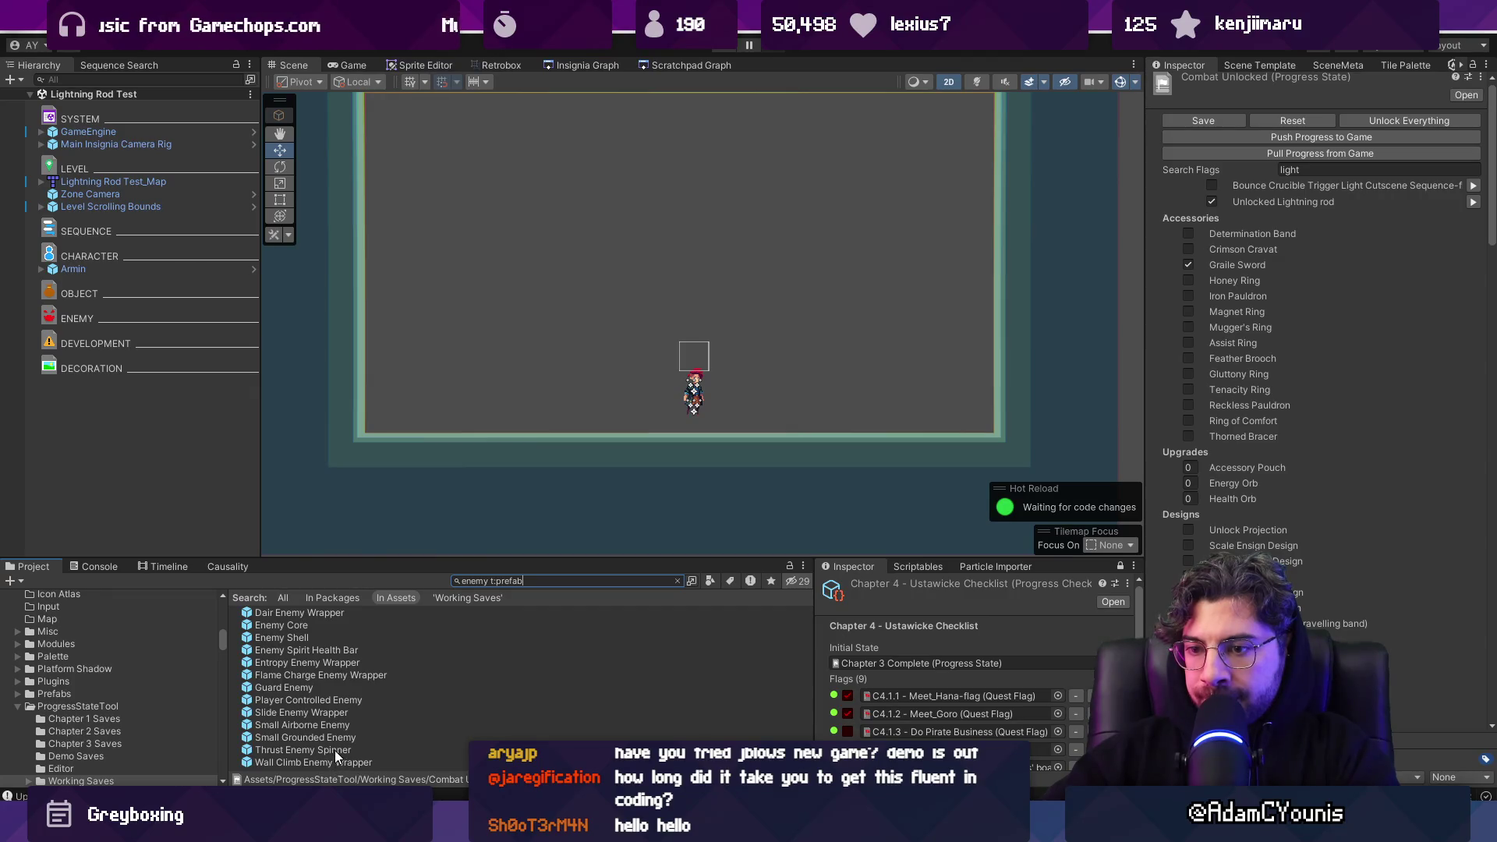
pyautogui.moveTo(329, 661)
pyautogui.mouseDown()
pyautogui.moveTo(604, 363)
pyautogui.moveTo(701, 396)
pyautogui.mouseUp()
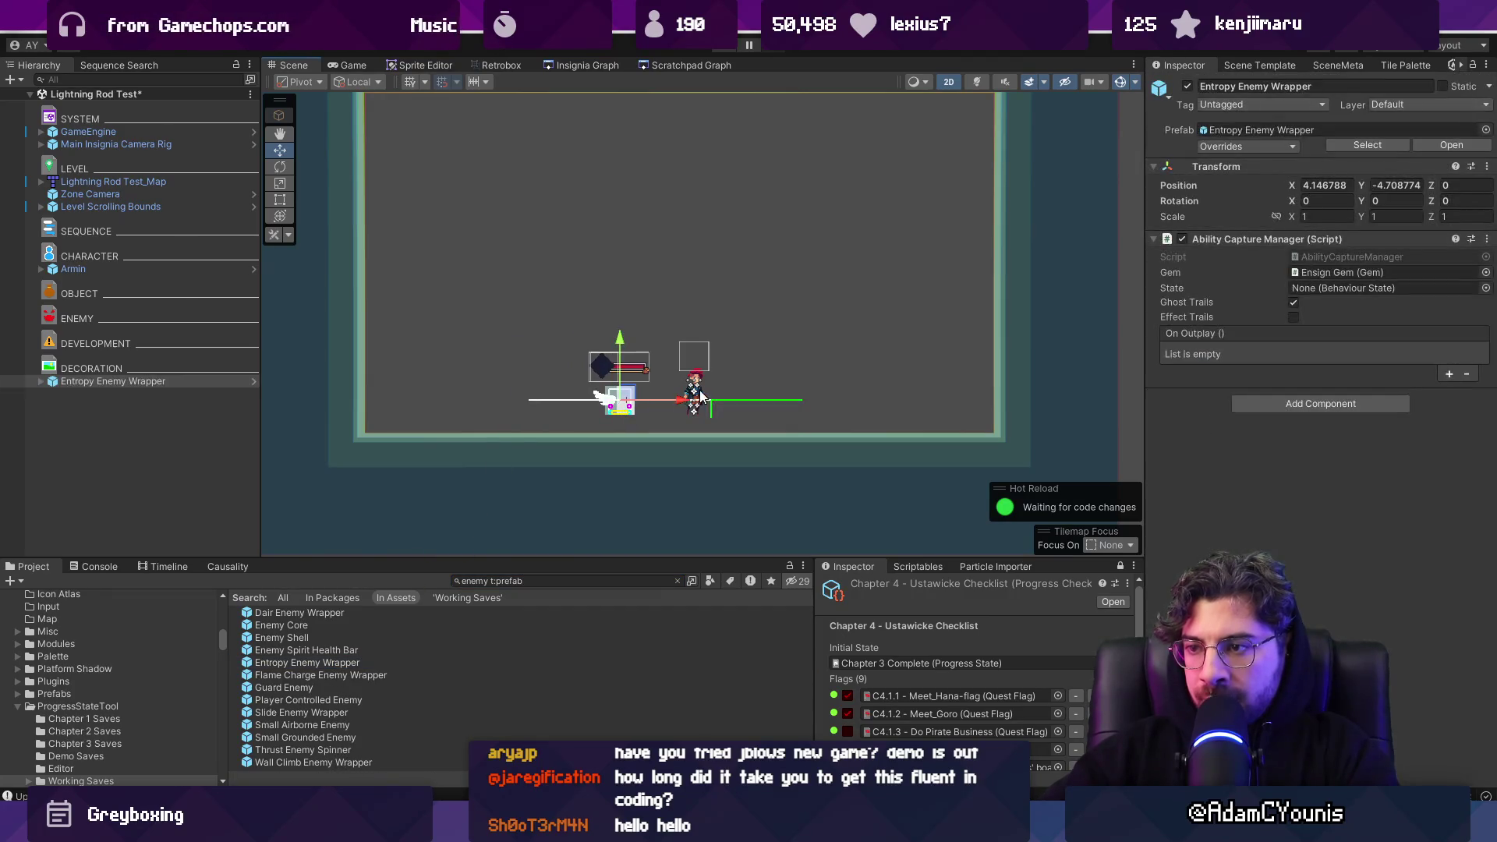
pyautogui.click(41, 381)
pyautogui.click(82, 395)
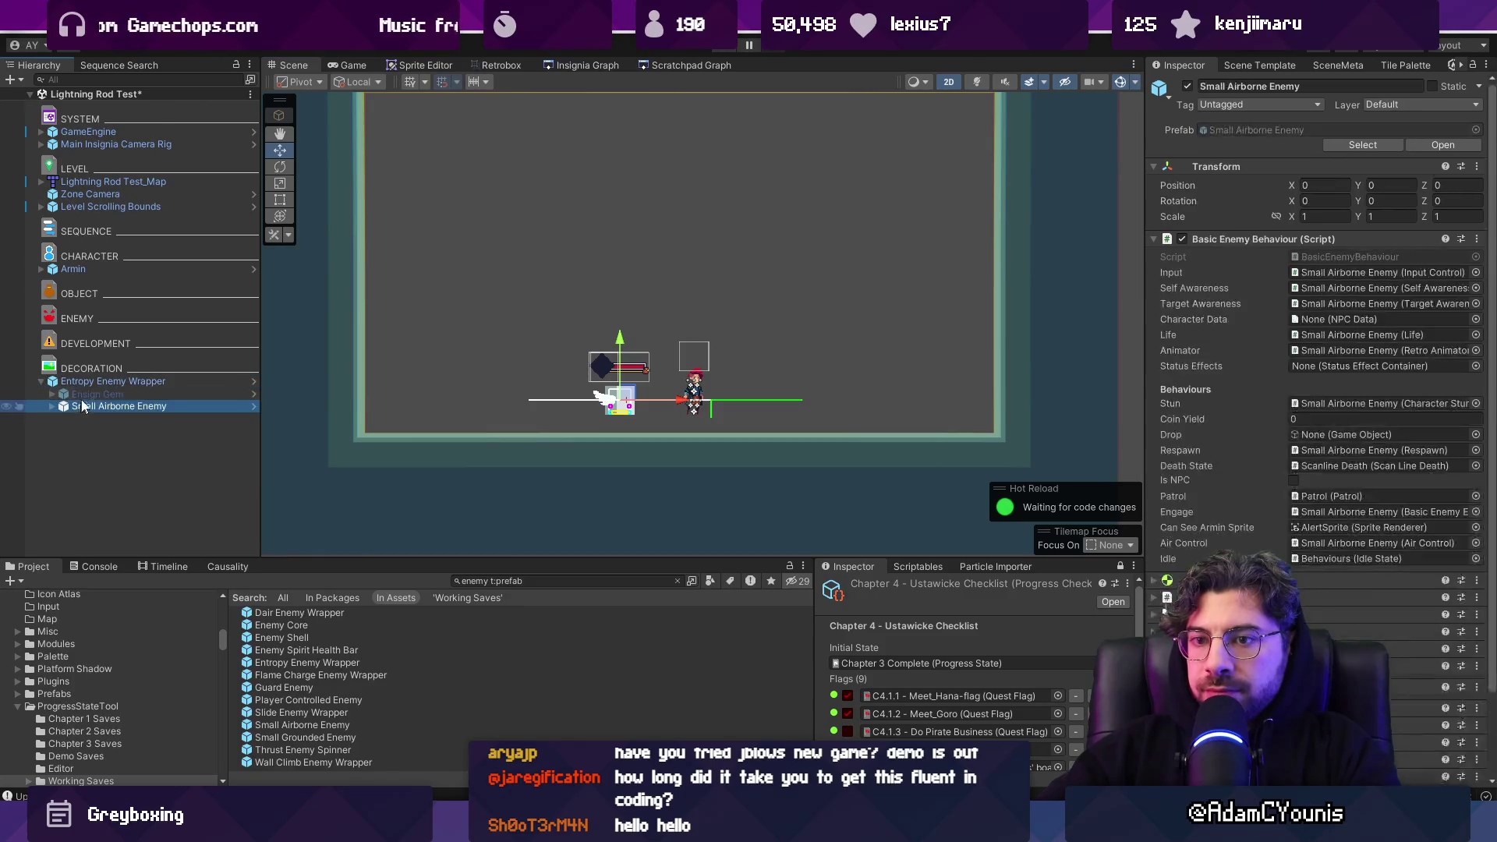
pyautogui.click(1476, 350)
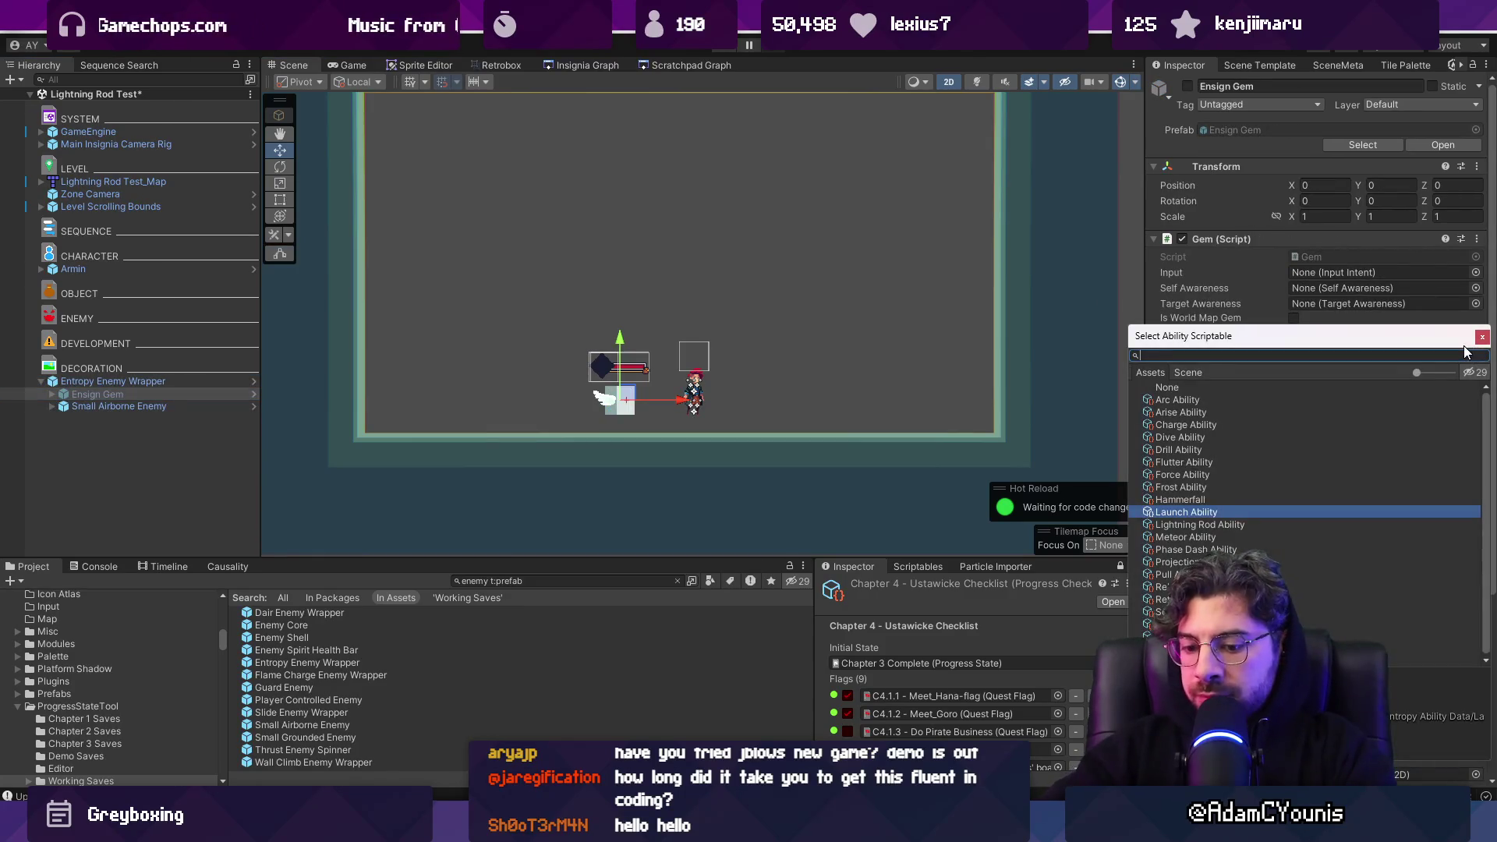